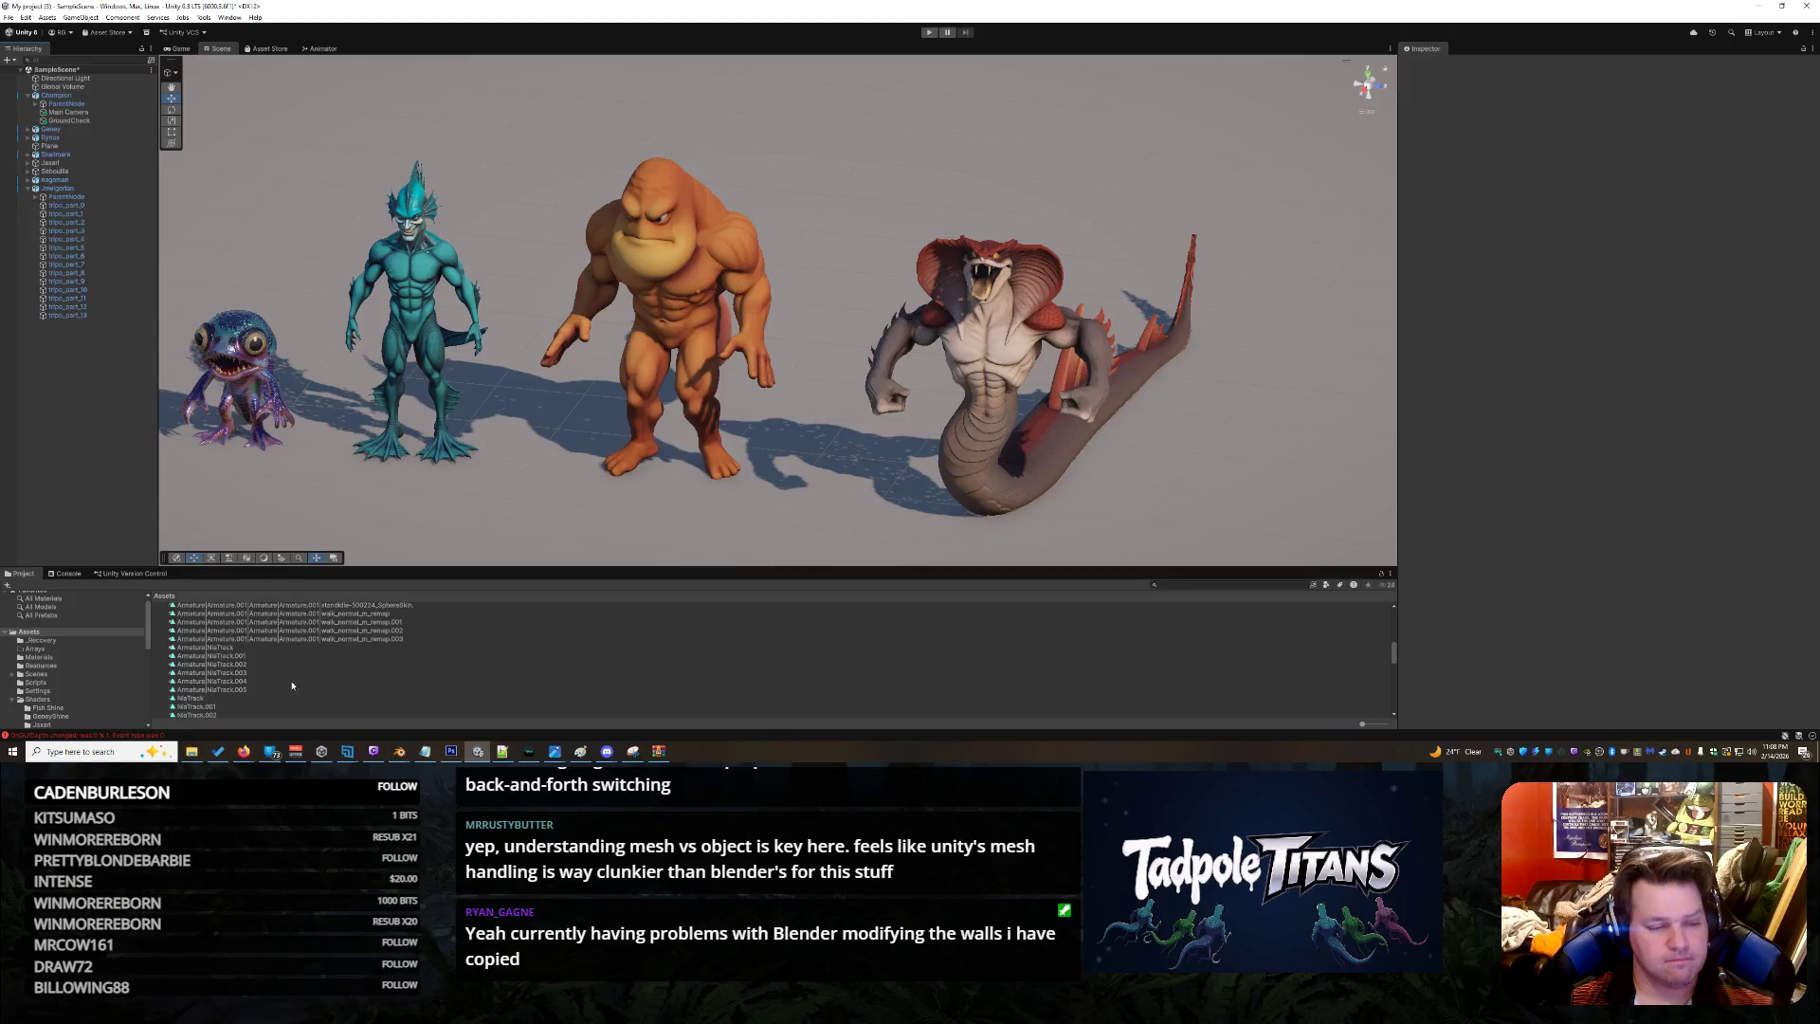
Create an Animator Controller named Jowlgorian in the Scripts folder, then view the Assets root
right_click(308, 648)
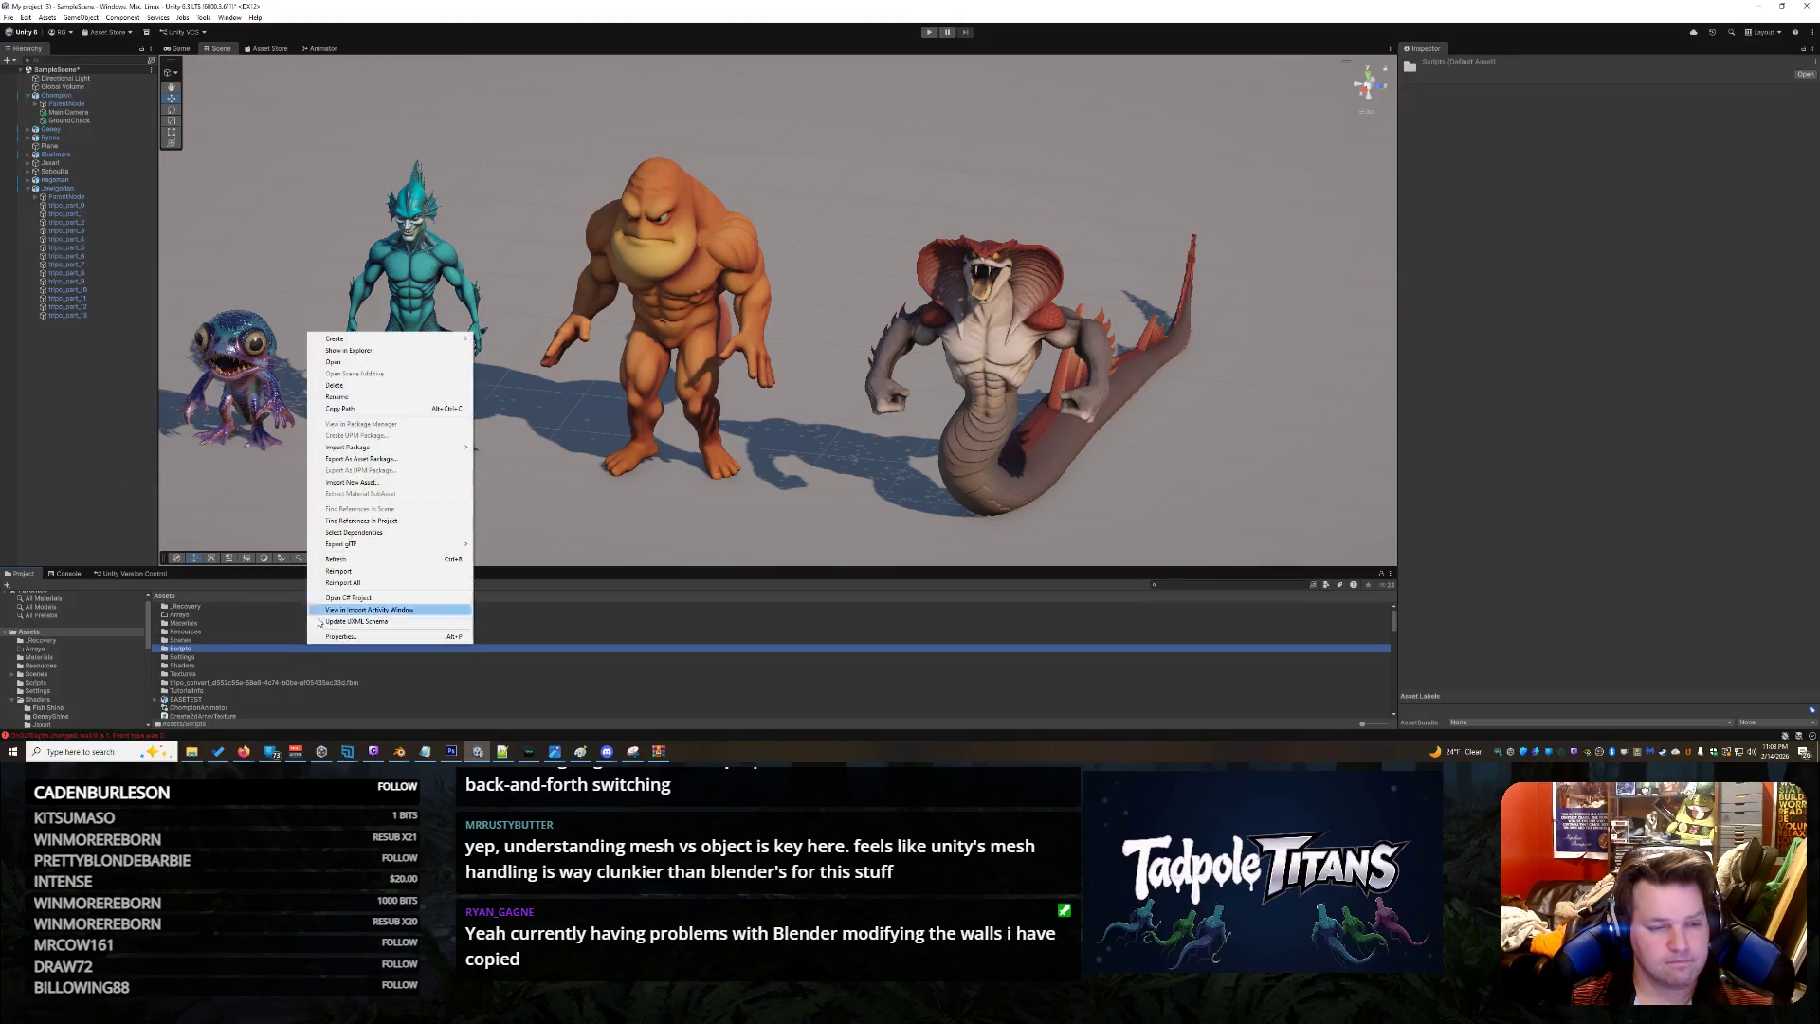
mouse_move(410, 339)
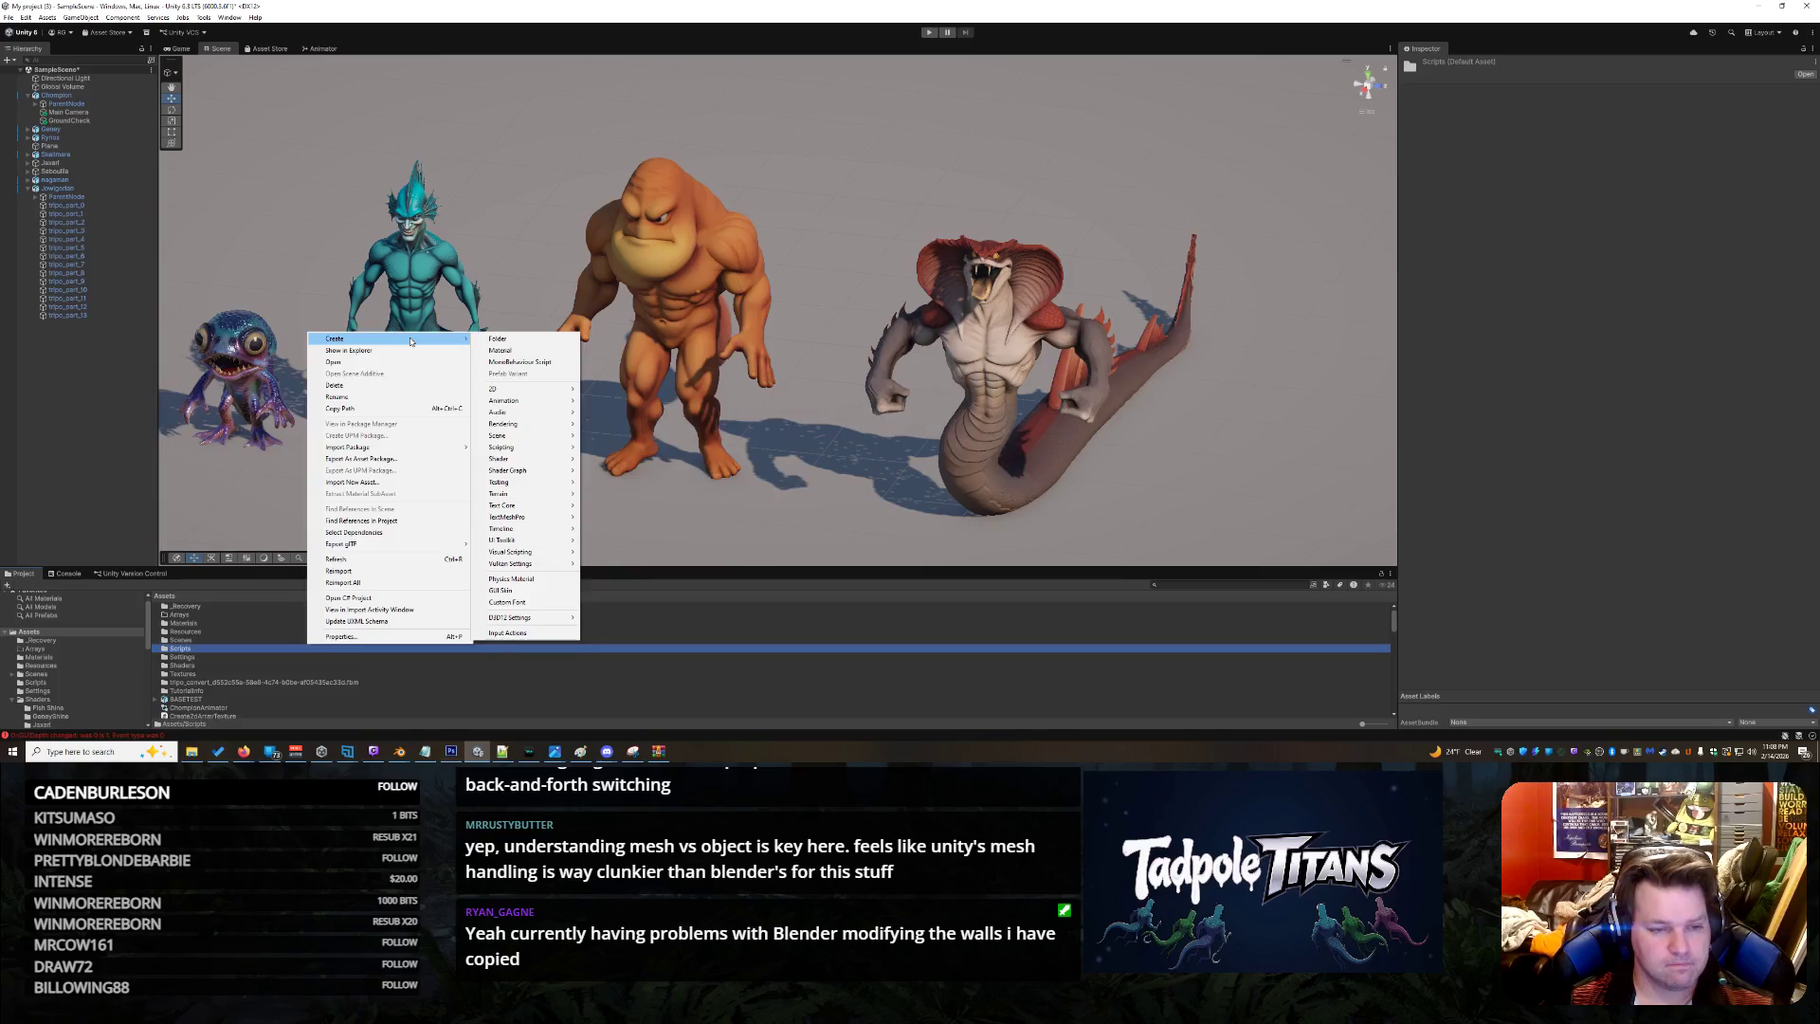
mouse_move(545, 400)
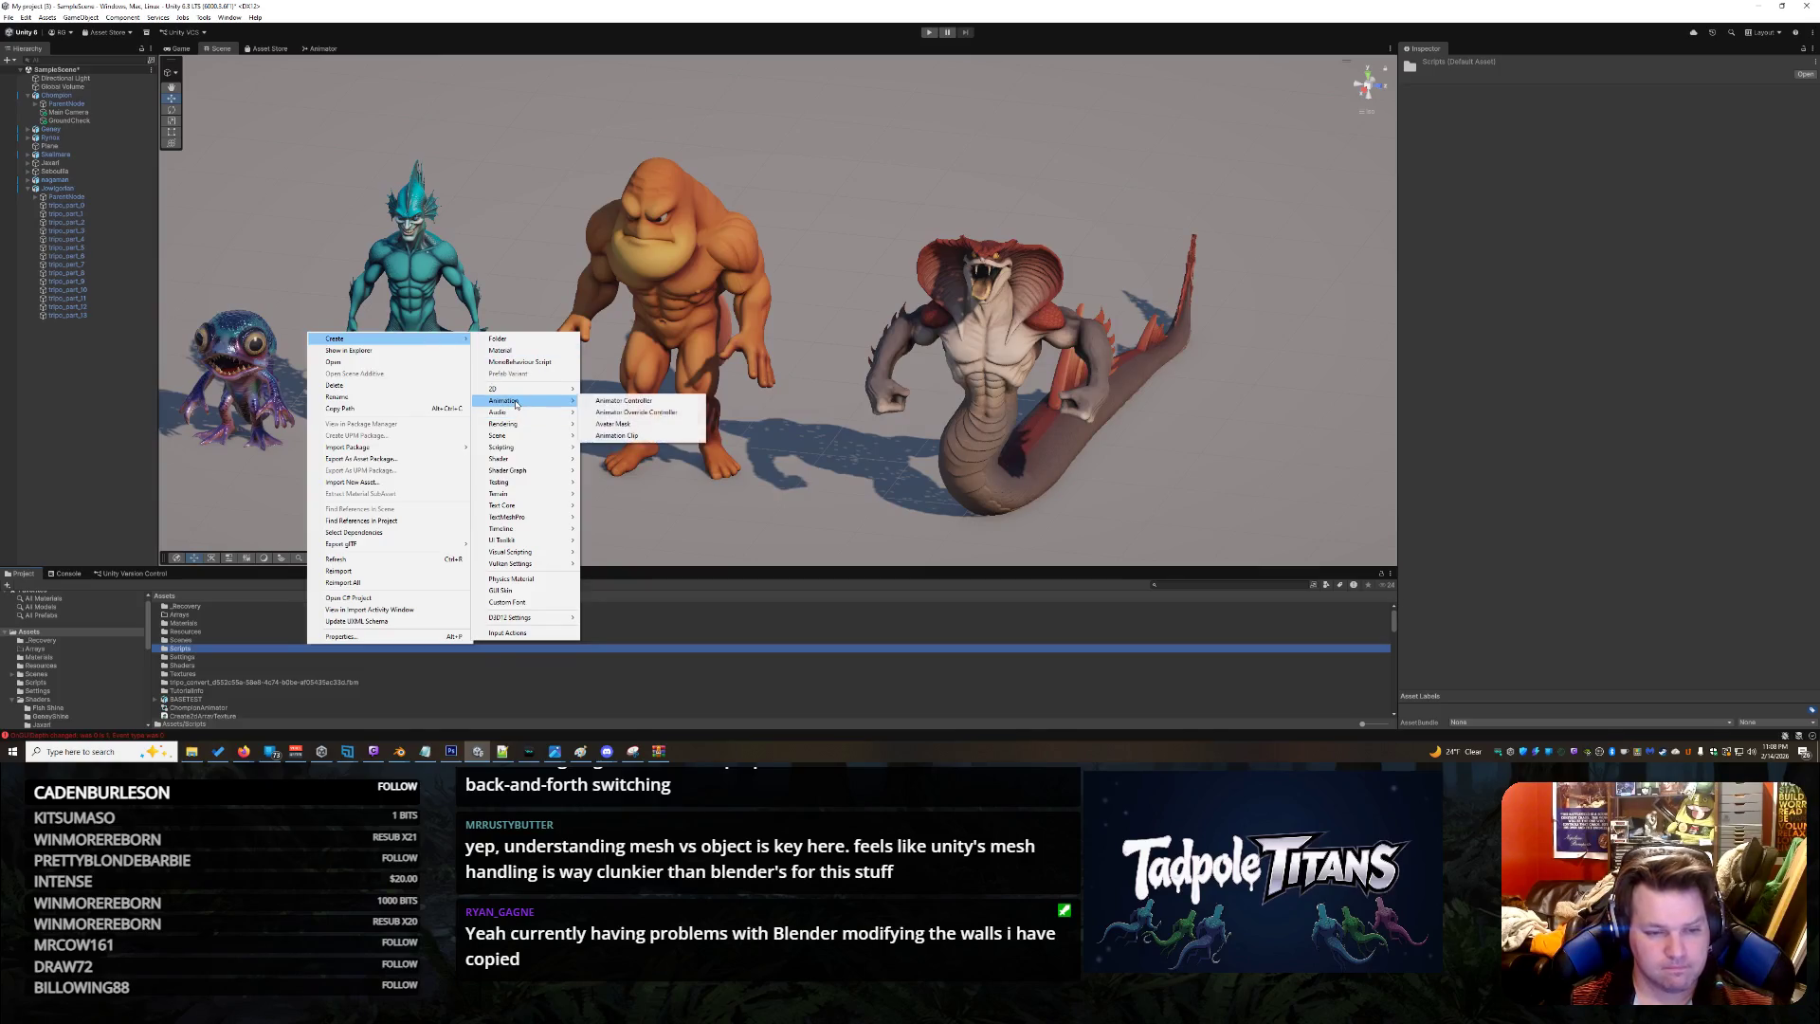
click(615, 401)
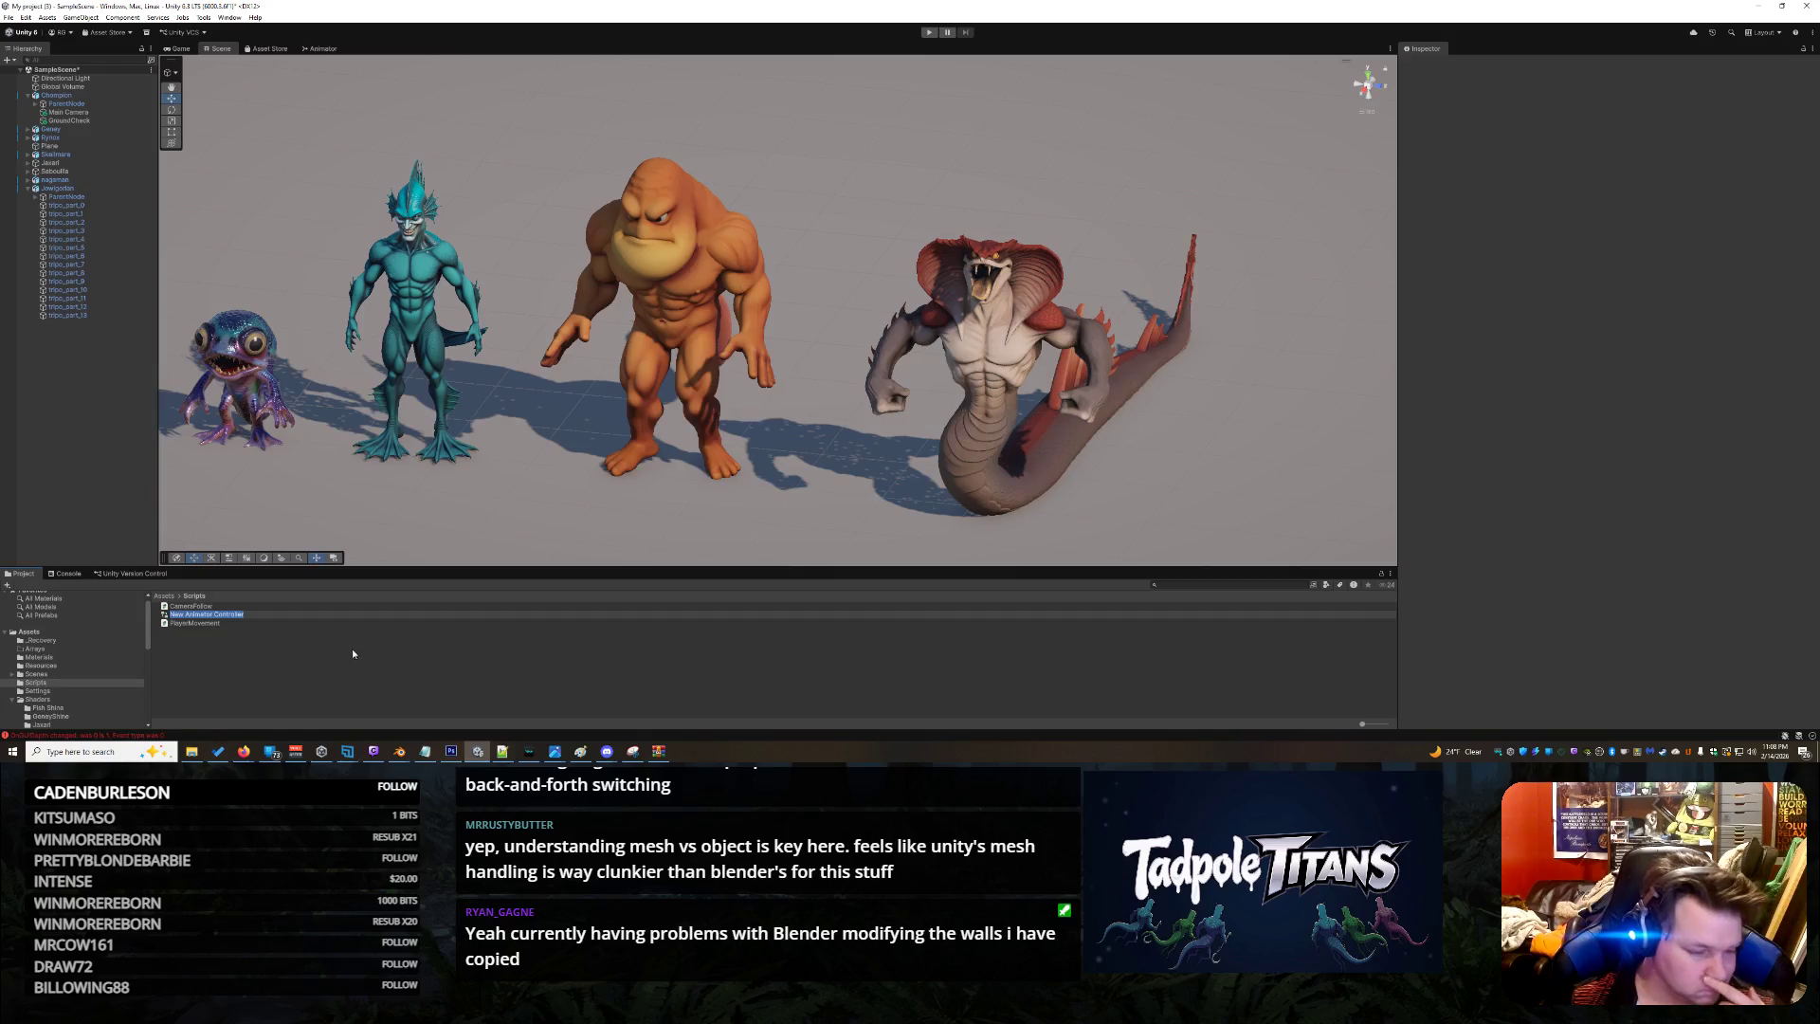
text(Jowlgor)
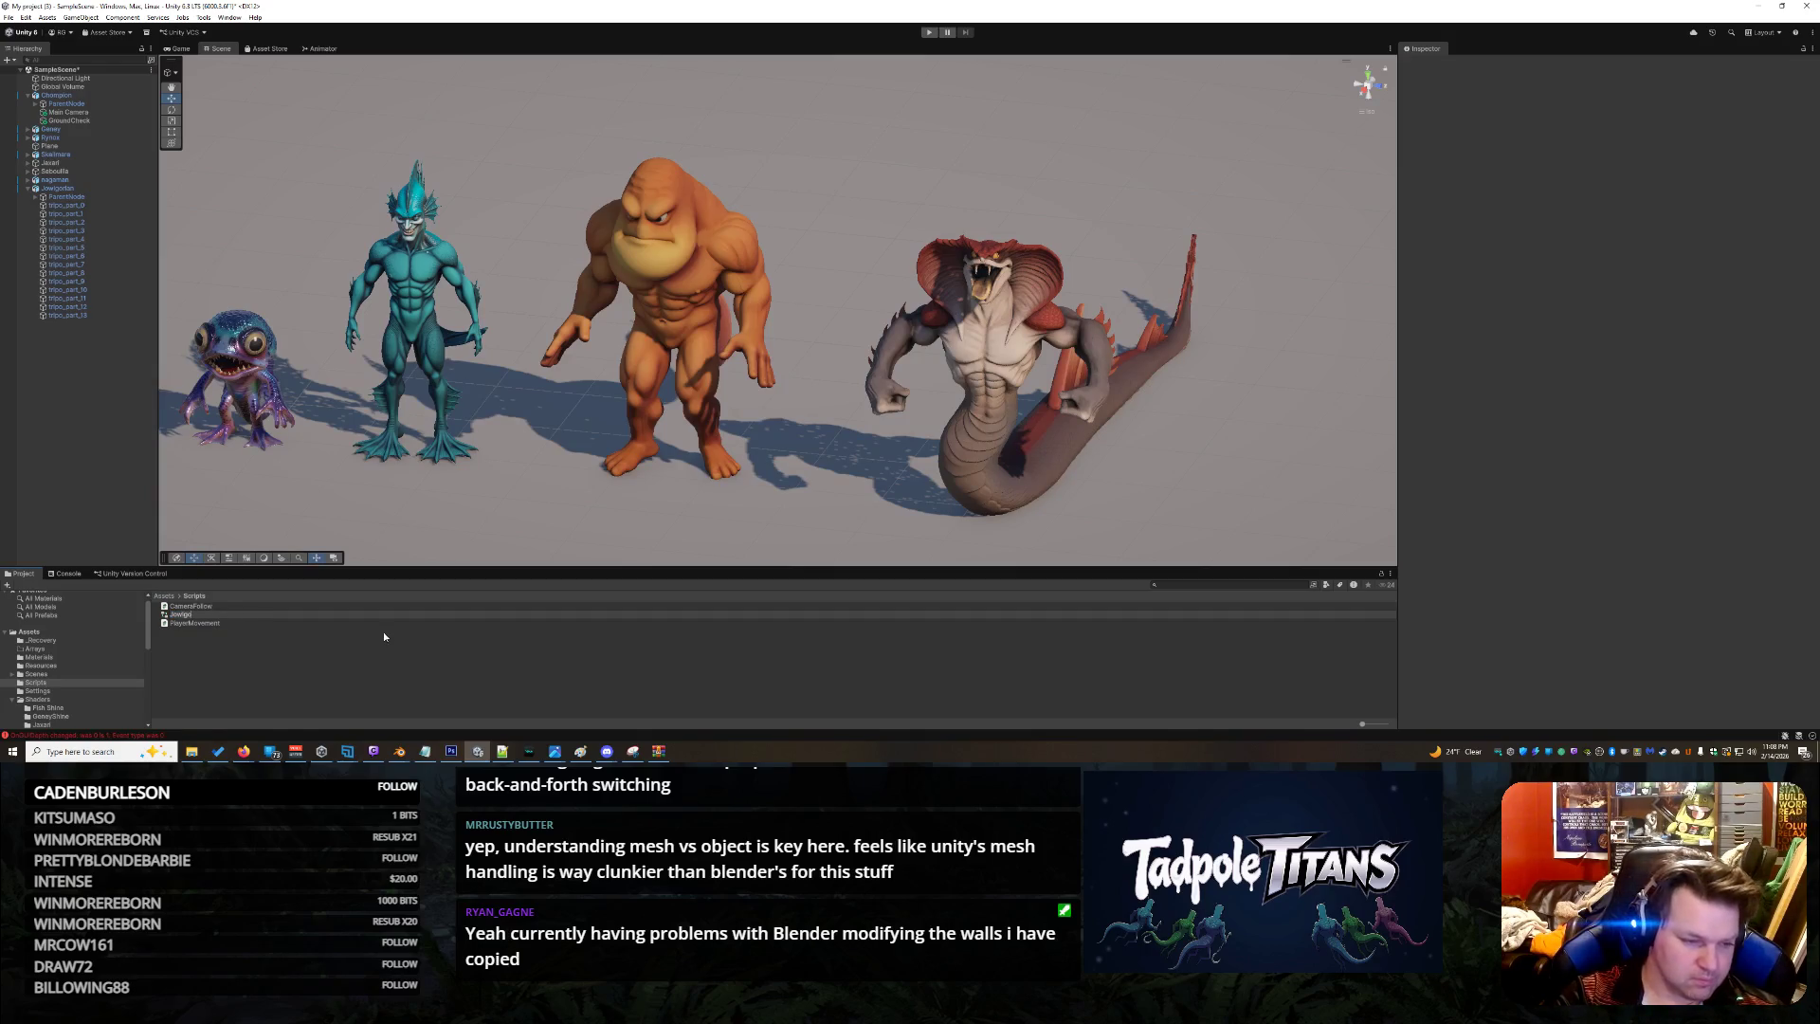
text(ian)
key(Return)
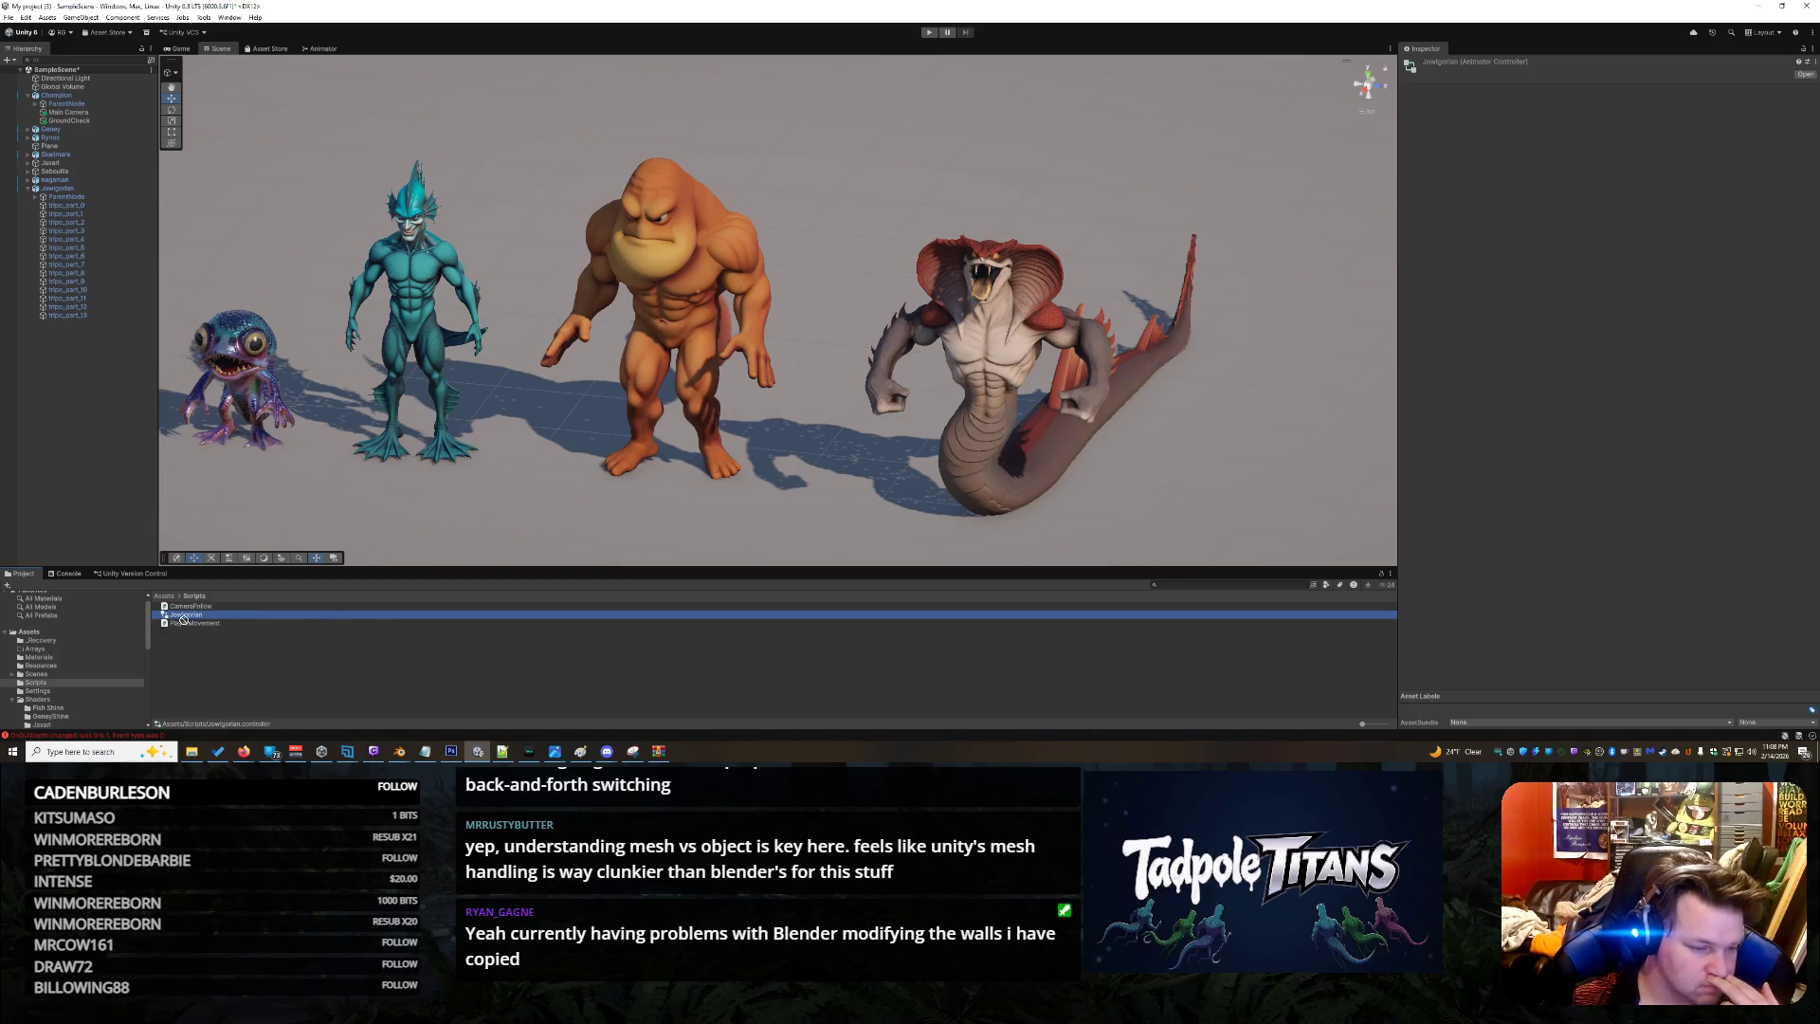
click(28, 632)
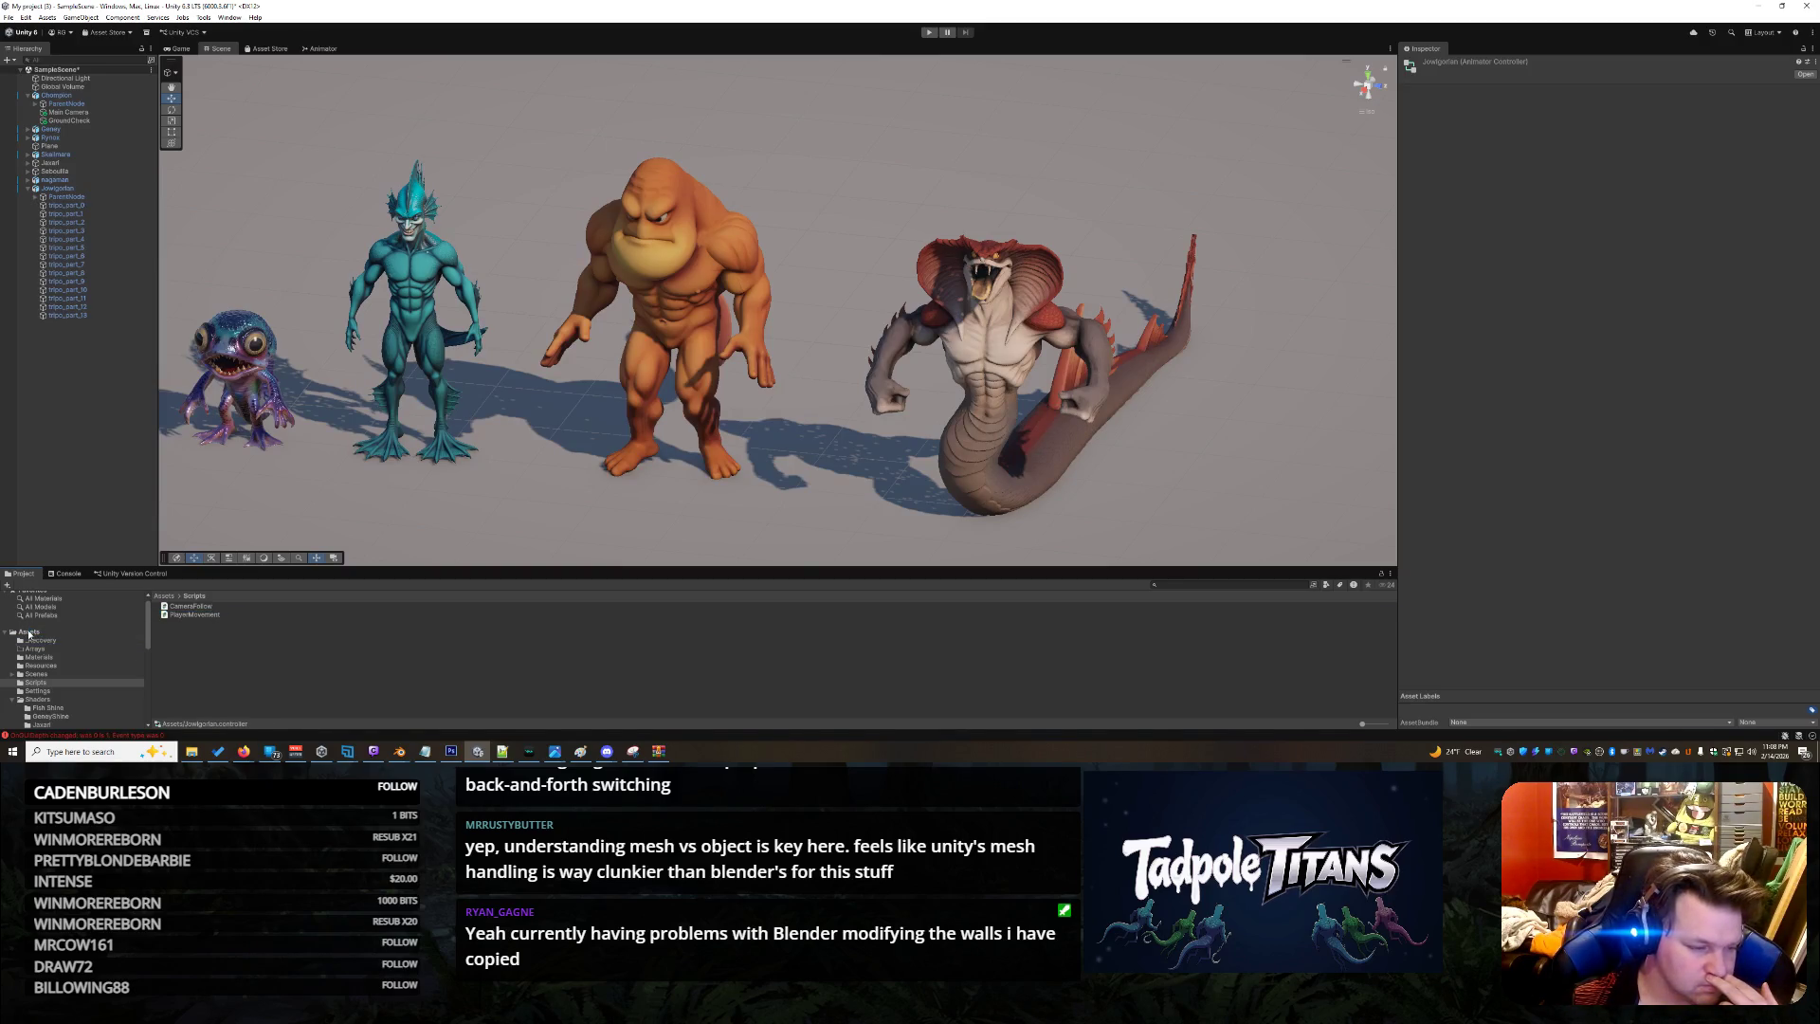
Expand and collapse the Jowlgorian model's clip list in the Project panel
scroll(238, 648, down, 5)
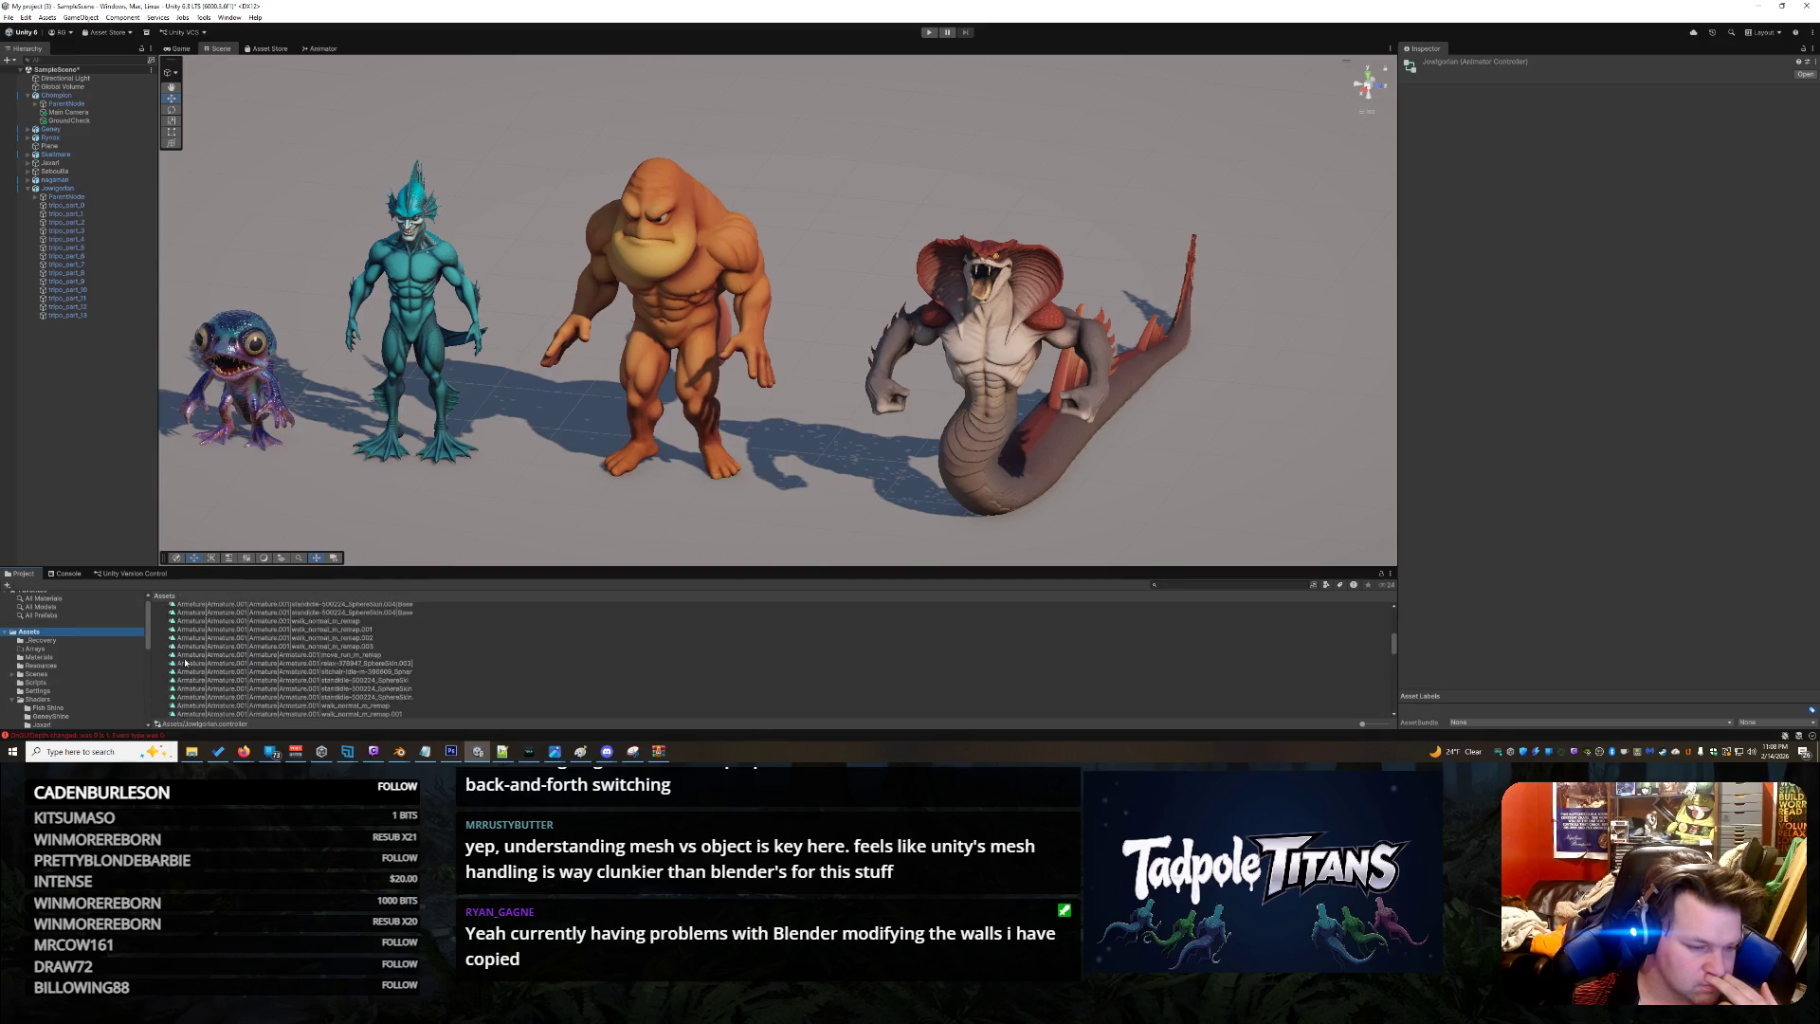
click(156, 656)
click(149, 658)
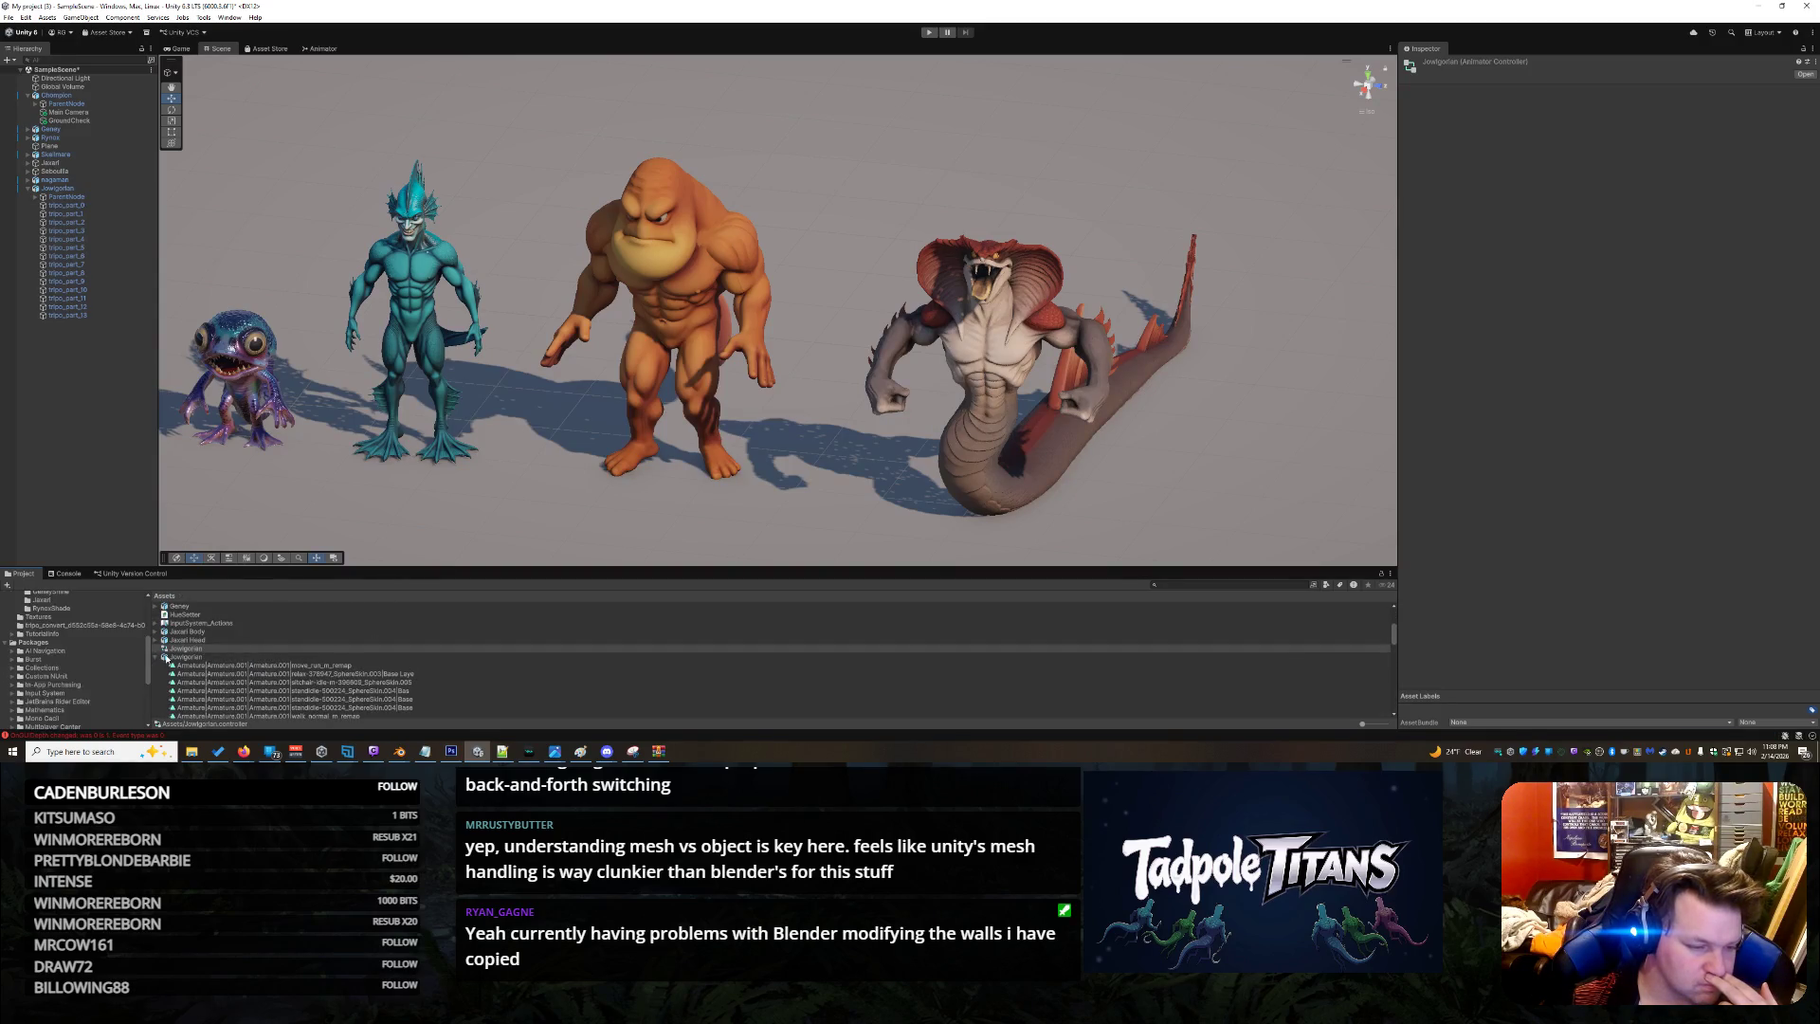
click(158, 657)
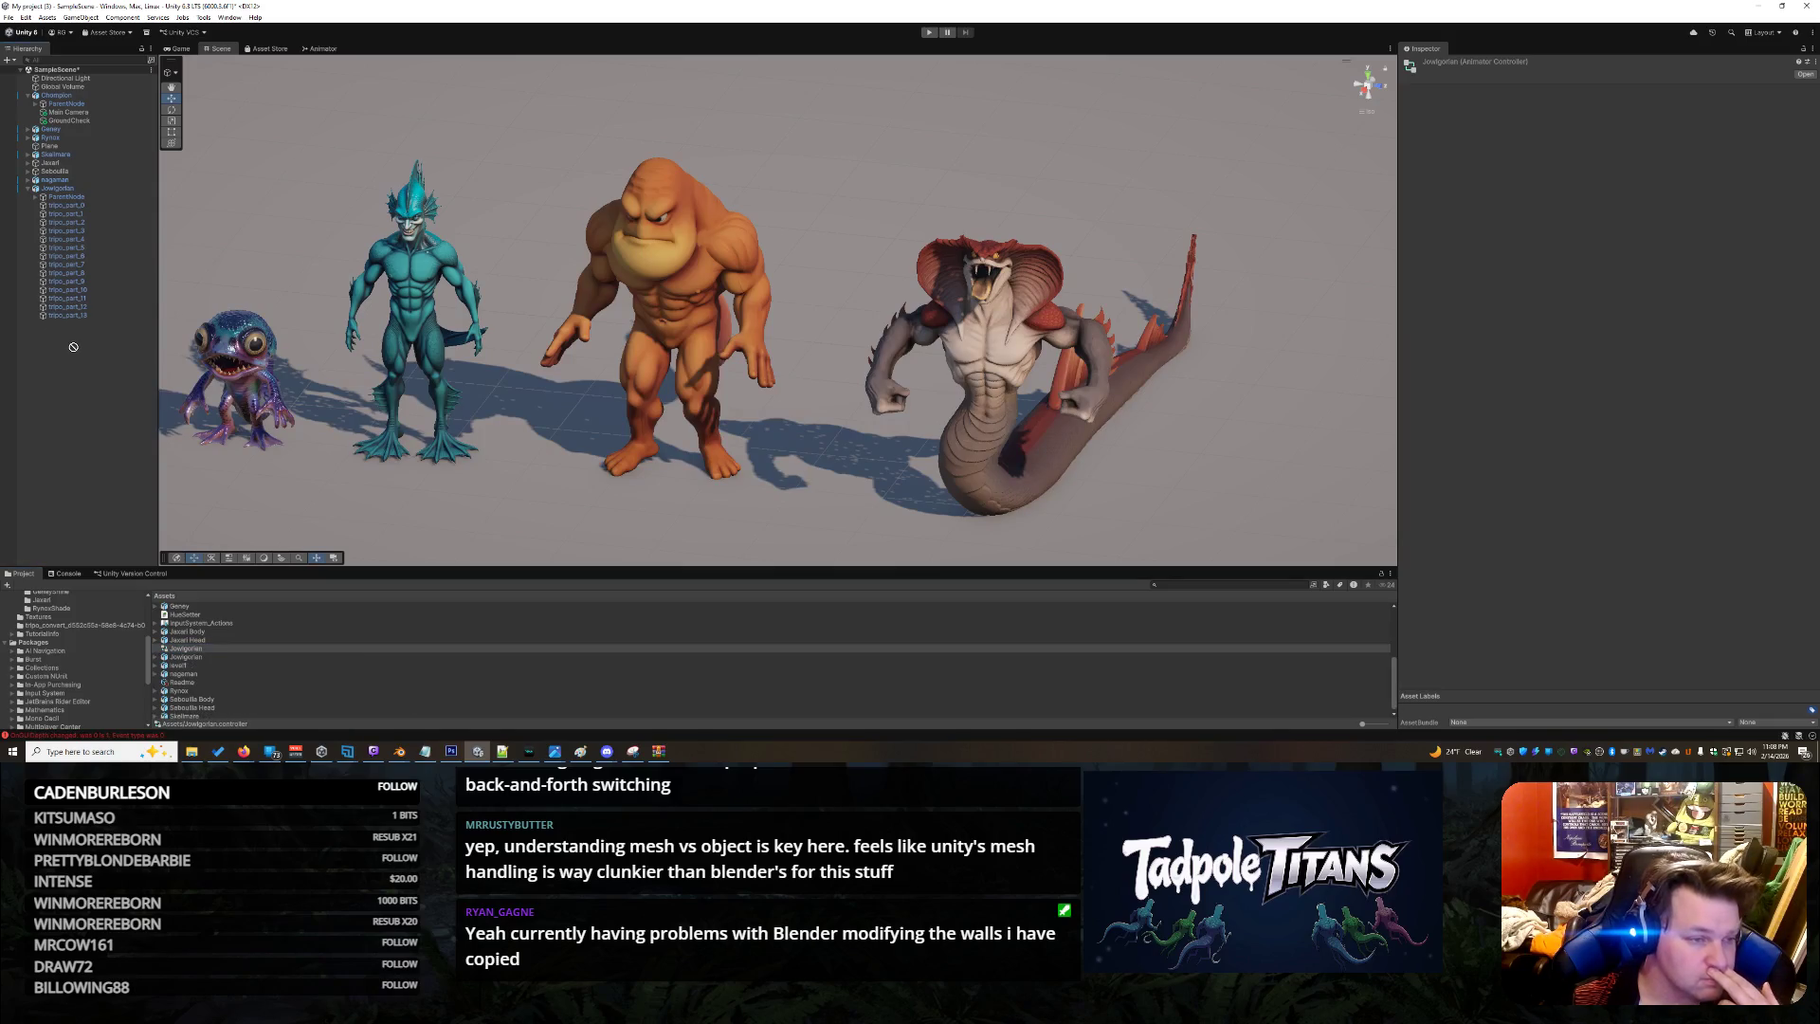
Assign the Jowlgorian controller to the orange character's Animator, then open the Animation clip picker
click(673, 252)
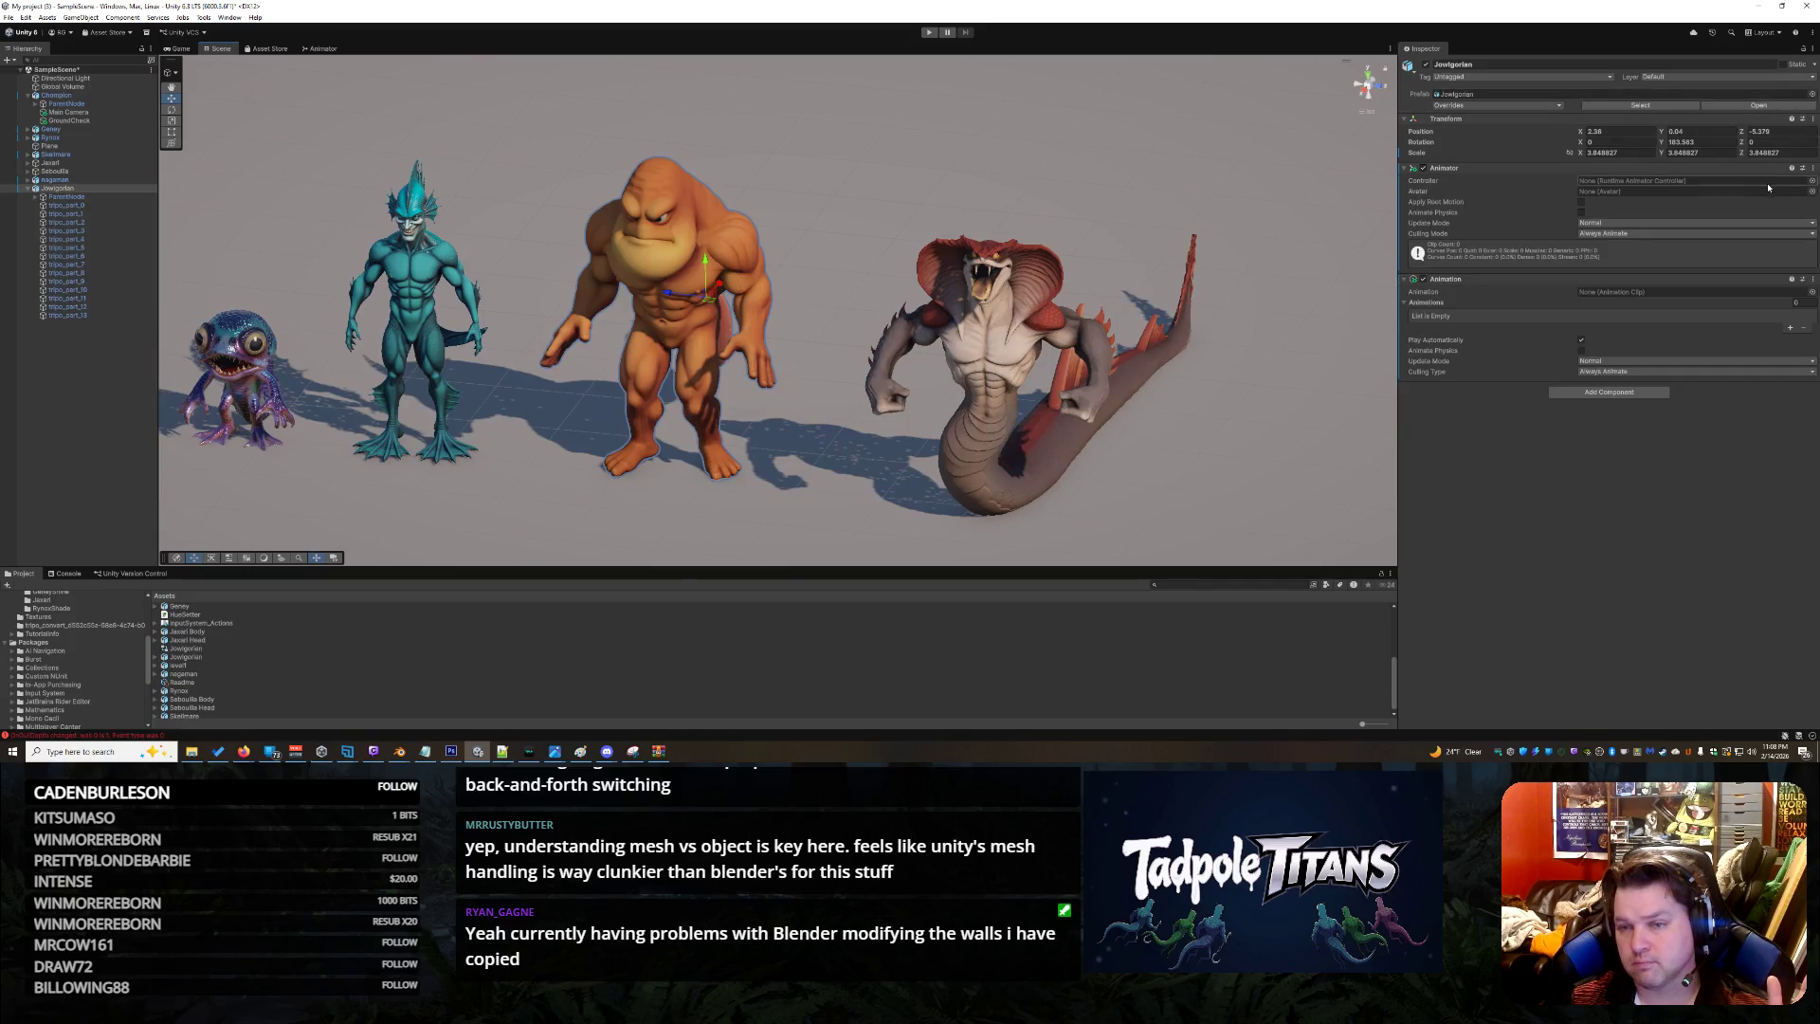
click(1811, 180)
click(834, 237)
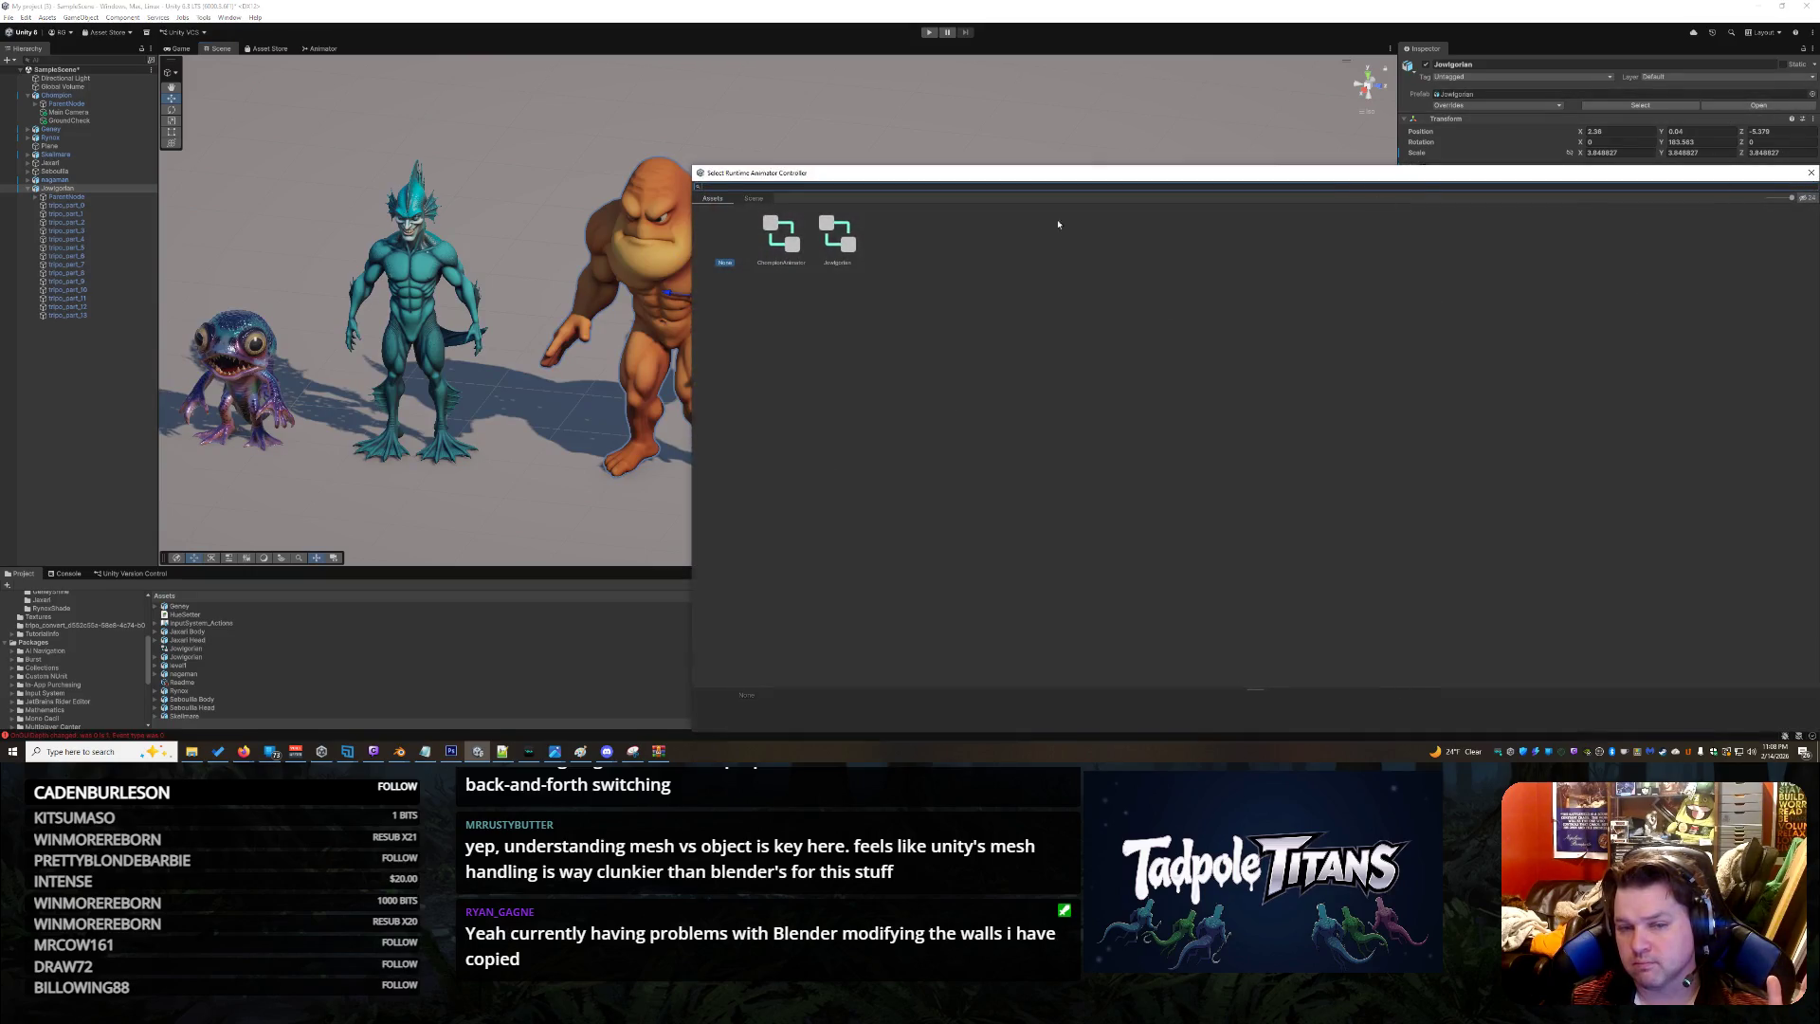
double_click(835, 237)
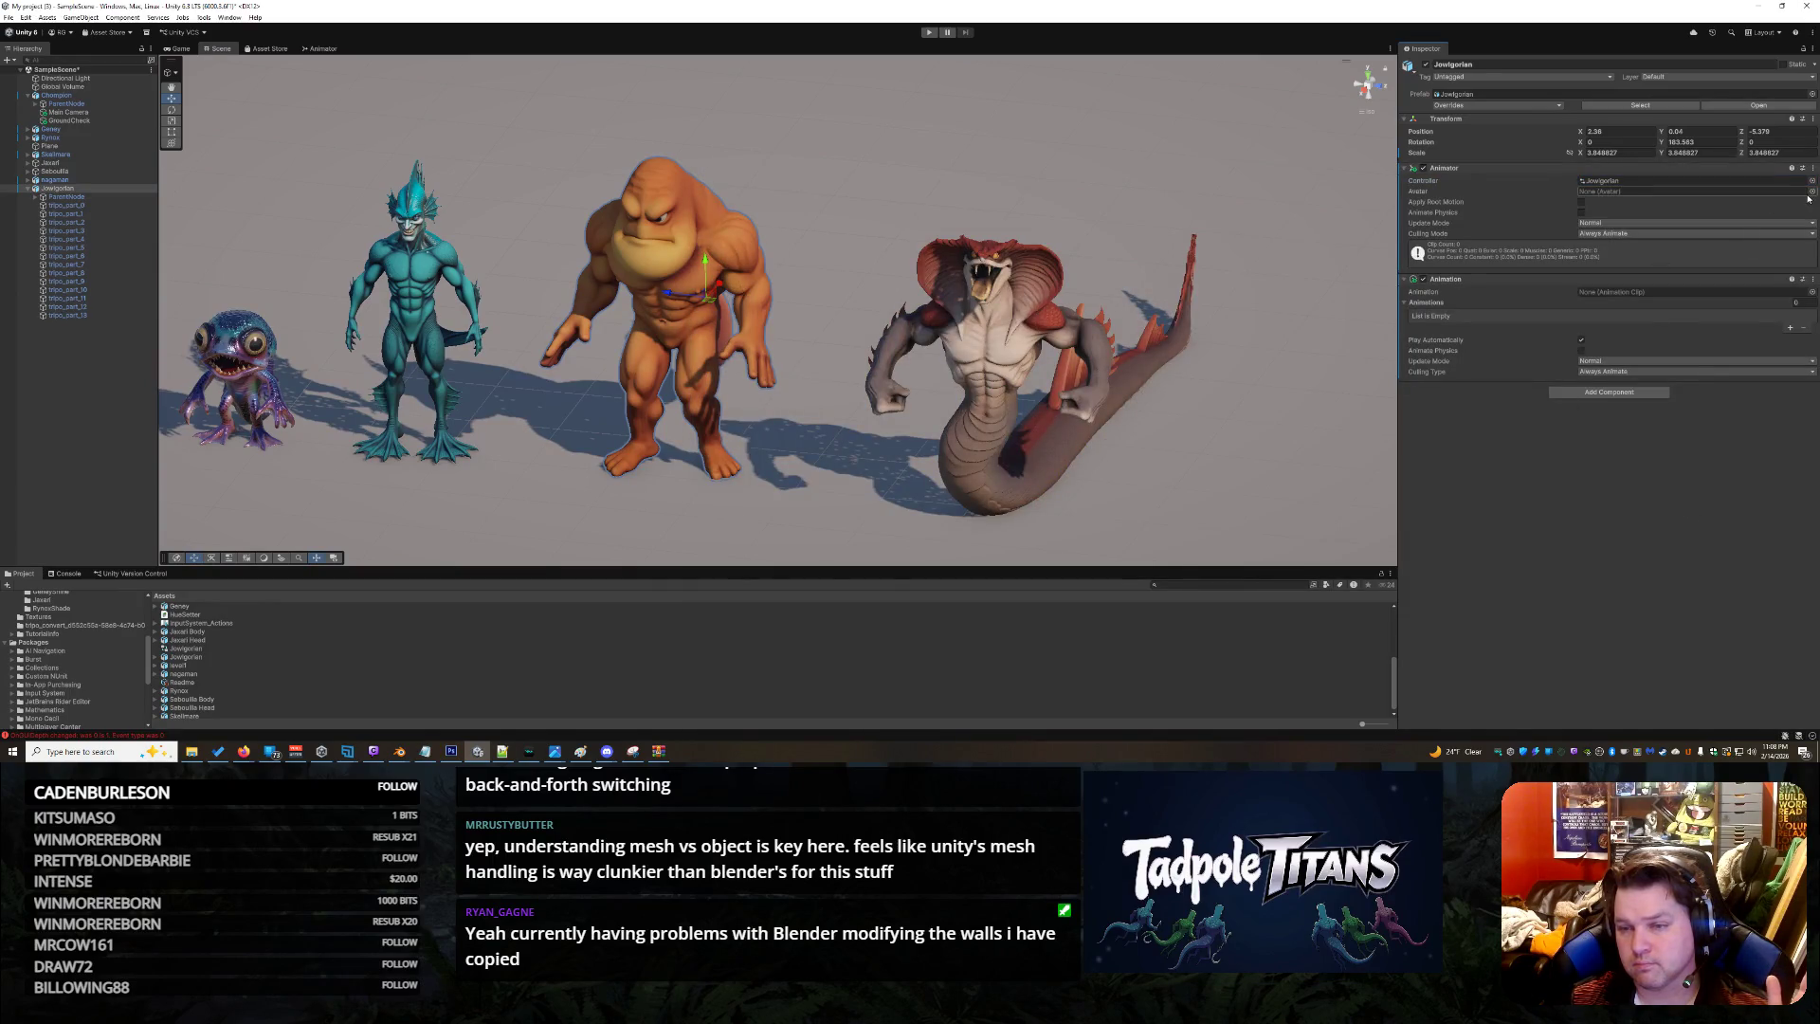
click(1811, 293)
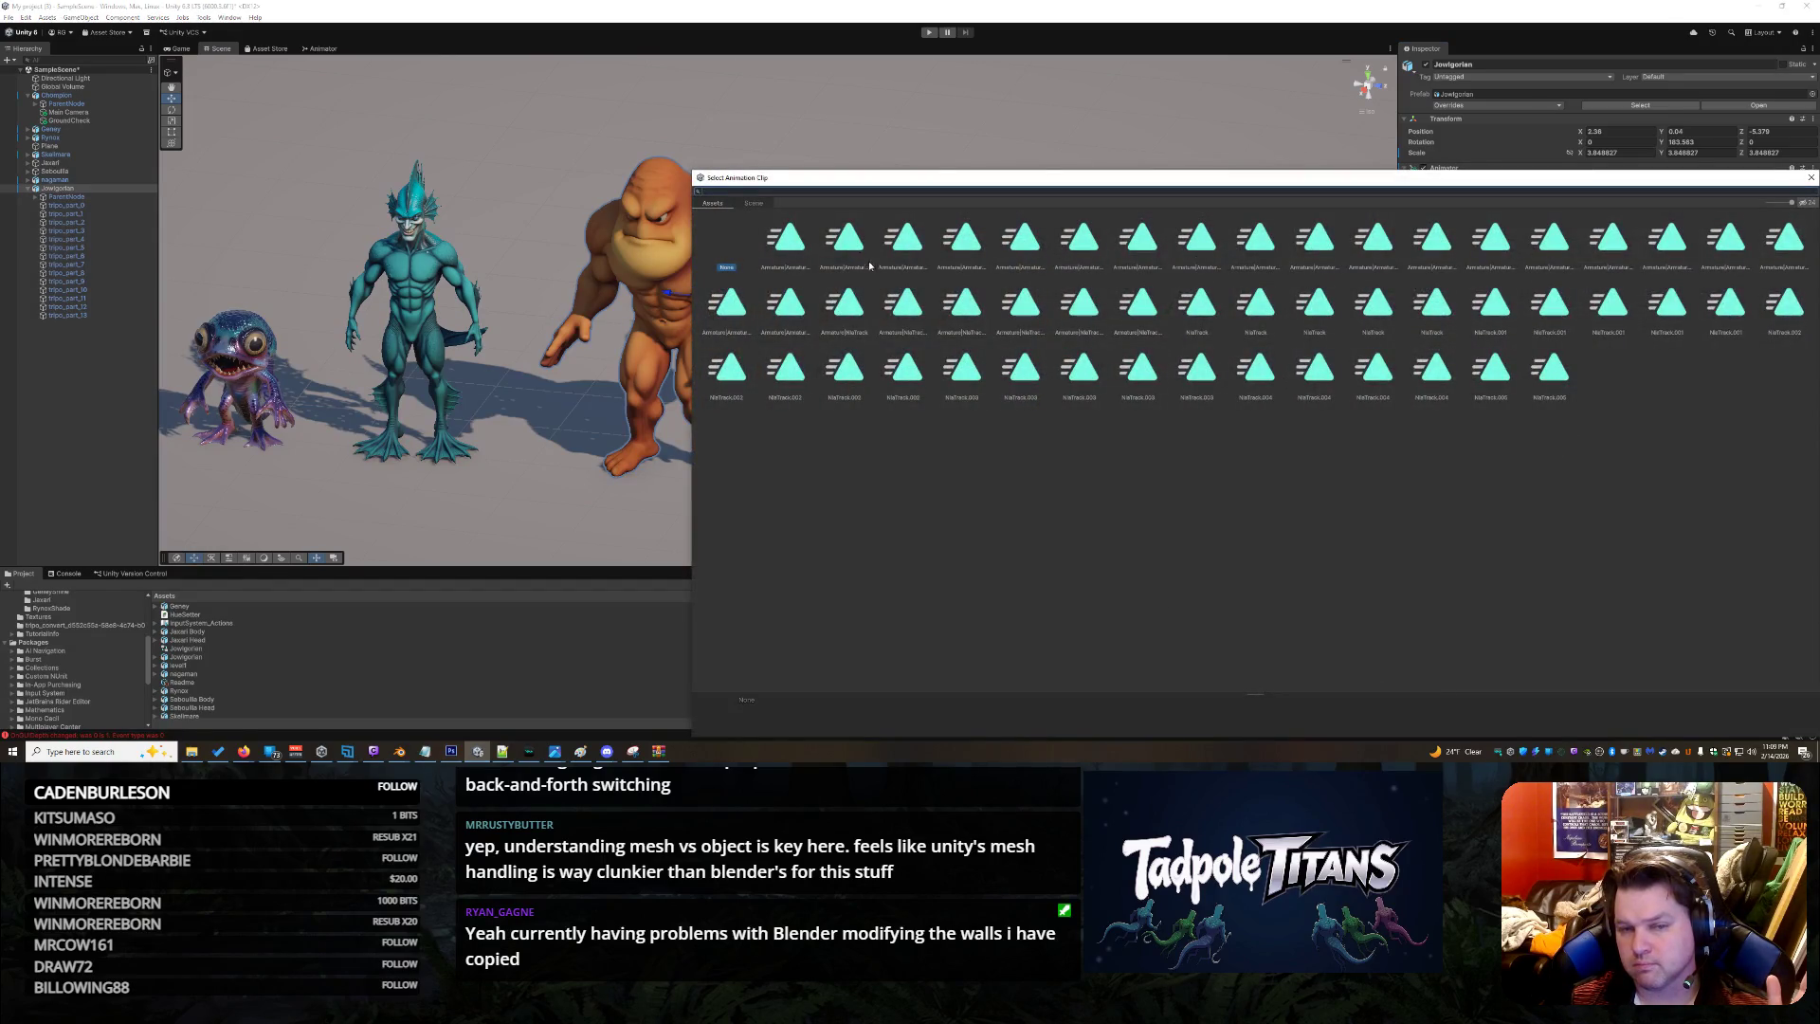
Browse the Armature clips in the Select Animation Clip window, up to the tenth one
click(898, 245)
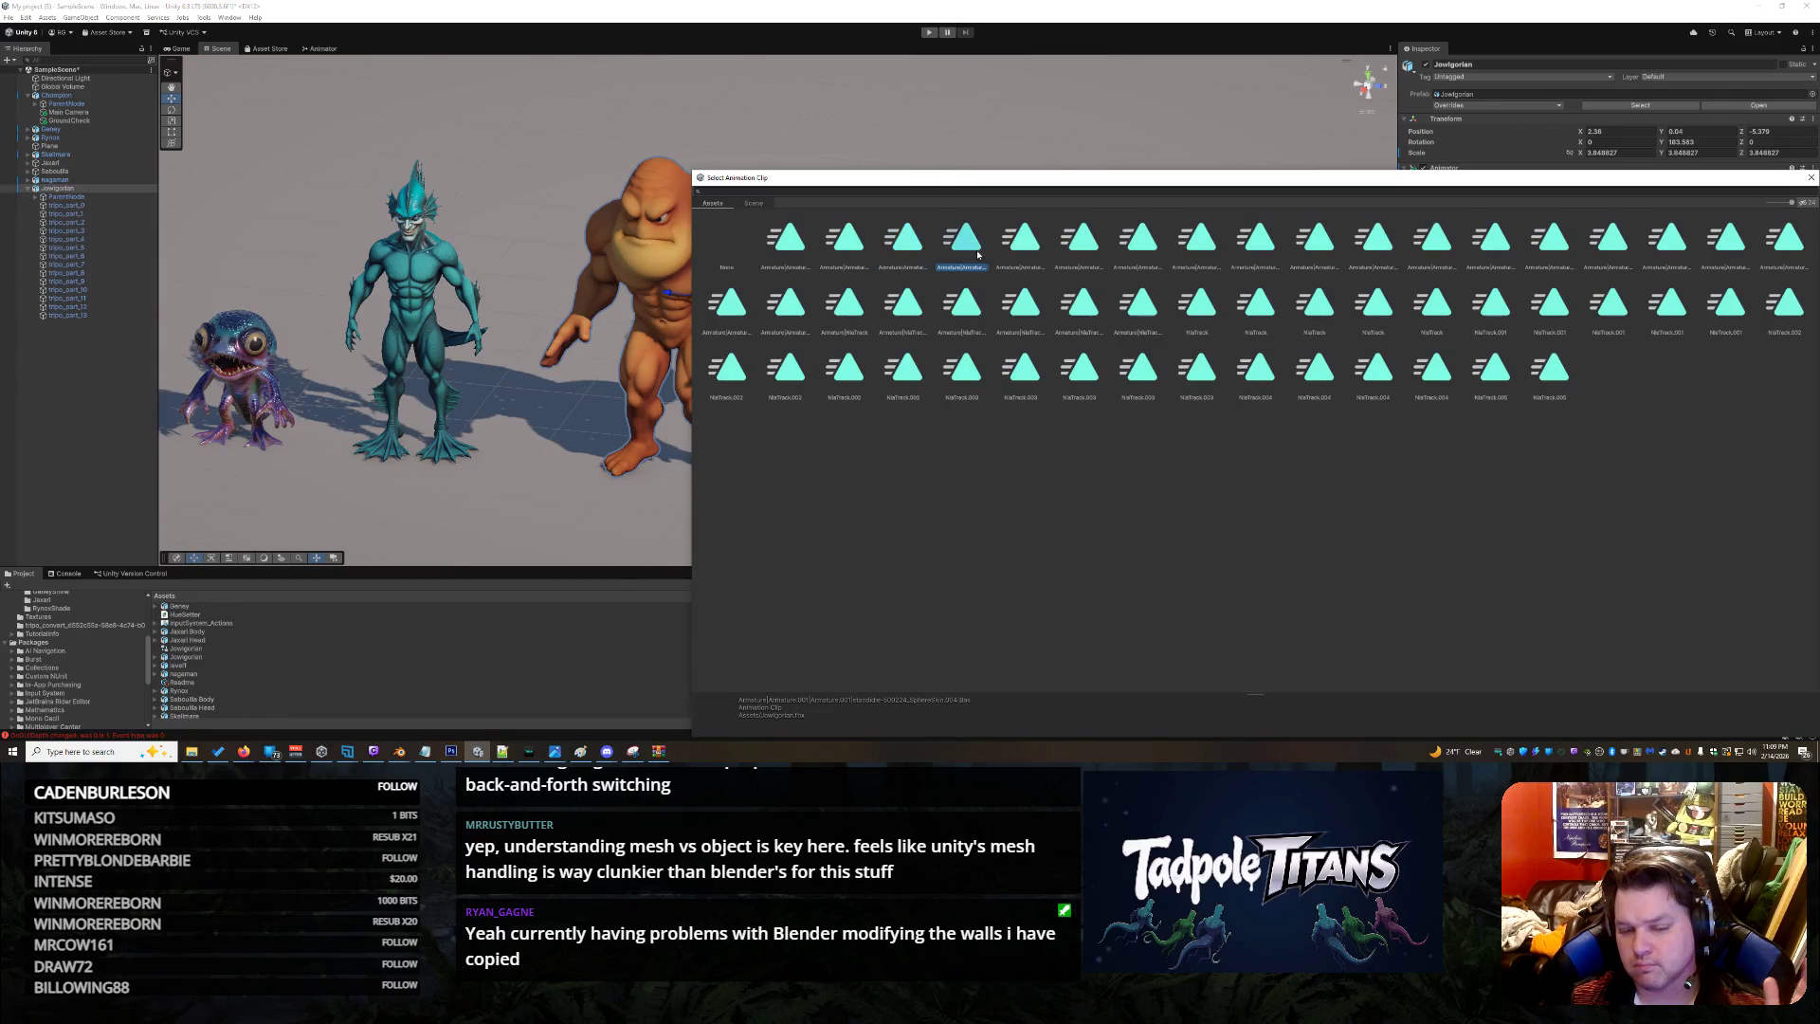
key(Left)
click(810, 258)
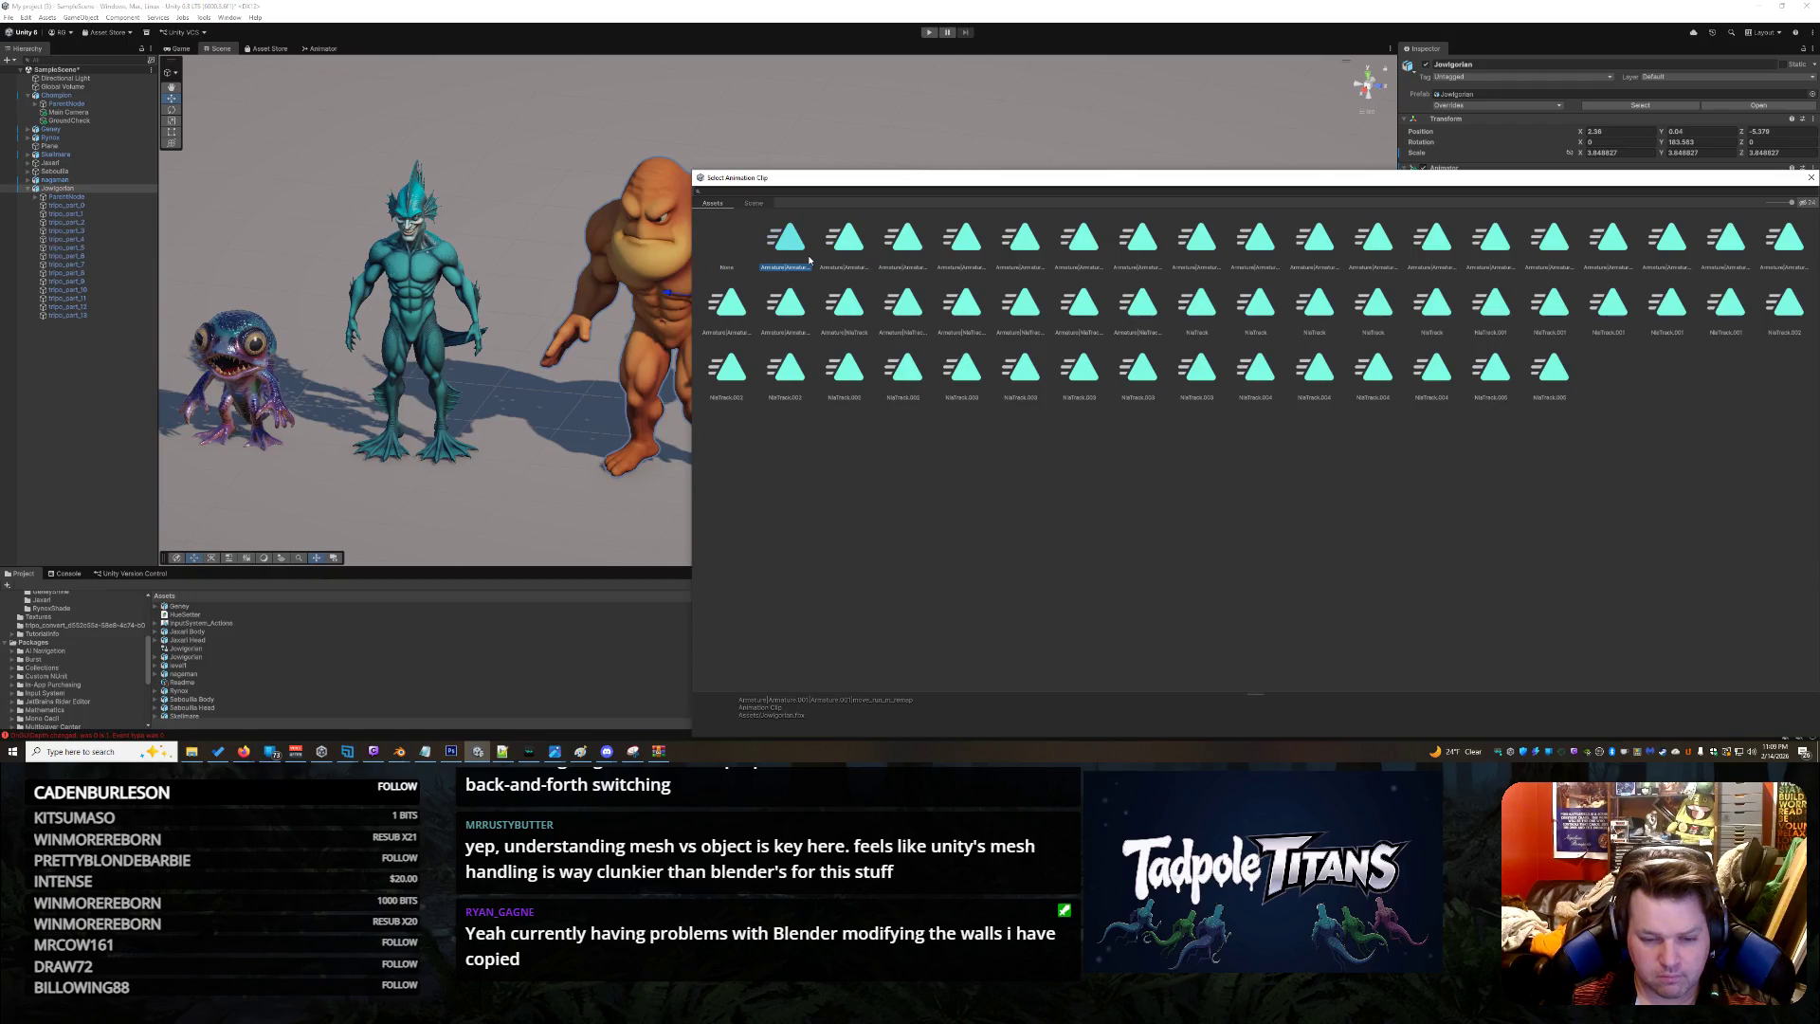
key(Right)
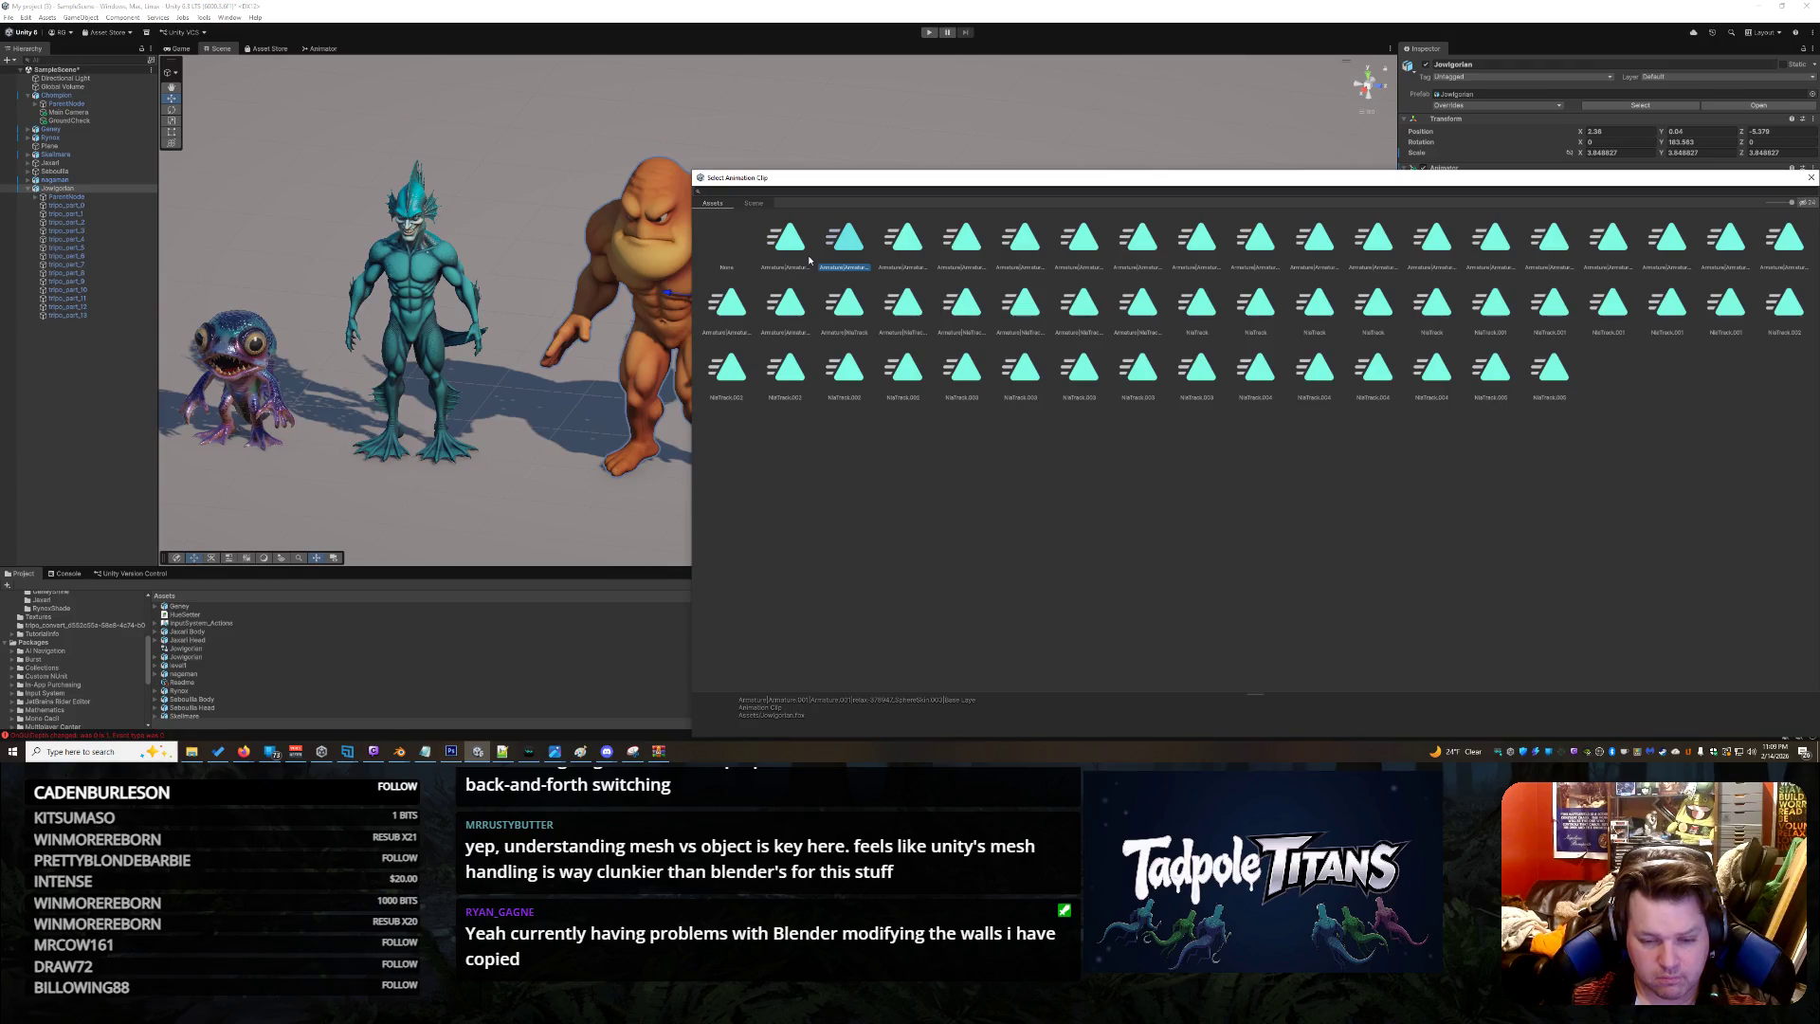
key(Right)
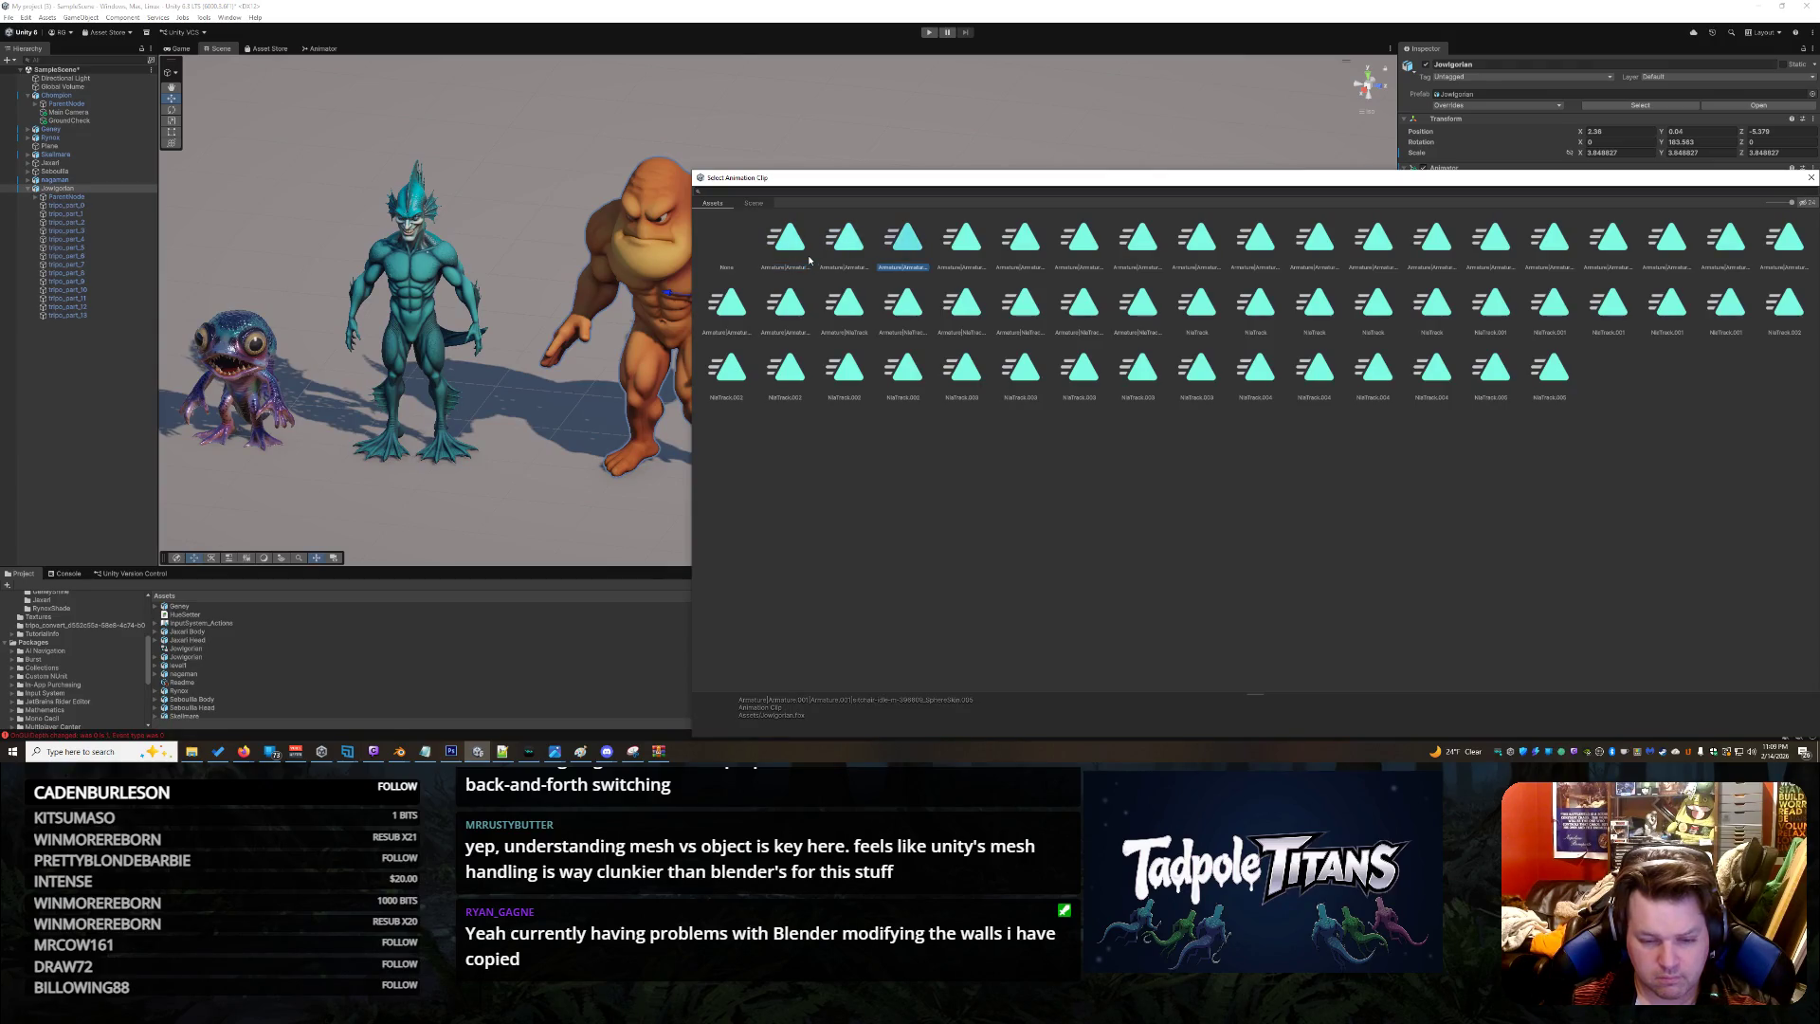
key(Right)
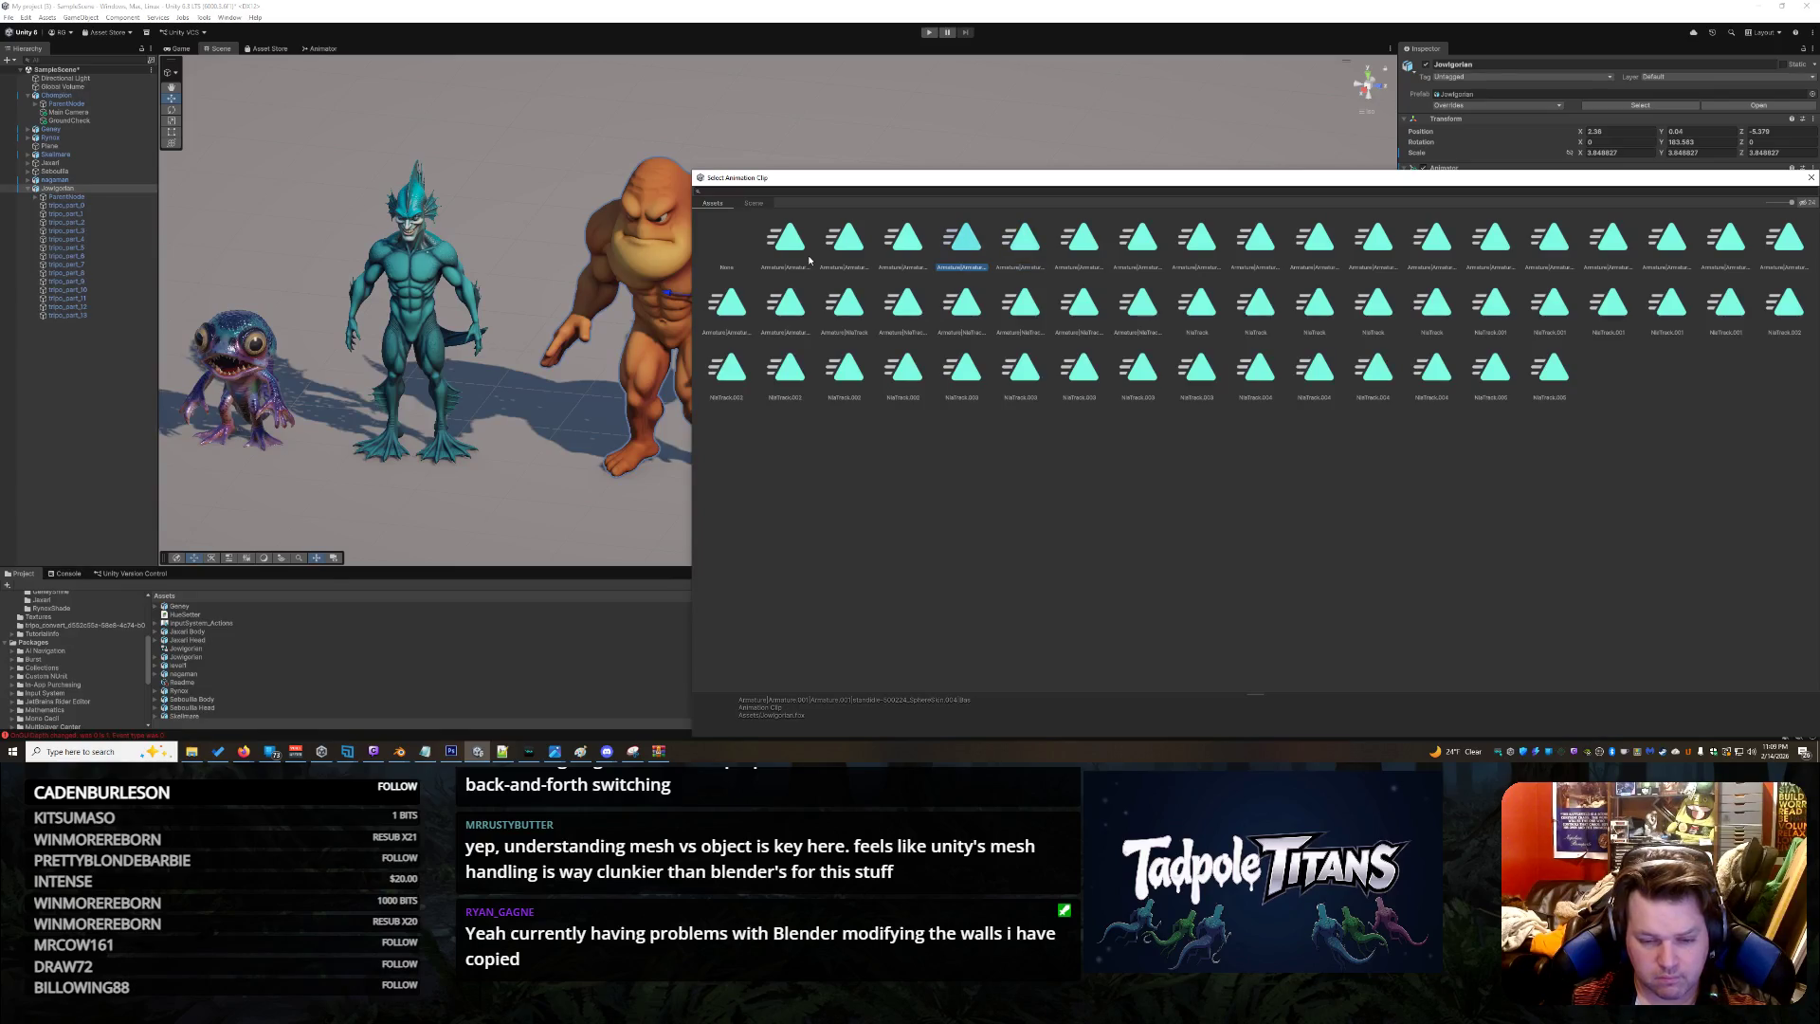
key(Right)
key(Right)
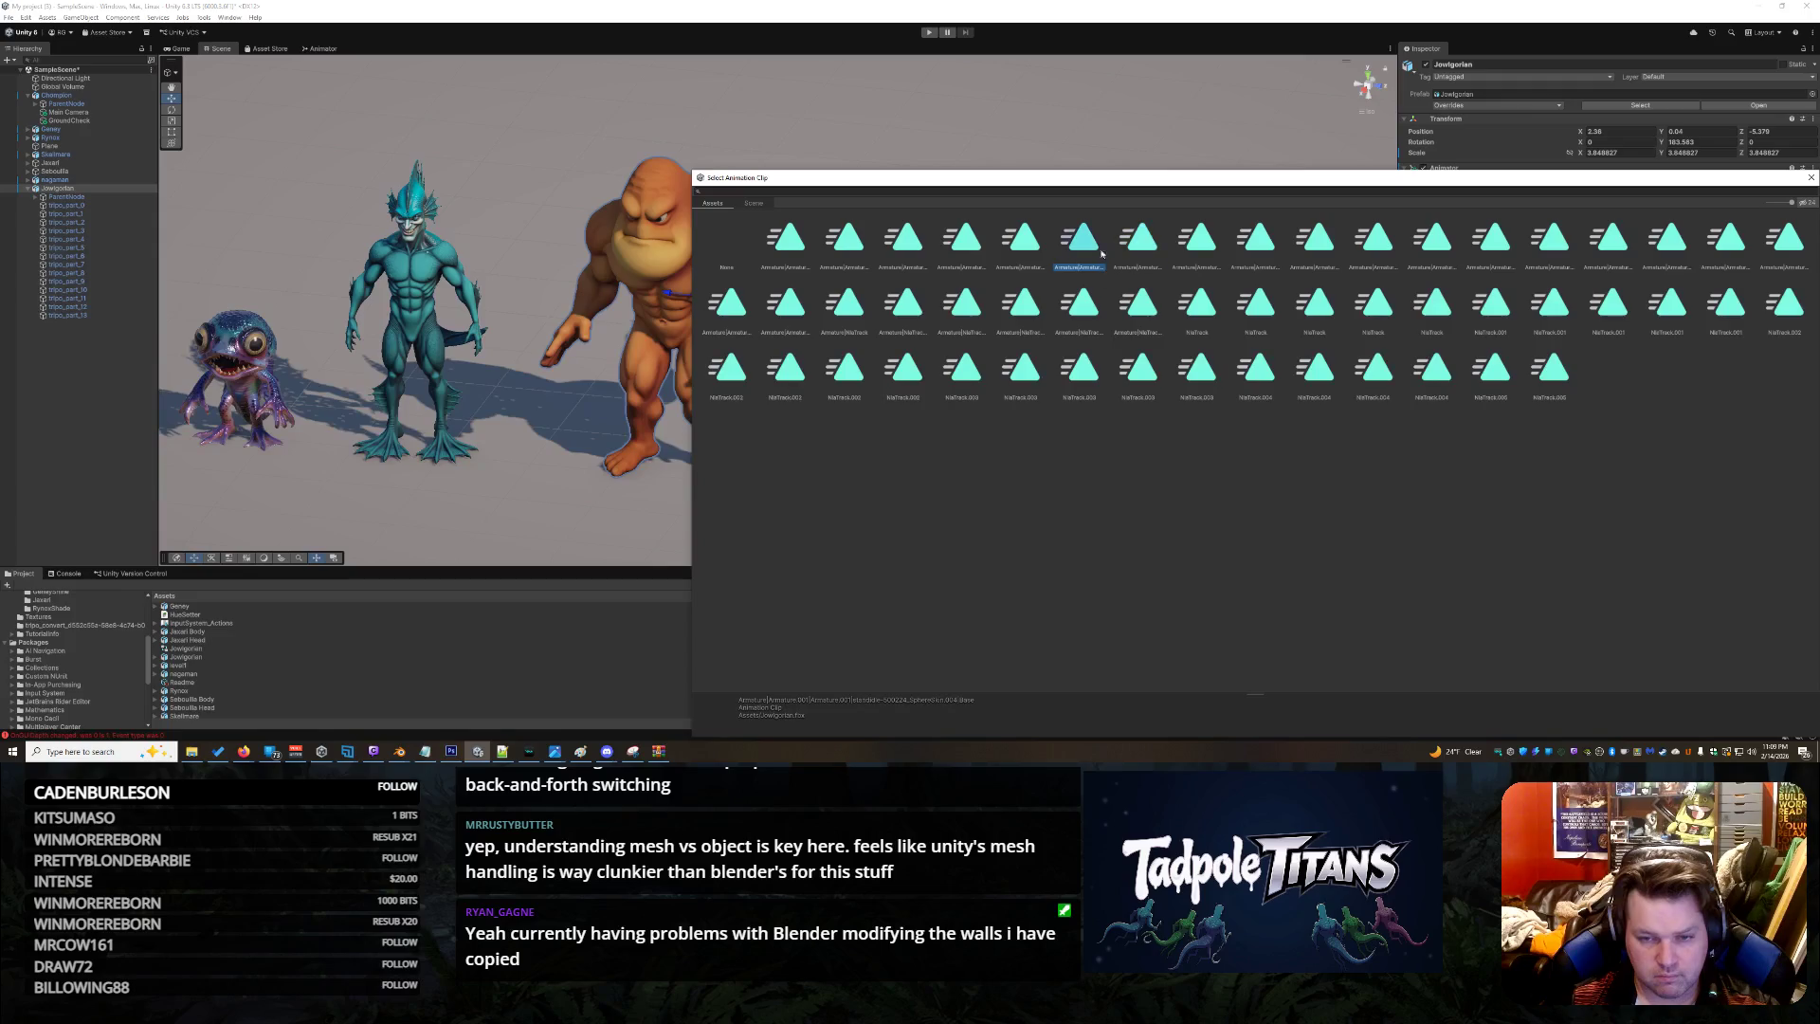
key(Right)
key(Right)
key(Right)
key(Right)
key(Left)
key(Left)
key(Left)
key(Left)
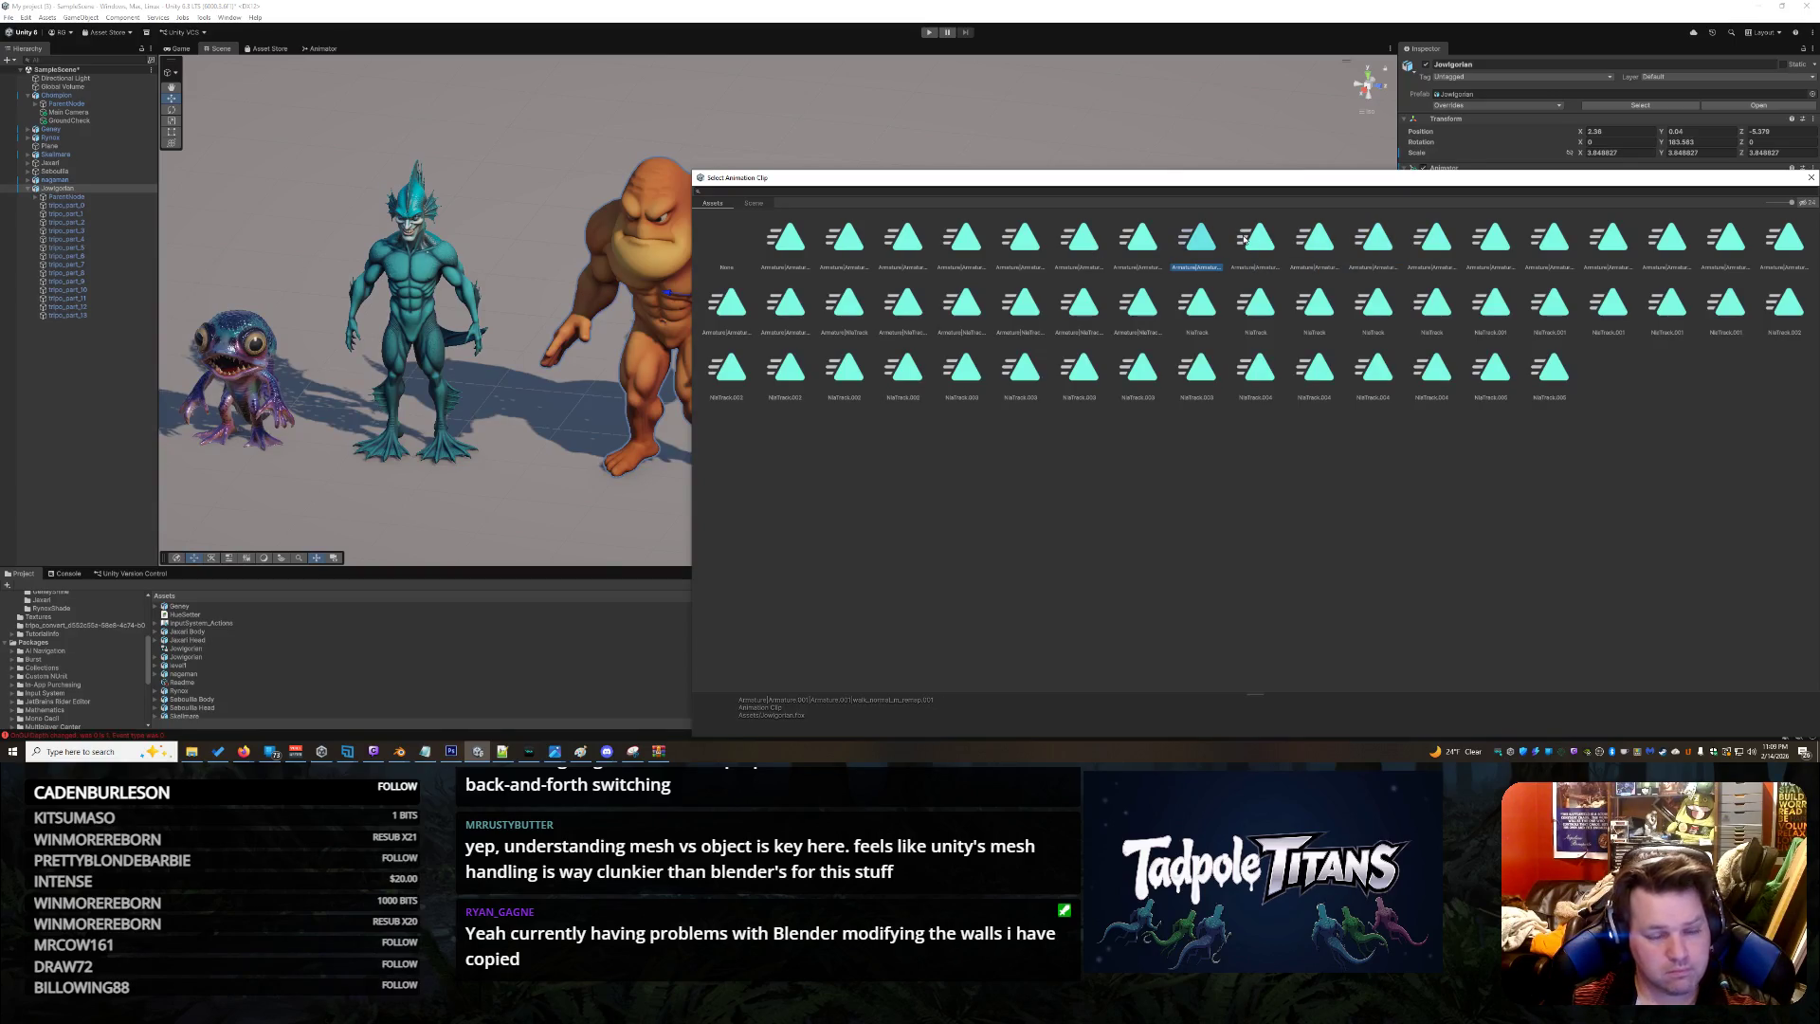
key(Right)
key(Right)
key(Right)
key(Right)
key(Right)
key(Right)
Step from the first Armature clip to NlaTrack and assign it as the character's animation
click(797, 243)
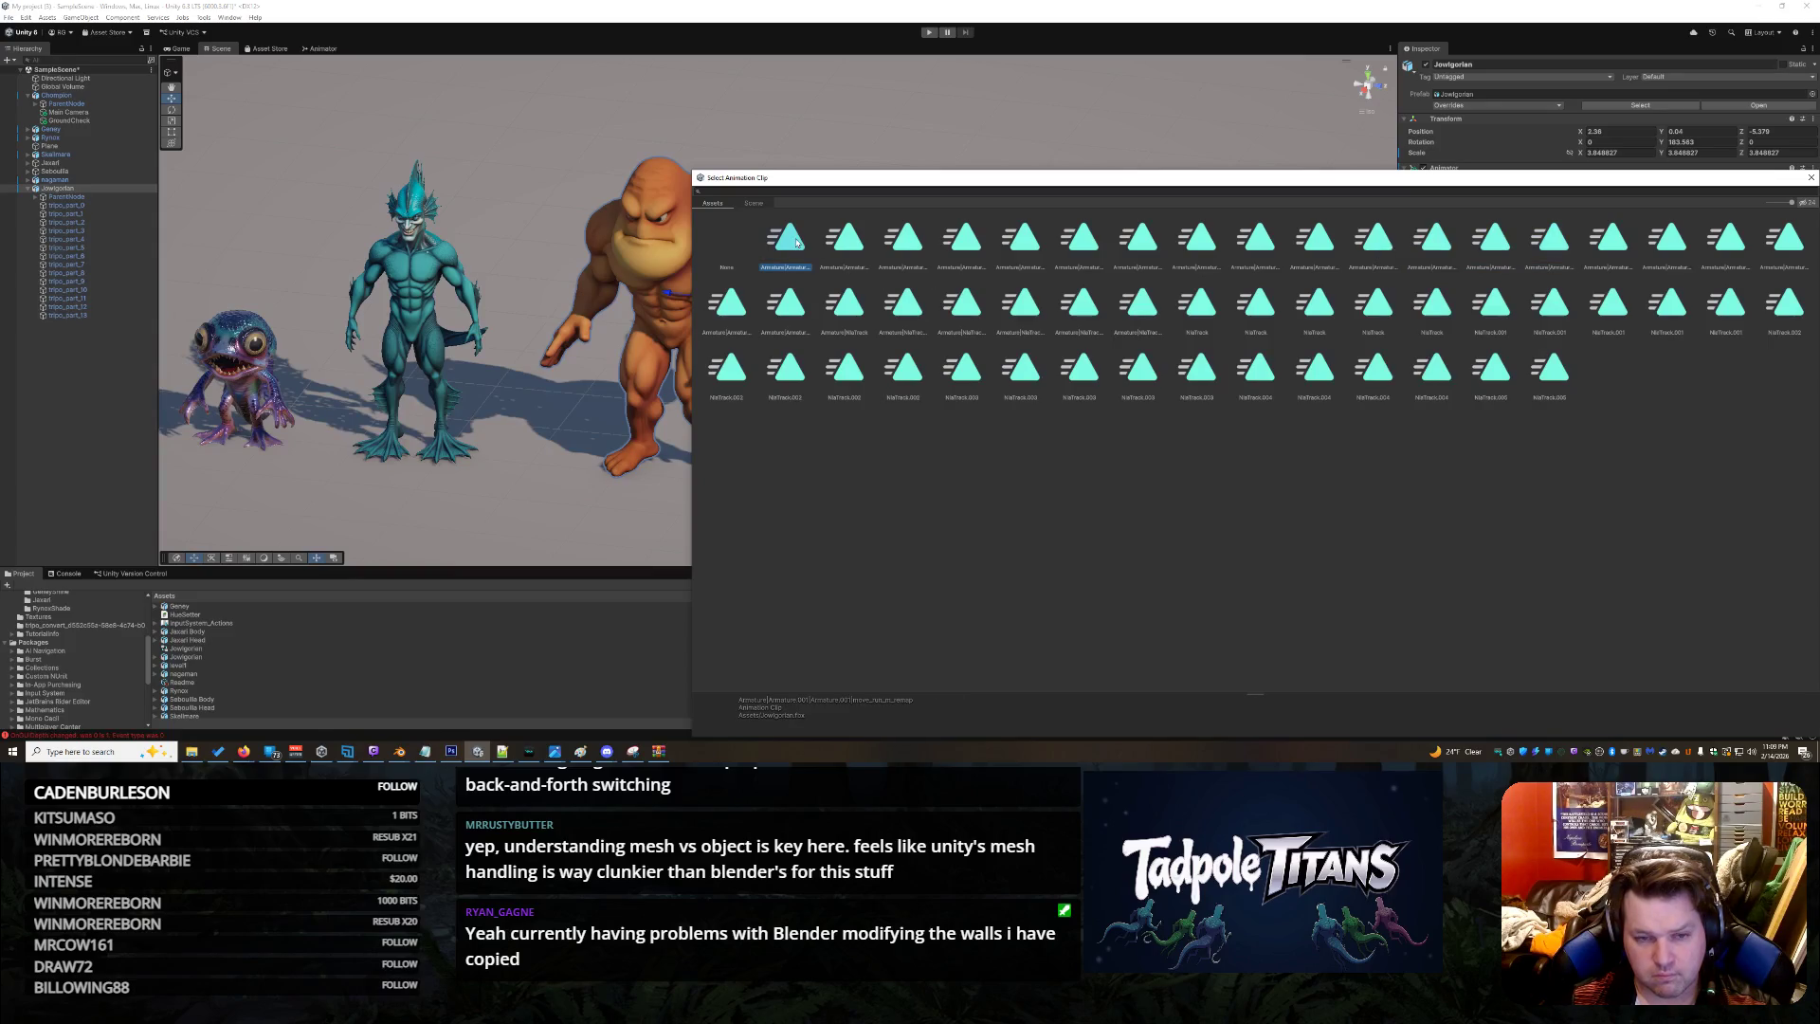
key(Right)
key(Right)
key(Right)
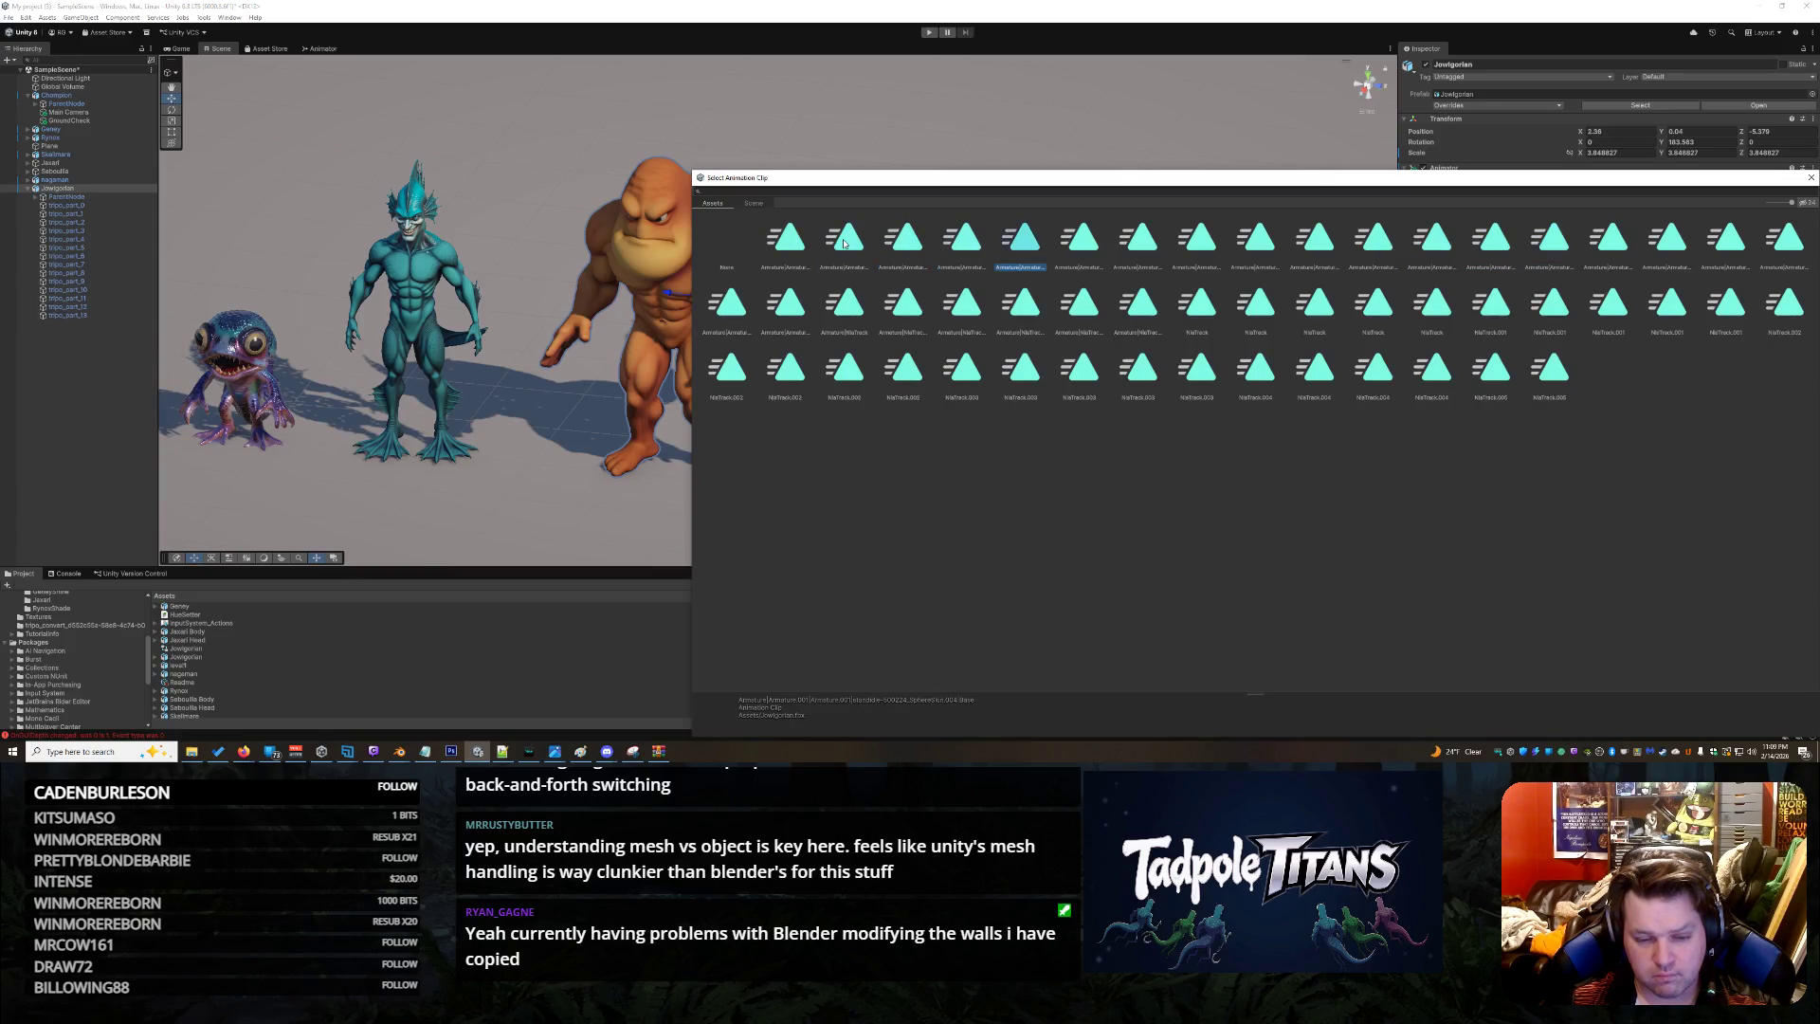
key(Right)
key(Right)
key(Right)
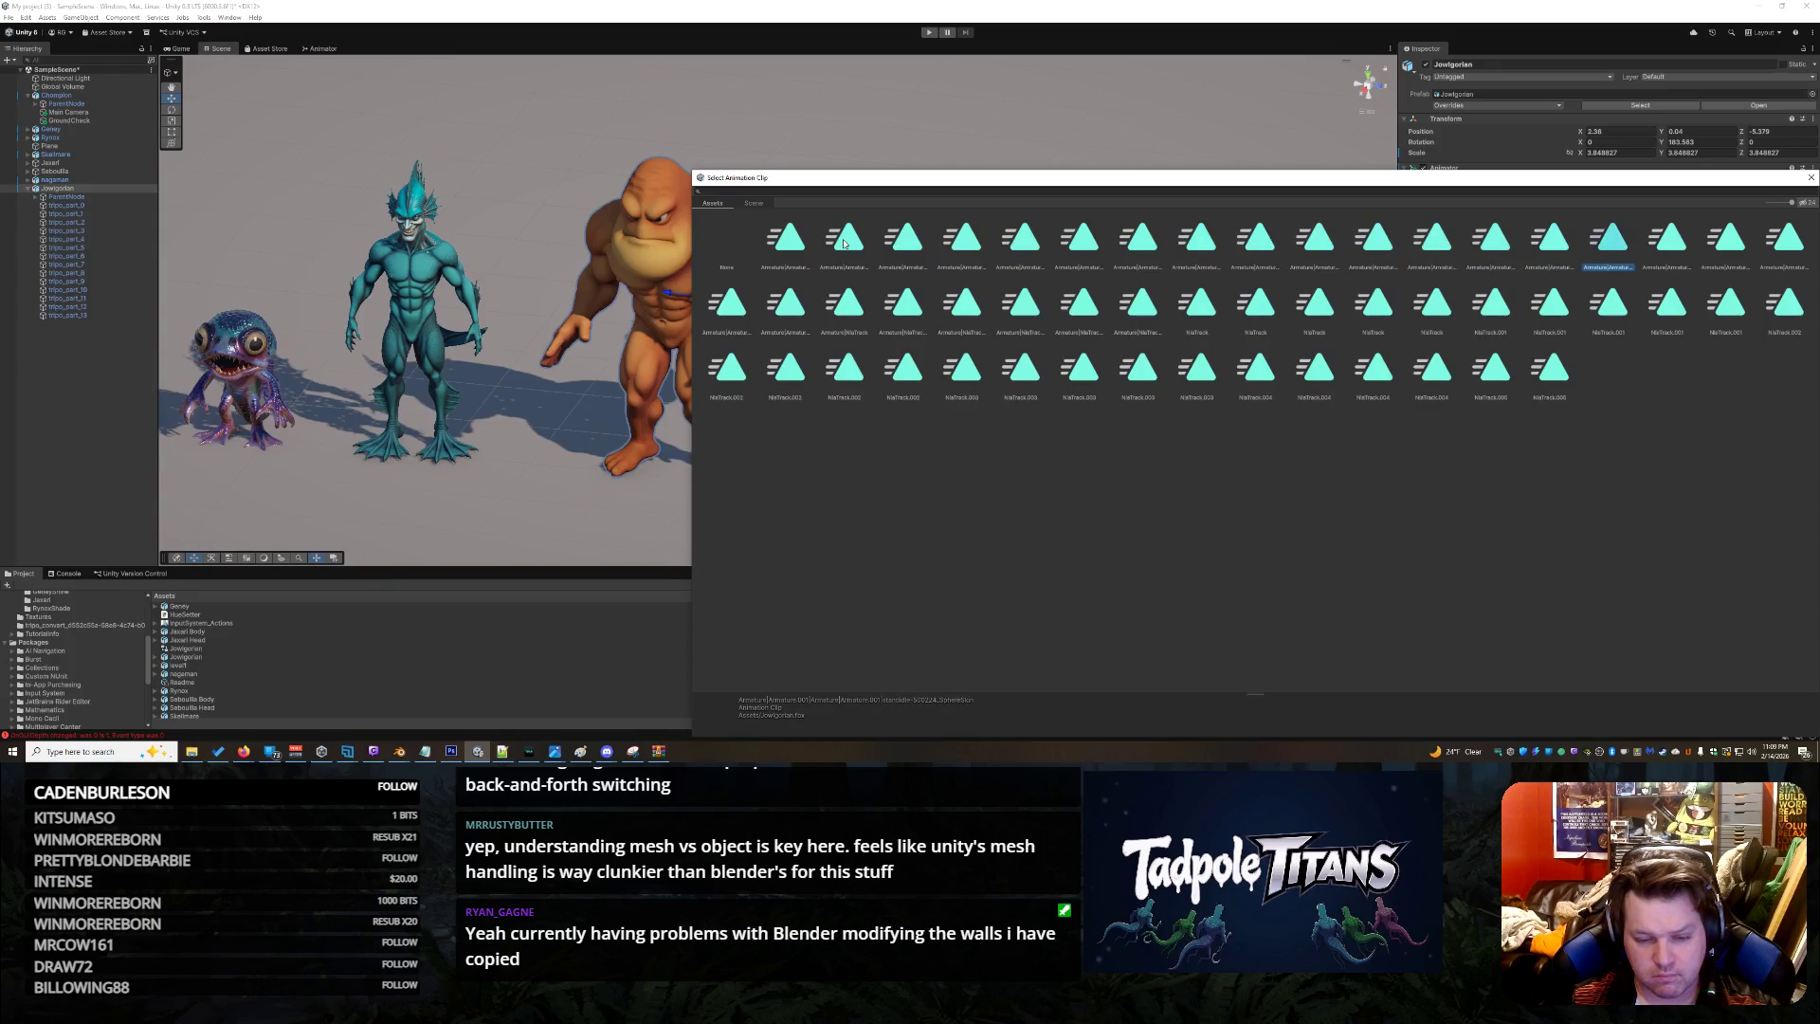
key(Right)
key(Left)
key(Right)
key(Right)
key(Right)
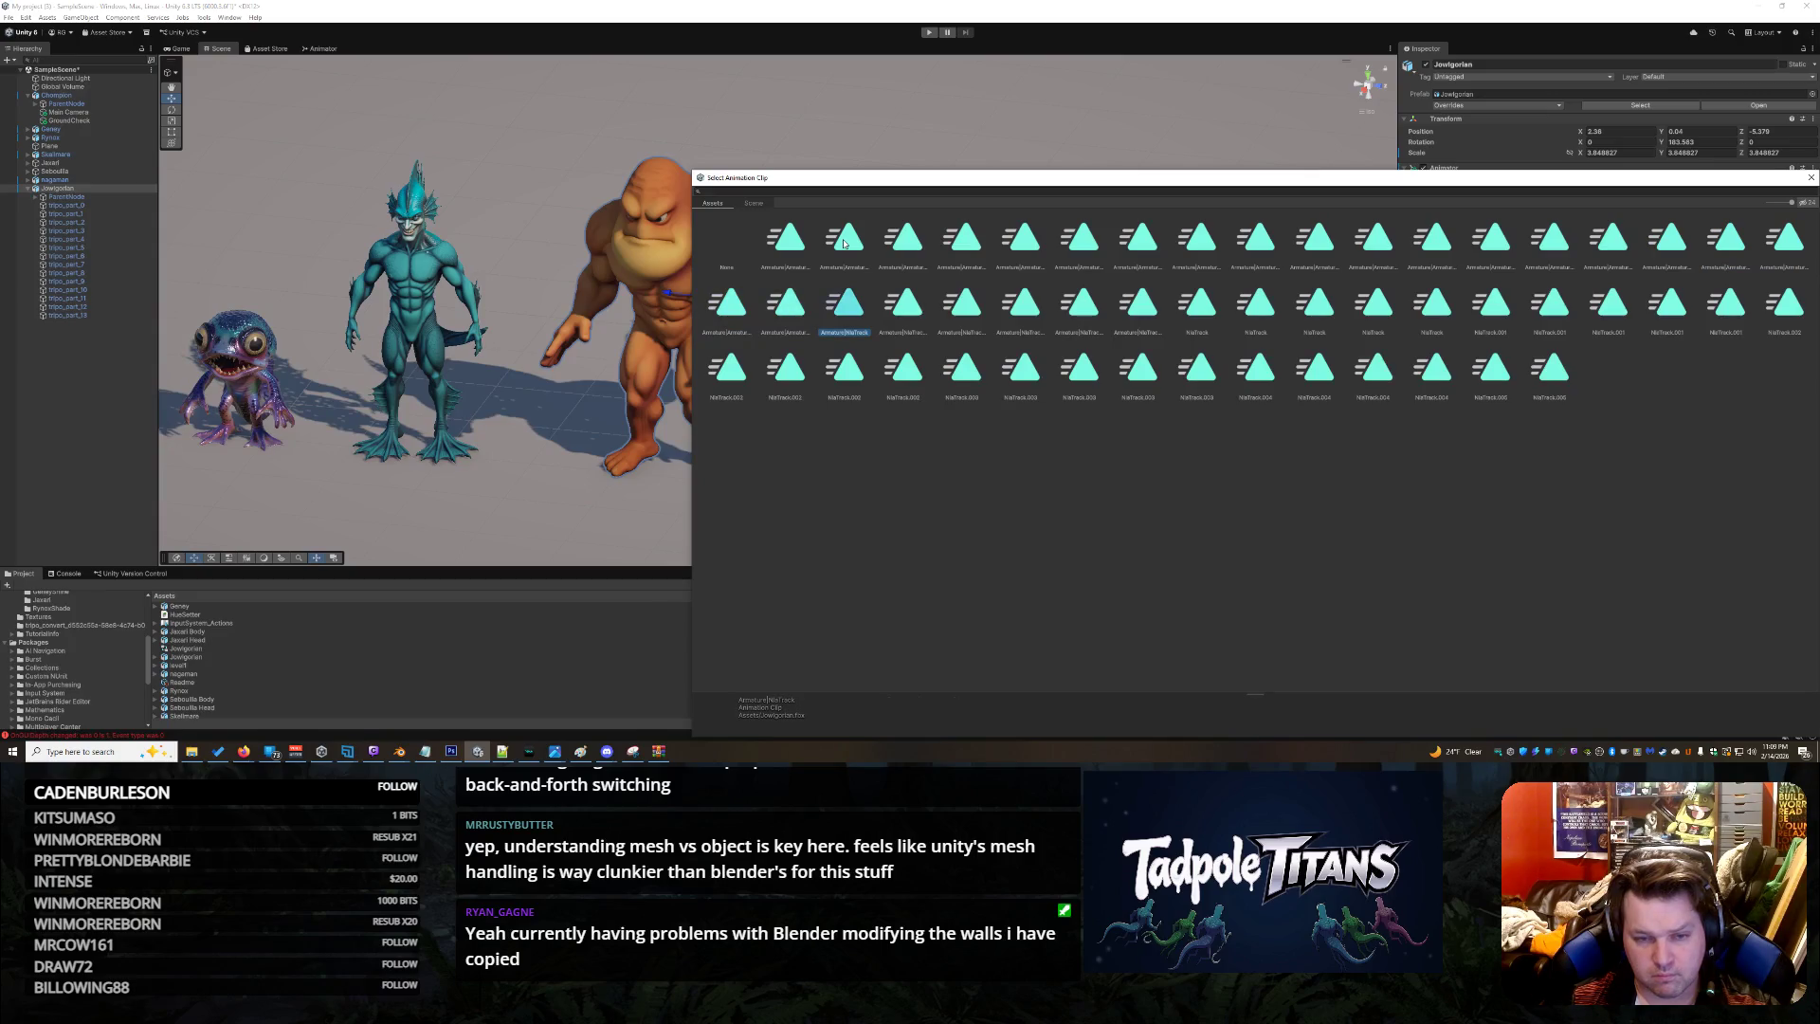
key(Right)
key(Right)
key(Right)
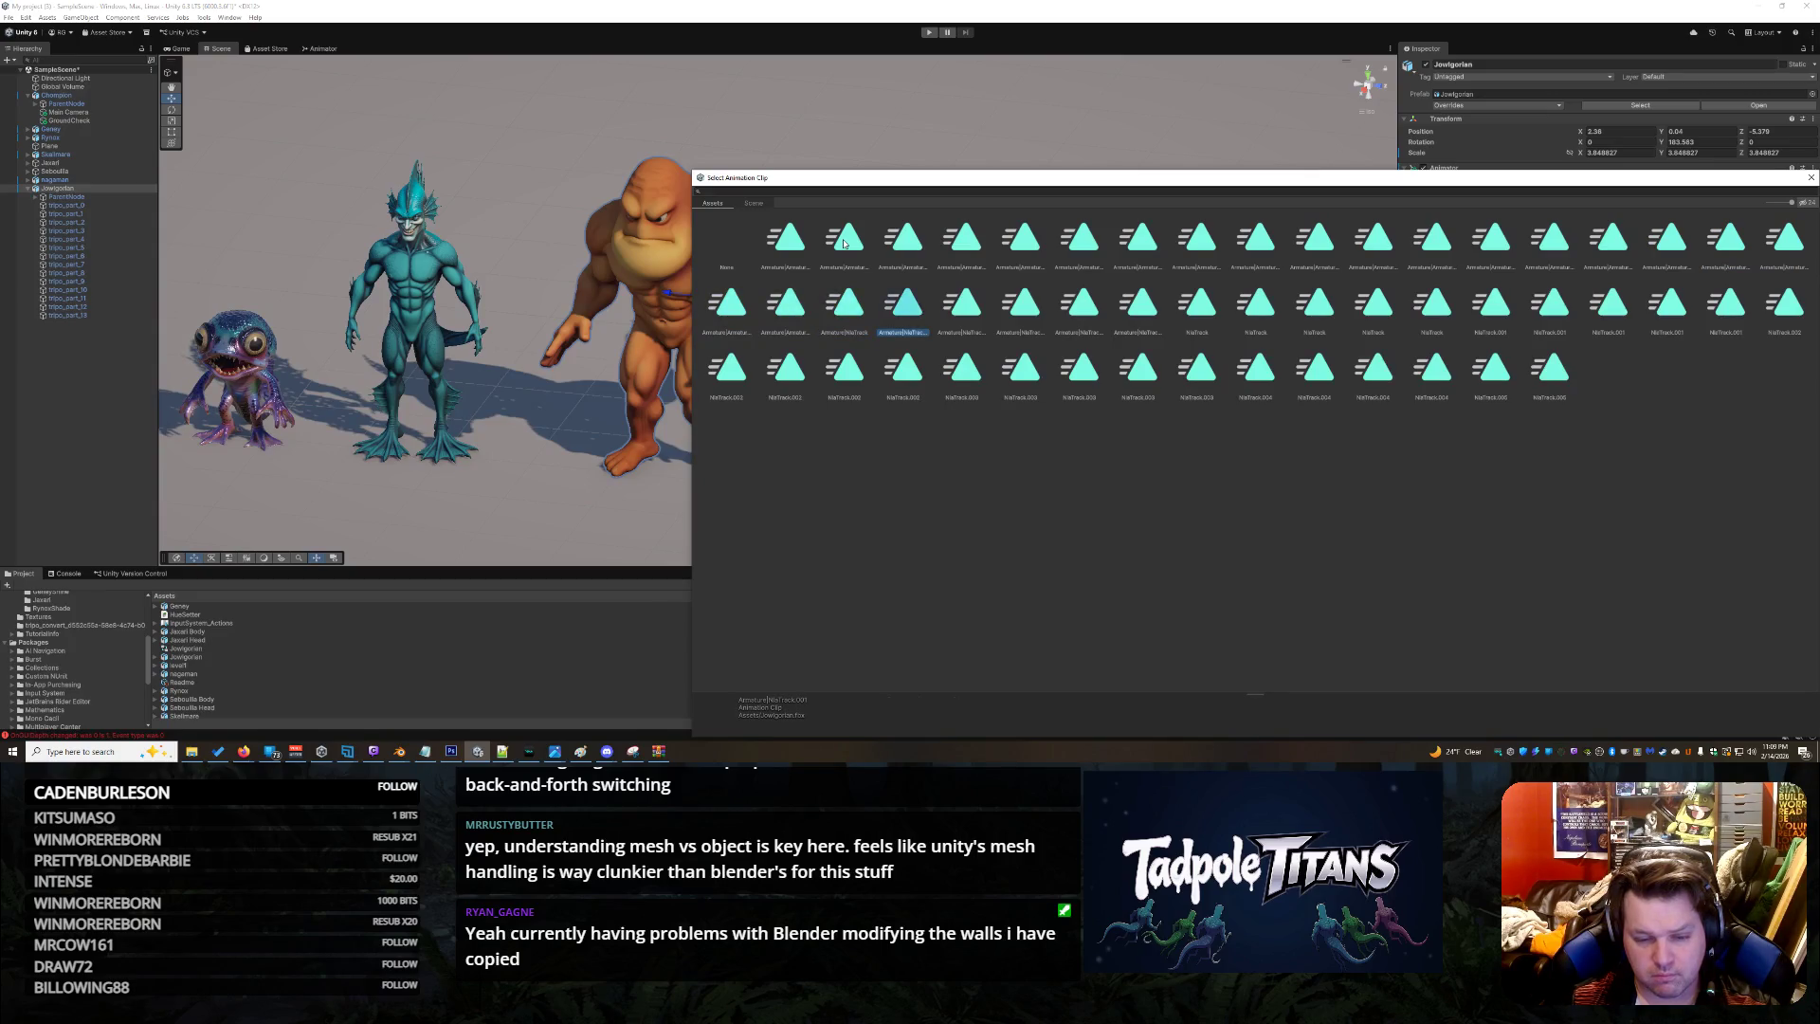
key(Right)
key(Left)
key(Right)
key(Left)
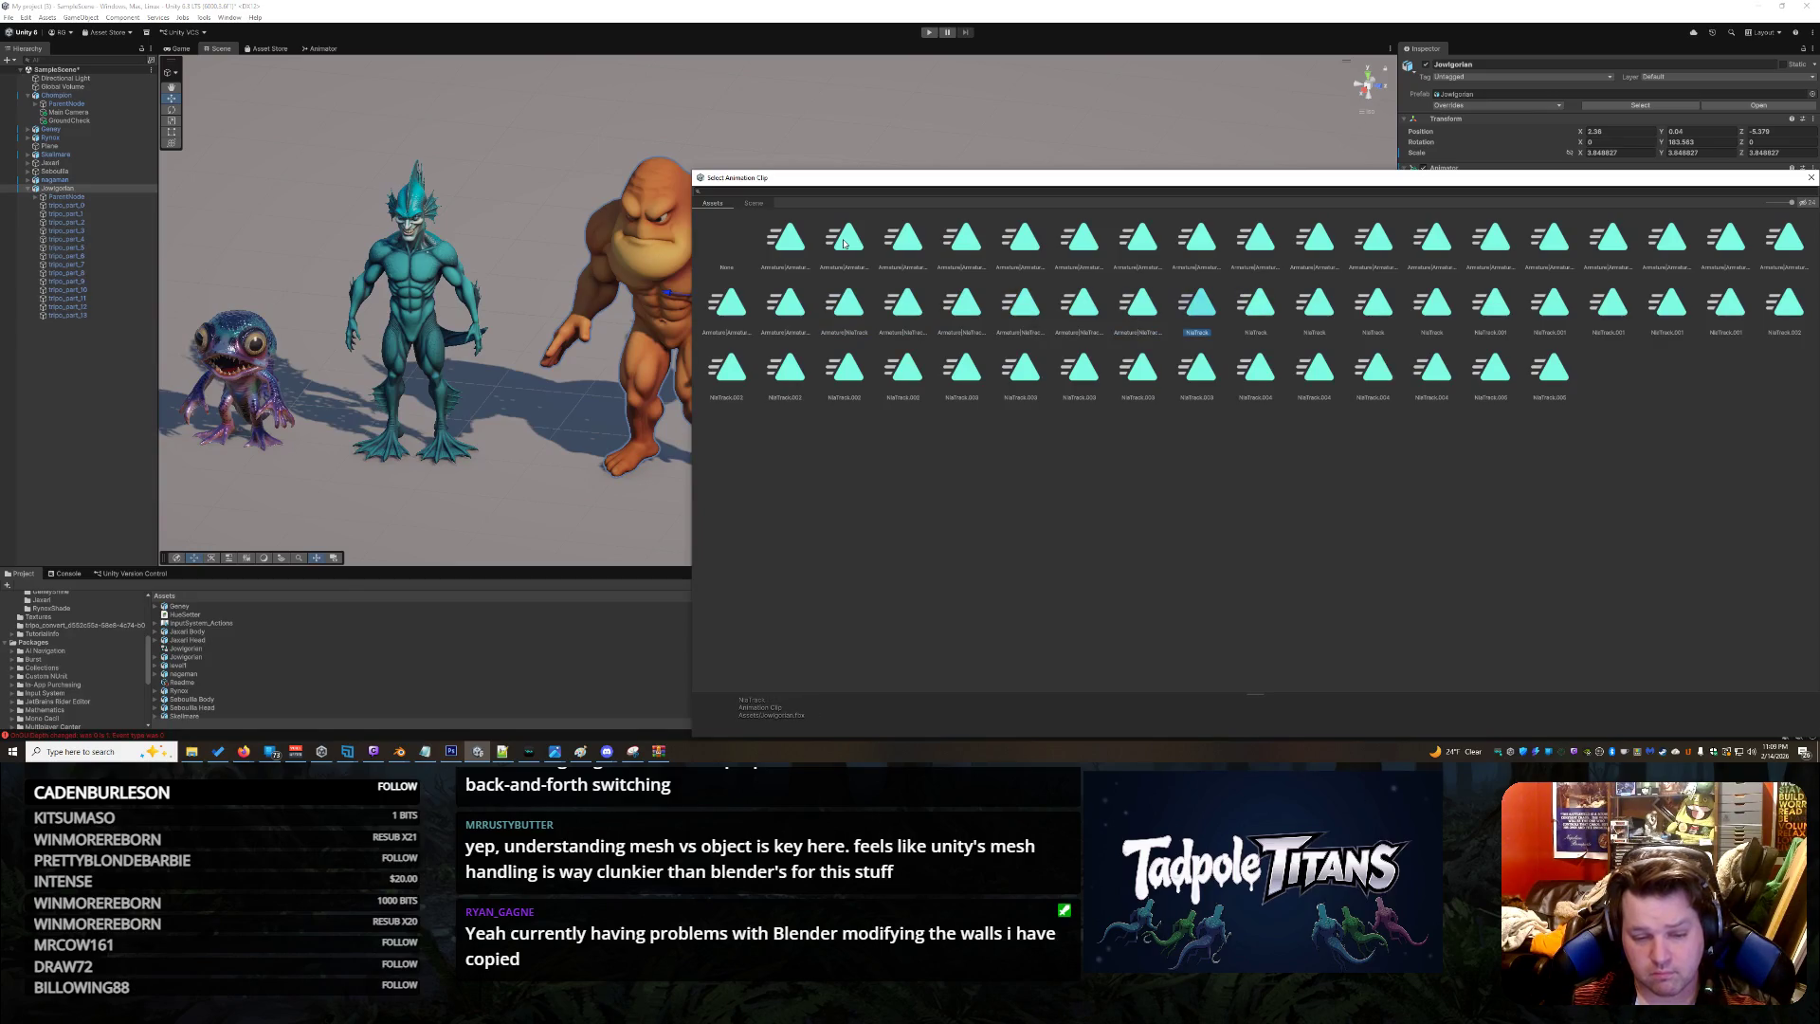
double_click(1191, 303)
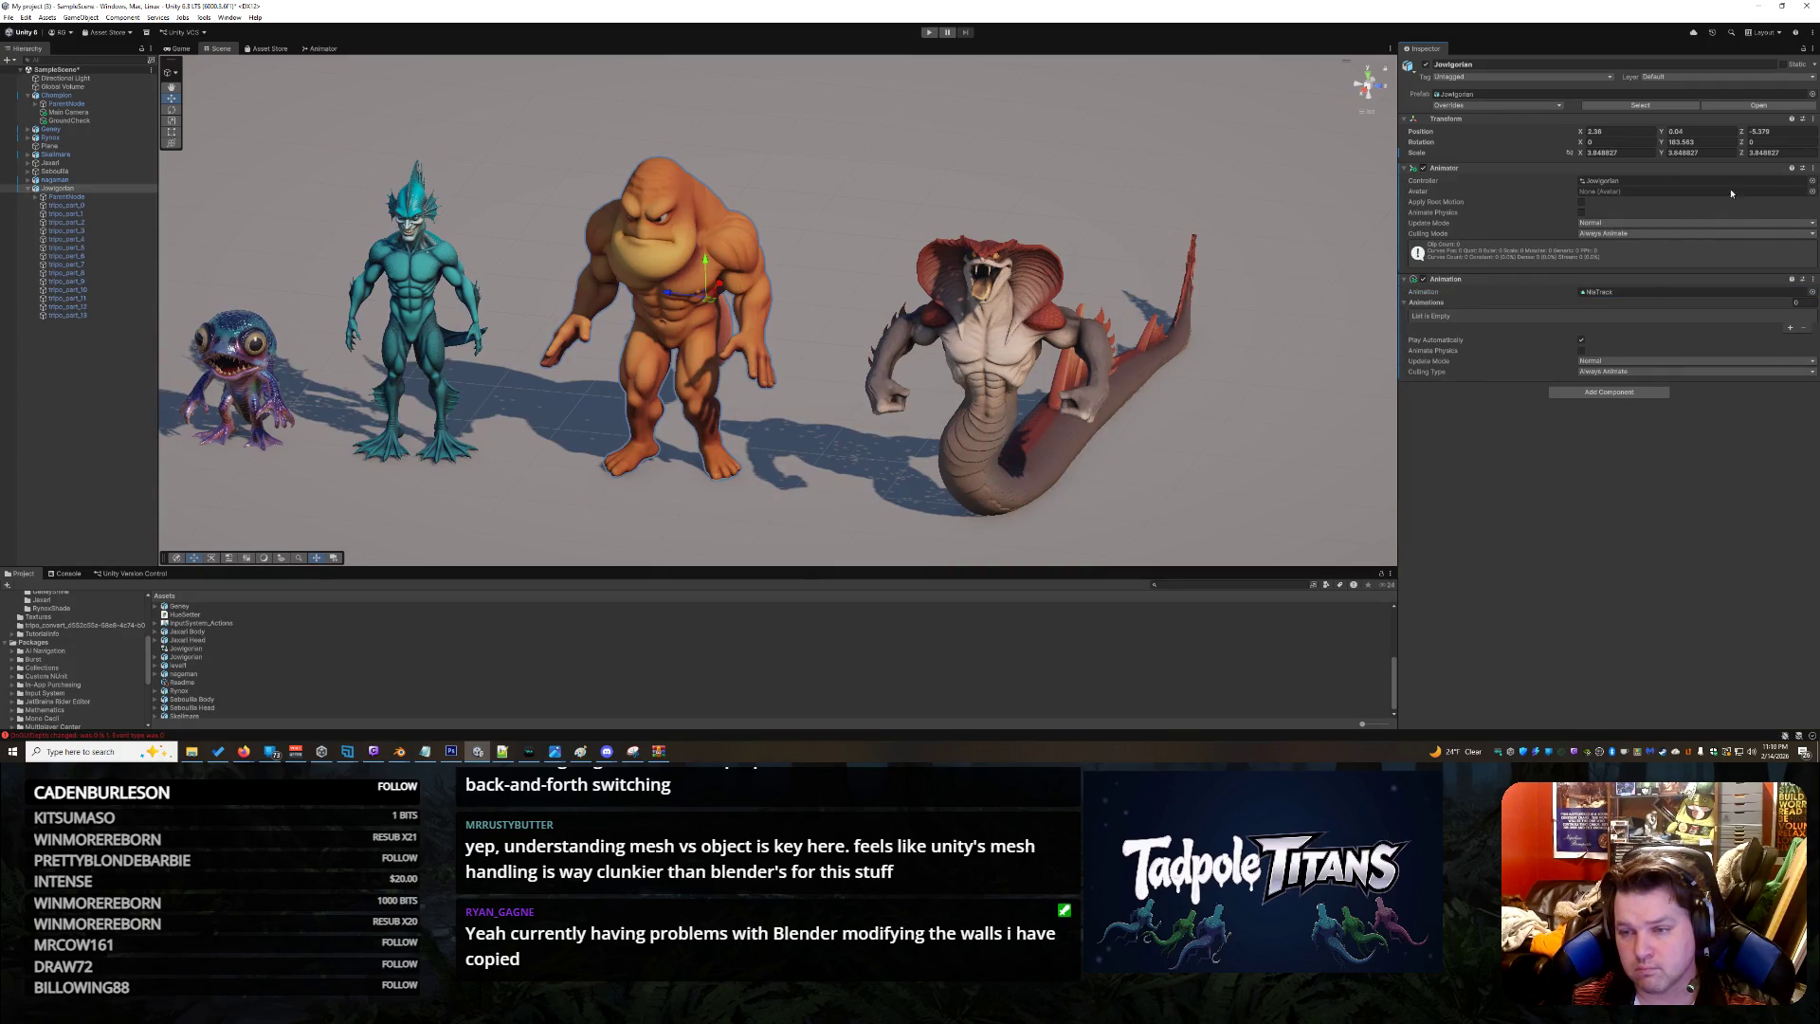
Collapse the character's child parts and open the Jowigorlan controller in the Animator window
click(27, 189)
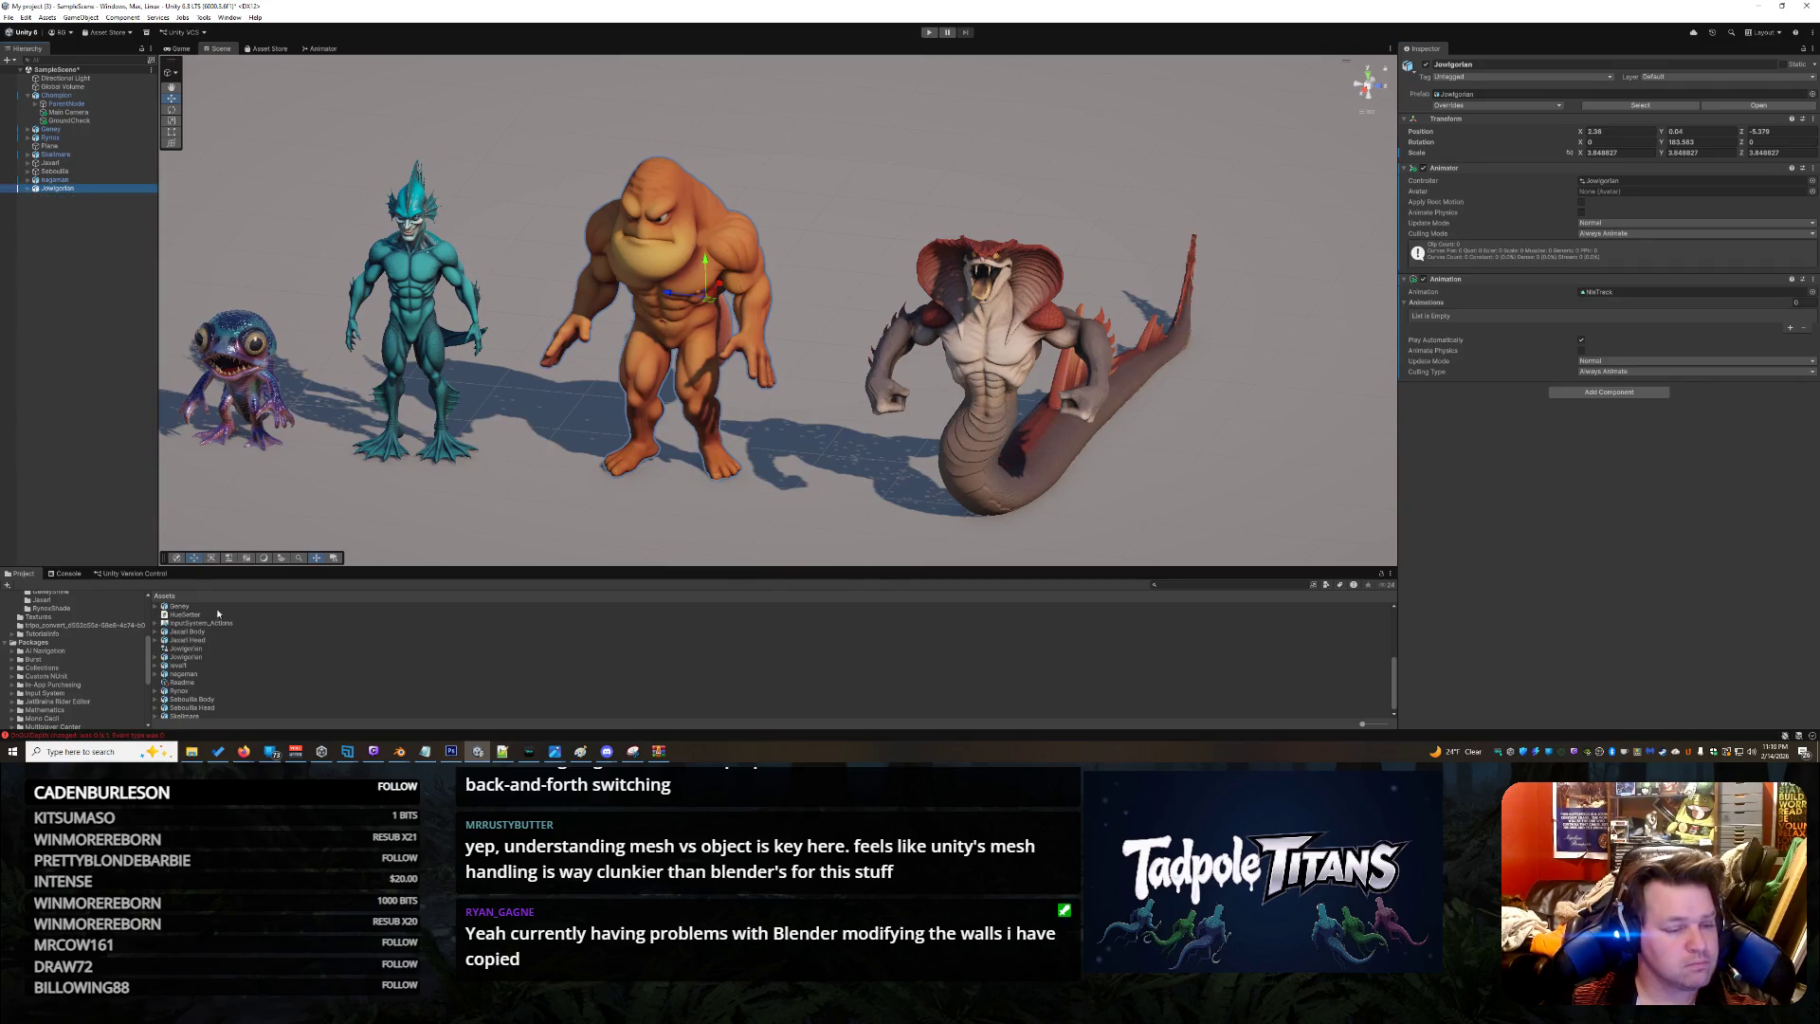
click(200, 659)
scroll(235, 643, up, 2)
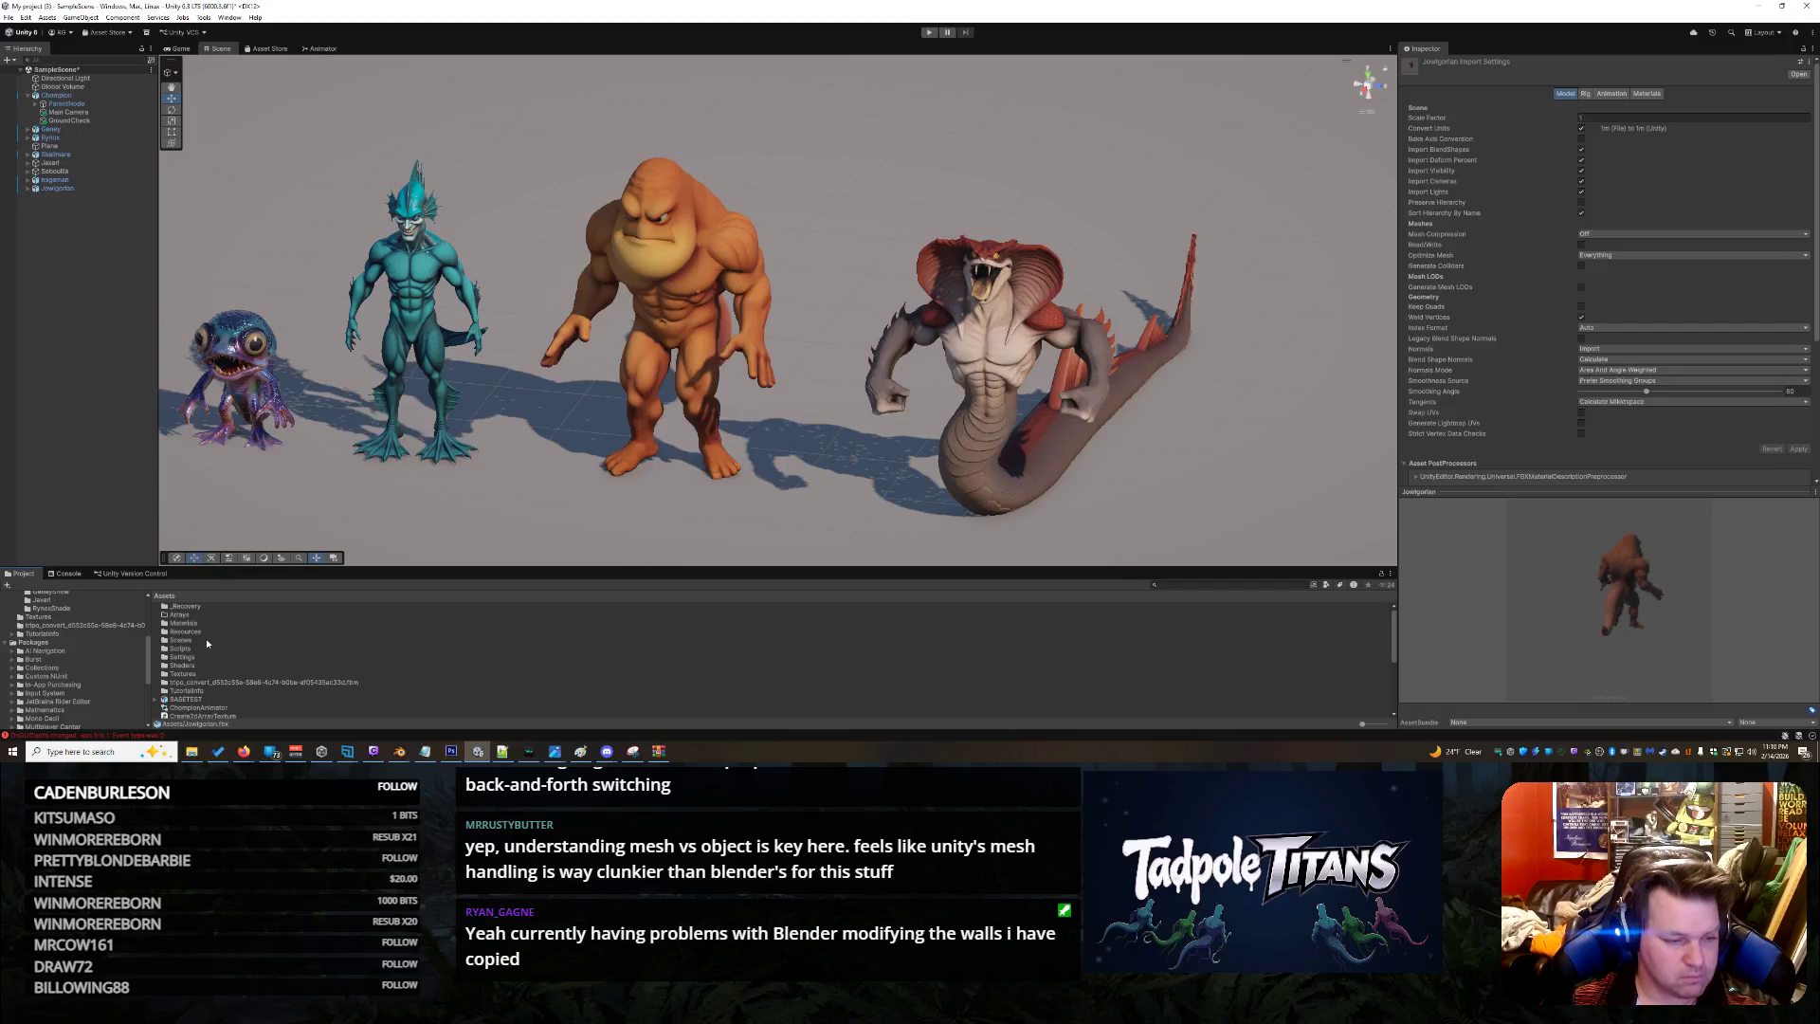
scroll(207, 643, down, 2)
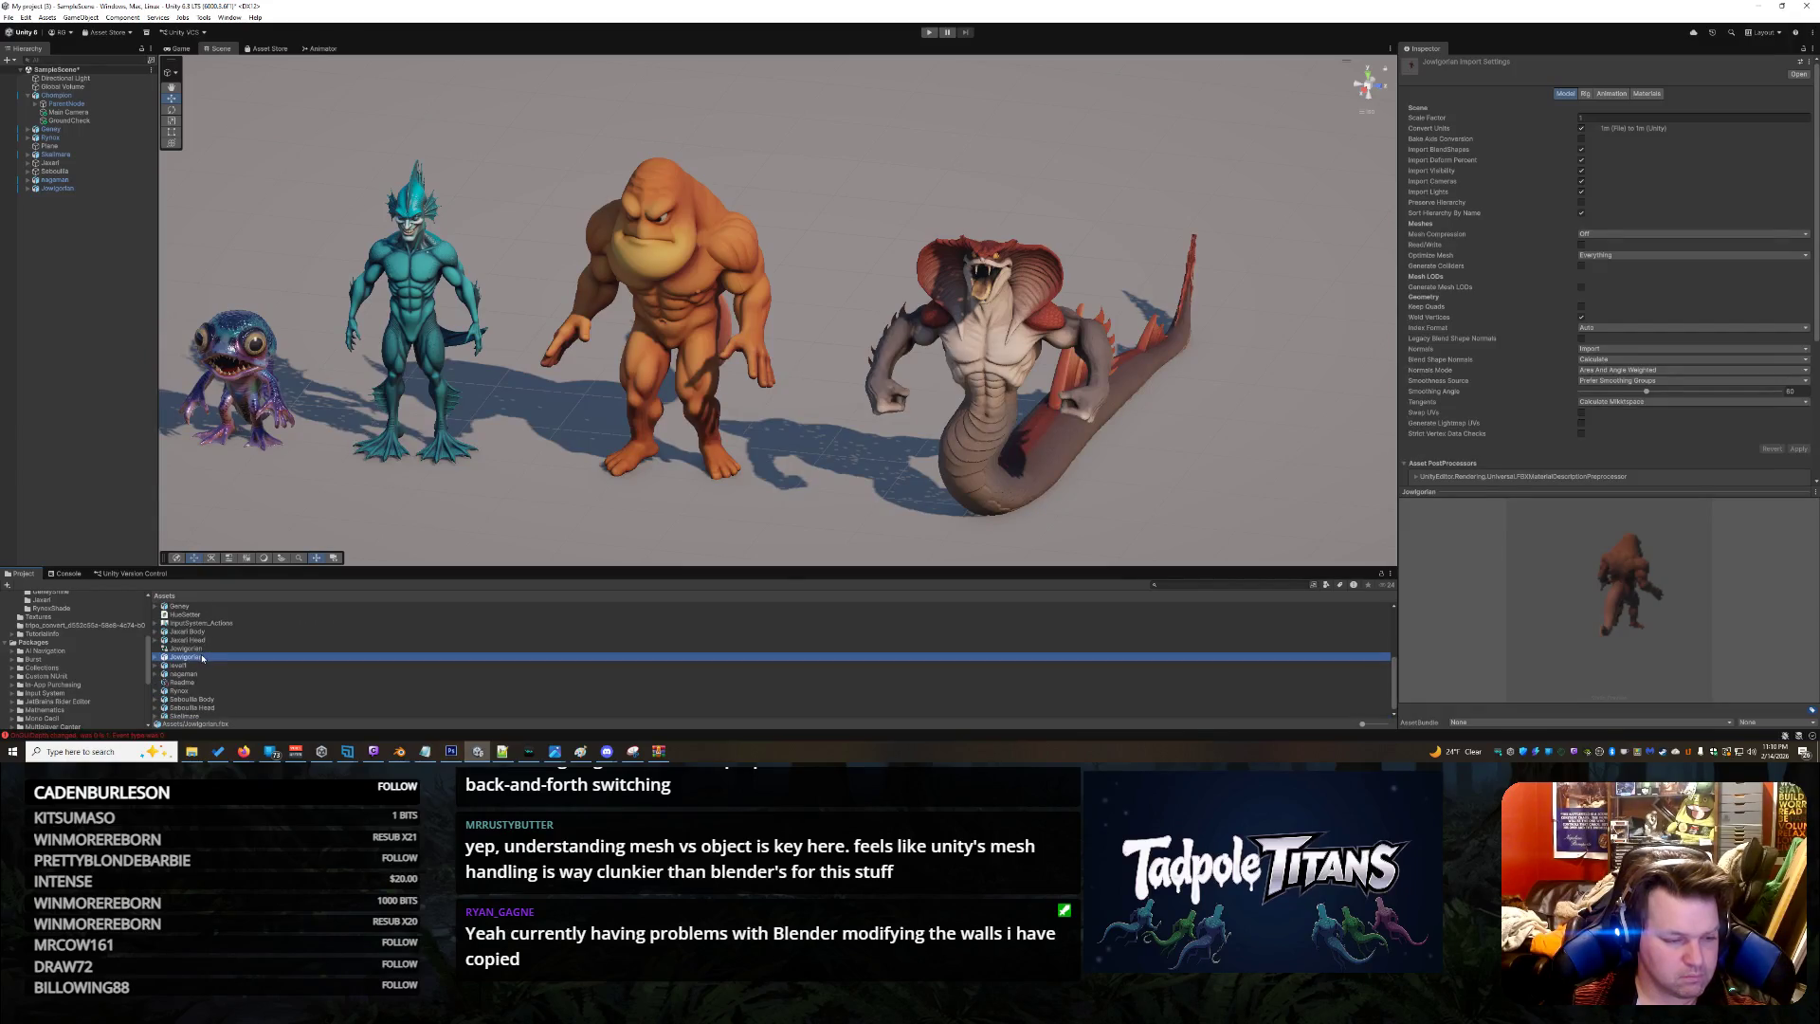
double_click(201, 650)
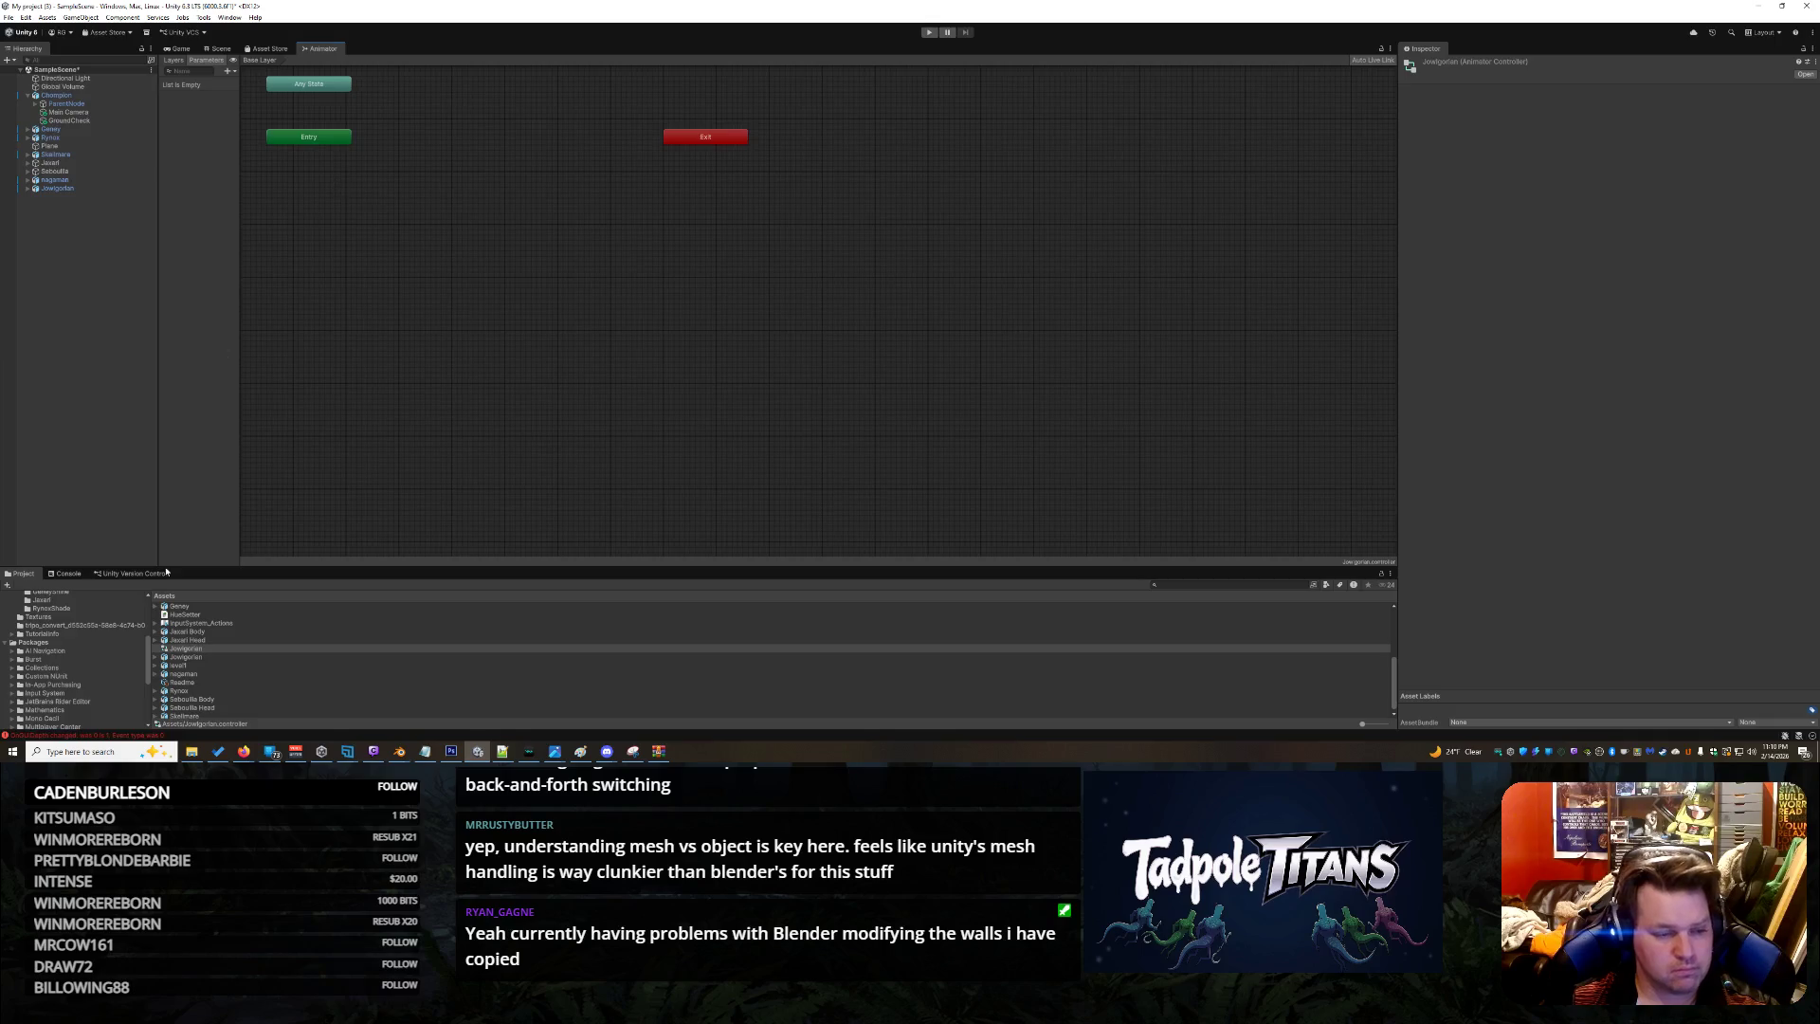
Preview the Relax, Armature|NlaTrack, NlaTrack and NlaTrack.003 clips of the Jowigorlan model
click(157, 656)
click(269, 674)
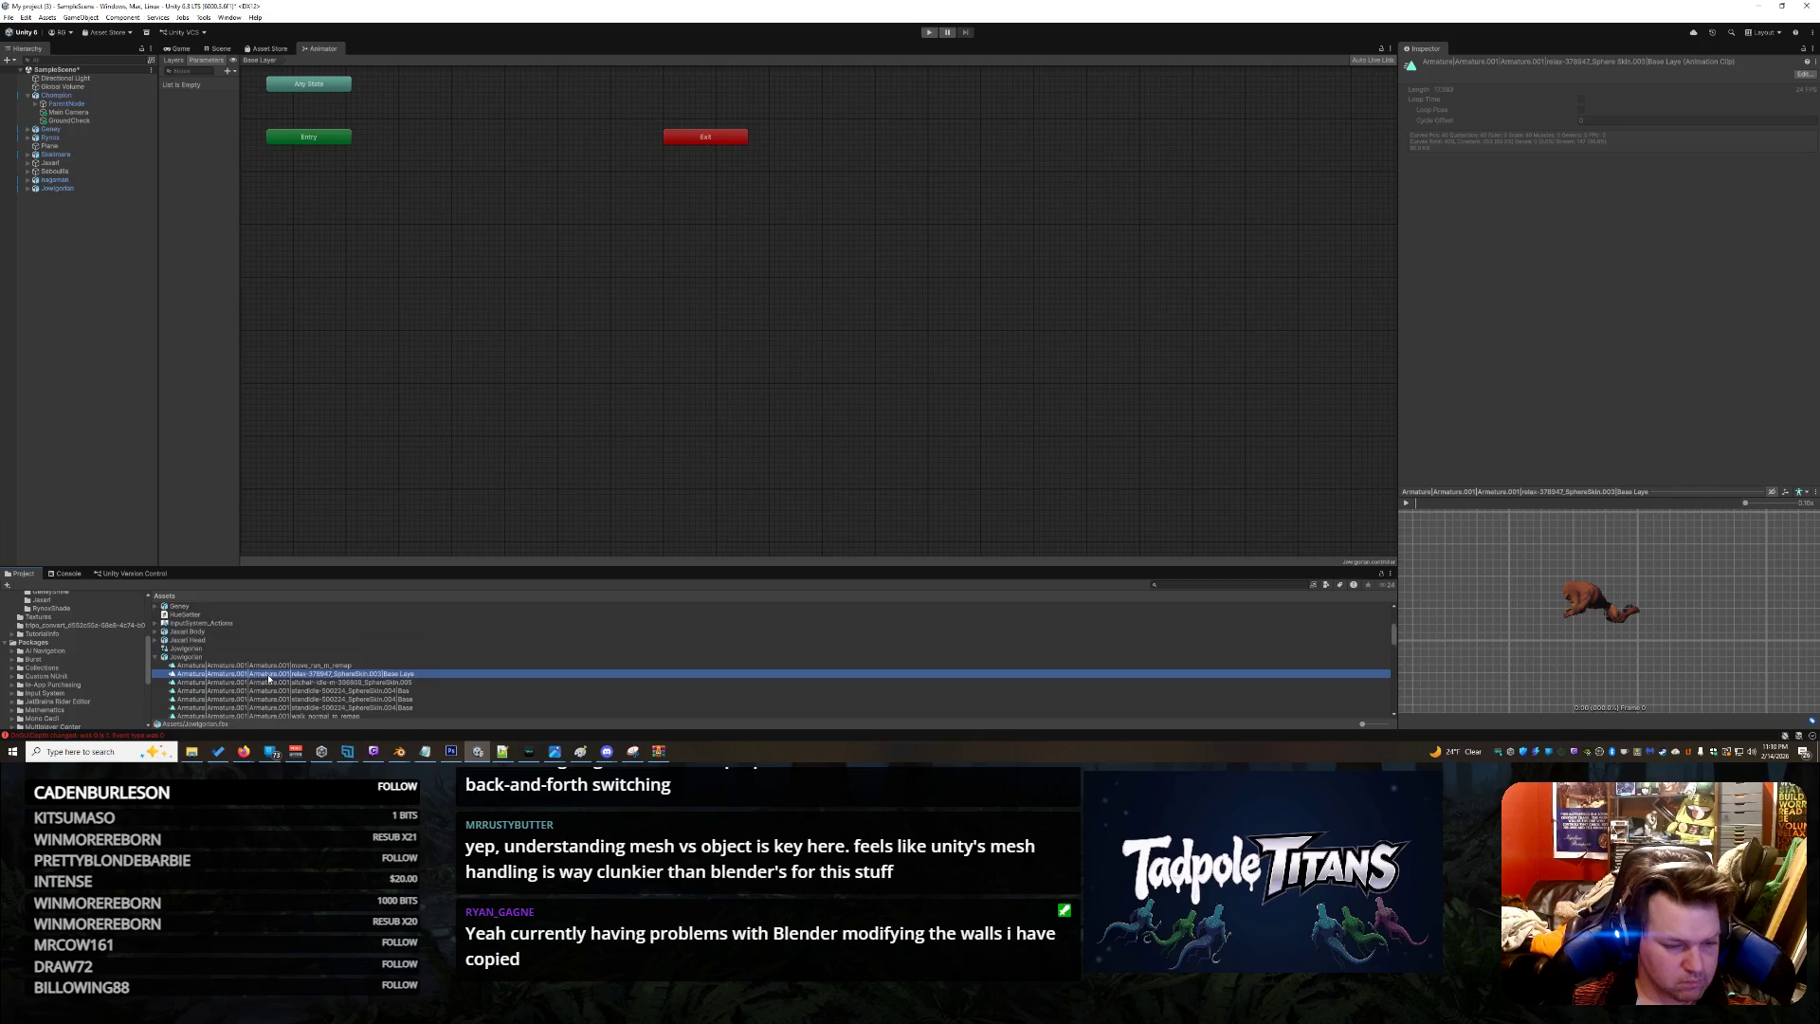
scroll(267, 673, down, 2)
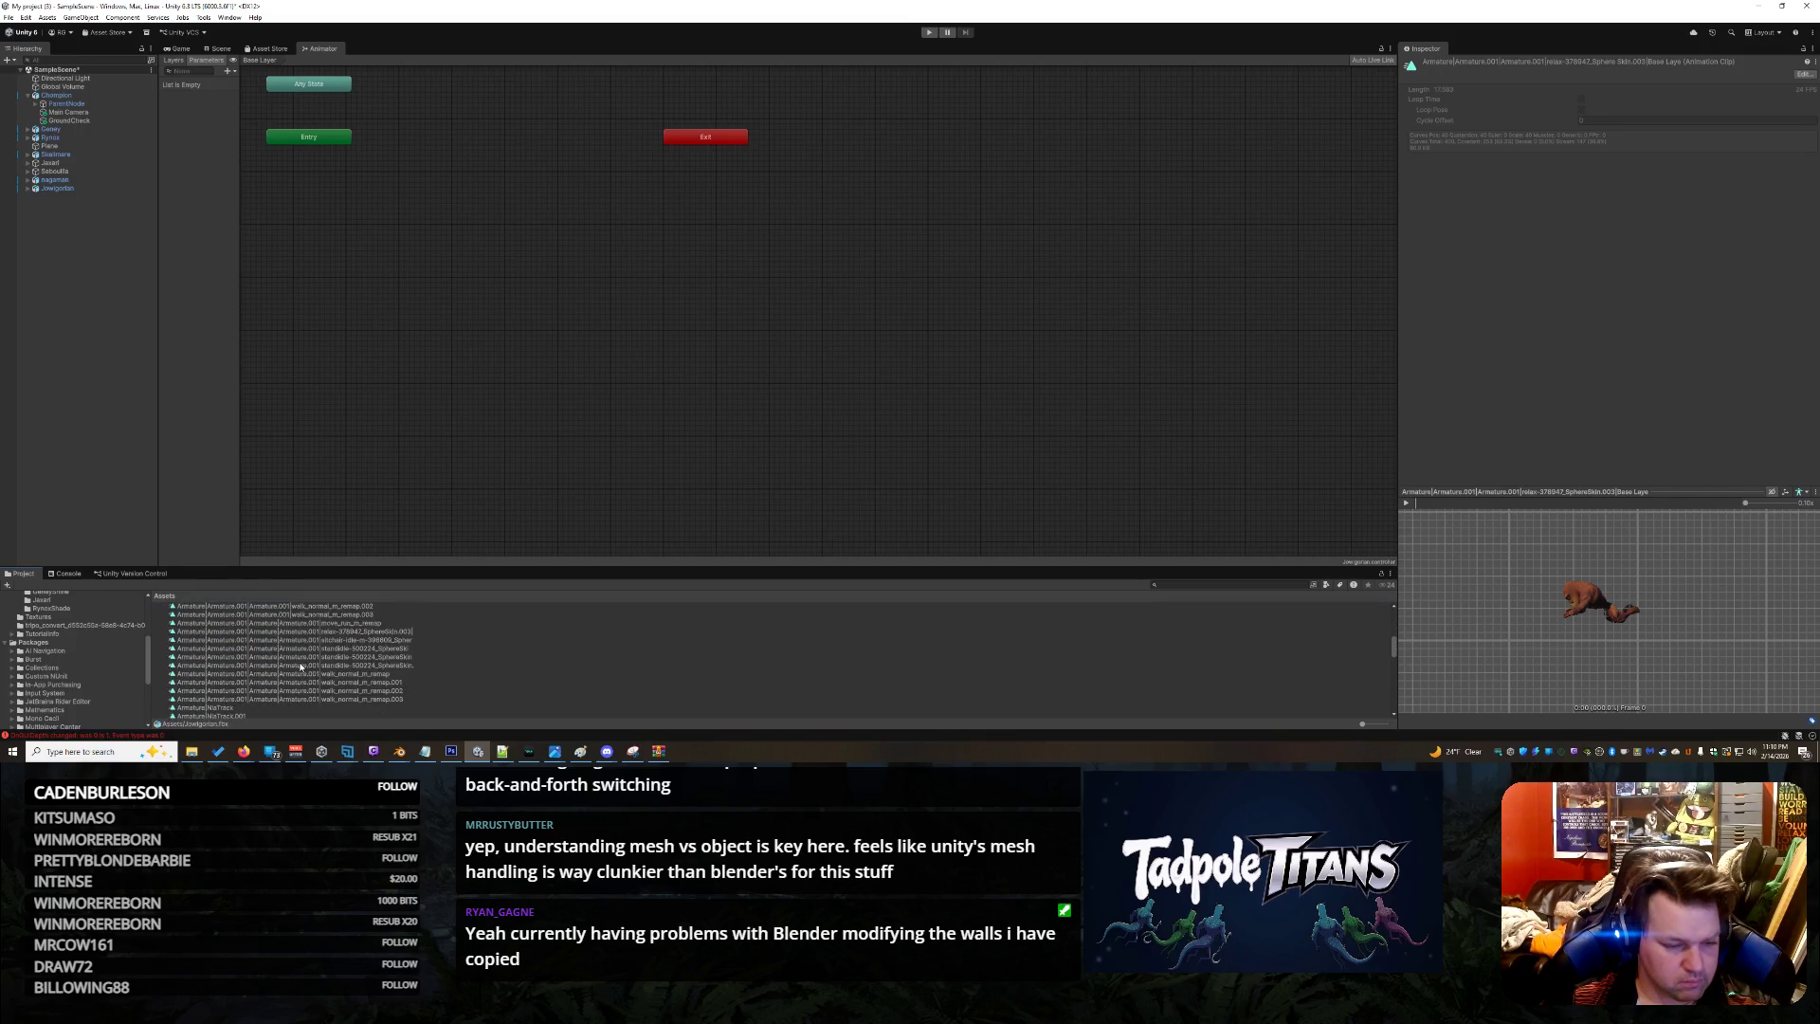
click(232, 707)
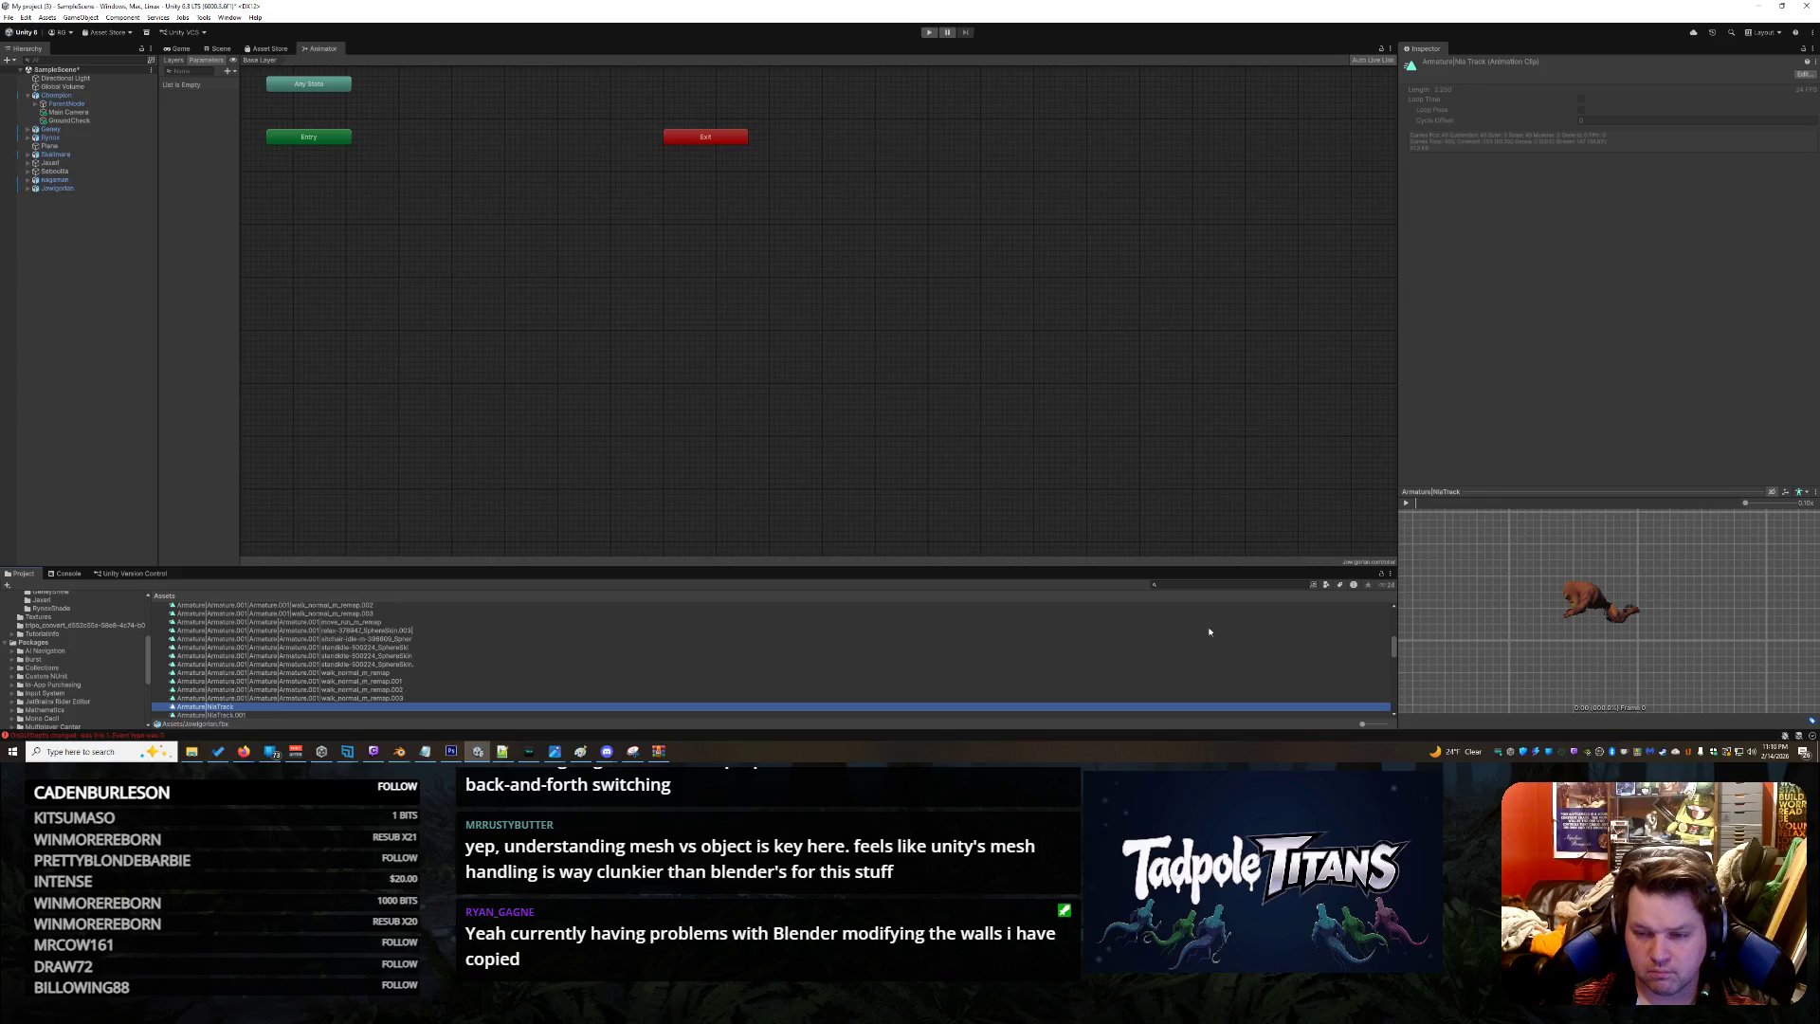
click(1408, 504)
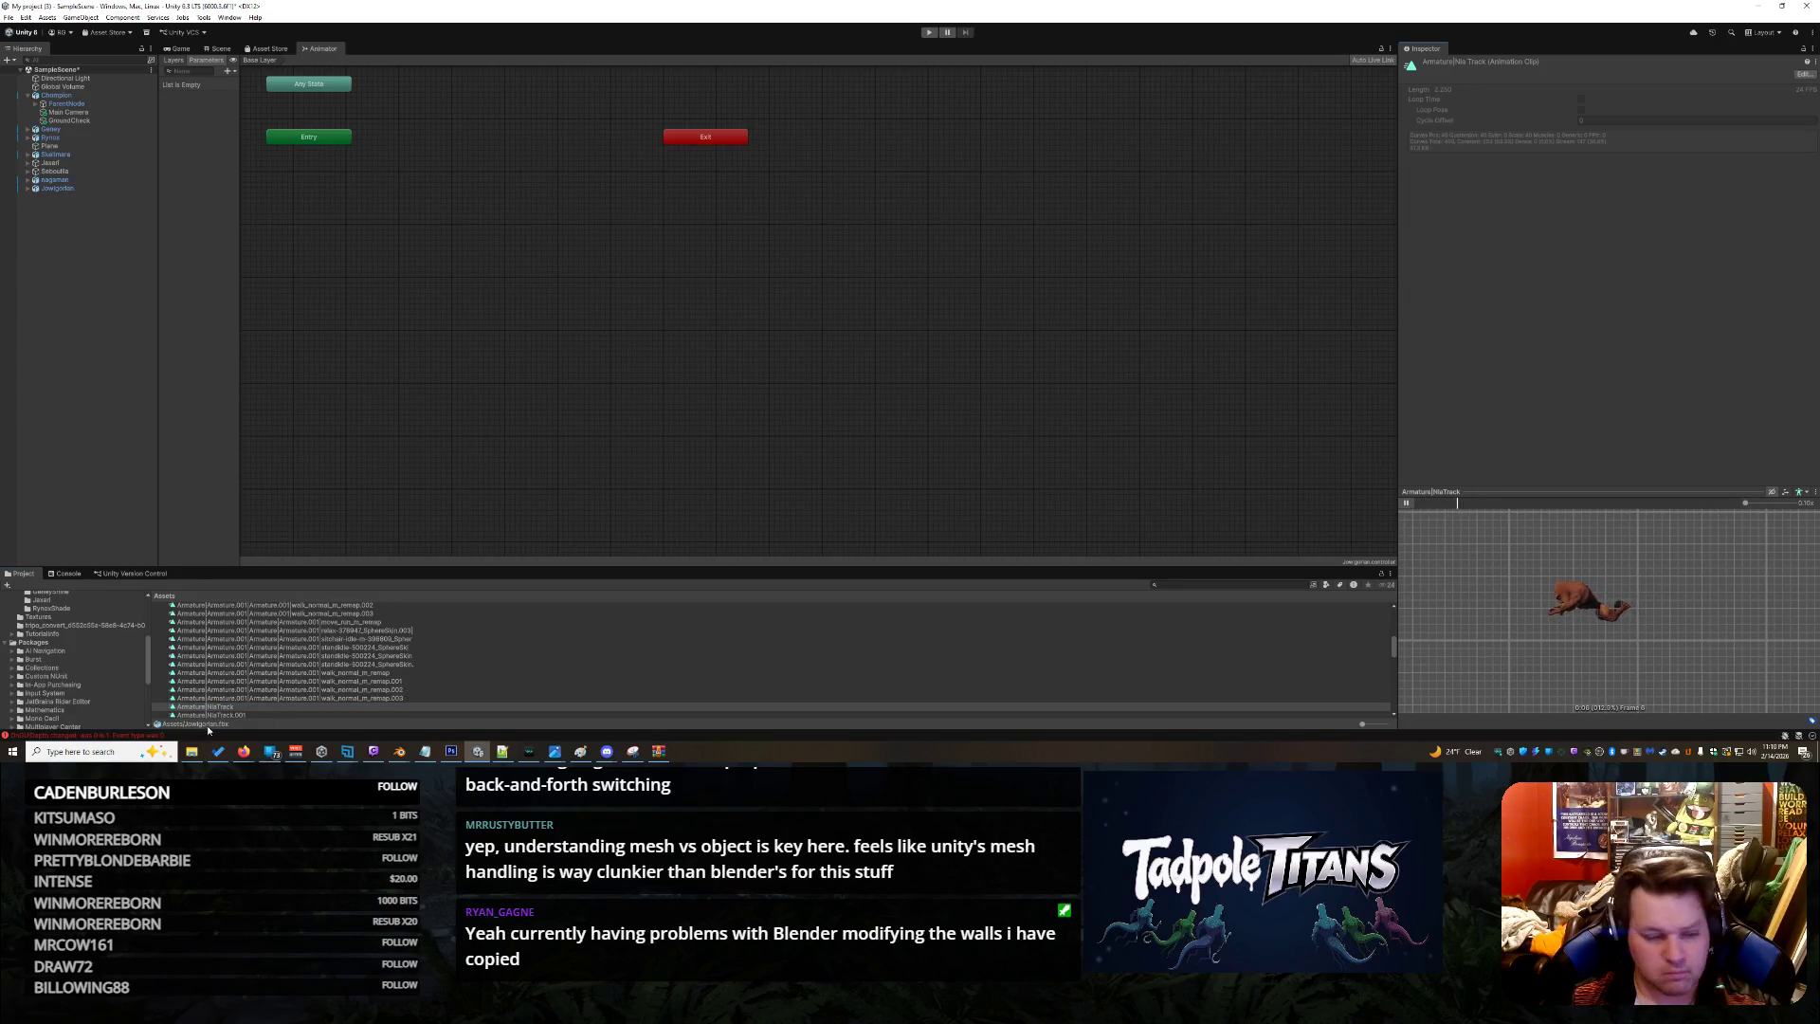
click(218, 707)
scroll(256, 682, down, 3)
click(254, 681)
click(216, 684)
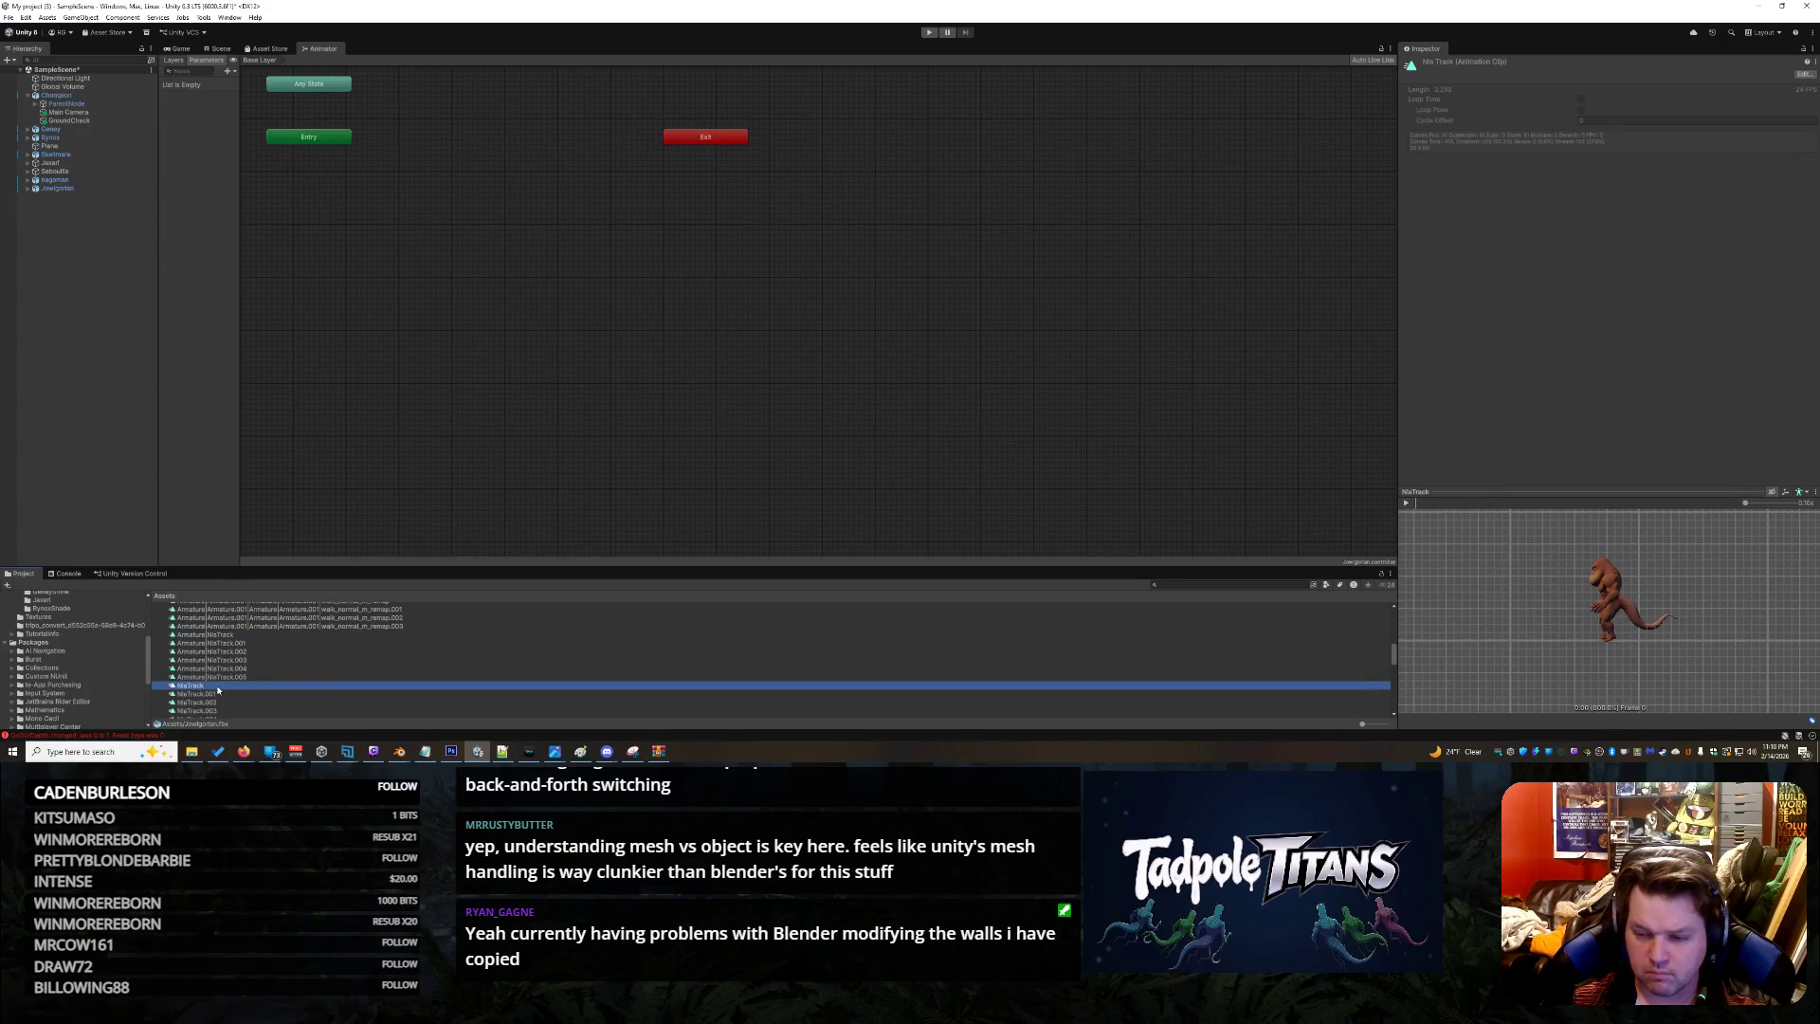
key(Down)
key(Down)
key(Down)
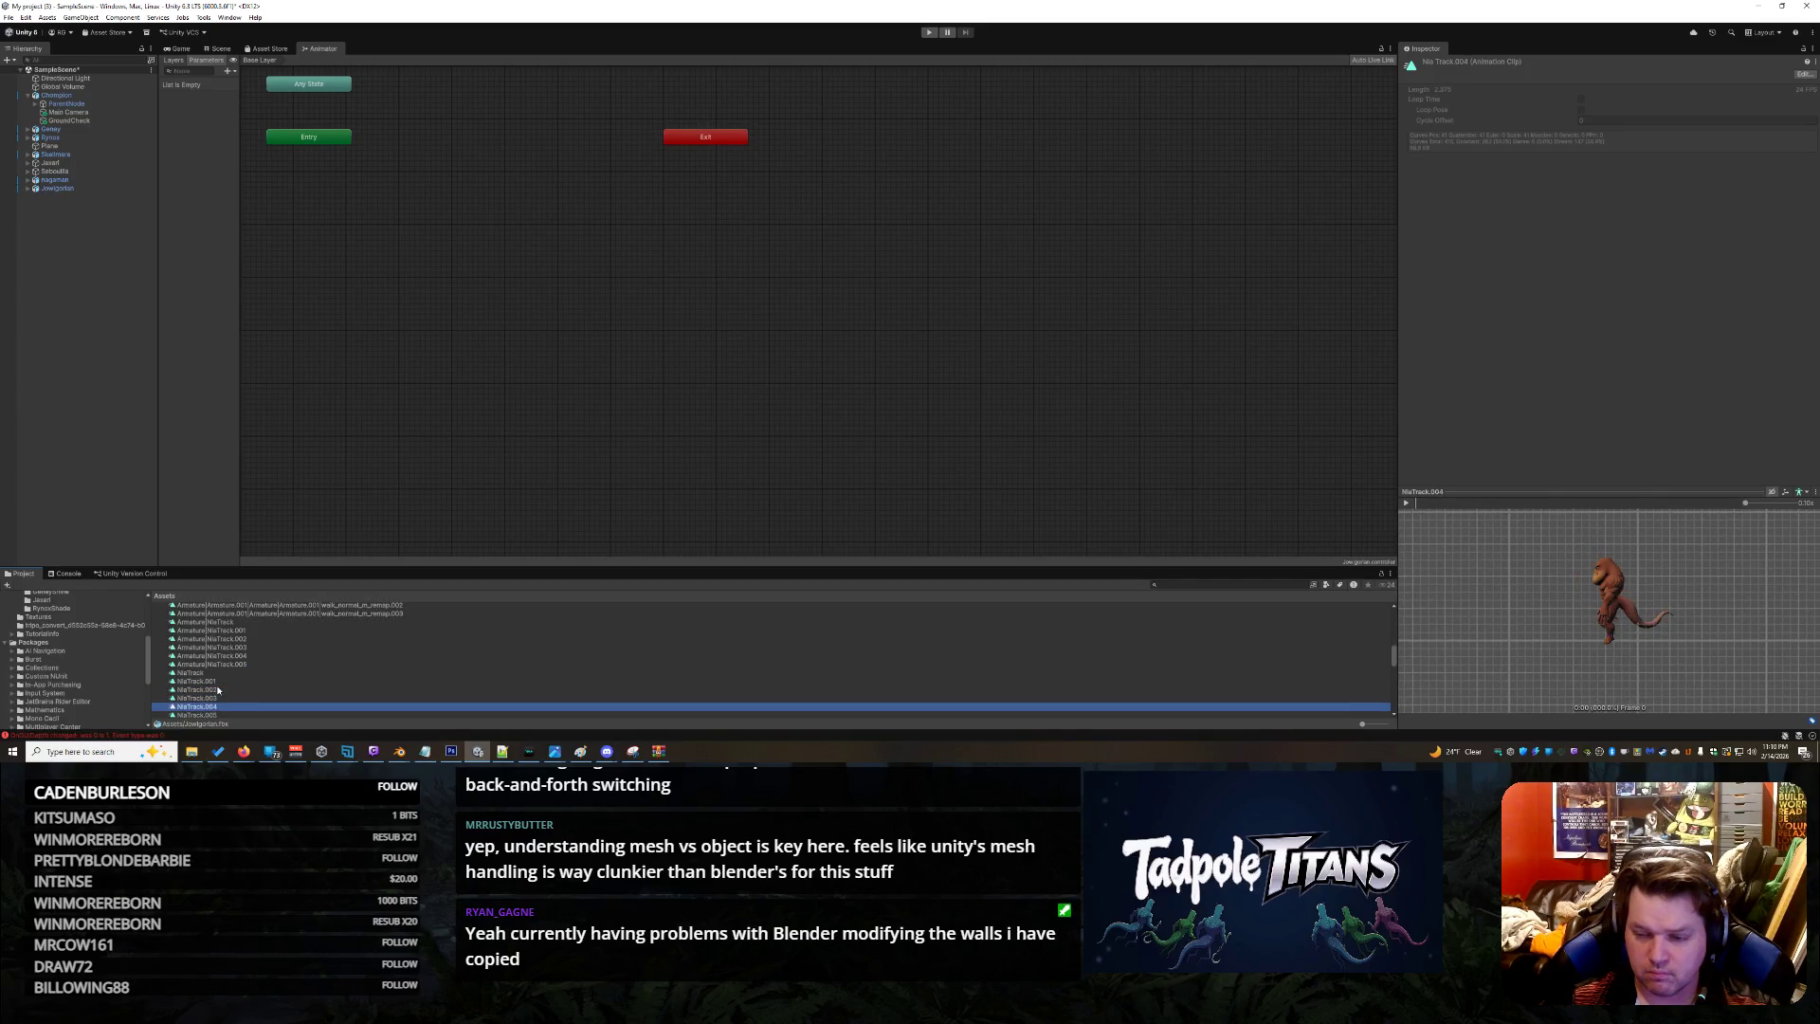
drag(1432, 648, 1745, 619)
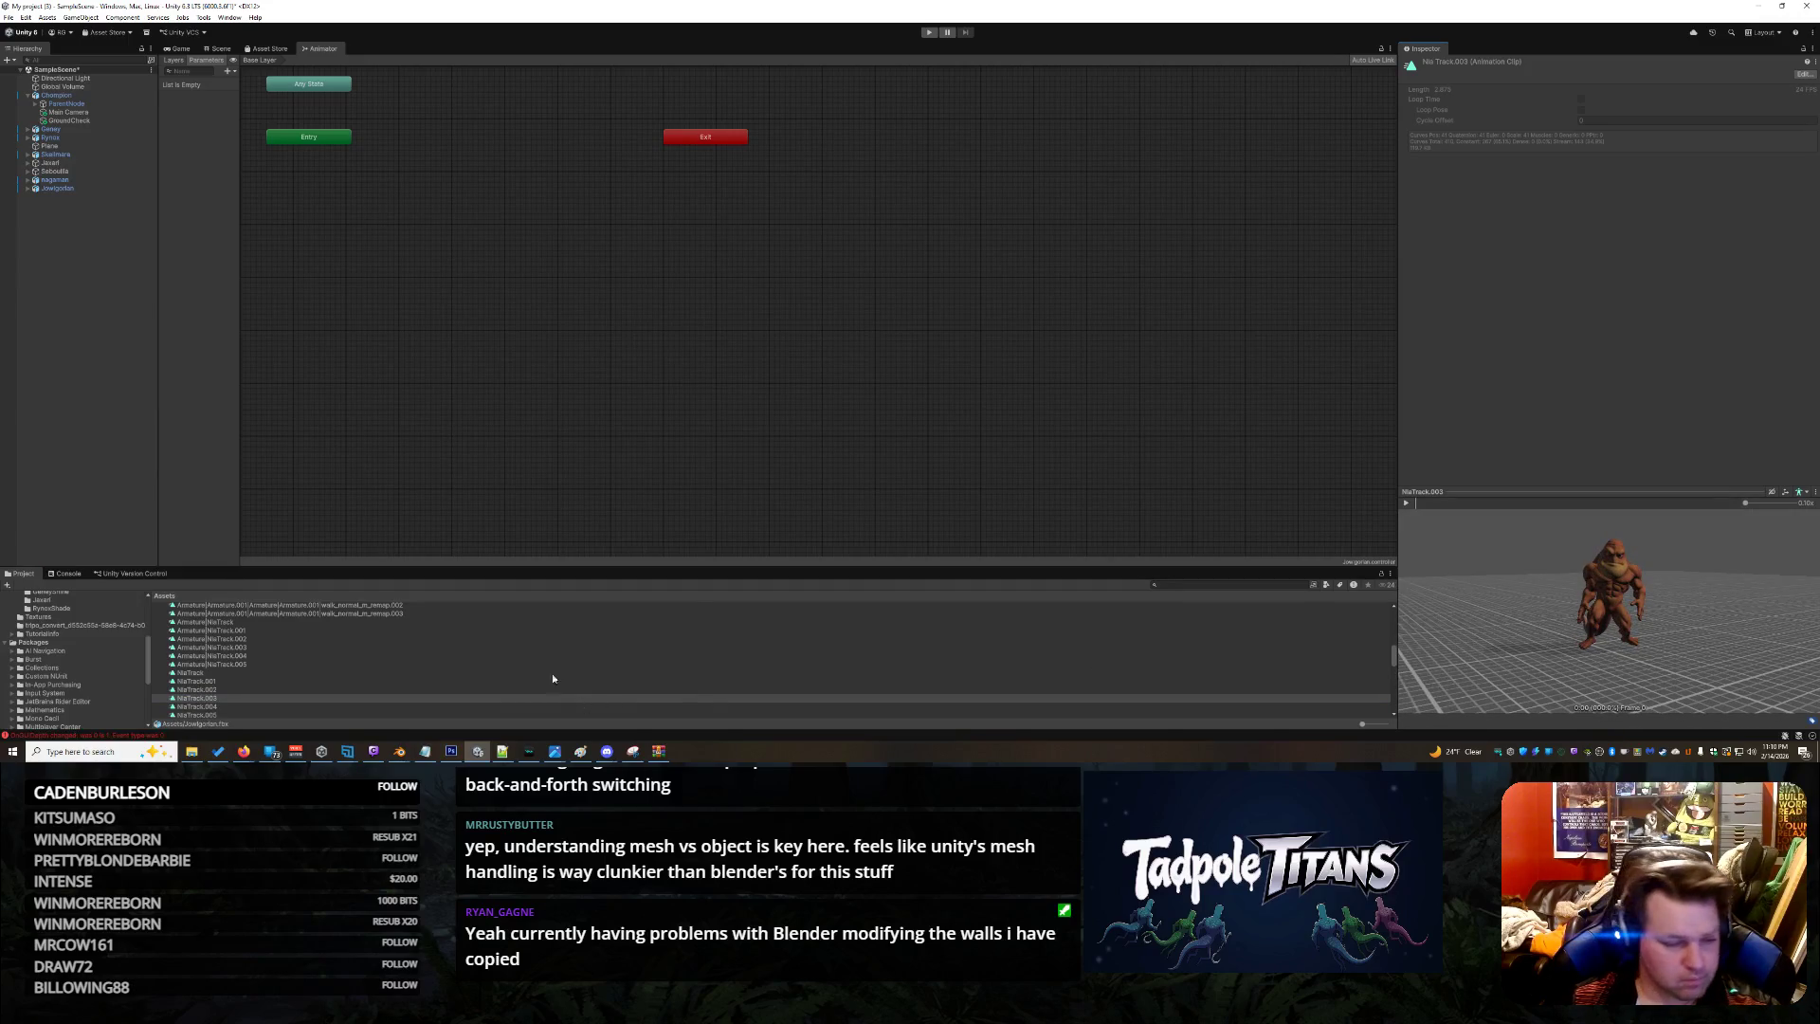
Preview NlaTrack.005, the walk_normal_m_remap clips and the standidle base clips
scroll(326, 670, down, 1)
click(217, 683)
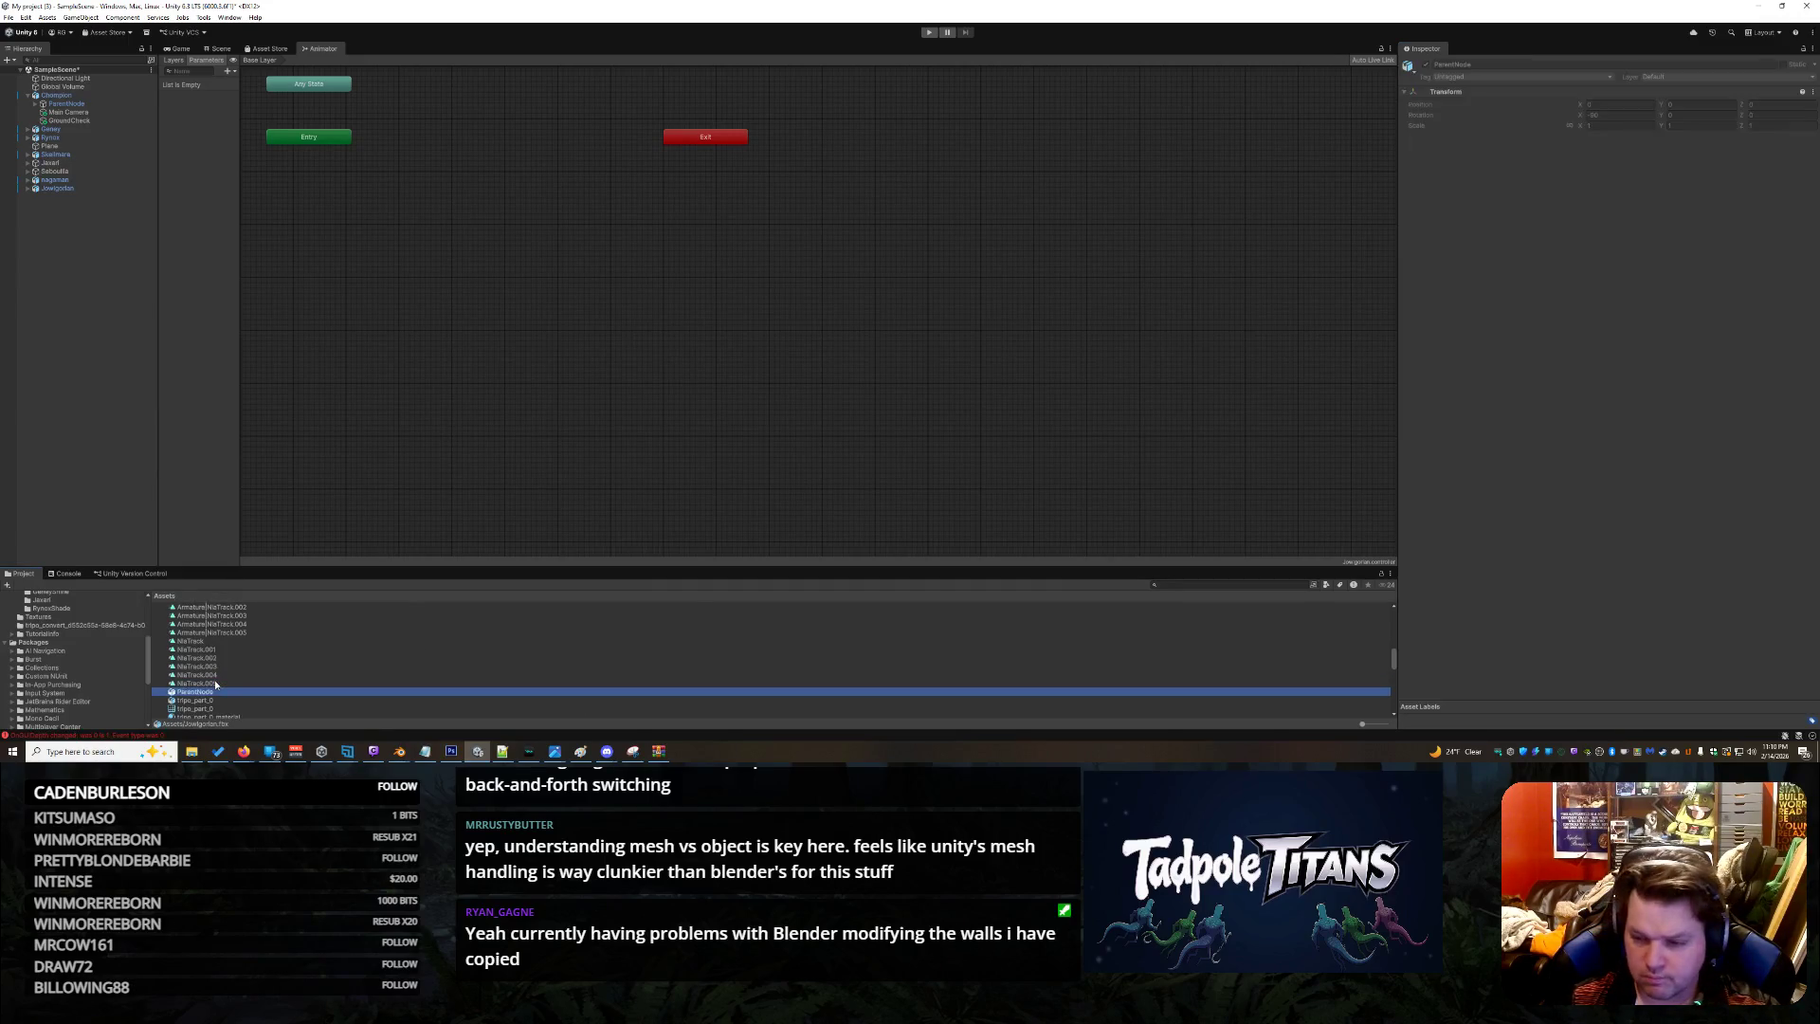
key(Up)
key(Up)
key(Up)
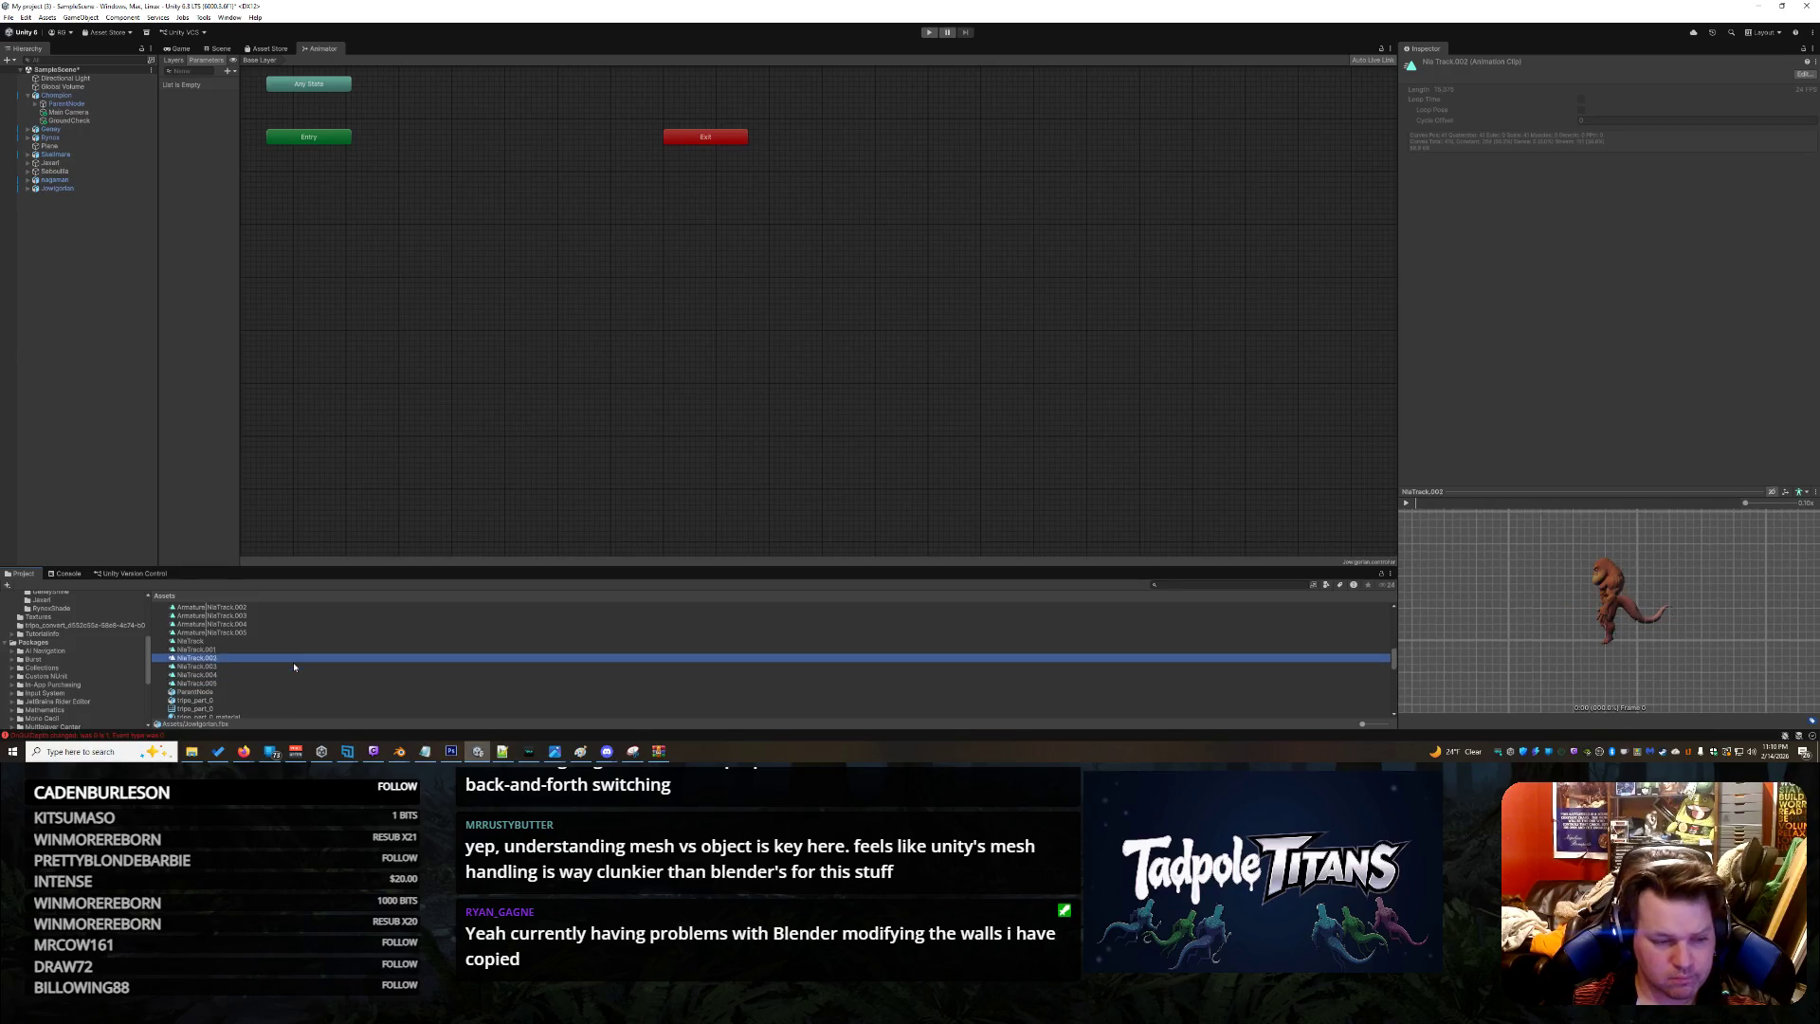
key(Up)
key(Up)
key(Up)
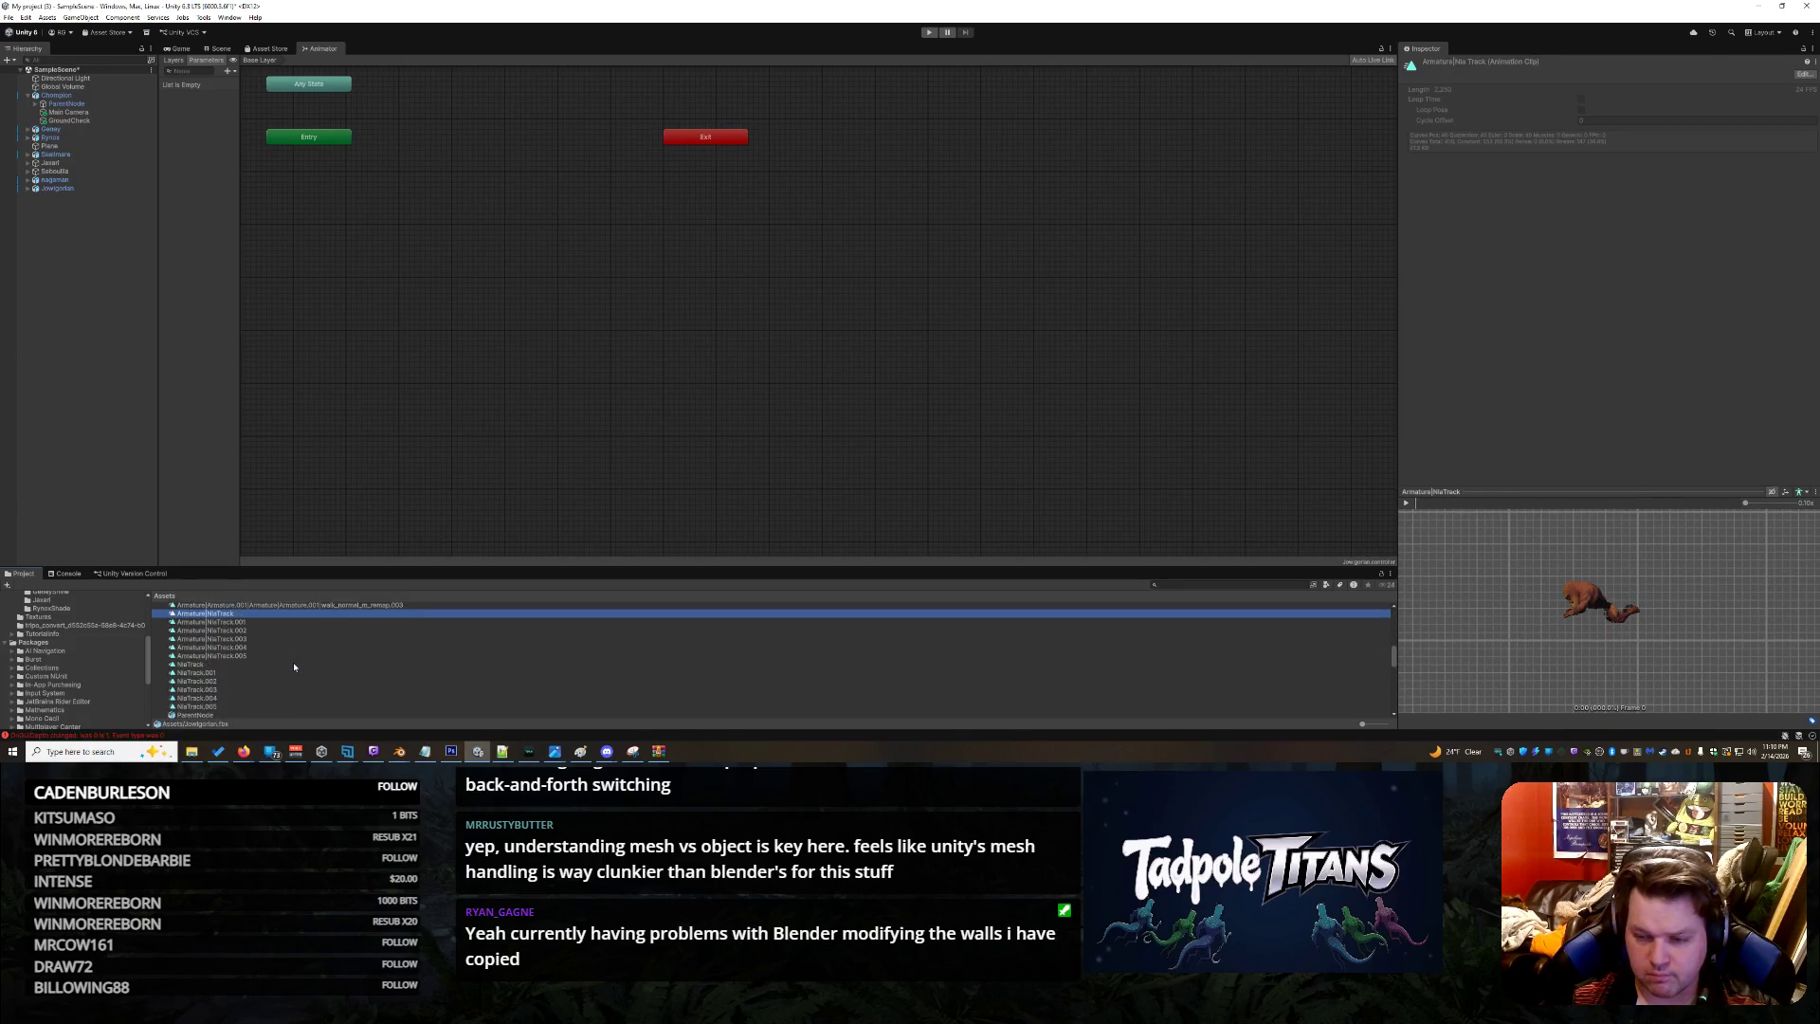
key(Up)
key(Up)
key(Up)
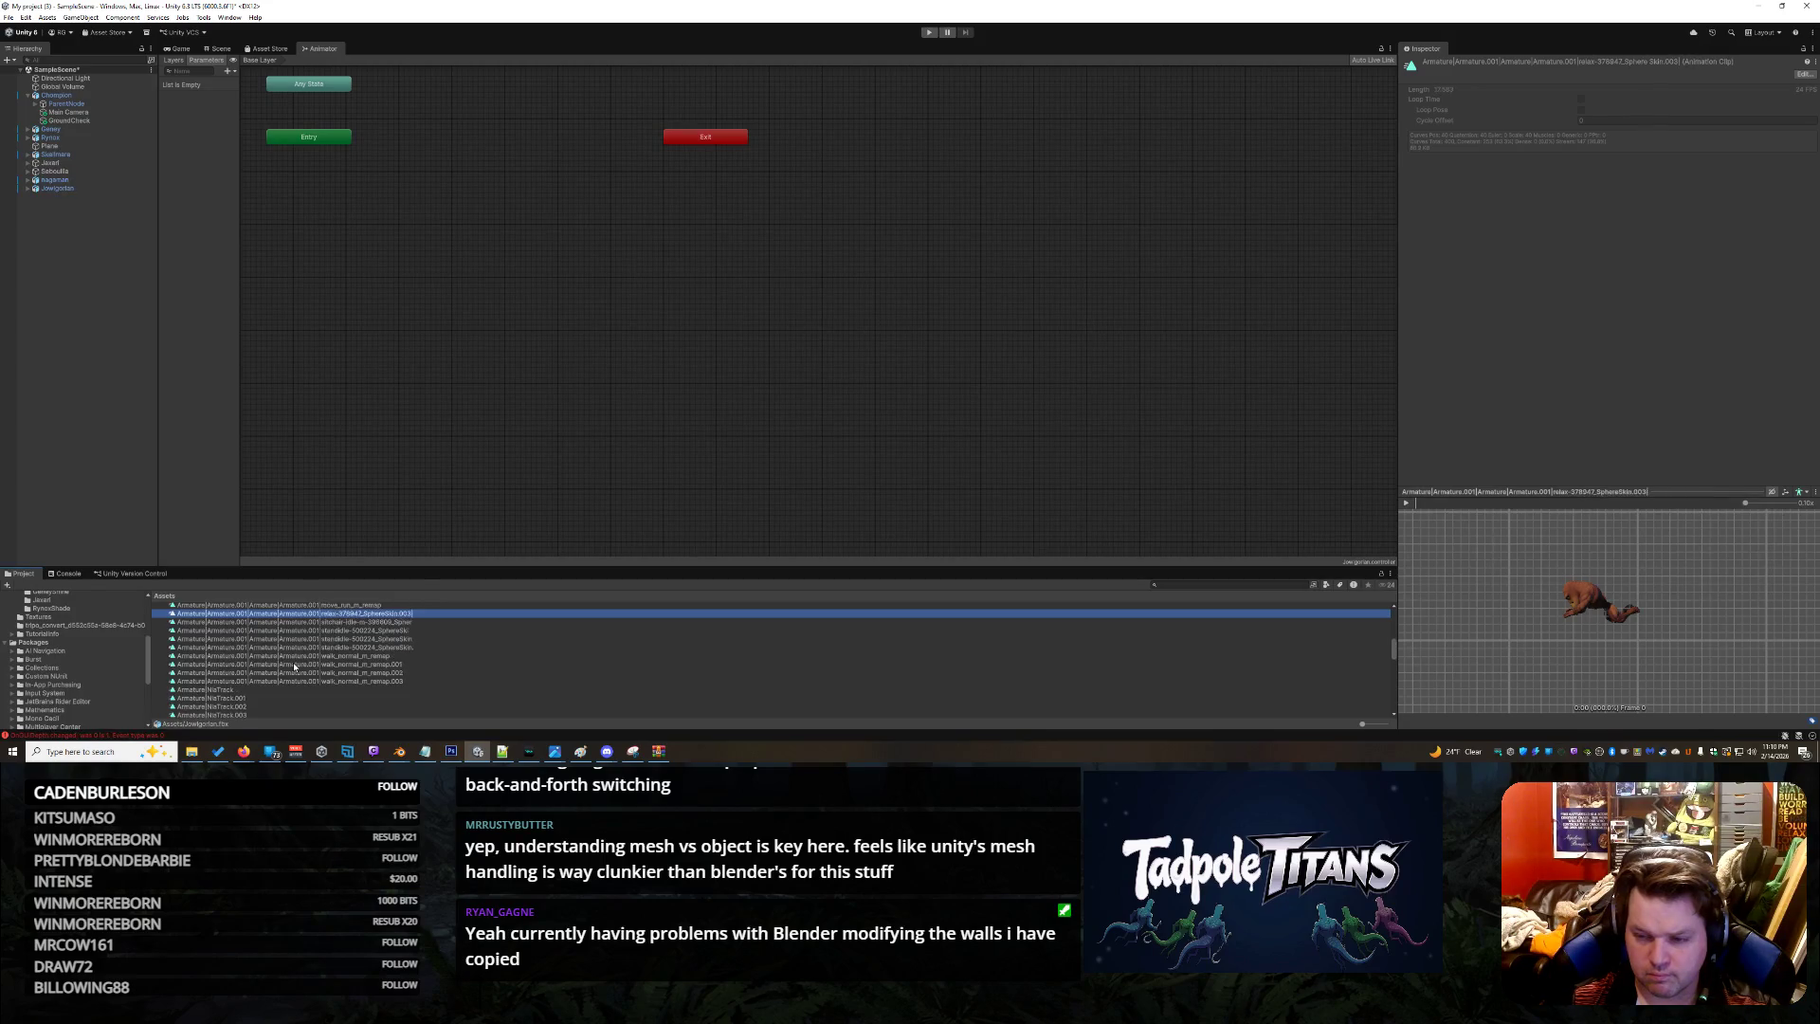
key(Up)
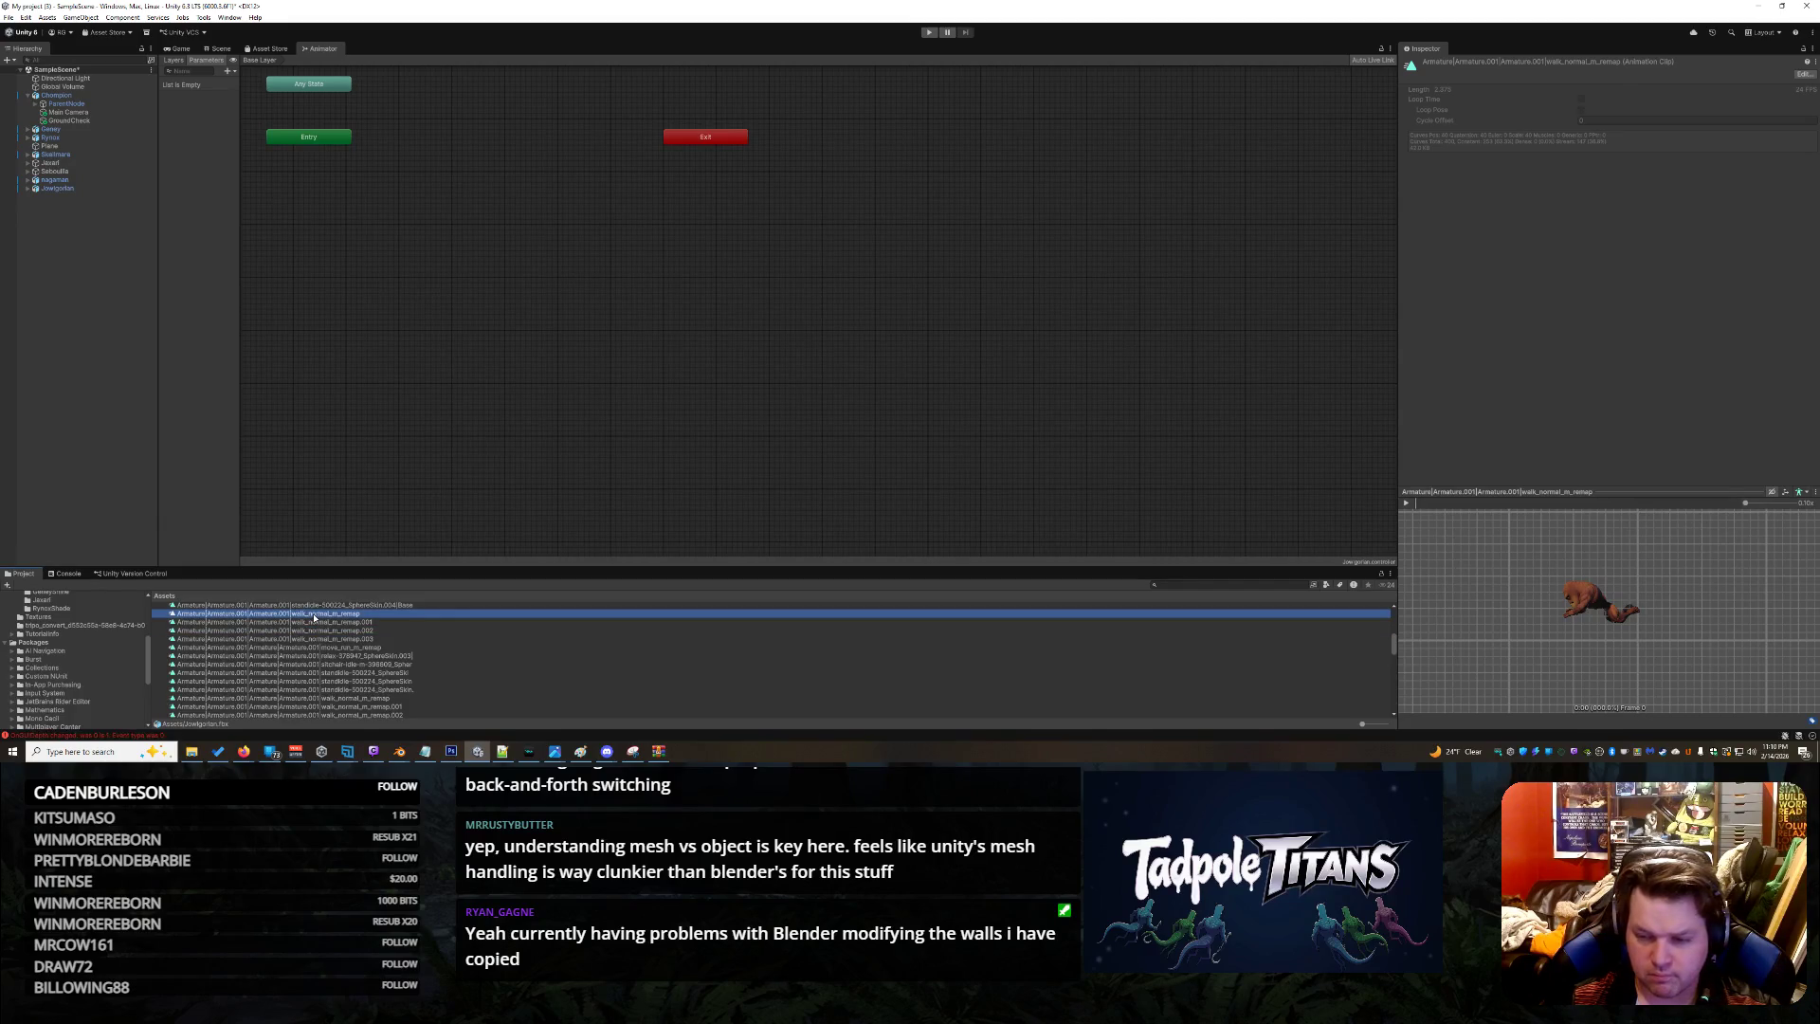
click(1406, 503)
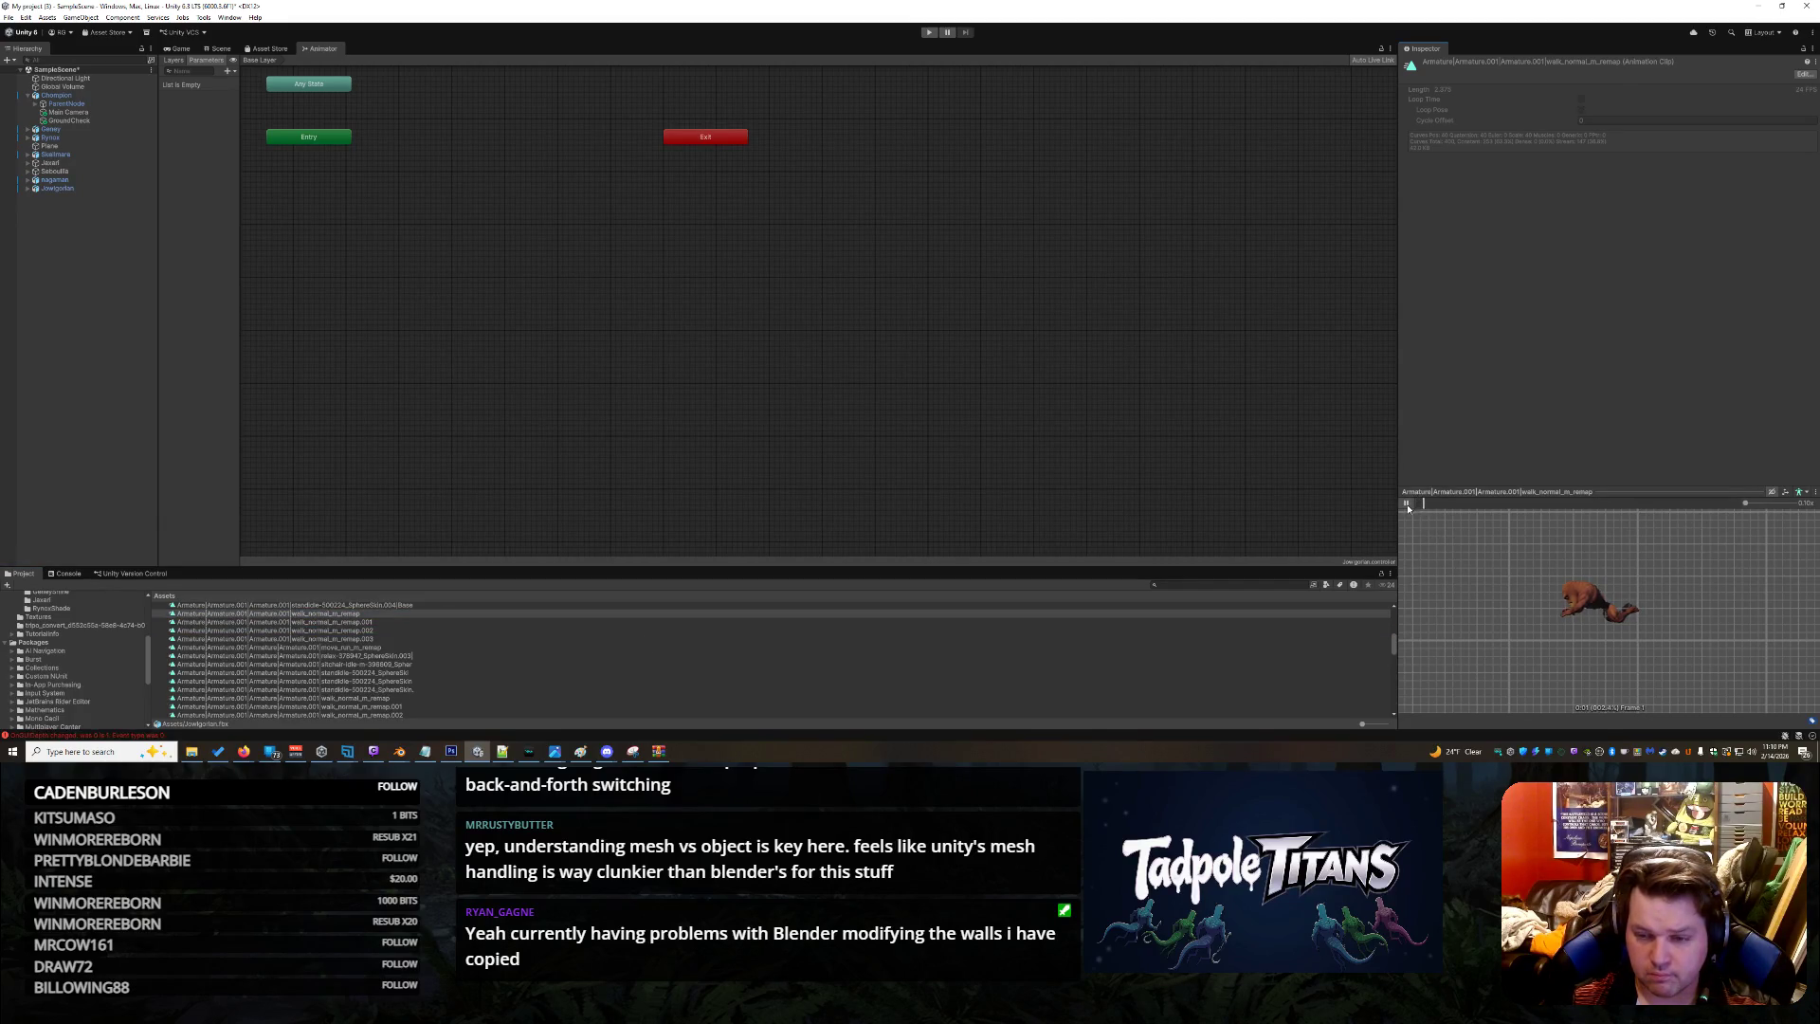
click(383, 614)
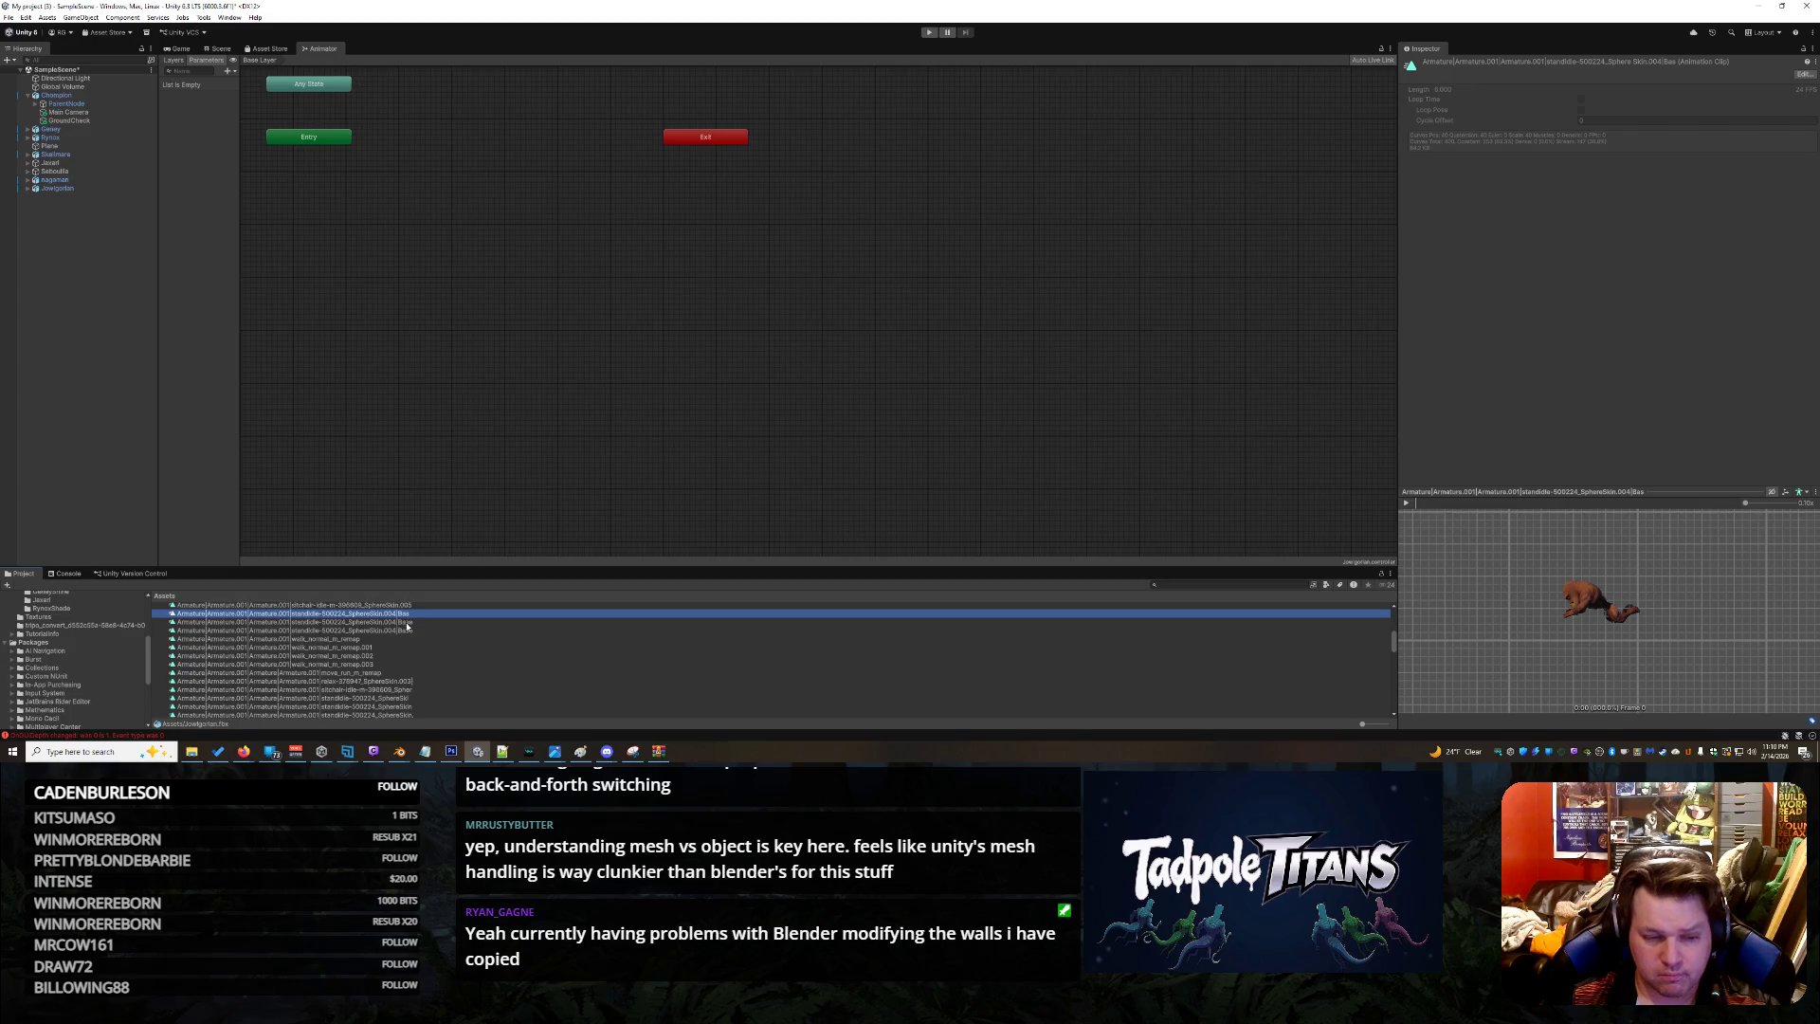
click(408, 623)
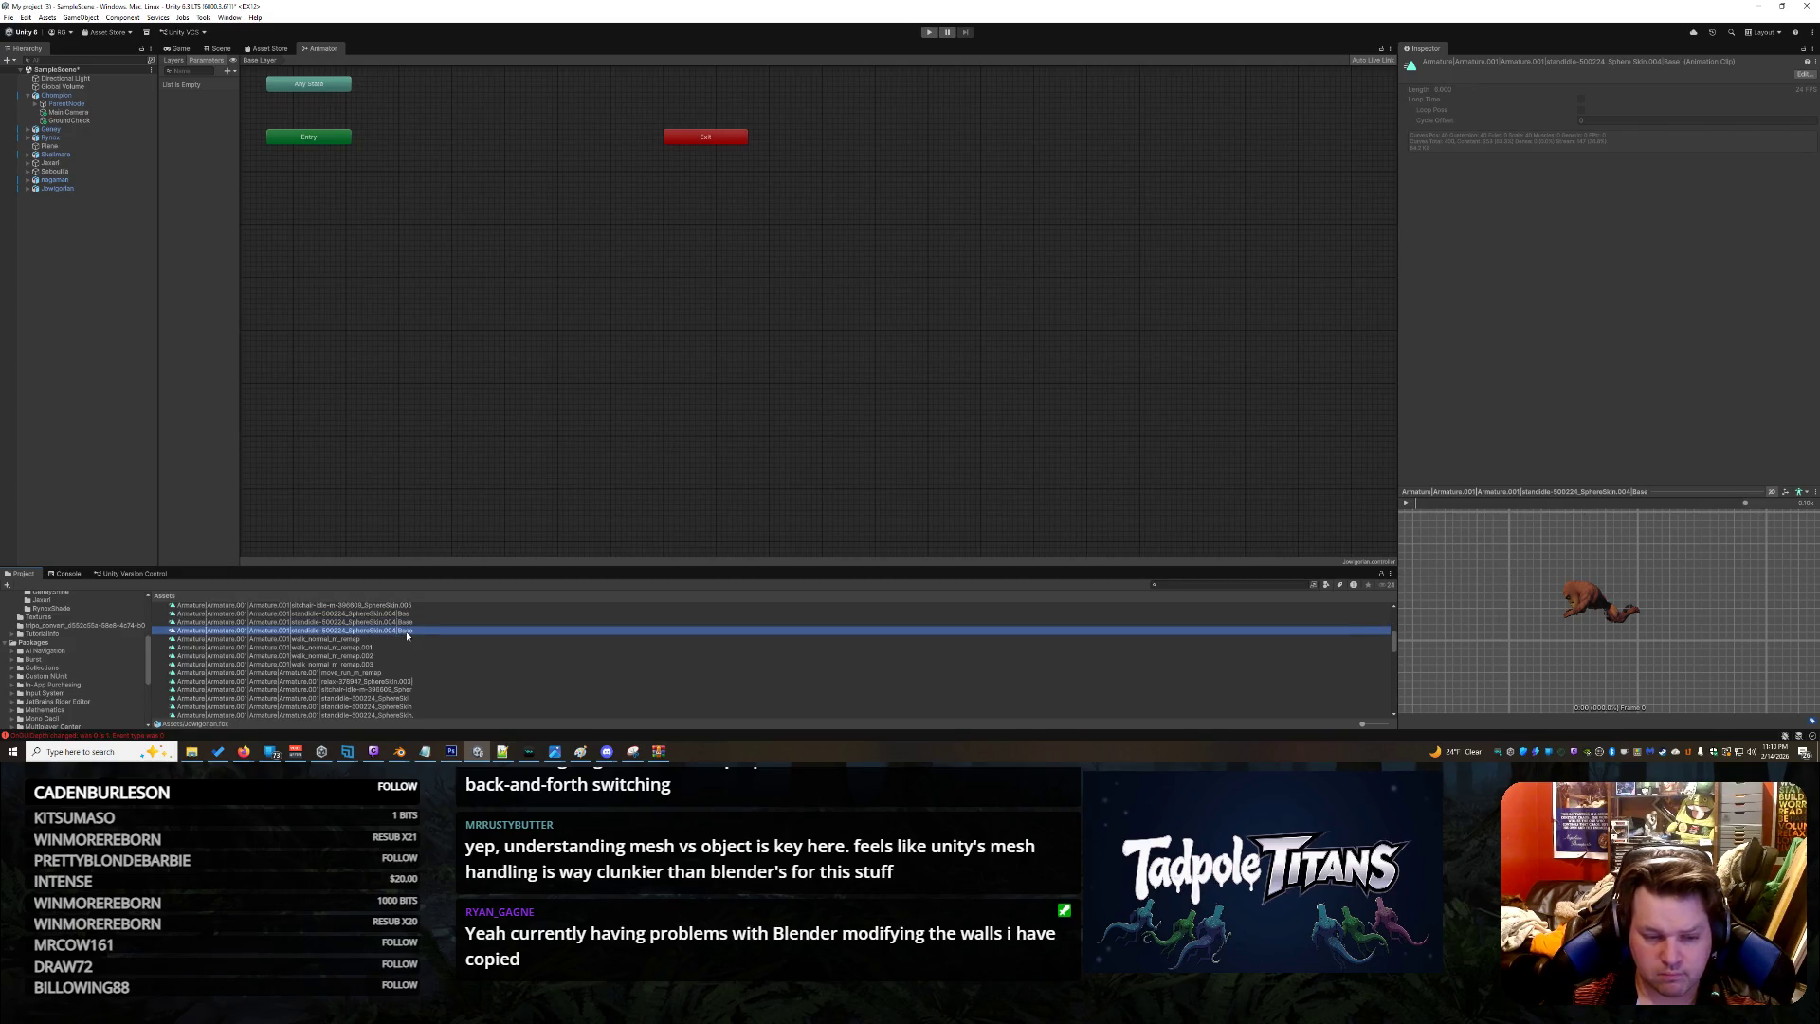
key(Up)
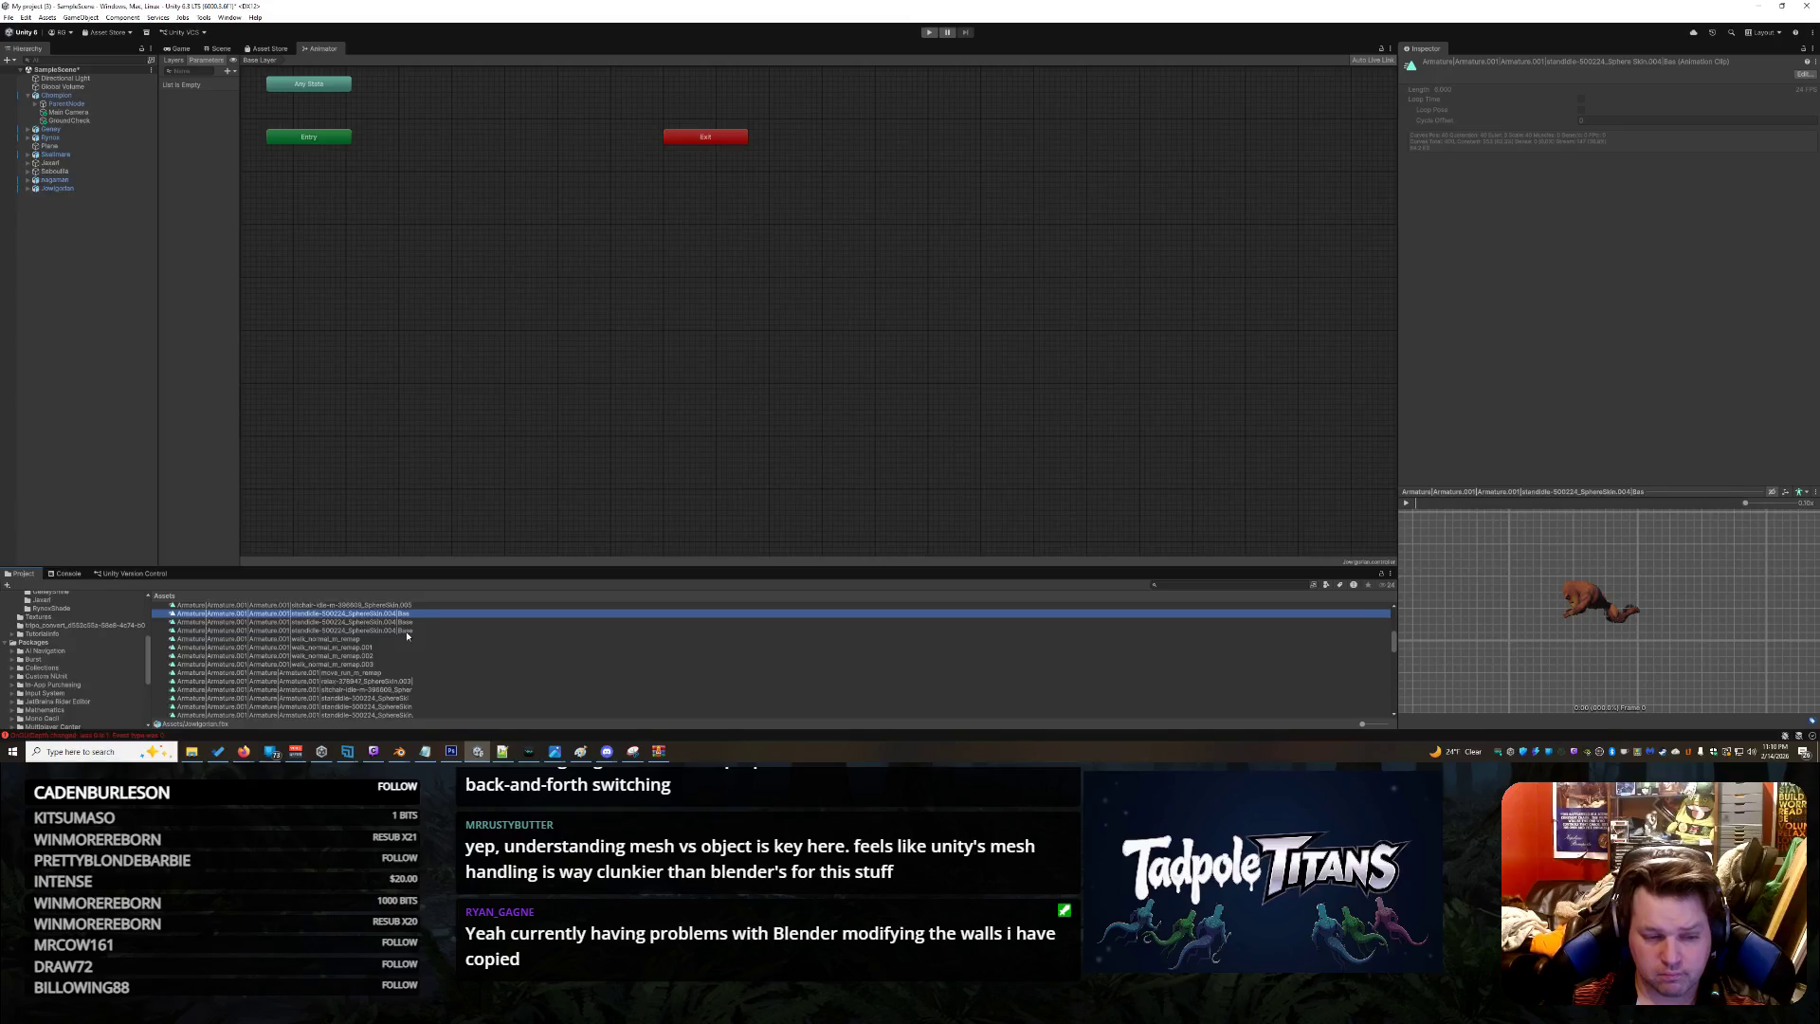
shift+click(410, 629)
right_click(413, 630)
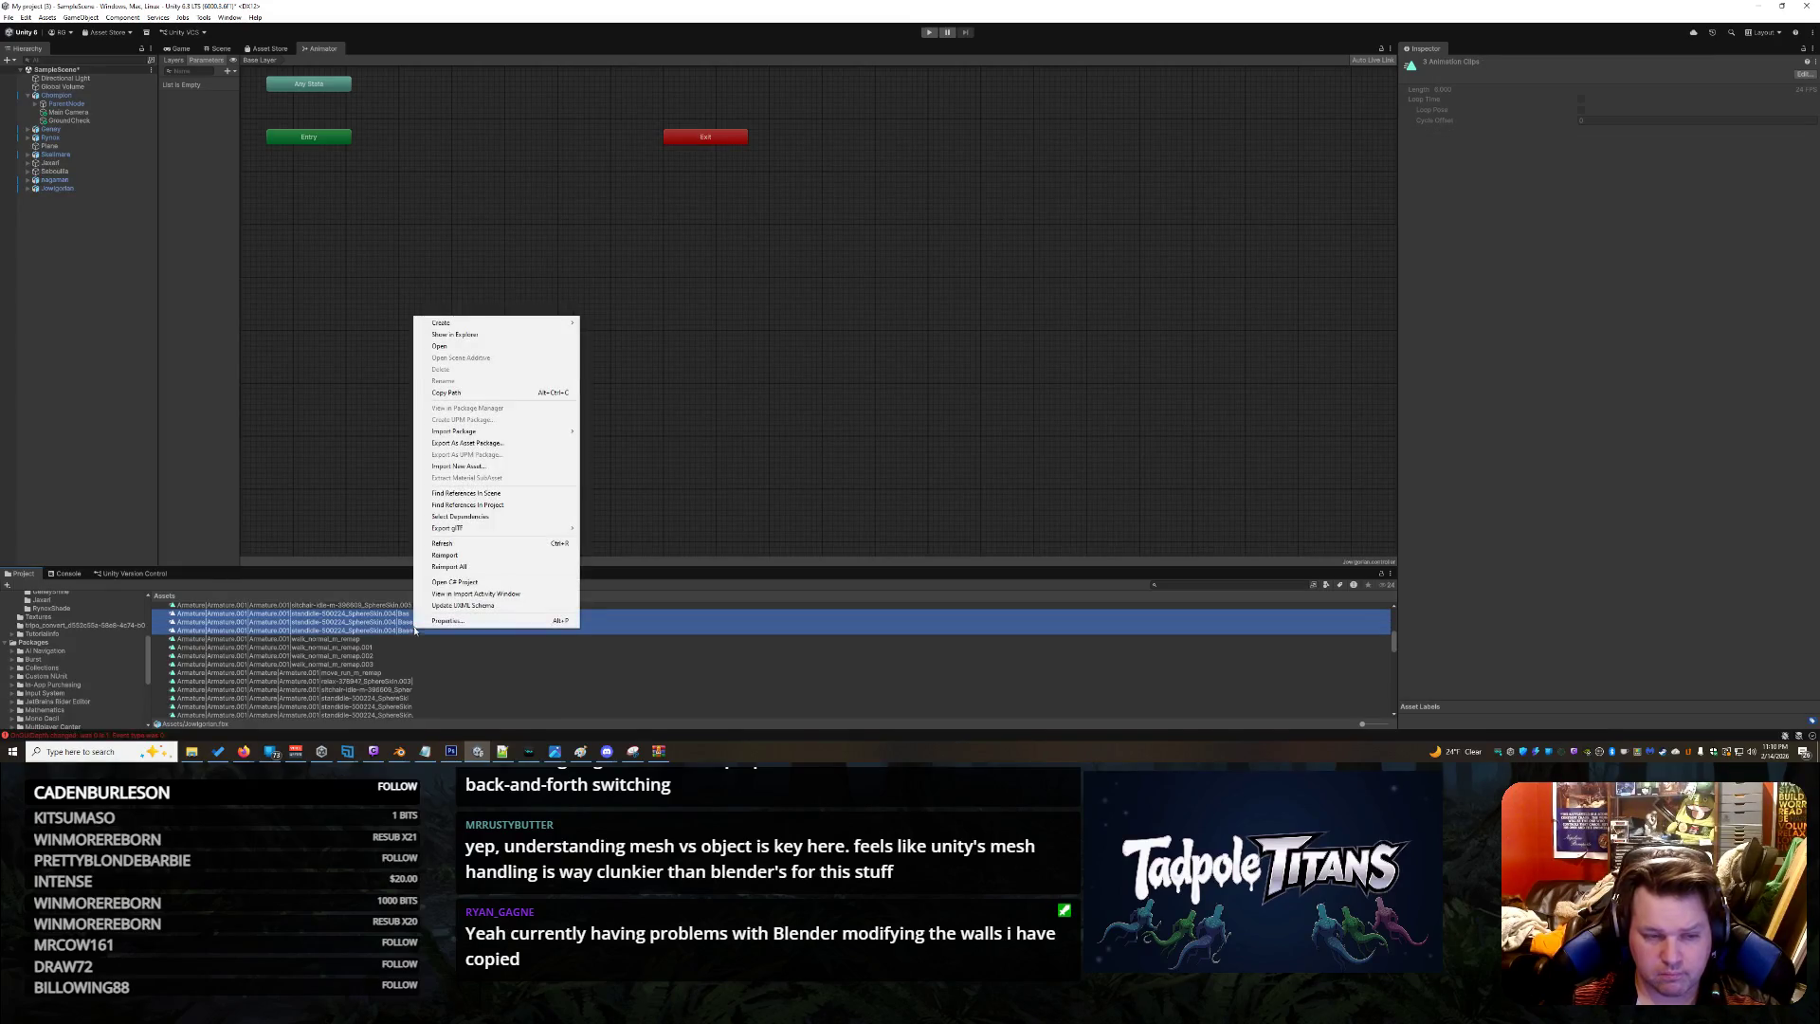
click(367, 647)
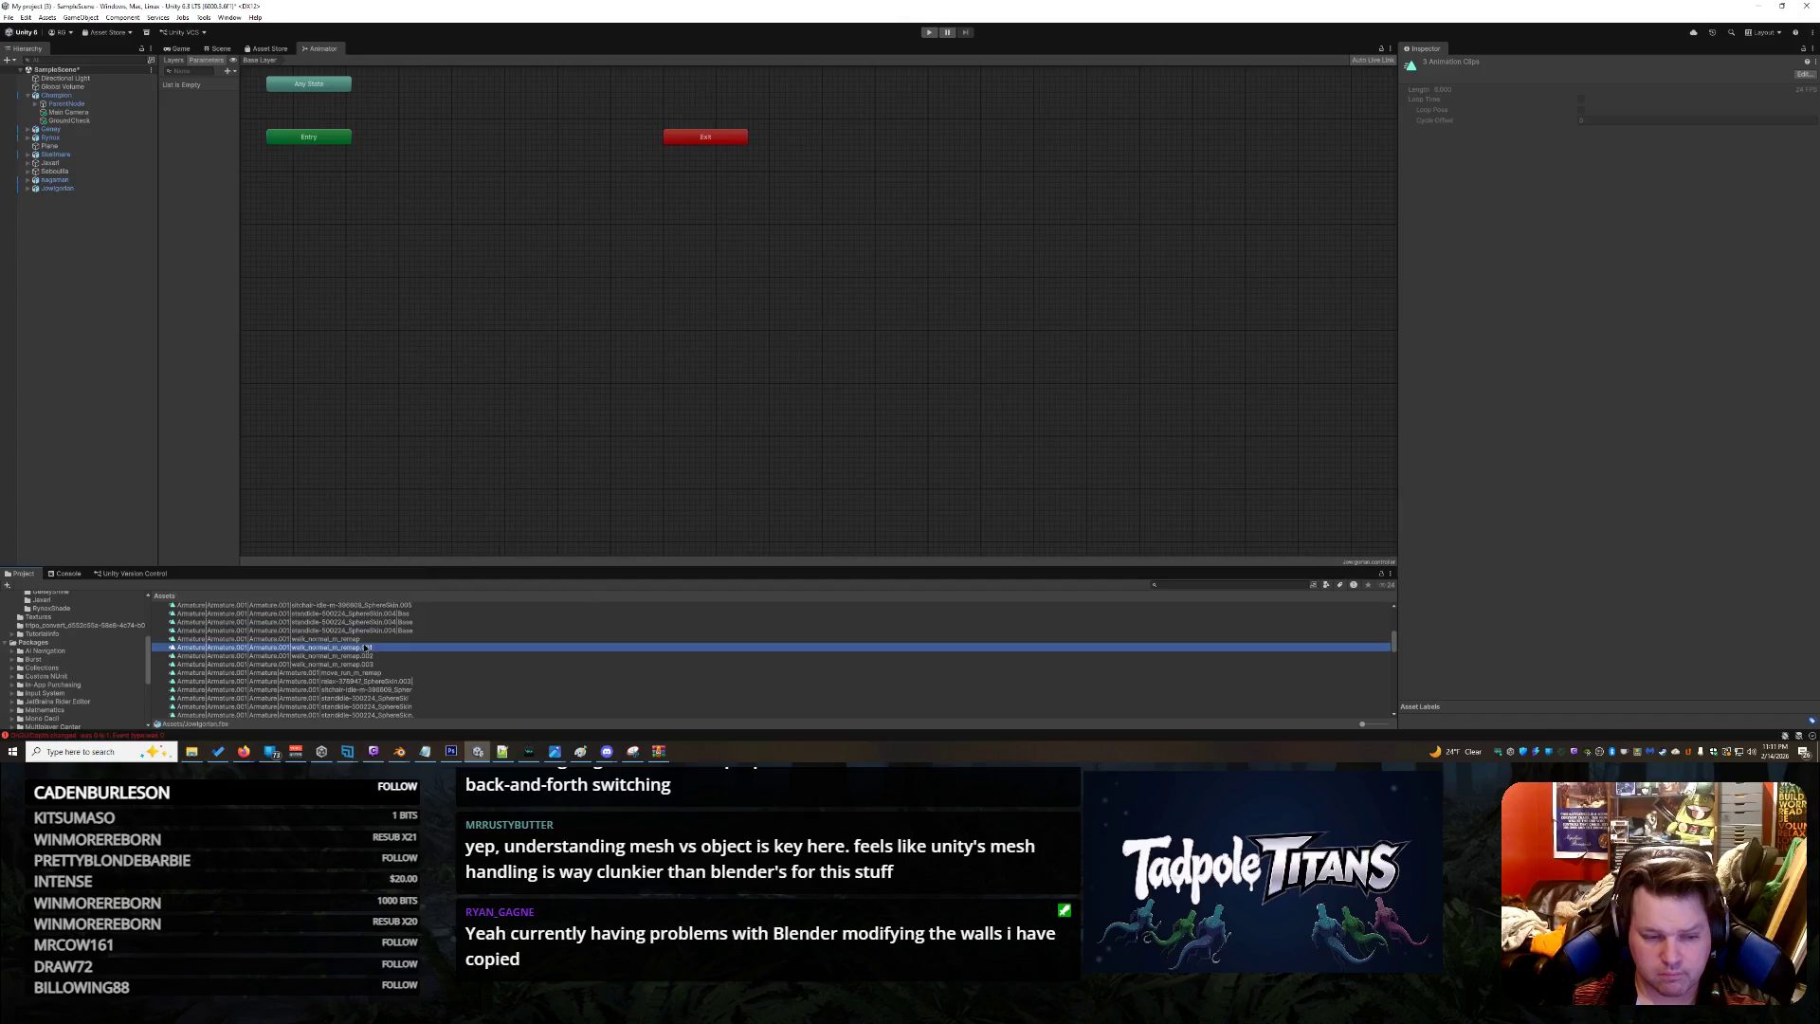
Preview sitchair-idle, move_run and walk clips, then drag NlaTrack.004 into the graph as a state
scroll(393, 604, up, 1)
key(Up)
key(Up)
key(Up)
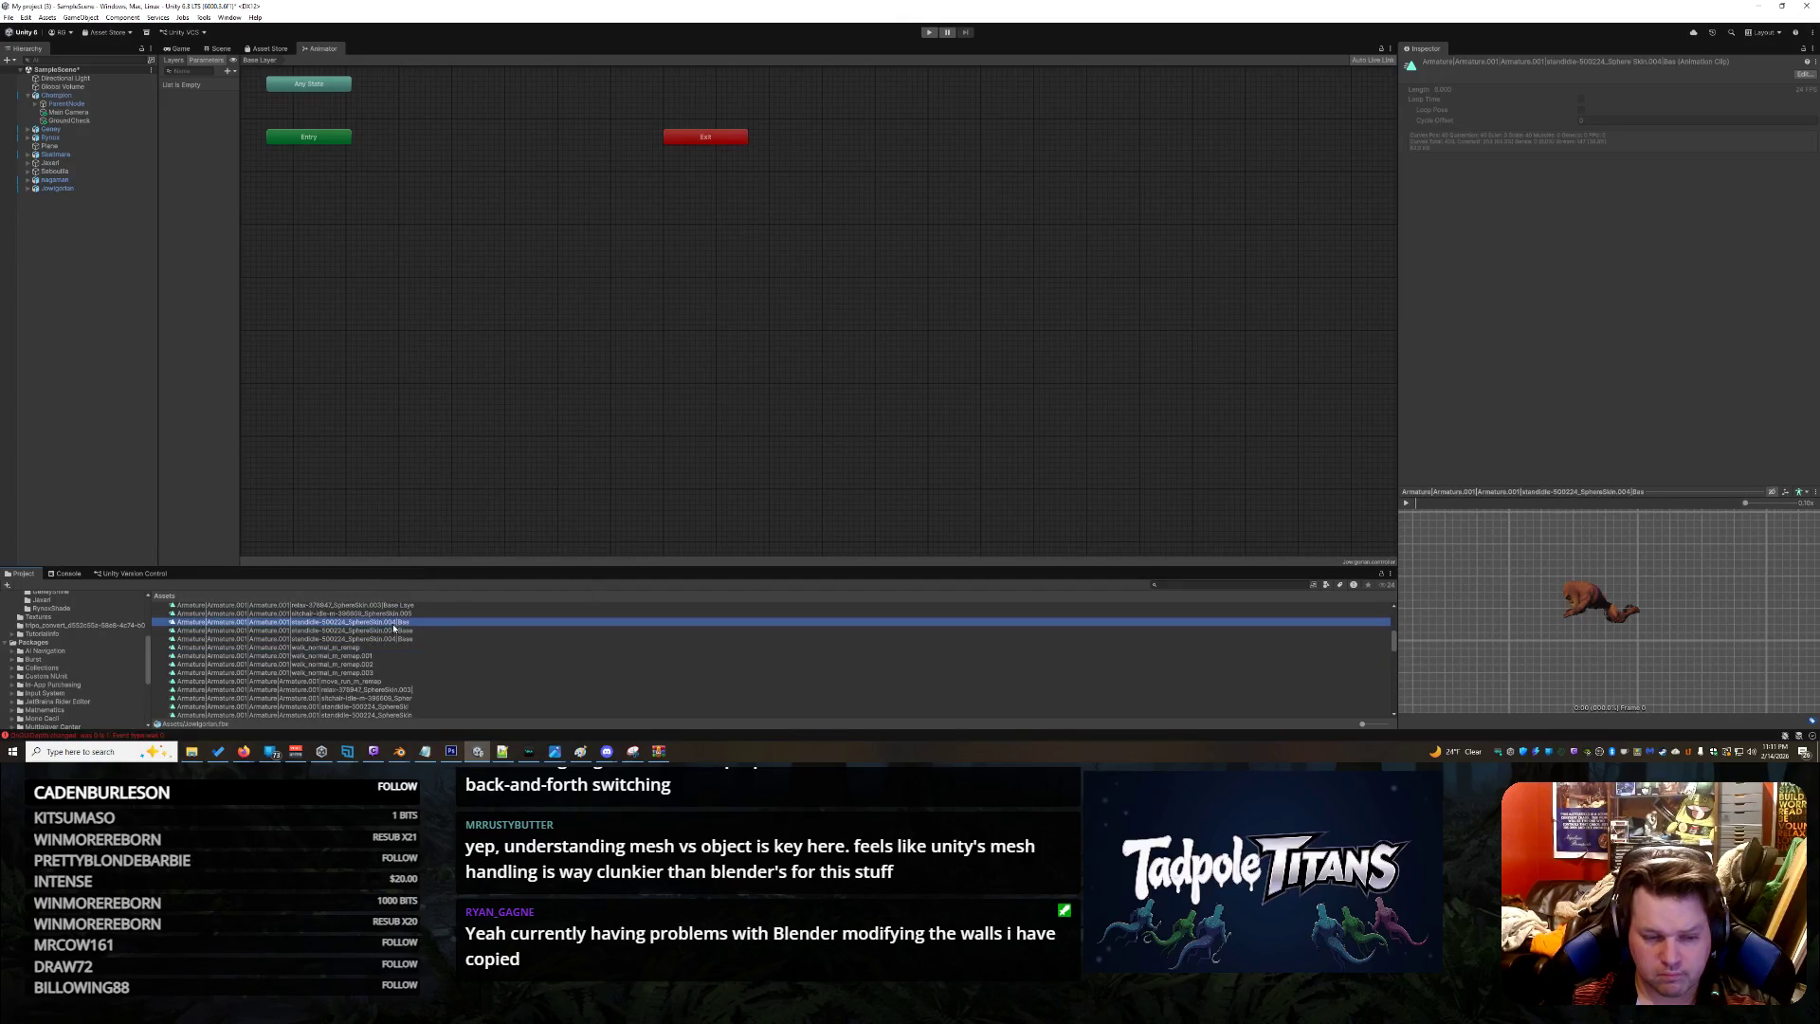
click(1405, 502)
click(411, 612)
key(Up)
key(Up)
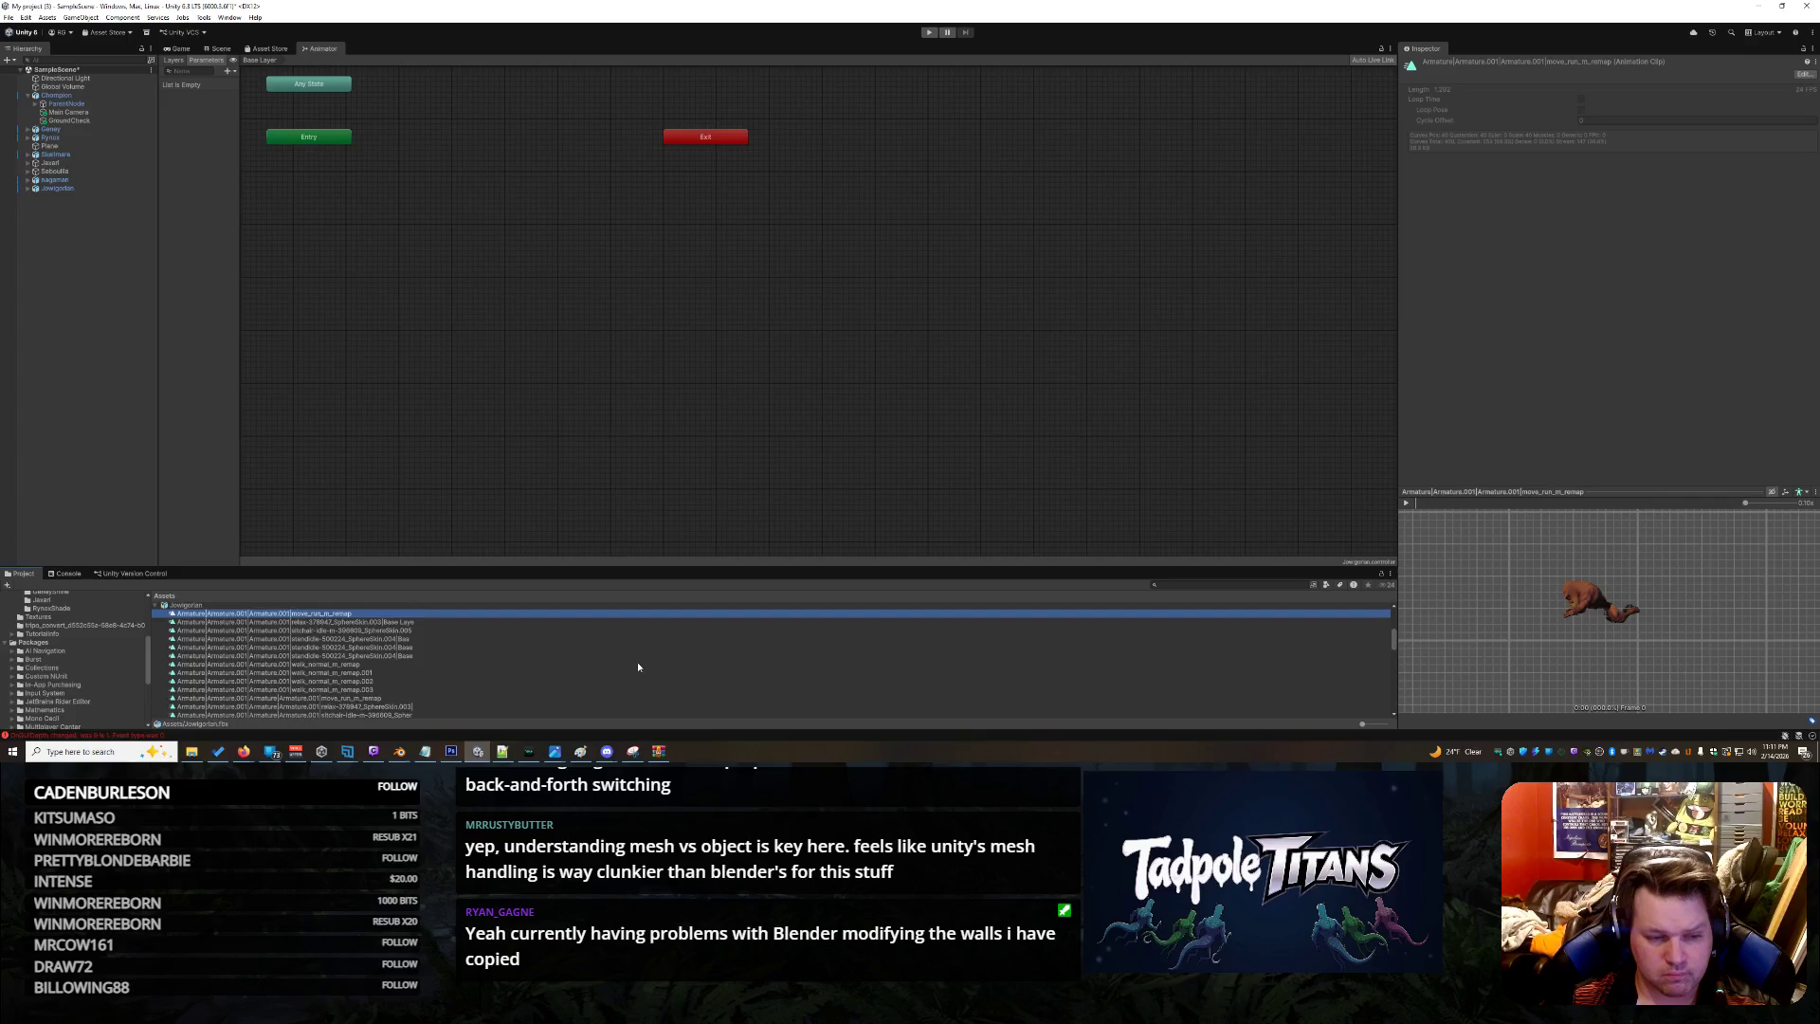
click(1406, 502)
click(276, 664)
key(Up)
key(Up)
key(Up)
key(Down)
key(Down)
key(Down)
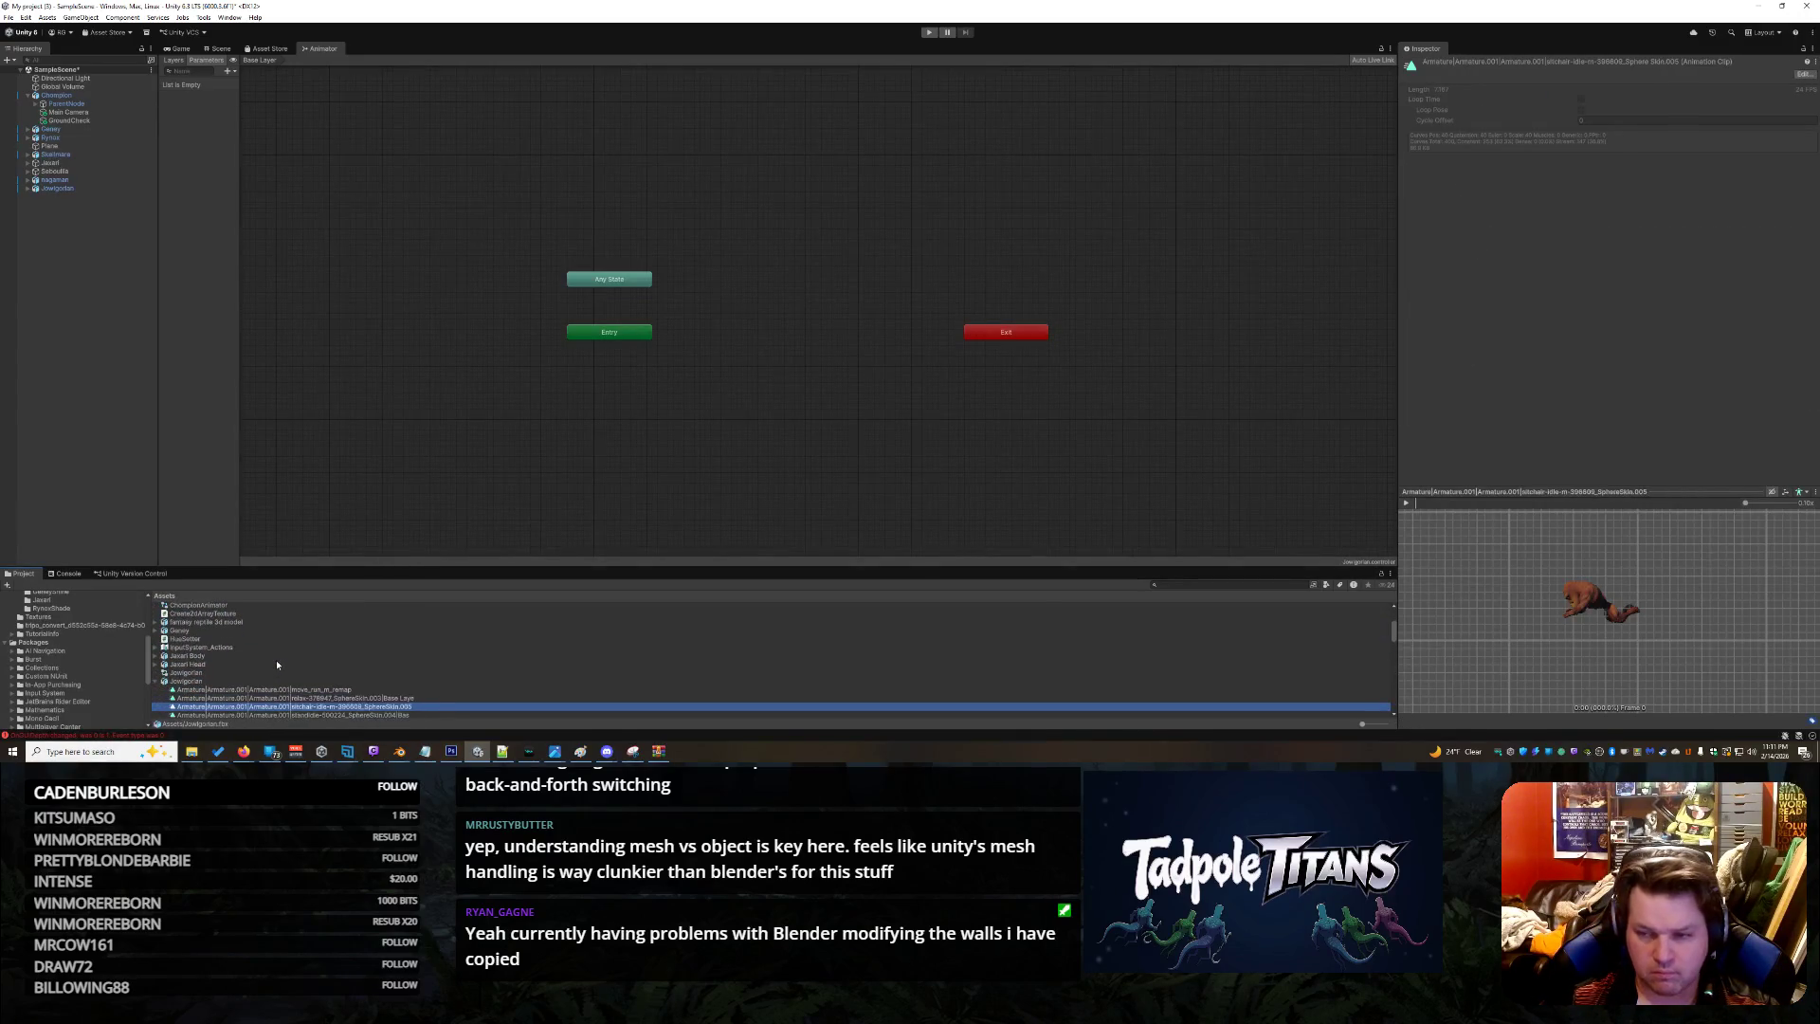
key(Down)
key(Down)
key(Down)
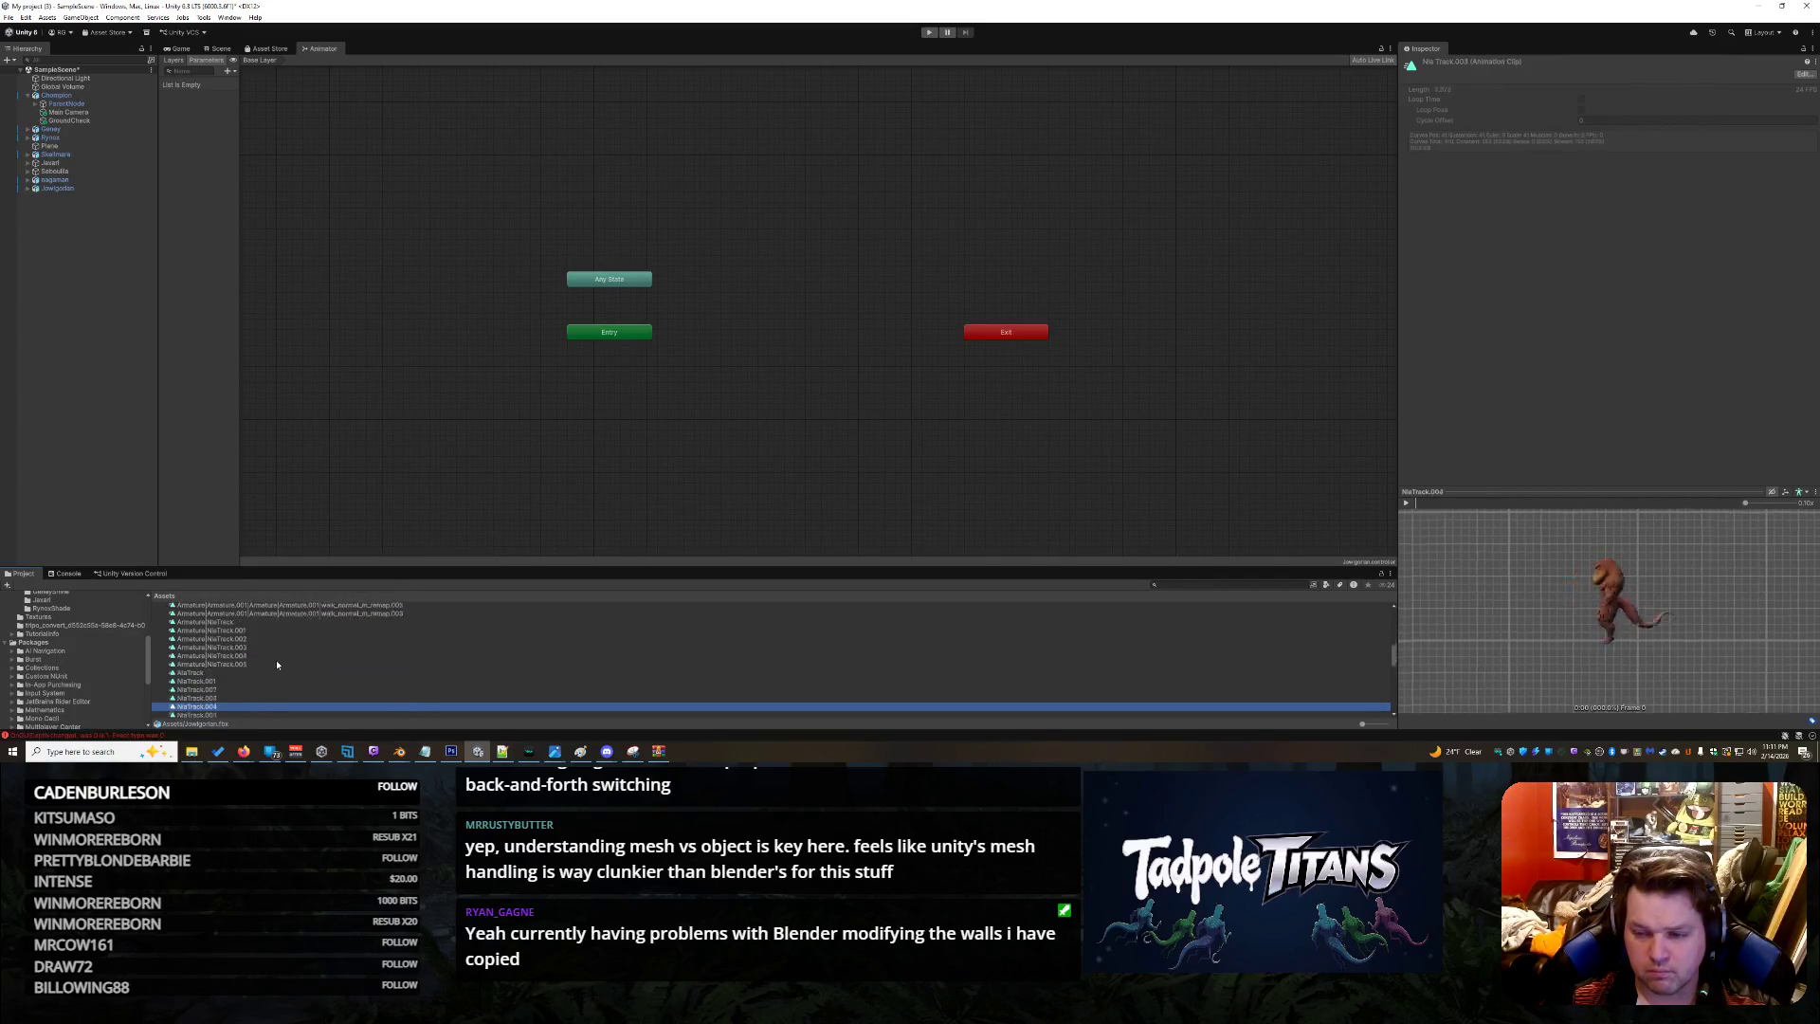
key(Down)
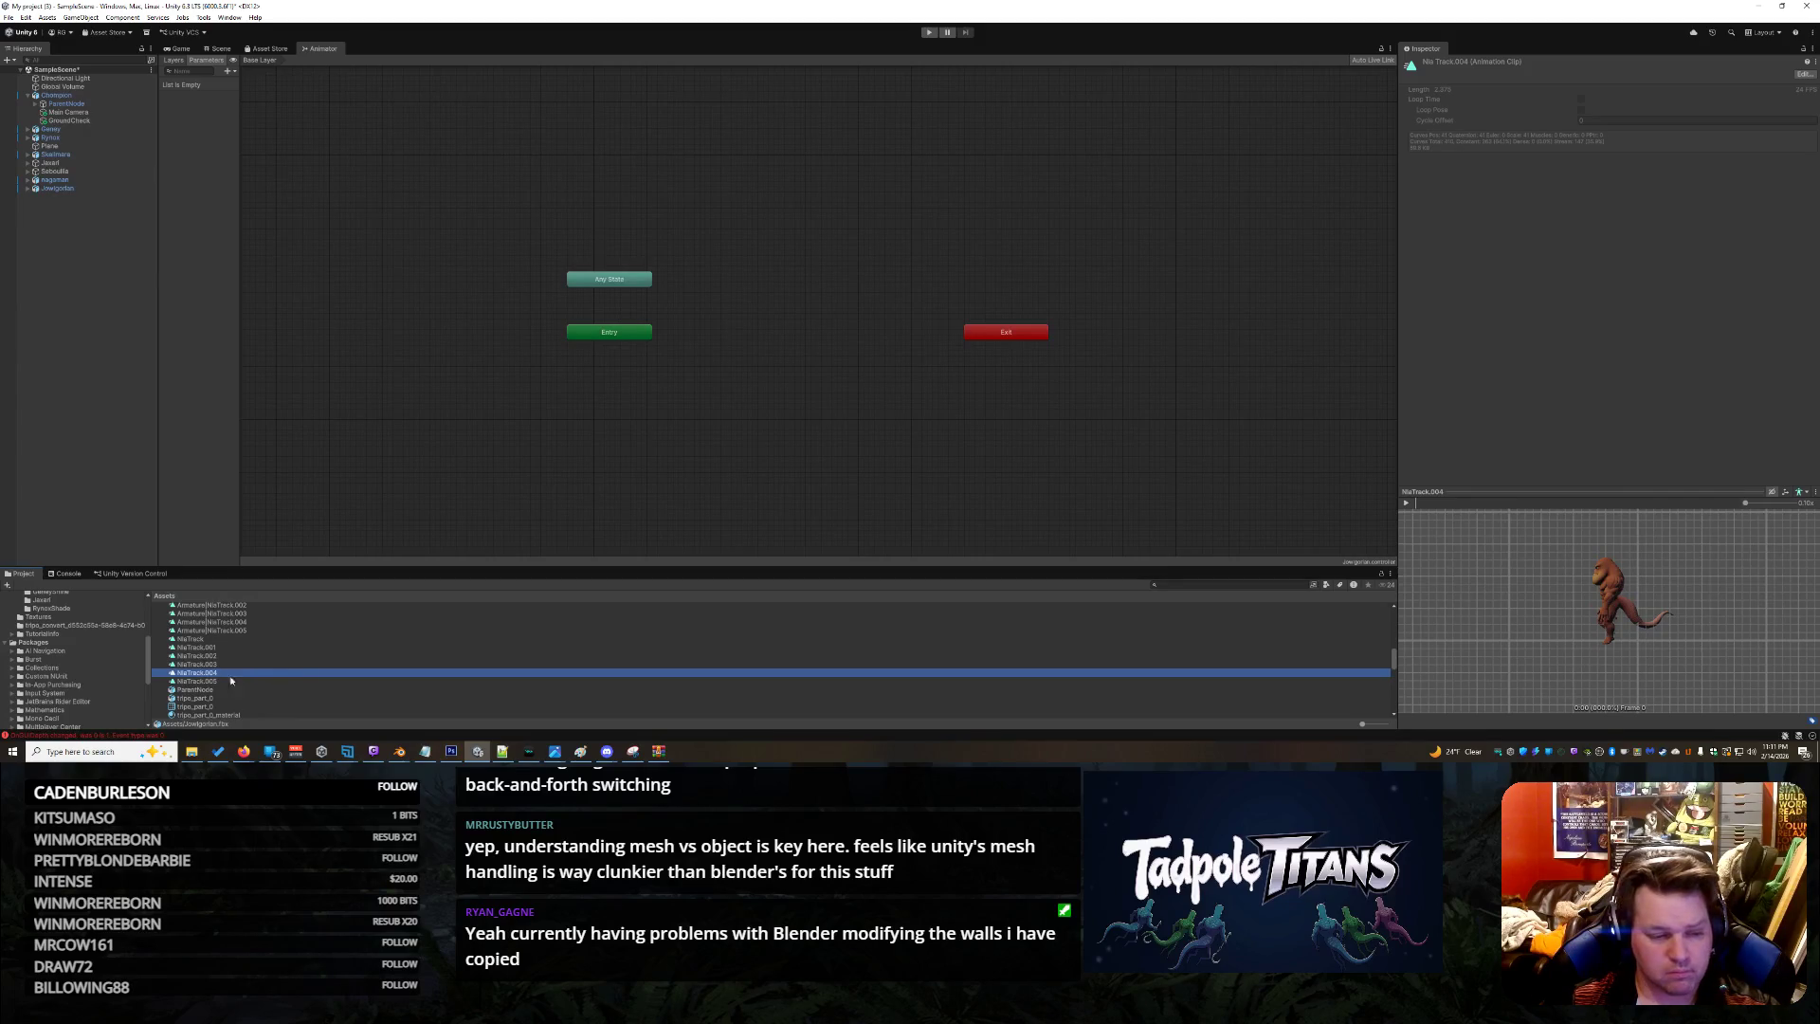
mouse_move(213, 674)
mouse_down()
mouse_move(606, 421)
mouse_move(638, 331)
mouse_move(643, 431)
mouse_up()
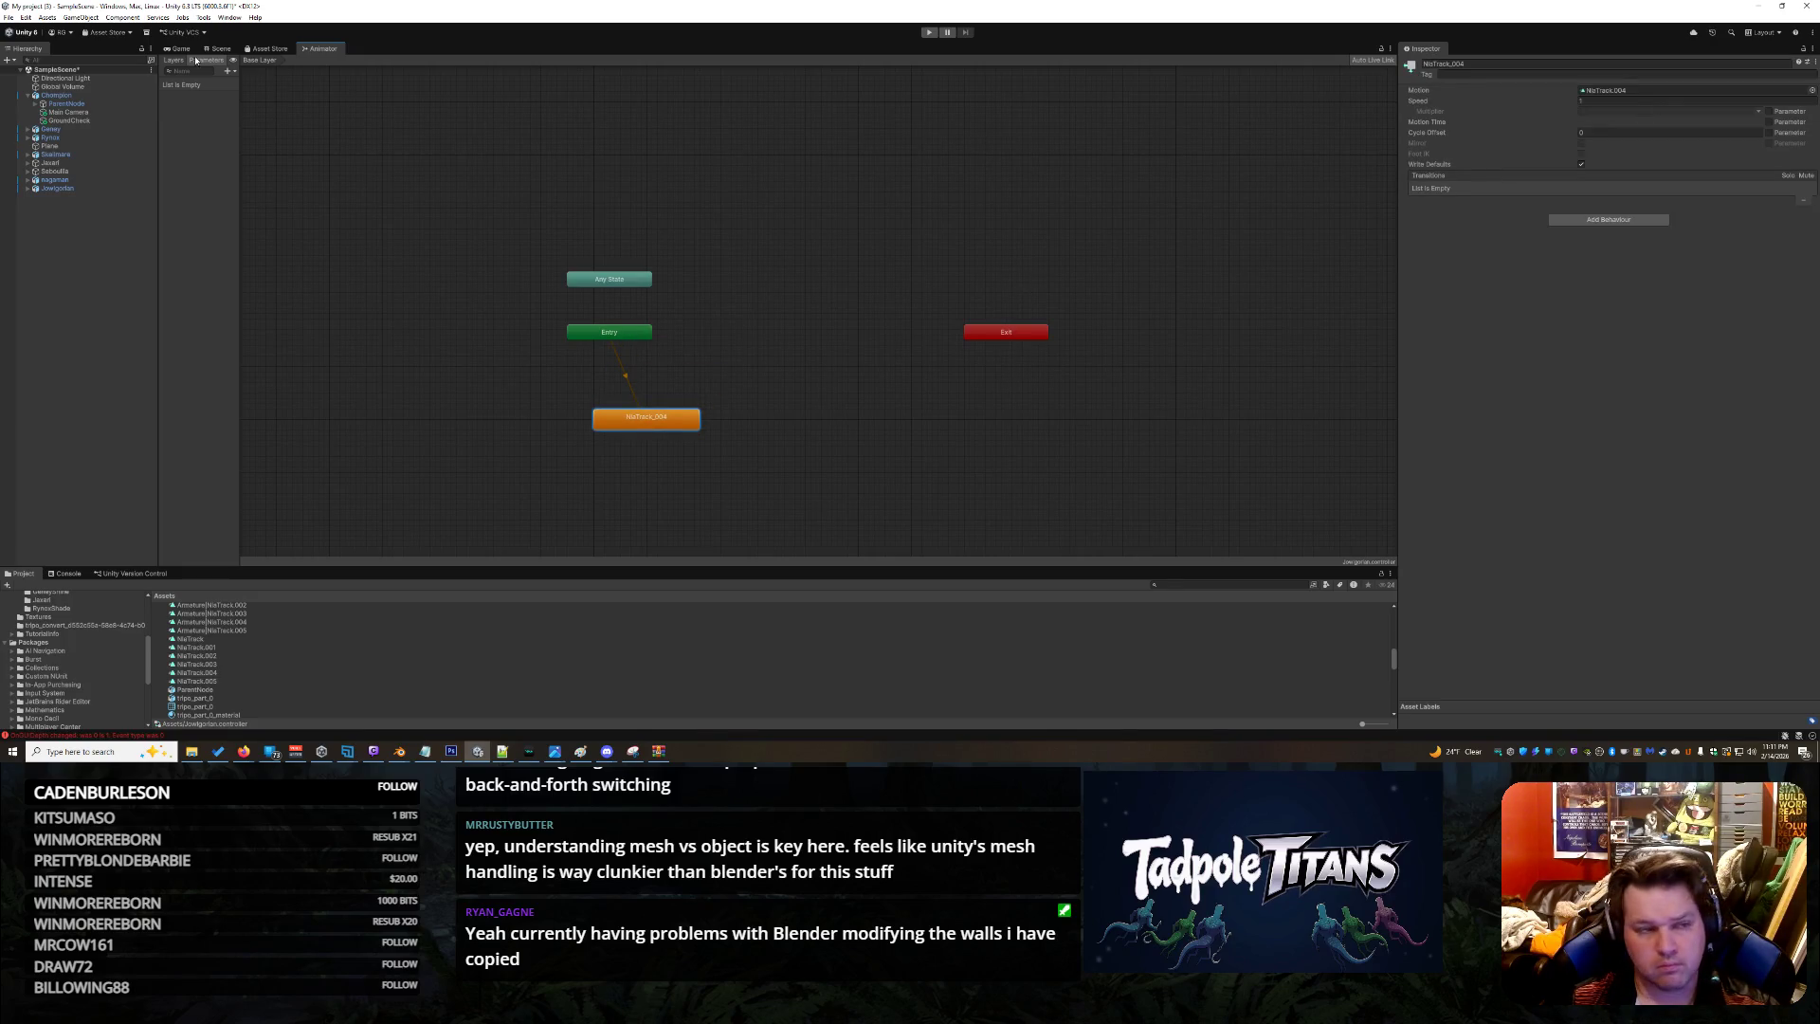
Select the Champion object in the Hierarchy
click(76, 95)
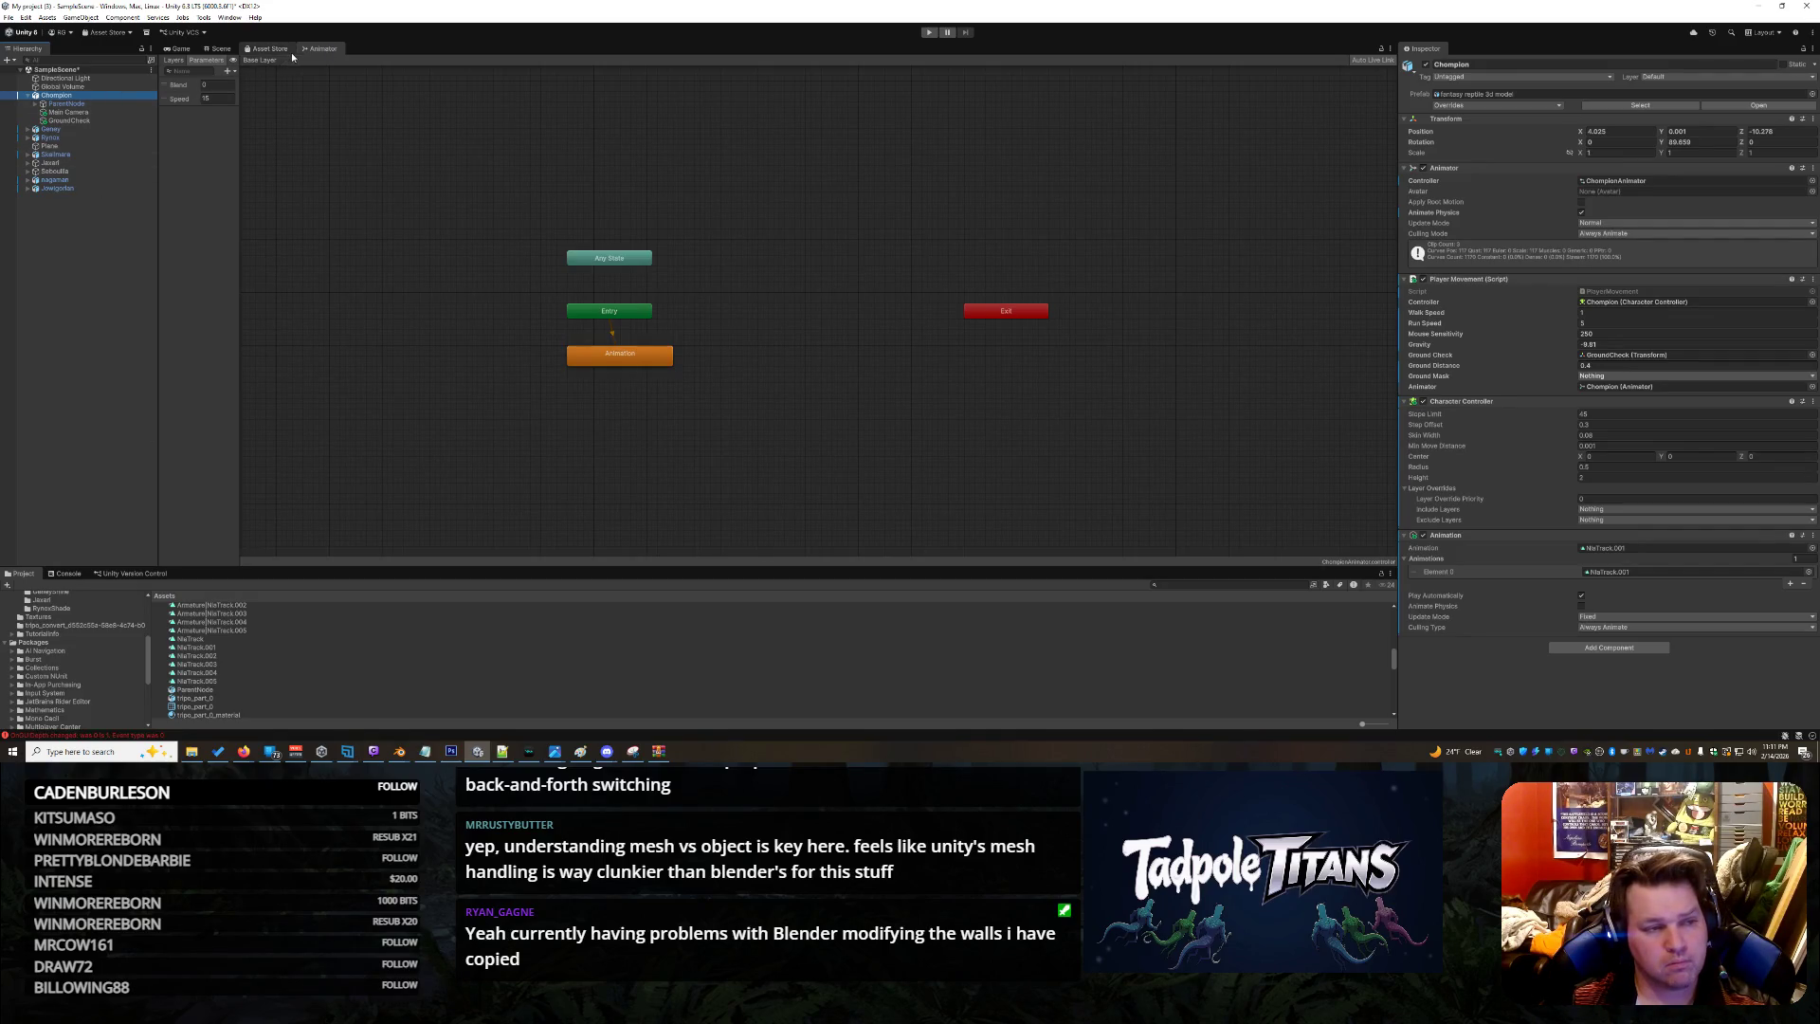
Close the Animator tab and inspect the ParentNode and Armature hierarchy of the characters
right_click(323, 48)
click(352, 76)
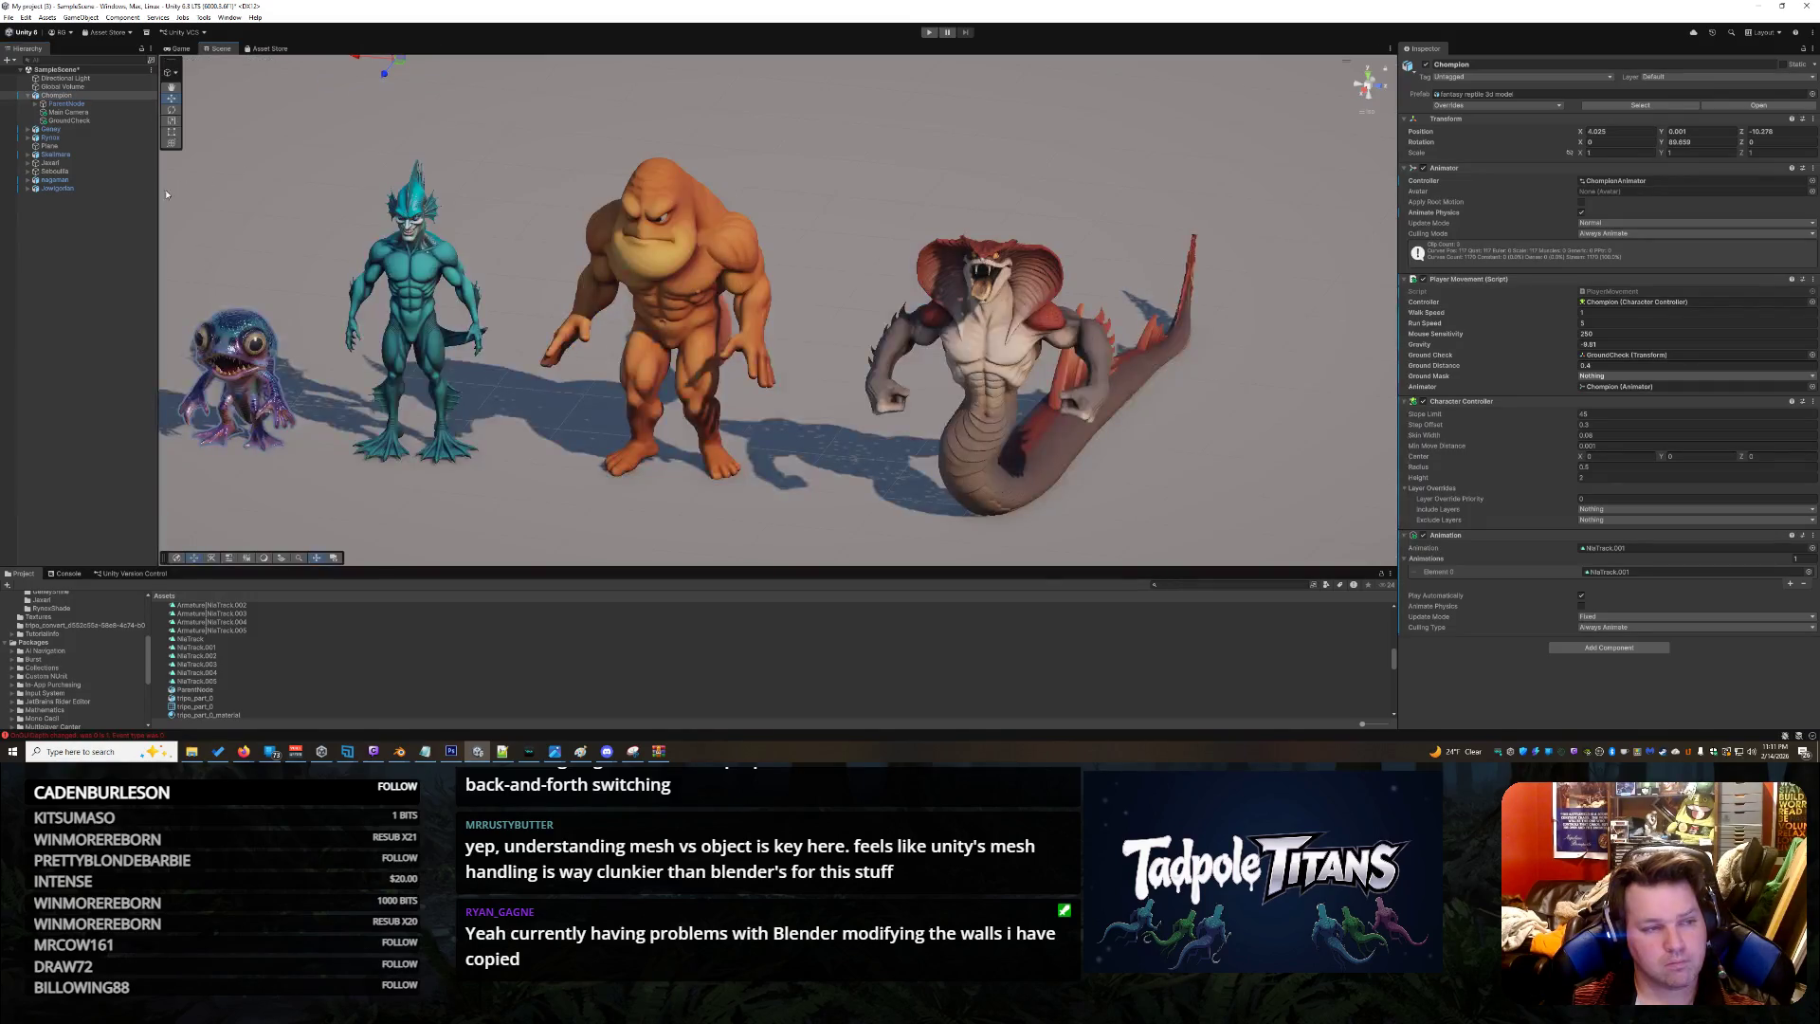
click(671, 377)
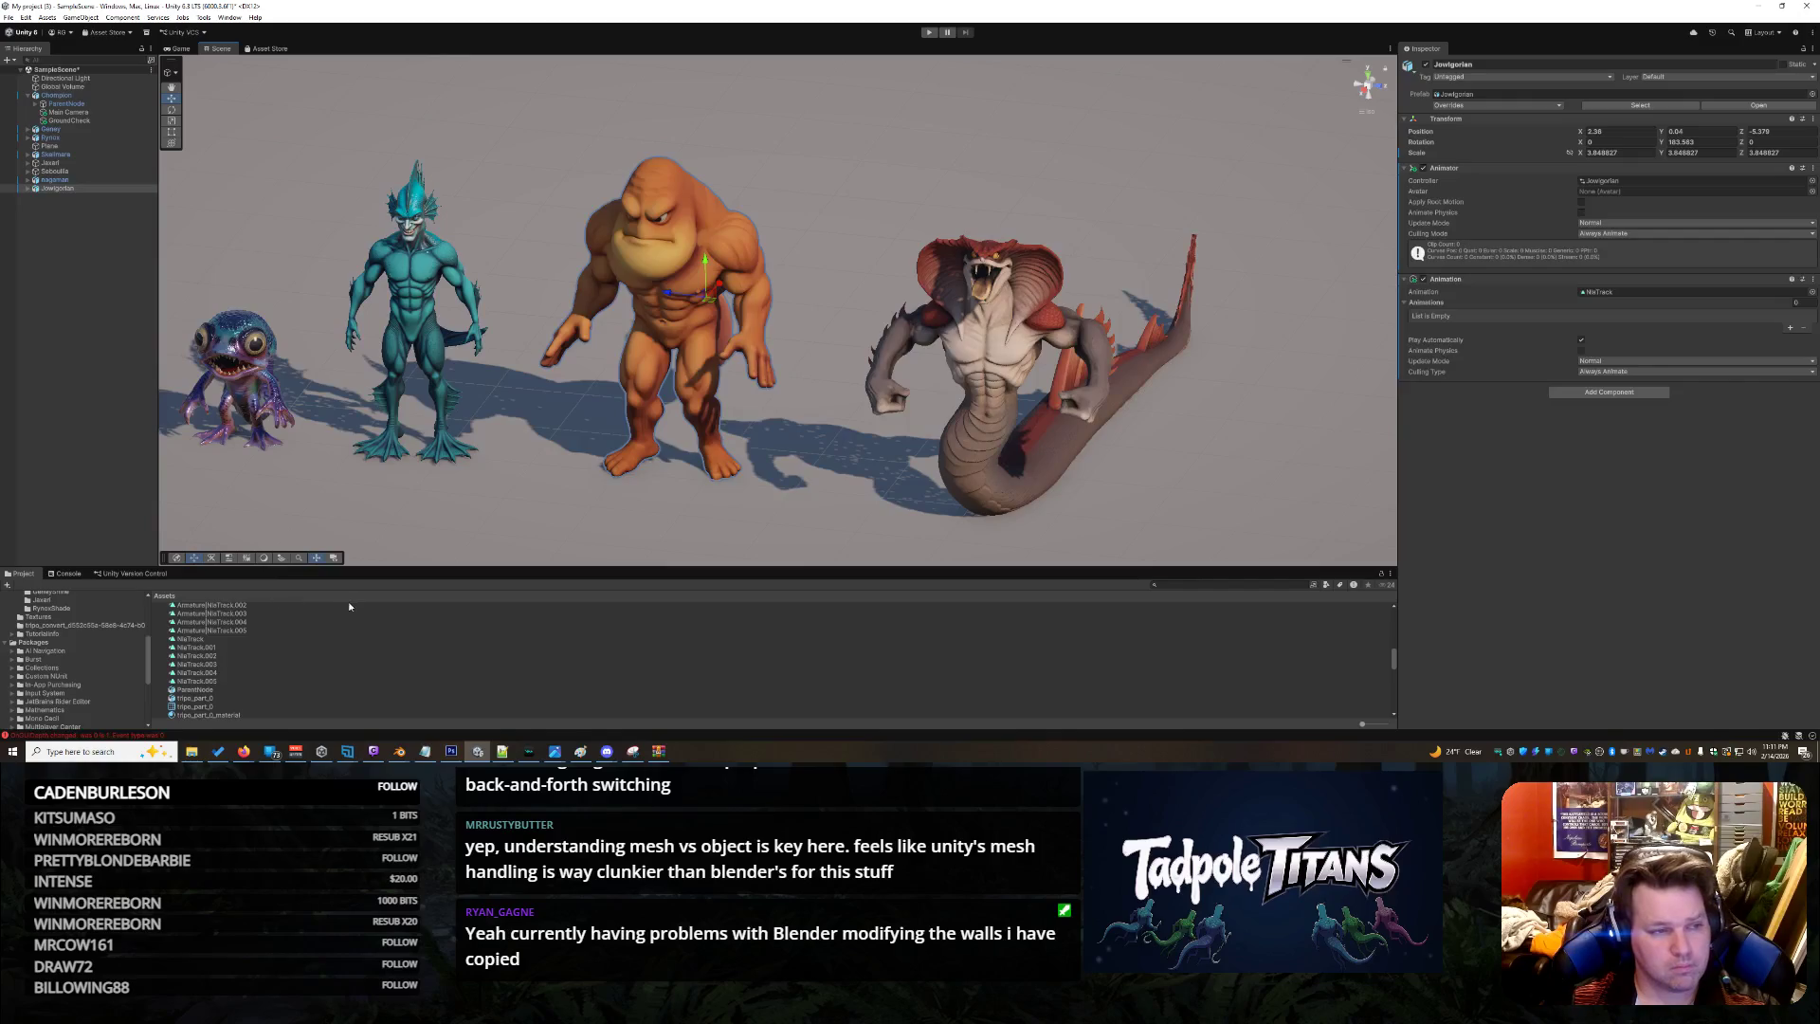
click(84, 223)
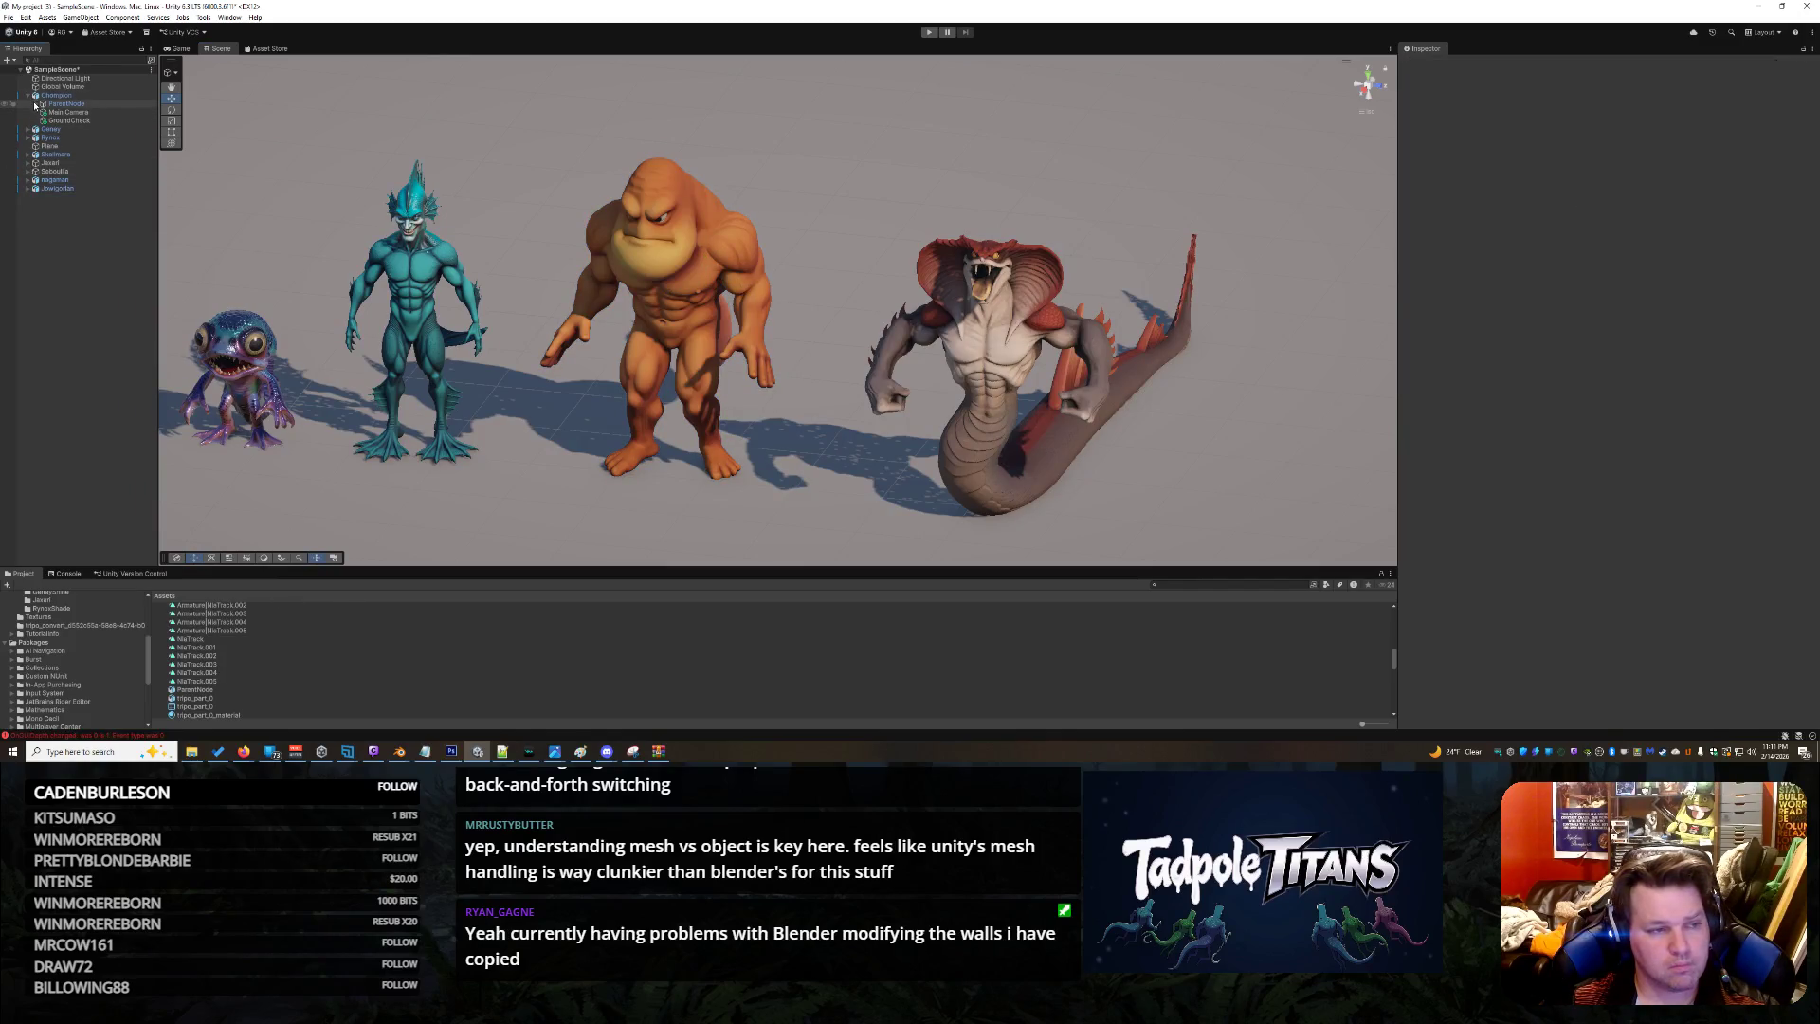
click(34, 105)
click(41, 112)
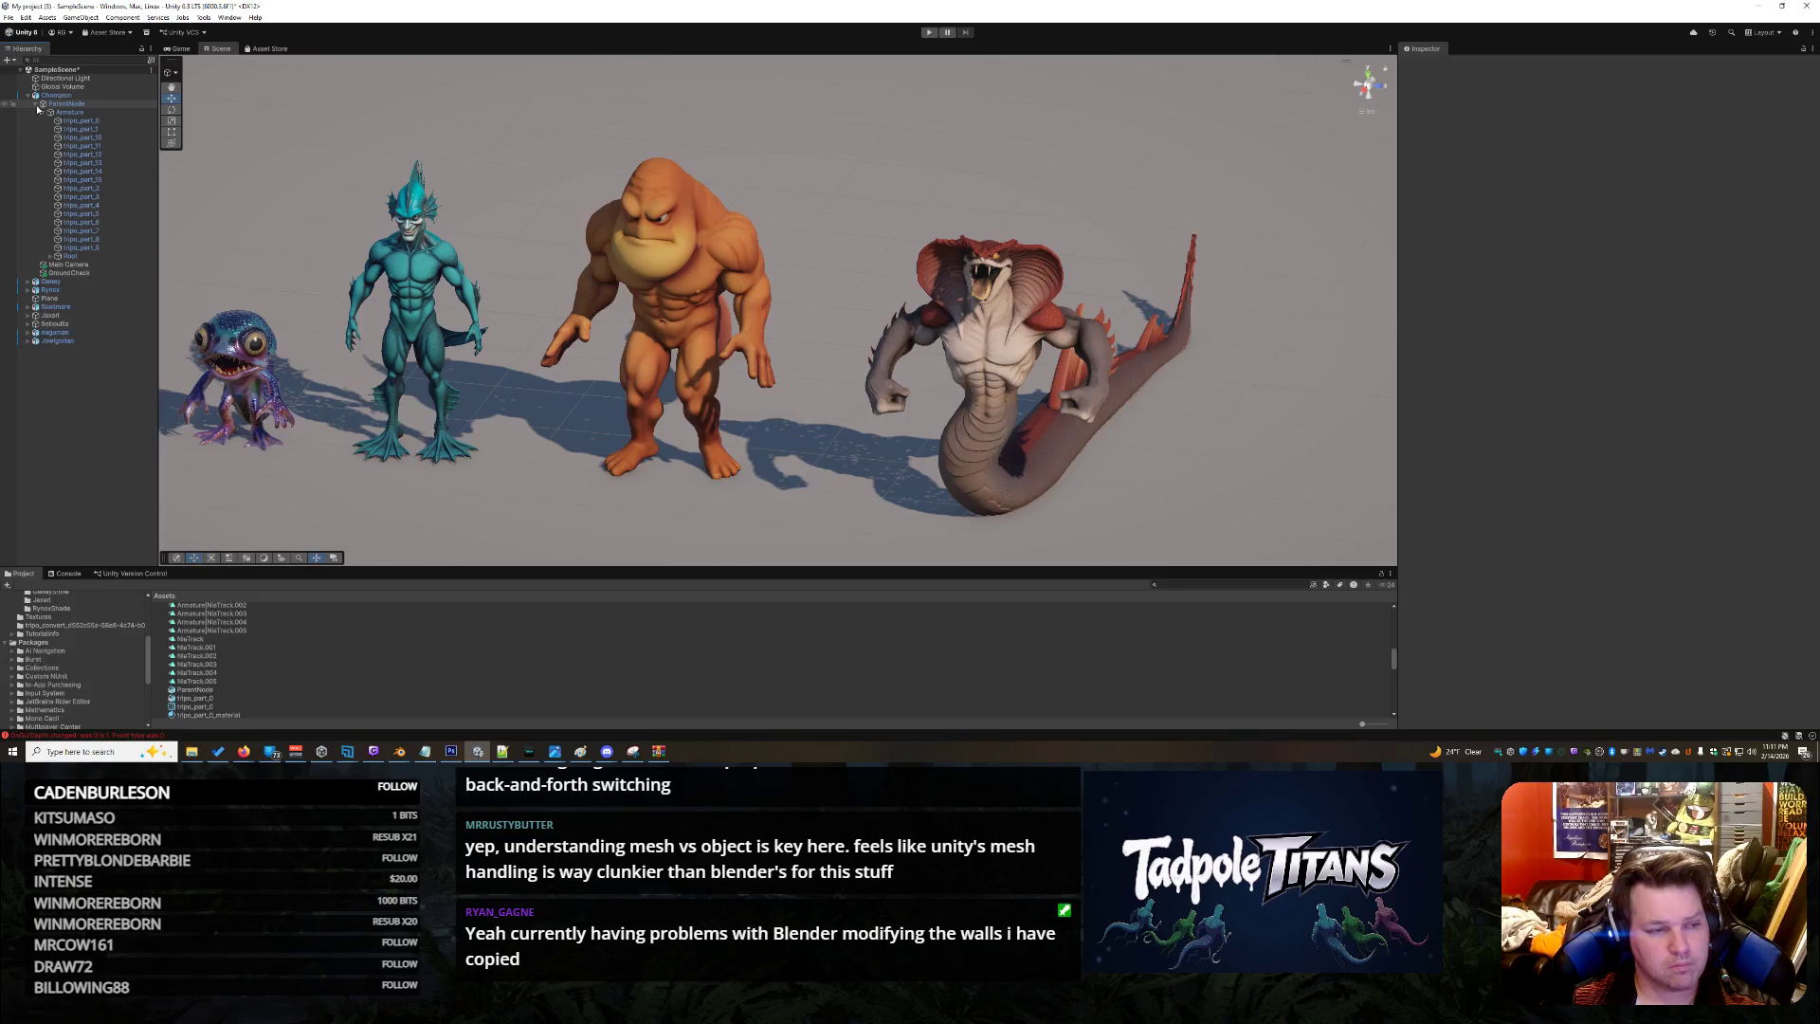
click(35, 105)
click(27, 96)
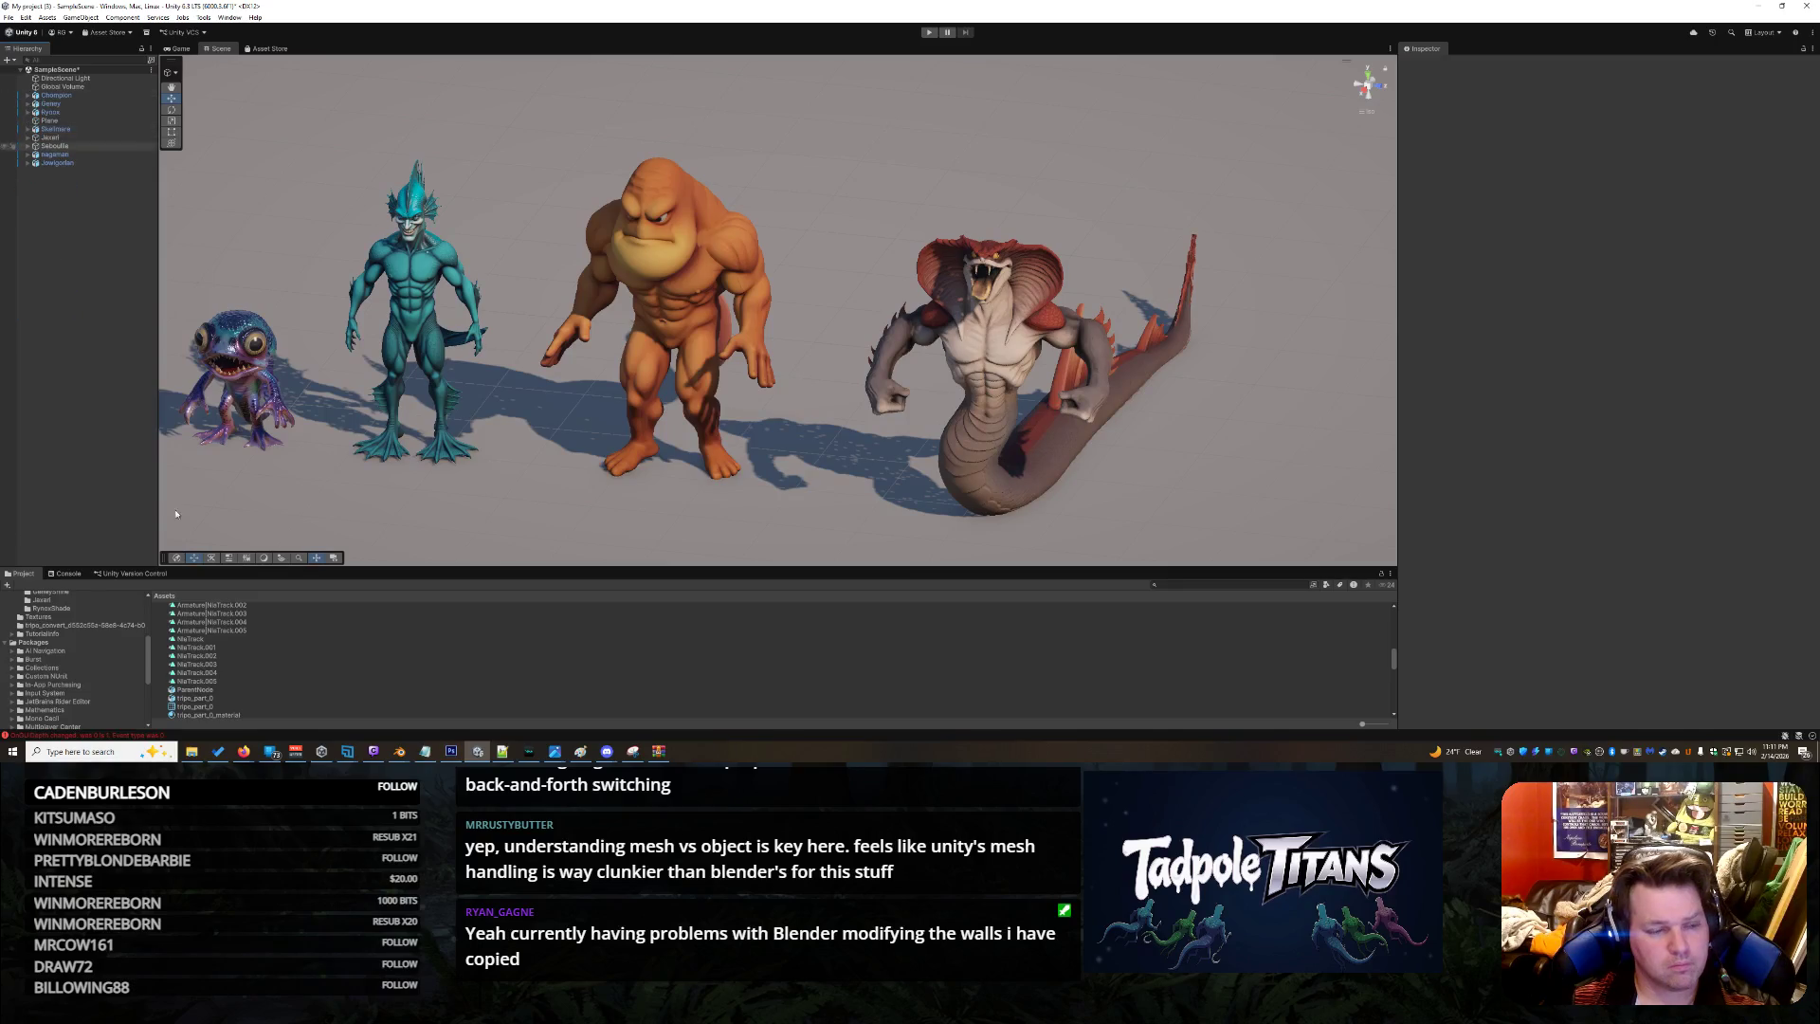
Open the Jowigorlan controller, move the NlaTrack_004 state under Entry, and close the Animator
click(199, 655)
scroll(251, 642, up, 2)
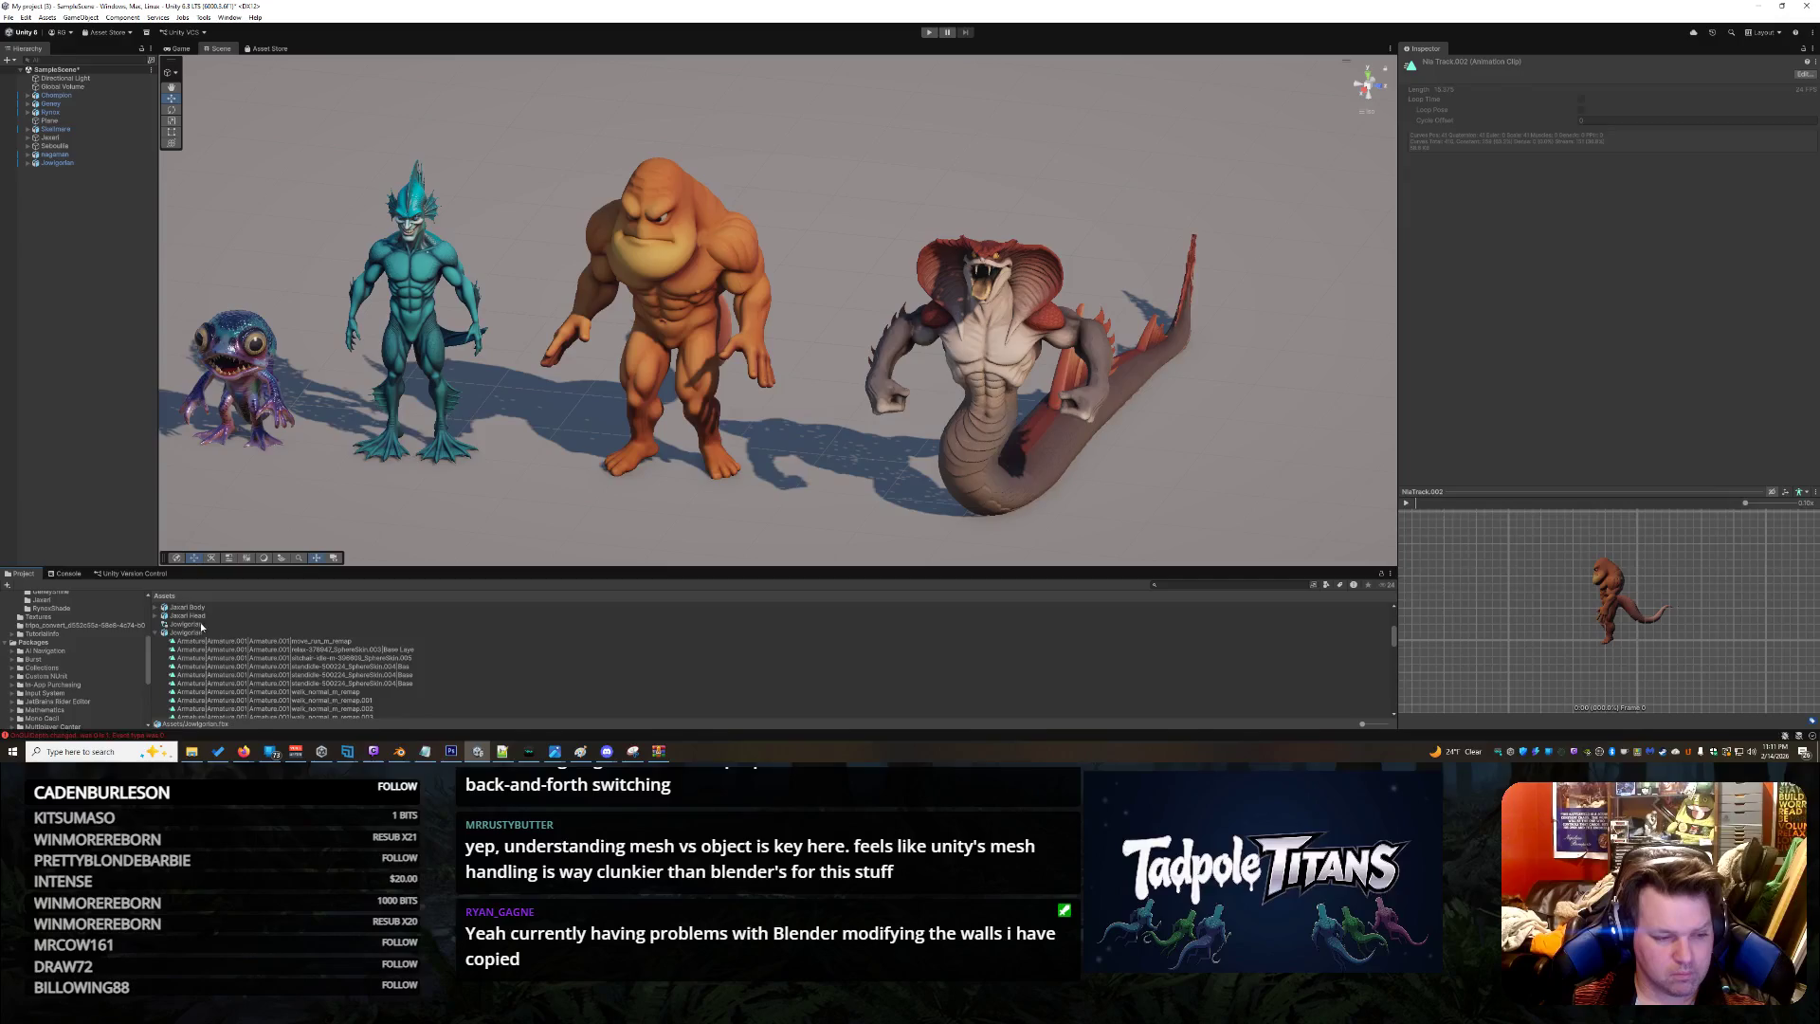
double_click(202, 625)
drag(343, 233, 321, 189)
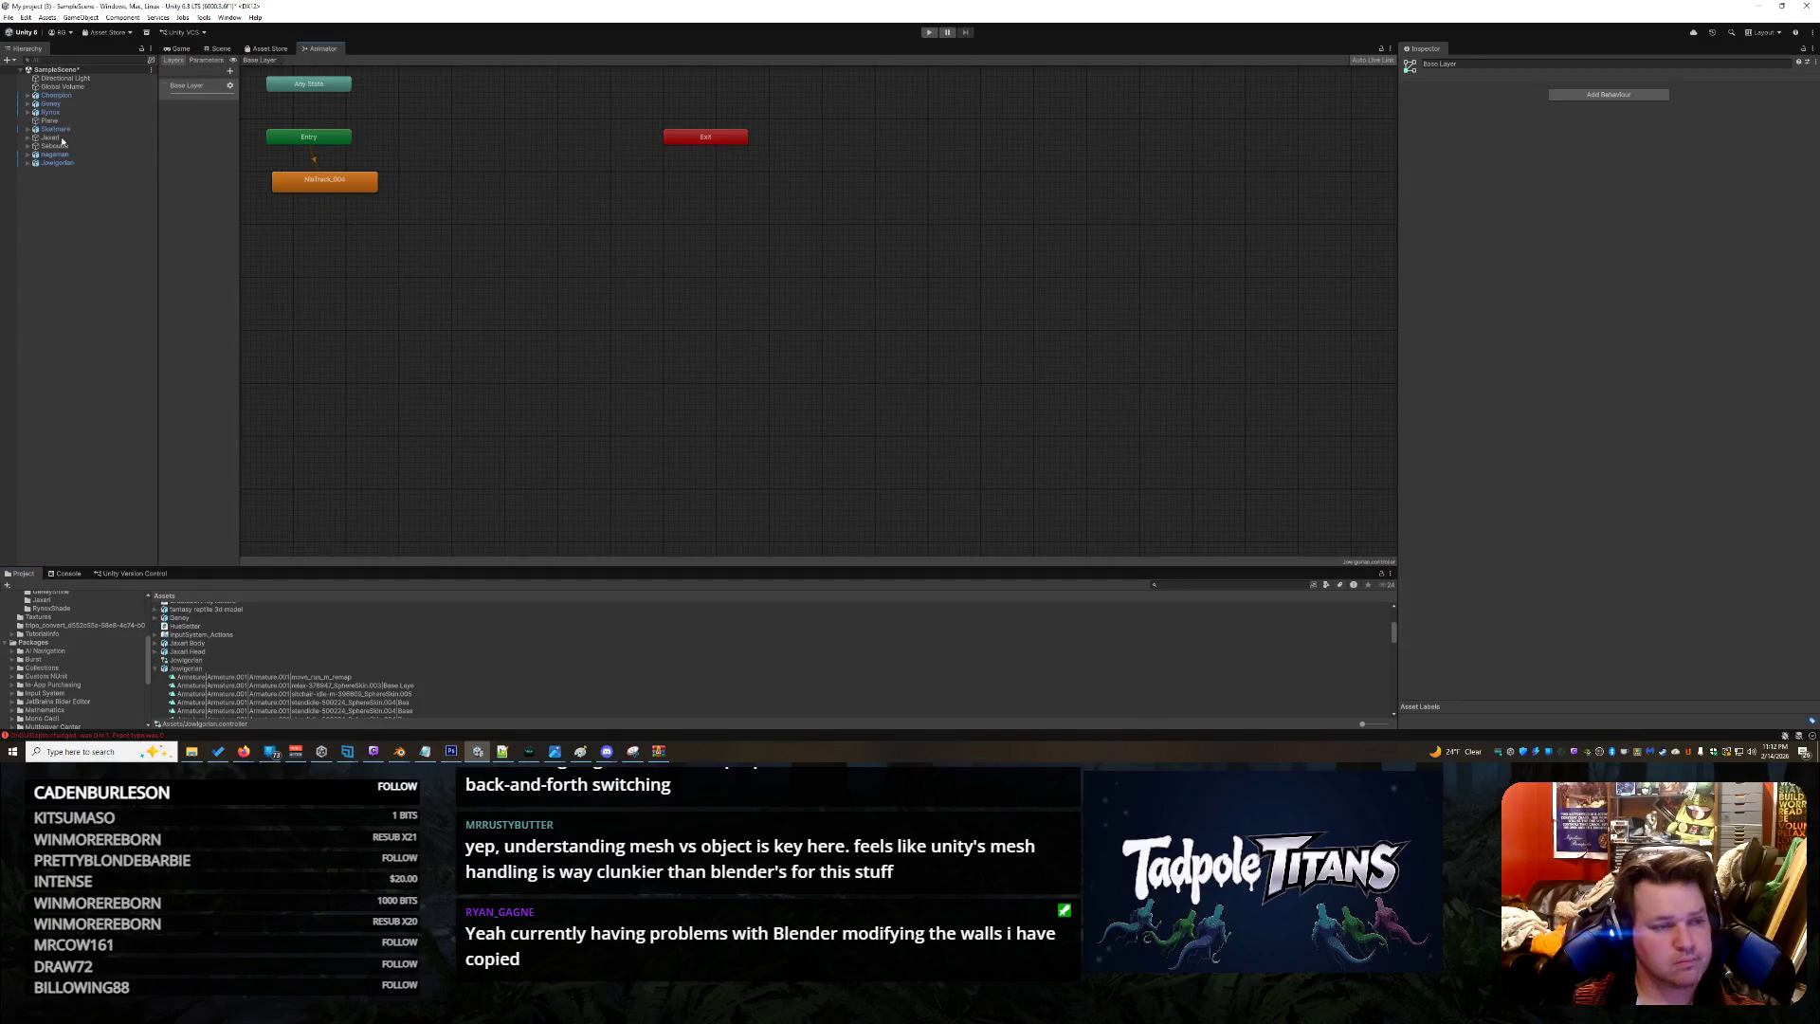
right_click(334, 53)
click(370, 71)
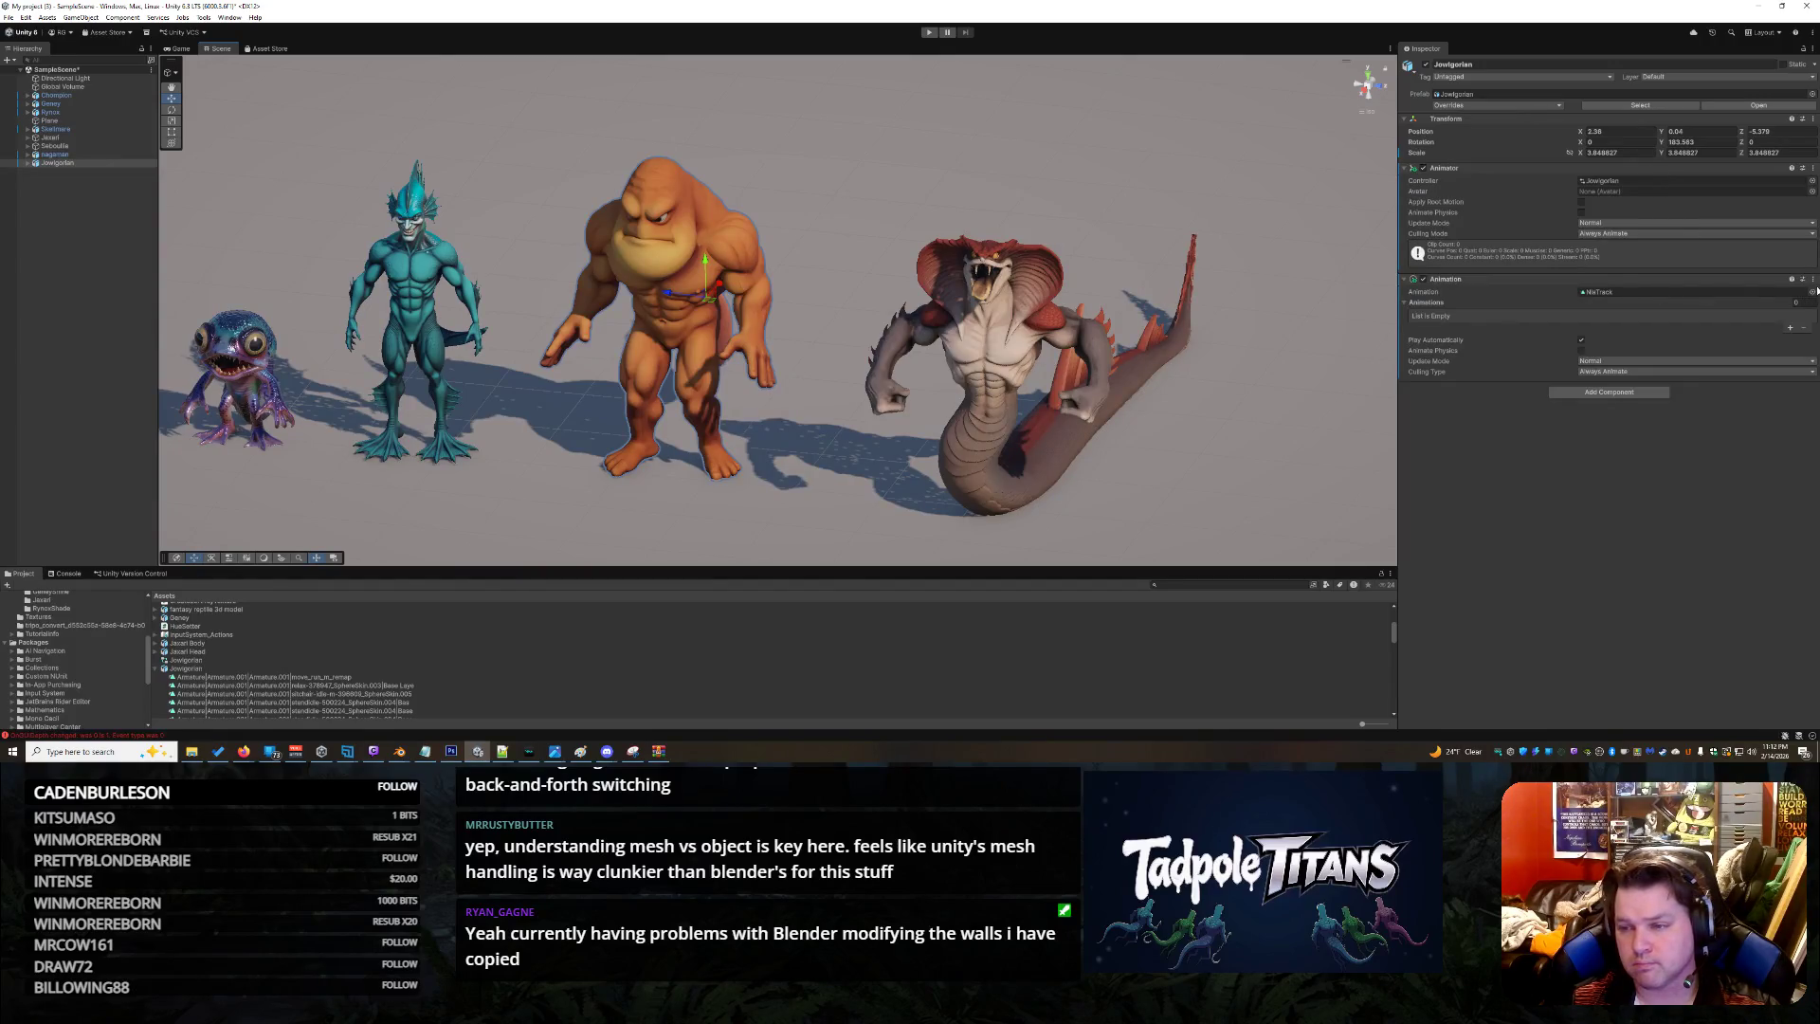
Browse the clip picker and assign Armature|NlaTrack.004 as the orange brute's Animation clip
click(1811, 292)
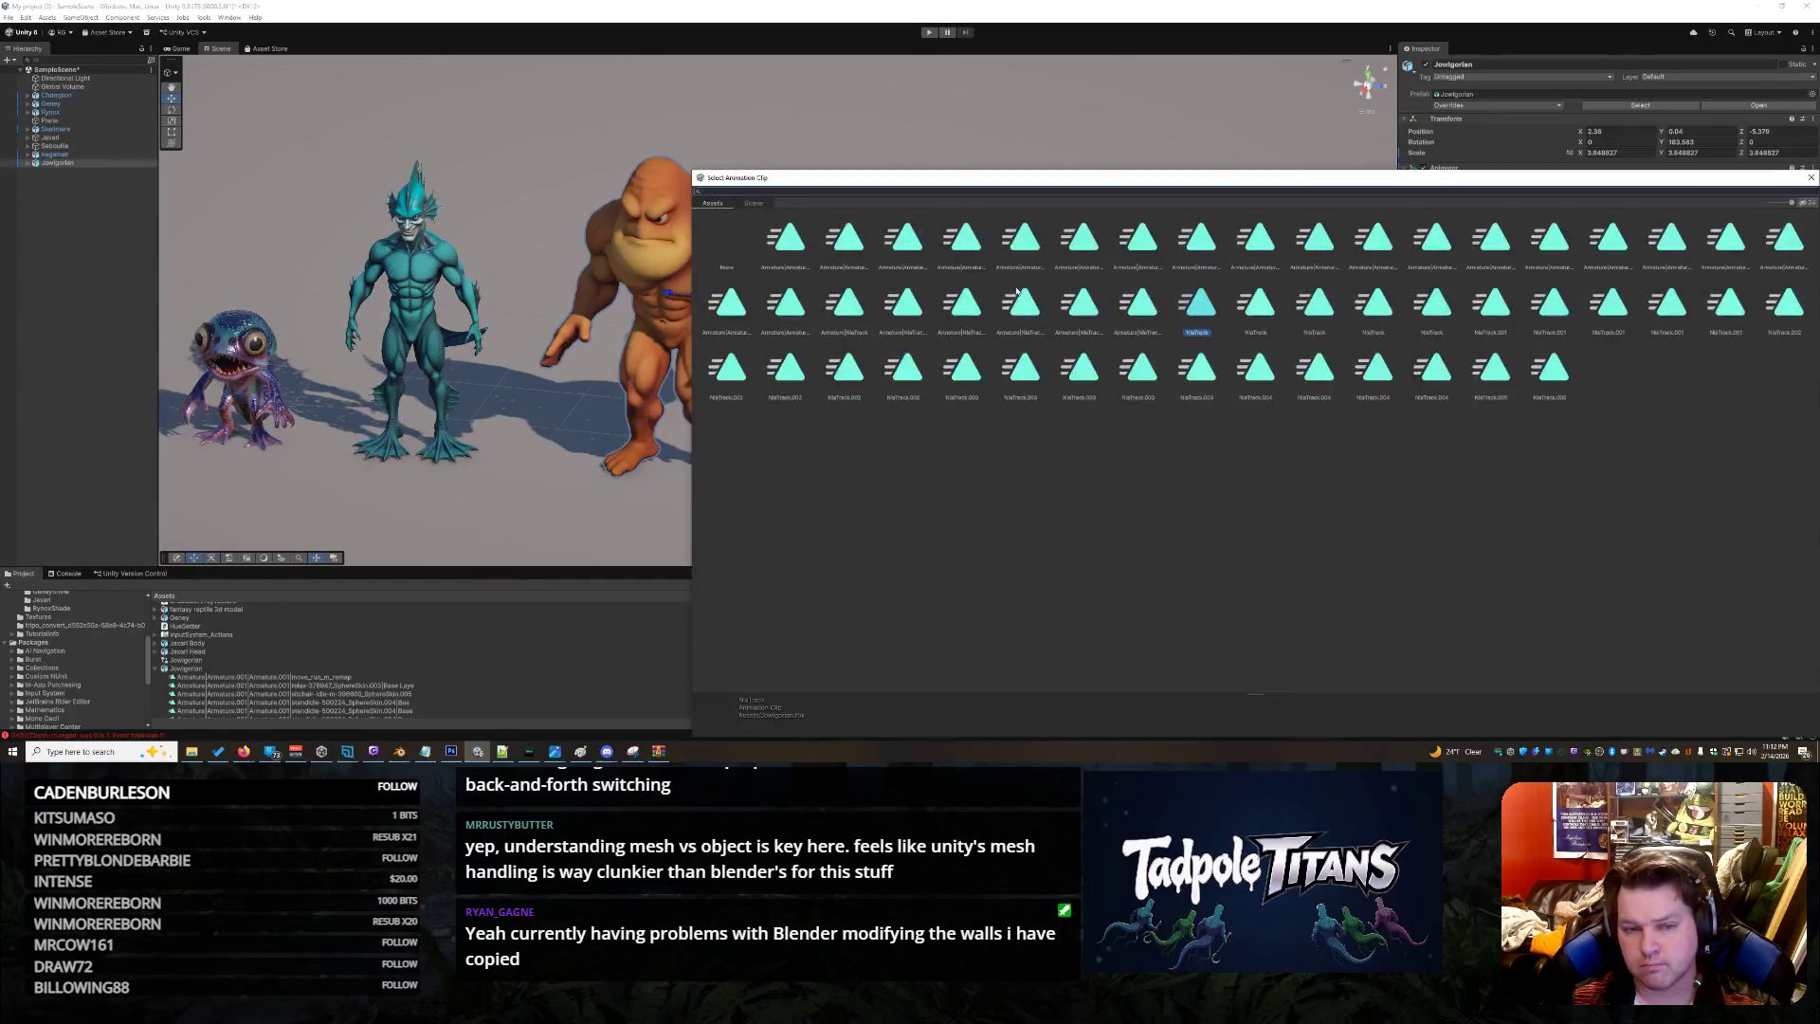
click(1136, 241)
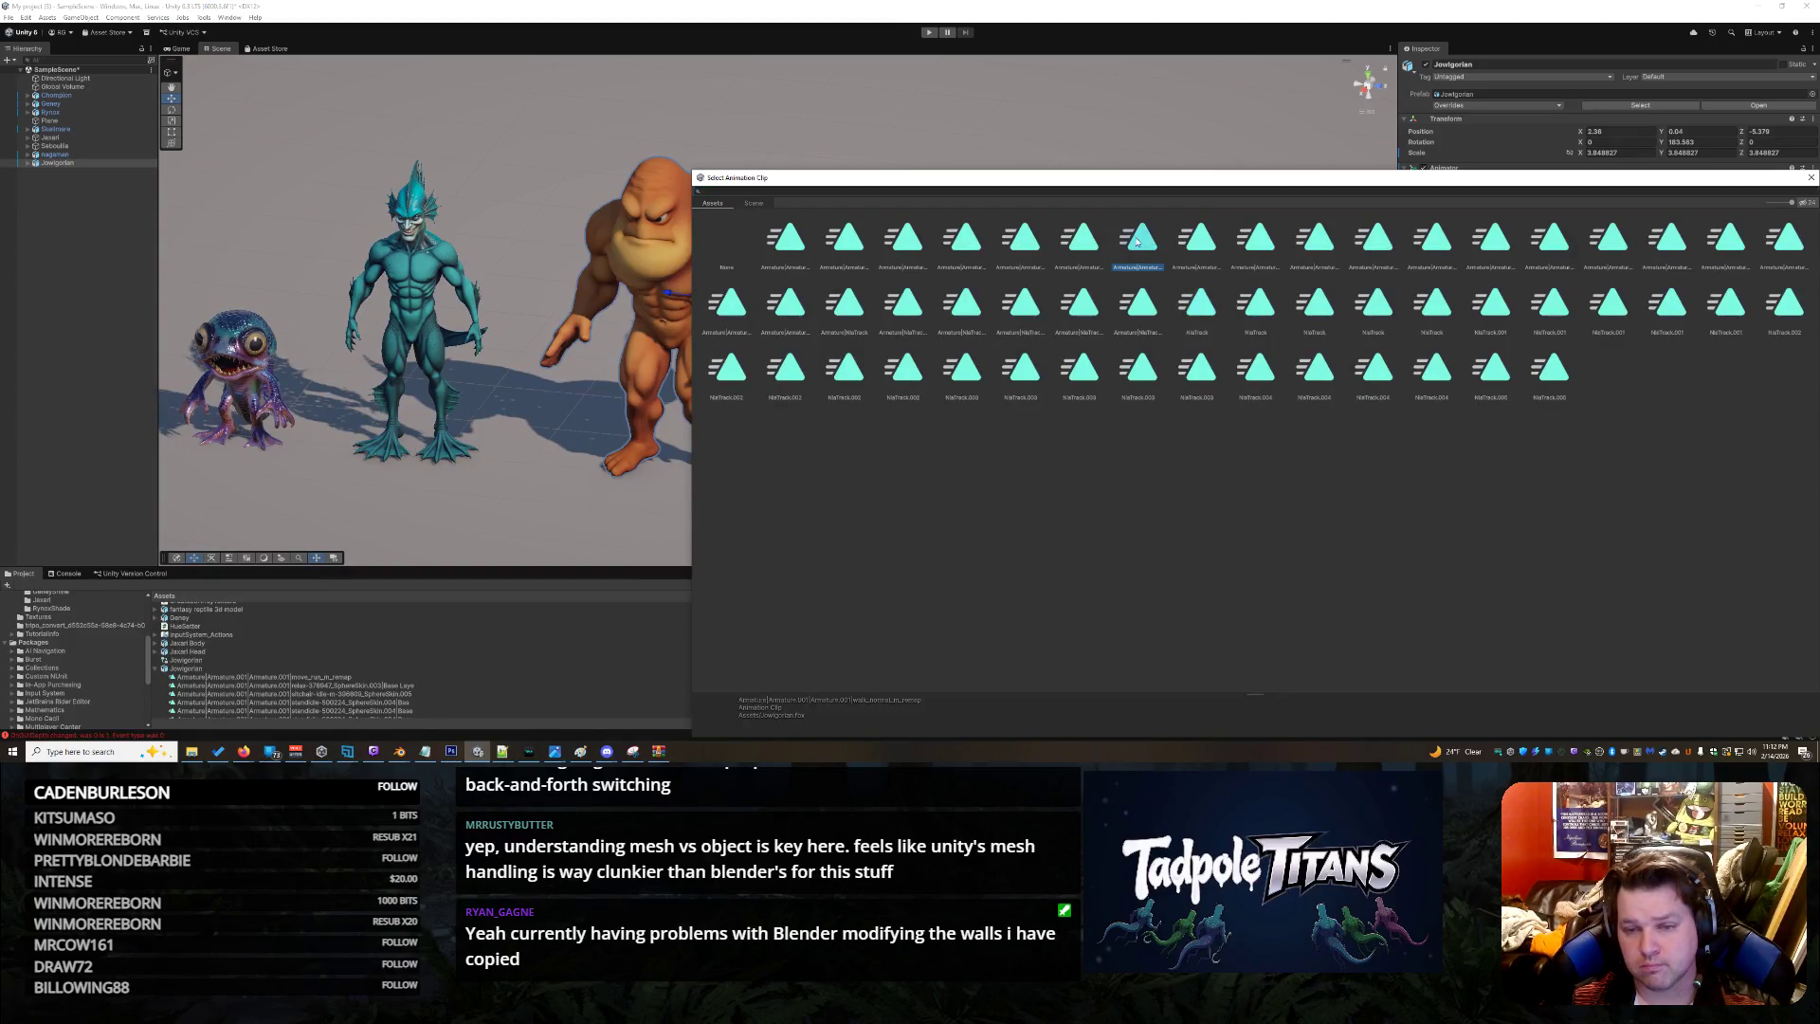
key(Left)
key(Left)
key(Left)
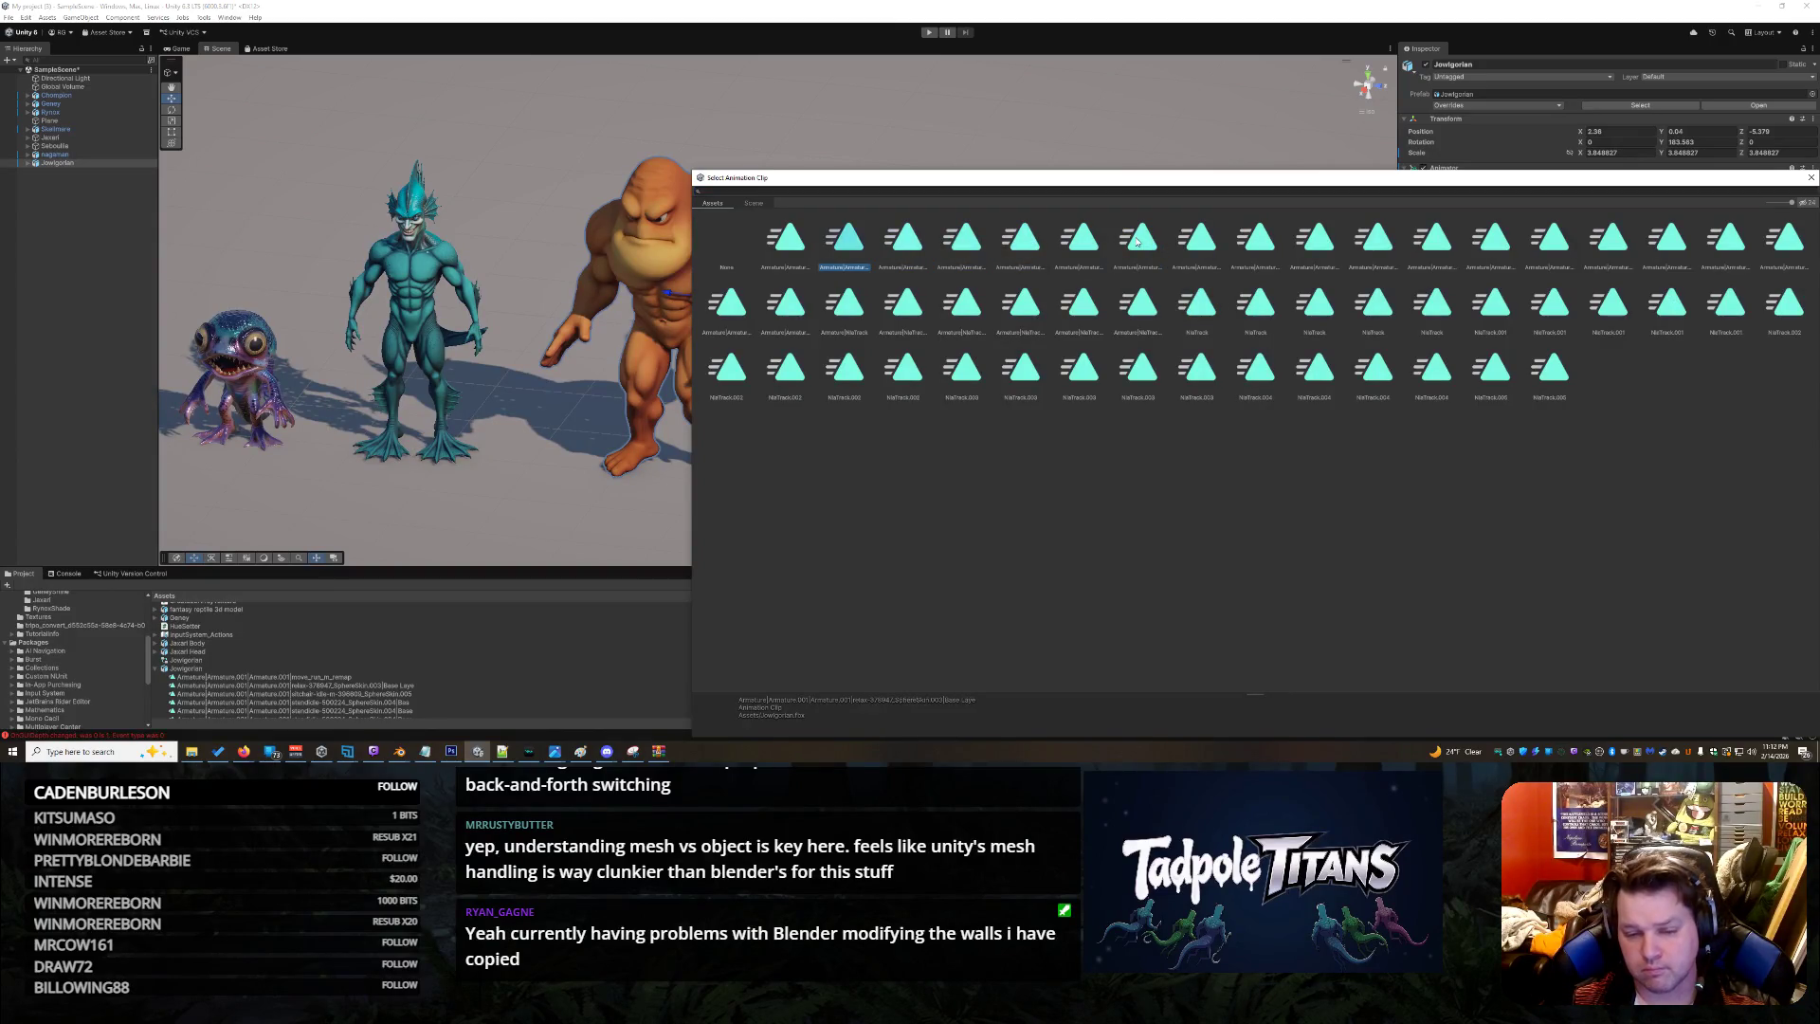
key(Right)
key(Right)
key(Right)
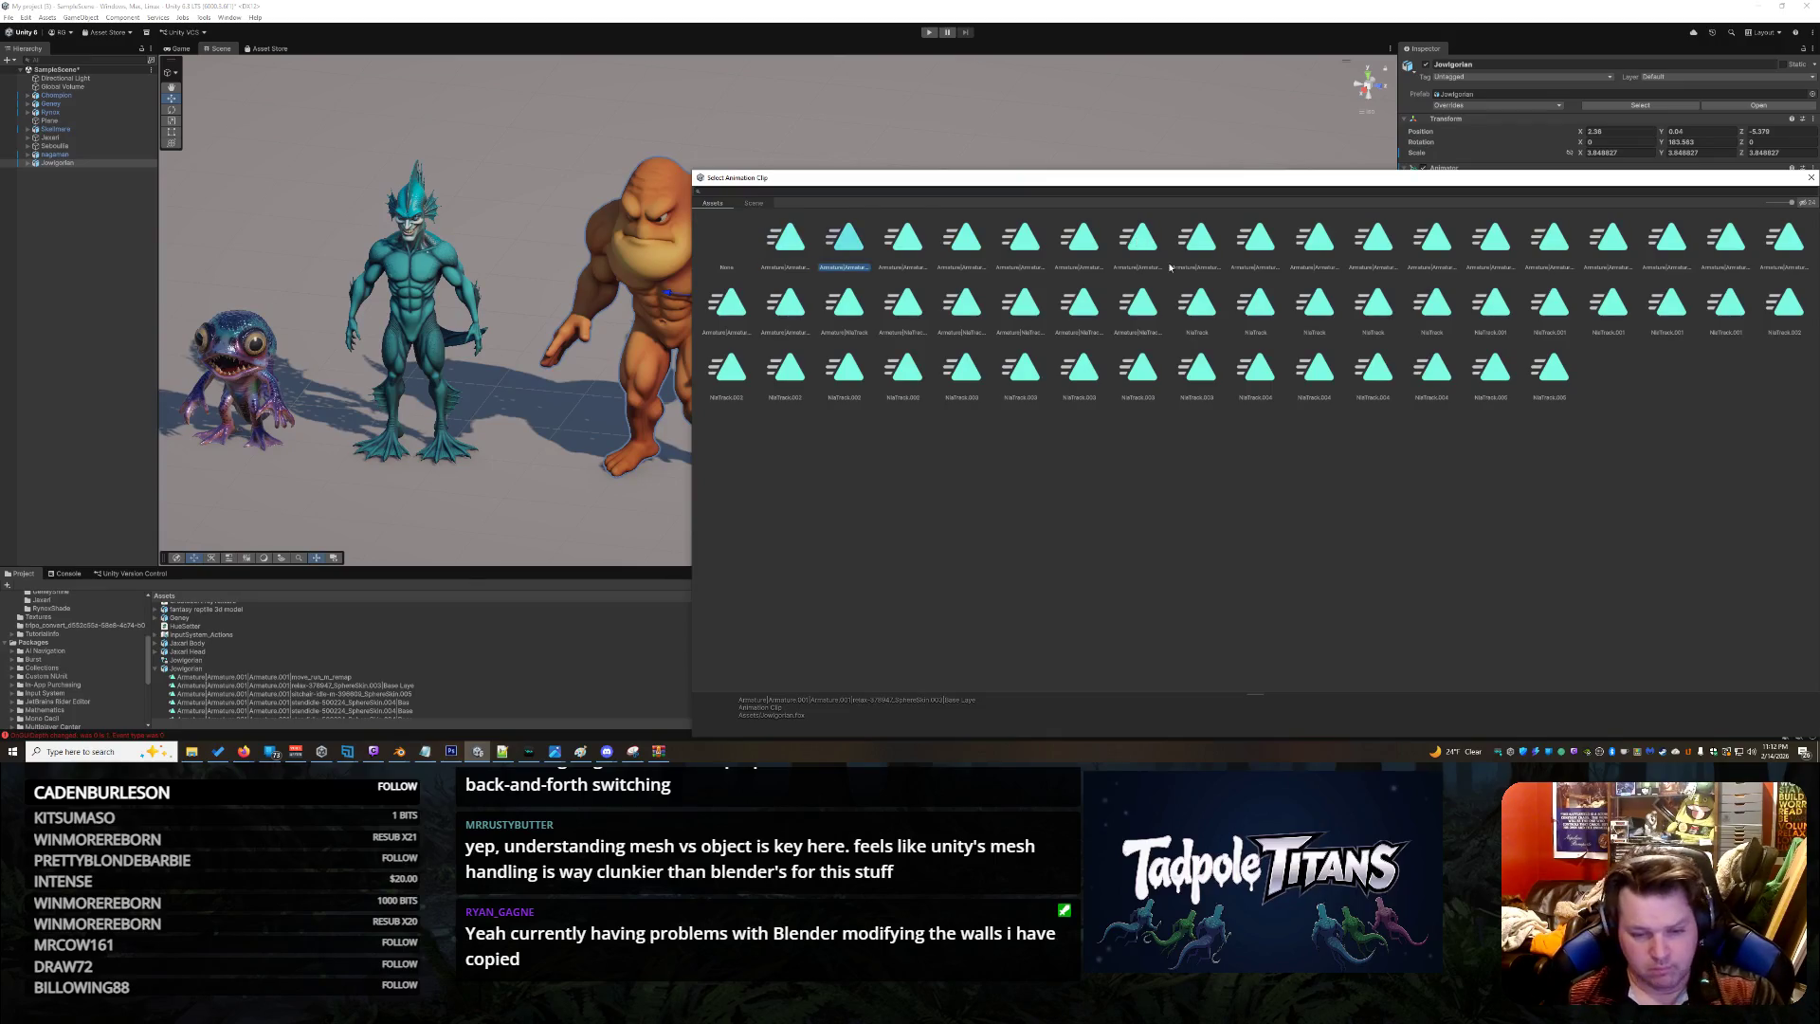
key(Left)
key(Left)
key(Left)
key(Right)
key(Right)
key(Right)
key(Right)
key(Right)
key(Right)
key(Right)
key(Right)
key(Right)
key(Right)
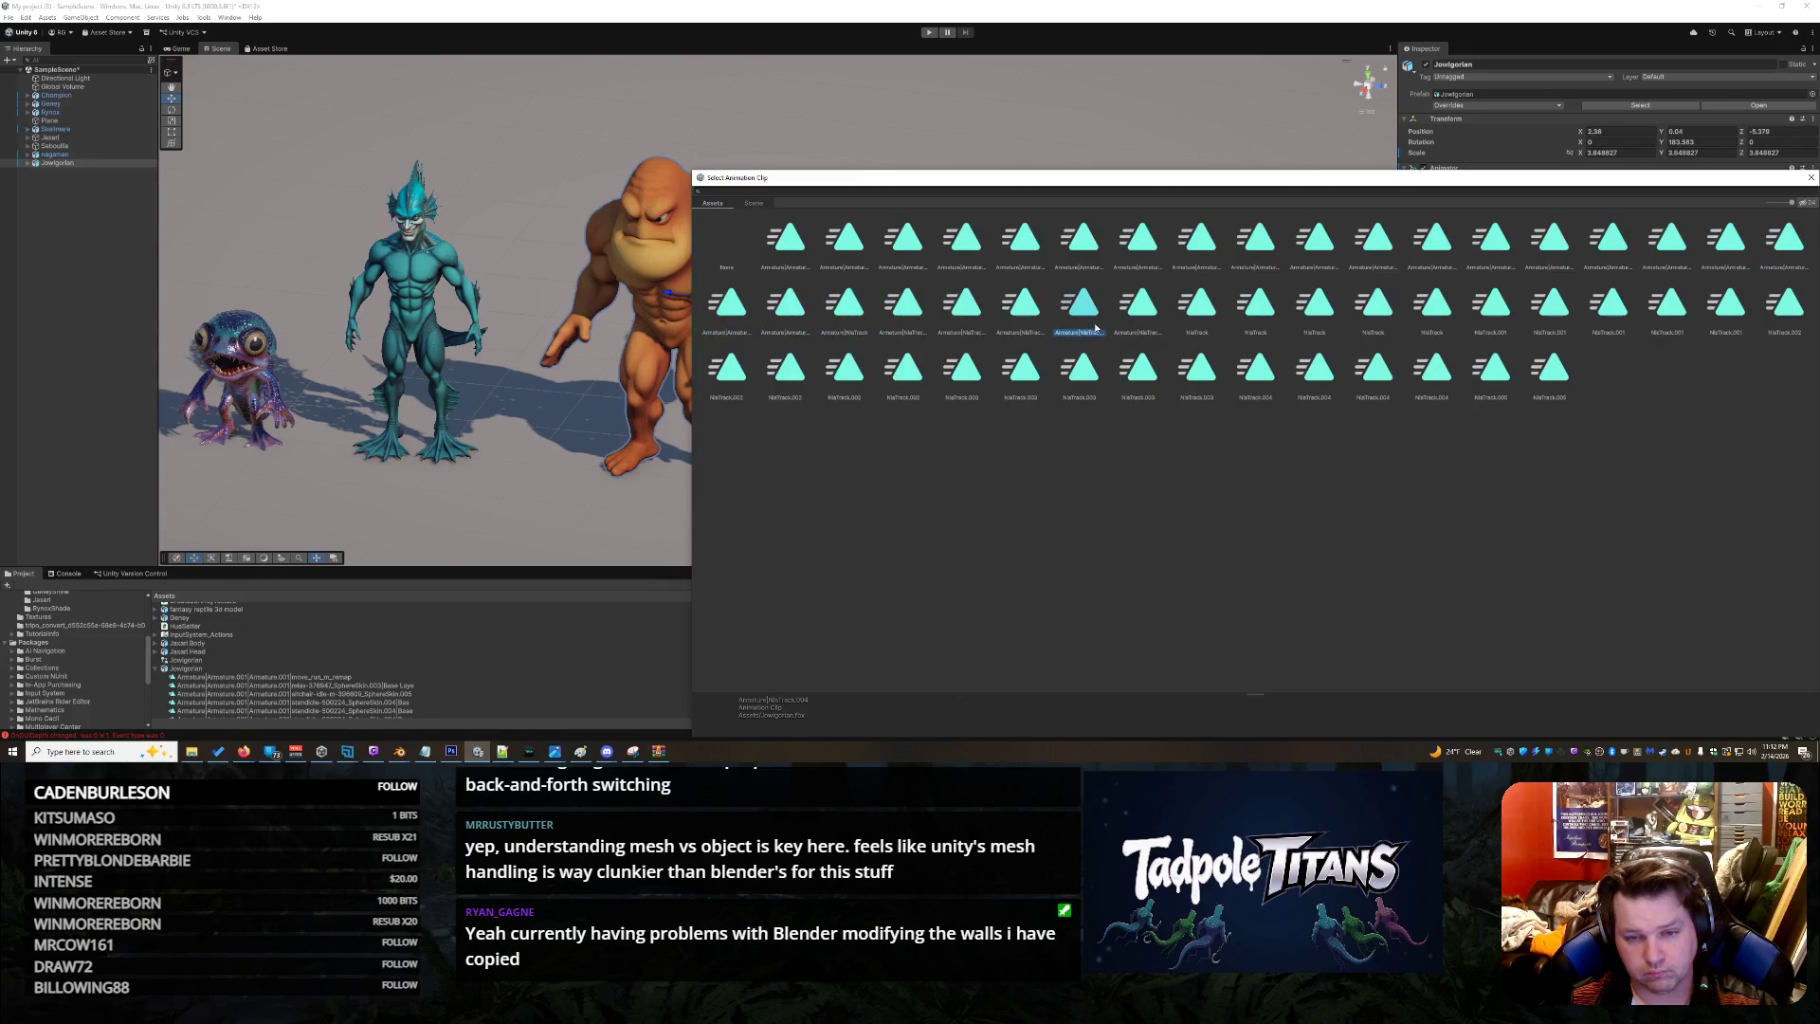
double_click(1094, 328)
drag(774, 500, 837, 467)
click(821, 465)
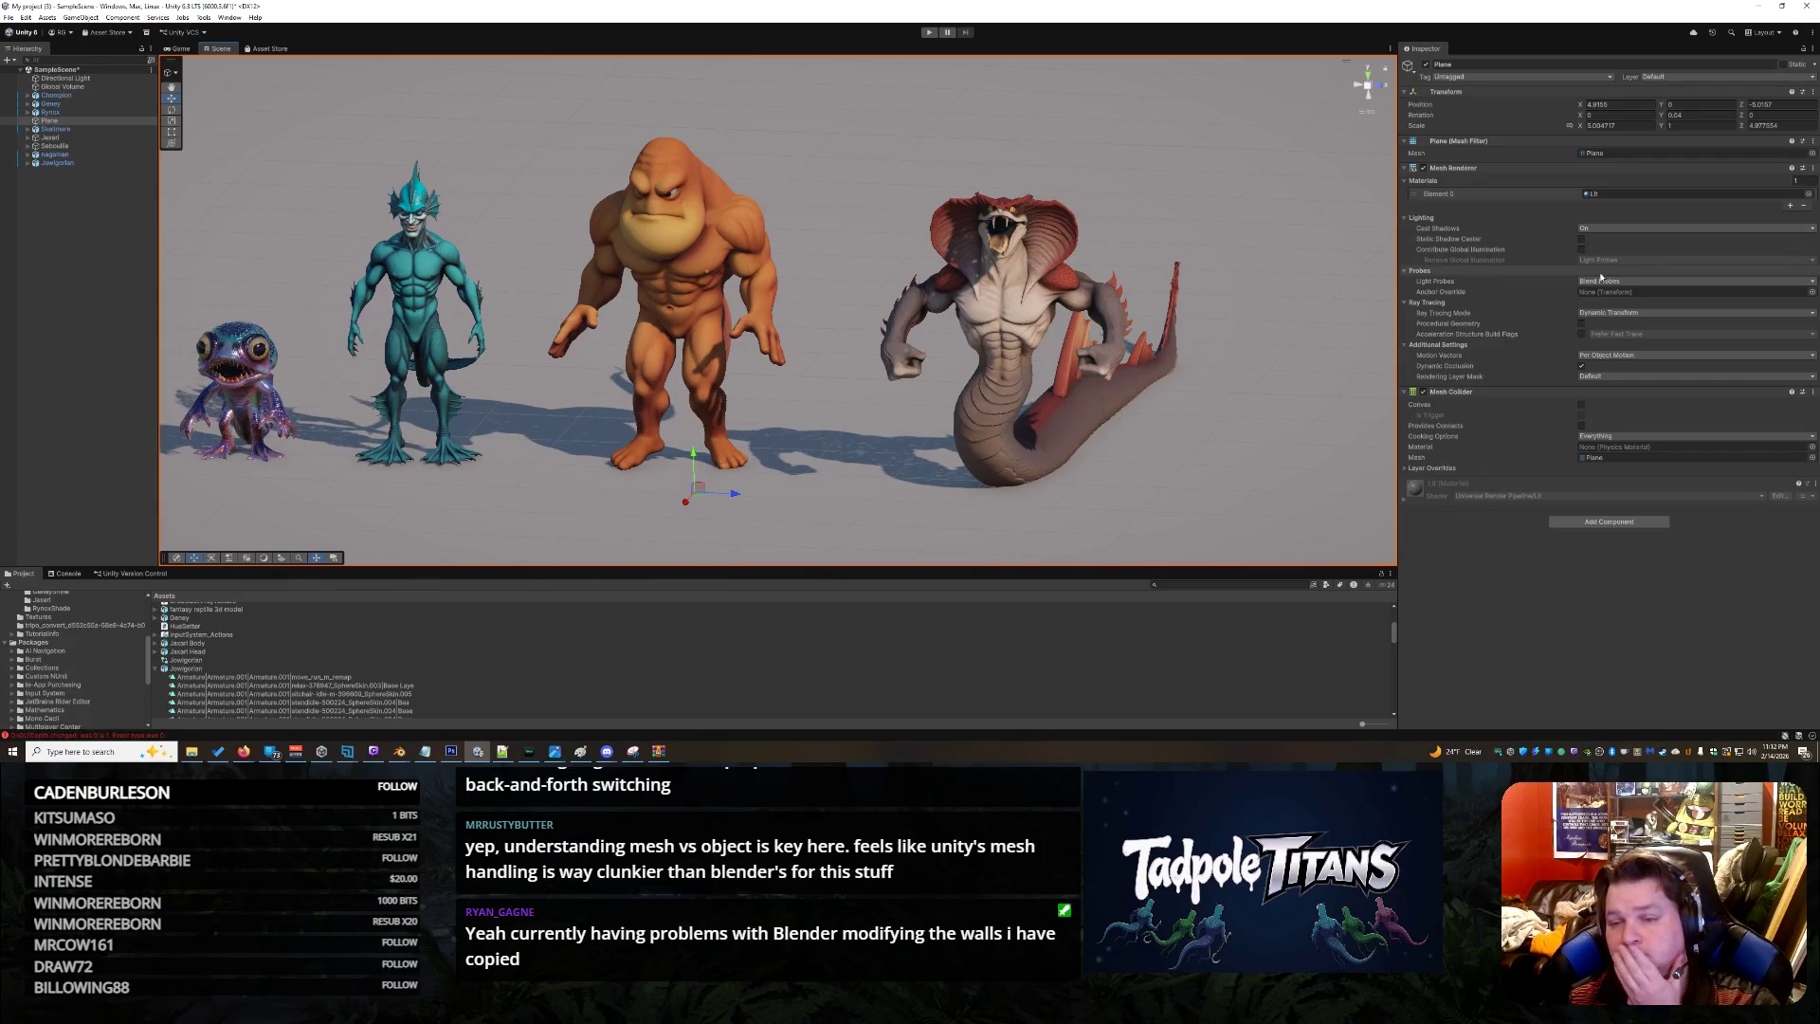
Run Play mode to watch the creatures animate, then stop it
click(934, 33)
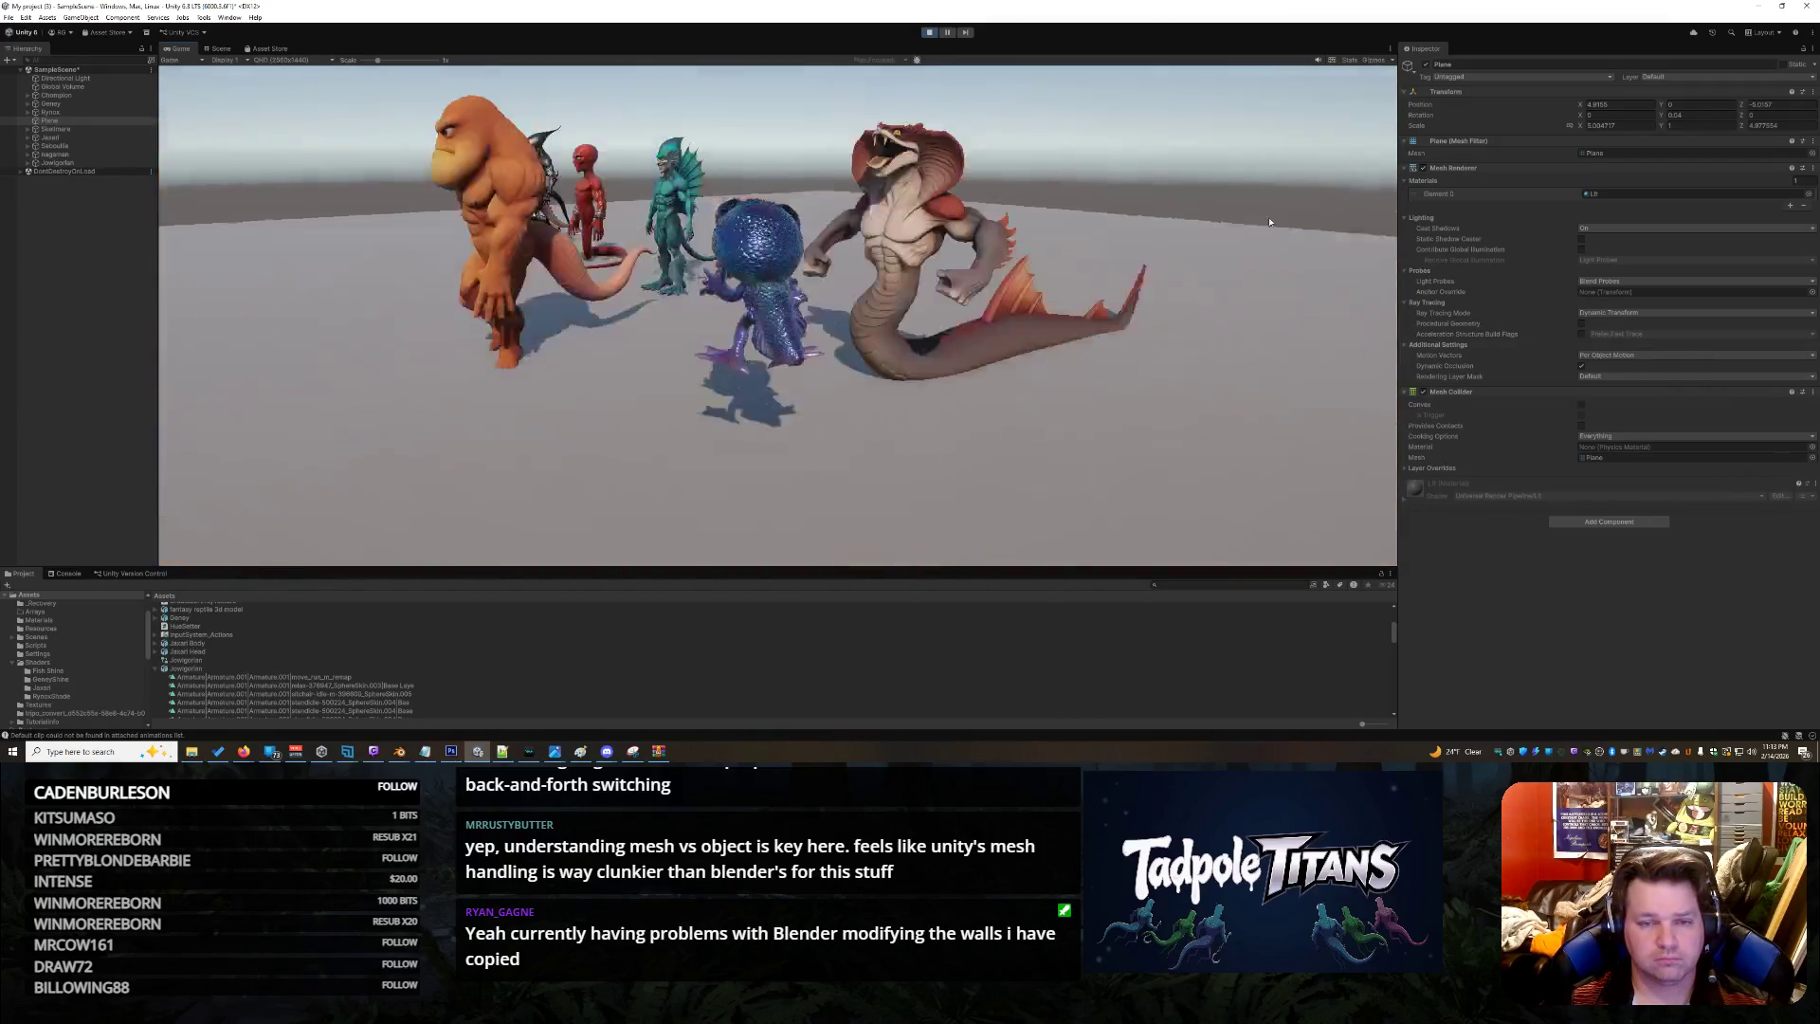
click(929, 32)
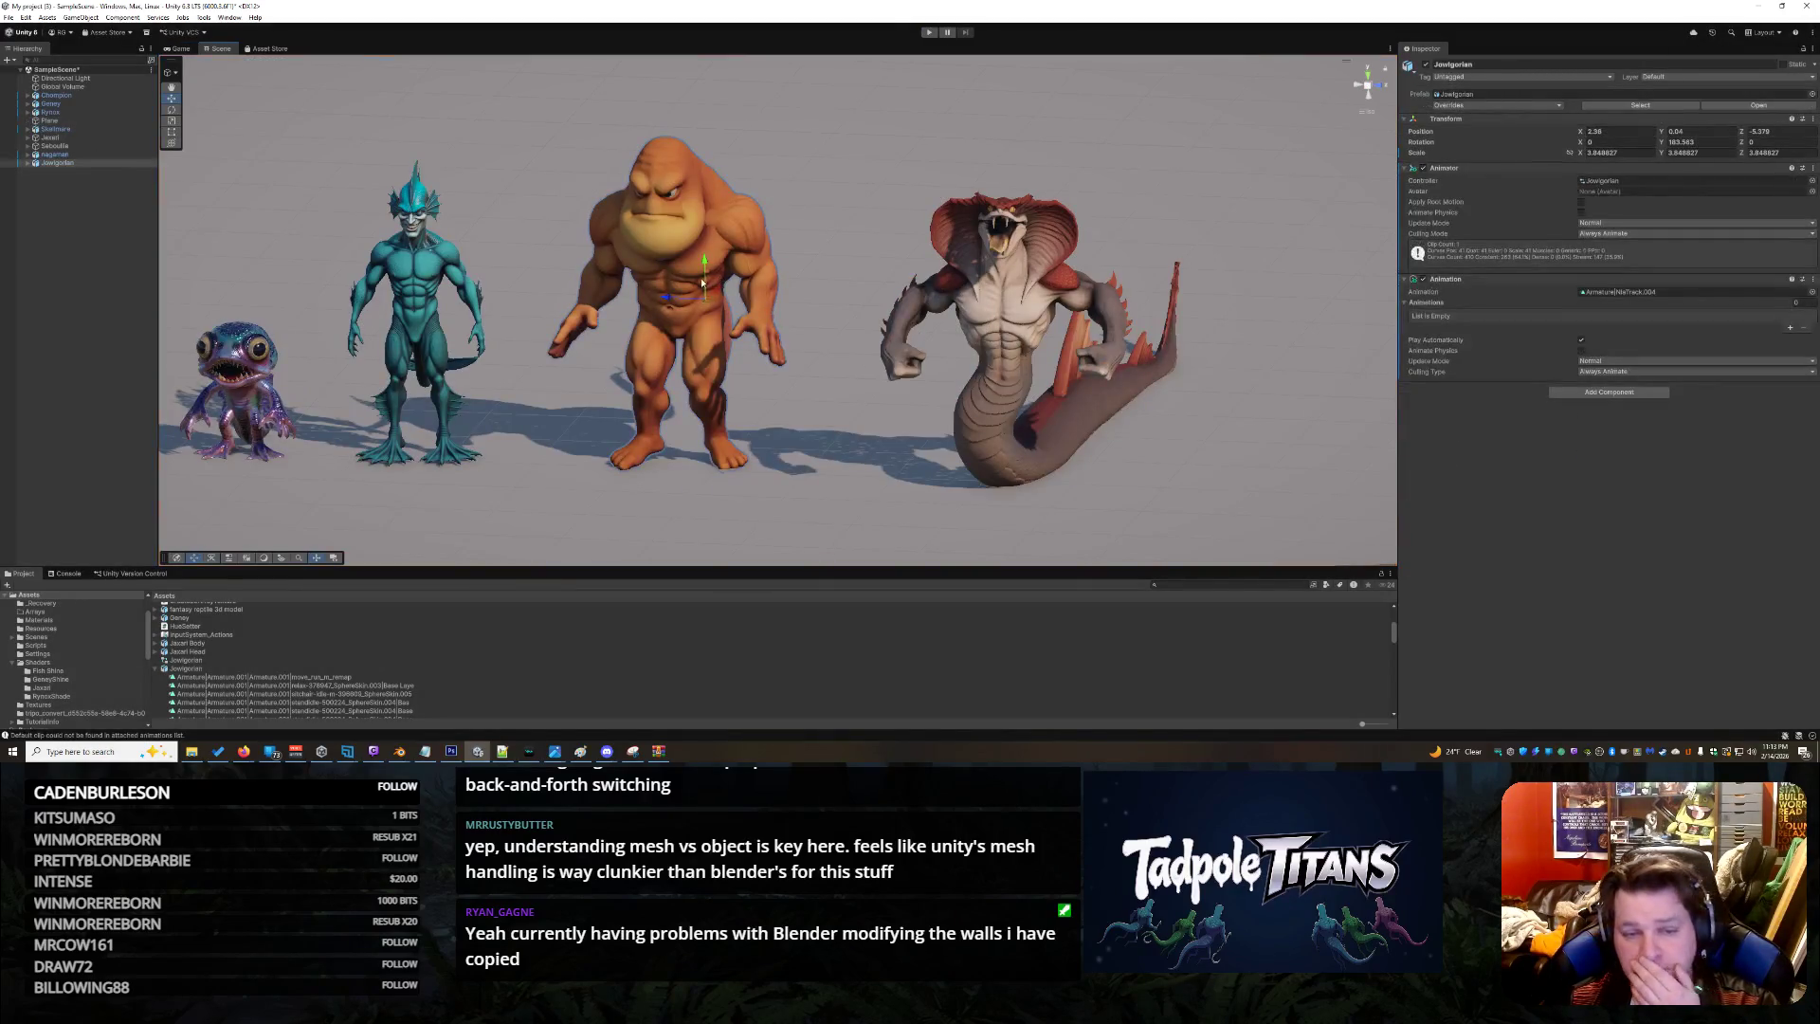
Select the Jowigorlan character and locate its assigned controller and Armature|NlaTrack.004 clip in Project
click(679, 281)
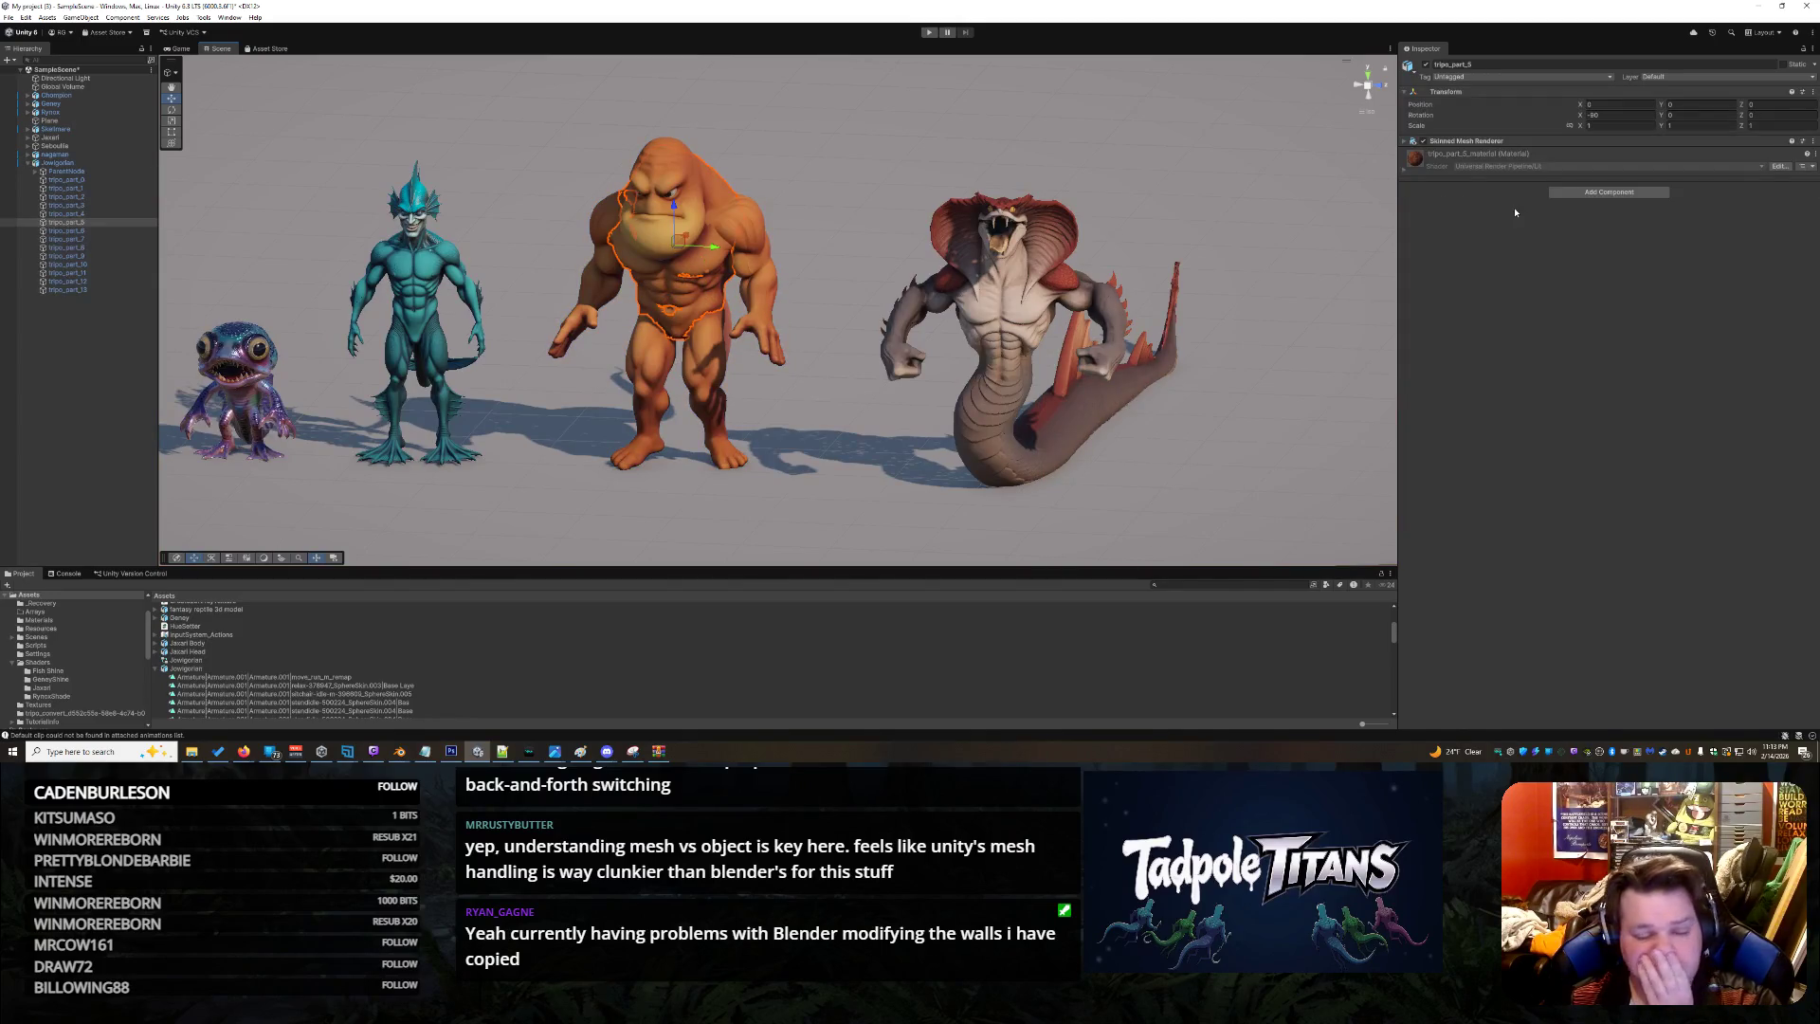
click(1405, 171)
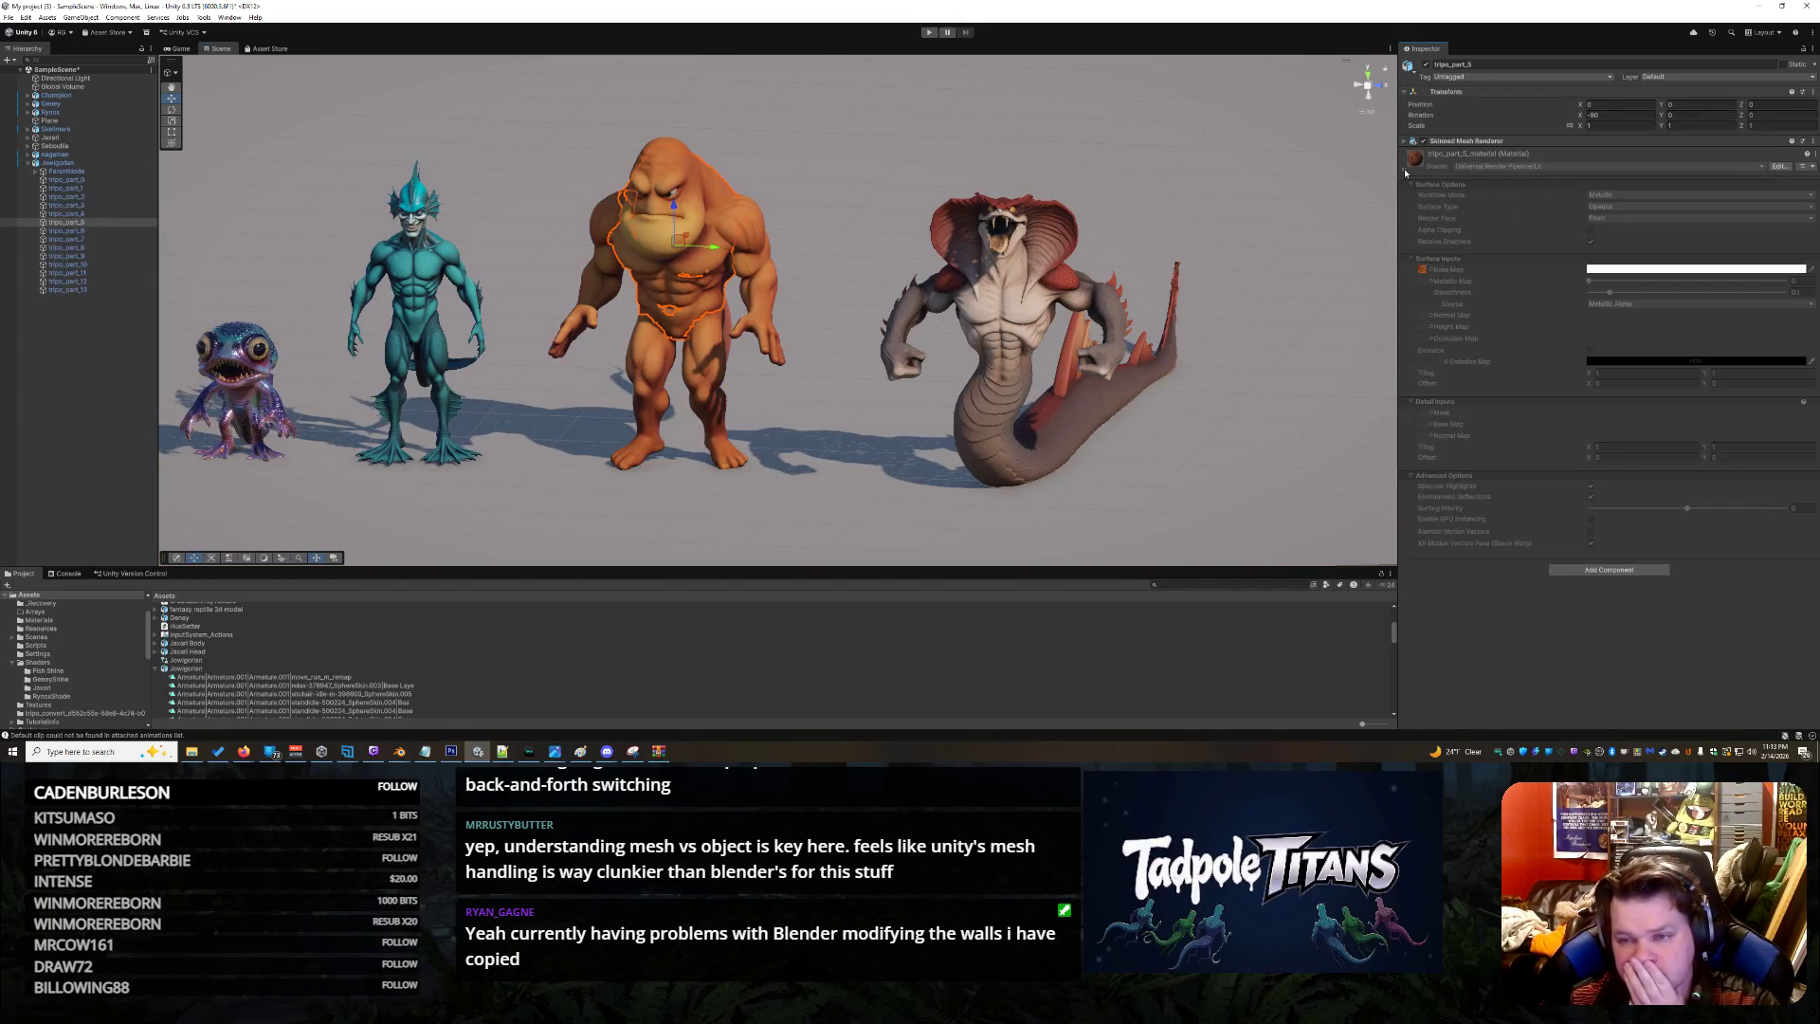
click(70, 169)
click(70, 163)
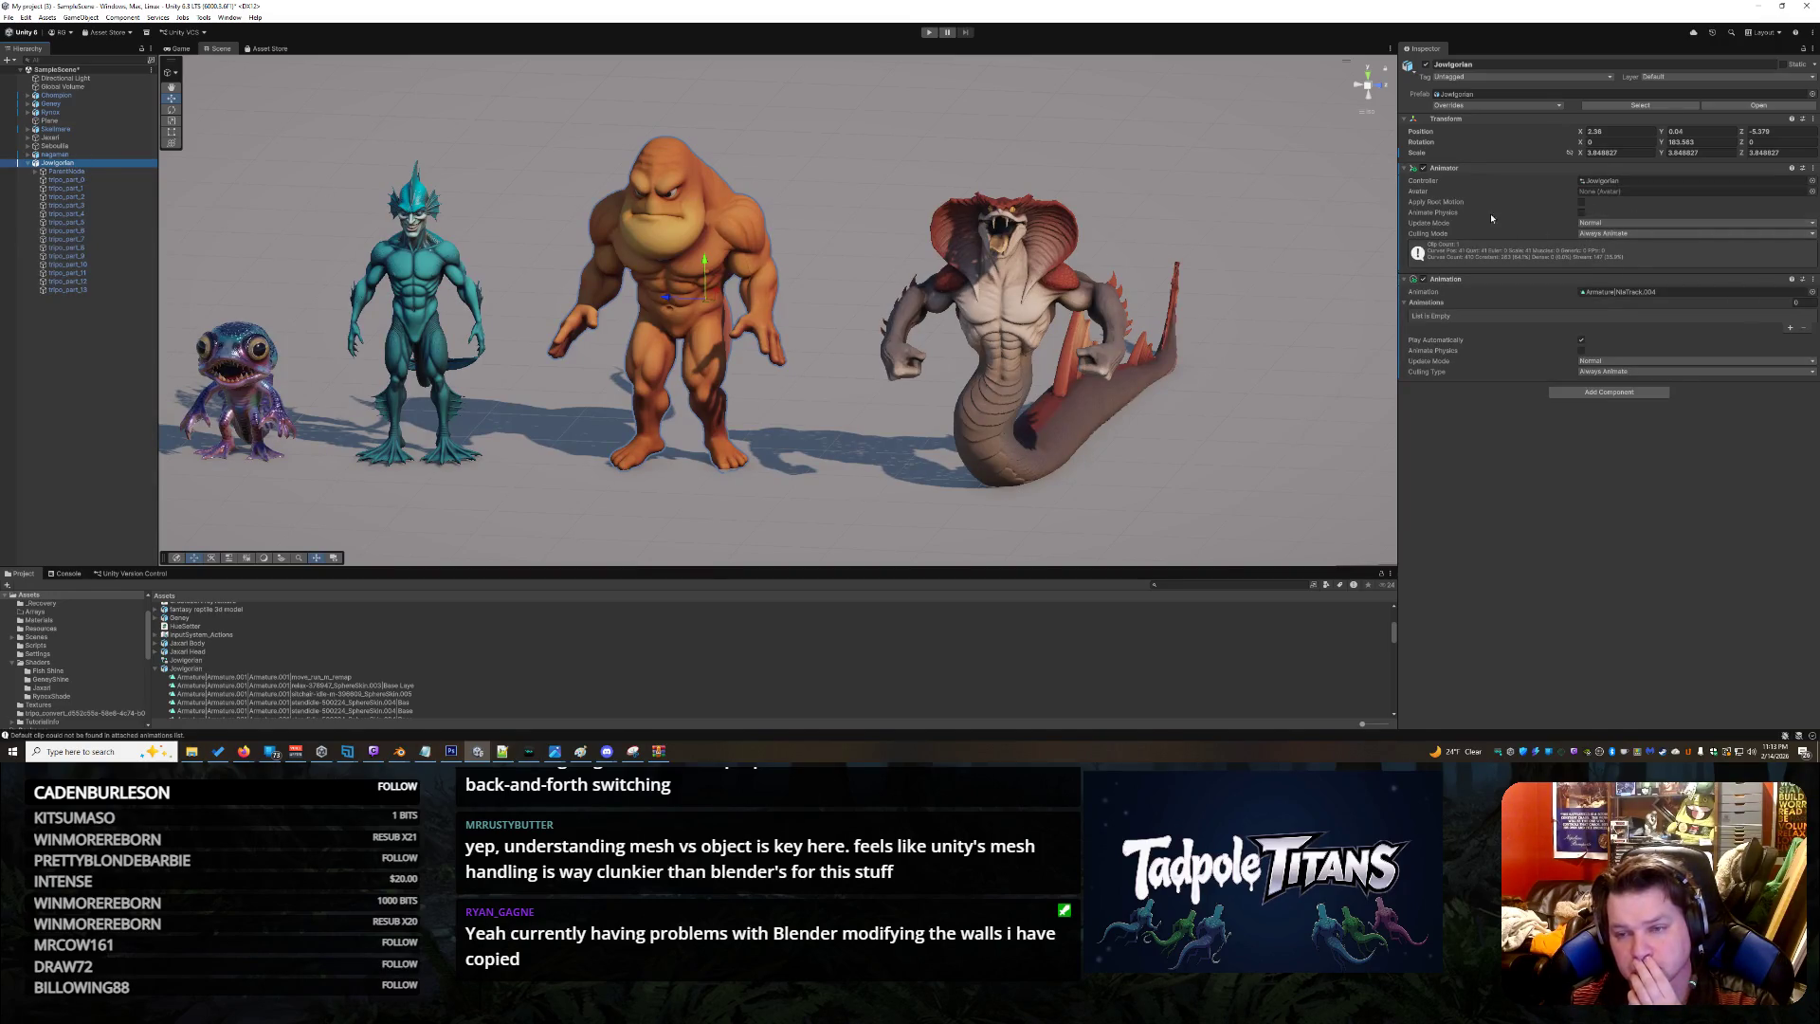
click(1592, 181)
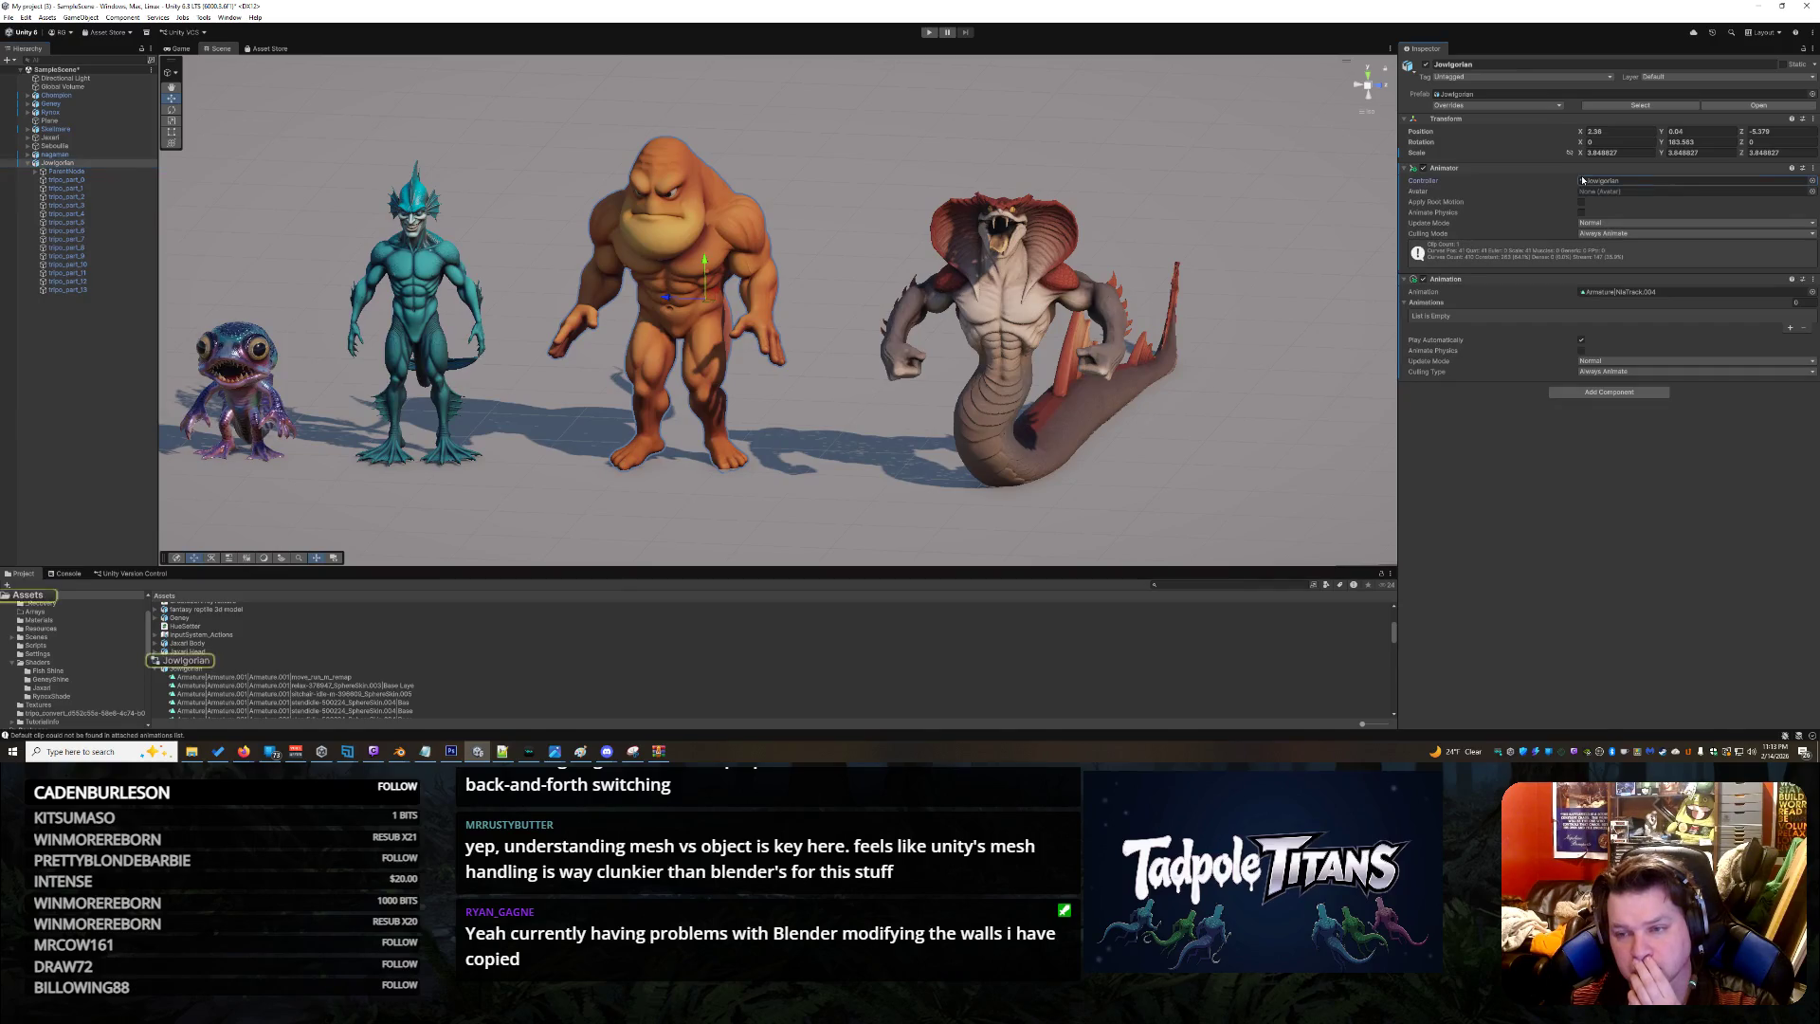
click(1602, 293)
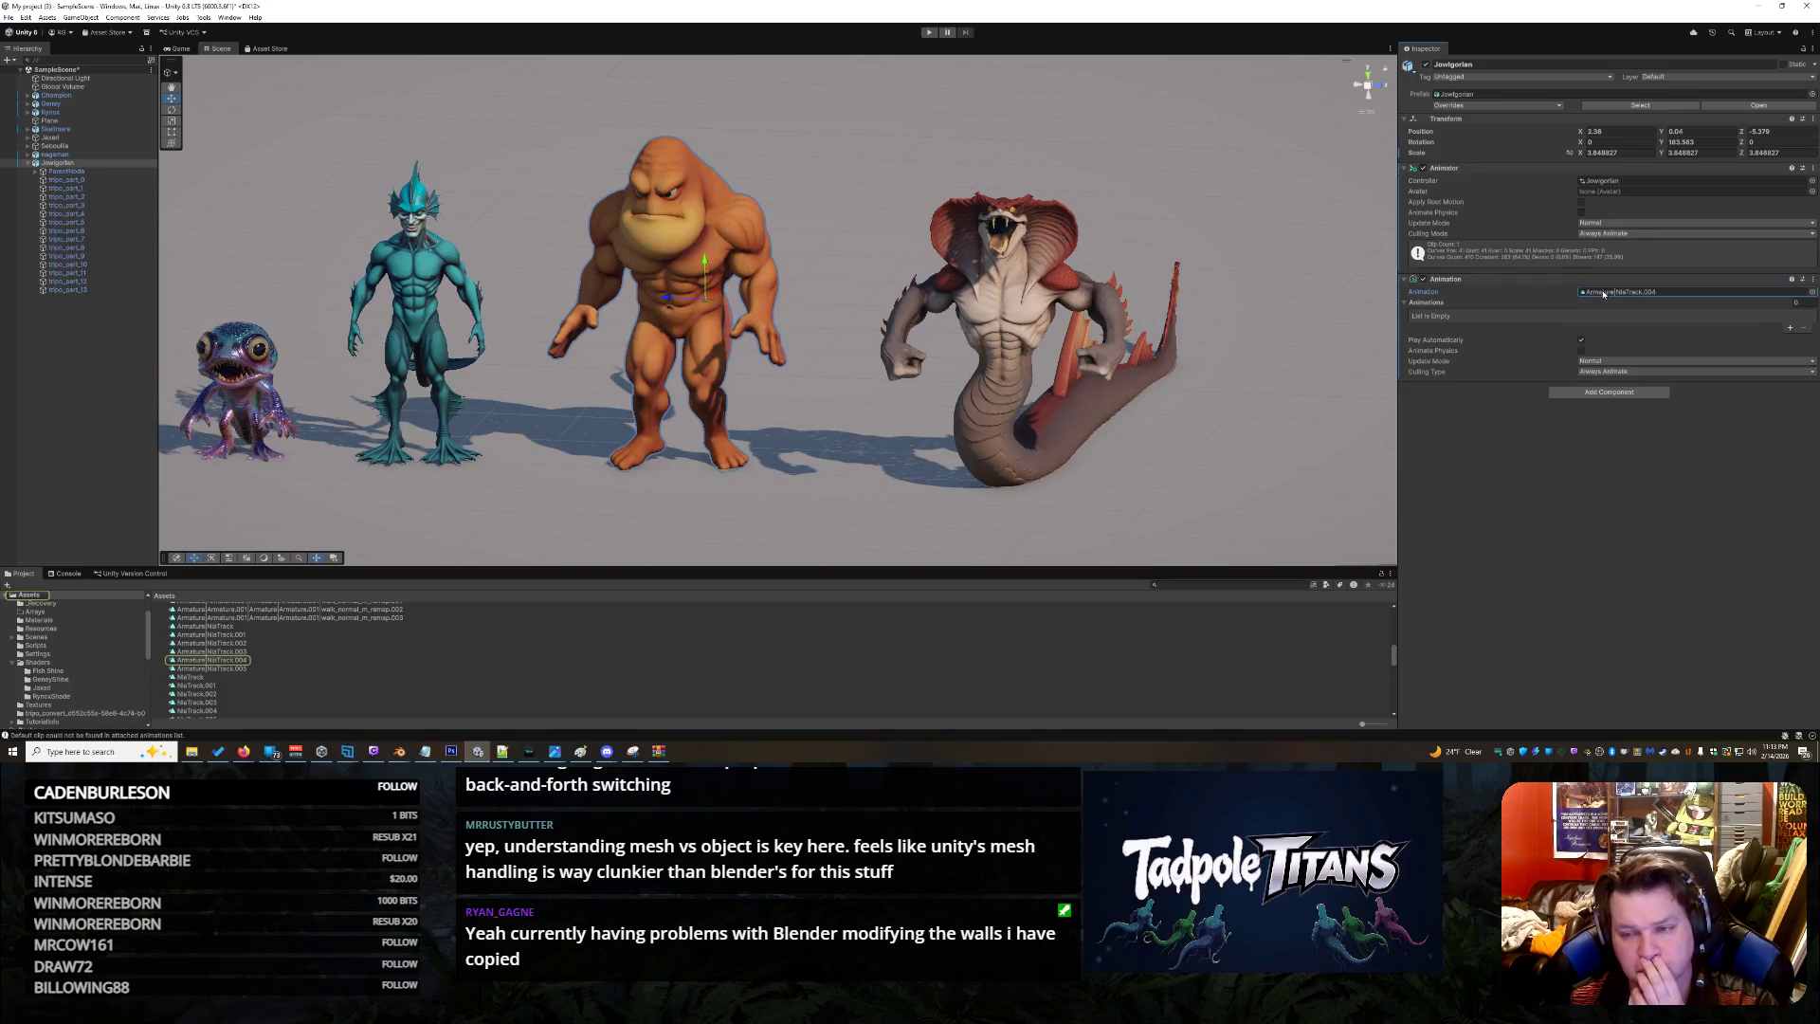
Step through the clips from NlaTrack.004 to the relax clip and play its preview
click(221, 660)
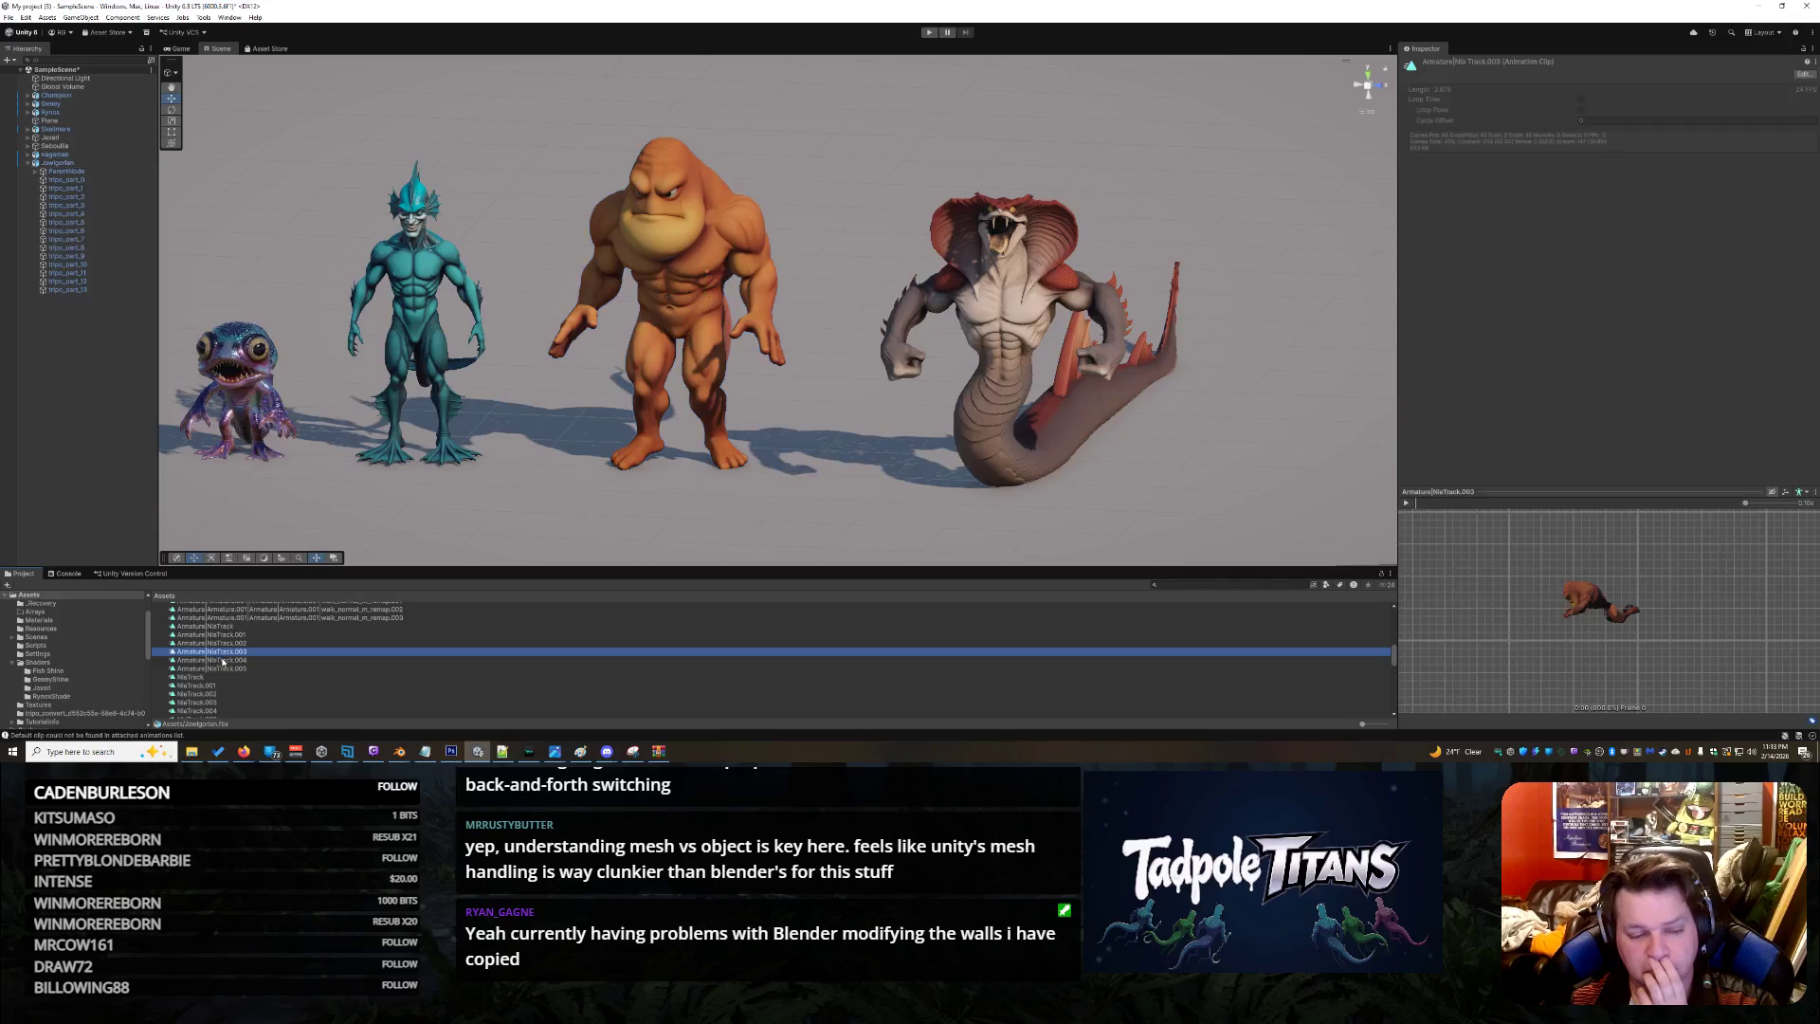
click(231, 669)
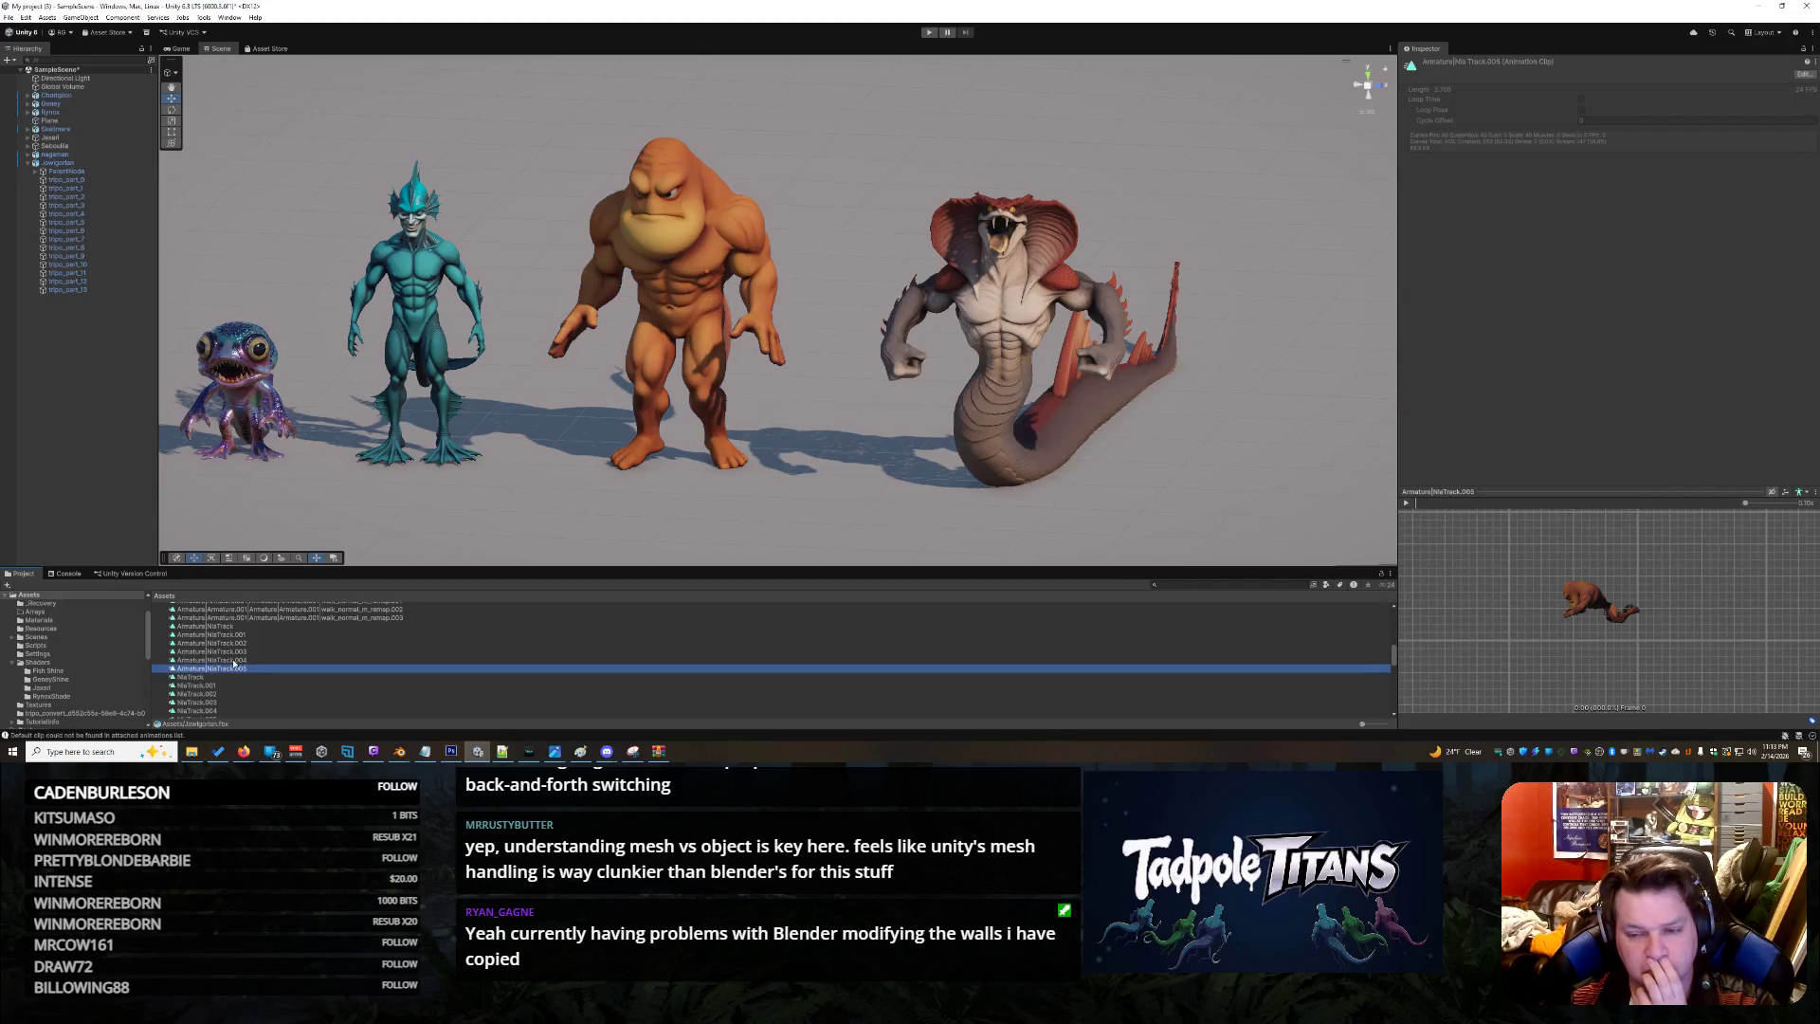
key(Up)
key(Up)
key(Up)
key(Up)
key(Up)
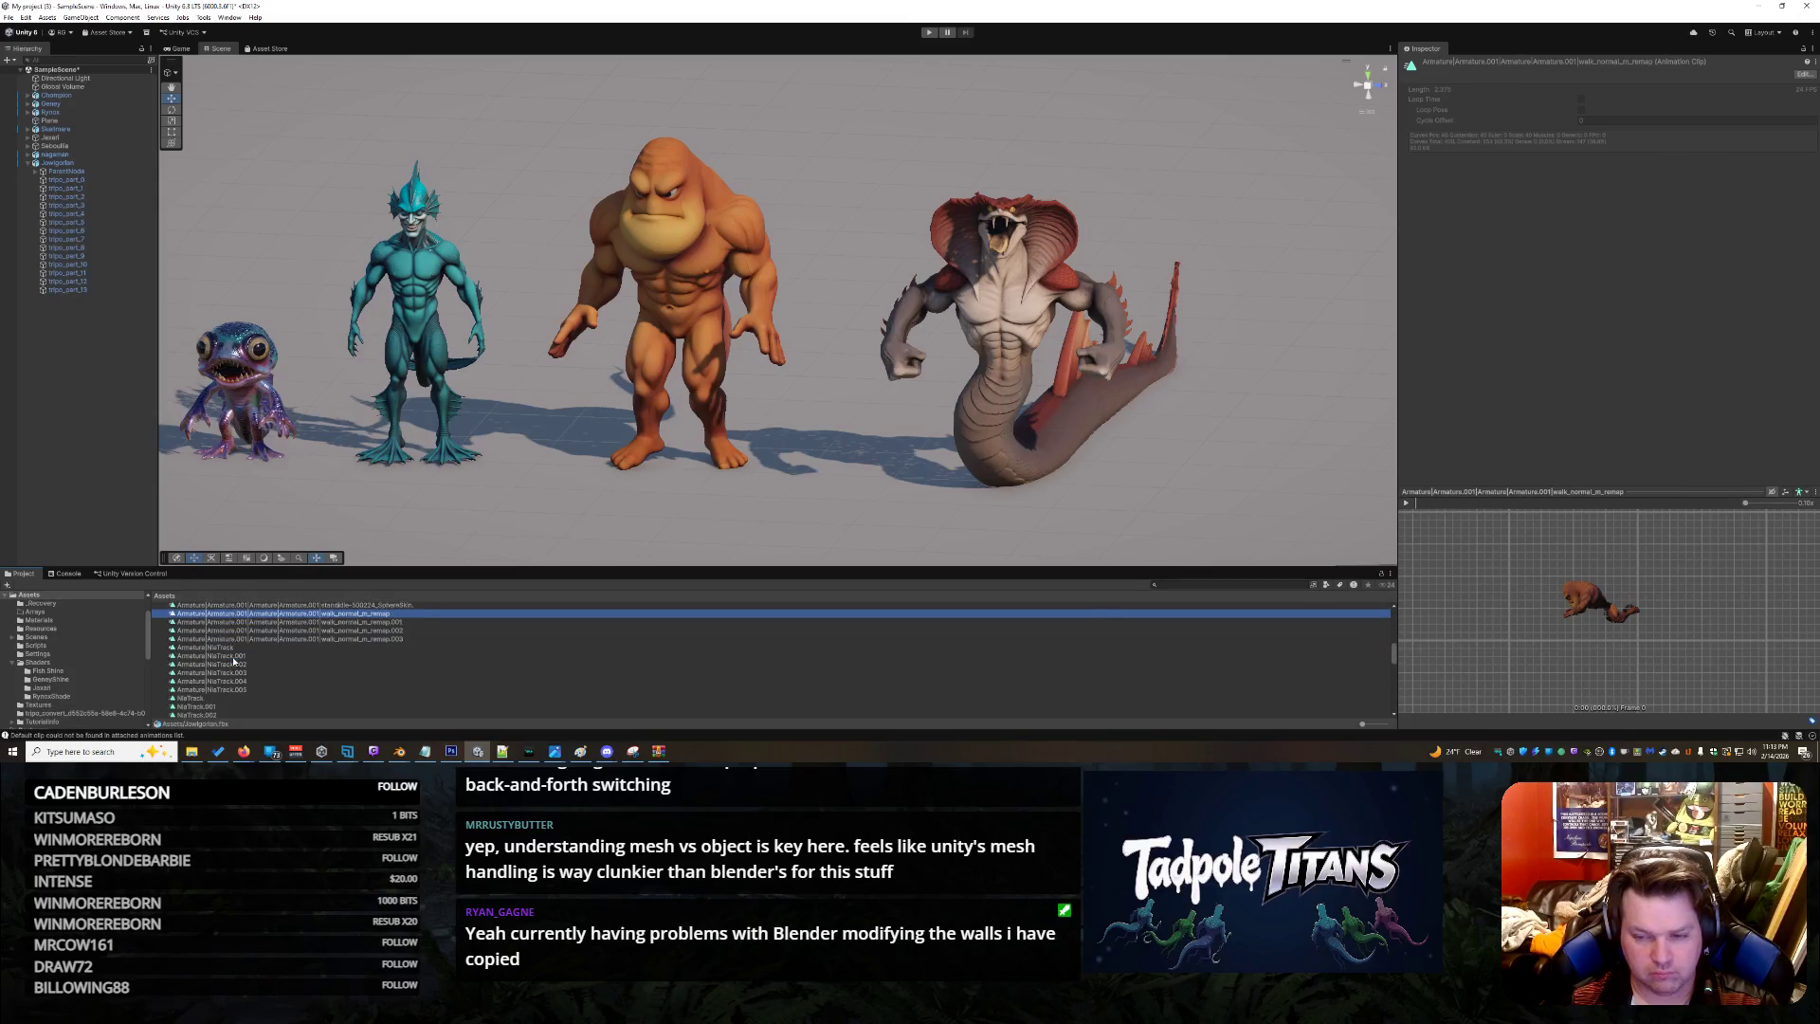
key(Up)
key(Up)
key(Up)
key(Down)
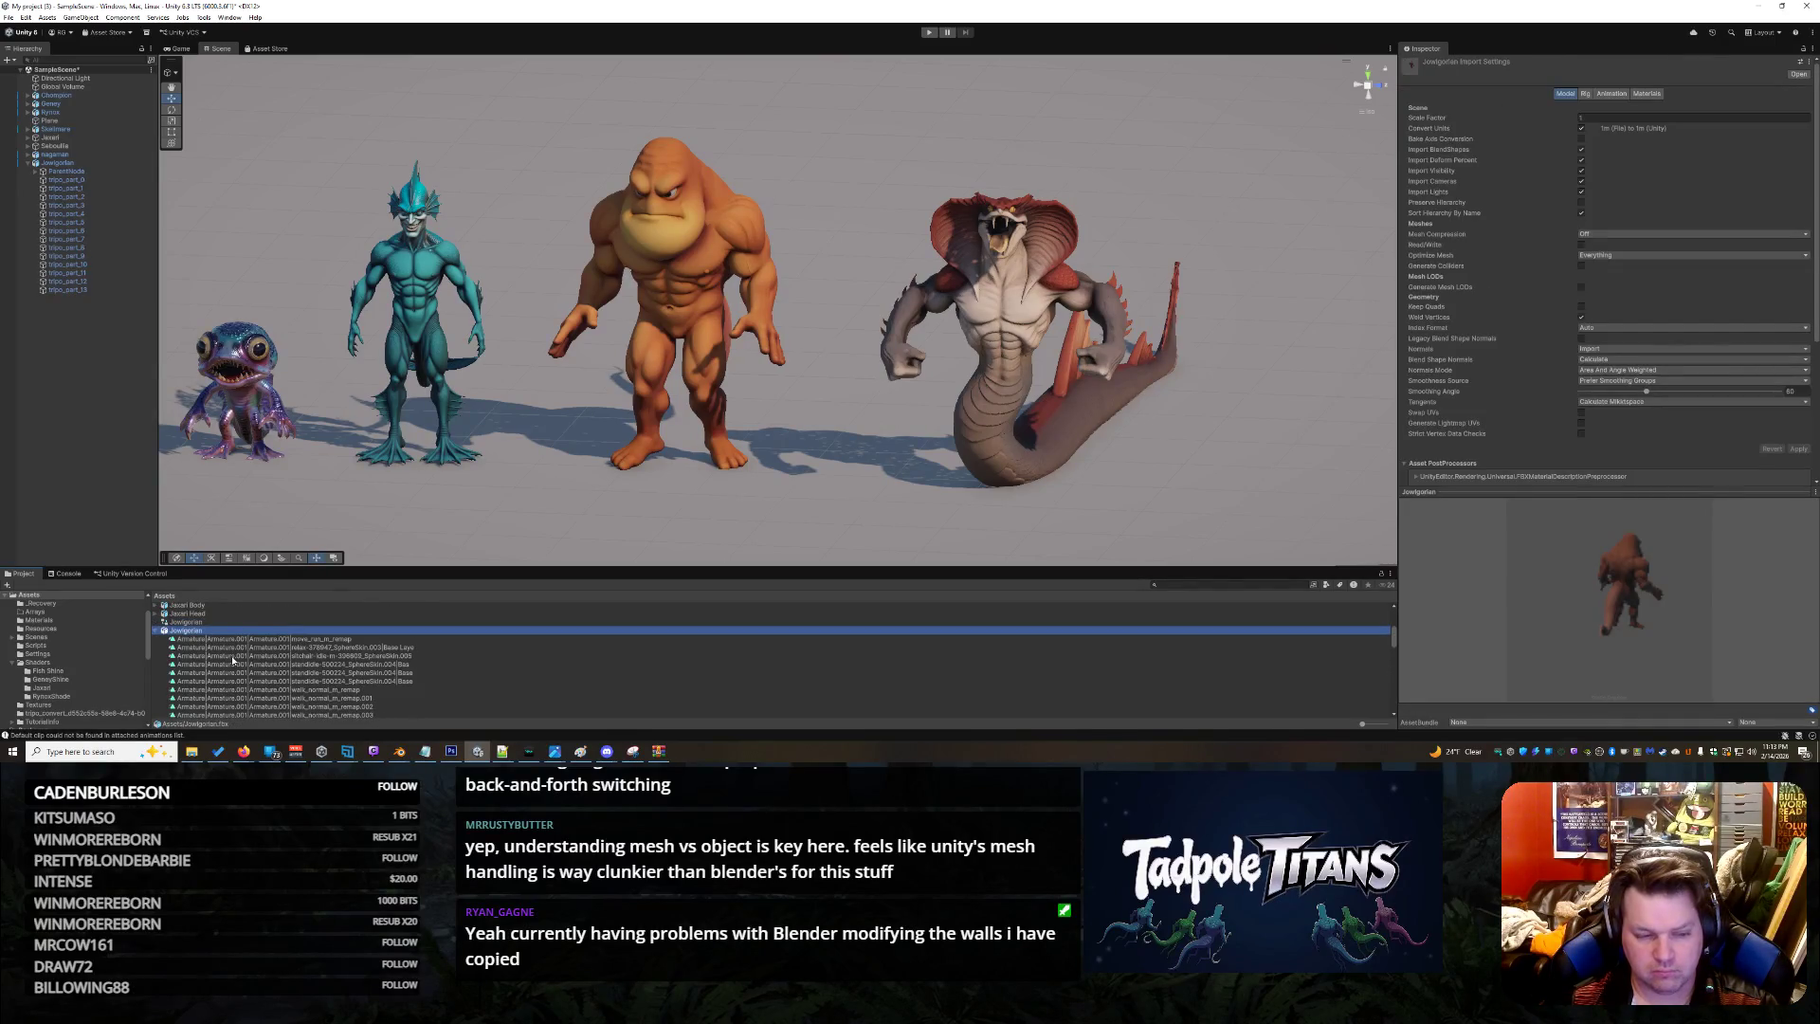
key(Down)
key(Down)
key(Down)
key(Up)
click(1407, 504)
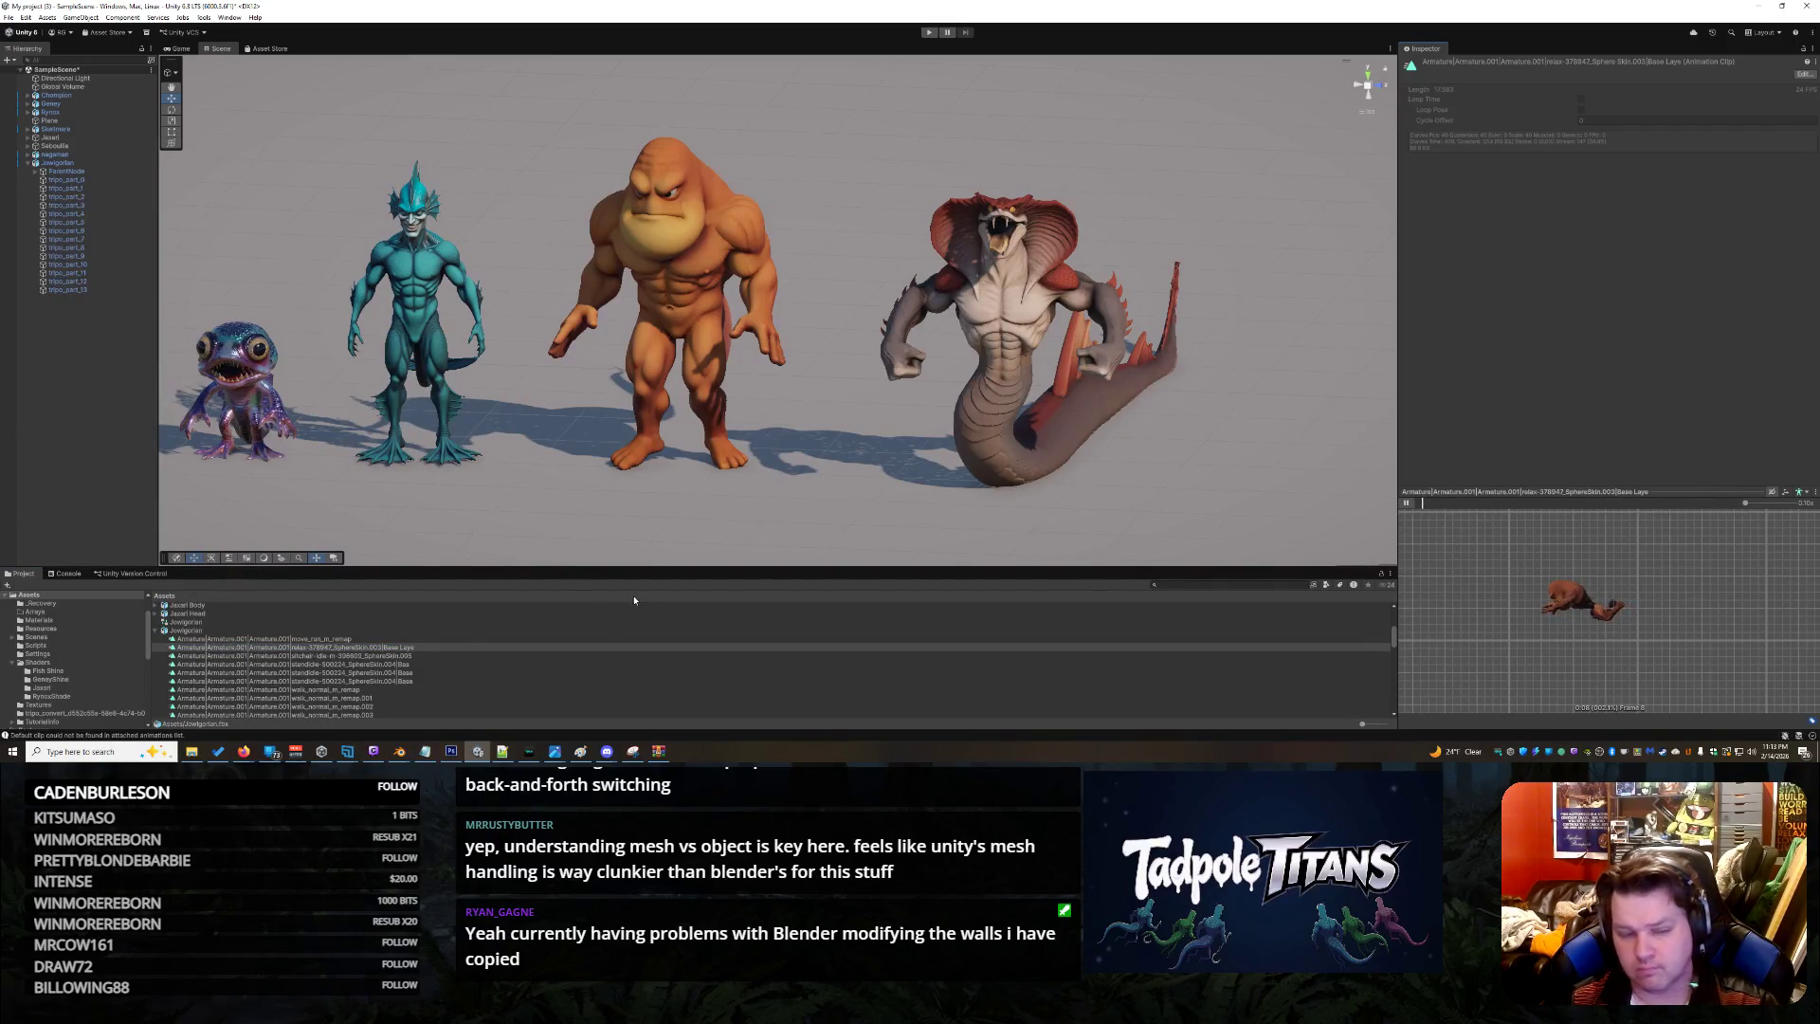
Browse from move_run_m_remap down to Armature|NlaTrack and play its preview
click(368, 640)
key(Down)
key(Down)
key(Down)
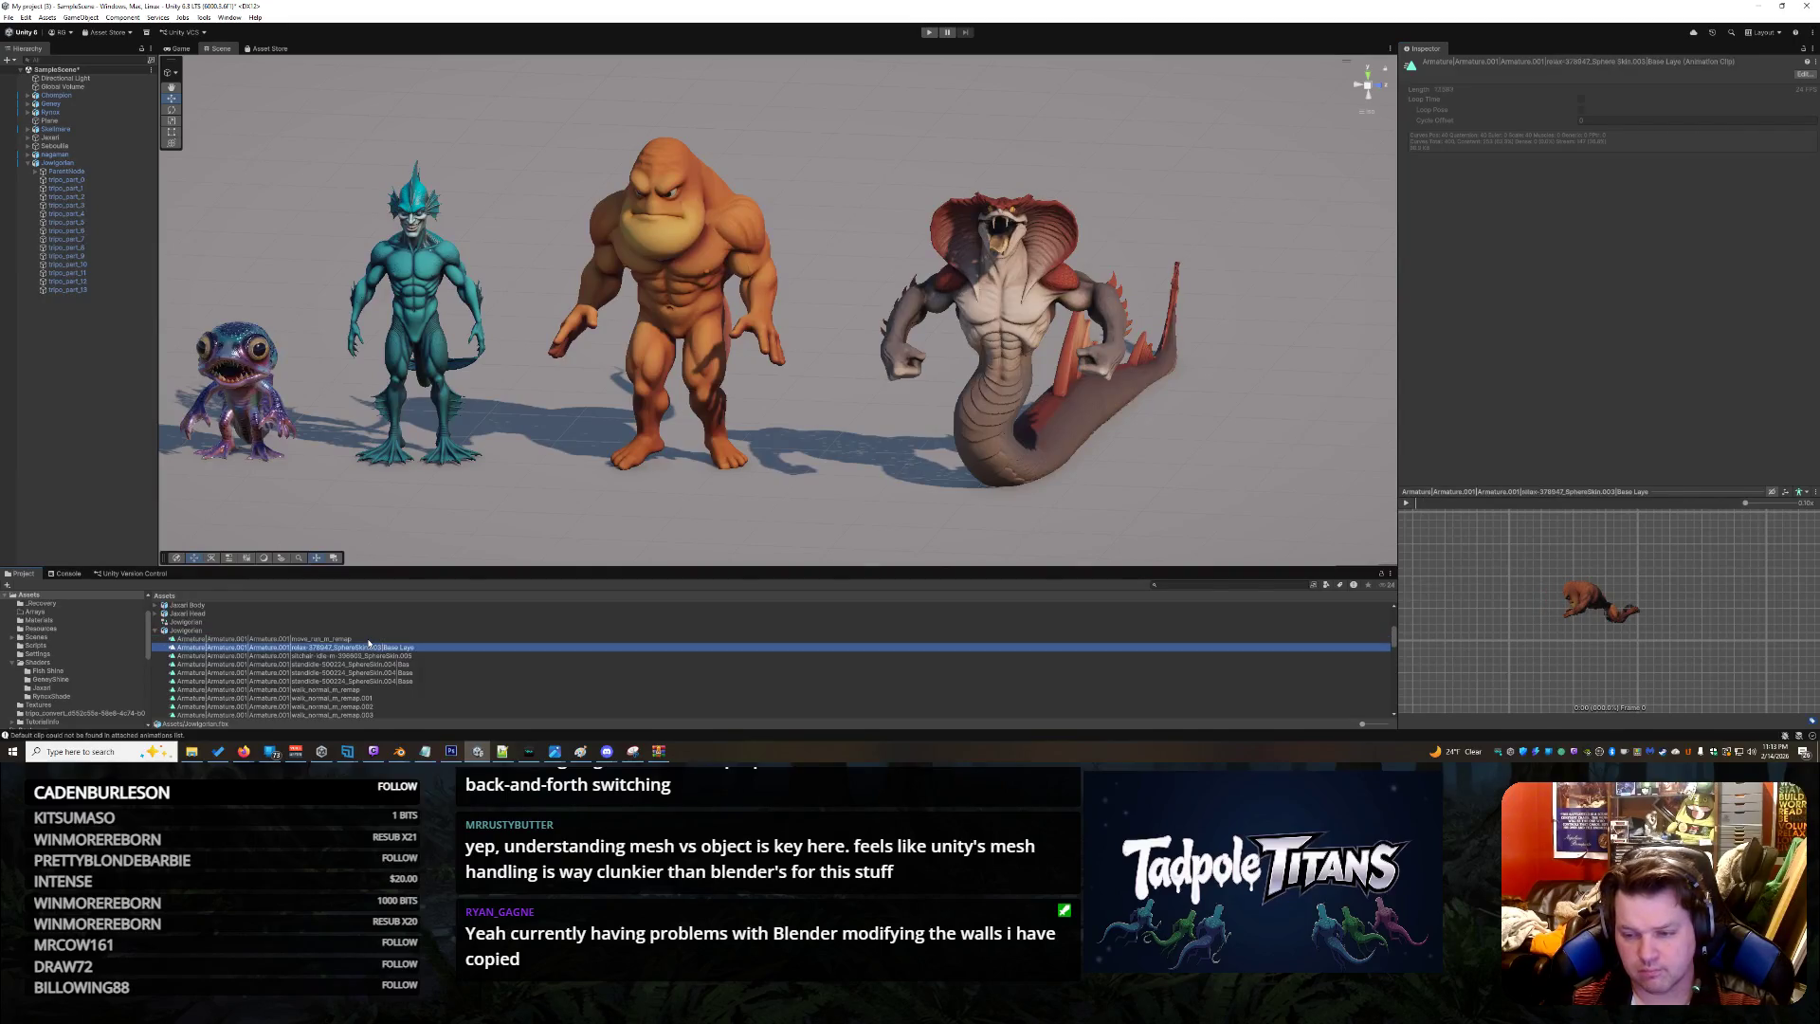
key(Down)
key(Down)
key(Down)
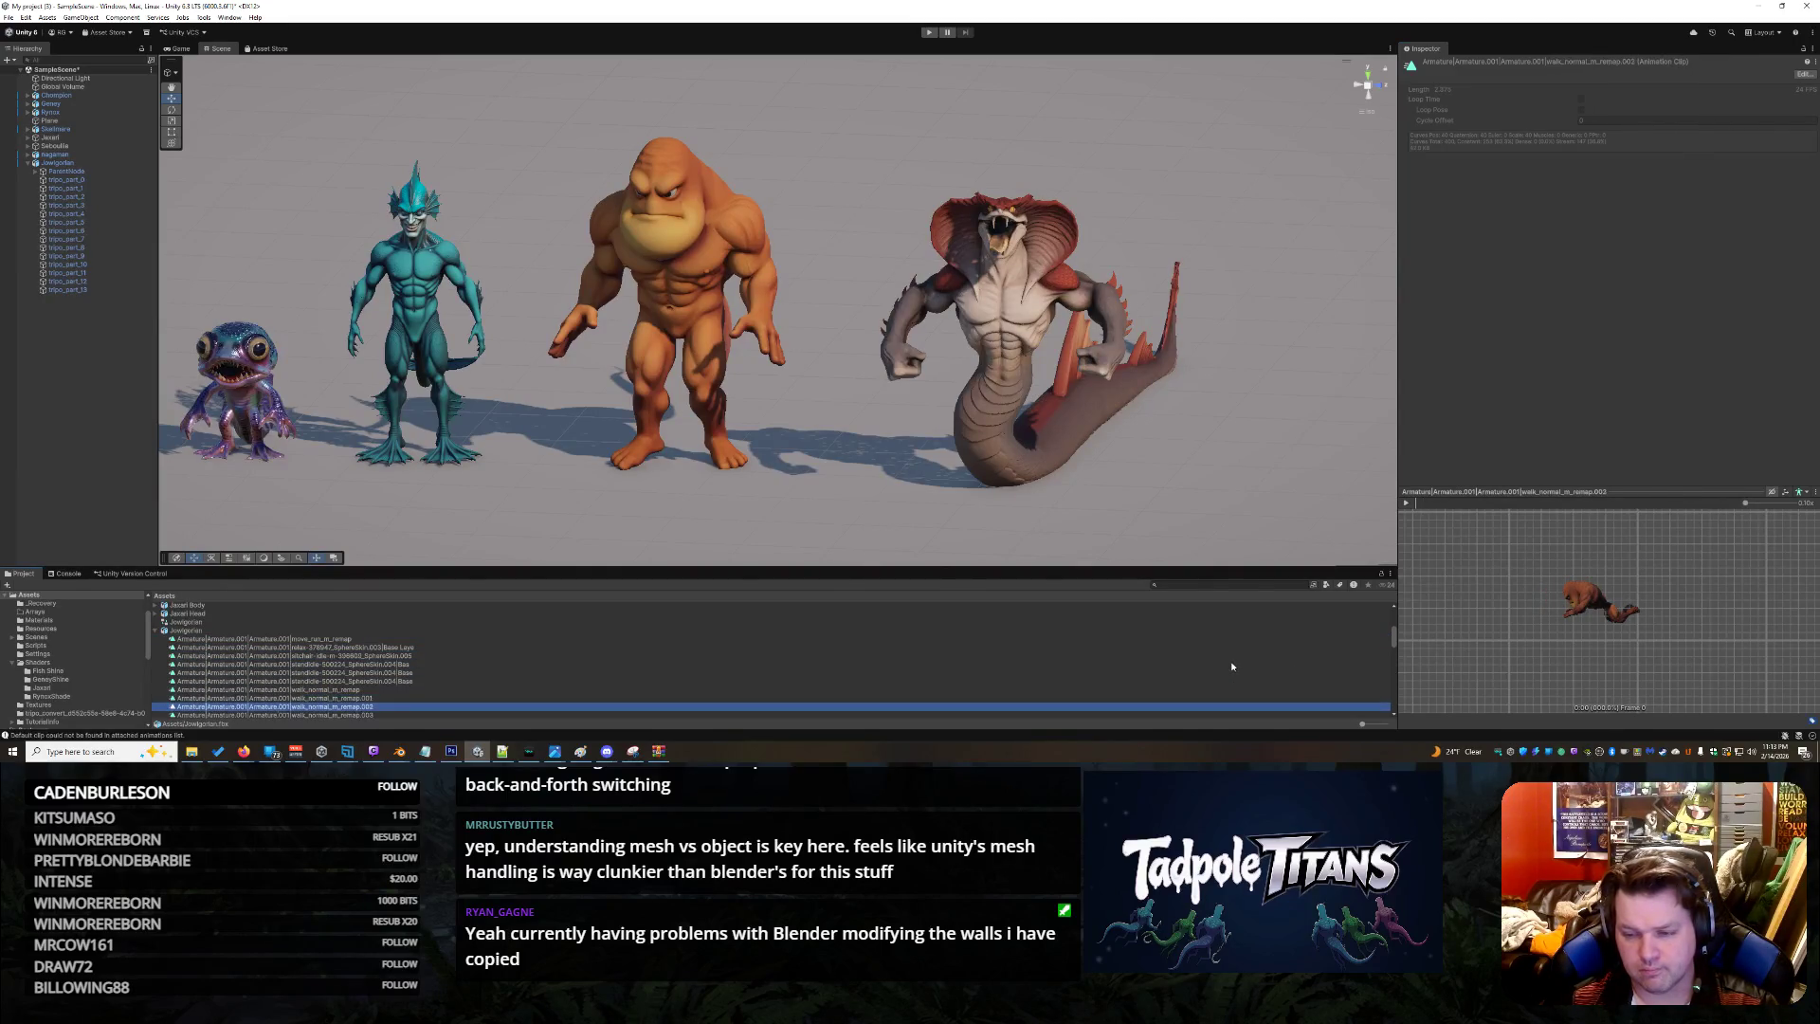
key(Down)
key(Down)
key(Down)
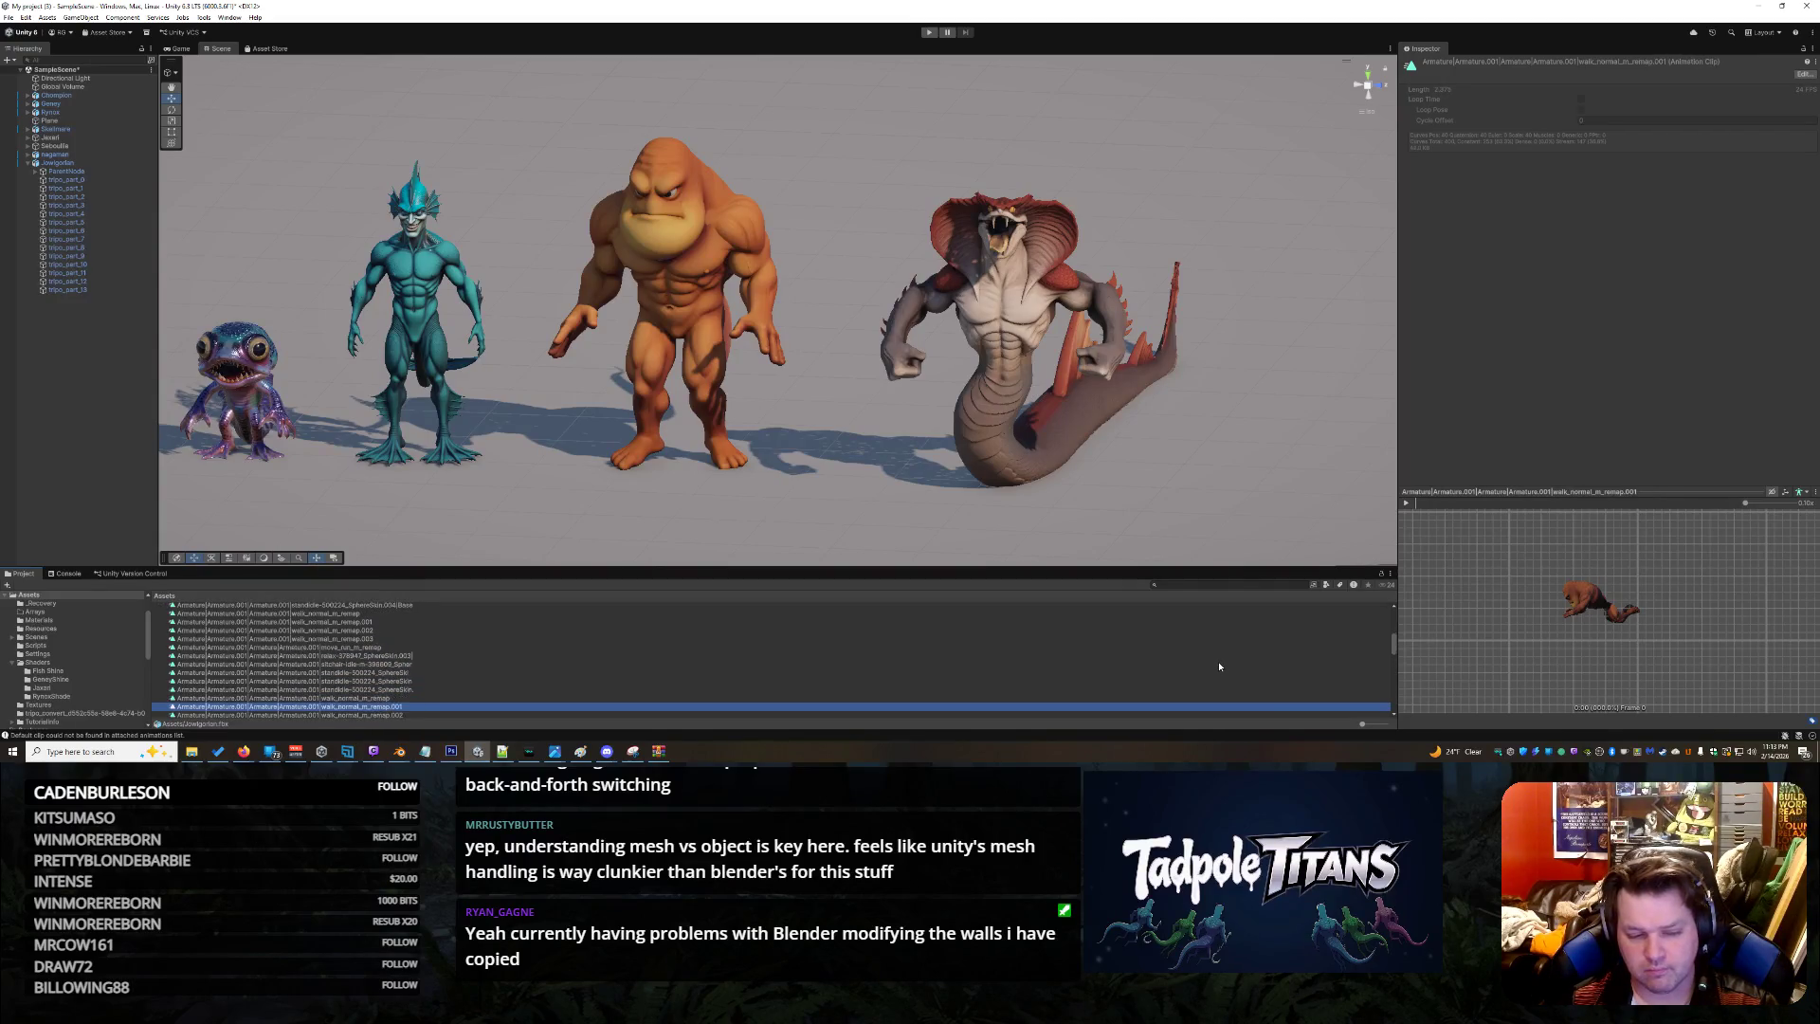
key(Up)
key(Down)
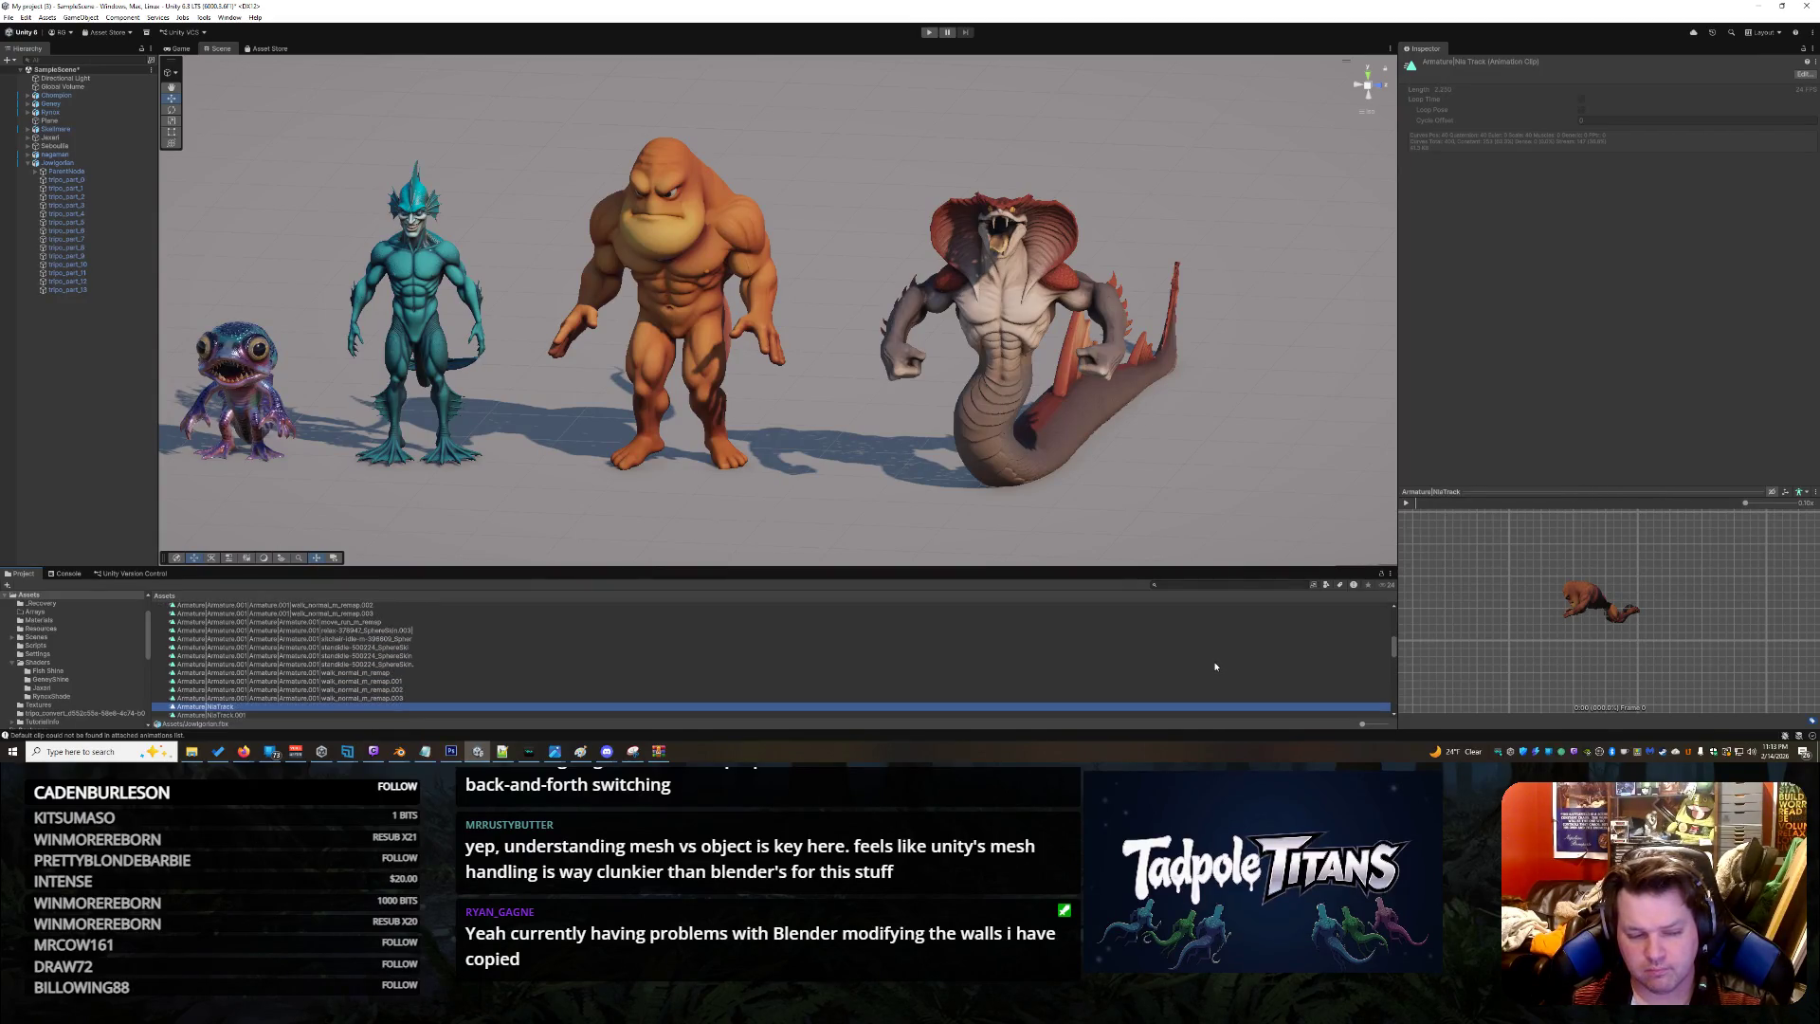
click(1405, 504)
Preview NlaTrack, NlaTrack.002 and NlaTrack.001, turning the preview to face the character
click(280, 706)
key(Down)
key(Down)
key(Down)
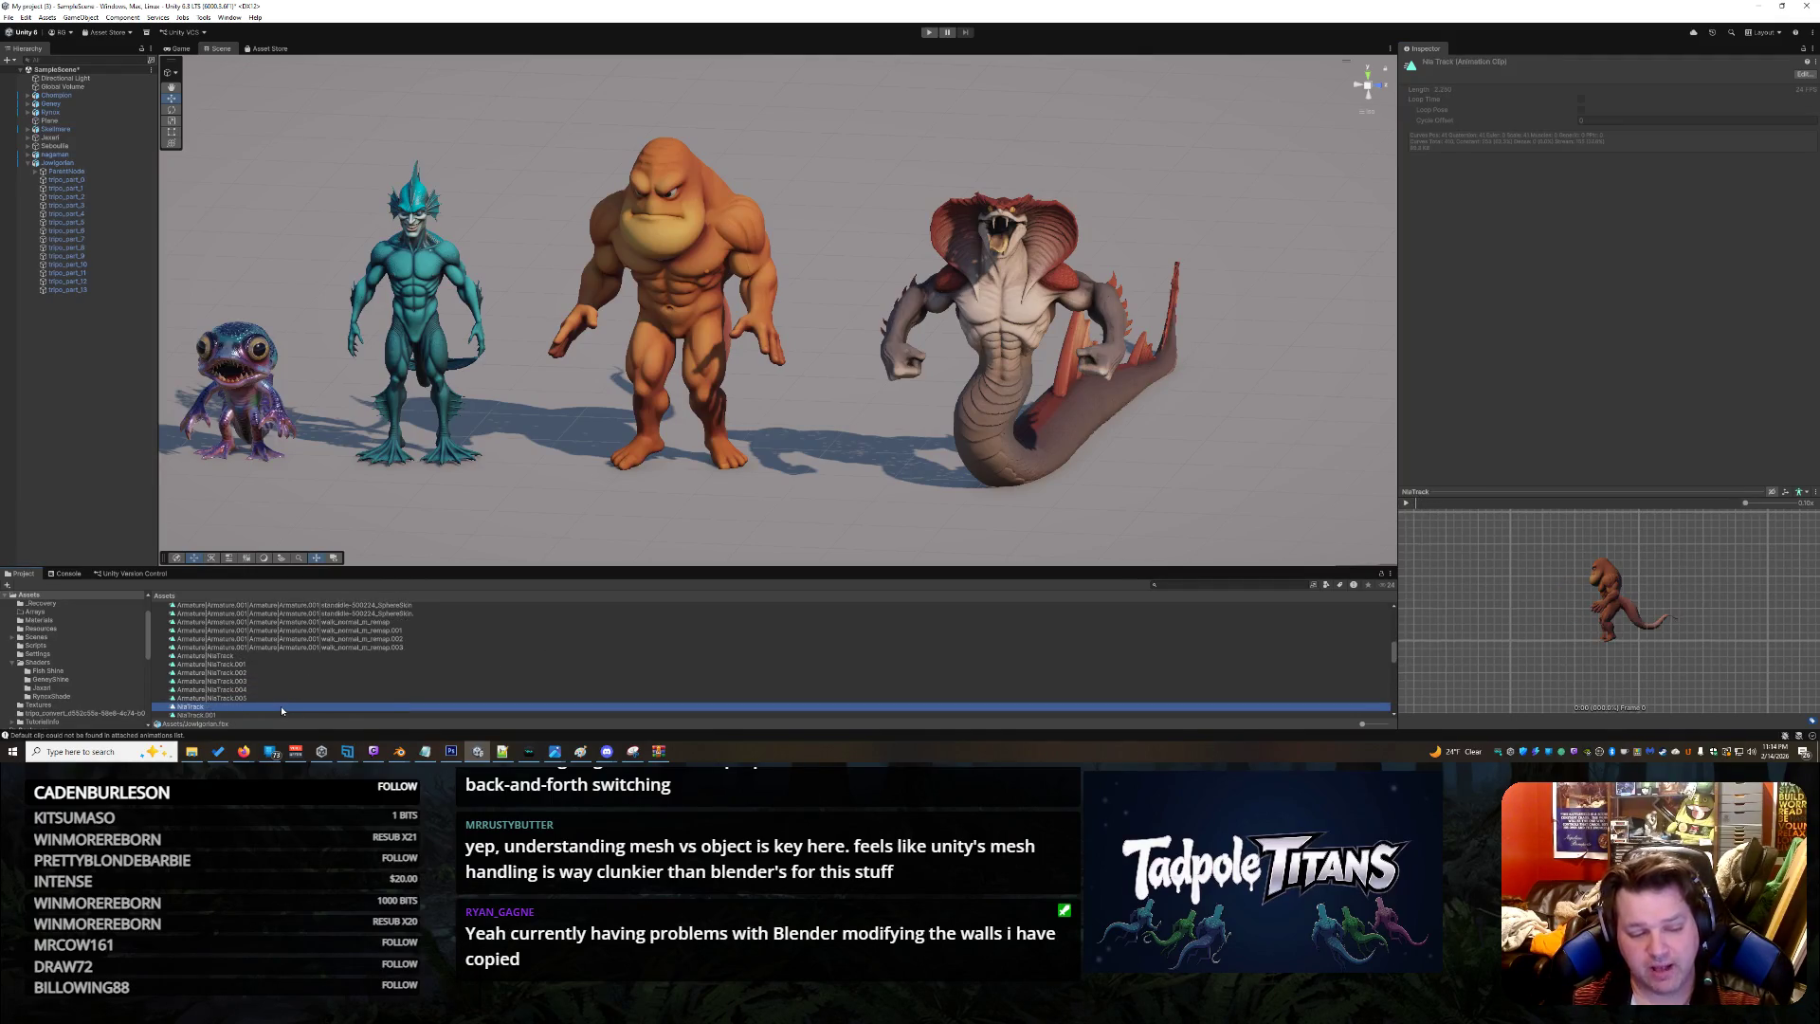
key(Down)
key(Down)
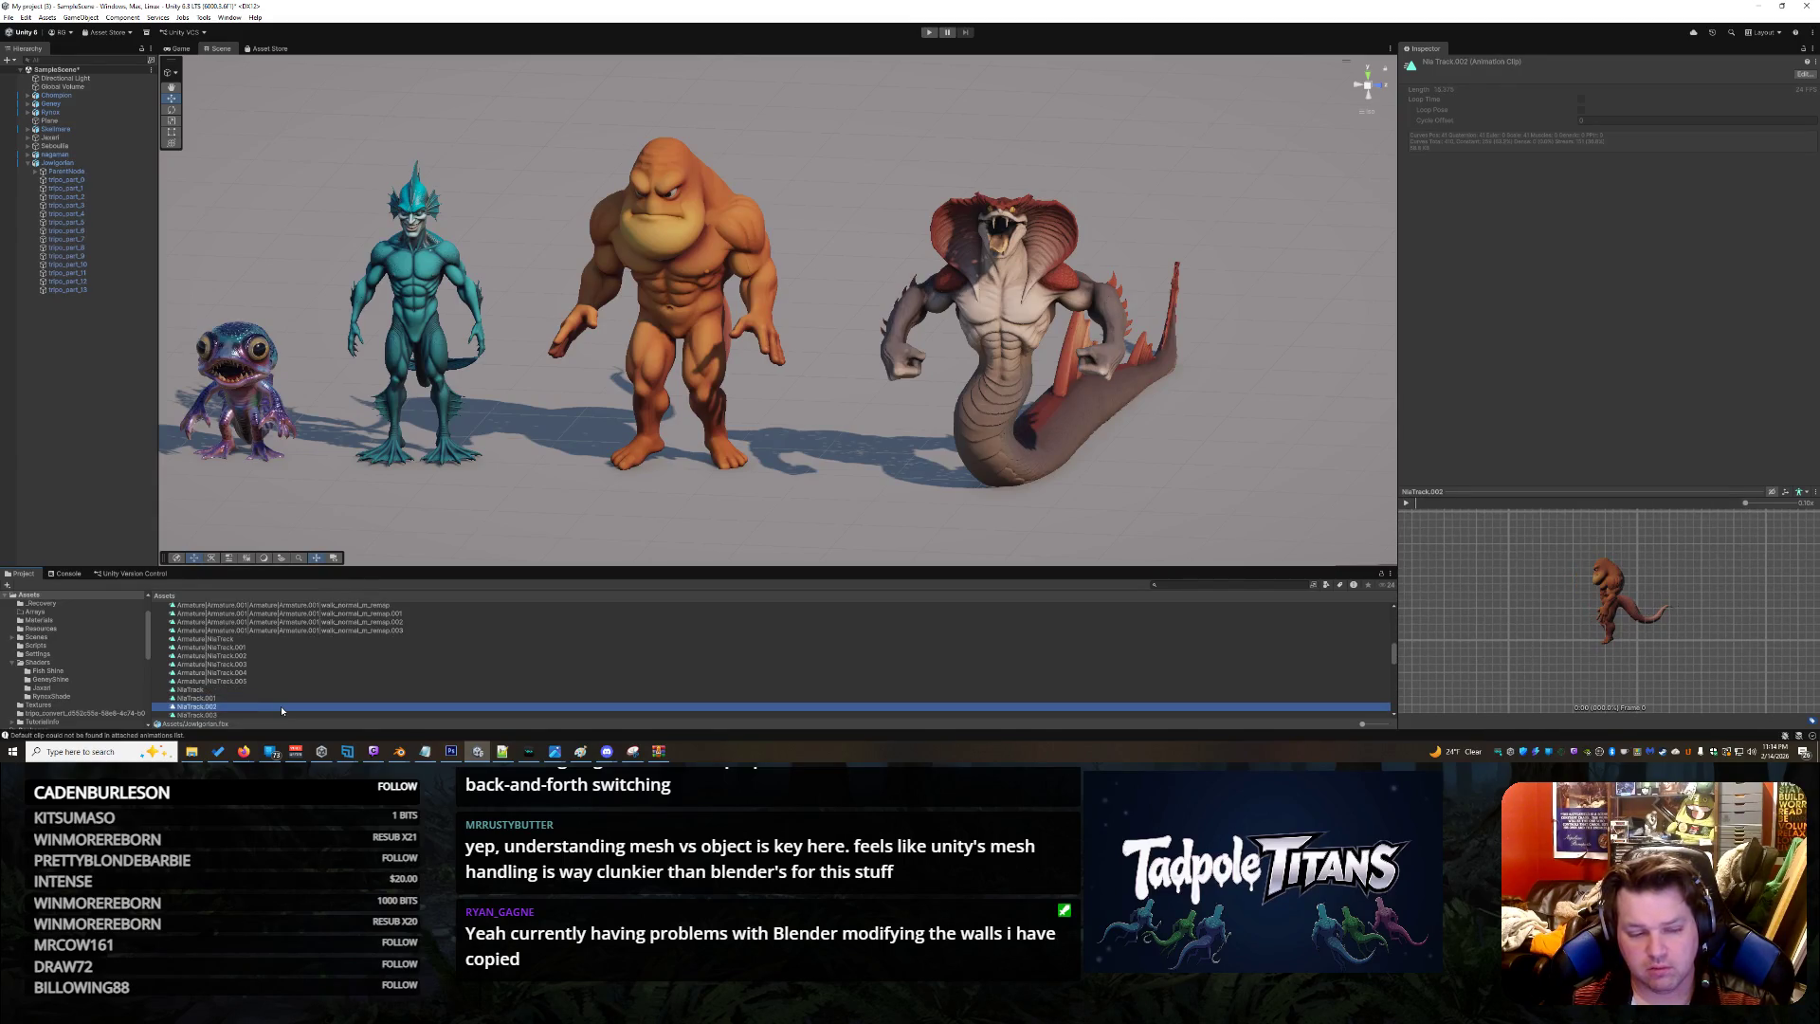
key(Up)
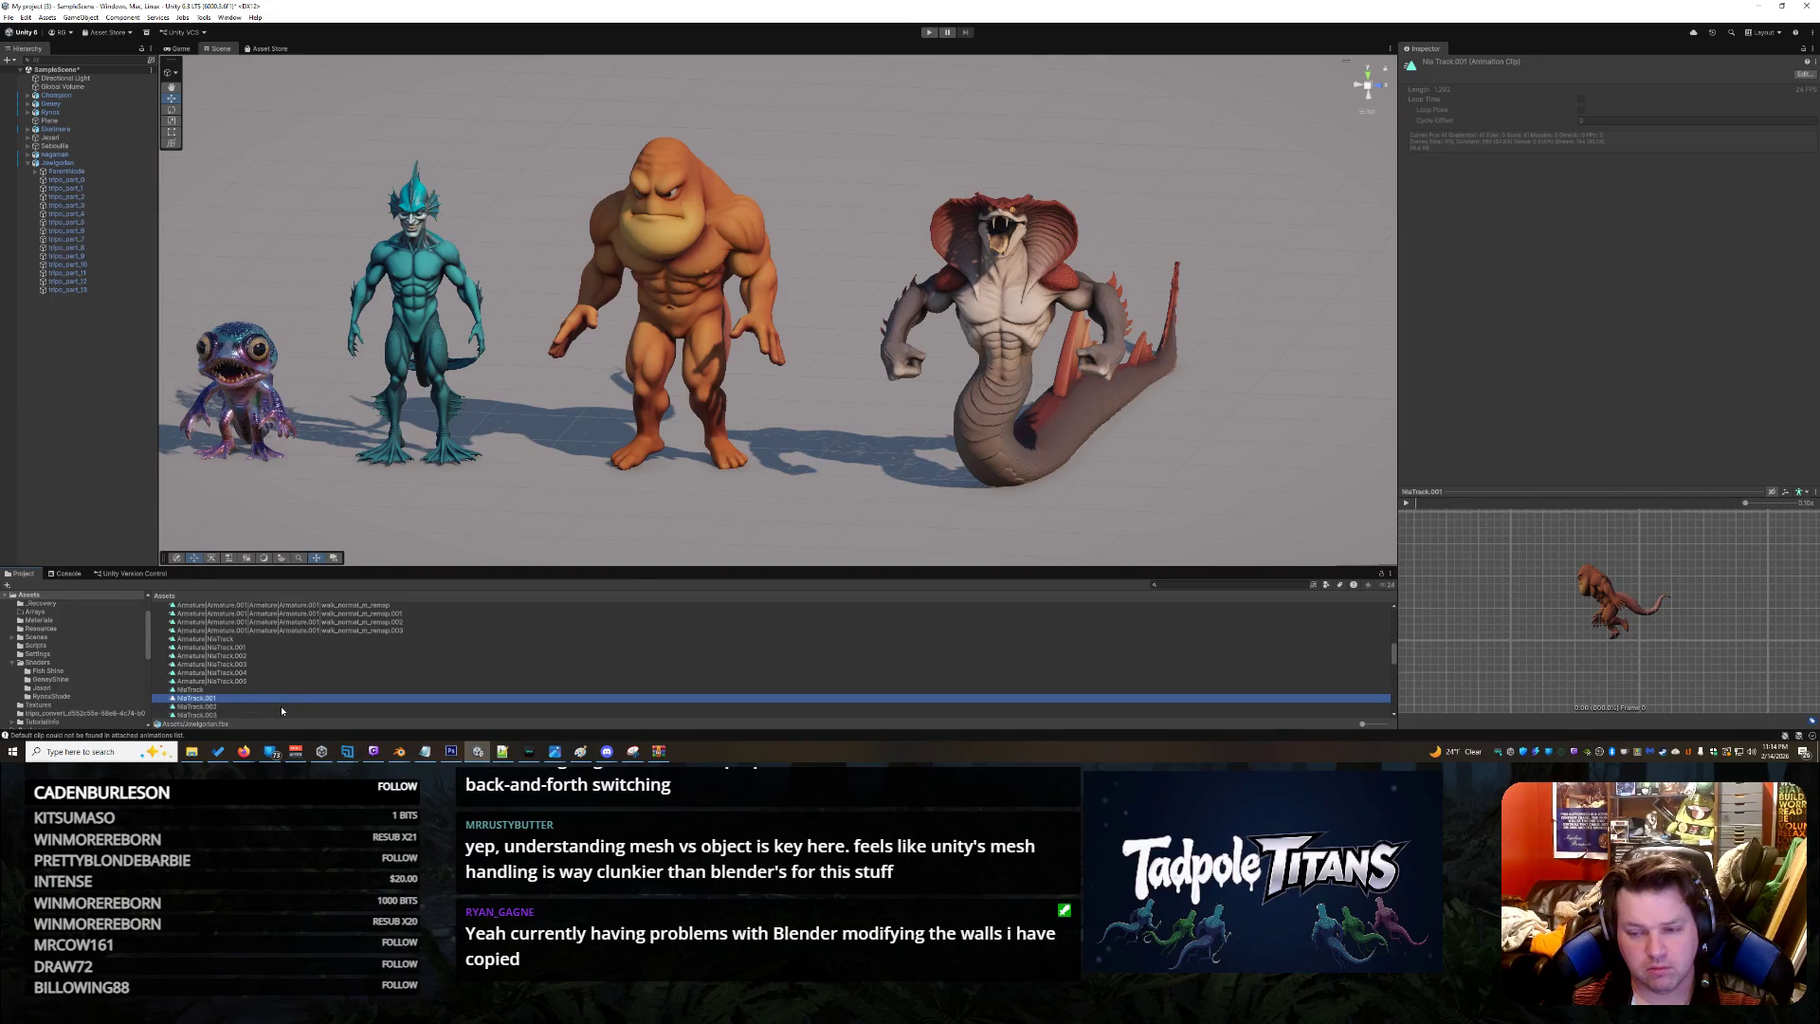
key(Up)
drag(1577, 613, 1621, 607)
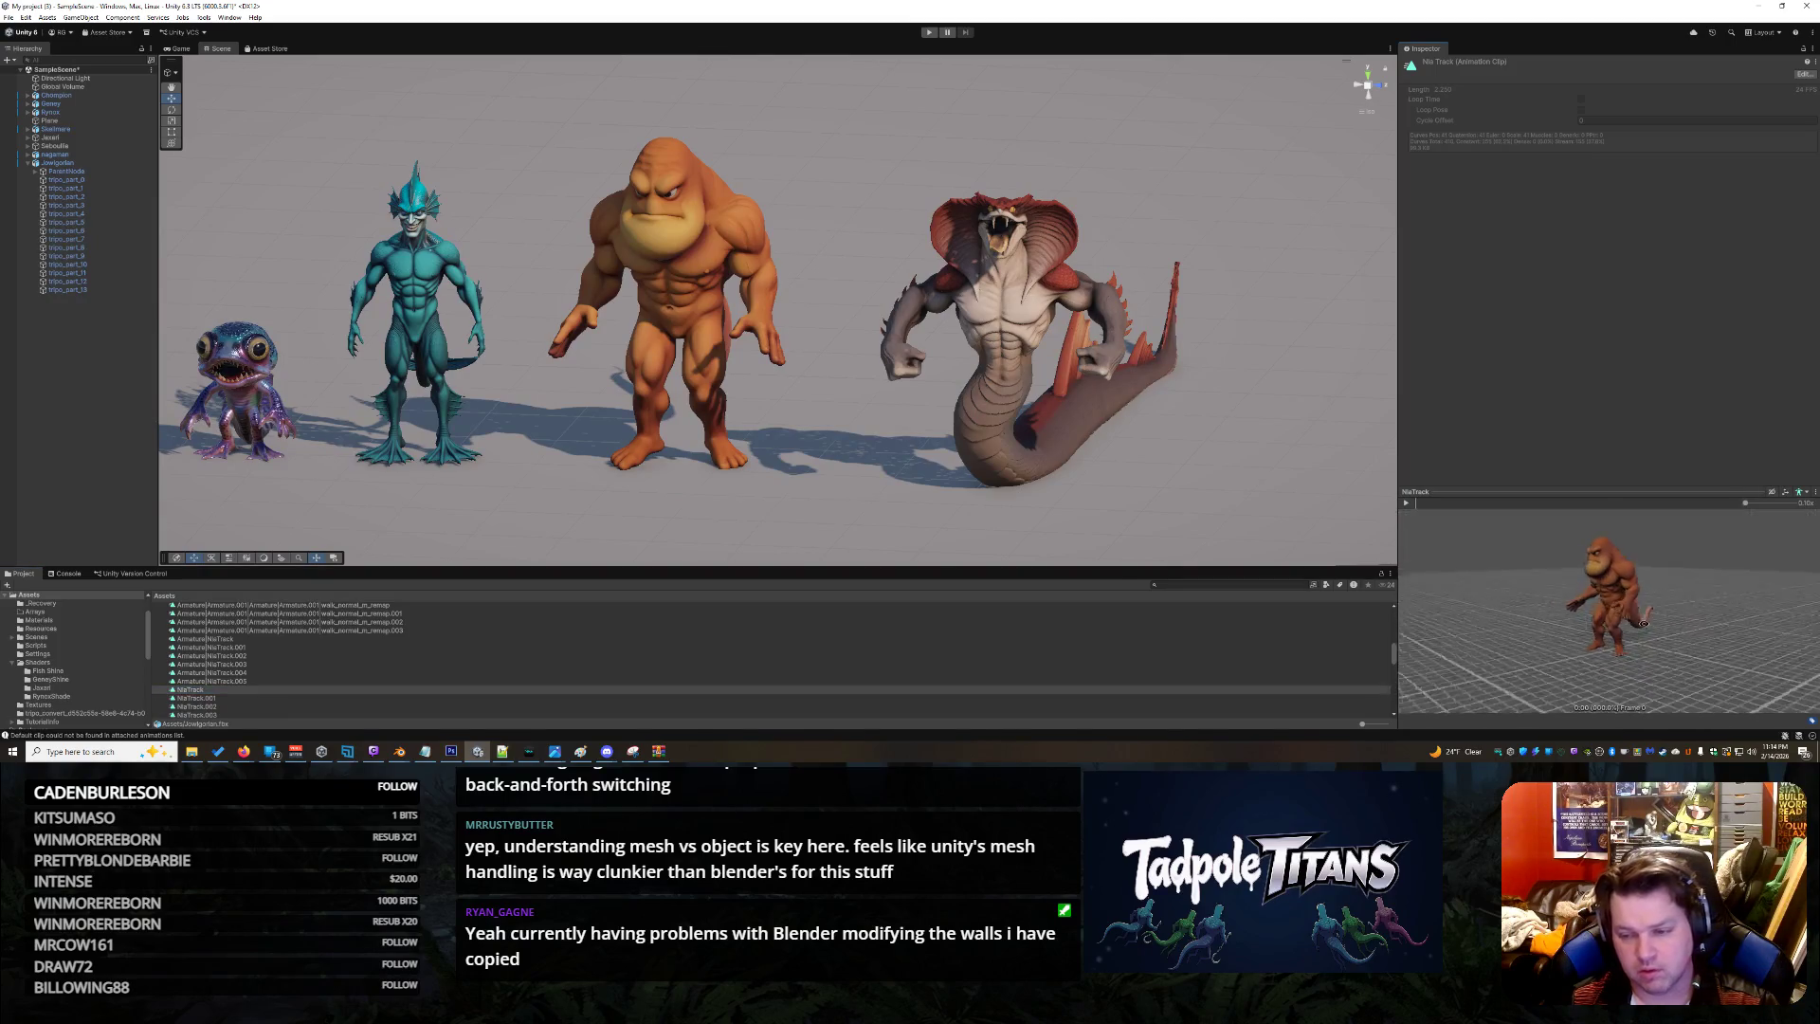
scroll(1665, 599, up, 5)
scroll(1664, 598, down, 5)
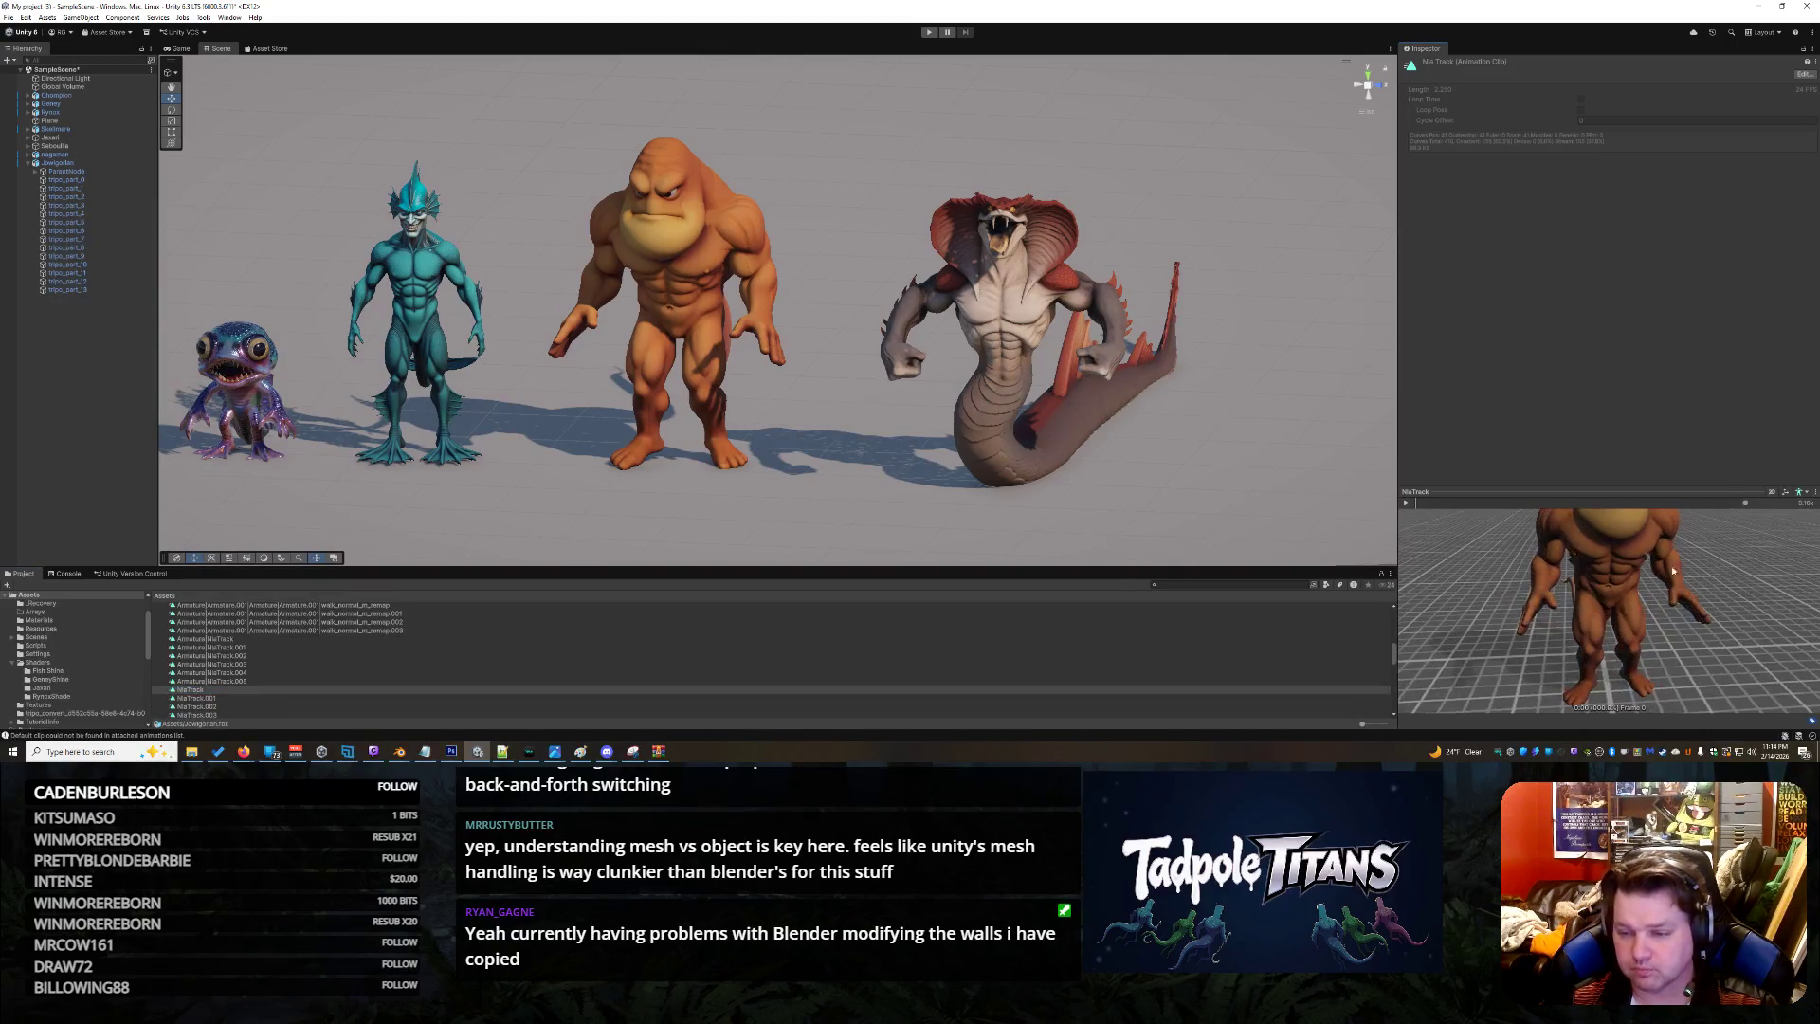
Preview NlaTrack.001 through NlaTrack.003, orbiting each preview to a front view
click(275, 690)
key(Down)
key(Down)
drag(1604, 624, 1660, 612)
scroll(1661, 613, up, 6)
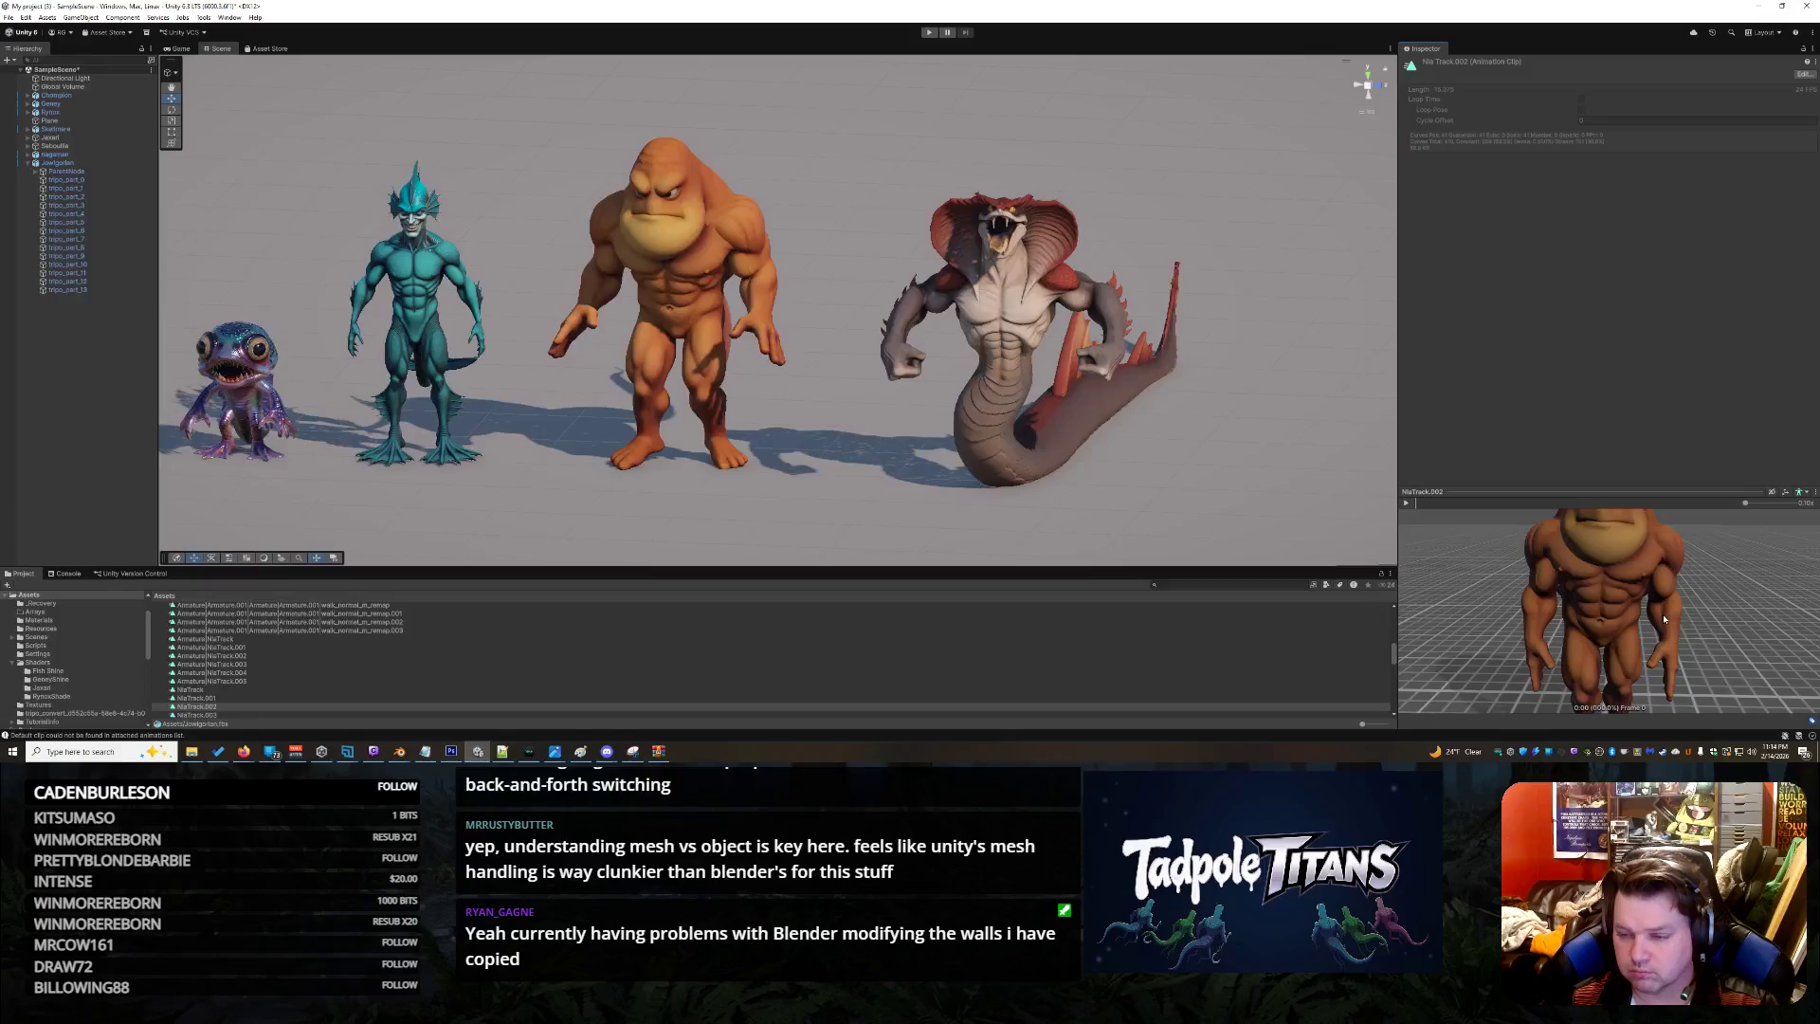
scroll(1663, 619, down, 3)
click(233, 719)
click(215, 707)
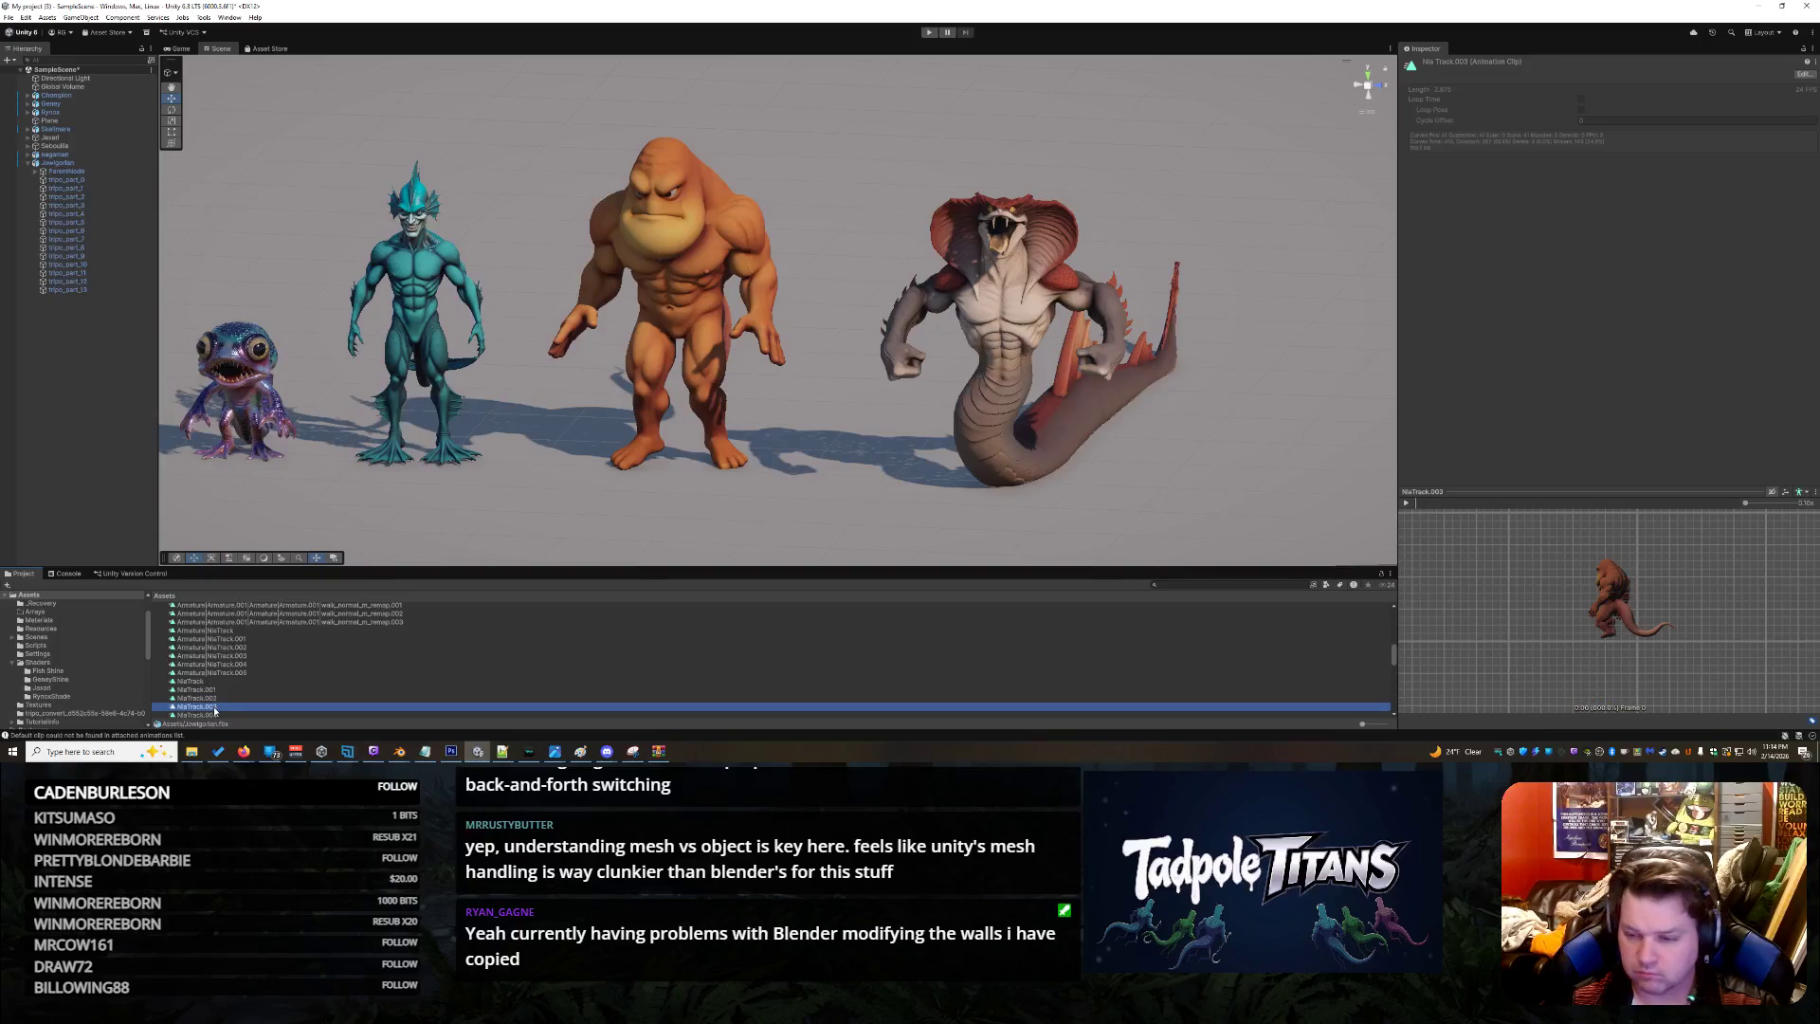
drag(1420, 682, 1753, 622)
Preview NlaTrack.004 and NlaTrack.005, then select the orange muscular character in the scene
click(229, 717)
click(224, 707)
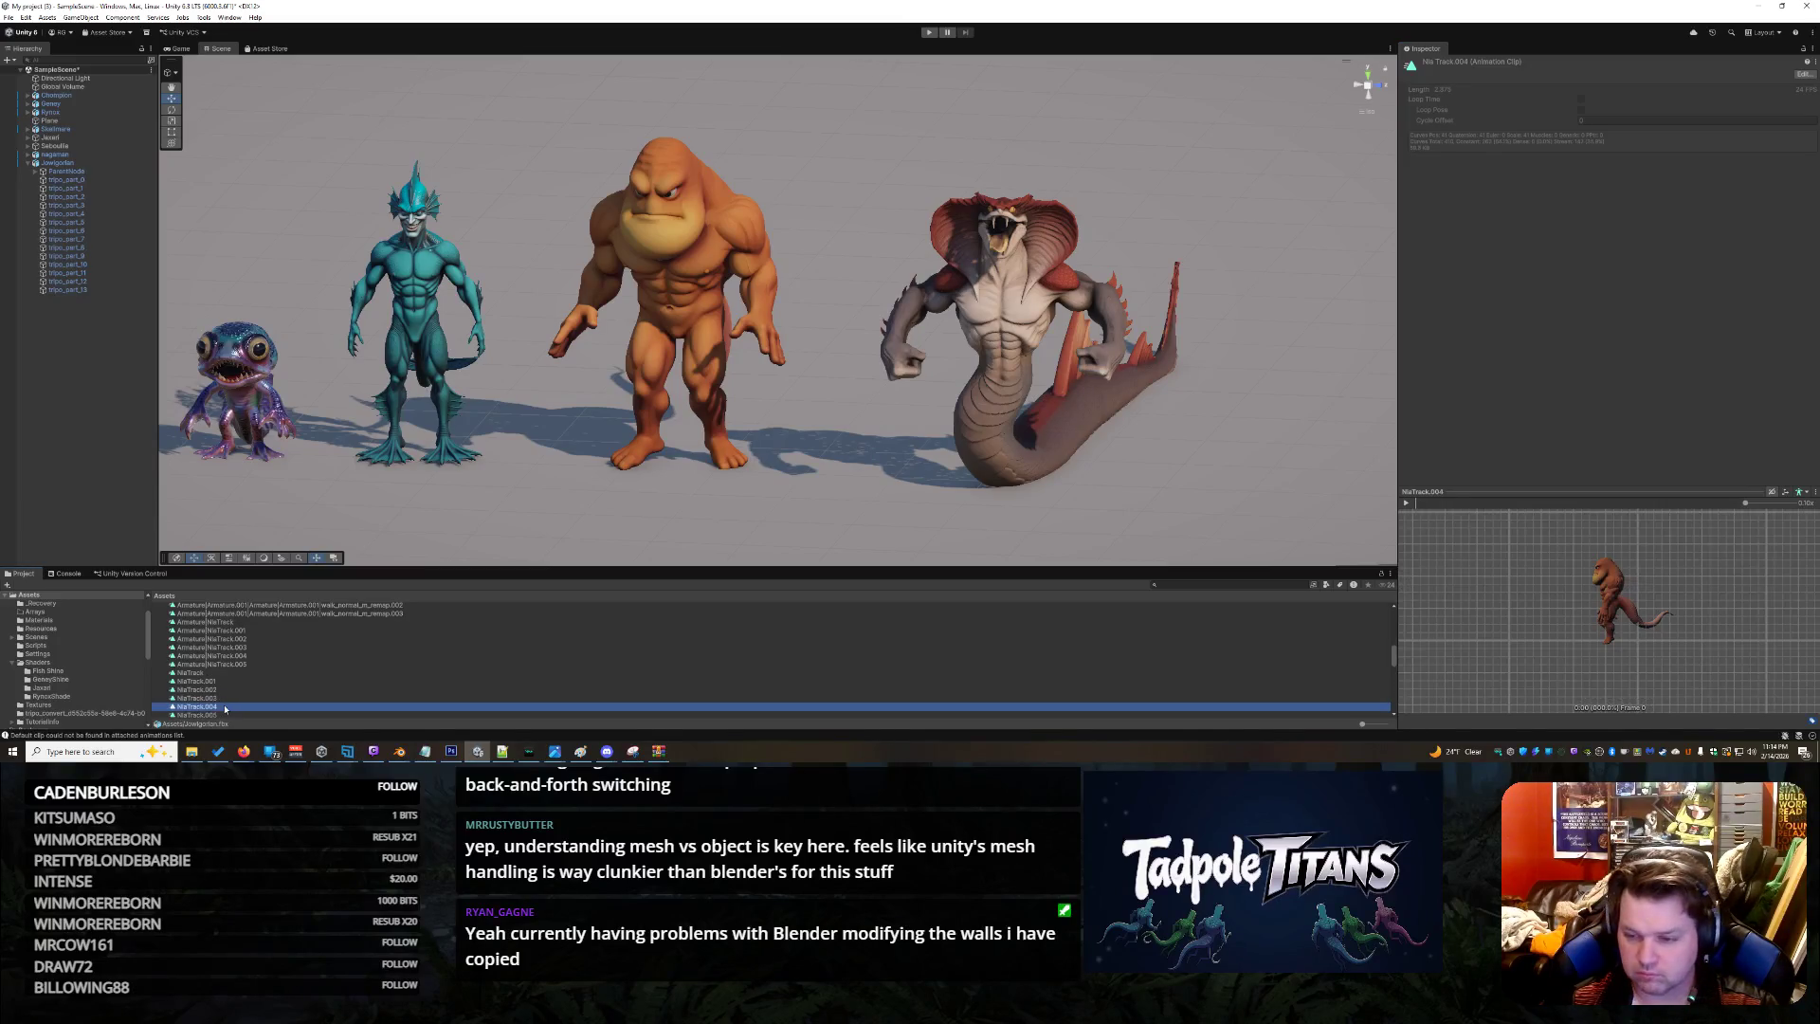
drag(1591, 651, 1491, 635)
click(220, 715)
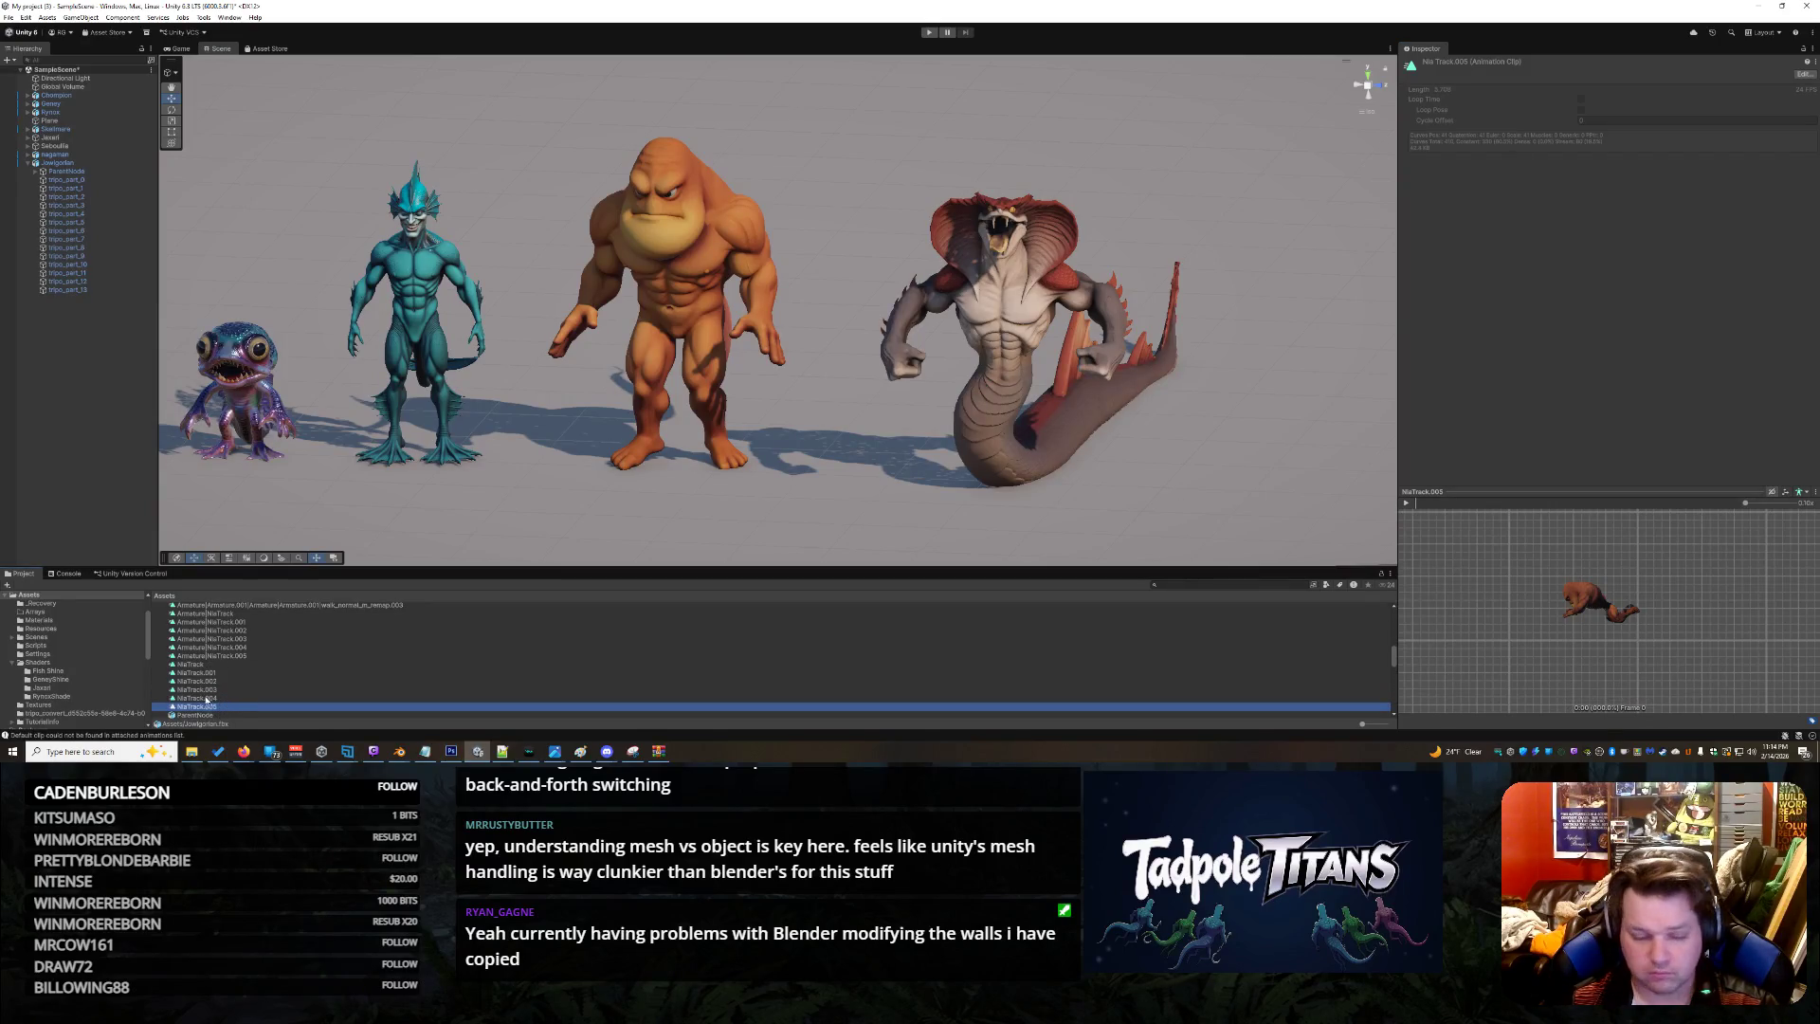
click(200, 699)
mouse_move(1675, 617)
mouse_down()
mouse_move(1658, 639)
mouse_move(1697, 645)
mouse_up()
scroll(1643, 638, up, 3)
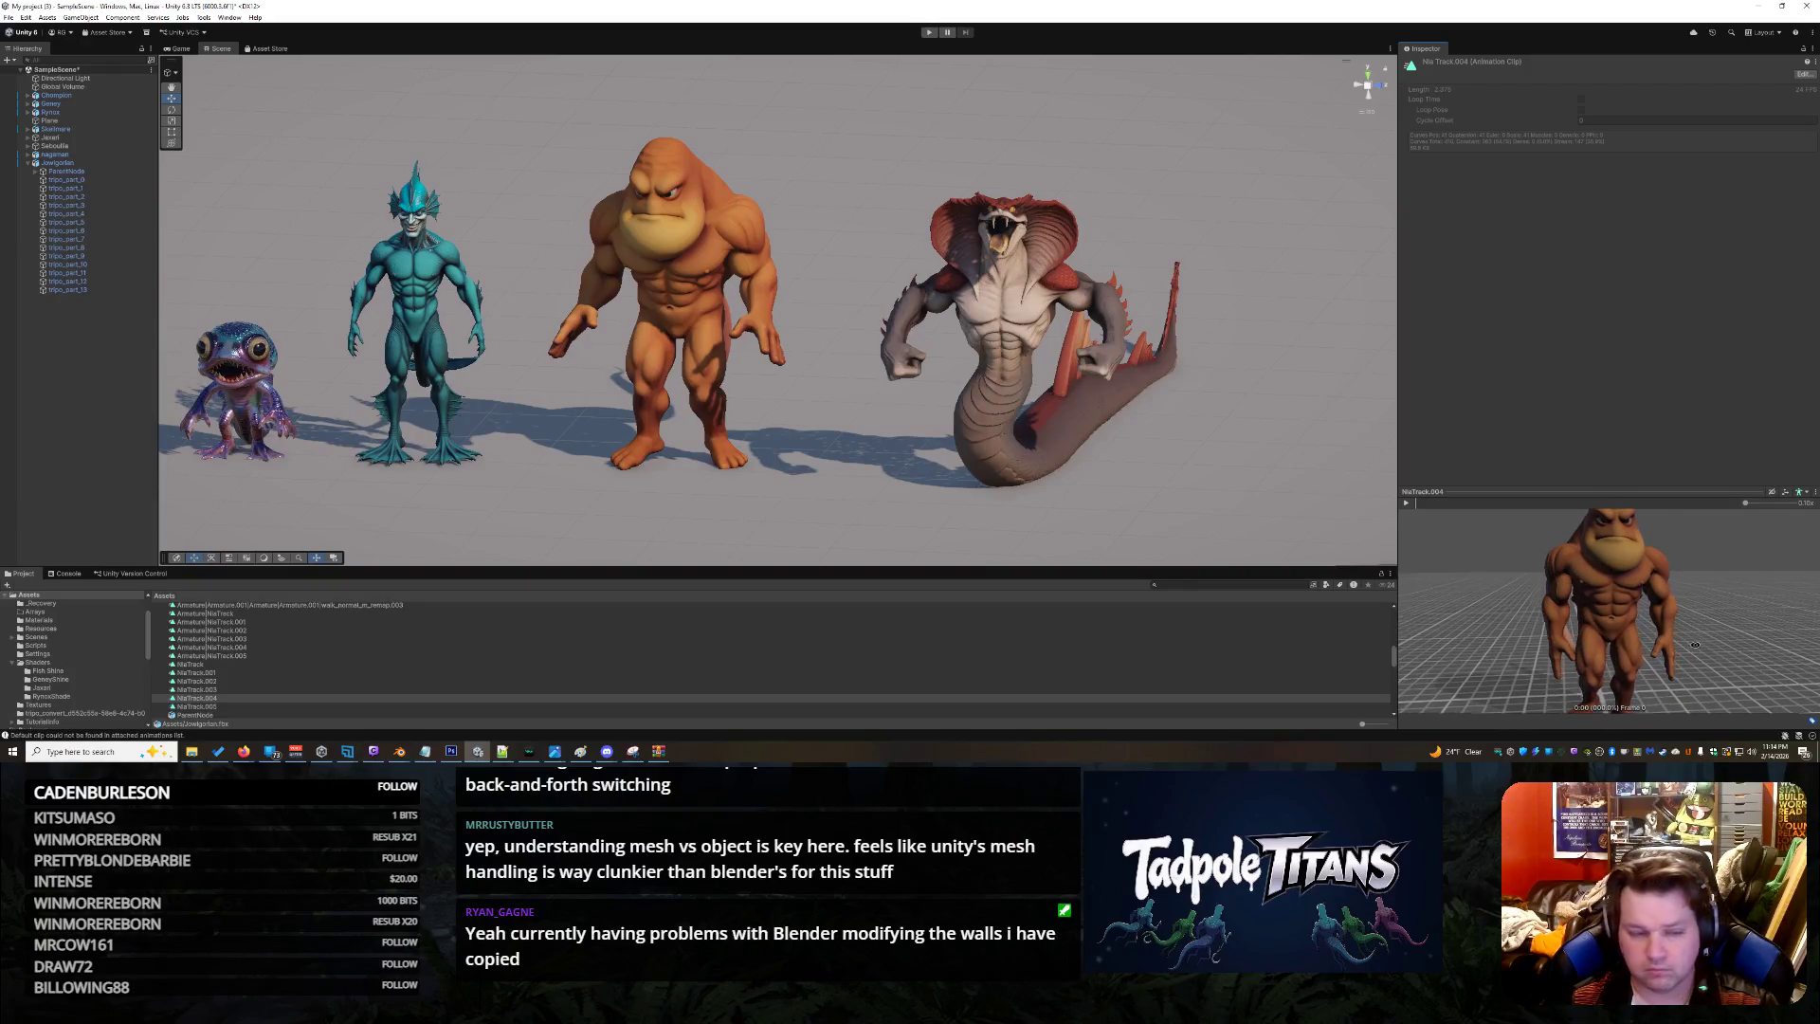
click(681, 282)
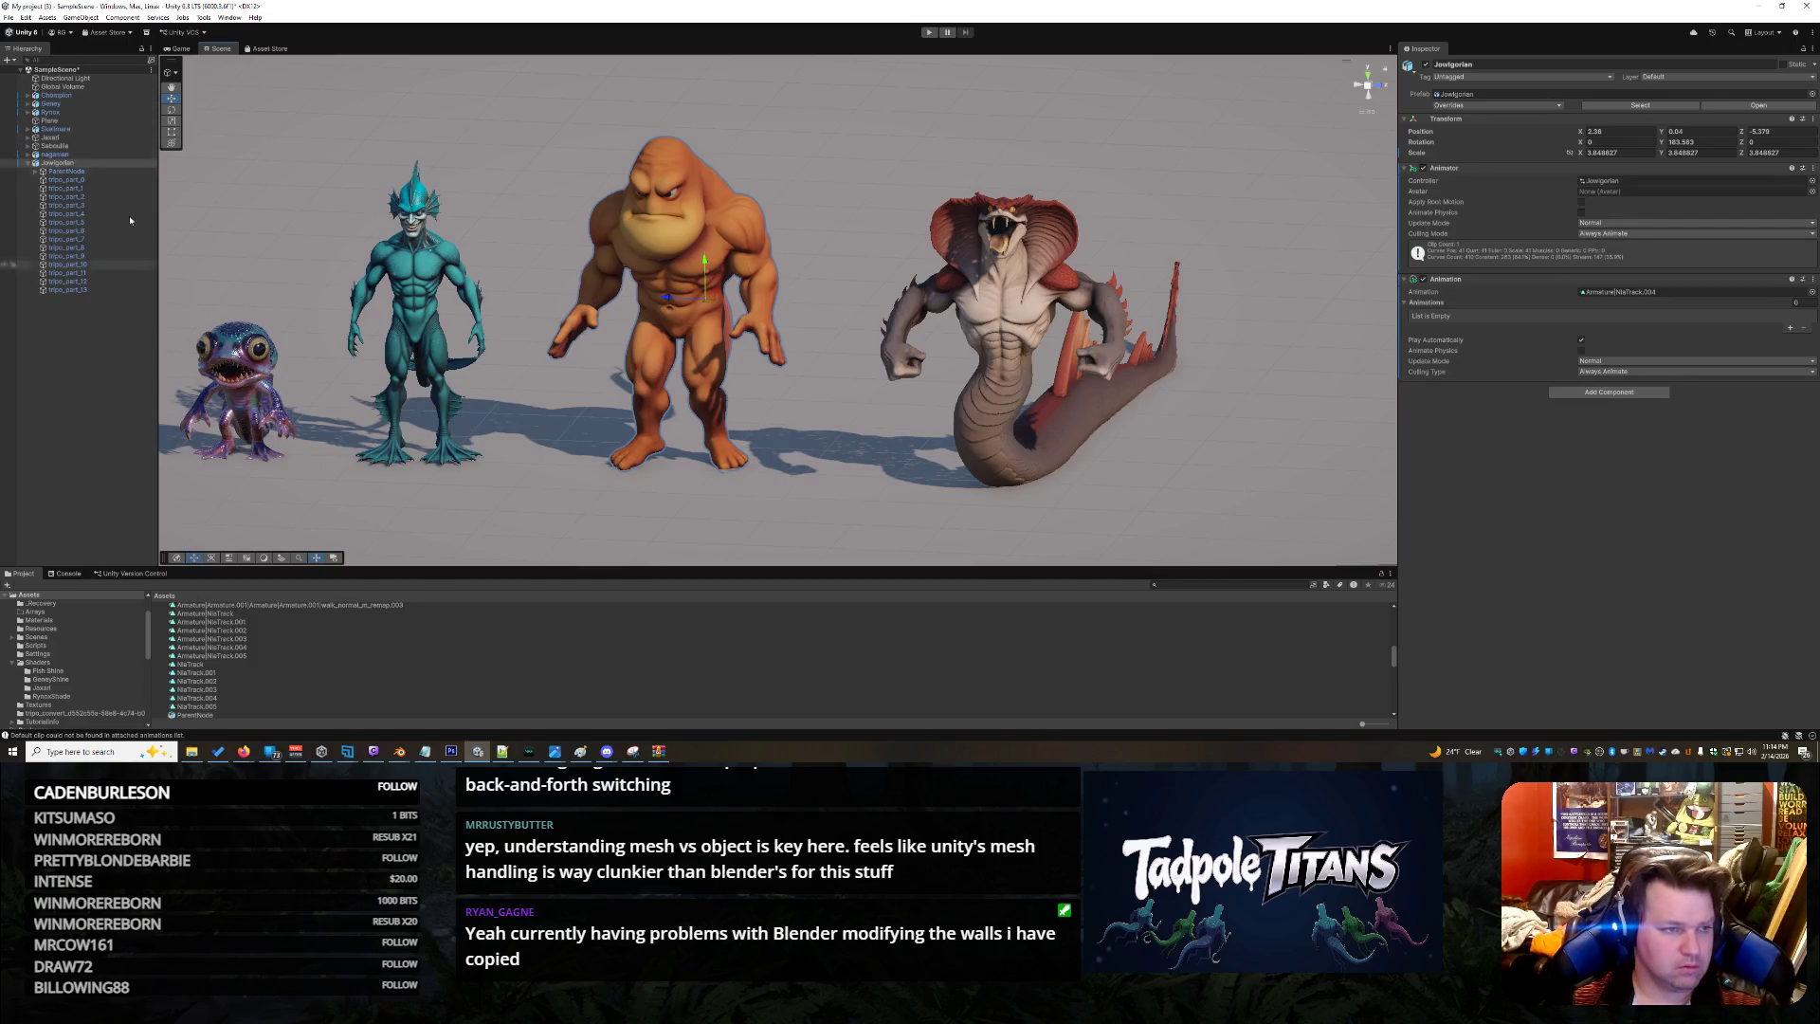
Select Champion, open the Jowlgorlan animator controller and inspect its NlaTrack_004 state
click(66, 96)
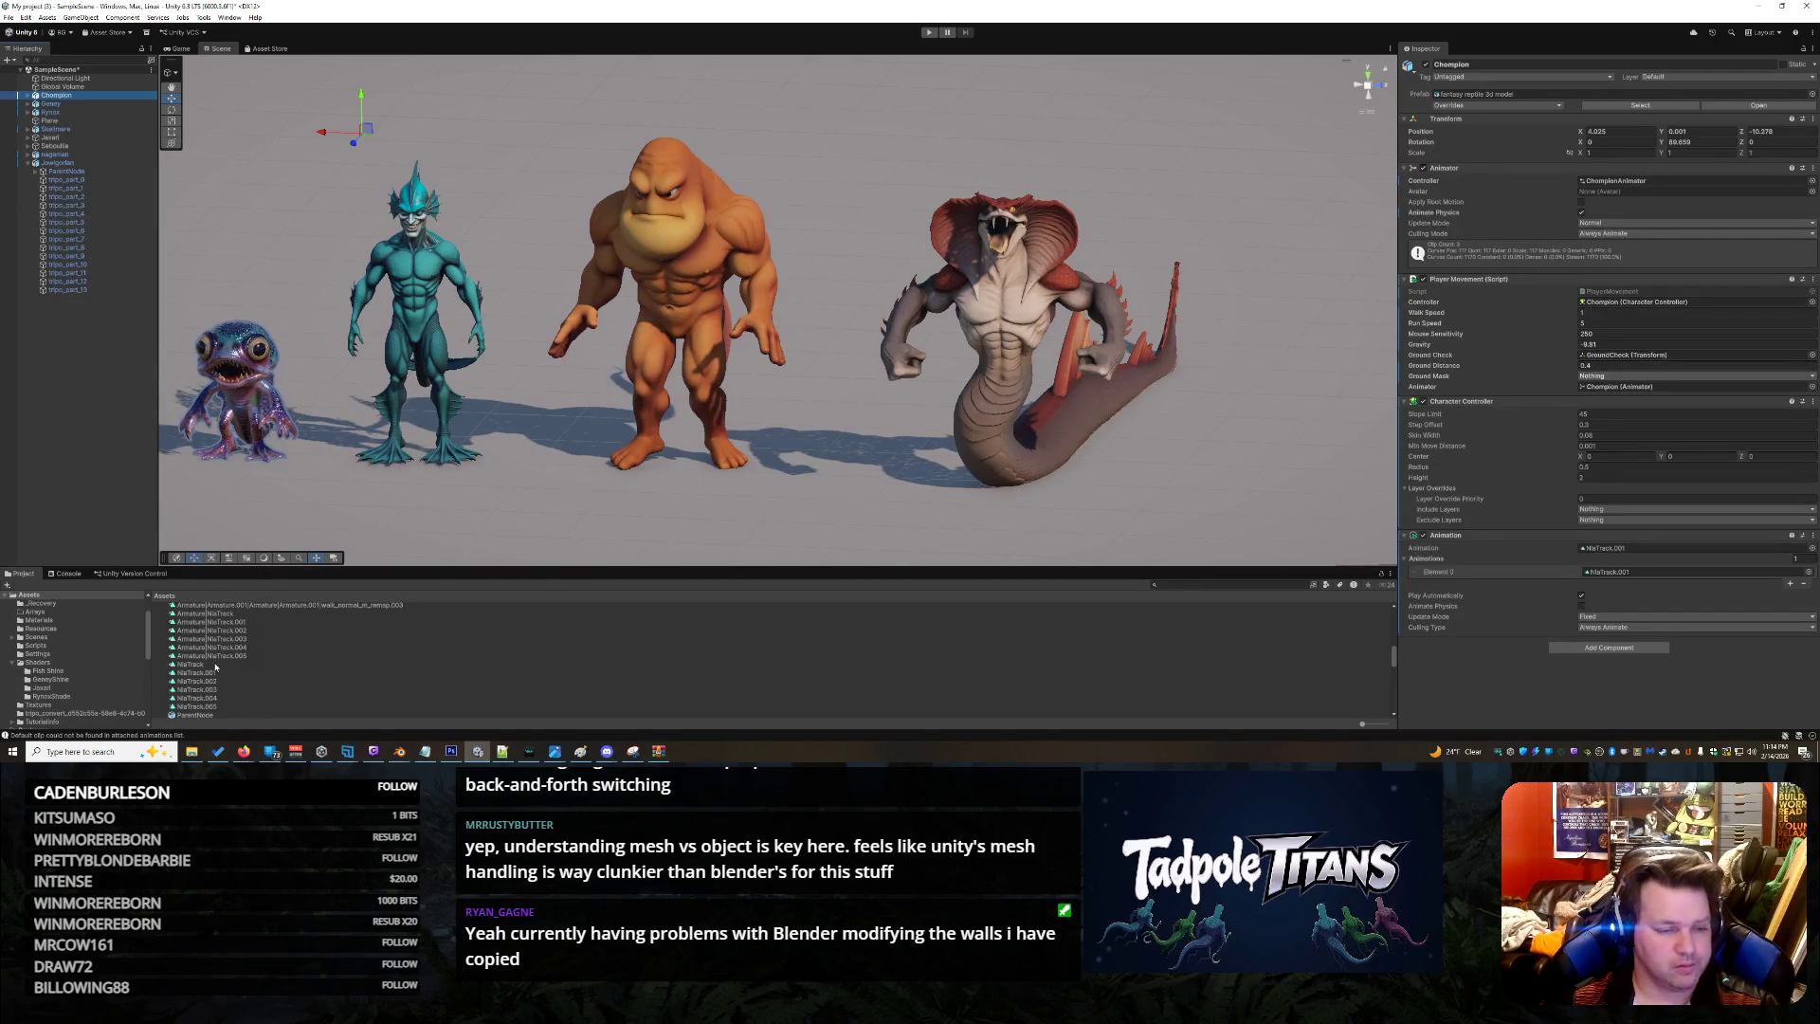
scroll(216, 663, up, 5)
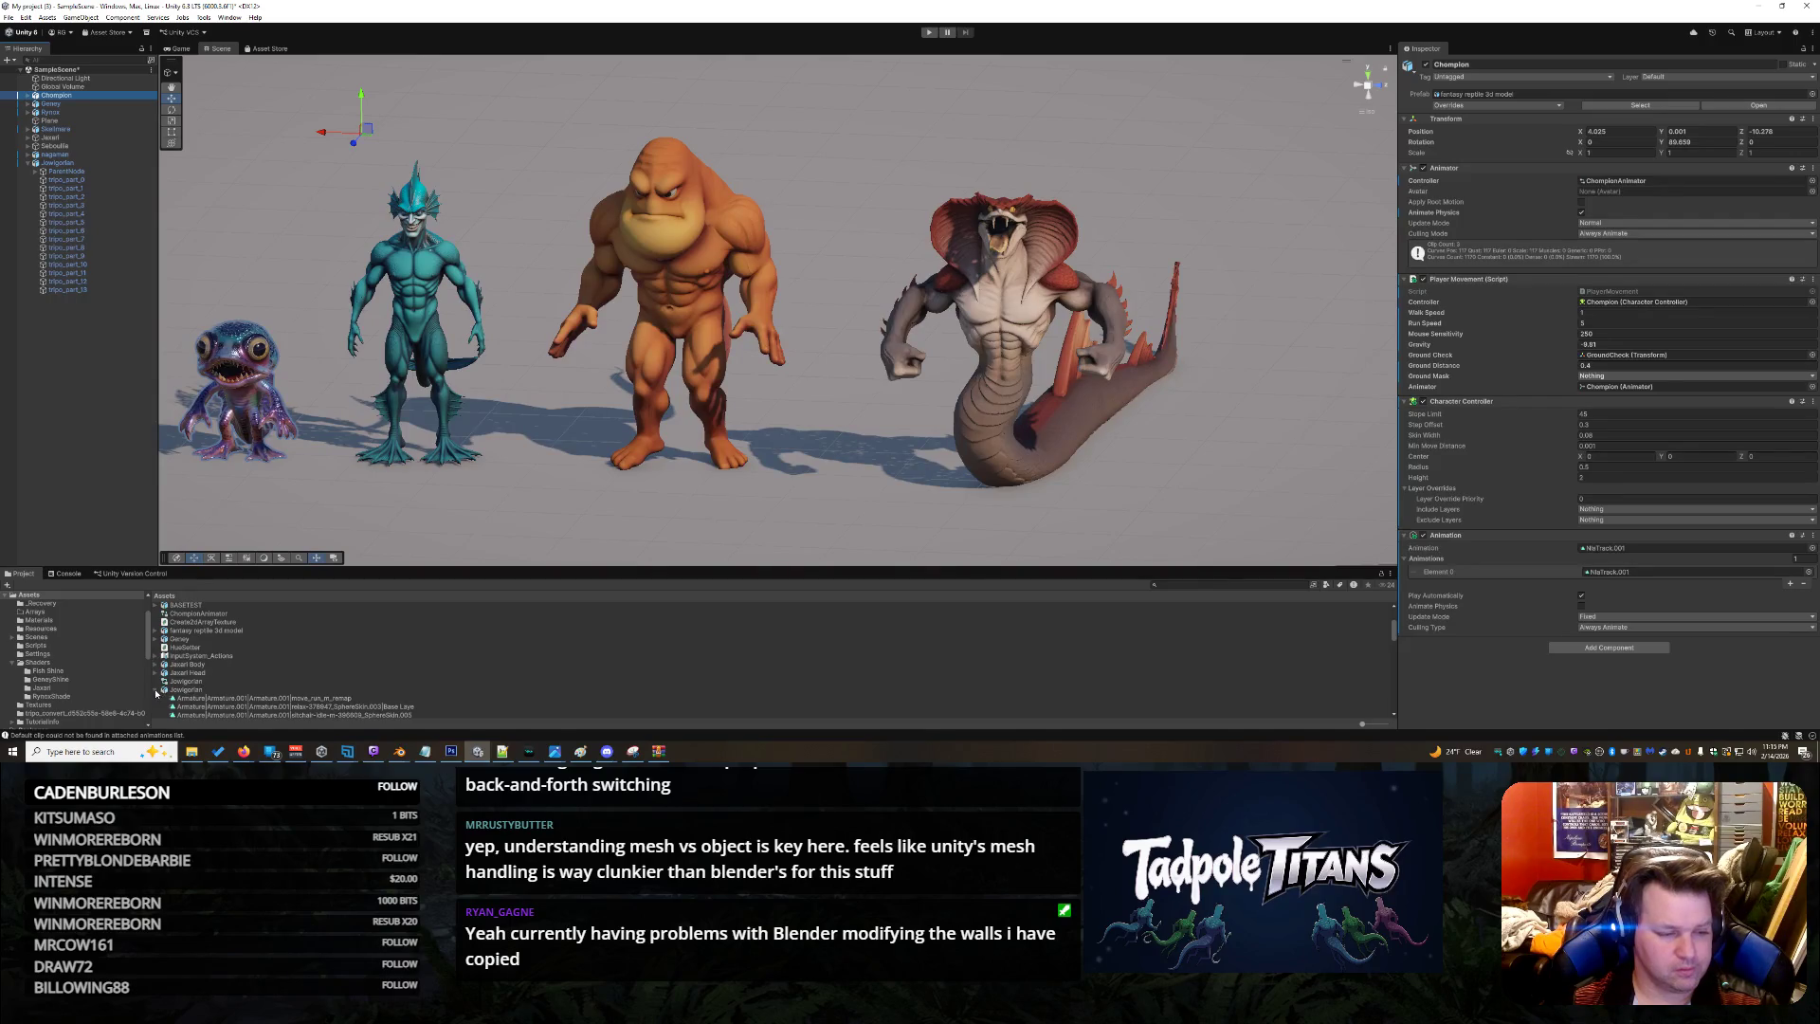
click(157, 691)
double_click(193, 682)
click(341, 185)
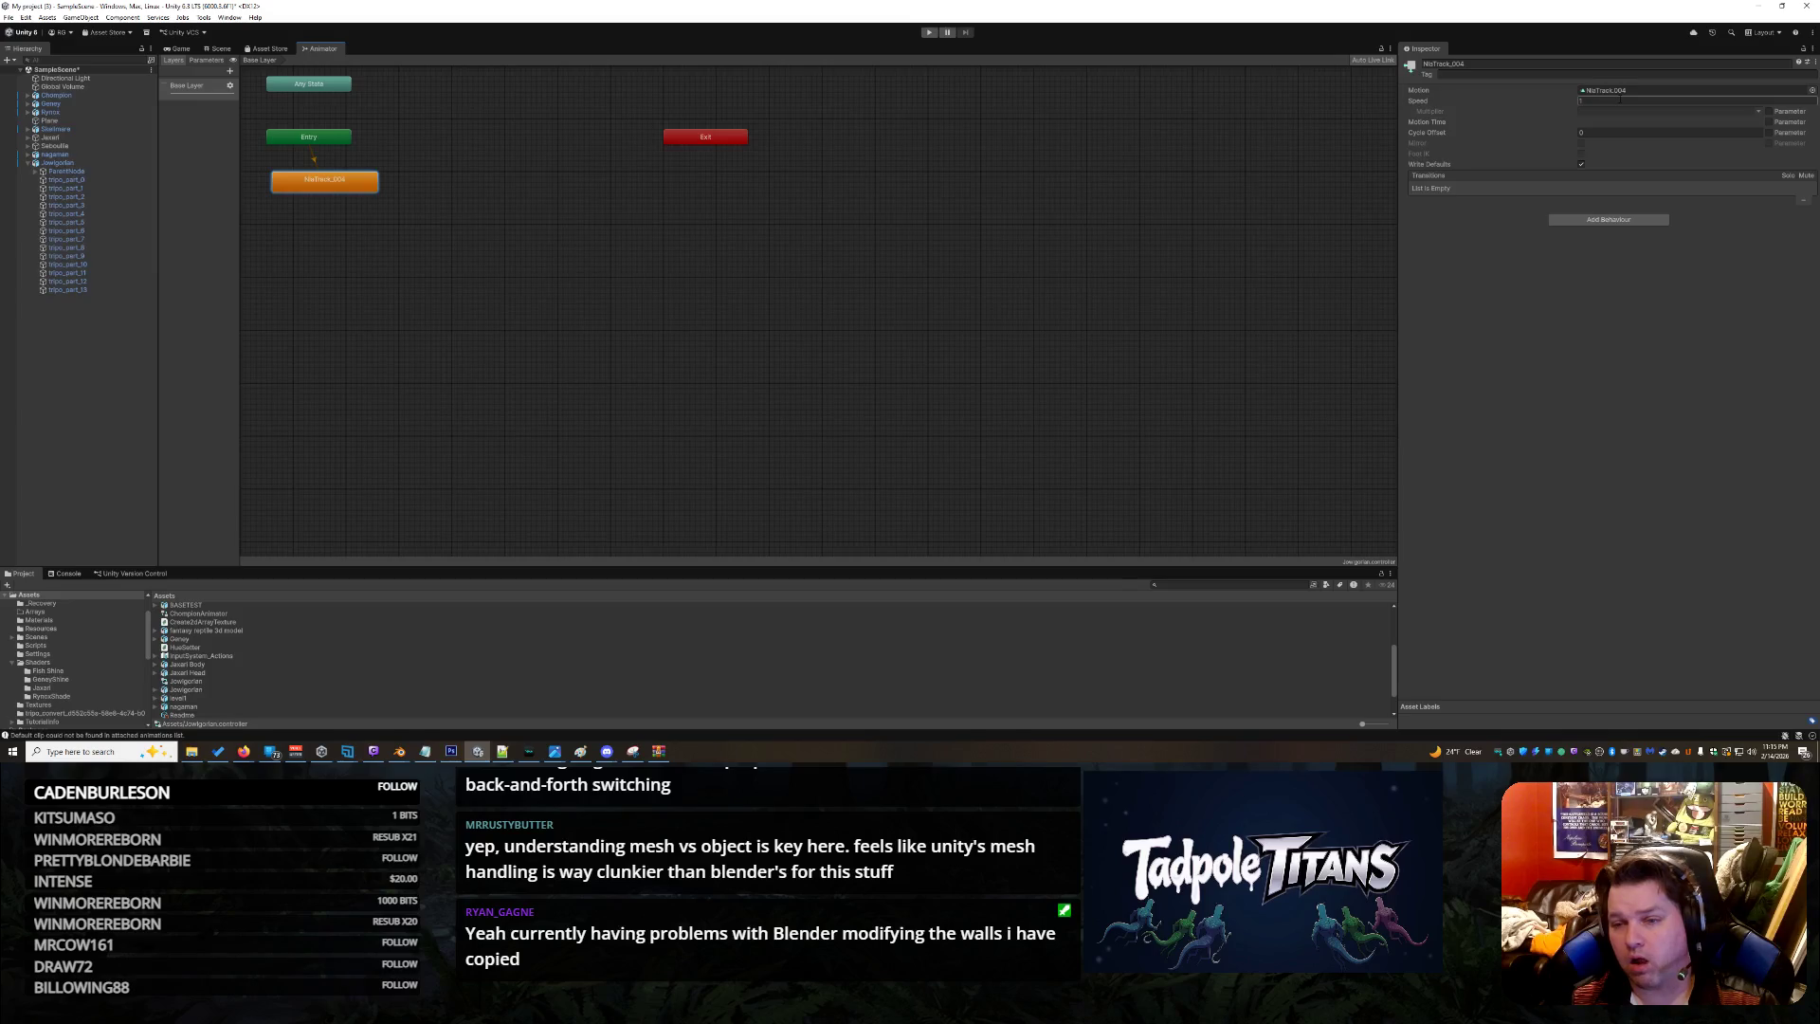
Check Entry and Any State, drag NlaTrack_004 down-right, then close the Animator tab
click(327, 139)
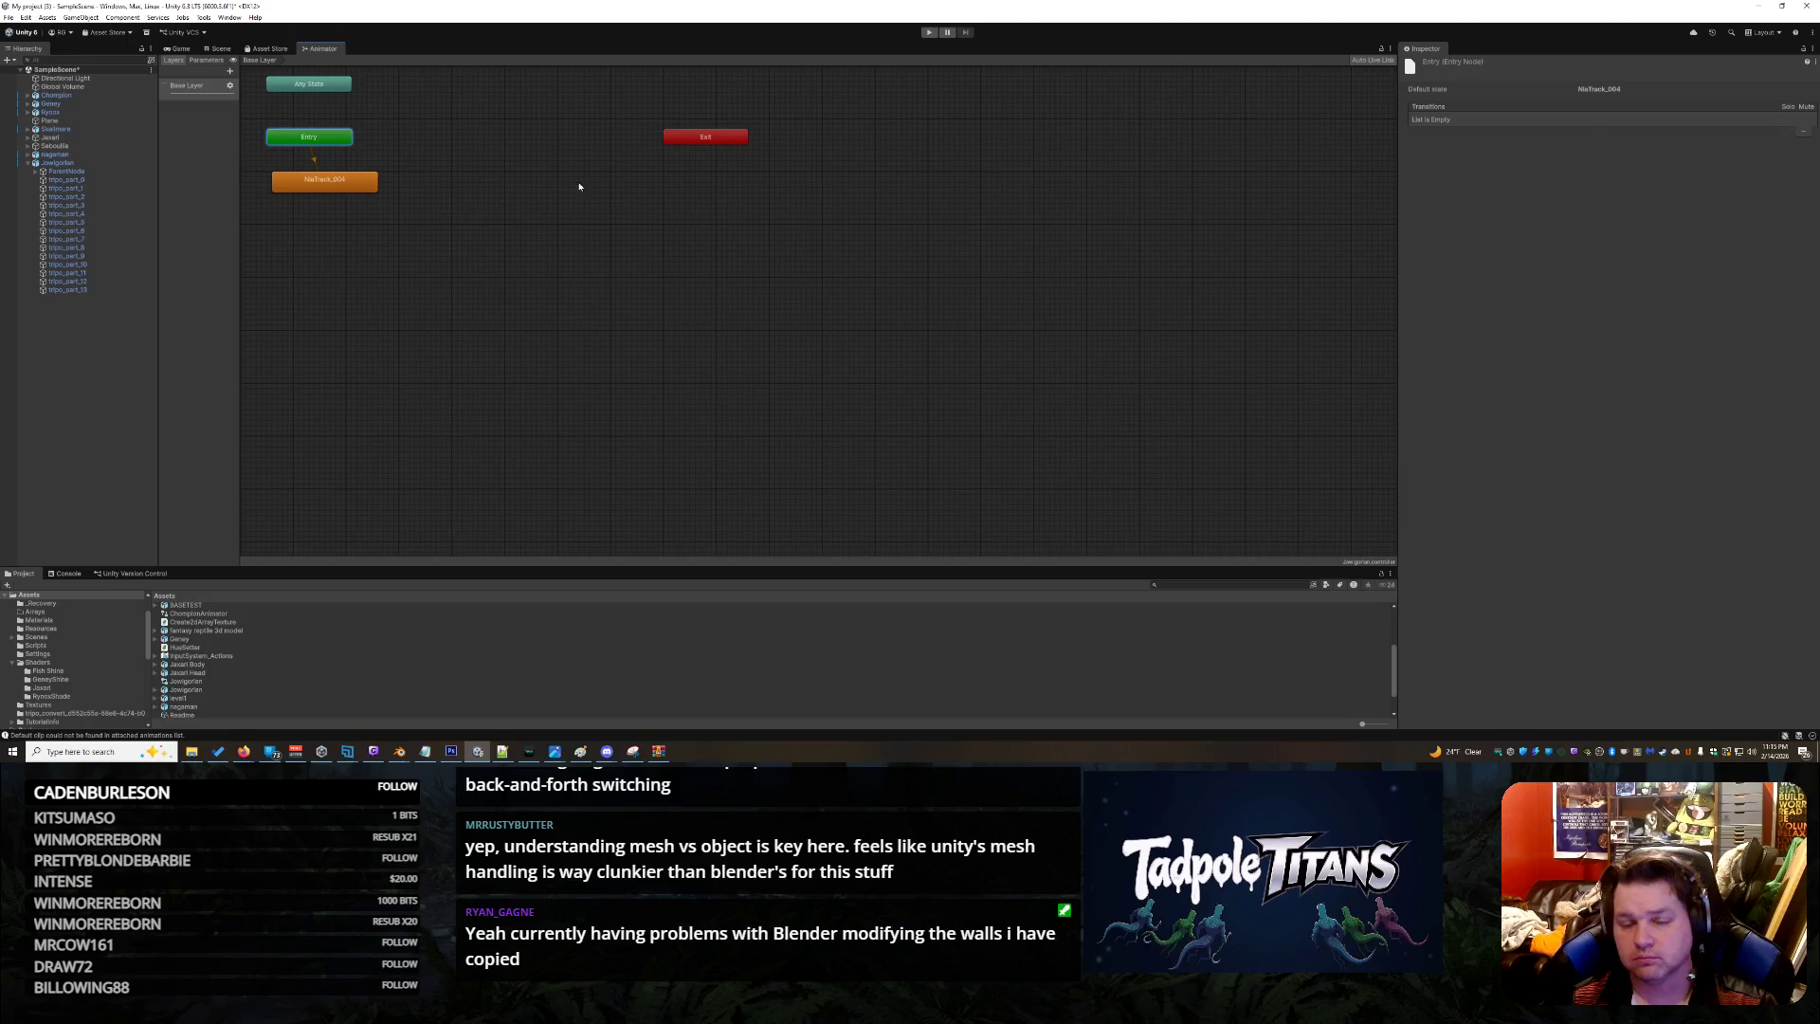
click(316, 89)
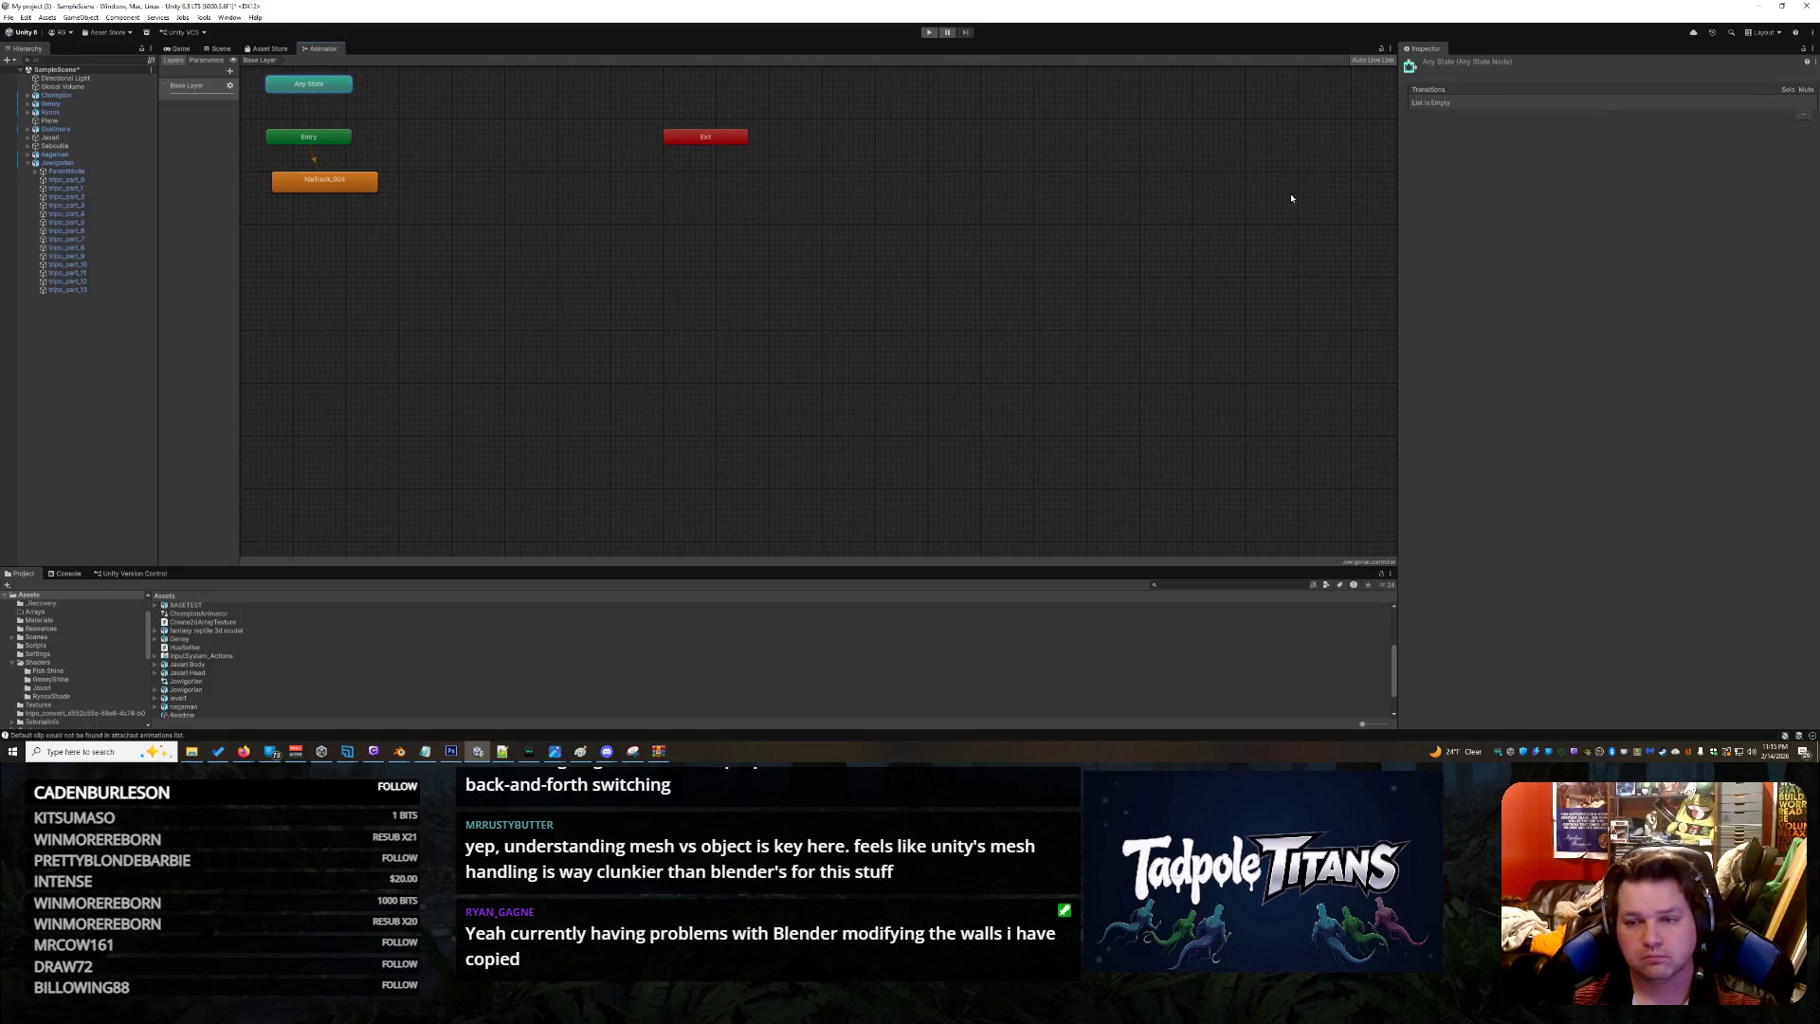
drag(349, 186, 433, 197)
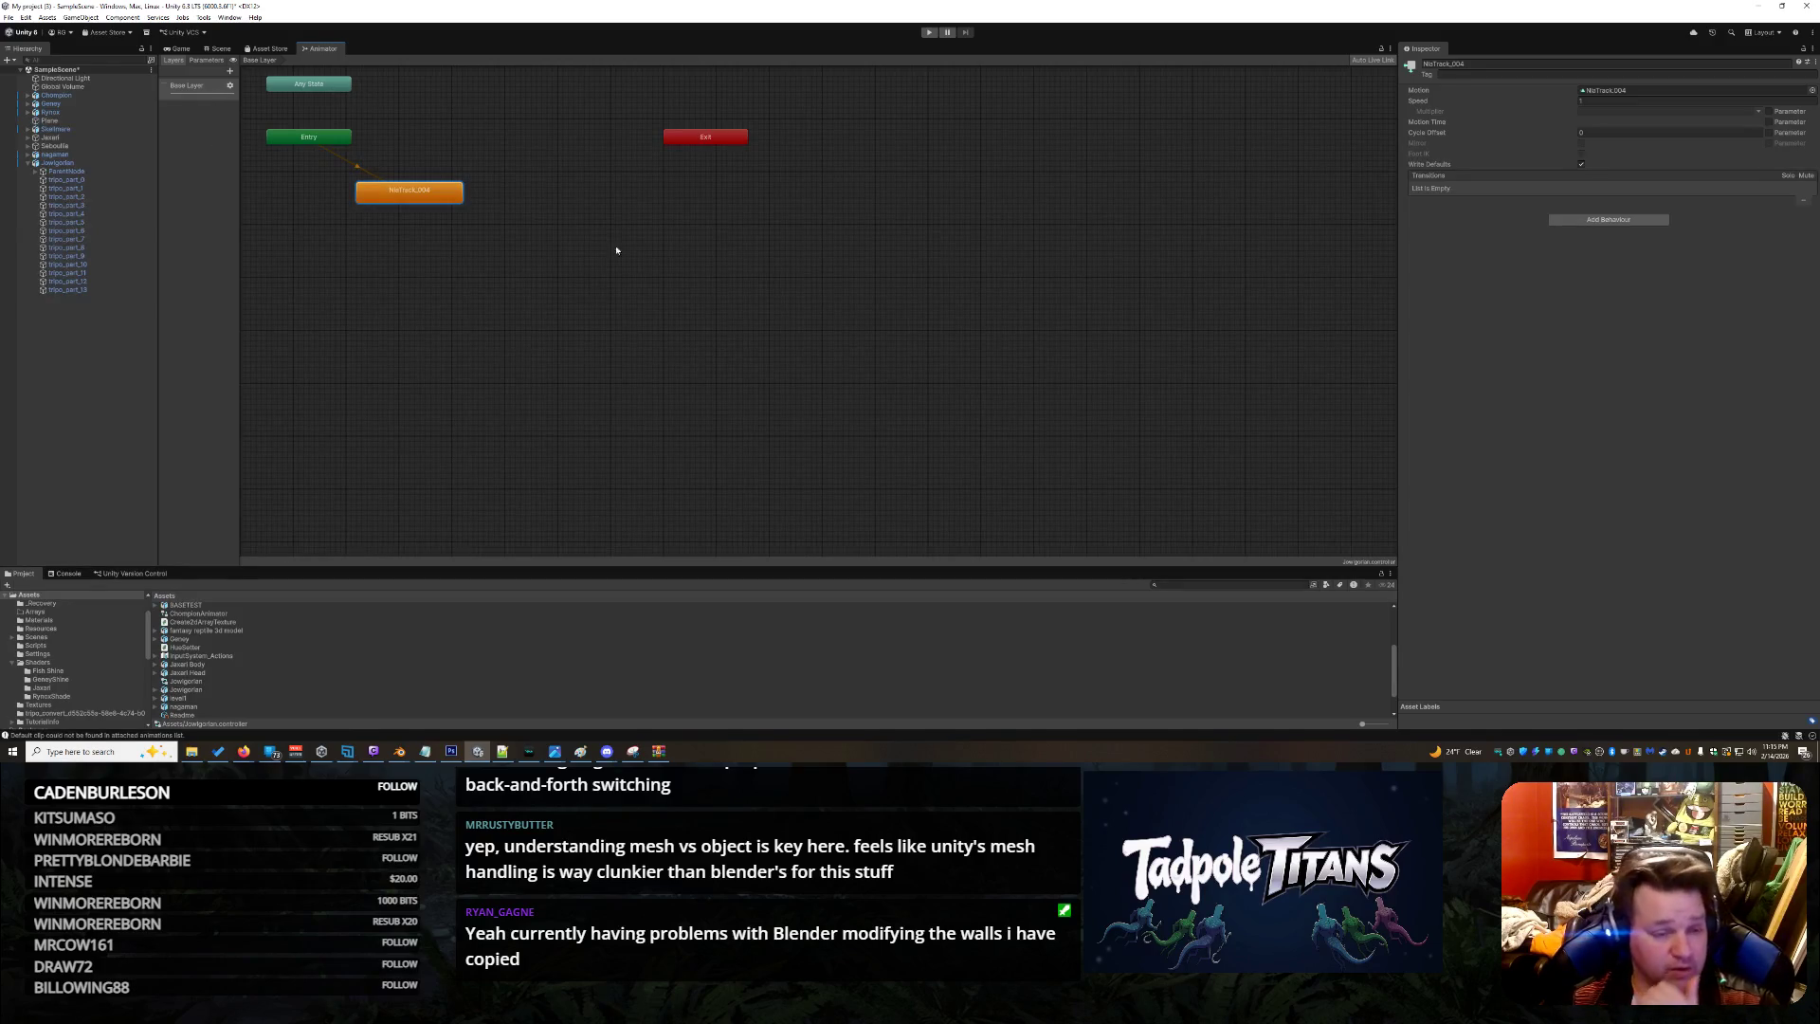
right_click(319, 55)
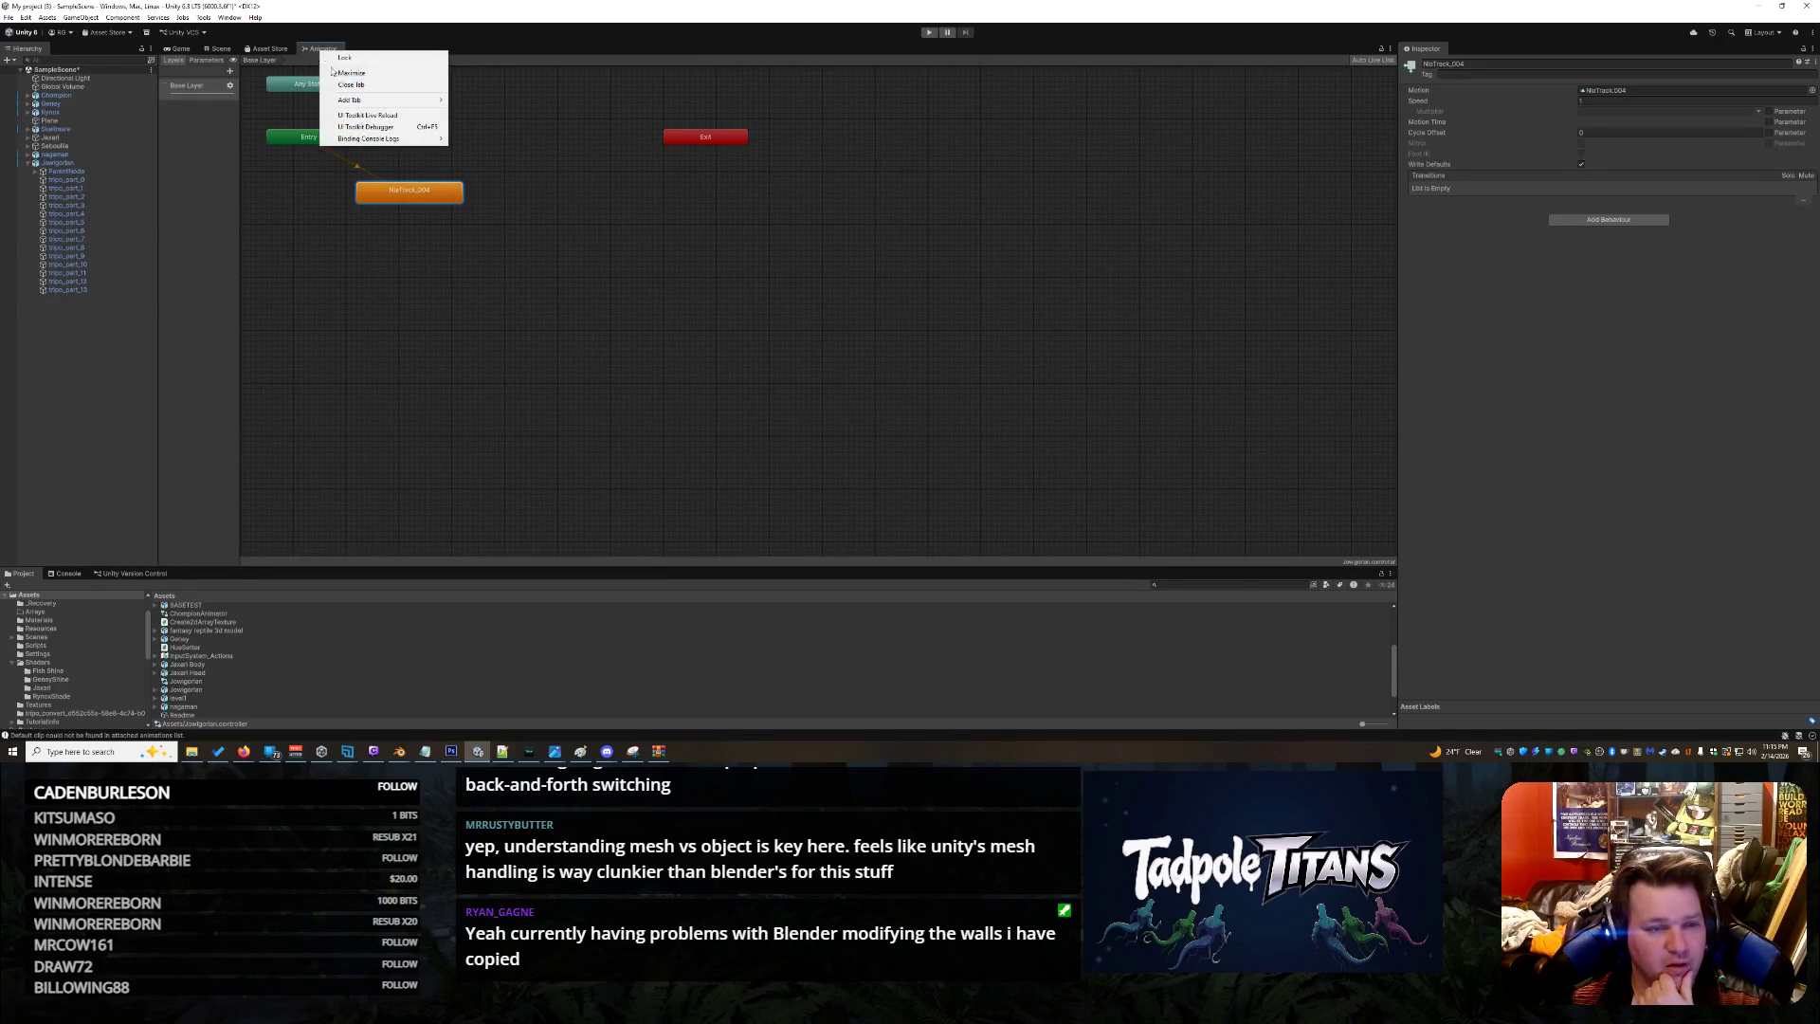
click(361, 87)
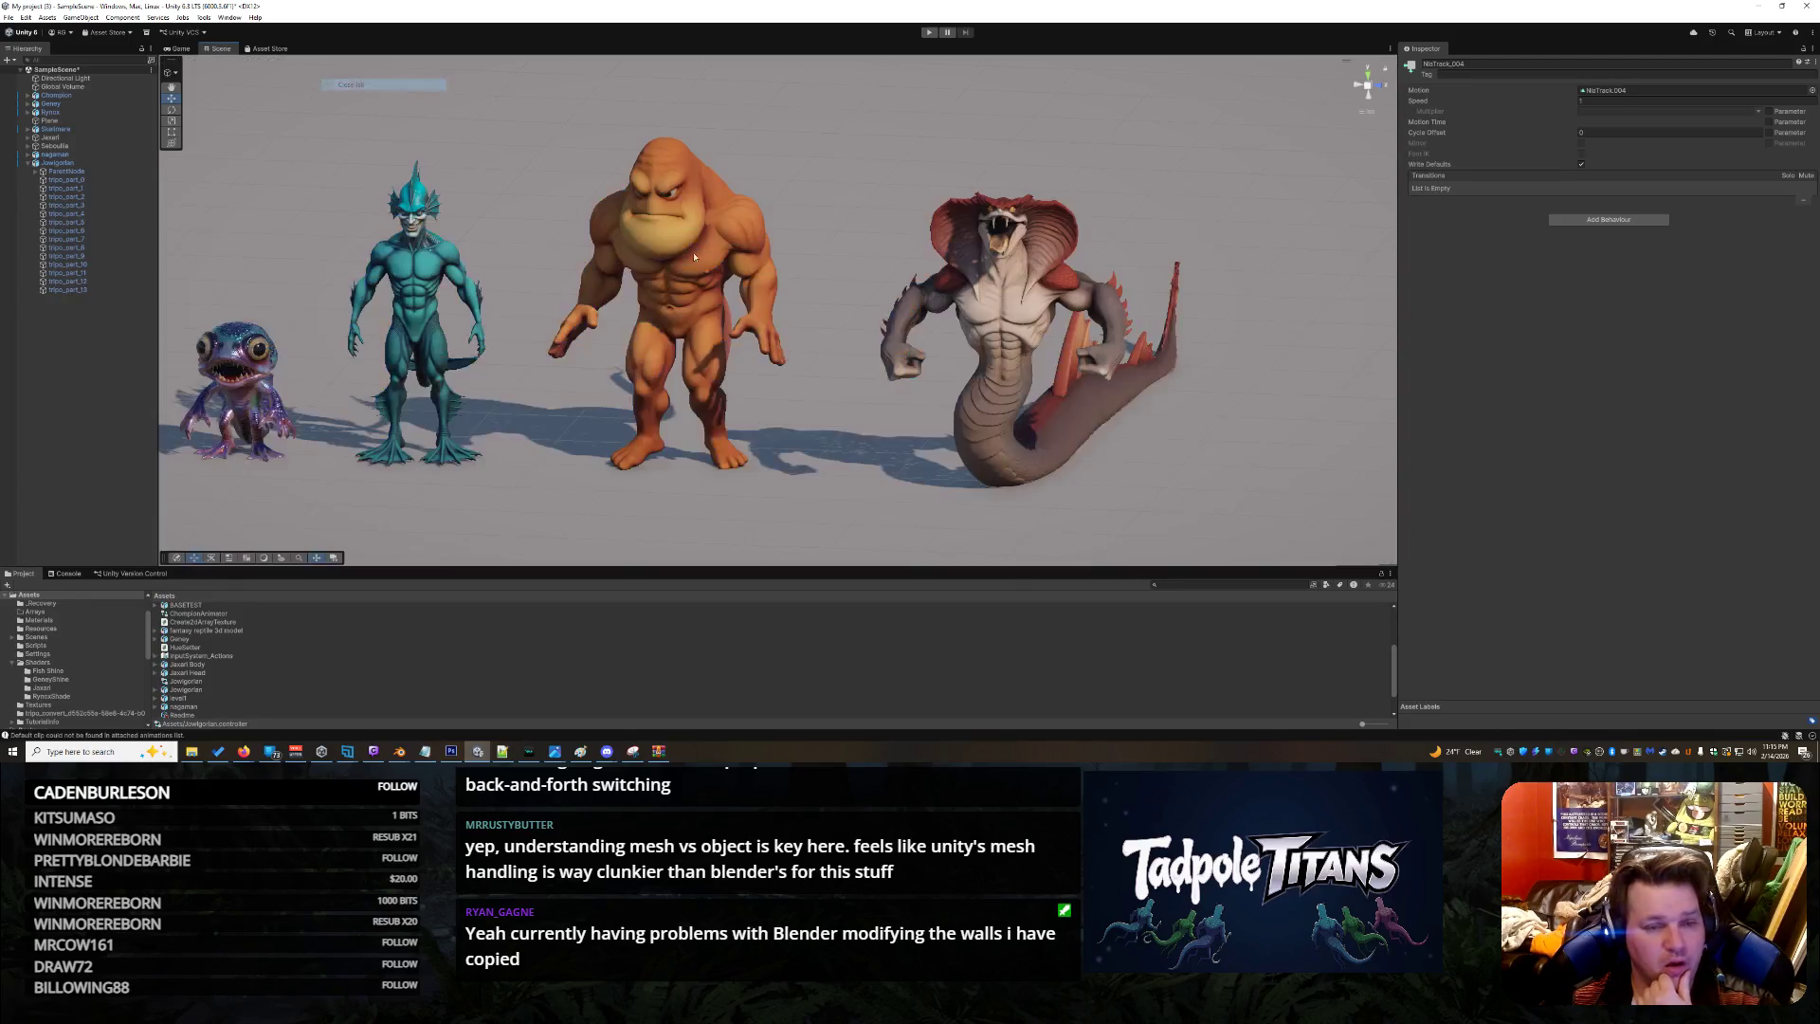
Zoom the Scene view and orbit to see the creatures from behind
scroll(775, 429, down, 3)
scroll(775, 429, up, 3)
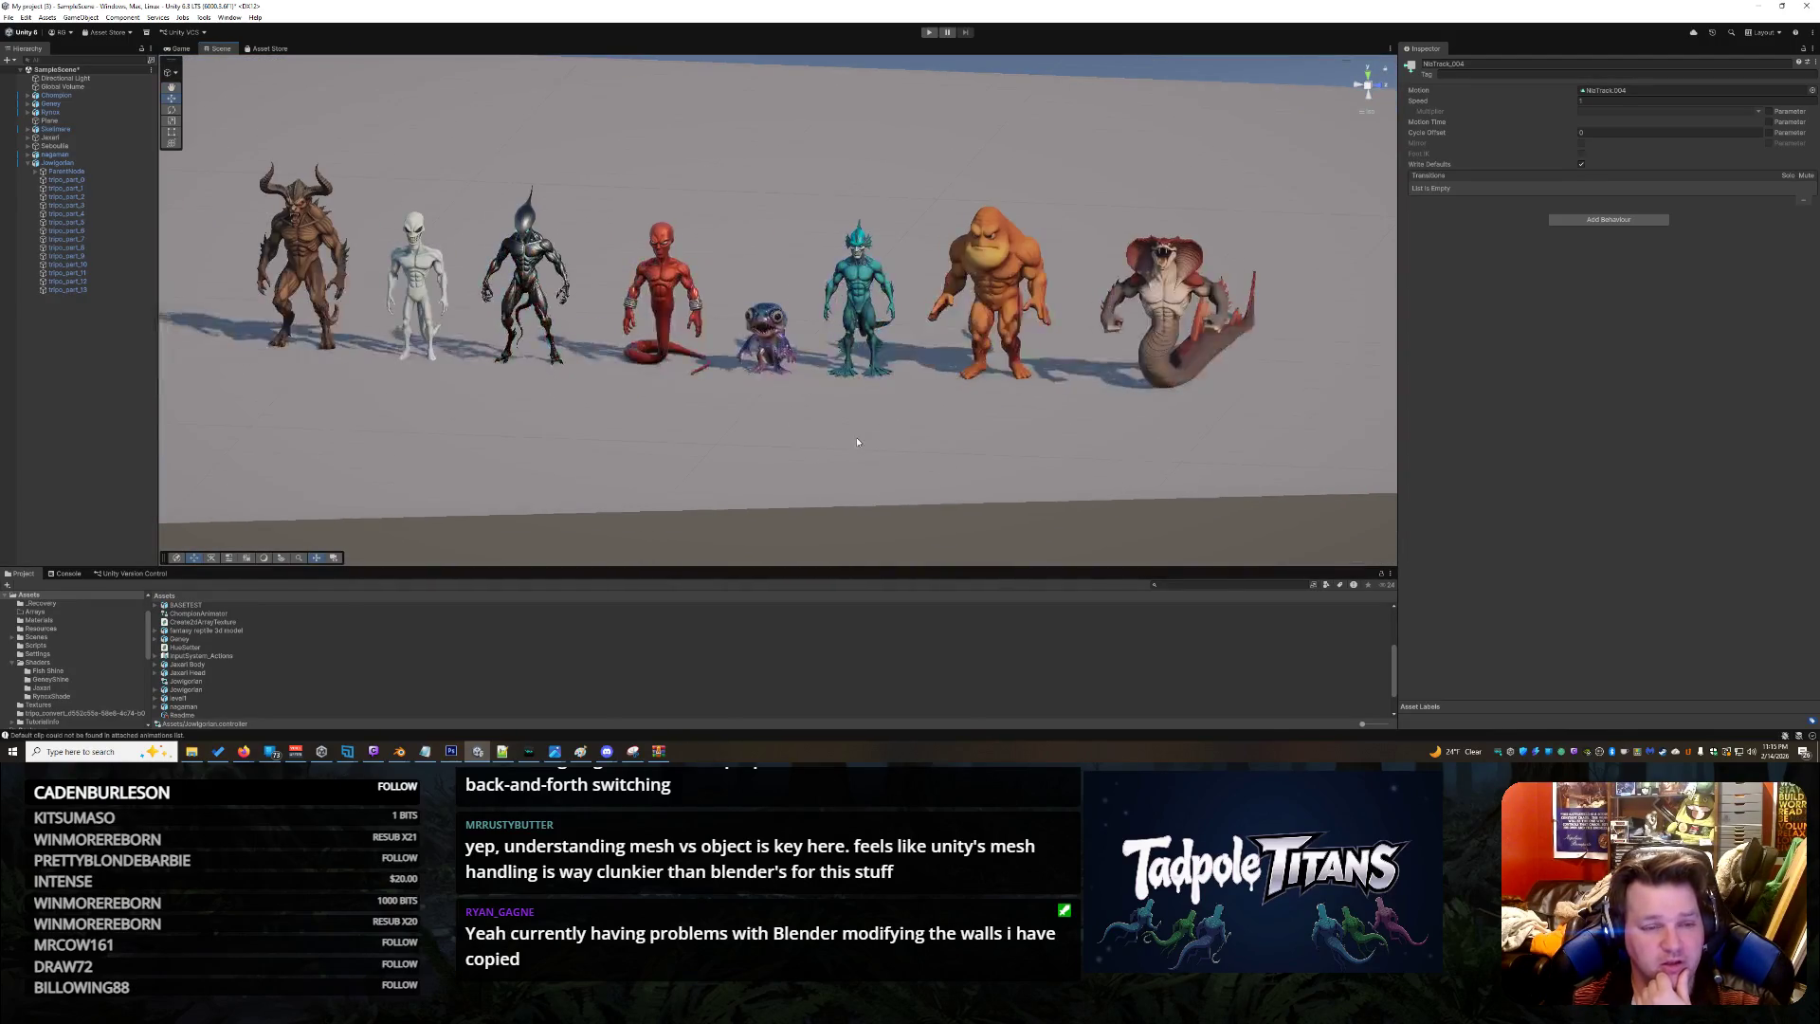
click(982, 442)
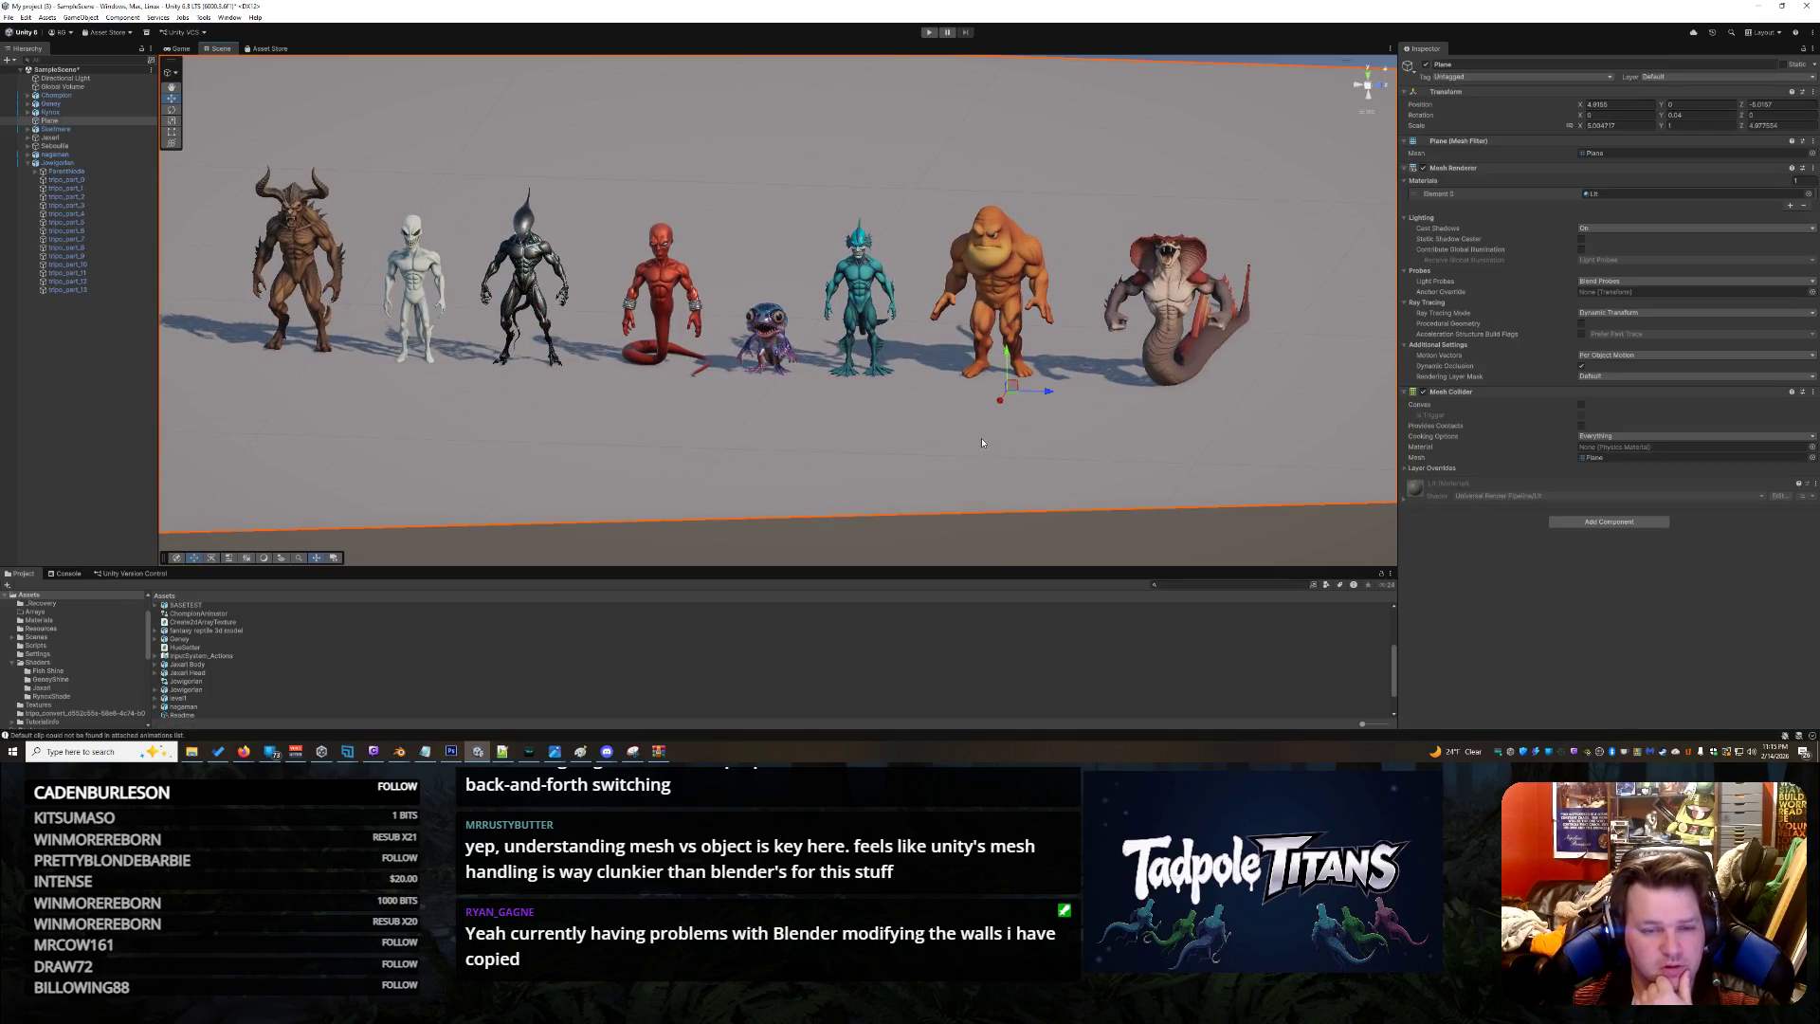
click(840, 503)
scroll(912, 349, up, 5)
drag(905, 347, 569, 363)
Orbit to a front view of the red, blue and teal creatures, then show the Paint reference
scroll(553, 365, up, 3)
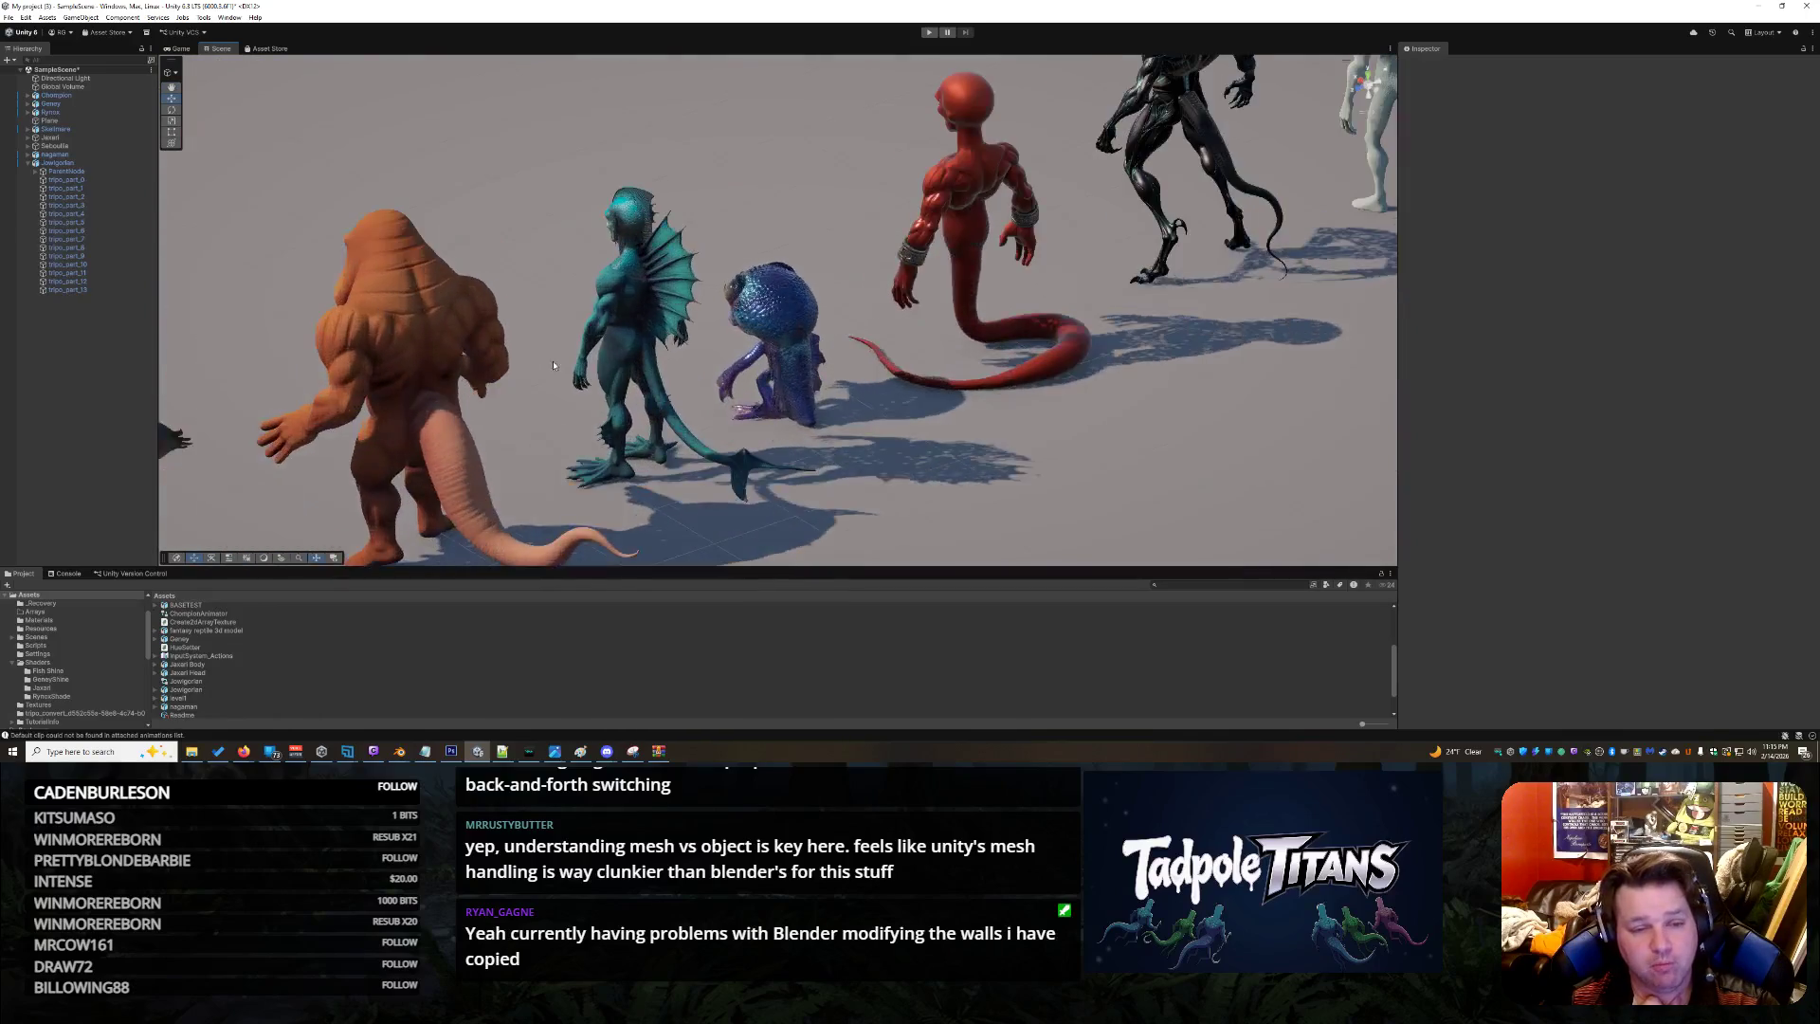
scroll(568, 369, up, 6)
mouse_move(640, 384)
mouse_down()
mouse_move(972, 370)
mouse_move(625, 375)
mouse_move(502, 352)
mouse_move(455, 298)
mouse_up()
scroll(973, 370, up, 2)
scroll(455, 299, down, 2)
mouse_move(428, 185)
mouse_down()
mouse_move(514, 280)
mouse_move(990, 300)
mouse_move(1019, 401)
mouse_up()
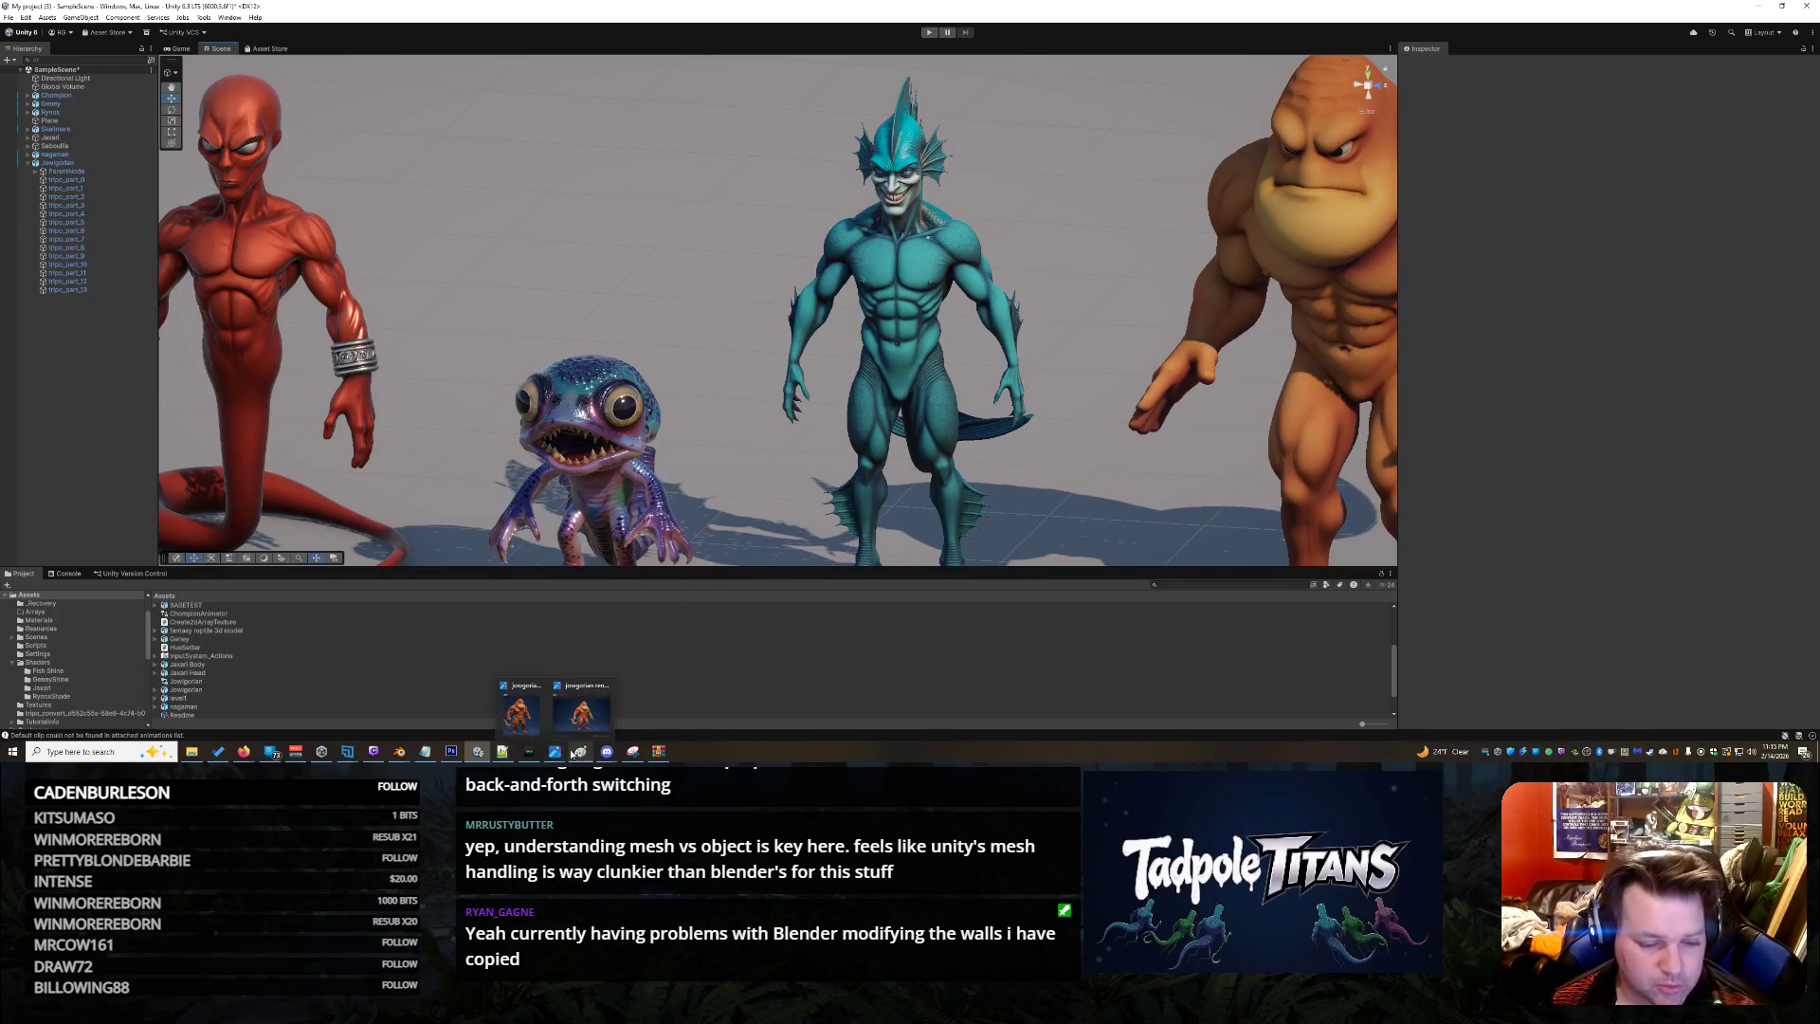
click(578, 711)
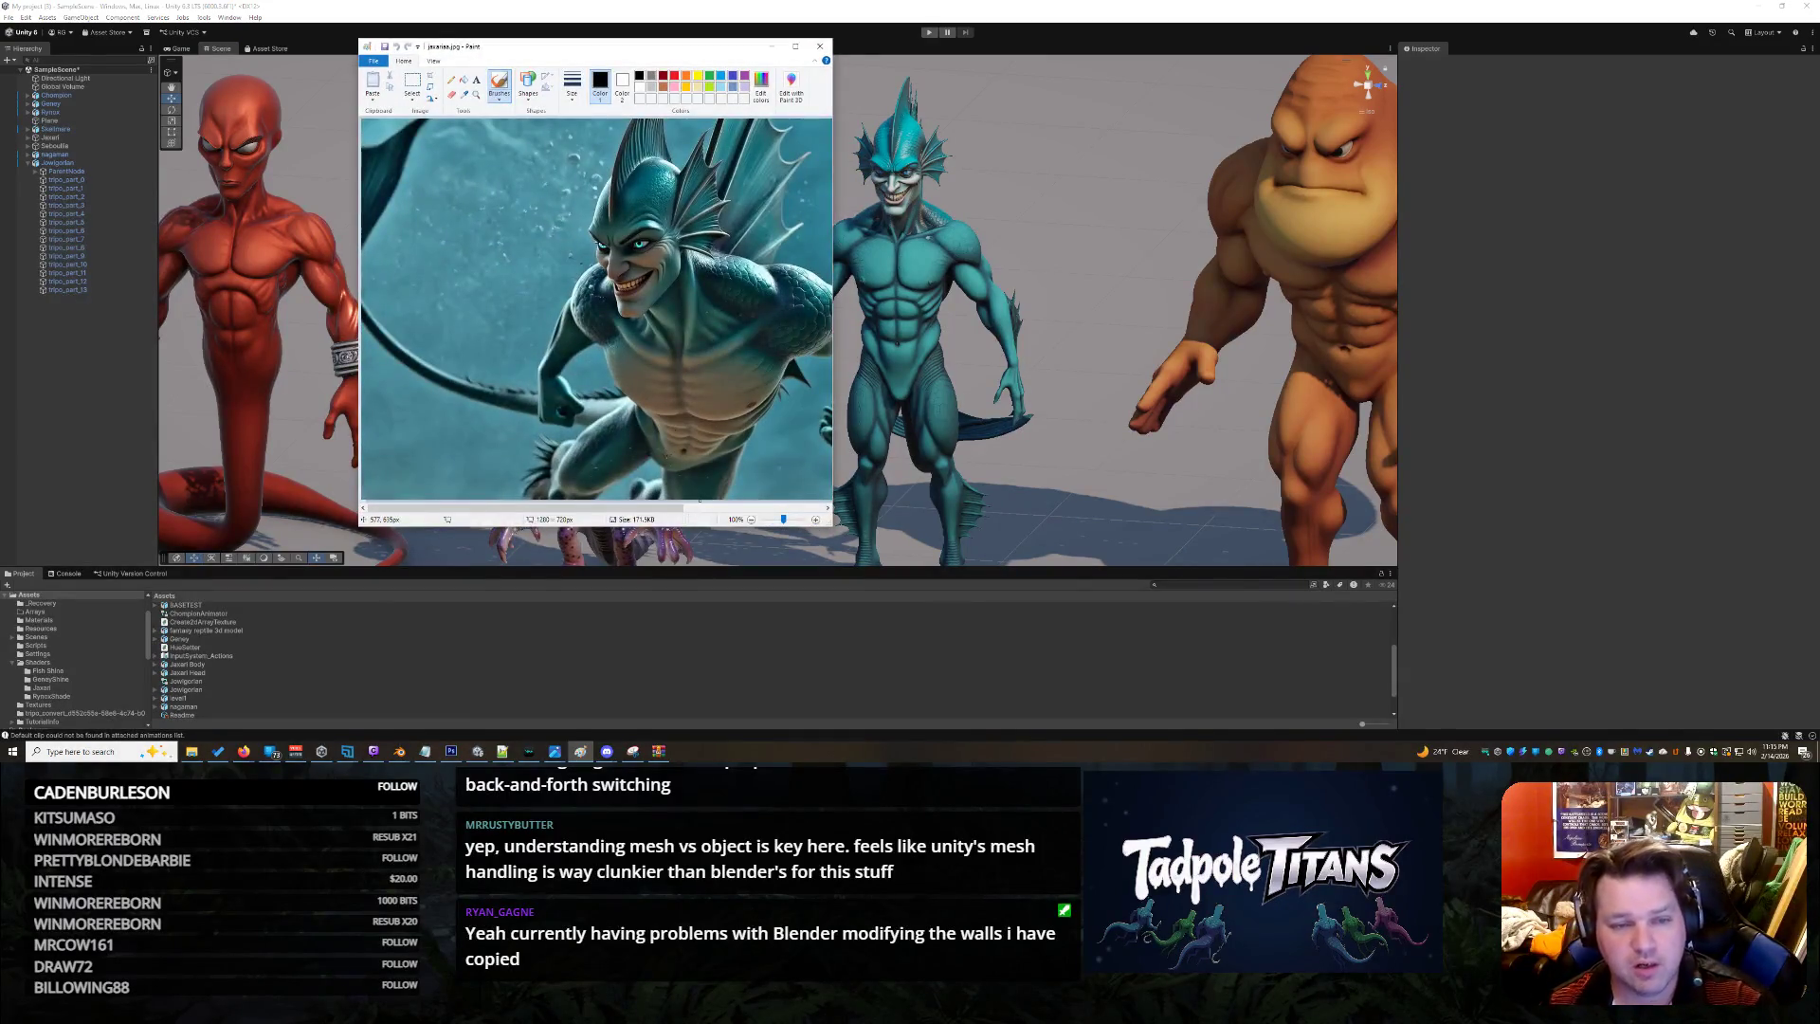
Send the Paint reference behind Unity and bring the Grok Imagine browser window forward
click(1077, 11)
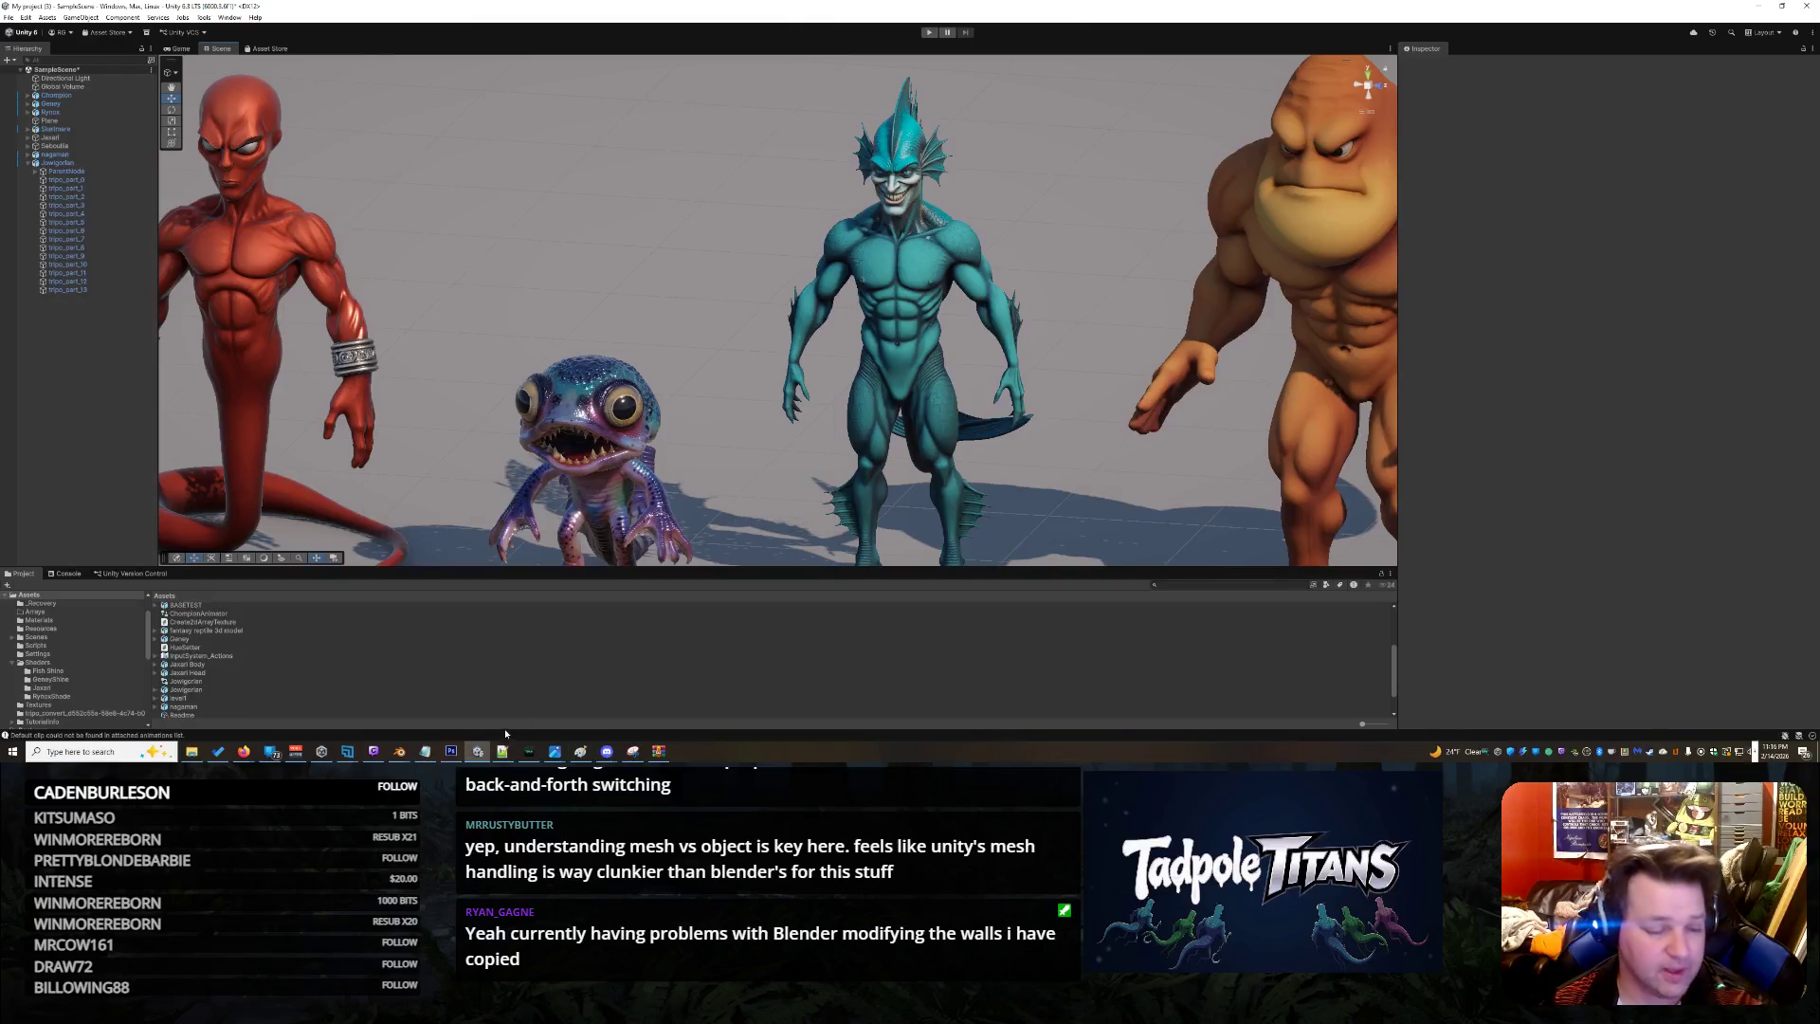
drag(1033, 446, 1052, 493)
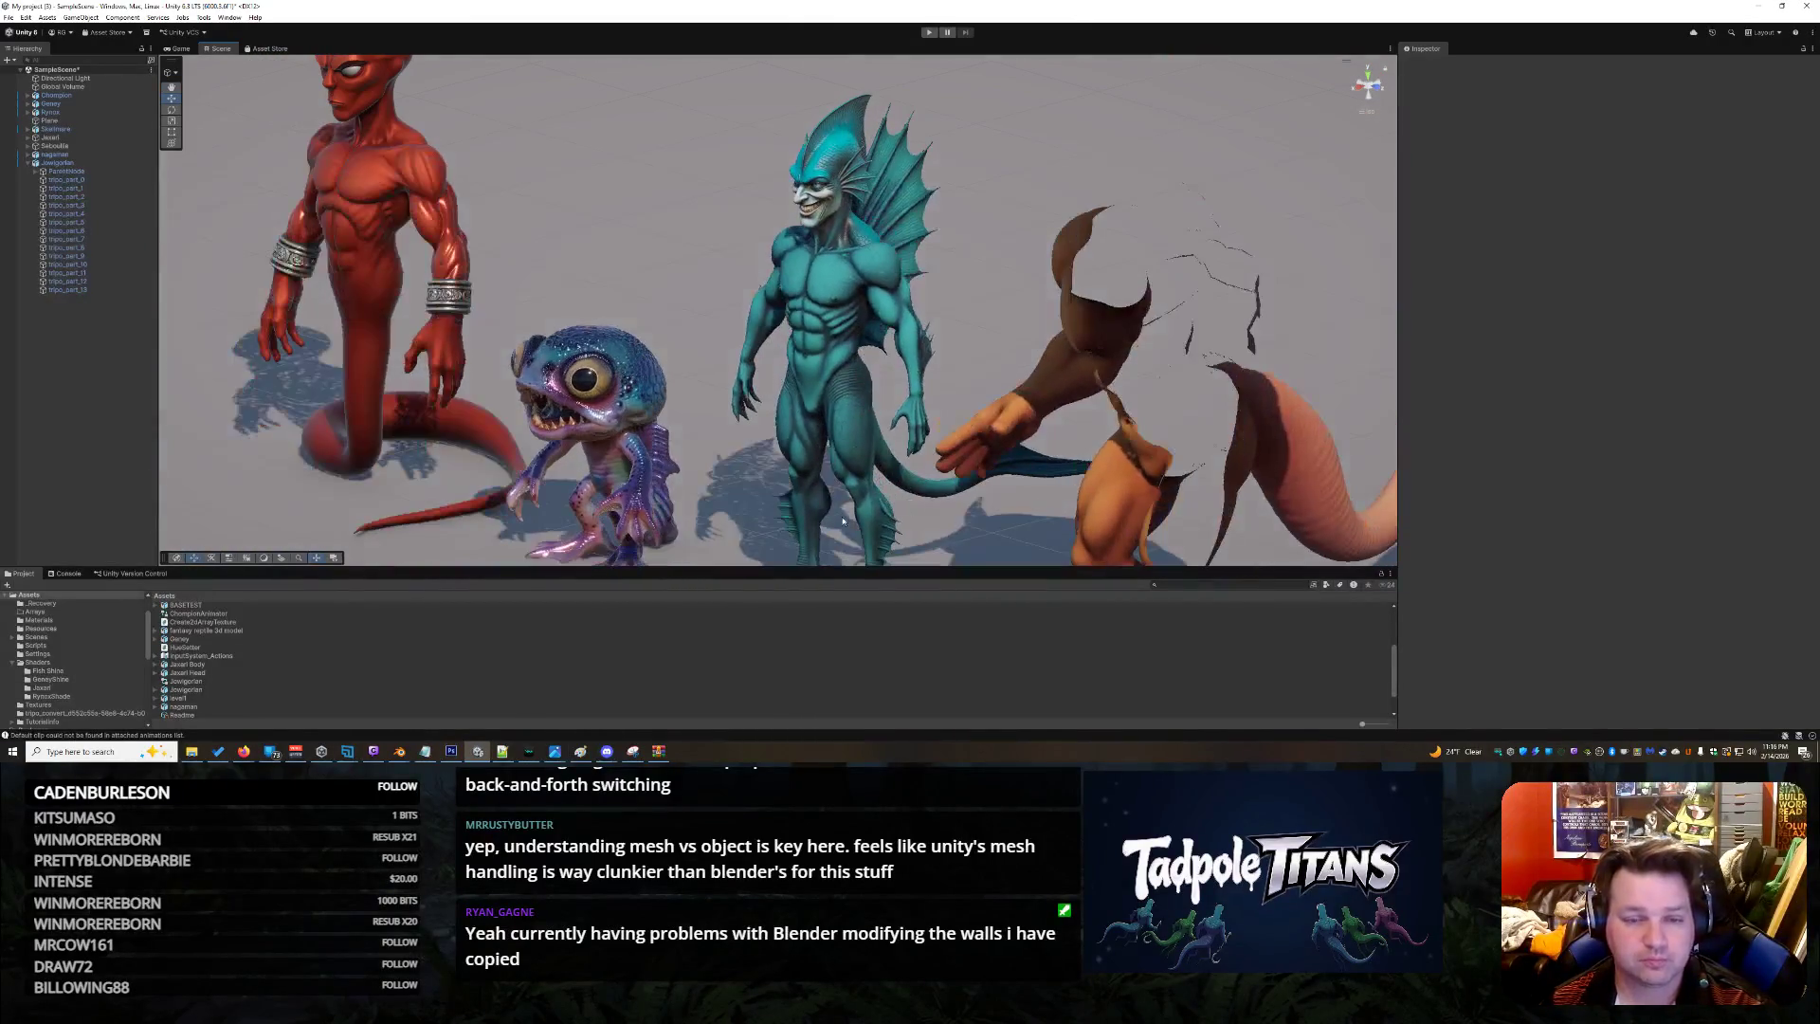
mouse_move(243, 750)
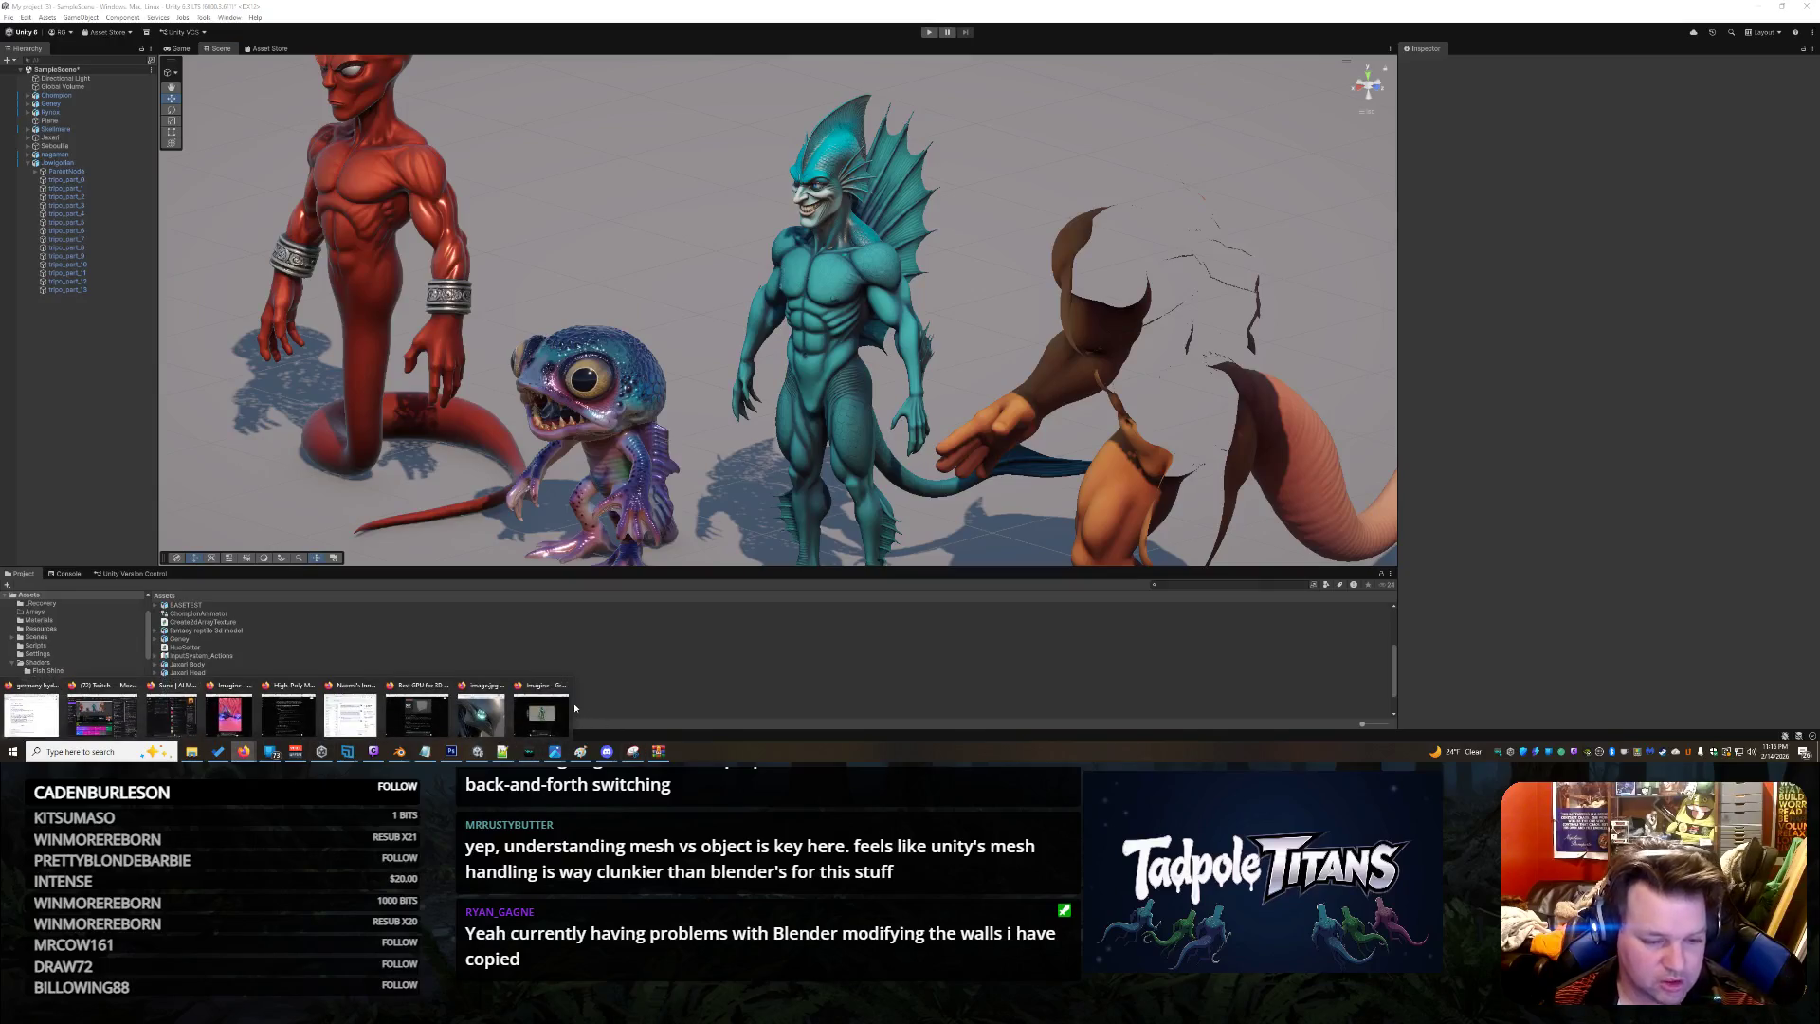
click(540, 713)
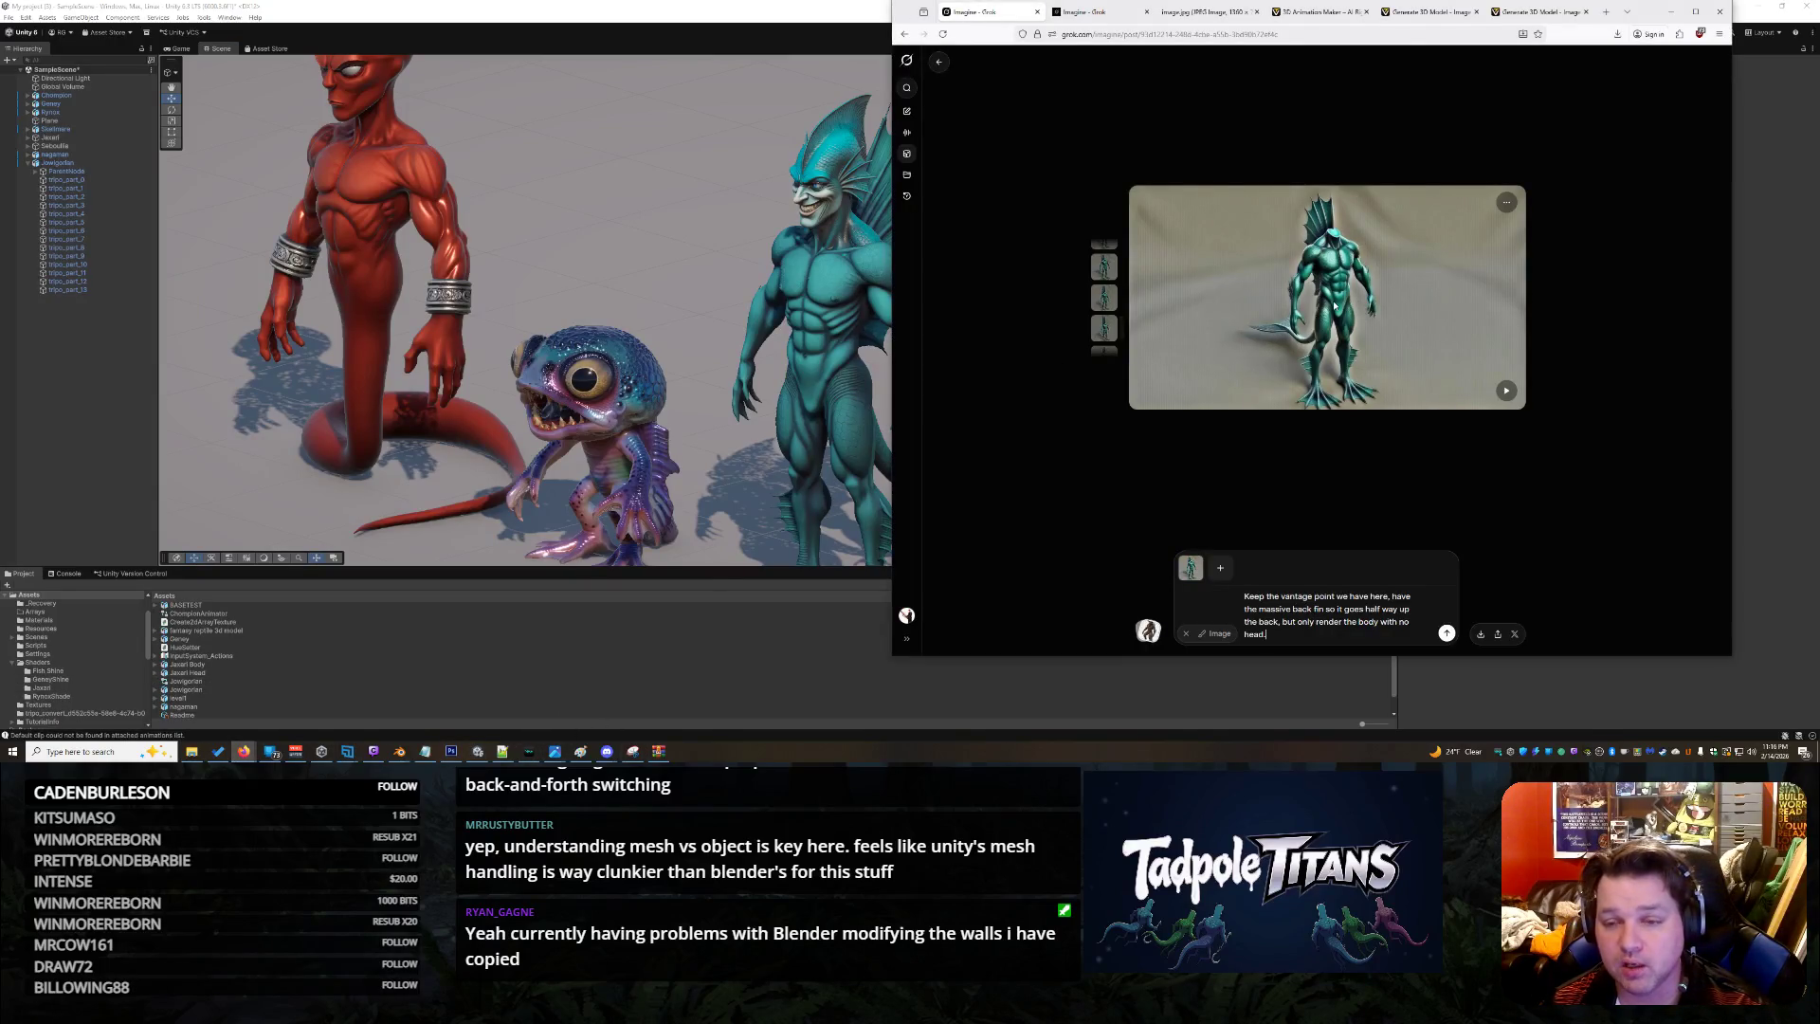
Compare the existing fin creature variants, ending on the fourth one
click(1109, 309)
click(1105, 339)
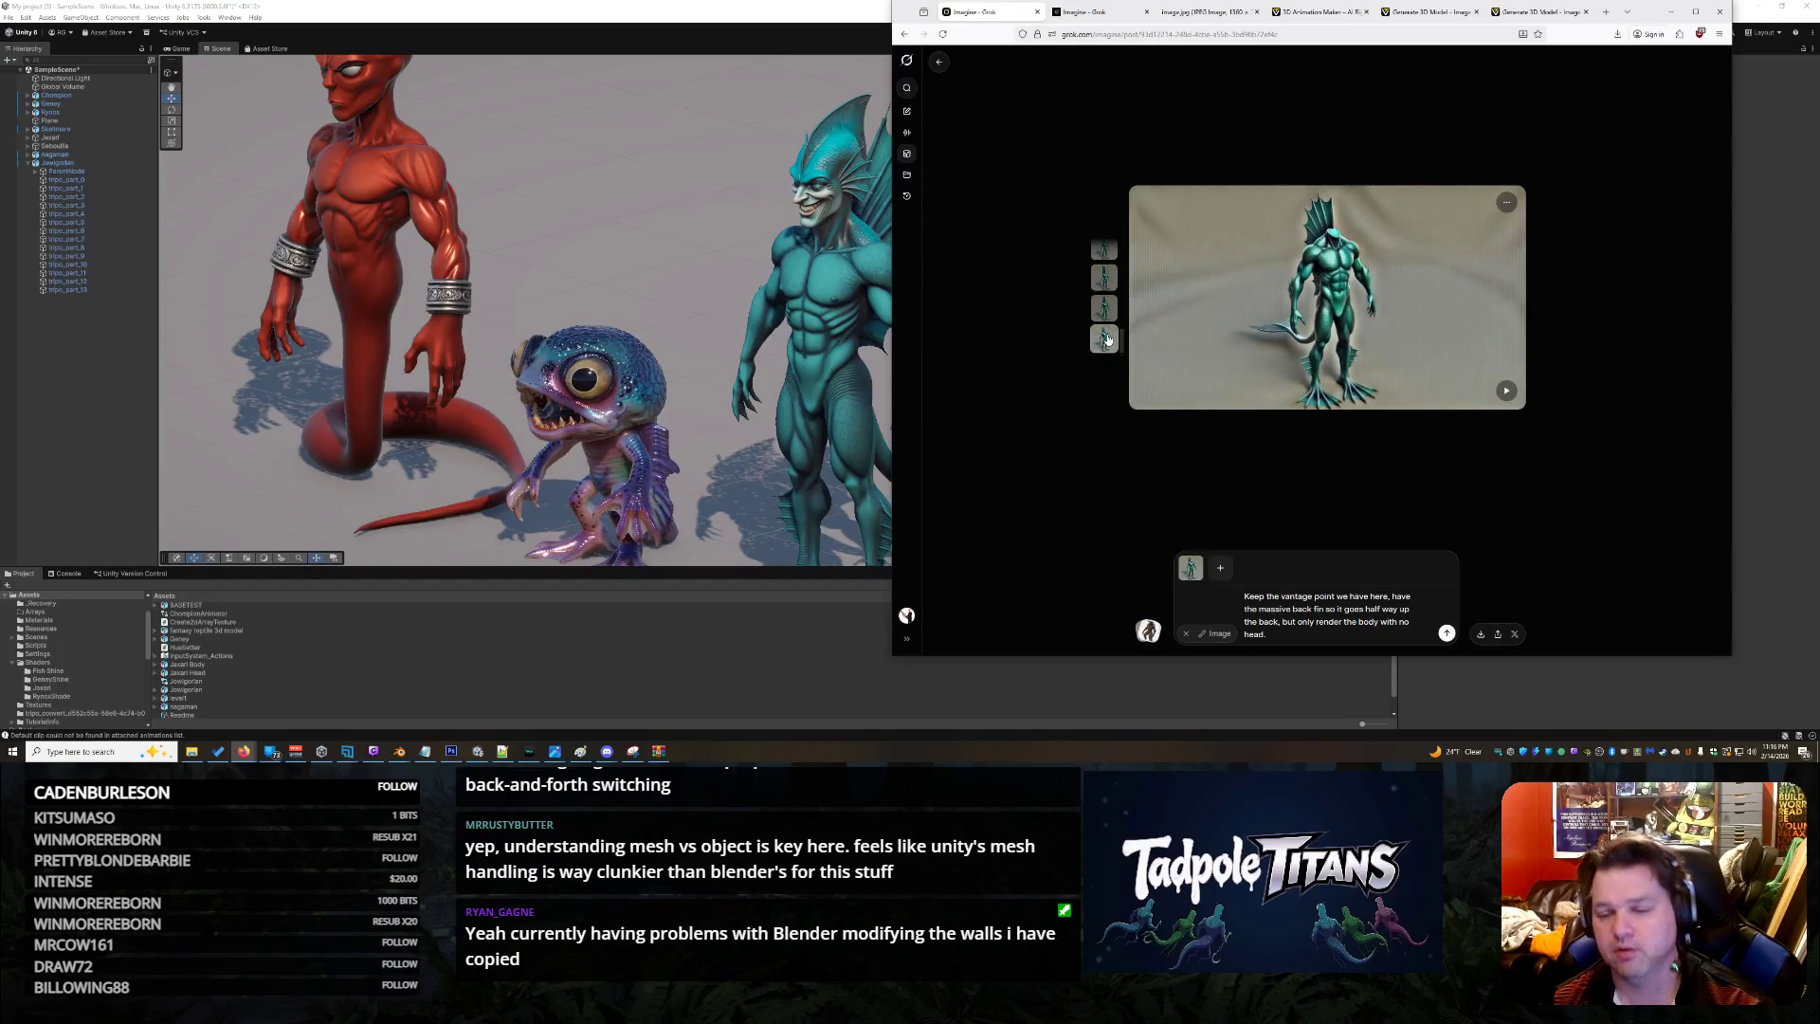
click(1102, 275)
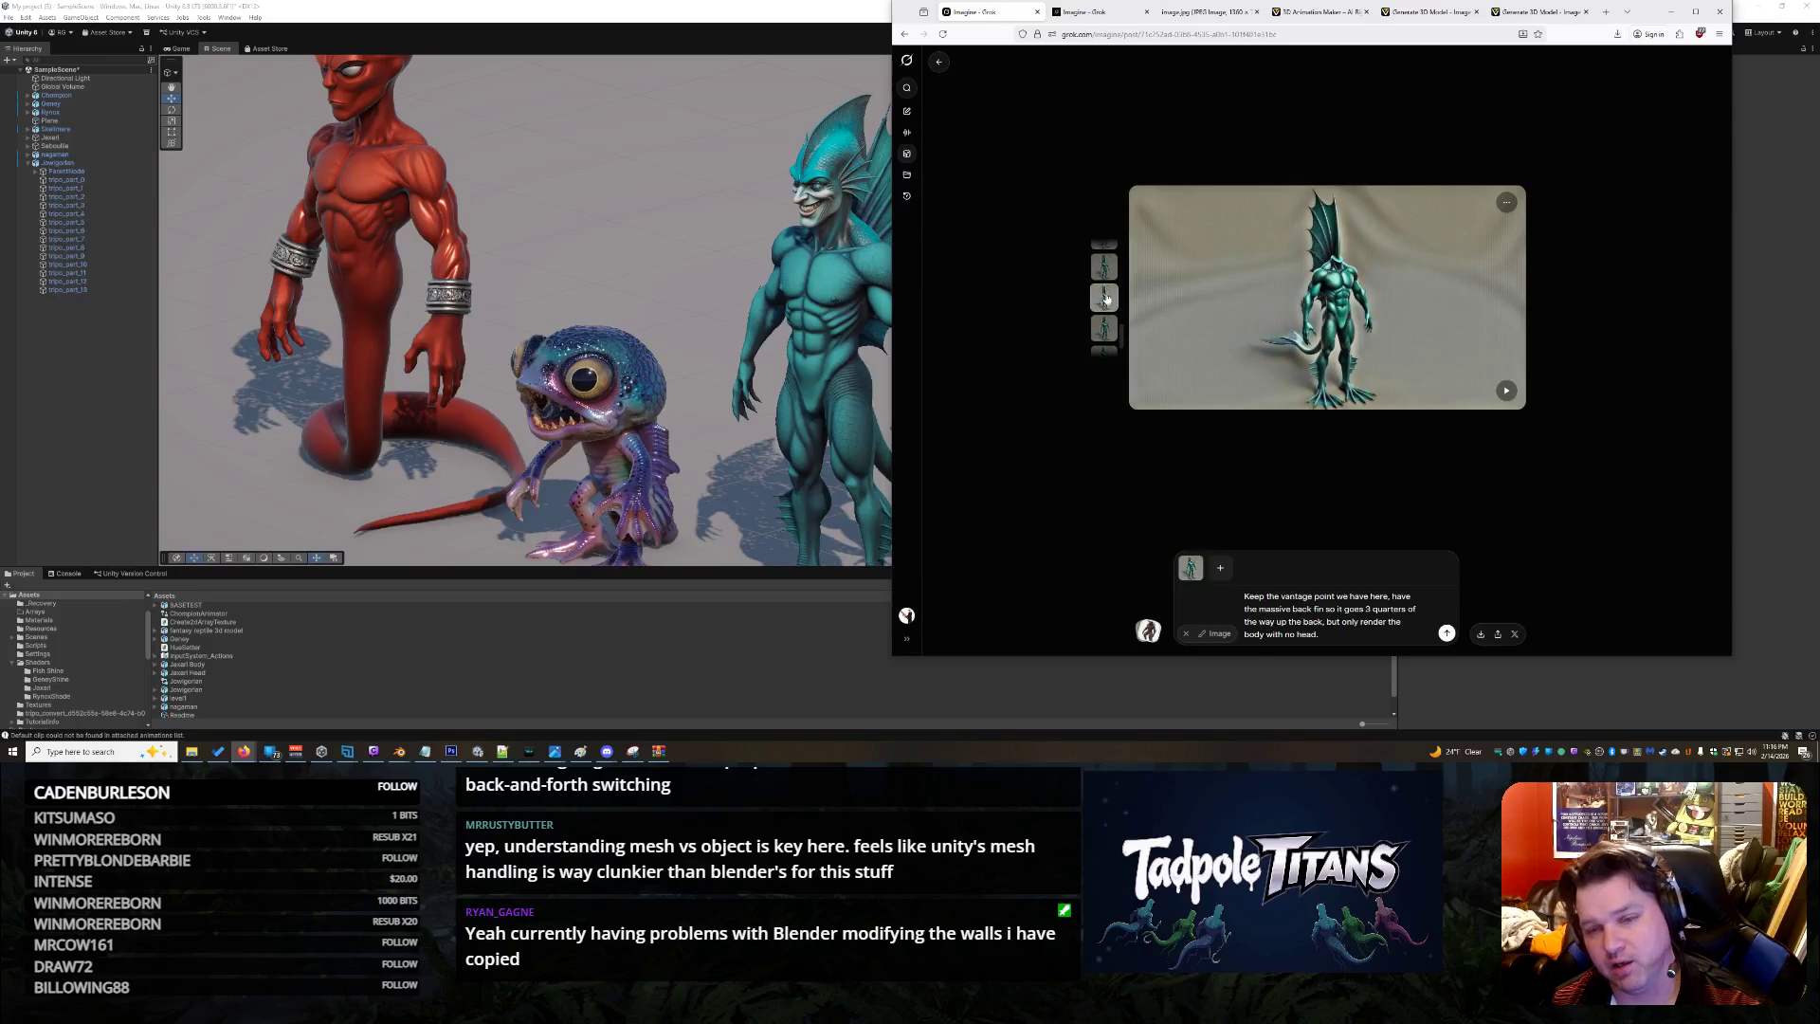
click(1101, 272)
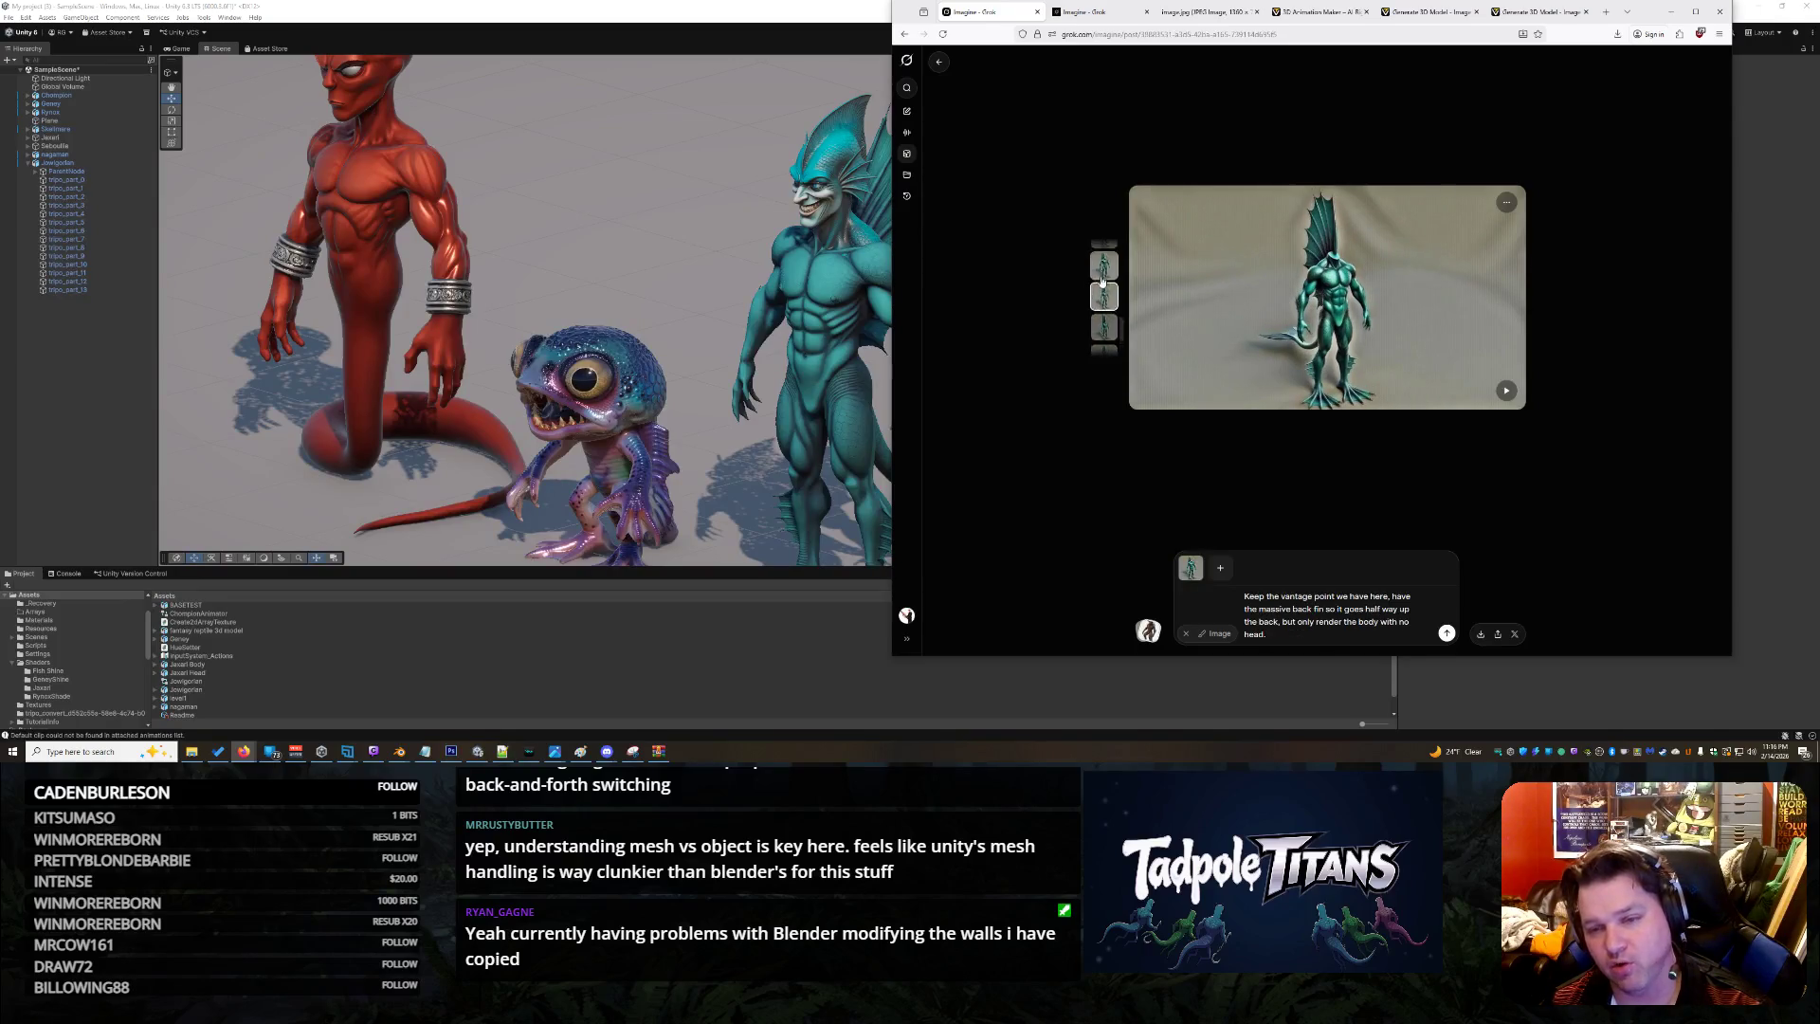
click(1104, 330)
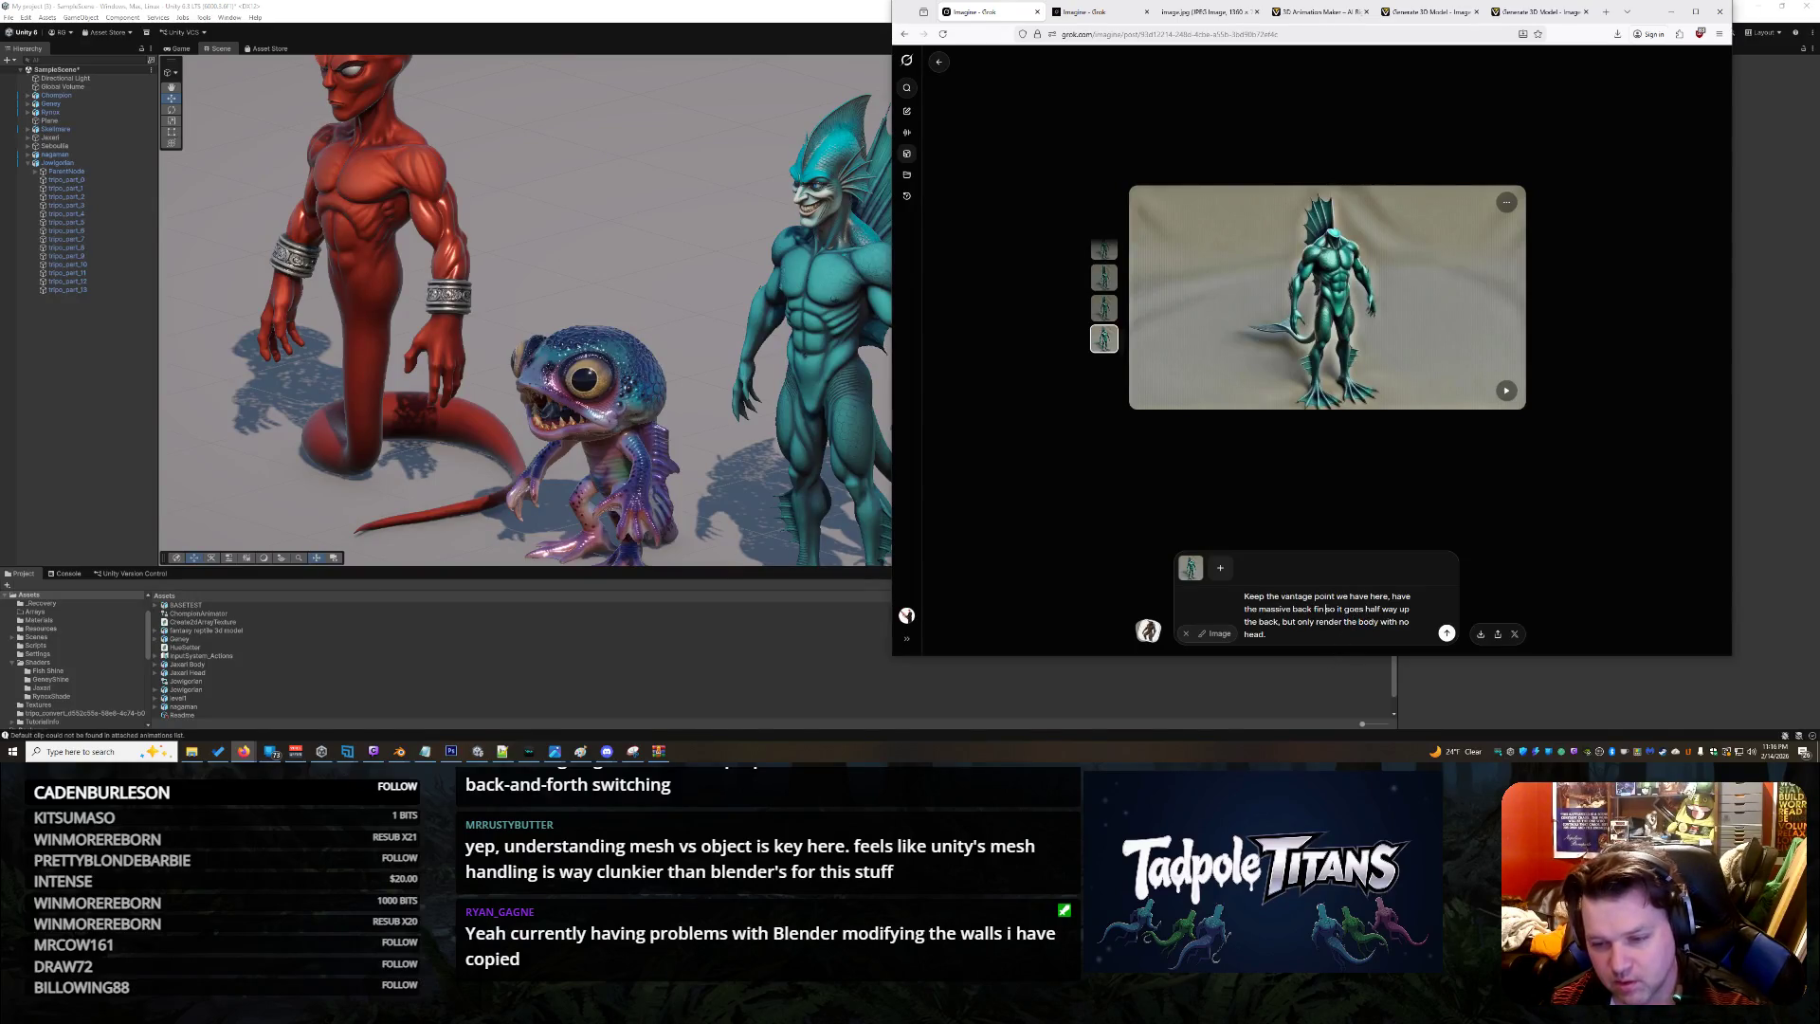
Delete 'massive' from the prompt and send it for a new render
drag(1257, 608, 1312, 609)
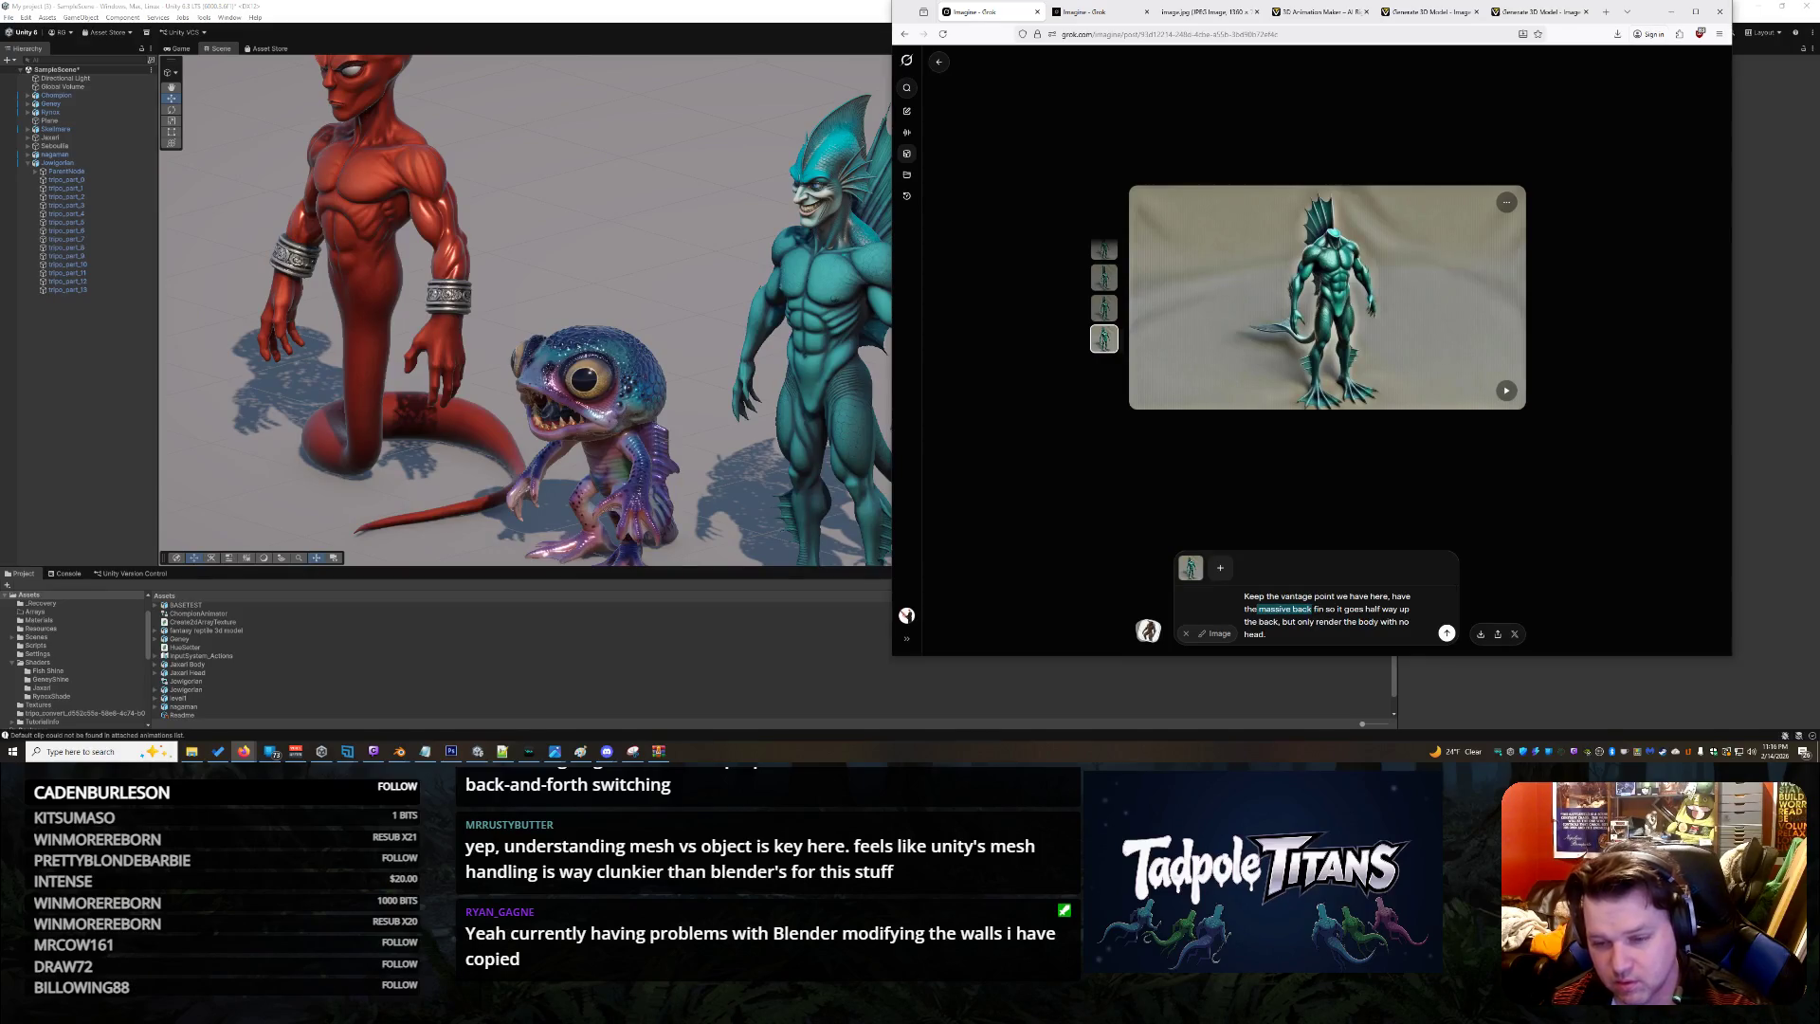
click(1256, 609)
drag(1257, 609, 1311, 610)
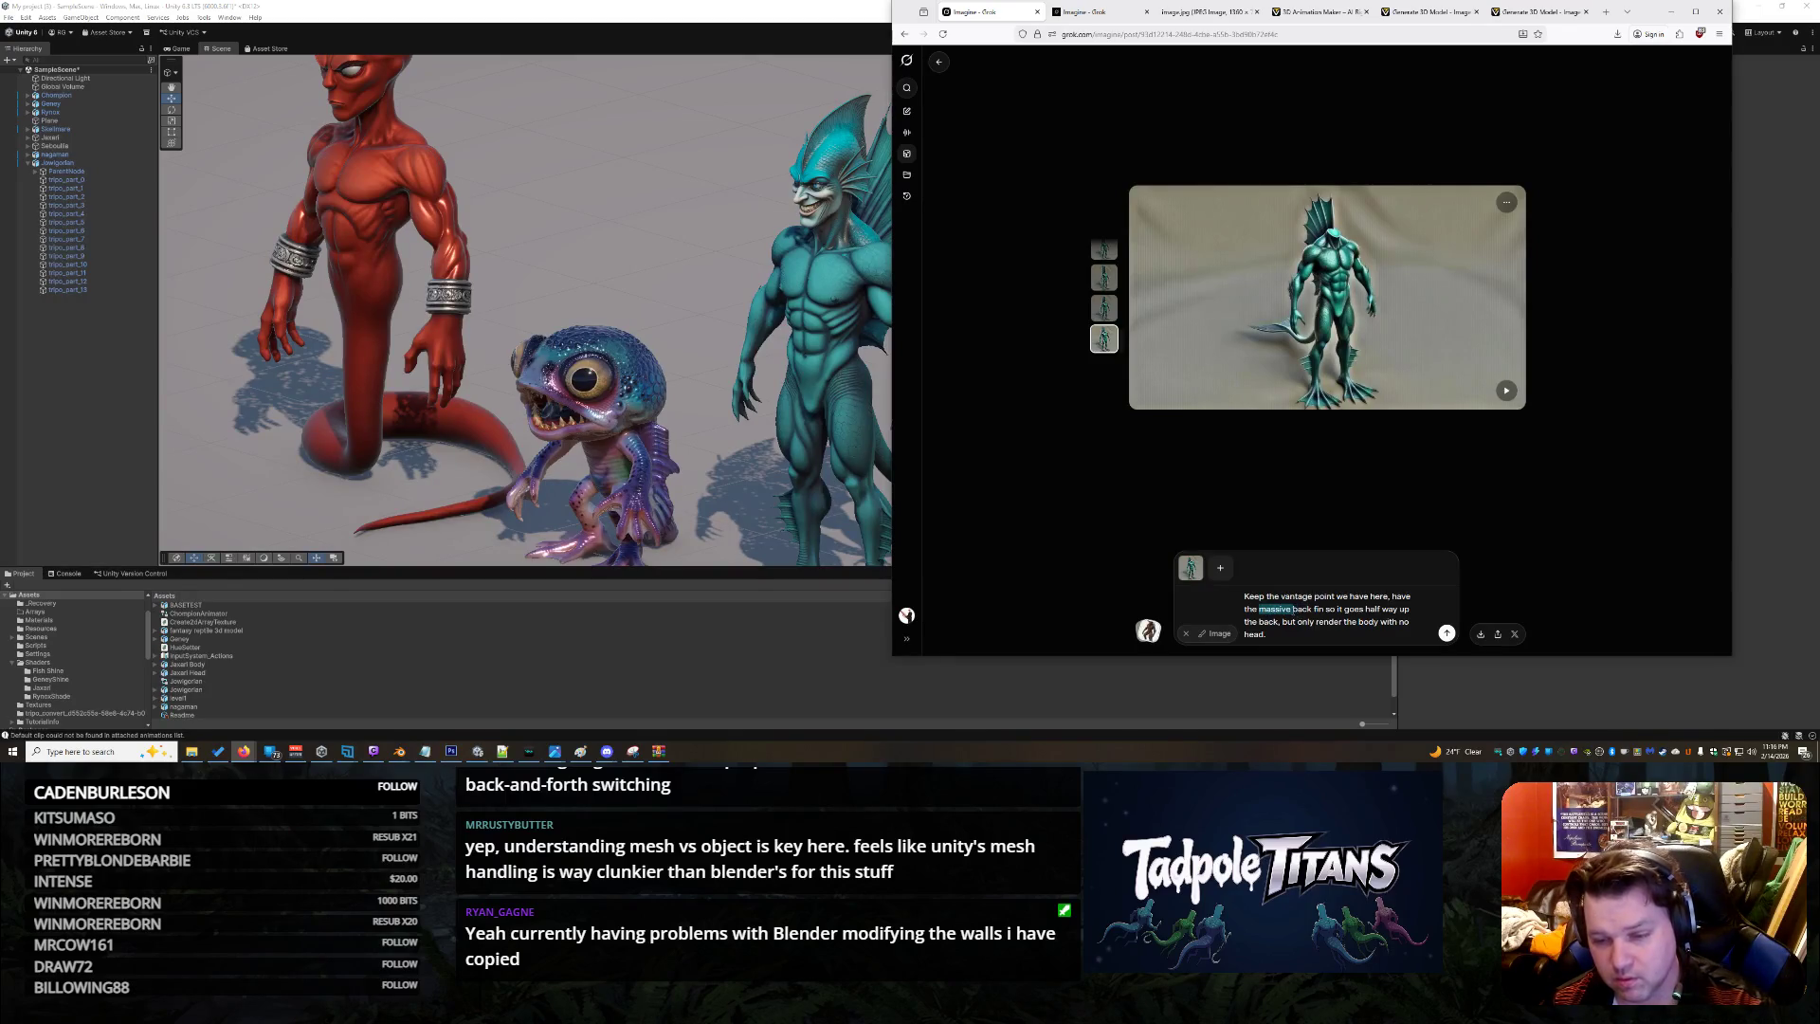
key(BackSpace)
click(1446, 632)
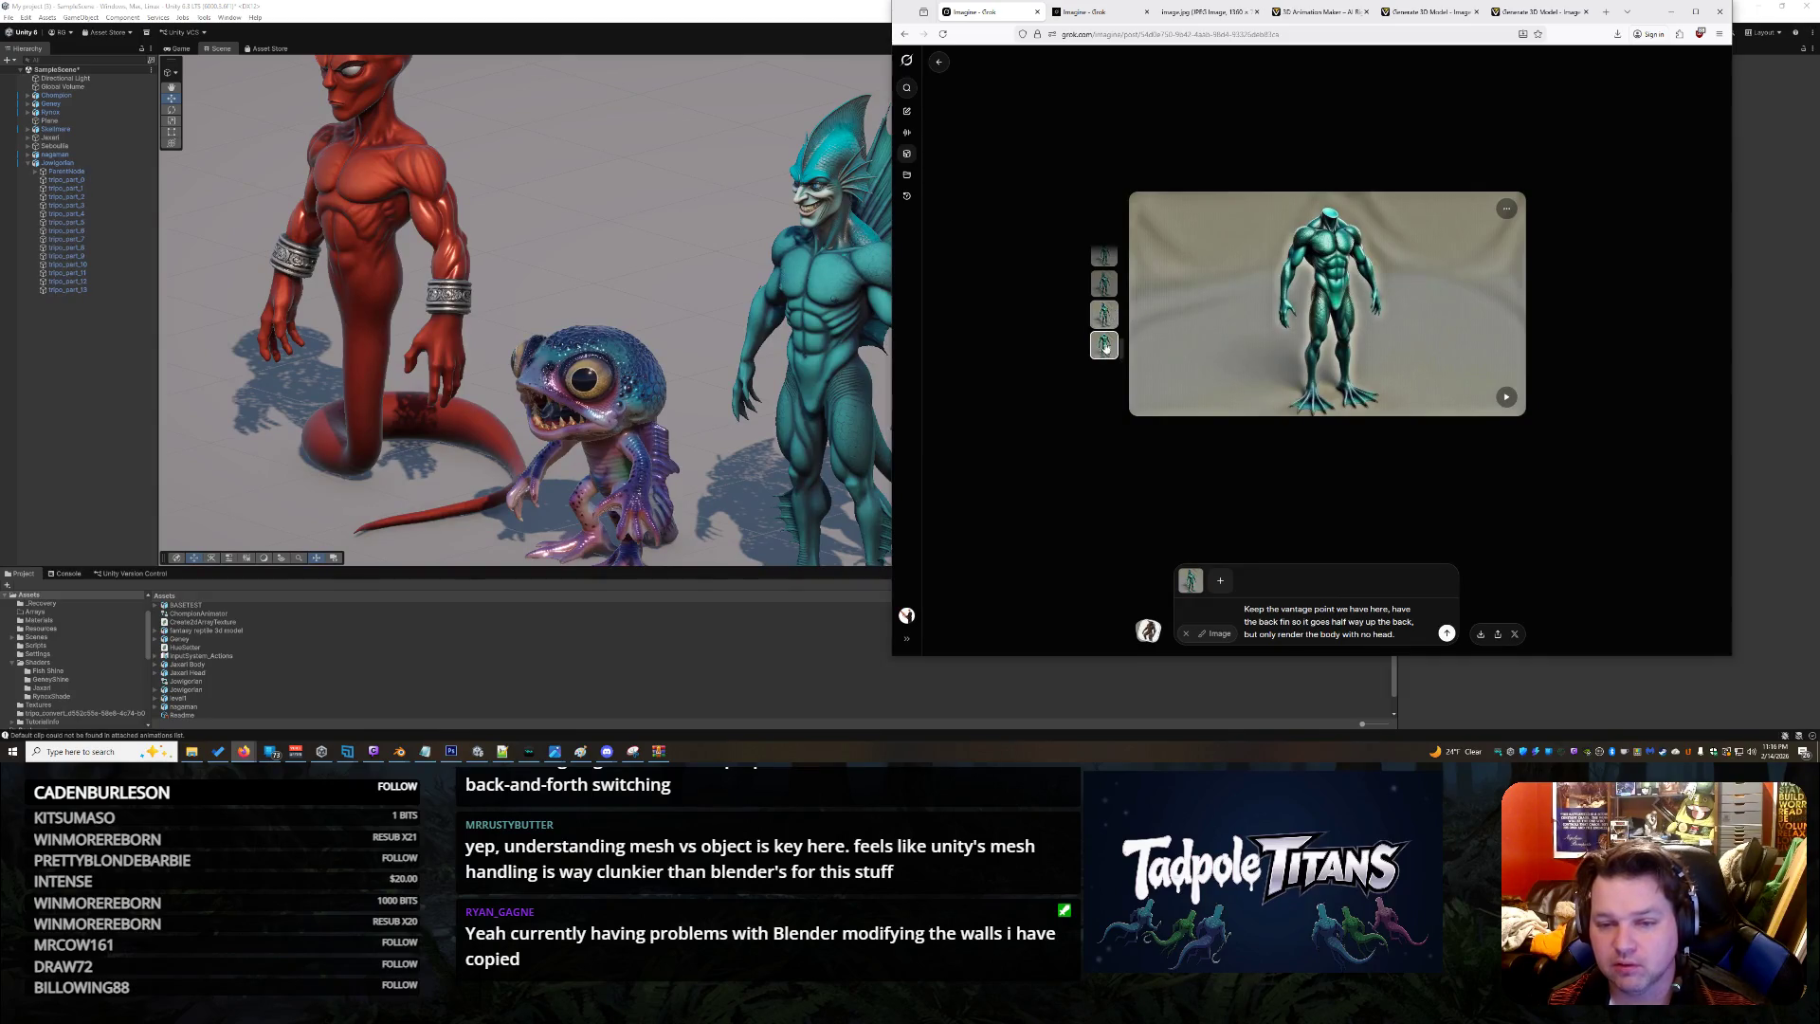
Remove 'only' from the prompt and send it for another render
click(1111, 314)
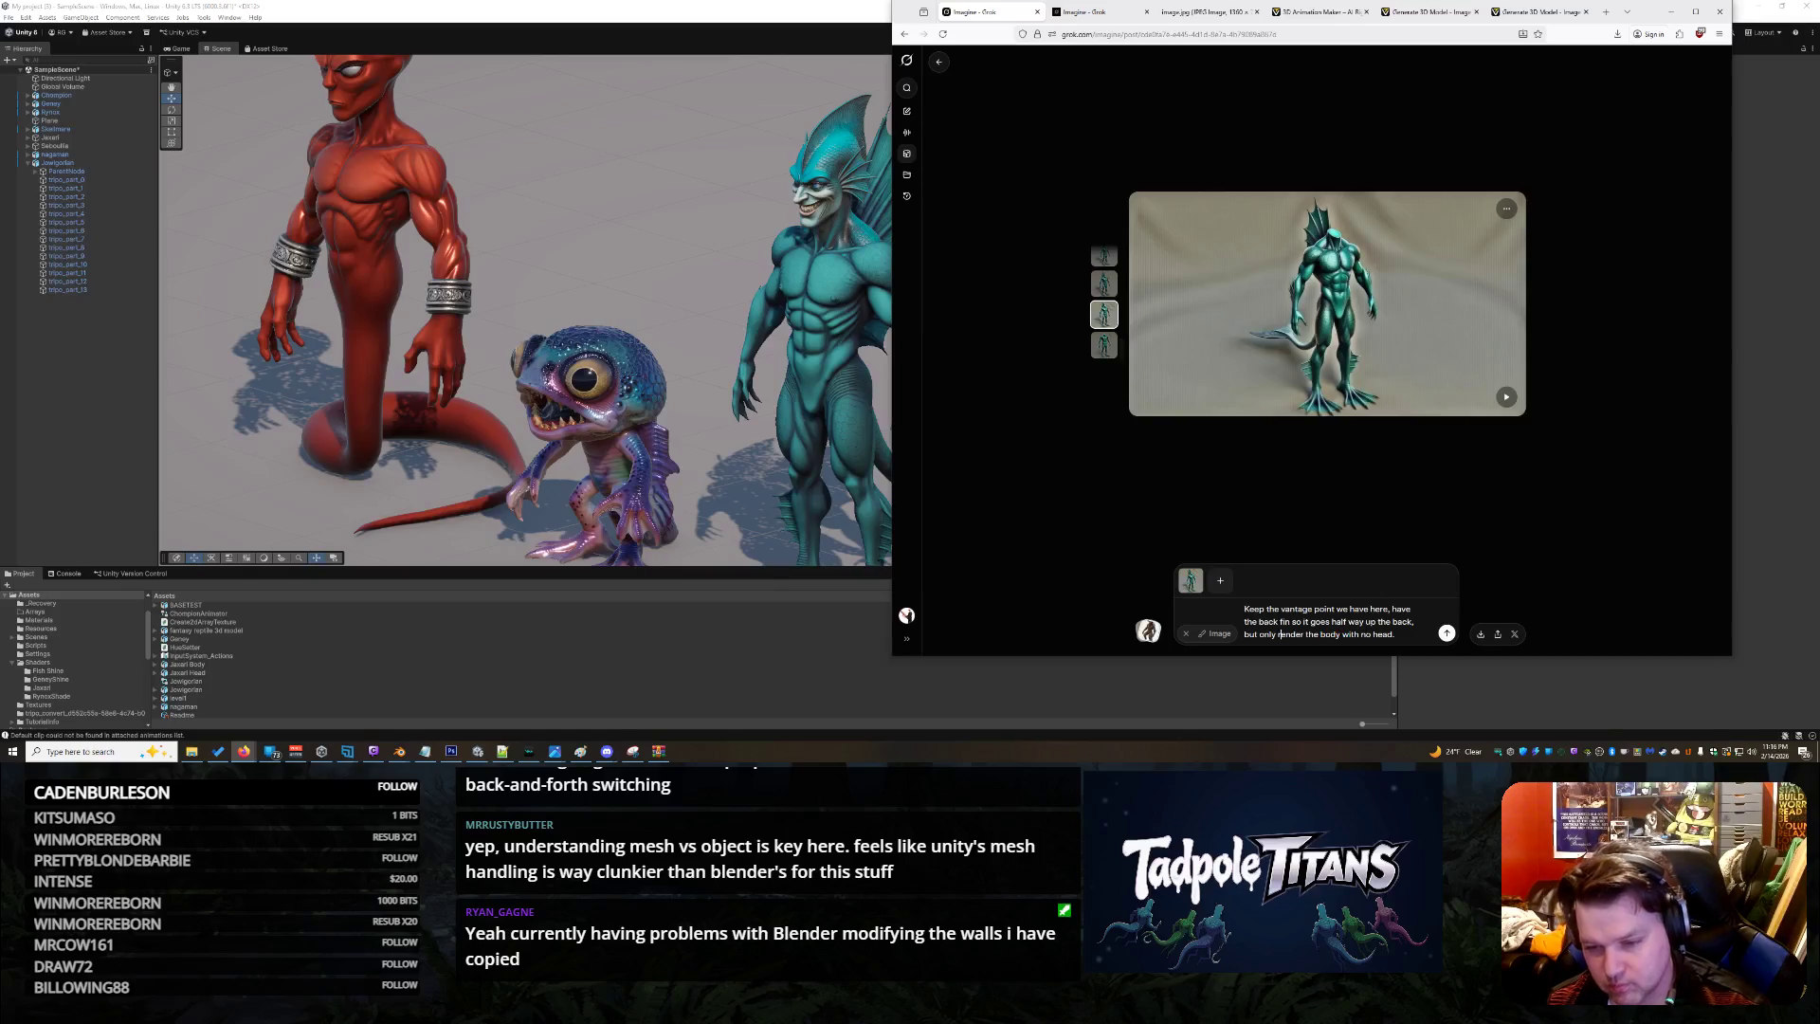
key(BackSpace)
key(BackSpace)
key(BackSpace)
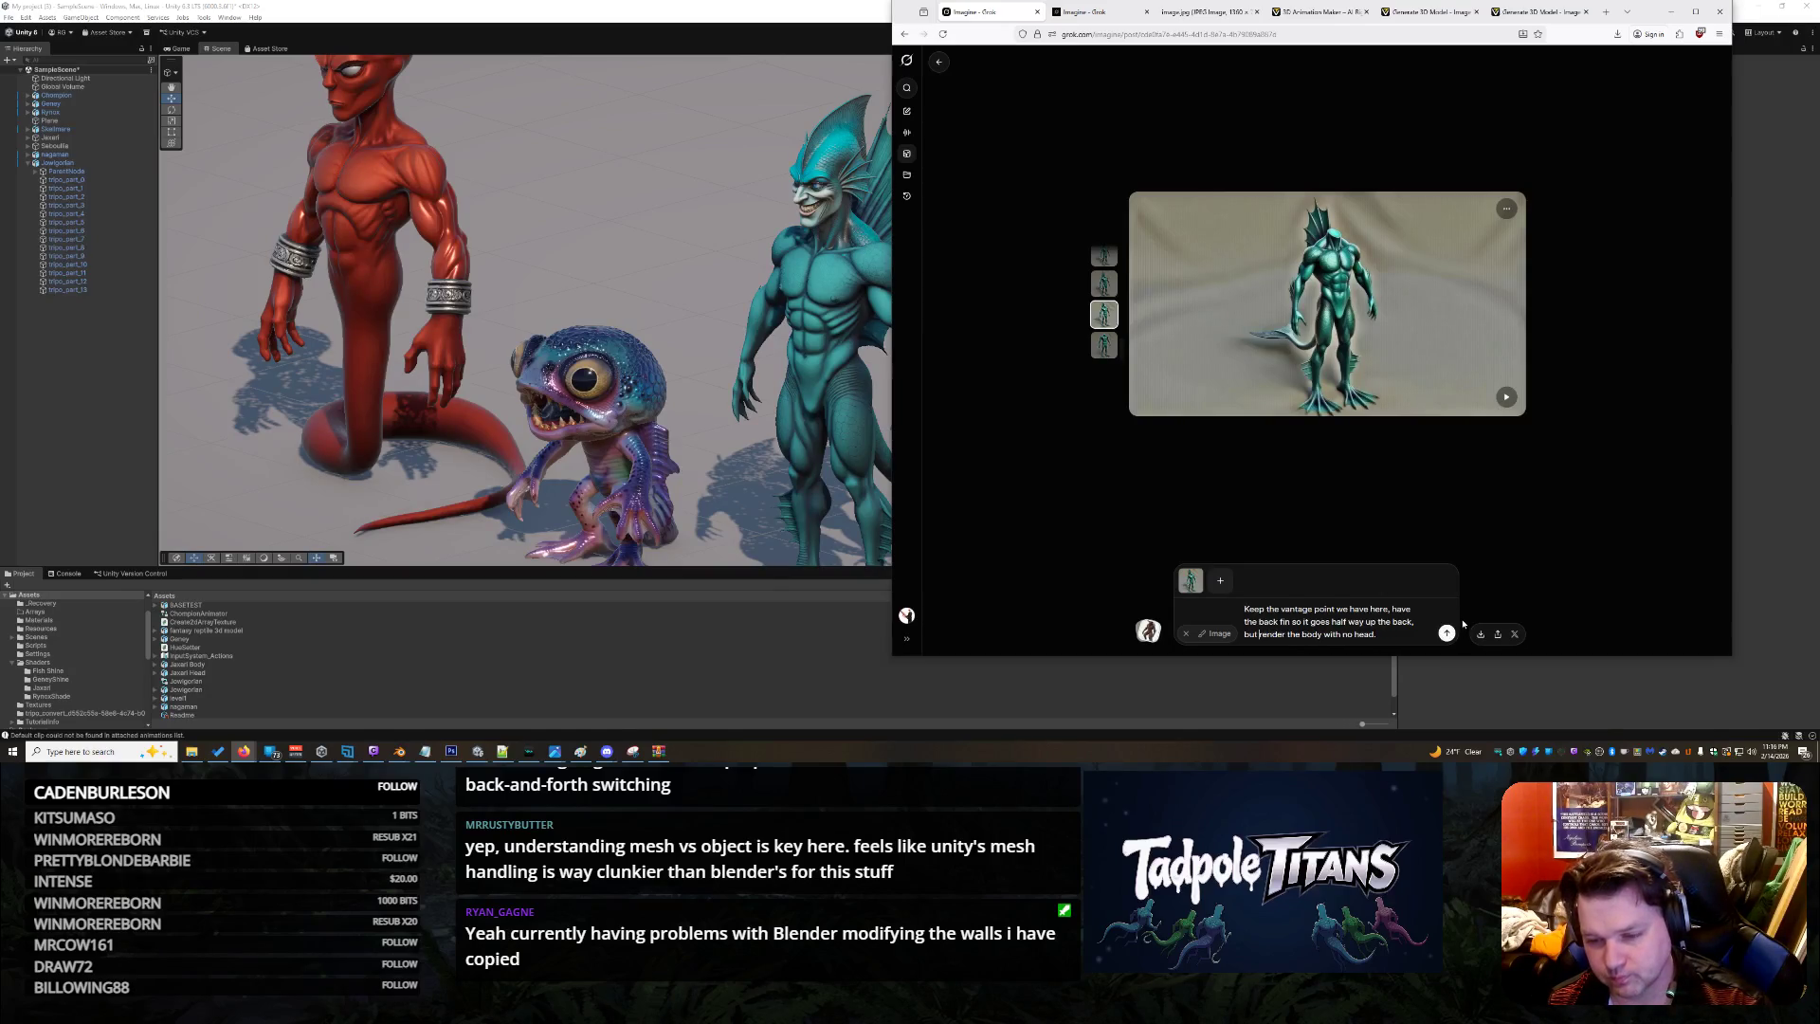
click(1447, 633)
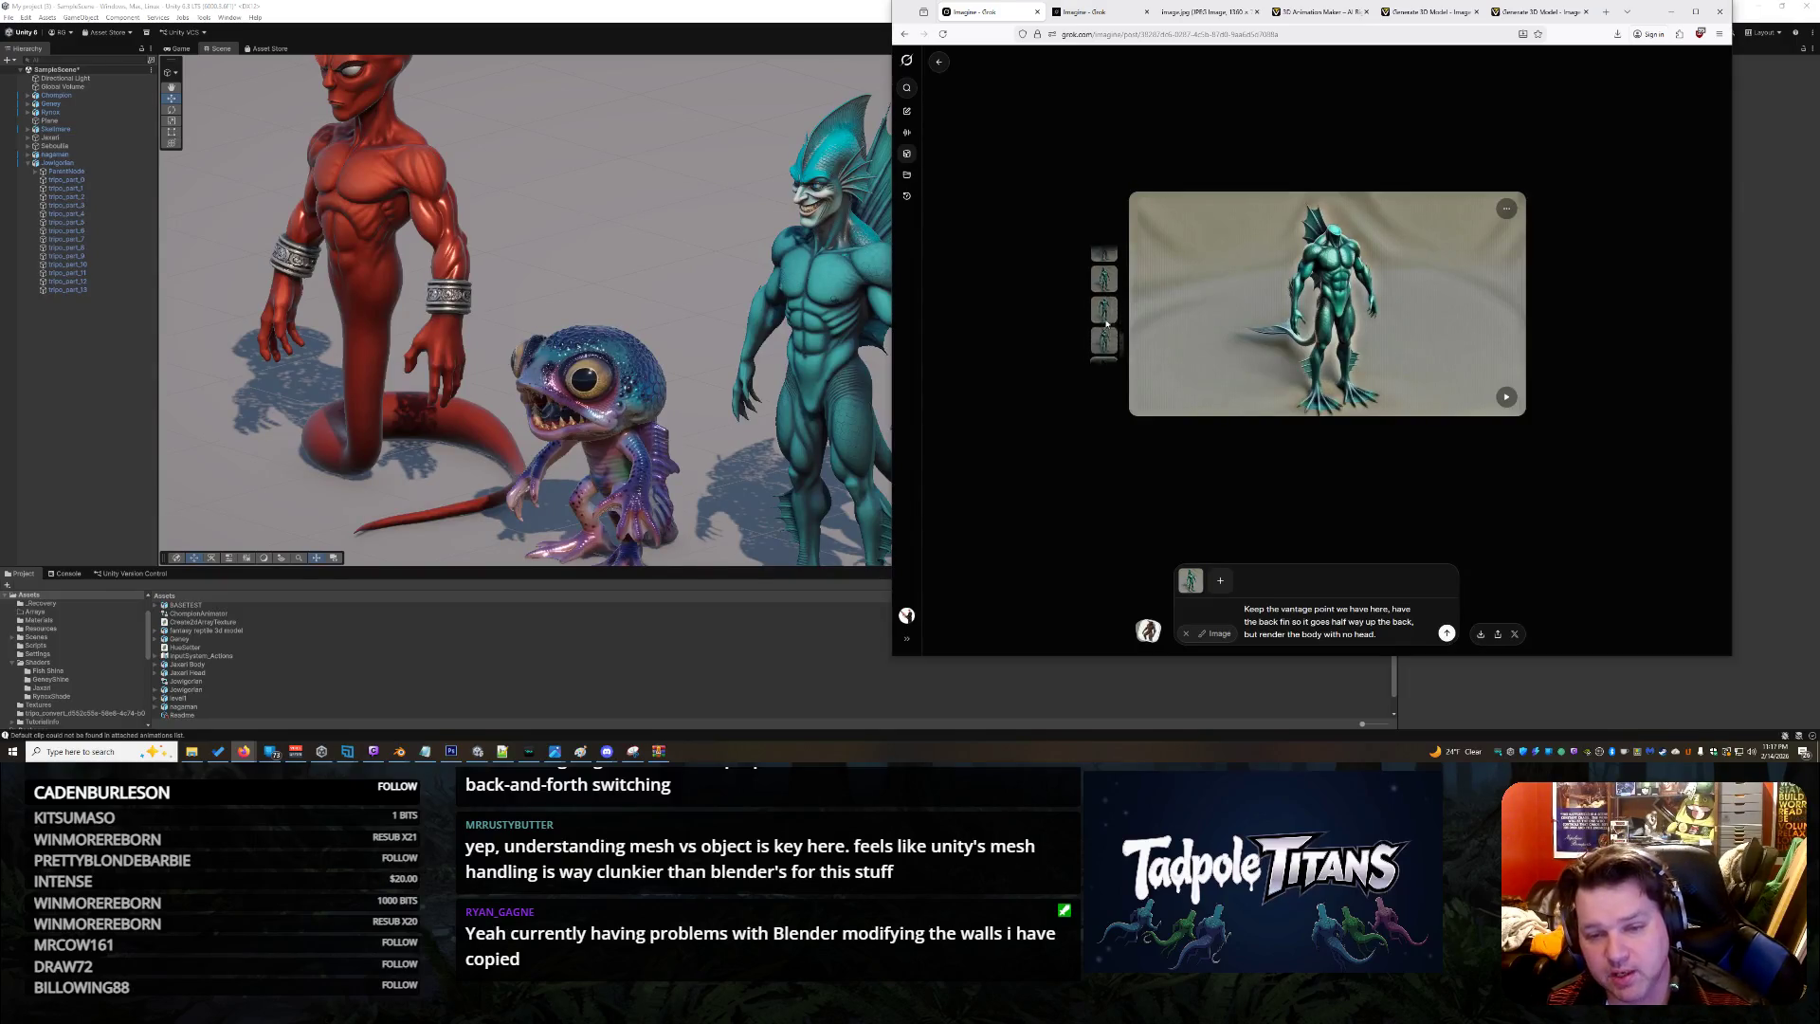
Compare the third and fourth new variants, settling on the fourth
click(1102, 315)
click(1109, 338)
click(1107, 320)
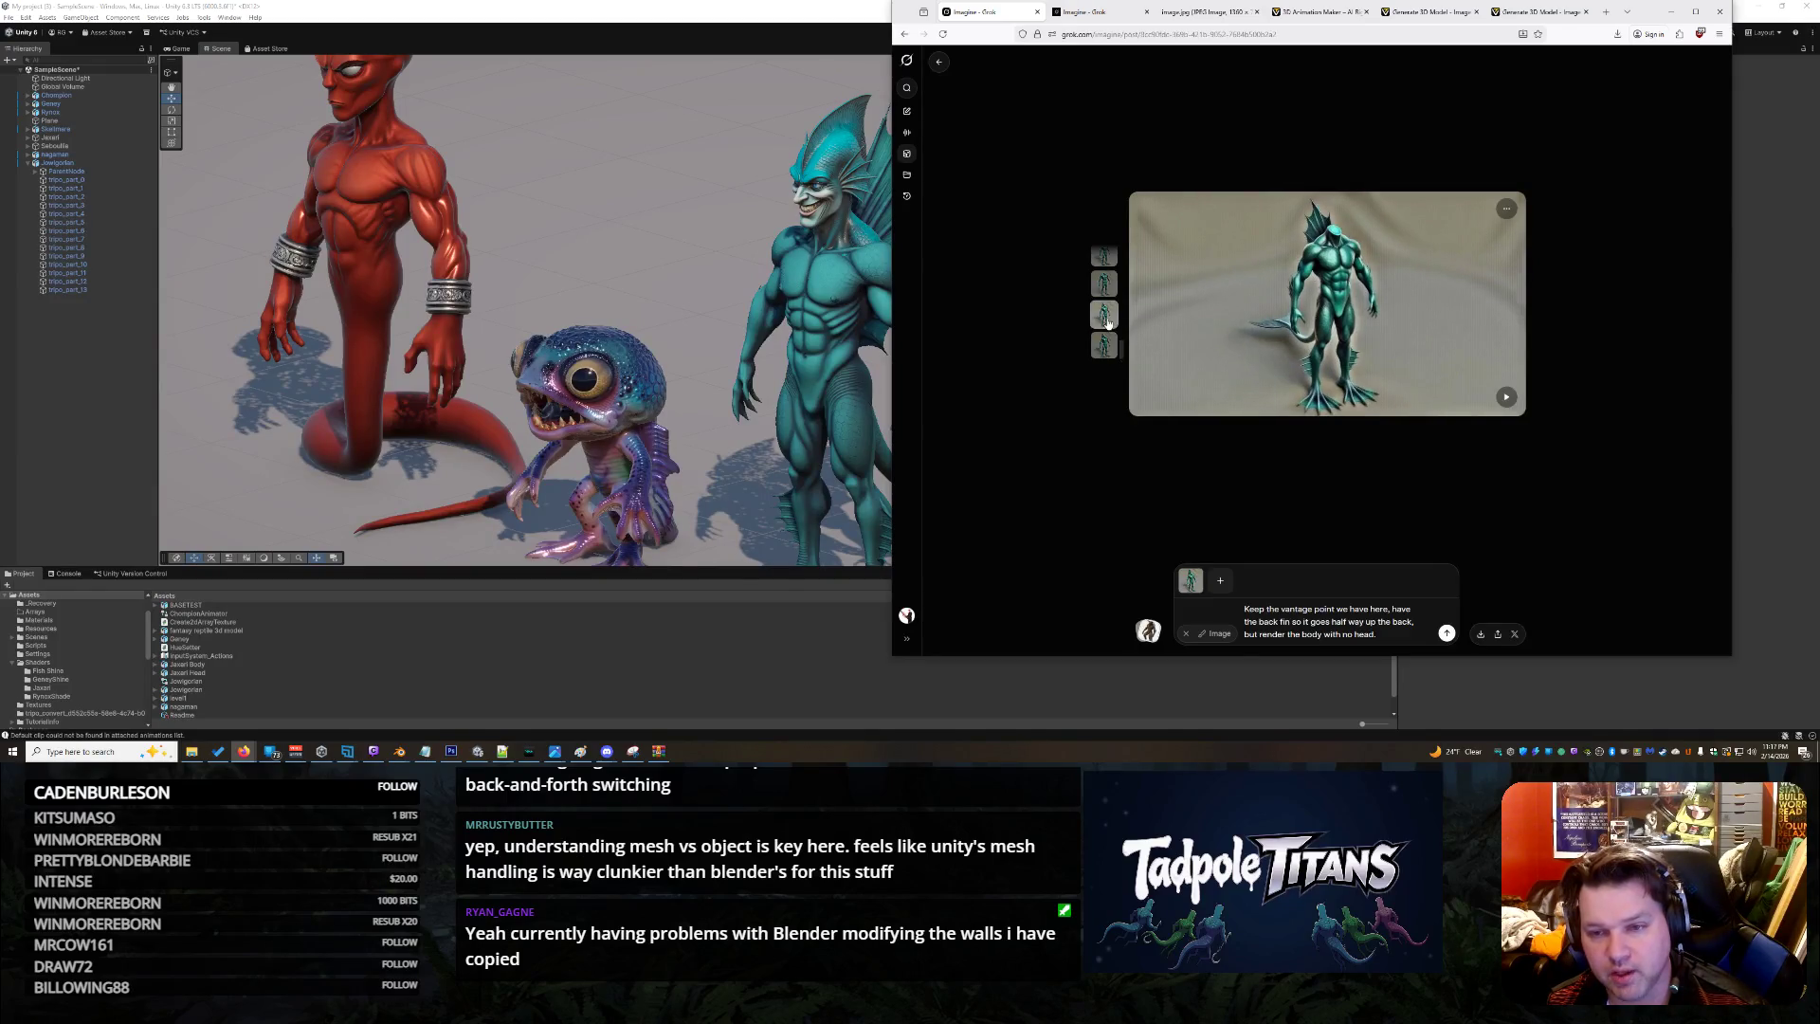
click(1102, 343)
click(1105, 320)
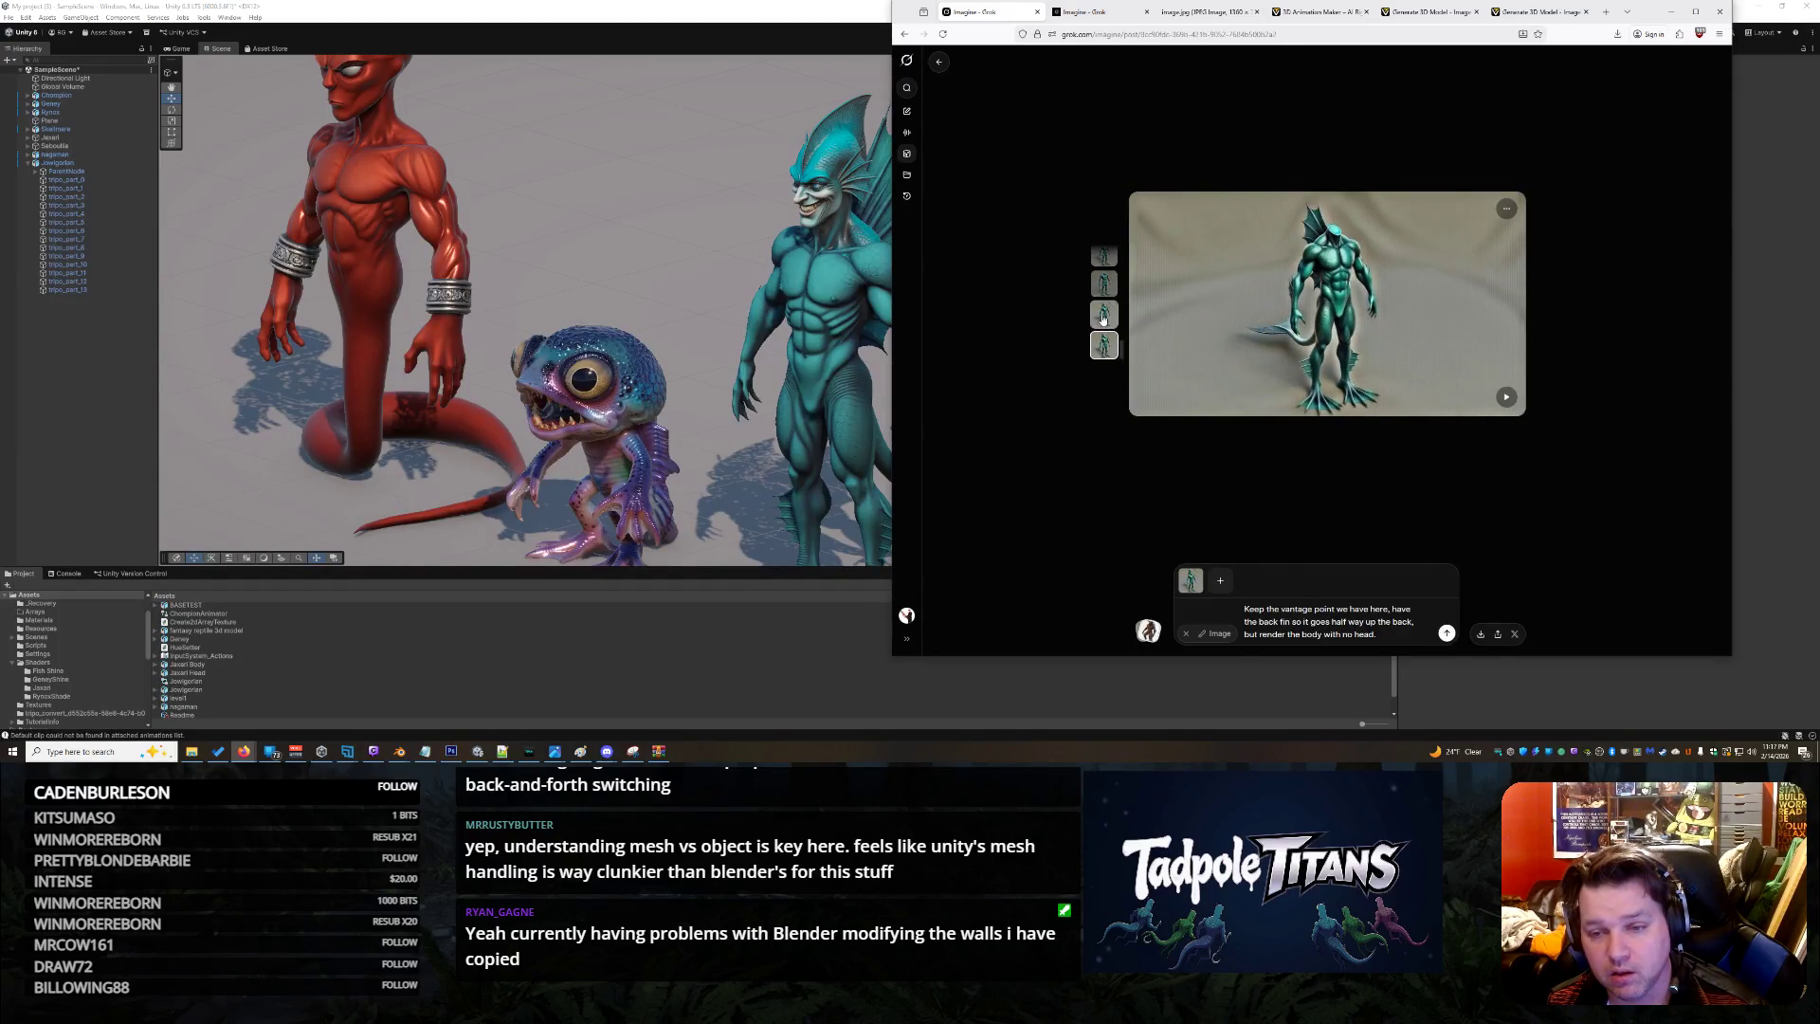
click(1101, 345)
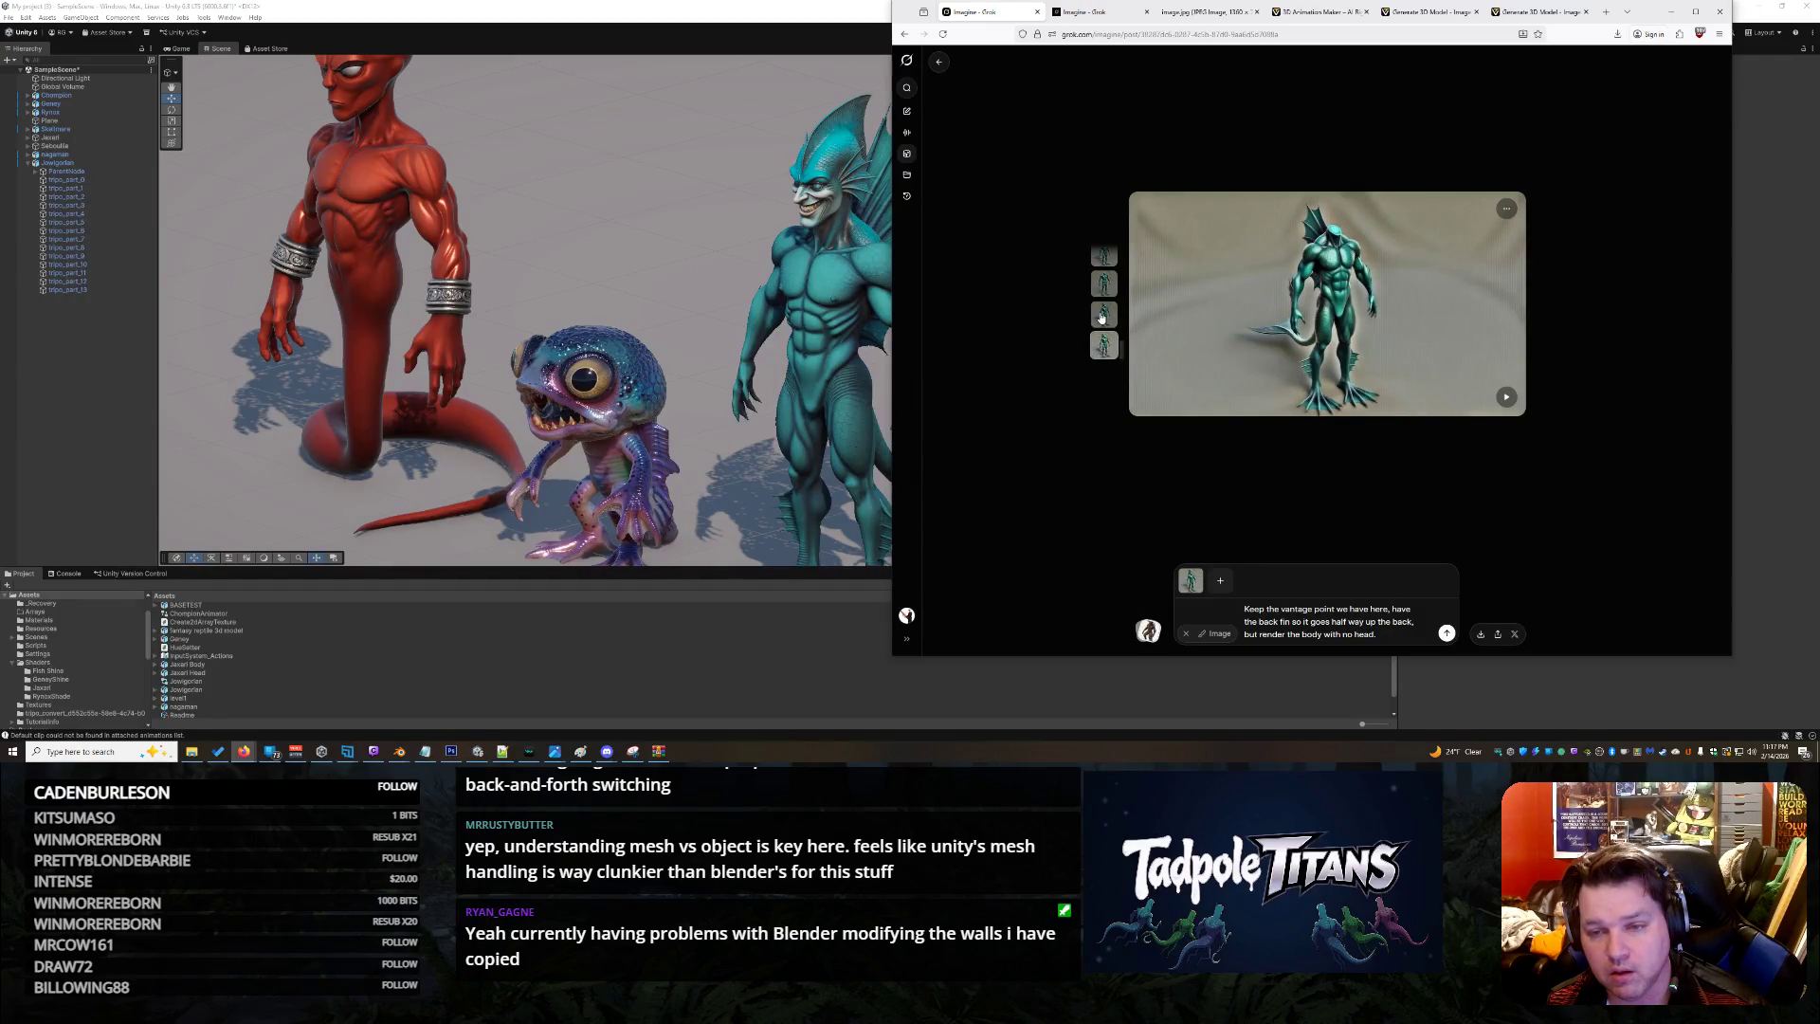
click(1101, 322)
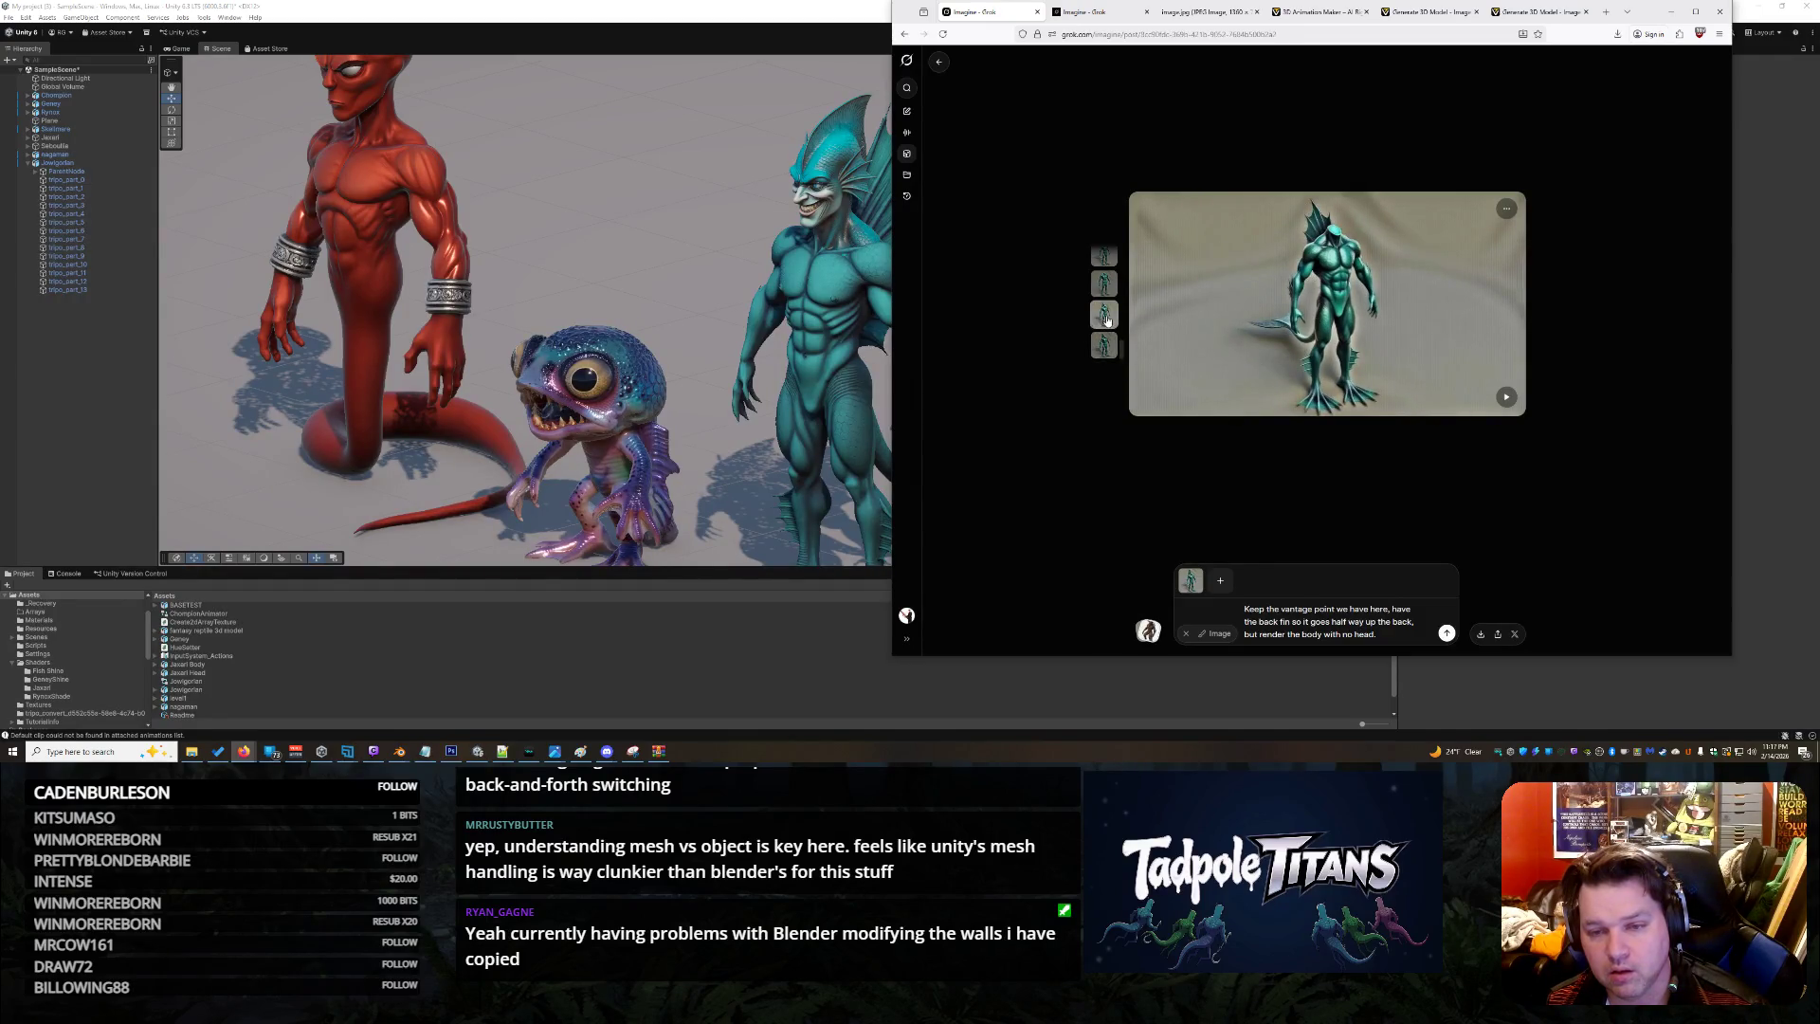
click(1102, 348)
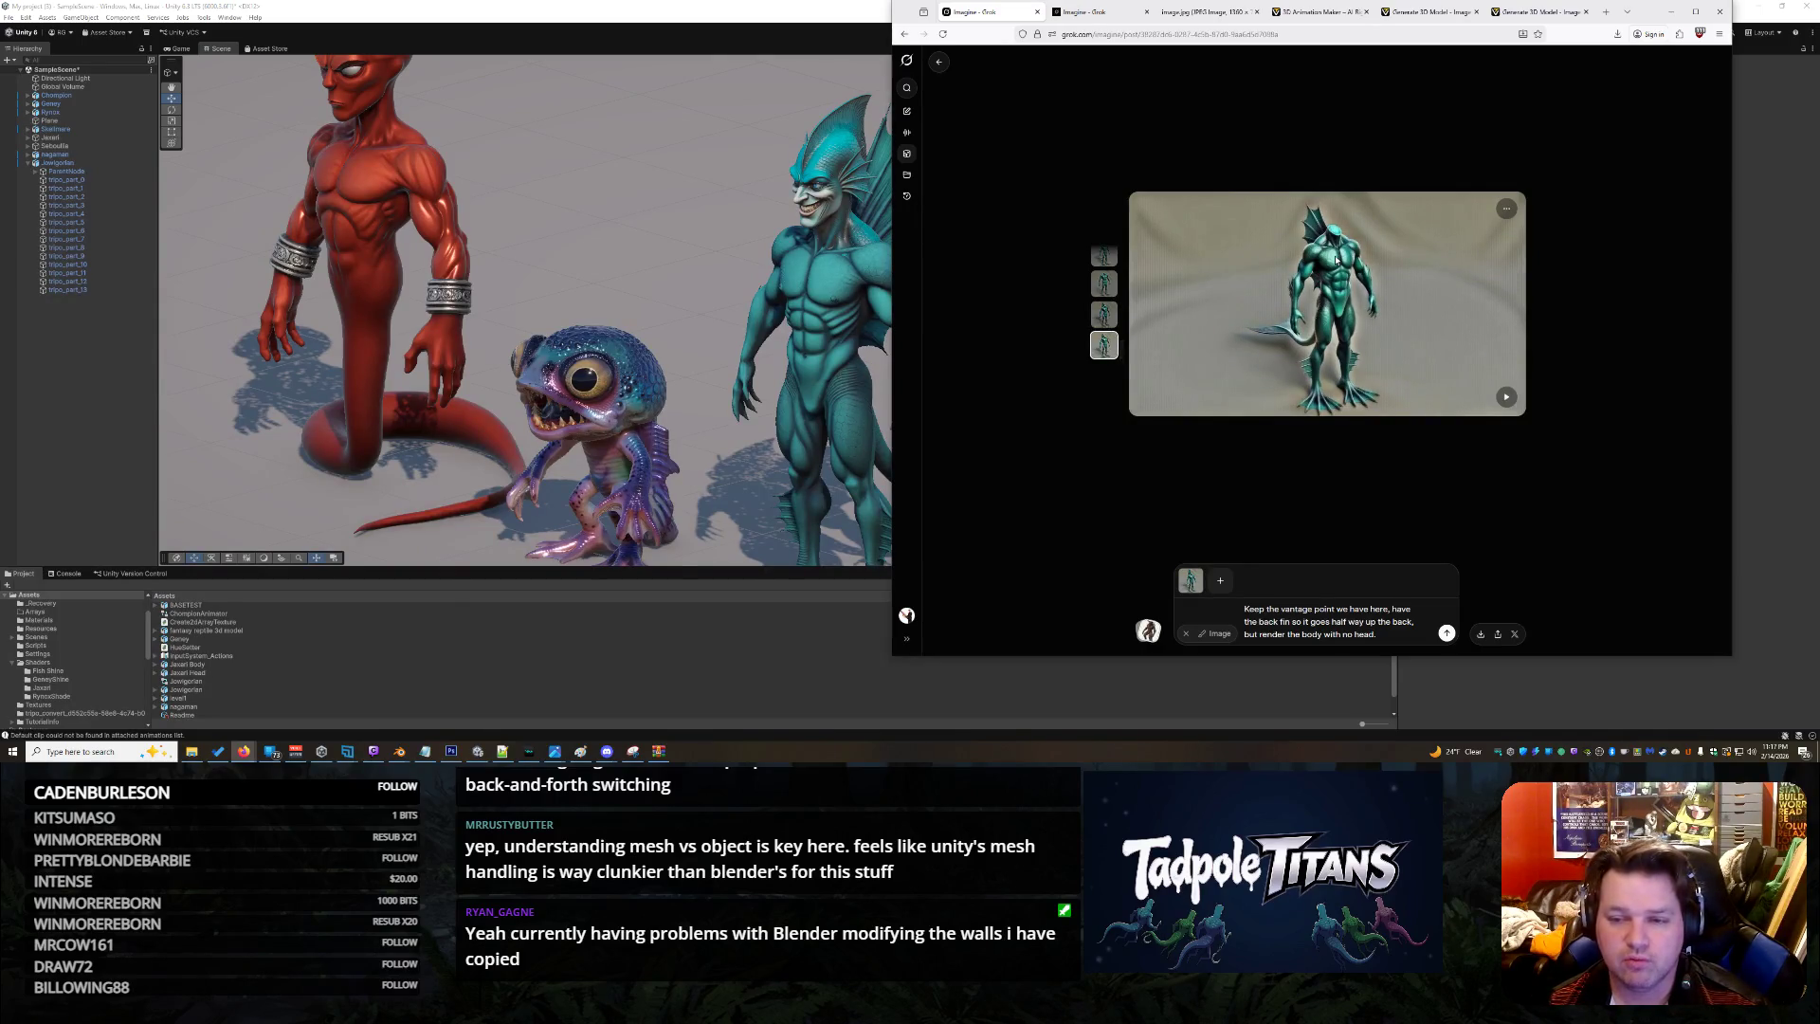
Open the chosen render full size in a new tab and copy the image
right_click(1336, 259)
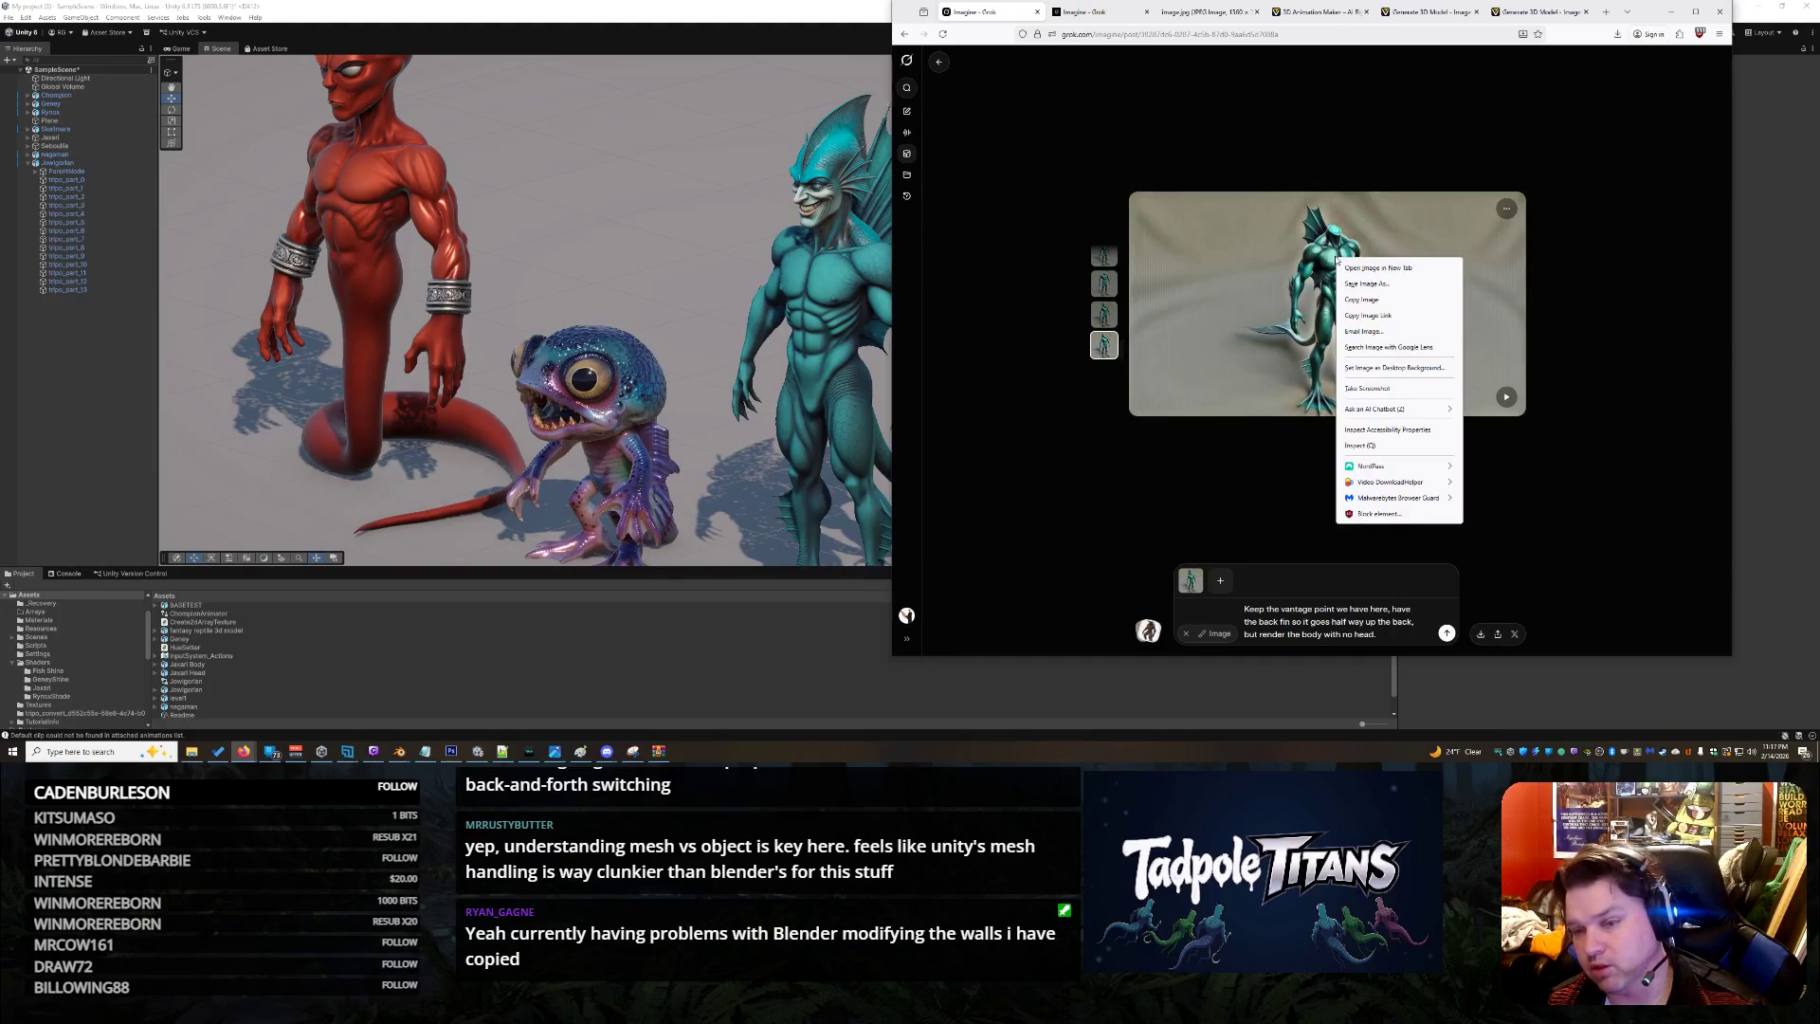
click(1384, 269)
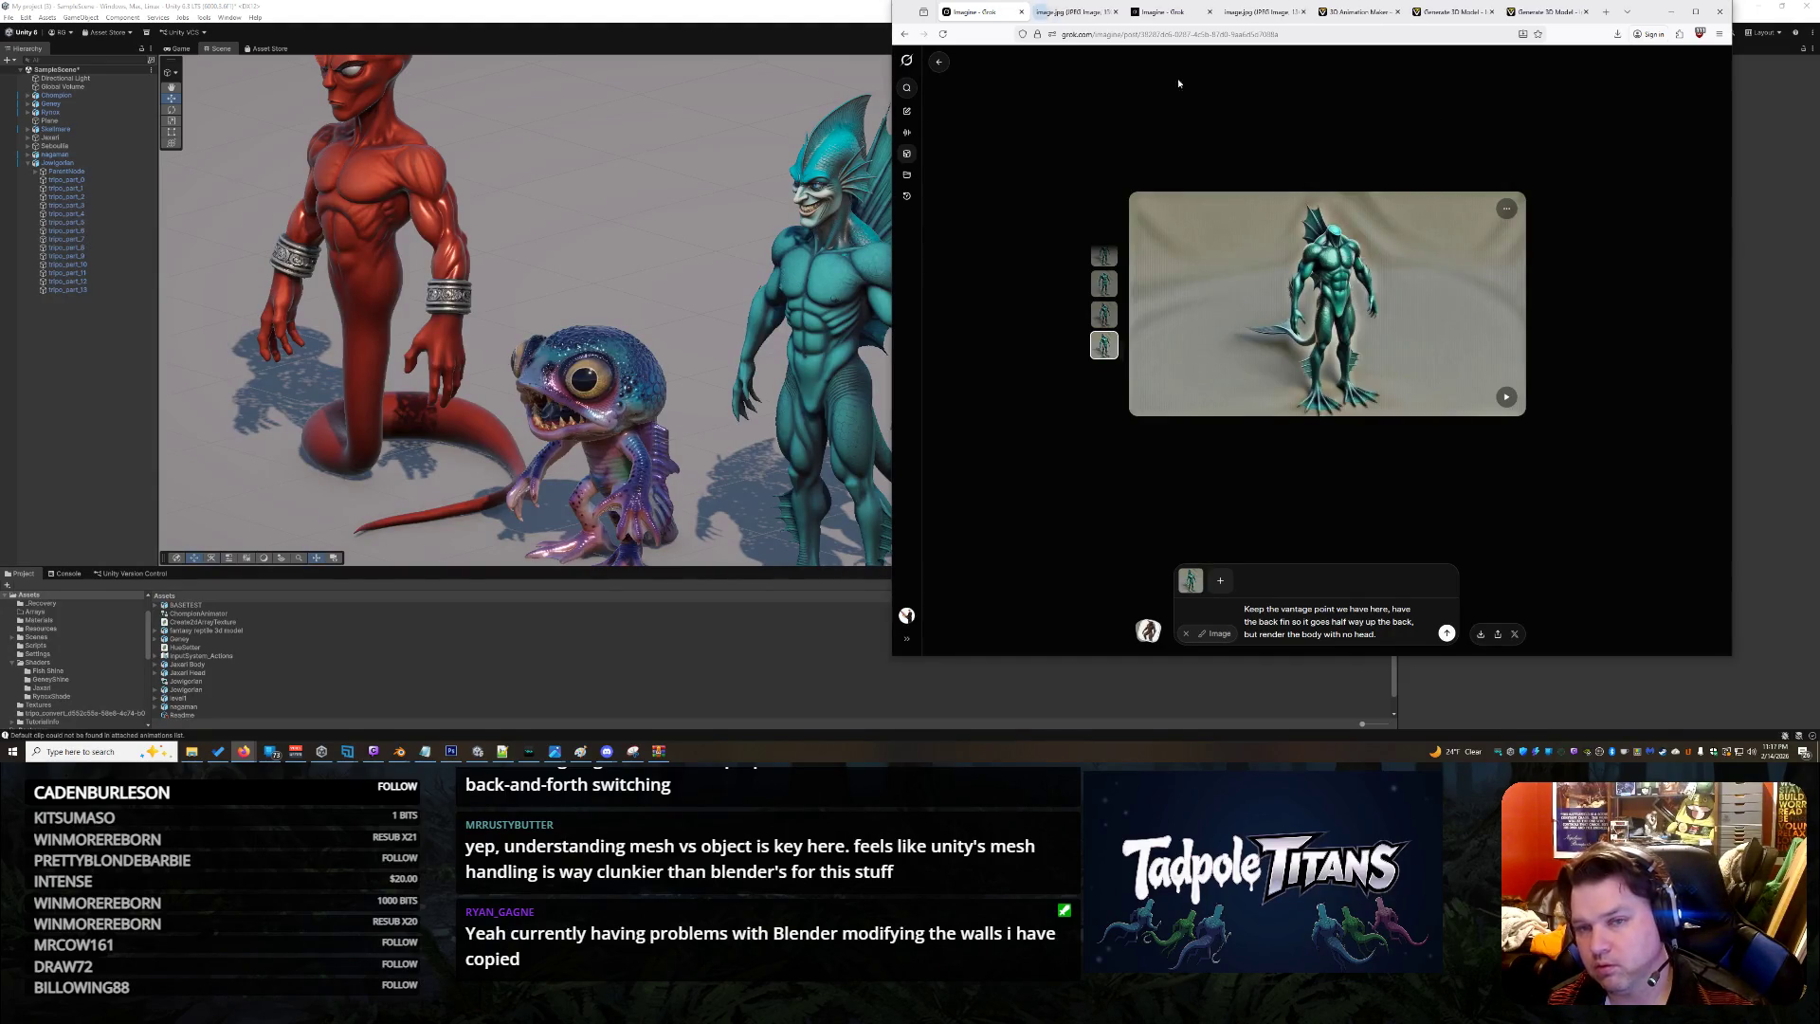
click(1080, 13)
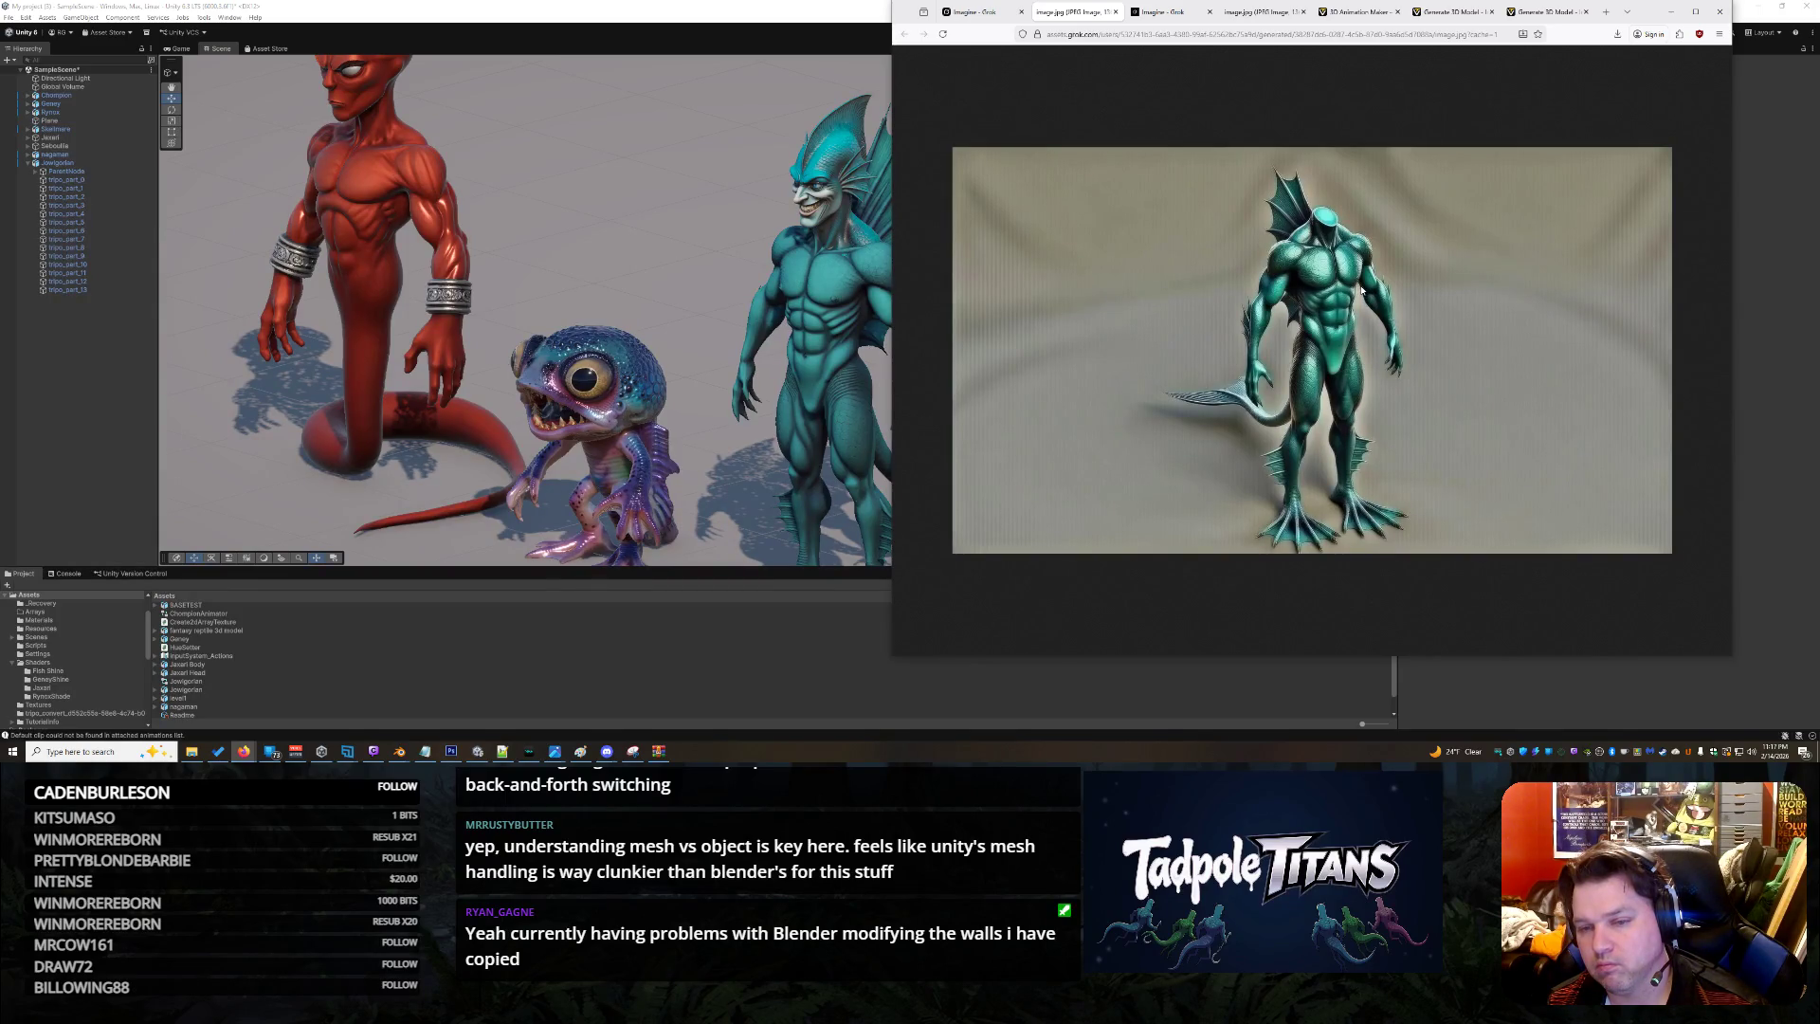
right_click(1362, 289)
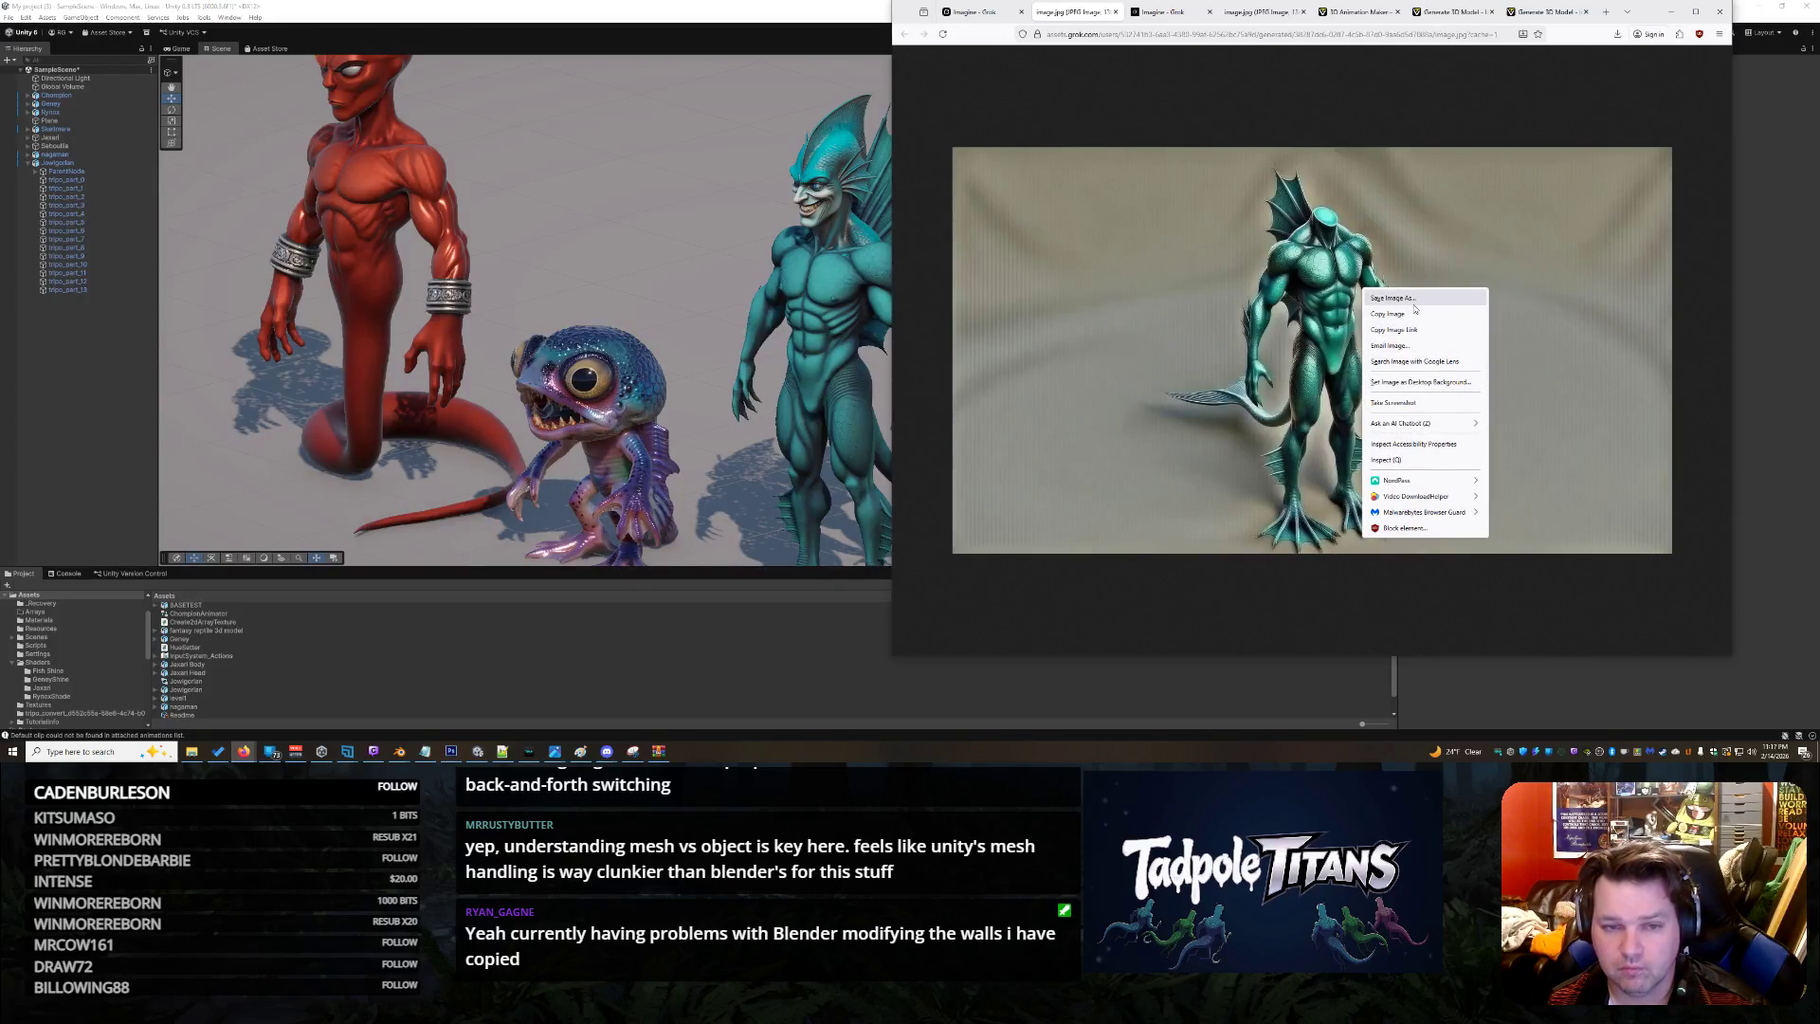
click(1416, 315)
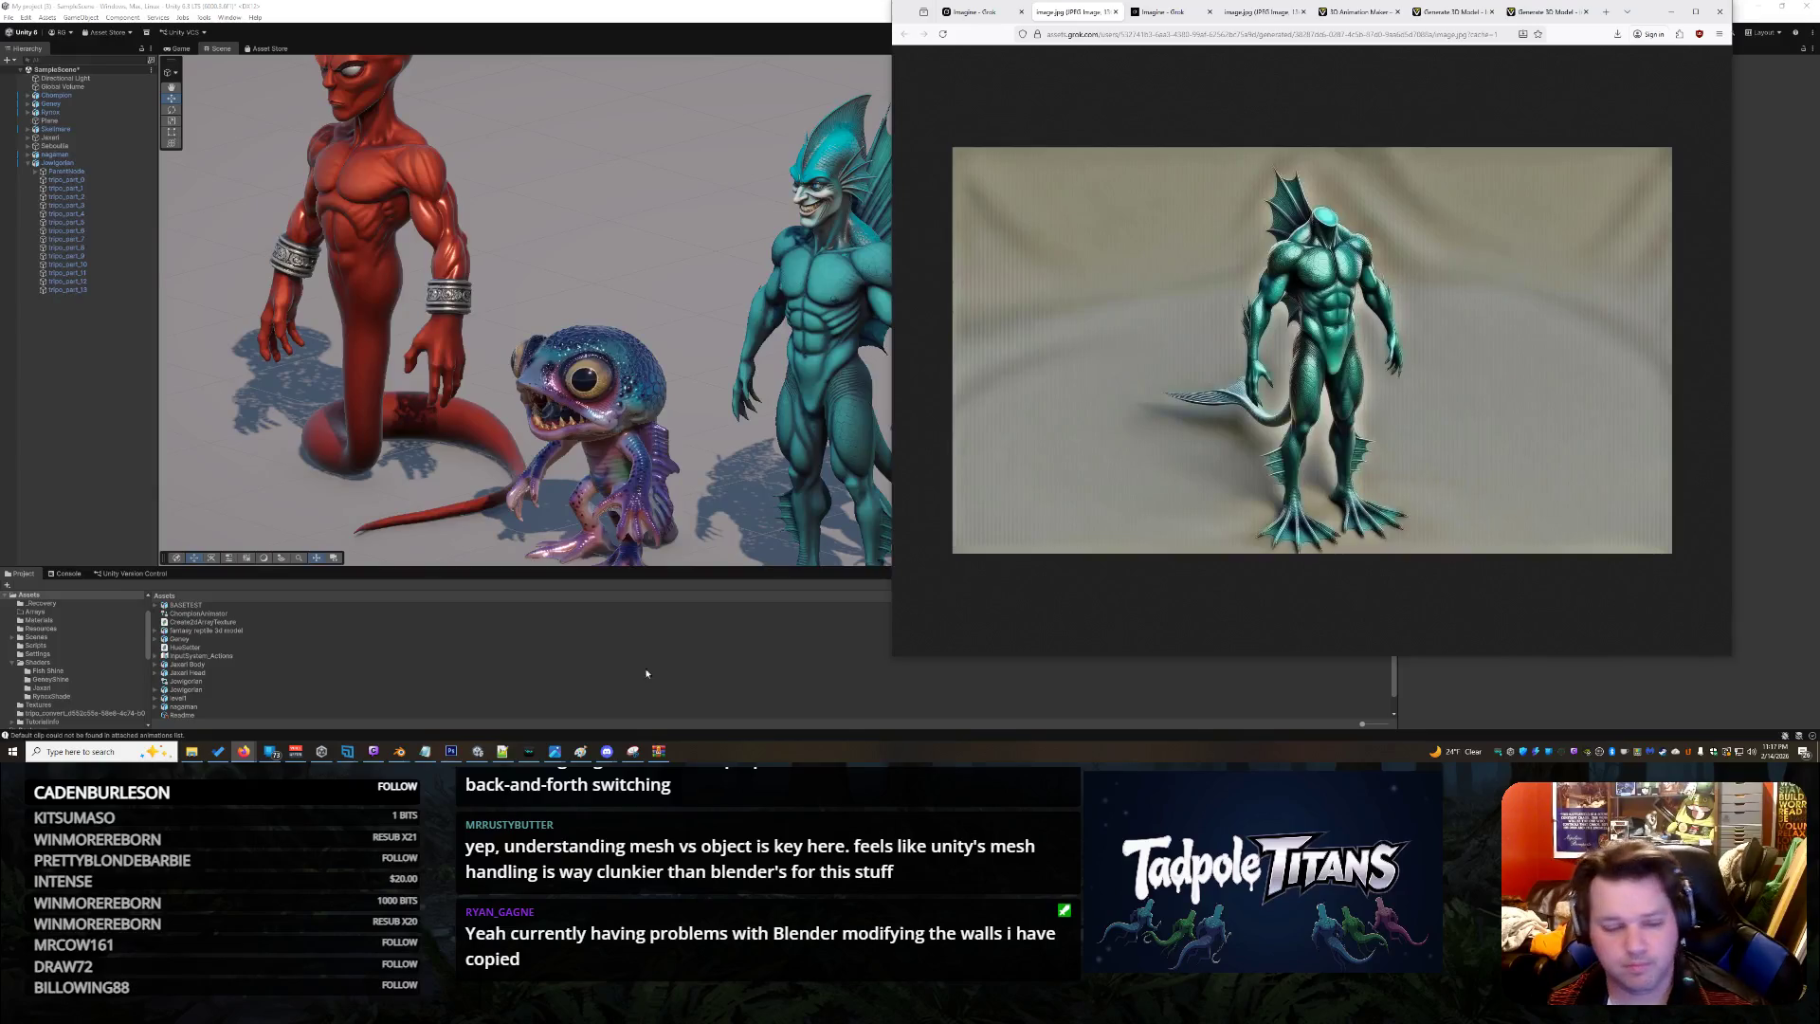
Switch to Photoshop and adjust the view of the creature-head image
click(451, 750)
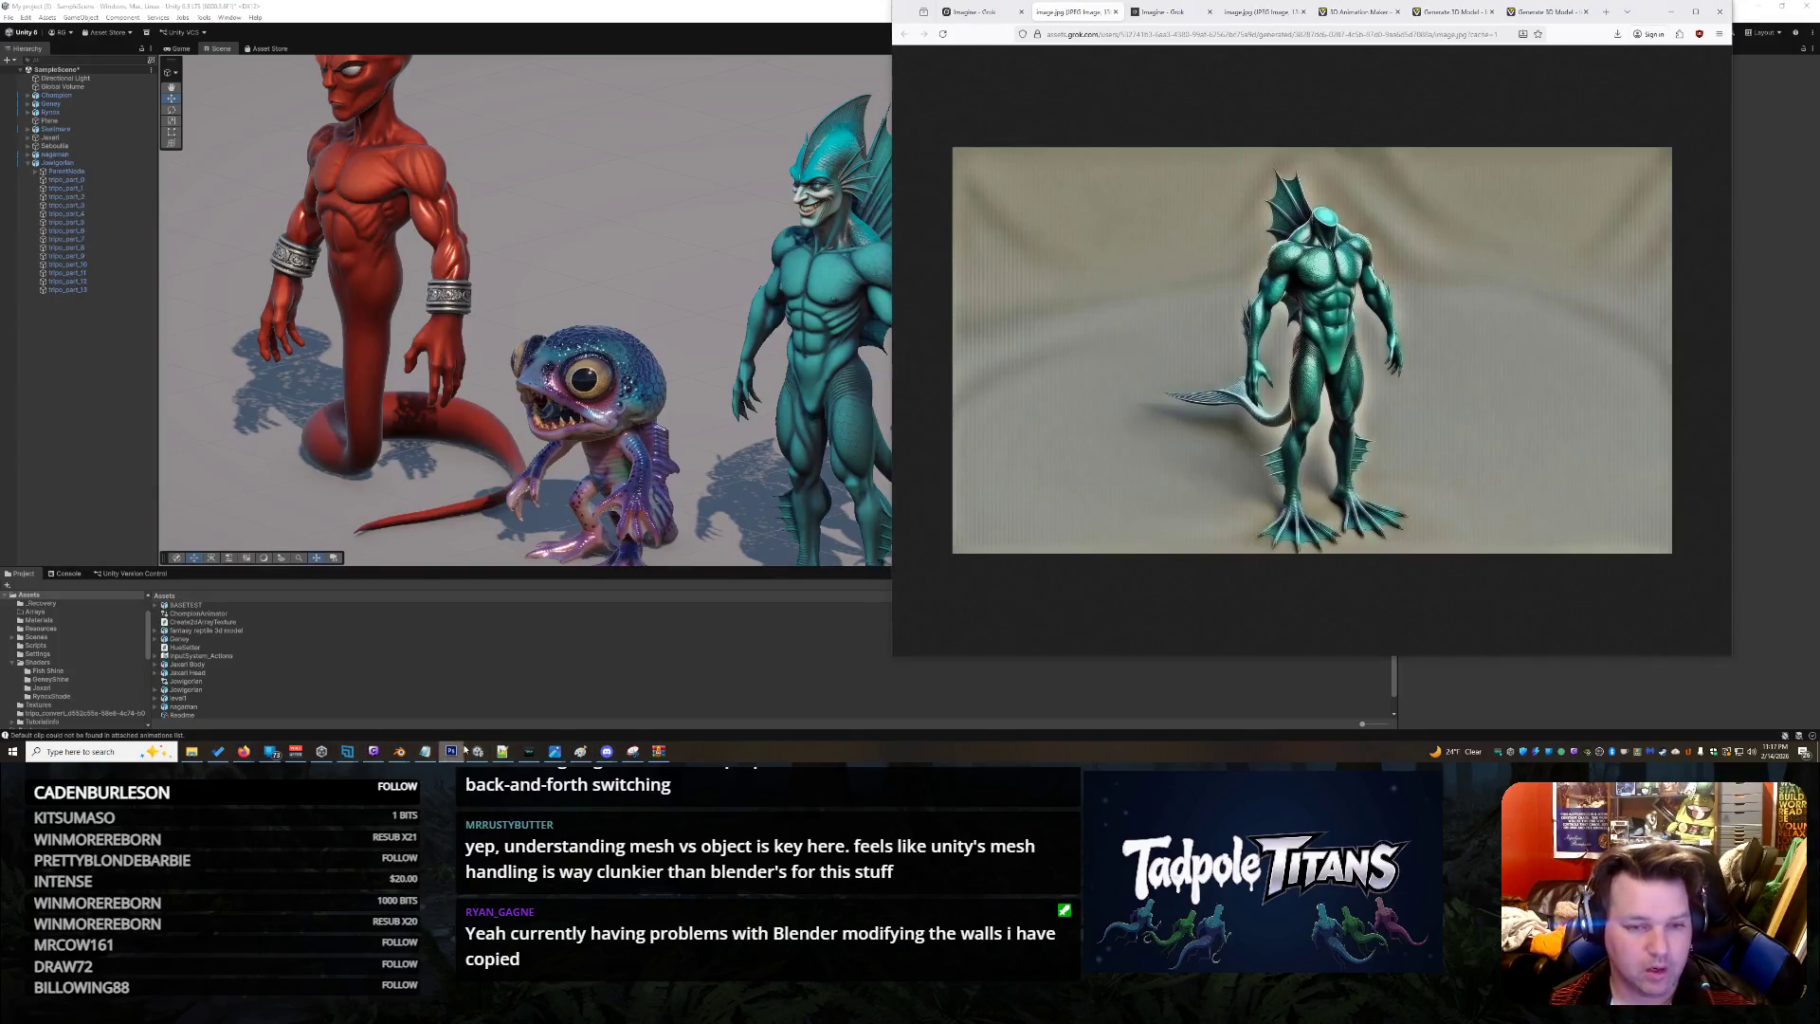
scroll(474, 166, down, 5)
scroll(374, 225, up, 4)
scroll(374, 225, up, 1)
click(10, 322)
Fit the head image on screen, then paste the copied creature into a new blank document
right_click(693, 290)
click(745, 295)
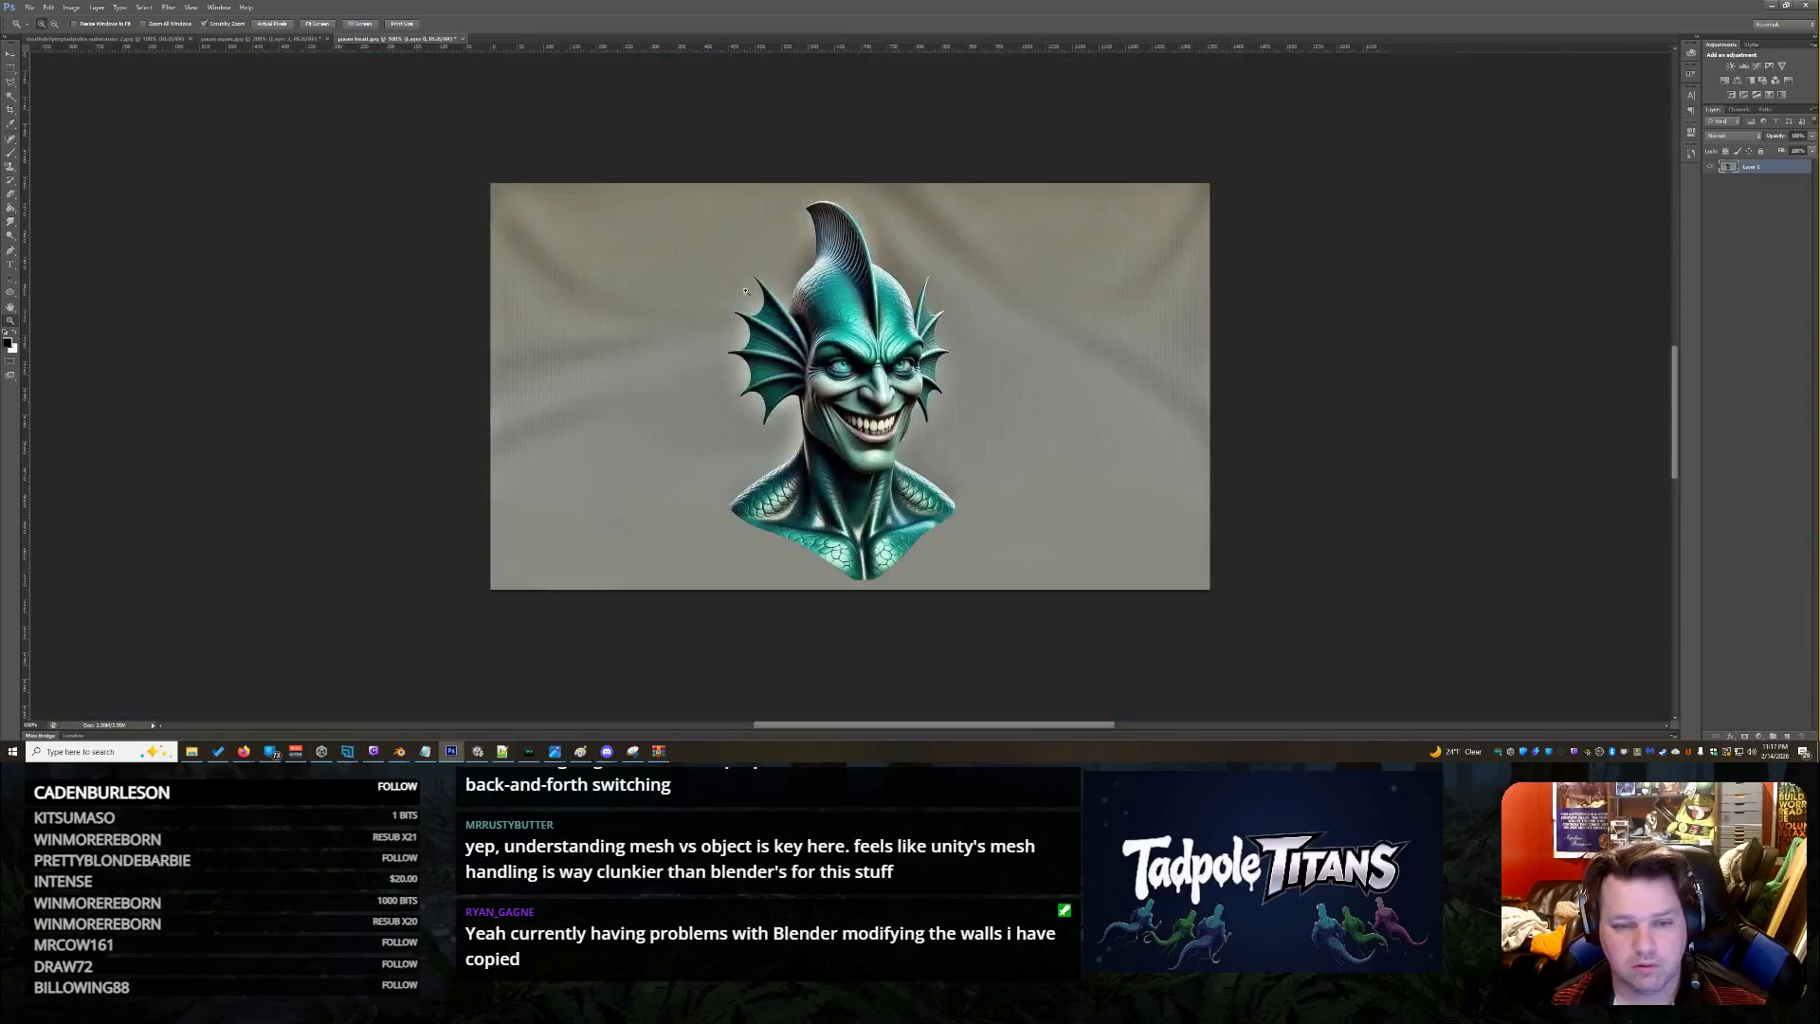
click(29, 6)
click(43, 27)
click(1023, 212)
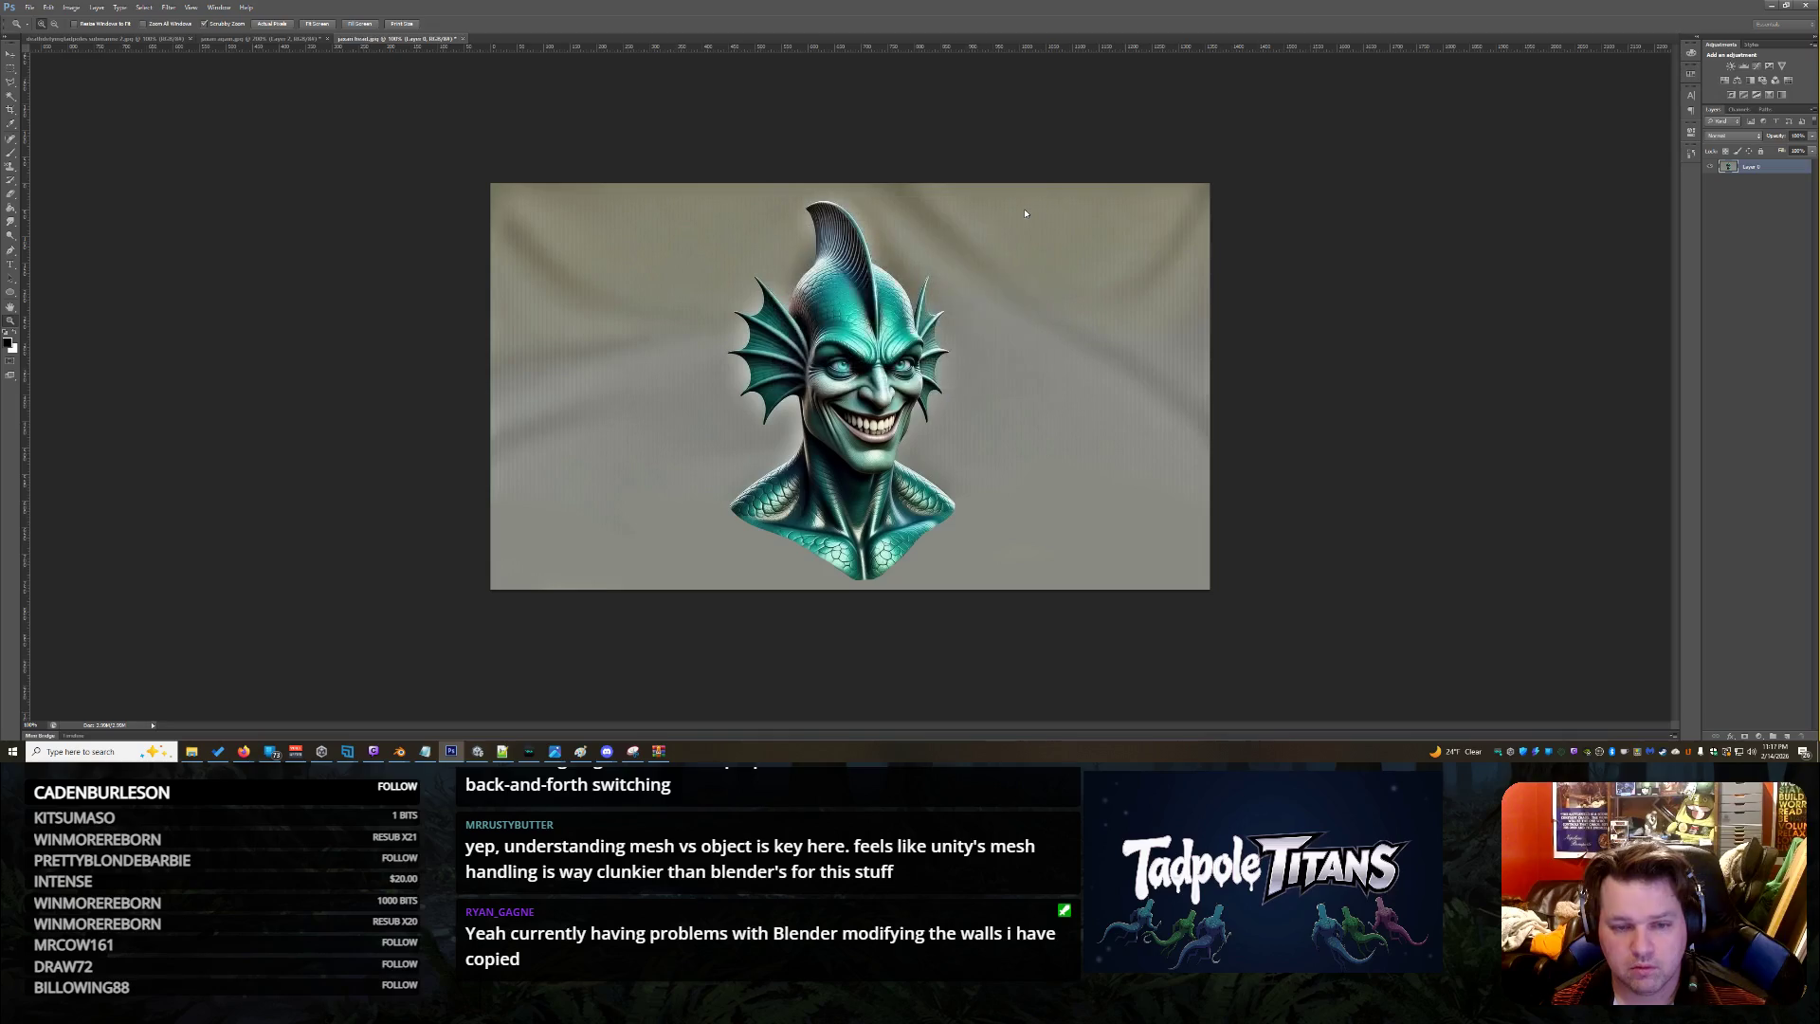
key(ctrl+v)
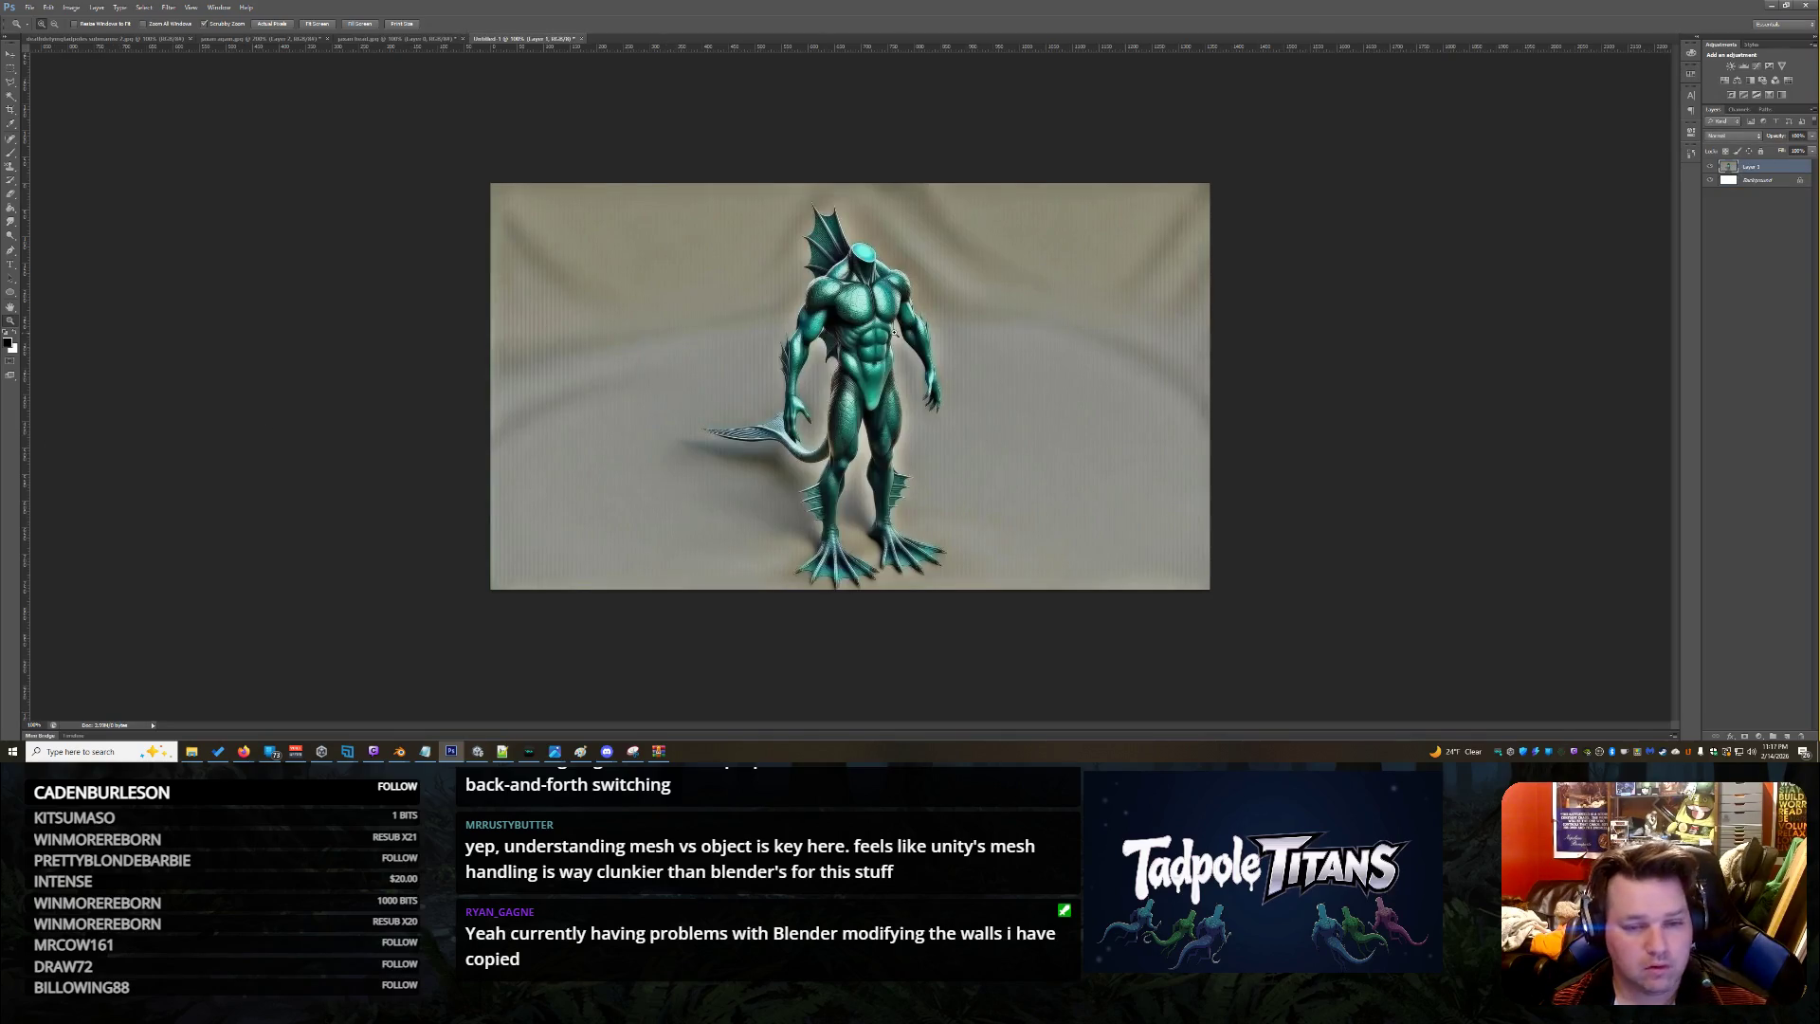
click(894, 331)
scroll(1291, 319, up, 3)
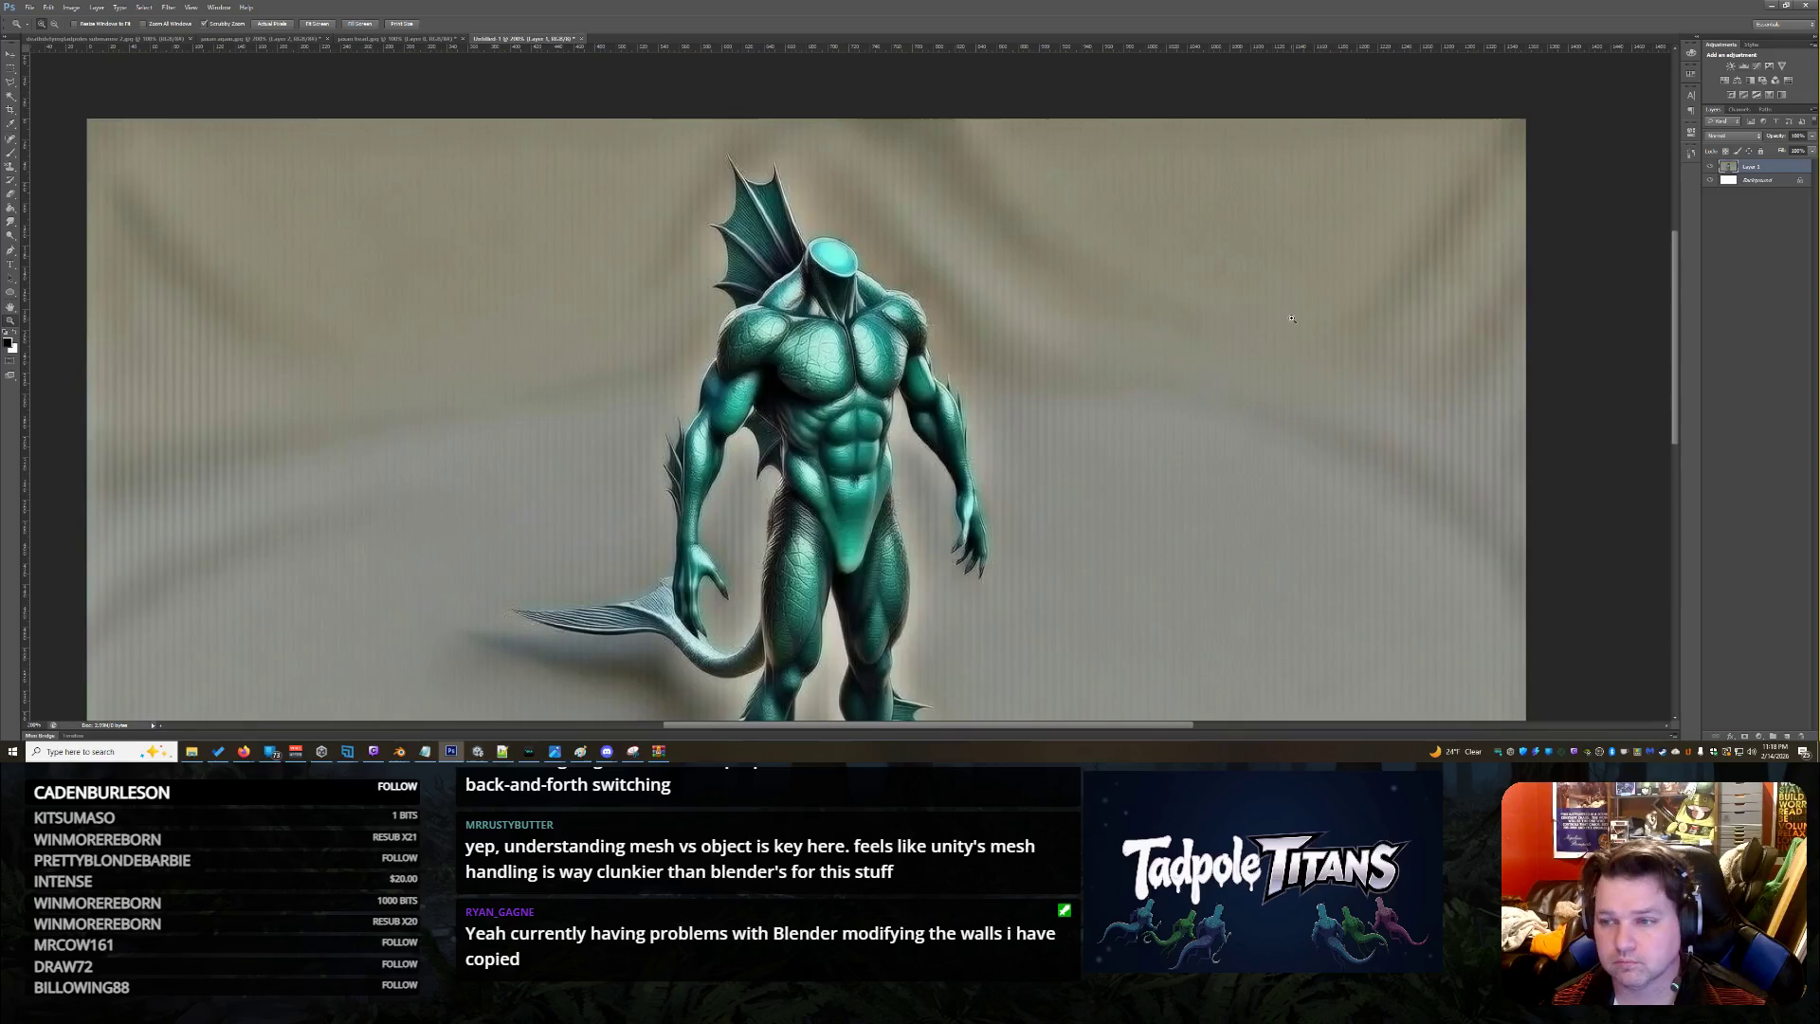
Flip through the open documents, ending on the creature-head document
click(393, 38)
click(273, 41)
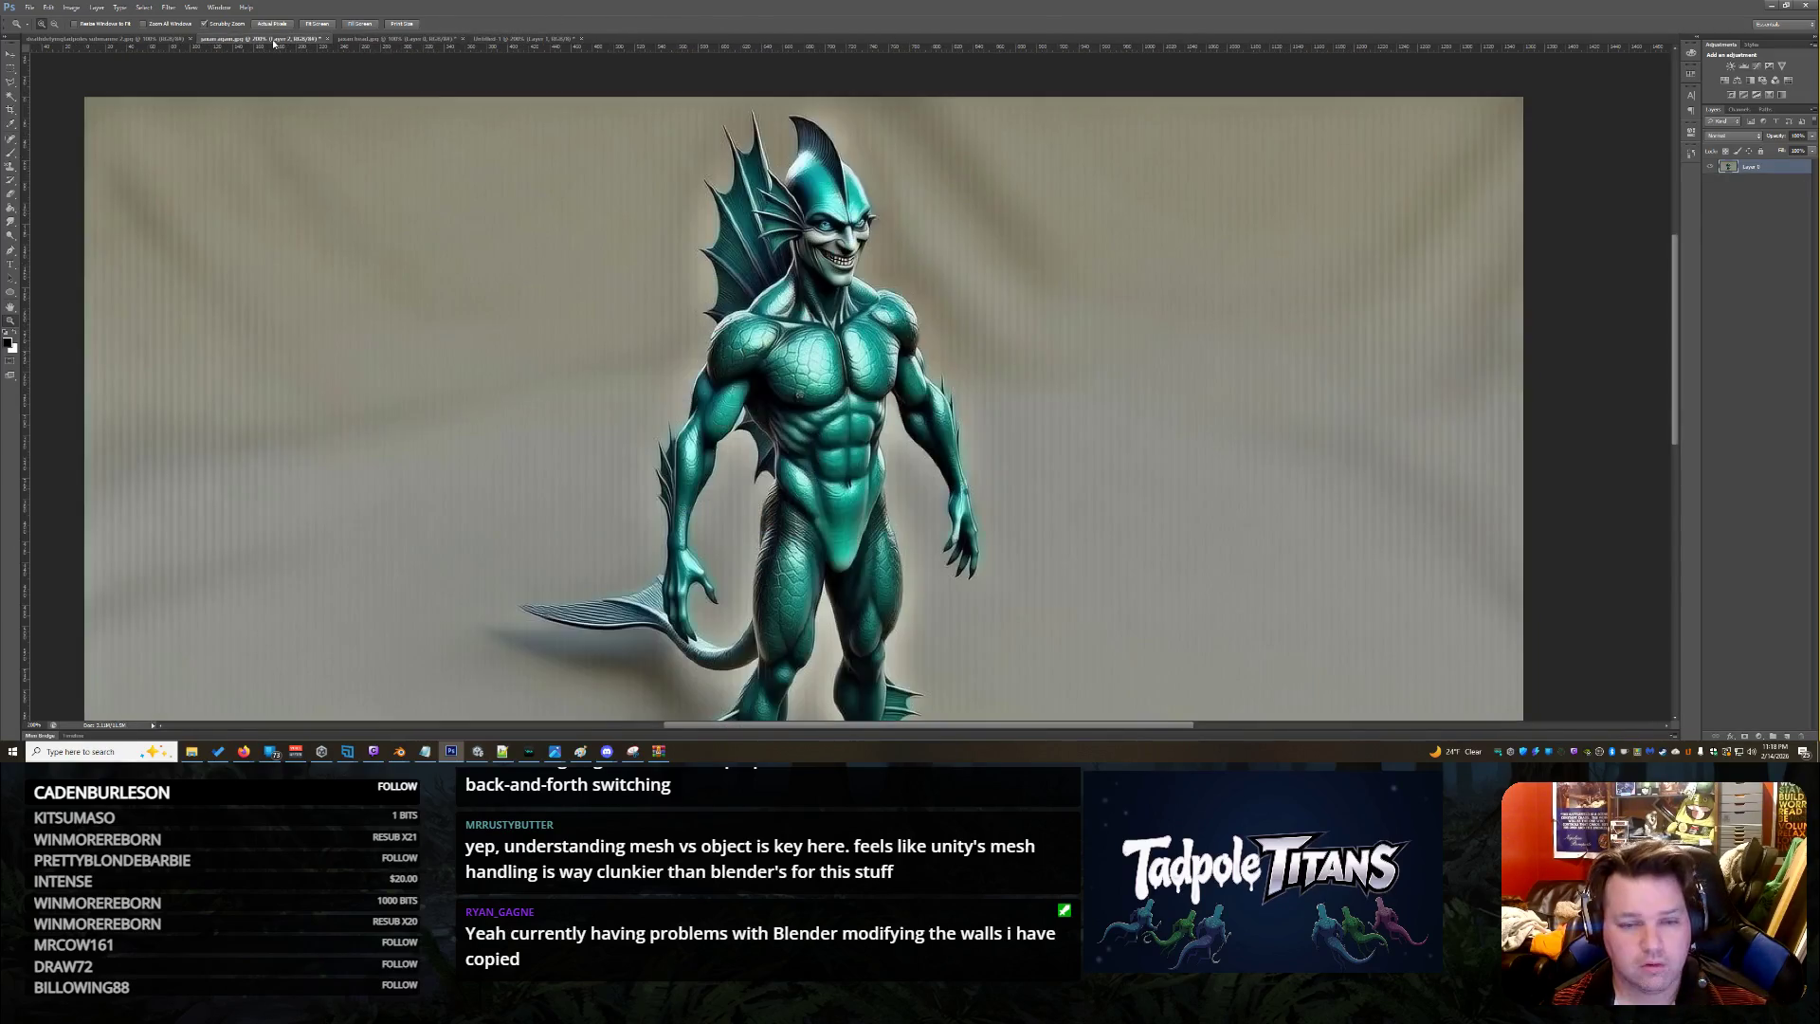
click(106, 39)
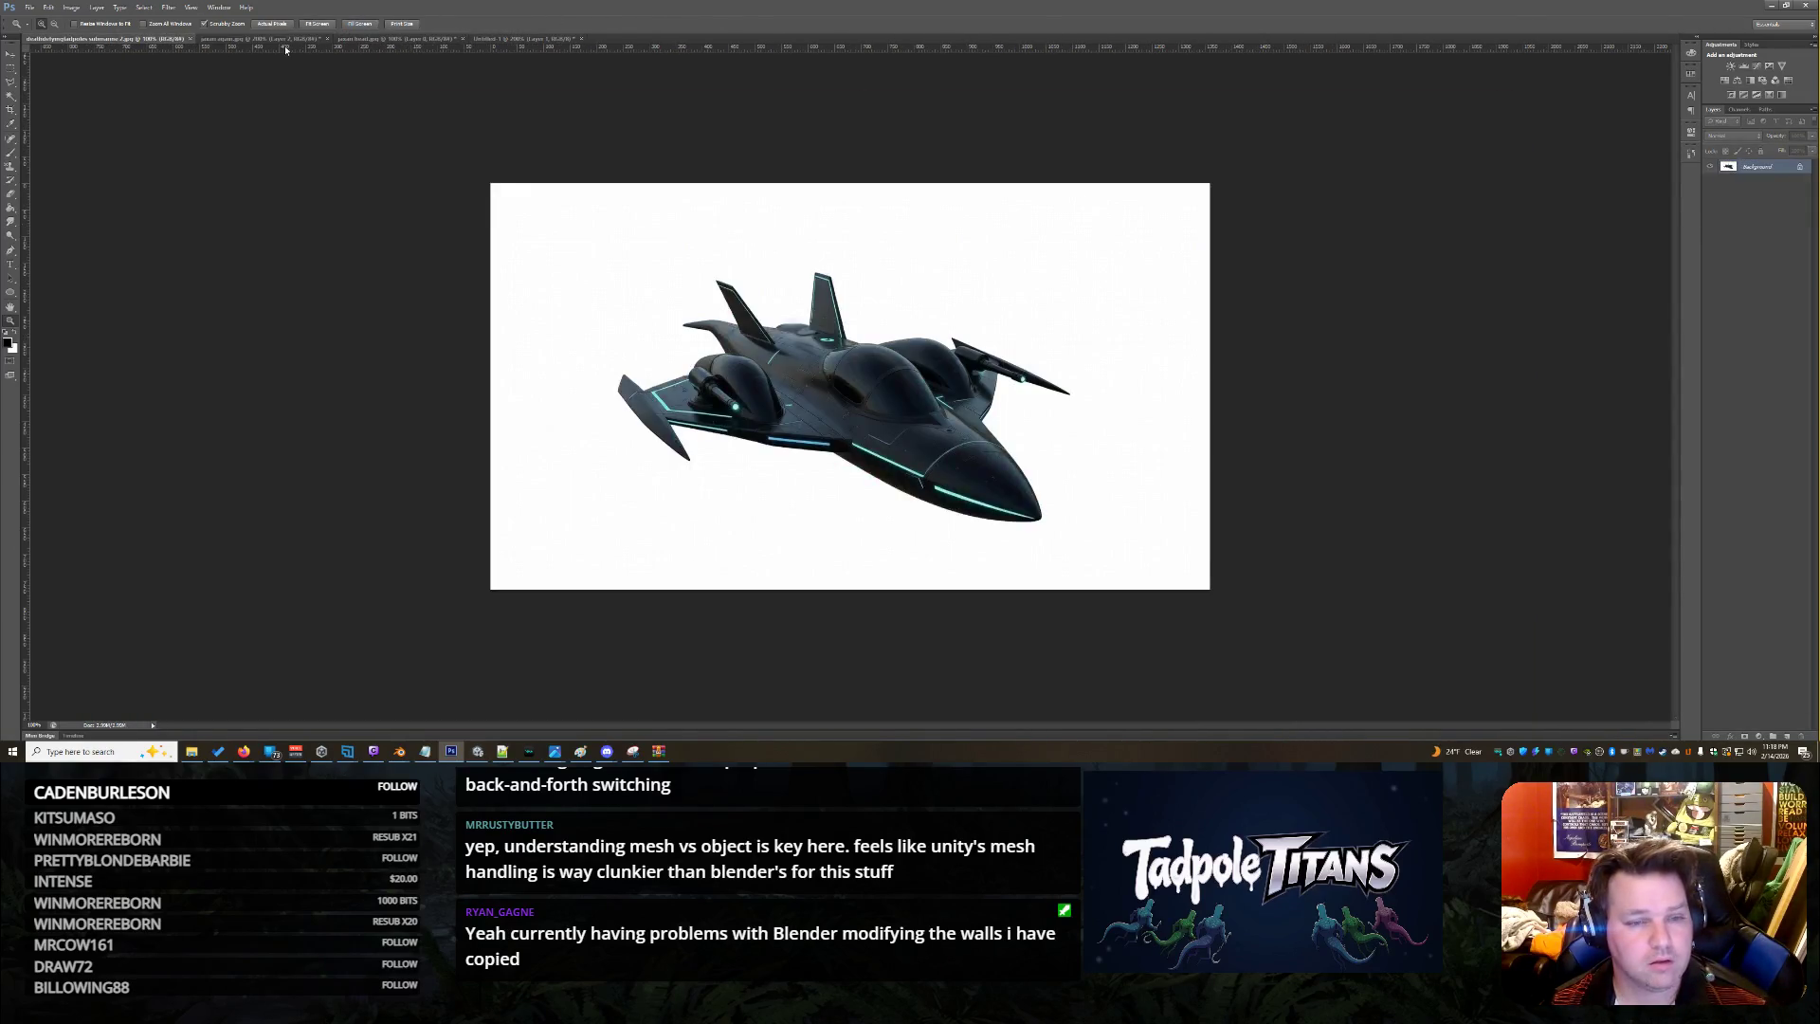
click(274, 39)
click(371, 38)
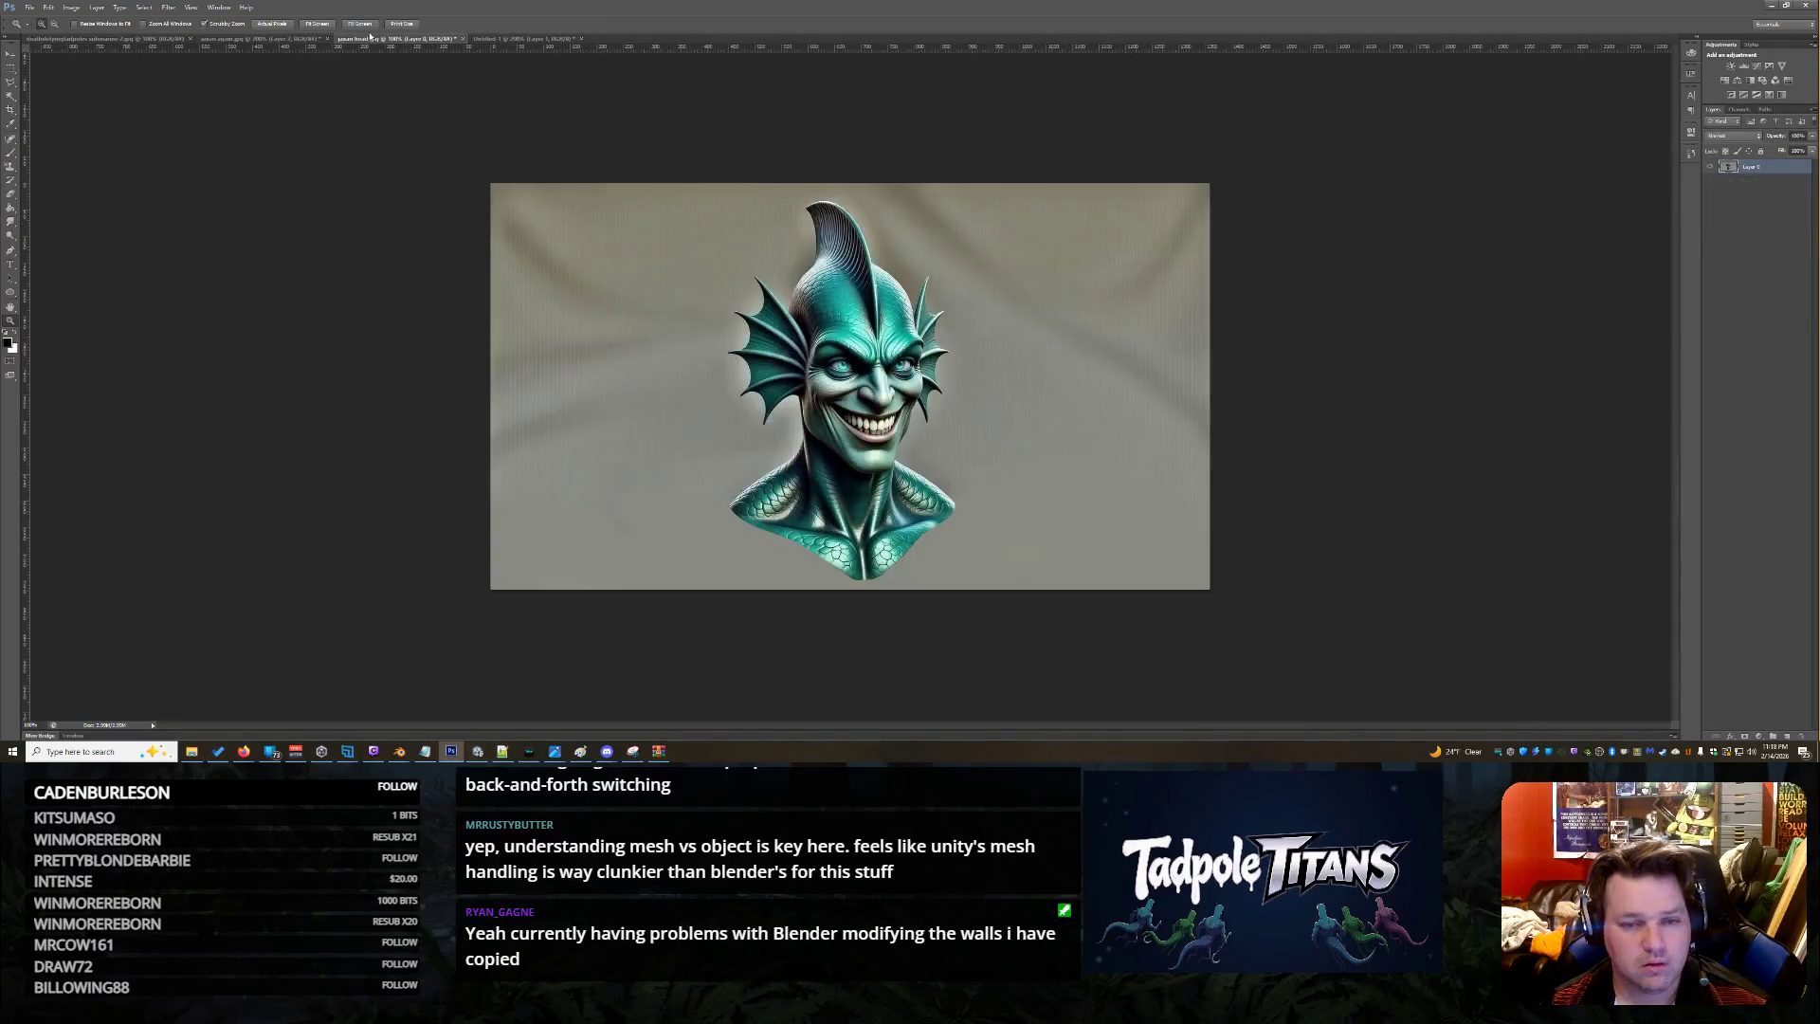
Sample pale teal cde2d9 as the foreground colour and return to the headless body document
click(11, 346)
click(971, 404)
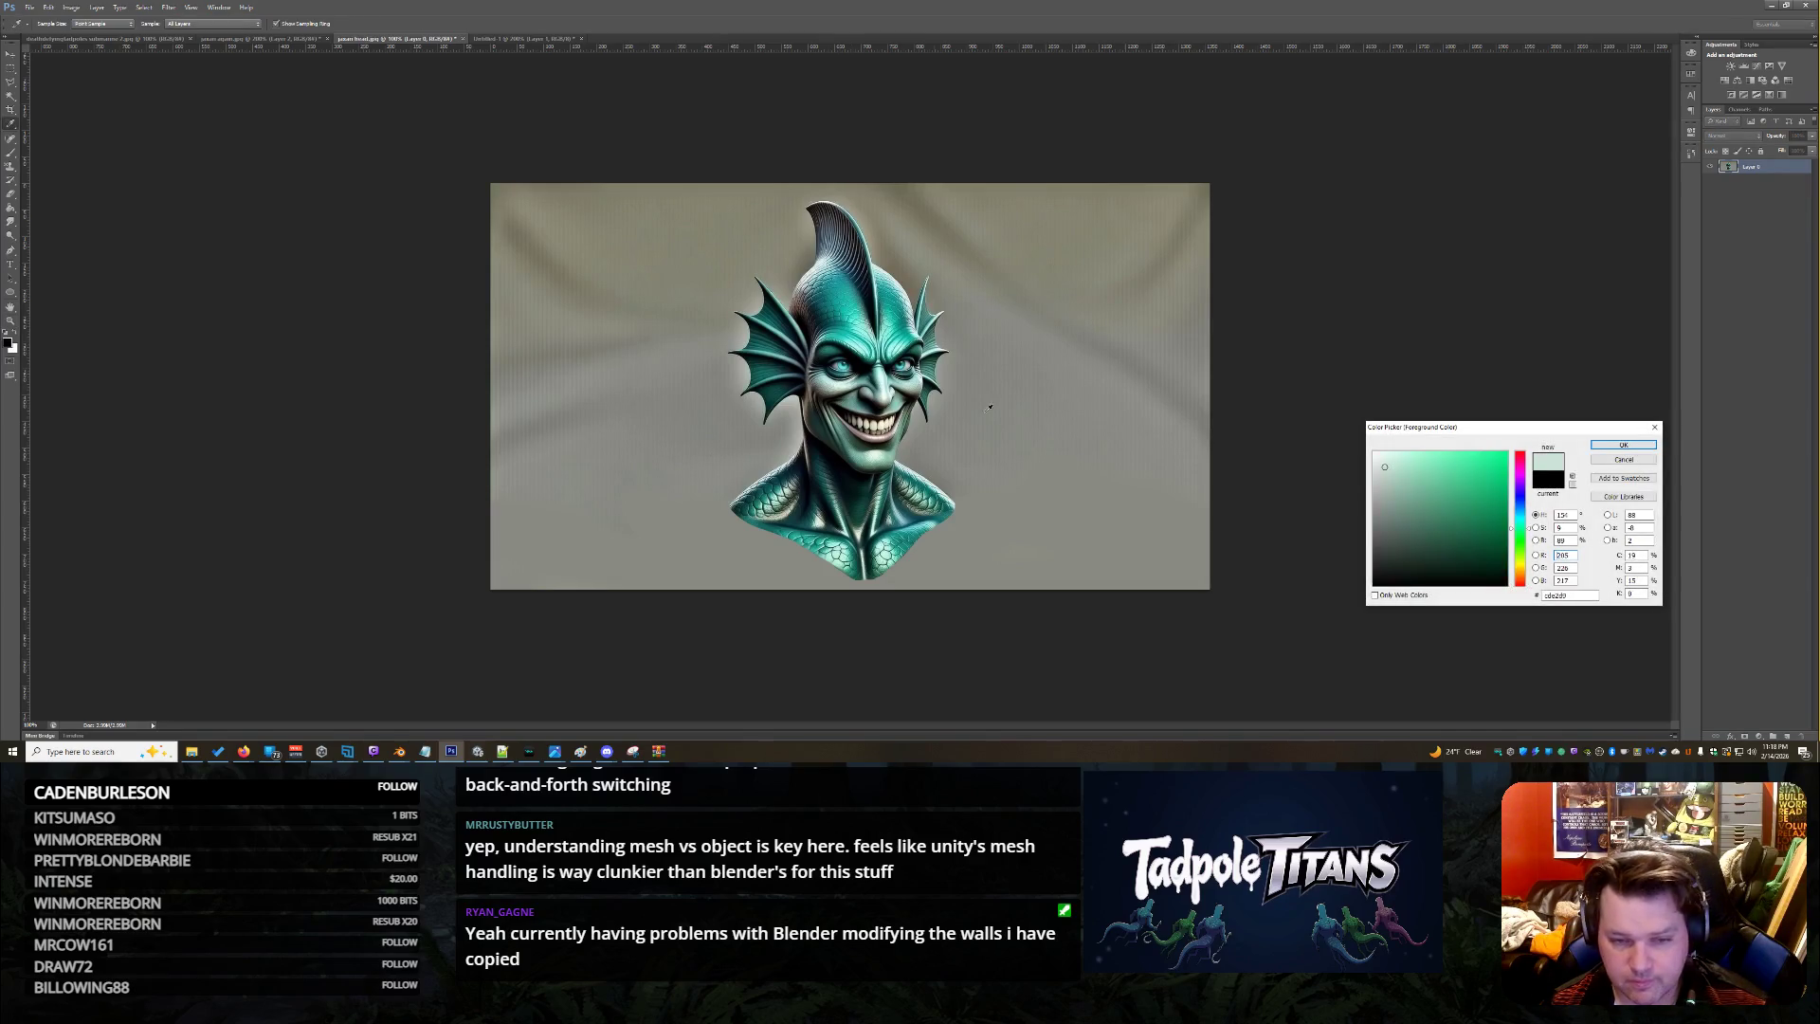
click(1619, 449)
key(z)
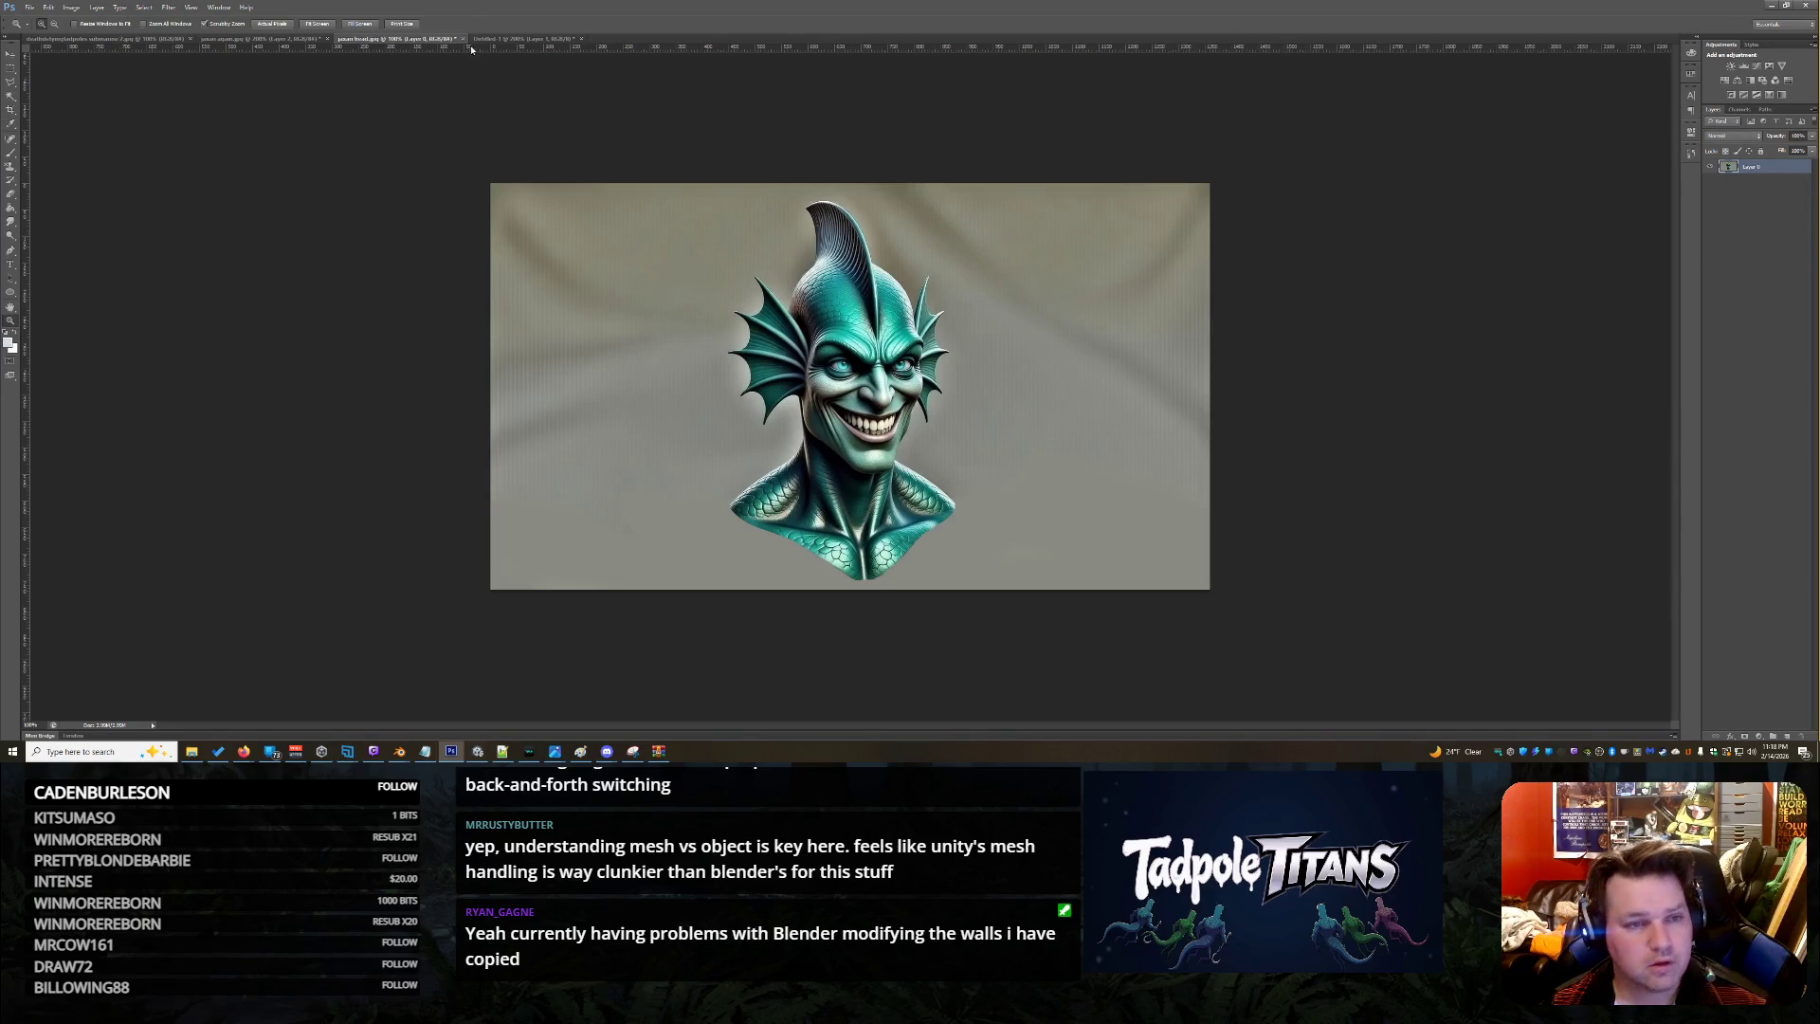
click(520, 39)
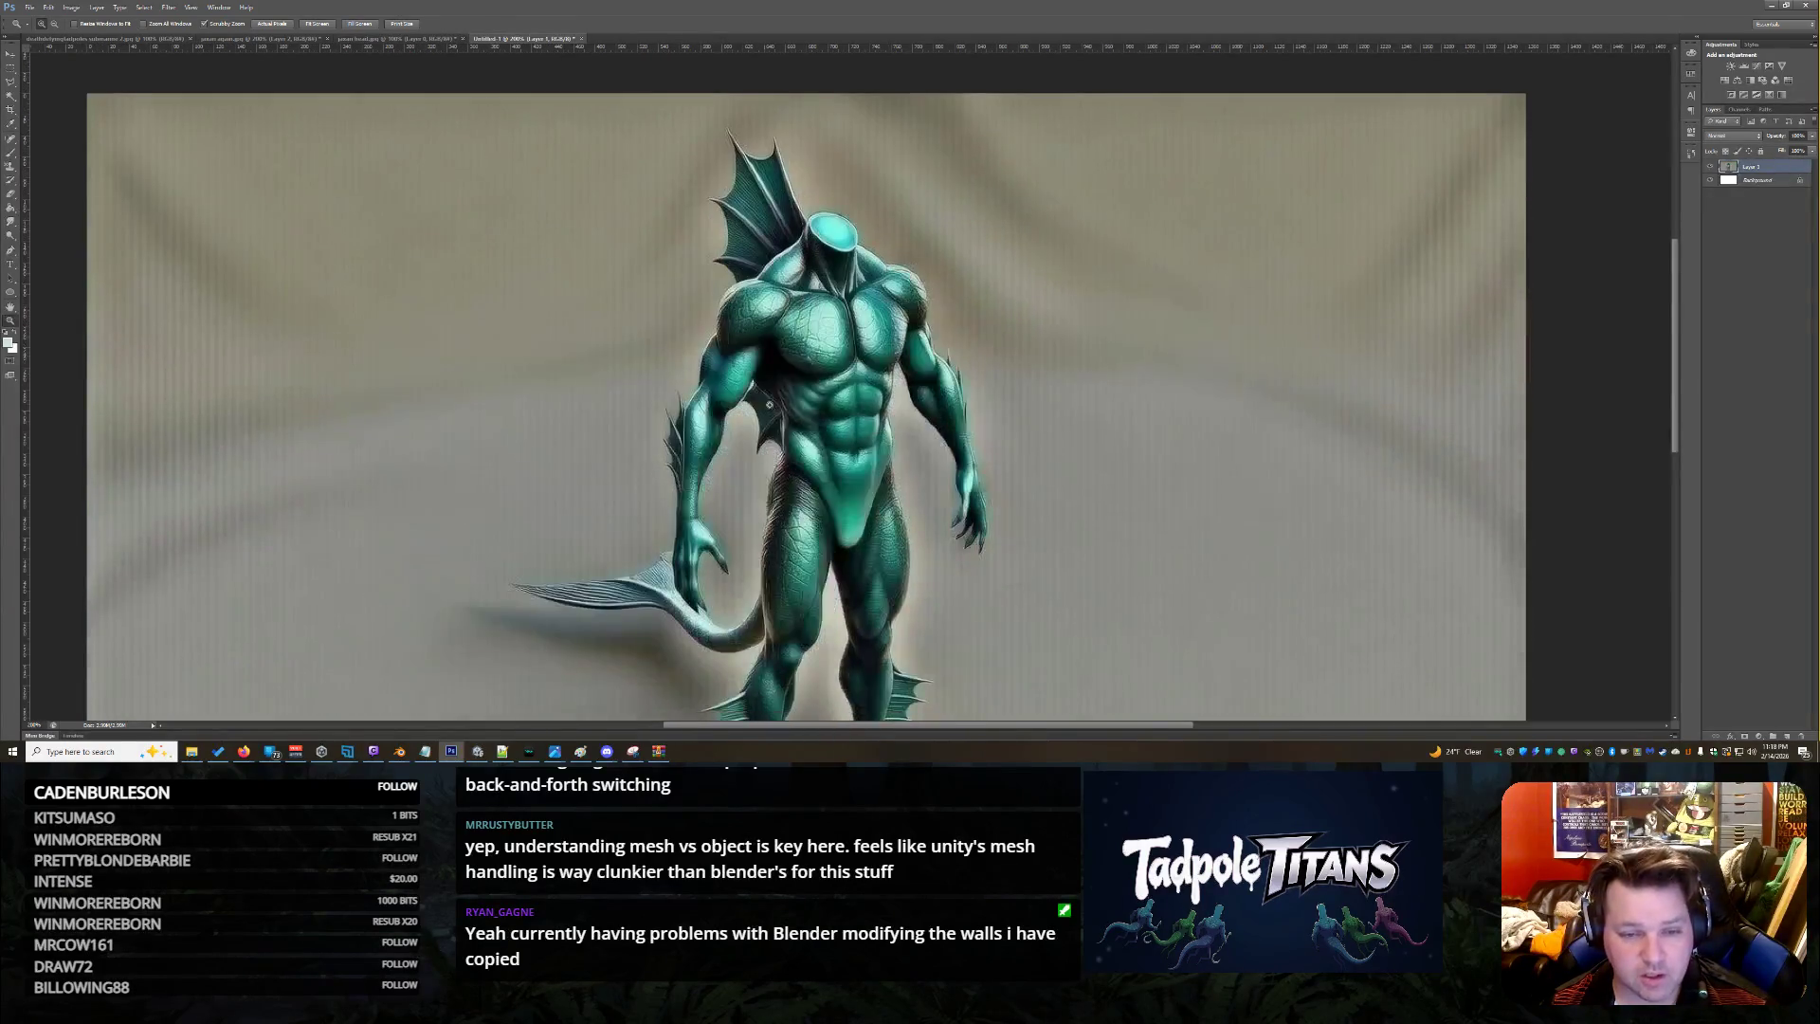
Set the brush to Saturation mode and undo the grey desaturation on the groin
click(916, 399)
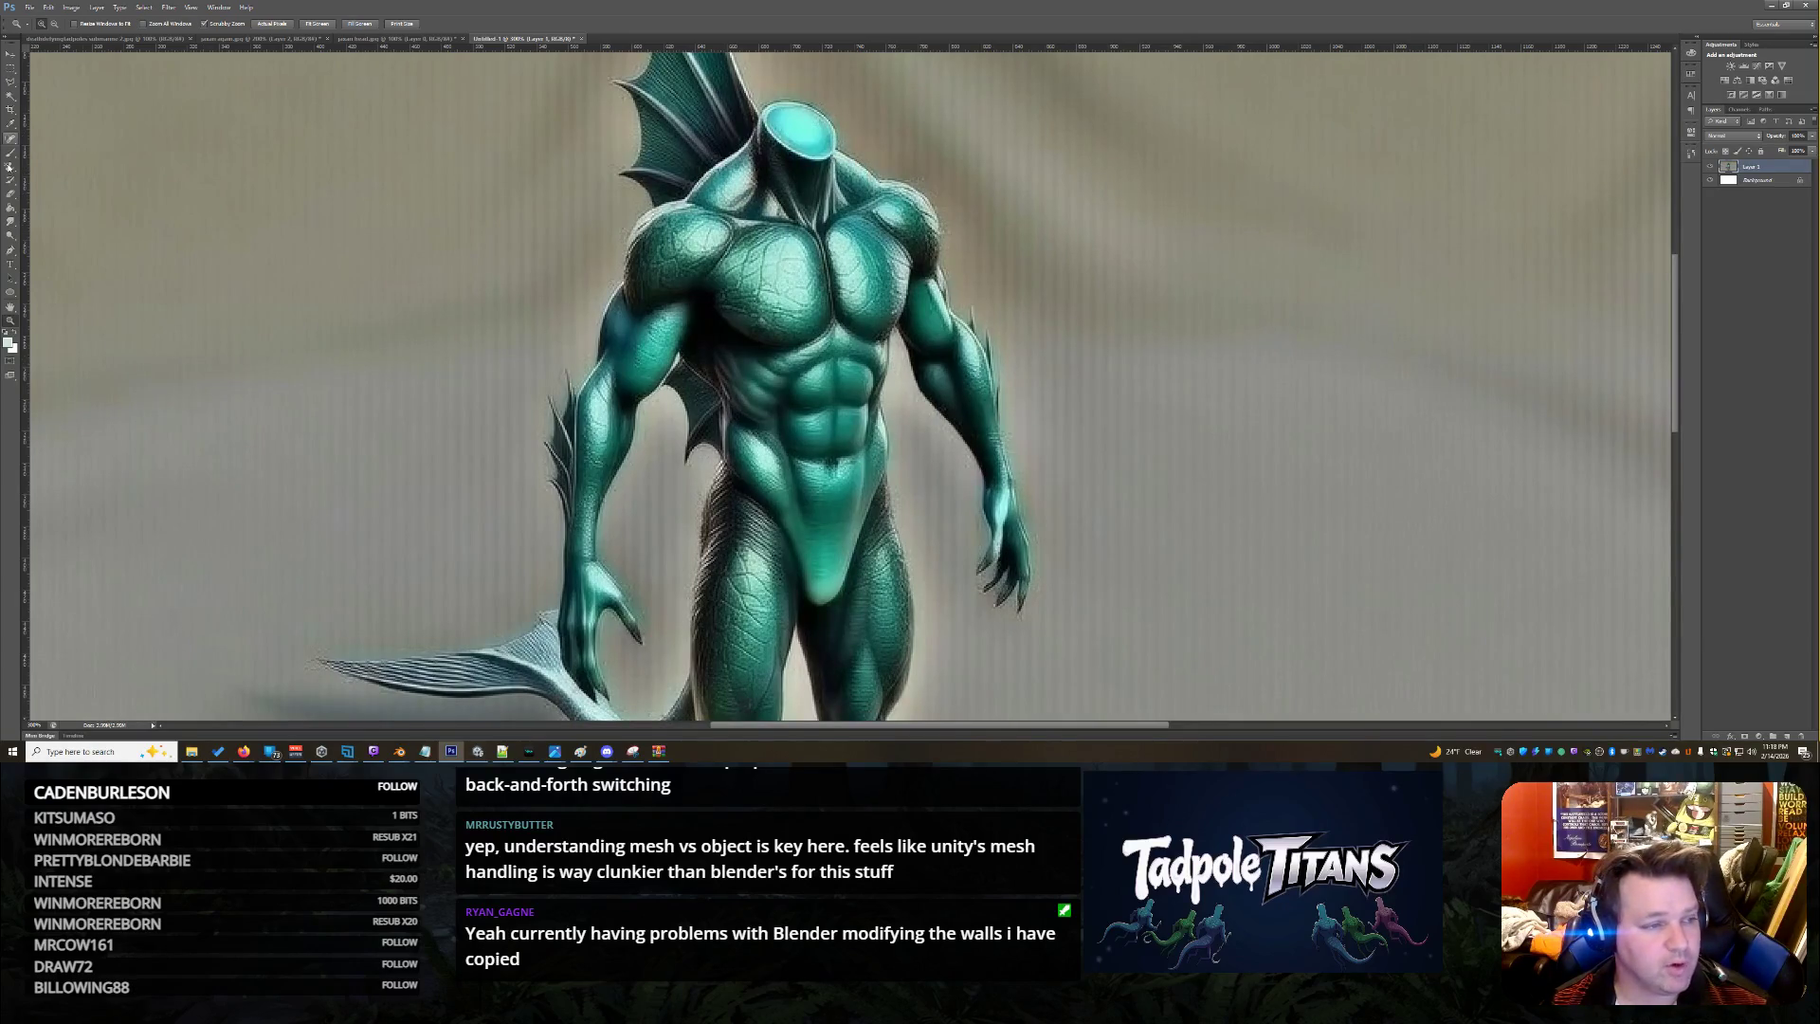
click(13, 175)
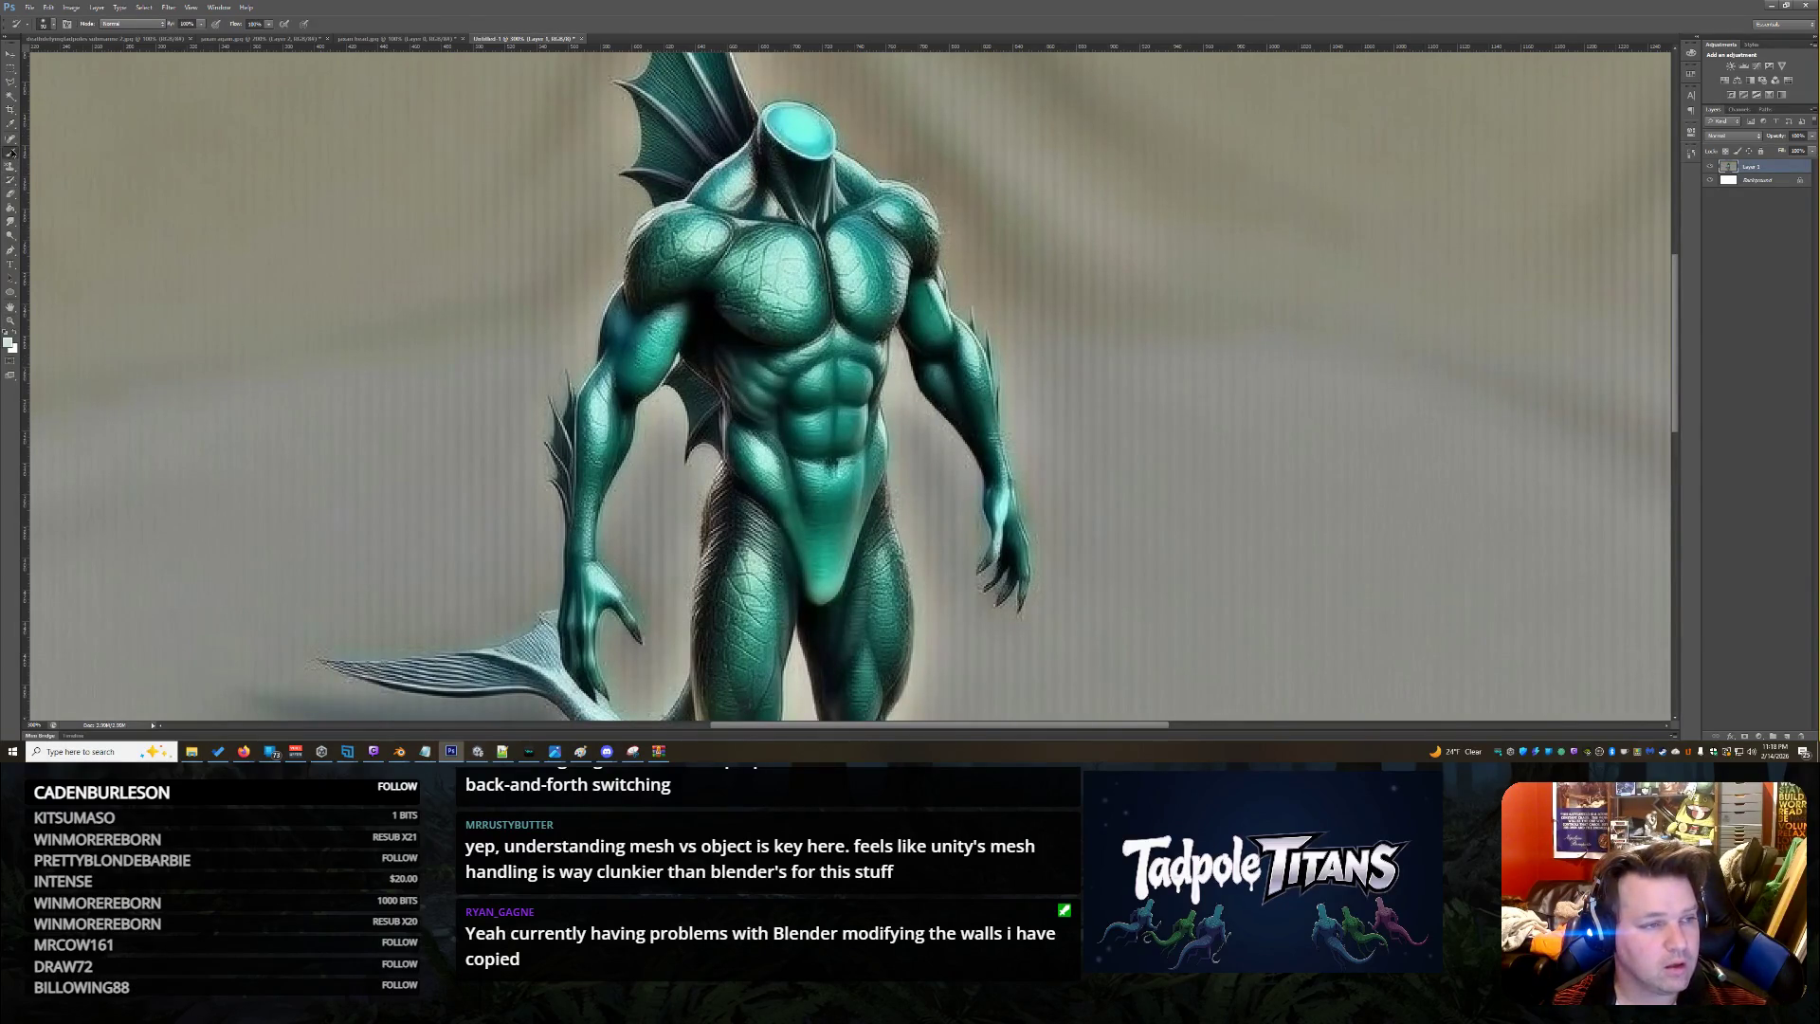
click(10, 152)
click(163, 23)
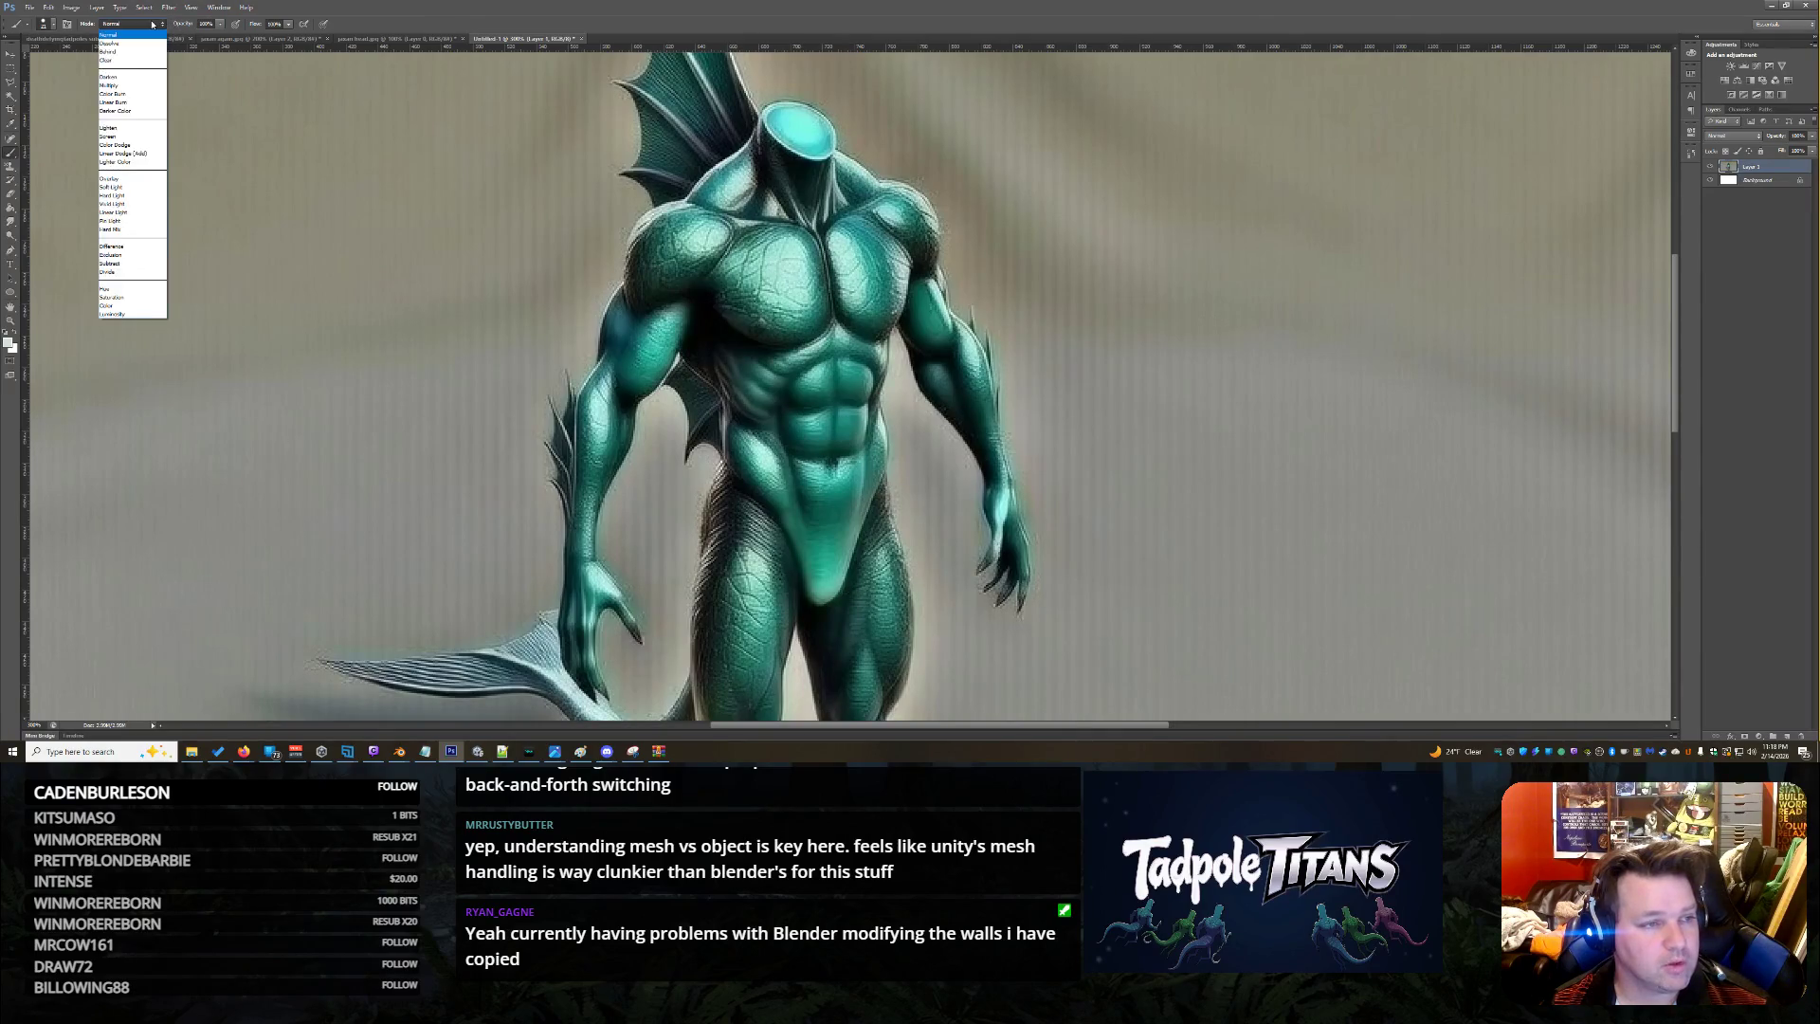
click(132, 292)
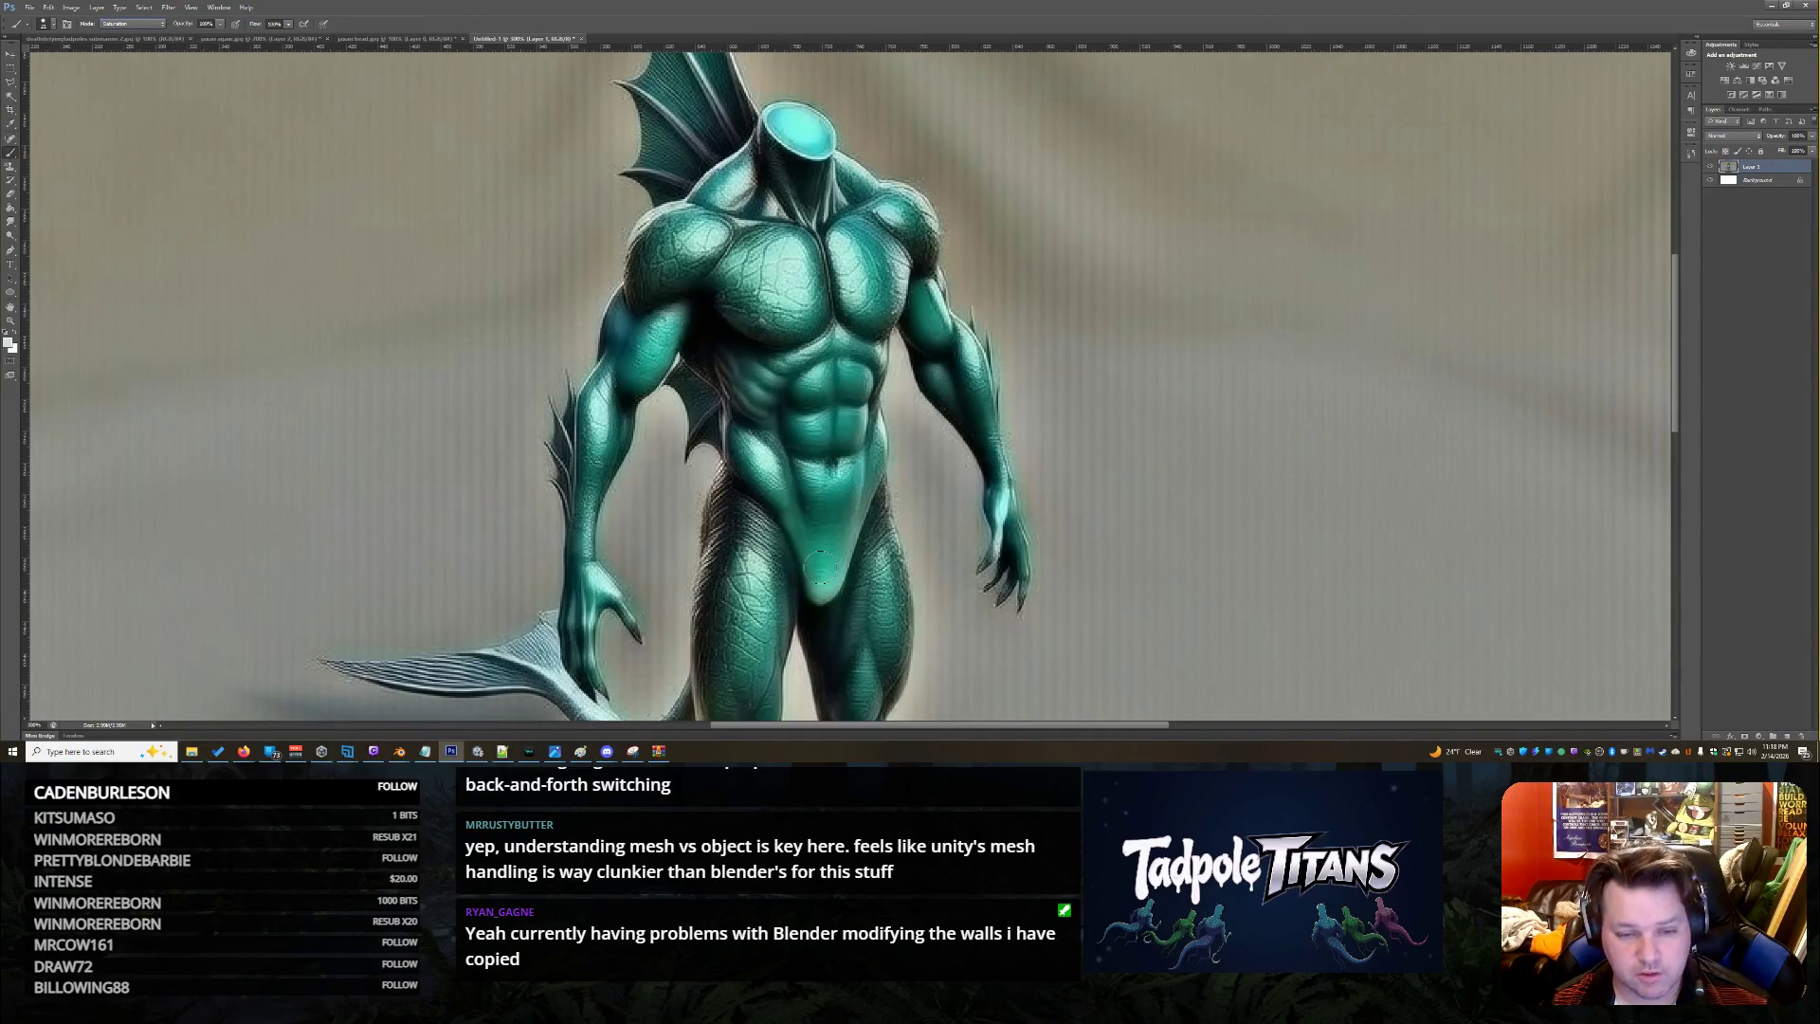
key(ctrl+z)
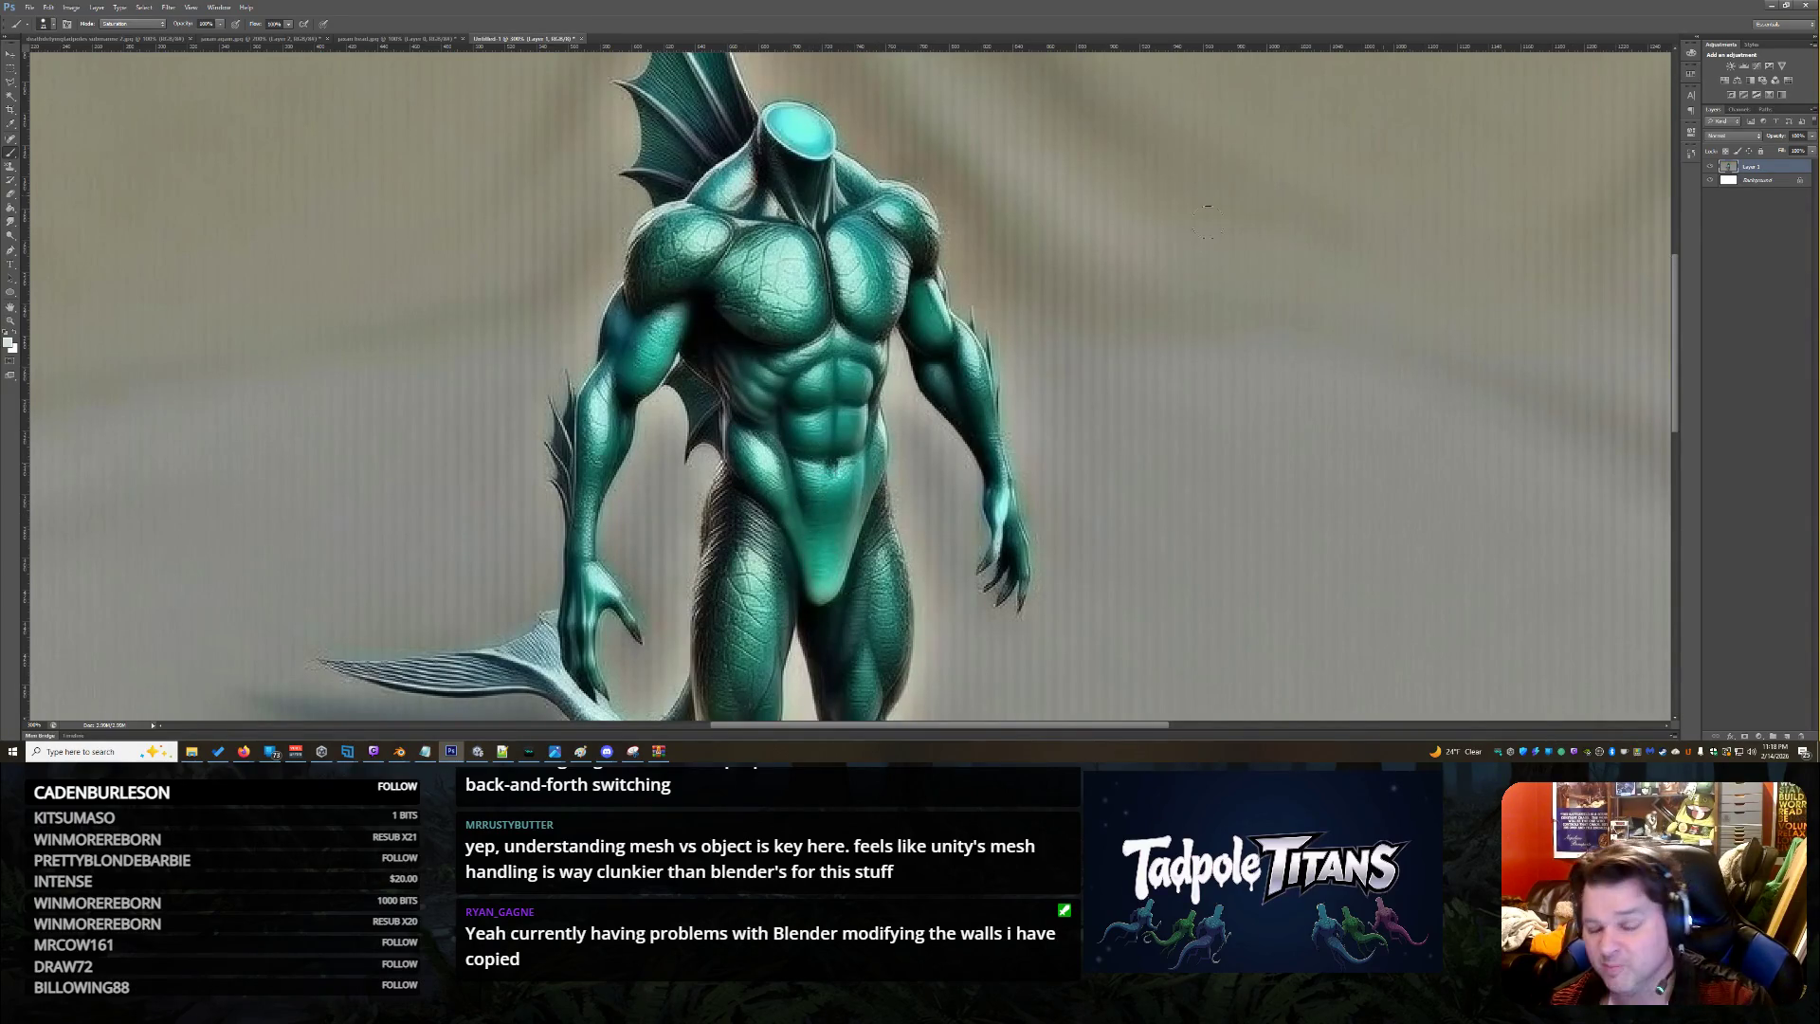
Lasso the belly from chest to groin and copy it onto a new layer
click(11, 82)
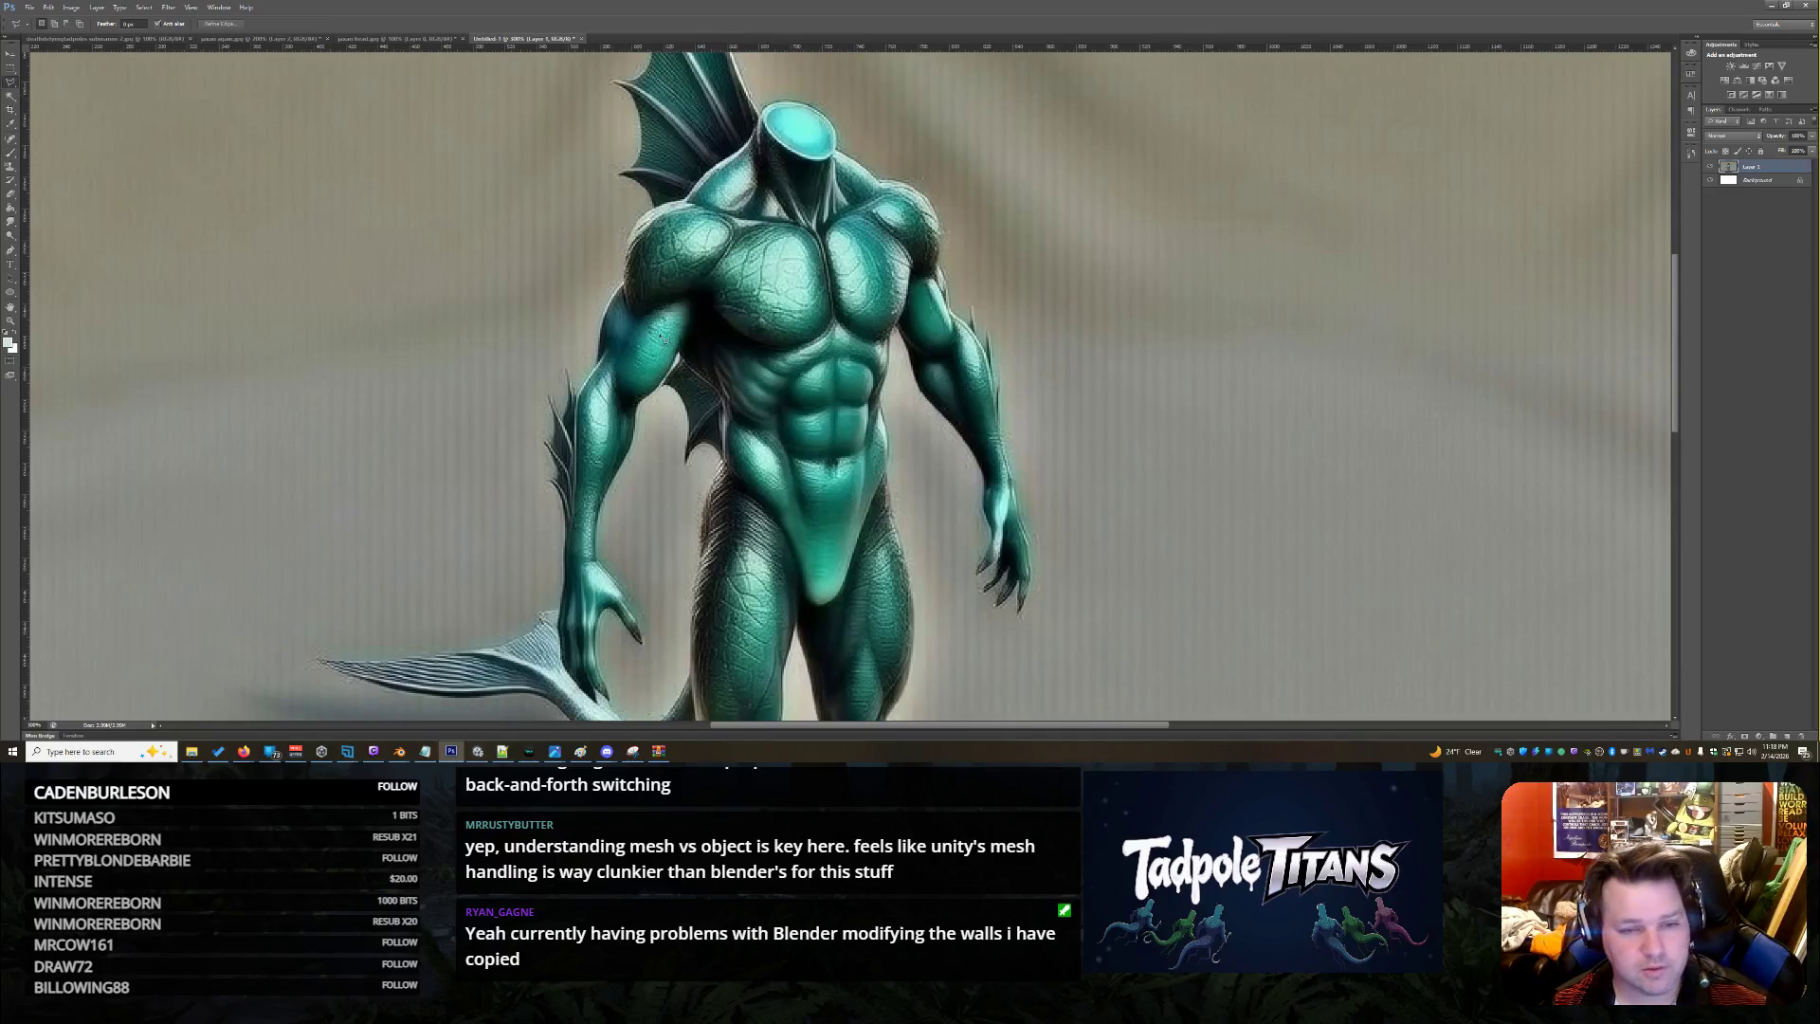
mouse_move(753, 375)
mouse_down()
mouse_move(752, 444)
mouse_move(823, 549)
mouse_move(820, 588)
mouse_move(845, 580)
mouse_move(886, 464)
mouse_move(883, 357)
mouse_move(843, 334)
mouse_move(853, 351)
mouse_move(833, 337)
mouse_move(801, 357)
mouse_up()
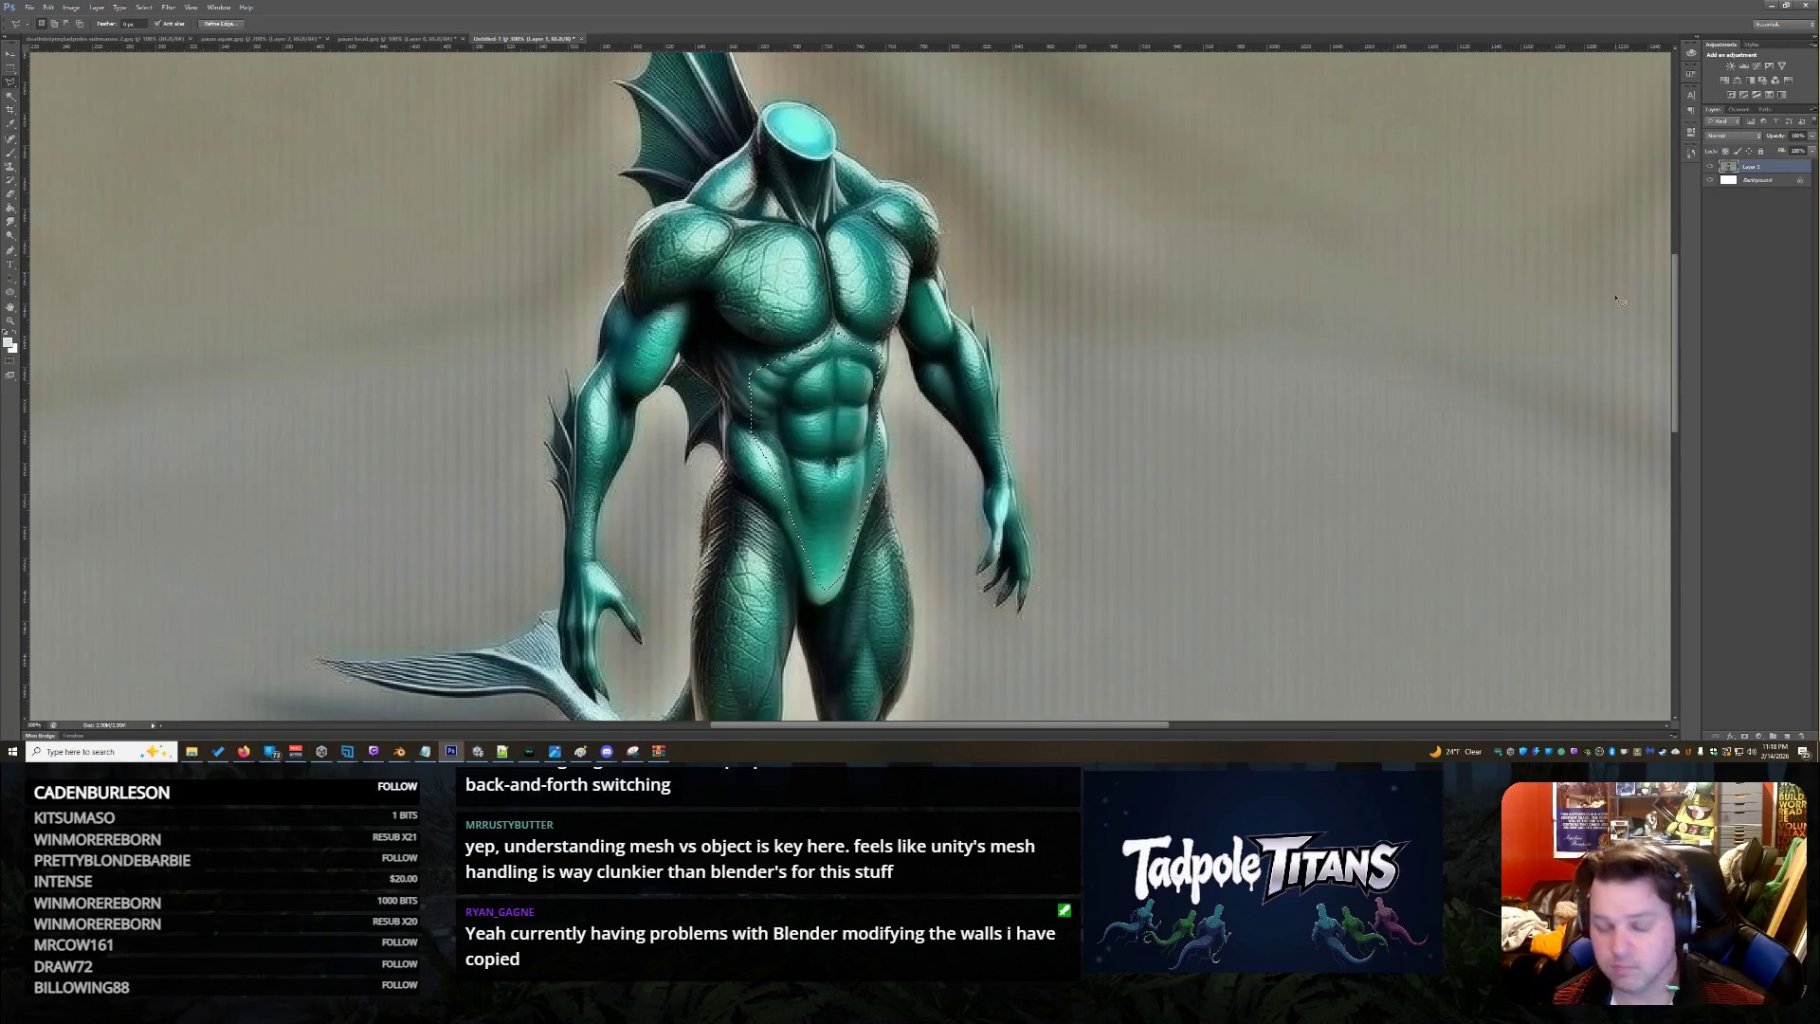
key(ctrl+j)
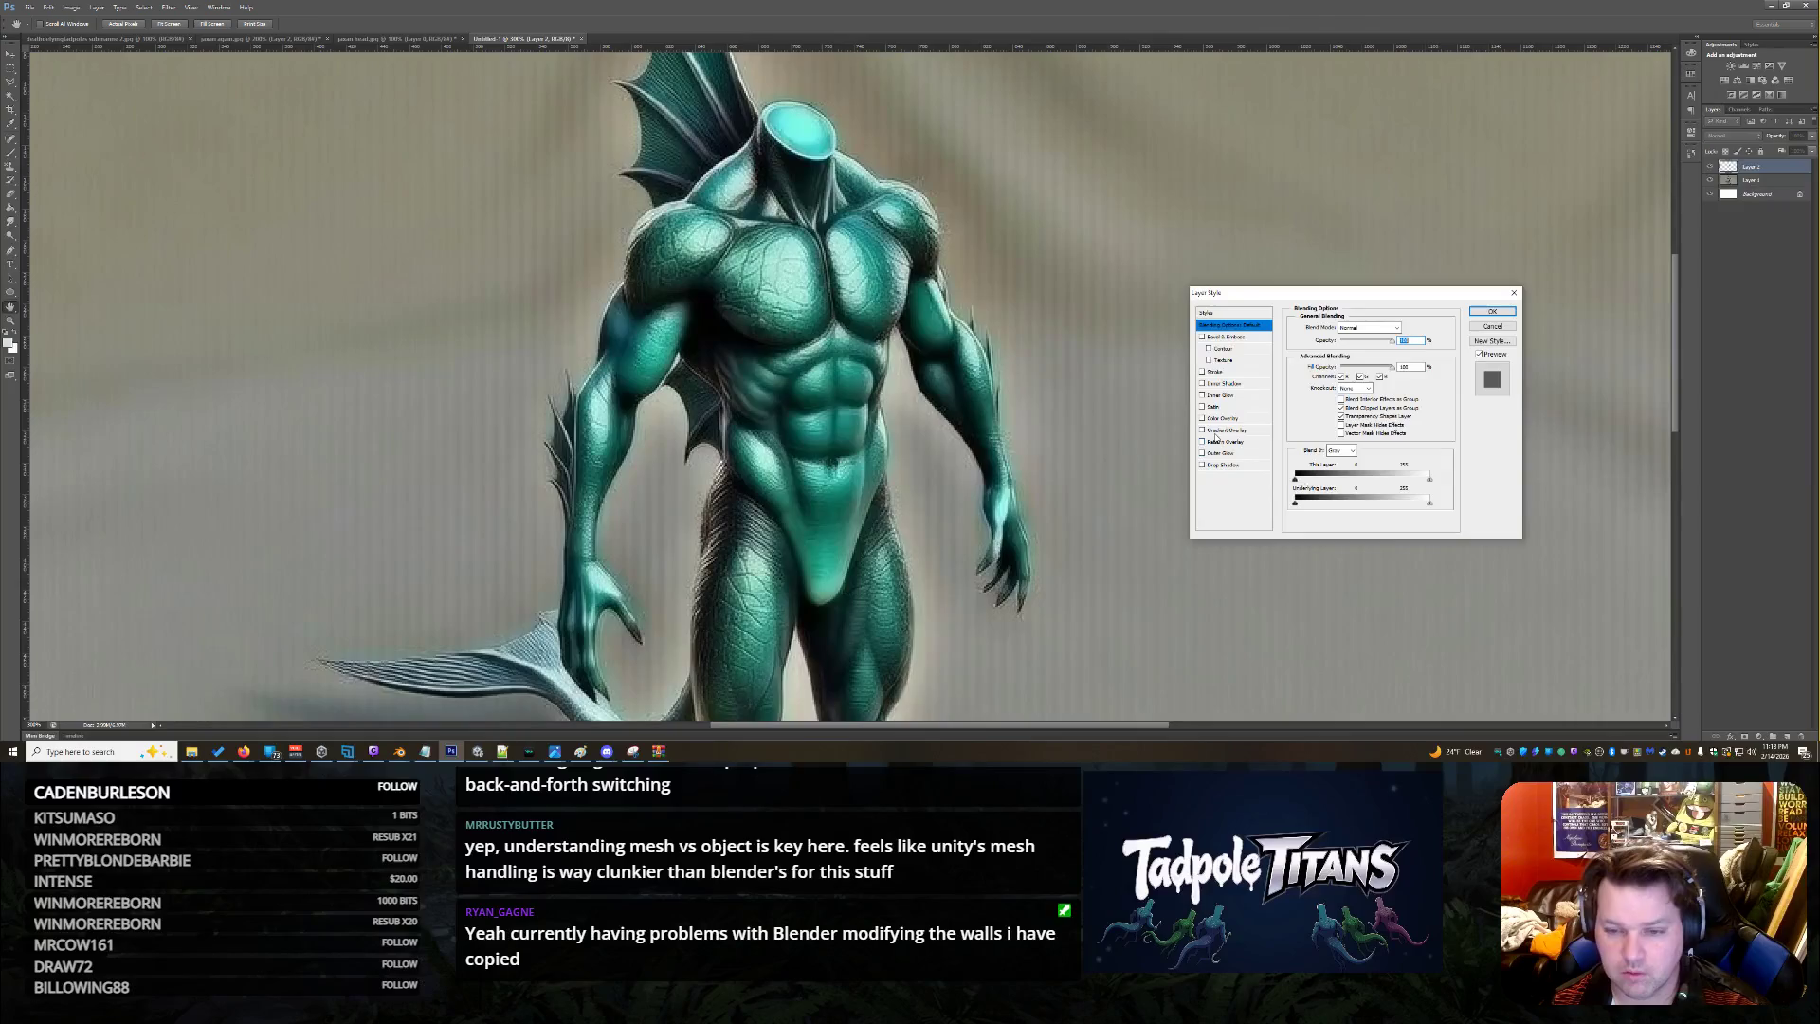
Add a pale mint Color Overlay to the belly layer in Hue blend mode
click(1249, 420)
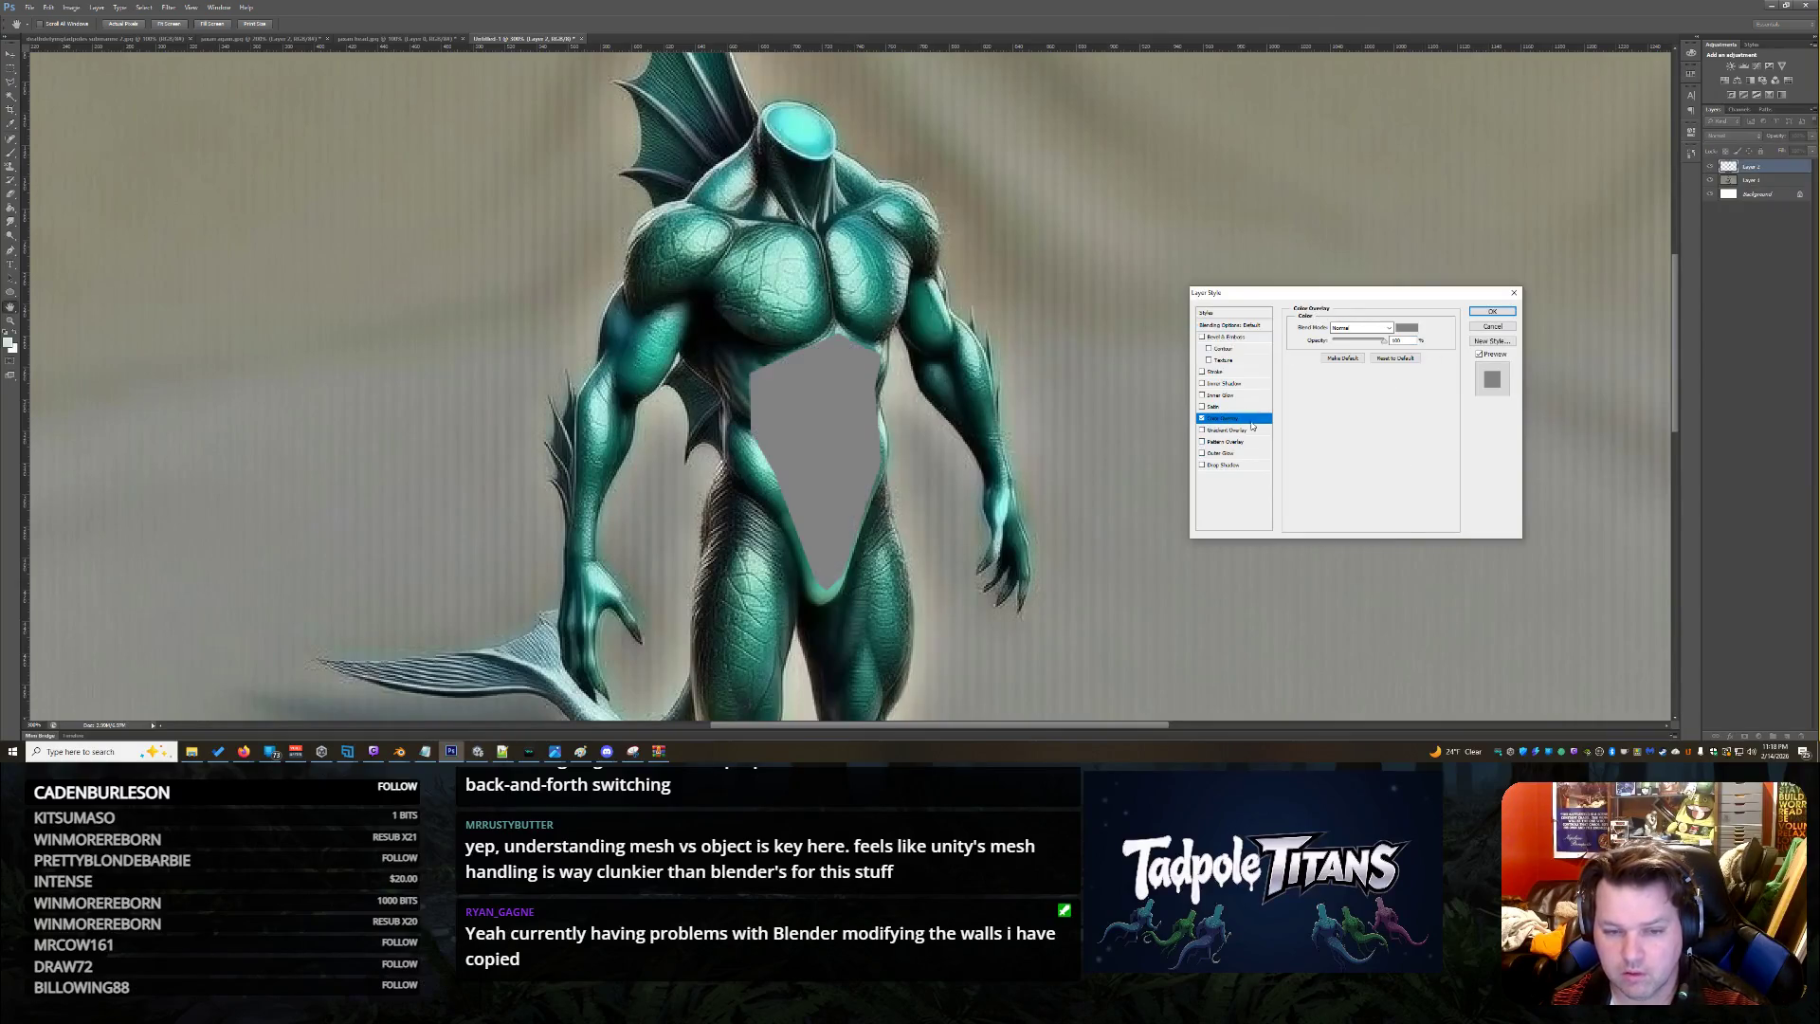
click(1397, 329)
click(14, 337)
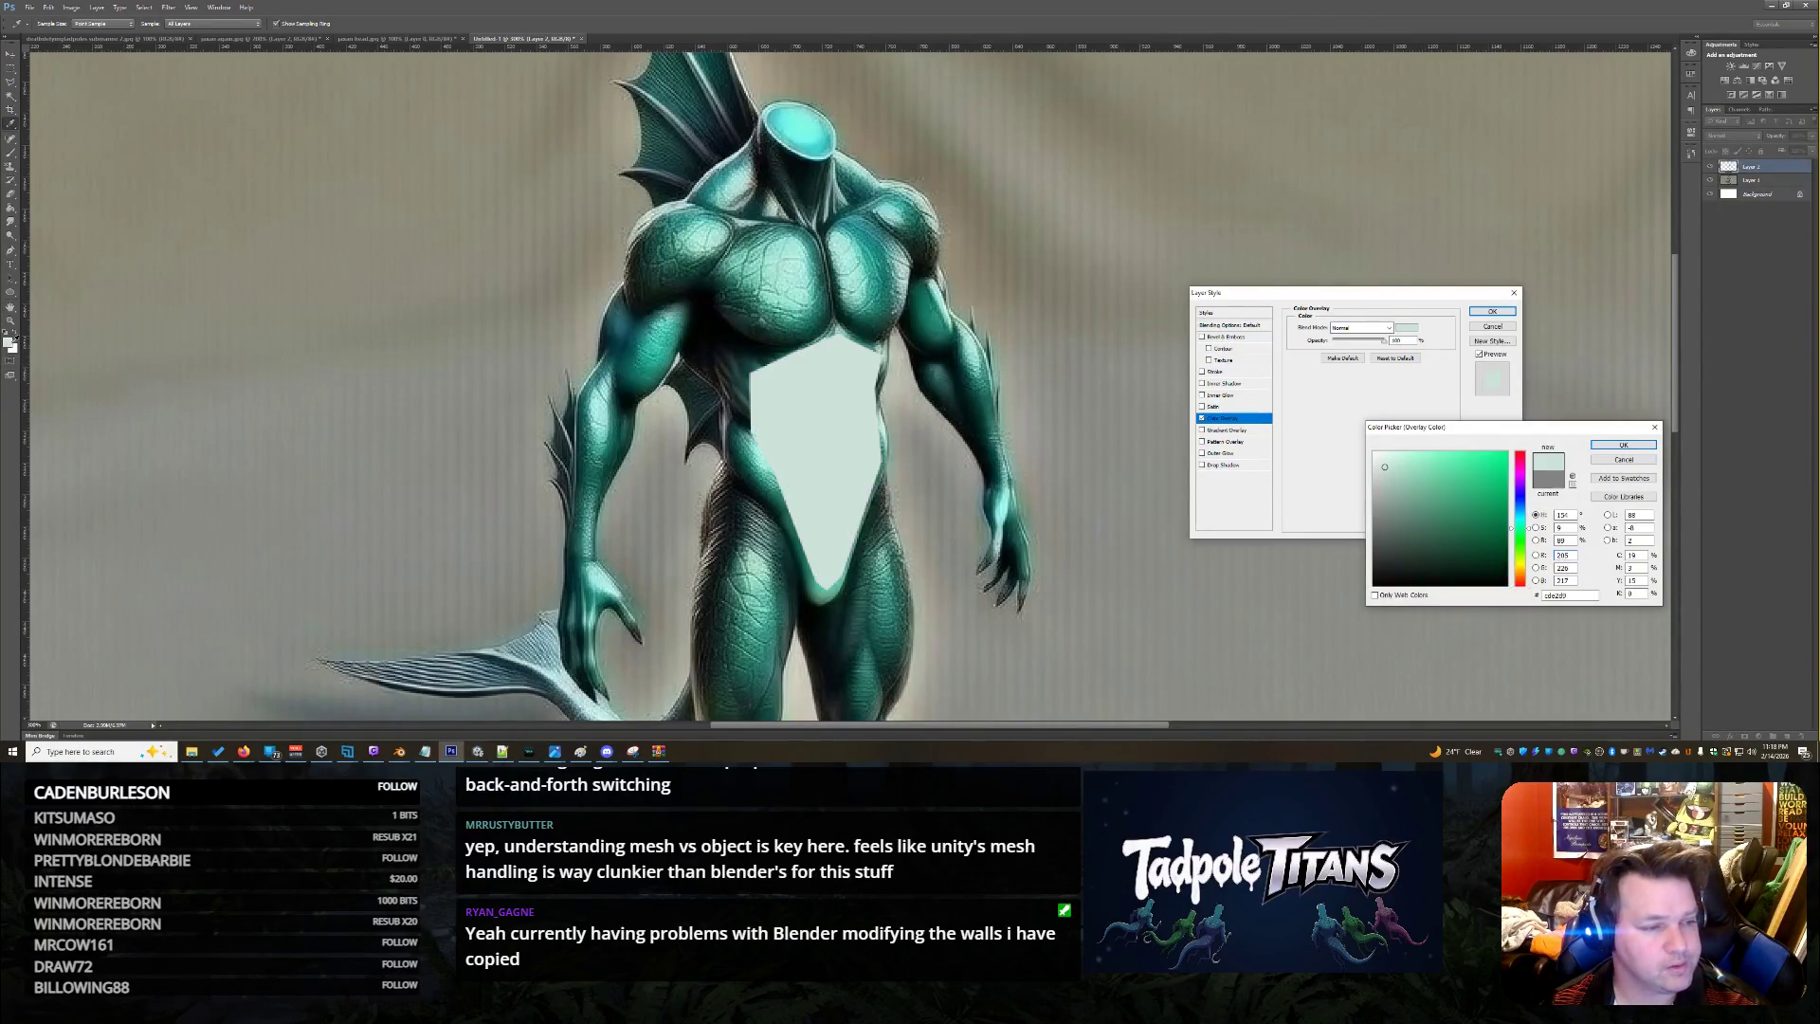
click(1597, 446)
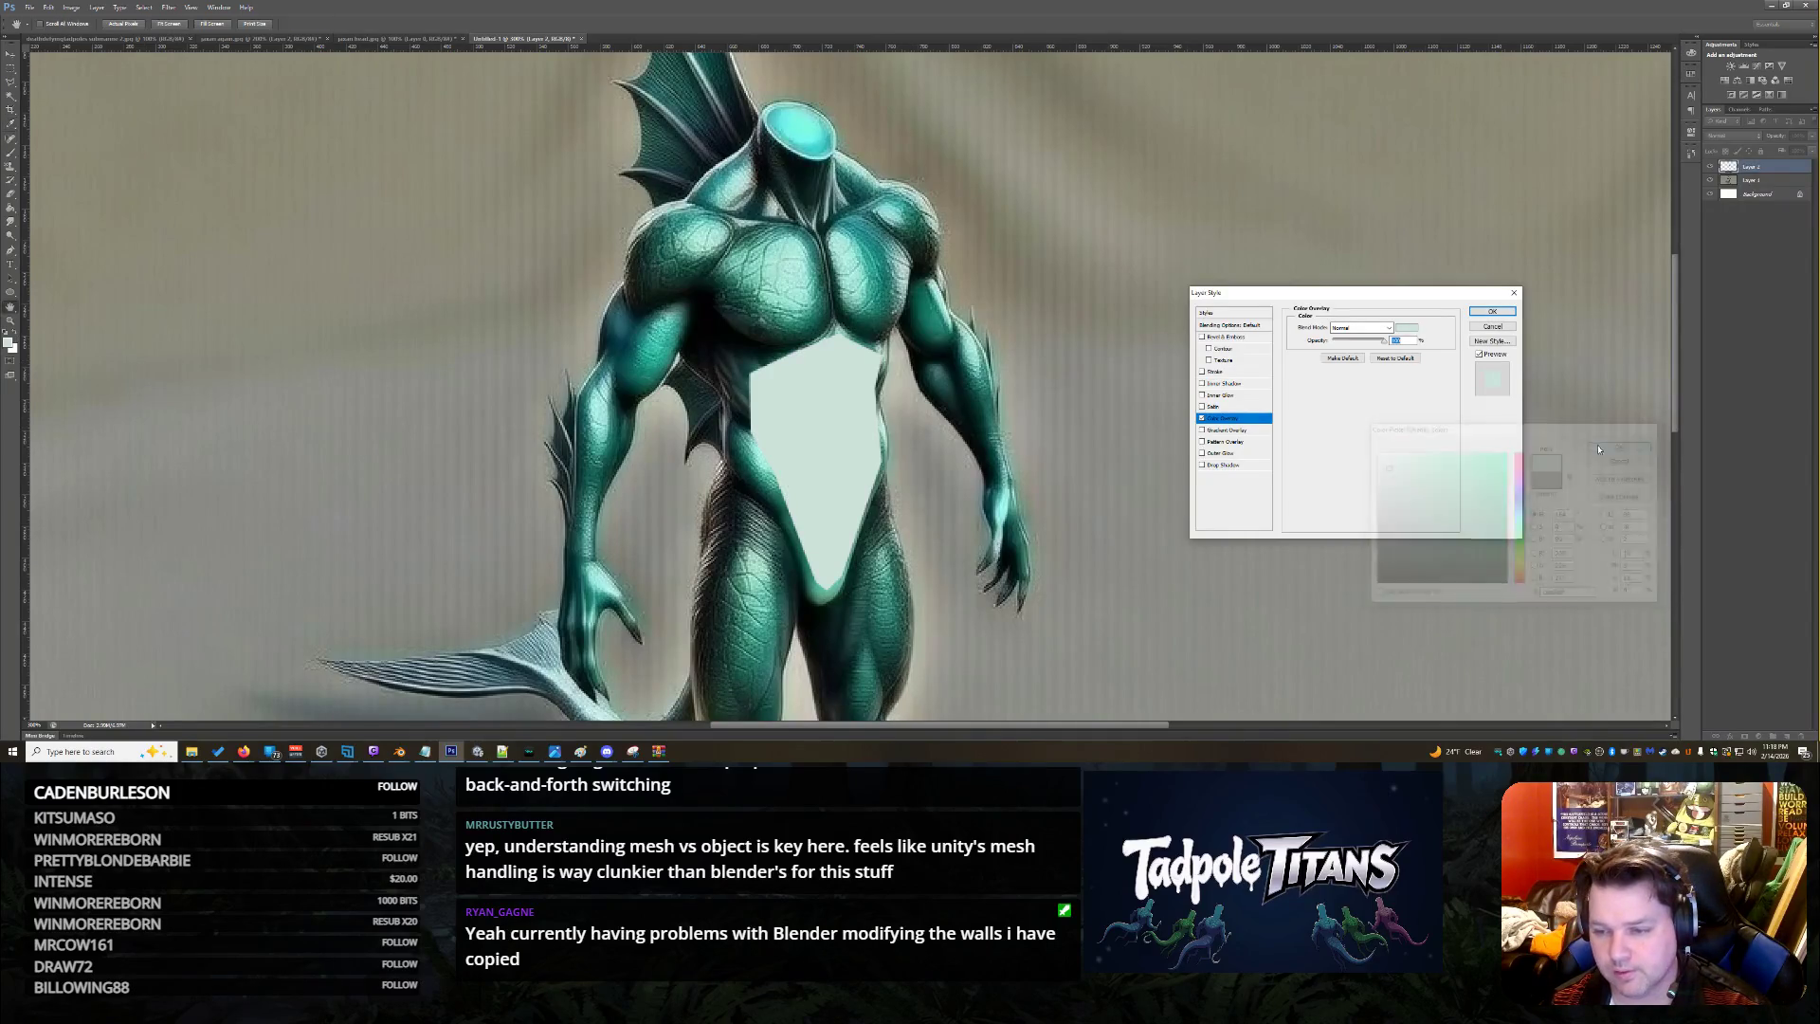
click(1360, 327)
click(1370, 575)
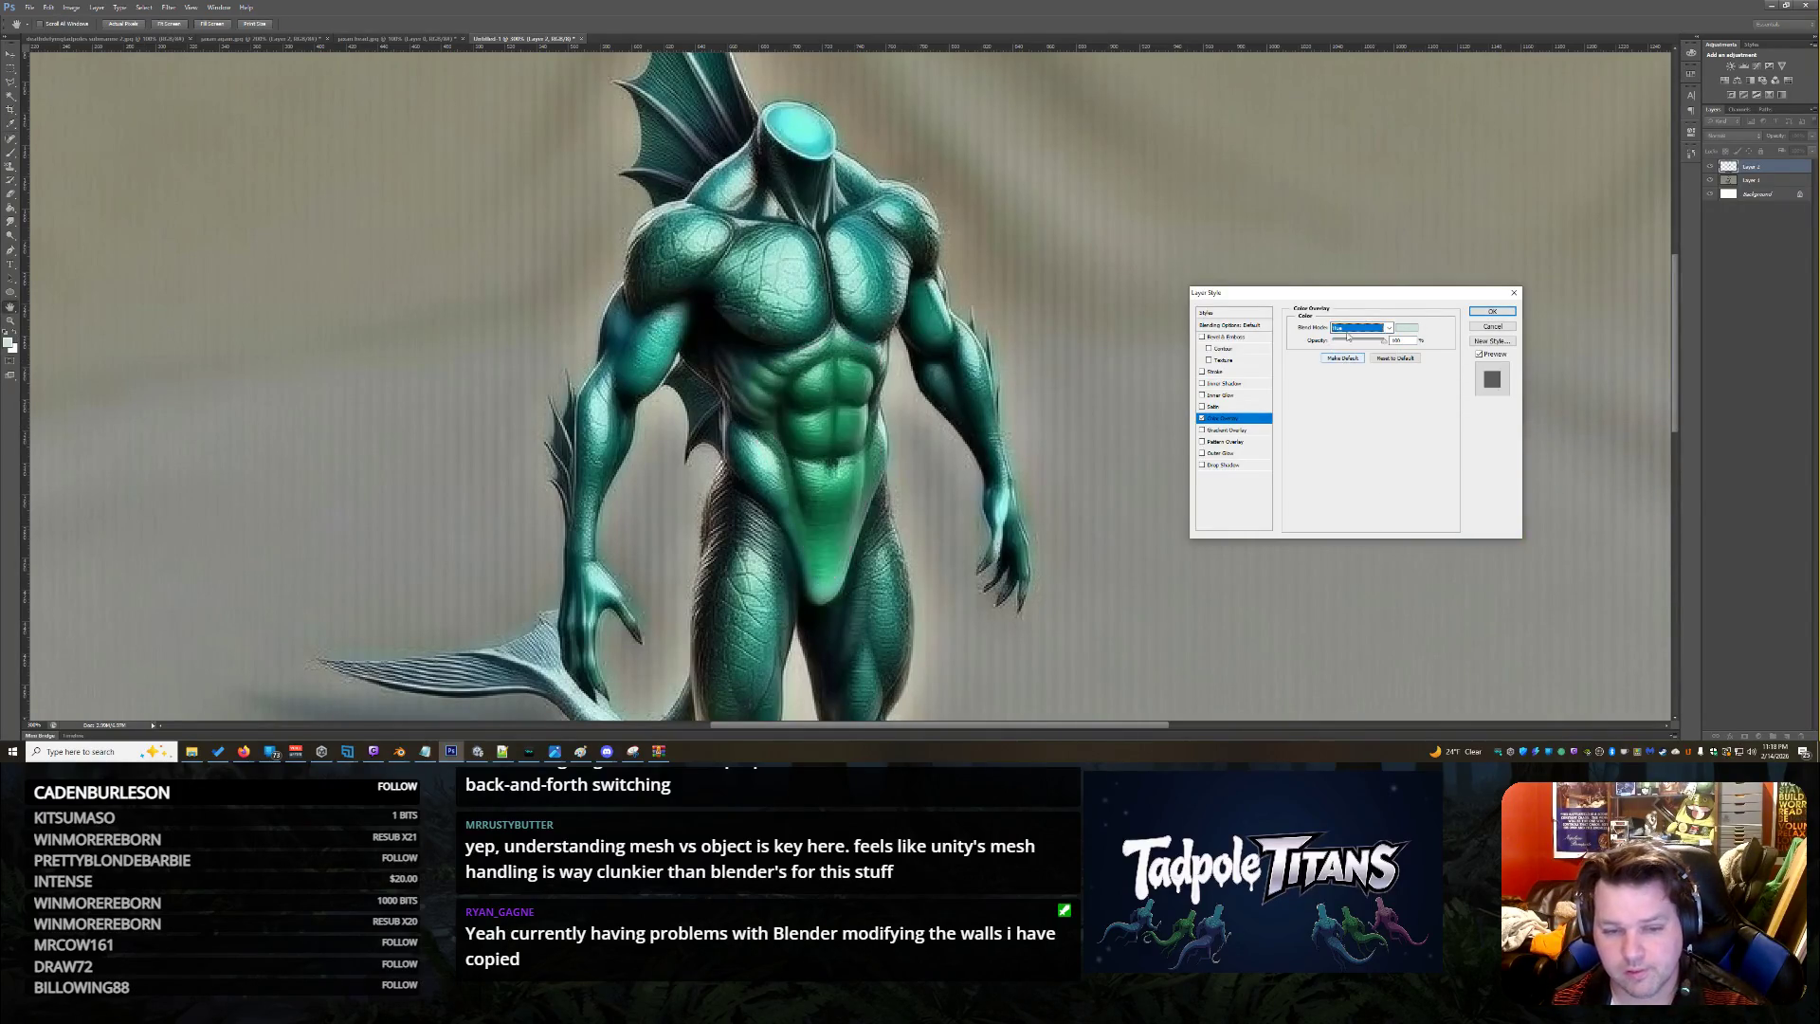
key(Down)
key(Up)
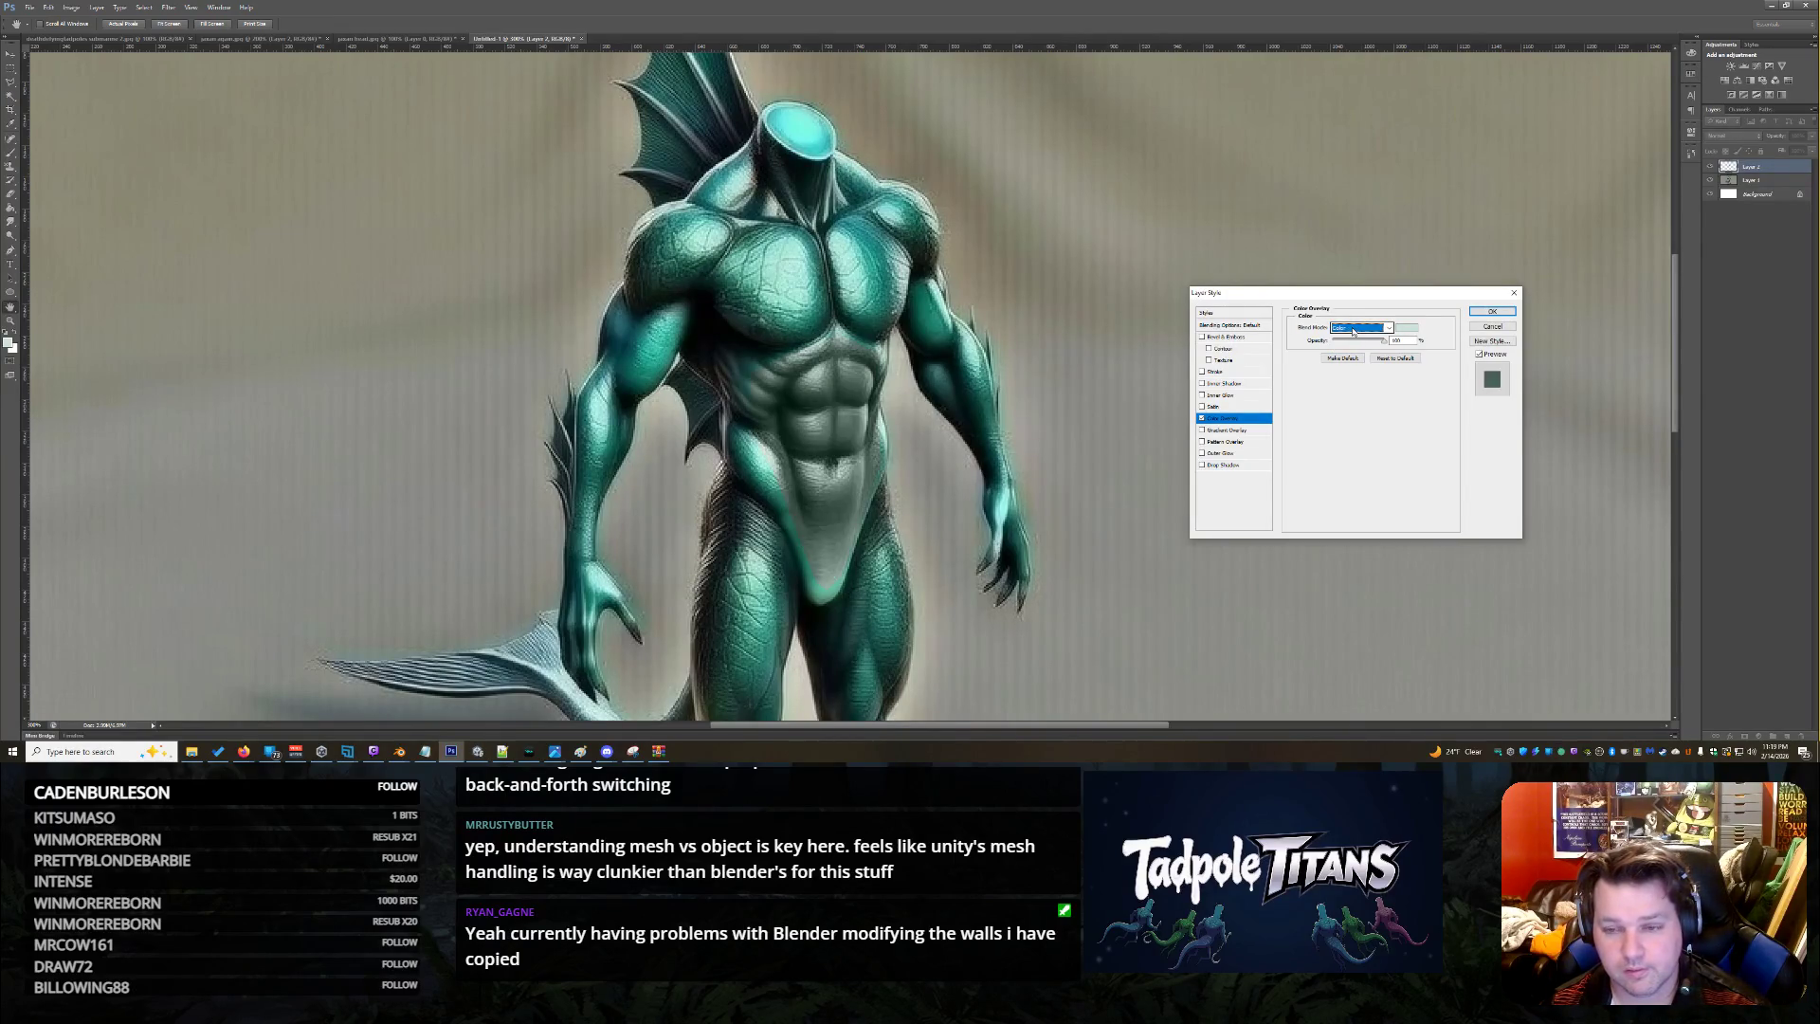
Add a Saturation-mode Gradient Overlay, and return the Color Overlay to Normal at lower opacity
click(1223, 431)
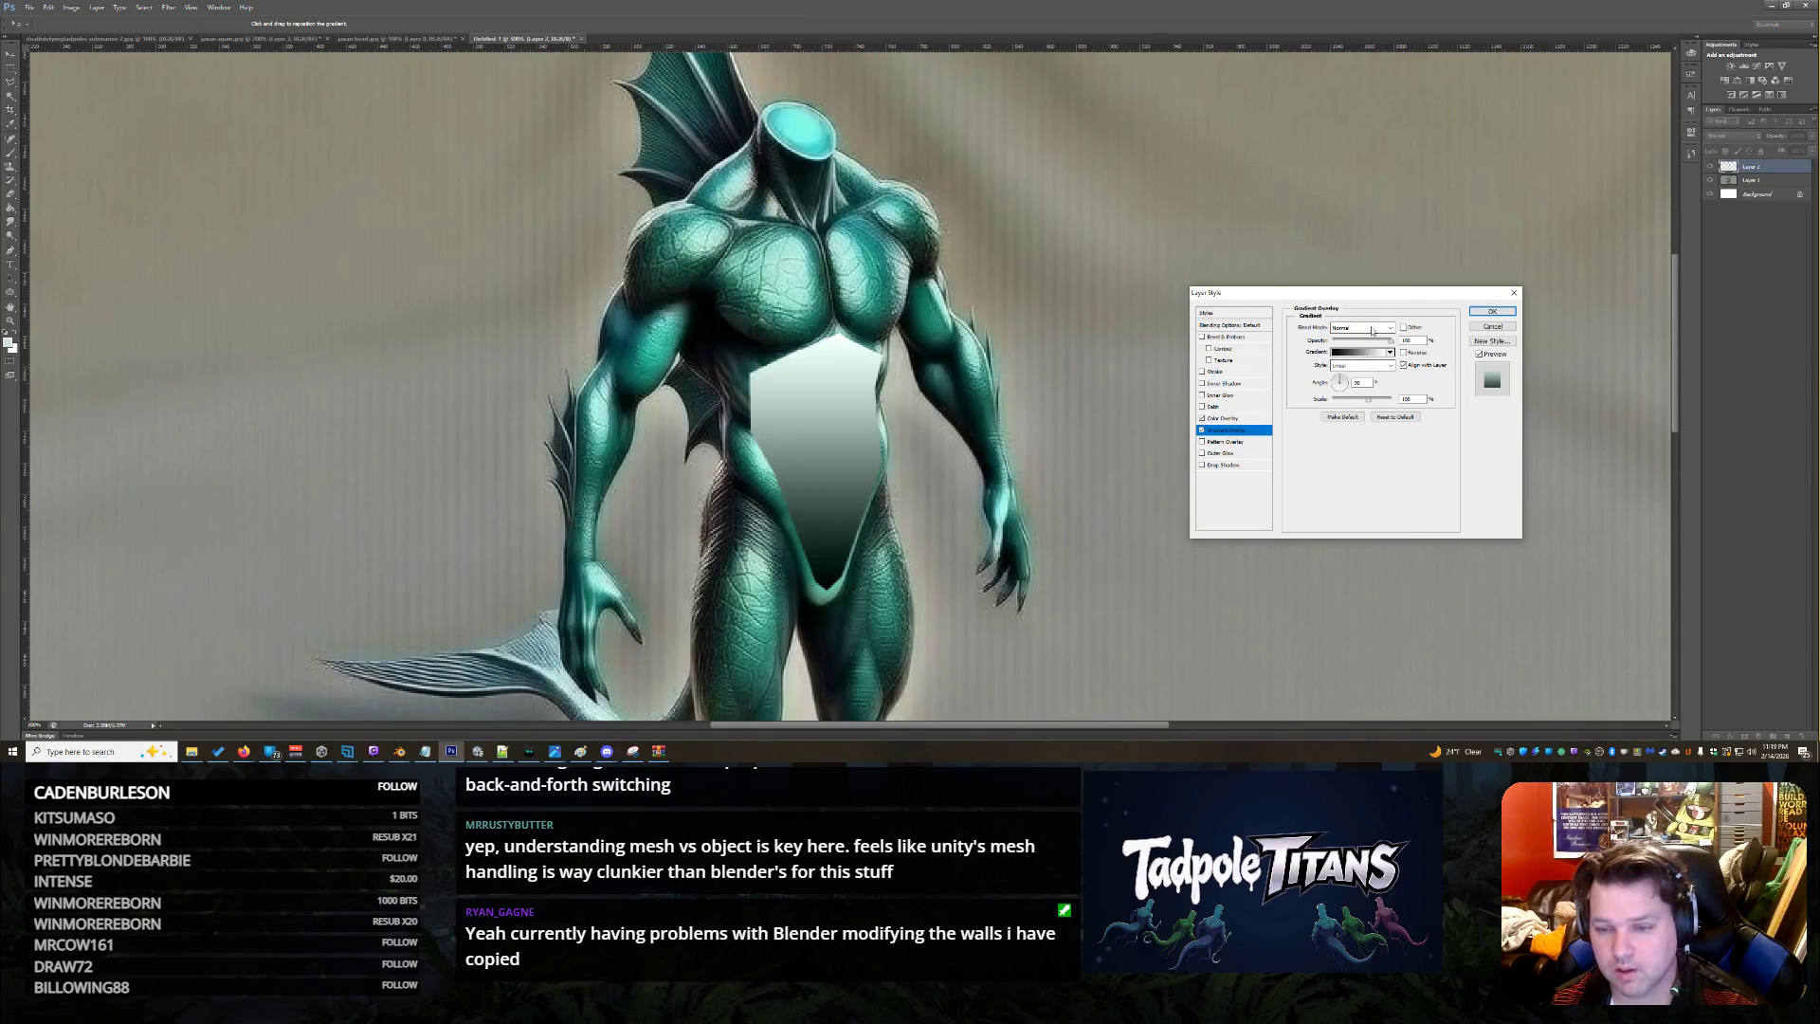
click(1374, 327)
click(1353, 585)
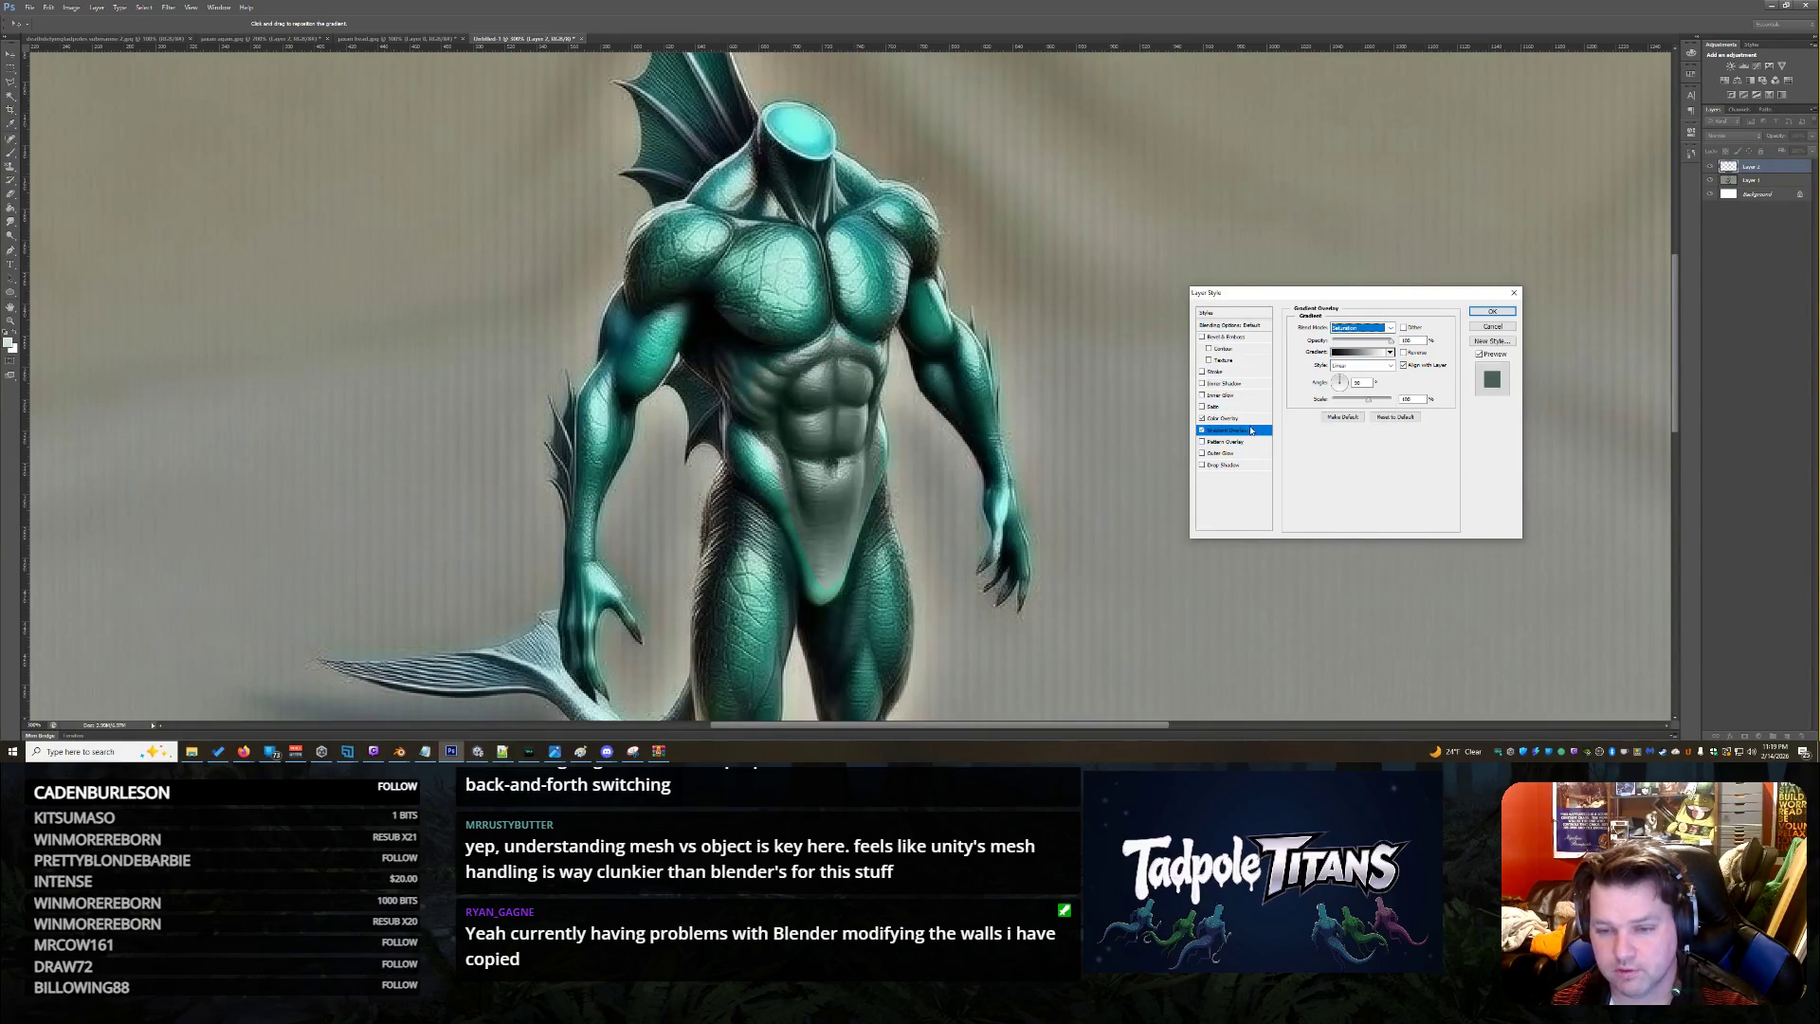
click(1229, 423)
click(1387, 326)
click(1369, 336)
drag(1385, 341, 1356, 346)
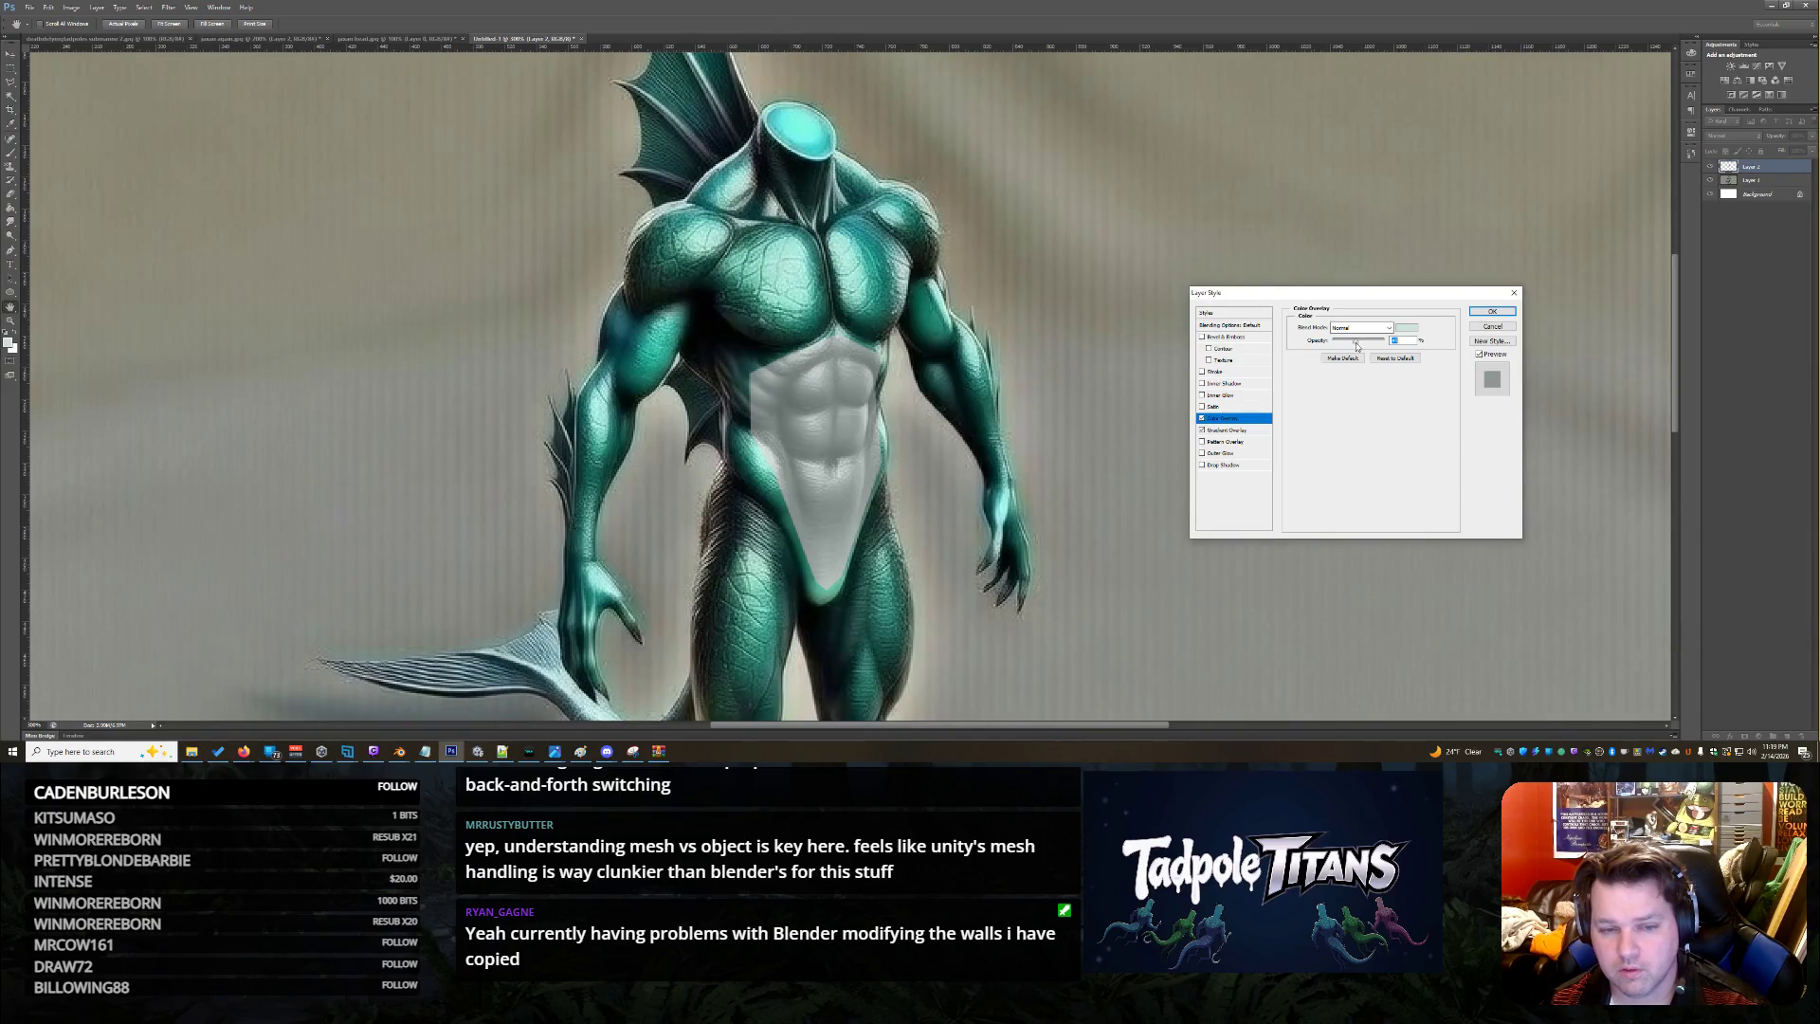
Try Darker Color and other overlay blend modes, fine-tune opacity, and apply the effects
click(1374, 330)
click(1374, 329)
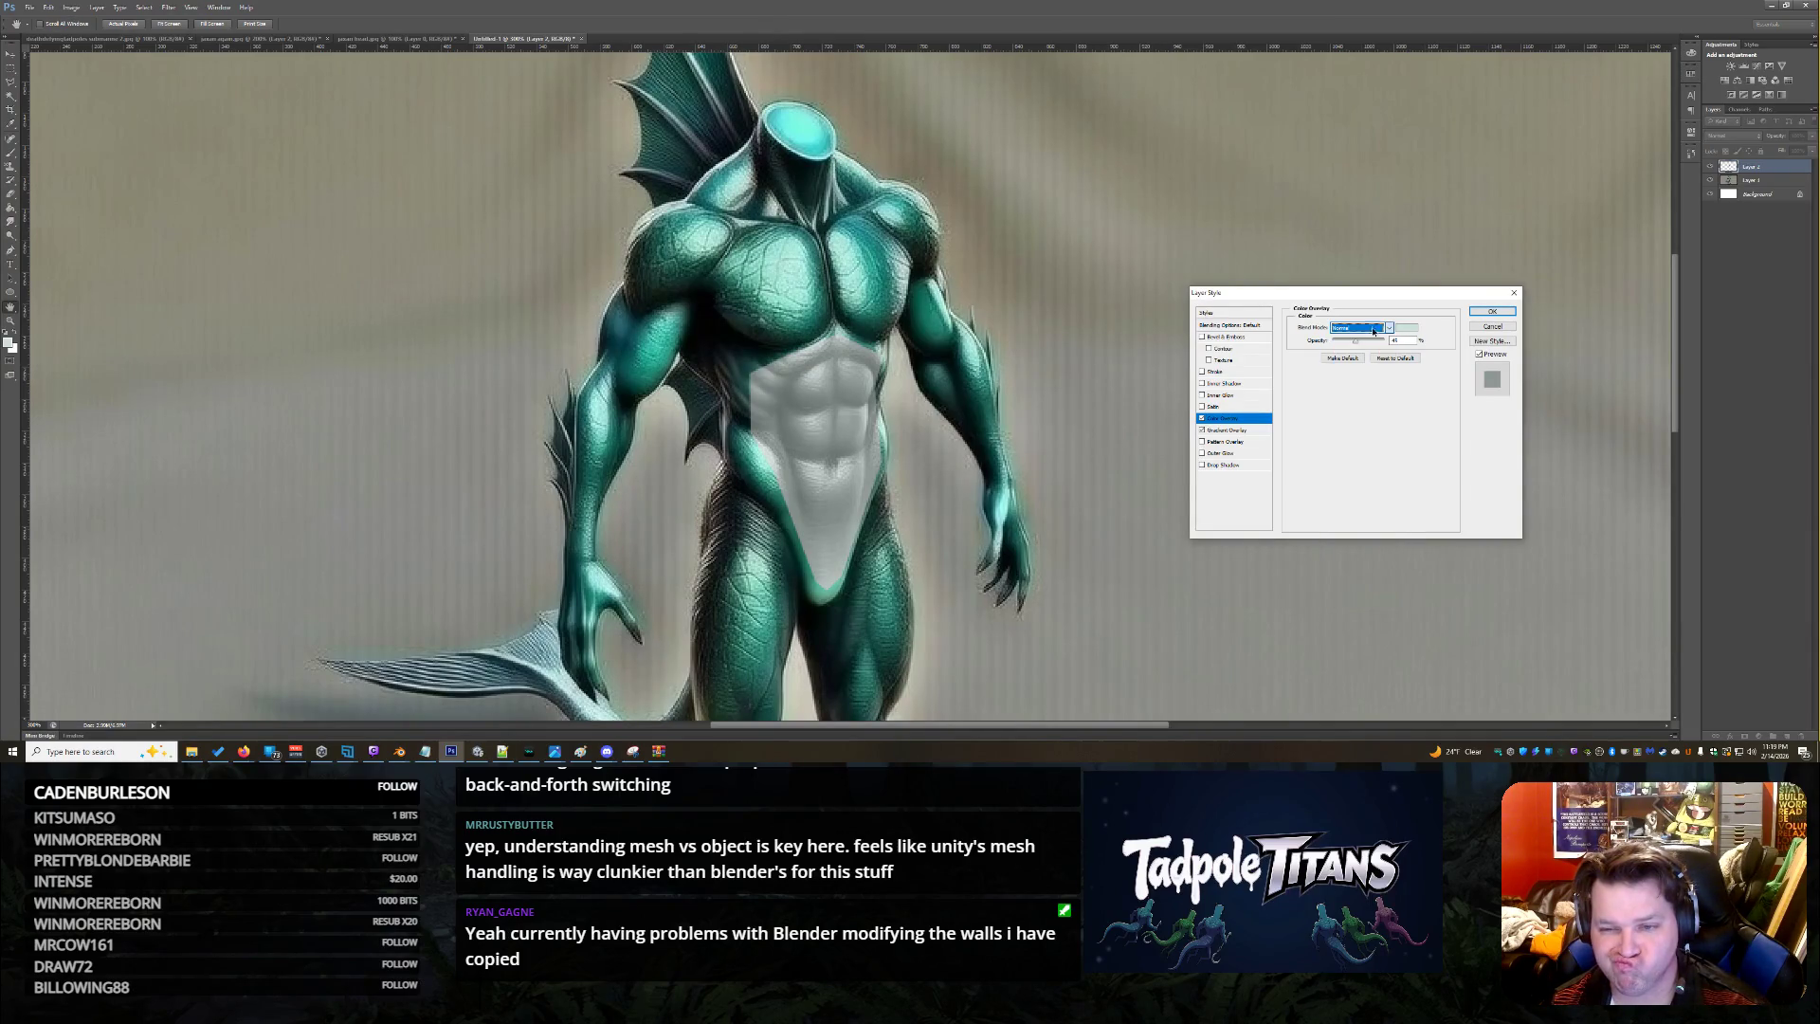
scroll(1374, 330, down, 6)
scroll(1374, 331, down, 3)
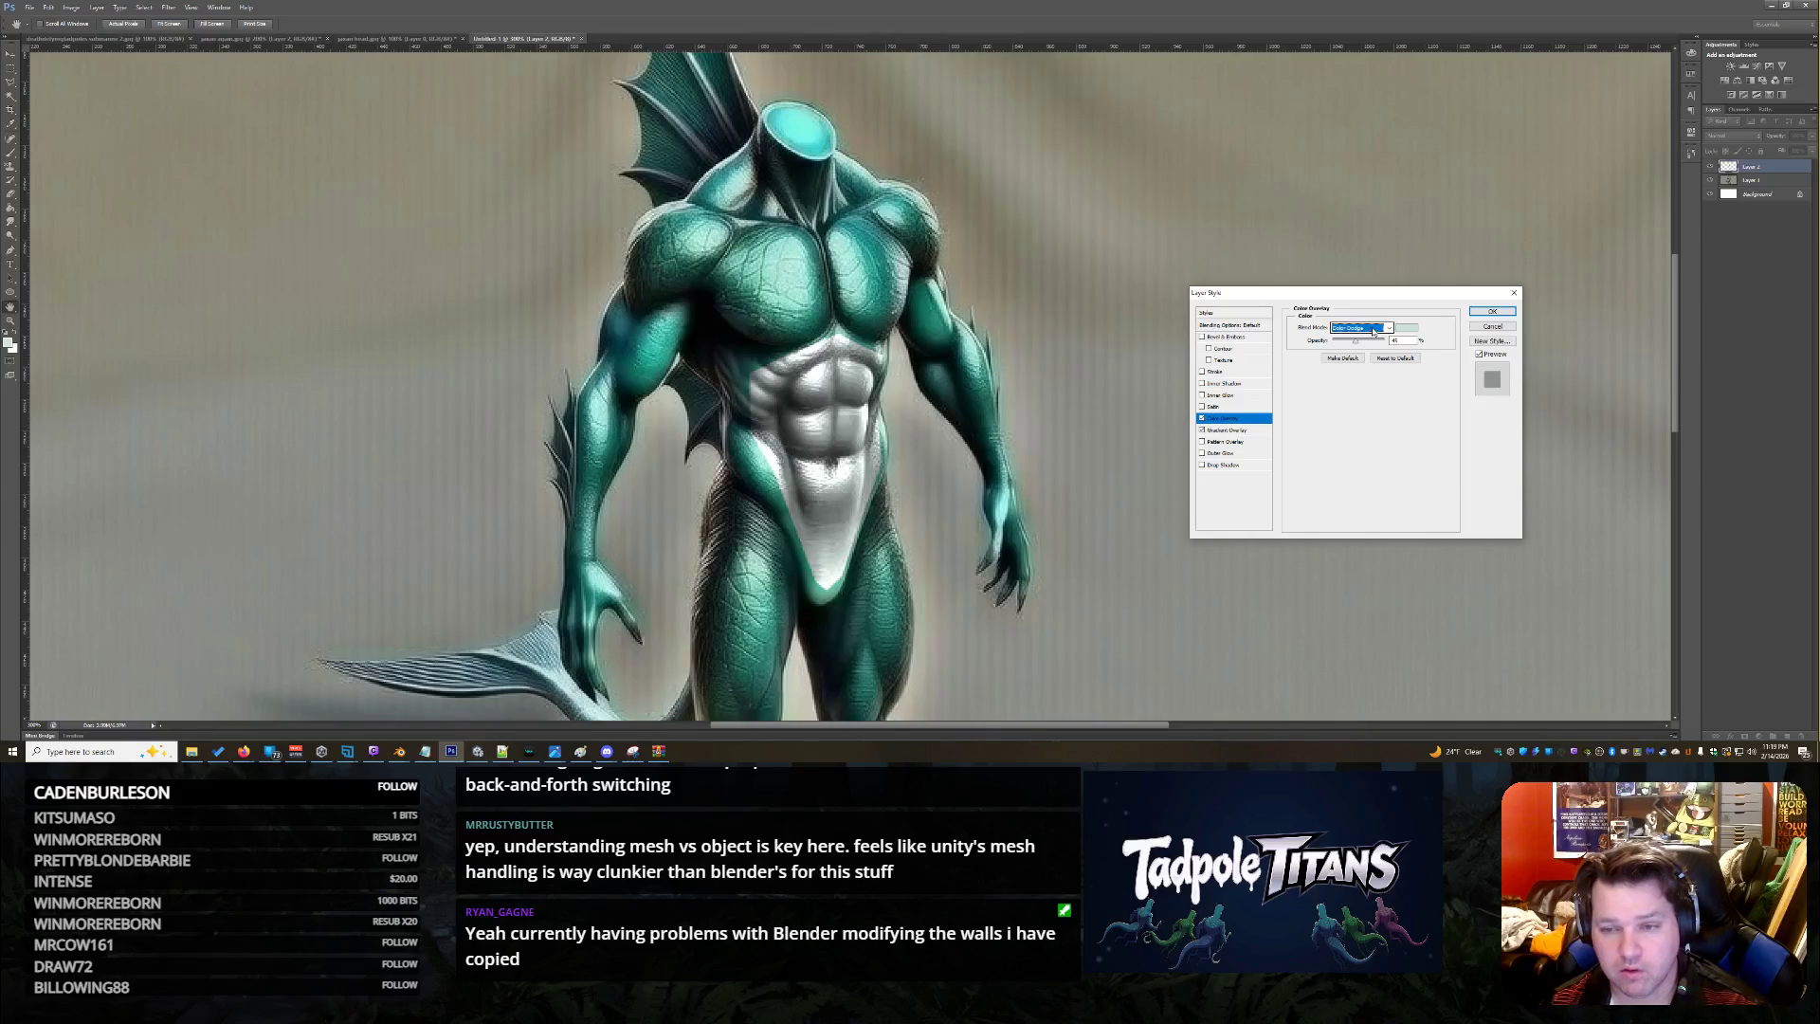
scroll(1374, 331, down, 1)
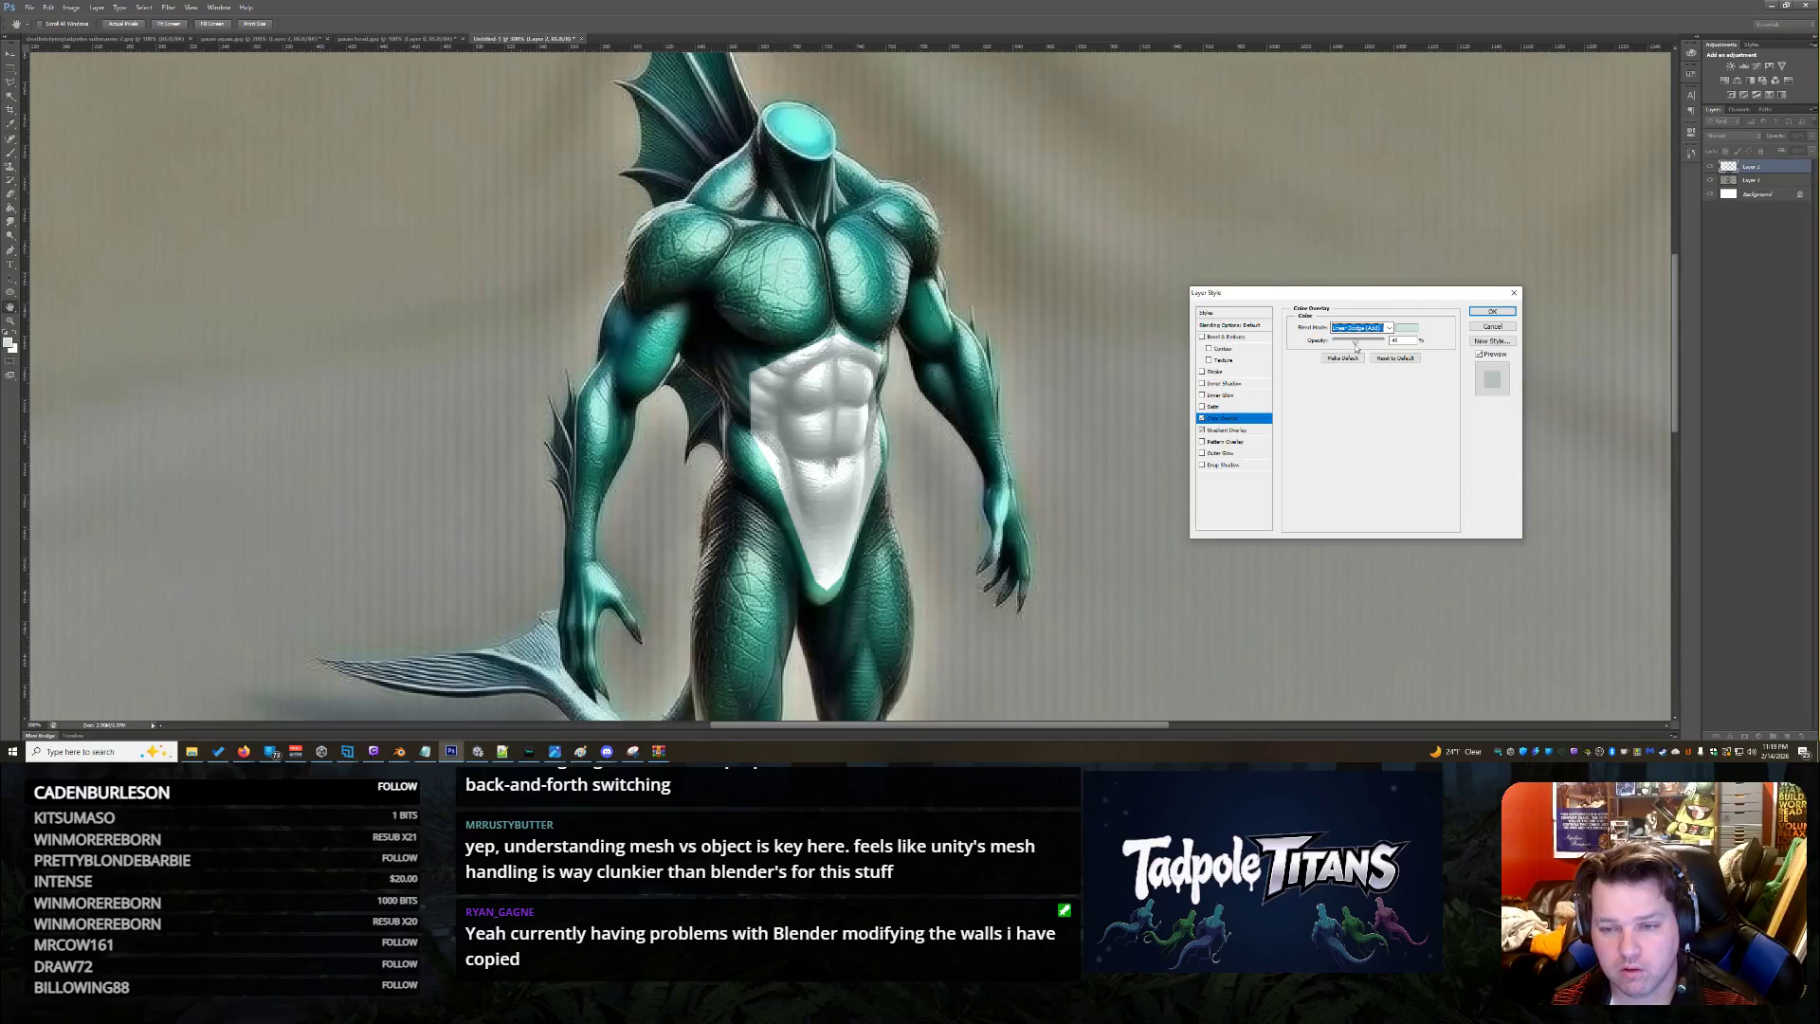
mouse_move(1359, 342)
mouse_down()
mouse_move(1376, 343)
mouse_move(1348, 343)
mouse_up()
click(1356, 328)
click(1353, 332)
scroll(1354, 331, down, 5)
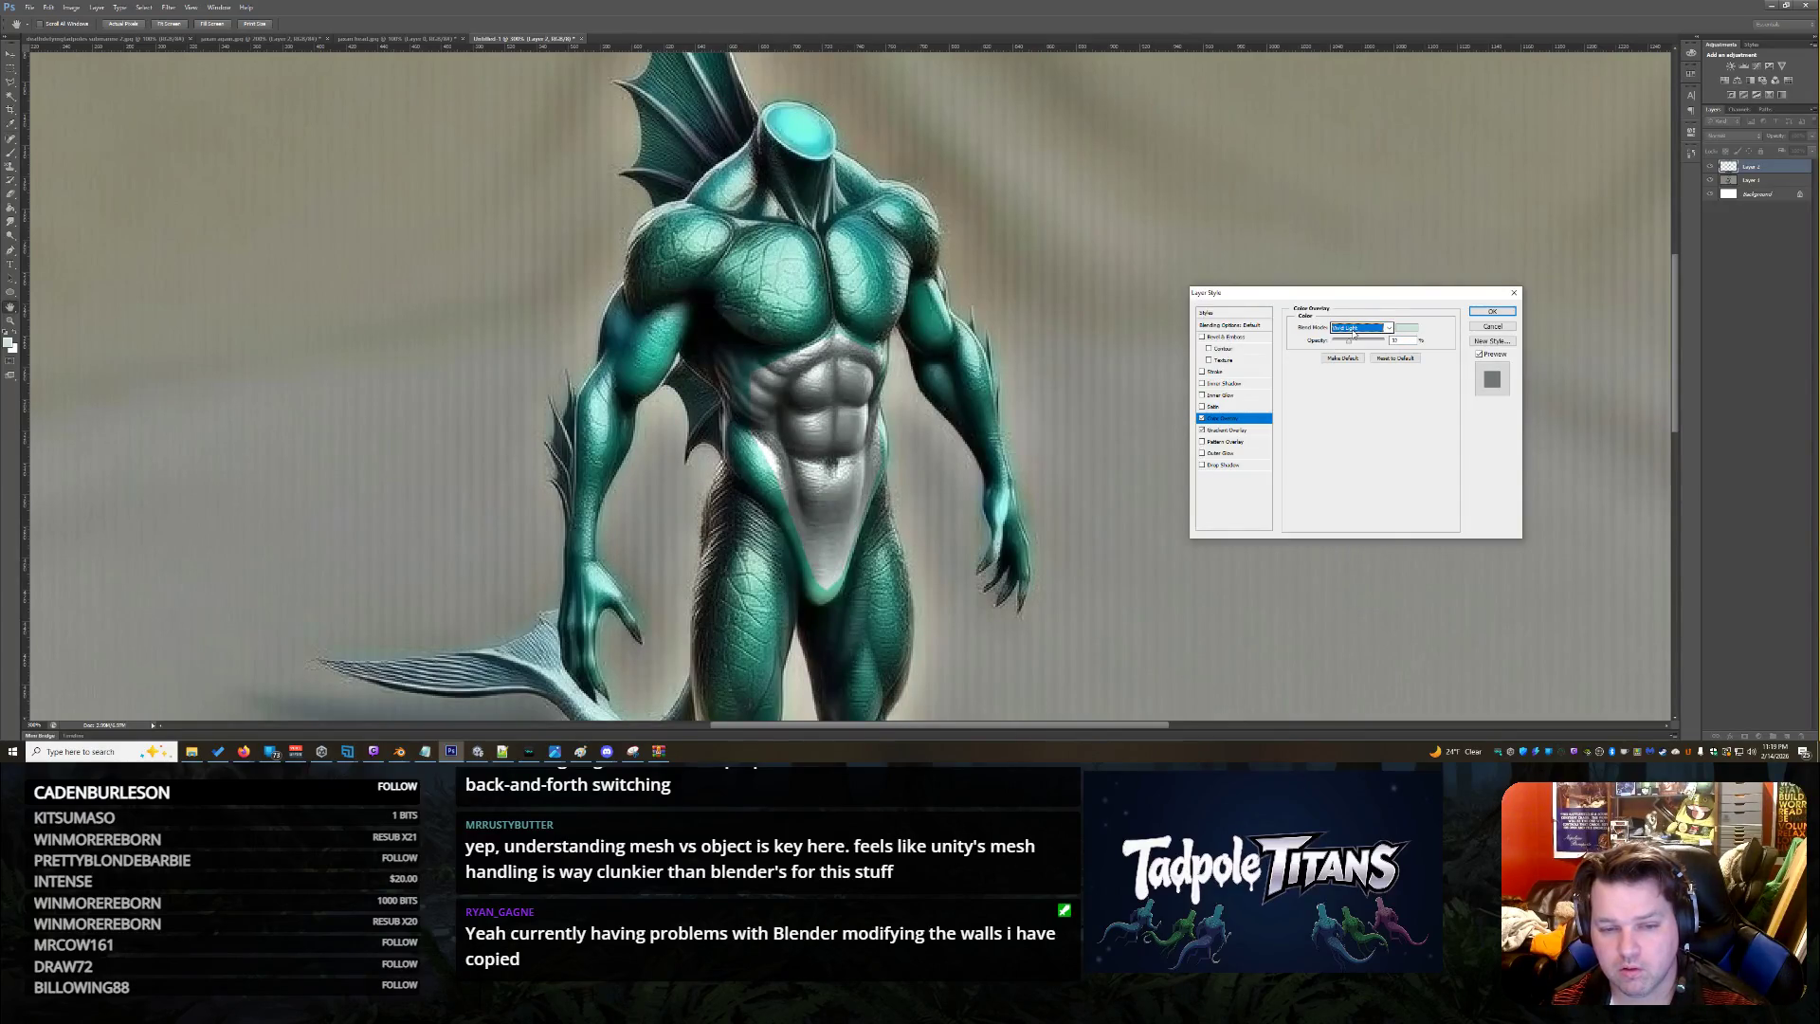
scroll(1354, 332, down, 1)
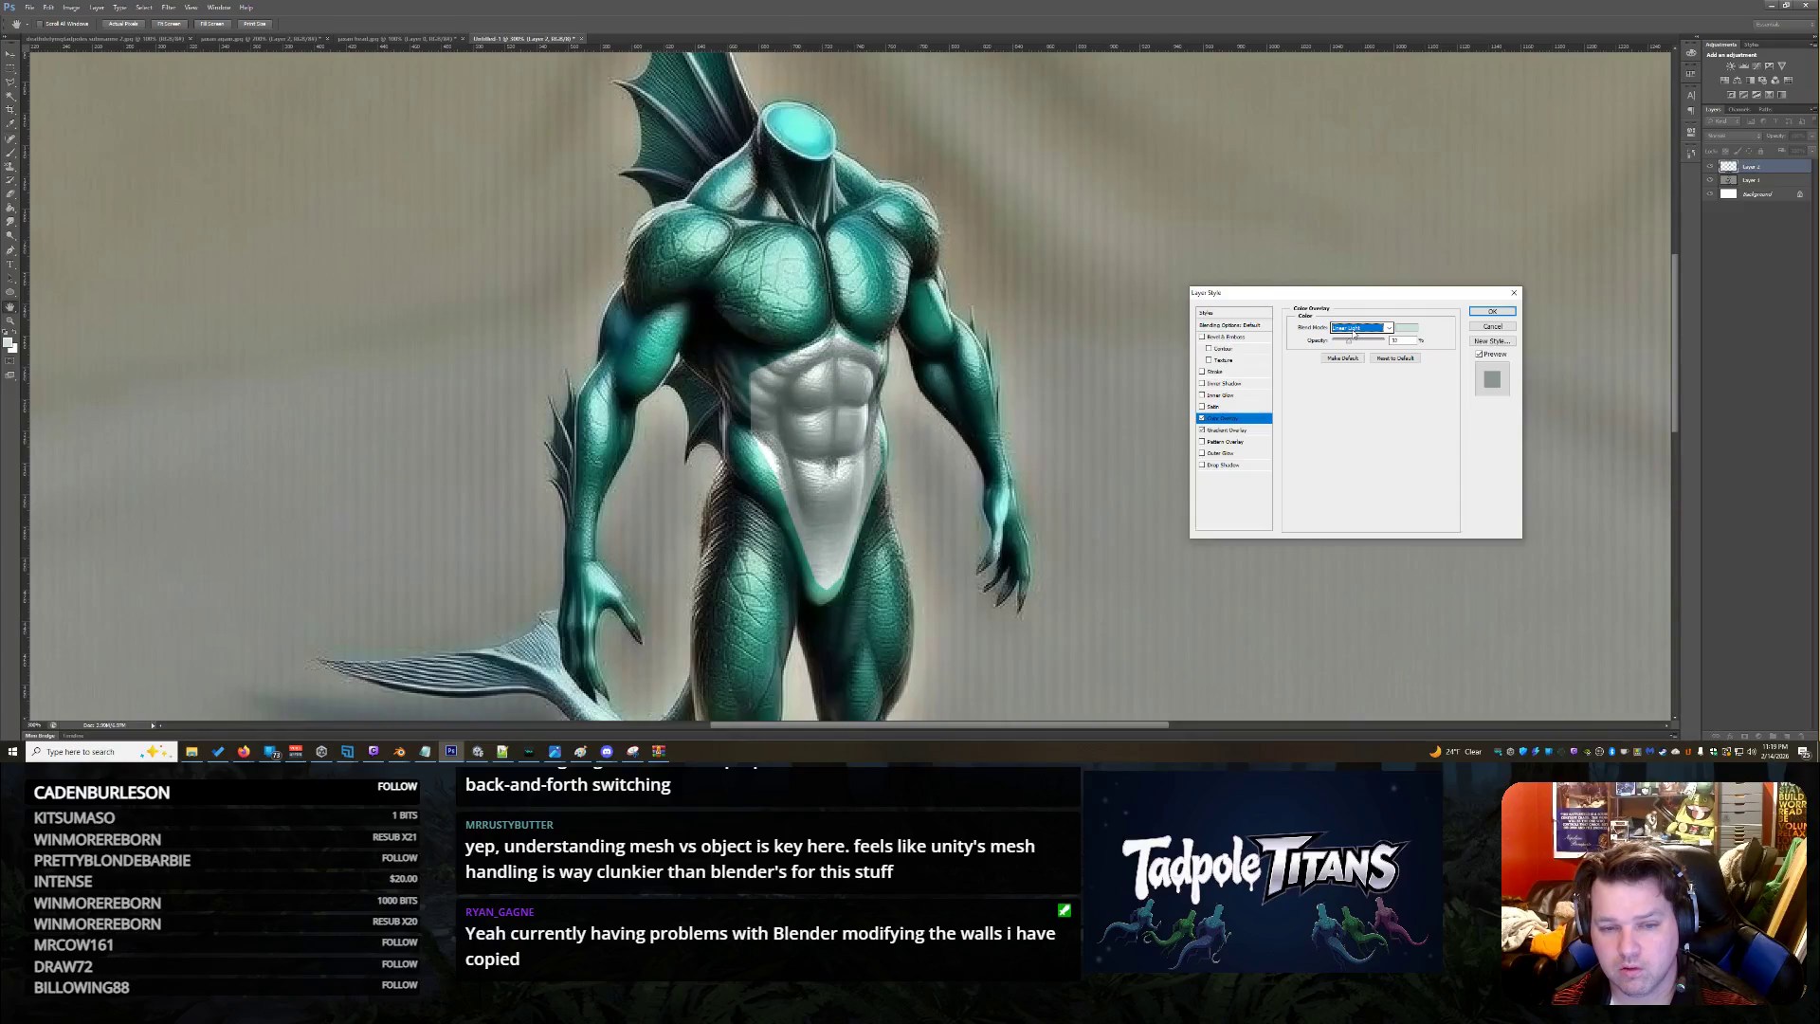
scroll(1354, 332, down, 1)
scroll(1354, 332, down, 1)
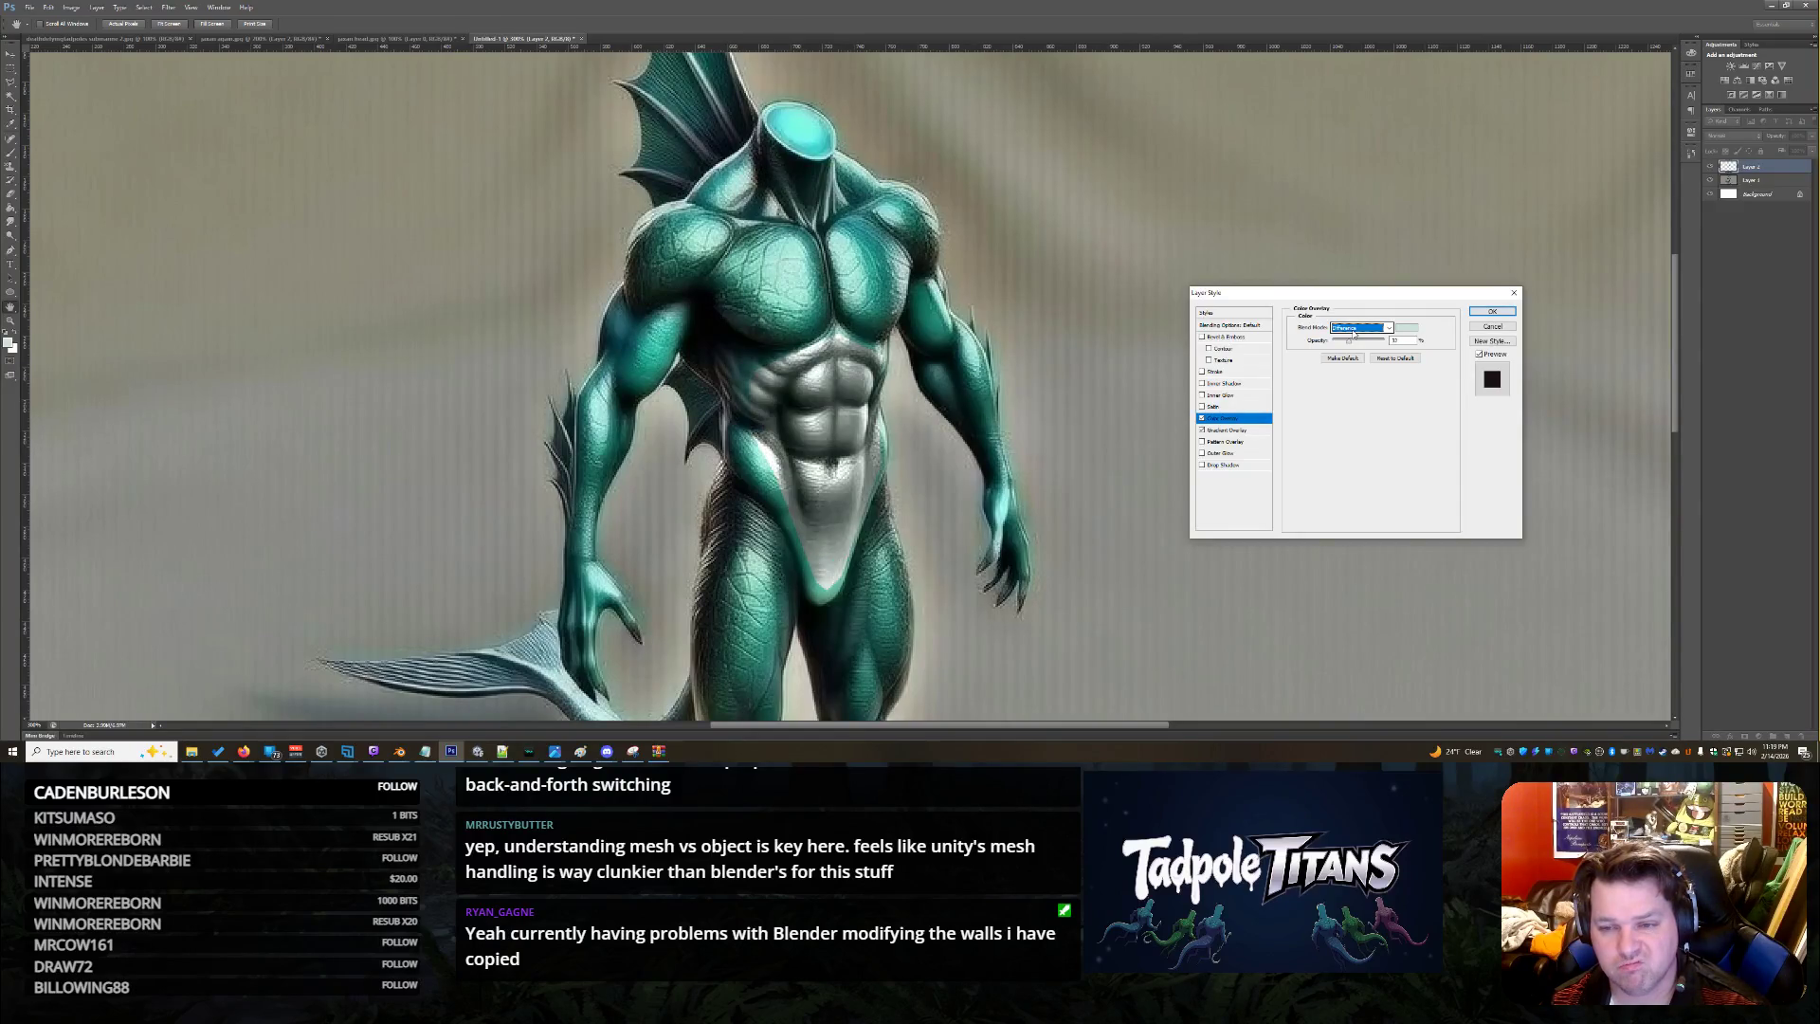
scroll(1355, 332, up, 2)
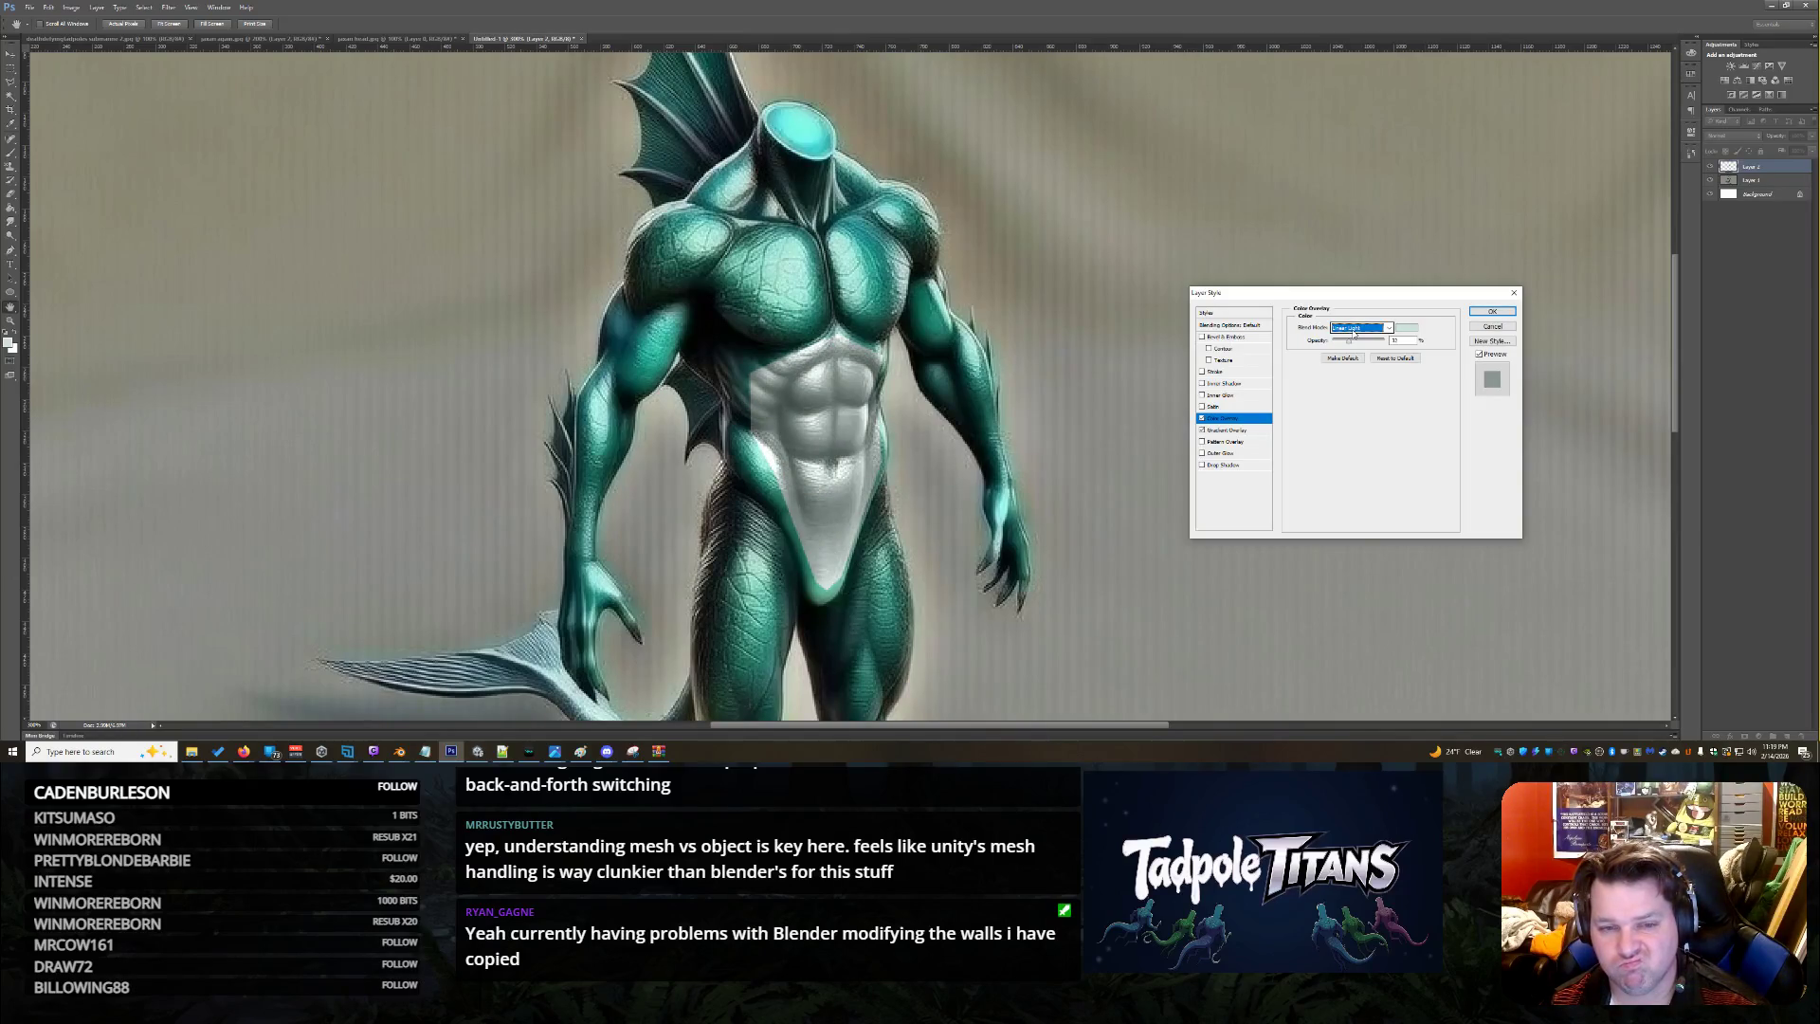
click(1500, 329)
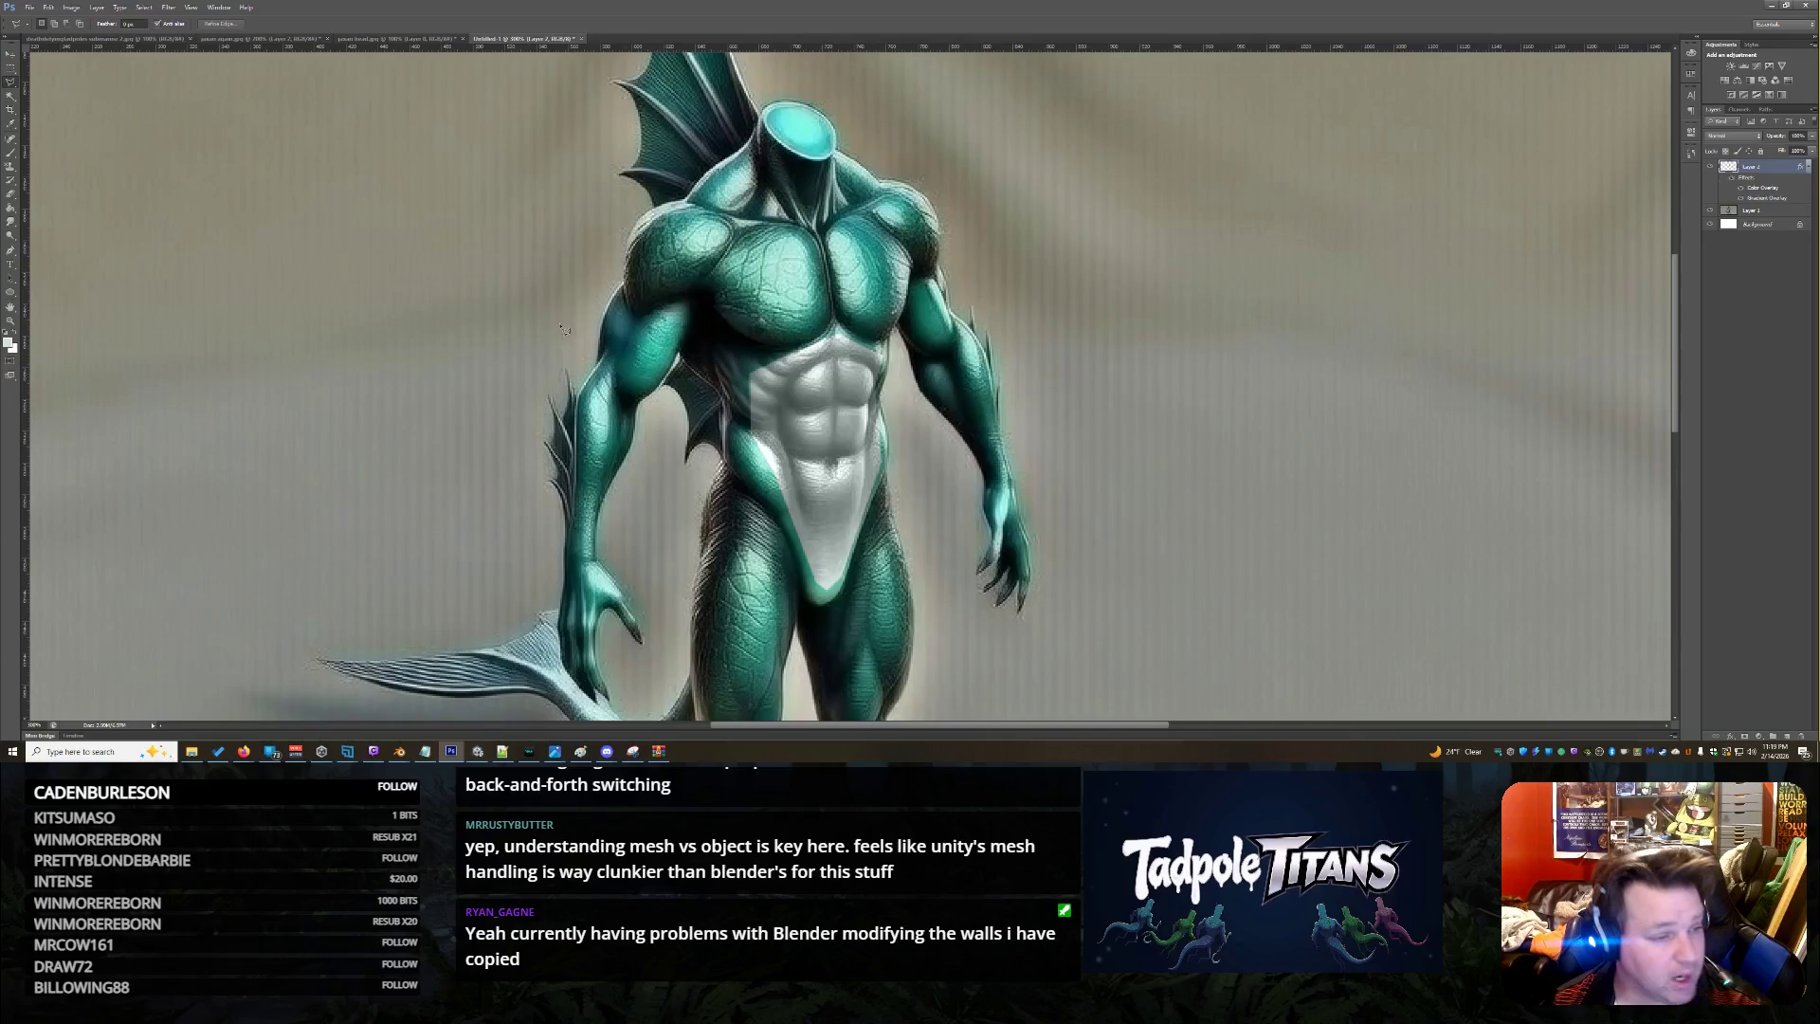
Erase the overlay below the chest with a 74 px eraser, then undo the strokes
click(71, 7)
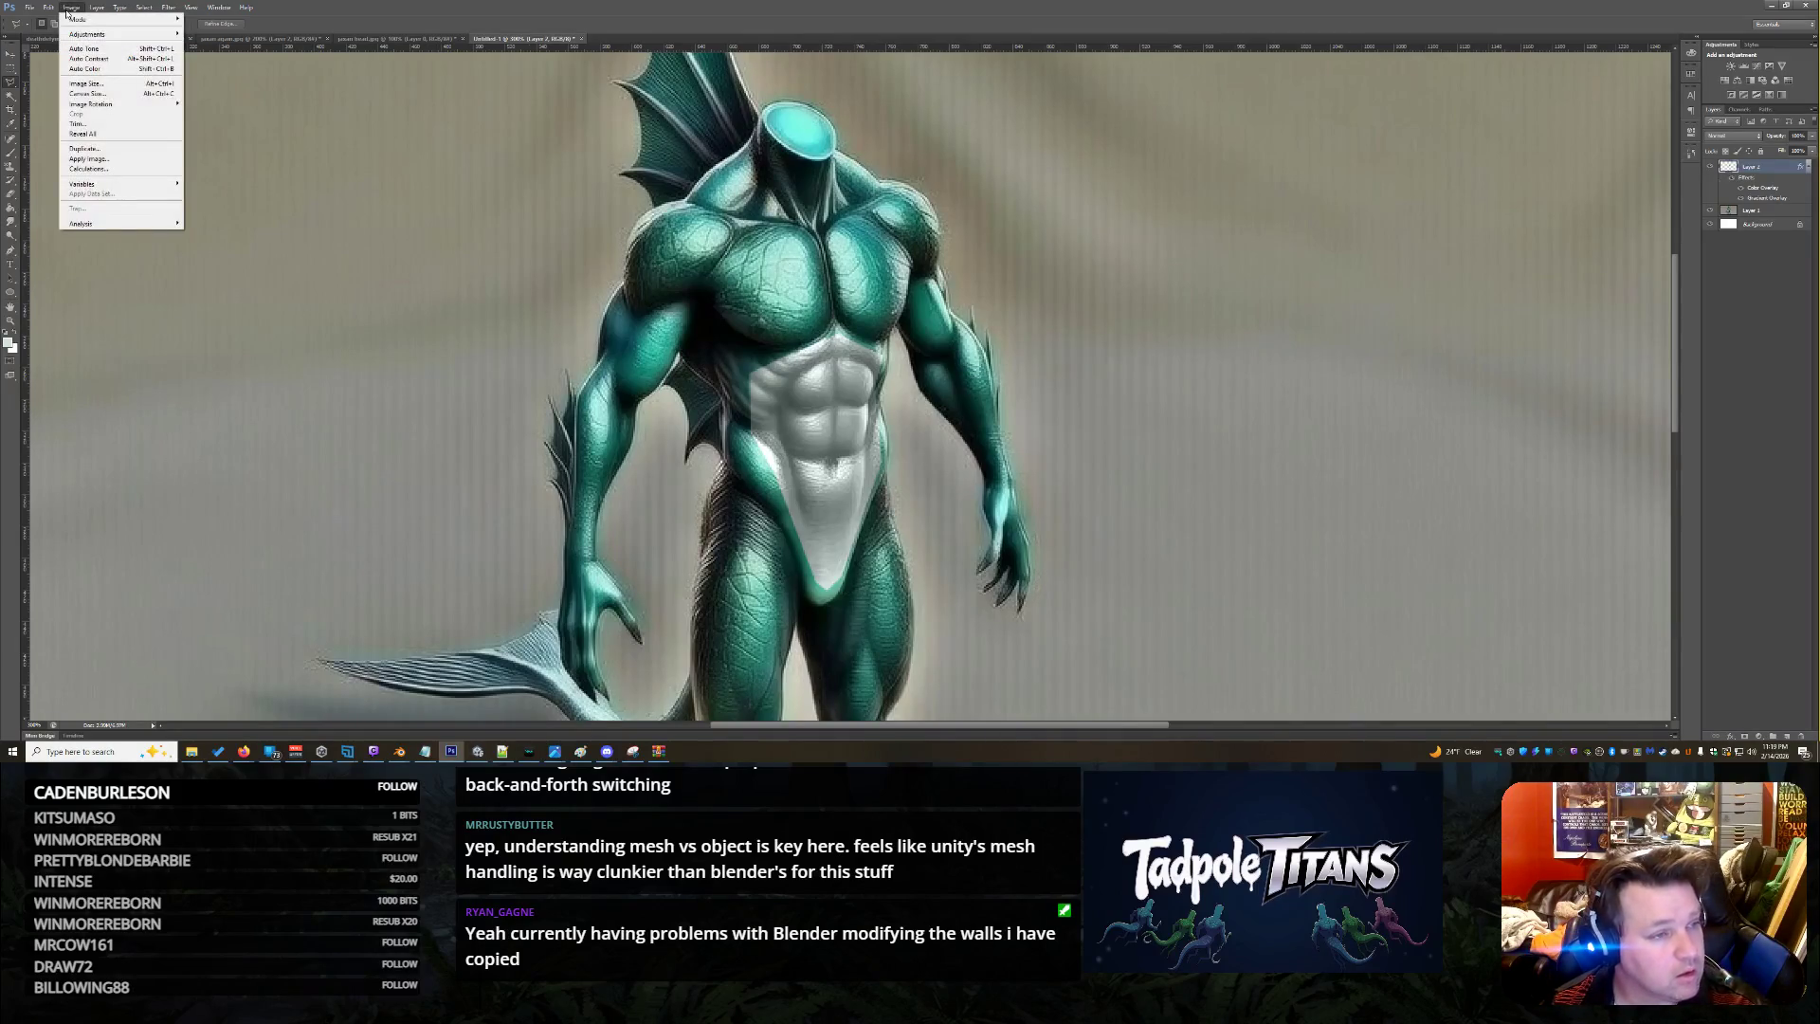
click(15, 195)
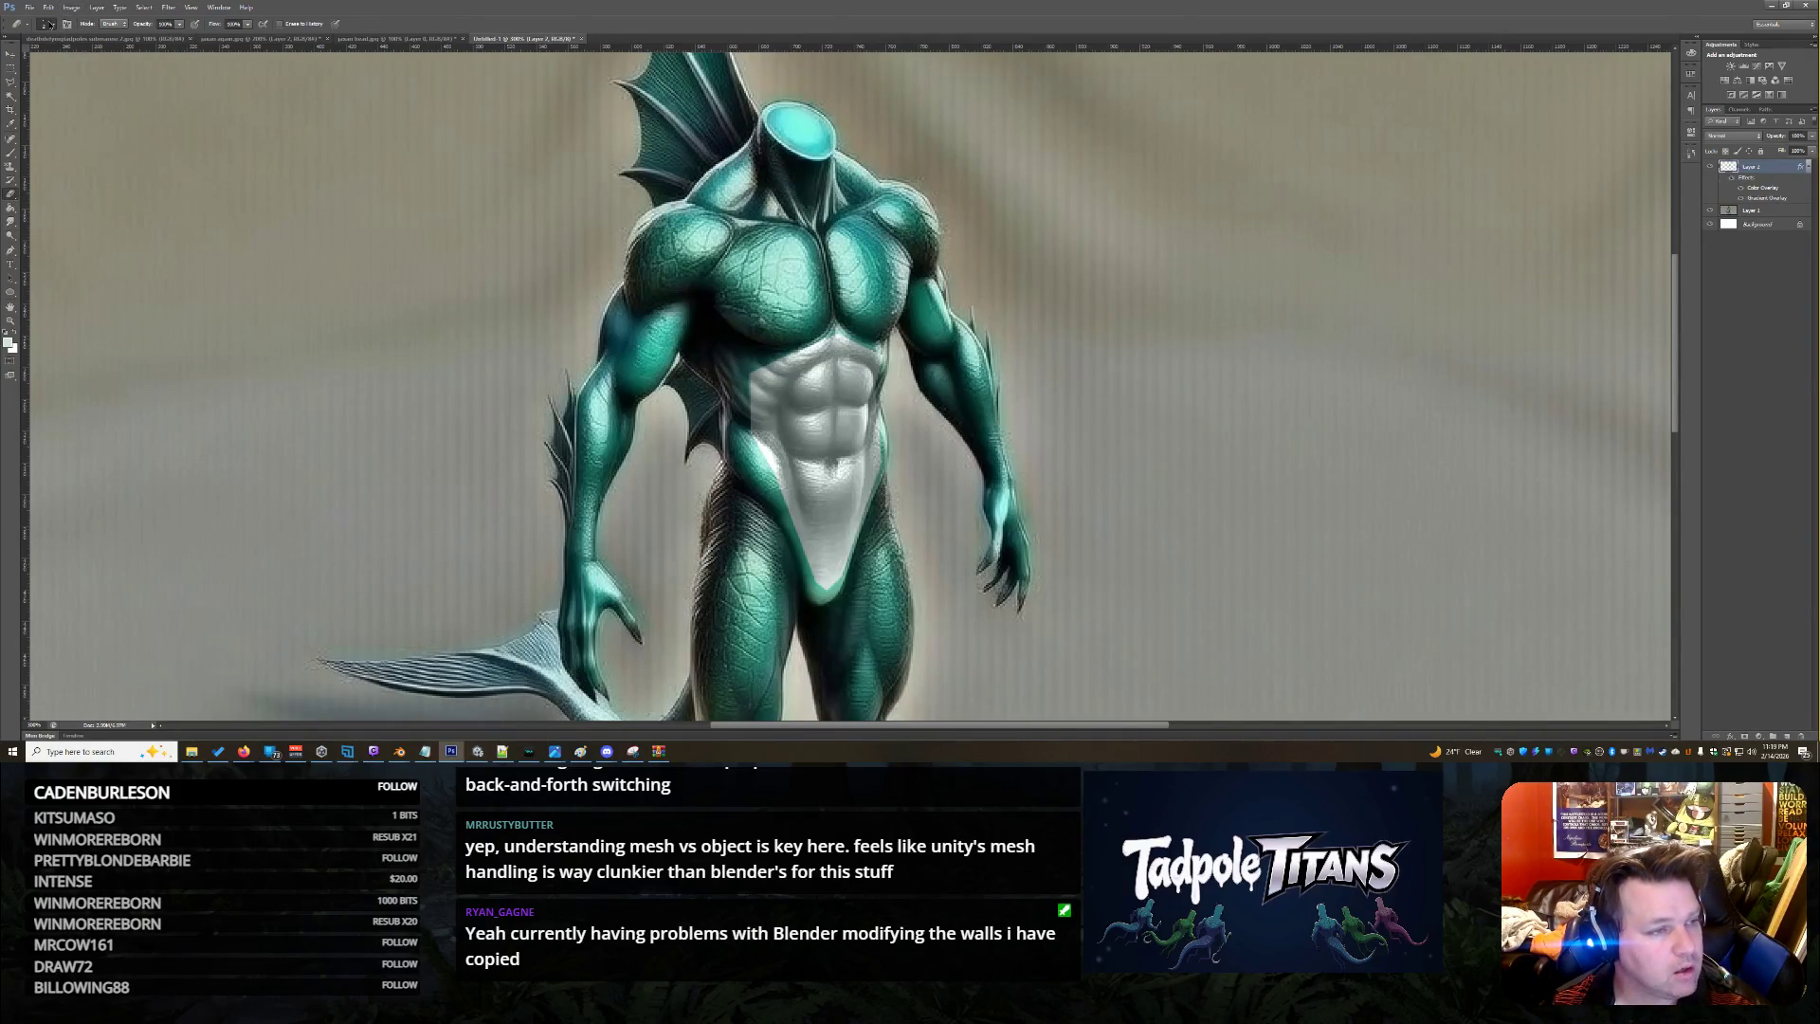
click(52, 24)
click(53, 55)
click(568, 469)
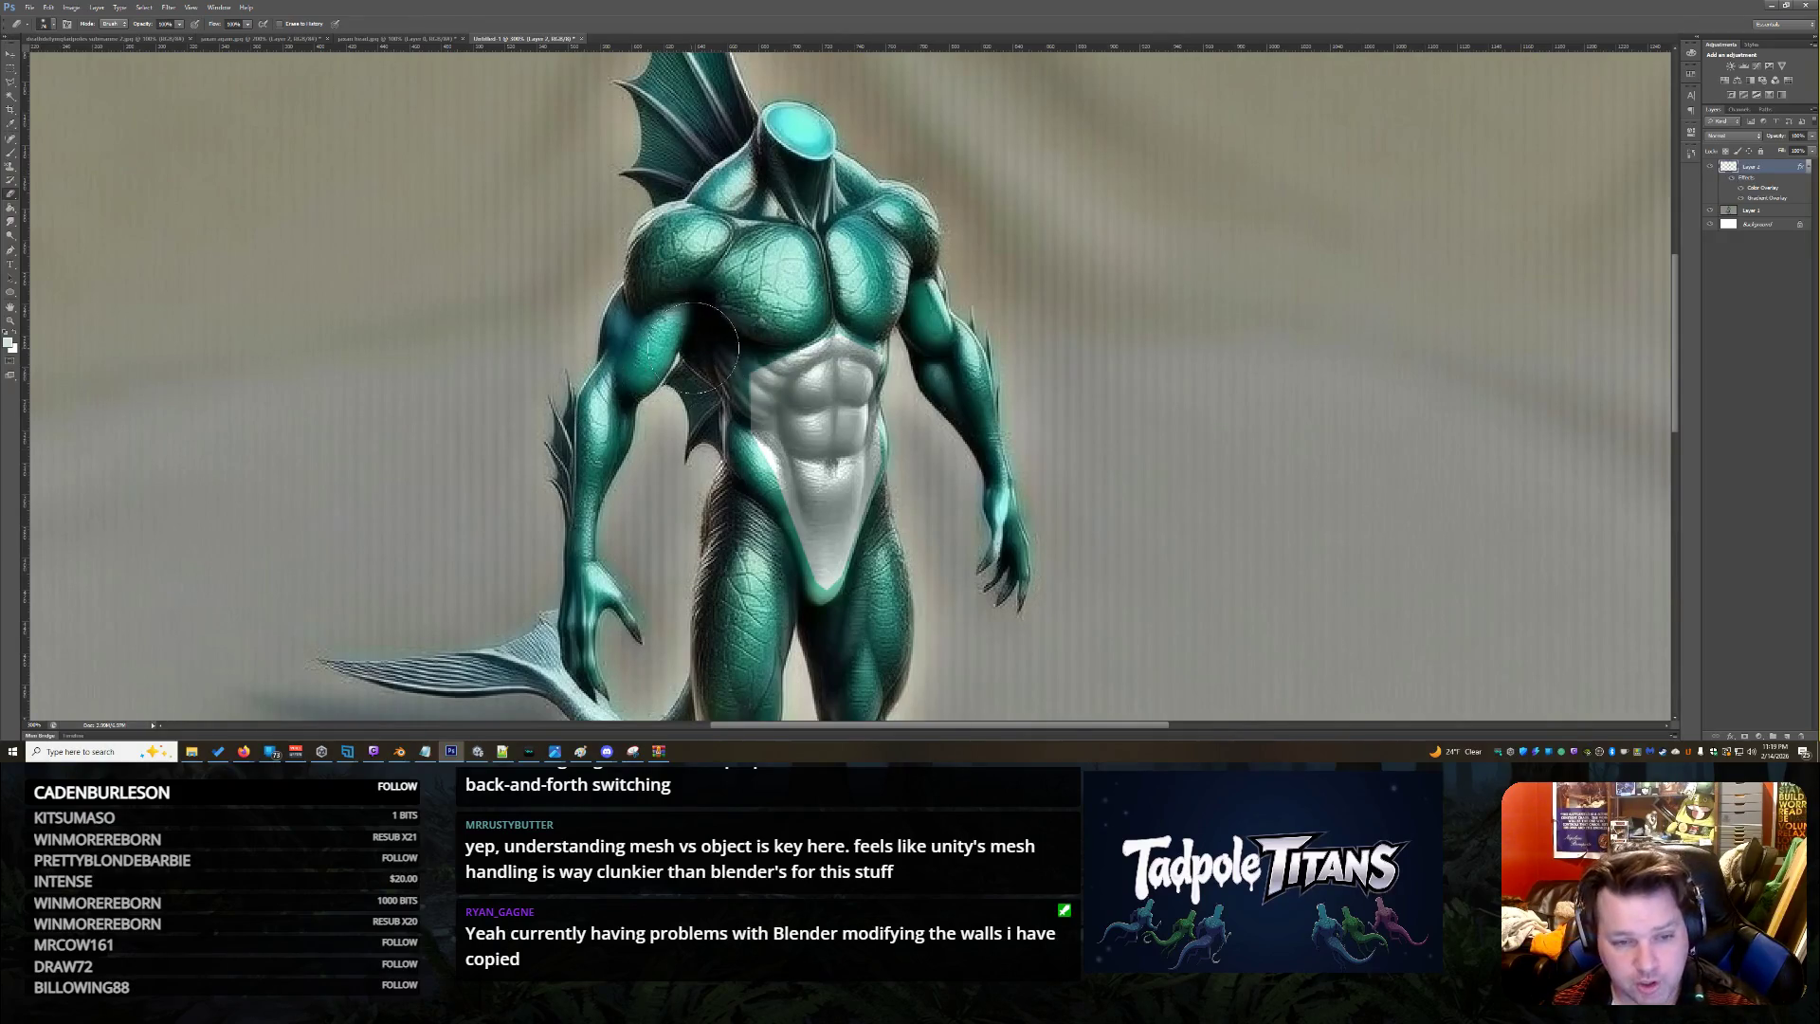
mouse_move(716, 354)
mouse_down()
mouse_move(815, 348)
mouse_move(763, 332)
mouse_move(720, 356)
mouse_move(725, 479)
mouse_move(763, 502)
mouse_move(777, 479)
mouse_move(748, 569)
mouse_move(801, 560)
mouse_move(829, 621)
mouse_move(849, 568)
mouse_move(909, 526)
mouse_move(919, 379)
mouse_move(890, 327)
mouse_move(881, 341)
mouse_up()
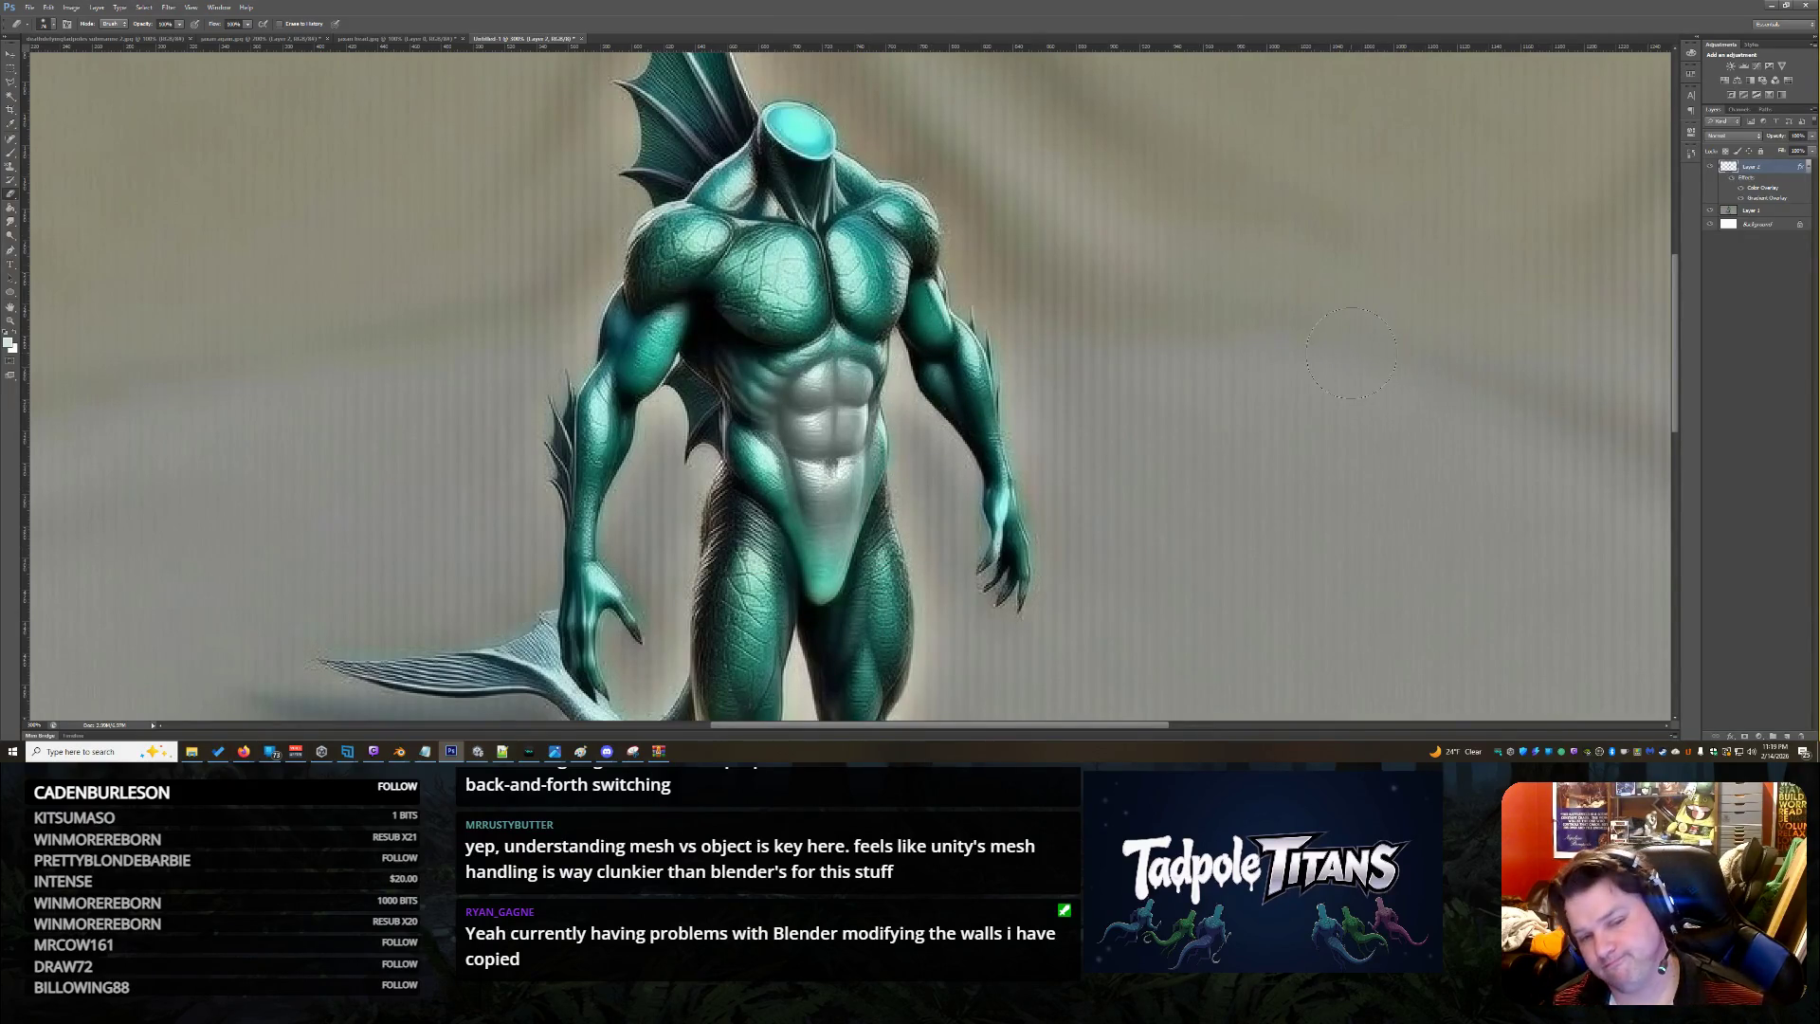
key(ctrl+z)
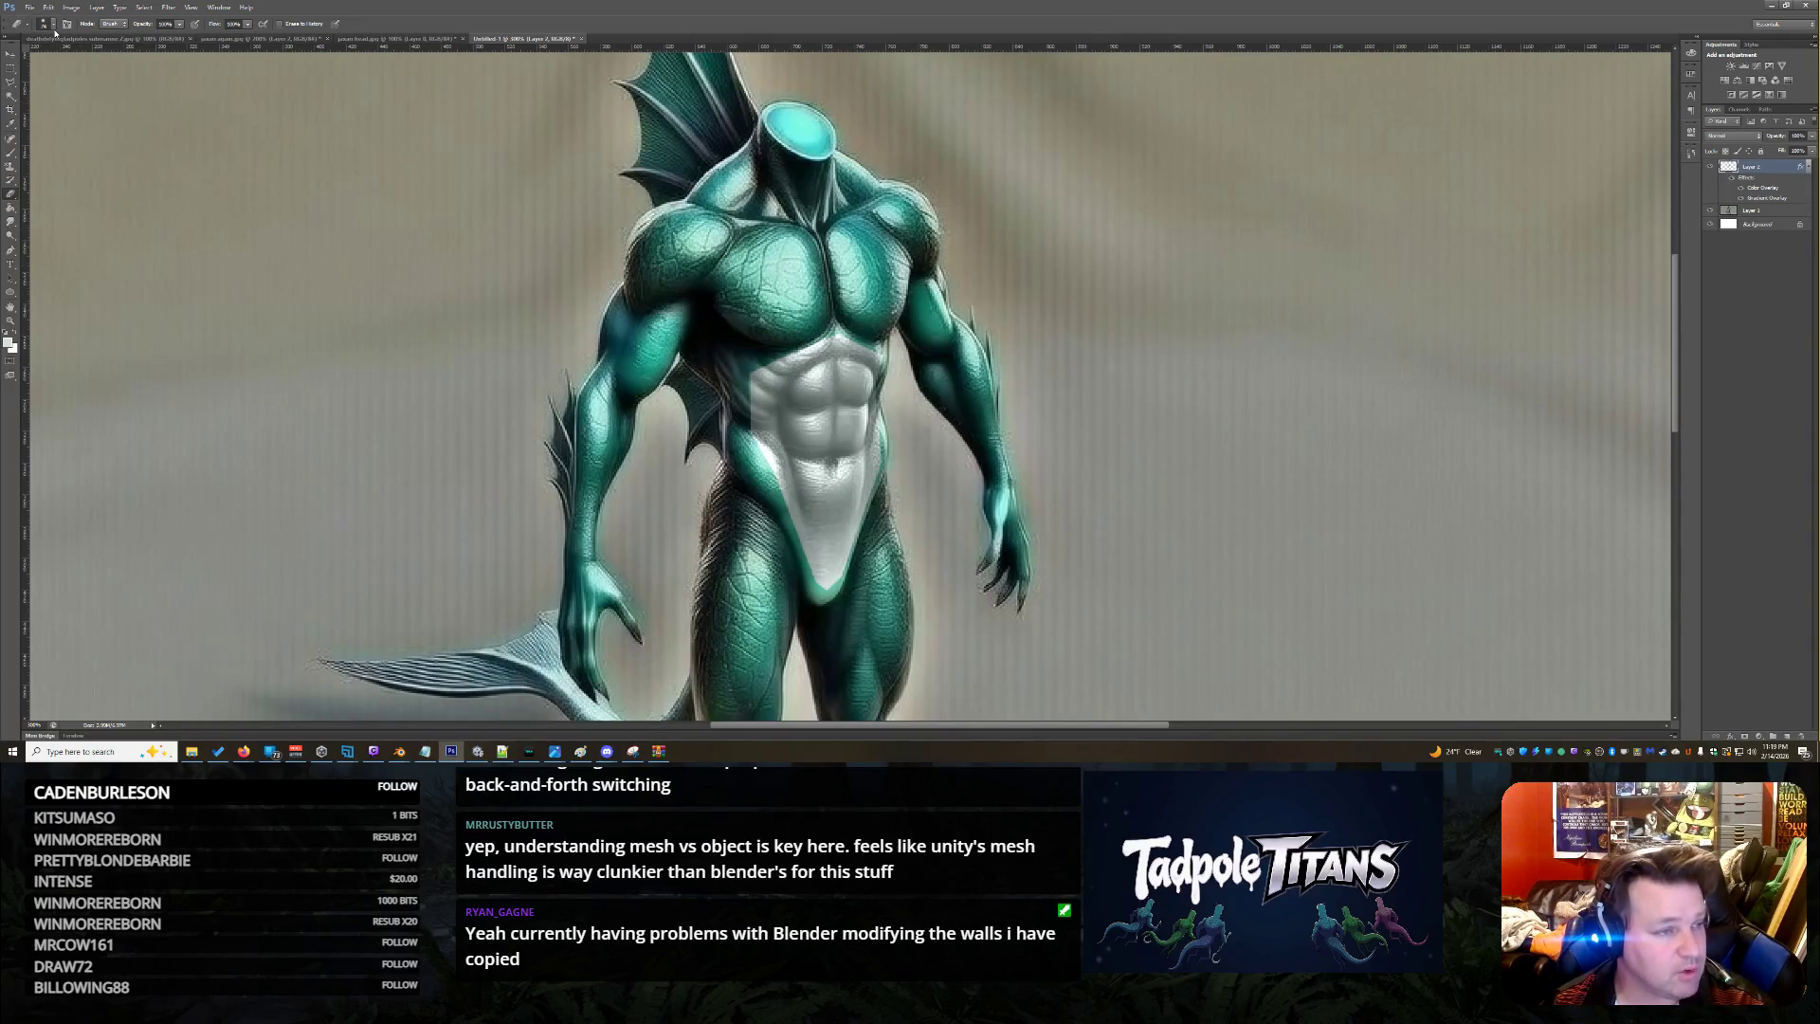
Erase along the belly overlay's left edge with a 14 px eraser
click(53, 24)
drag(67, 55, 26, 57)
click(585, 363)
drag(745, 361, 754, 421)
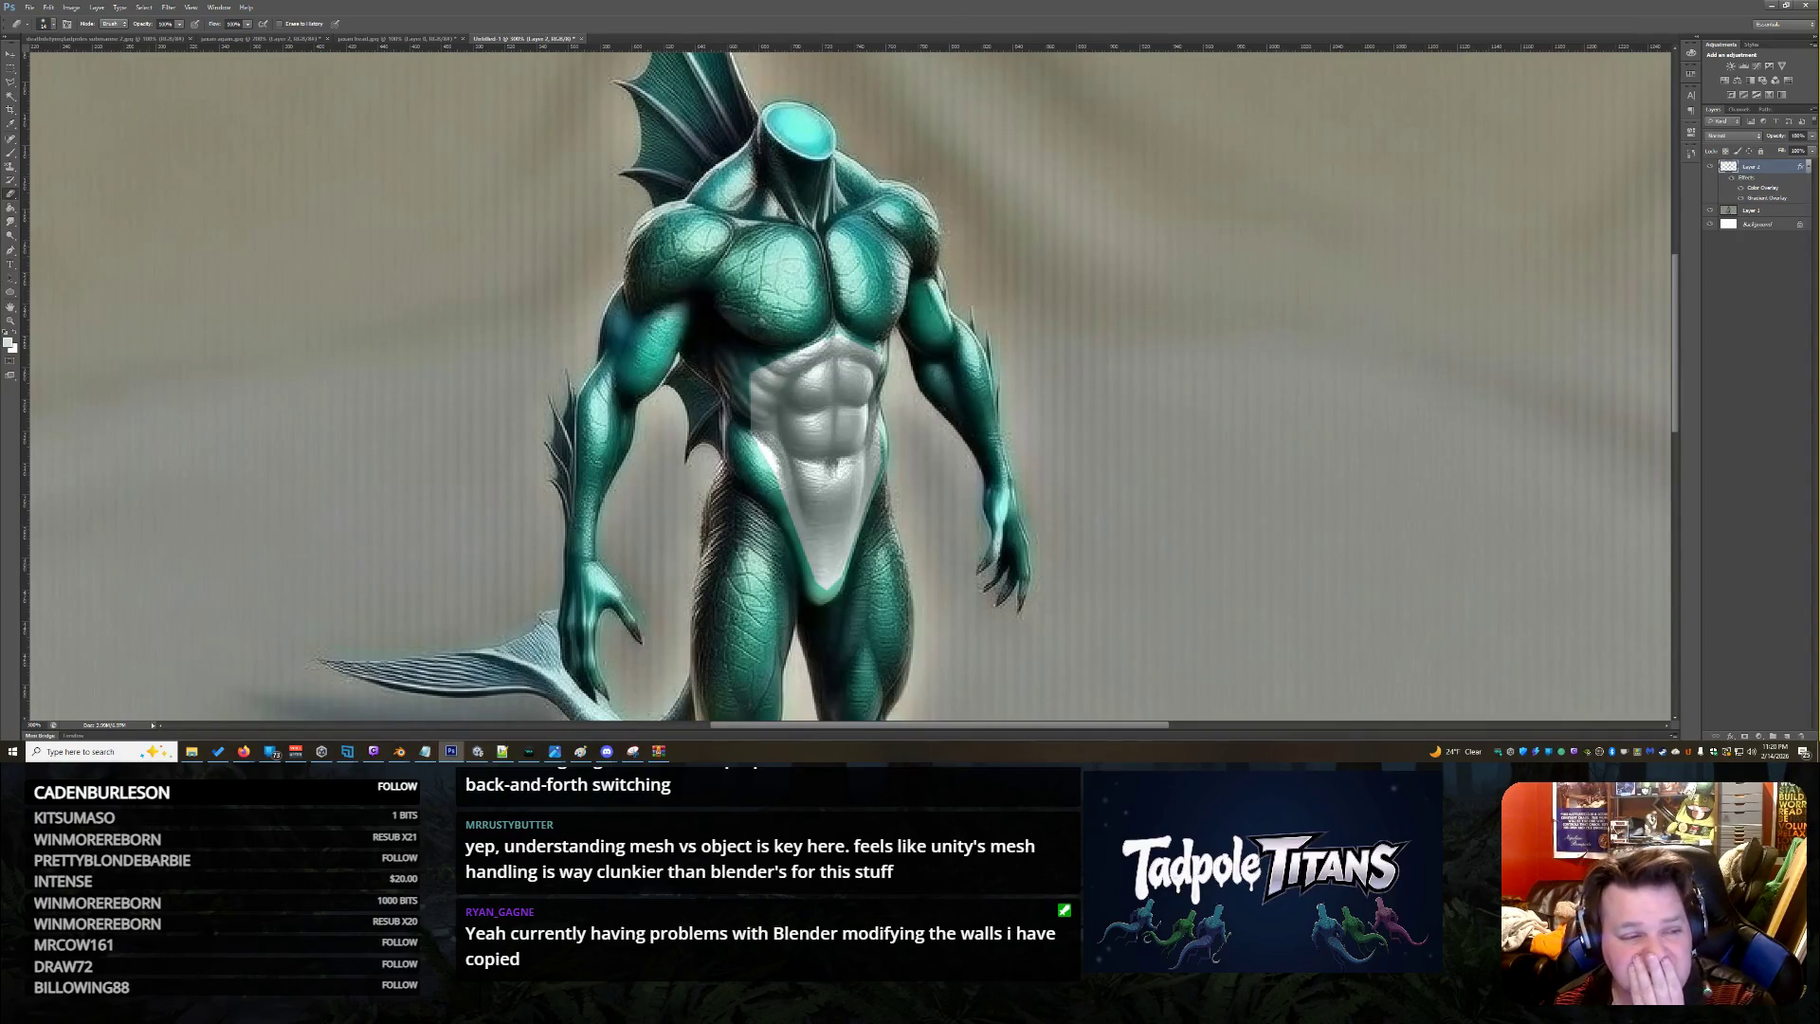
click(11, 319)
click(934, 478)
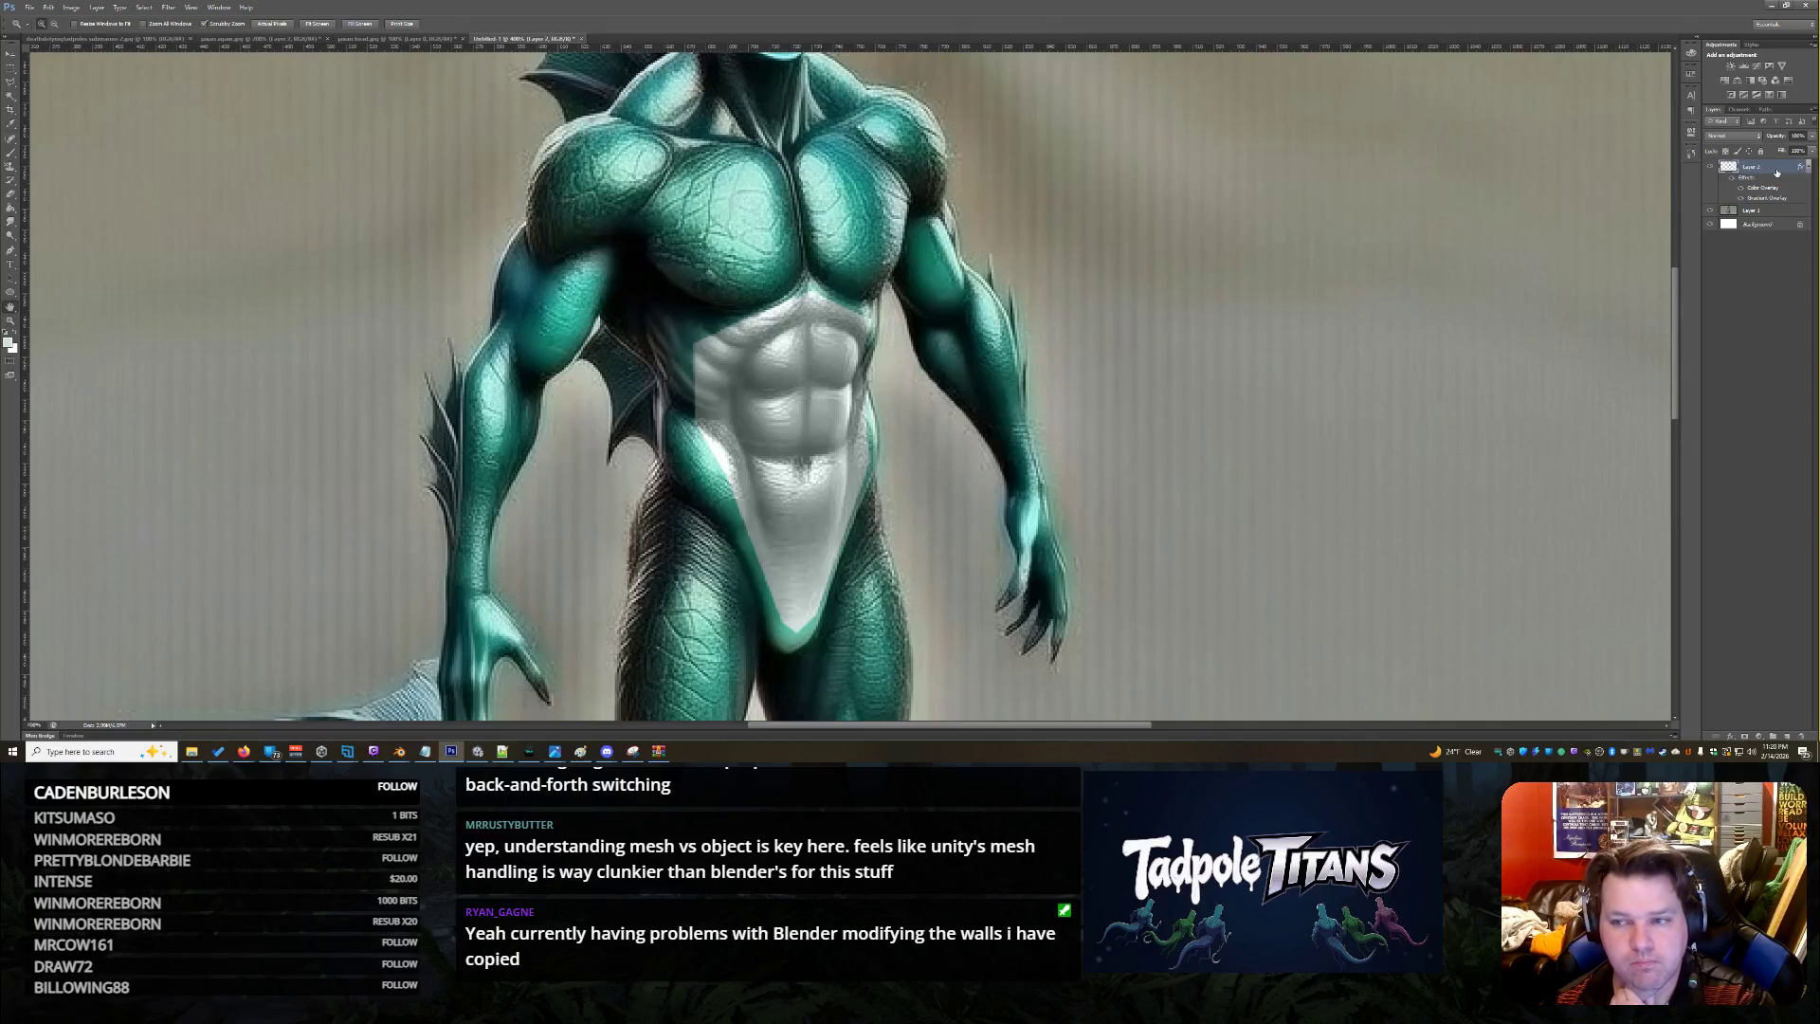
Review the belly's Gradient Overlay, compare Color Overlay off and on, and keep the style
double_click(1777, 172)
click(1228, 432)
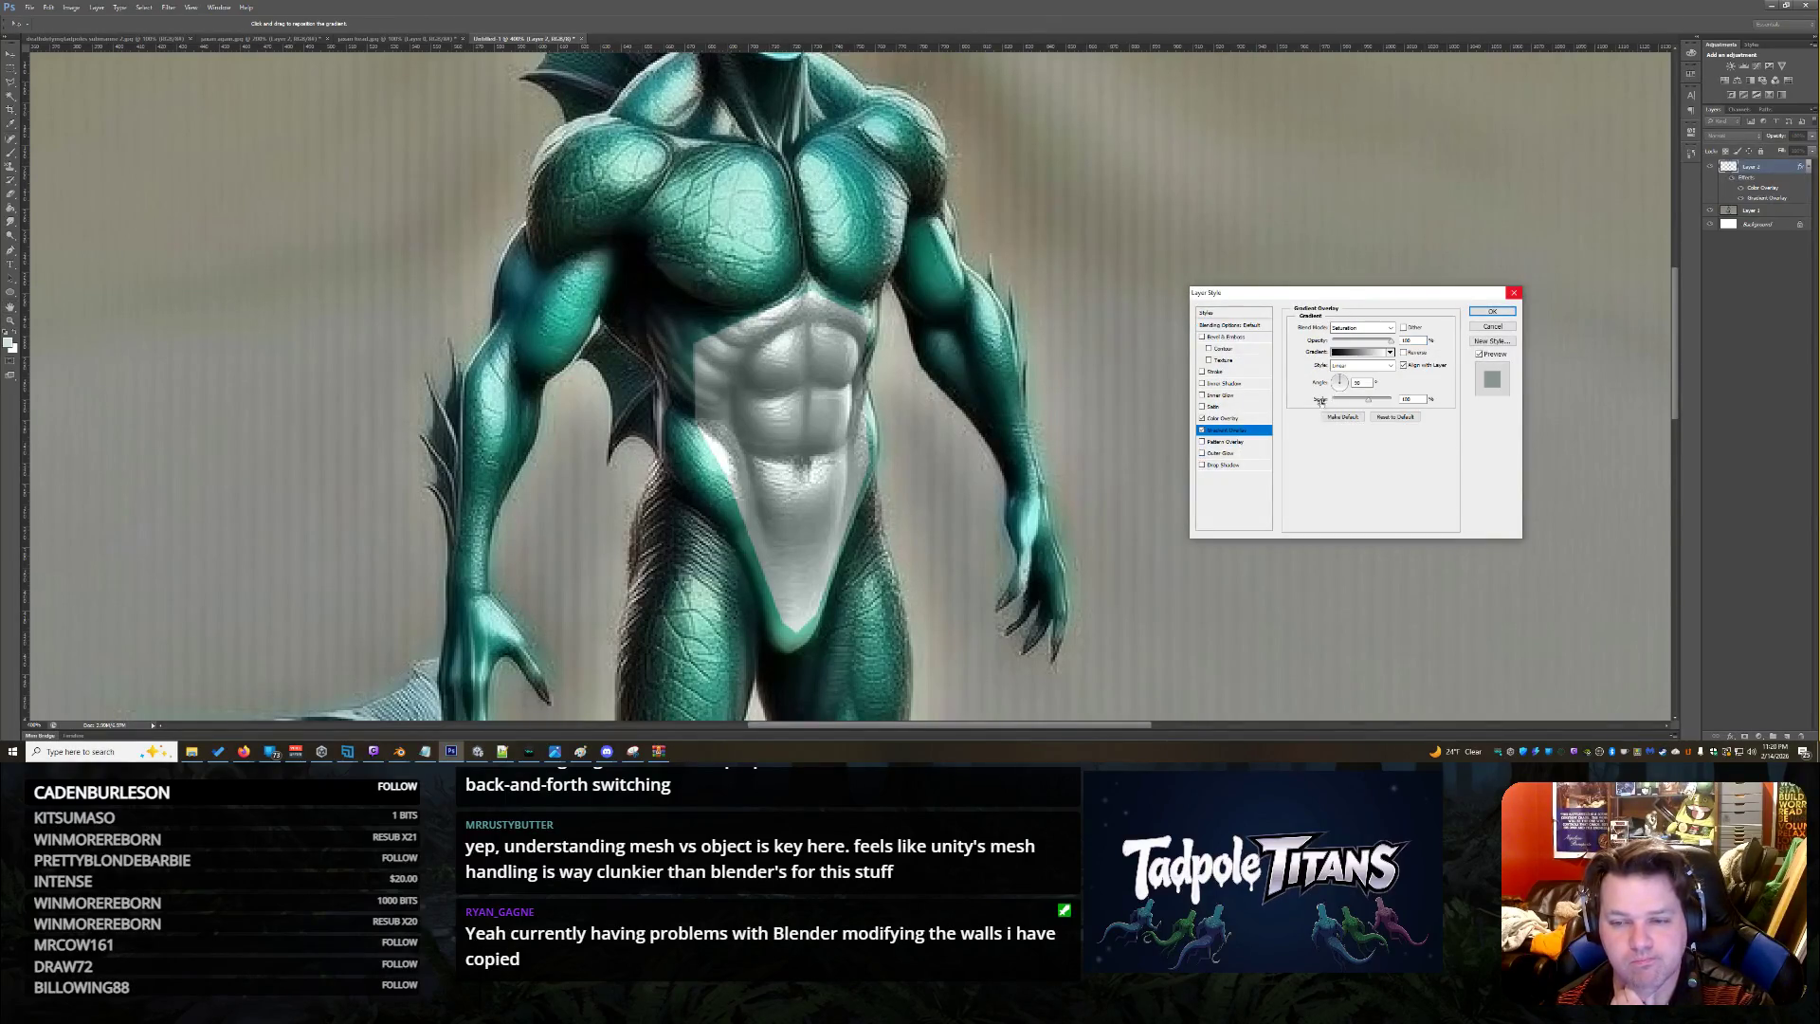
click(1353, 355)
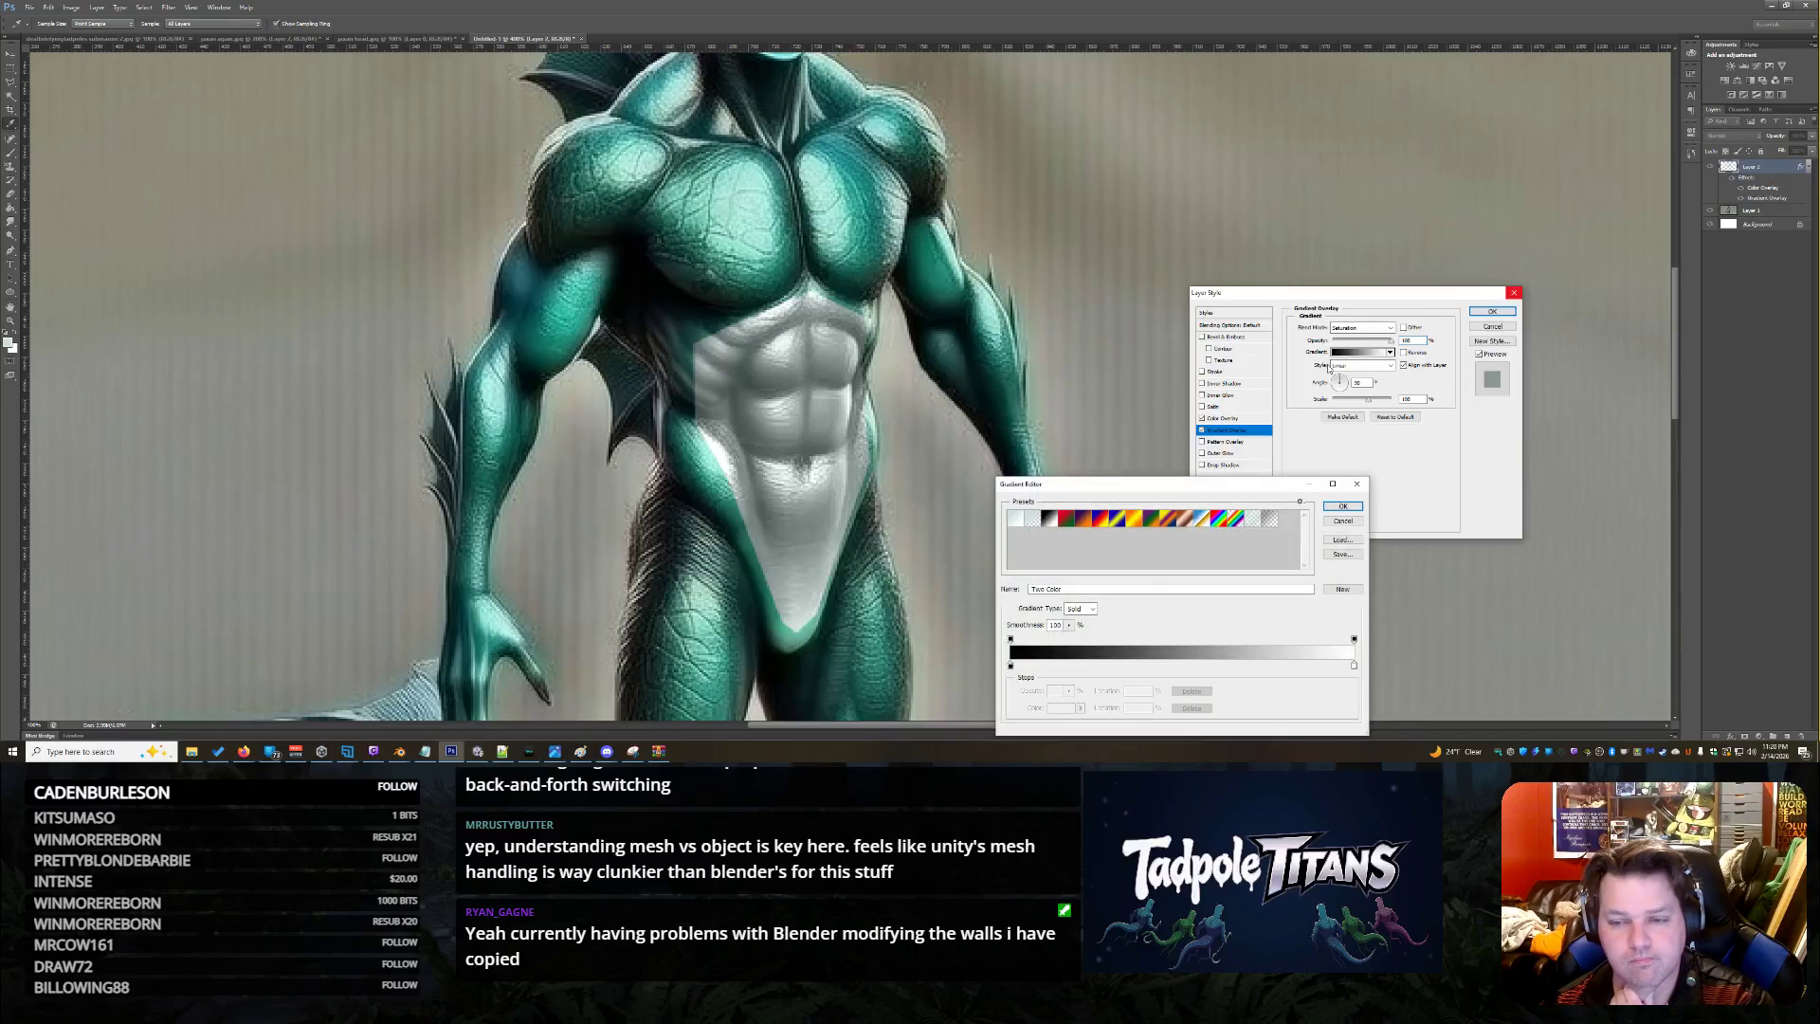
click(1349, 522)
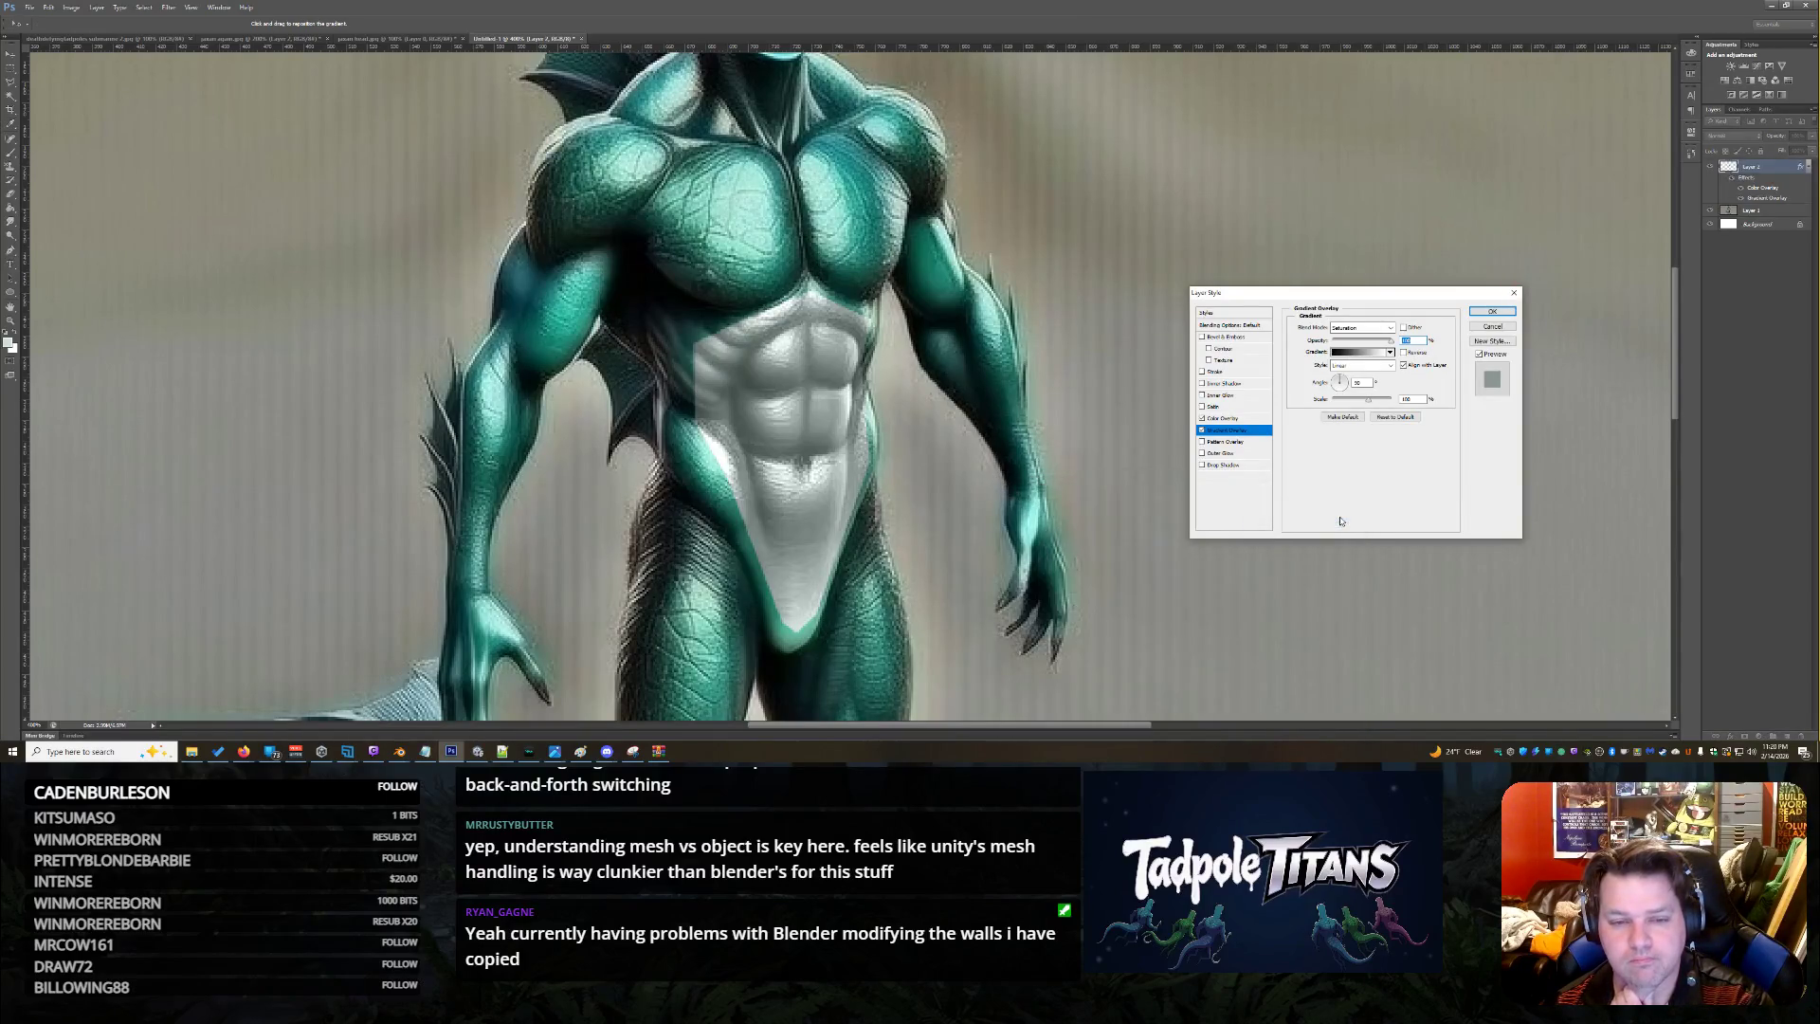
click(1201, 418)
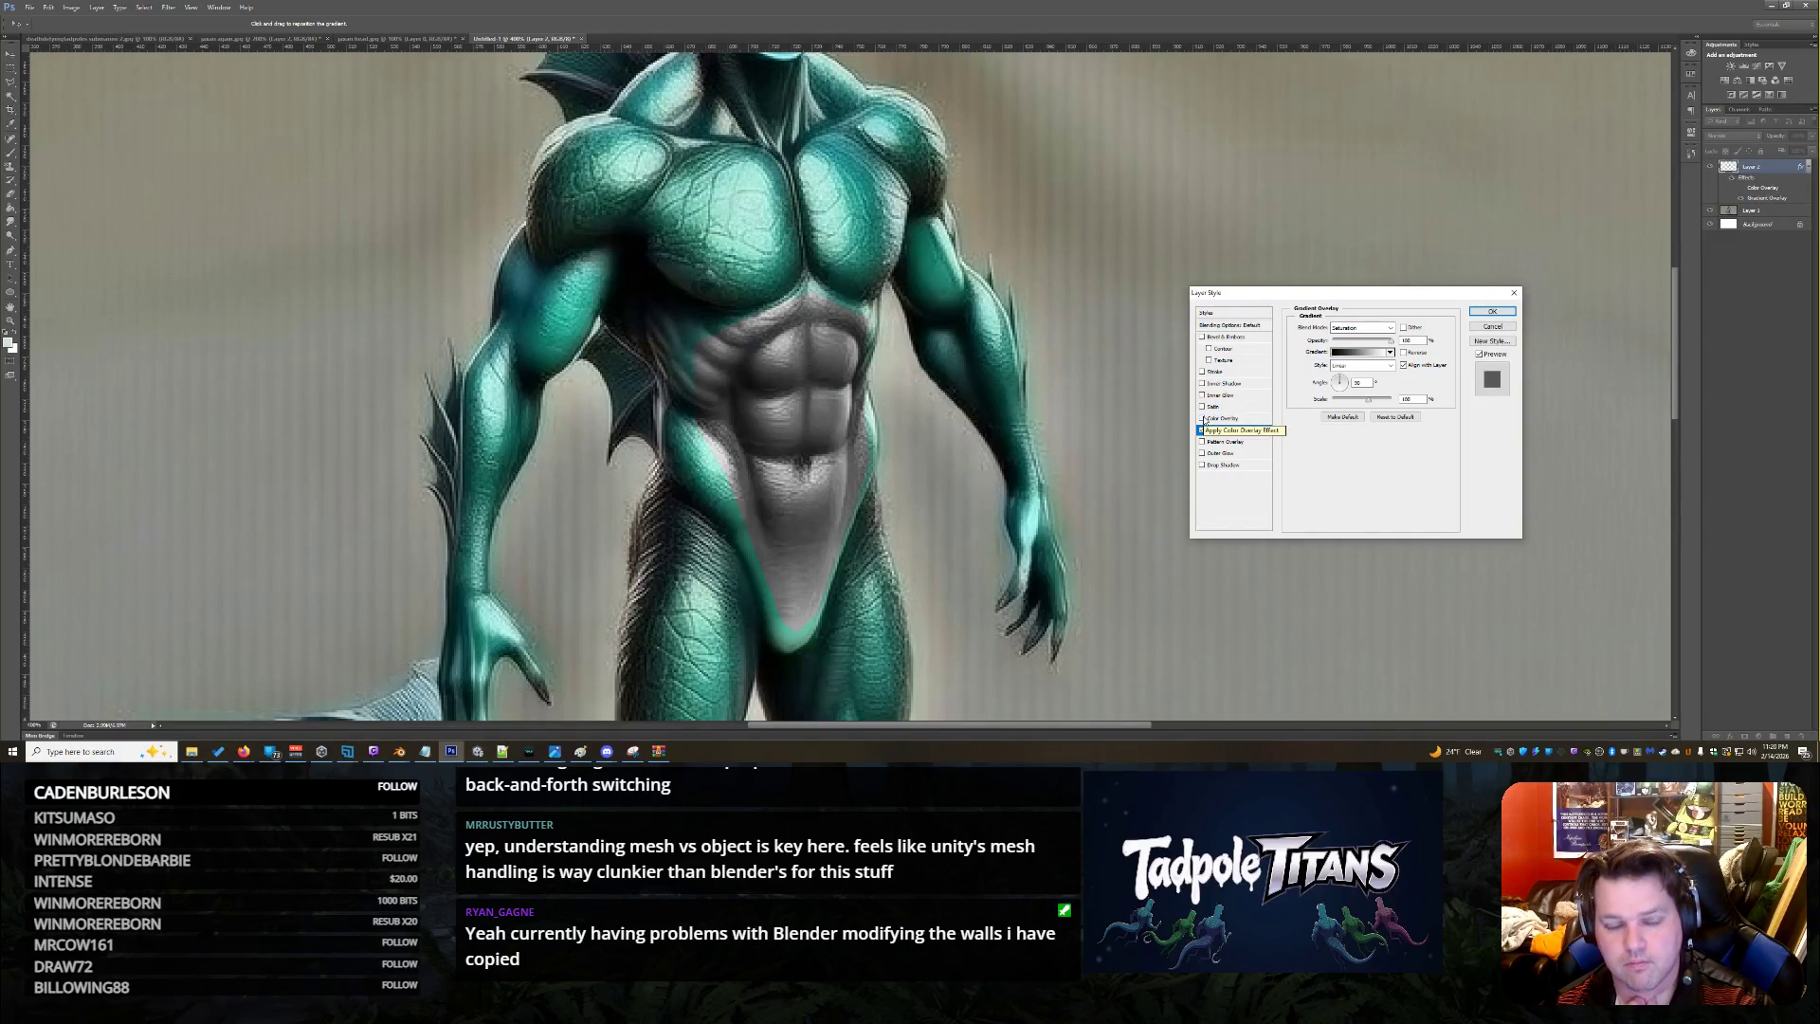
click(1203, 418)
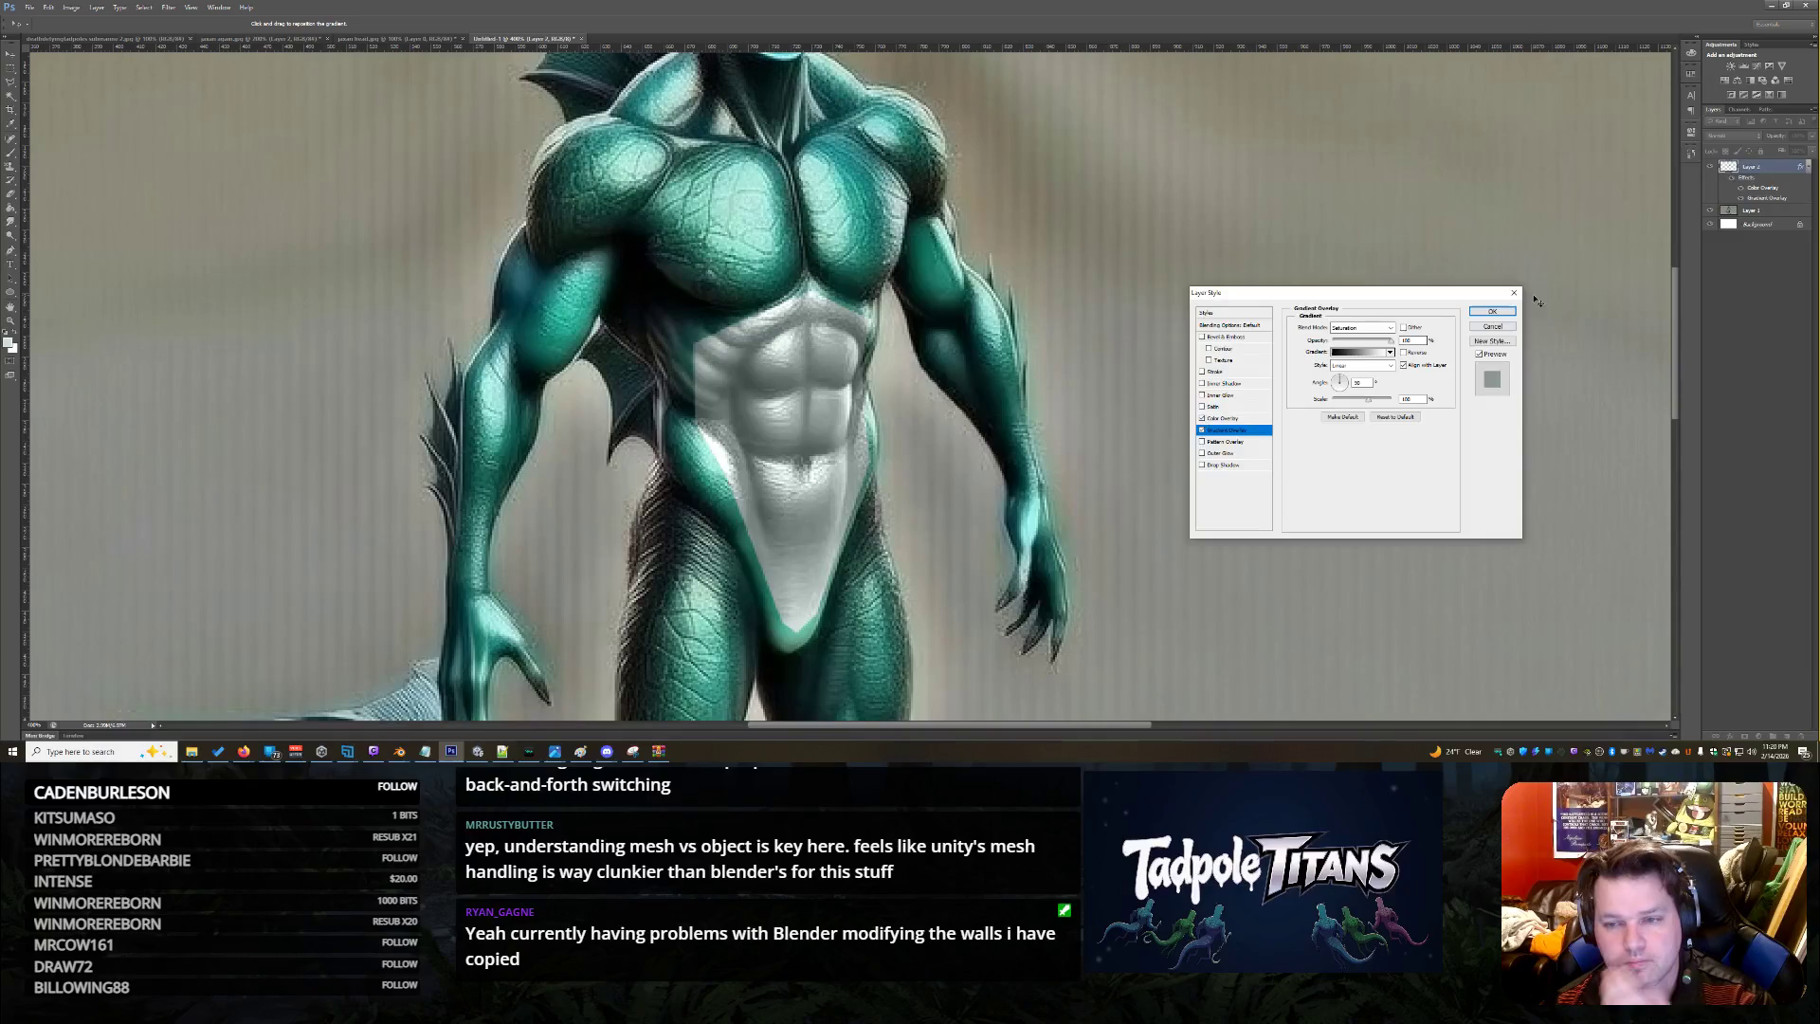
click(1492, 312)
Duplicate the belly layer as Layer 2 copy and reselect the original Layer 2
right_click(1764, 167)
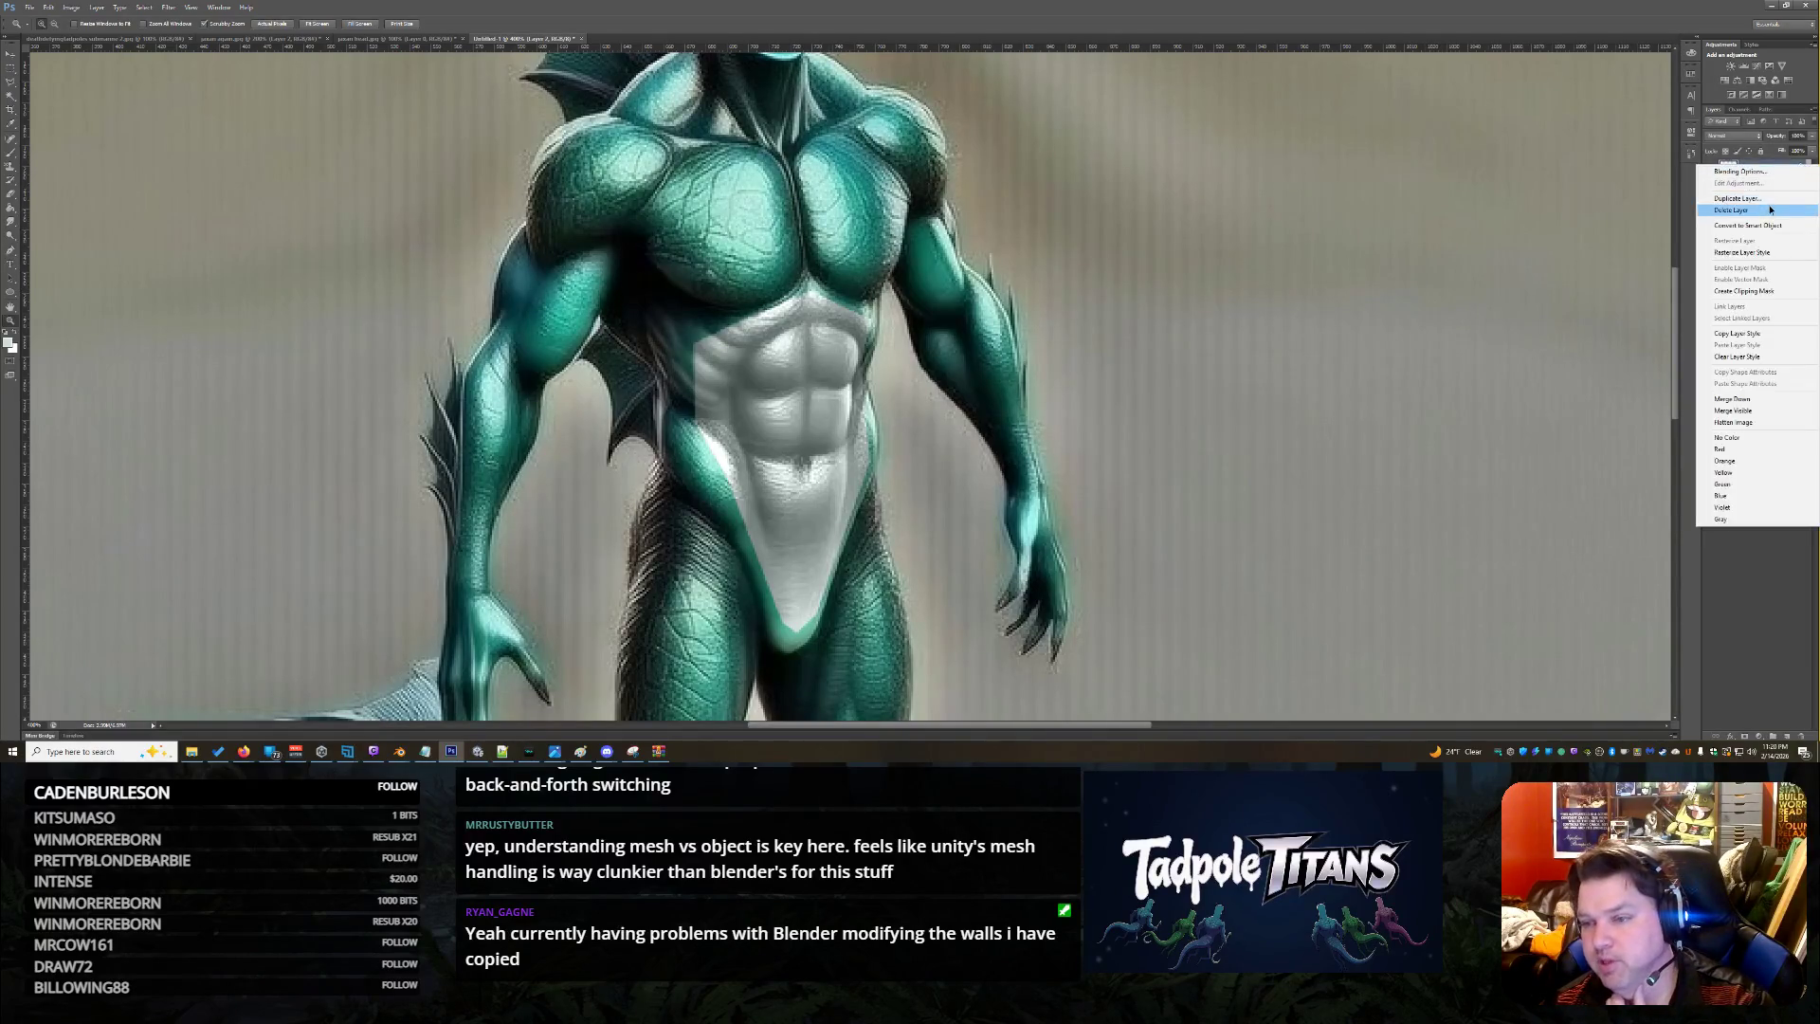
click(1765, 198)
click(1003, 238)
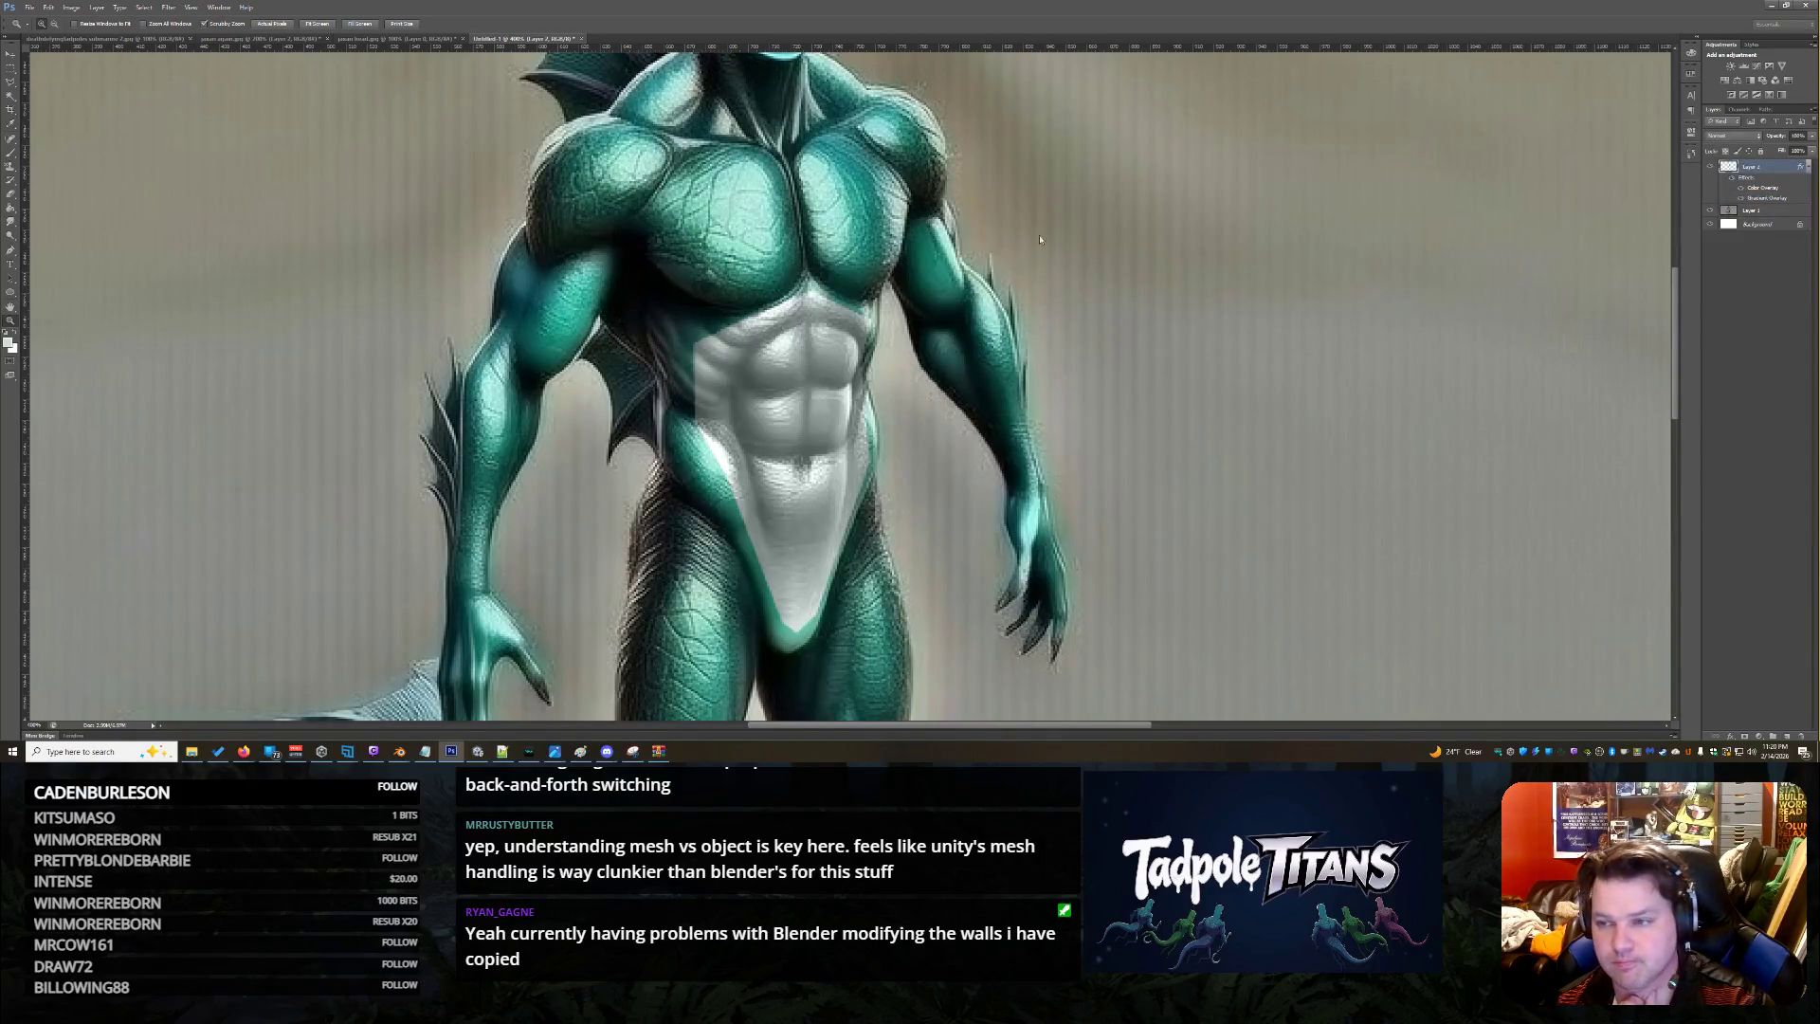
click(1787, 217)
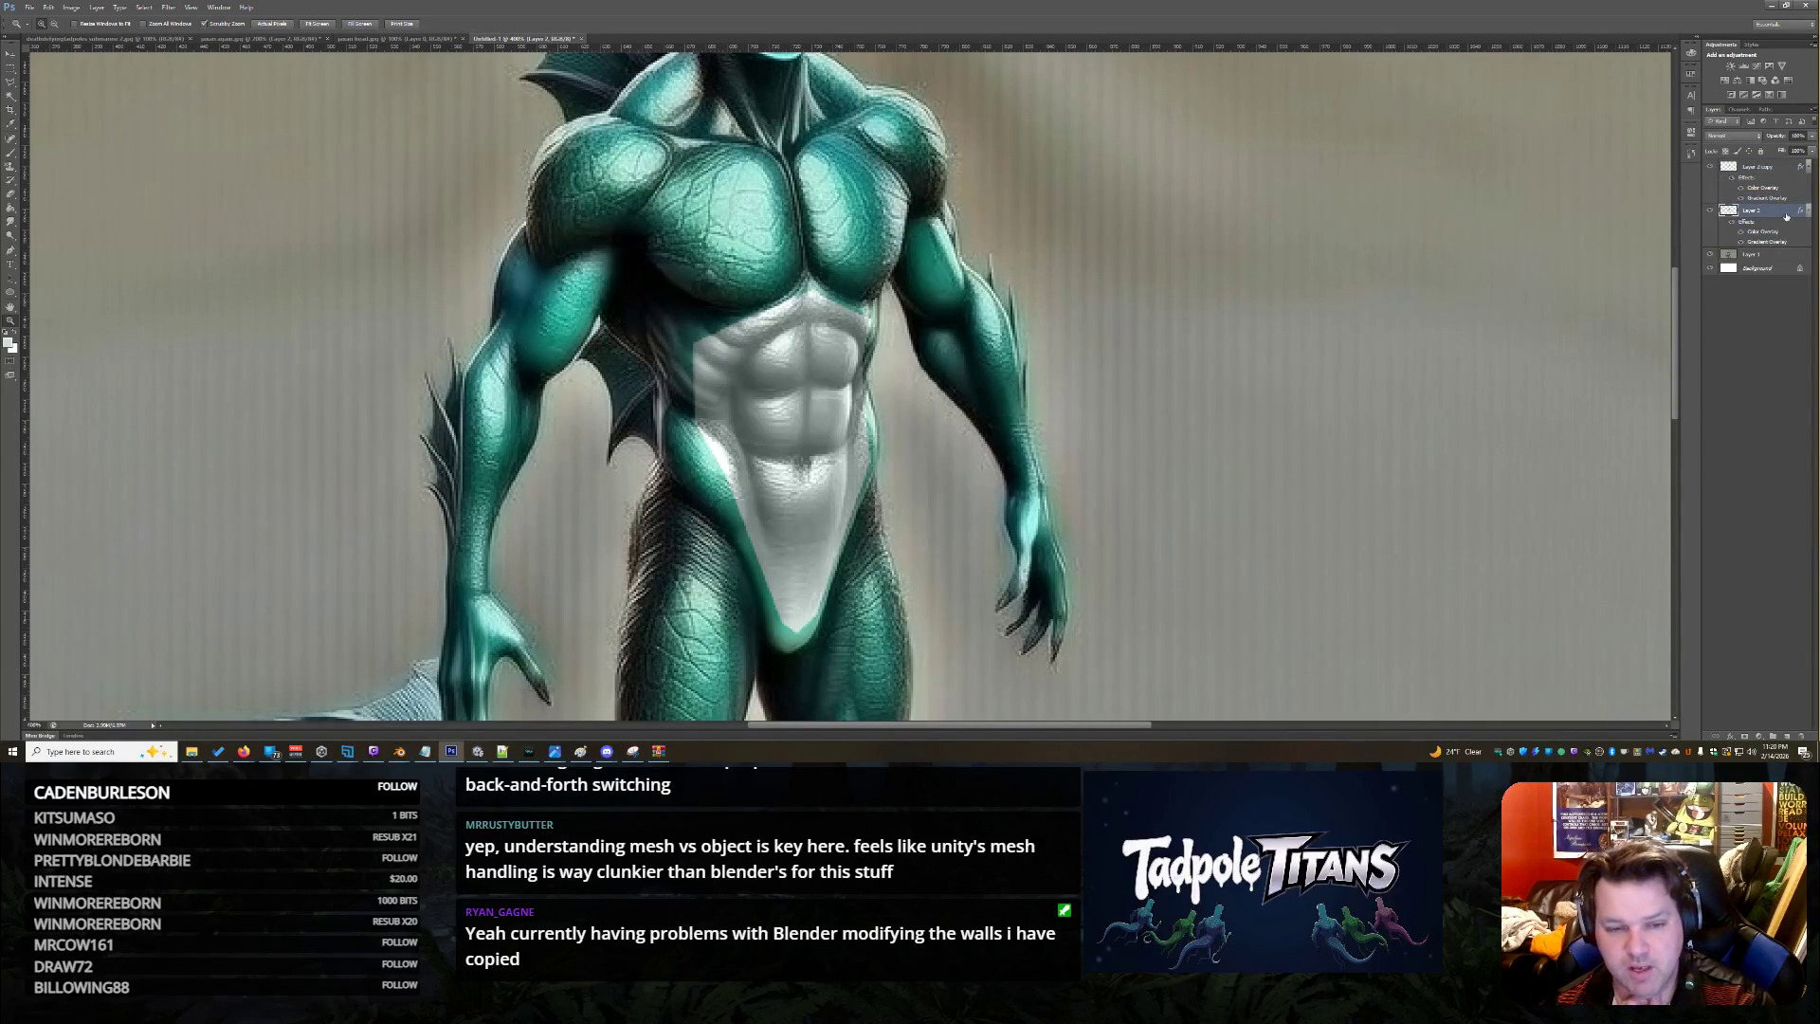
key(h)
Make Layer 2's Normal gradient overlay solid teal by deleting stops, apply, and hide the copy
double_click(1786, 217)
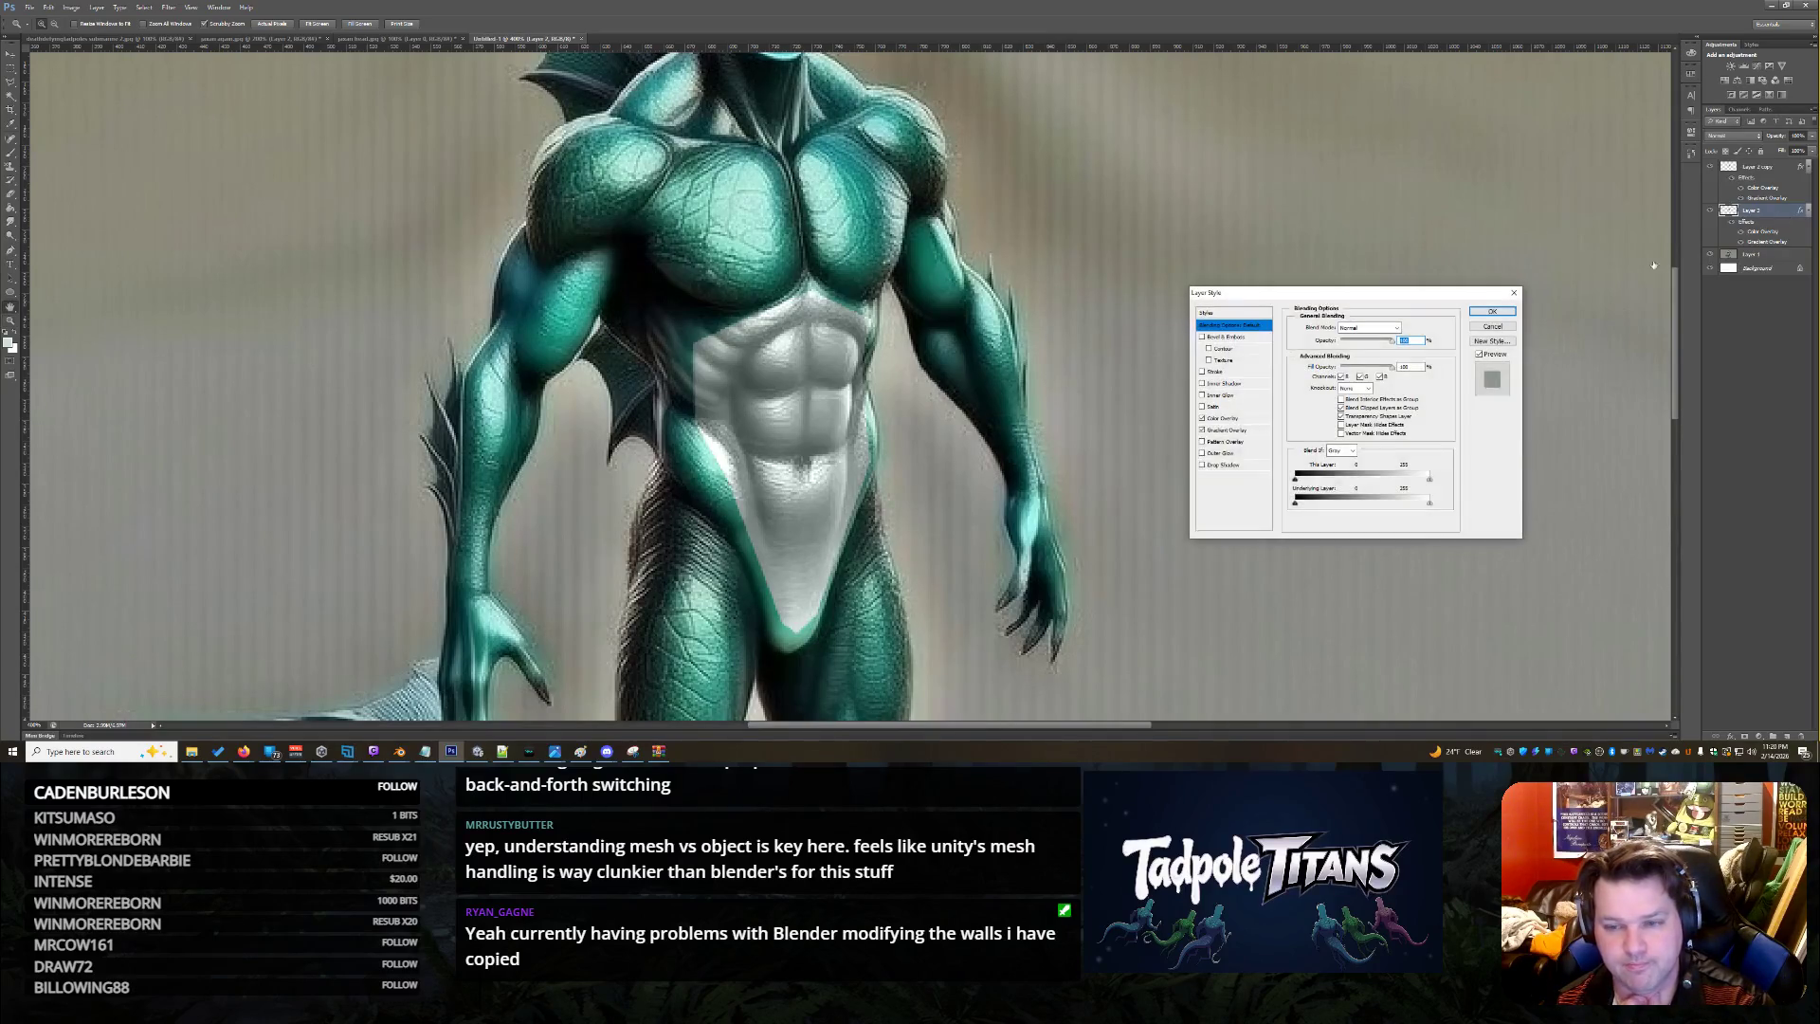
click(1237, 431)
click(1360, 327)
click(1353, 343)
click(1363, 352)
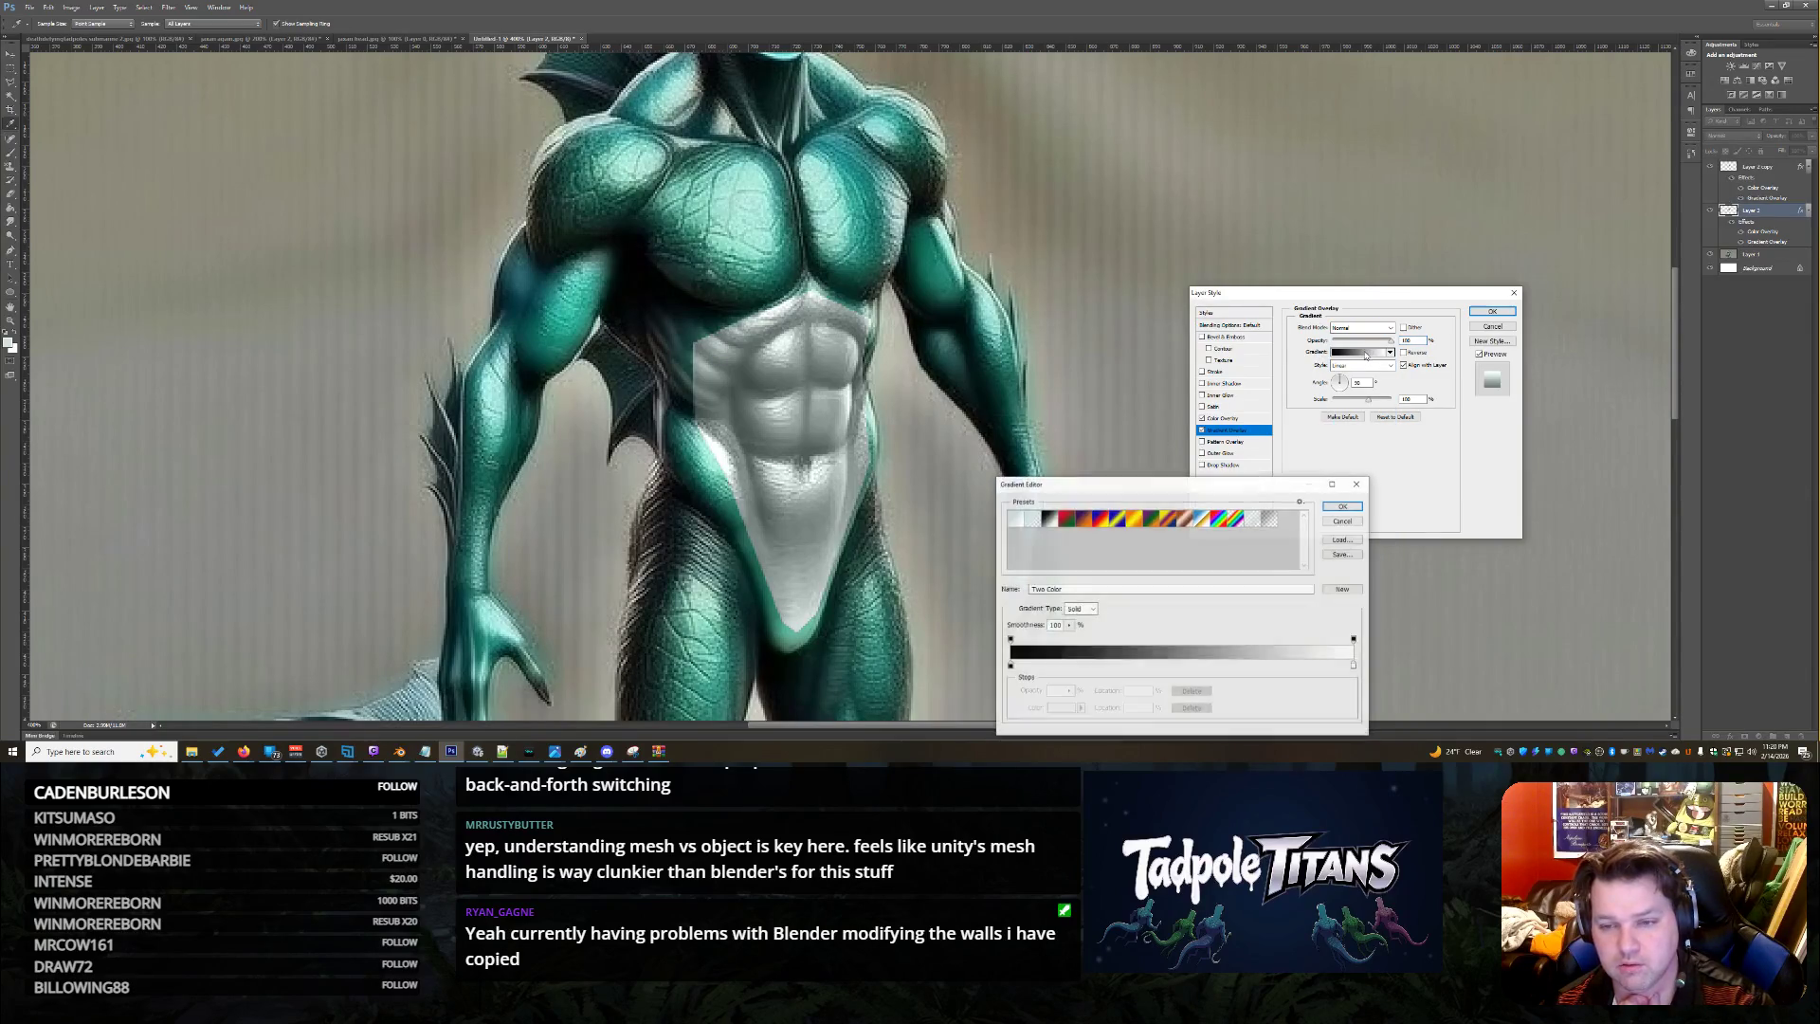
click(1010, 666)
drag(1012, 669, 999, 688)
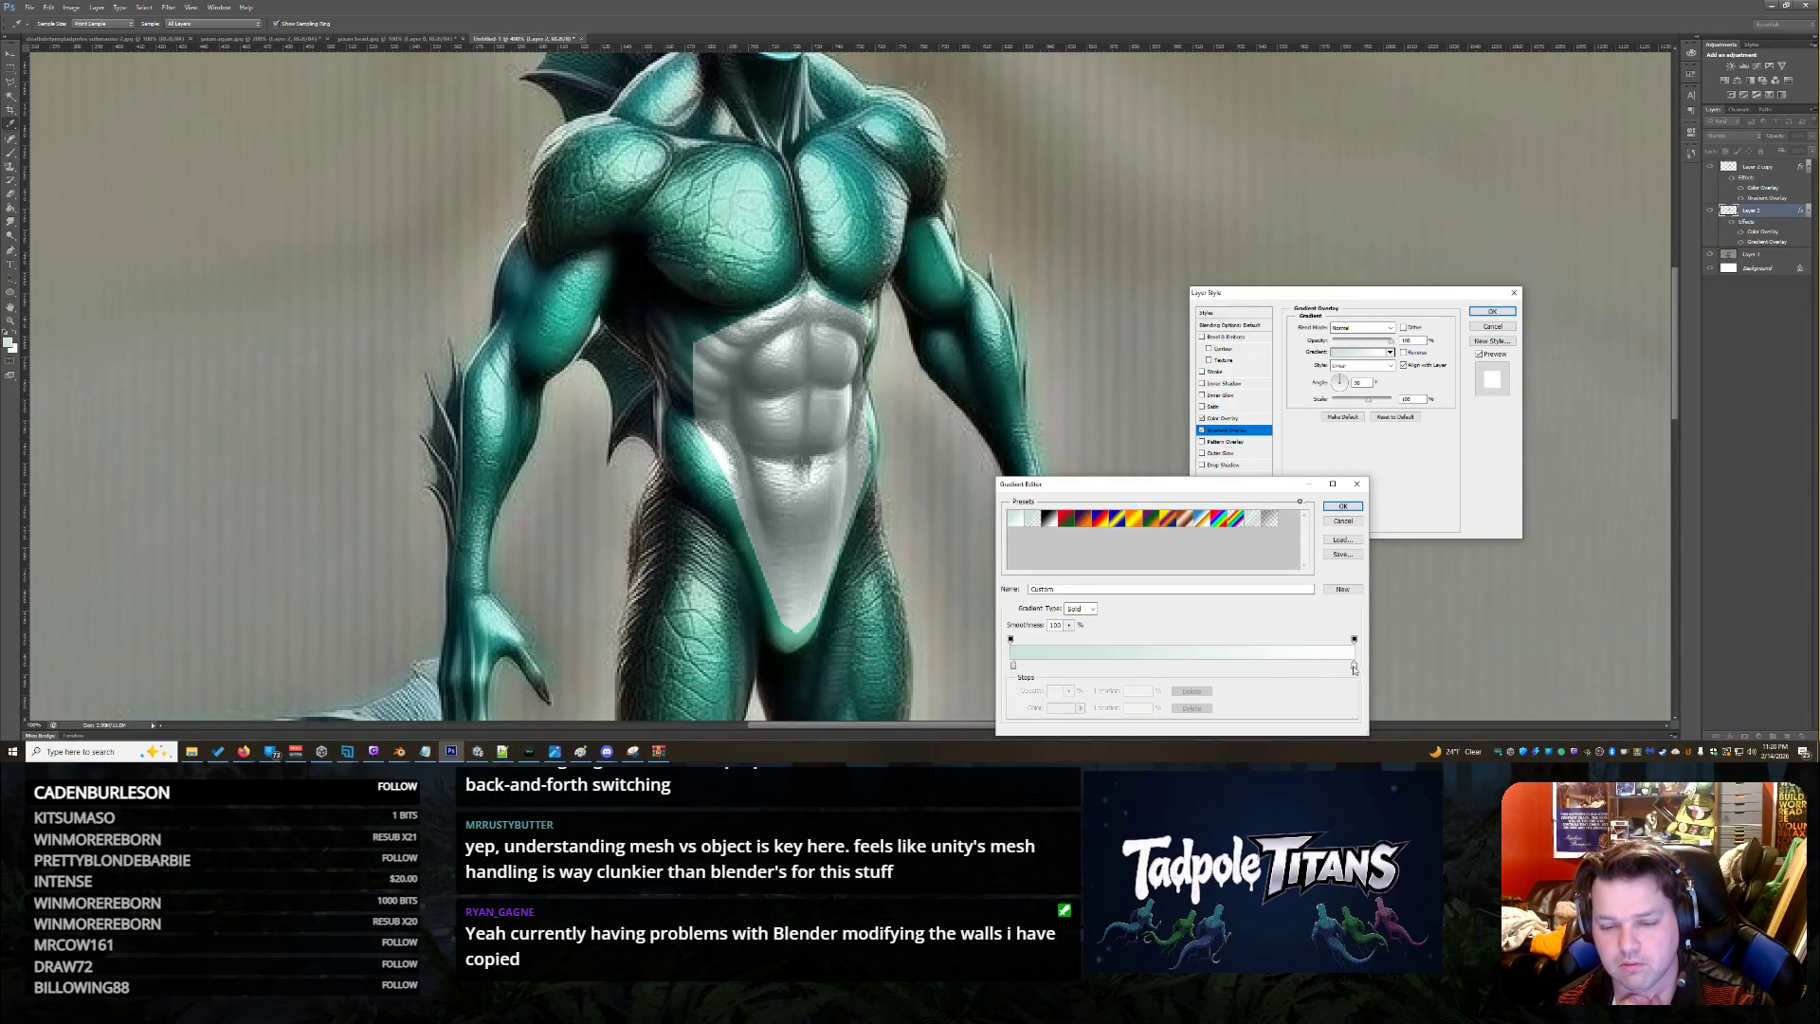
click(1011, 664)
click(1332, 664)
drag(1353, 664, 1361, 694)
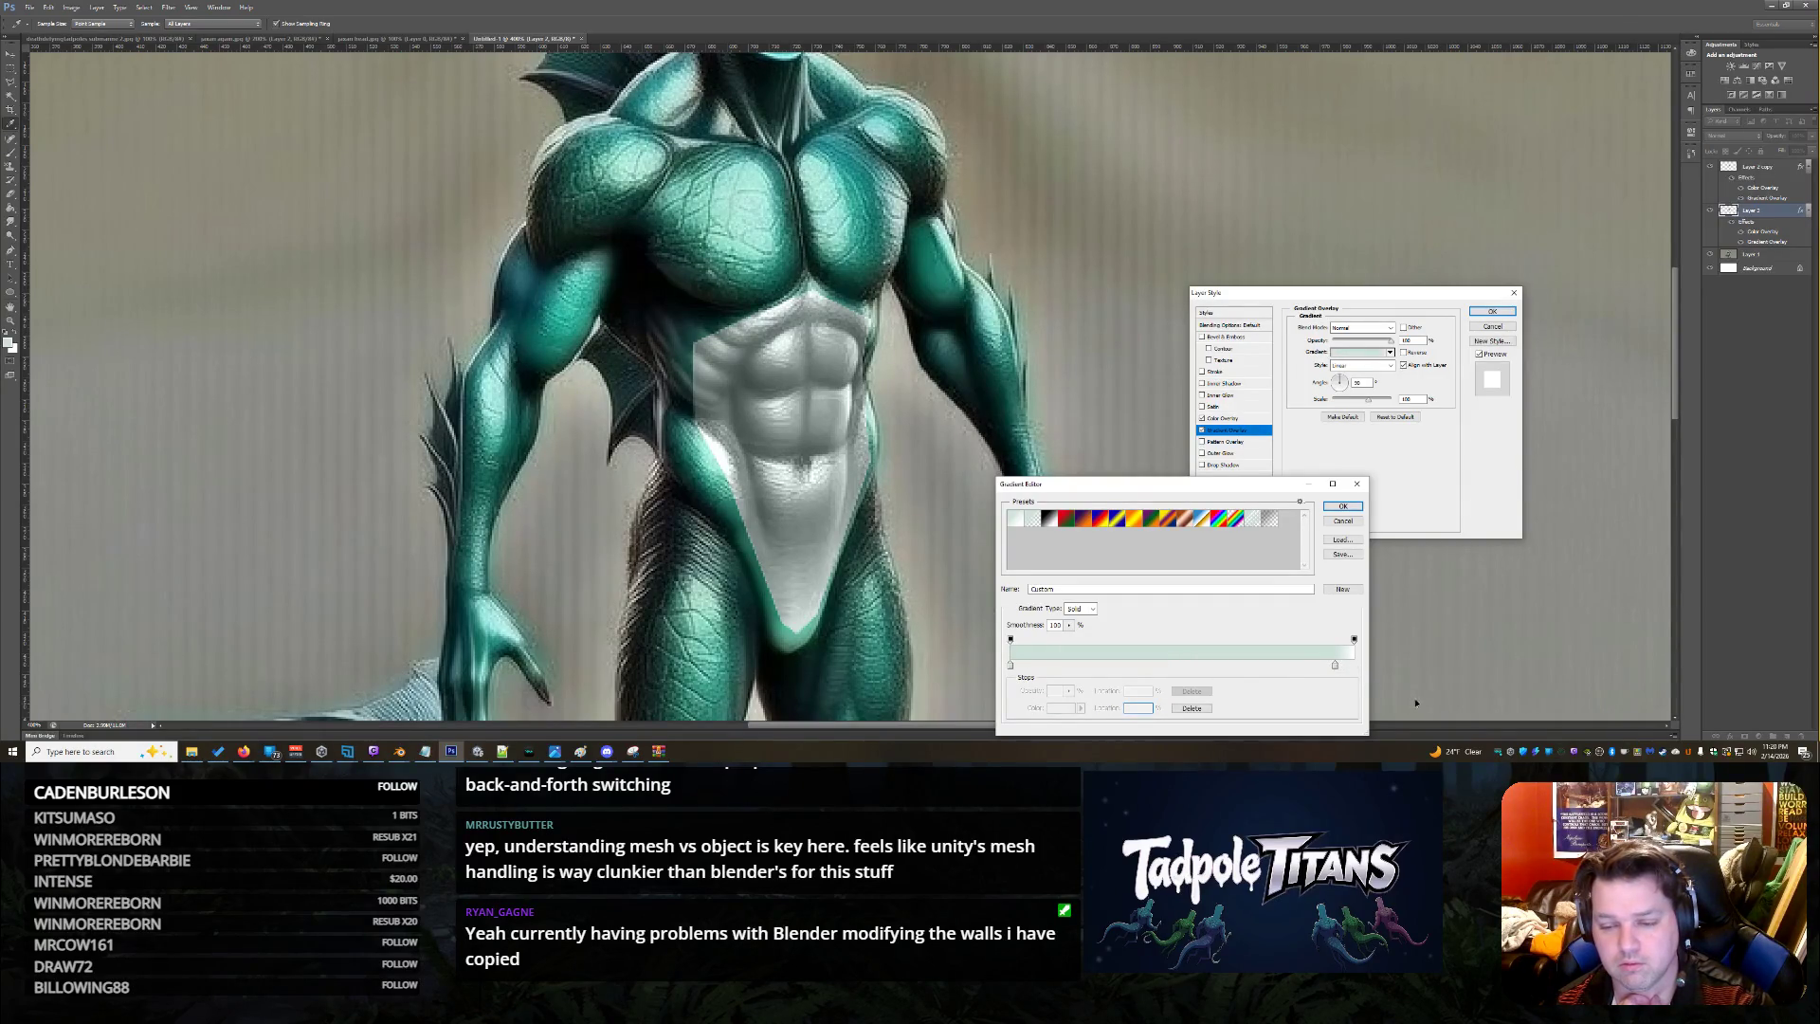
click(1343, 507)
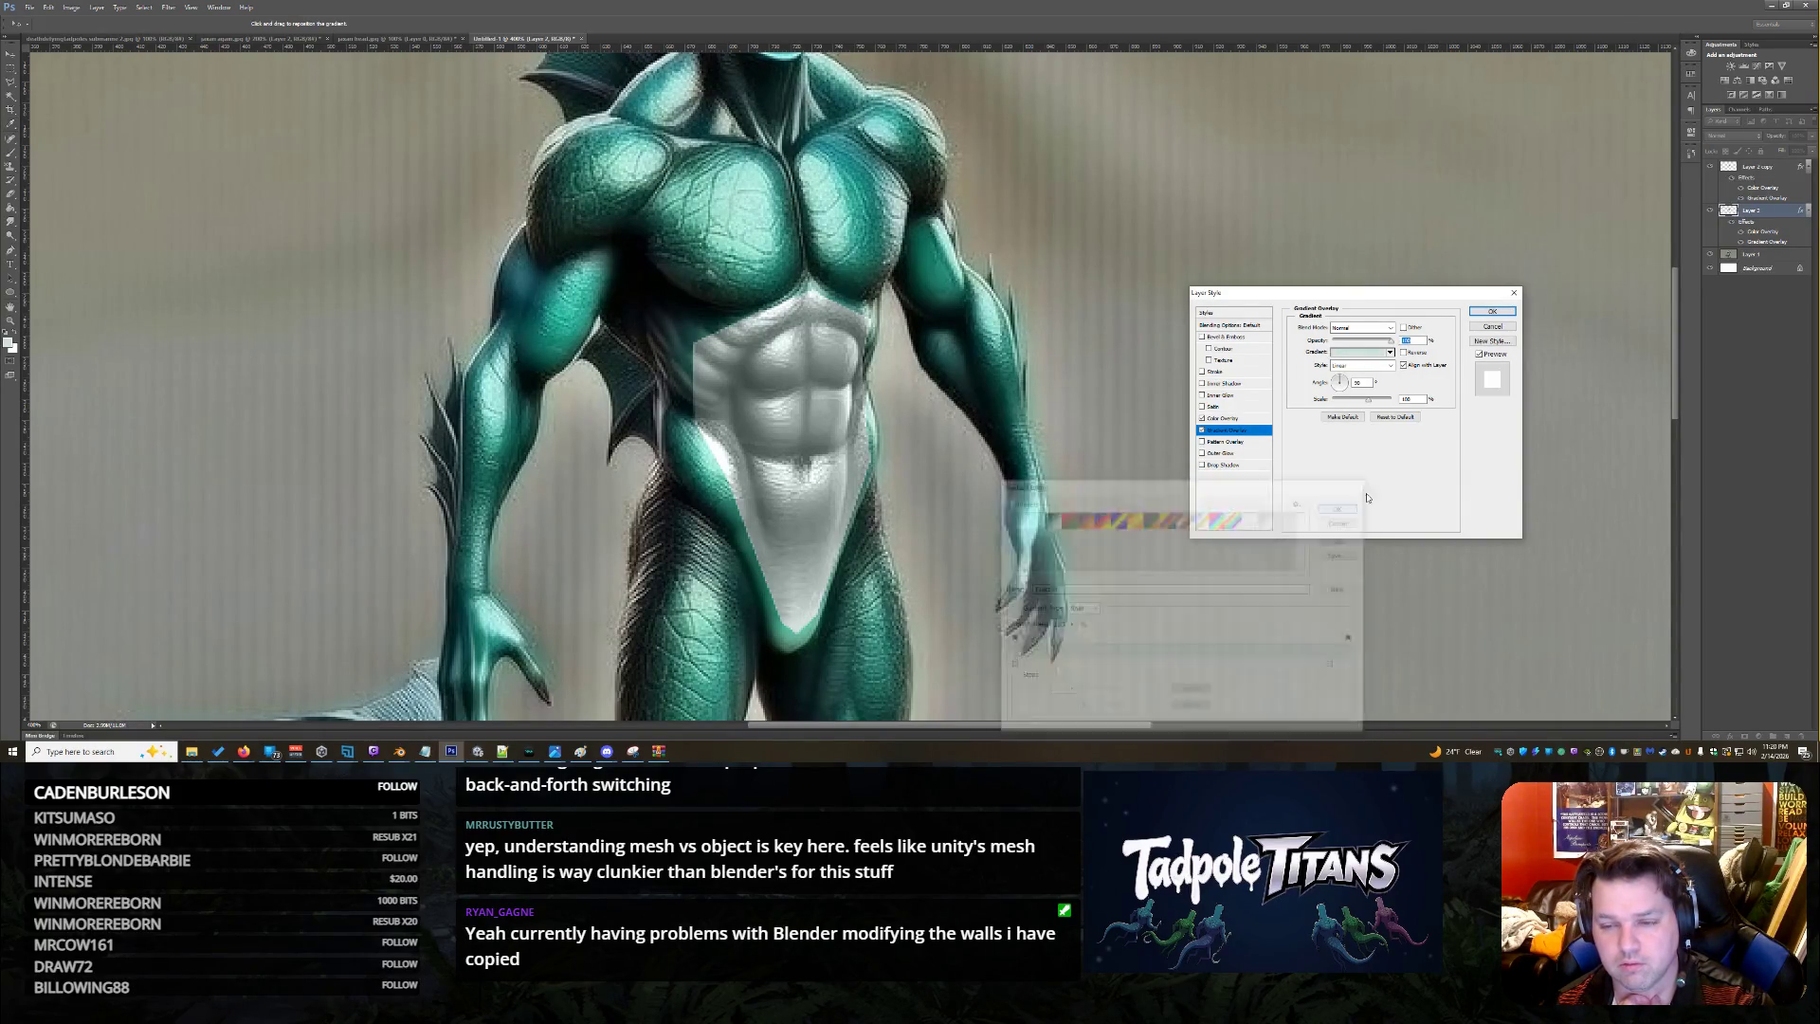
click(1492, 311)
click(1710, 167)
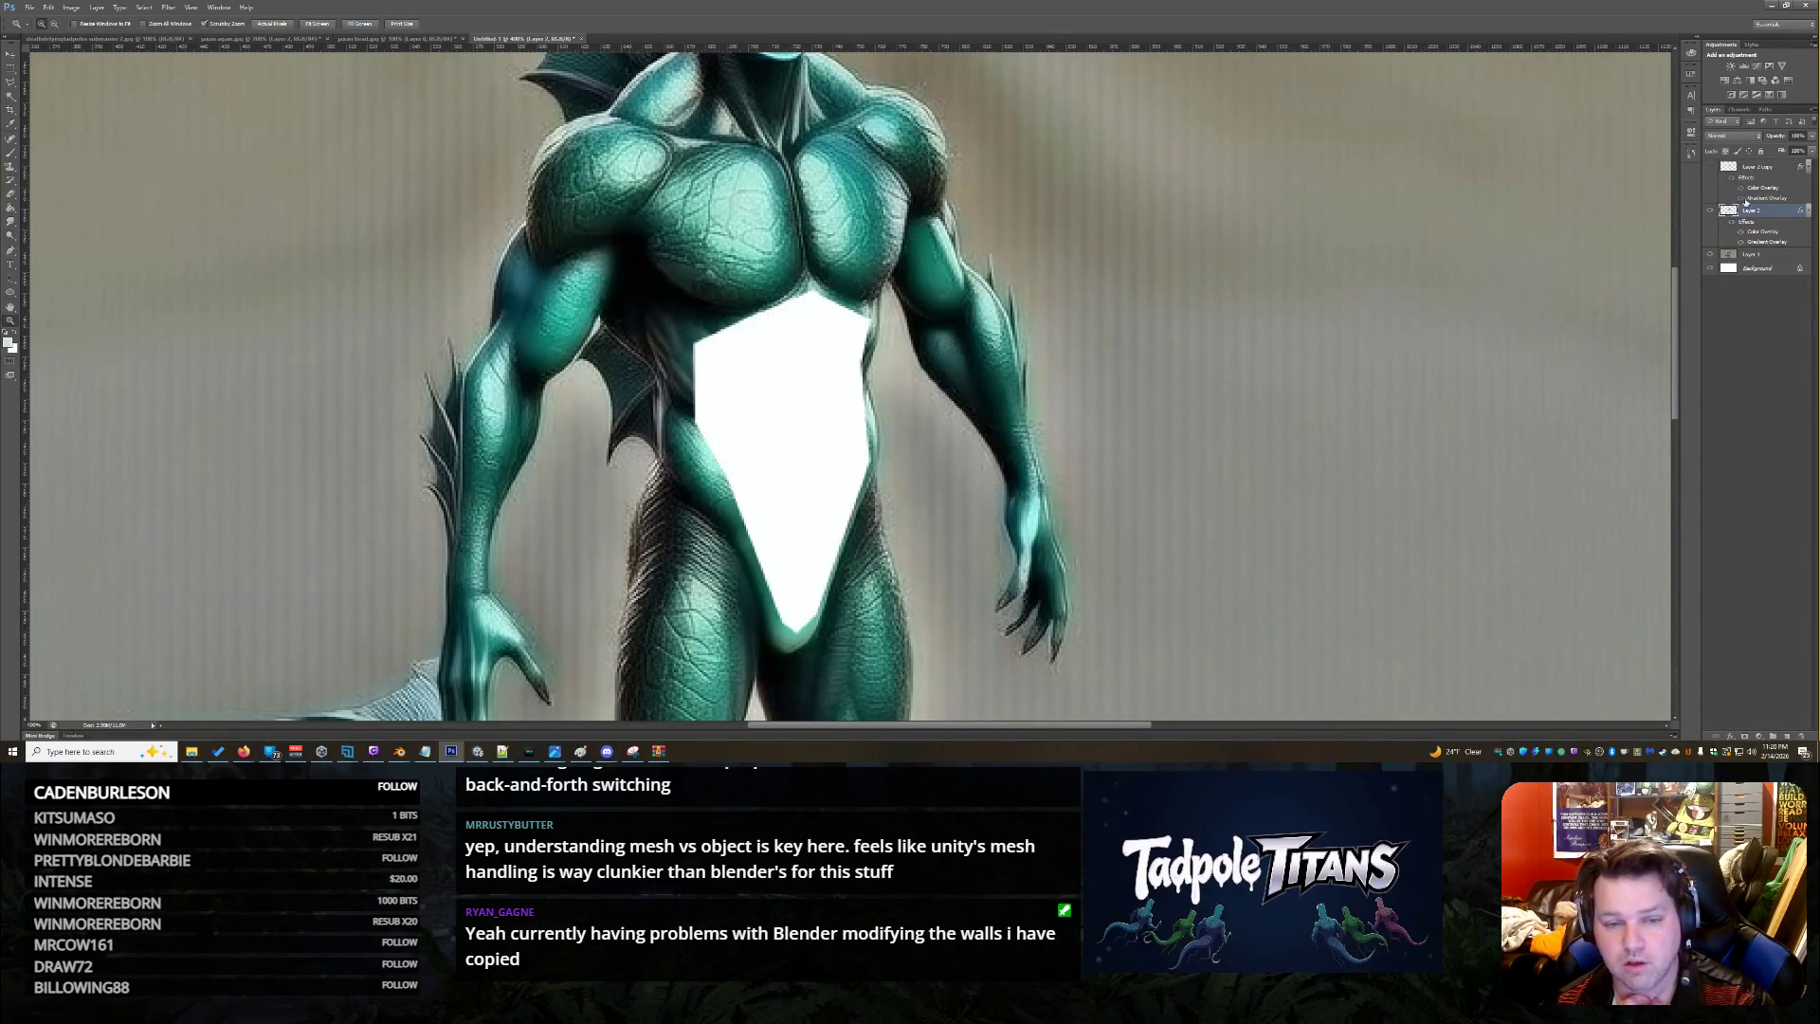
Rasterize Layer 2's layer style, move it above Layer 2 copy, and hide it
right_click(1782, 217)
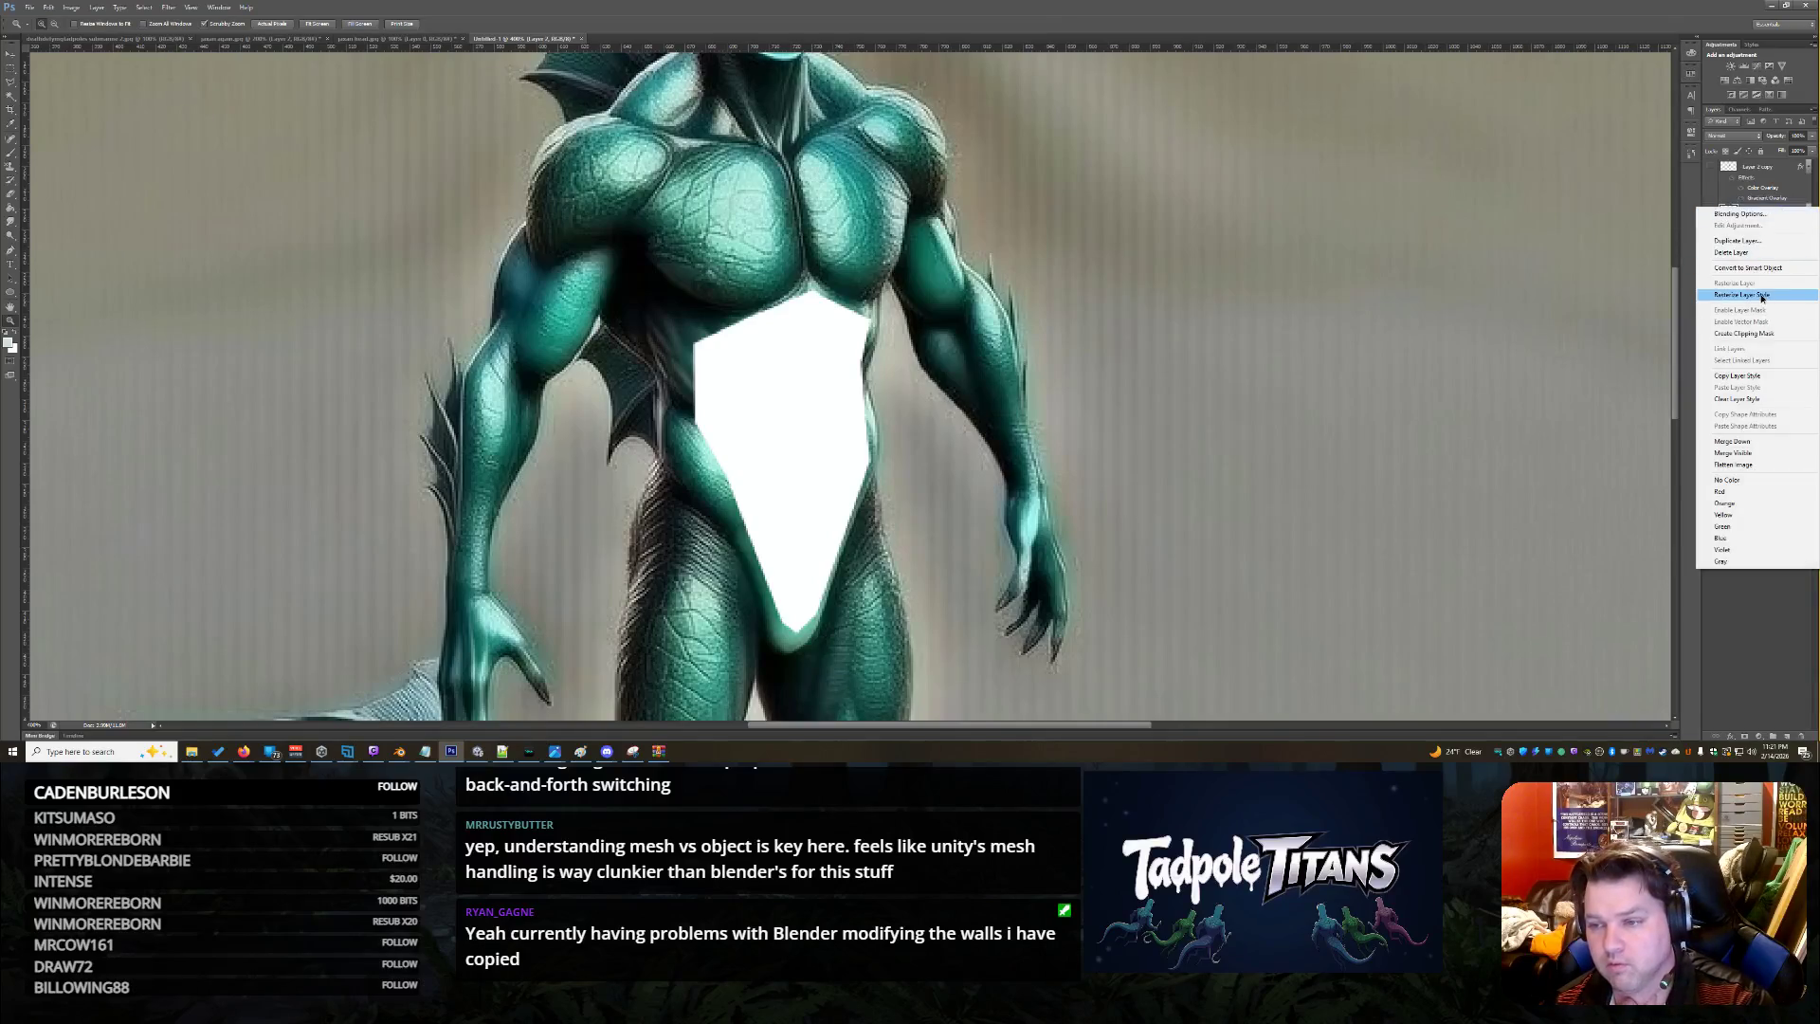
click(1758, 310)
drag(1764, 209, 1753, 161)
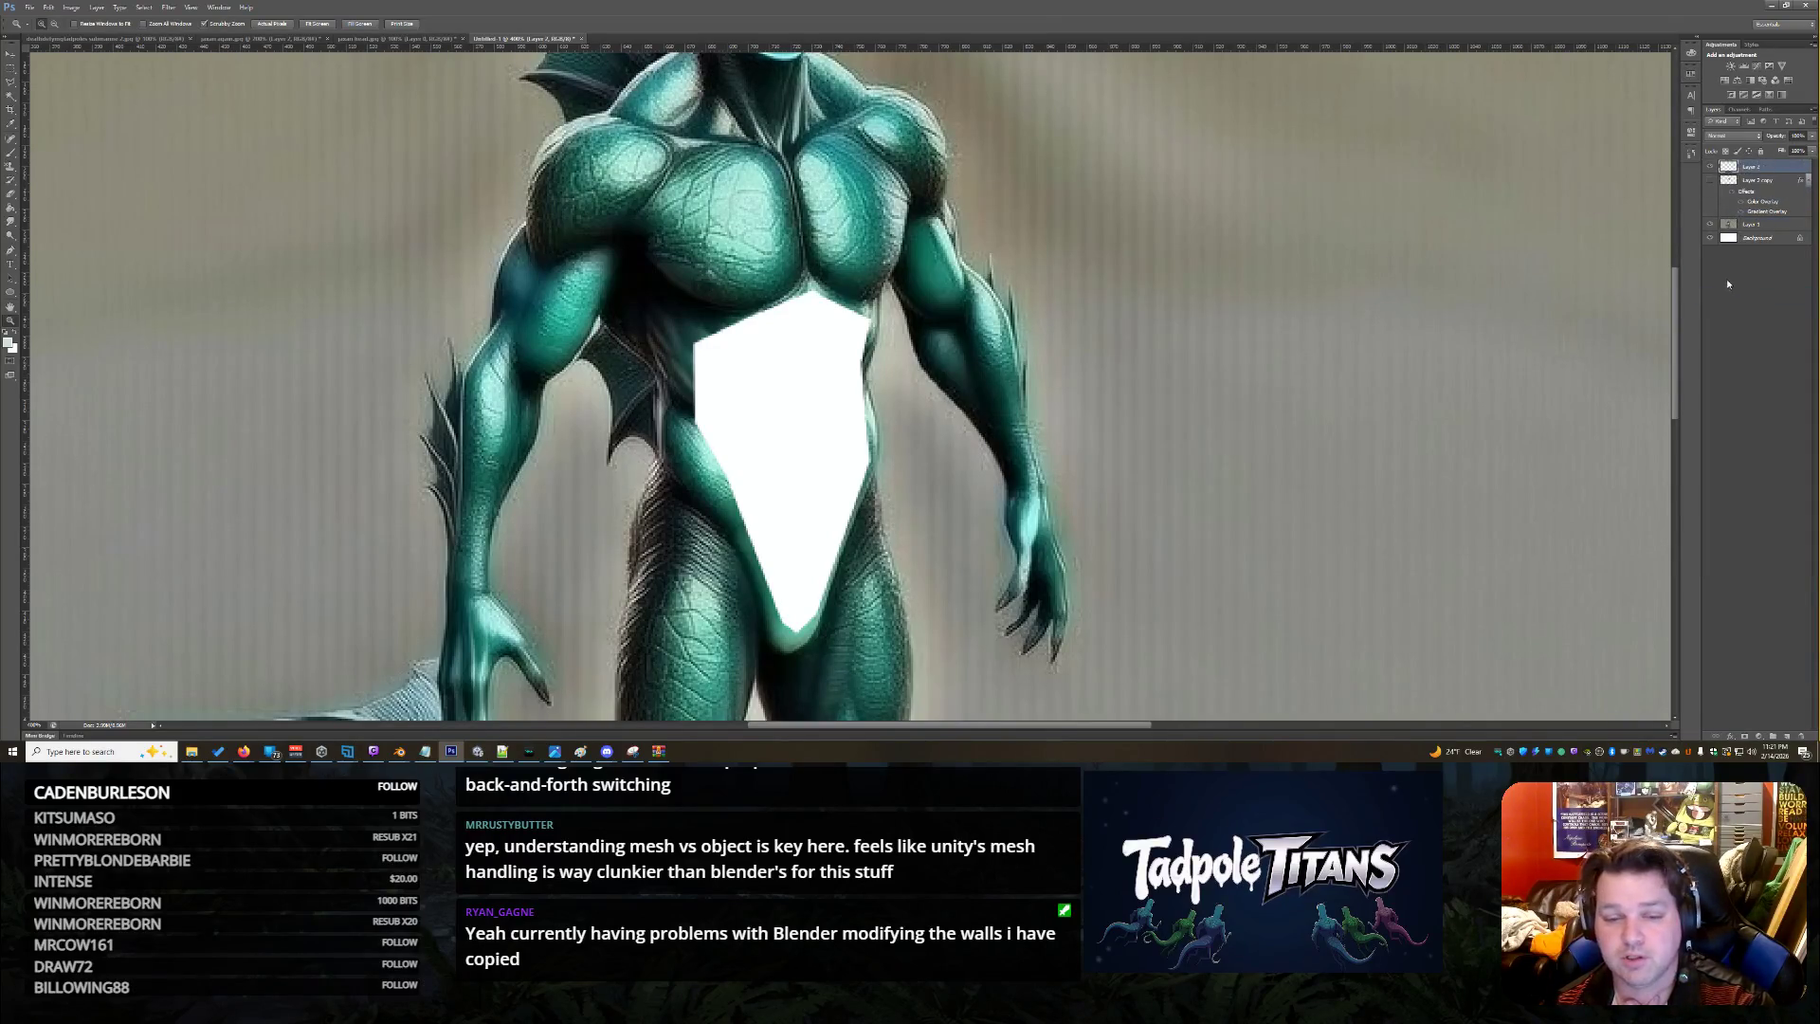
click(1806, 181)
click(1708, 166)
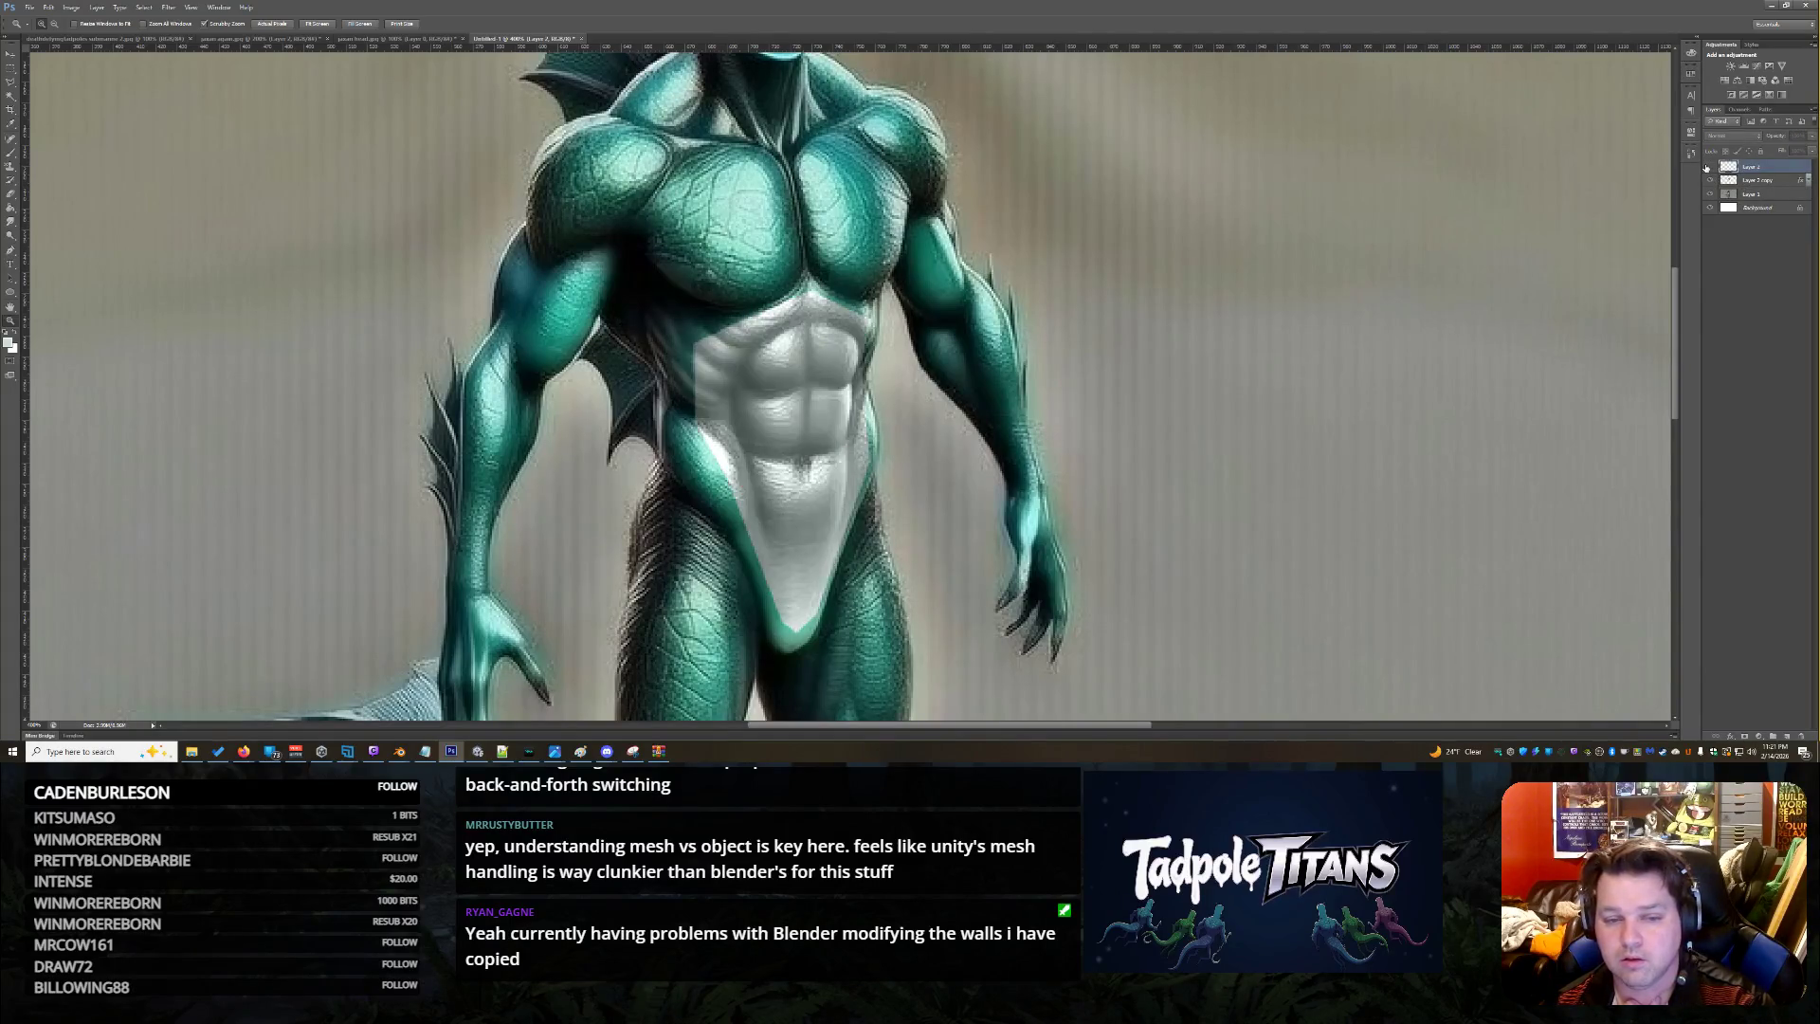
Switch off Layer 2 copy's overlay effects and show Layer 2's white belly shape
click(1772, 180)
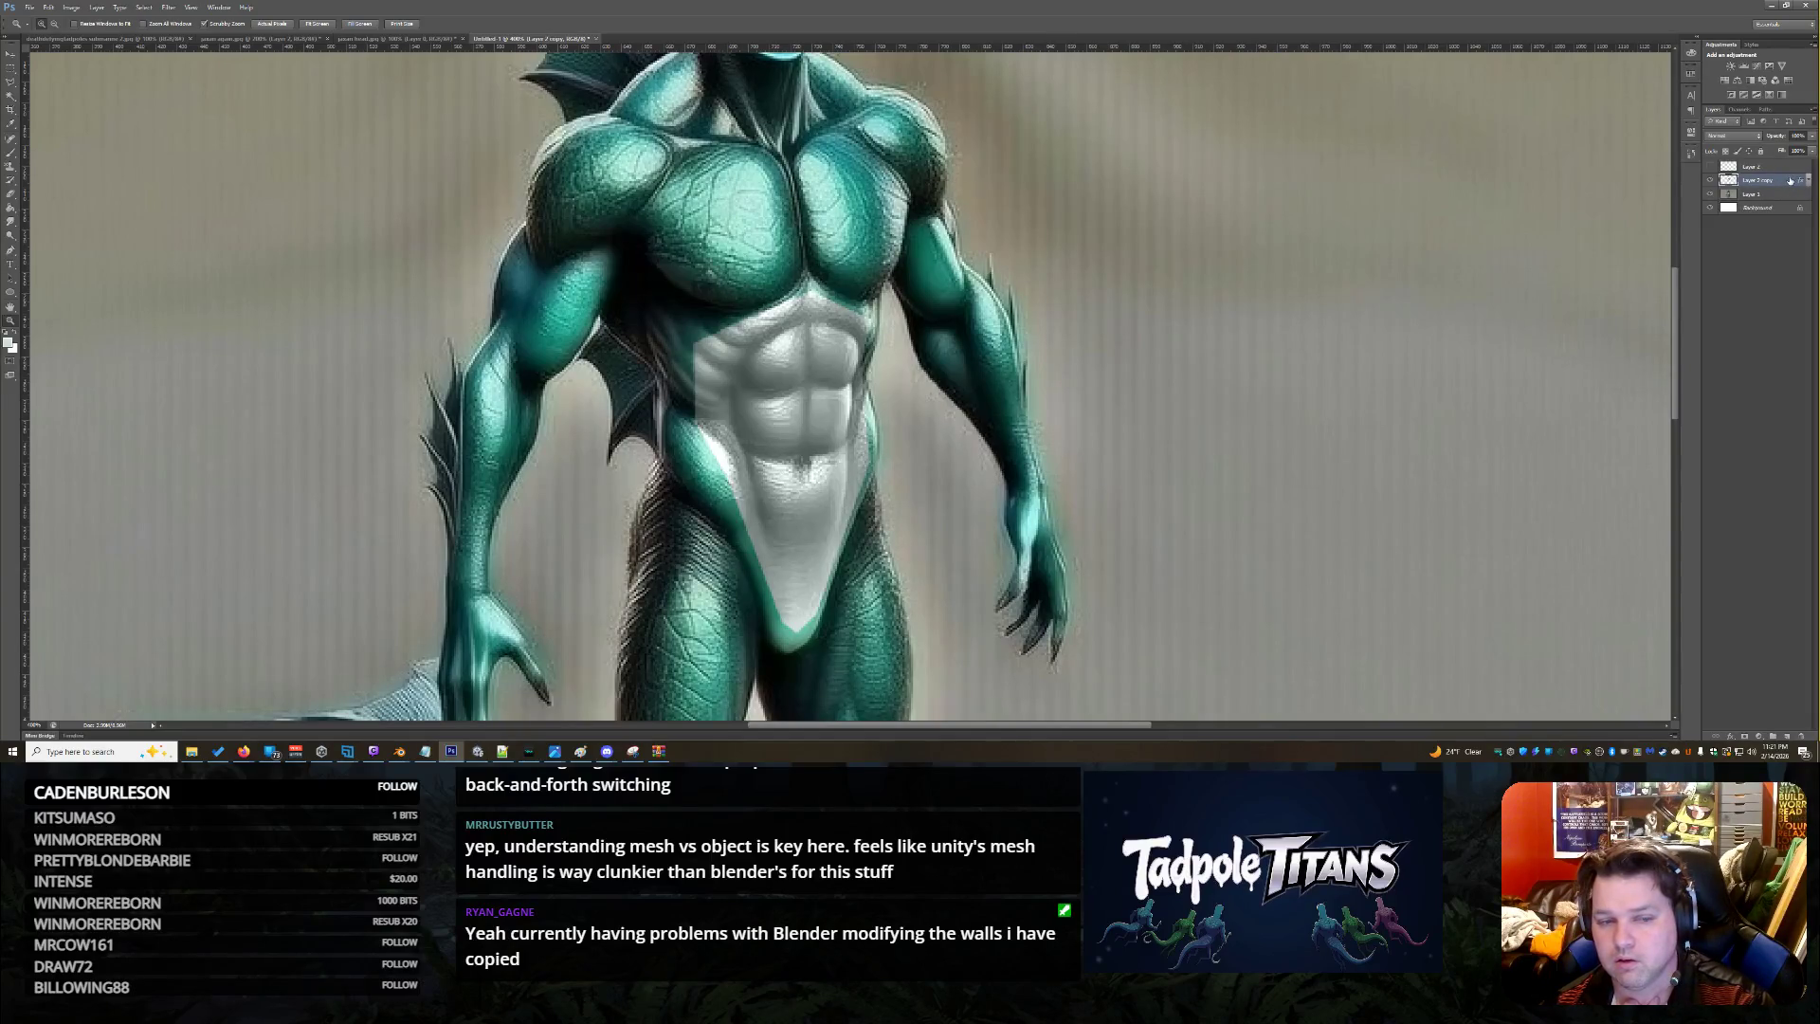
click(787, 296)
click(1807, 182)
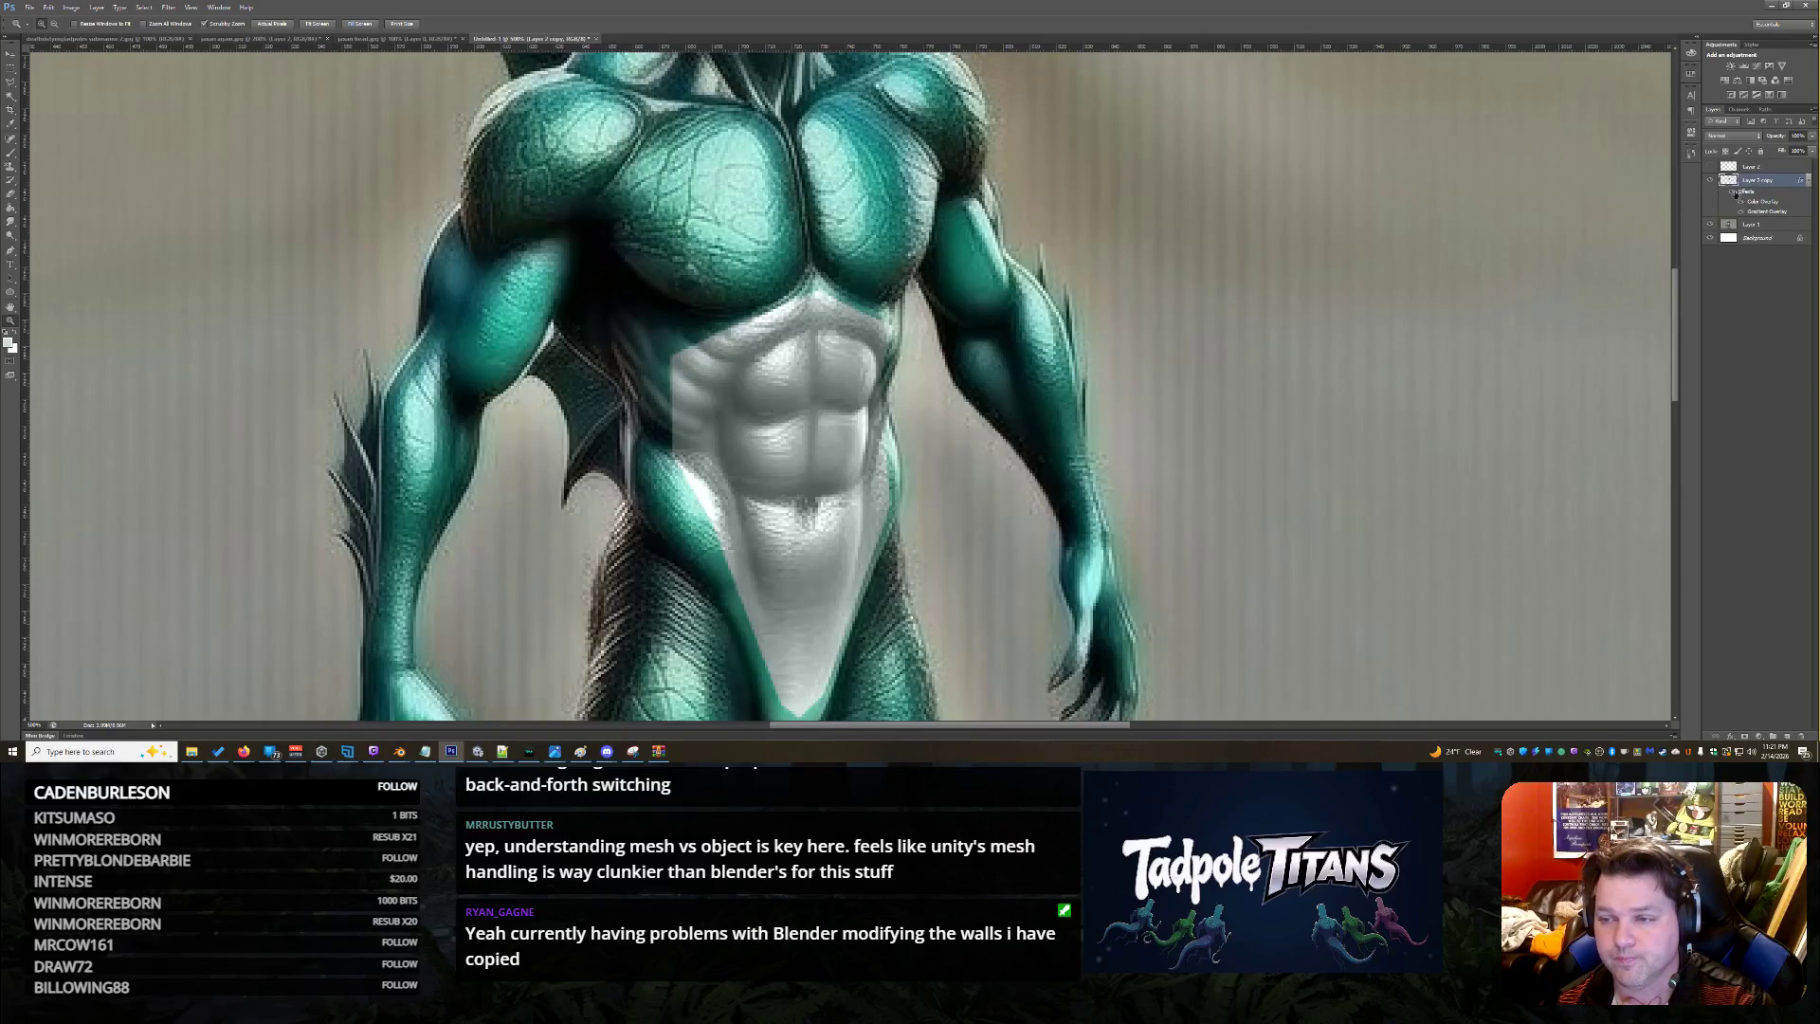
click(1735, 193)
click(1769, 171)
click(1711, 167)
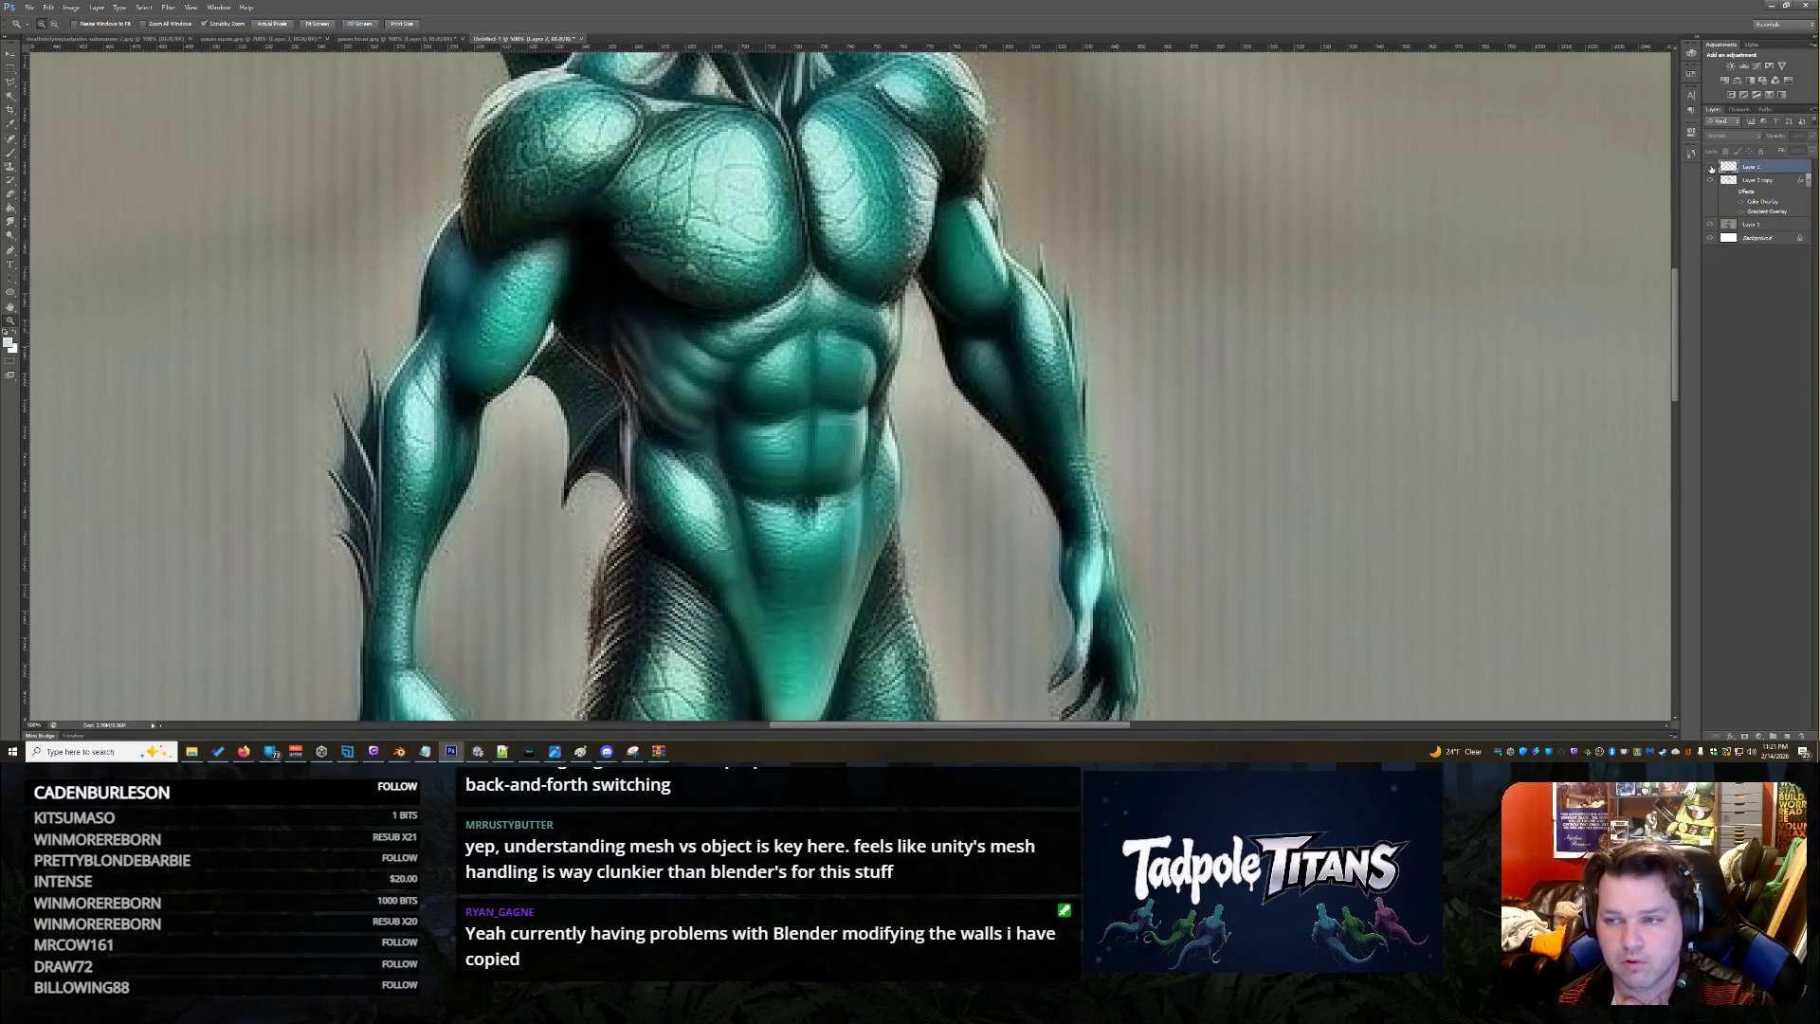
click(168, 7)
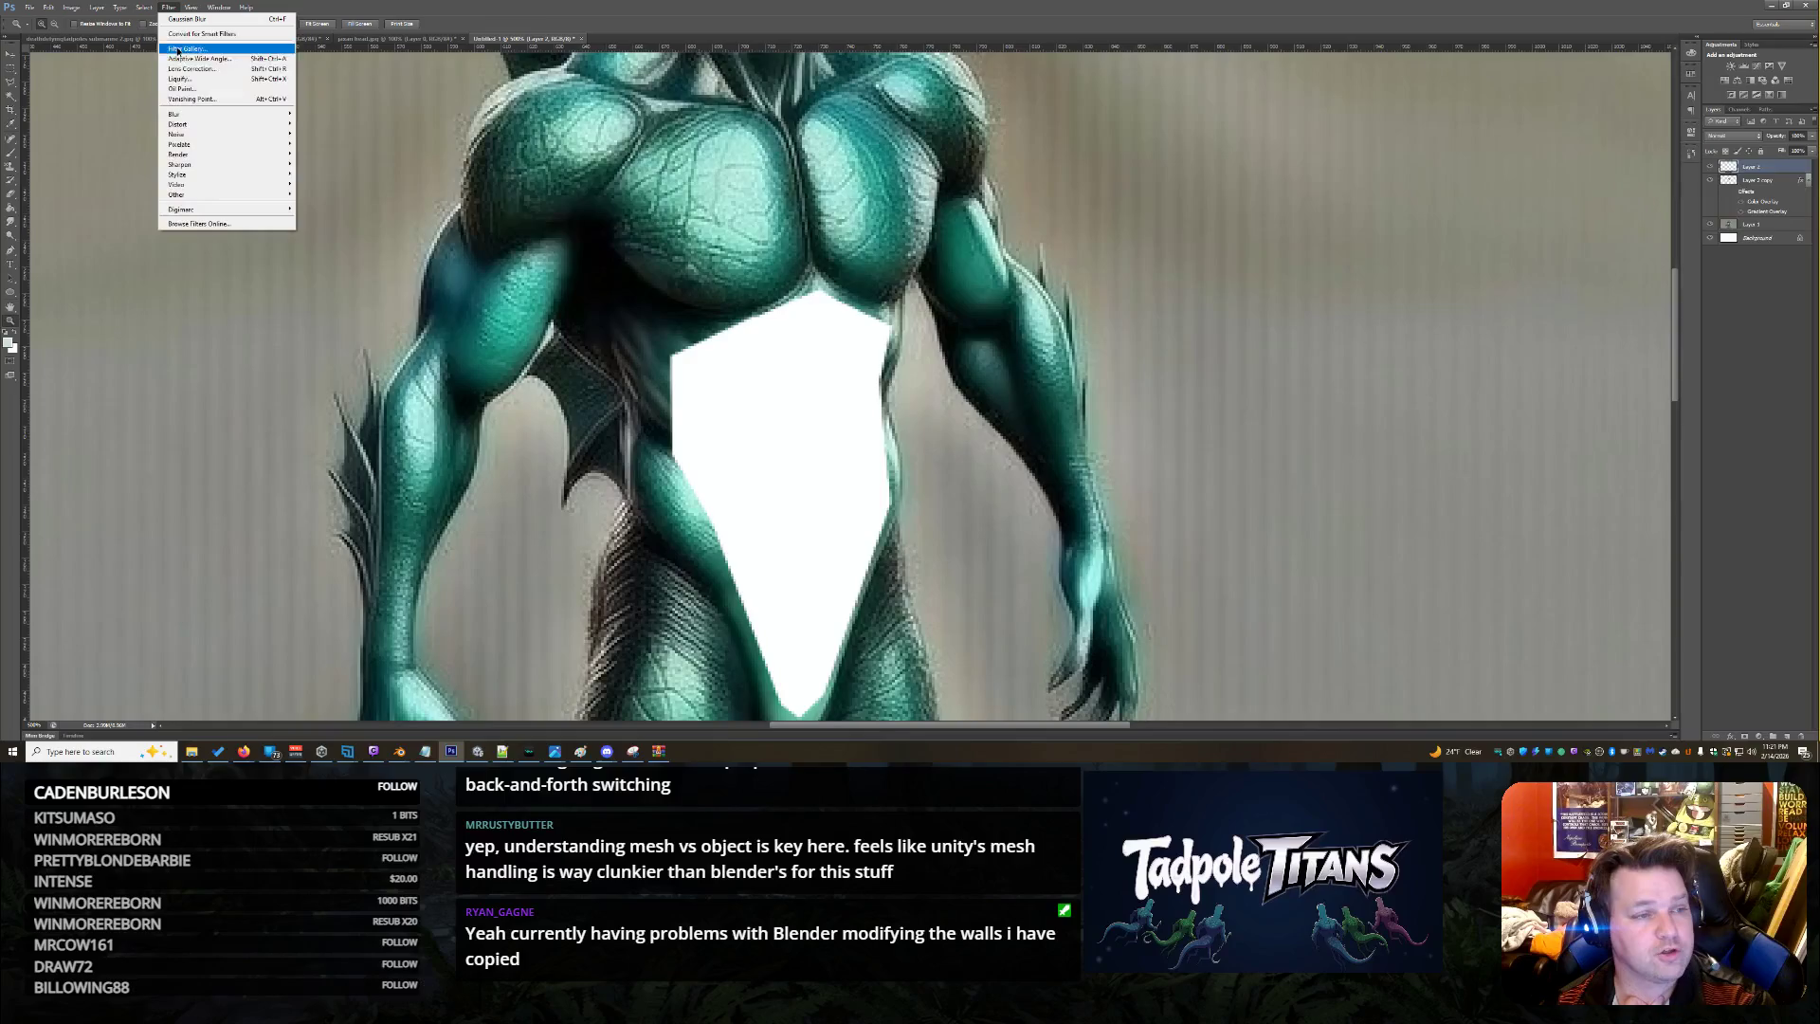
Soften the white belly shape's edges with Gaussian Blur, then open Layer 2's Blending Options
mouse_move(274, 114)
click(350, 190)
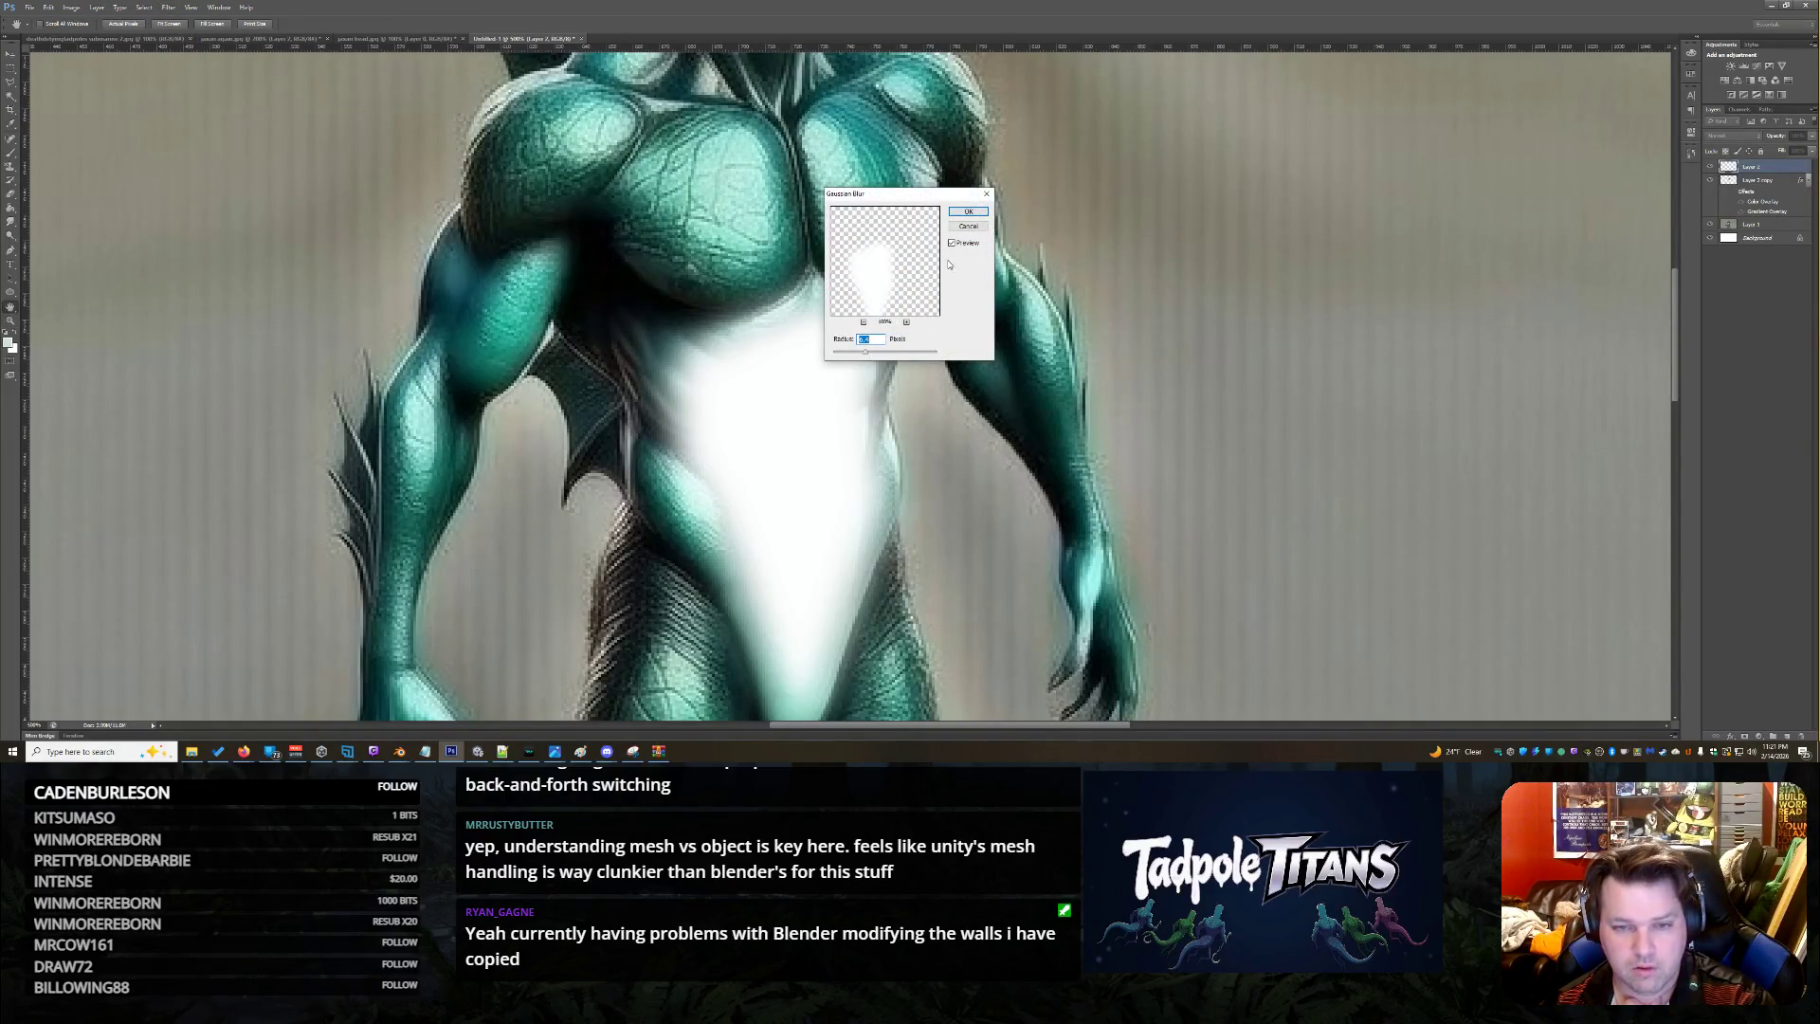
click(968, 211)
key(z)
scroll(1445, 298, down, 1)
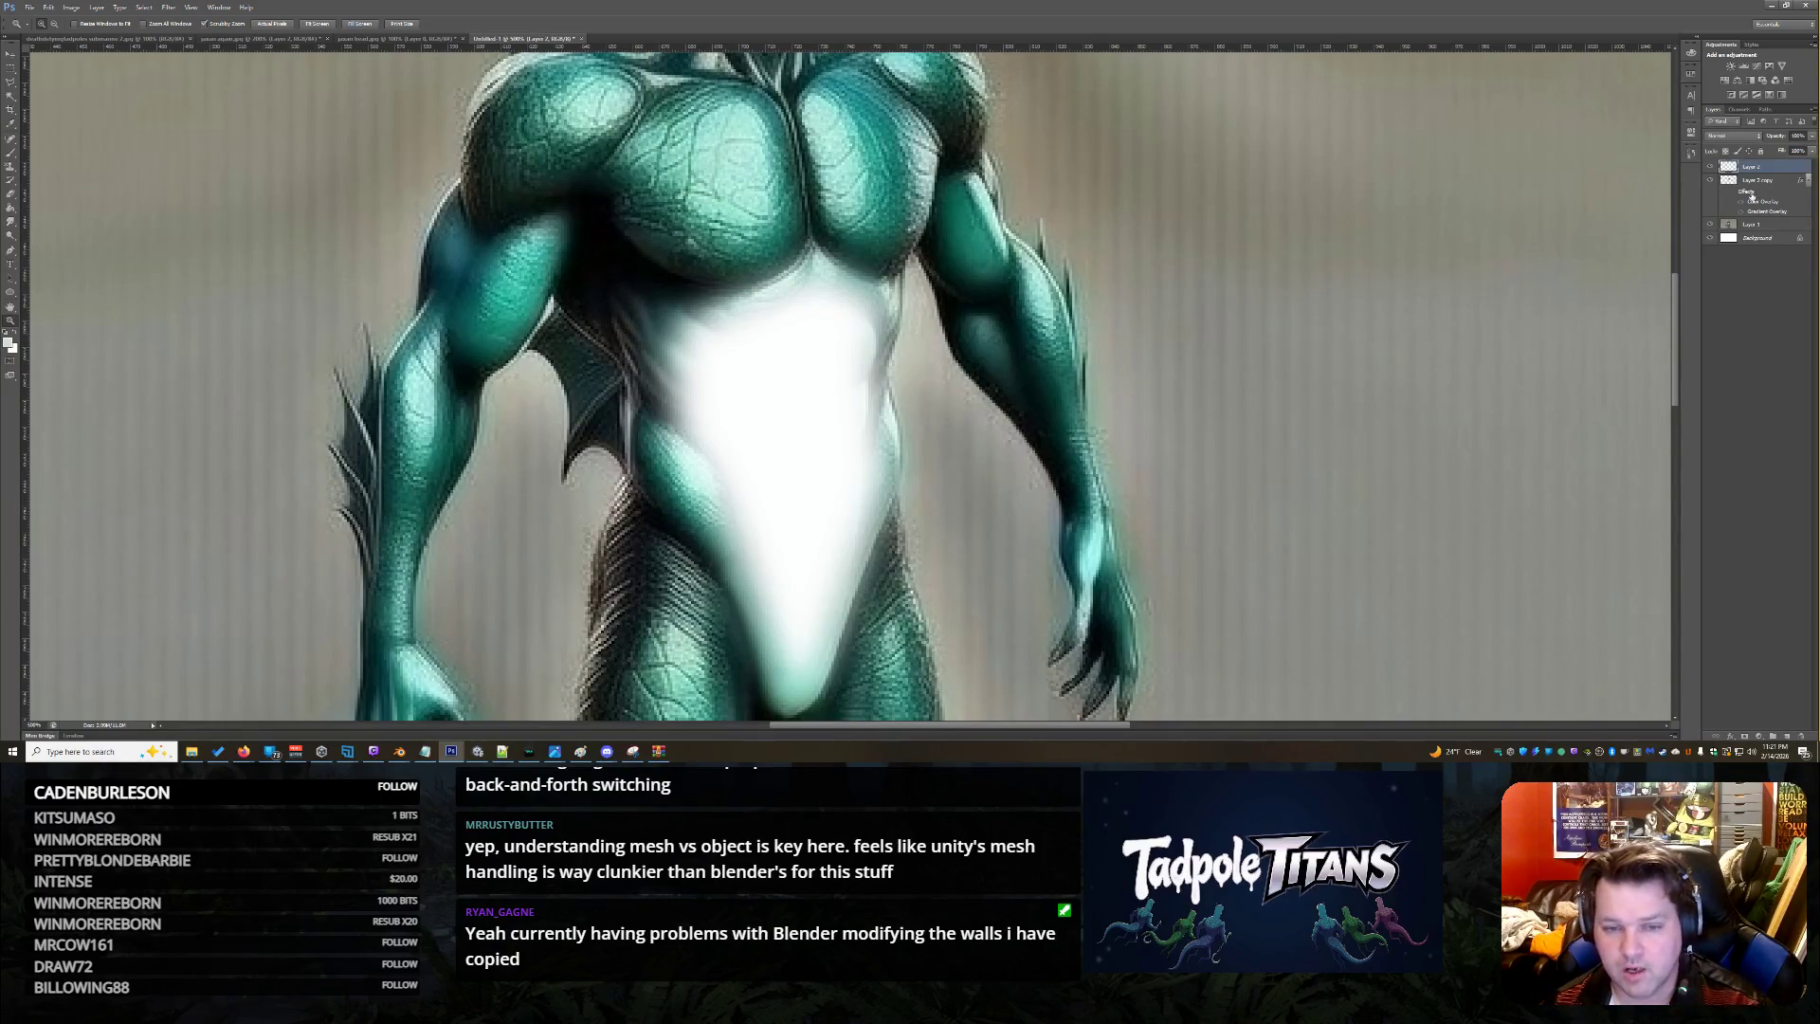
double_click(1782, 167)
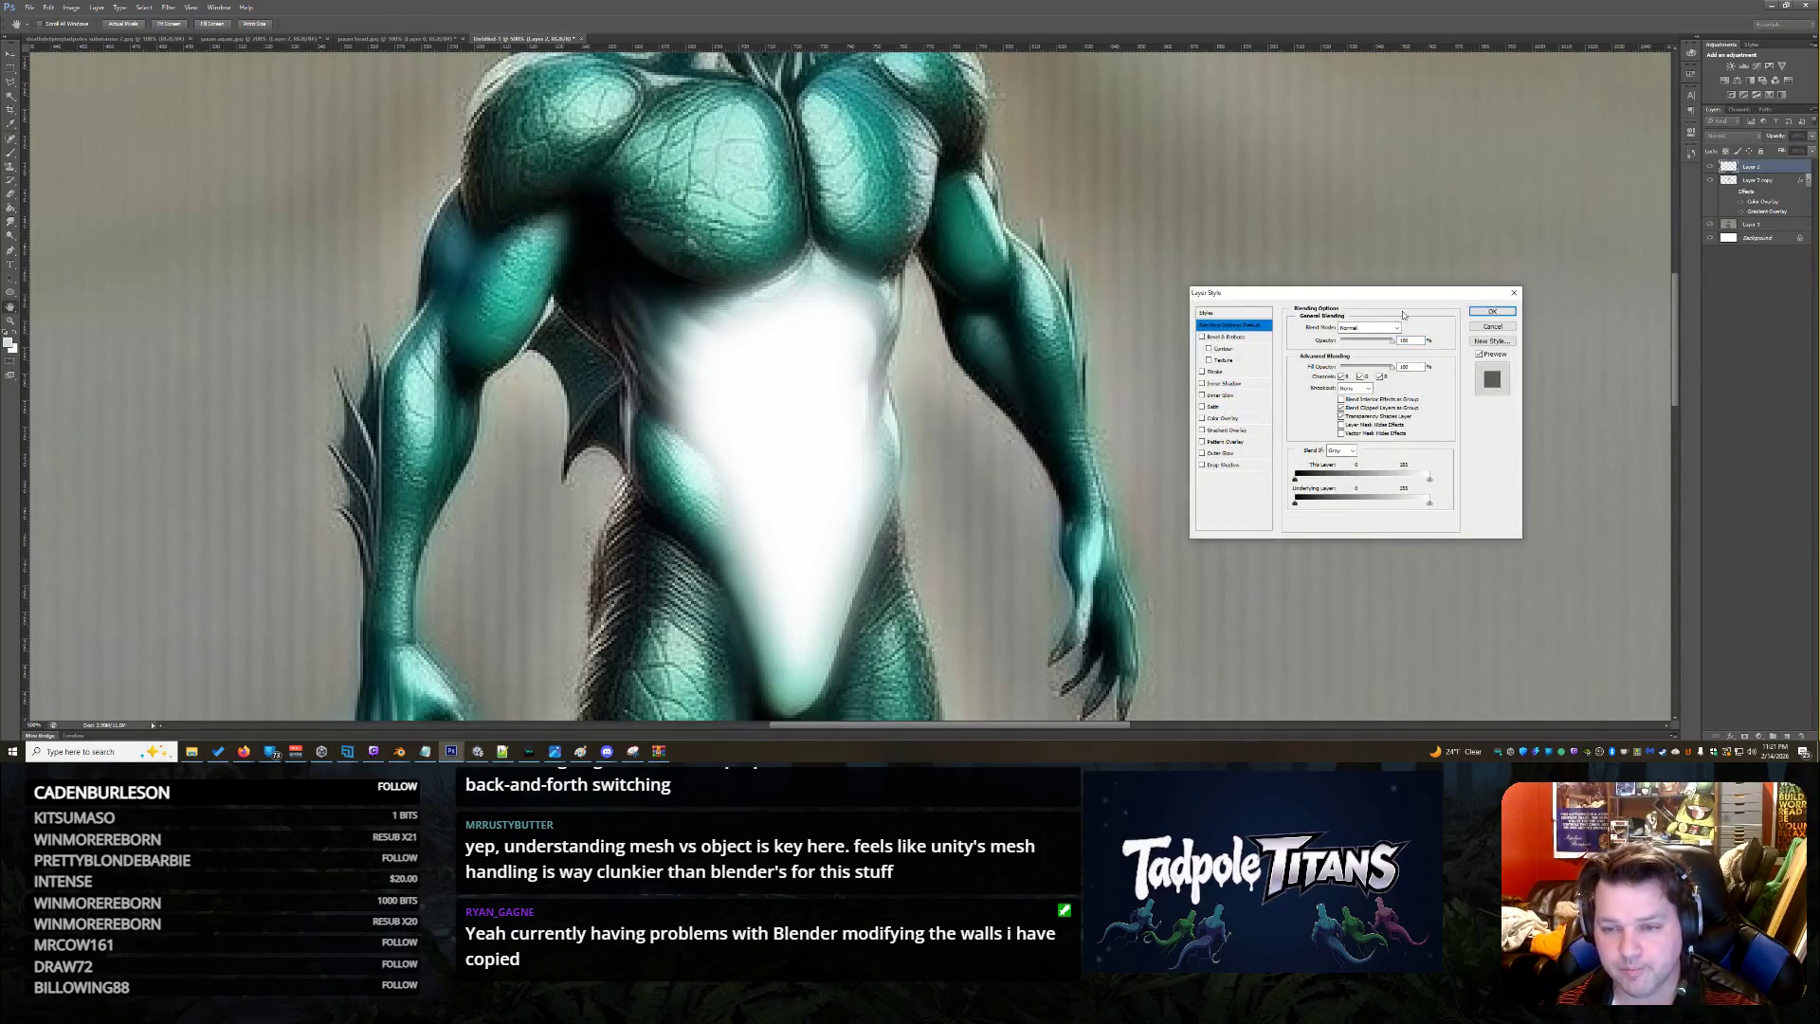
Try Linear Dodge (Add) and other blend modes on the white belly layer, adjusting opacity
click(1368, 328)
click(1365, 328)
scroll(1365, 328, down, 10)
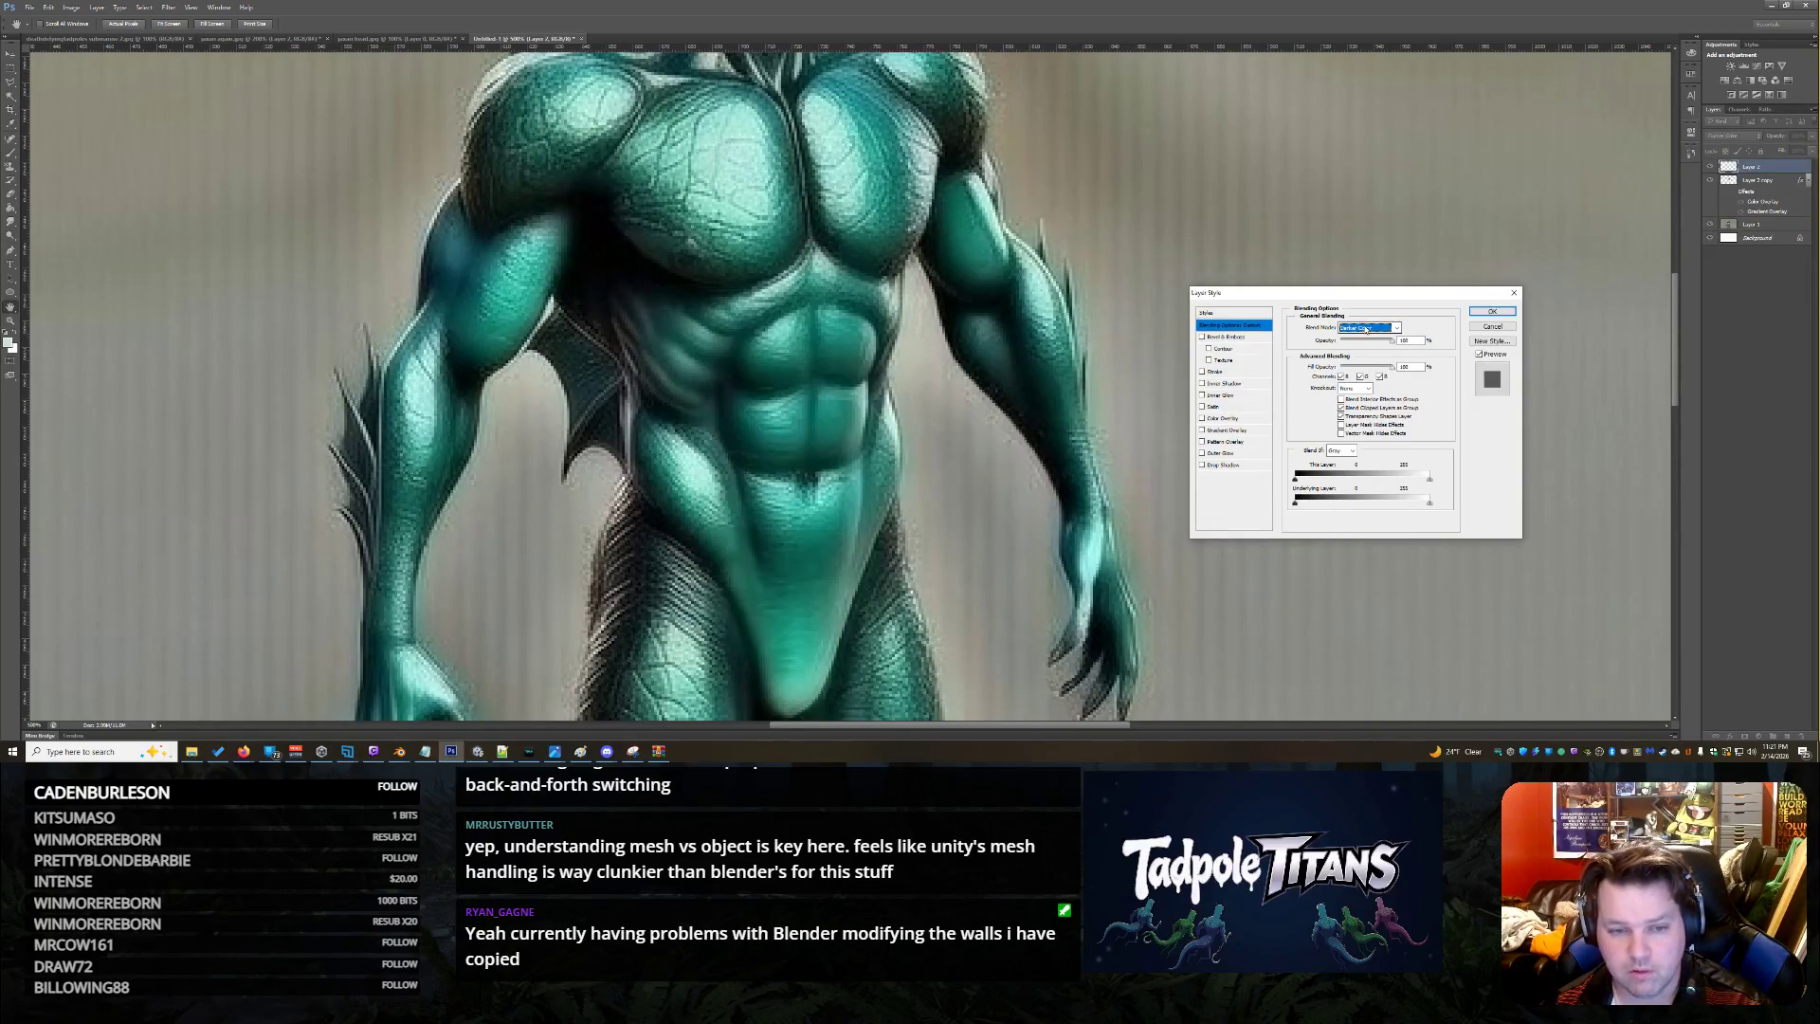
scroll(1365, 328, down, 5)
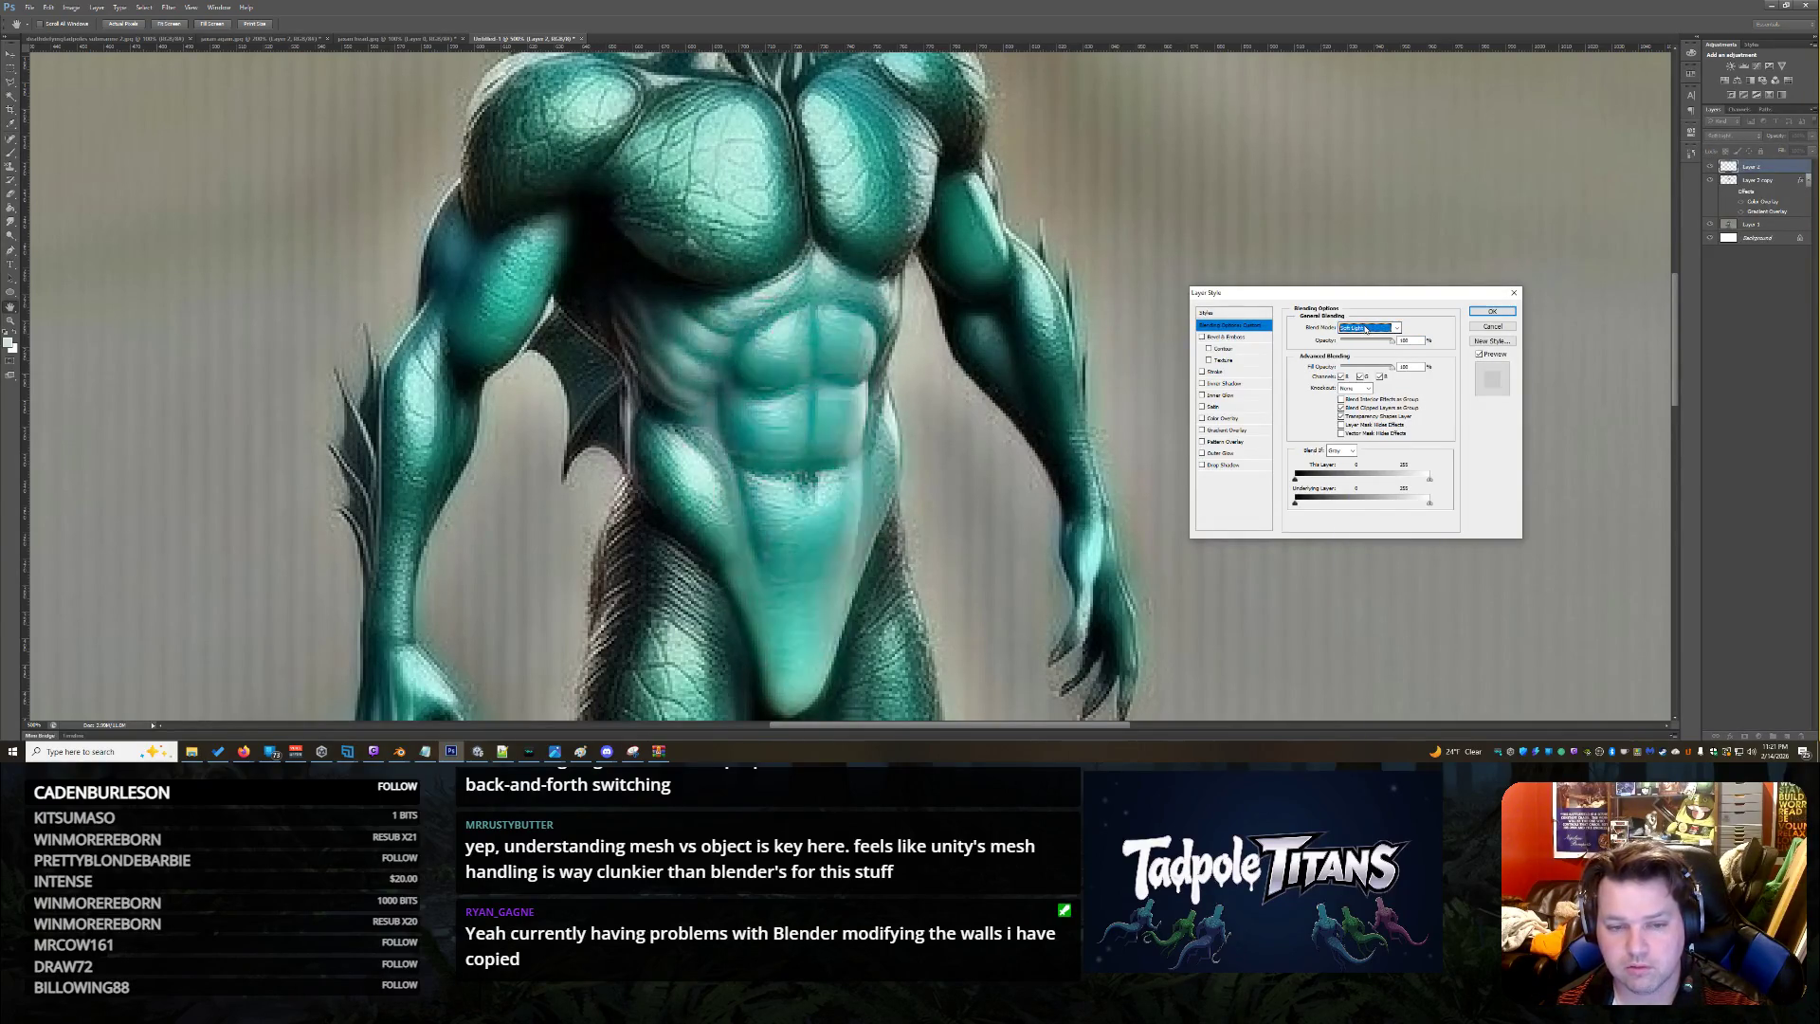
scroll(1366, 328, down, 4)
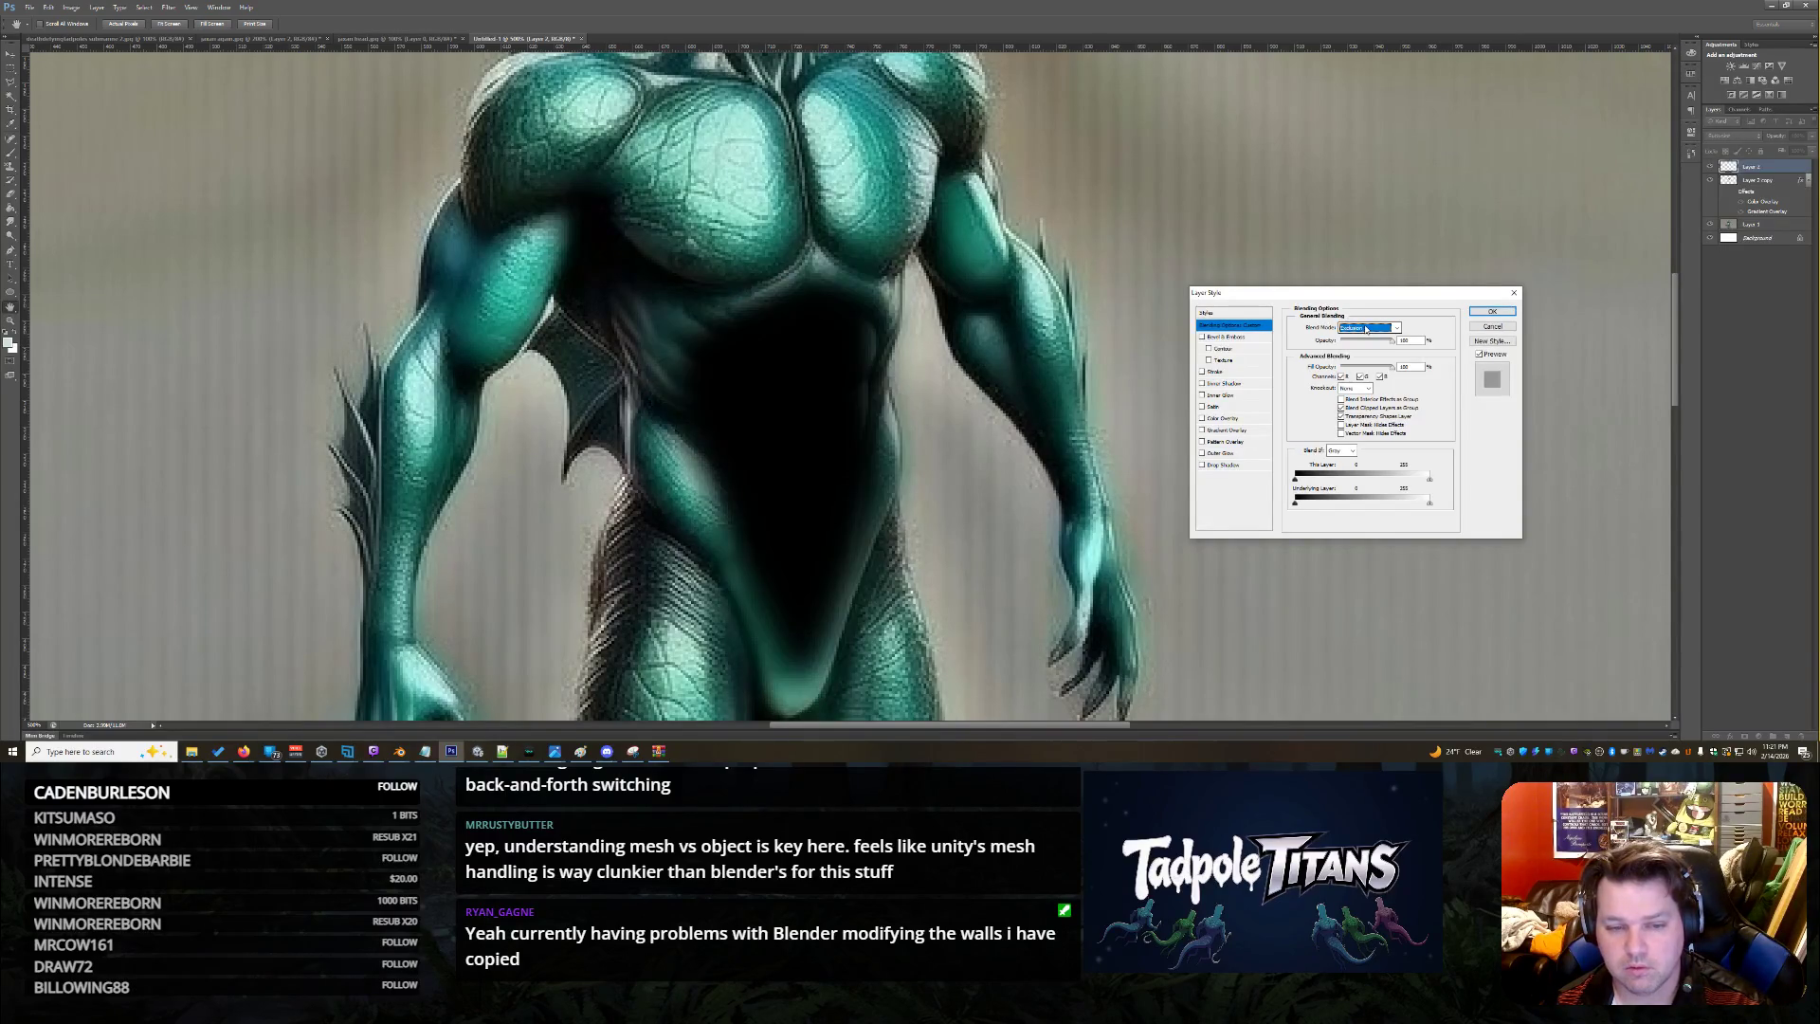
scroll(1366, 328, down, 4)
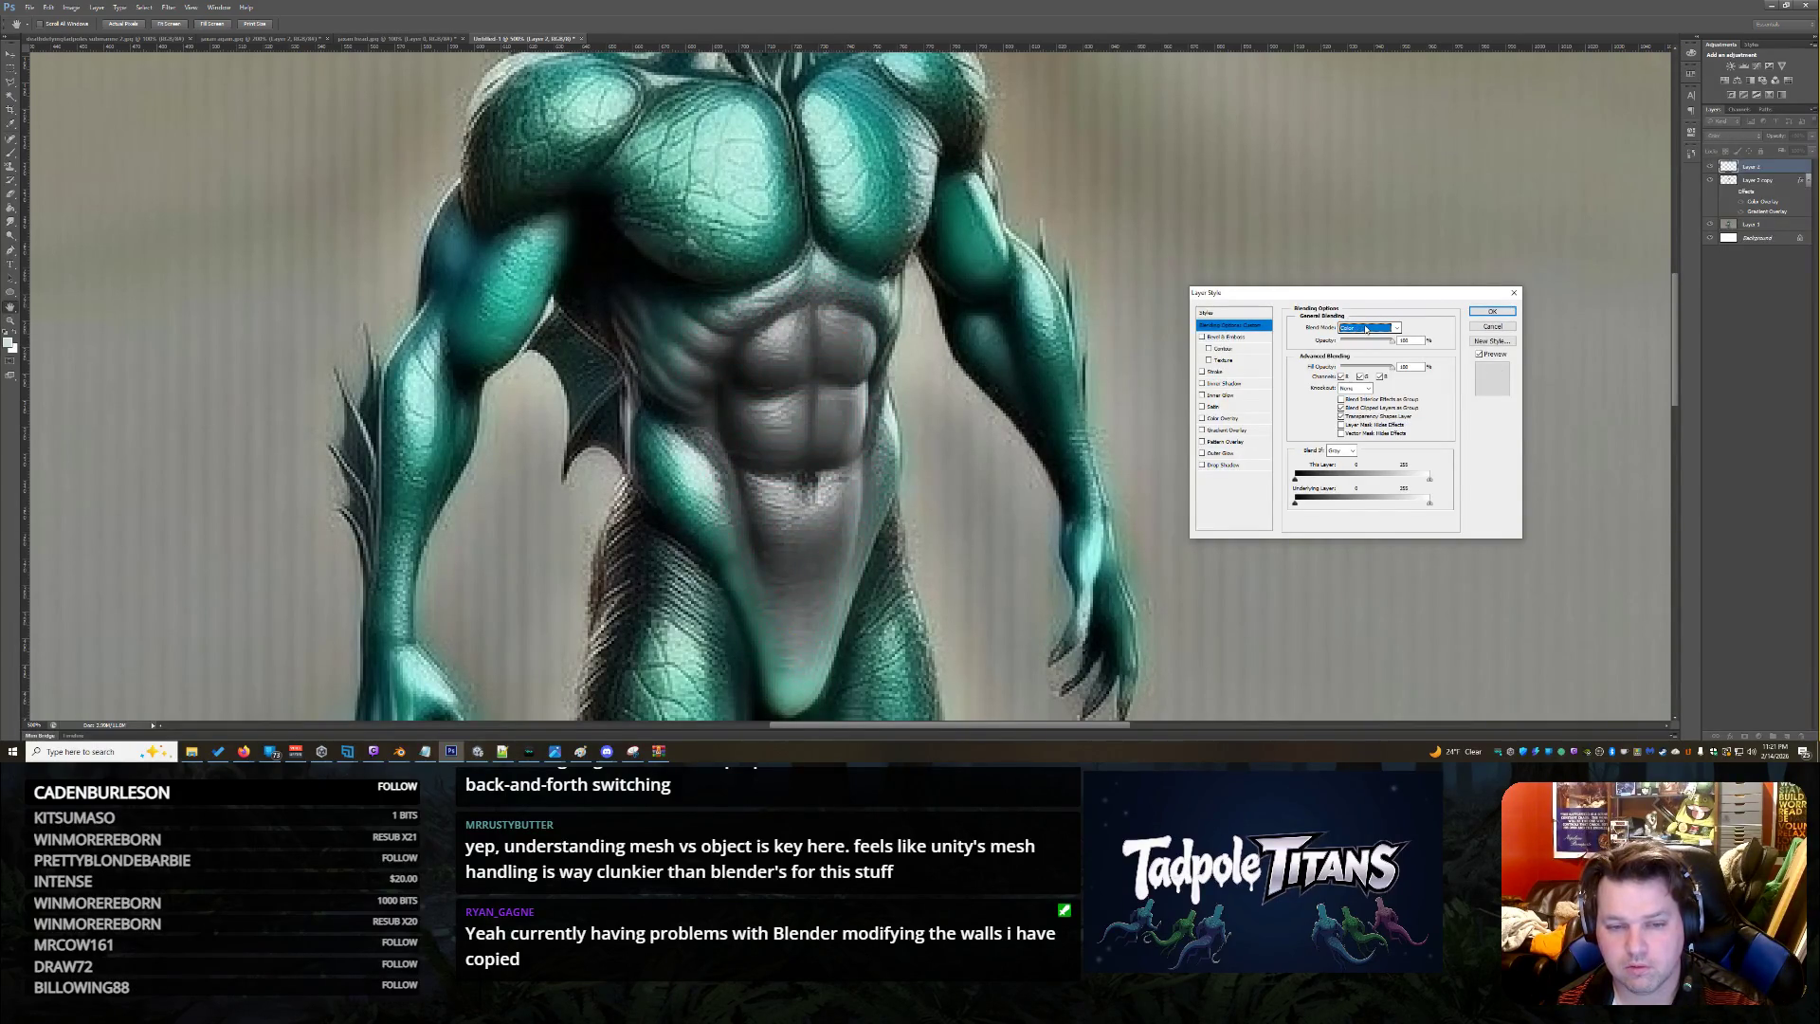
scroll(1365, 328, down, 1)
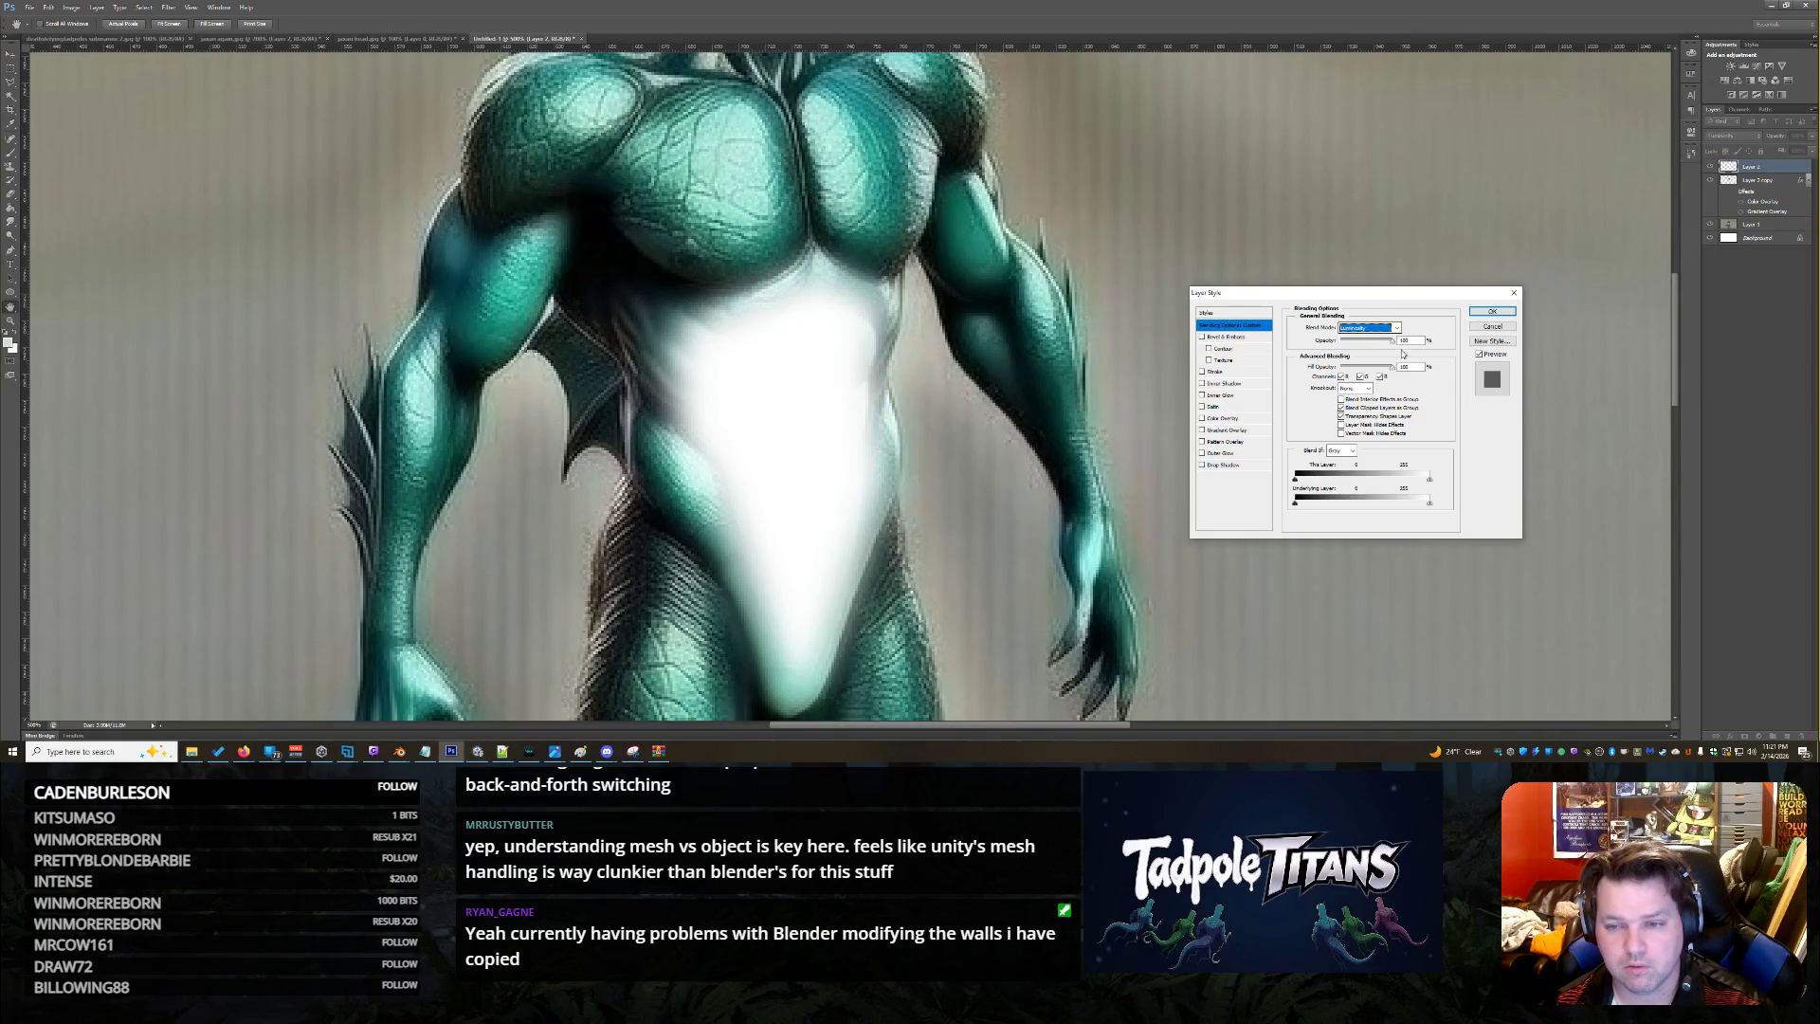
drag(1391, 340, 1369, 352)
drag(1332, 361, 1368, 362)
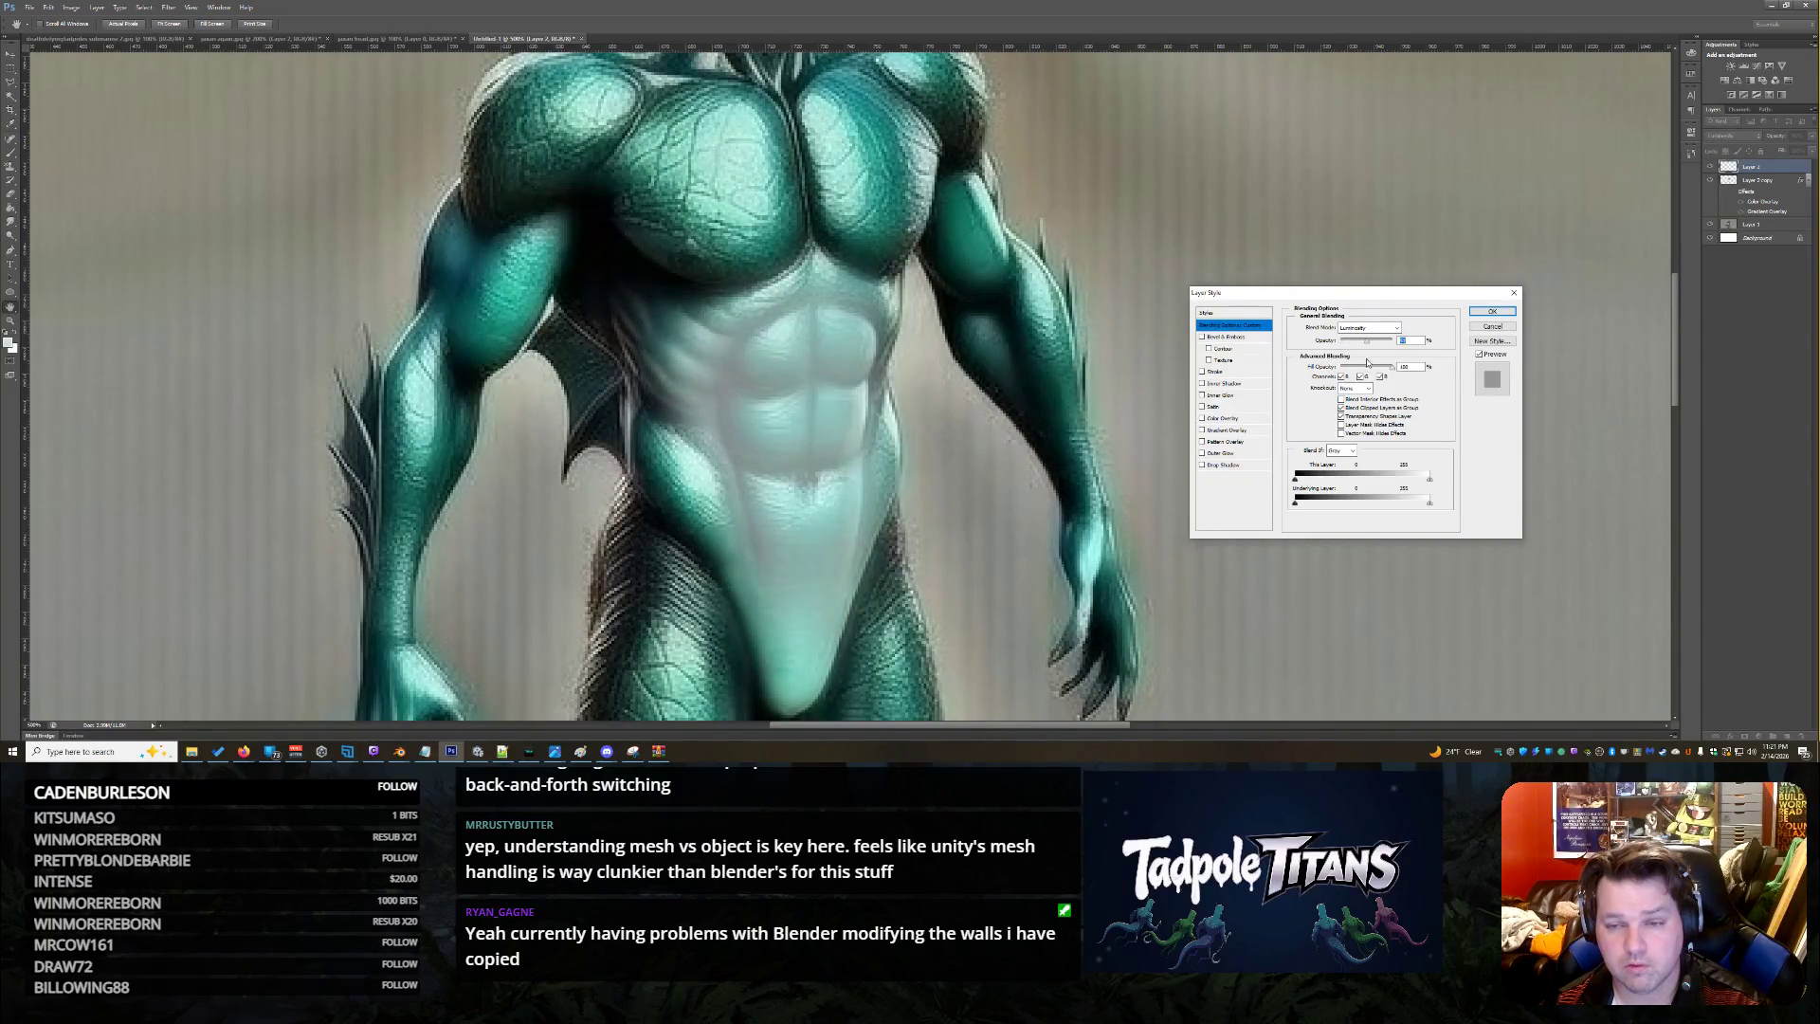
Move the belly layer from Lighten to Hard Light blending, tweak opacity, and apply
click(1371, 326)
click(1370, 415)
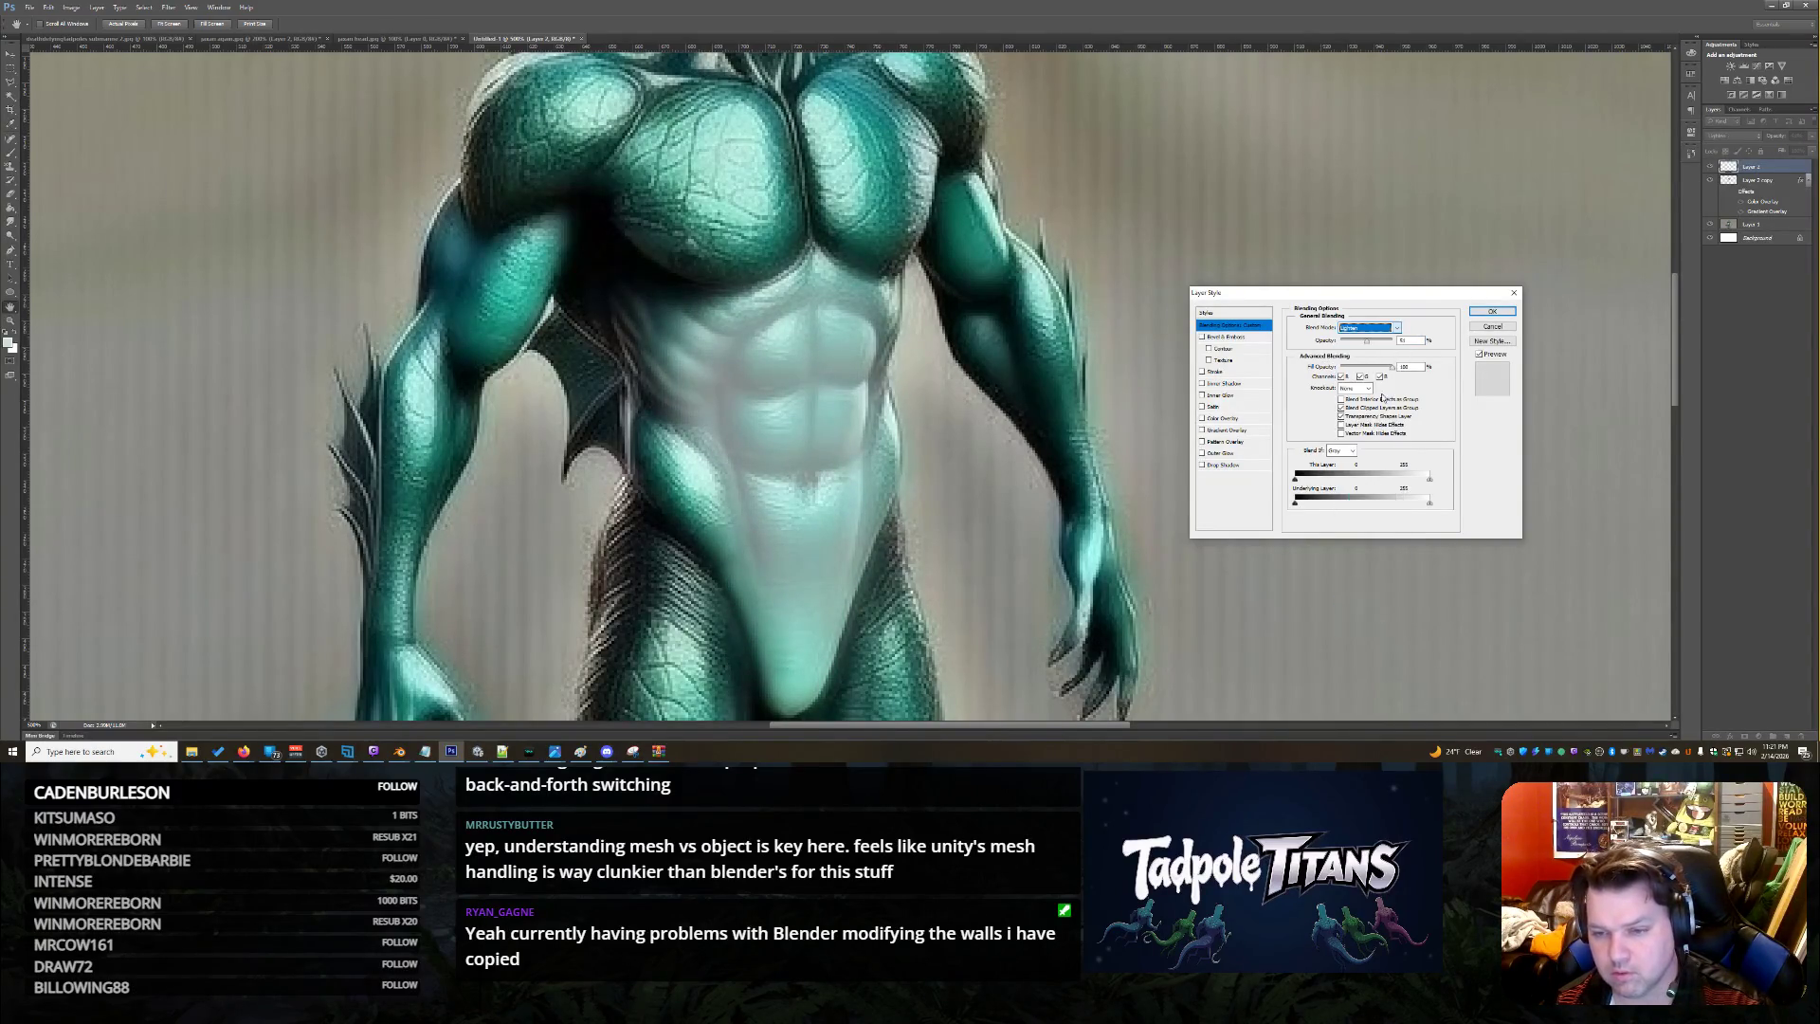
scroll(1379, 331, down, 5)
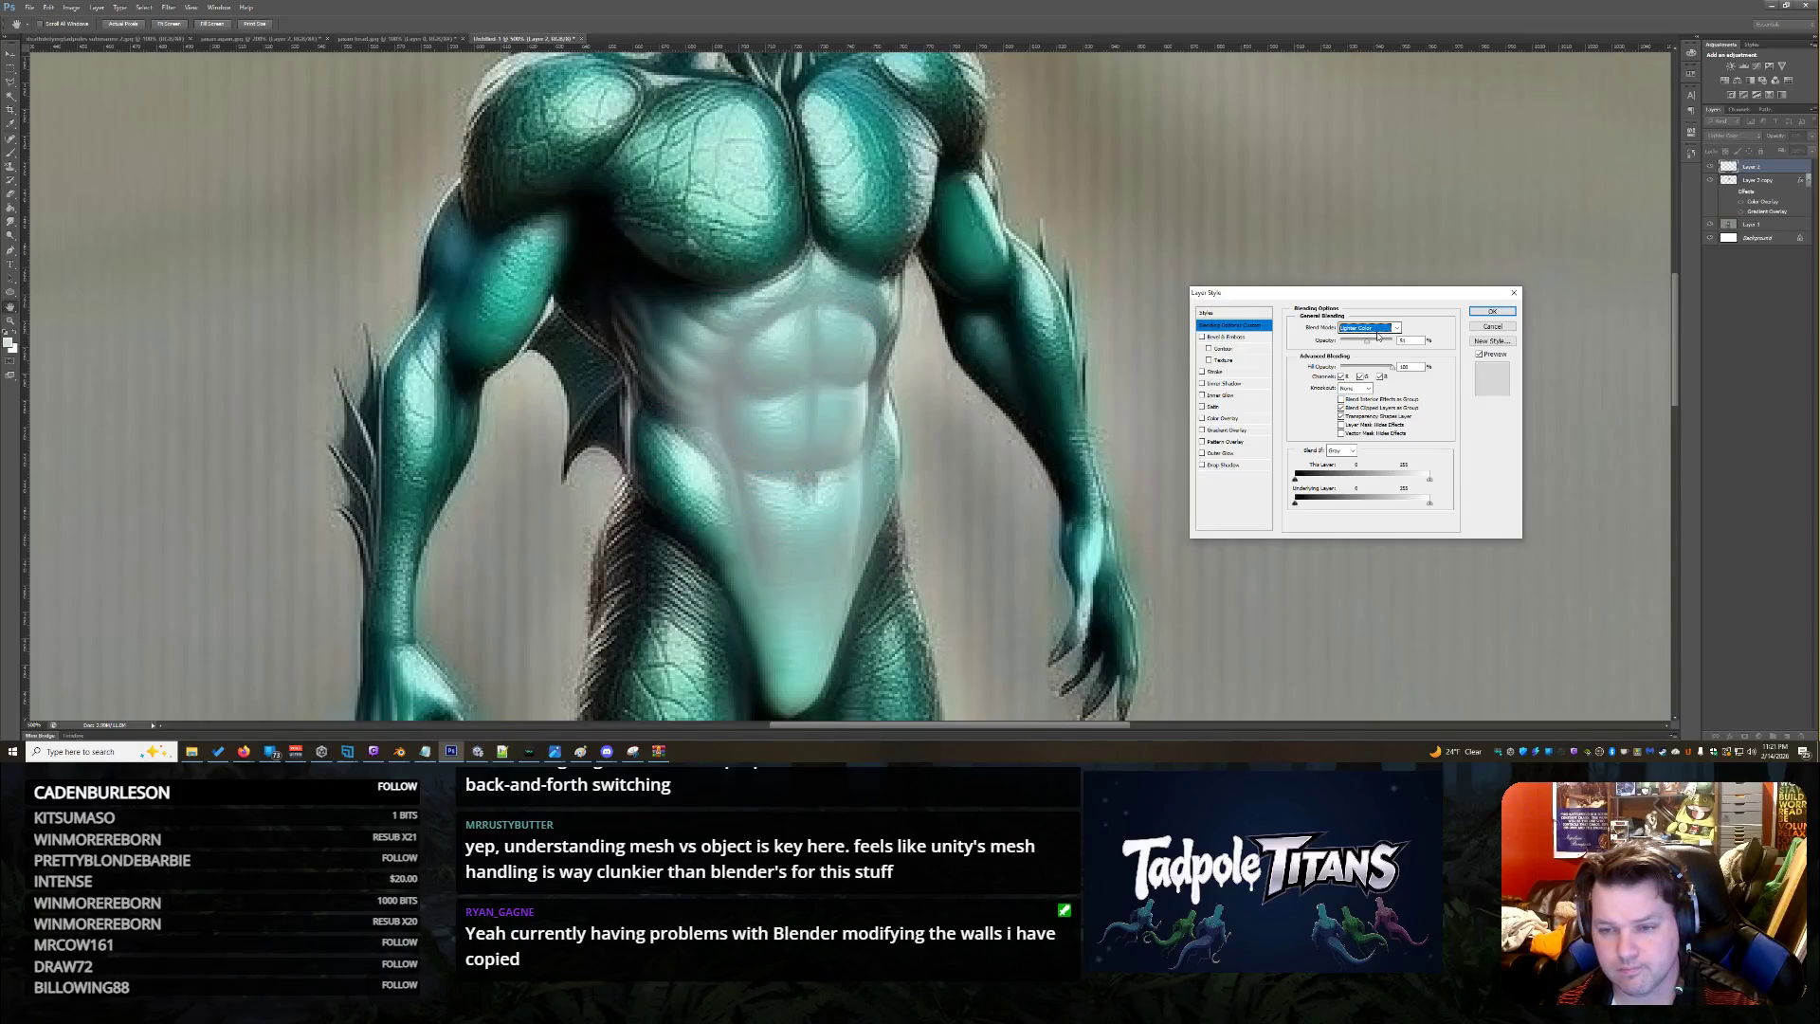
scroll(1378, 333, down, 2)
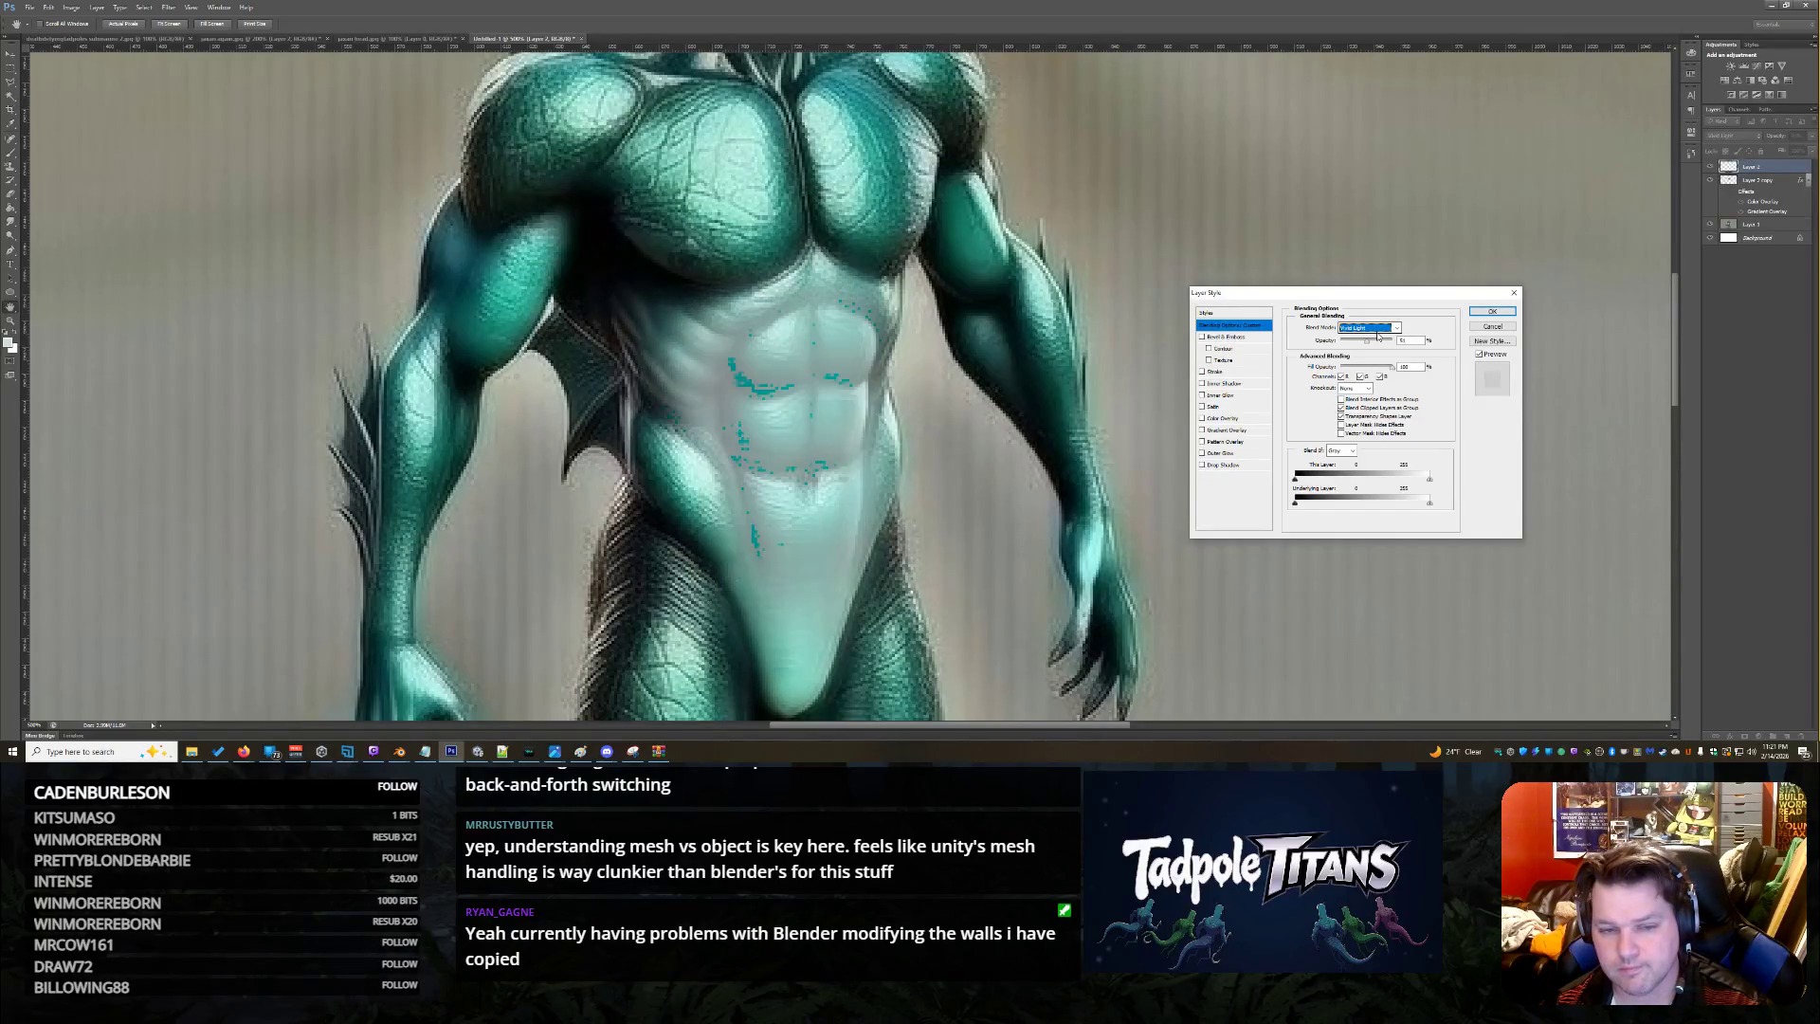
drag(1369, 342, 1372, 347)
click(1492, 311)
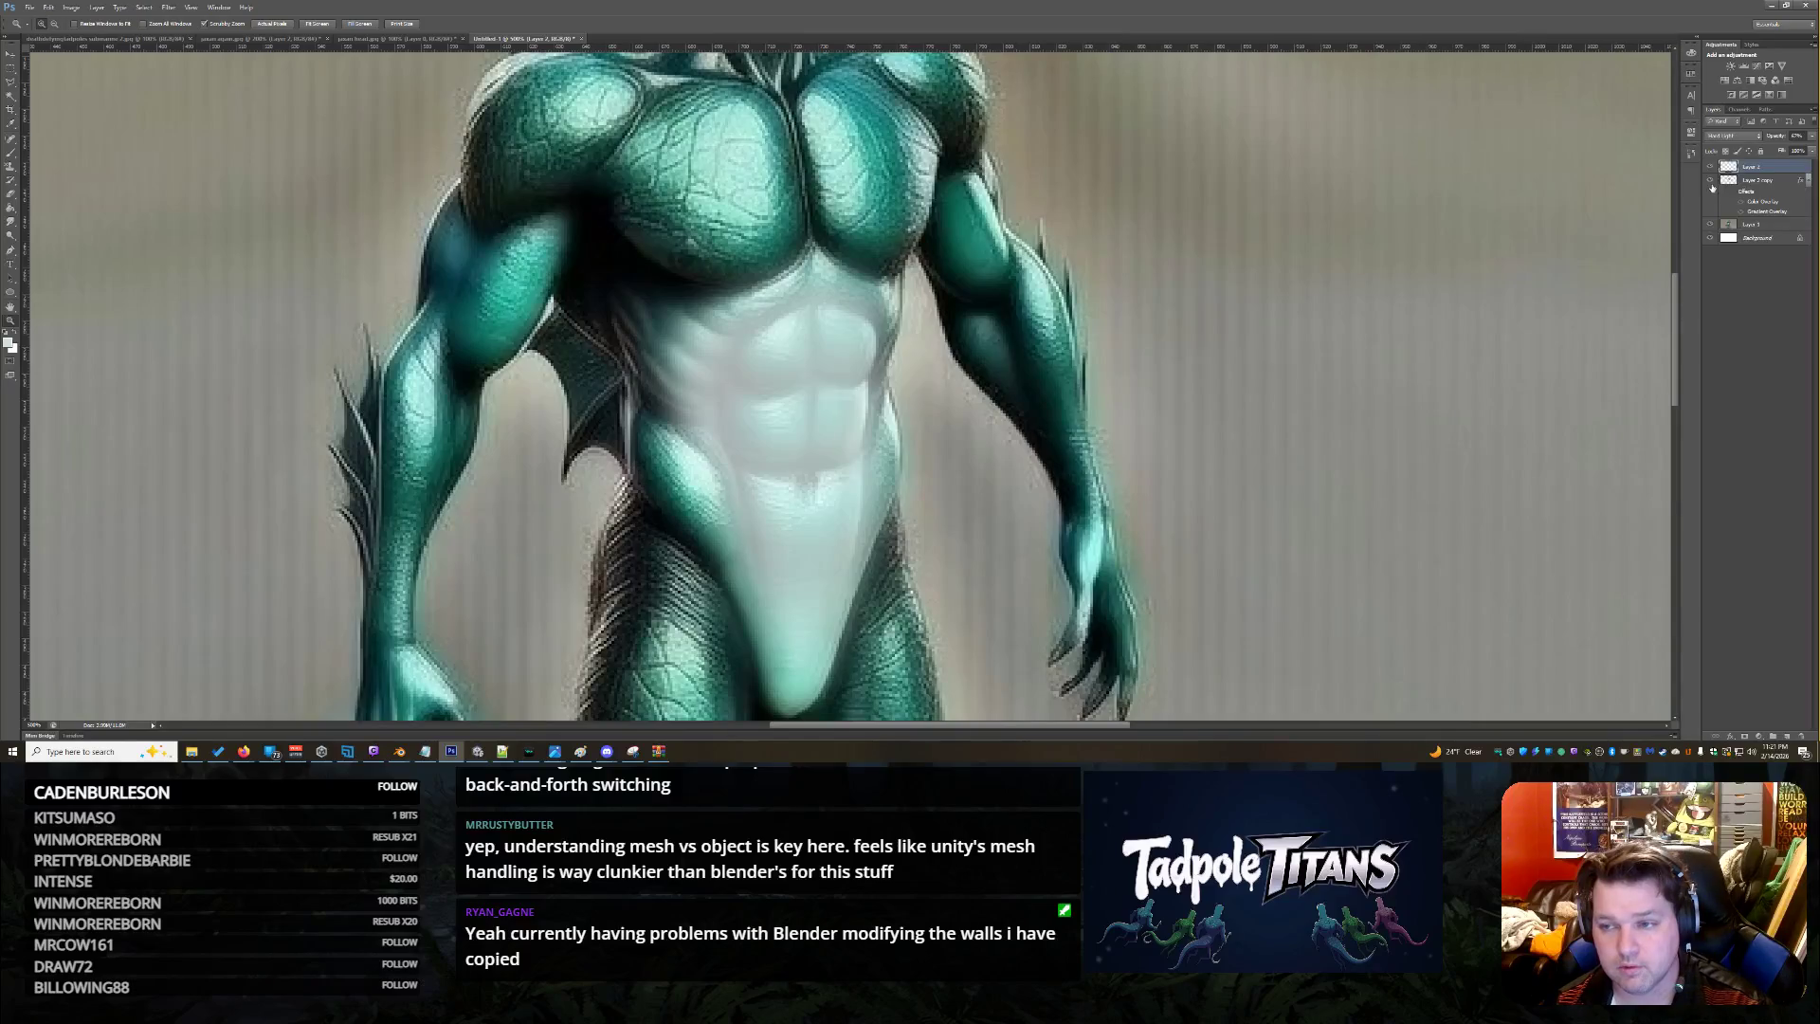
click(1808, 180)
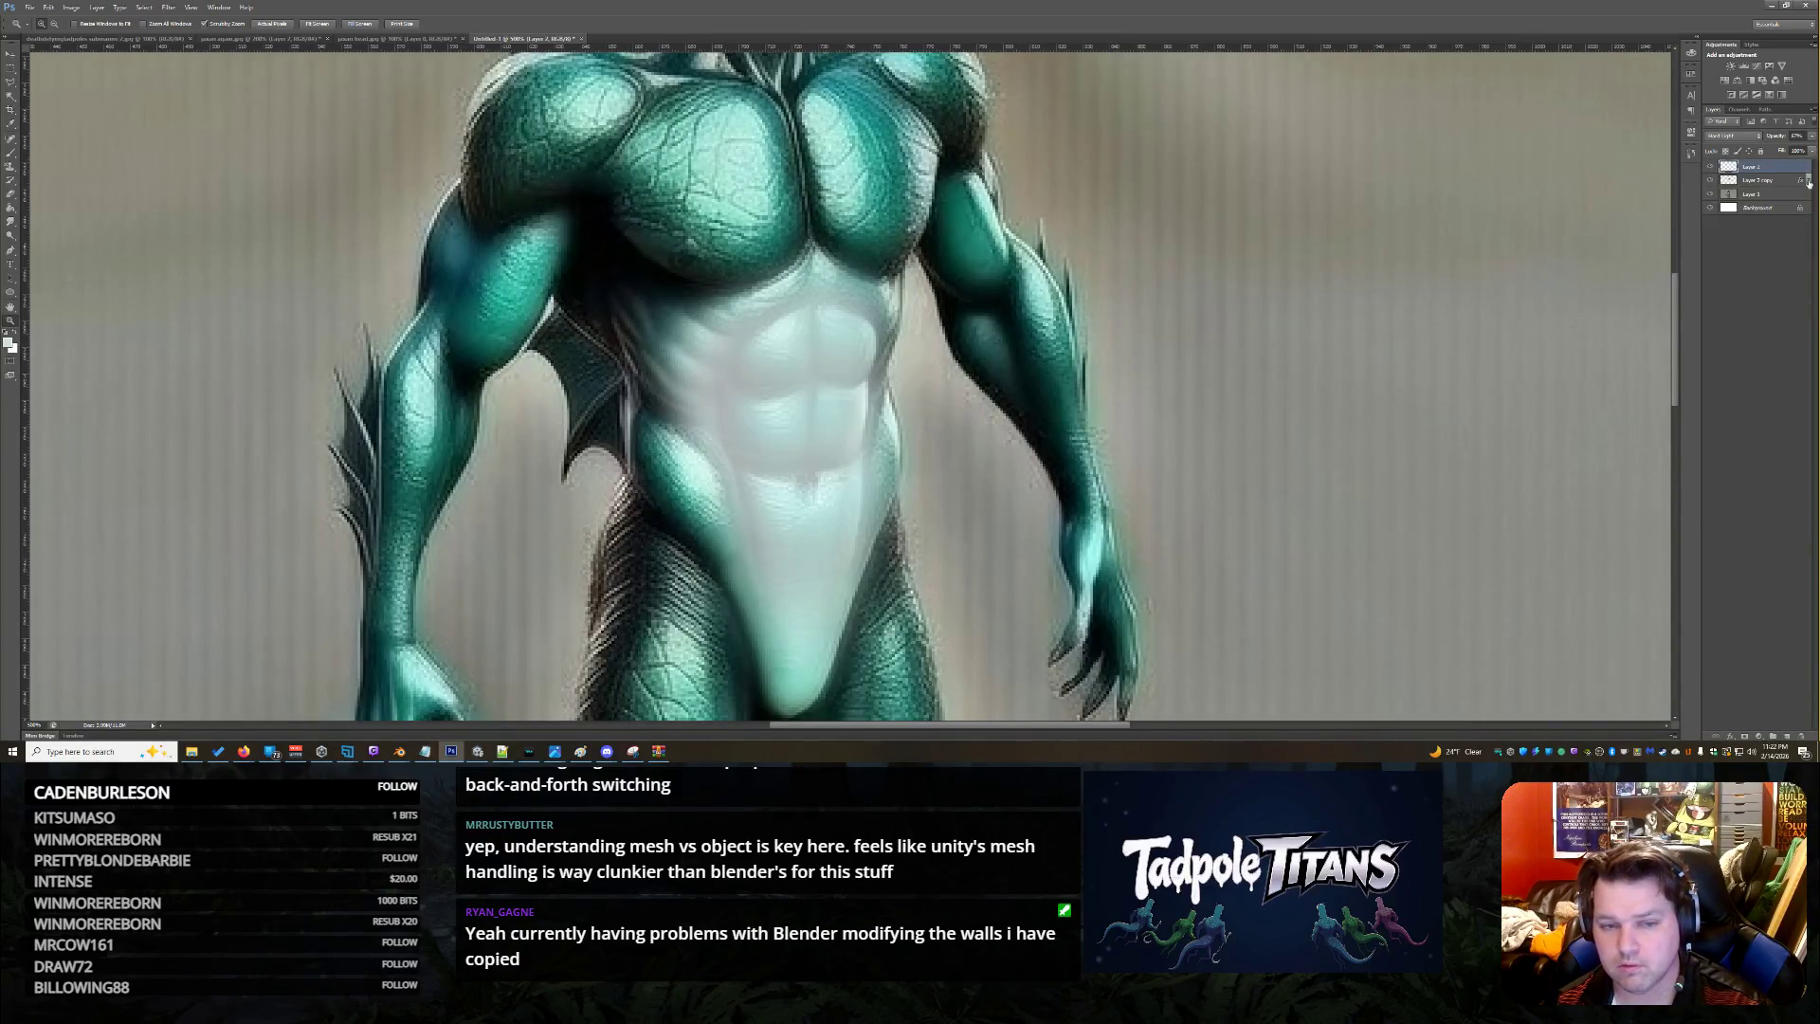
double_click(1758, 163)
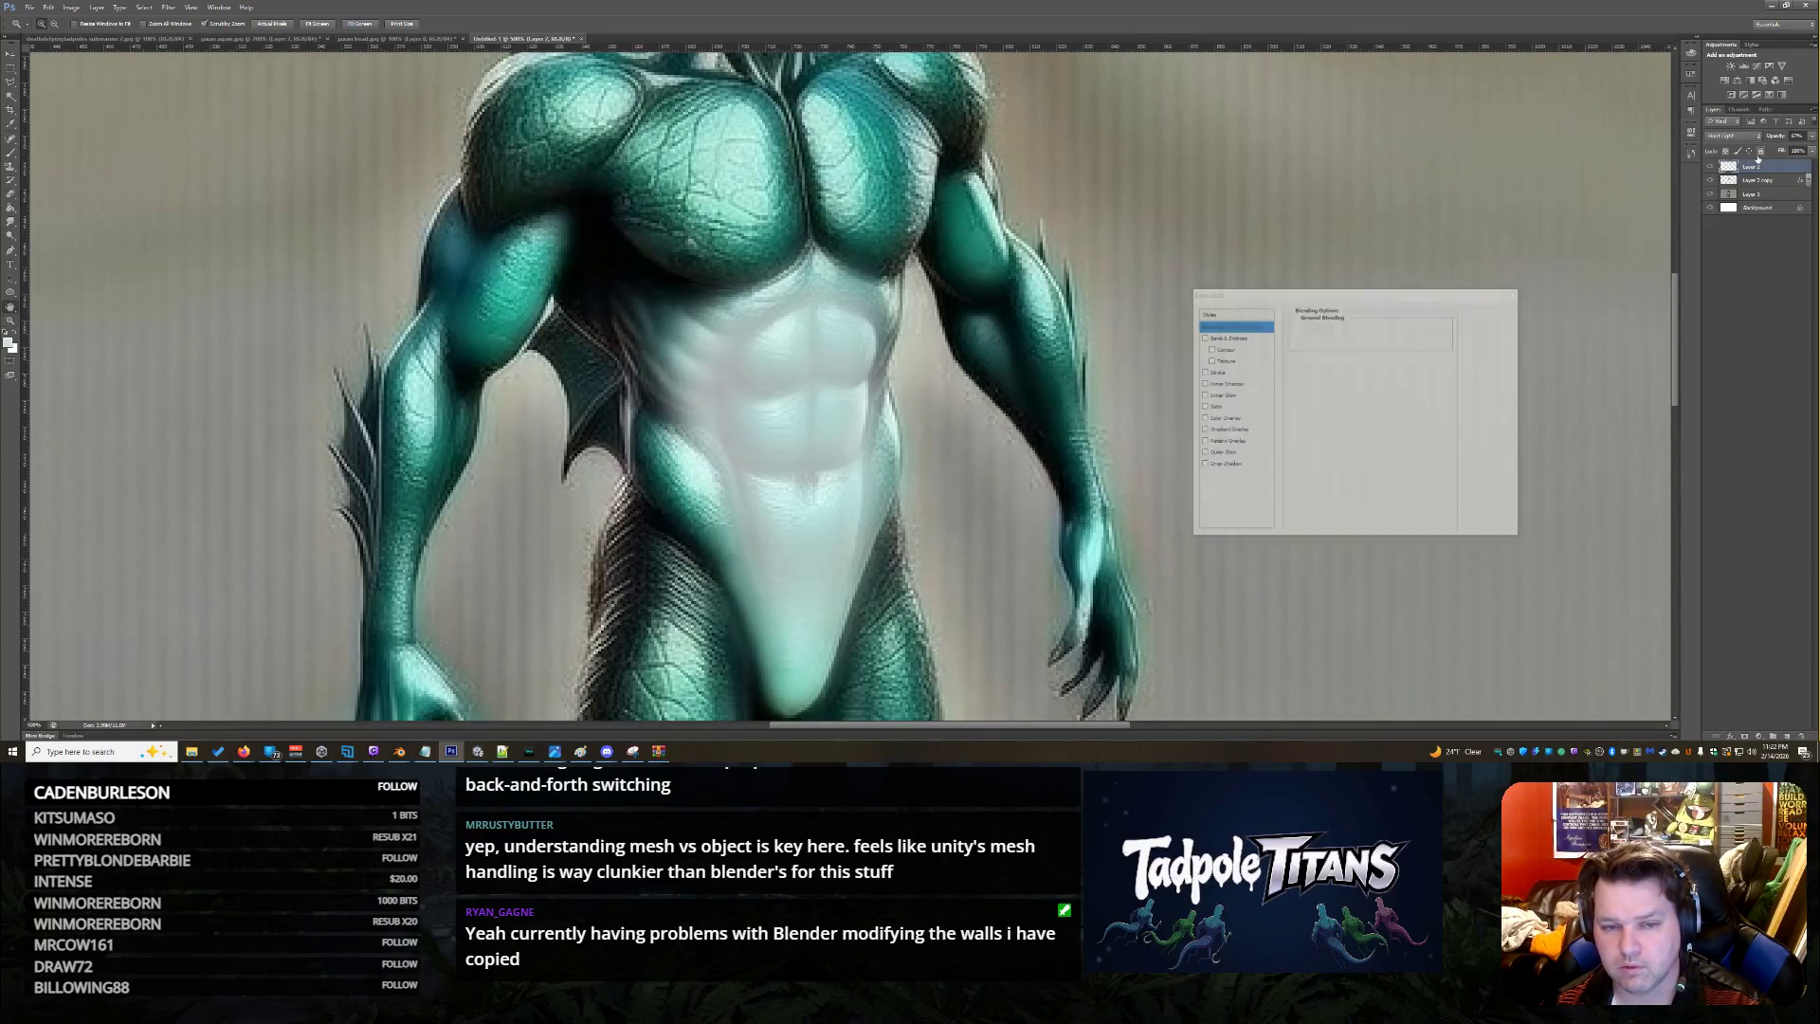
Step the belly blend mode through Vivid, Linear and Pin Light, adjusting opacity
click(1369, 330)
click(1369, 340)
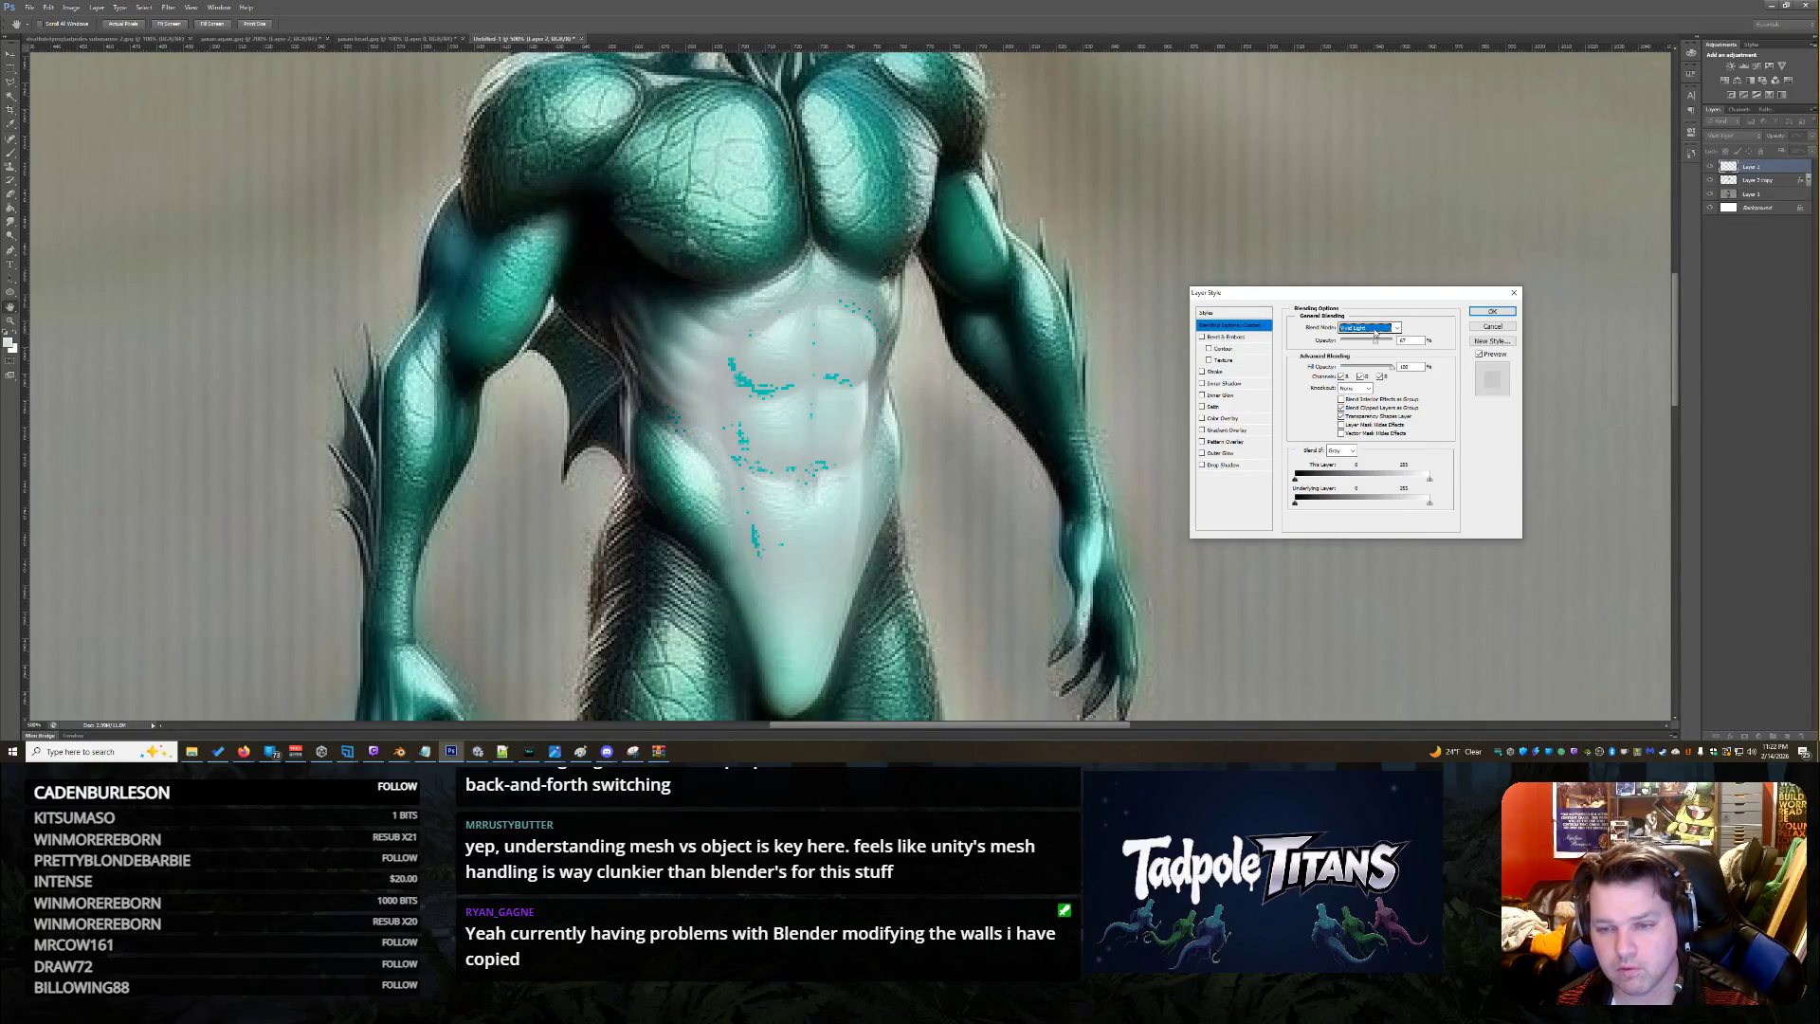
key(Down)
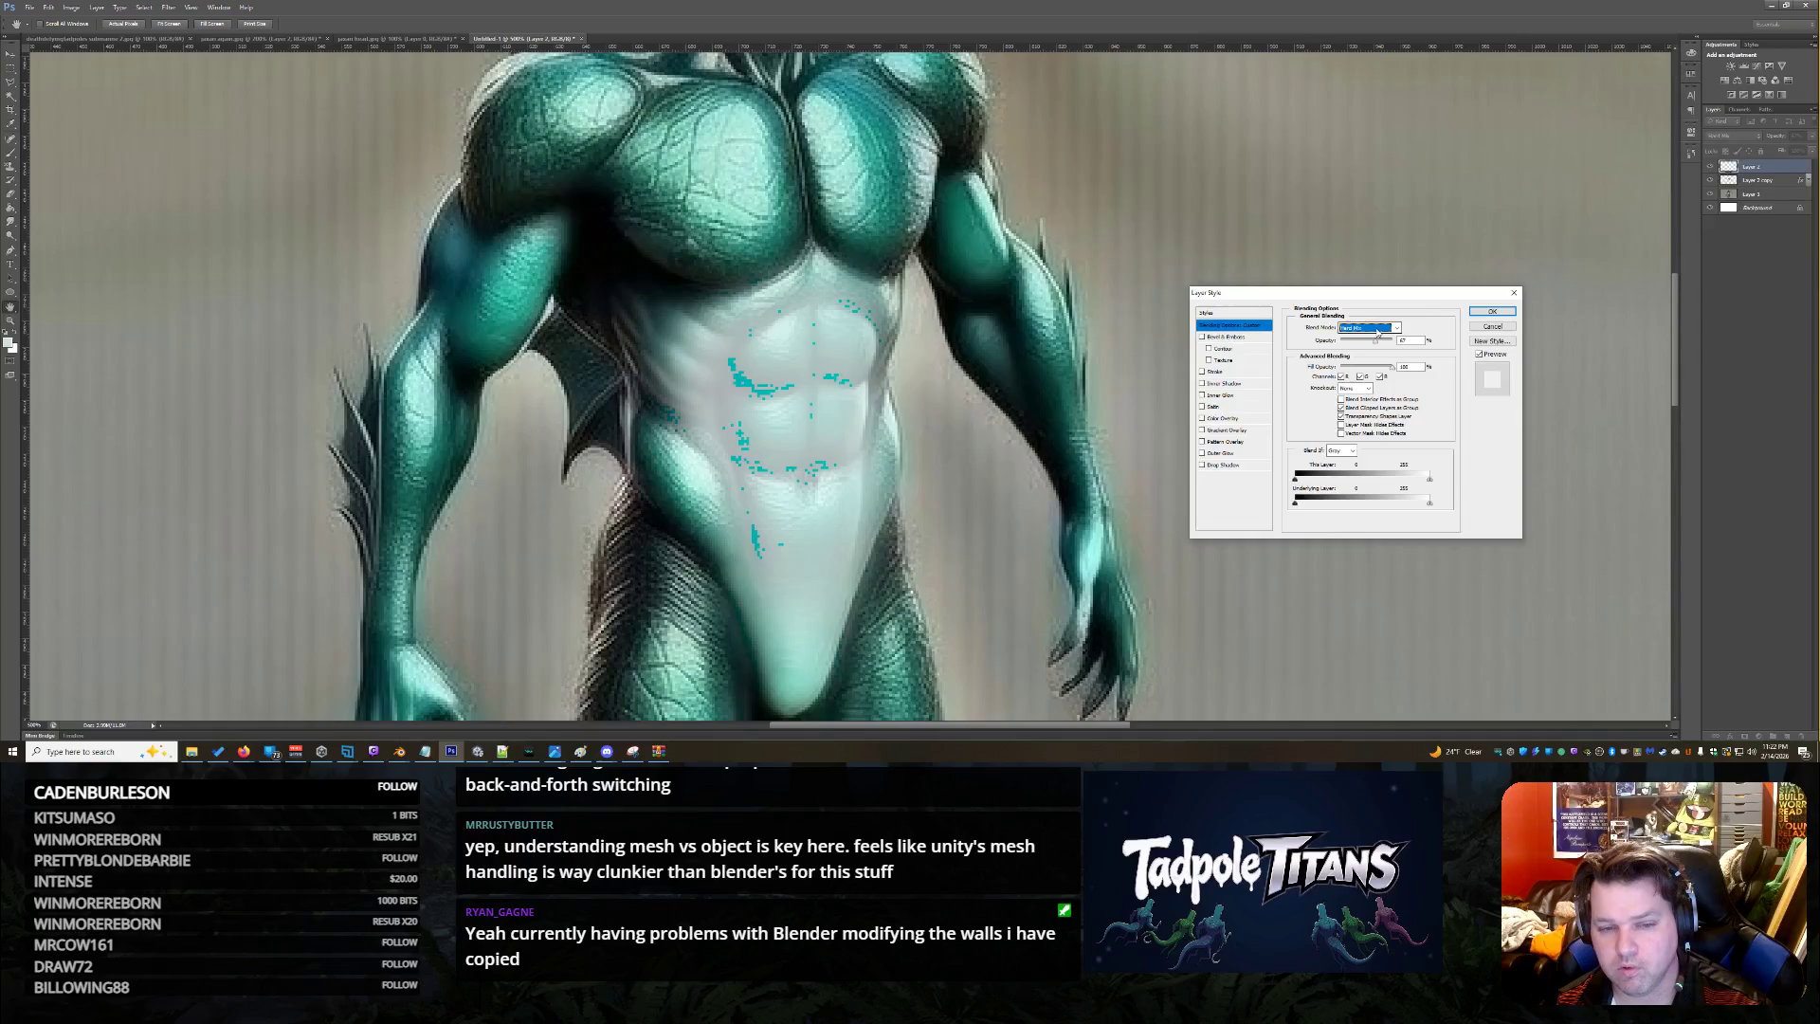
key(Down)
drag(1375, 343, 1384, 345)
click(1263, 329)
Lower the belly layer's Fill so it turns pale teal, and apply the style
click(1232, 313)
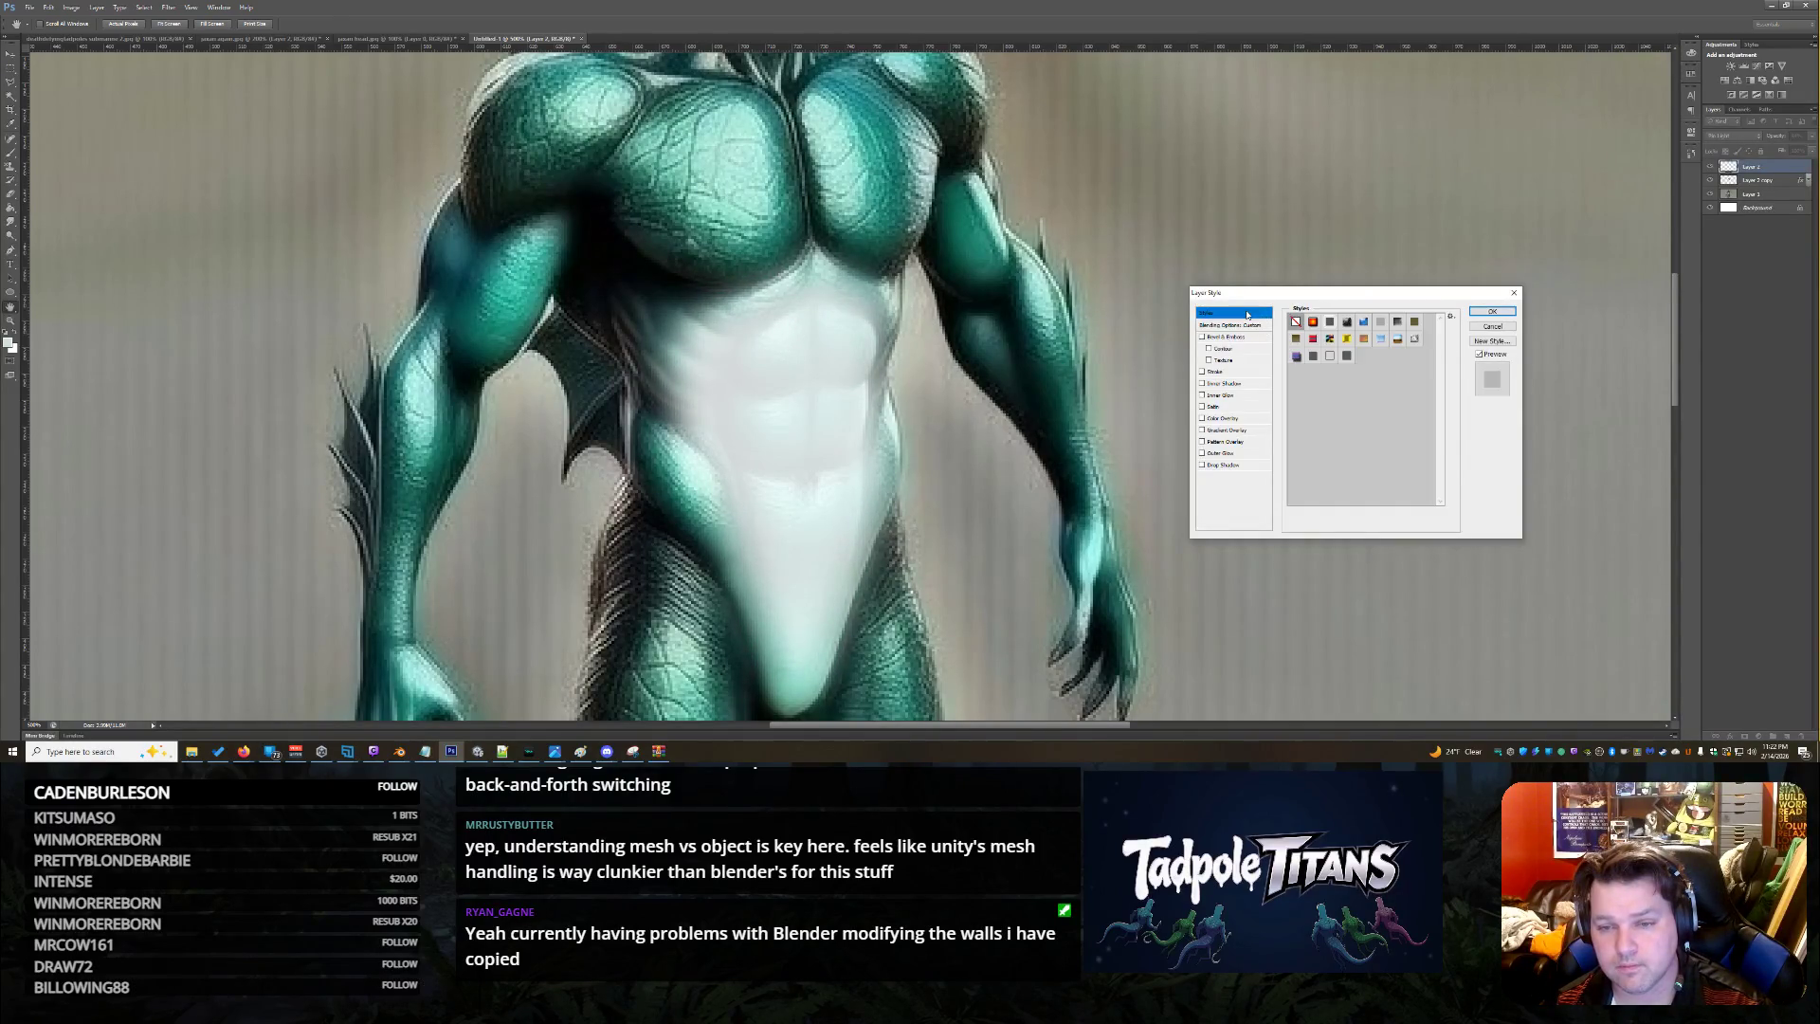
click(1241, 325)
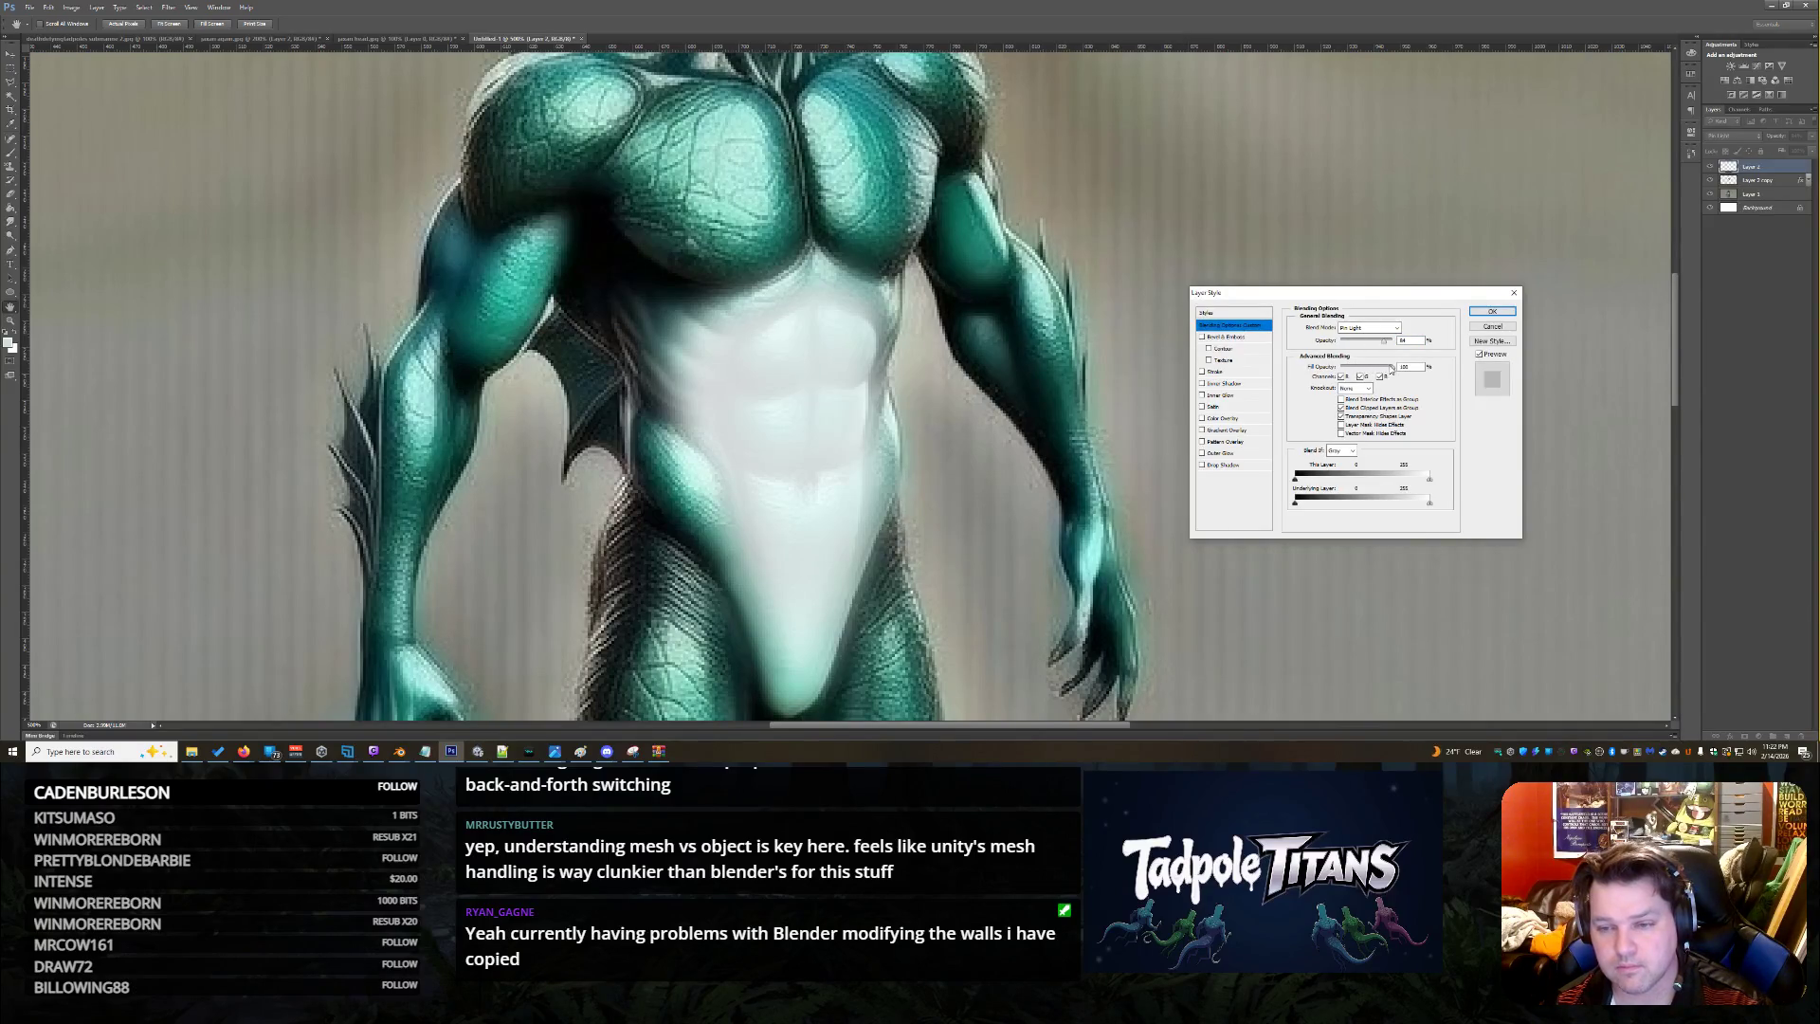
drag(1369, 369, 1377, 371)
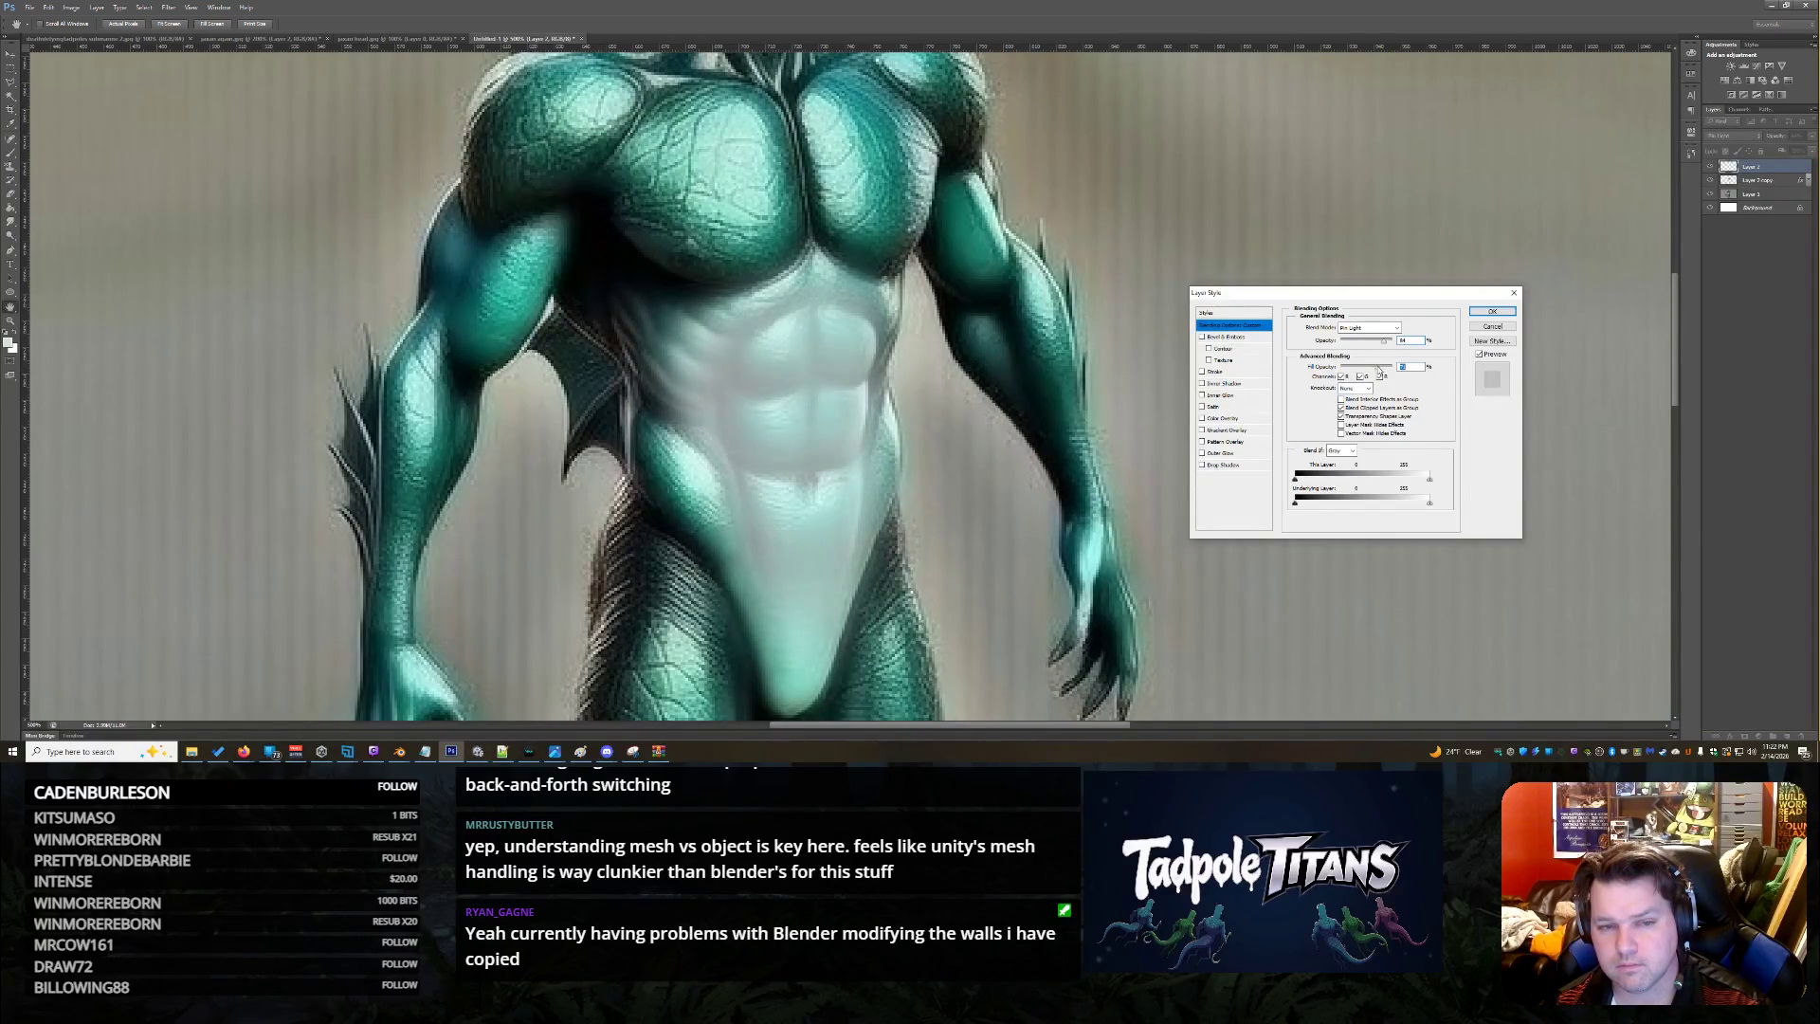
click(1492, 311)
key(z)
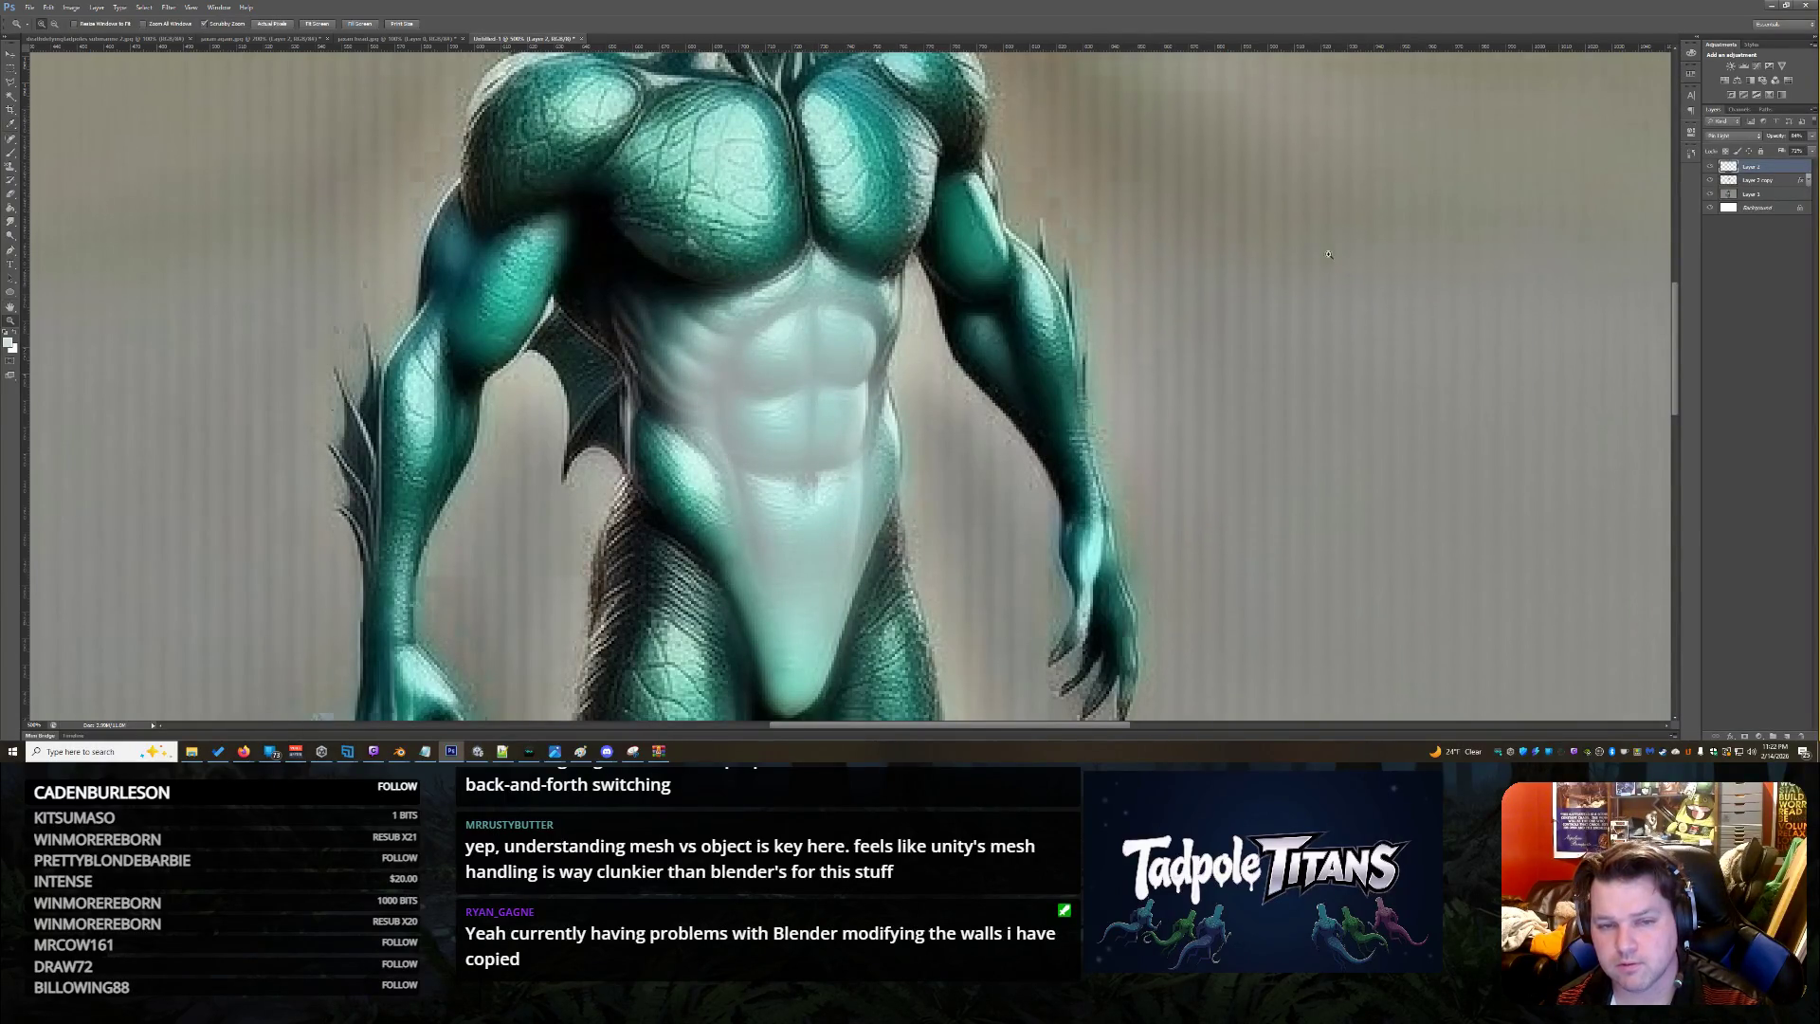
scroll(1353, 263, up, 3)
scroll(1353, 262, up, 3)
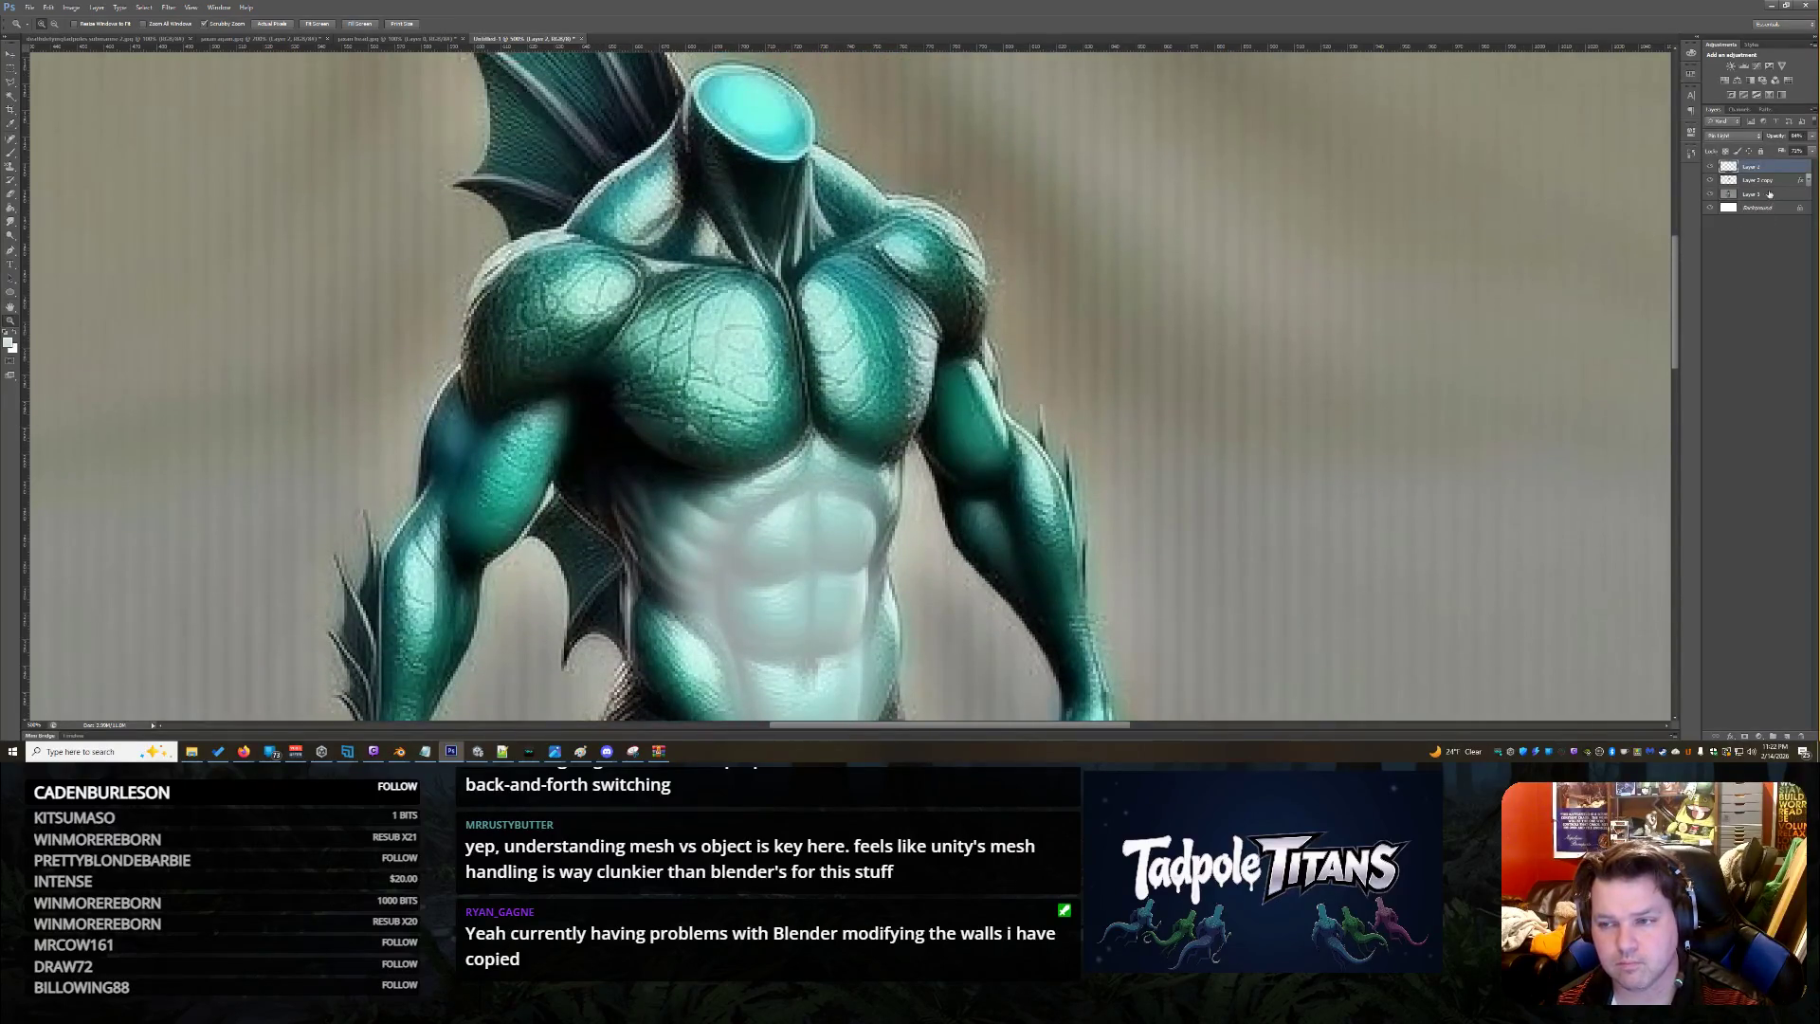
Turn off Layer 2 copy's Color Overlay, apply, and hide the pale belly layer
click(1779, 181)
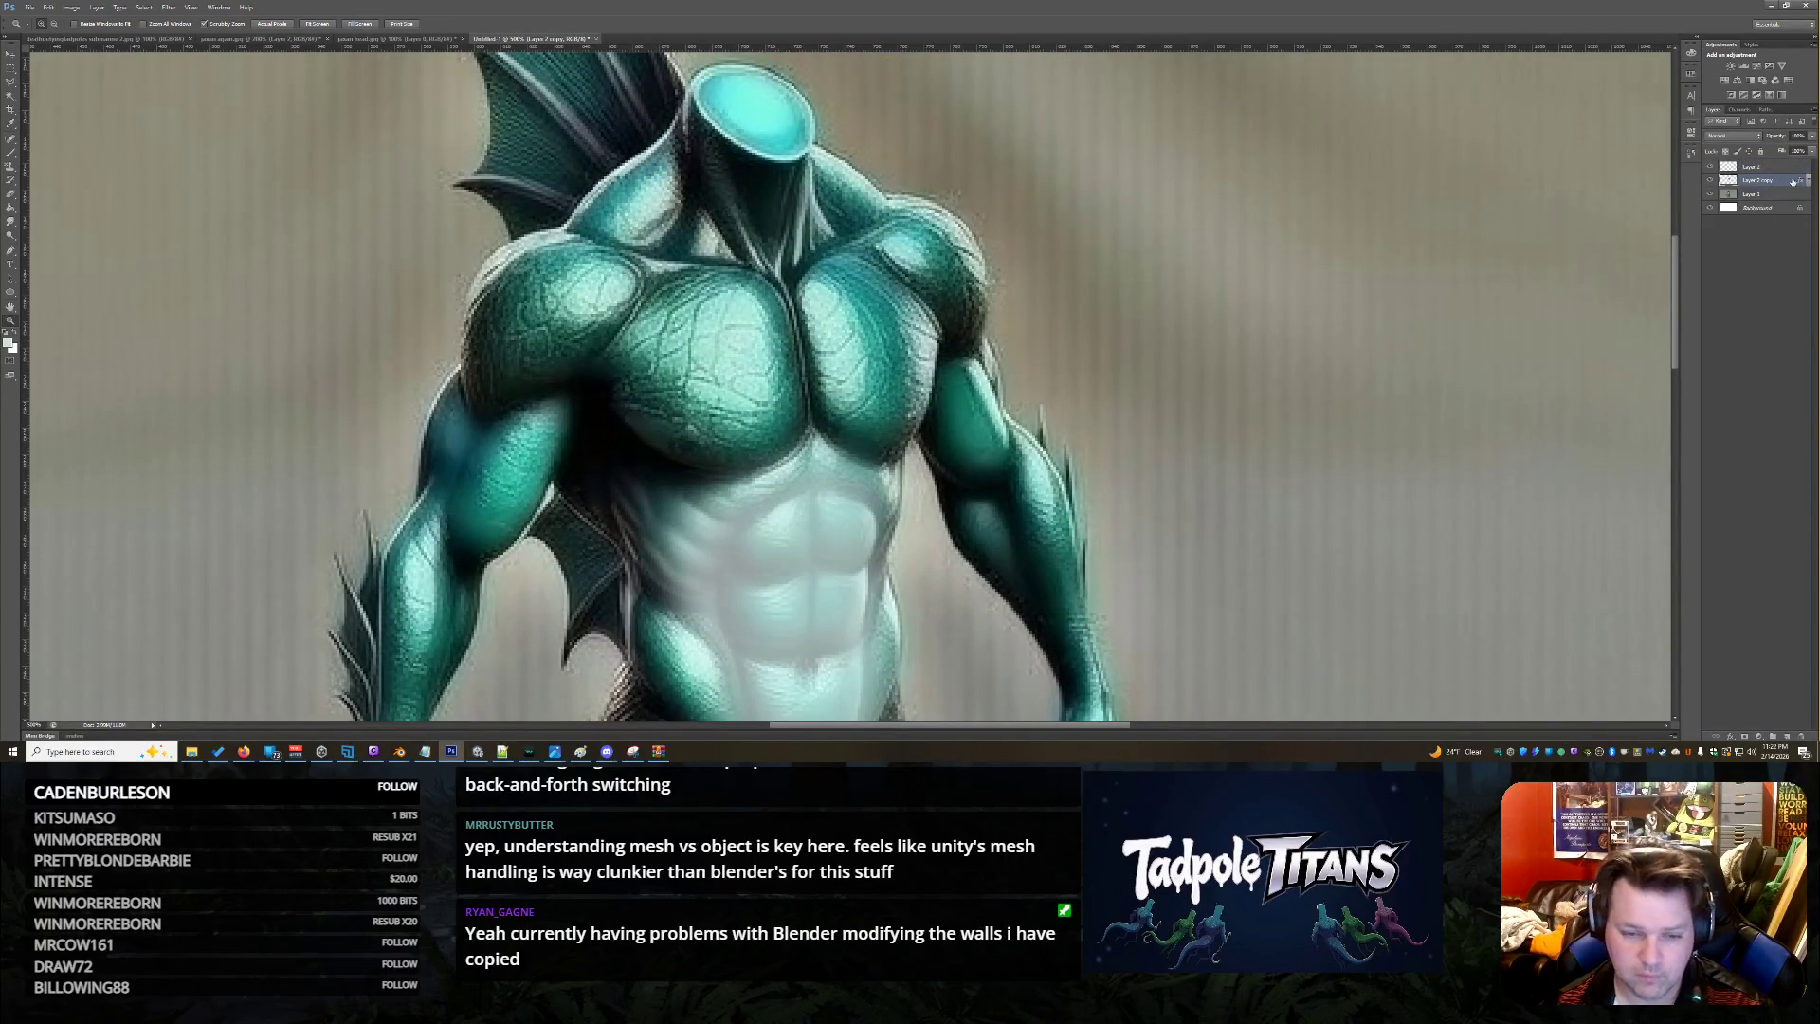
double_click(1792, 181)
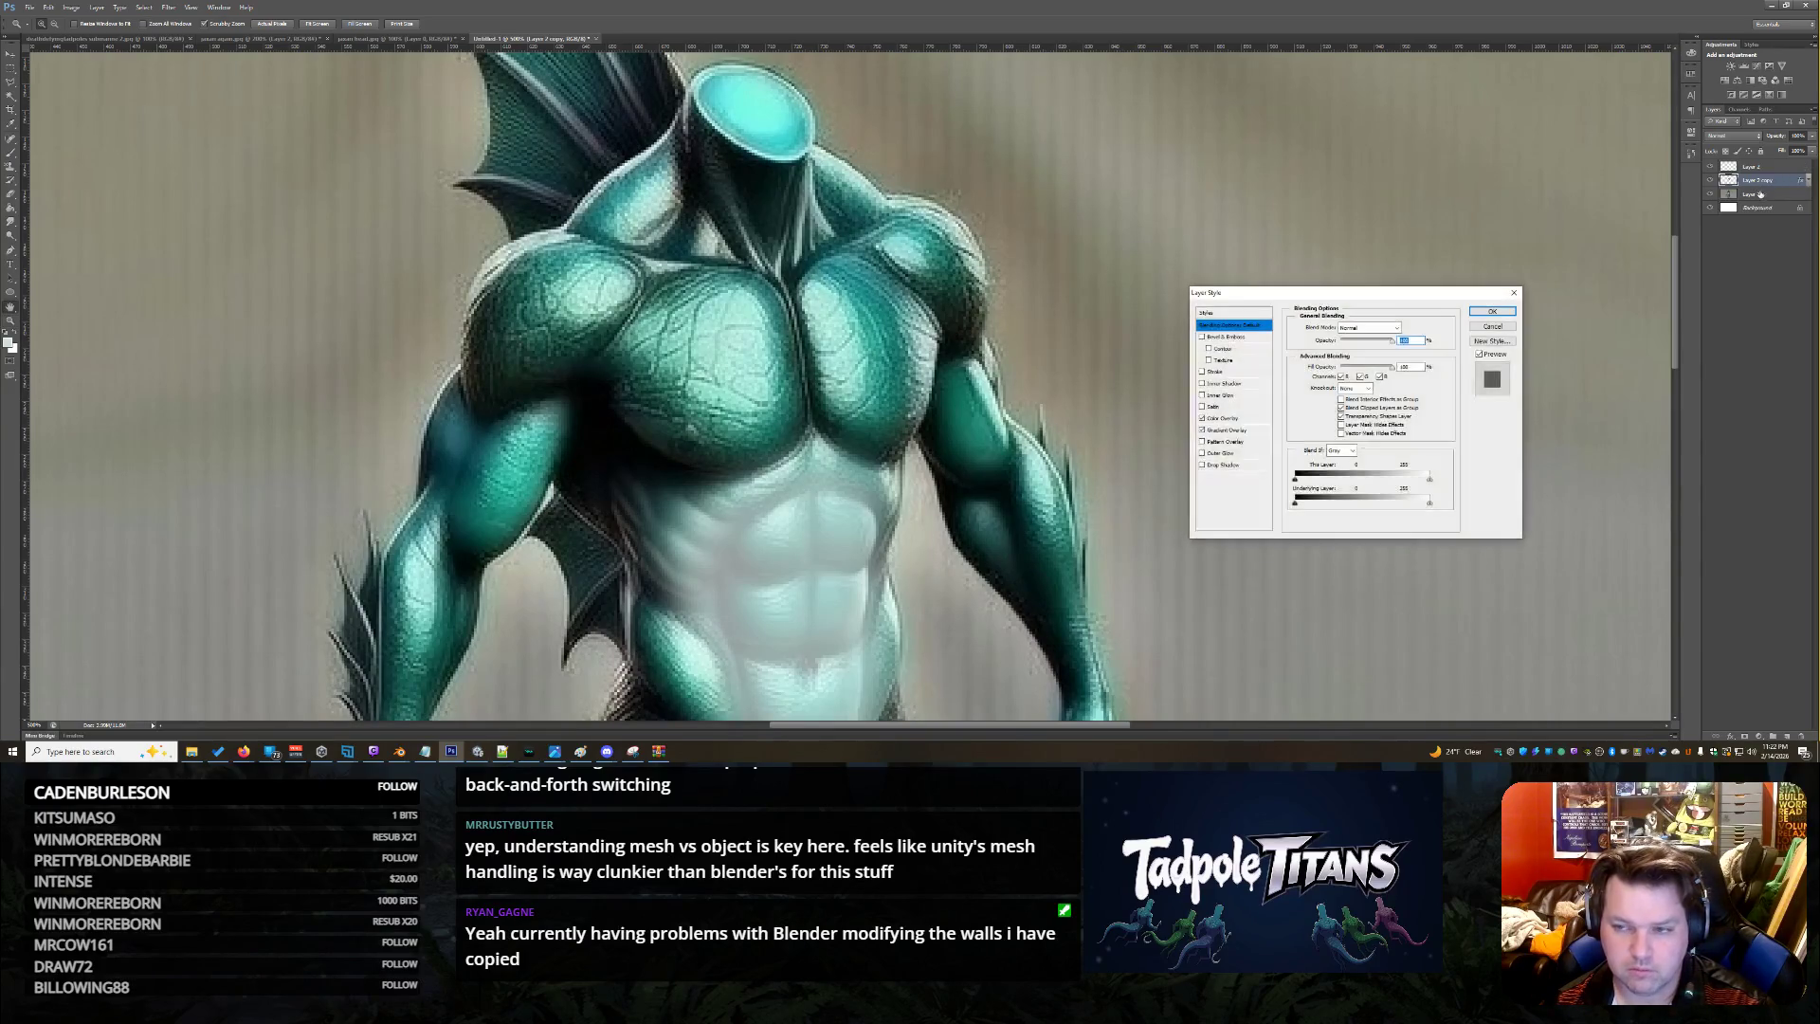
click(1202, 418)
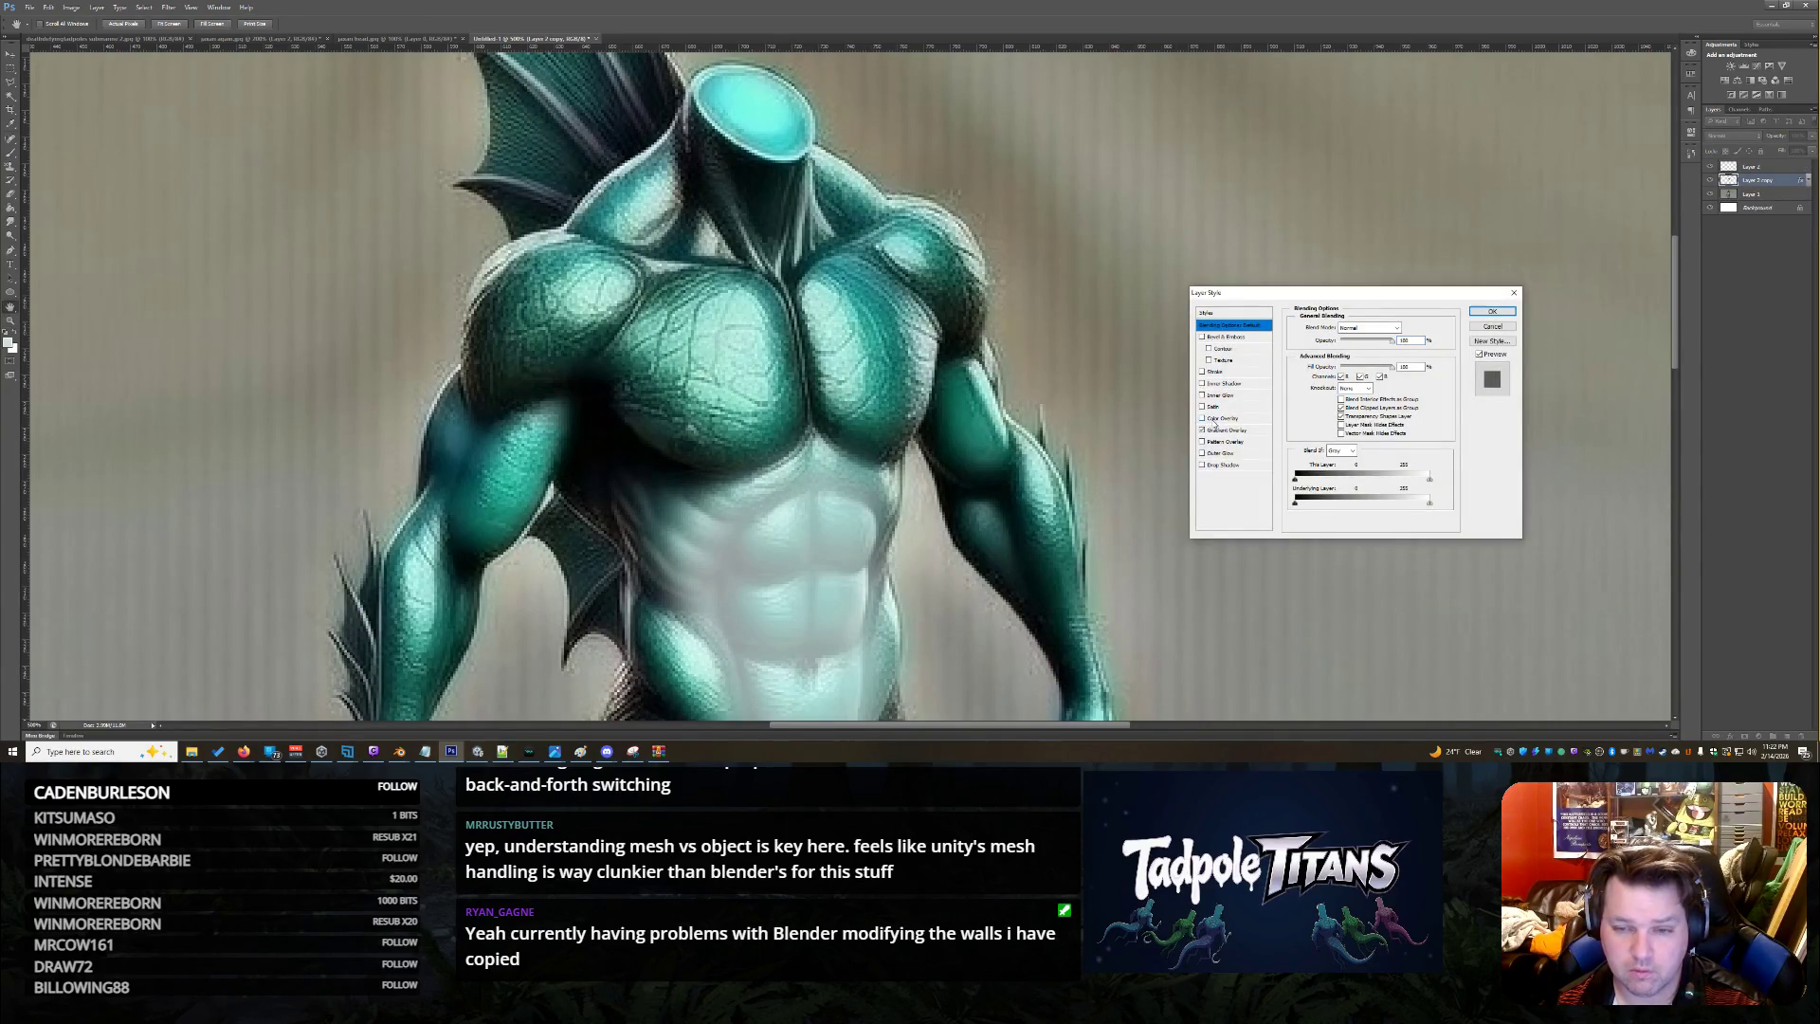
click(1224, 434)
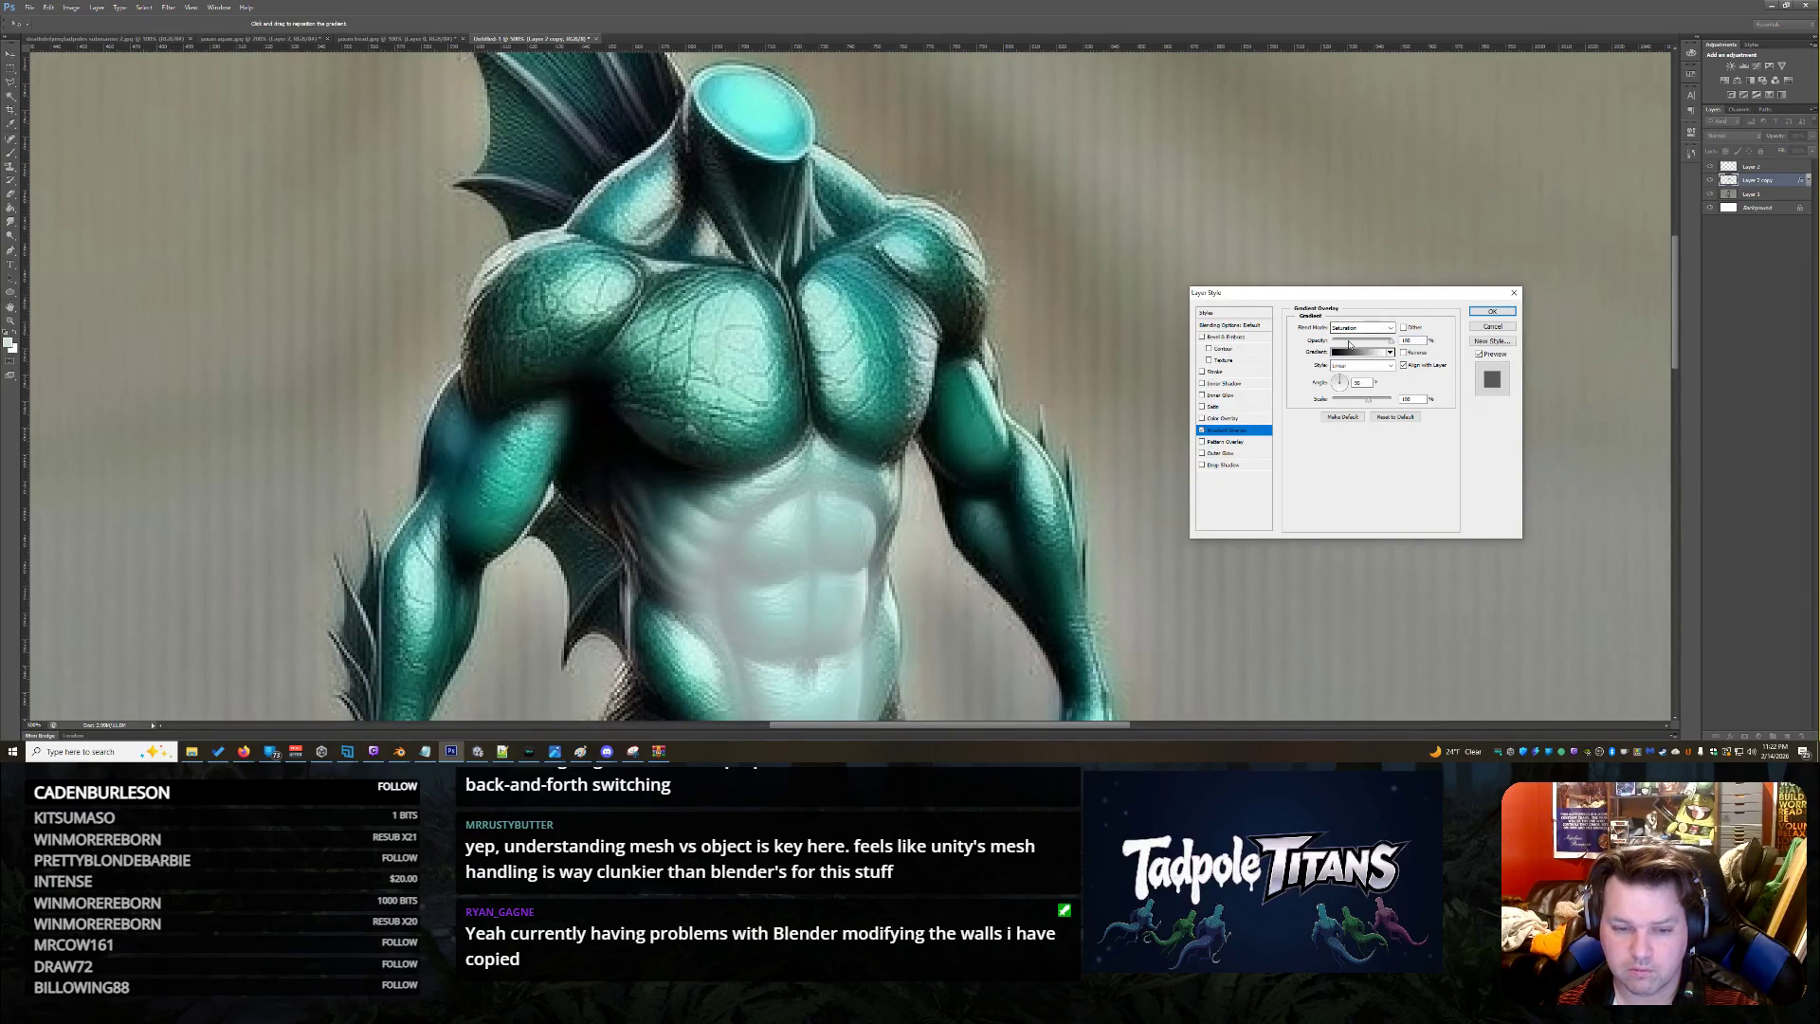
click(1507, 315)
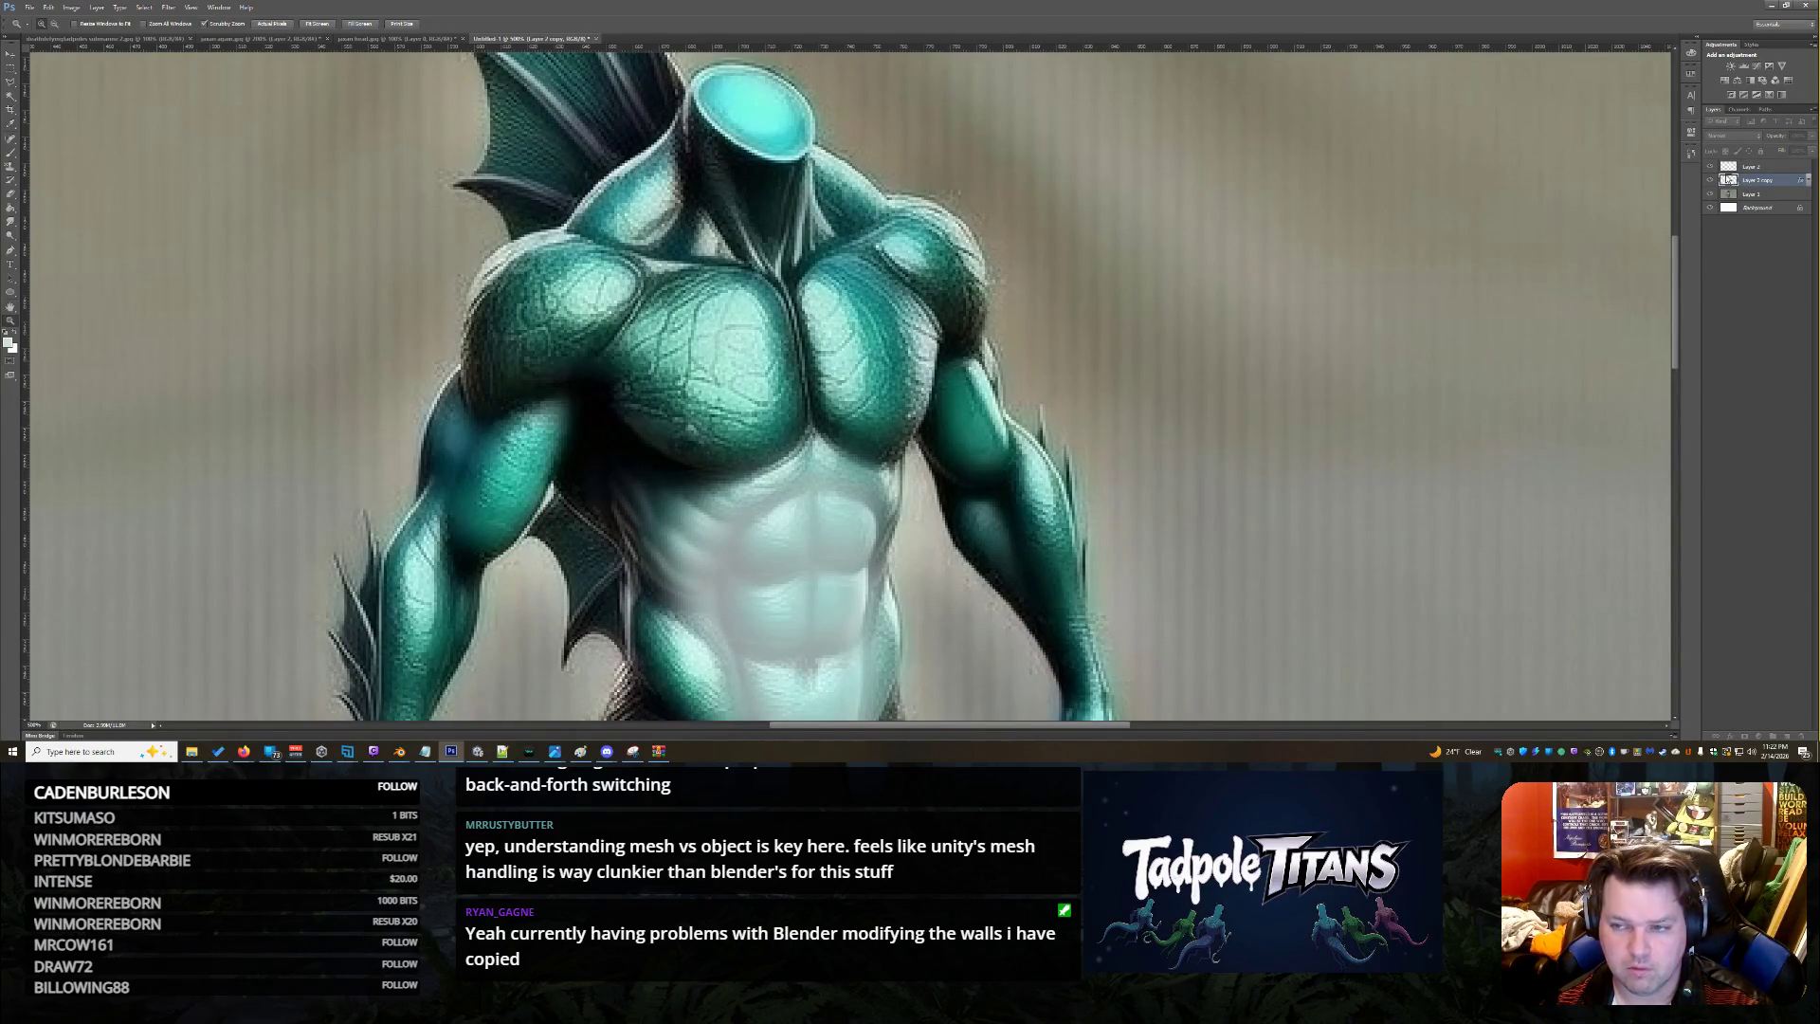
click(1712, 167)
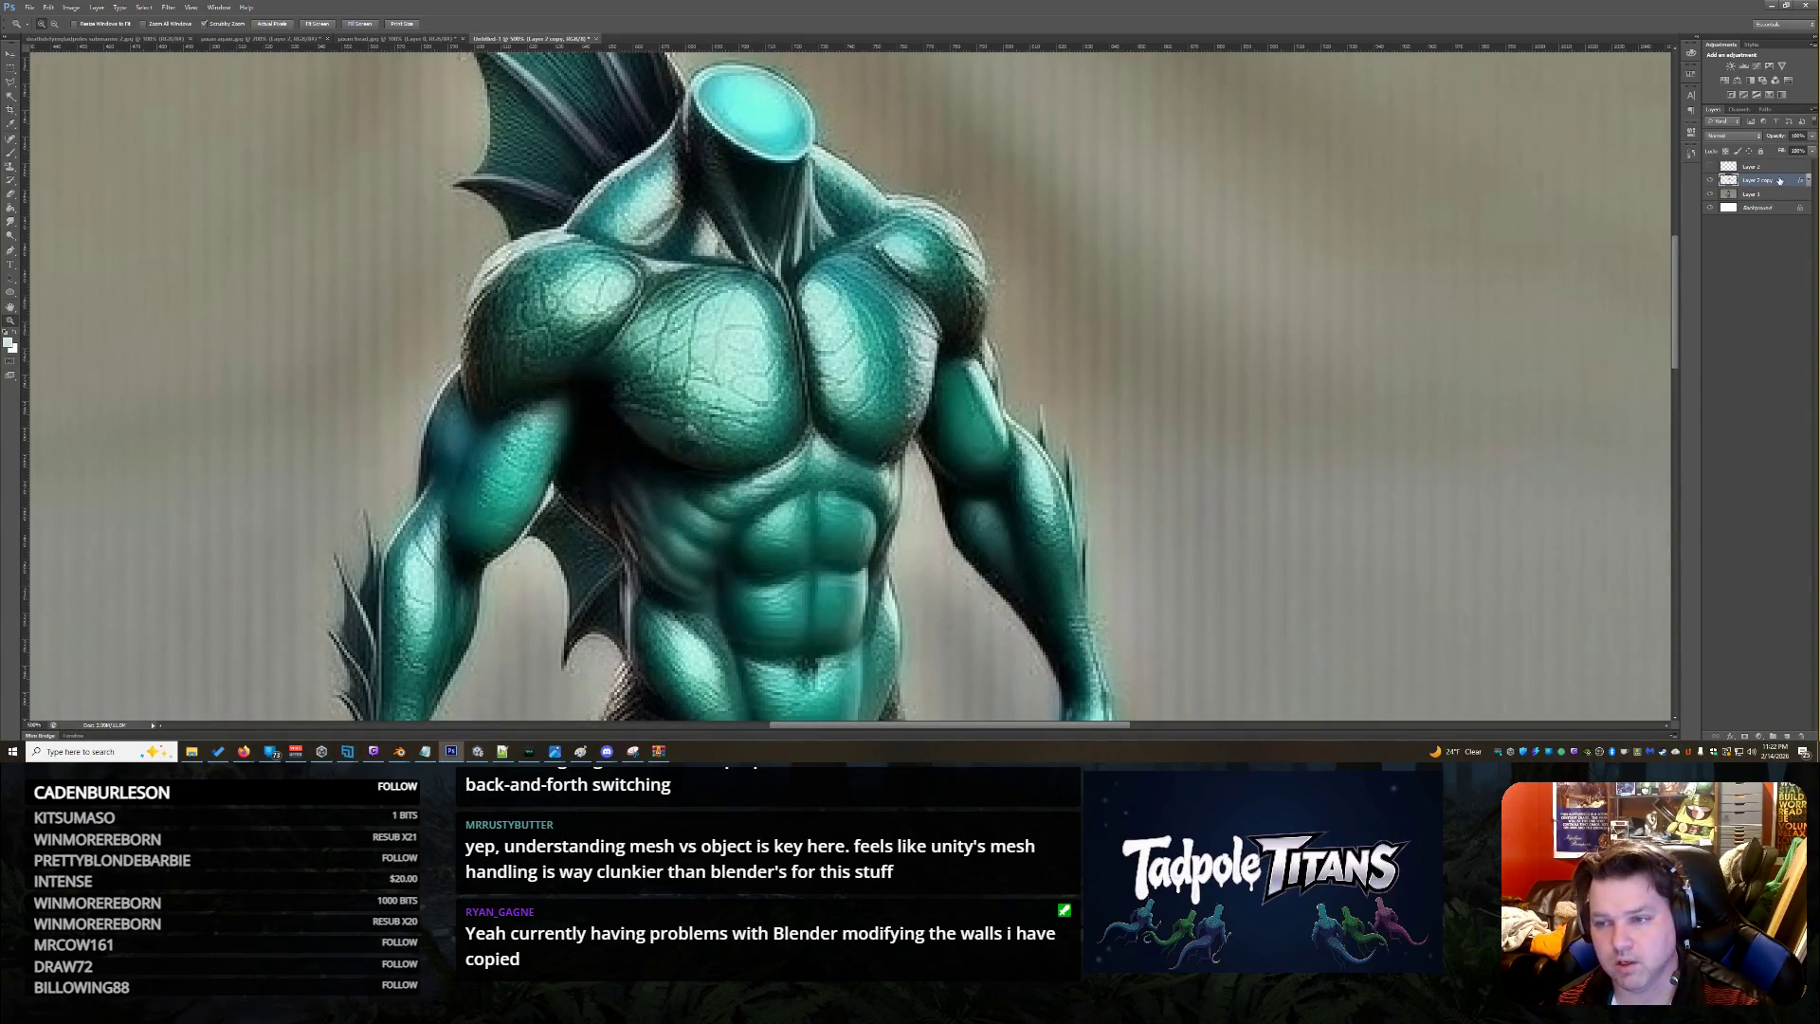
Inspect Layer 2 copy's Gradient Overlay settings and close the dialog without changes
double_click(1779, 180)
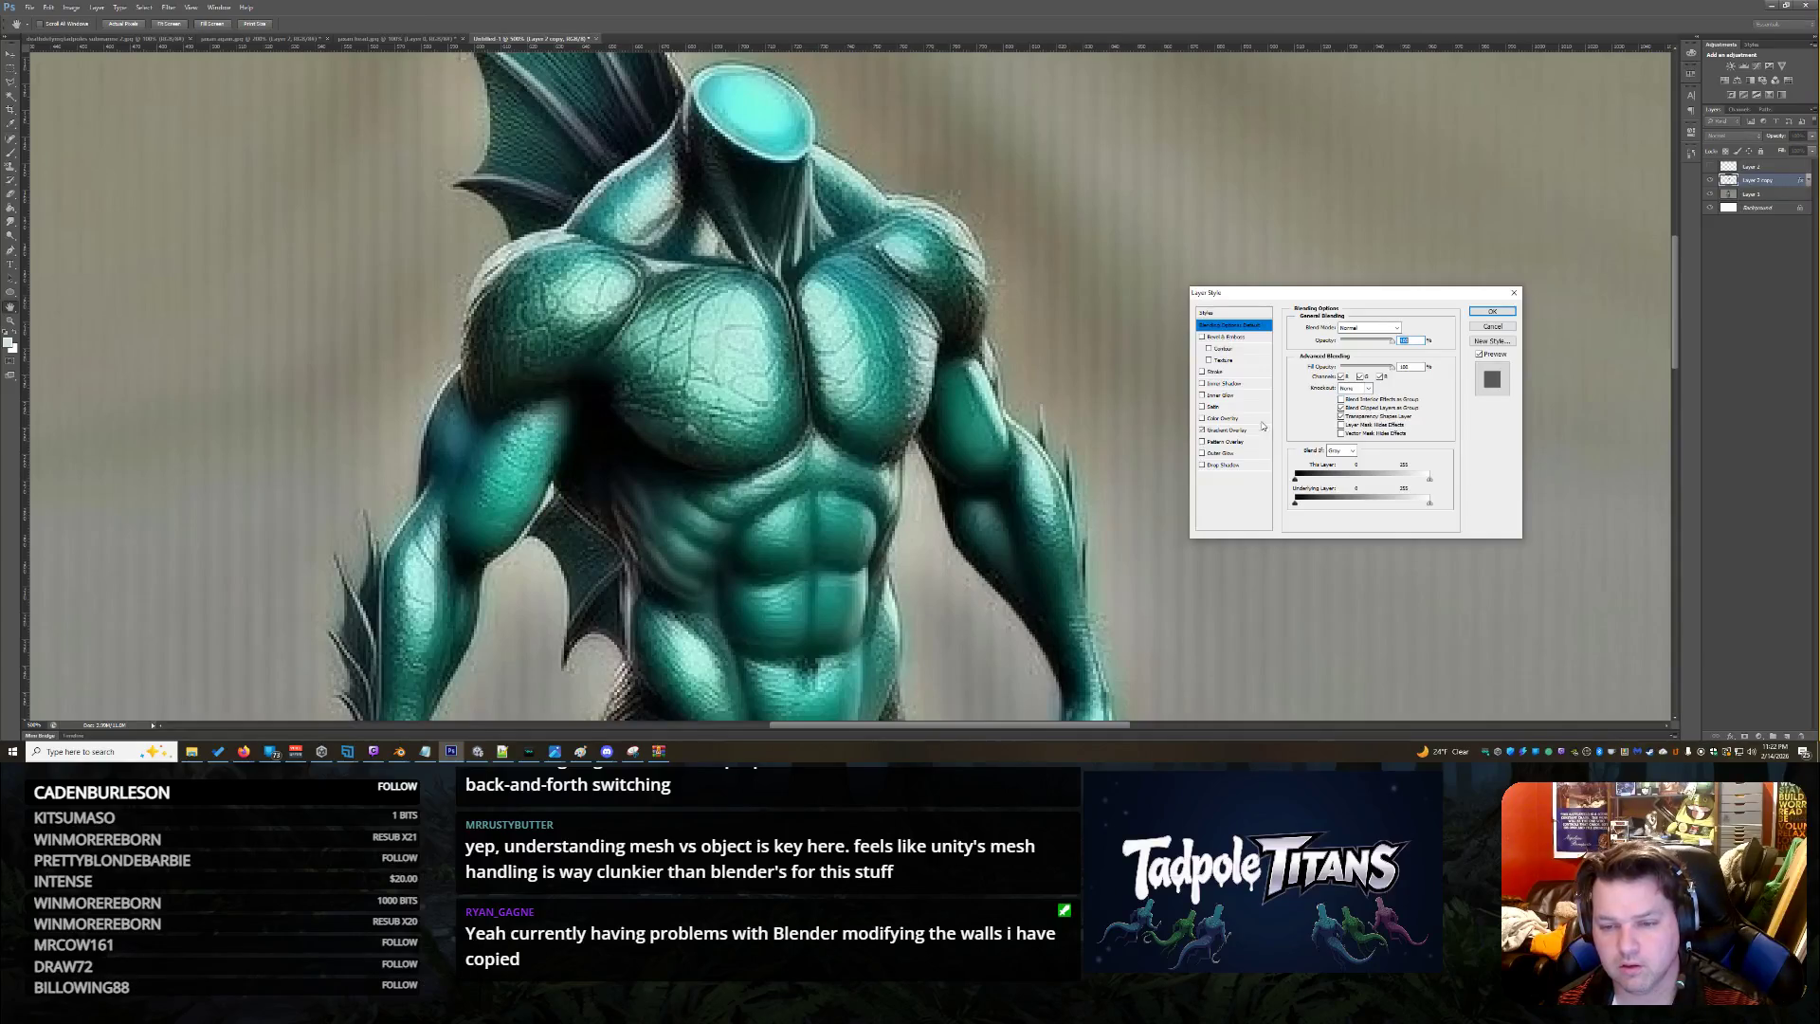
click(1250, 432)
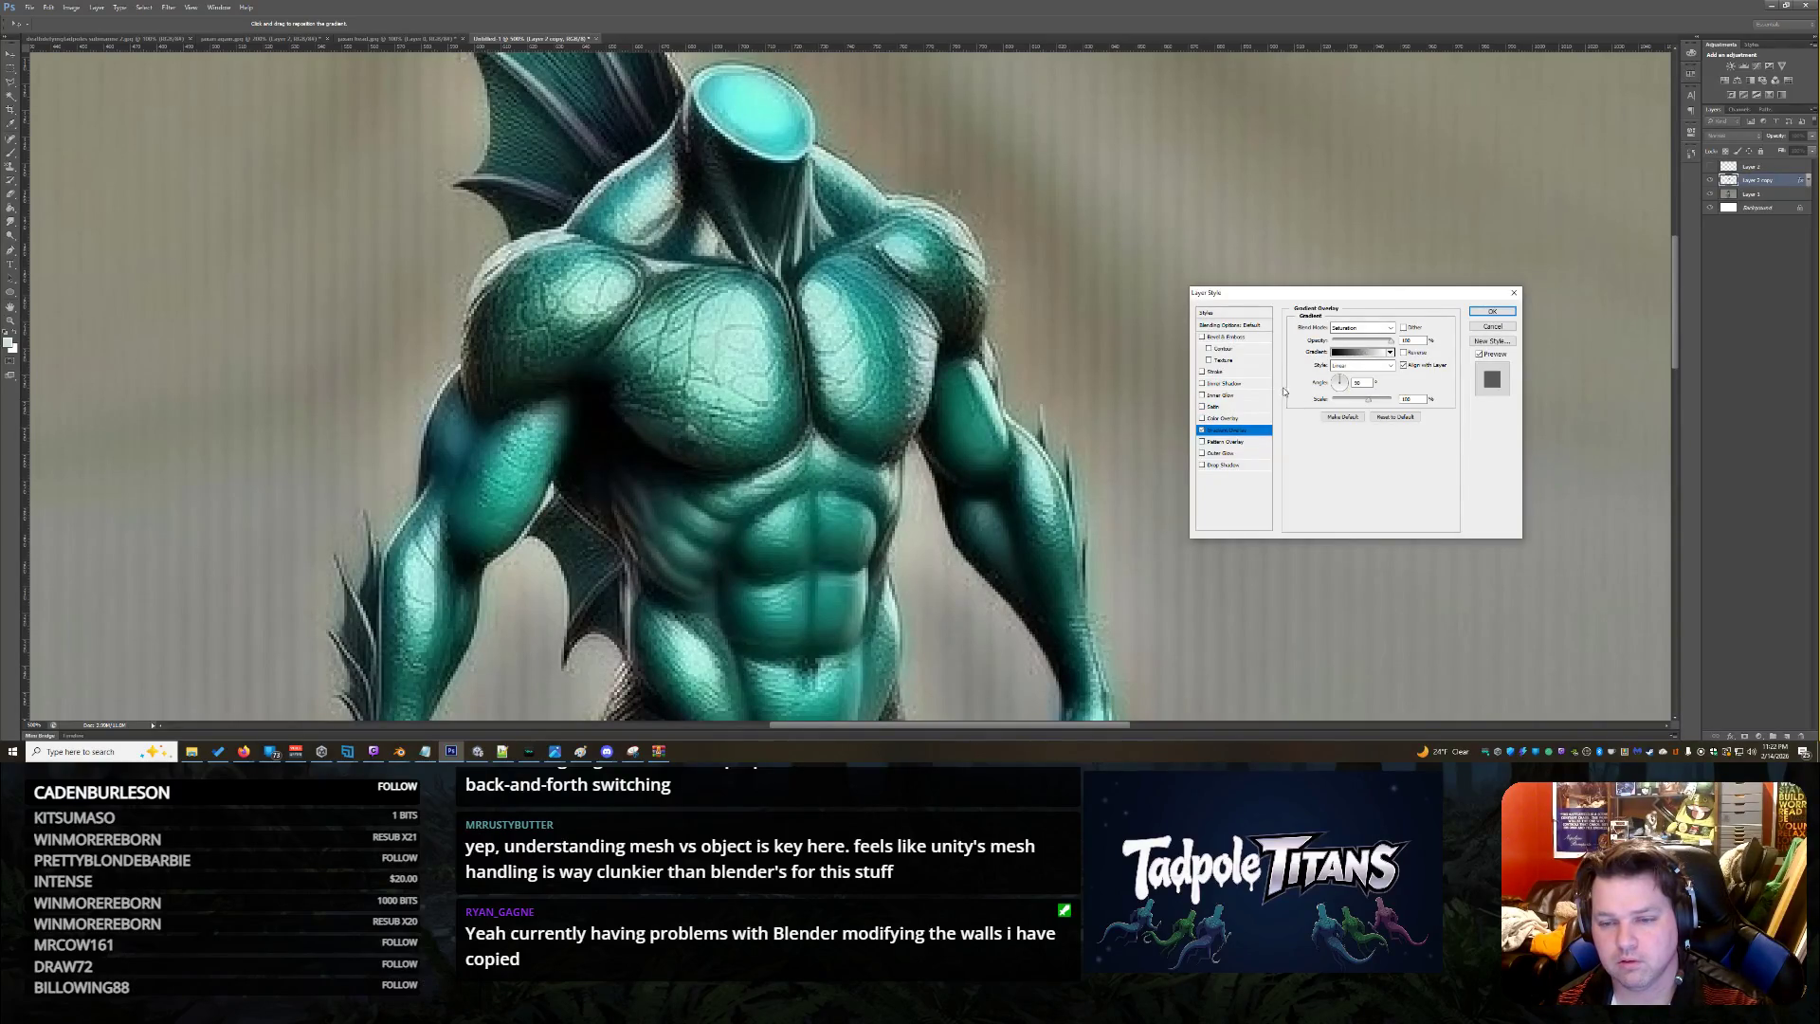
click(1252, 326)
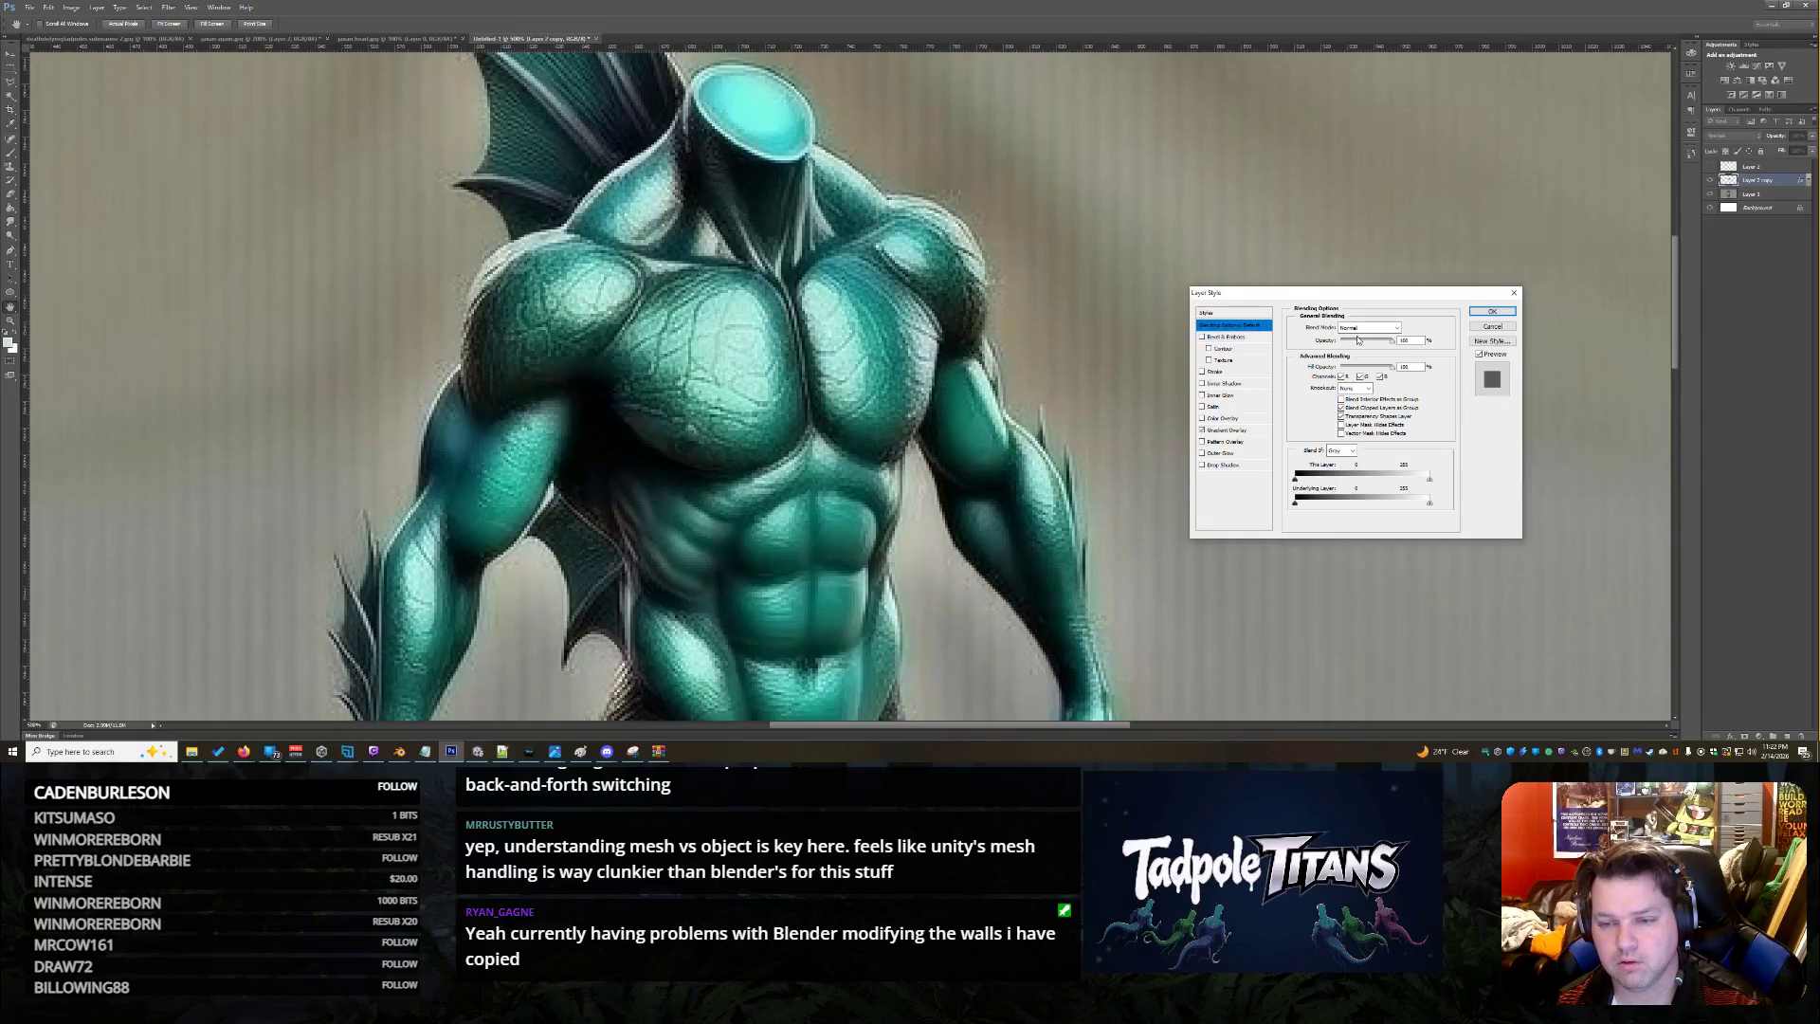
click(1490, 326)
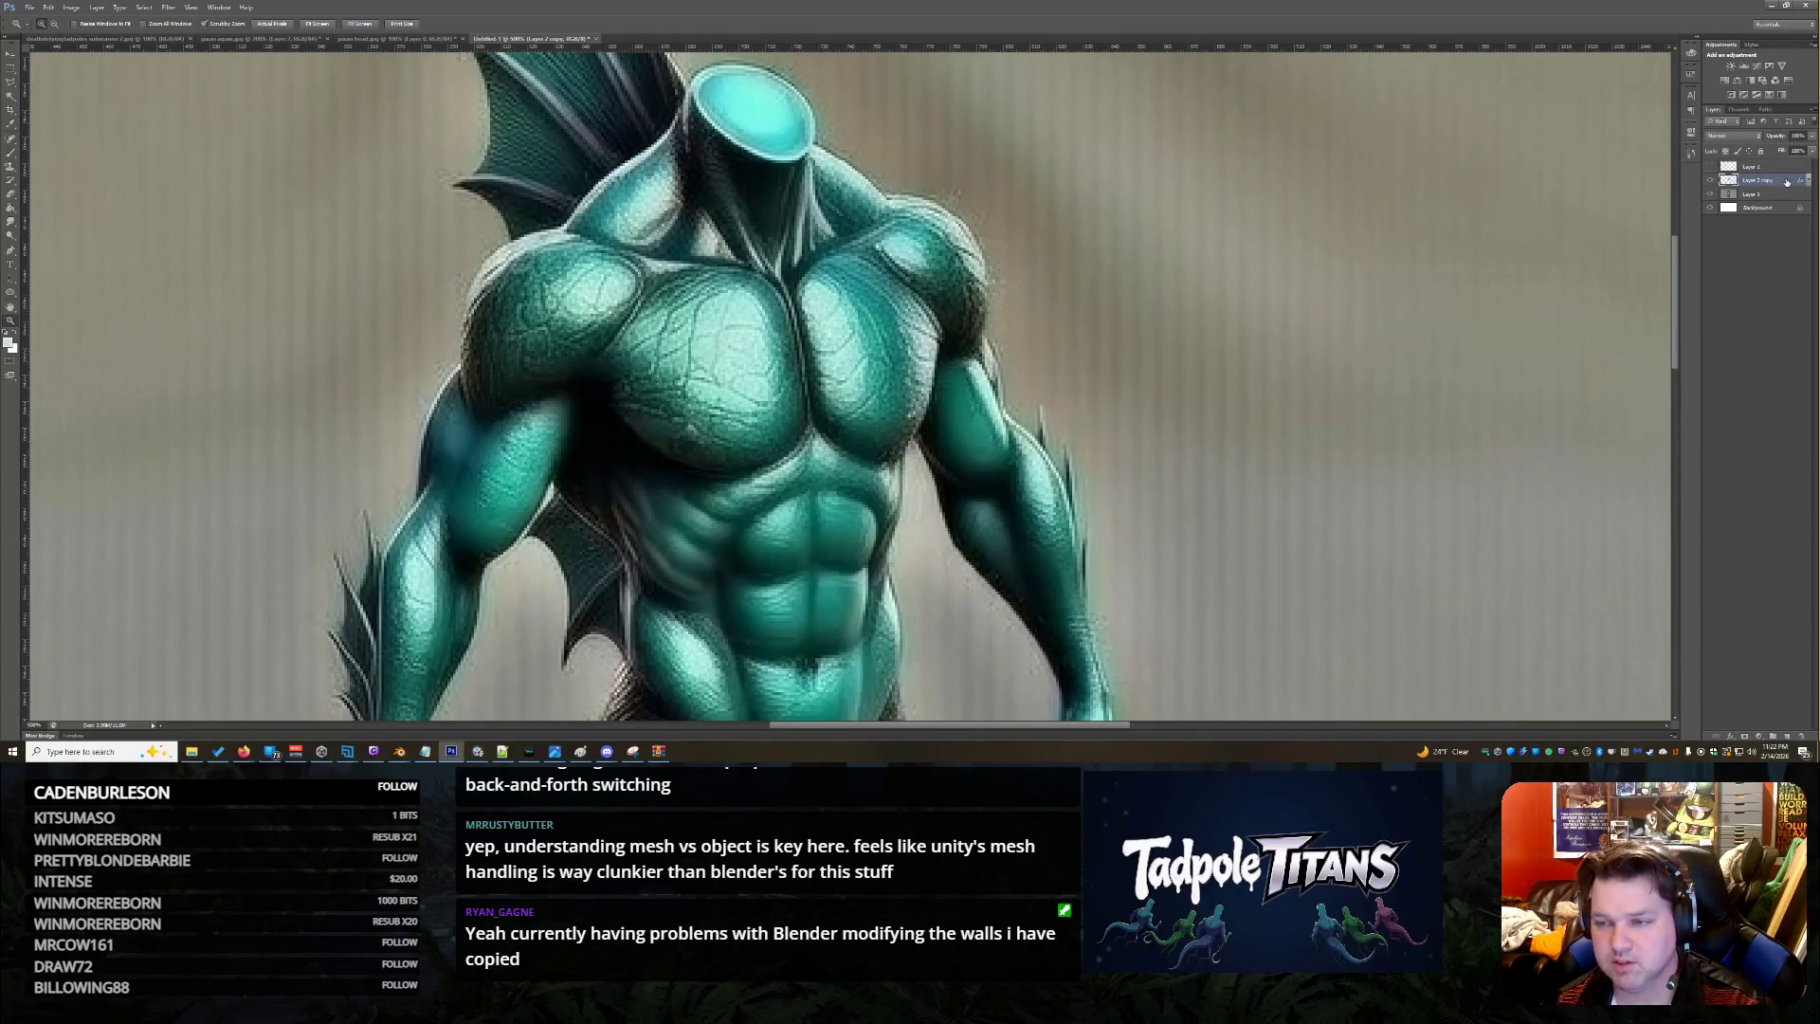
key(h)
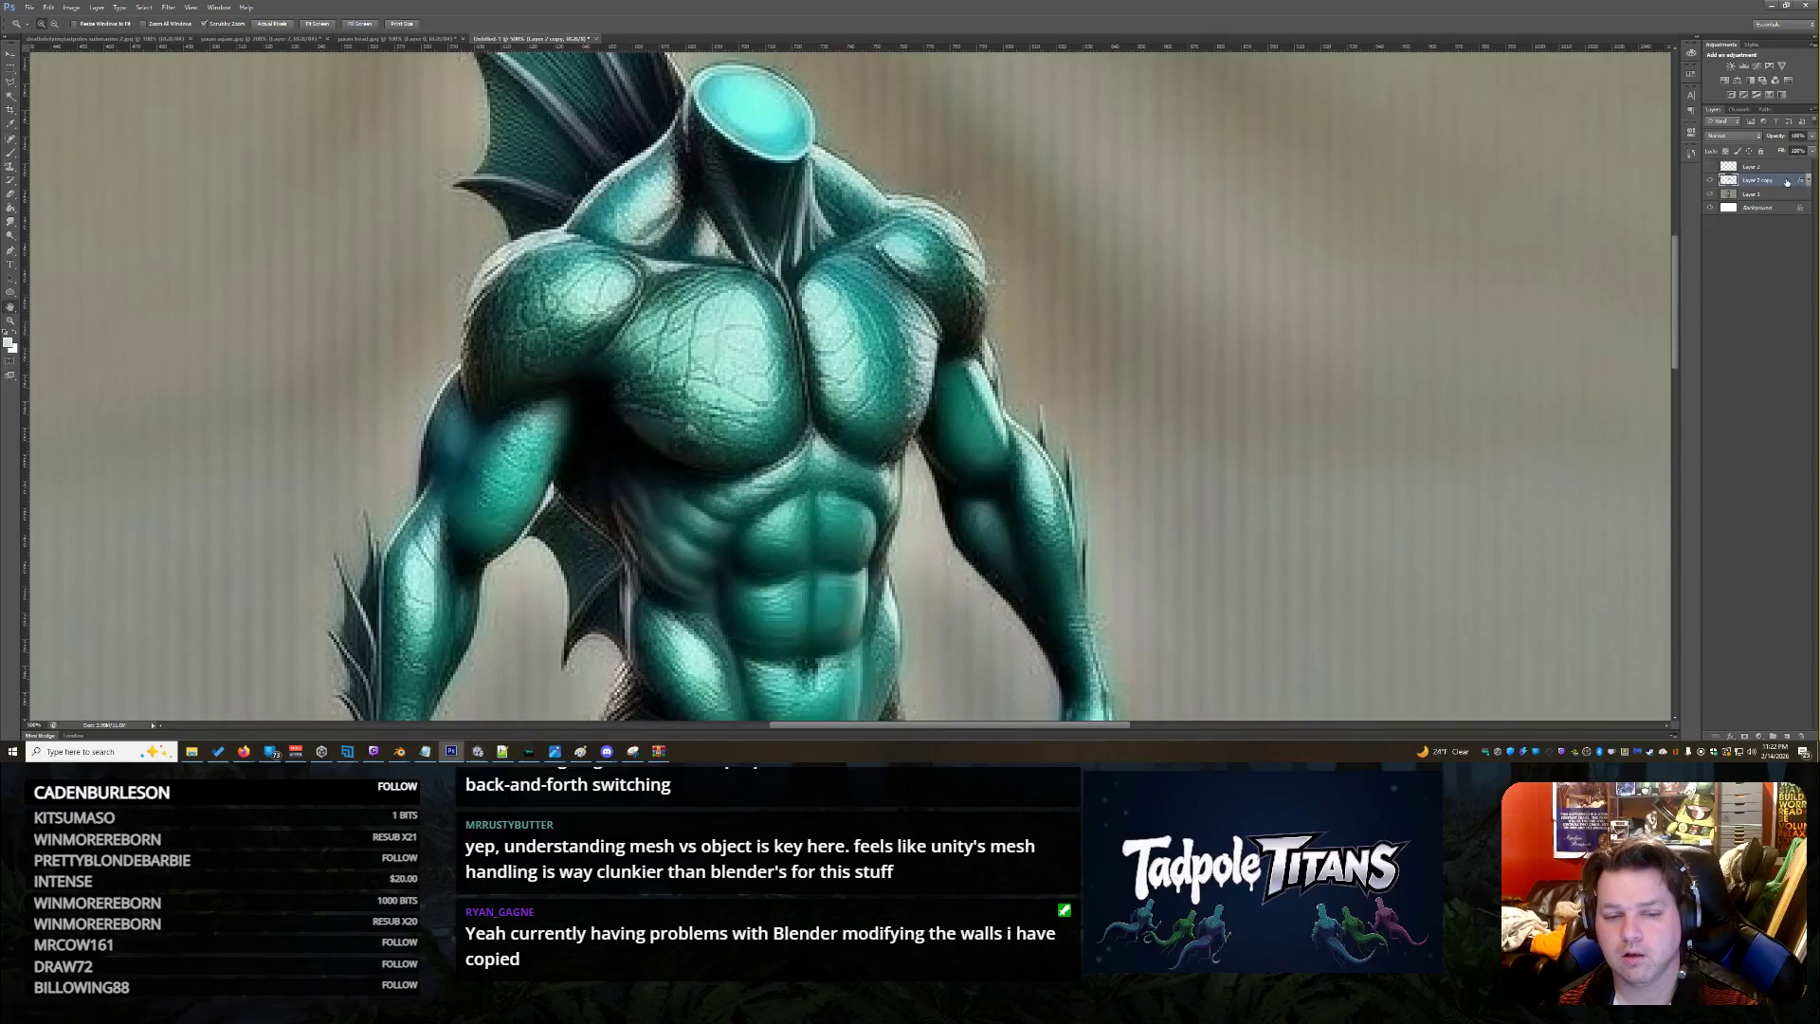
Raise Layer 2 copy's Color Overlay opacity to 100%, apply, then toggle it off
double_click(1786, 182)
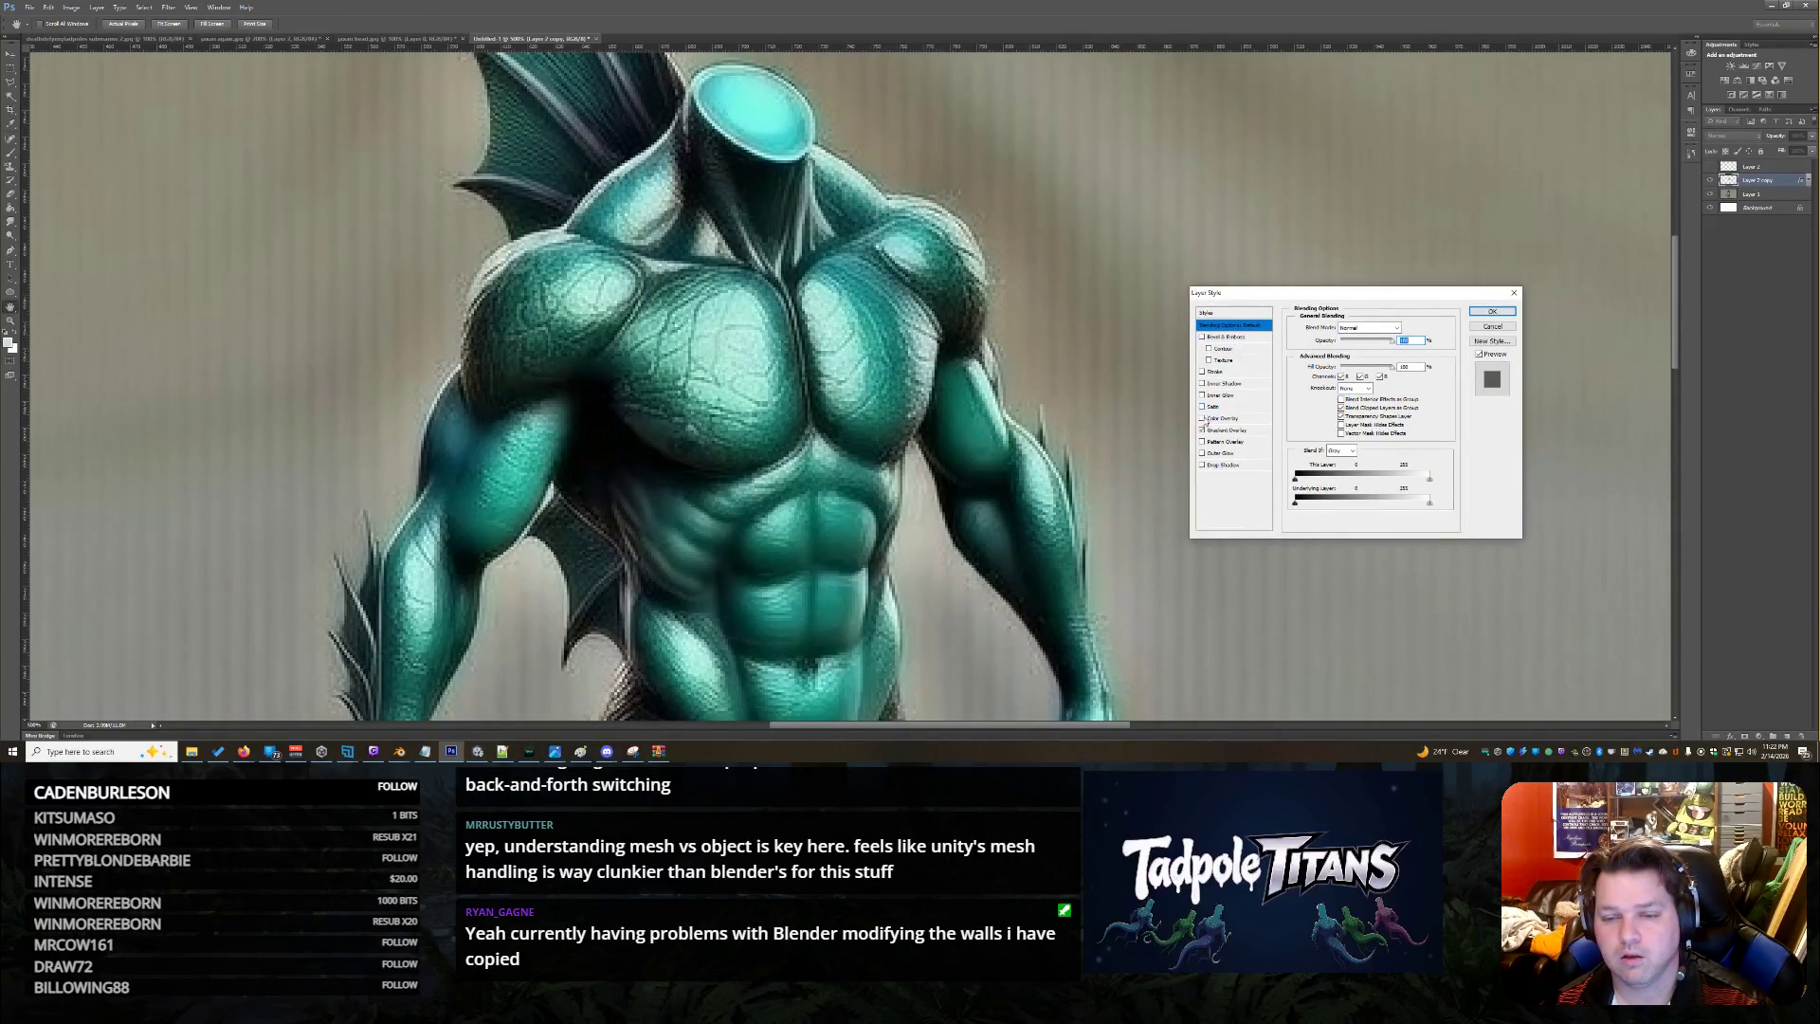
click(1226, 419)
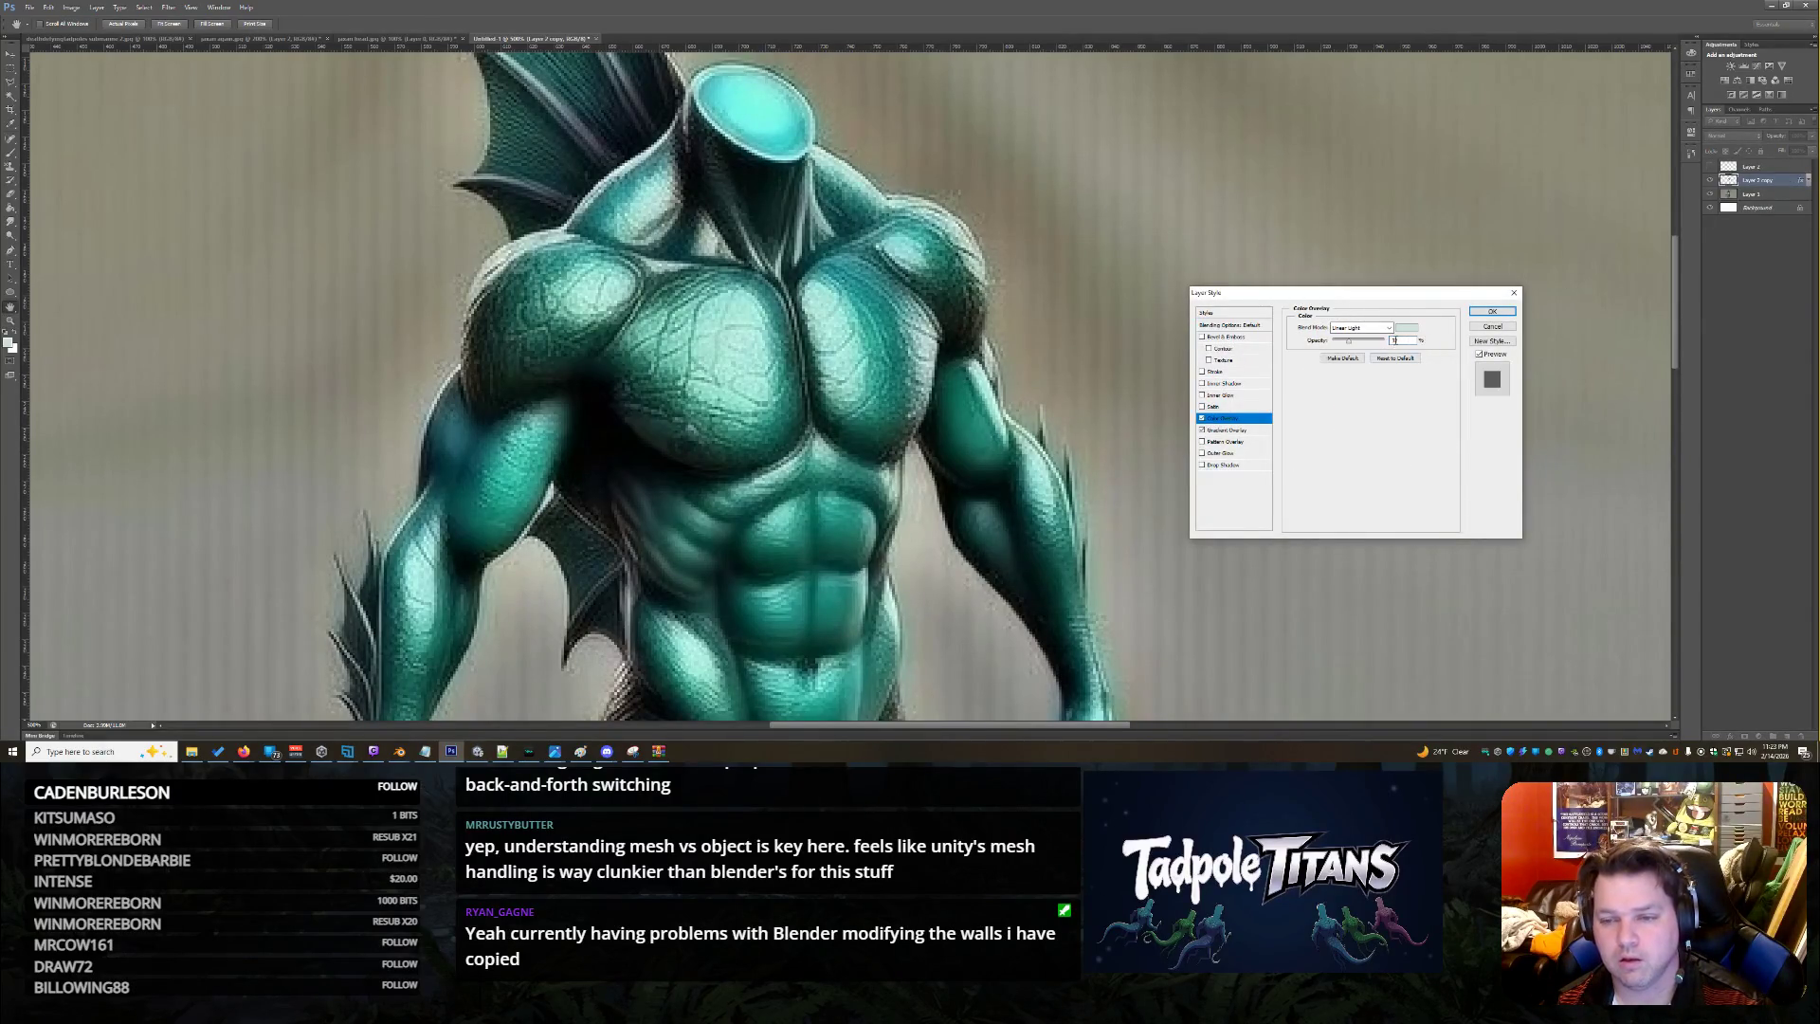
drag(1356, 339, 1386, 339)
key(Return)
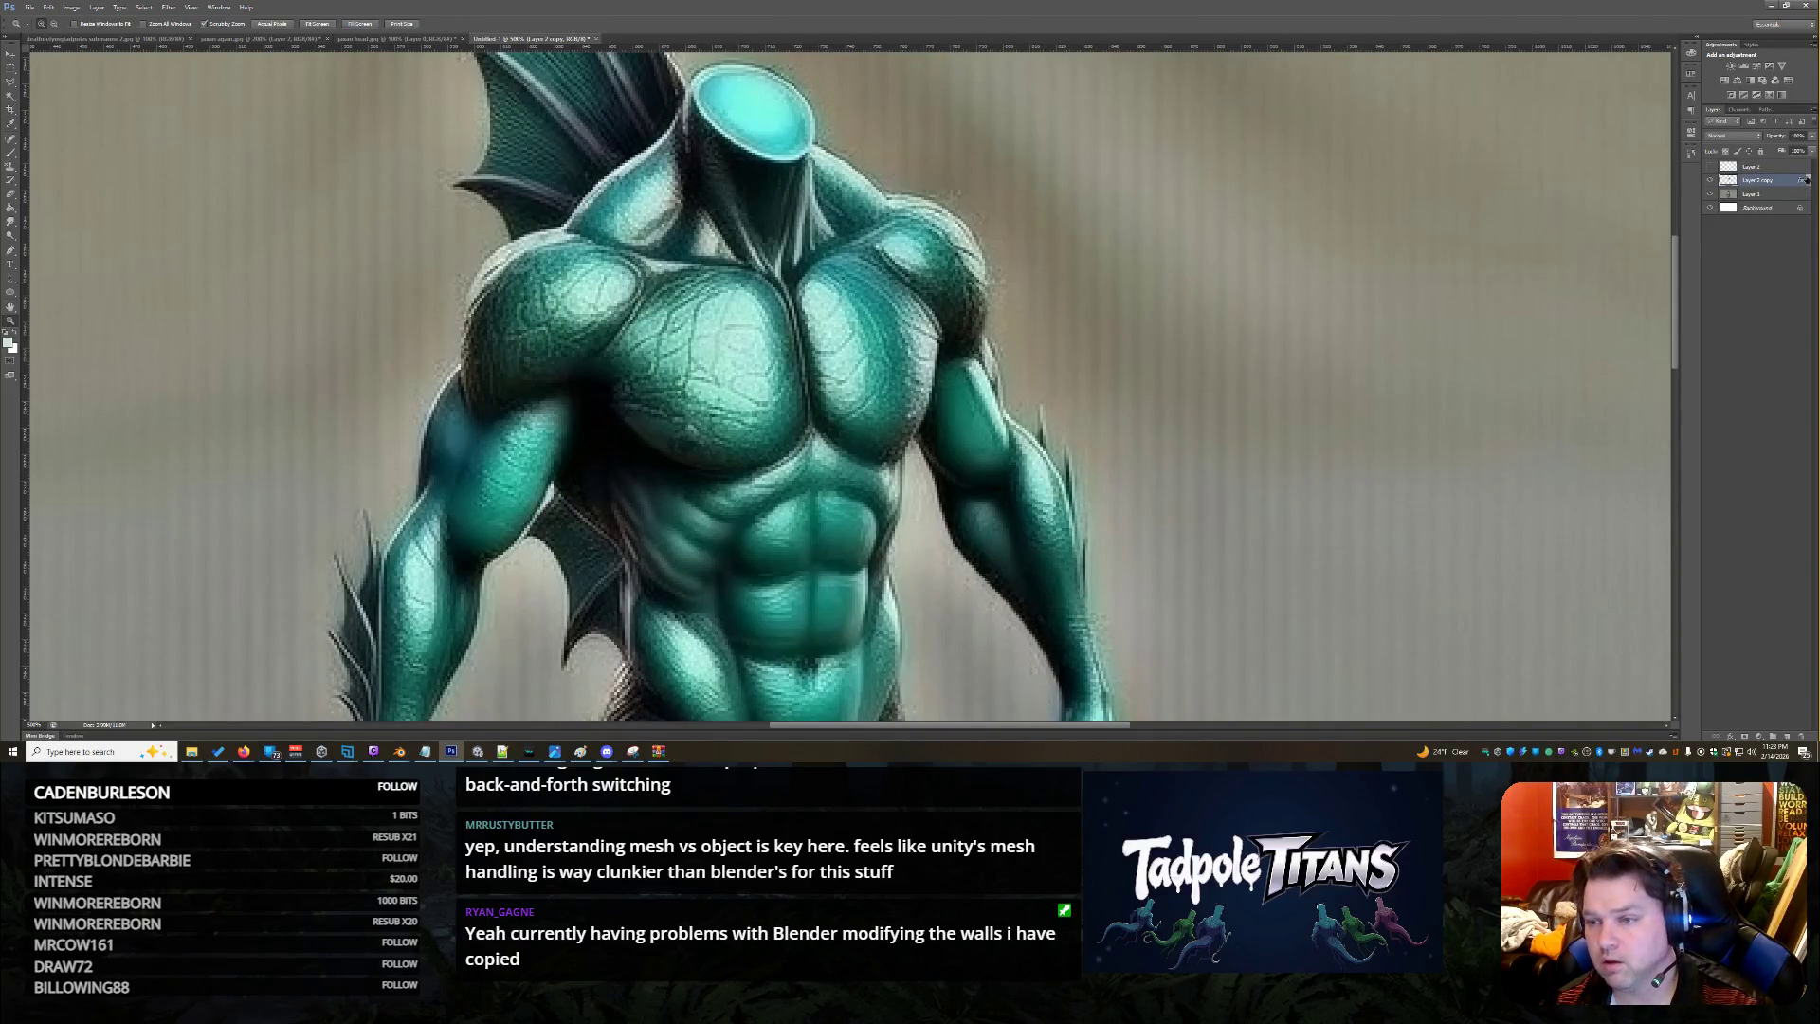
click(1729, 200)
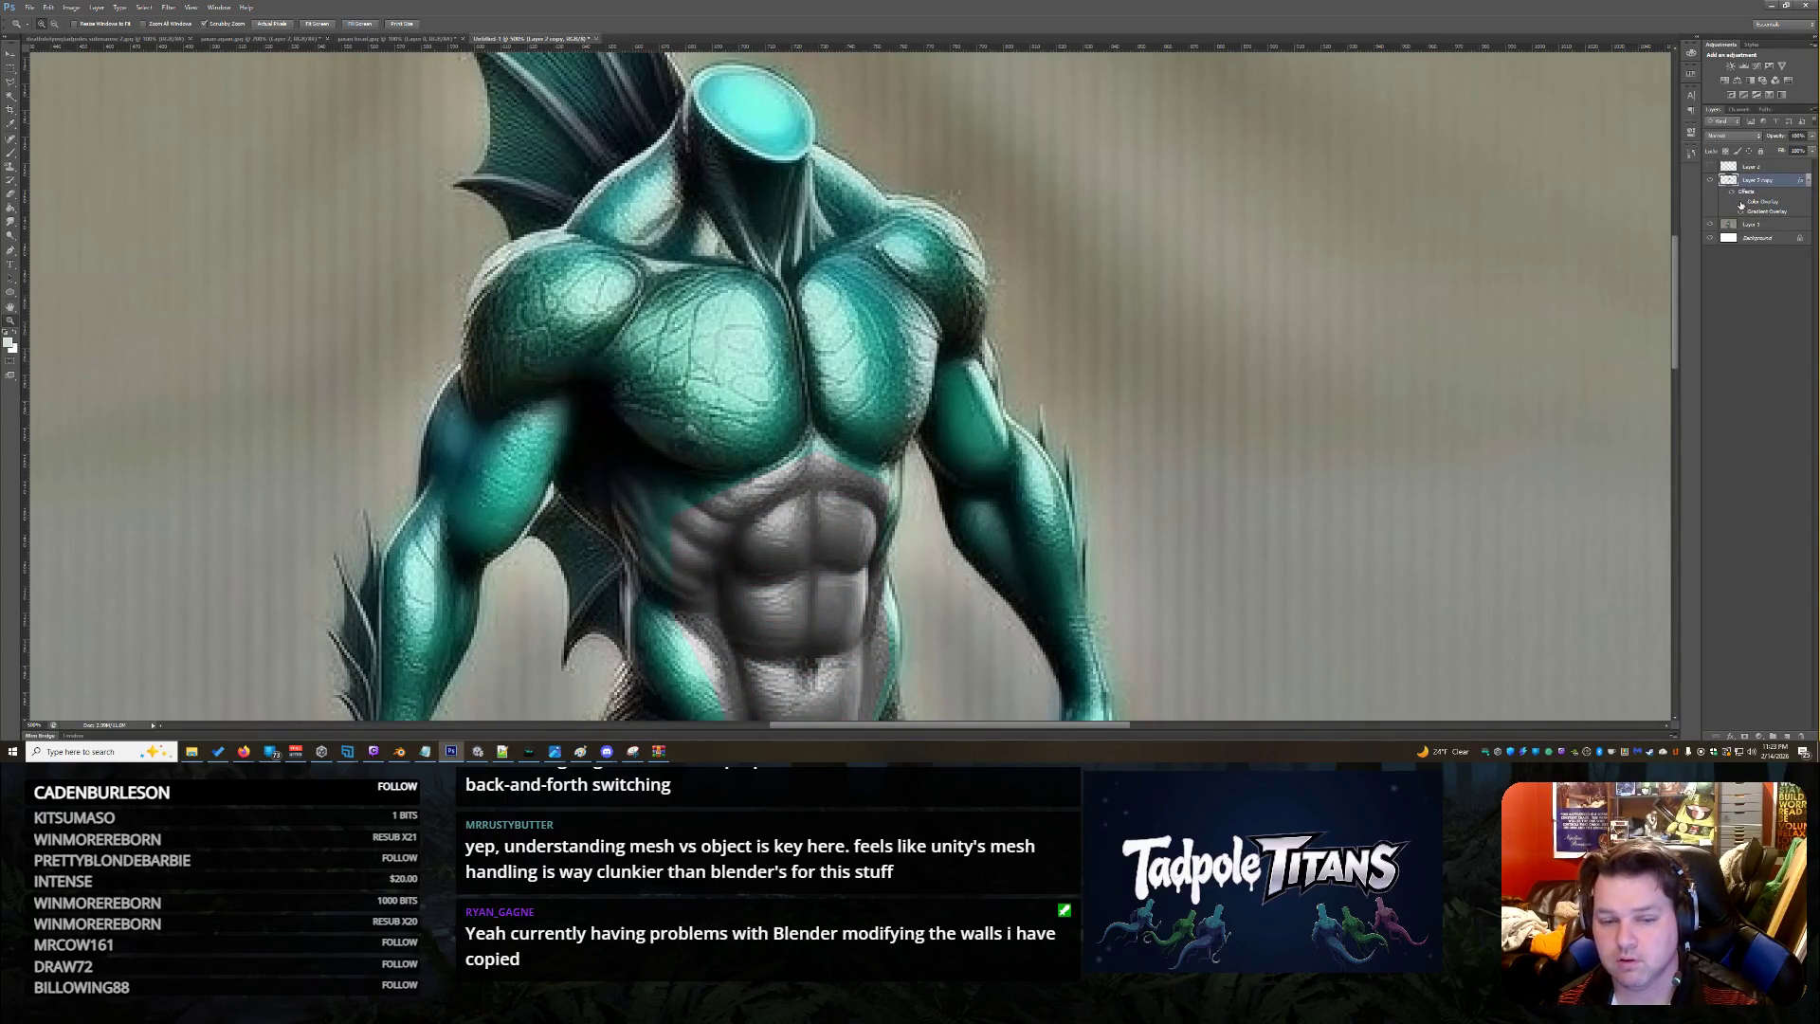
Re-enable the Color Overlay alongside the Gradient Overlay on Layer 2 copy and confirm
double_click(1786, 185)
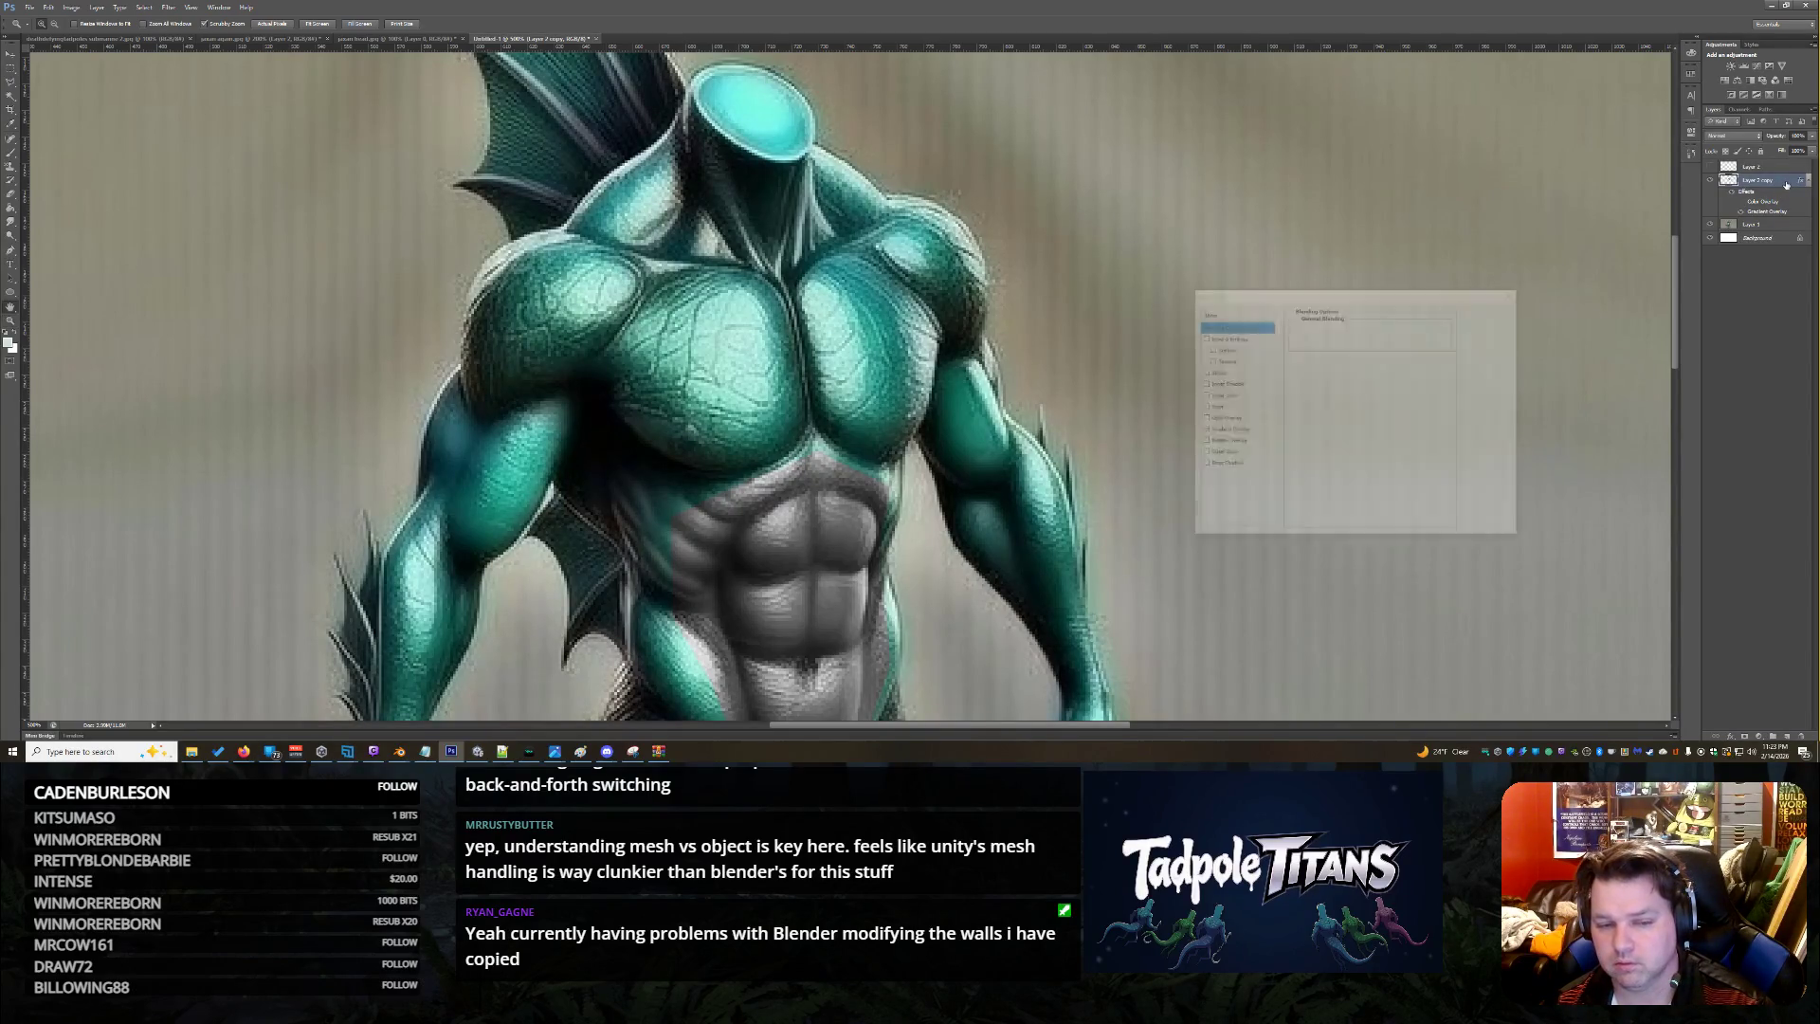
click(1228, 431)
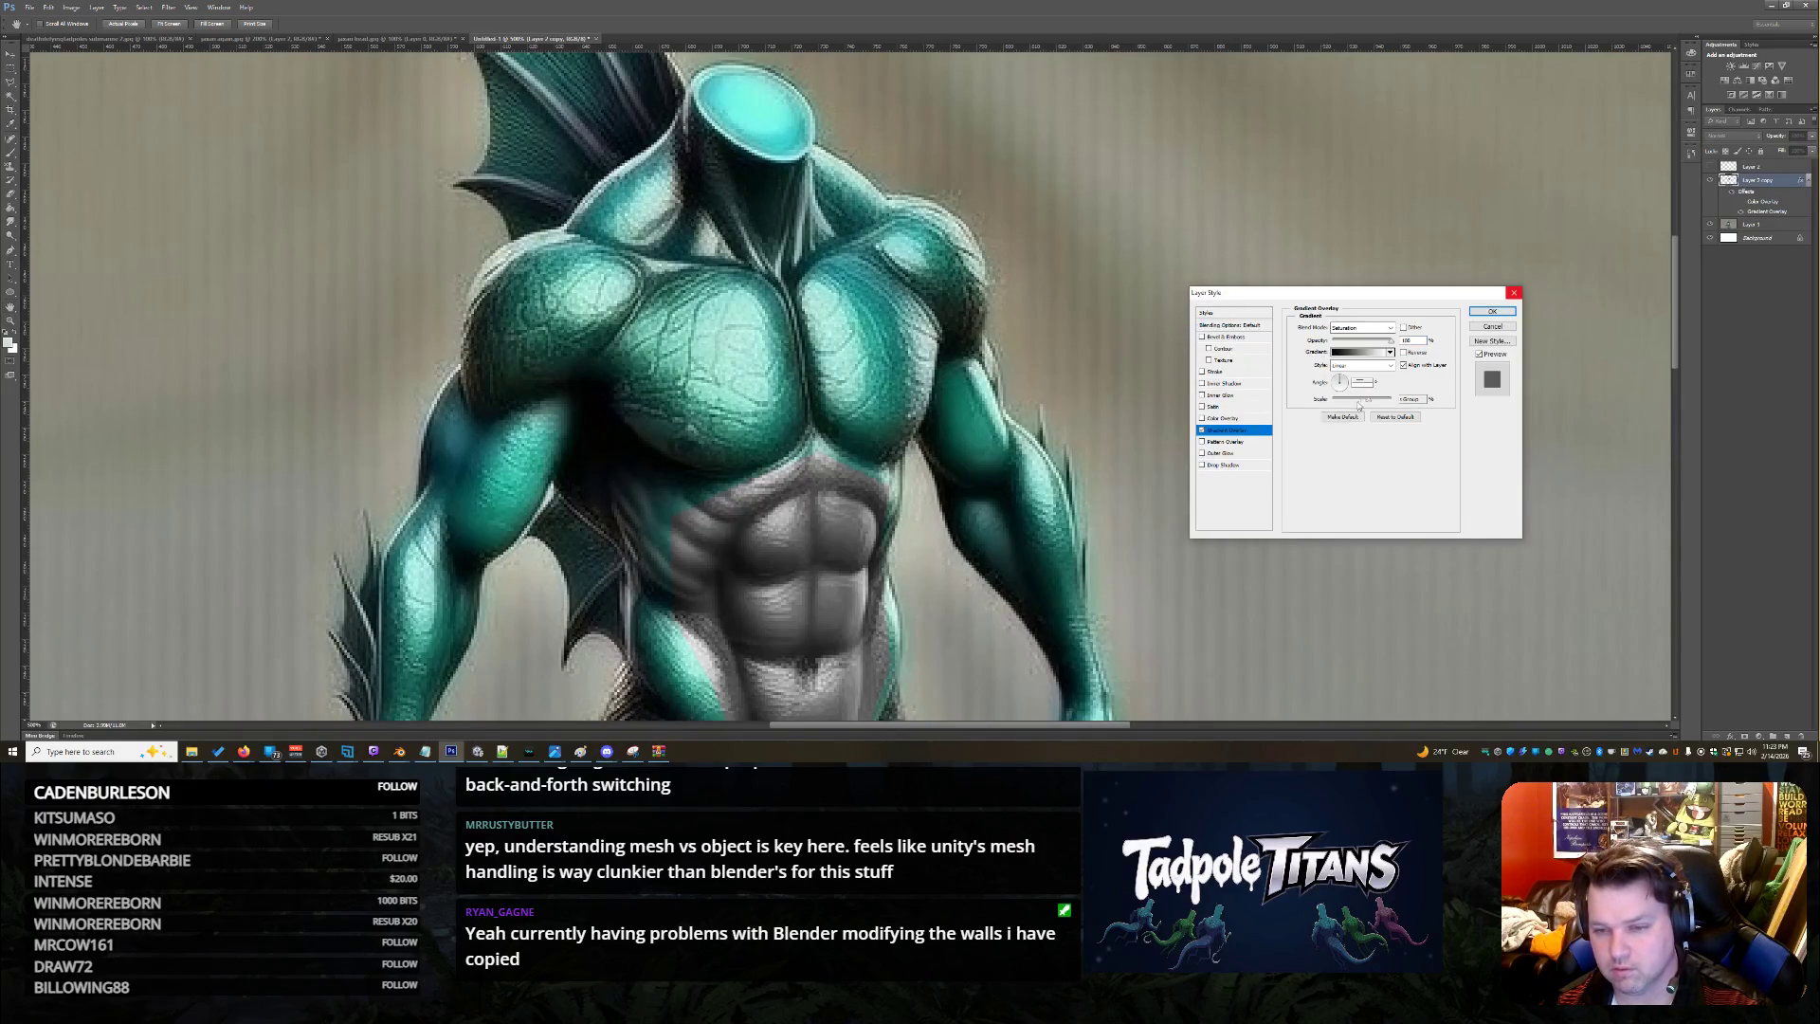
click(1201, 418)
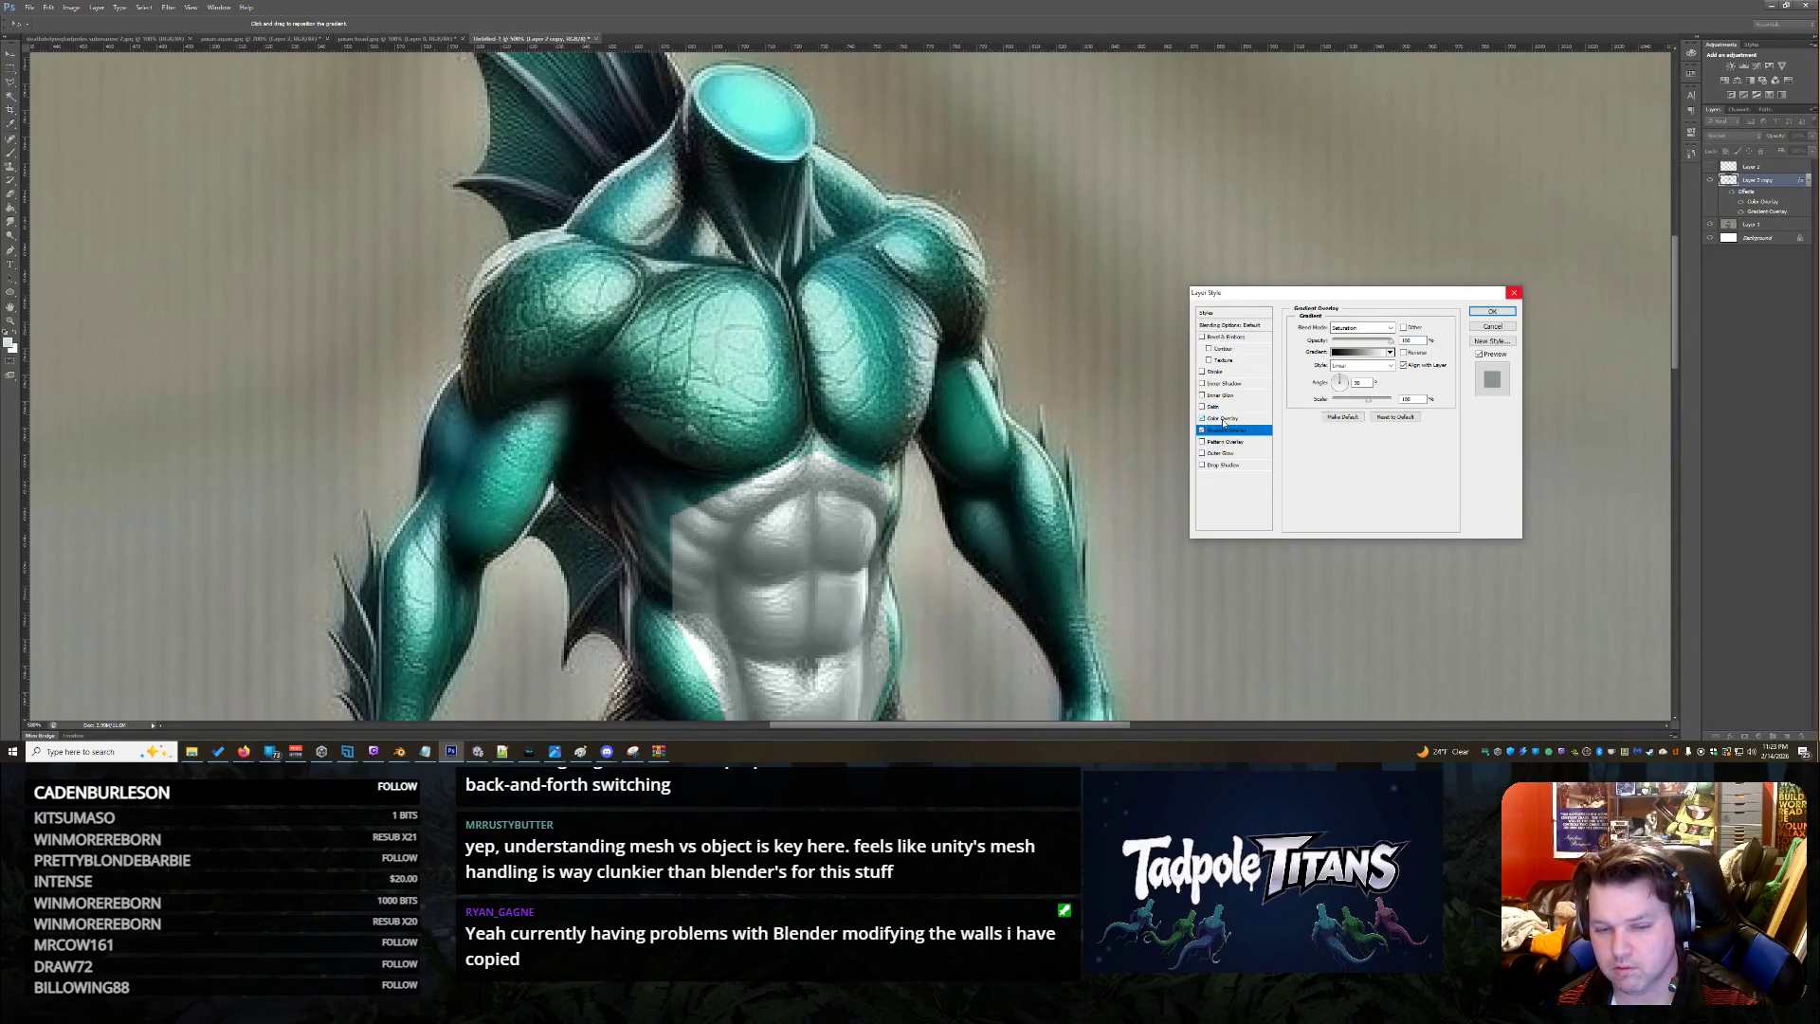
click(1222, 418)
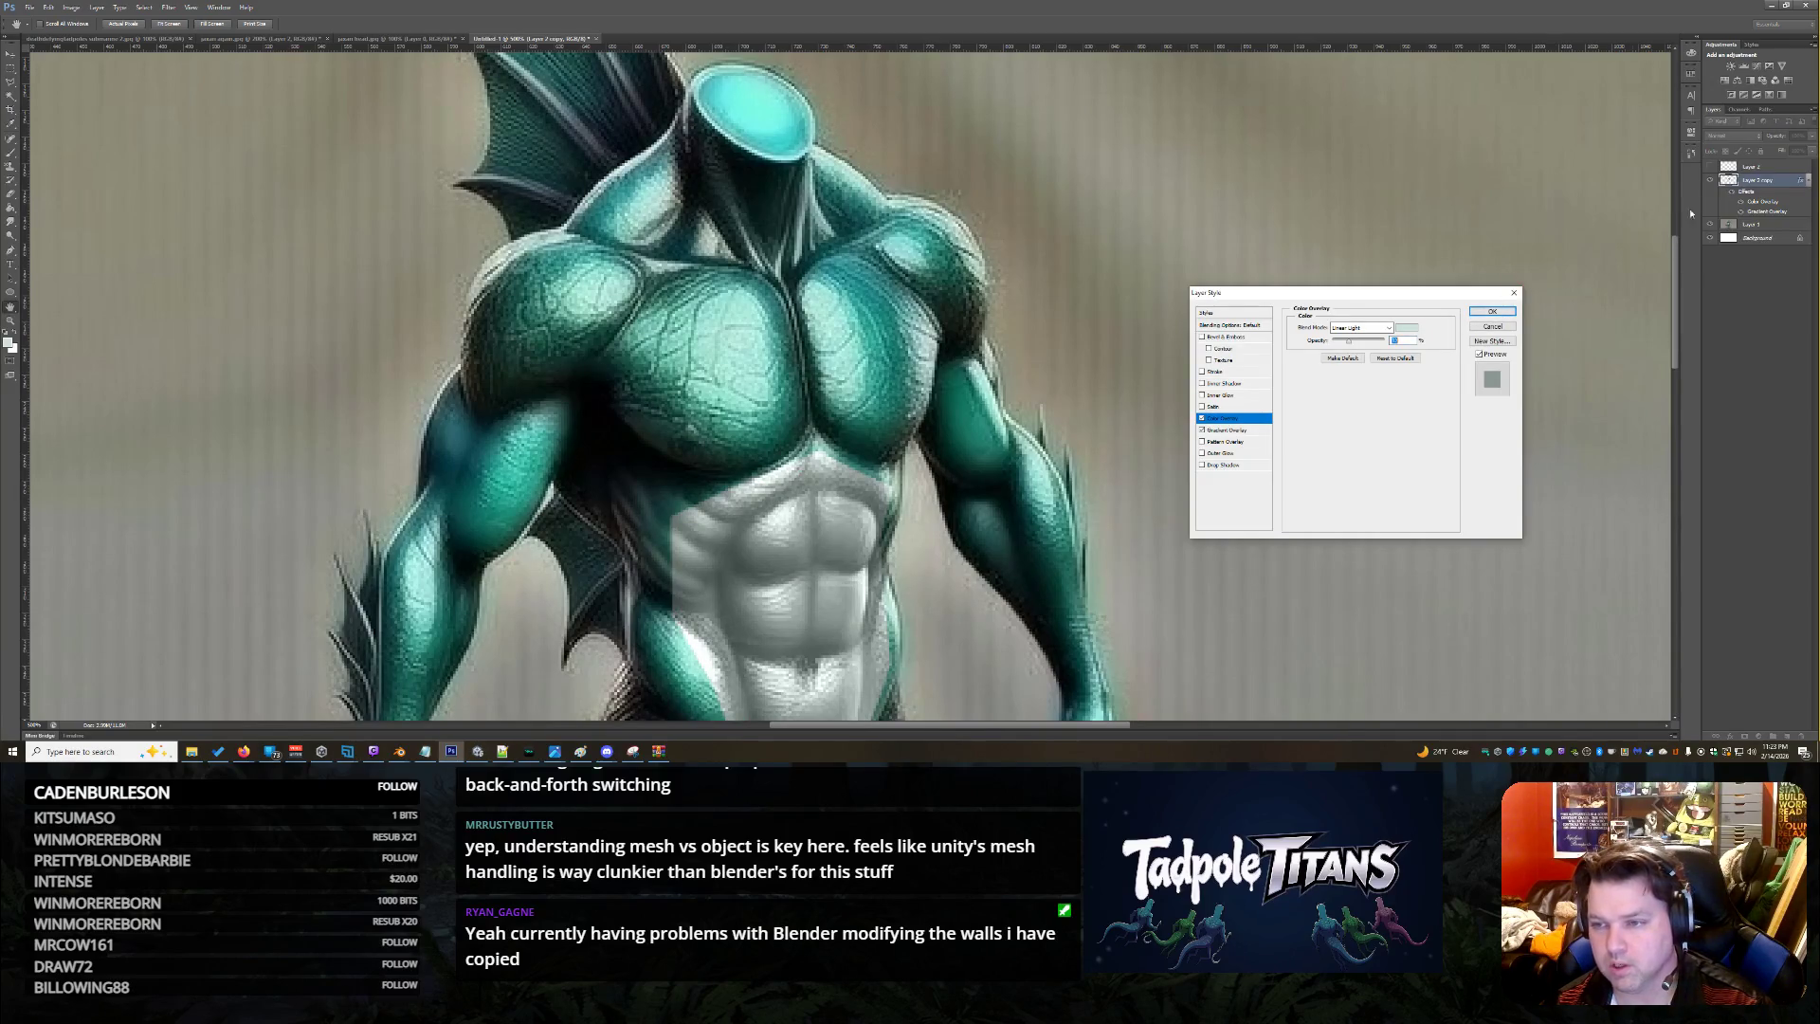
click(1493, 313)
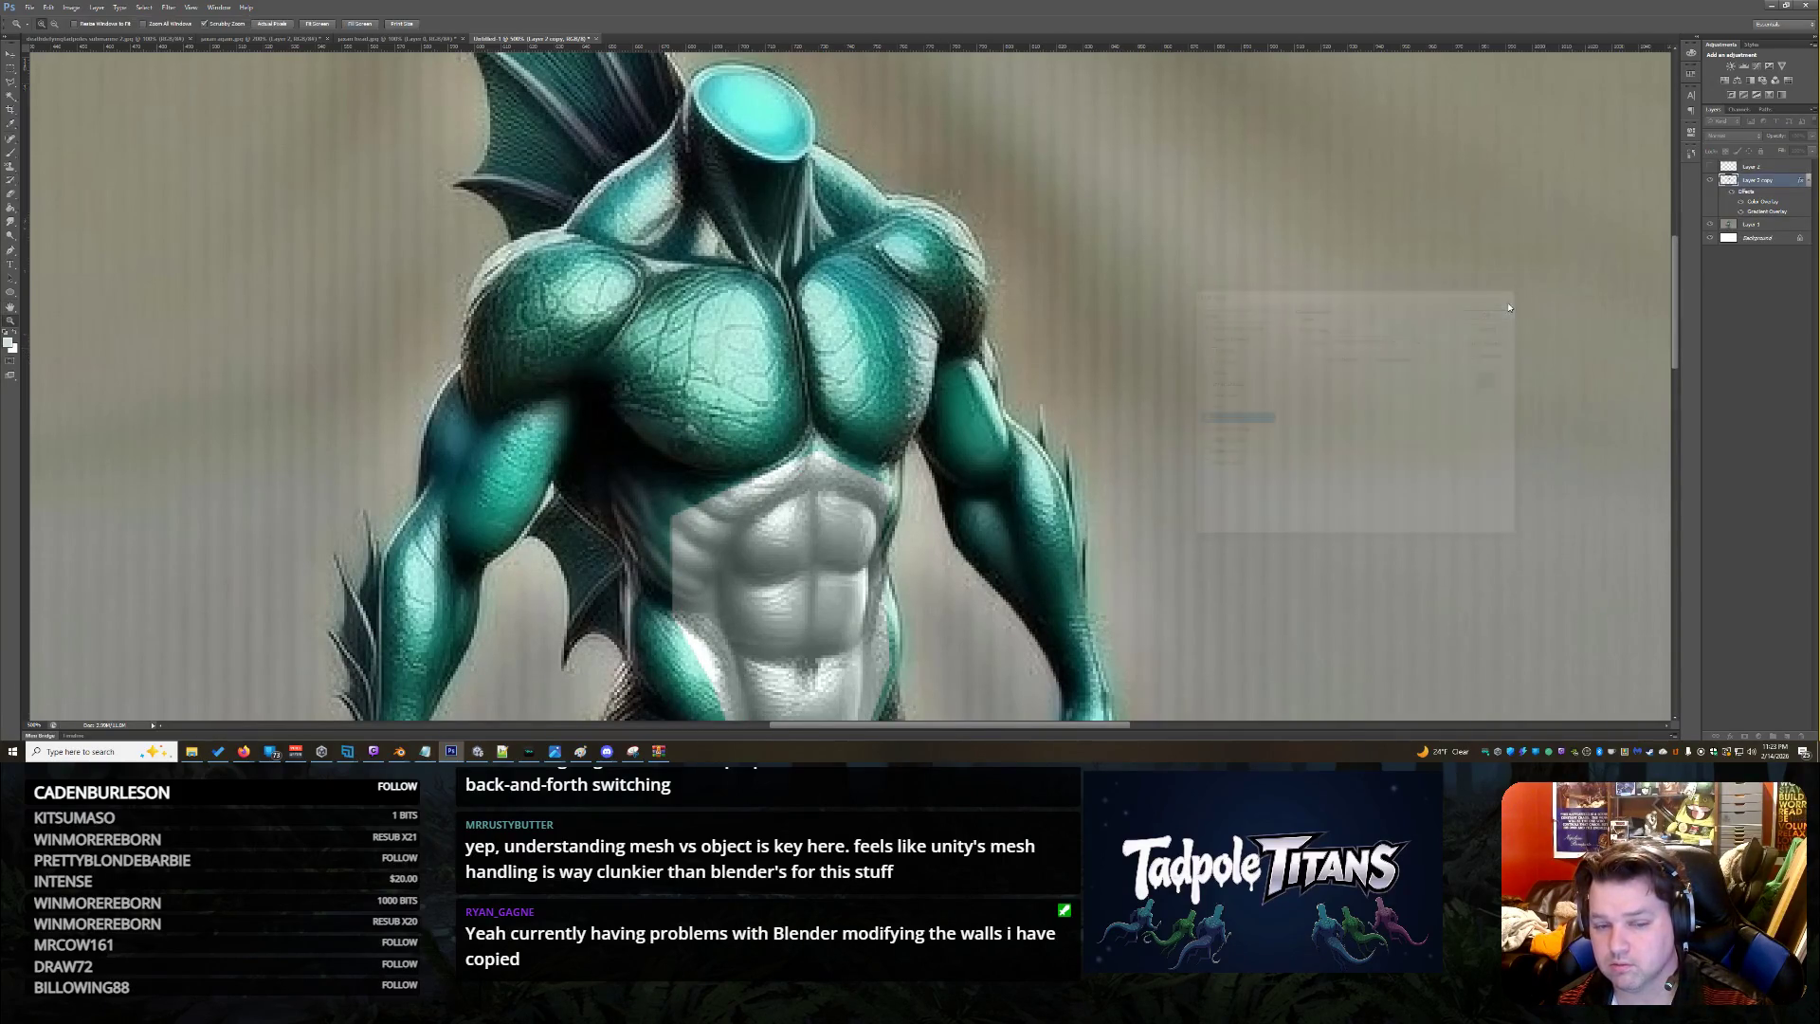
scroll(1611, 275, down, 3)
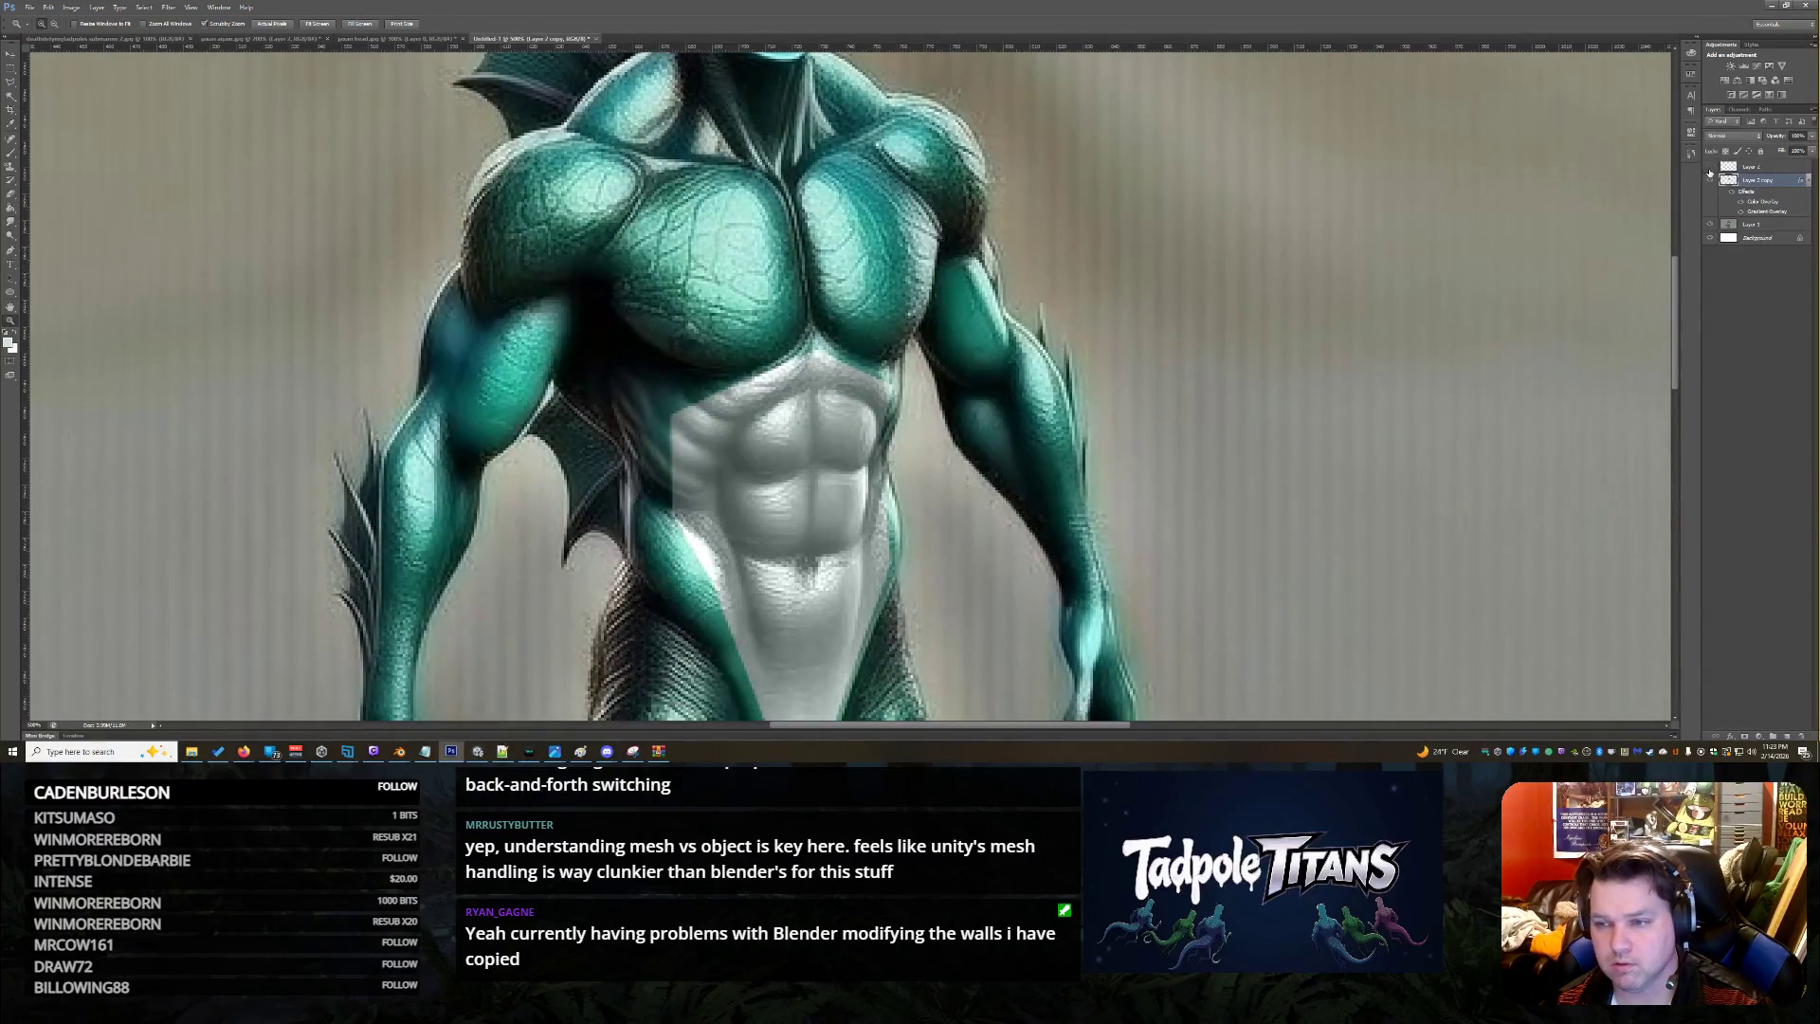
Show the white belly layer, select it, and open its Blending Options
click(1710, 168)
click(1772, 169)
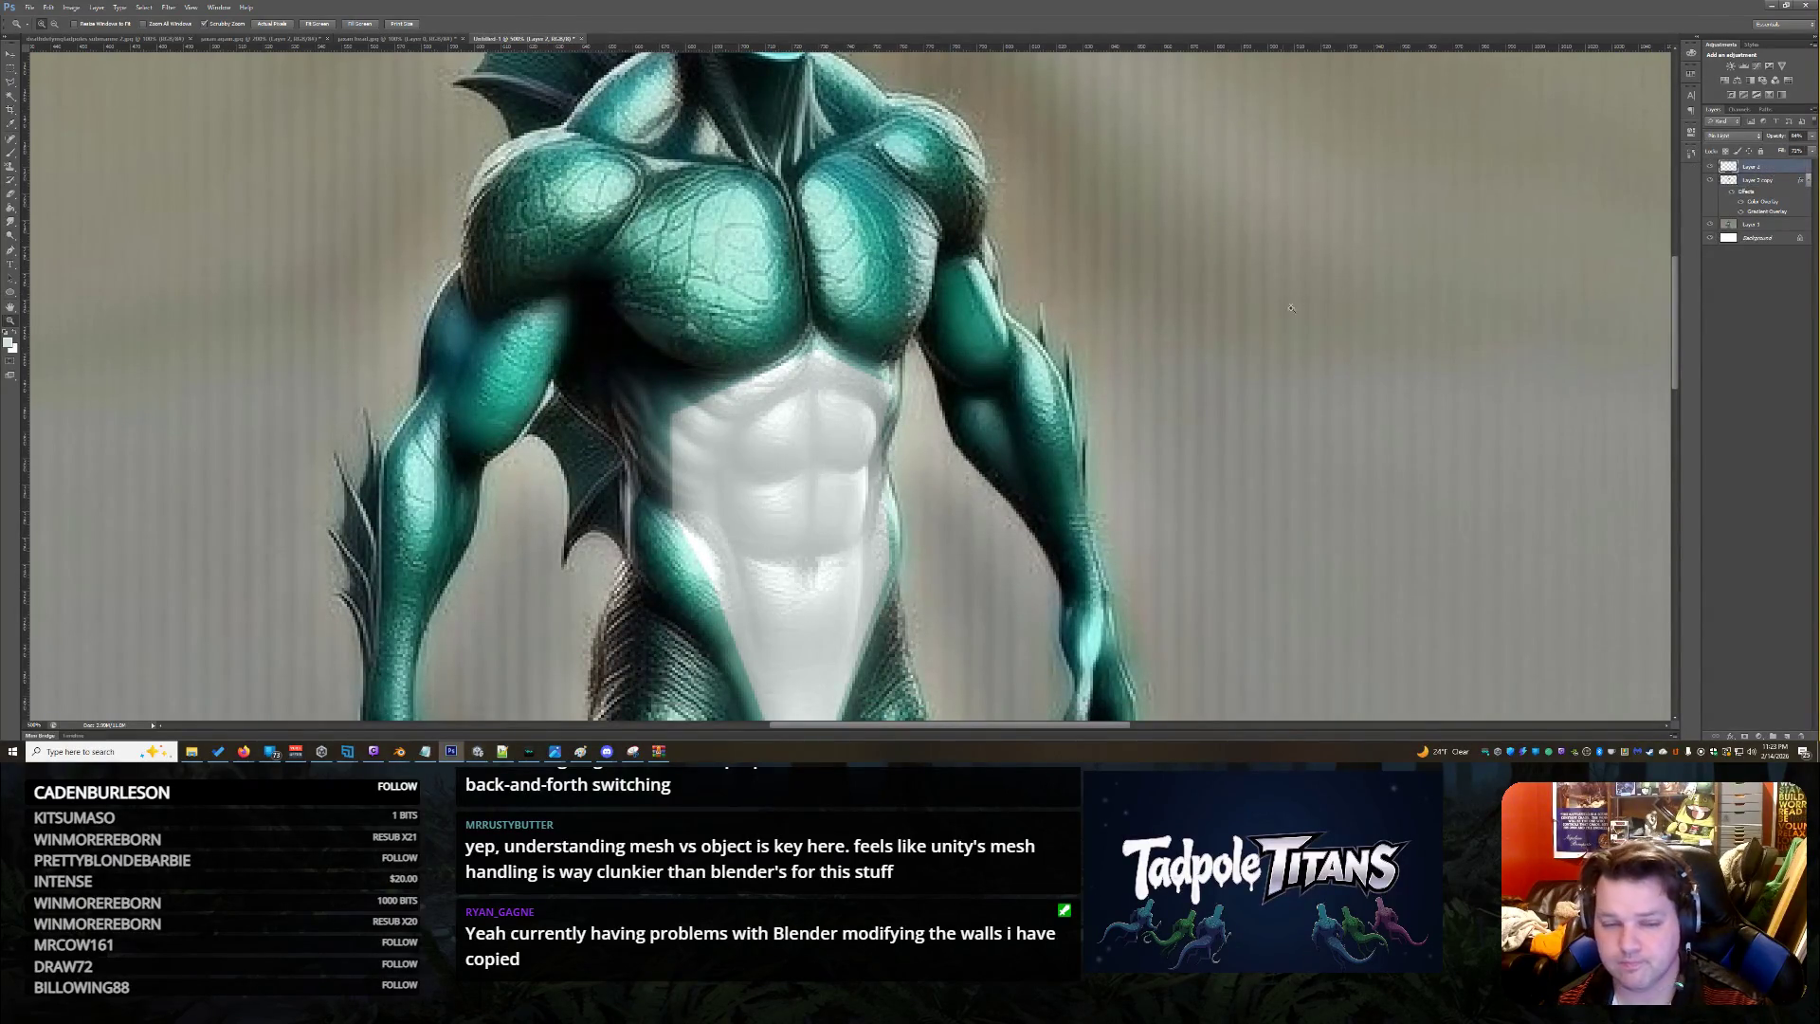
scroll(1308, 301, down, 2)
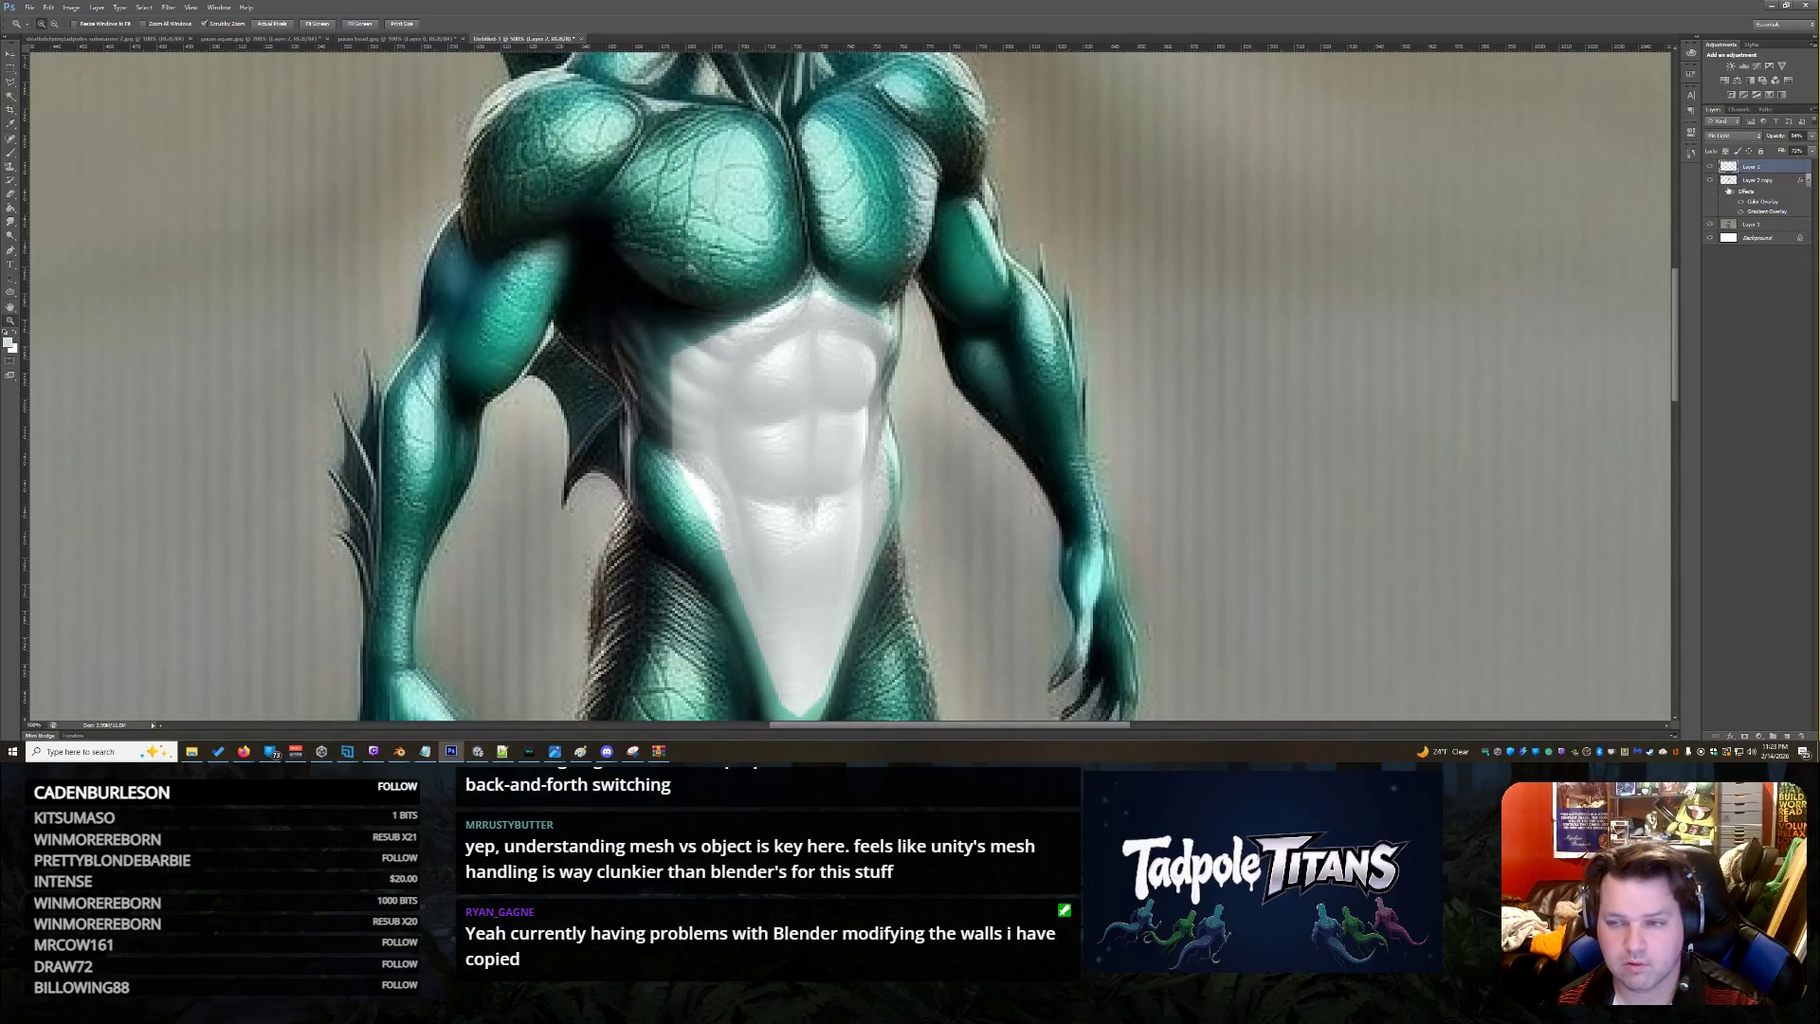
double_click(1788, 170)
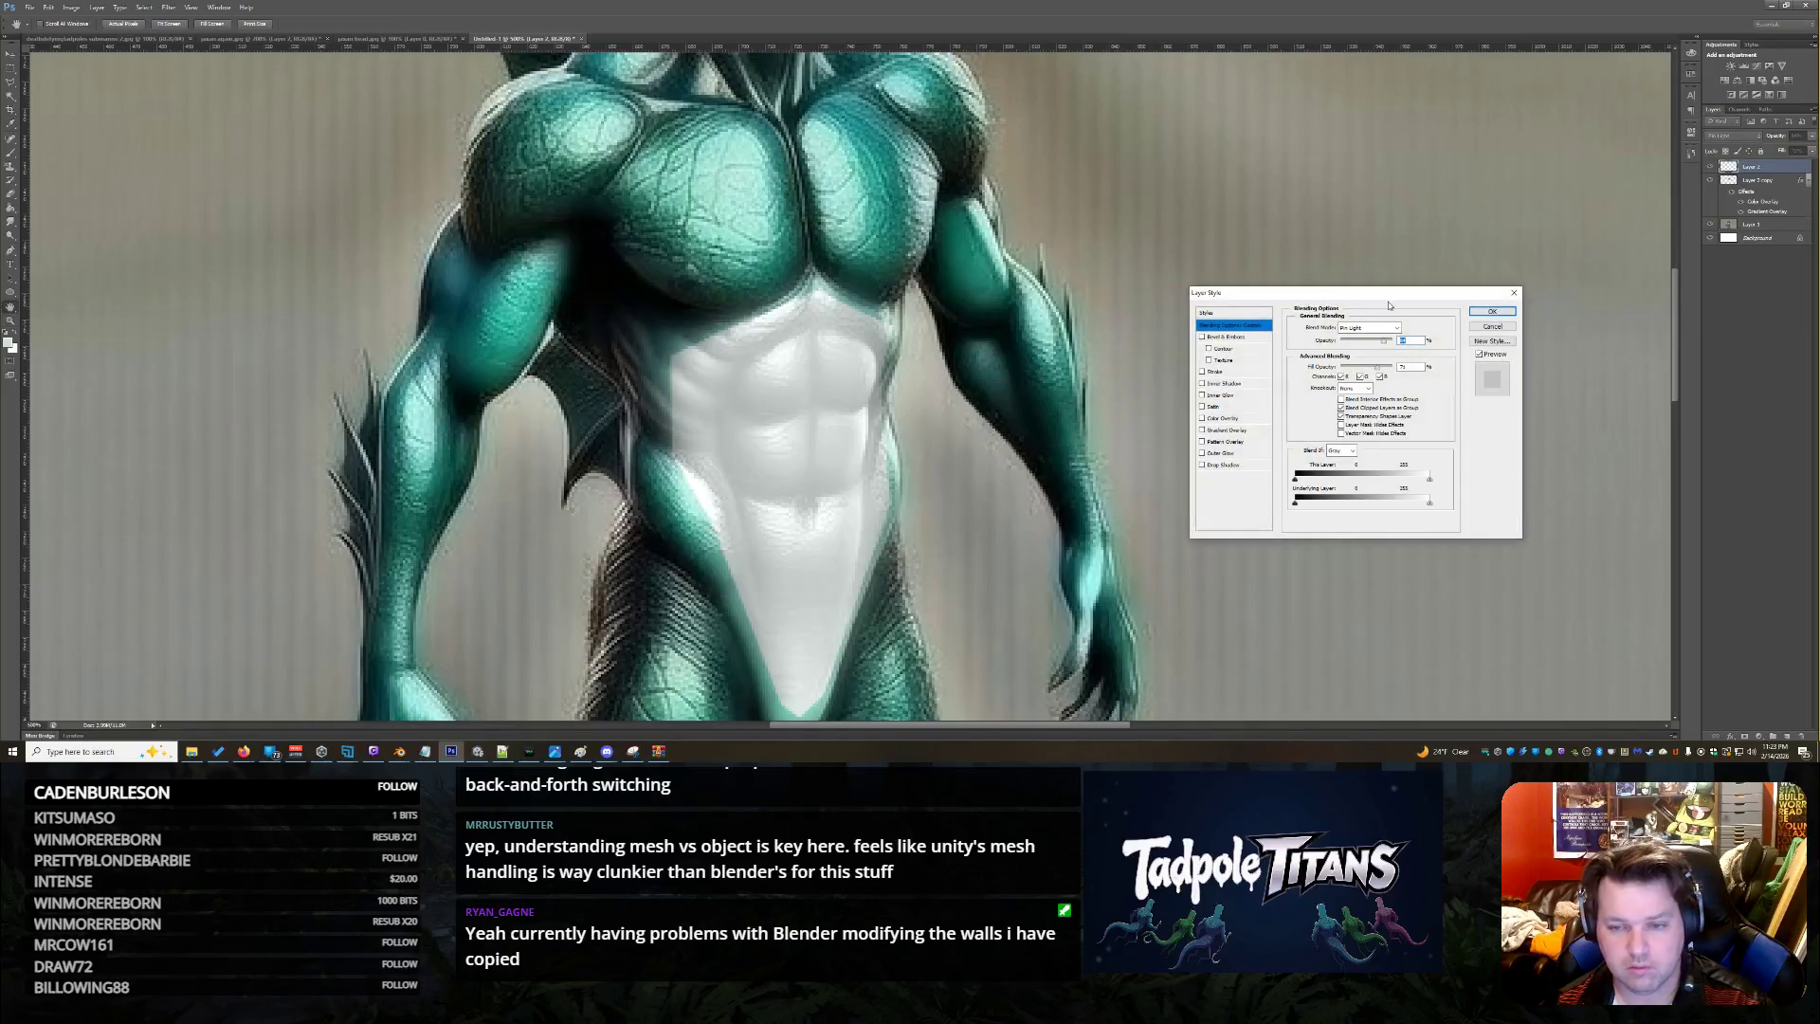
Try several blend modes, then settle on Normal at 100% opacity and confirm
mouse_move(1380, 343)
mouse_down()
mouse_move(1357, 341)
mouse_move(1376, 340)
mouse_up()
click(1376, 327)
click(1369, 503)
key(Up)
key(Up)
key(Up)
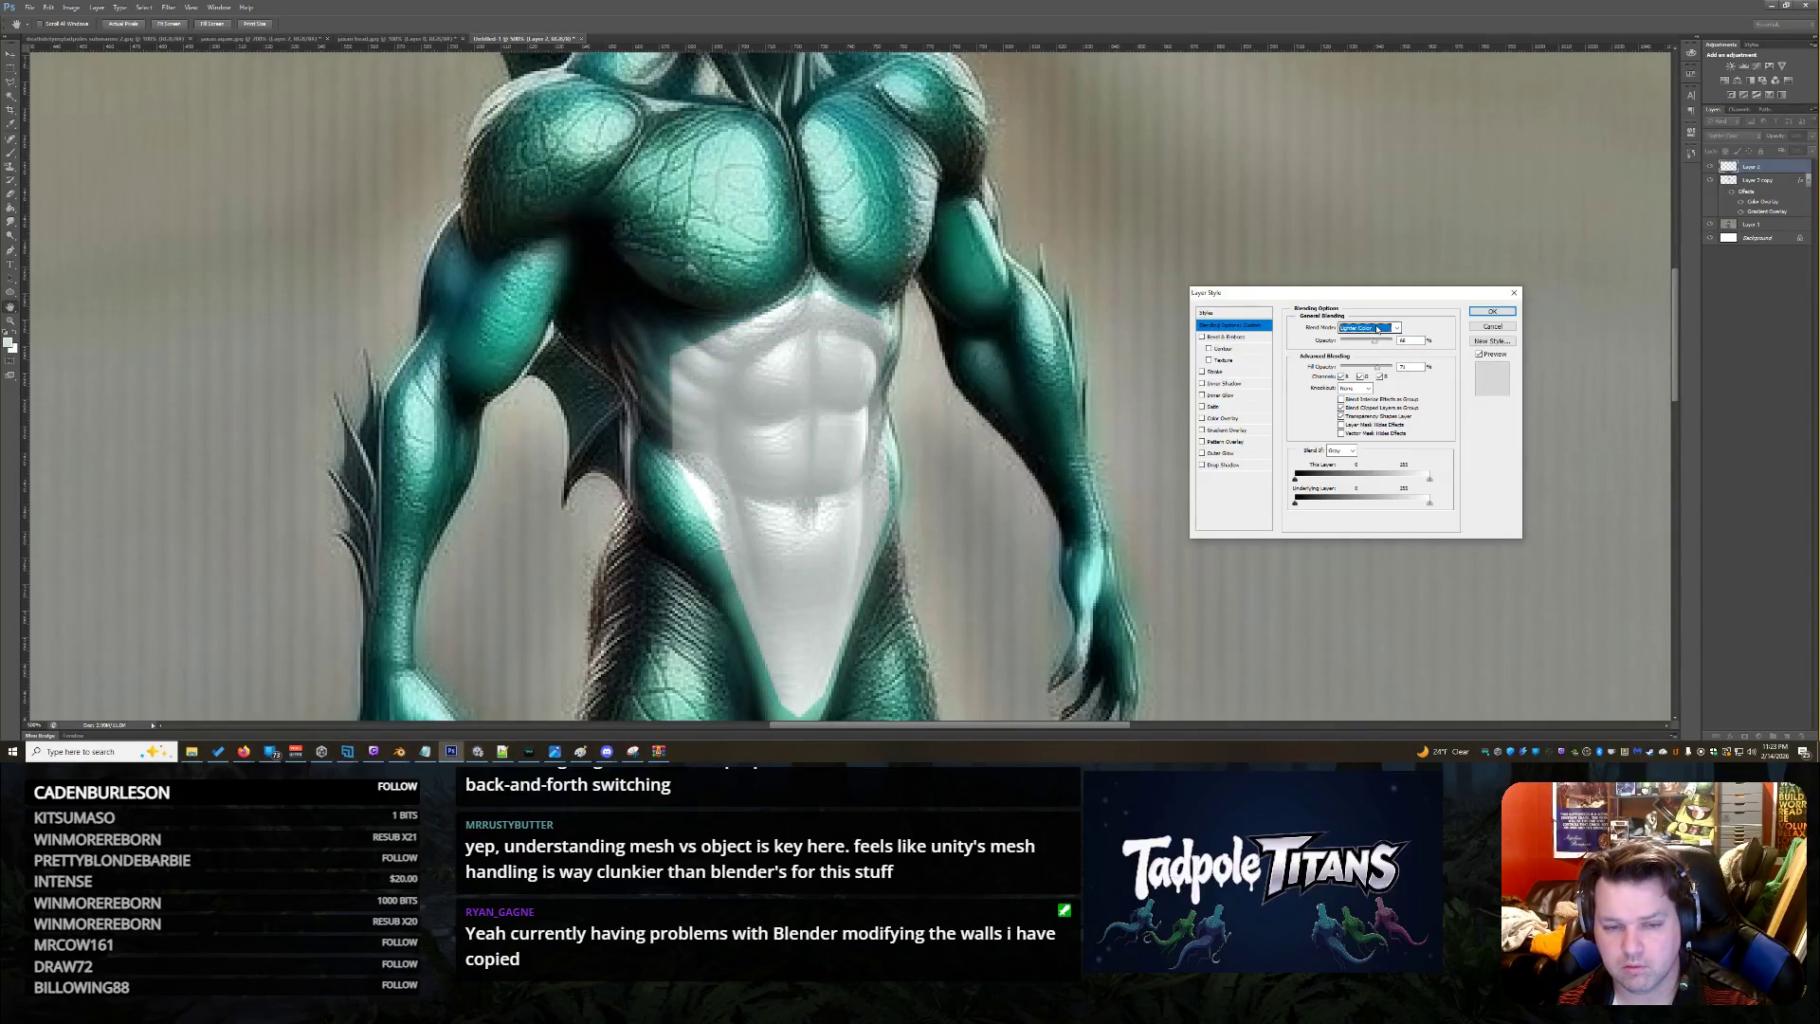
key(Up)
key(Down)
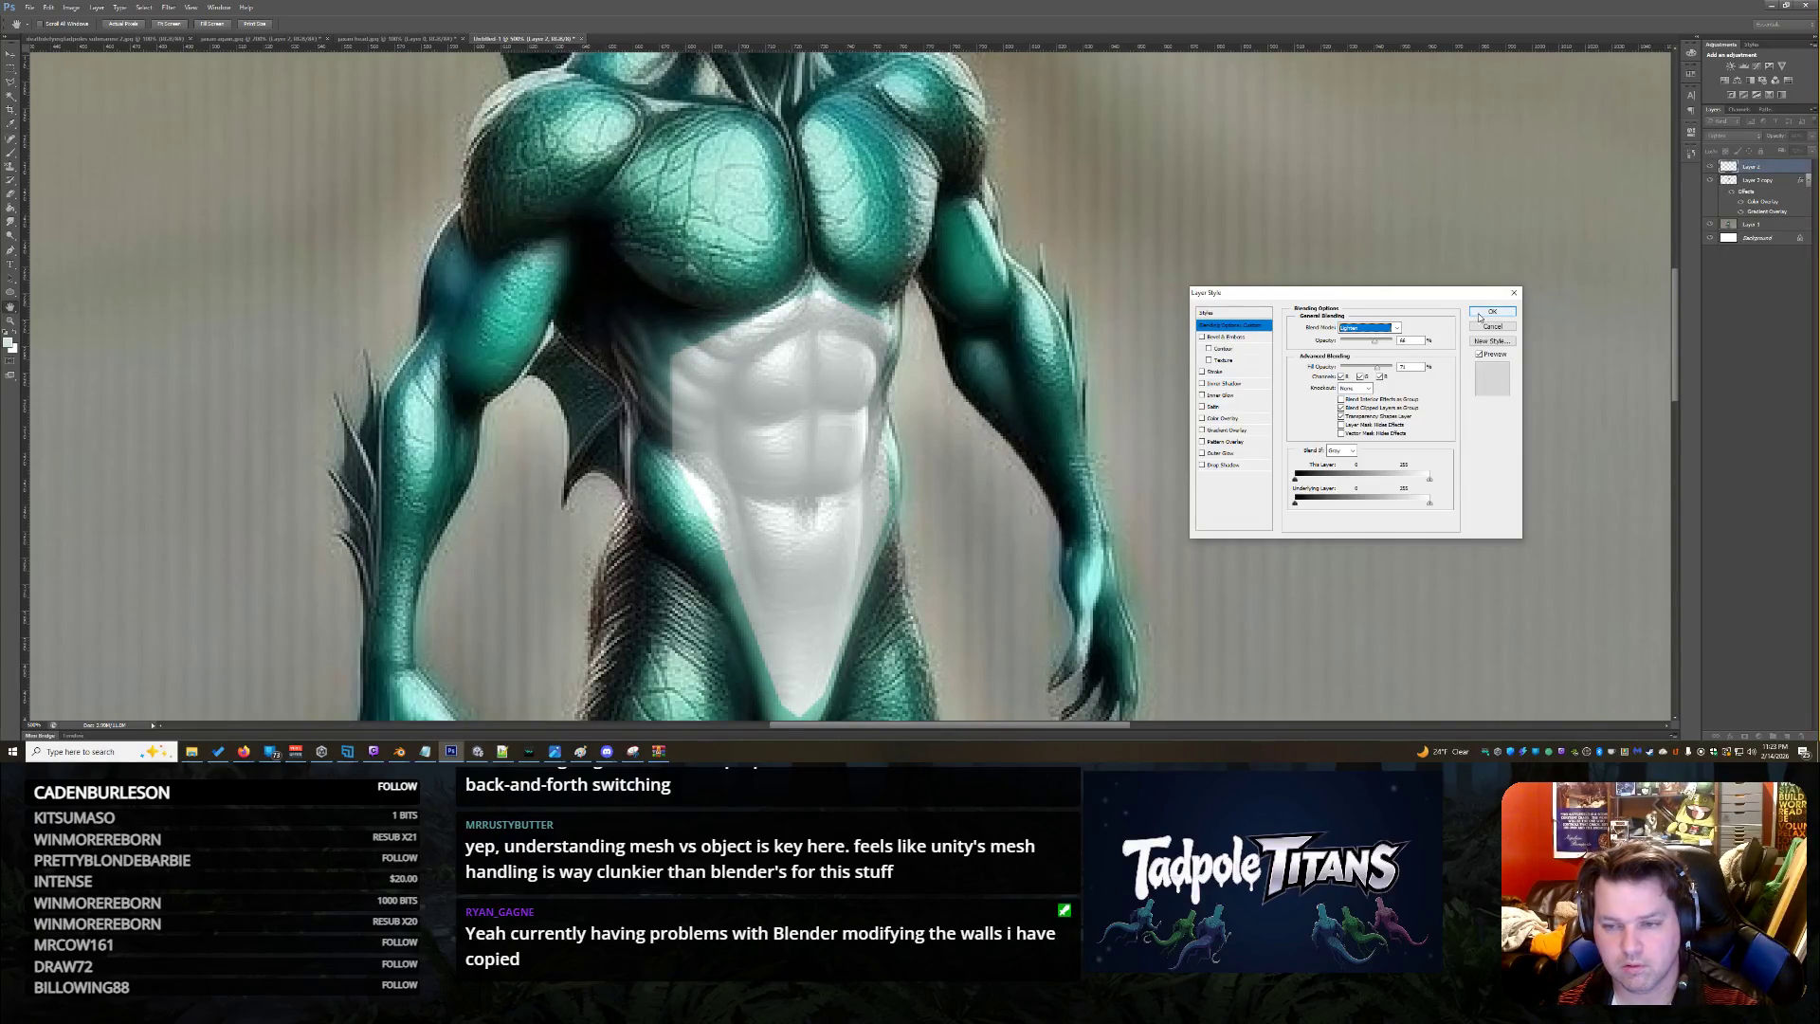
scroll(1386, 332, down, 5)
scroll(1384, 332, down, 5)
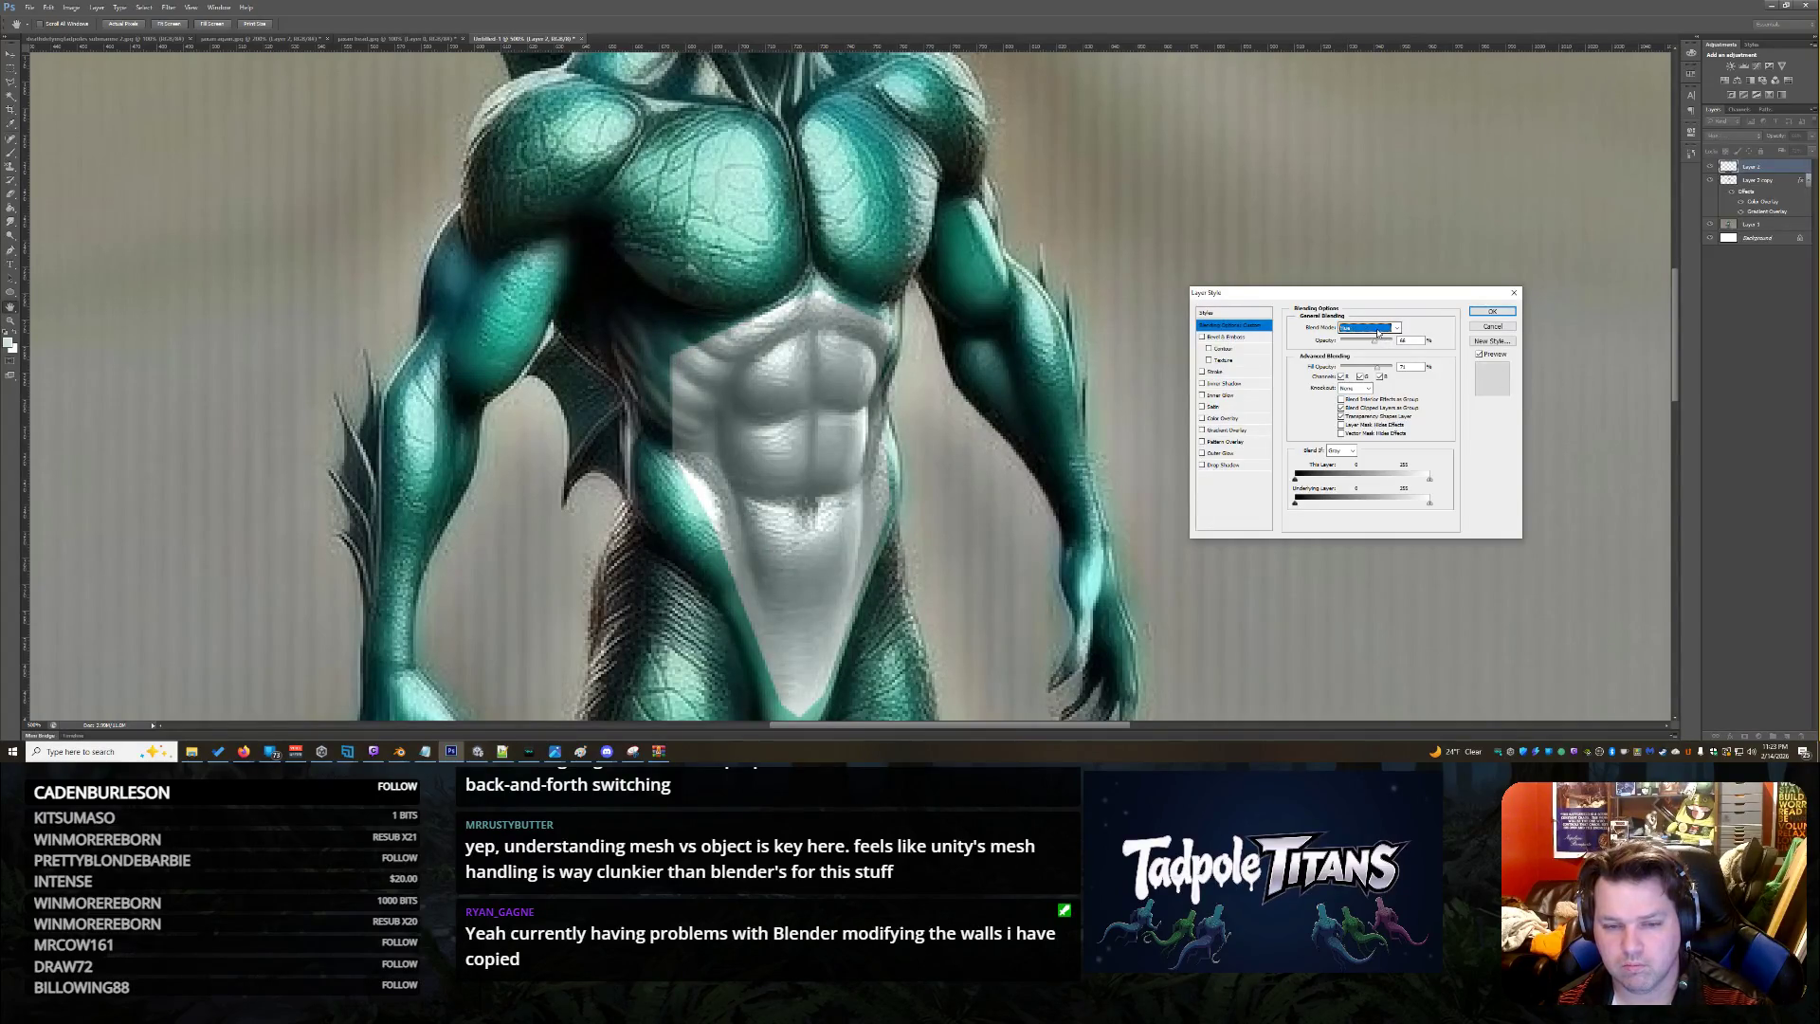
scroll(1377, 331, down, 3)
scroll(1378, 332, up, 1)
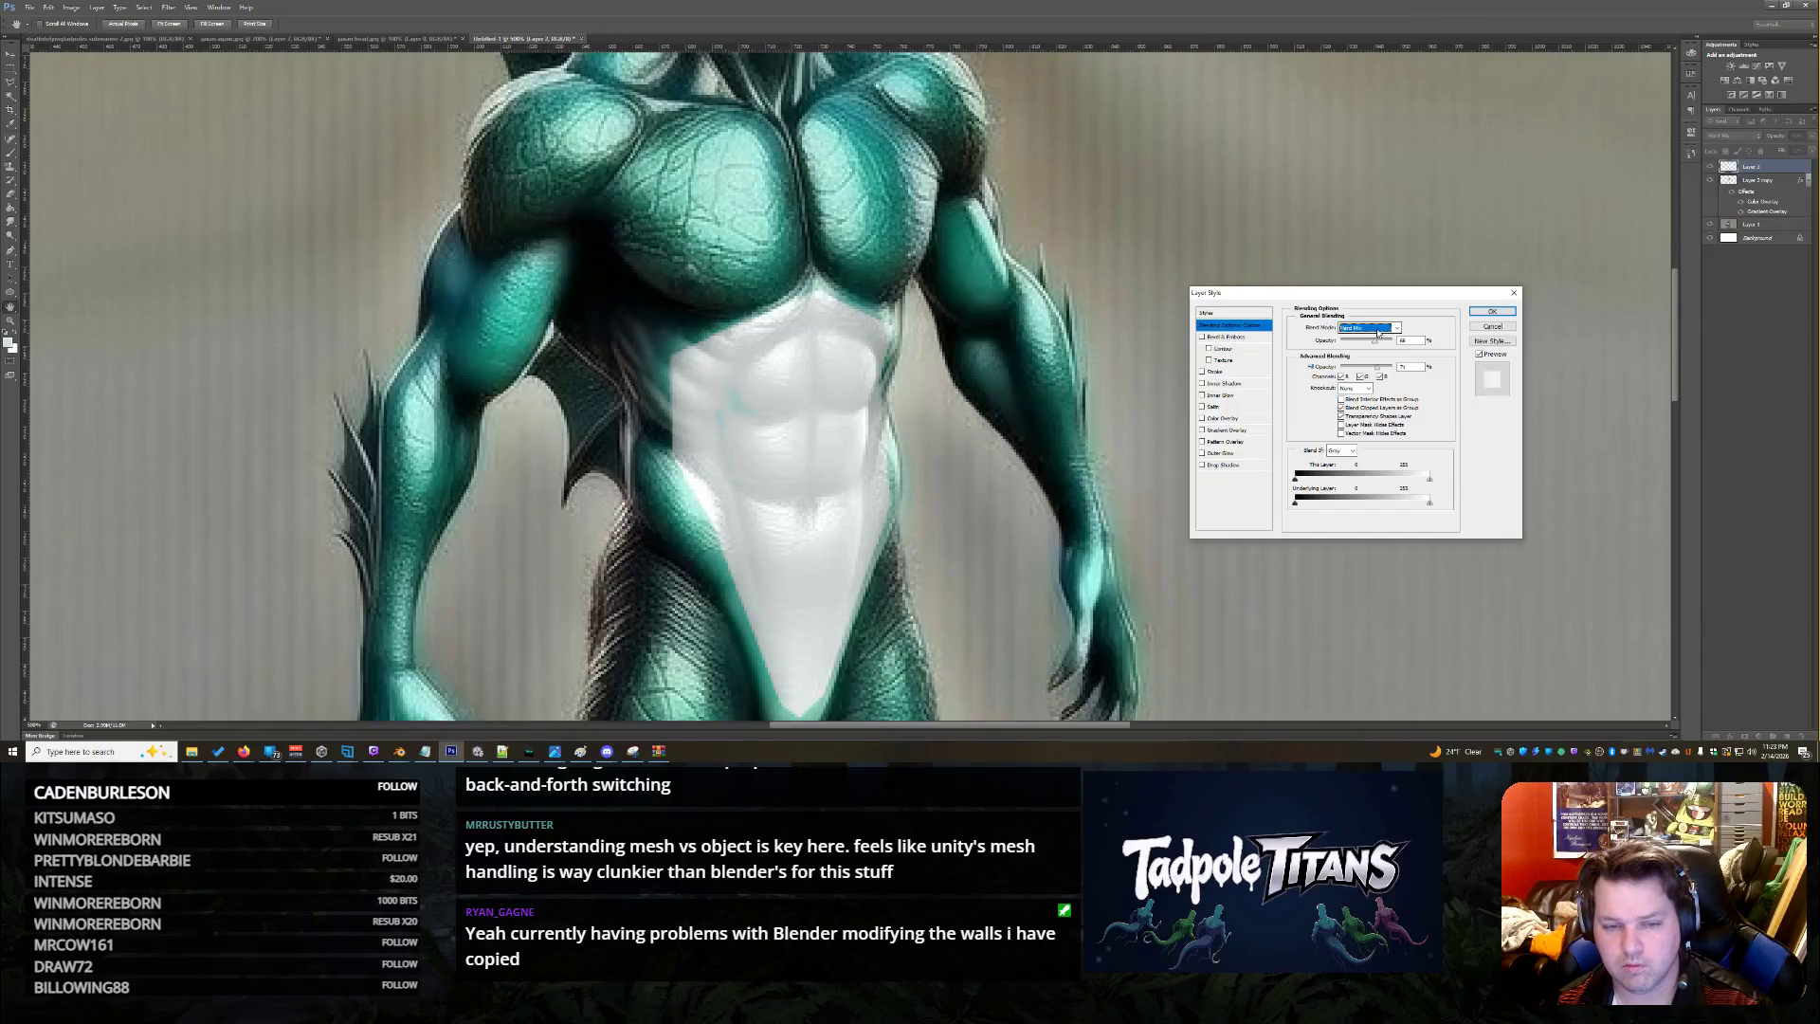
scroll(1378, 331, up, 7)
scroll(1378, 332, up, 7)
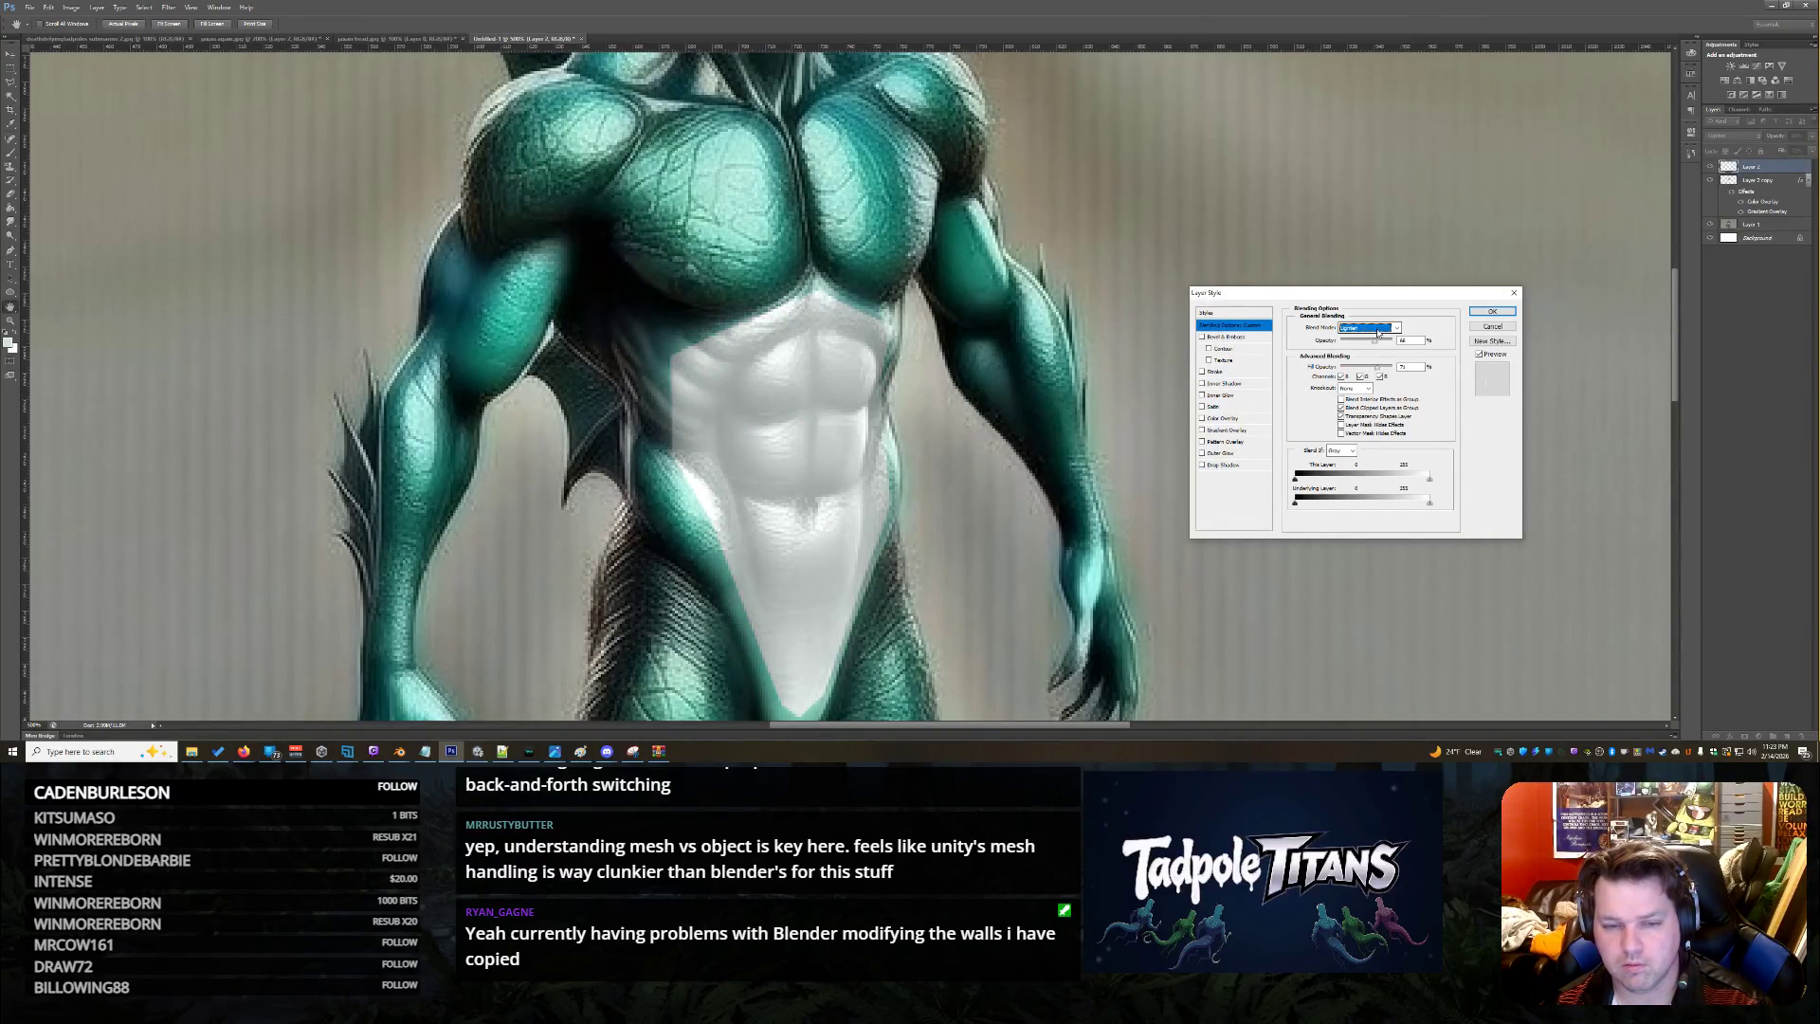
scroll(1378, 332, up, 4)
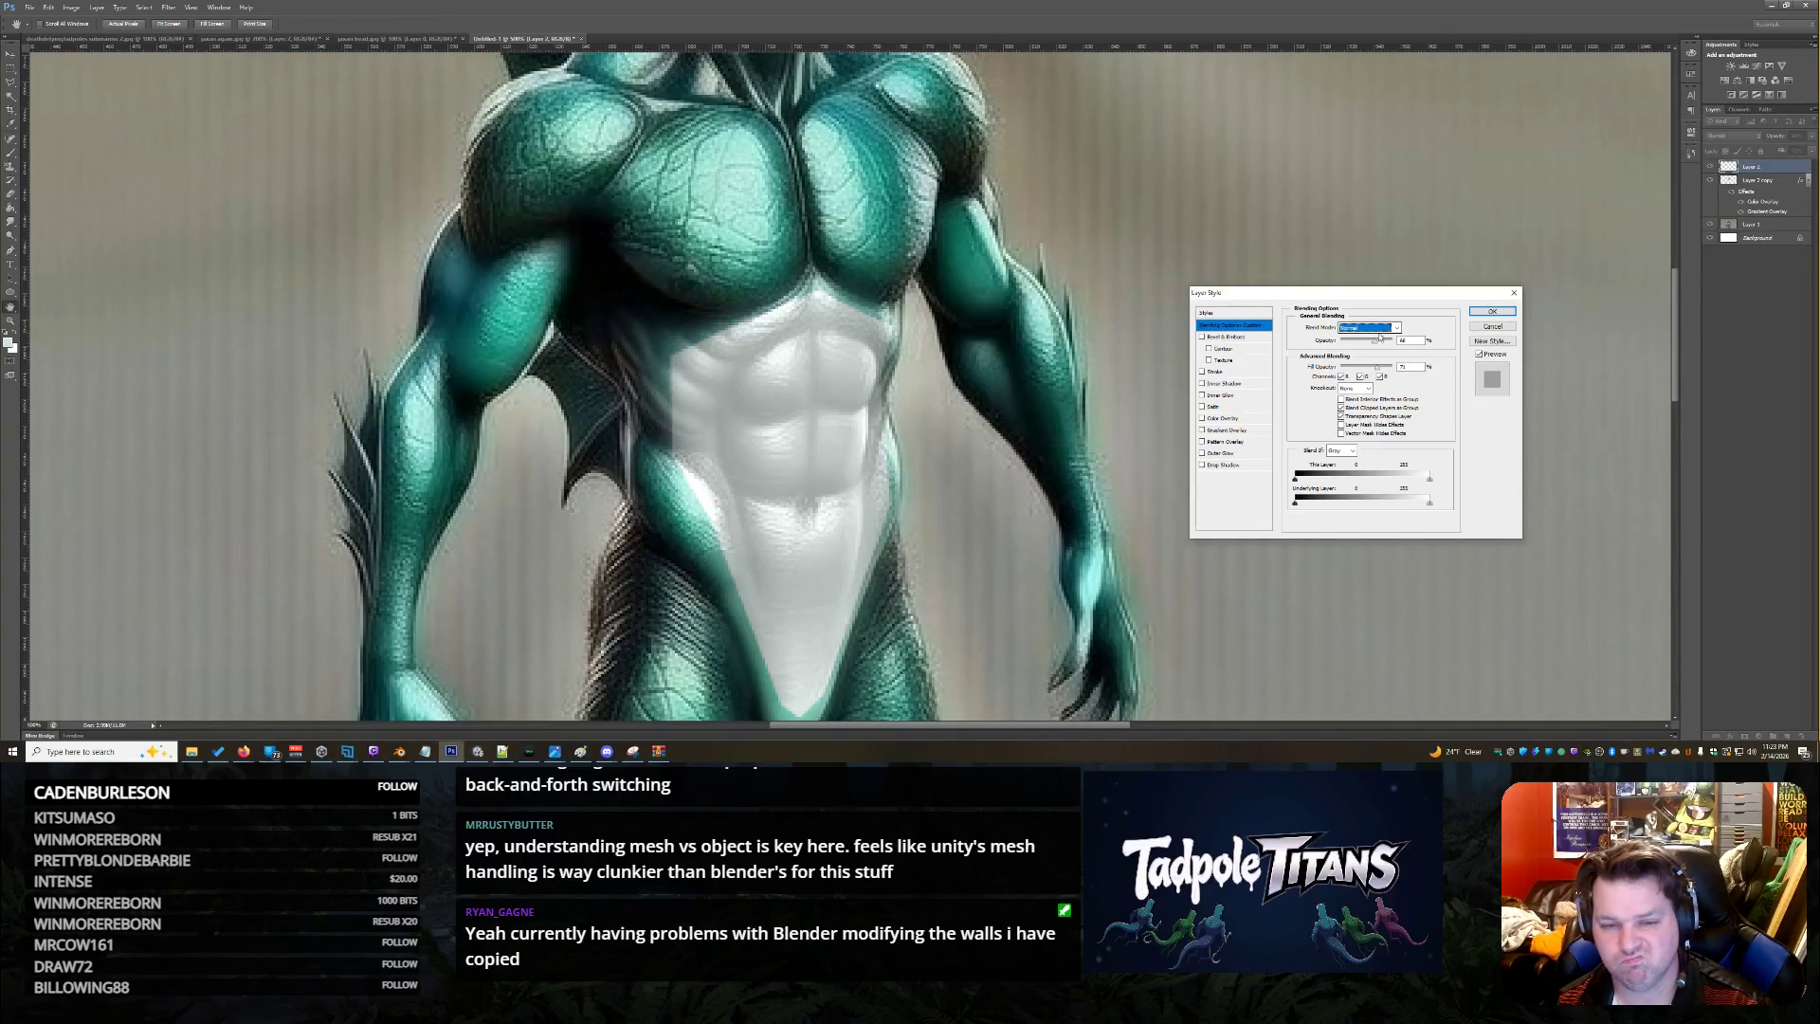
mouse_move(1382, 341)
mouse_down()
mouse_move(1422, 338)
mouse_move(1376, 341)
mouse_up()
click(1490, 312)
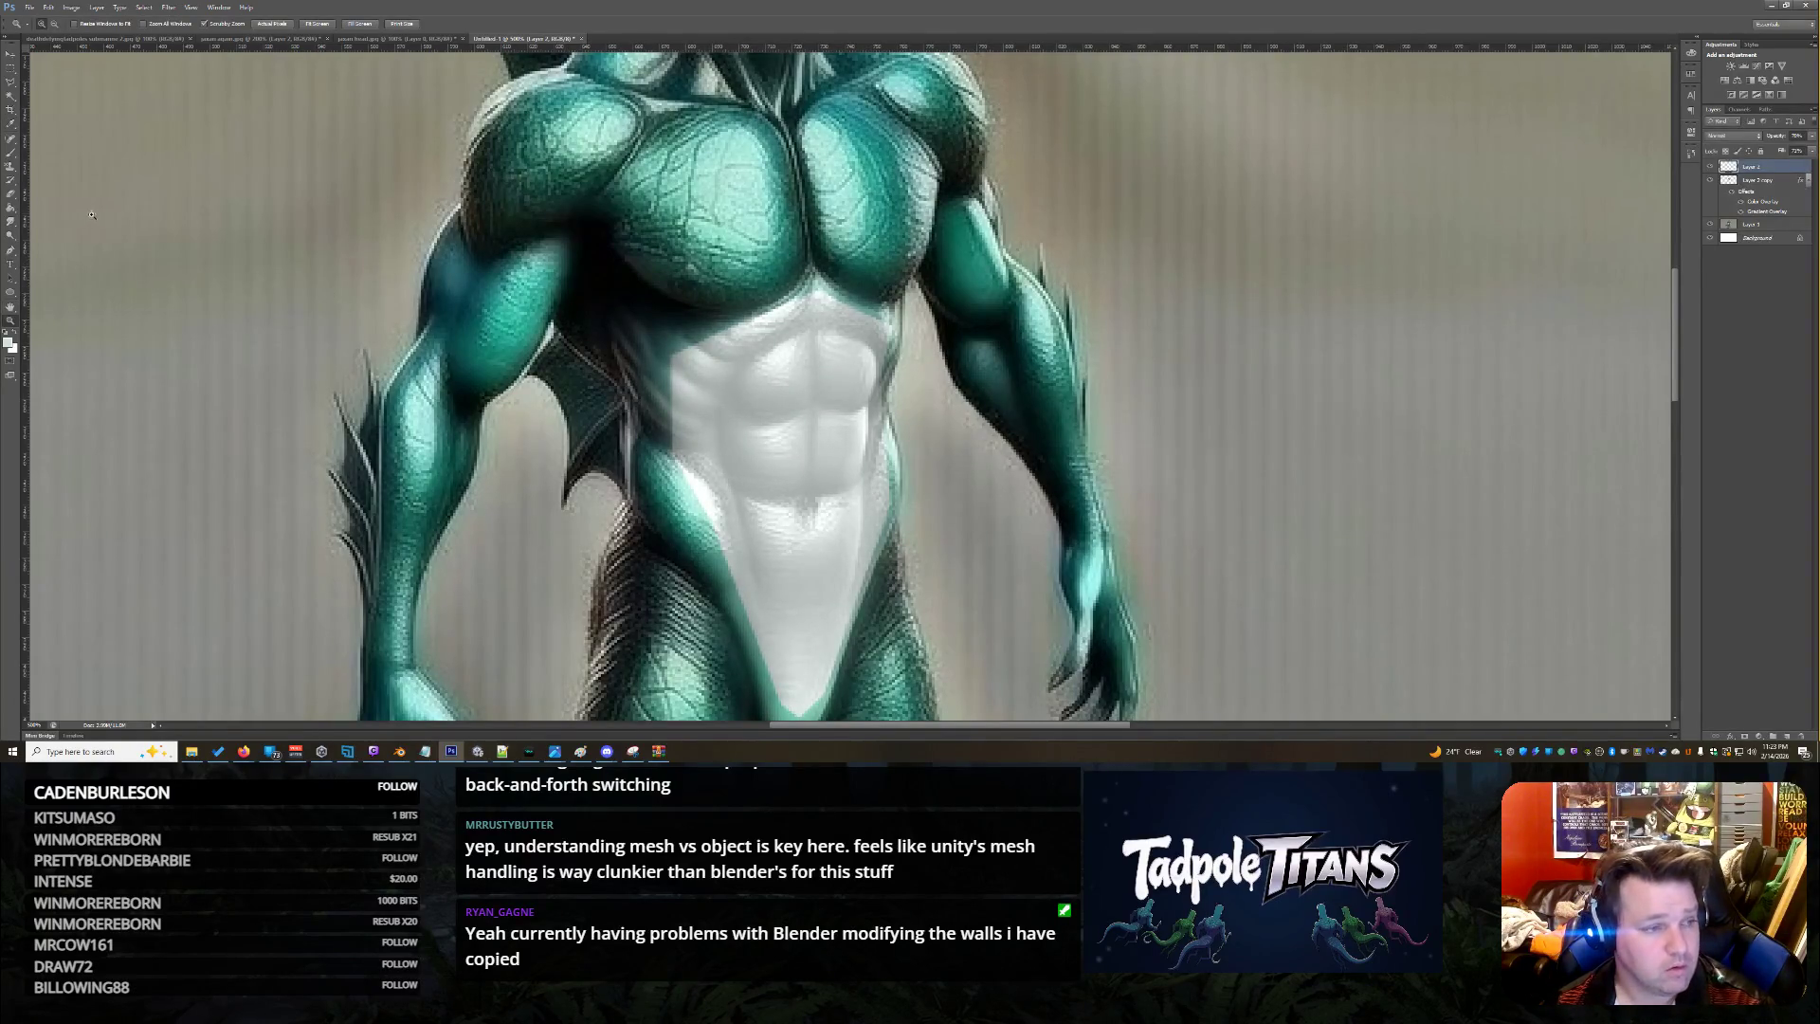
On Layer 2 copy, erase the shadow left of the abs with a 44 px eraser
click(12, 208)
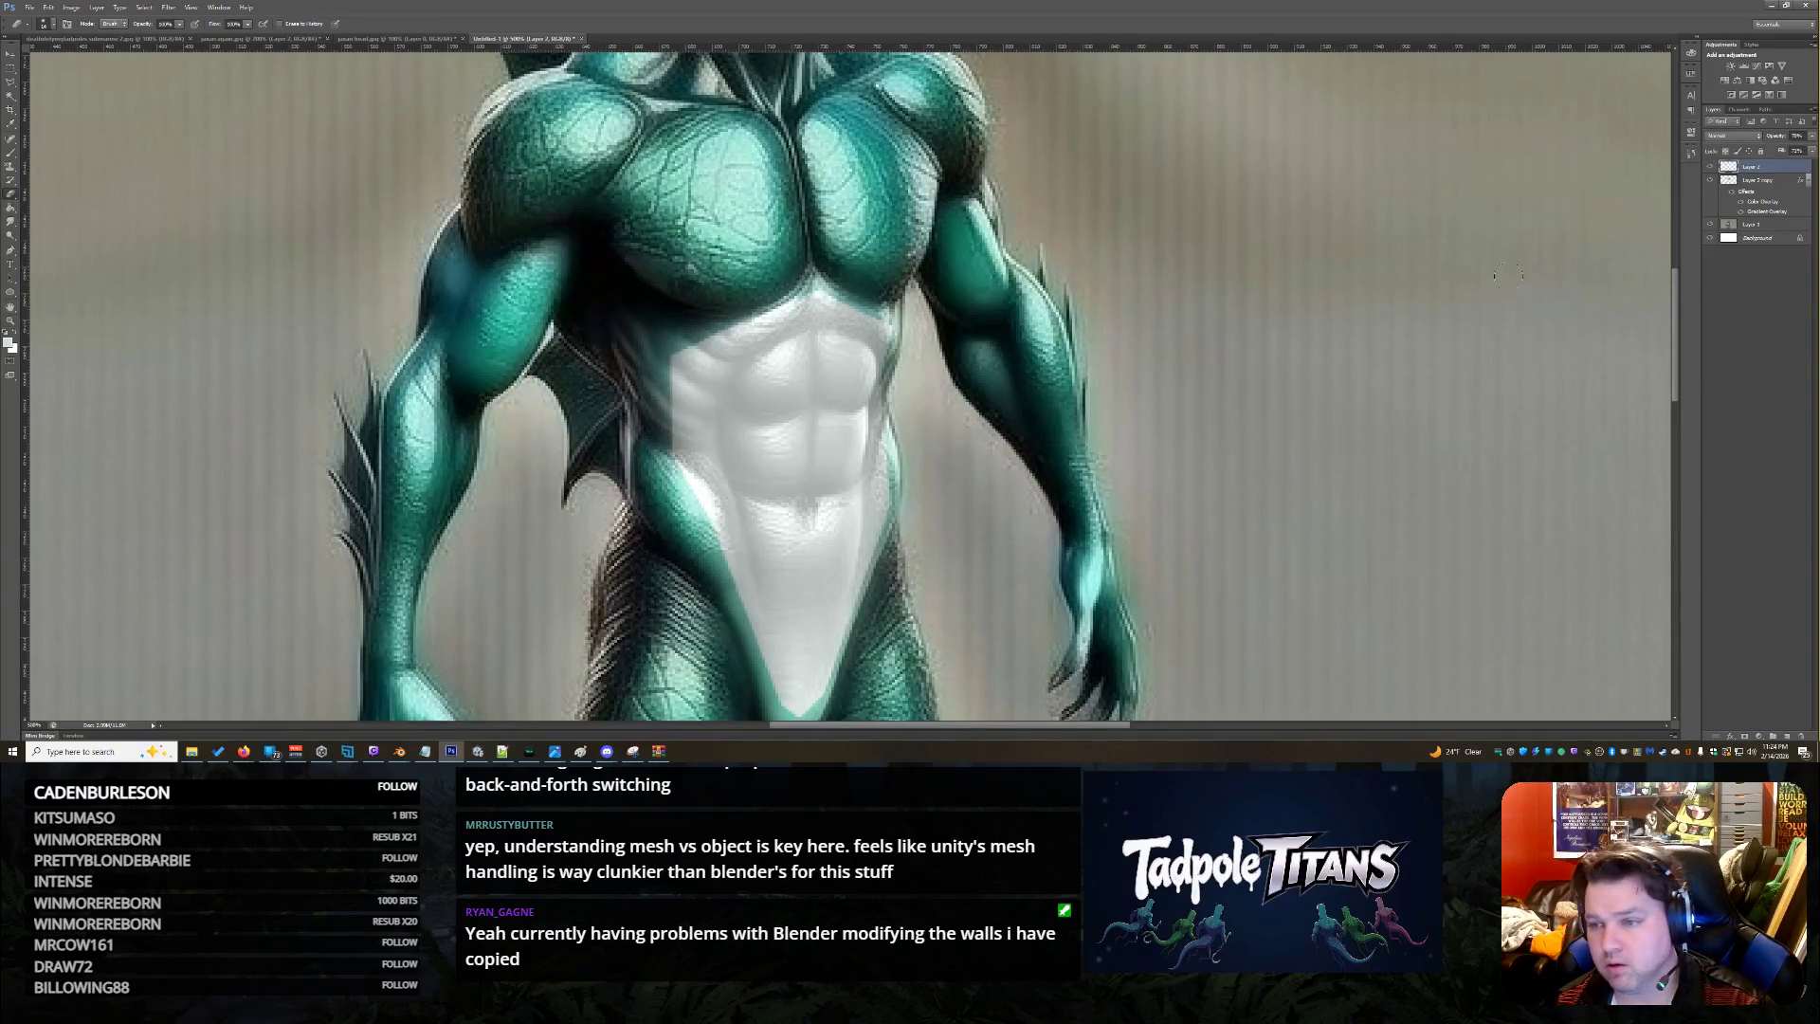
click(1758, 178)
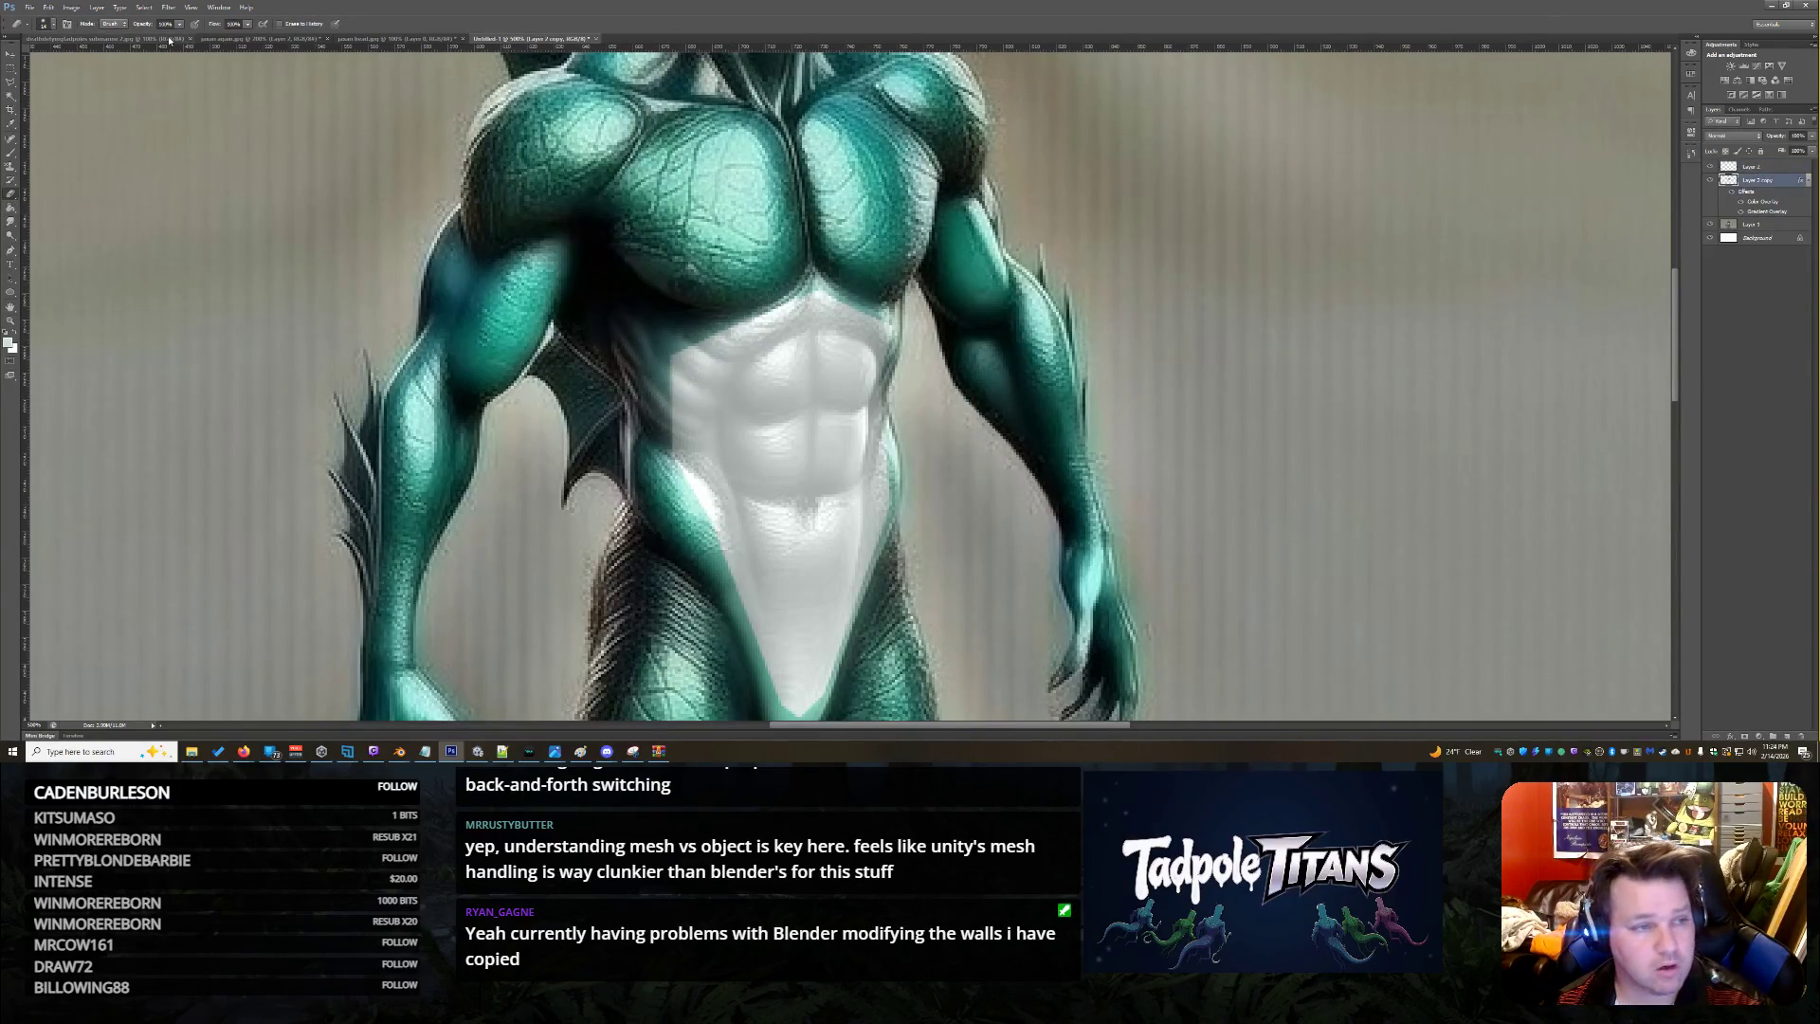
click(57, 24)
key(bracketright)
key(bracketright)
key(bracketright)
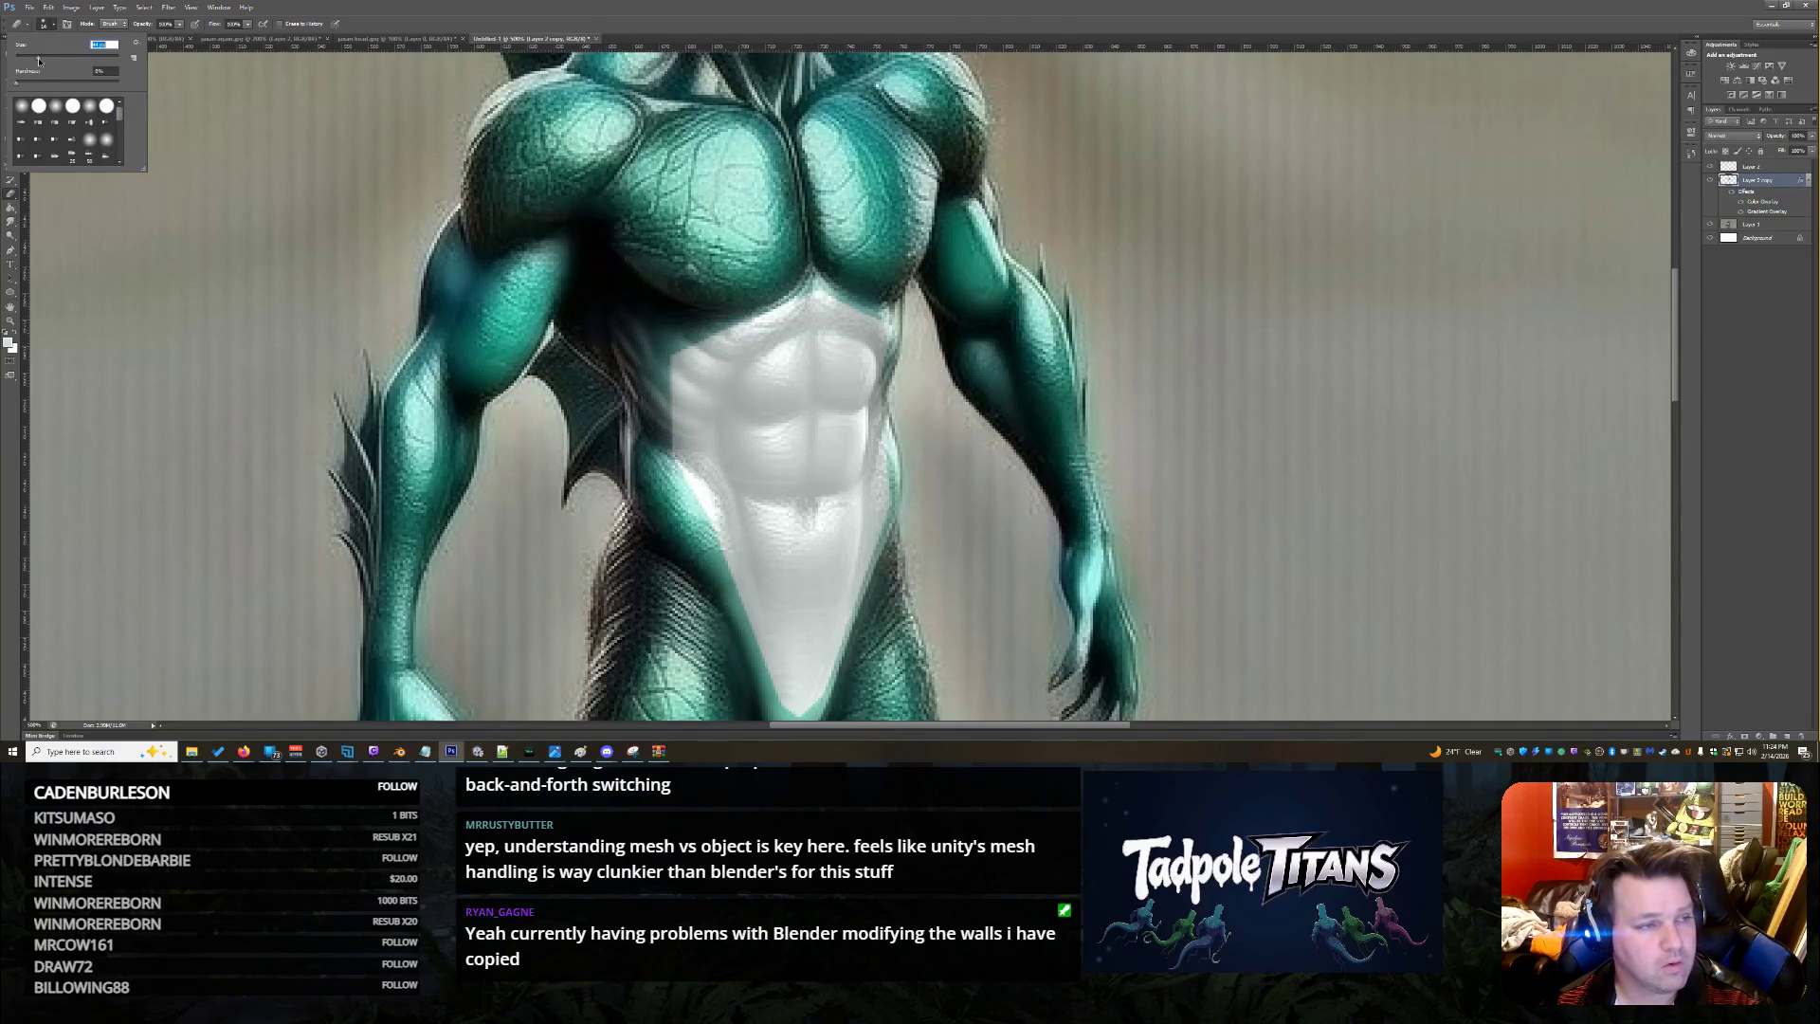
click(580, 269)
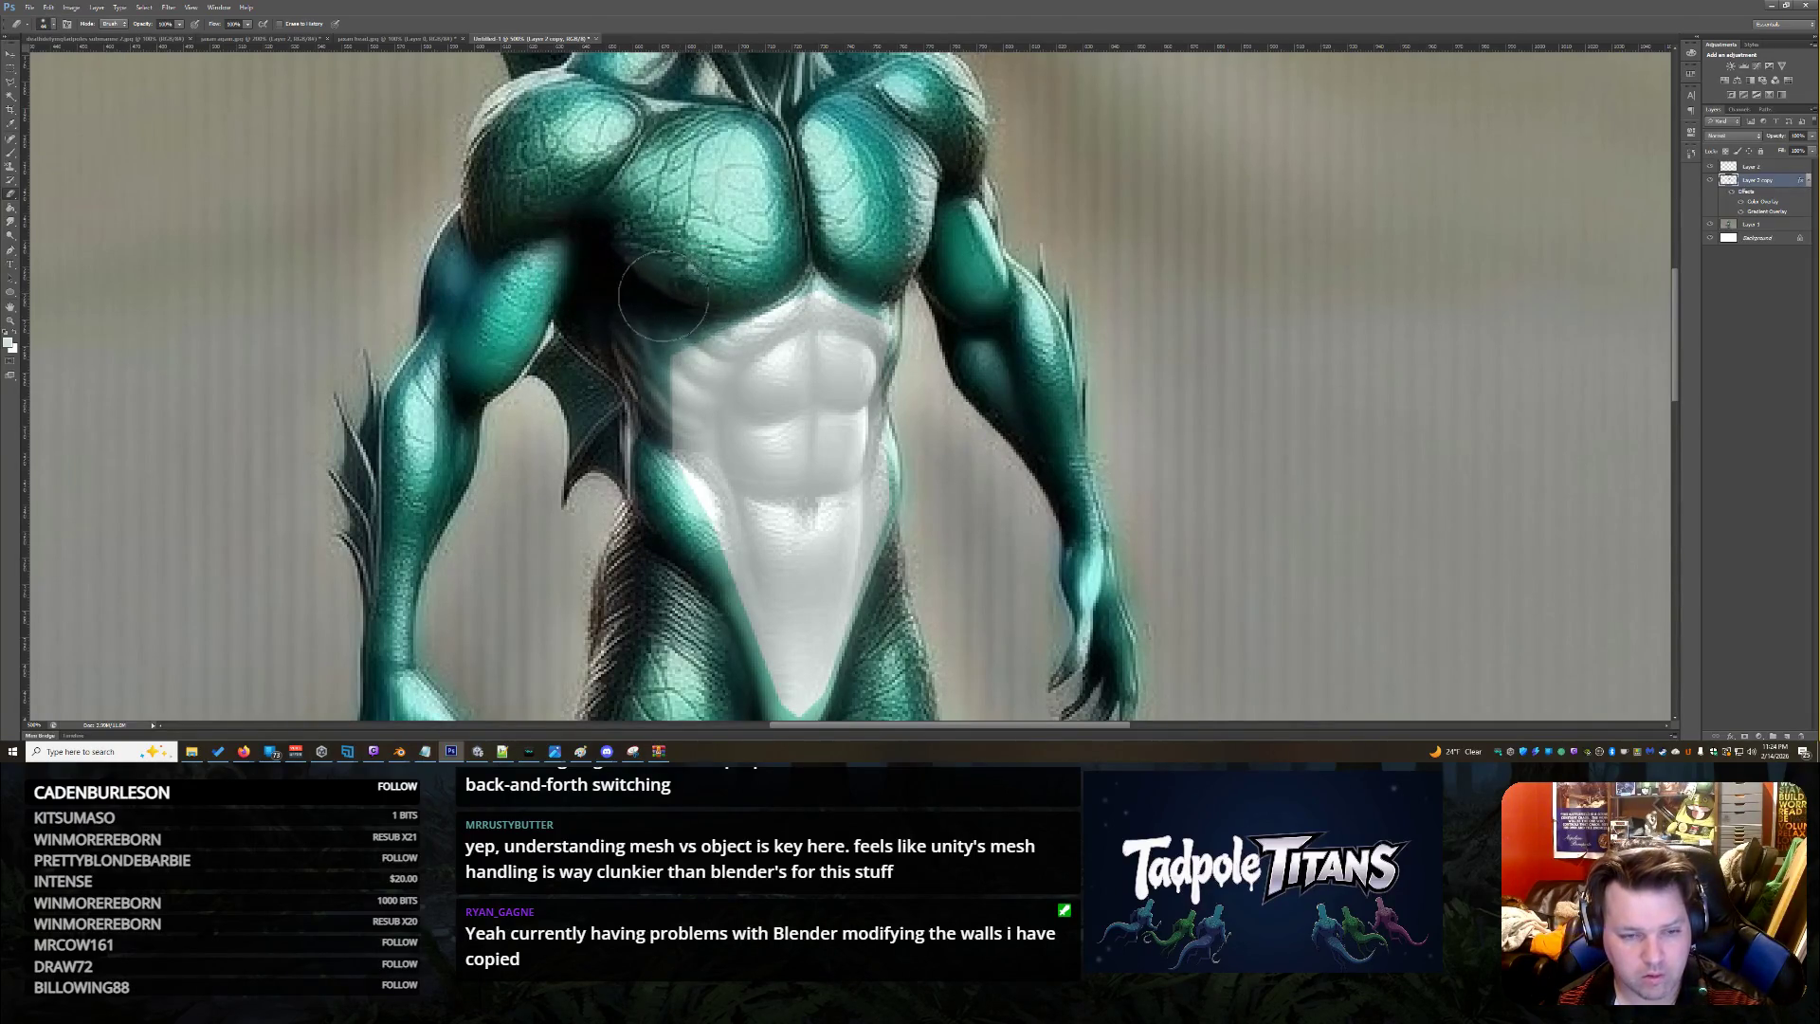
mouse_move(622, 390)
mouse_down()
mouse_move(618, 365)
mouse_move(606, 417)
mouse_move(669, 529)
mouse_move(654, 551)
mouse_move(675, 589)
mouse_move(684, 574)
mouse_move(659, 574)
mouse_move(737, 669)
mouse_move(729, 716)
mouse_move(735, 580)
mouse_move(782, 616)
mouse_move(834, 606)
mouse_move(872, 564)
mouse_move(858, 531)
mouse_move(905, 464)
mouse_move(905, 327)
mouse_move(943, 142)
mouse_move(801, 90)
mouse_move(749, 147)
mouse_move(758, 75)
mouse_move(702, 144)
mouse_up()
Select the white belly layer, Layer 2, and open its Layer Style settings
scroll(1305, 301, up, 5)
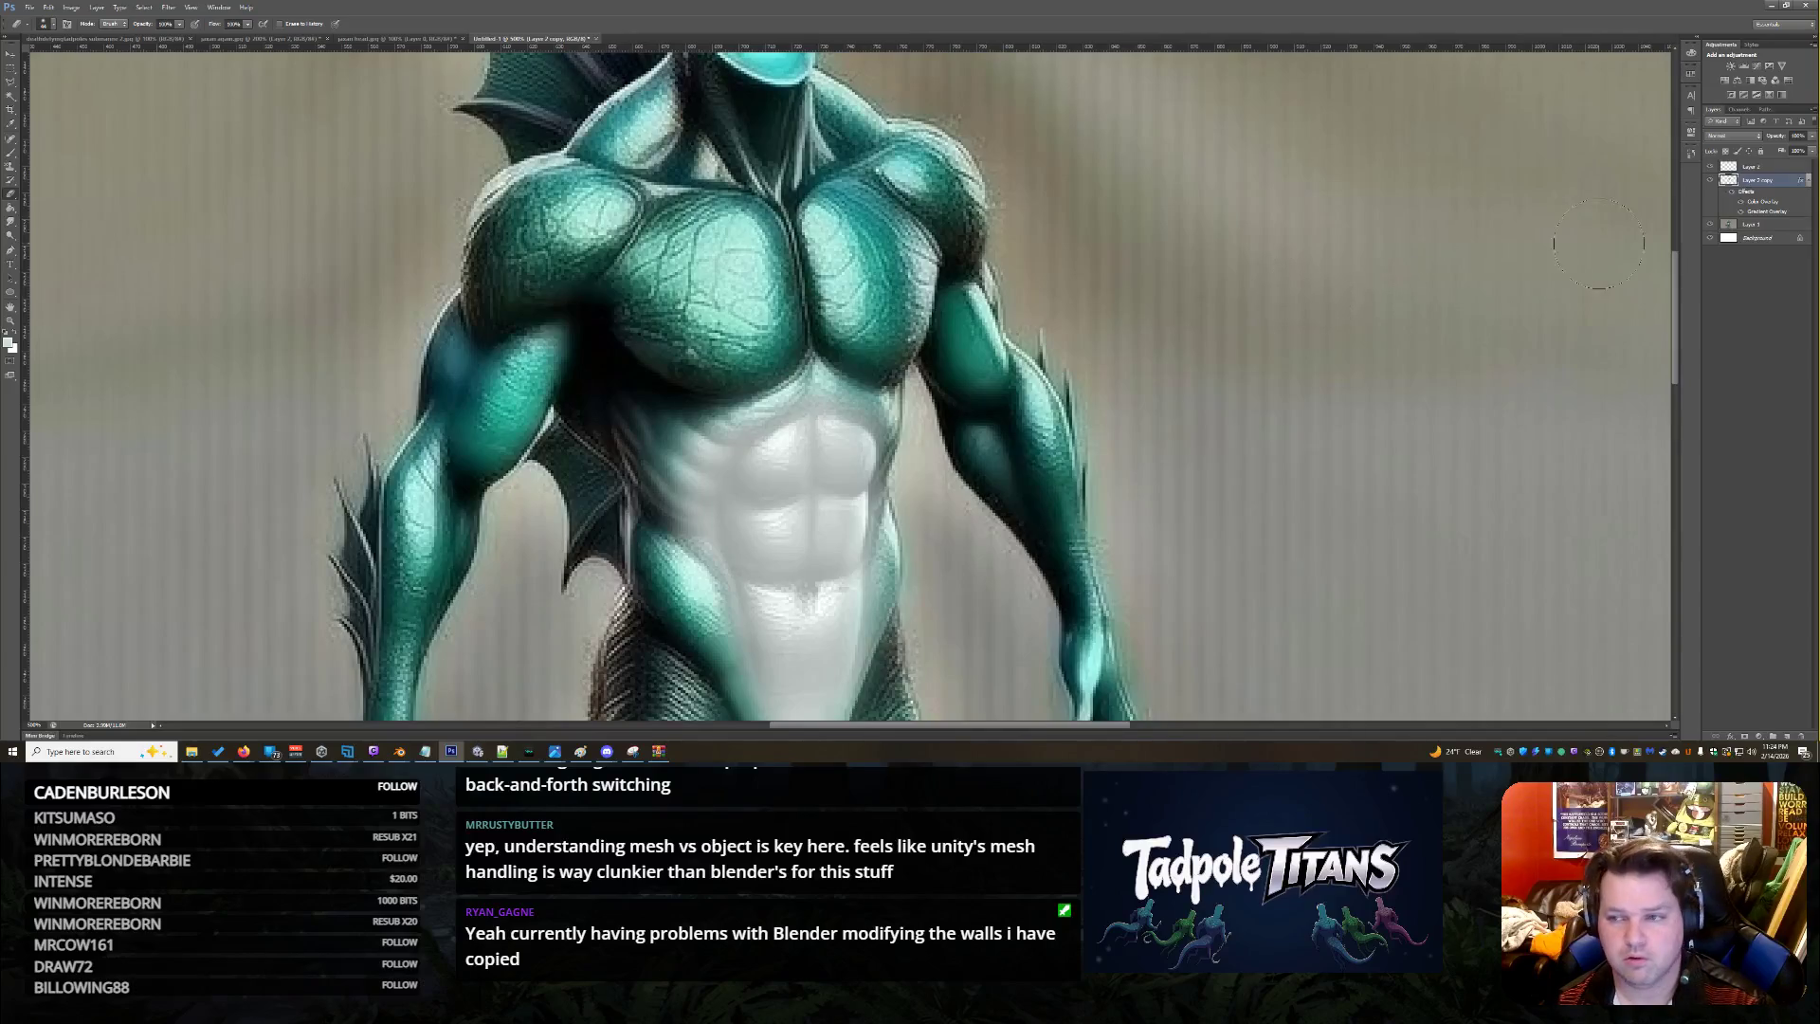
click(1792, 166)
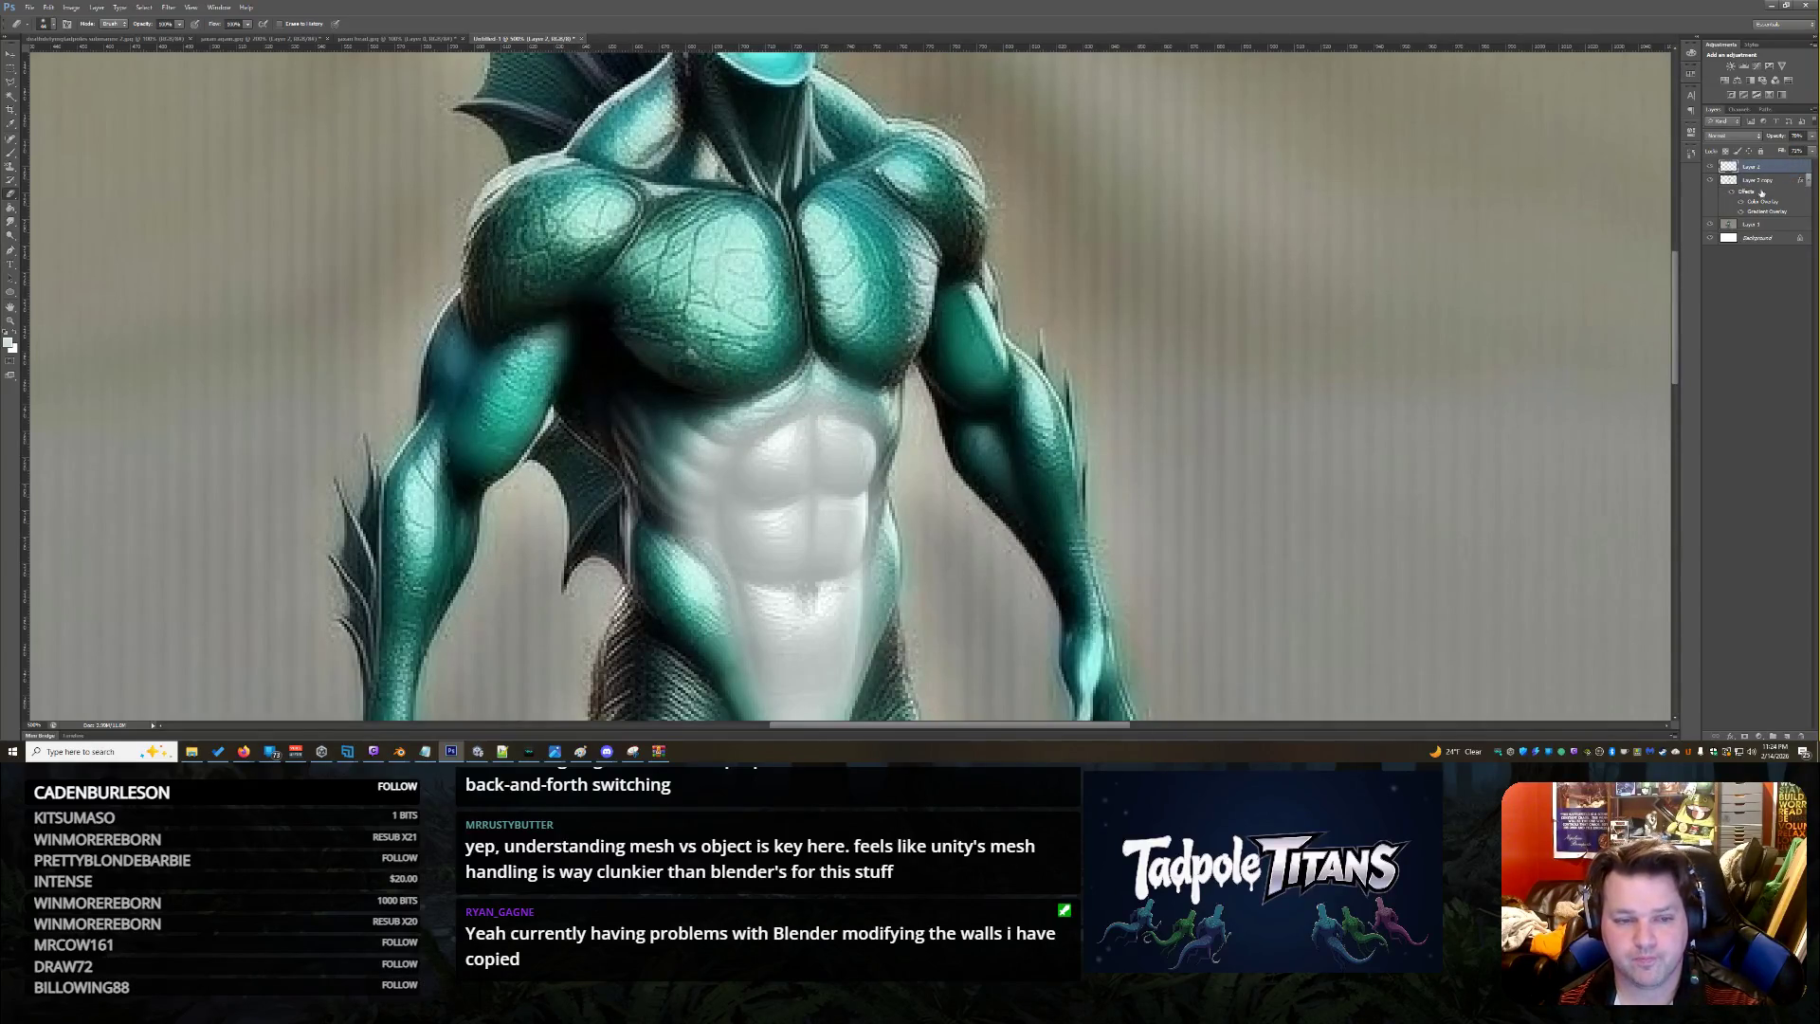
double_click(1782, 166)
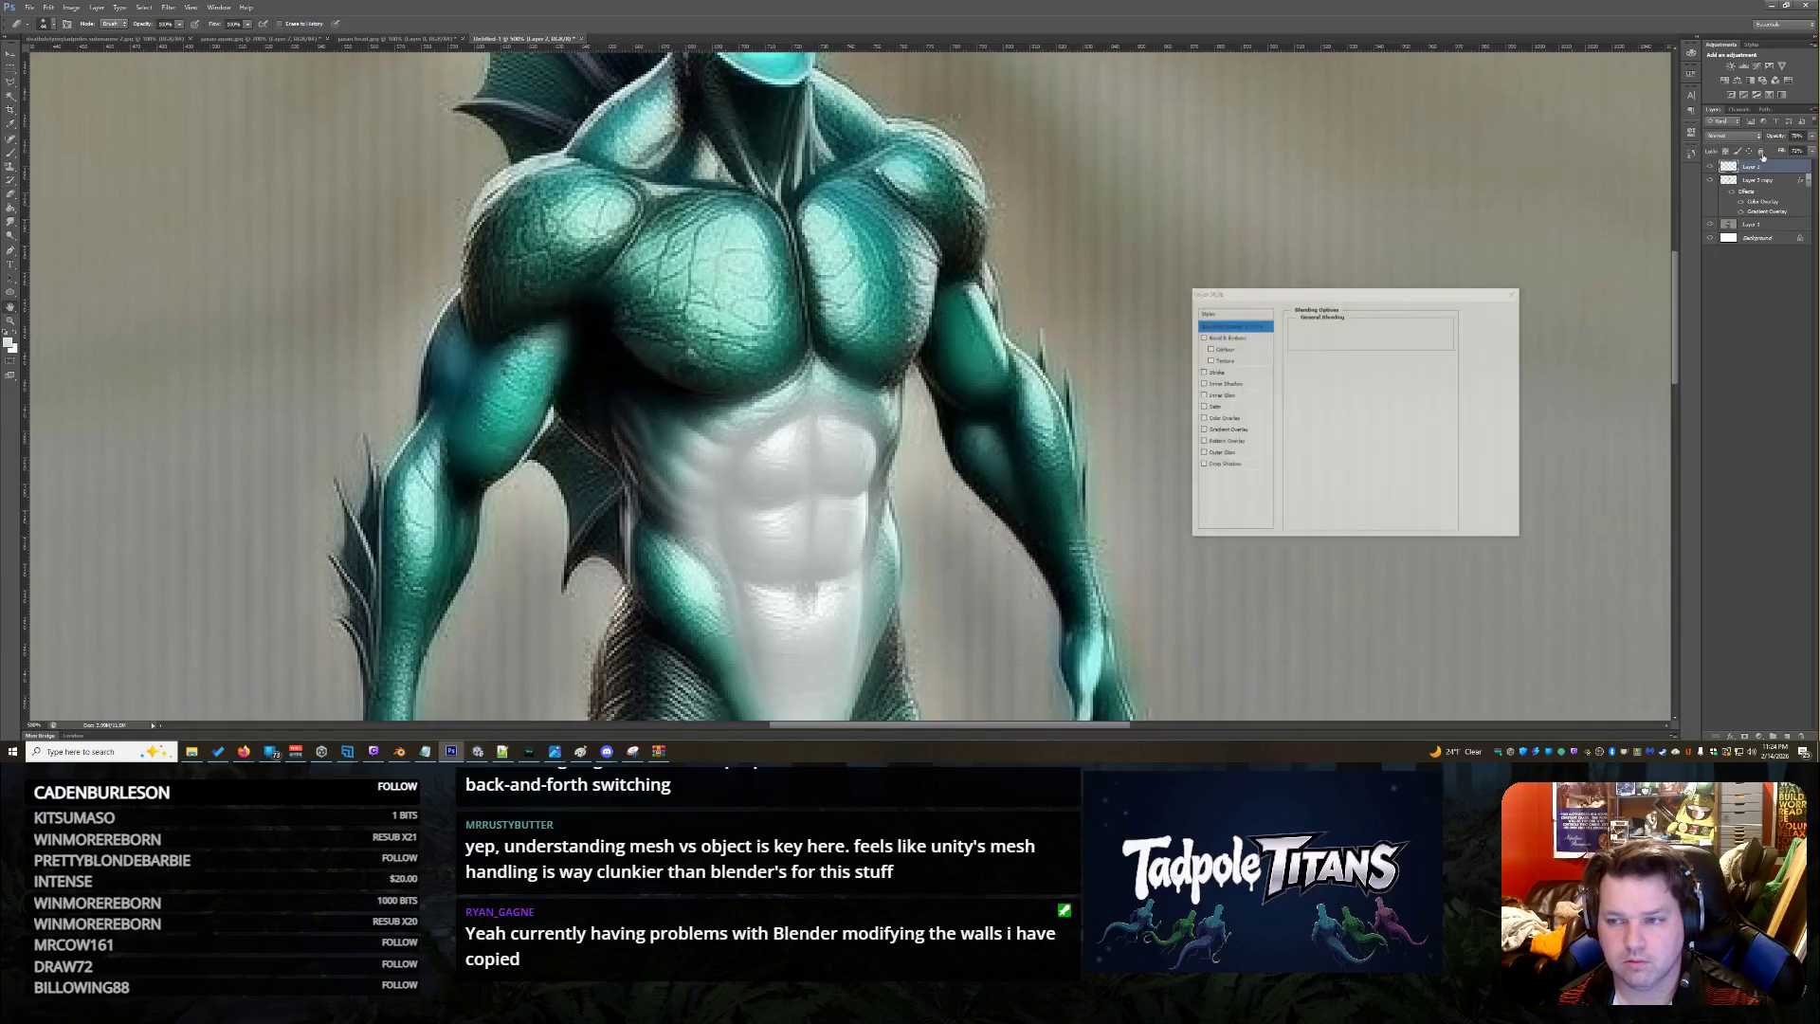
Add a Color Overlay to the belly using a pale teal sampled from the chest
mouse_move(1383, 347)
mouse_down()
mouse_move(1339, 348)
mouse_move(1378, 346)
mouse_move(1363, 345)
mouse_up()
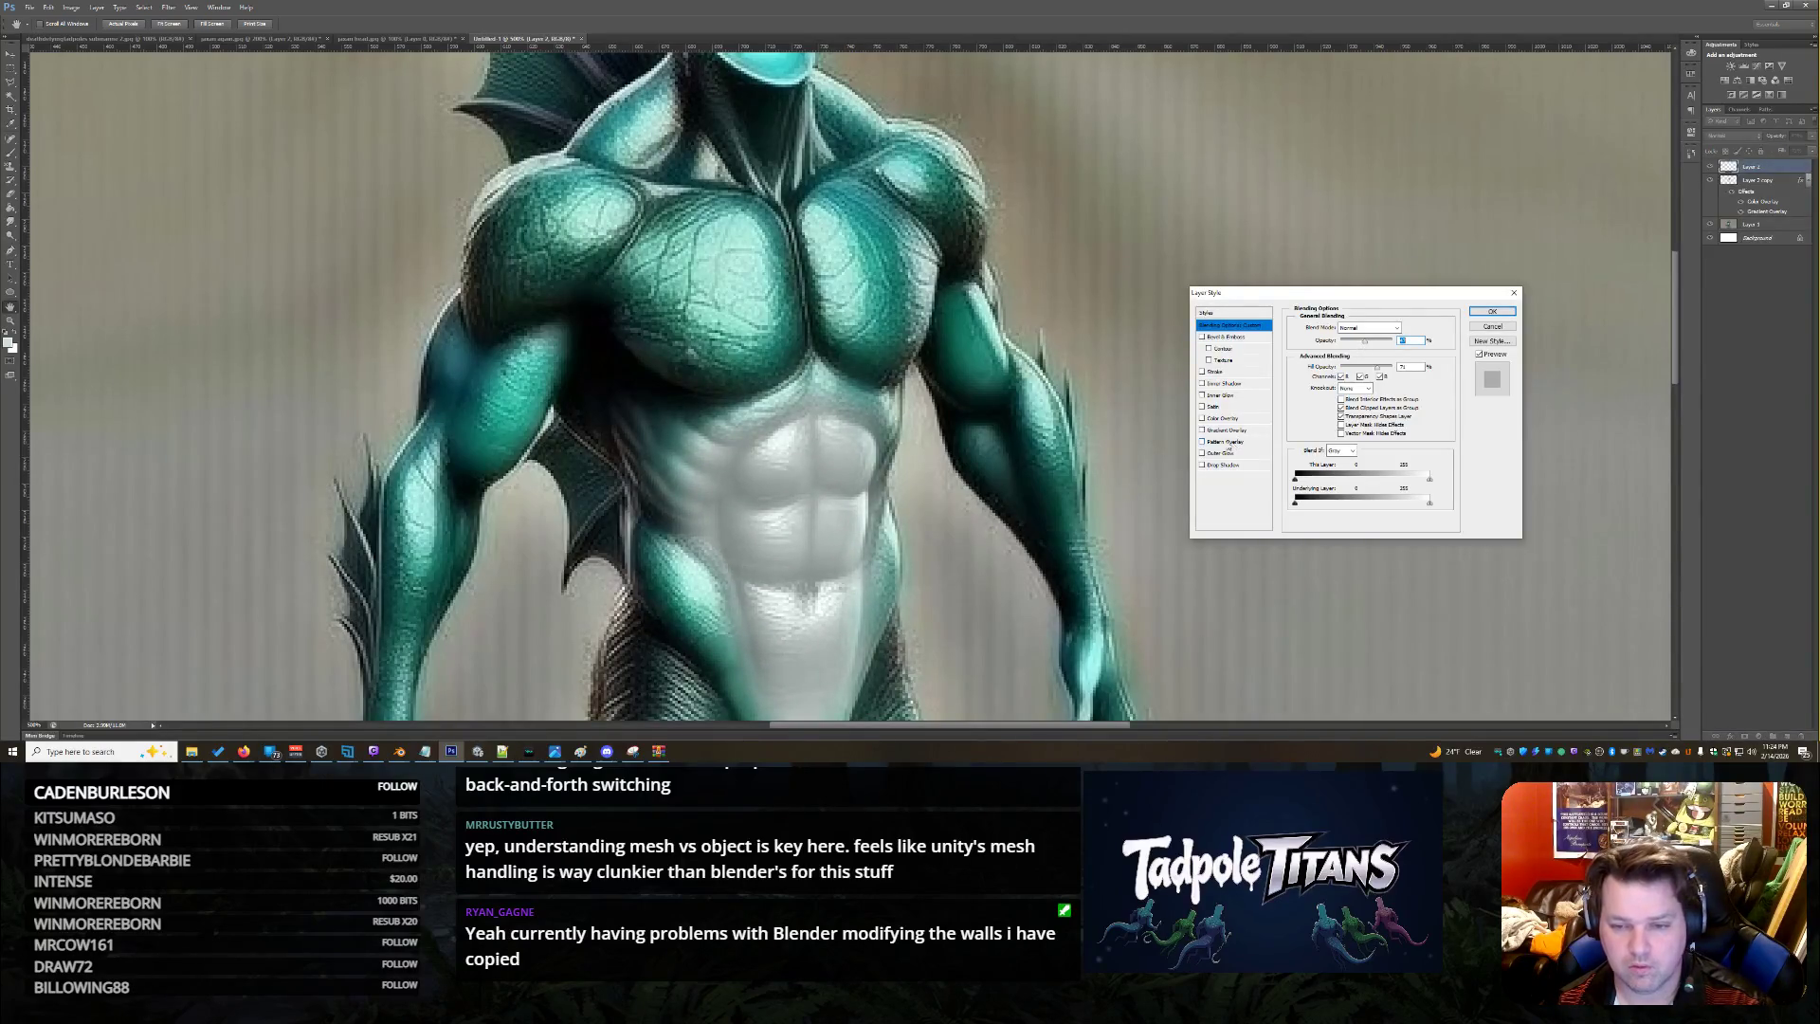
click(1229, 421)
click(1407, 327)
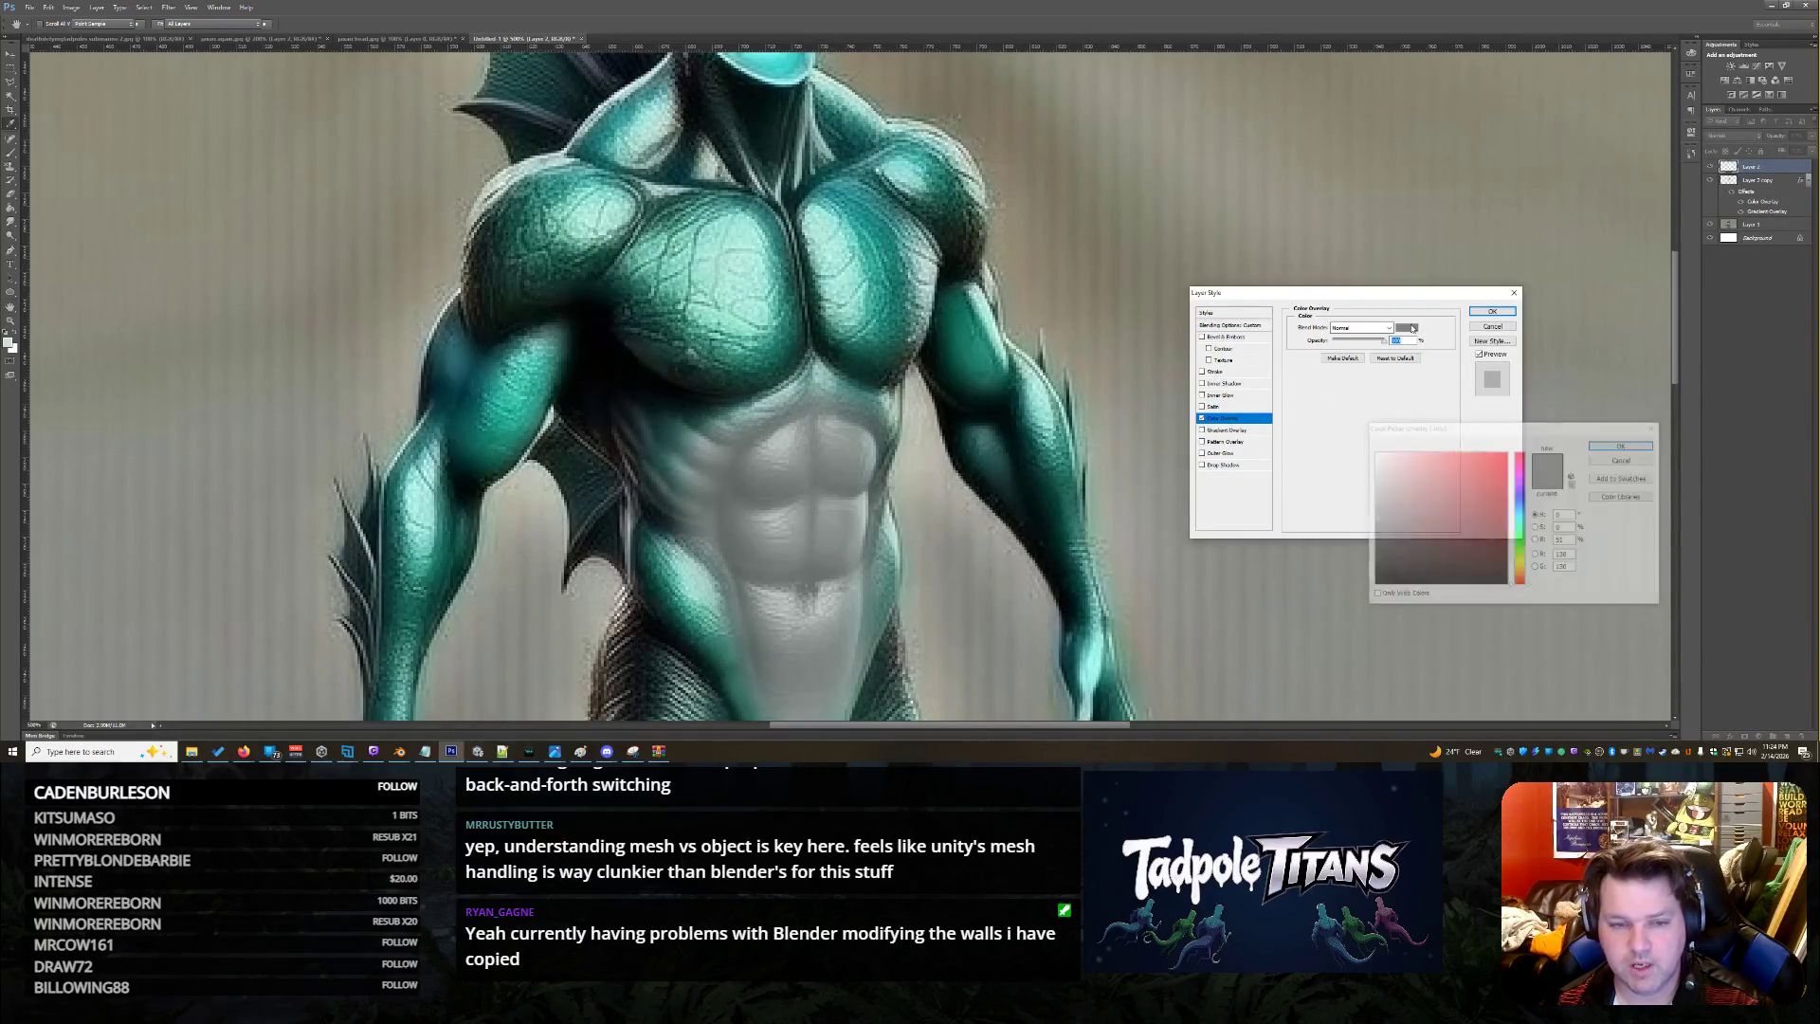
click(856, 270)
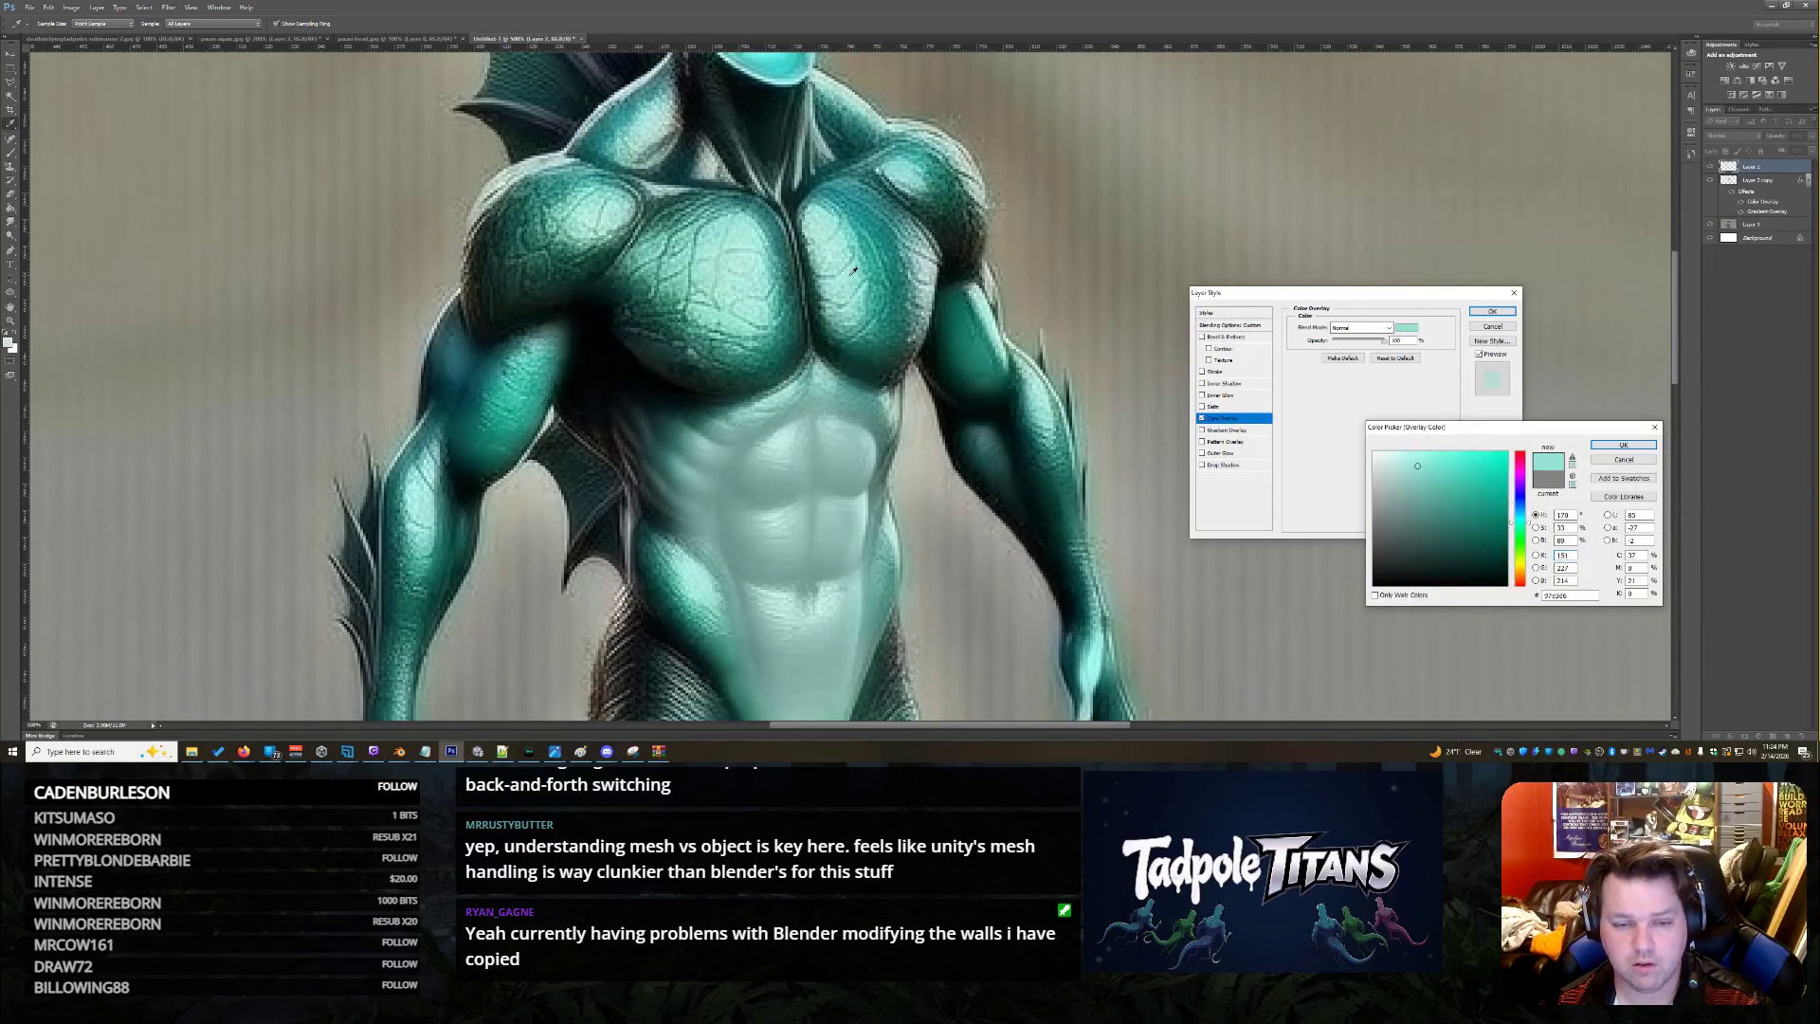
click(830, 226)
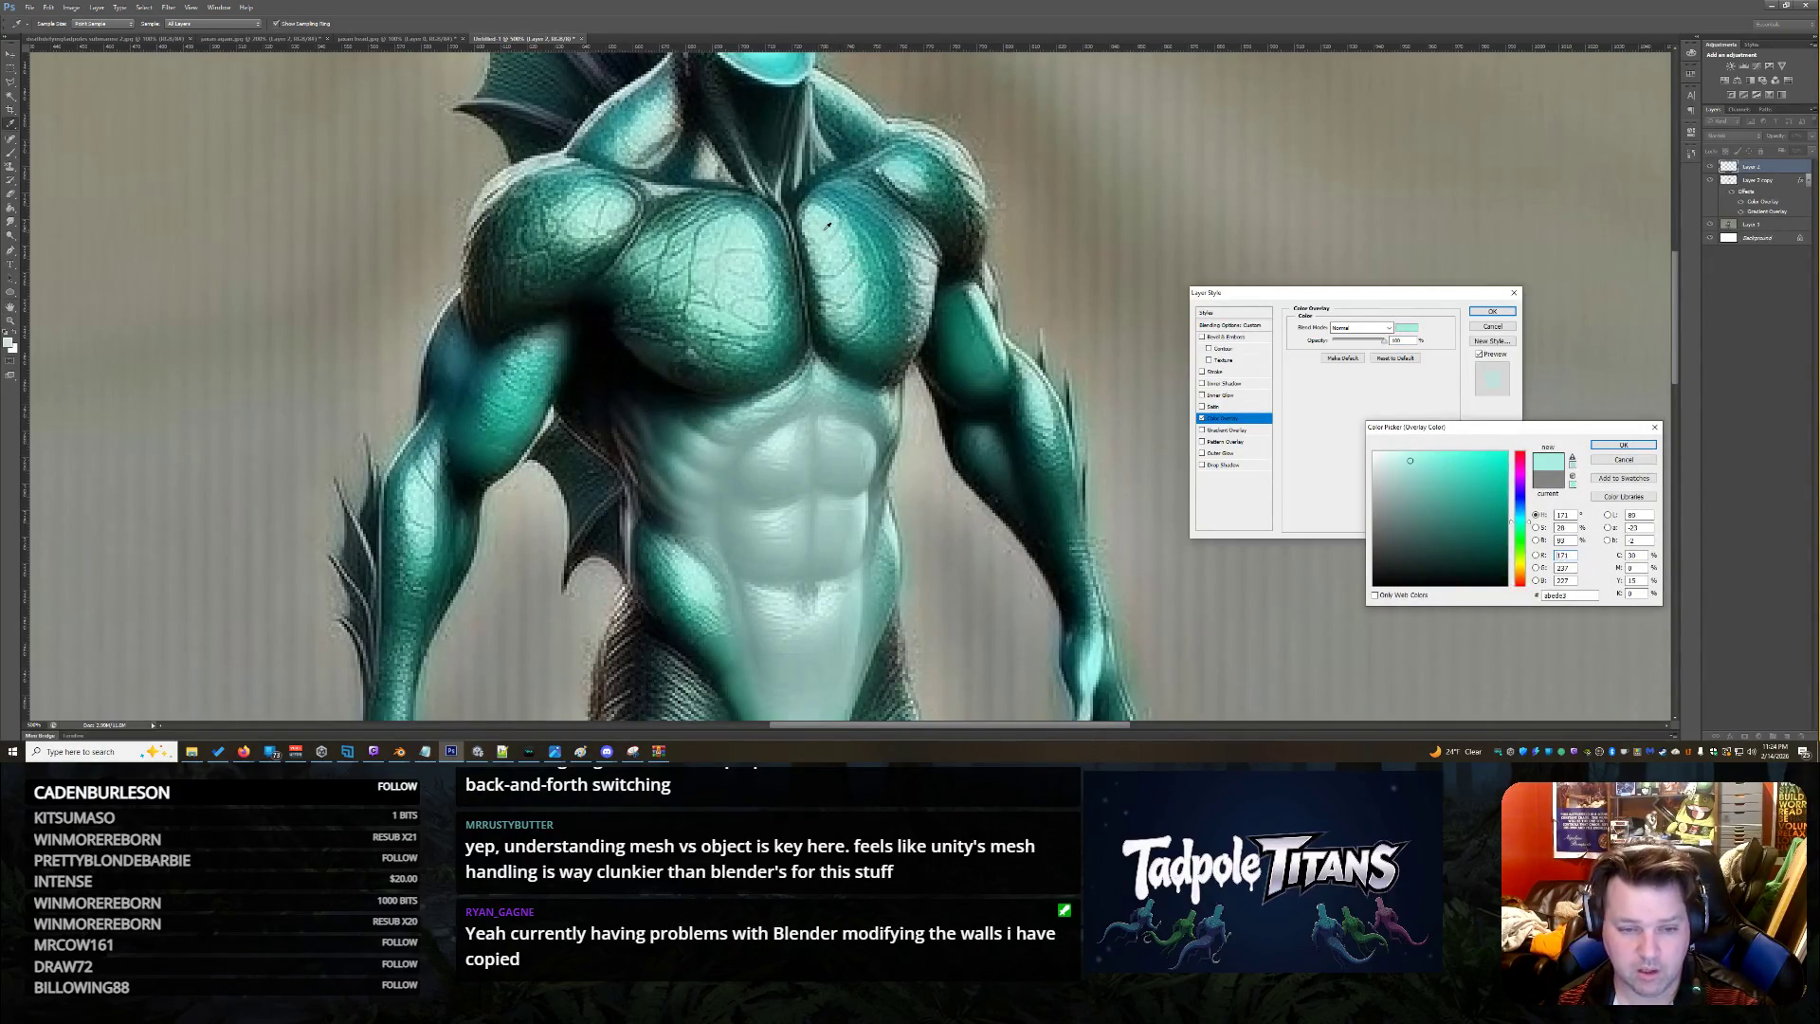
click(1623, 445)
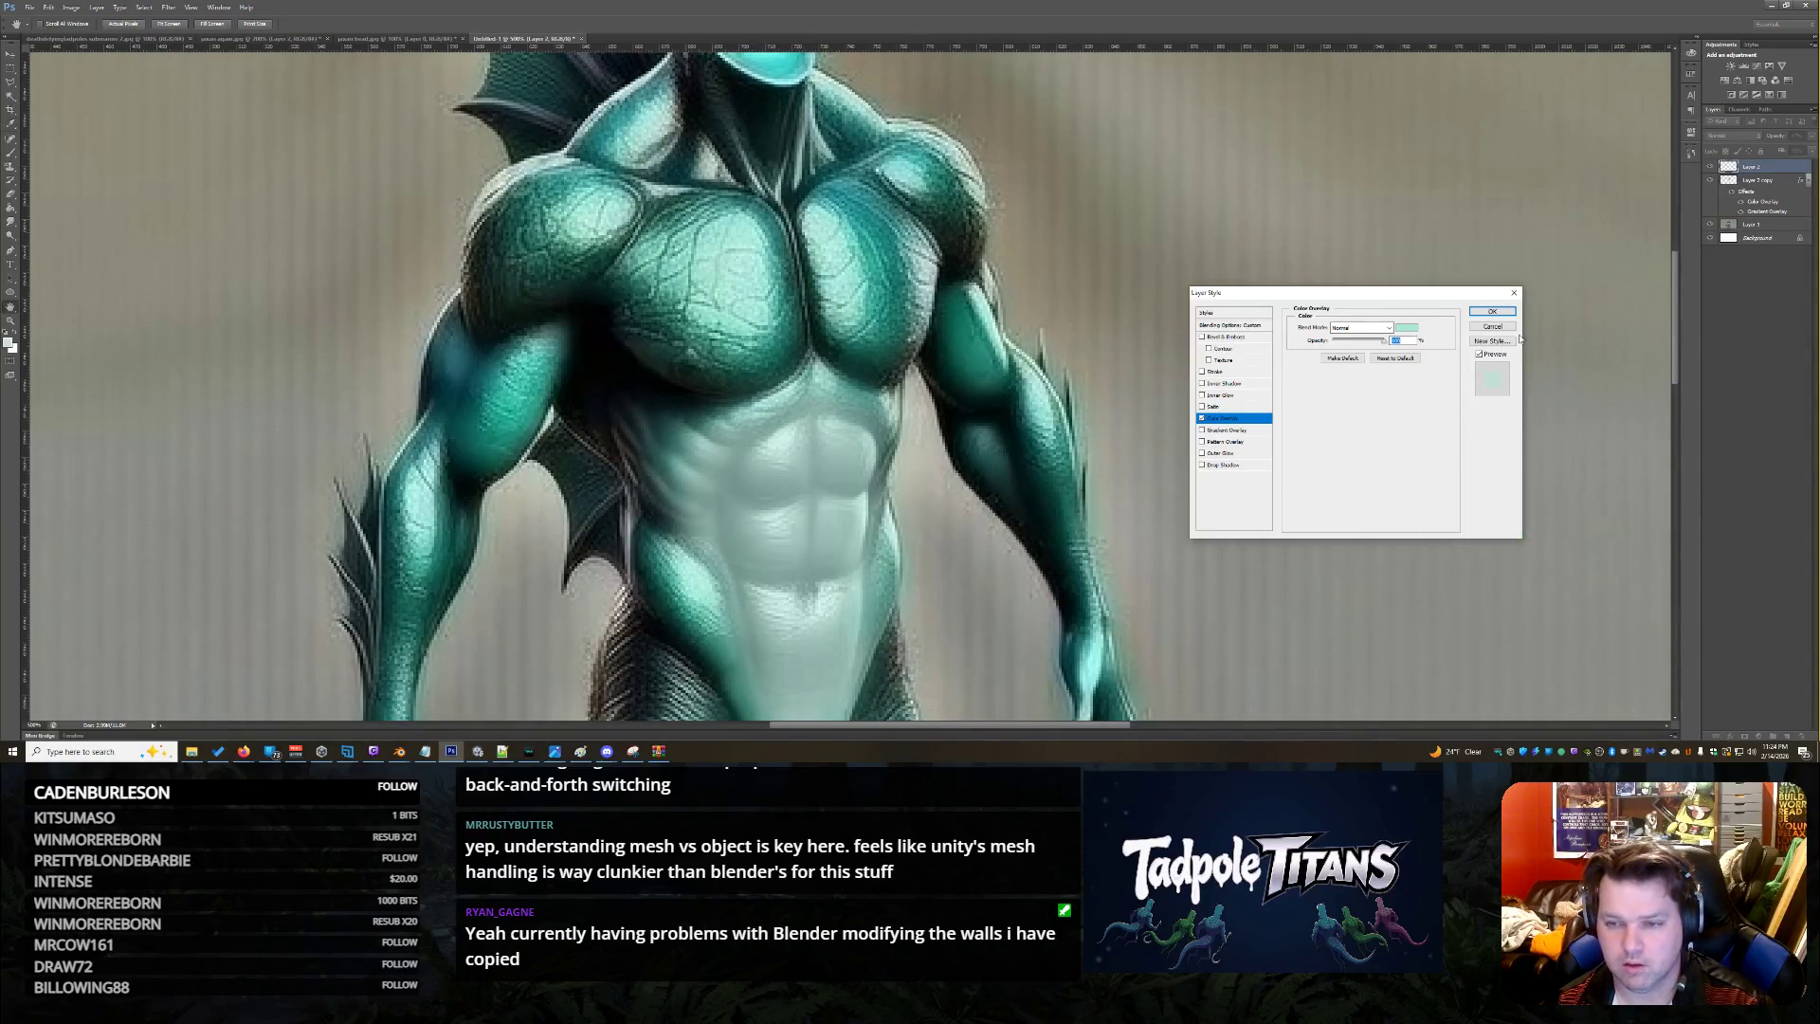
click(1491, 312)
Fit the whole creature on screen and bring up the Paint reference image
key(e)
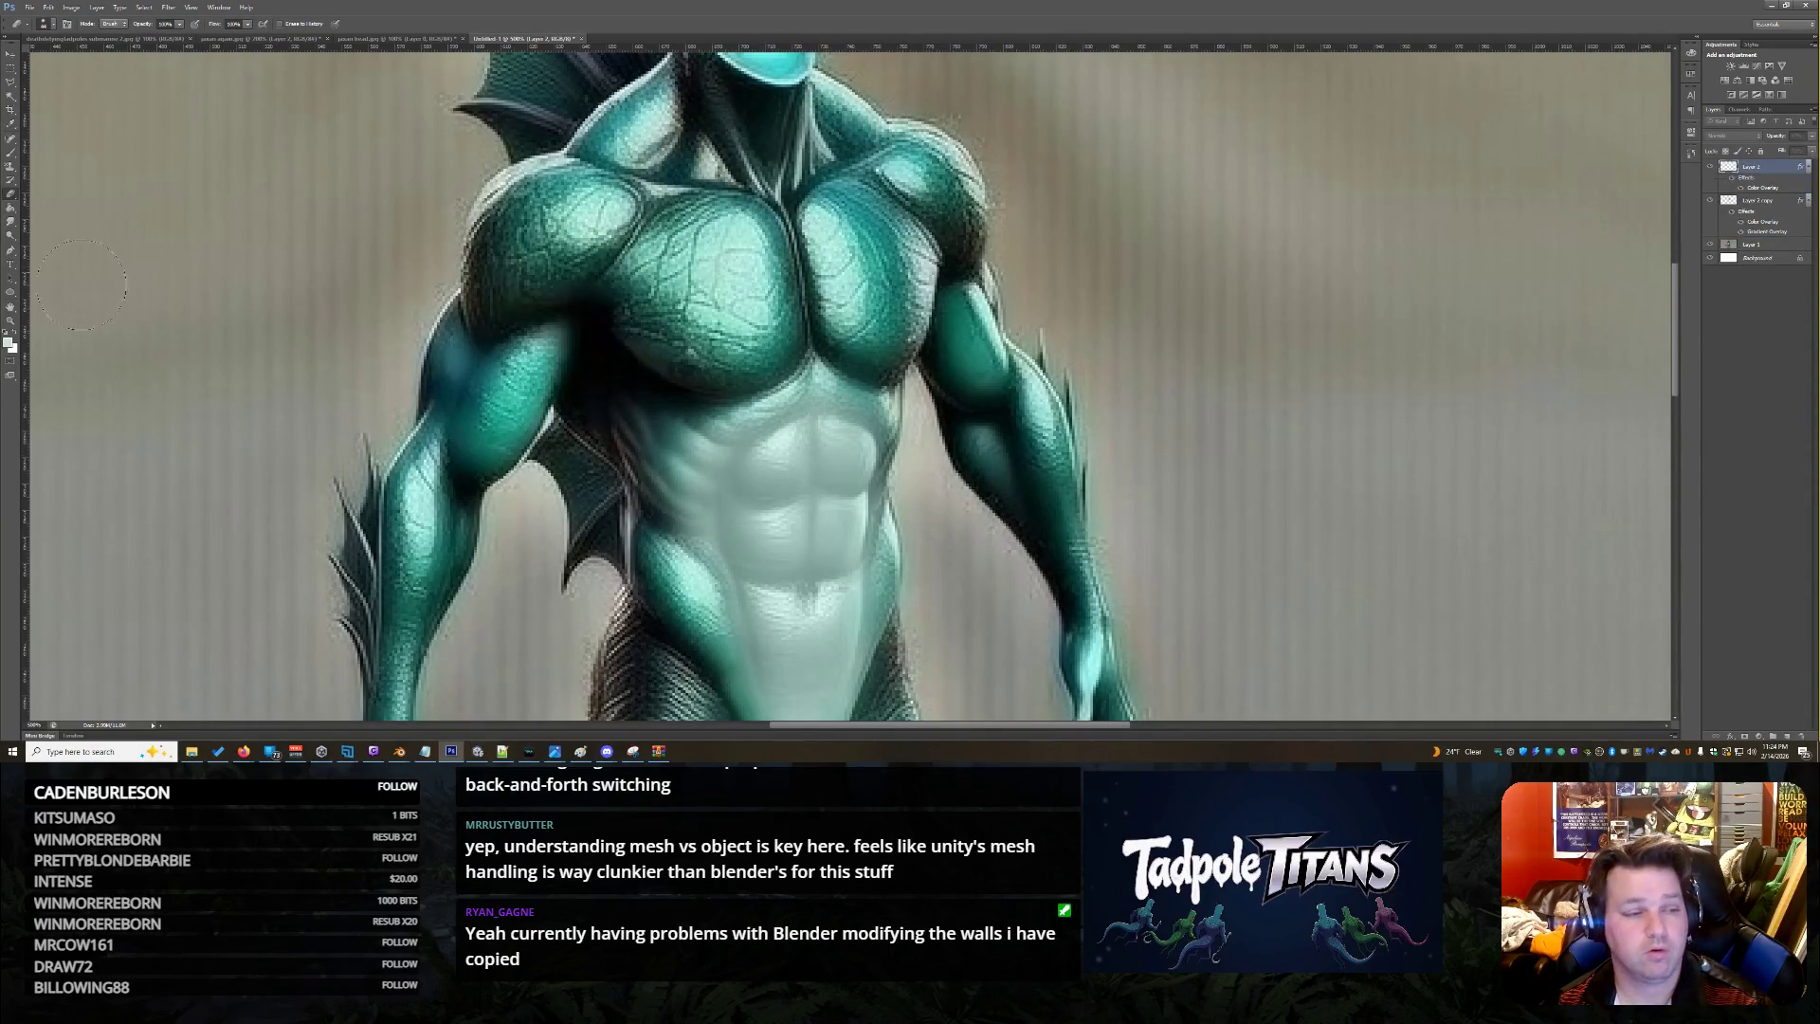
scroll(184, 313, down, 1)
click(10, 320)
right_click(481, 318)
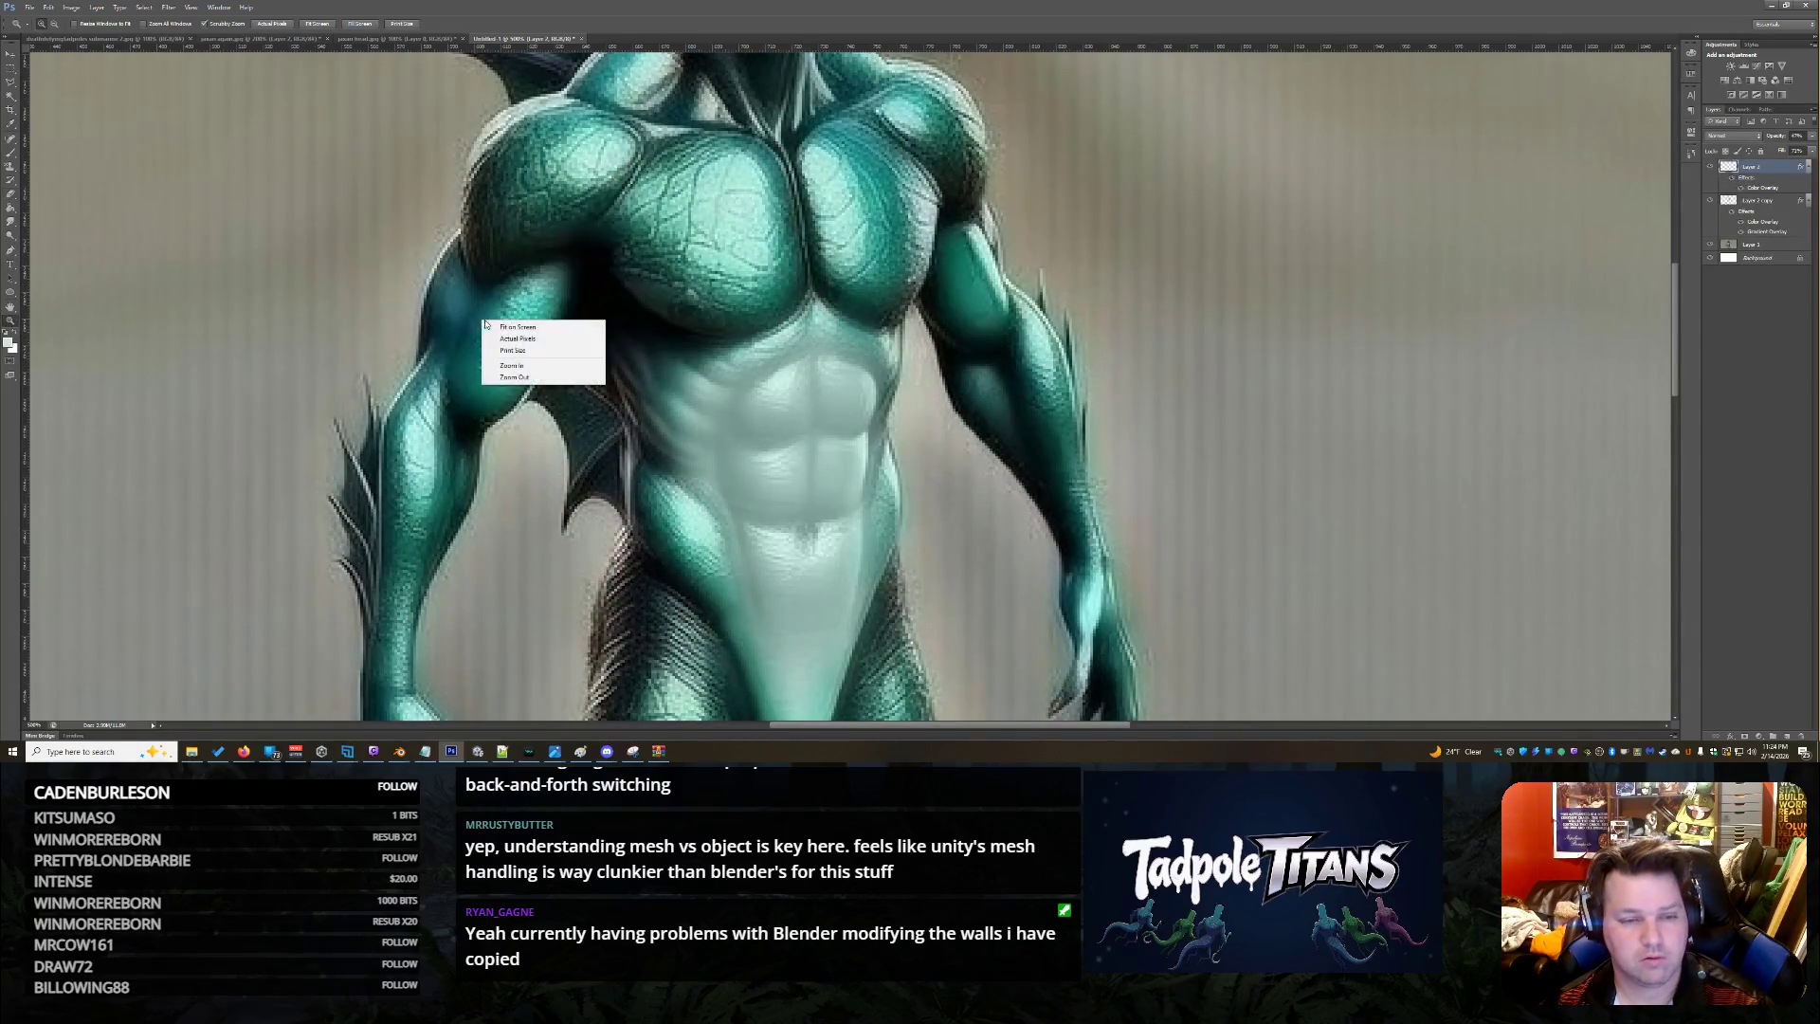
click(494, 327)
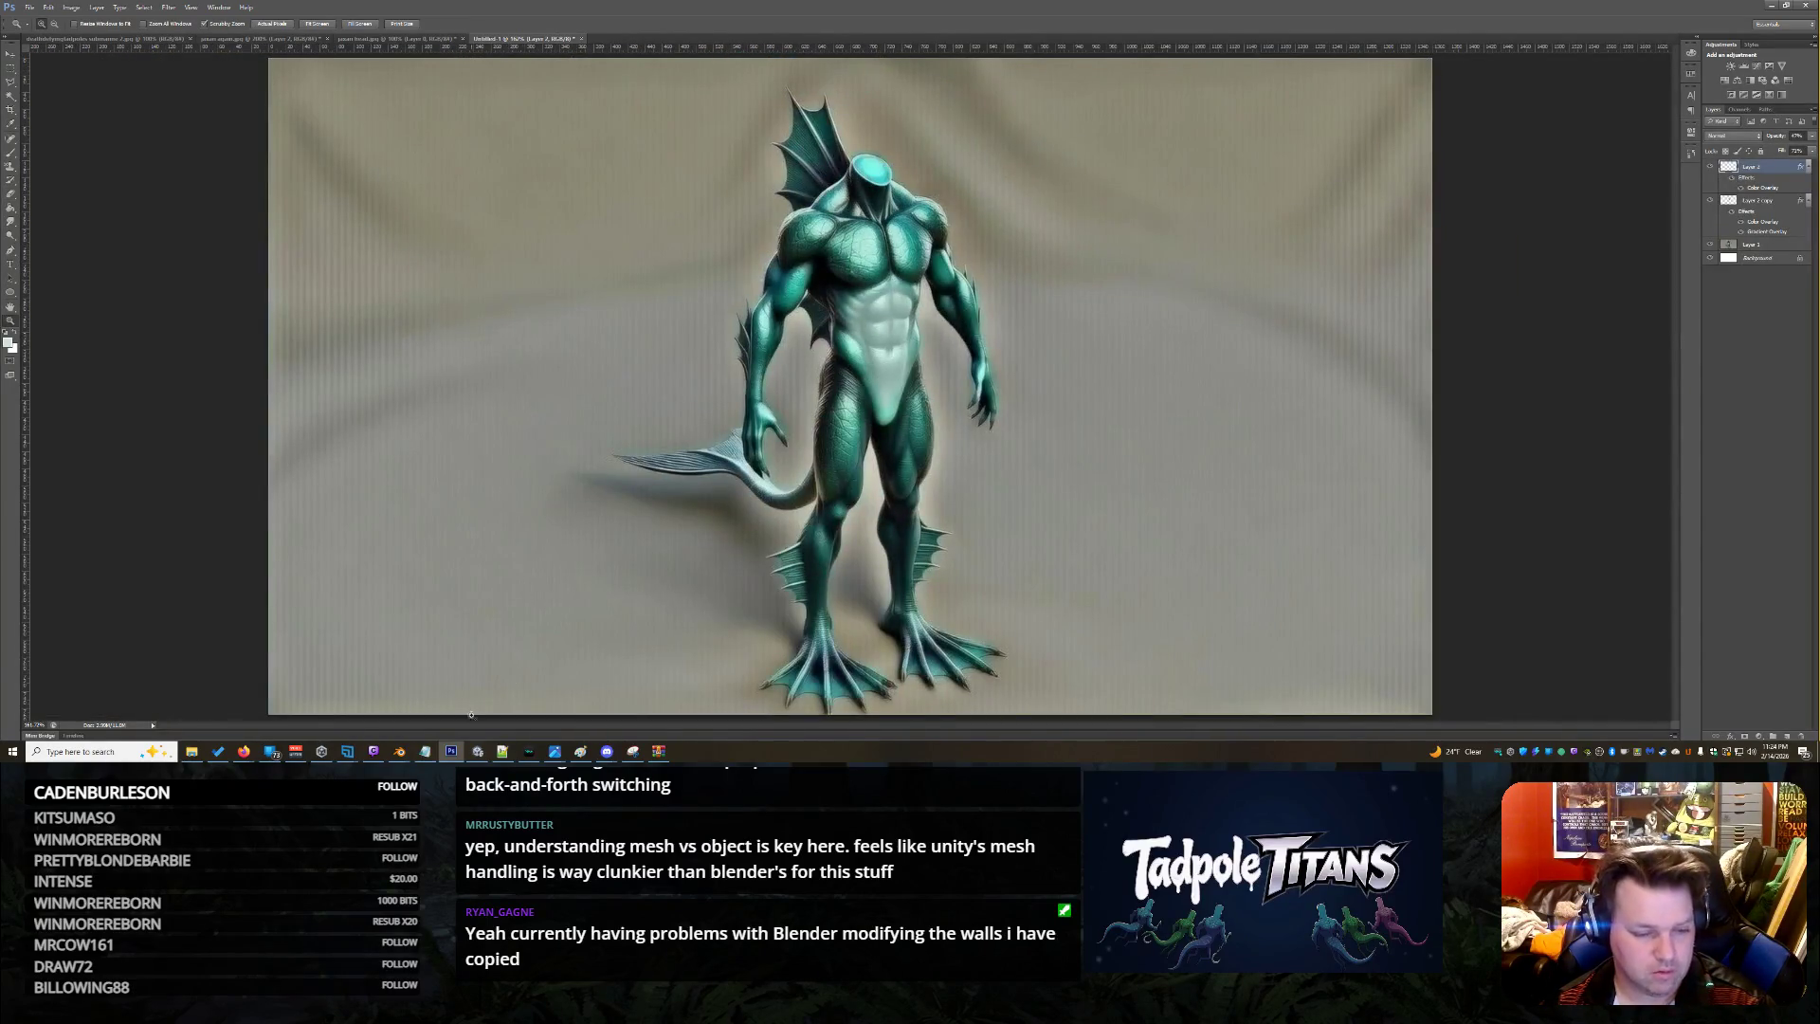
mouse_move(555, 756)
click(580, 711)
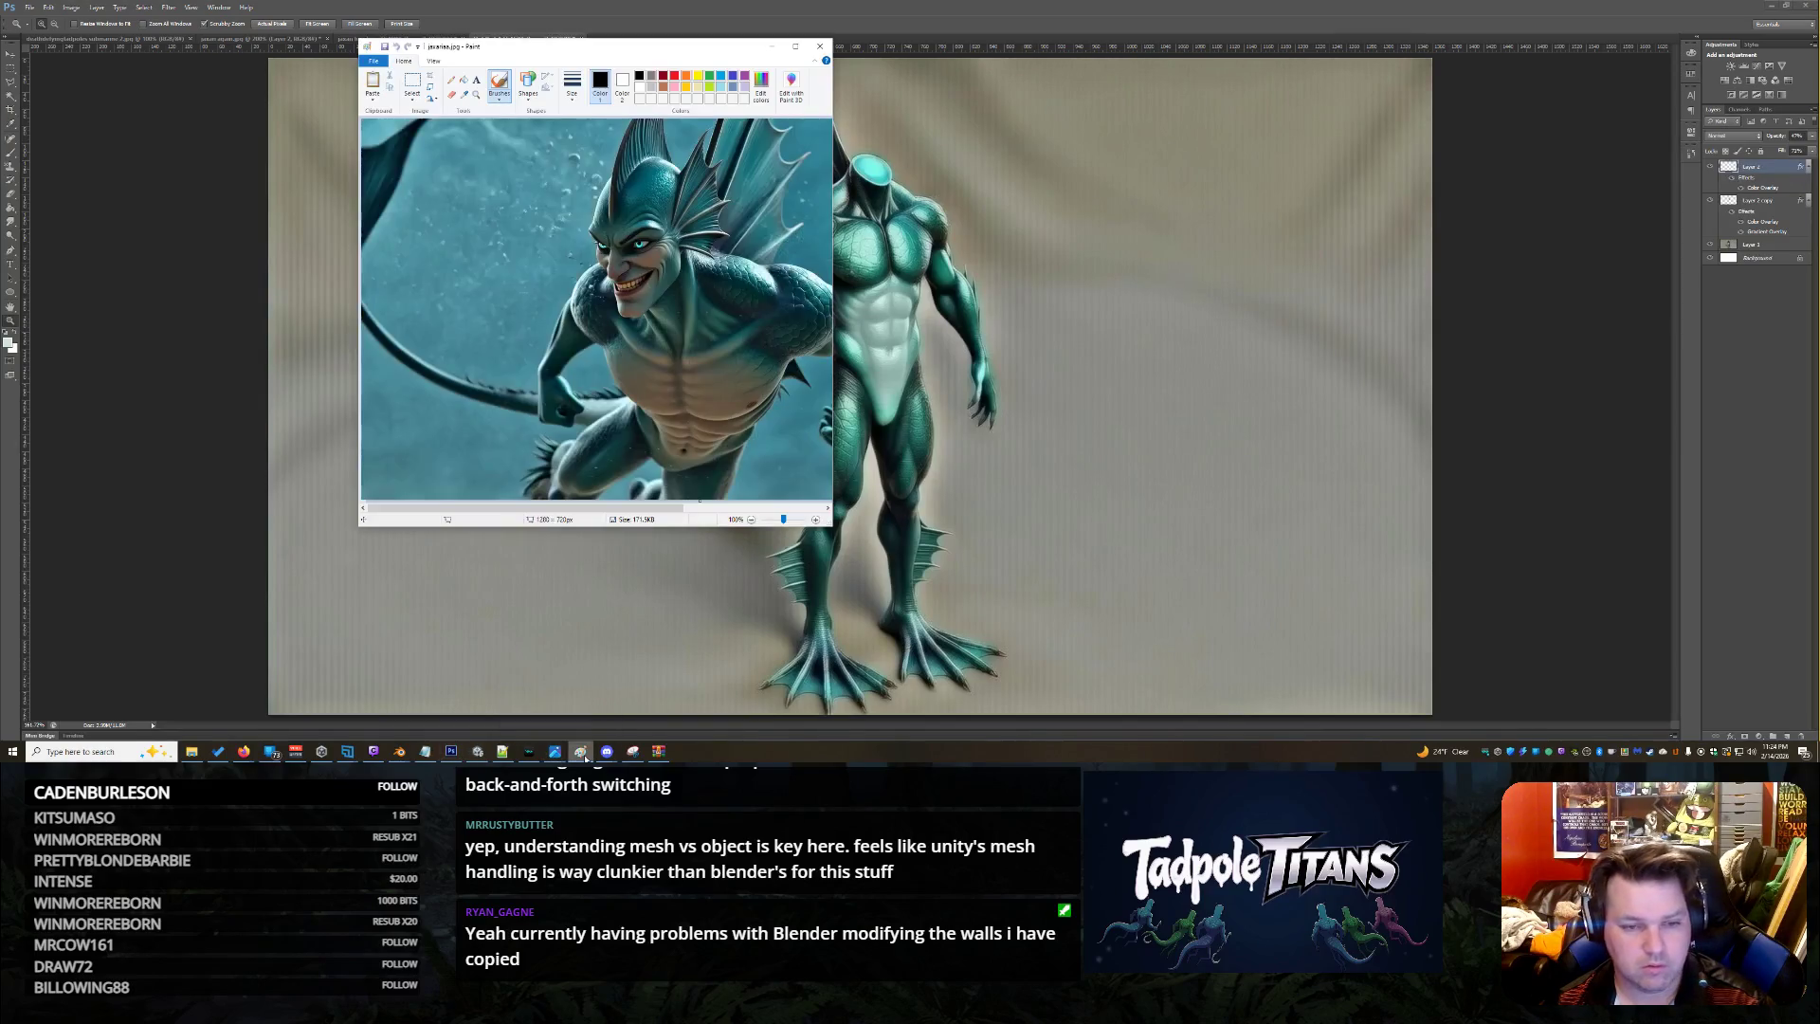
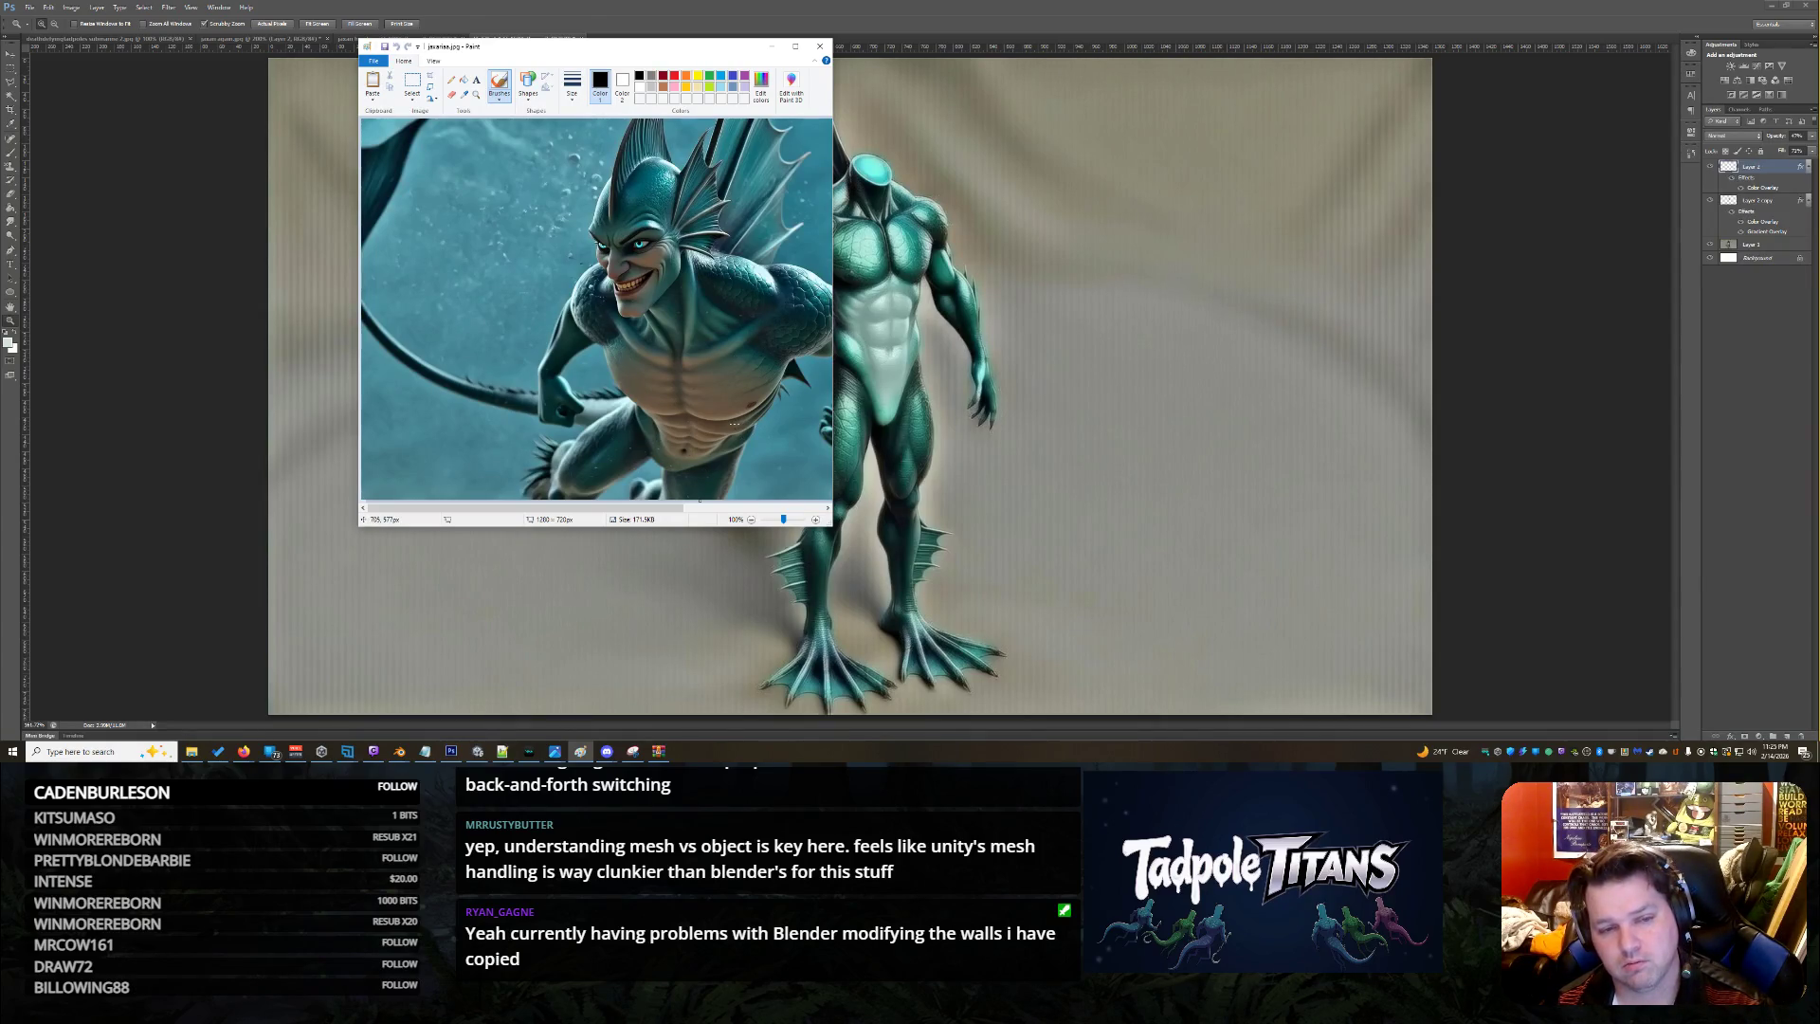
Zoom in to check the fish-head image, then return to the Untitled-1 full-body creature document
click(909, 277)
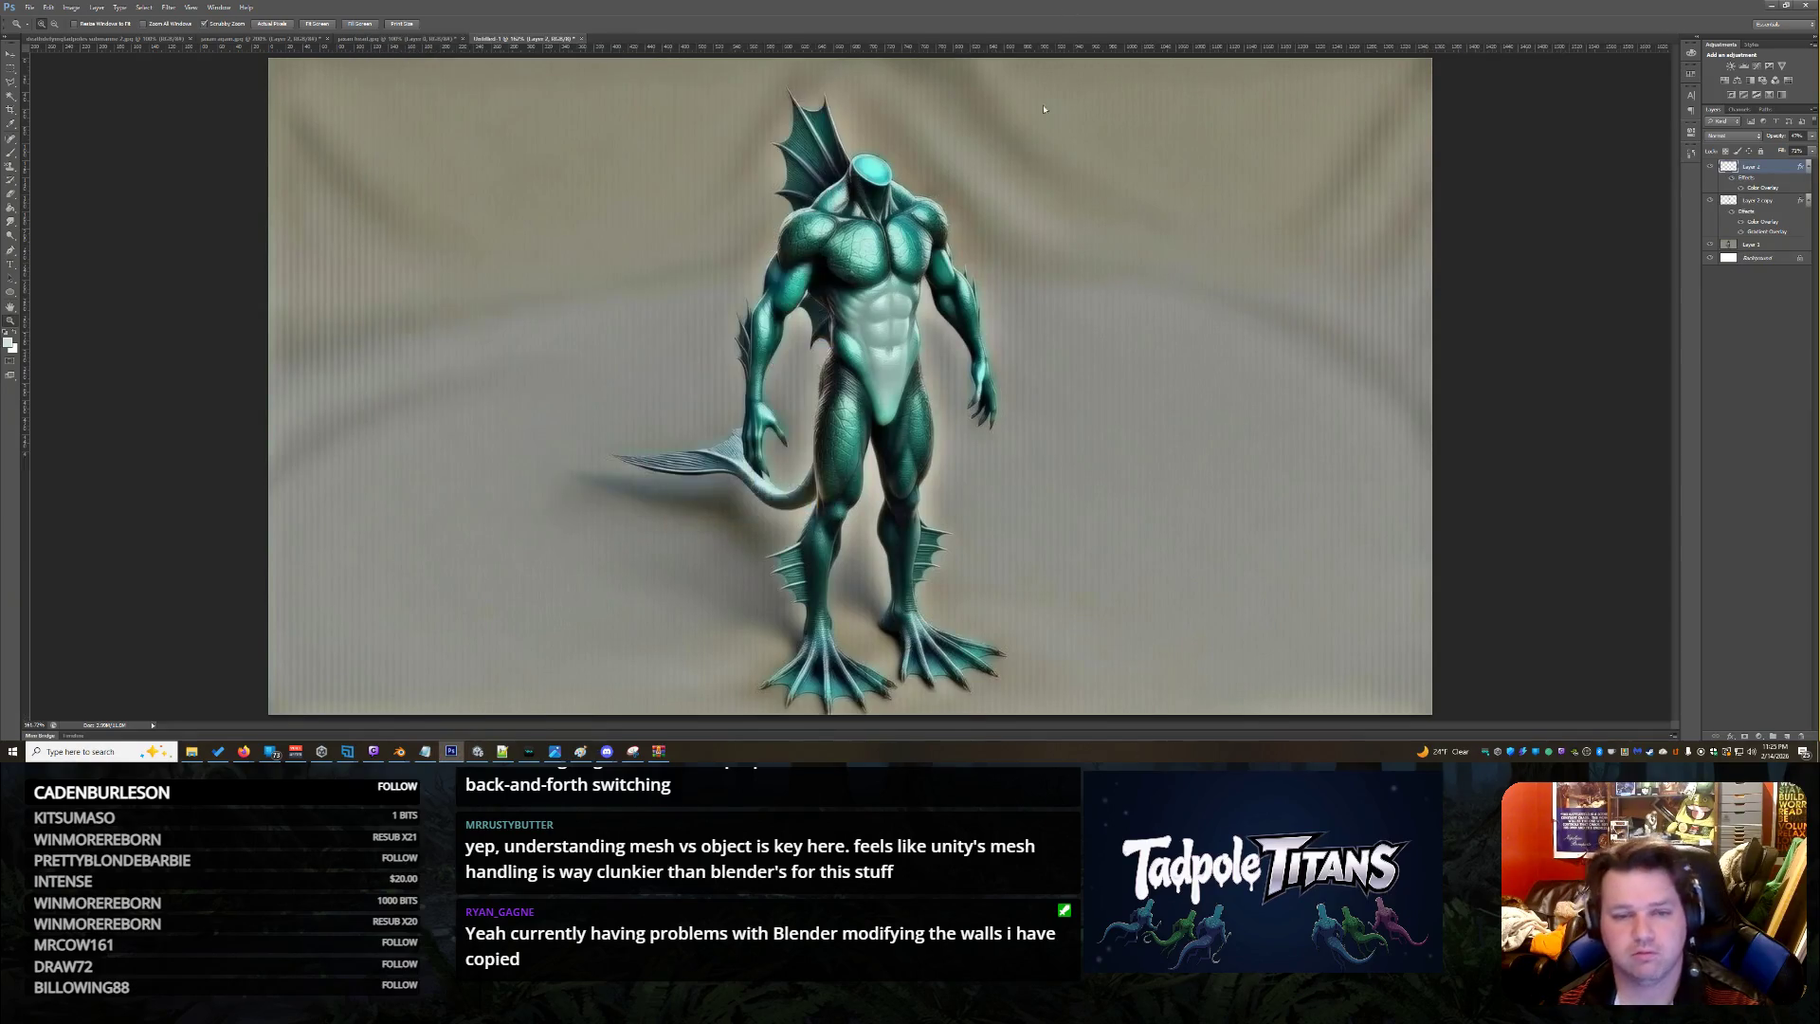
key(ctrl+Tab)
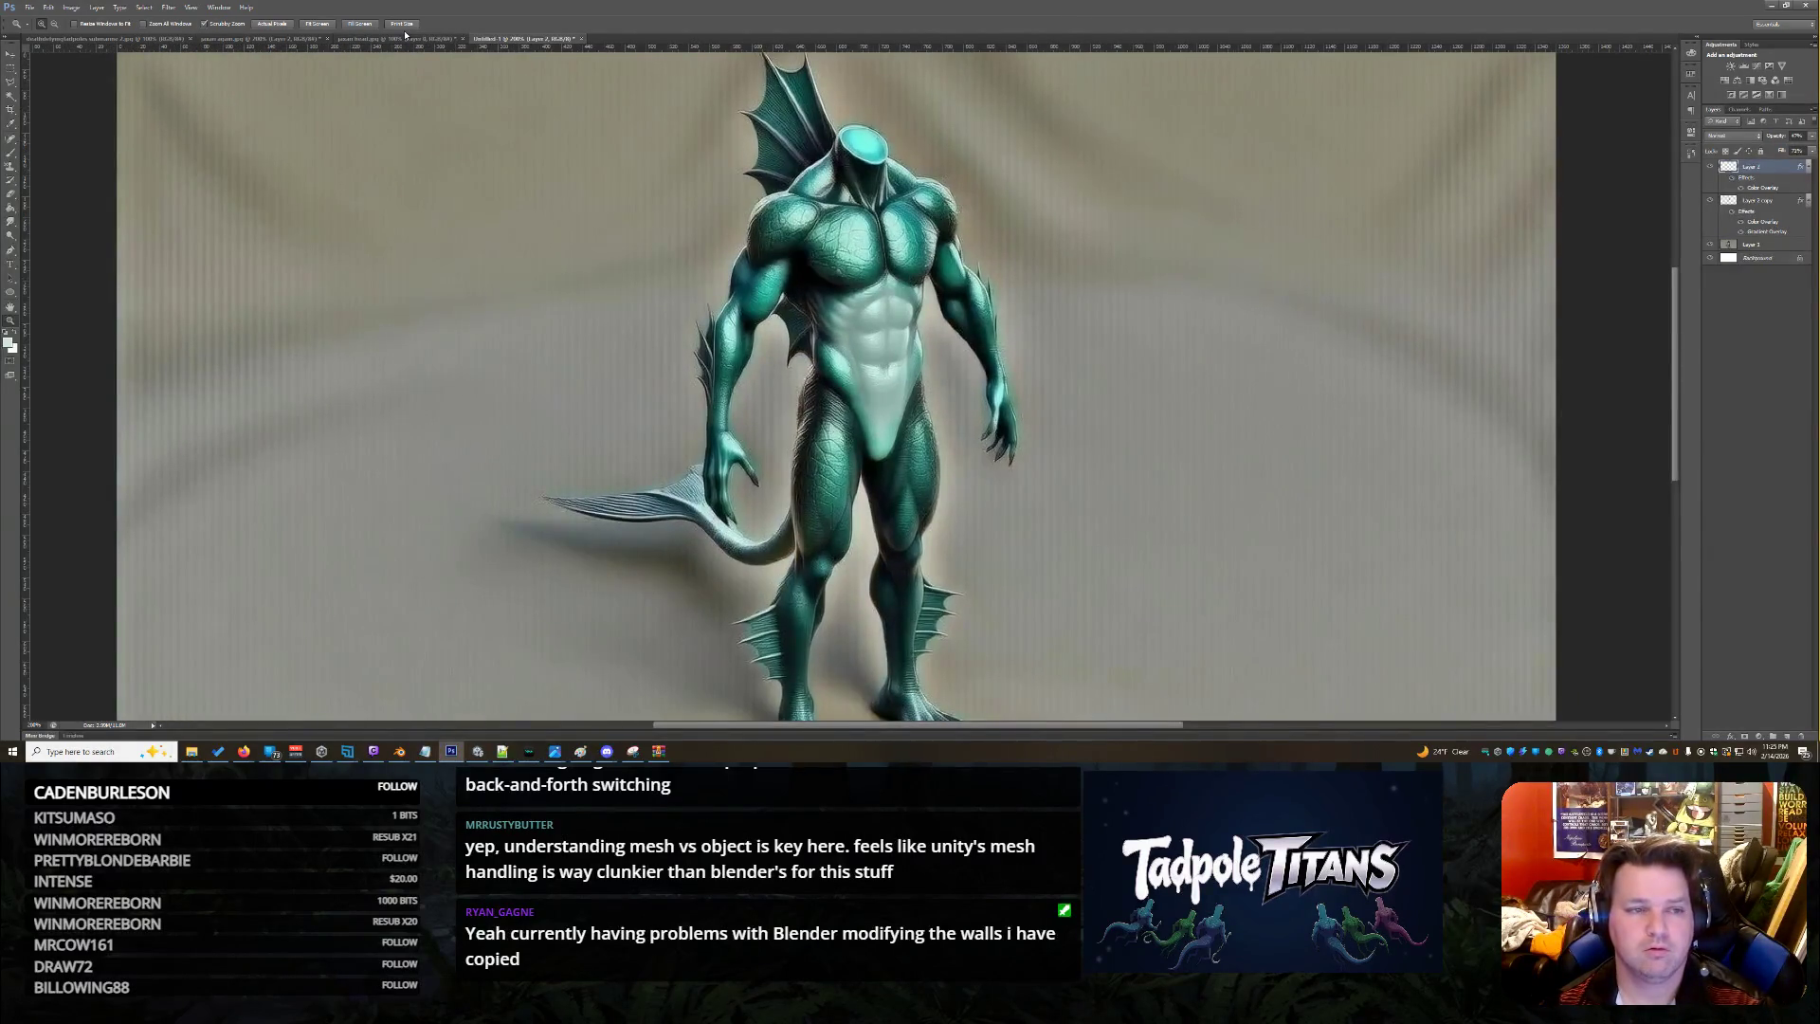
click(402, 43)
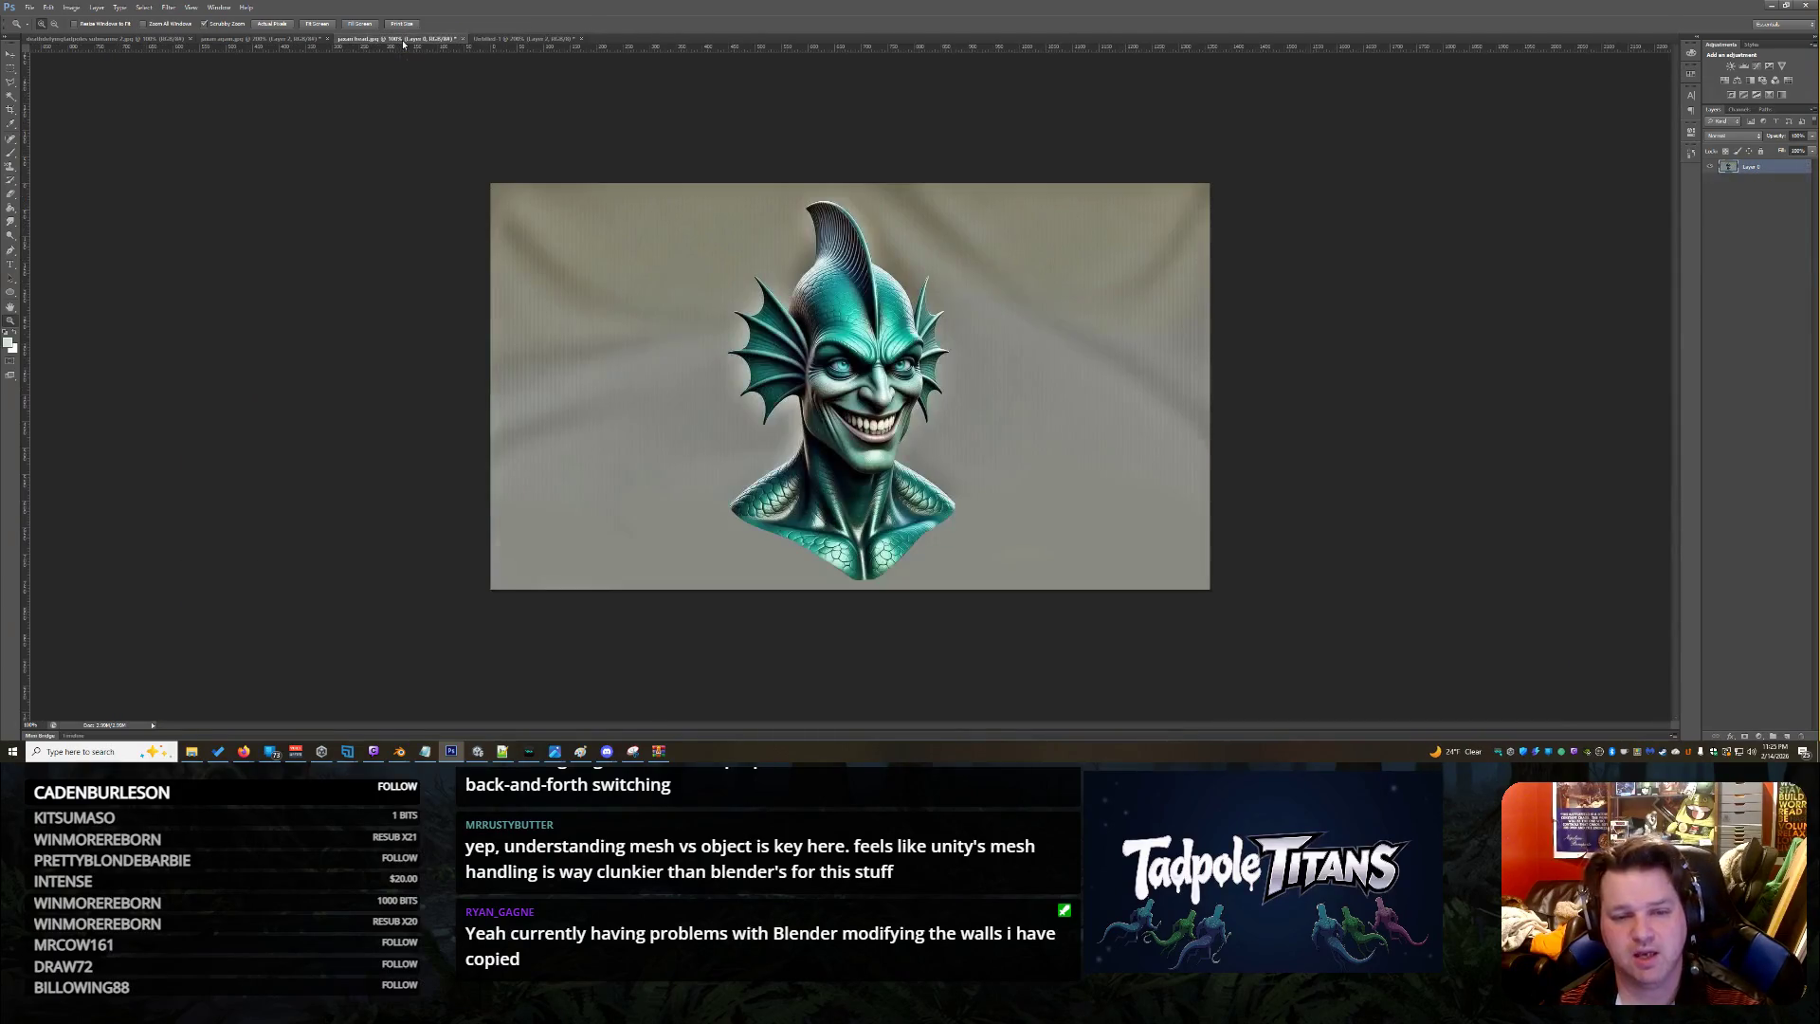
scroll(790, 366, up, 5)
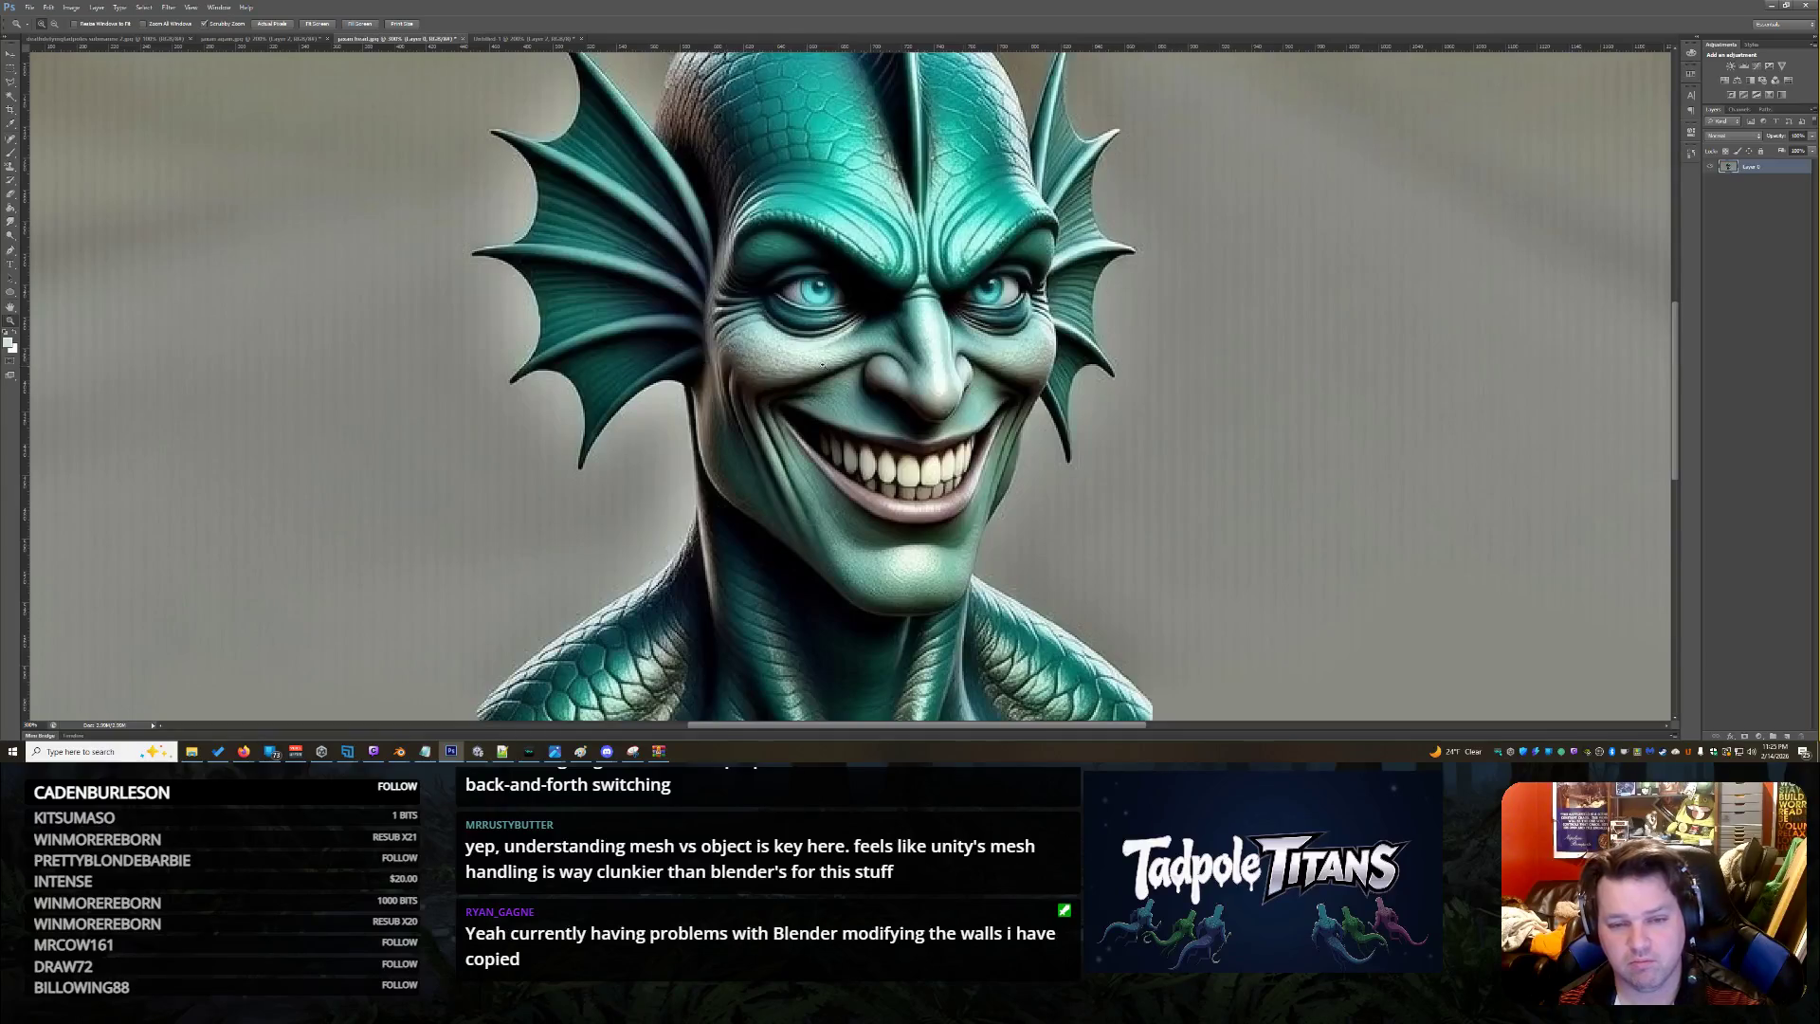
click(533, 40)
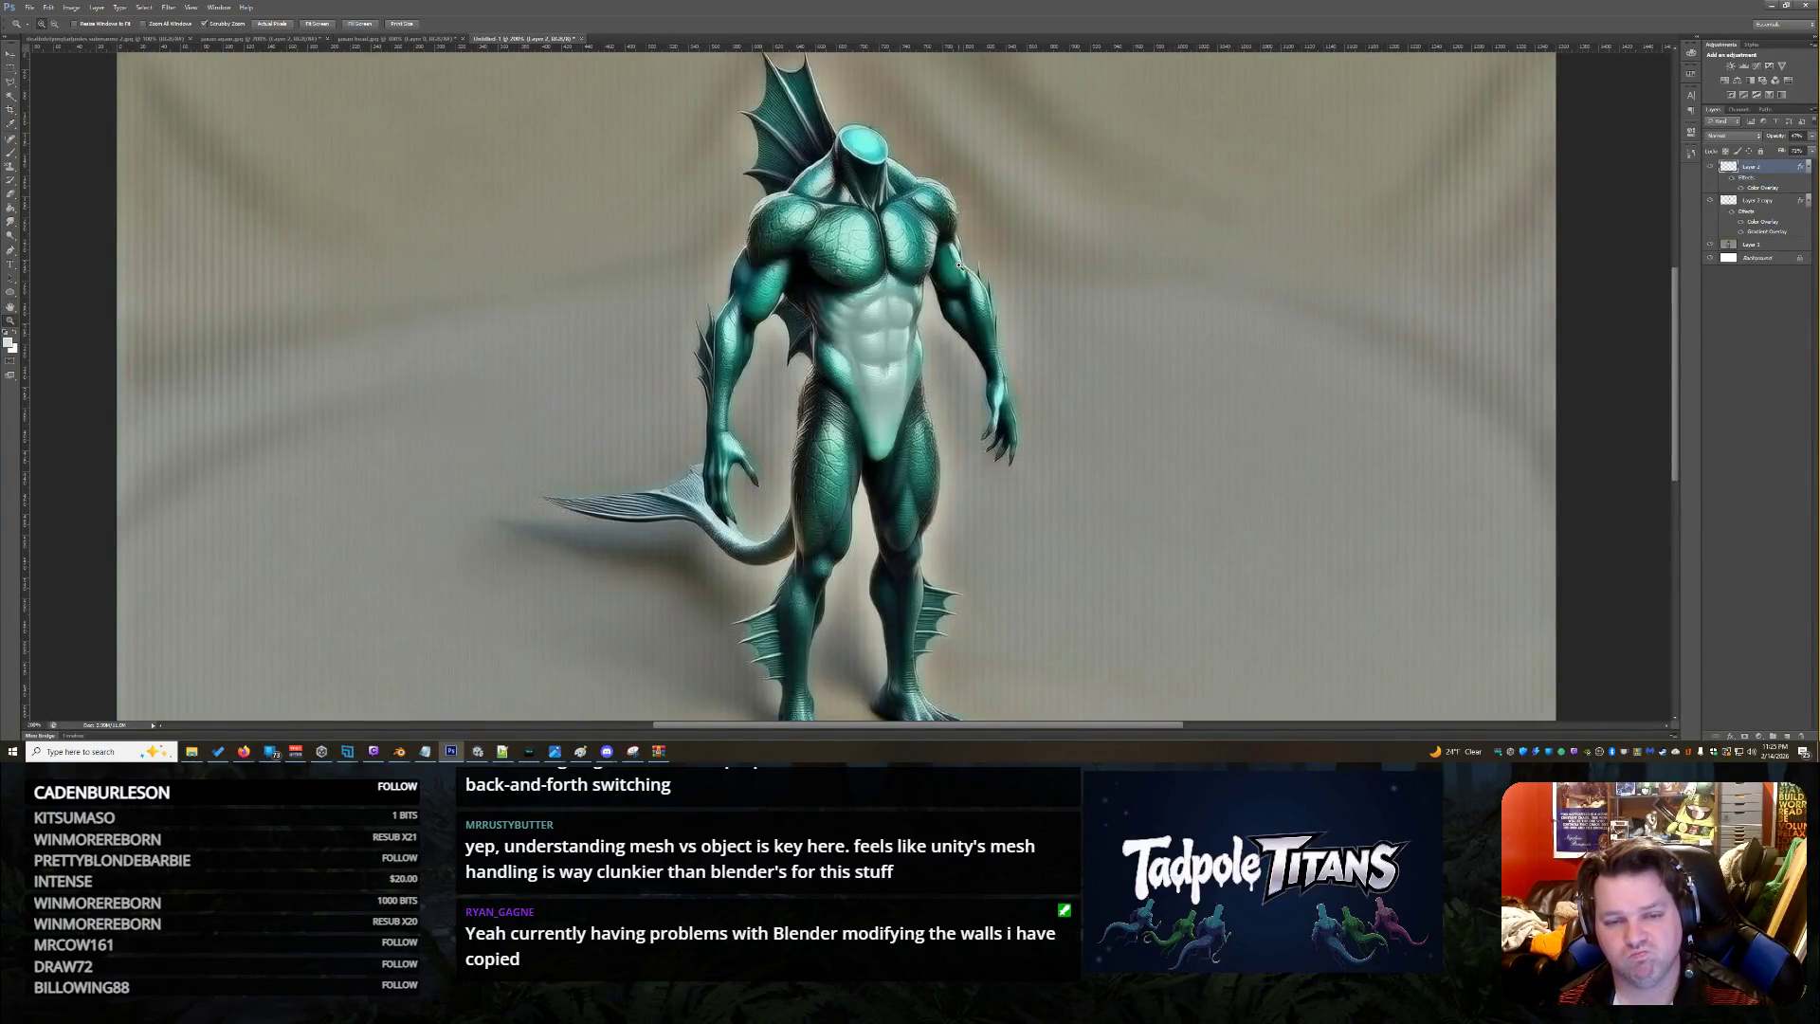
Move the torso highlight over the chest, duplicate it, and erase part of the chest glow
key(v)
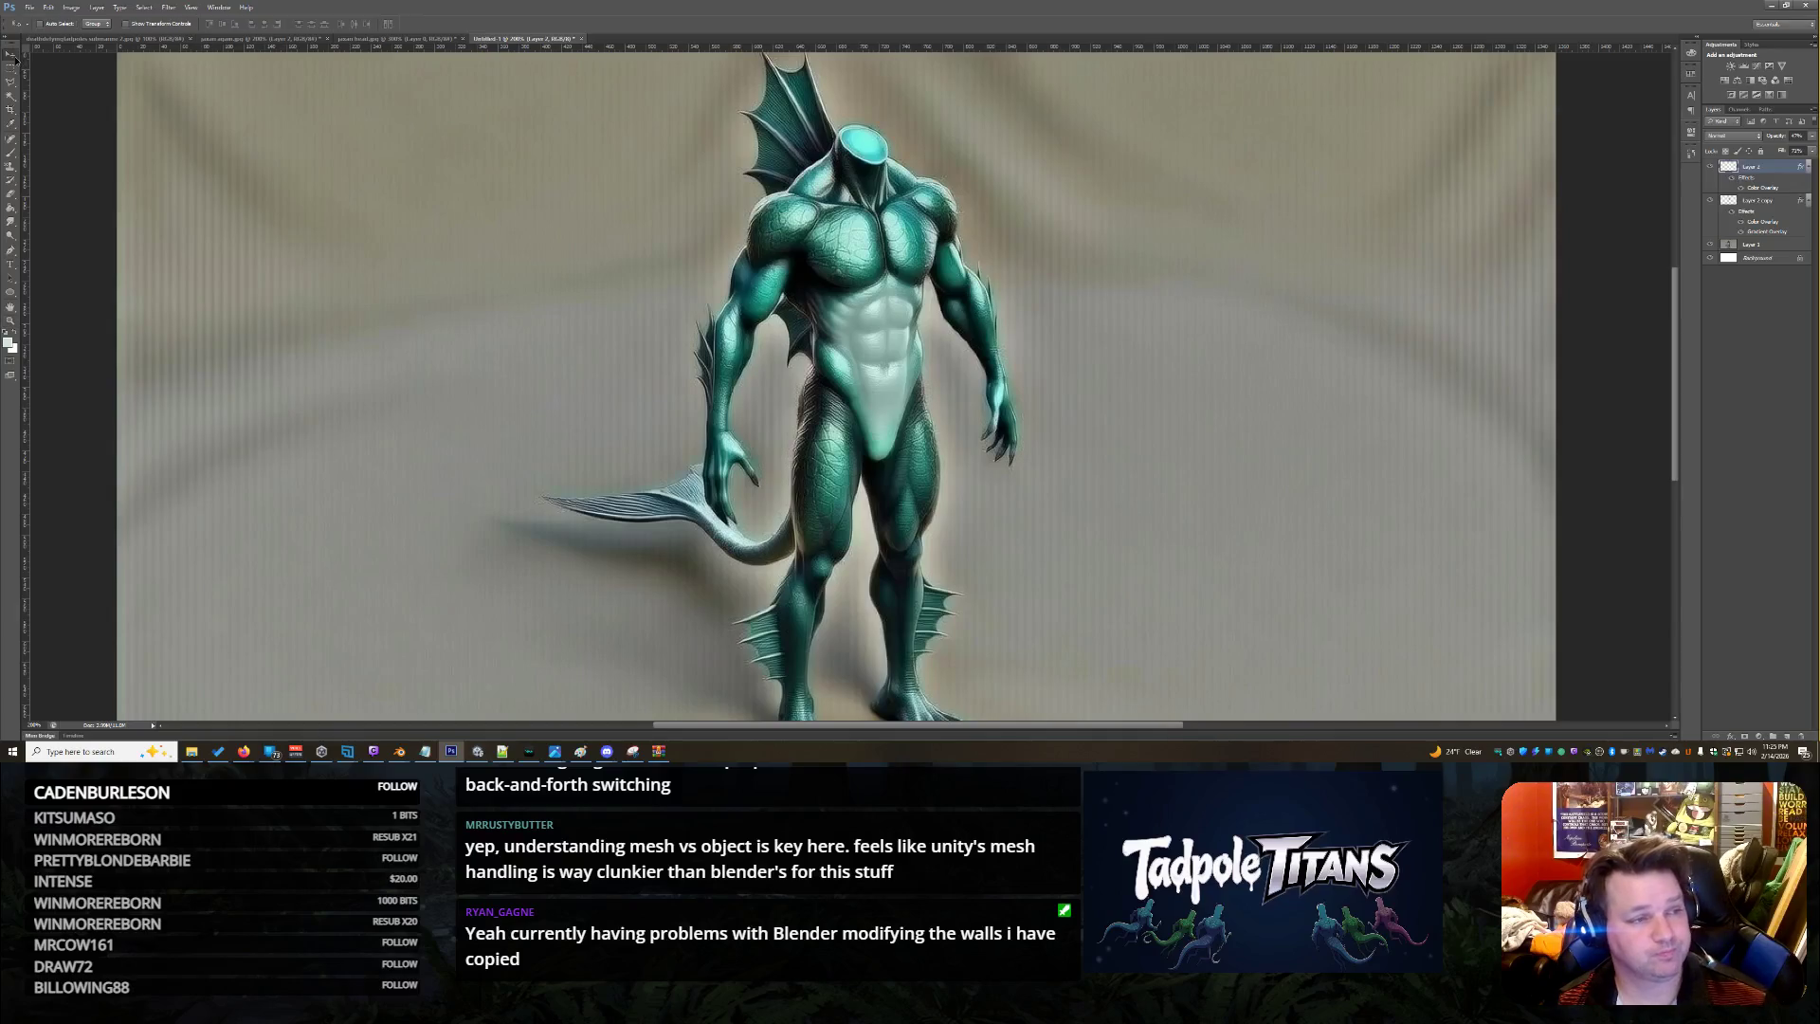
drag(917, 265, 924, 316)
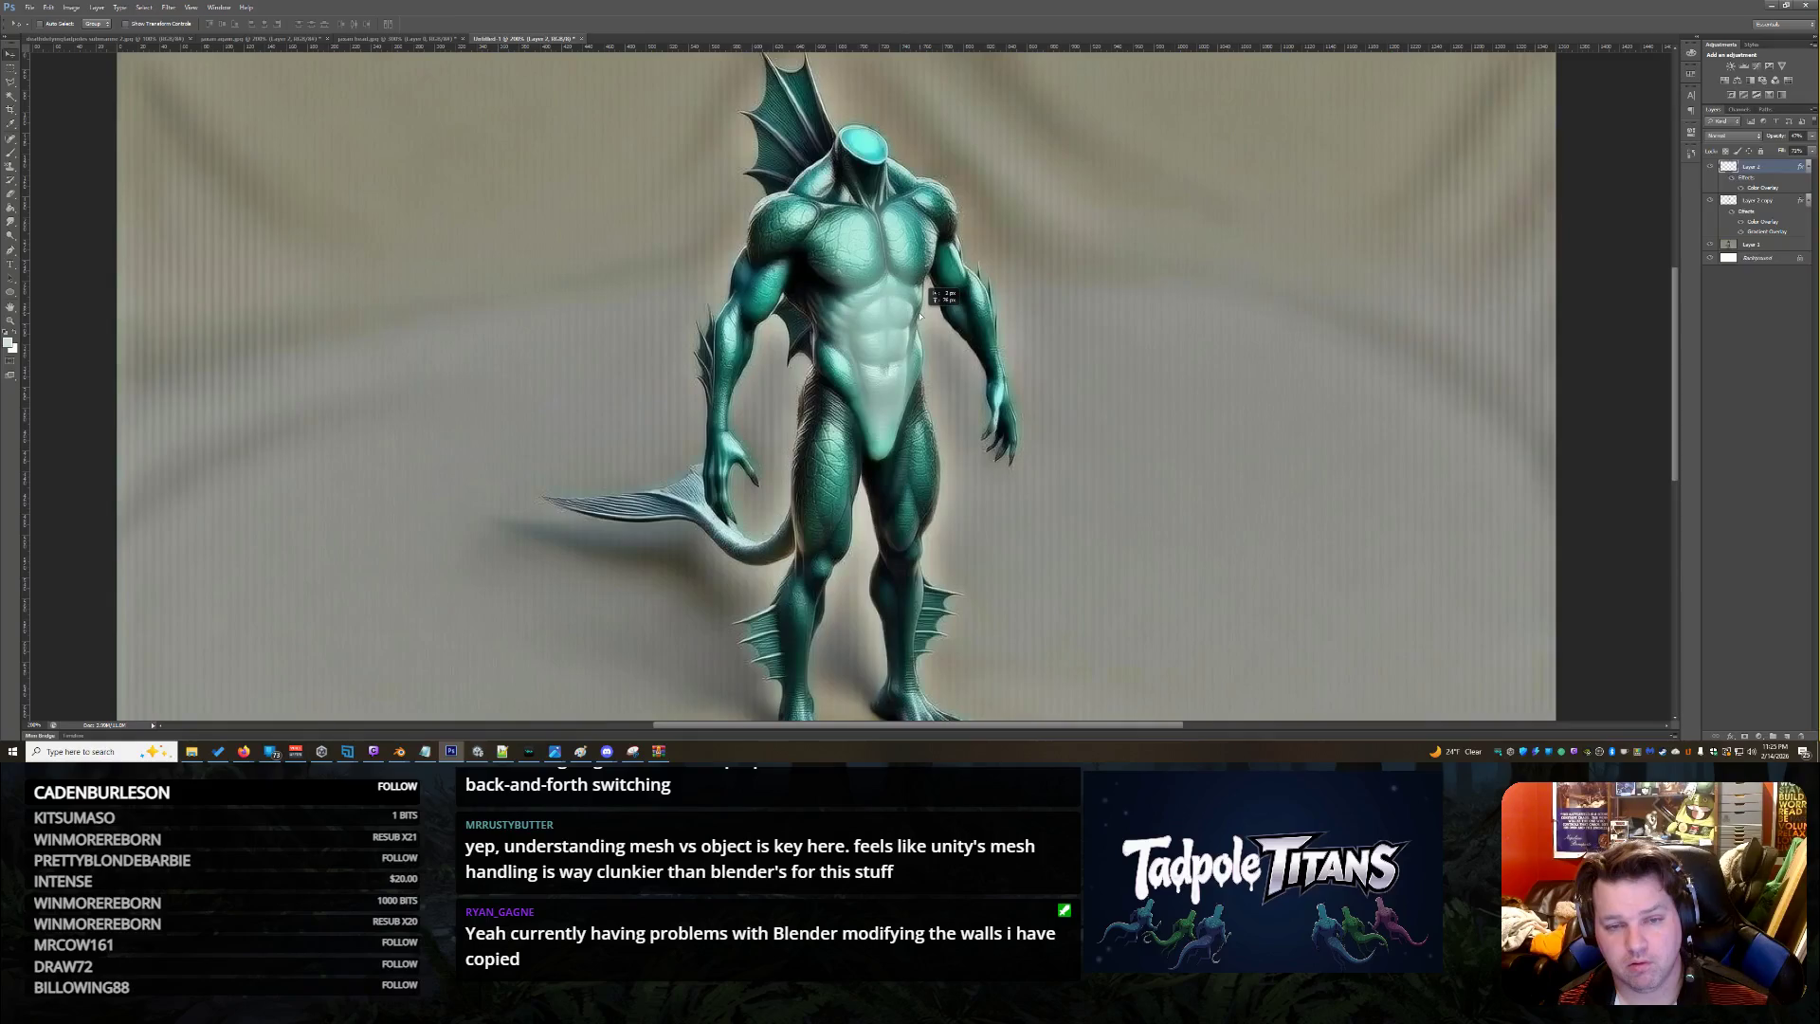
key(ctrl+j)
key(e)
mouse_move(905, 327)
mouse_down()
mouse_move(895, 294)
mouse_move(849, 284)
mouse_move(891, 336)
mouse_move(876, 370)
mouse_up()
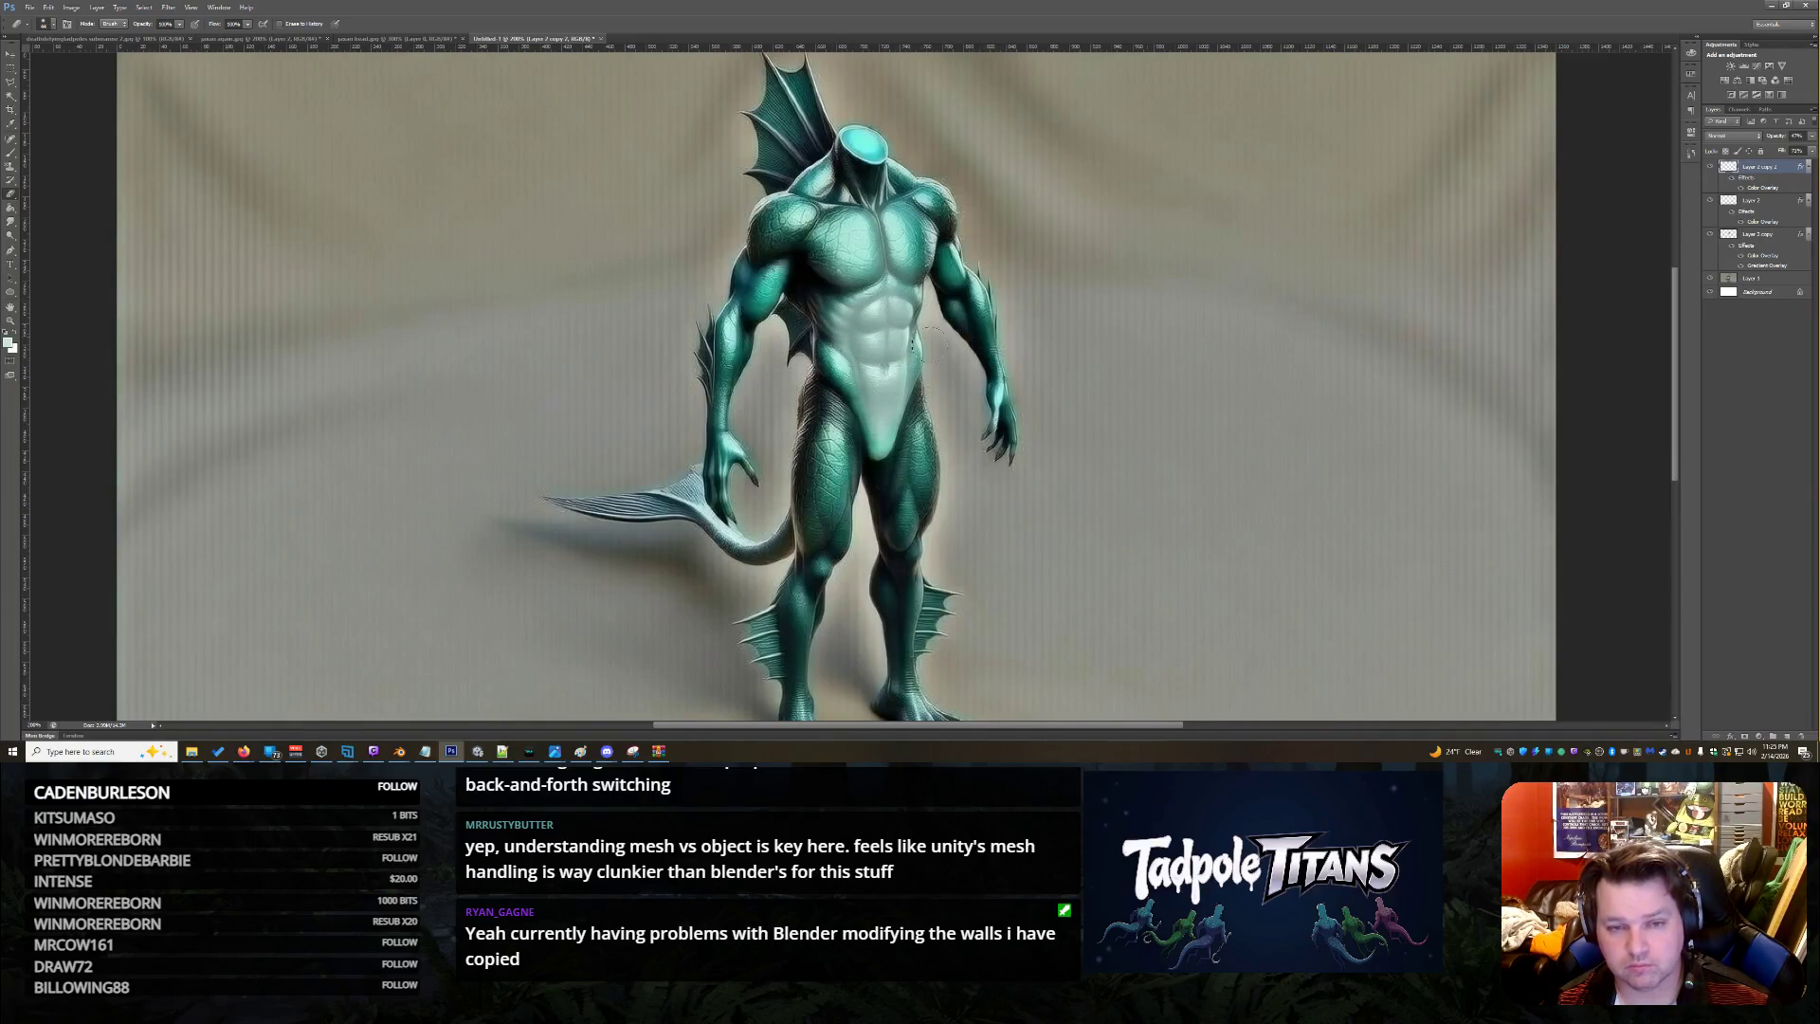
click(10, 53)
drag(839, 216, 905, 274)
Duplicate the top highlight layer, flip the copy horizontally, and reposition it over the torso
key(ctrl+j)
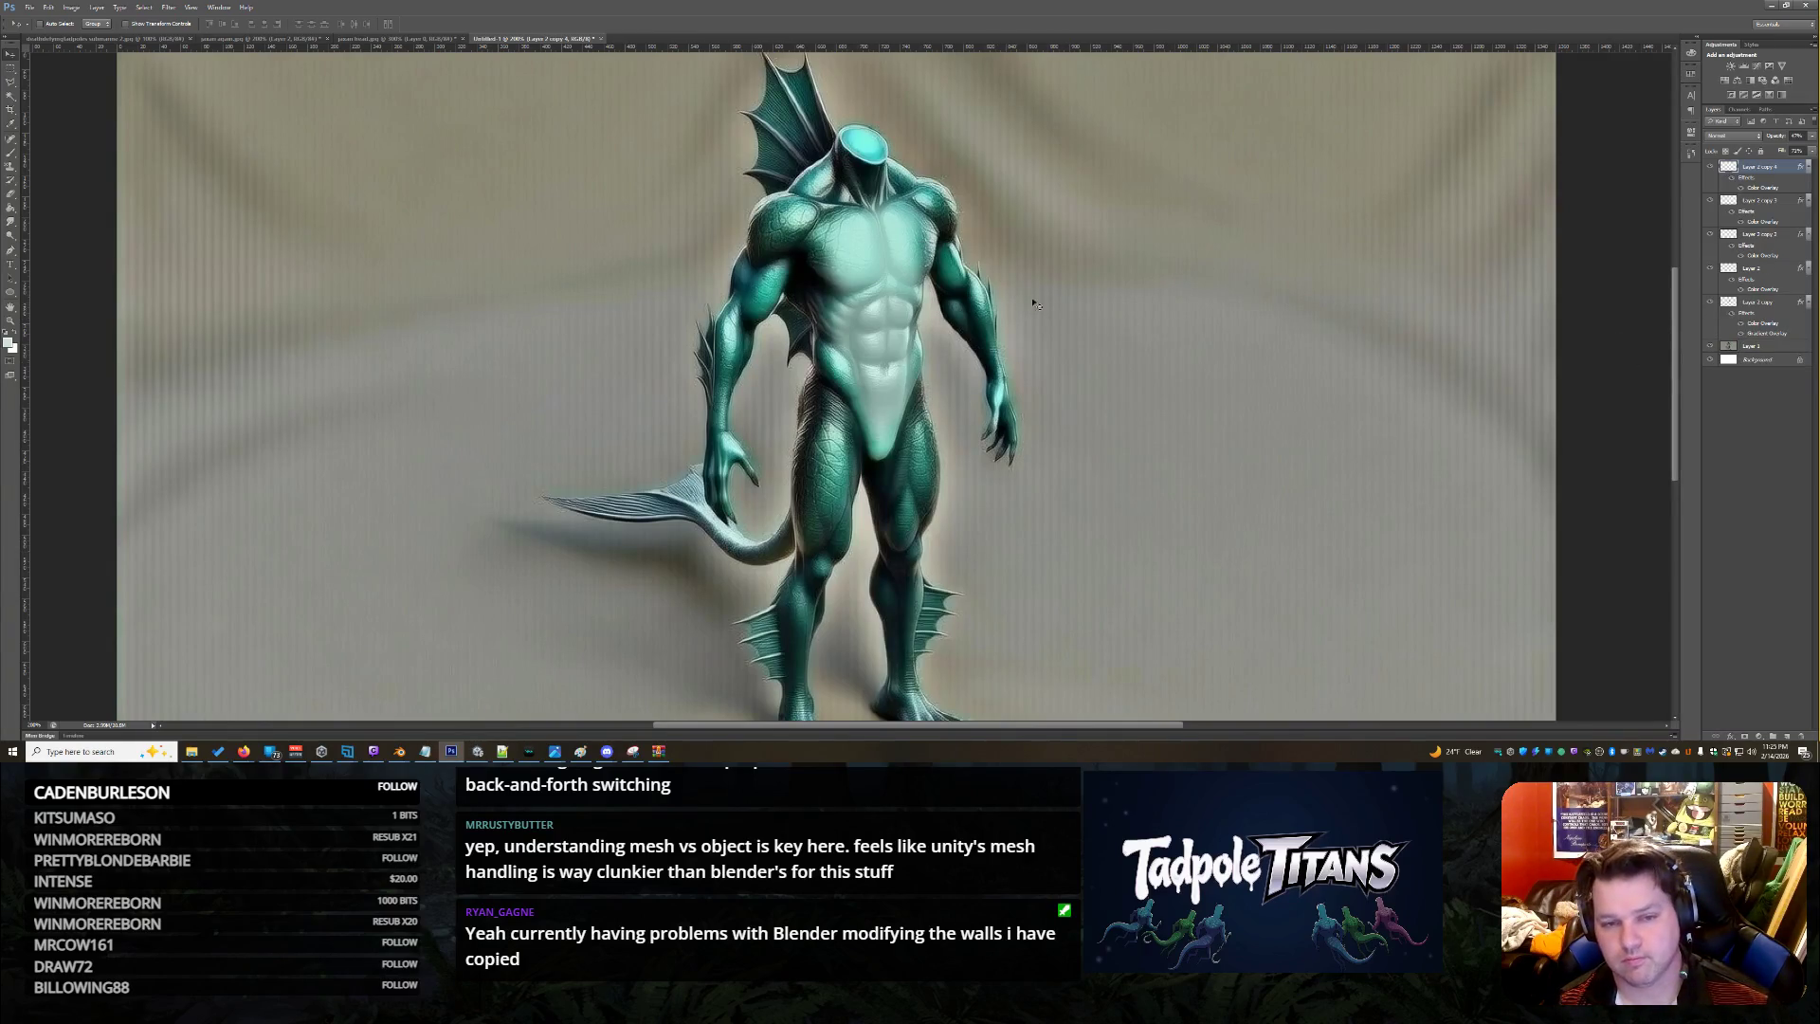
drag(957, 287, 953, 281)
key(ctrl+t)
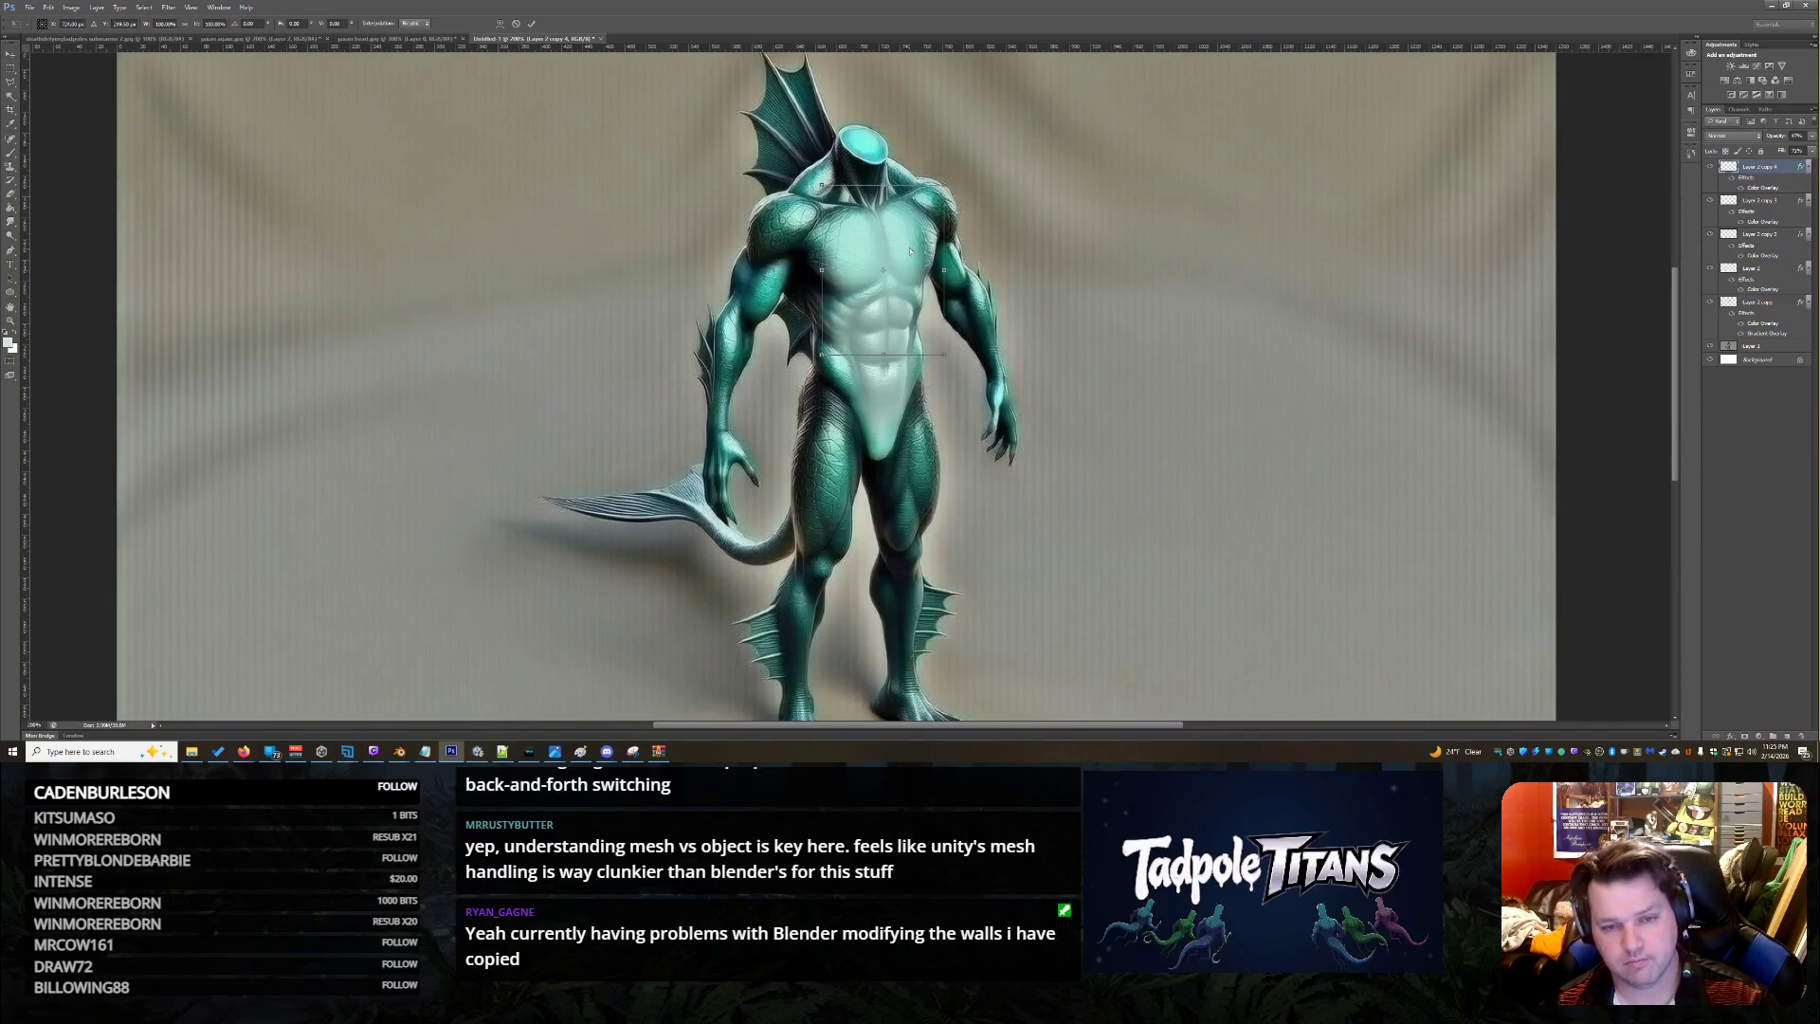
right_click(909, 251)
click(982, 408)
key(Return)
drag(929, 292, 903, 273)
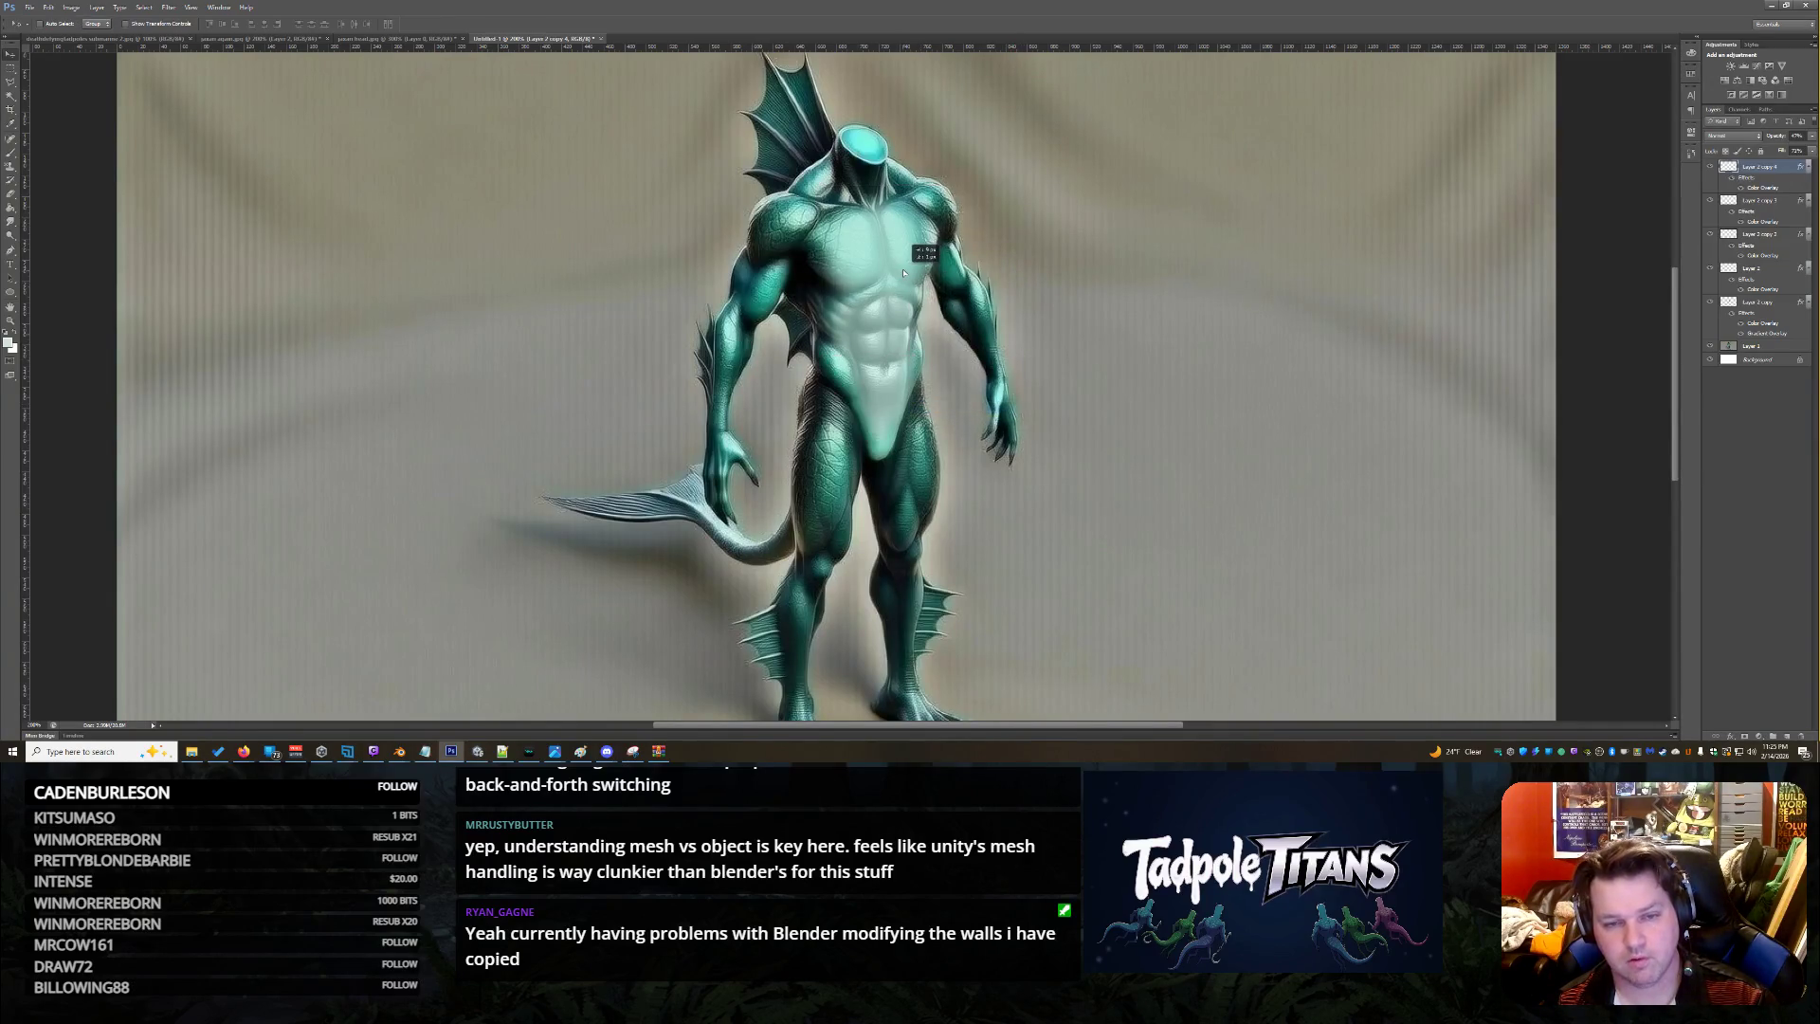
Toggle Layer 2 copy's visibility to compare, then delete the extra Layer 2 copy 5
click(1768, 306)
click(1709, 304)
click(1709, 303)
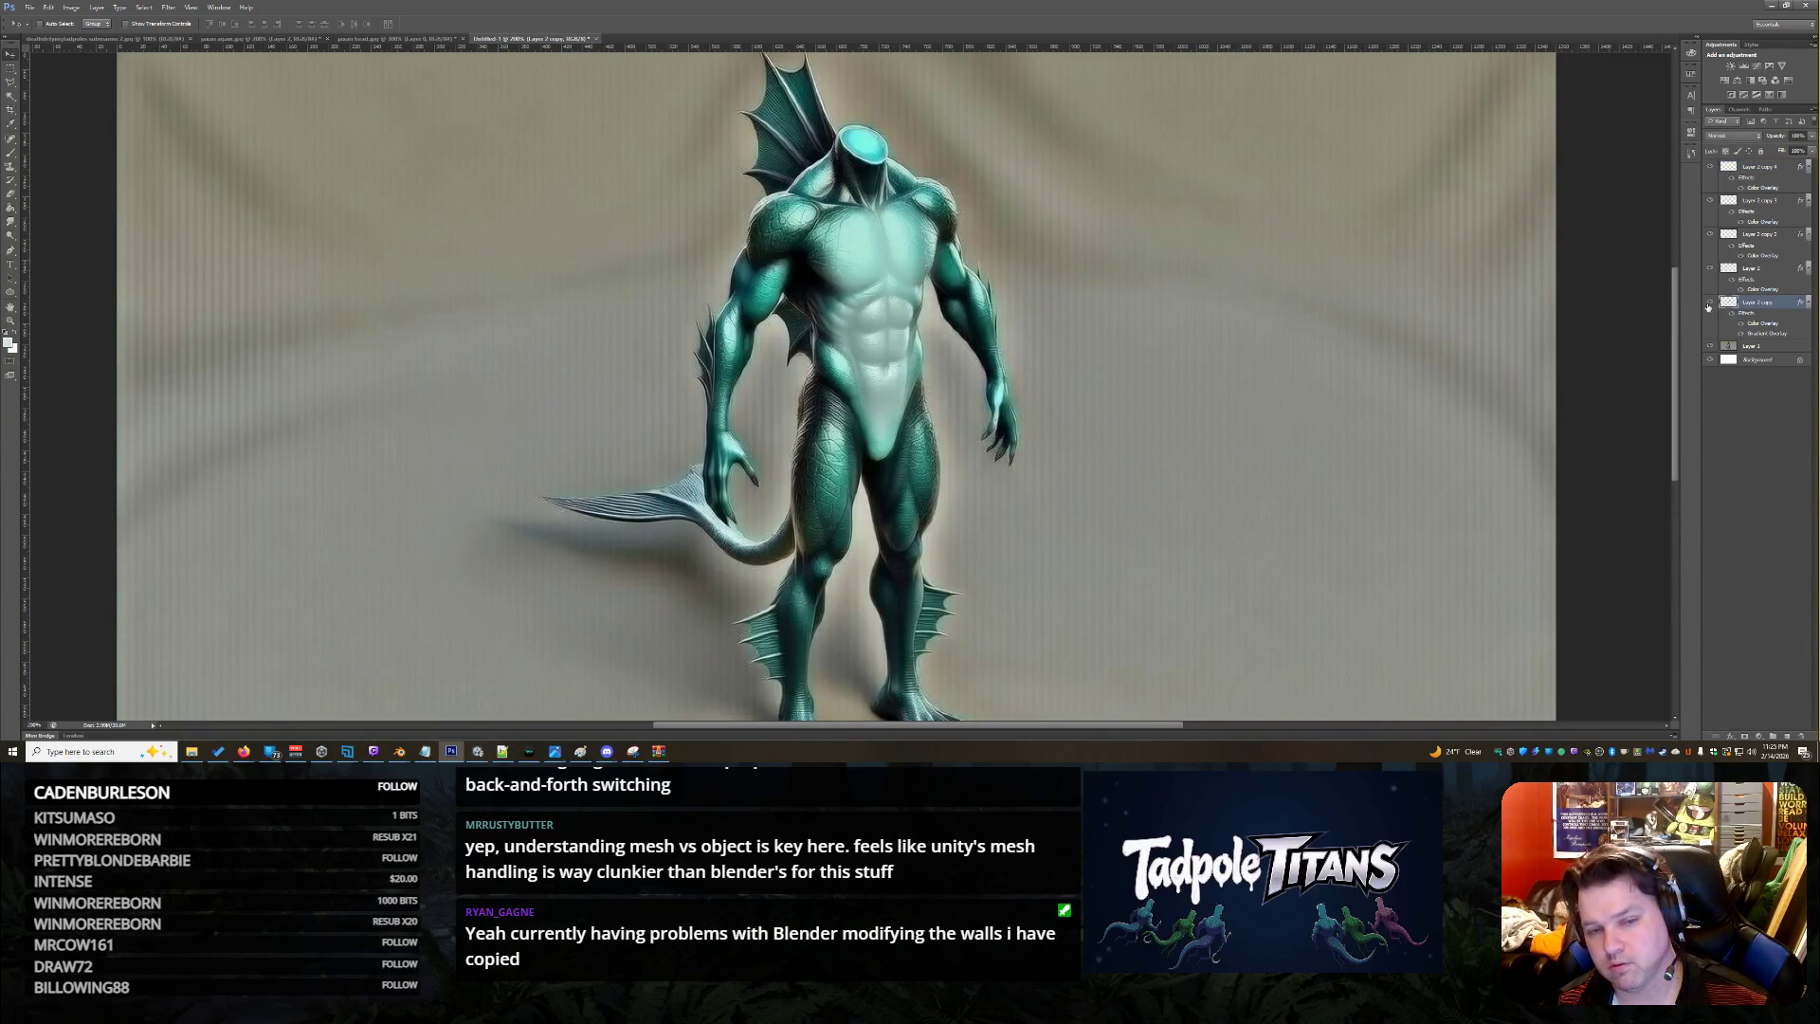
alt+drag(941, 353, 867, 239)
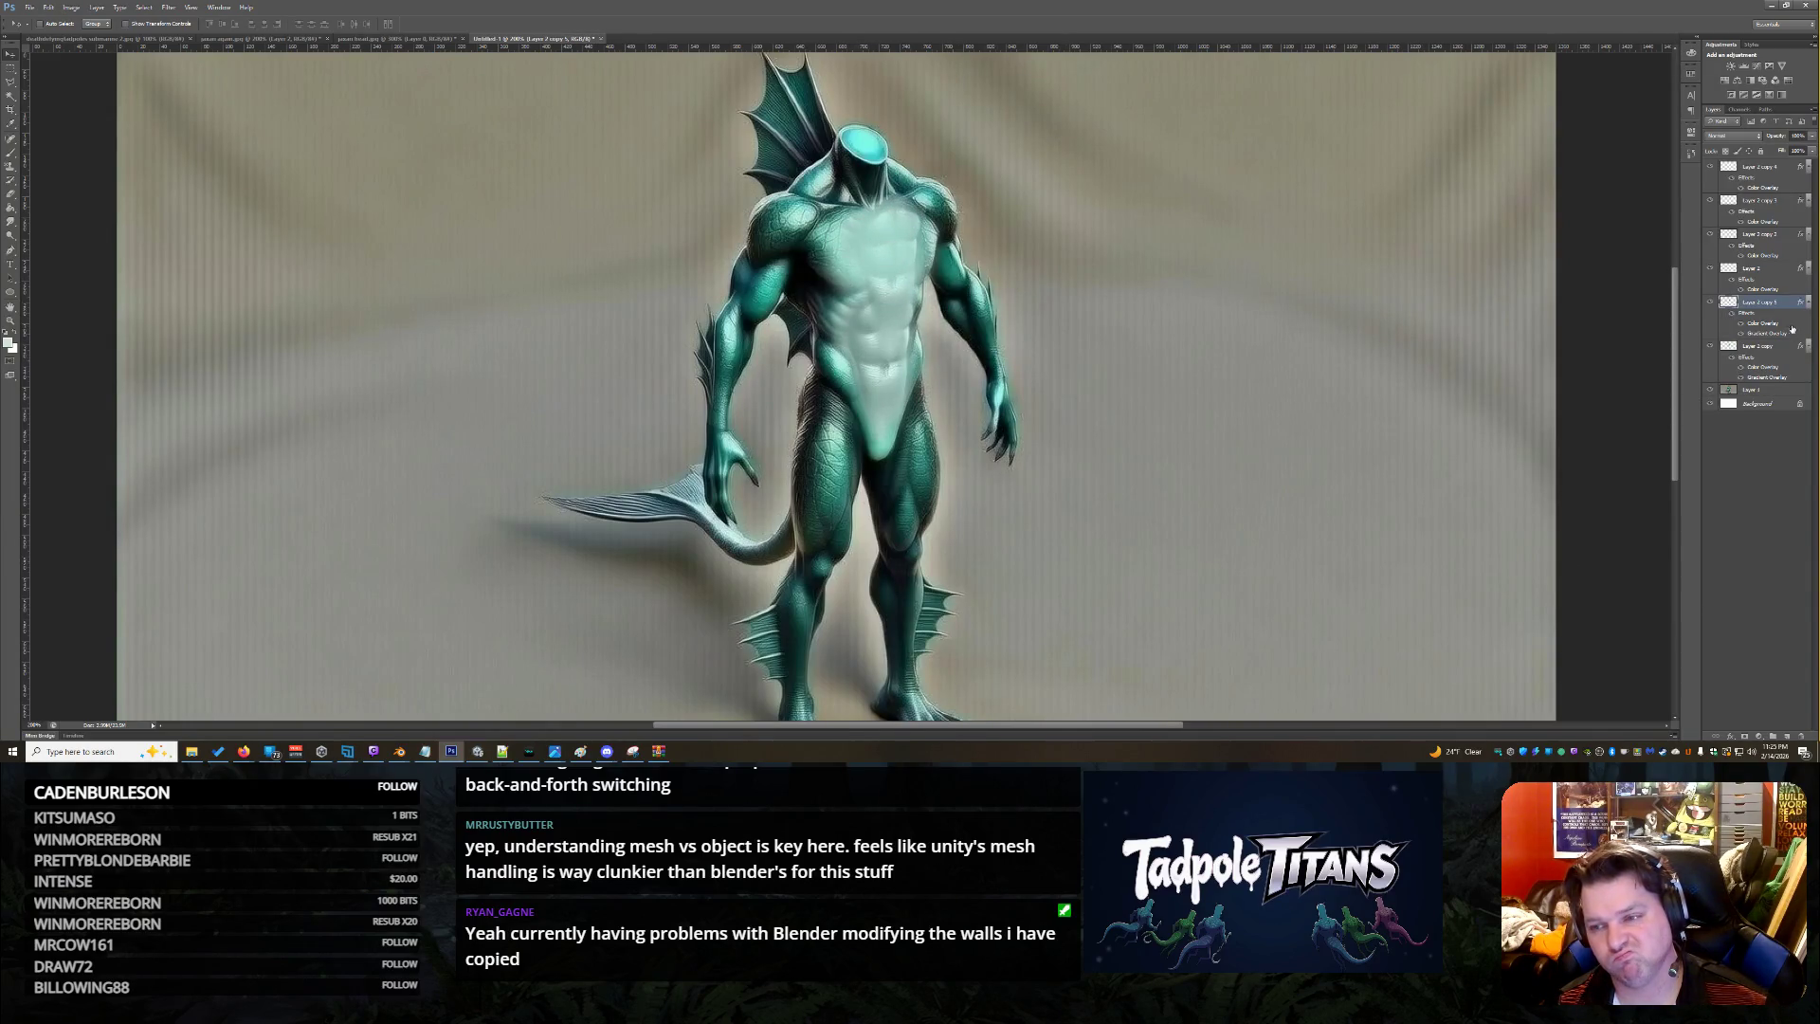
key(Delete)
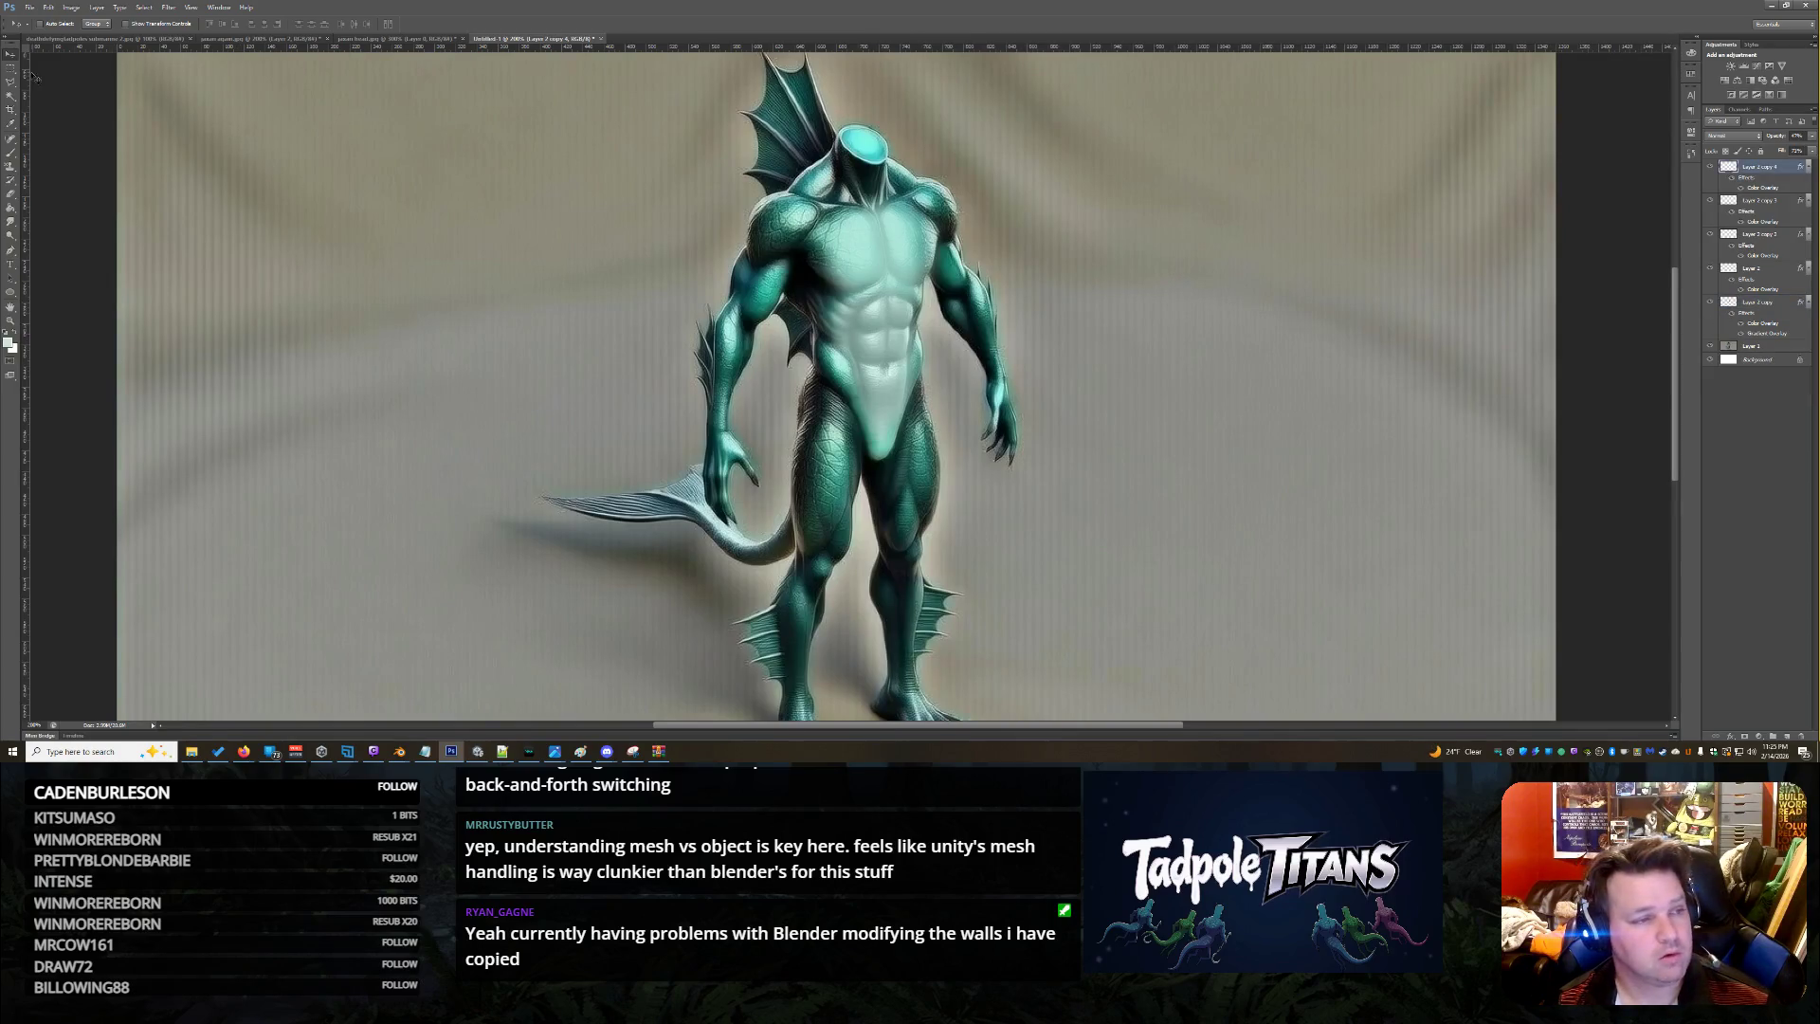
Lasso the upper chest area and copy it onto a new layer
click(10, 81)
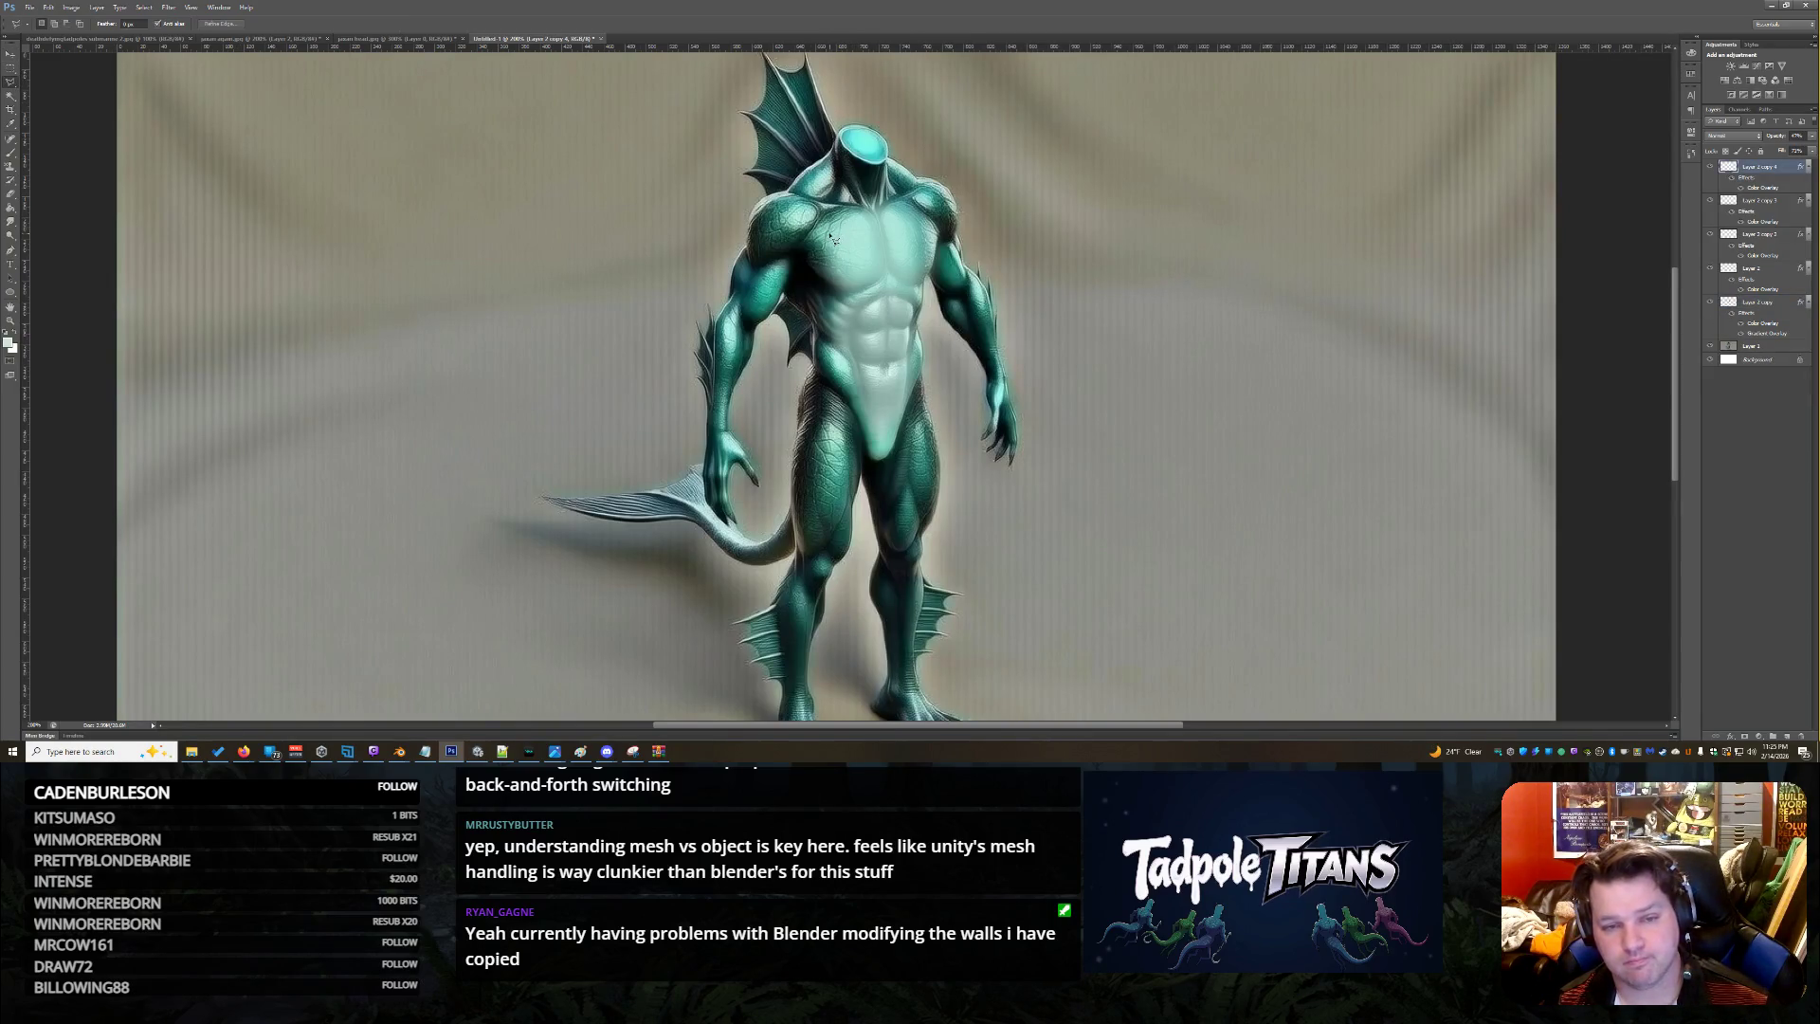
drag(858, 218, 912, 217)
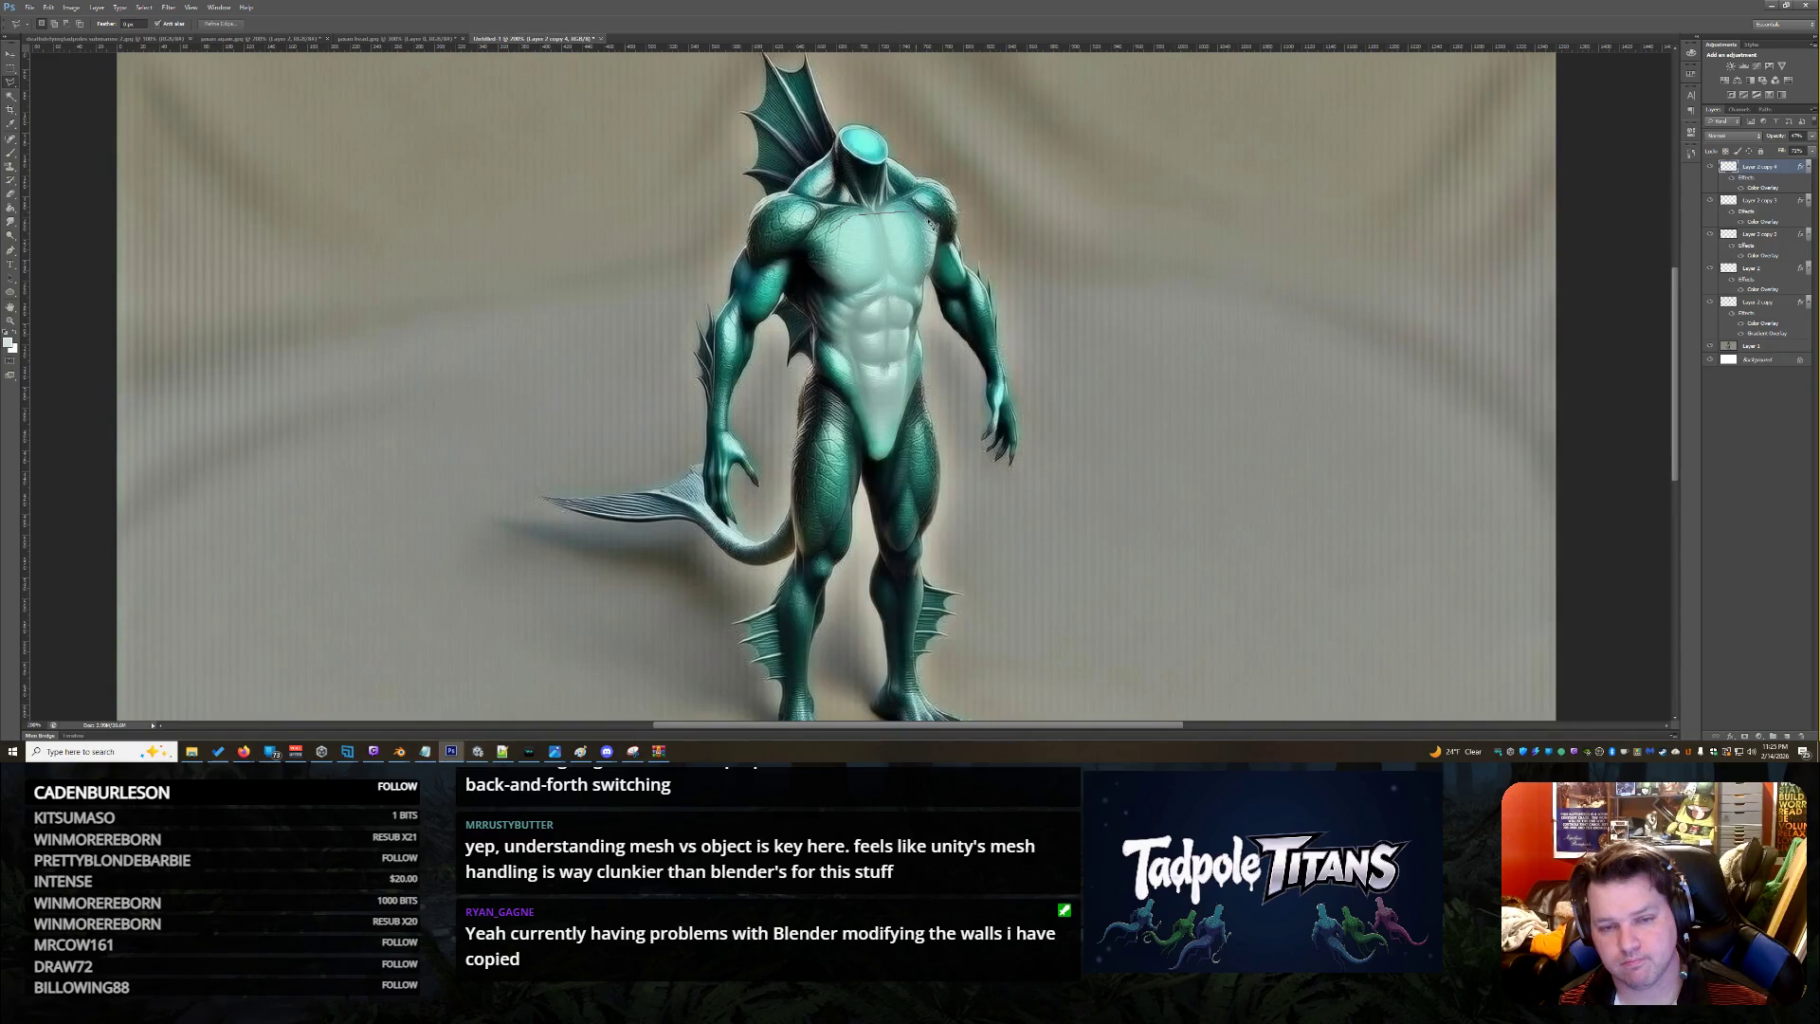
mouse_move(922, 283)
mouse_down()
mouse_move(846, 287)
mouse_move(836, 240)
mouse_up()
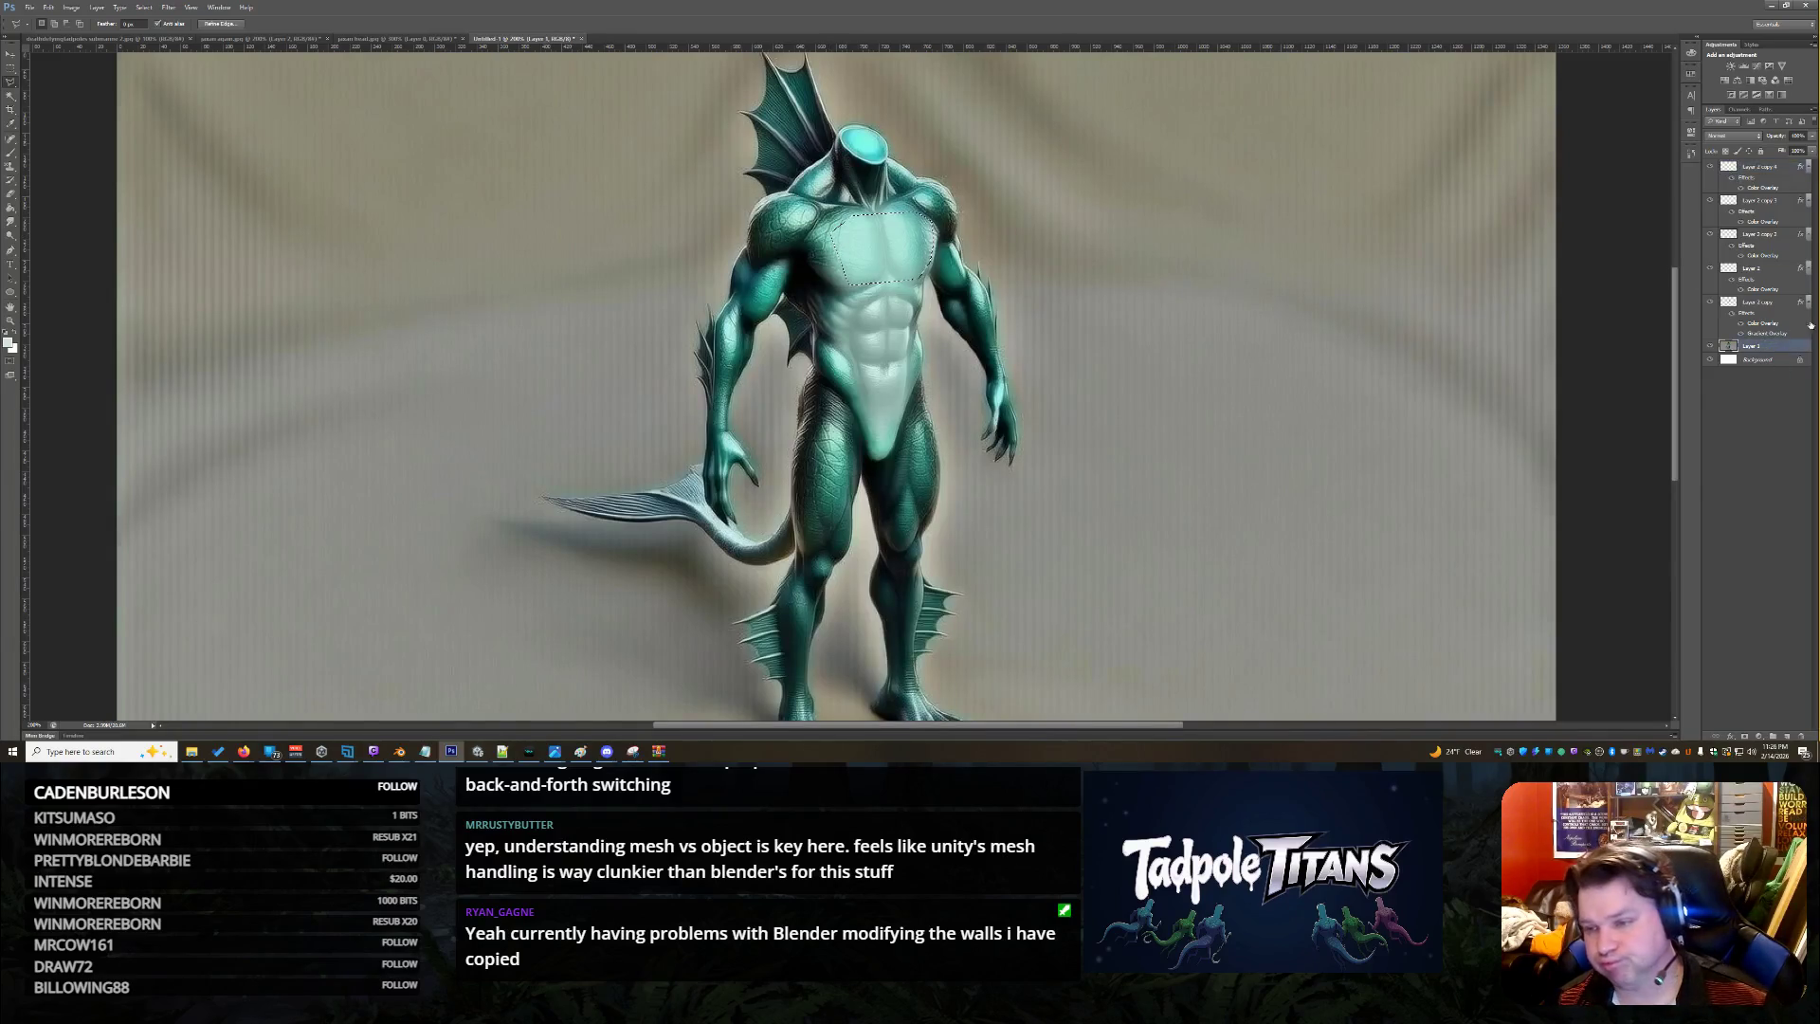
key(ctrl+j)
Copy Layer 2 copy's color and gradient overlay style and paste it onto the new chest layer
right_click(1753, 317)
click(1752, 489)
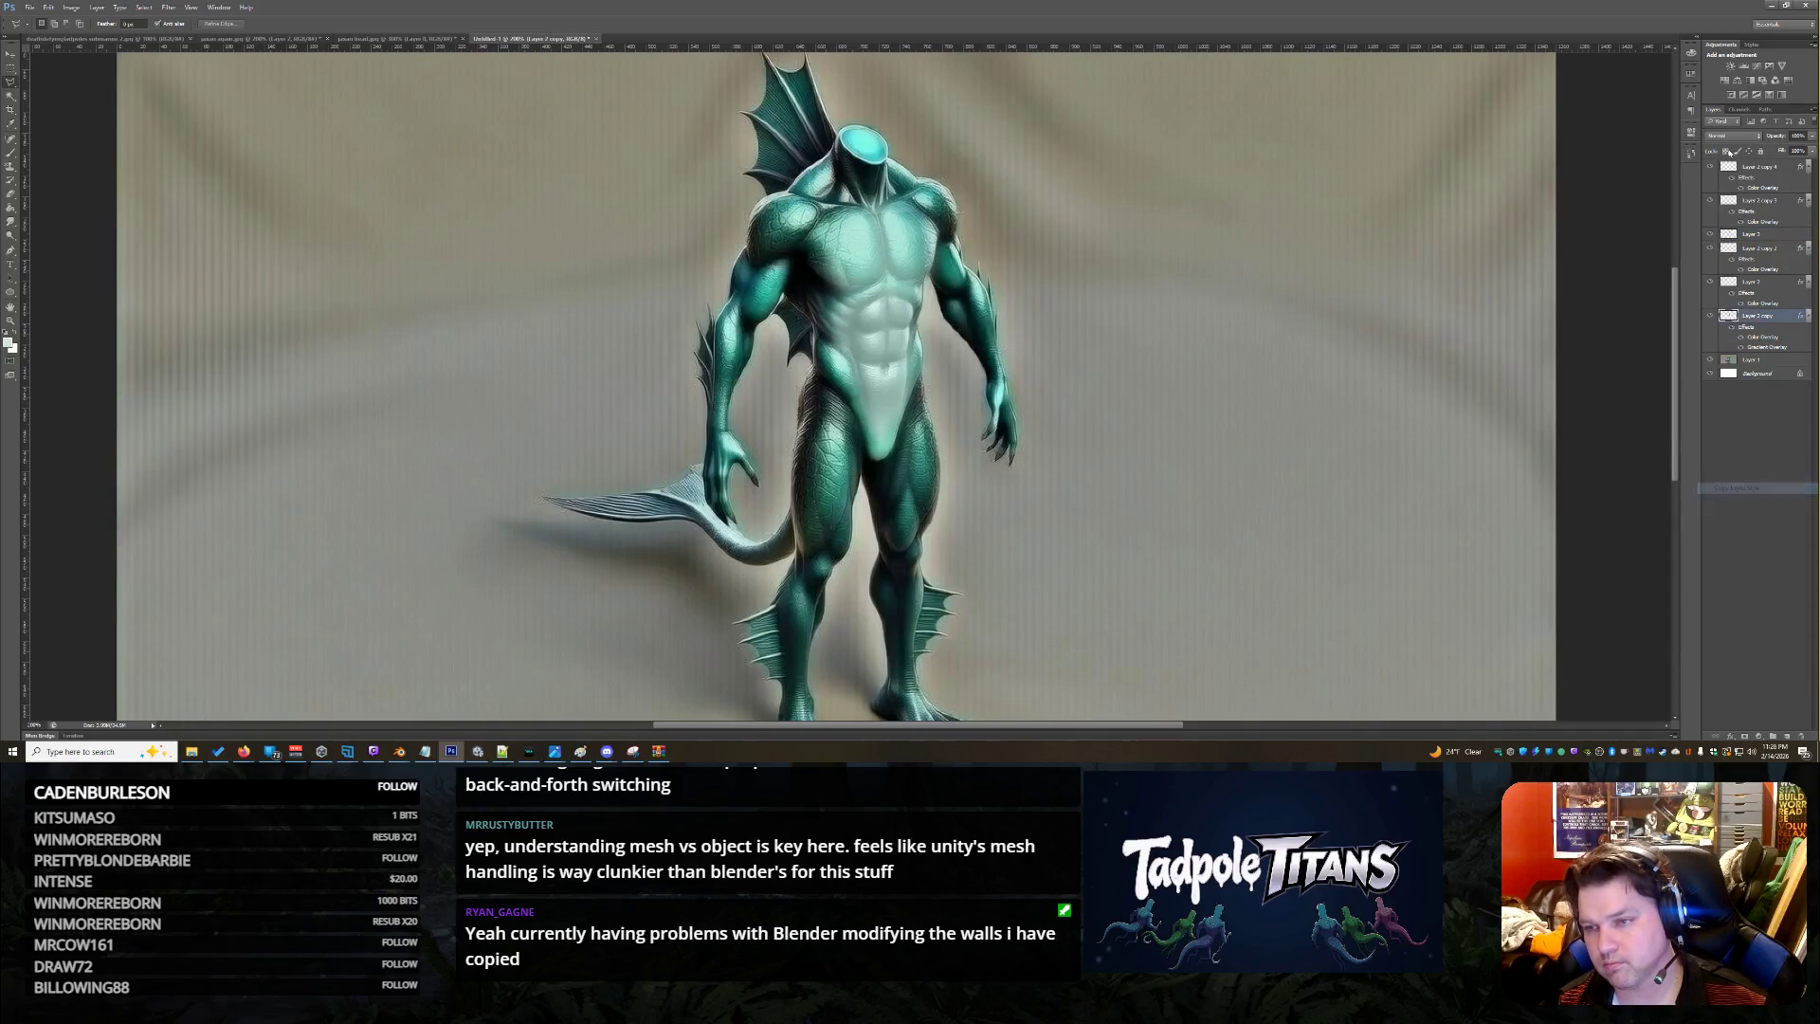
right_click(1758, 167)
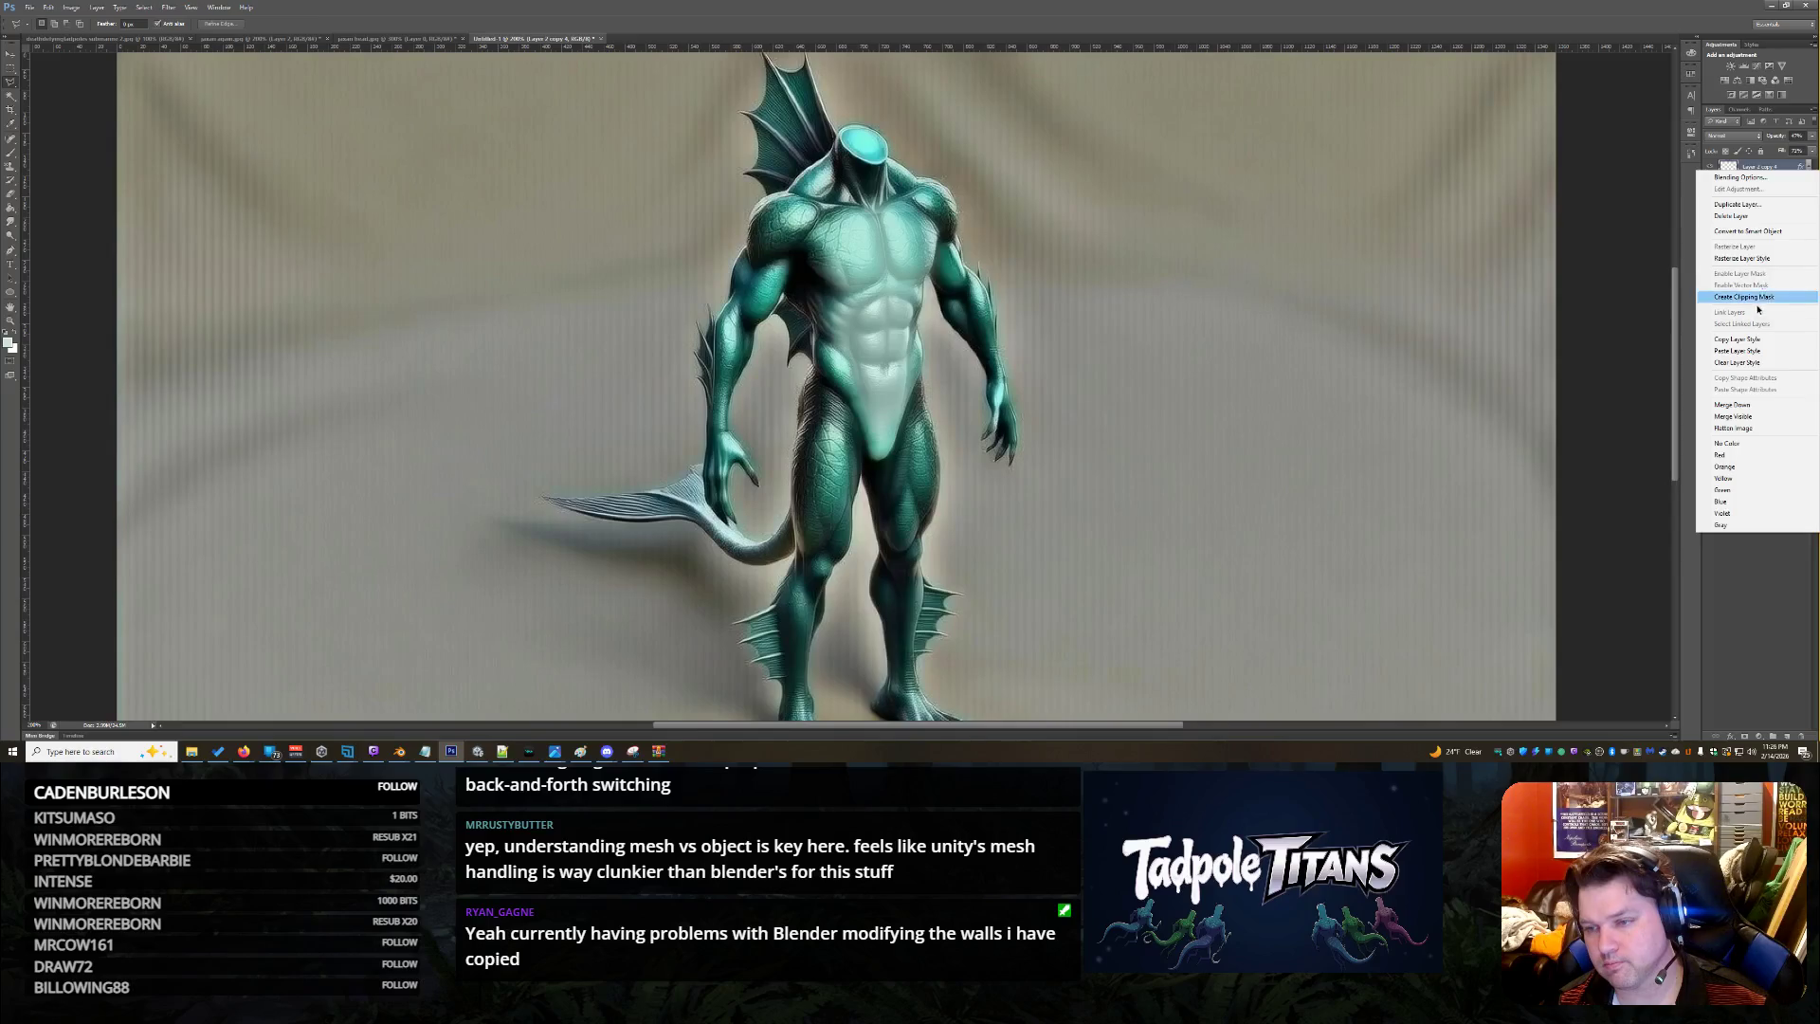
click(1751, 352)
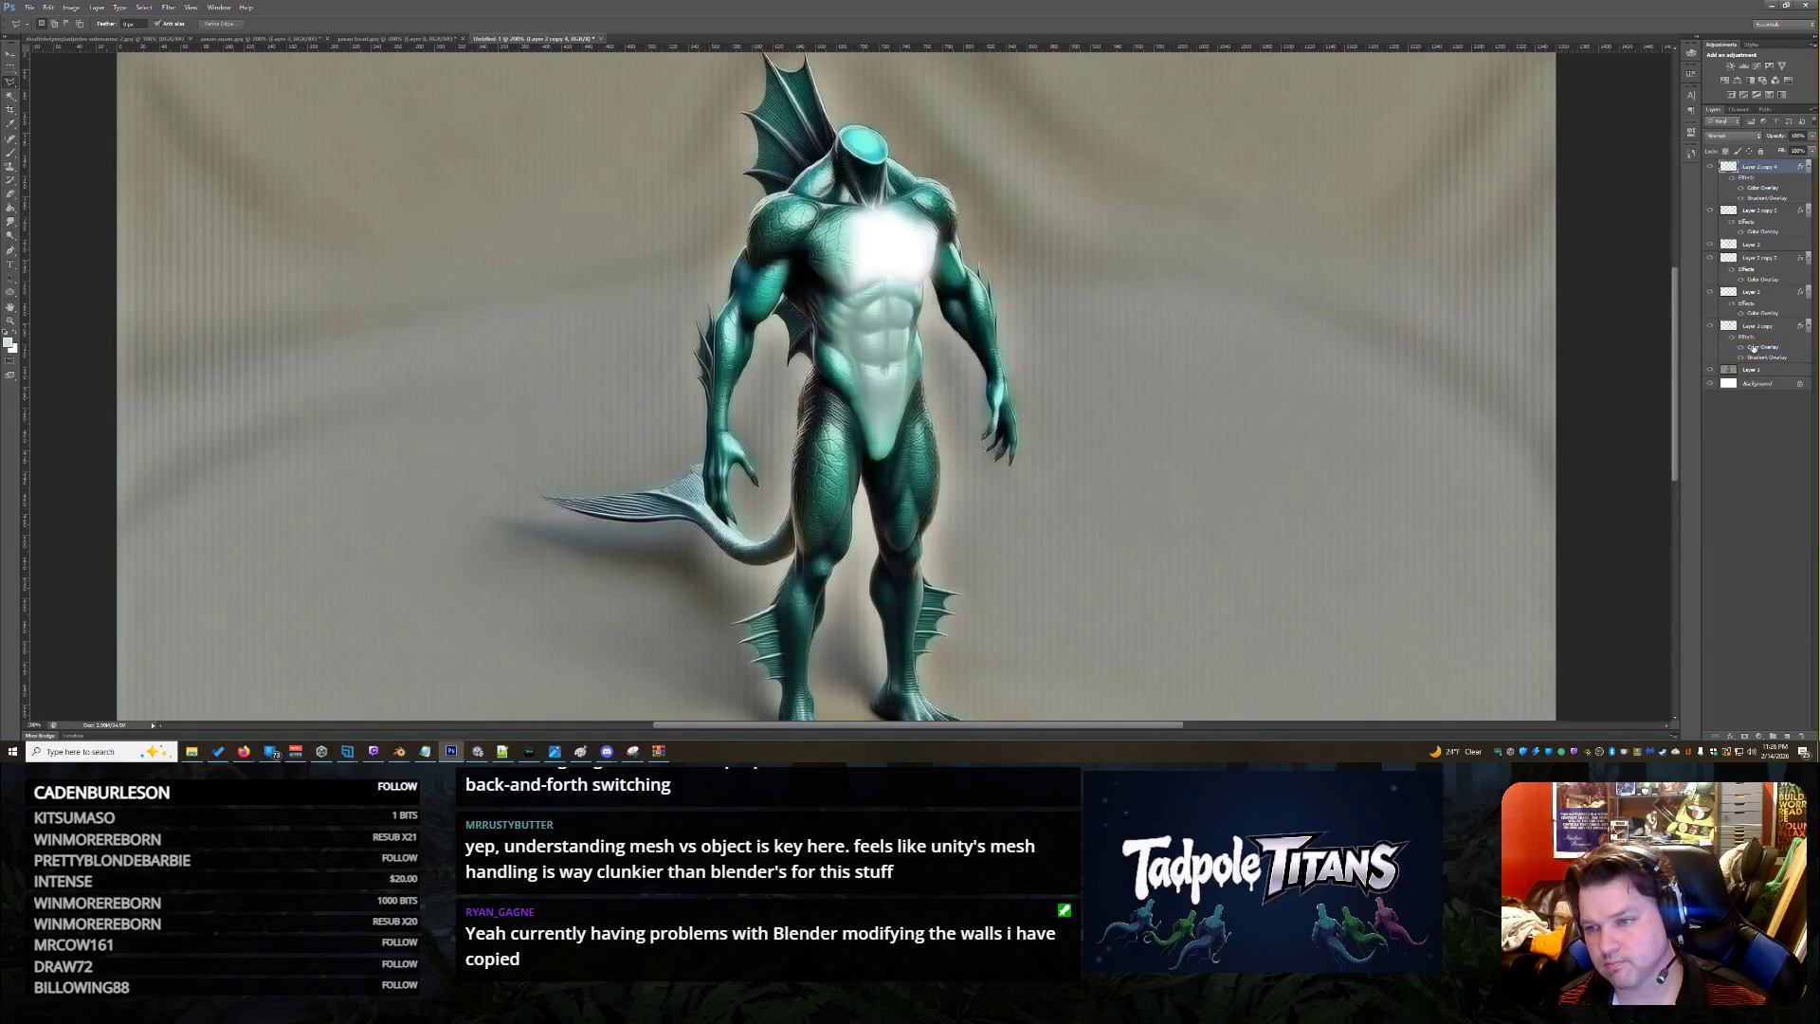
key(ctrl+z)
right_click(1710, 234)
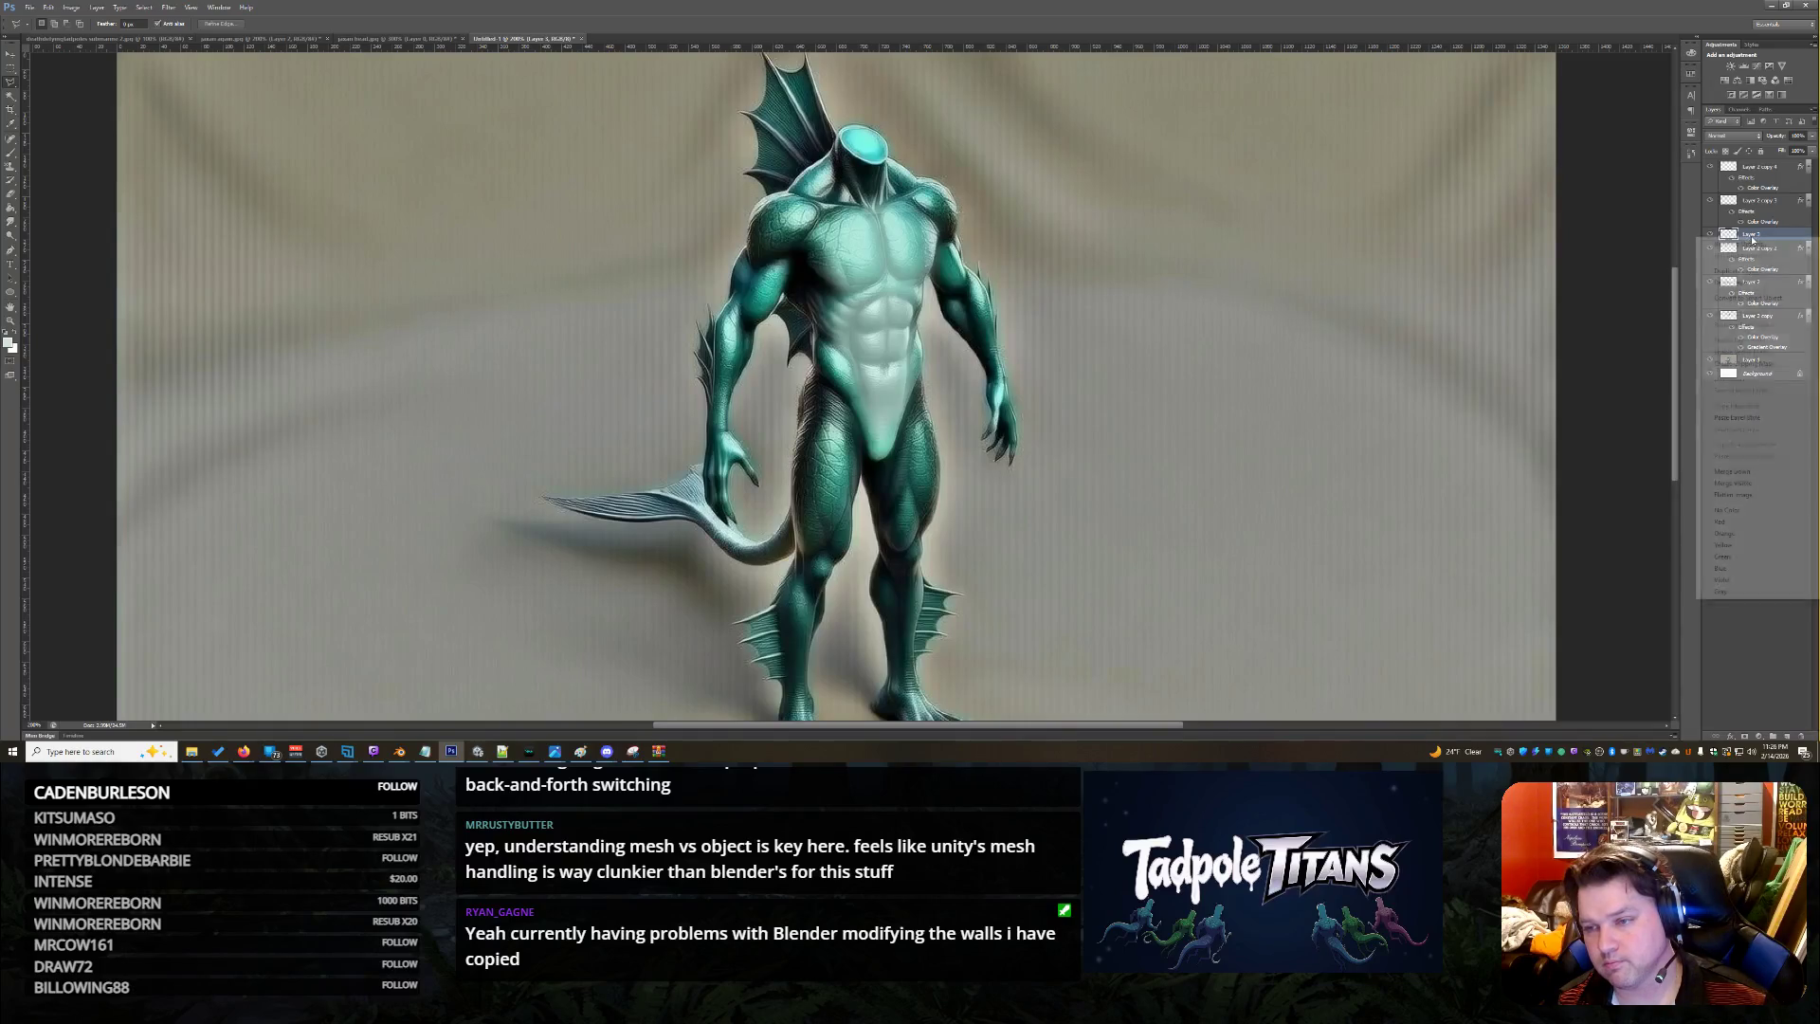
click(1763, 418)
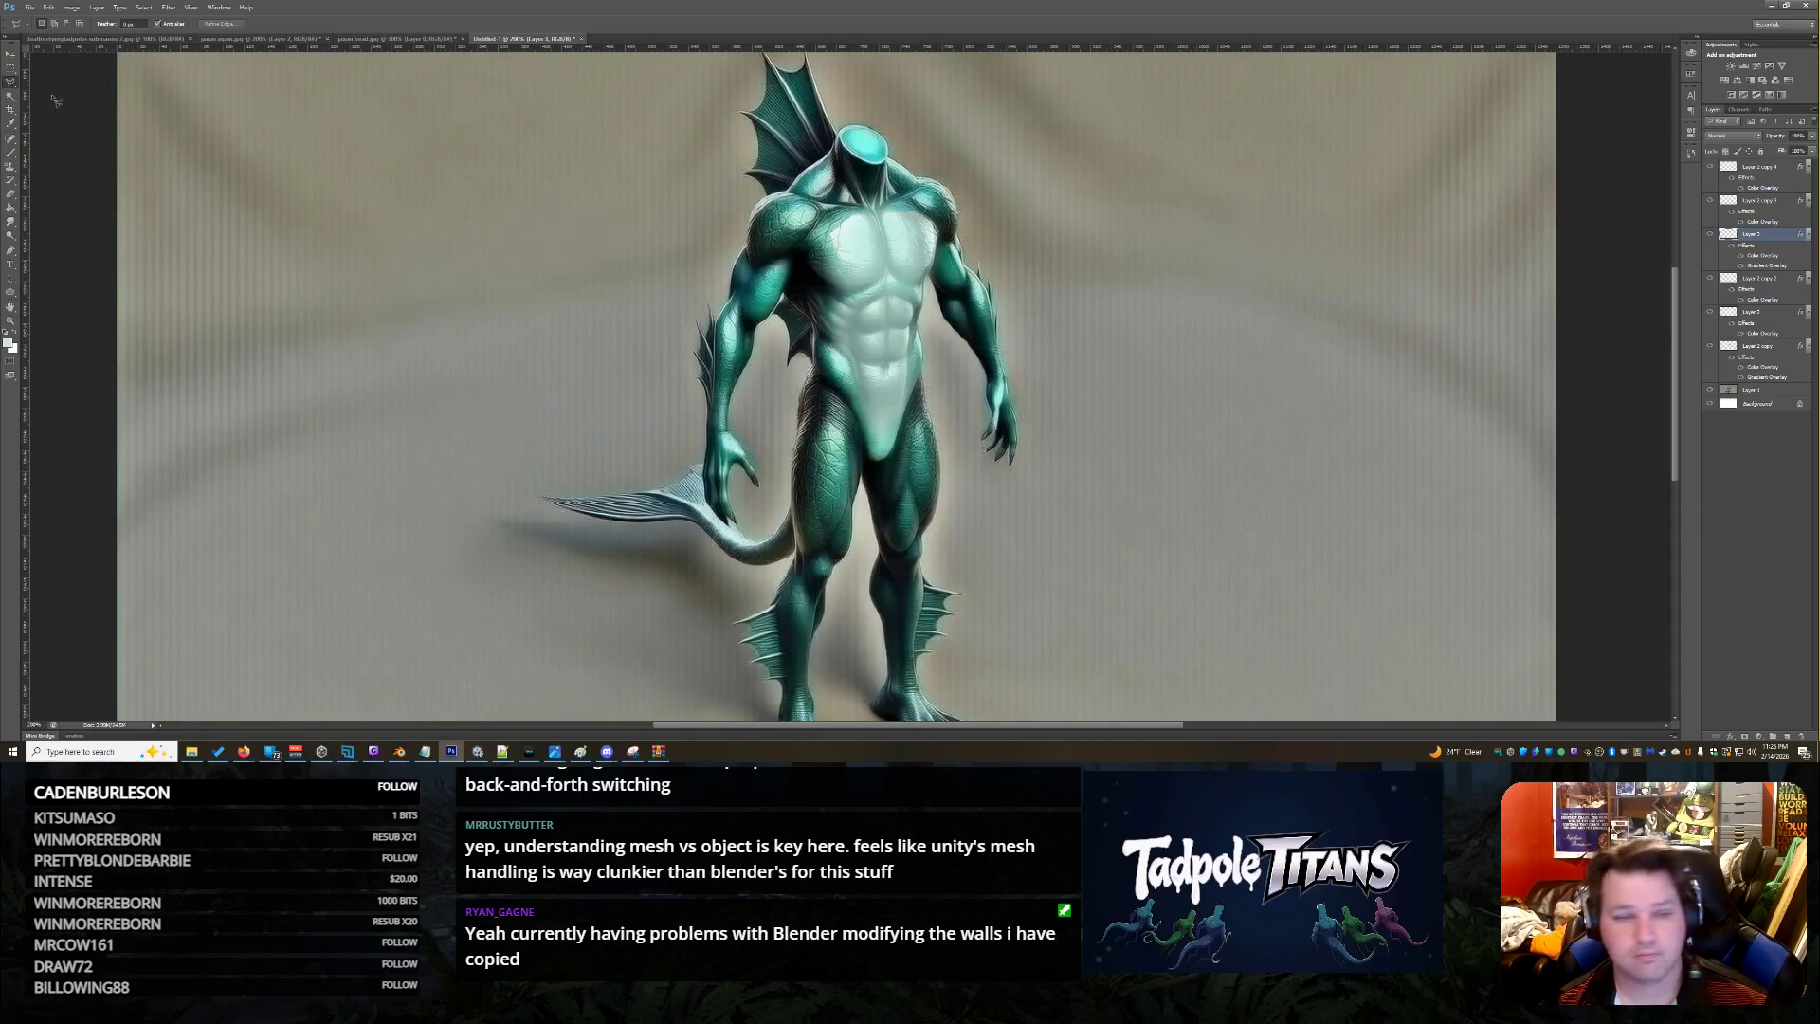
Nudge the restyled chest layer into place and zoom in on the creature
click(9, 54)
drag(758, 277, 755, 275)
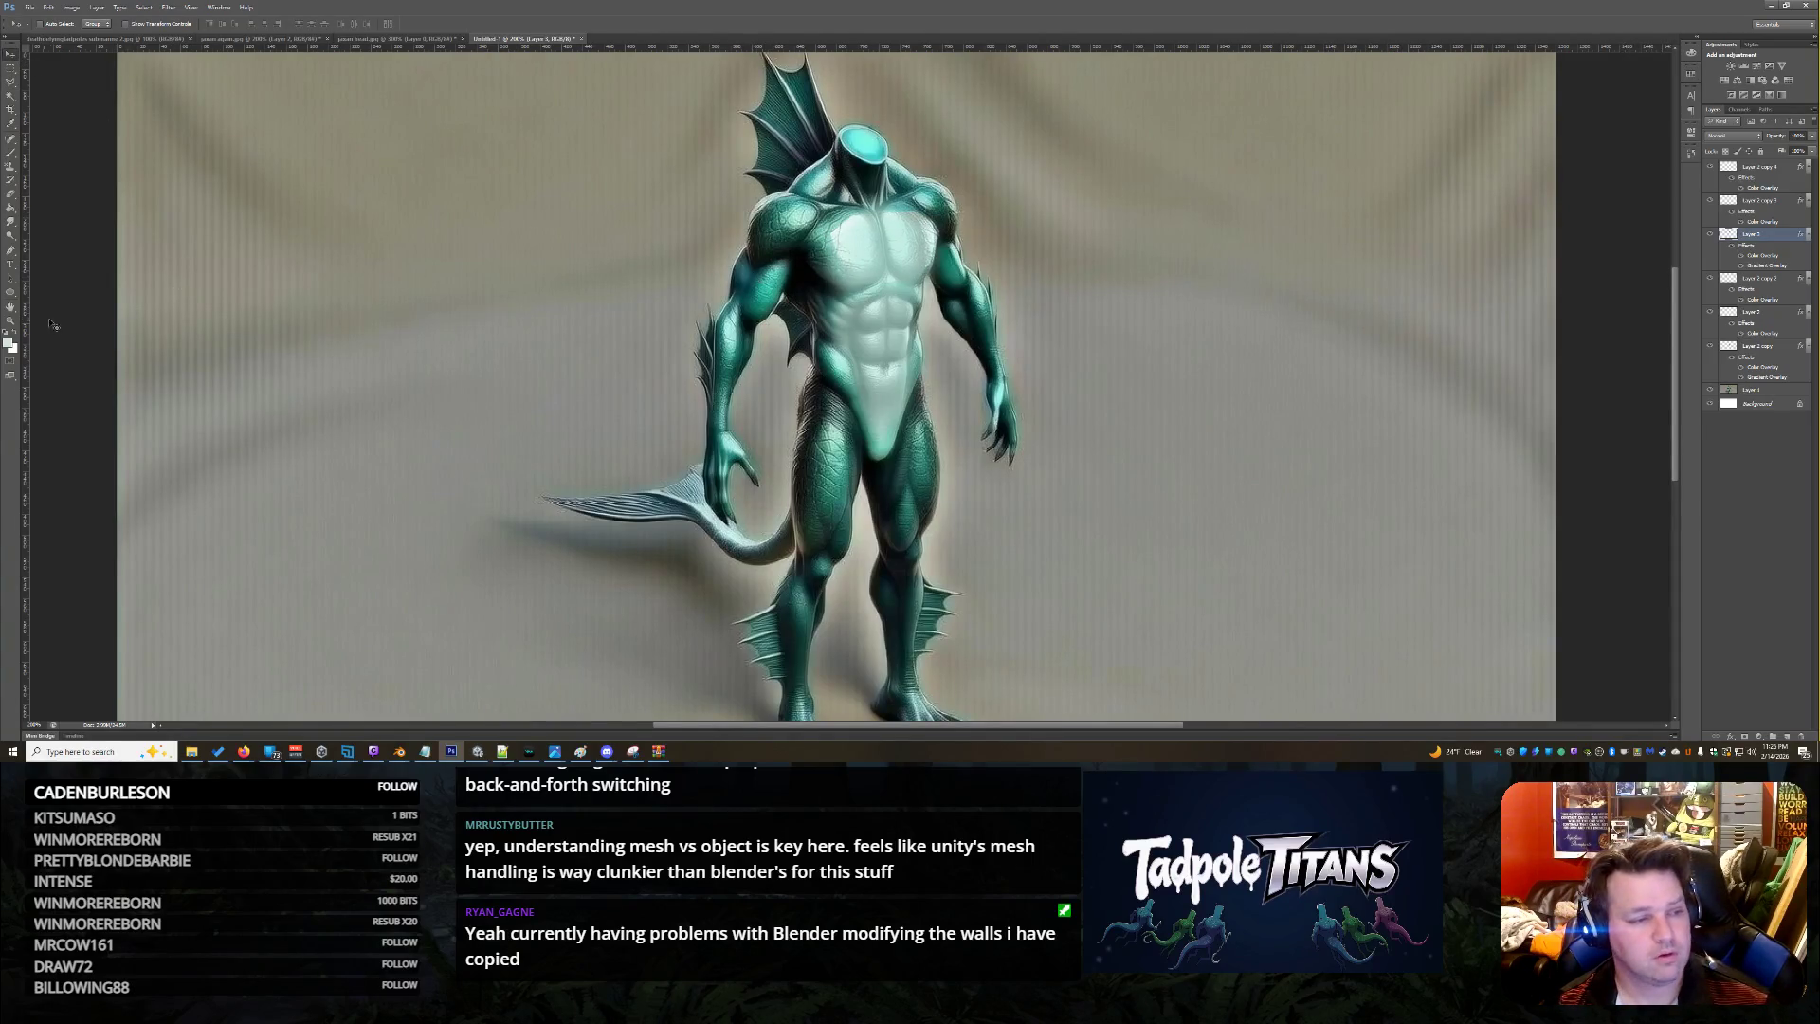
click(10, 321)
key(ctrl+plus)
click(15, 203)
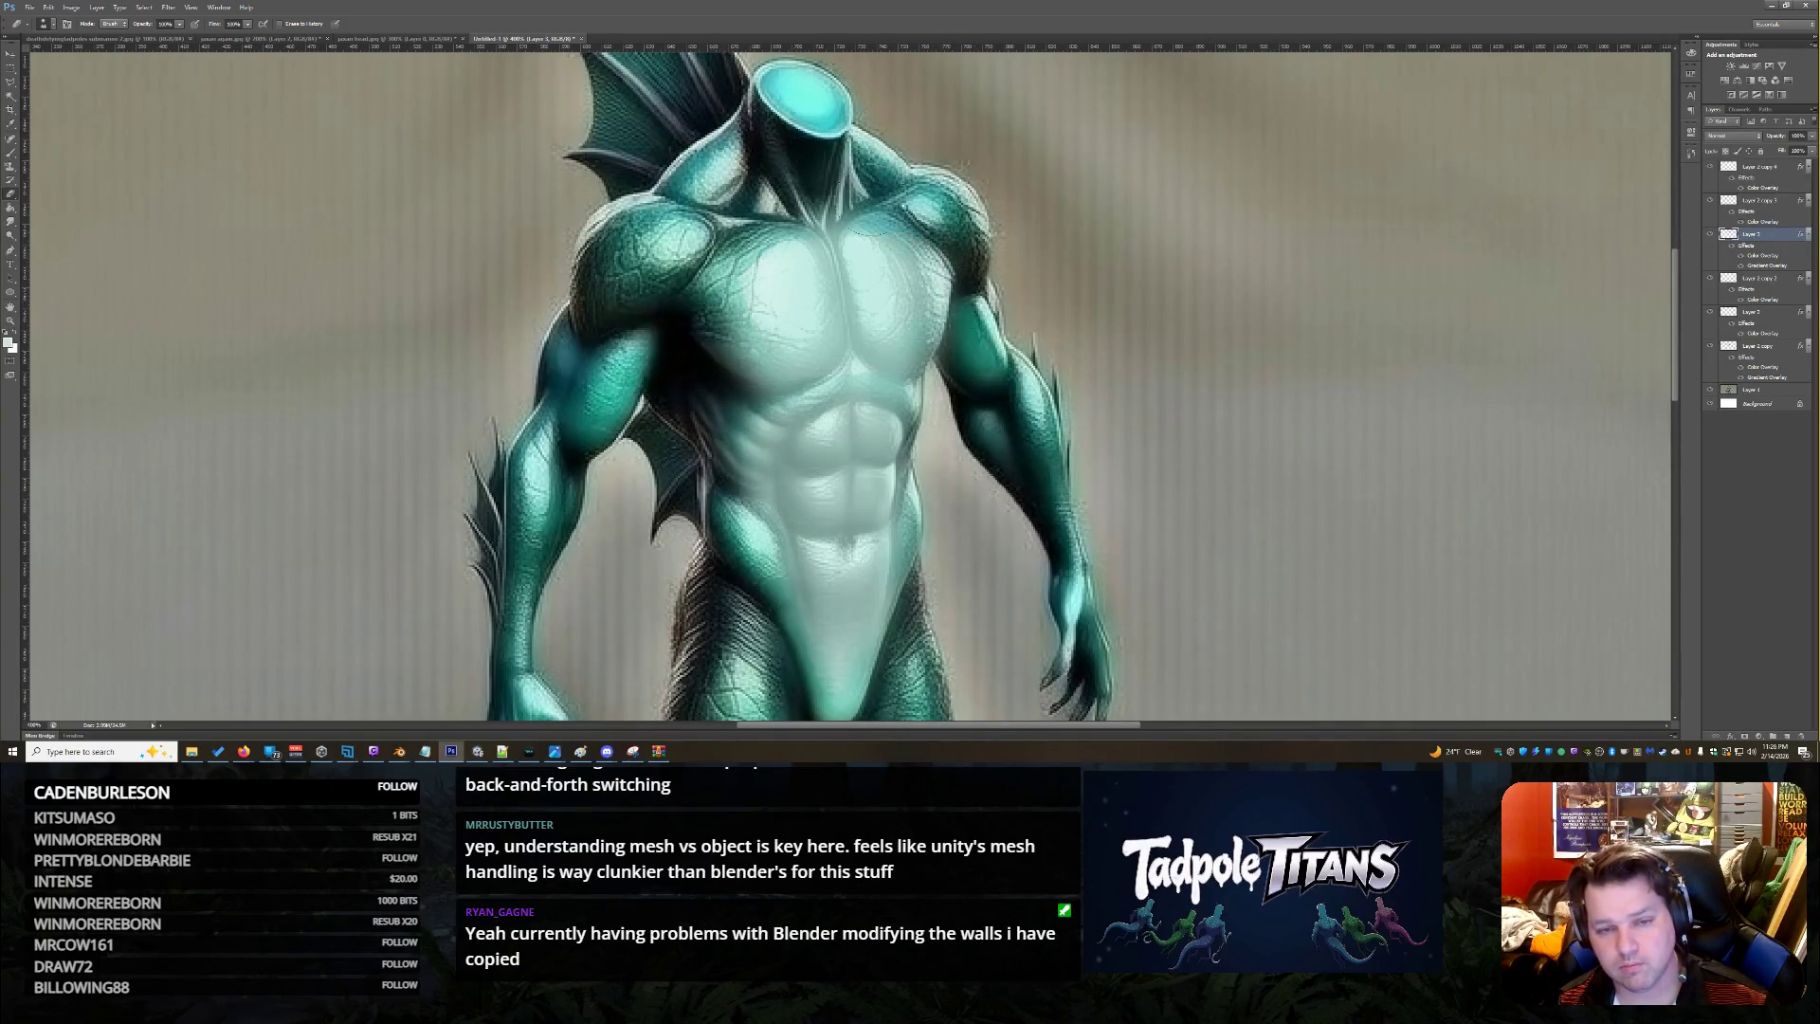
key(z)
right_click(493, 302)
click(531, 311)
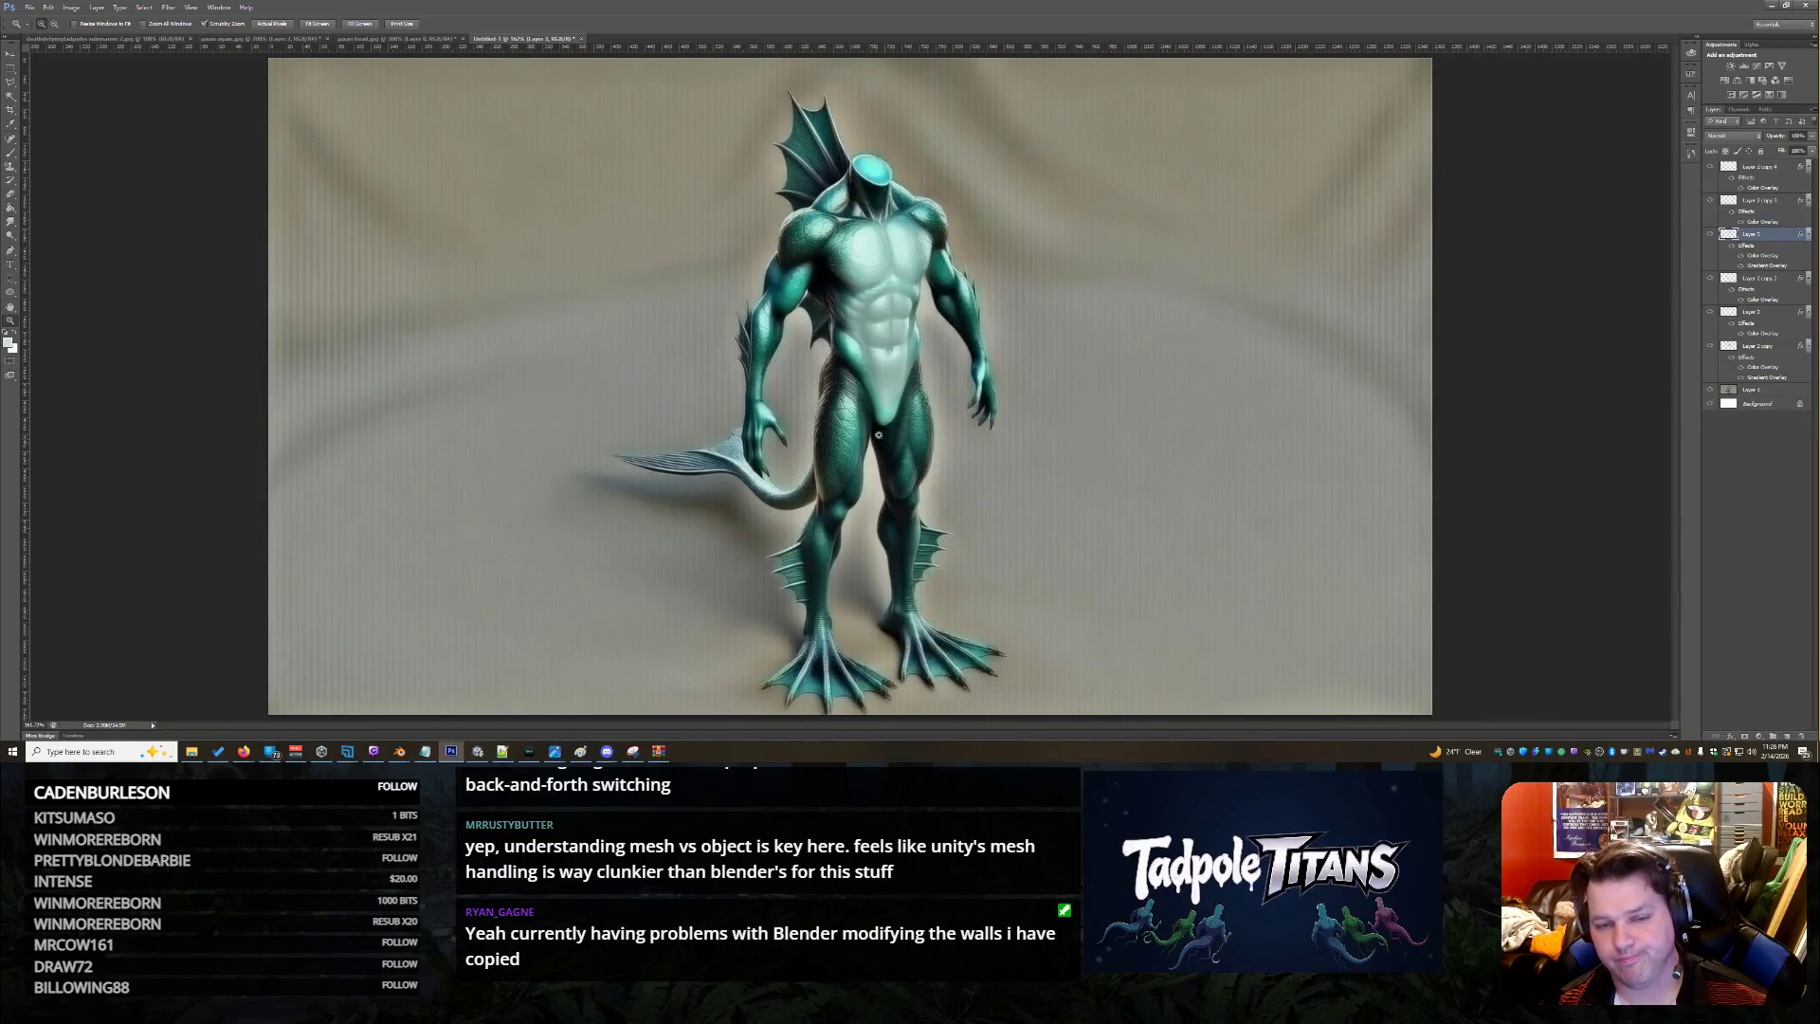
click(918, 460)
right_click(882, 382)
click(915, 399)
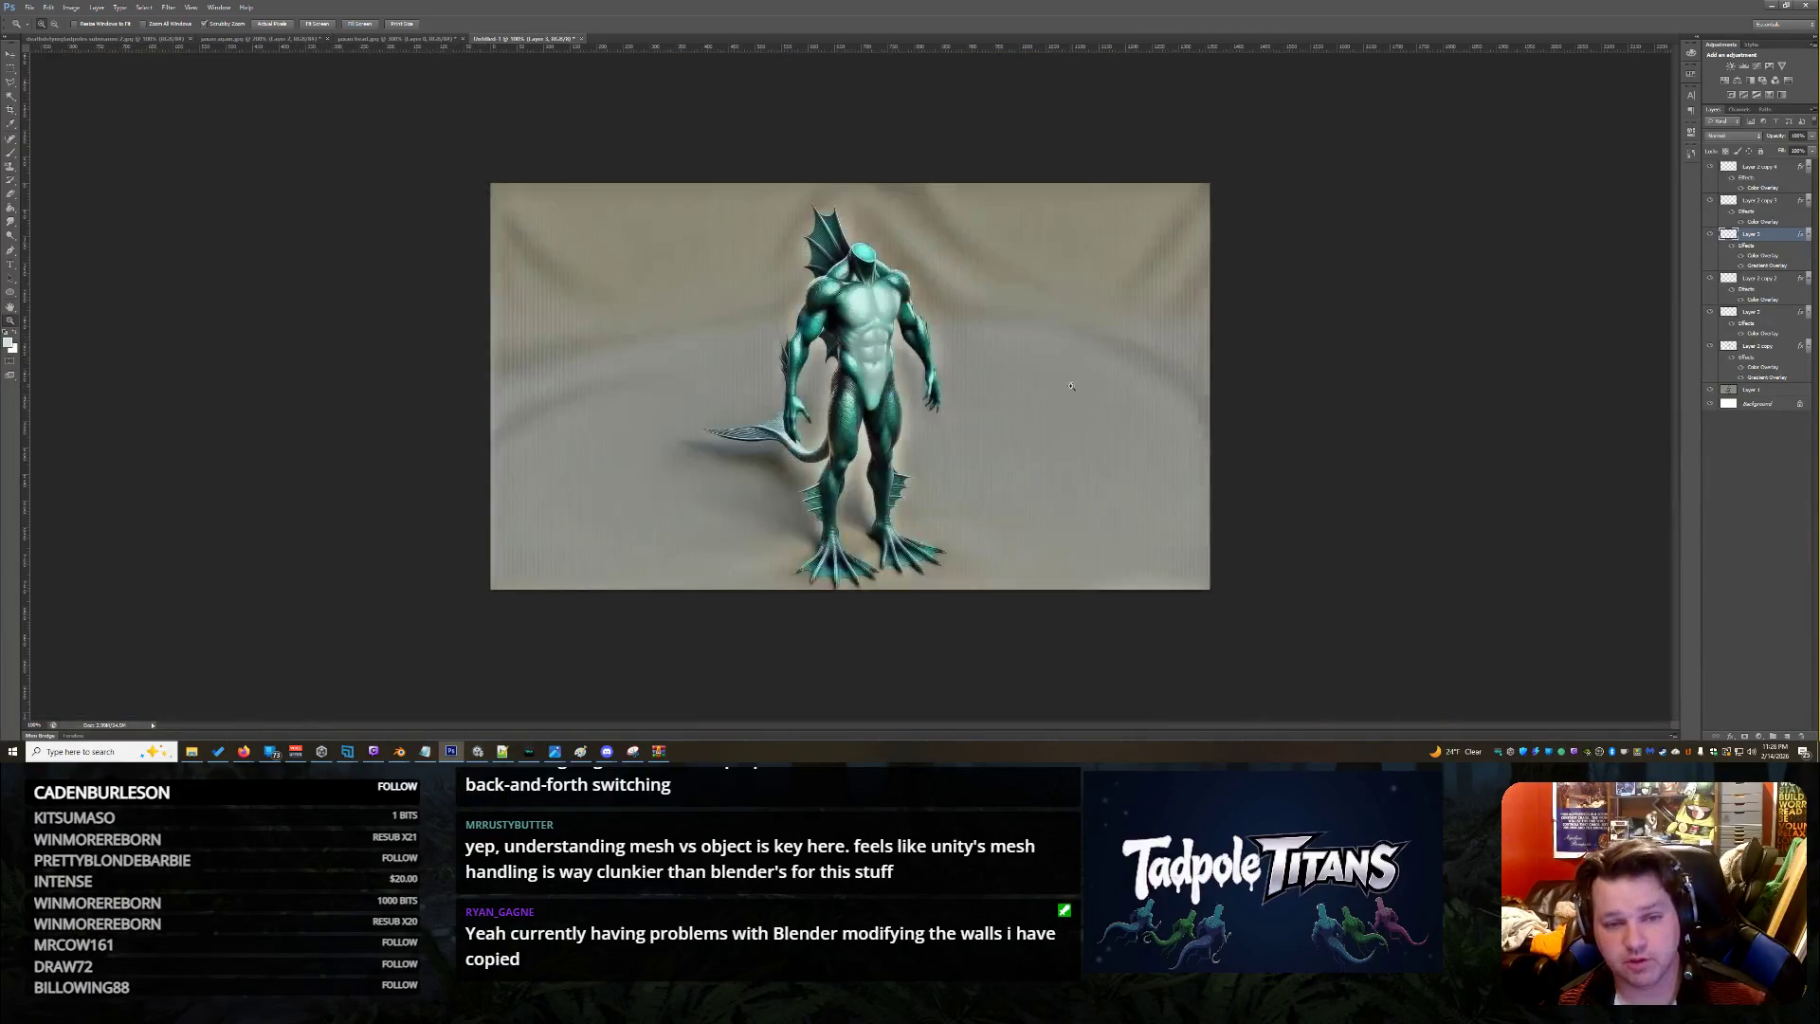
click(941, 402)
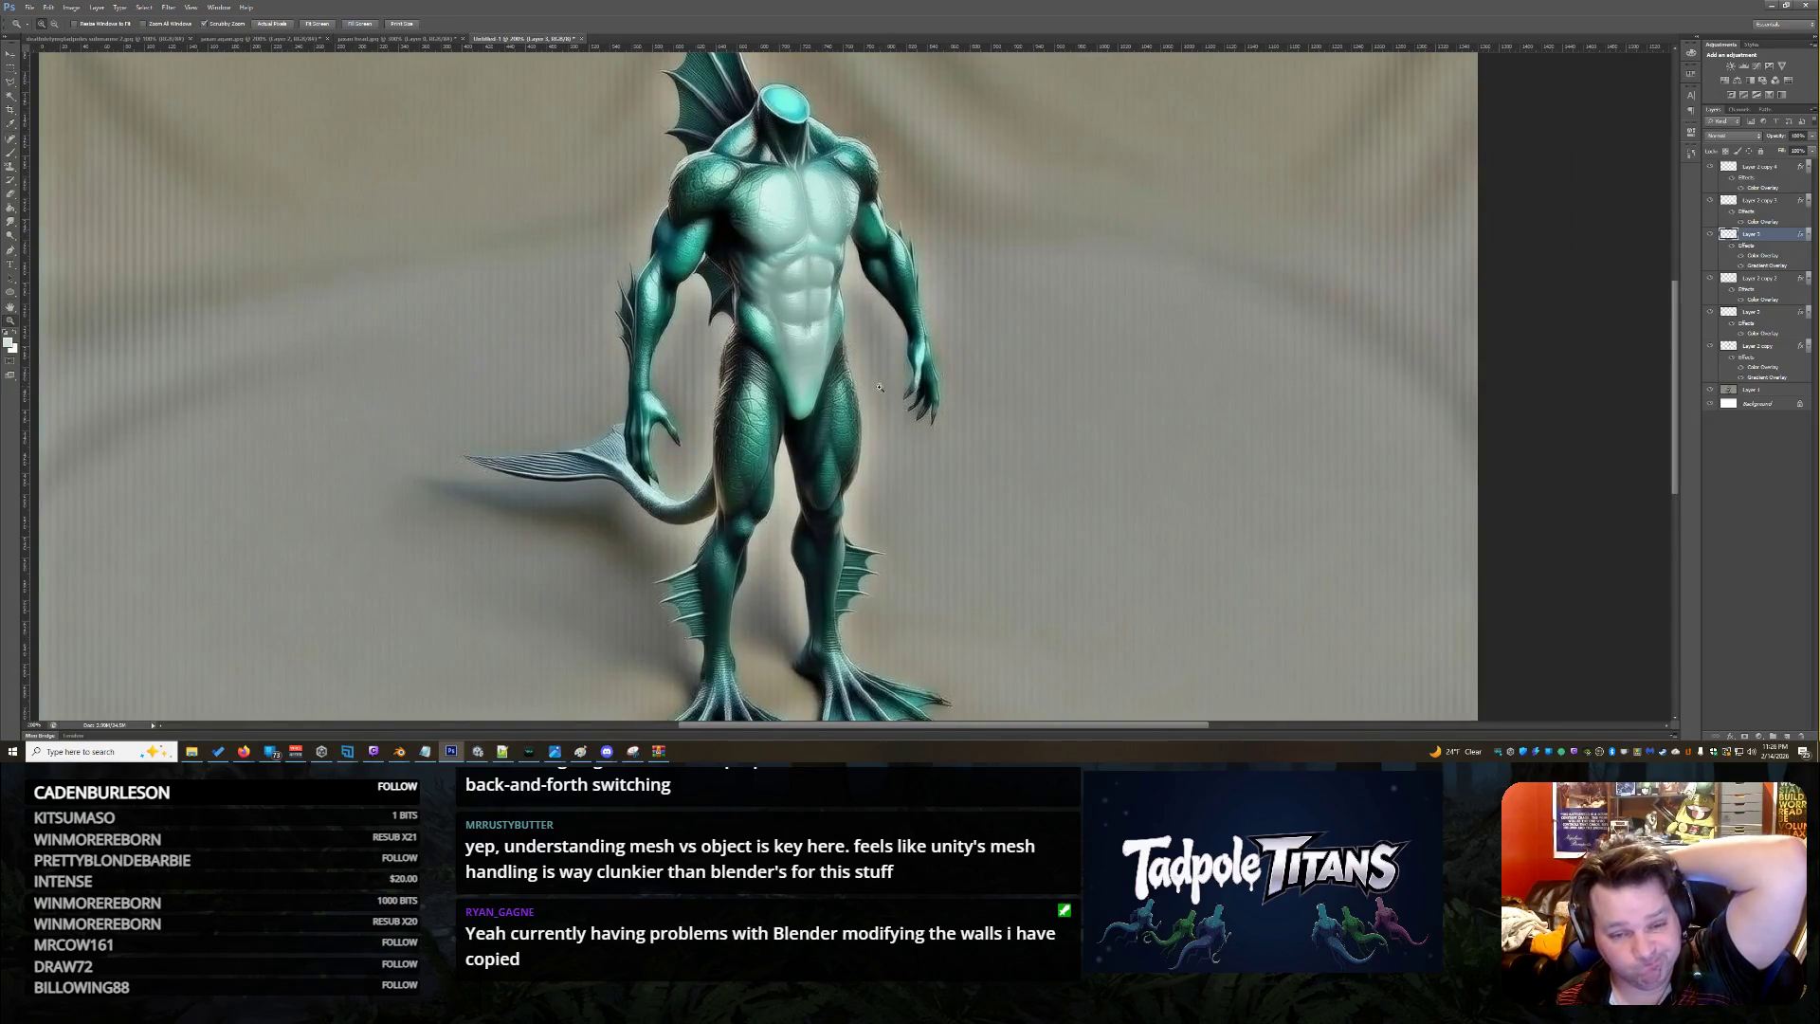
click(787, 437)
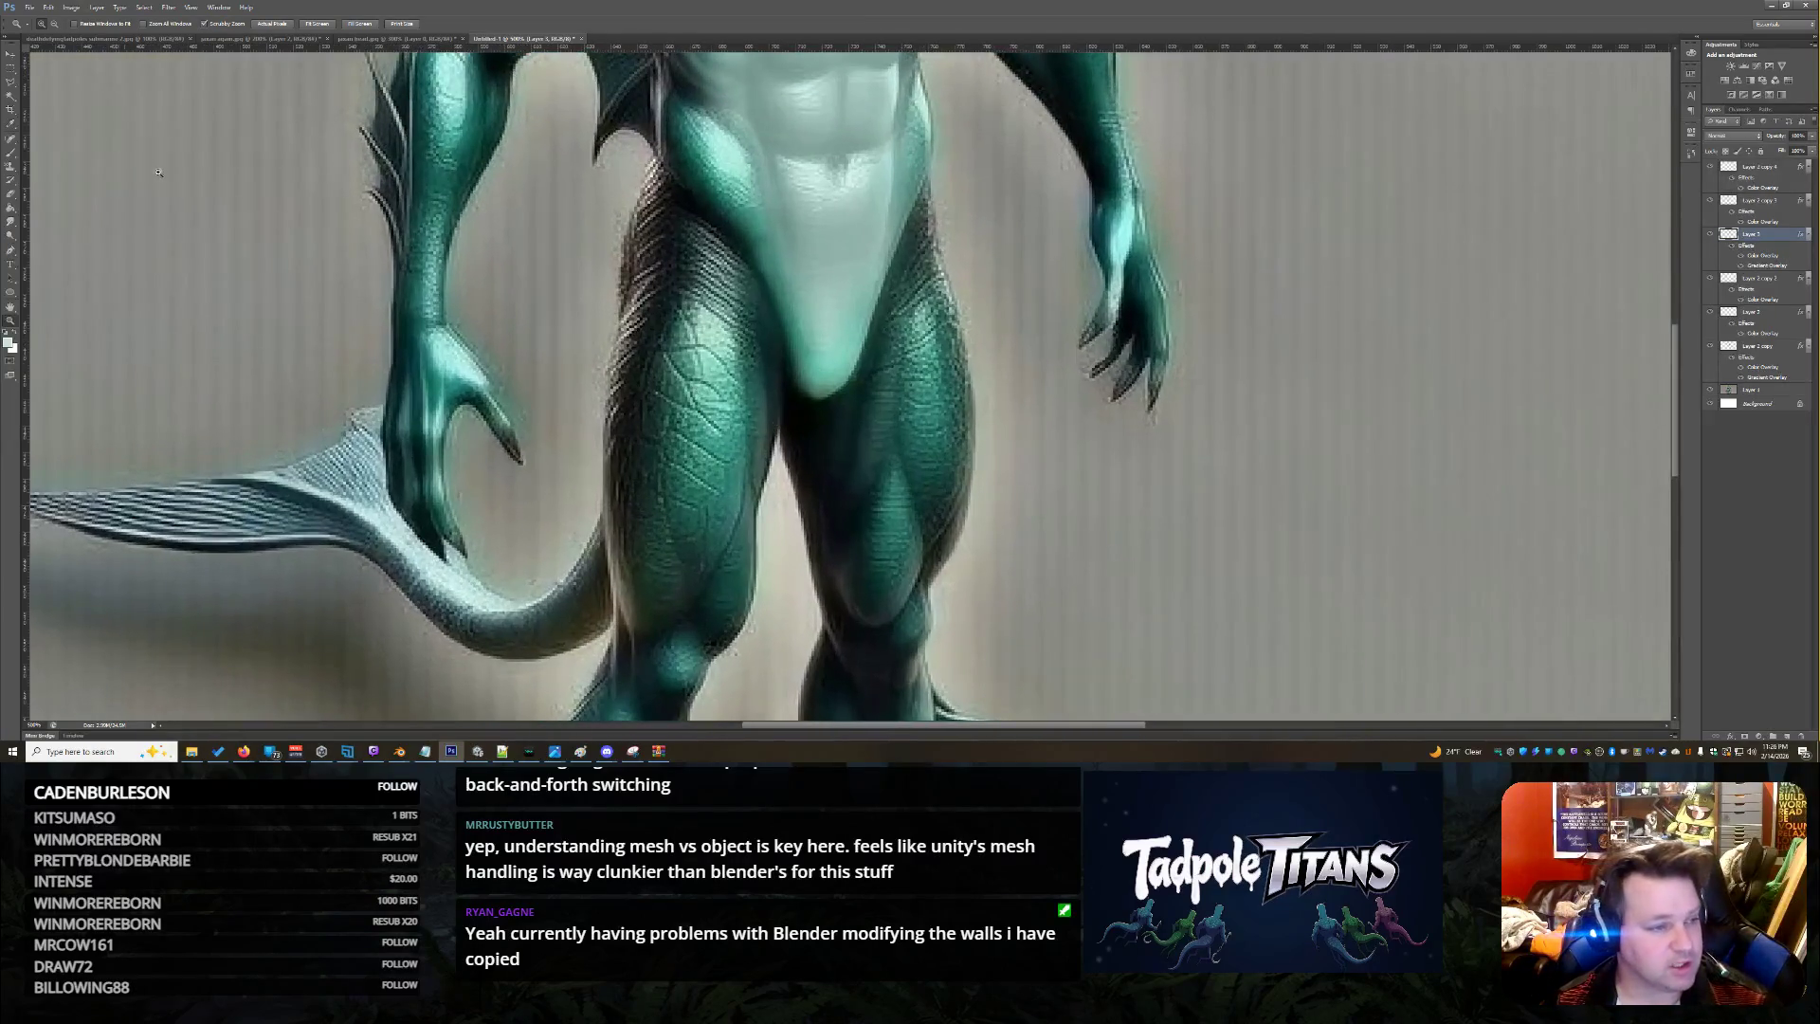
Smudge the dark crotch shading on Layer 1 with a smaller Smudge brush
click(6, 223)
click(1764, 389)
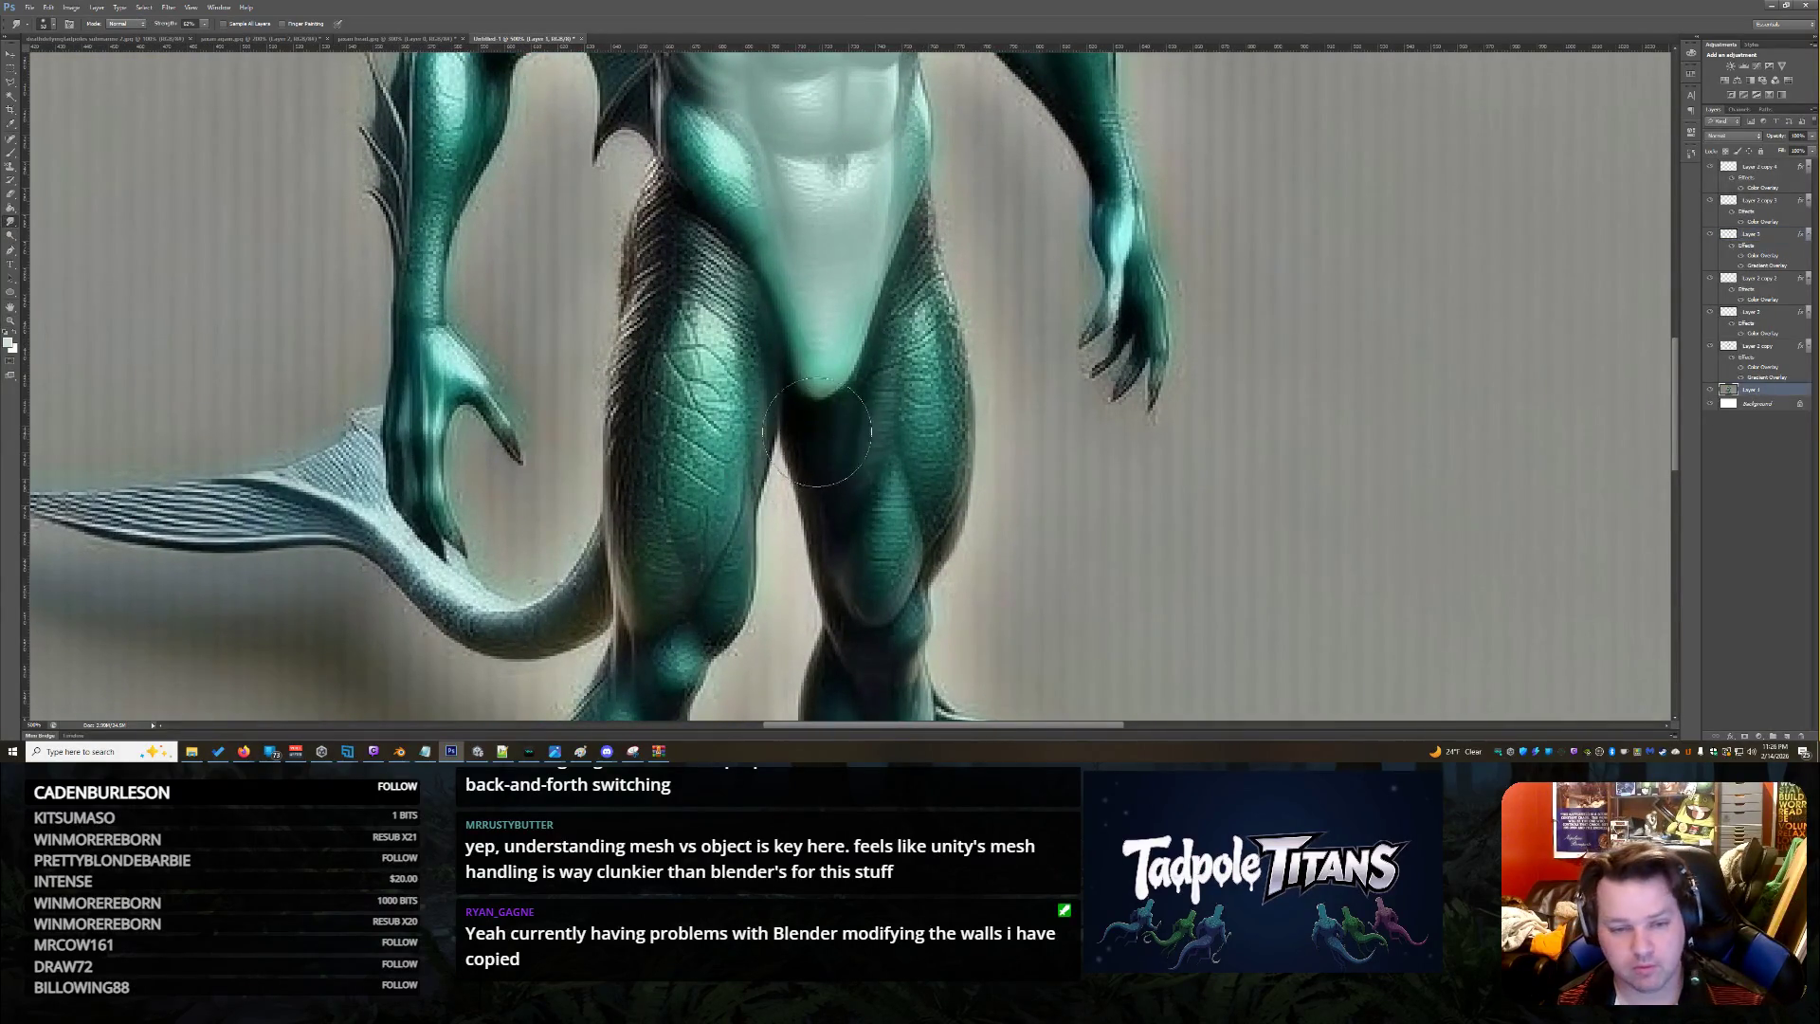
click(49, 24)
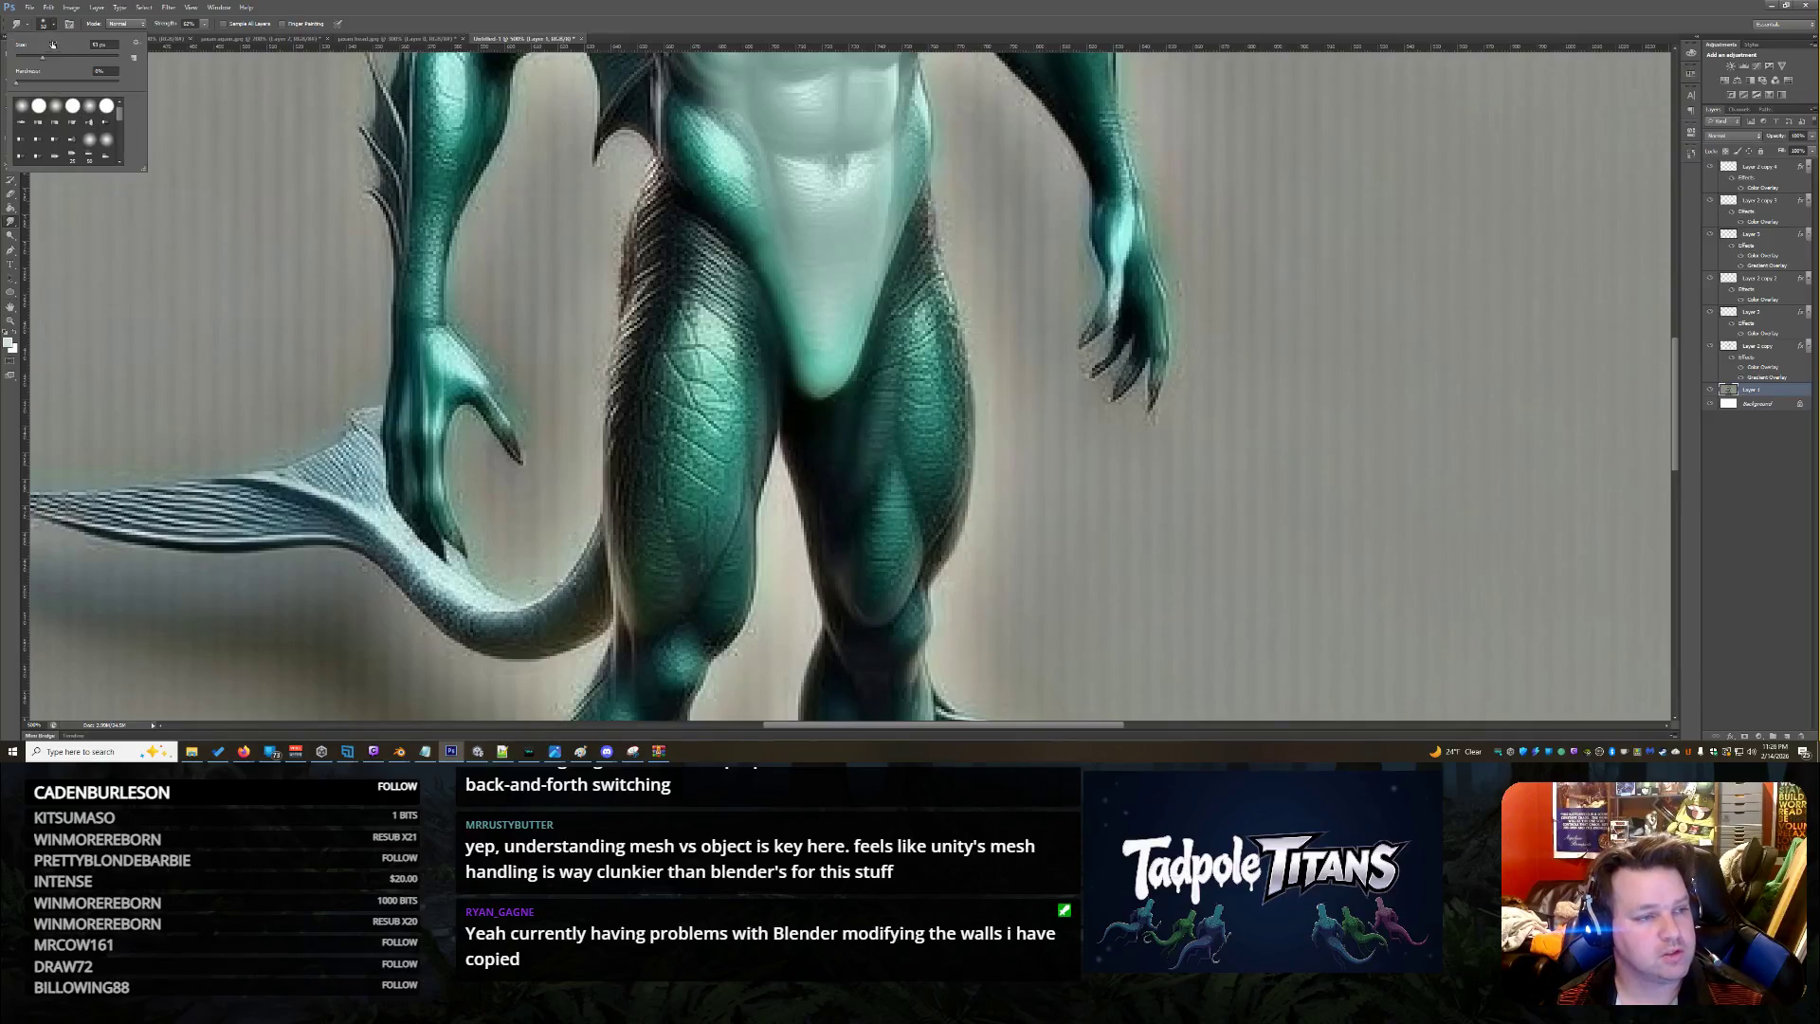
drag(34, 60, 29, 62)
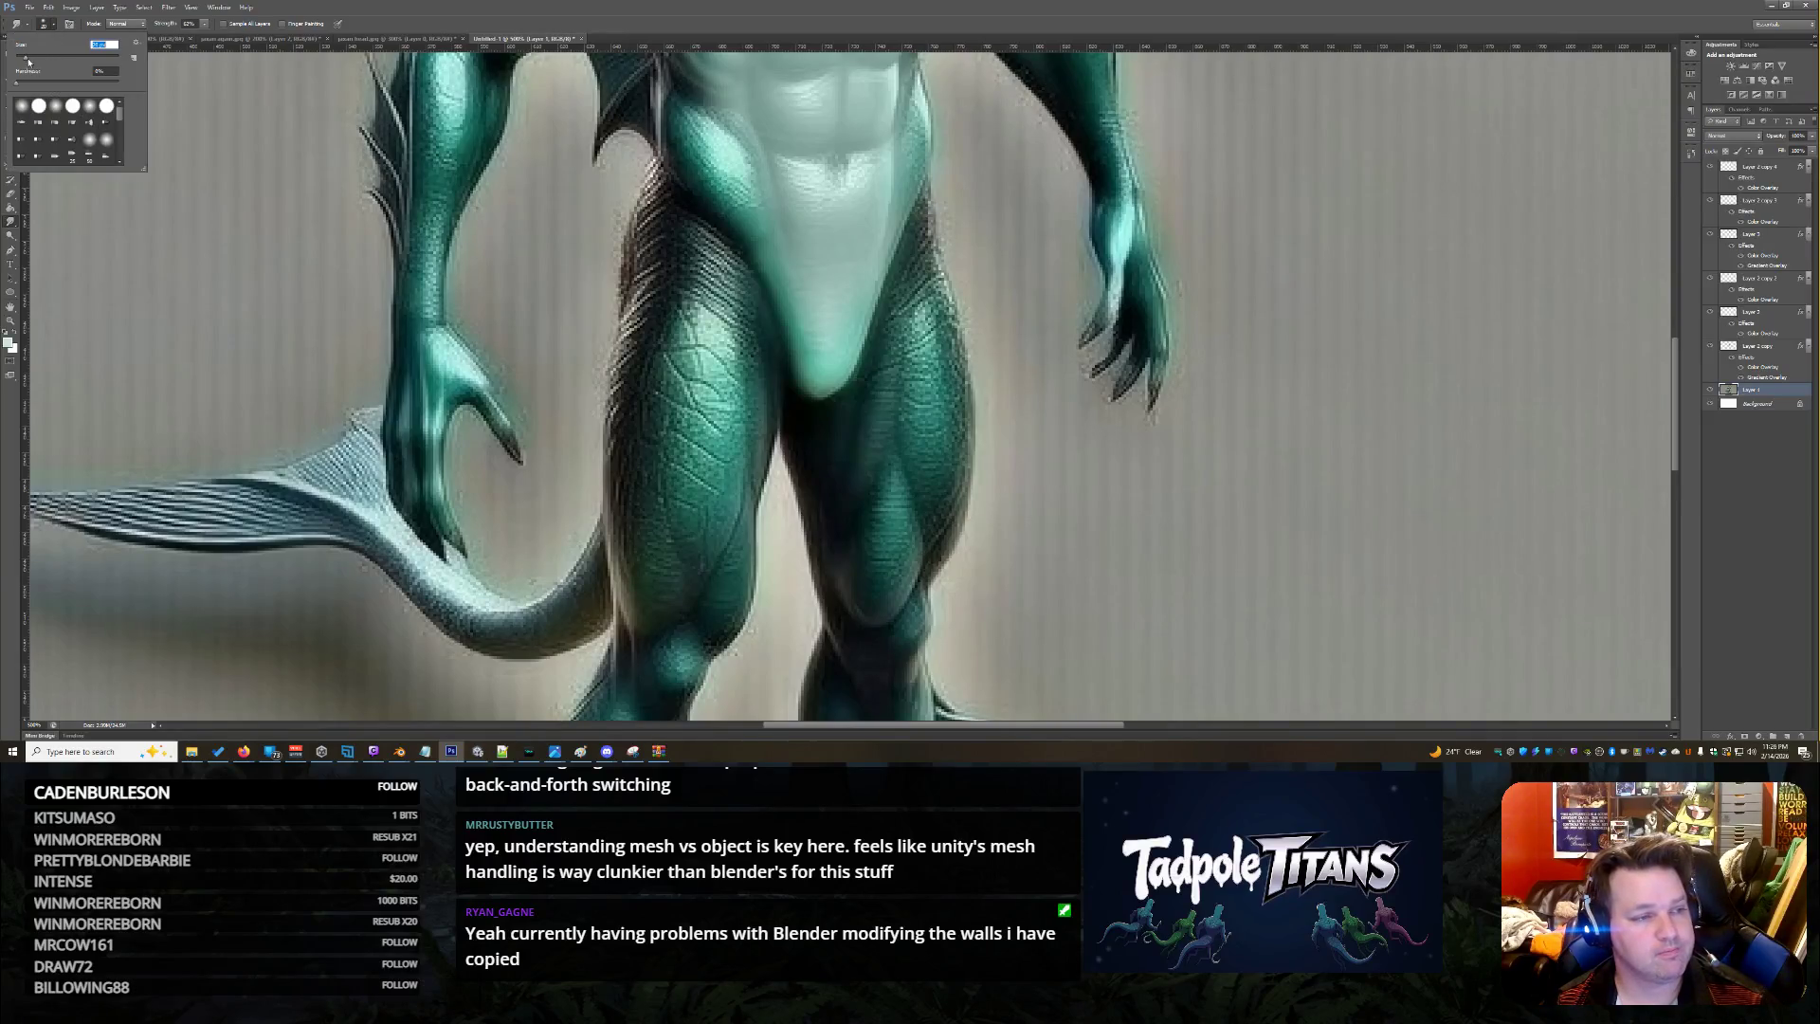
click(825, 421)
mouse_move(809, 382)
mouse_down()
mouse_move(823, 375)
mouse_move(797, 339)
mouse_up()
Smudge the crotch shading and the area beside the torso on Layer 2
click(1710, 312)
click(1750, 311)
click(12, 197)
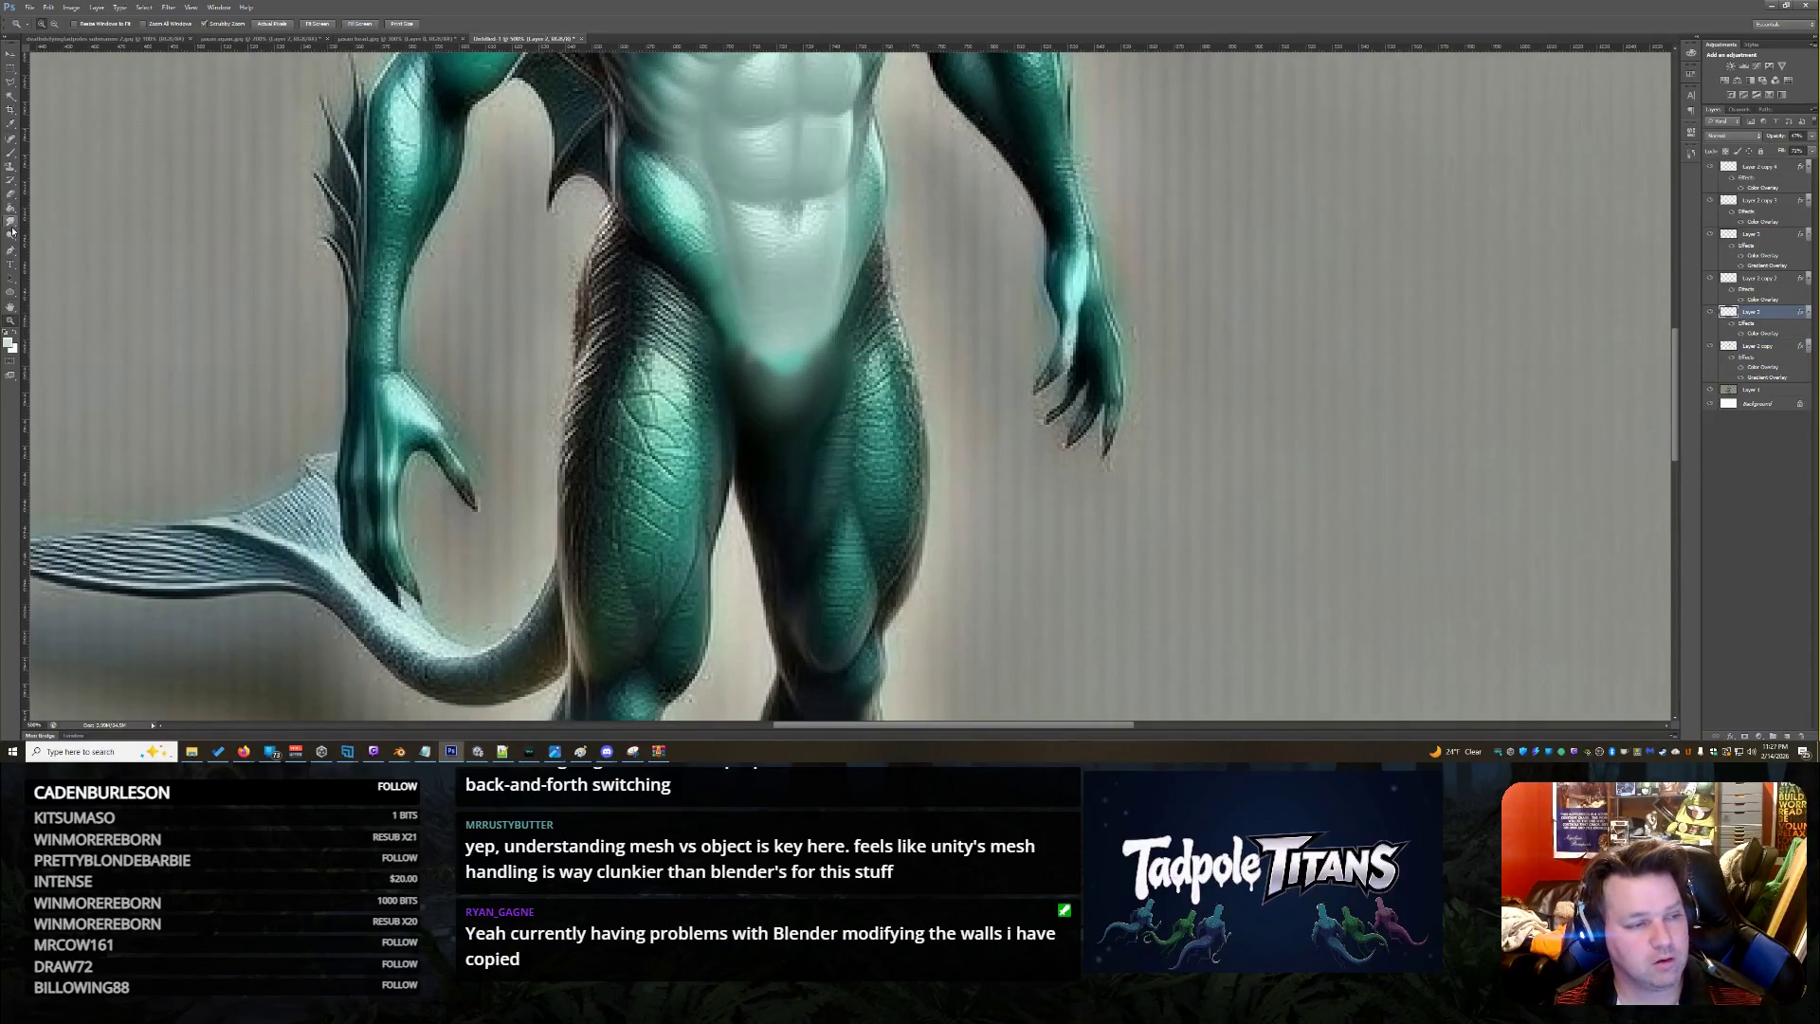
click(11, 207)
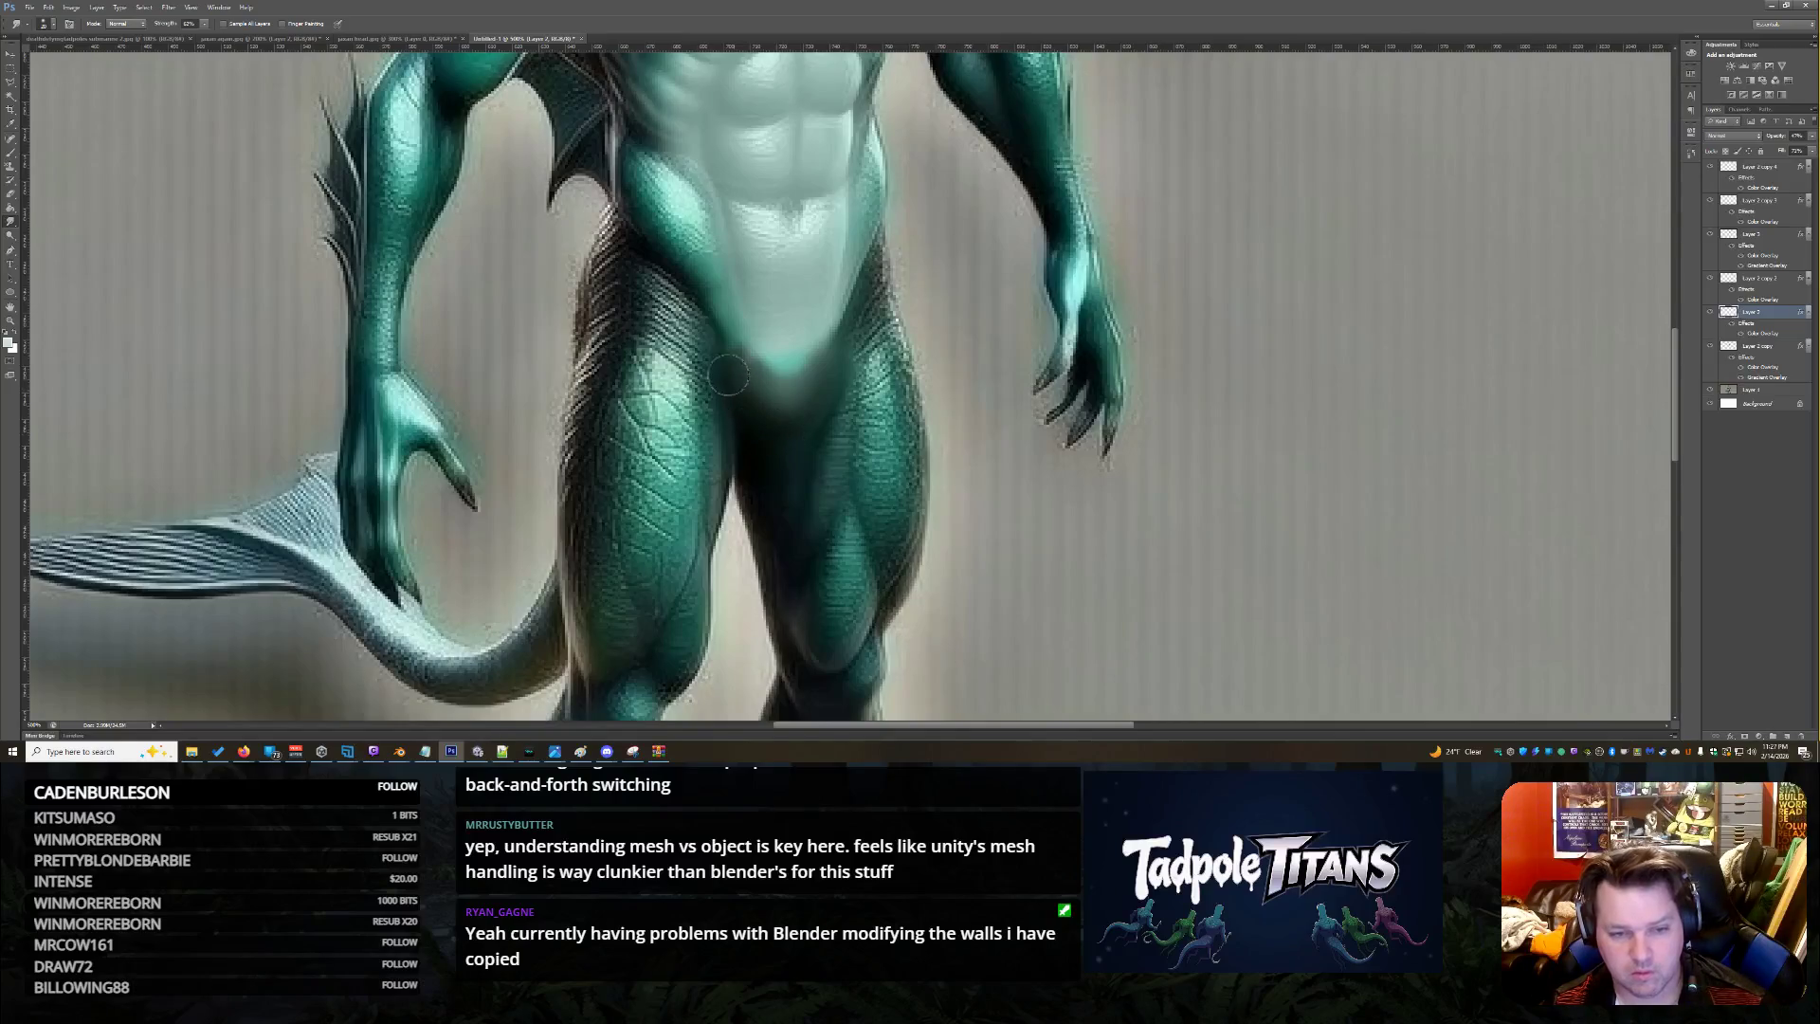
mouse_move(810, 370)
mouse_down()
mouse_move(829, 365)
mouse_move(824, 431)
mouse_move(758, 379)
mouse_move(822, 368)
mouse_move(792, 440)
mouse_move(827, 357)
mouse_up()
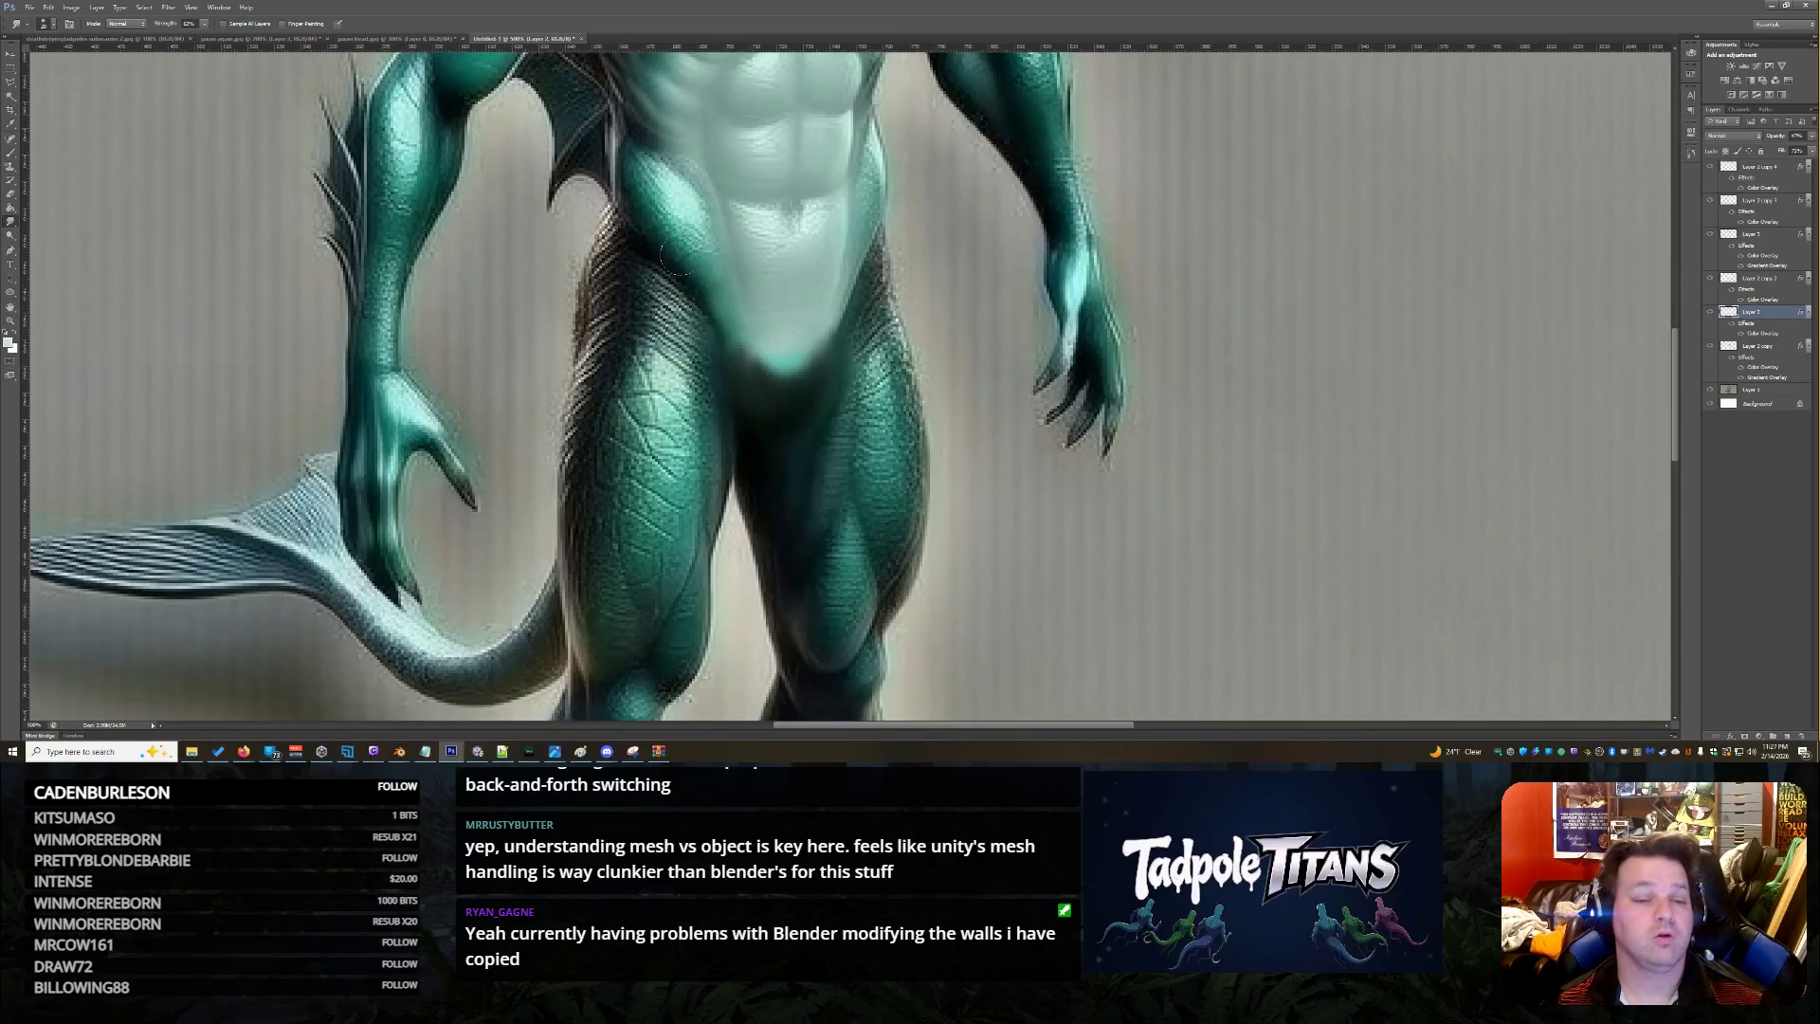
mouse_move(720, 341)
mouse_down()
mouse_move(787, 364)
mouse_move(778, 390)
mouse_move(728, 353)
mouse_move(748, 337)
mouse_move(725, 356)
mouse_move(749, 359)
mouse_up()
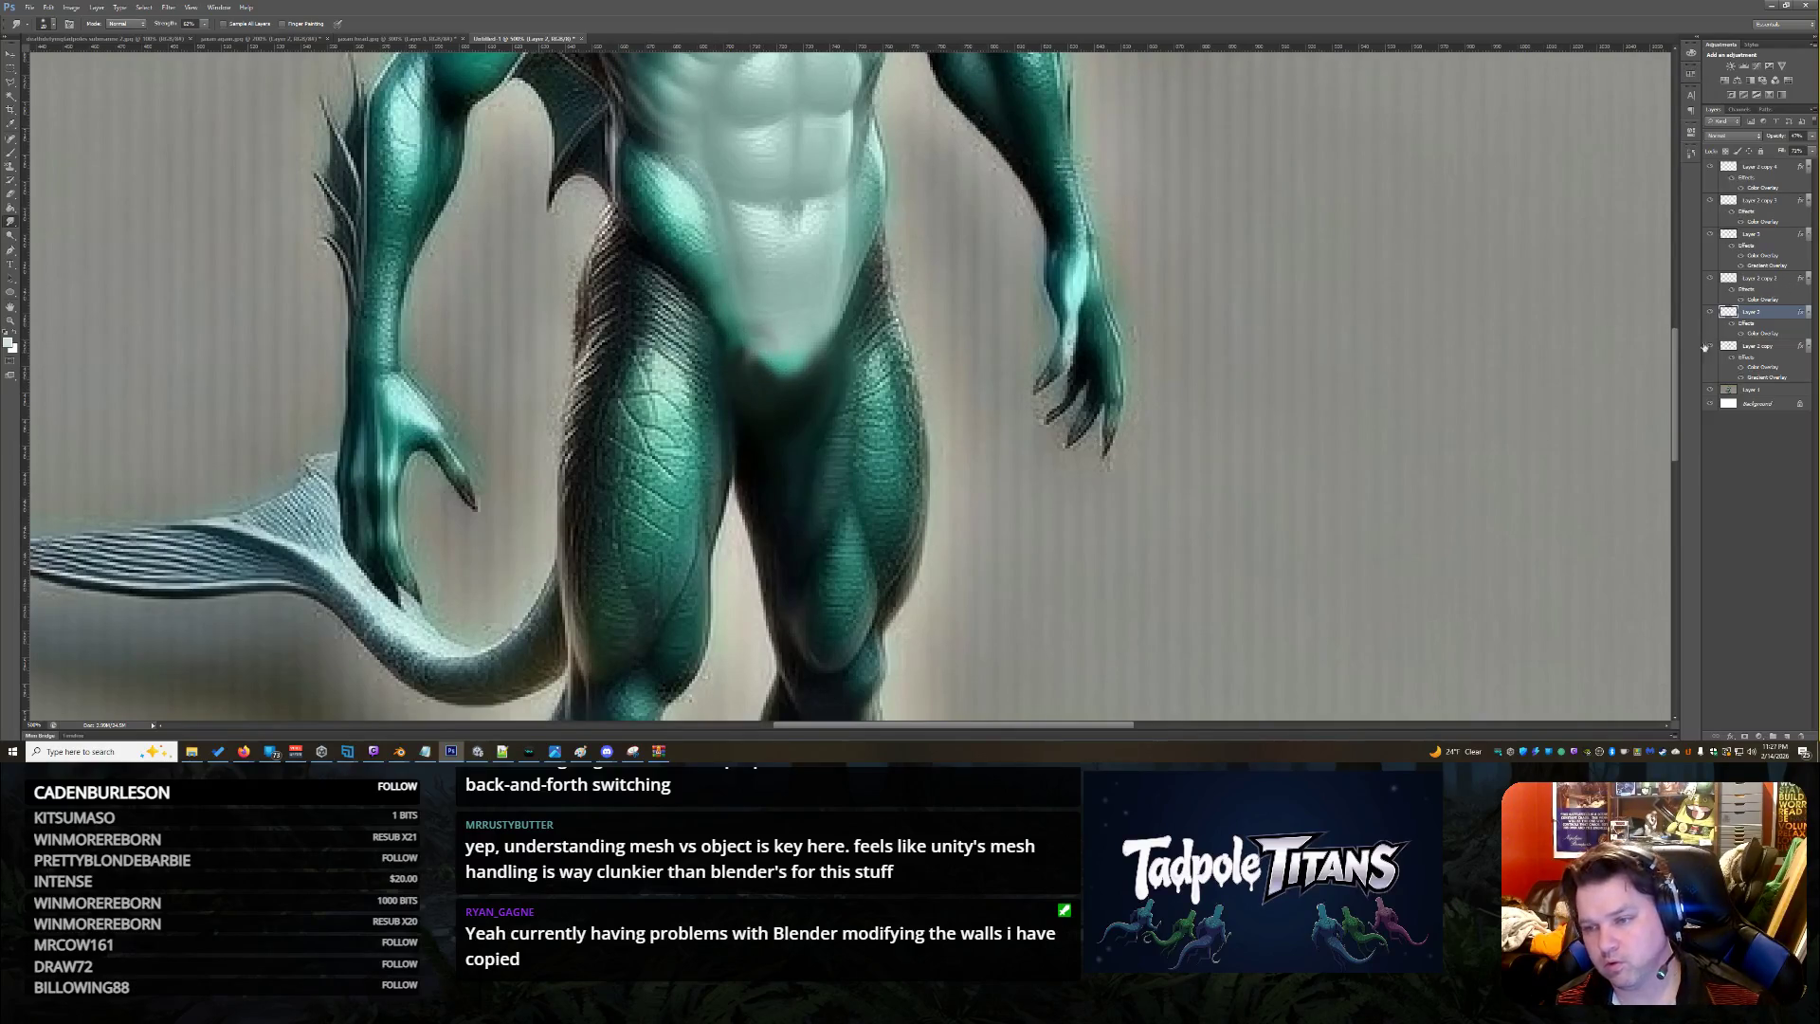
Smudge the crotch shading on Layer 2 copy, then fit the image on screen
click(1731, 347)
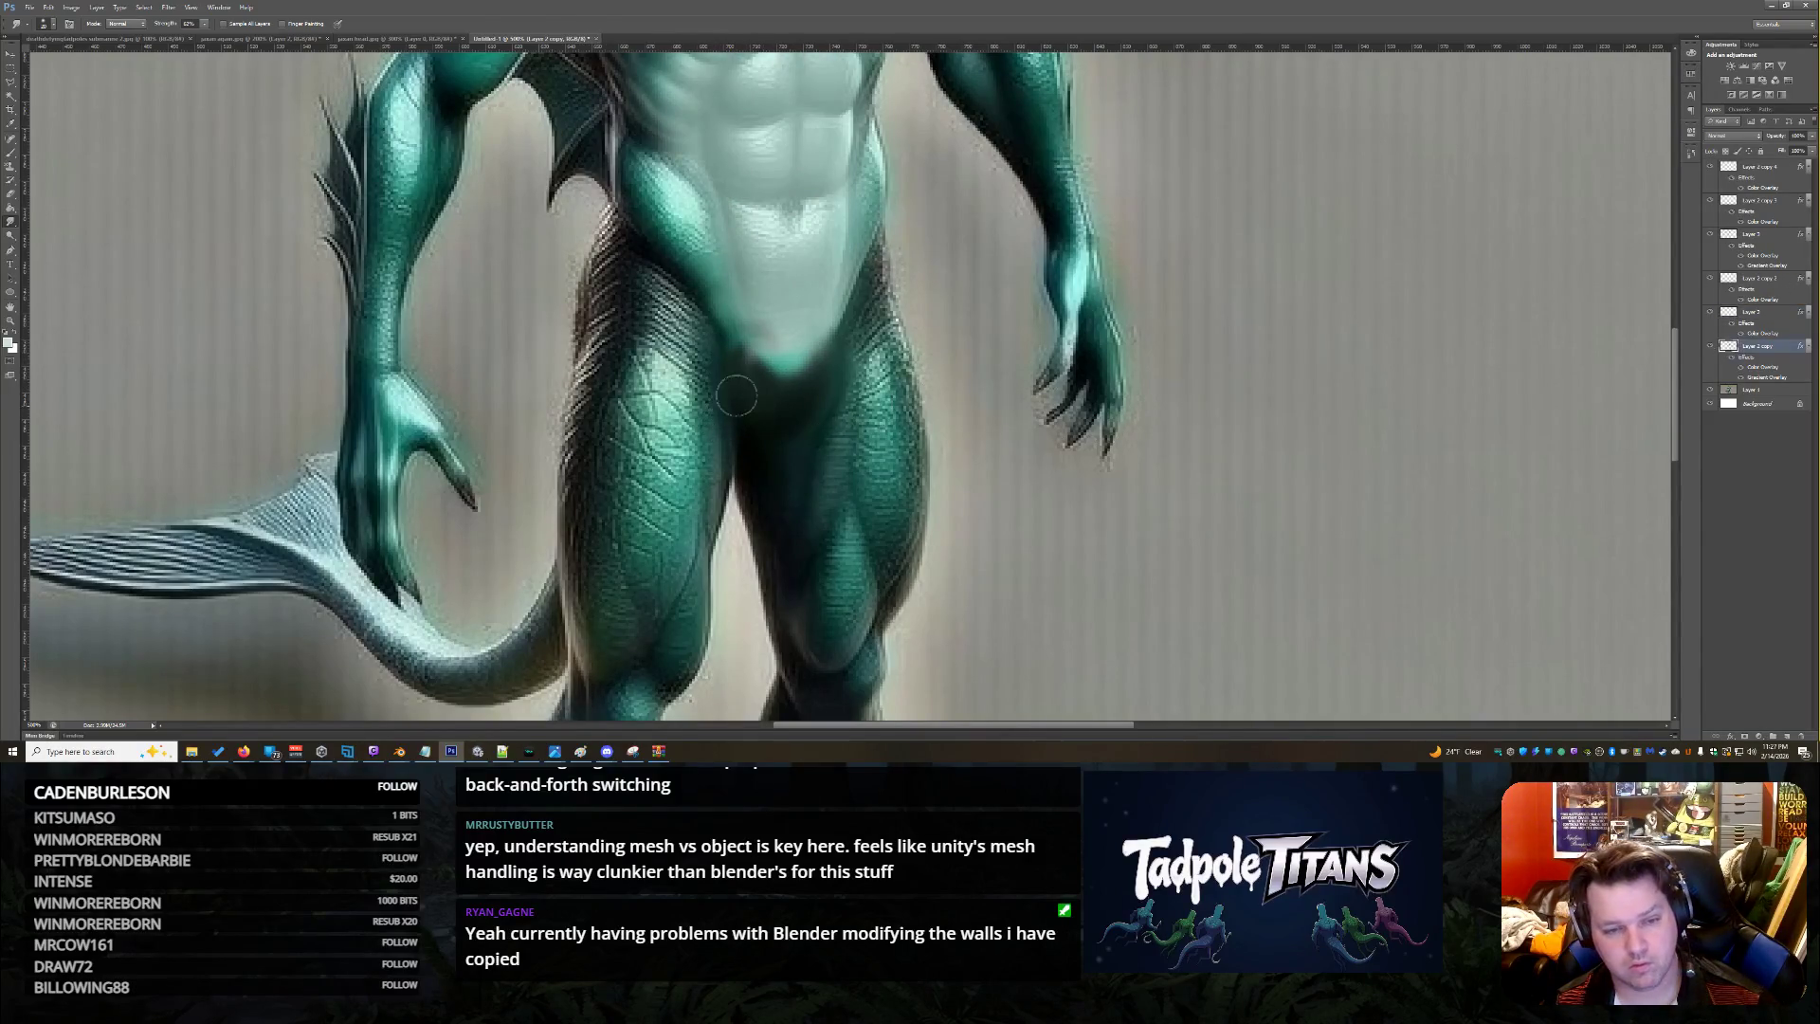
mouse_move(740, 354)
mouse_down()
mouse_move(768, 371)
mouse_move(731, 322)
mouse_up()
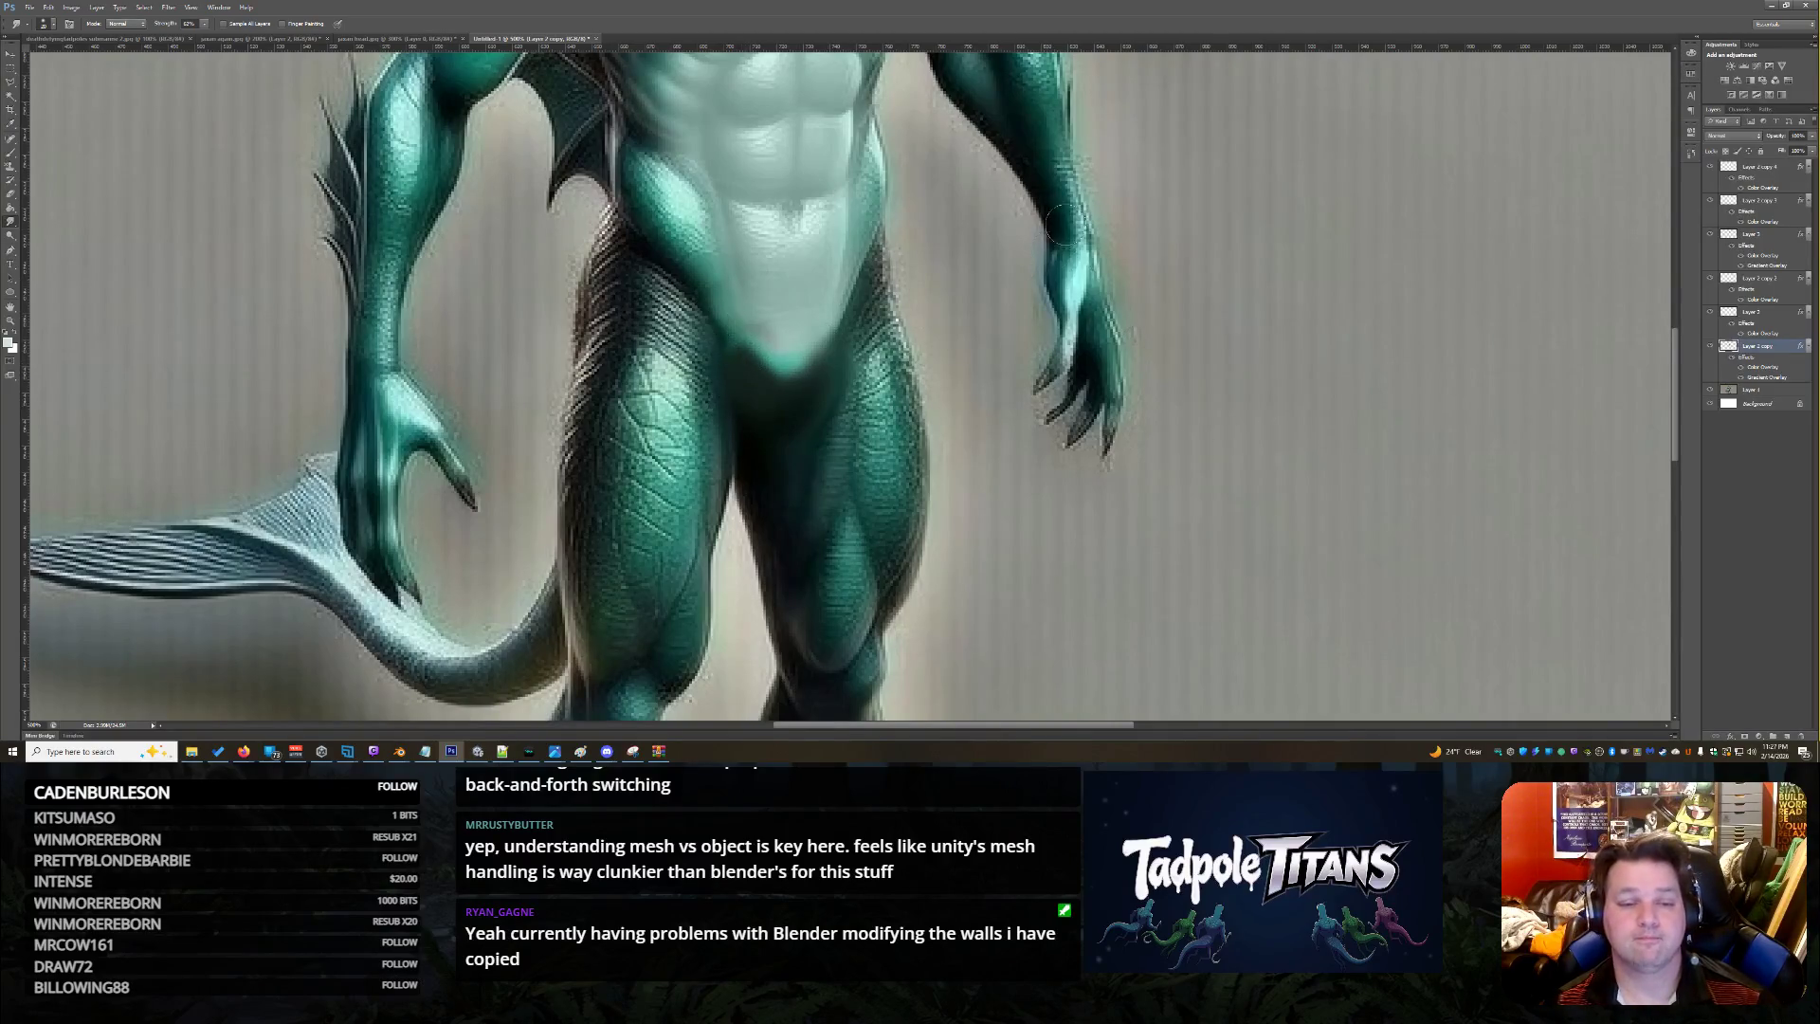
scroll(1108, 241, down, 1)
scroll(1111, 240, up, 5)
click(11, 320)
right_click(538, 249)
click(569, 257)
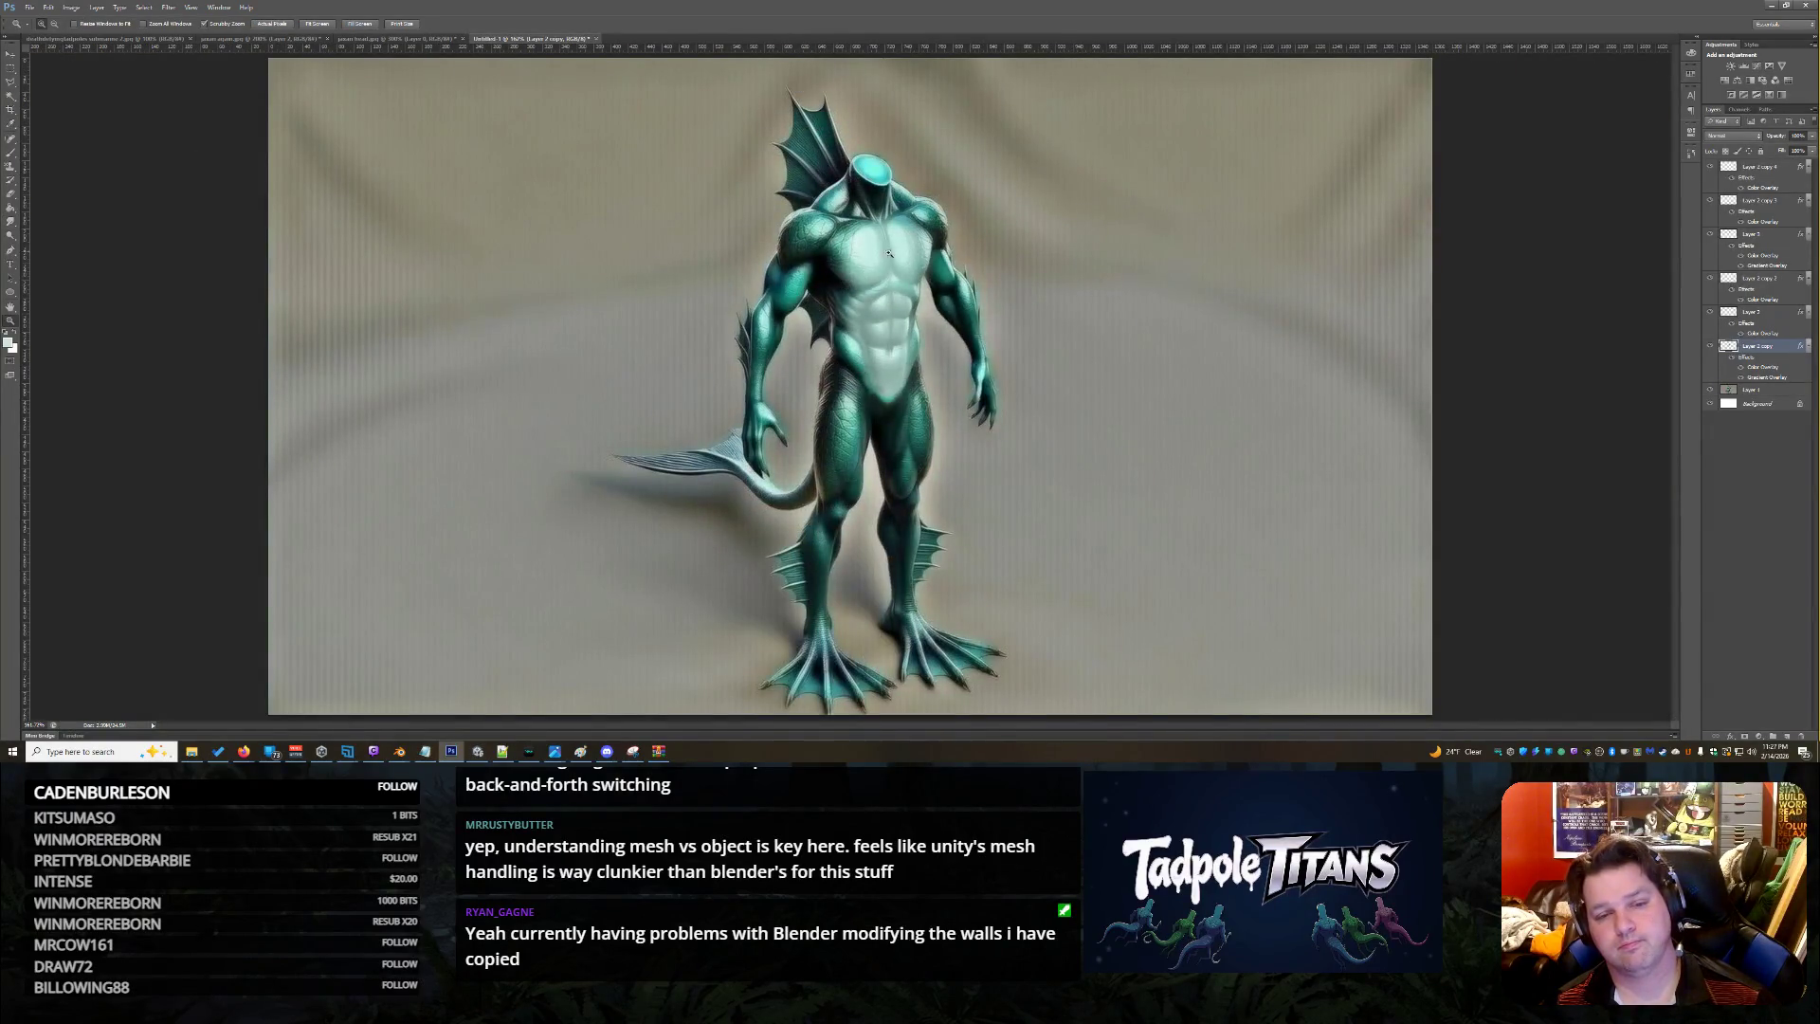
Merge Layer 2 copy 4 through Layer 2 copy into one layer and slightly lower its opacity
click(1780, 168)
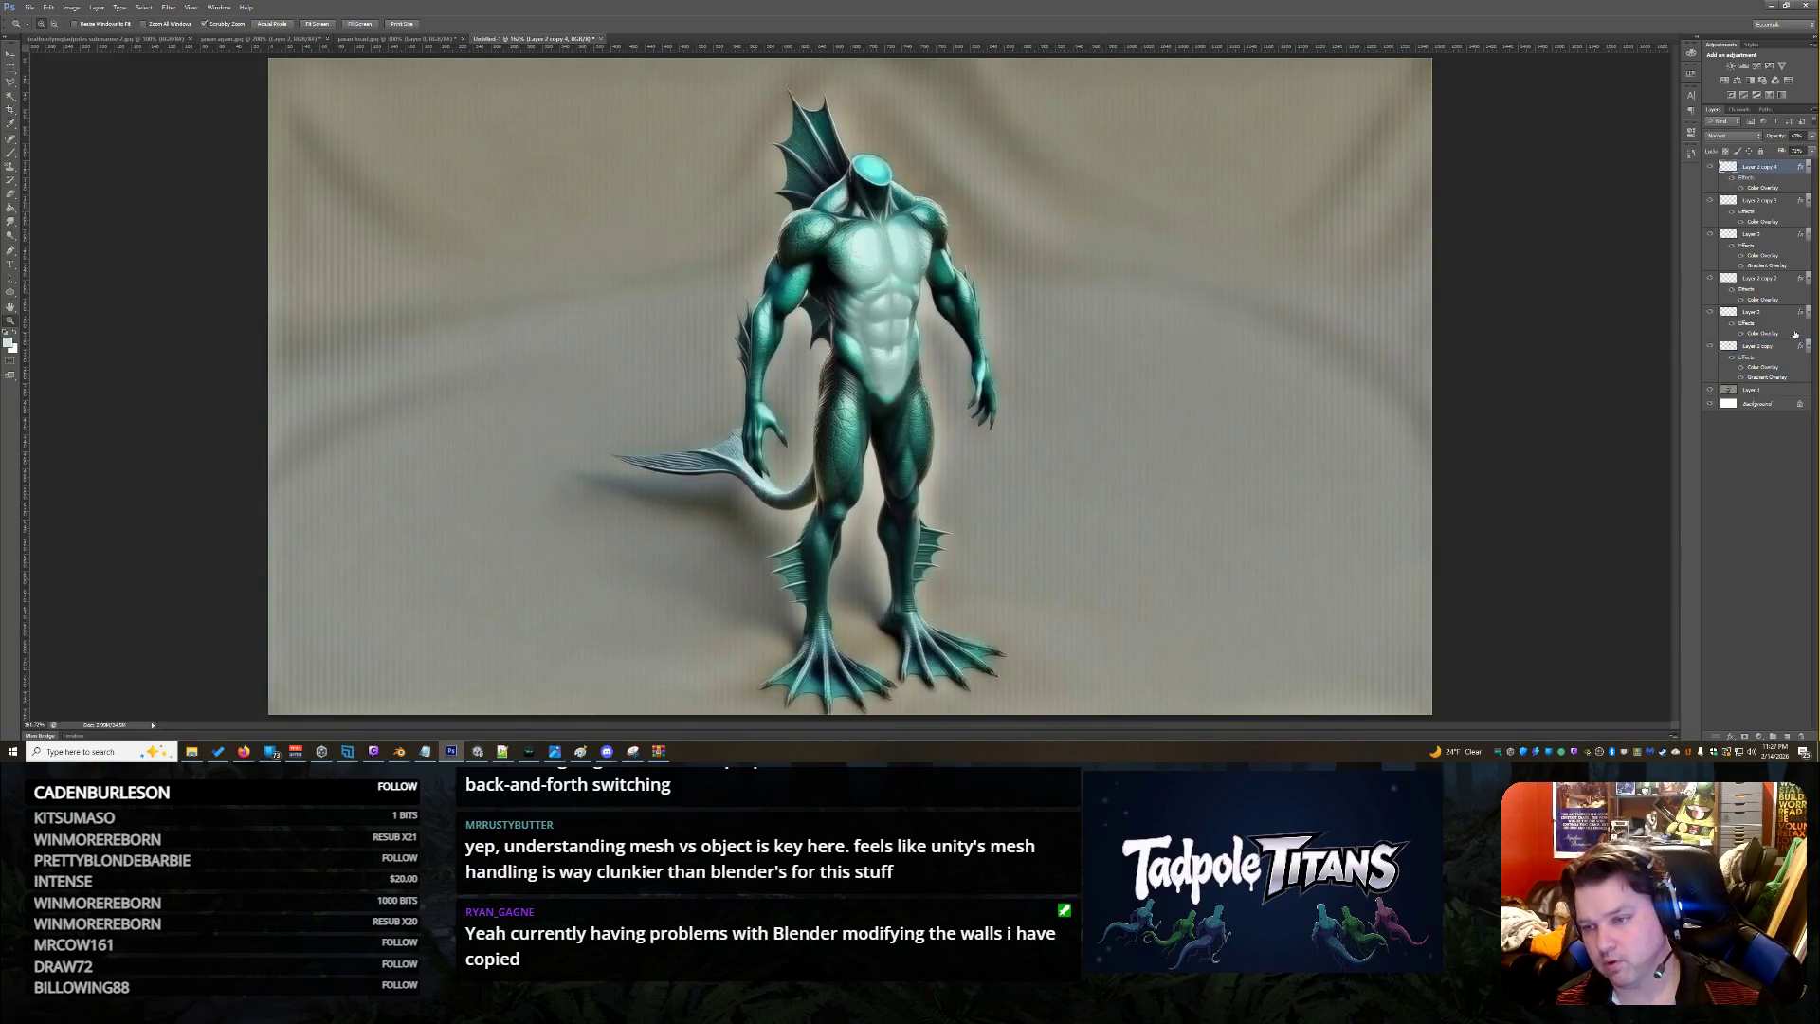
shift+click(1789, 343)
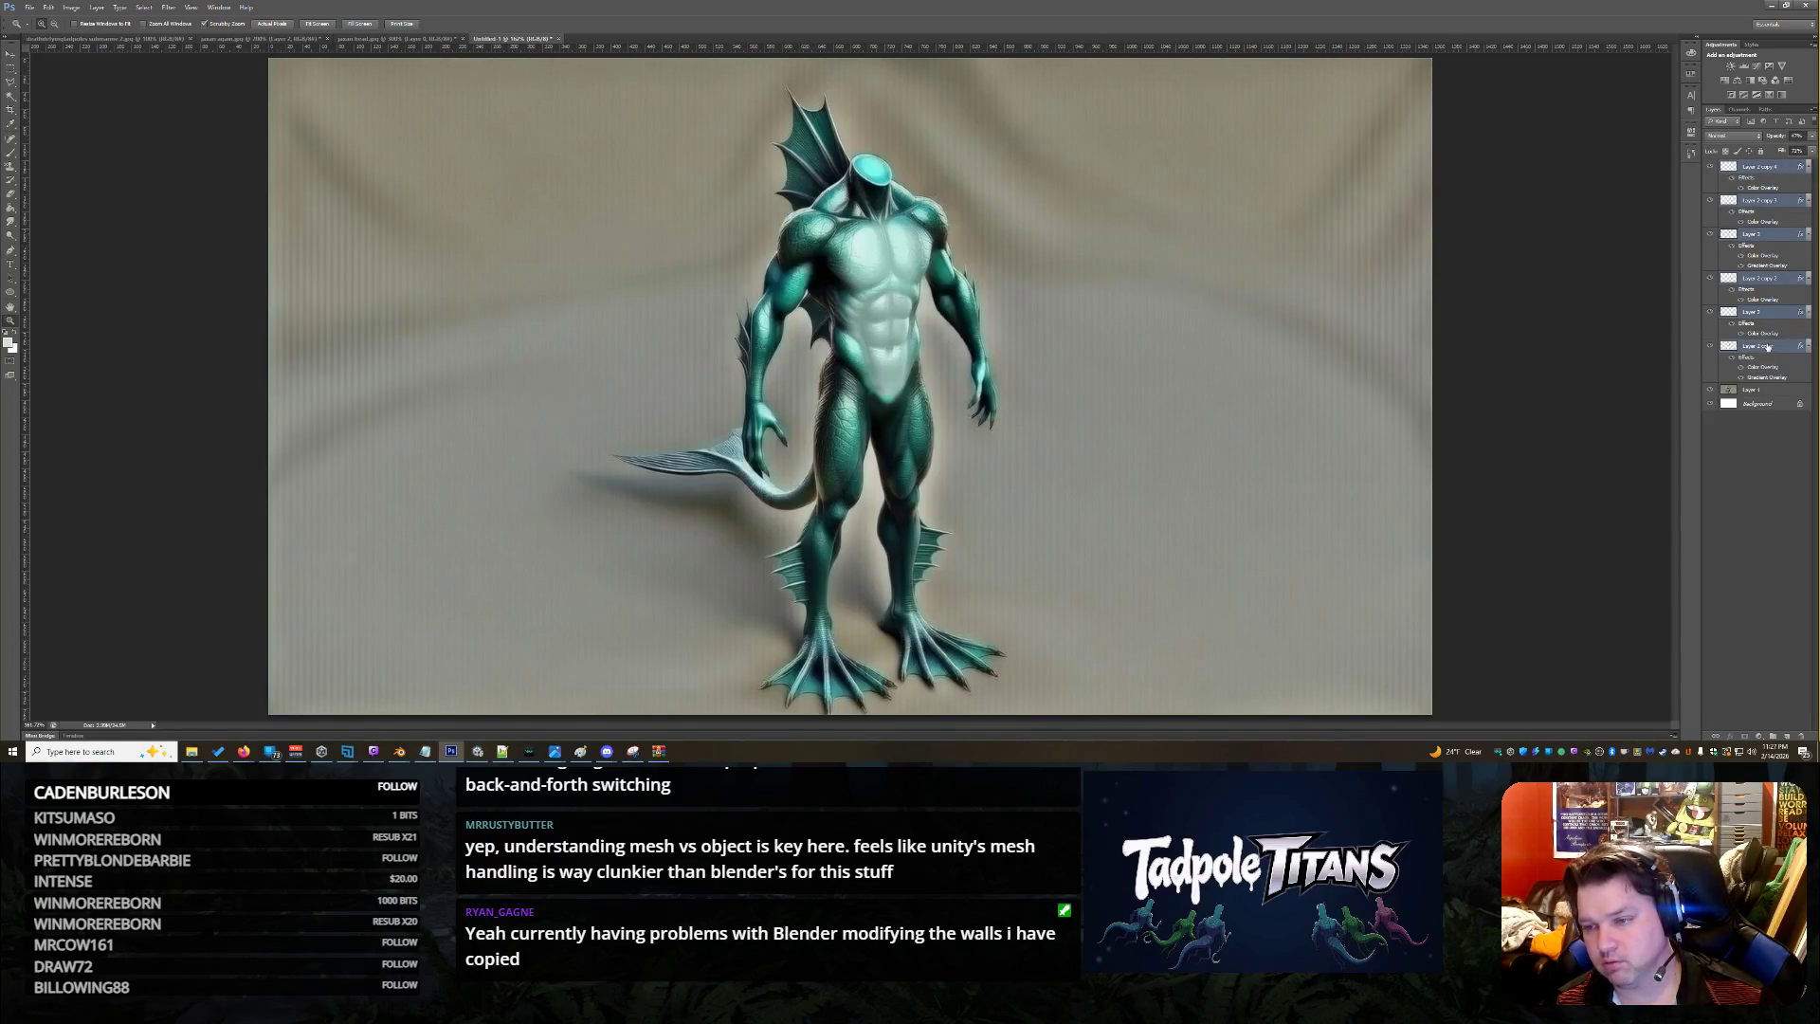
right_click(1766, 348)
click(1744, 421)
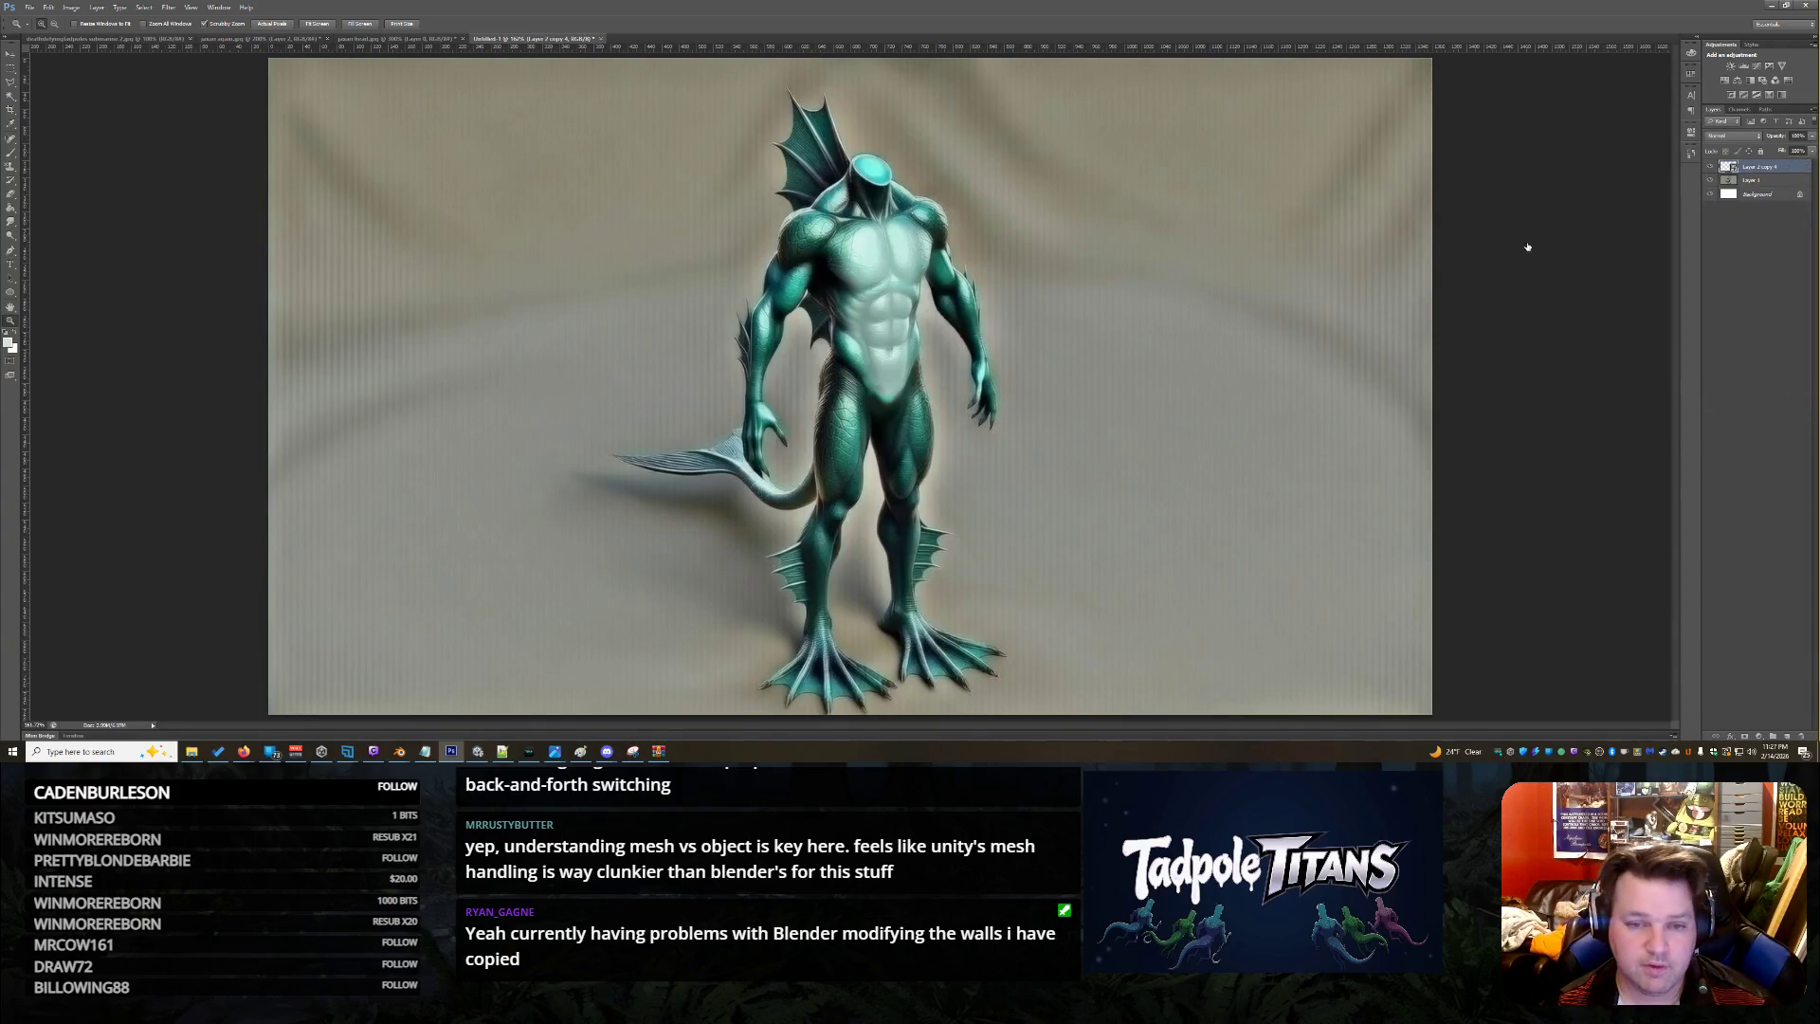
key(ctrl+alt+b)
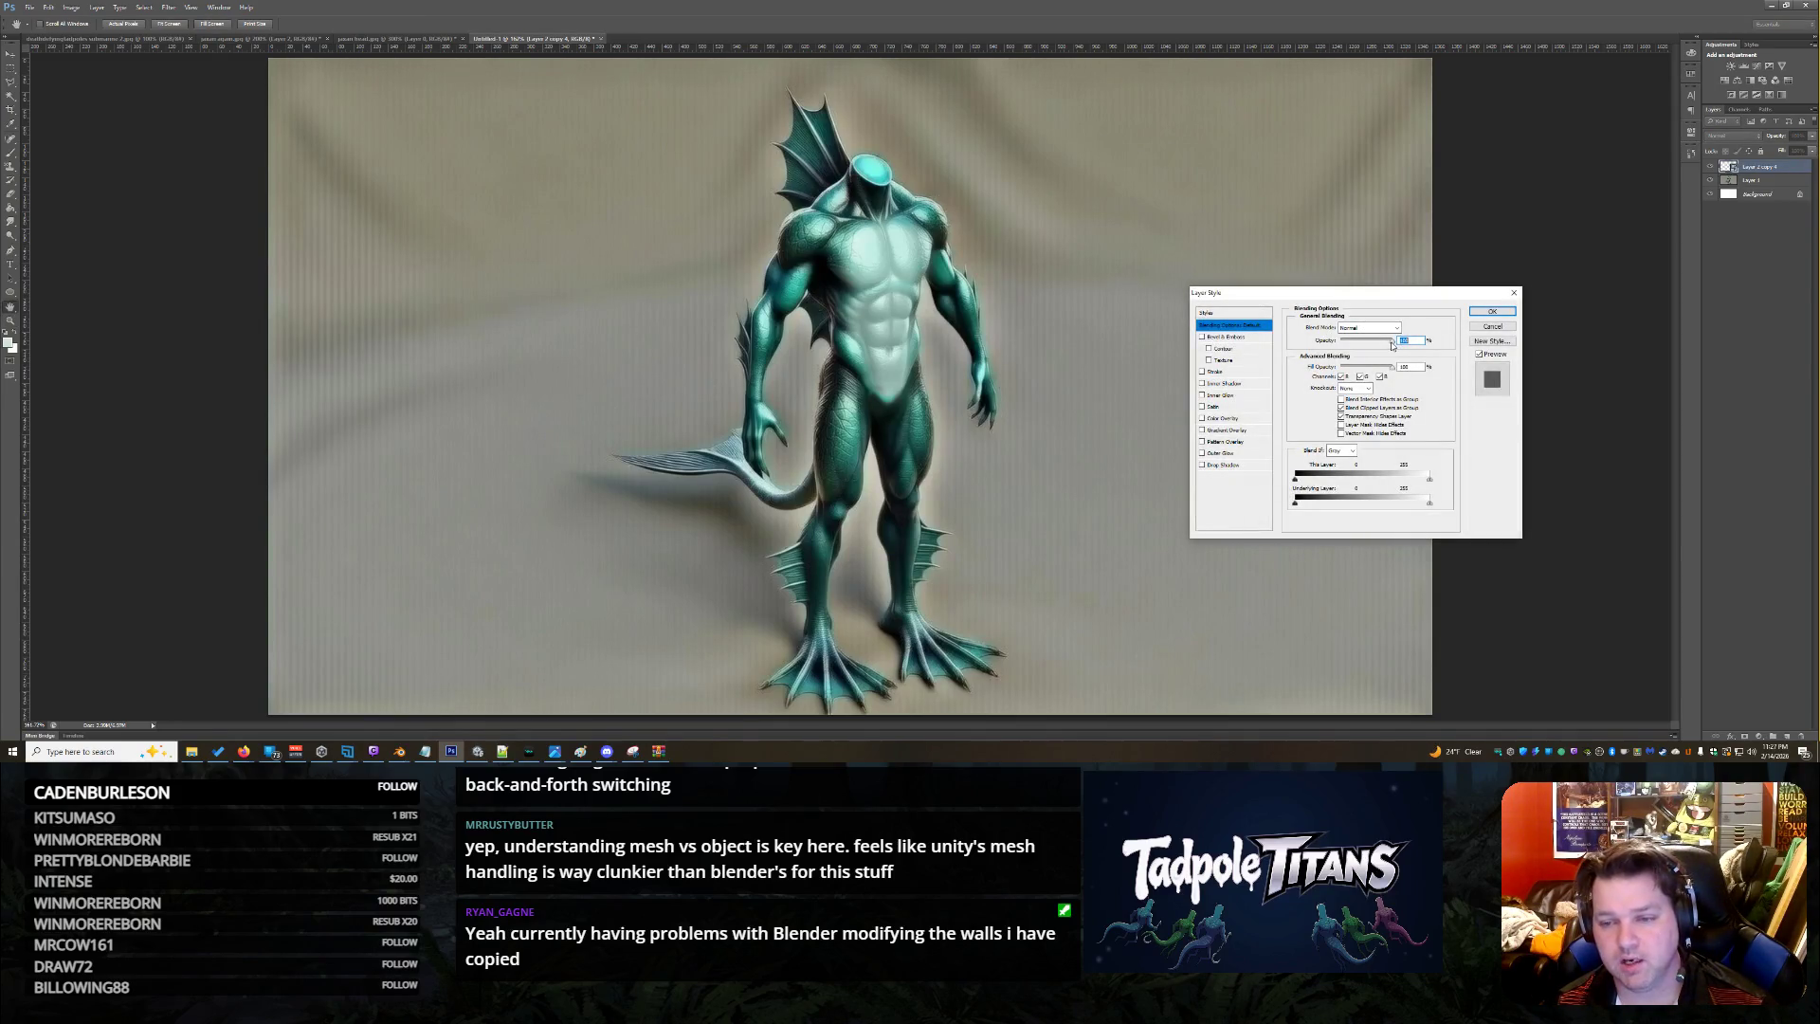
drag(1391, 345, 1392, 343)
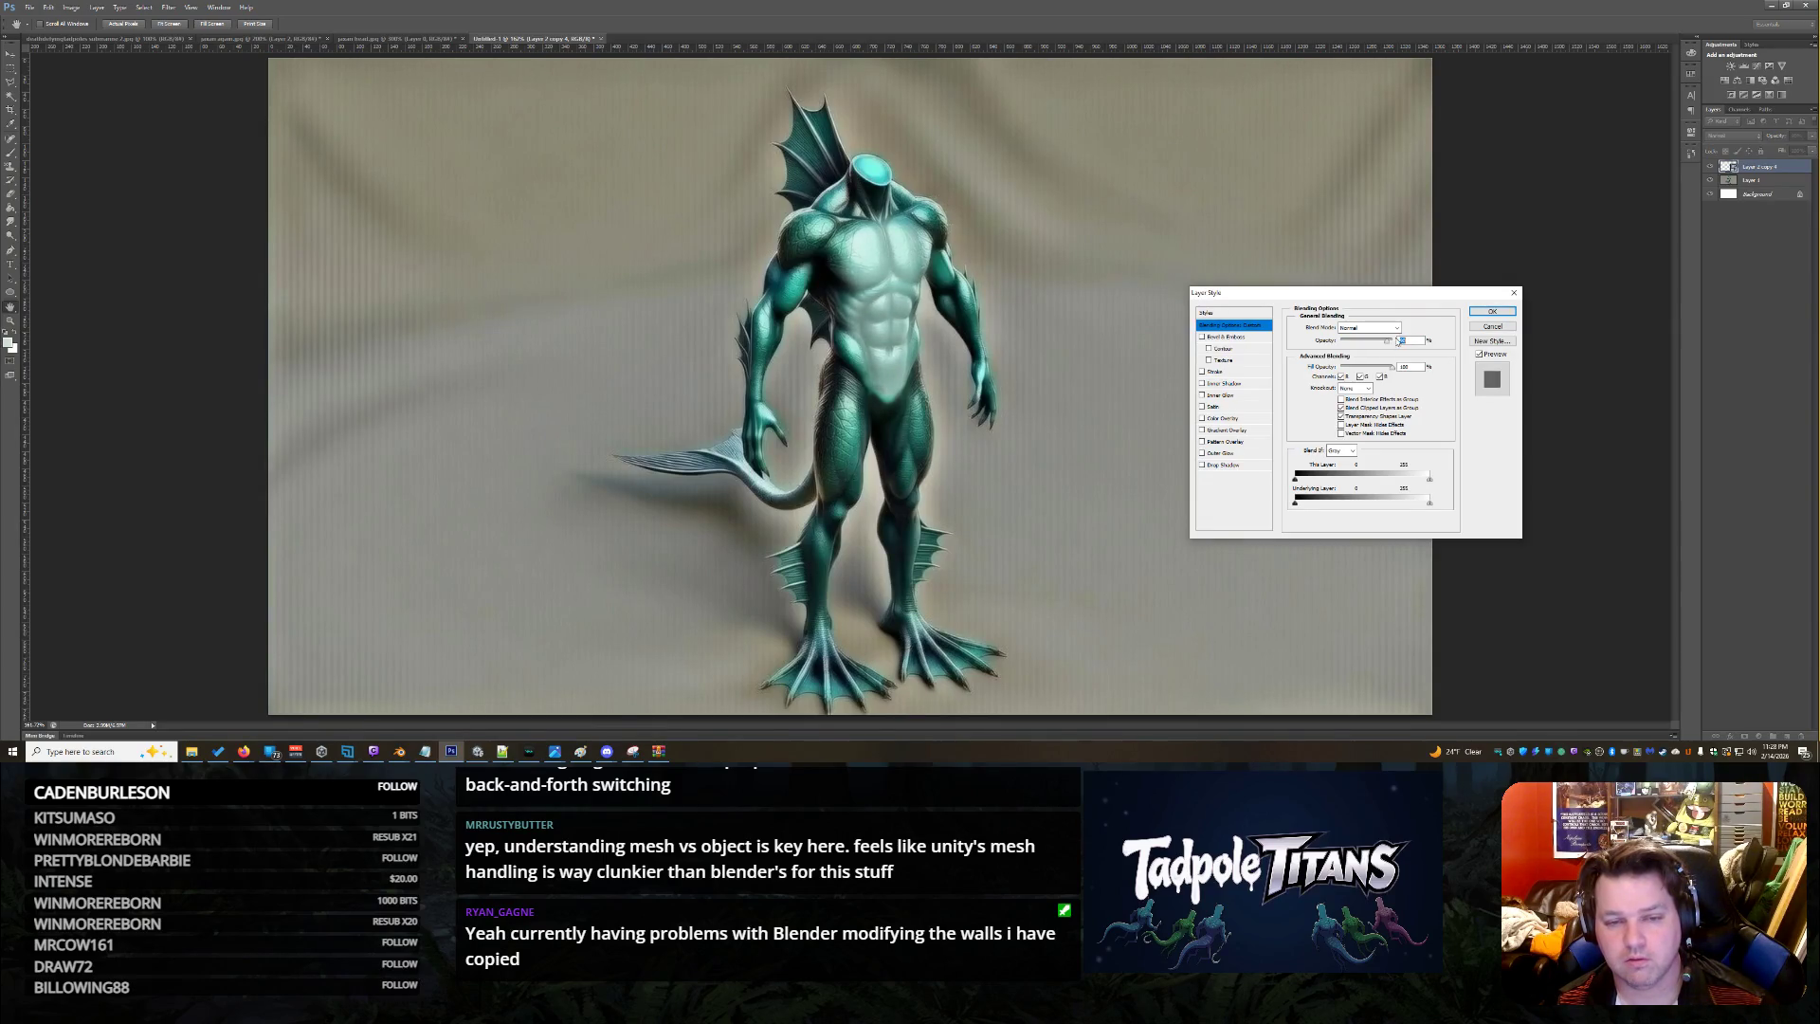
click(1474, 313)
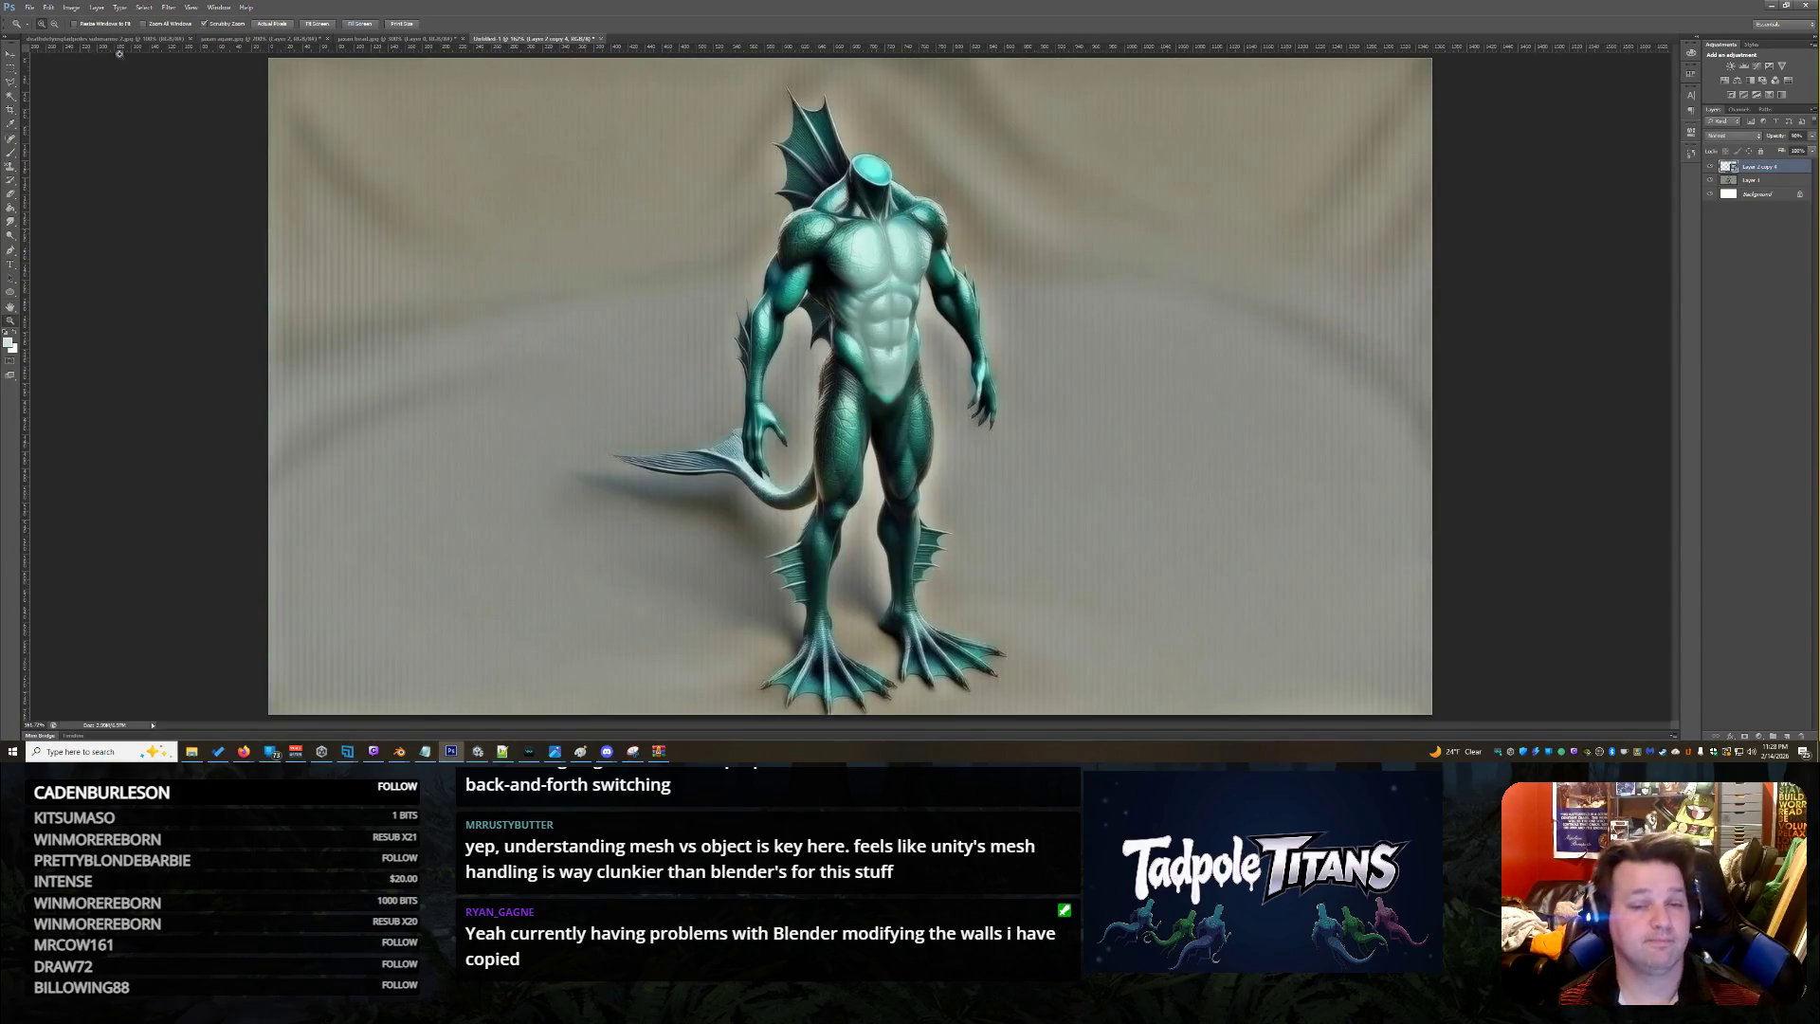
Save the image as JPEG 'jaxarib' in Downloads, accept the JPEG options, and minimize Photoshop
right_click(957, 320)
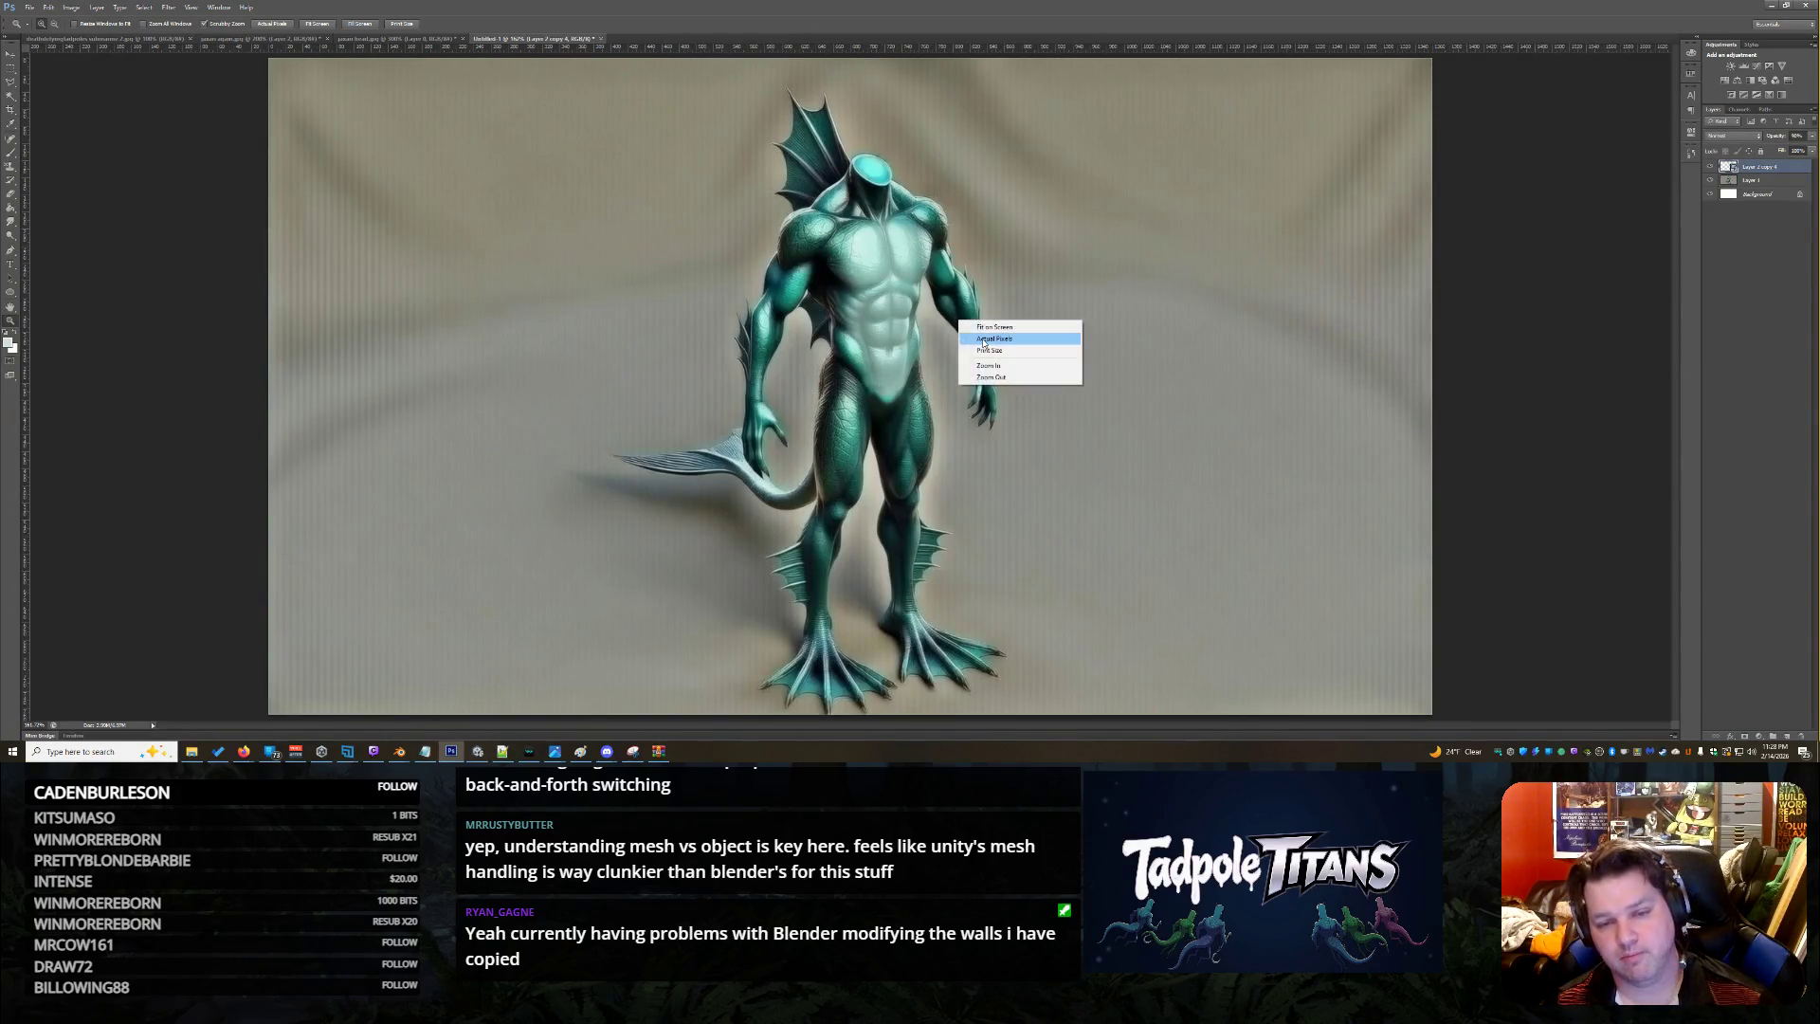
click(961, 341)
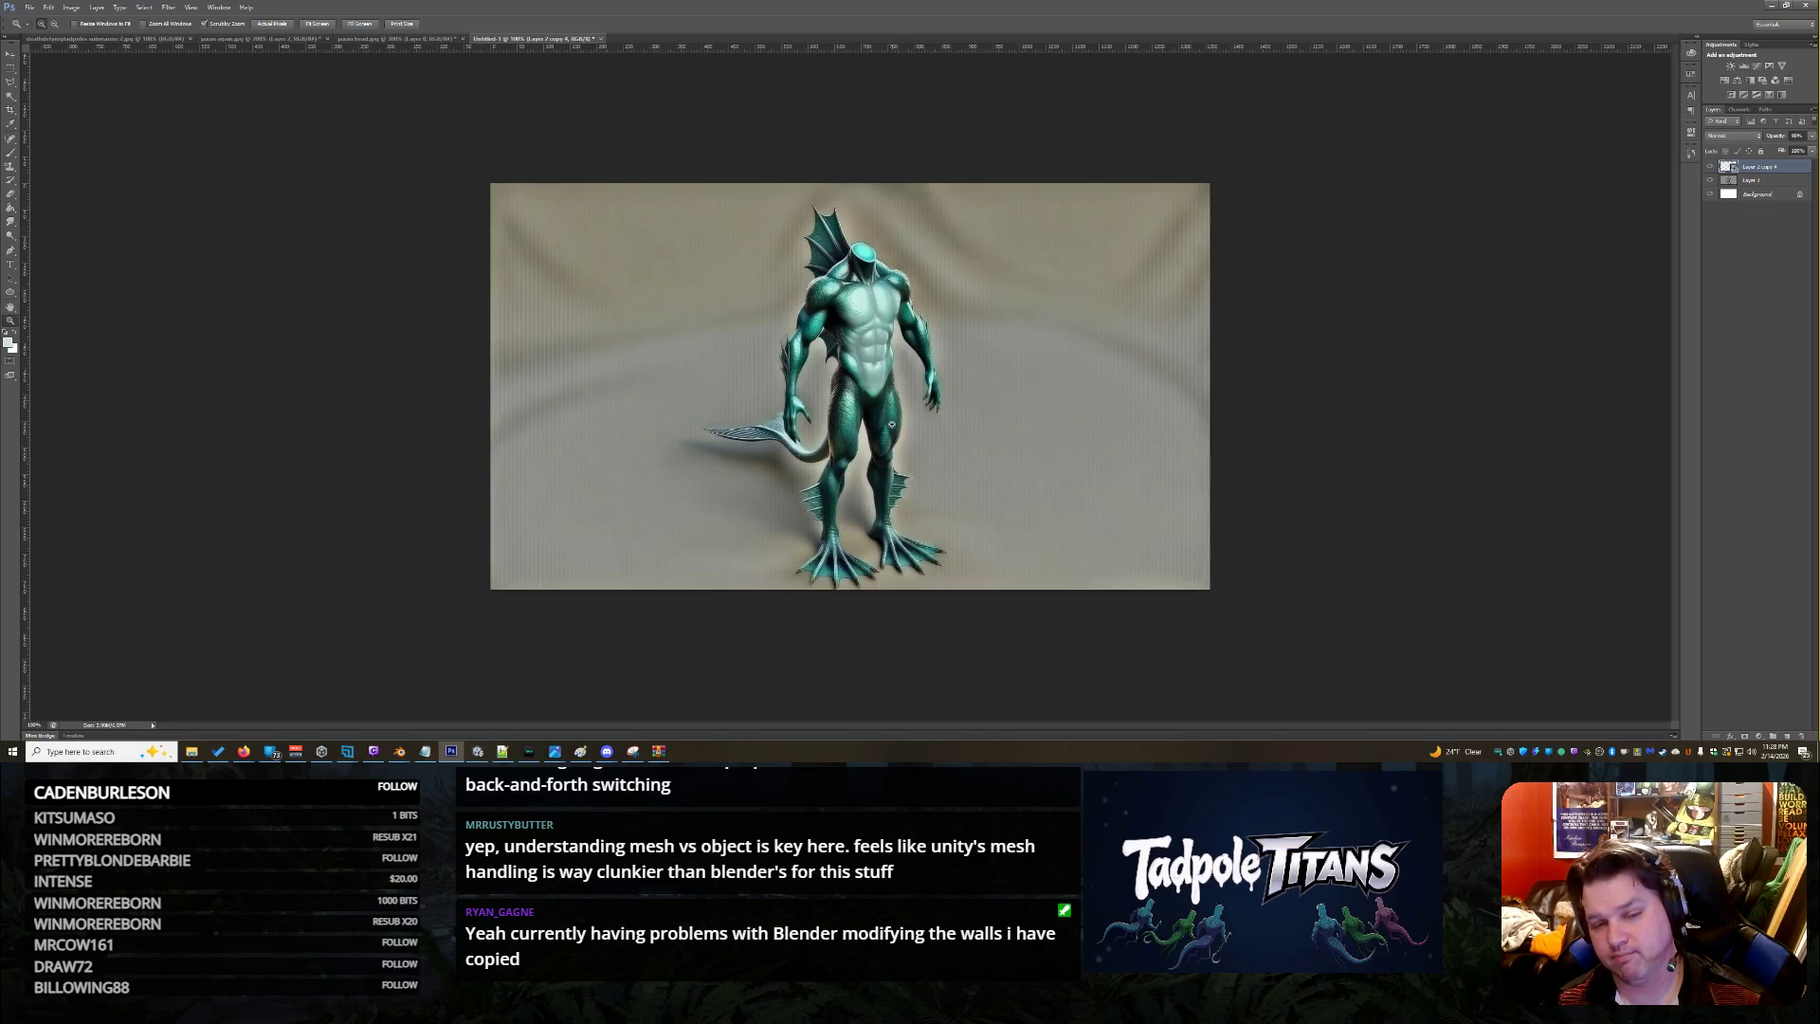
click(32, 8)
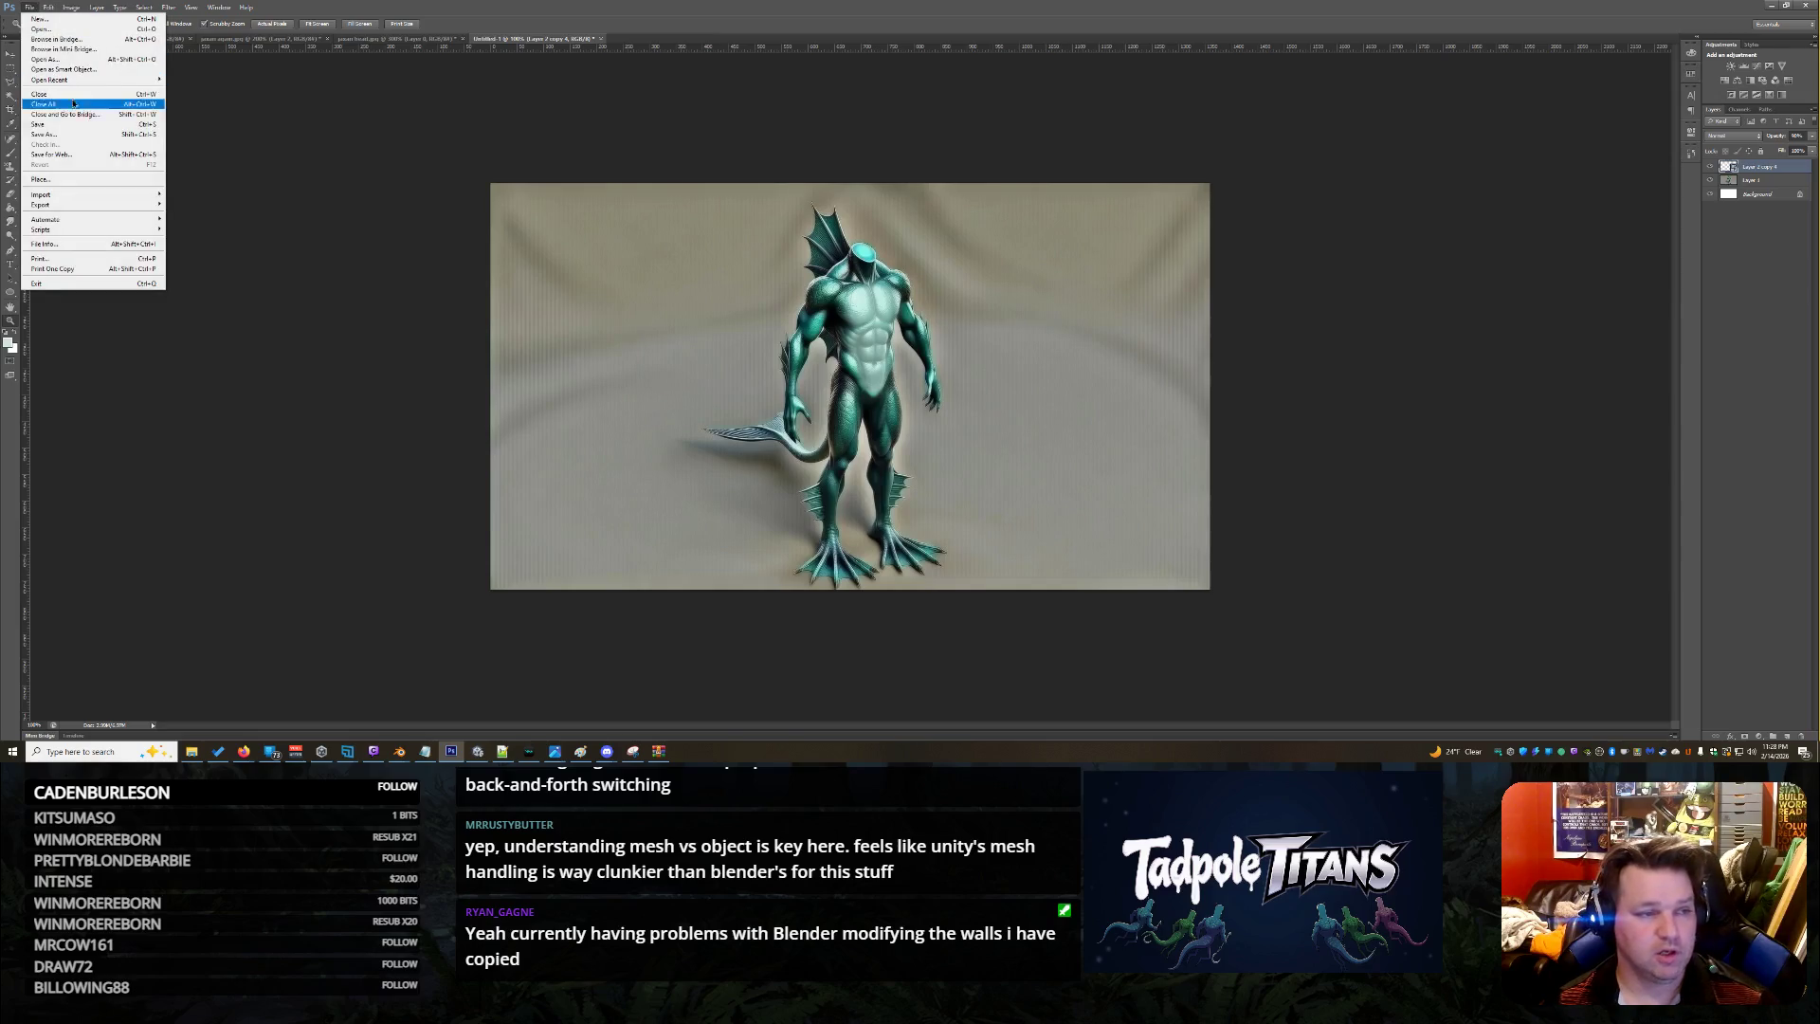
click(67, 136)
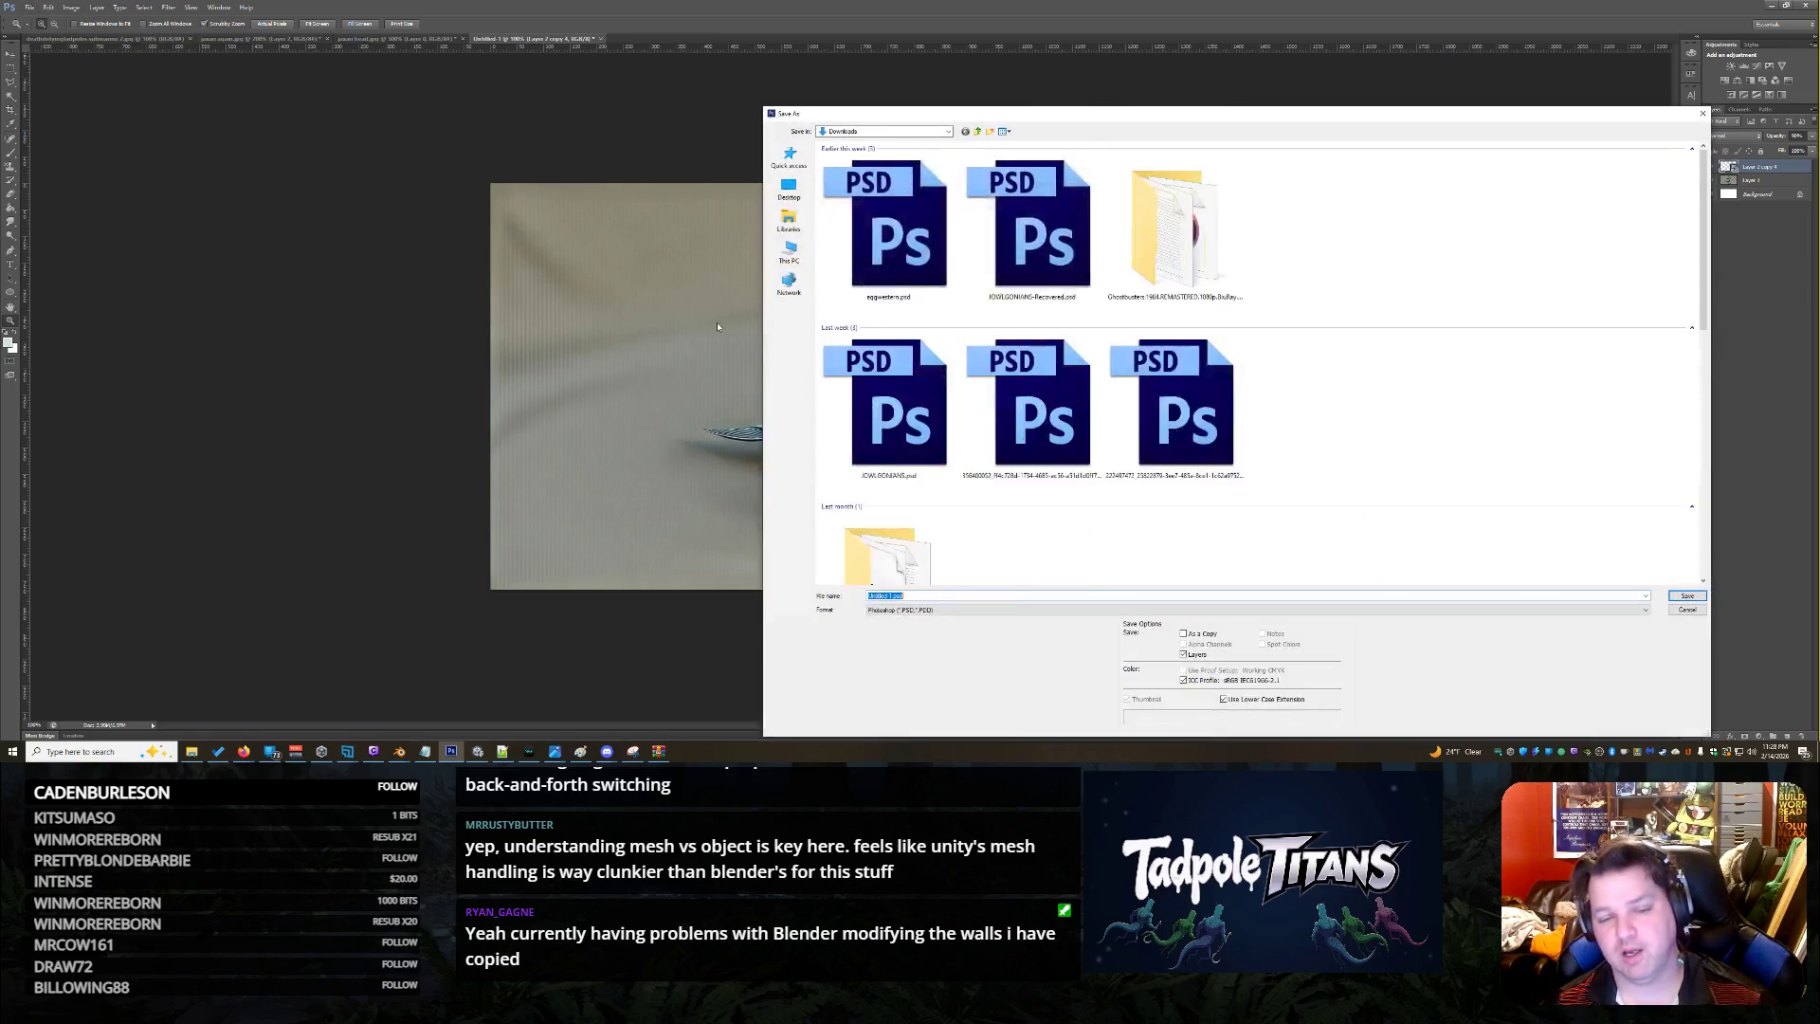
click(901, 609)
click(900, 681)
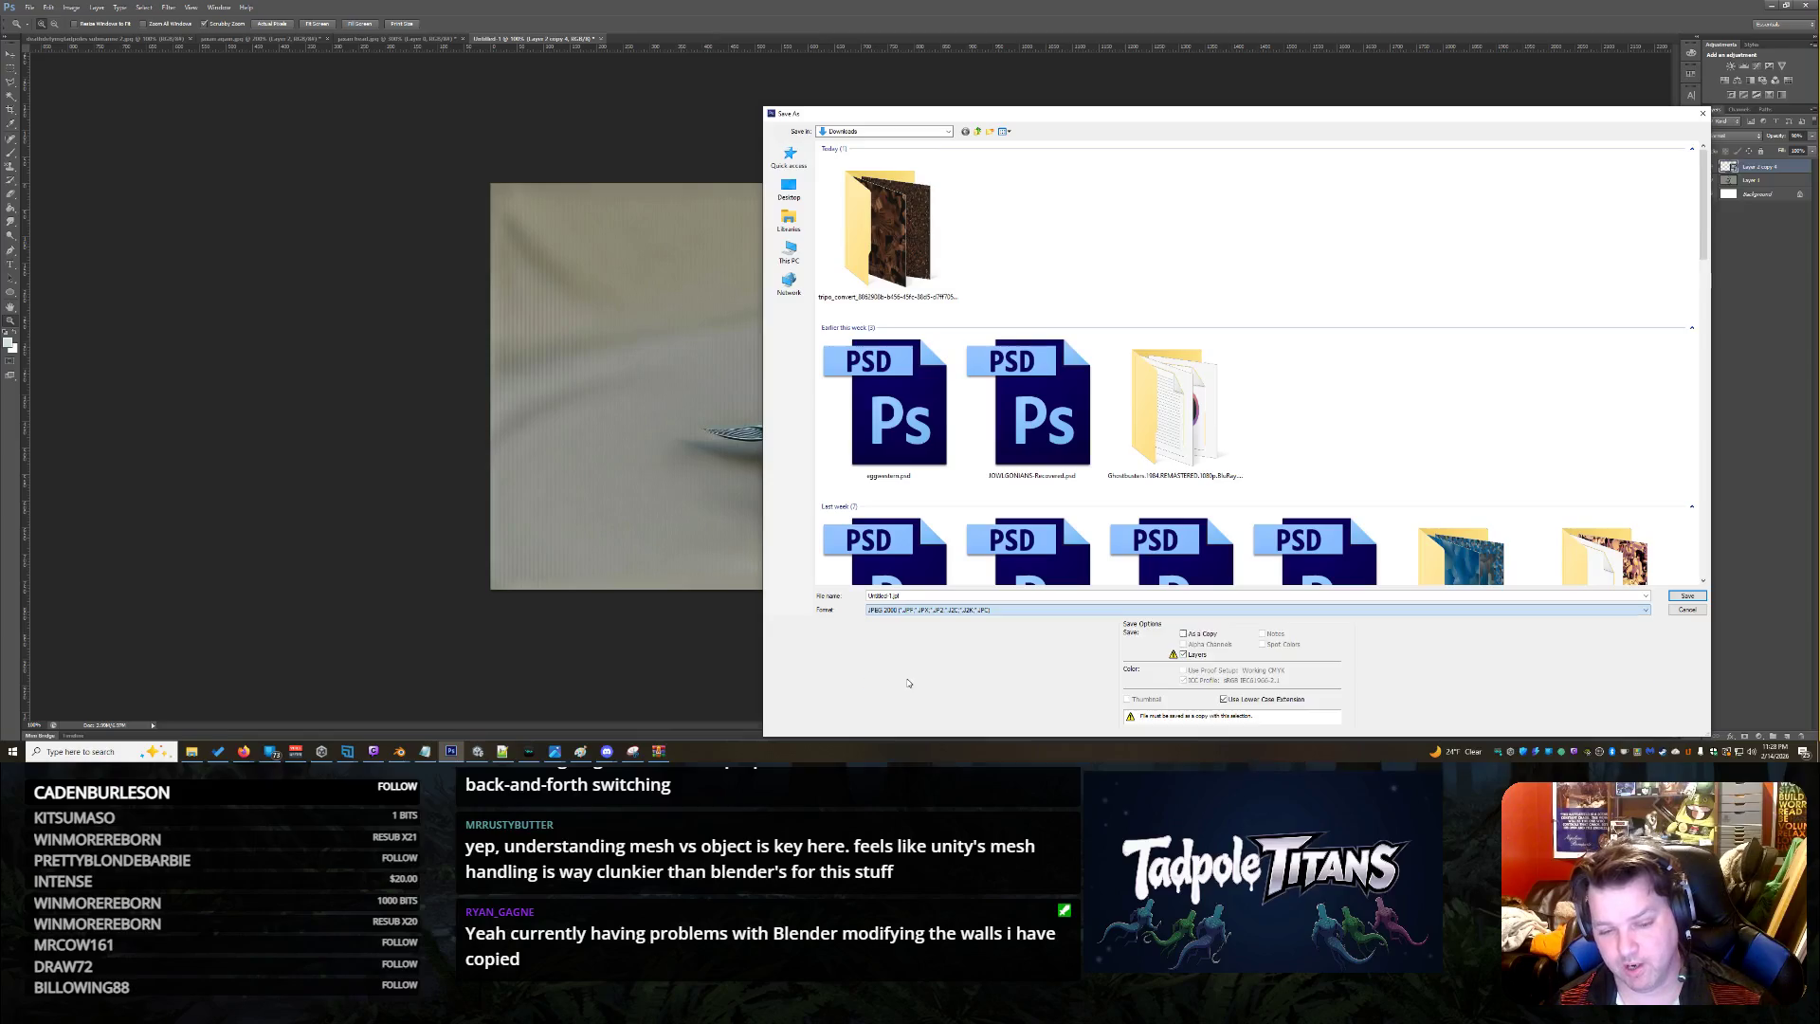
click(900, 609)
click(900, 674)
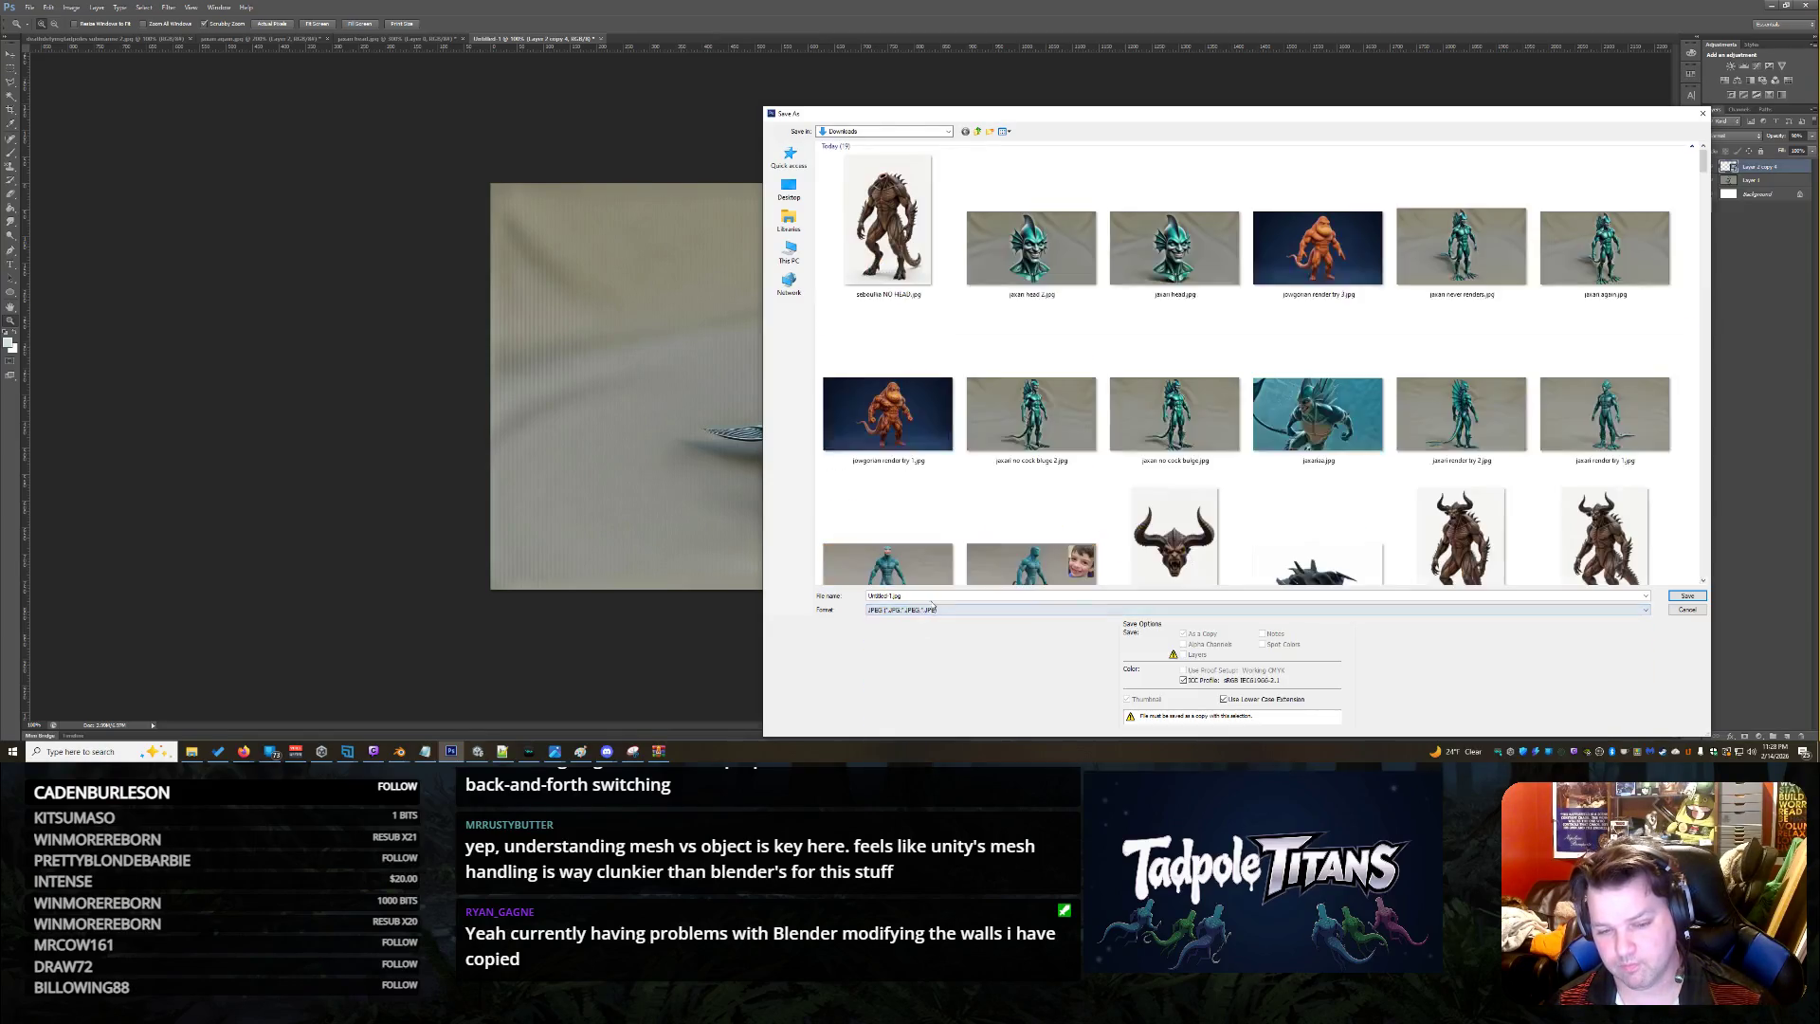
text(j)
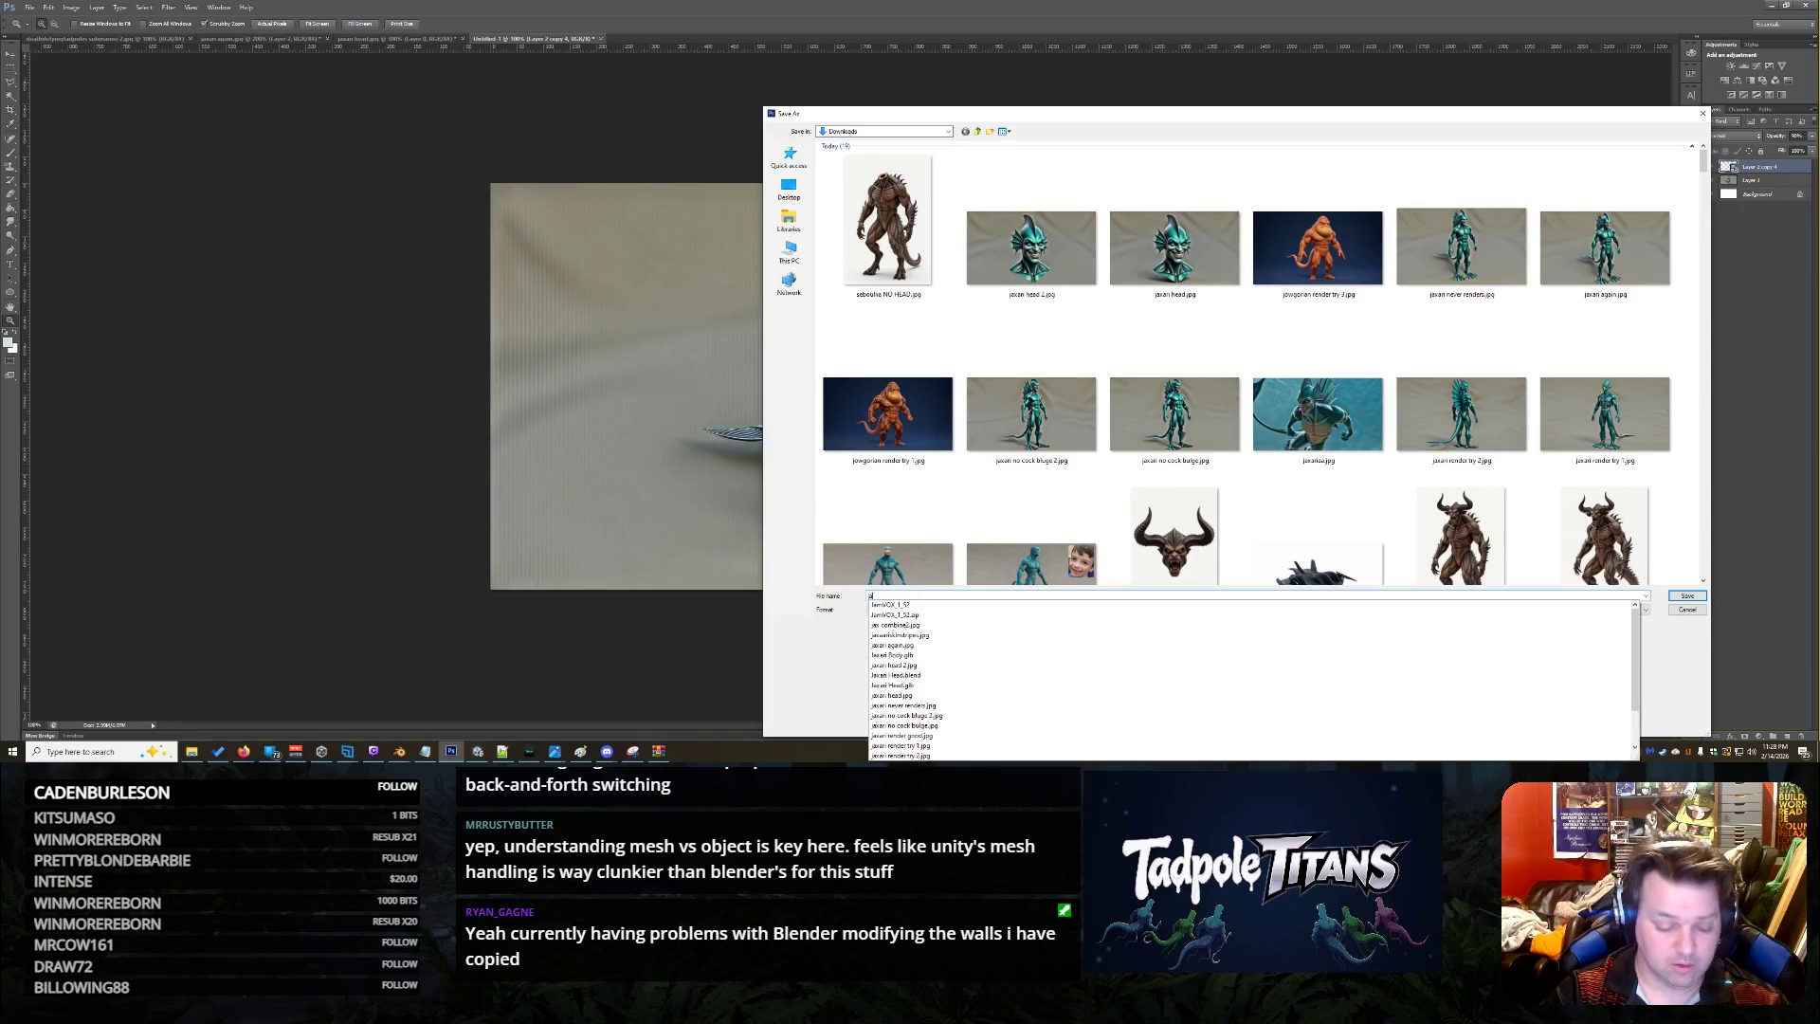
text(axaribody try 3)
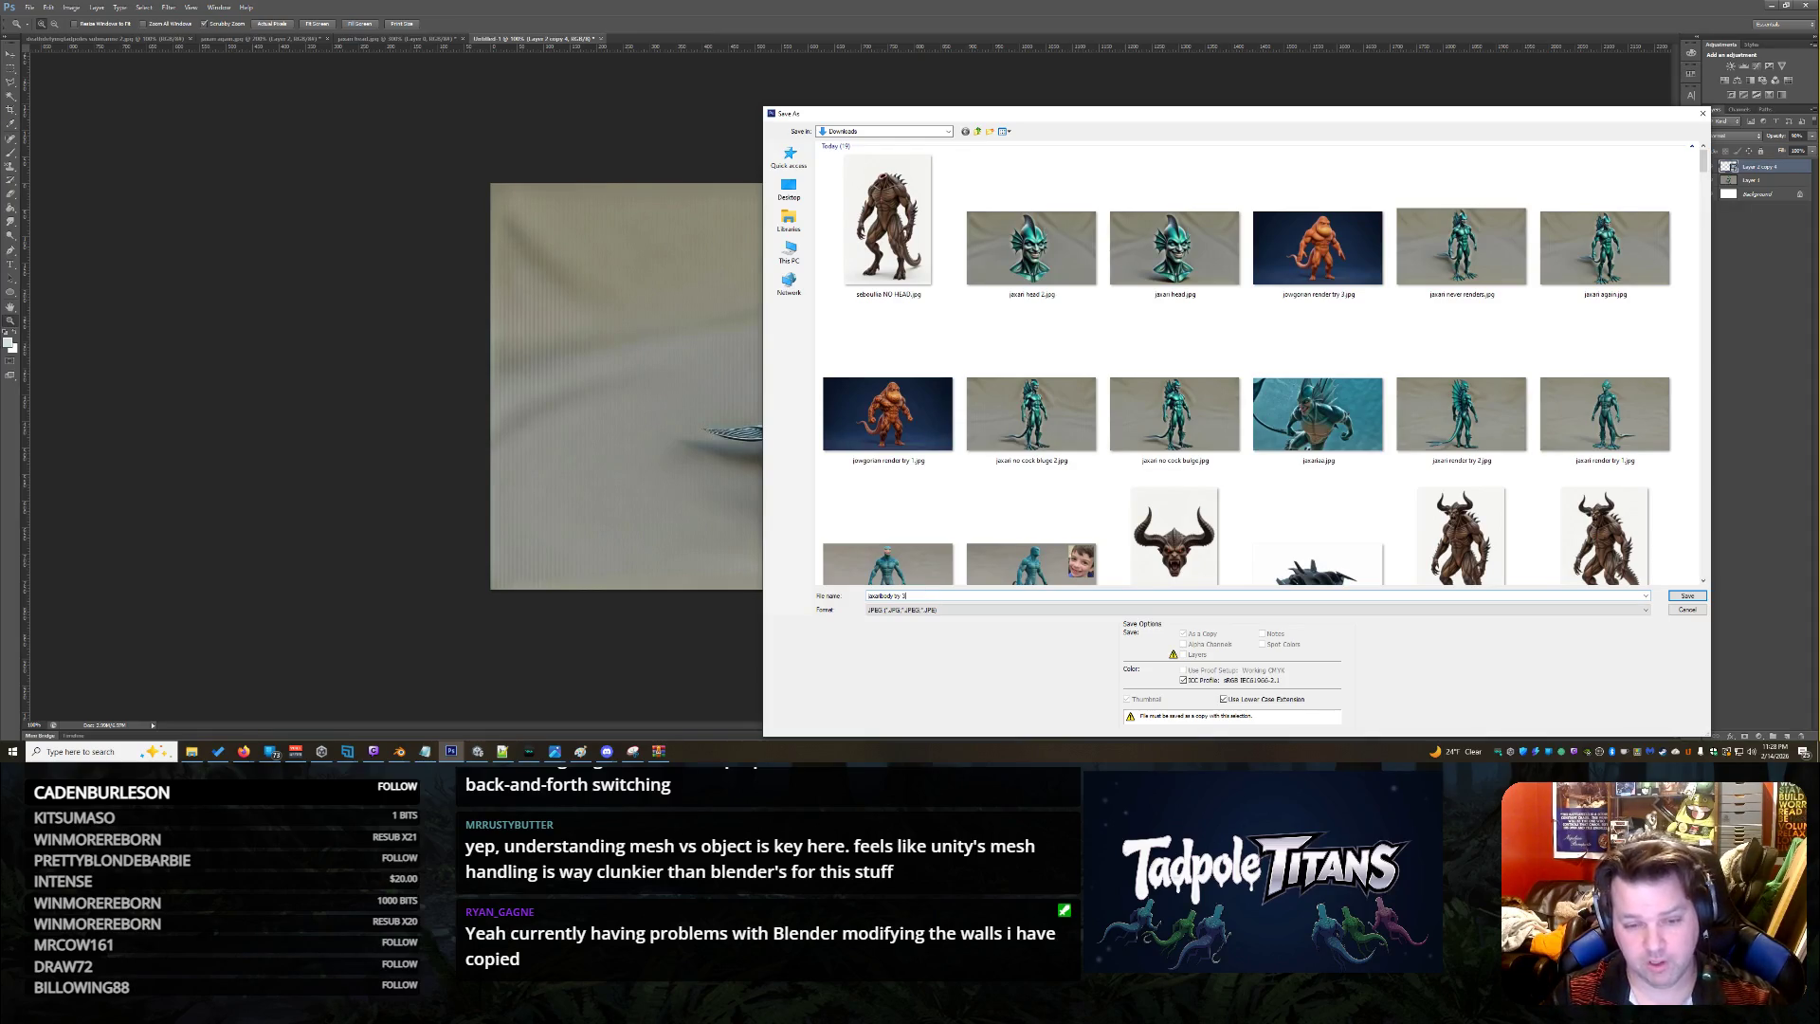
key(Return)
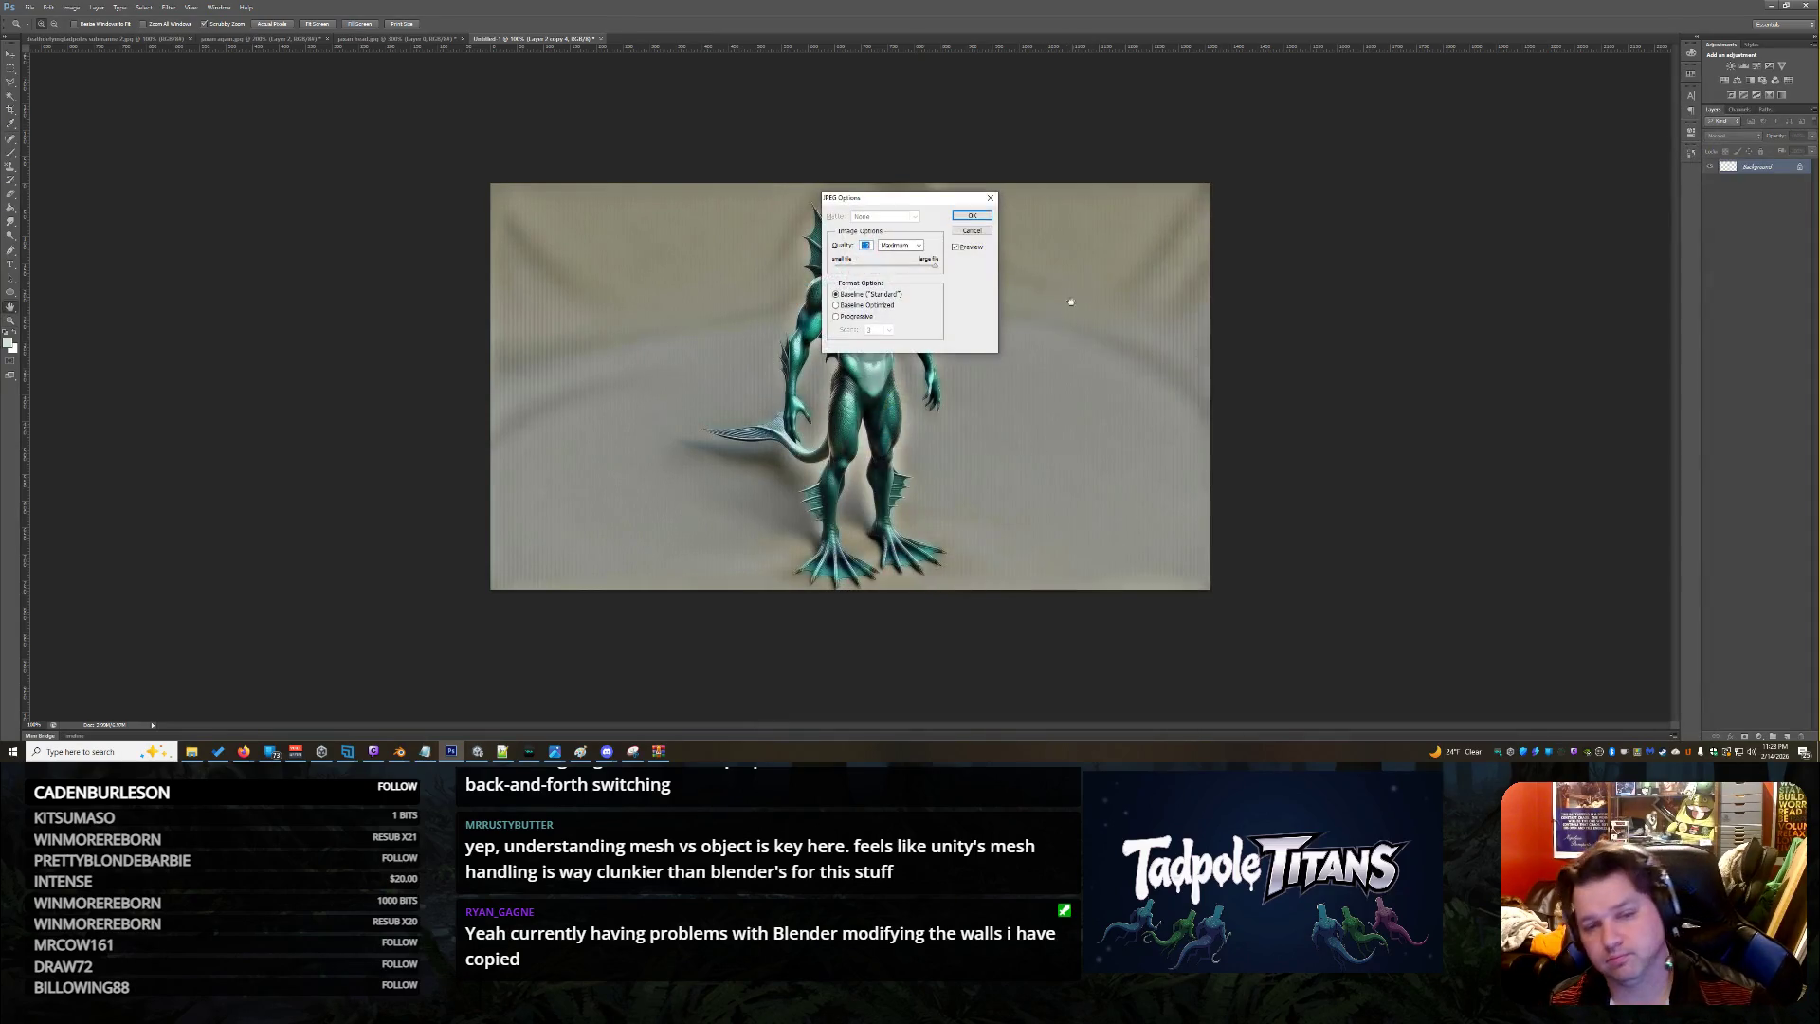
click(972, 216)
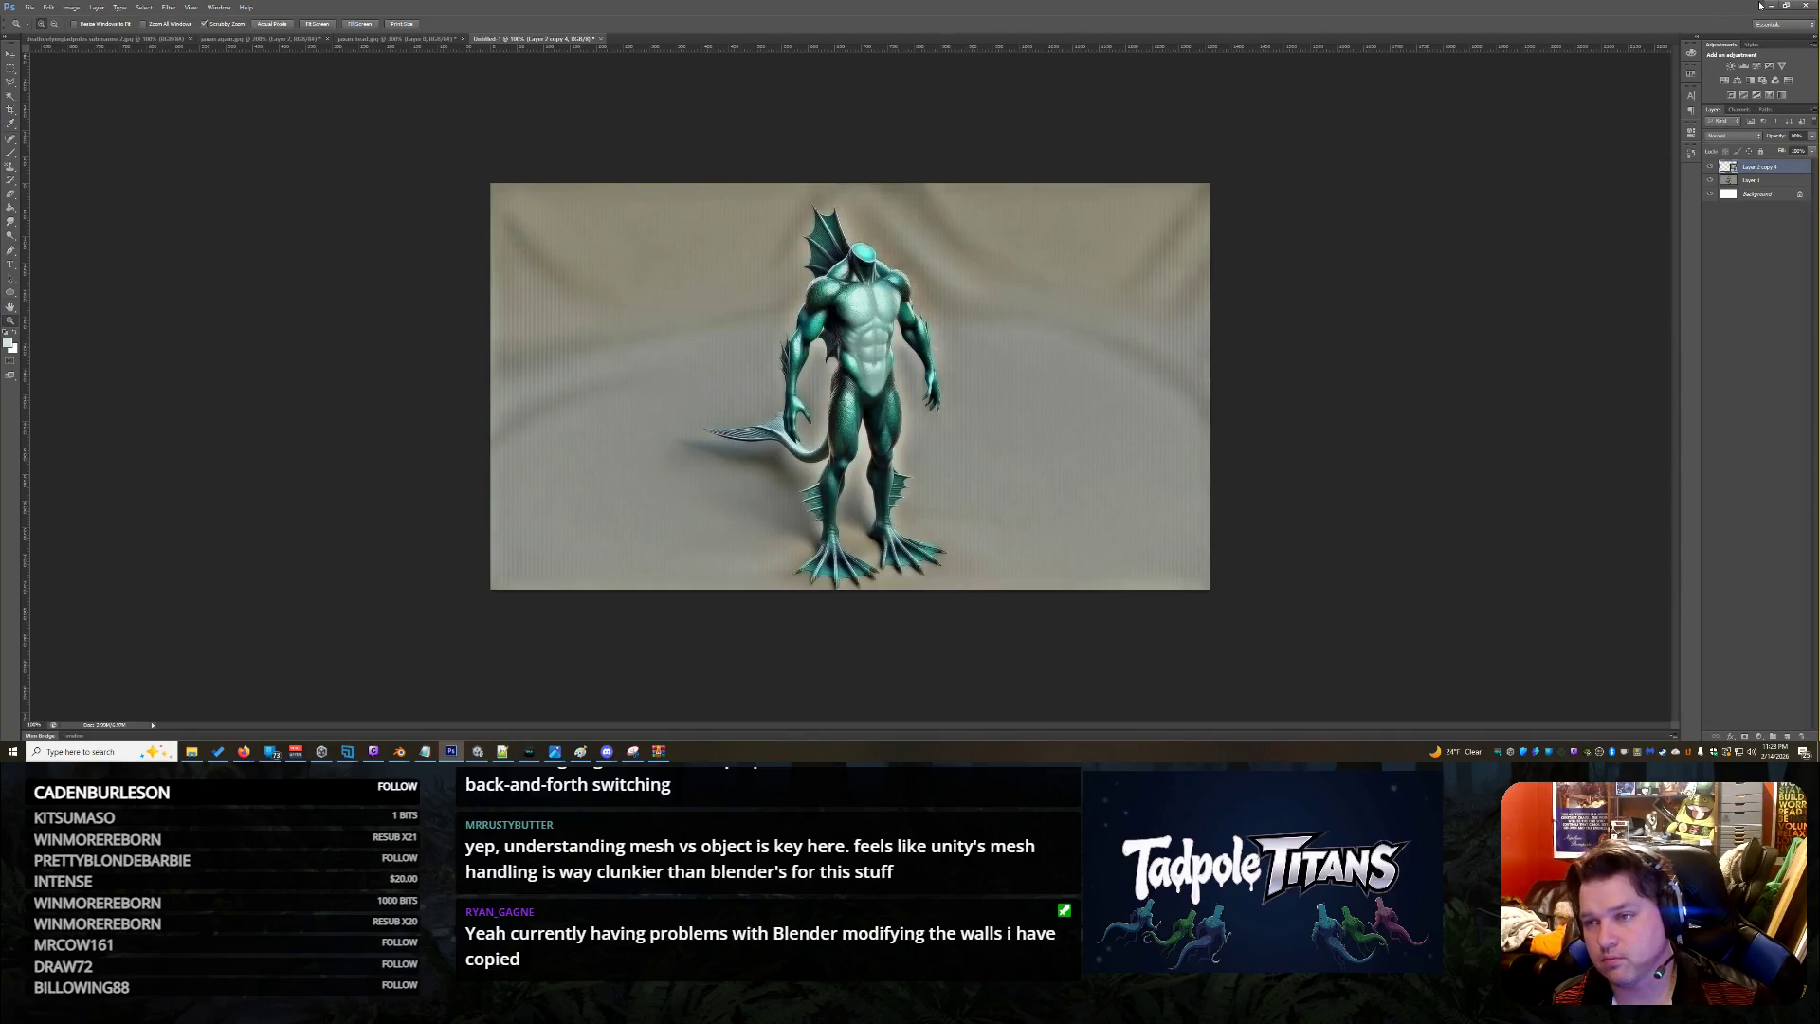
click(1767, 5)
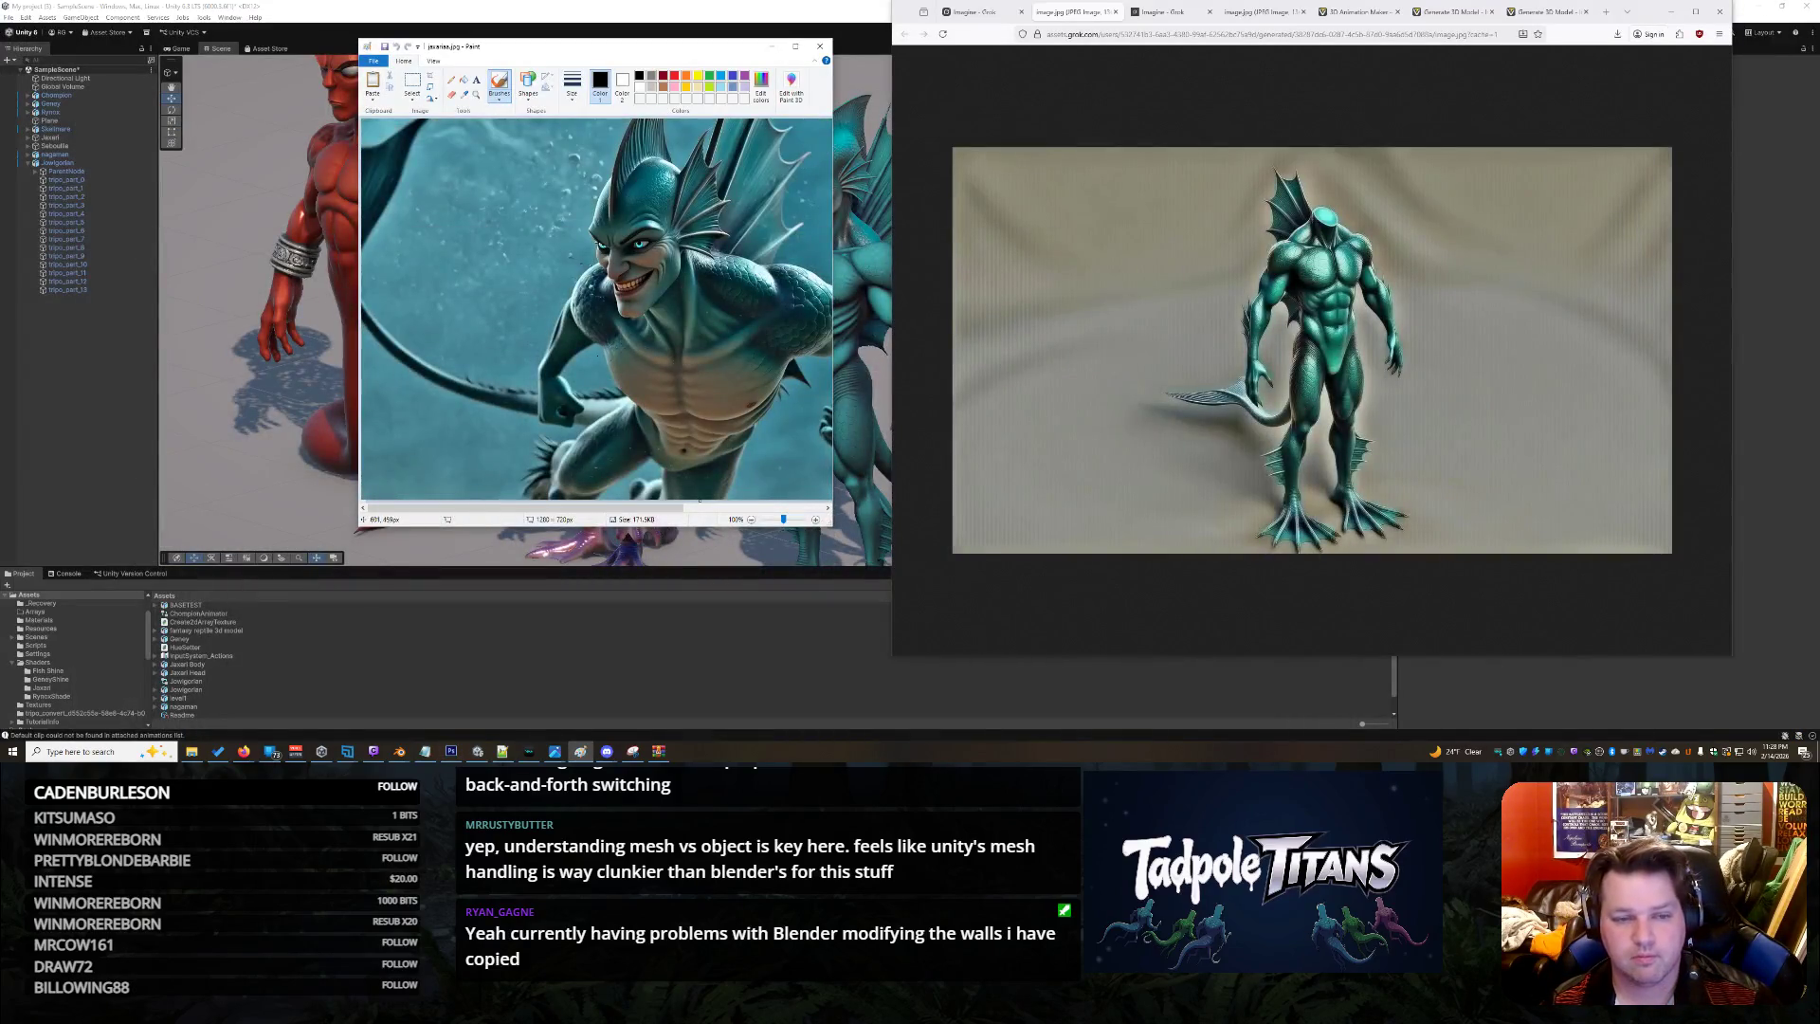
Upload the teal creature image to Tripo's Image to 3D, enable Generate in Parts, and generate
click(771, 46)
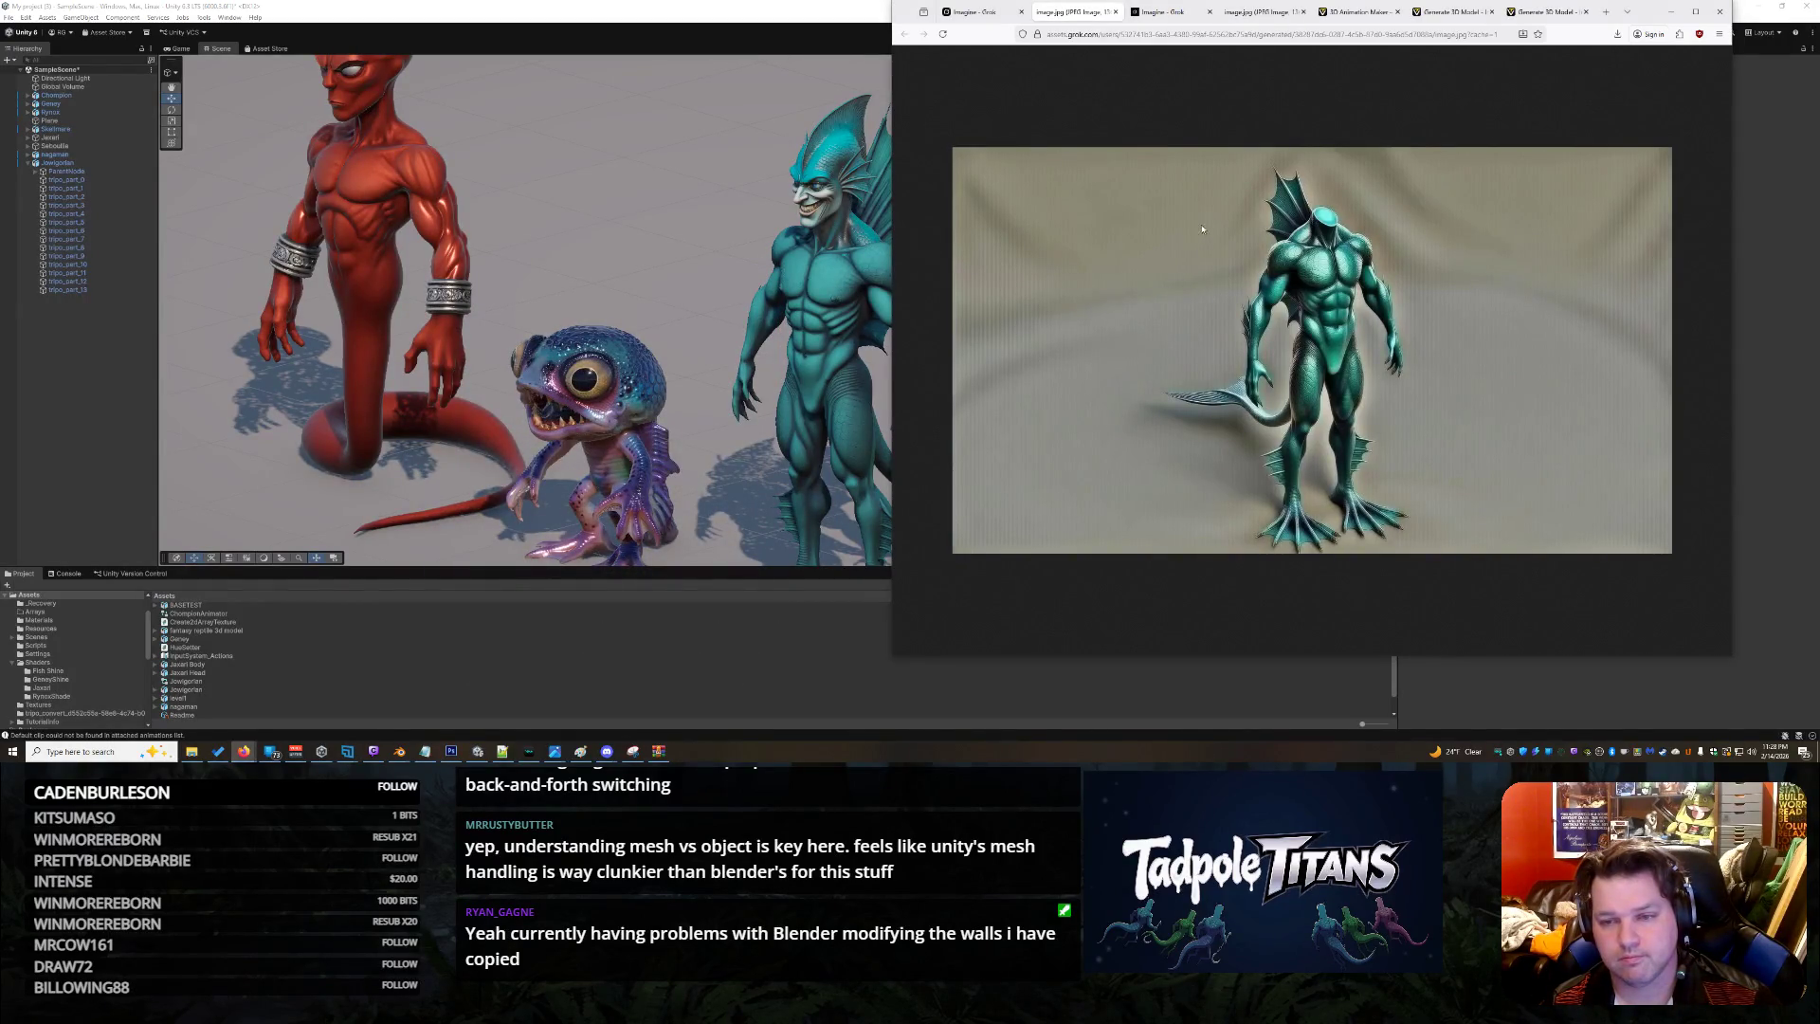
click(1536, 12)
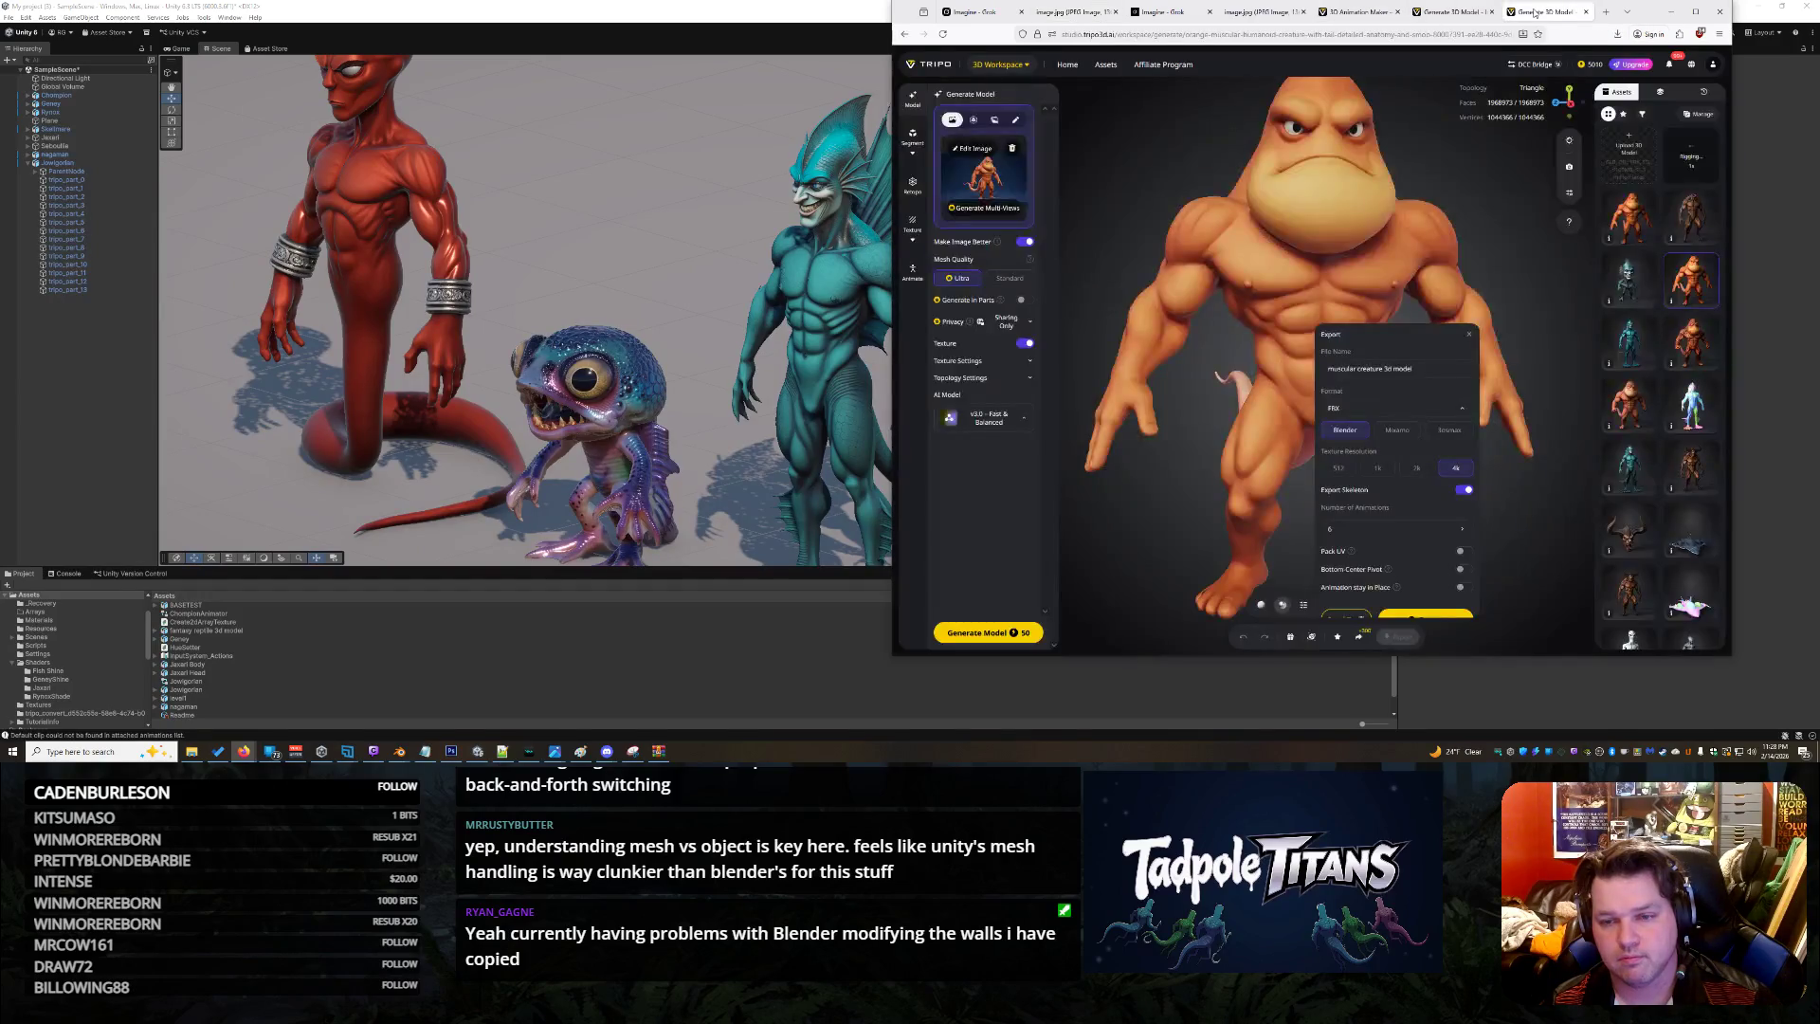
click(1452, 12)
click(1360, 11)
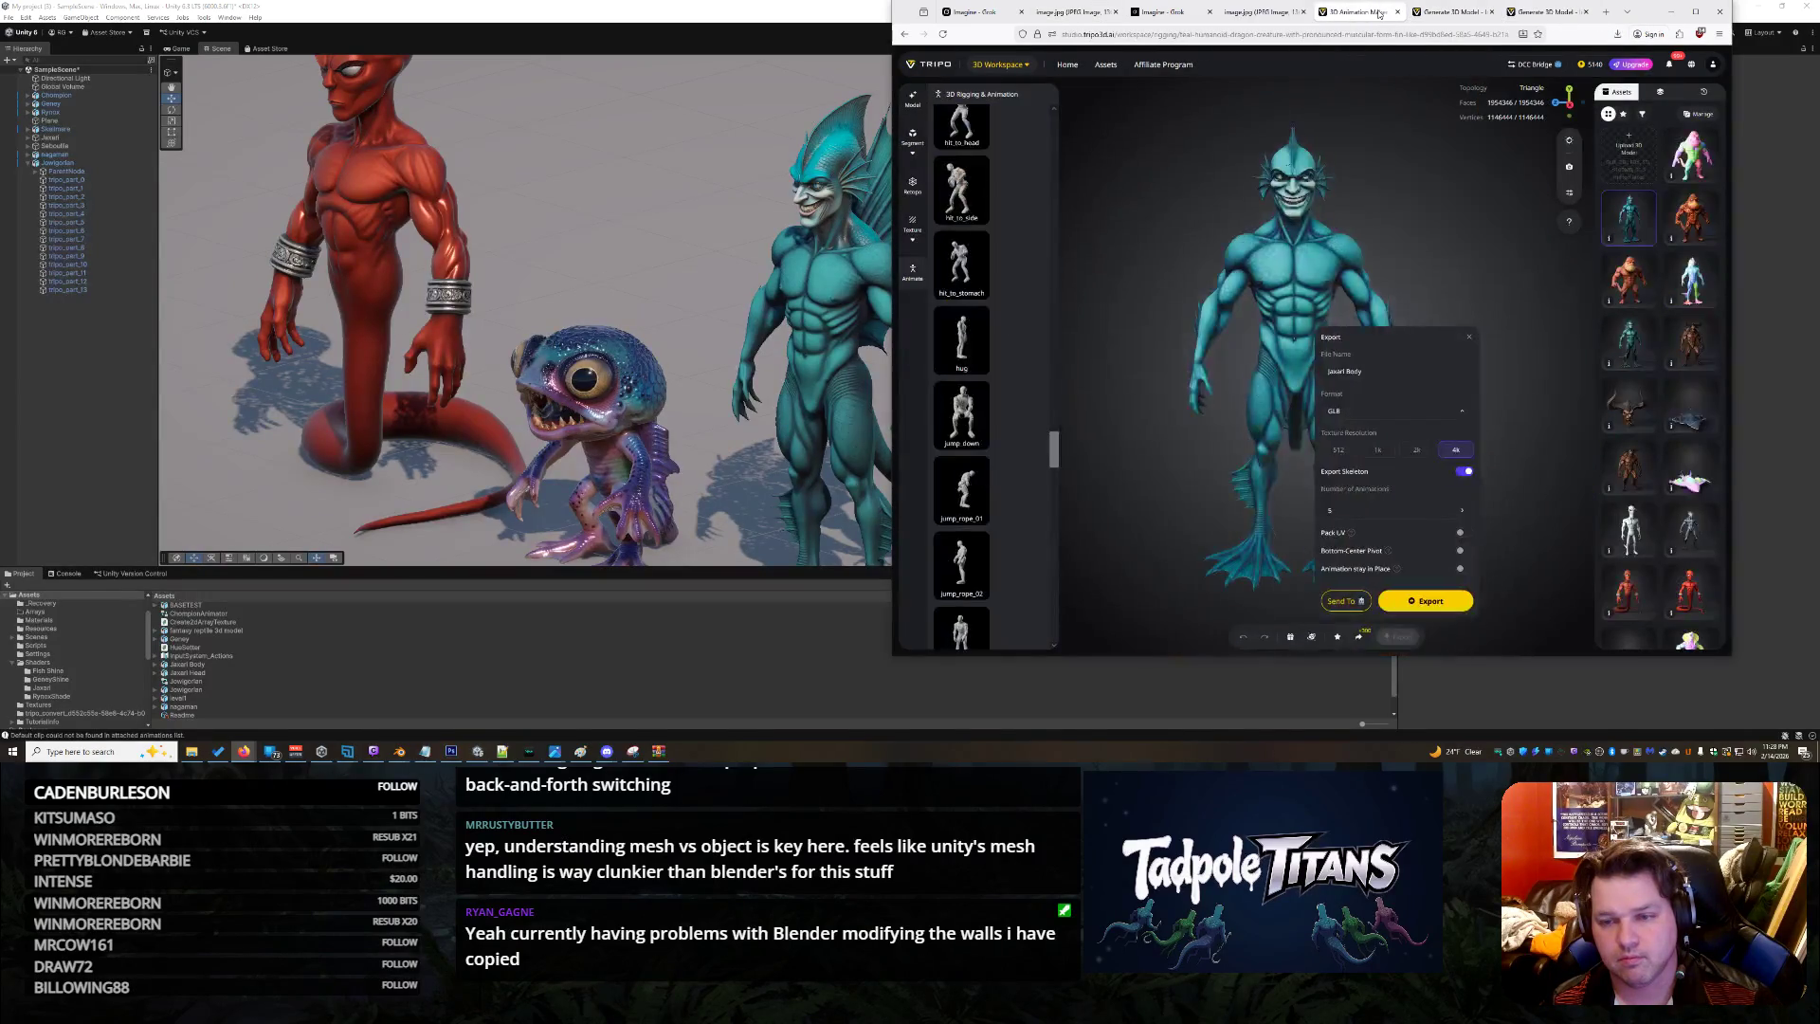
click(1067, 65)
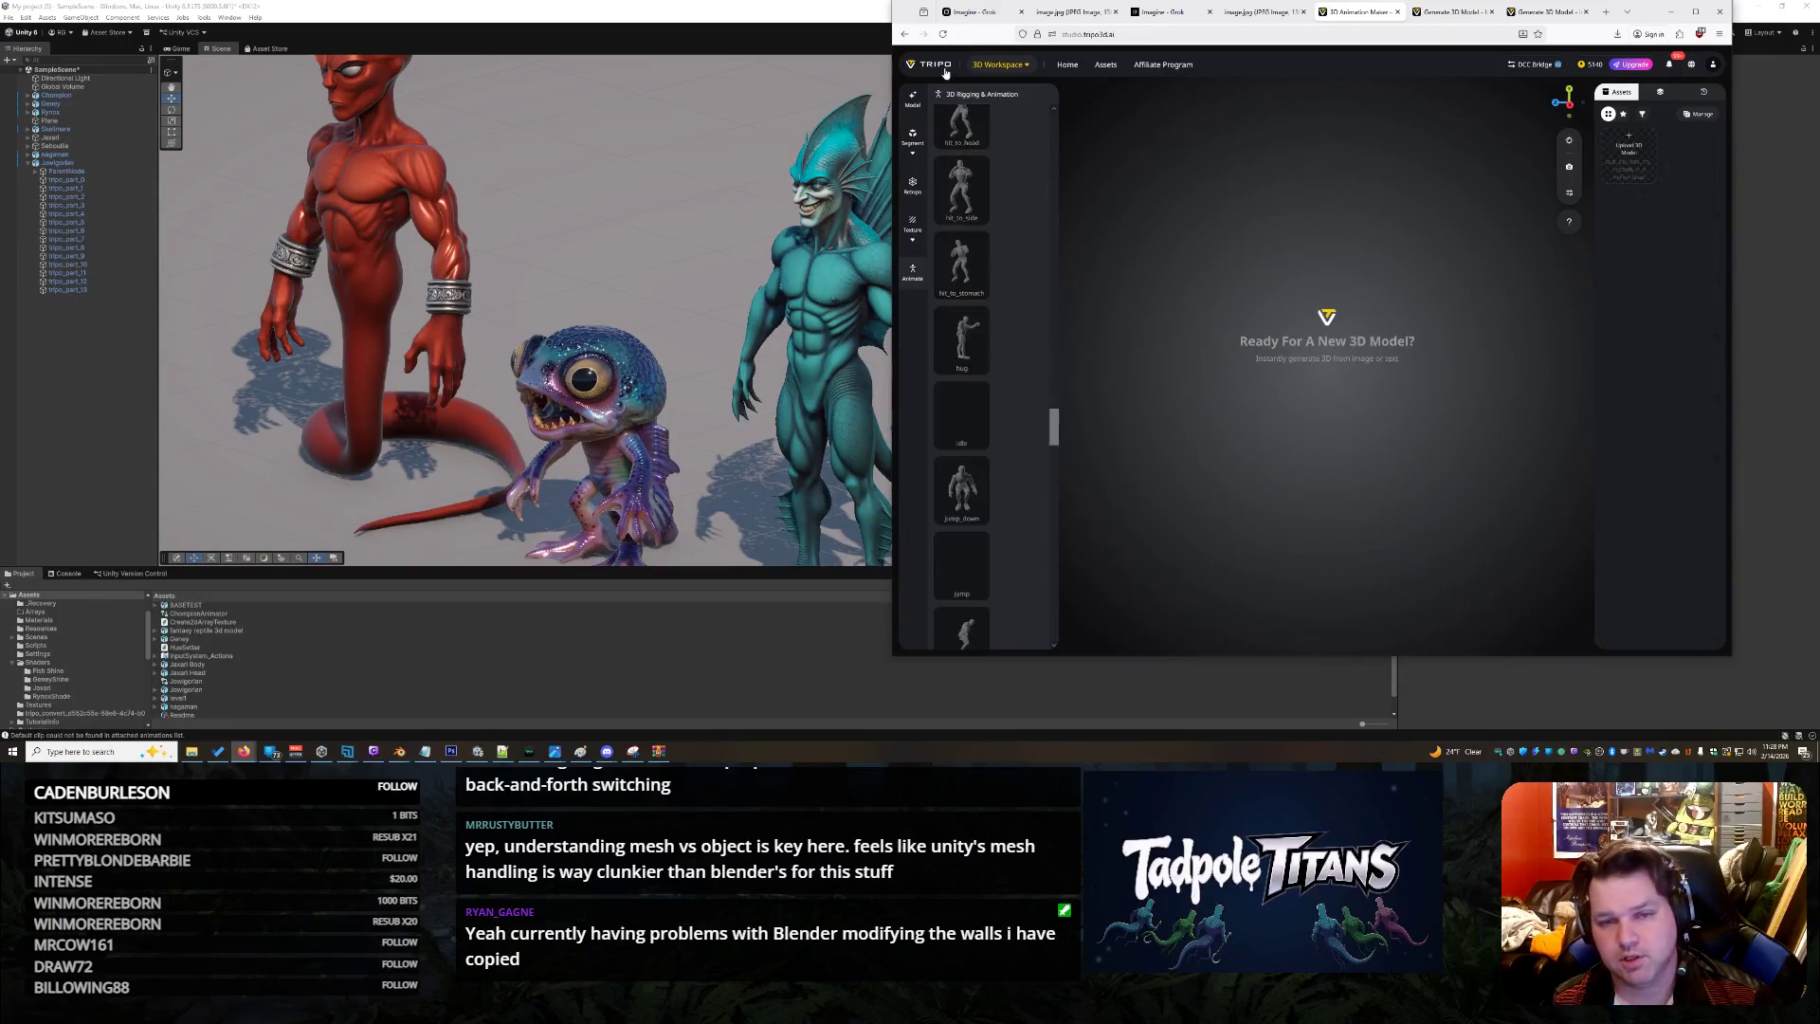
click(997, 95)
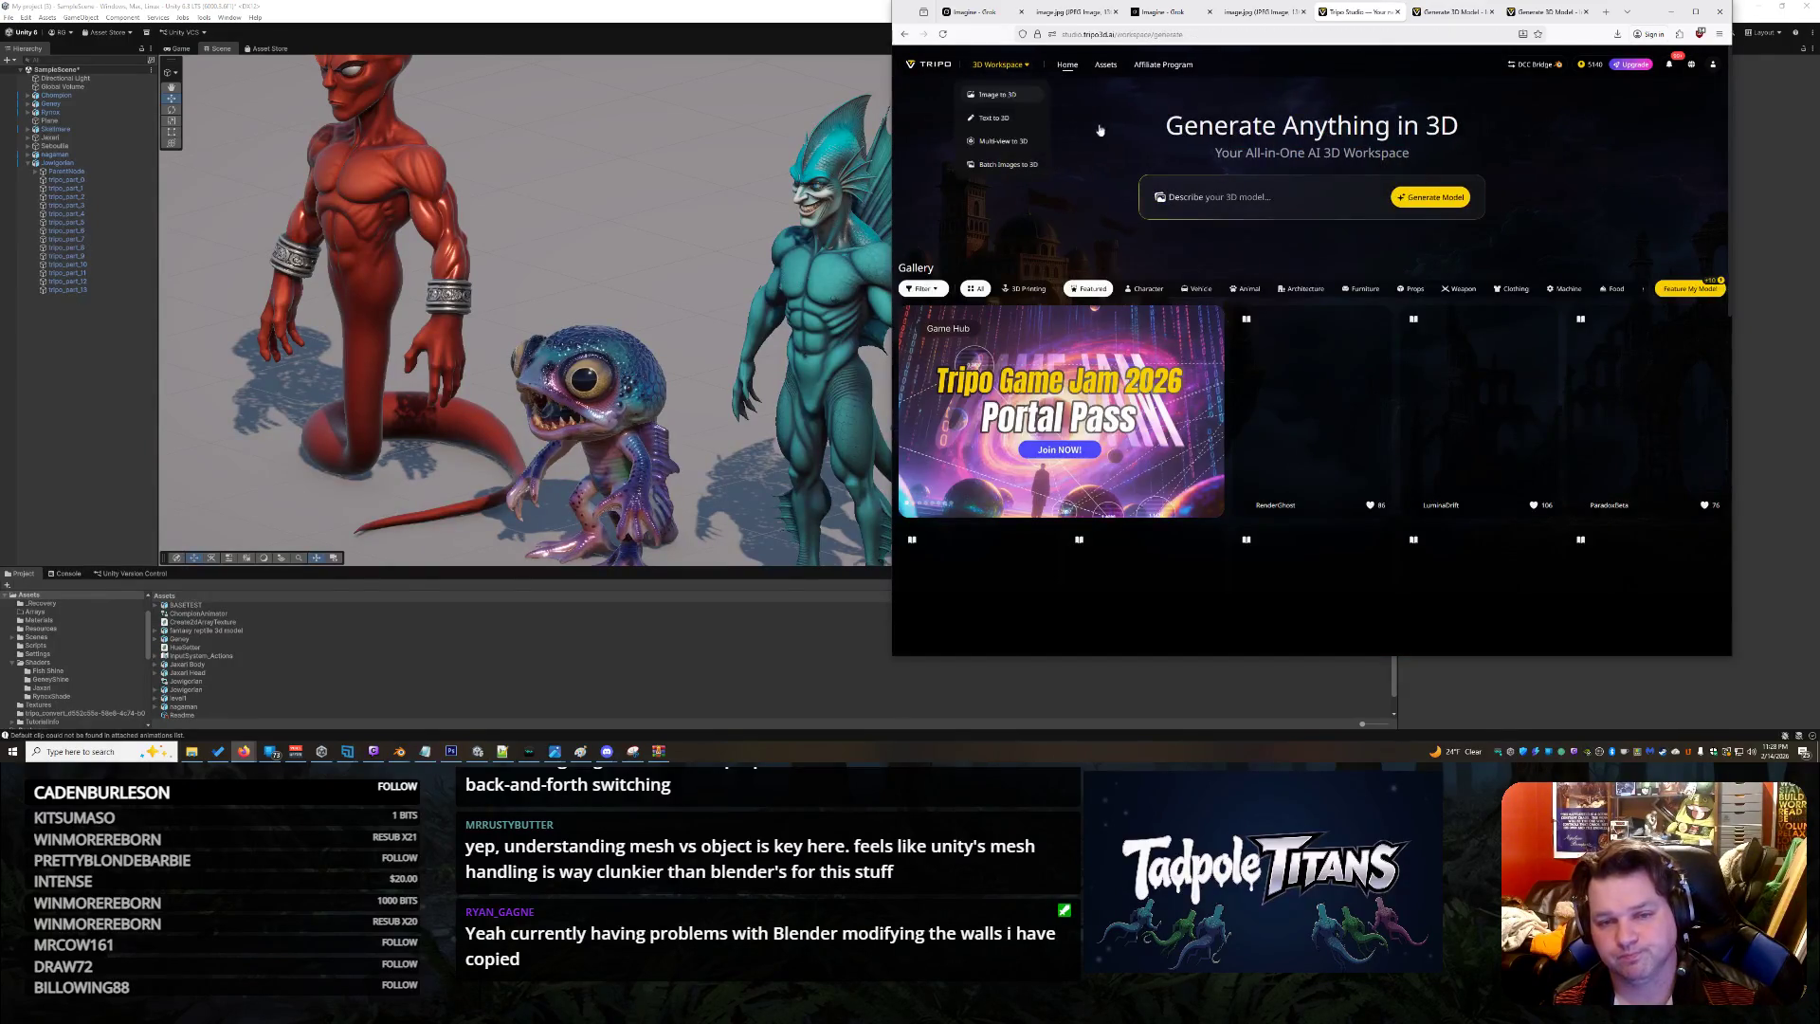
click(984, 175)
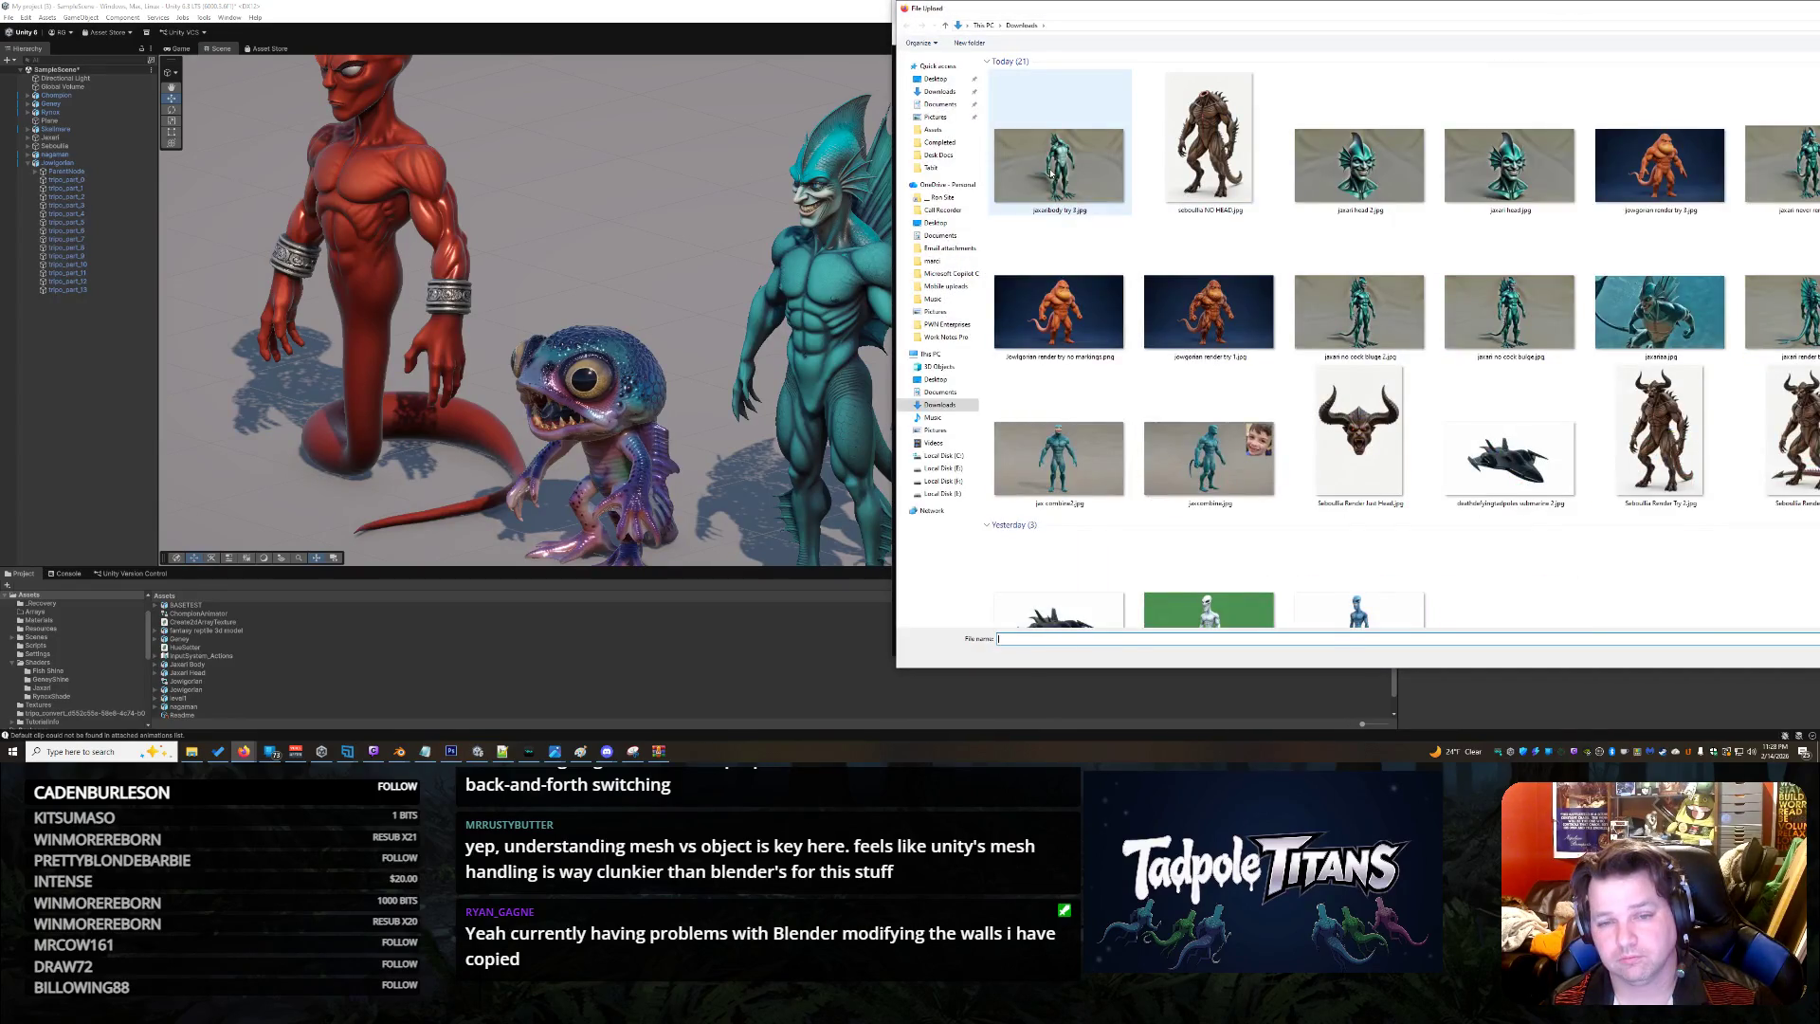
double_click(1050, 172)
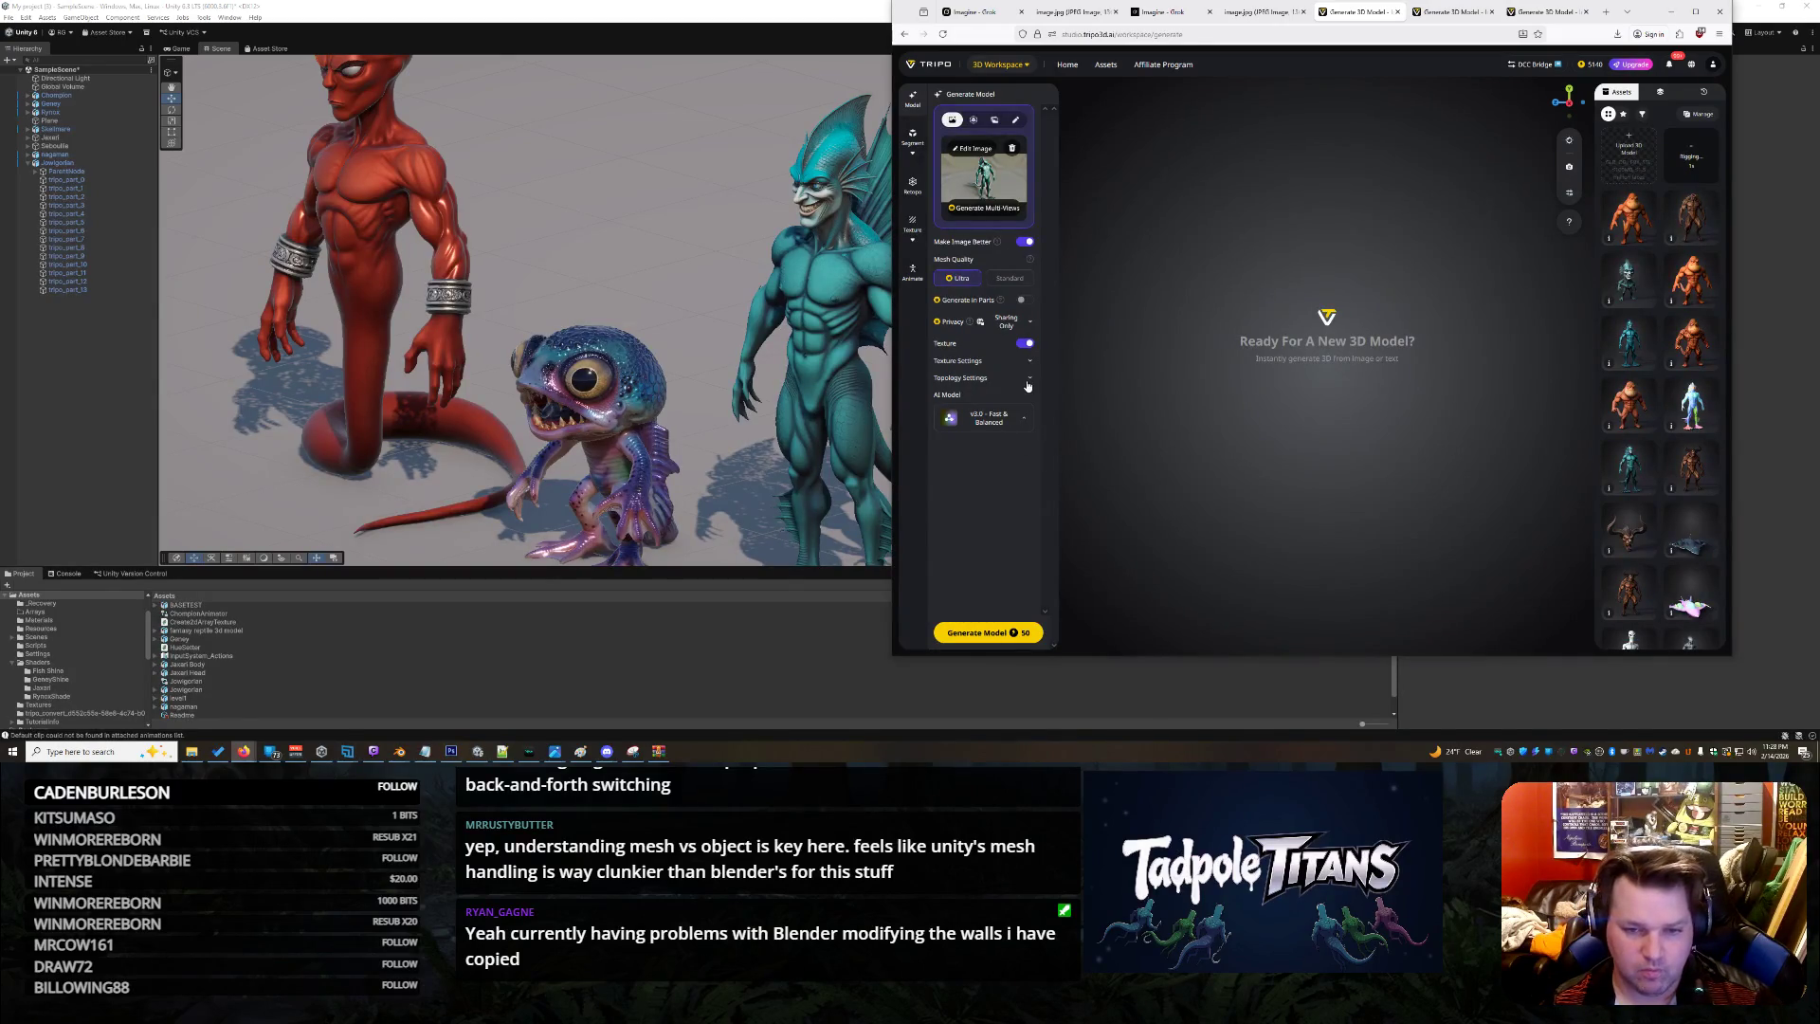
click(1025, 301)
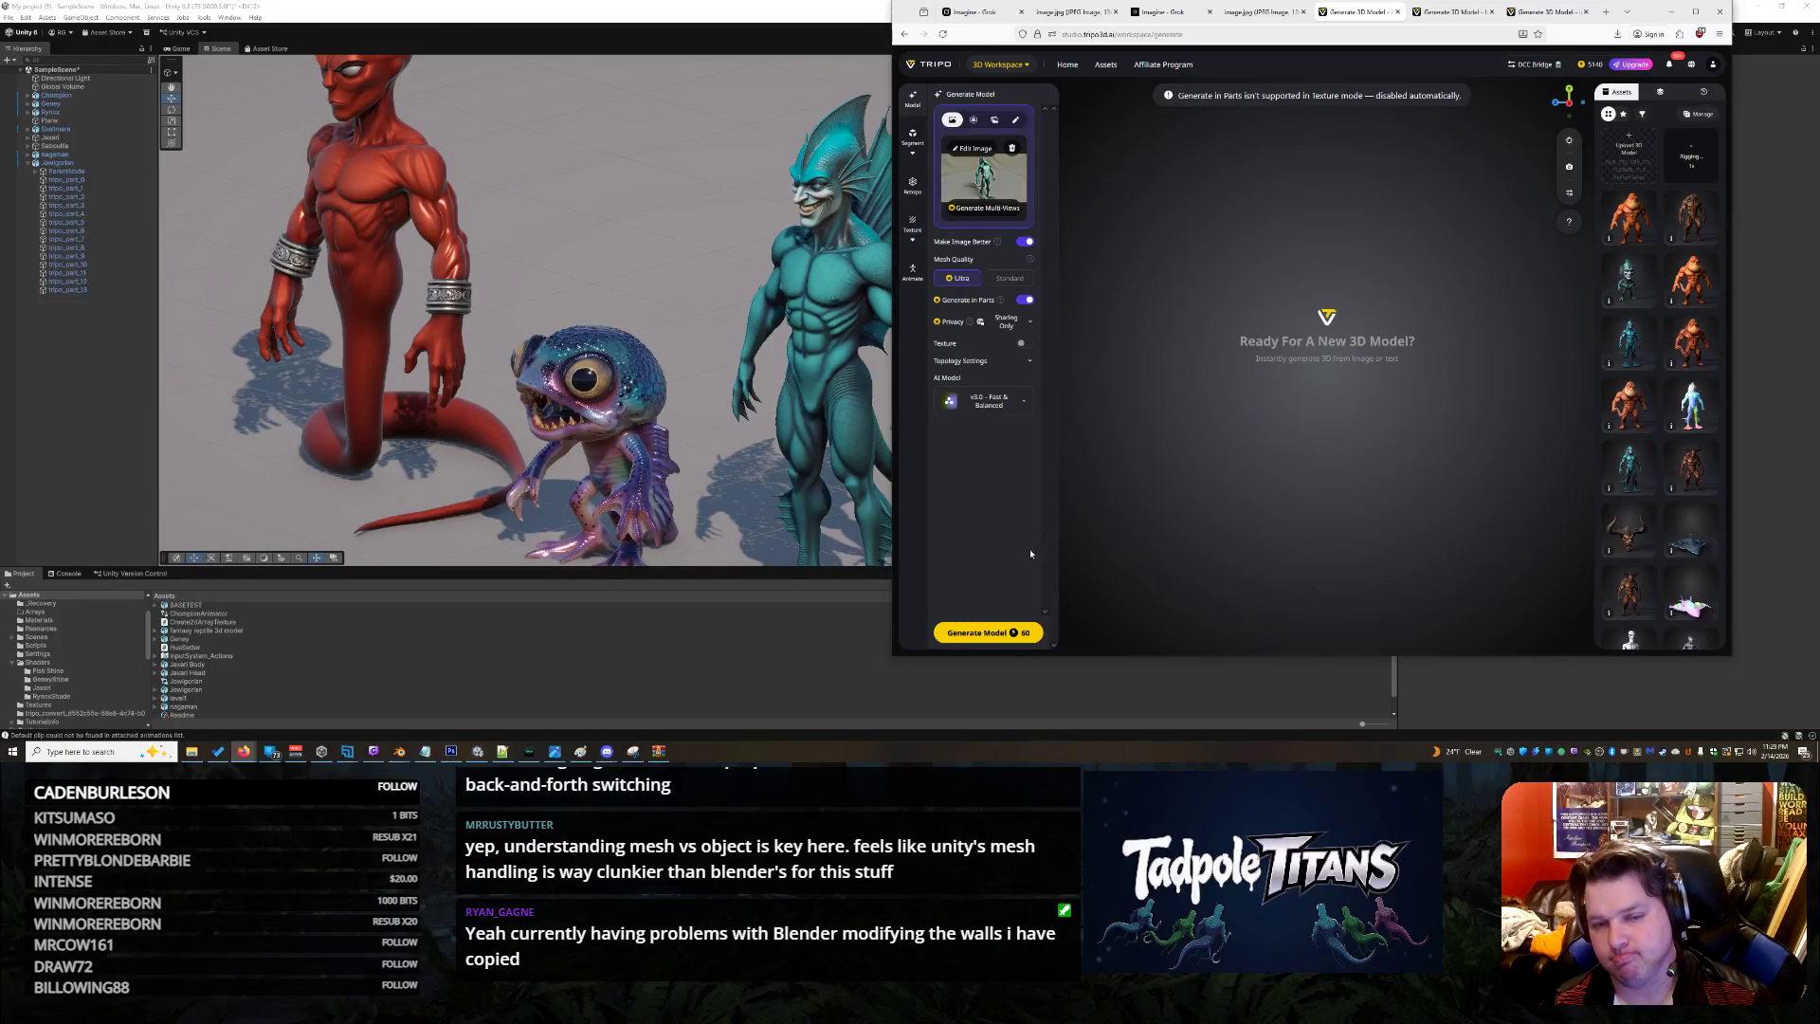
click(993, 635)
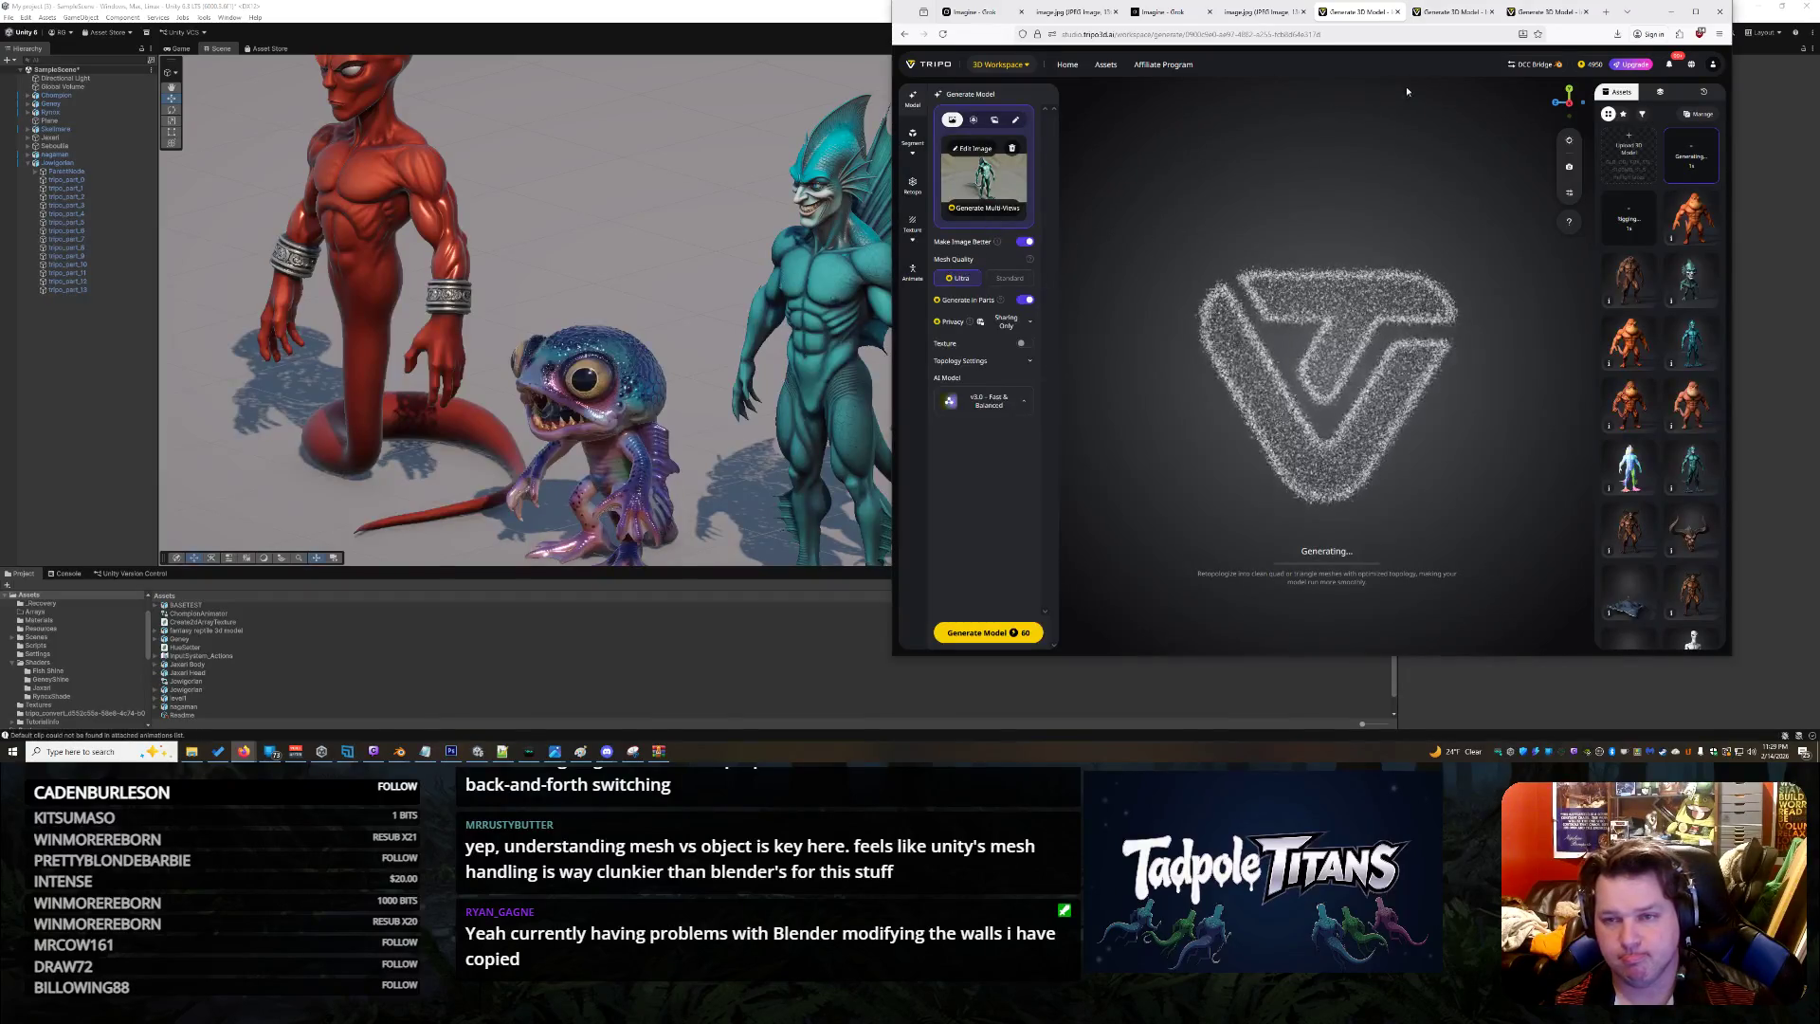
Open the finished orange creature in Tripo, close Export settings, orbit to a three-quarter view, return to Unity
click(1458, 12)
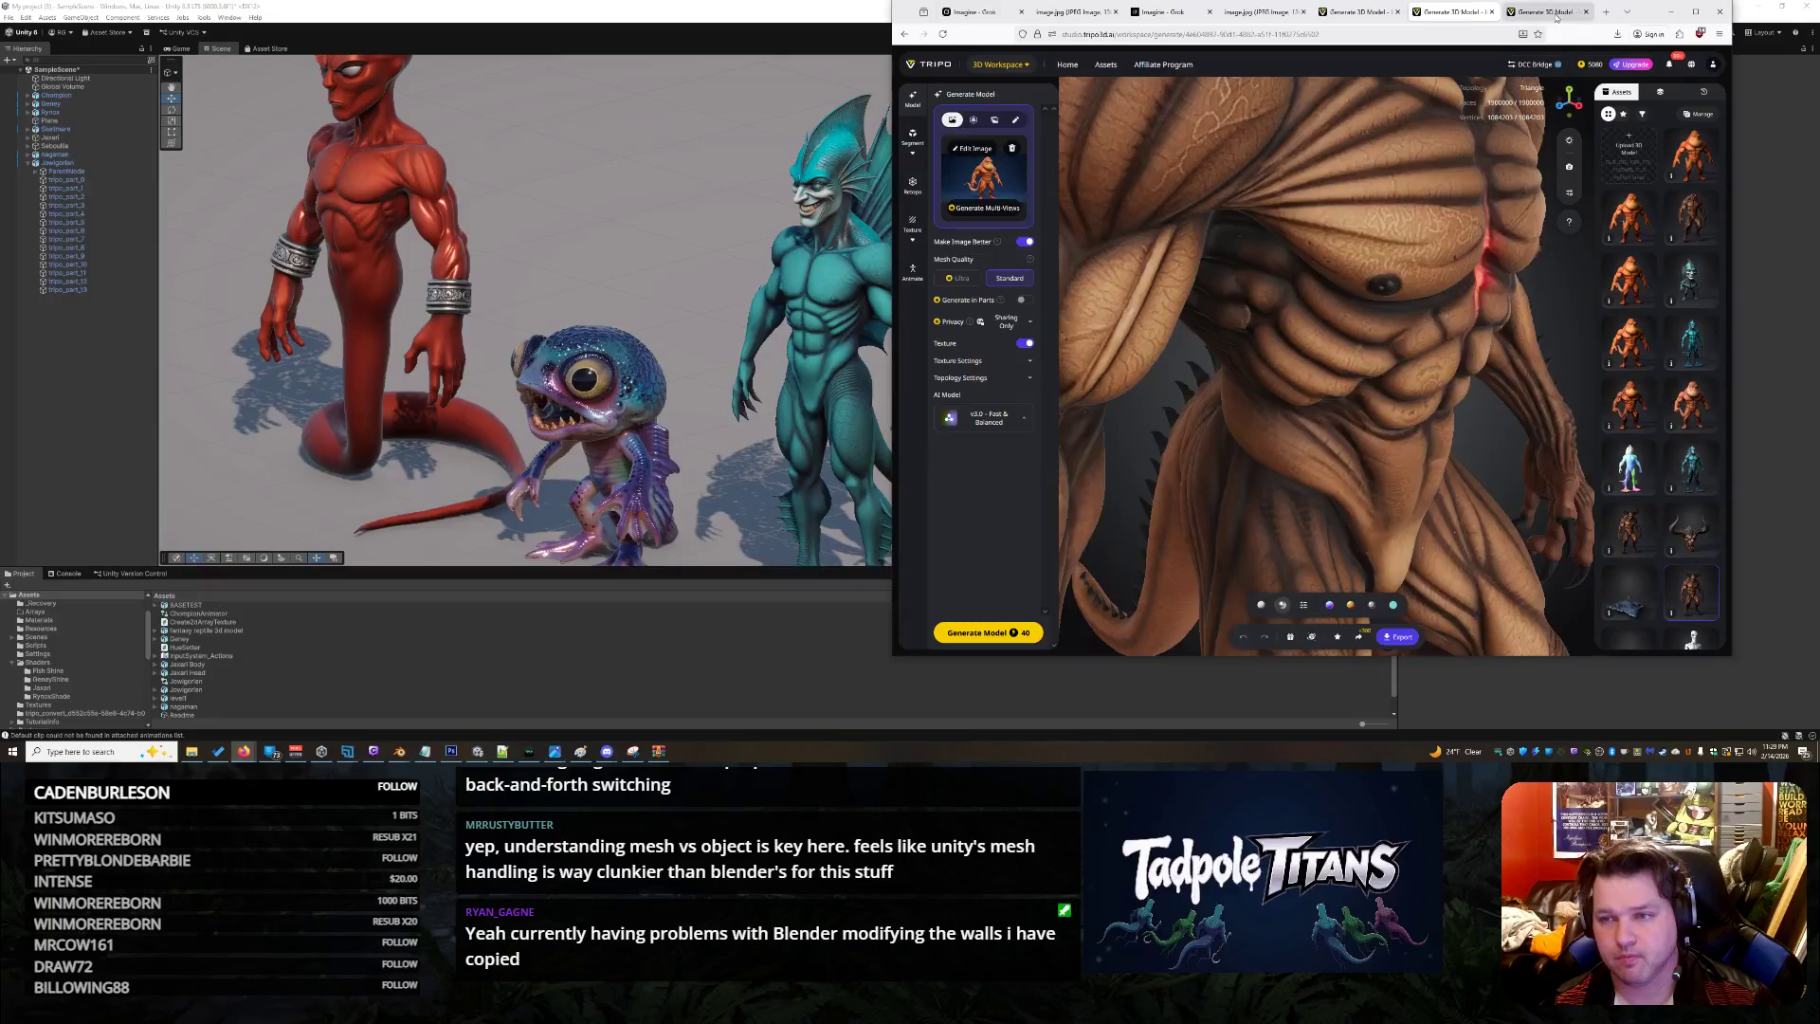
click(1547, 13)
click(1424, 214)
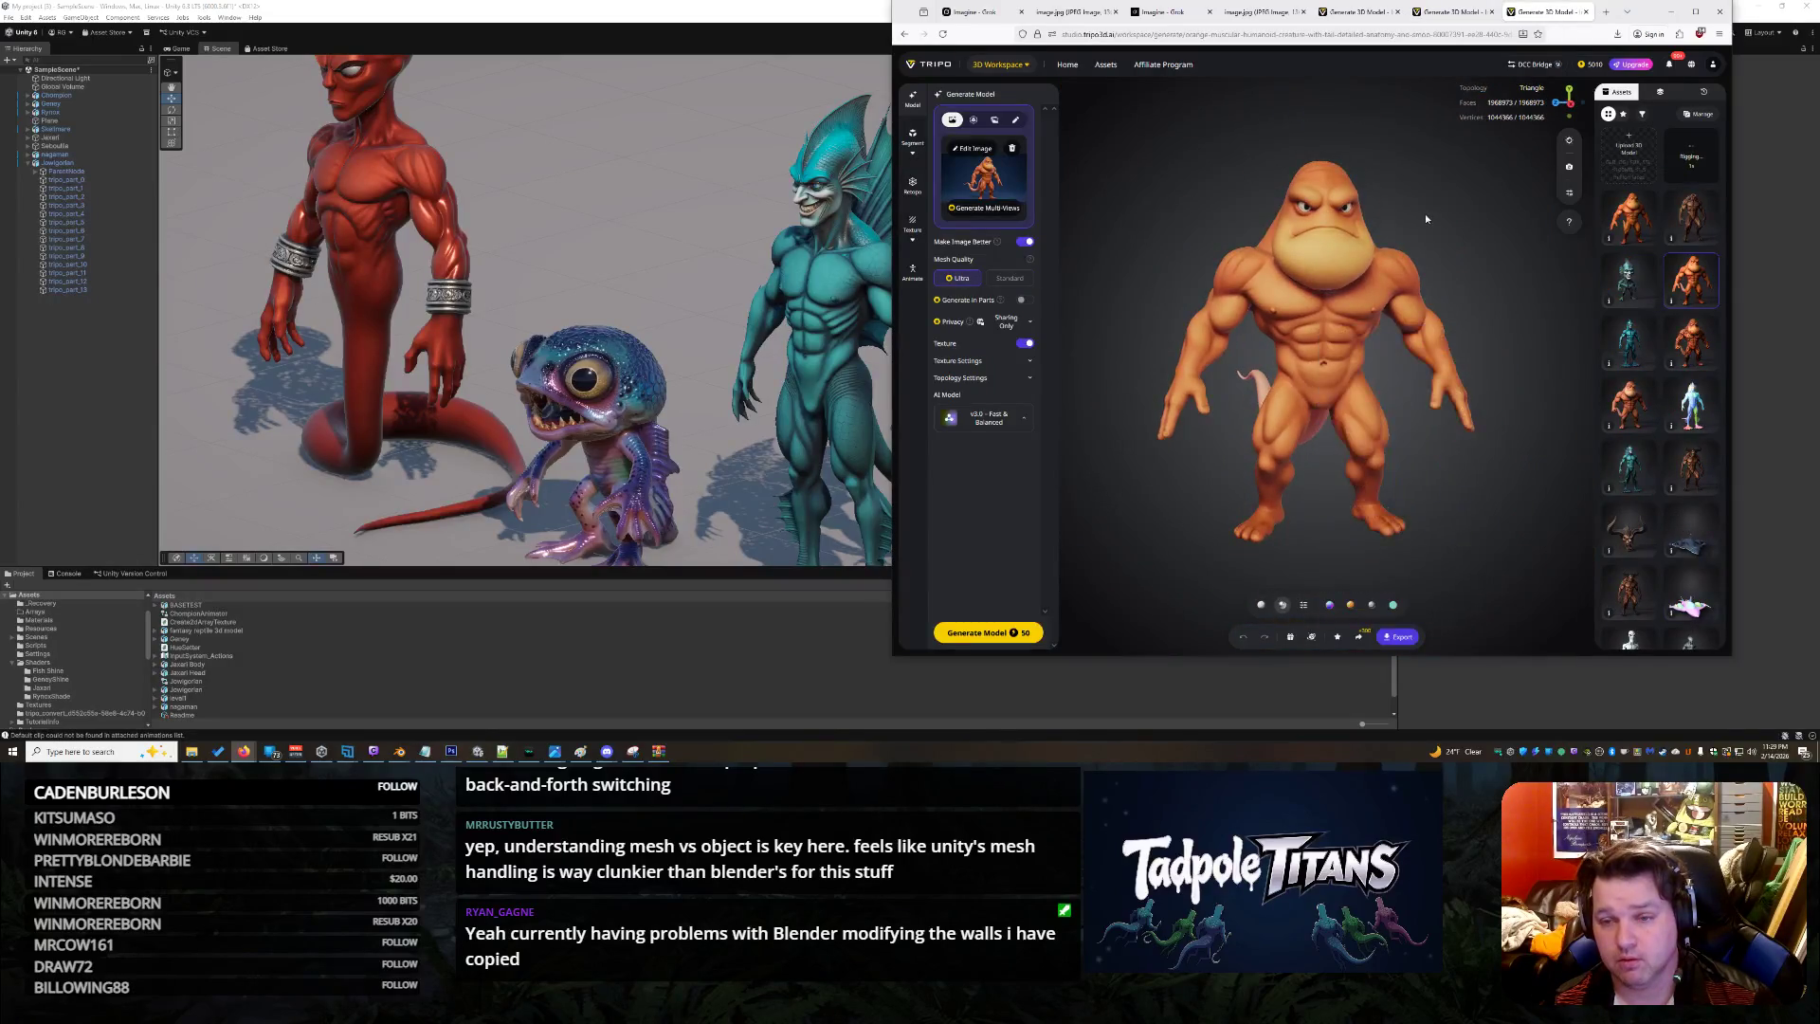
scroll(1456, 256, up, 2)
scroll(1452, 258, down, 2)
mouse_move(1452, 258)
mouse_down()
mouse_move(1333, 346)
mouse_move(1399, 306)
mouse_move(1366, 375)
mouse_up()
scroll(1399, 306, up, 3)
scroll(1400, 306, down, 4)
scroll(1374, 379, up, 3)
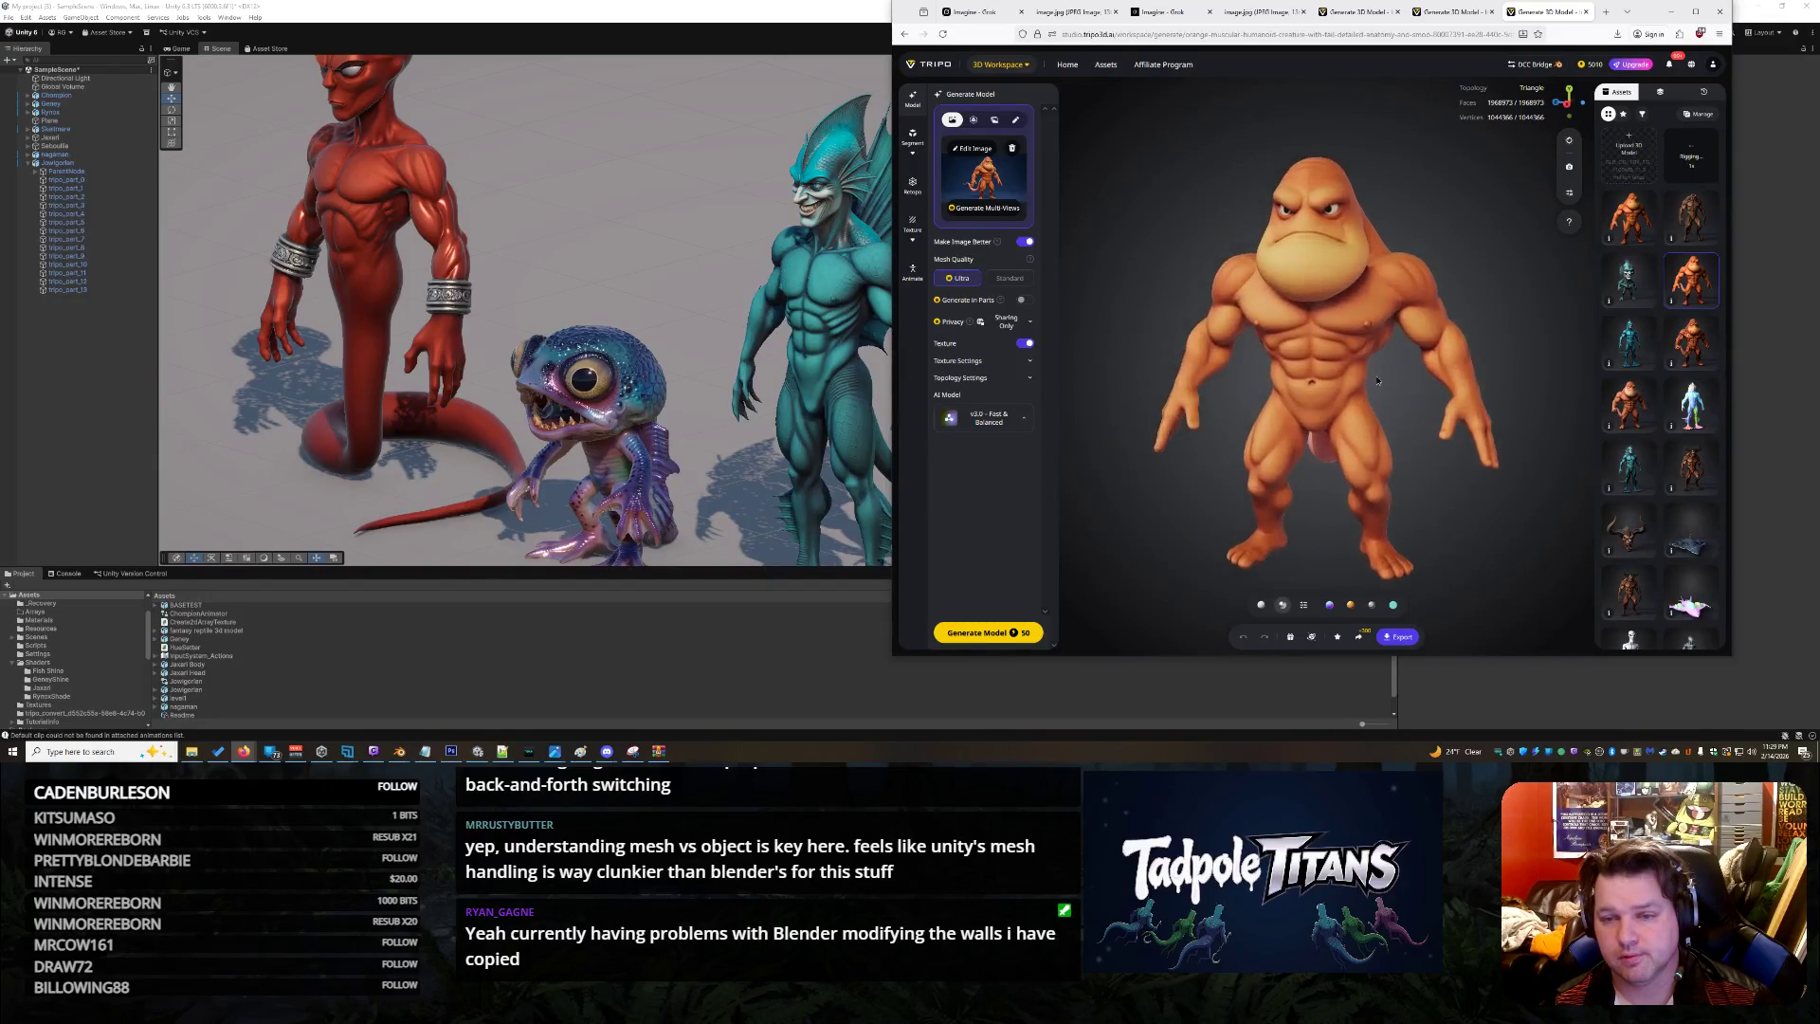
click(773, 645)
scroll(1025, 493, down, 4)
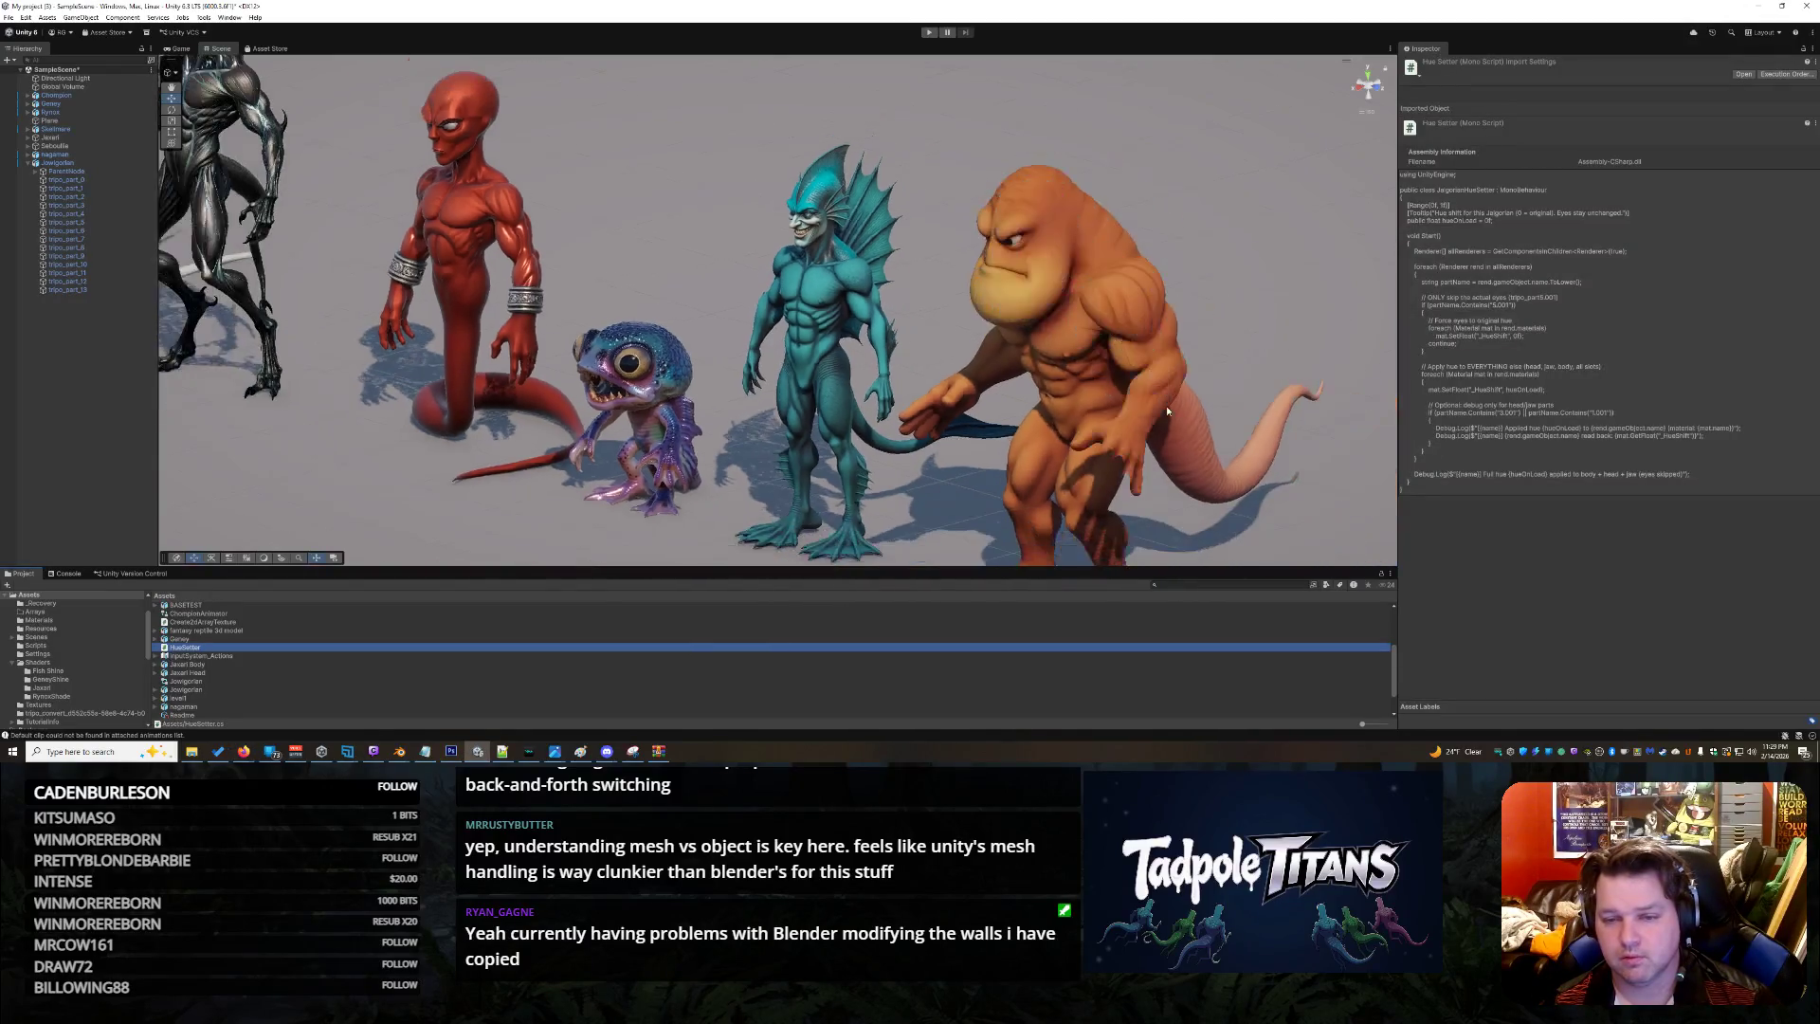
Drag Jowlgorian Body Material from Assets > Shaders onto the brute's head and open its Texture2D slot
drag(1025, 493, 1188, 469)
click(1188, 469)
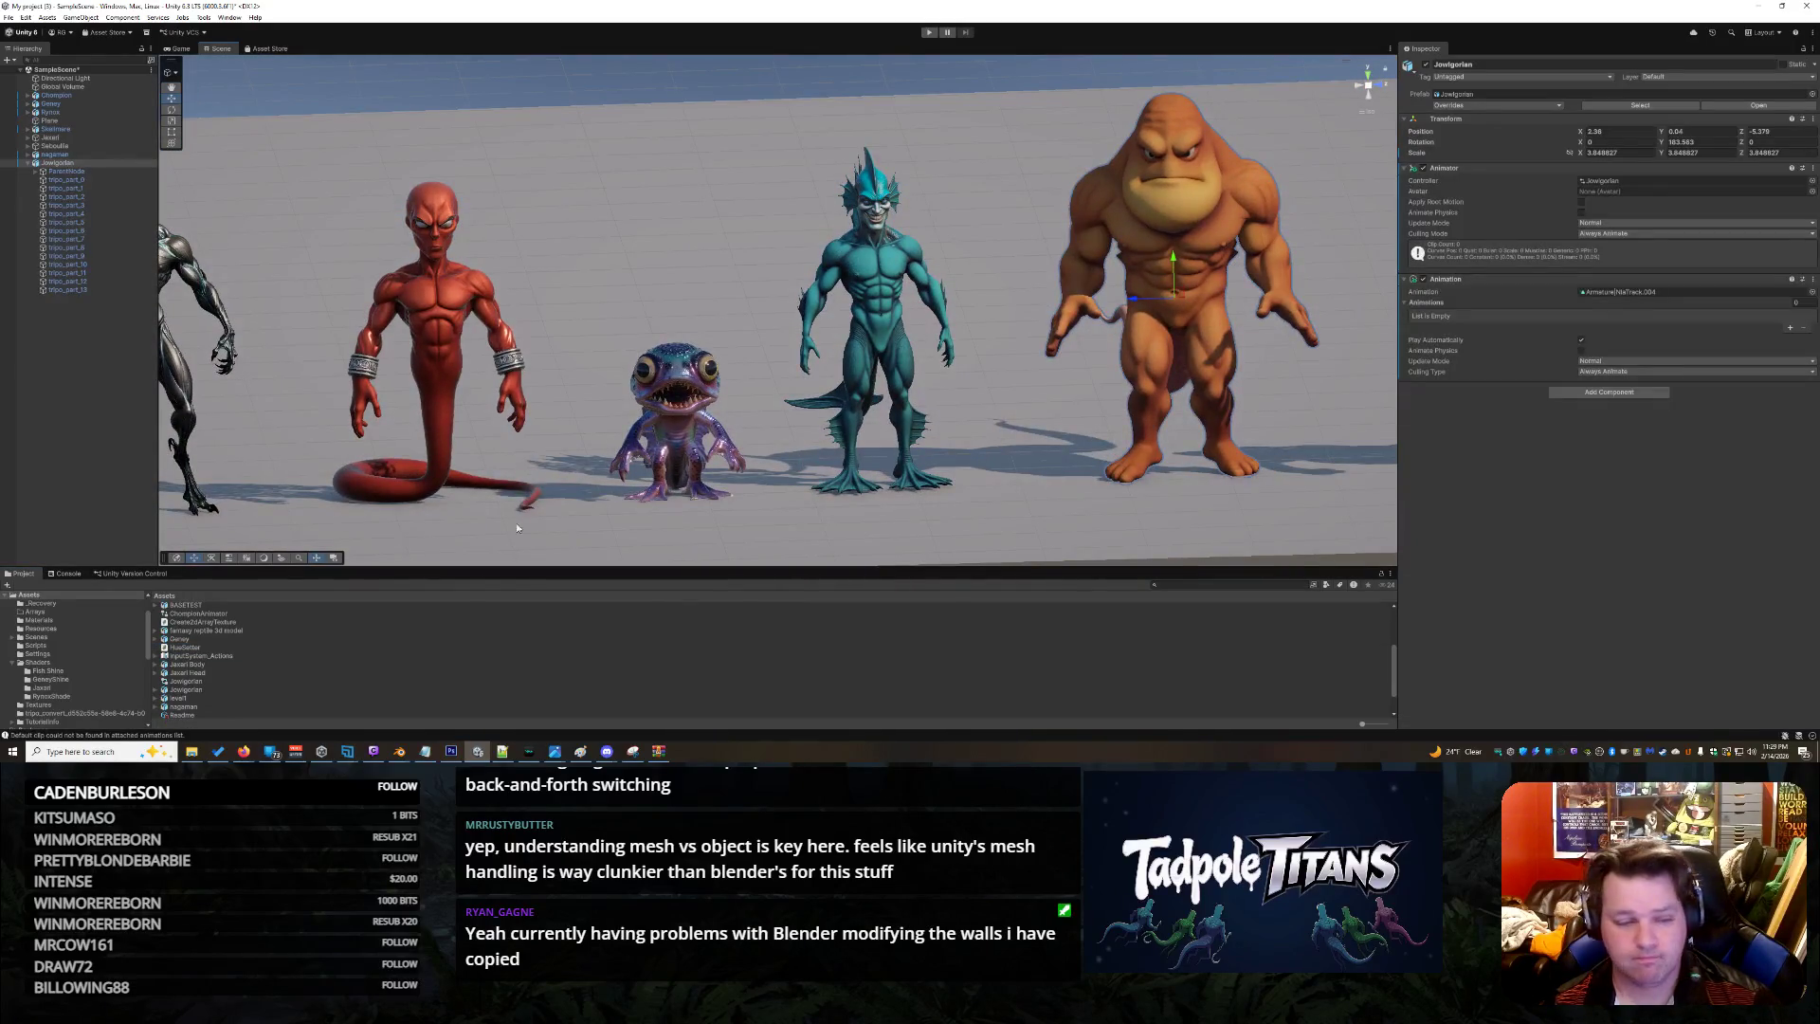
click(38, 661)
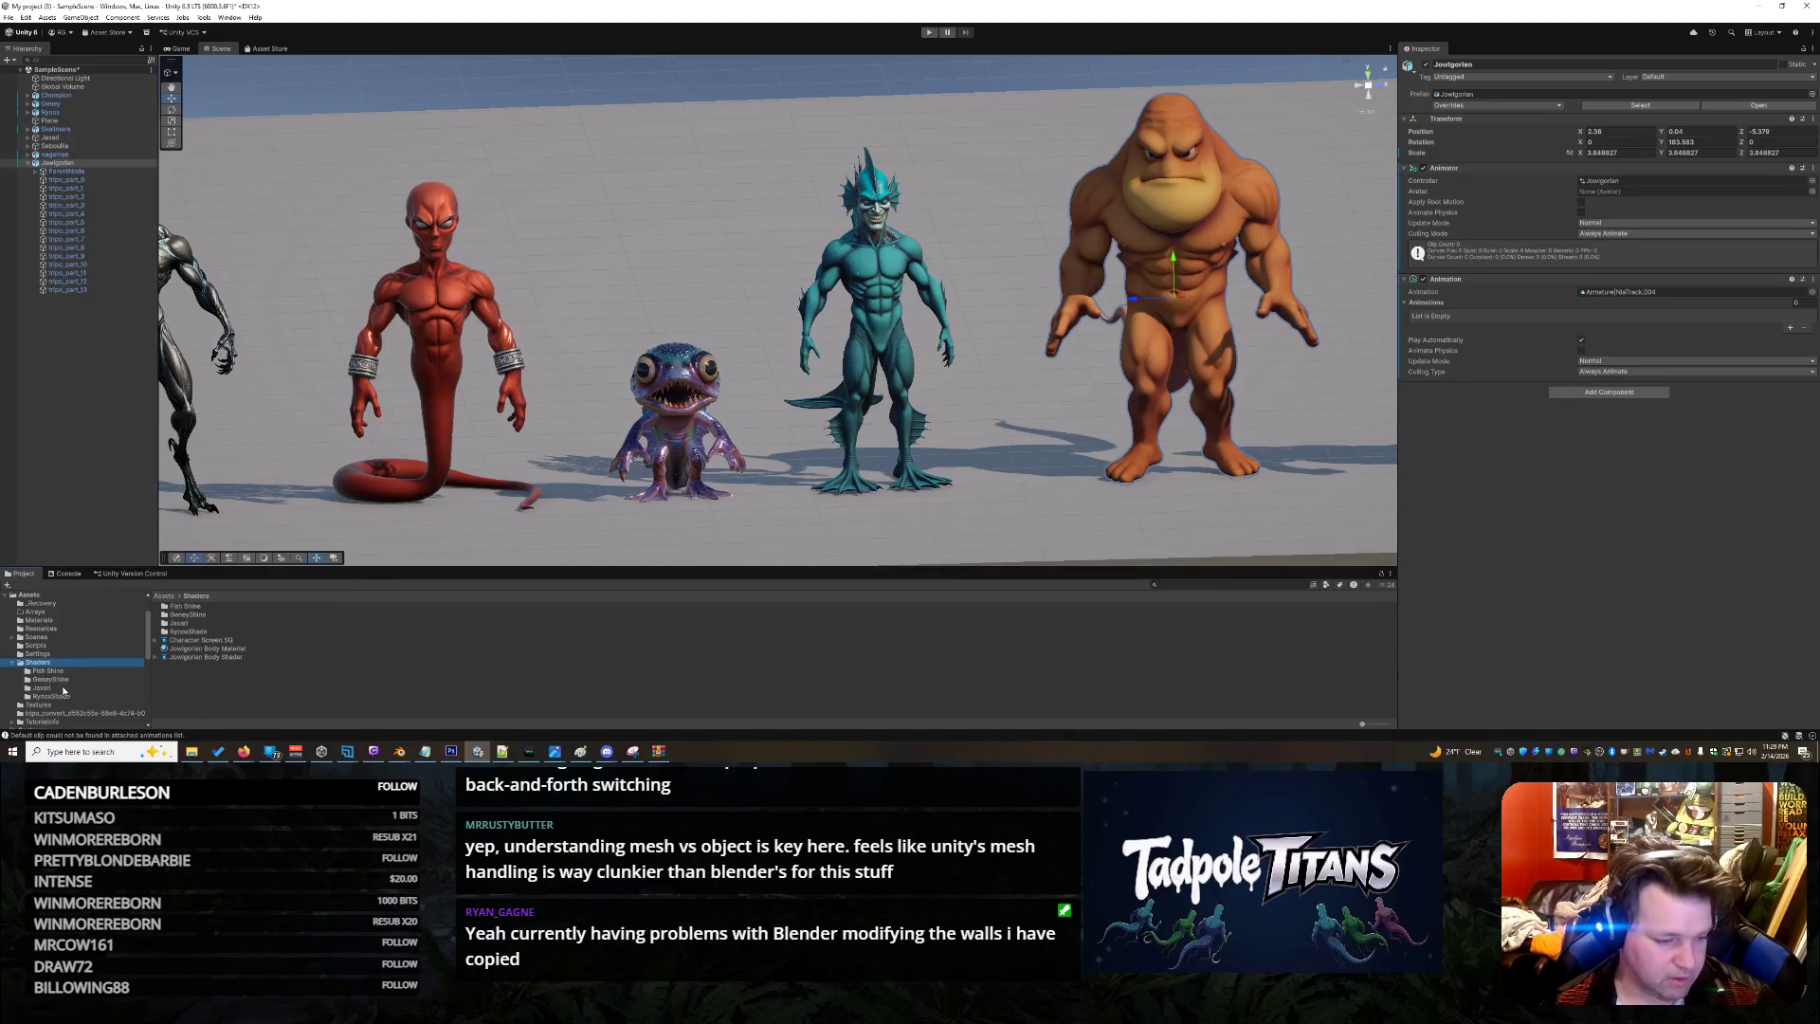
click(209, 648)
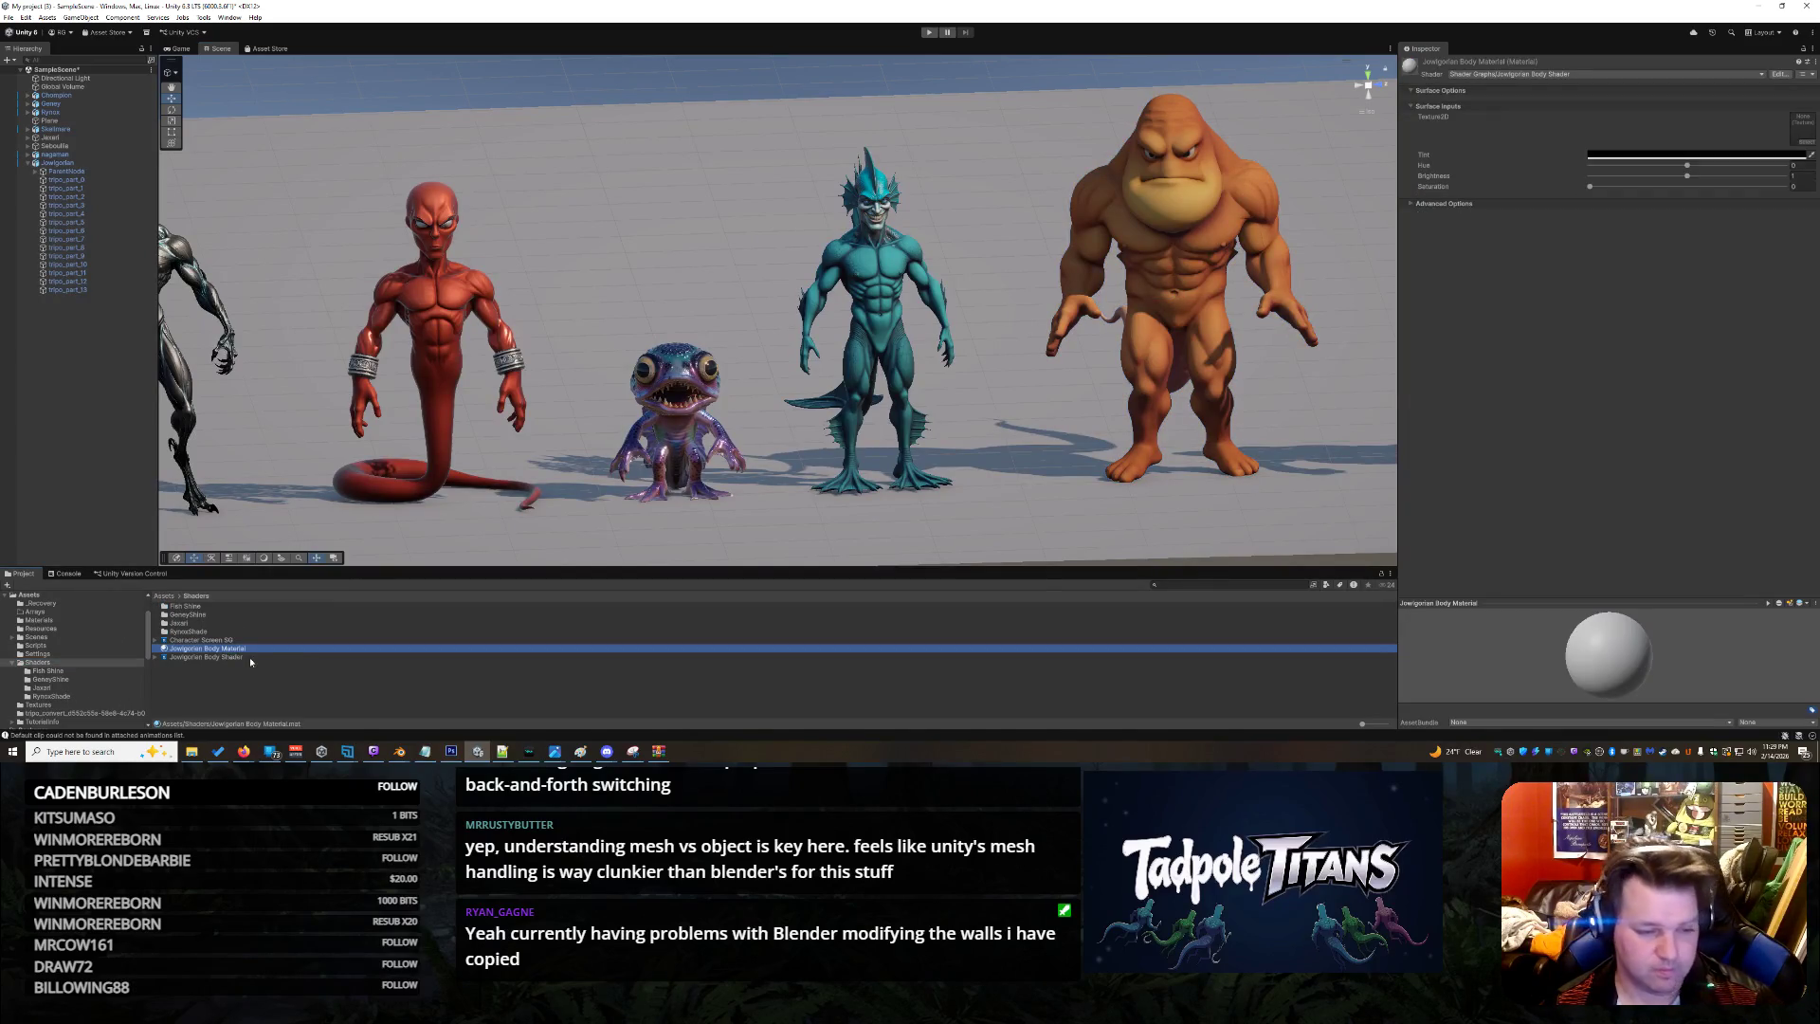
mouse_move(228, 650)
mouse_down()
mouse_move(1044, 340)
mouse_move(1186, 205)
mouse_up()
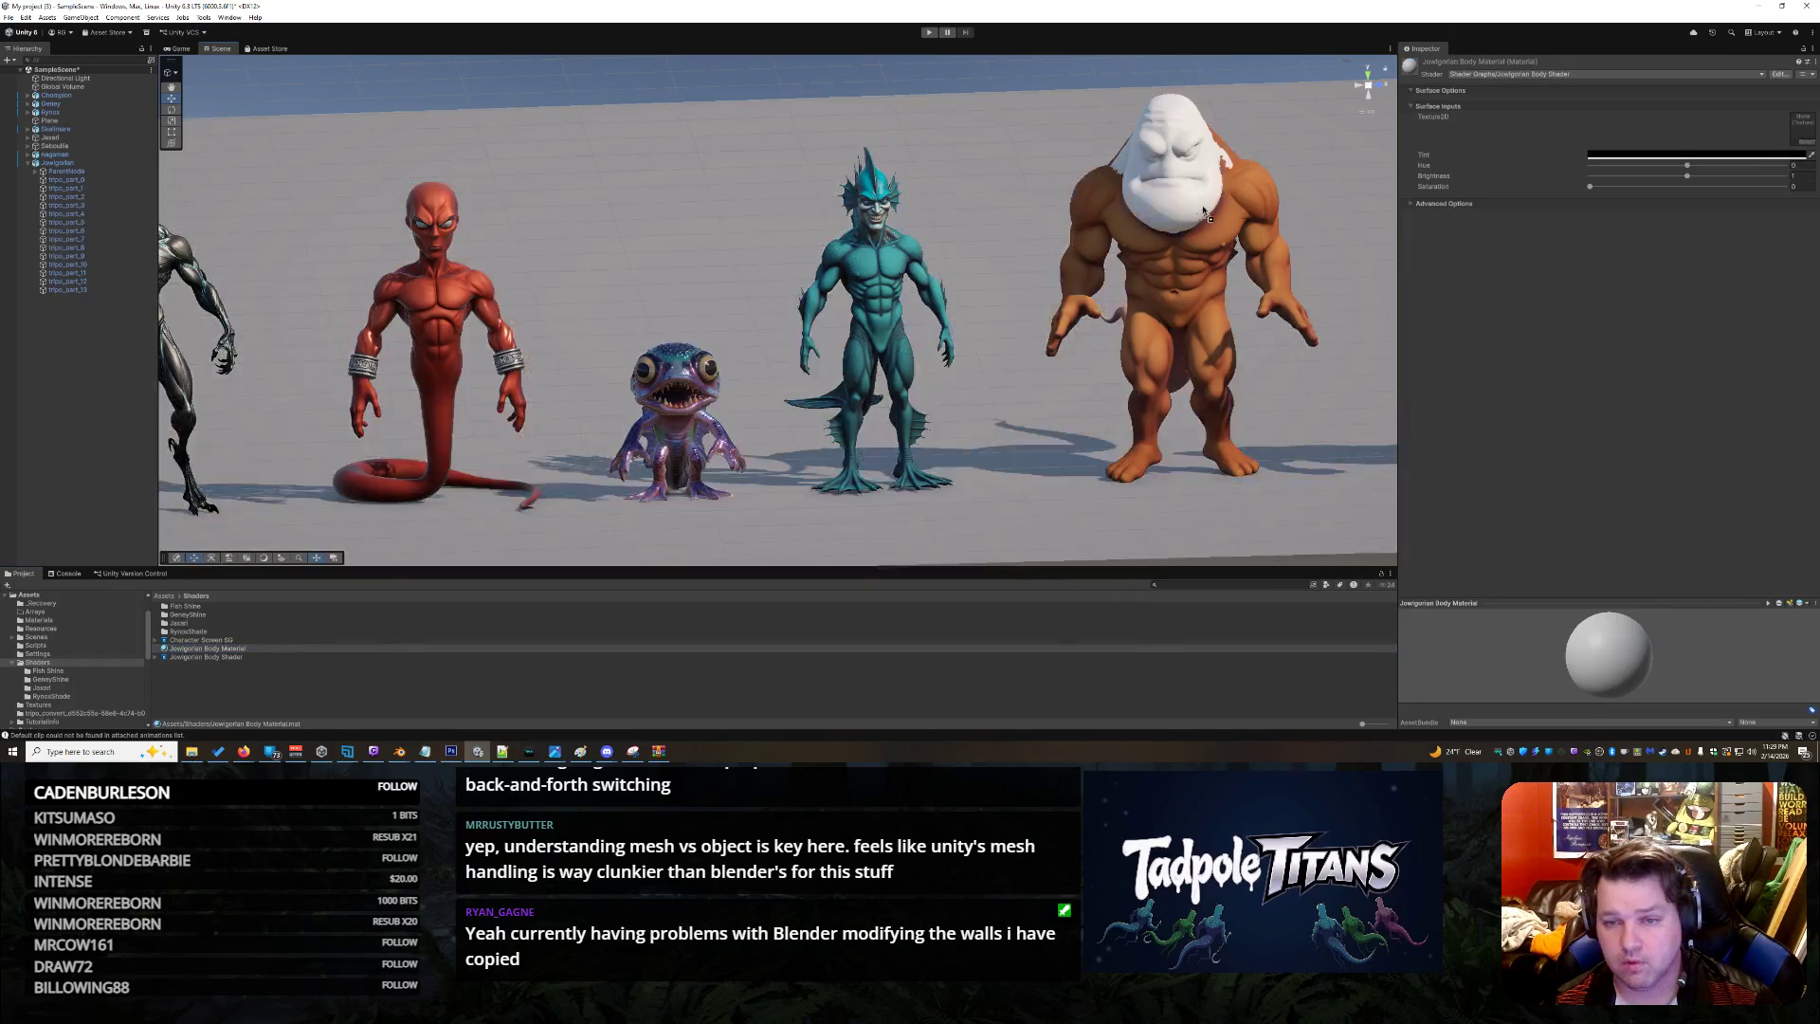
click(1260, 181)
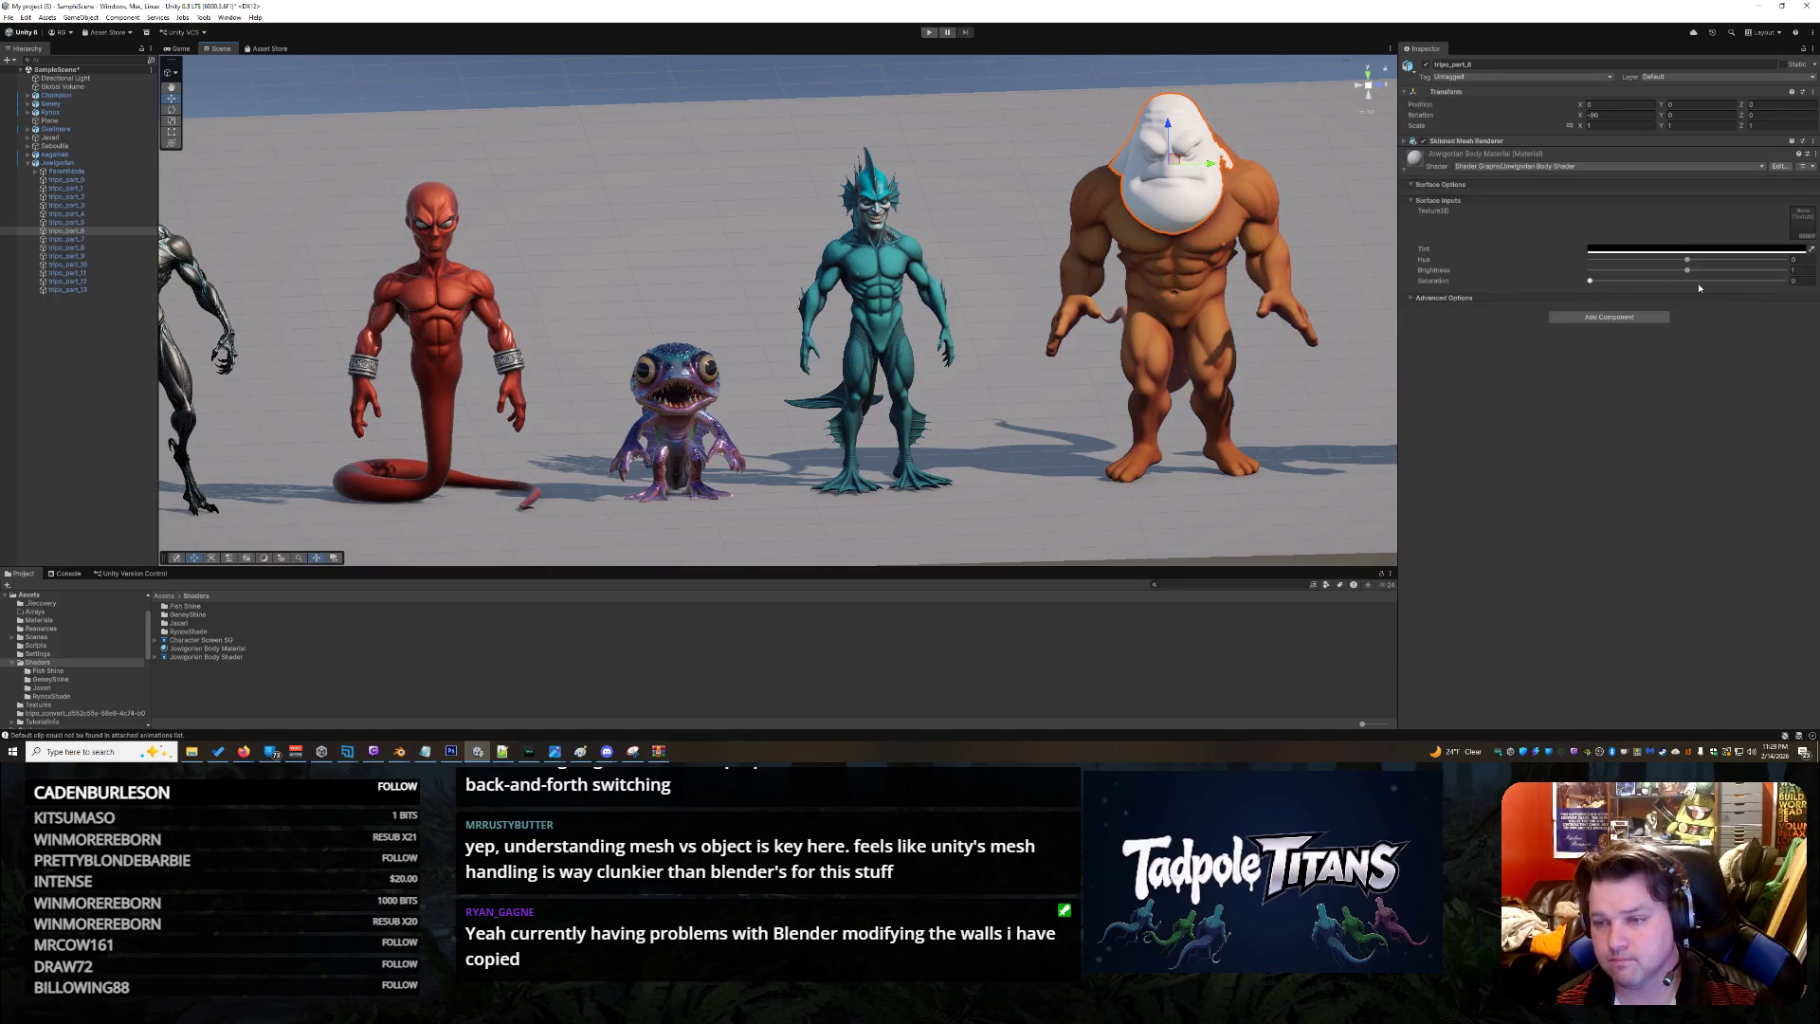
click(1803, 234)
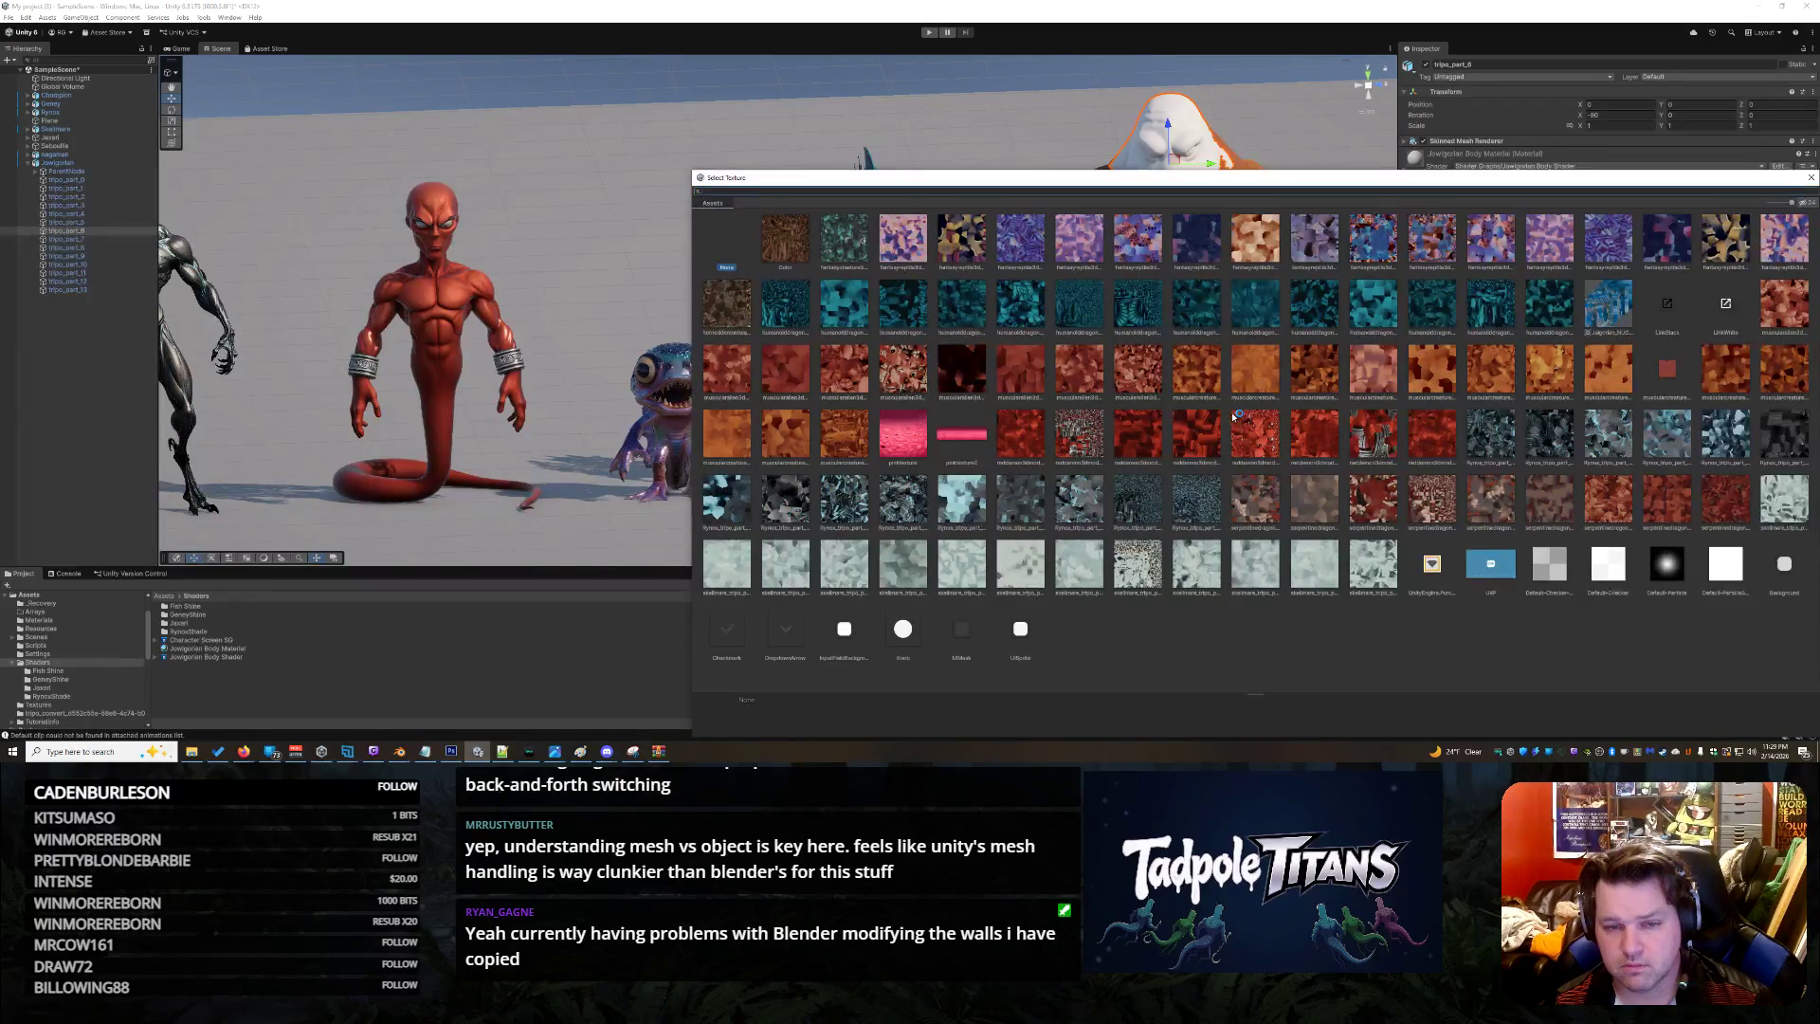
Pick a creature texture thumbnail for the head material in the Select Texture window, then close it
drag(890, 183, 582, 193)
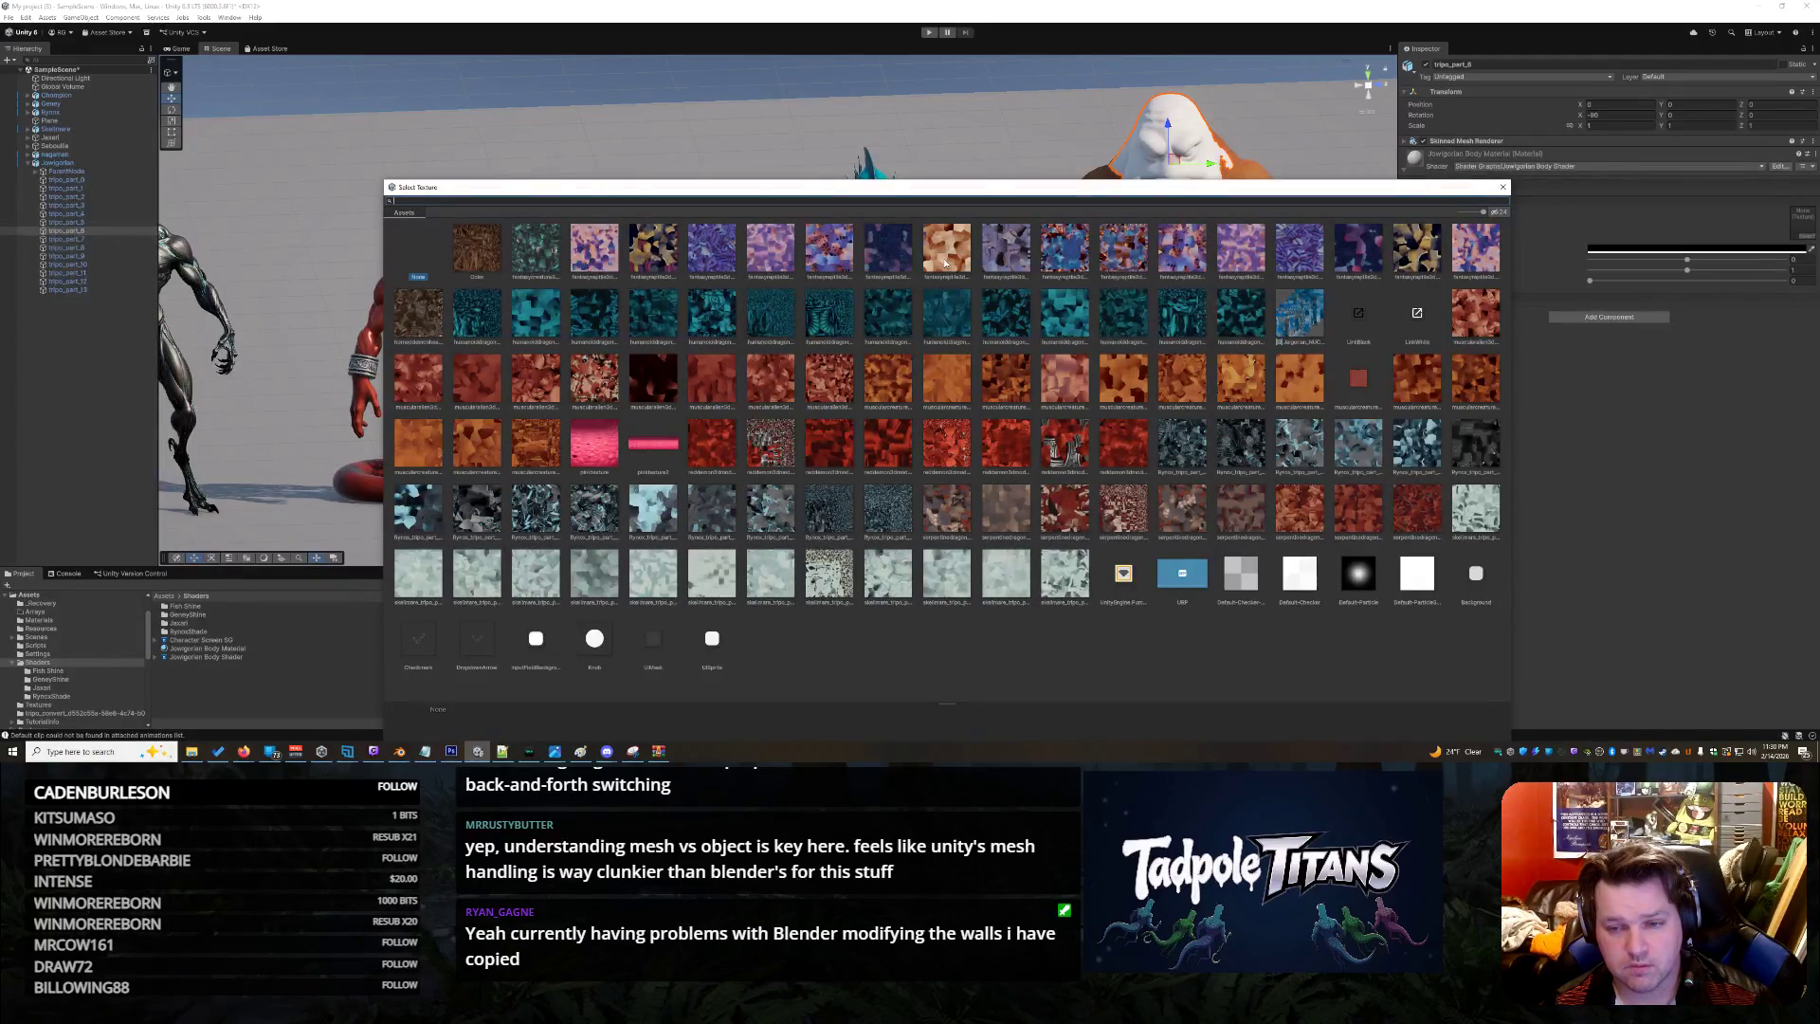
click(1316, 319)
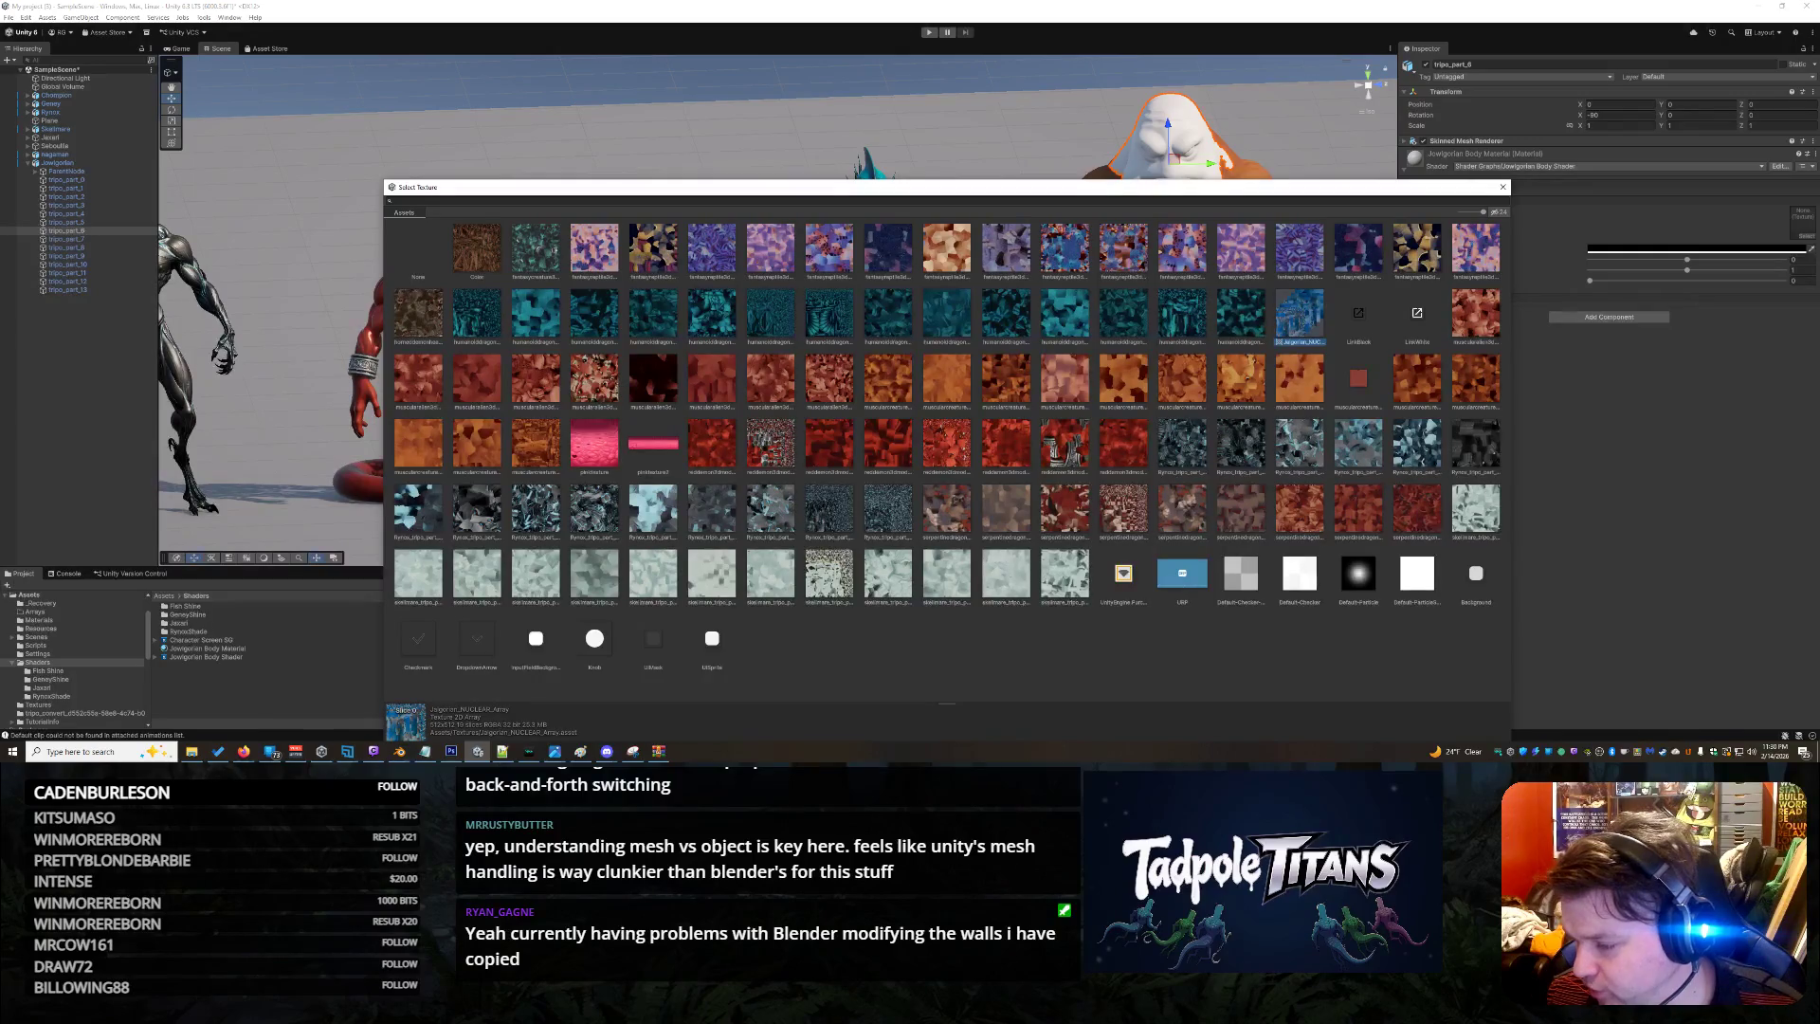
key(Escape)
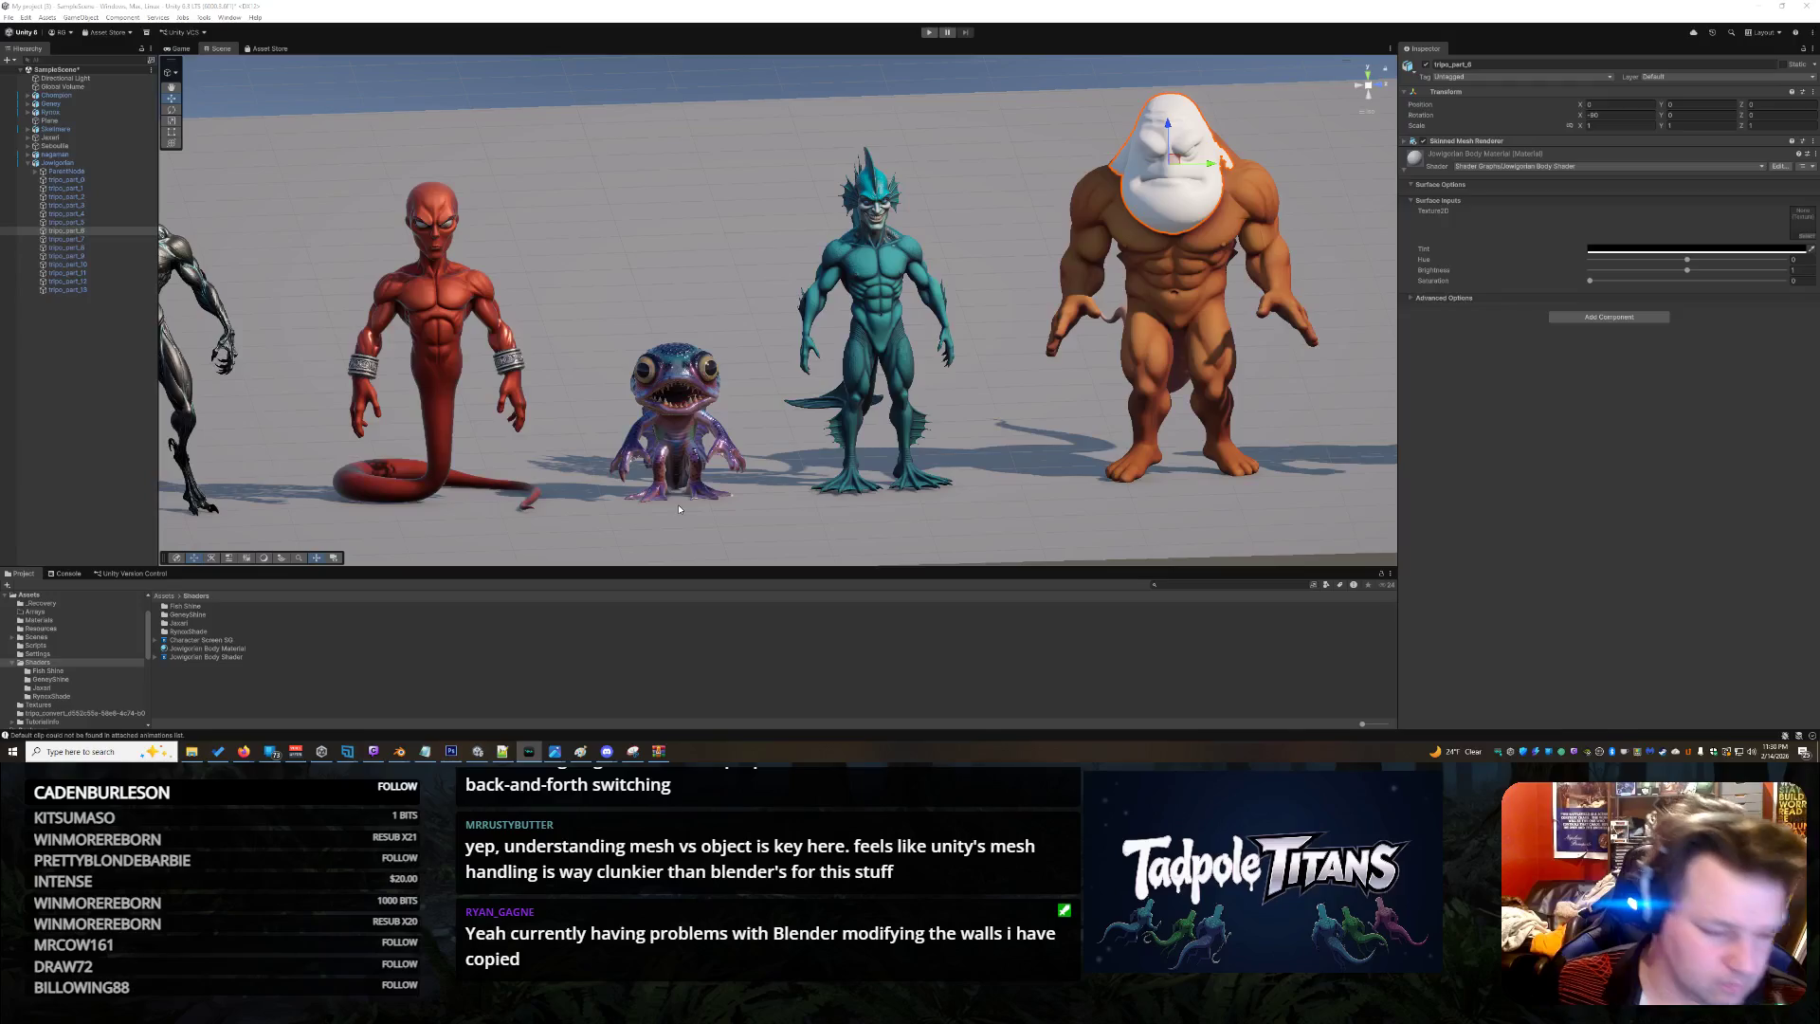
Under Advanced Options, set the head material's Tint to FF0000 and drag Hue to about -116
click(1523, 378)
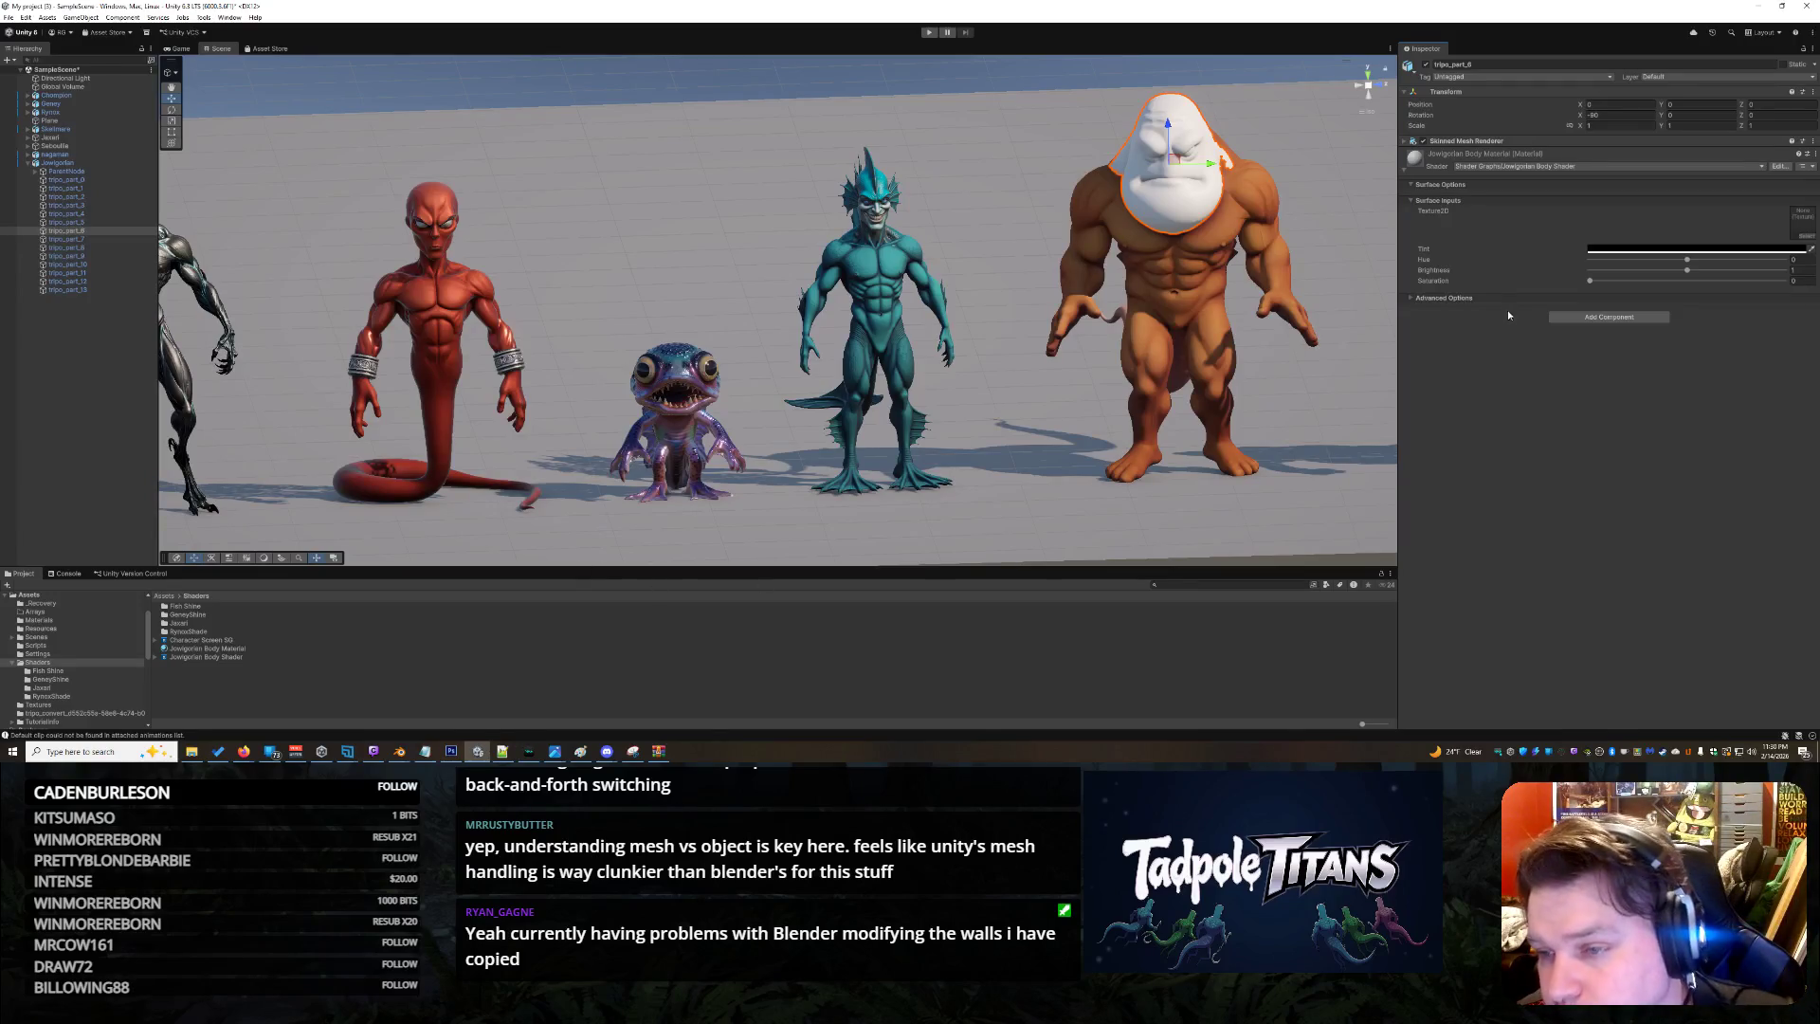
click(1423, 299)
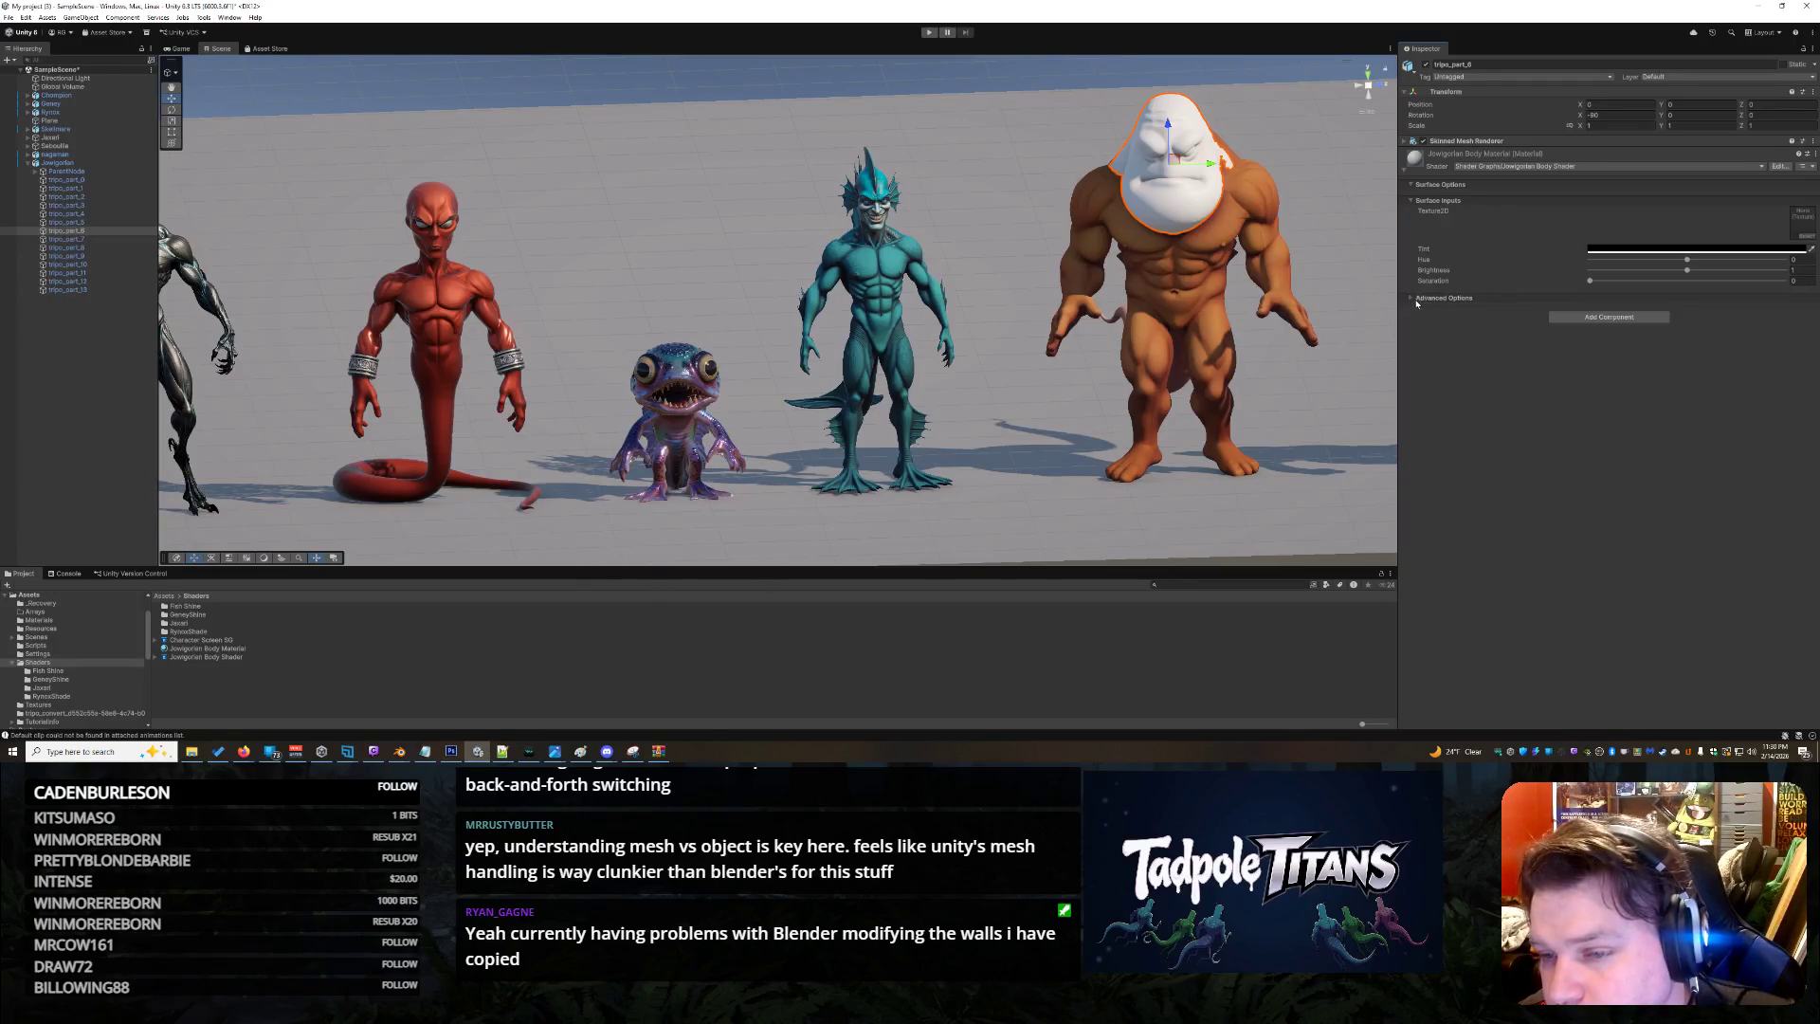
click(1675, 250)
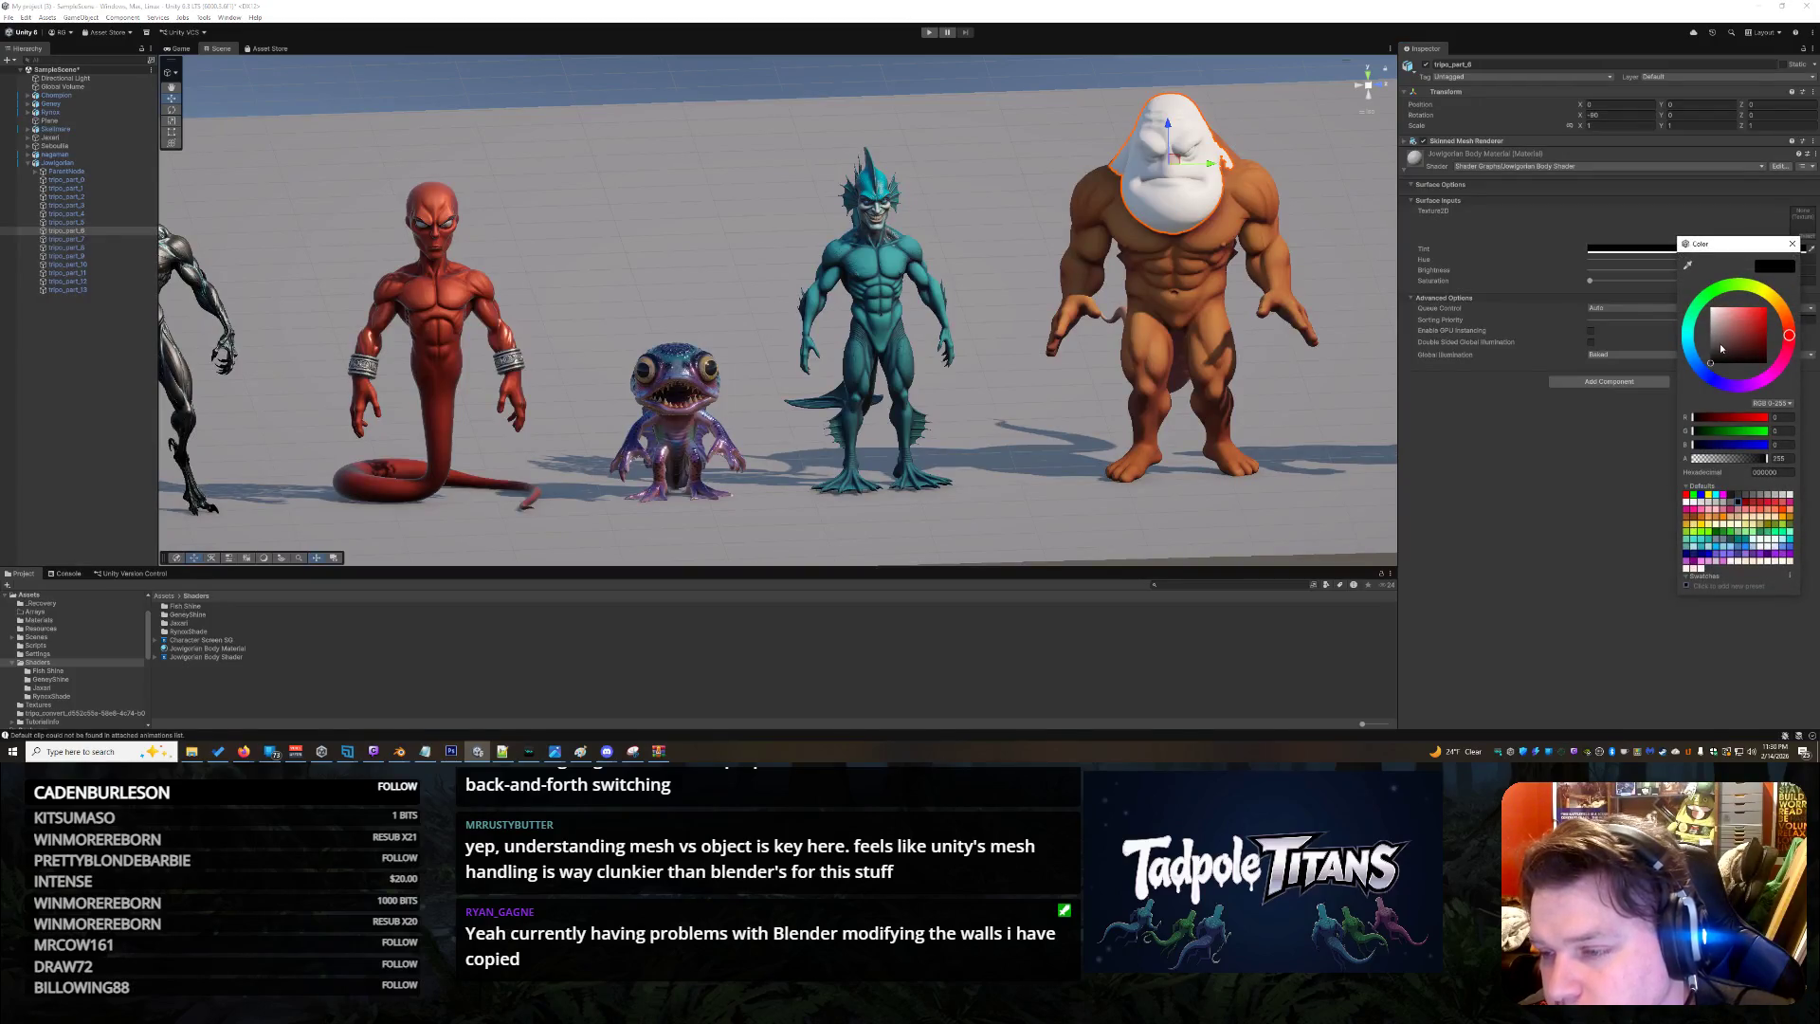
click(1599, 507)
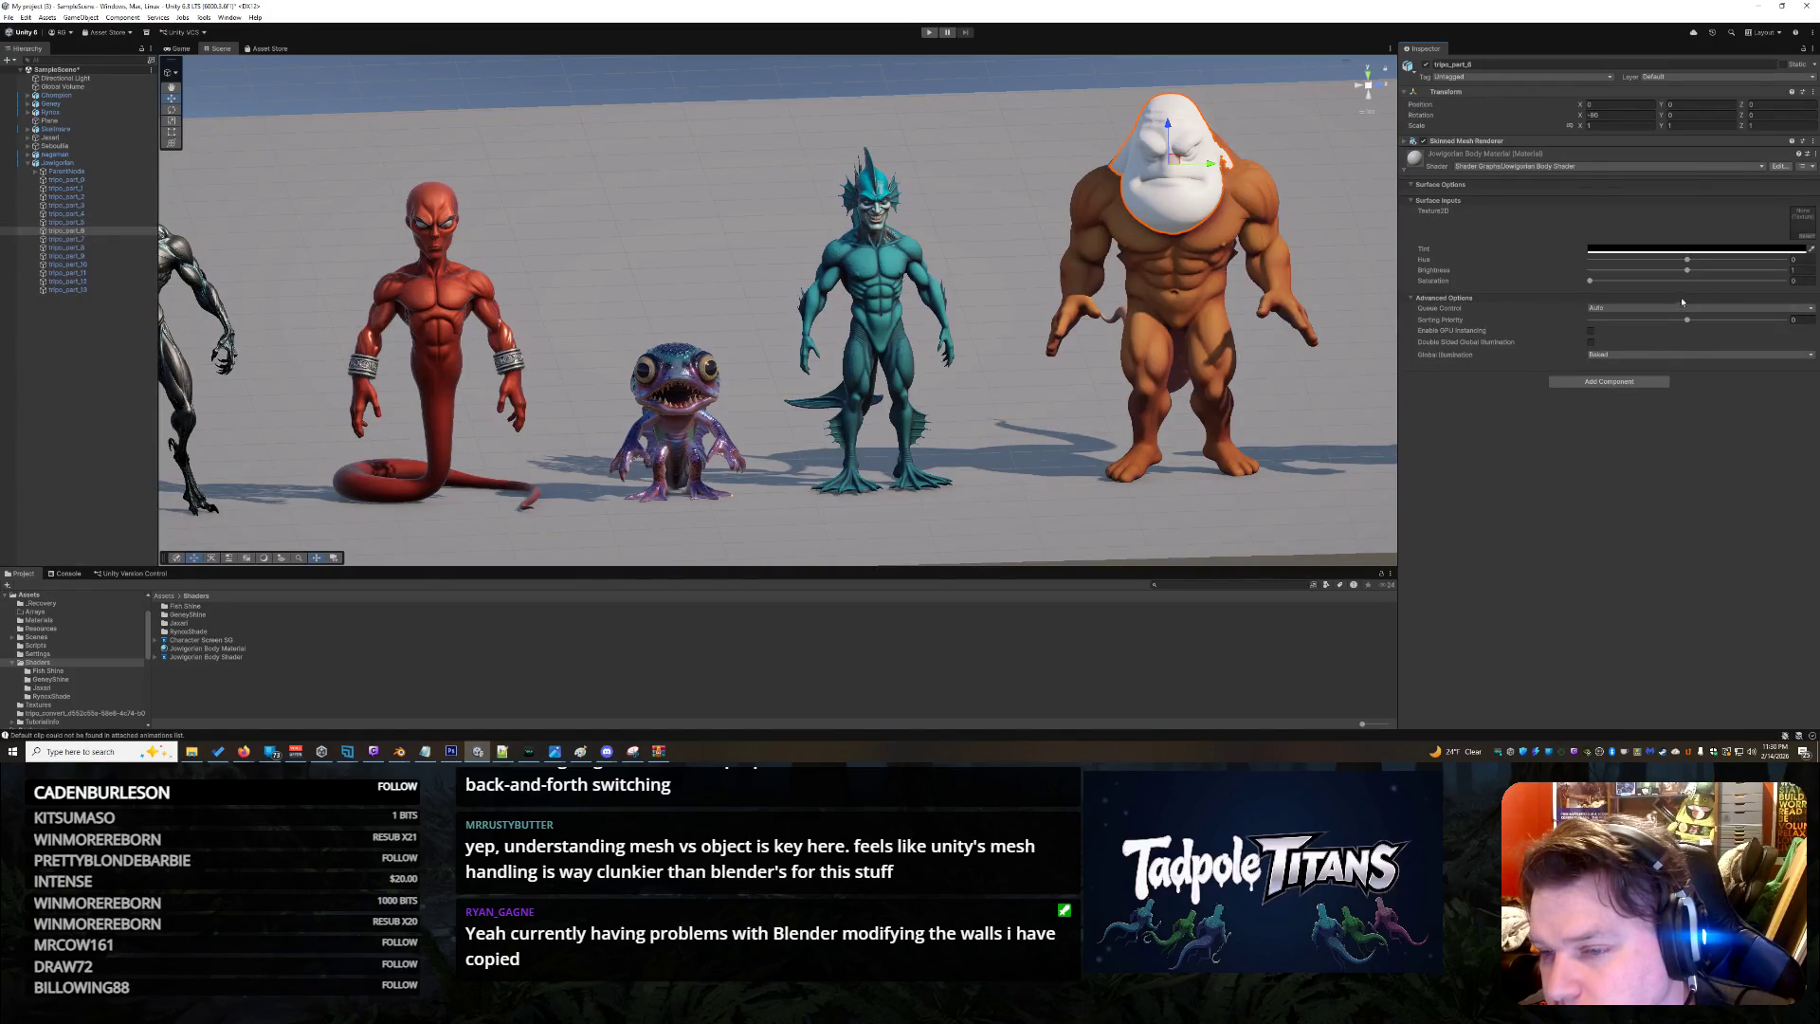
click(1686, 262)
click(1686, 249)
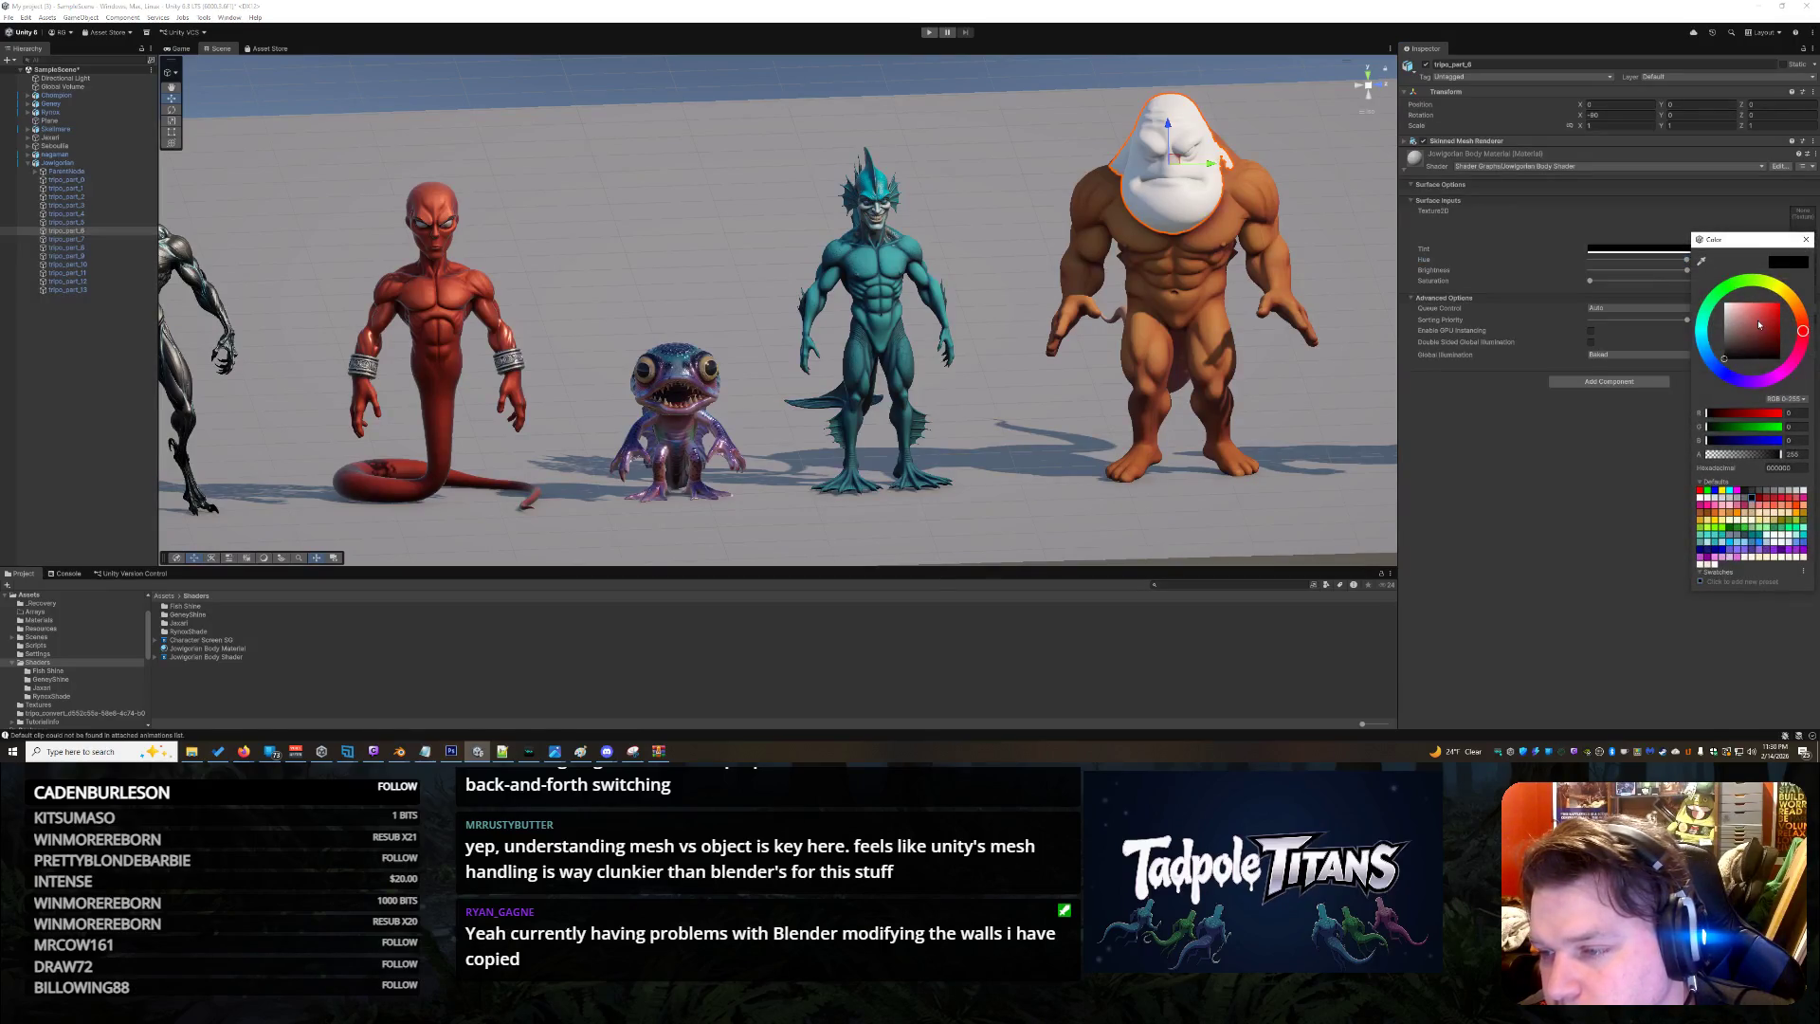
mouse_move(1760, 334)
mouse_down()
mouse_move(1780, 302)
mouse_move(1772, 329)
mouse_move(1794, 308)
mouse_move(1808, 323)
mouse_up()
click(1597, 441)
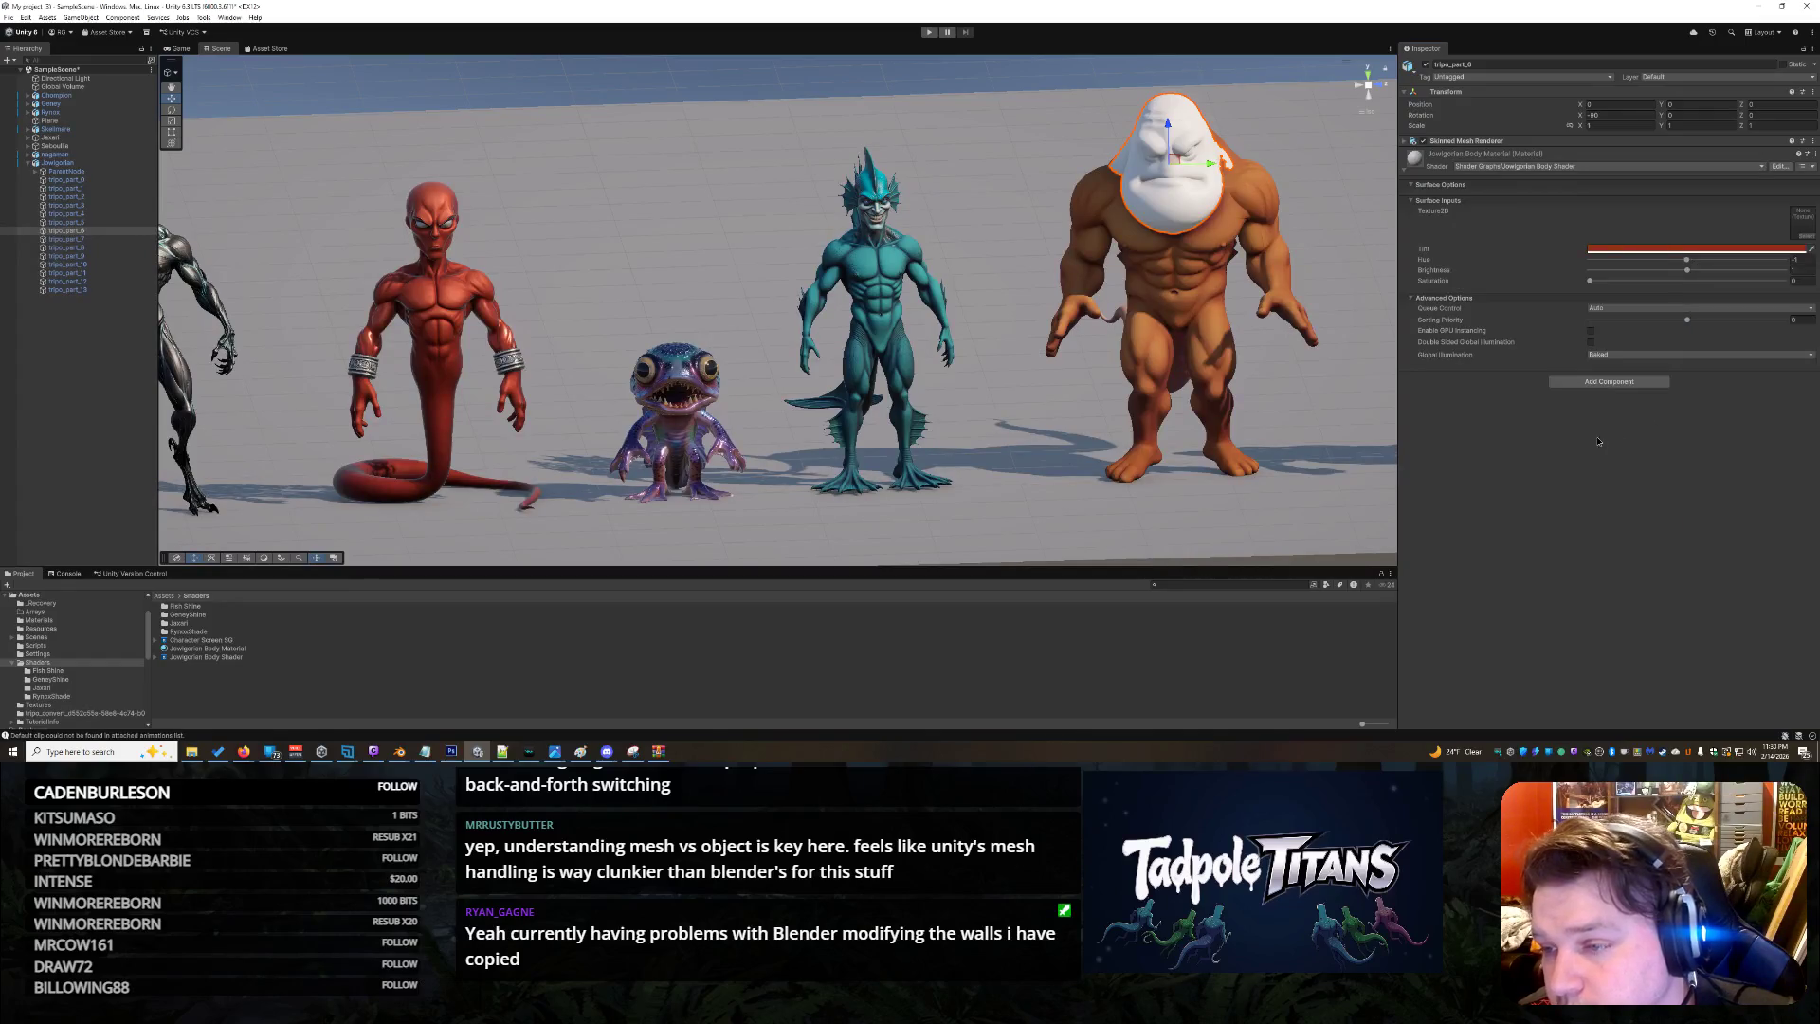
mouse_move(1692, 260)
mouse_down()
mouse_move(1624, 262)
mouse_move(1726, 260)
mouse_move(1563, 289)
mouse_move(1772, 282)
mouse_move(1689, 283)
mouse_up()
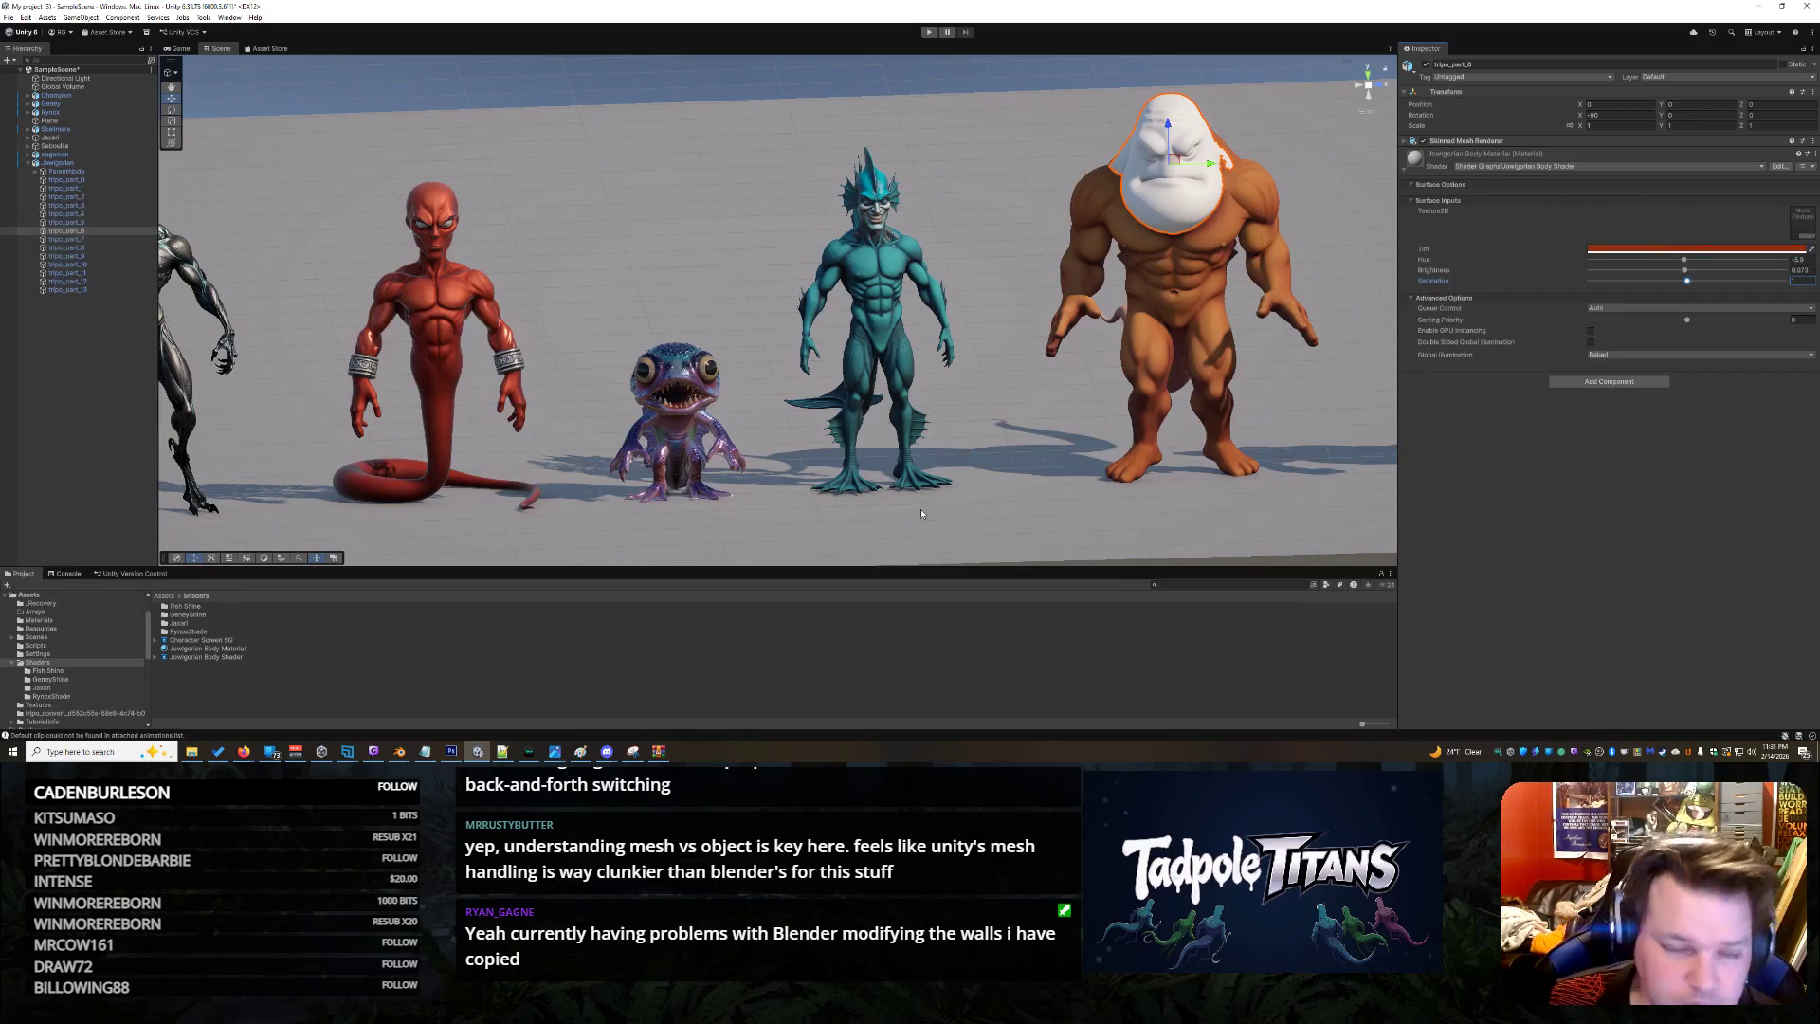
click(1209, 246)
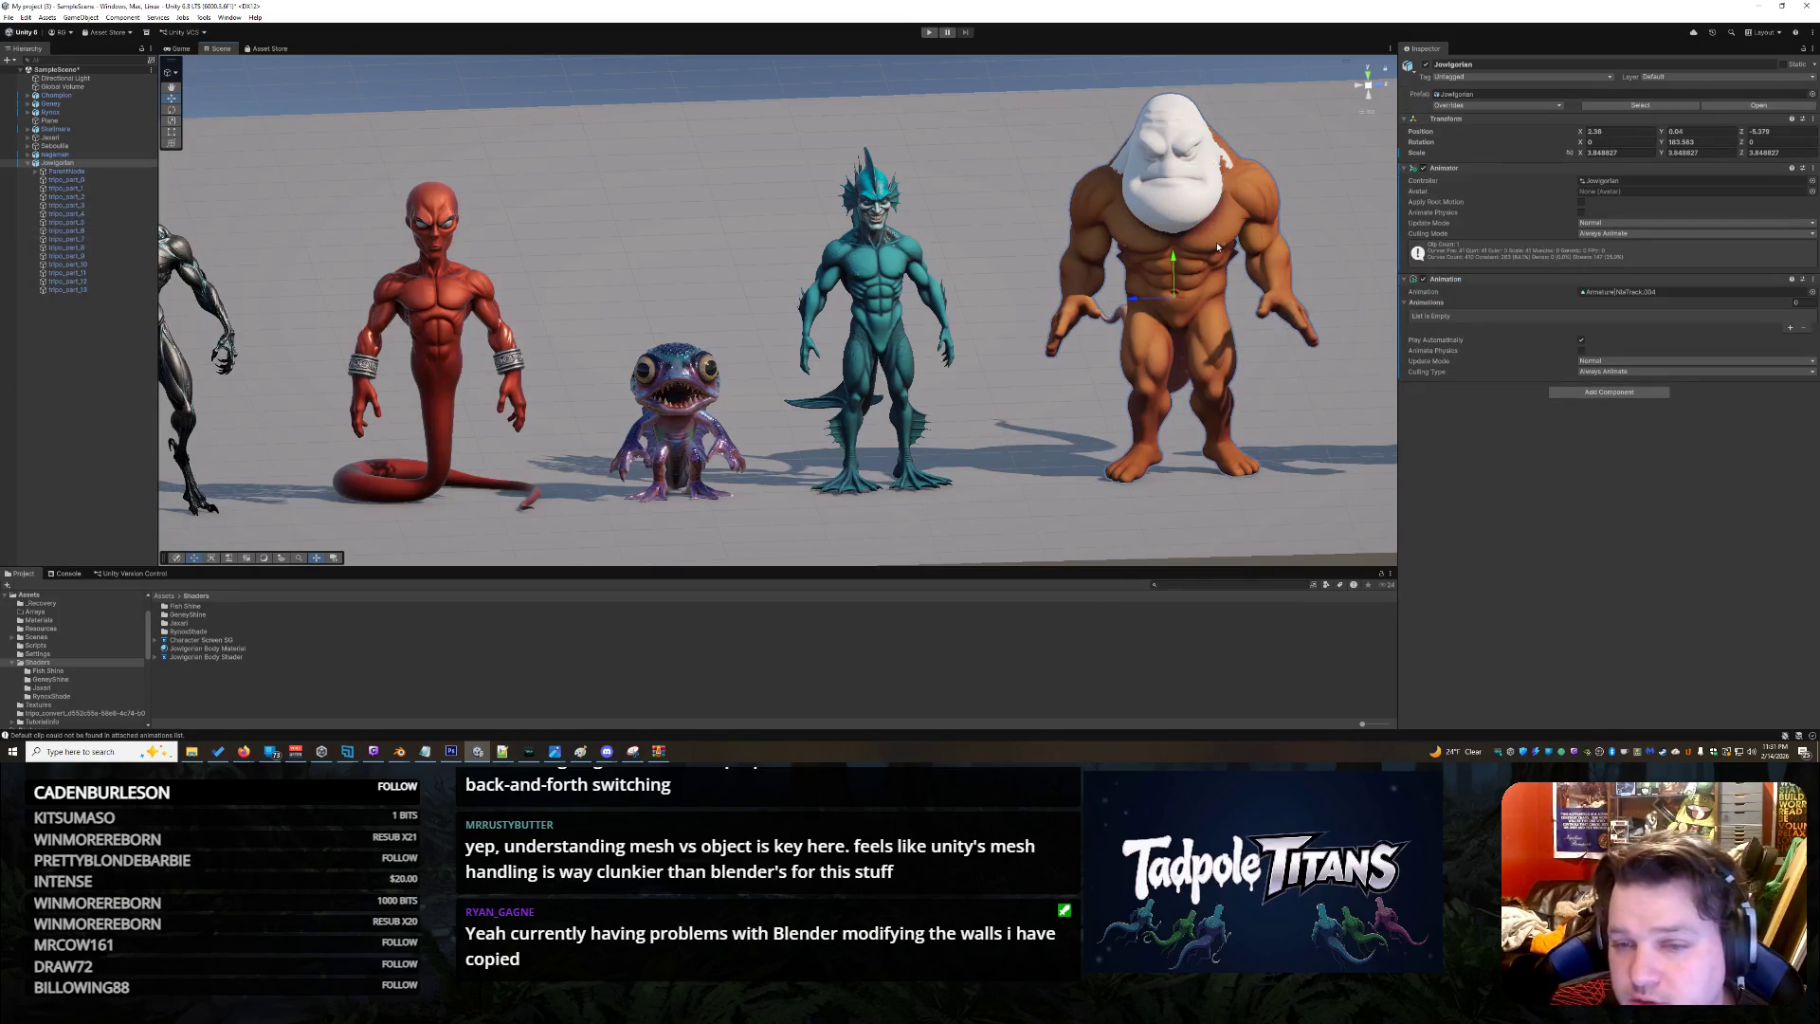
Select the brute's head mesh and open the texture picker for its Texture2D slot
click(1217, 246)
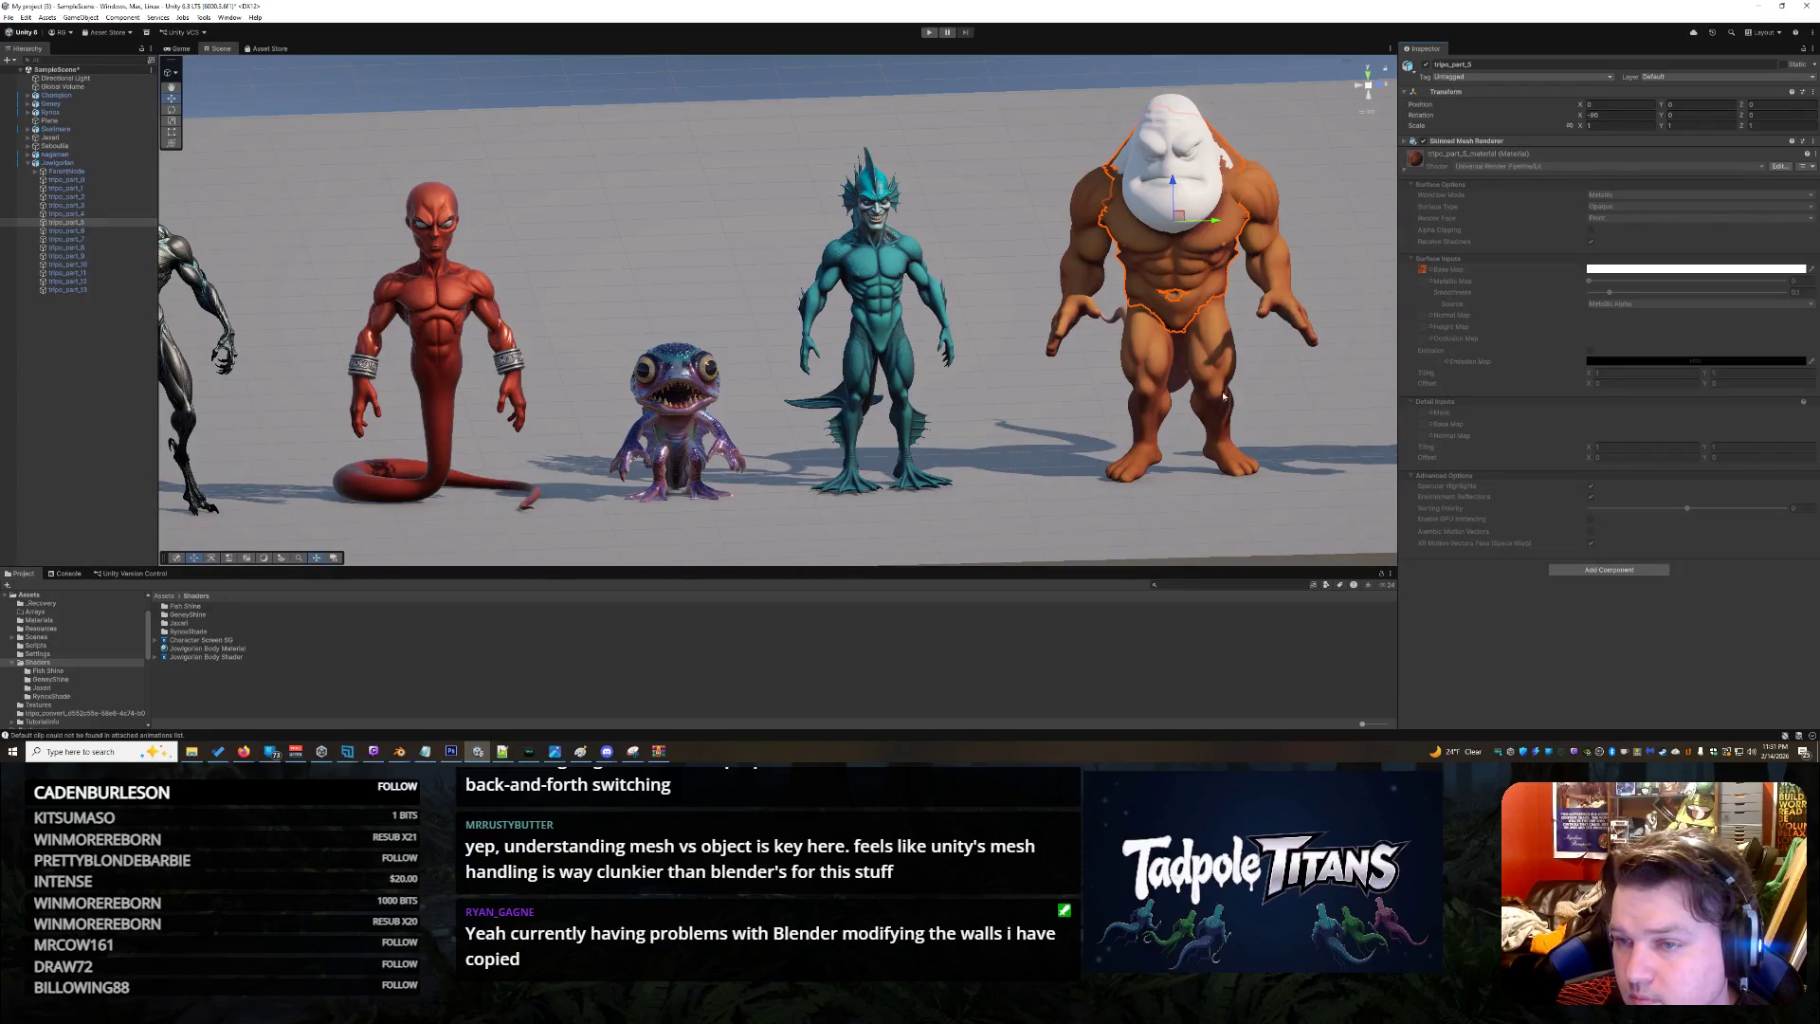
click(1181, 192)
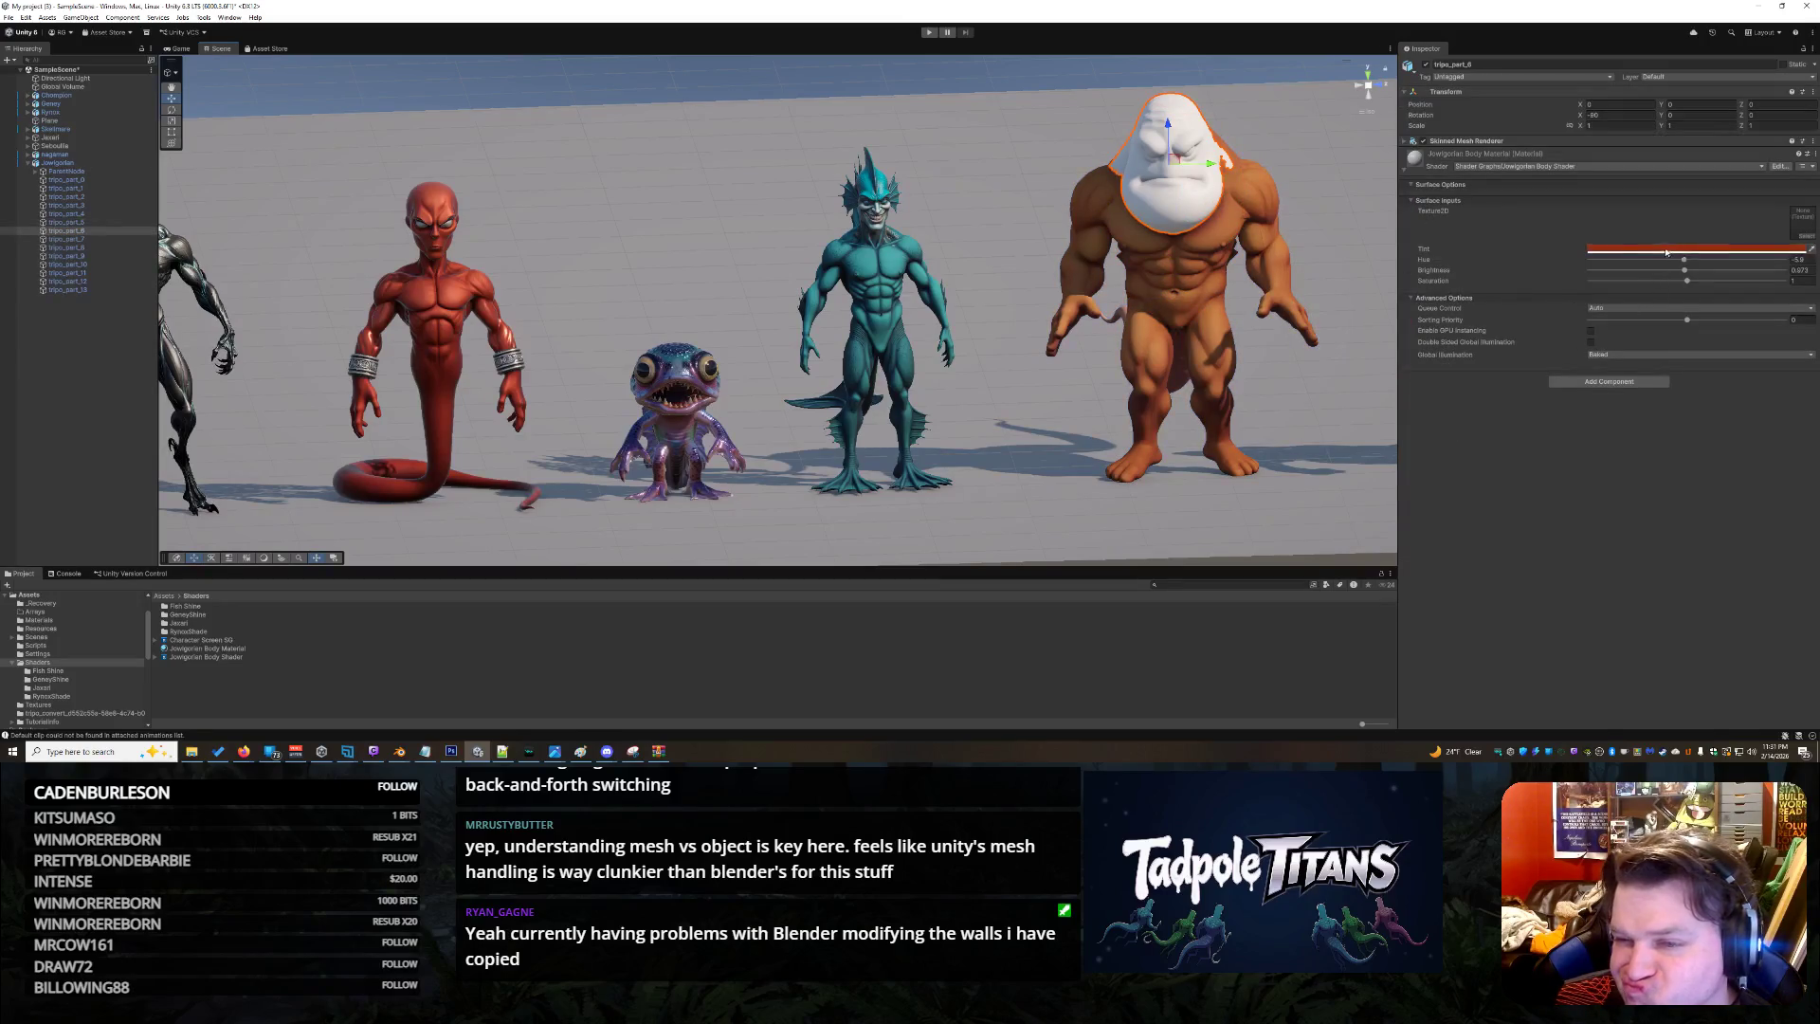
click(1808, 236)
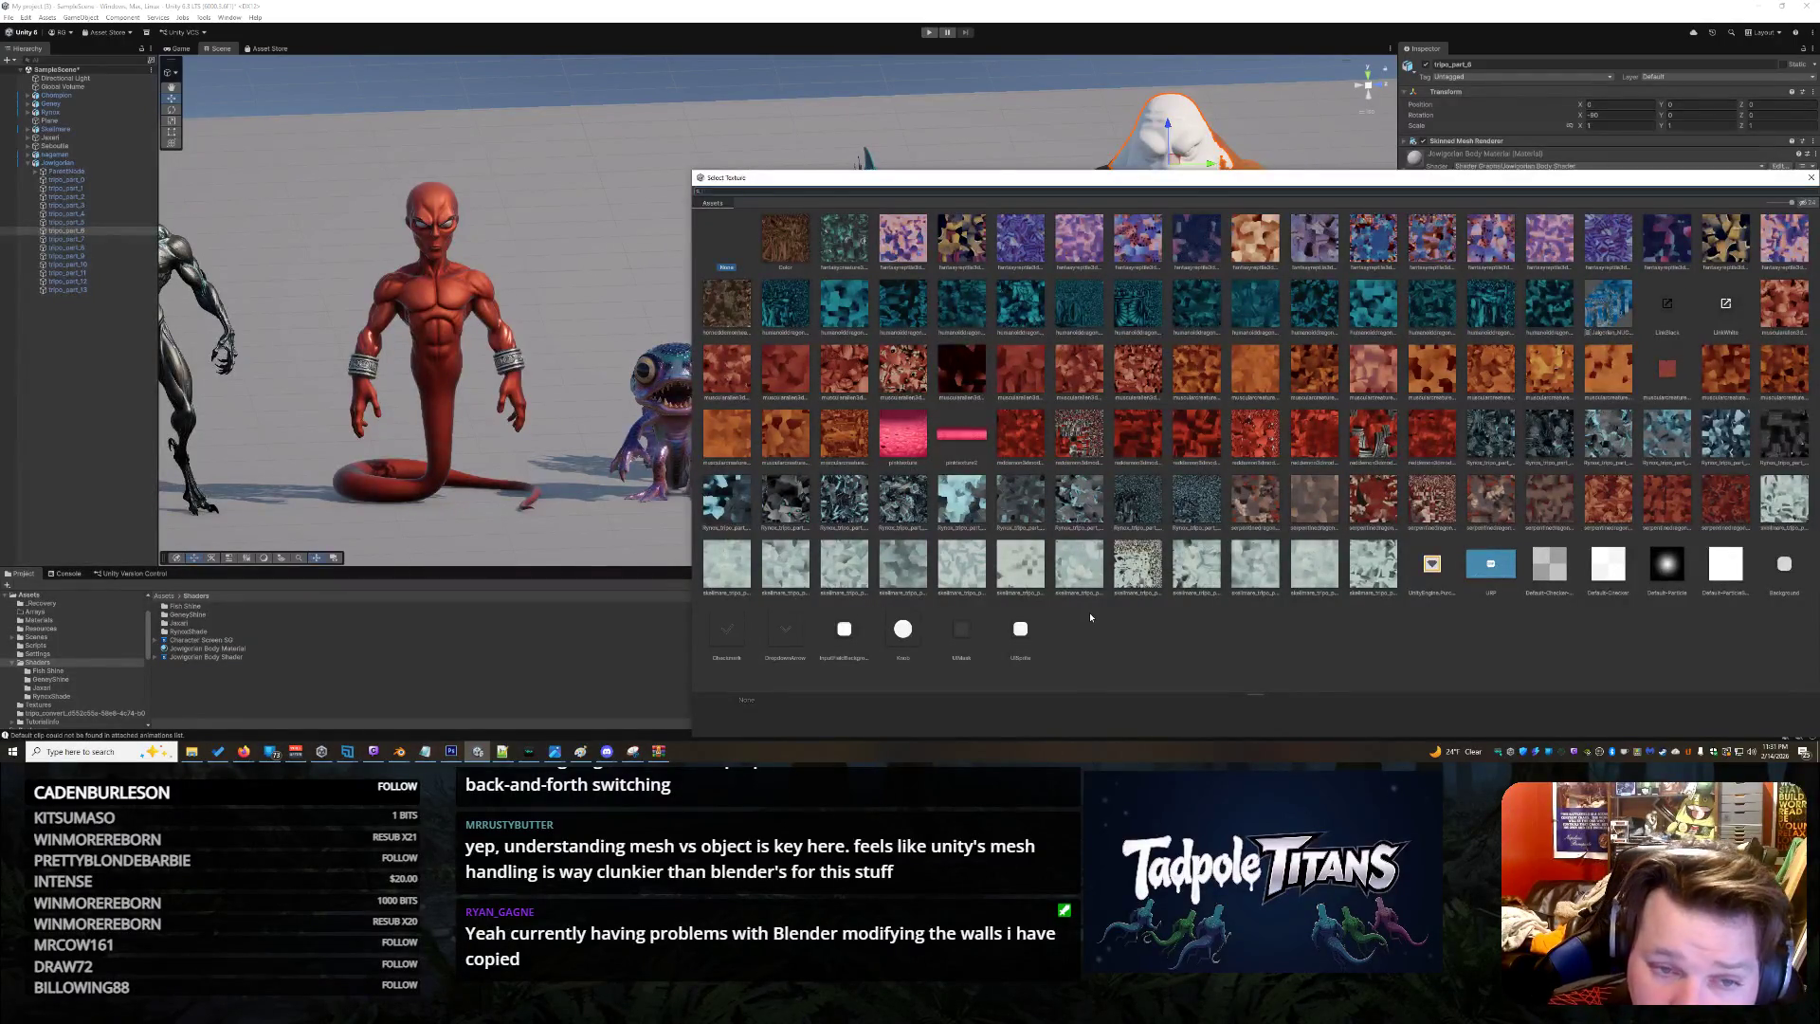
Preview textures on the head, starting with Color and moving through the first rows
click(792, 236)
mouse_move(791, 177)
mouse_down()
mouse_move(506, 320)
mouse_move(483, 302)
mouse_up()
key(Right)
key(Right)
key(Right)
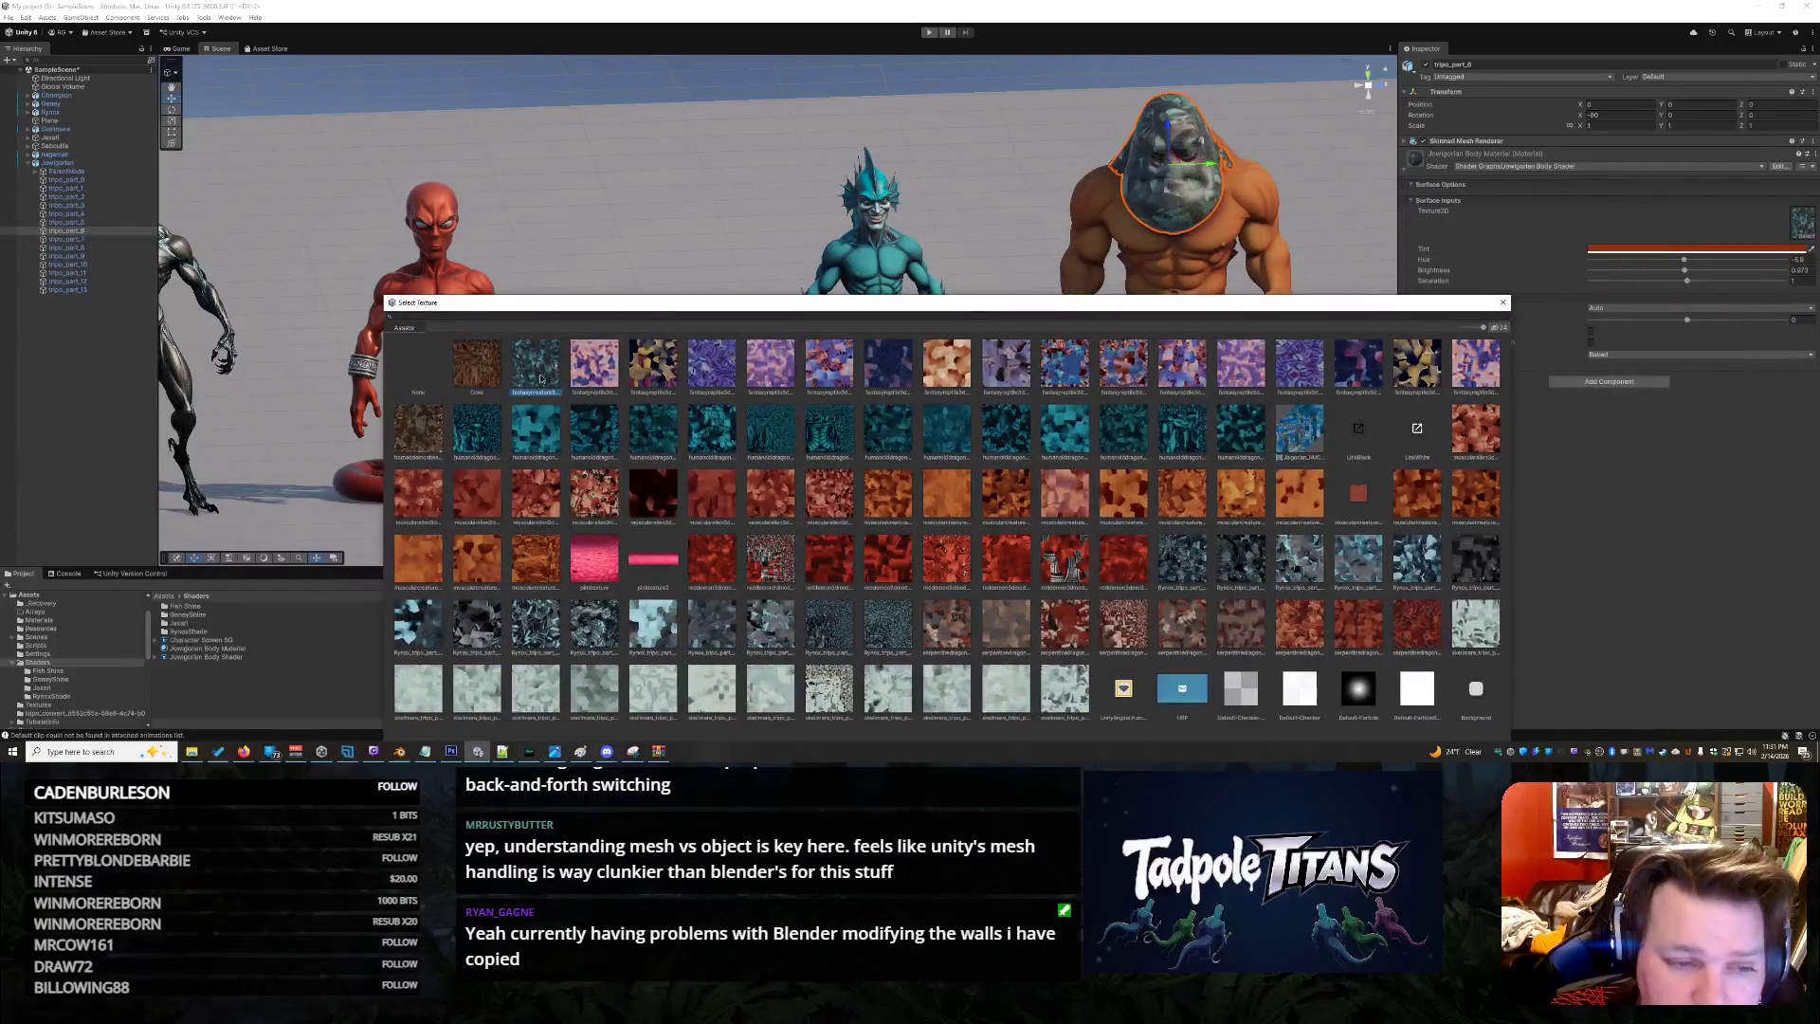
key(Right)
key(Right)
key(Right)
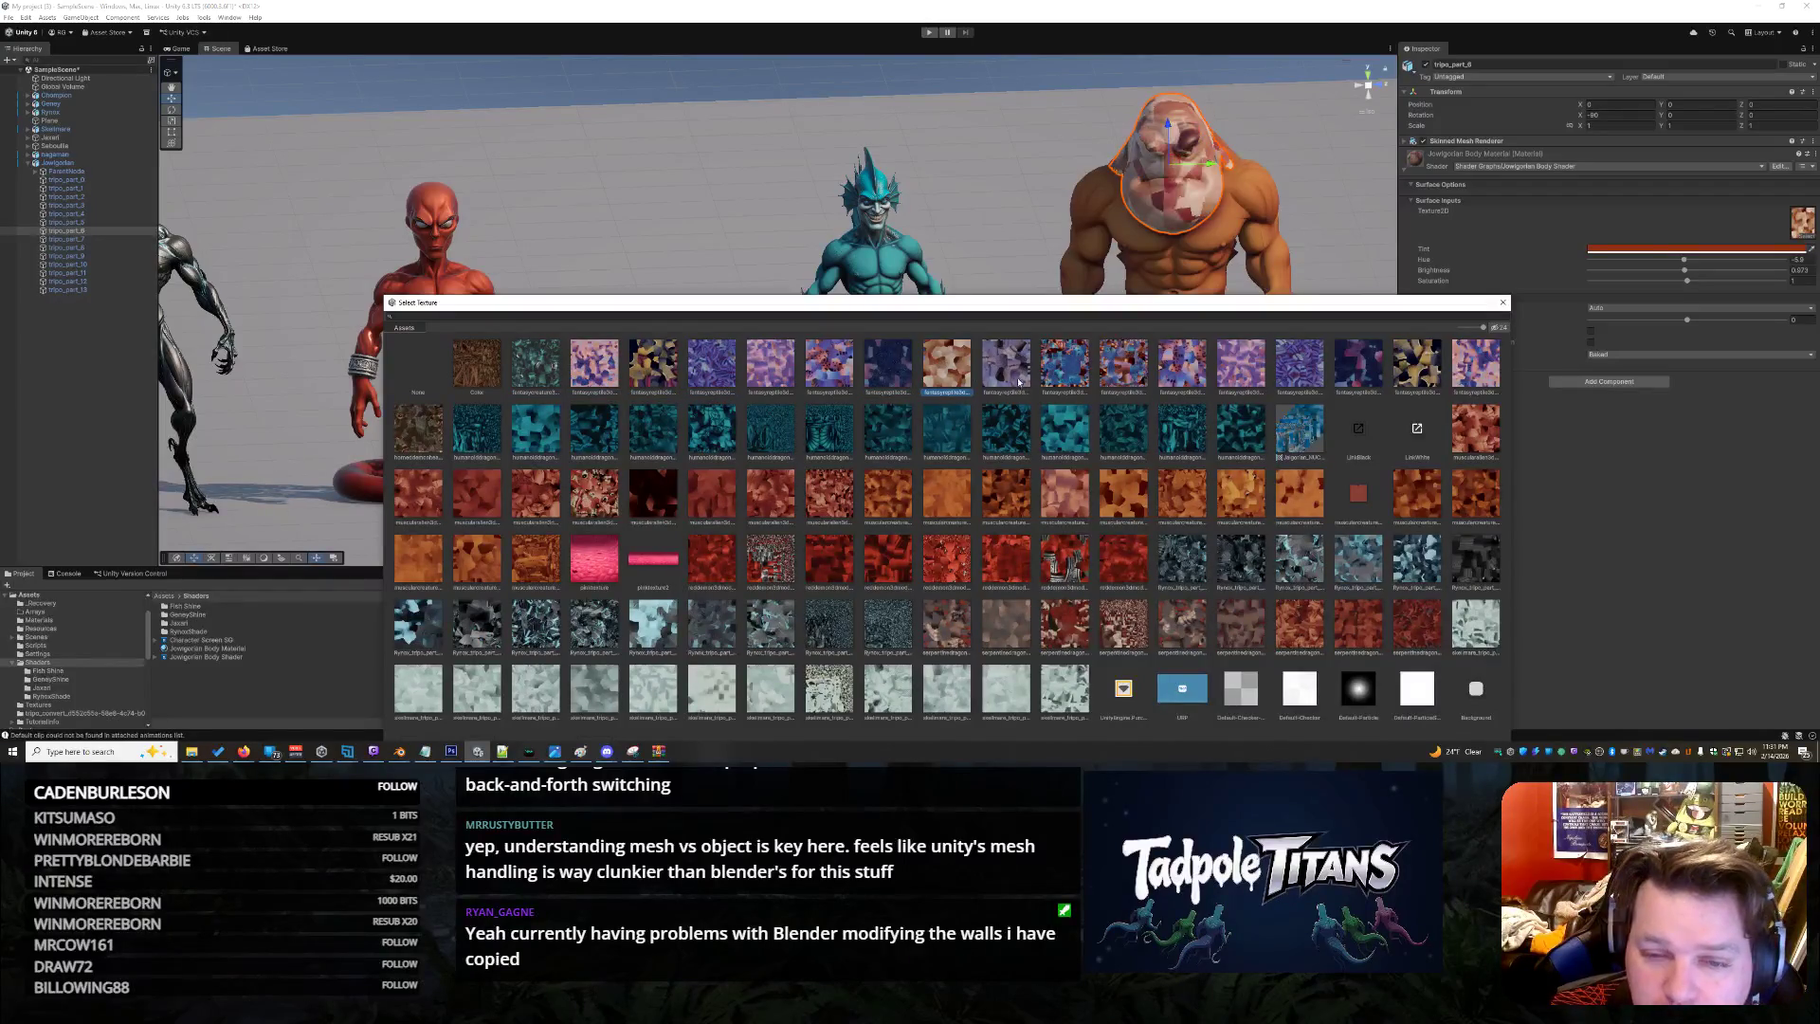
key(Right)
key(Right)
key(Right)
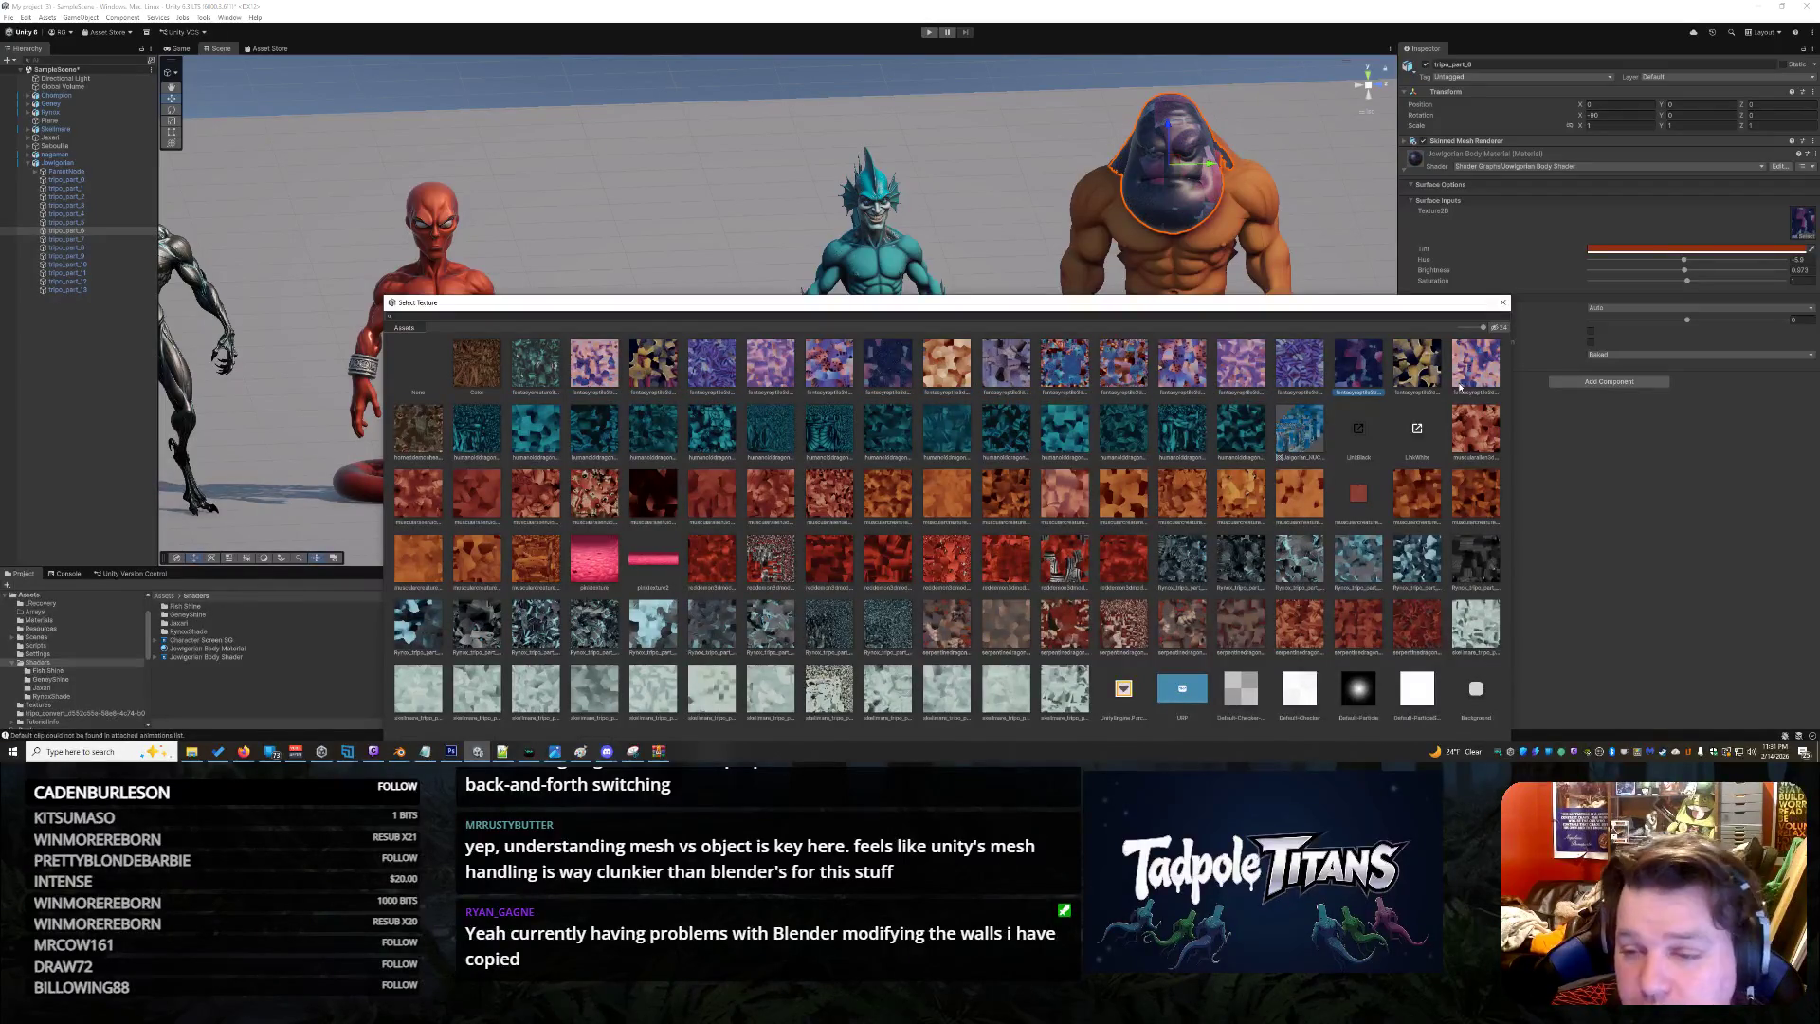
key(Down)
key(Down)
key(Left)
key(Down)
key(Down)
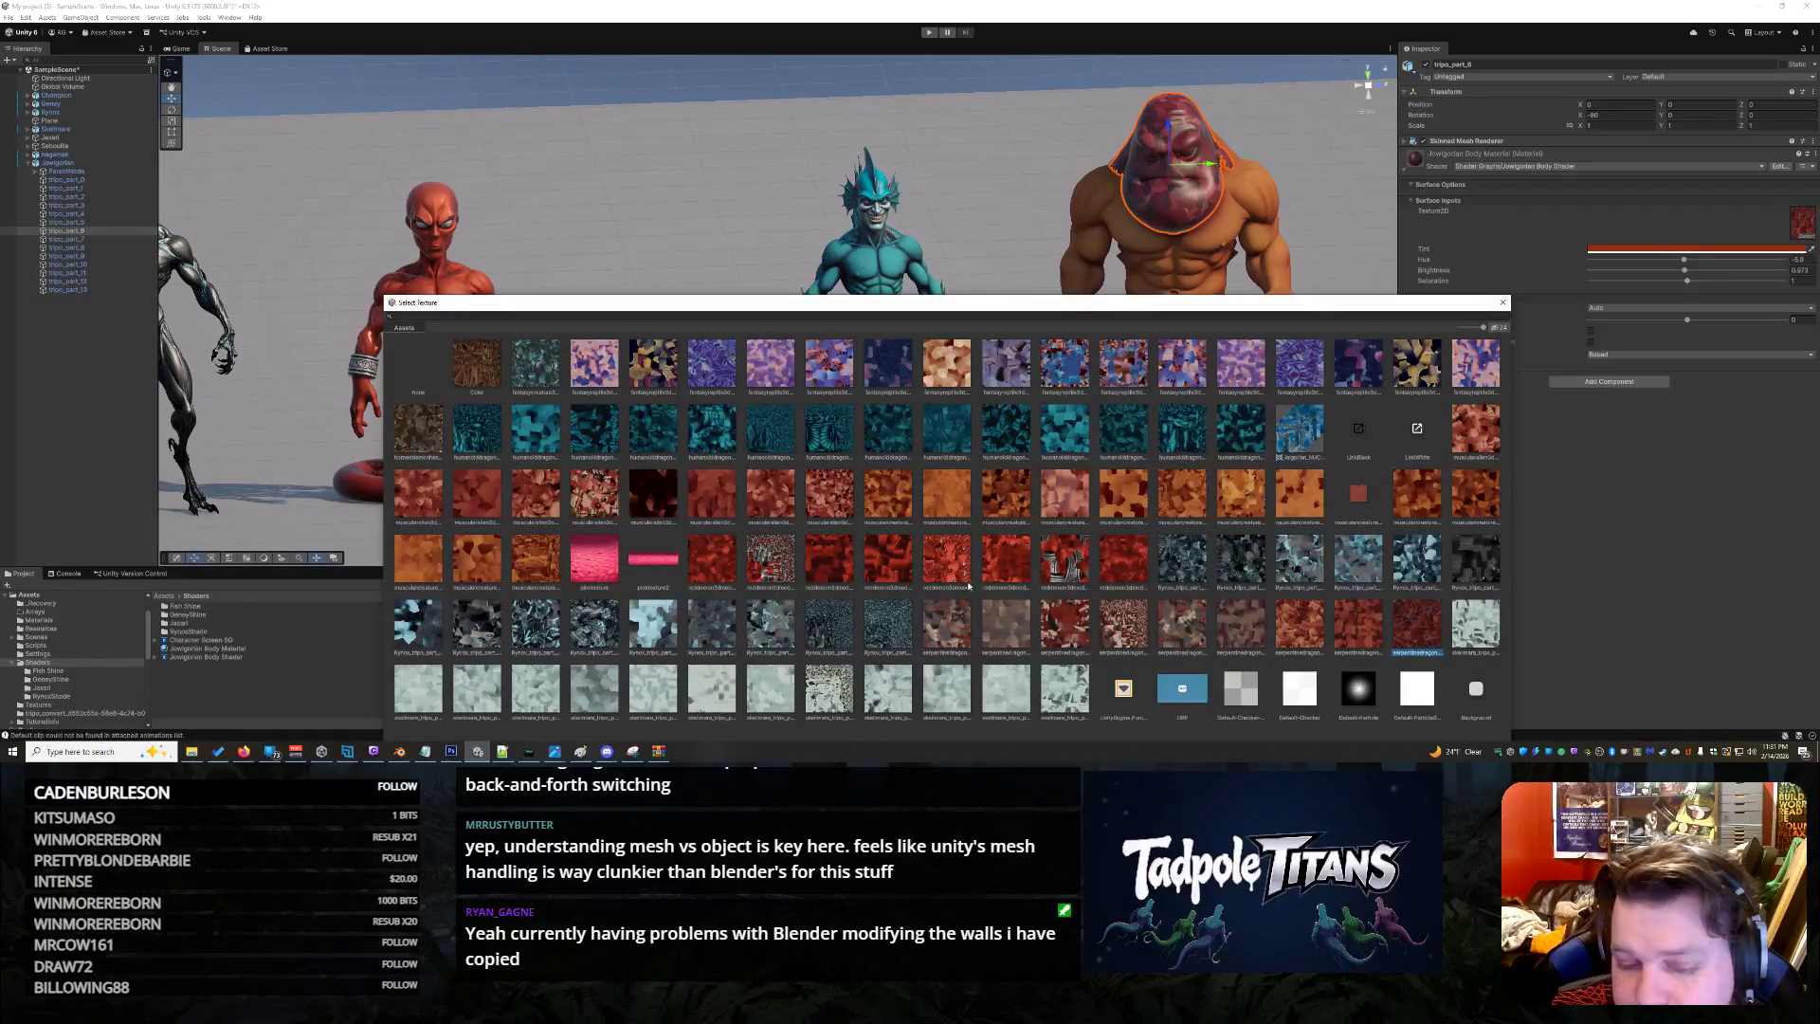
Try skeleton and orange-red textures, then confirm an orange skin texture for the head
click(548, 701)
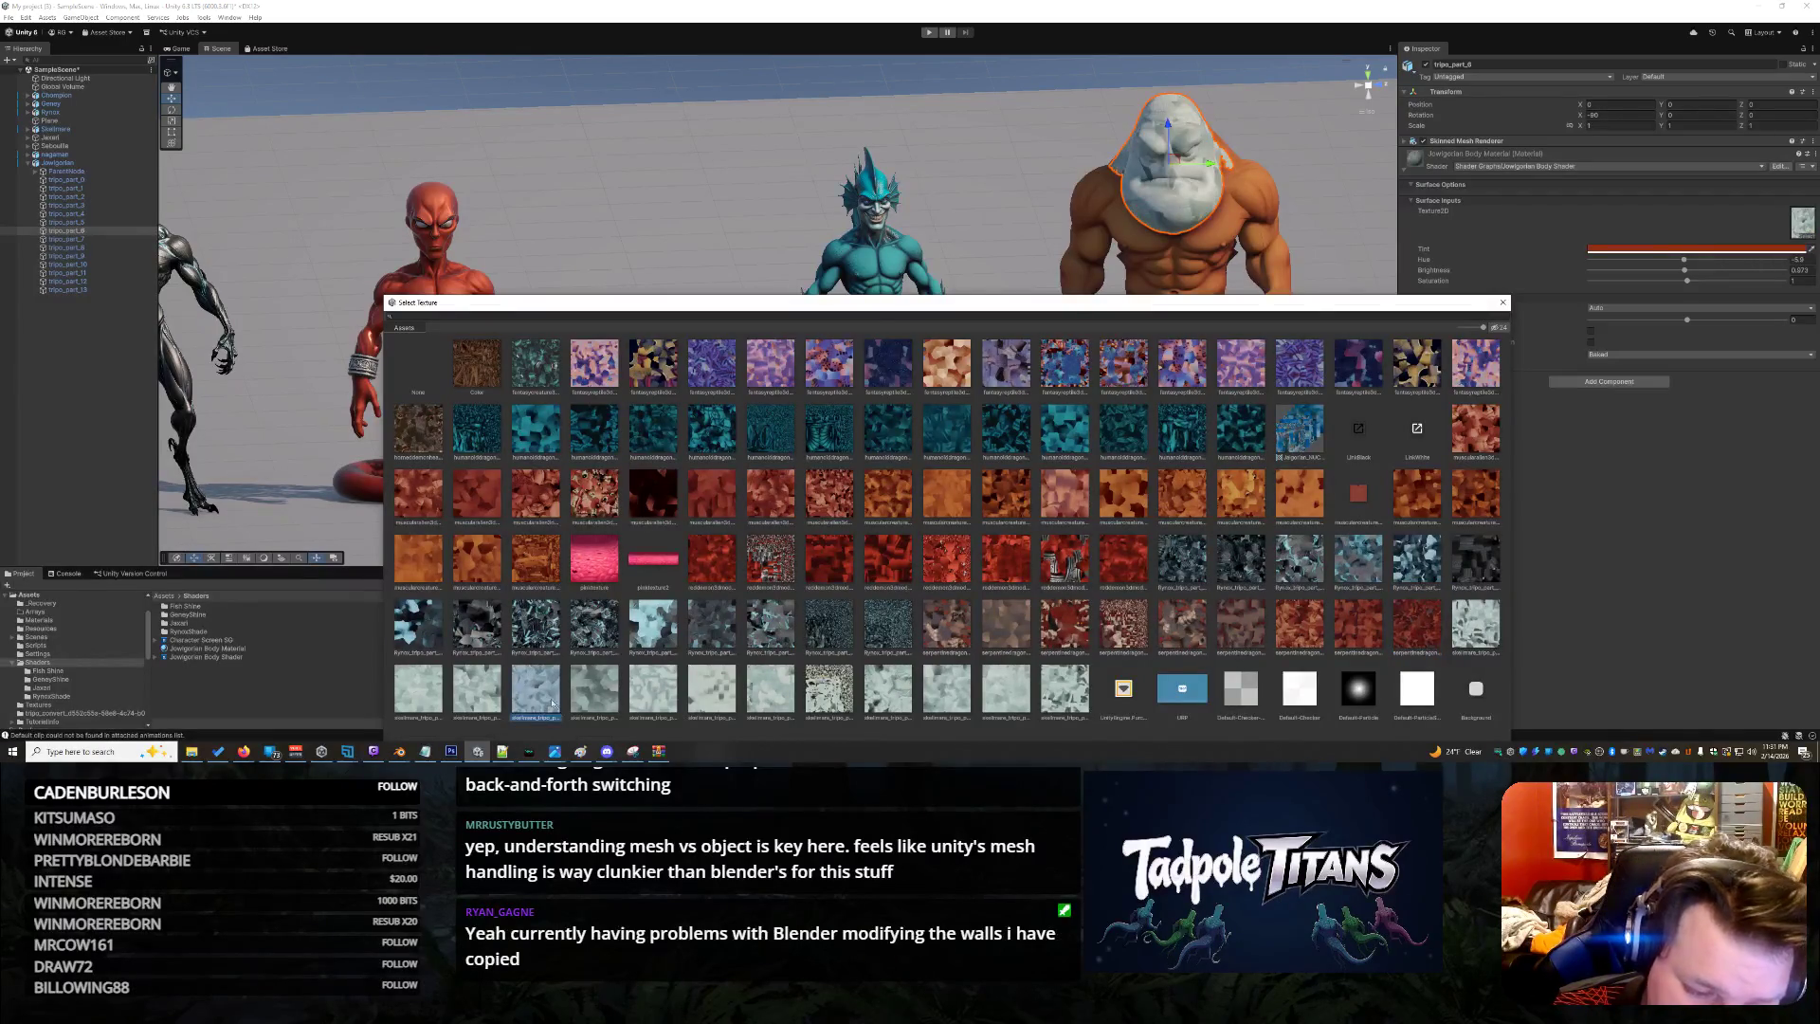
click(711, 692)
click(770, 692)
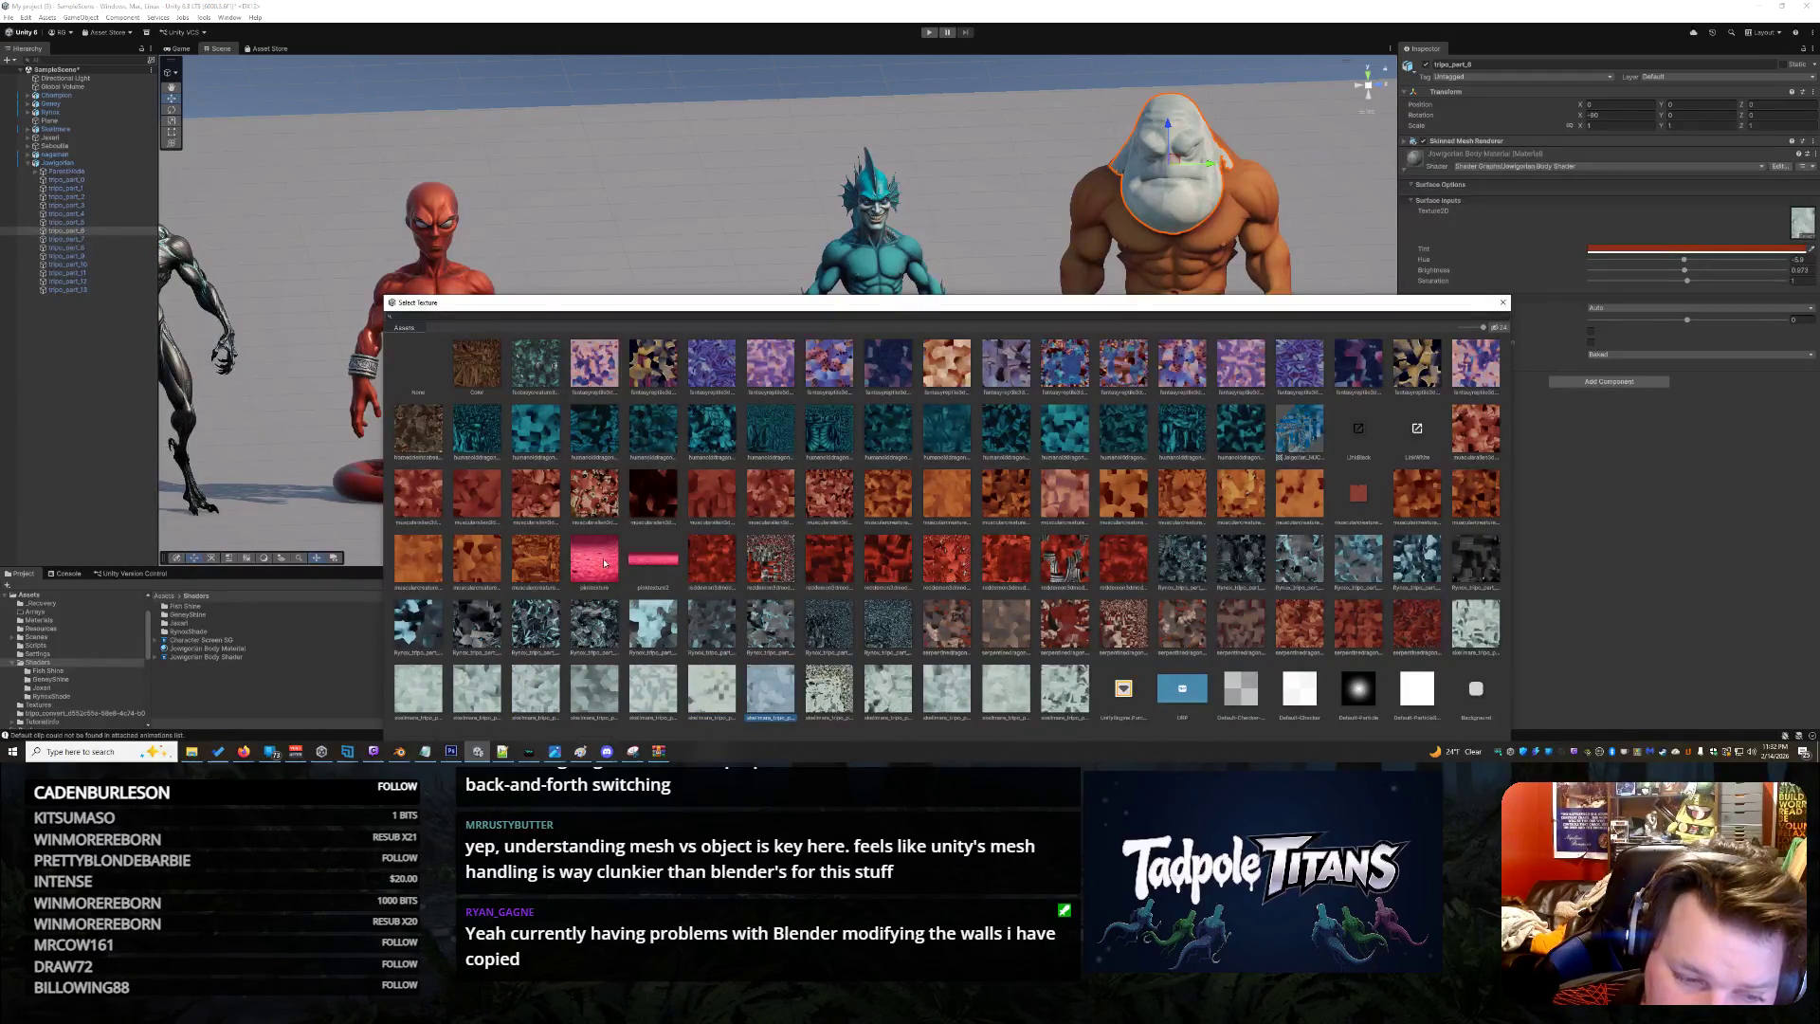
click(471, 563)
click(425, 565)
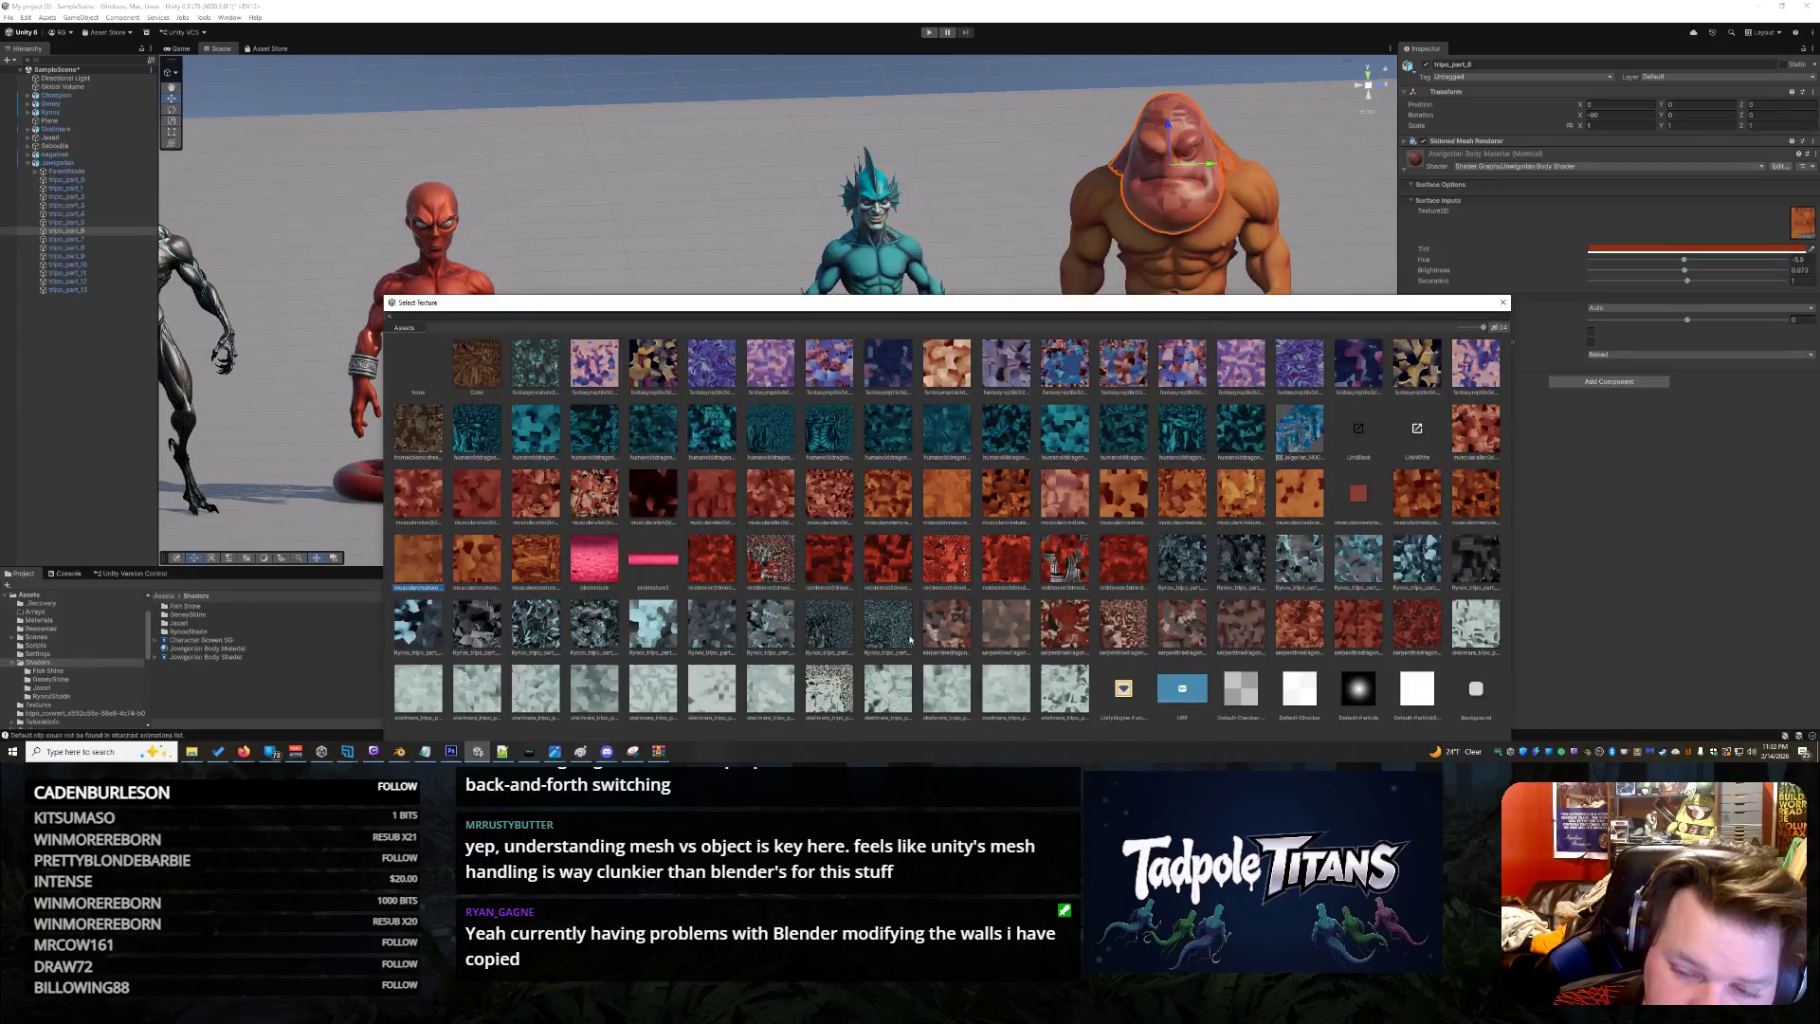
click(1474, 493)
click(1401, 497)
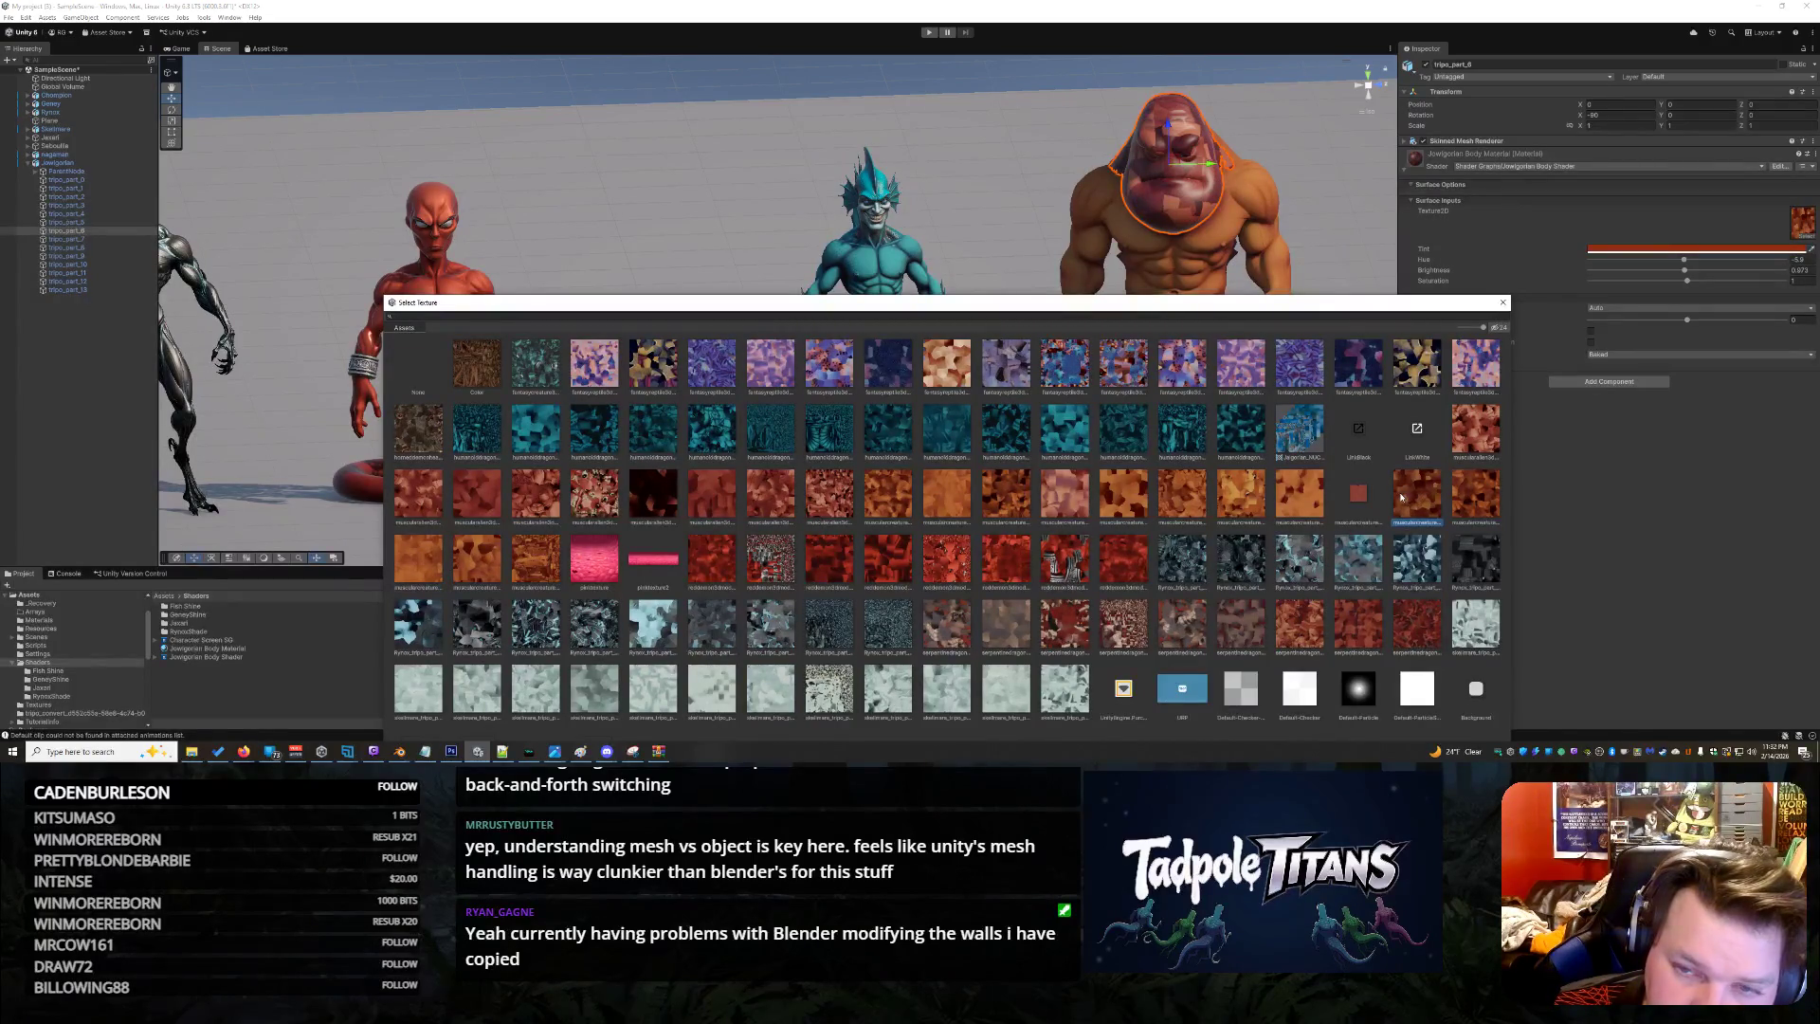
click(1296, 492)
click(1251, 493)
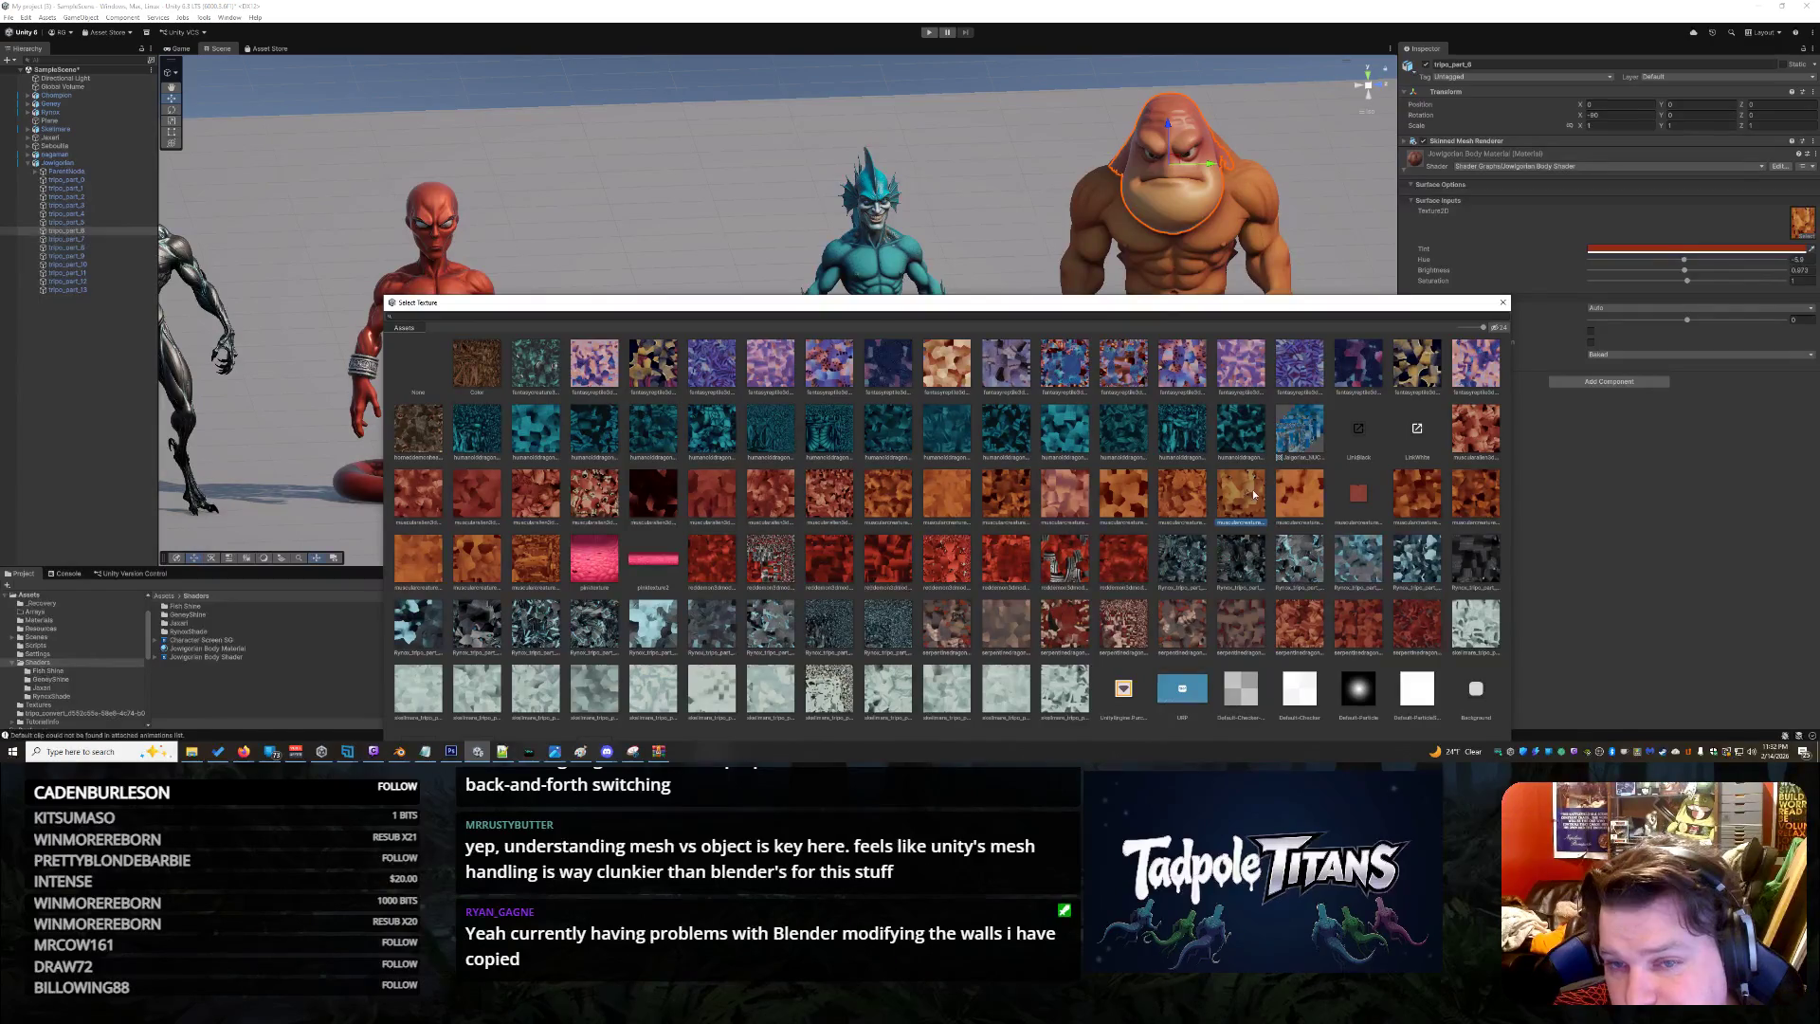
double_click(1253, 493)
Raise the head material's saturation to 1.183 to match the body
drag(1254, 494, 1579, 401)
mouse_move(976, 471)
mouse_down()
mouse_move(962, 442)
mouse_move(1272, 382)
mouse_up()
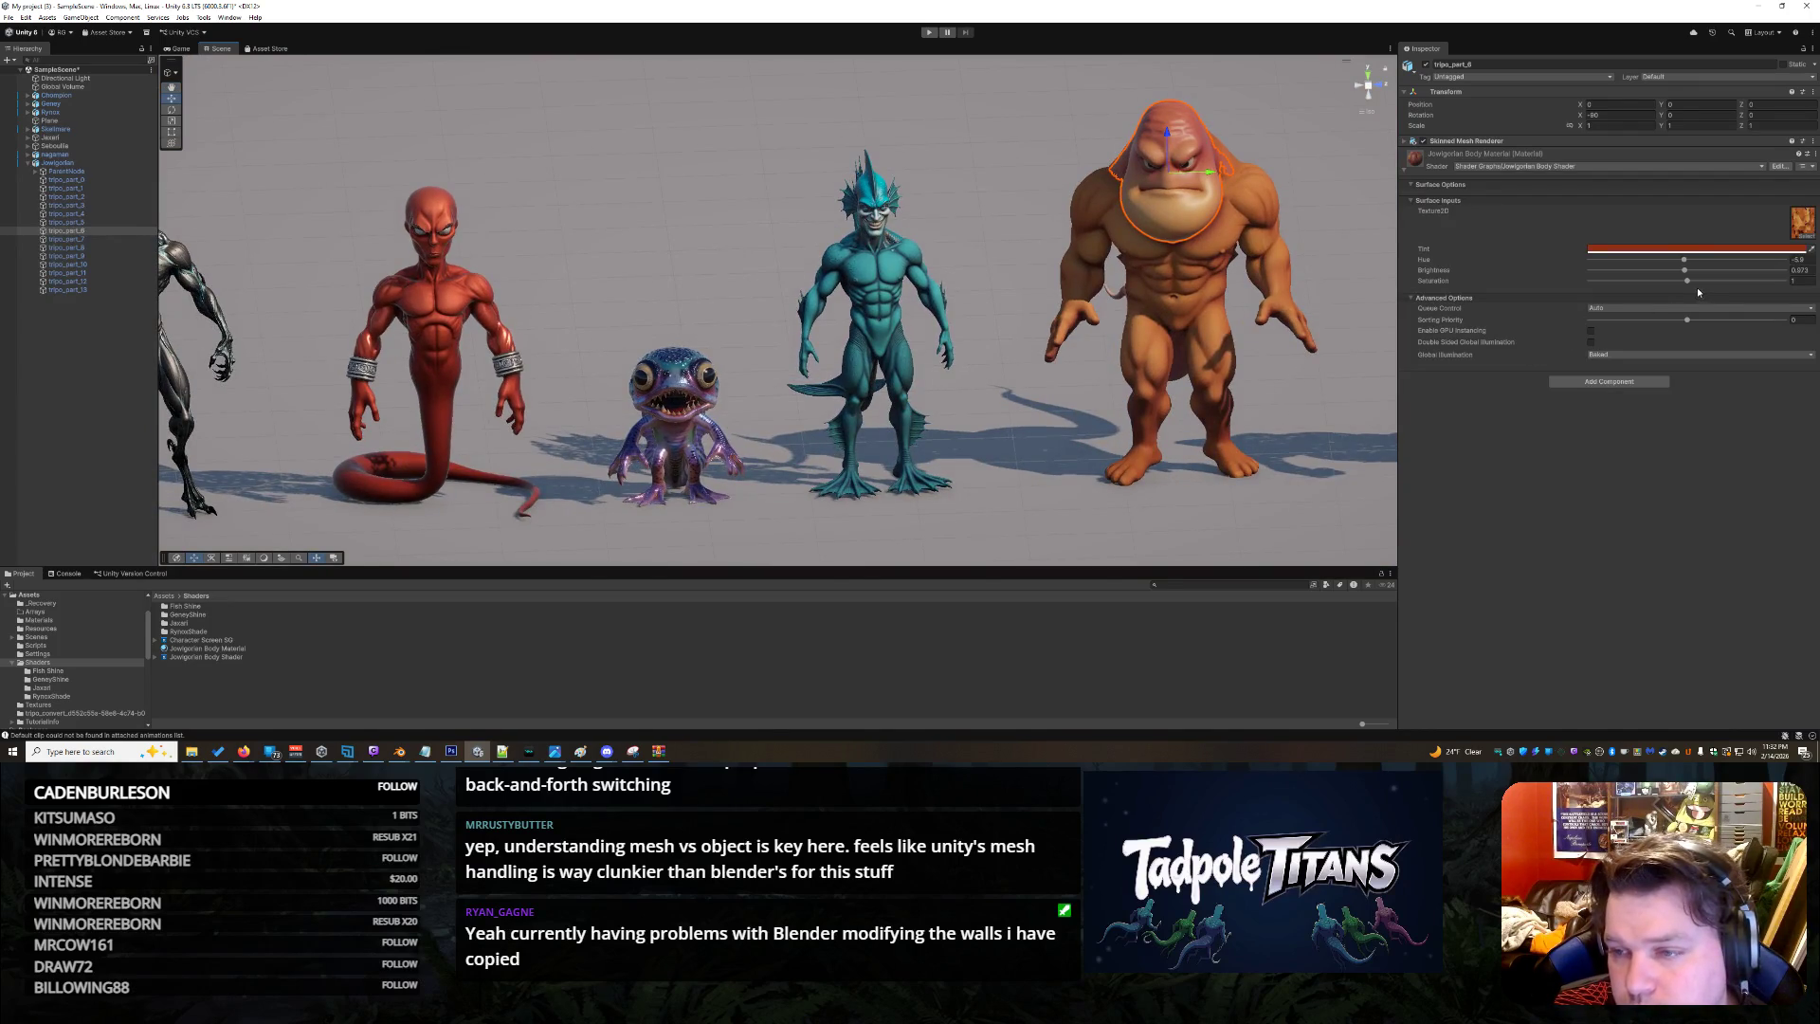
mouse_move(1688, 282)
mouse_down()
mouse_move(1775, 260)
mouse_move(1609, 269)
mouse_move(1718, 272)
mouse_up()
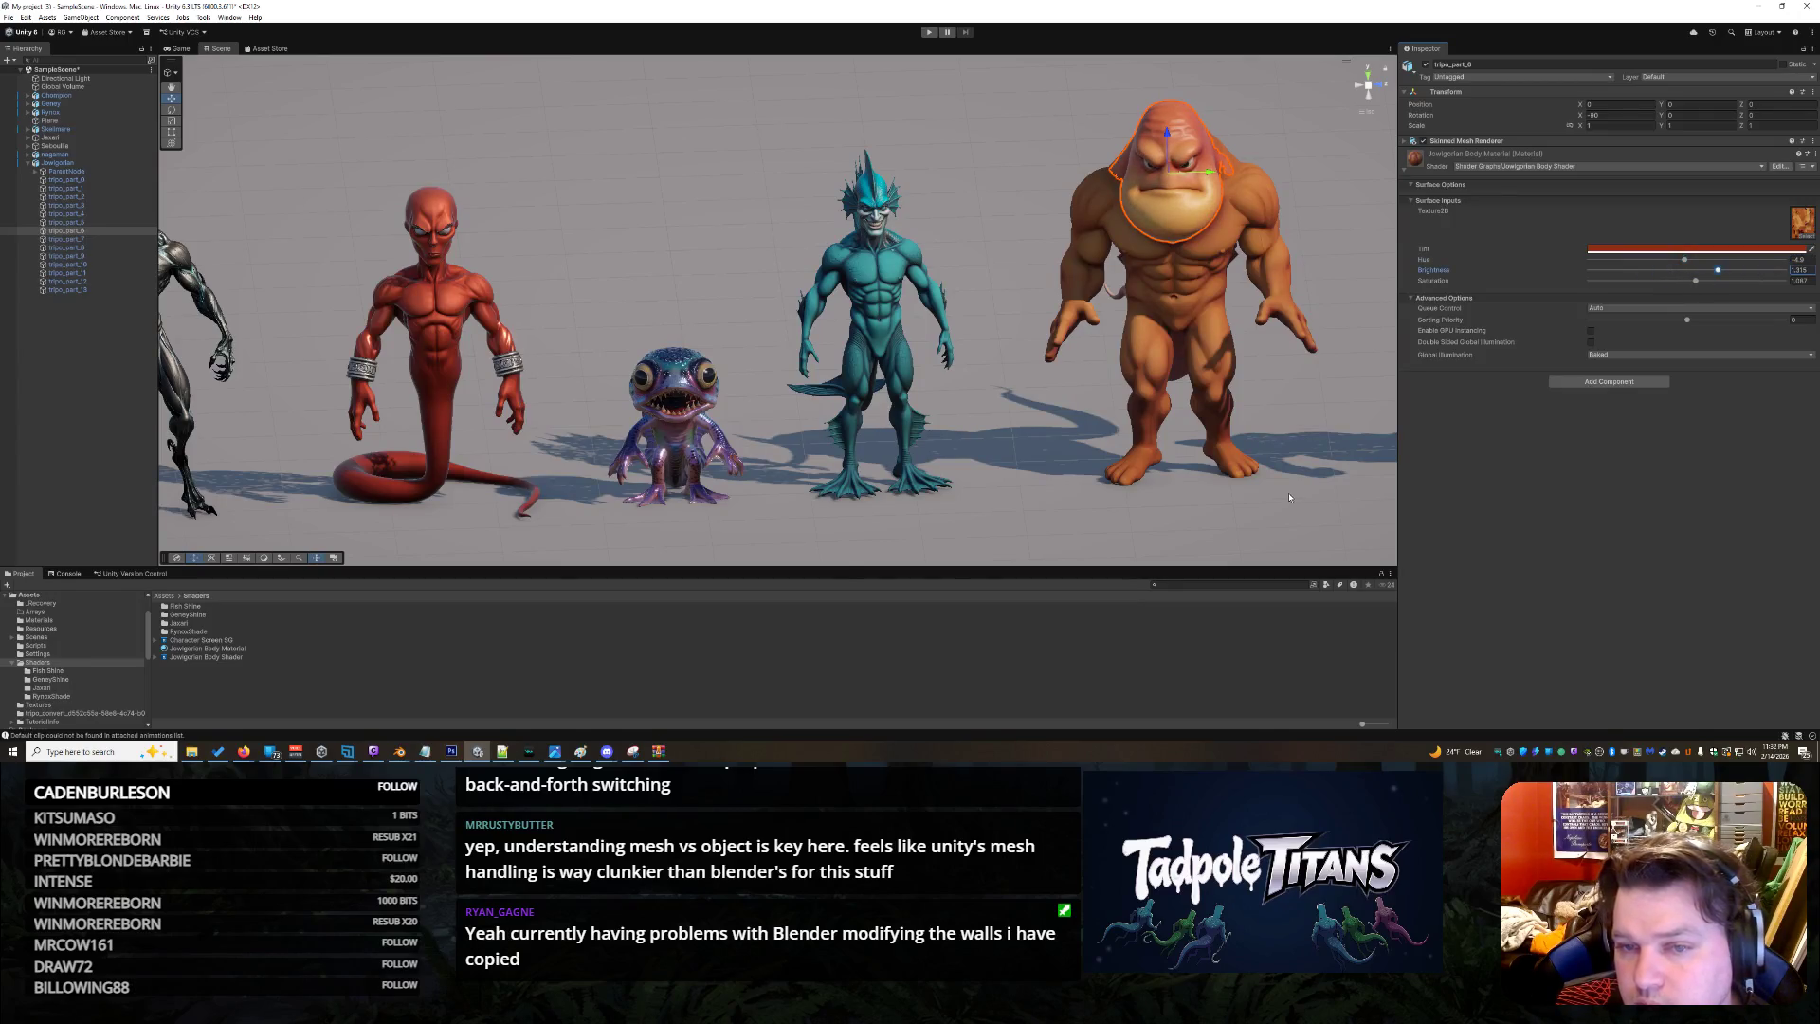
Bring up the custom Jowlgorian body material's settings and reselect the orange creature's body
click(1331, 484)
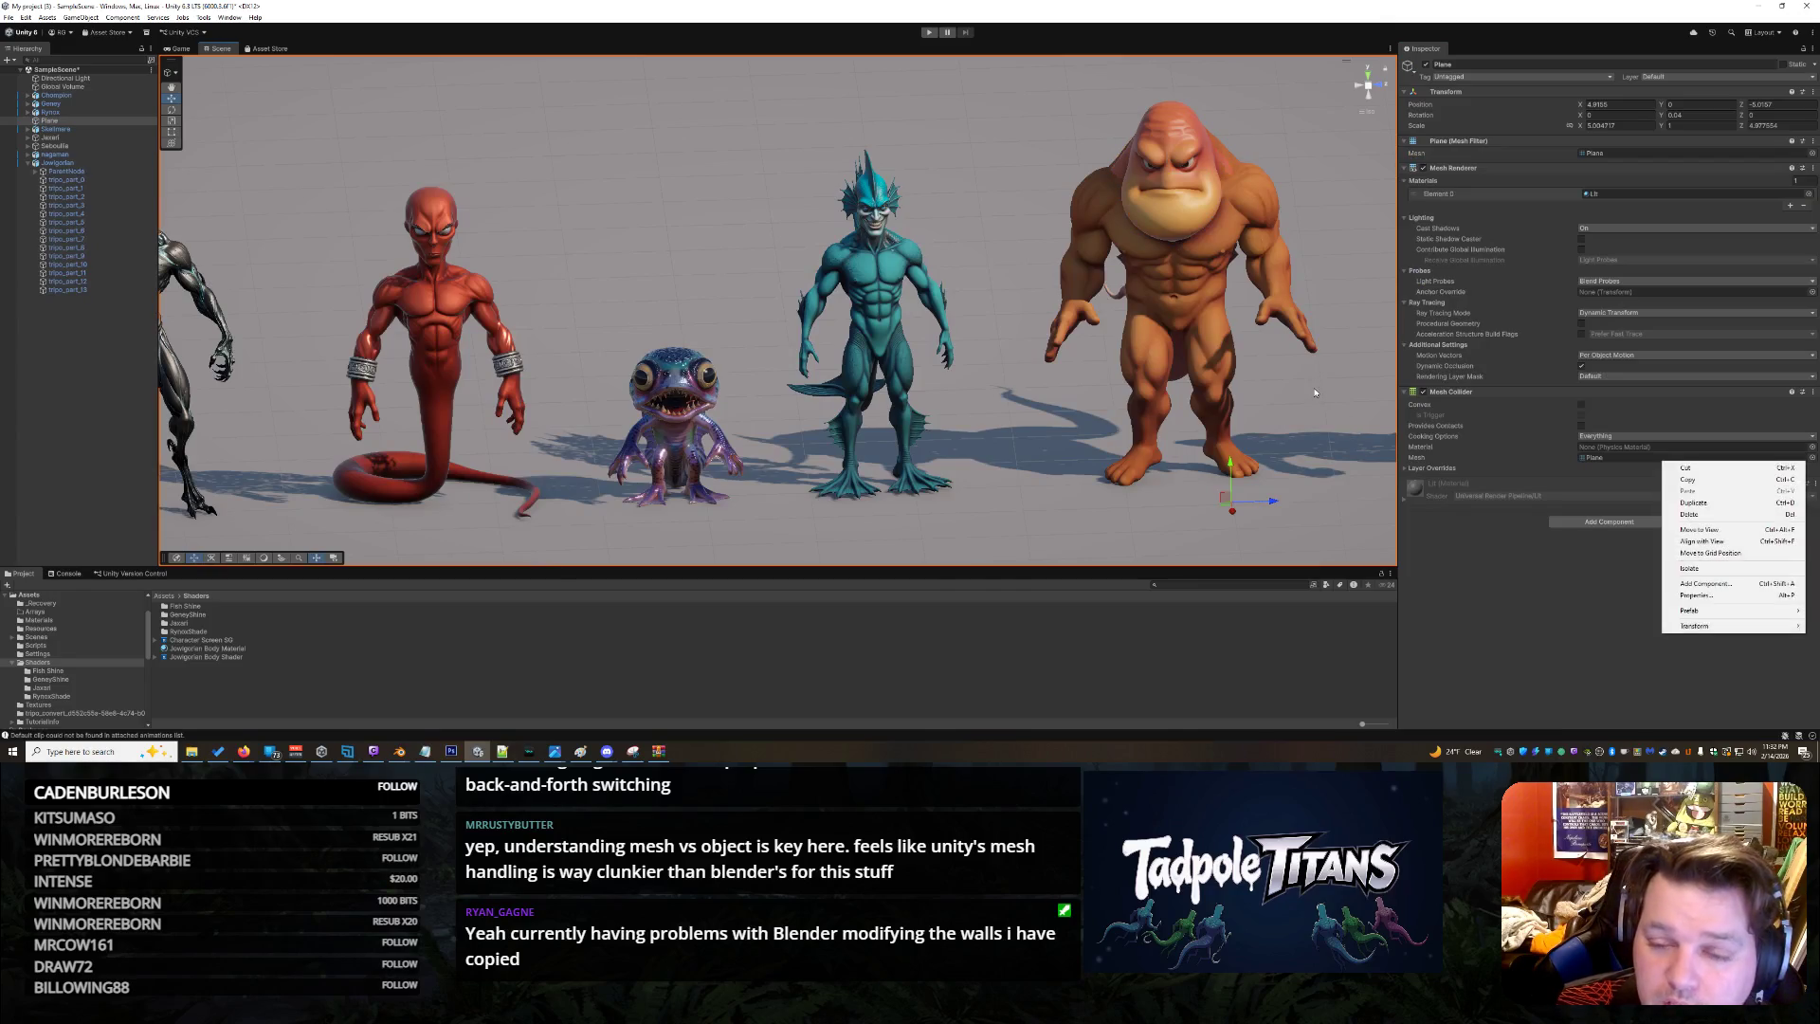
mouse_move(1321, 398)
mouse_down()
mouse_move(1367, 369)
mouse_move(1270, 386)
mouse_move(1325, 396)
mouse_move(1095, 460)
mouse_up()
click(239, 649)
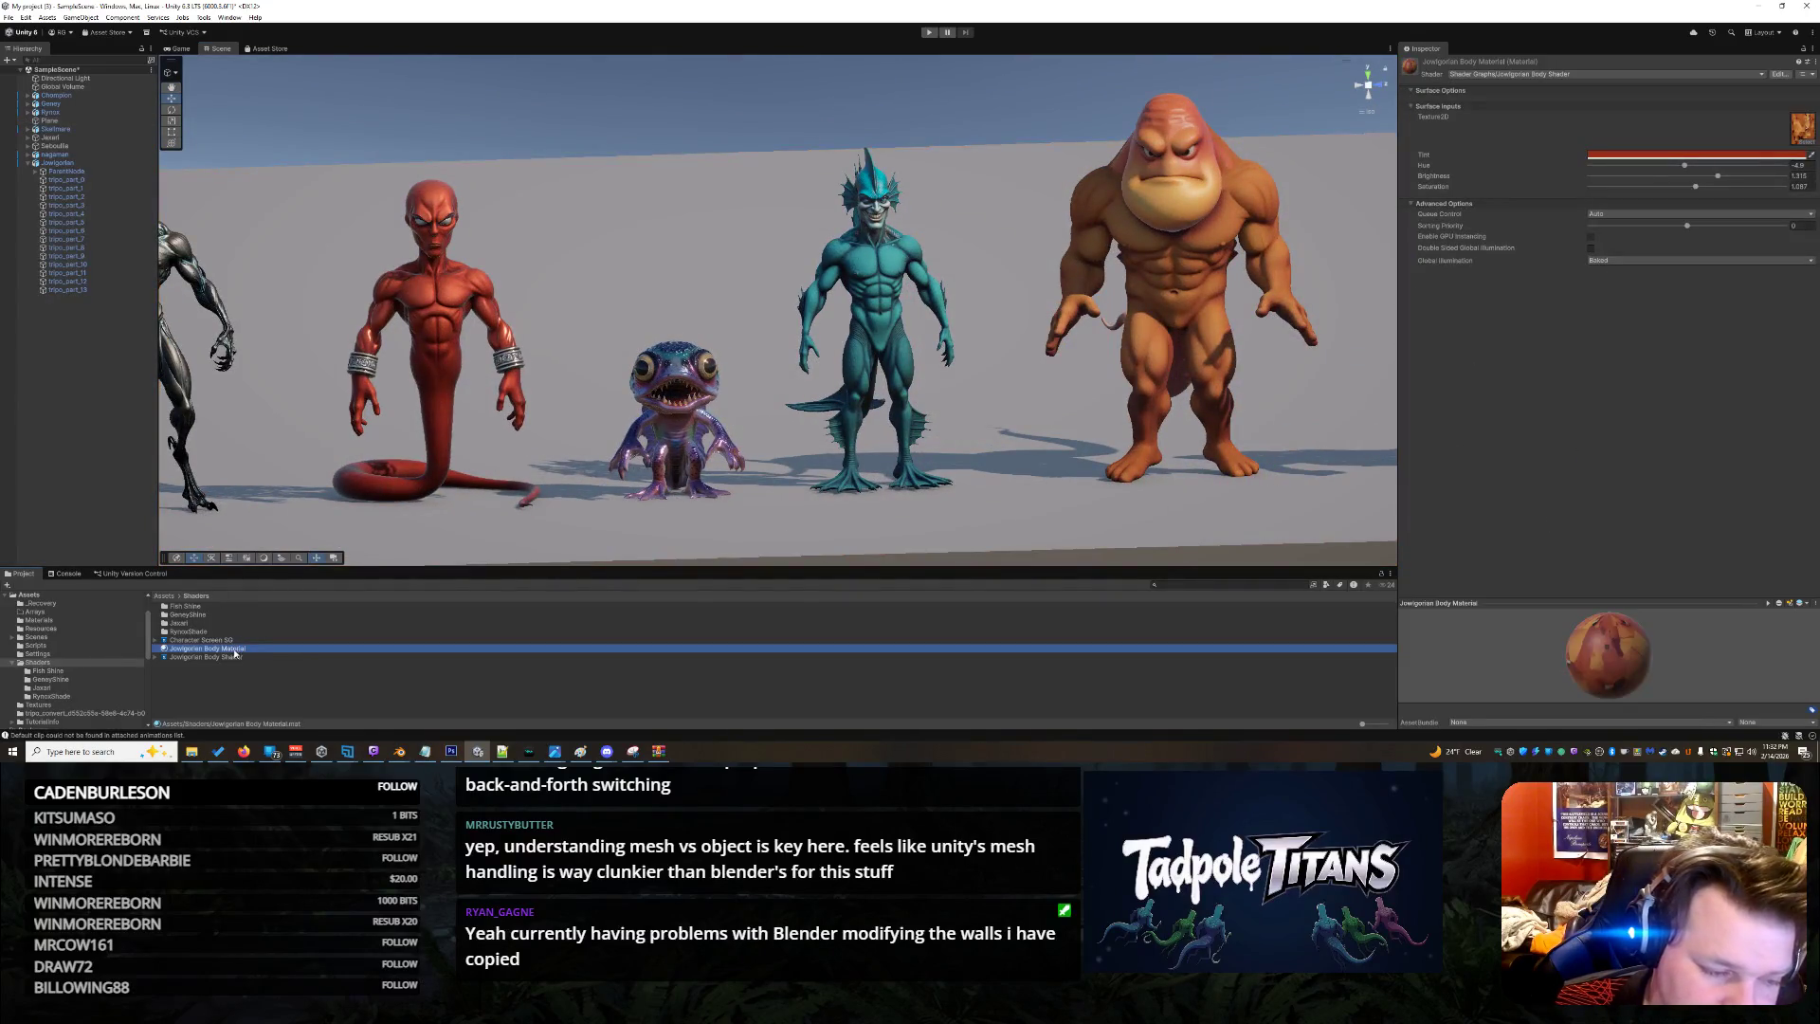
click(1301, 419)
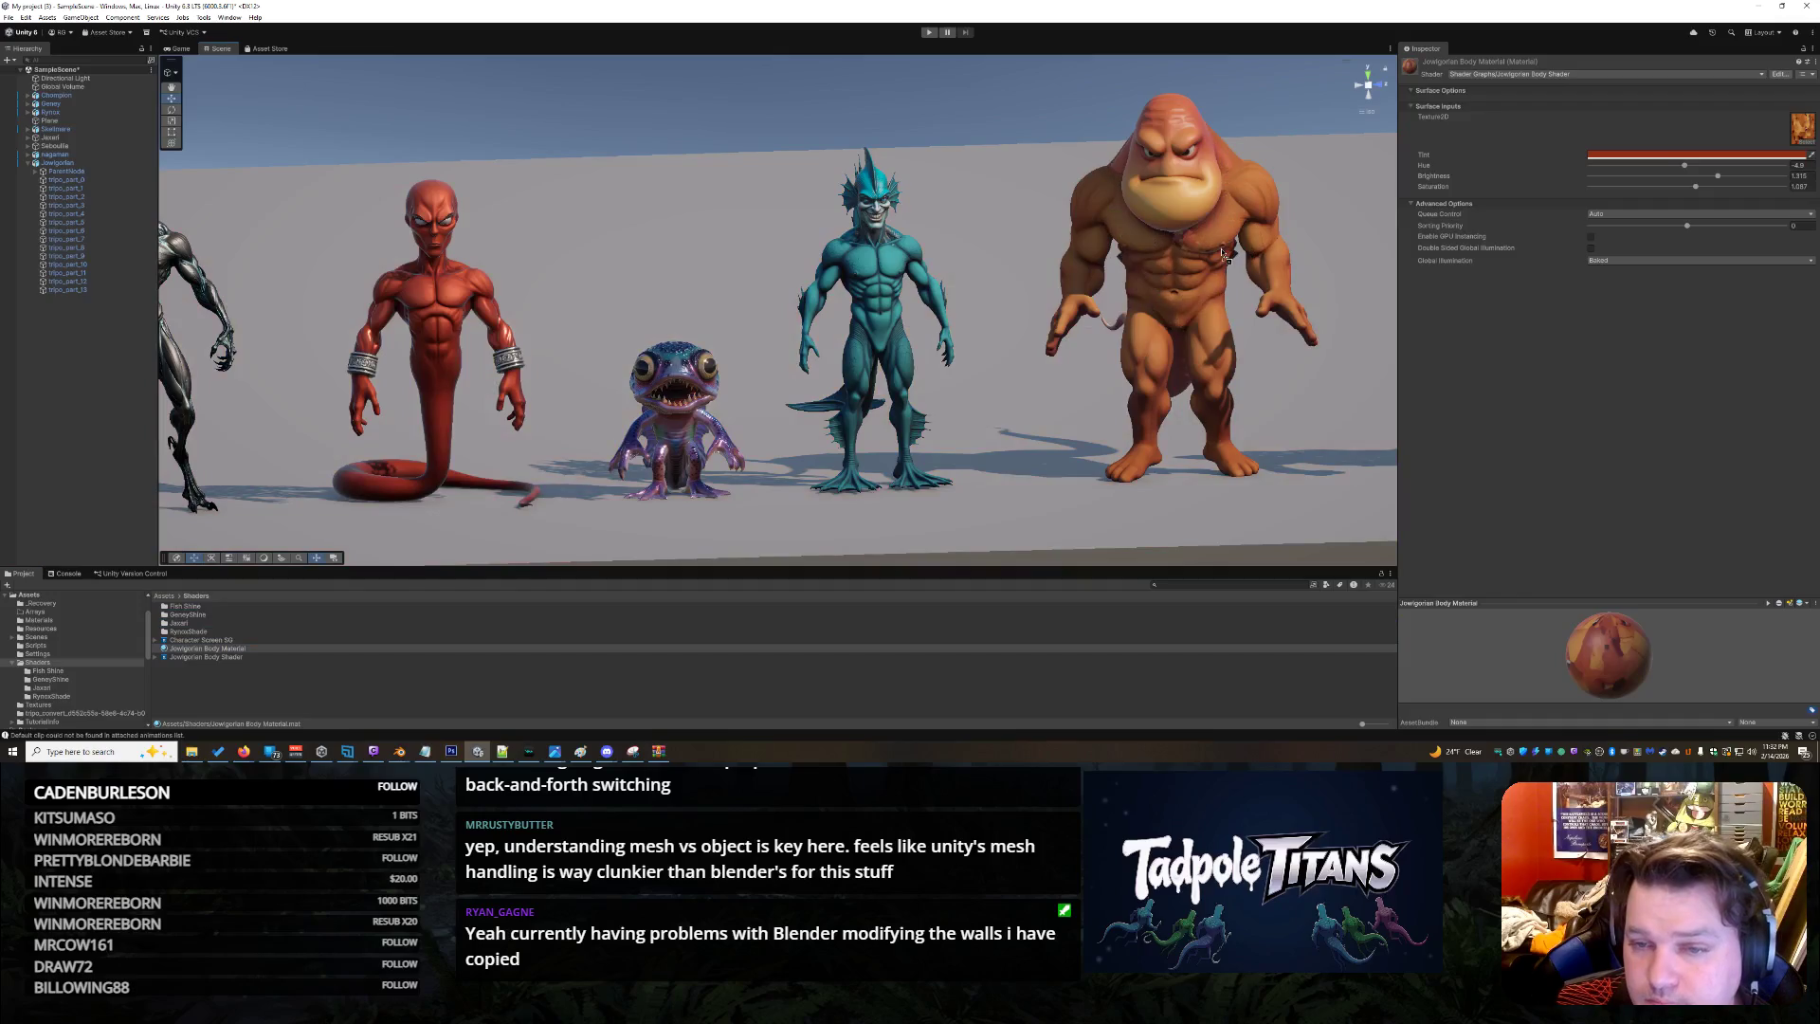
click(1196, 255)
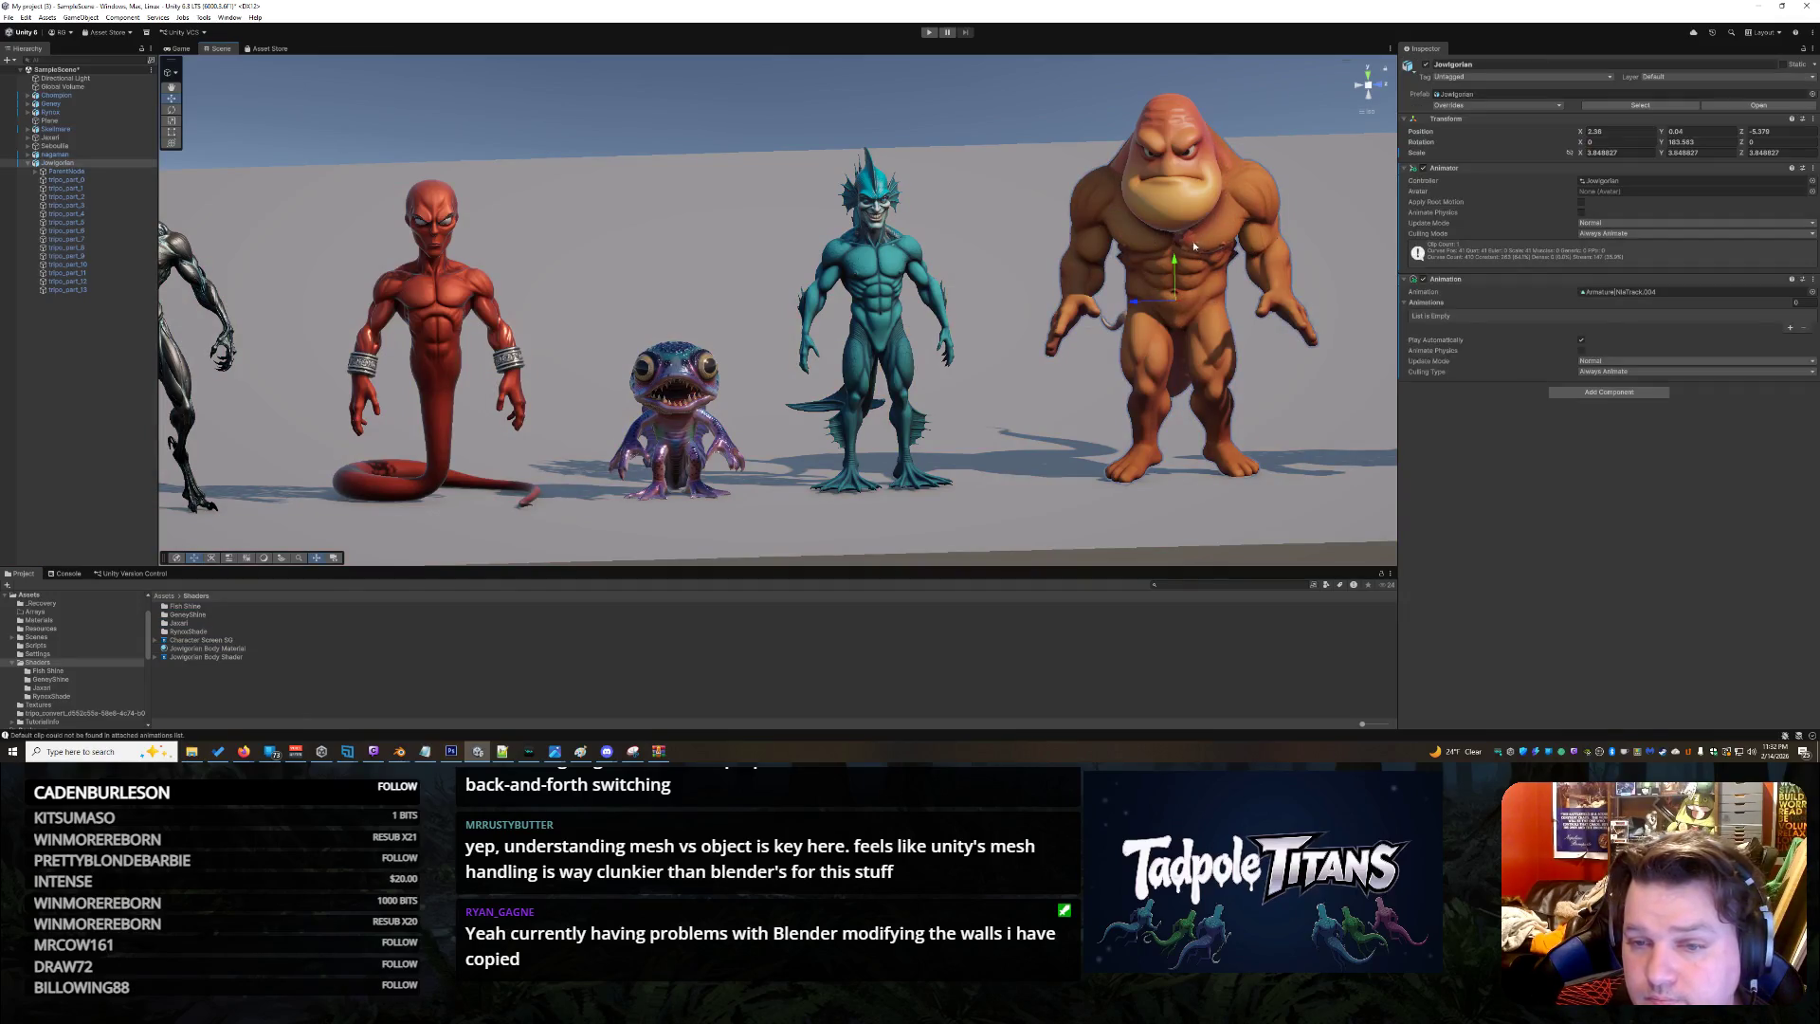
scroll(1273, 297, up, 1)
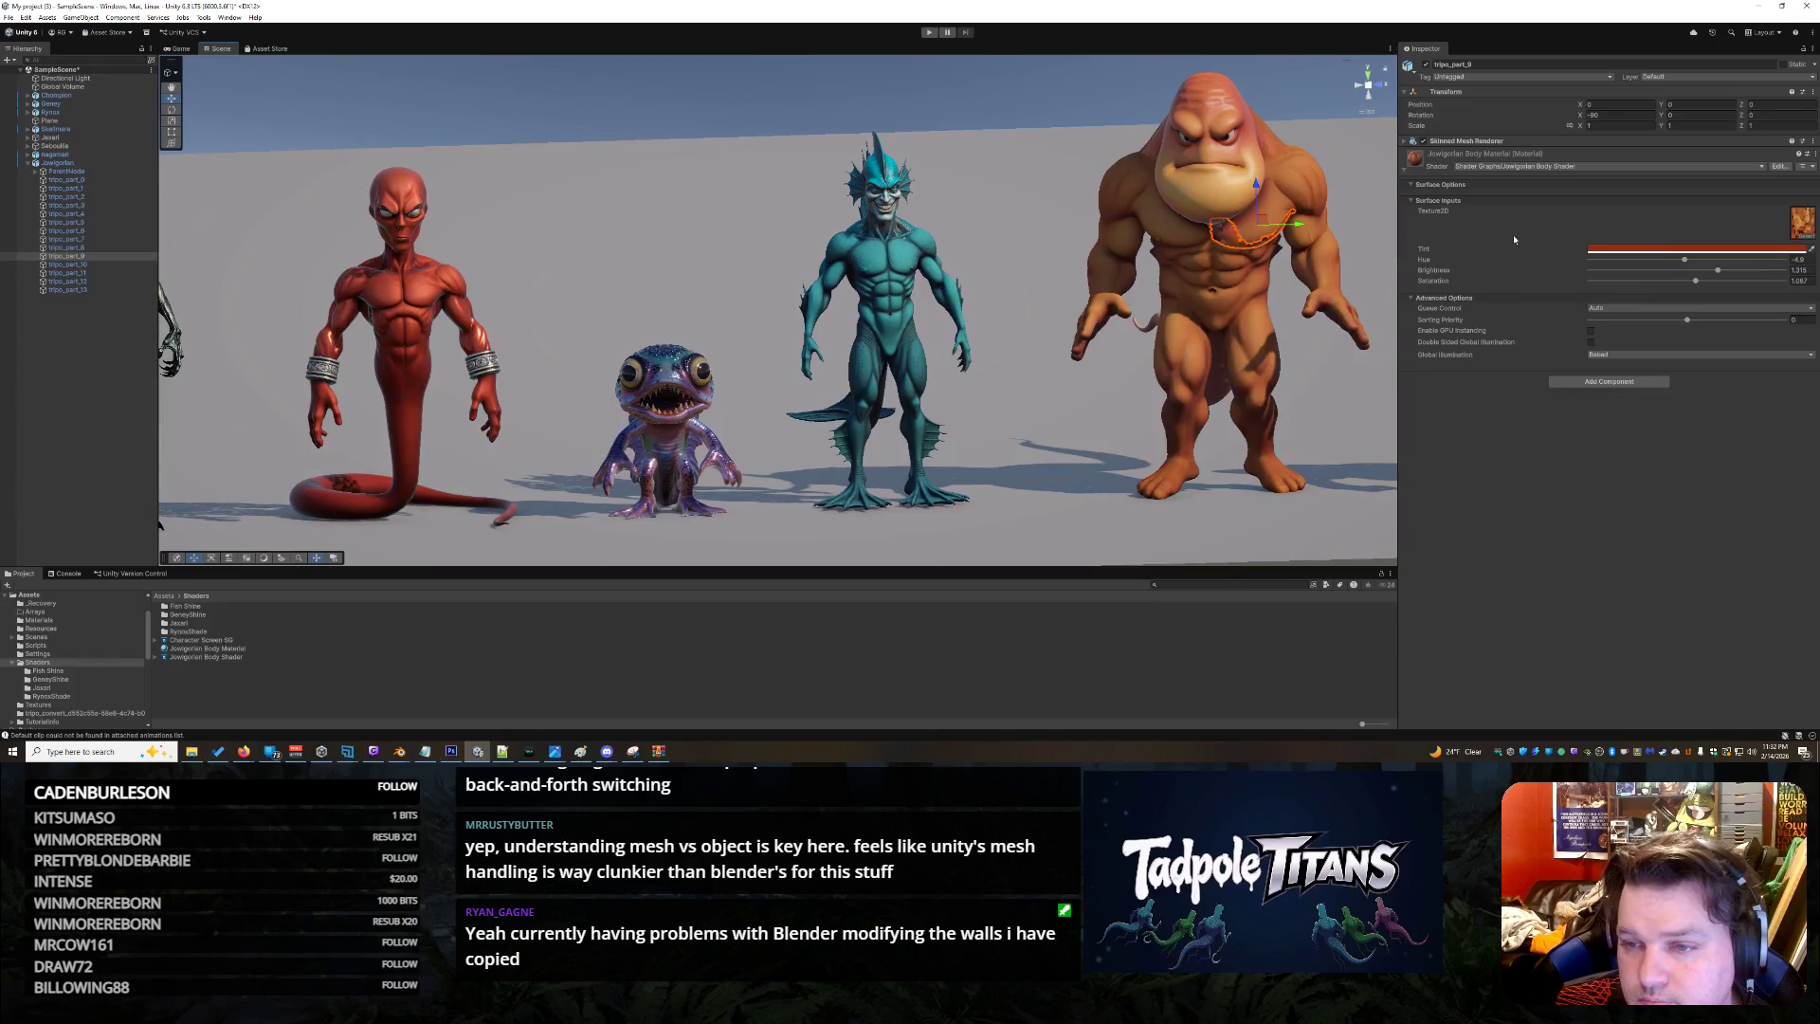
scroll(1156, 510, down, 2)
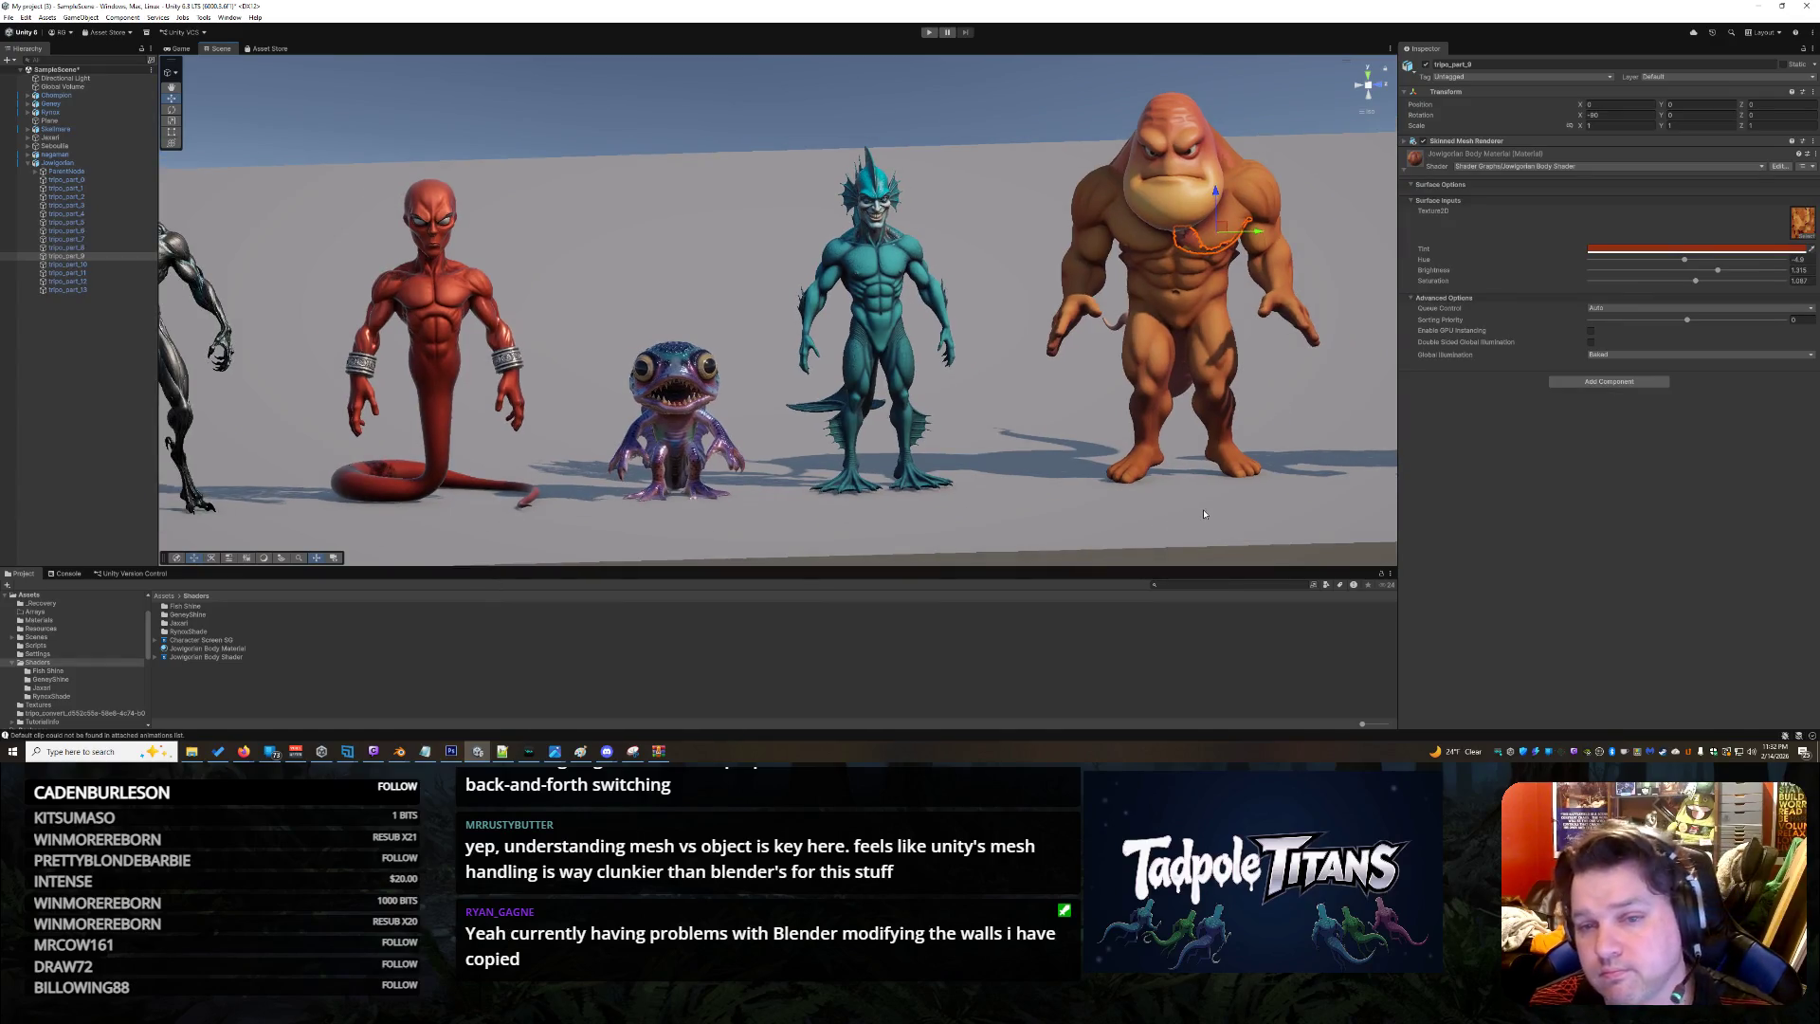
Undo recent edits, reverting the body material's assigned texture and tint colour
key(ctrl+z)
key(ctrl+z)
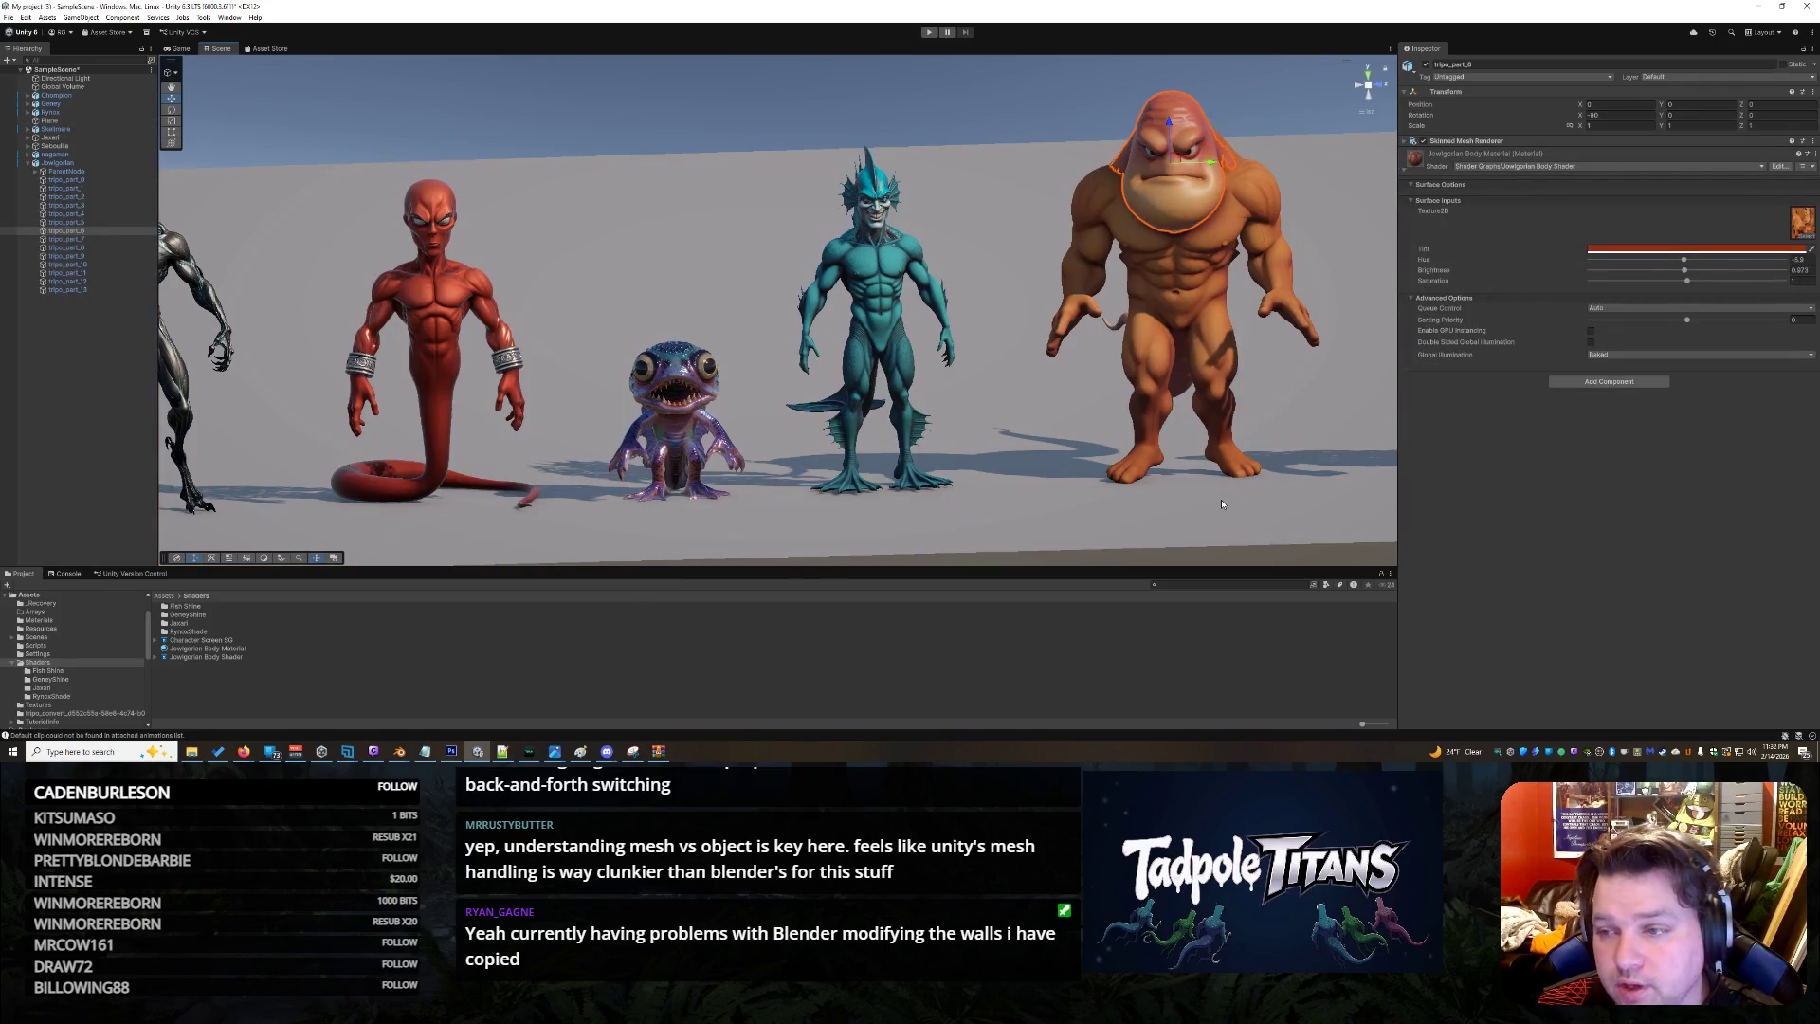
key(ctrl+z)
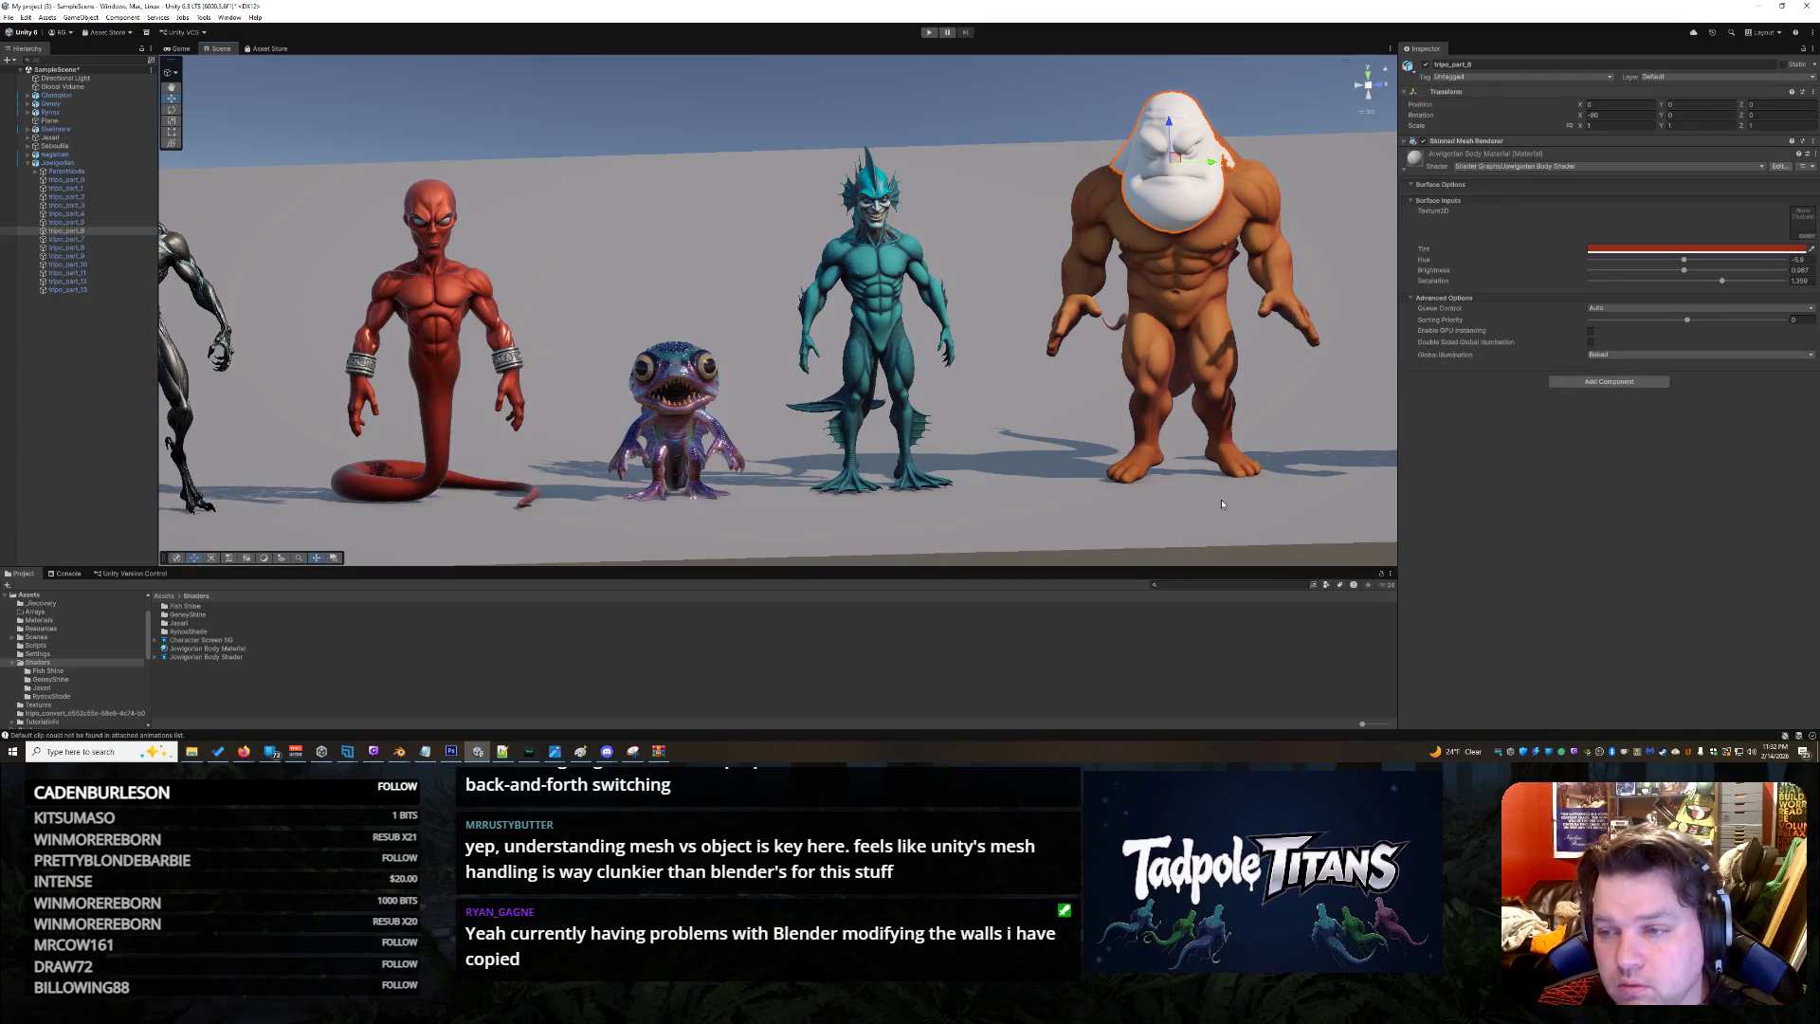
key(ctrl+z)
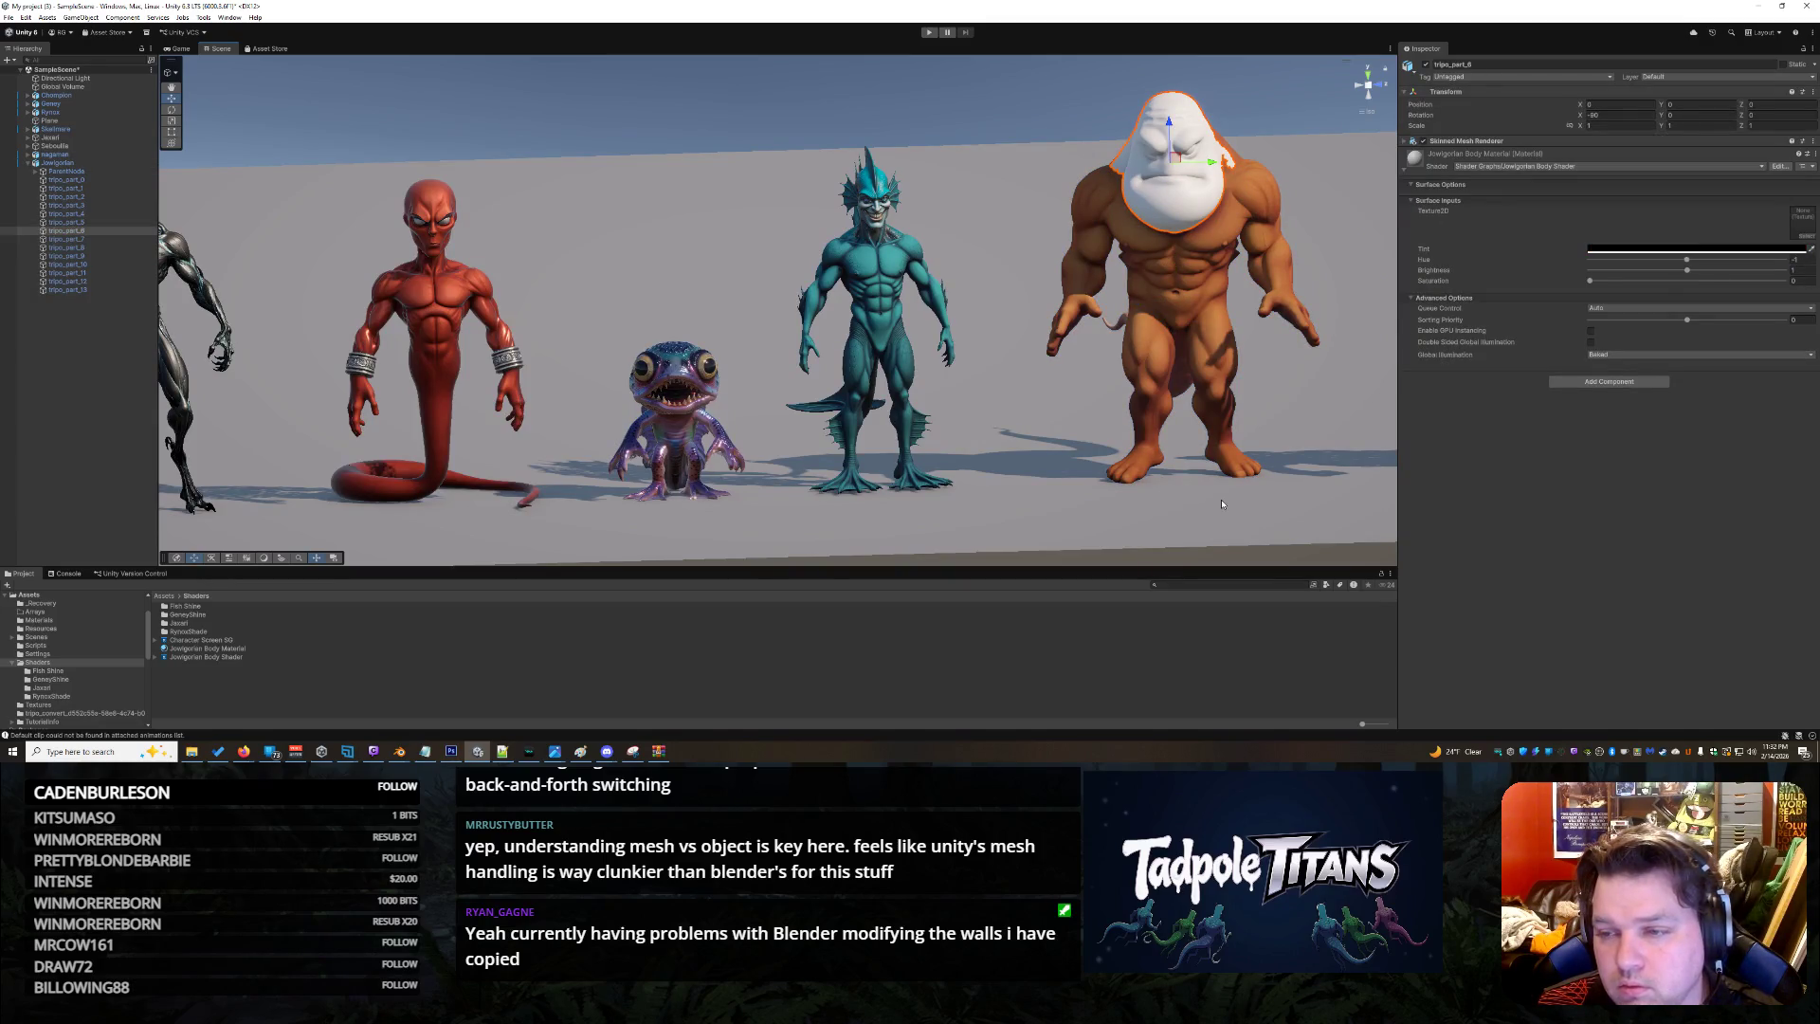
key(ctrl+z)
key(ctrl+z)
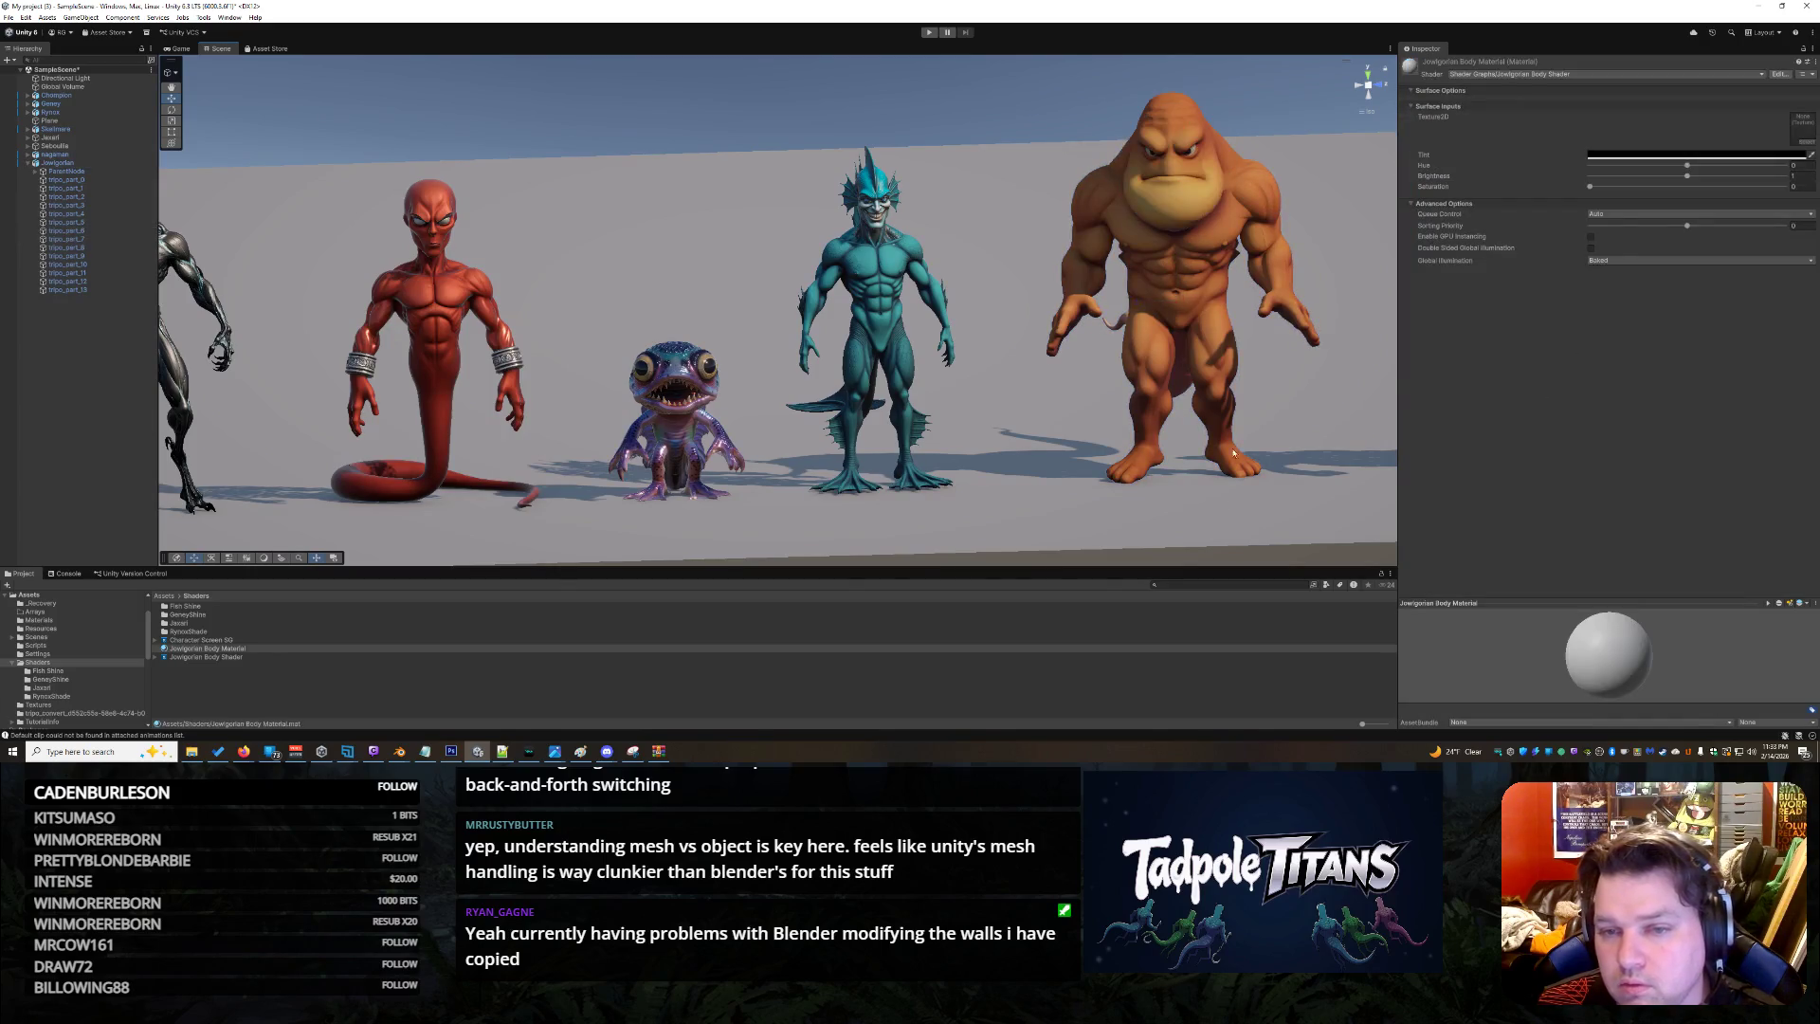
click(1203, 188)
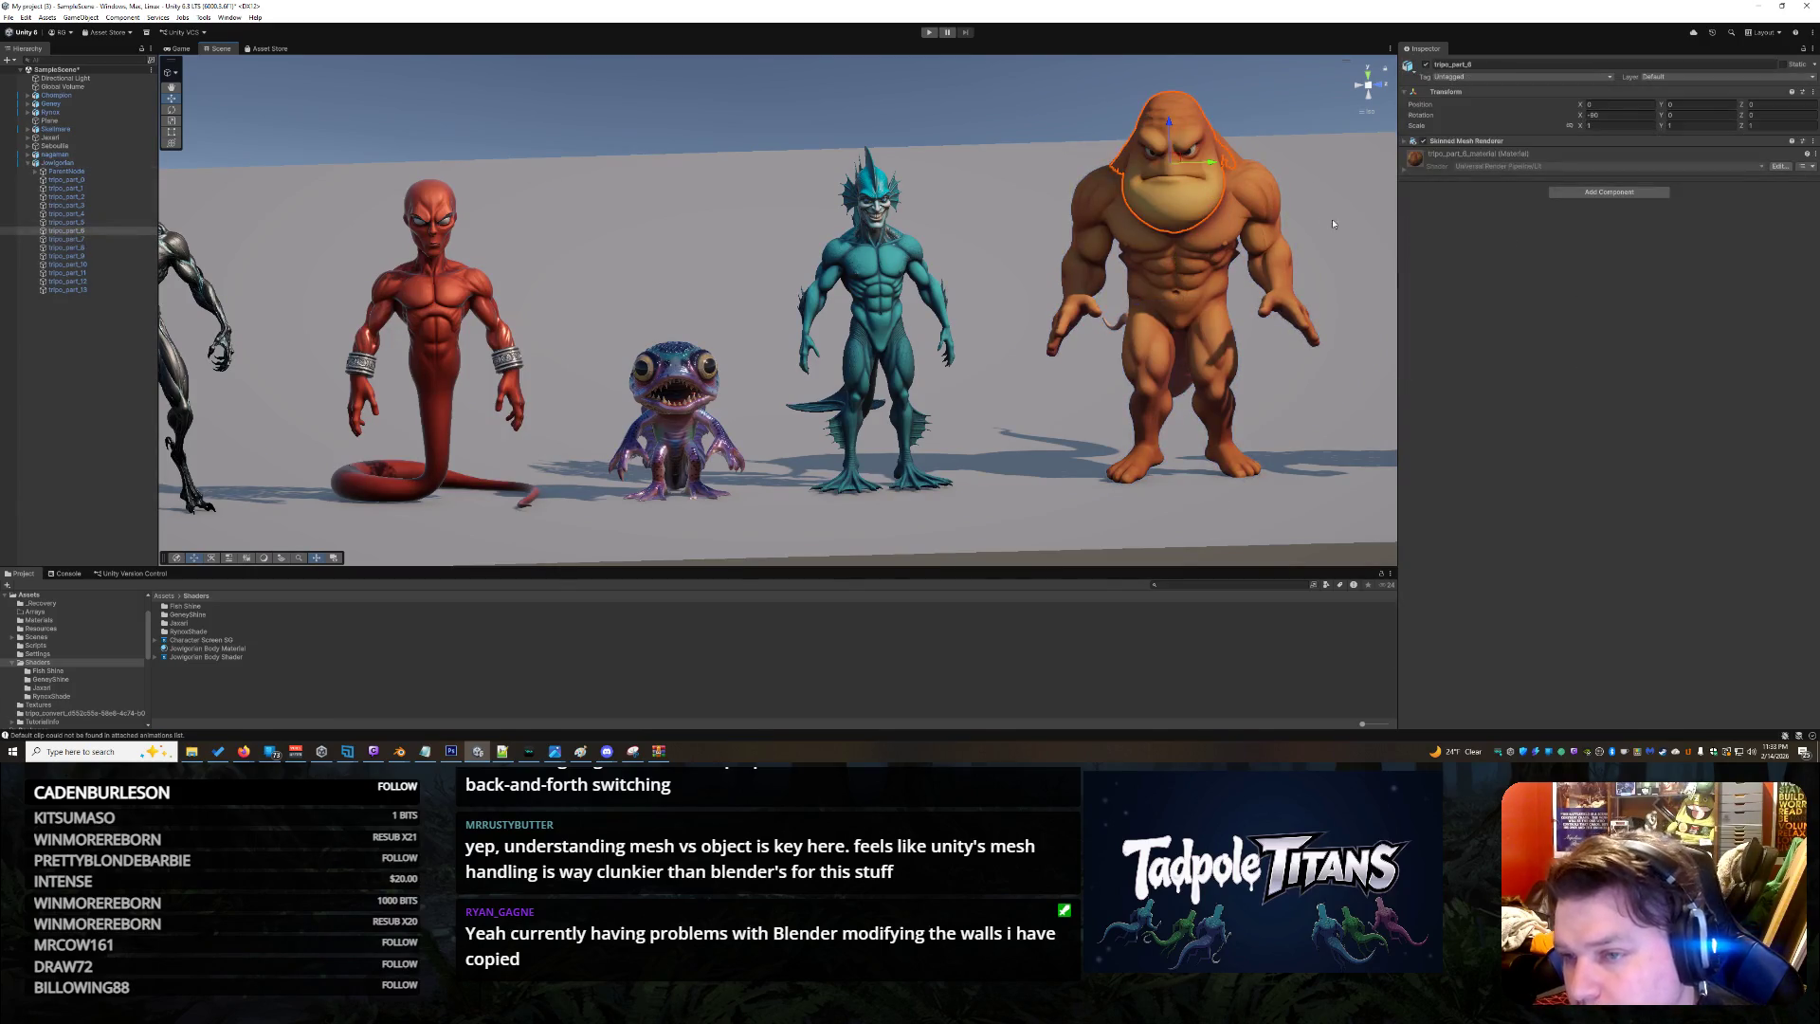
Locate the head's tripo_part material in the Project window via its Mesh Renderer
click(1410, 172)
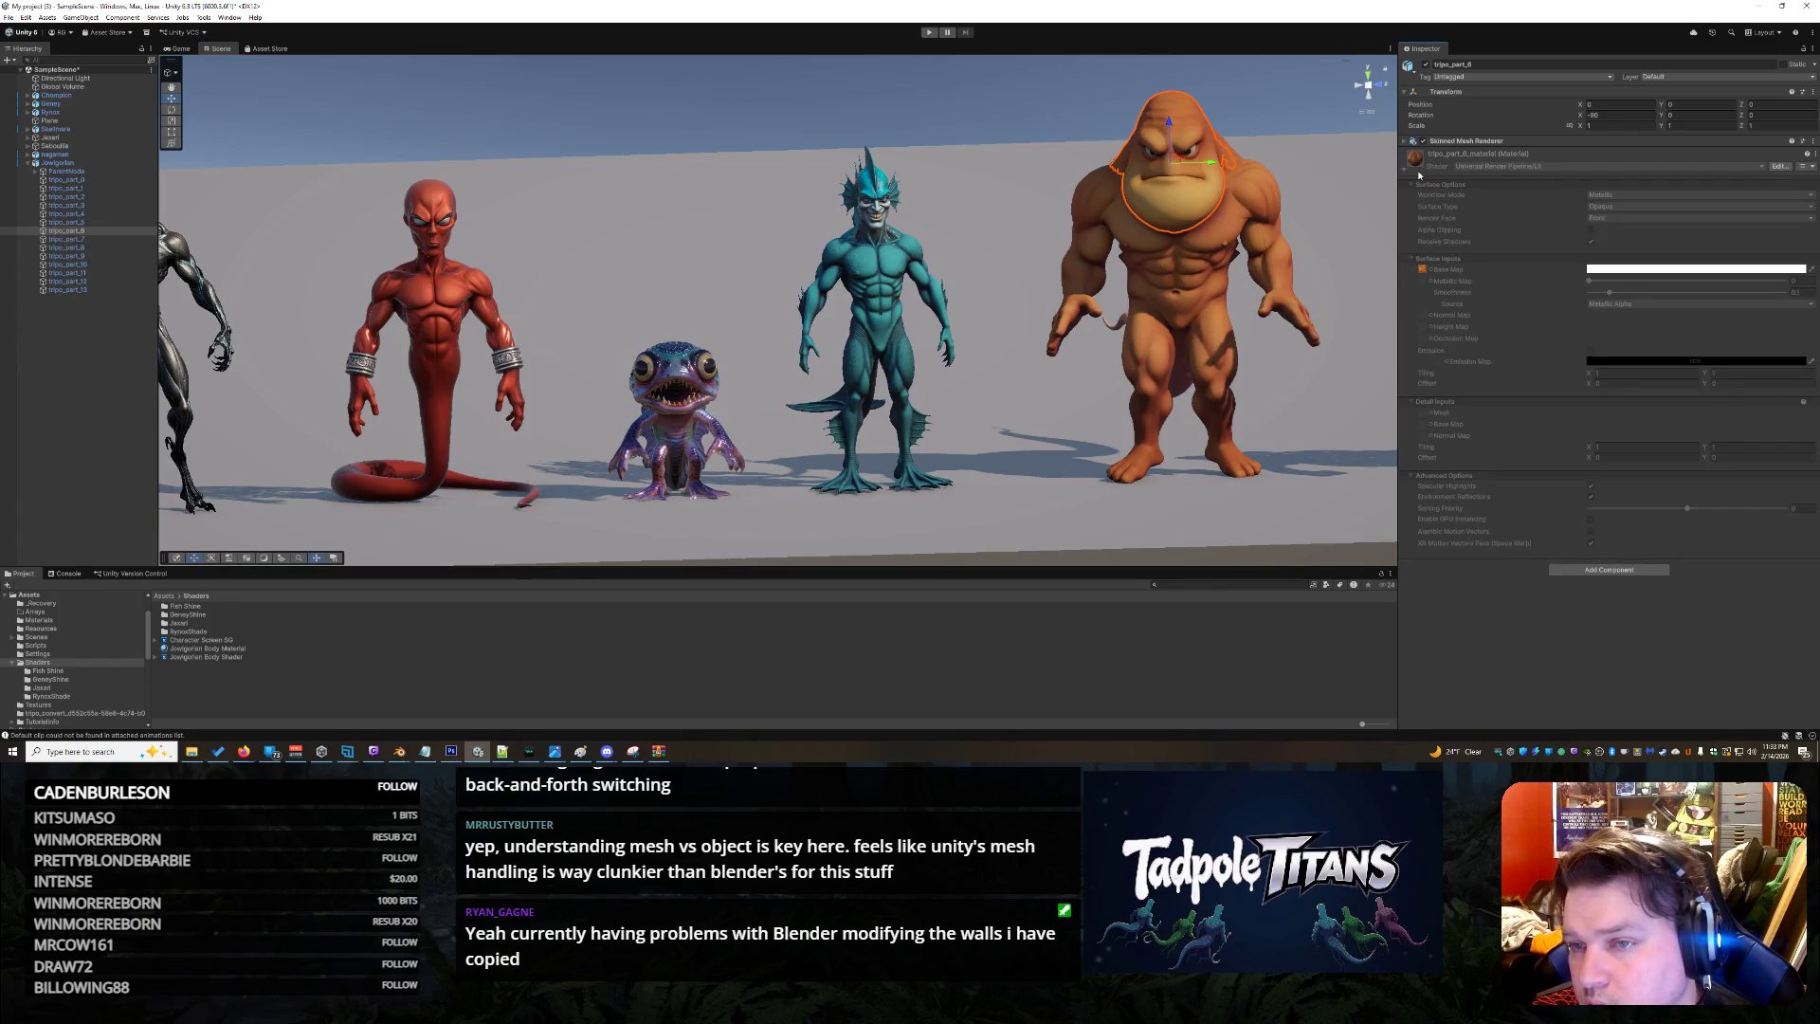
click(1312, 204)
click(1196, 196)
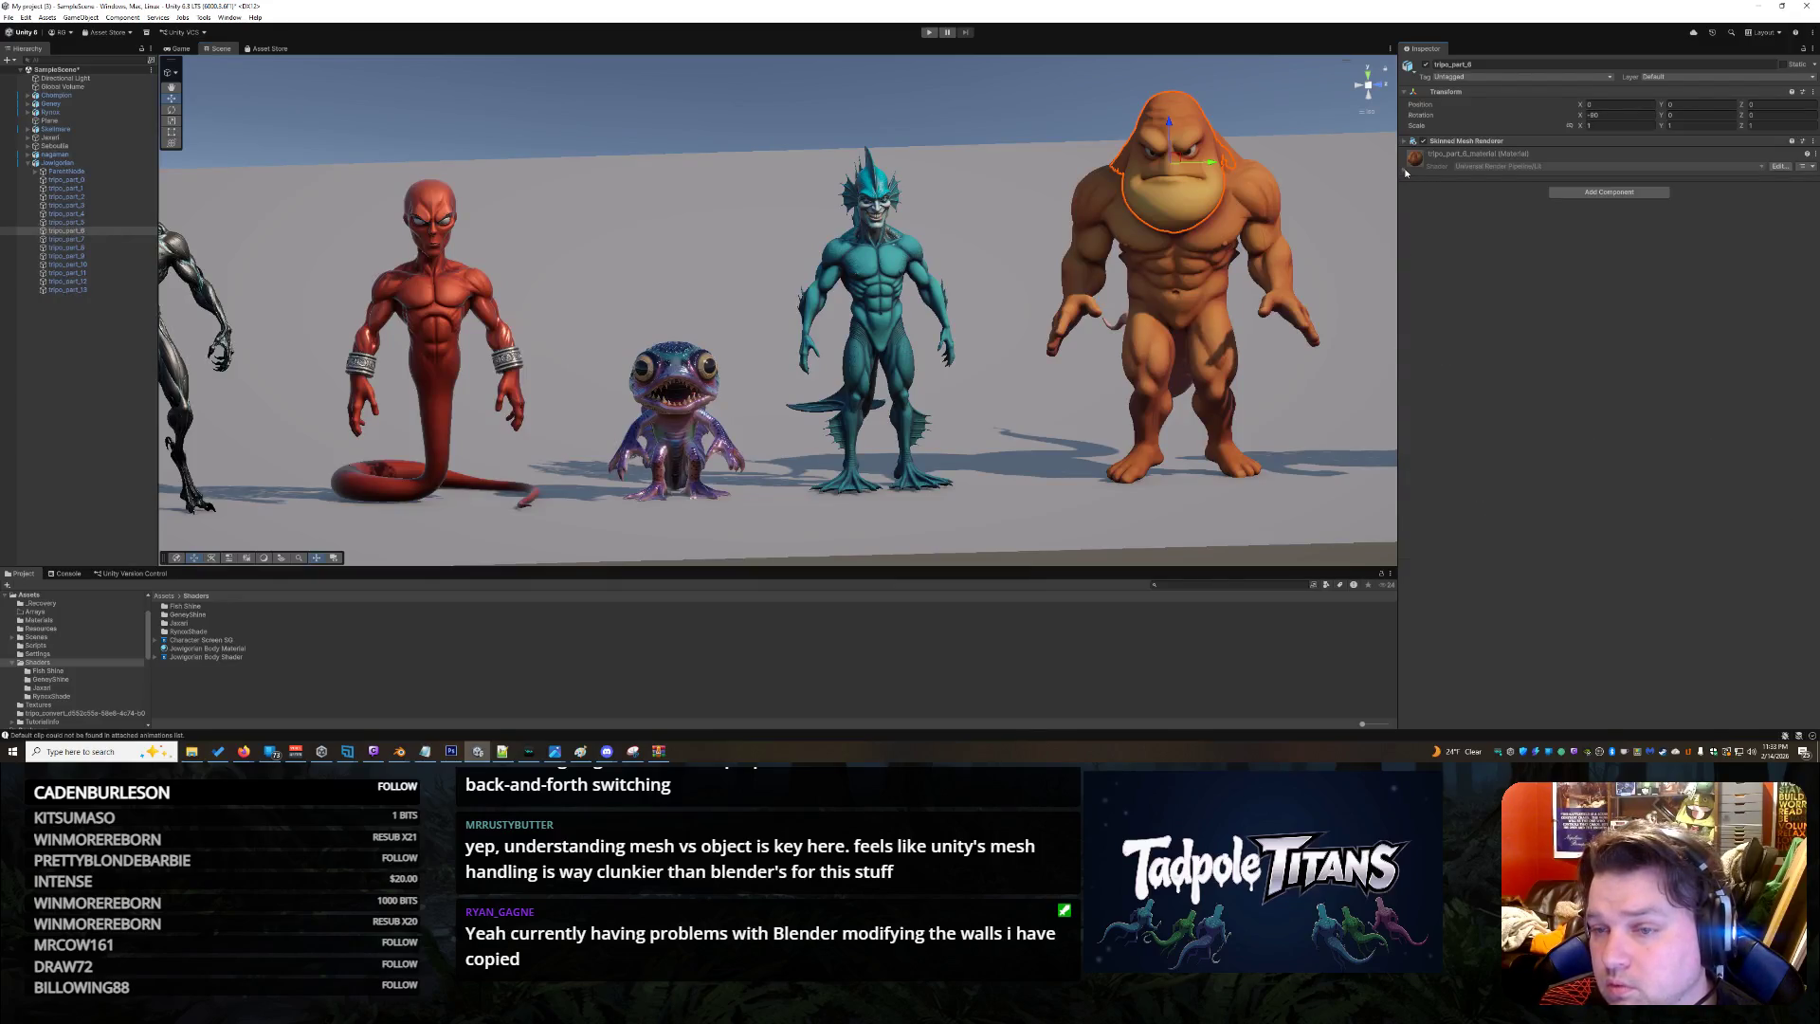
click(1406, 171)
click(1404, 142)
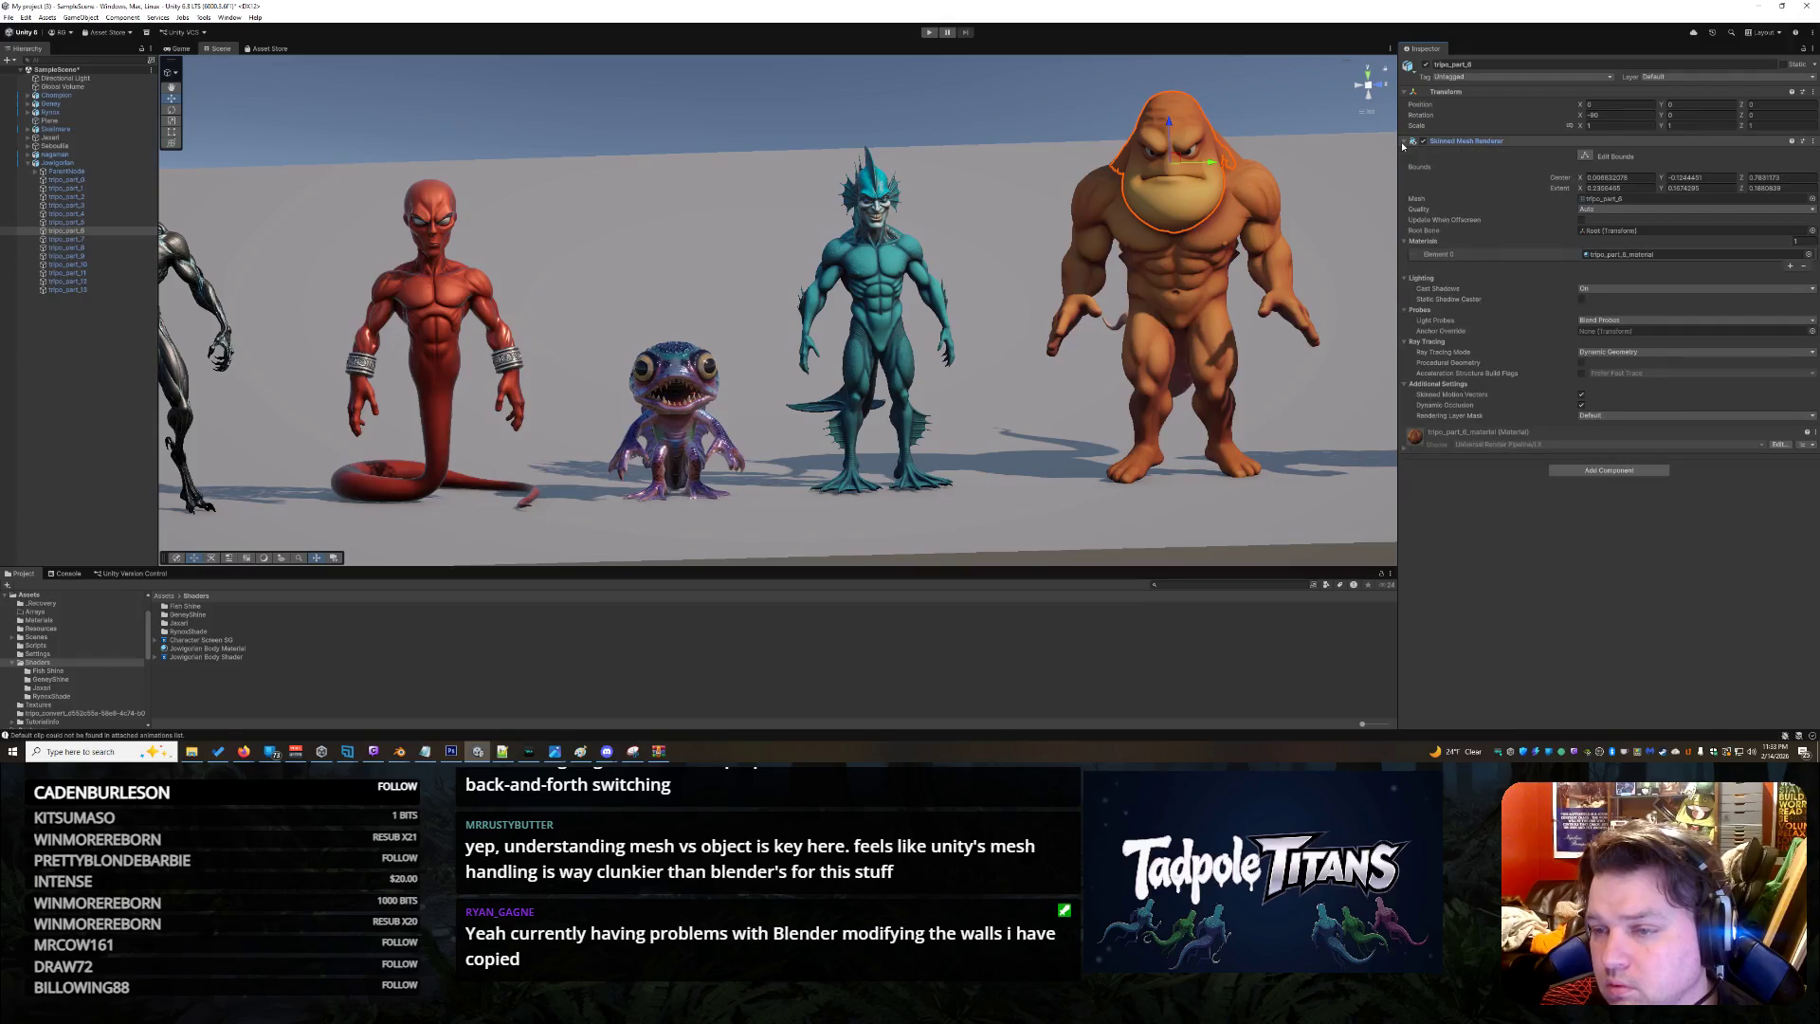
click(1642, 253)
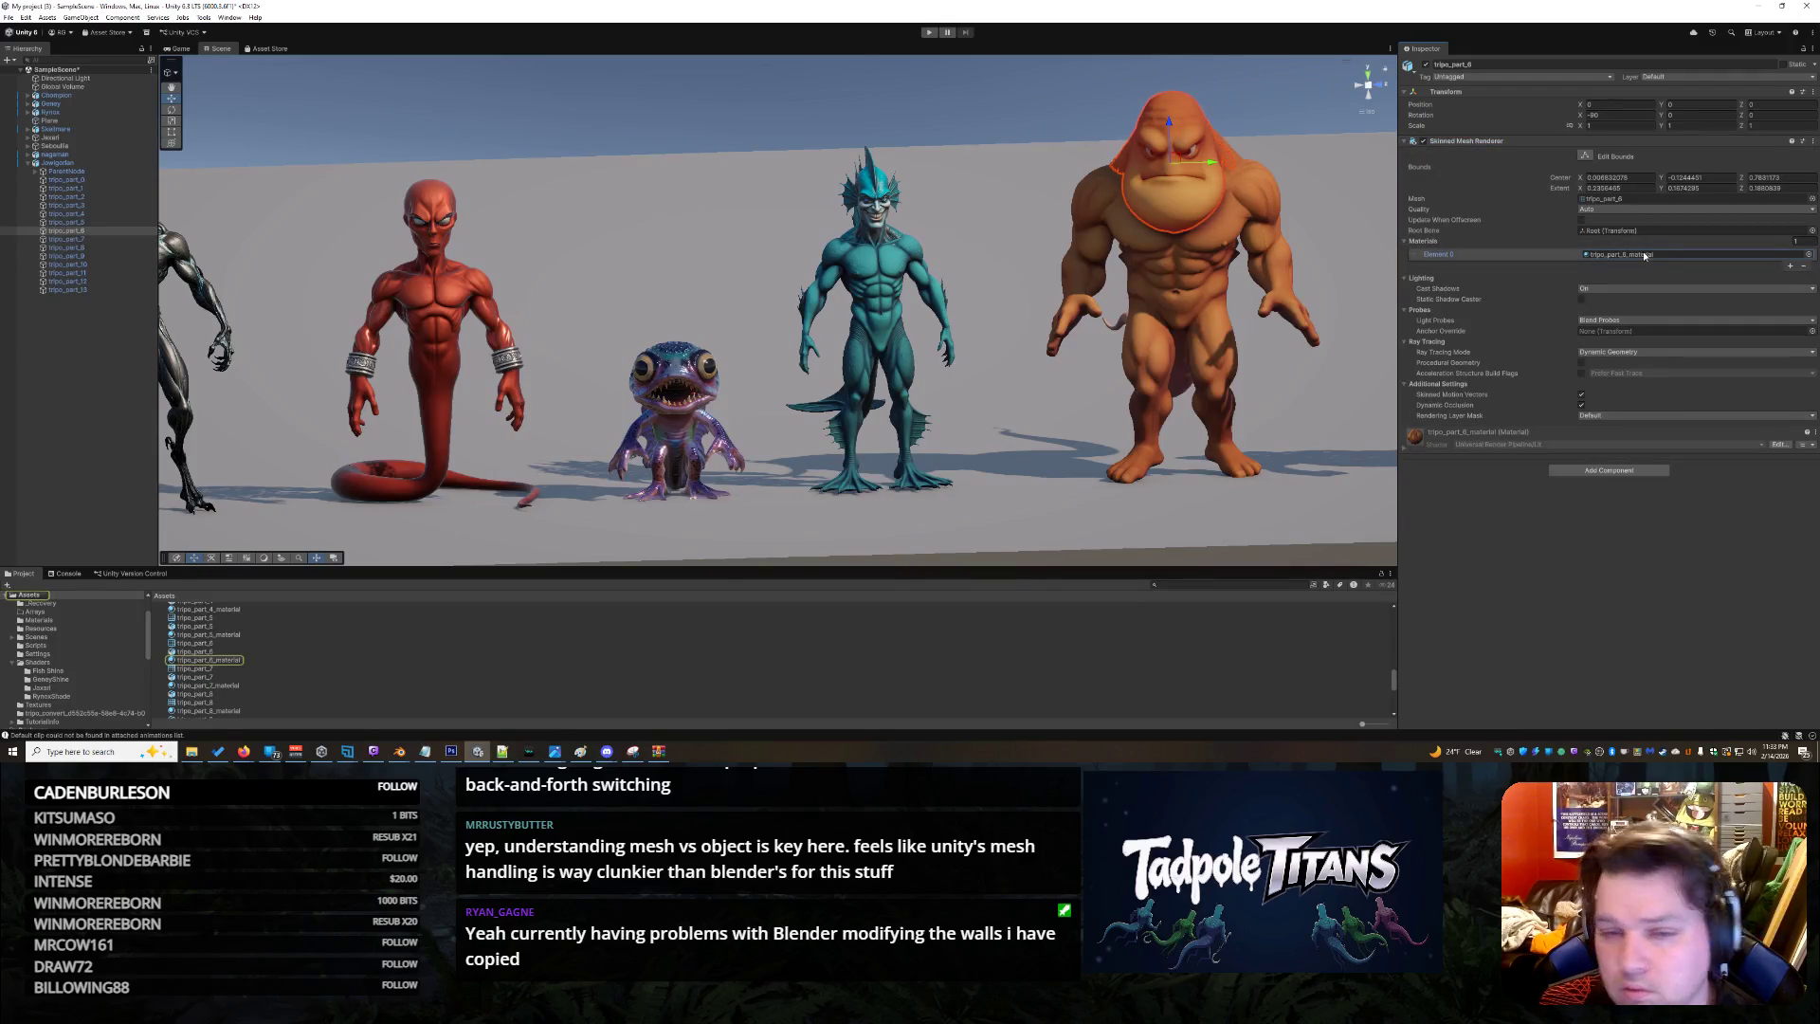
Run Extract Material SubAsset on the model, sending the materials to the Assets folder
click(208, 660)
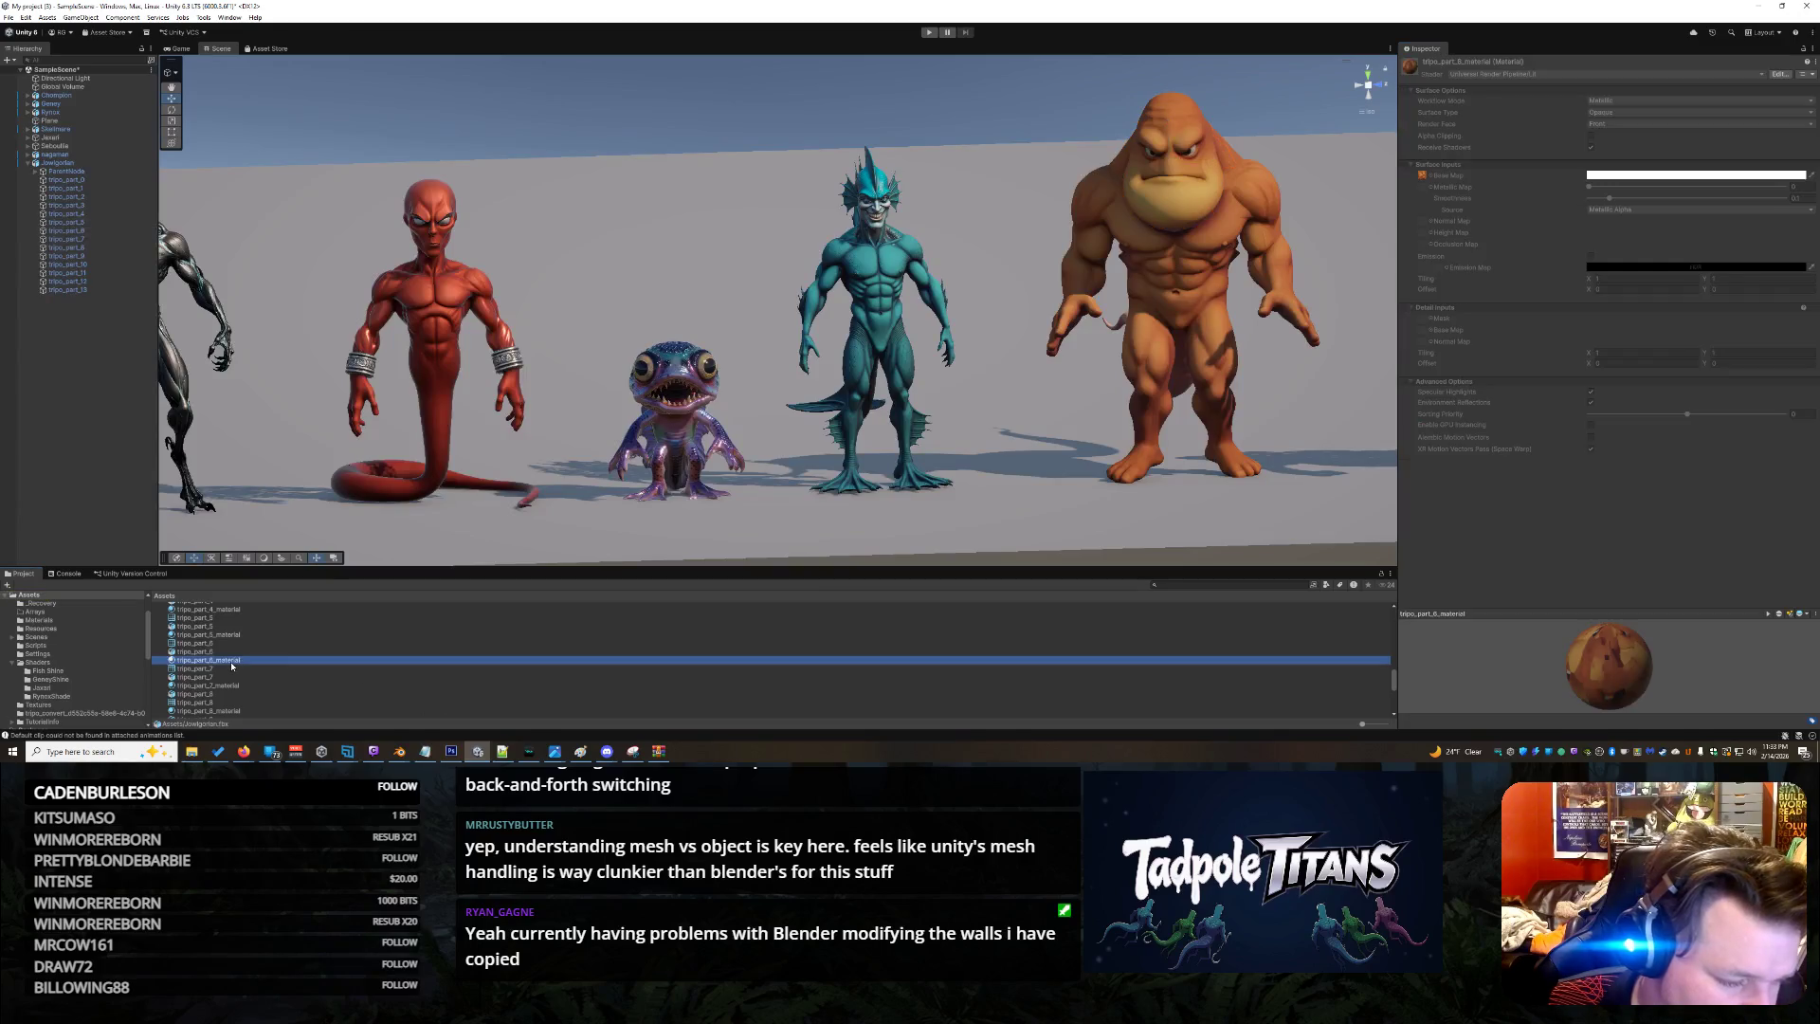
right_click(230, 664)
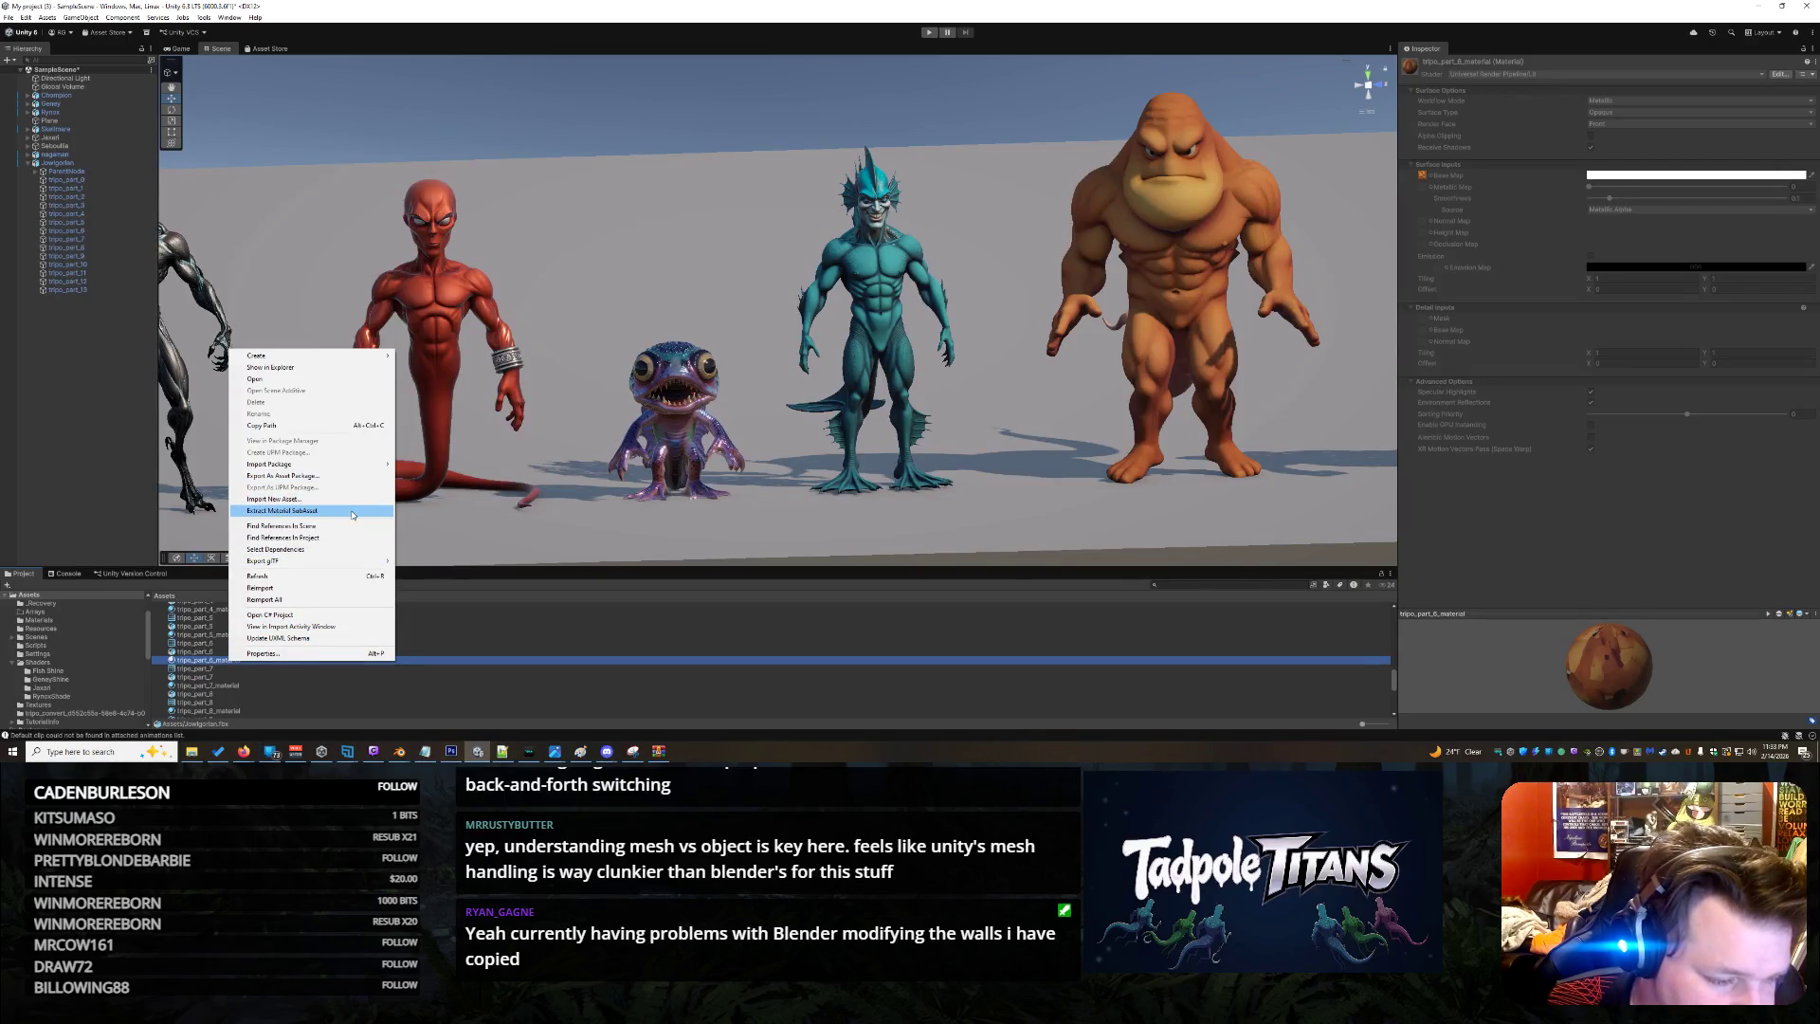
click(352, 513)
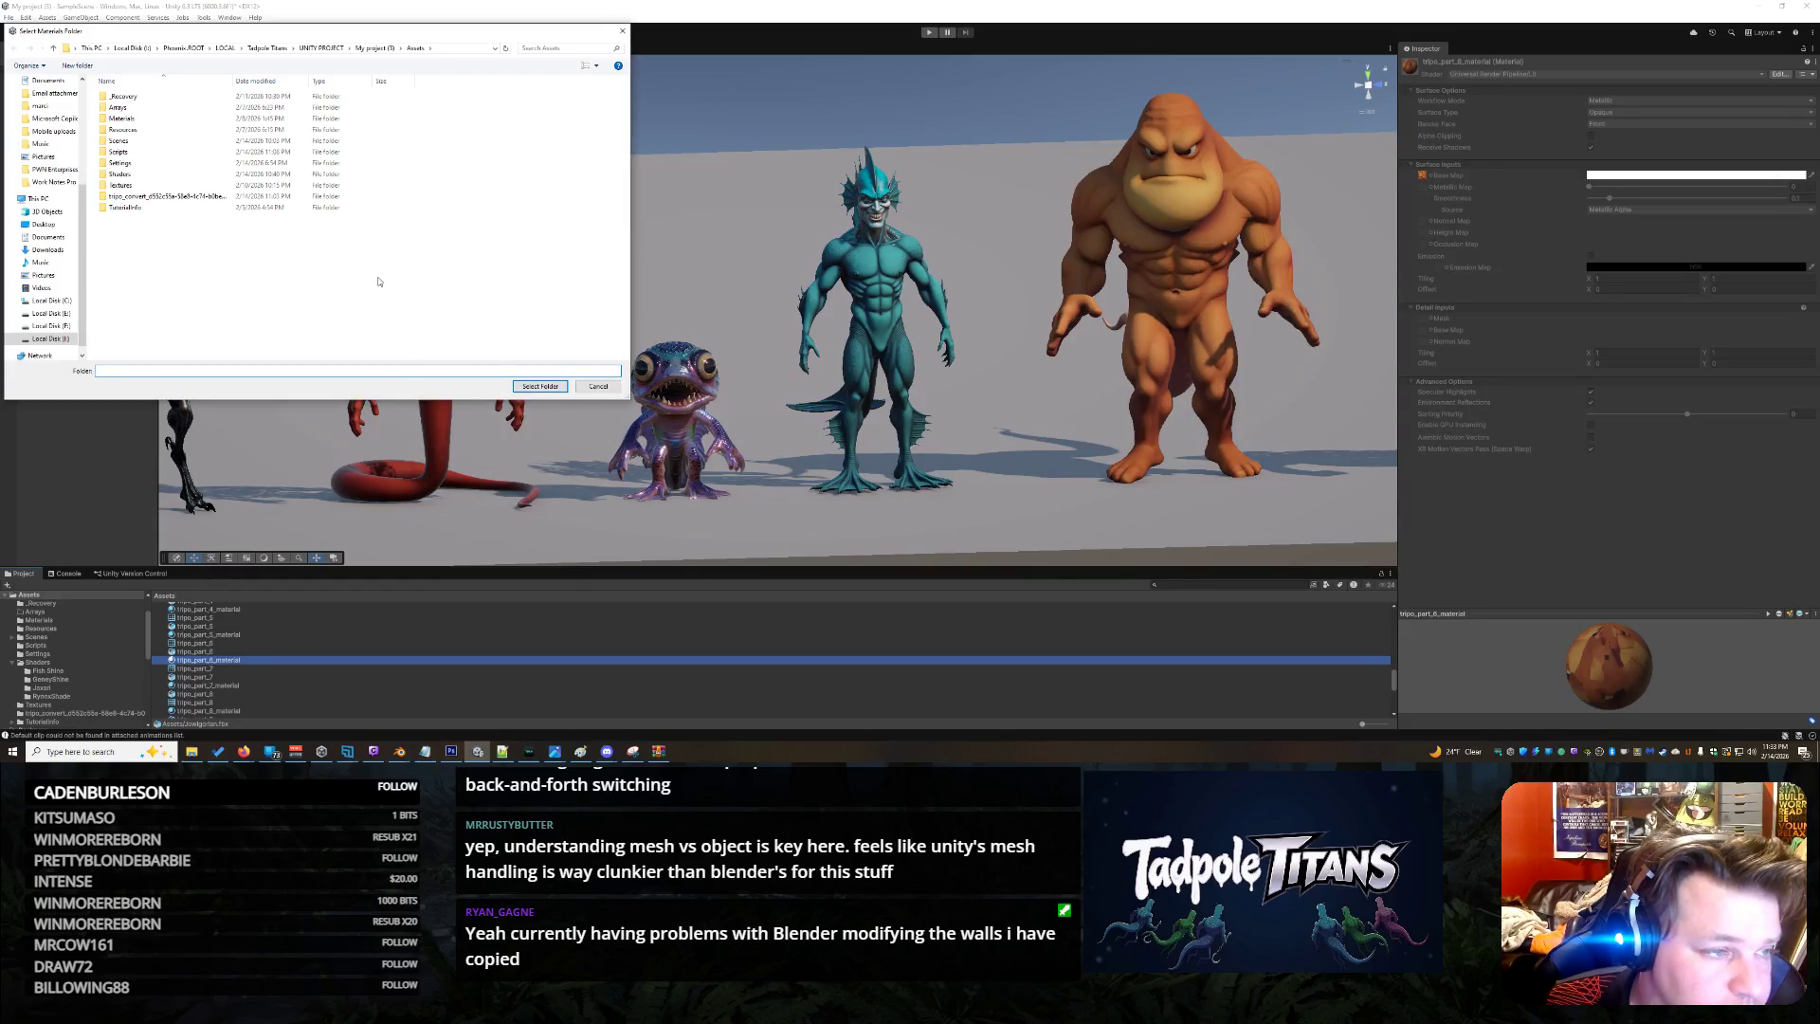
click(540, 386)
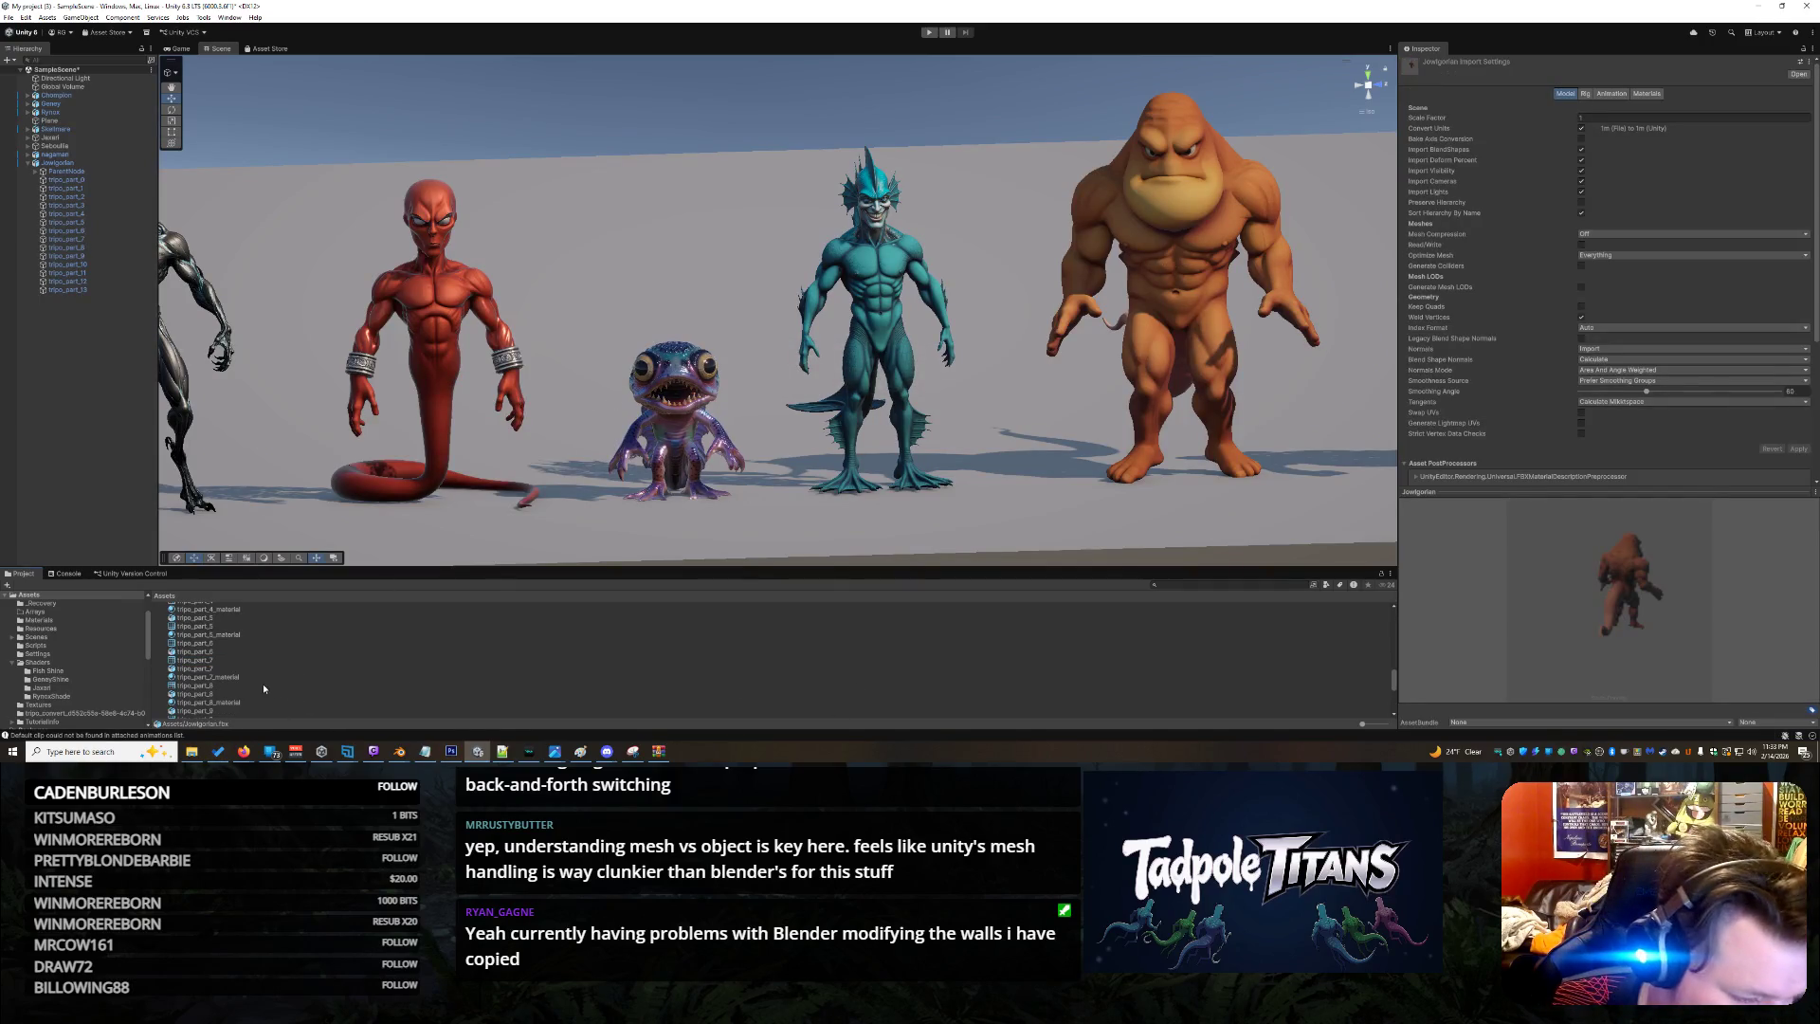
Inspect the extracted tripo_part materials, reselect the head mesh, and open the Shaders folder
click(229, 677)
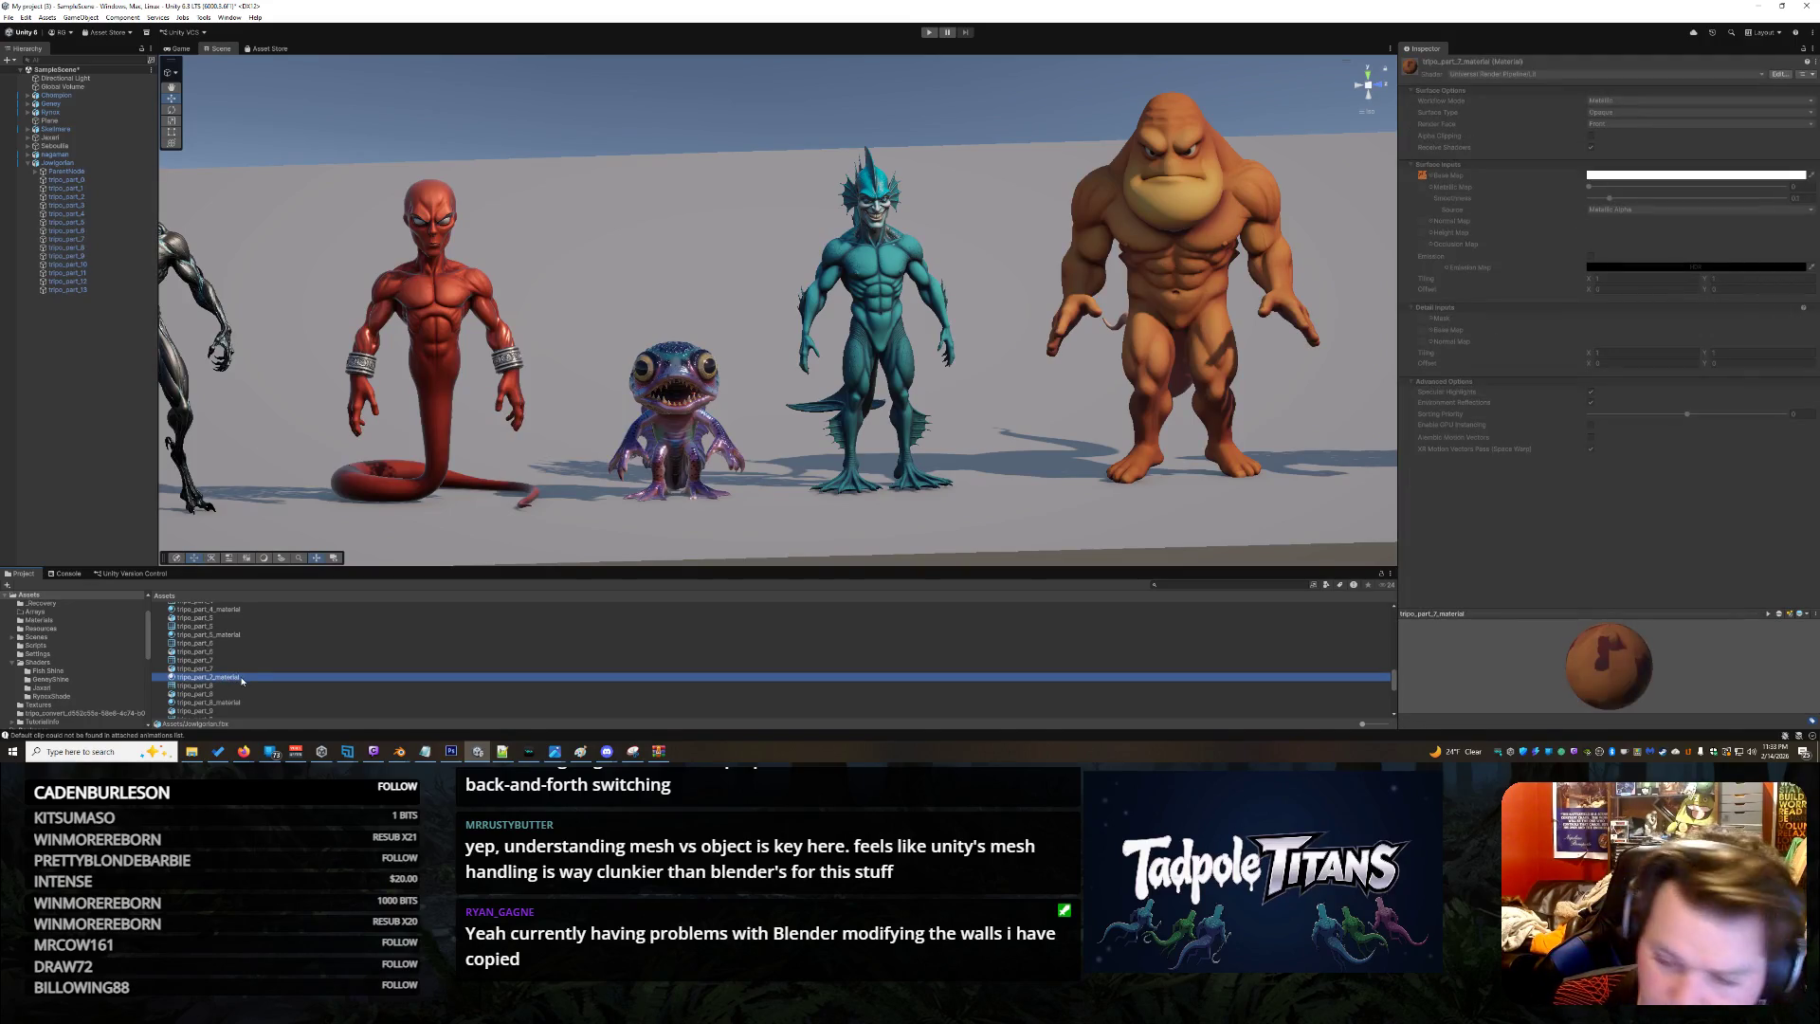
click(275, 627)
scroll(277, 635, up, 3)
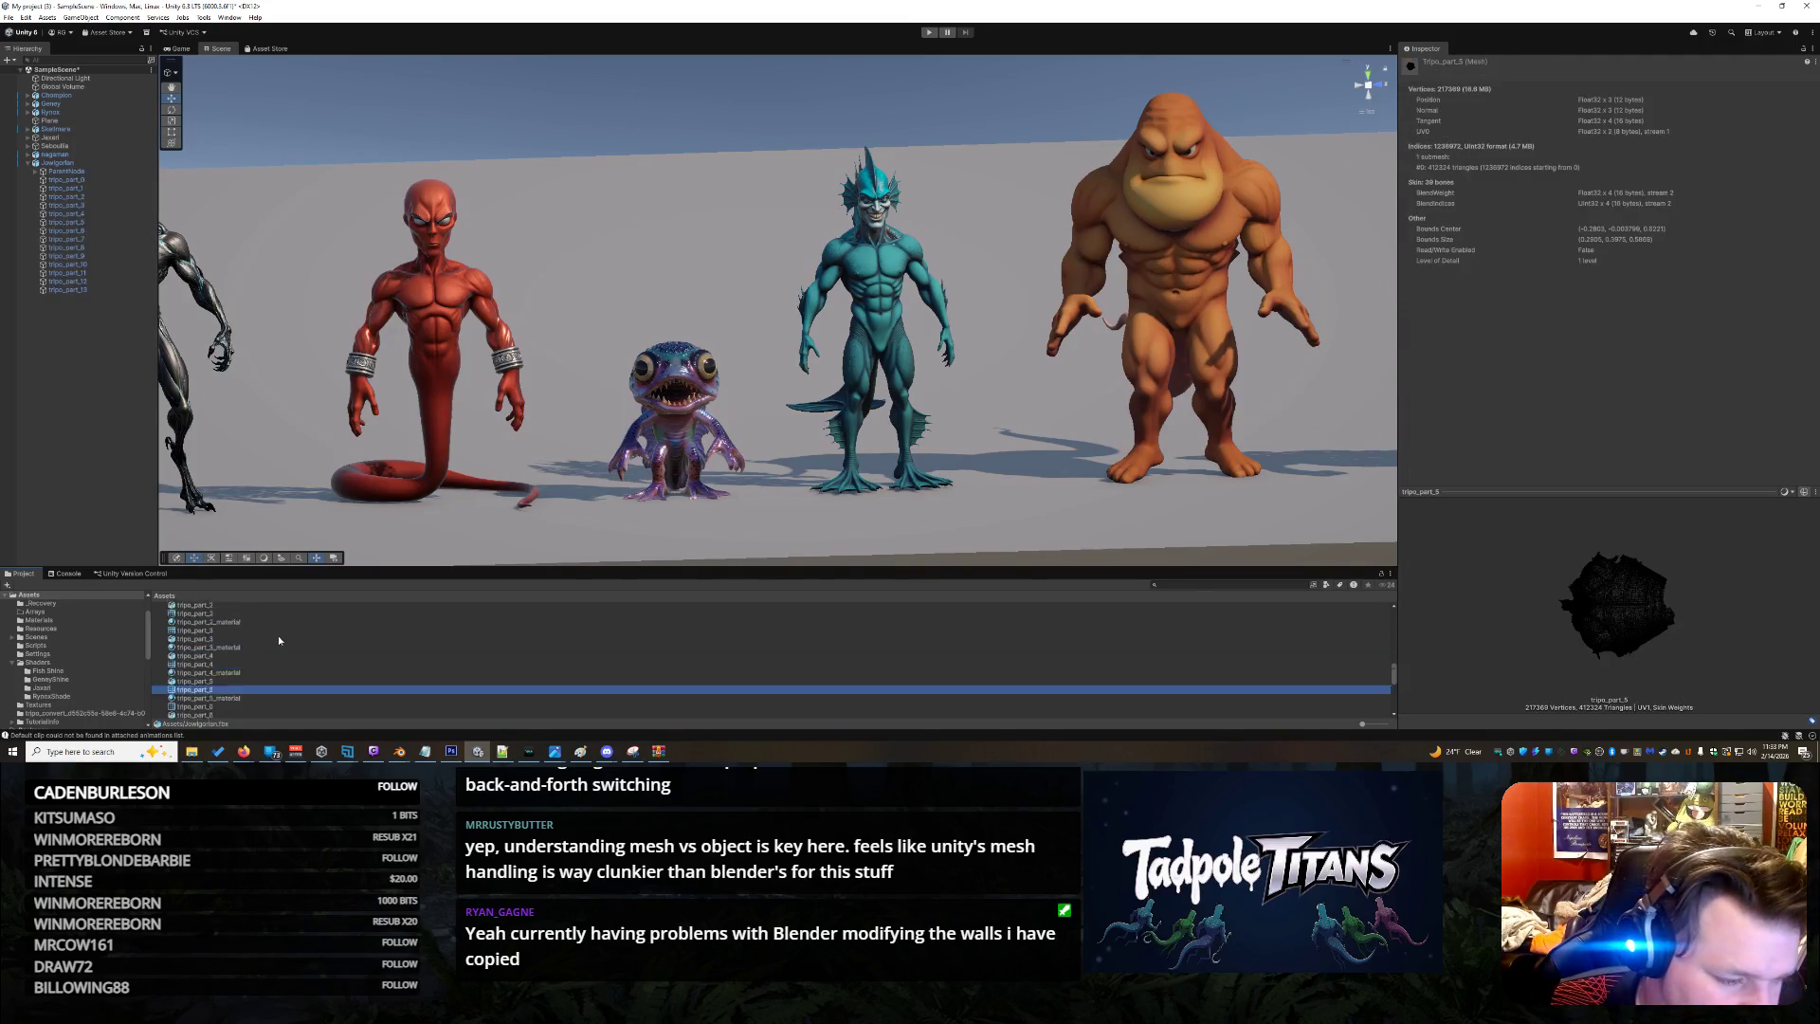
scroll(280, 640, up, 3)
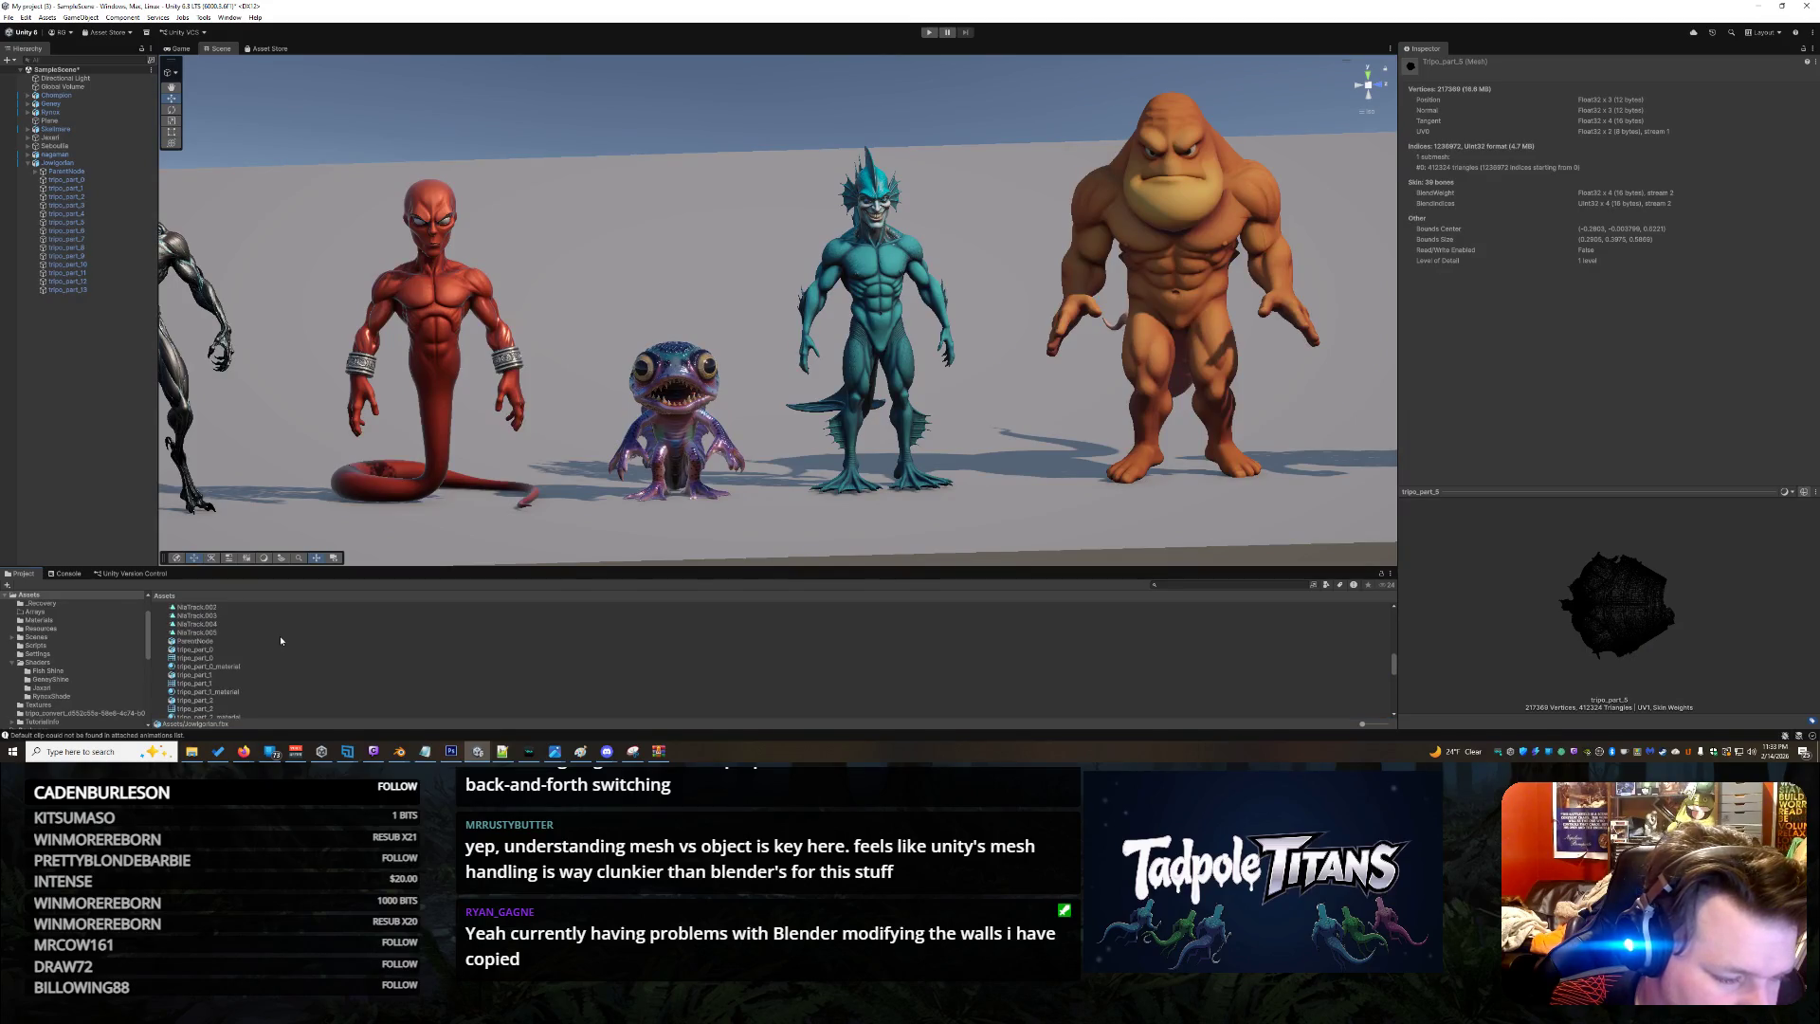
click(243, 667)
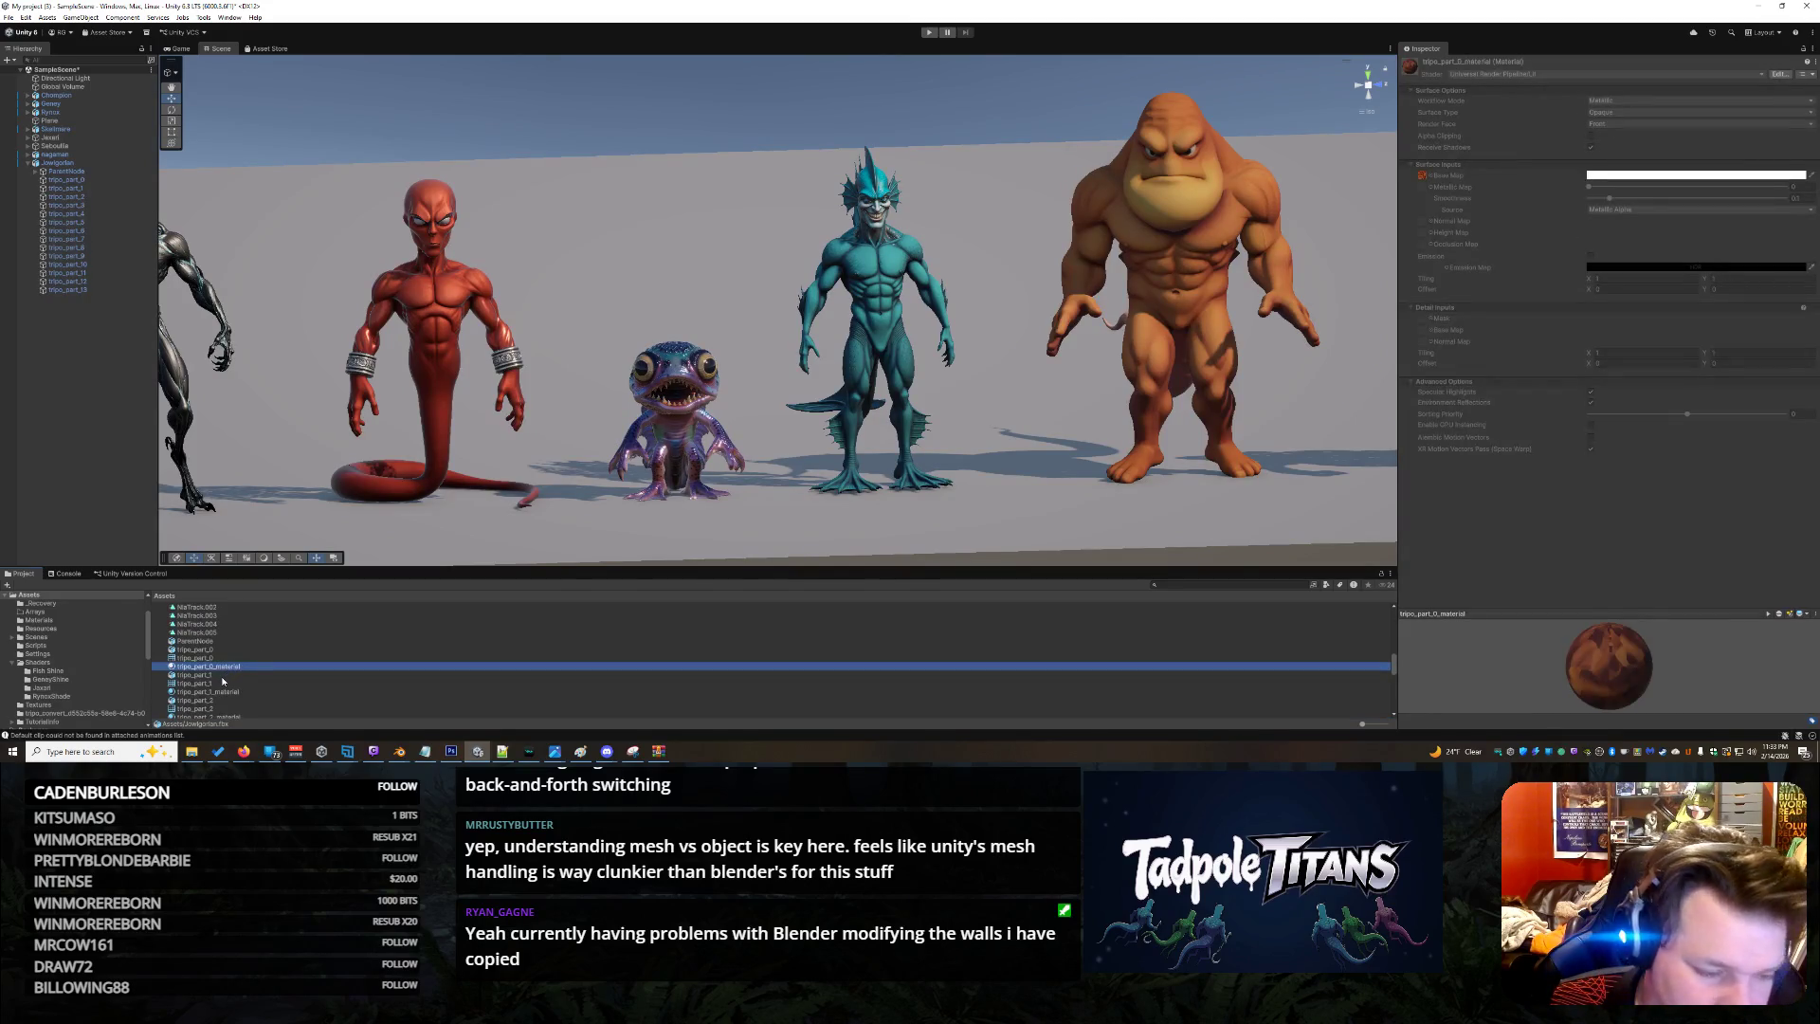
click(223, 676)
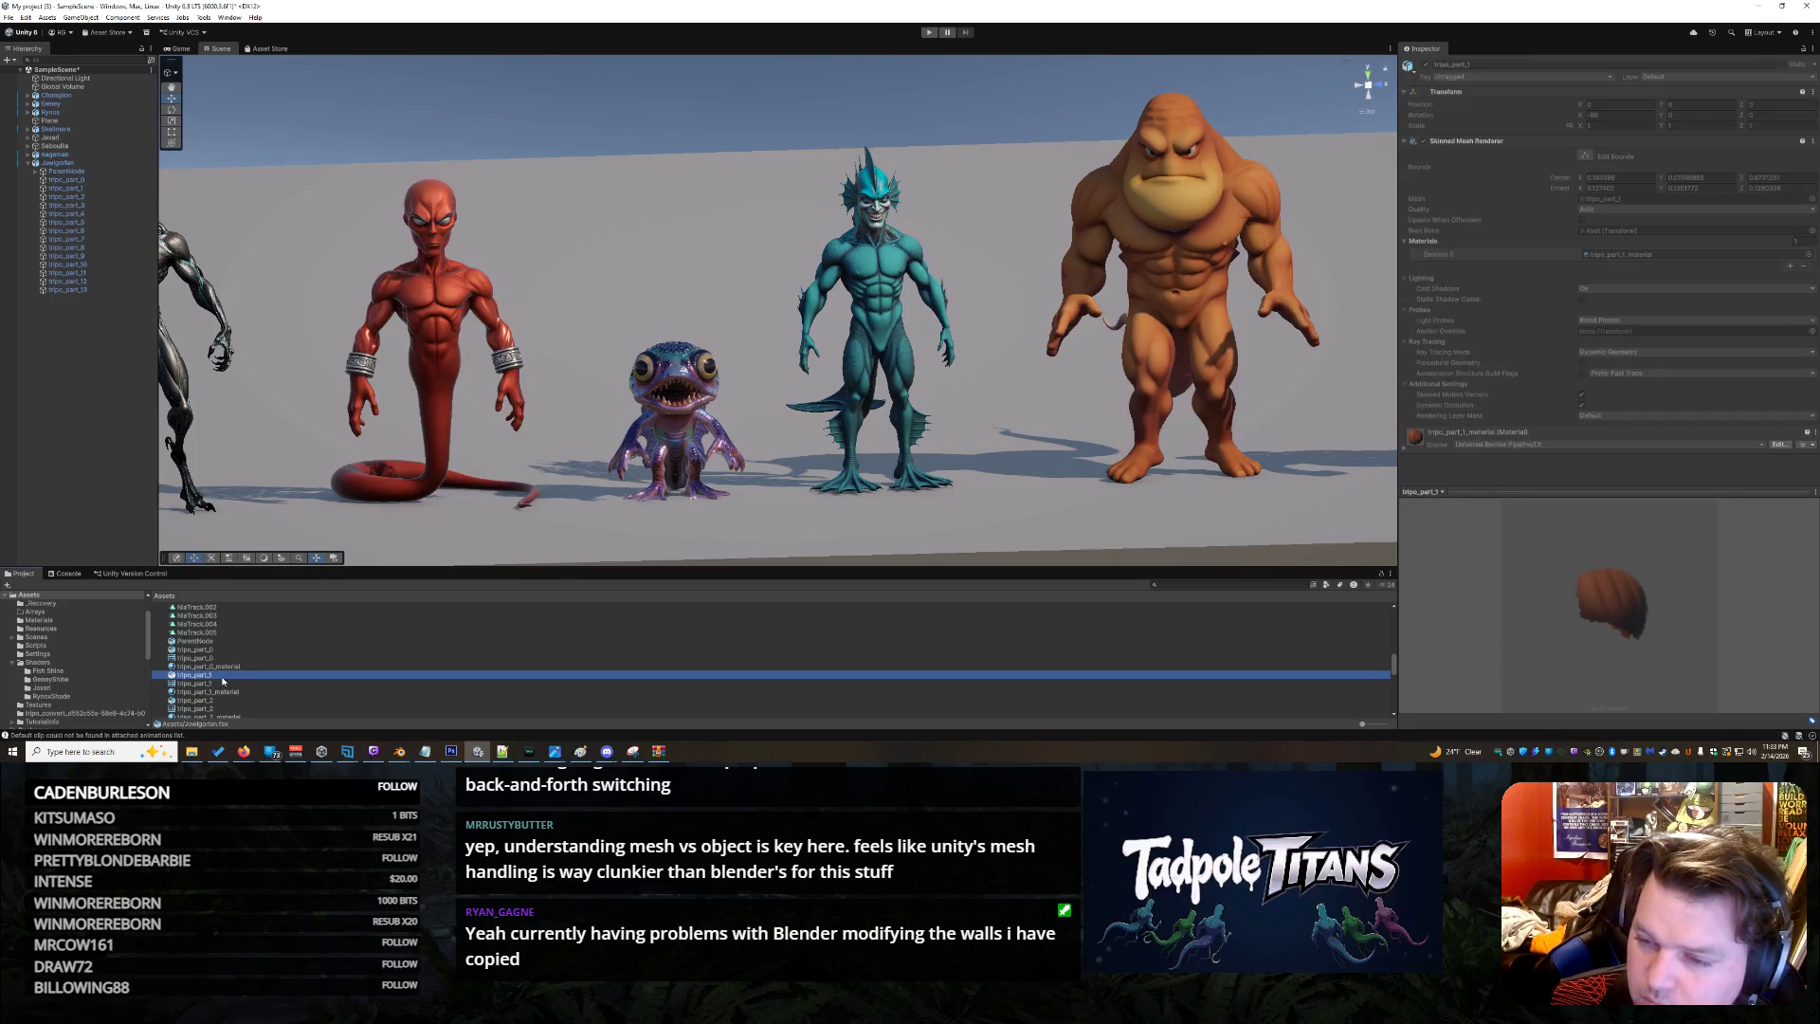
click(244, 683)
click(1172, 286)
click(1194, 203)
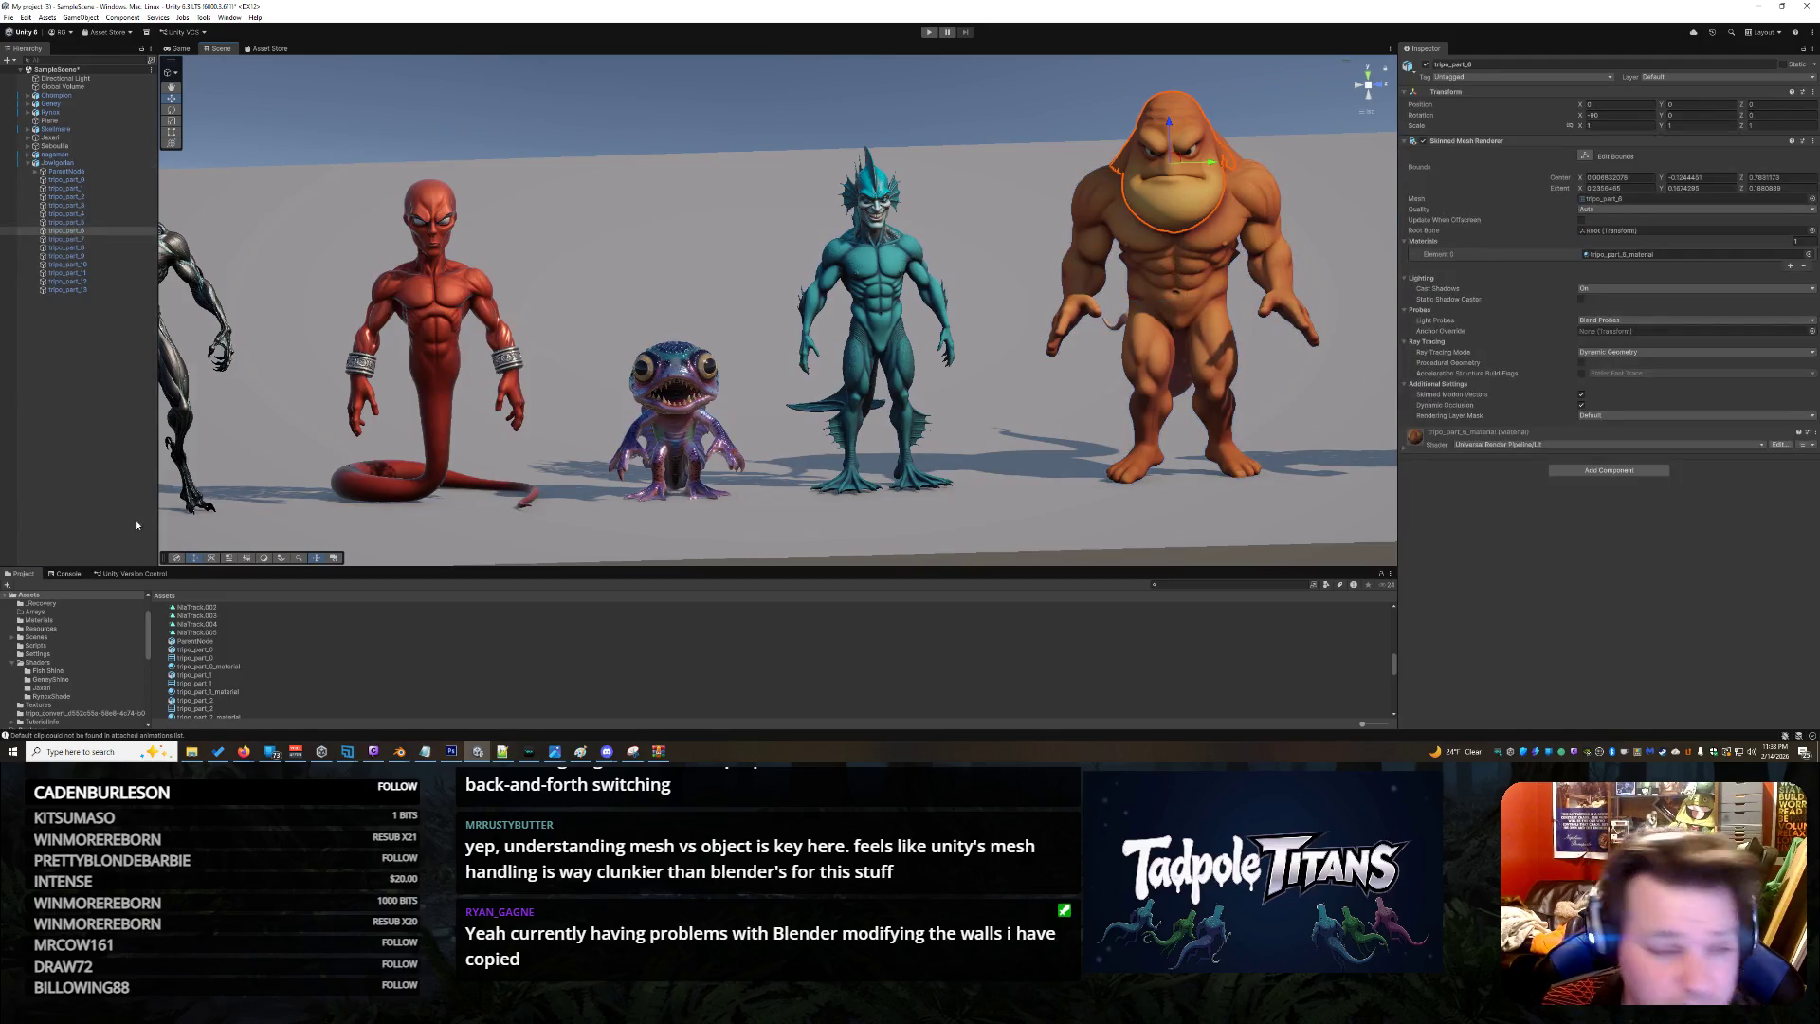
click(57, 663)
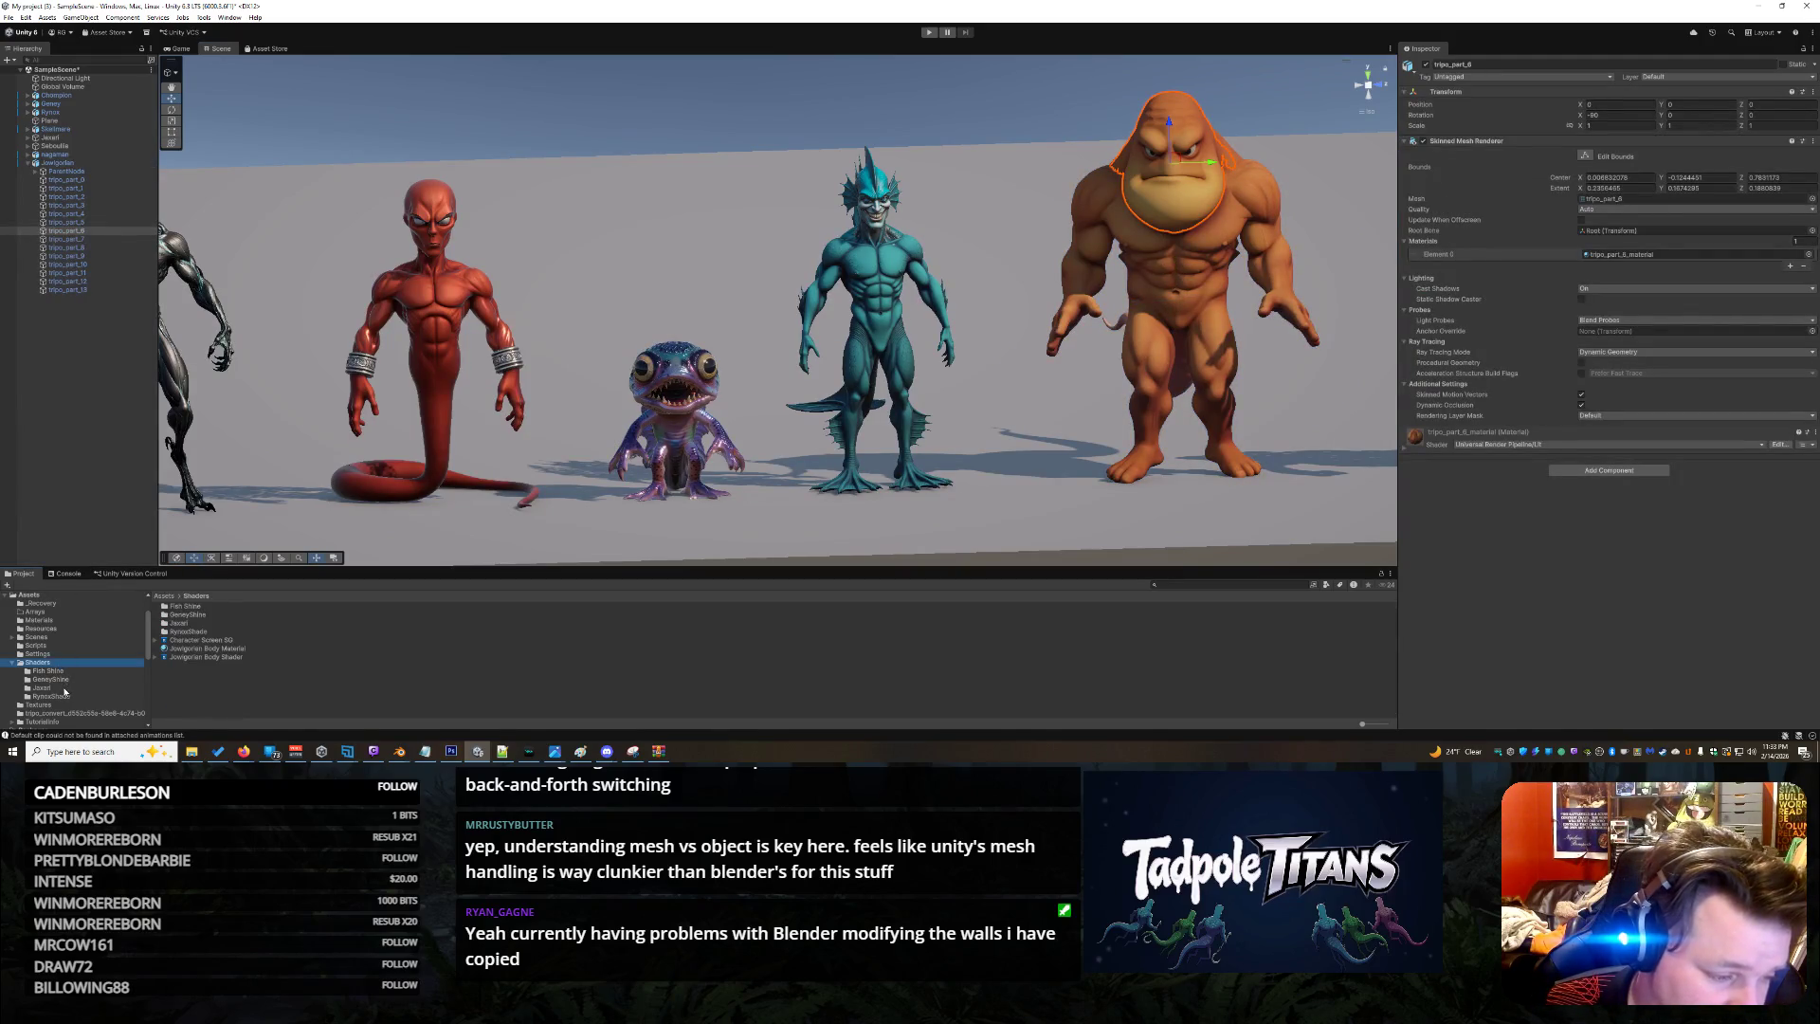
Drag the Jowlgorian Body Material onto the orange creature's head
click(214, 648)
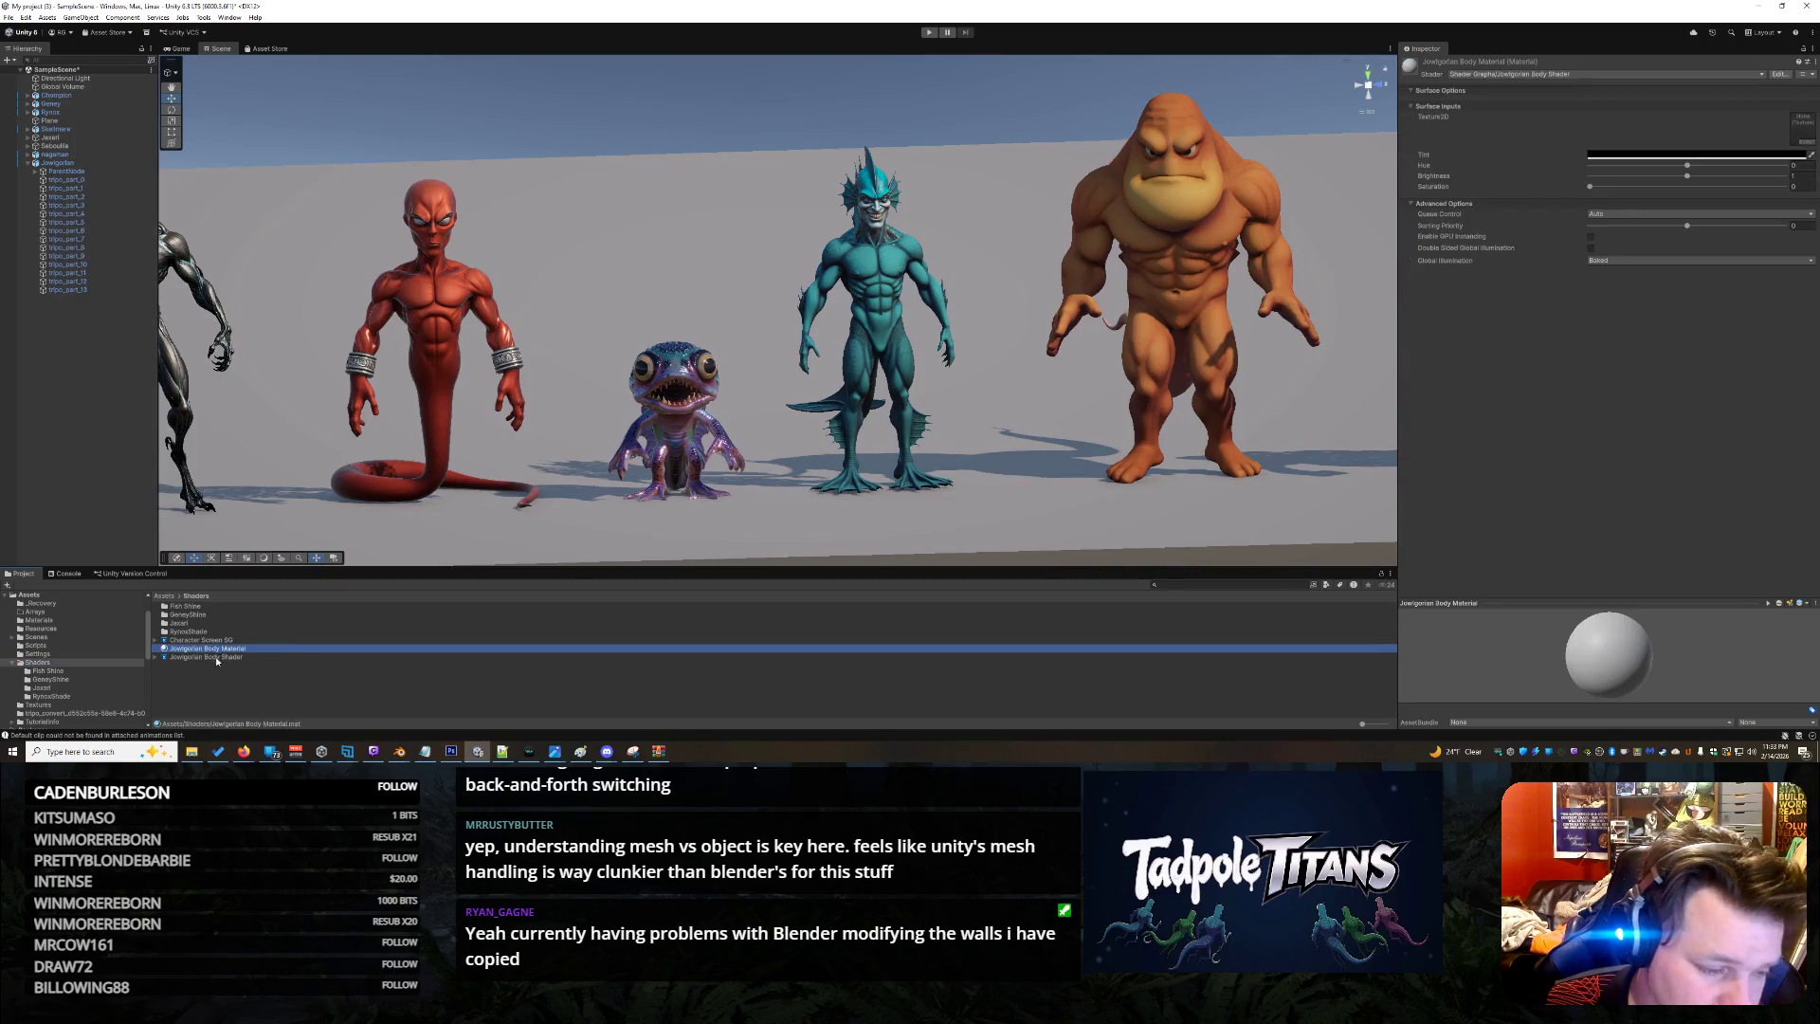
click(215, 657)
click(213, 649)
mouse_move(213, 649)
mouse_down()
mouse_move(1294, 185)
mouse_move(1201, 210)
mouse_up()
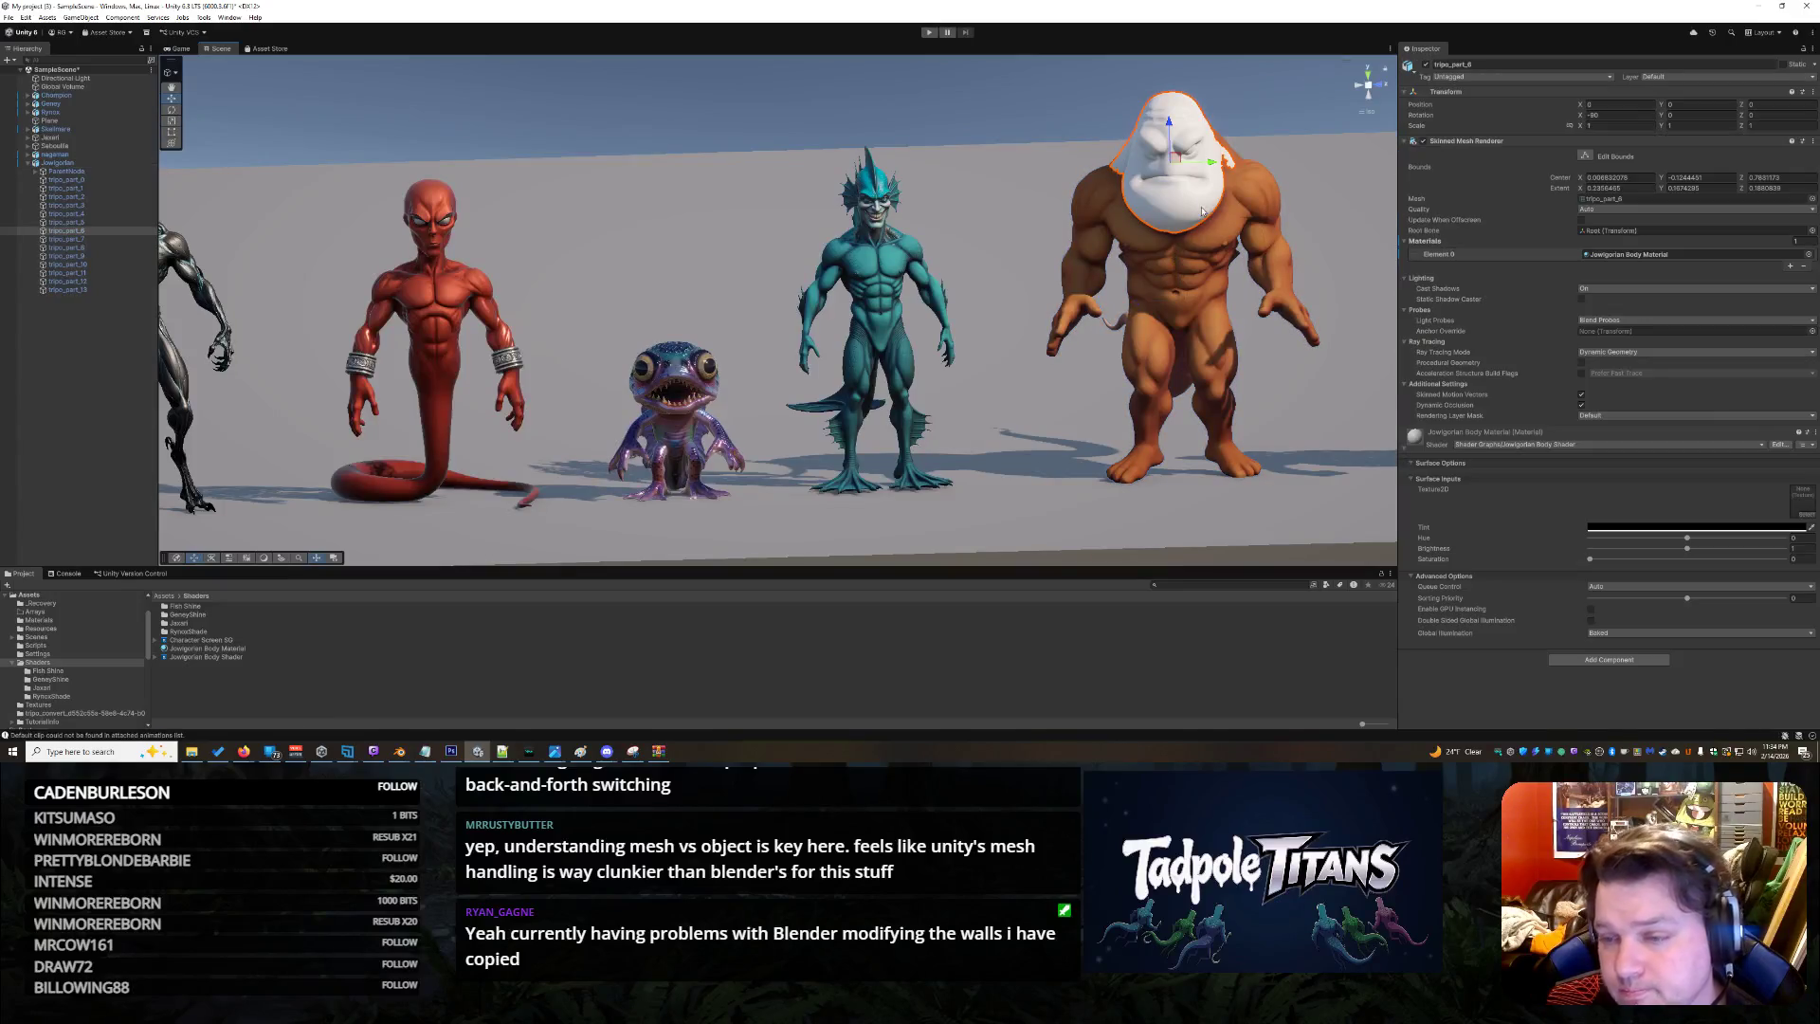
Assign a texture from the creature's set to the material's Texture2D slot
click(1799, 496)
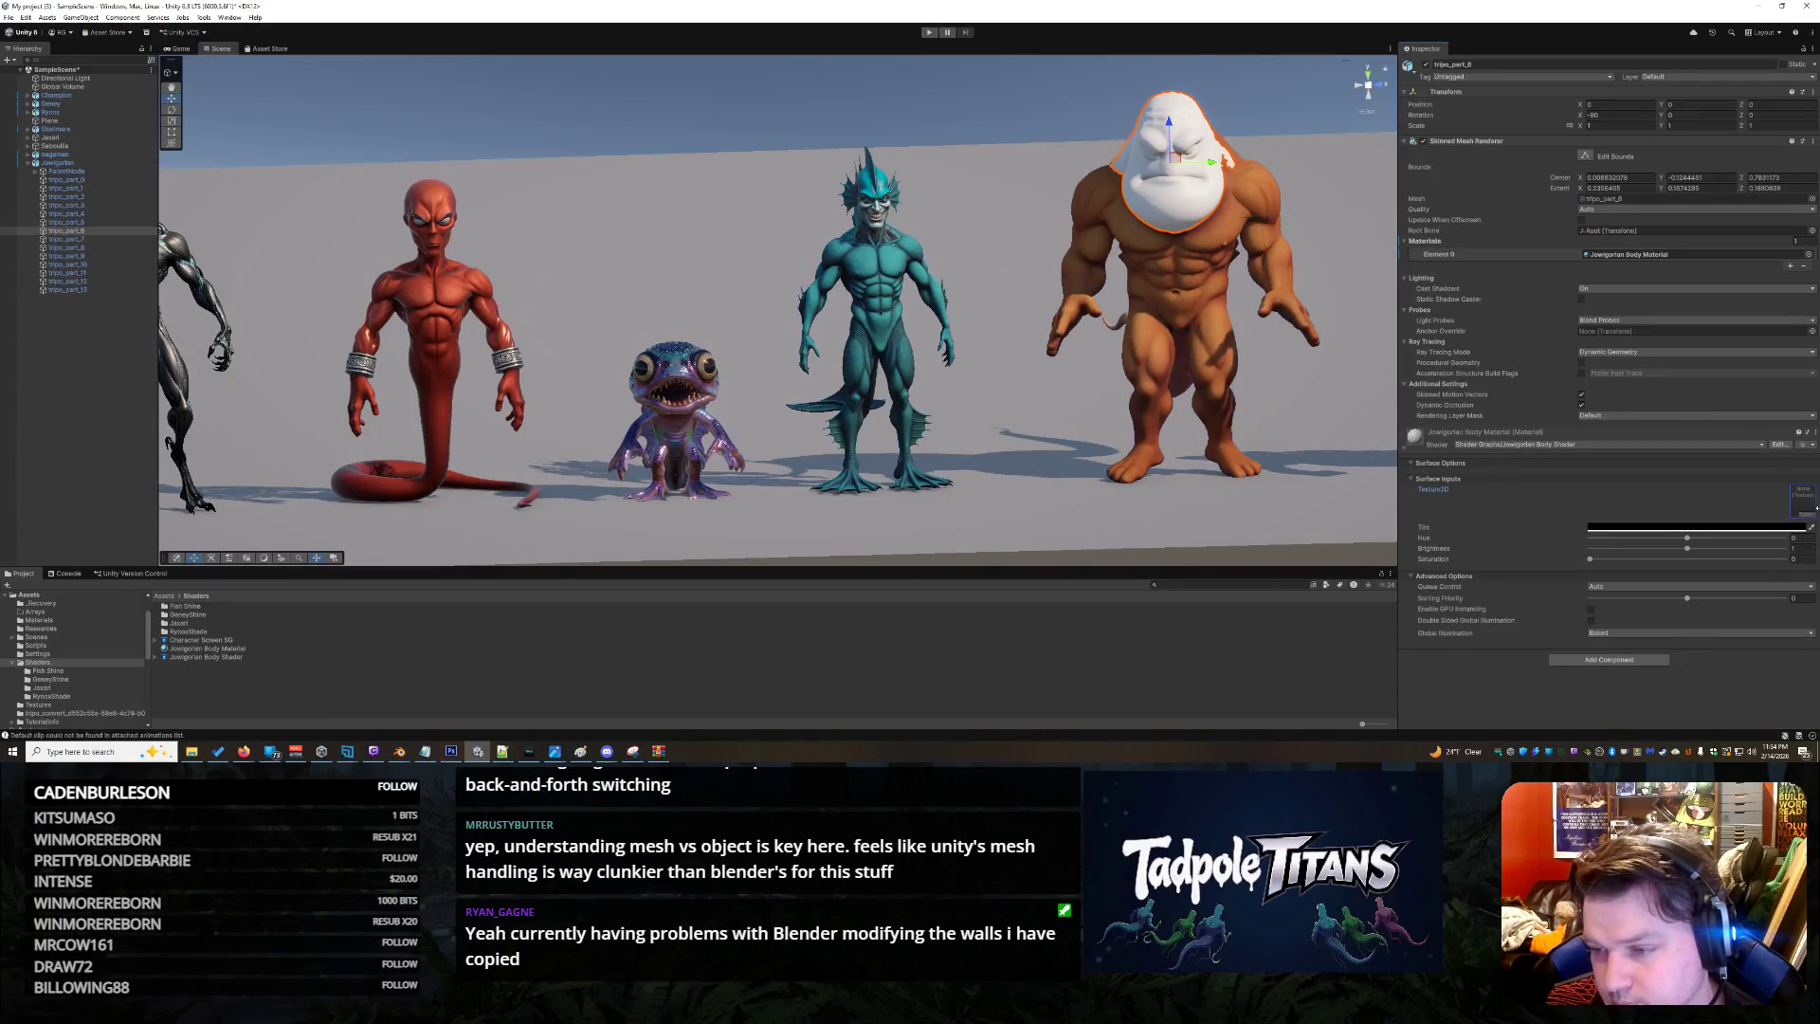
click(1809, 514)
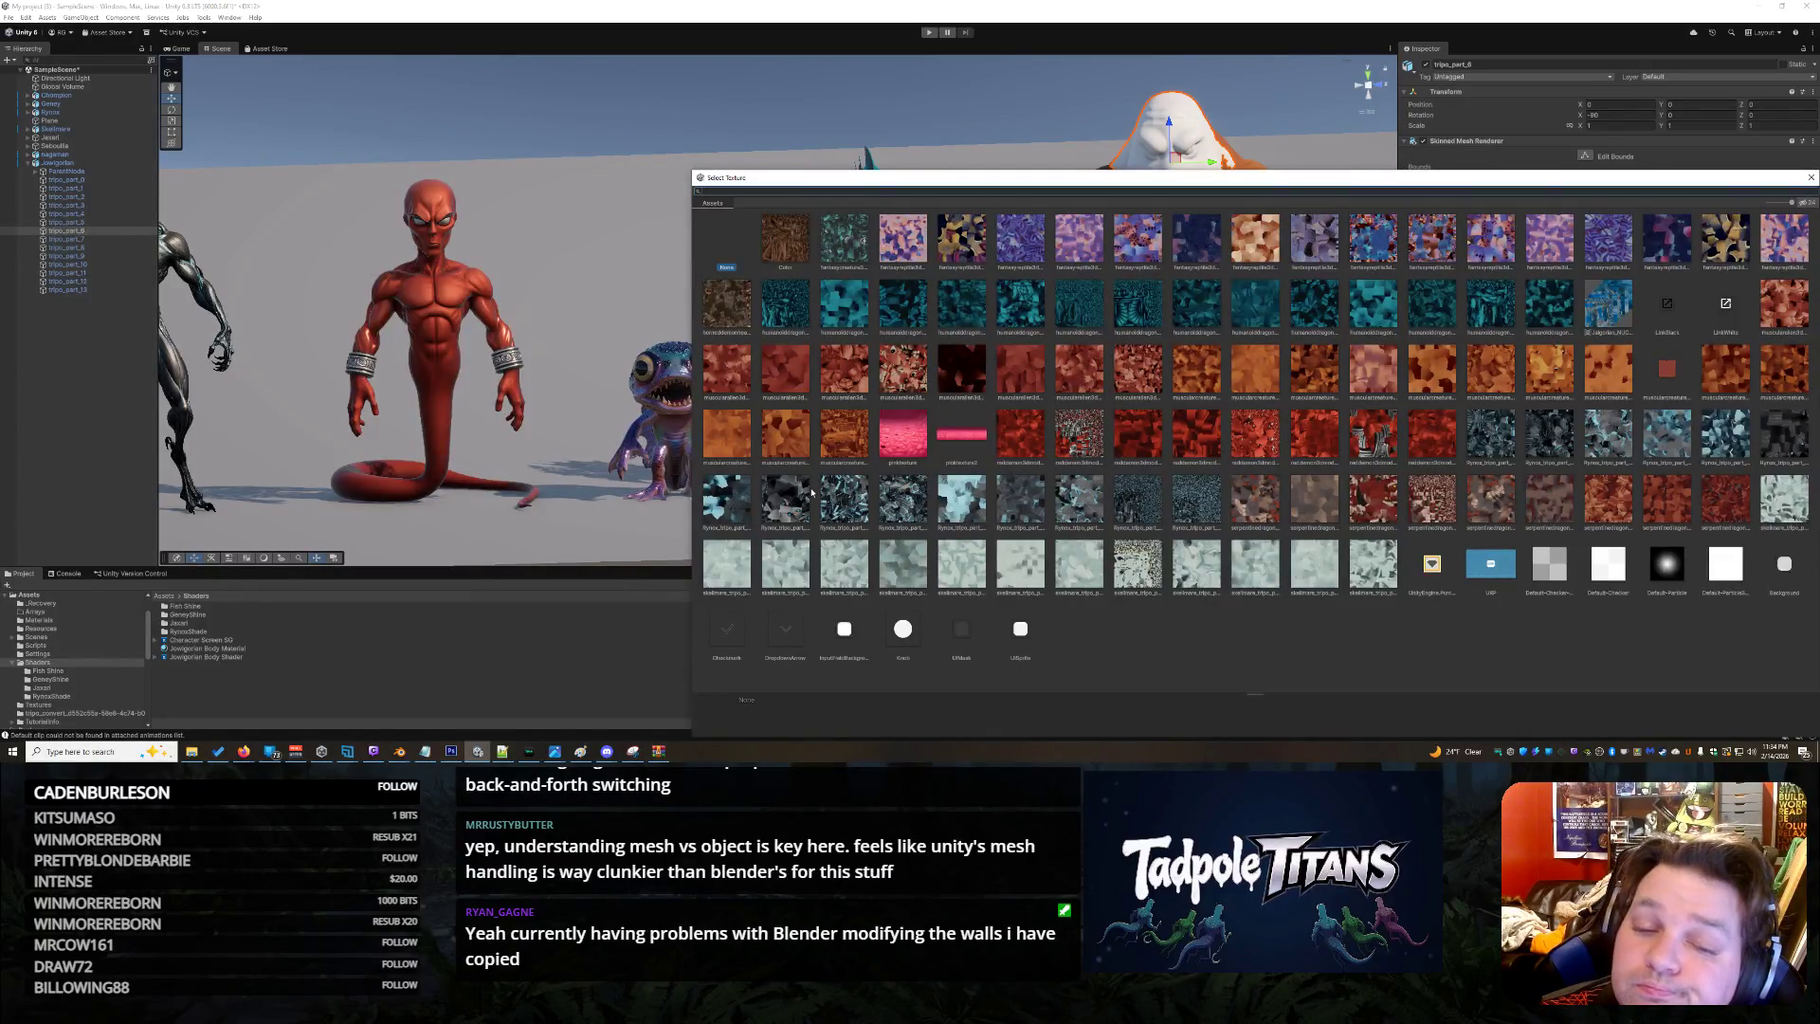
click(905, 363)
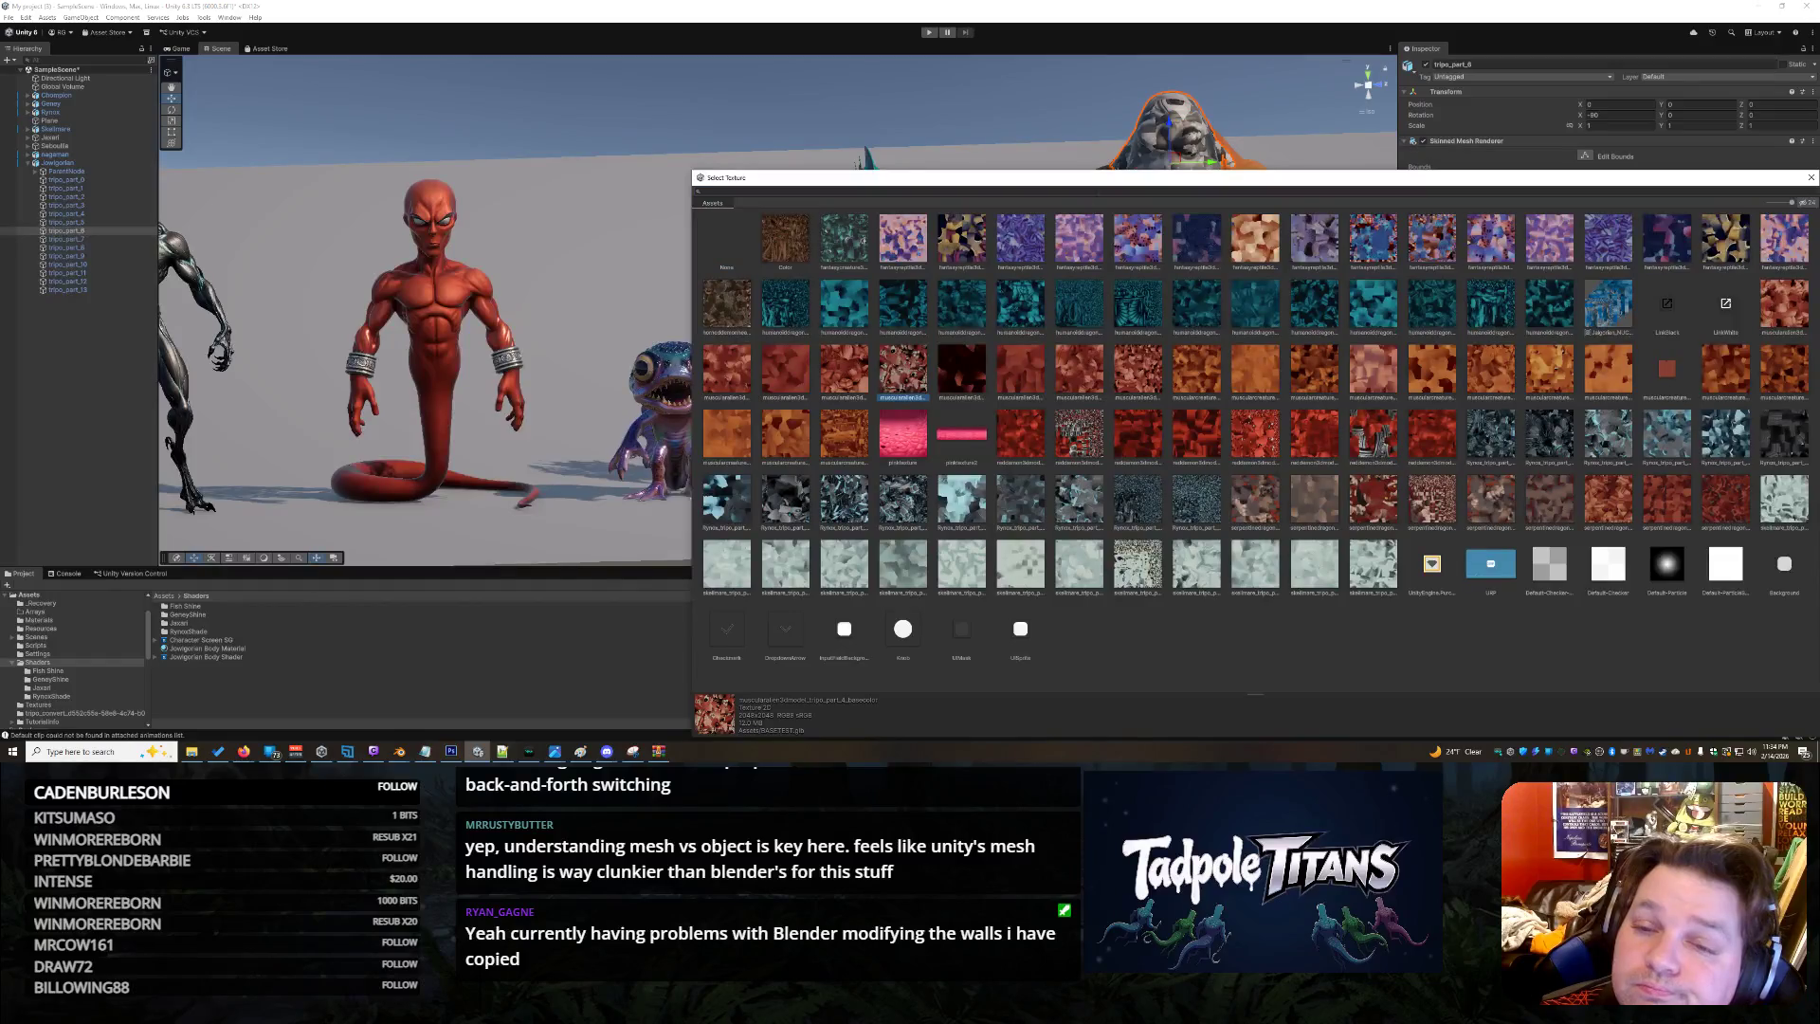
drag(1115, 180, 717, 195)
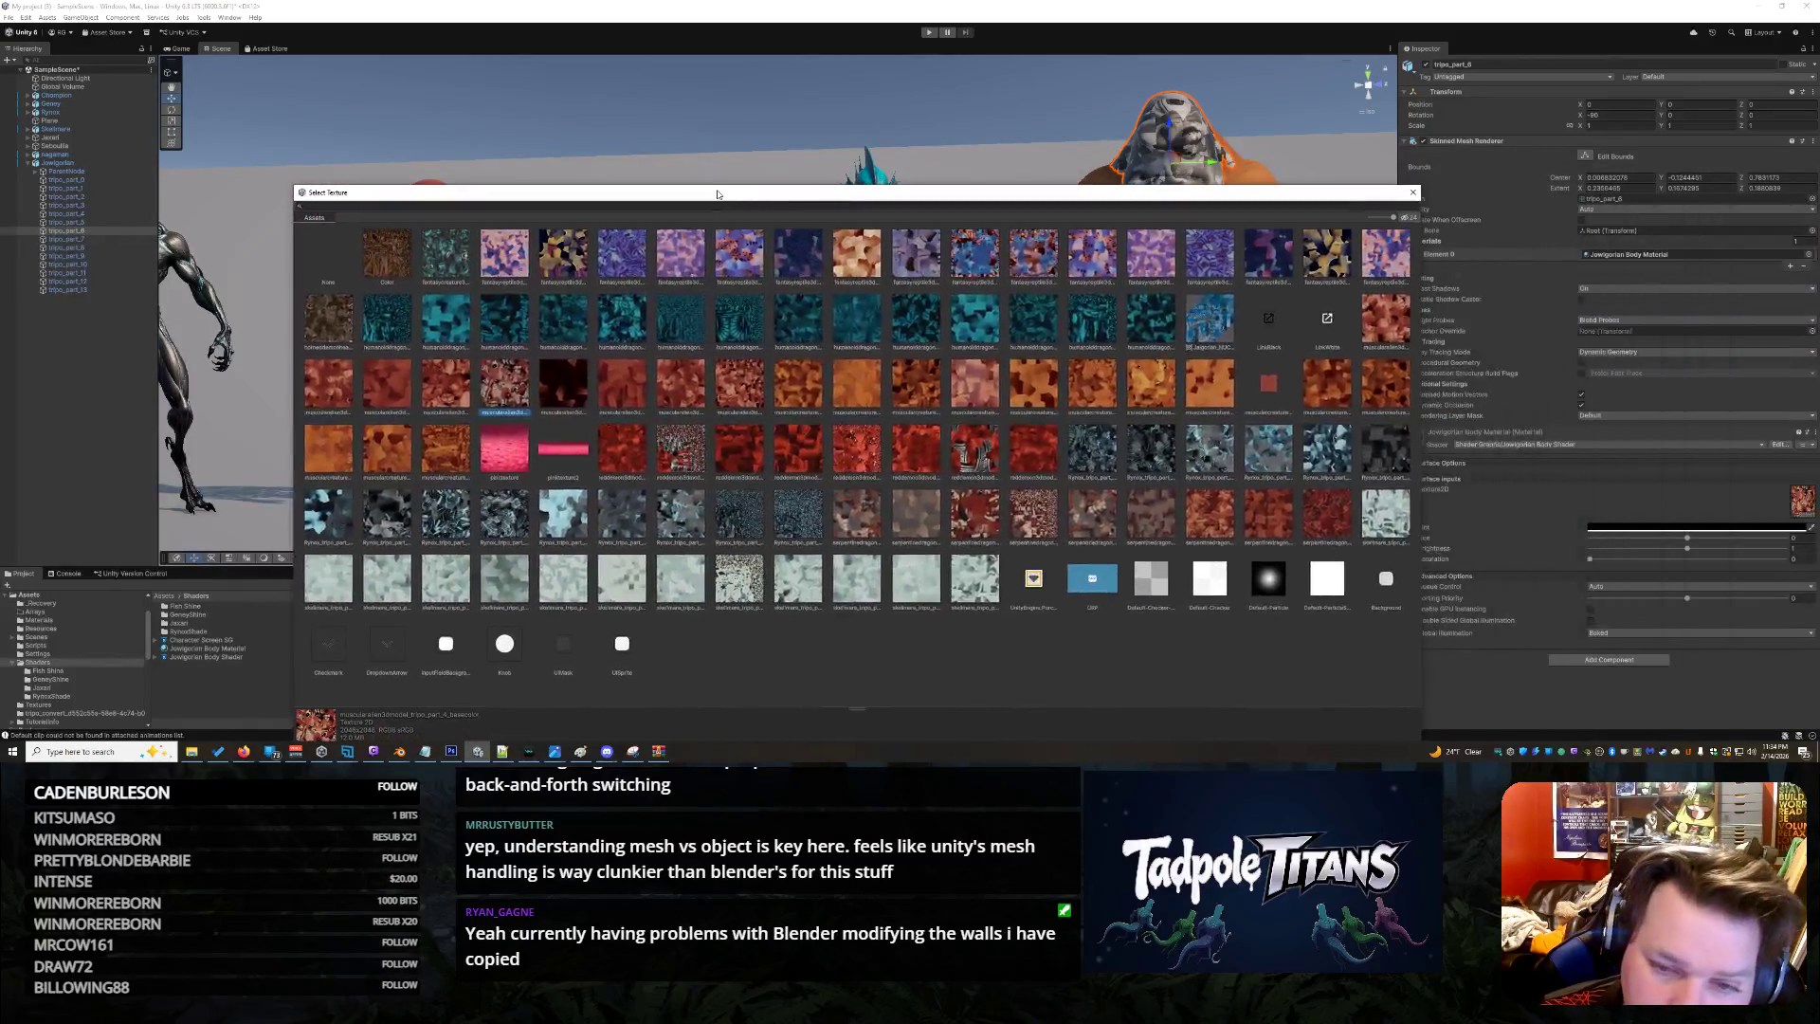
click(1150, 413)
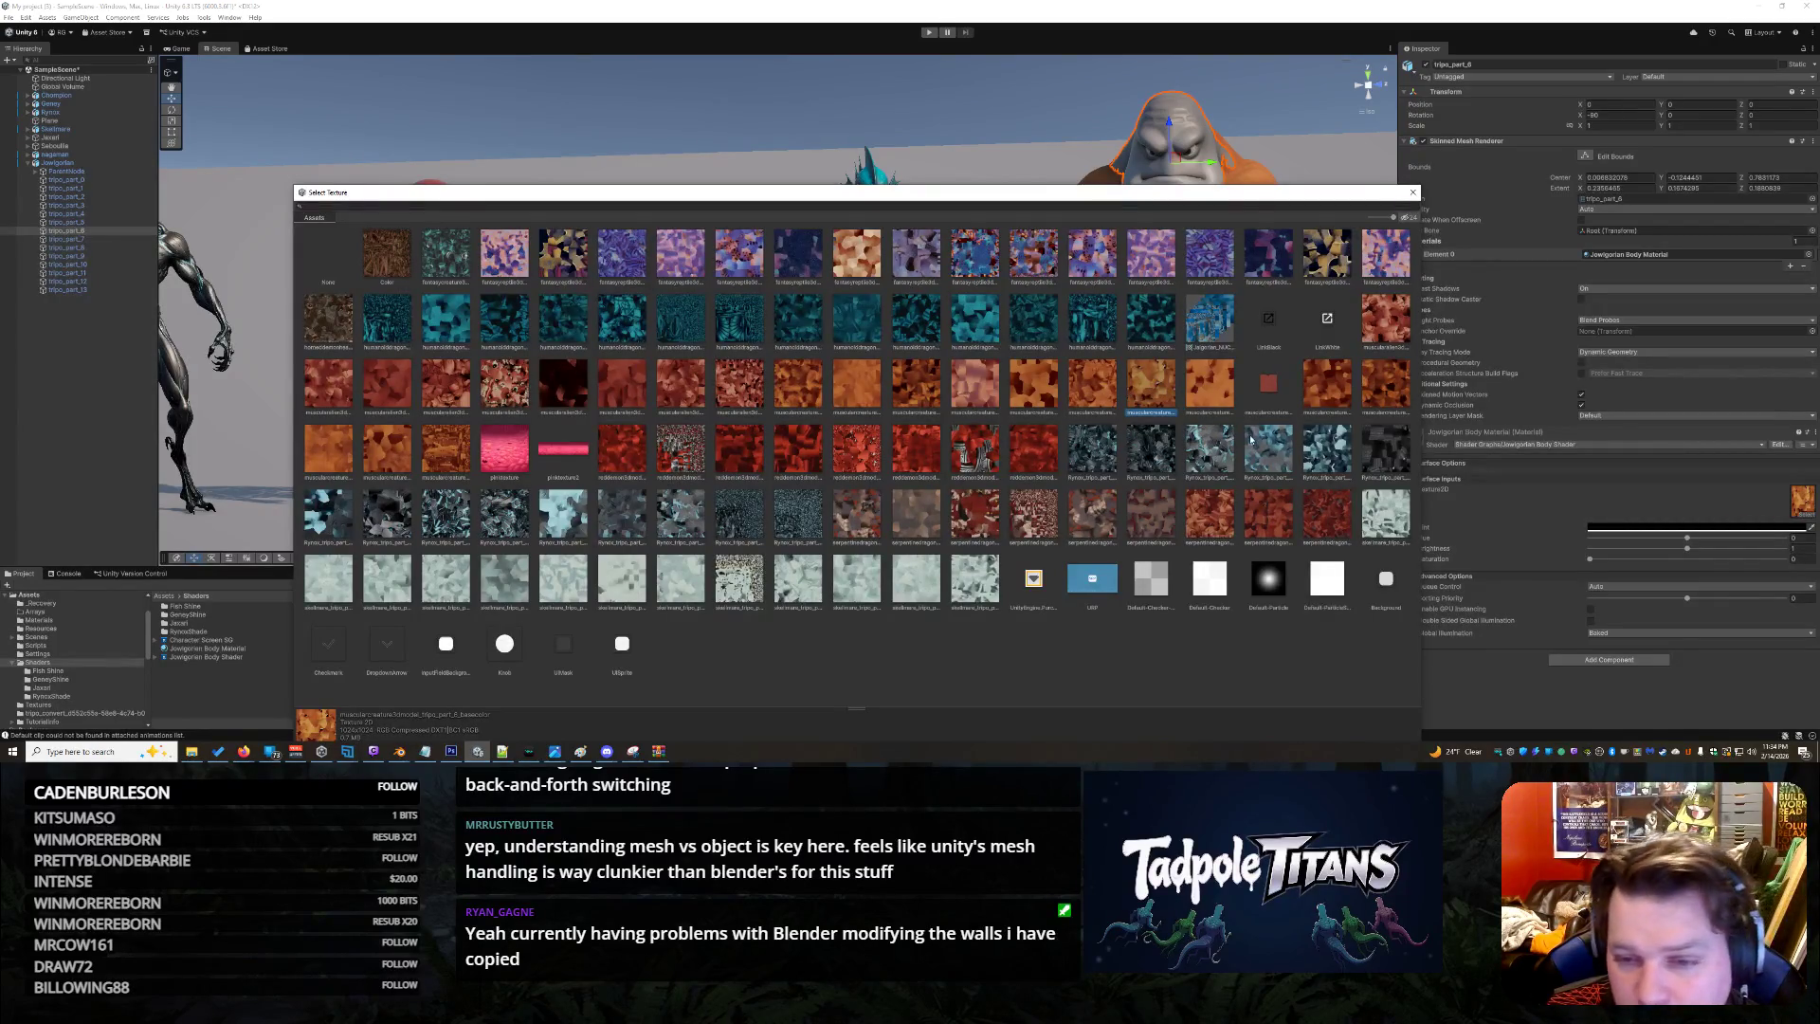
double_click(1156, 399)
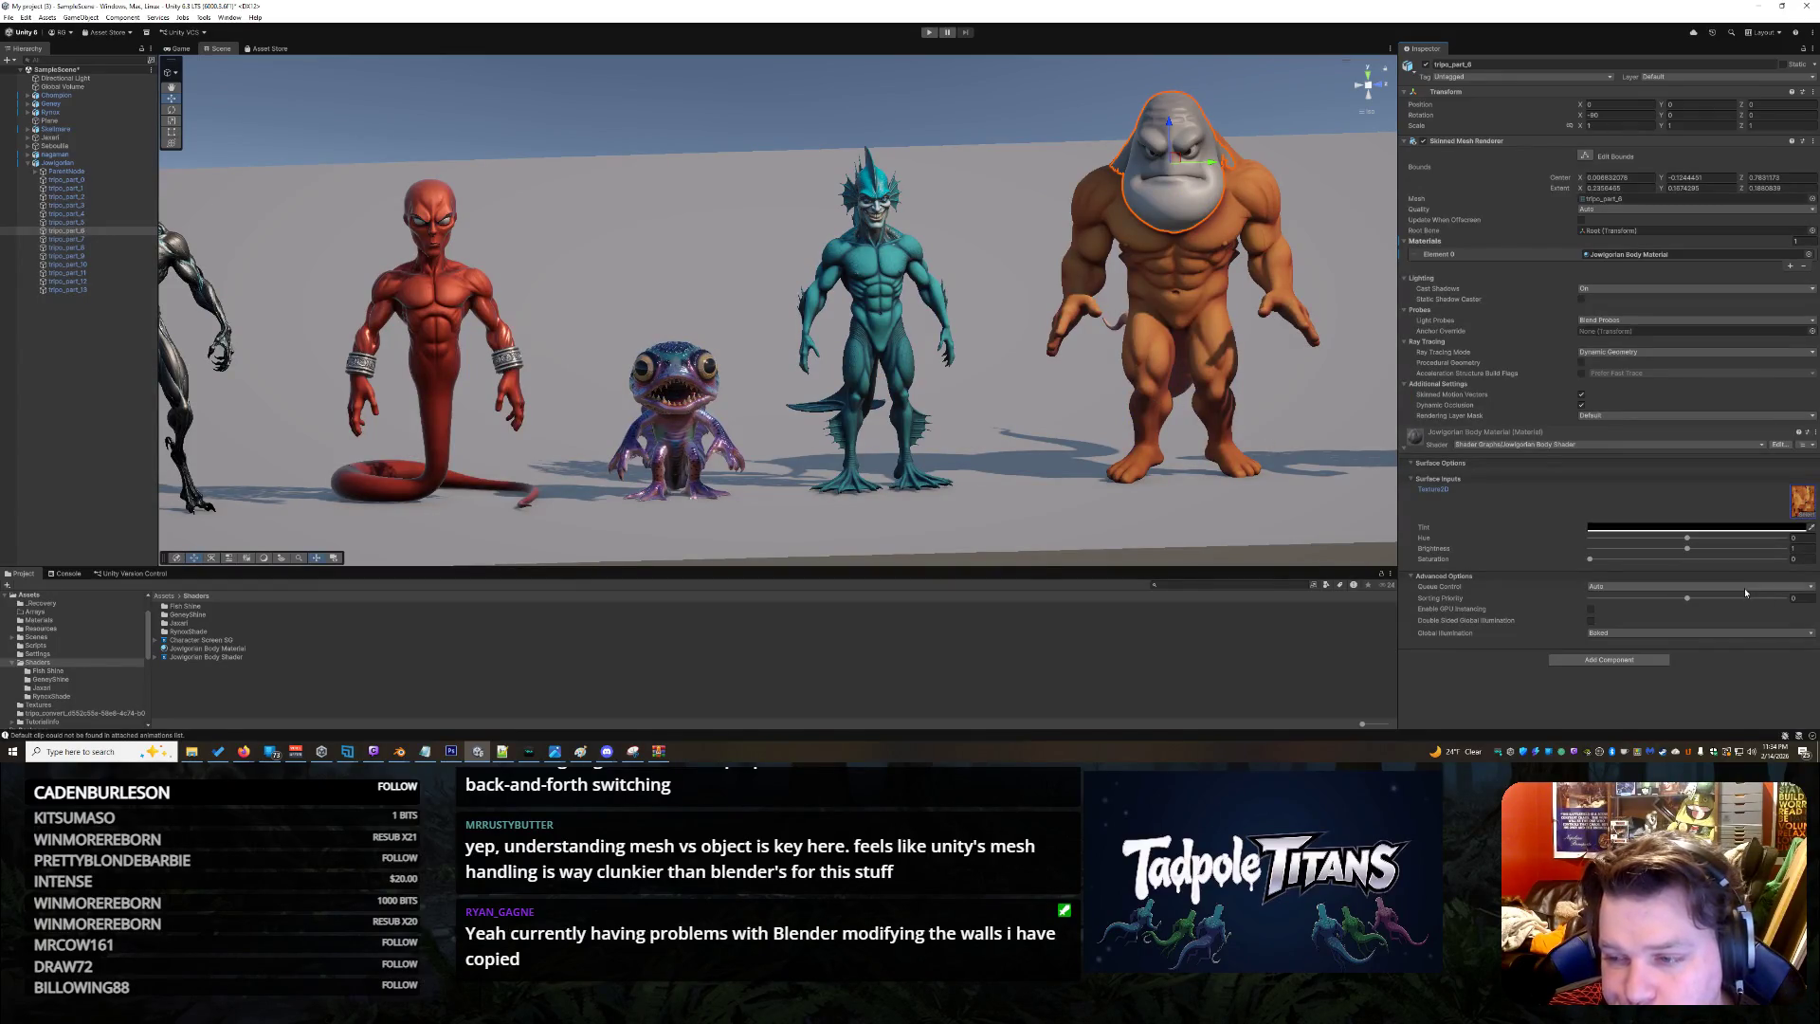
click(1805, 513)
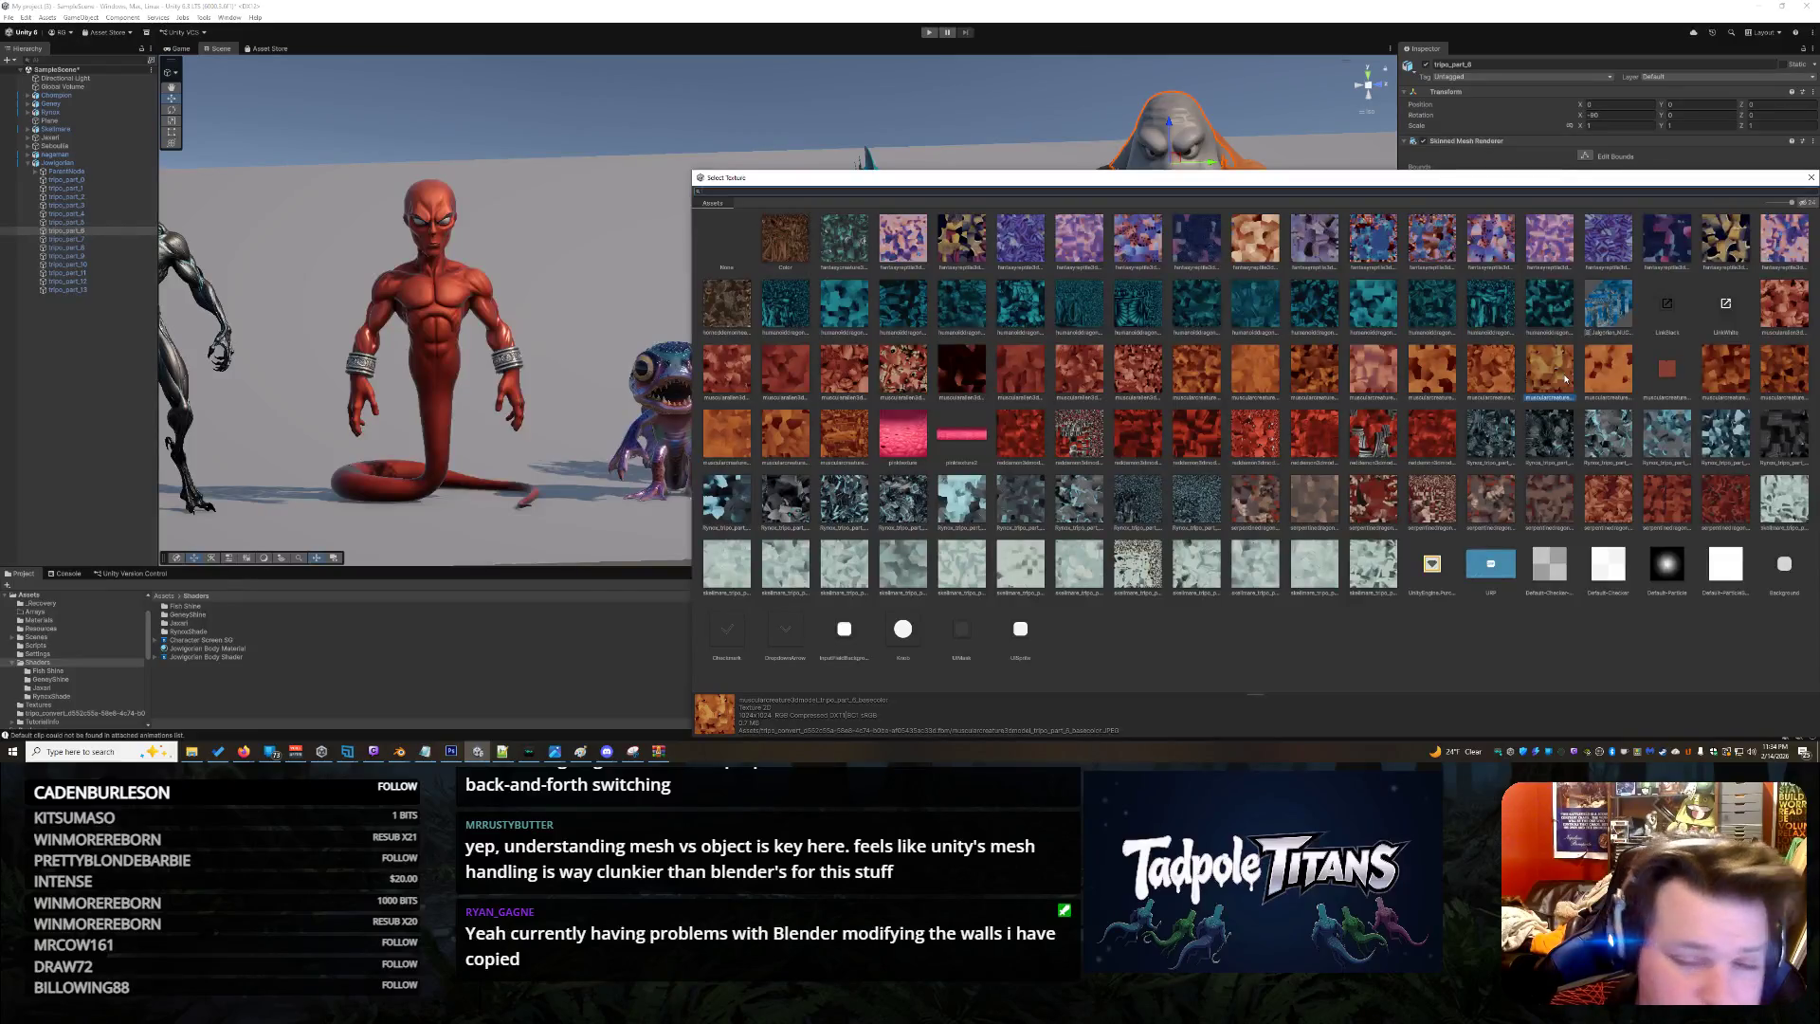
double_click(1552, 372)
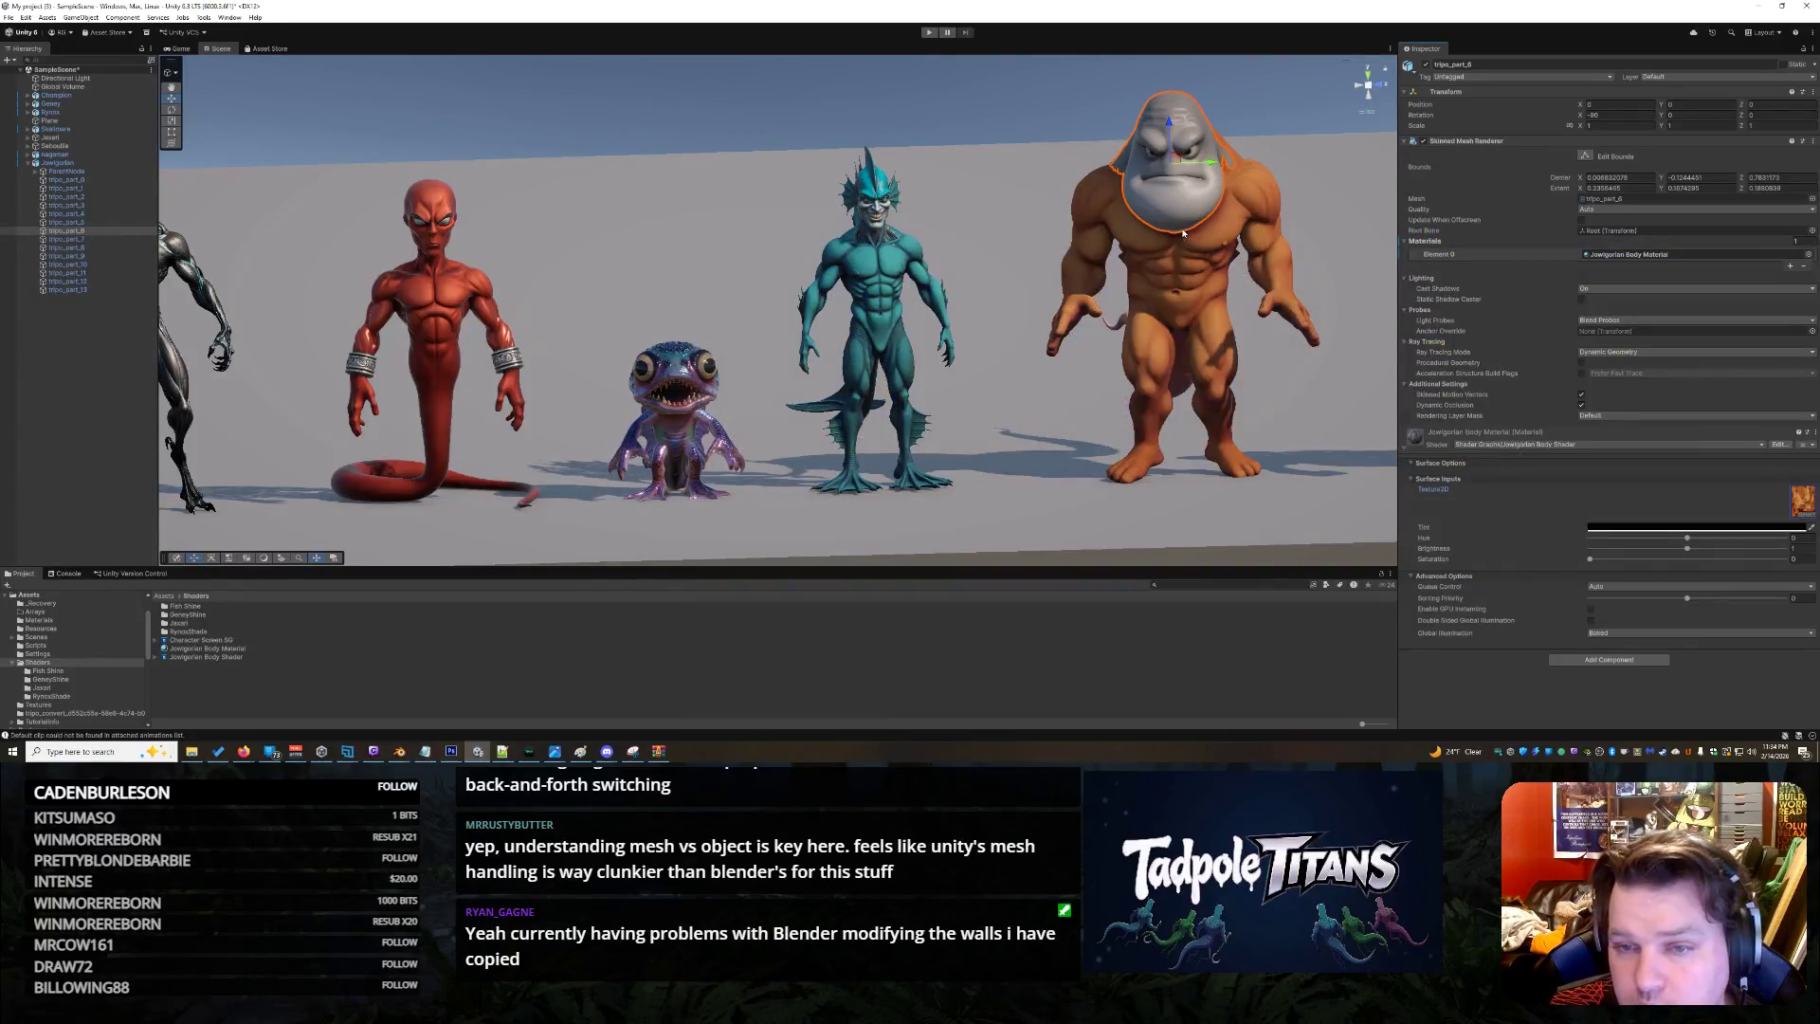
Apply the Jowlgorian Body Material to the torso and give it the 2048x2048 orange texture
click(1193, 244)
click(1212, 244)
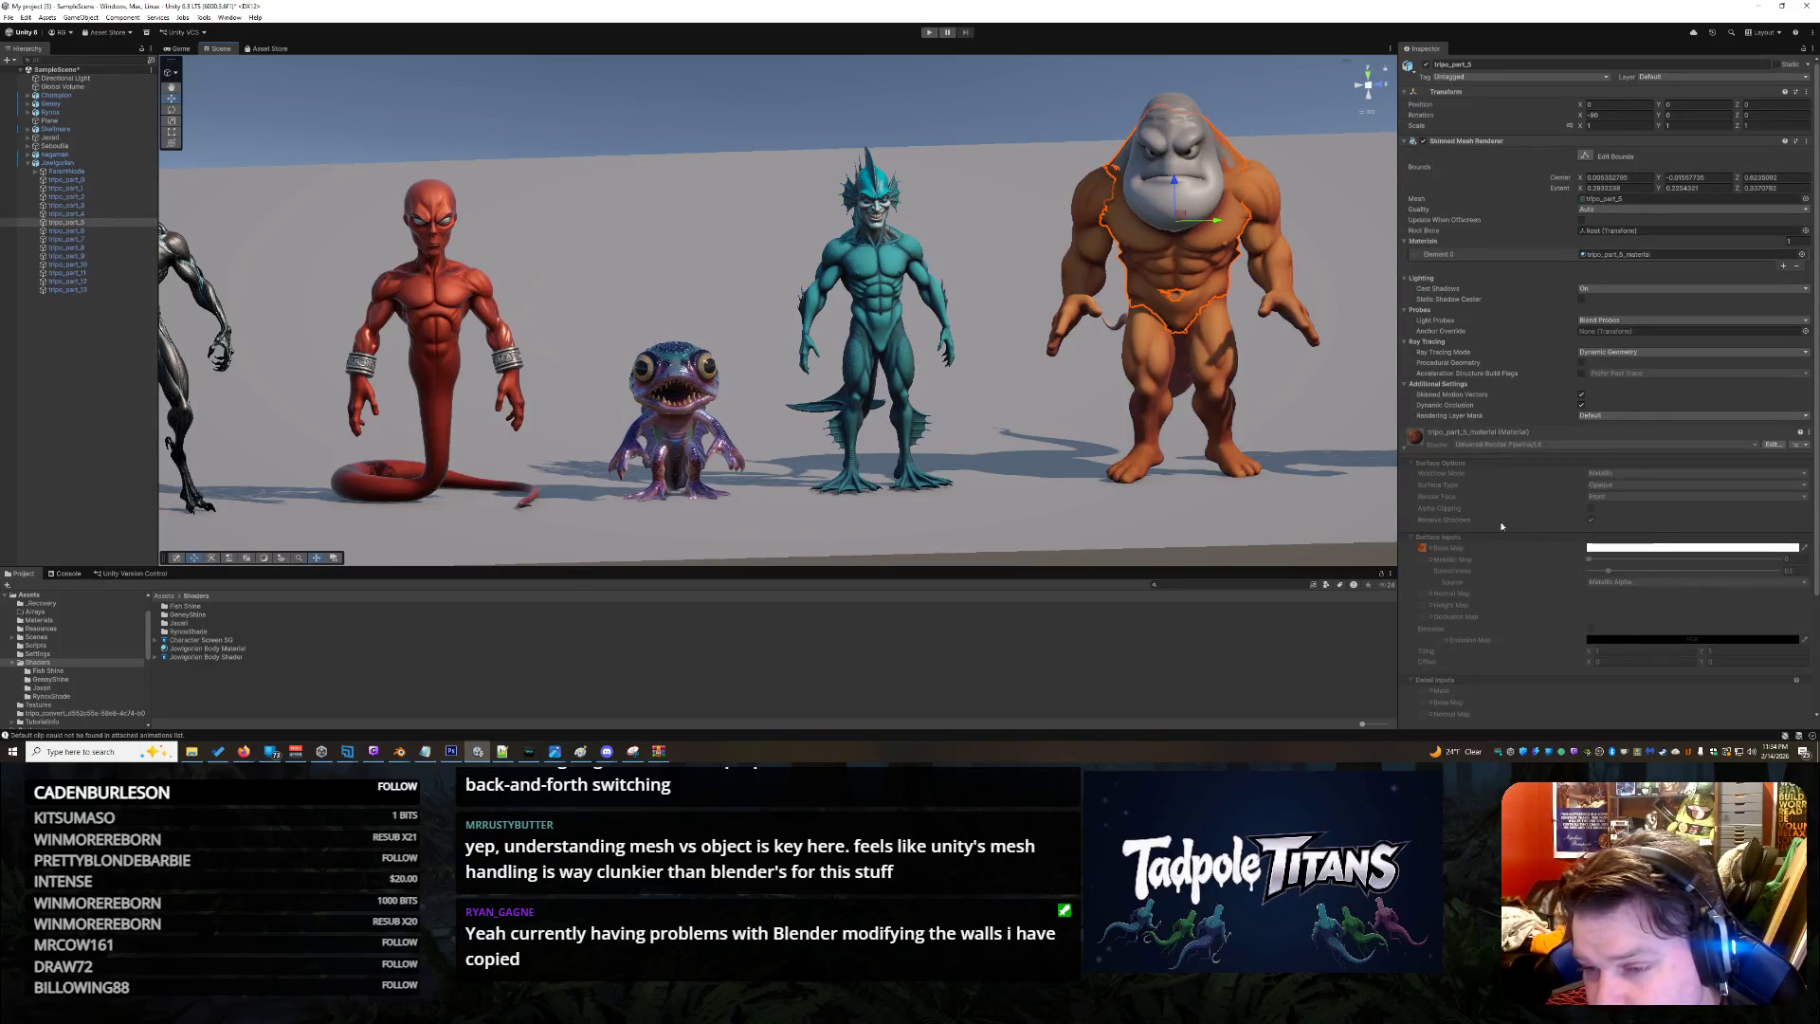
click(226, 650)
drag(227, 650, 1209, 275)
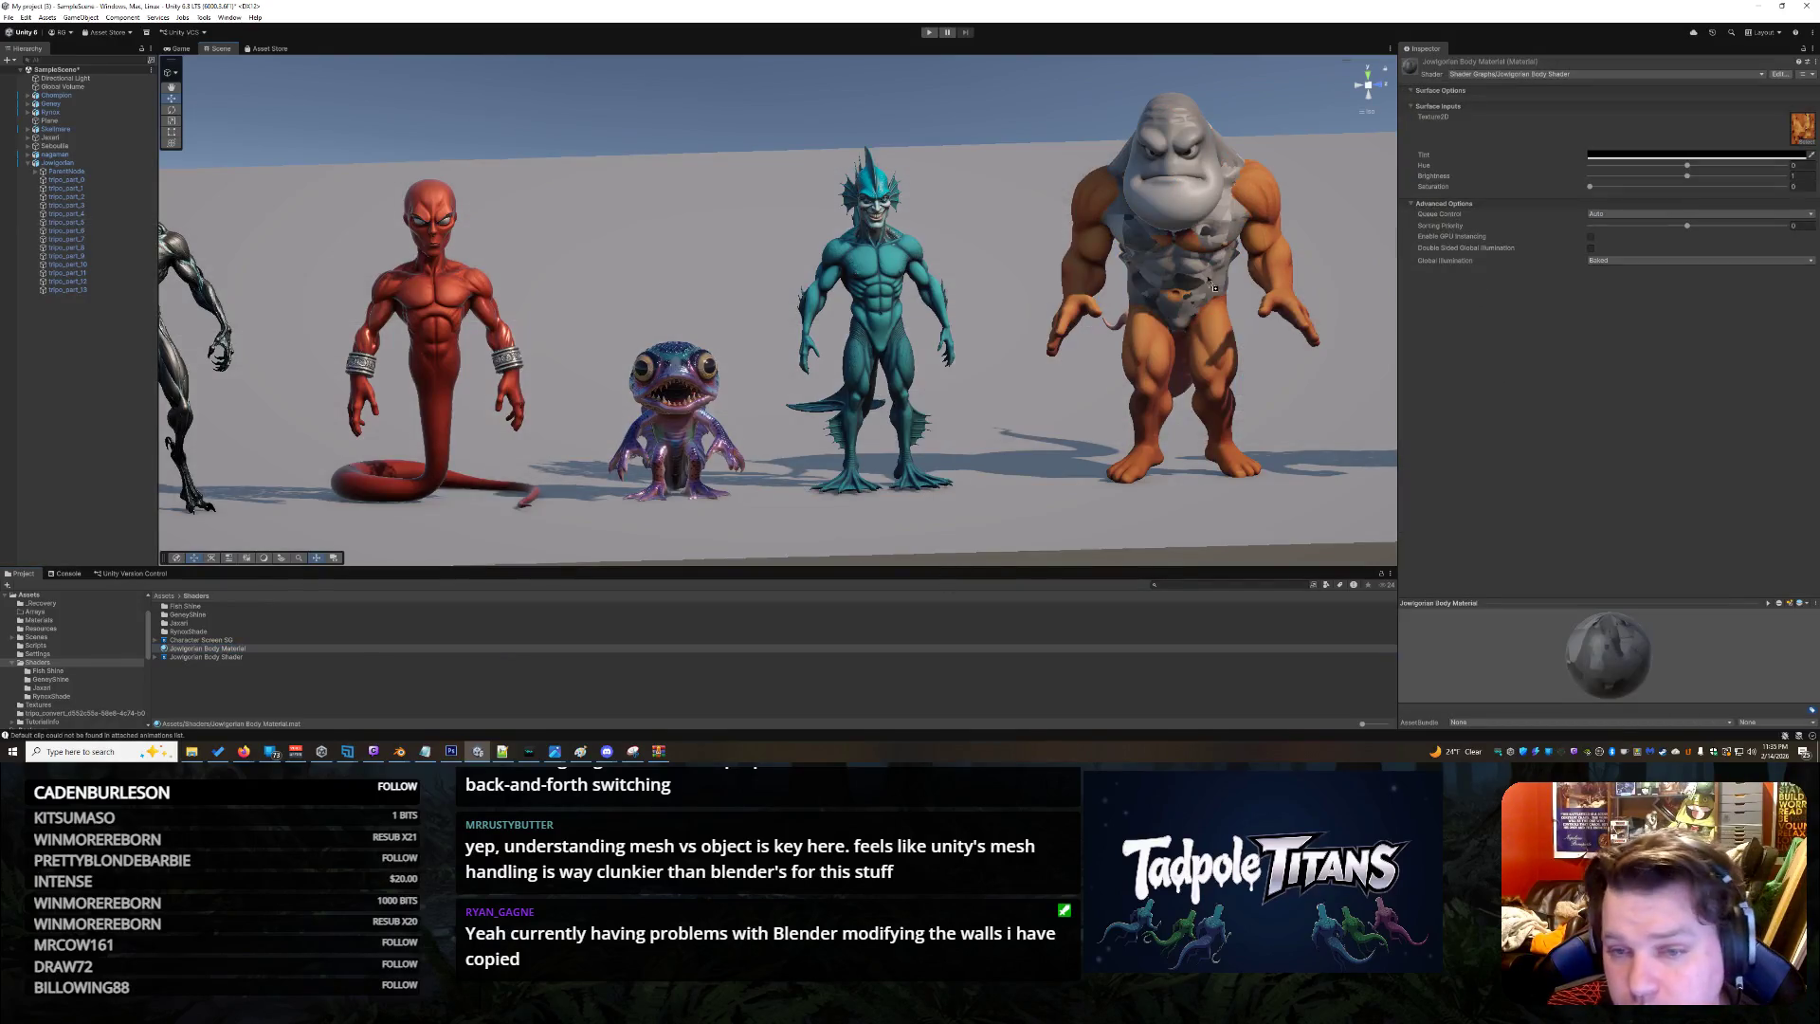
click(1210, 275)
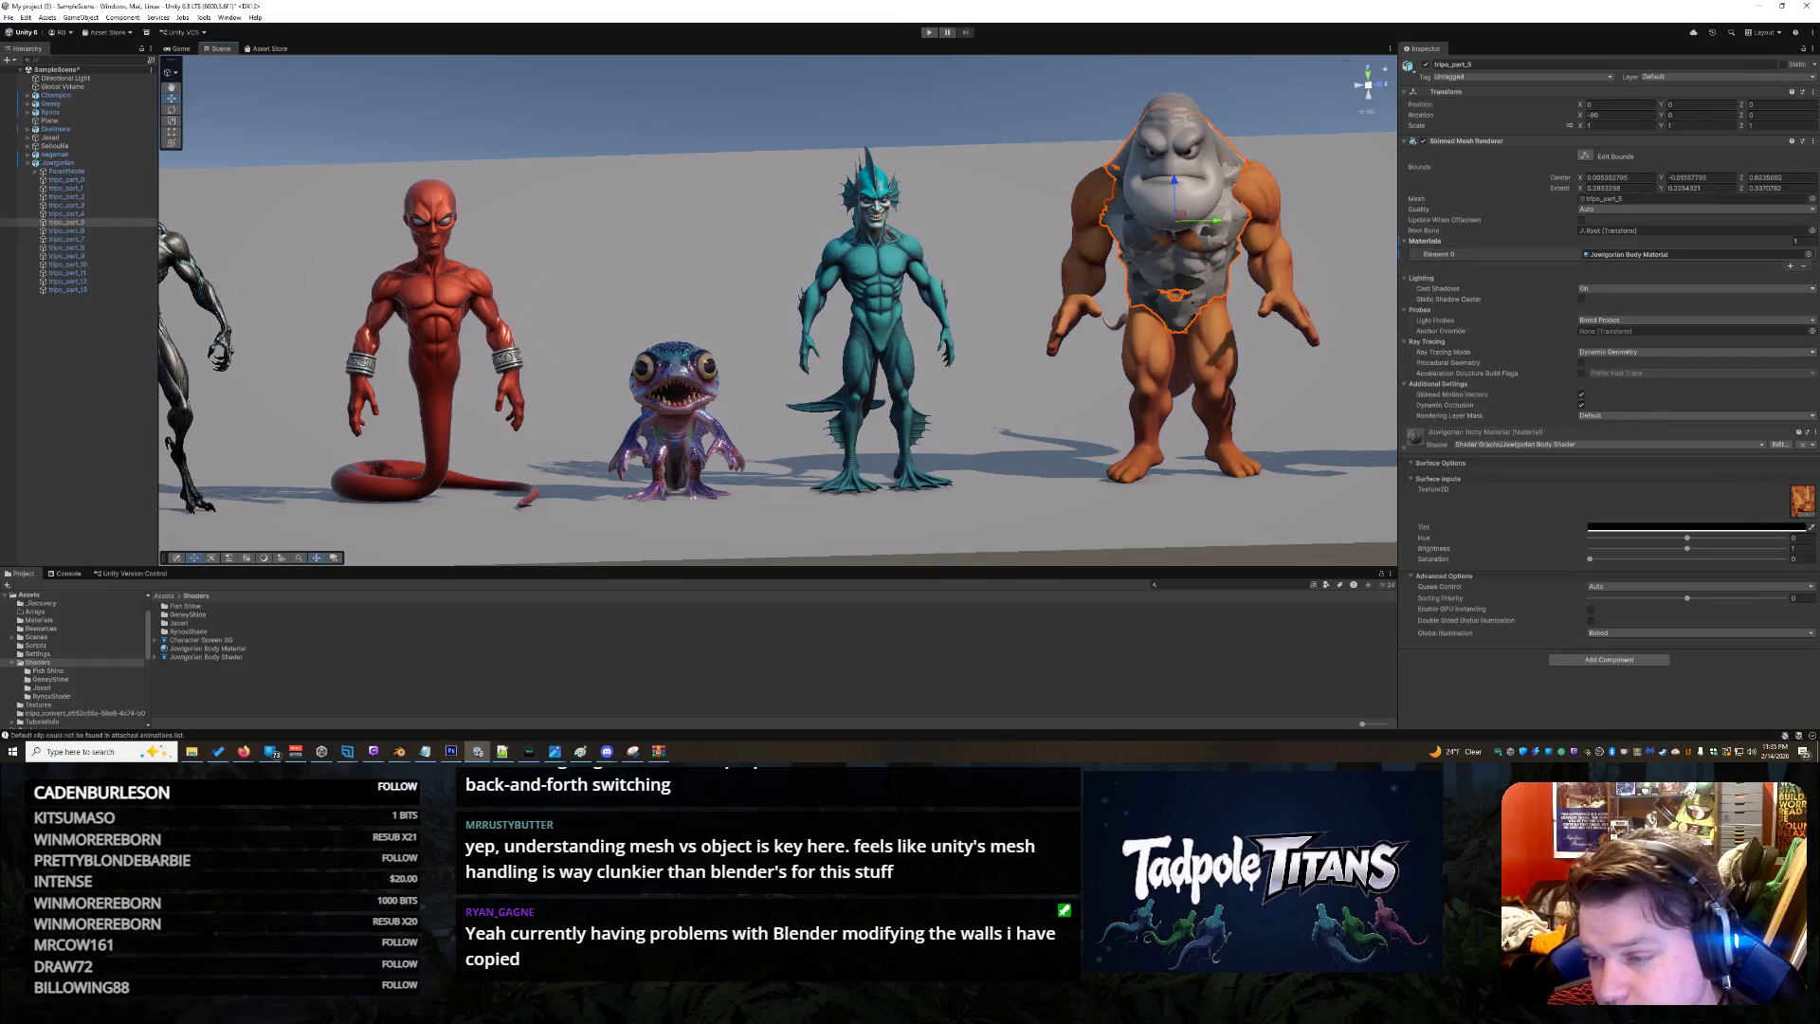
click(1804, 514)
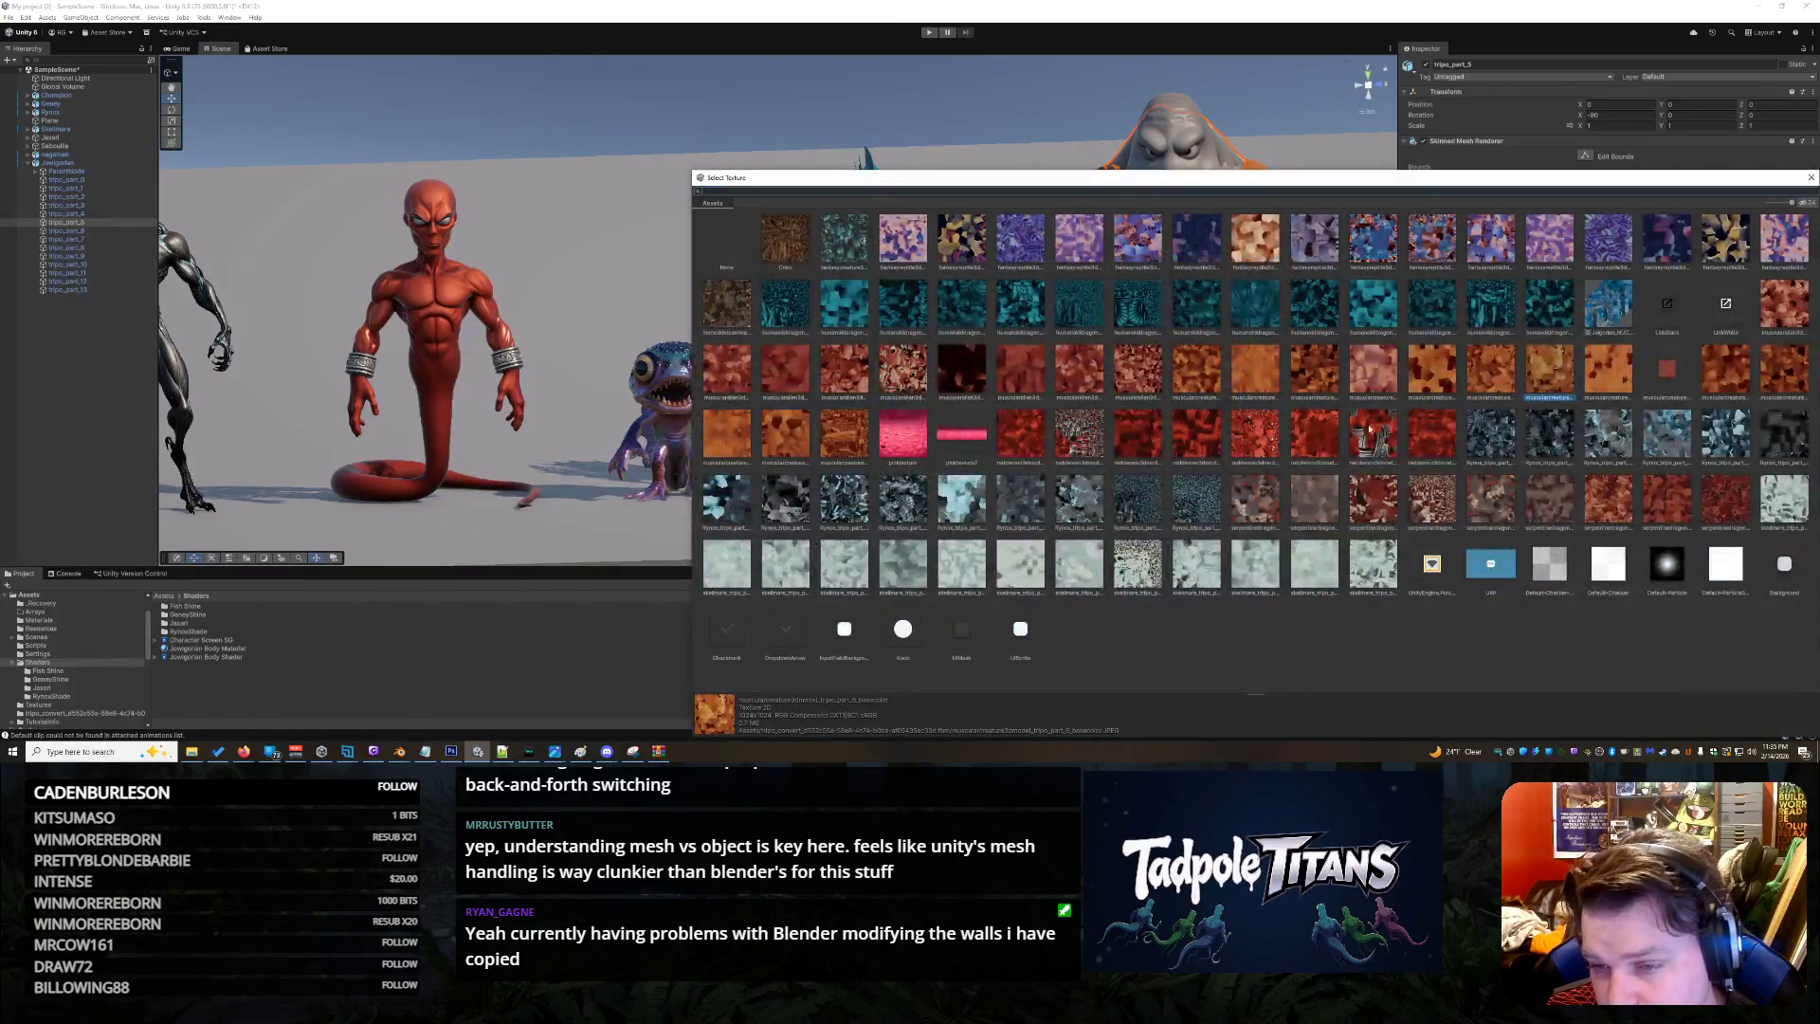
click(1494, 375)
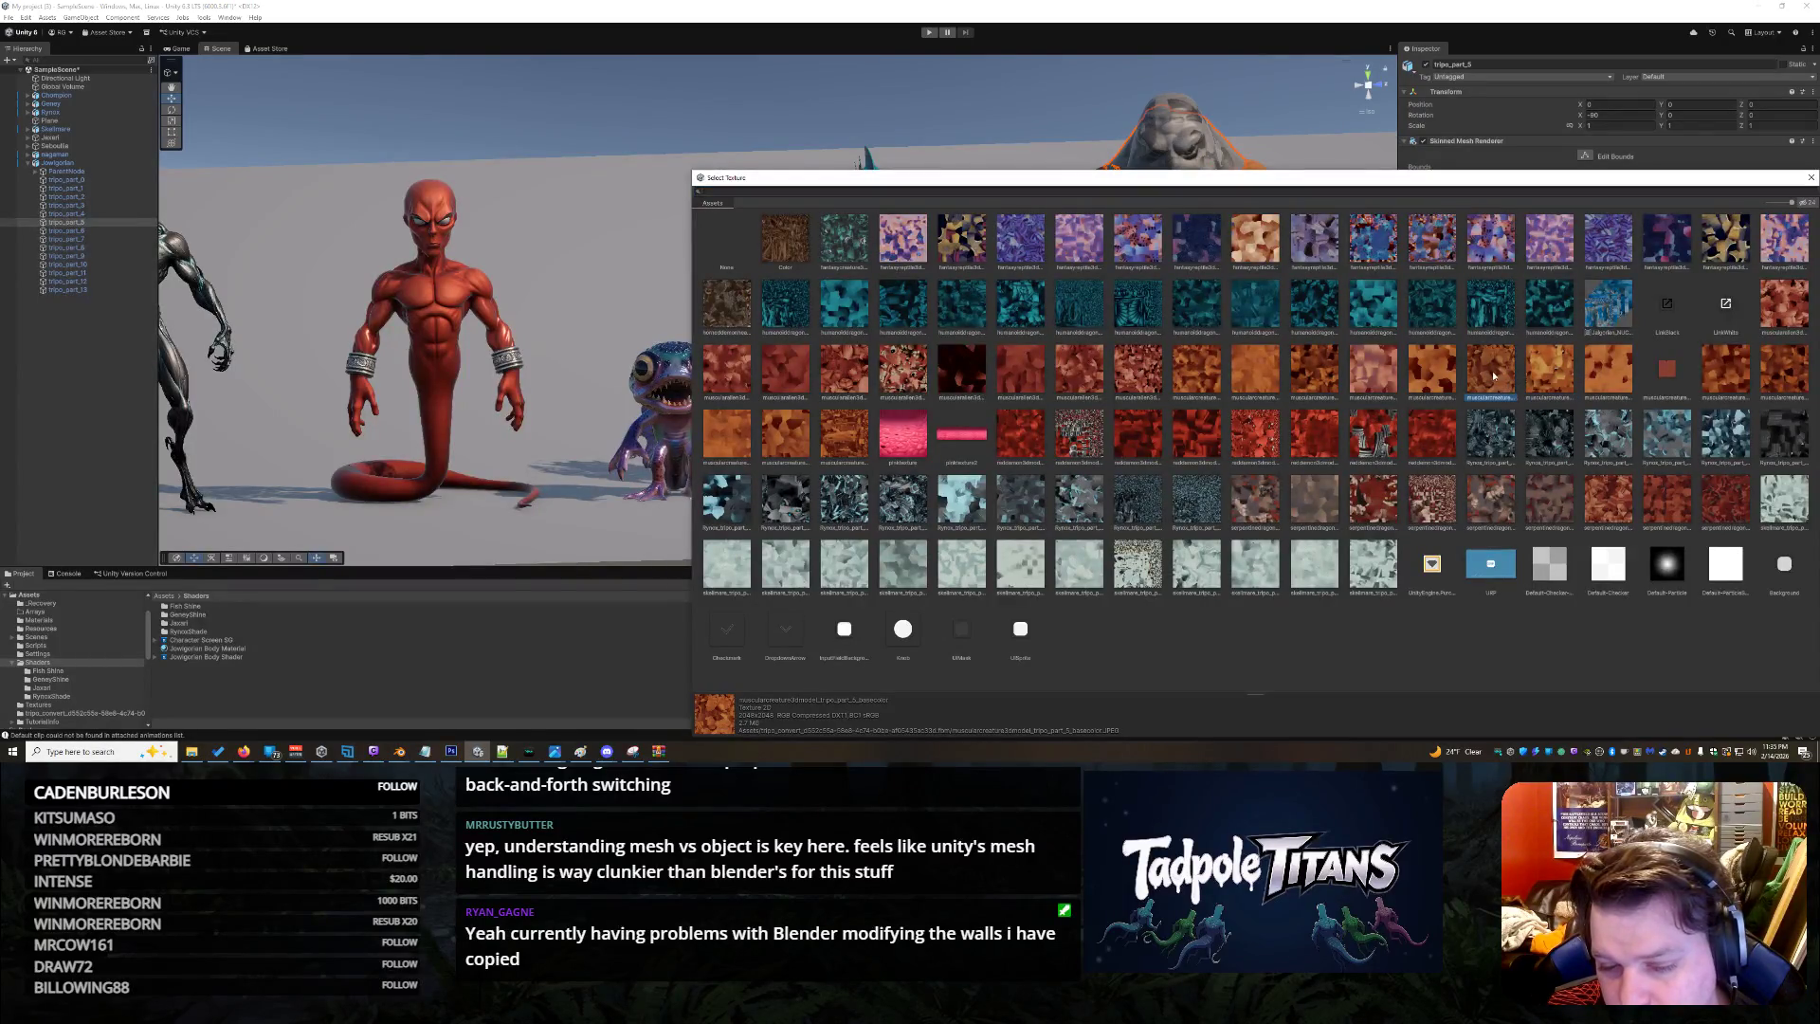
double_click(1492, 371)
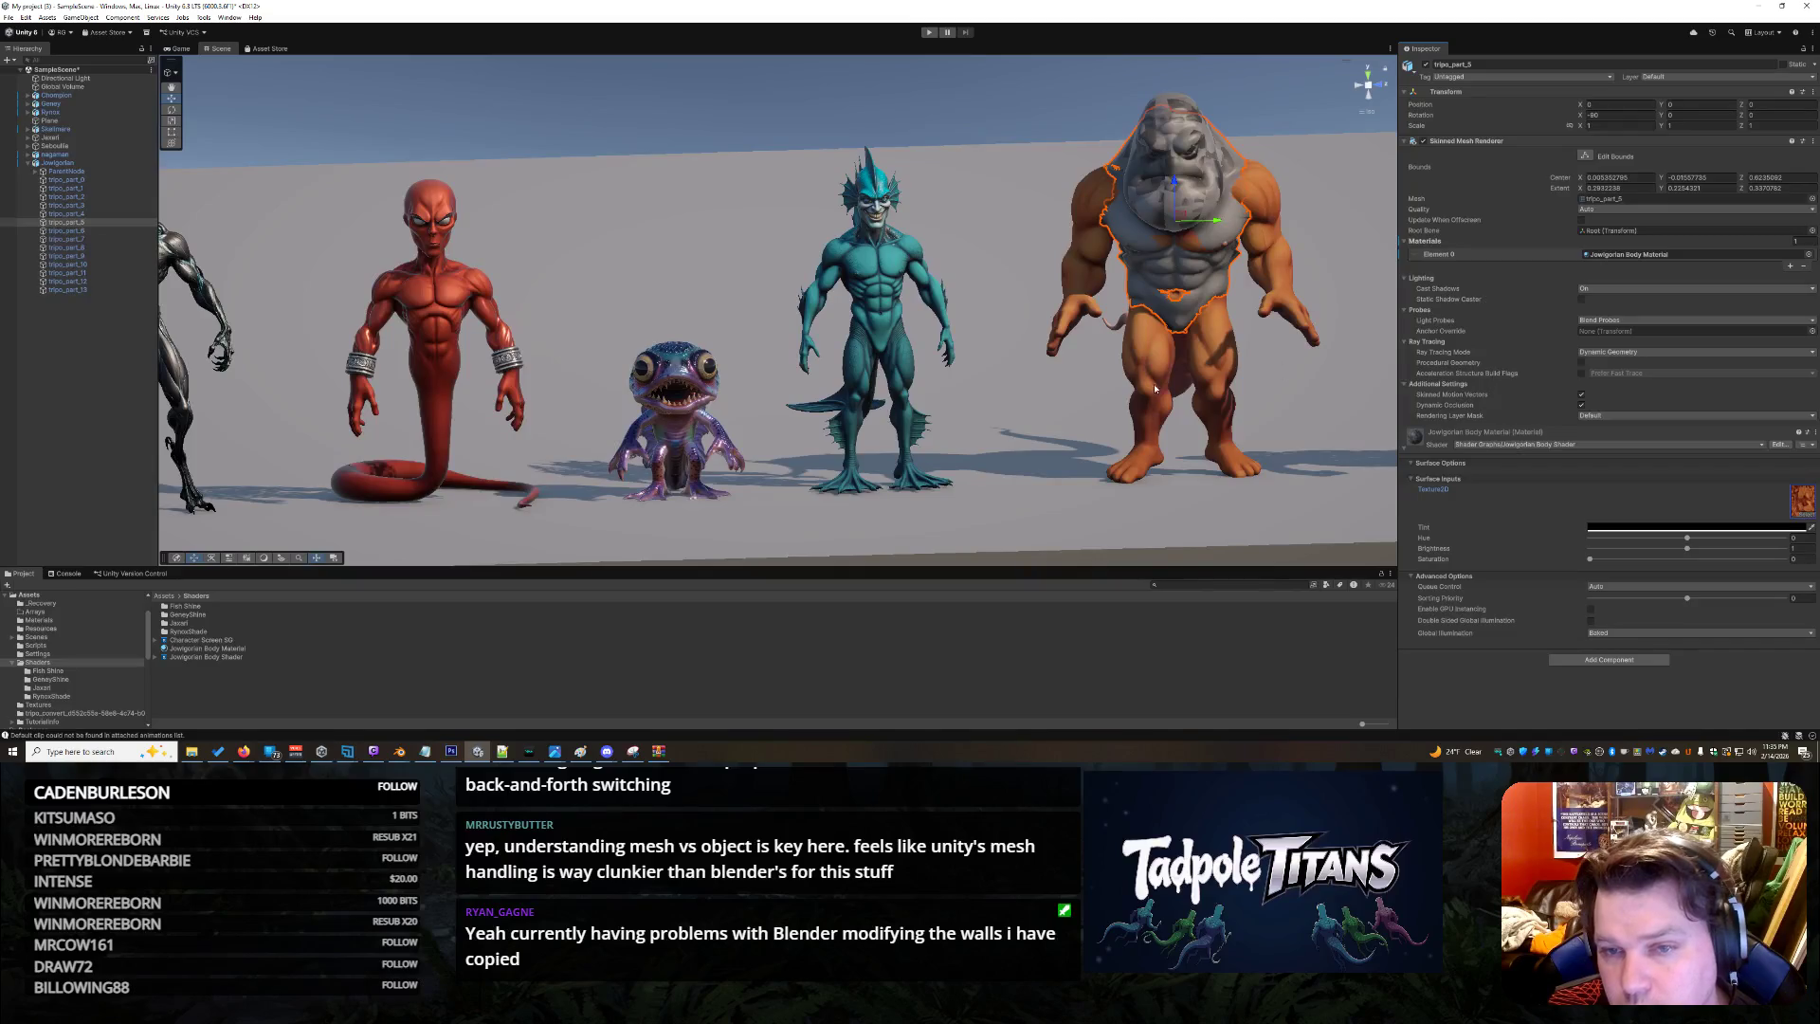
click(1265, 430)
Select Jowlgorian, then the head and chest pieces, to view their Skinned Mesh Renderer settings
mouse_move(1311, 367)
mouse_down()
mouse_move(1169, 276)
mouse_move(1336, 390)
mouse_move(1148, 401)
mouse_move(1271, 369)
mouse_up()
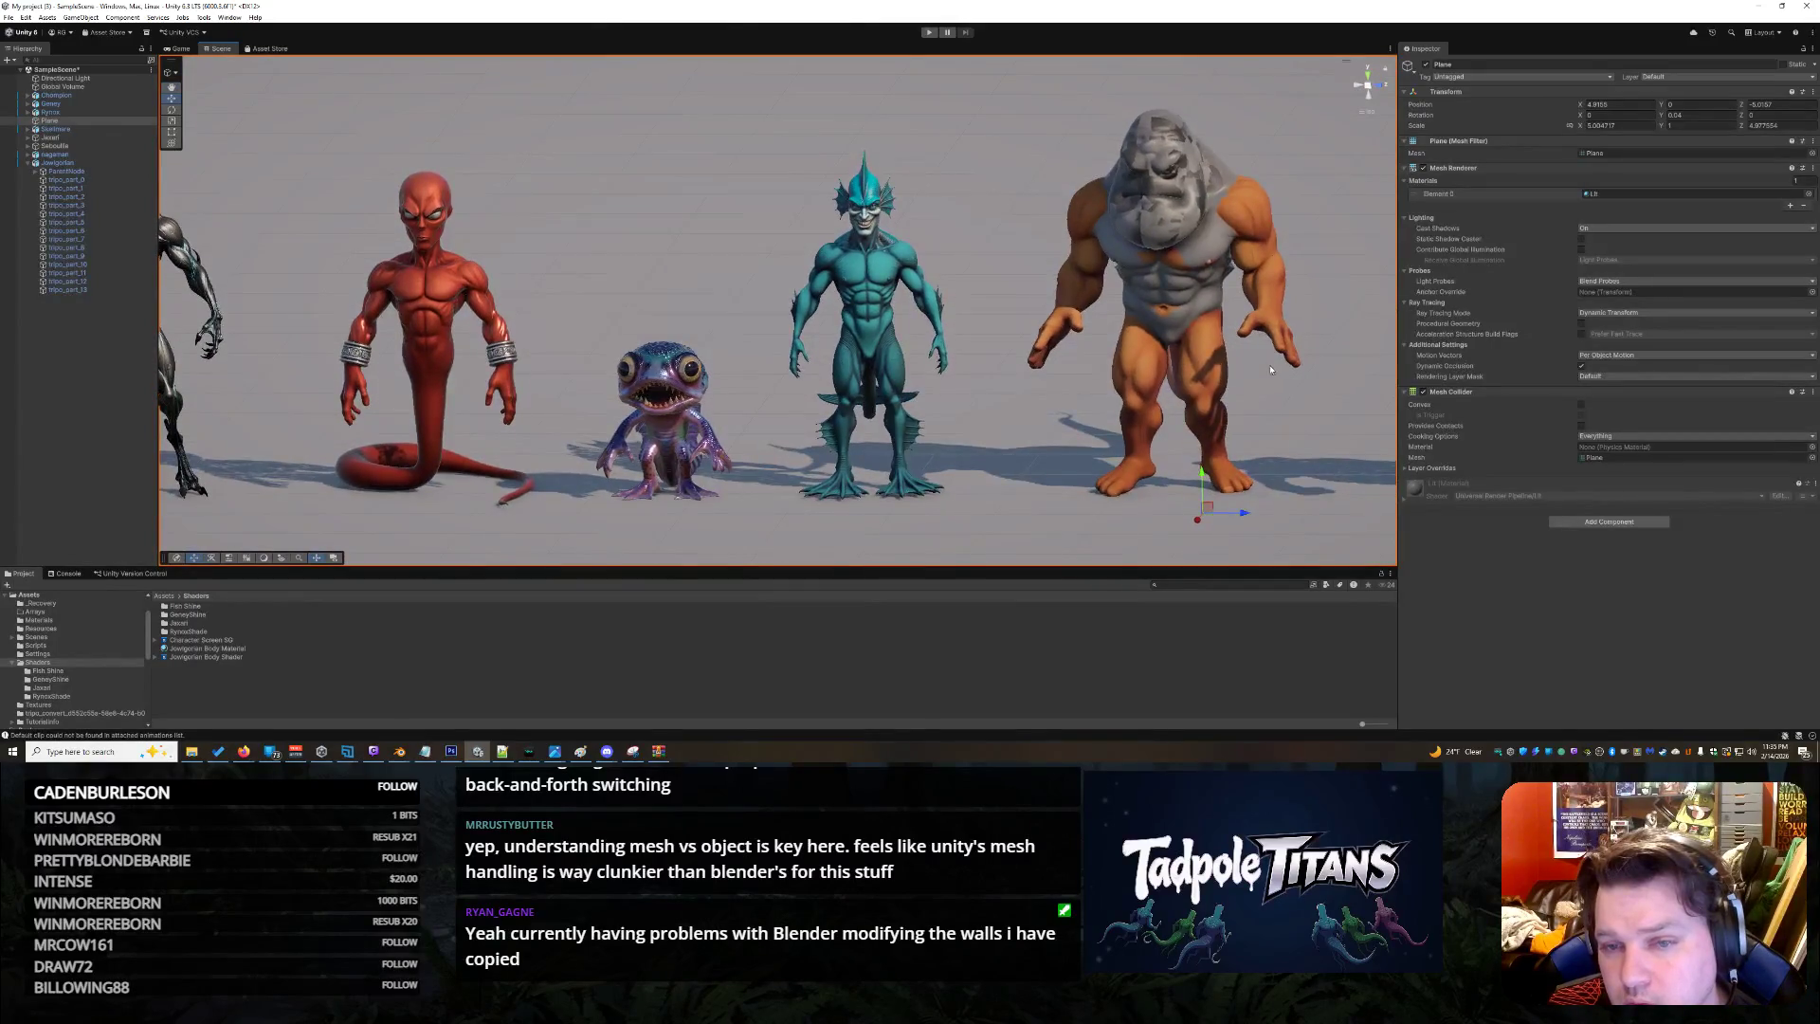
click(1203, 252)
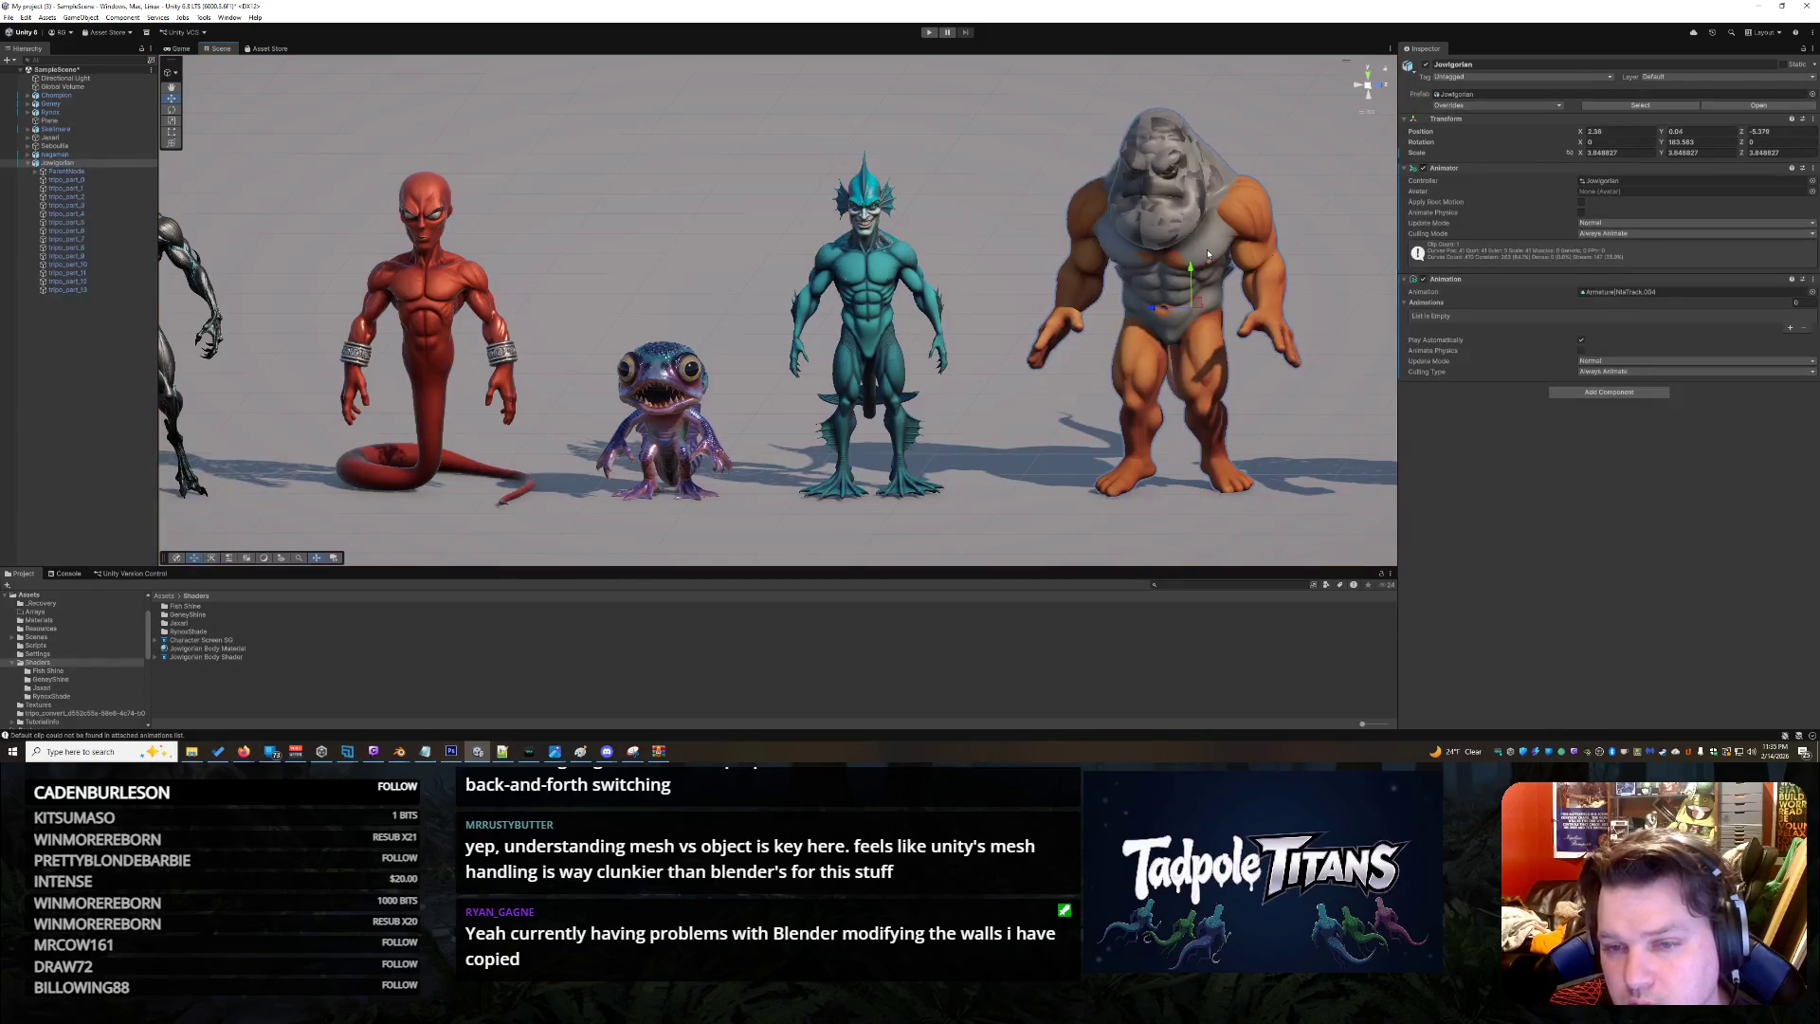
click(1200, 251)
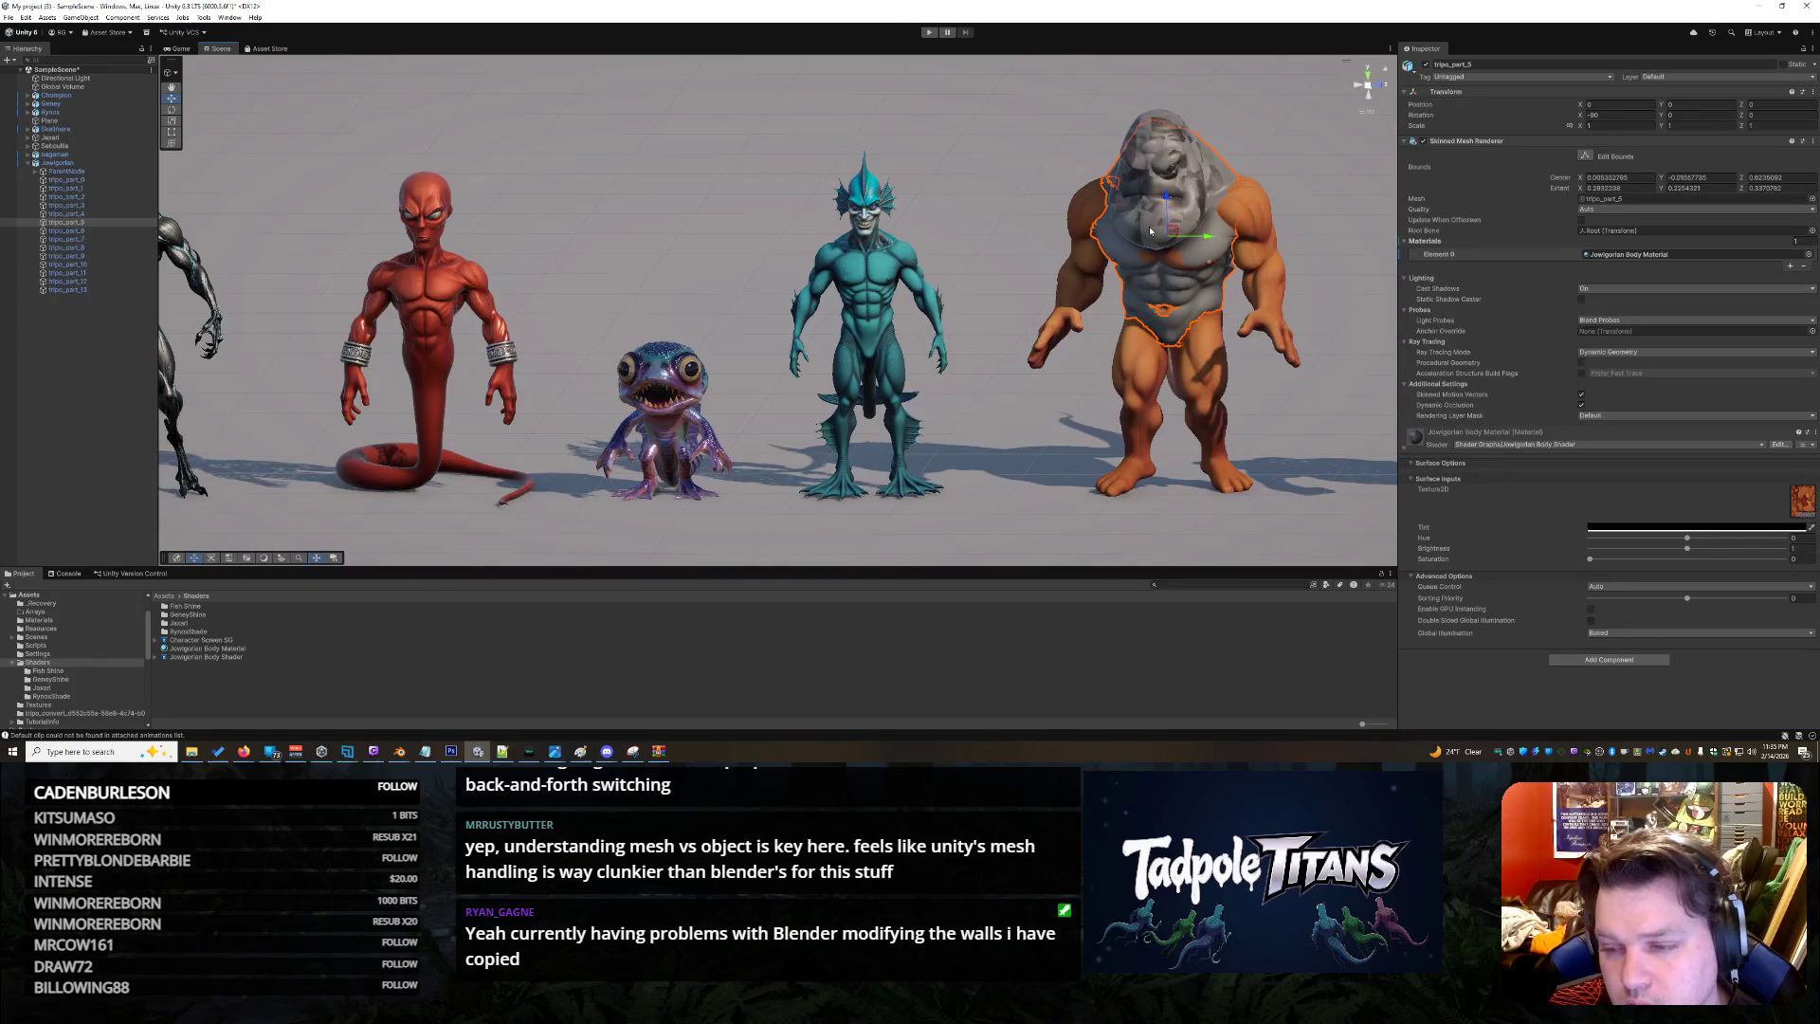
click(1150, 230)
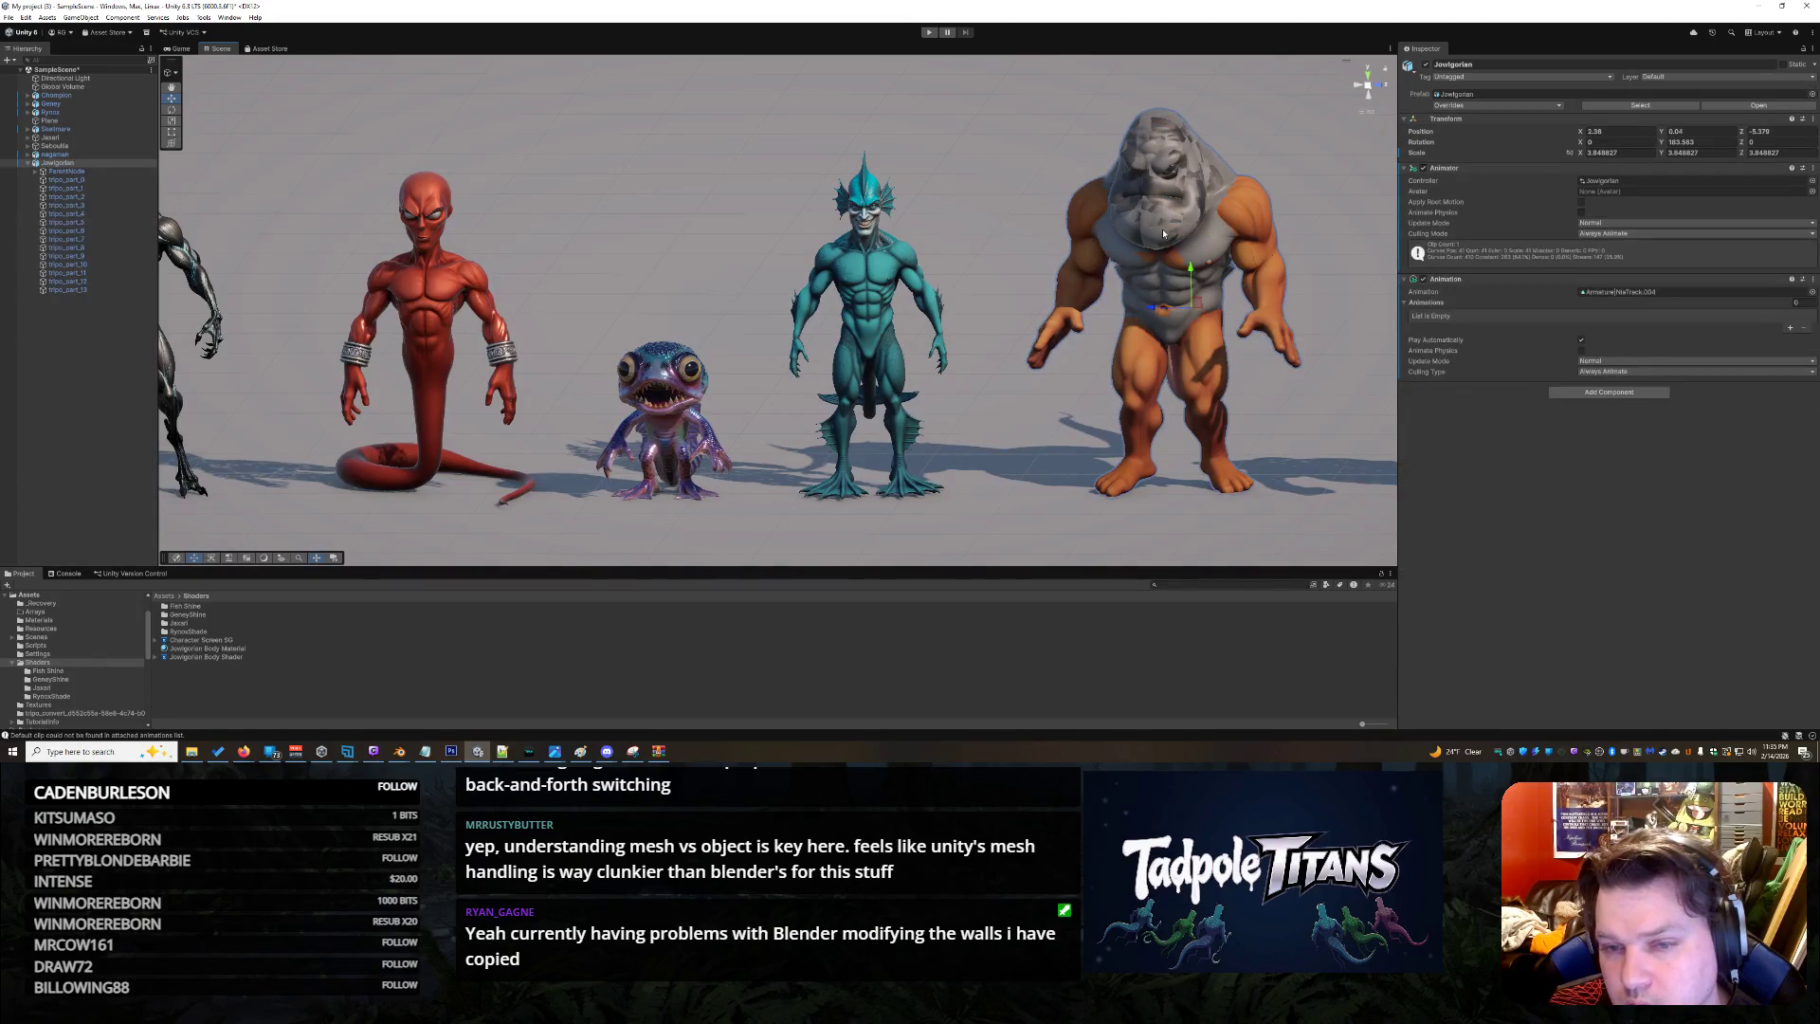
click(1162, 230)
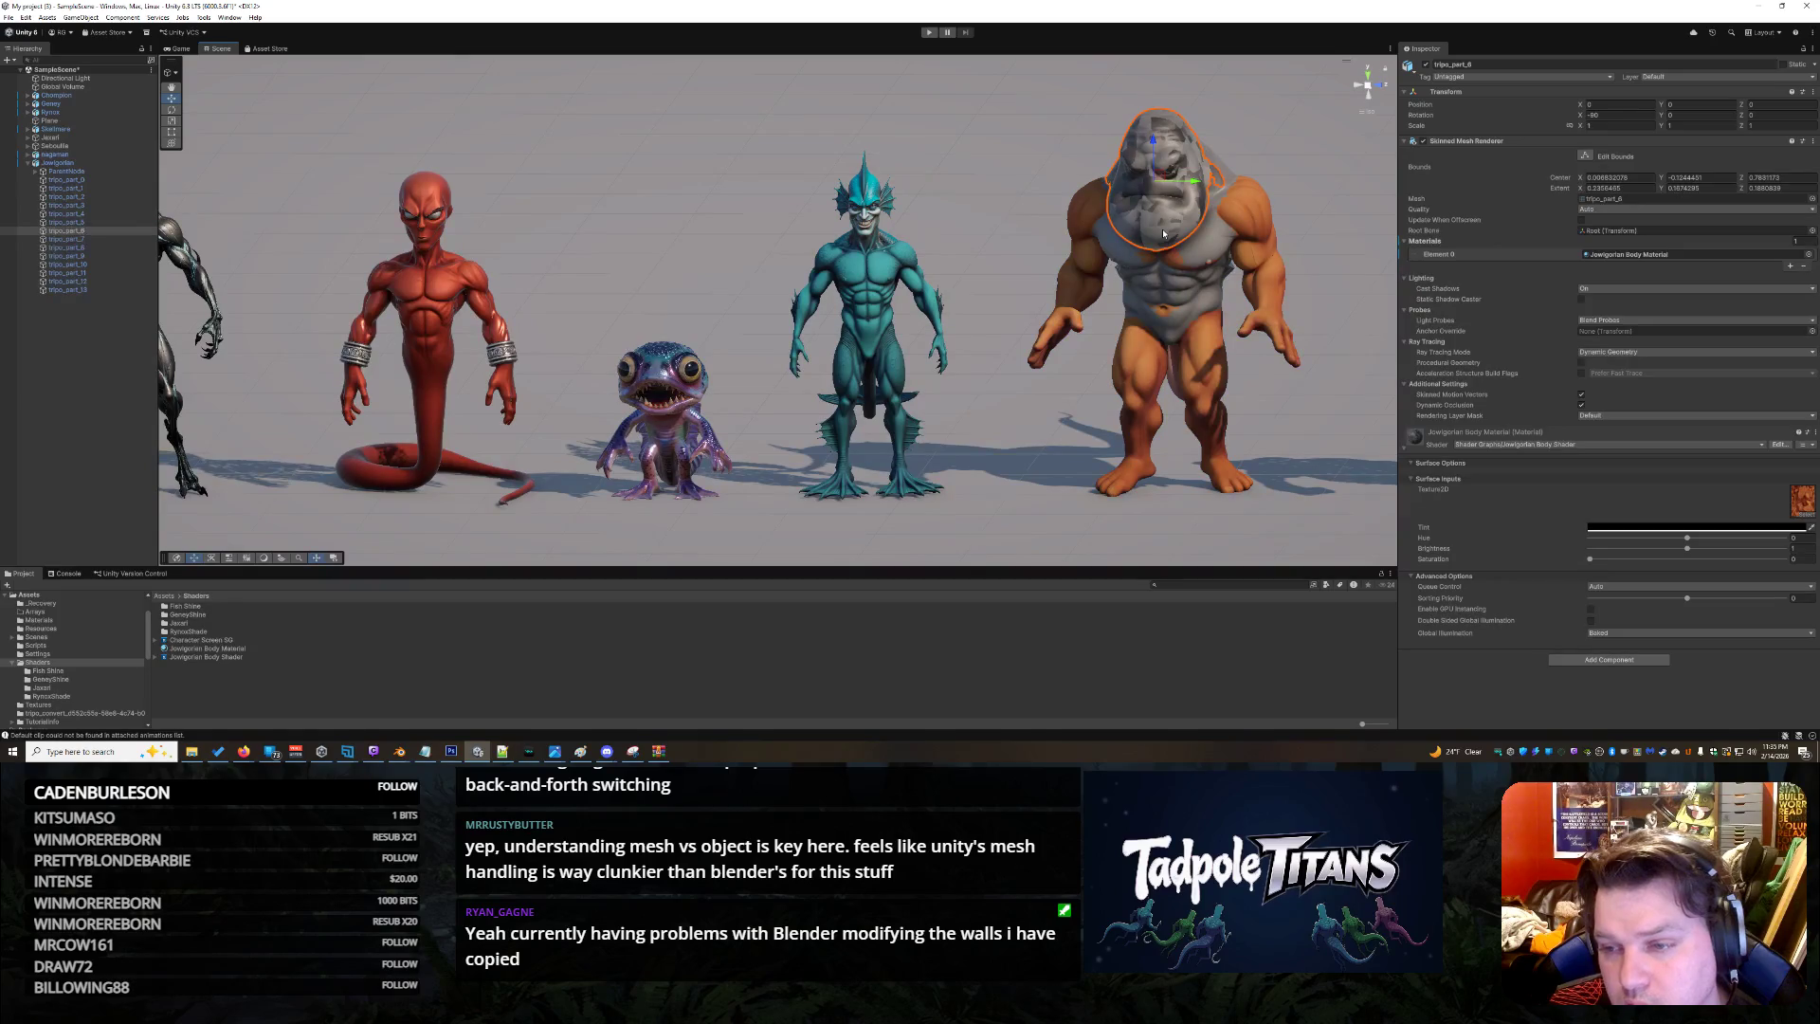
click(1207, 253)
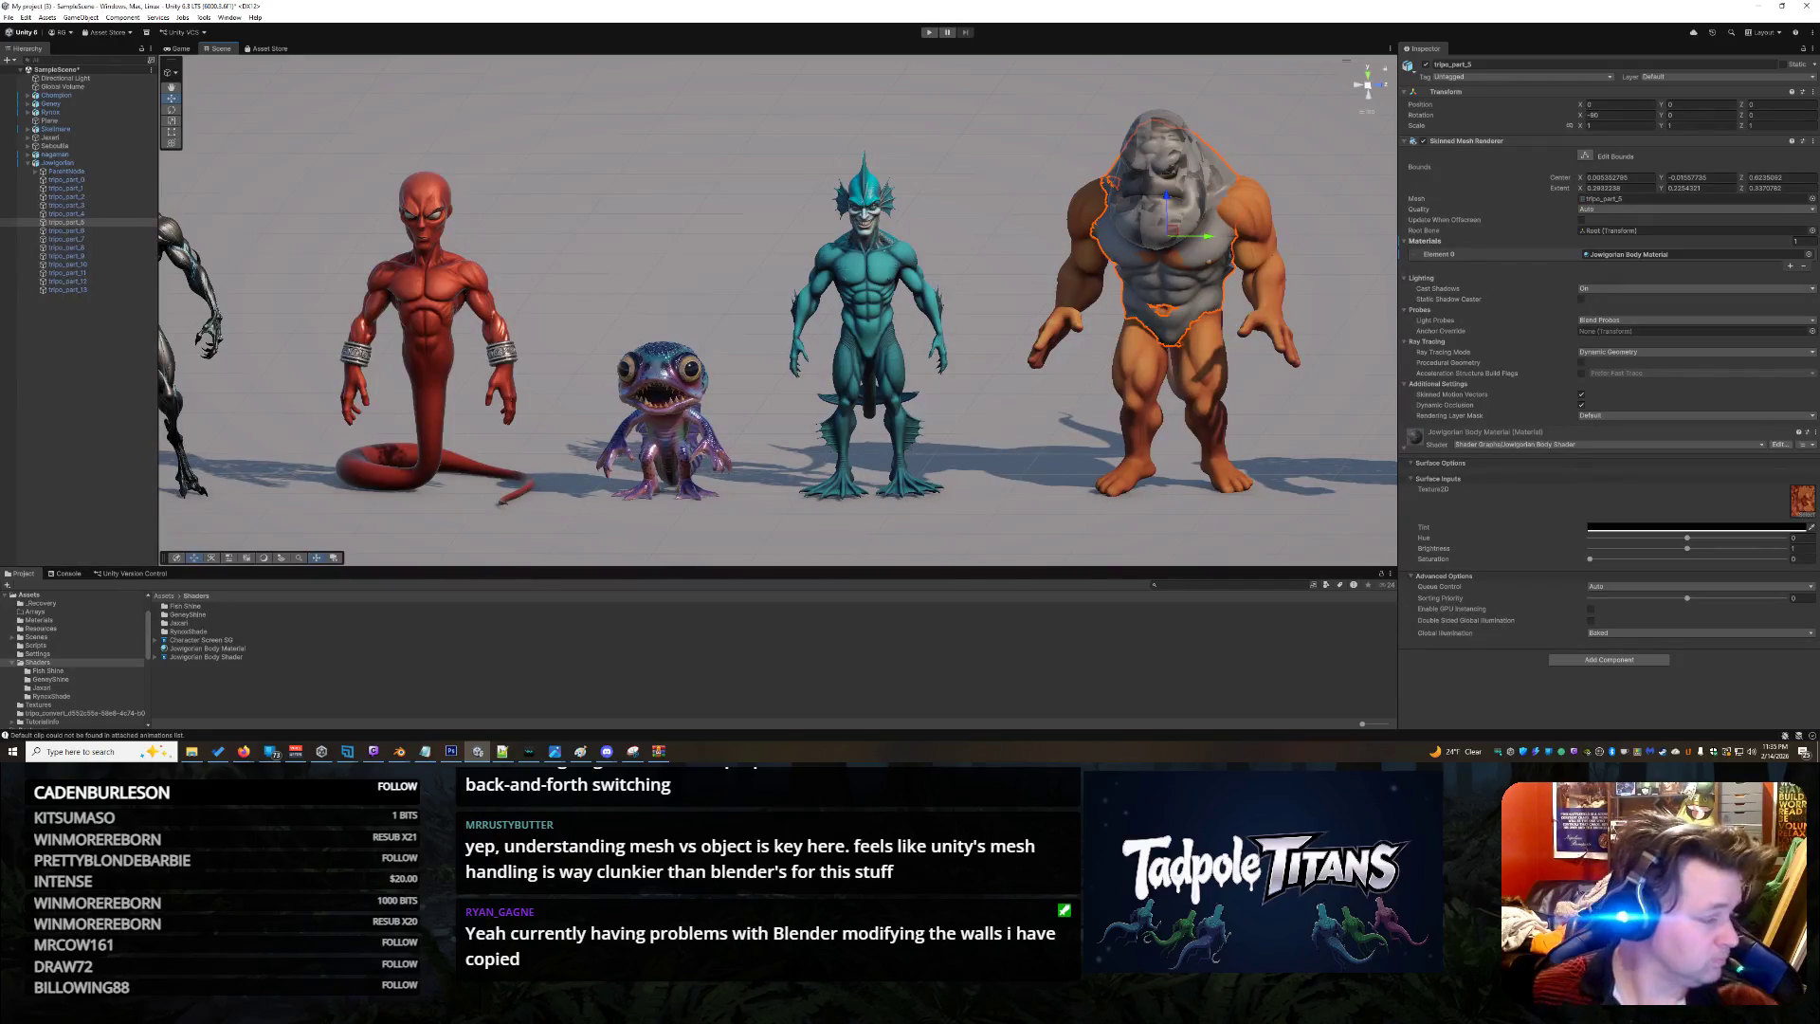
key(alt+Tab)
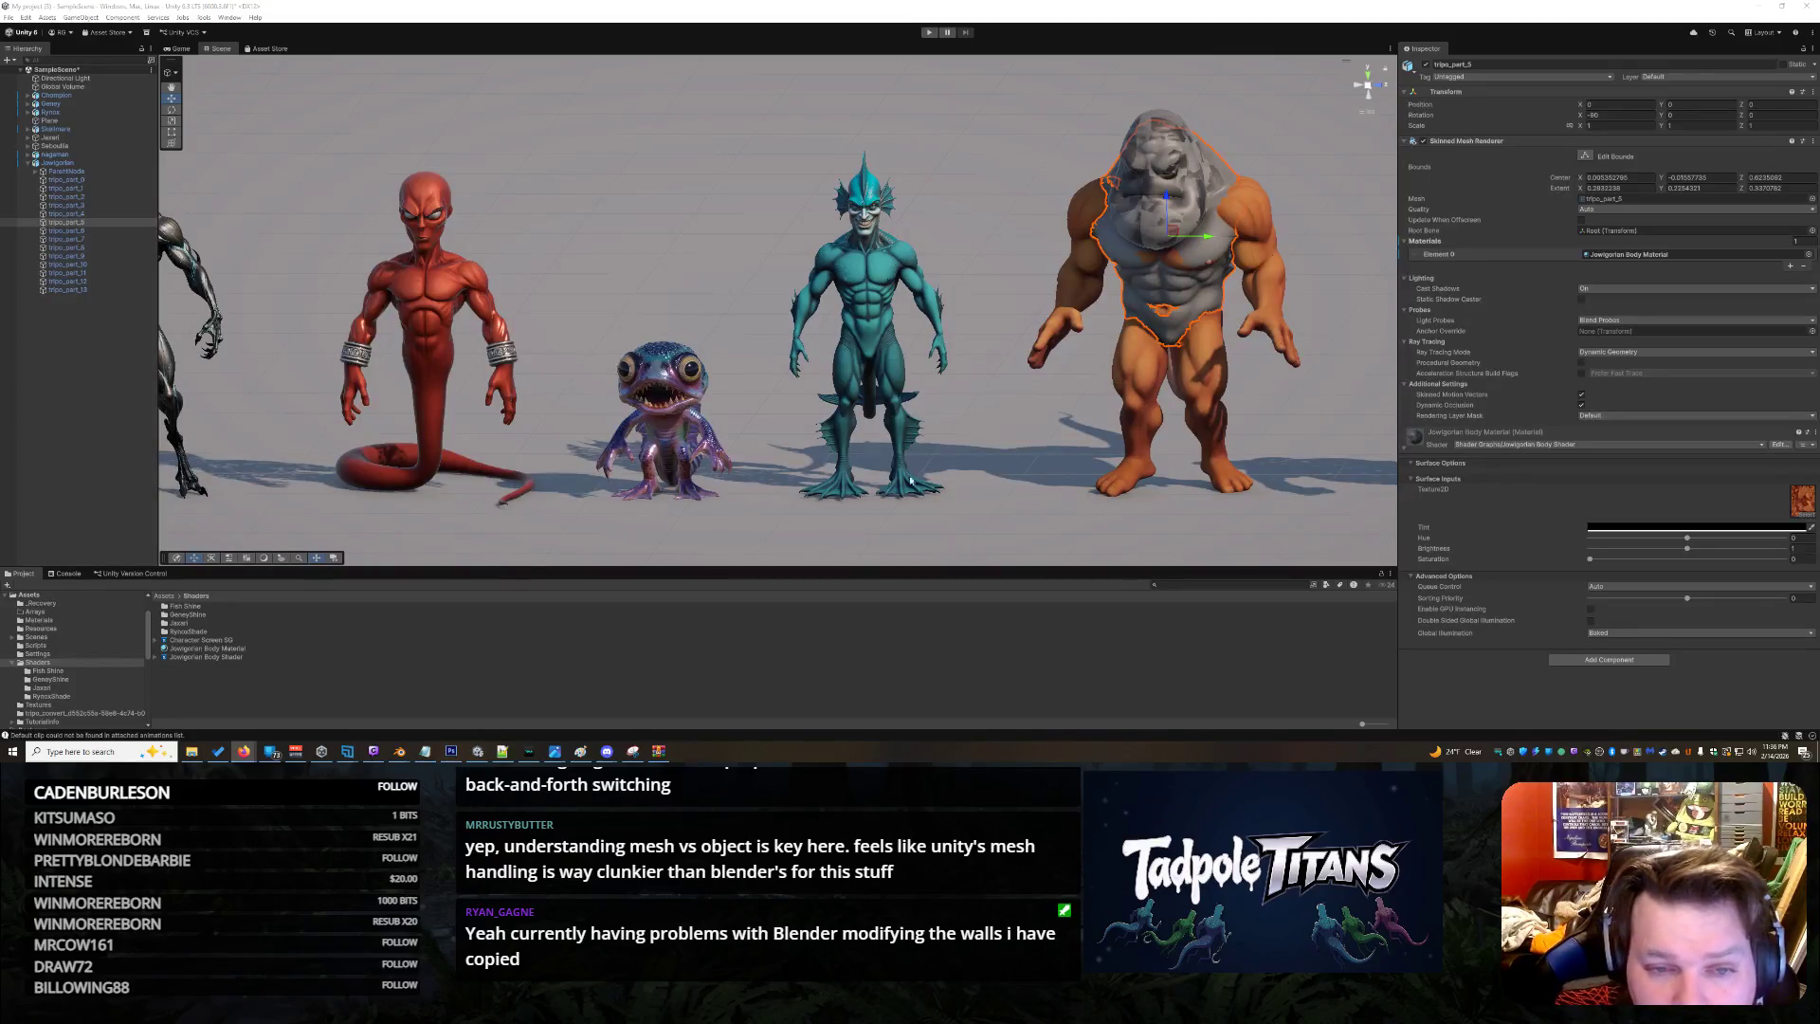
mouse_move(243, 751)
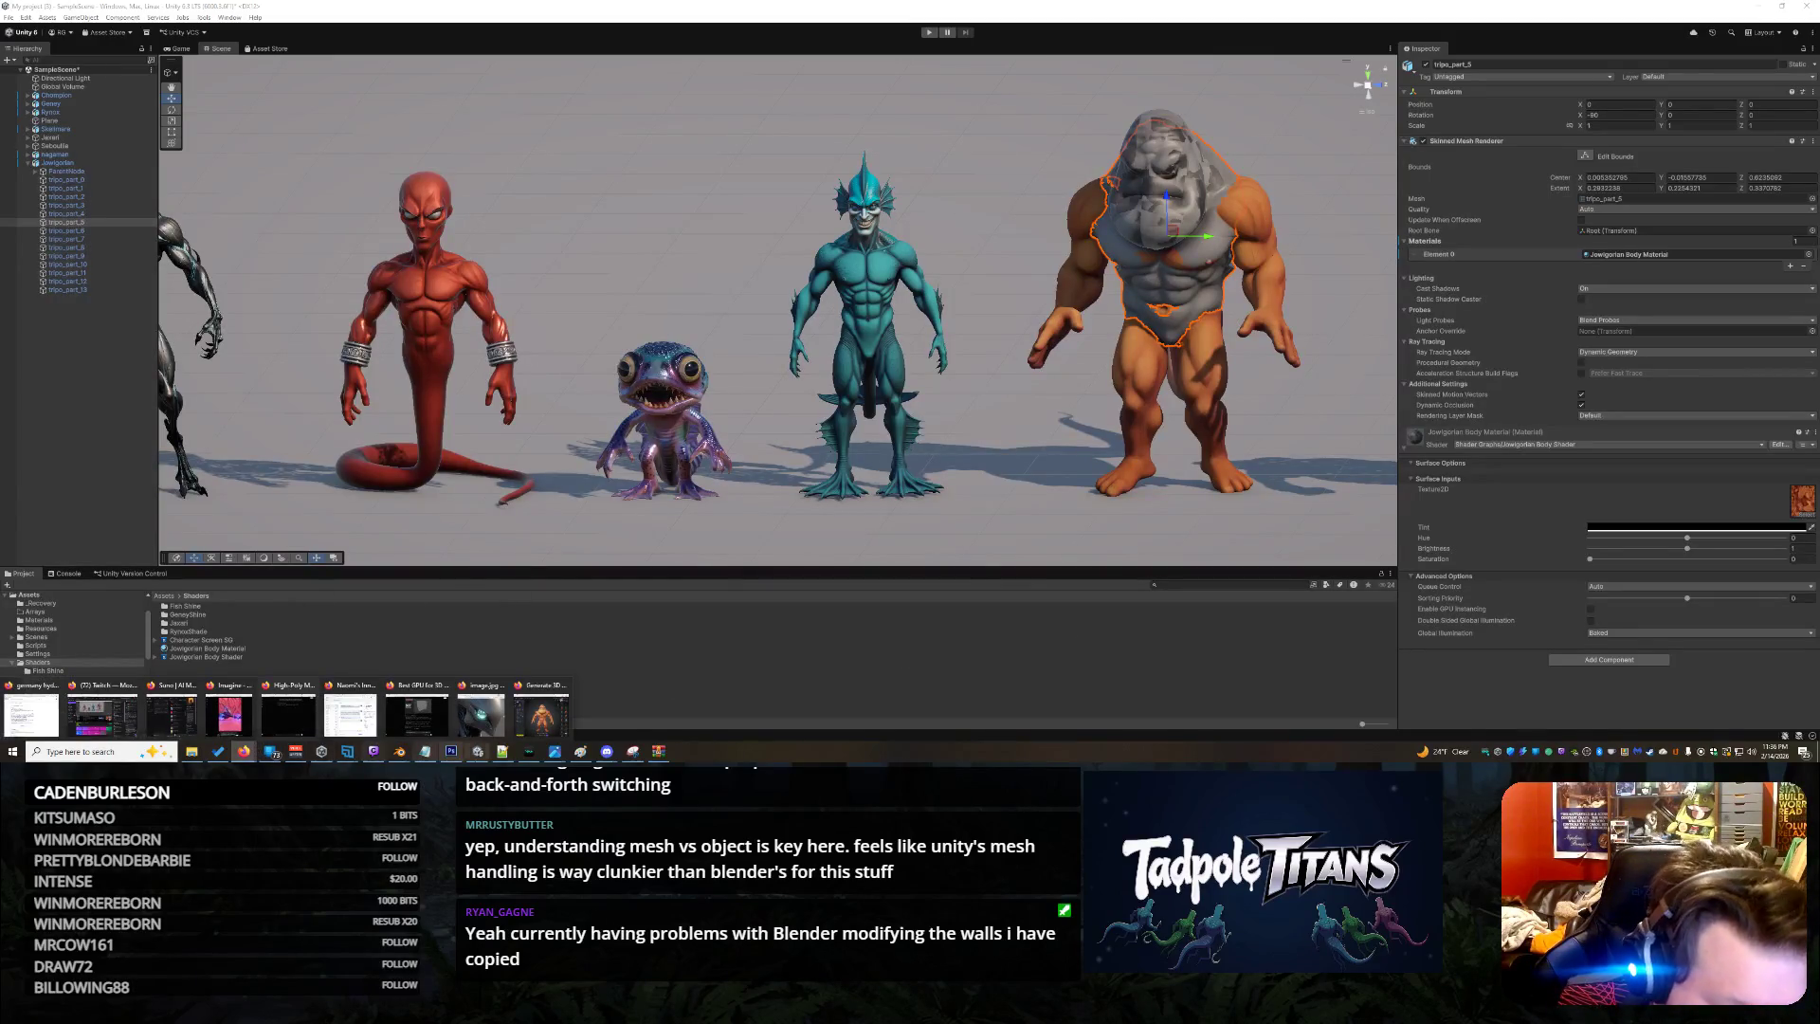
click(532, 738)
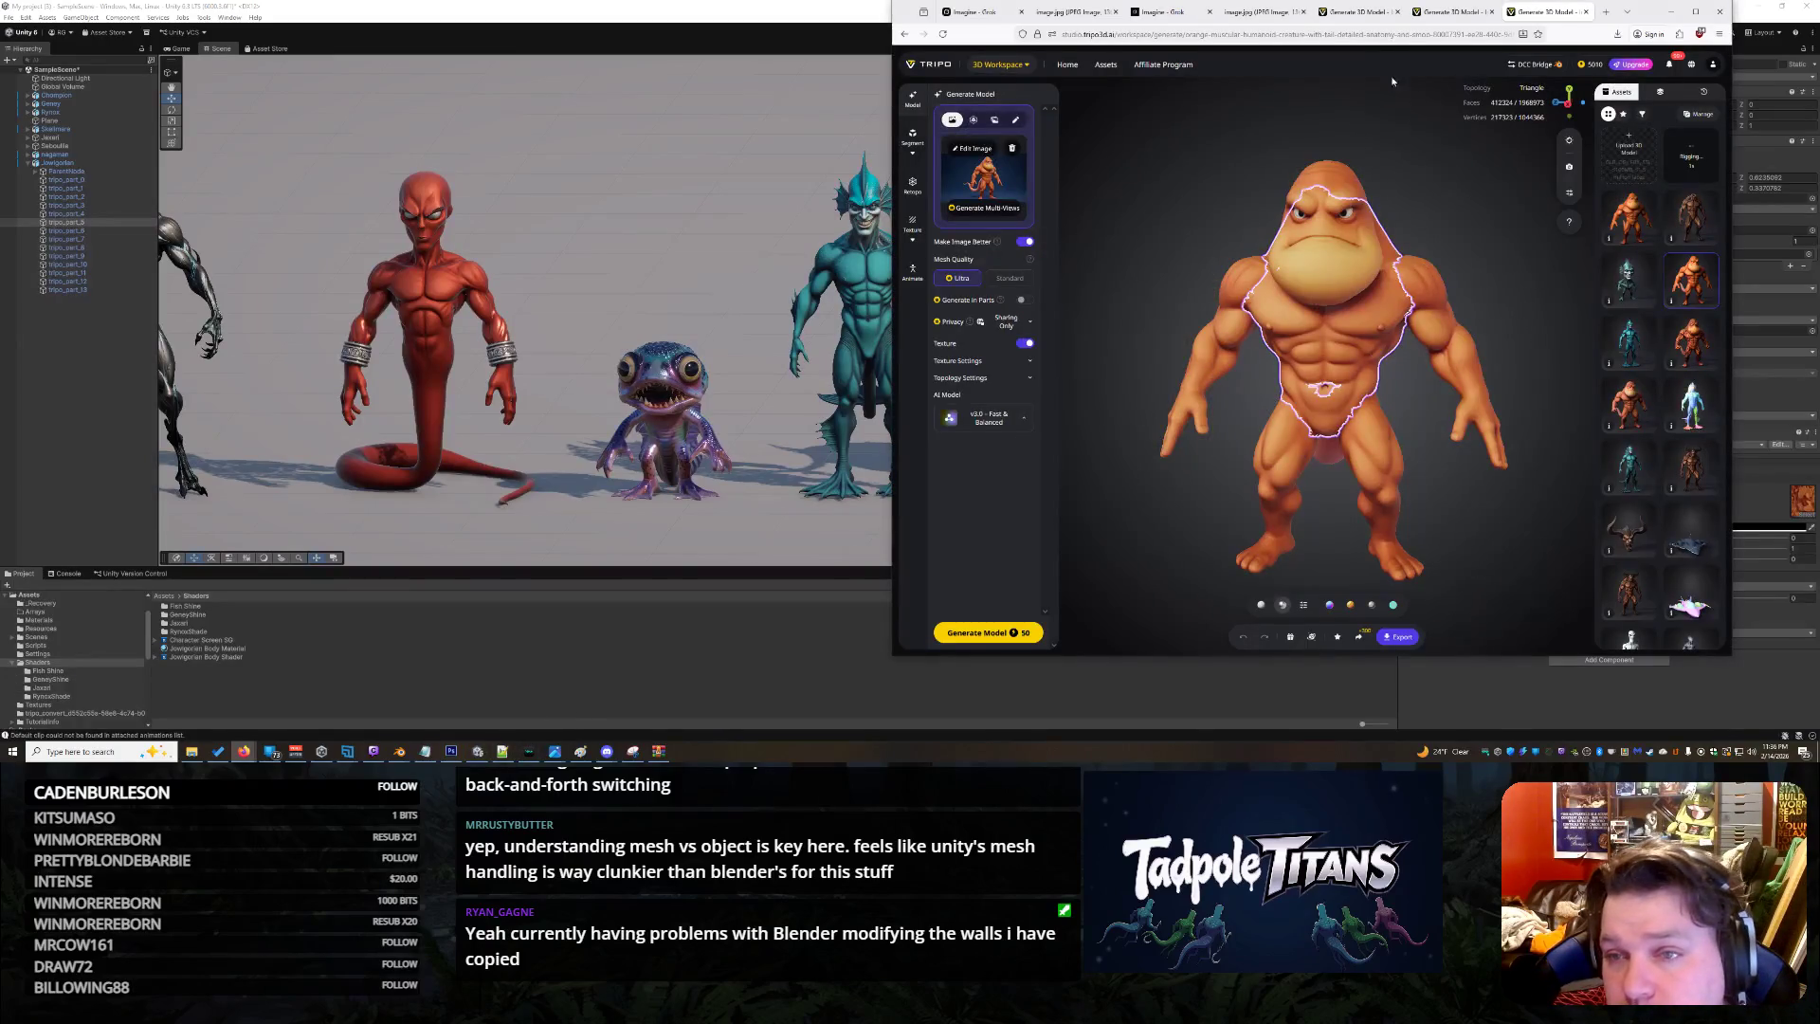
click(1449, 17)
click(1371, 14)
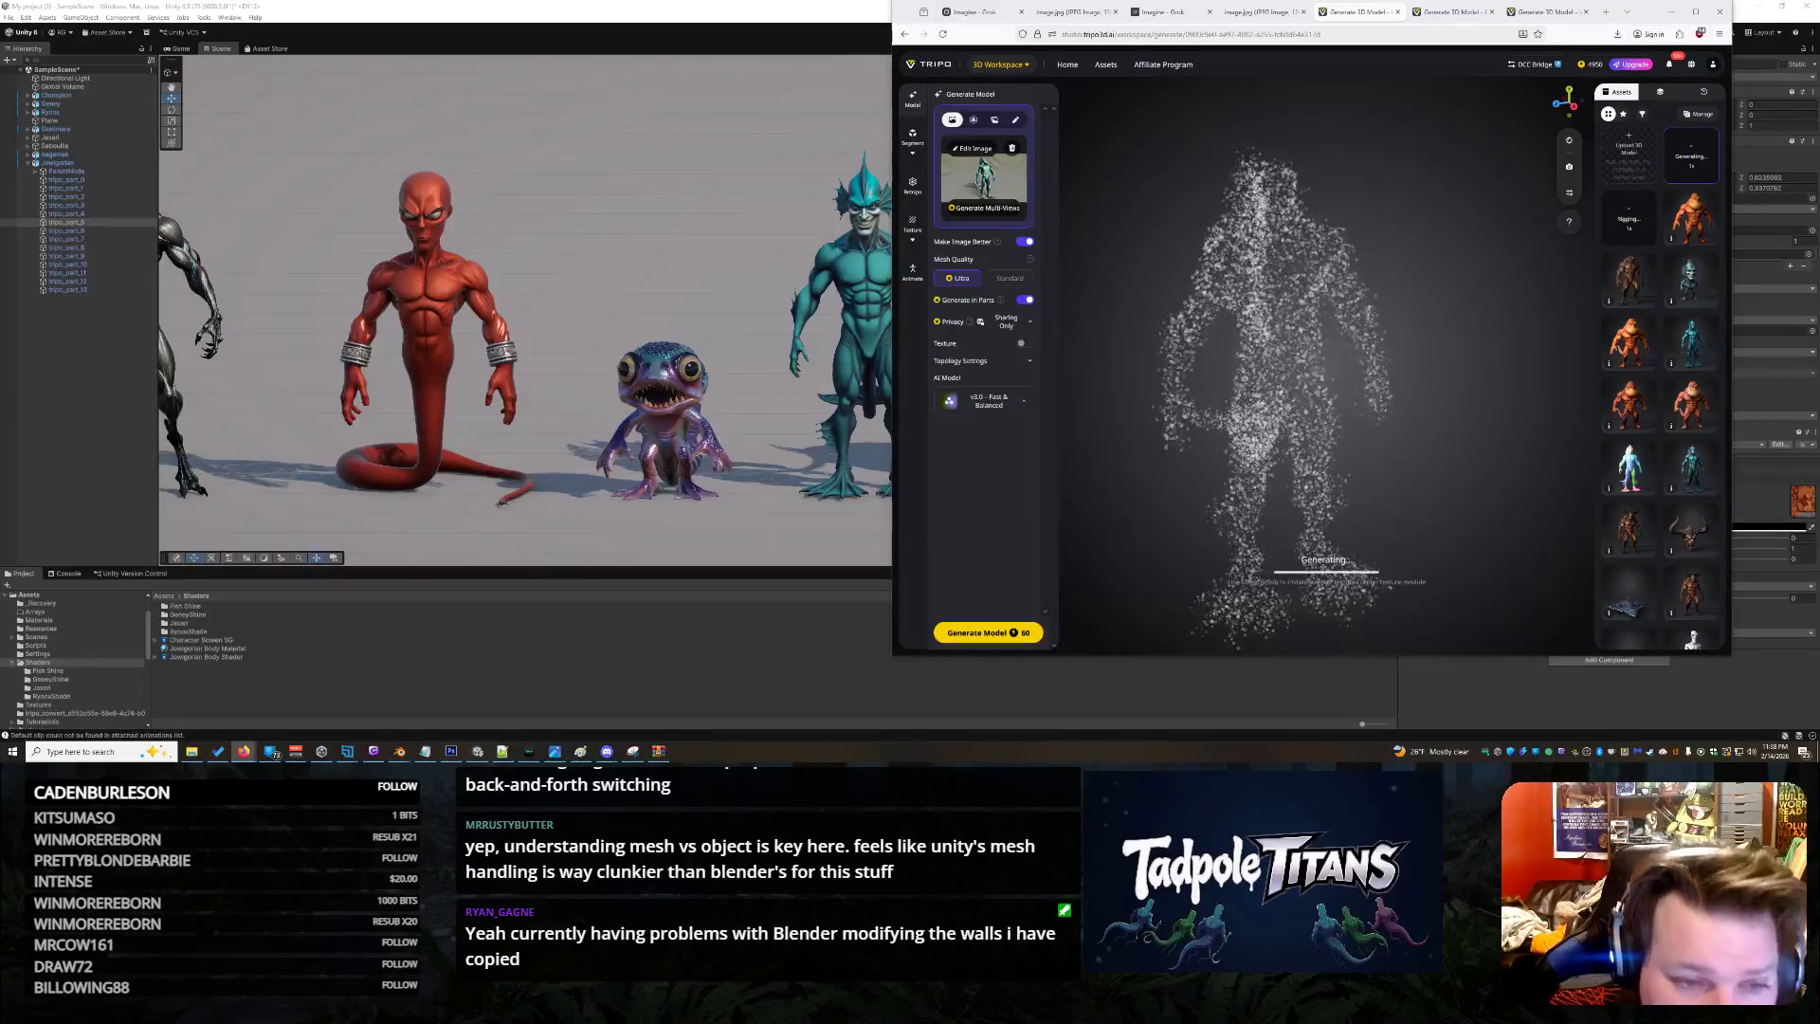
click(719, 250)
drag(1147, 406, 1186, 351)
click(1199, 312)
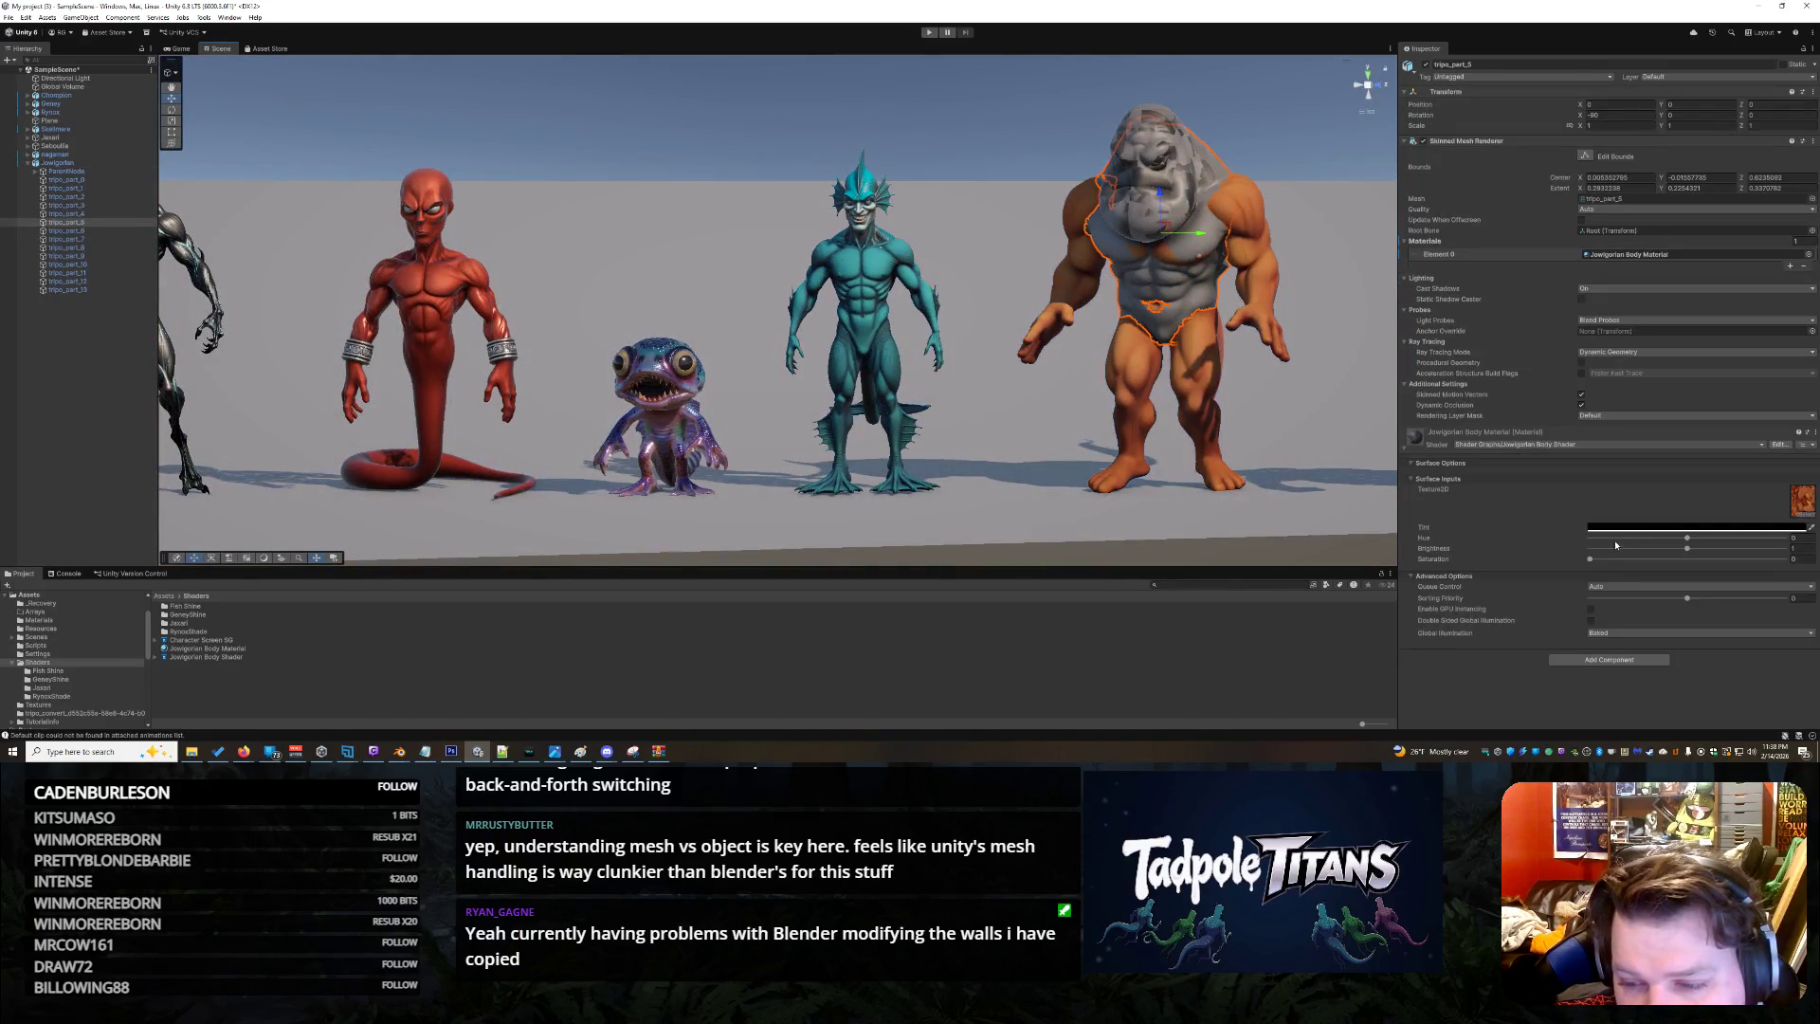
Set the material tint to orange, Saturation to 1.283 and Hue to 28.4, turning it green
click(1665, 527)
drag(1765, 476, 1742, 454)
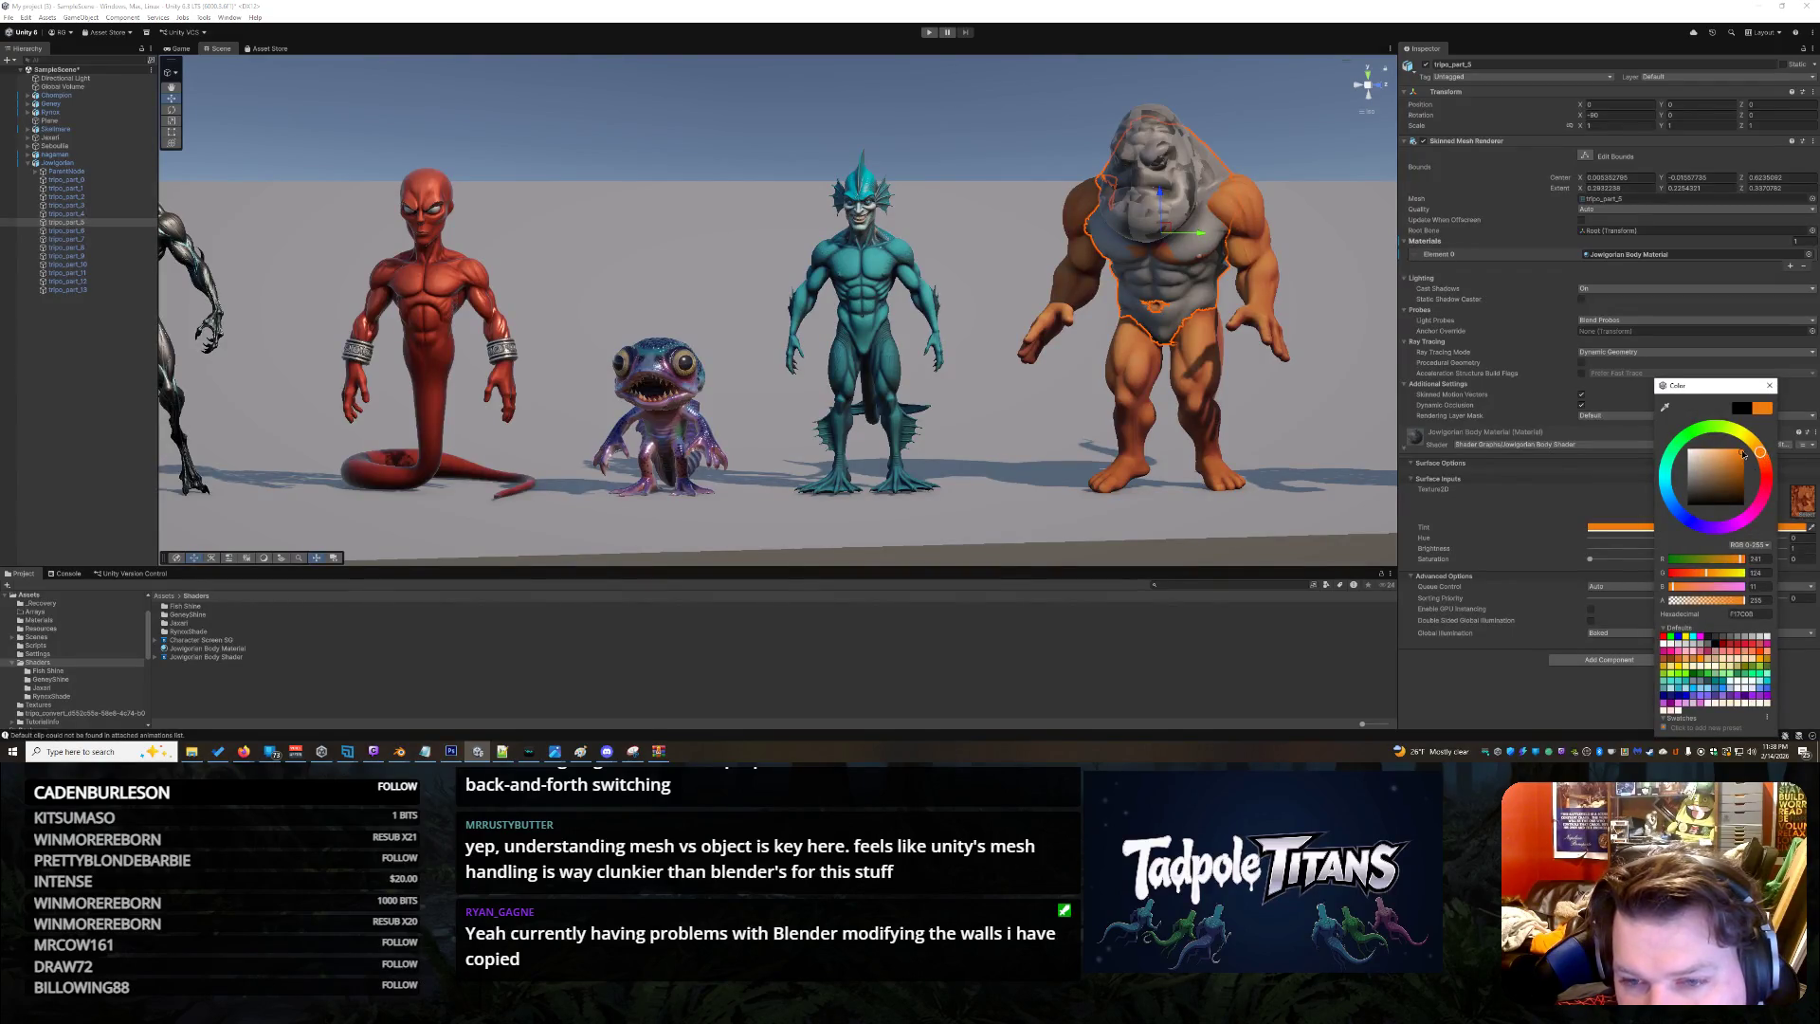
click(1605, 492)
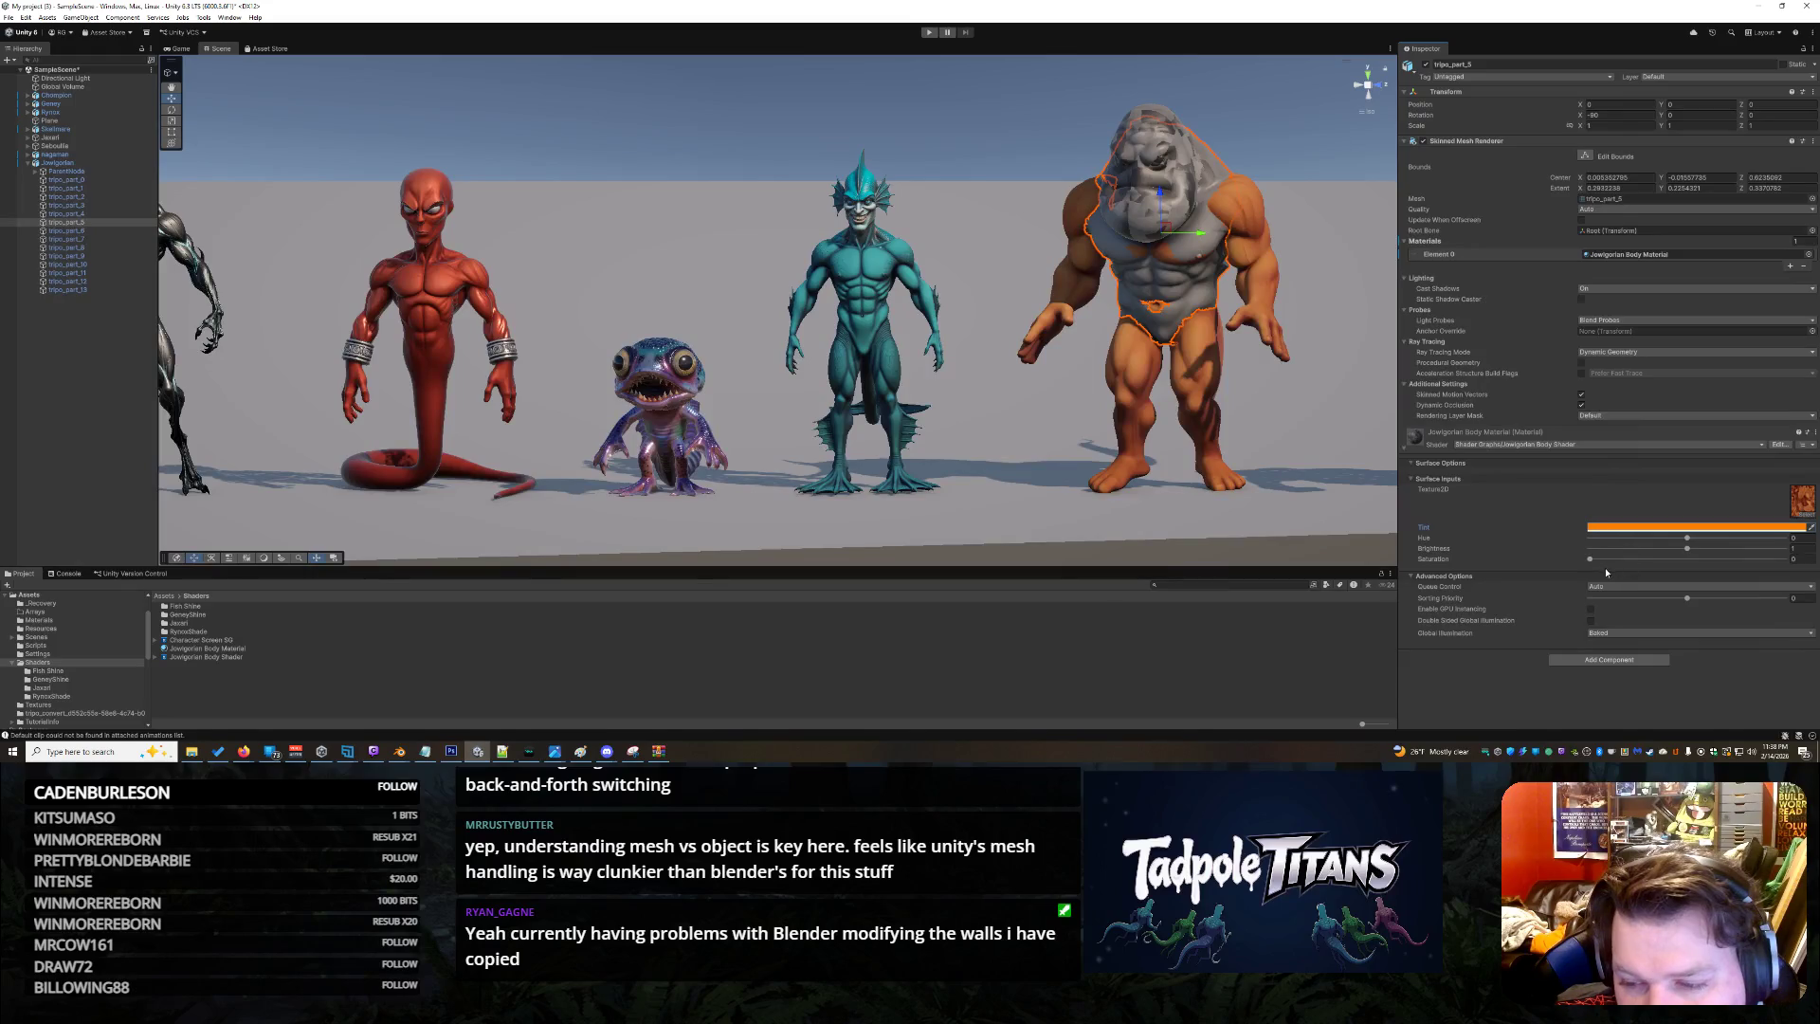
mouse_move(1592, 558)
mouse_down()
mouse_move(1734, 554)
mouse_move(1608, 545)
mouse_up()
mouse_move(1599, 542)
mouse_down()
mouse_move(1739, 545)
mouse_move(1616, 550)
mouse_move(1657, 563)
mouse_up()
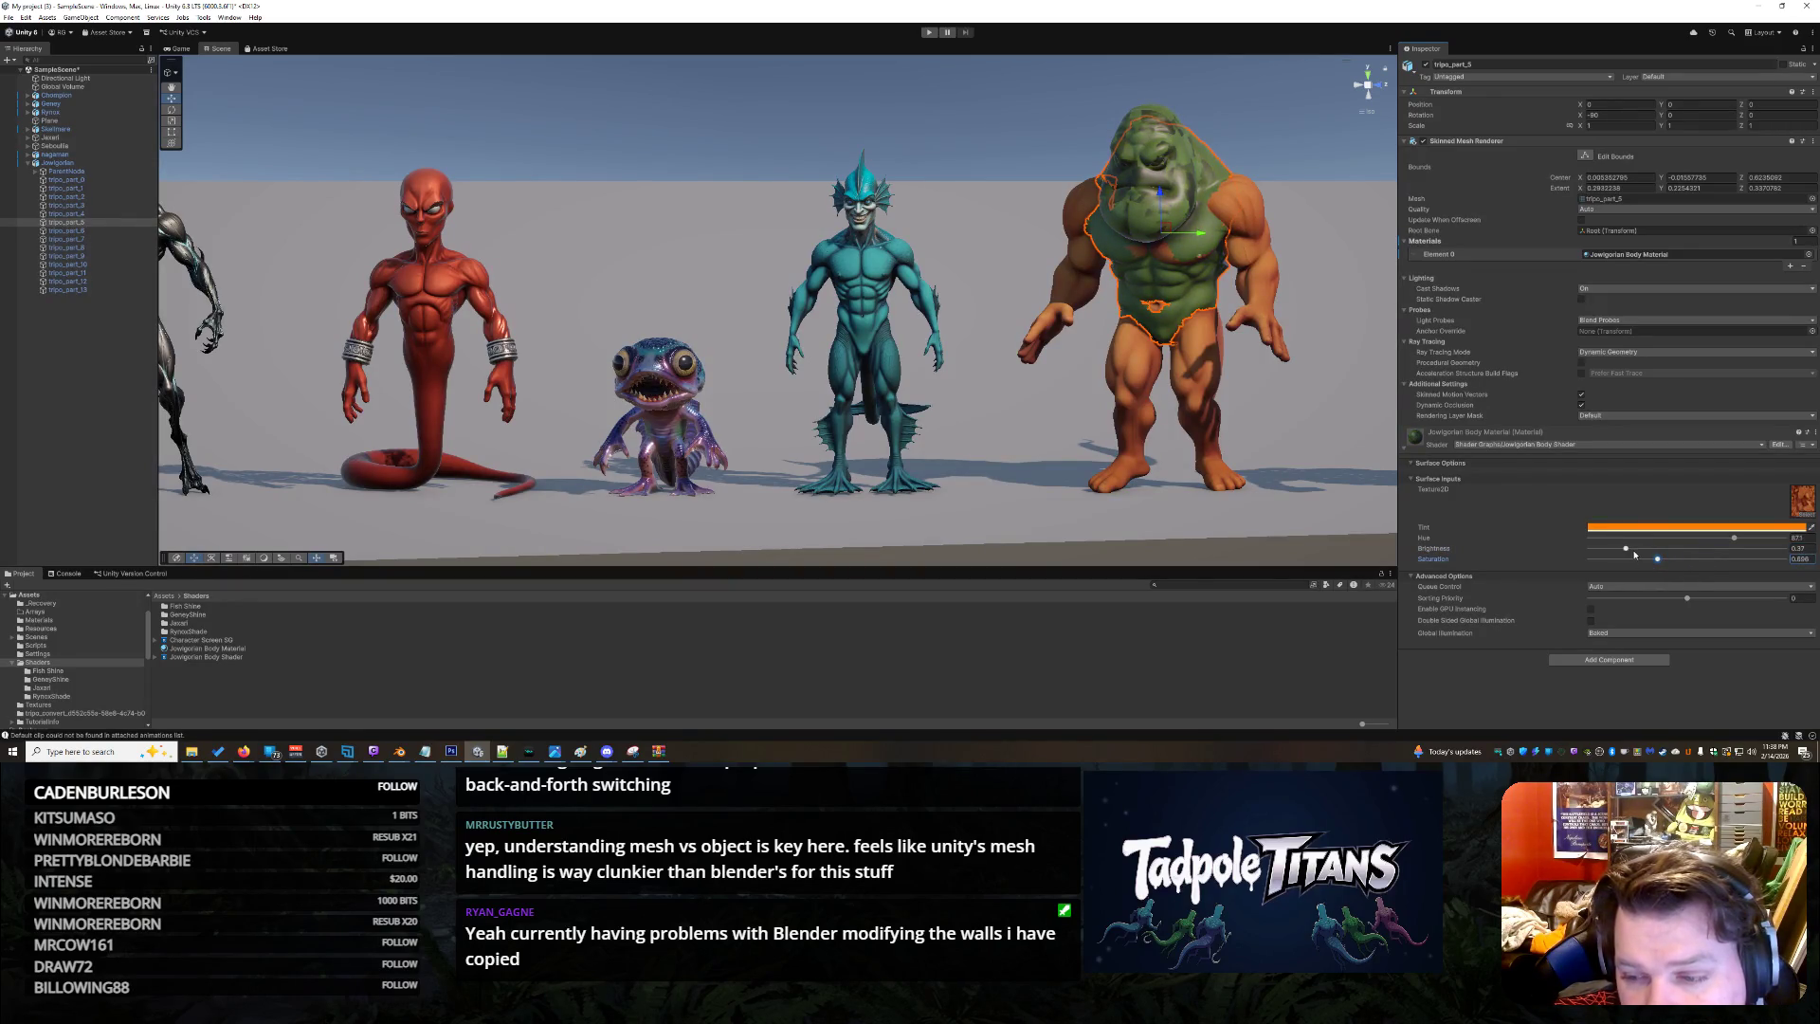
click(1039, 414)
drag(1040, 414, 1097, 435)
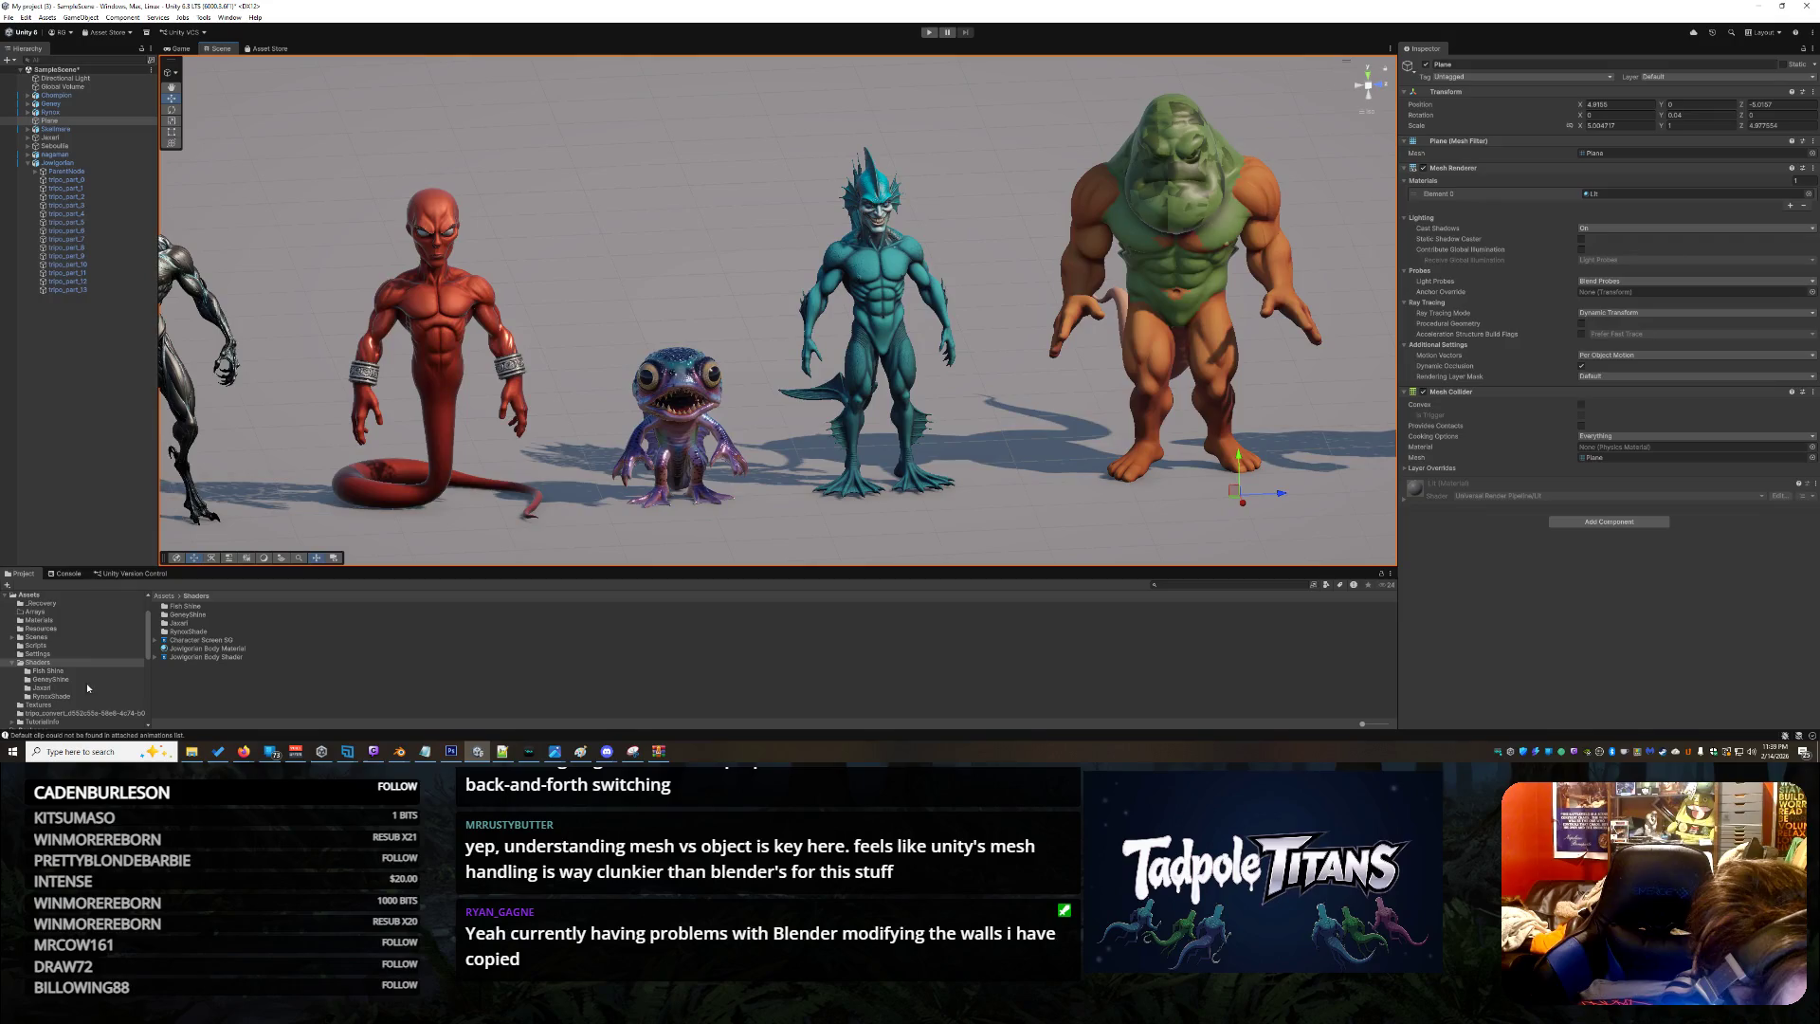
In the Assets root, select tripo_part_0, tripo_part_1 and tripo_part_2 materials
click(48, 596)
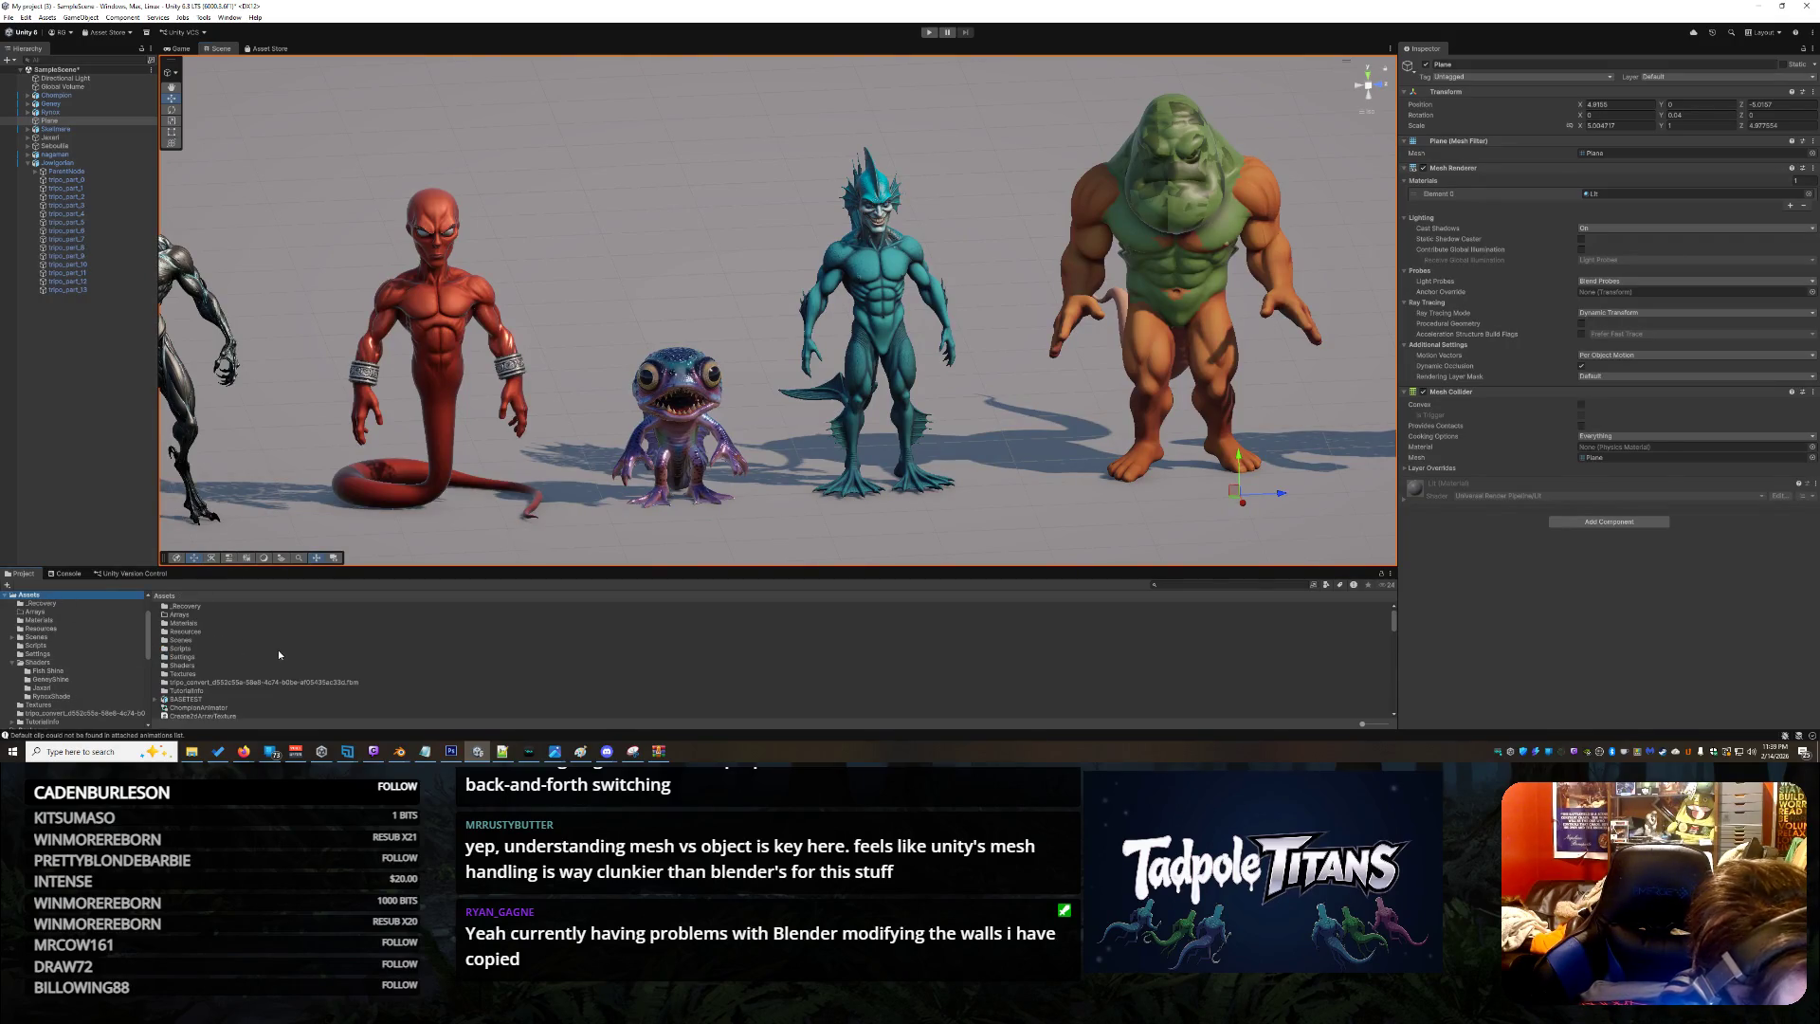
scroll(277, 650, down, 10)
scroll(242, 660, down, 5)
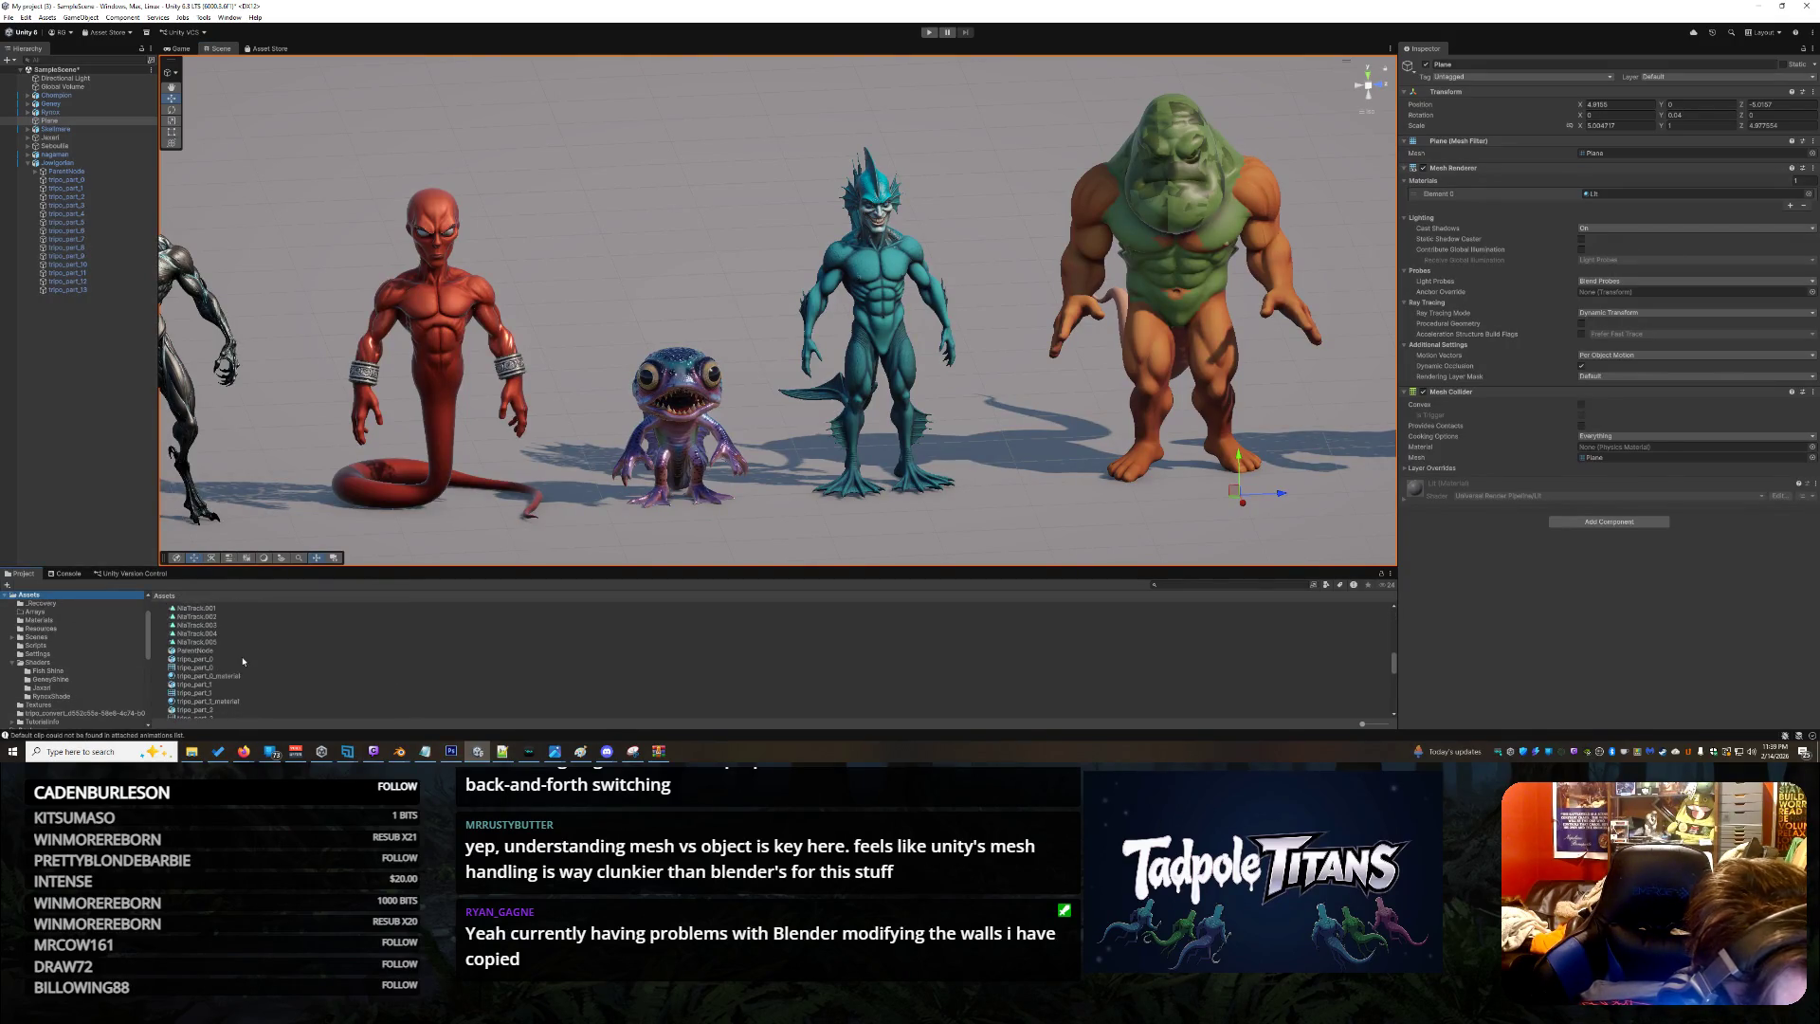
click(220, 646)
click(218, 677)
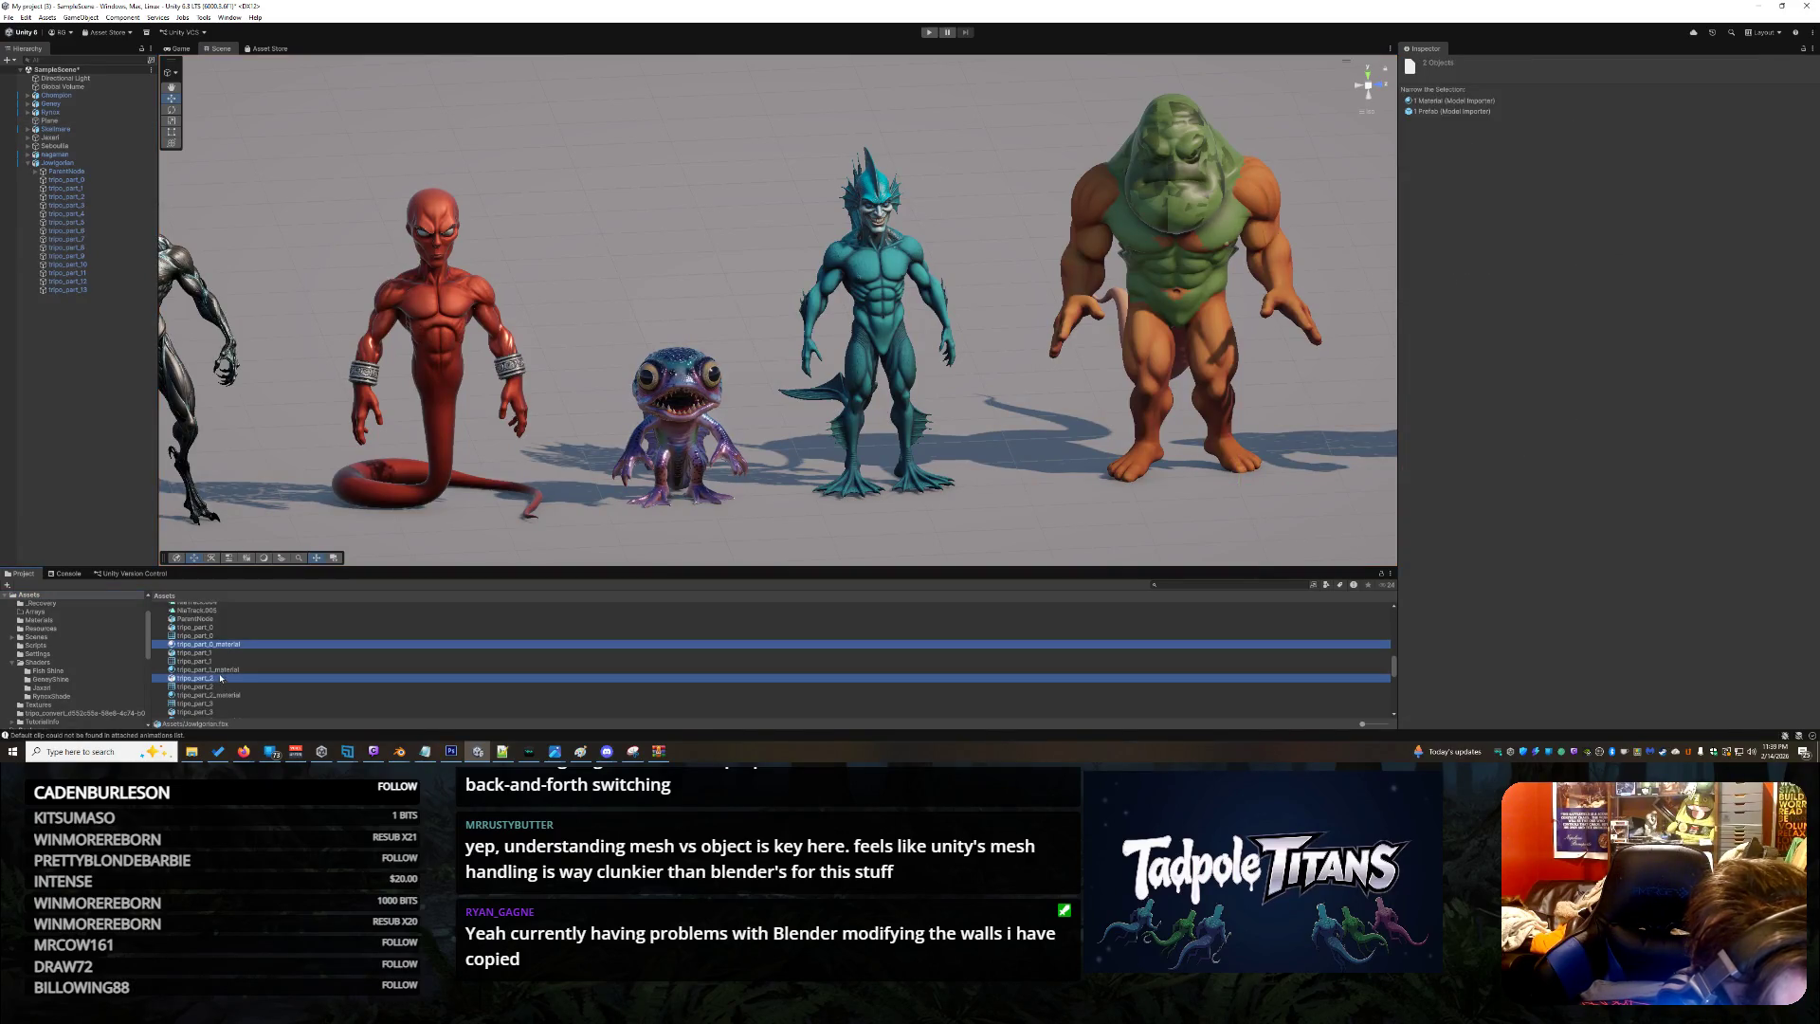
click(209, 670)
ctrl+click(209, 643)
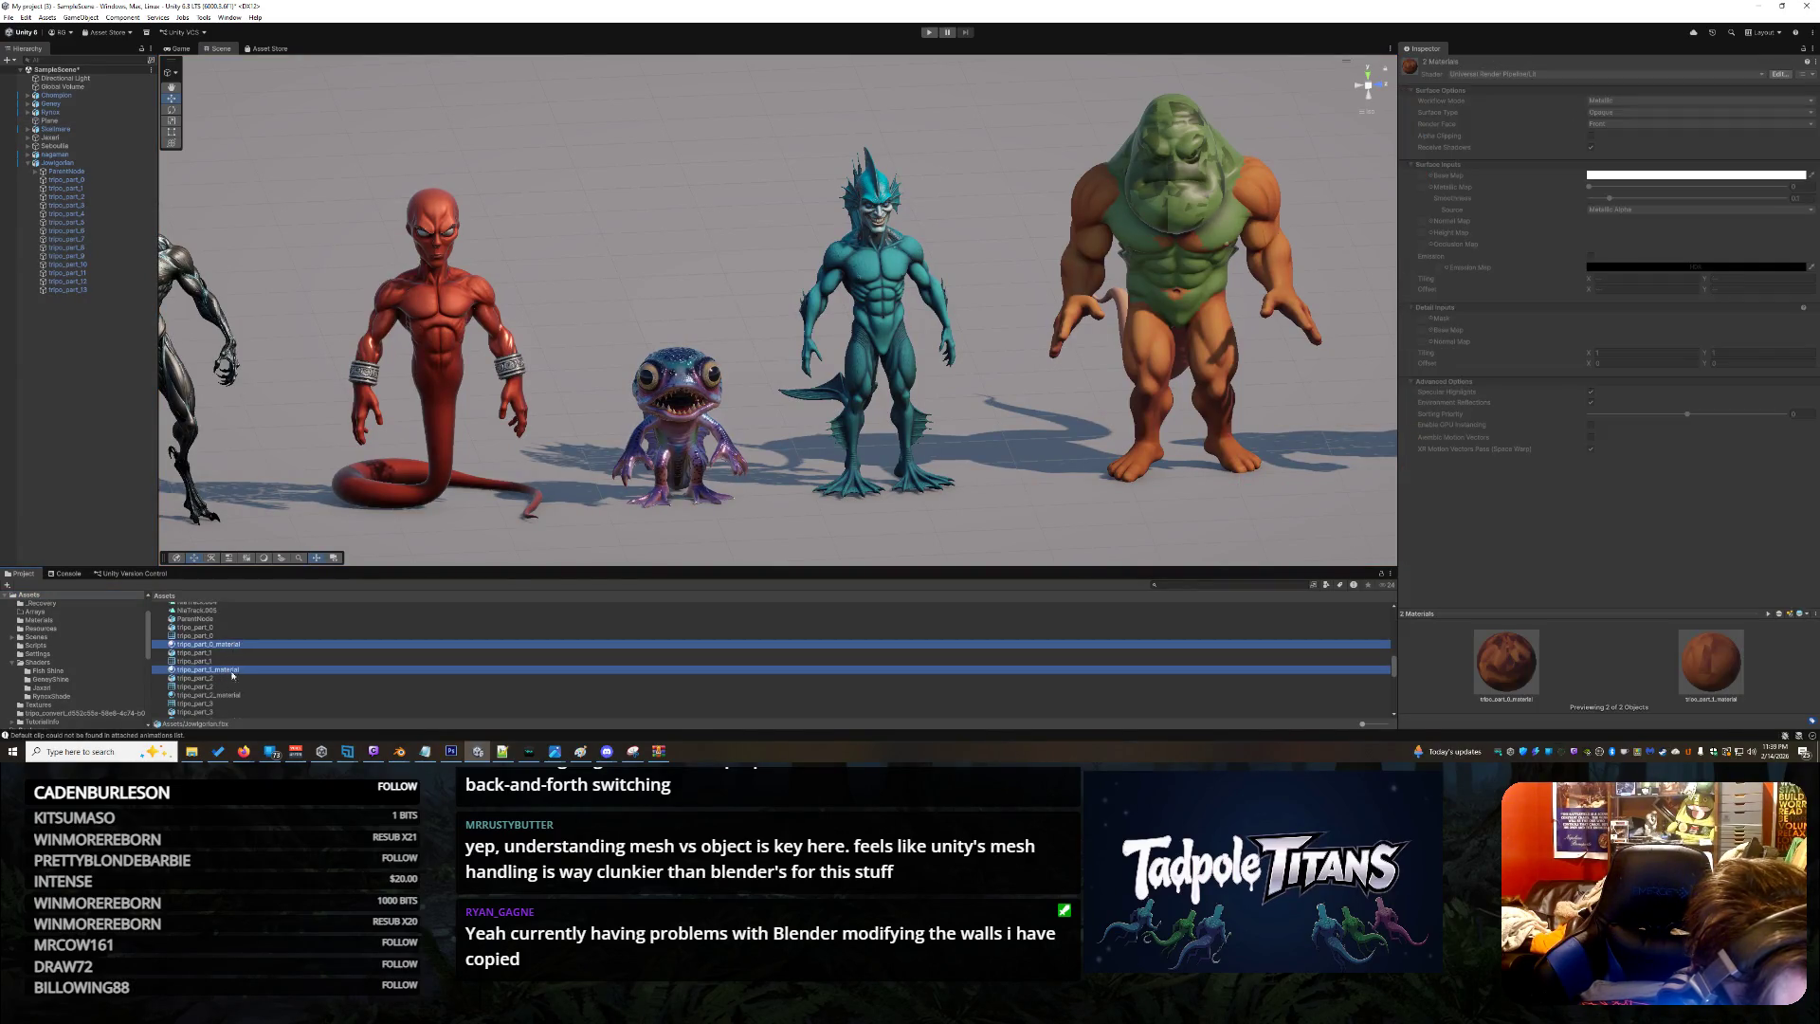
ctrl+click(225, 704)
ctrl+click(226, 703)
ctrl+click(224, 694)
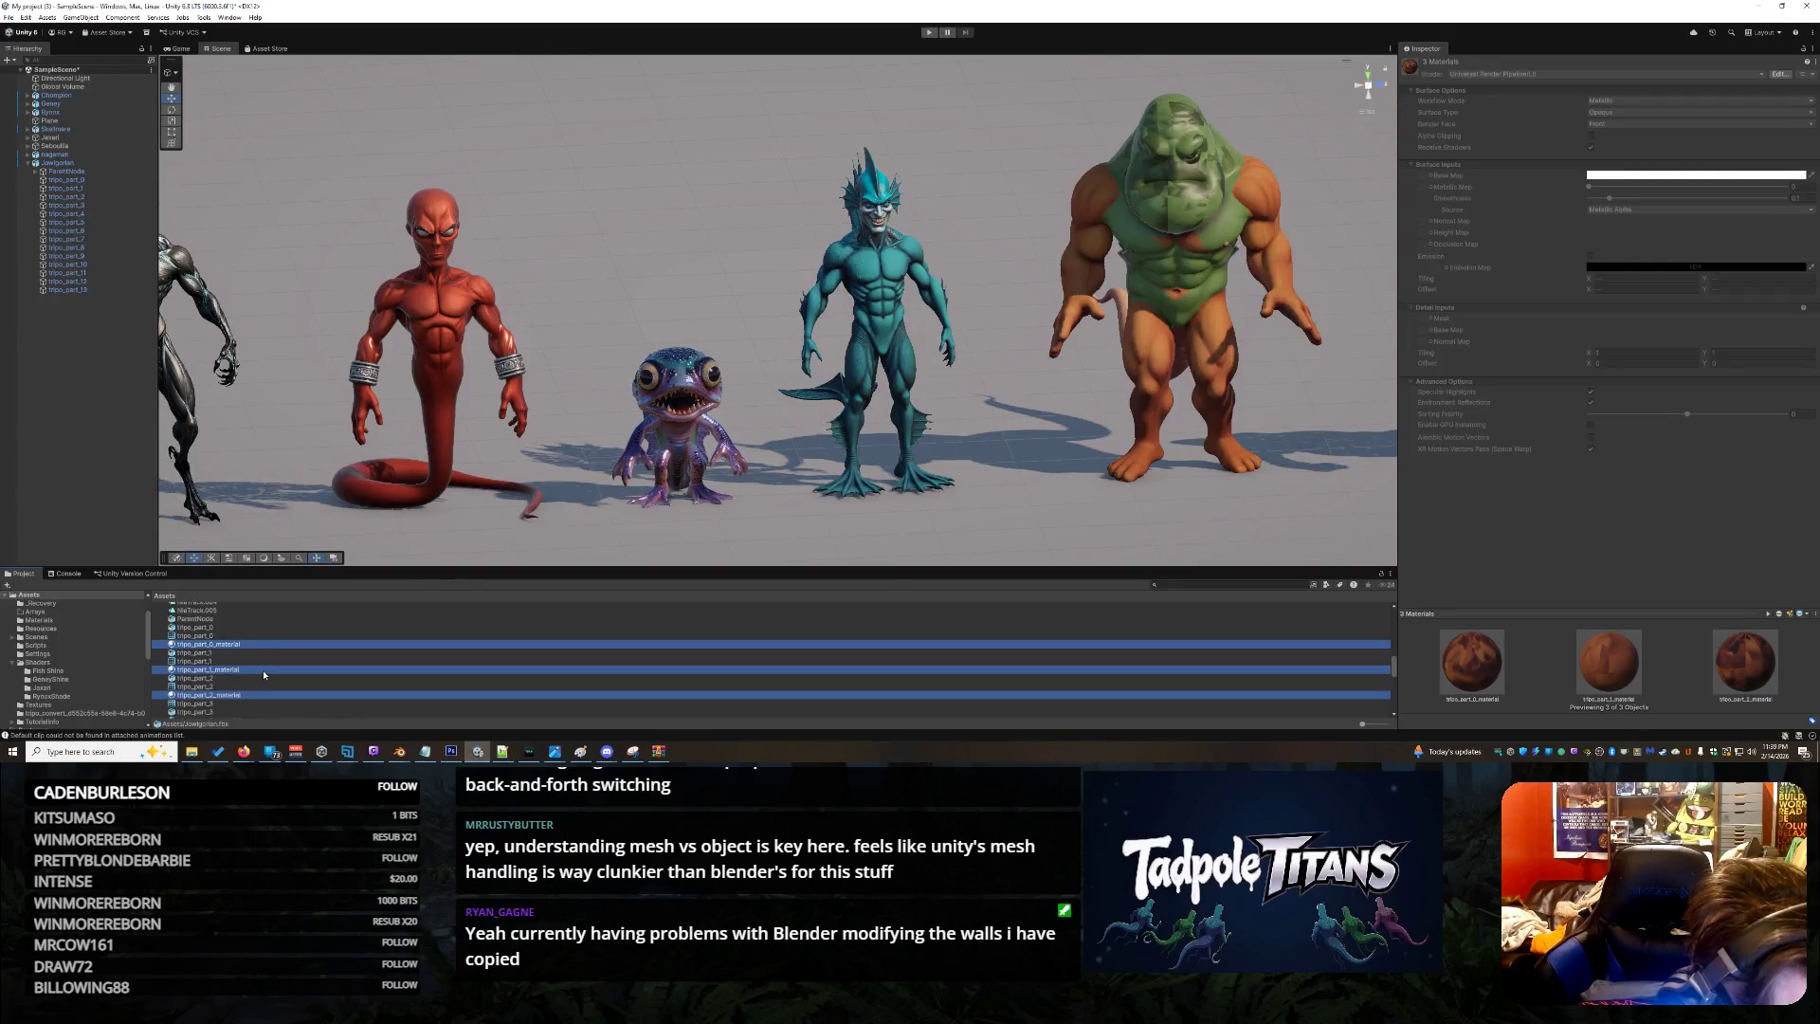
Ctrl-add tripo_part_3 through tripo_part_13 materials, including tripo_part_12_material.001, to the selection
scroll(246, 673, down, 3)
ctrl+click(231, 657)
ctrl+click(226, 682)
ctrl+click(225, 707)
scroll(297, 674, down, 3)
ctrl+click(228, 684)
ctrl+click(228, 710)
scroll(263, 680, down, 3)
ctrl+click(231, 669)
ctrl+click(229, 694)
scroll(256, 684, down, 3)
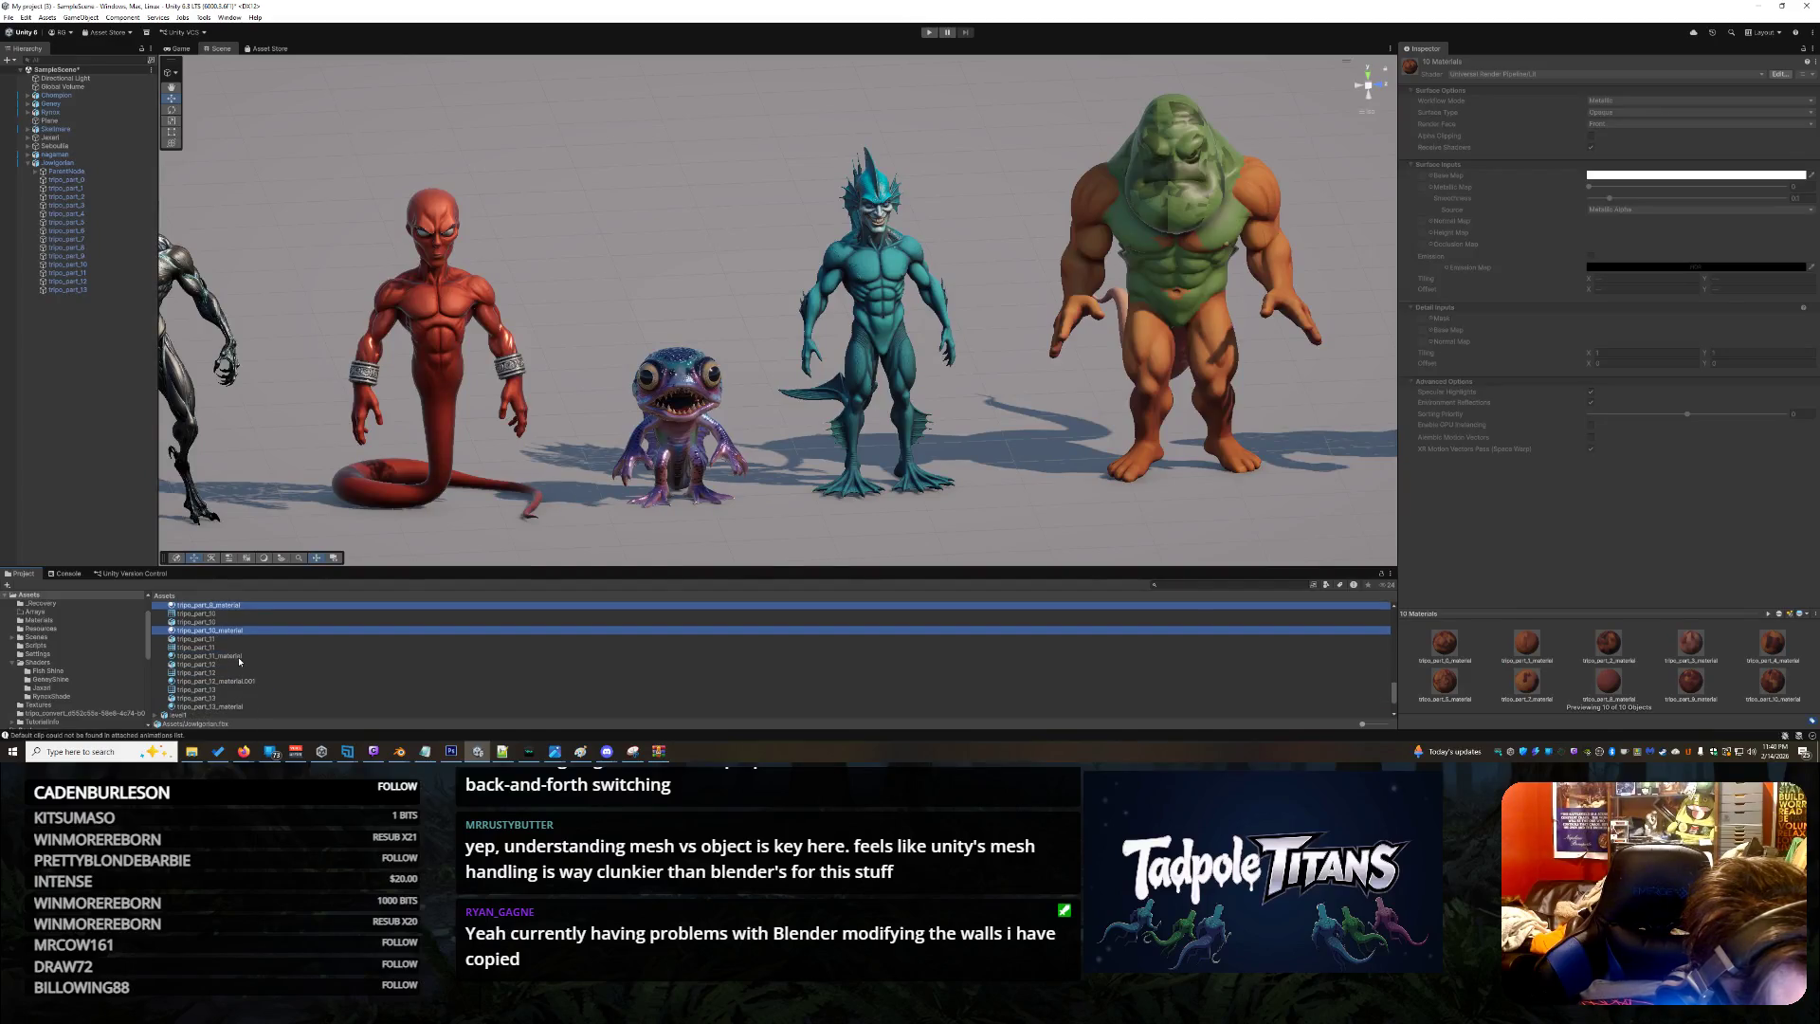
ctrl+click(232, 656)
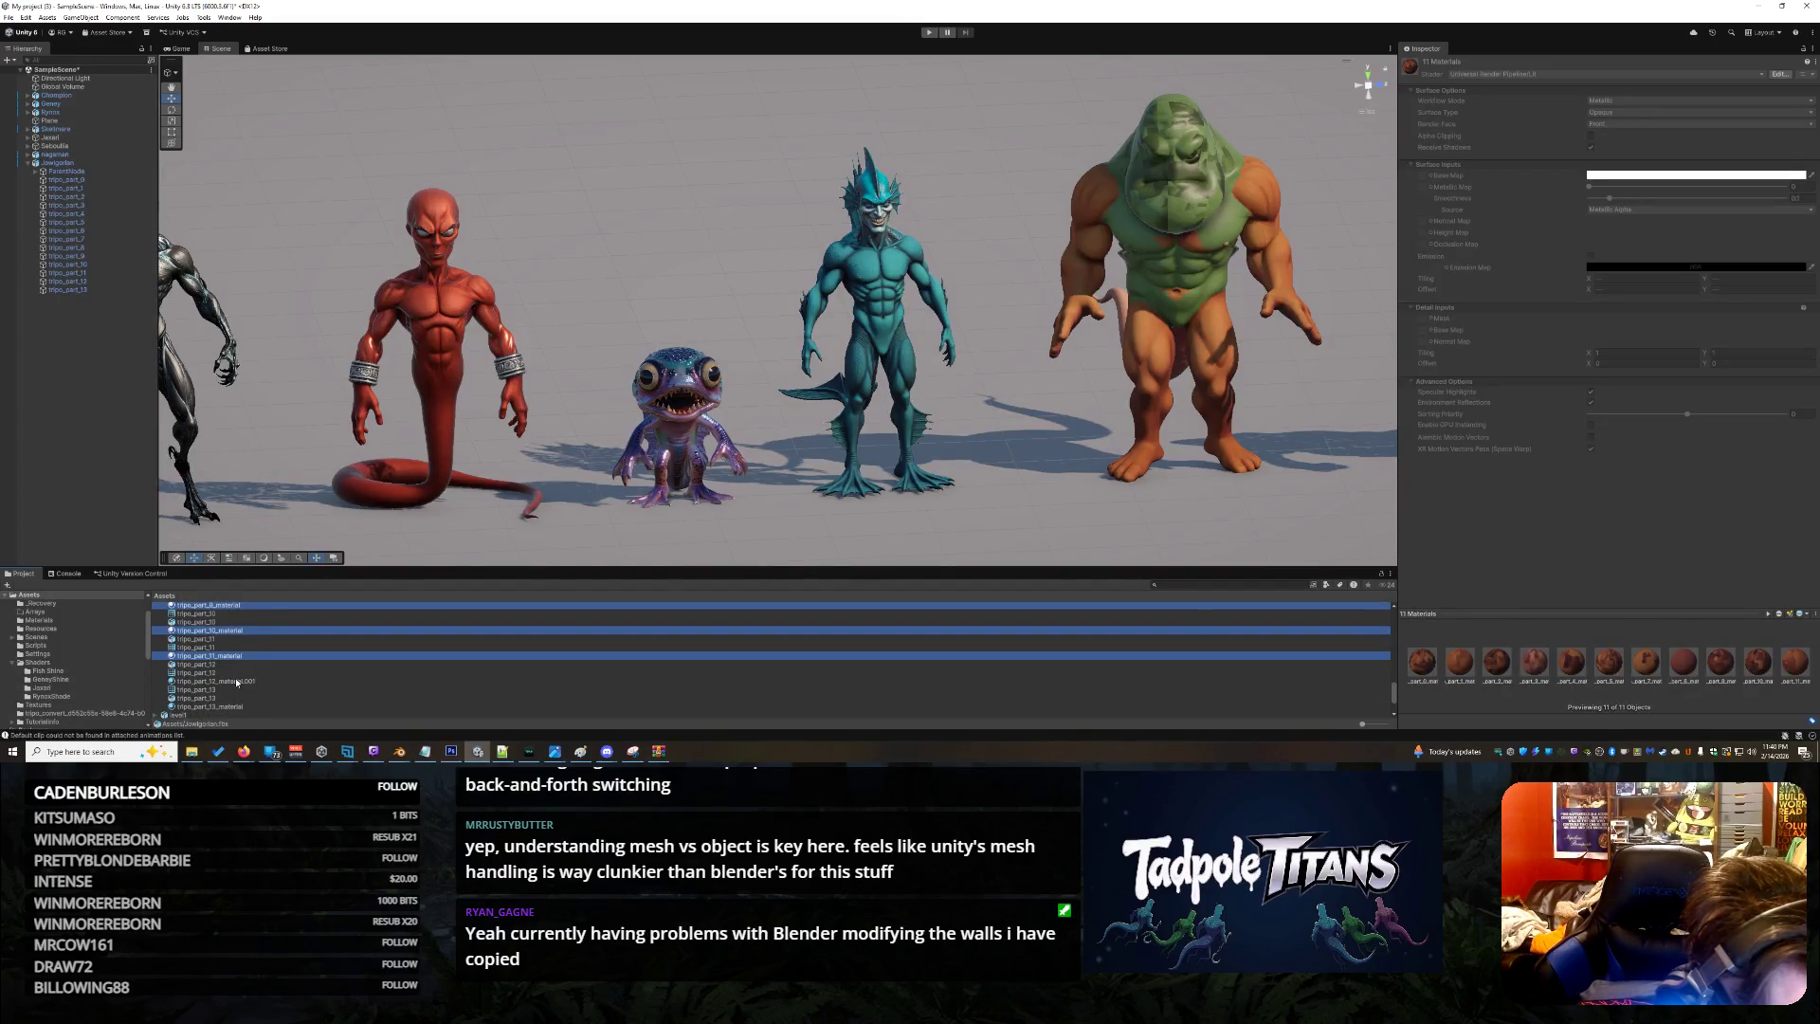
ctrl+click(237, 682)
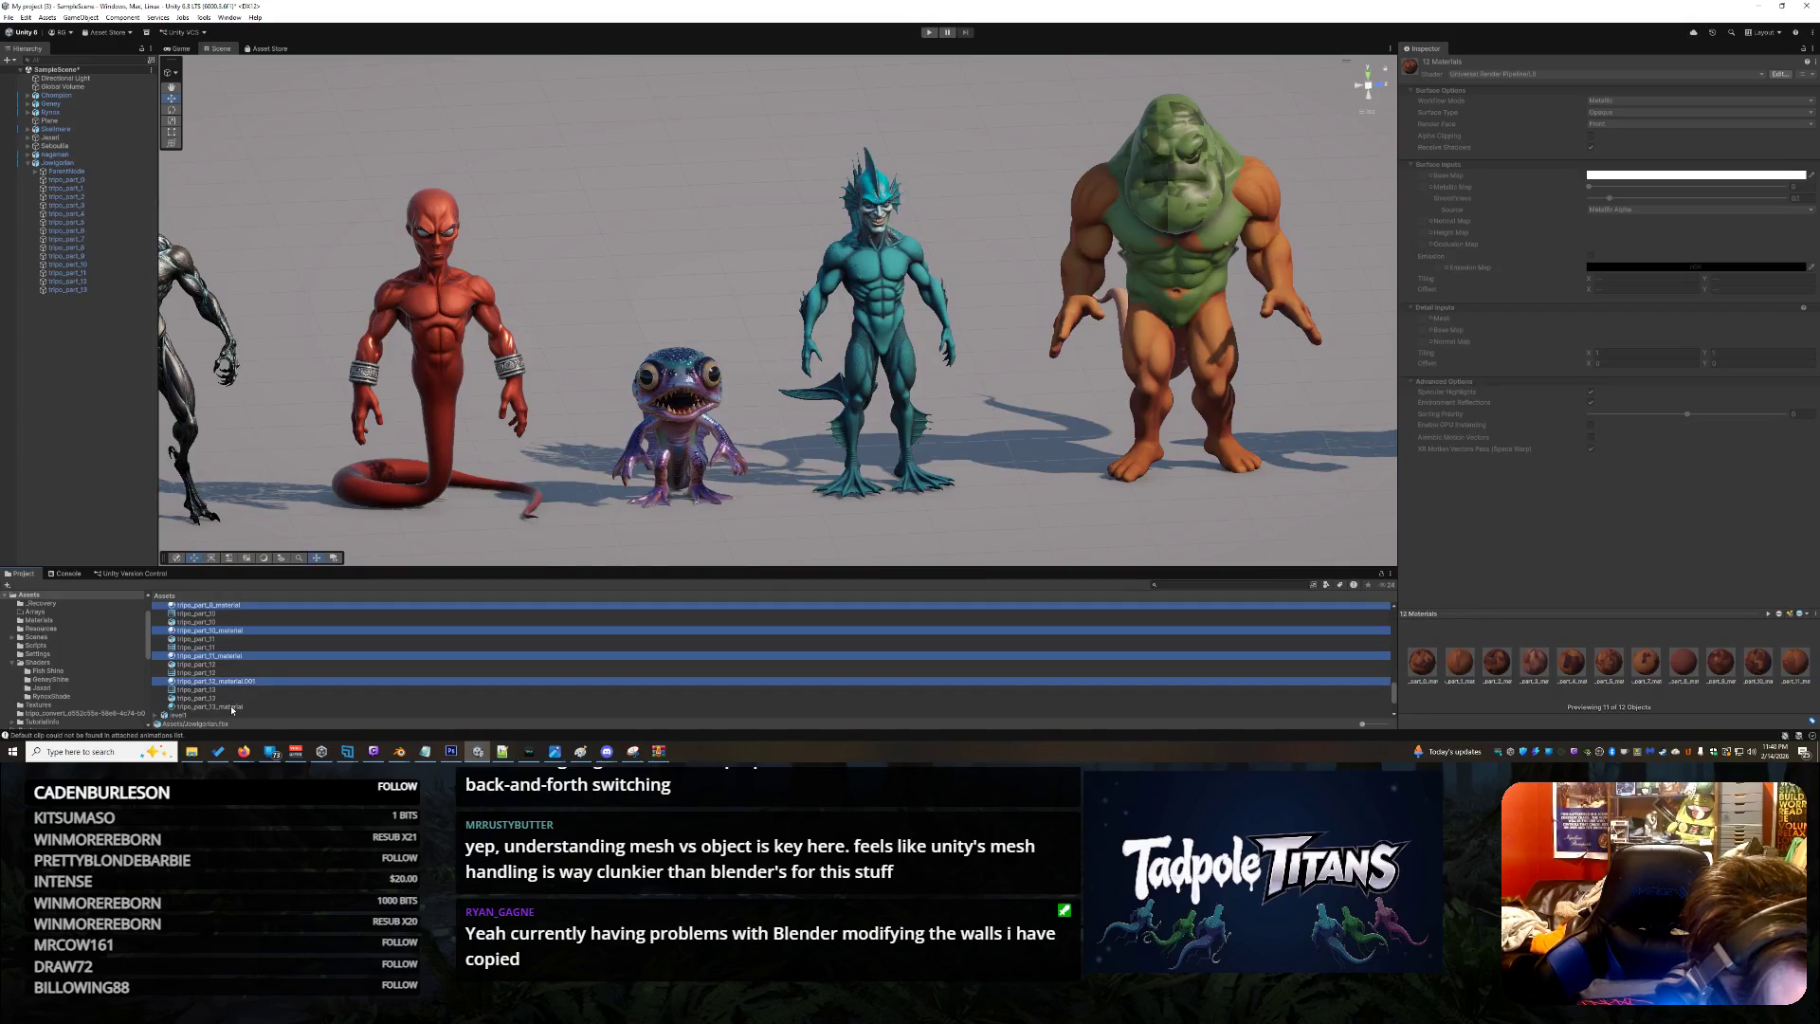
ctrl+click(233, 707)
scroll(272, 674, down, 1)
Browse the right-click menu for the selected tripo_part materials
right_click(237, 678)
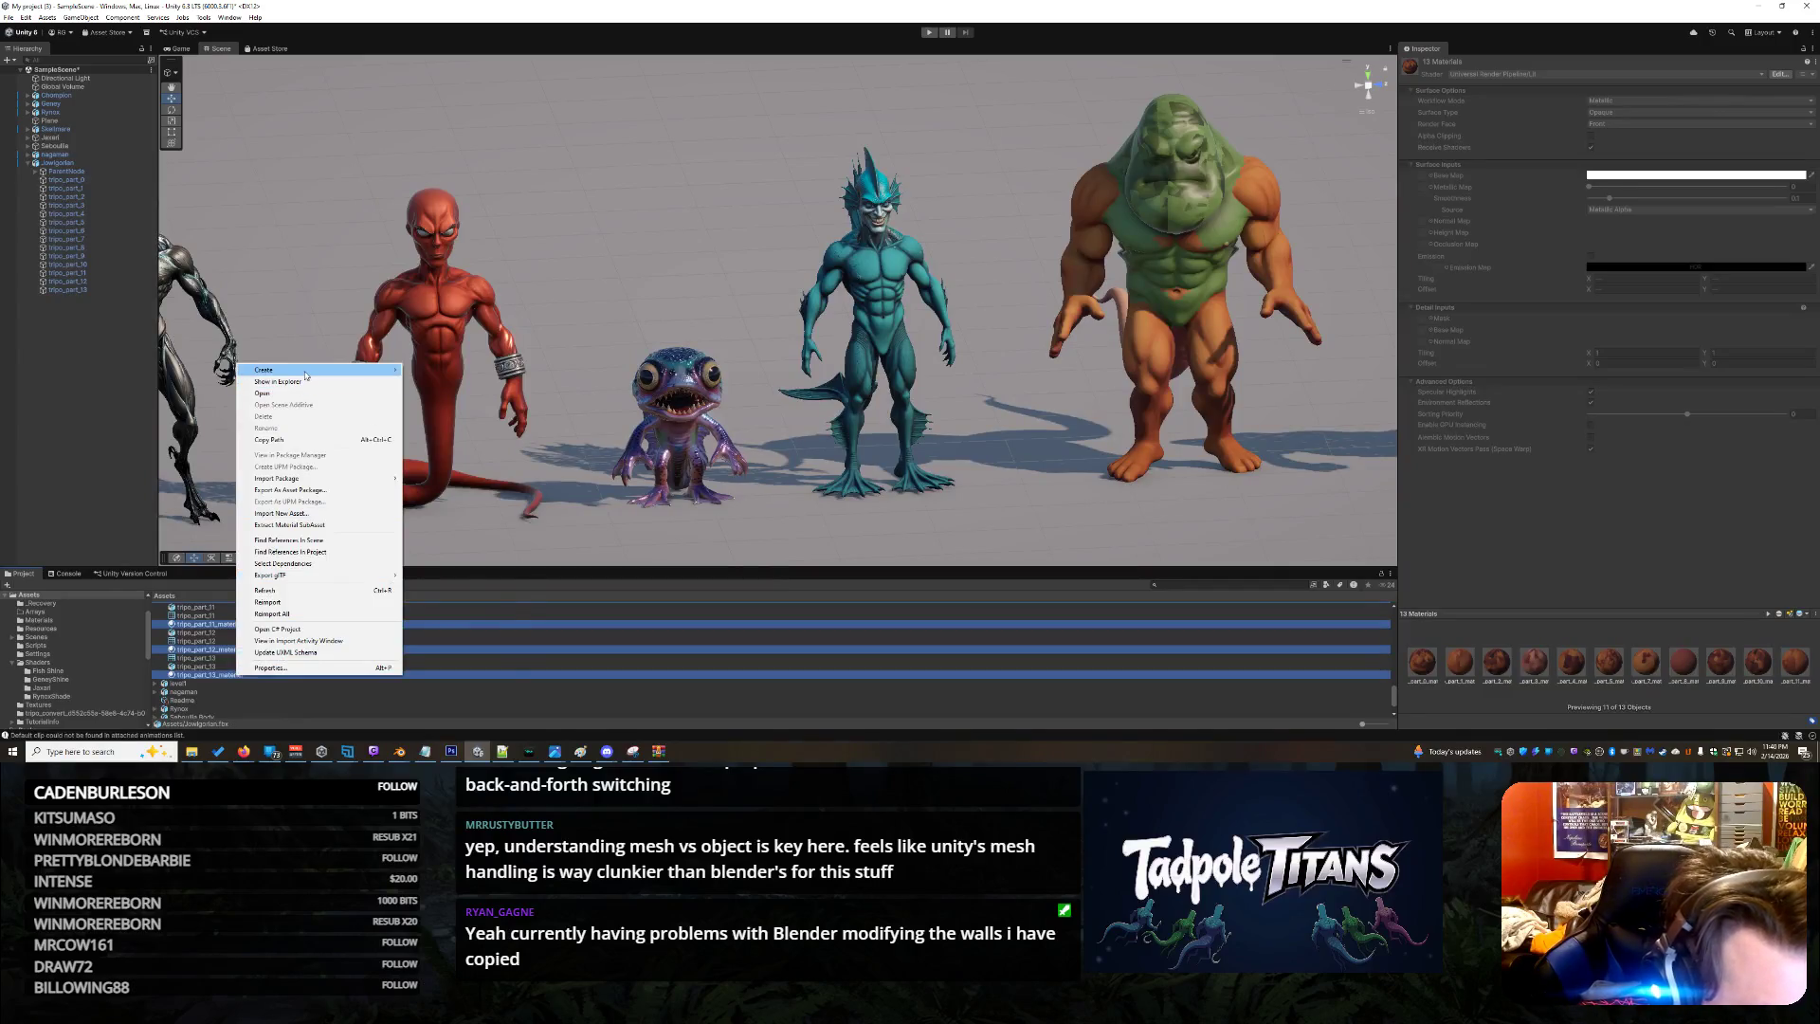
mouse_move(379, 369)
mouse_move(487, 424)
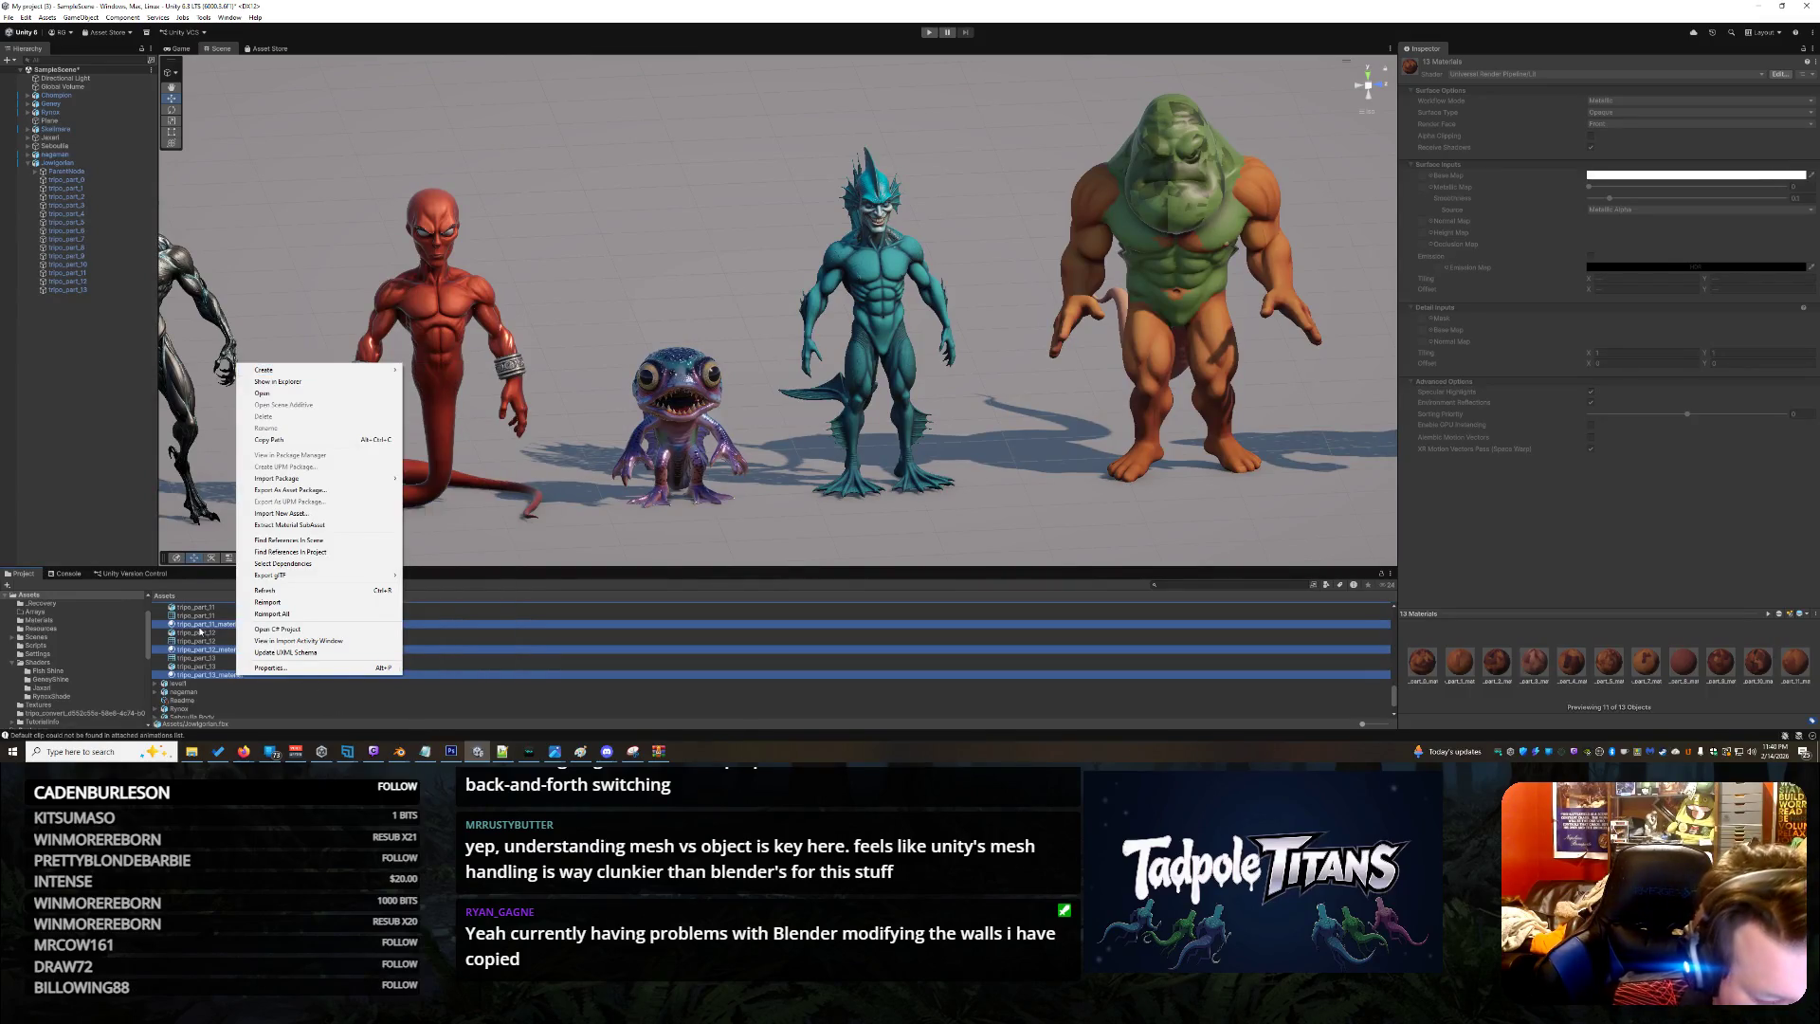
right_click(203, 629)
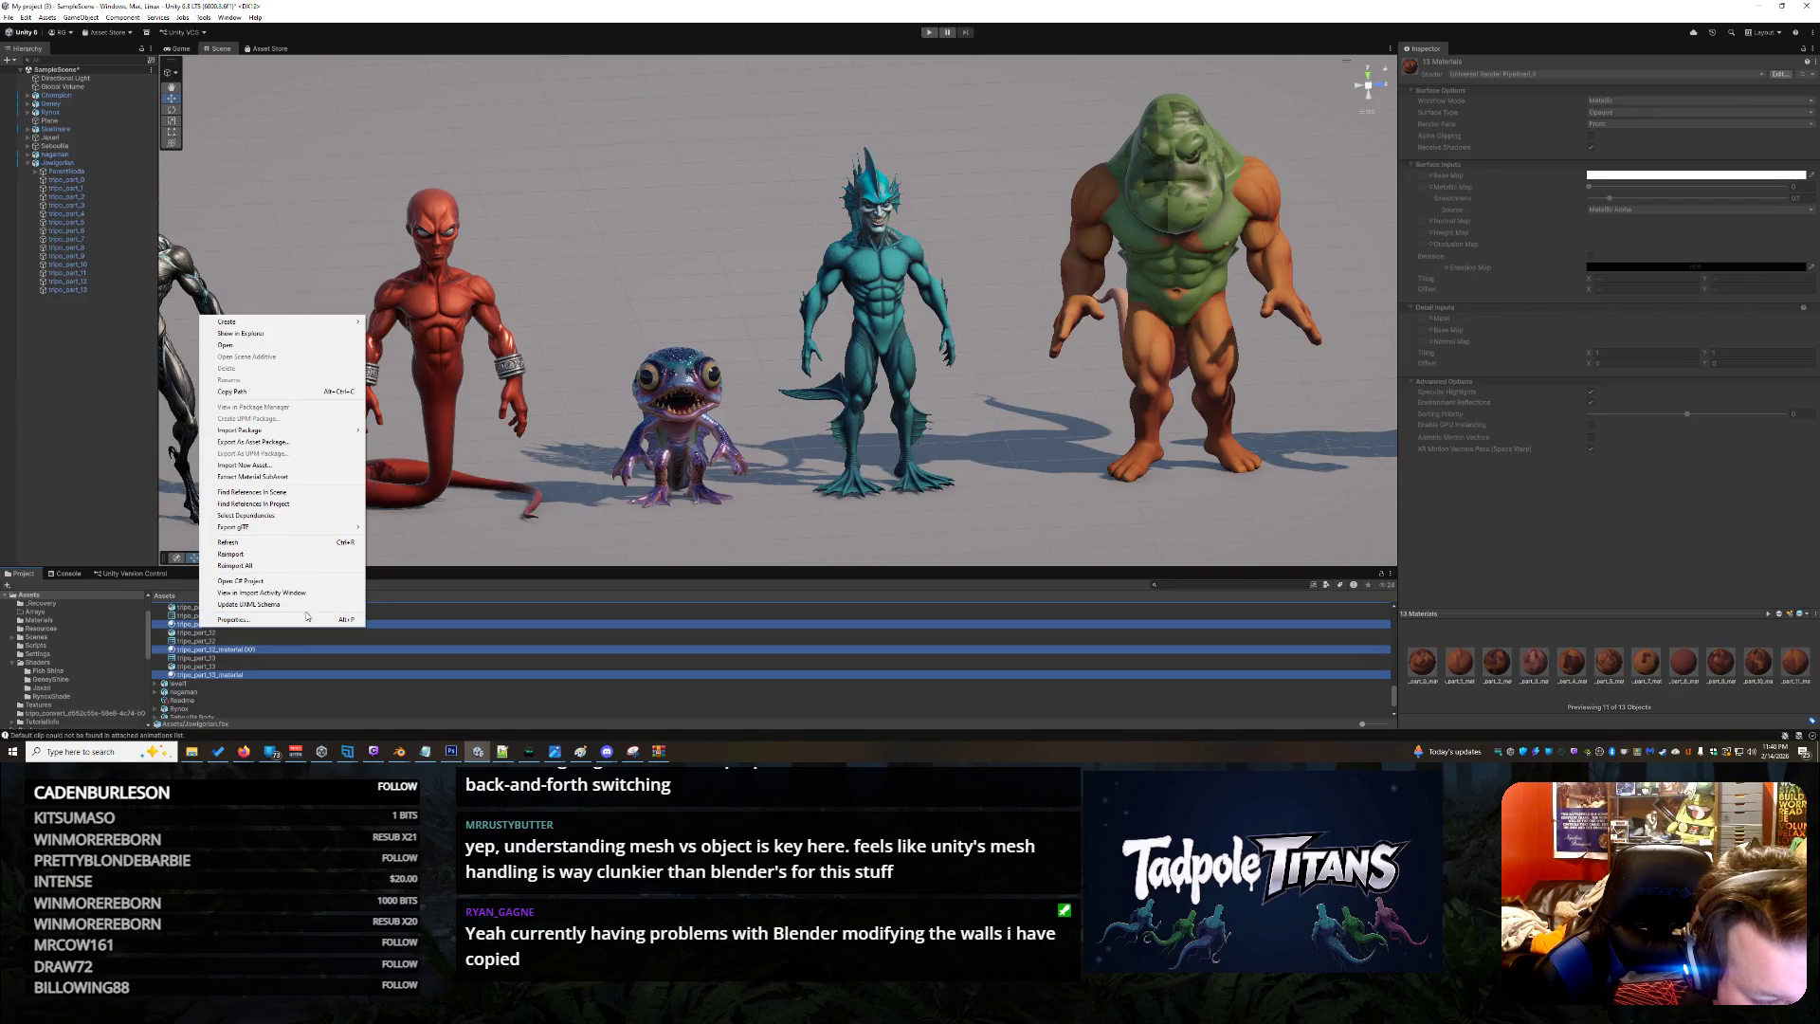
mouse_move(304, 533)
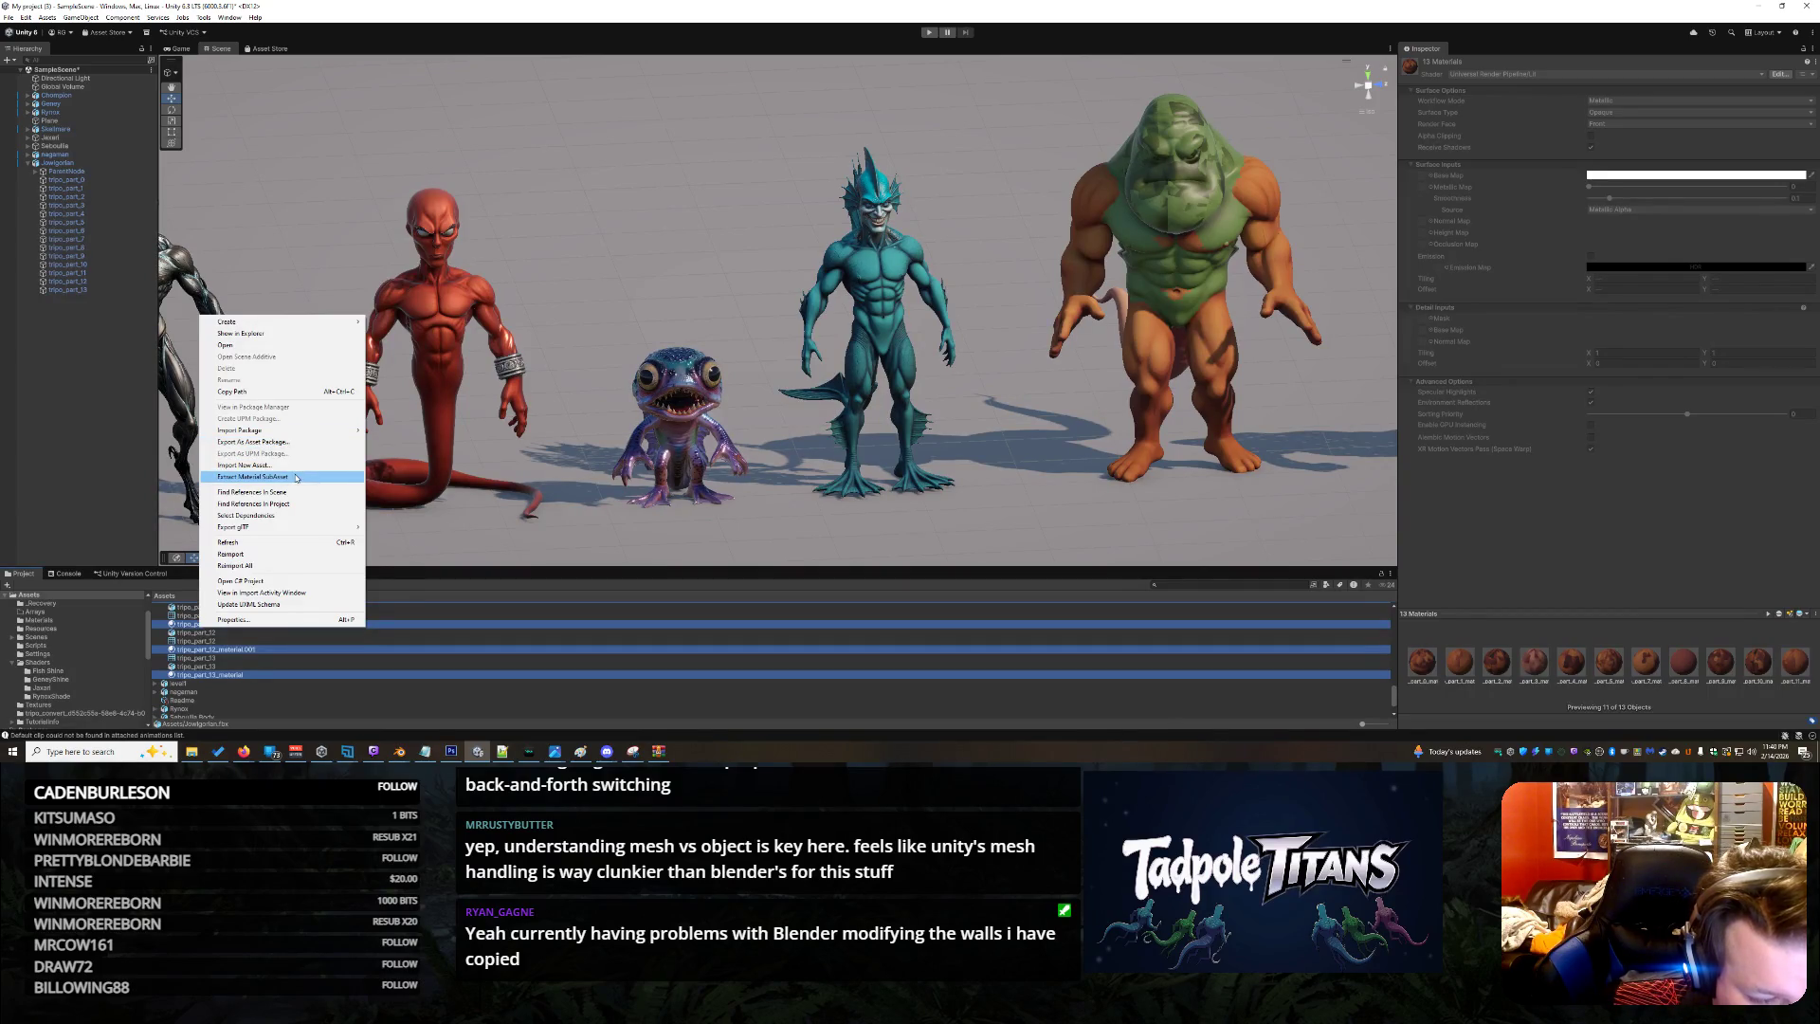
Select only tripo_part_13_material and choose Properties from its right-click menu
click(246, 679)
right_click(246, 677)
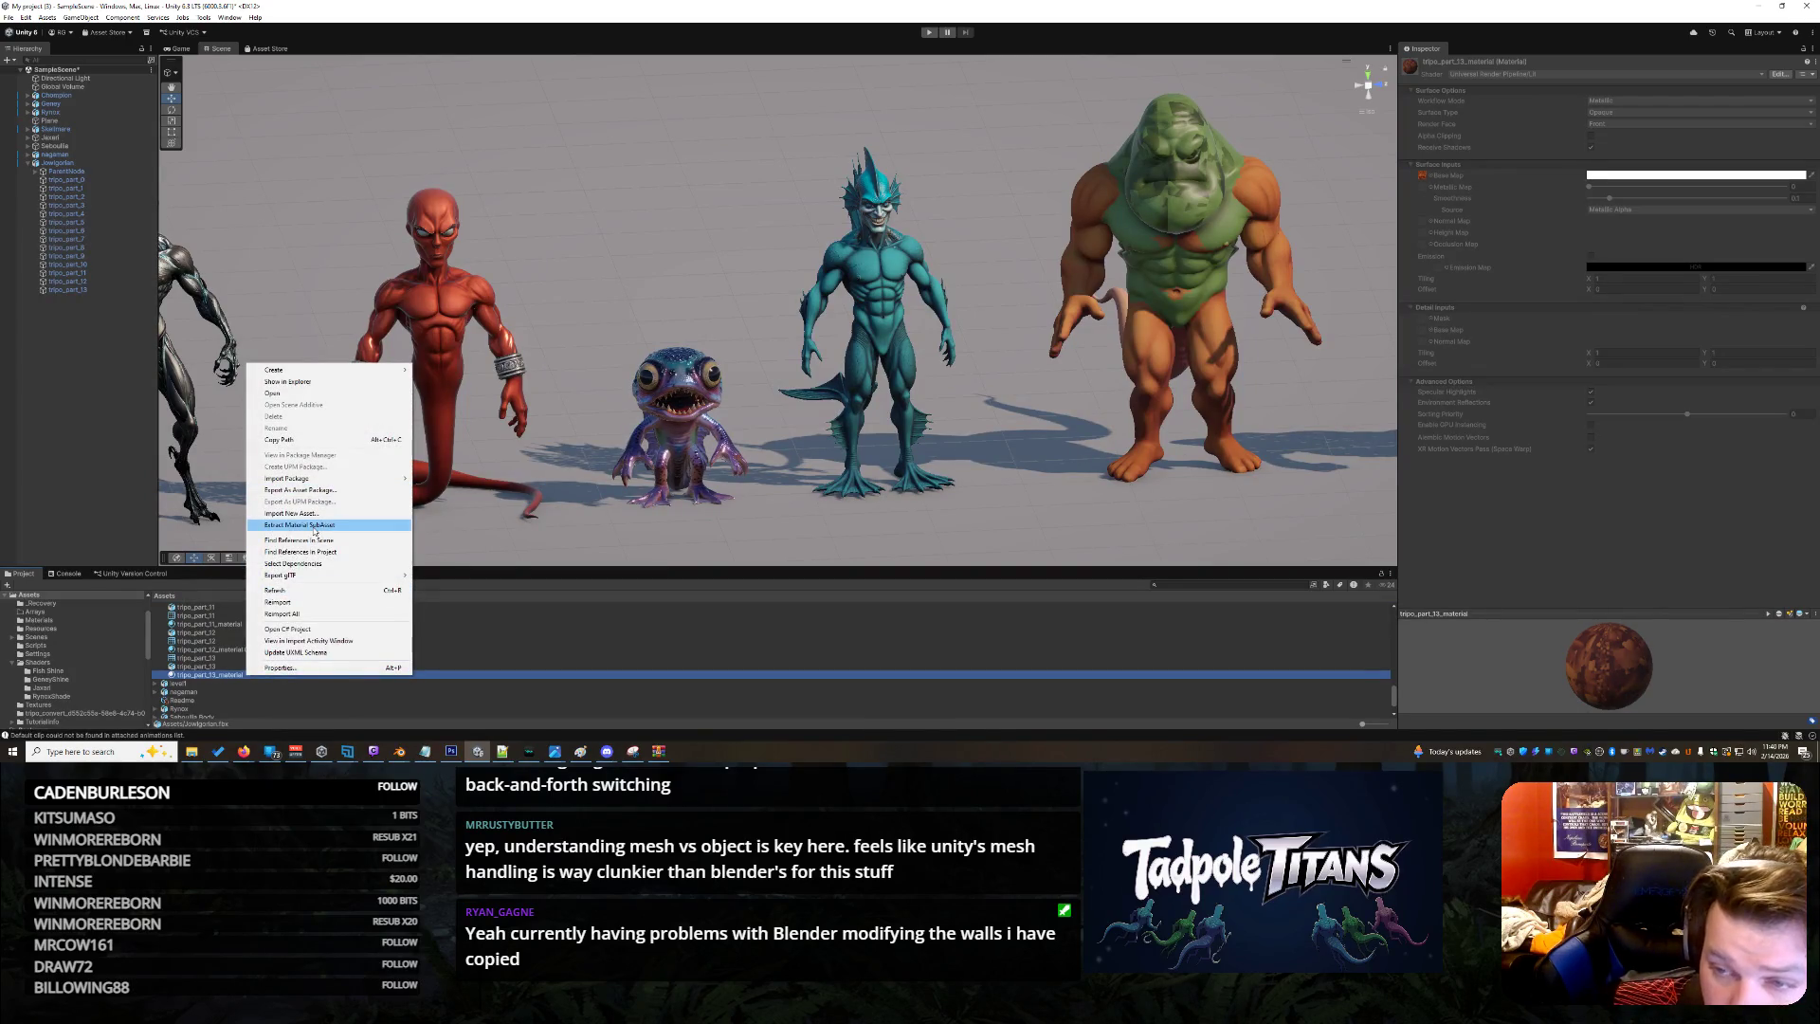
click(200, 680)
right_click(200, 682)
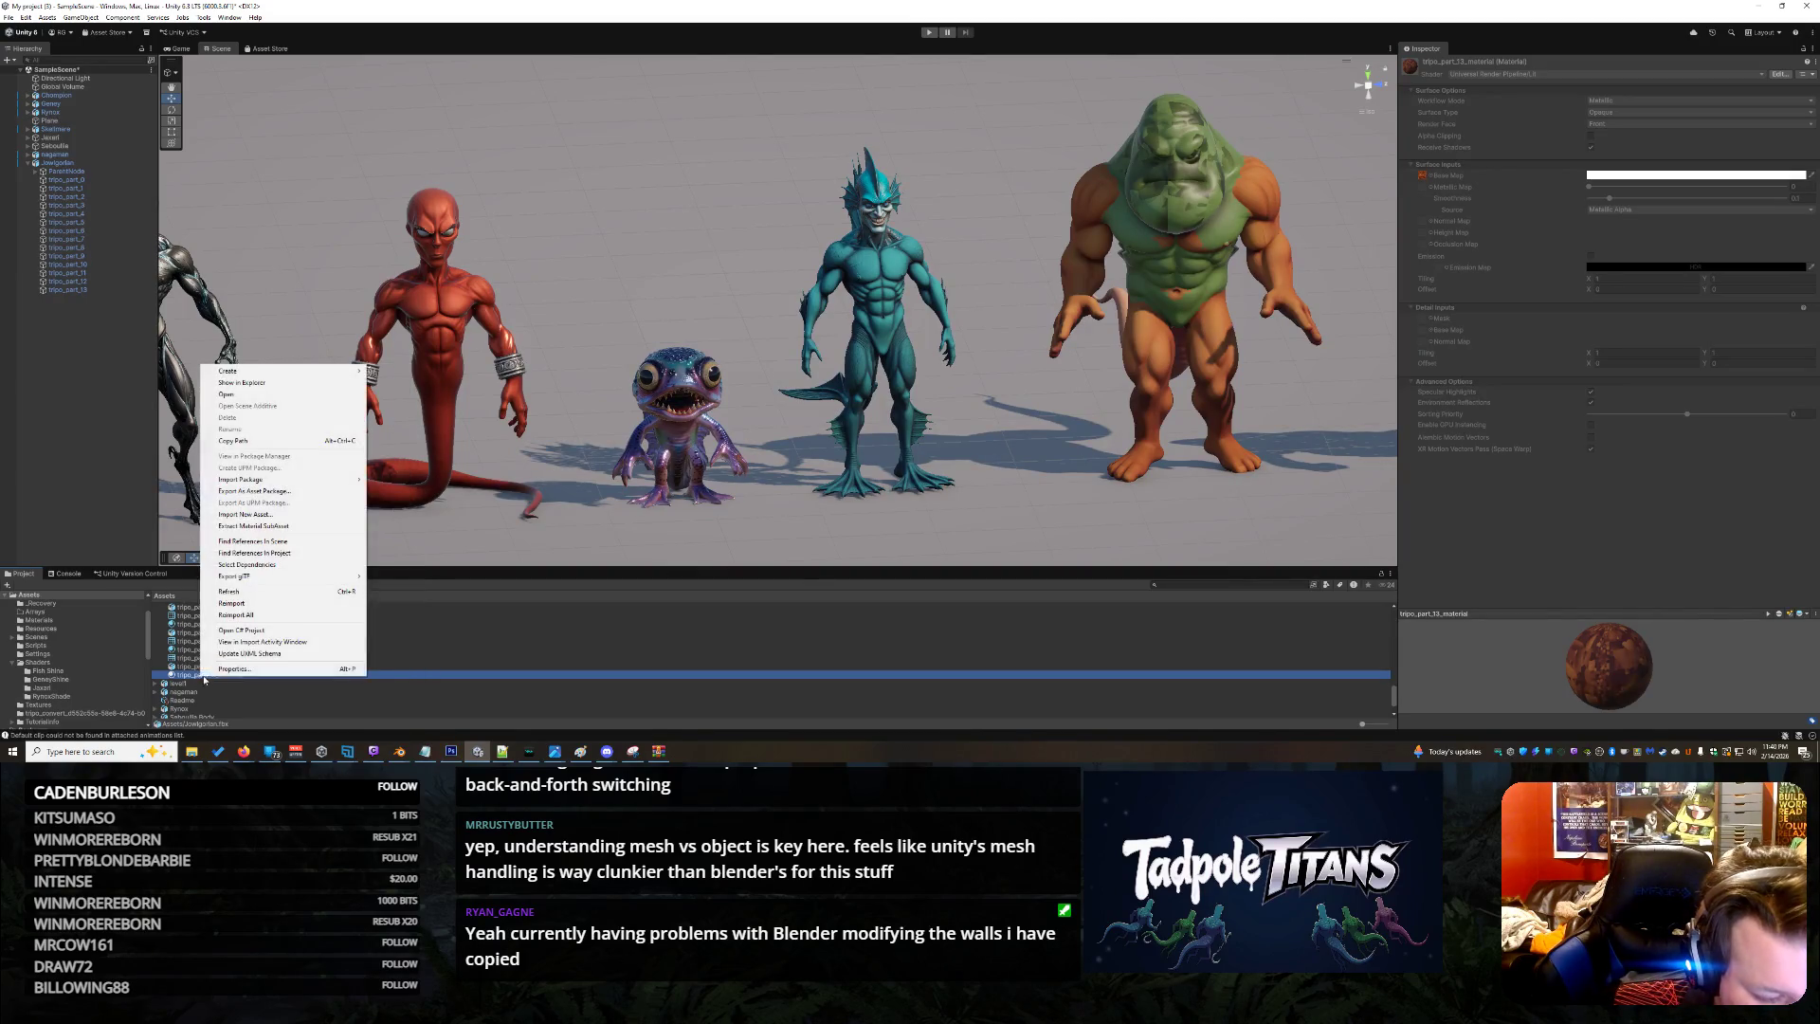
click(247, 670)
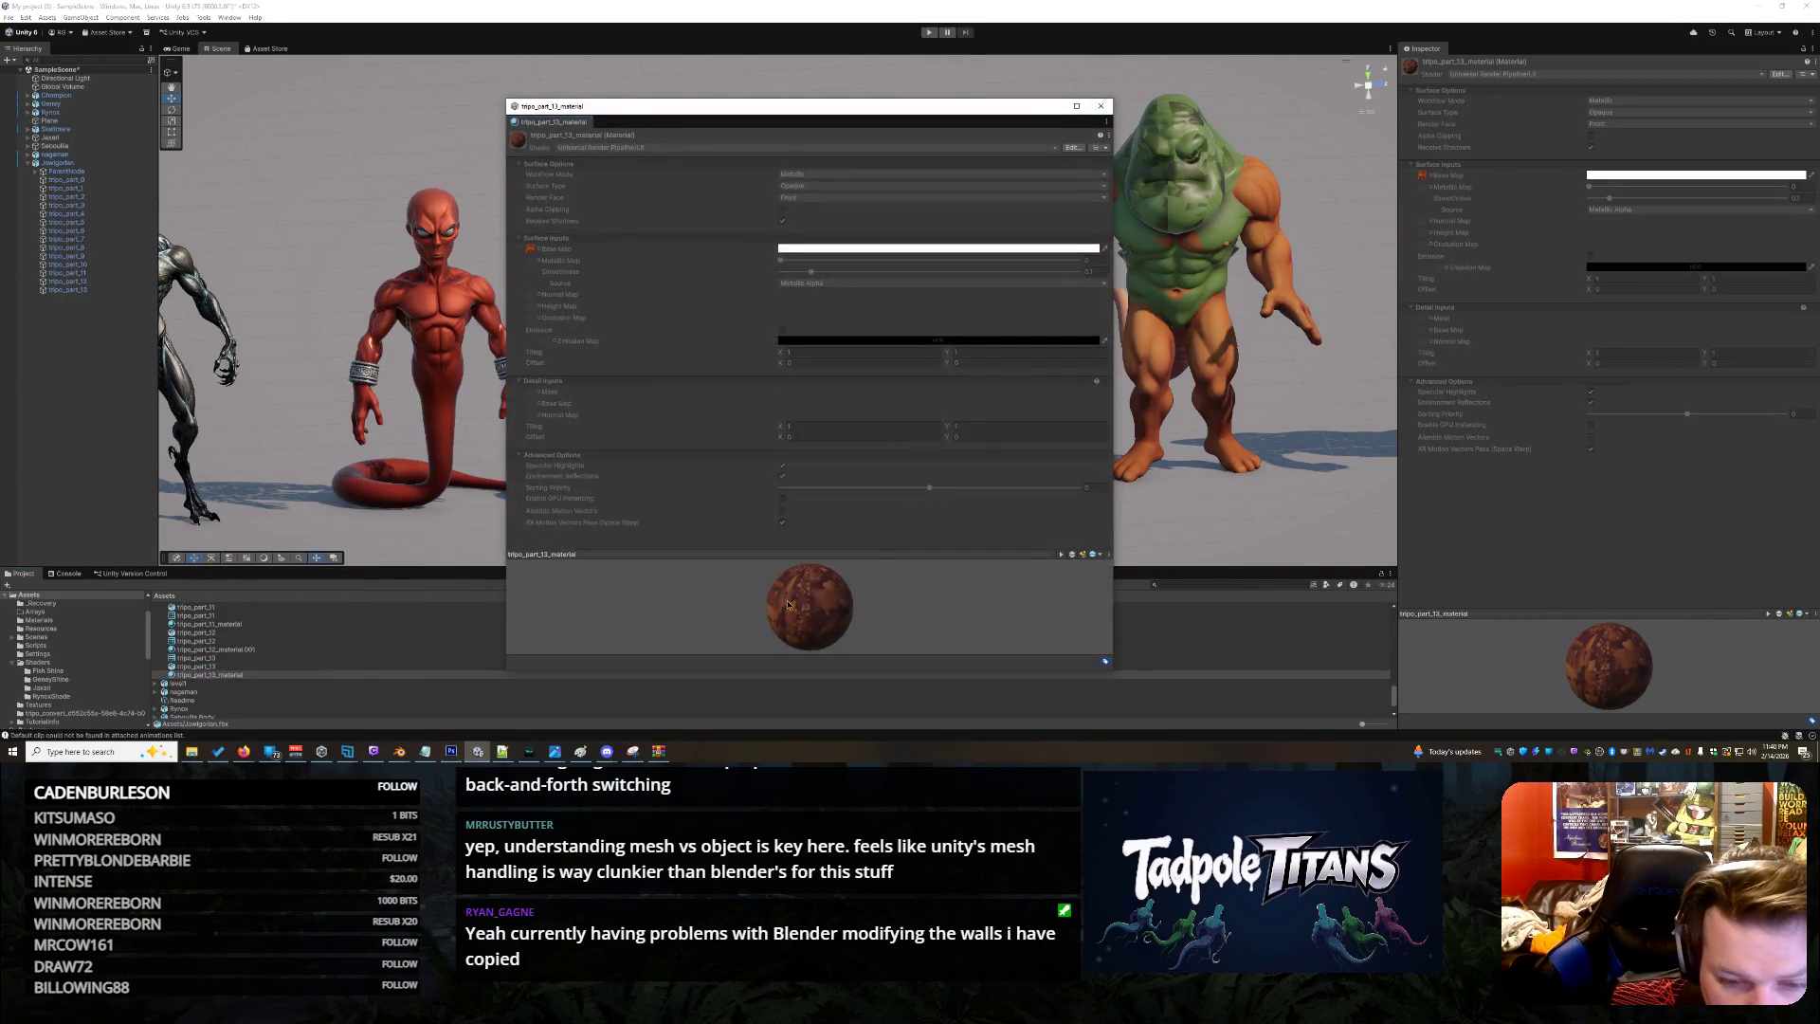
Check the preview's reflection probe and cycle the material preview through several shapes
click(1094, 558)
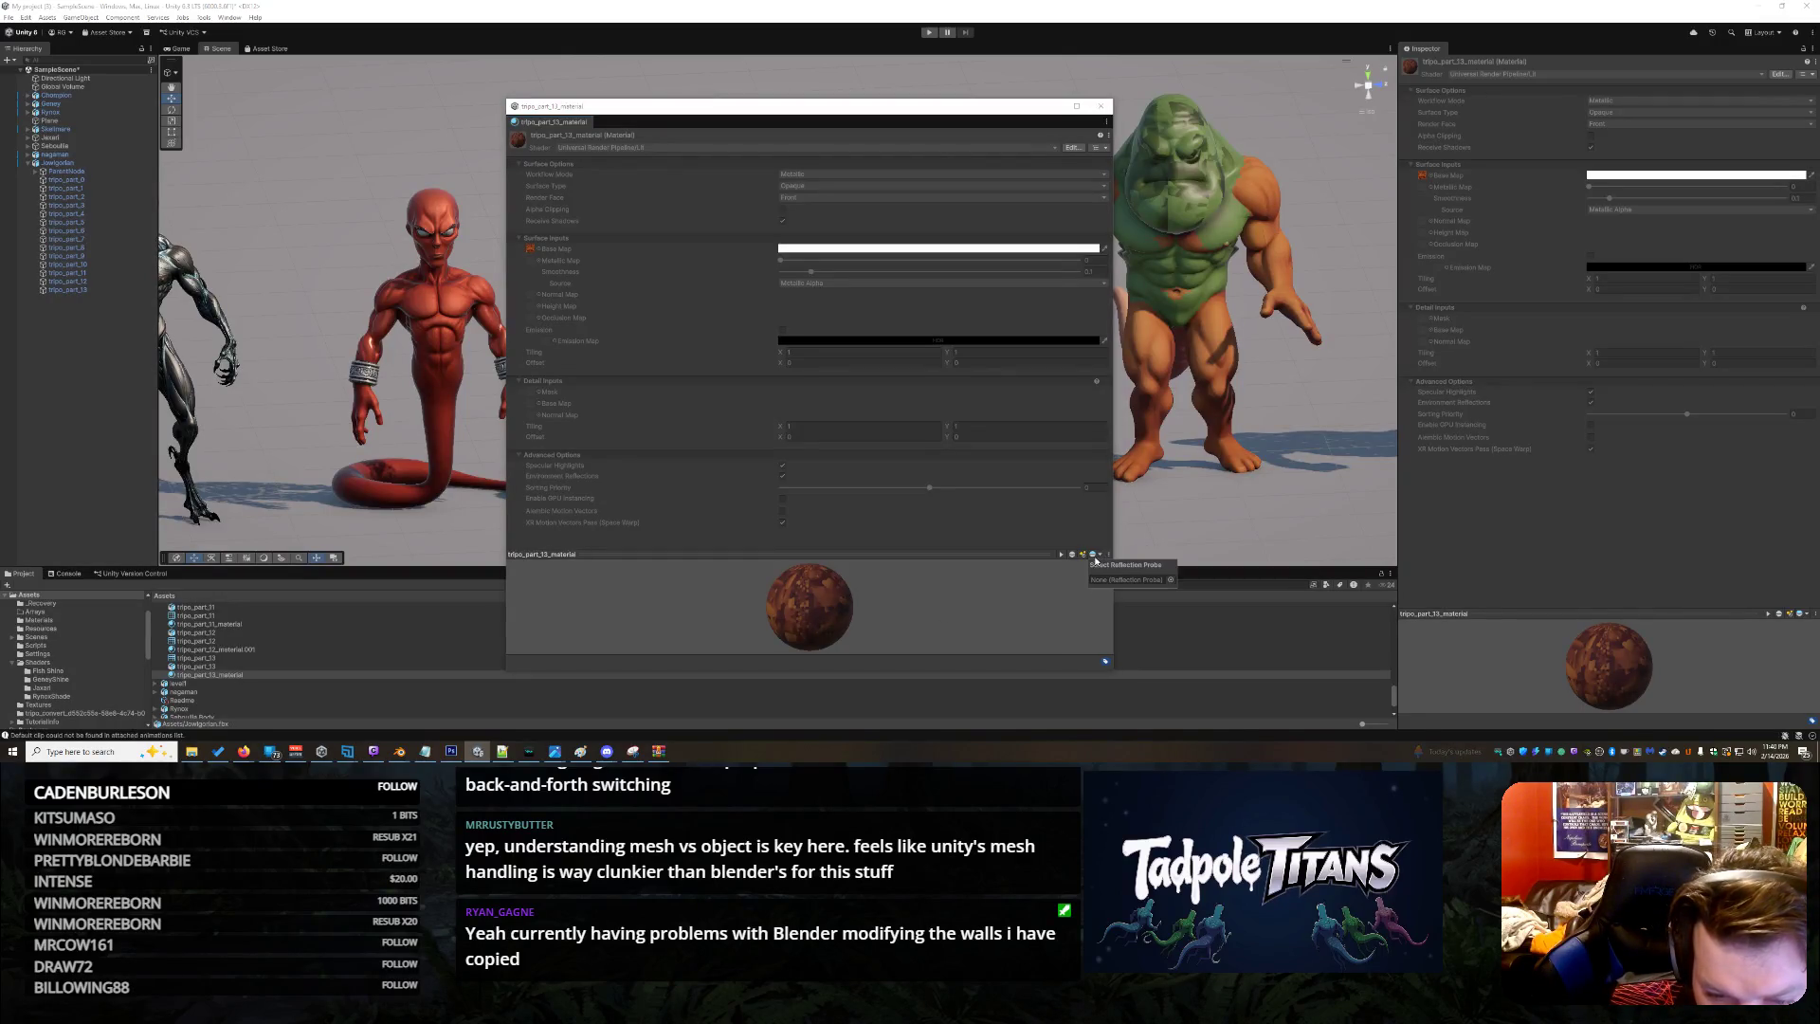
click(1083, 559)
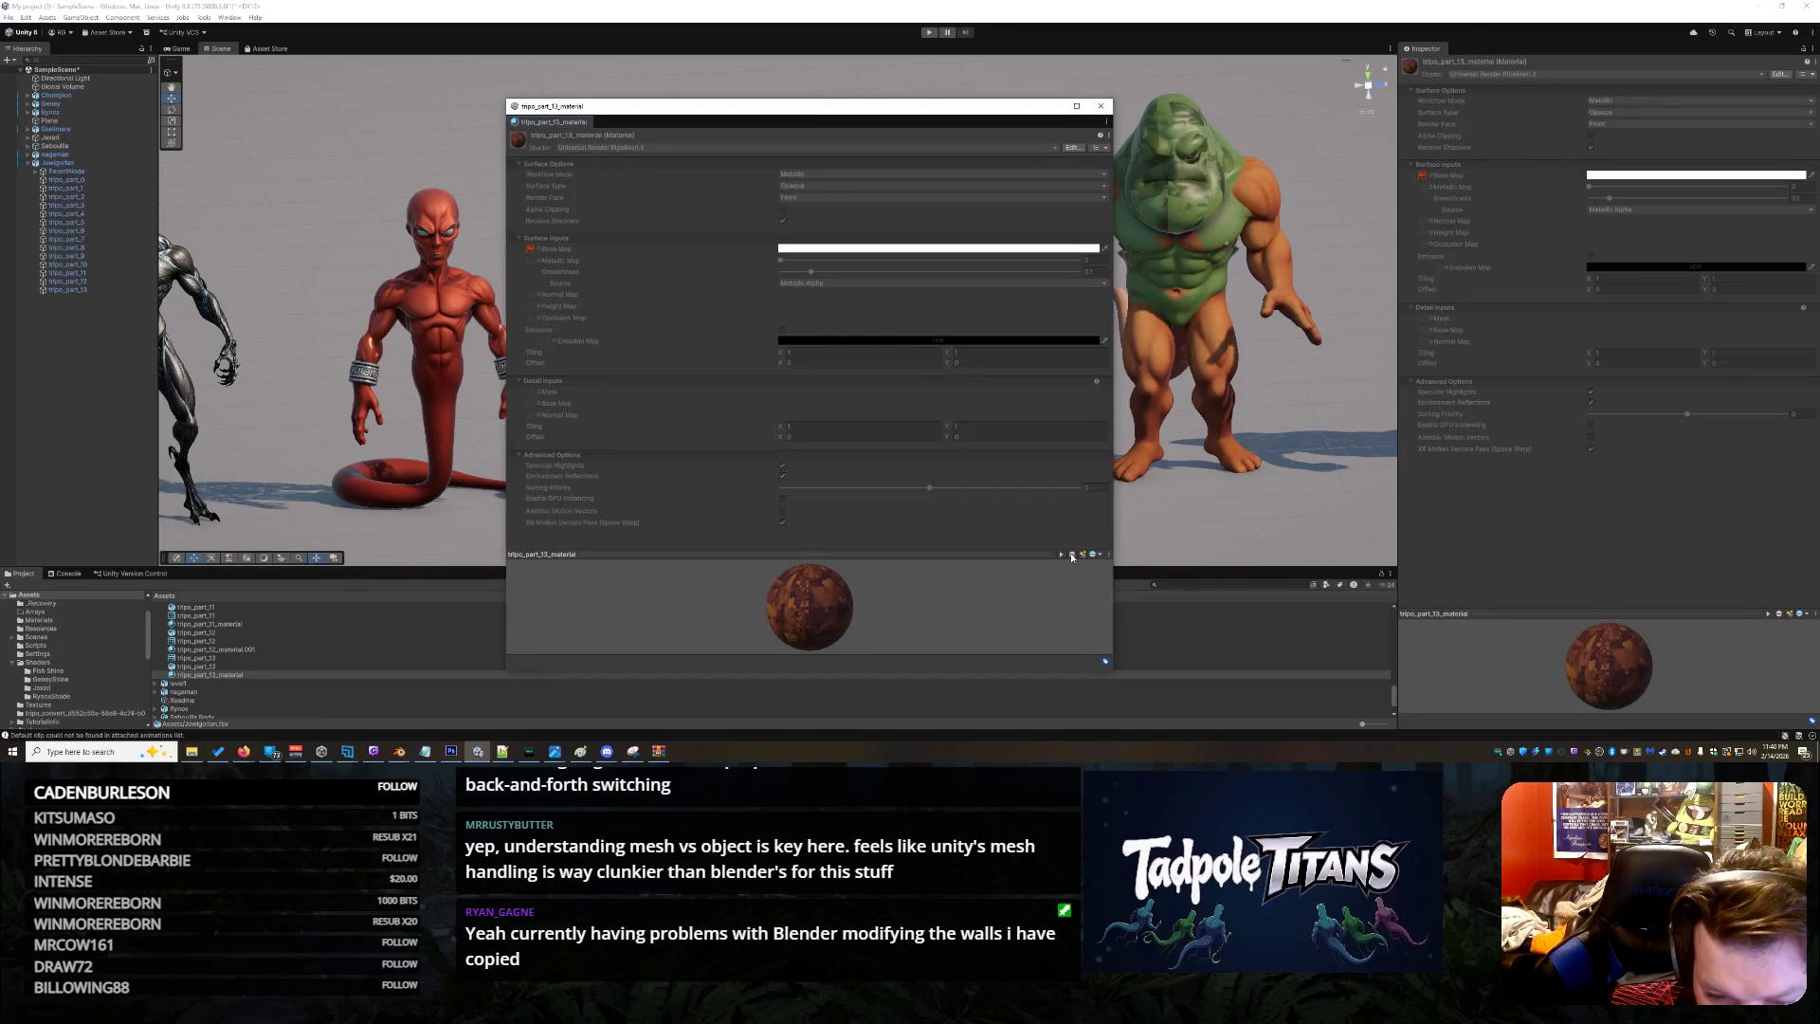
click(1071, 555)
click(1072, 555)
click(1072, 556)
Return the preview to a sphere and open Lit.shader in Notepad++ via Edit Shader
click(1072, 555)
click(1072, 556)
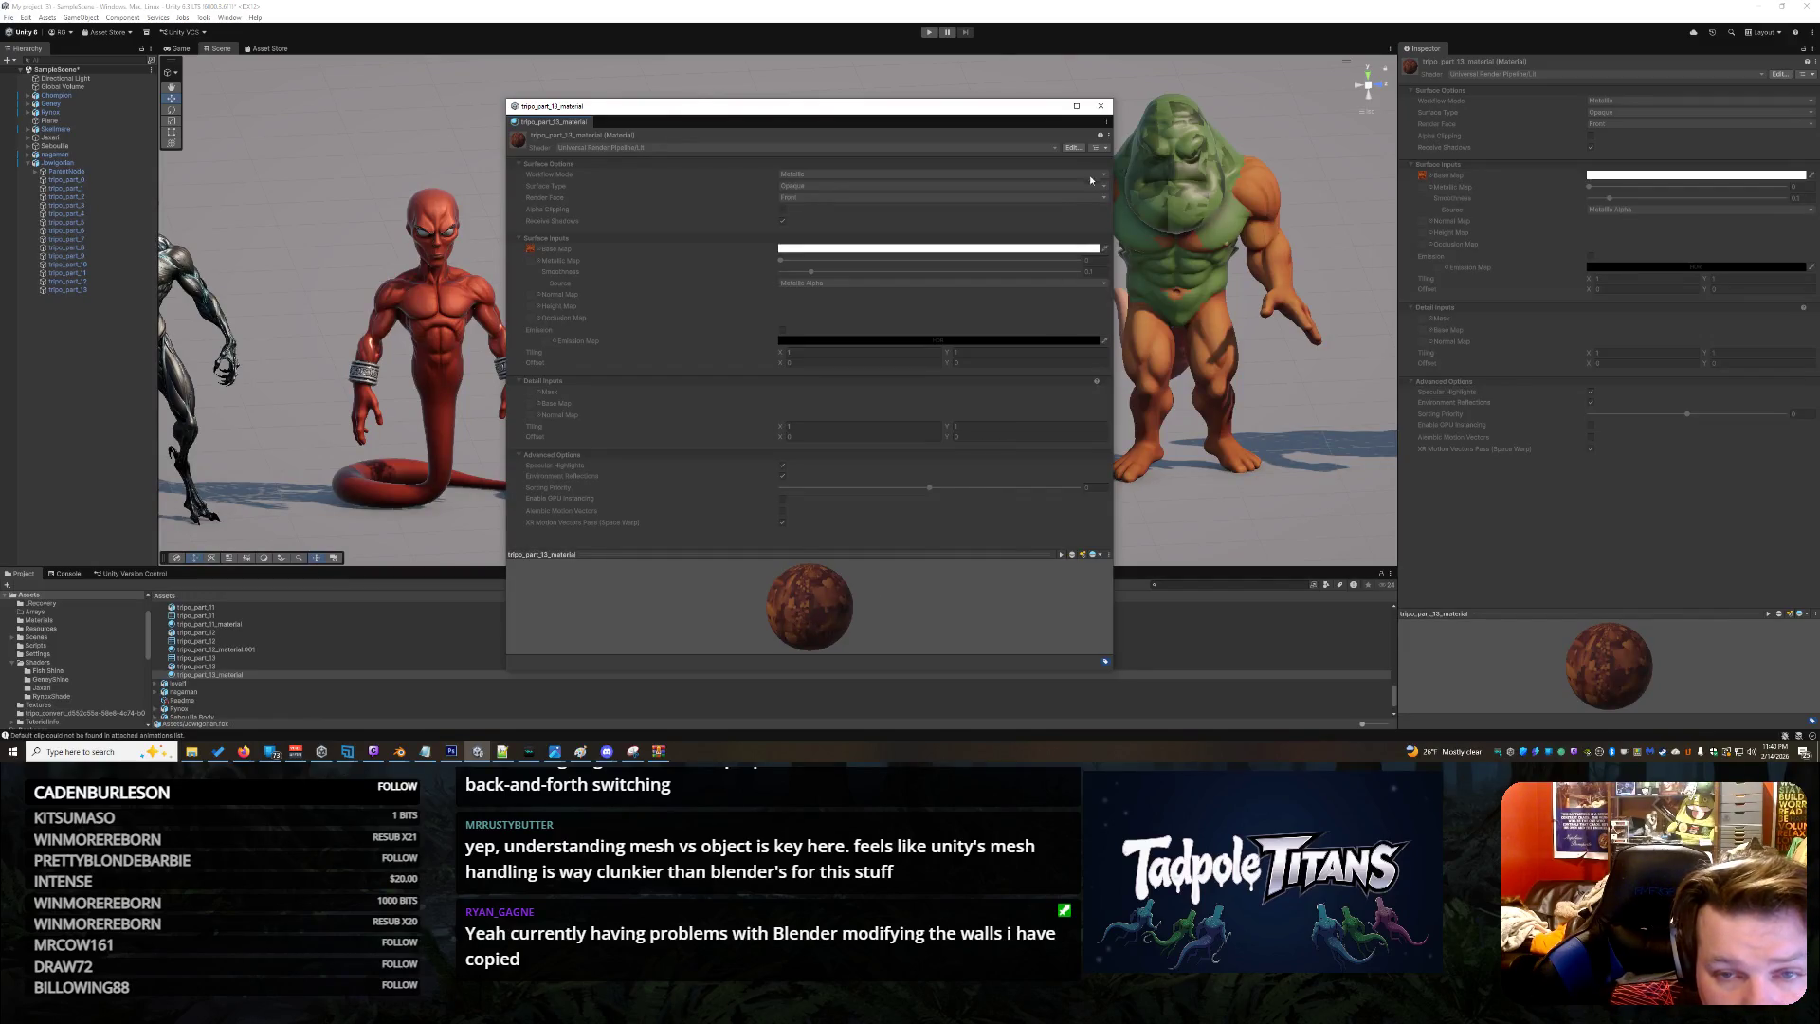
click(1108, 135)
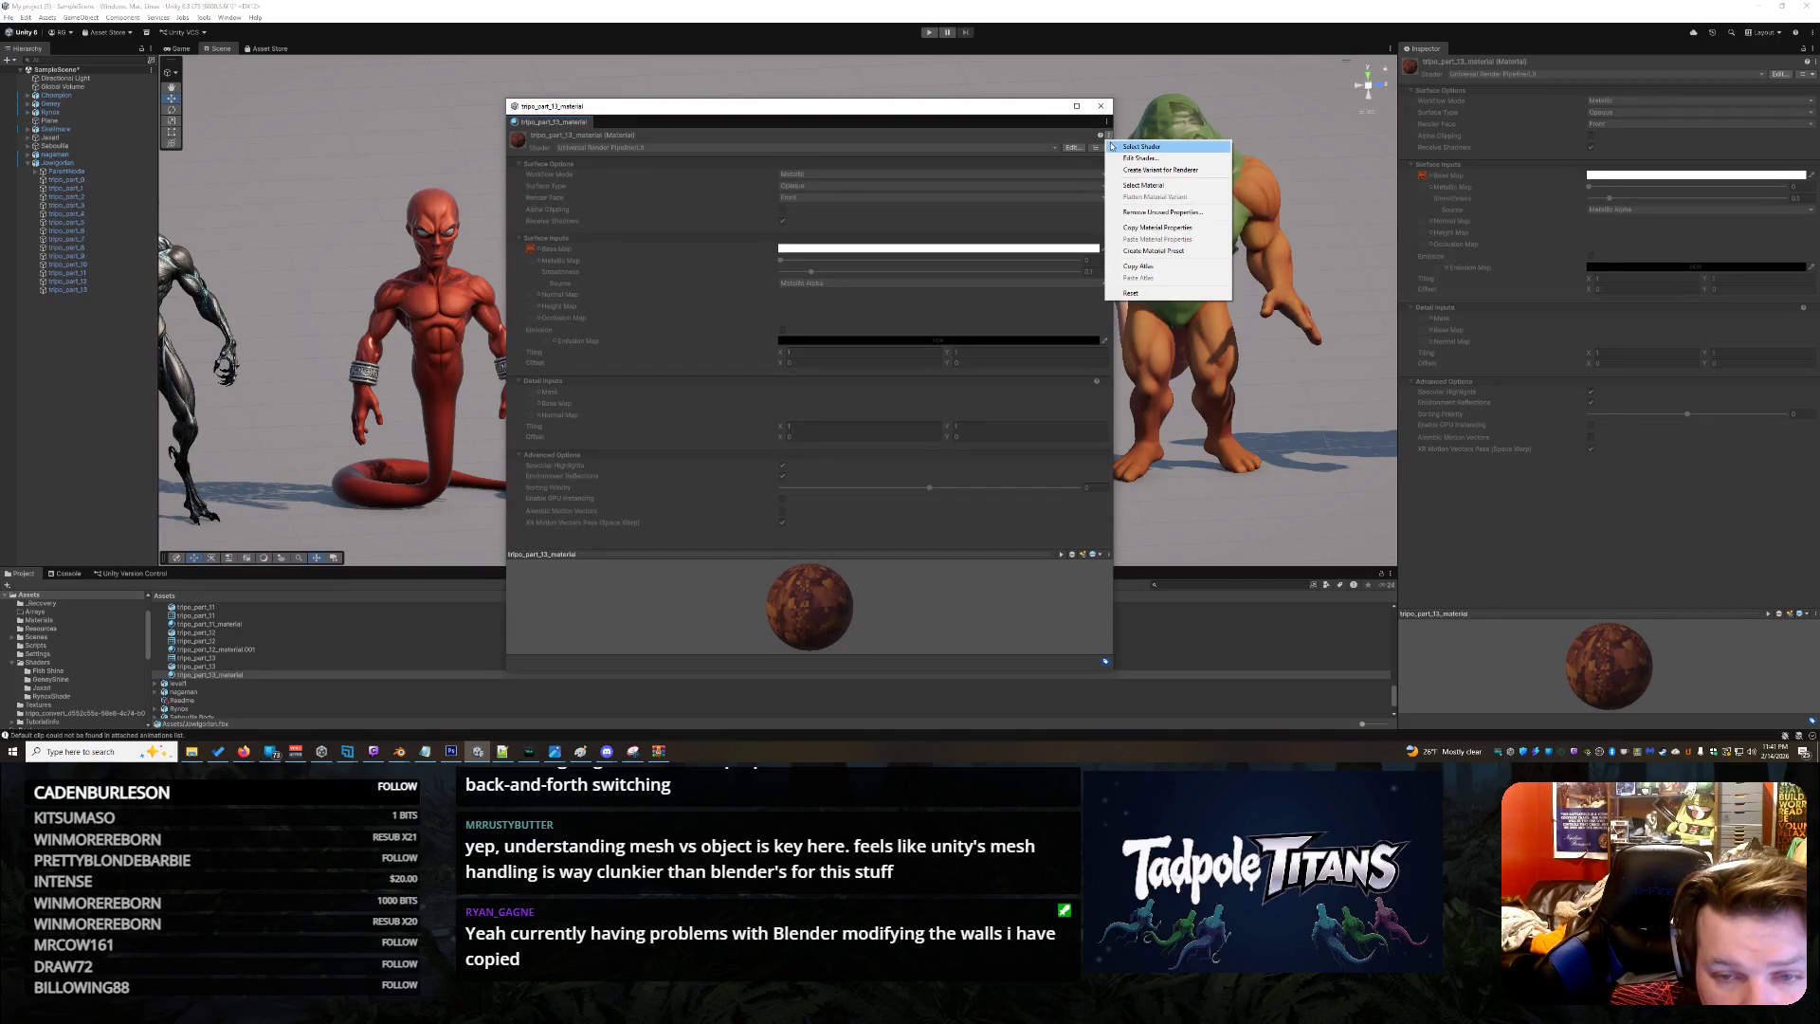
click(1121, 159)
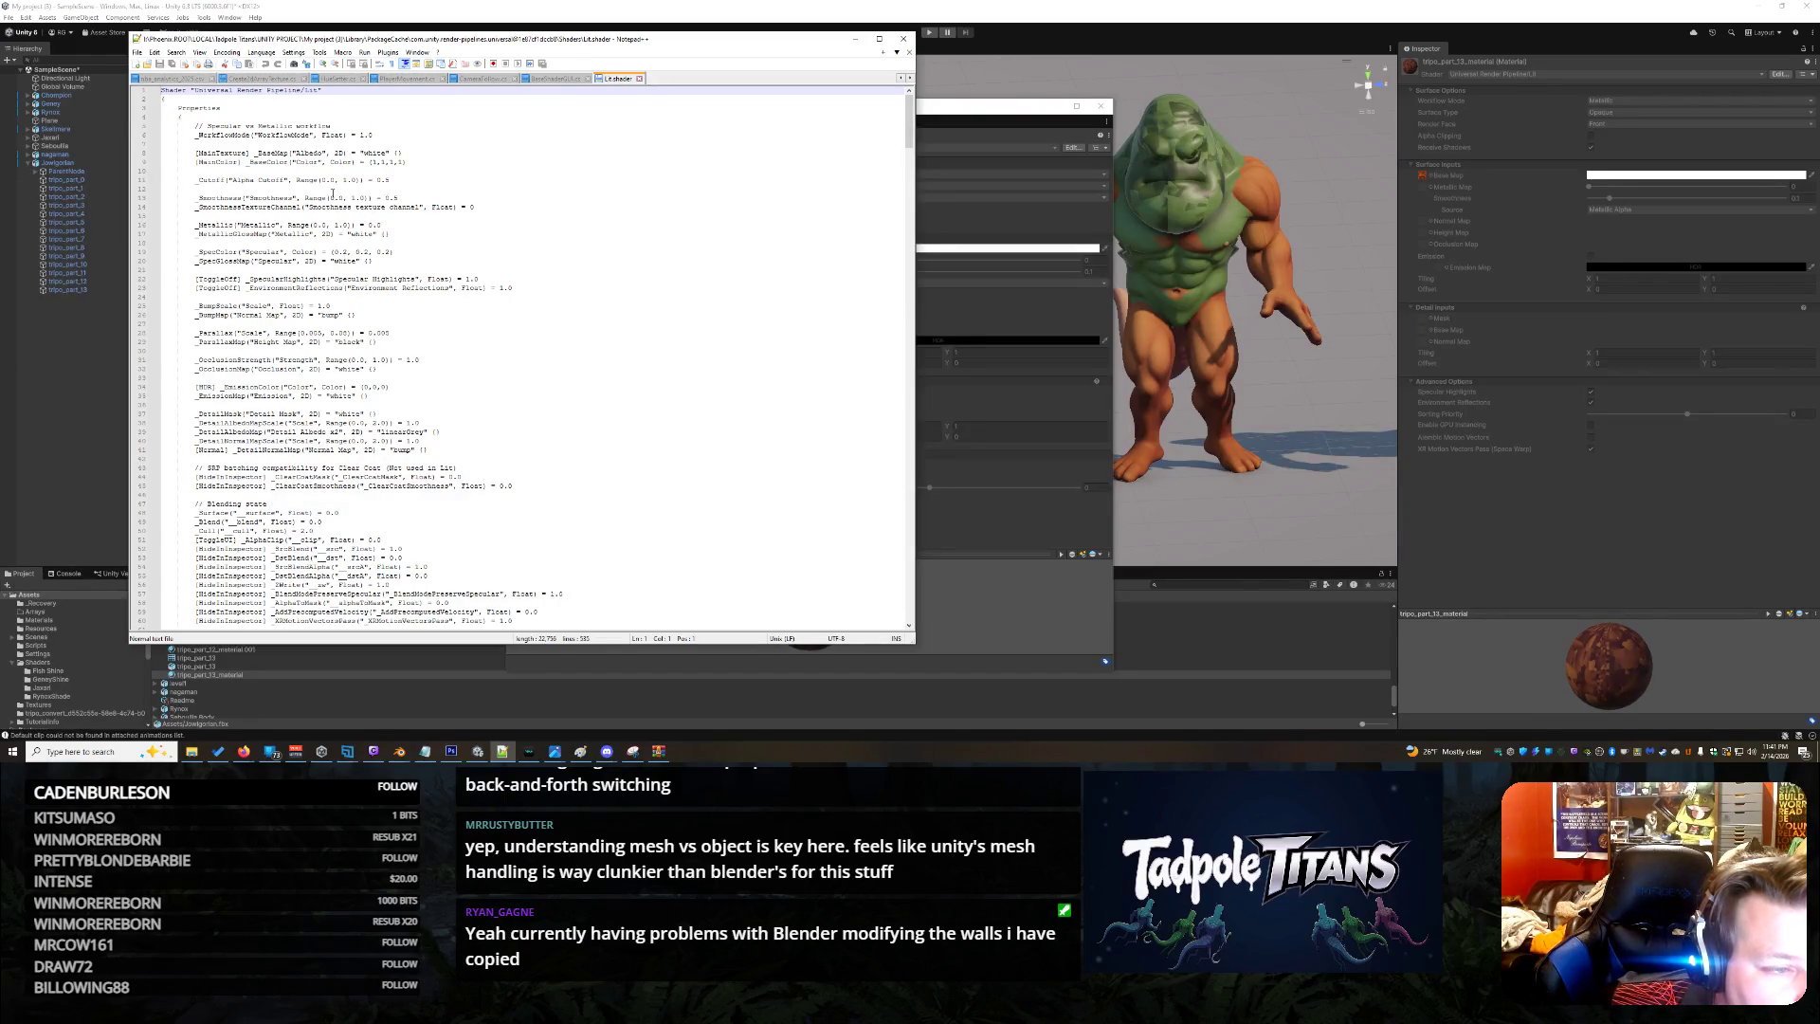
Scroll Lit.shader to the end, then close the file and minimize Notepad++
scroll(333, 194, down, 20)
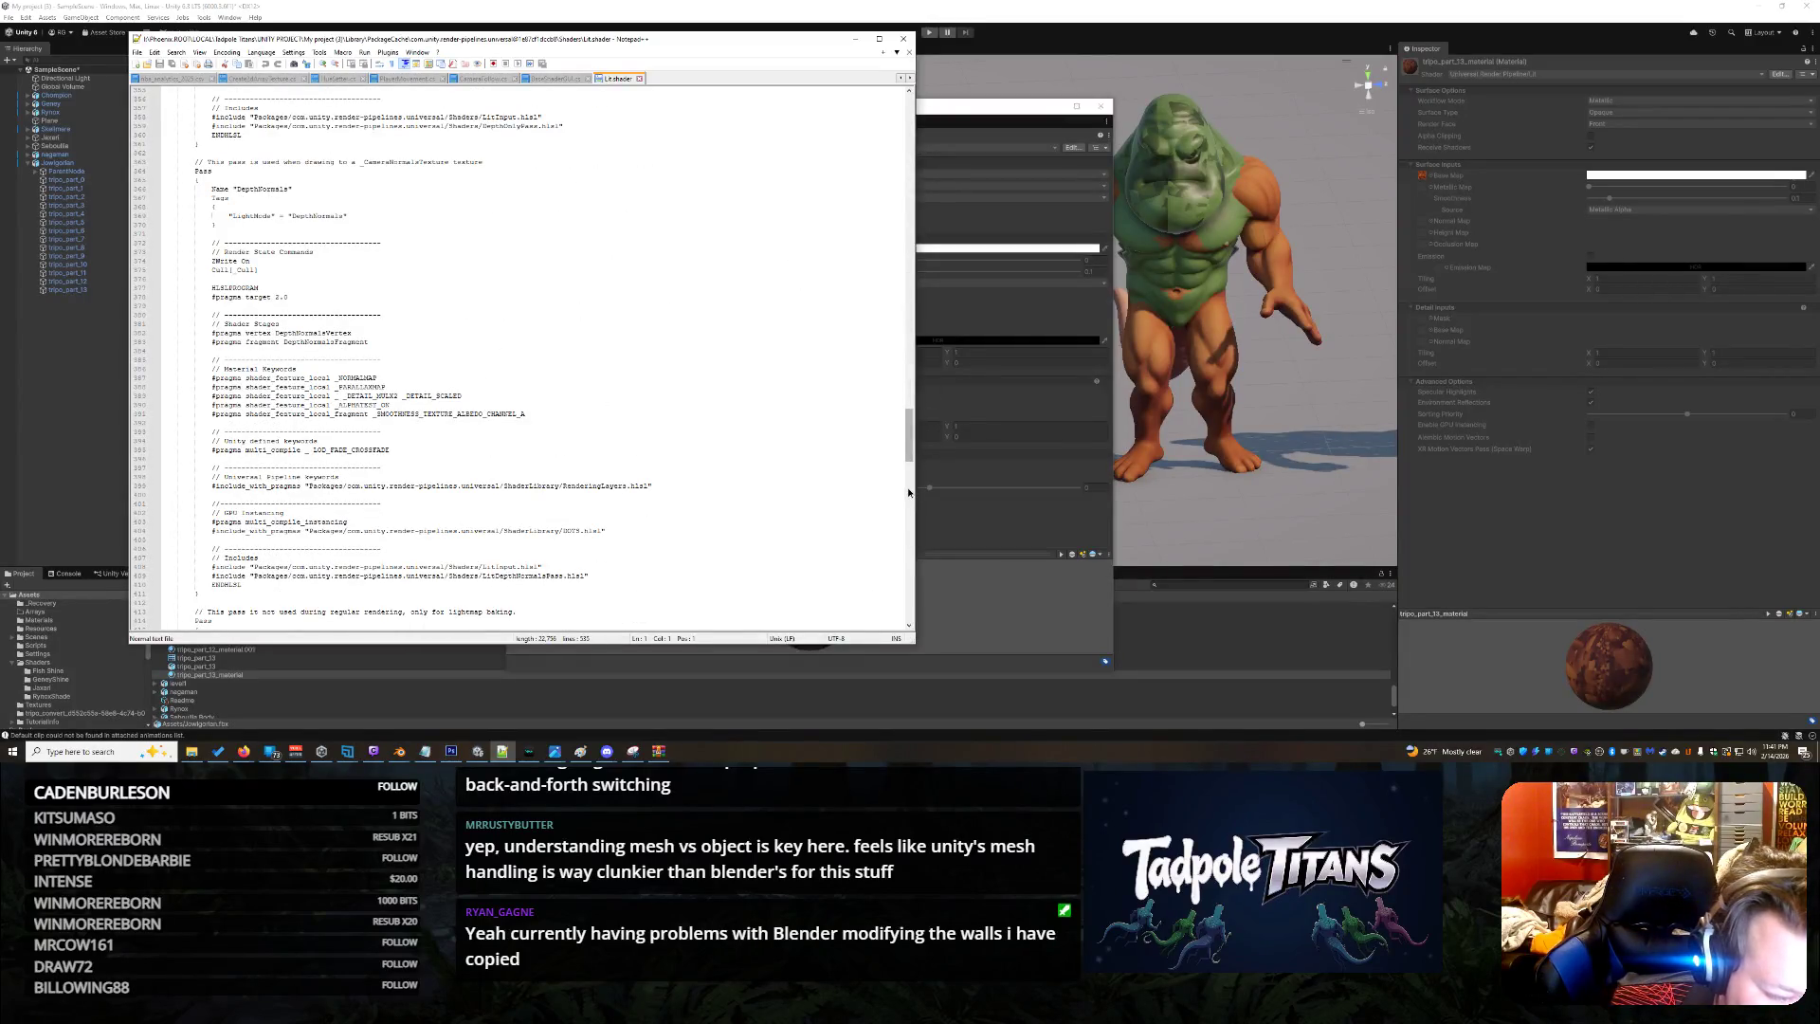
mouse_move(905, 451)
mouse_down()
mouse_move(912, 611)
mouse_move(922, 490)
mouse_move(860, 130)
mouse_up()
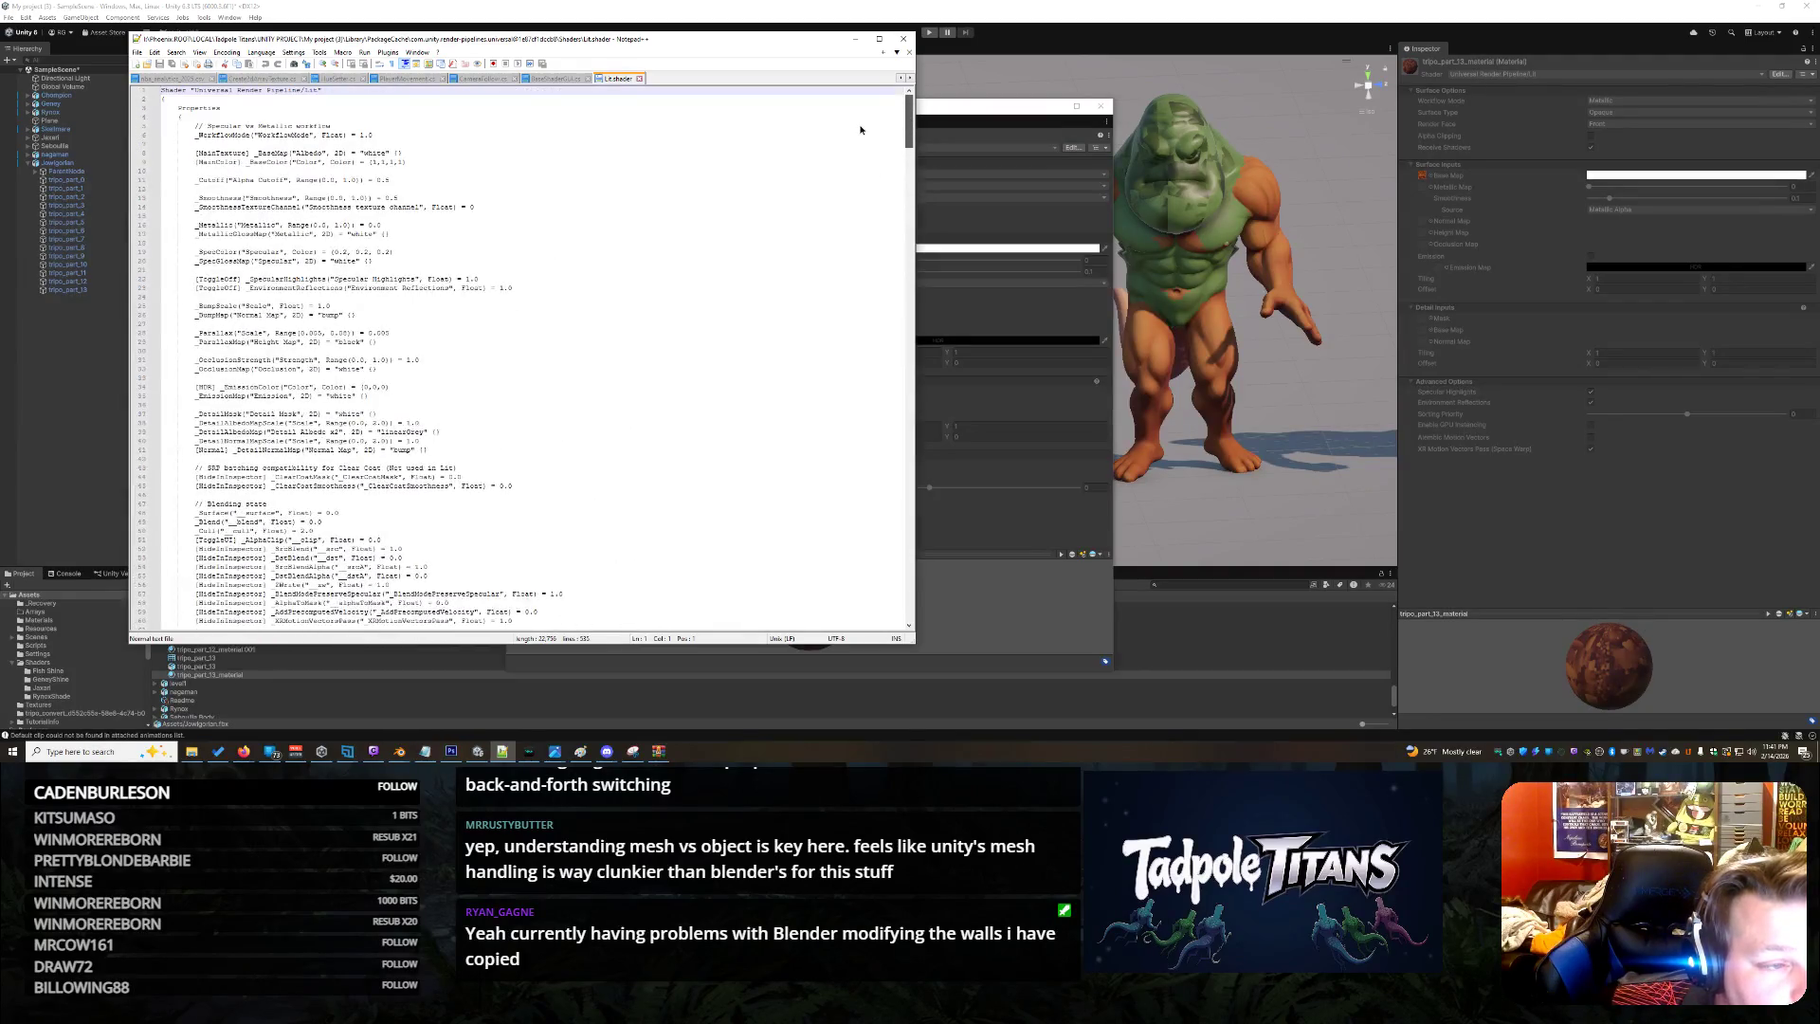
click(639, 79)
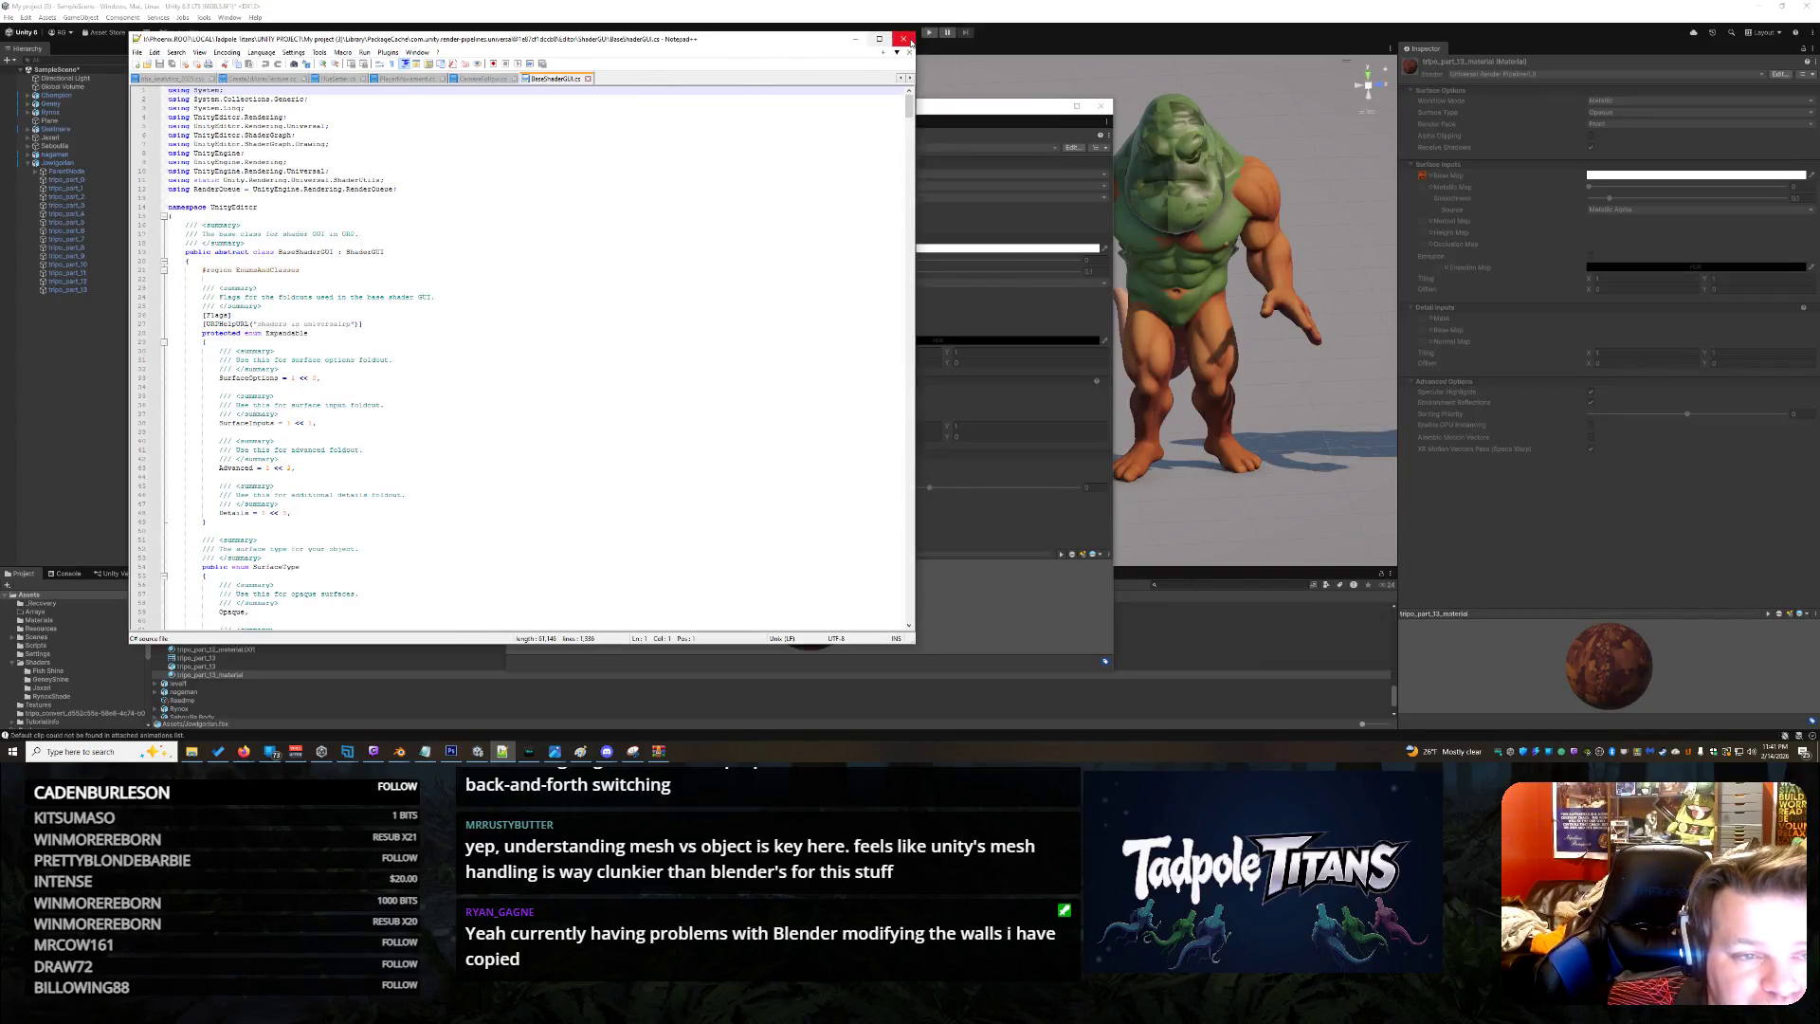
click(855, 39)
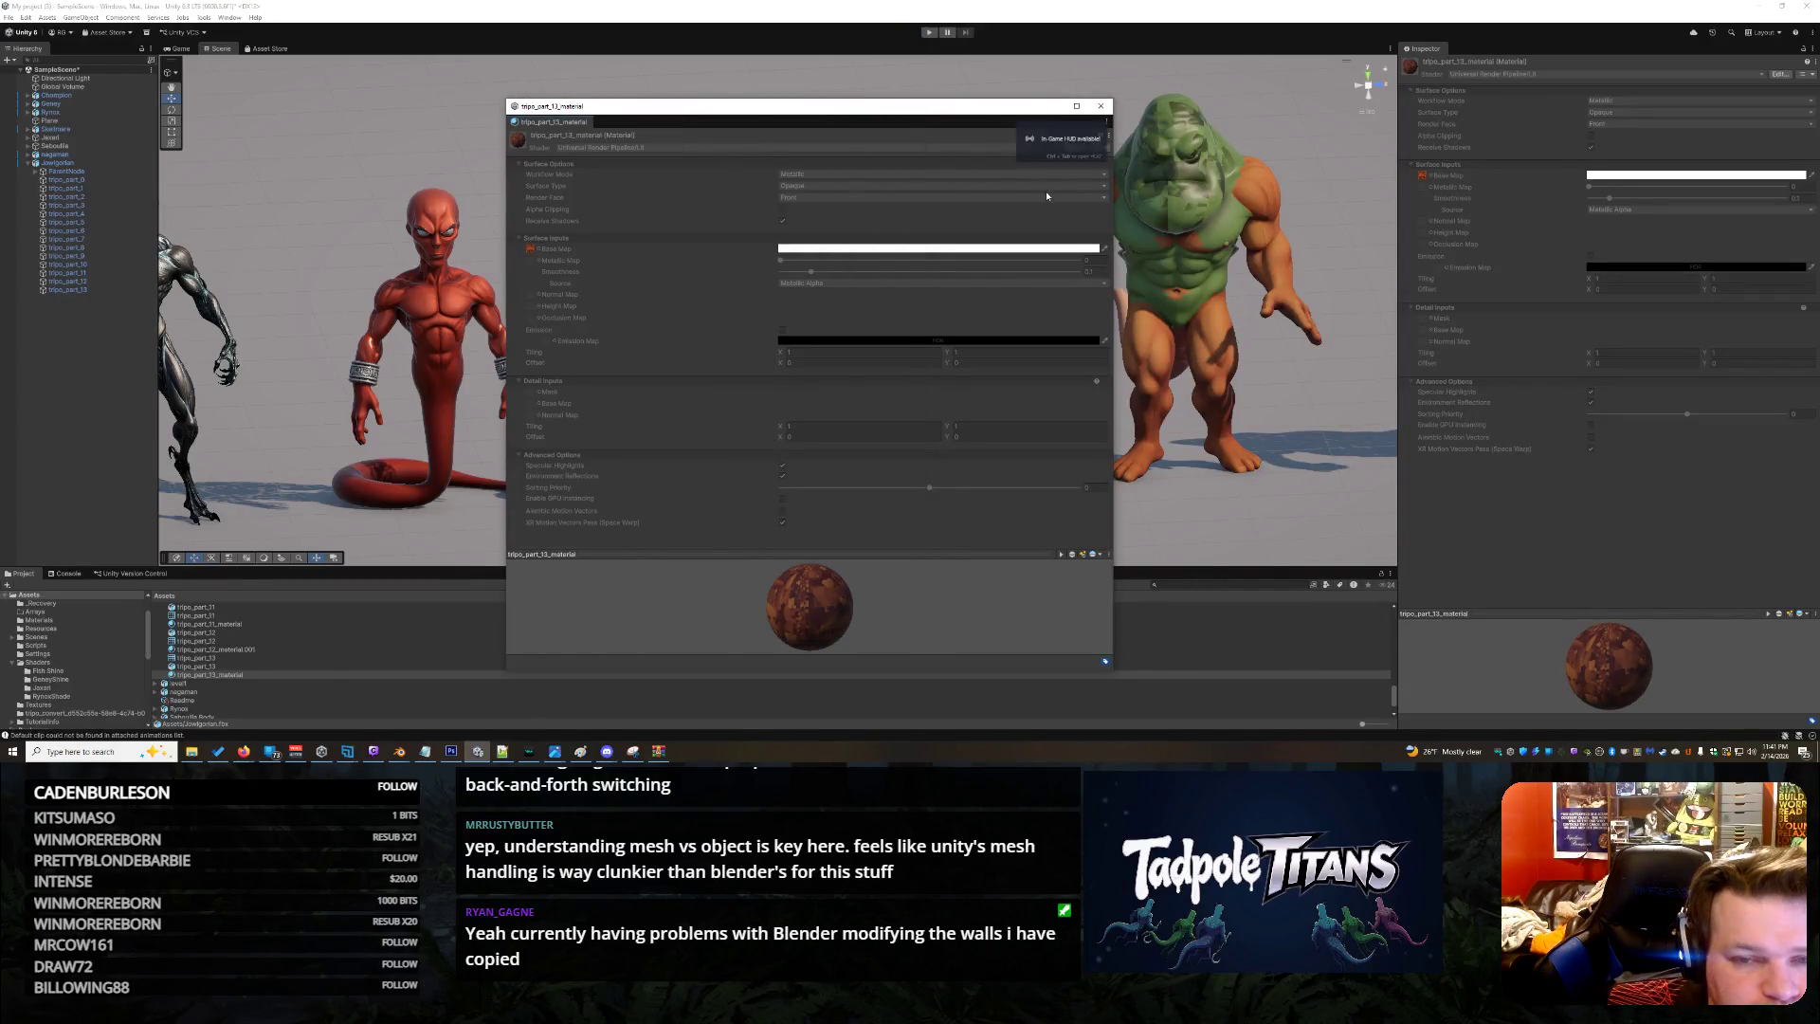
Locate tripo_part_13_material in Project and choose Extract Material SubAsset on it
drag(735, 98, 621, 116)
right_click(481, 156)
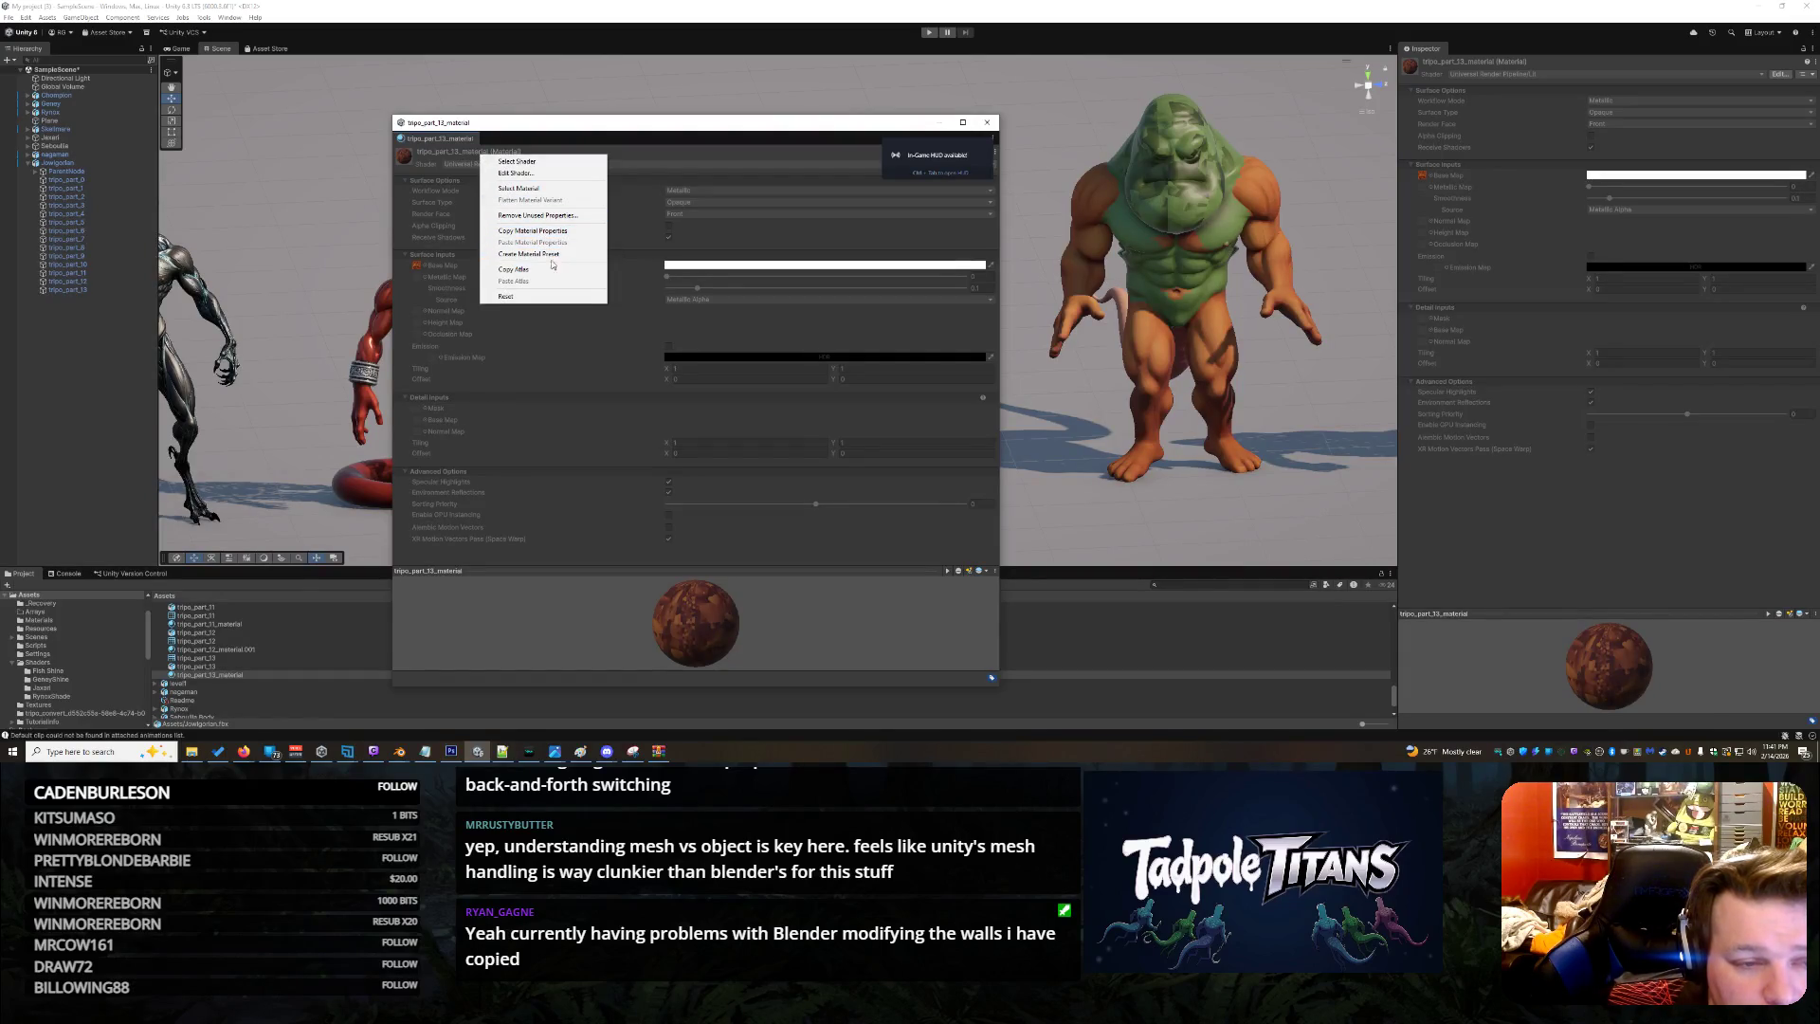
click(557, 188)
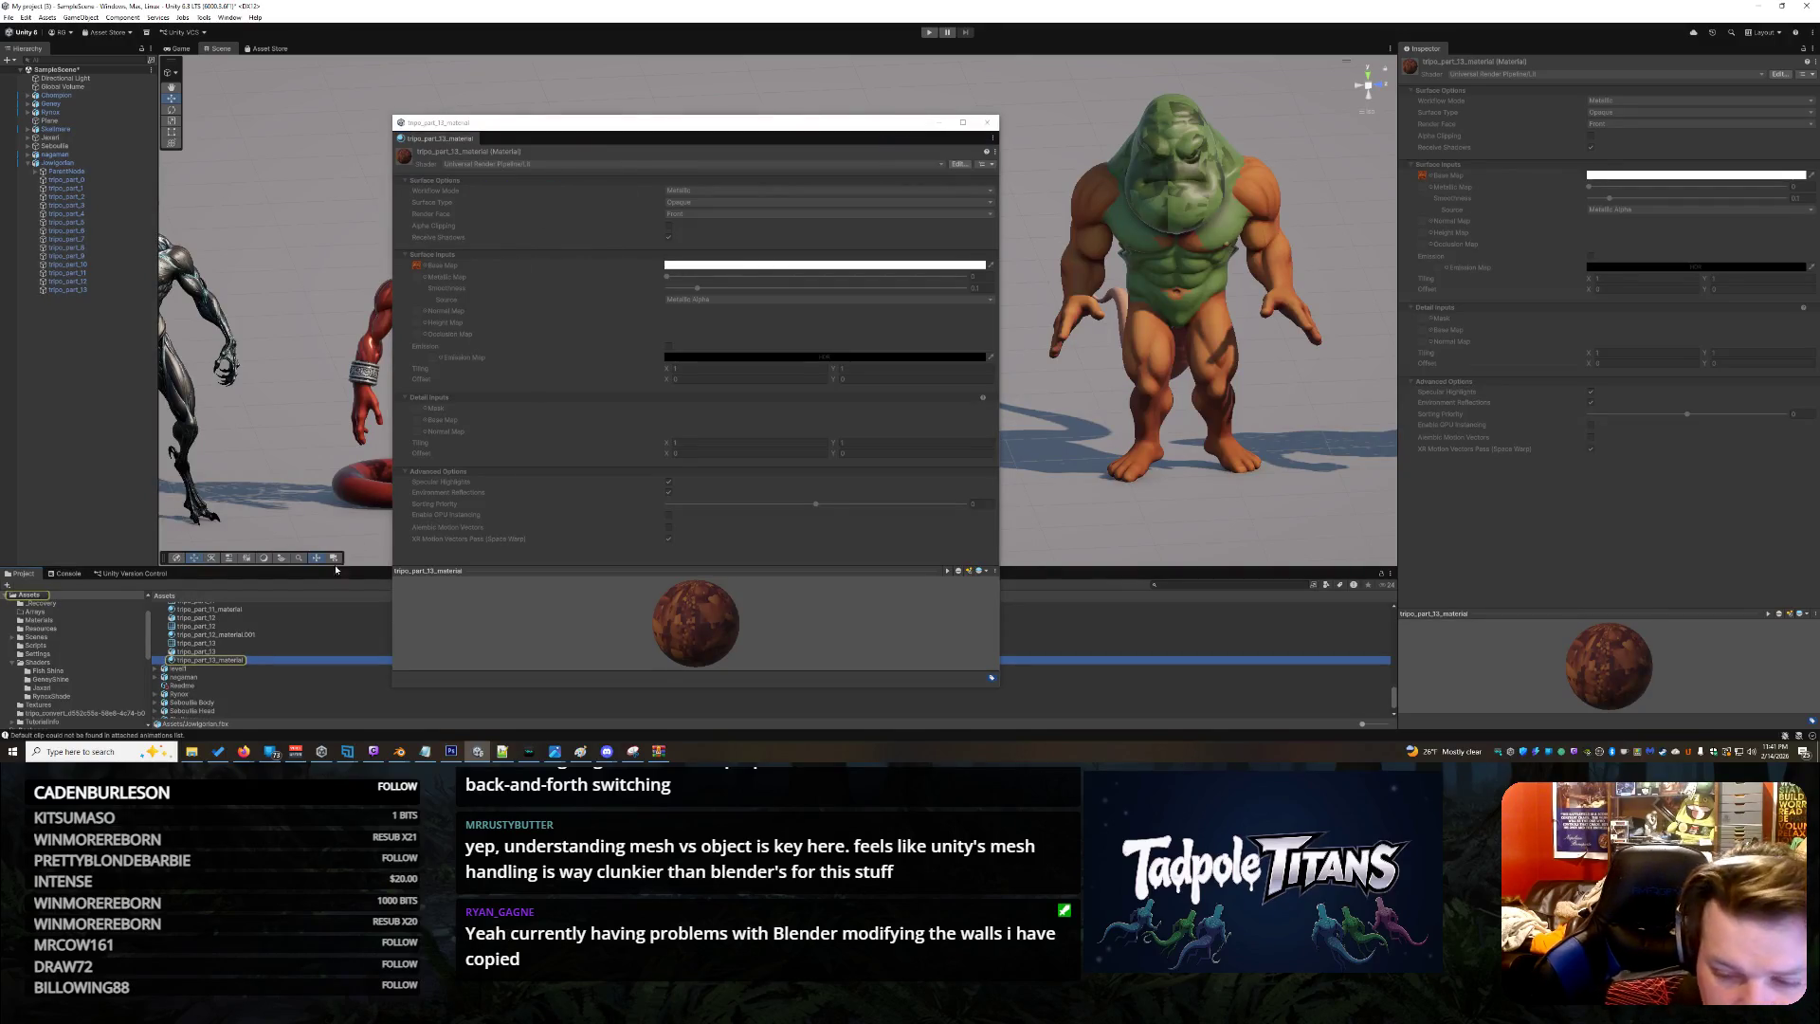
right_click(219, 664)
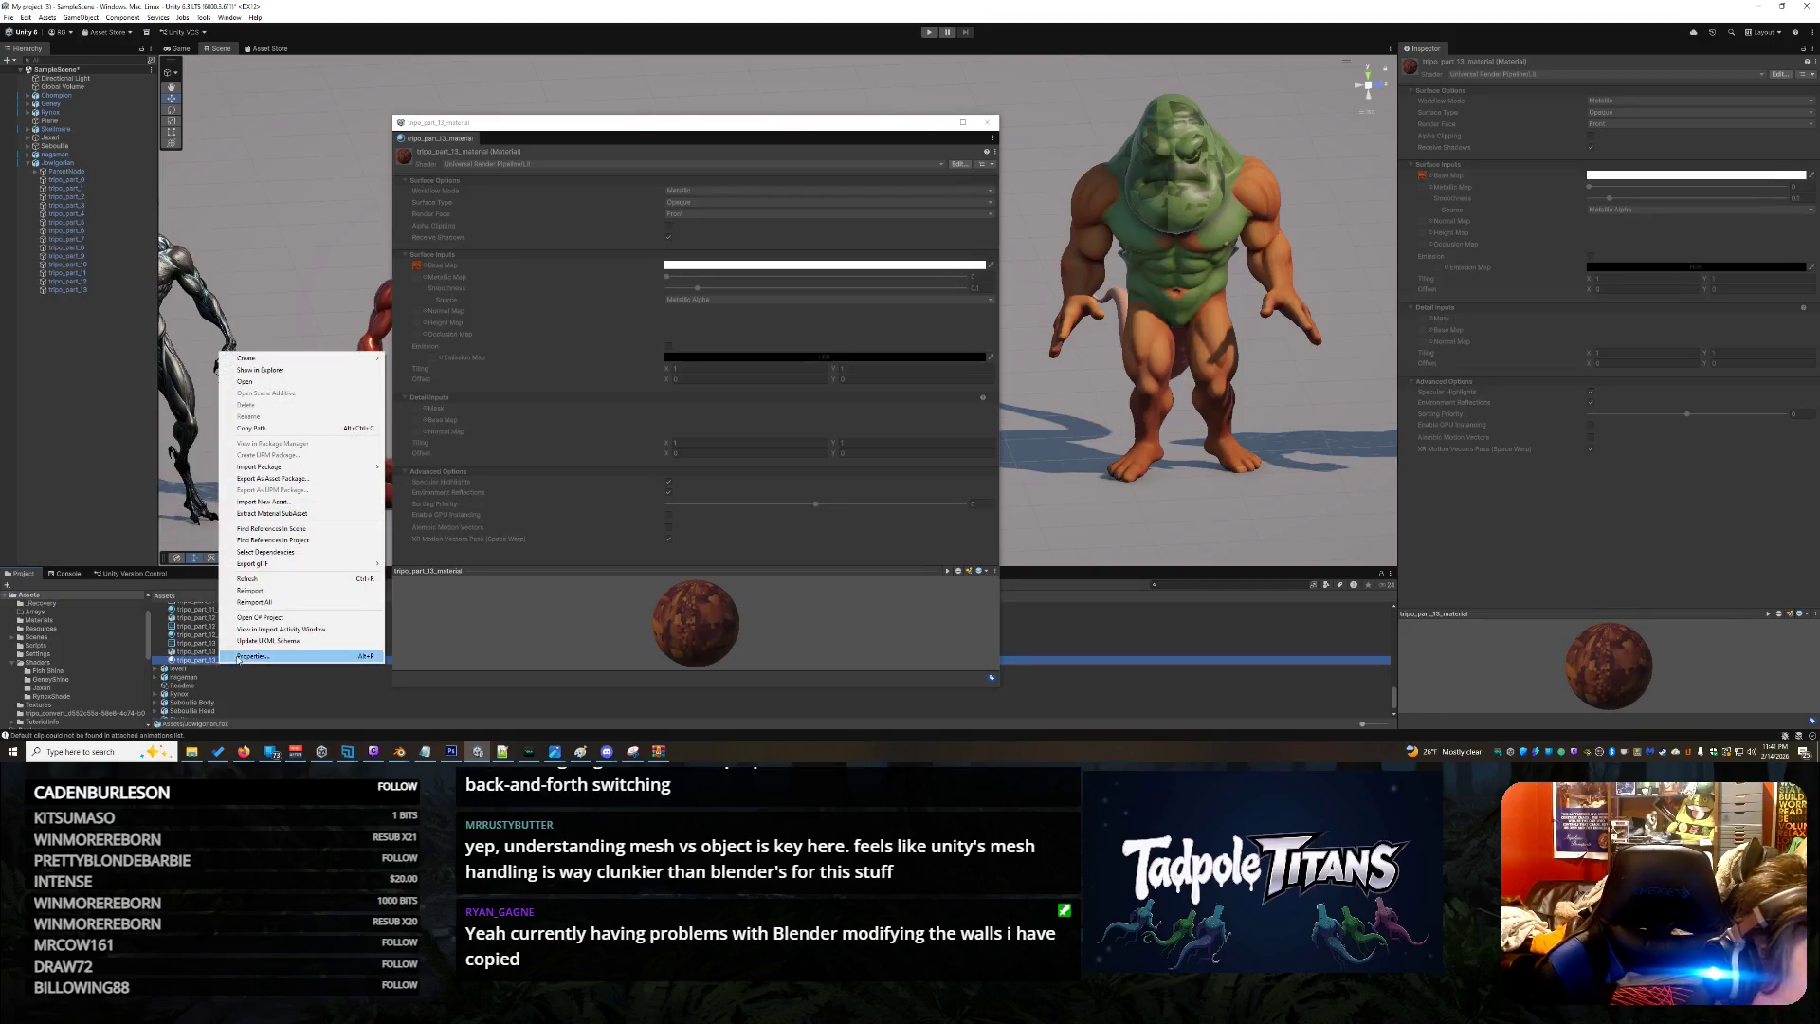
mouse_move(326, 565)
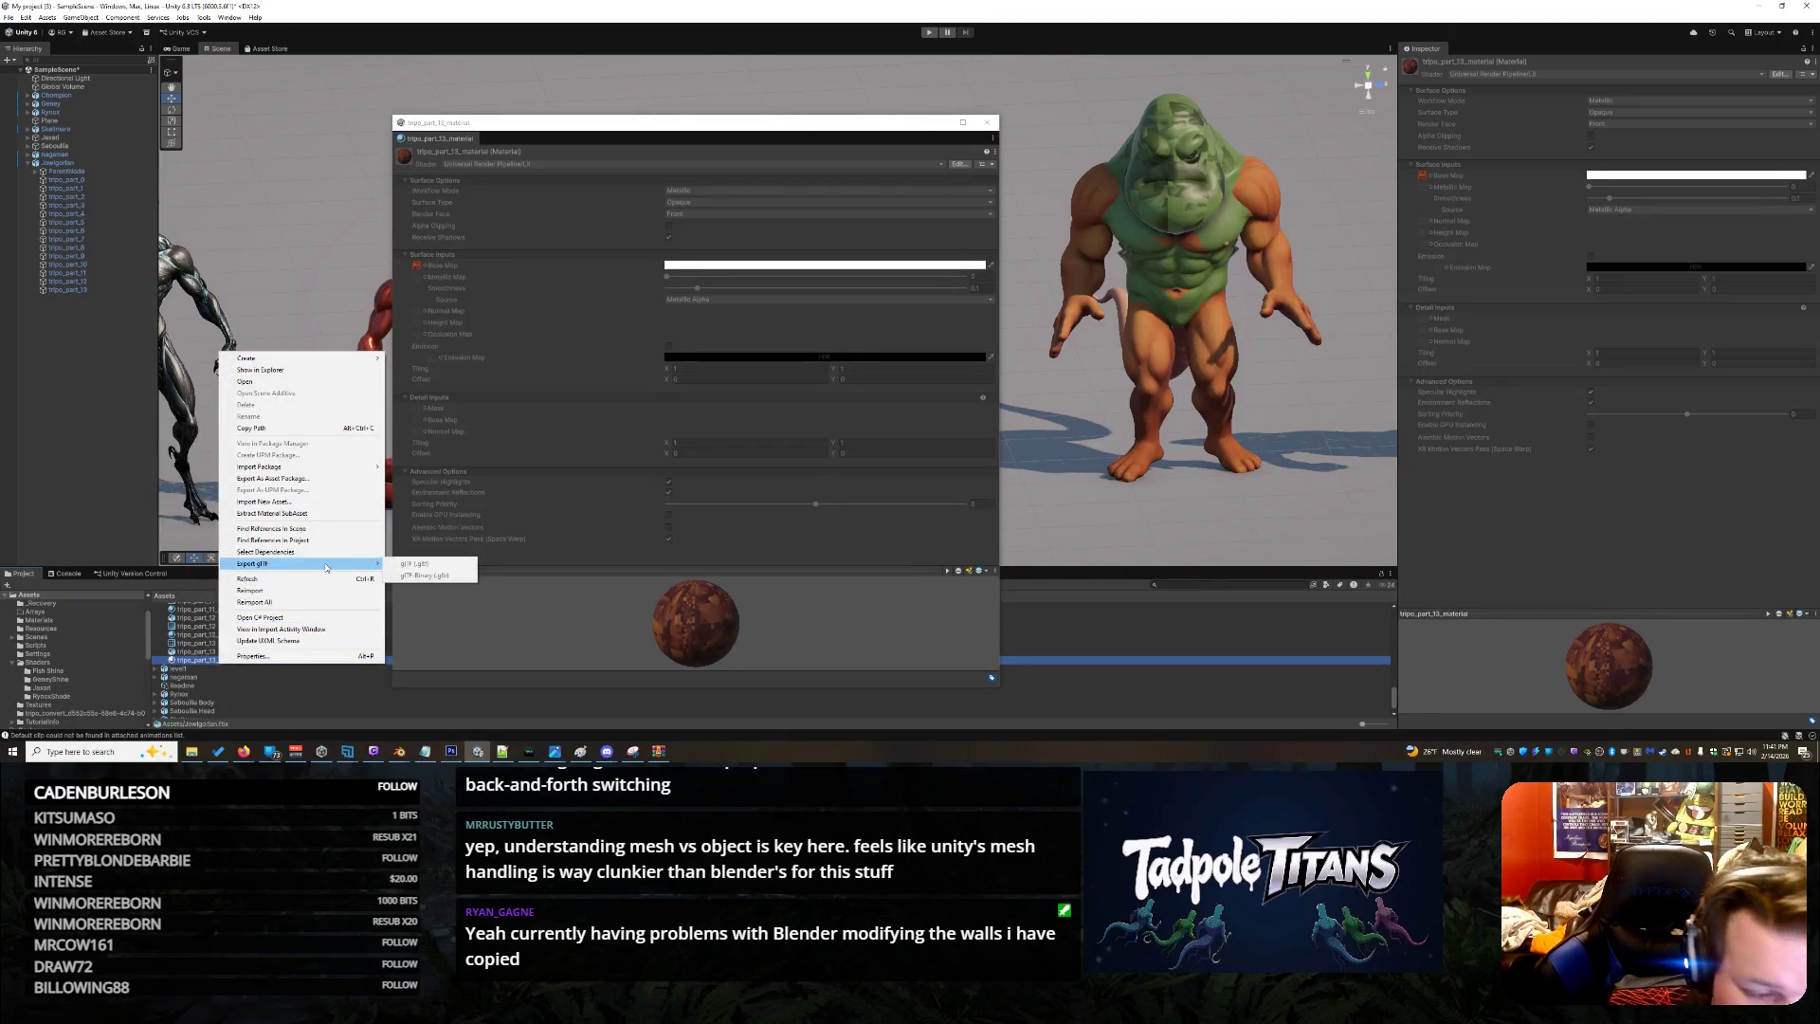
click(326, 517)
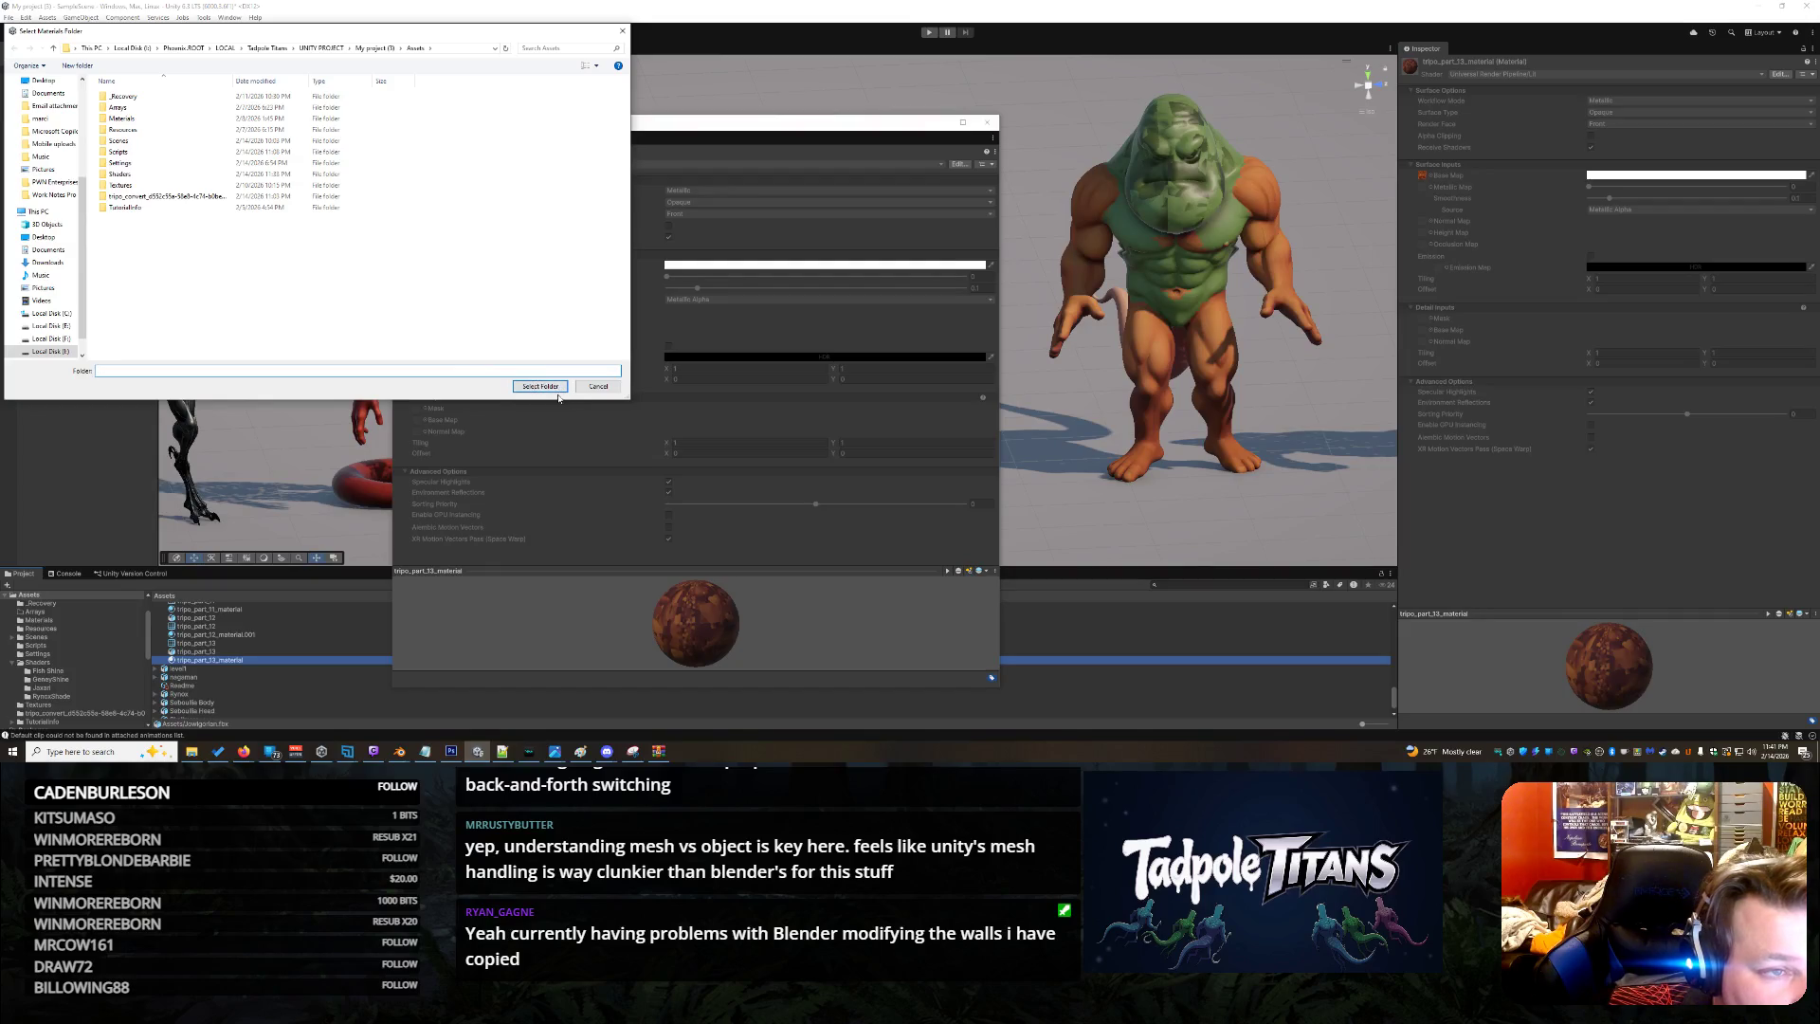
Create a Jowlgari folder inside Shaders and select it as the materials destination
double_click(176, 173)
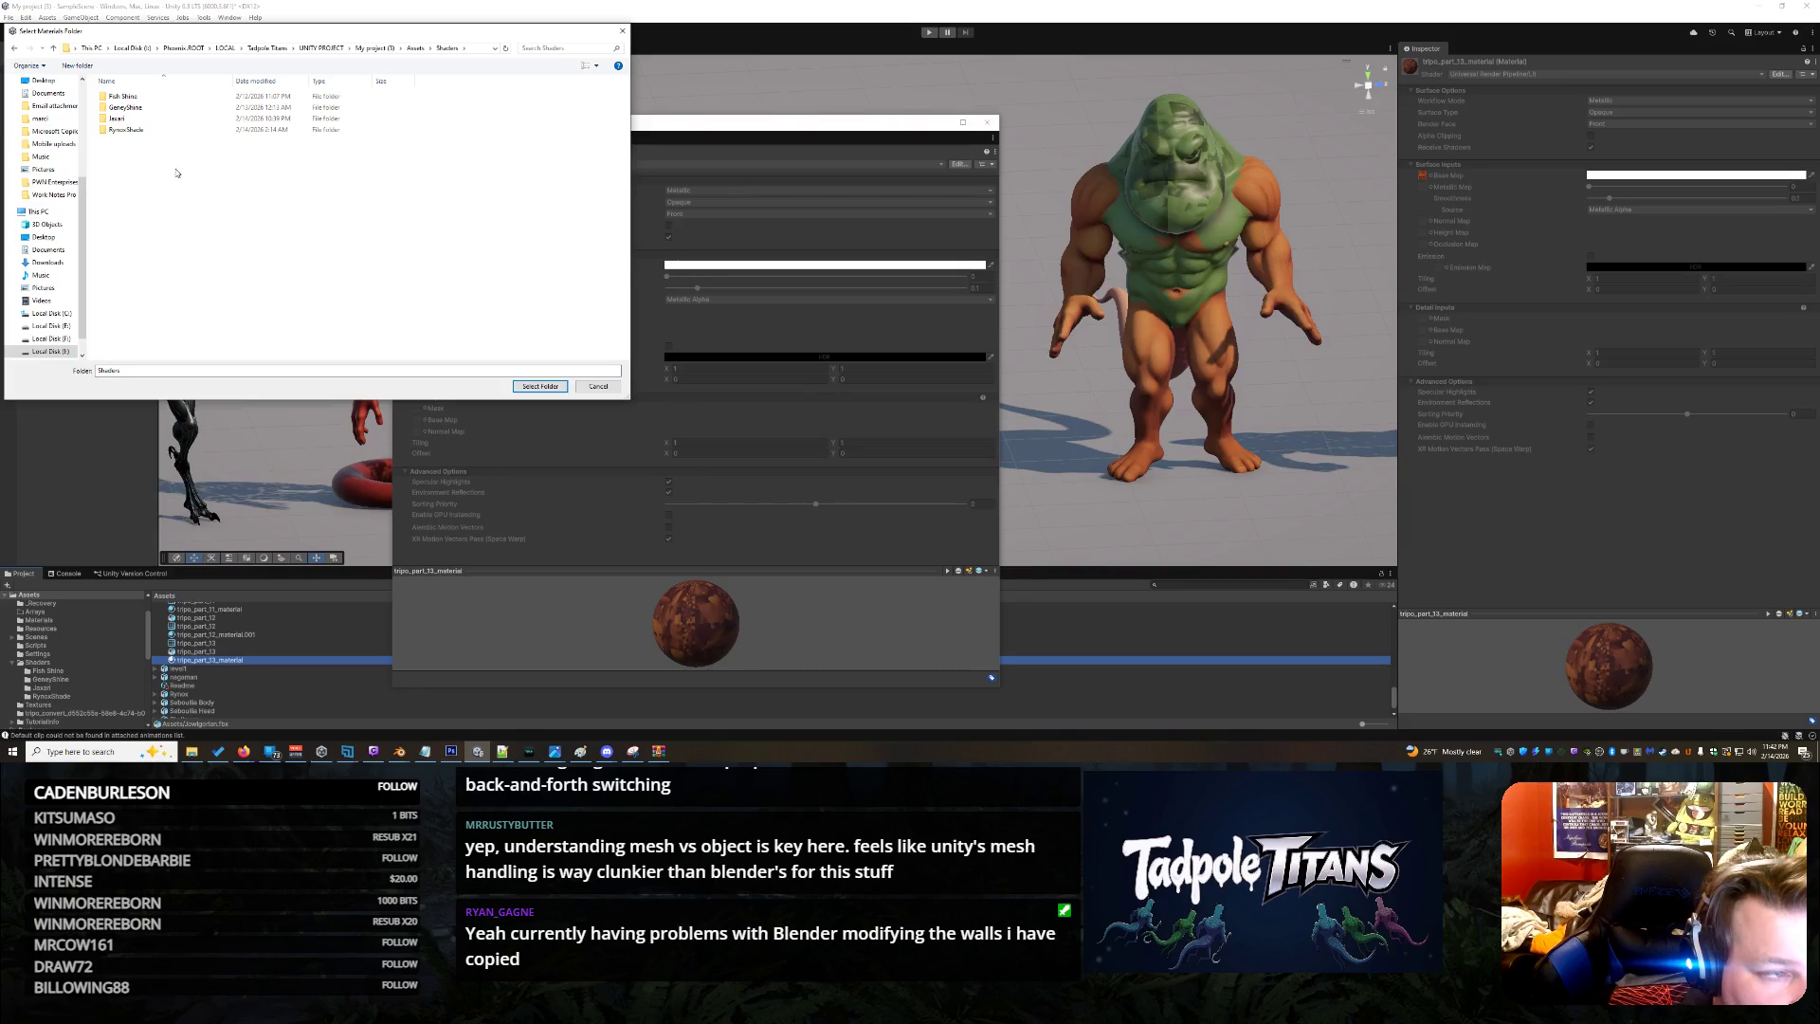
right_click(176, 172)
mouse_move(284, 315)
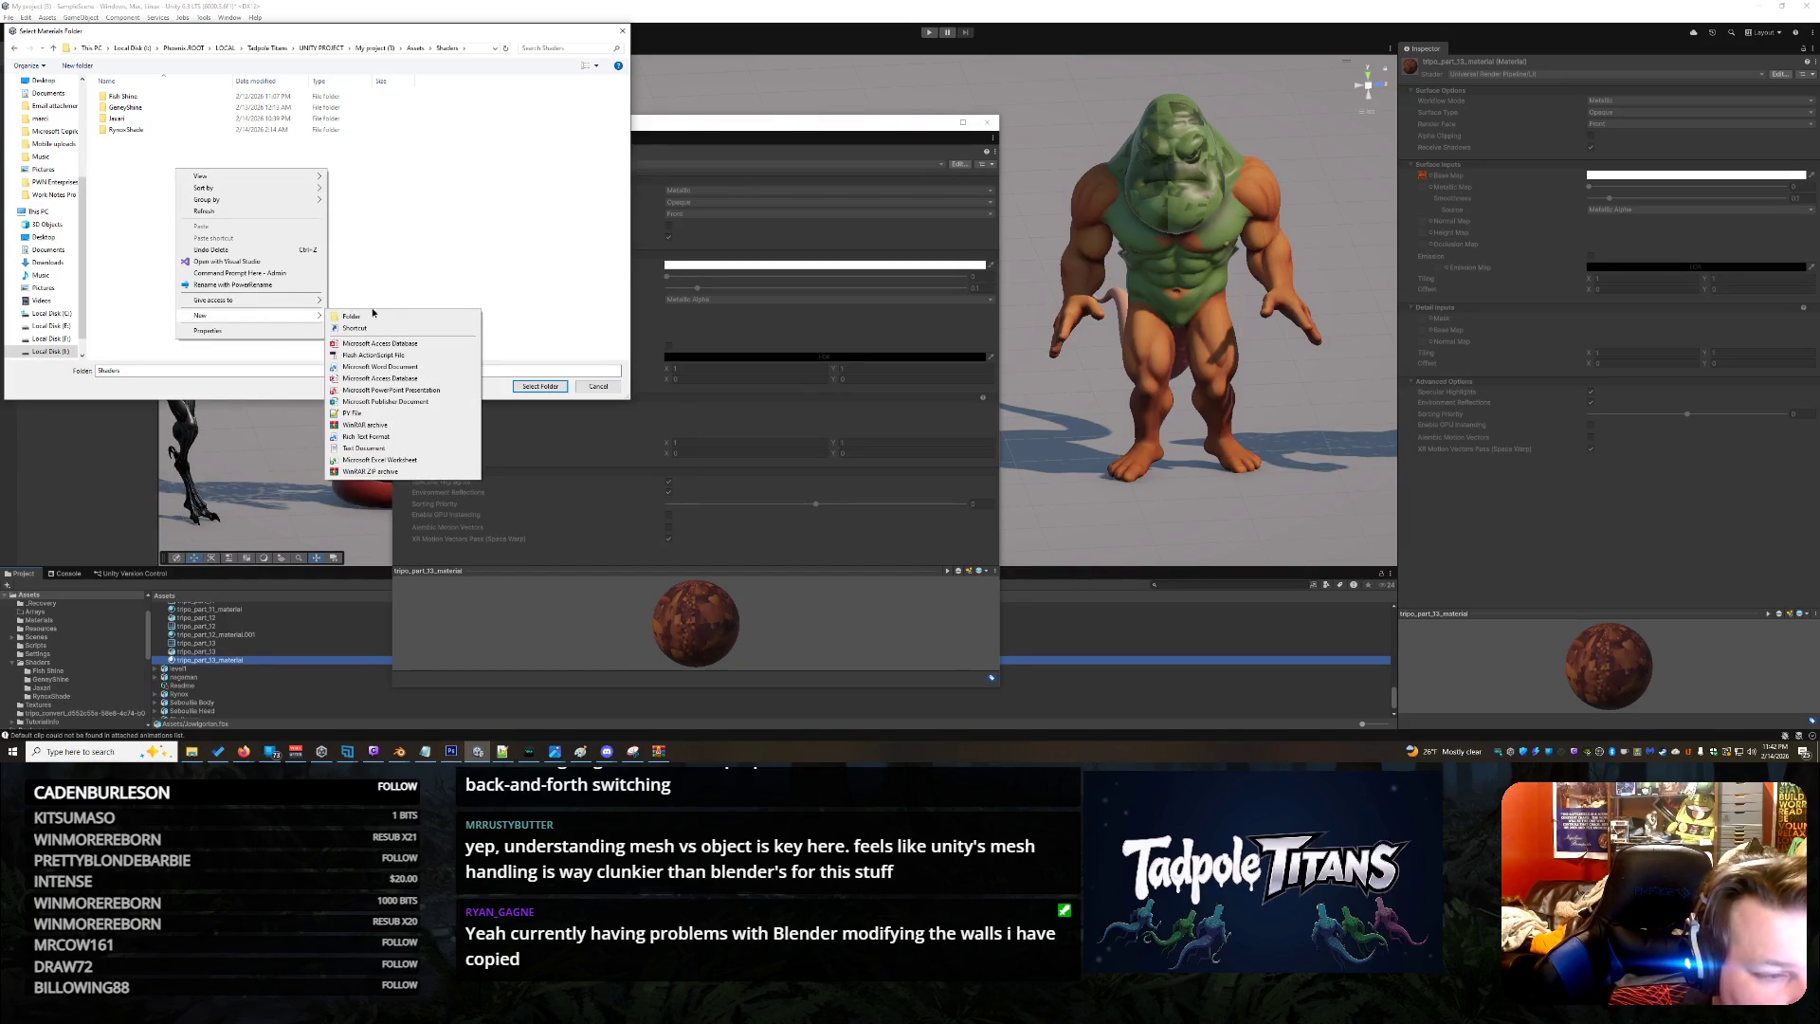
click(360, 316)
text(Jowlgor)
key(Return)
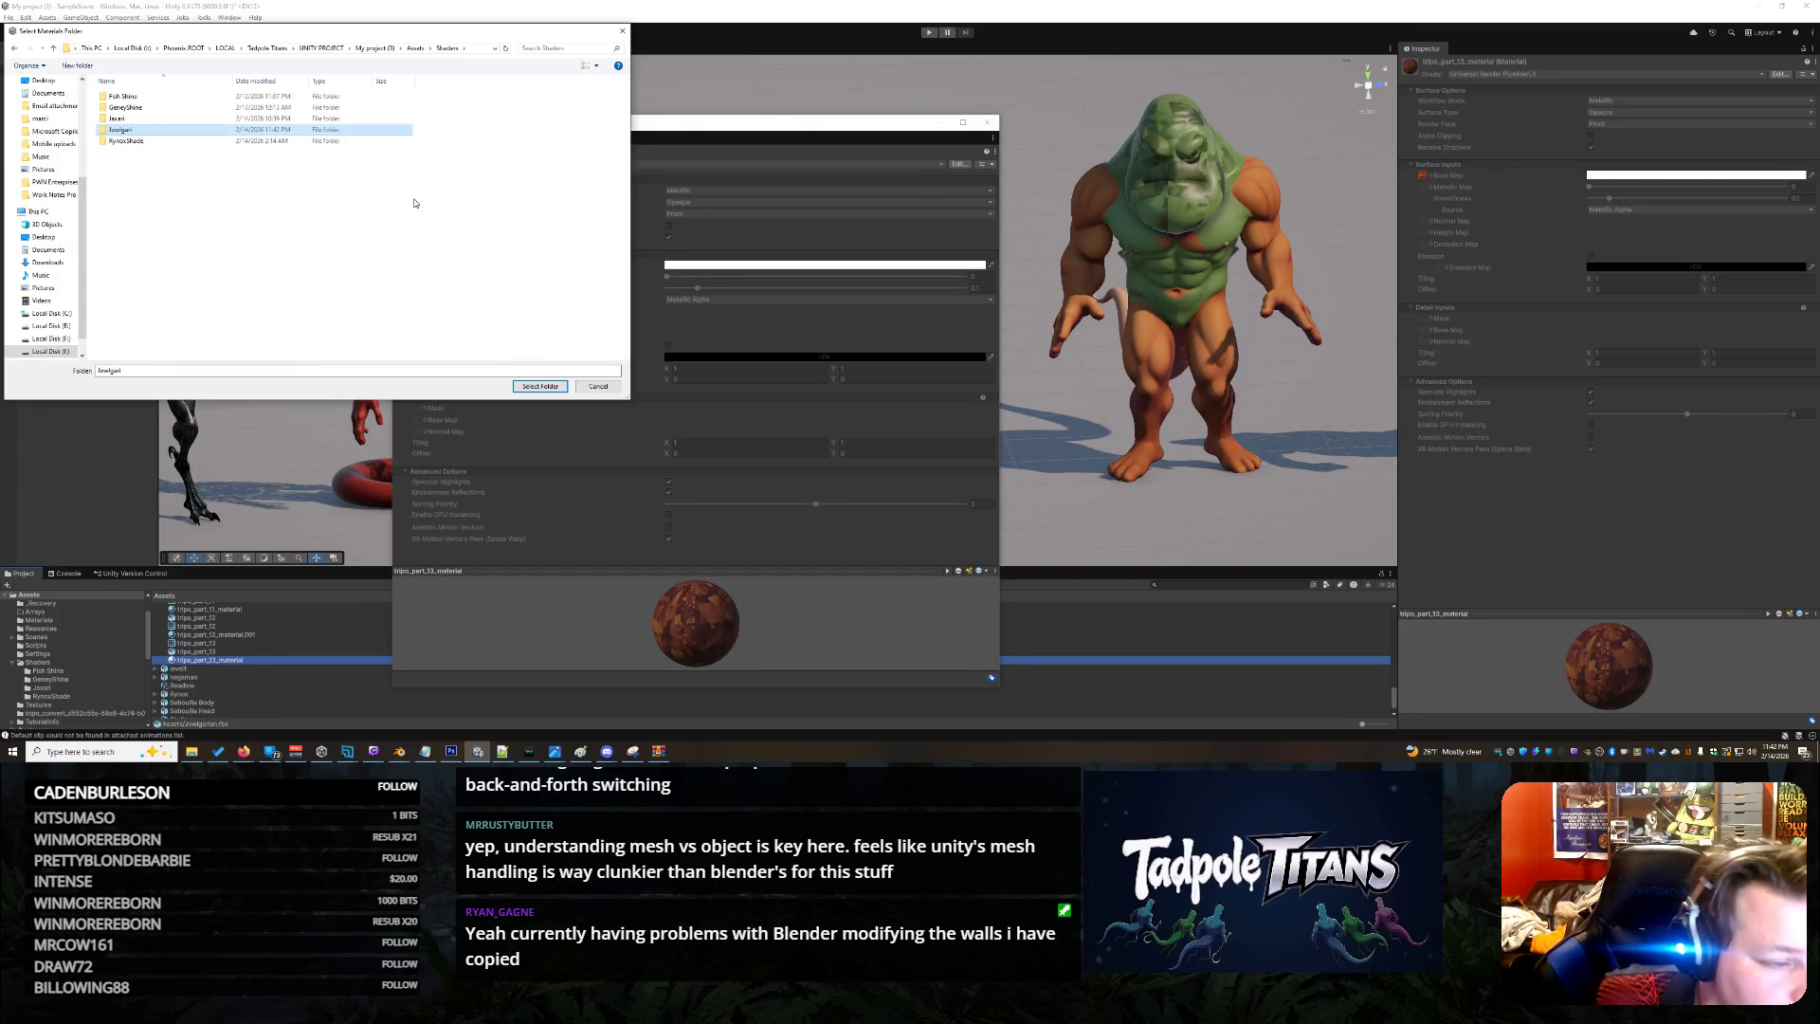
click(540, 386)
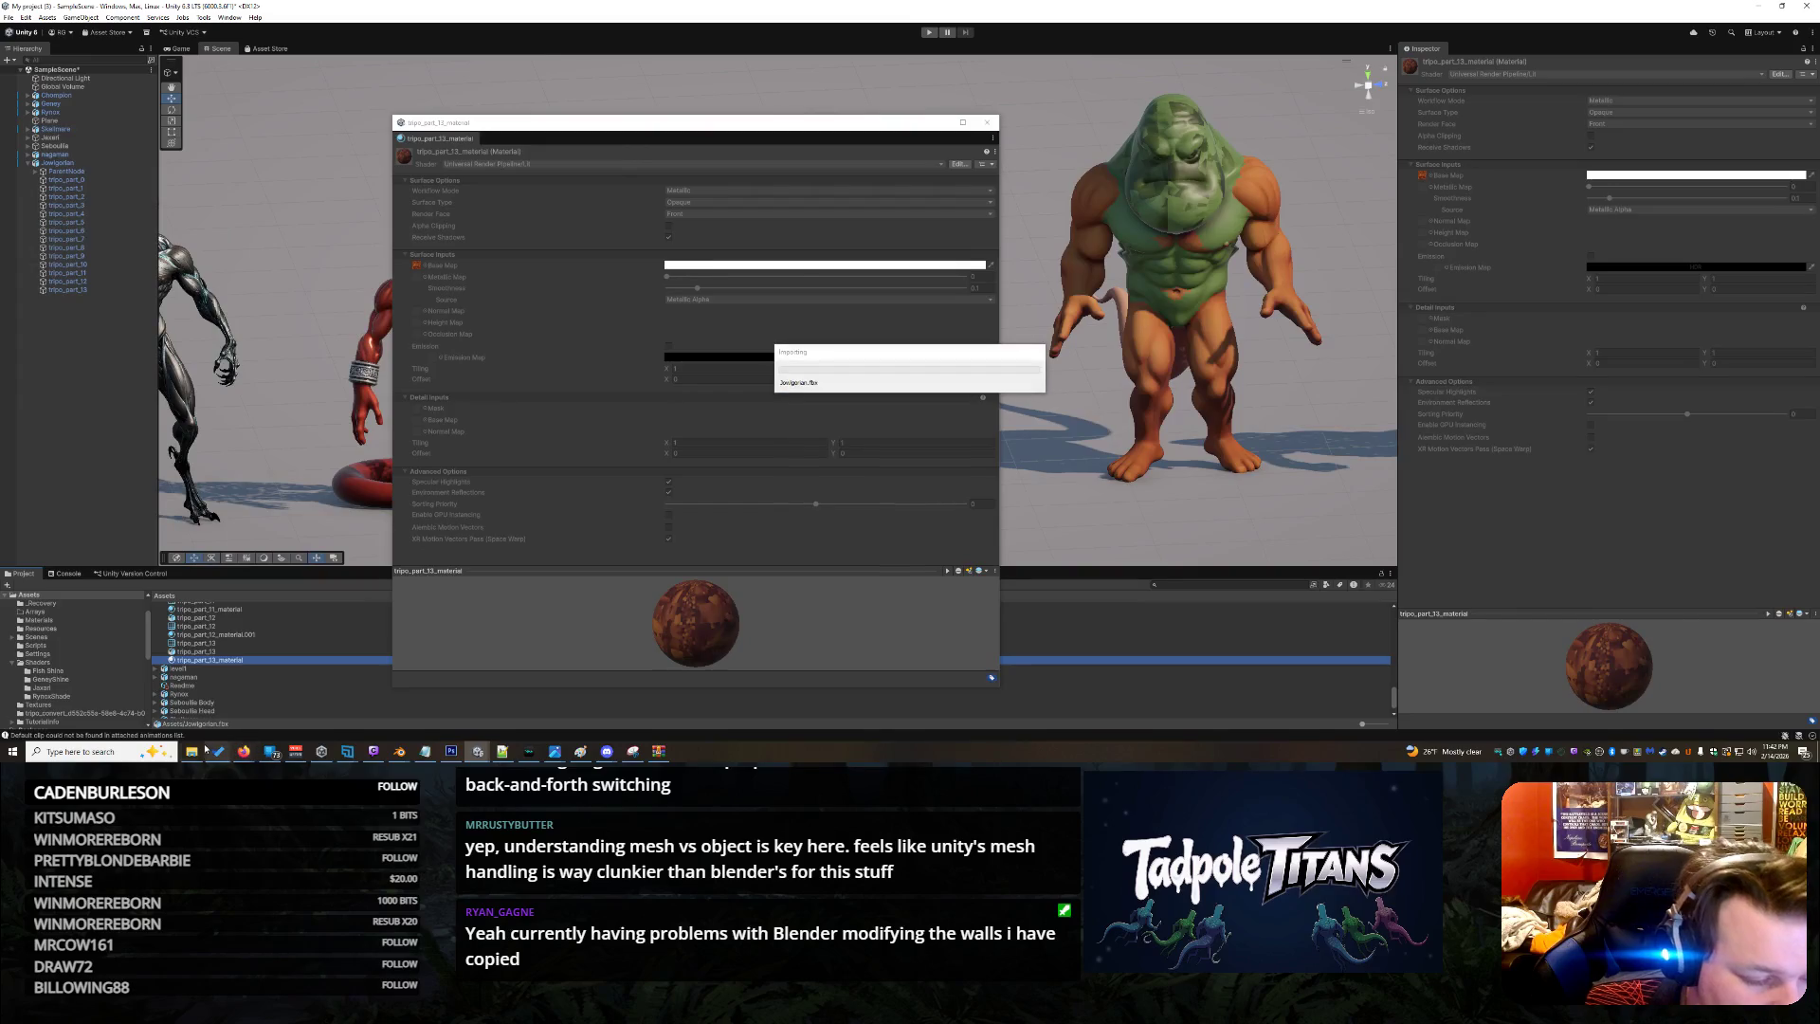
Bring up the taskbar's recent File Explorer folders list, then dismiss it
mouse_move(202, 747)
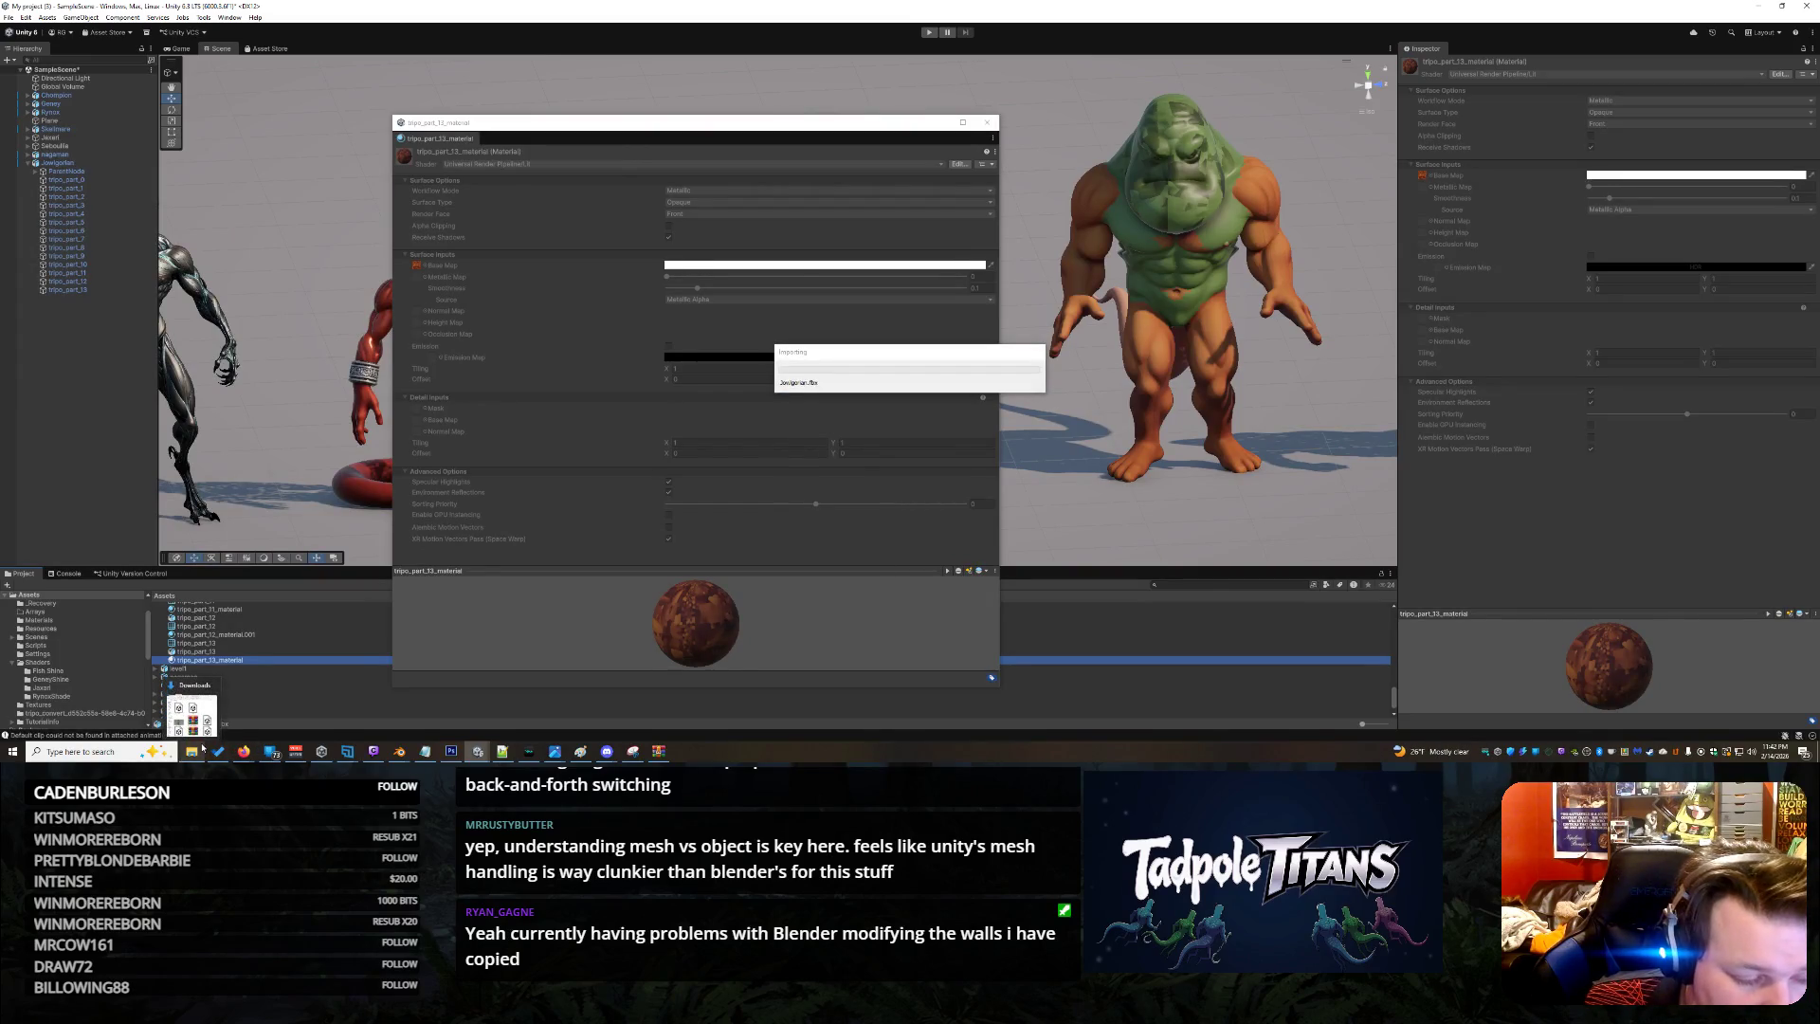
right_click(192, 751)
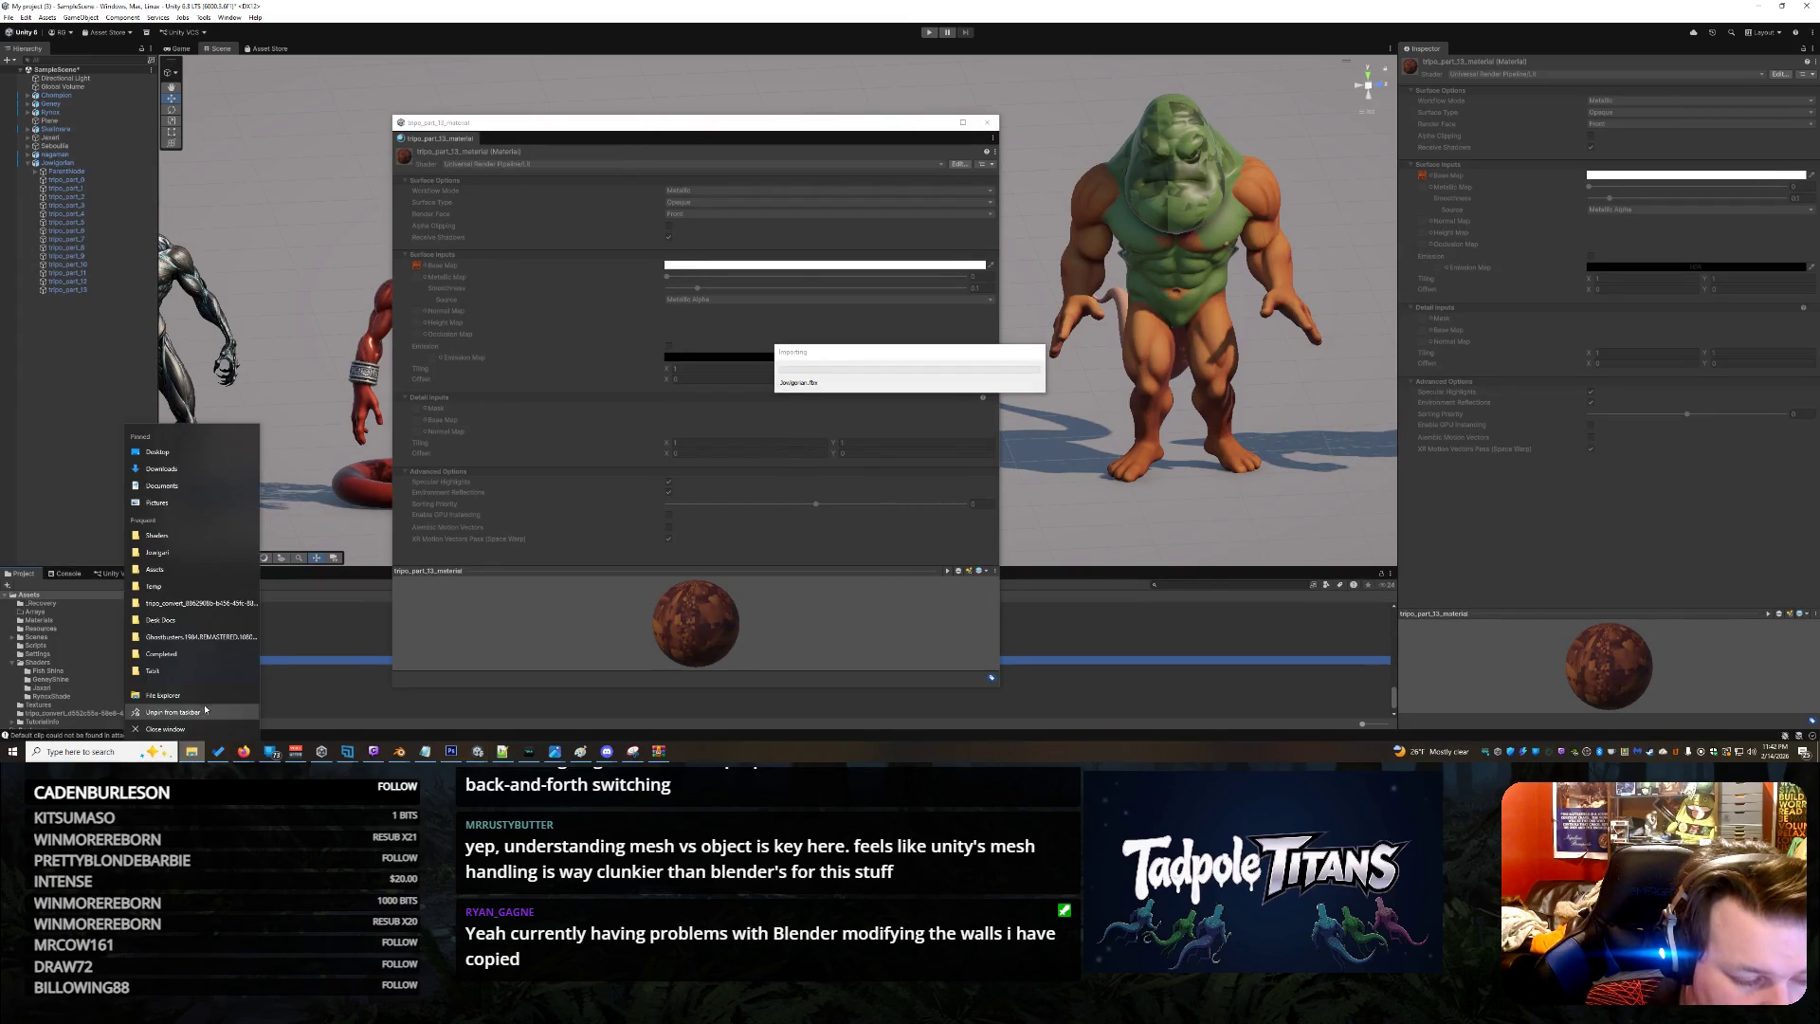
click(655, 535)
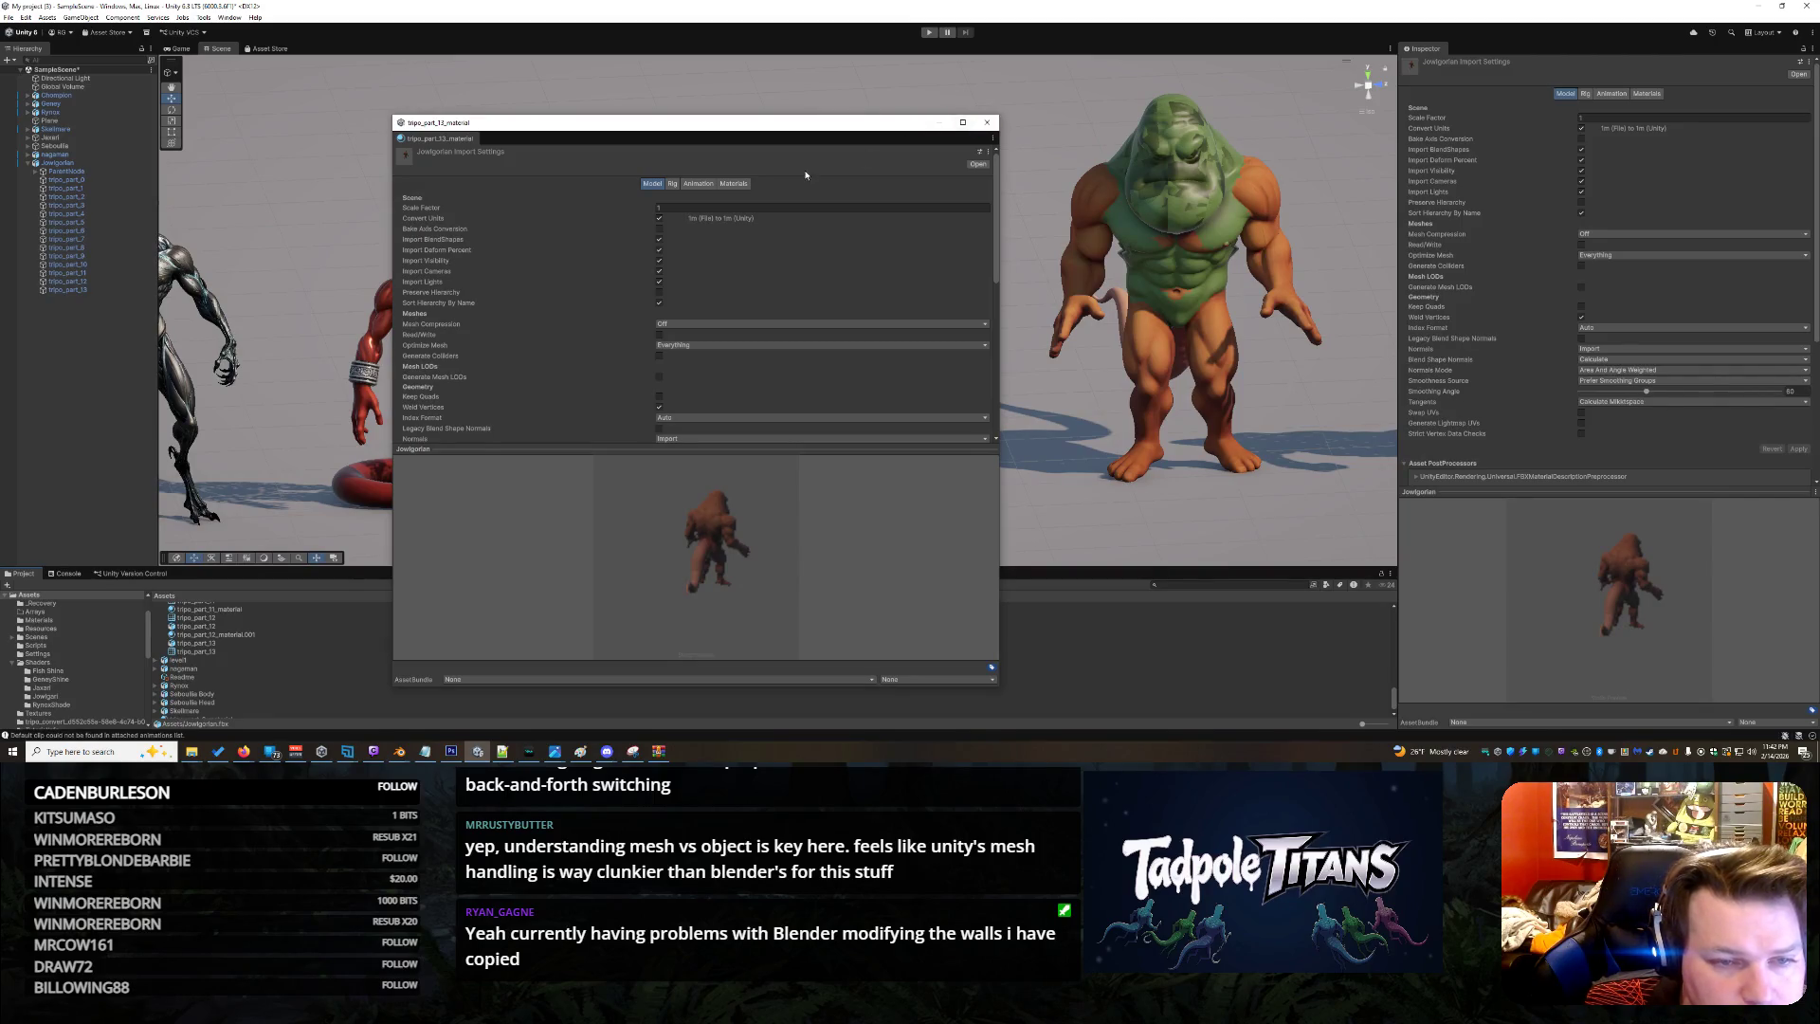
Ping the remapped material in Shaders/Jowlgari, open its Properties window, then close it
click(733, 183)
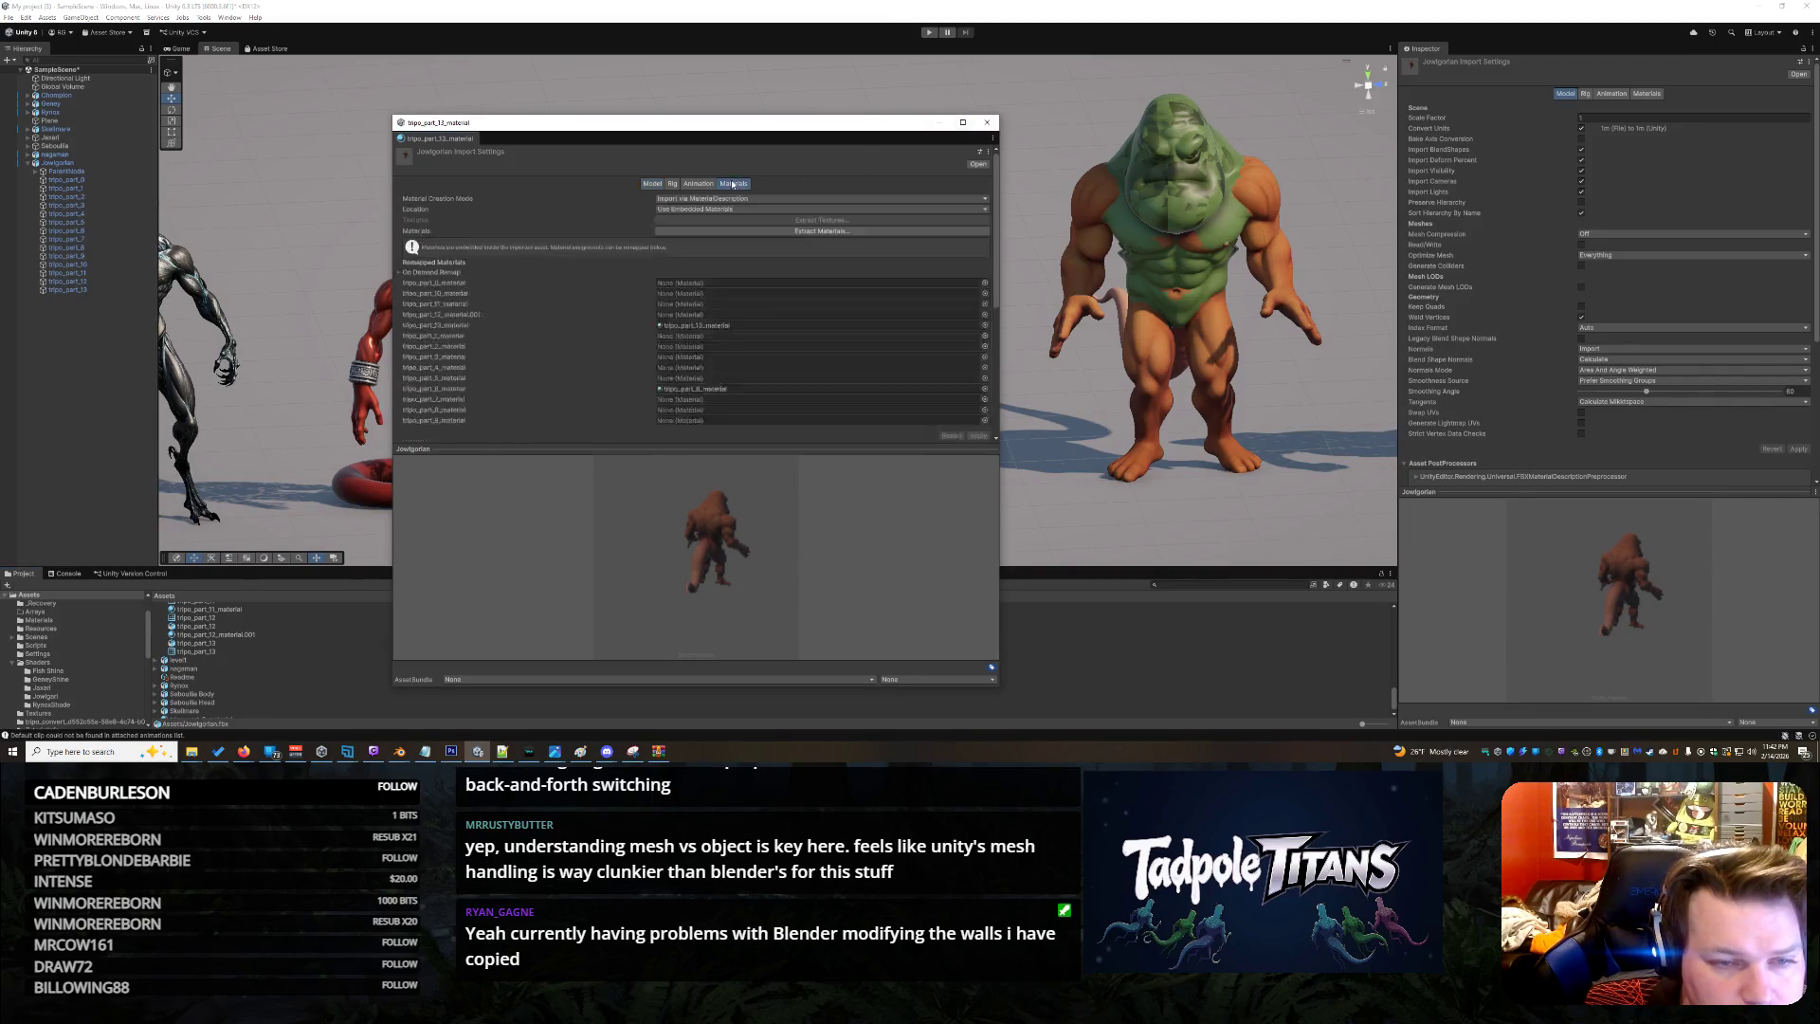
click(718, 327)
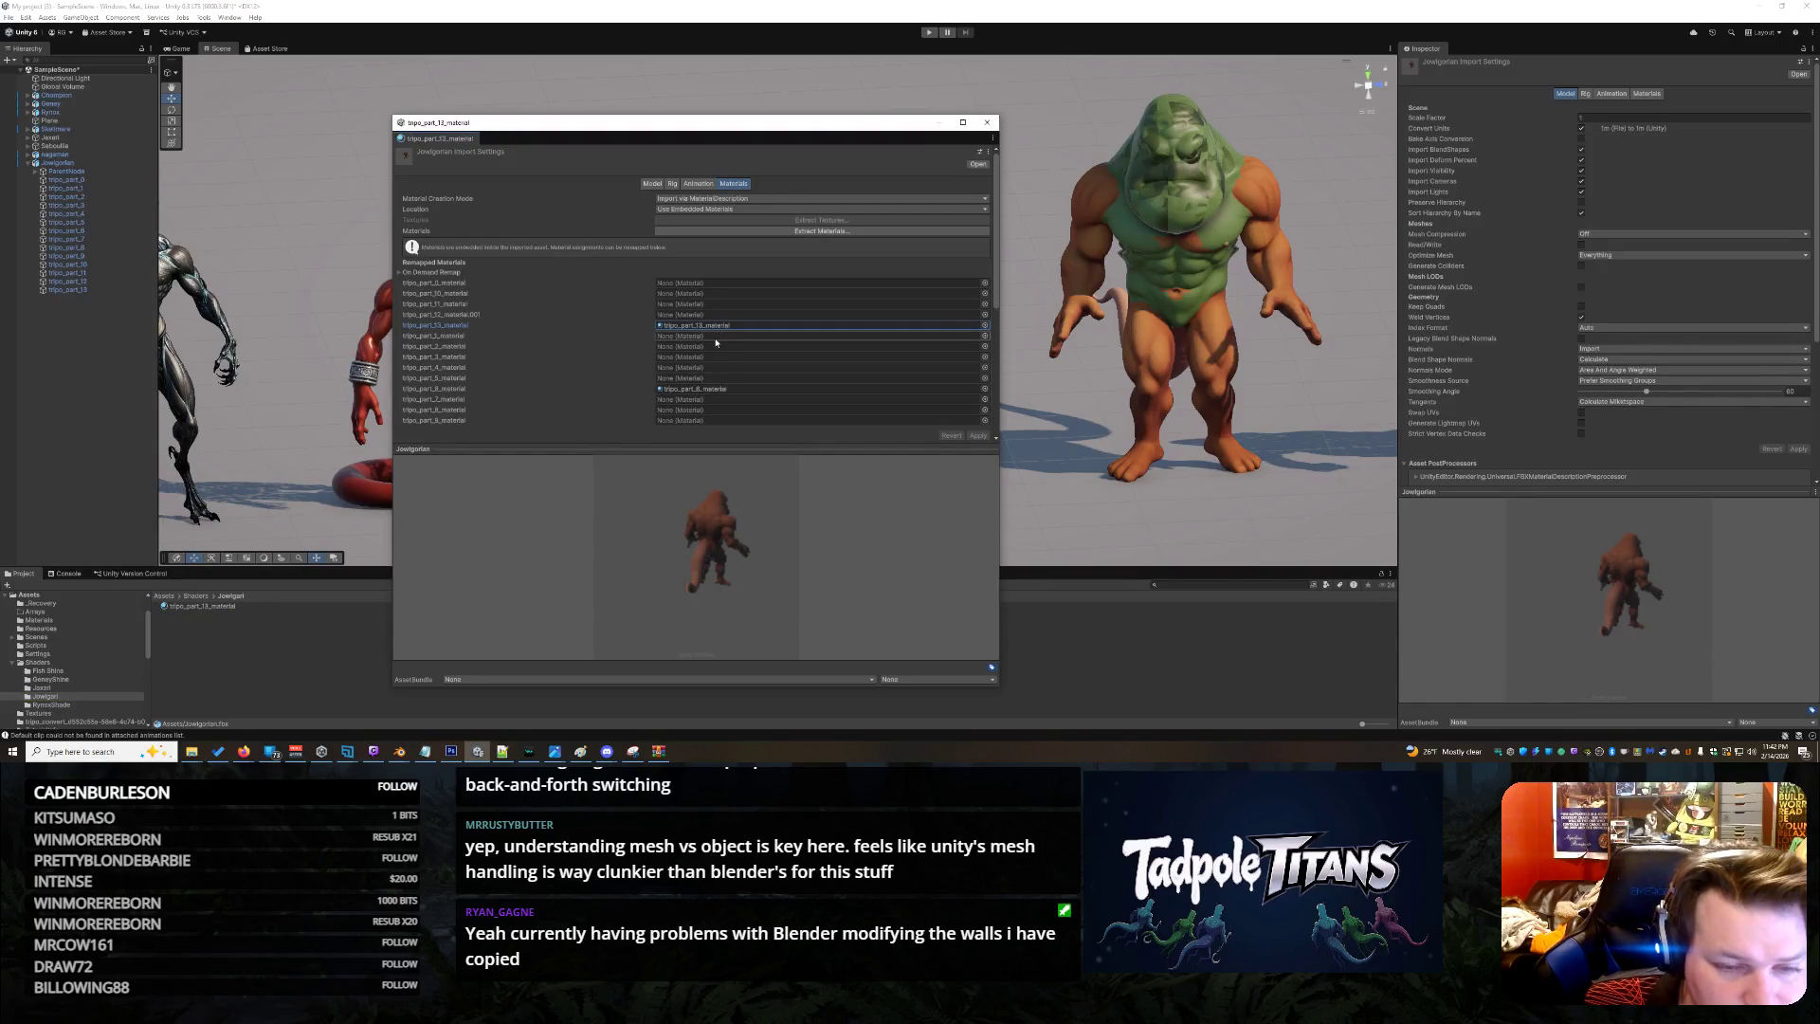
click(188, 606)
right_click(193, 609)
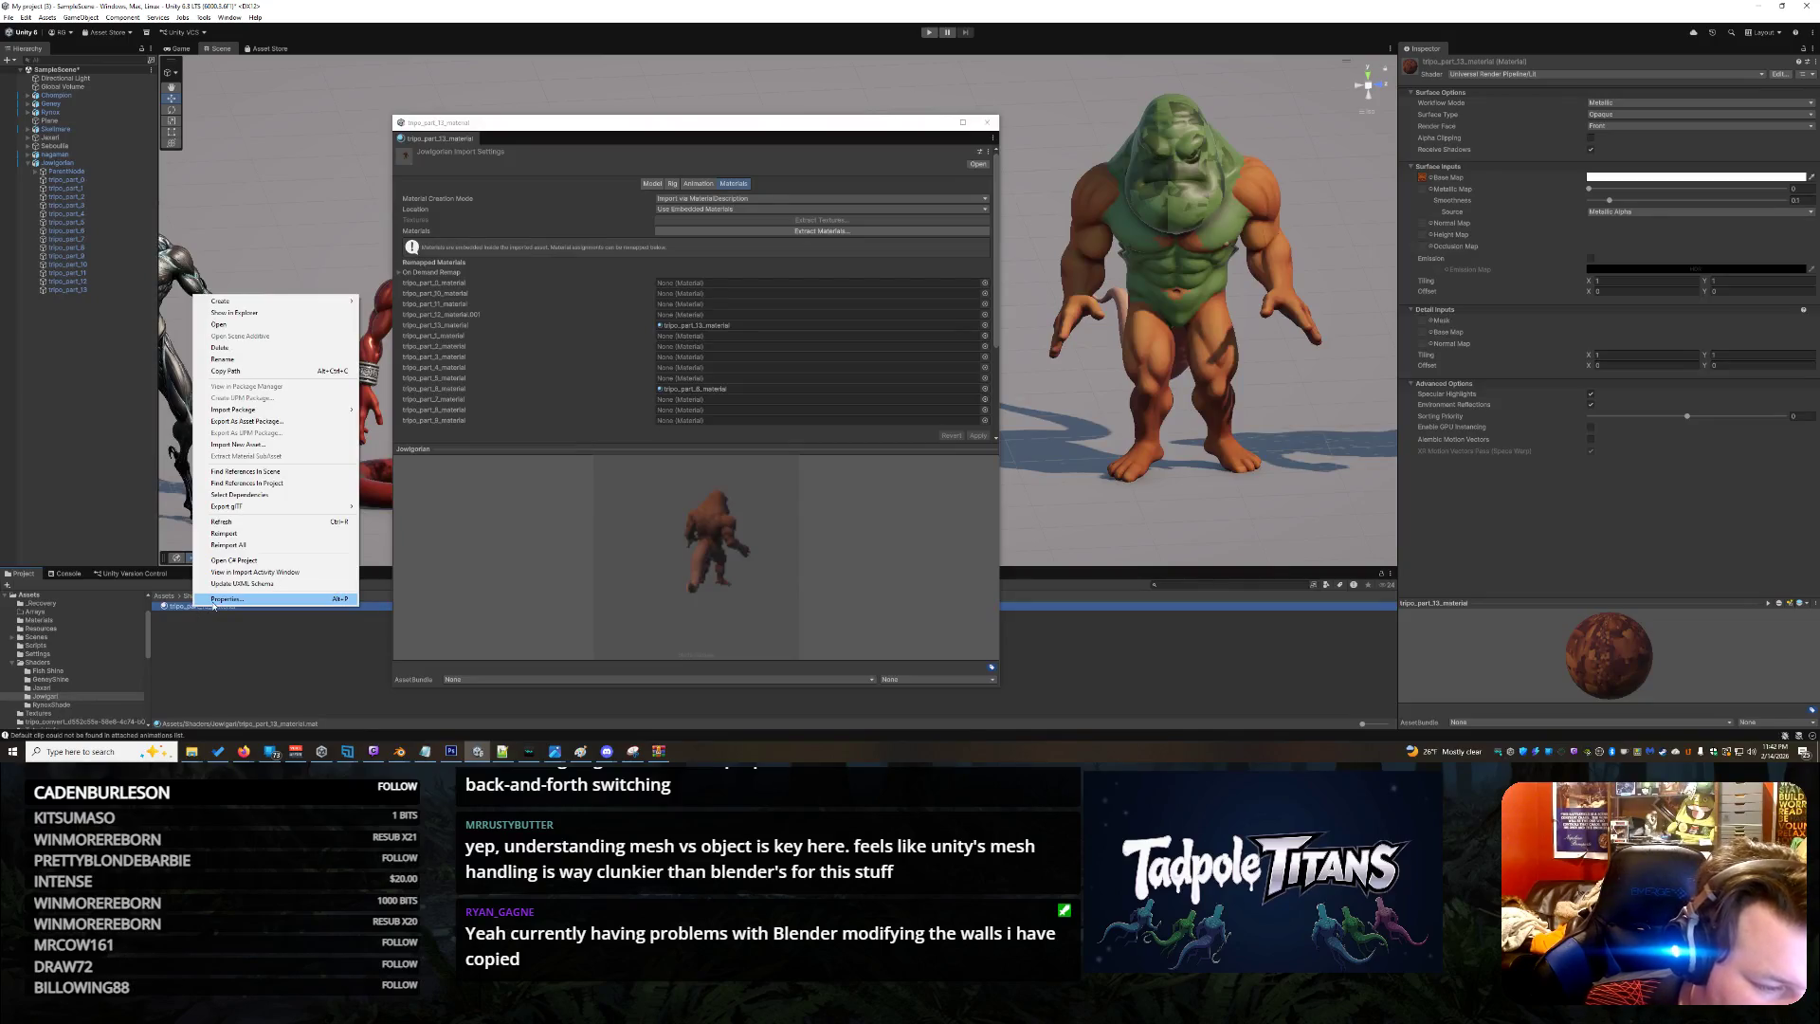
click(215, 601)
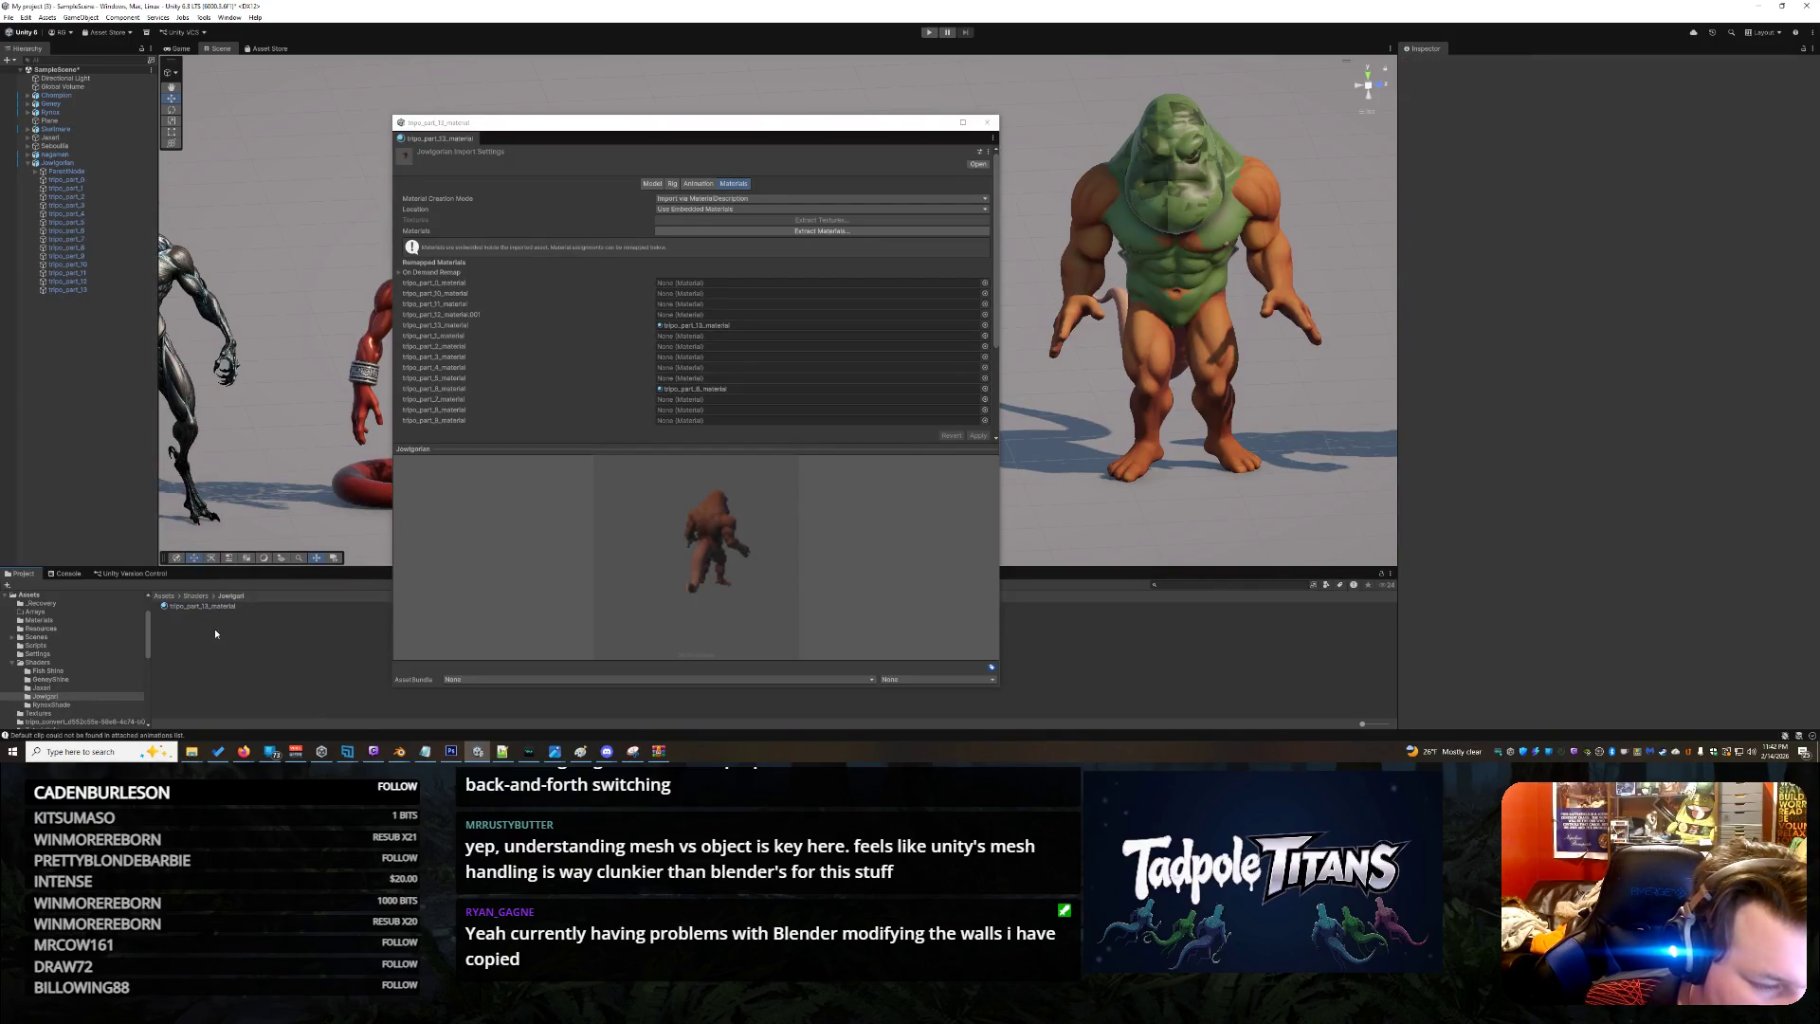
click(986, 123)
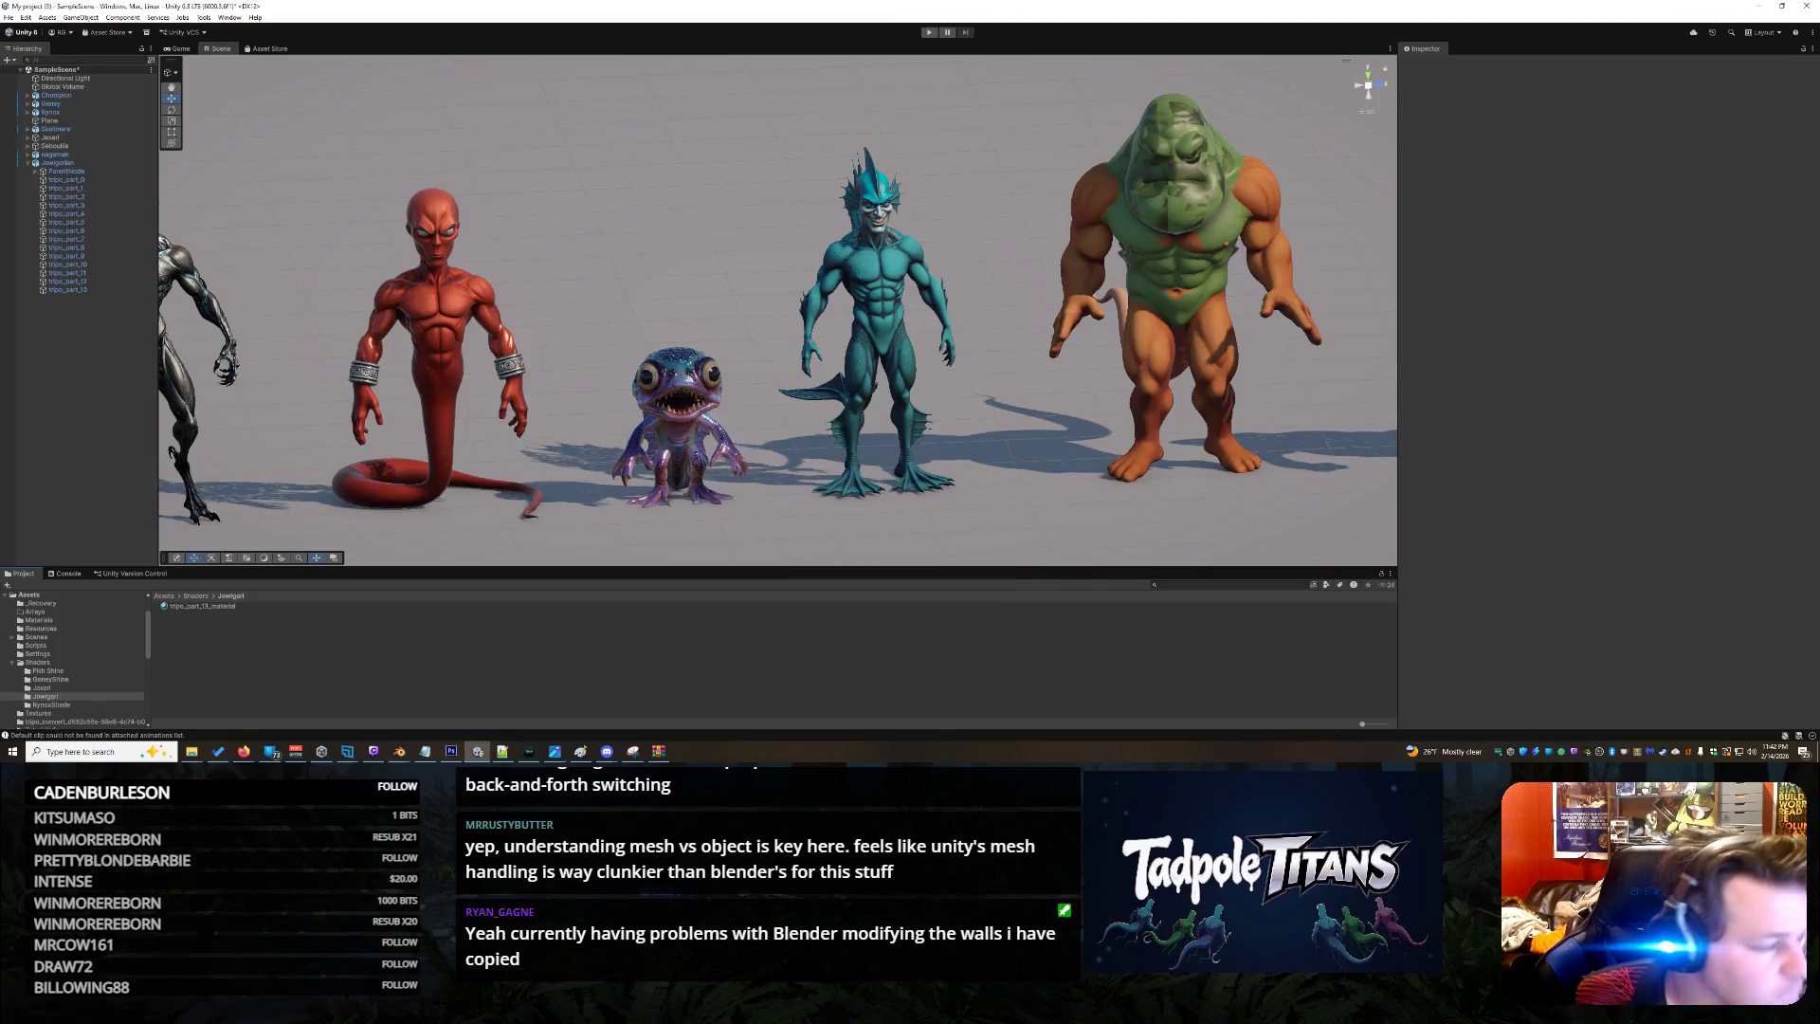
key(alt+Tab)
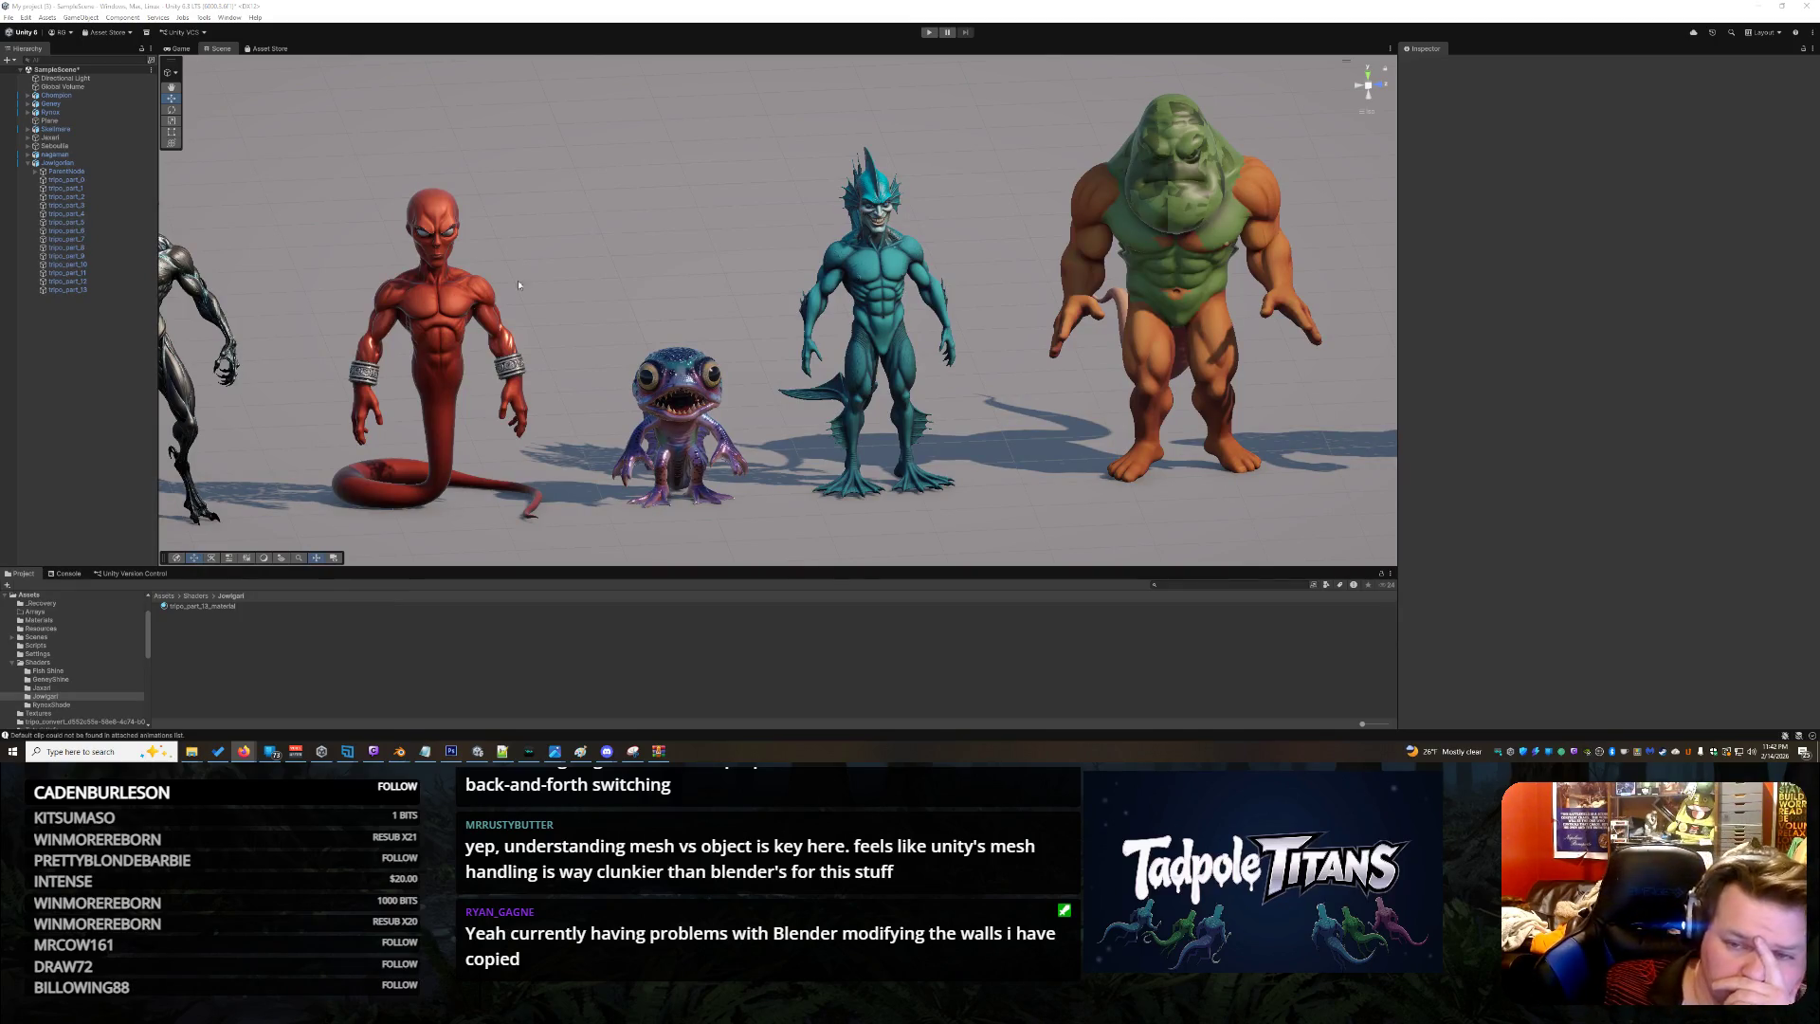
click(1208, 192)
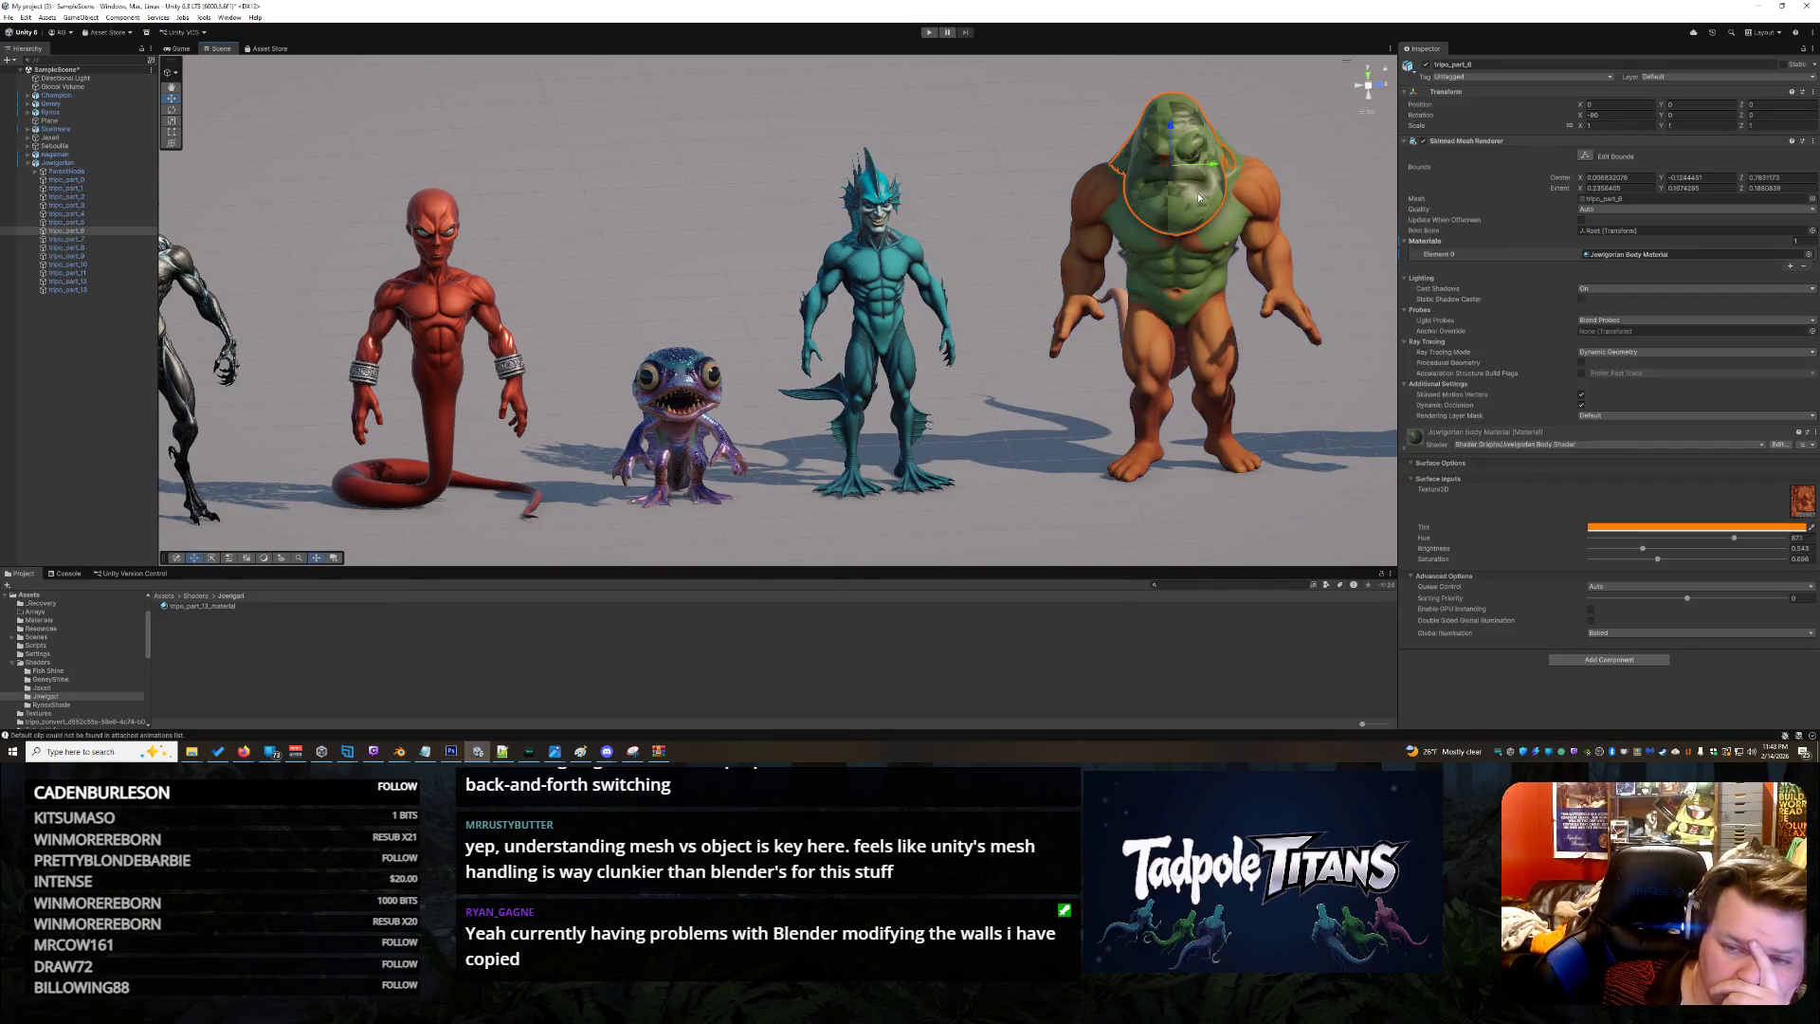
click(1035, 551)
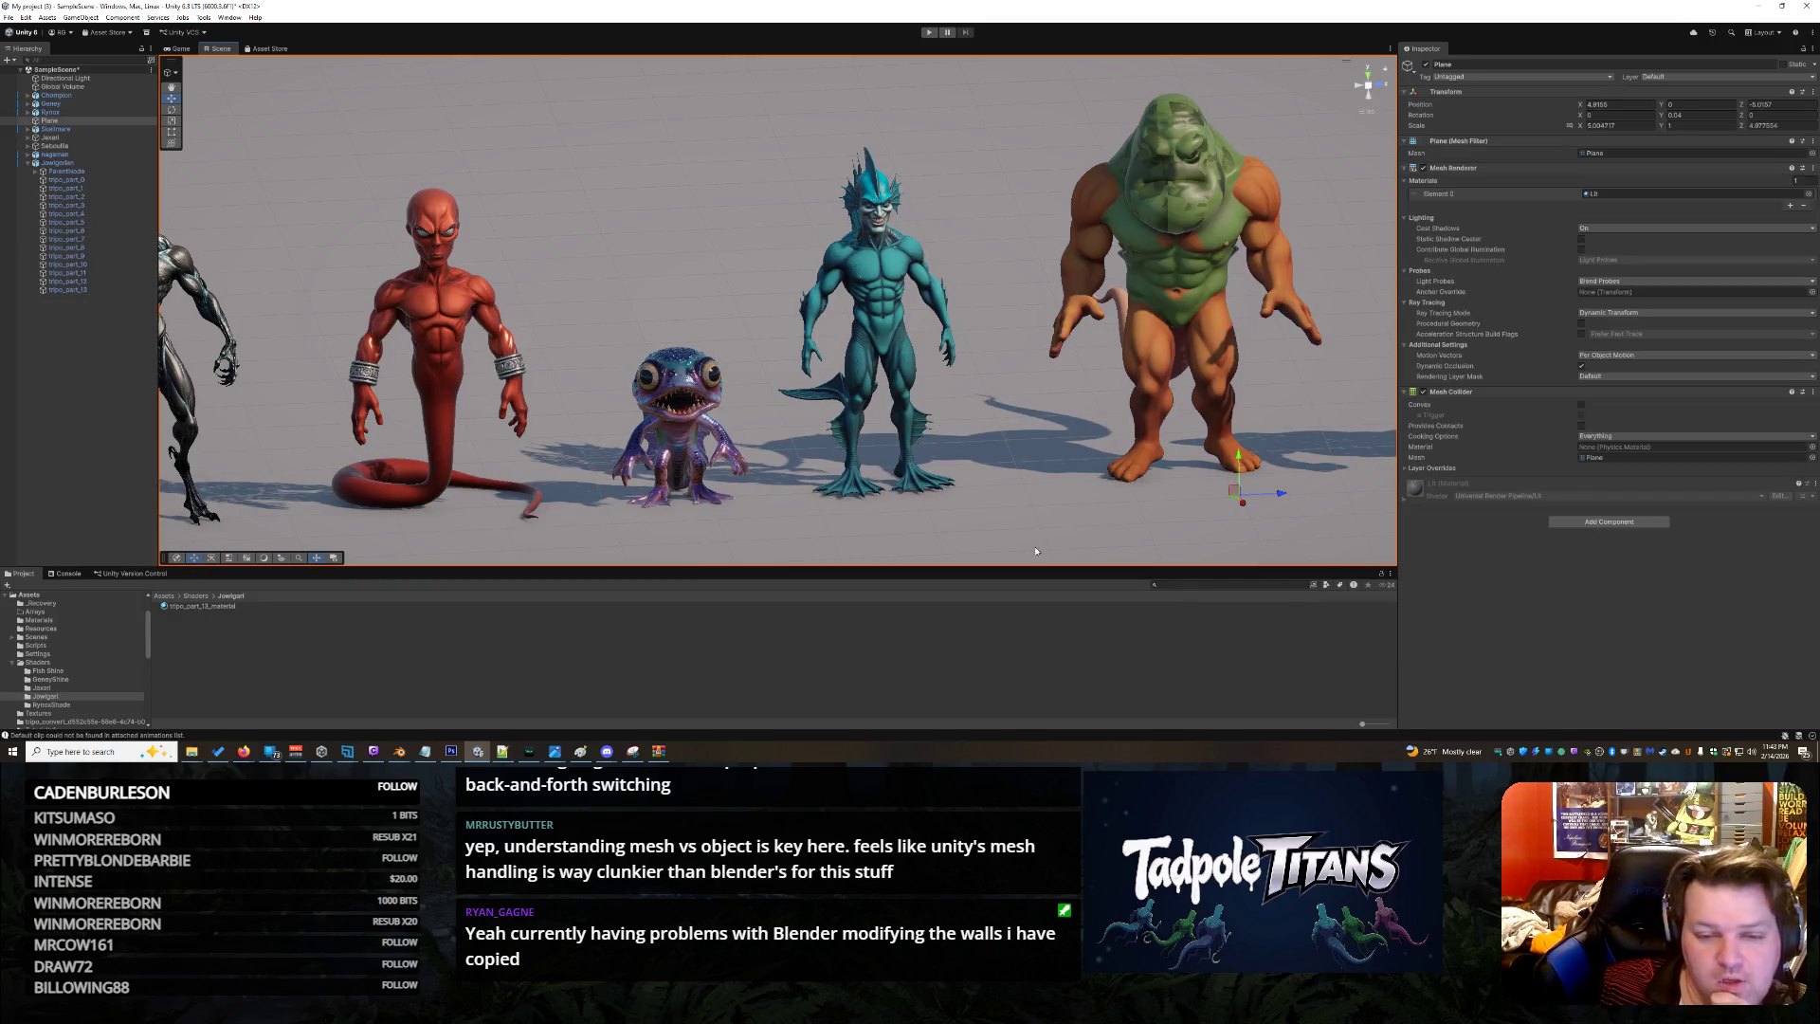
drag(1109, 504, 1050, 490)
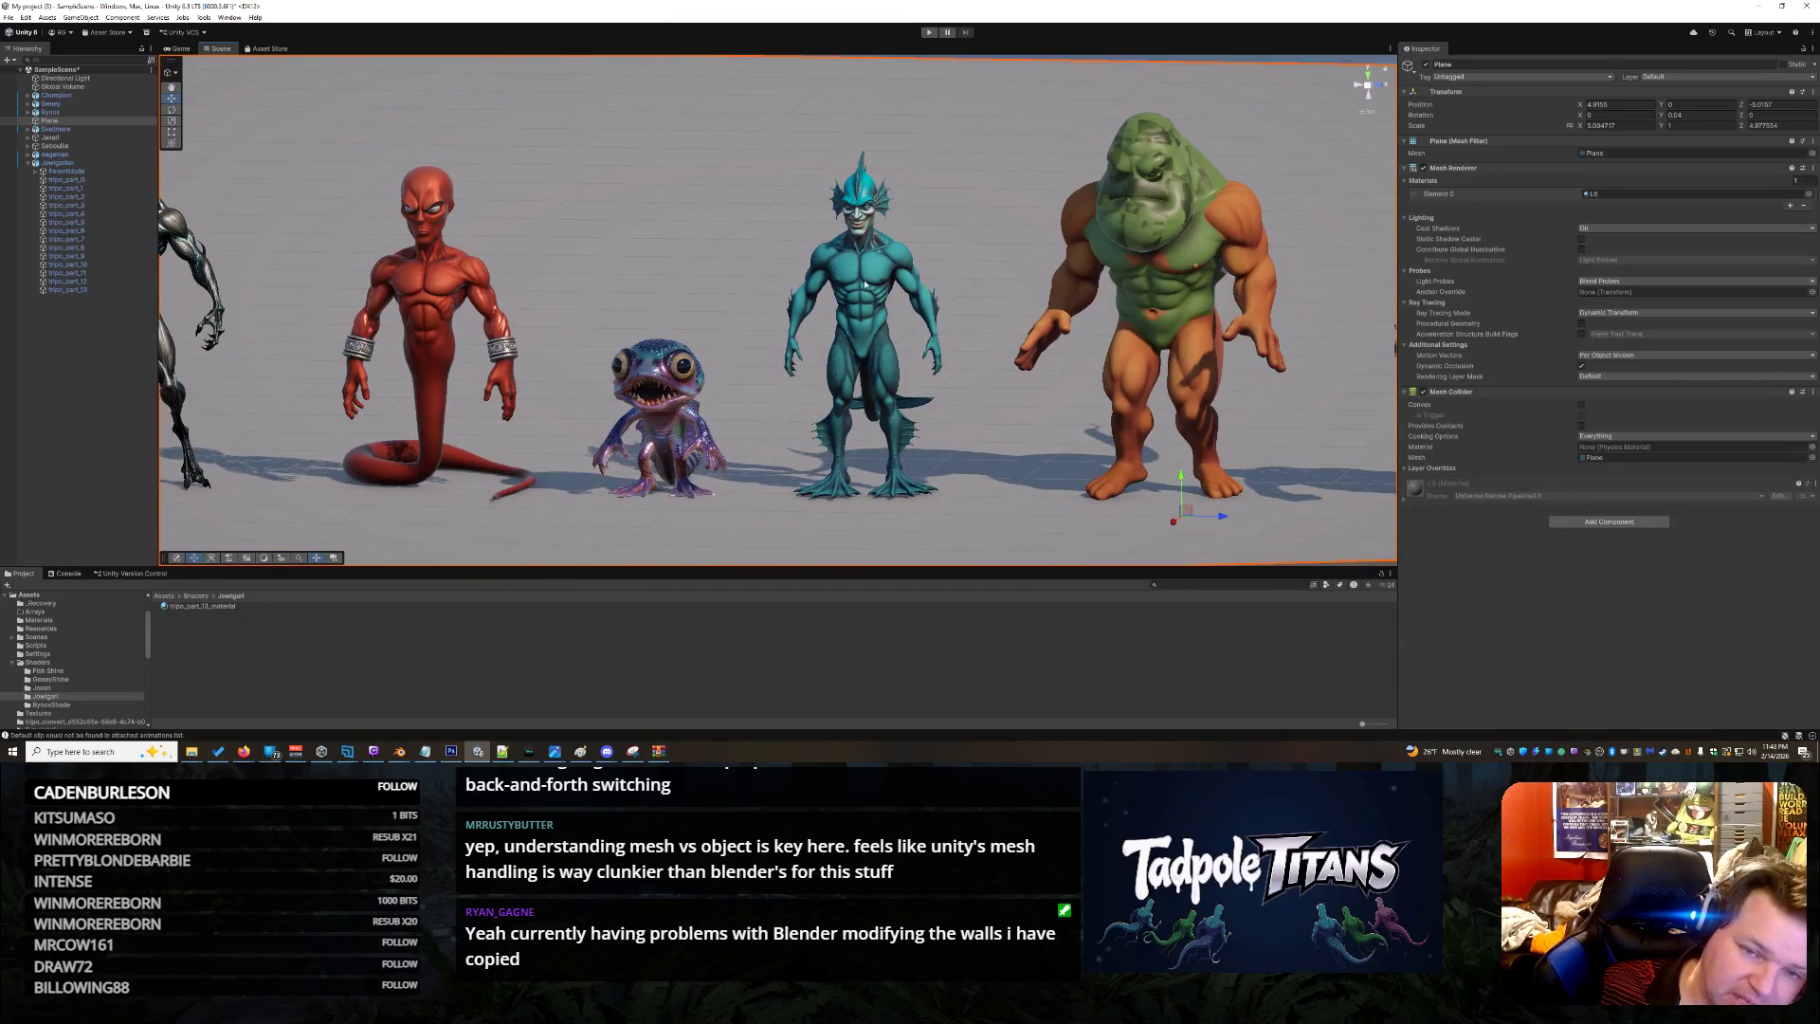
right_click(1006, 432)
click(675, 414)
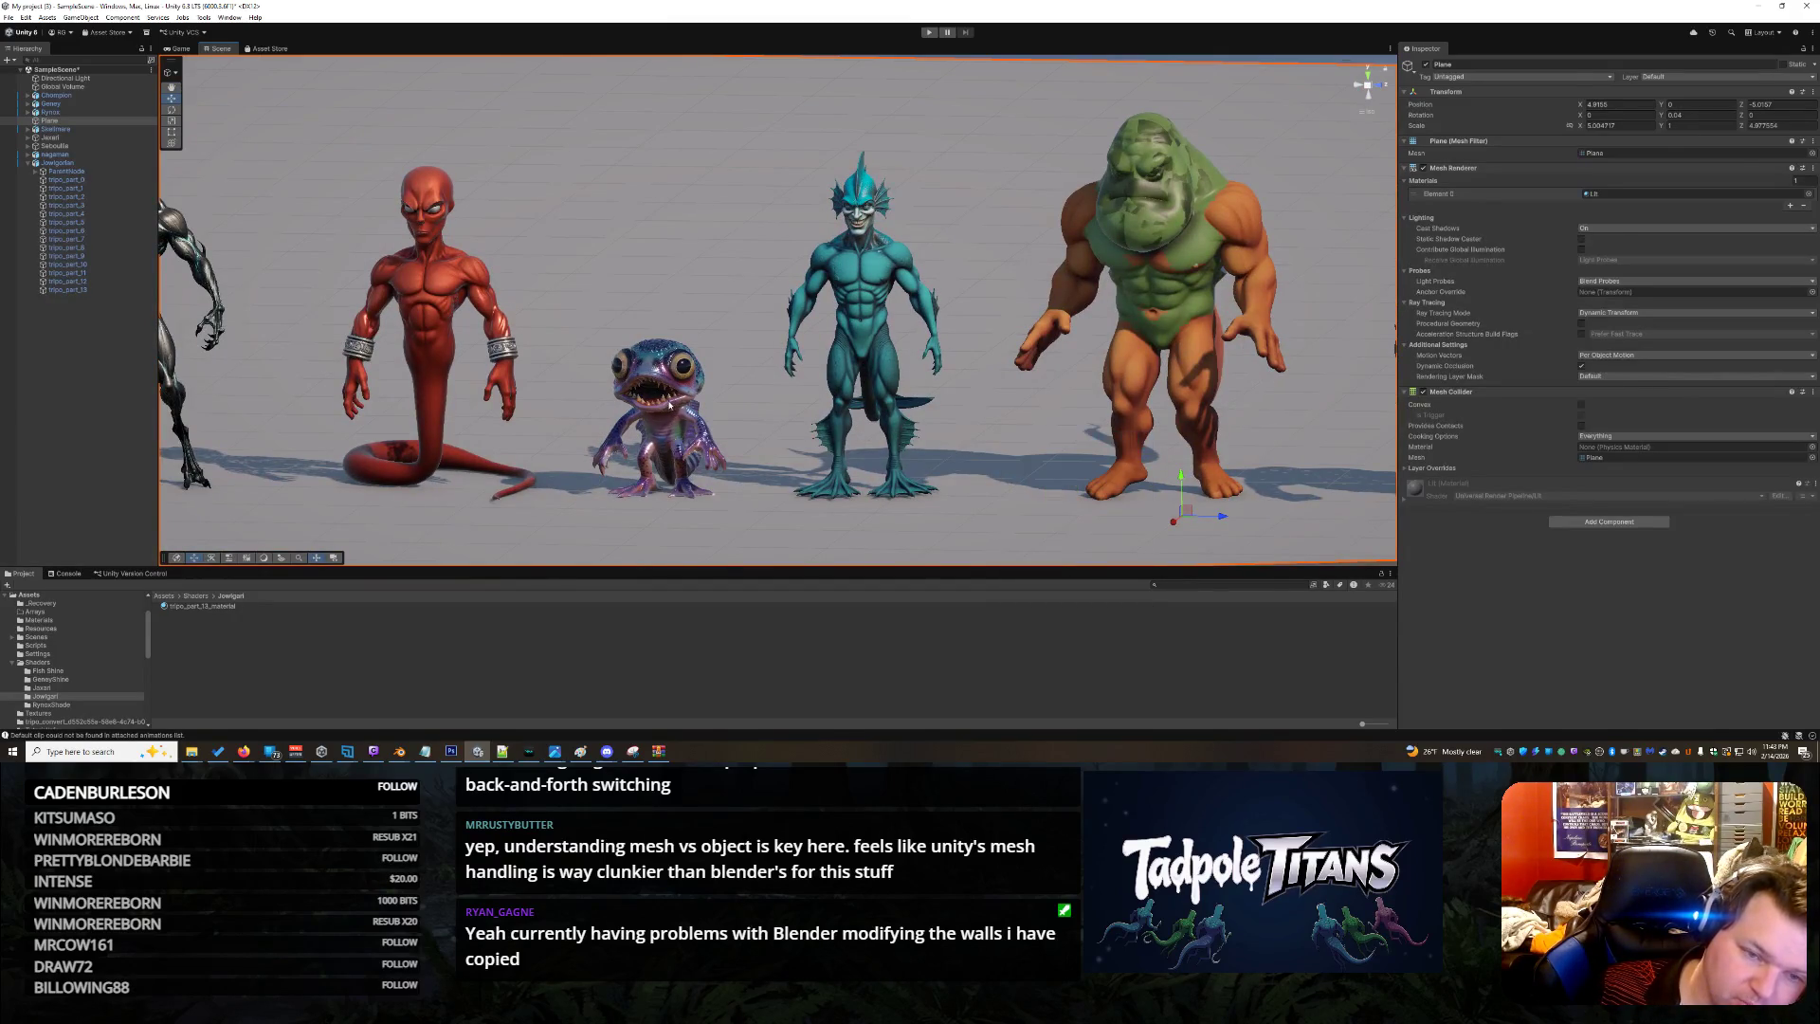
click(675, 414)
scroll(675, 414, up, 3)
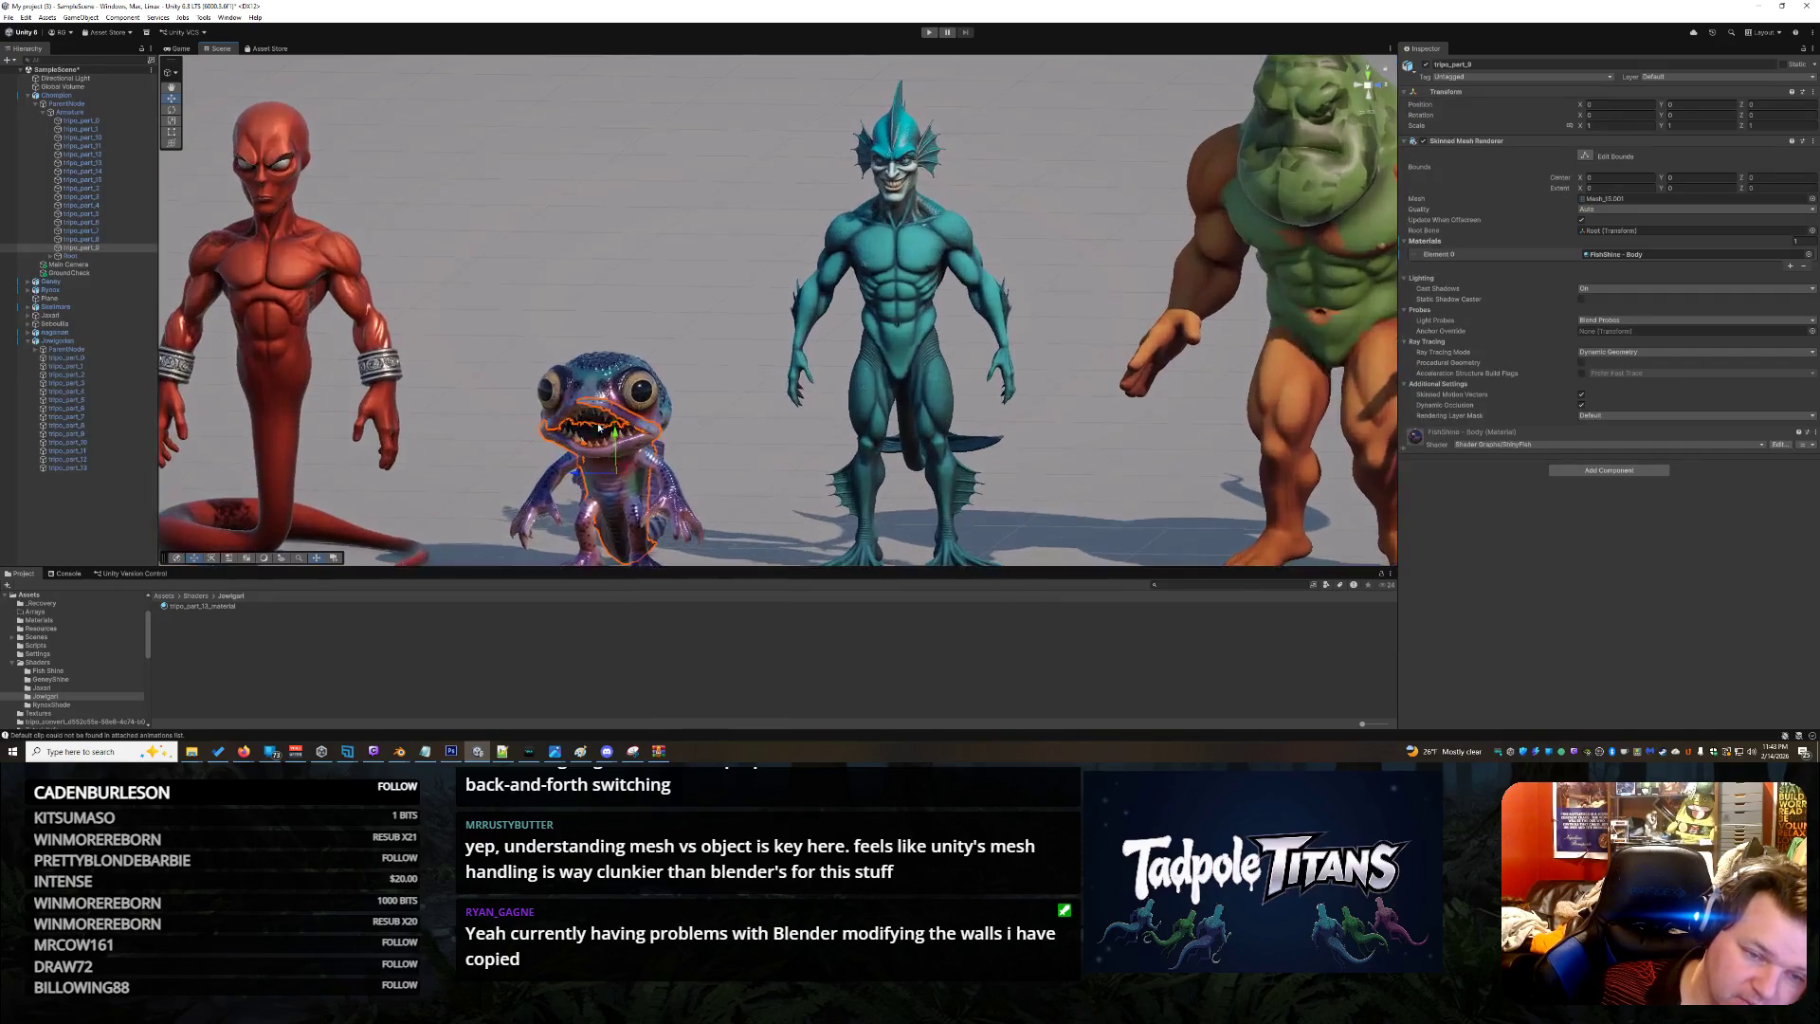
Select Champion, pick the frog creature's head, and open its material's Texture2D picker
click(599, 391)
mouse_move(663, 427)
mouse_down()
mouse_move(776, 476)
mouse_move(779, 386)
mouse_move(901, 408)
mouse_up()
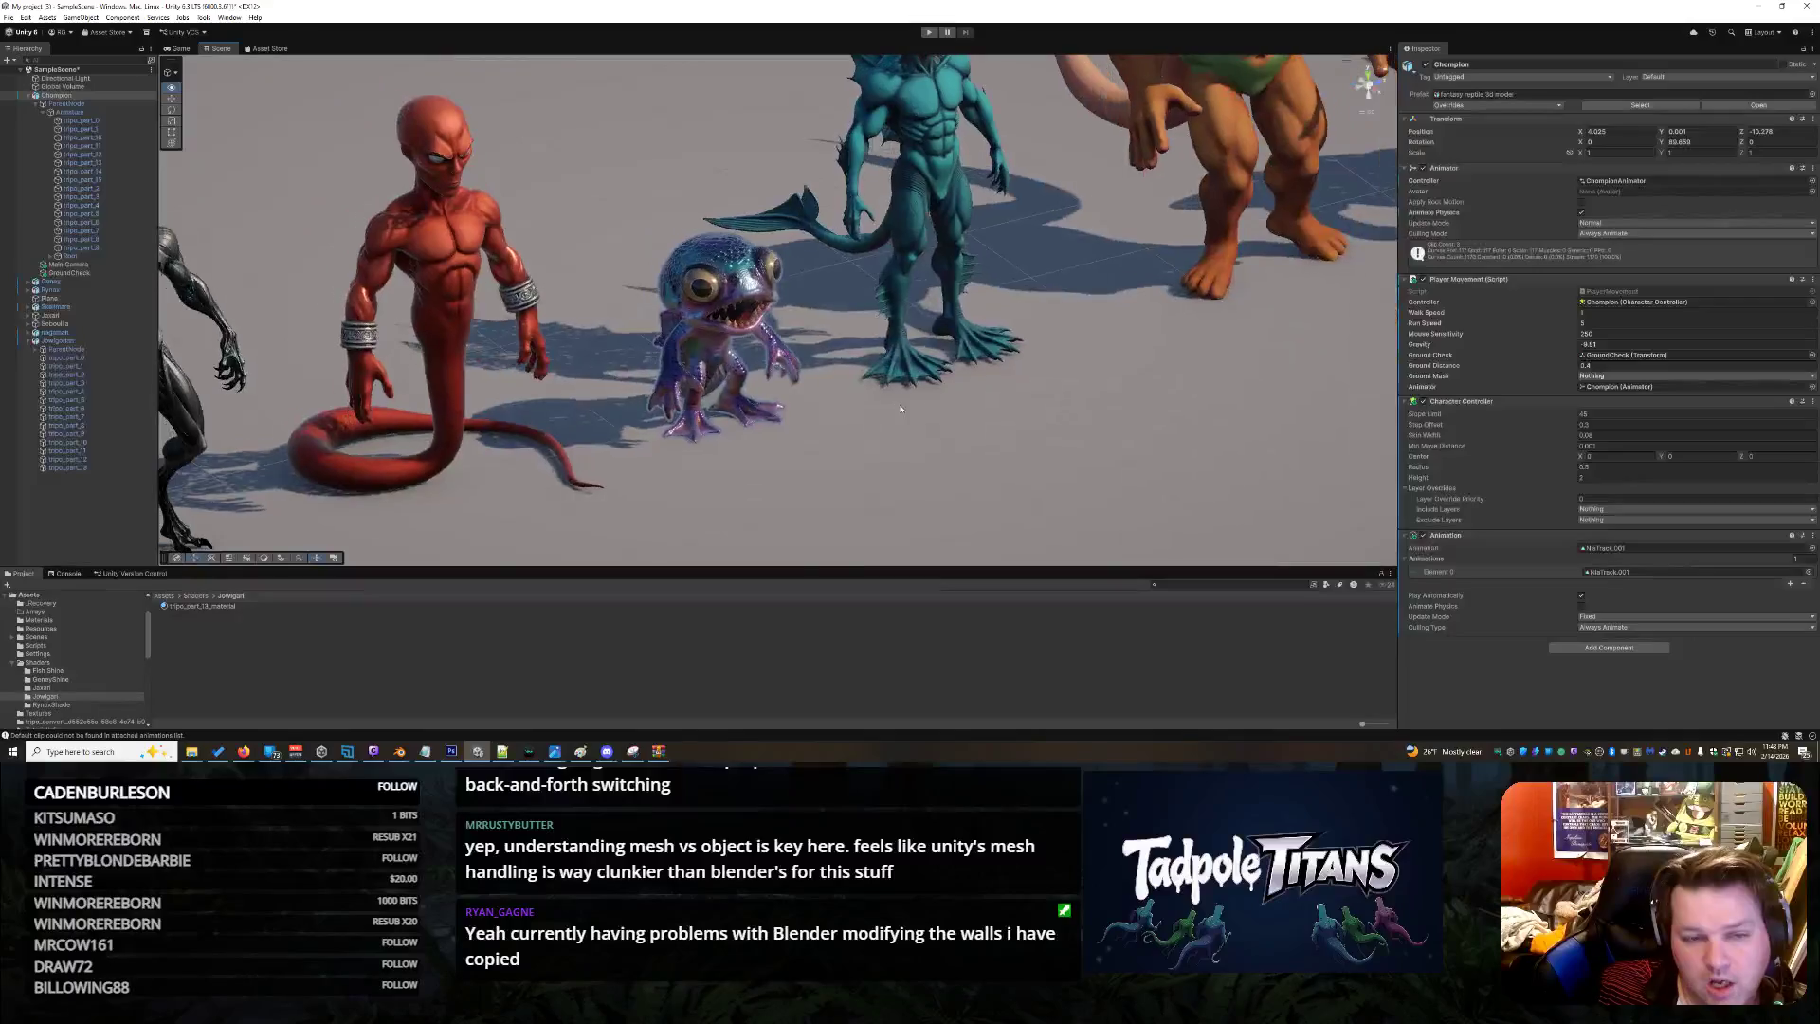
scroll(803, 362, up, 5)
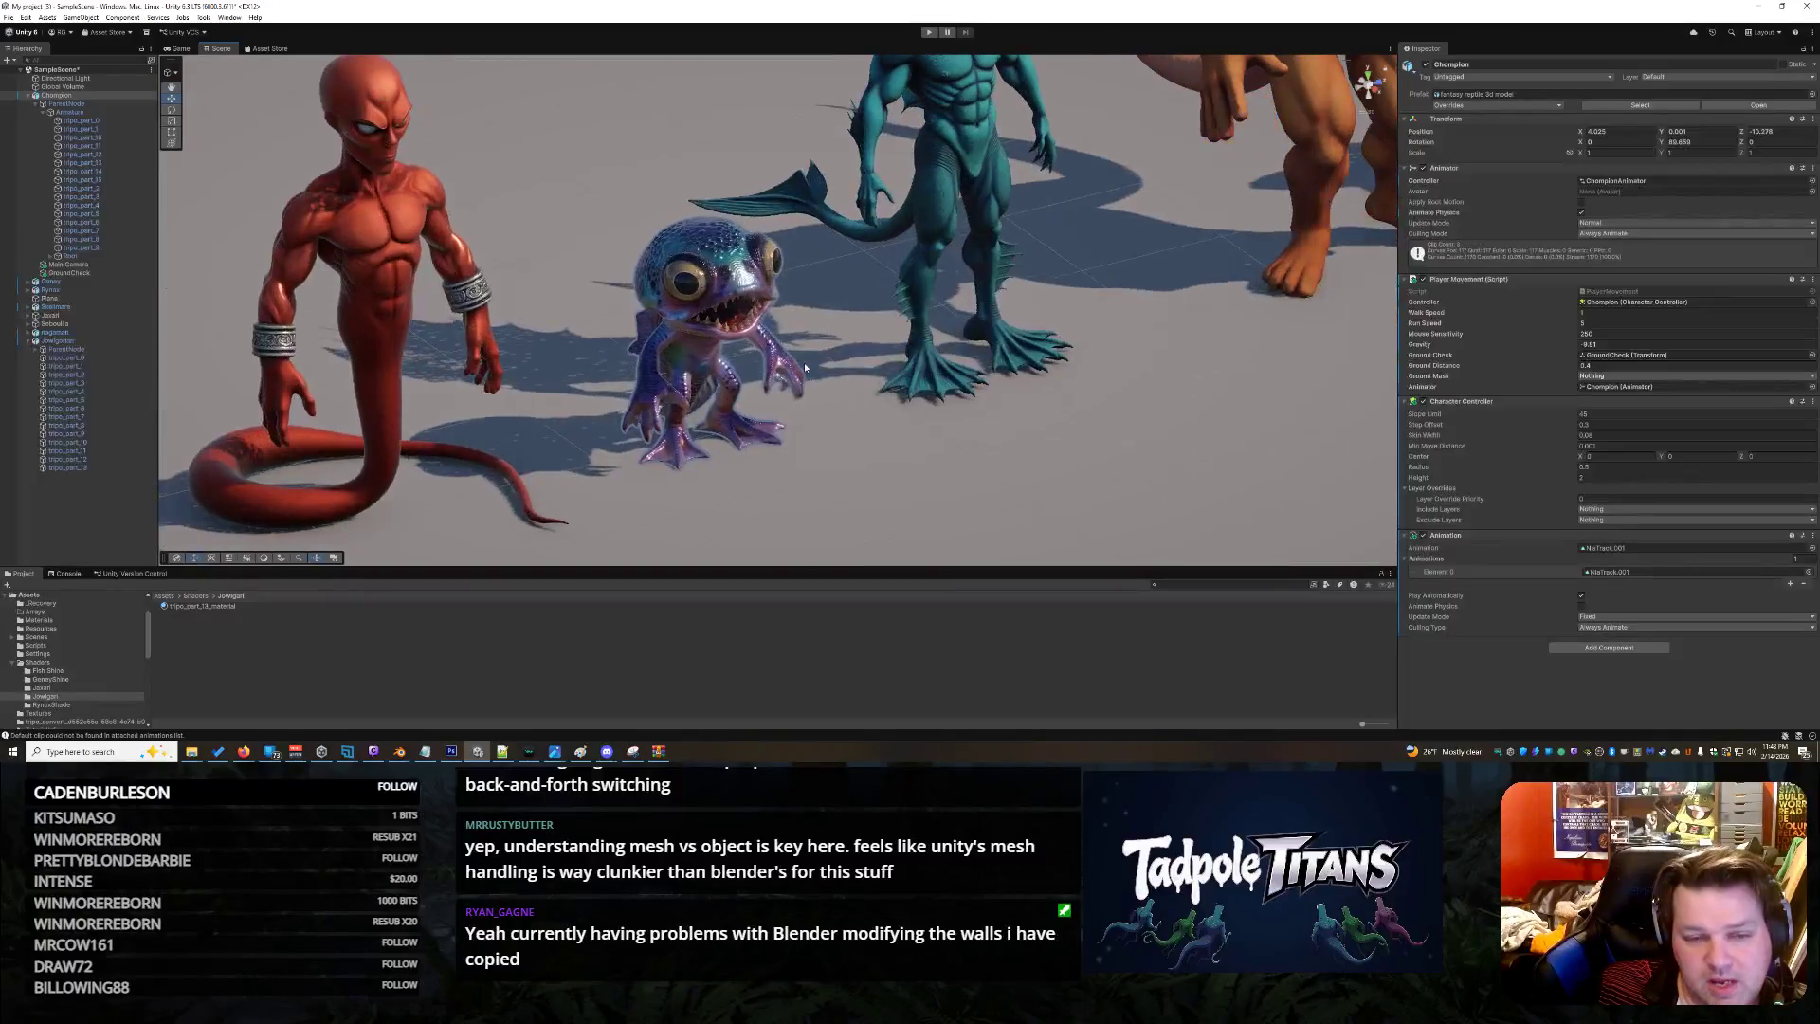
click(724, 257)
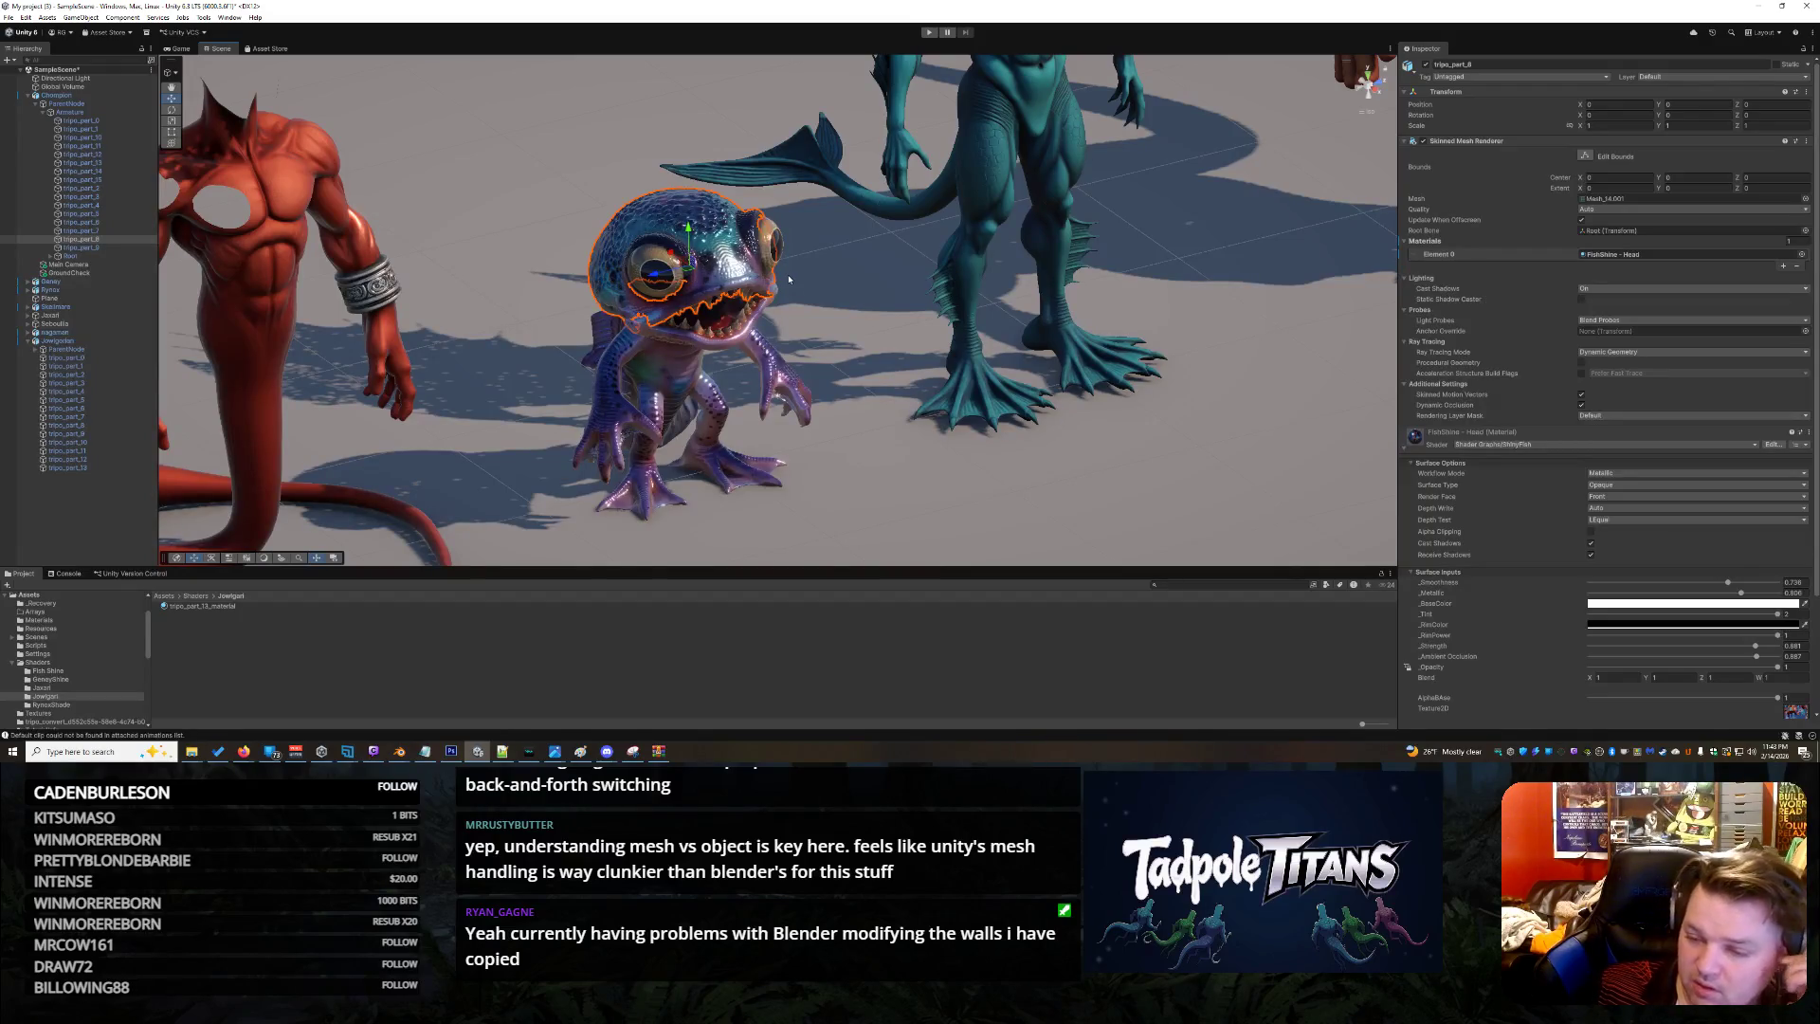
scroll(974, 396, down, 3)
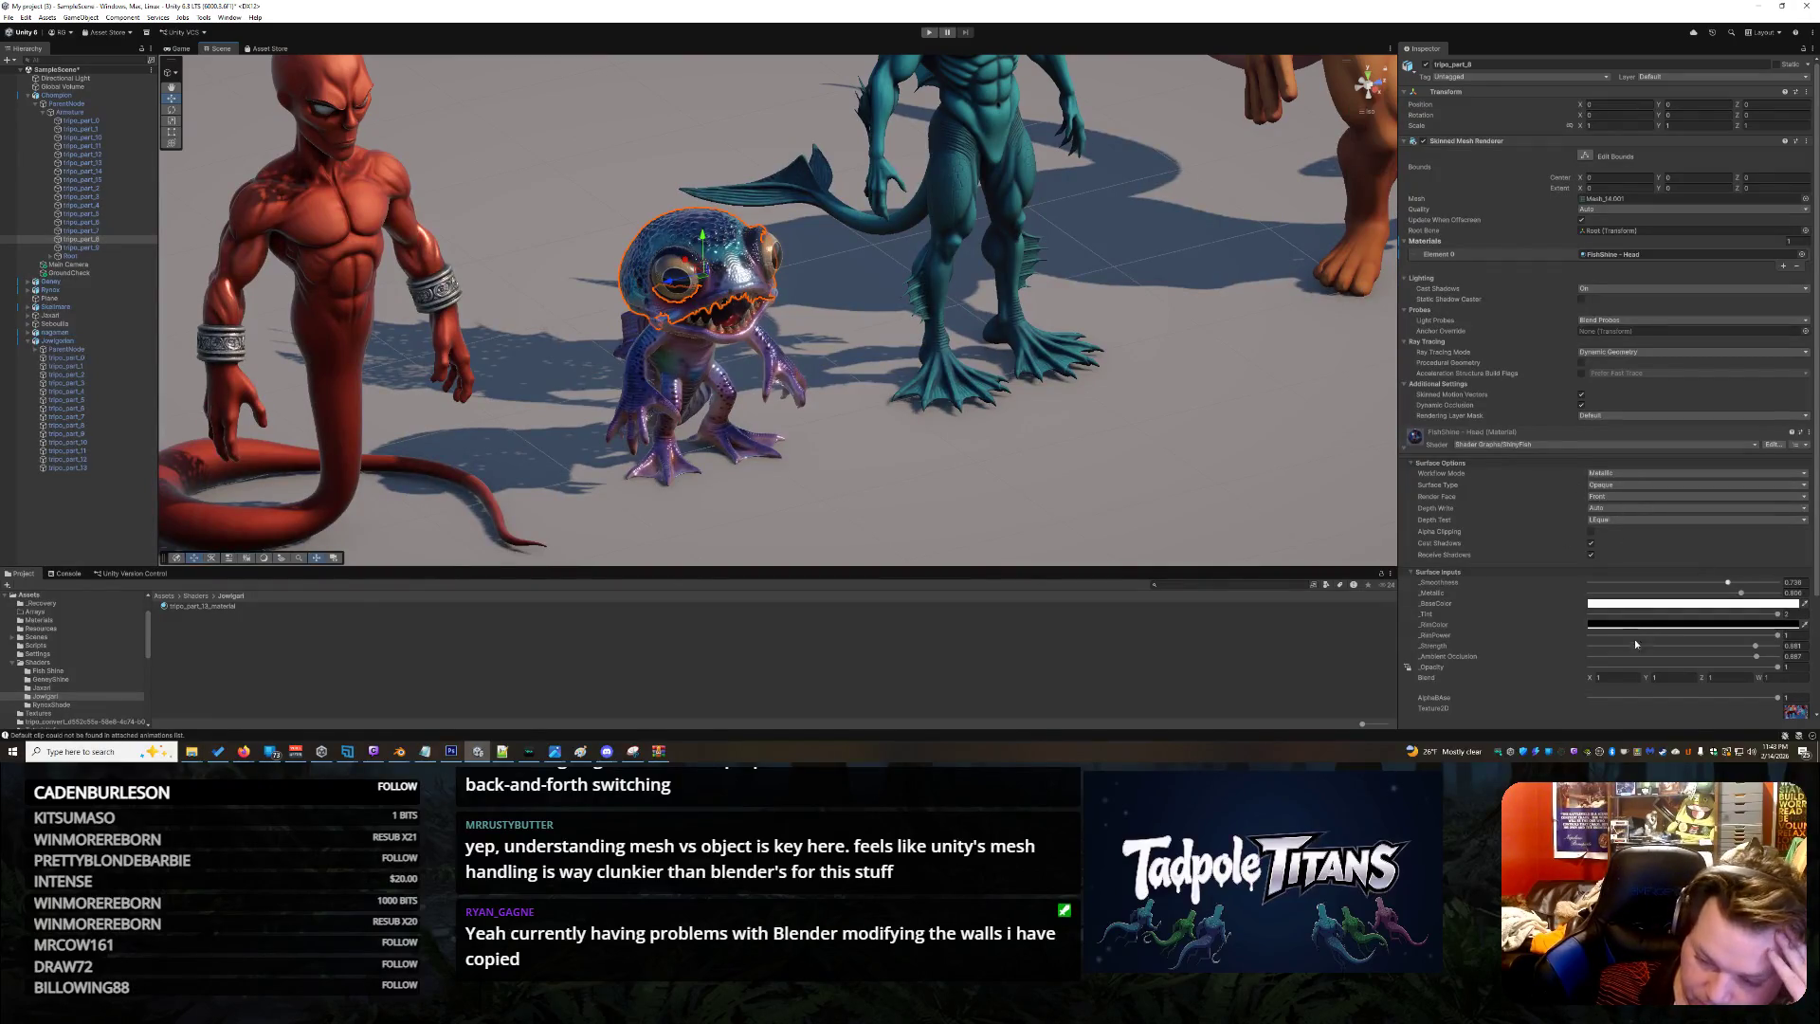
scroll(1613, 652, down, 3)
click(1798, 623)
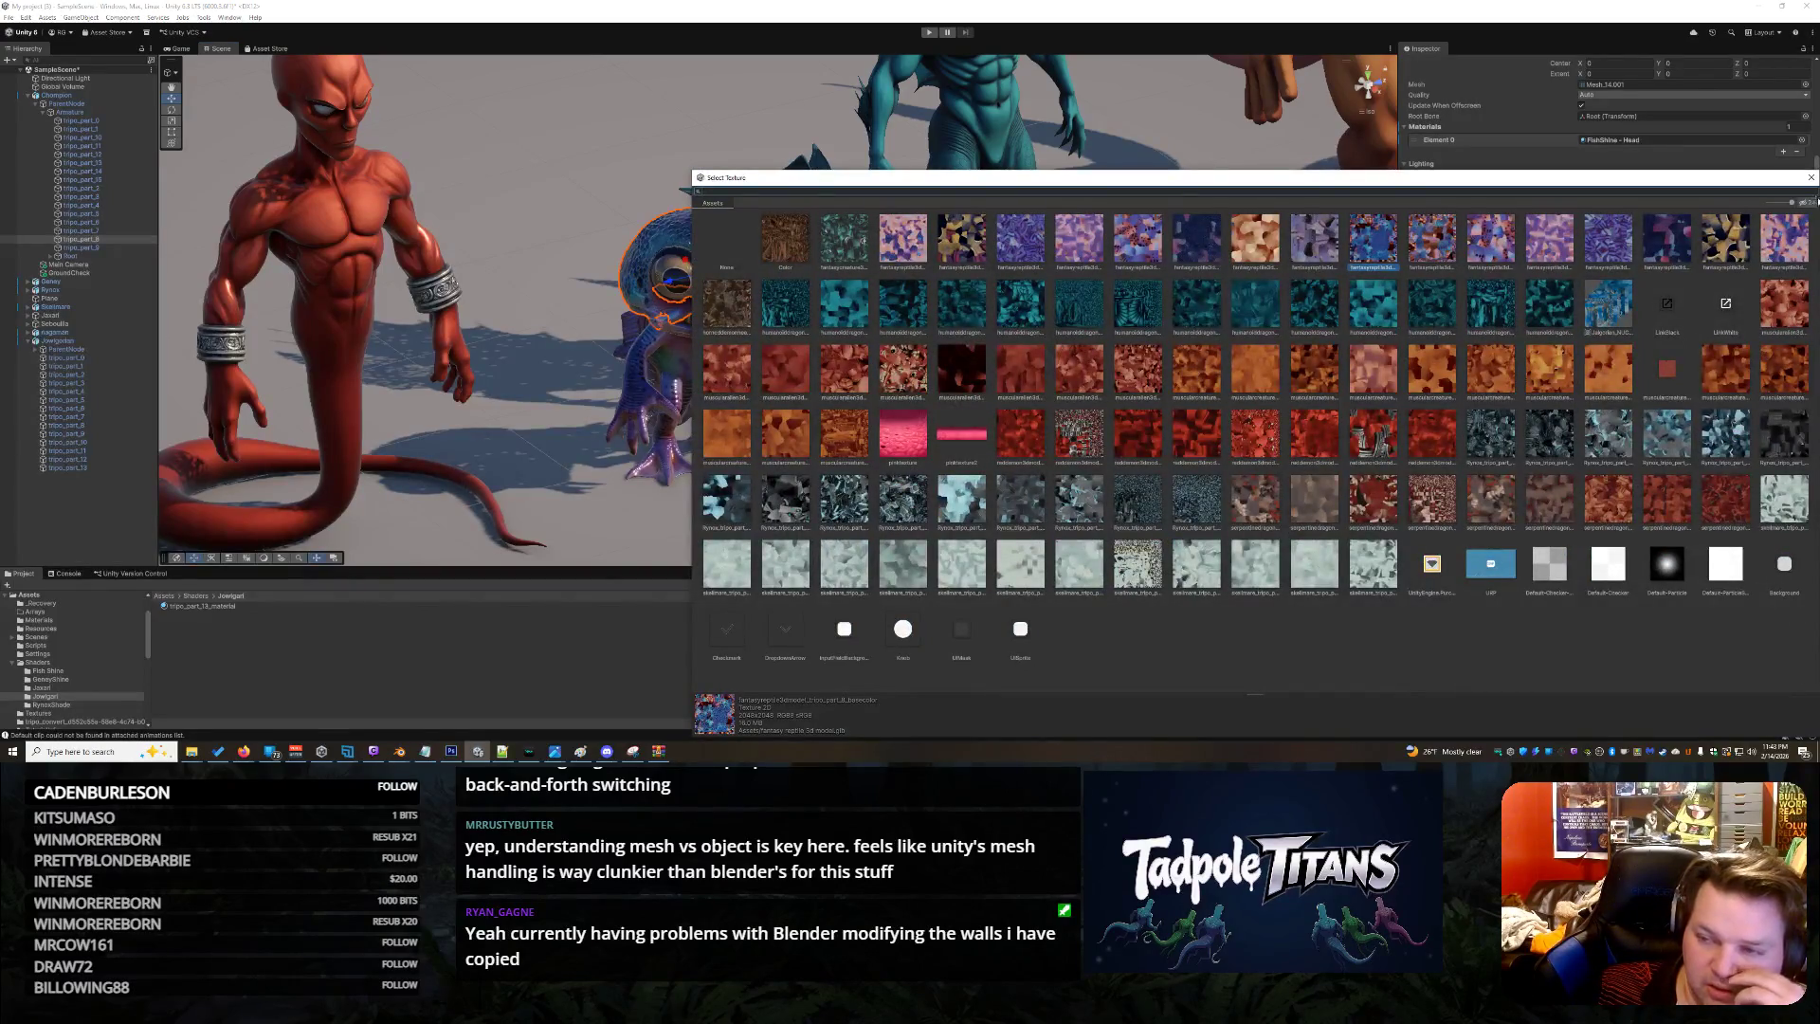
Close the texture picker without choosing and select the ground Plane
click(1810, 177)
click(889, 497)
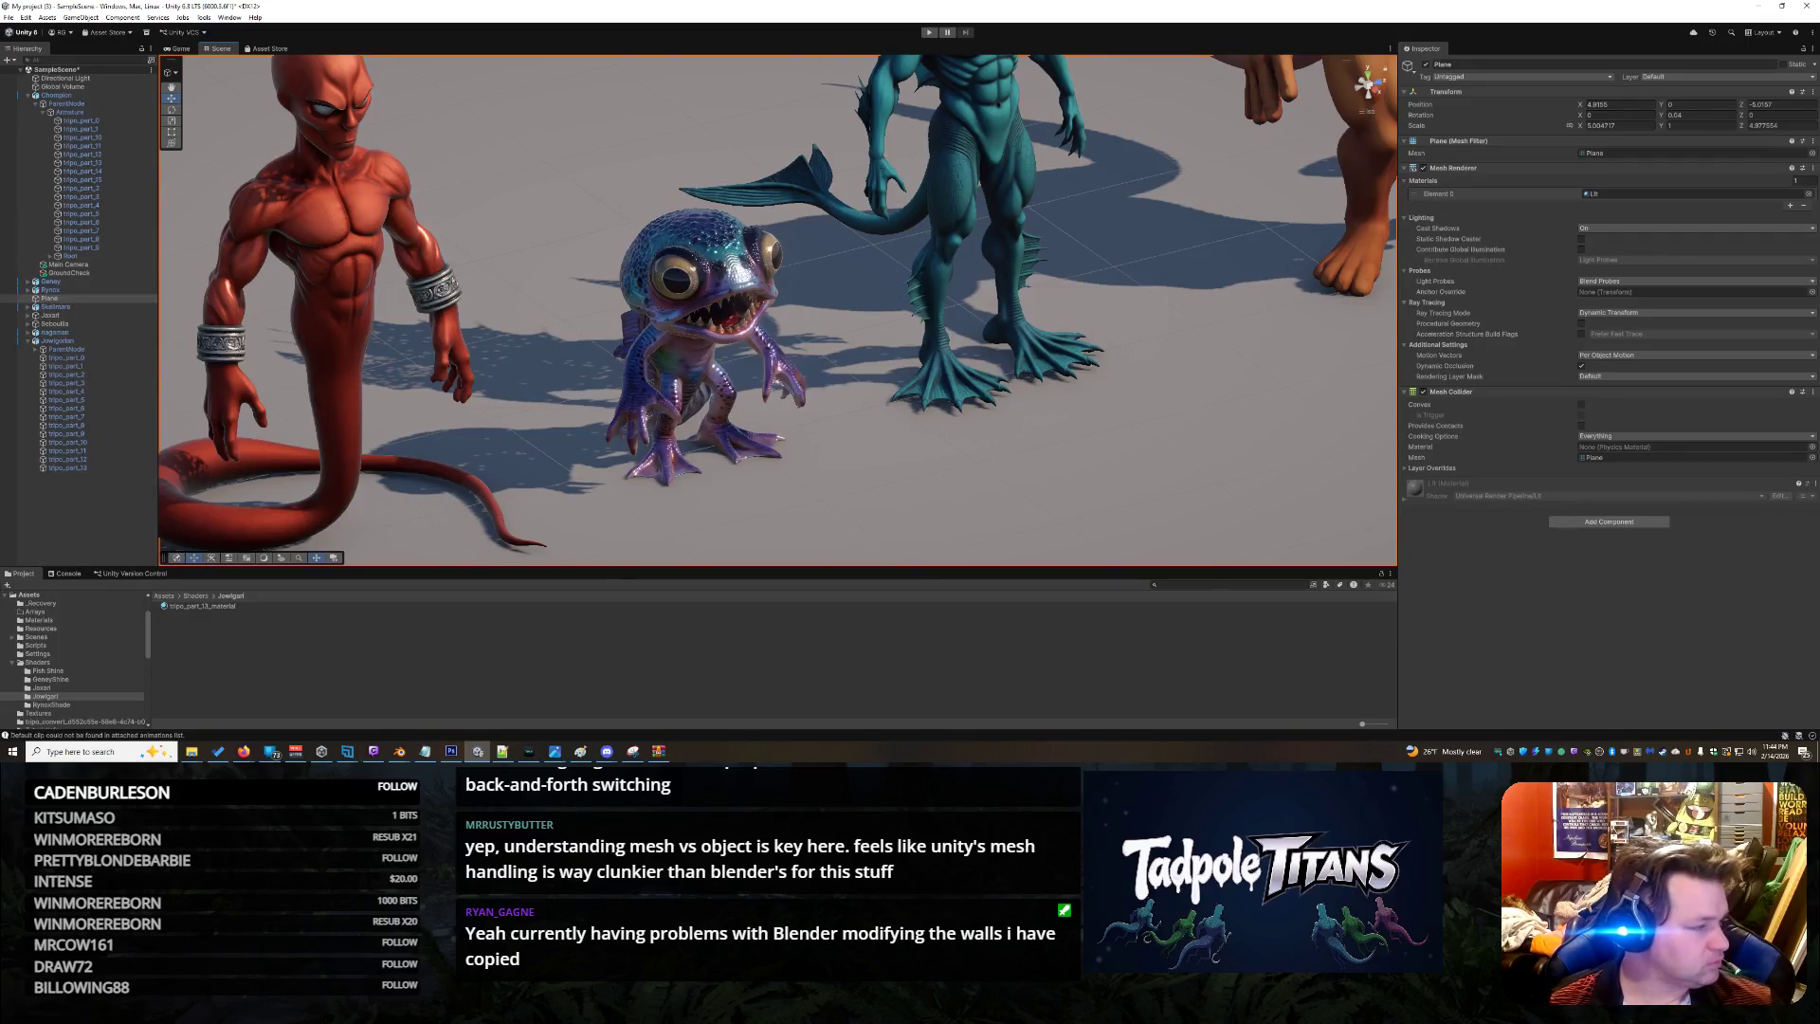
mouse_move(184, 749)
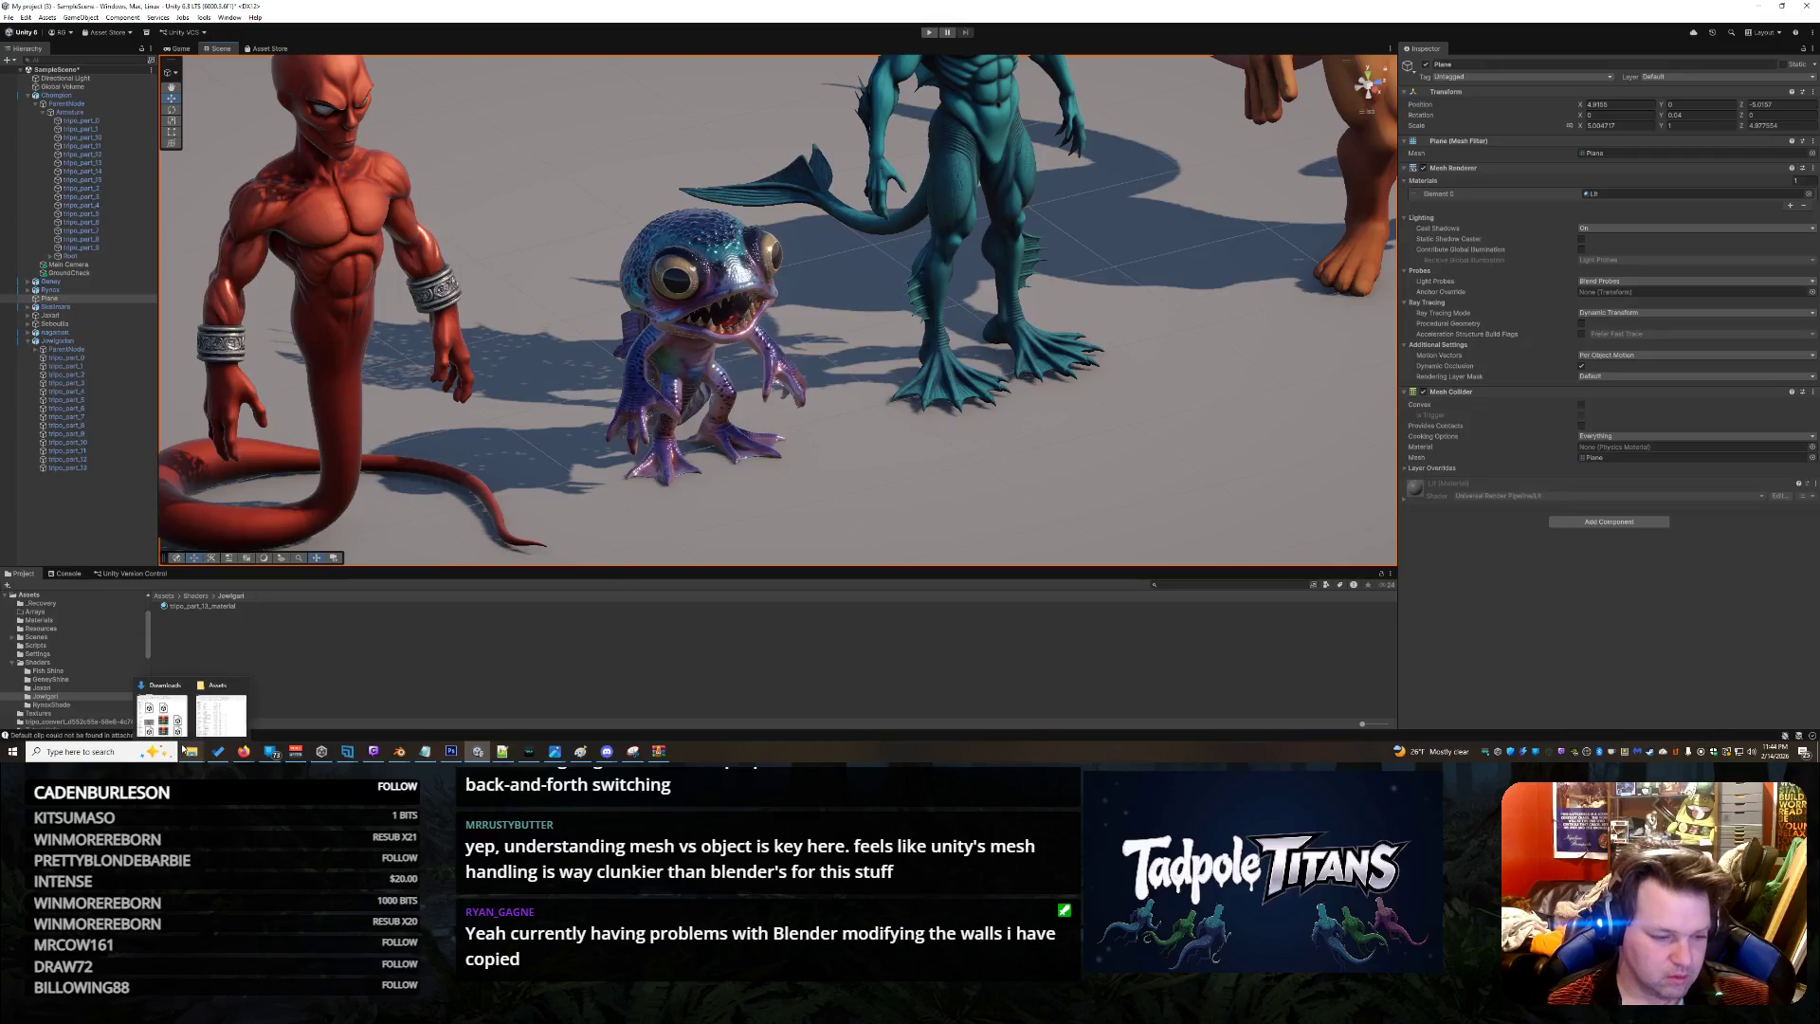
click(220, 715)
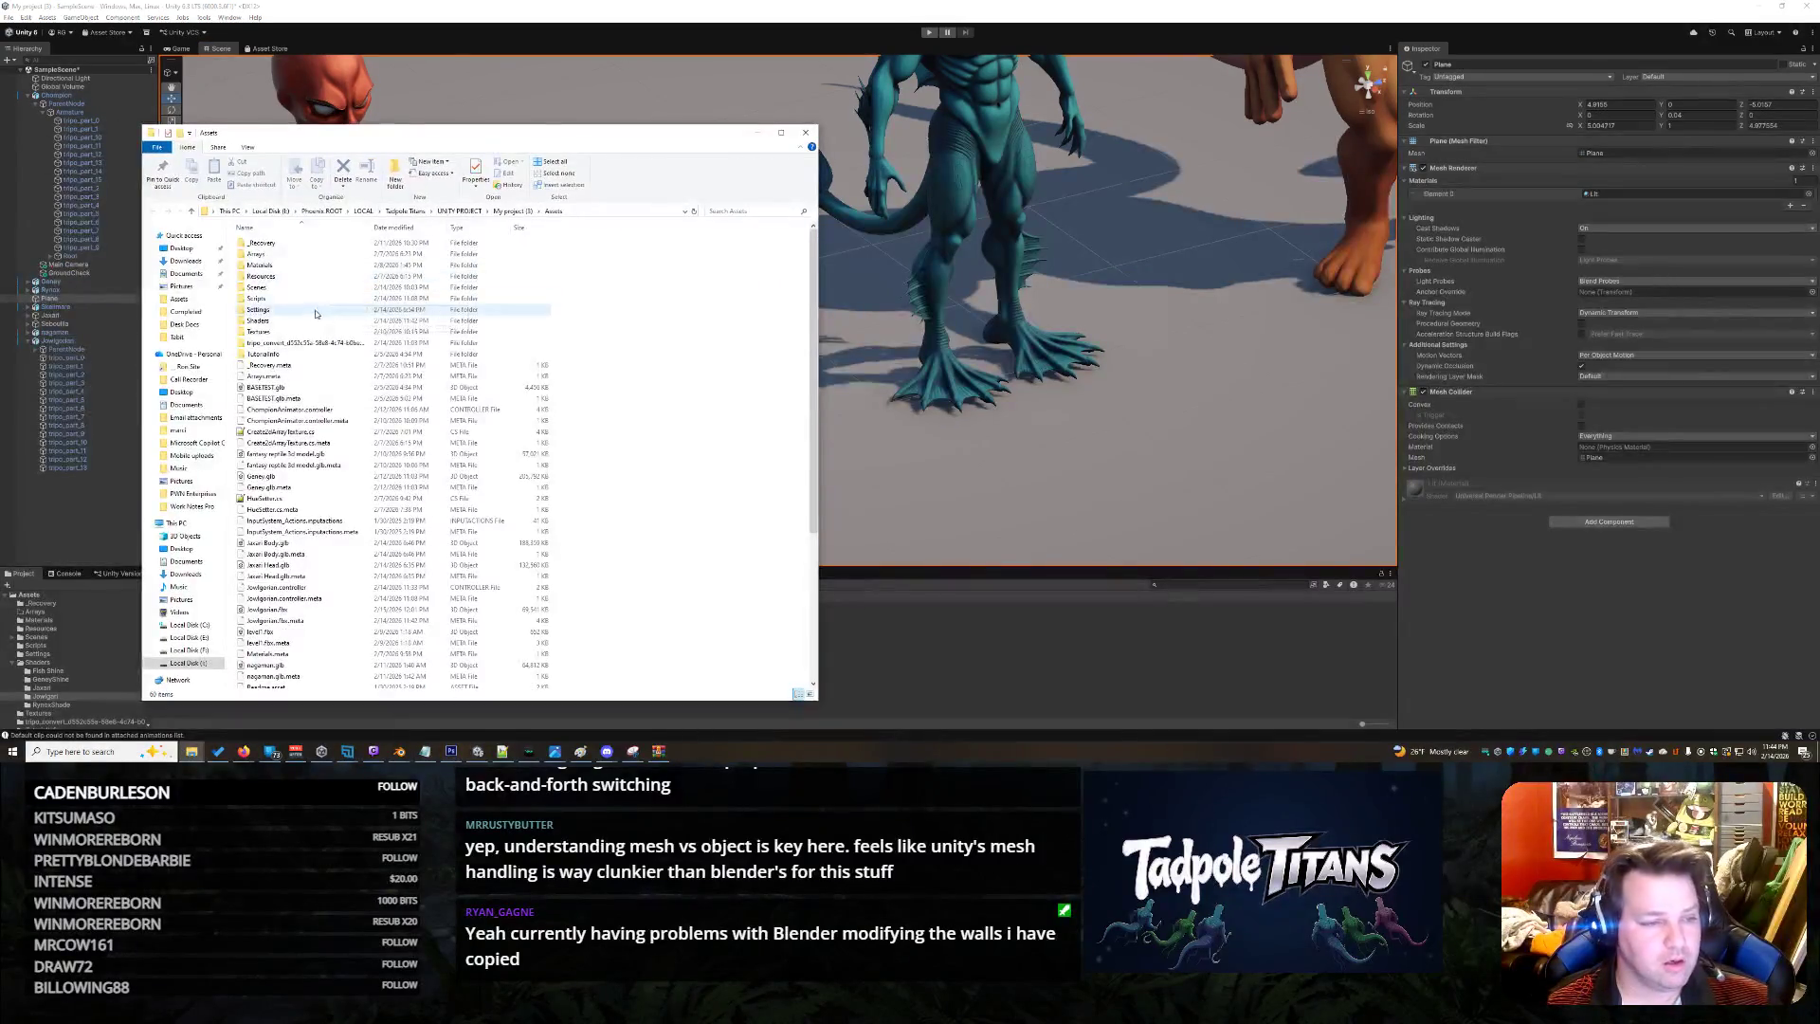
double_click(258, 321)
click(270, 276)
key(Return)
click(338, 255)
click(315, 244)
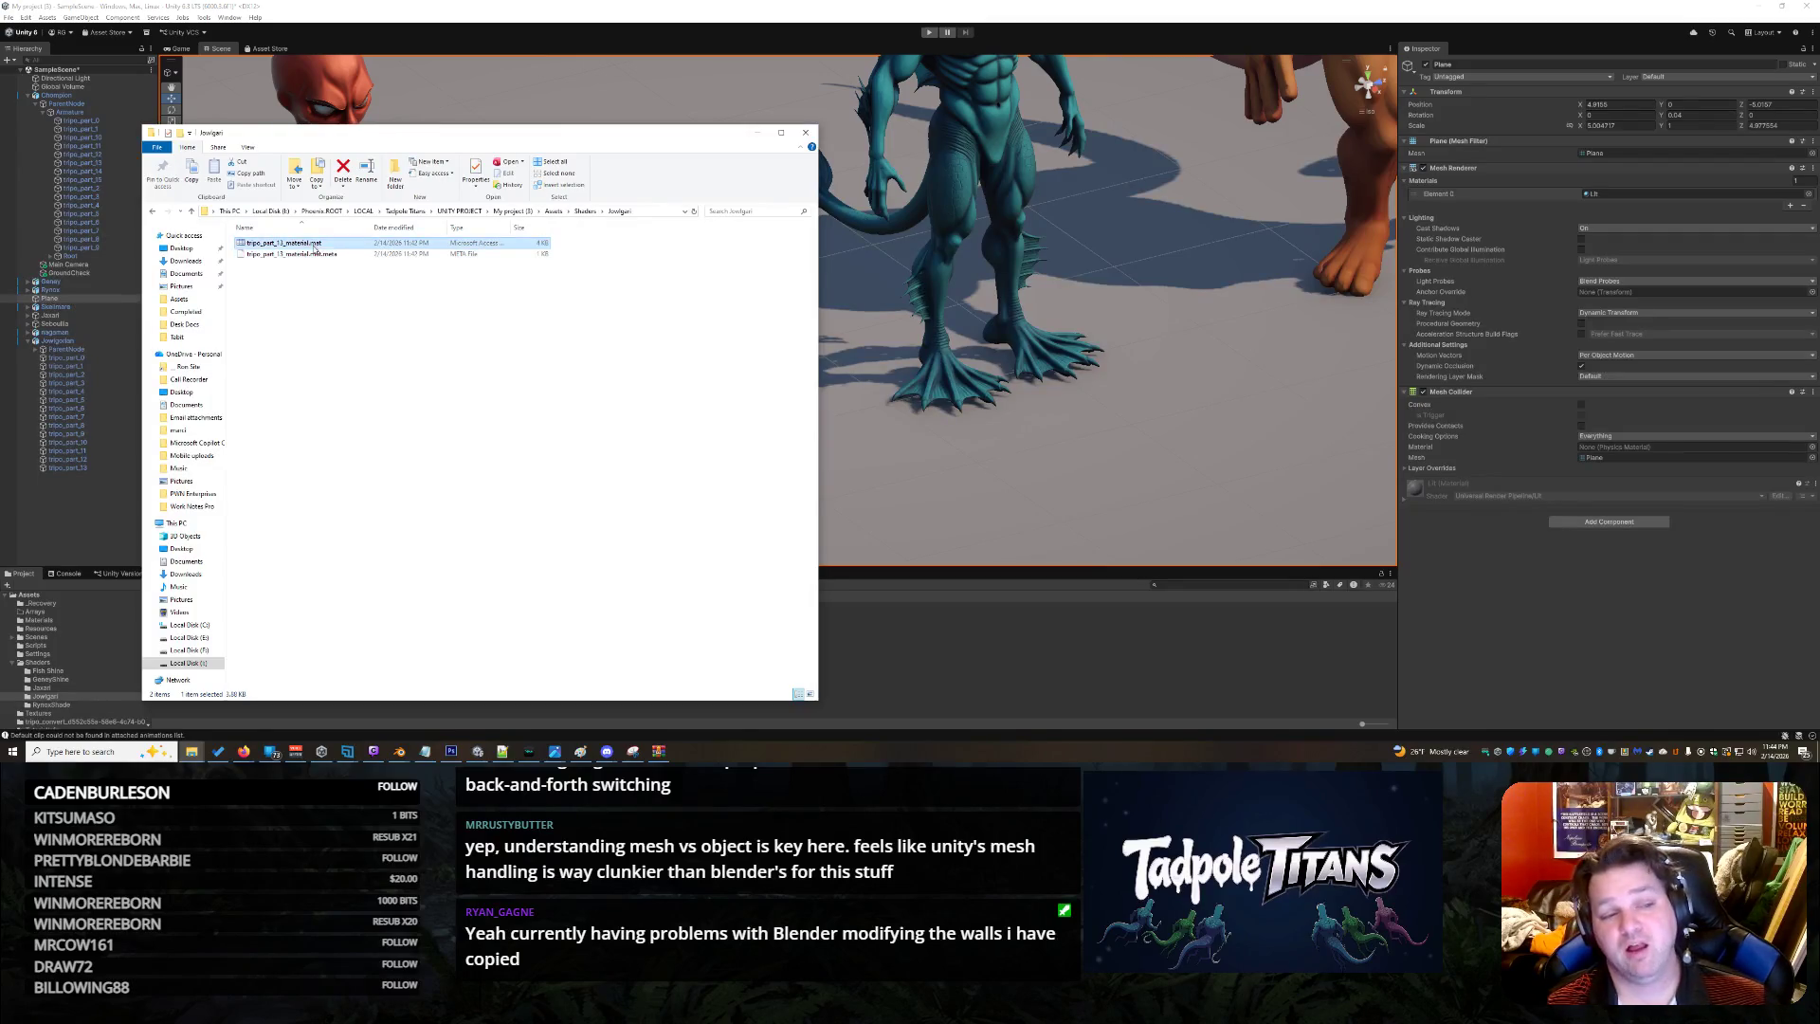
right_click(315, 249)
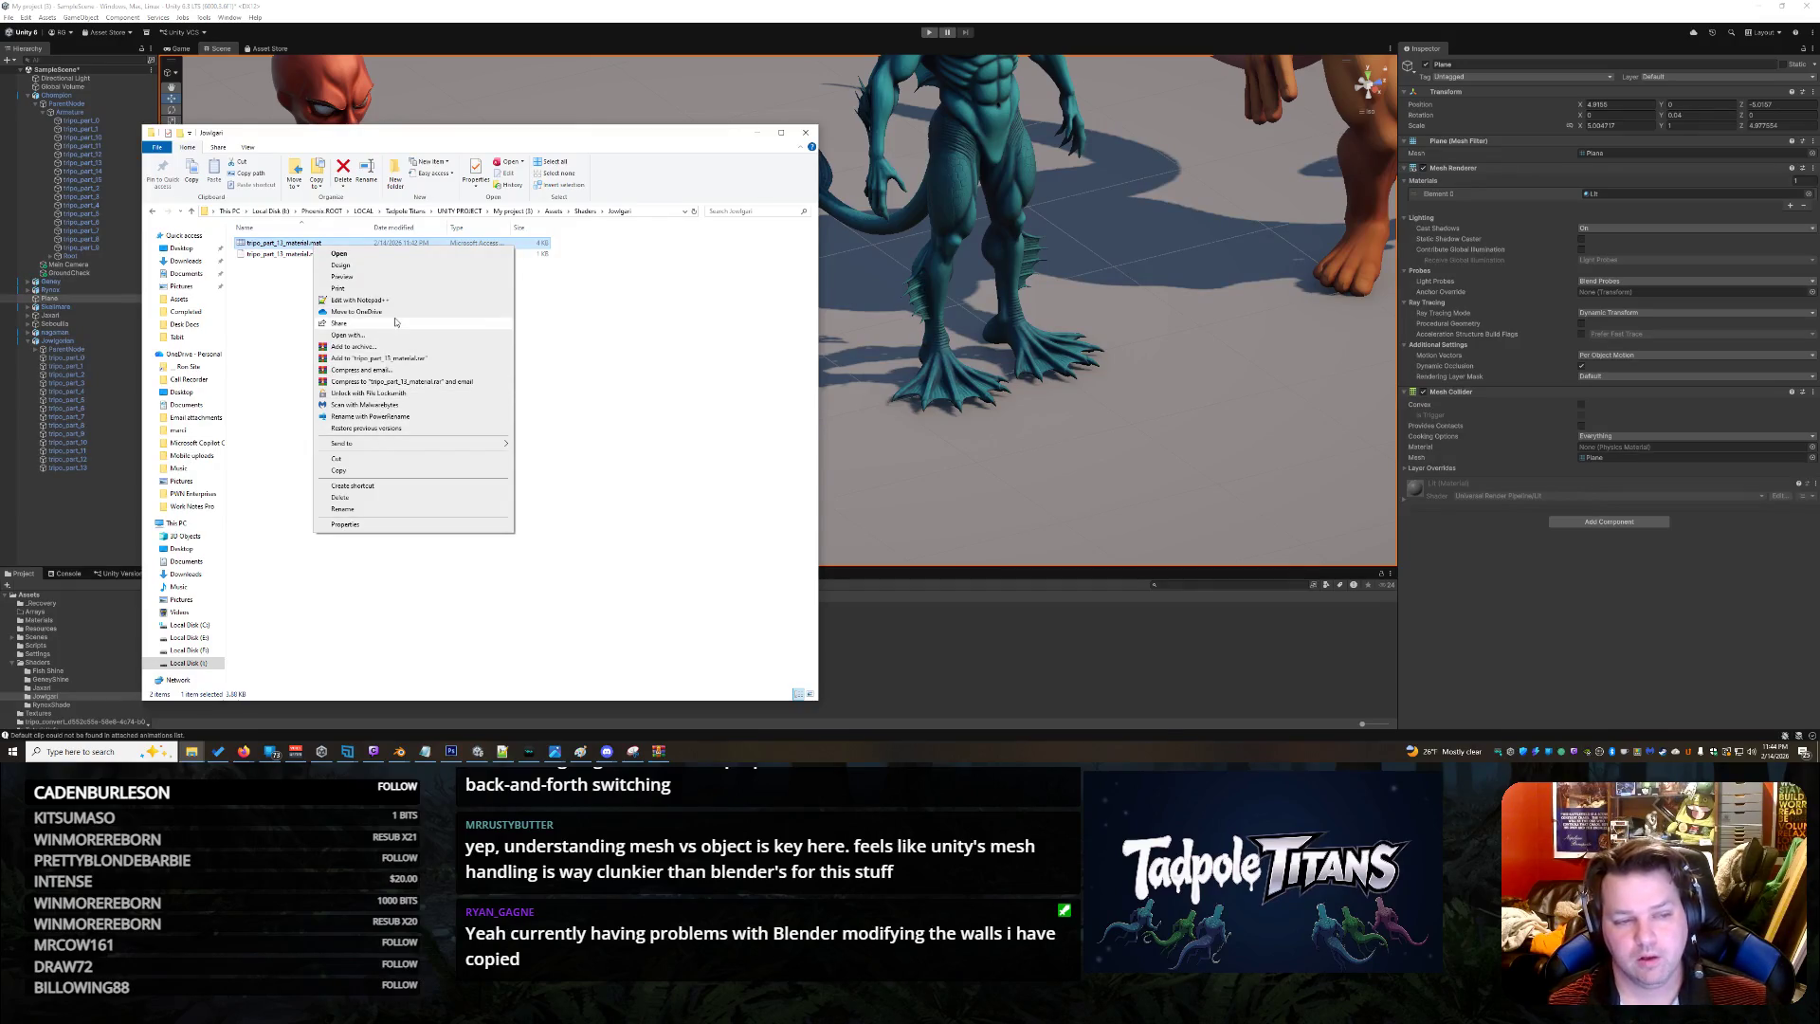
click(413, 561)
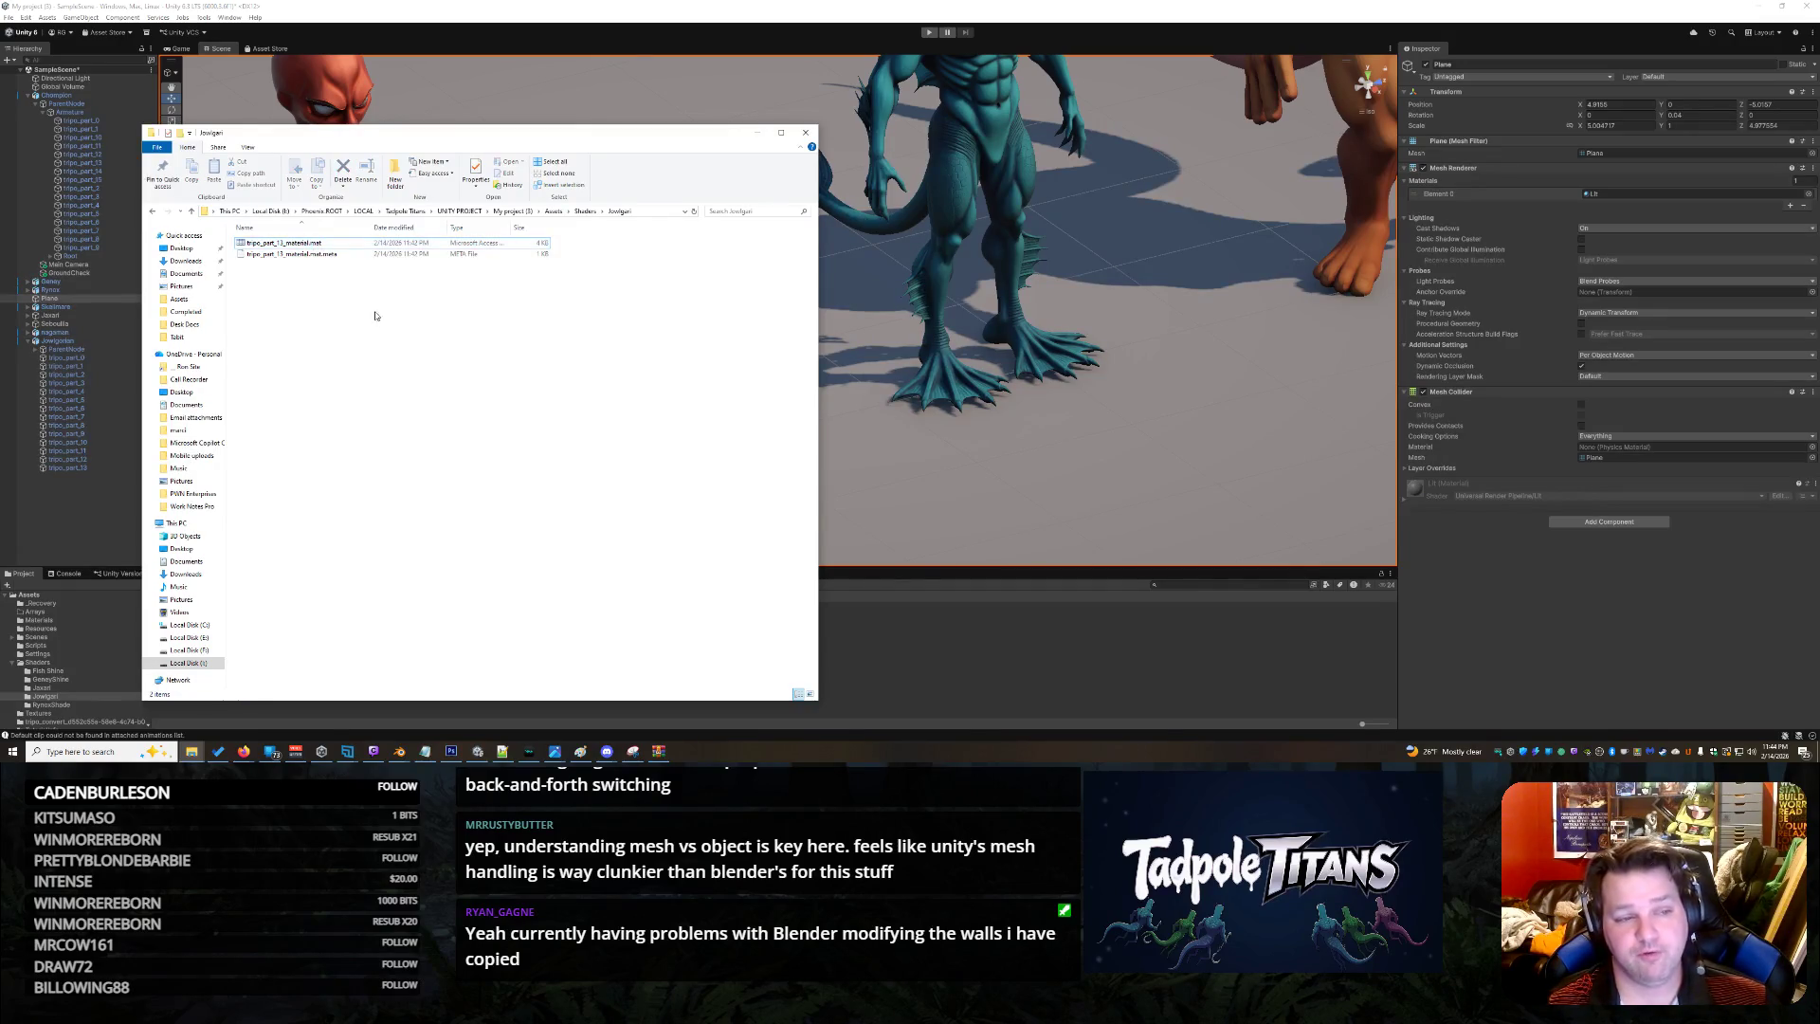
click(323, 244)
right_click(315, 245)
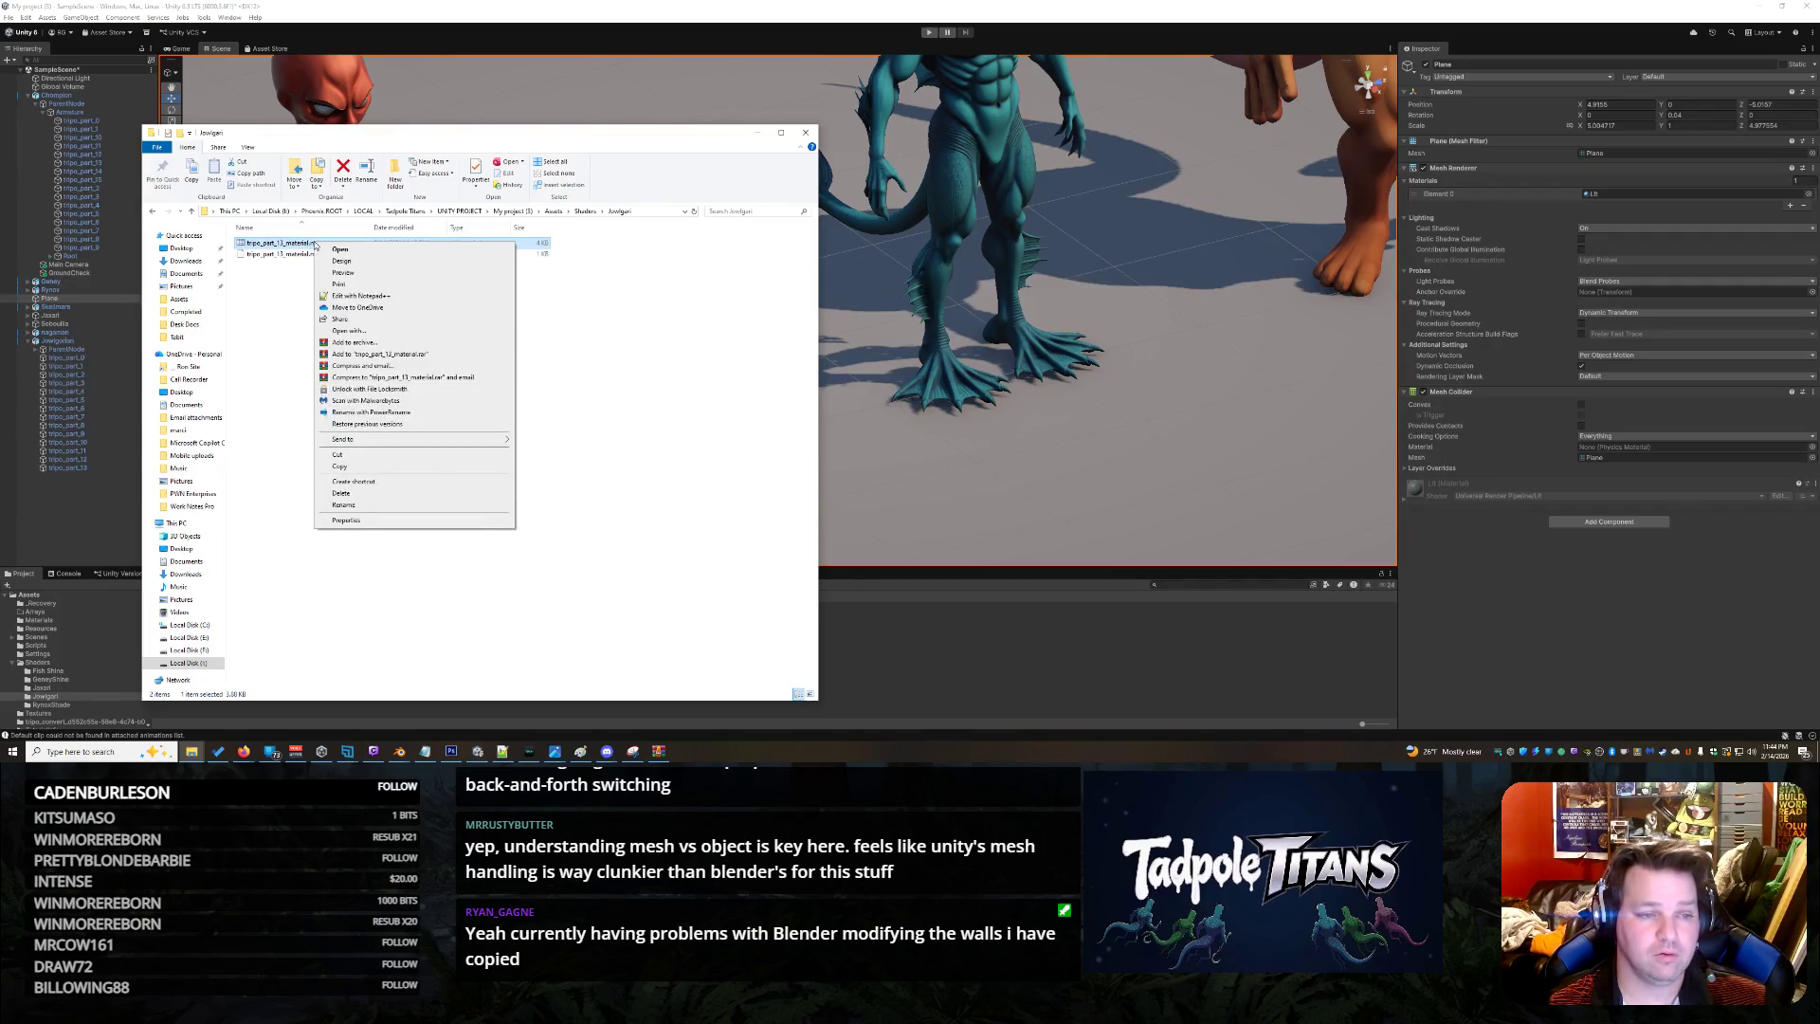
click(370, 274)
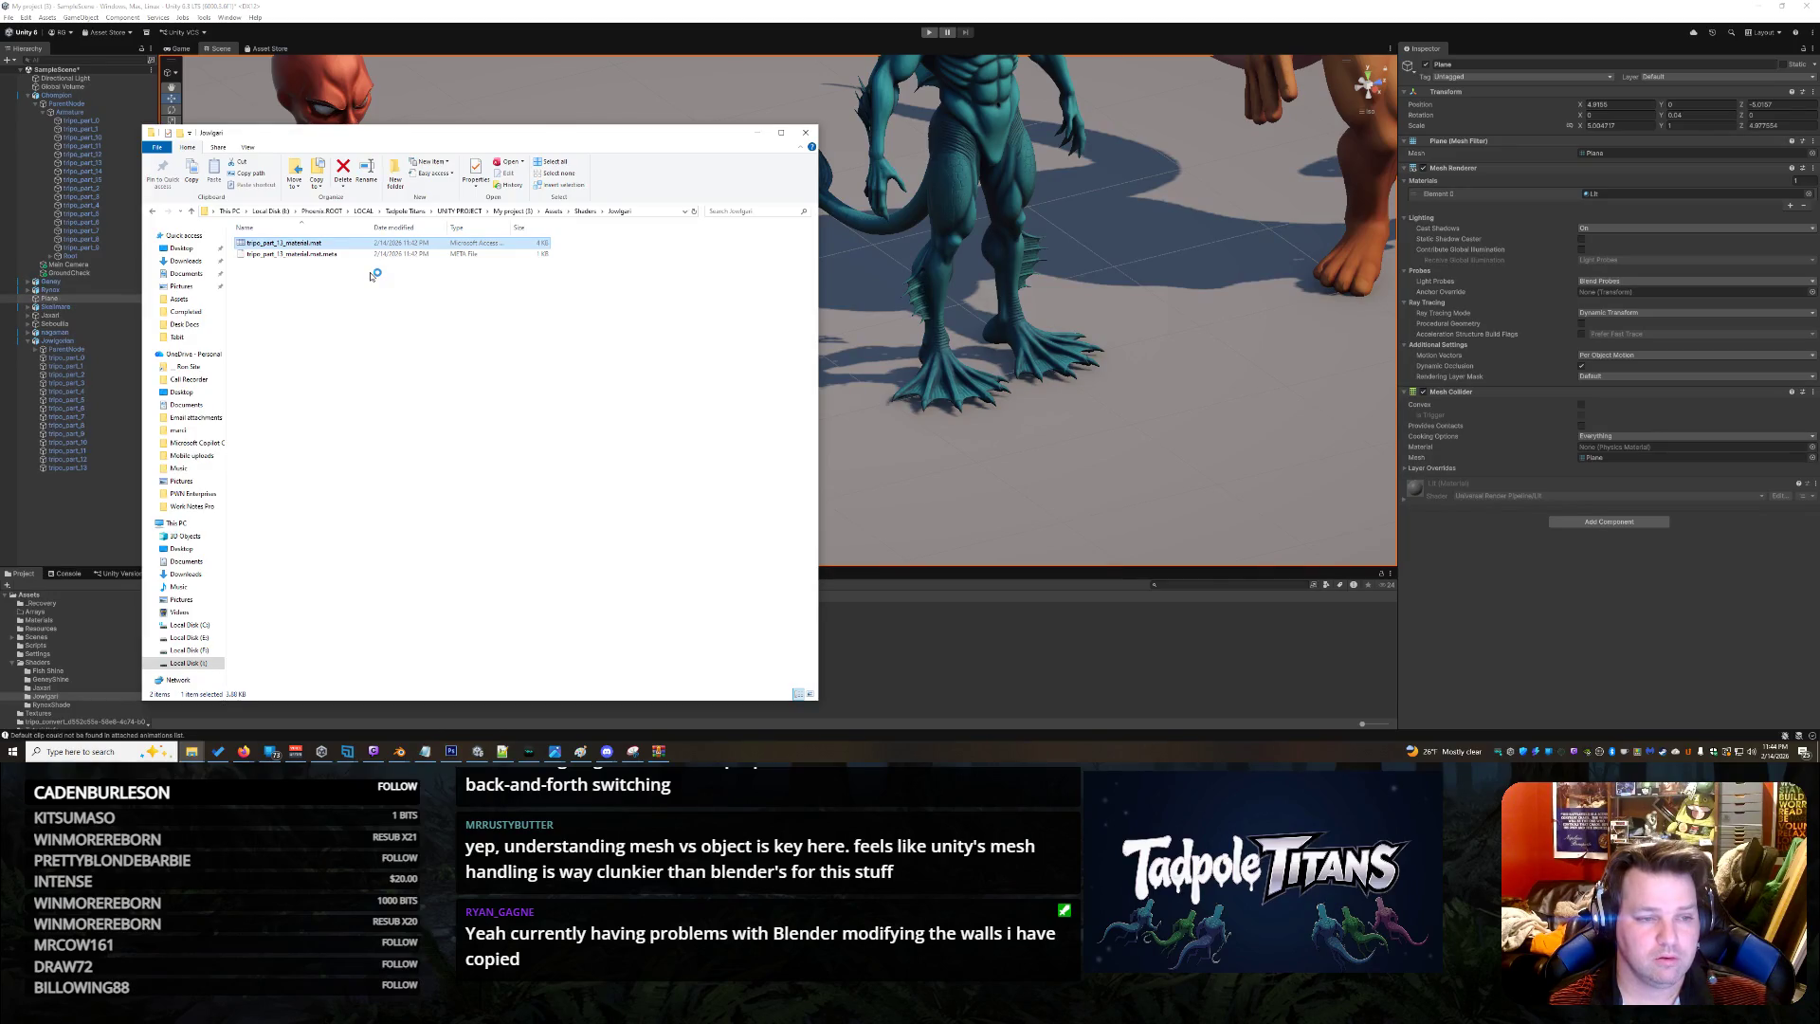
click(759, 135)
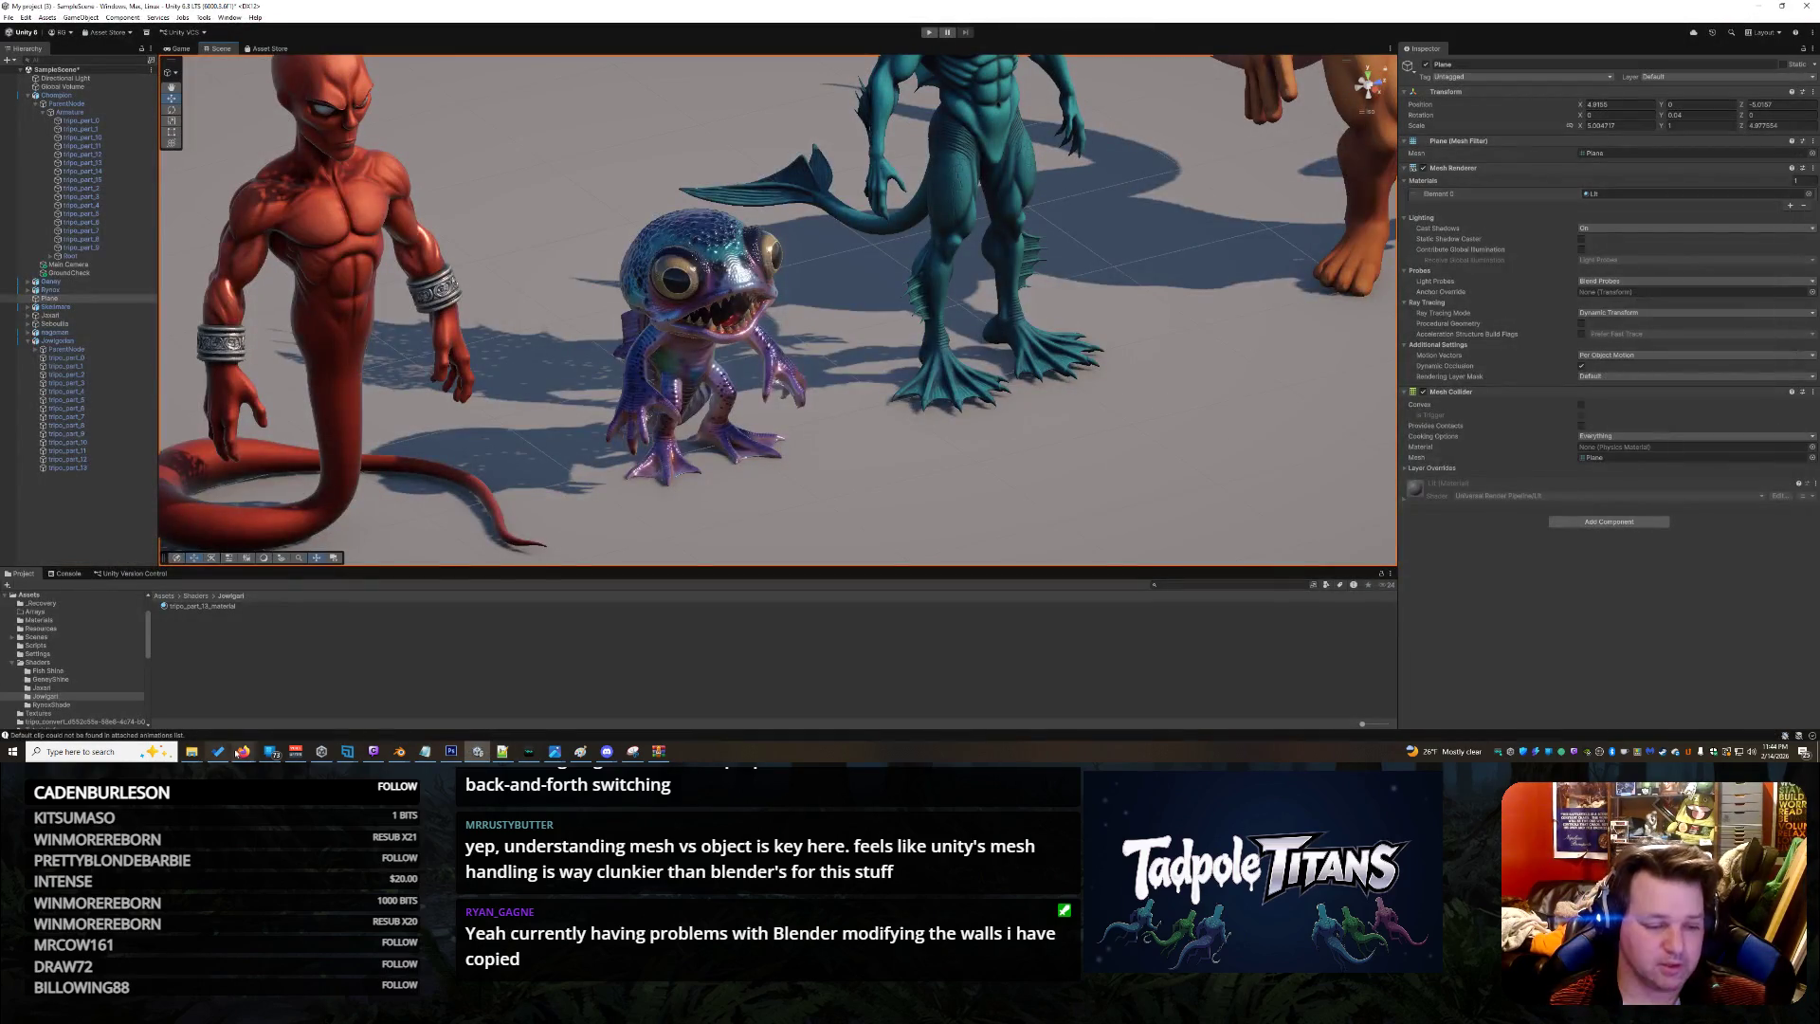
mouse_move(193, 754)
click(193, 711)
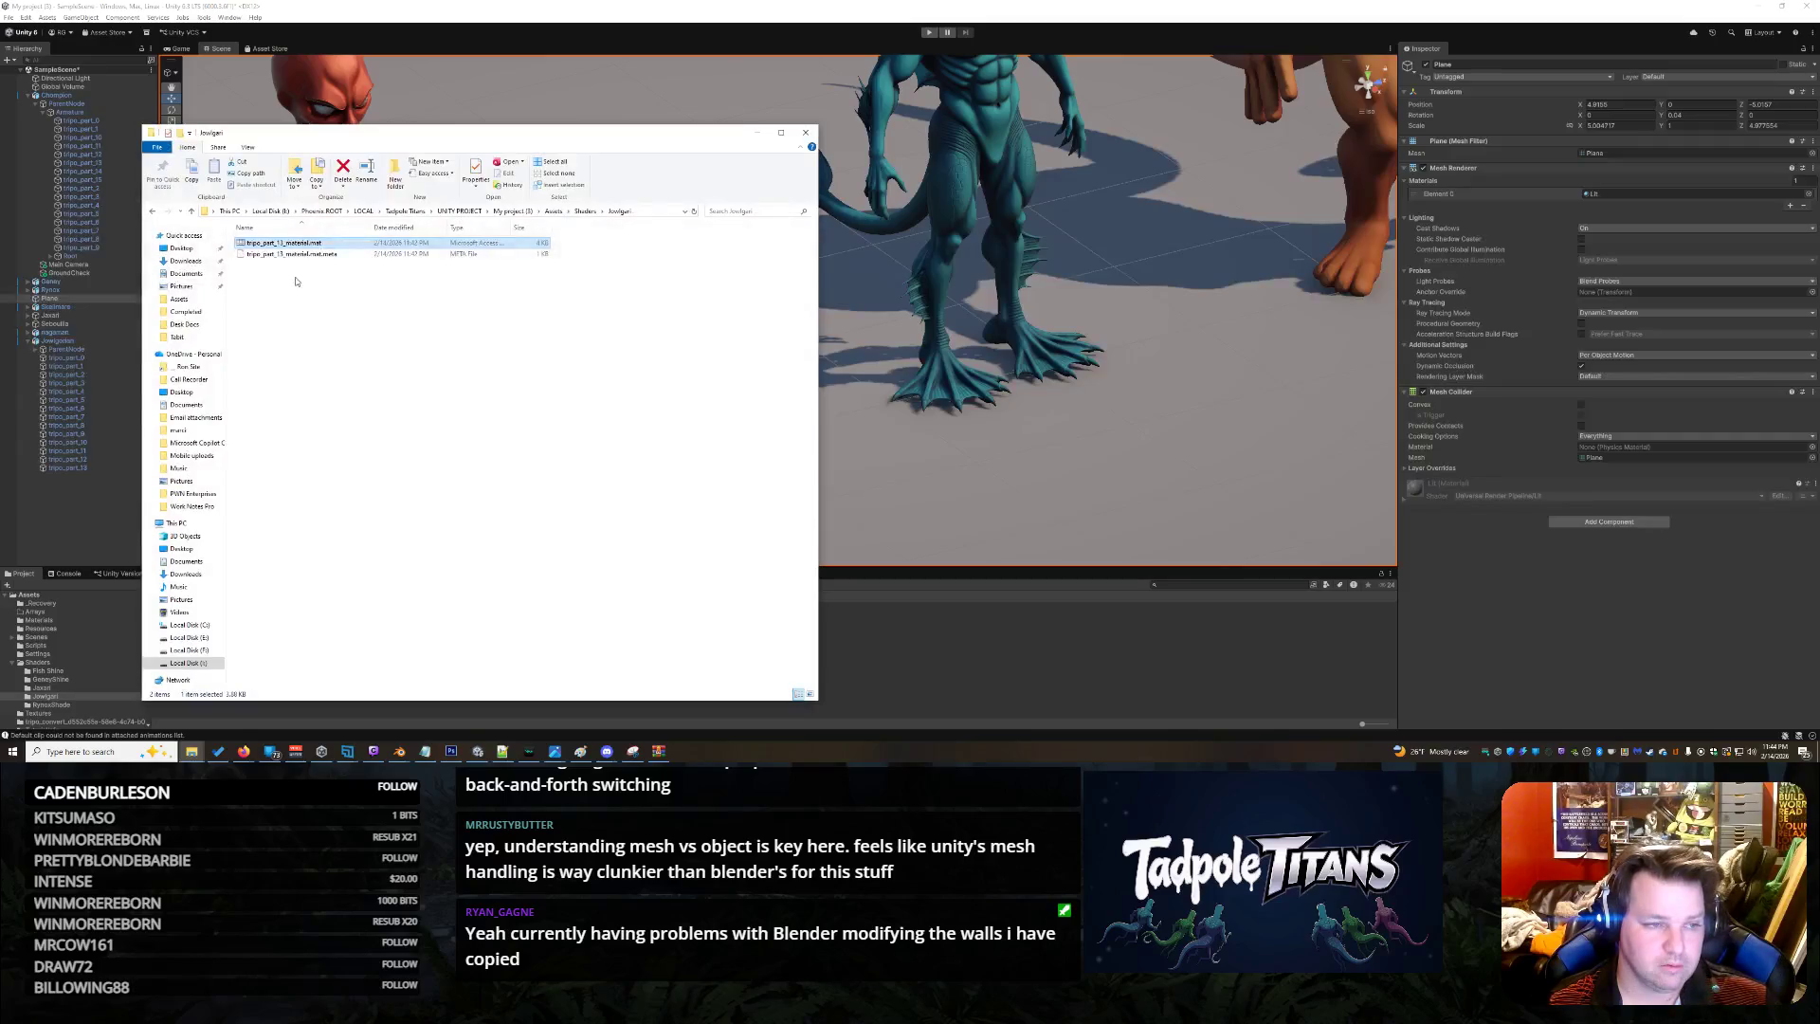
right_click(281, 244)
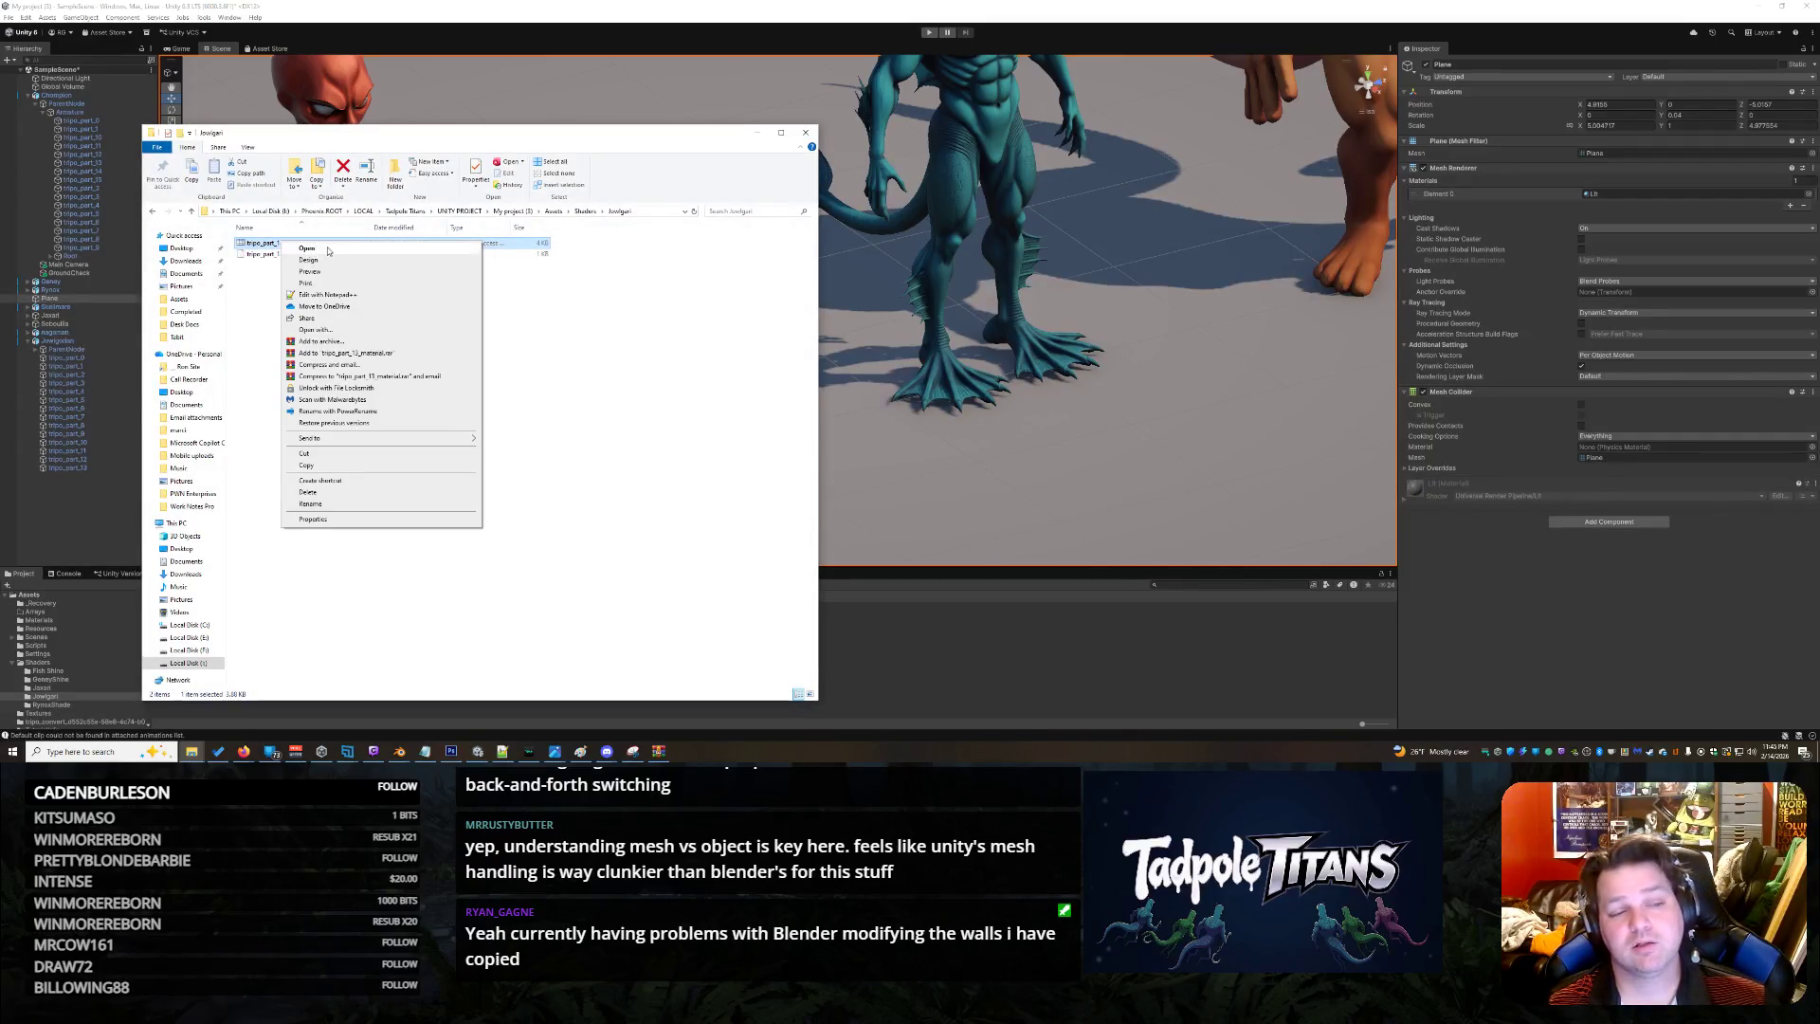
click(368, 331)
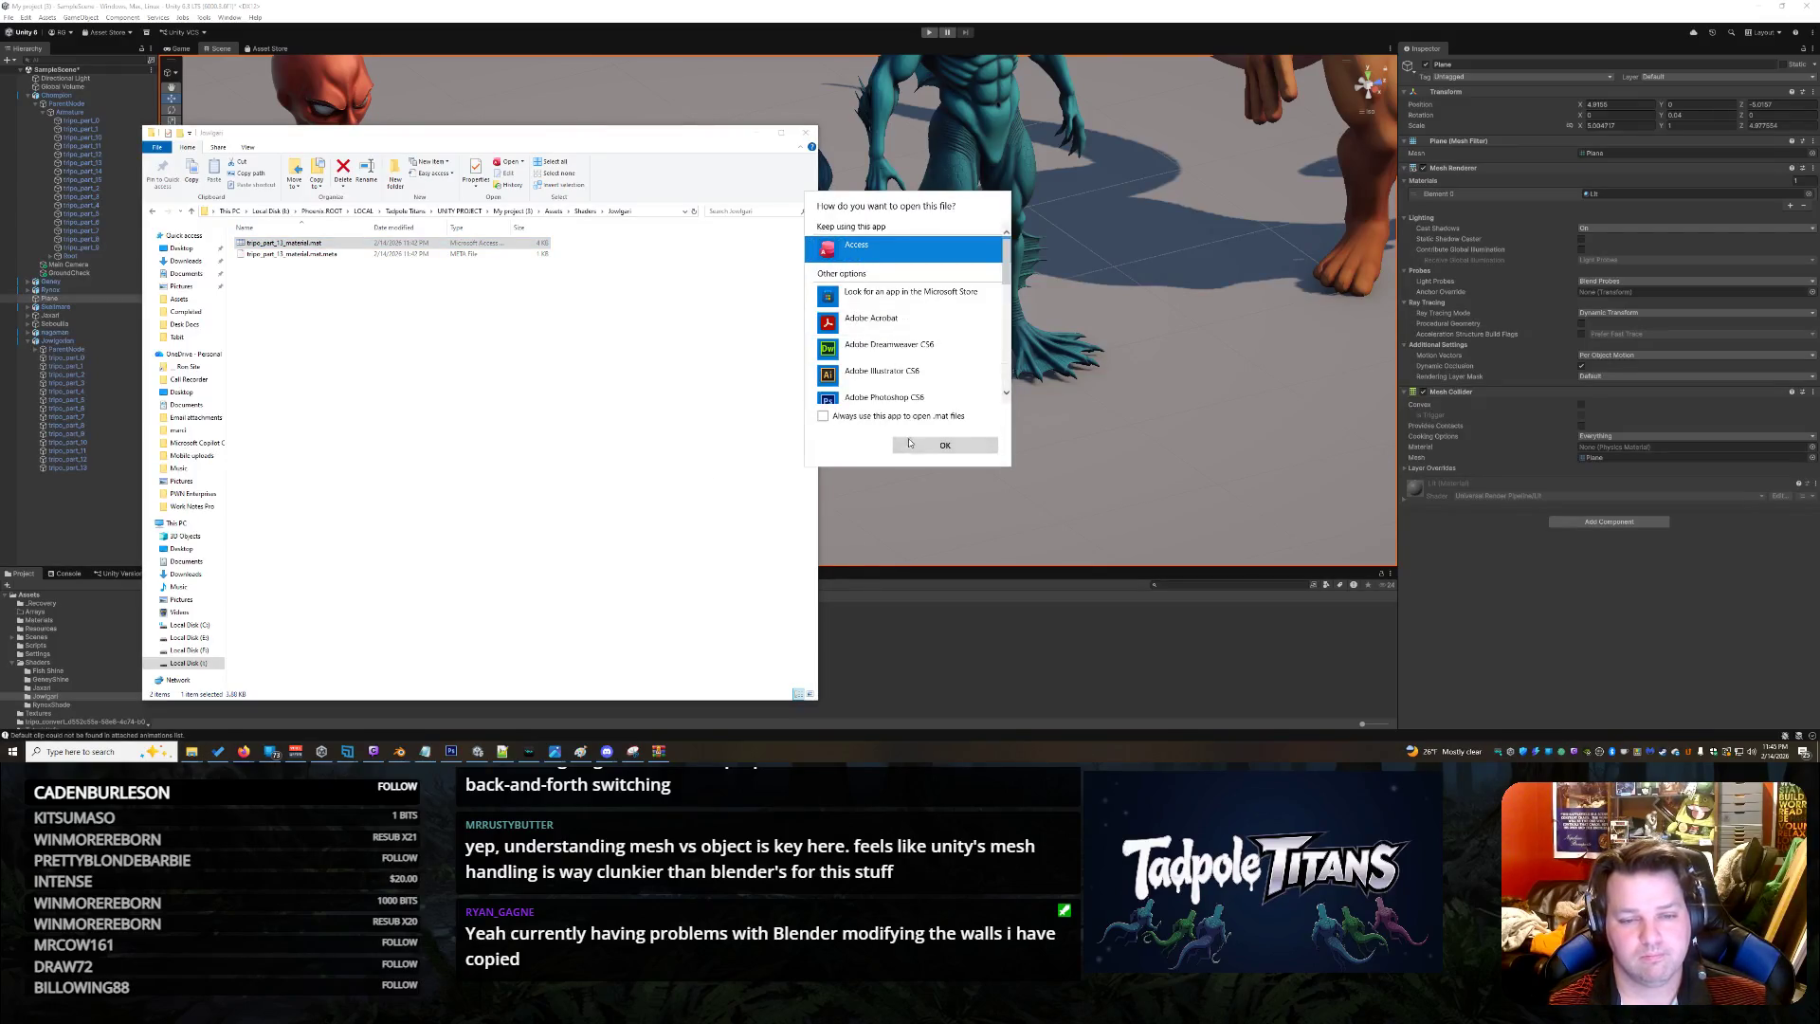
scroll(910, 351, down, 5)
click(881, 283)
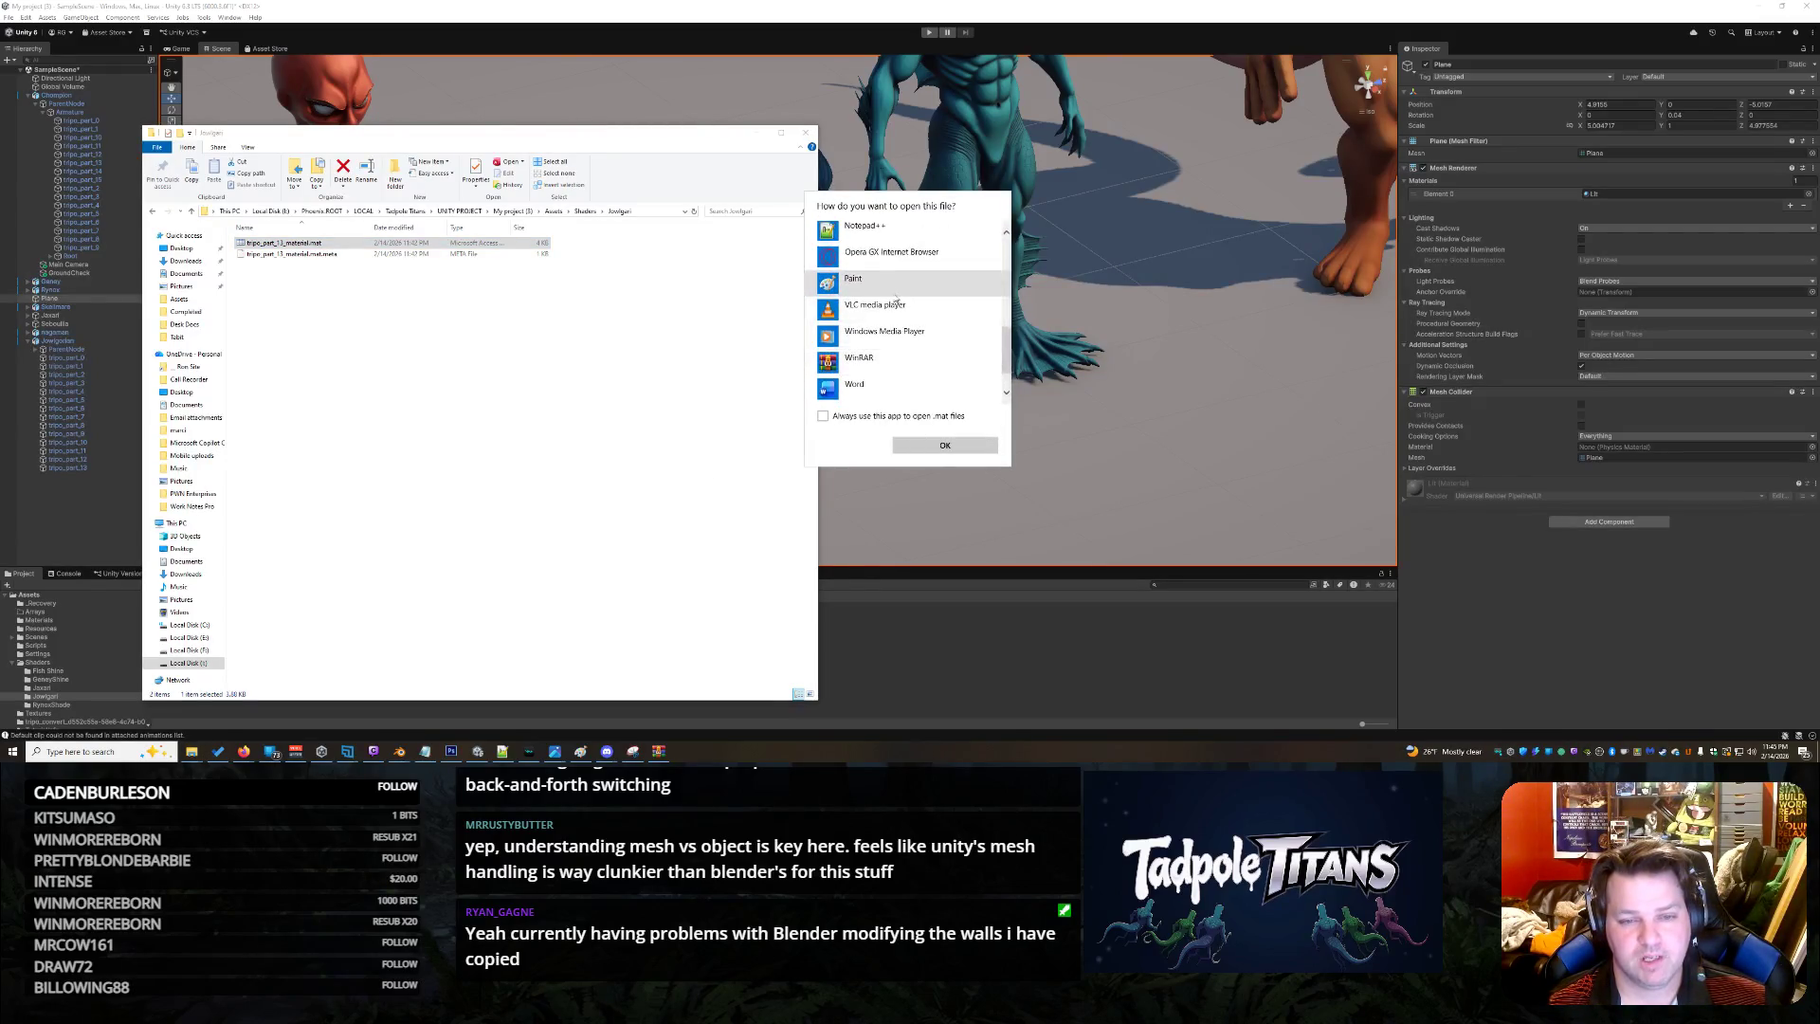
click(945, 445)
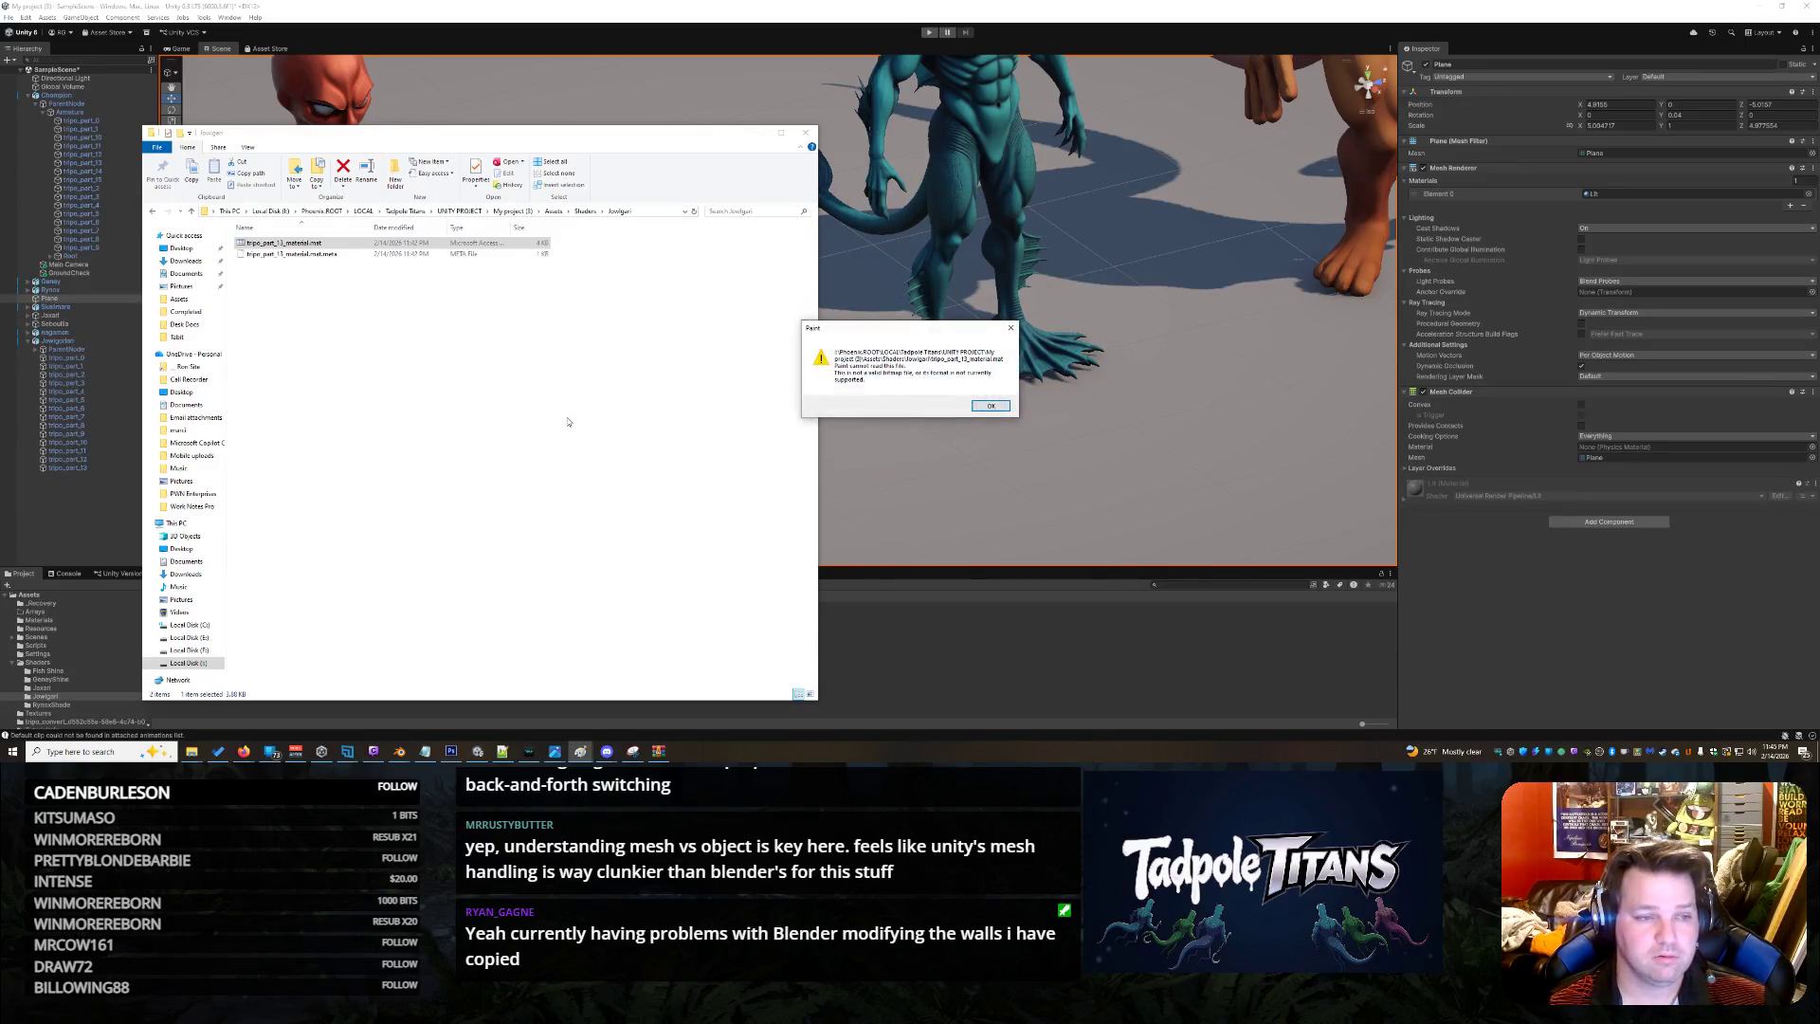
click(988, 408)
right_click(314, 246)
key(Escape)
click(335, 255)
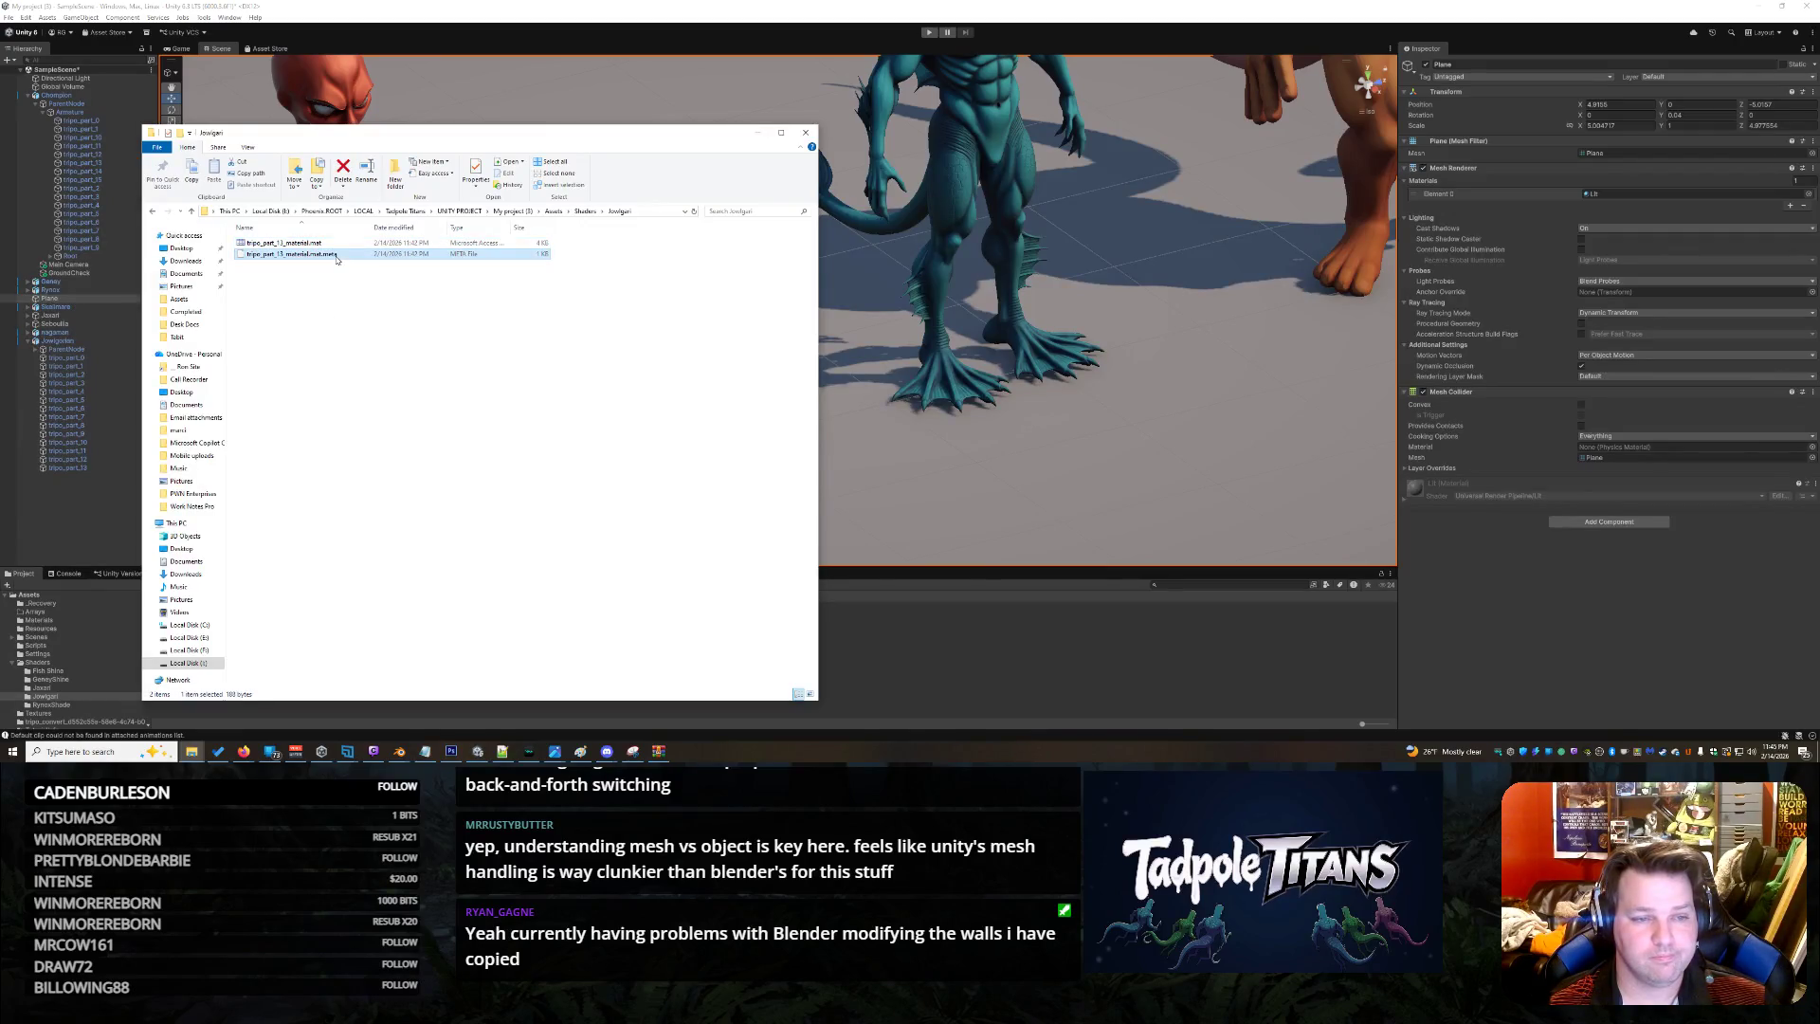
right_click(335, 258)
click(440, 271)
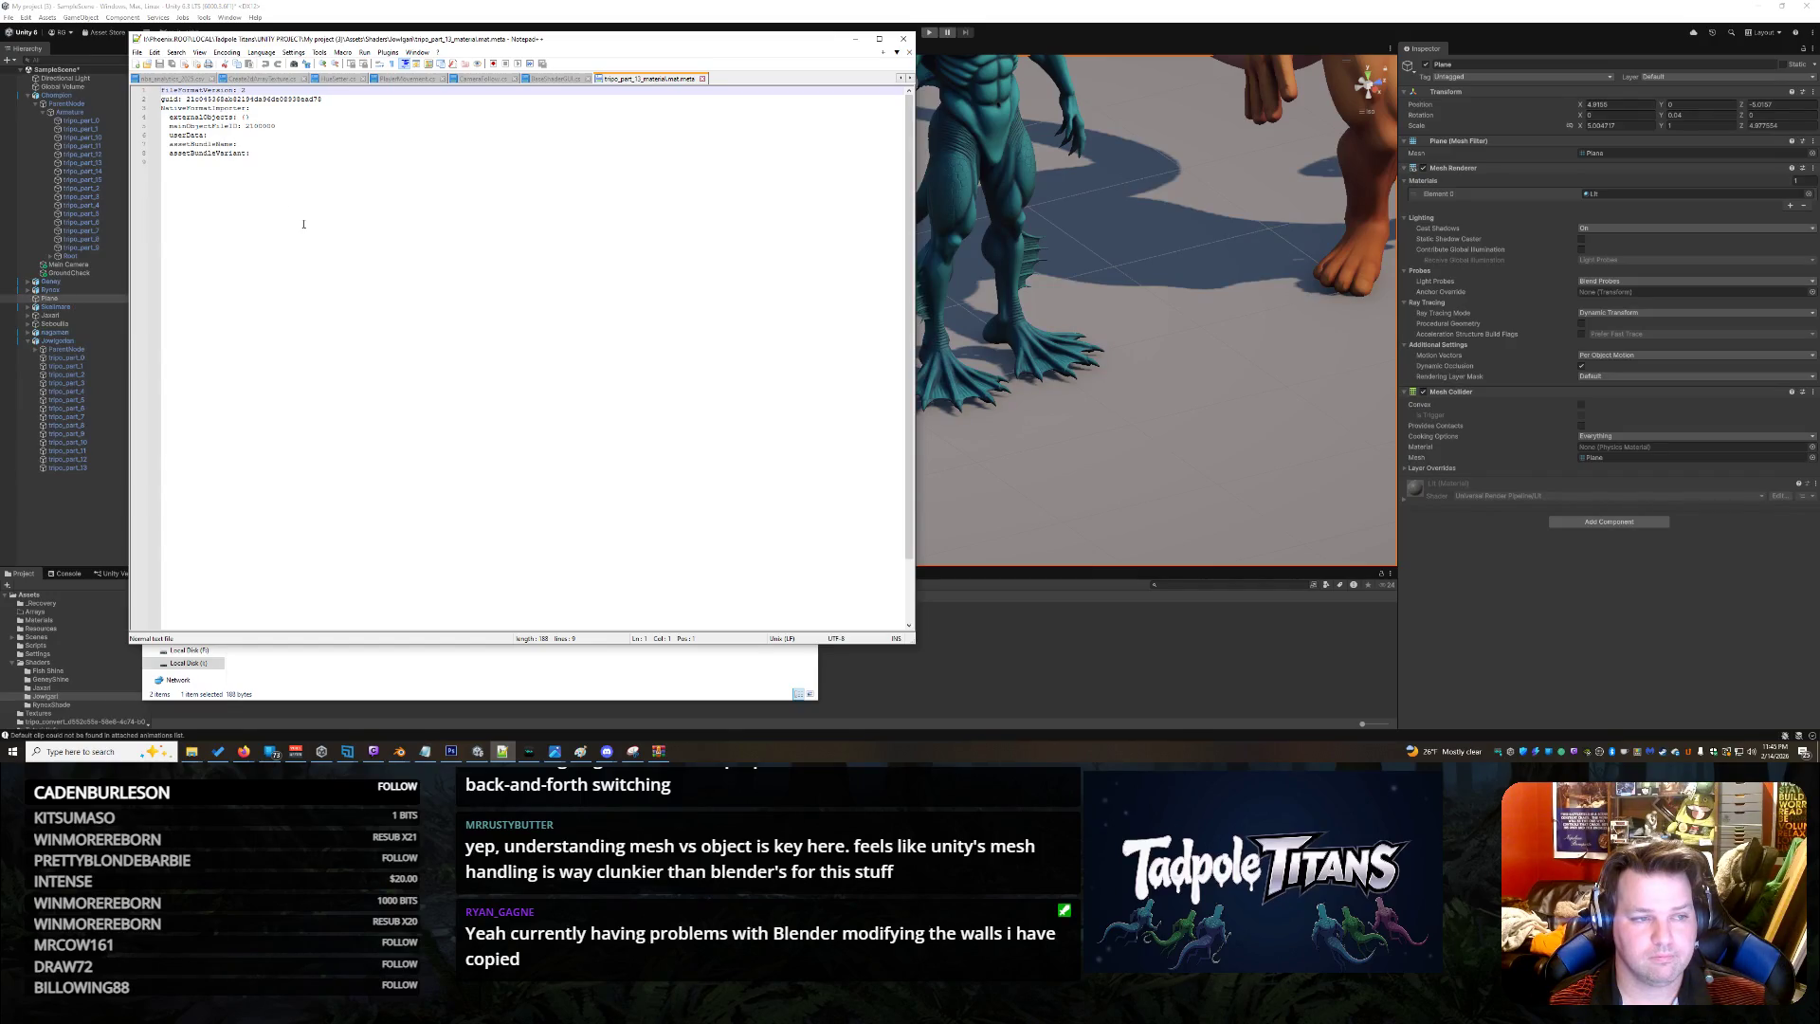
click(704, 80)
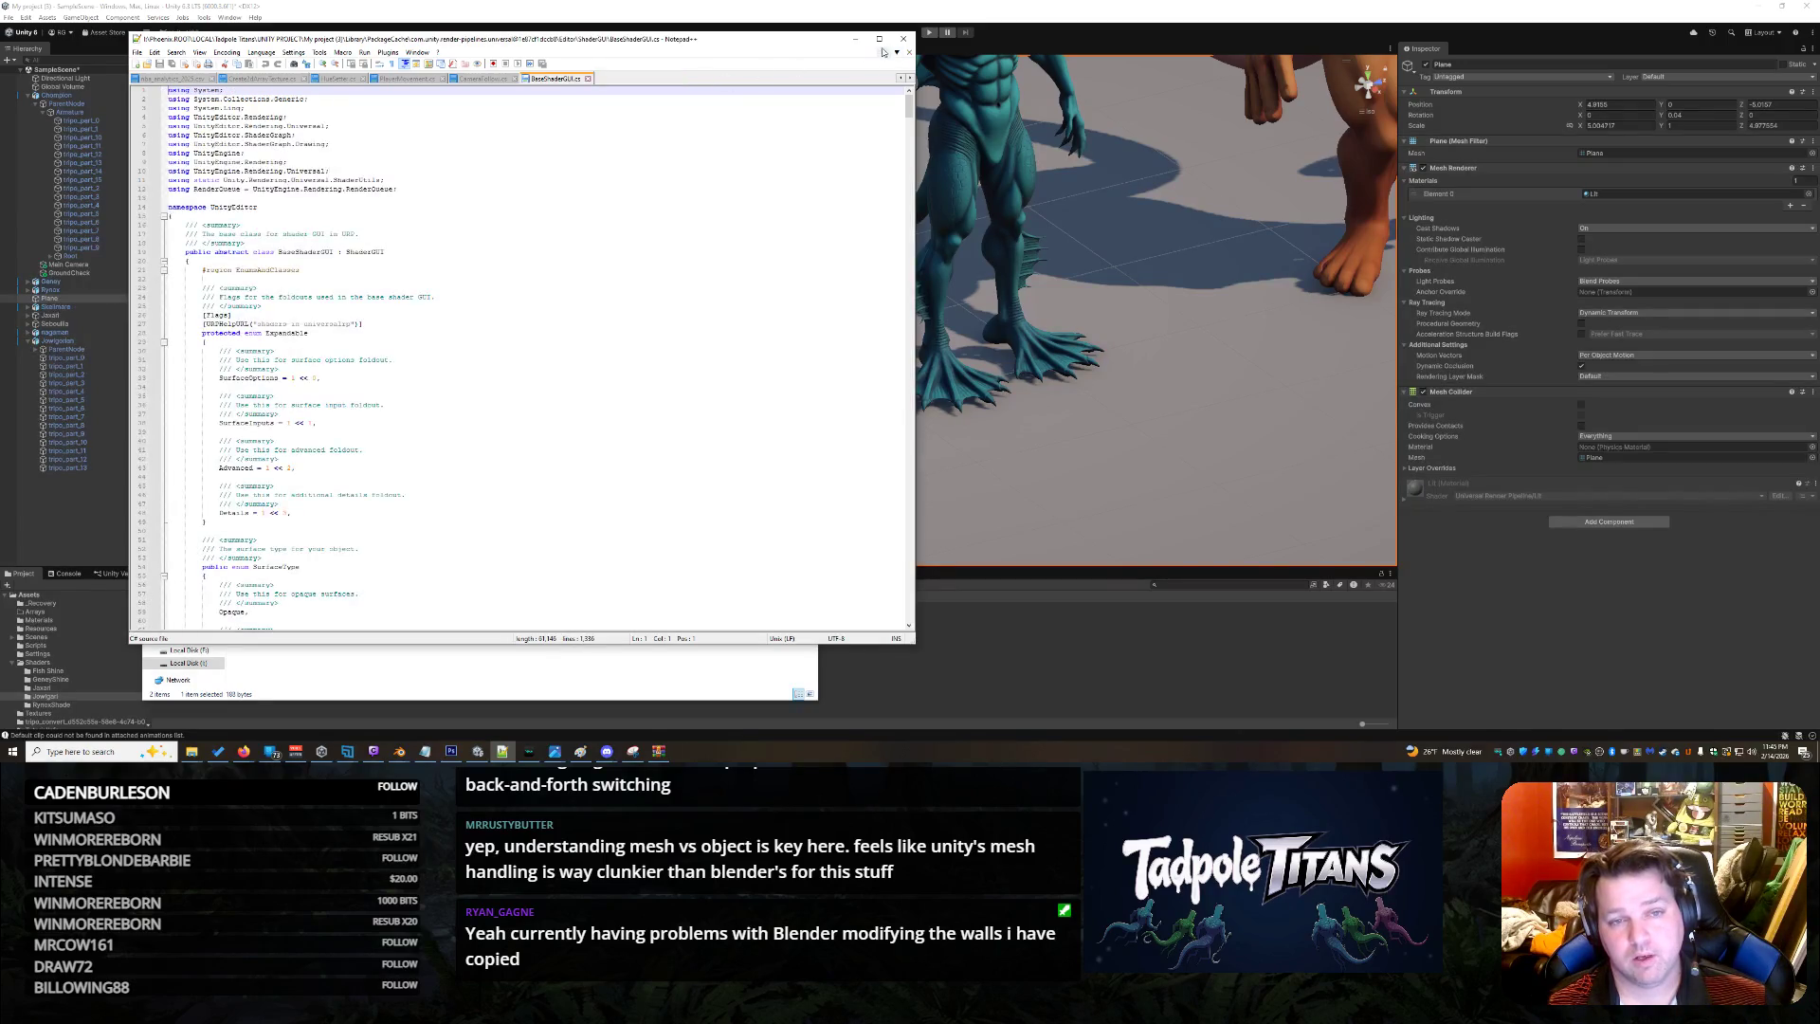
click(855, 39)
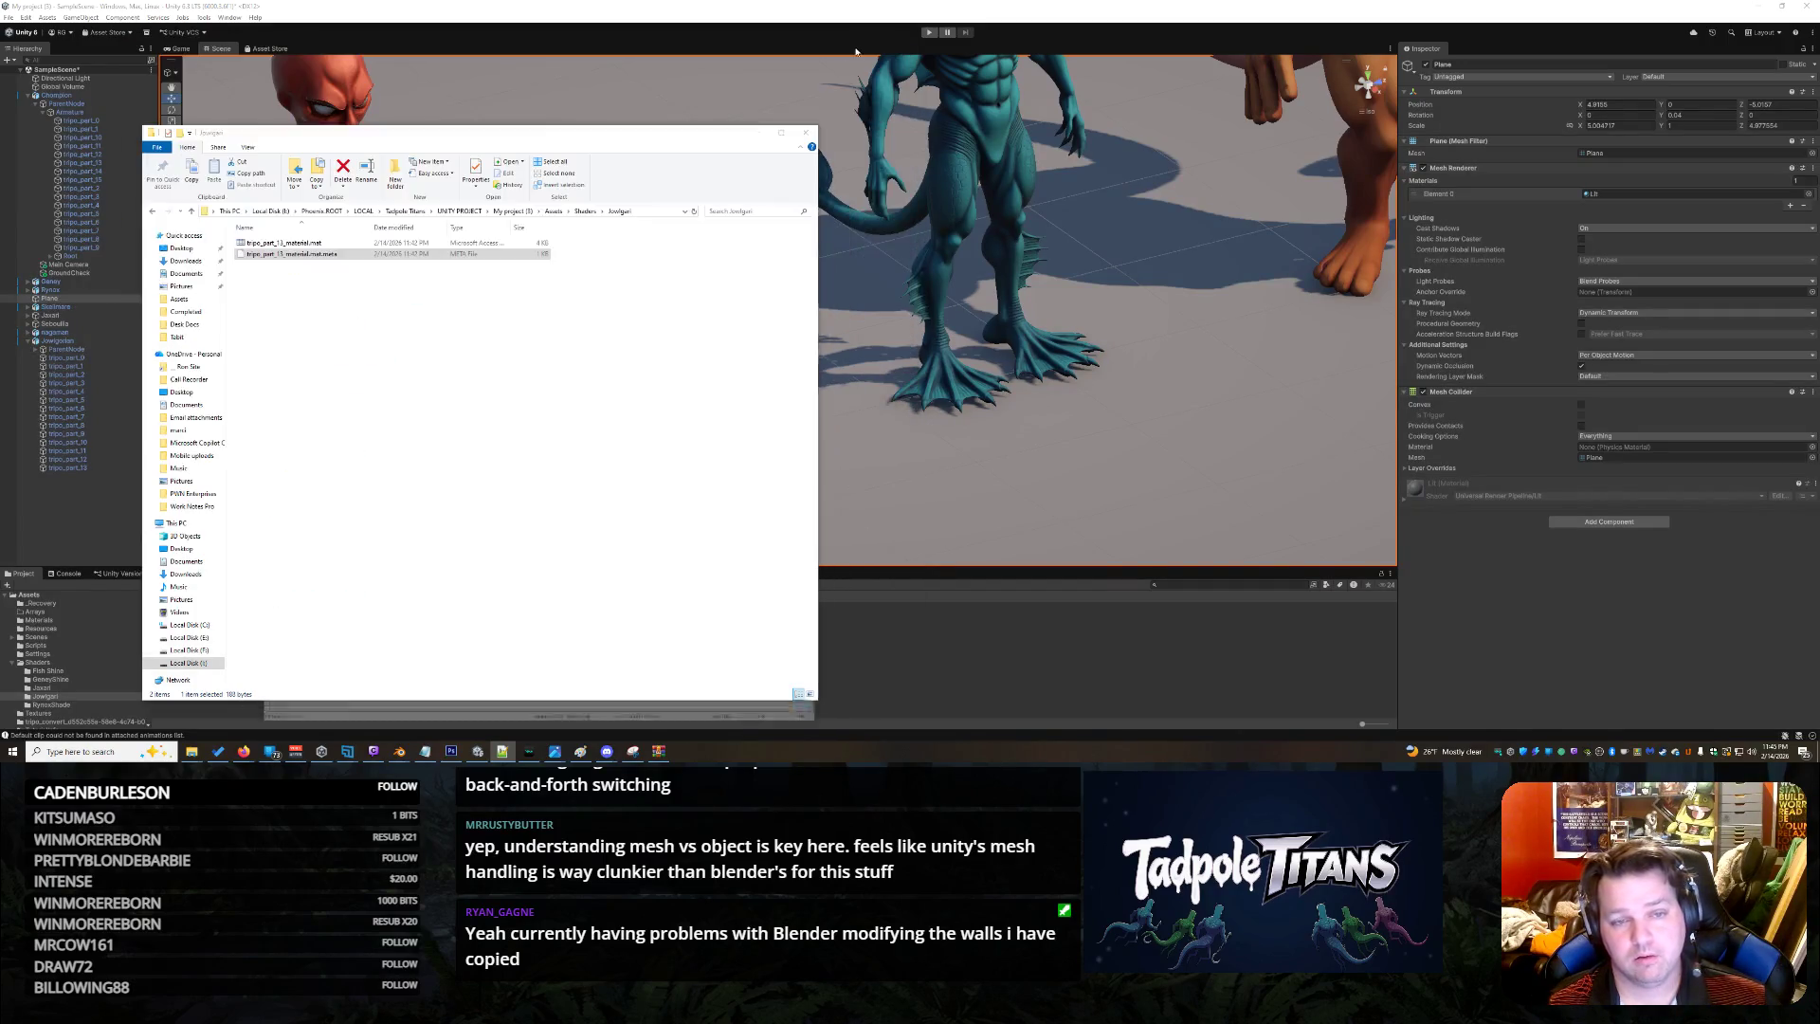
click(756, 134)
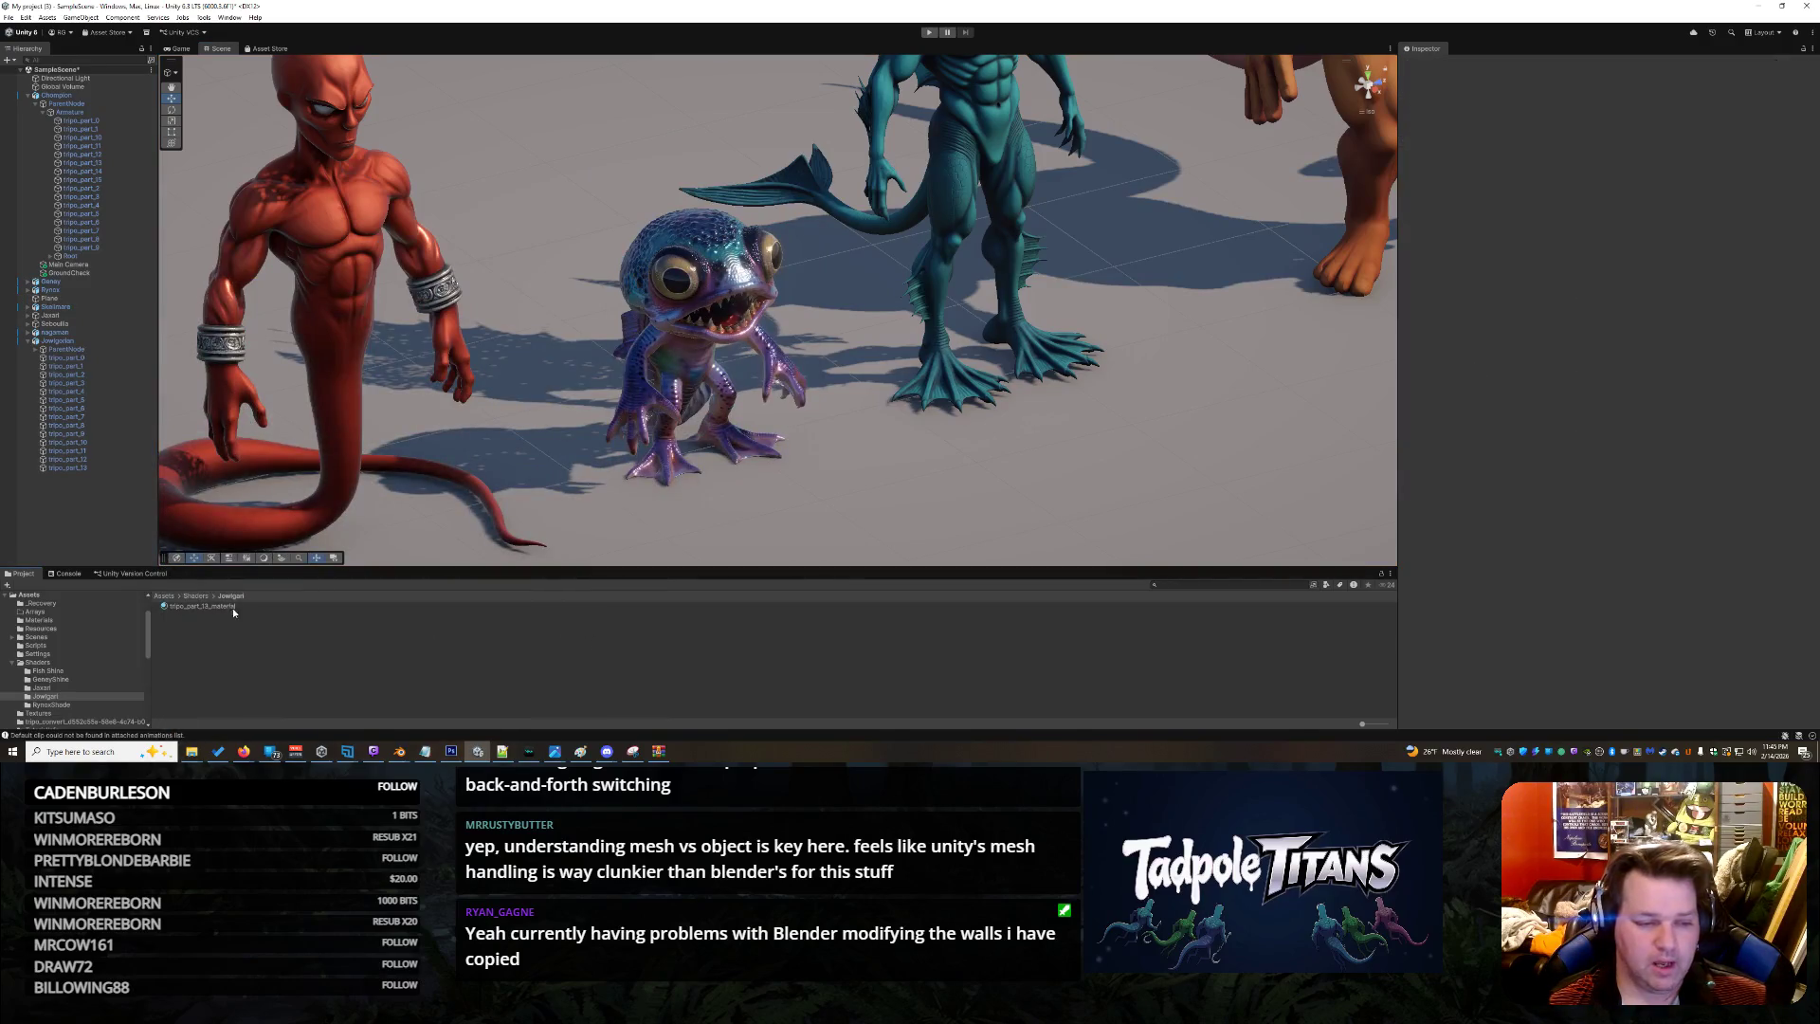
Select tripo_part_13_material in Project and dismiss its asset actions menu
click(215, 606)
right_click(215, 605)
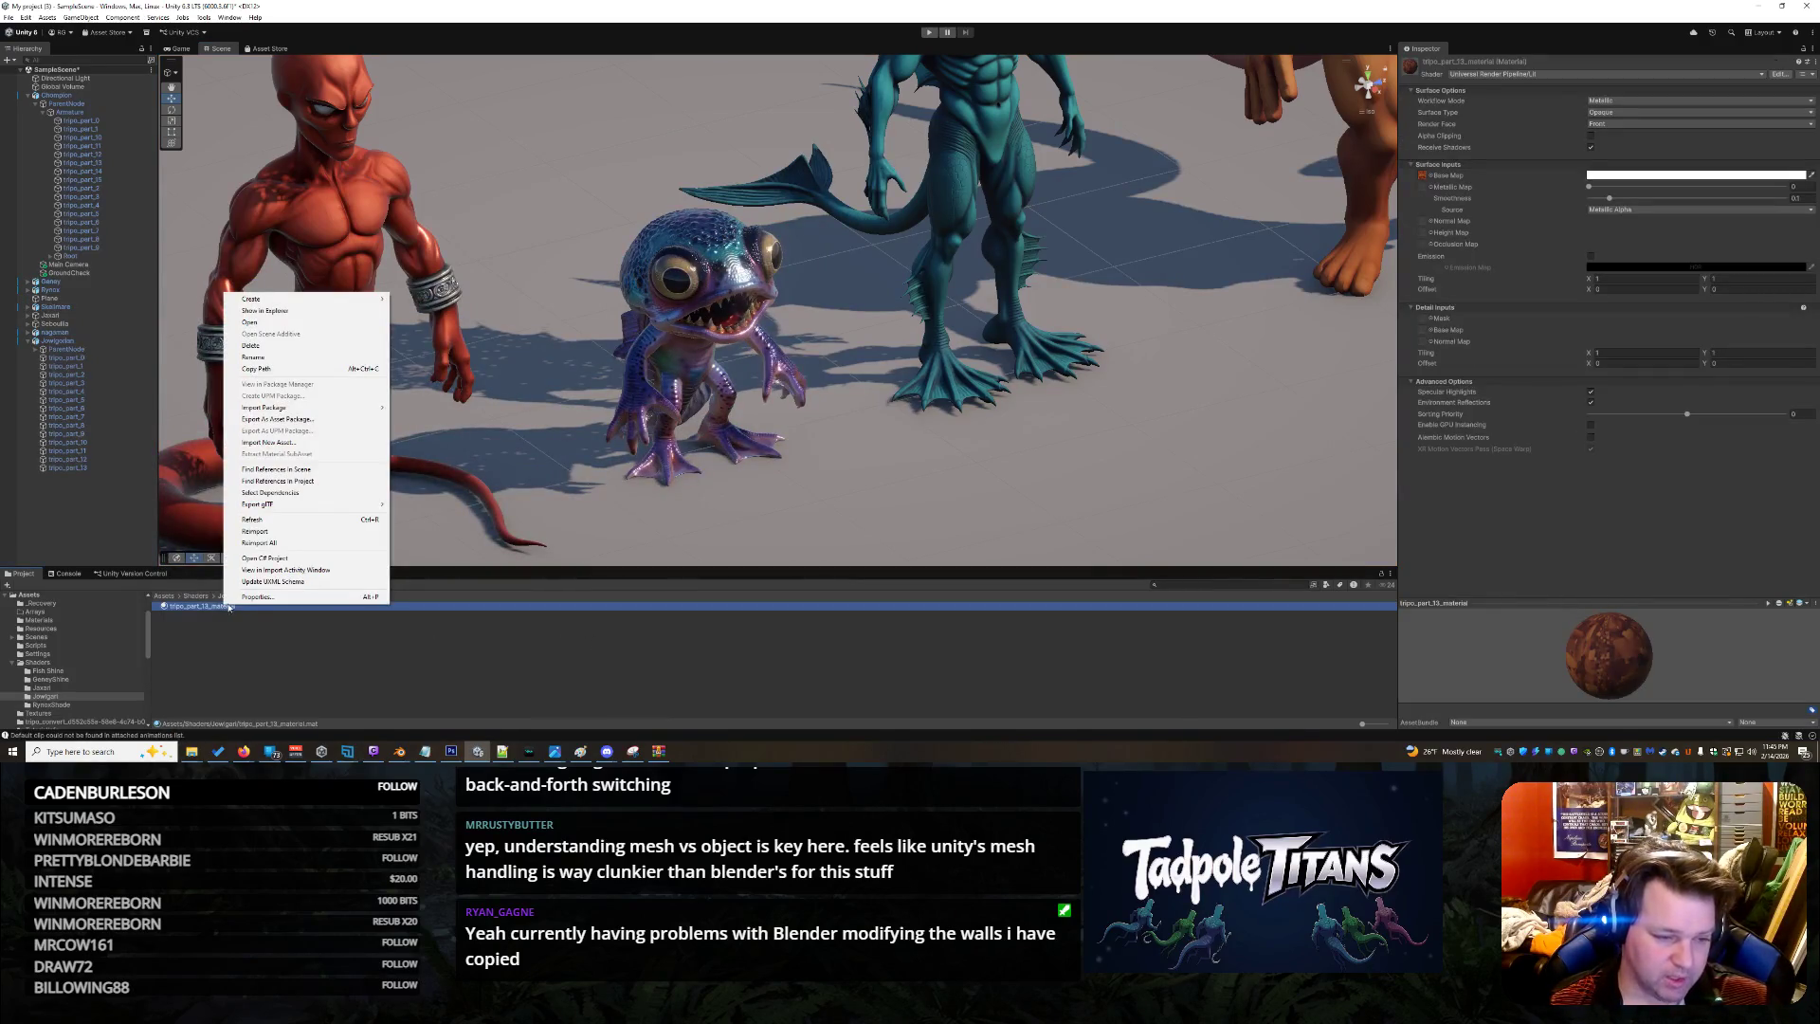
mouse_move(312, 298)
mouse_move(454, 399)
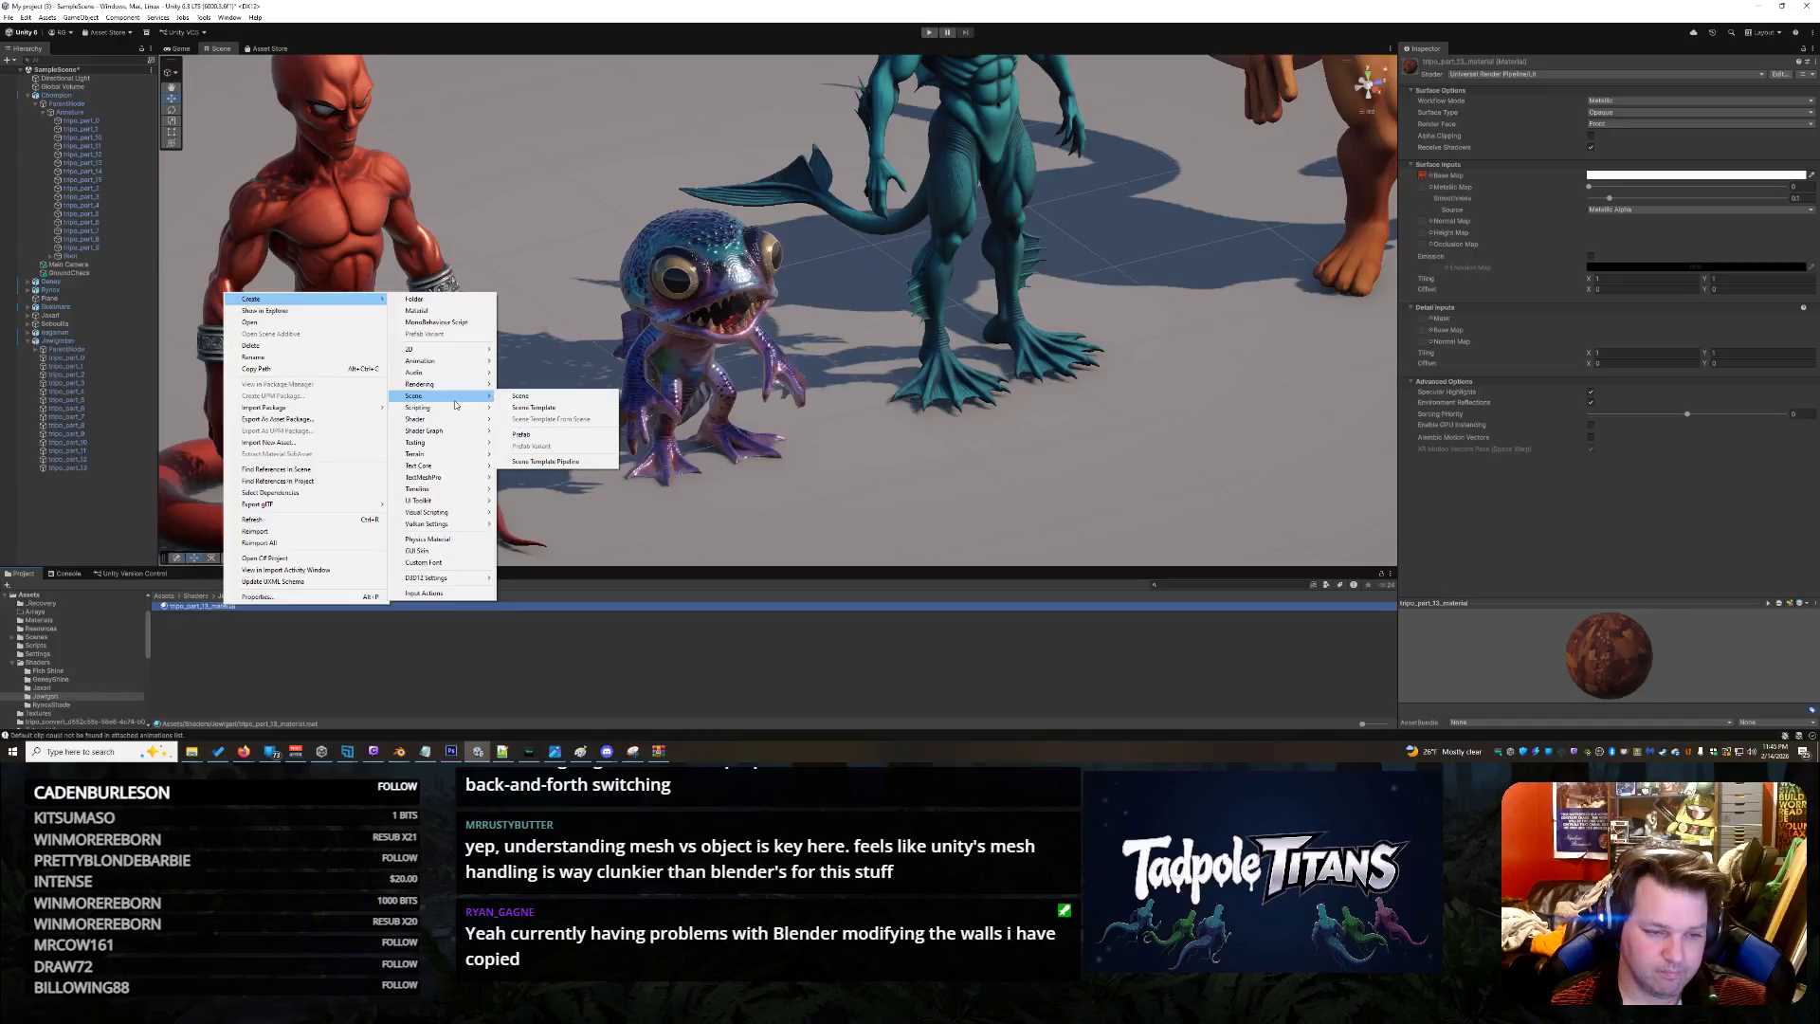
click(427, 653)
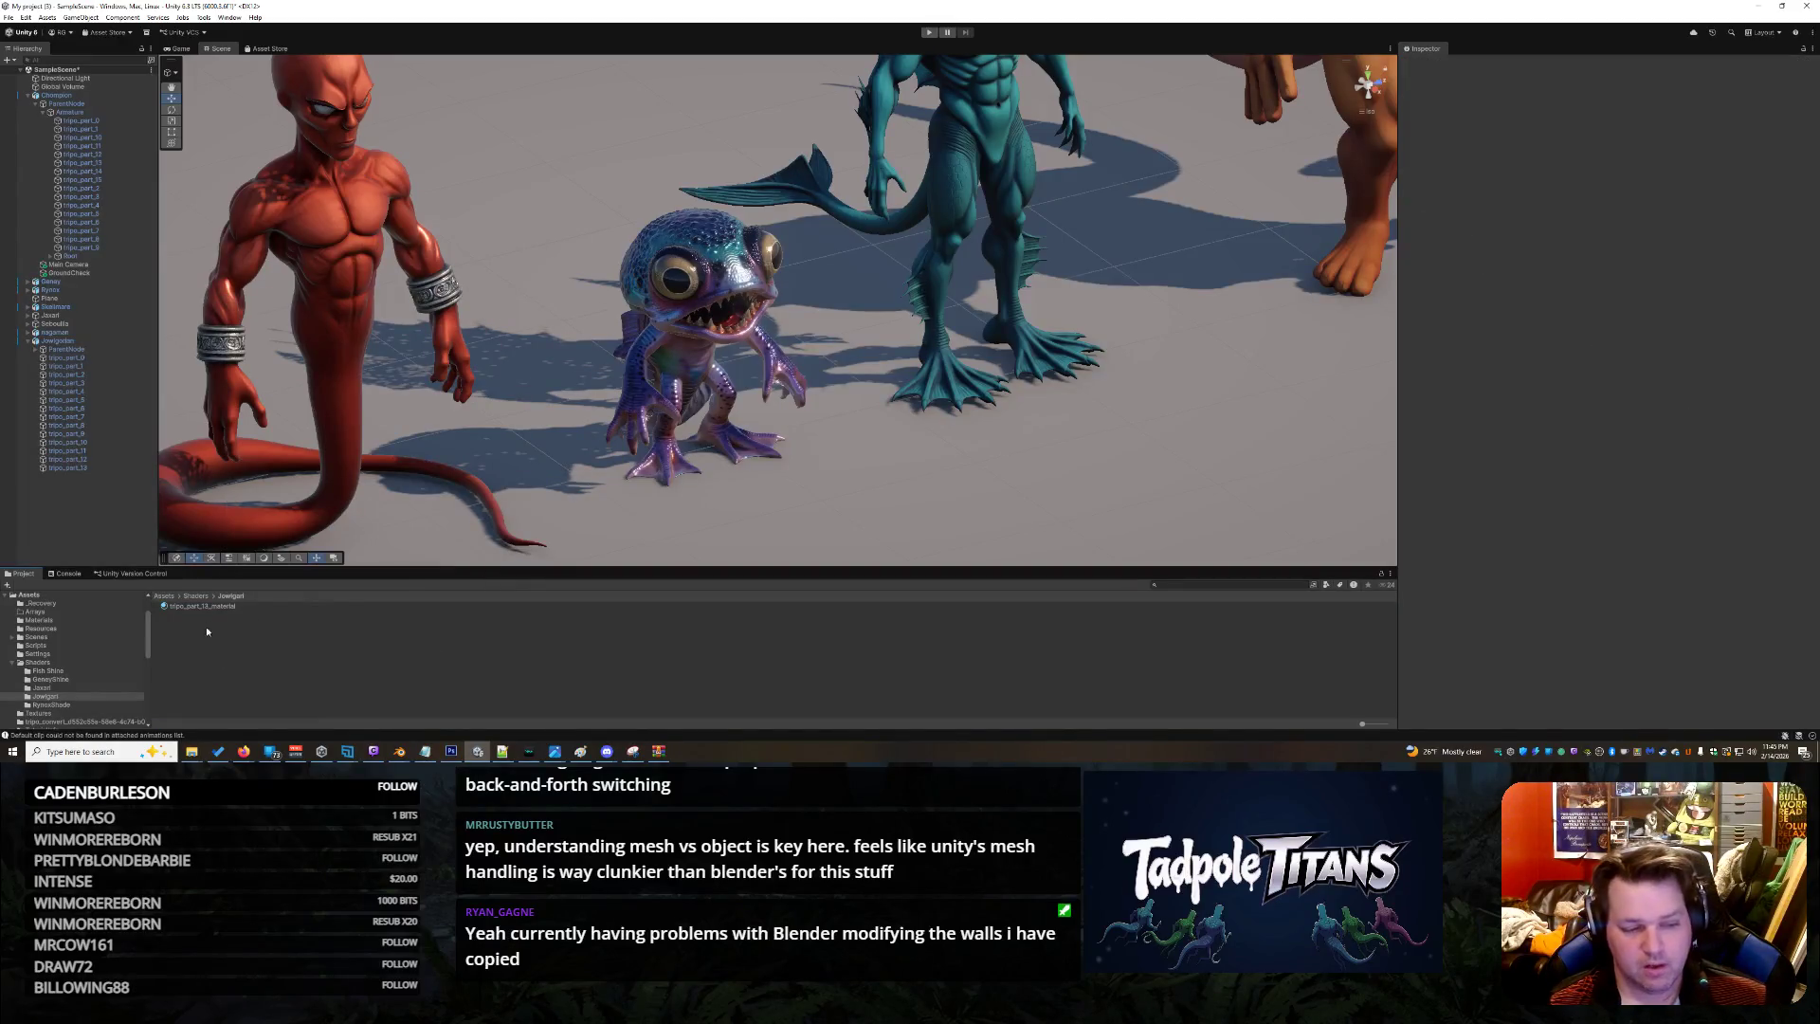
Open the Body Shader from the Shaders folder in Shader Graph
click(58, 698)
click(42, 663)
click(219, 674)
double_click(219, 665)
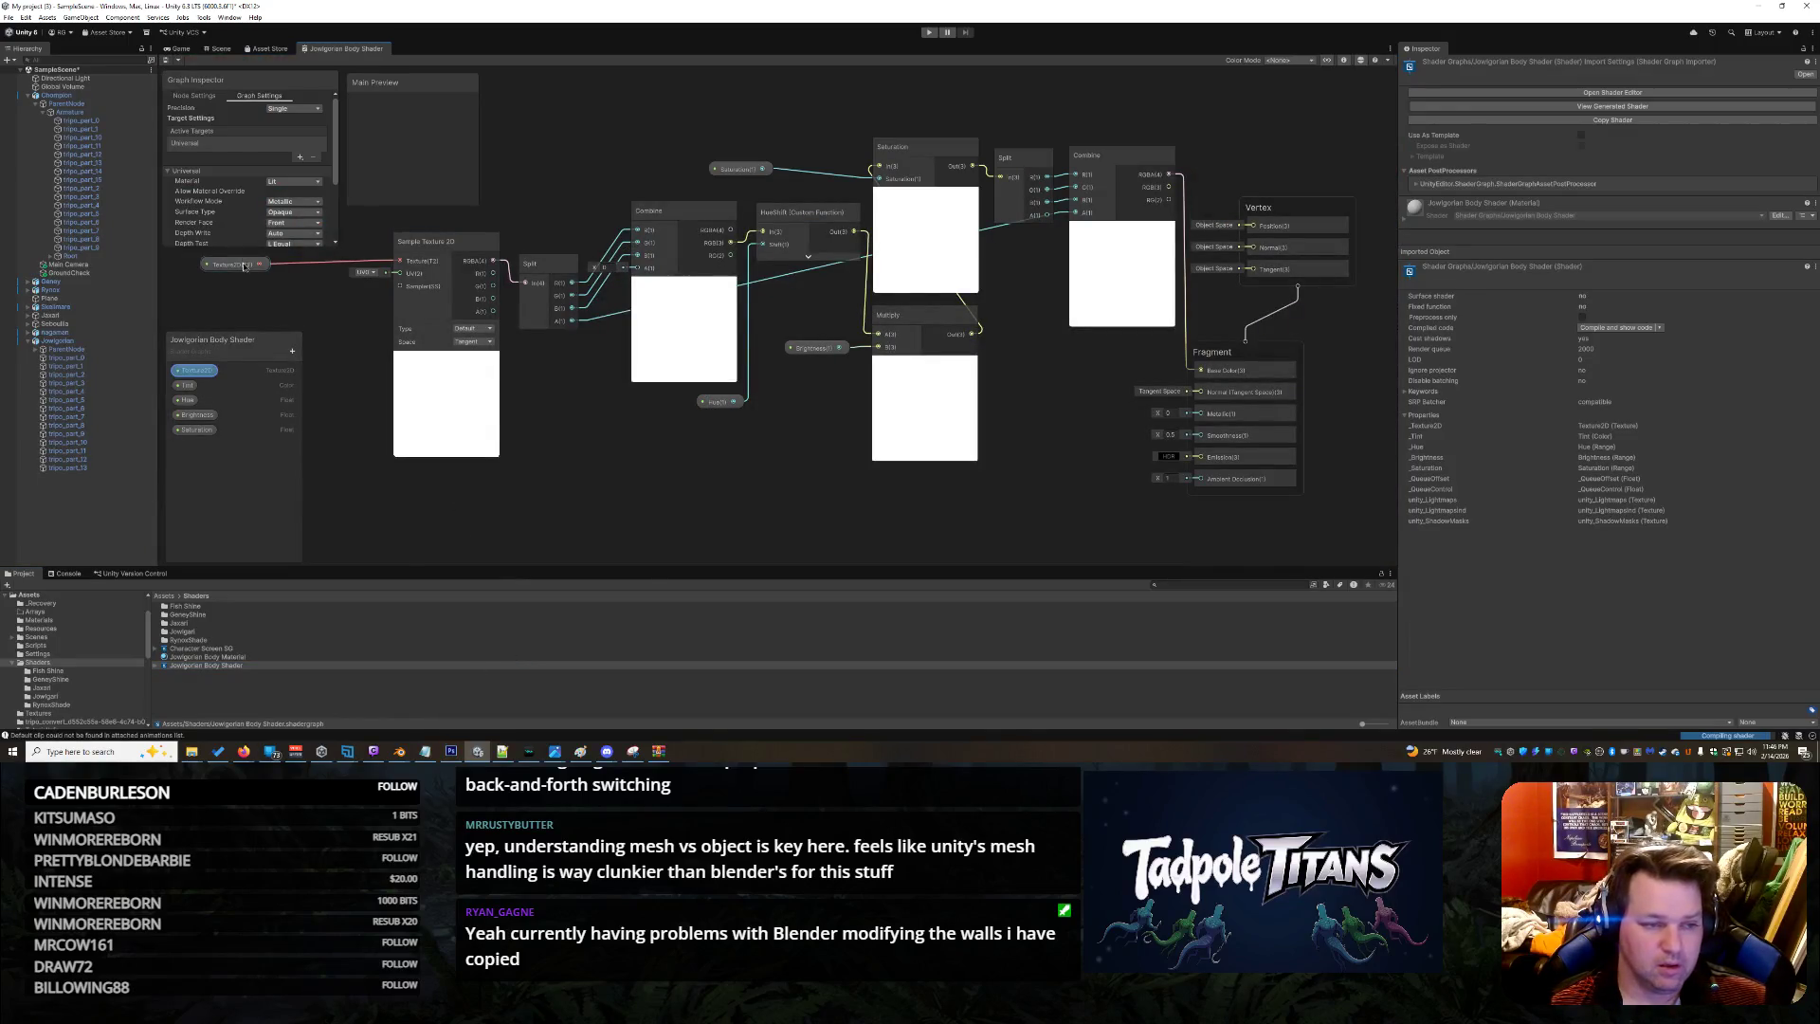
Inspect the Texture2D property settings, then close the Shader Graph tab
click(237, 372)
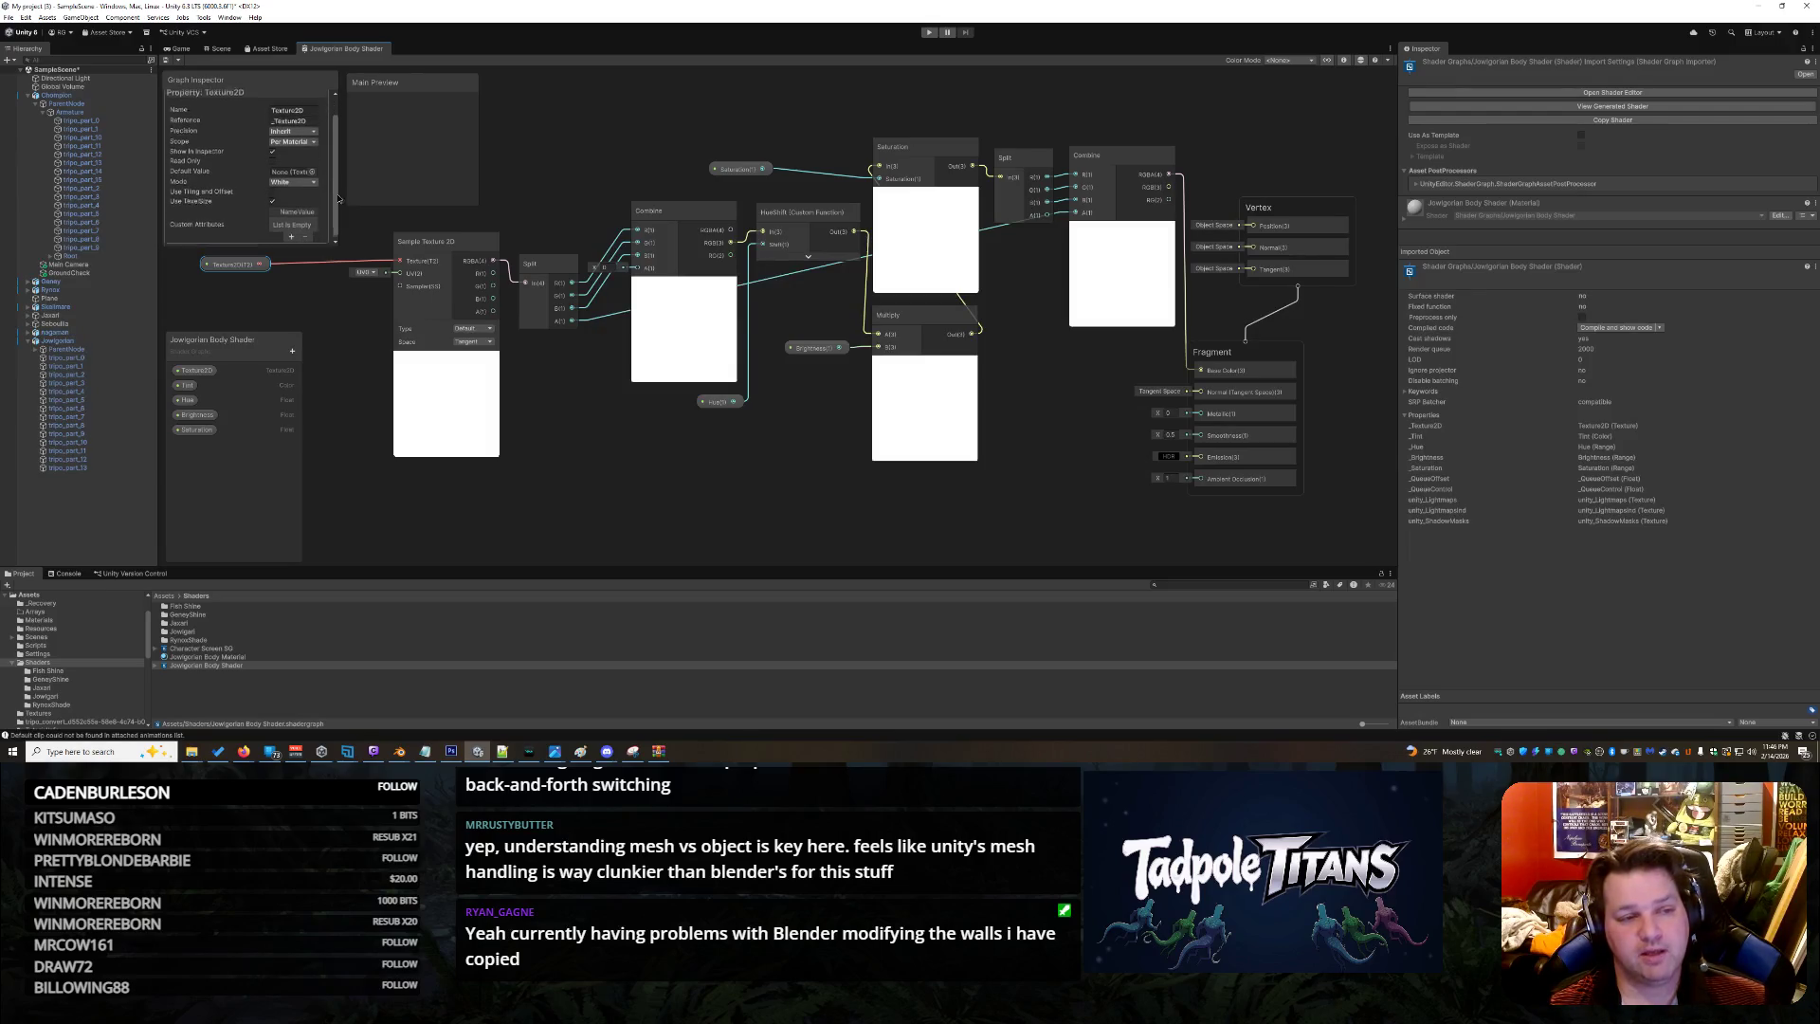
right_click(366, 53)
click(394, 66)
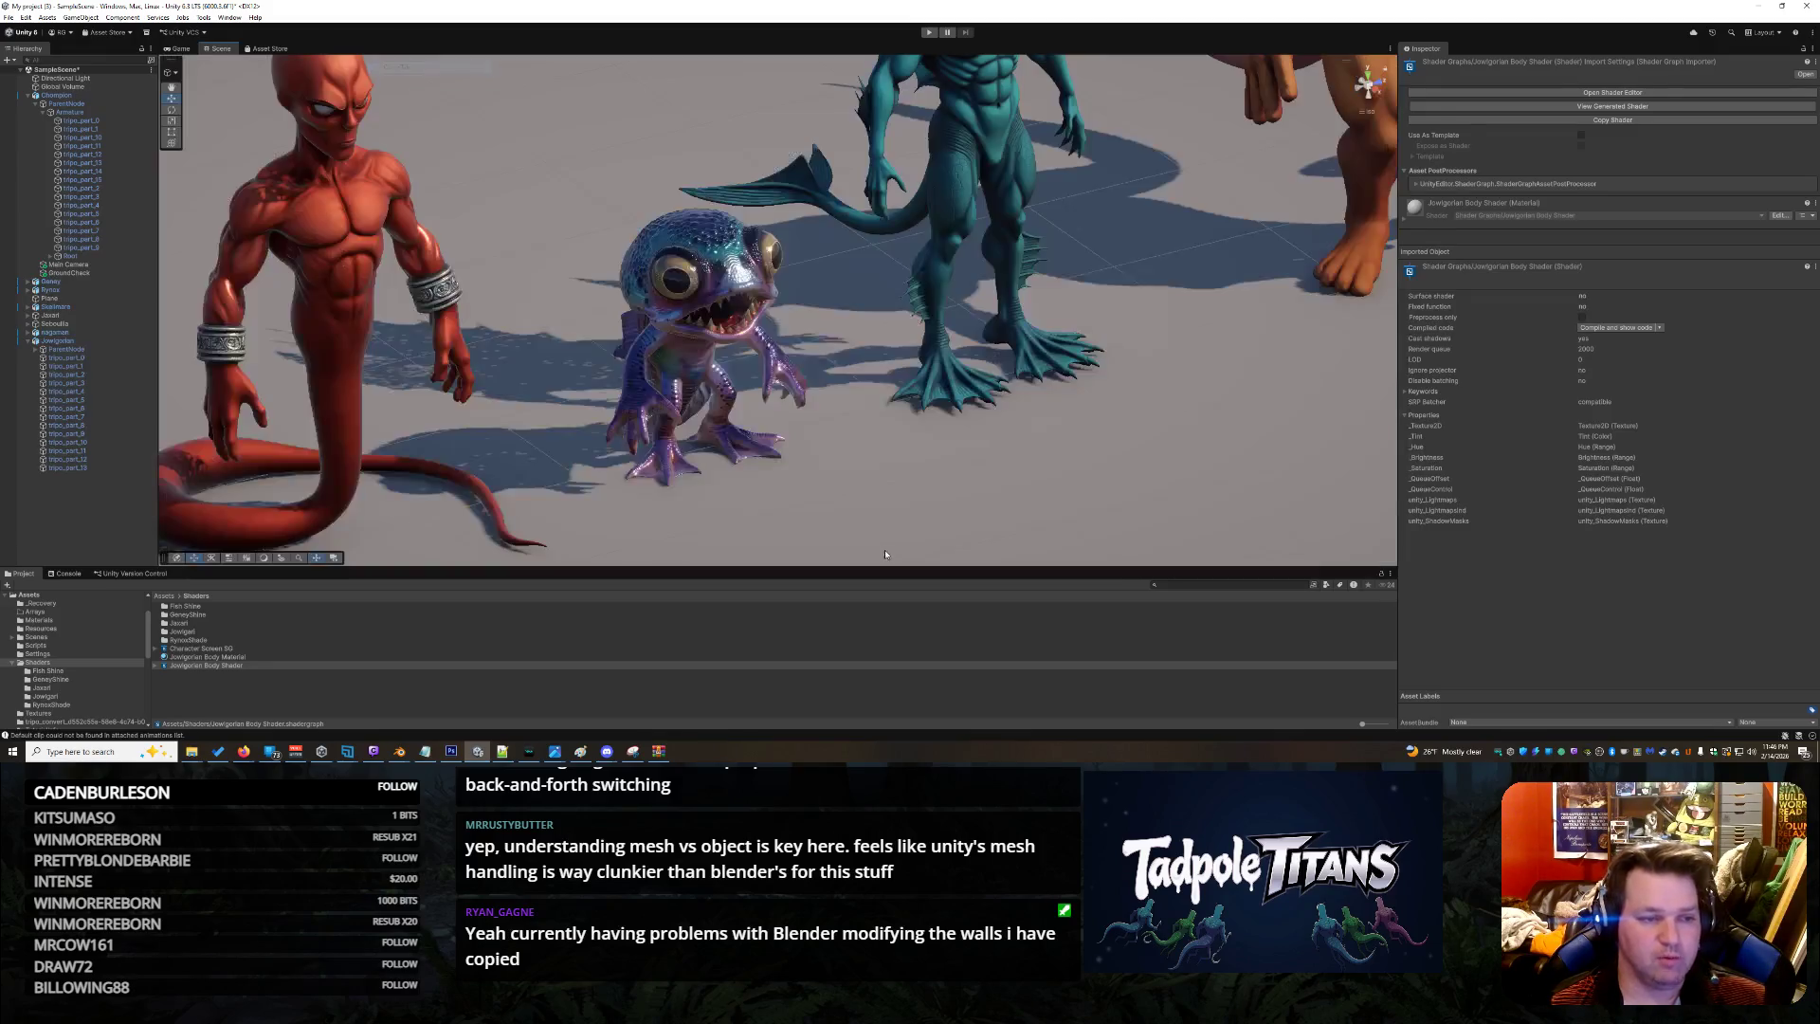
Select the orc's torso and orbit down to check its Jowlgorian Body Material
scroll(881, 430, down, 10)
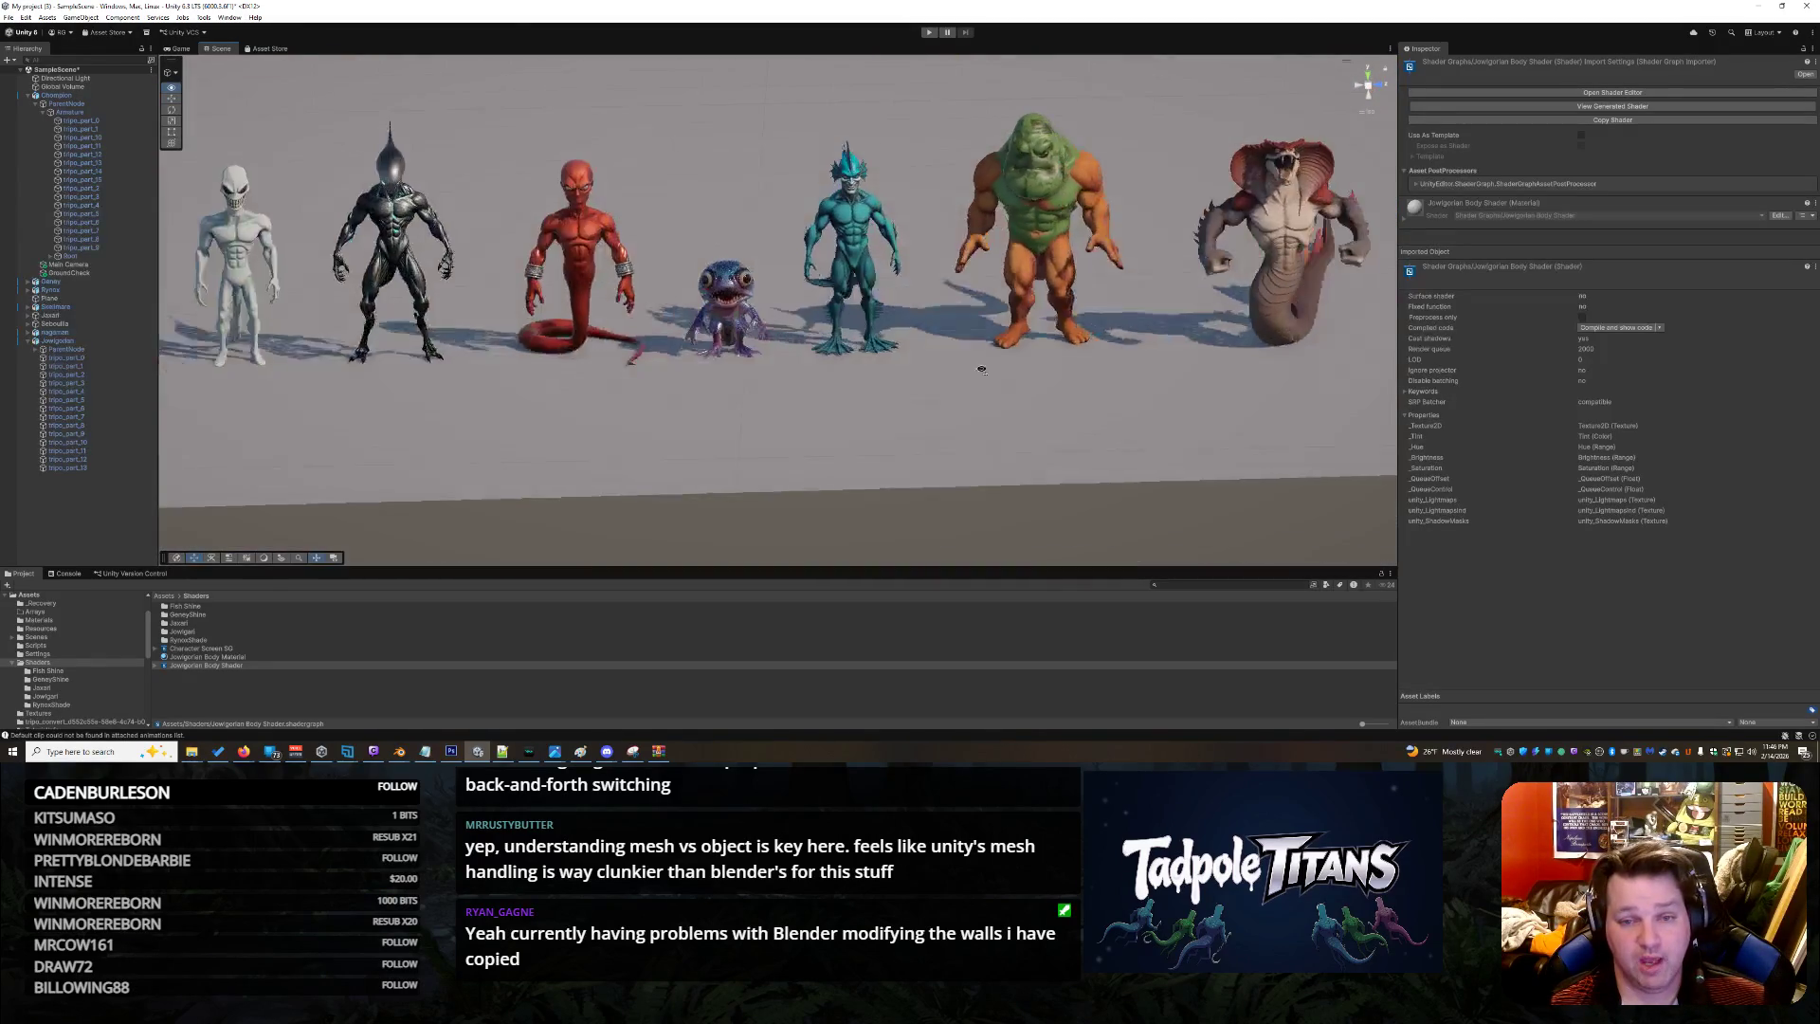
scroll(1139, 357, up, 10)
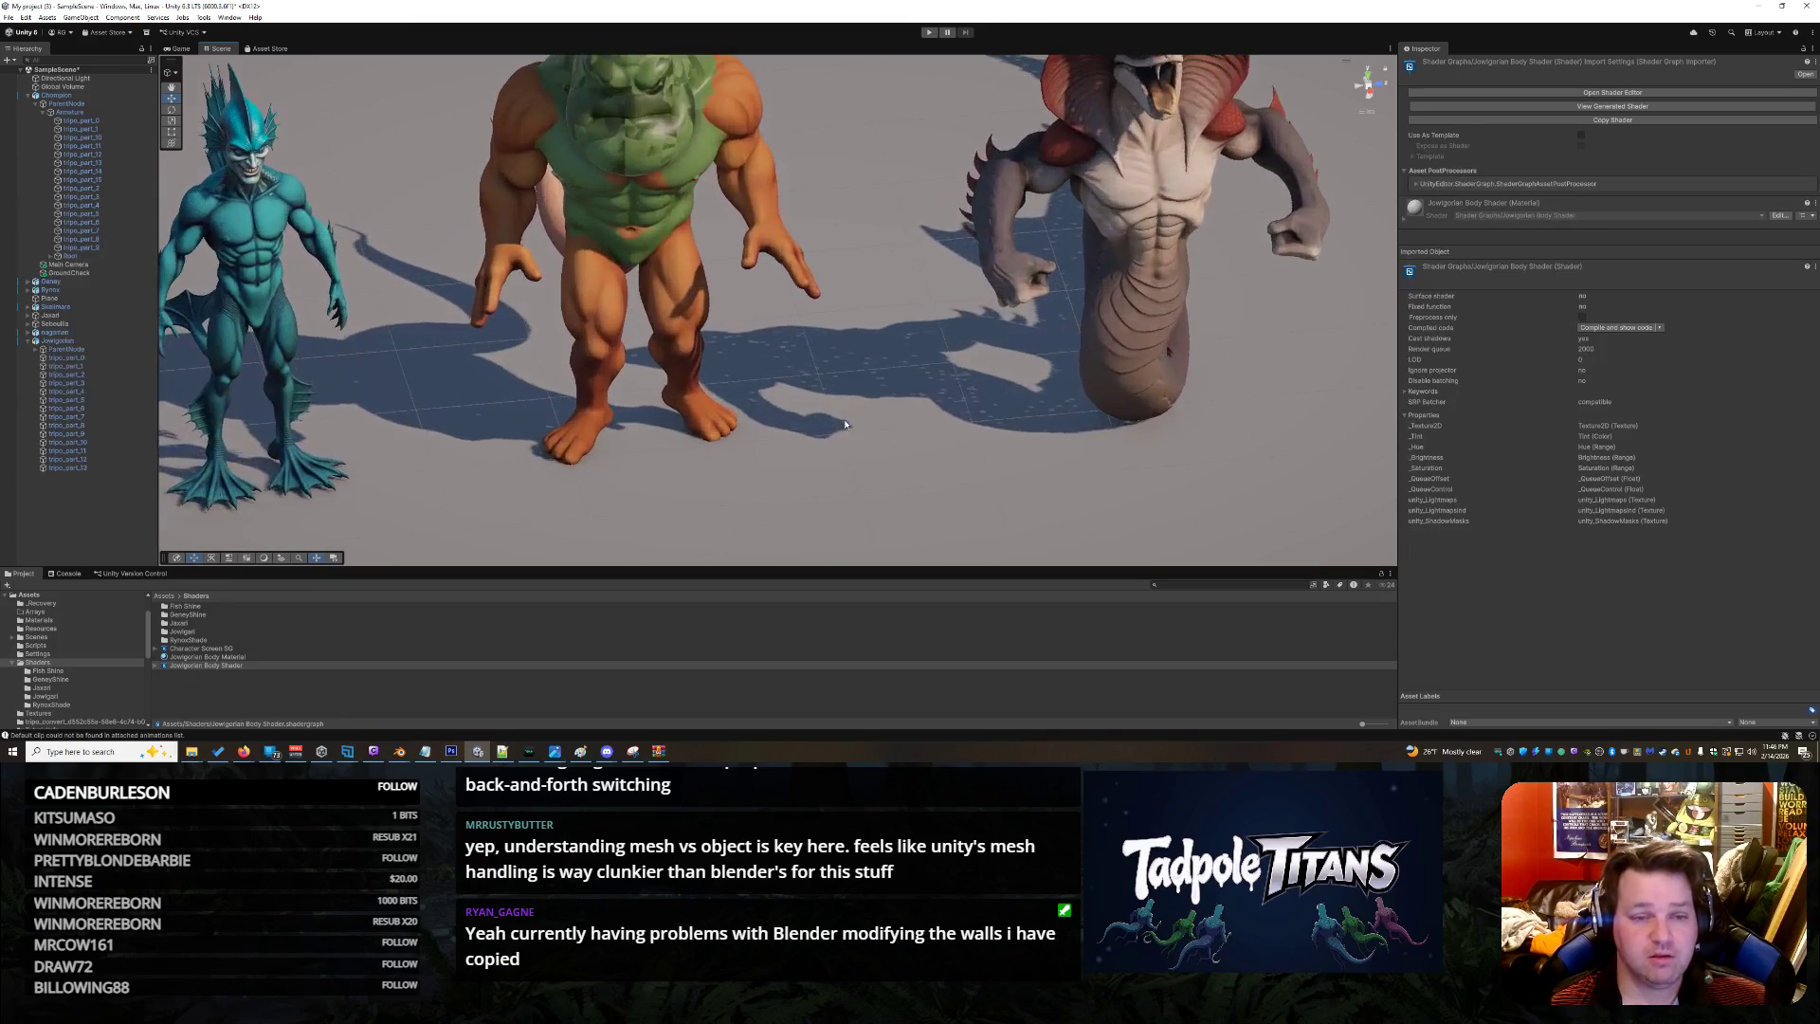
click(625, 189)
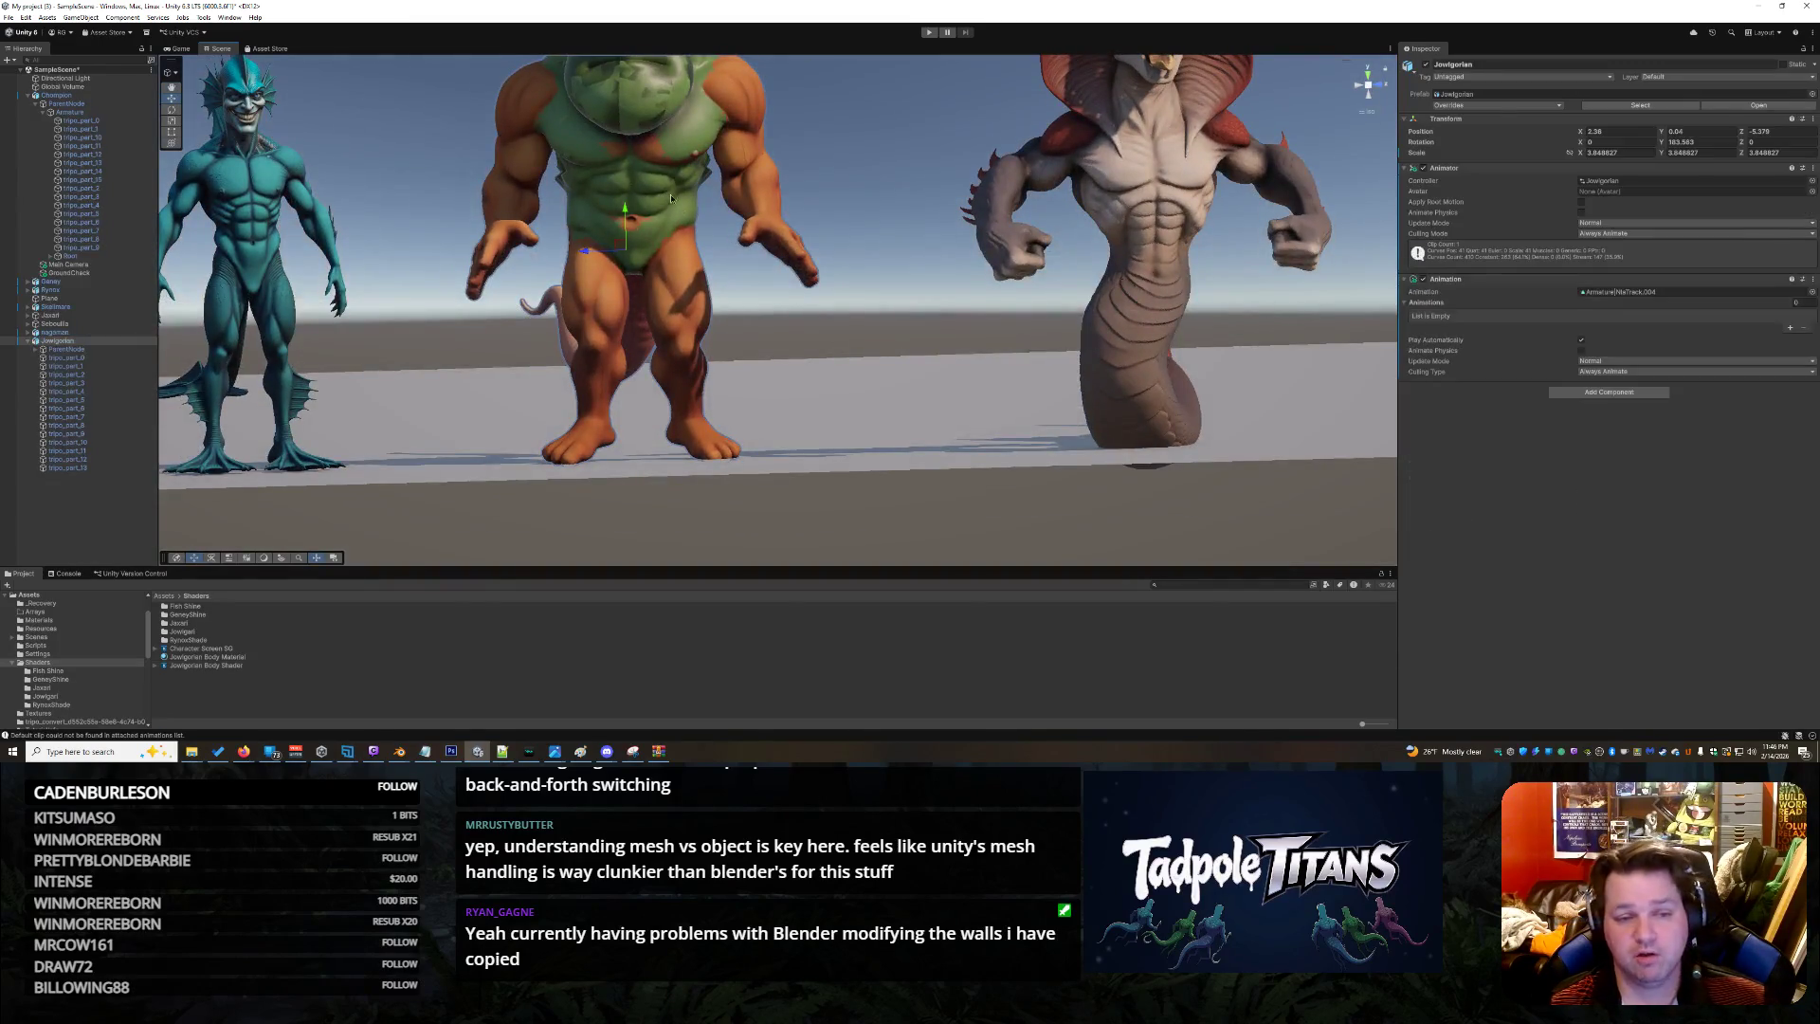
mouse_move(856, 362)
mouse_down()
mouse_move(846, 316)
mouse_move(799, 351)
mouse_up()
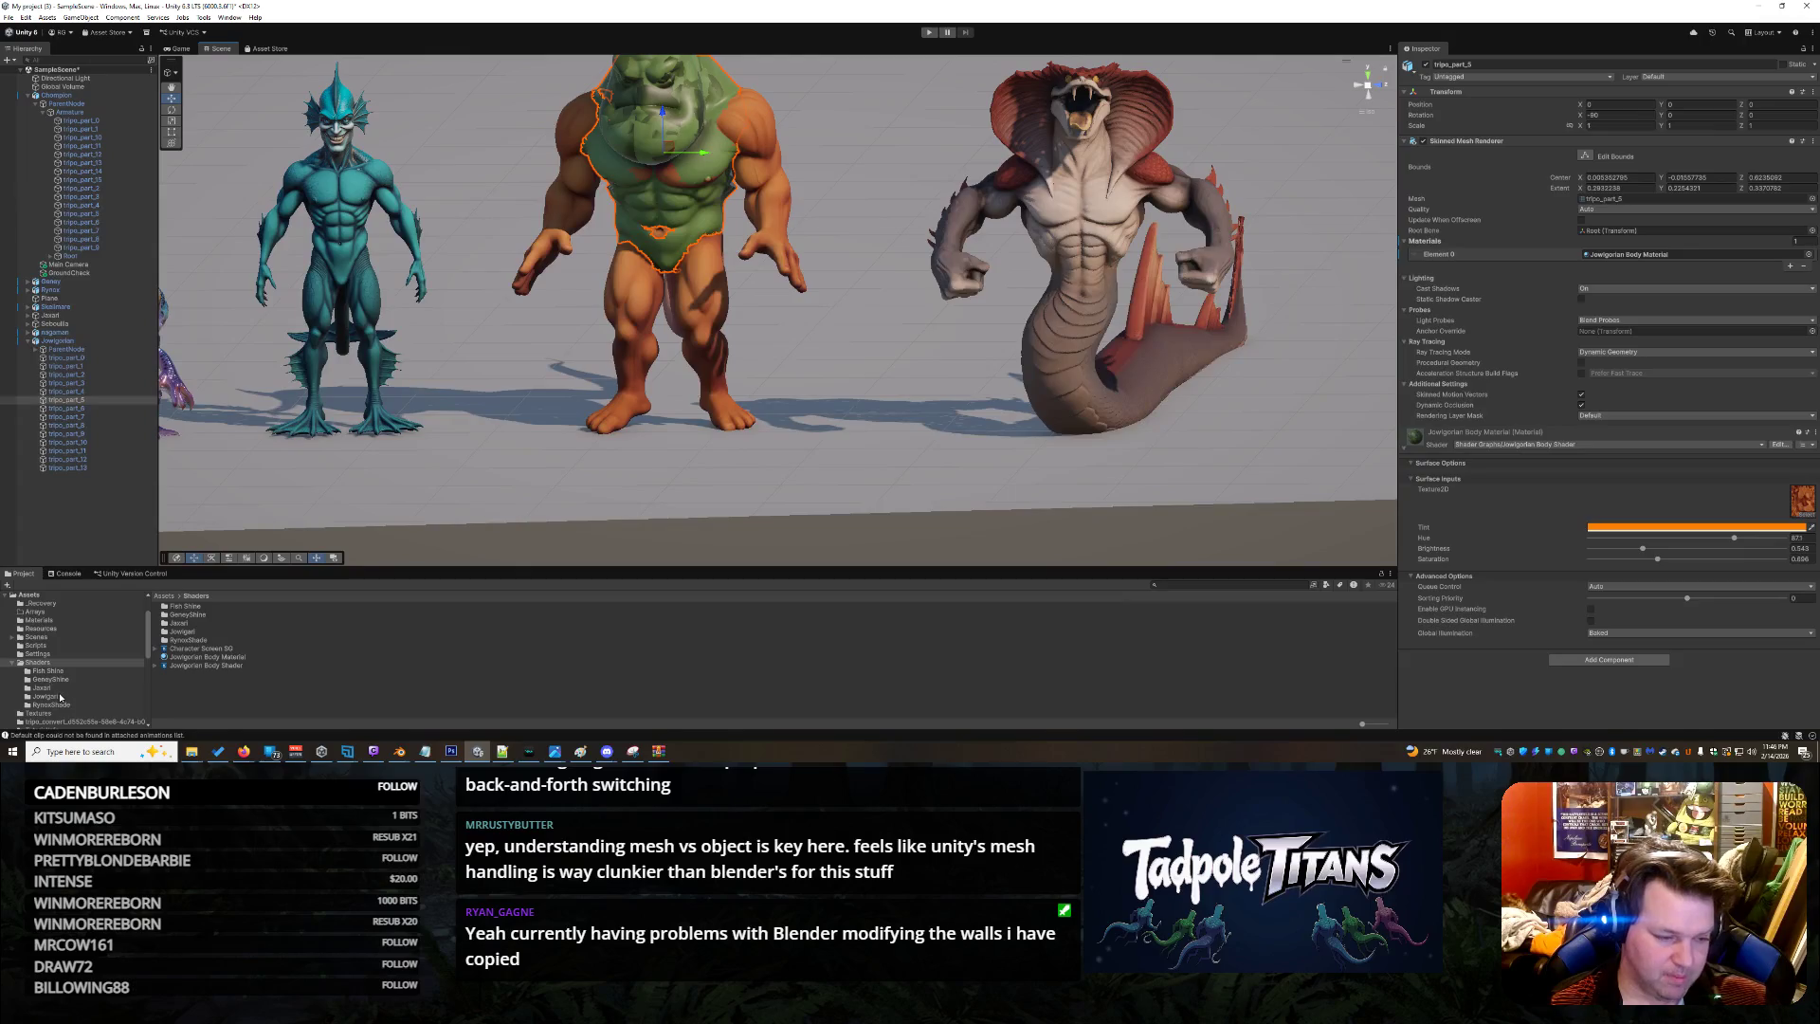
Reopen the Body Shader graph and add a Sample Texture 2D Array node beside Sample Texture 2D
click(60, 697)
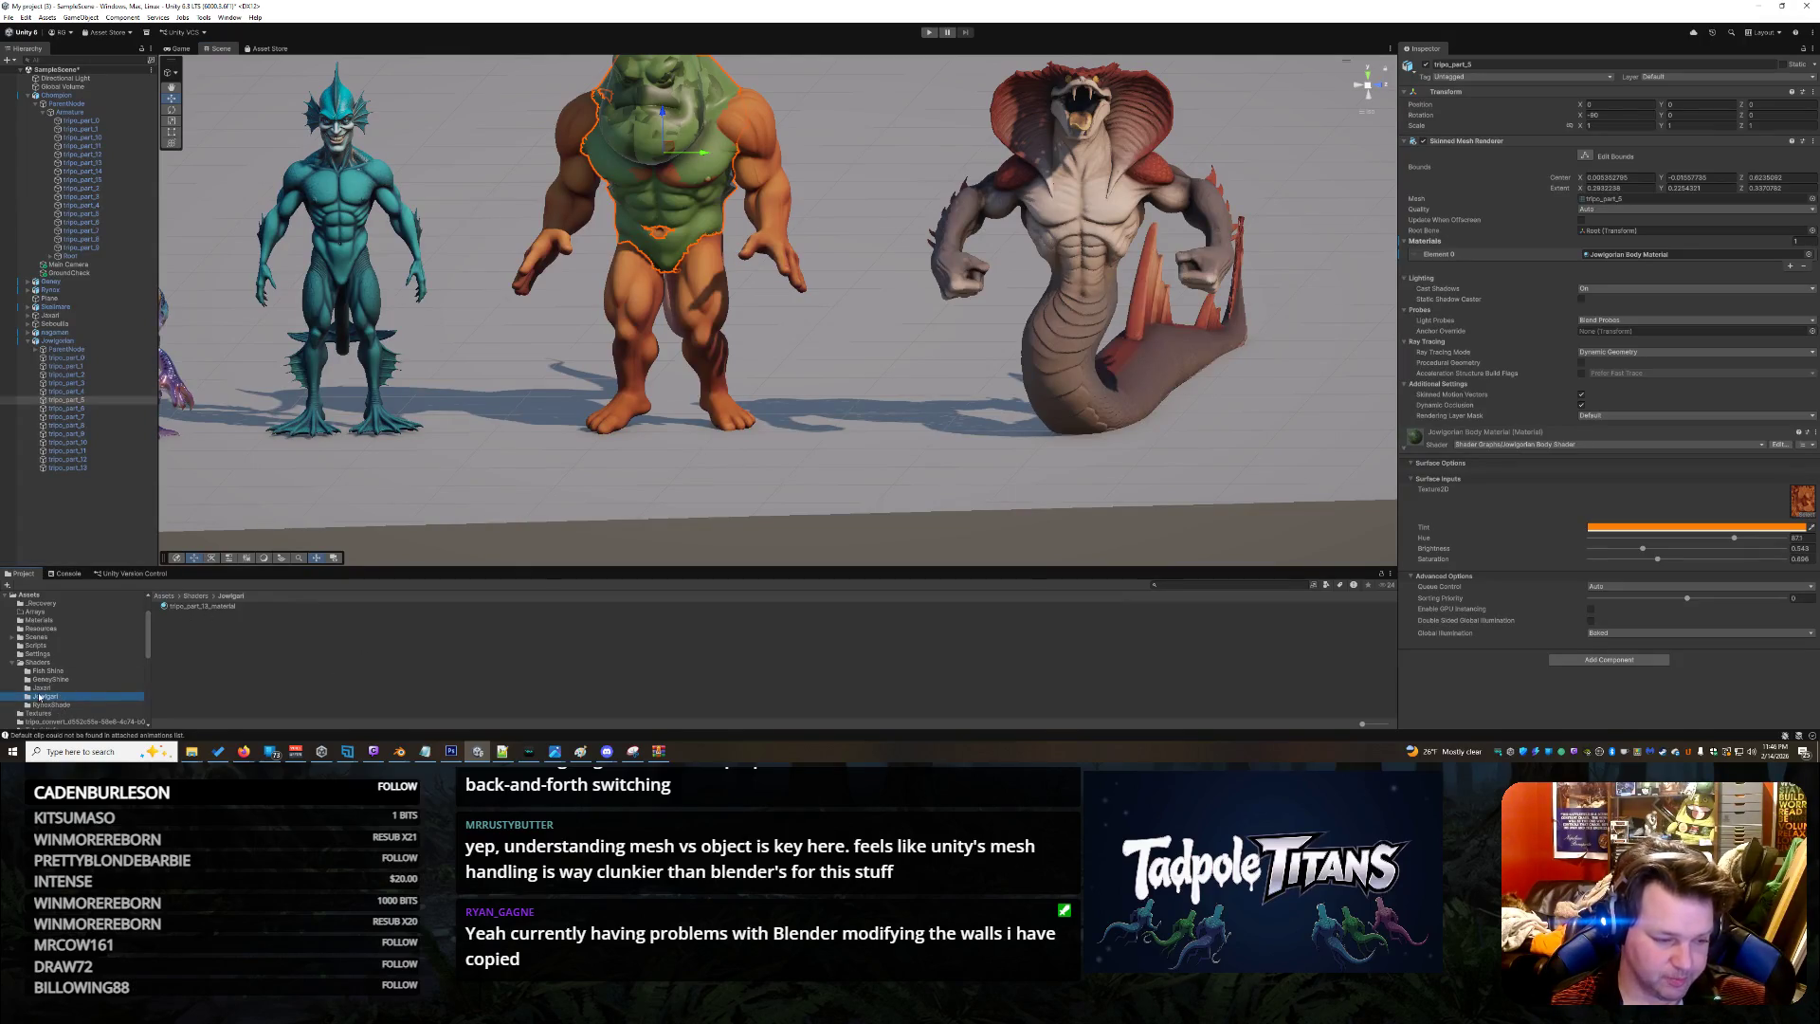
click(38, 662)
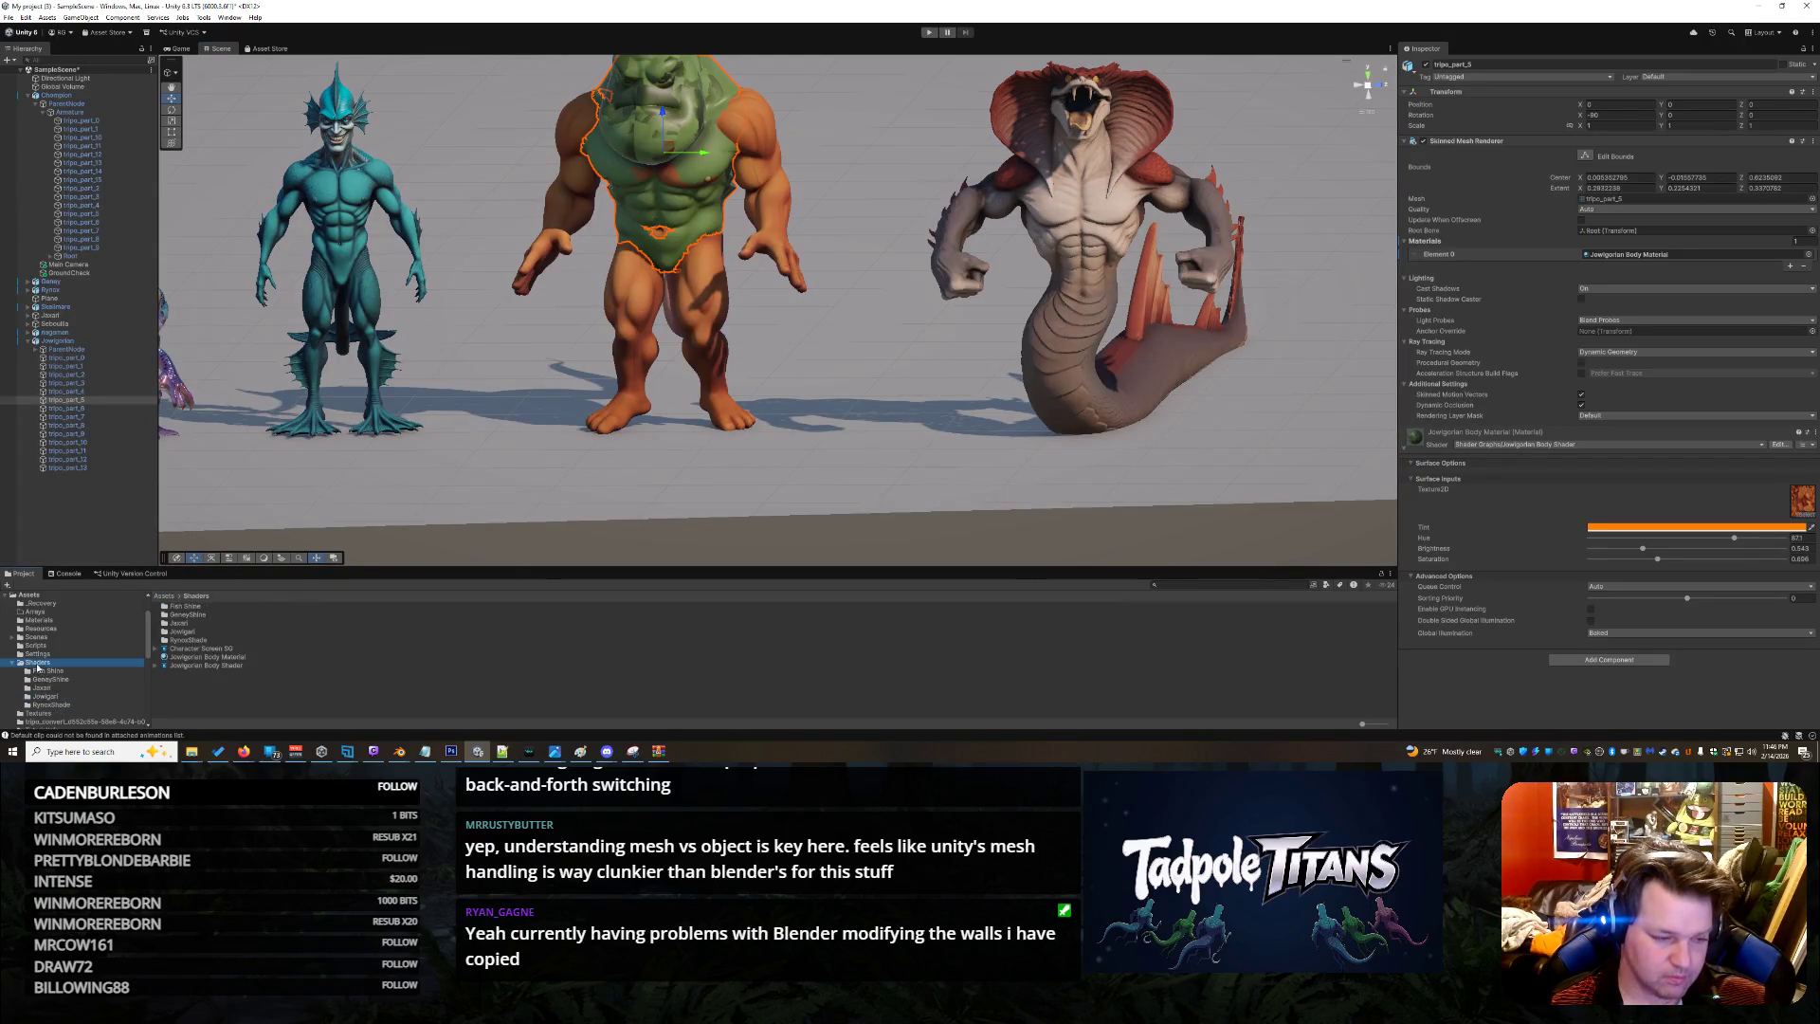
double_click(227, 665)
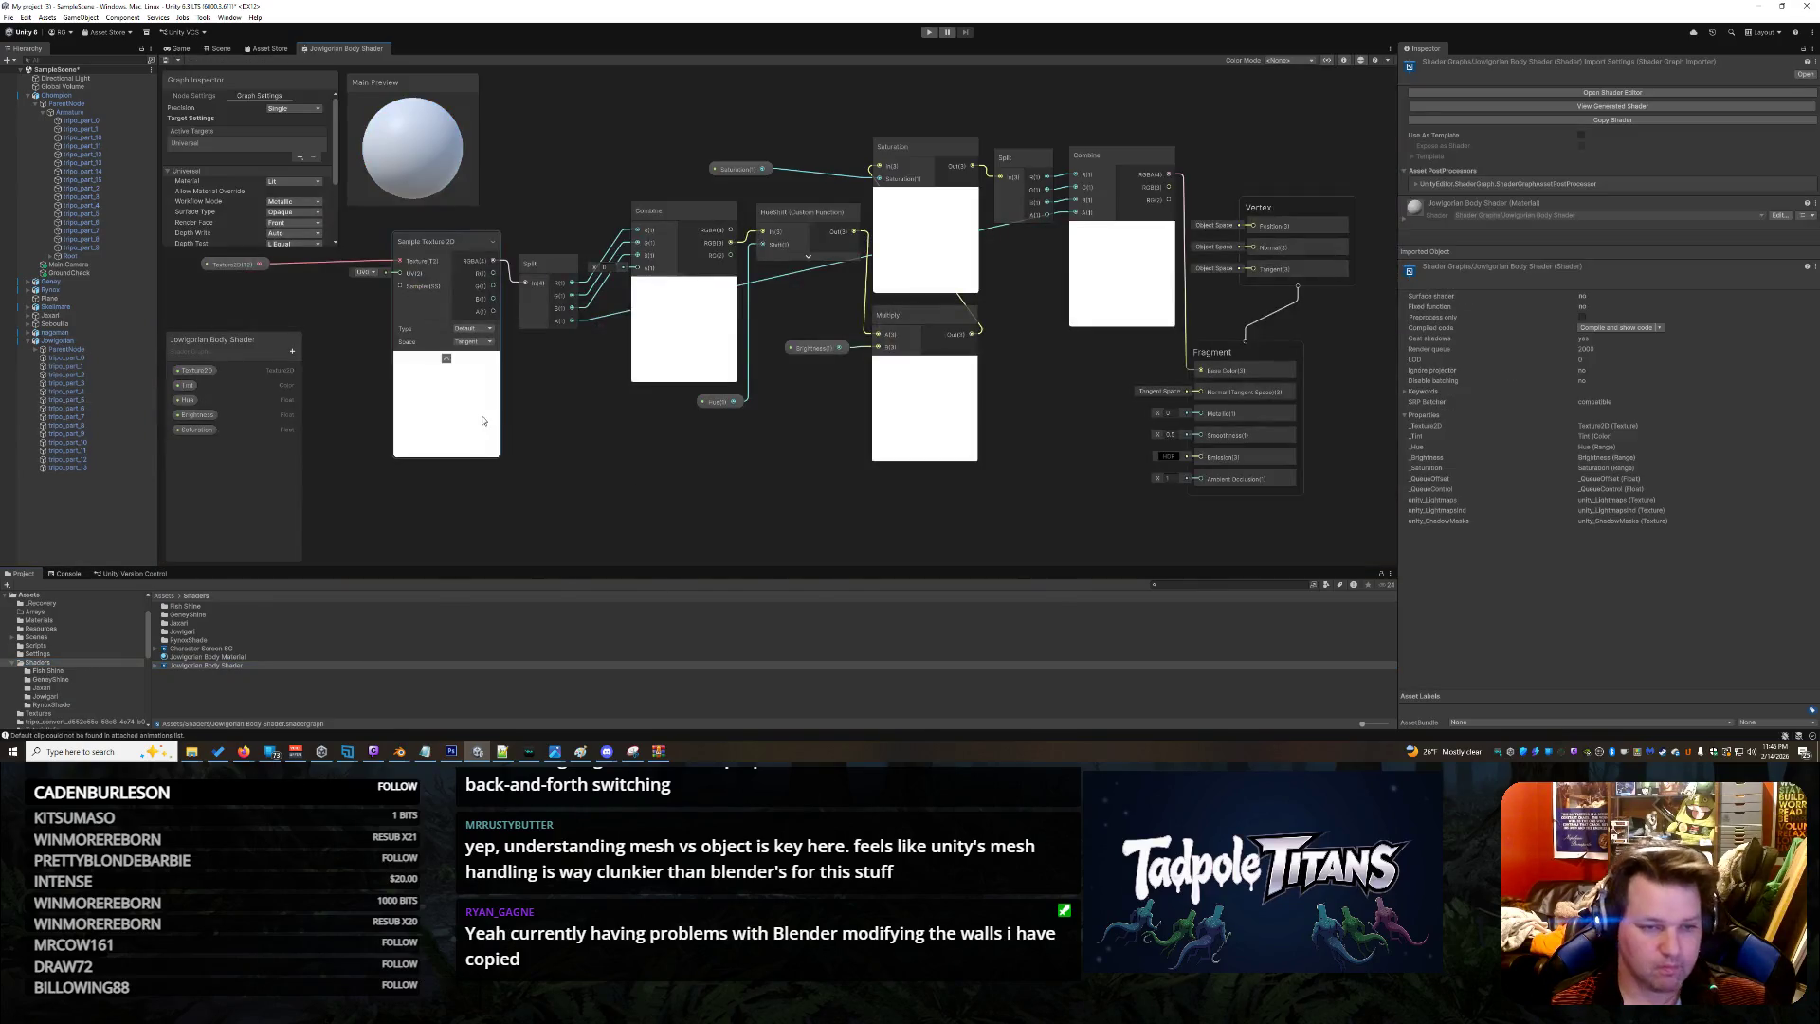
right_click(540, 509)
click(569, 512)
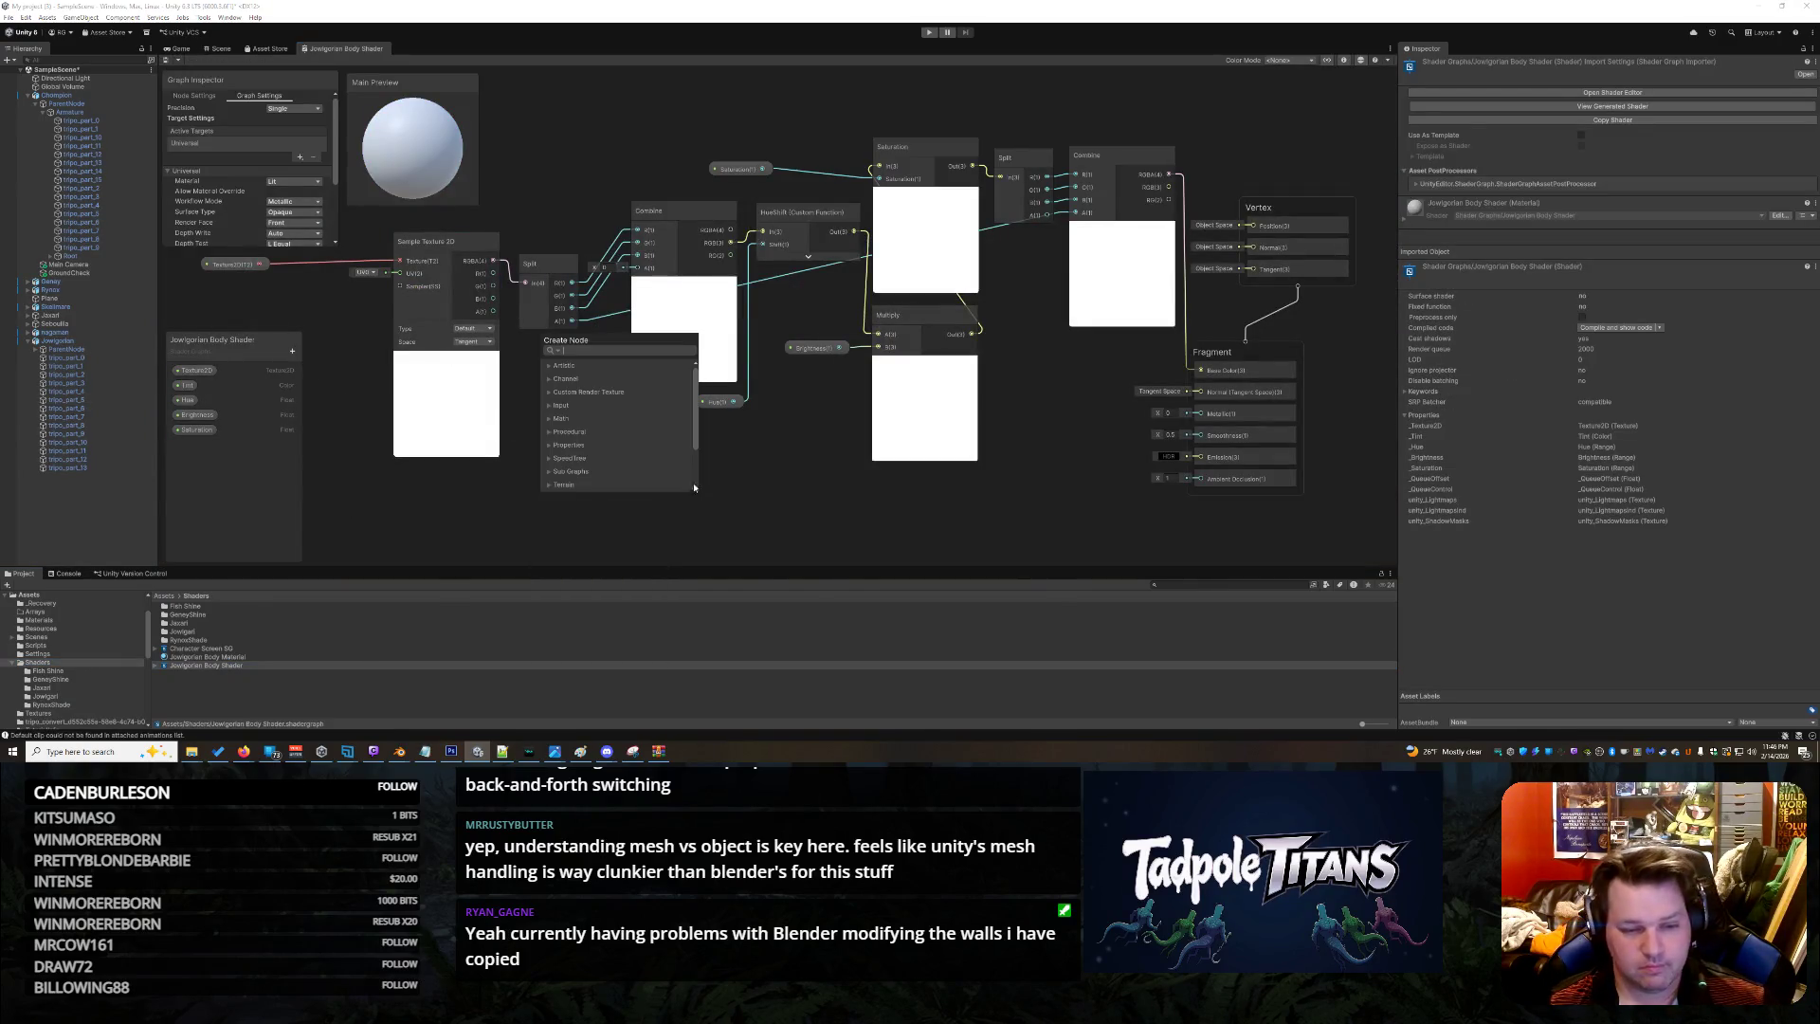
text(array)
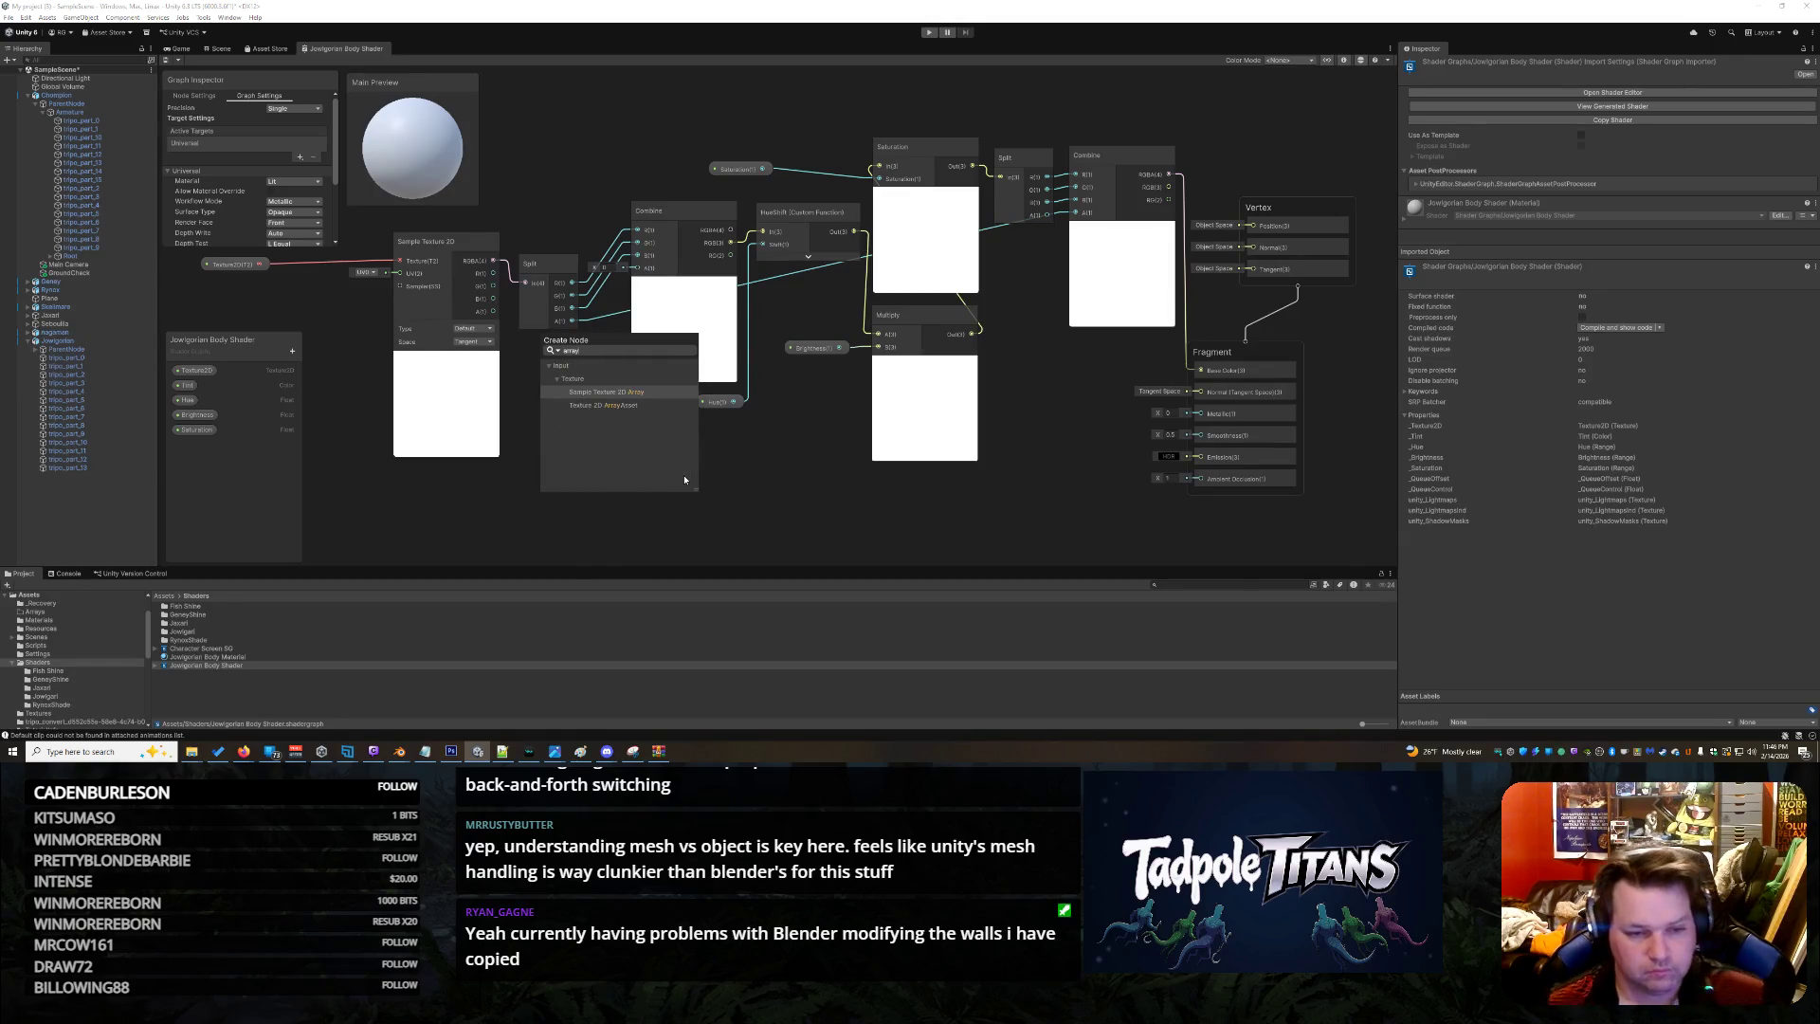
click(639, 390)
click(614, 536)
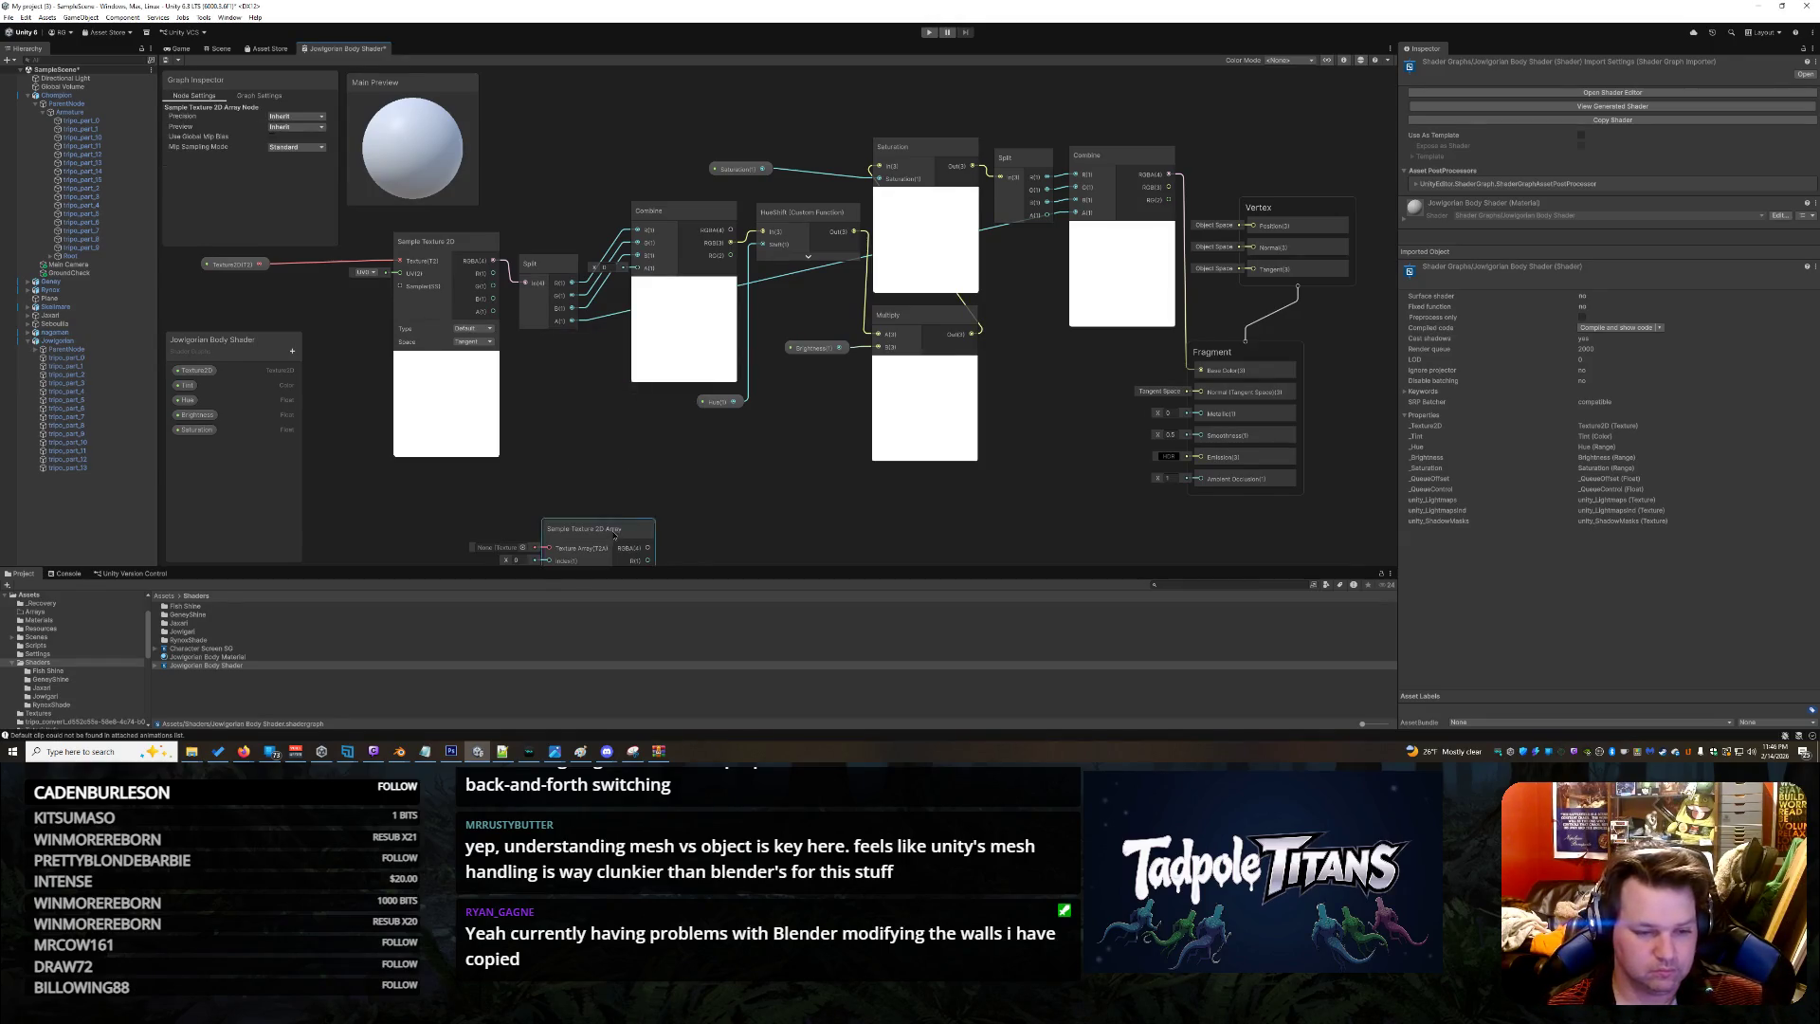
drag(614, 535, 634, 148)
Browse the array node's texture picker in Assets and Scene, close it, and reposition the node
click(536, 160)
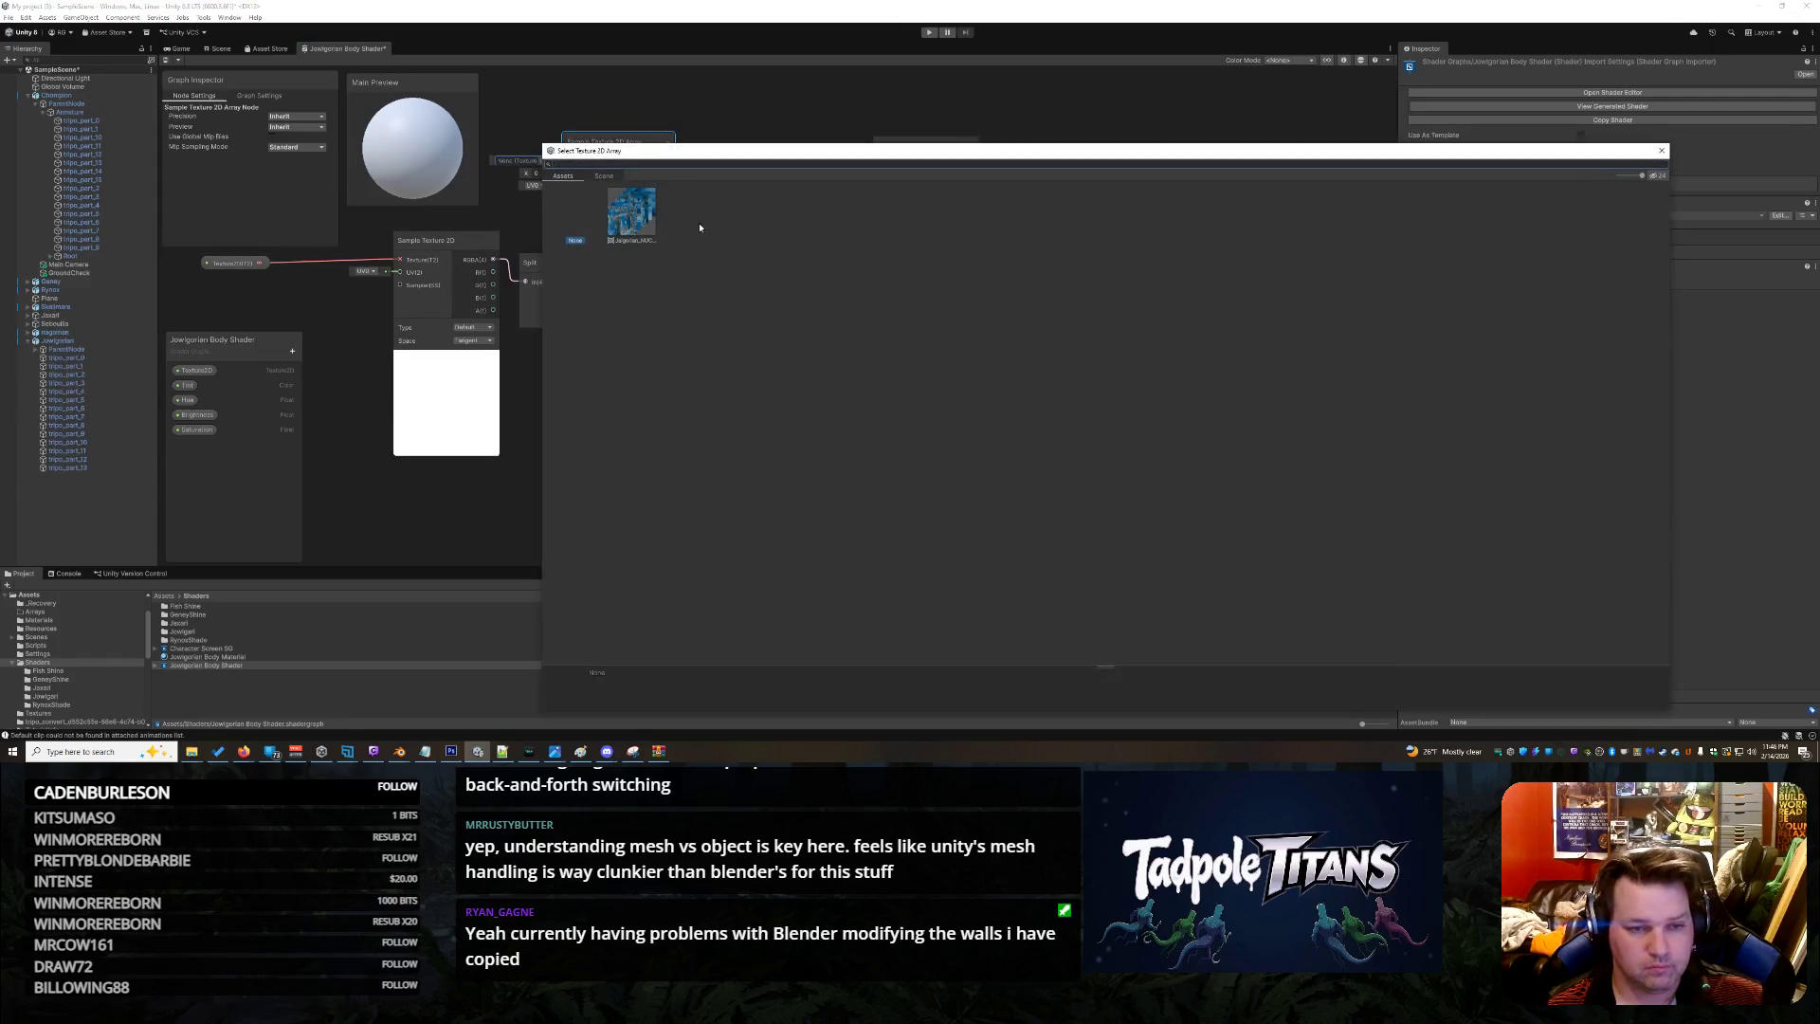
click(604, 177)
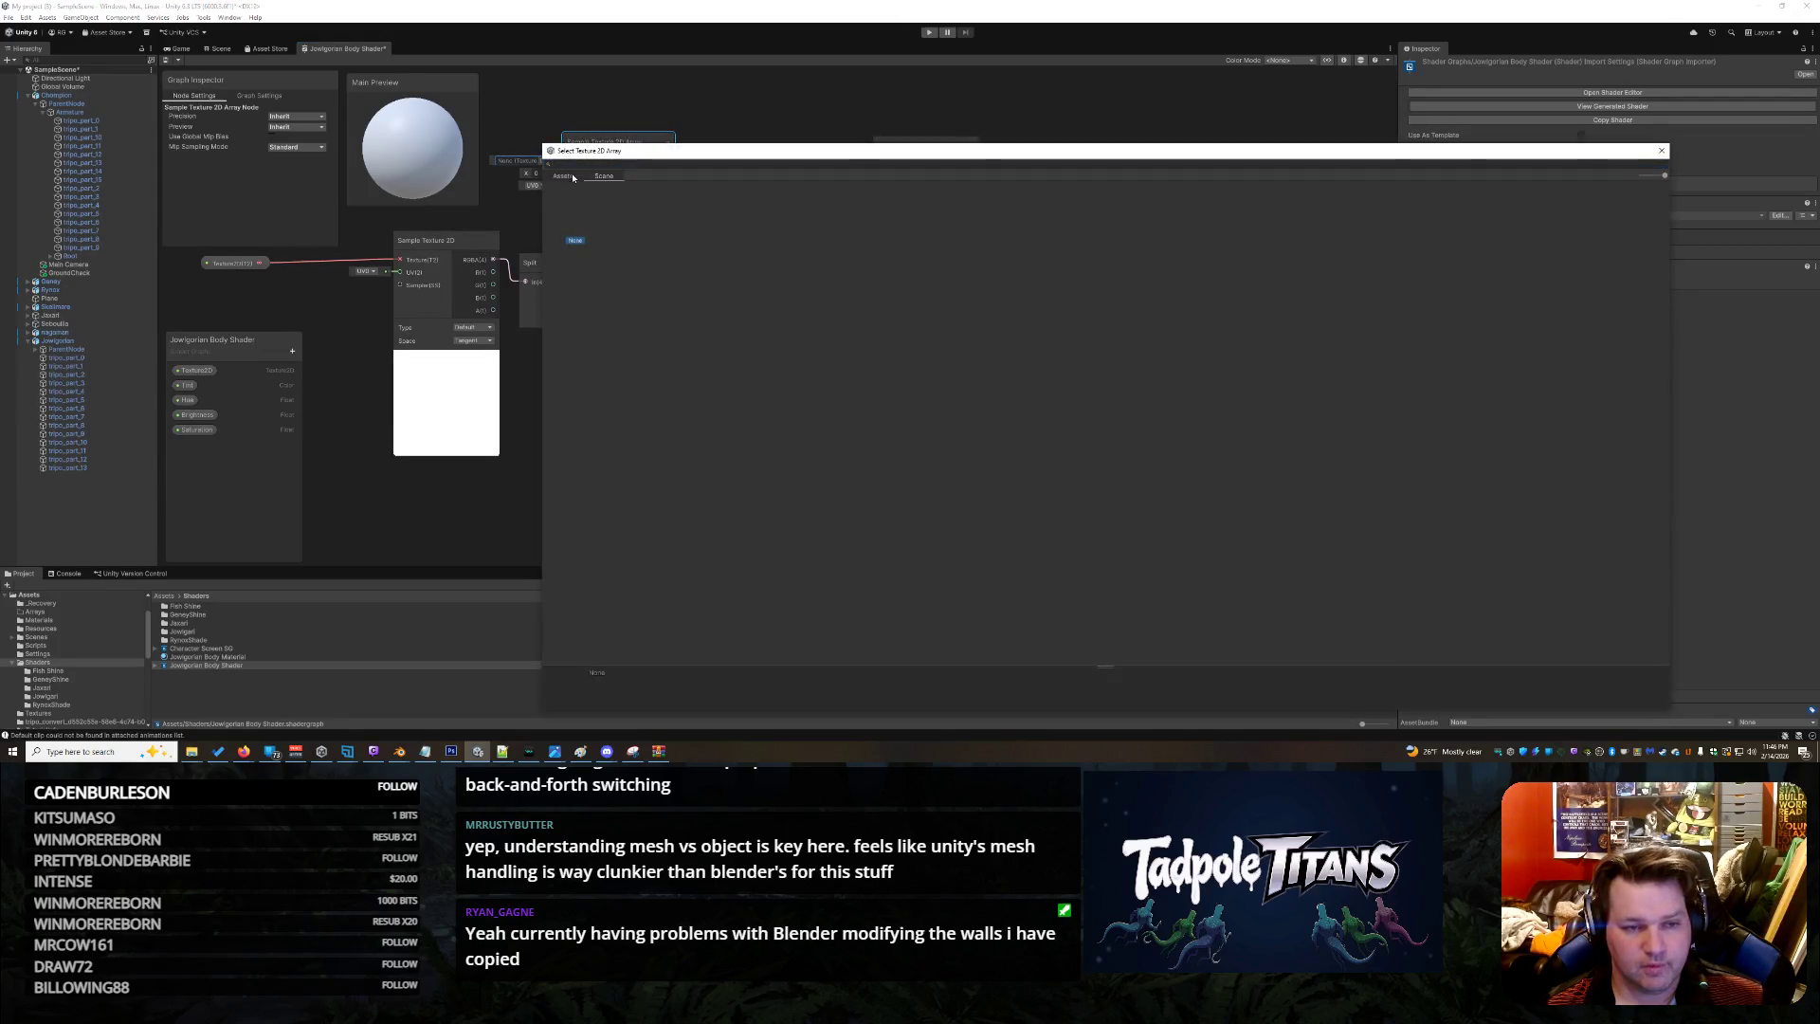
click(572, 178)
click(1661, 150)
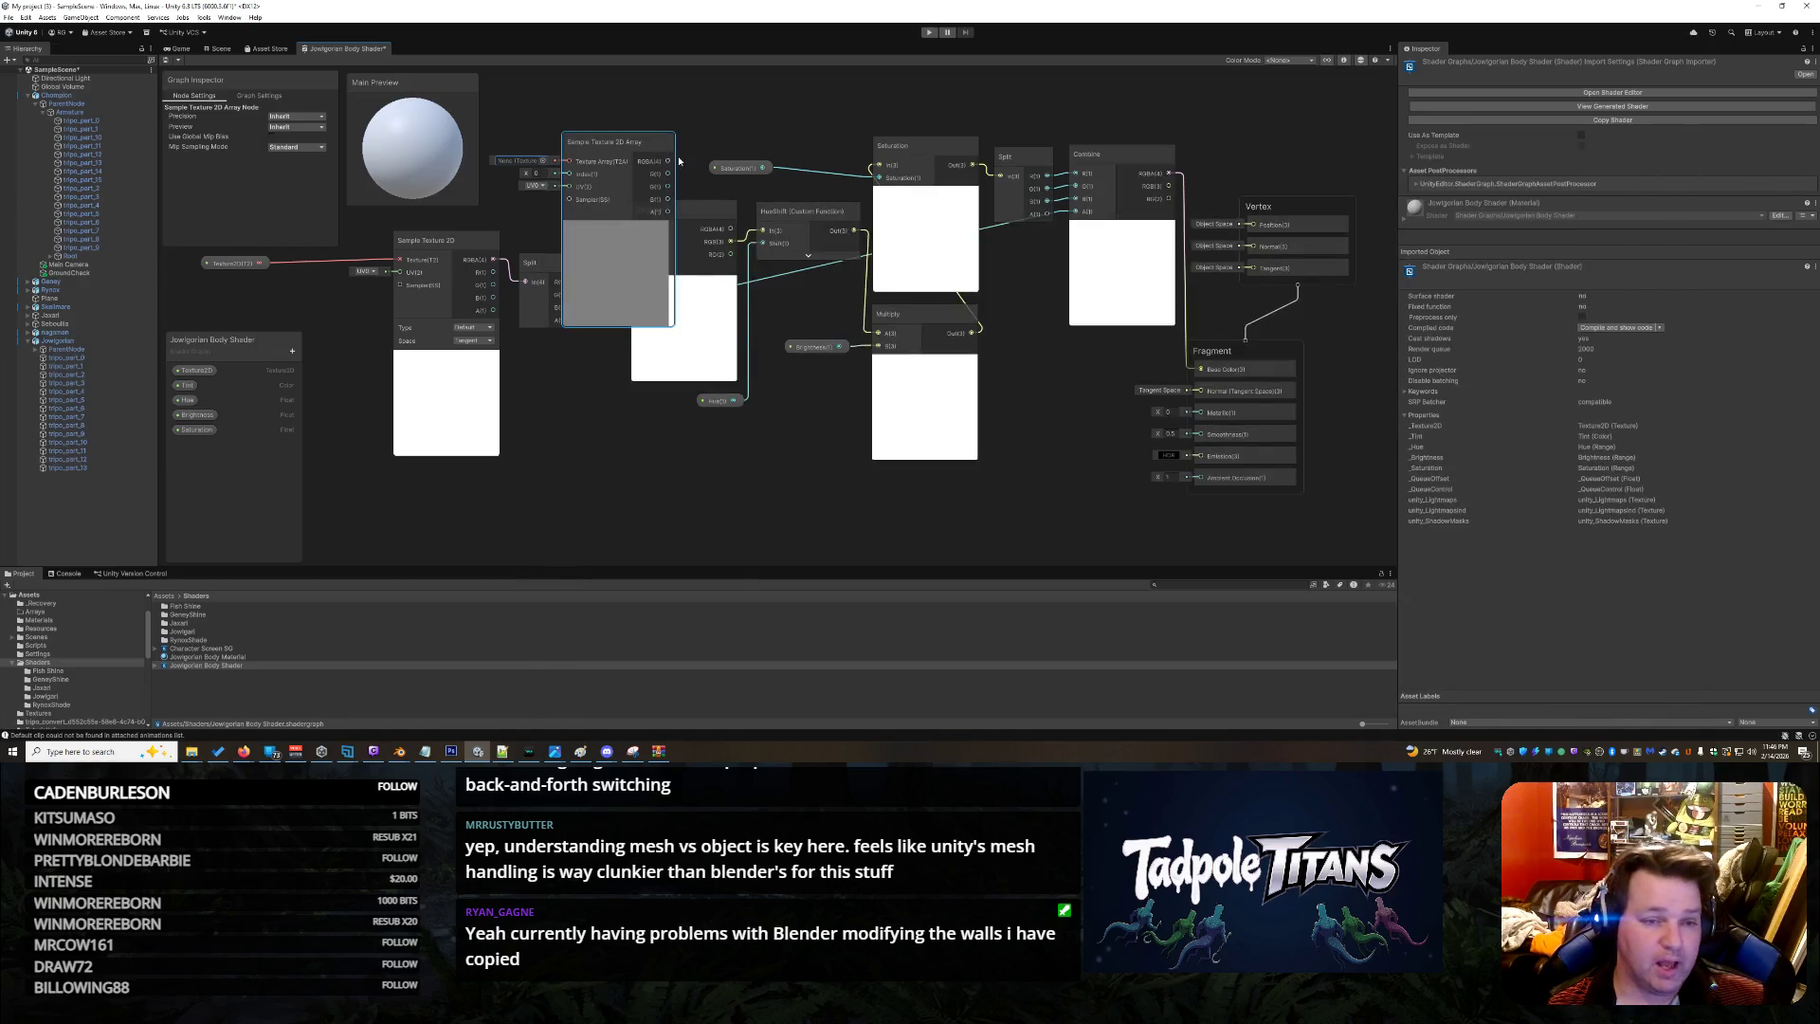
mouse_move(616, 148)
mouse_down()
mouse_move(597, 356)
mouse_move(563, 372)
mouse_move(379, 333)
mouse_move(305, 286)
mouse_move(600, 147)
mouse_move(391, 26)
mouse_up()
Close the shader graph, answering the unsaved-changes prompt, and clear the selection
right_click(347, 51)
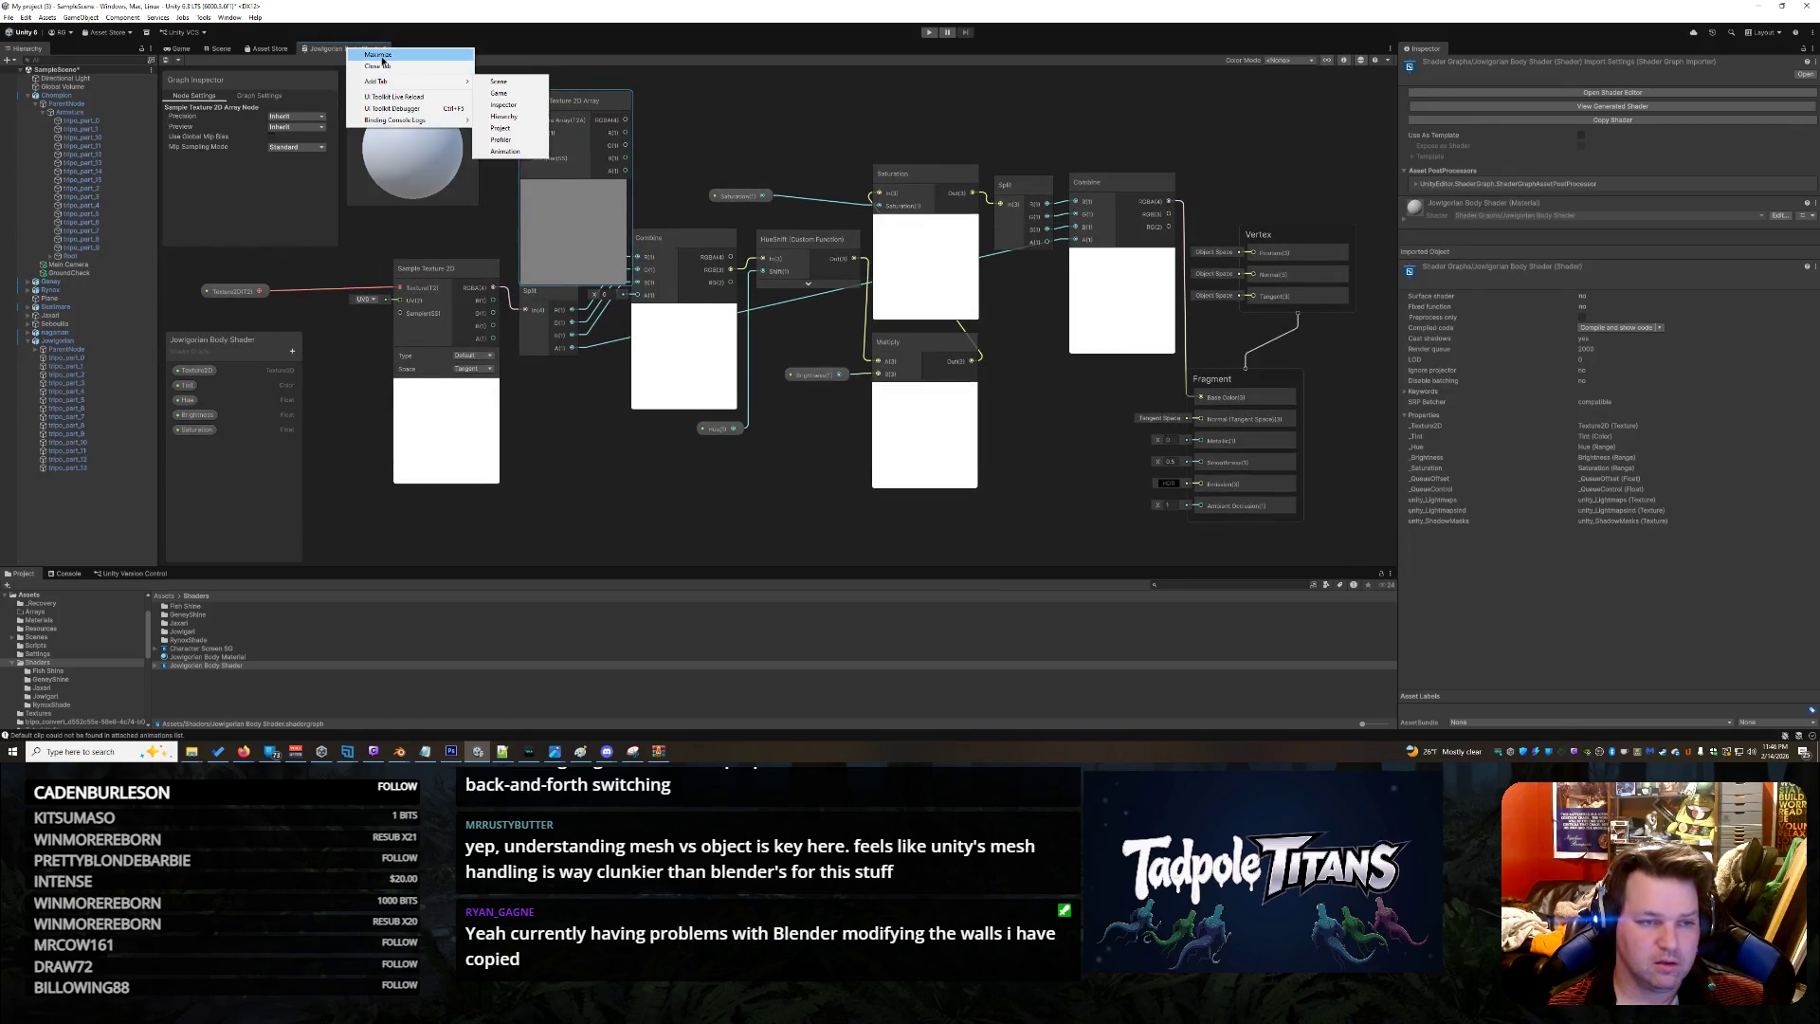
click(379, 64)
click(893, 402)
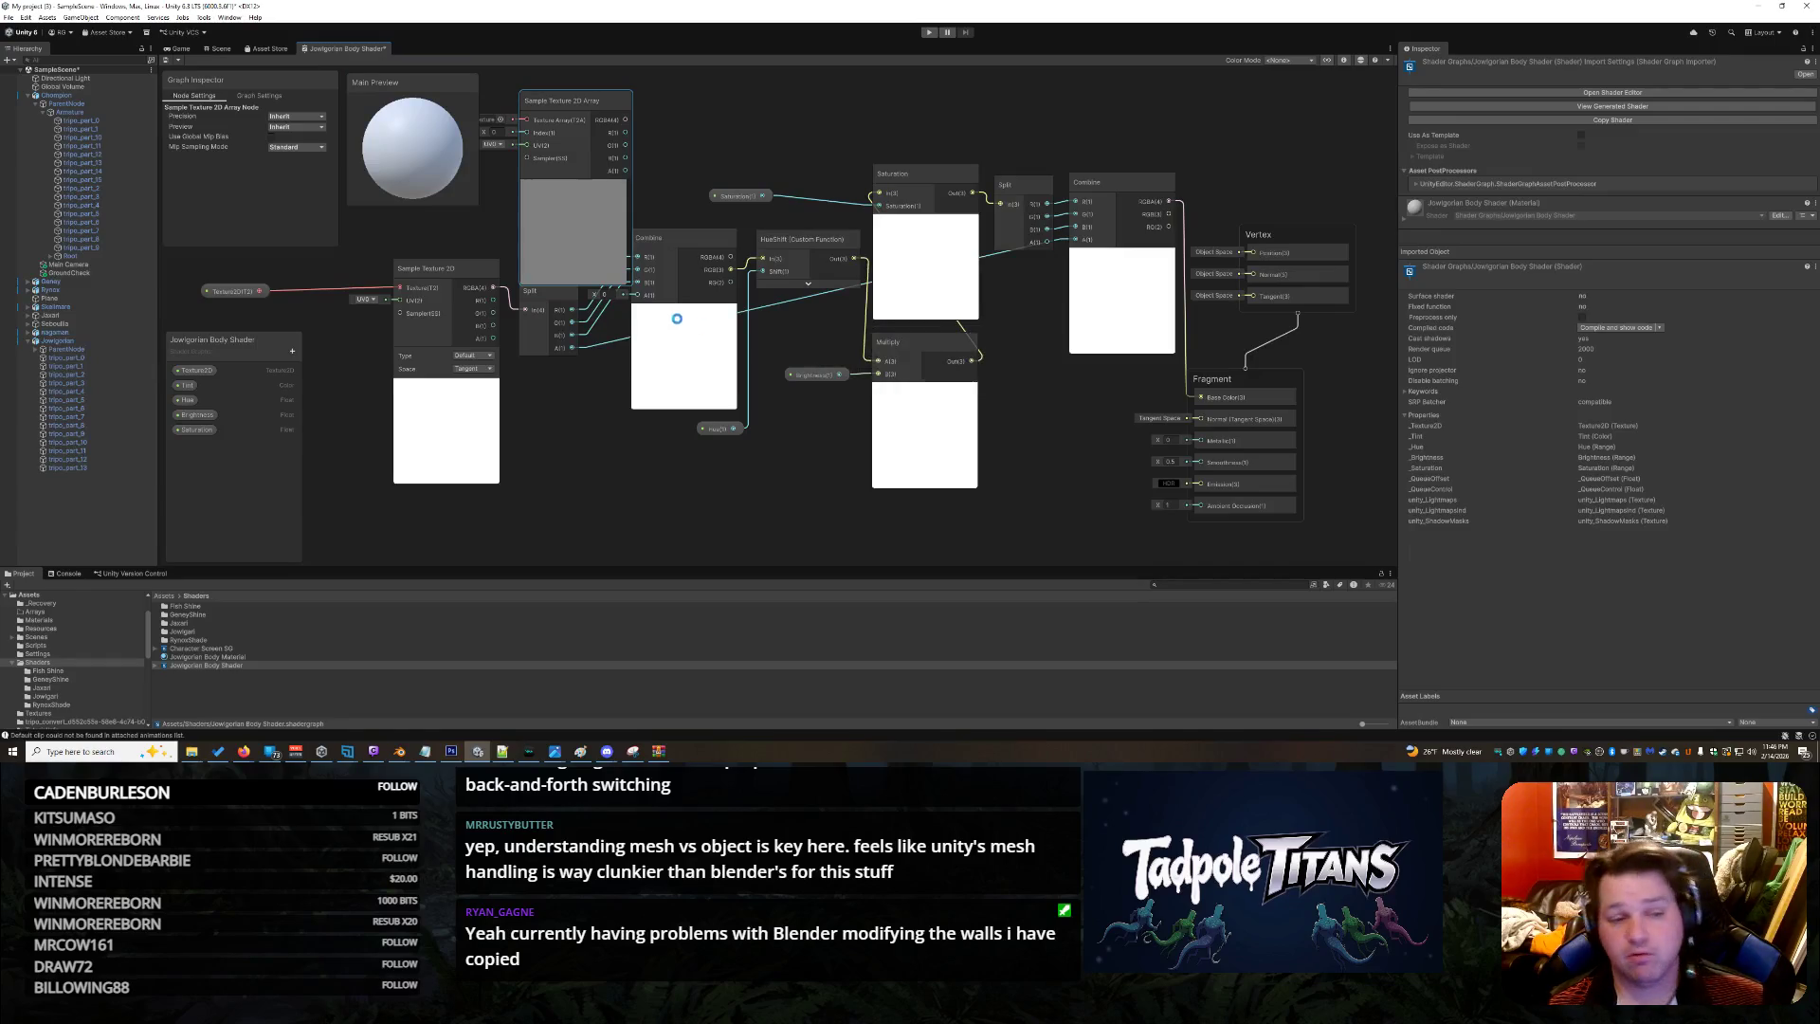
click(244, 671)
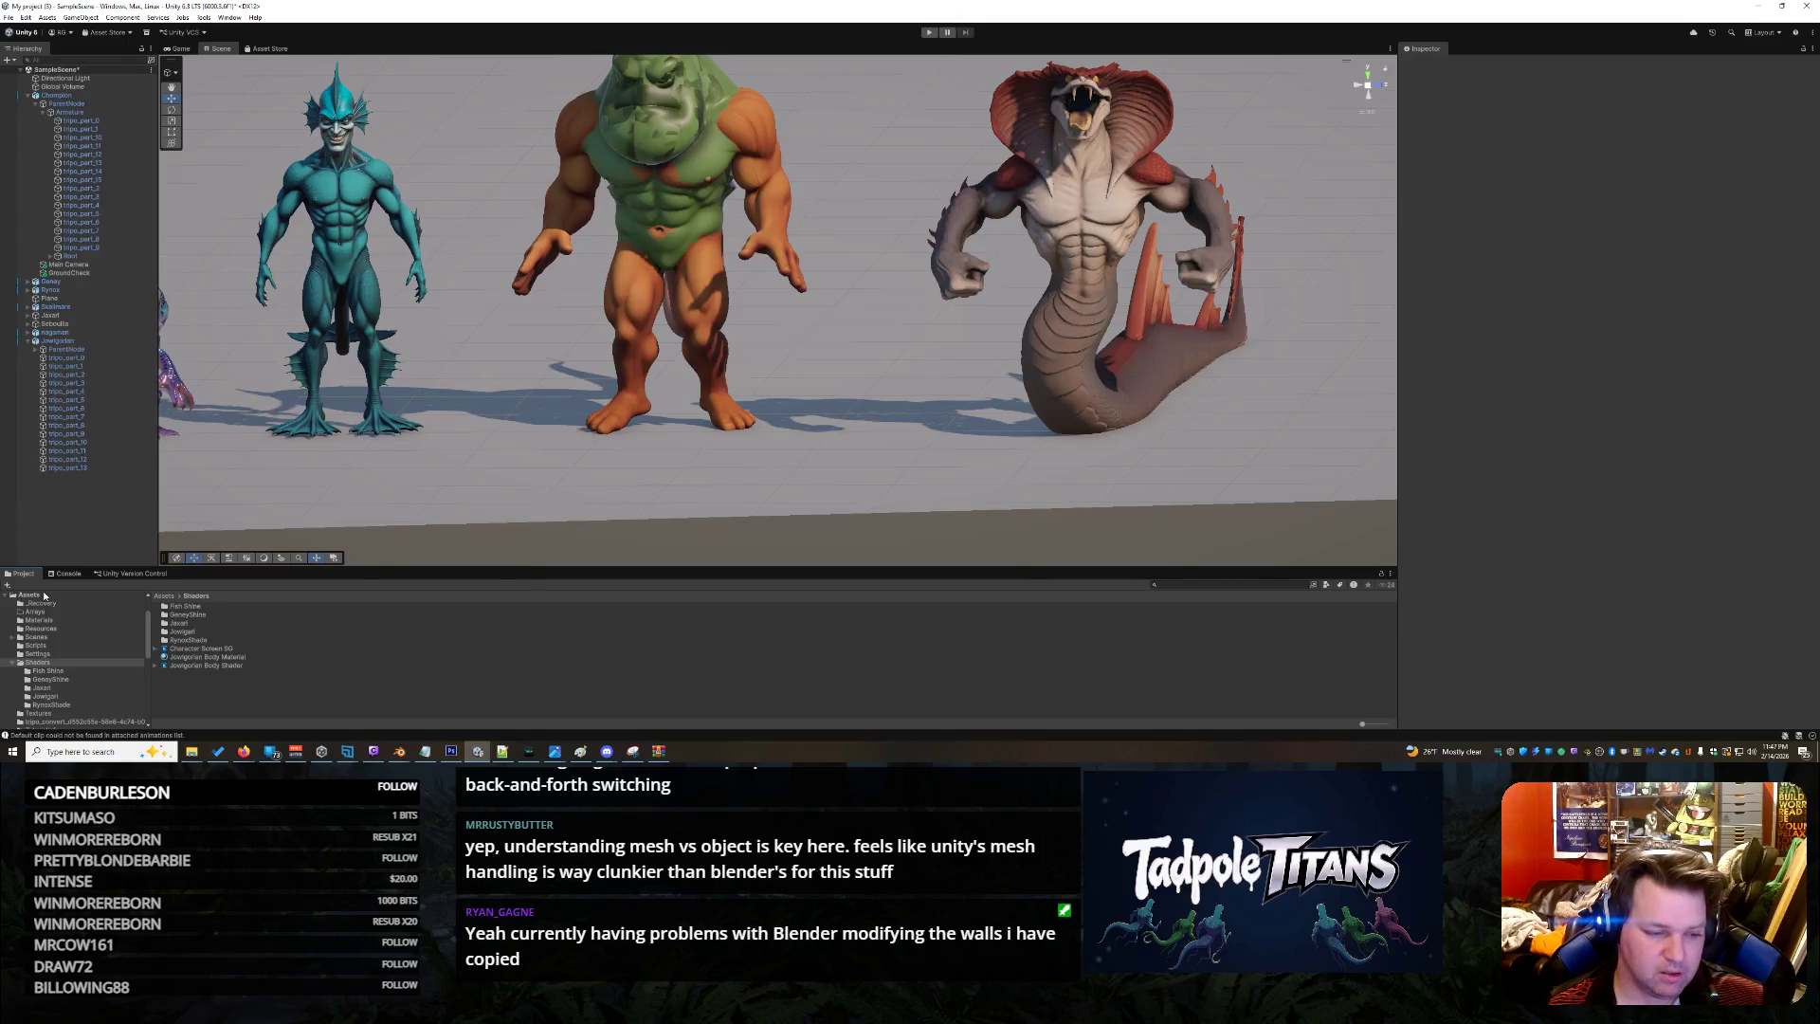
Move the Jowlgorian Body Shader and Body Material from Shaders into the Jowlgari folder and open it
click(38, 664)
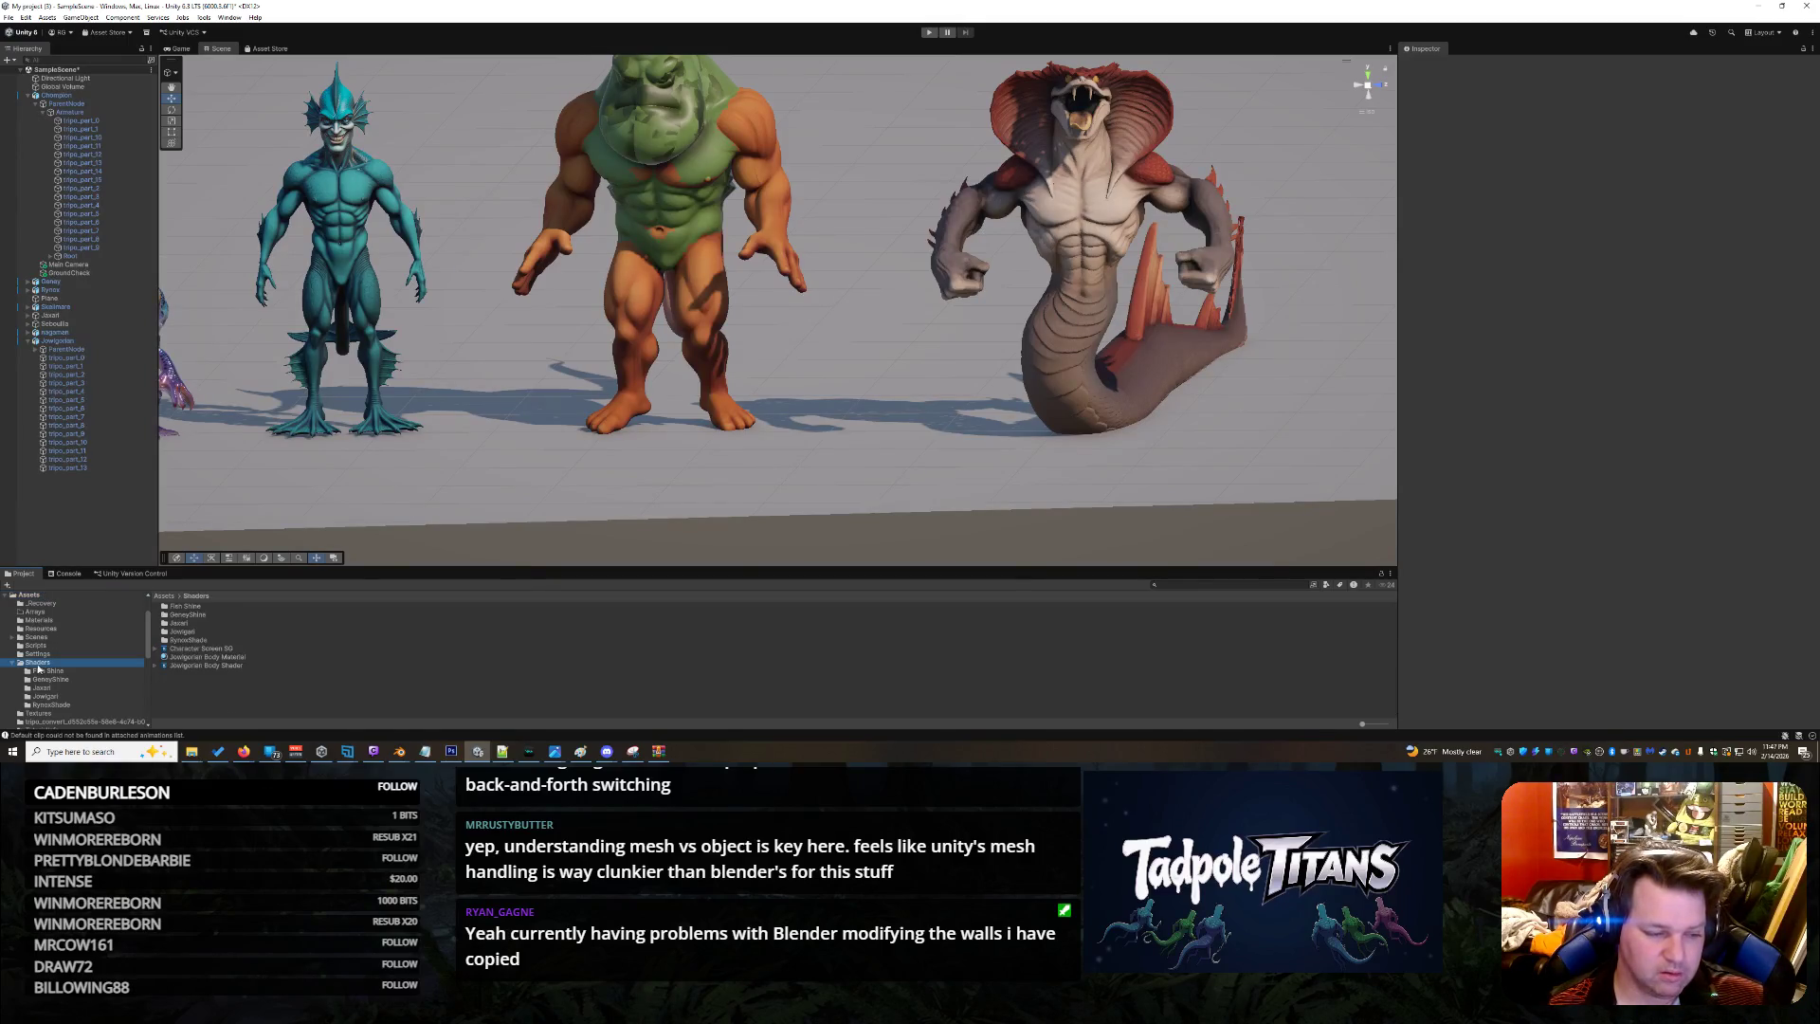
click(199, 665)
ctrl+click(214, 658)
drag(214, 657, 189, 635)
double_click(182, 631)
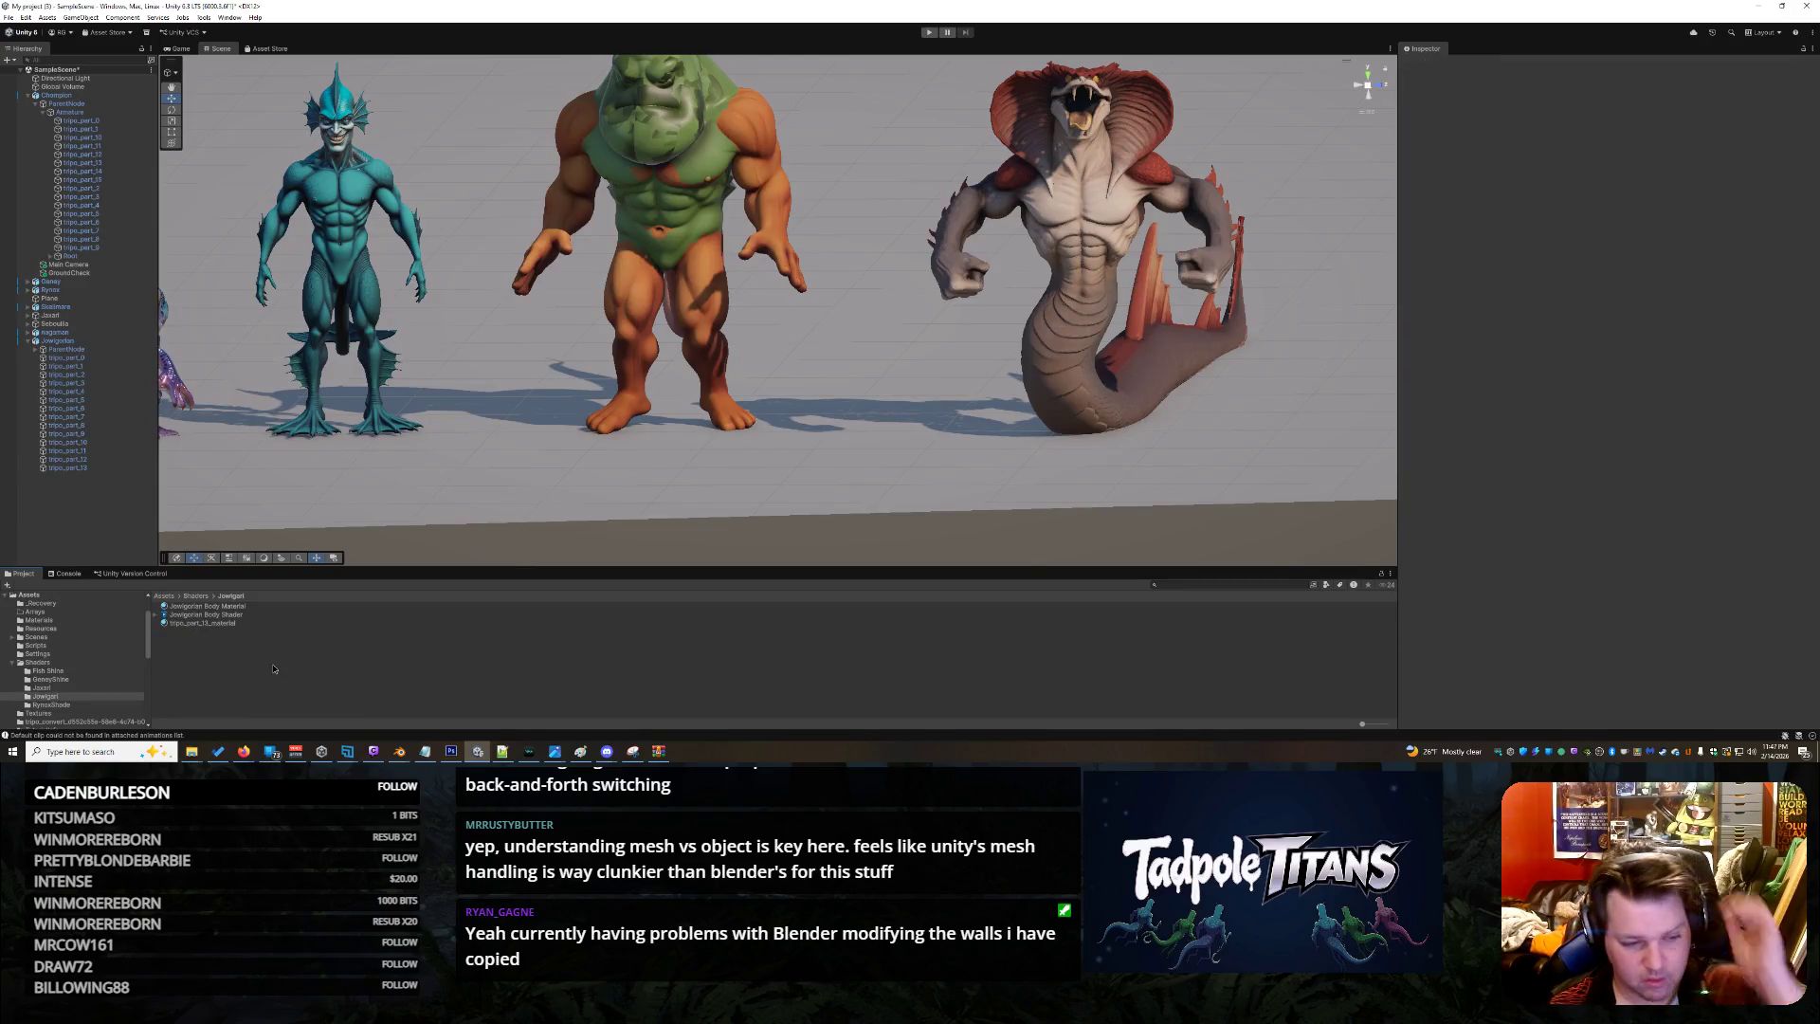
right_click(238, 662)
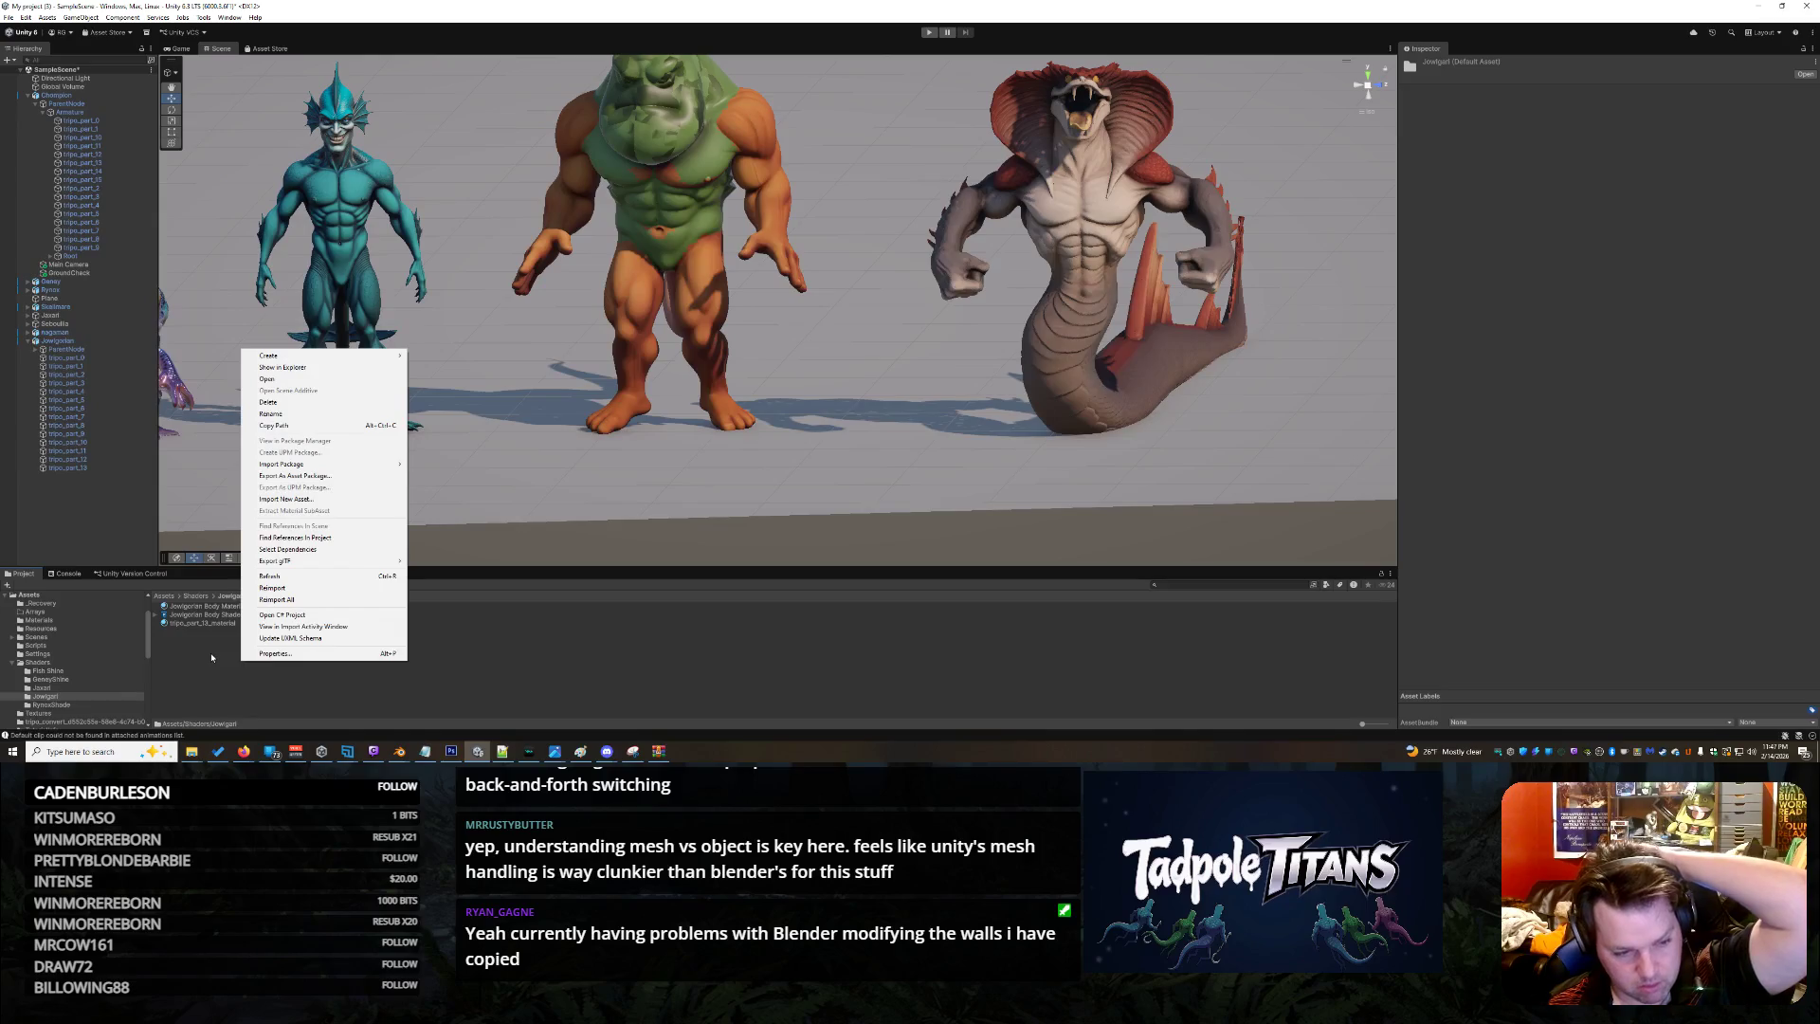
click(207, 651)
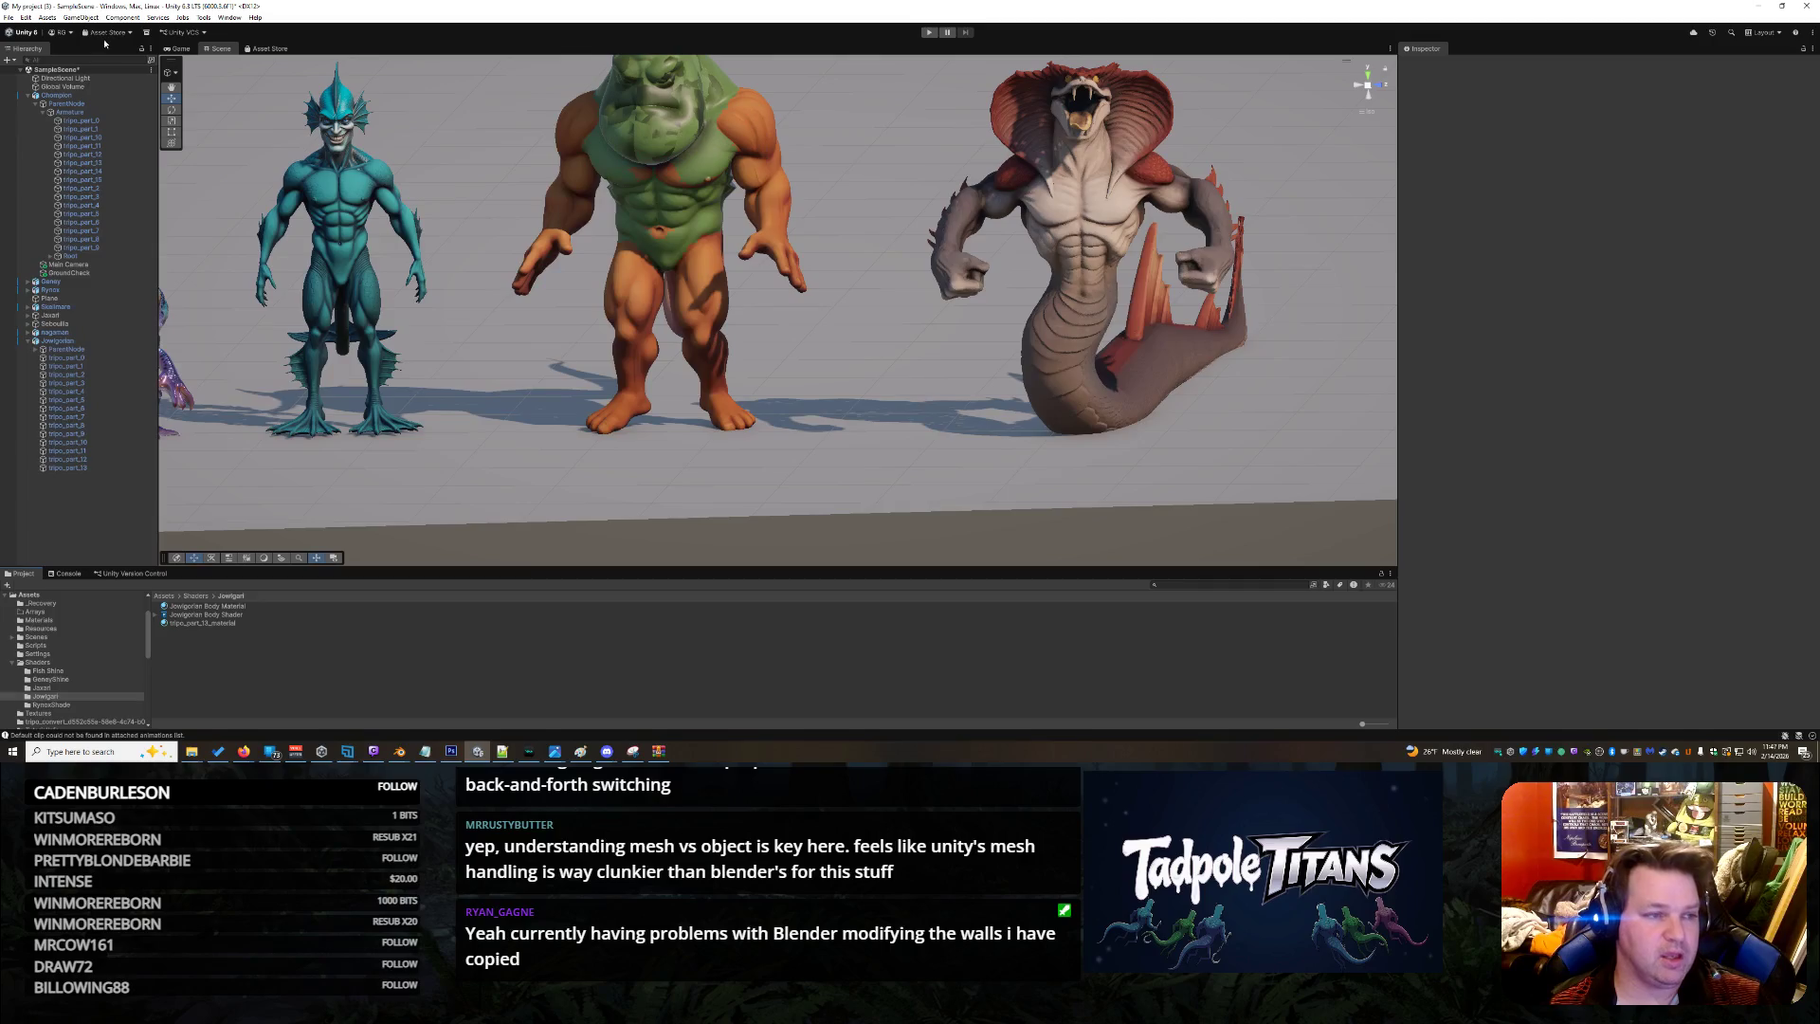
Open the Package Manager from the Asset Store menu, then close it
click(65, 34)
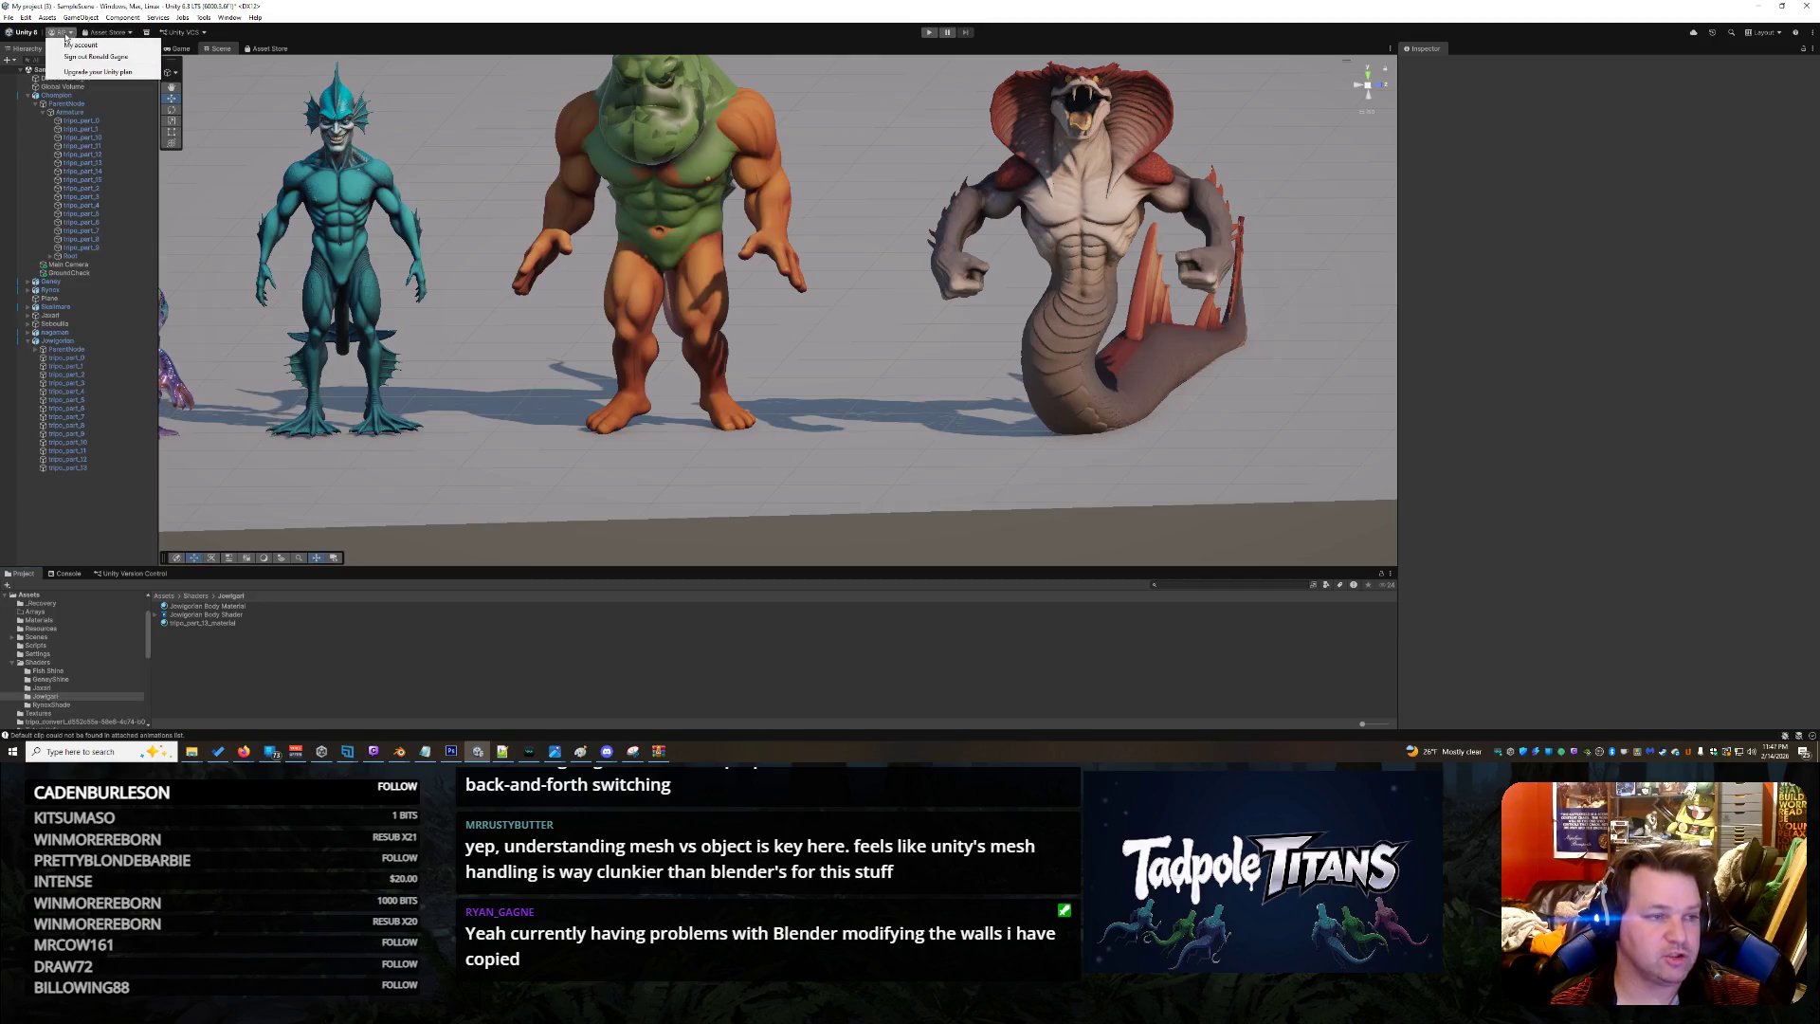
click(119, 35)
click(111, 57)
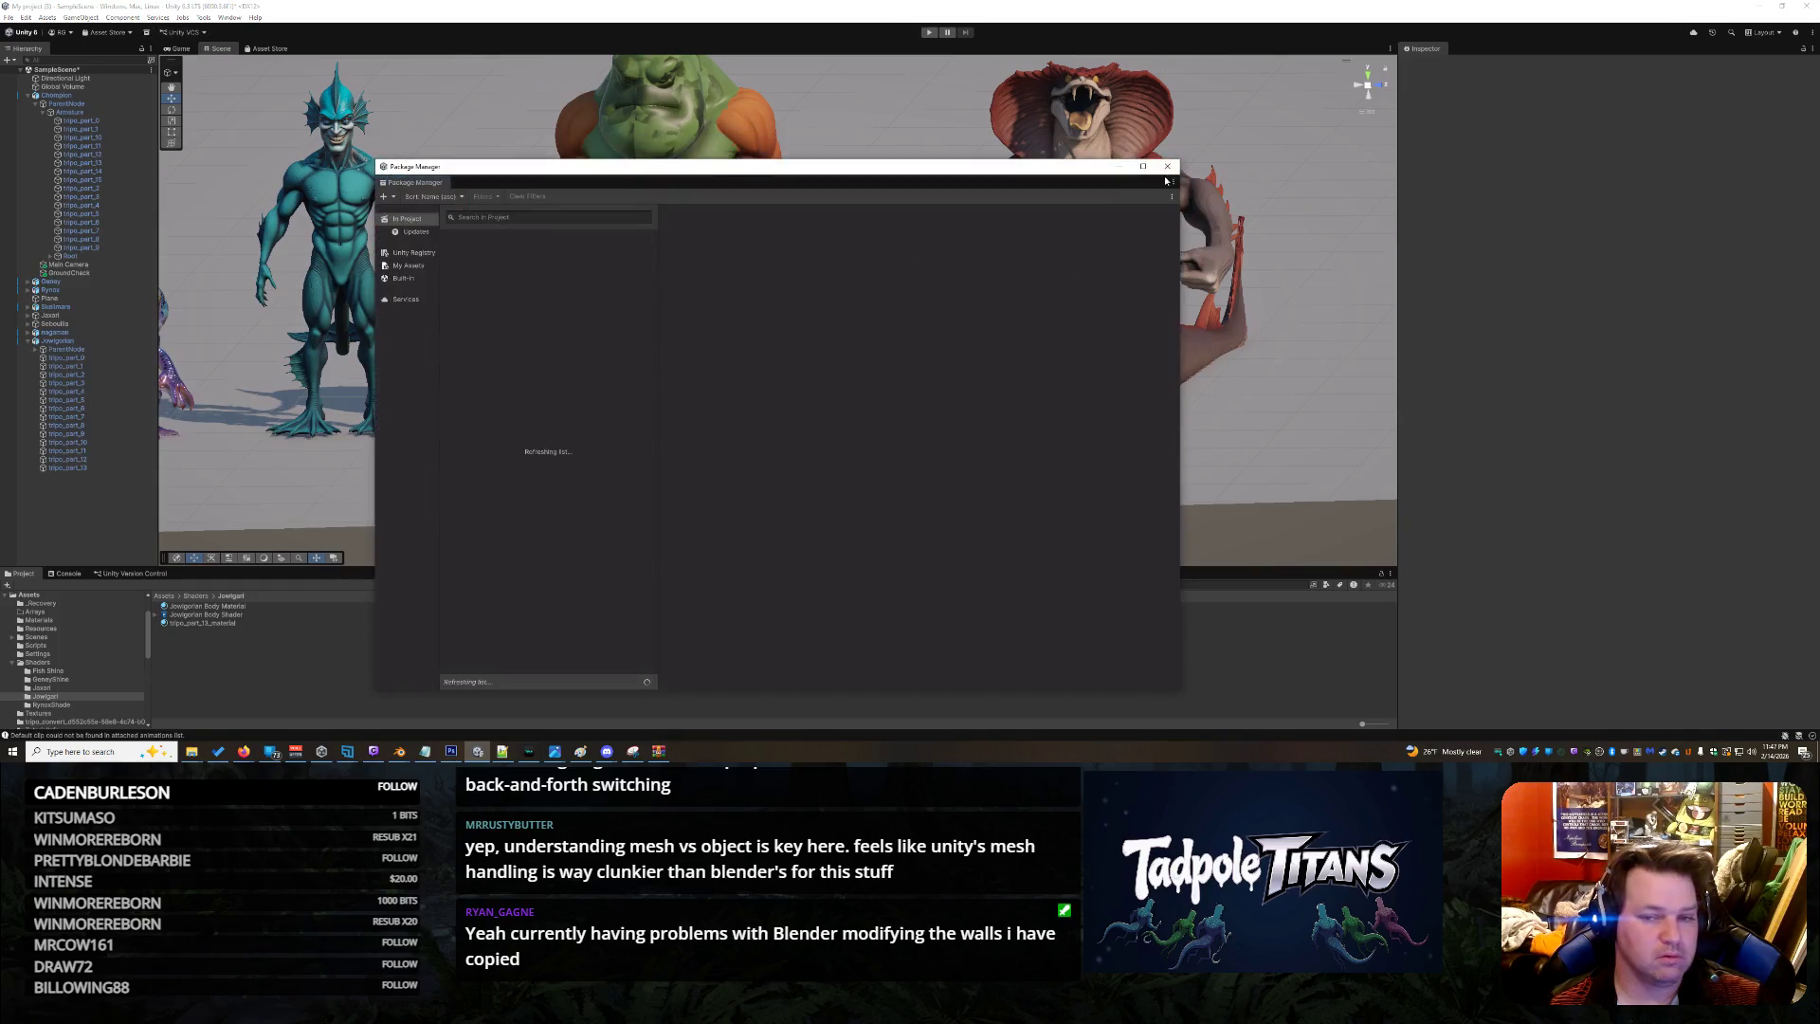
click(1167, 167)
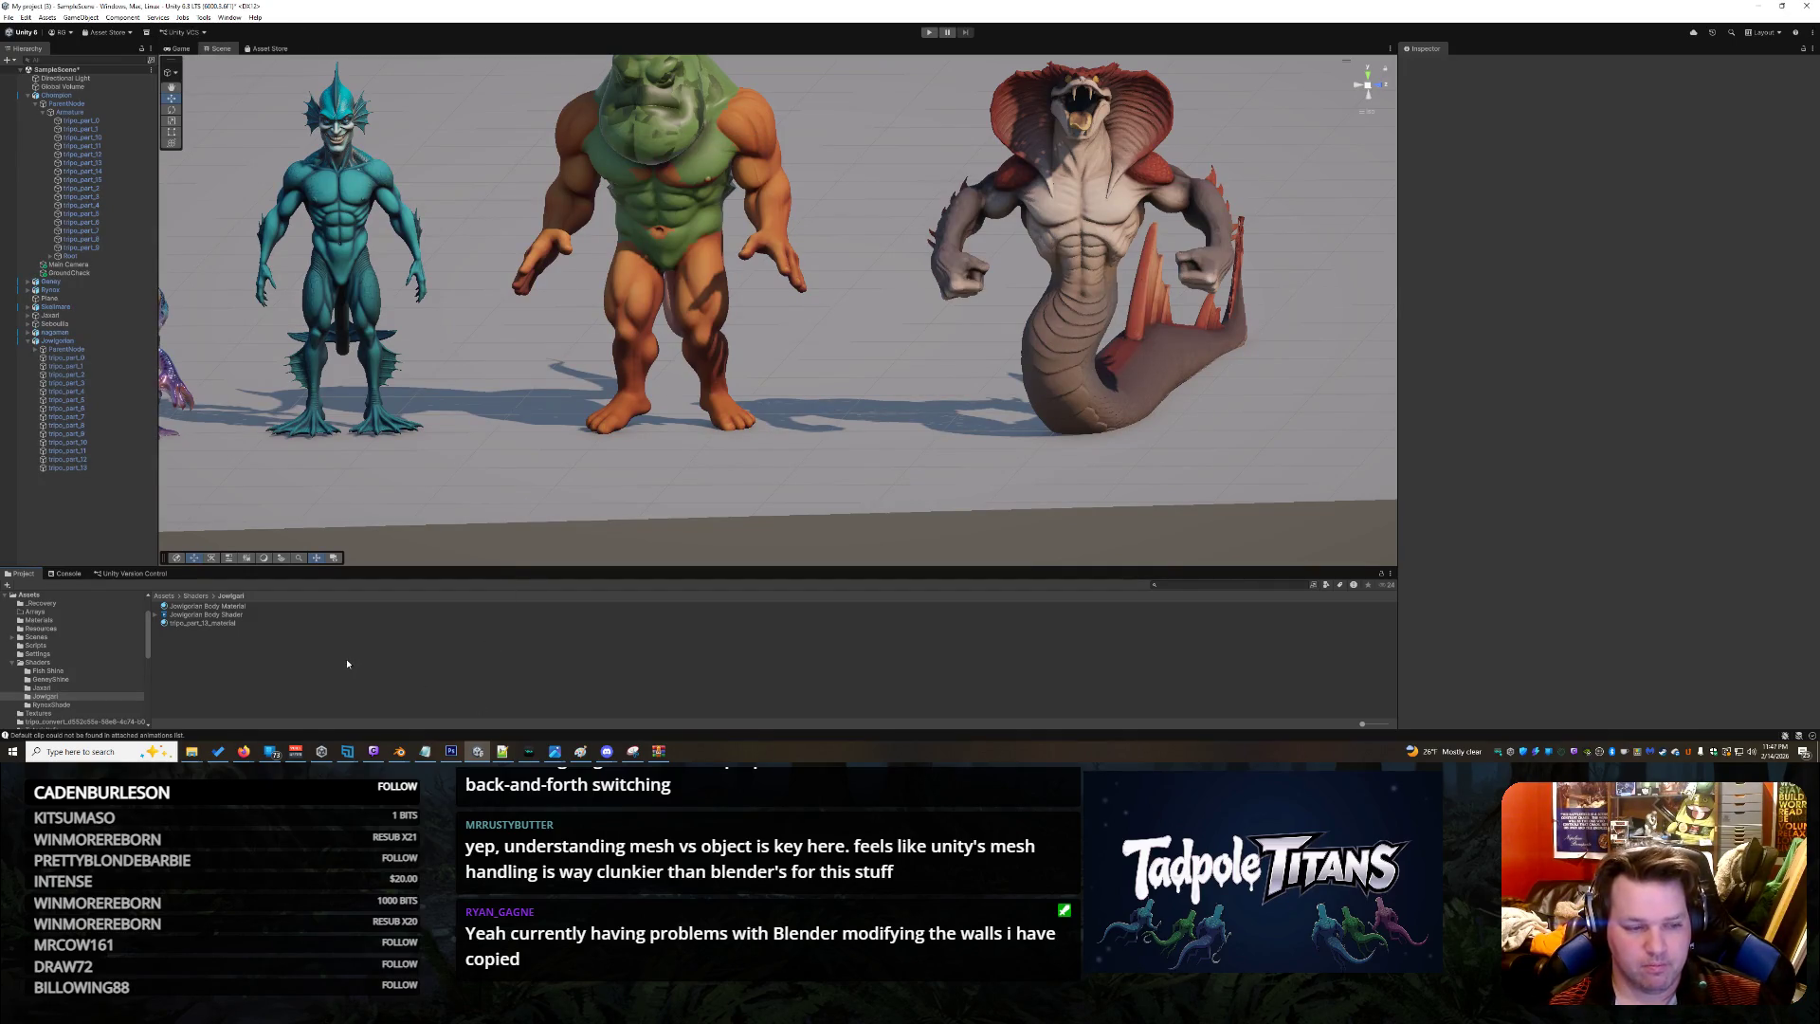
Check tripo_part_13_material in the Jowlgari folder, then save SampleScene with File > Save
click(239, 624)
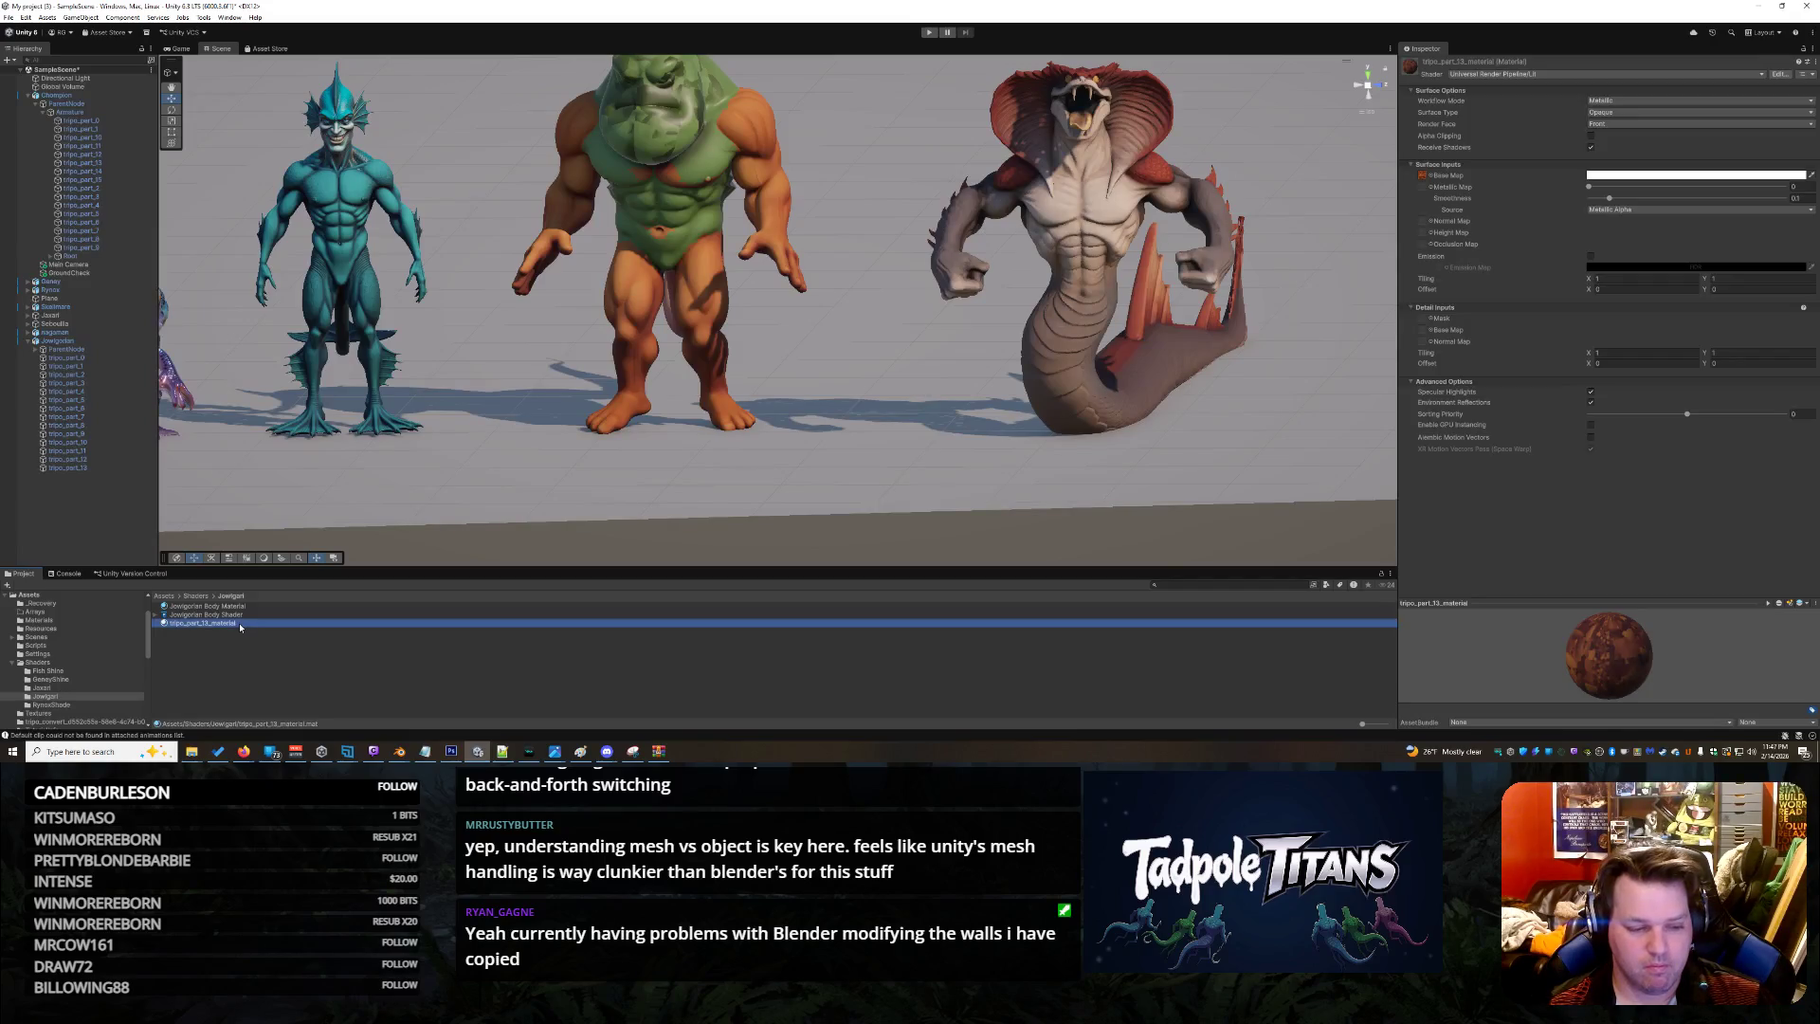
right_click(238, 622)
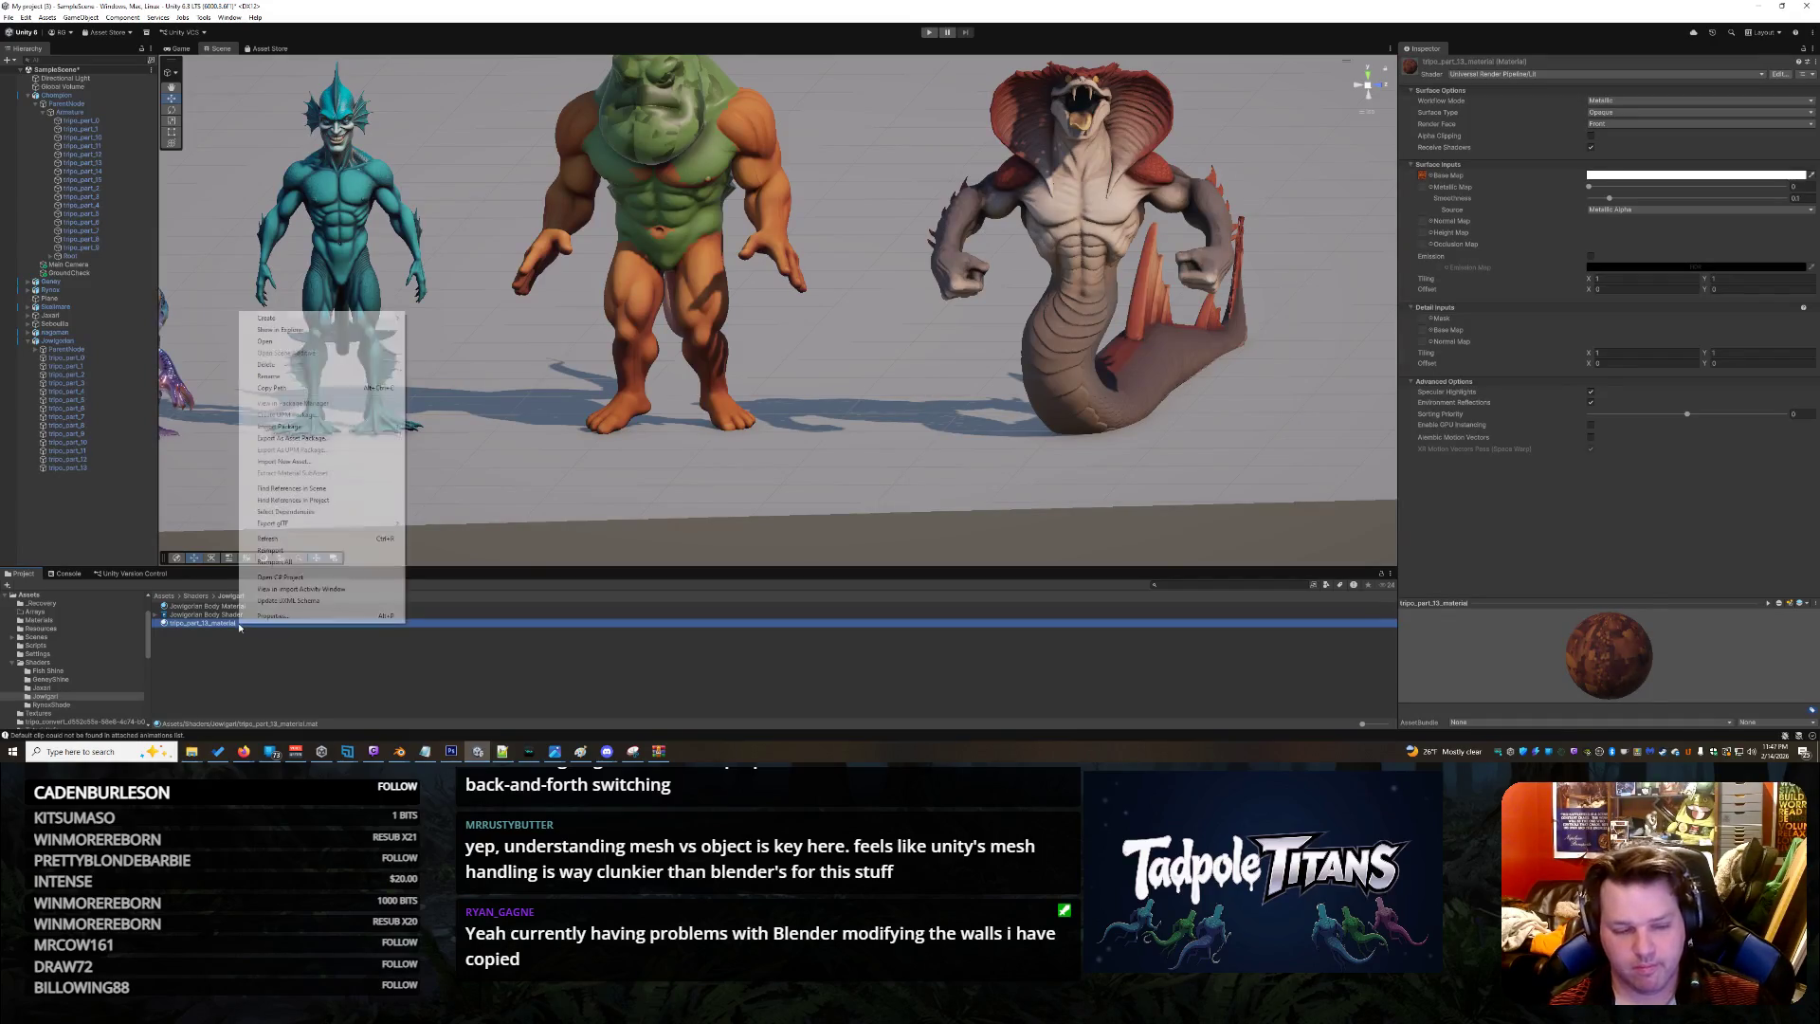
click(275, 698)
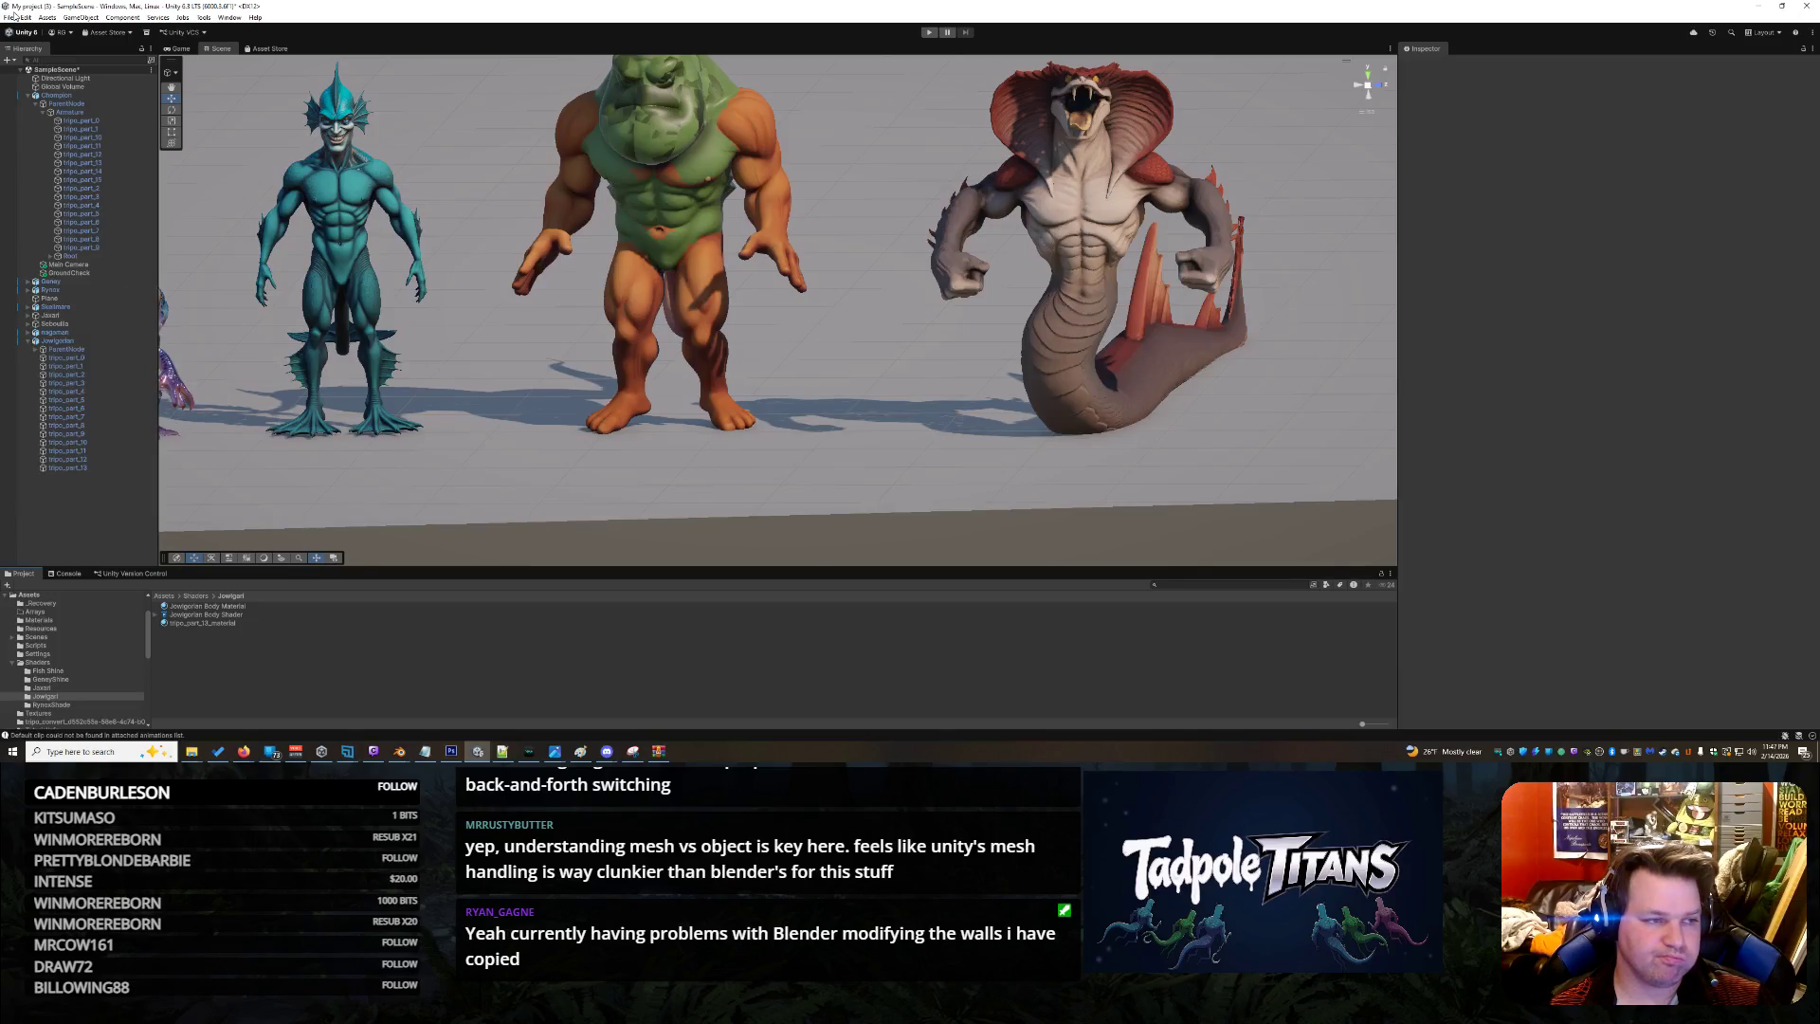
click(14, 16)
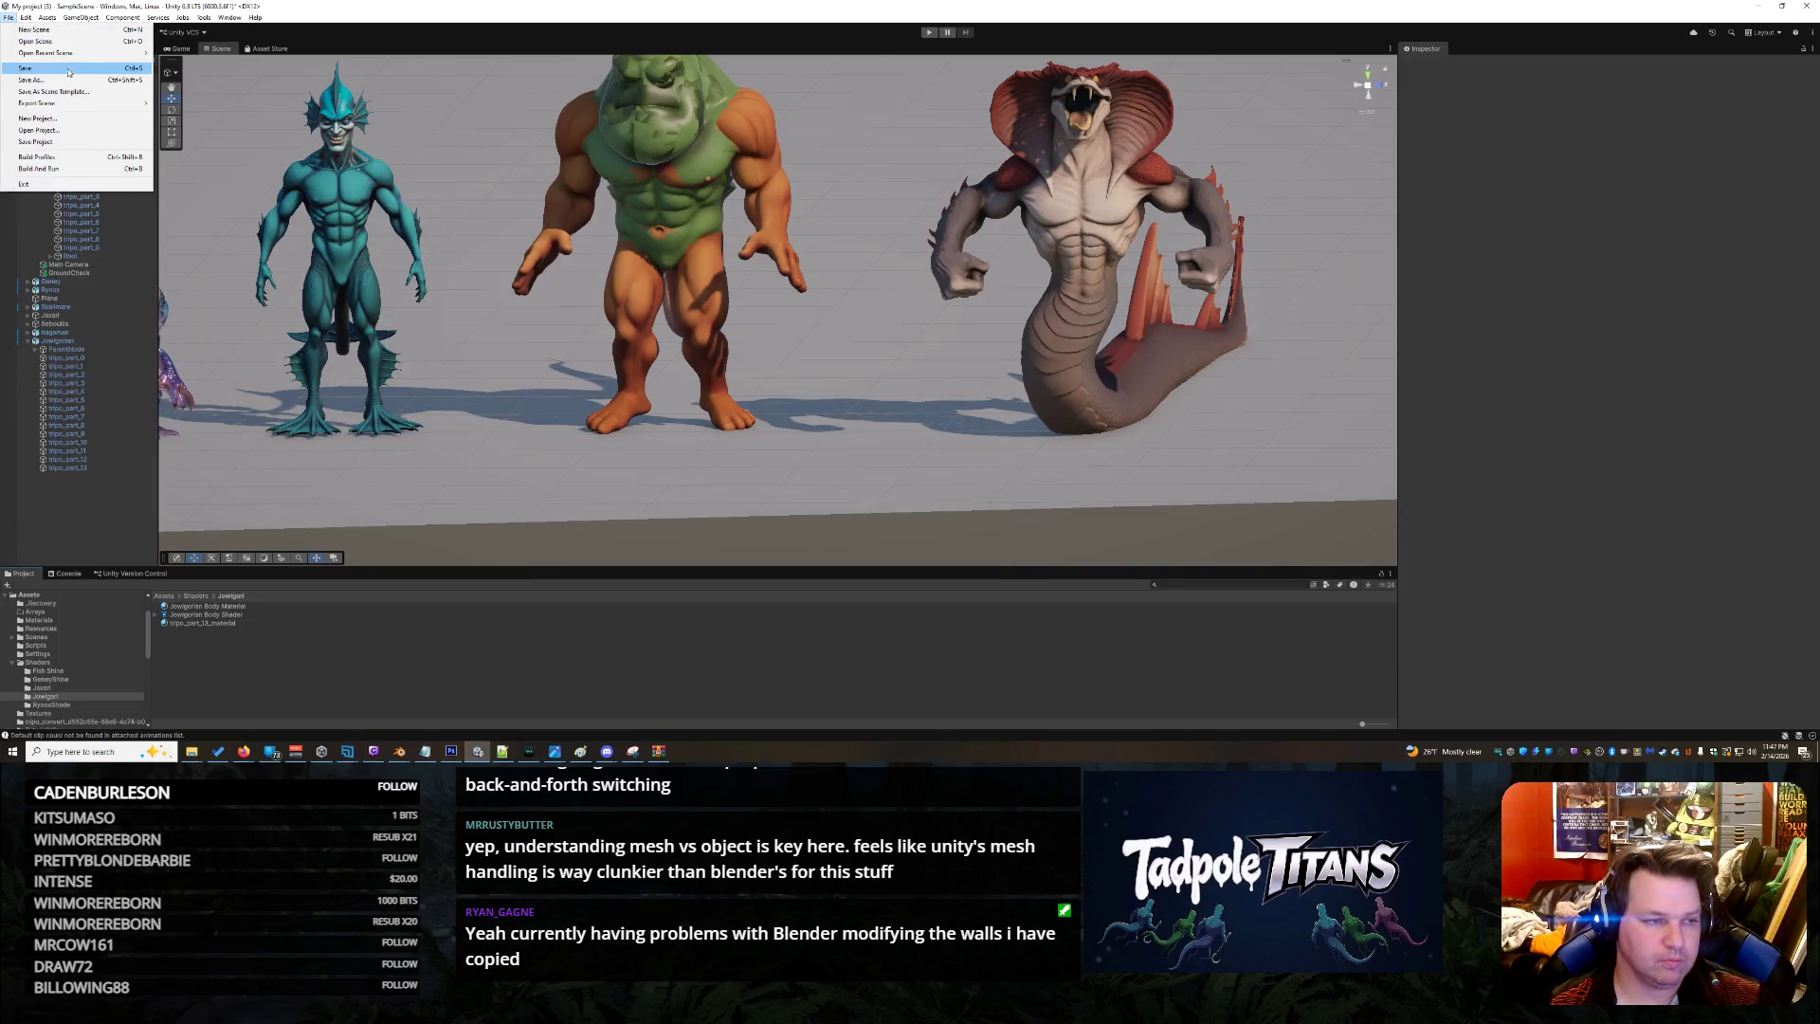
click(38, 70)
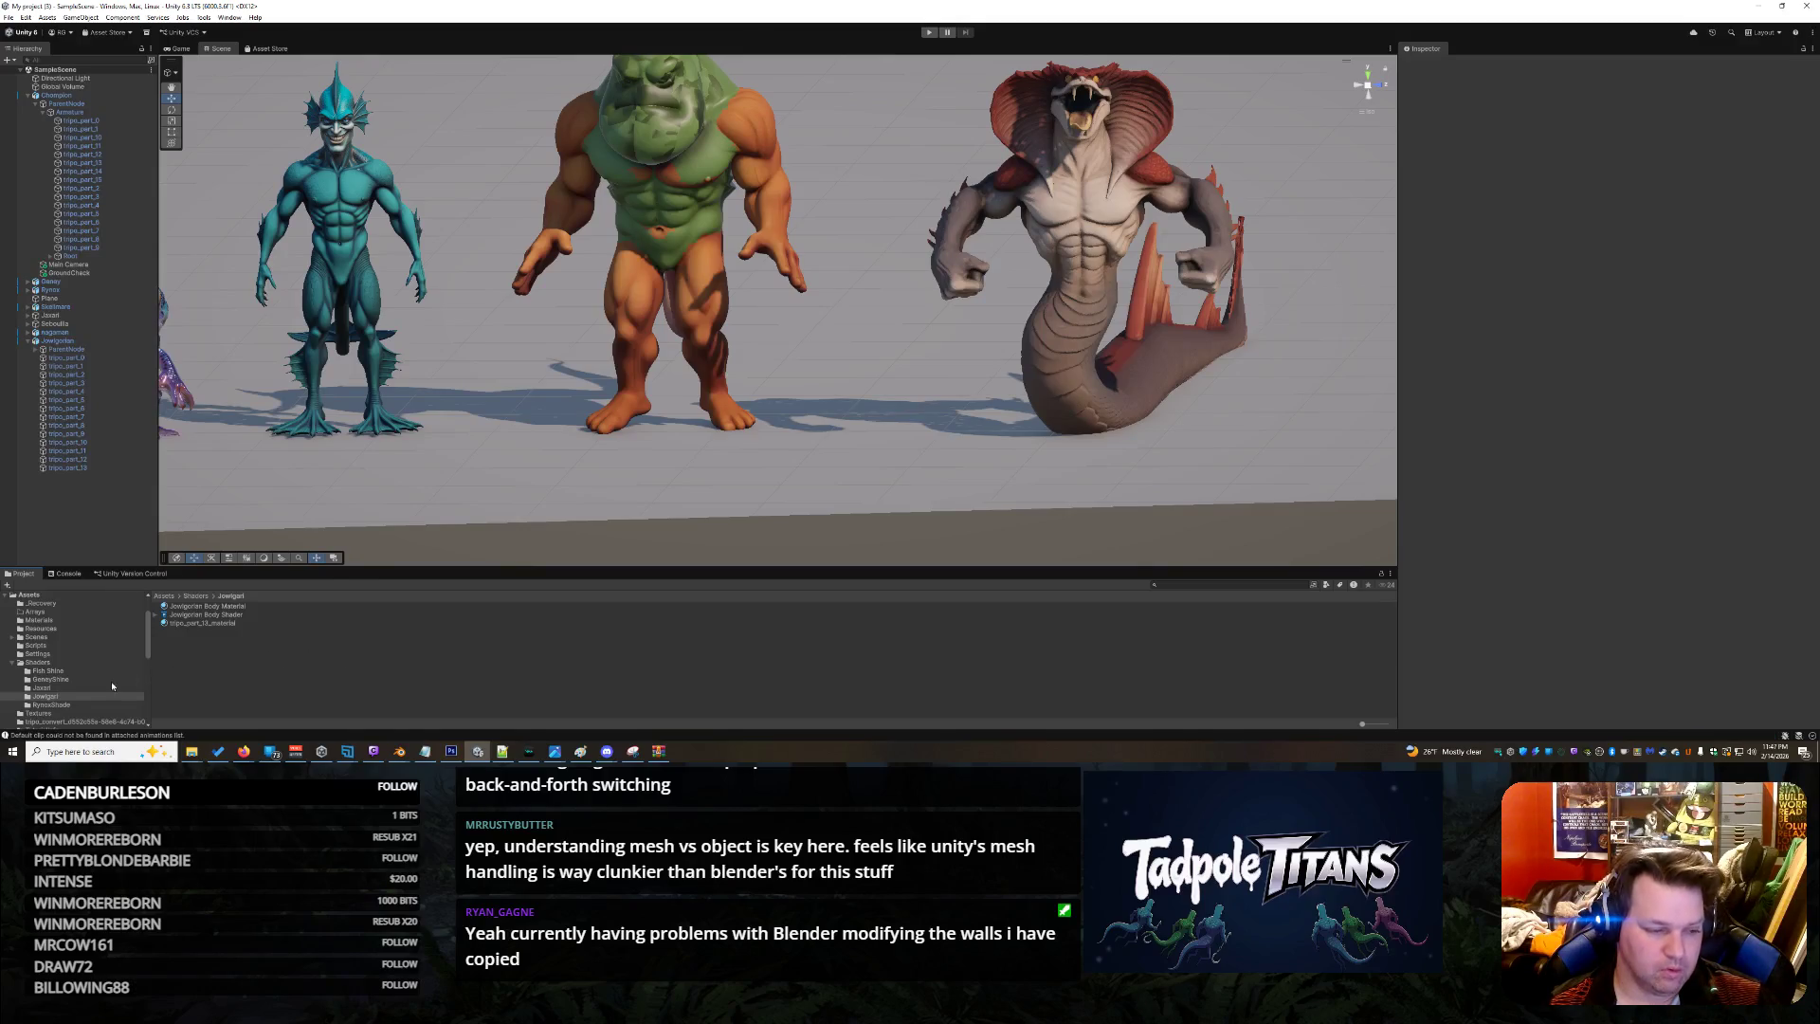
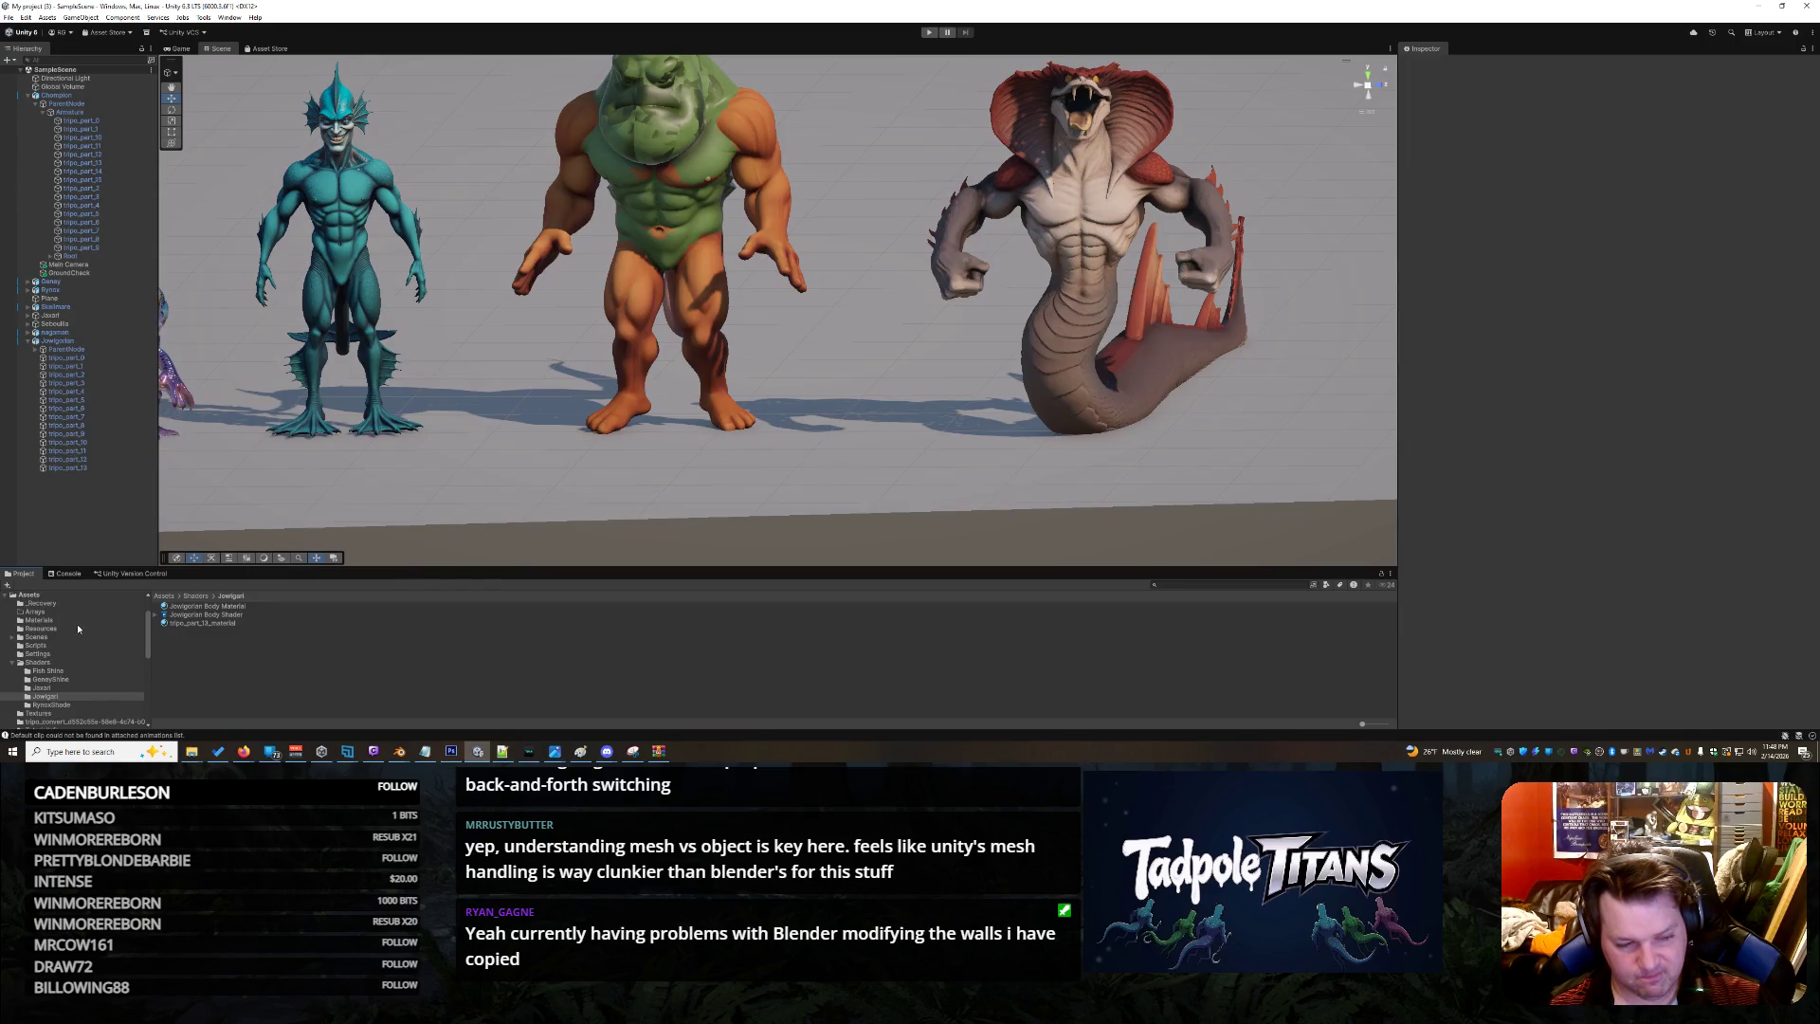
Open the Jowigorian Body Shader graph and select its Texture2D property node
scroll(78, 668, up, 2)
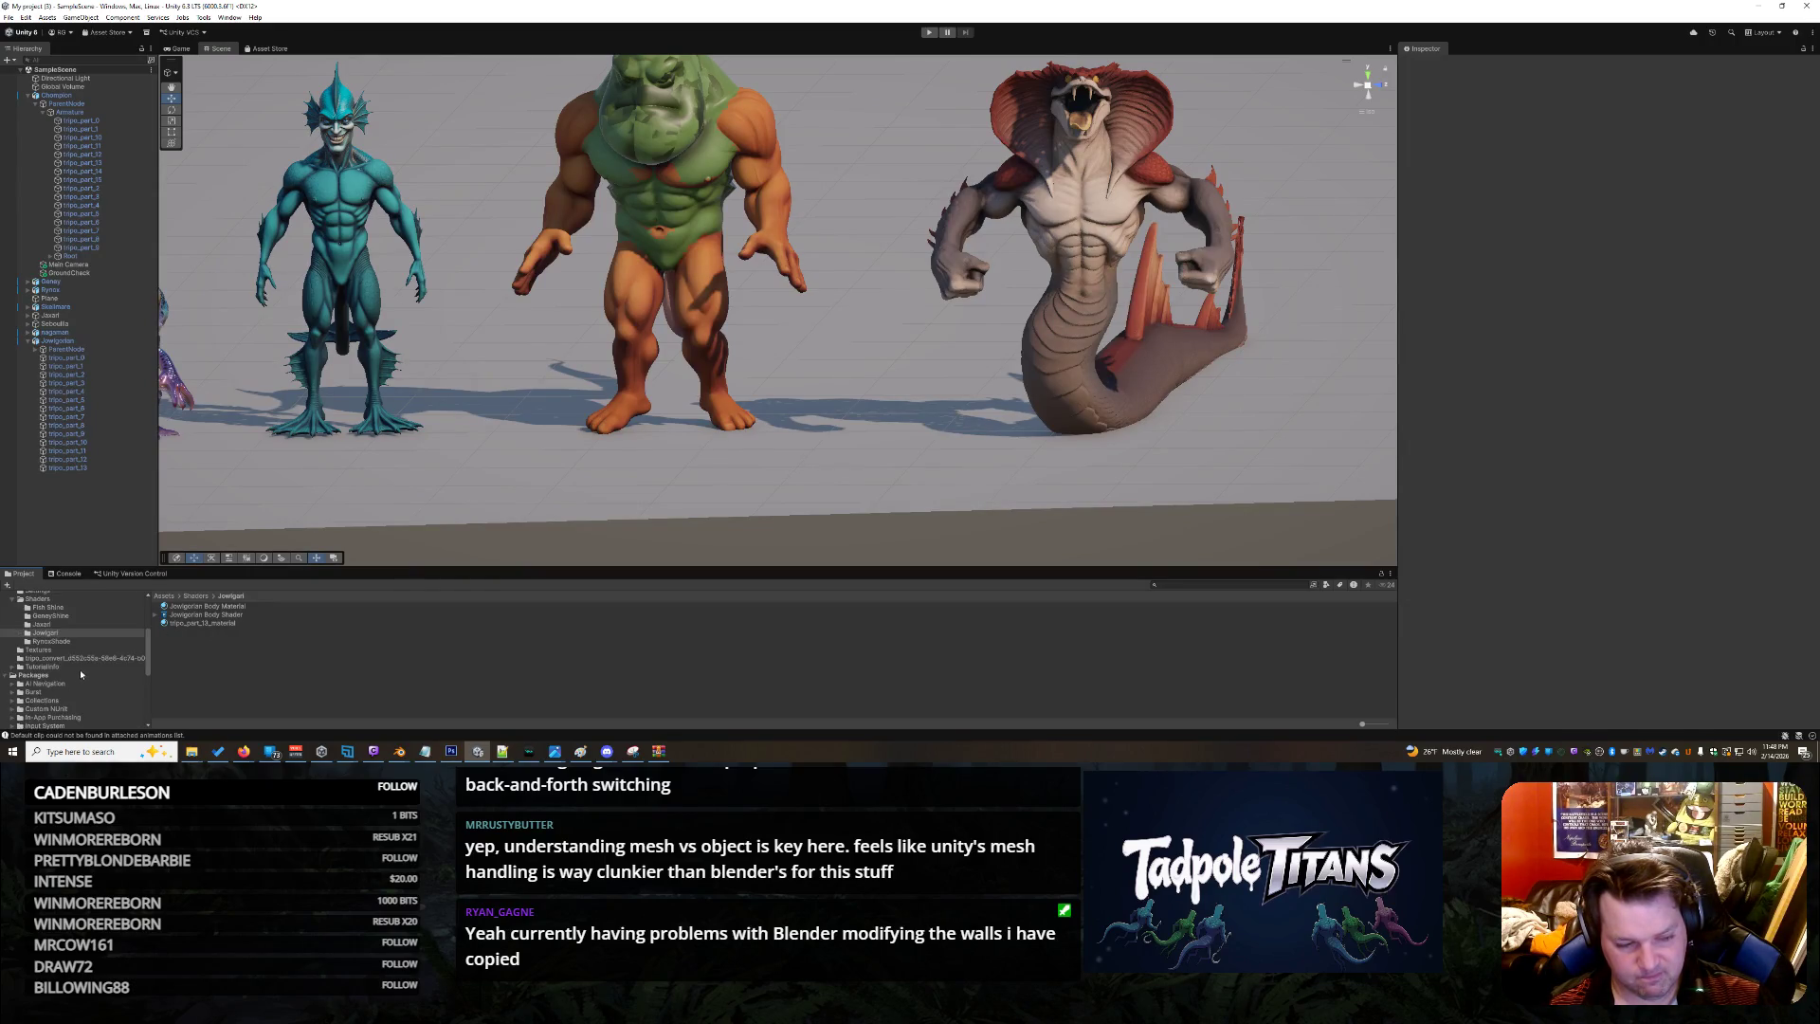
double_click(201, 614)
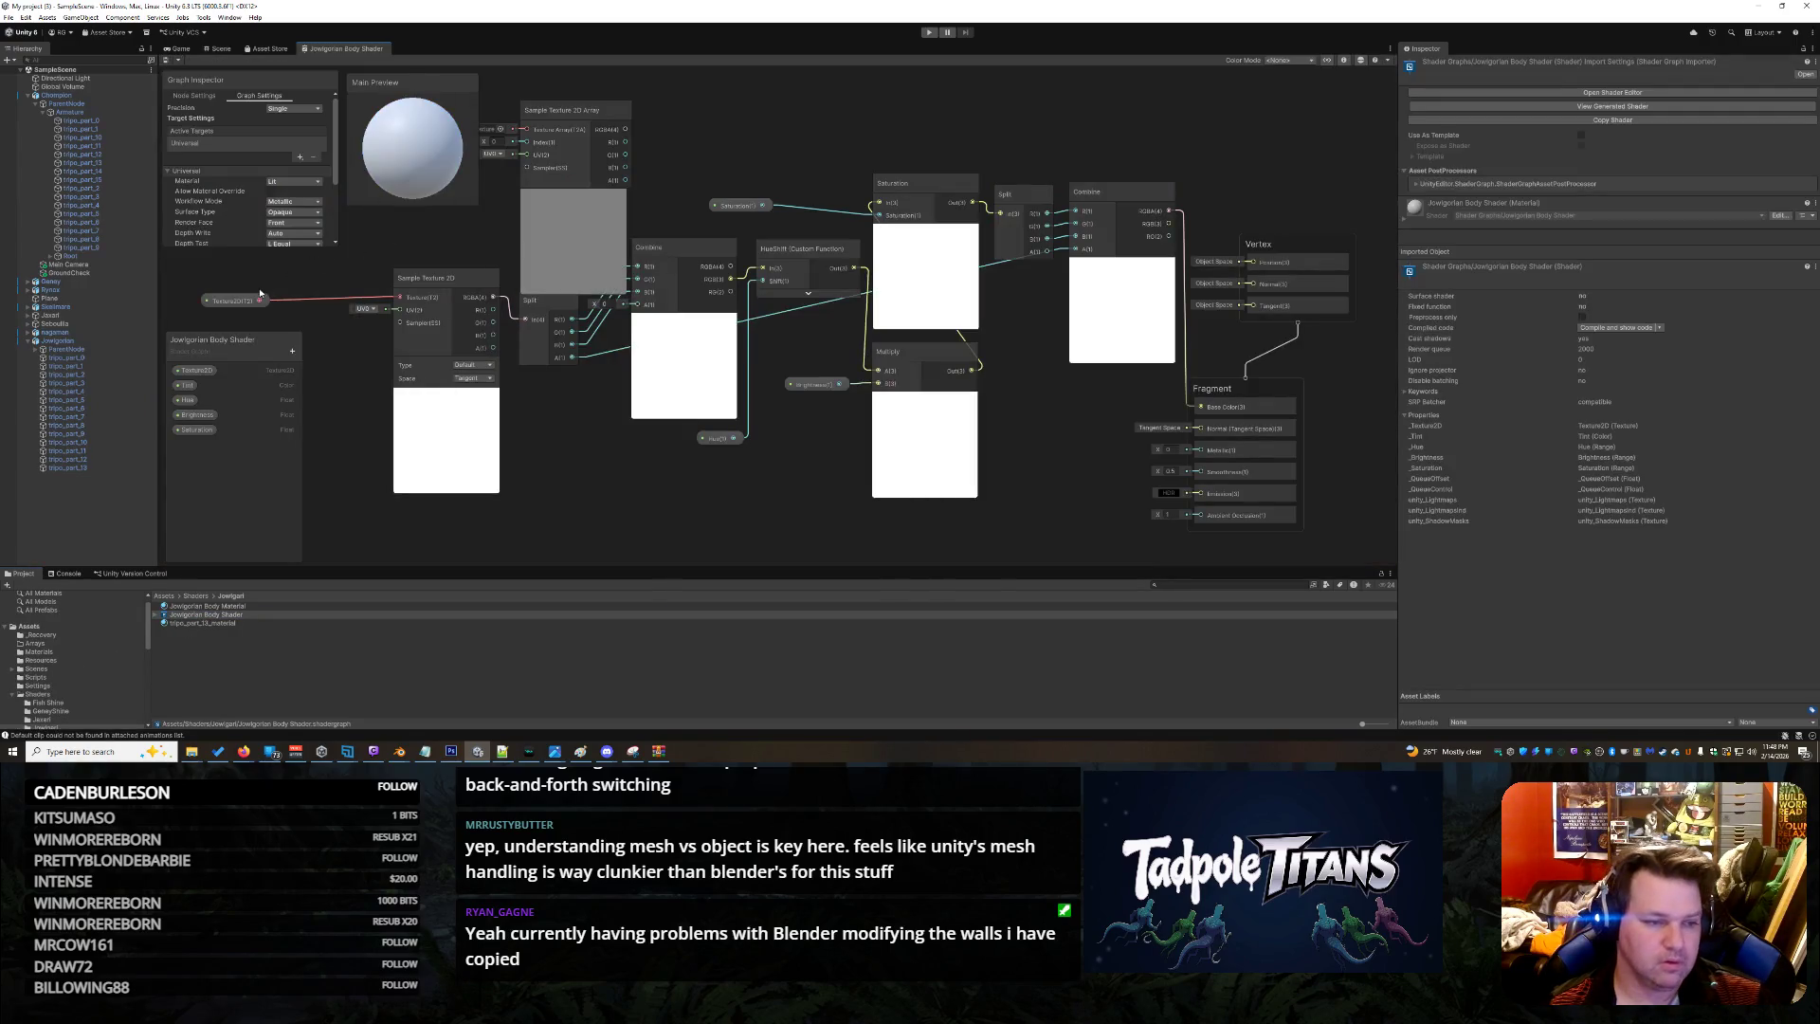
click(228, 302)
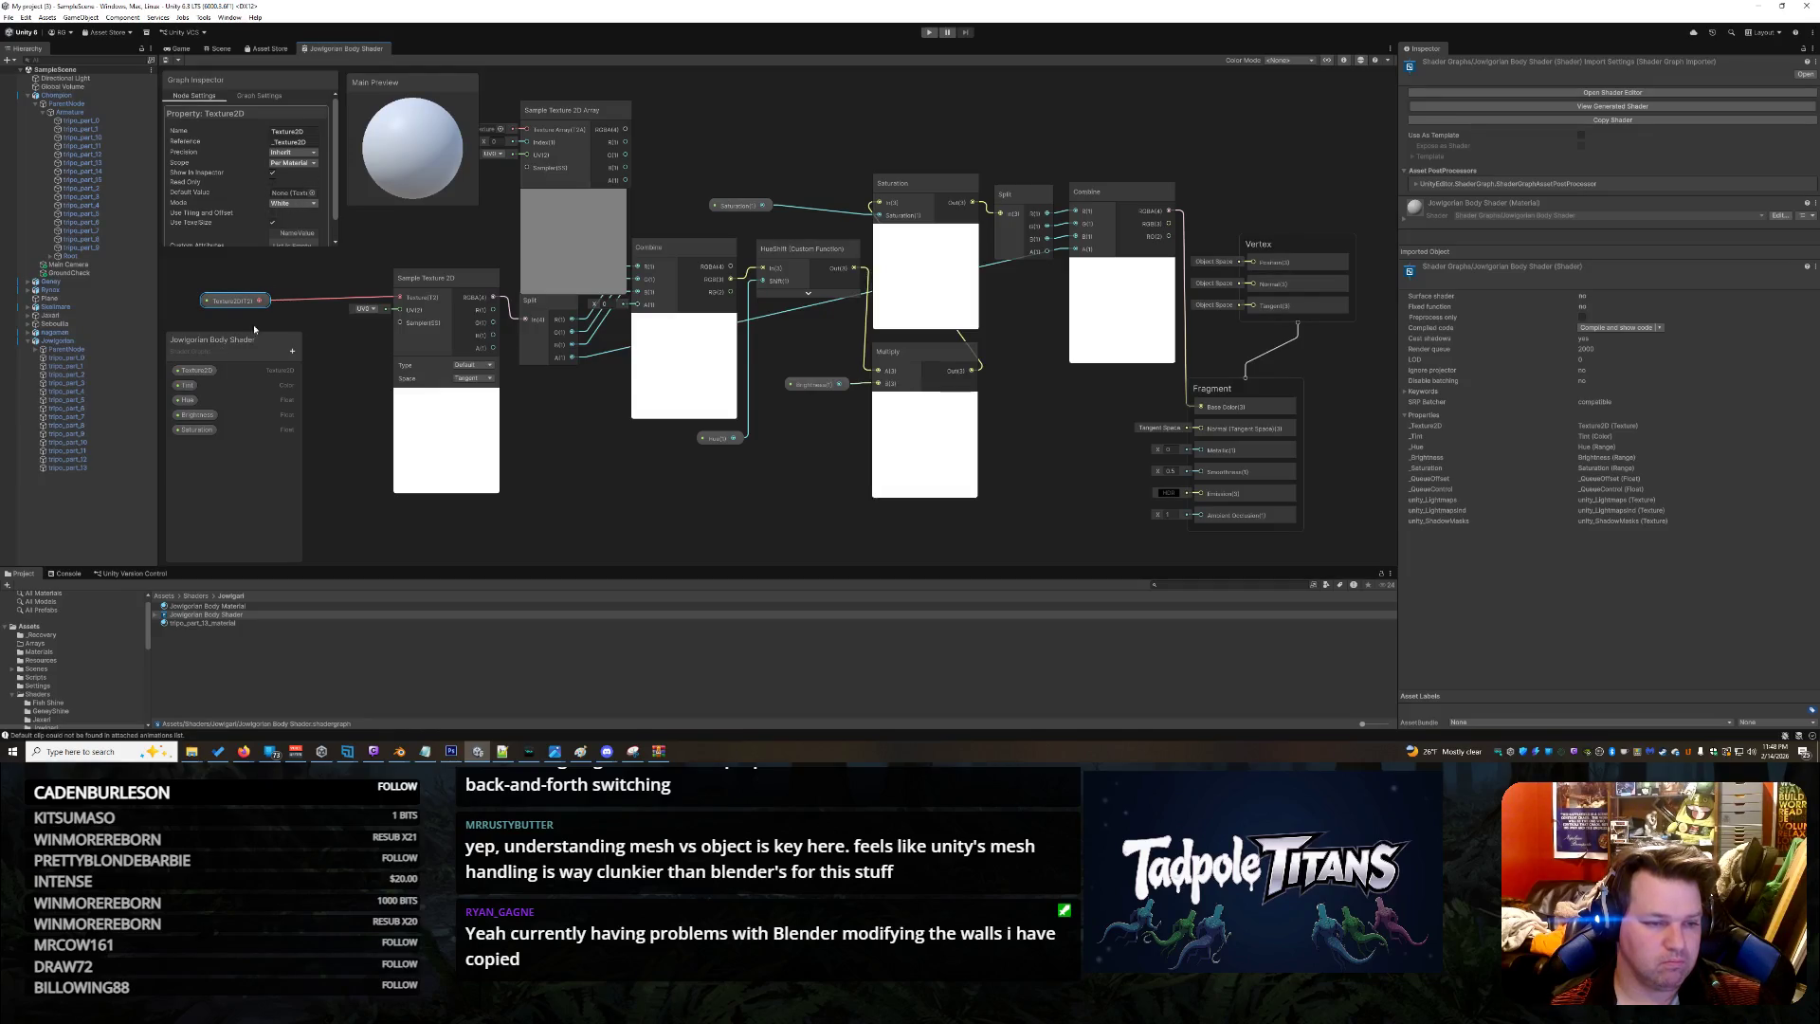
Delete the Texture2D link into Sample Texture 2D and bring up its texture choices
click(317, 302)
key(Delete)
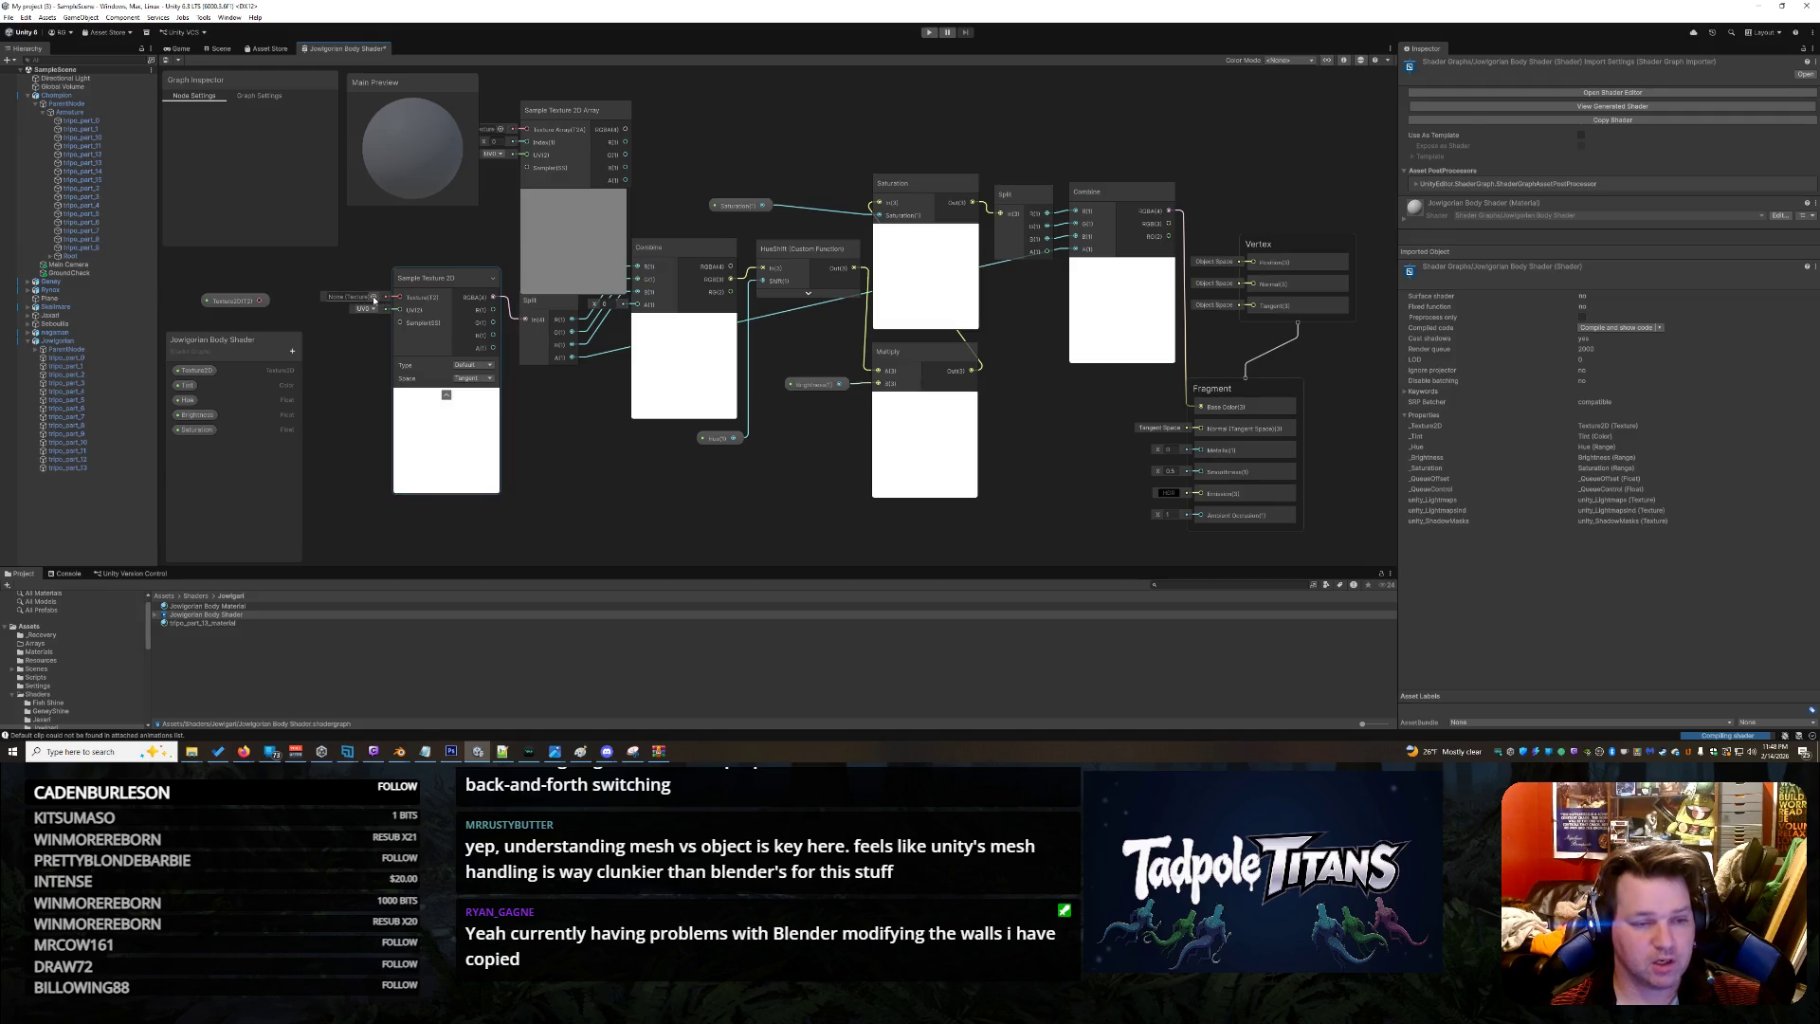
click(374, 298)
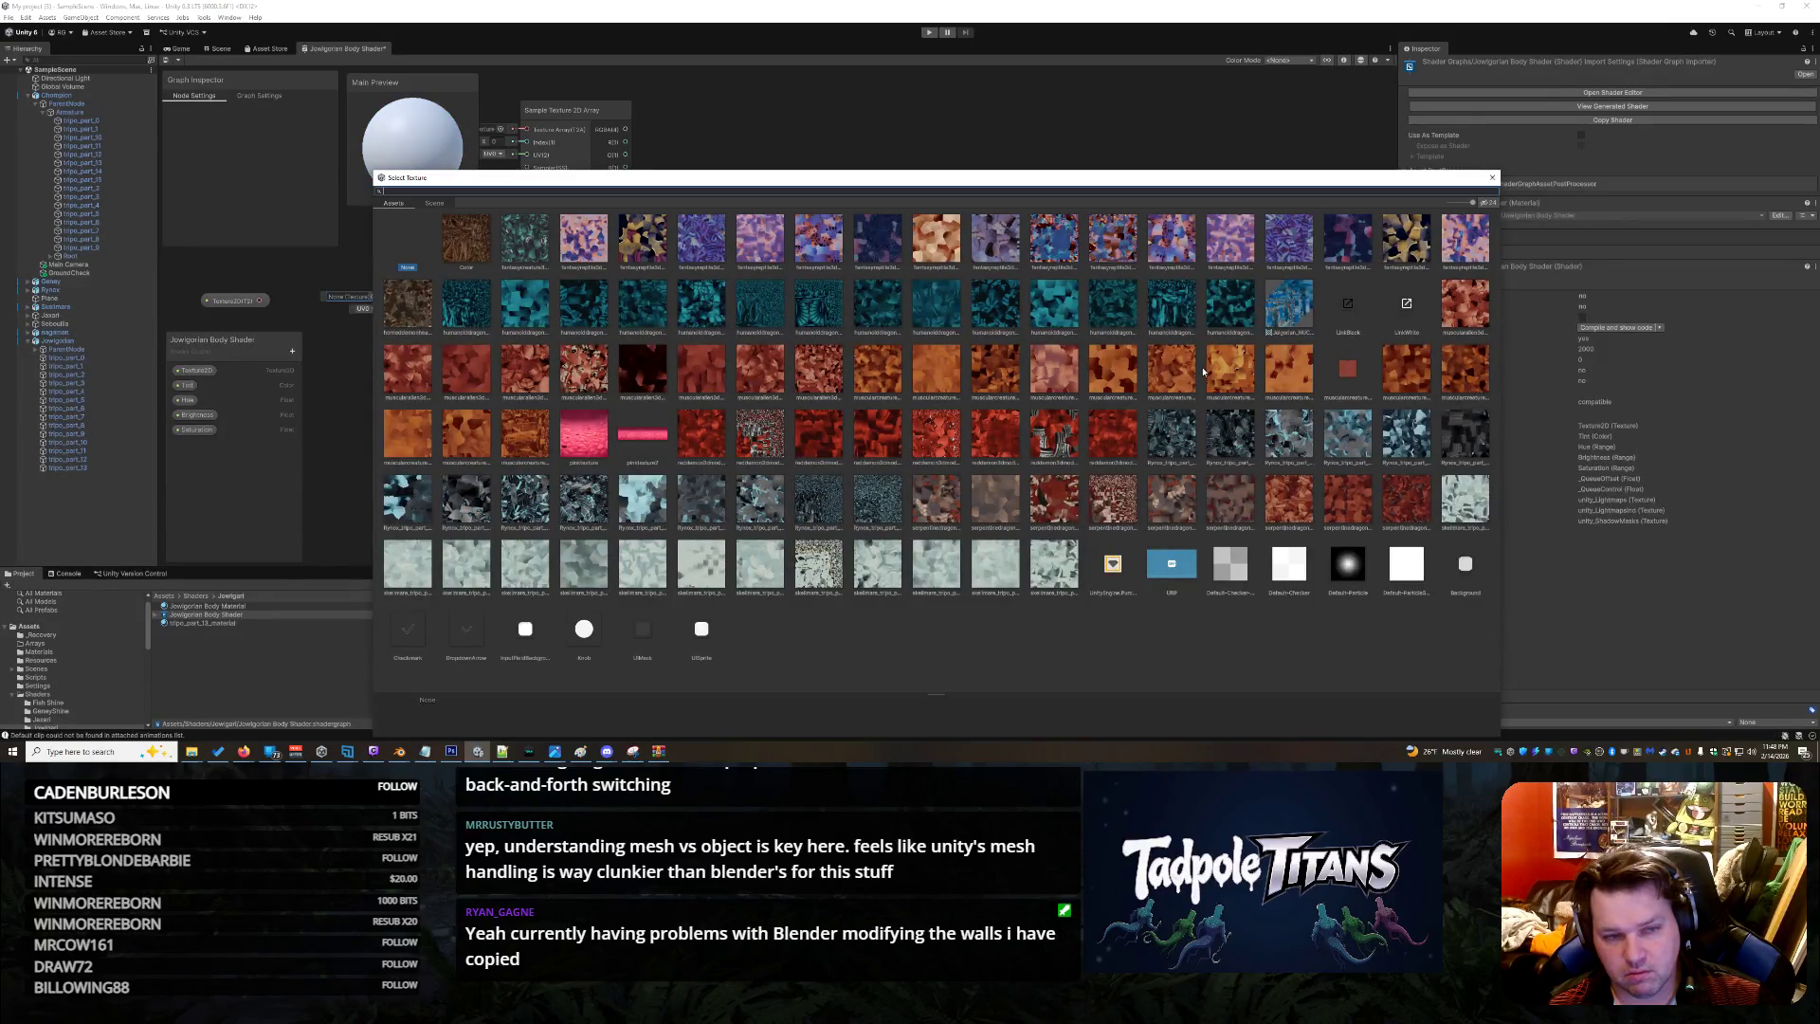
Preview an orange creature basecolor texture, then wire Texture2D back into Sample Texture 2D's Texture input
click(1230, 372)
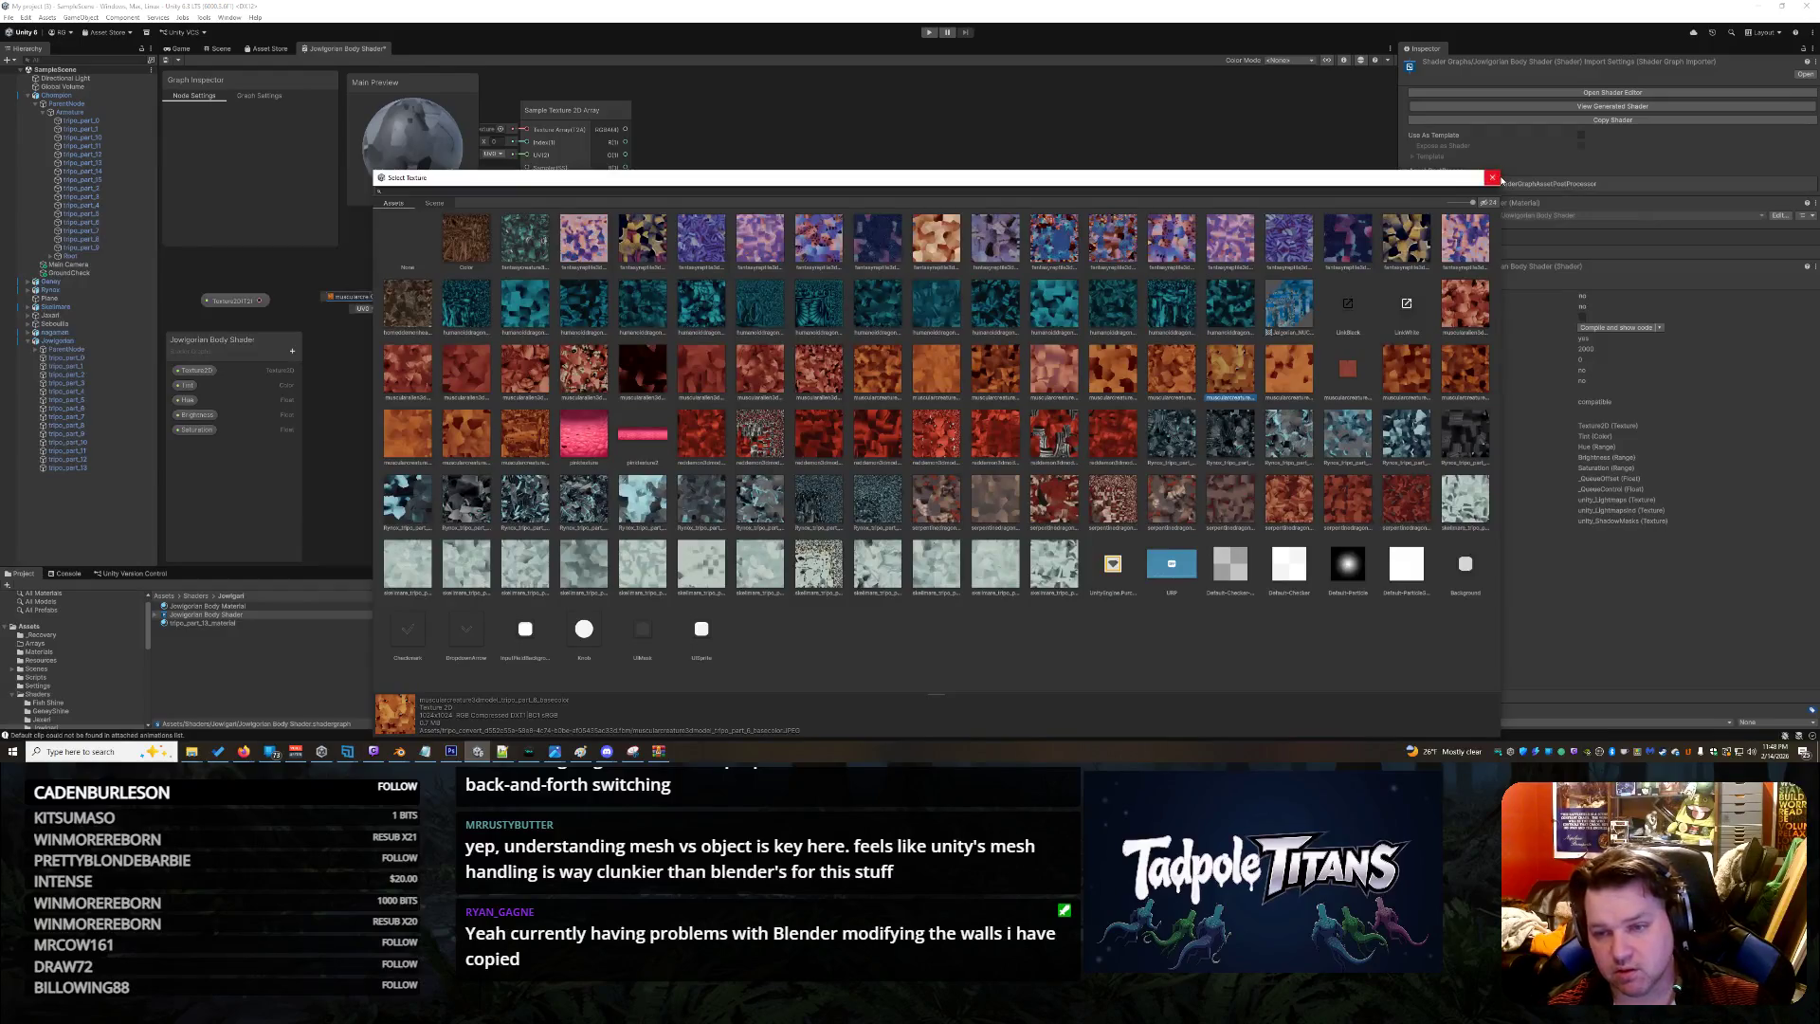
click(1492, 177)
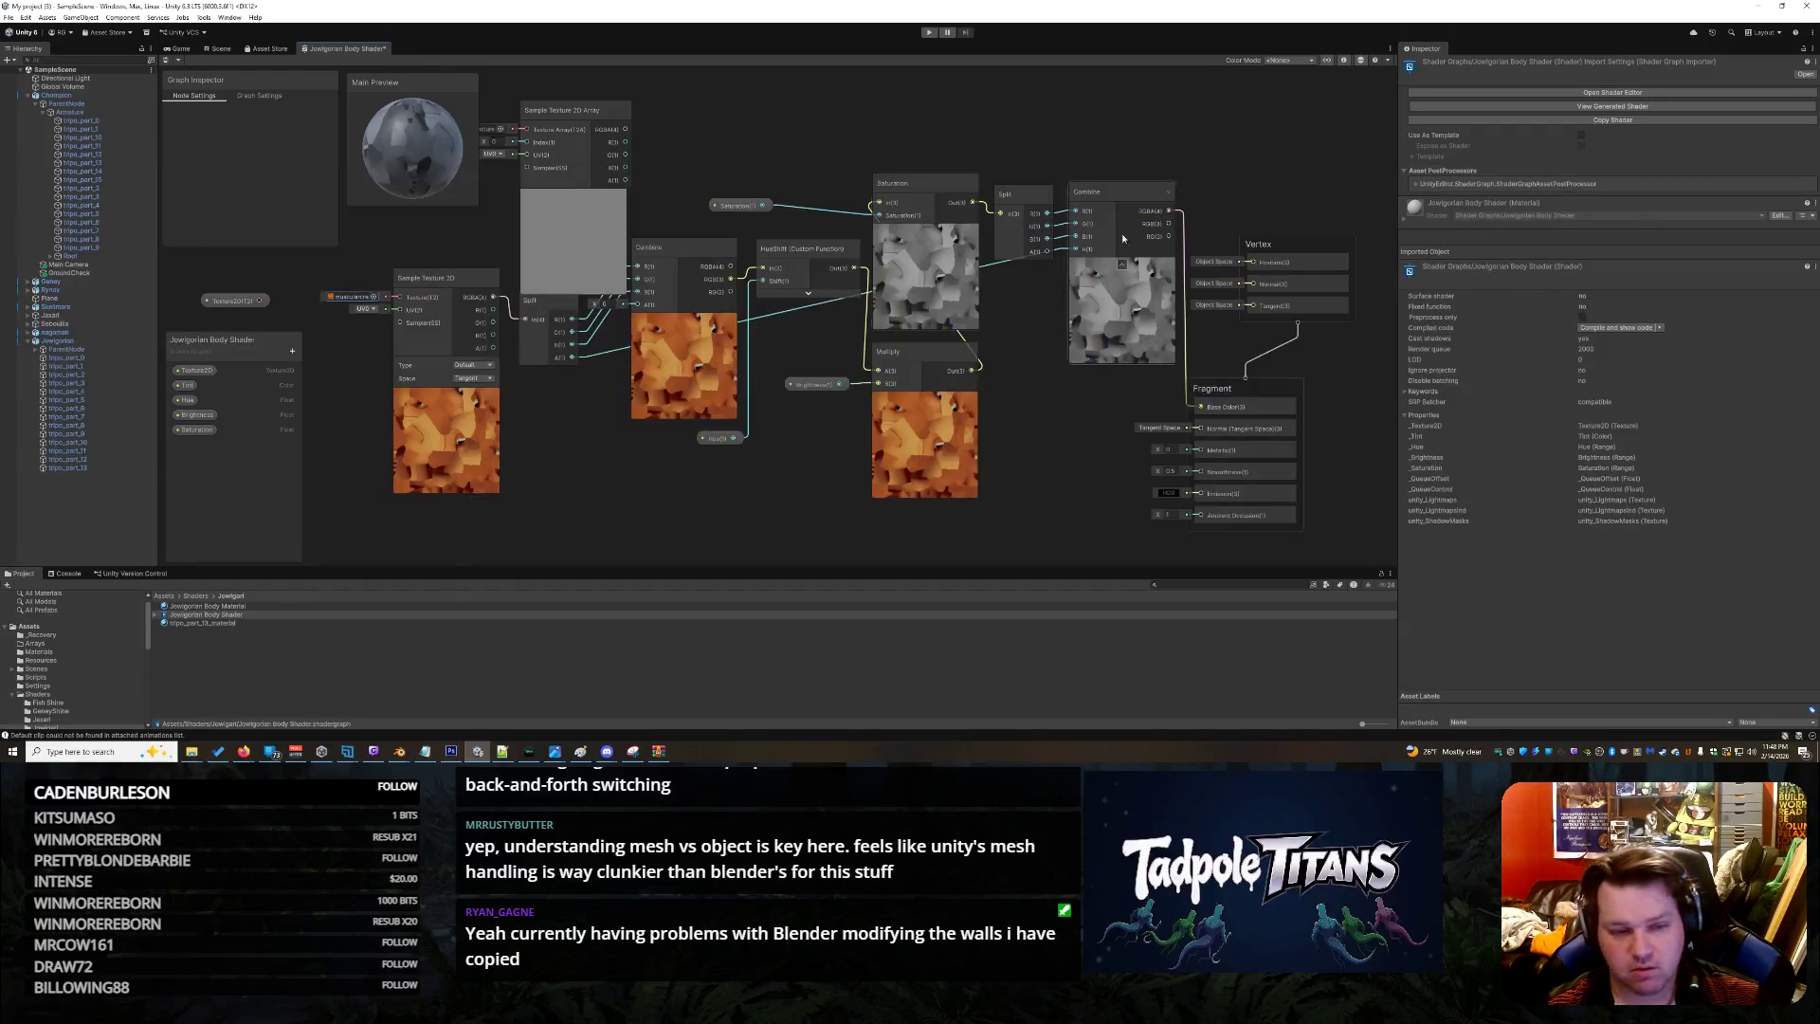
right_click(368, 297)
click(414, 367)
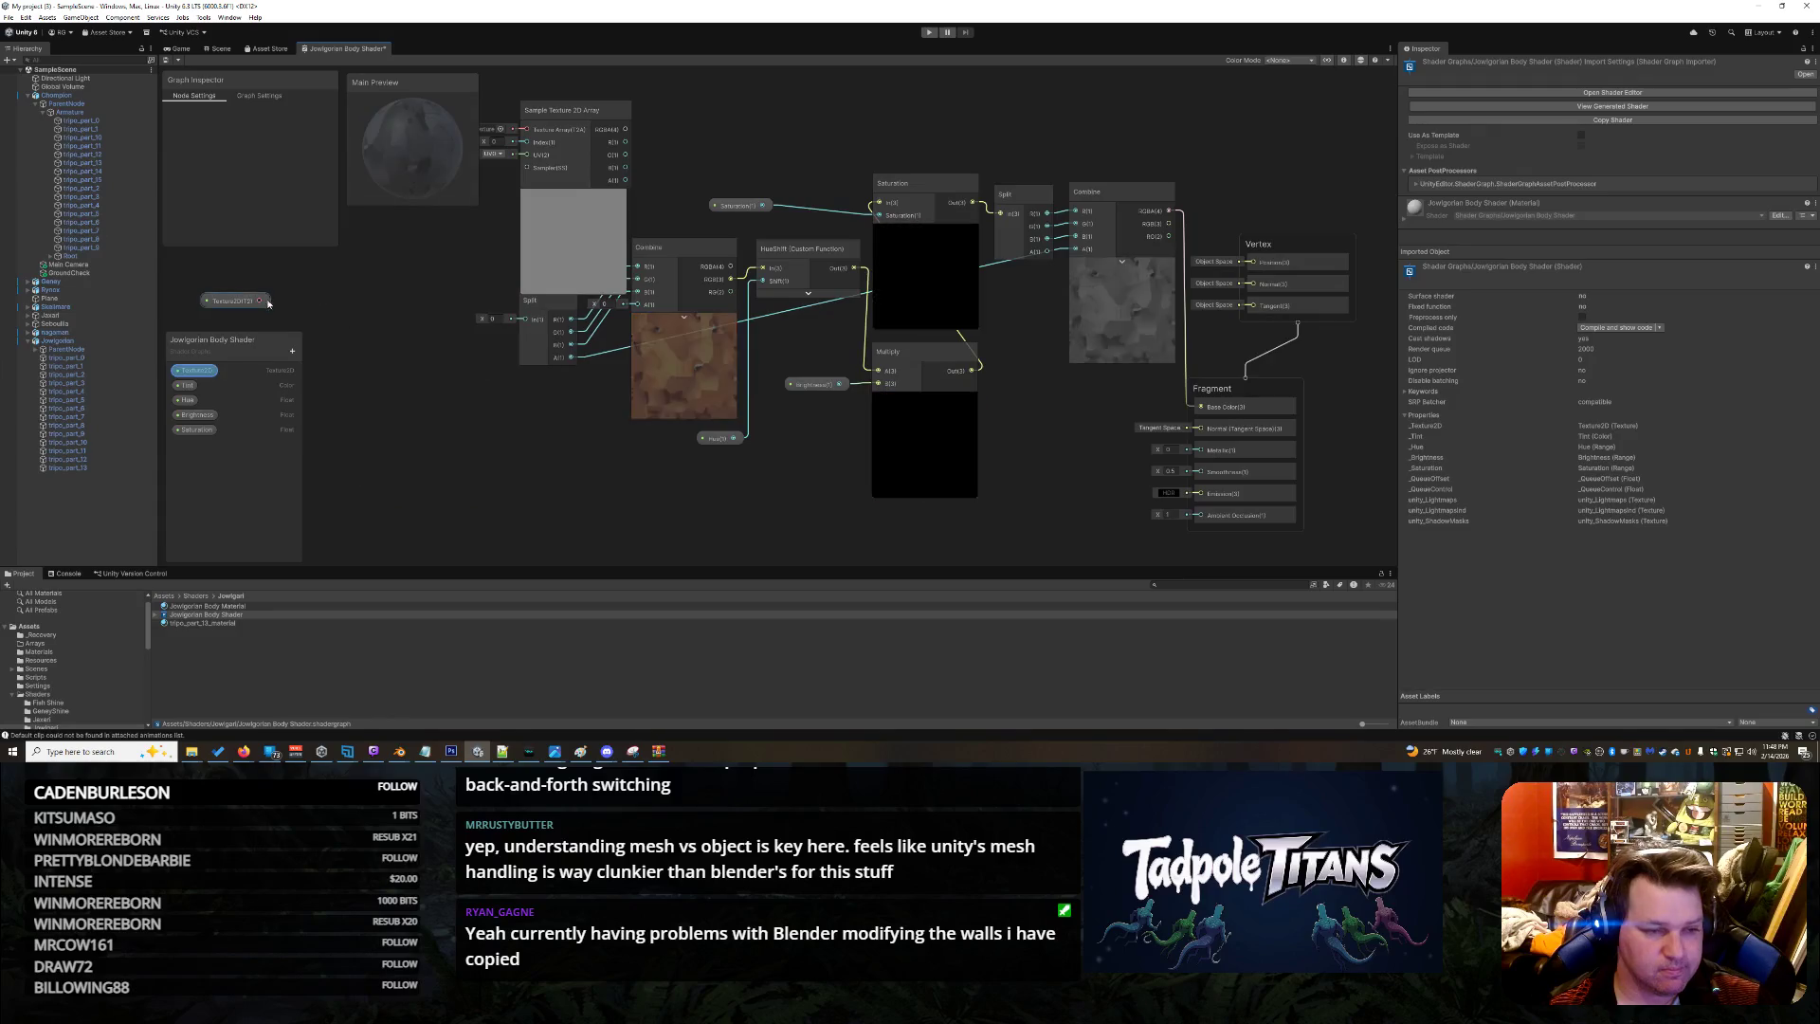
key(ctrl+z)
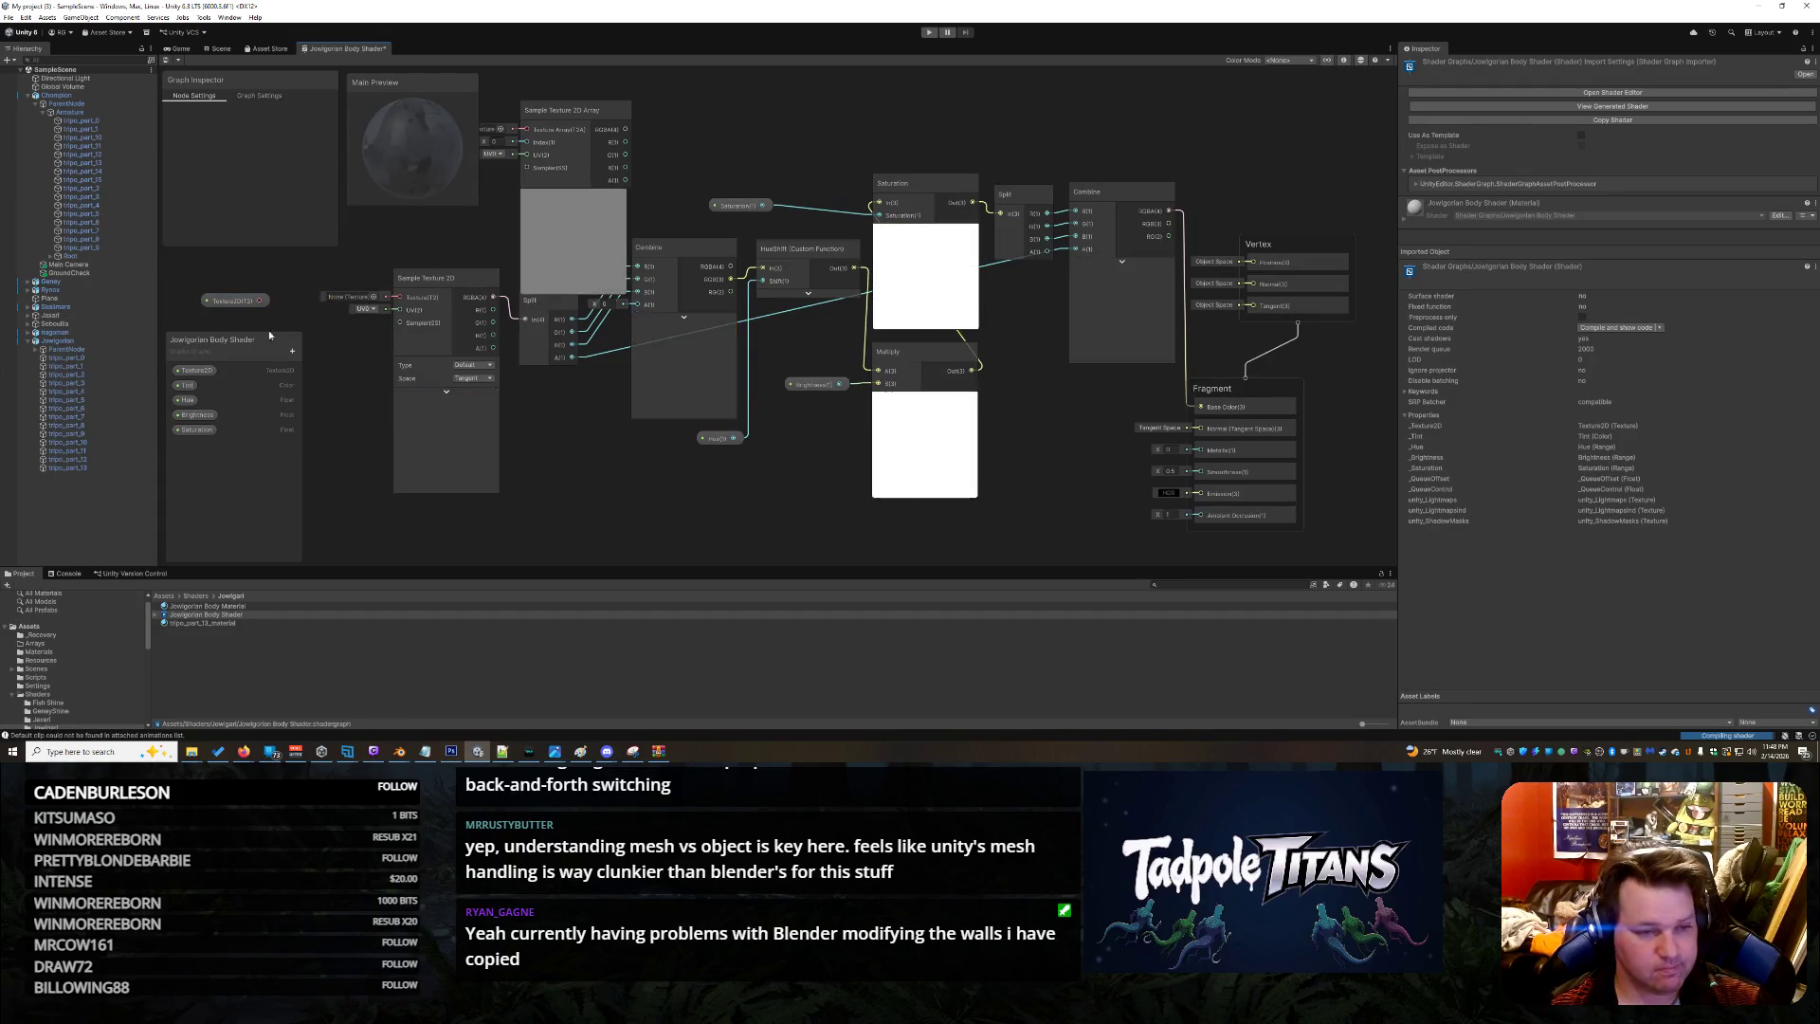
drag(307, 303, 399, 297)
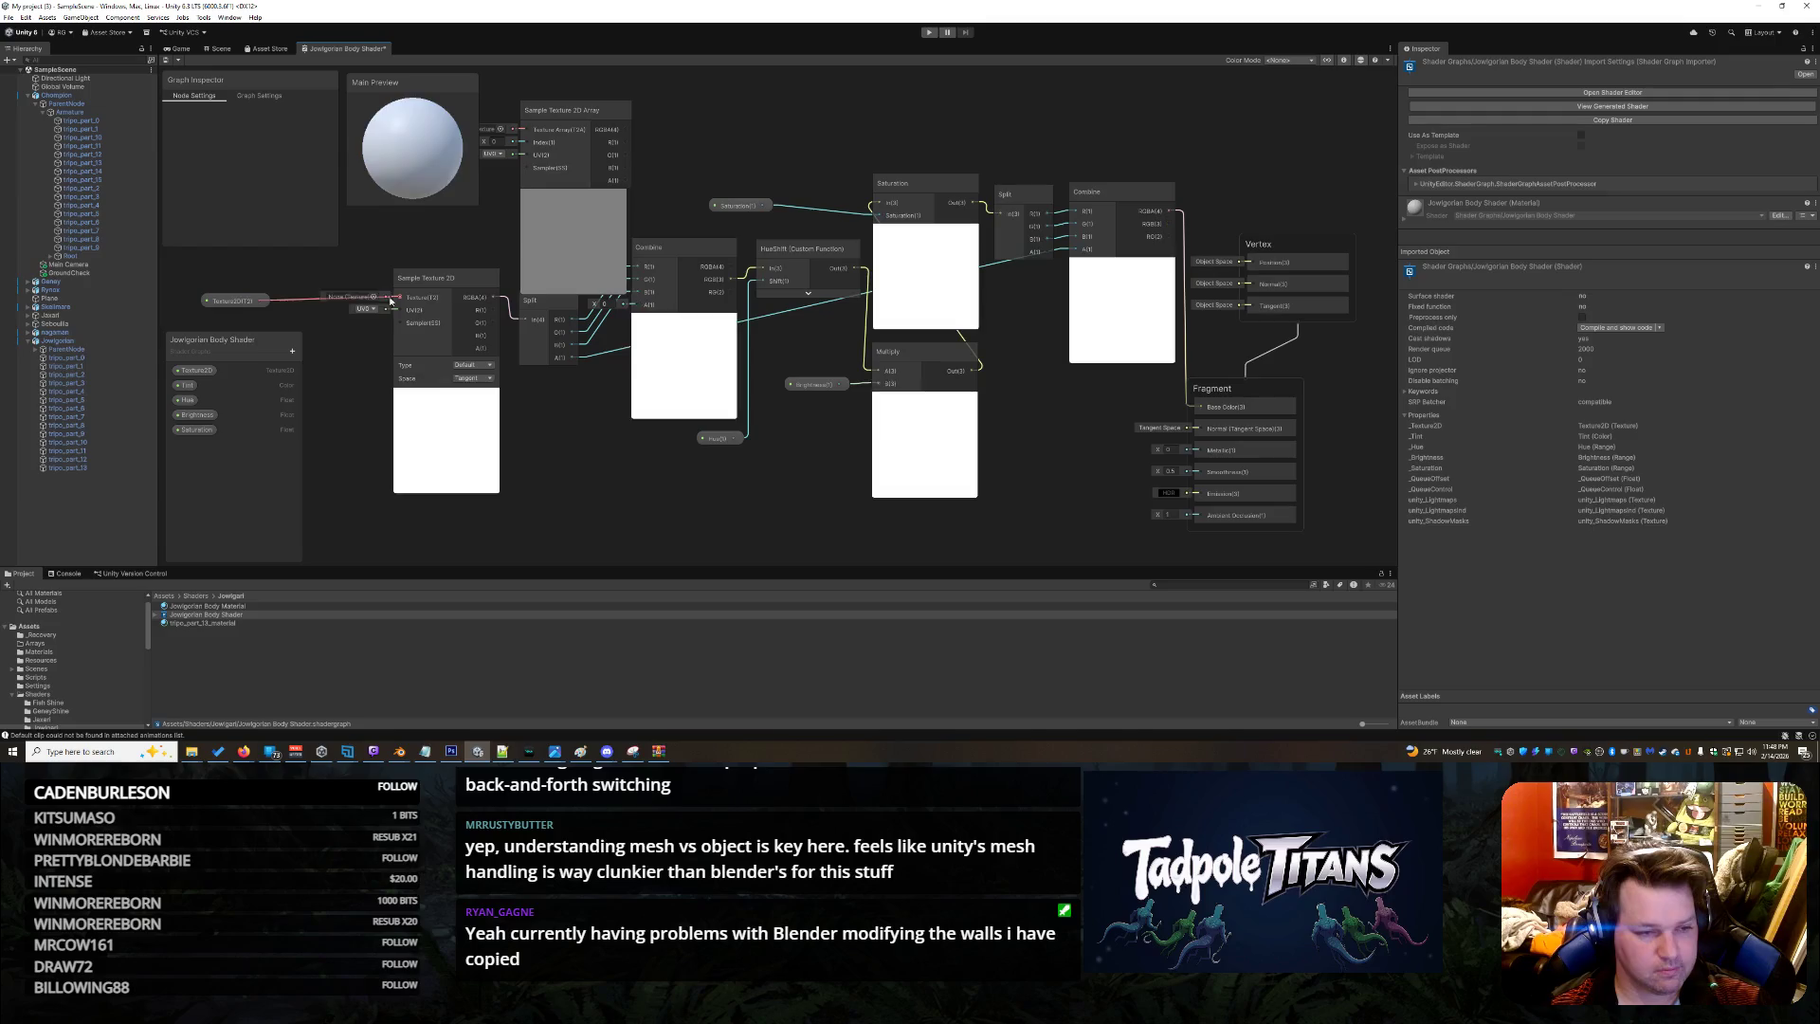
Open the Tripo basecolor textures folder in Assets and select the 14 part textures
click(57, 626)
scroll(74, 658, down, 5)
scroll(65, 664, up, 5)
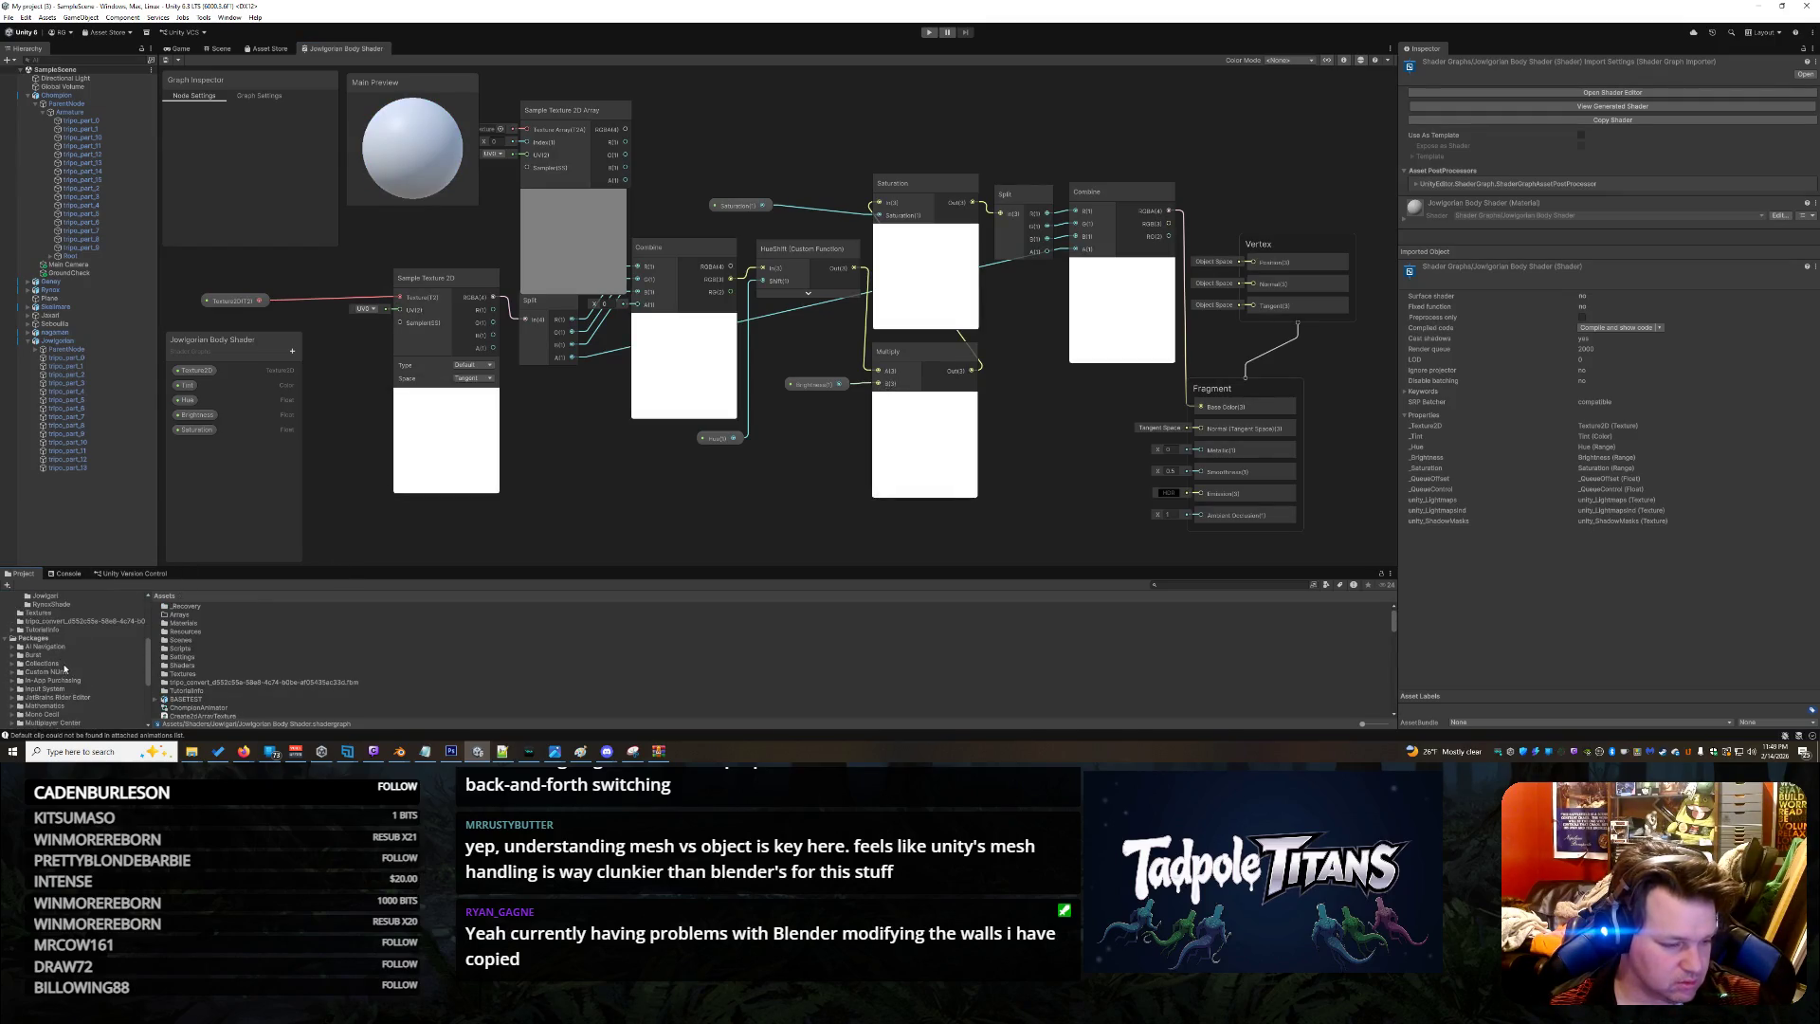
scroll(30, 626, up, 2)
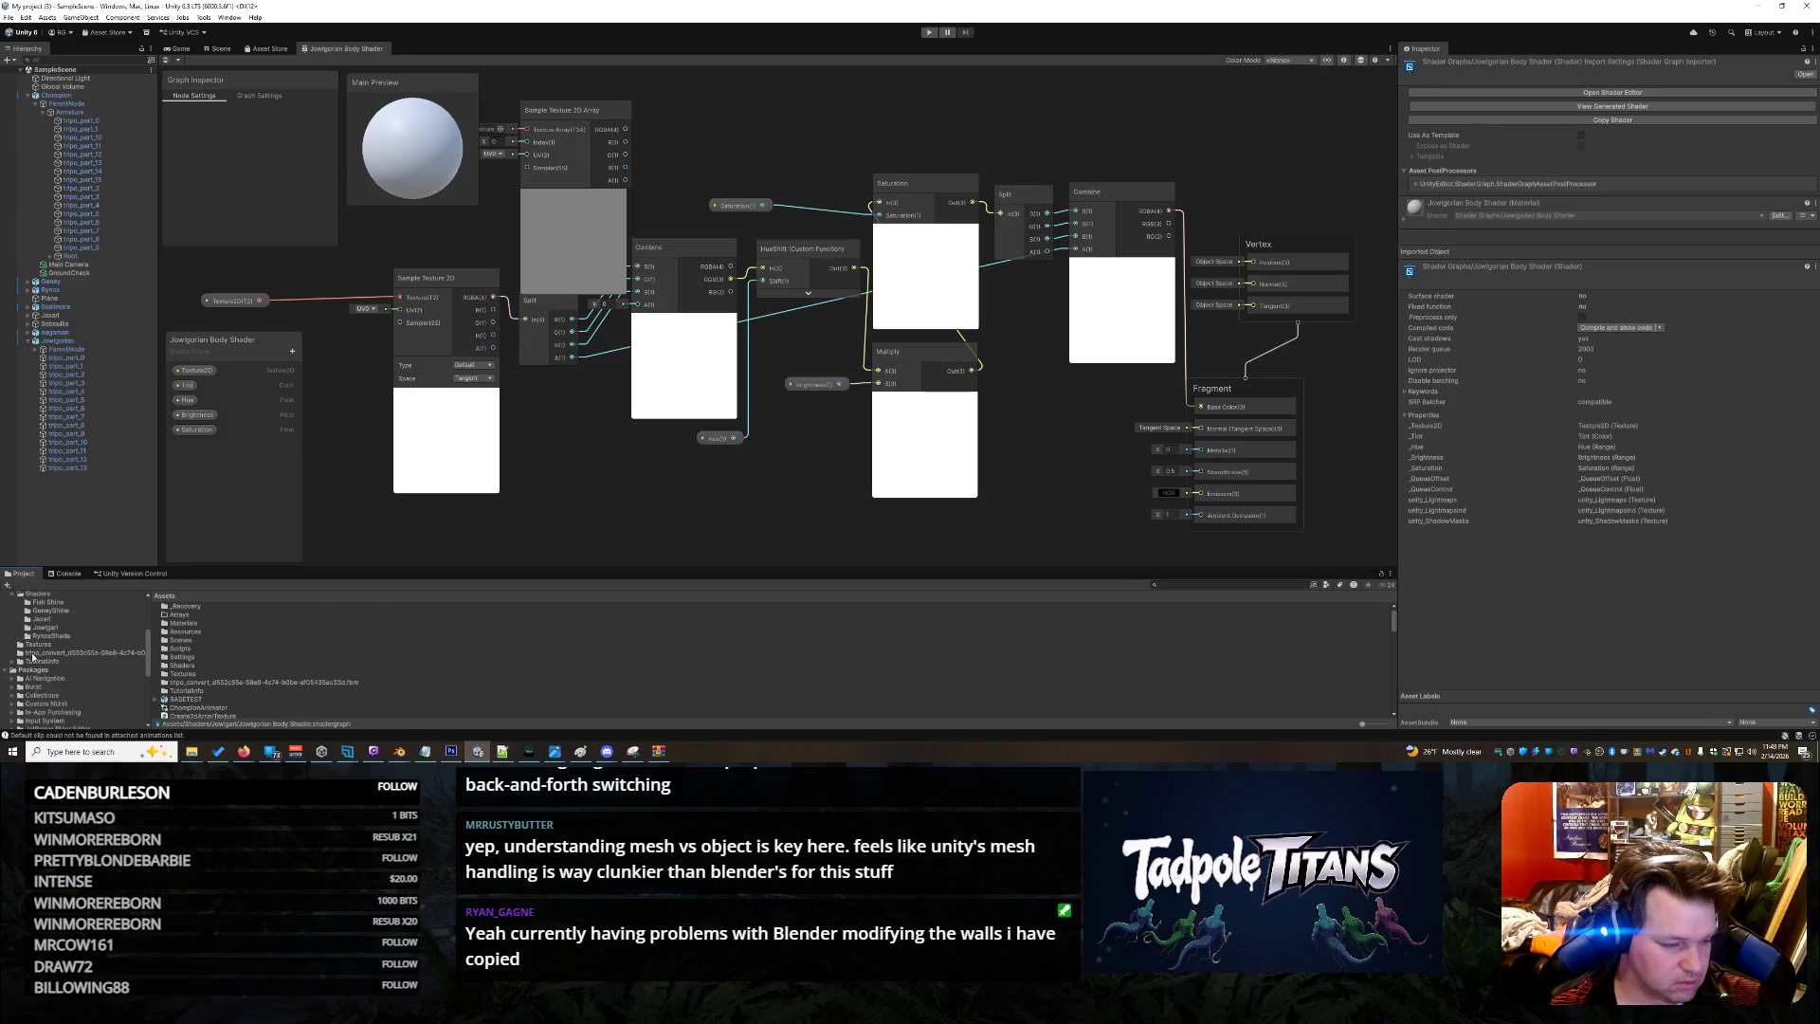
click(32, 653)
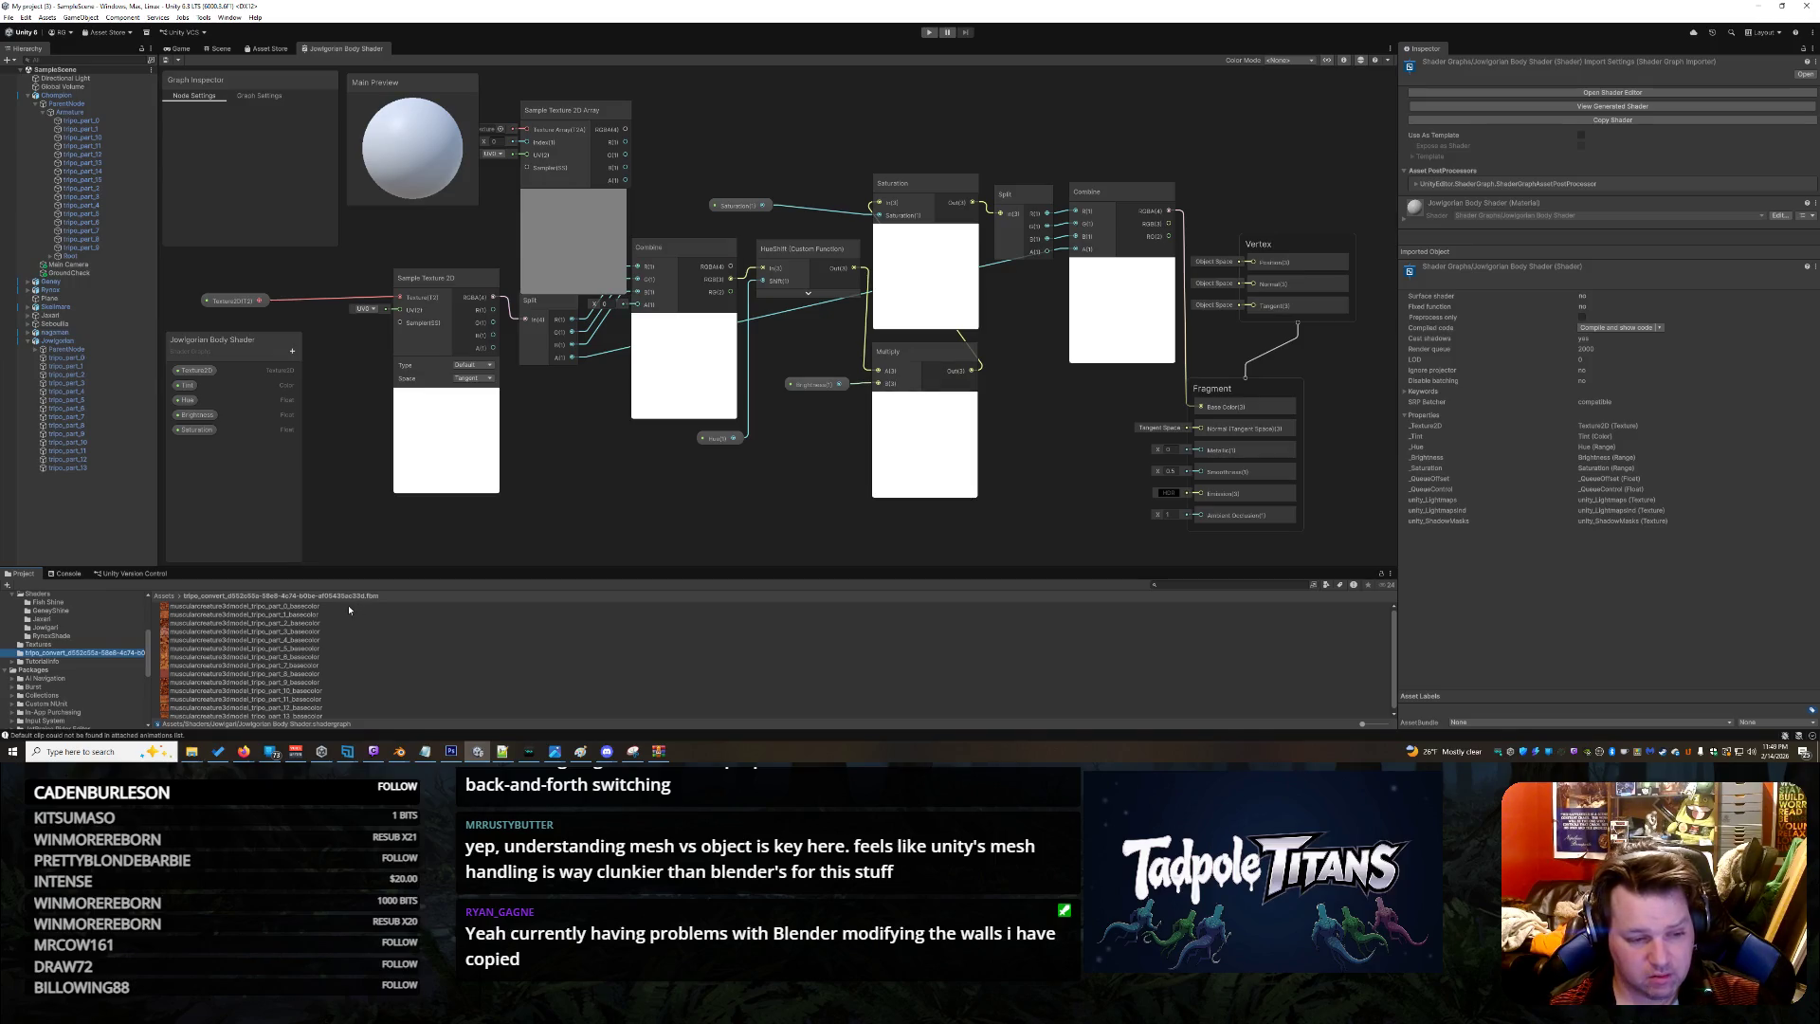
click(288, 715)
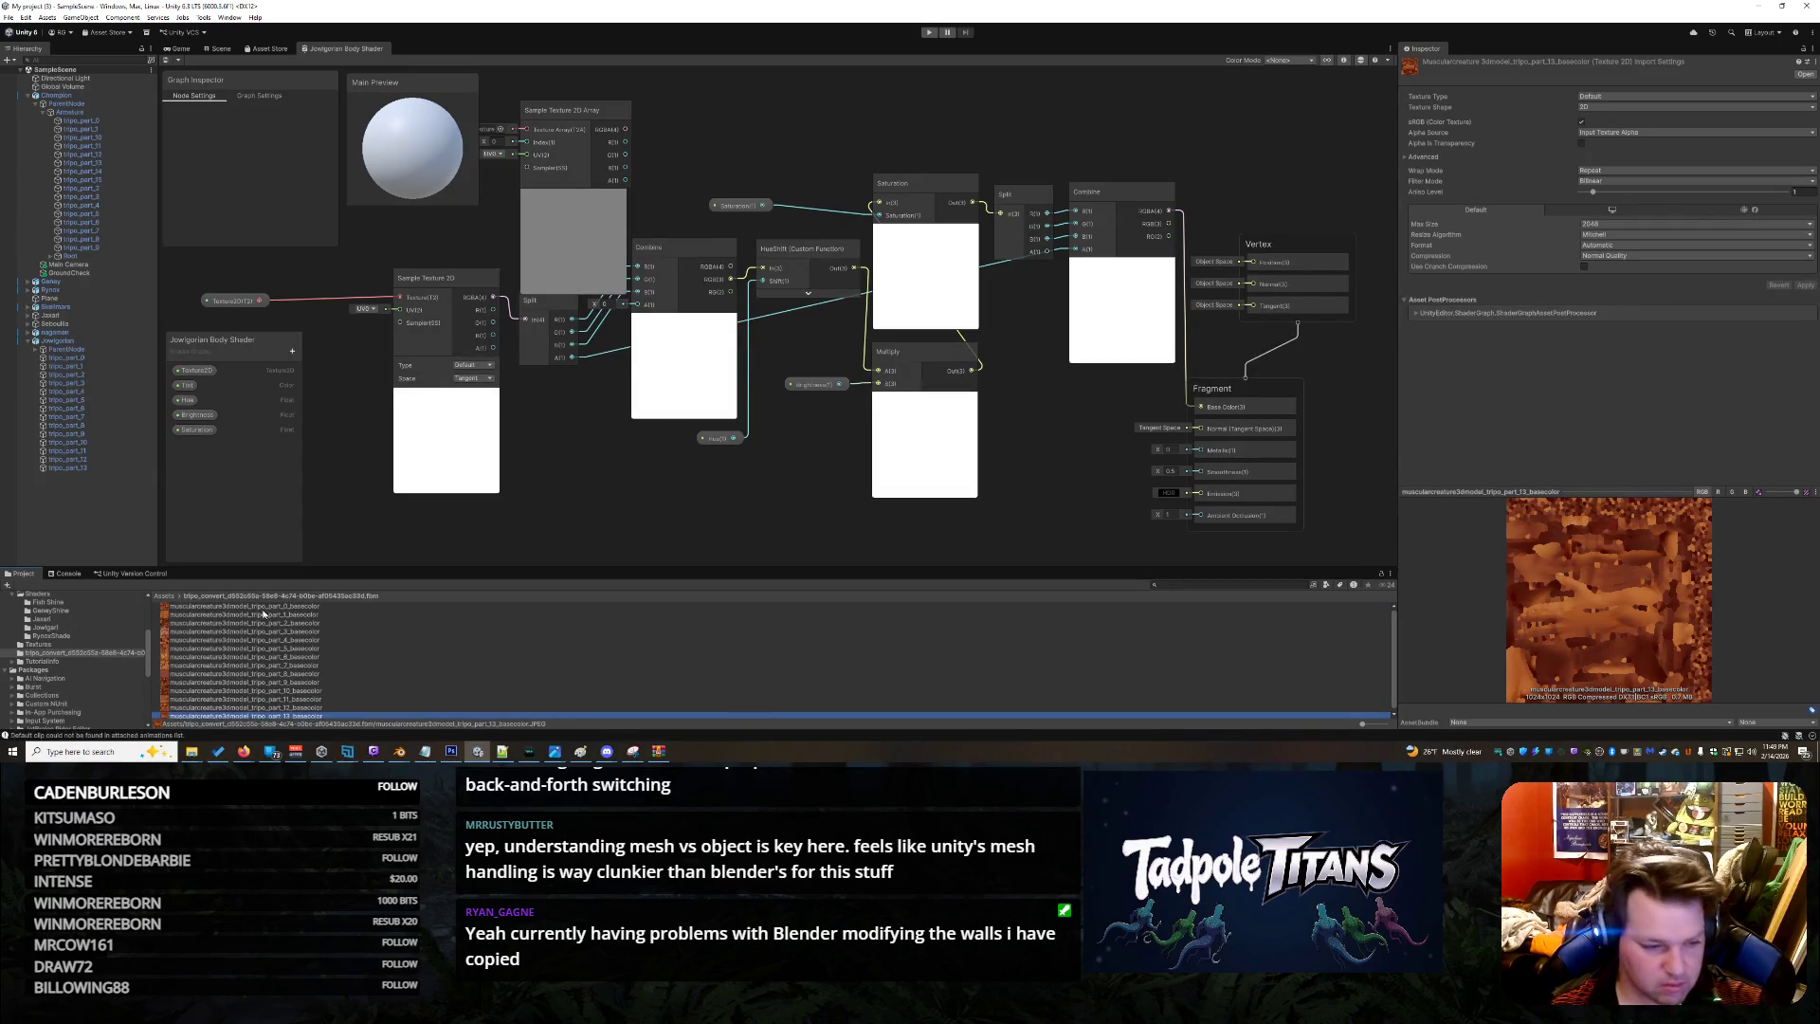
shift+click(261, 606)
Open the AssetBundle name choices for the selected textures and start a new bundle name
right_click(263, 609)
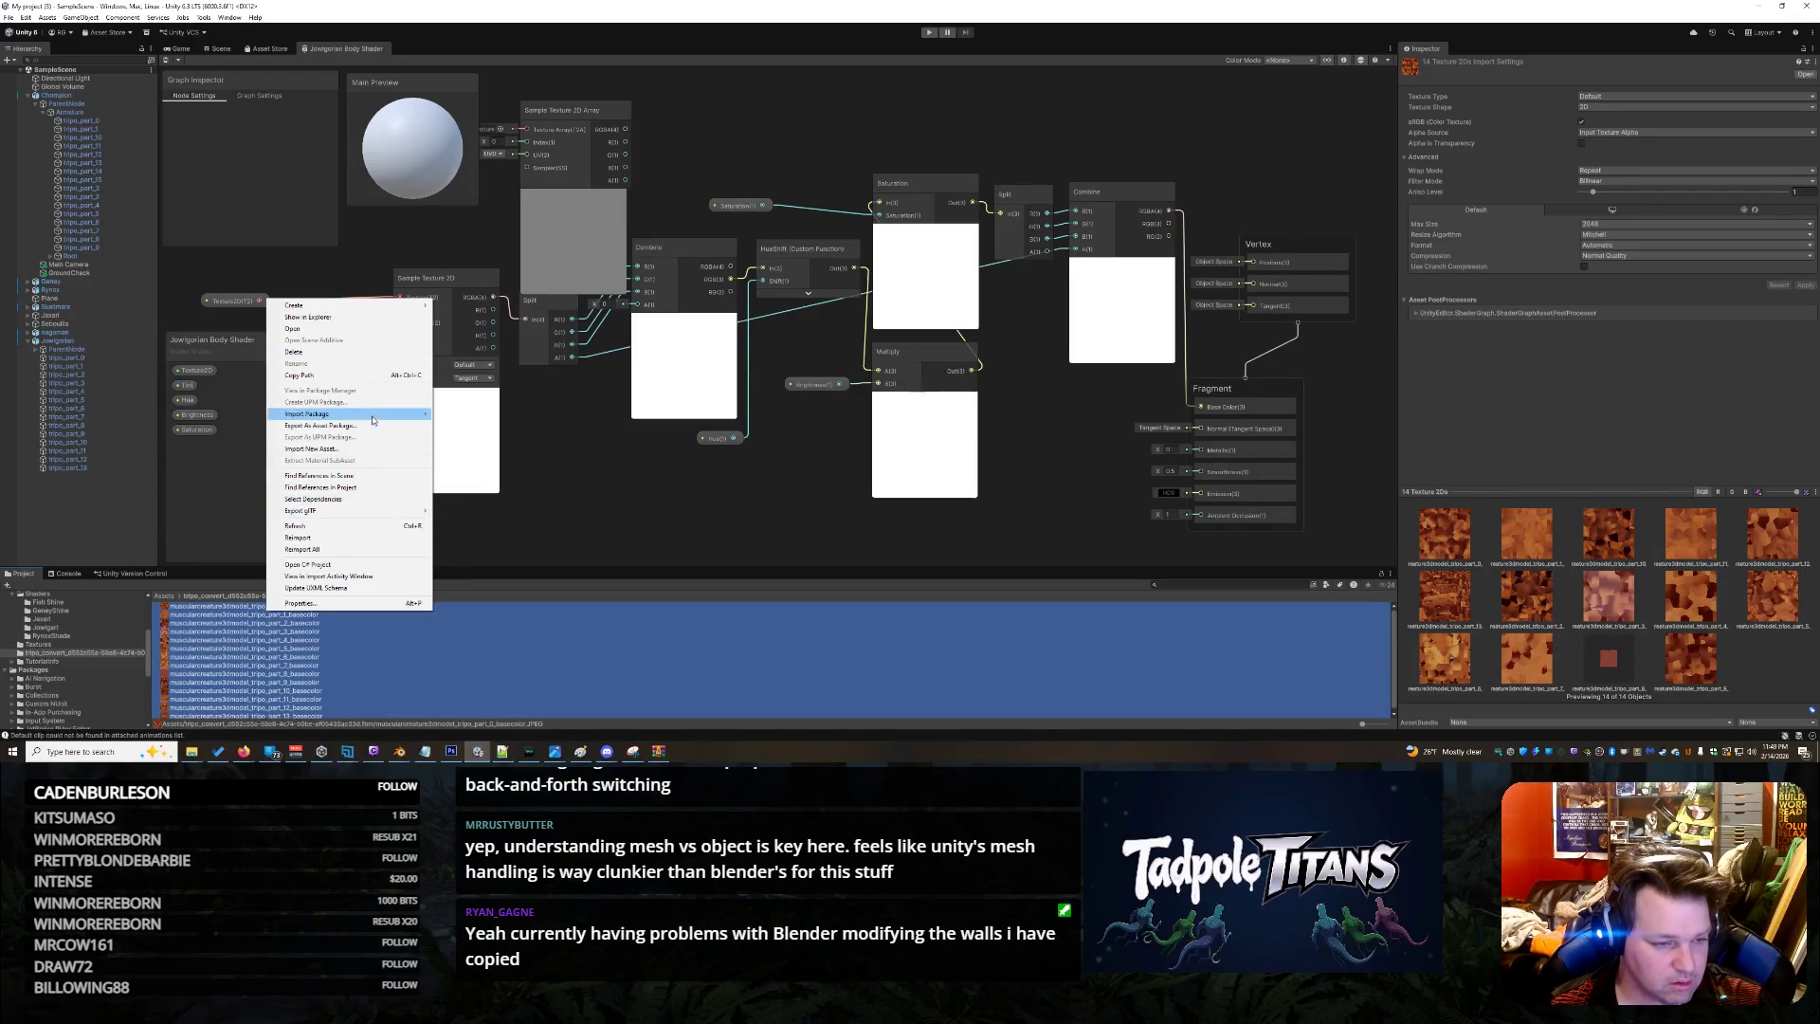
mouse_move(361, 305)
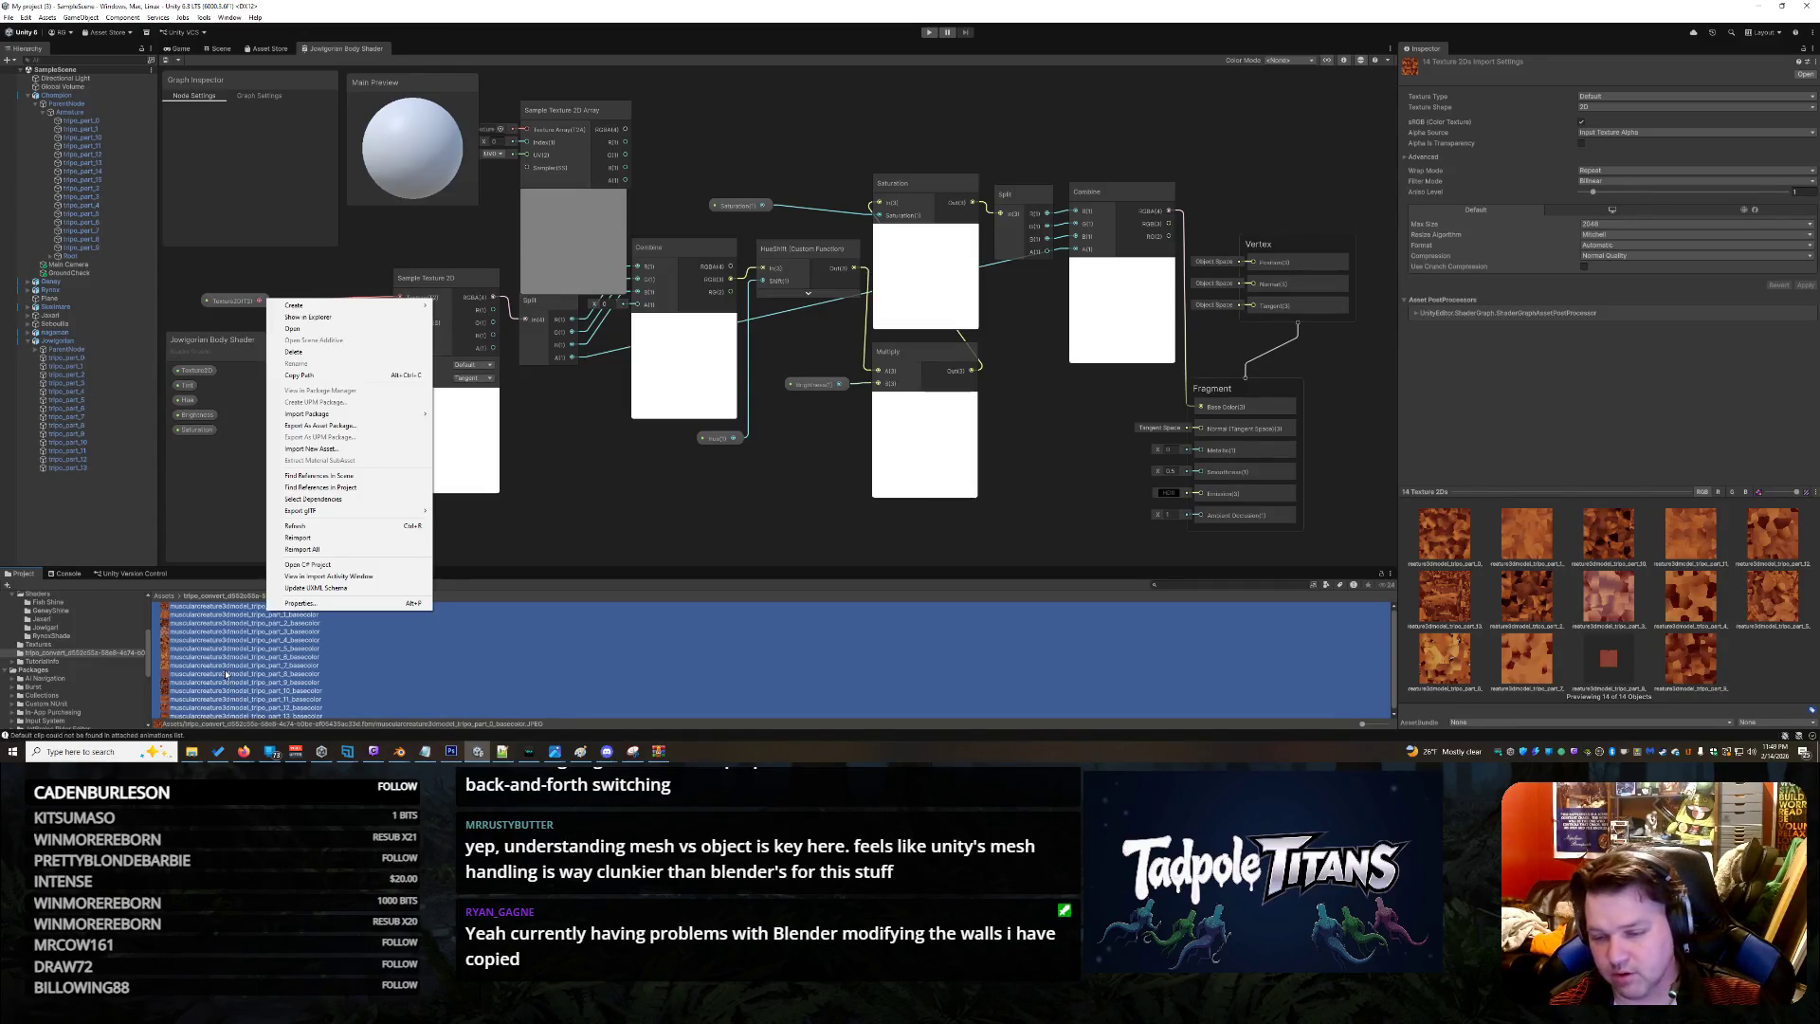
click(1550, 722)
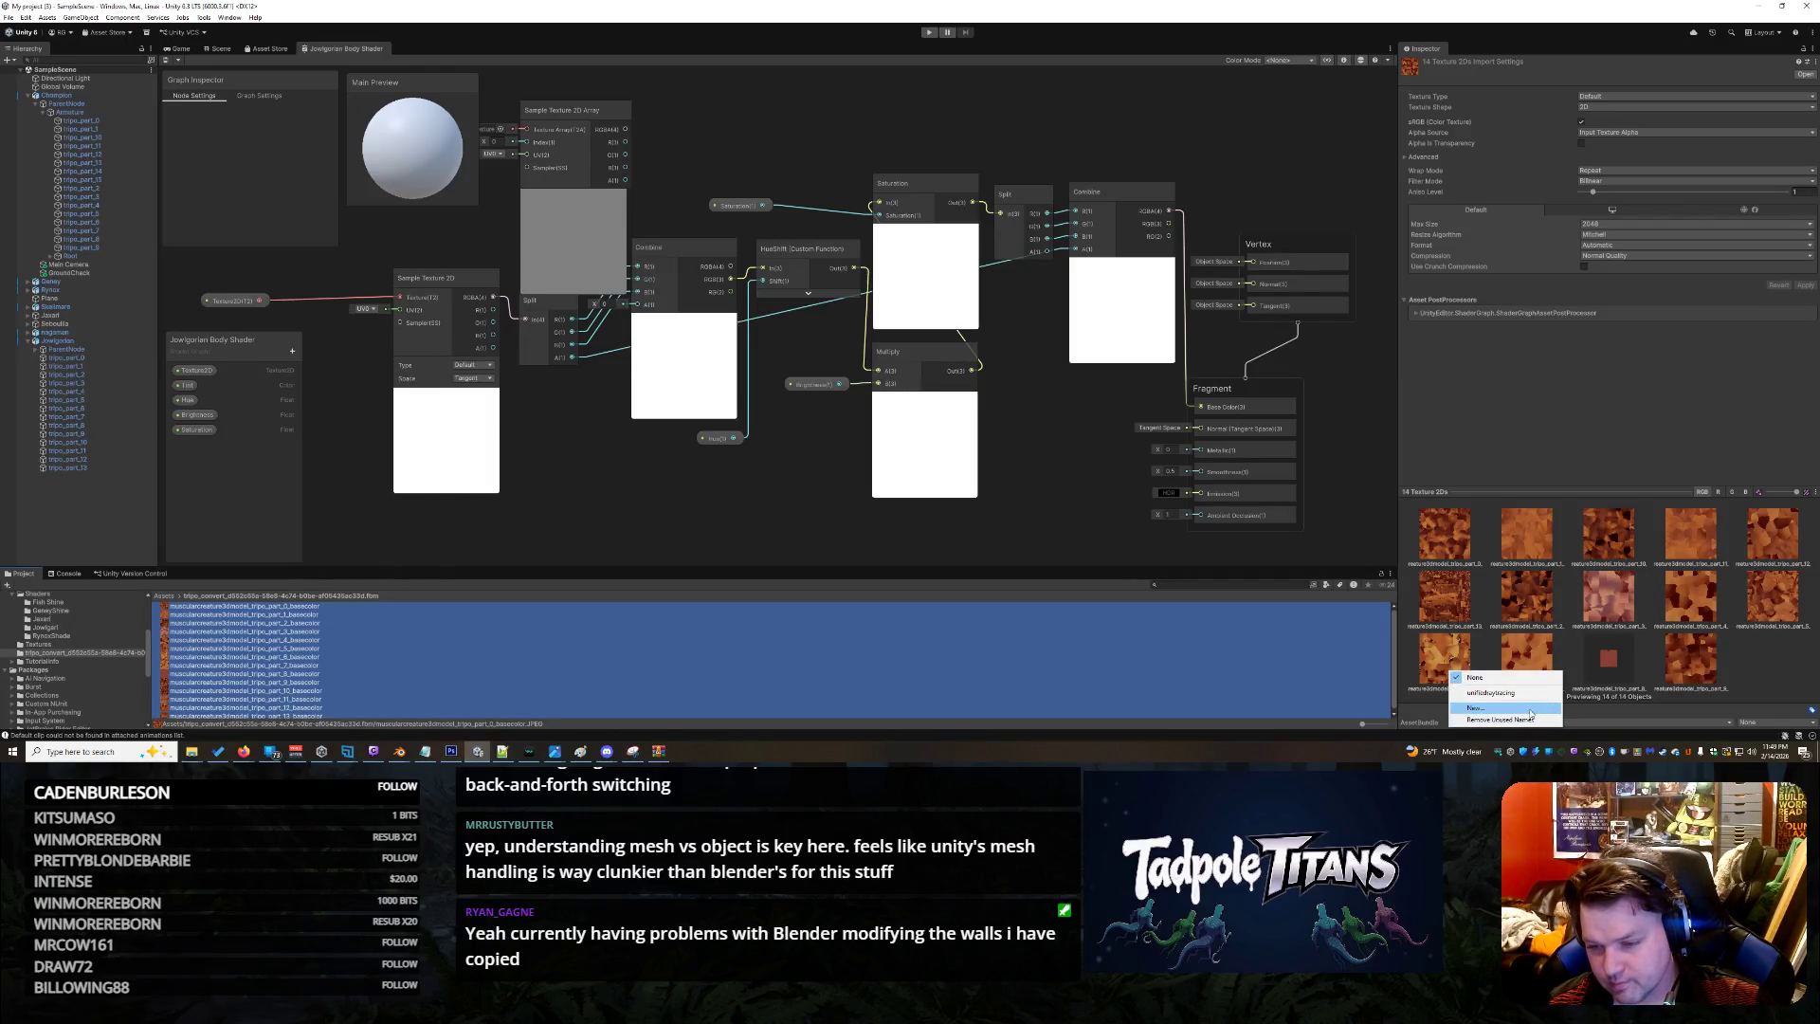
click(1530, 710)
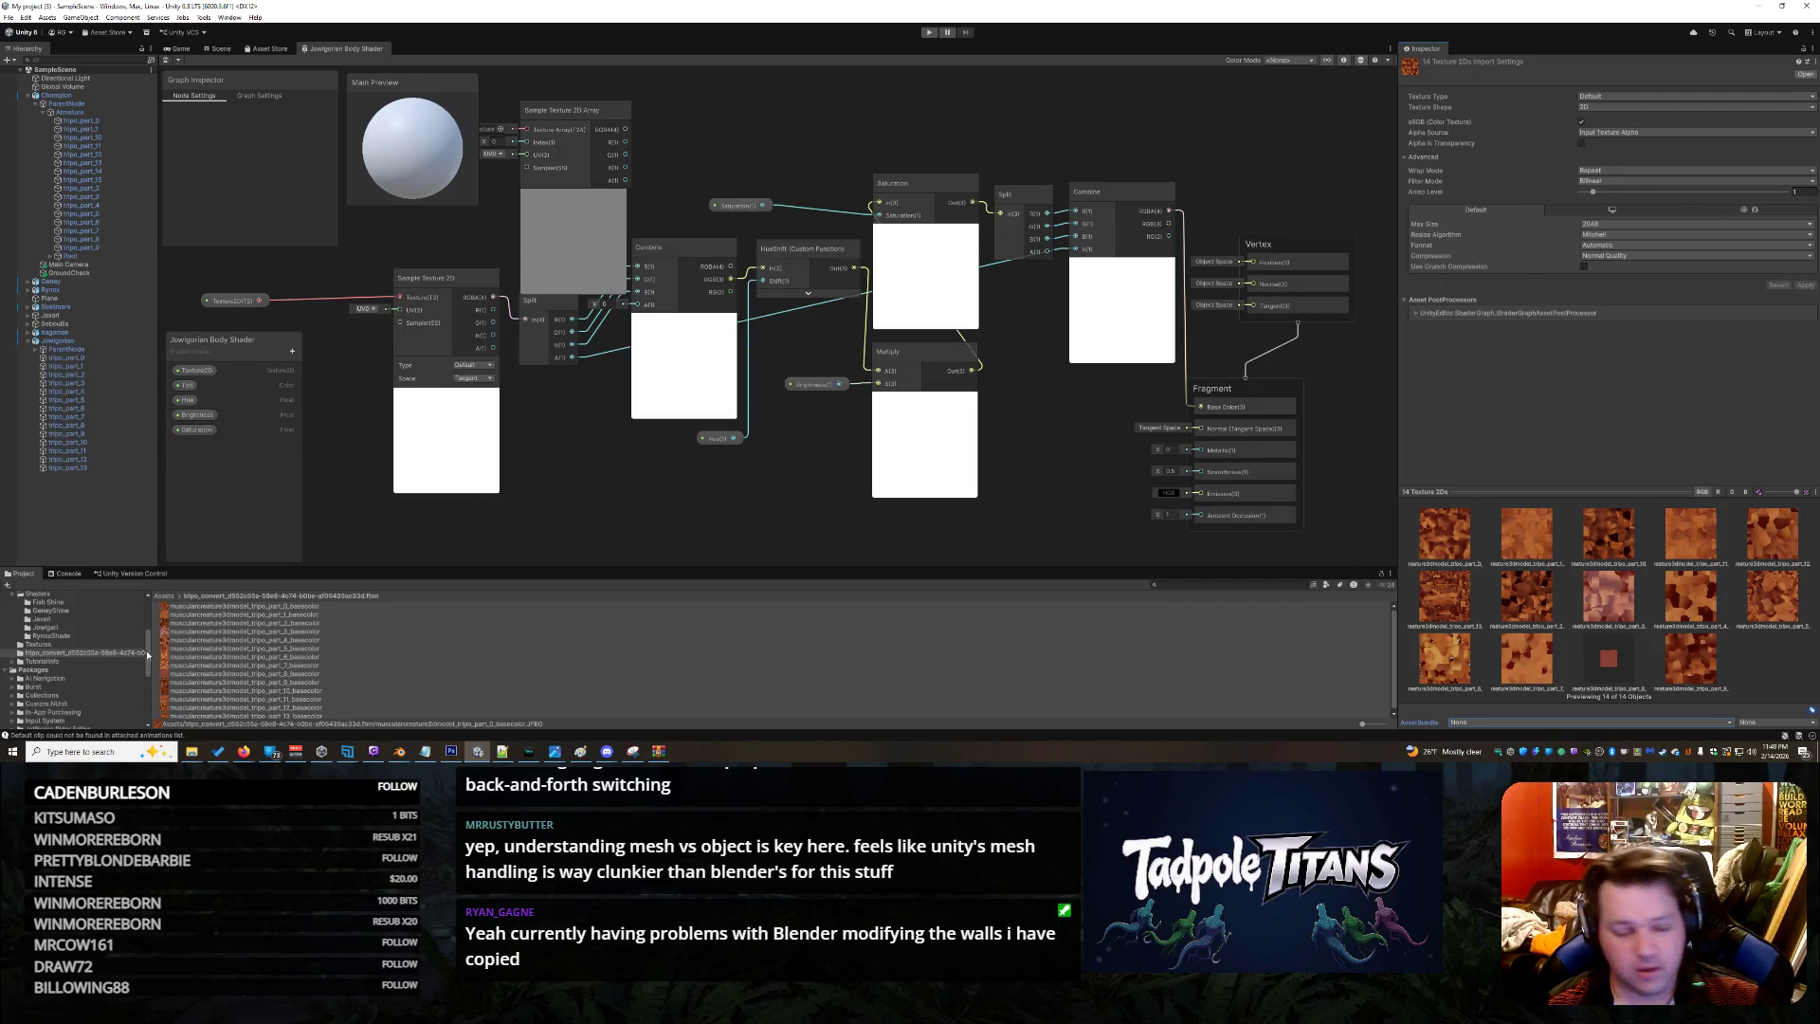
Select every texture in the folder, Refresh the project assets, then clear the selection
key(ctrl+a)
right_click(219, 648)
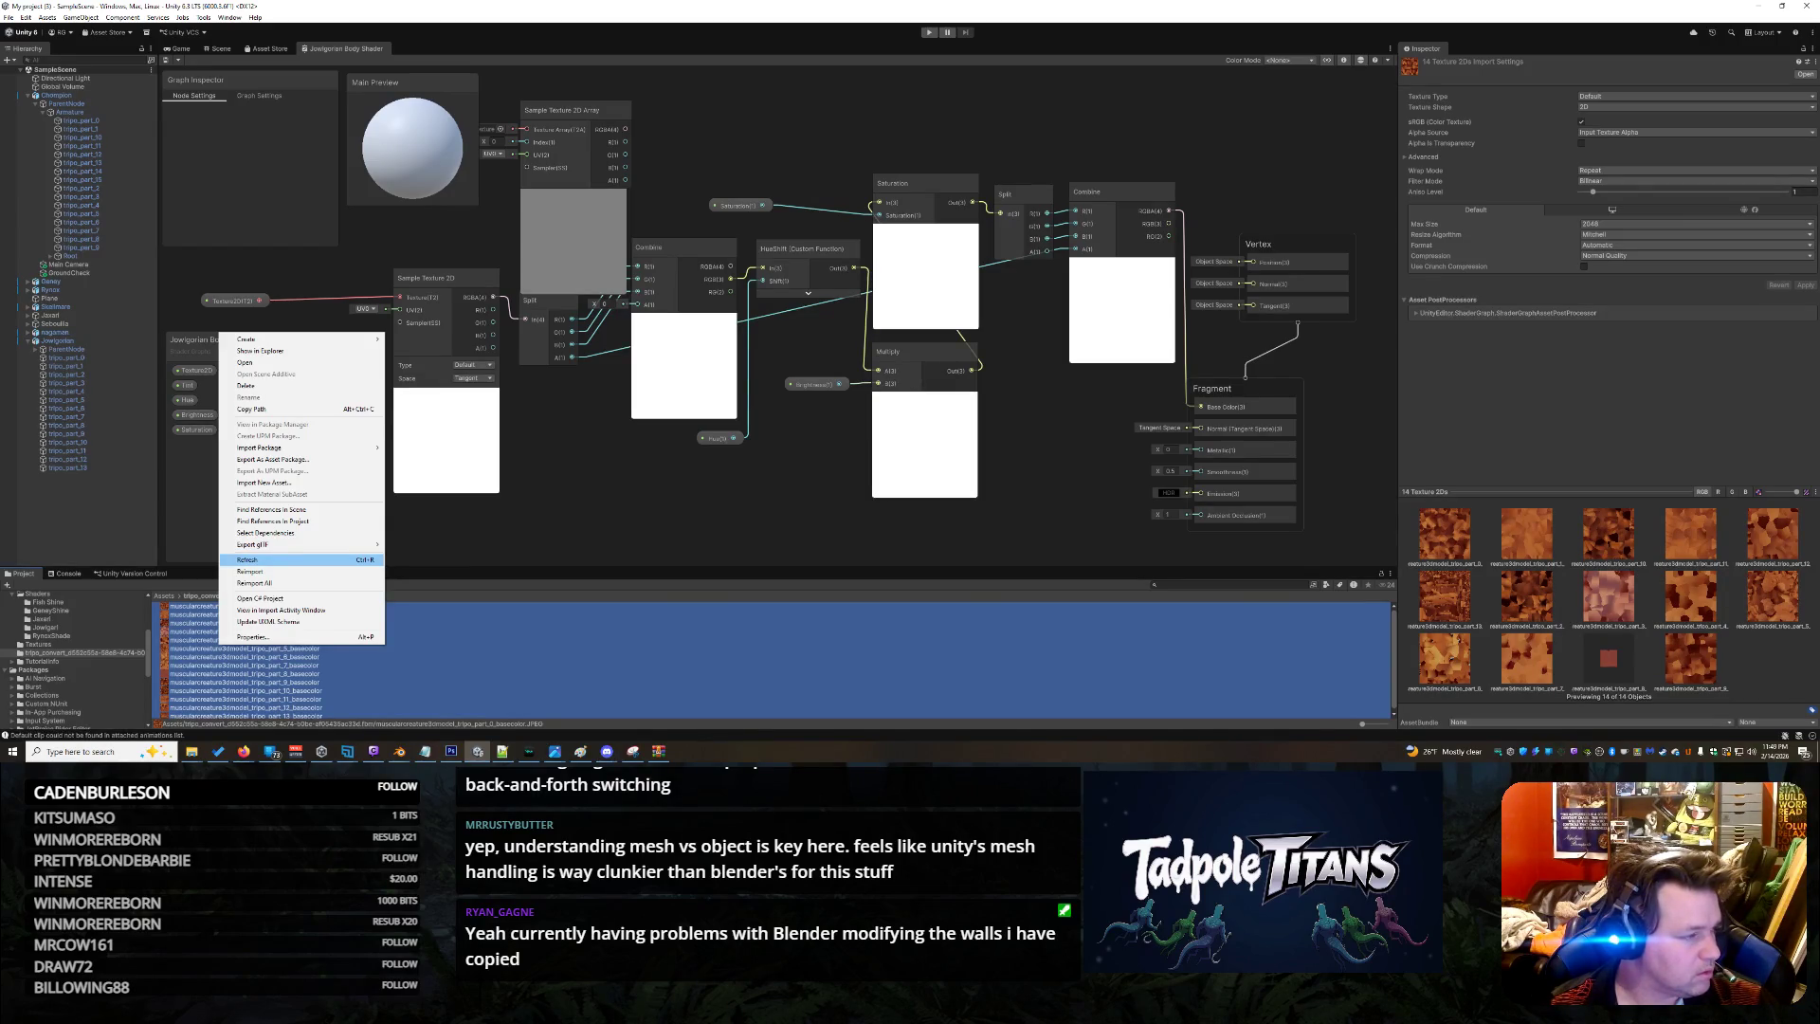
click(249, 559)
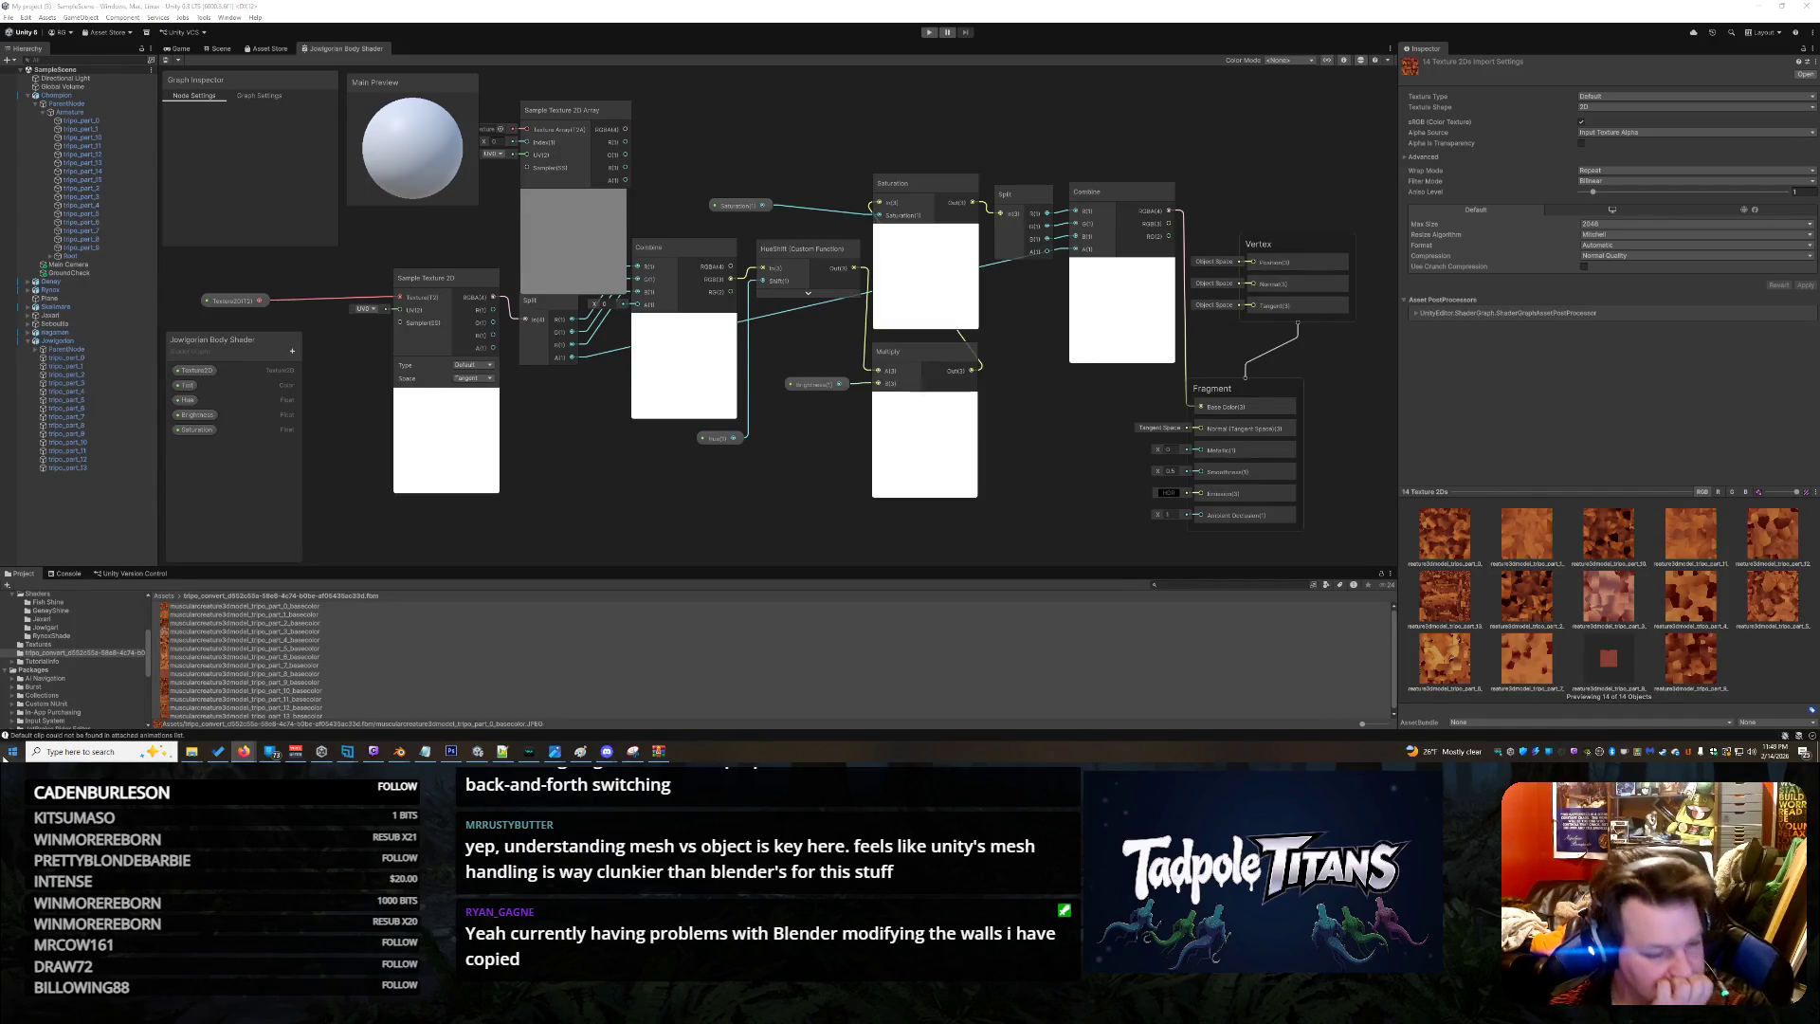
right_click(220, 650)
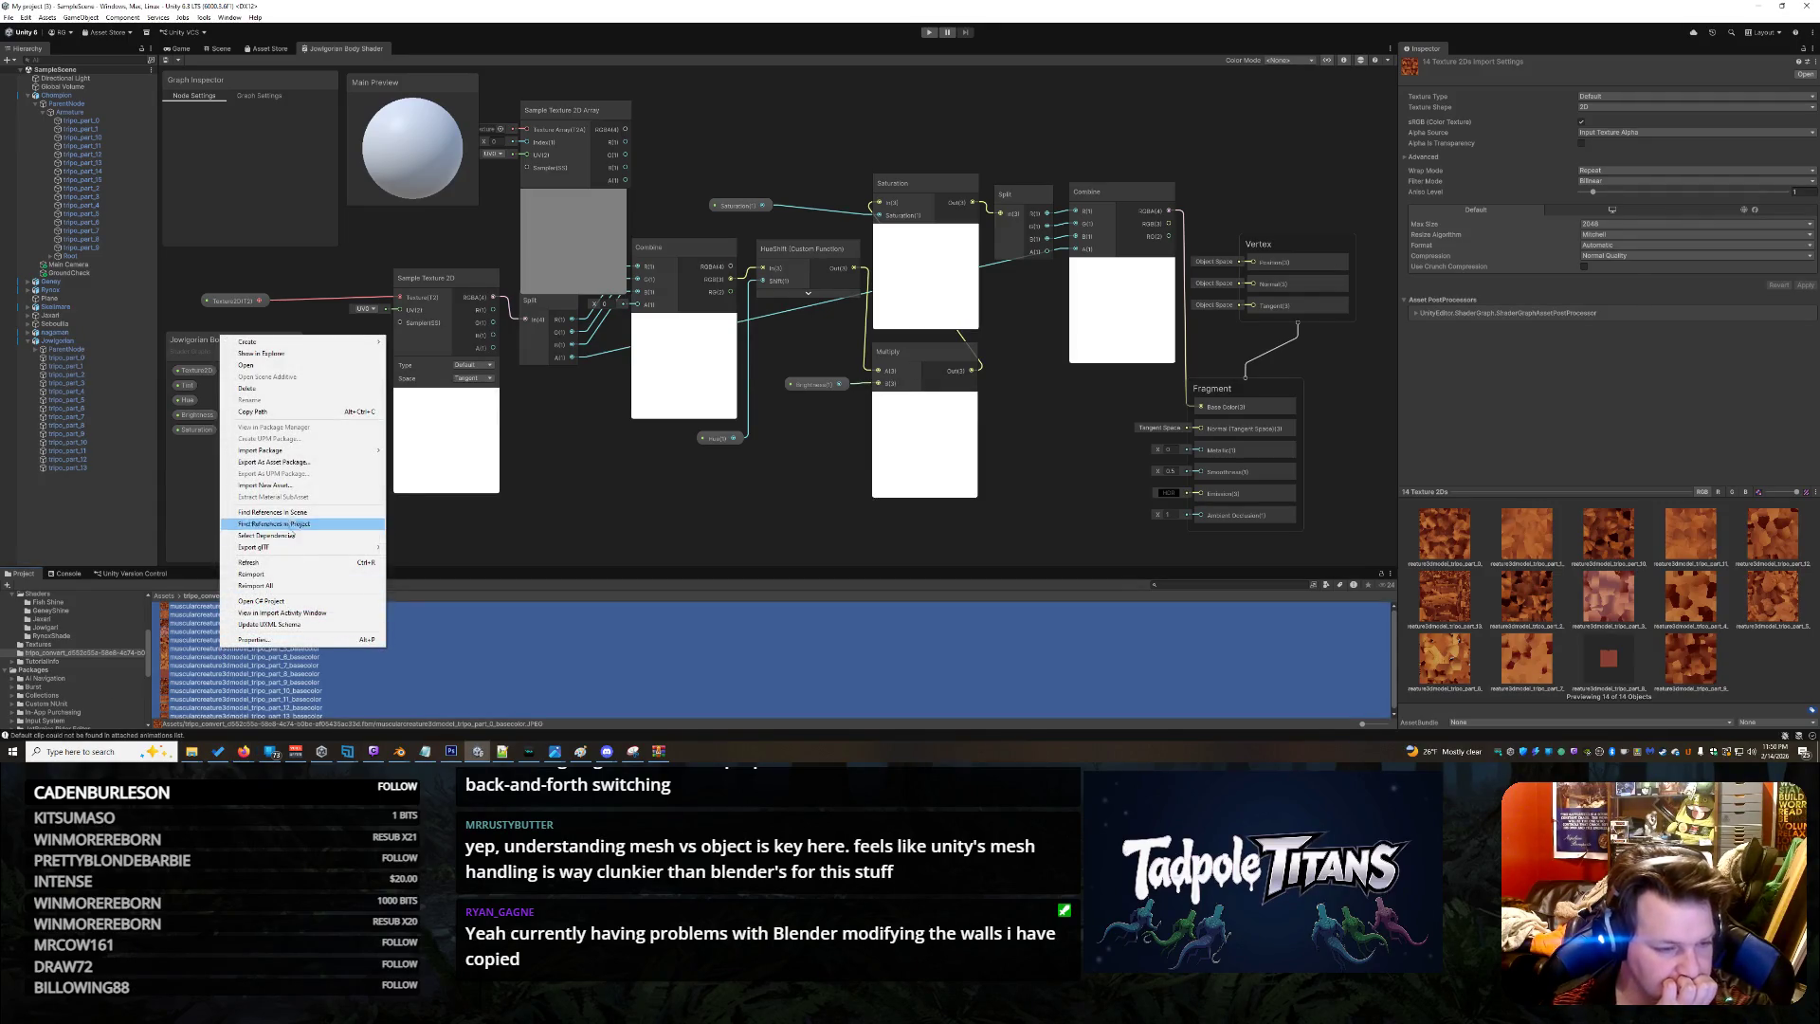
mouse_move(299, 453)
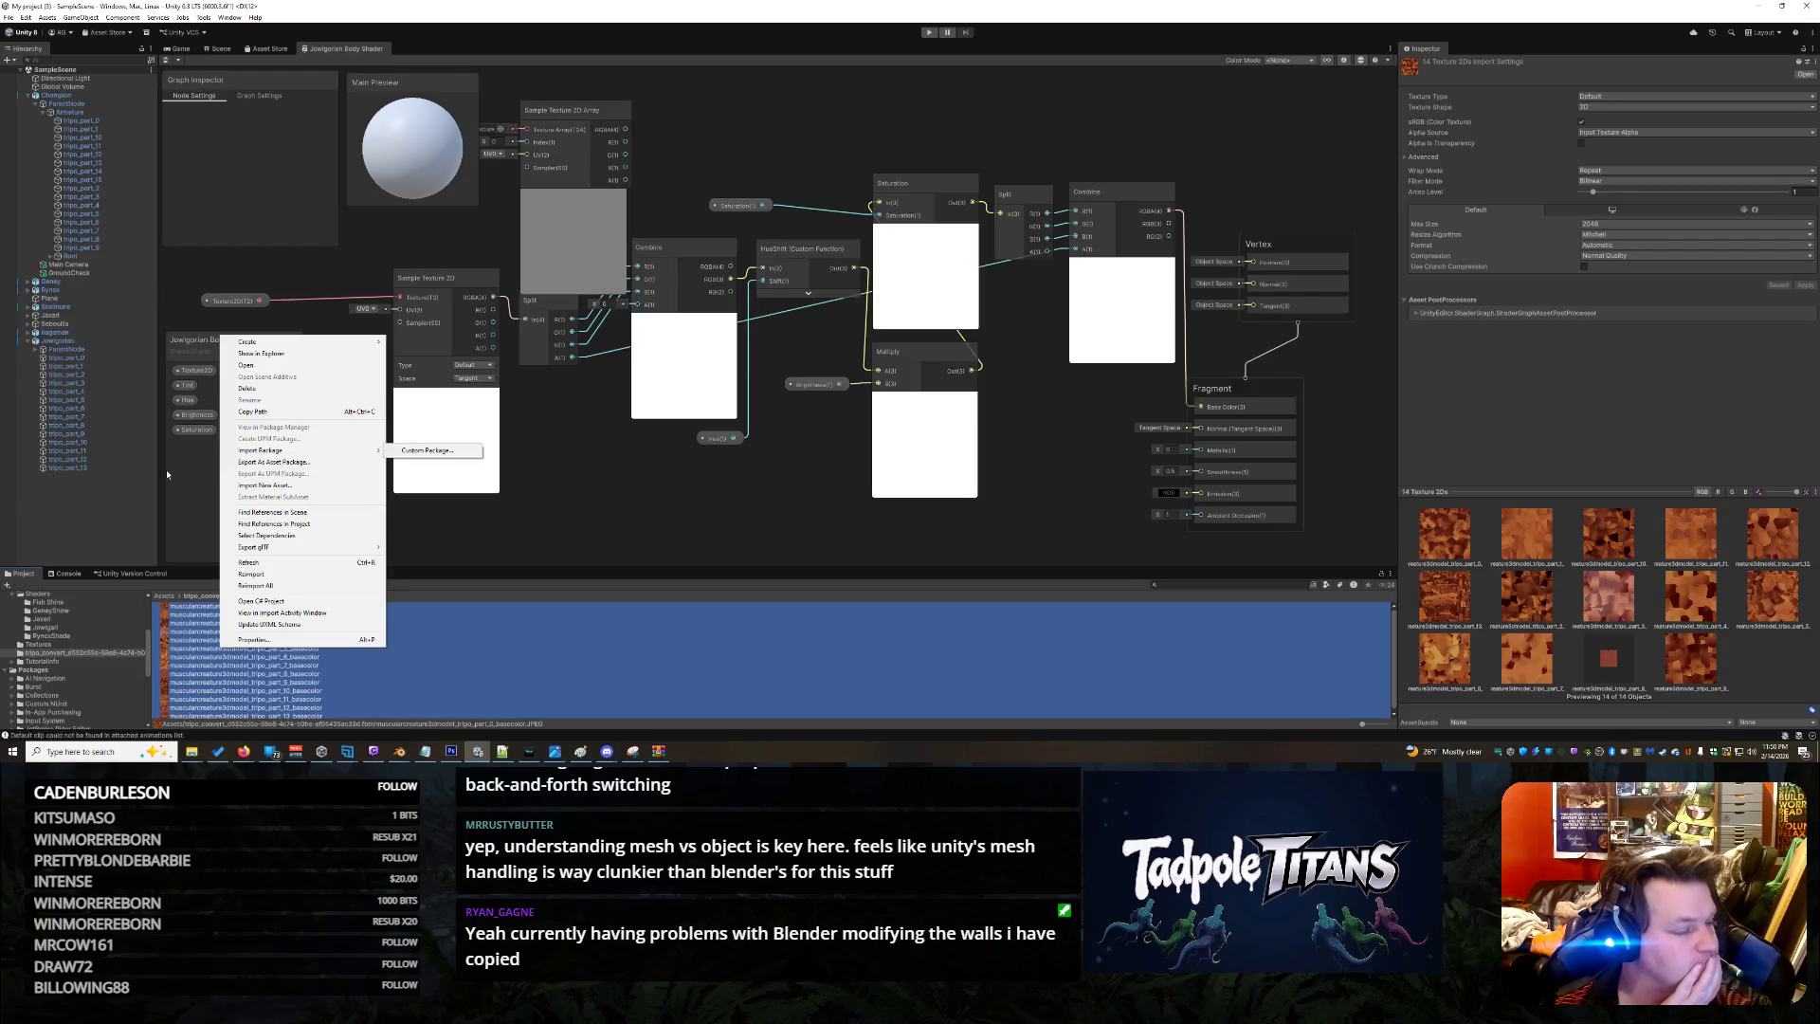
click(111, 518)
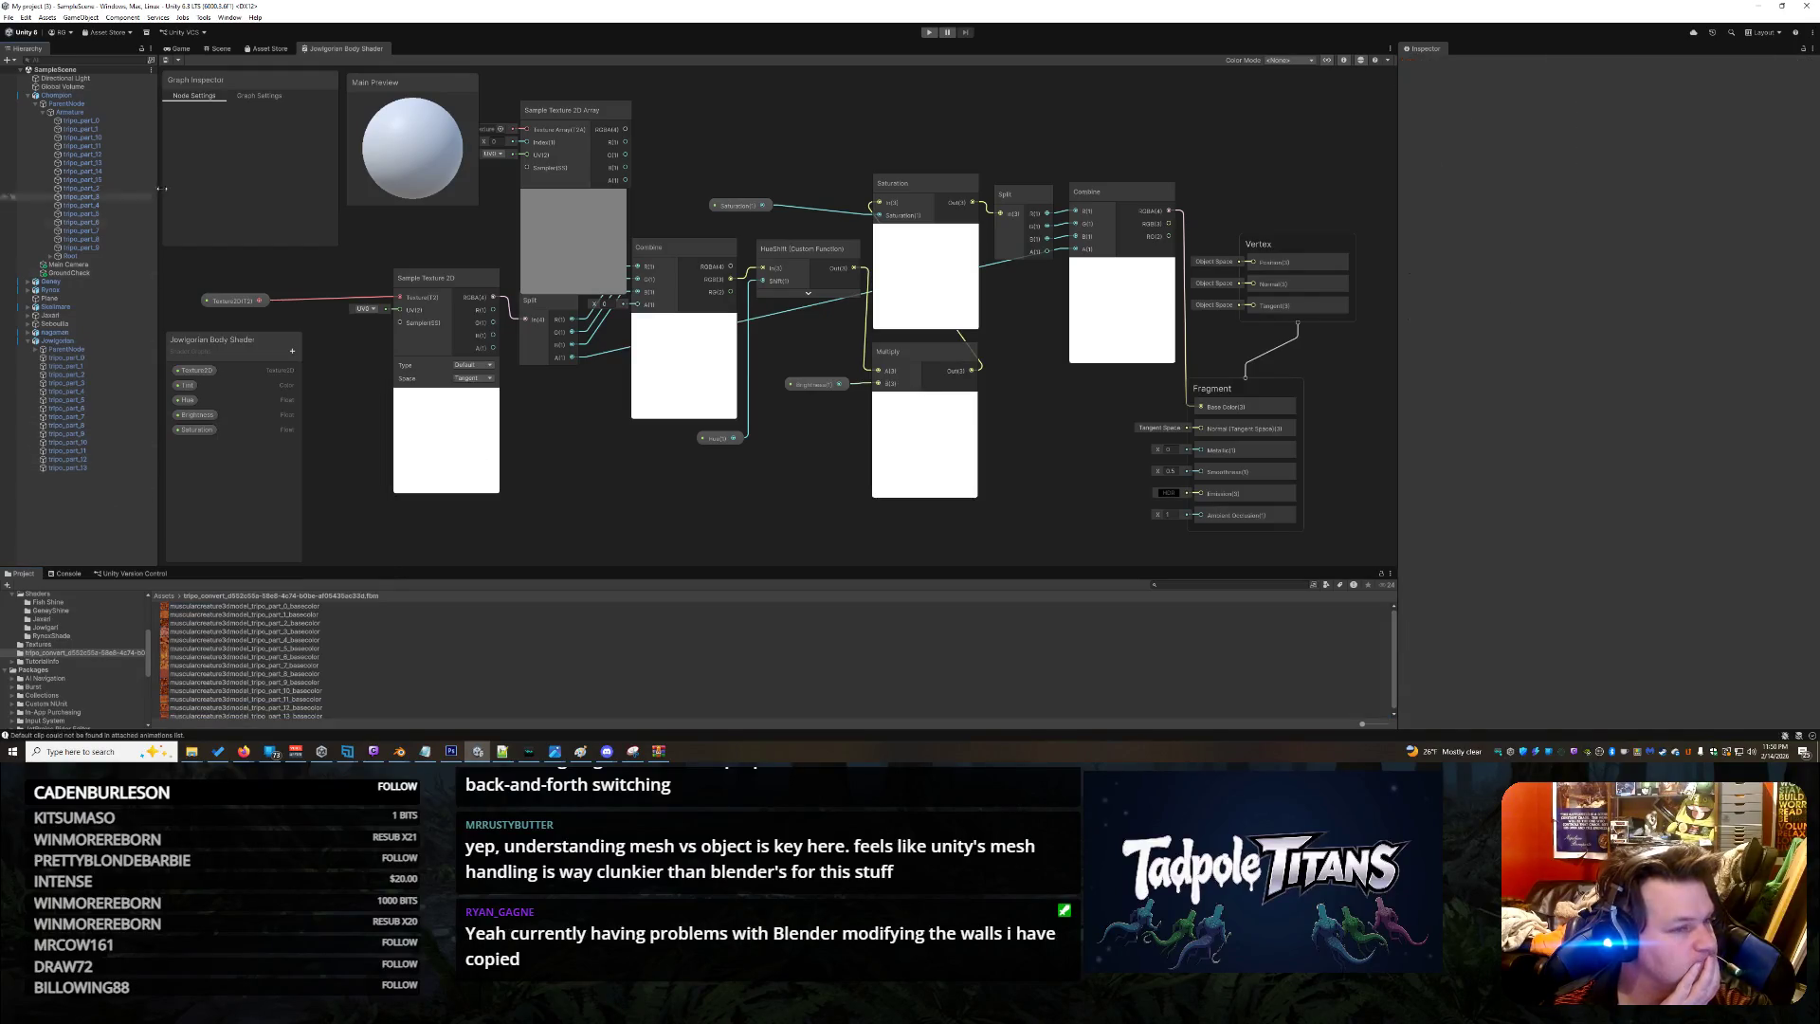
Select all 14 Tripo basecolor textures with Ctrl+A so the Inspector shows their shared settings
right_click(358, 50)
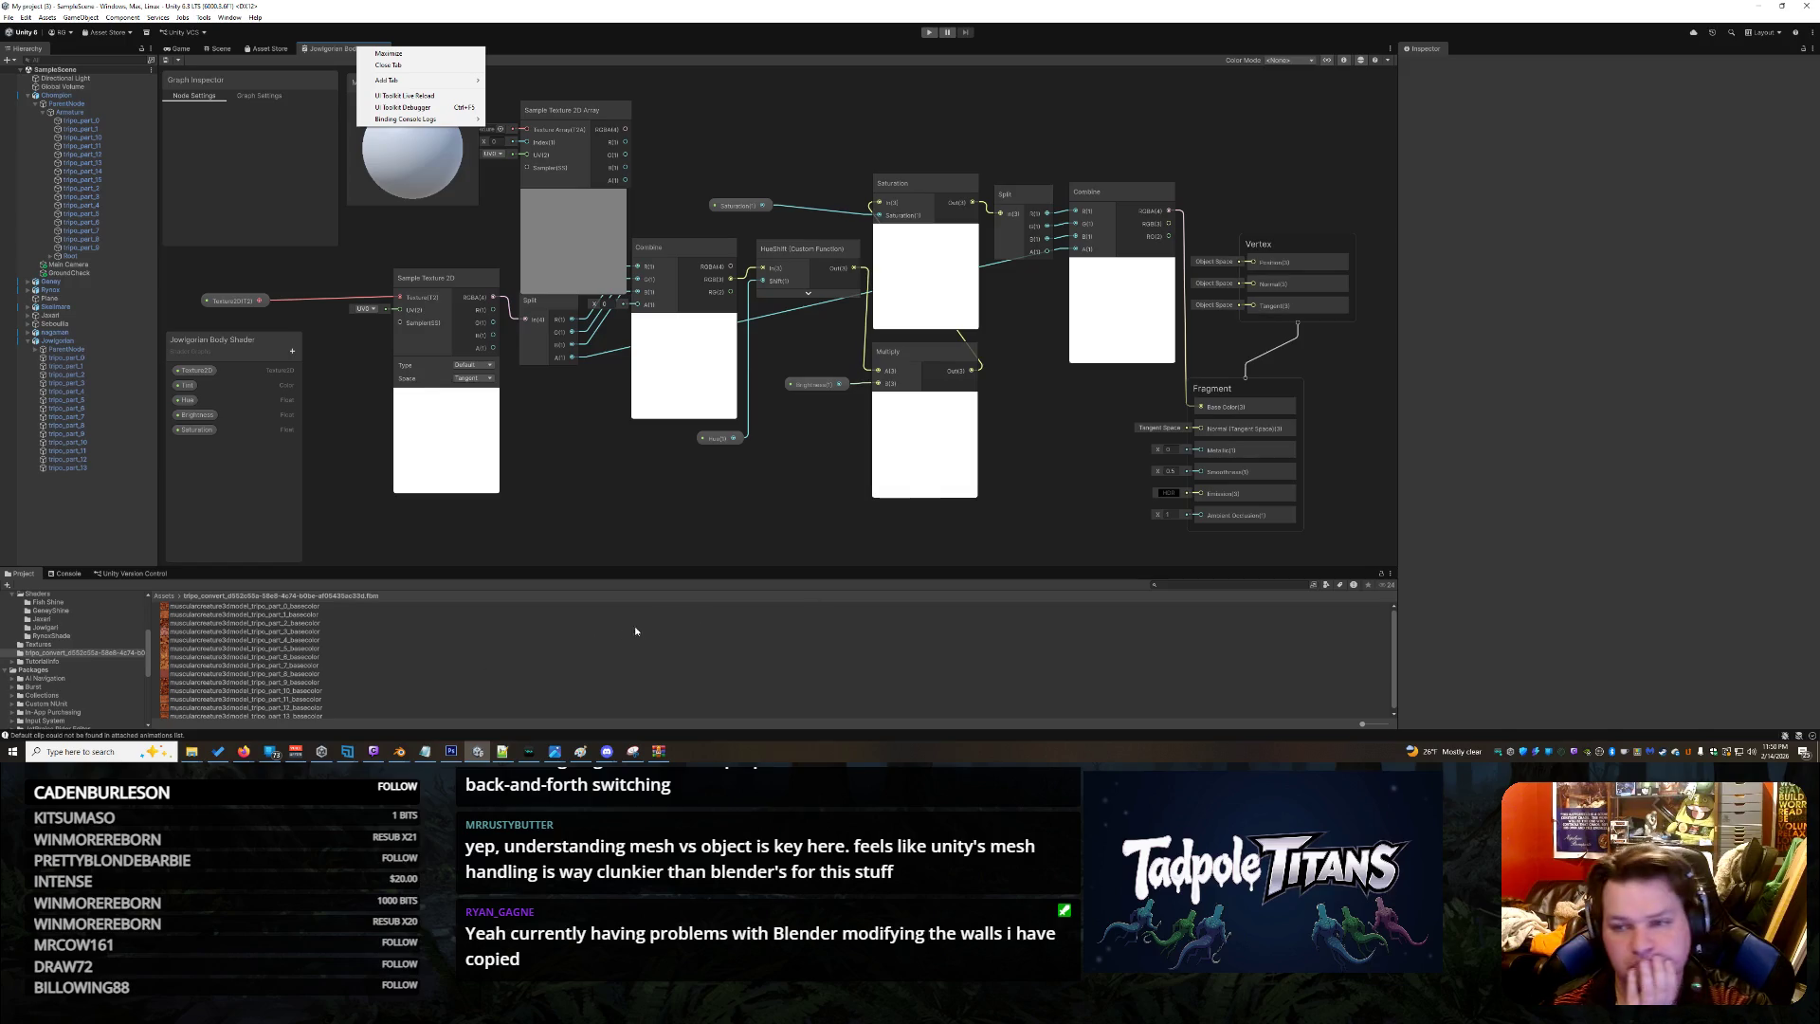
right_click(285, 682)
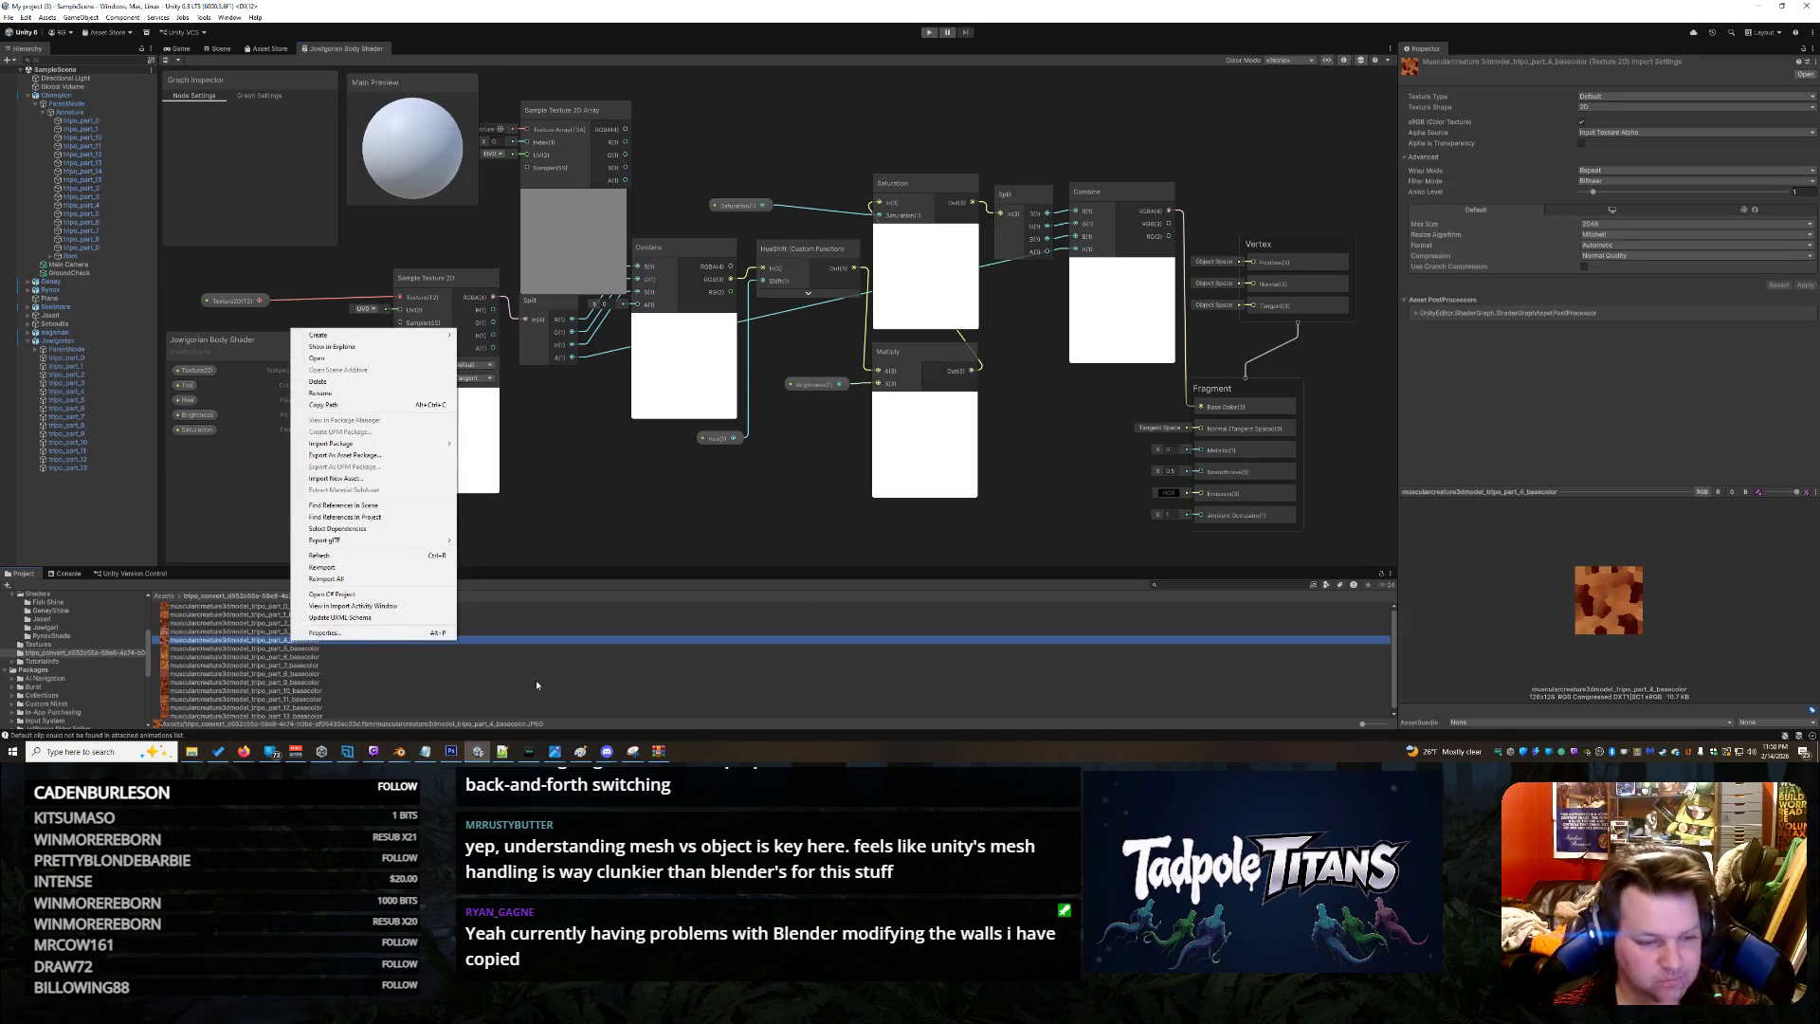
click(493, 669)
key(ctrl+a)
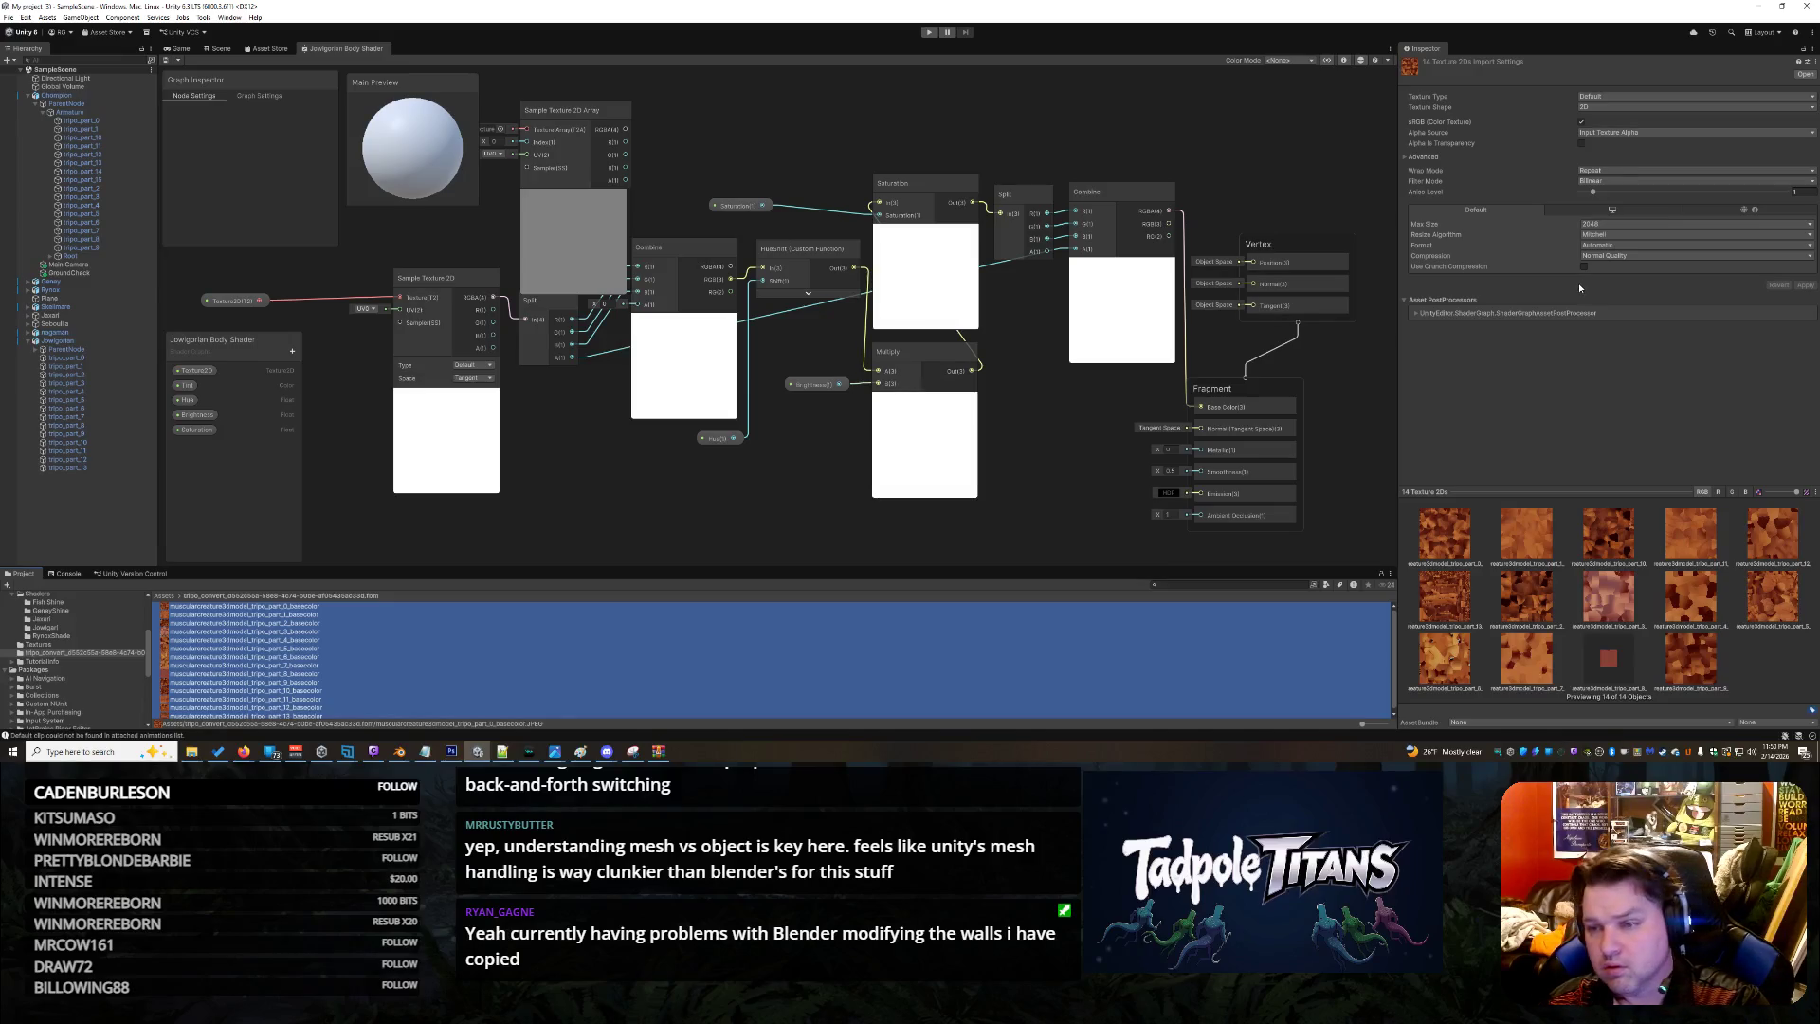
Step through the part_0, part_1 and part_2 basecolor textures to preview them in the Inspector
click(1417, 313)
click(1416, 314)
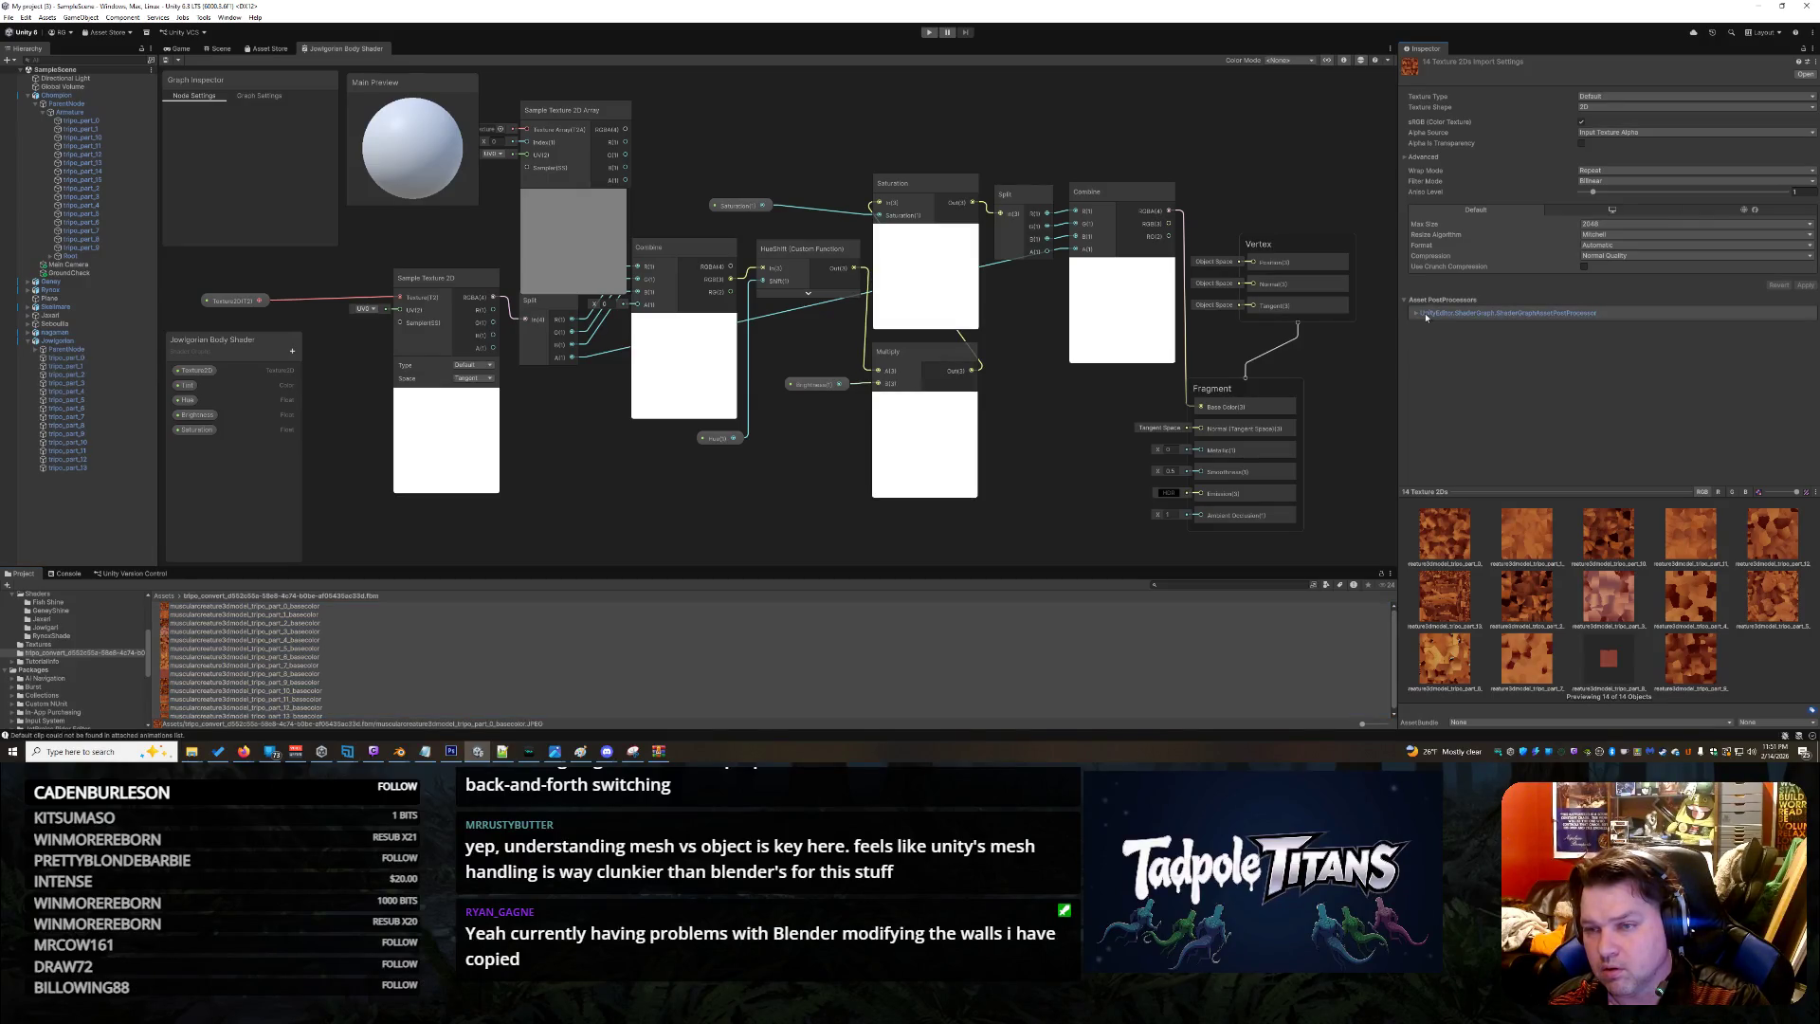
click(392, 616)
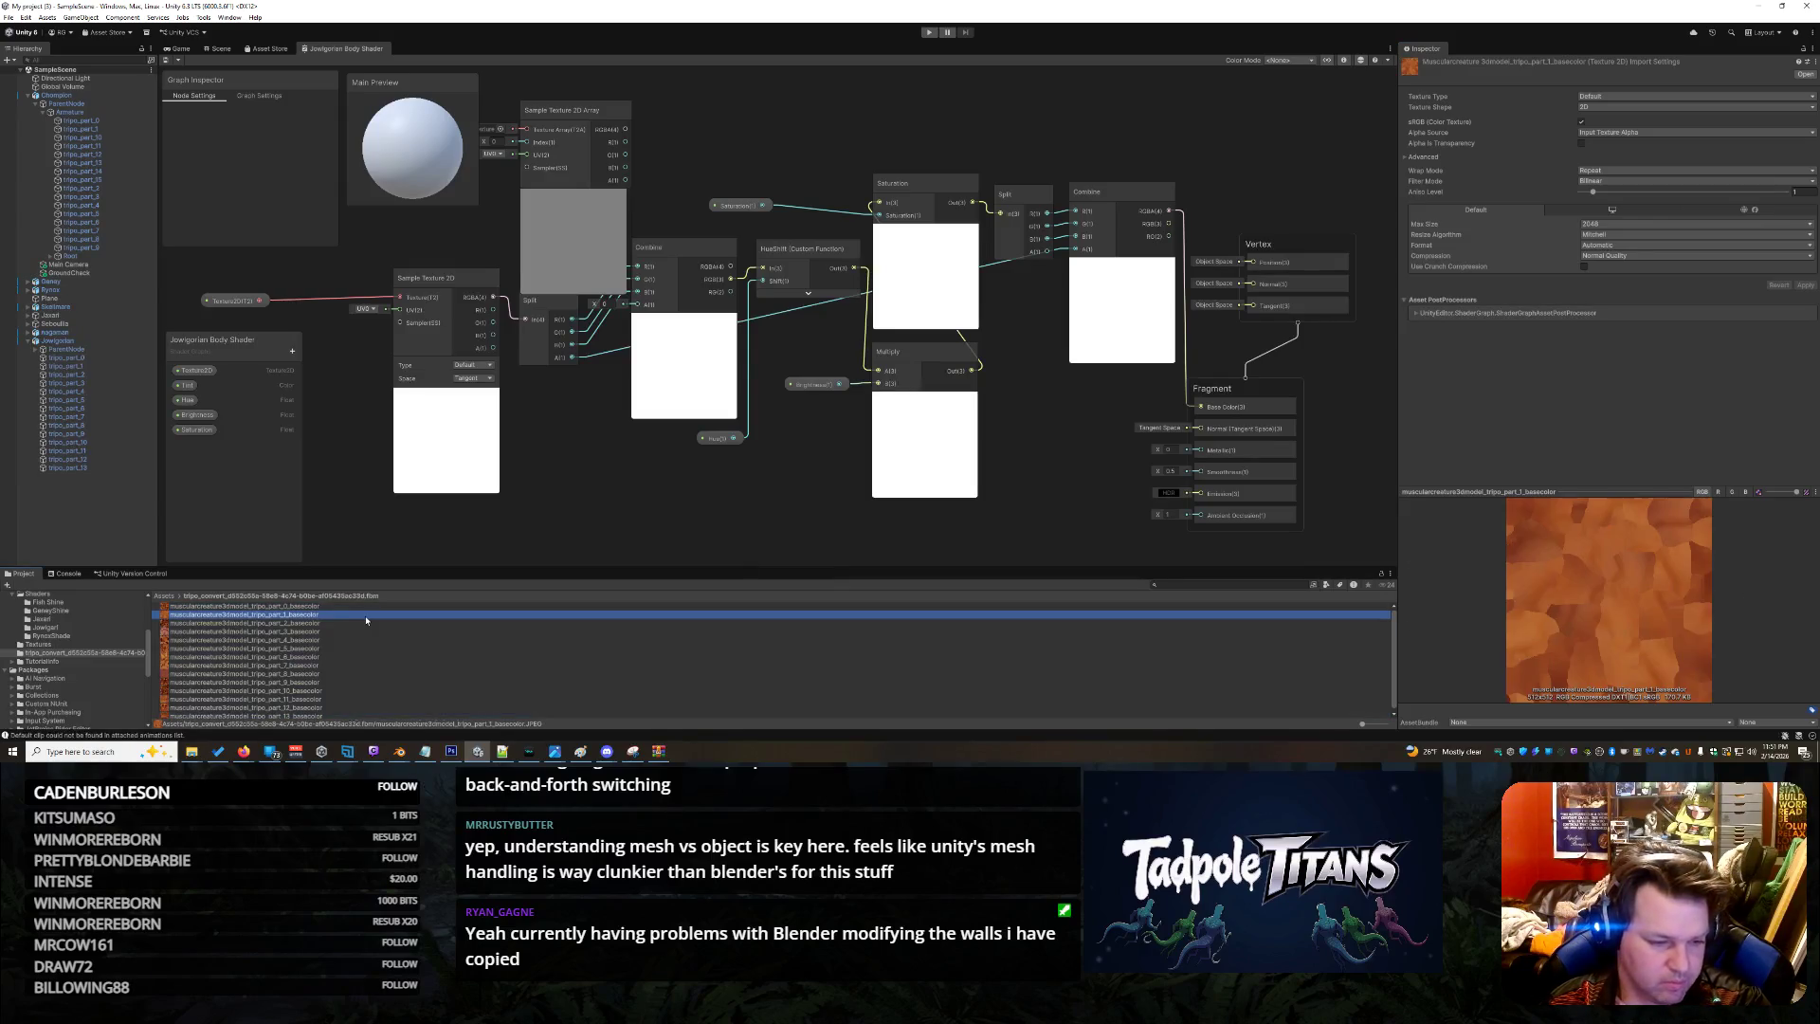
click(313, 624)
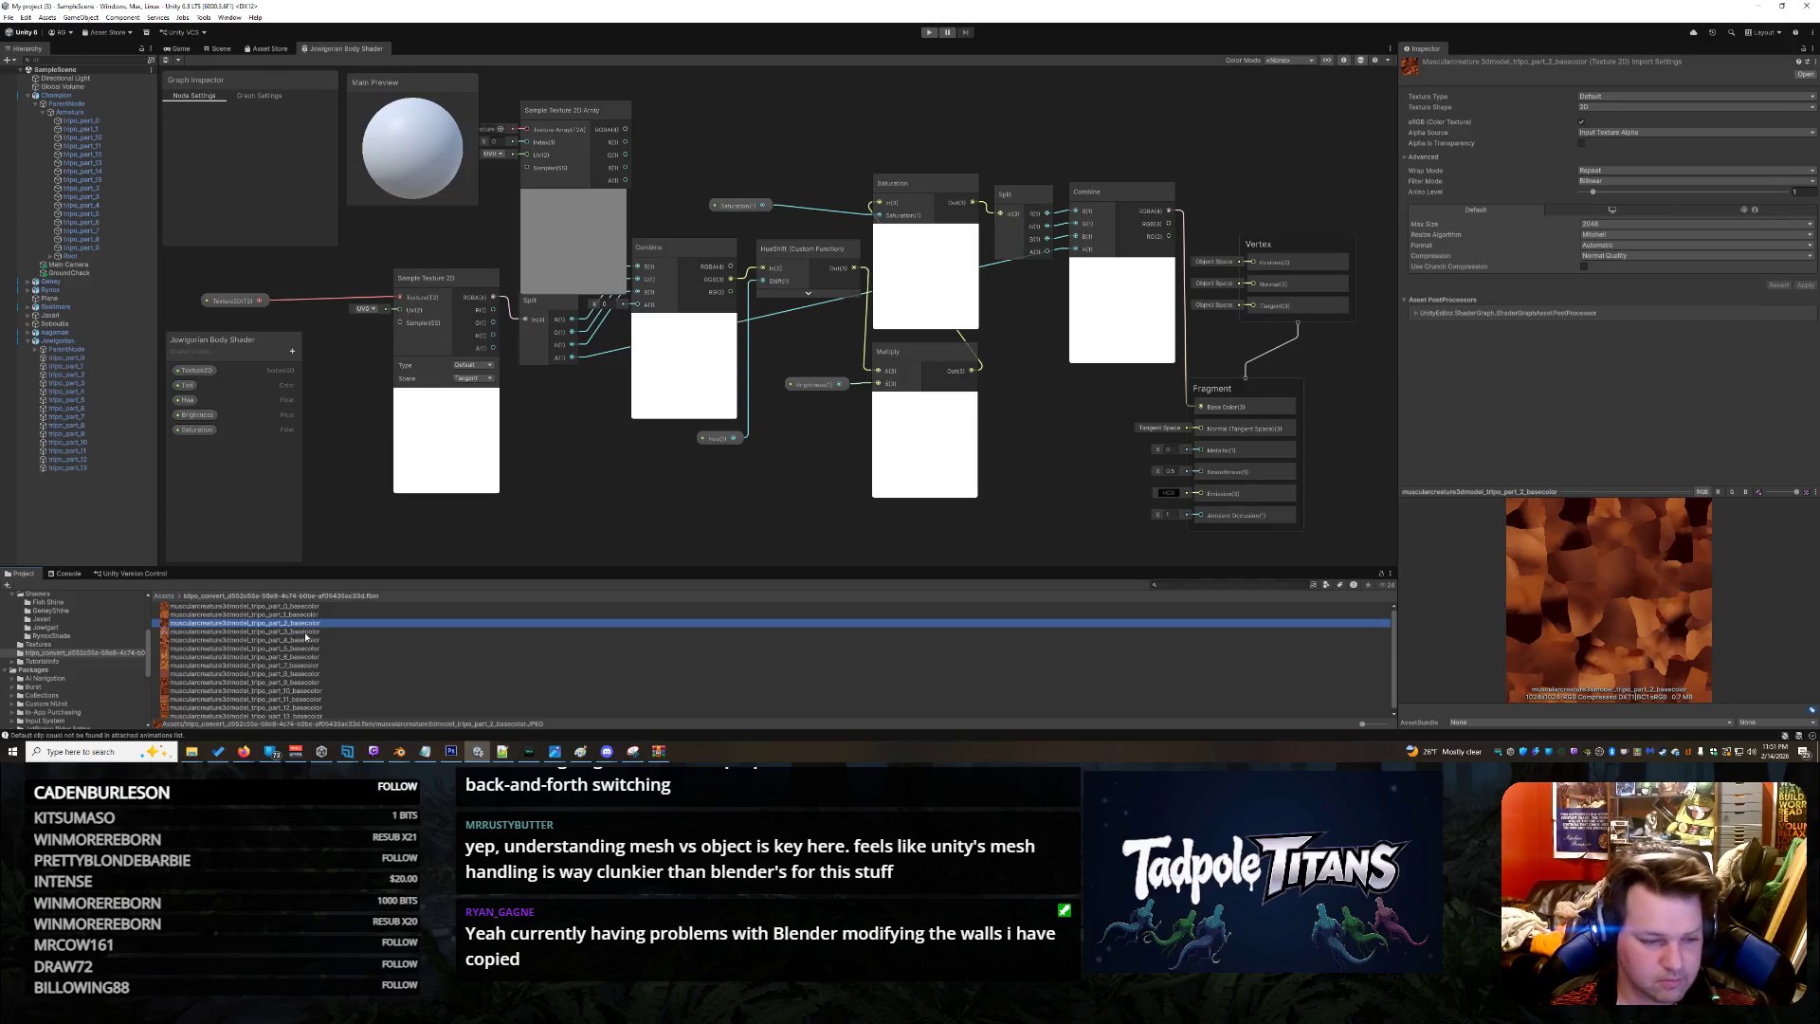
click(304, 608)
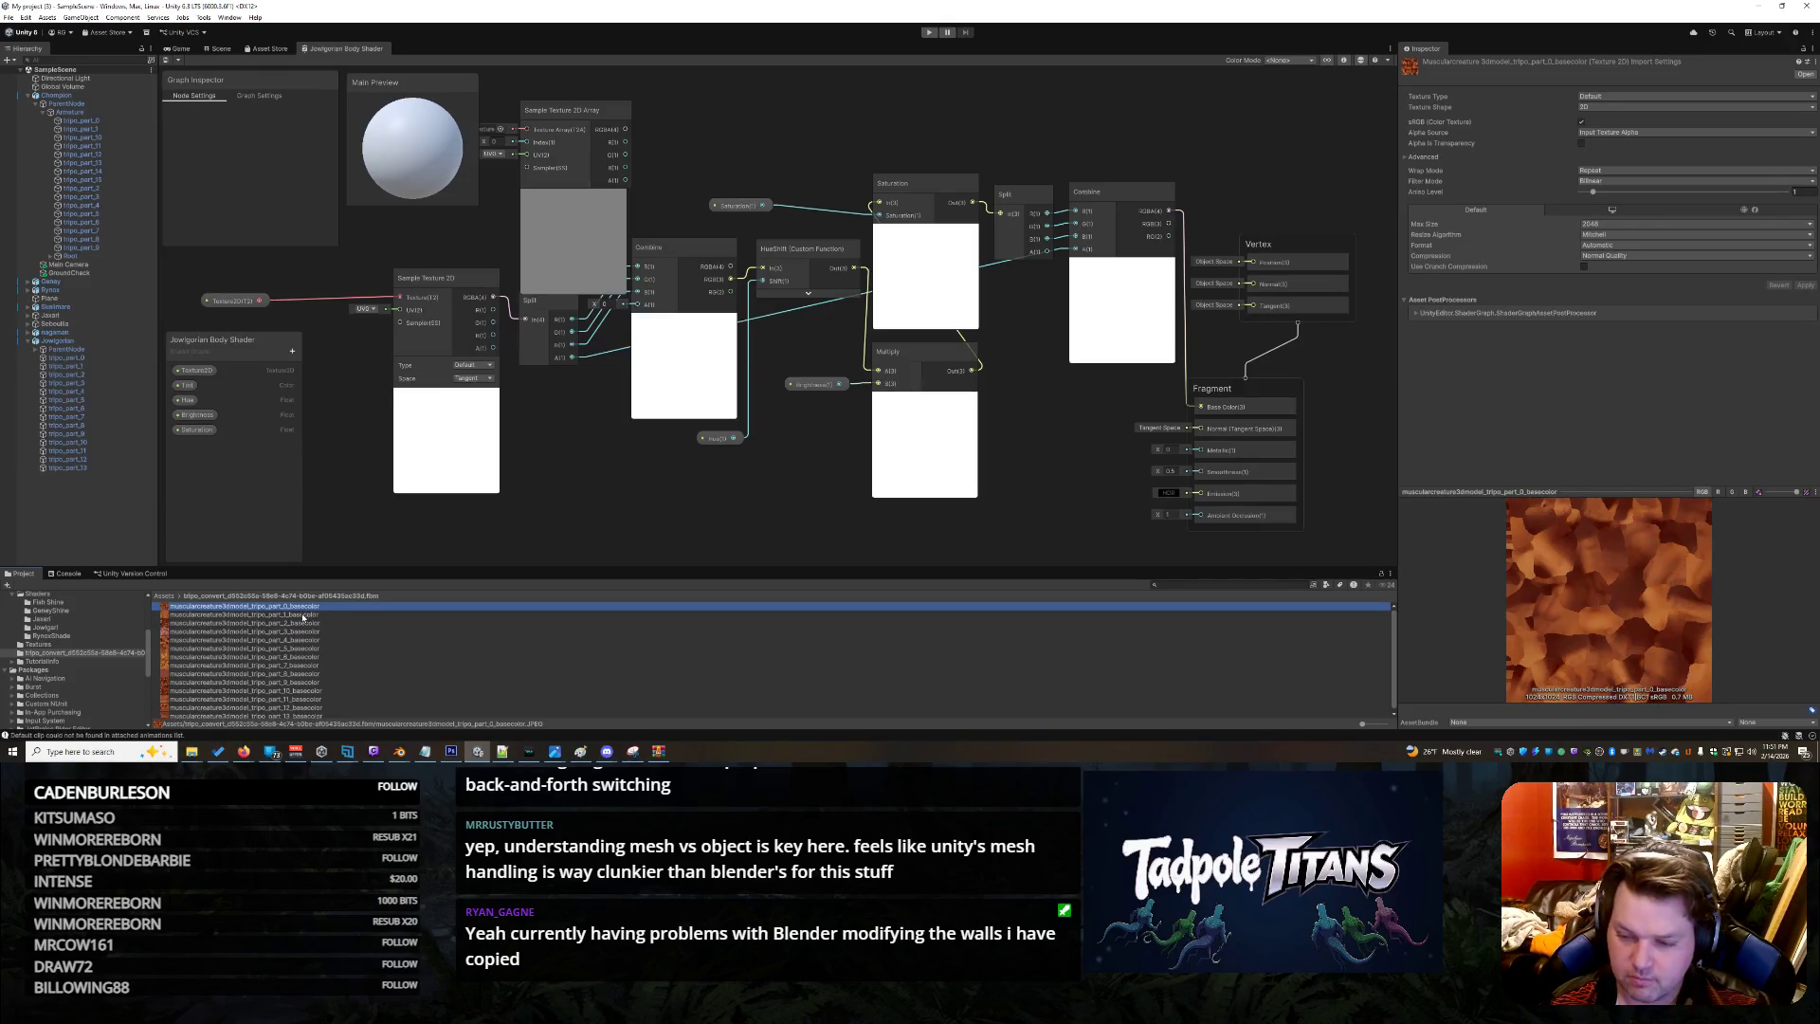
key(Down)
key(Down)
key(Up)
key(Down)
key(Up)
key(Up)
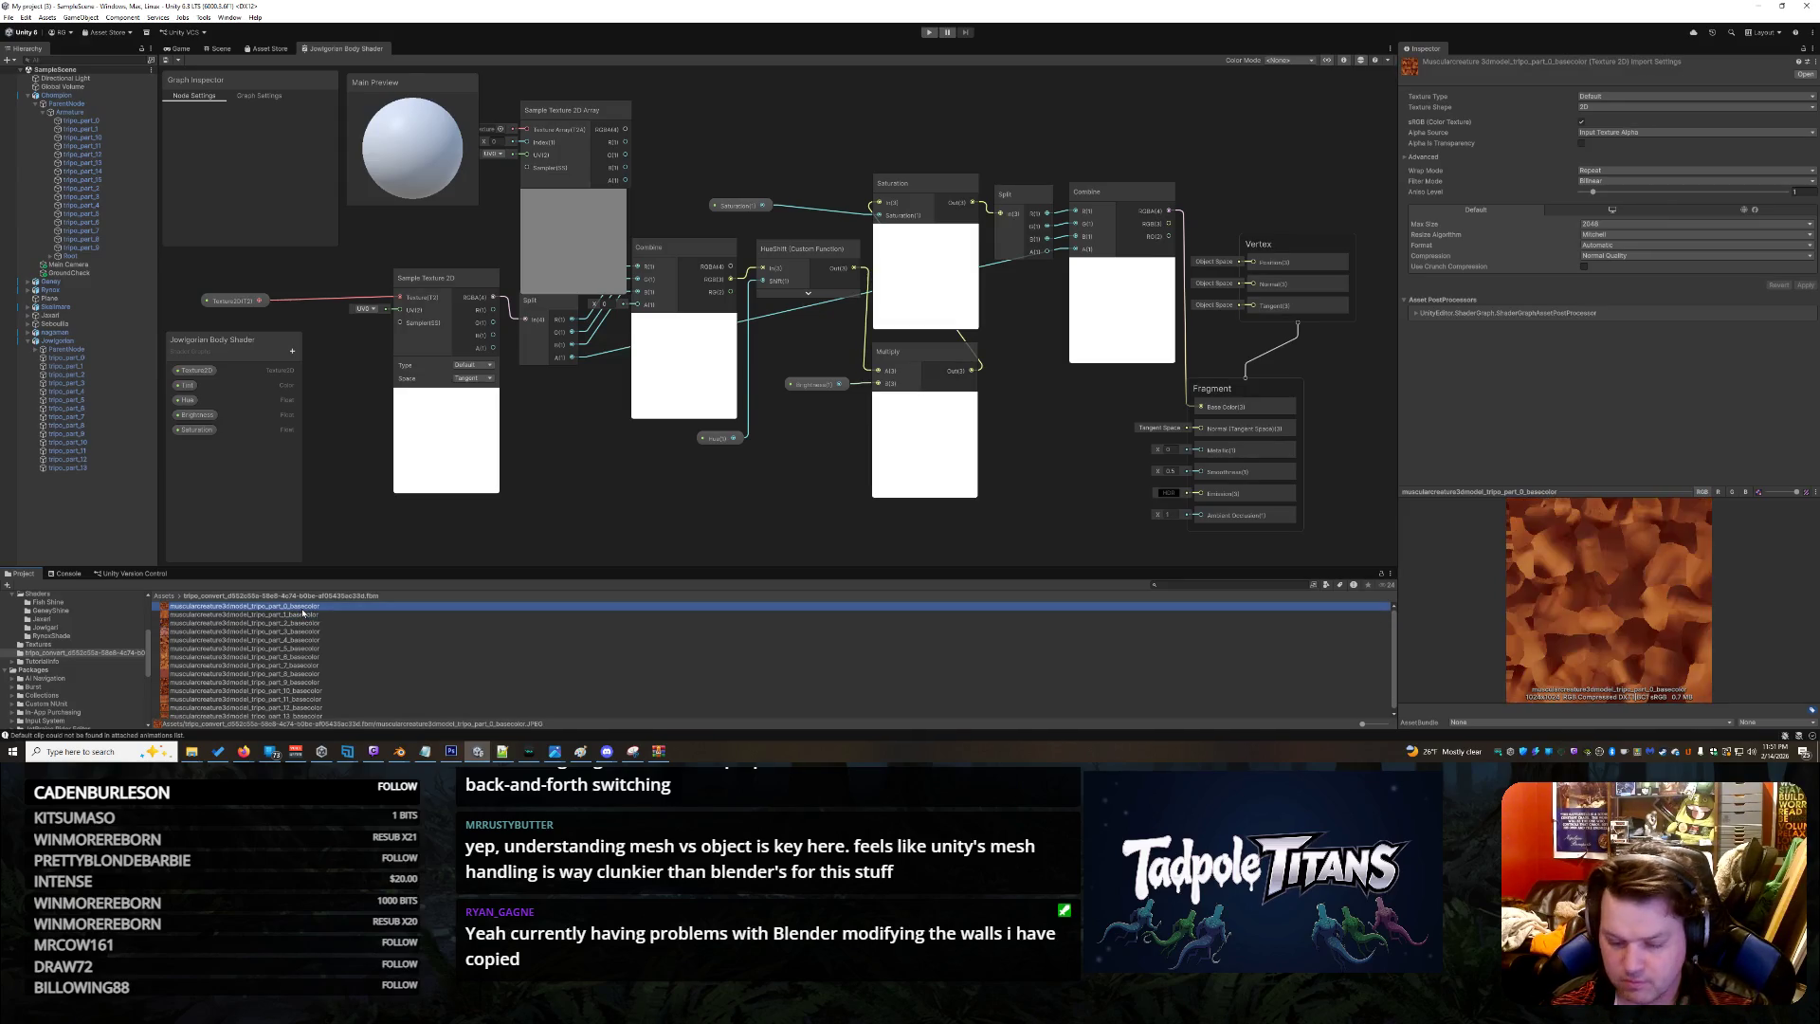
Add part_2 to the part_0 selection and check the AssetBundle name and variant choices
ctrl+click(310, 624)
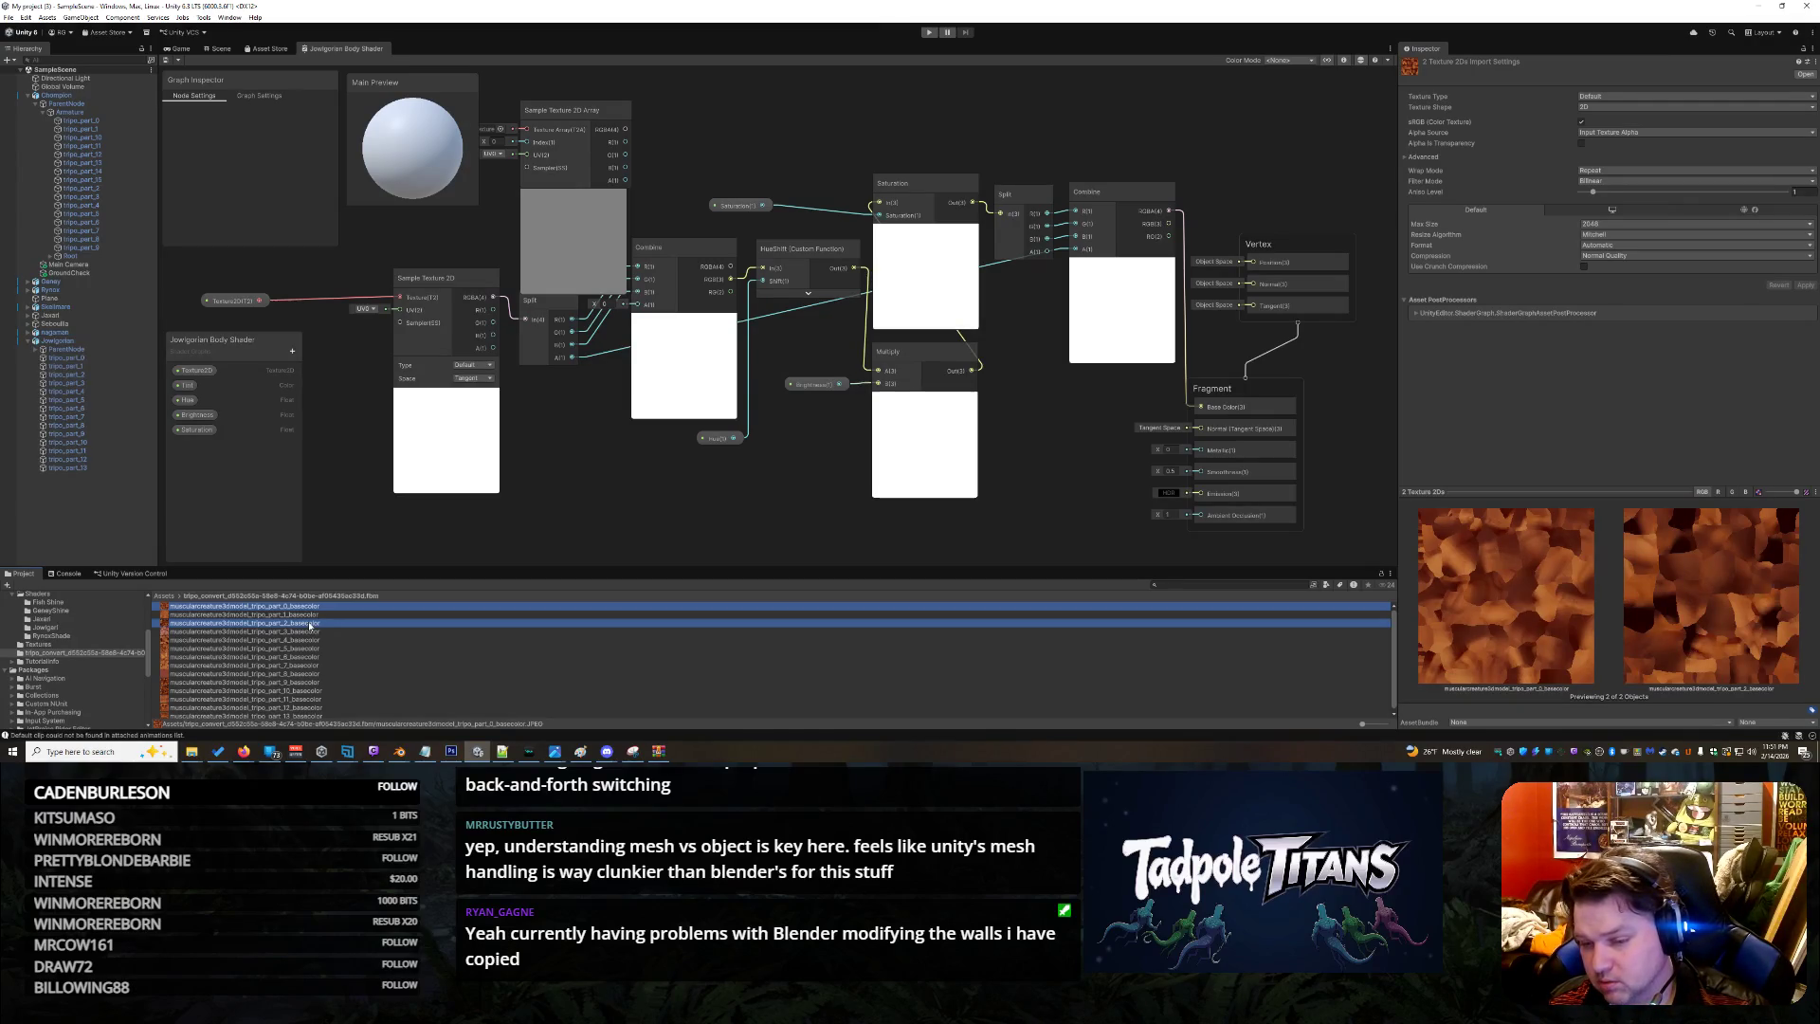
click(1553, 722)
click(1763, 723)
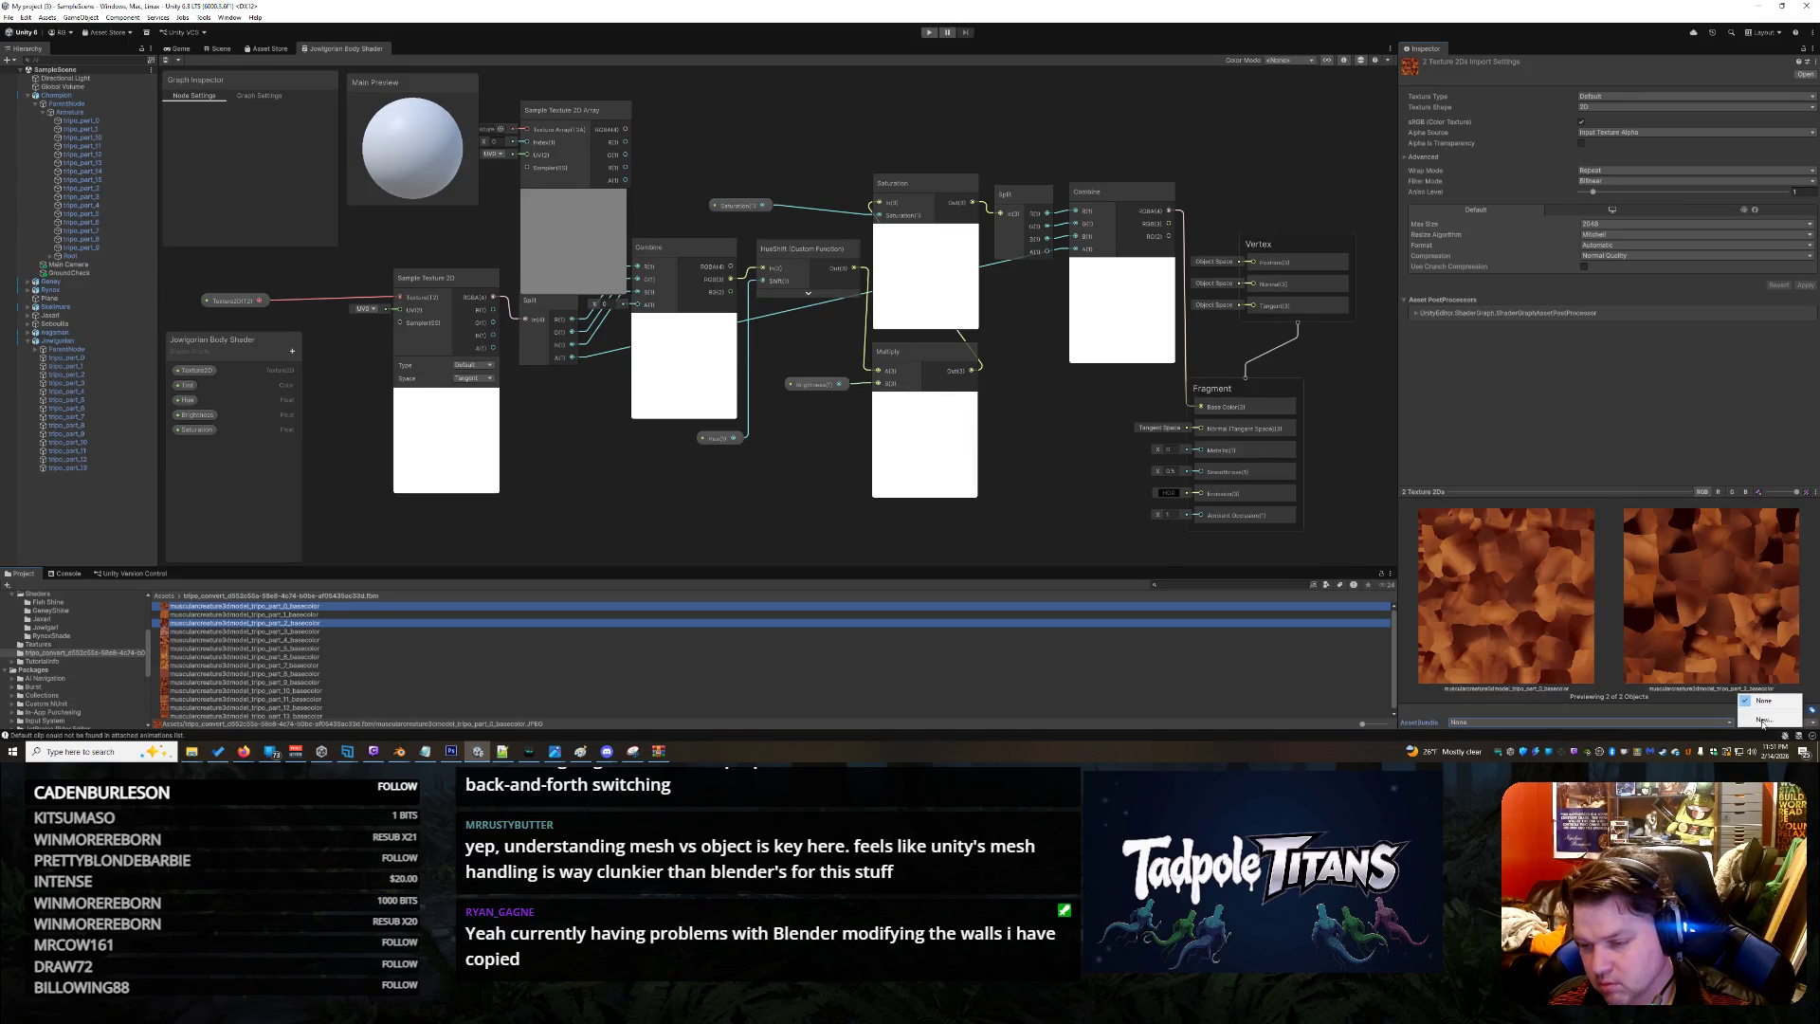
key(Escape)
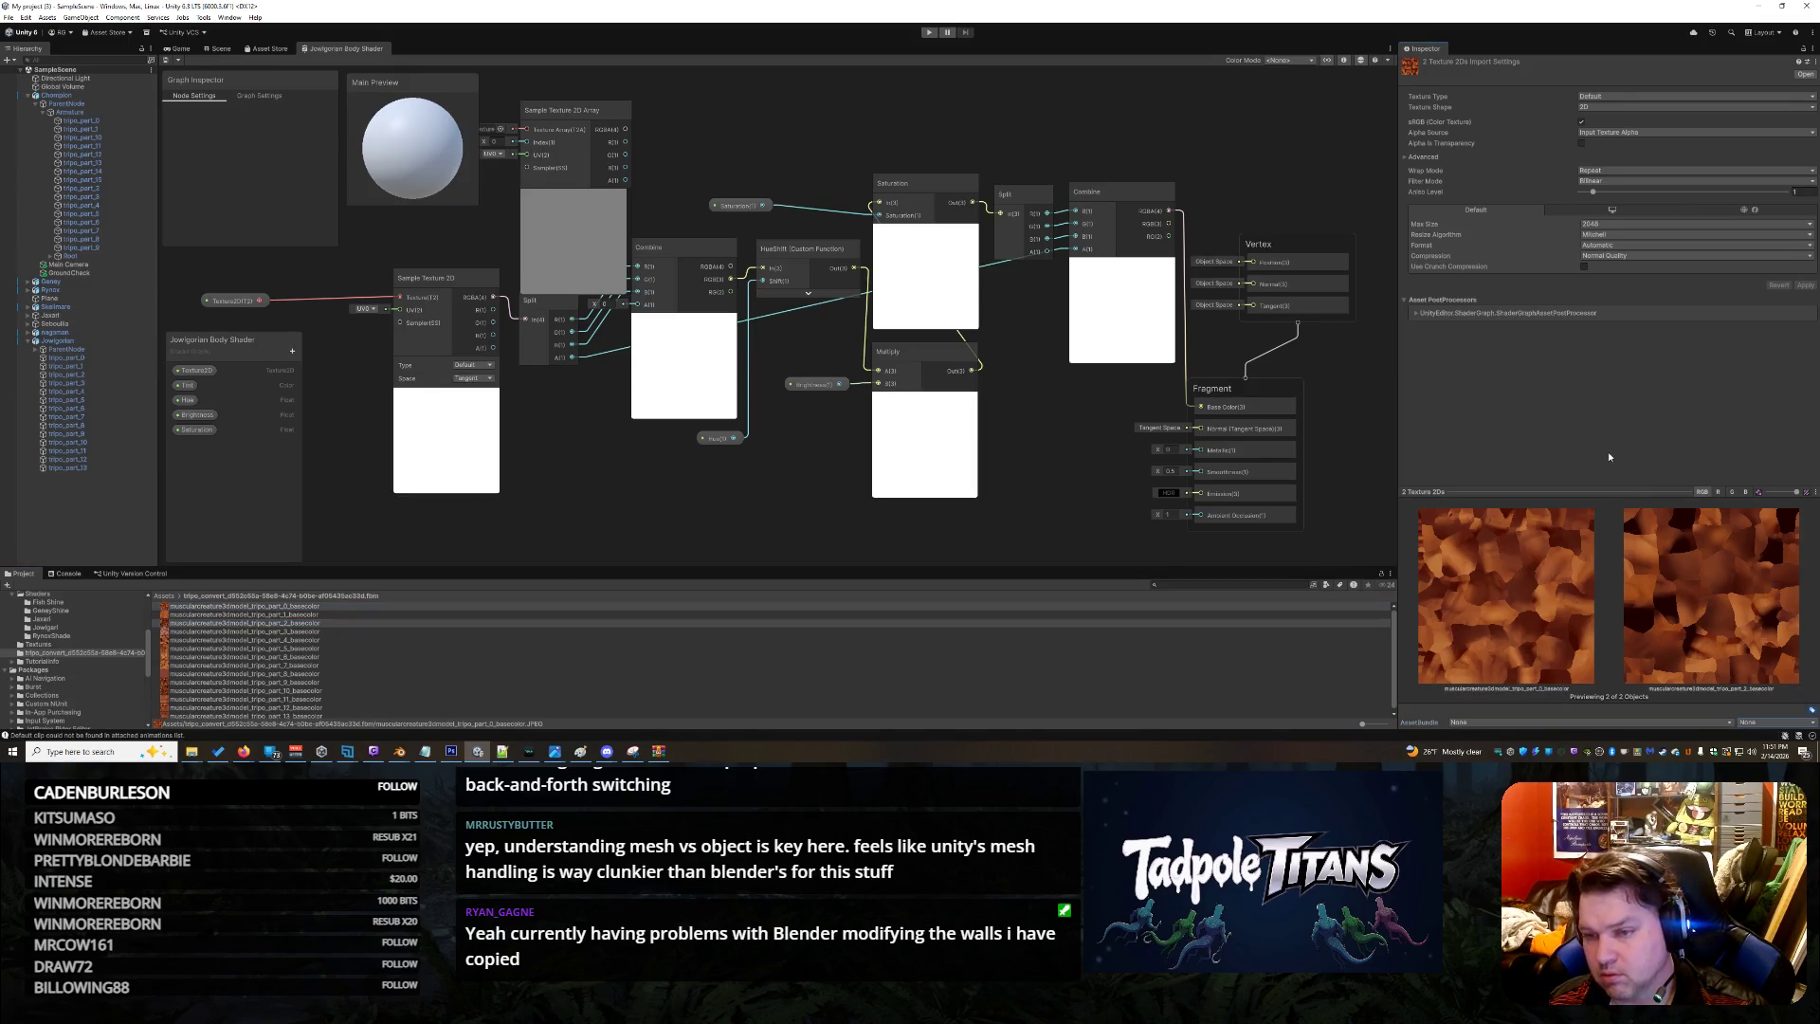
Open the context menu for the selected textures and browse its Create submenus
right_click(328, 624)
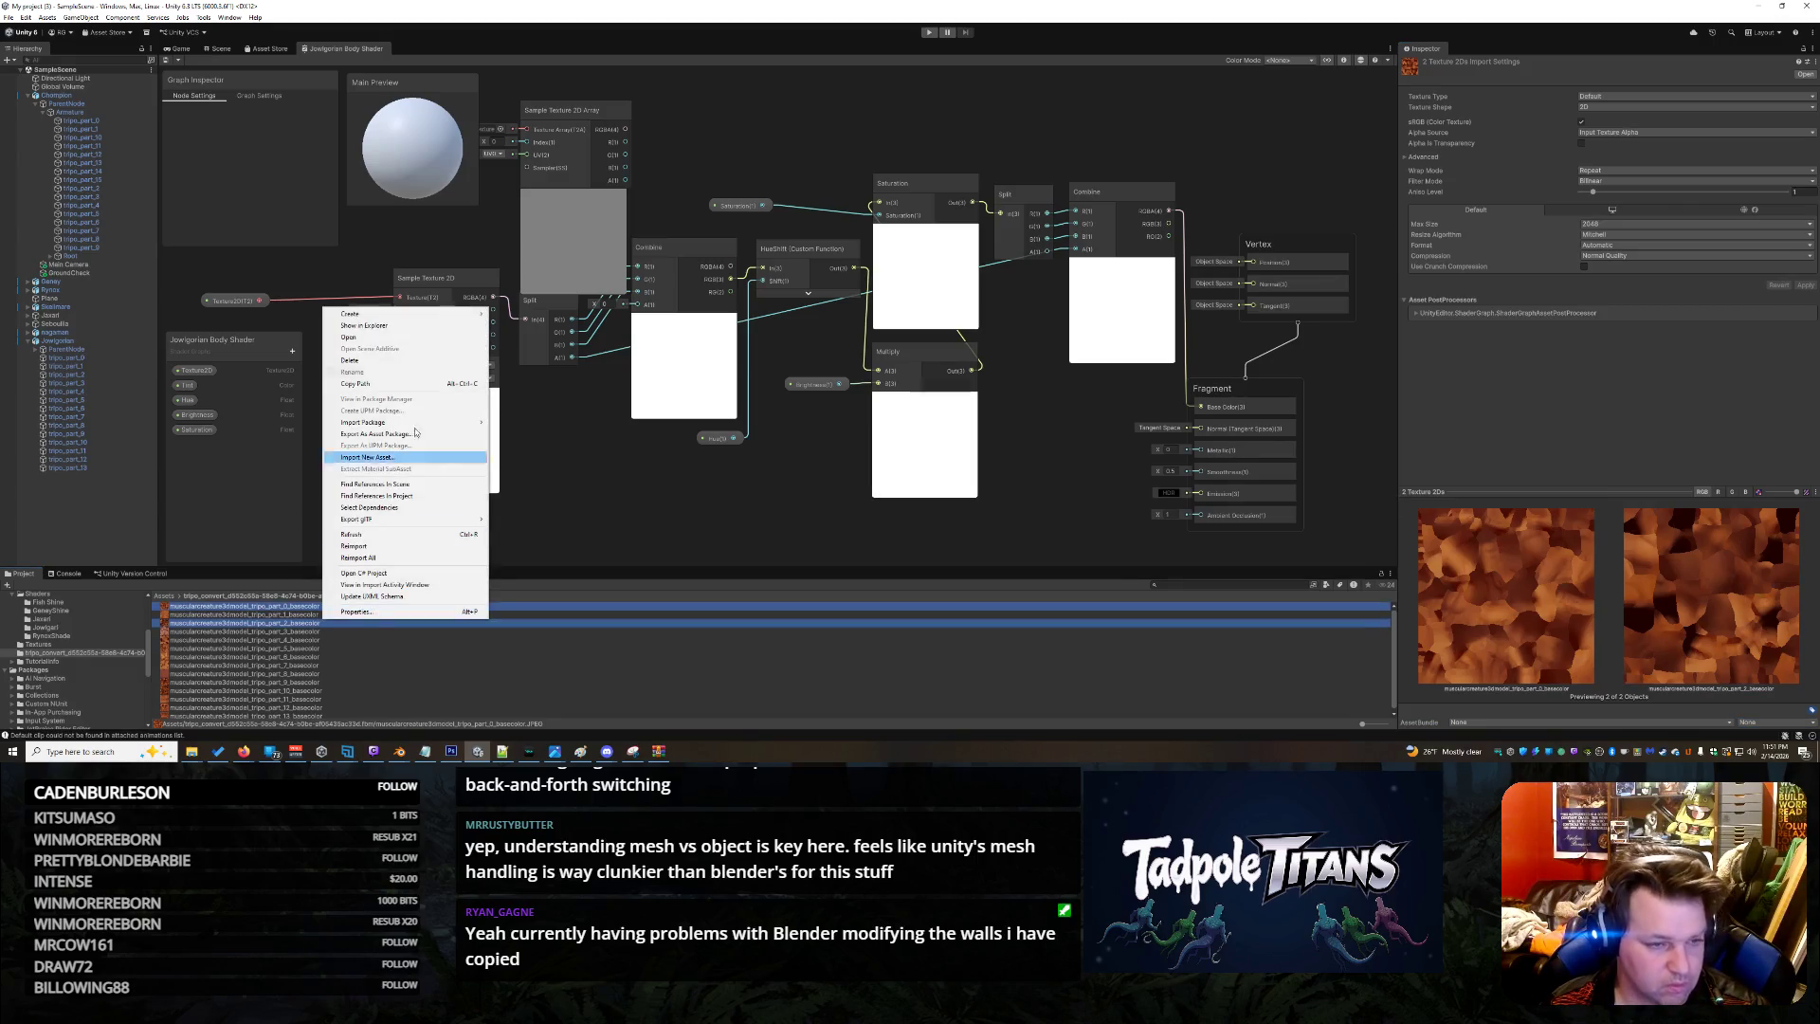
mouse_move(438, 314)
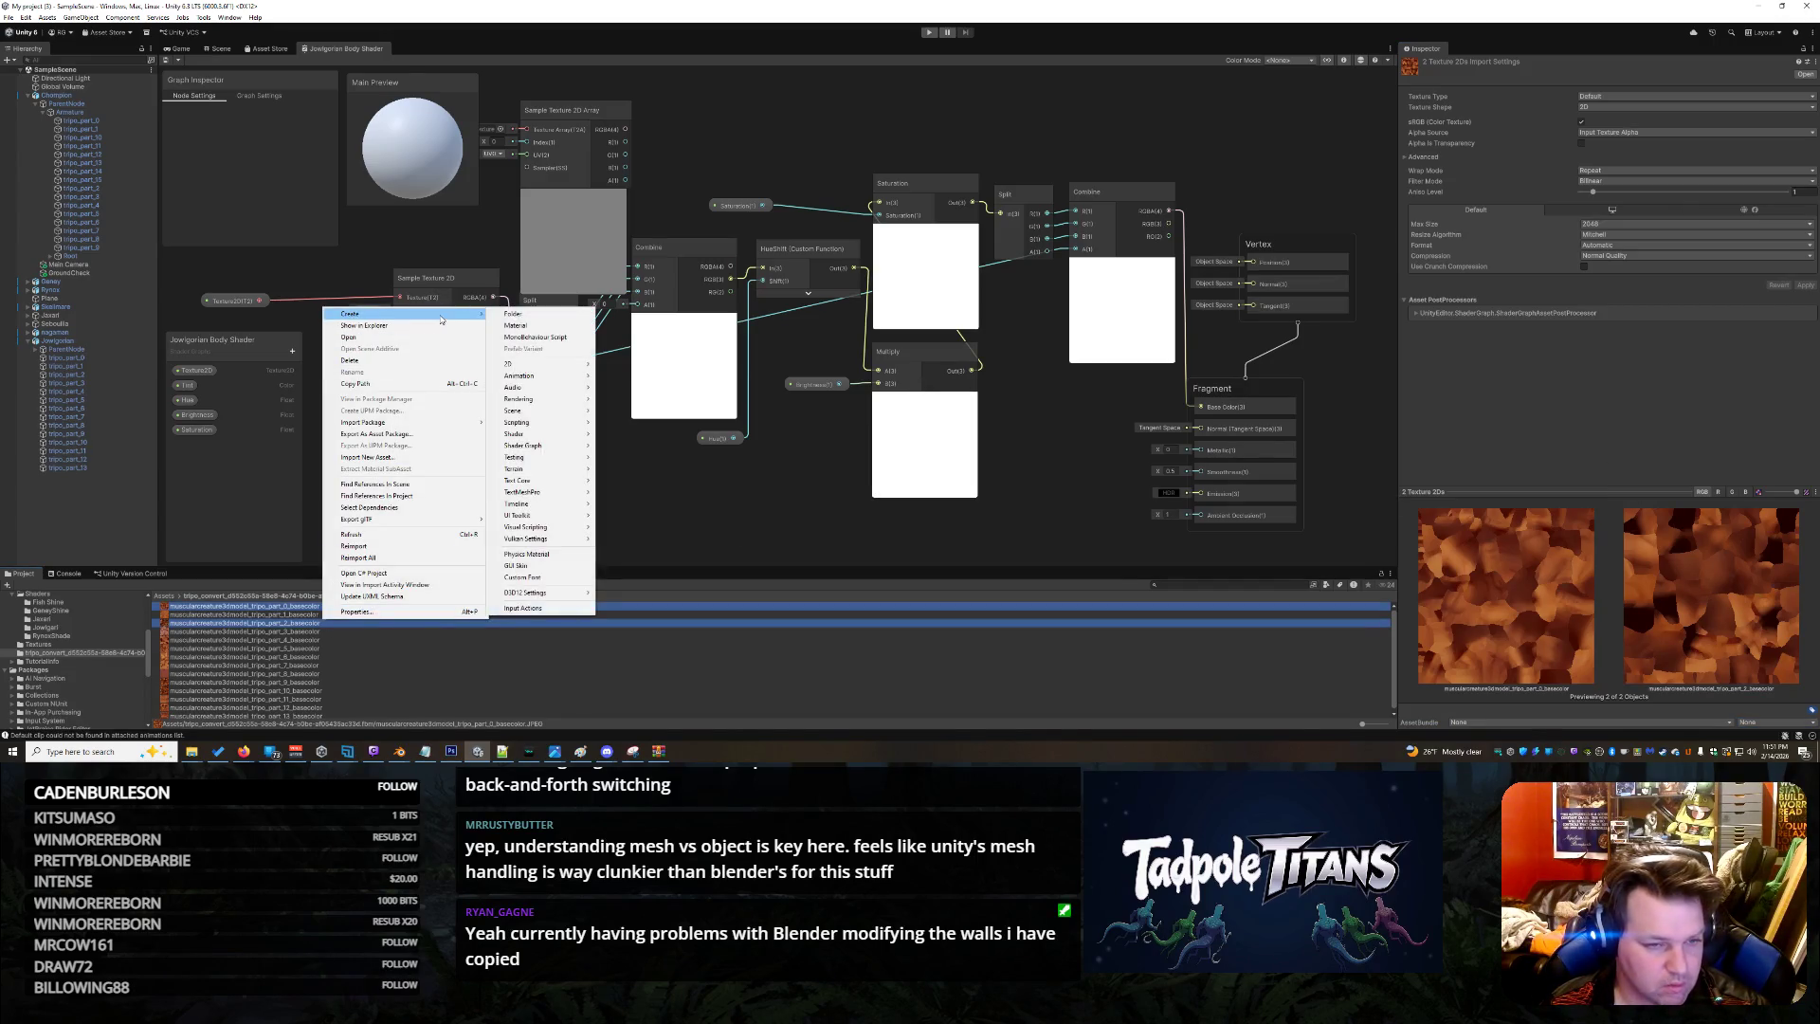
mouse_move(527, 366)
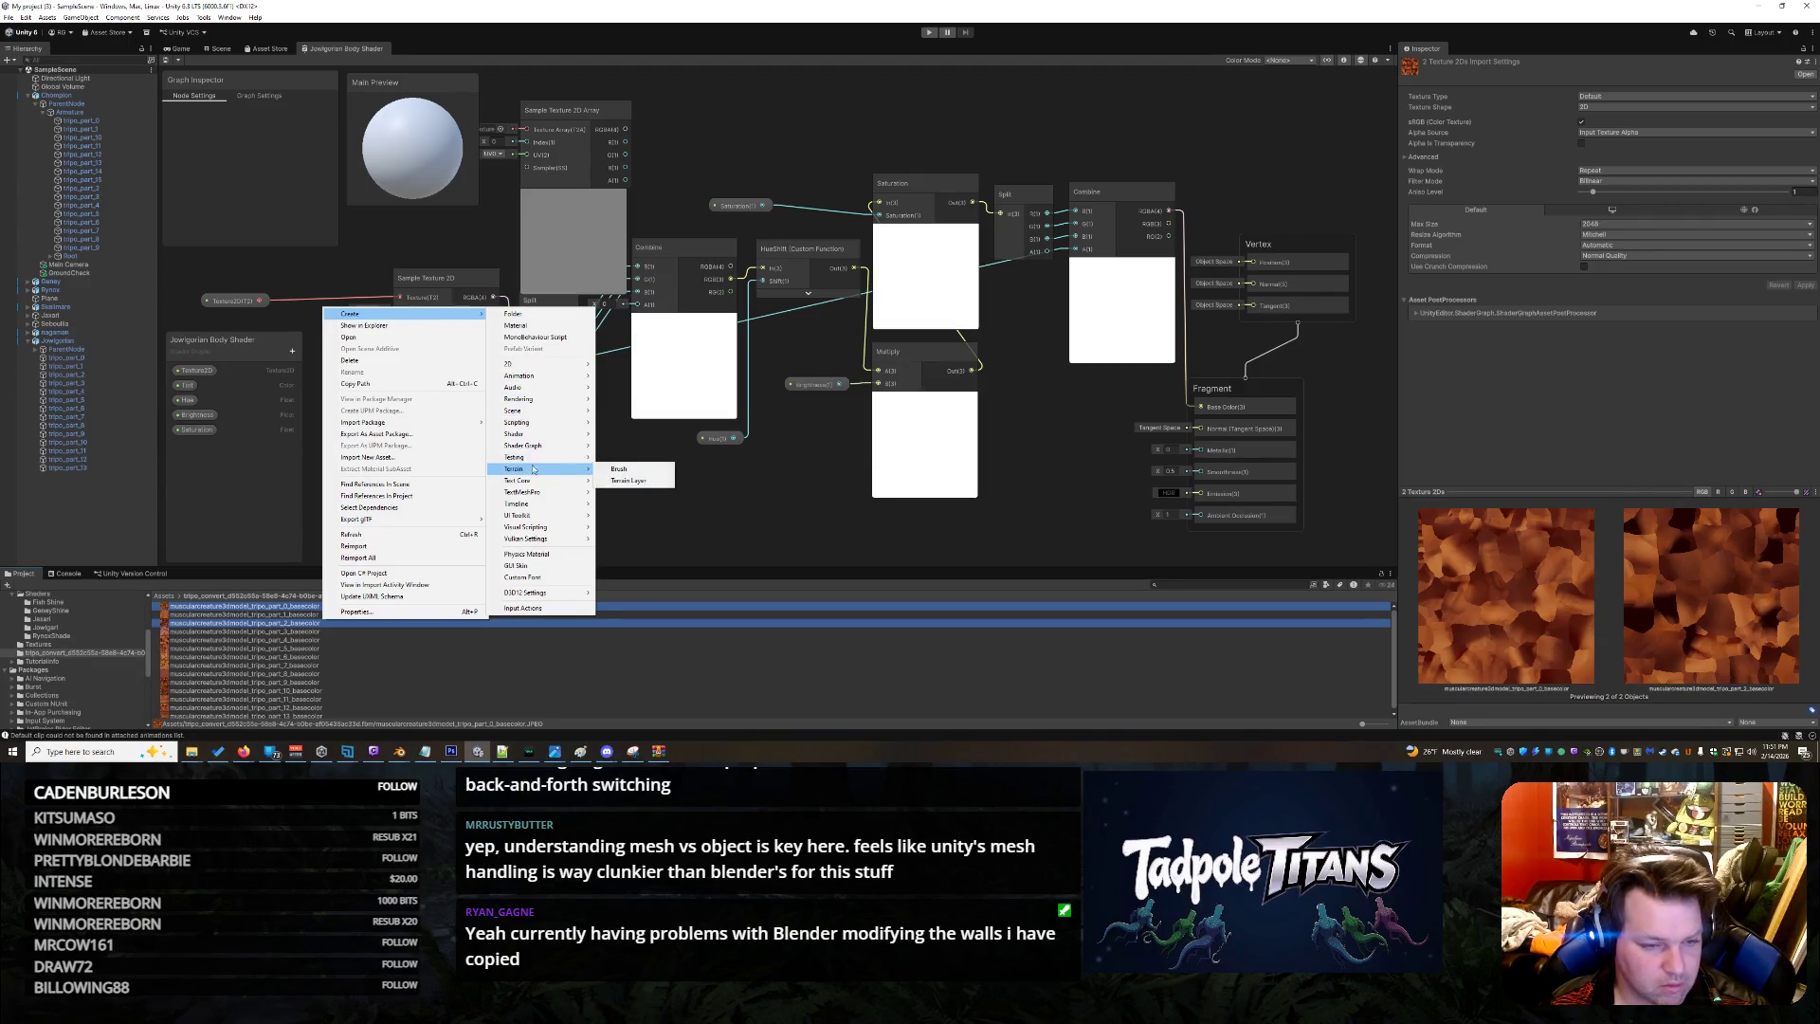
mouse_move(540, 448)
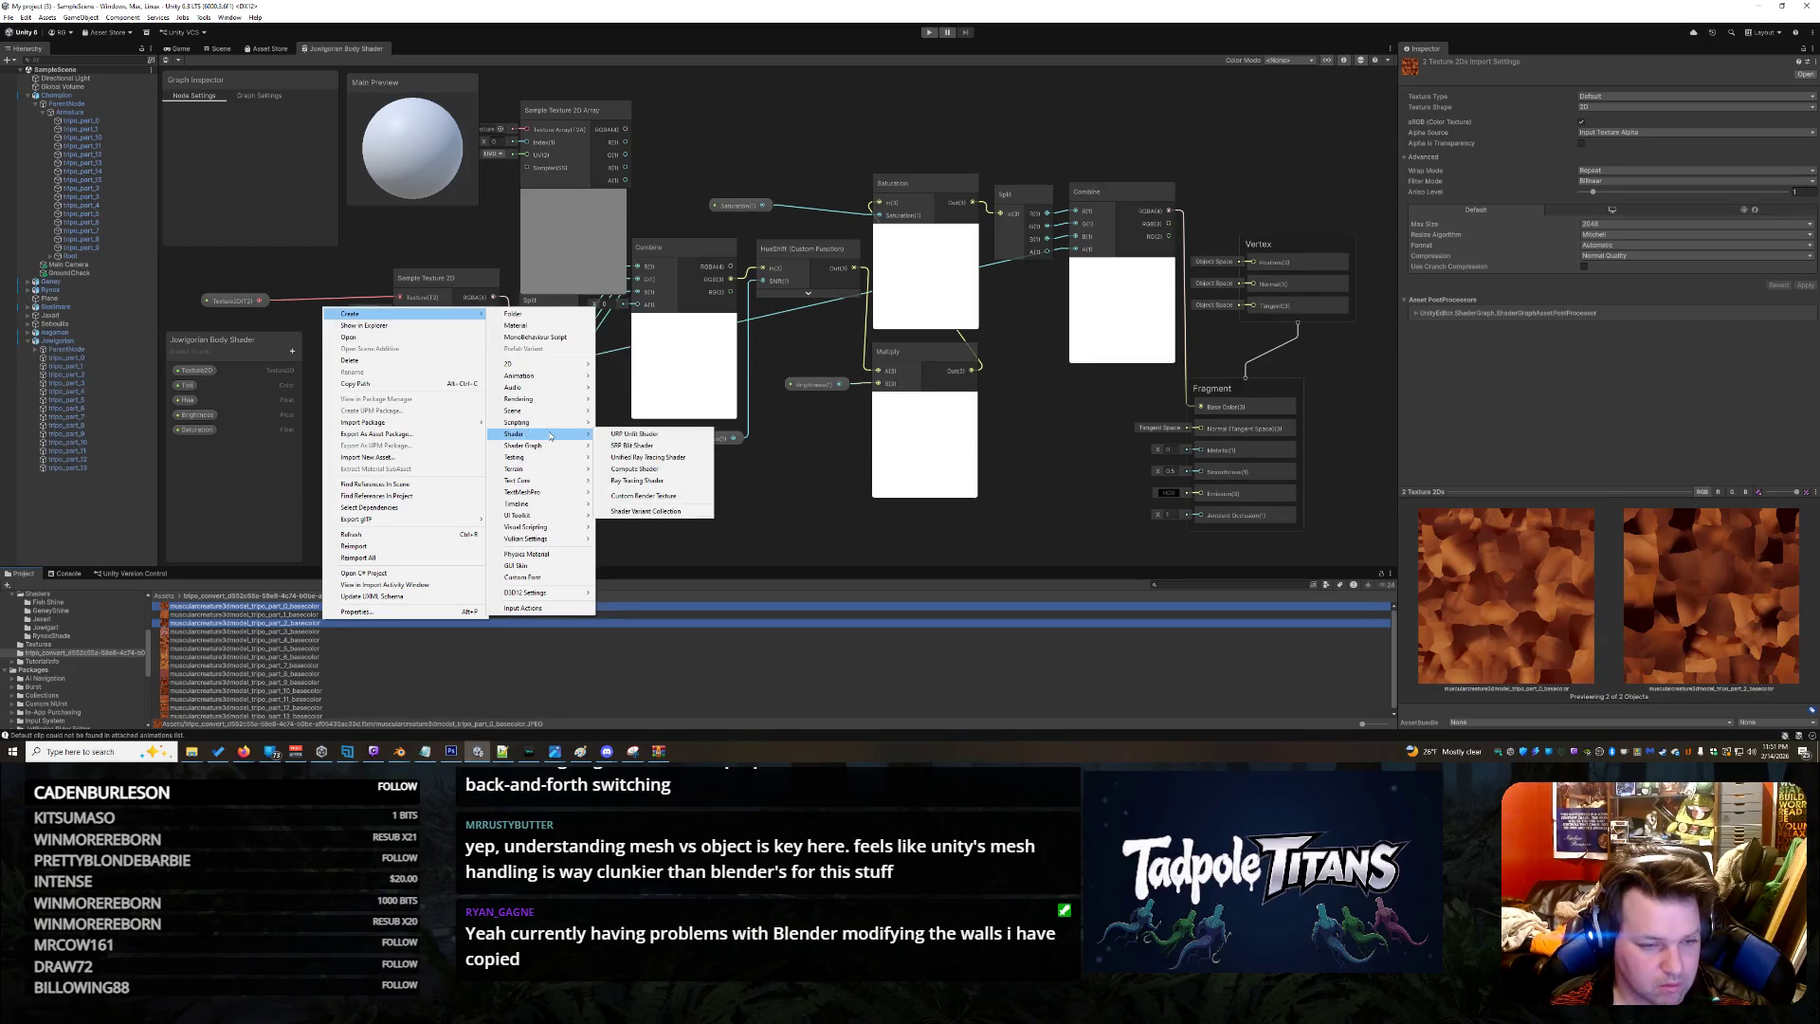
mouse_move(559, 402)
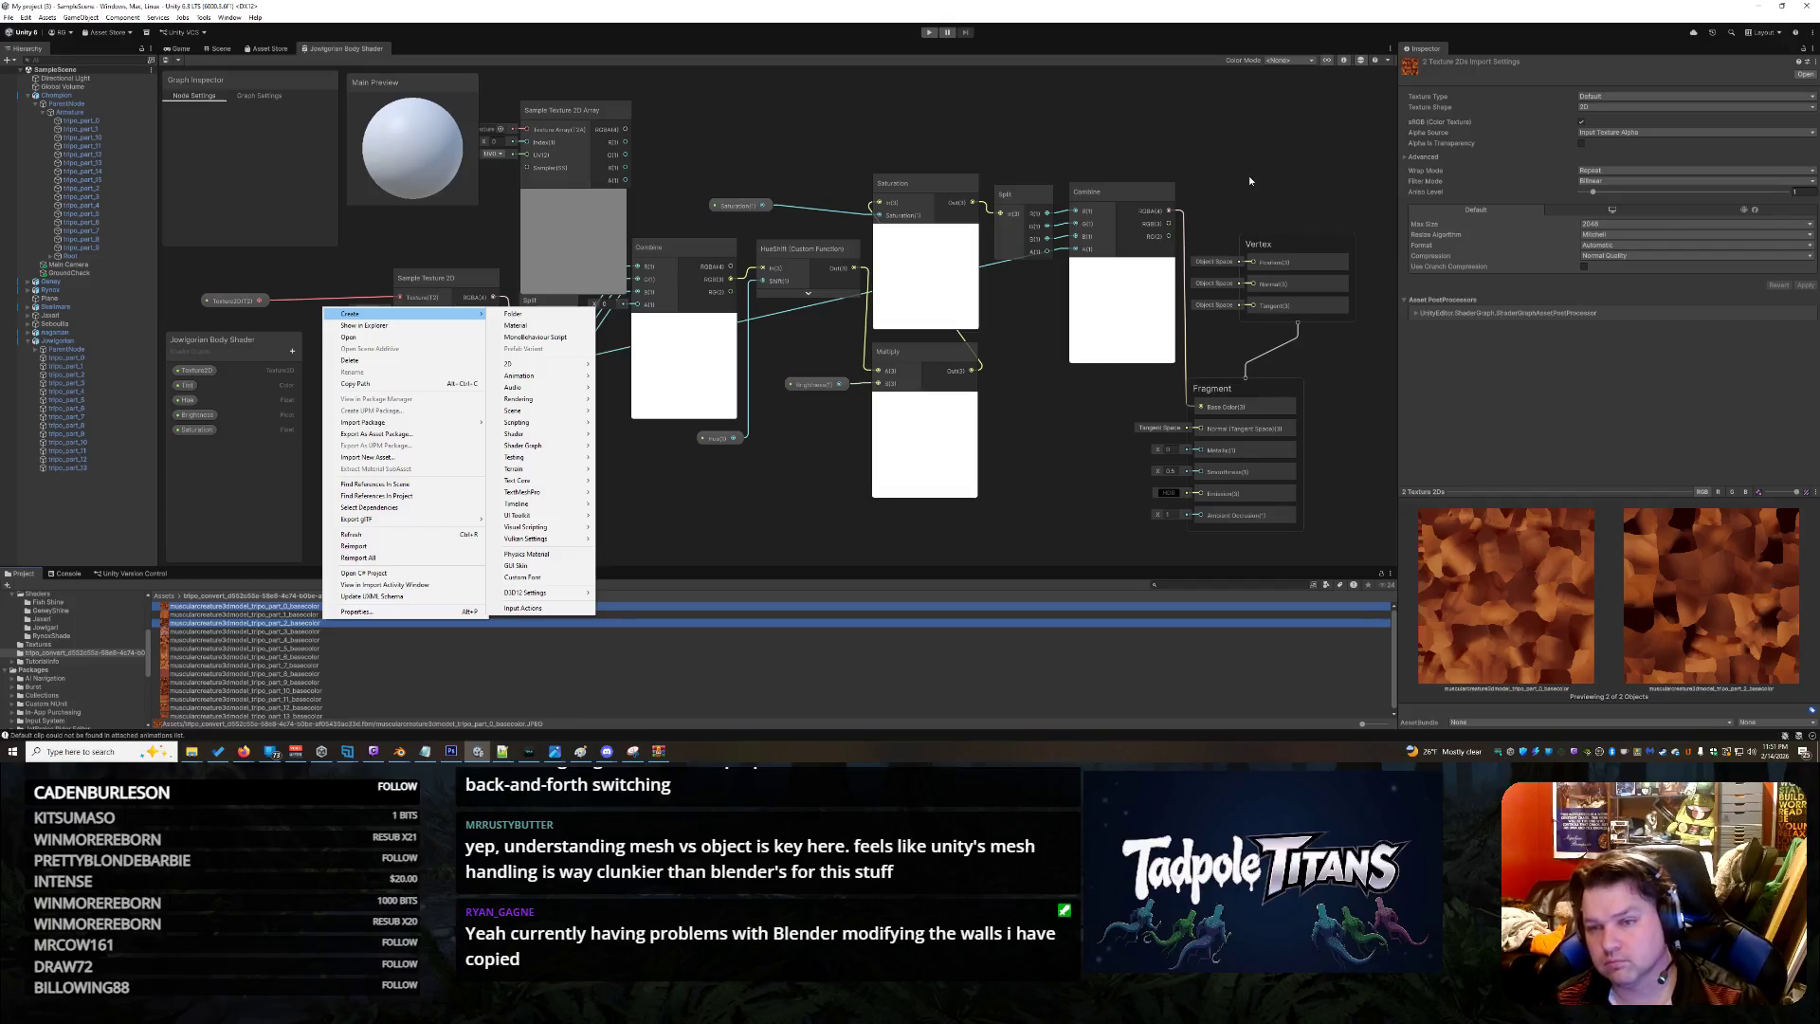
Select all 14 basecolor textures and set their Texture Shape to 2D Array
click(1583, 111)
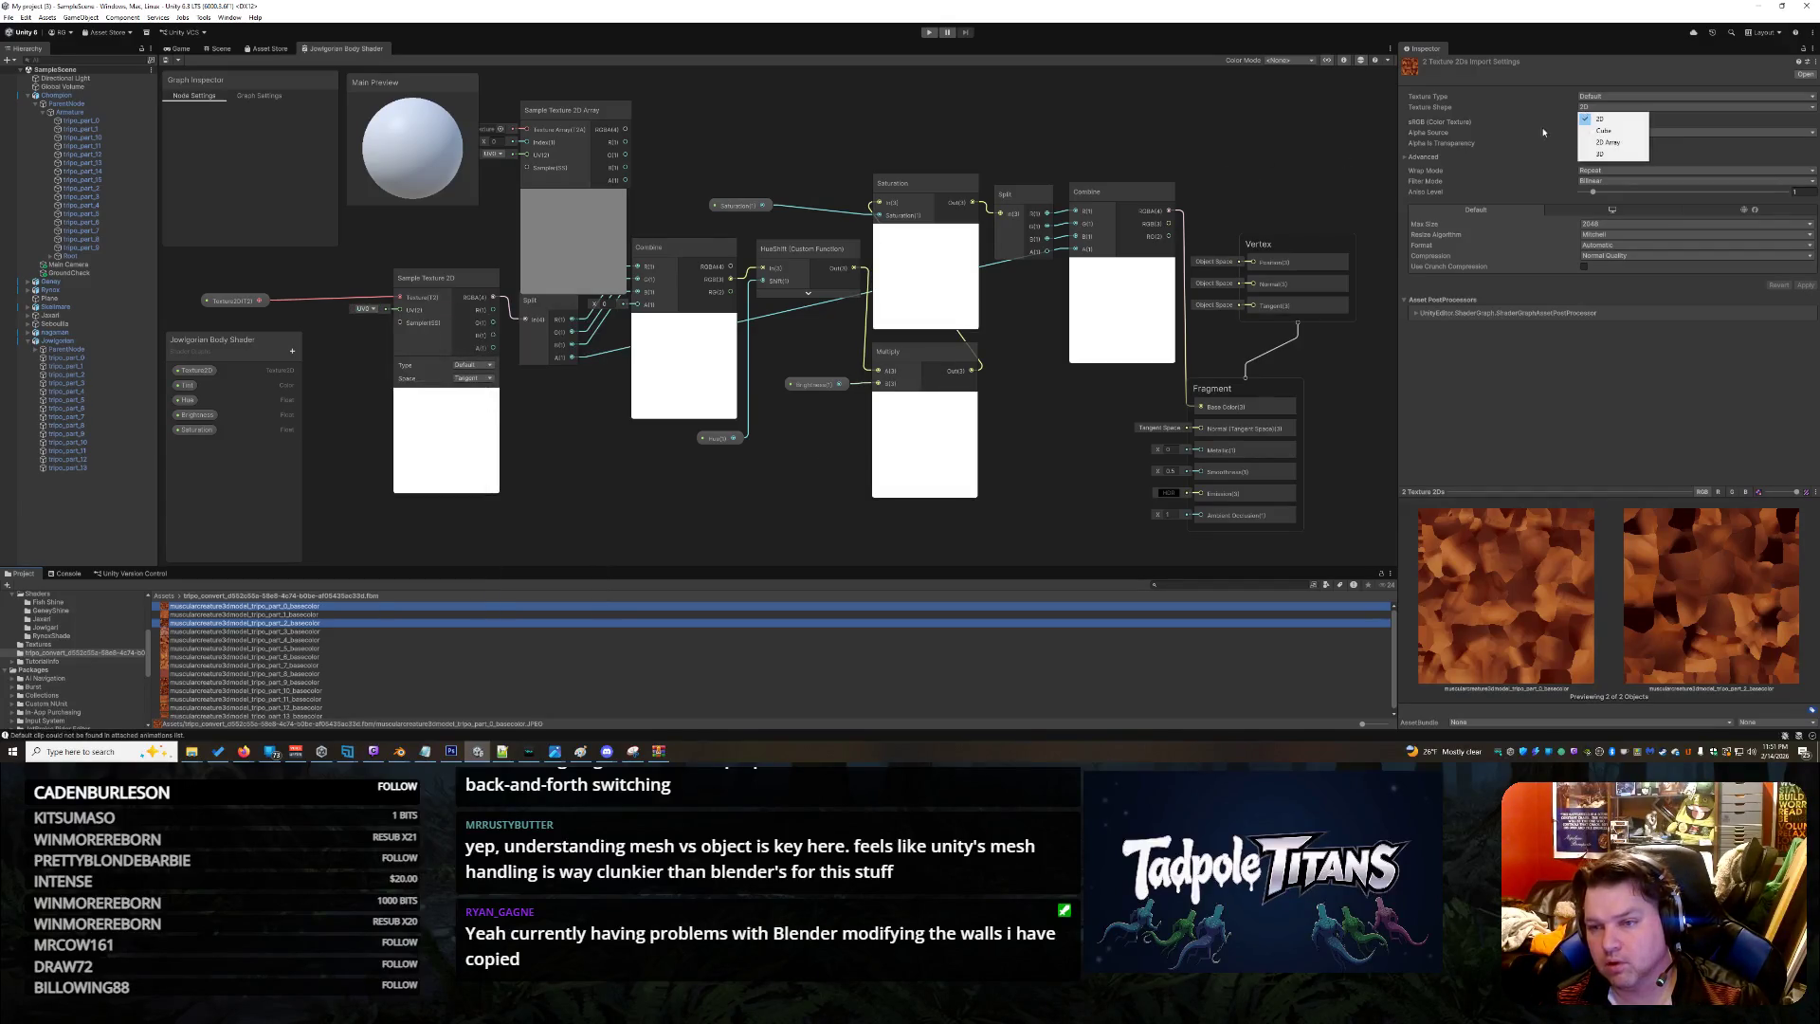
click(1467, 350)
ctrl+click(313, 620)
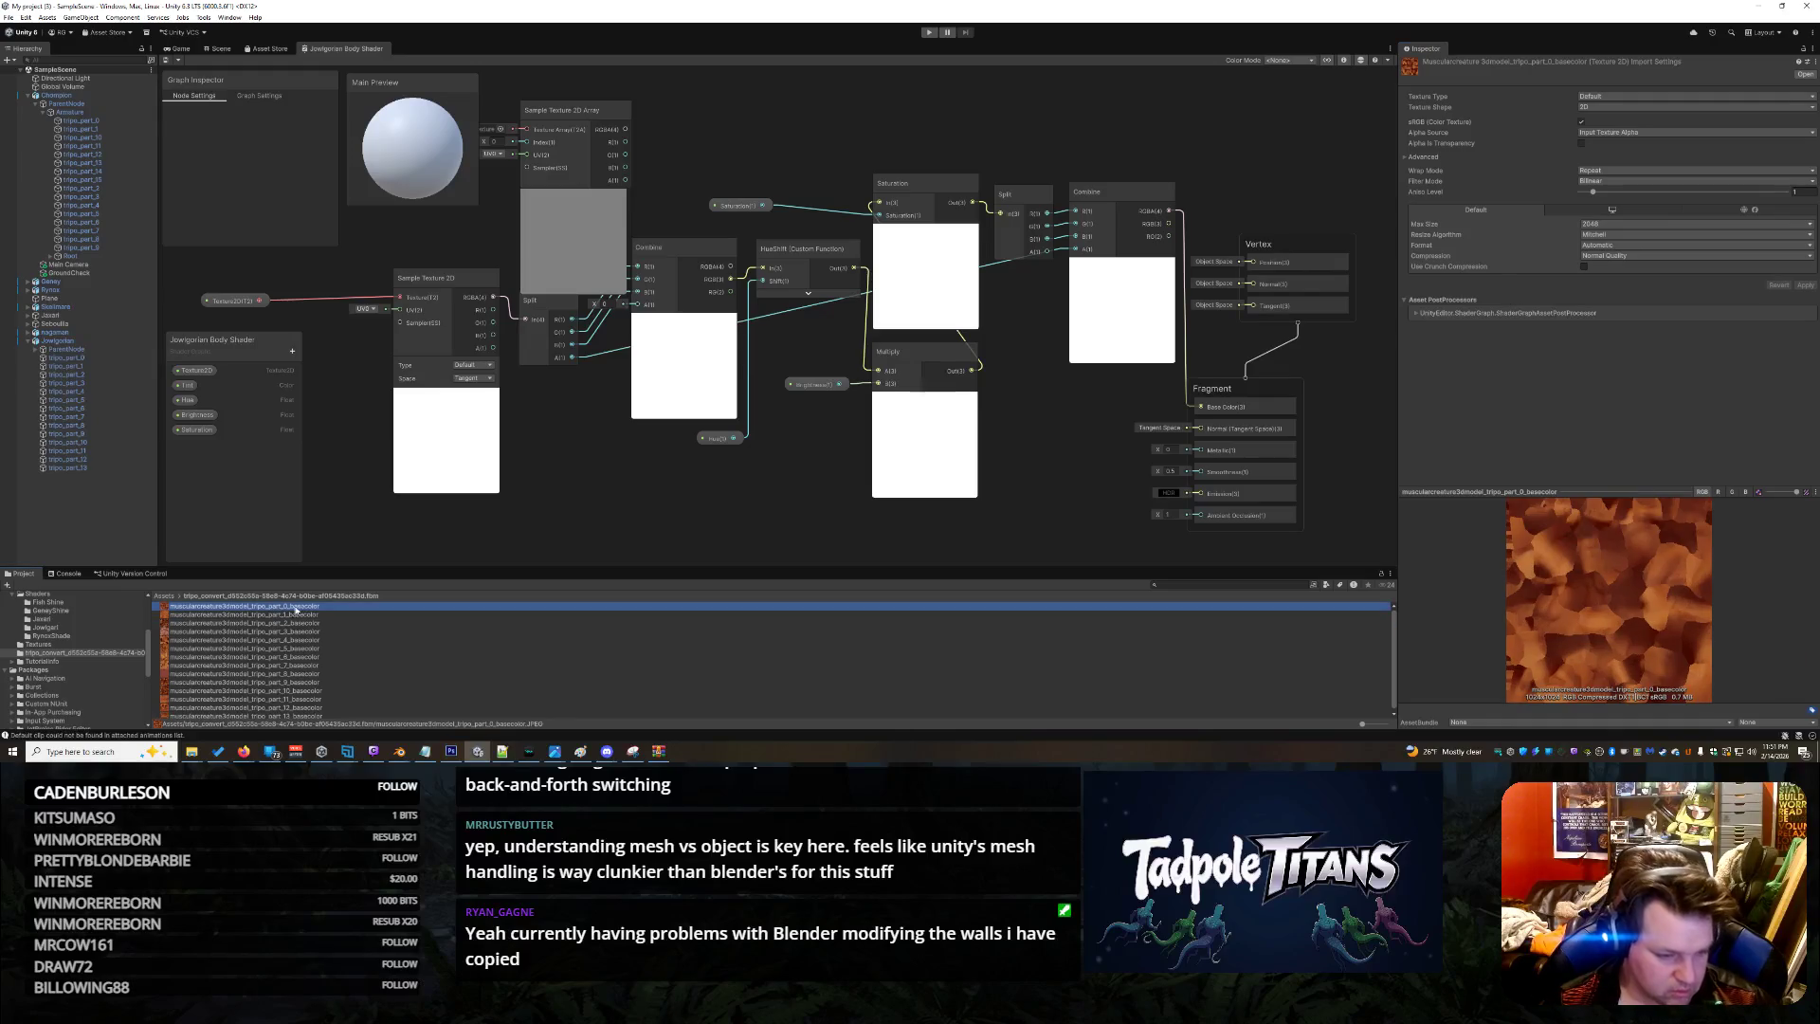
key(ctrl+a)
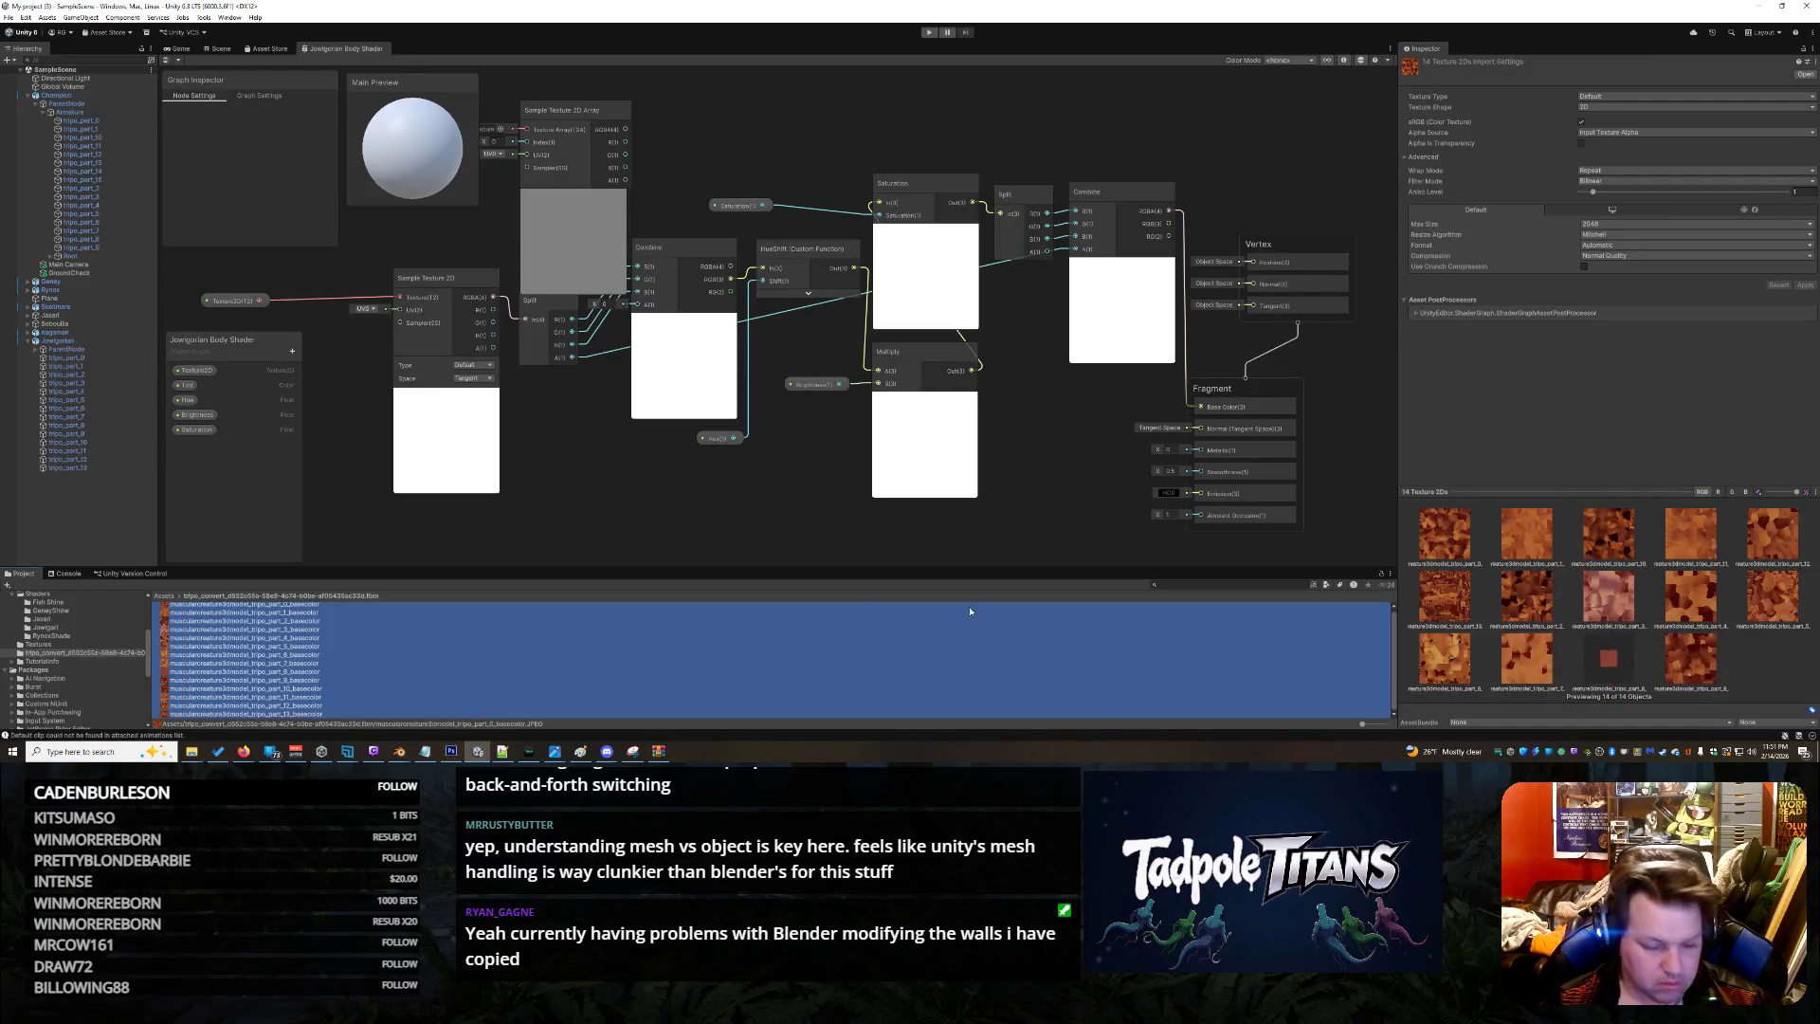
click(1627, 108)
click(1614, 142)
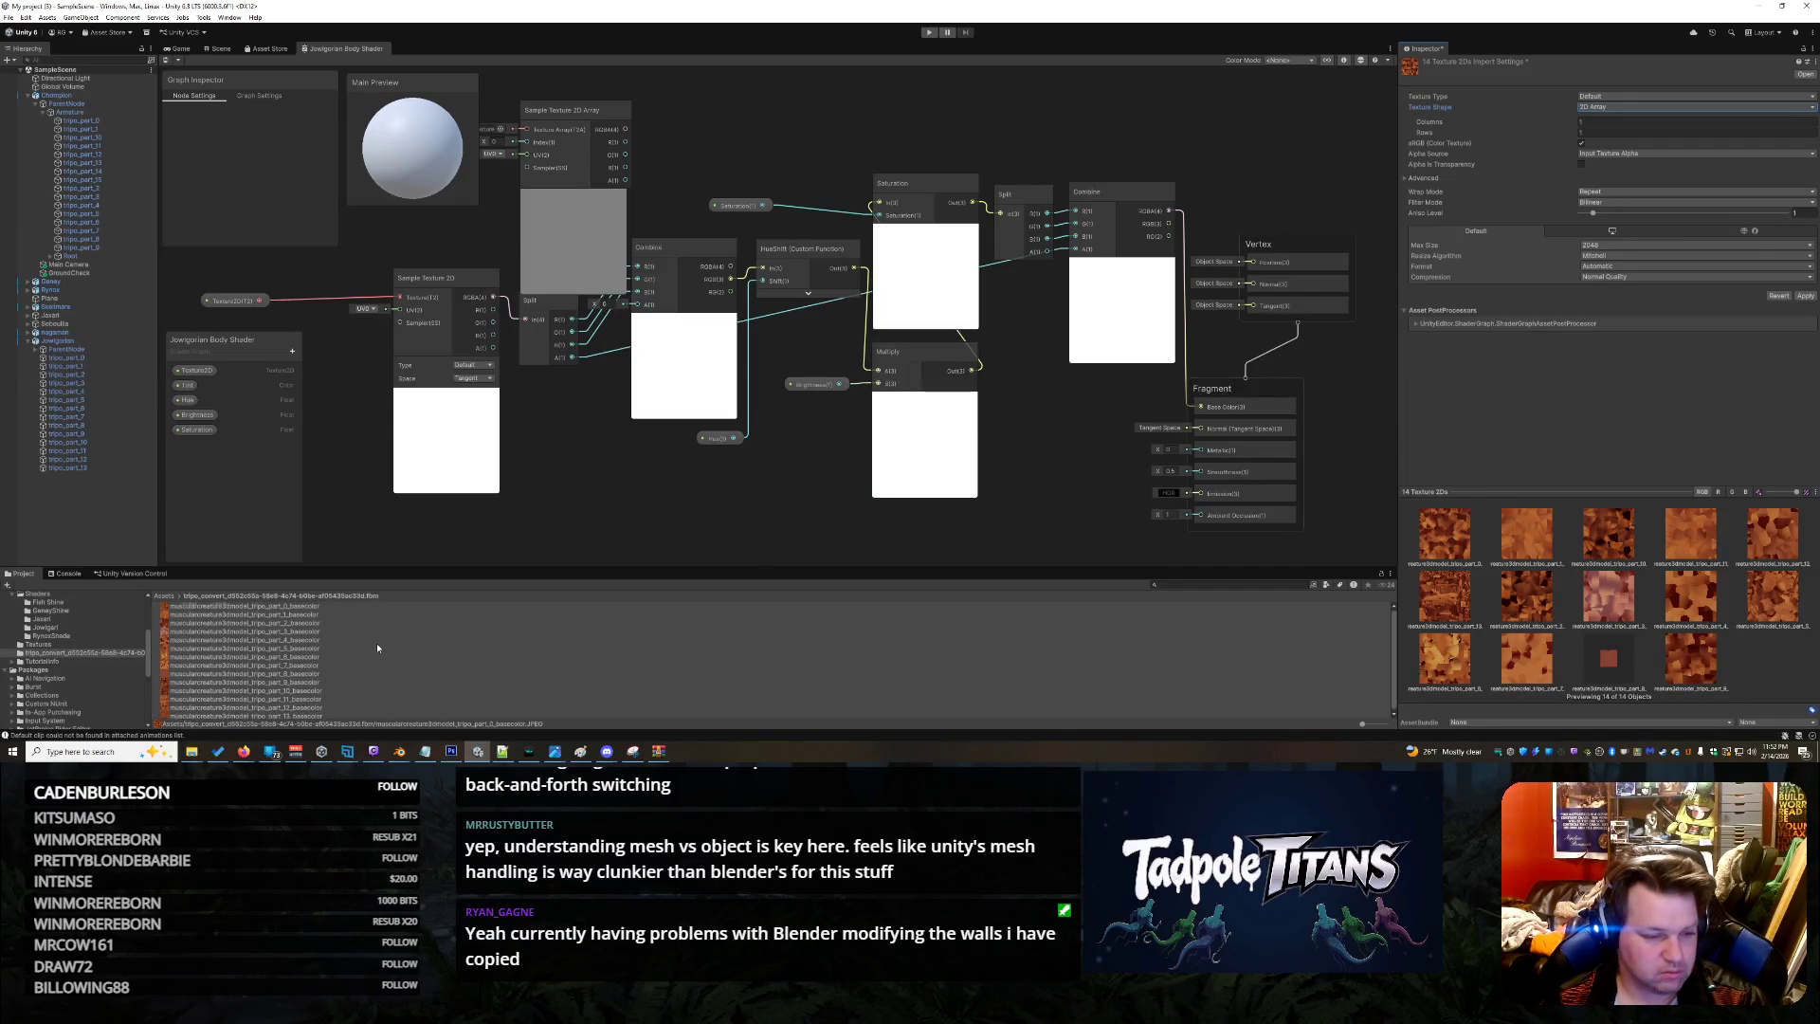
Assign the Jalgorian texture array to the Sample Texture 2D Array node
click(254, 279)
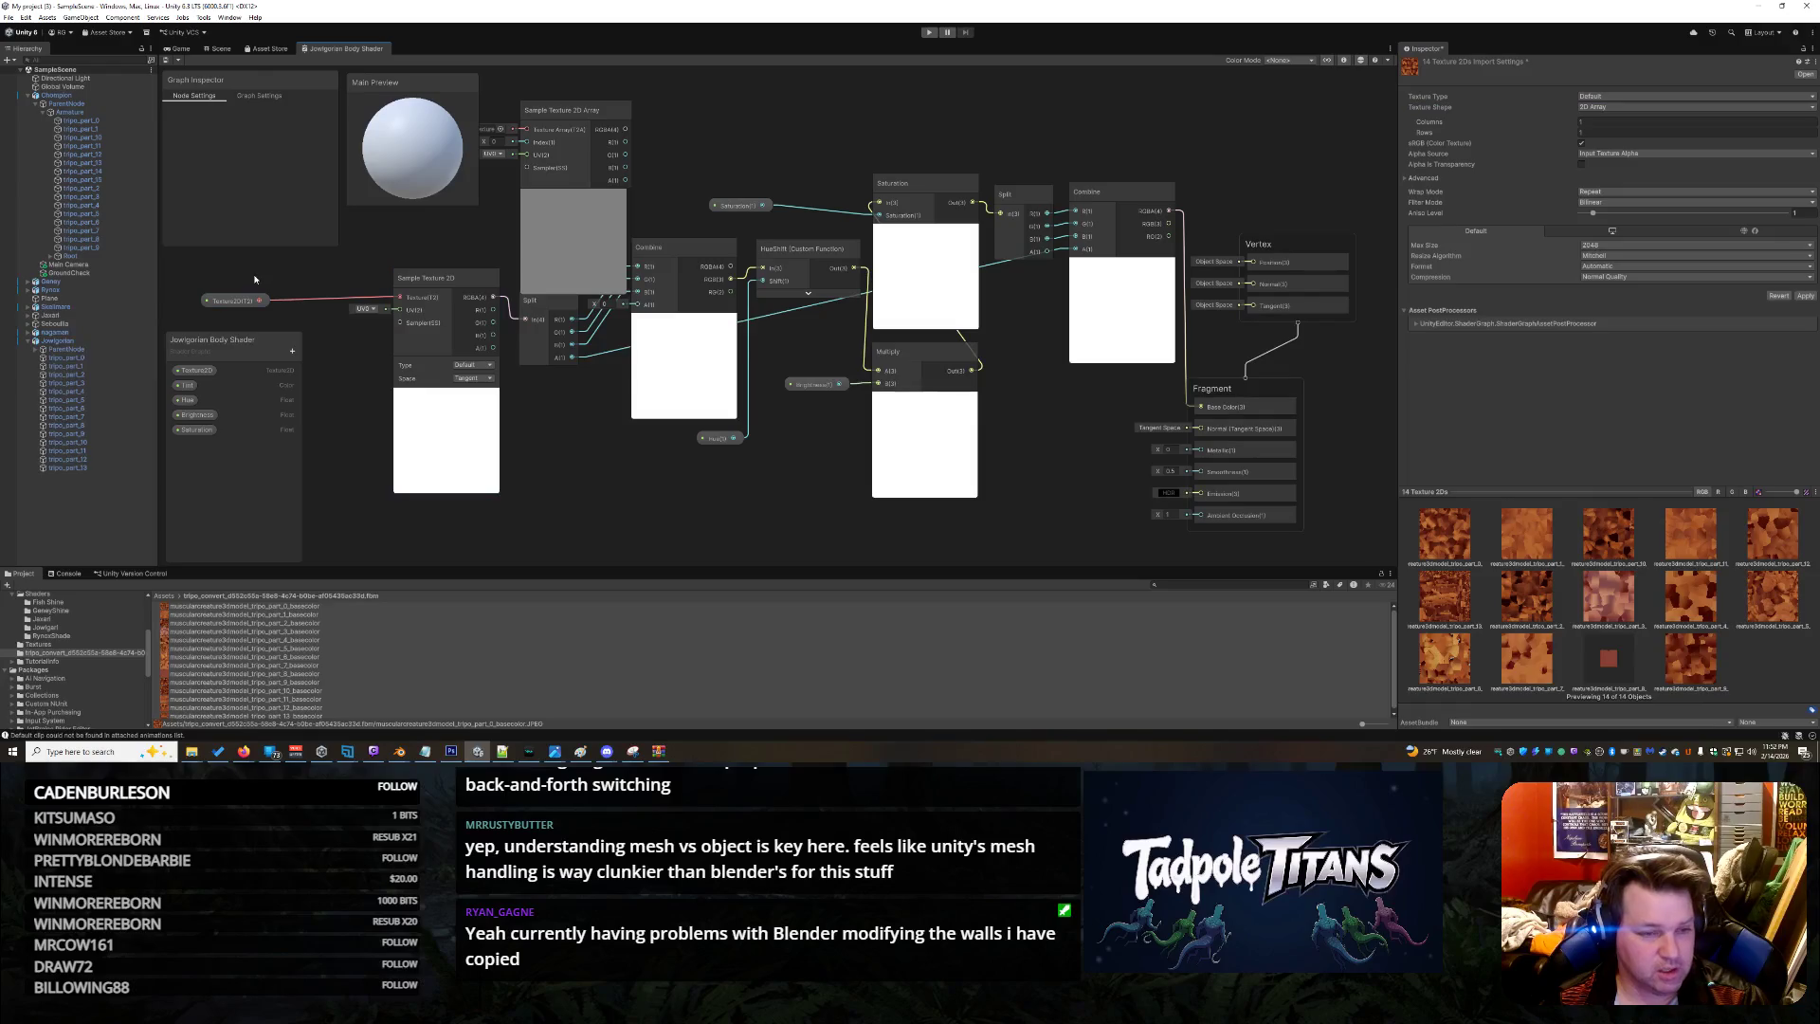
click(500, 129)
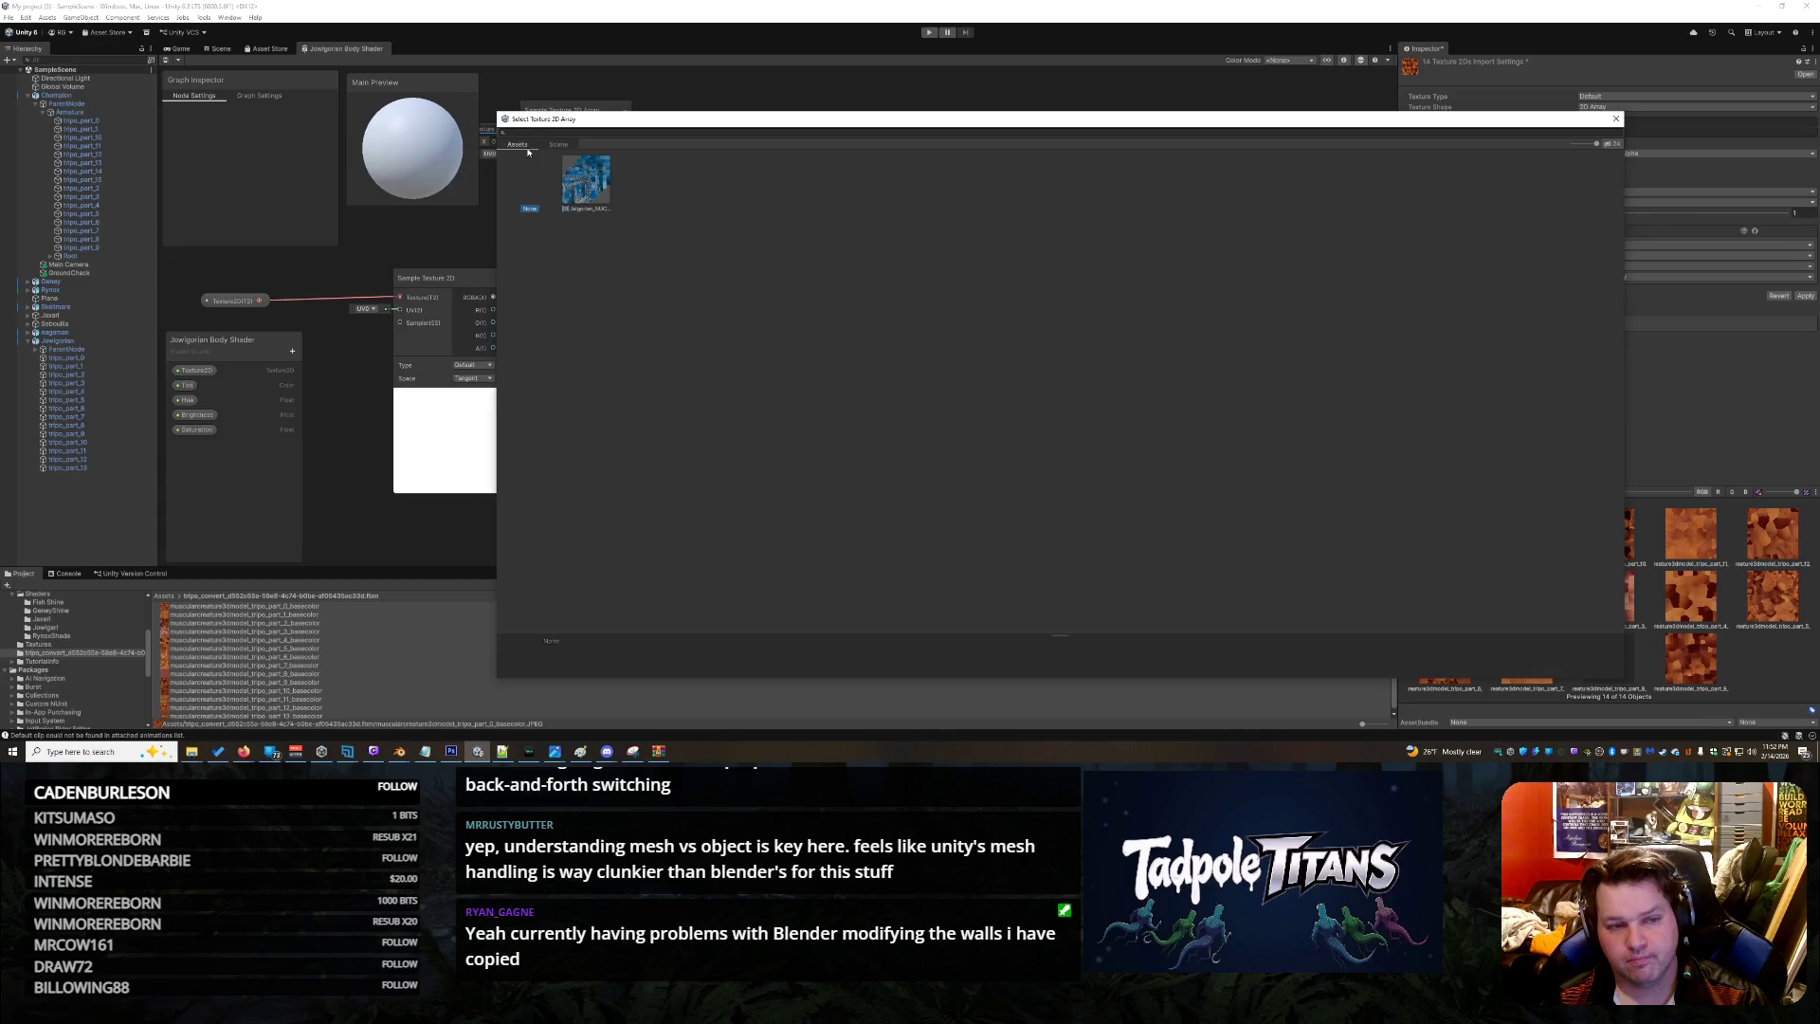
click(602, 178)
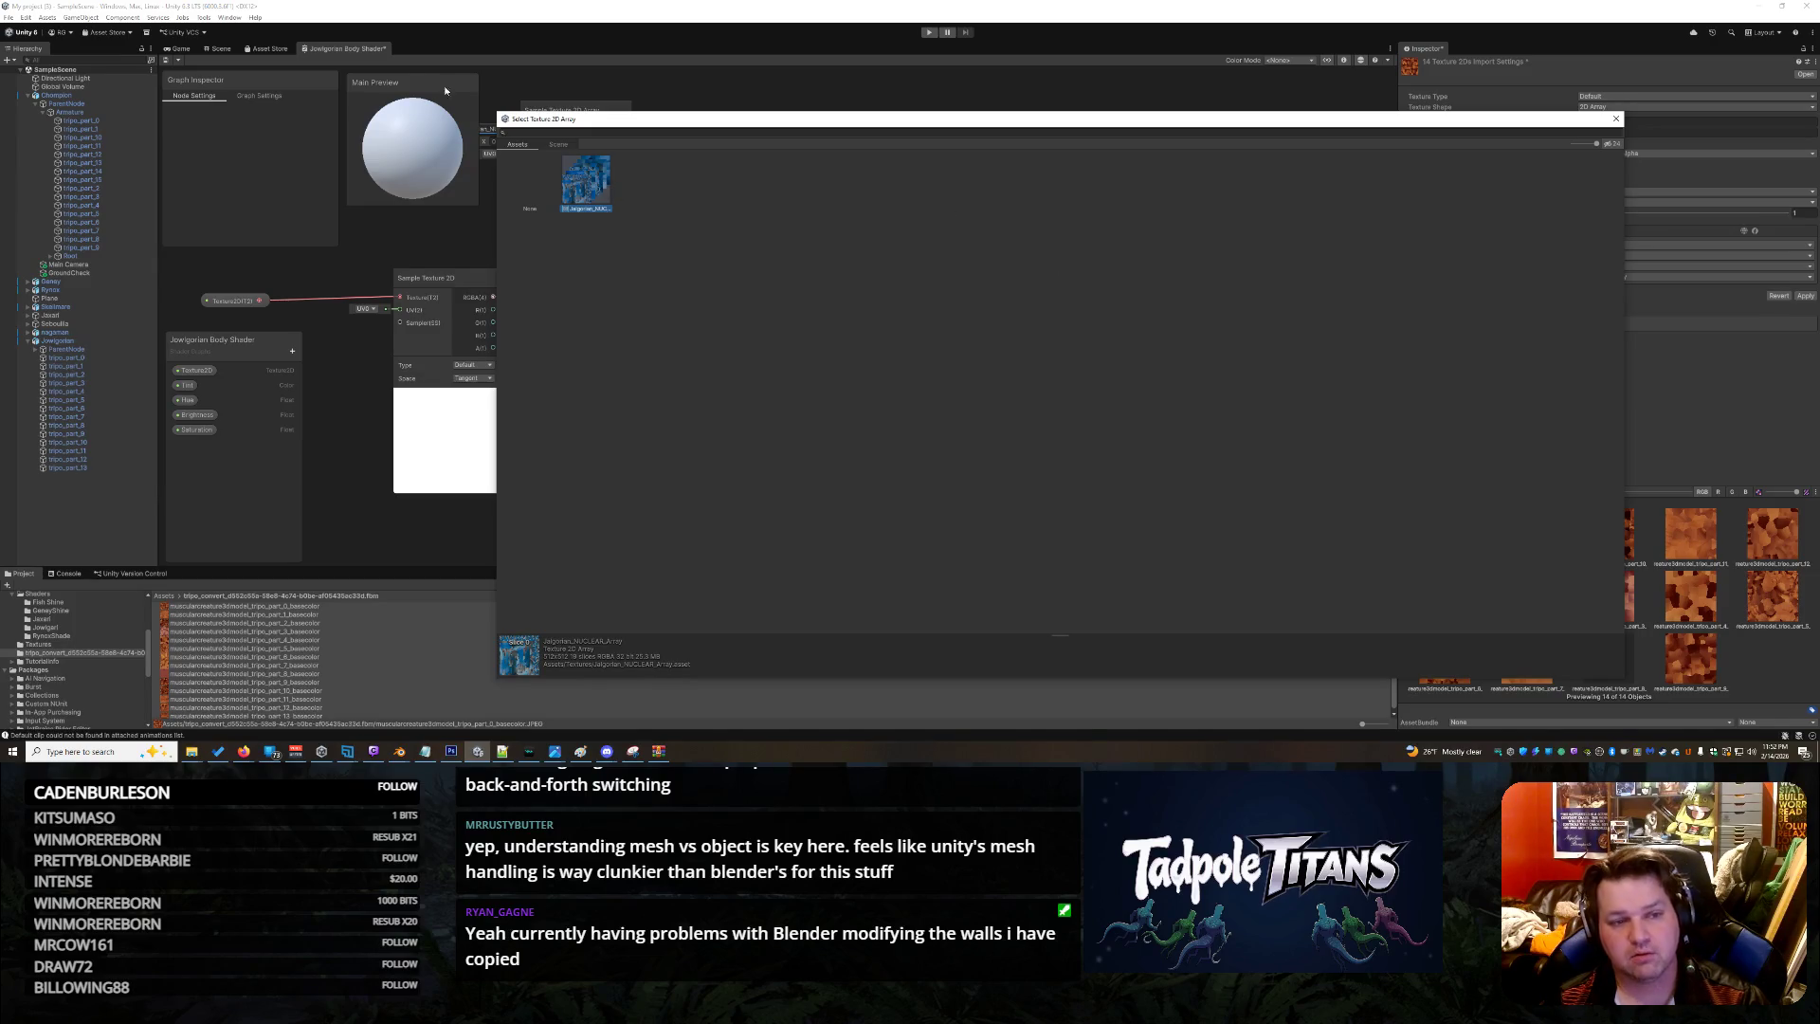
click(1615, 118)
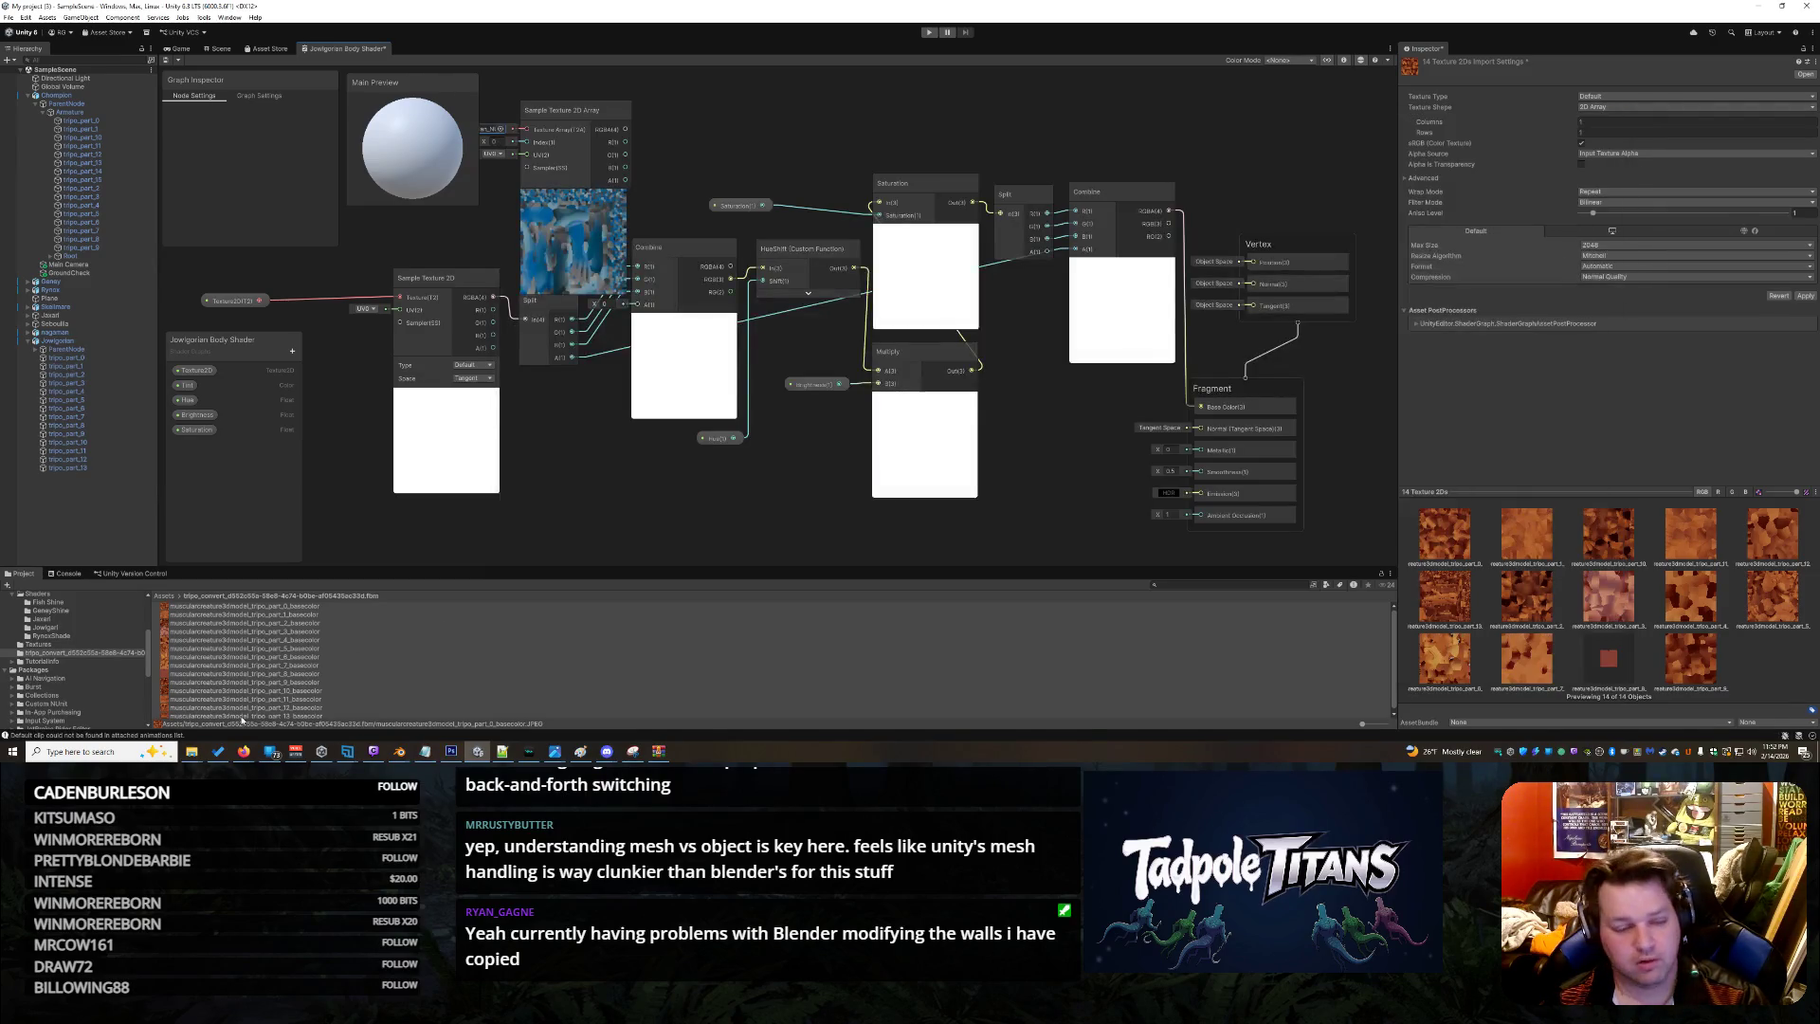
Apply the pending 2D Array import changes and reopen the node's Texture Array picker
click(261, 633)
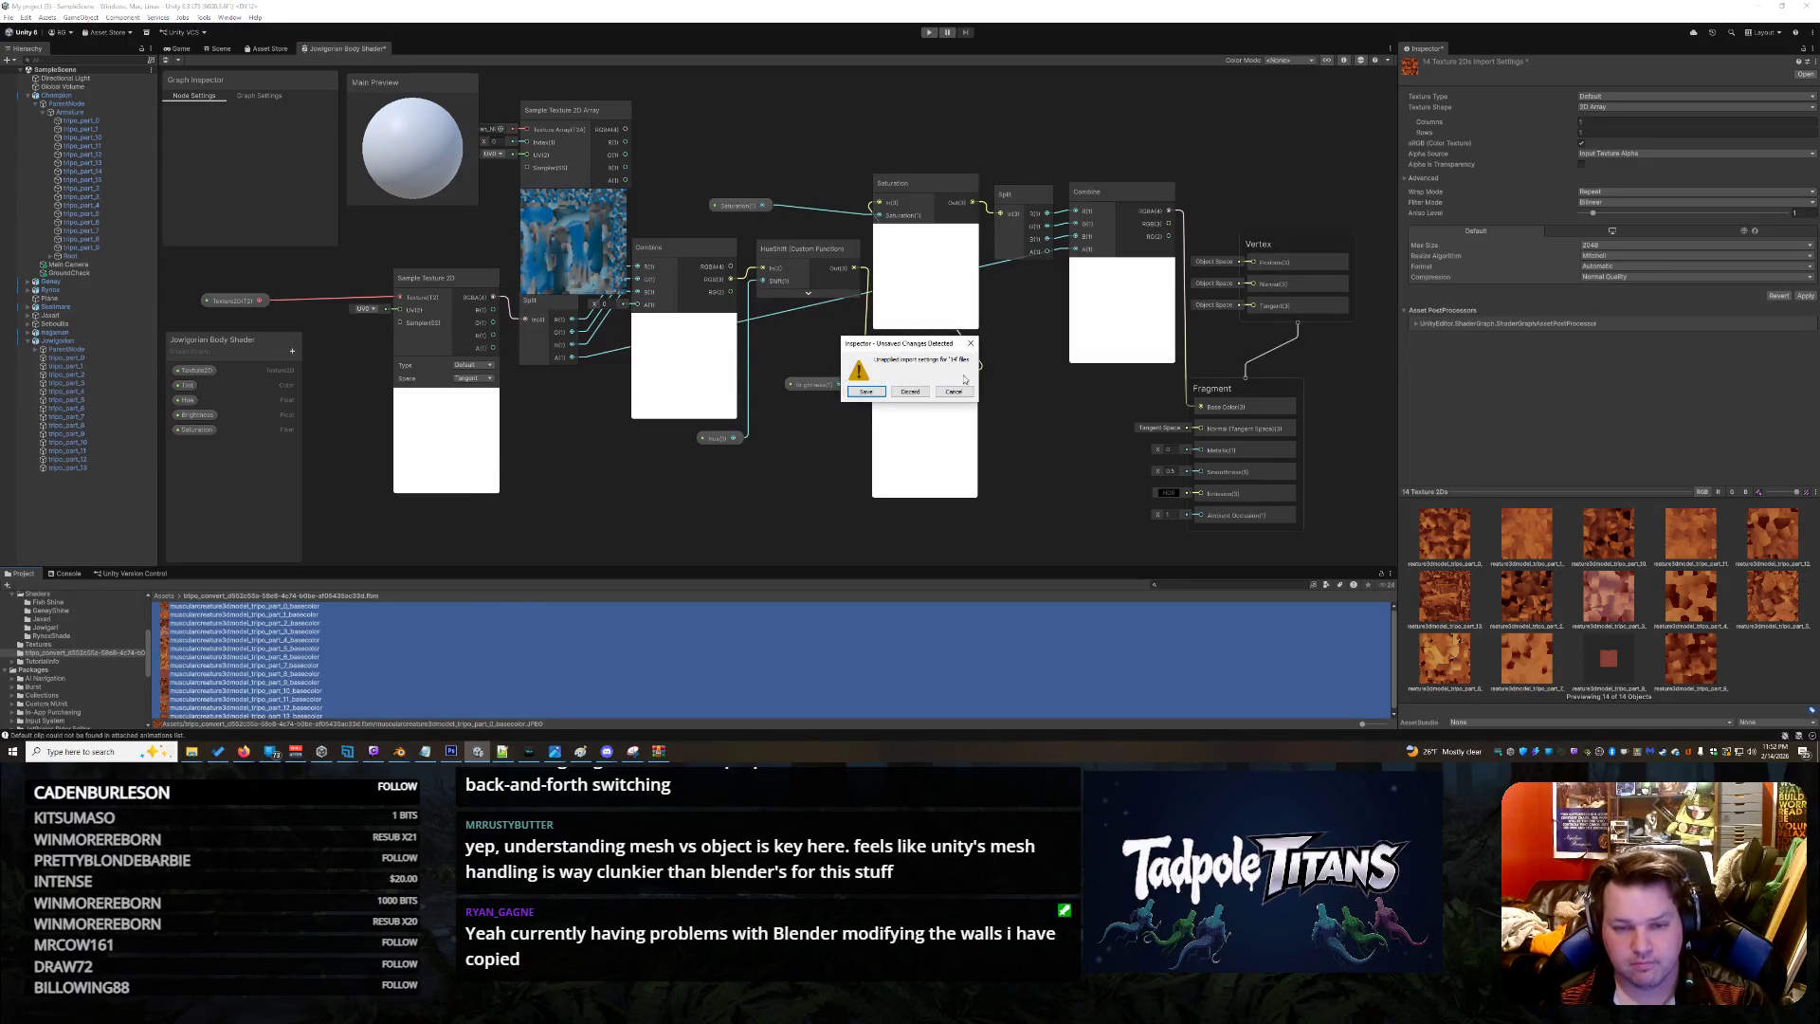
click(866, 391)
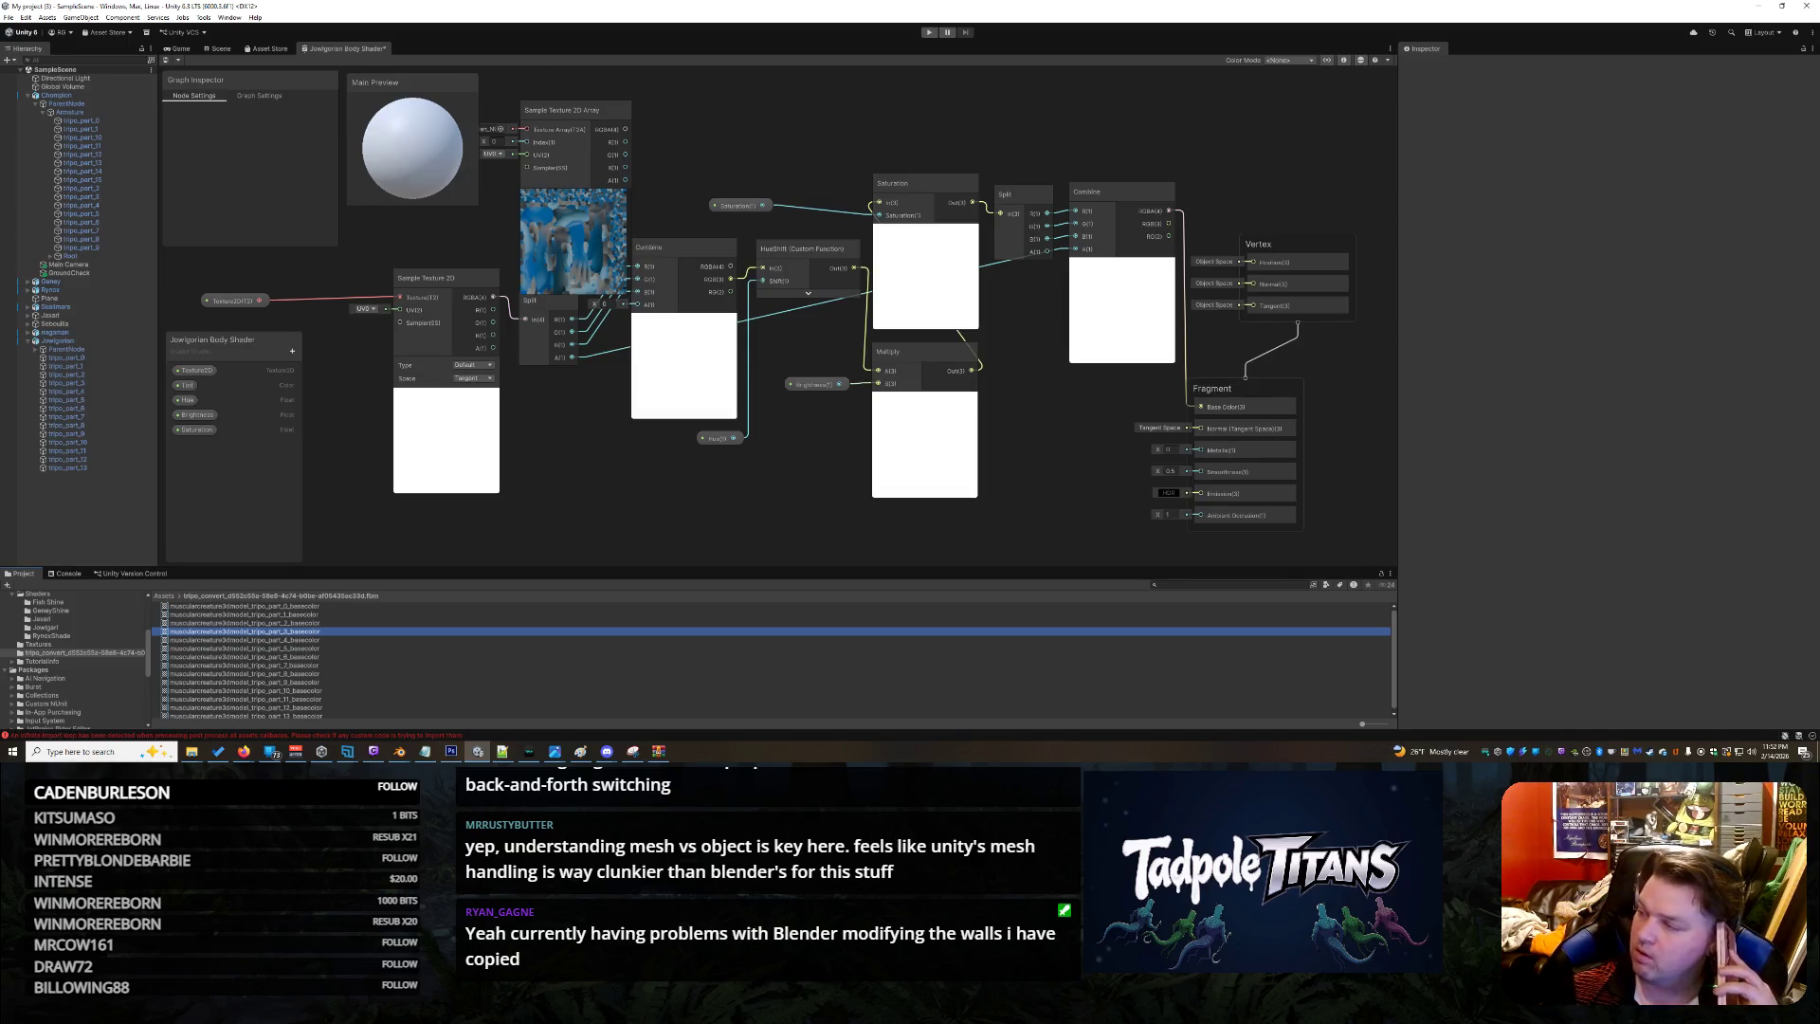
key(alt+Tab)
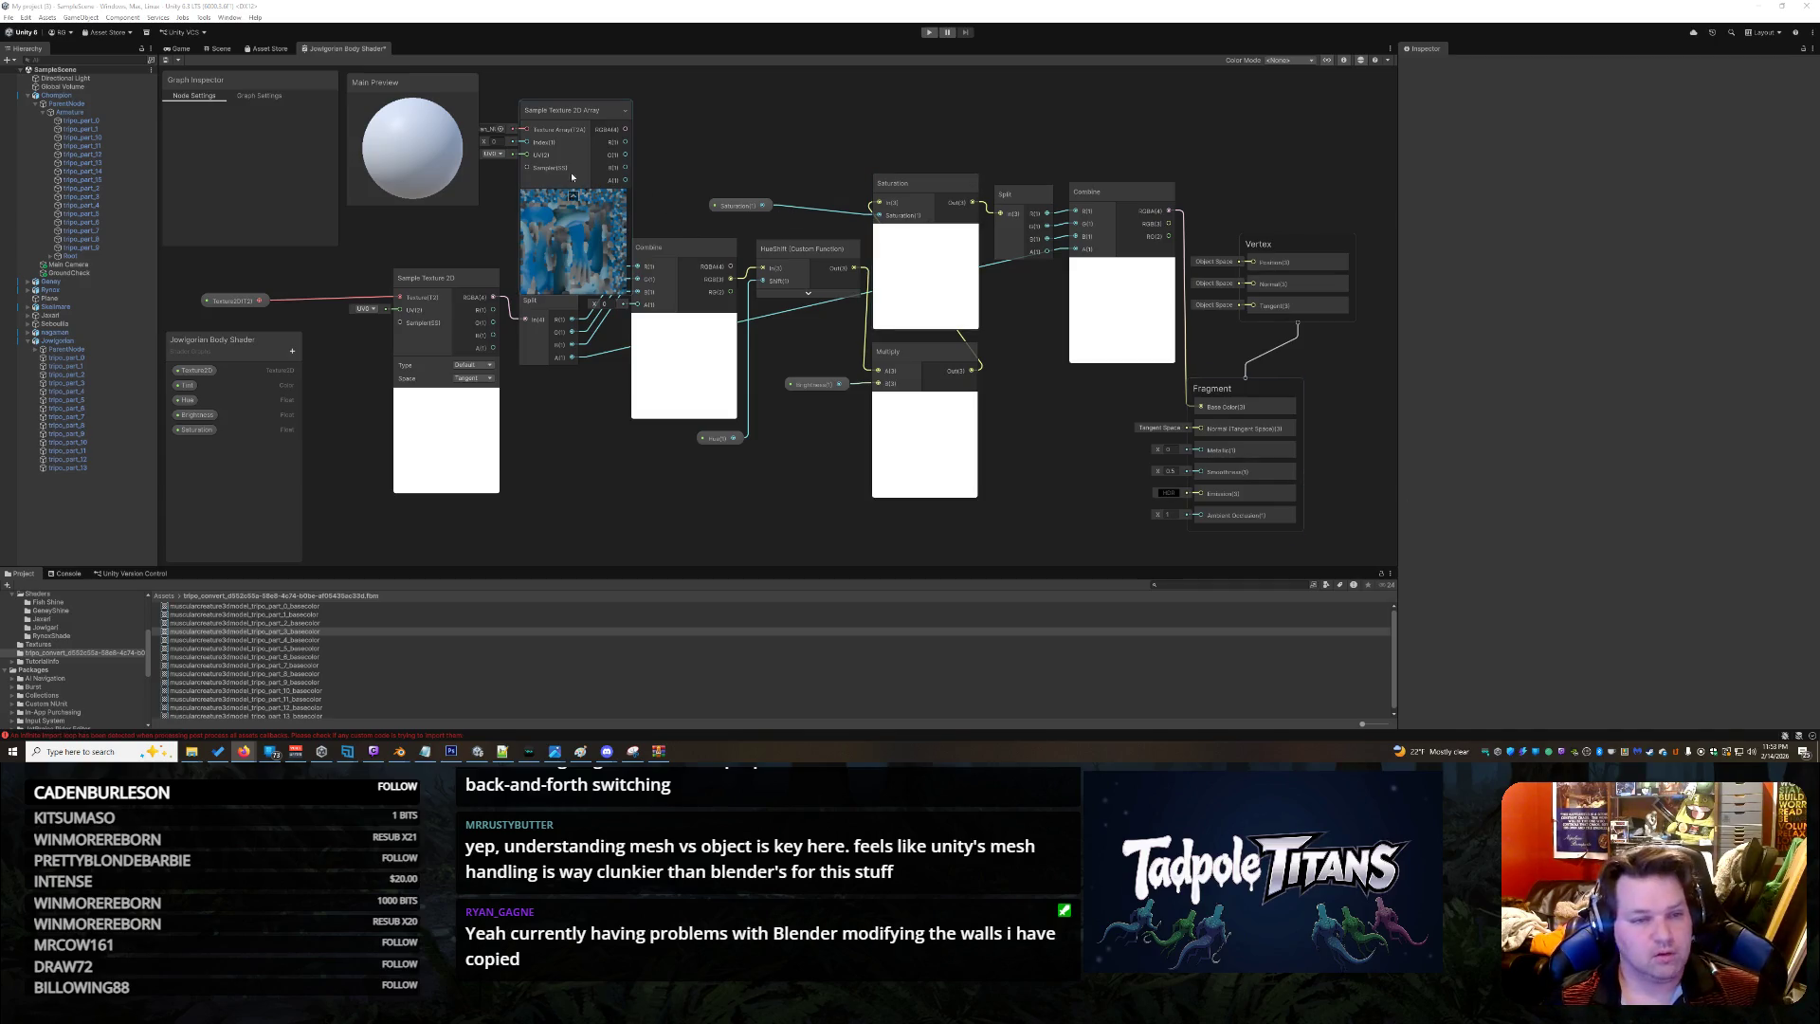
click(500, 129)
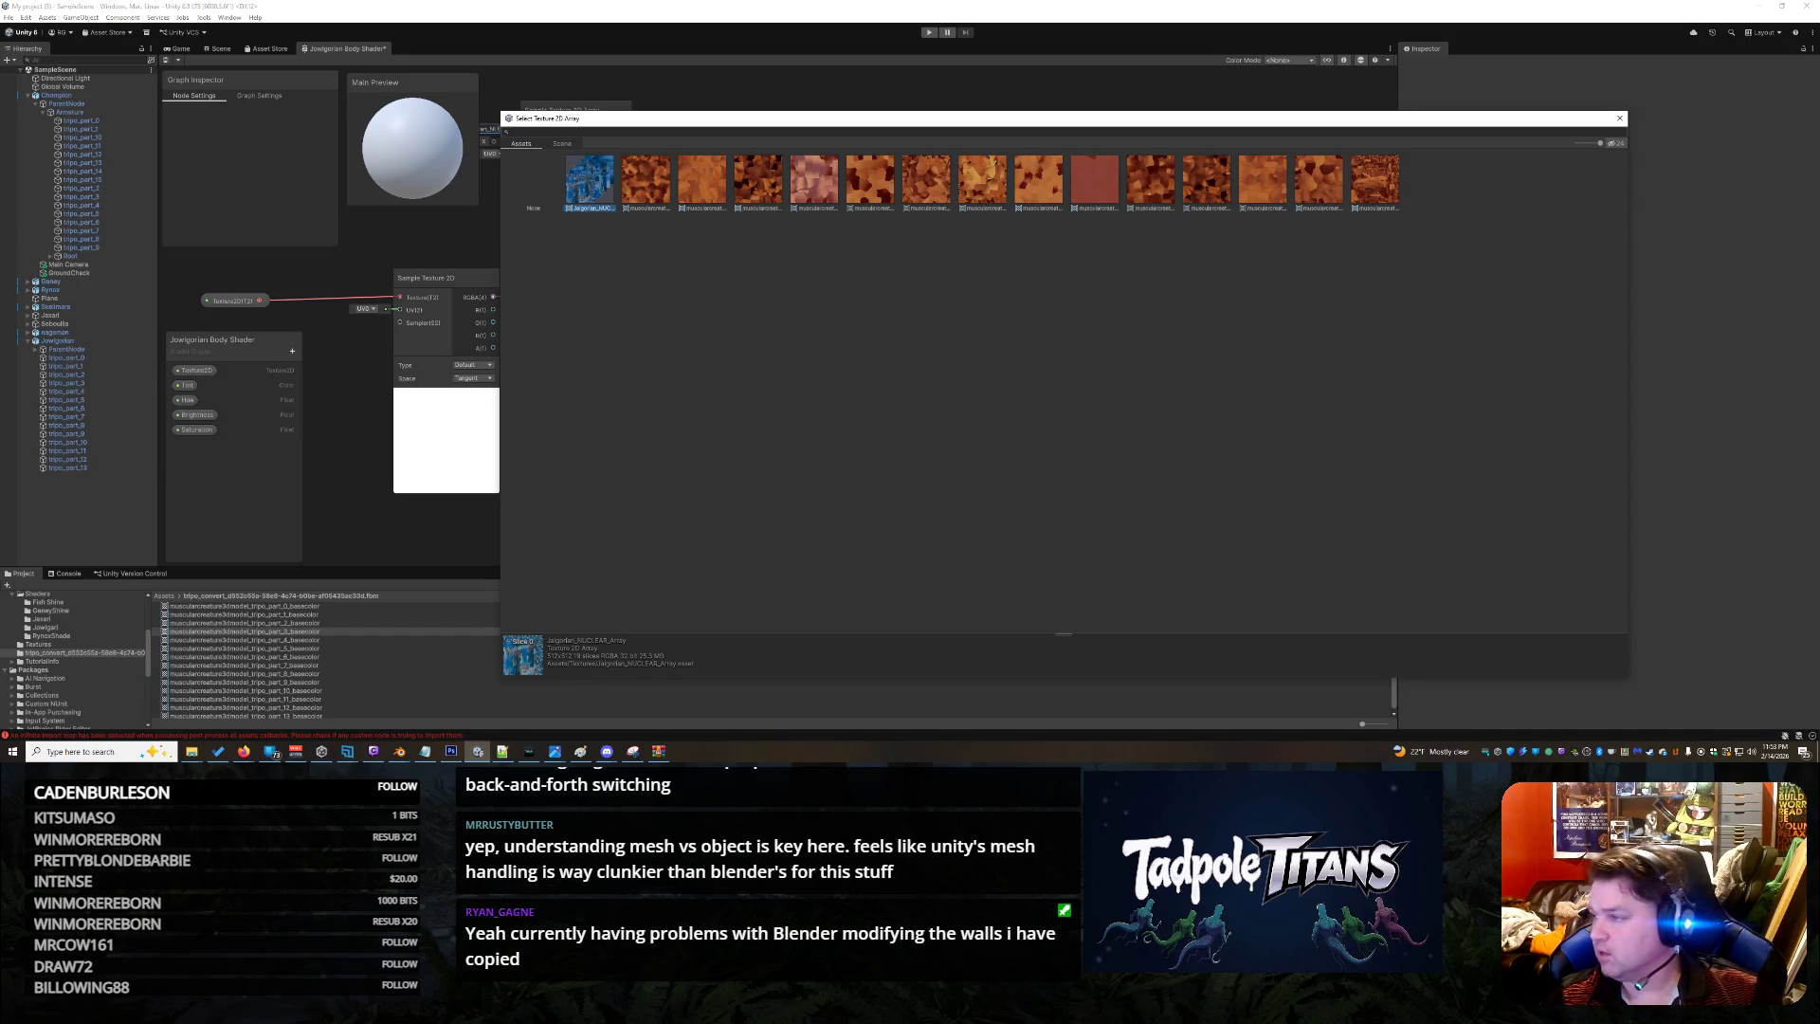
Move the array sampler node up and assign the part_13 texture array to it
key(Escape)
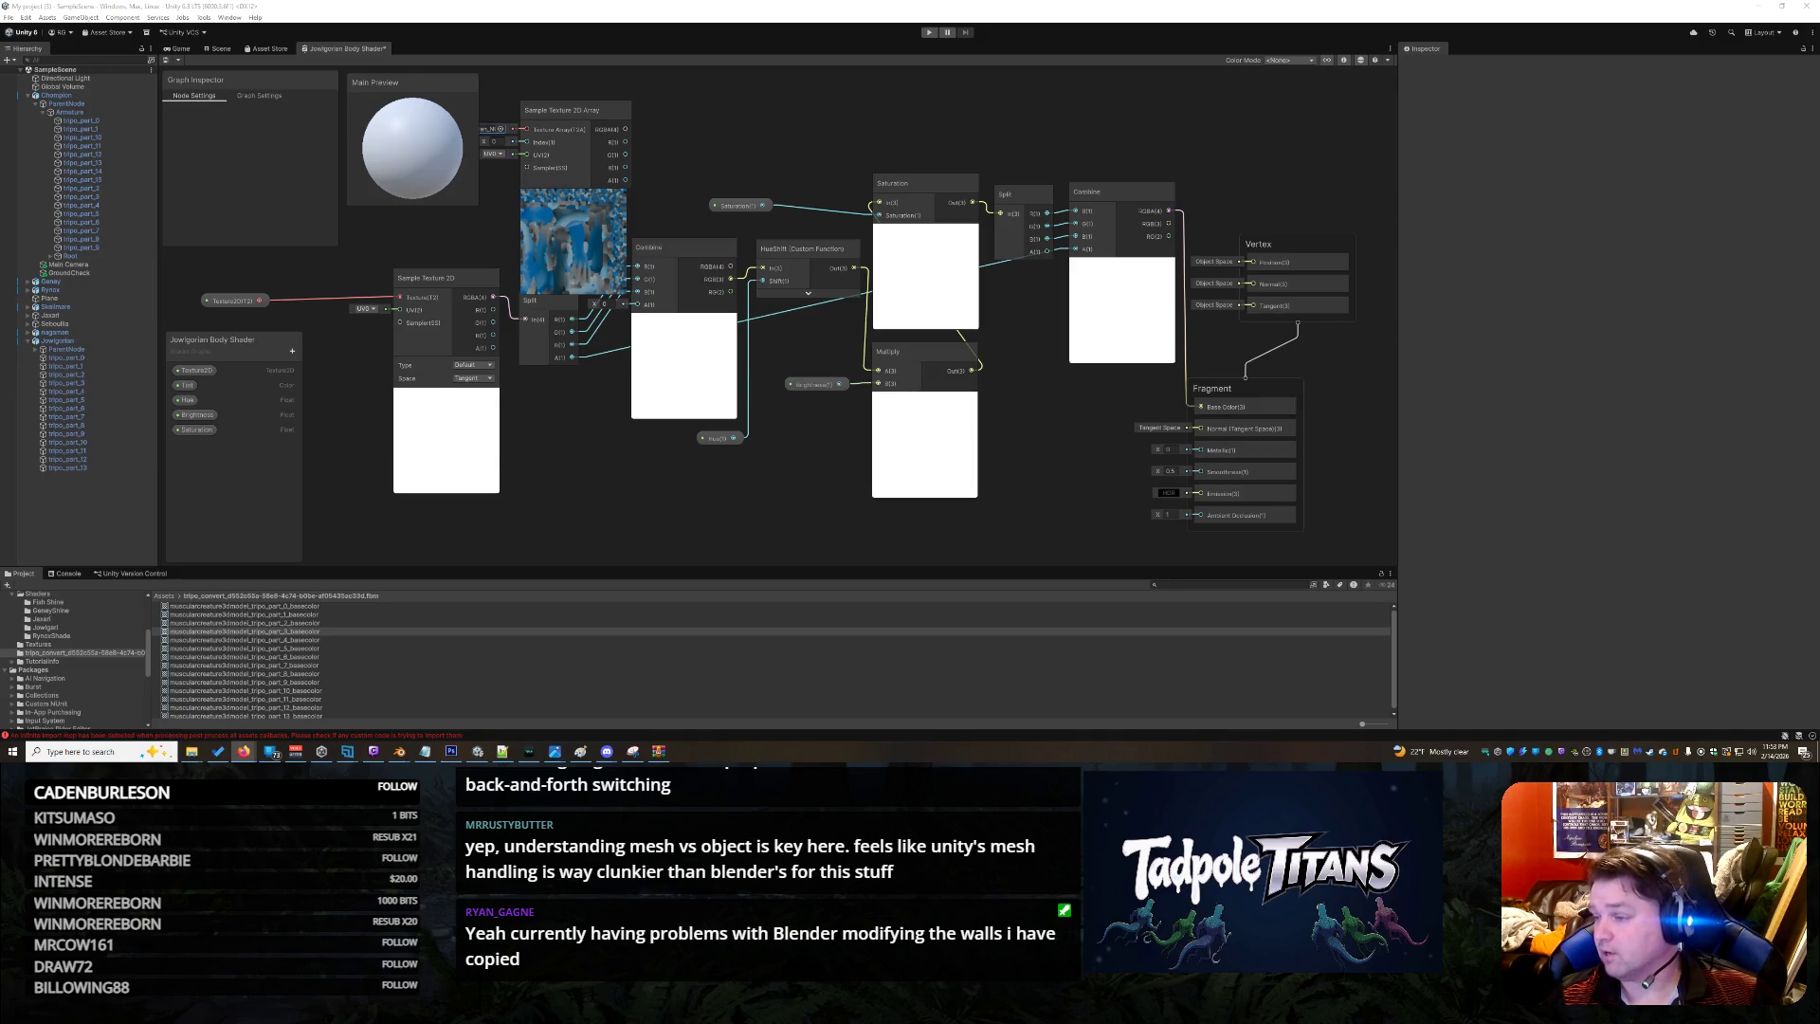
drag(546, 112, 612, 112)
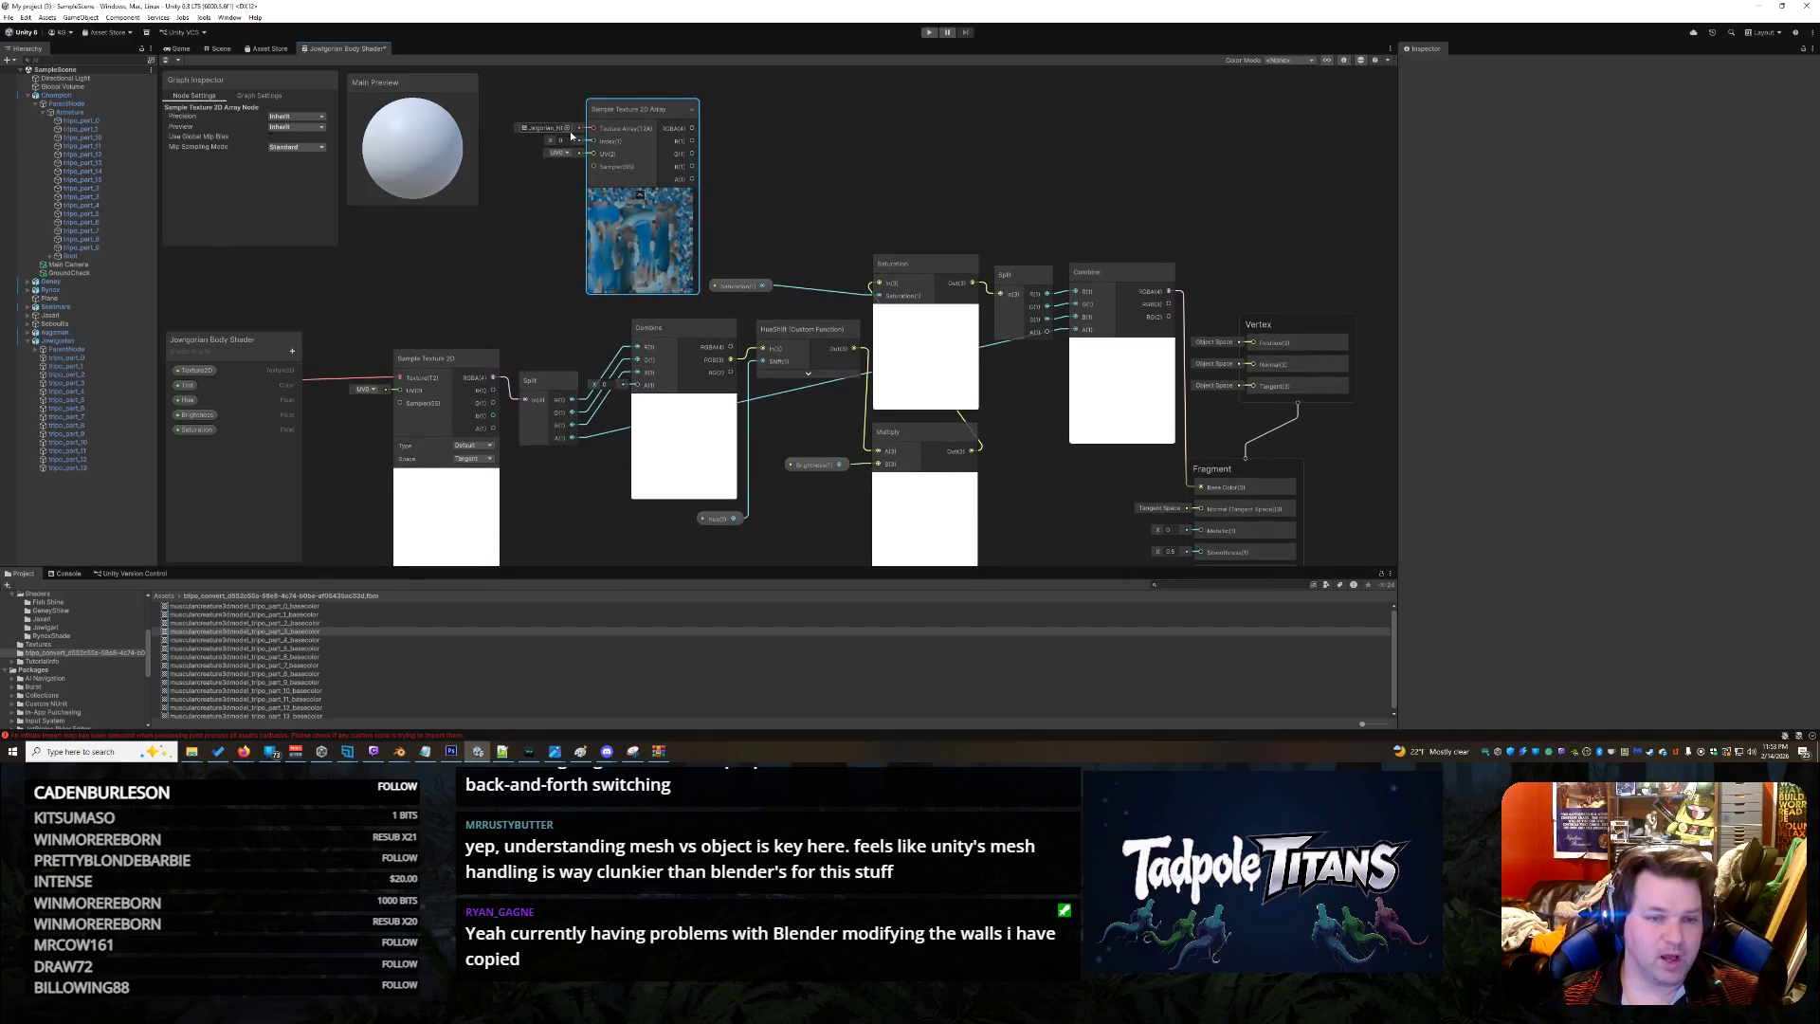
click(568, 131)
click(729, 188)
click(749, 191)
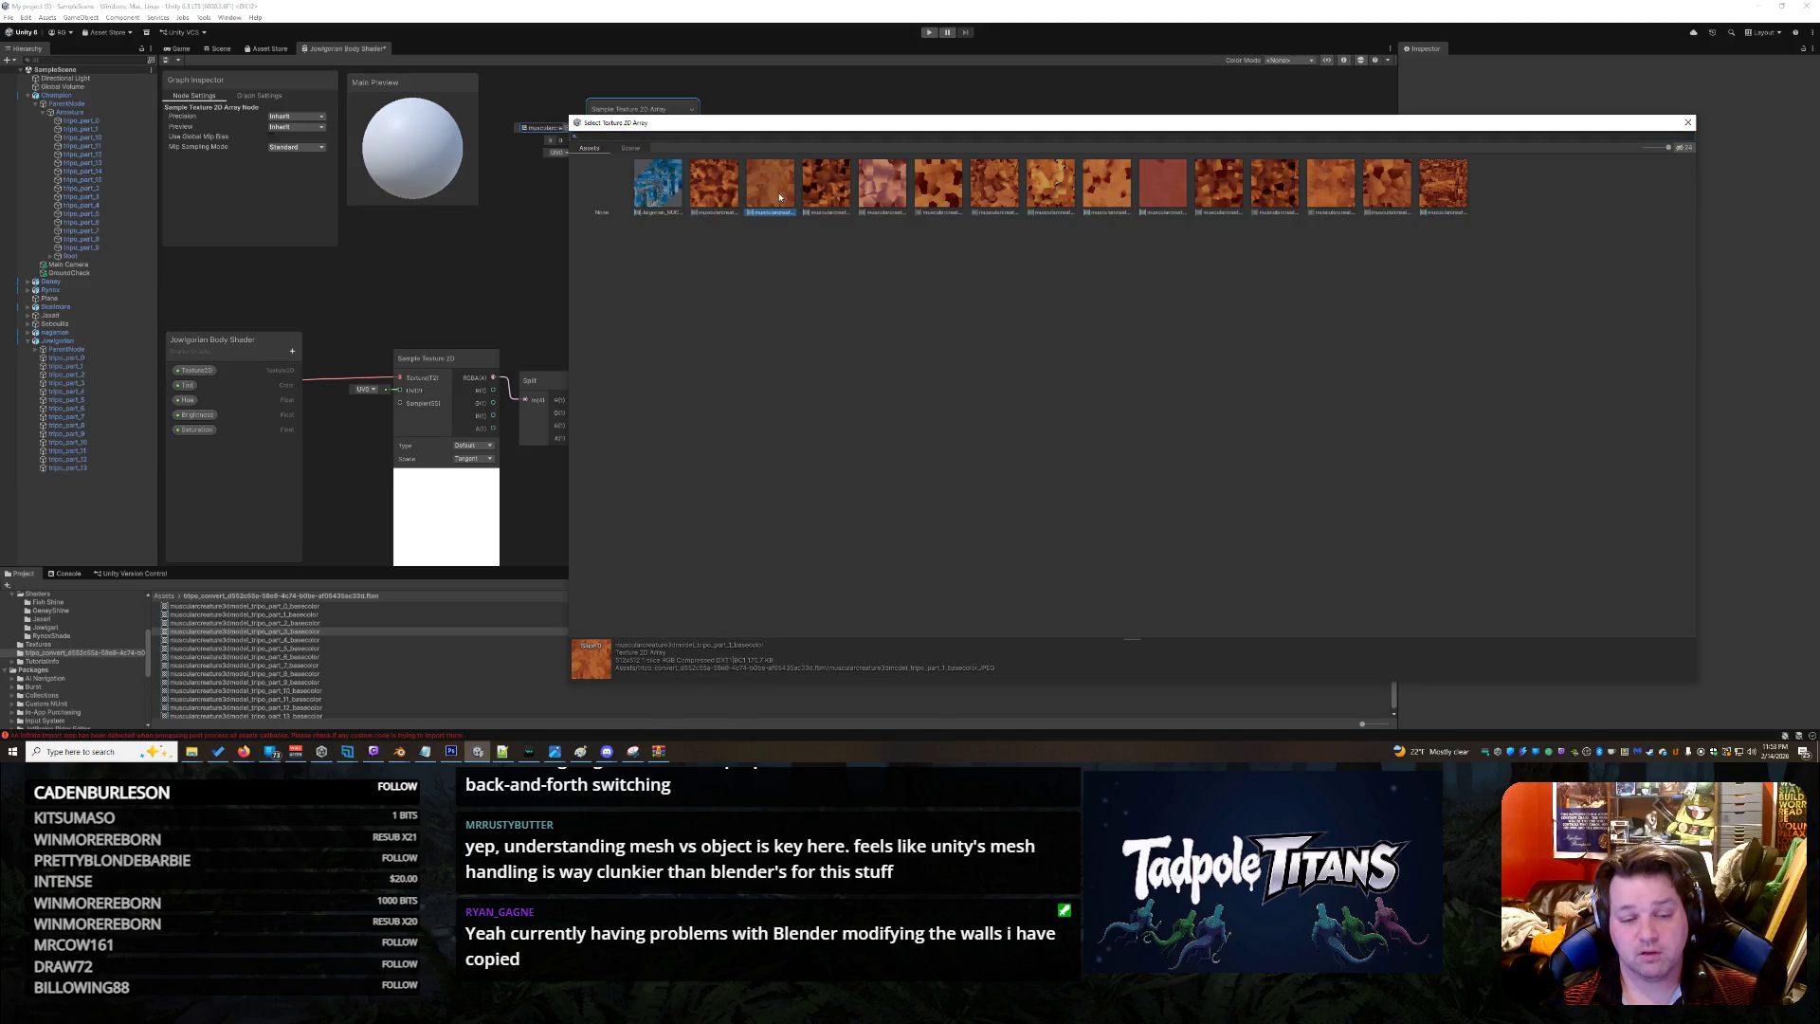
click(947, 215)
click(1351, 206)
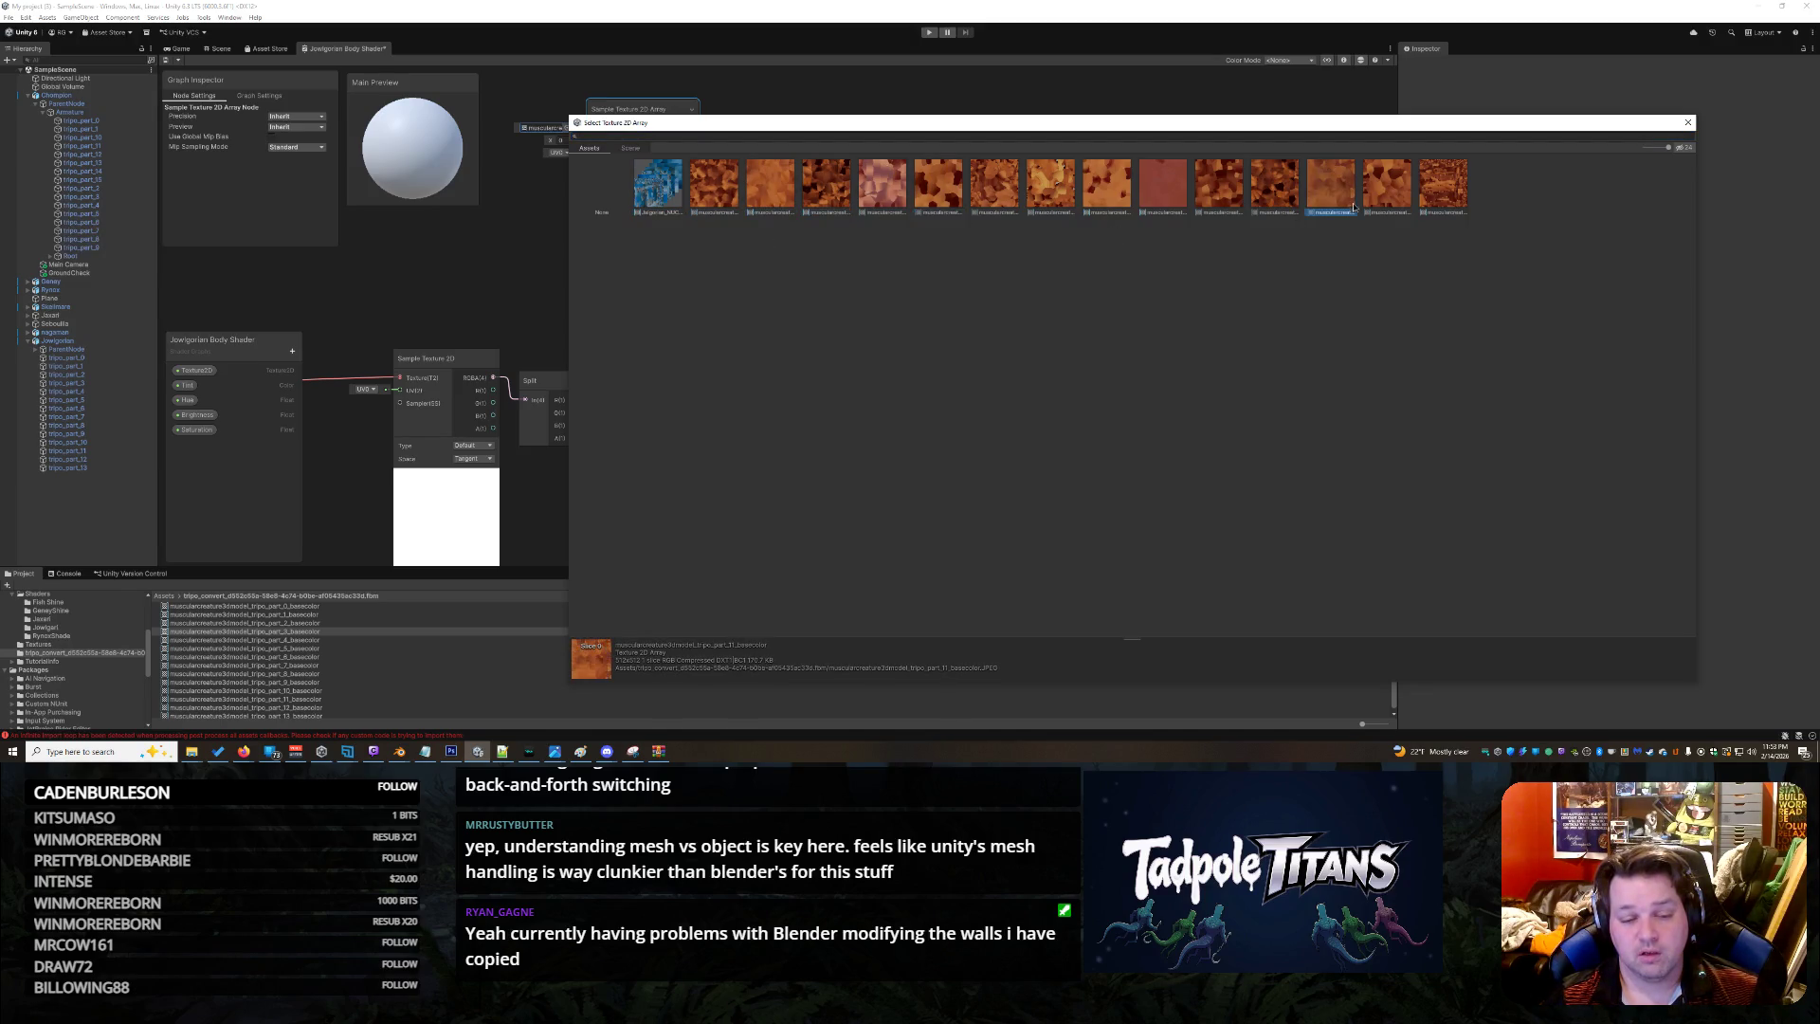
click(1450, 186)
double_click(1450, 185)
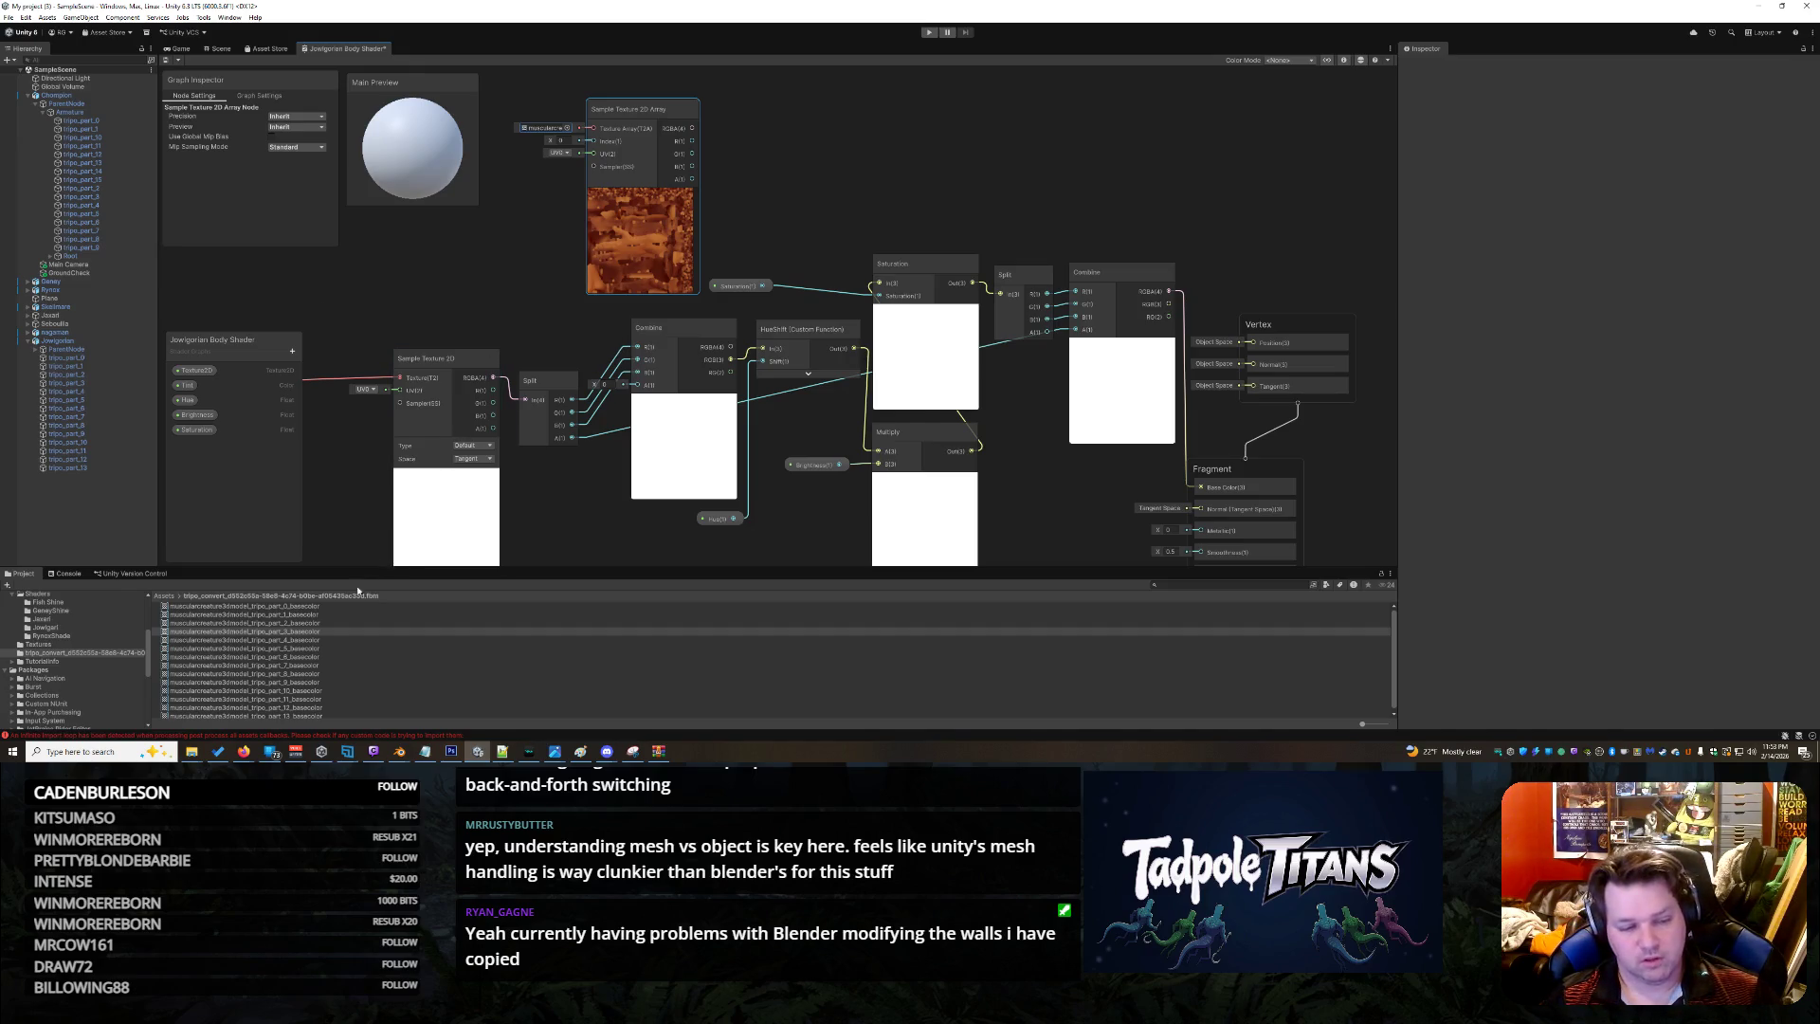
Recheck the node's texture array choices and reselect the basecolor textures, then delete the Sample Texture 2D Array node
click(567, 127)
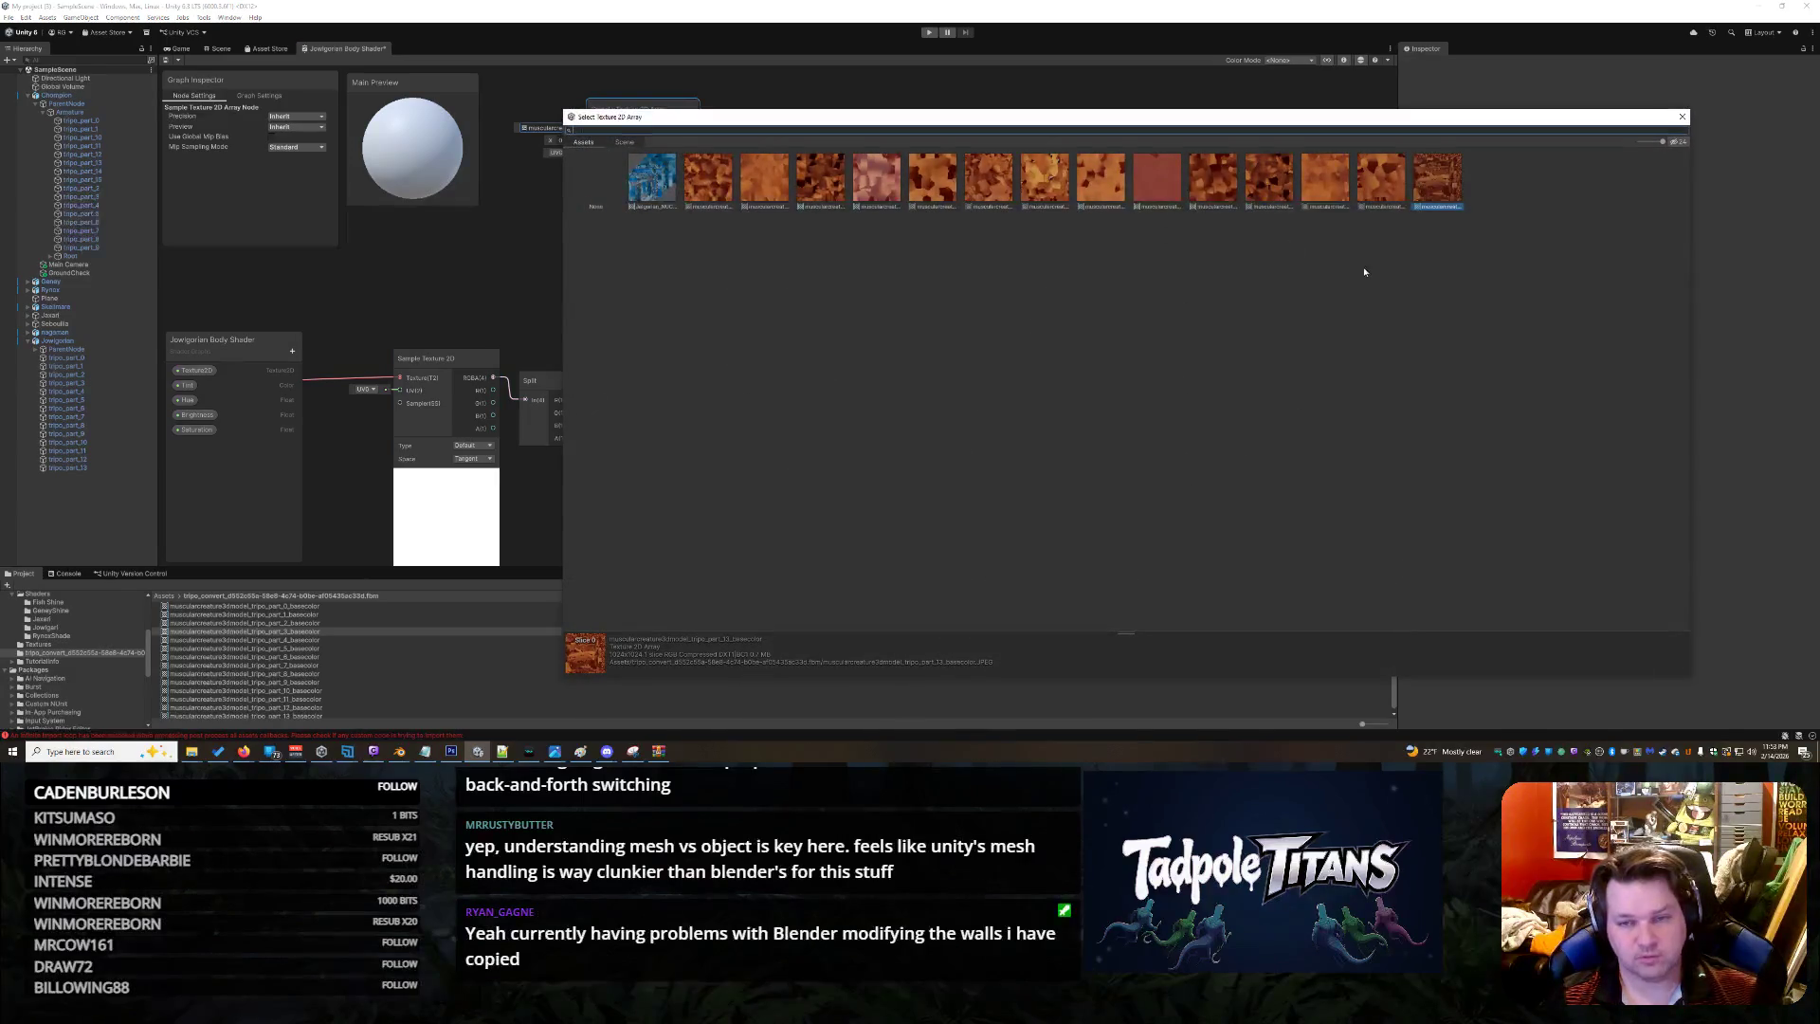
click(1679, 118)
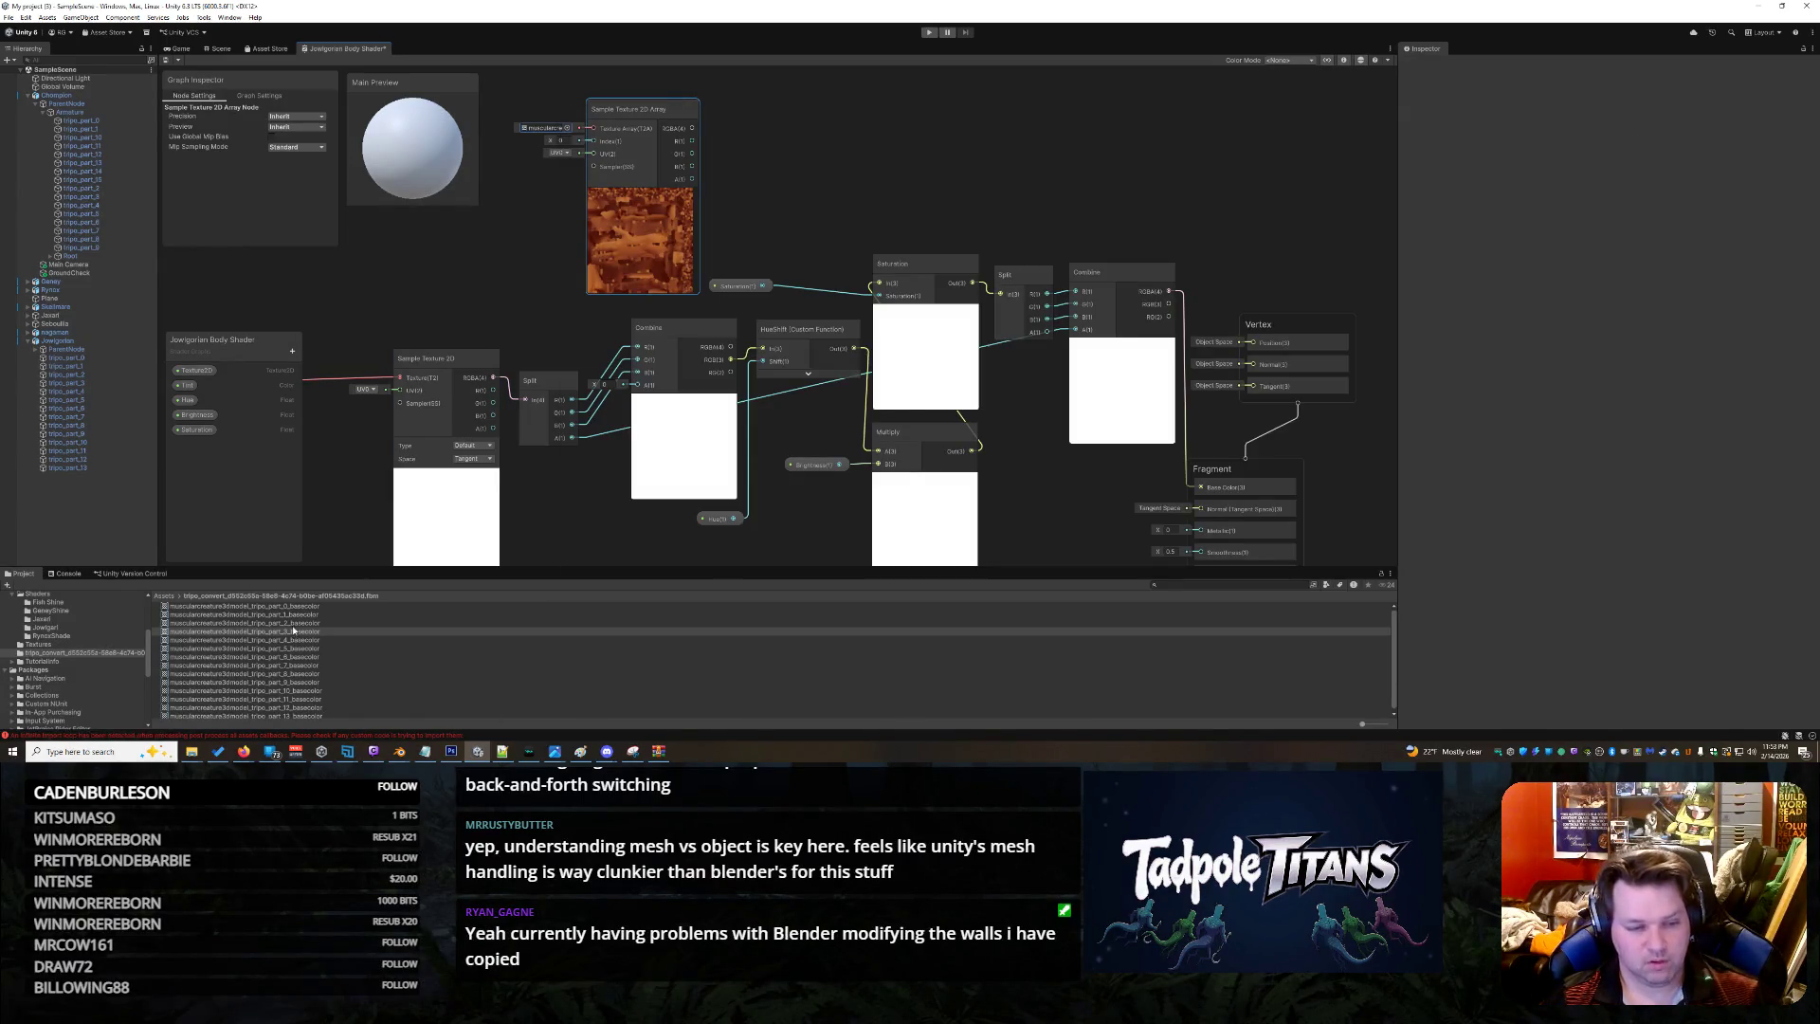
click(285, 606)
shift+click(322, 716)
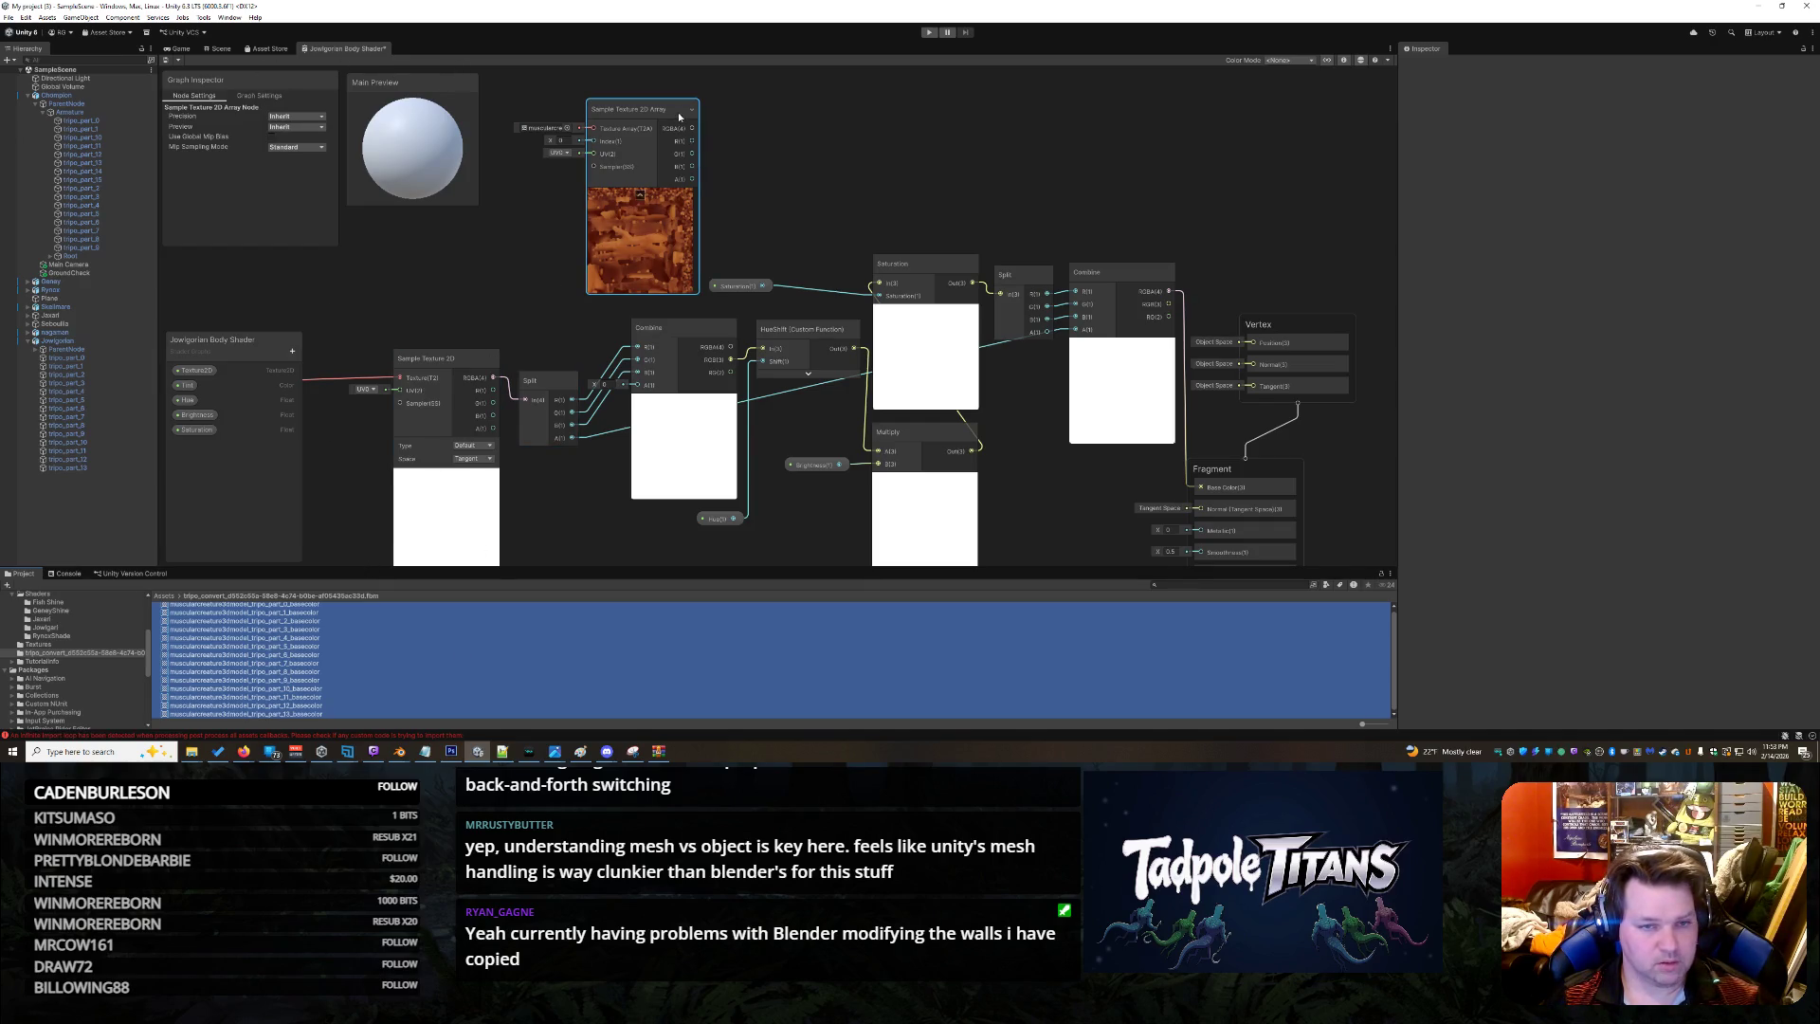
click(567, 127)
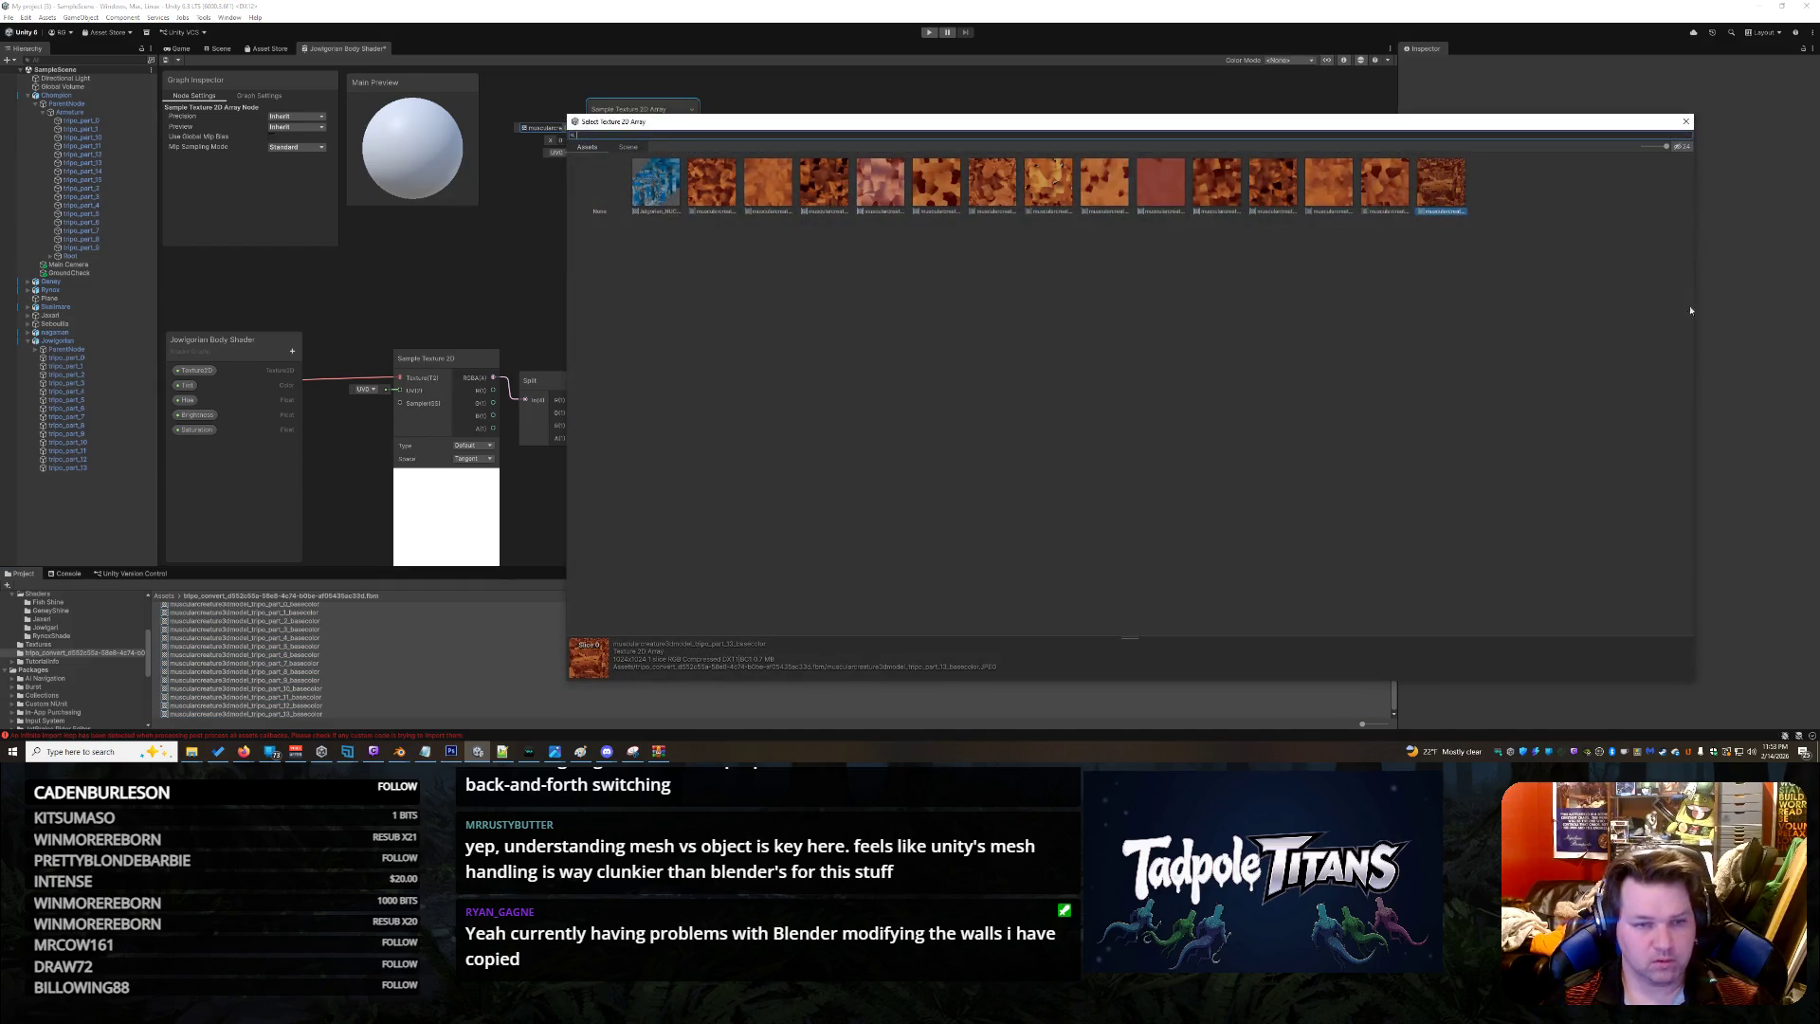
click(1686, 121)
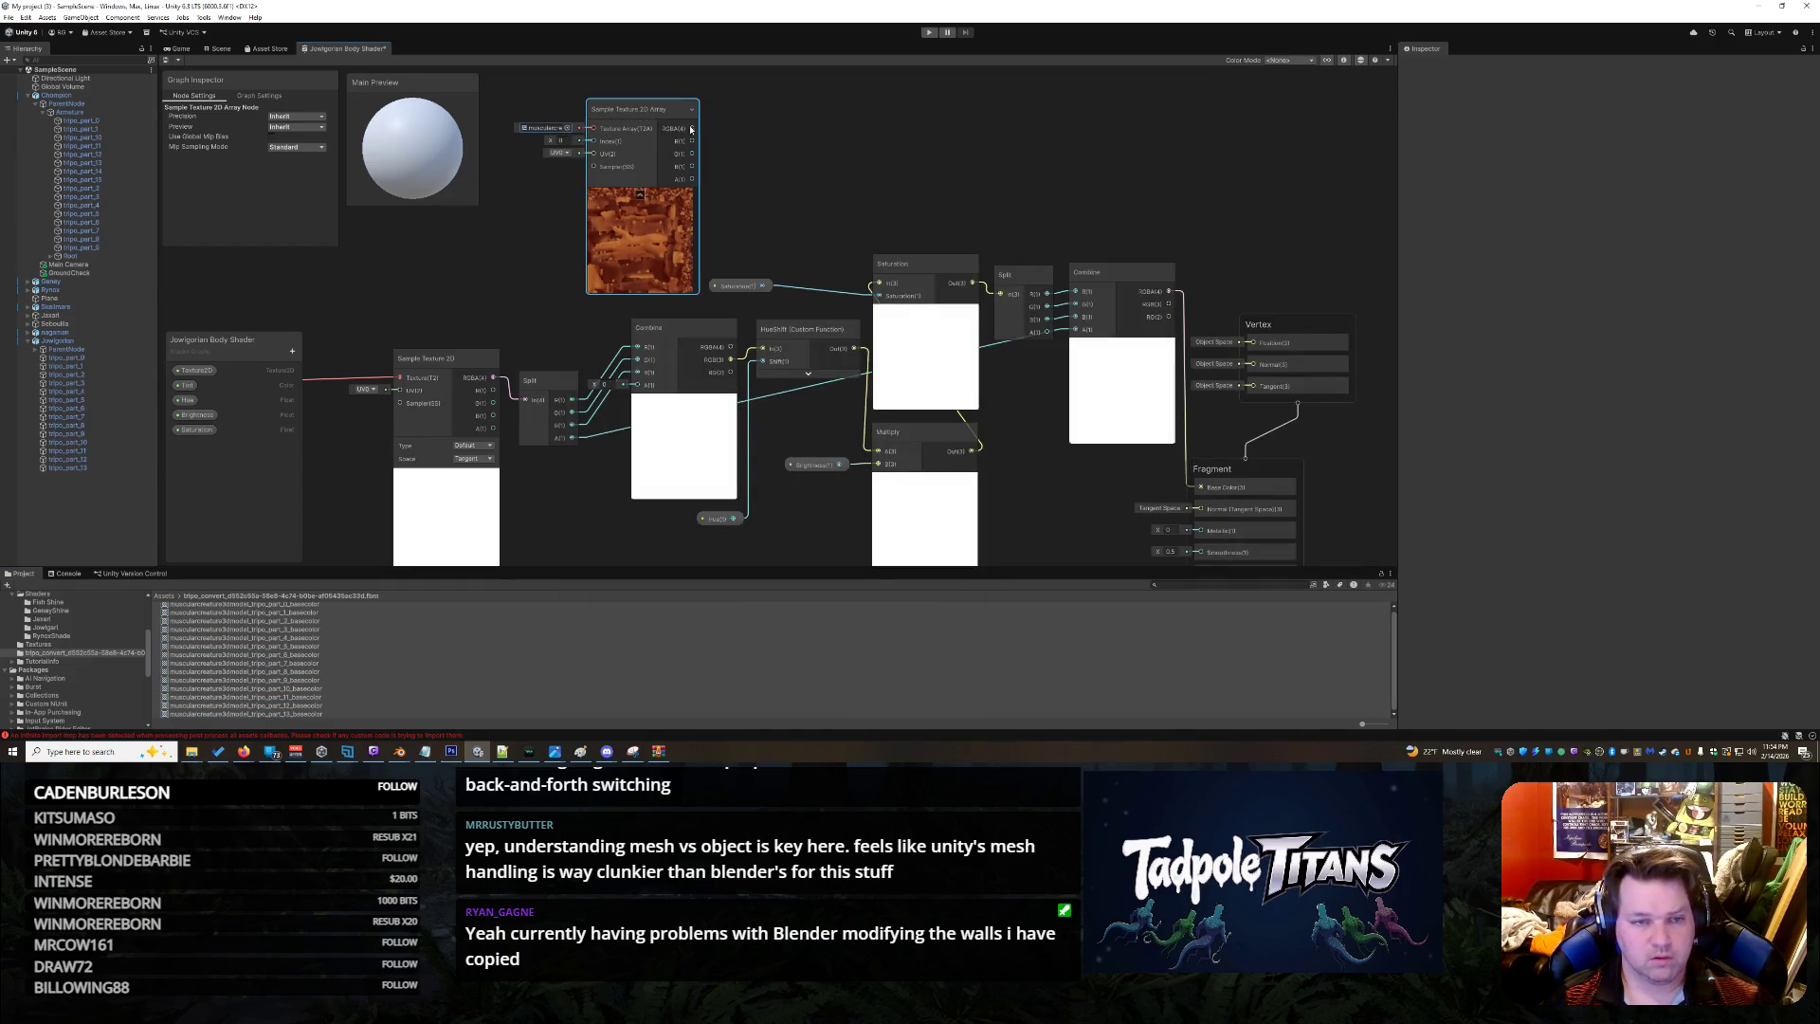
right_click(661, 117)
click(701, 186)
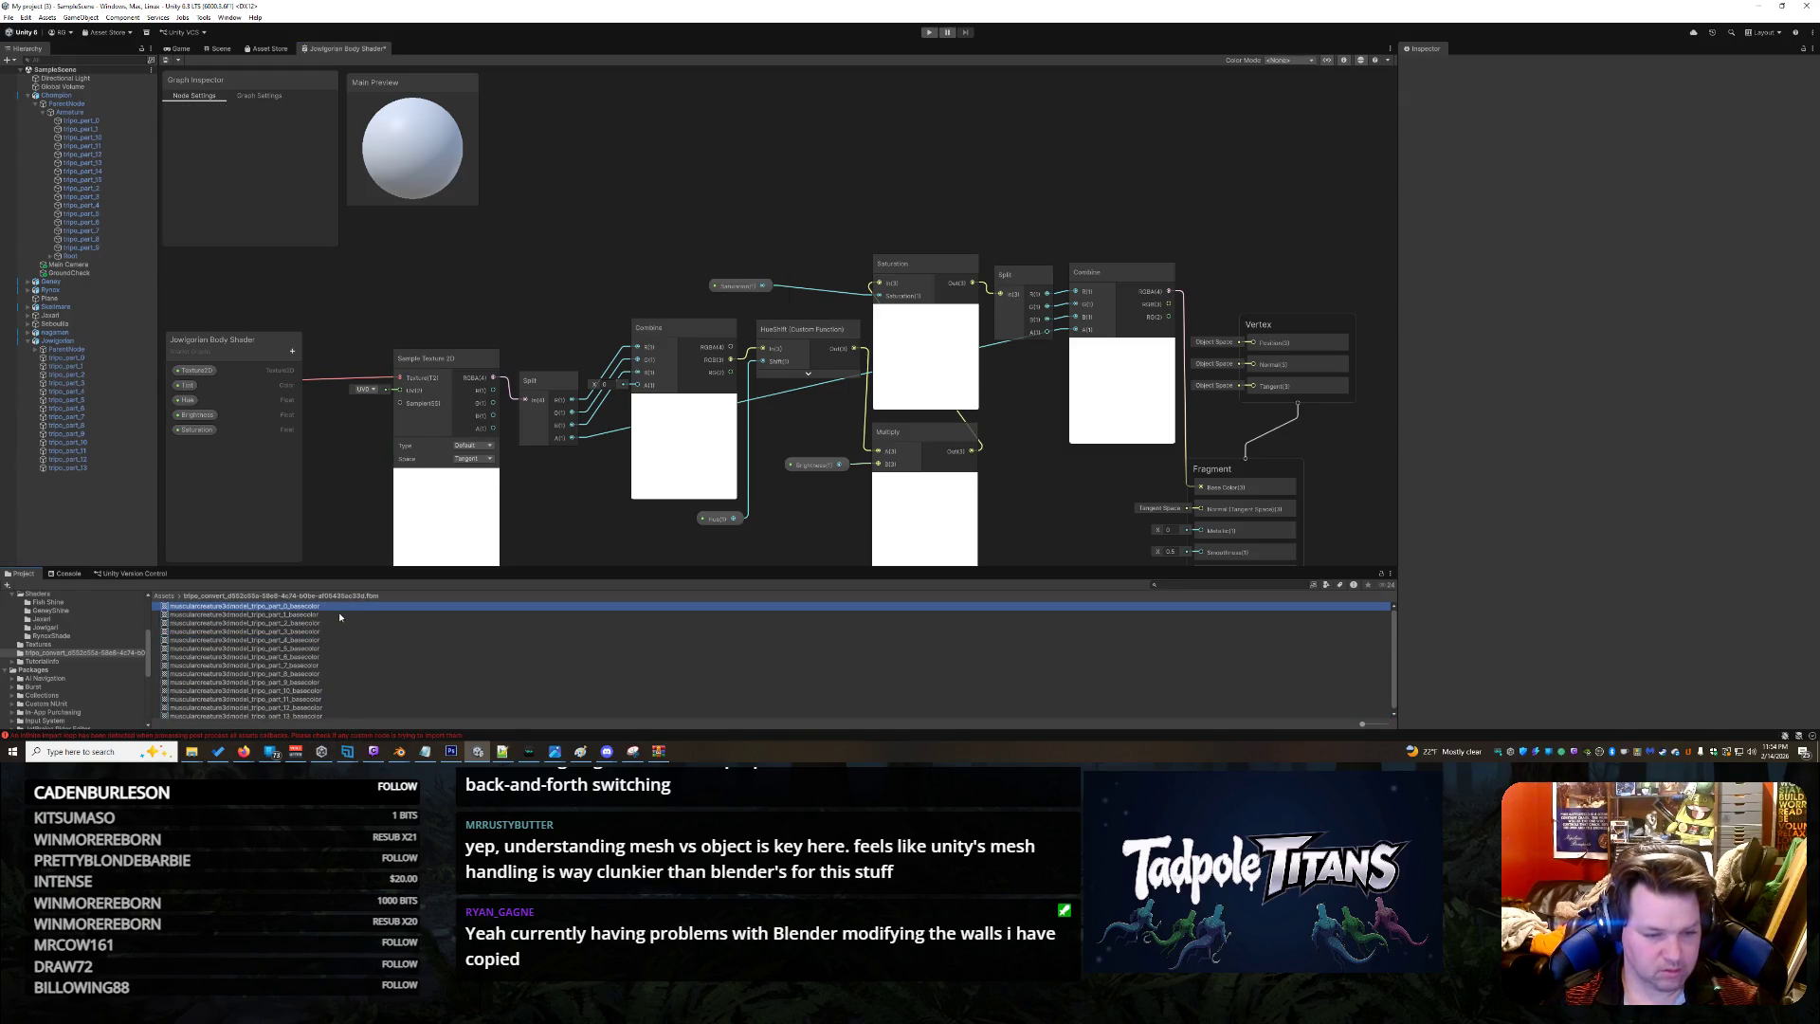
Inspect the infinite import loop error in the Console, clear it, and return to the Project list
click(306, 717)
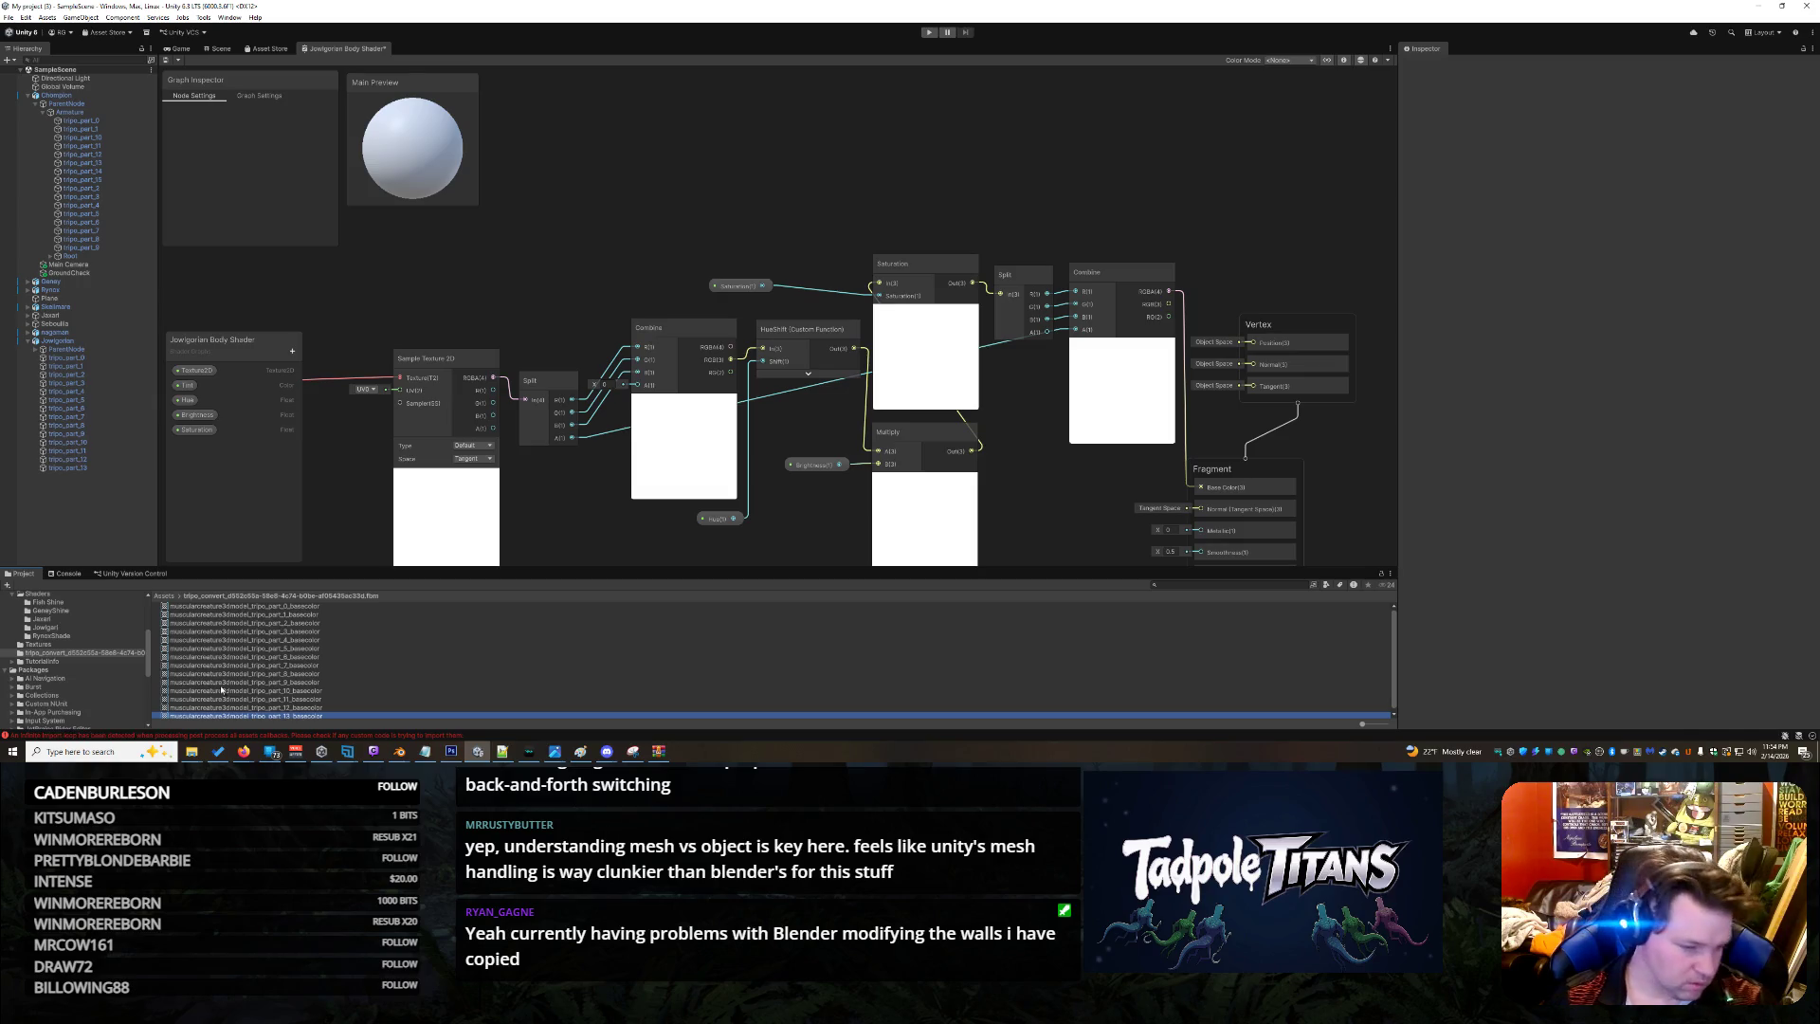
click(168, 736)
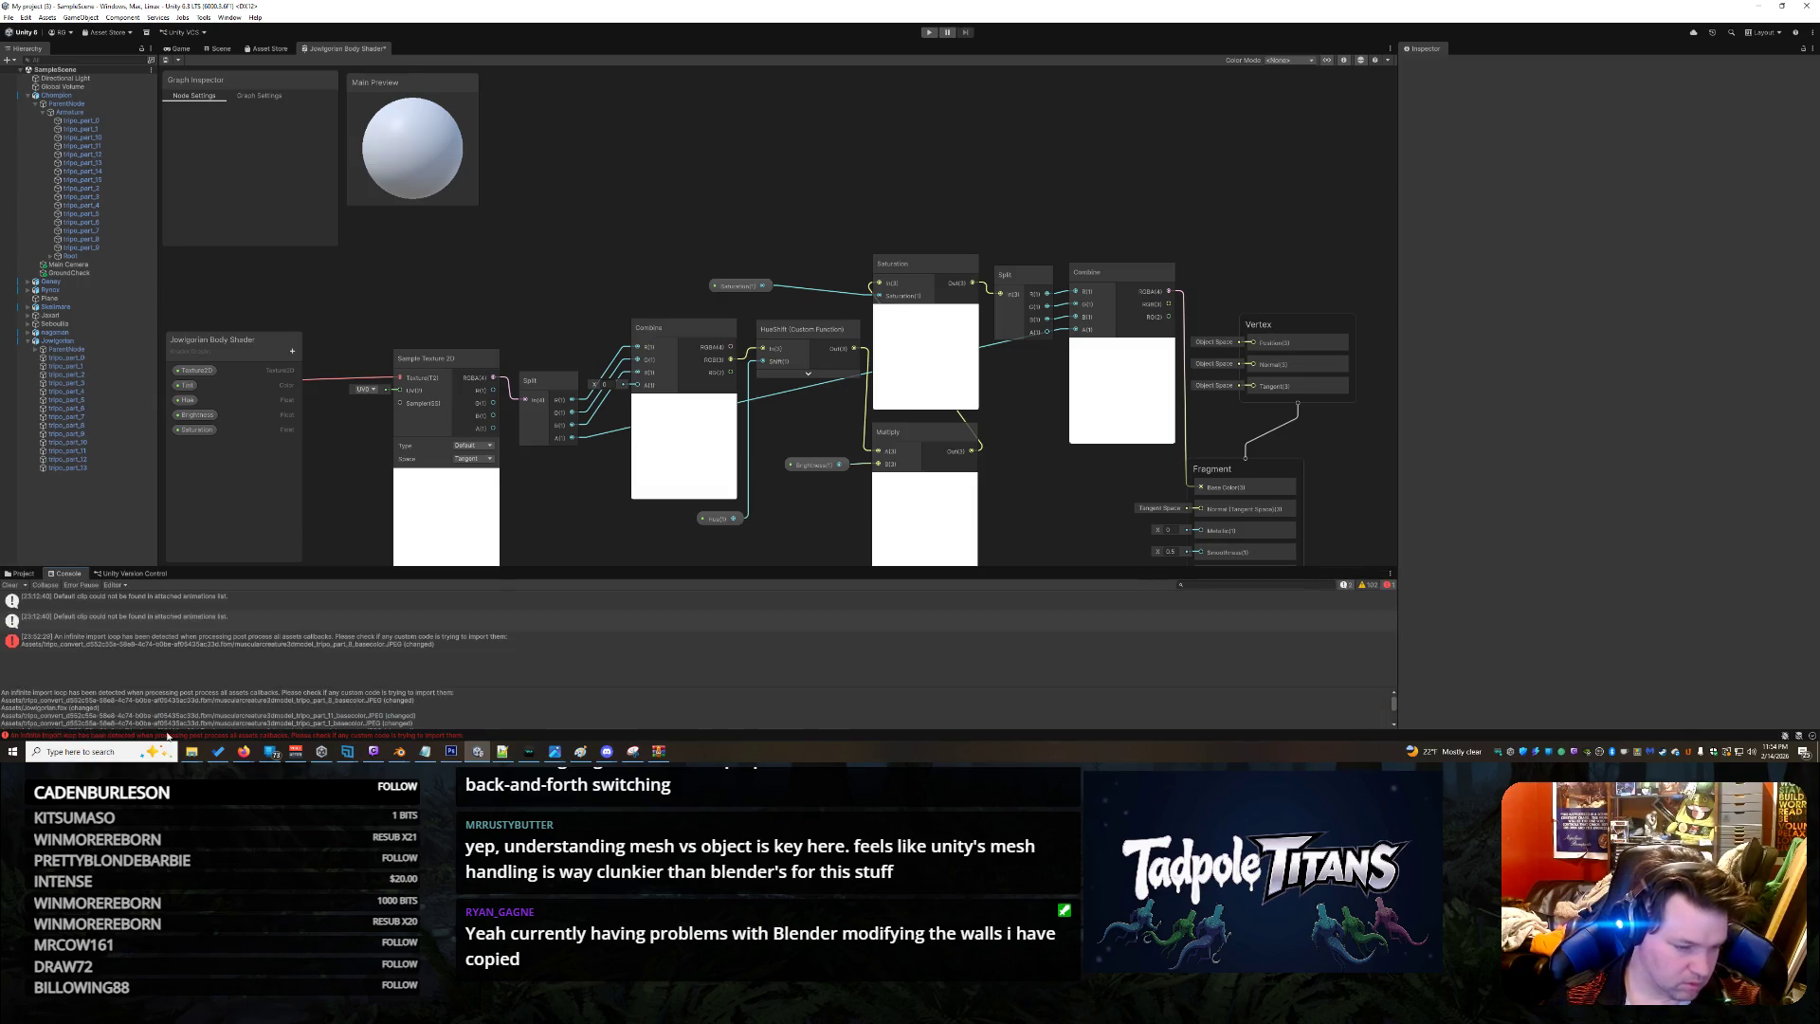
click(151, 646)
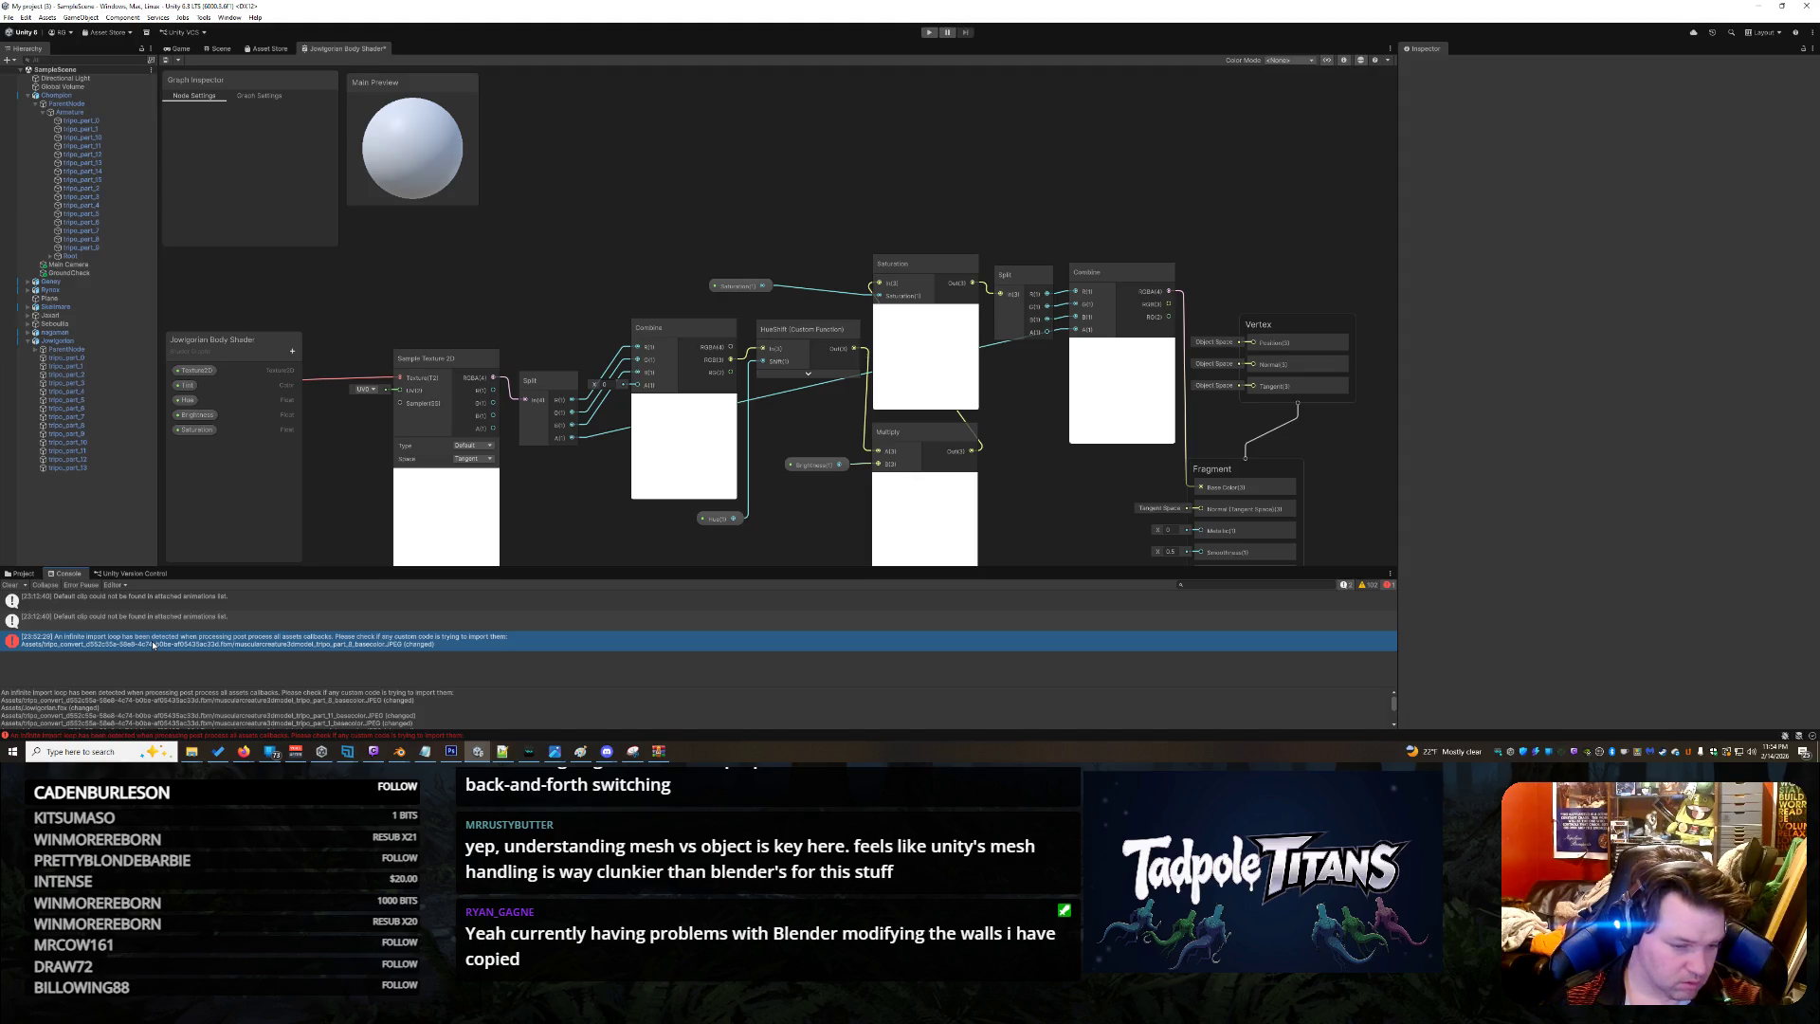
scroll(254, 709, down, 3)
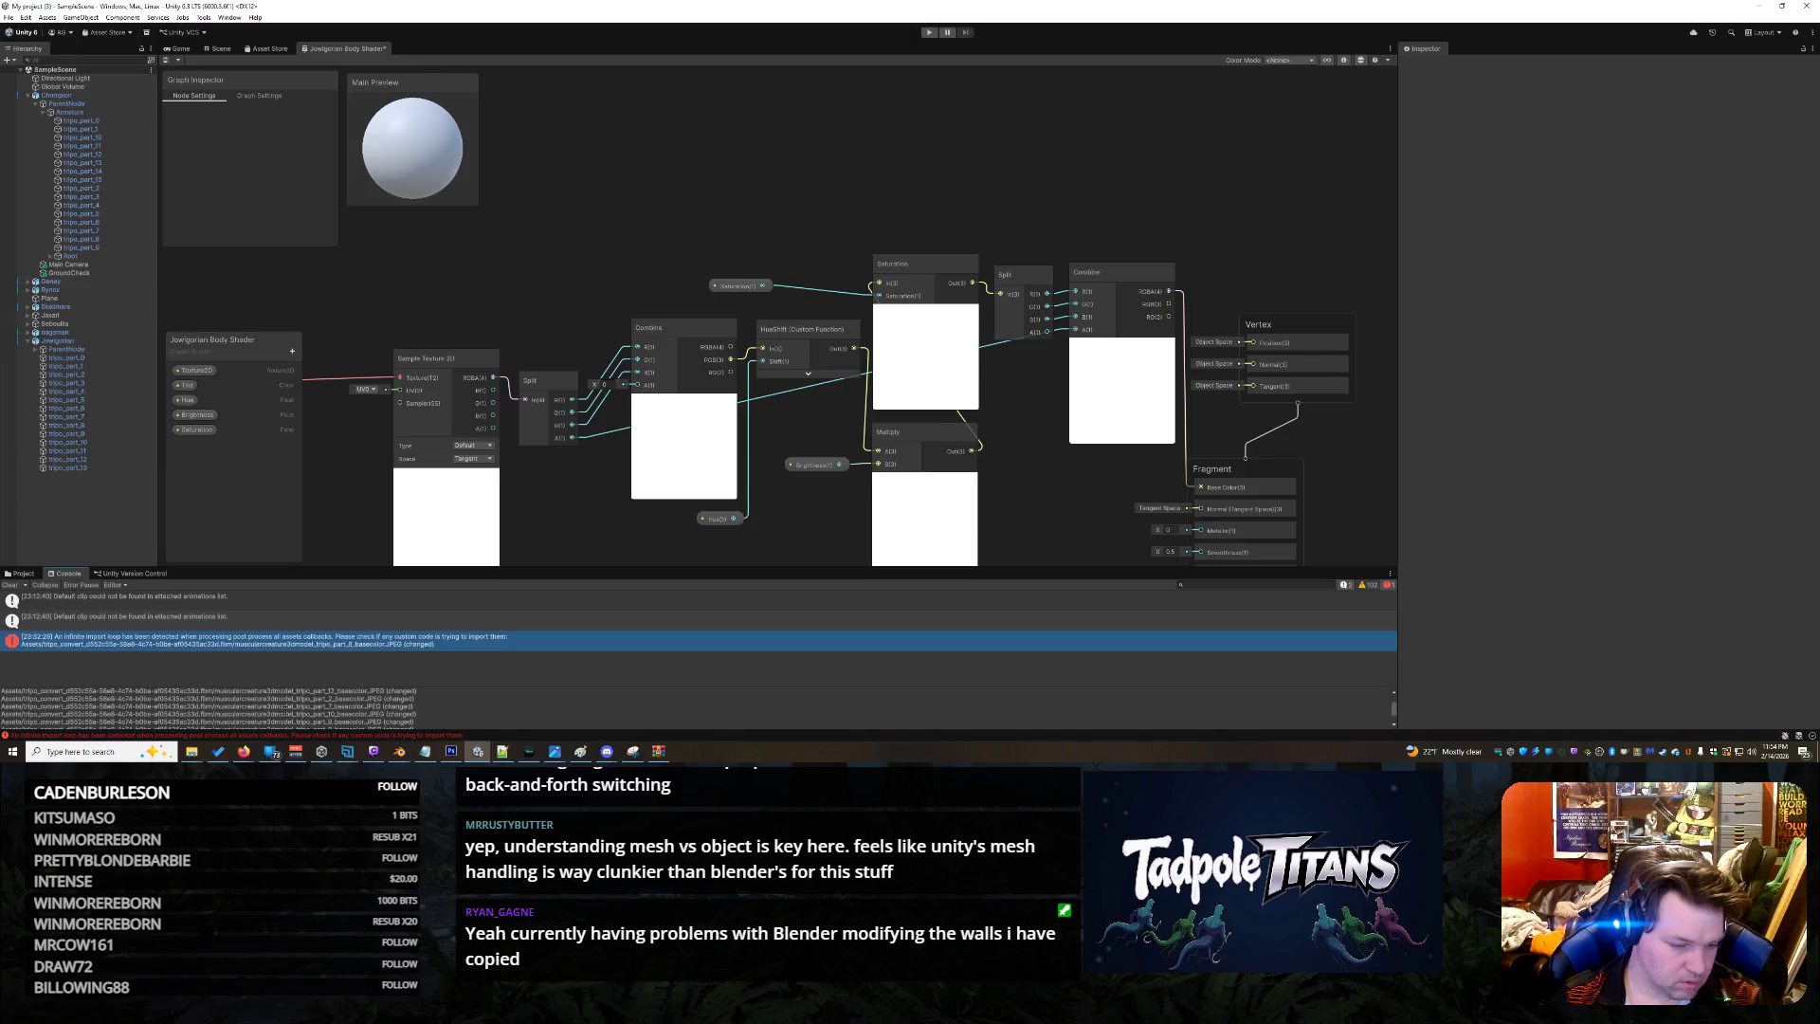
scroll(275, 706, up, 3)
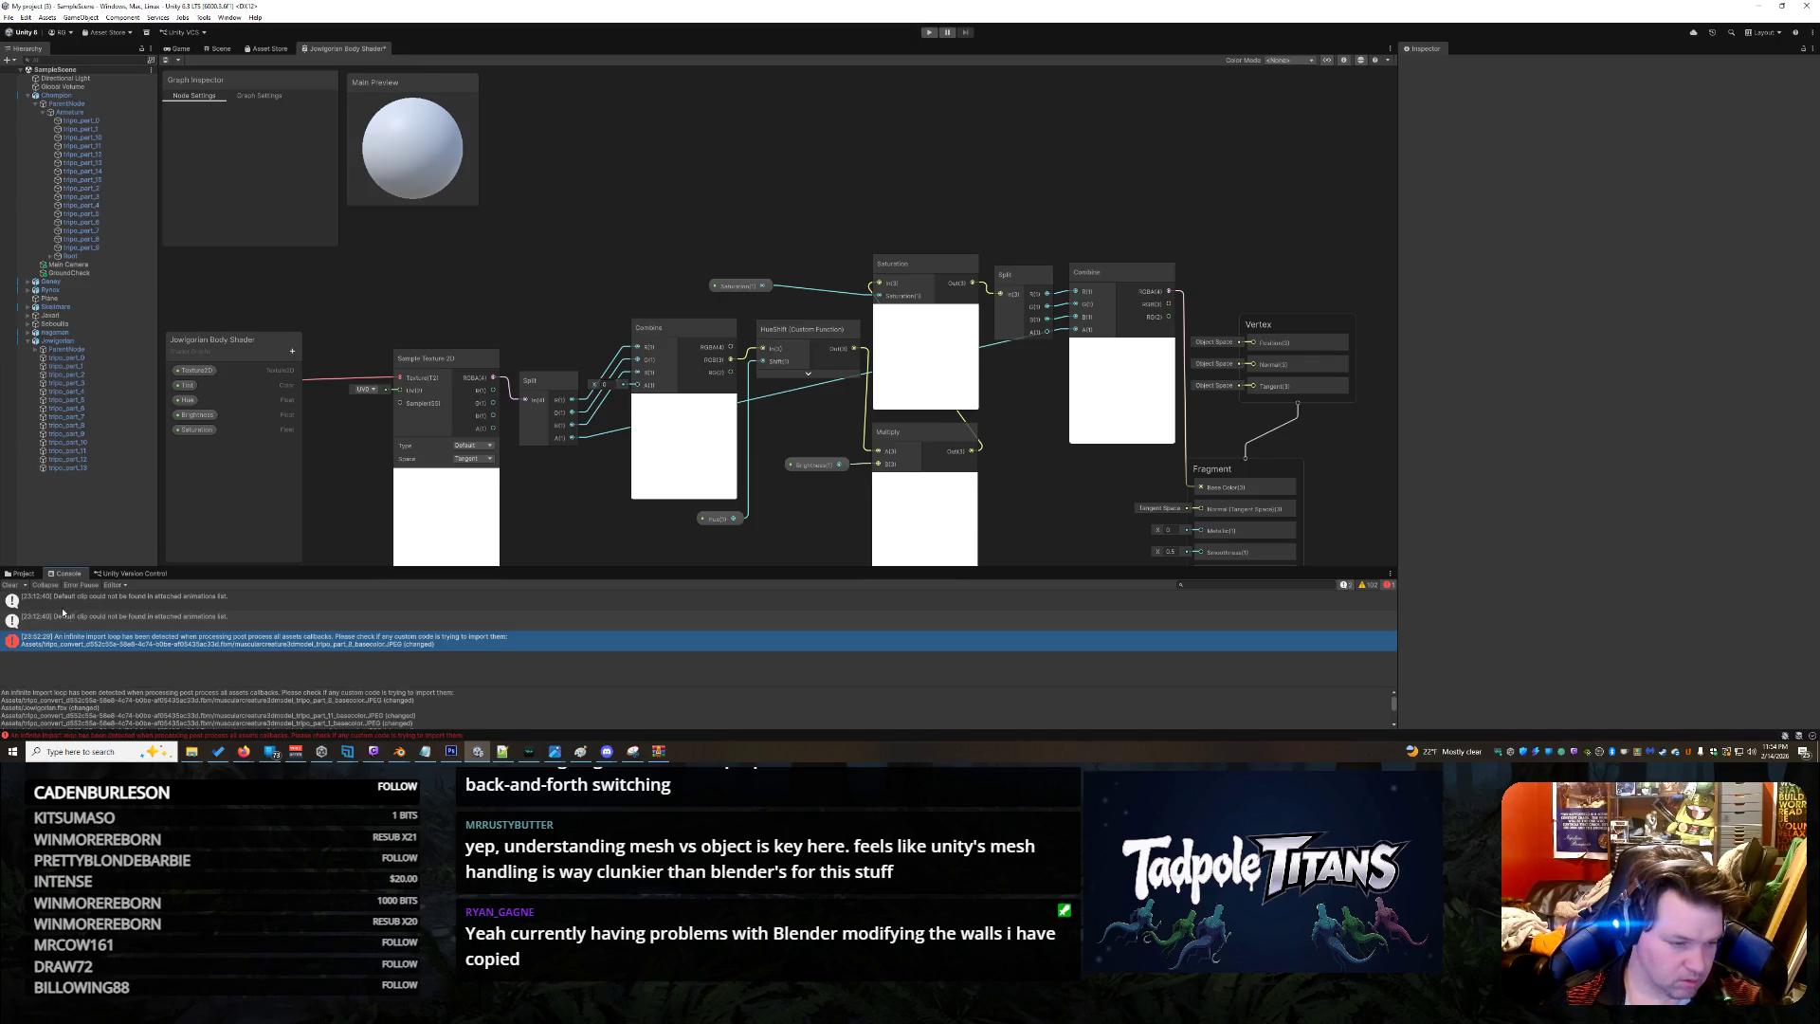
click(9, 585)
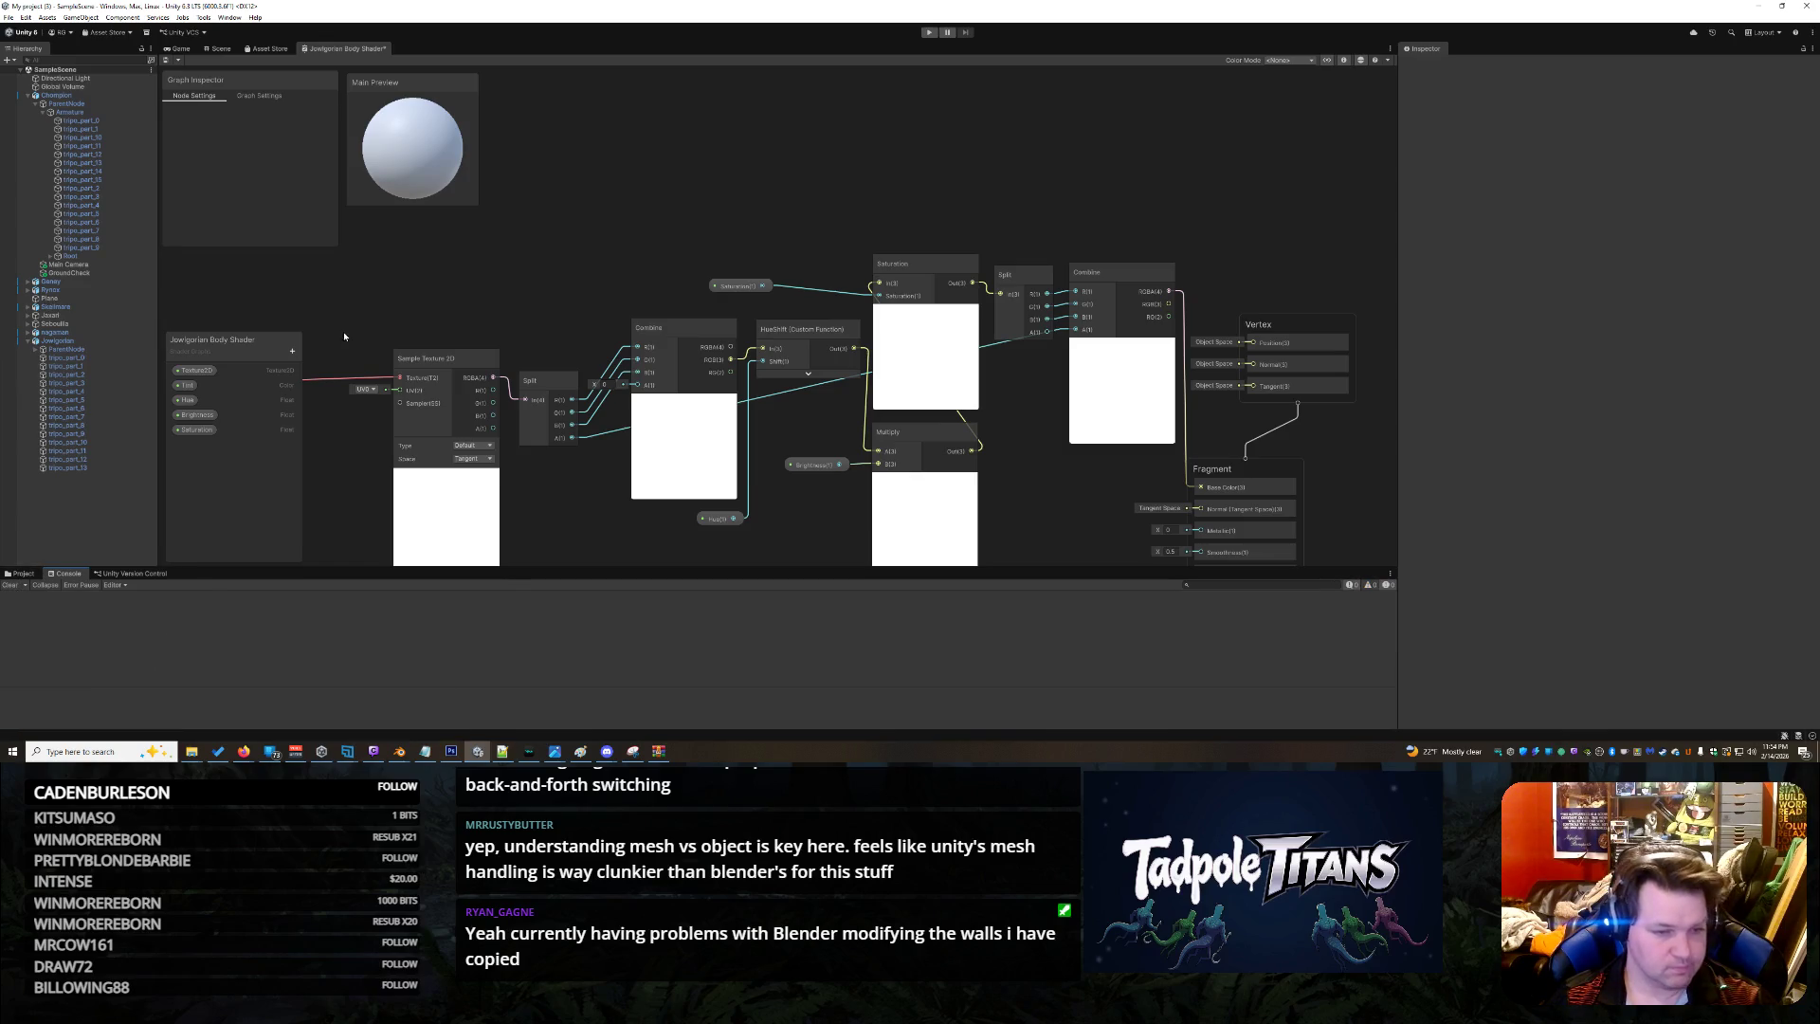
click(21, 574)
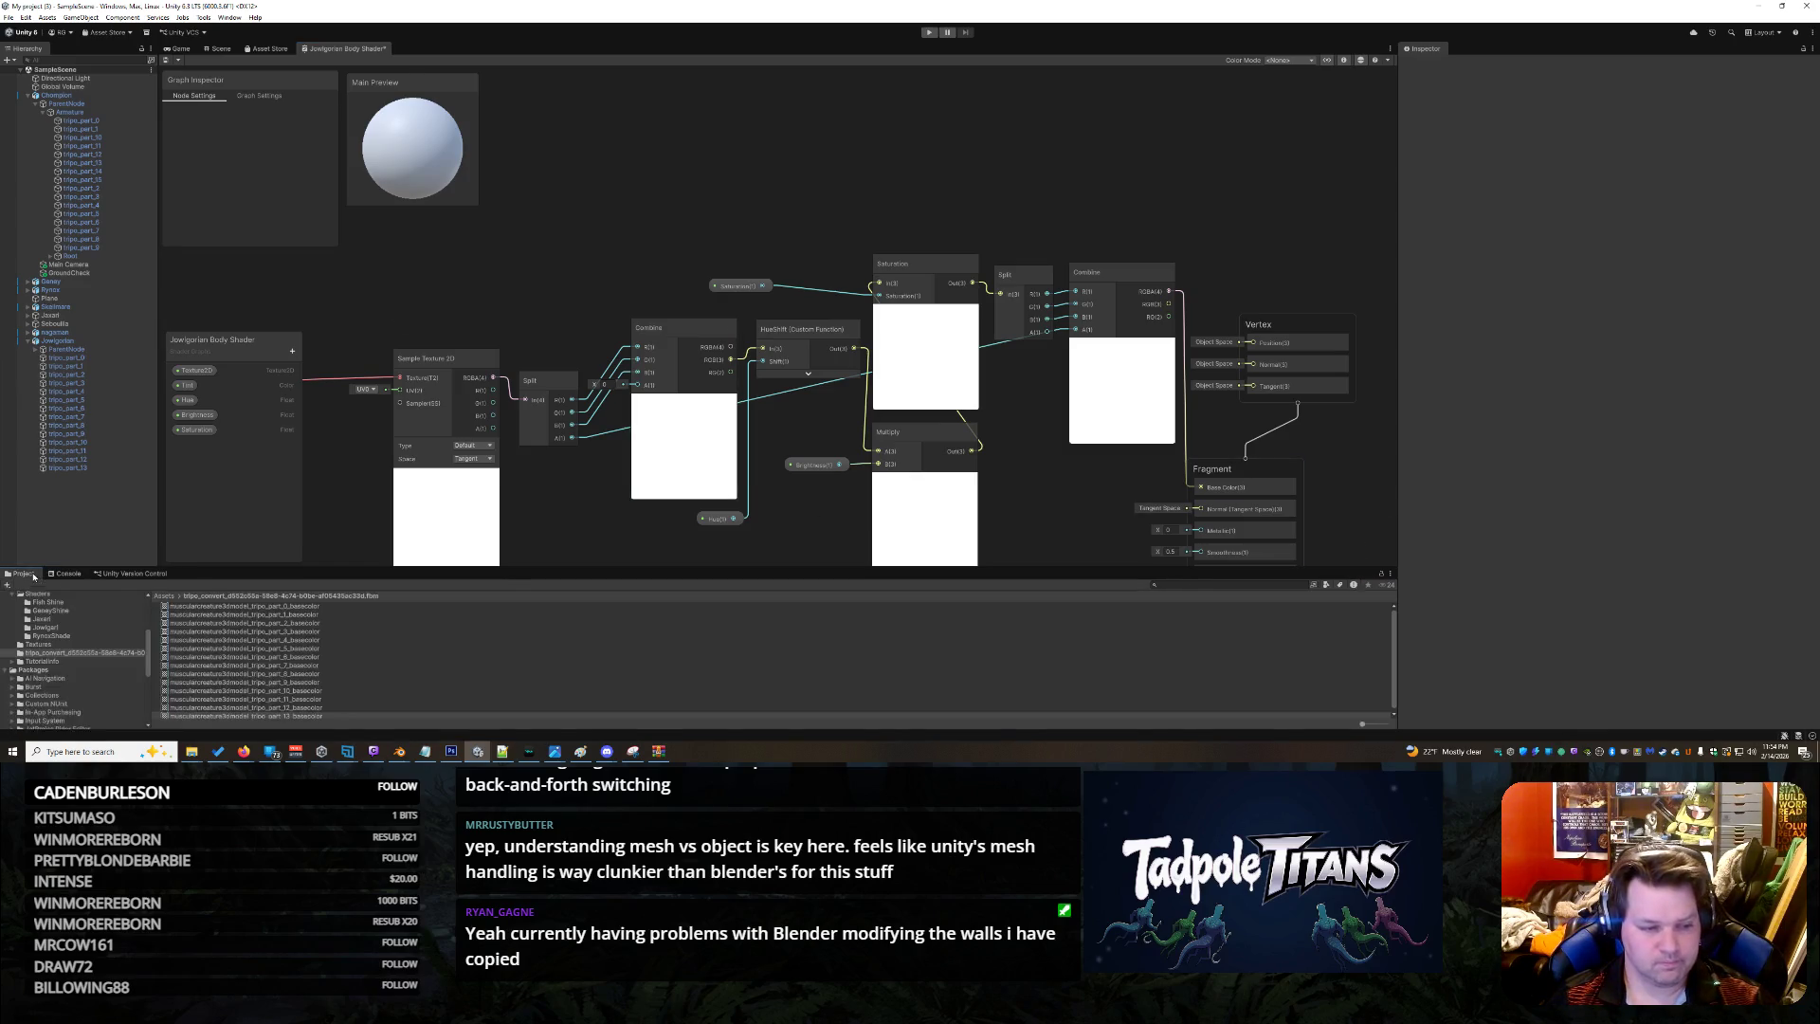
Select all the part textures in the Project list and open their context menu
right_click(303, 700)
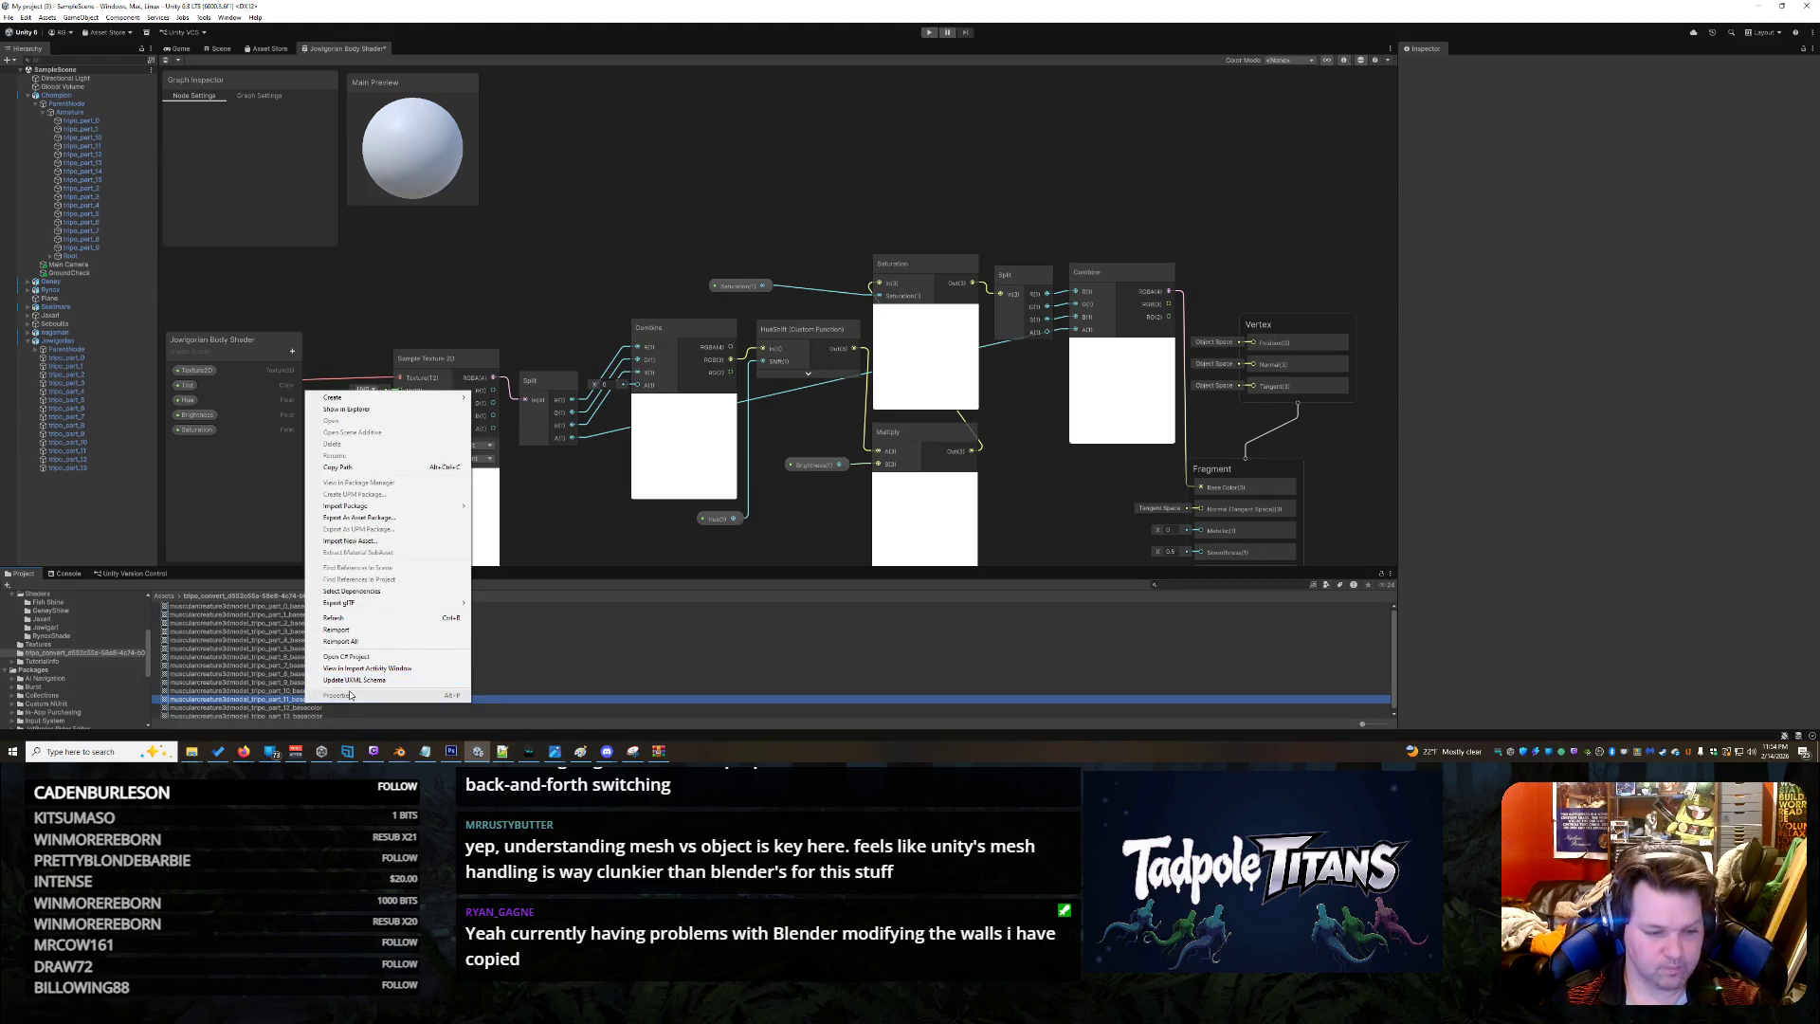
click(246, 679)
key(Down)
key(Home)
key(ctrl+a)
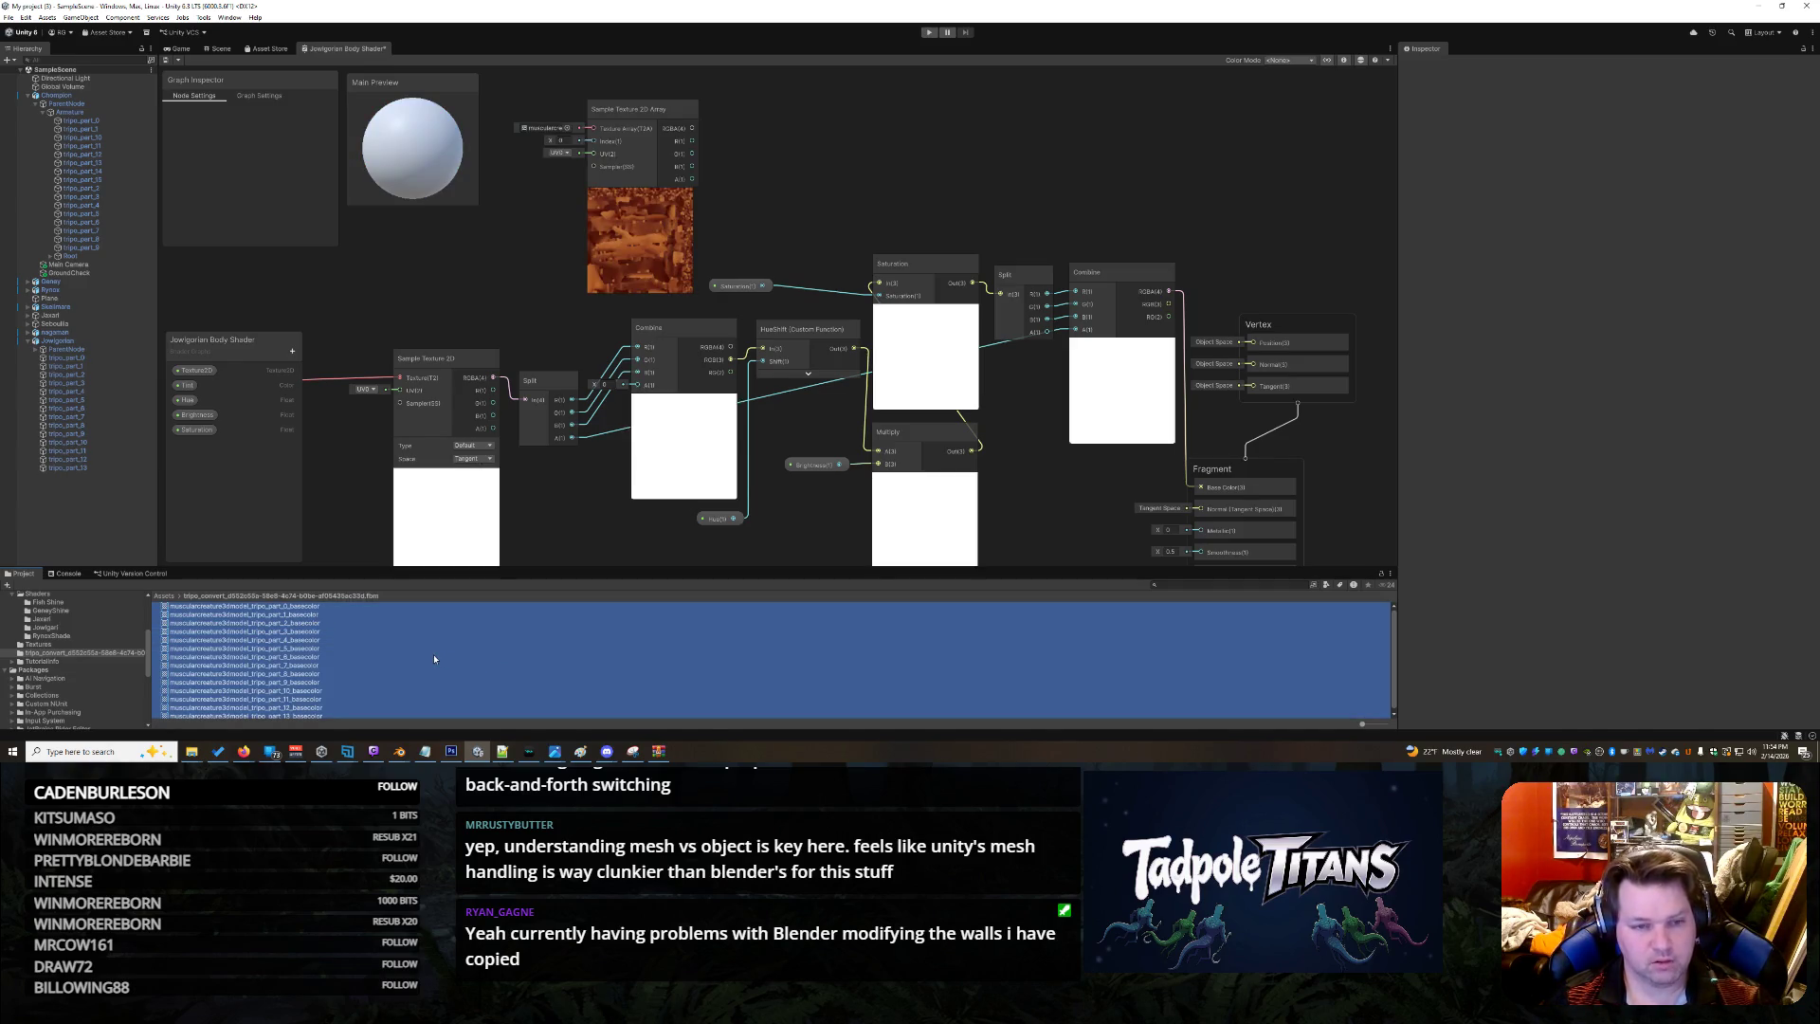
key(Home)
key(Down)
key(Down)
key(Down)
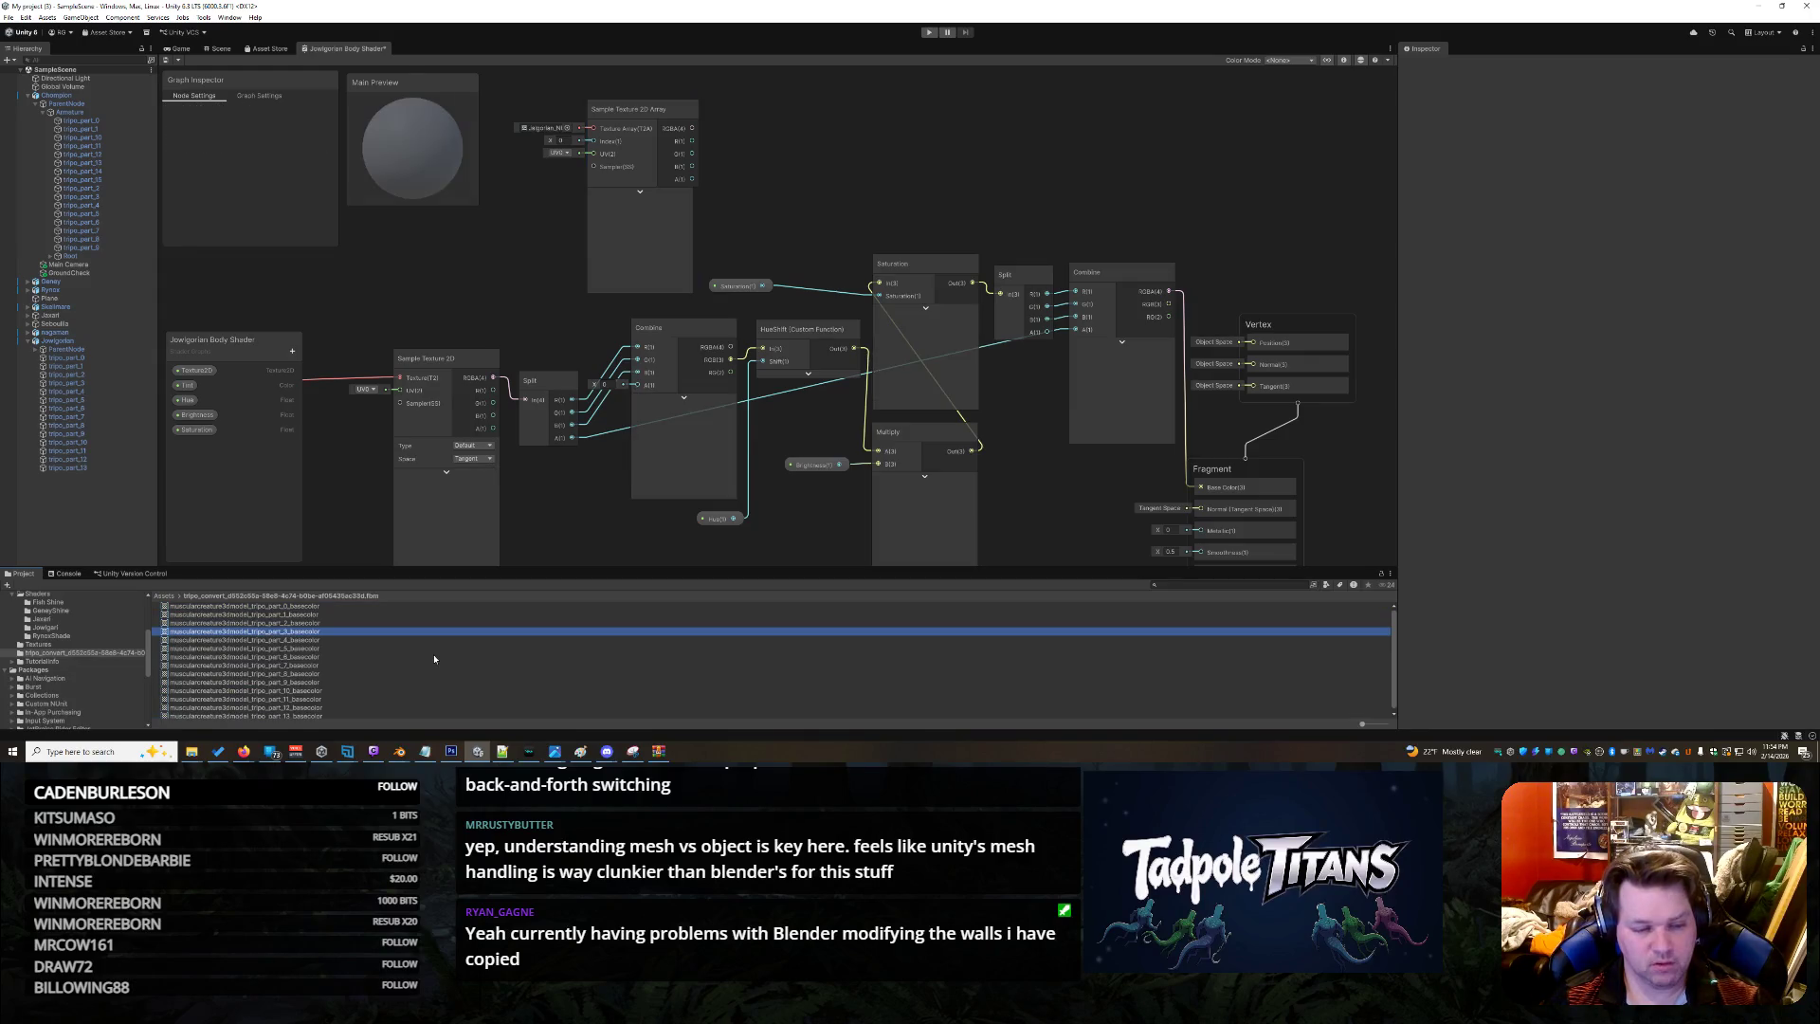
key(ctrl+a)
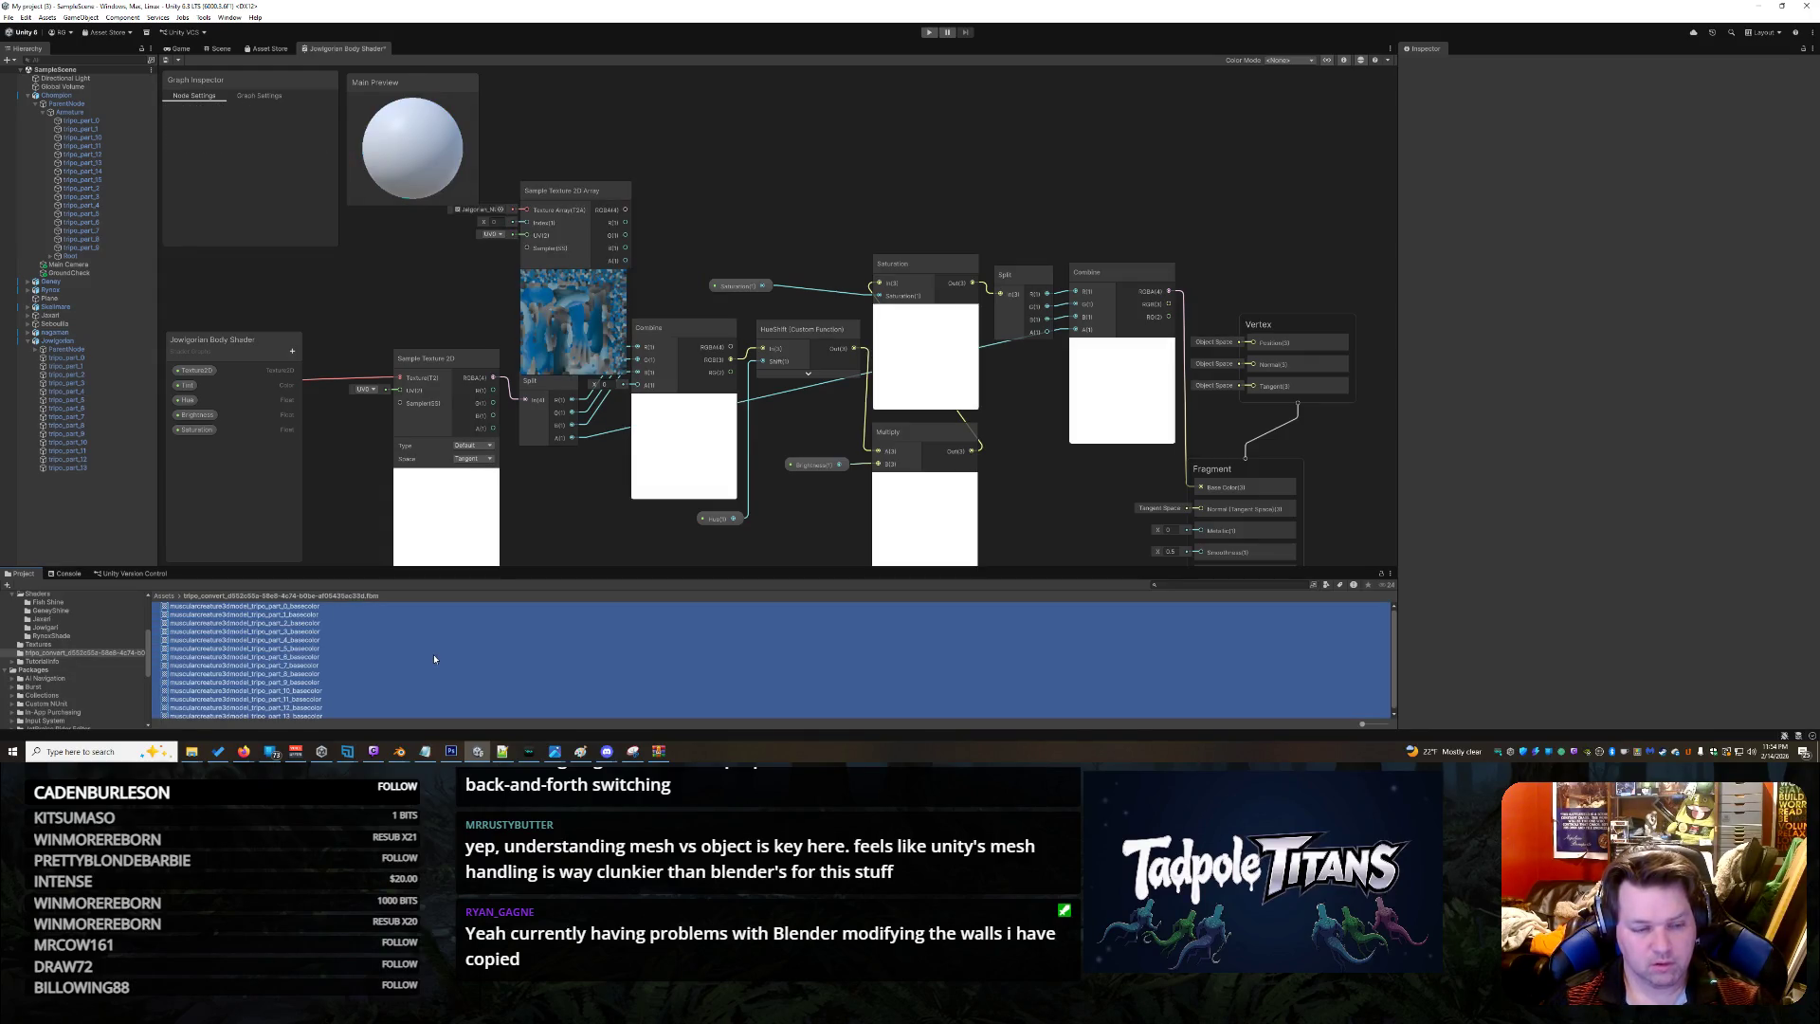
right_click(282, 666)
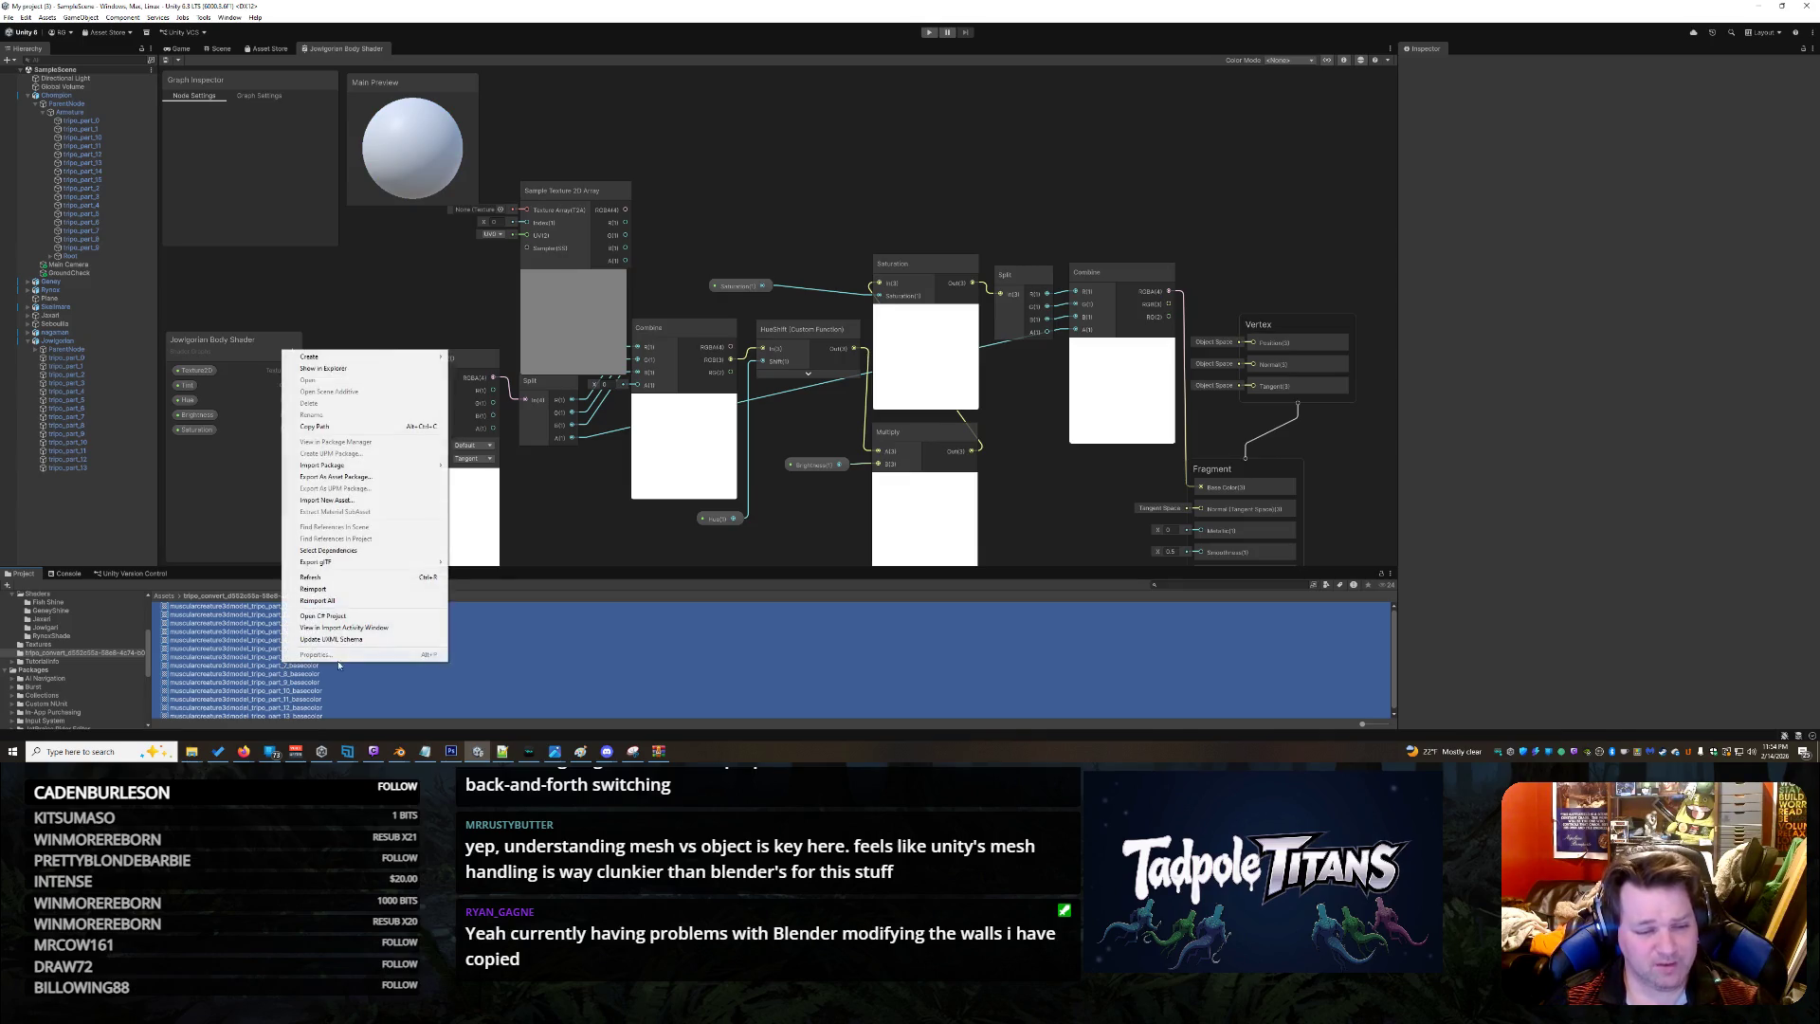
click(688, 198)
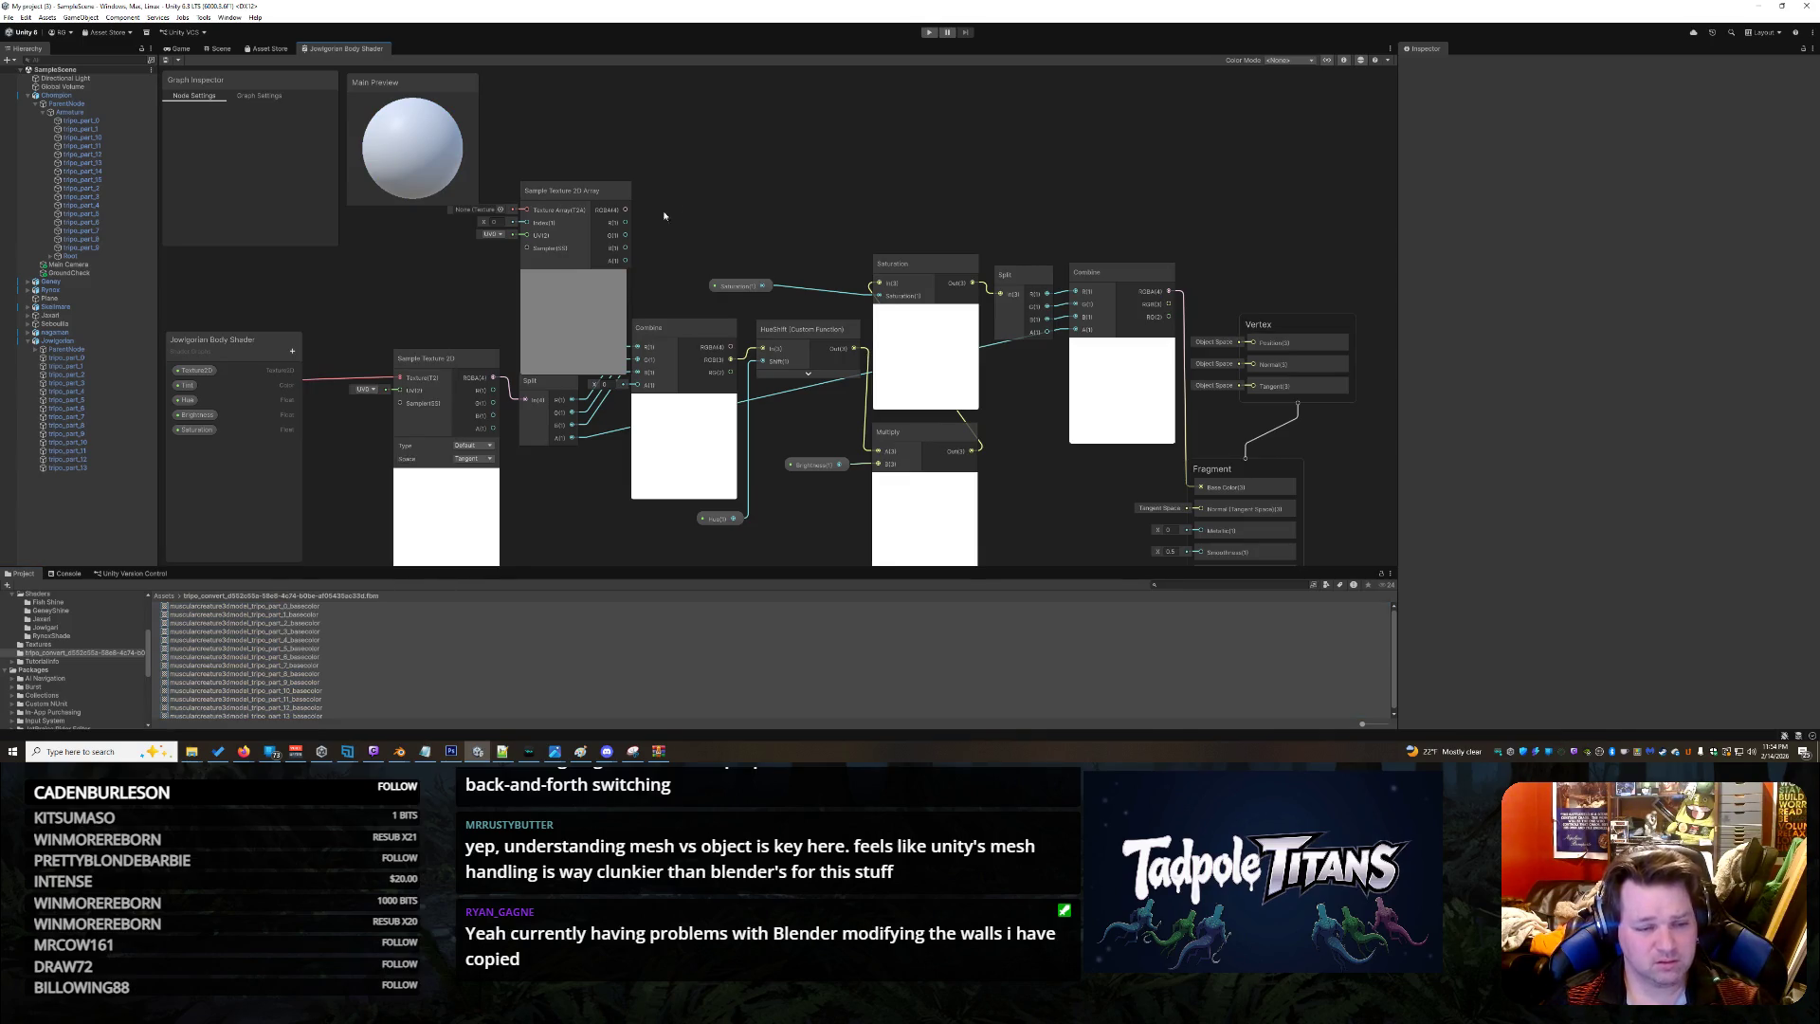
Reselect every part texture, reopen their actions, then open the body shader tab's options
click(331, 663)
key(ctrl+a)
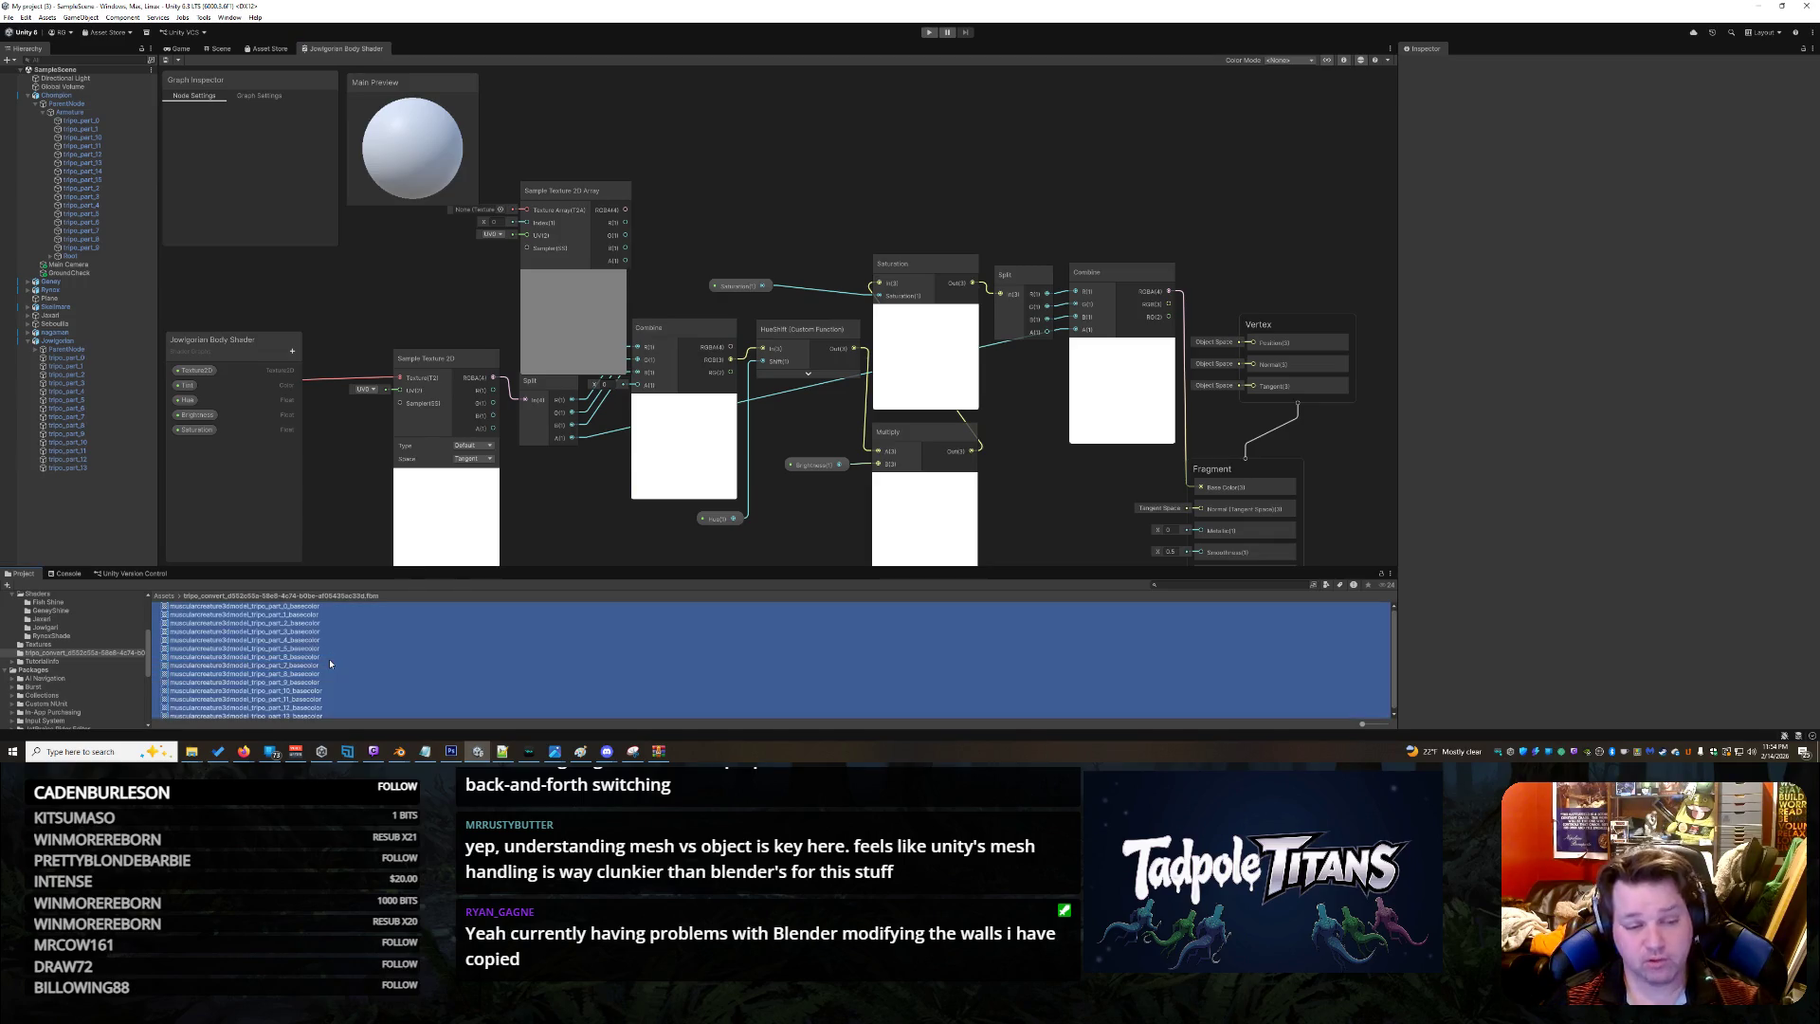
key(Down)
key(Up)
key(Up)
key(Down)
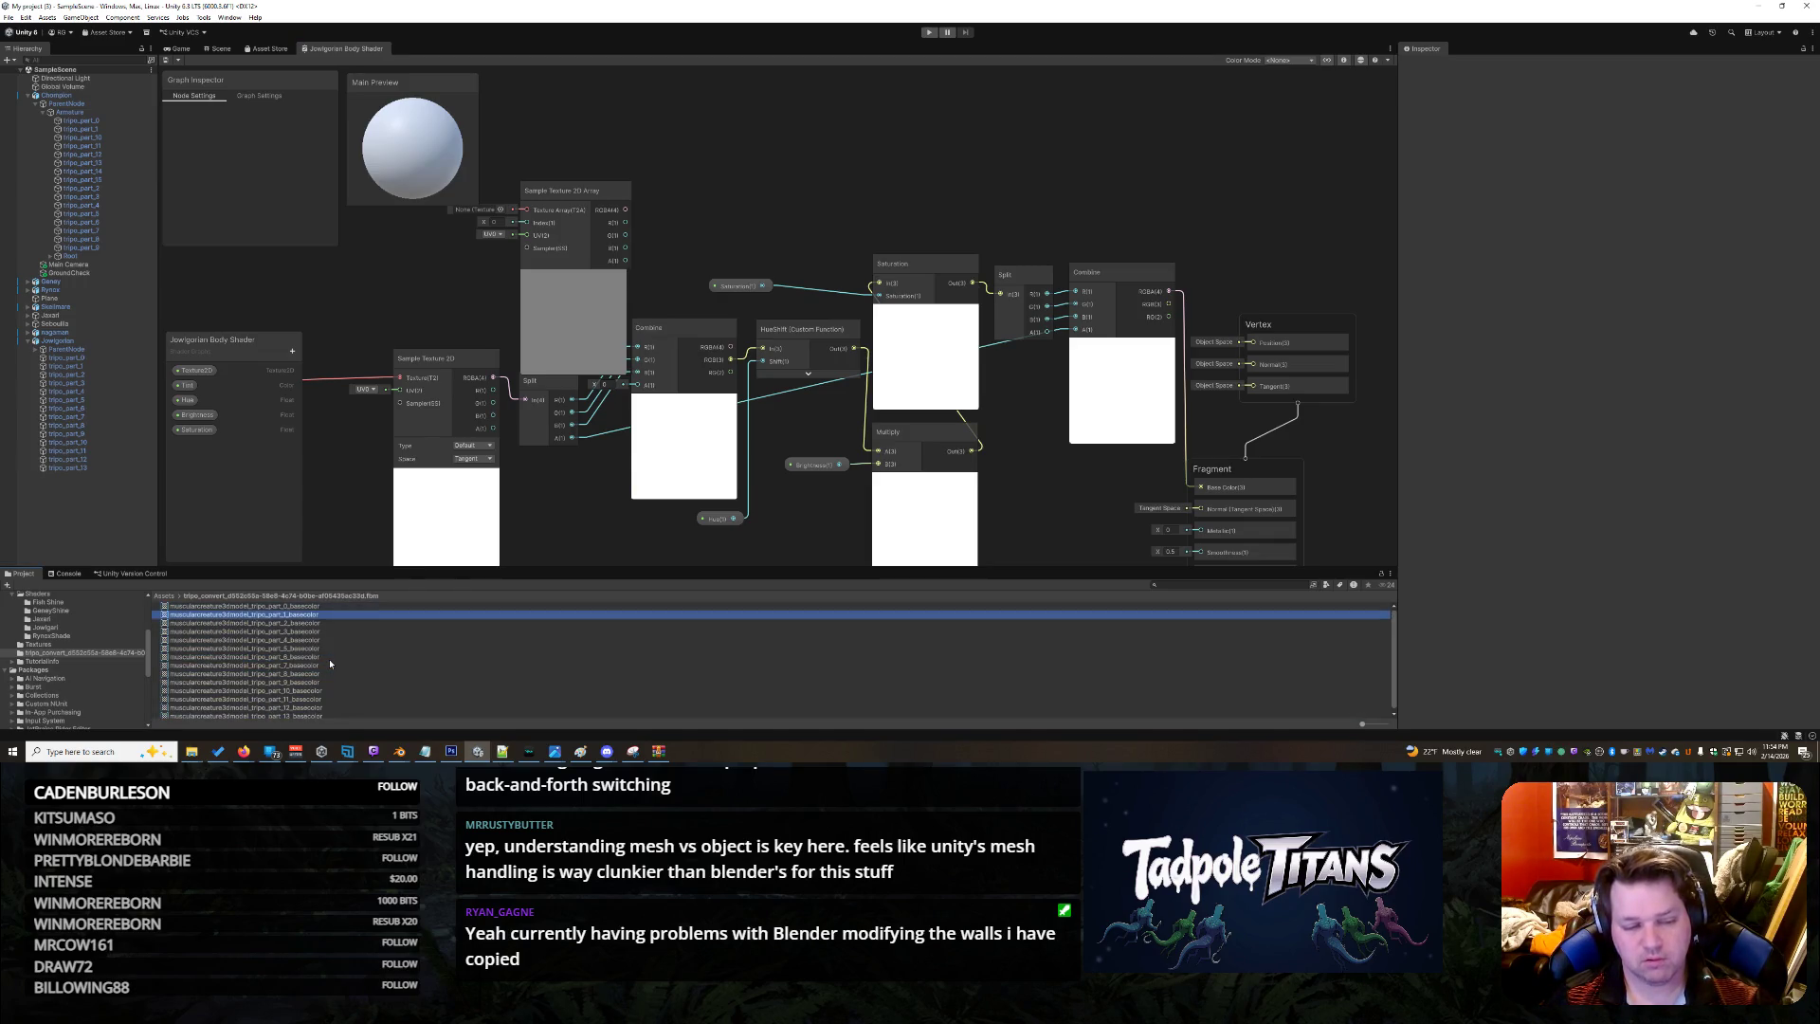
key(Down)
key(Up)
key(Up)
key(Down)
key(Up)
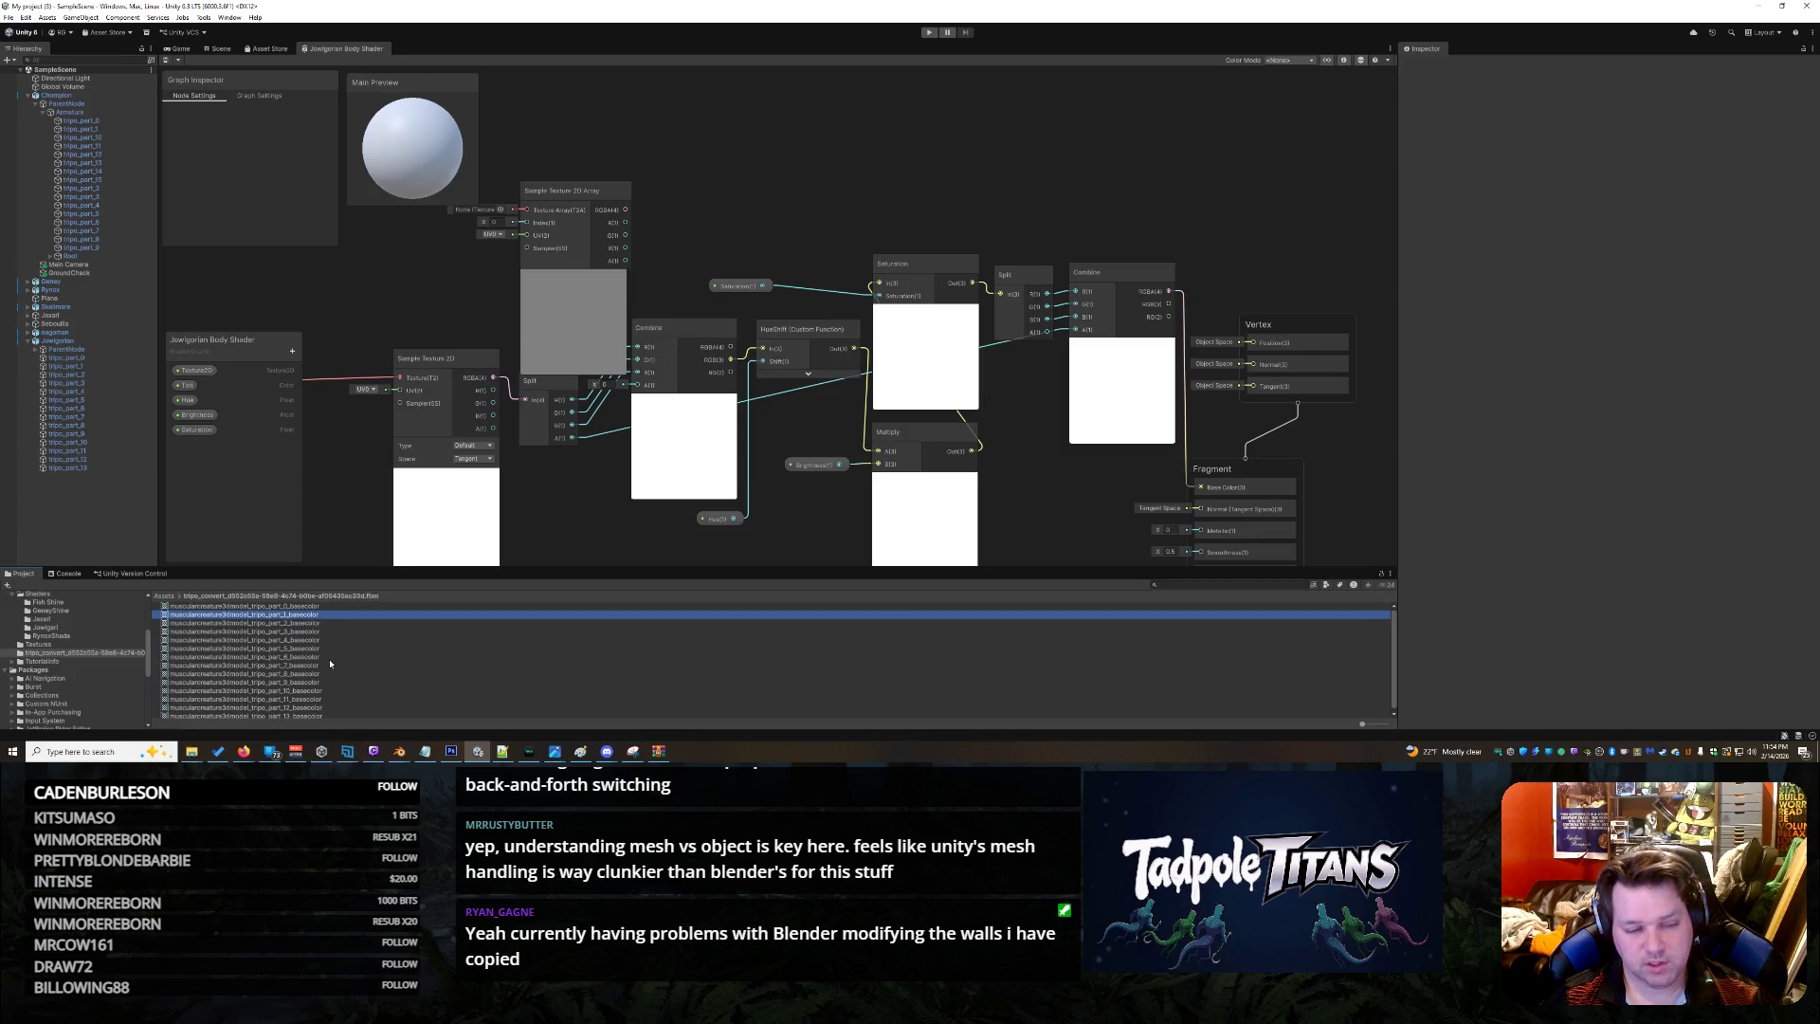
key(ctrl+a)
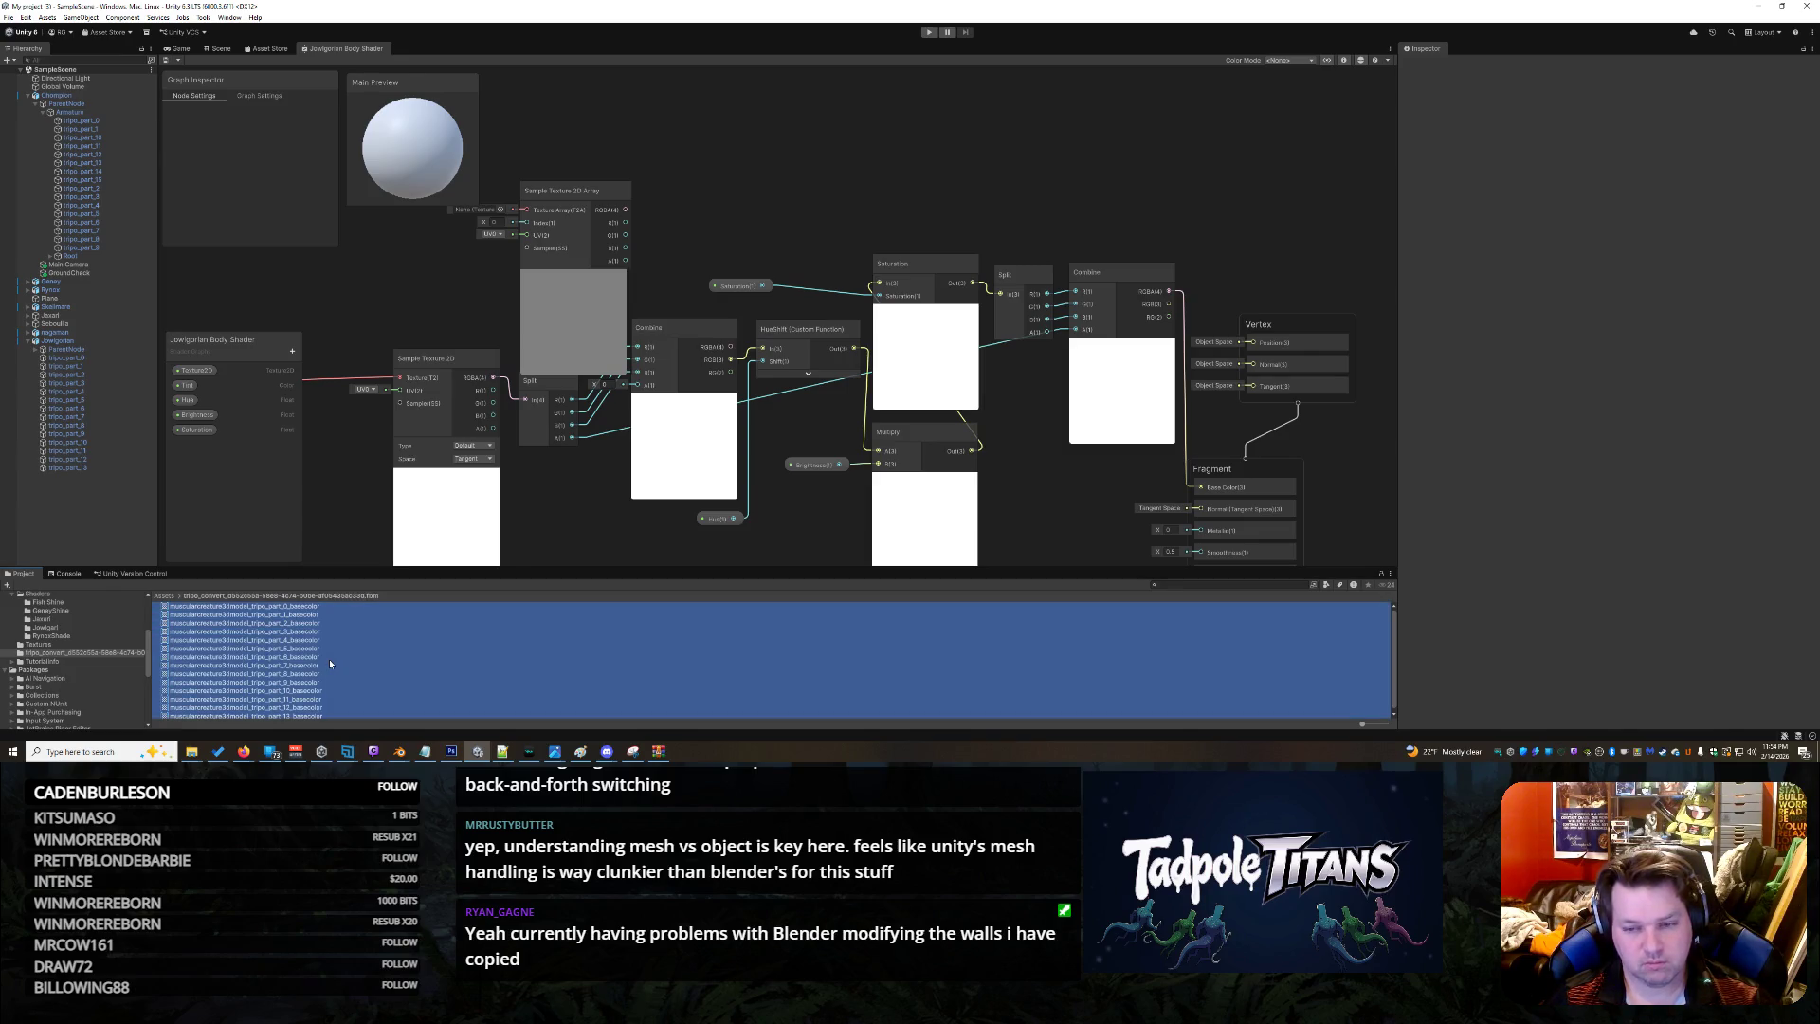
right_click(331, 663)
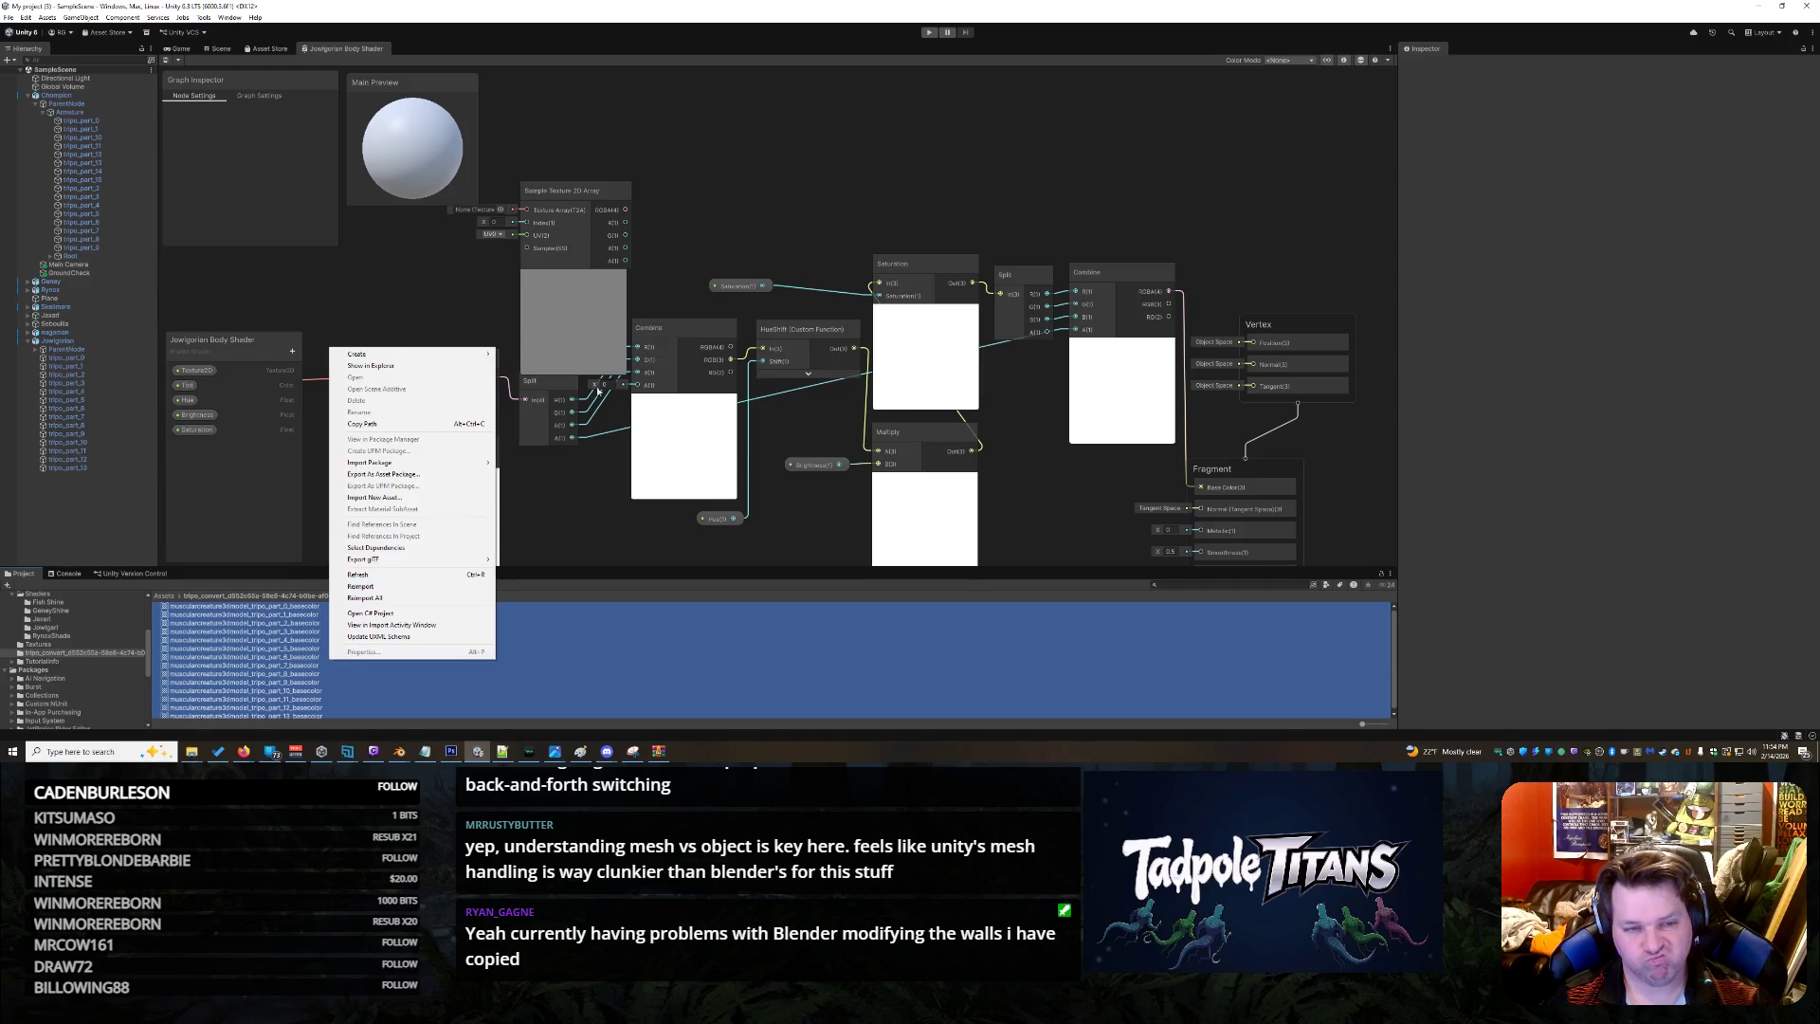
click(369, 52)
right_click(369, 52)
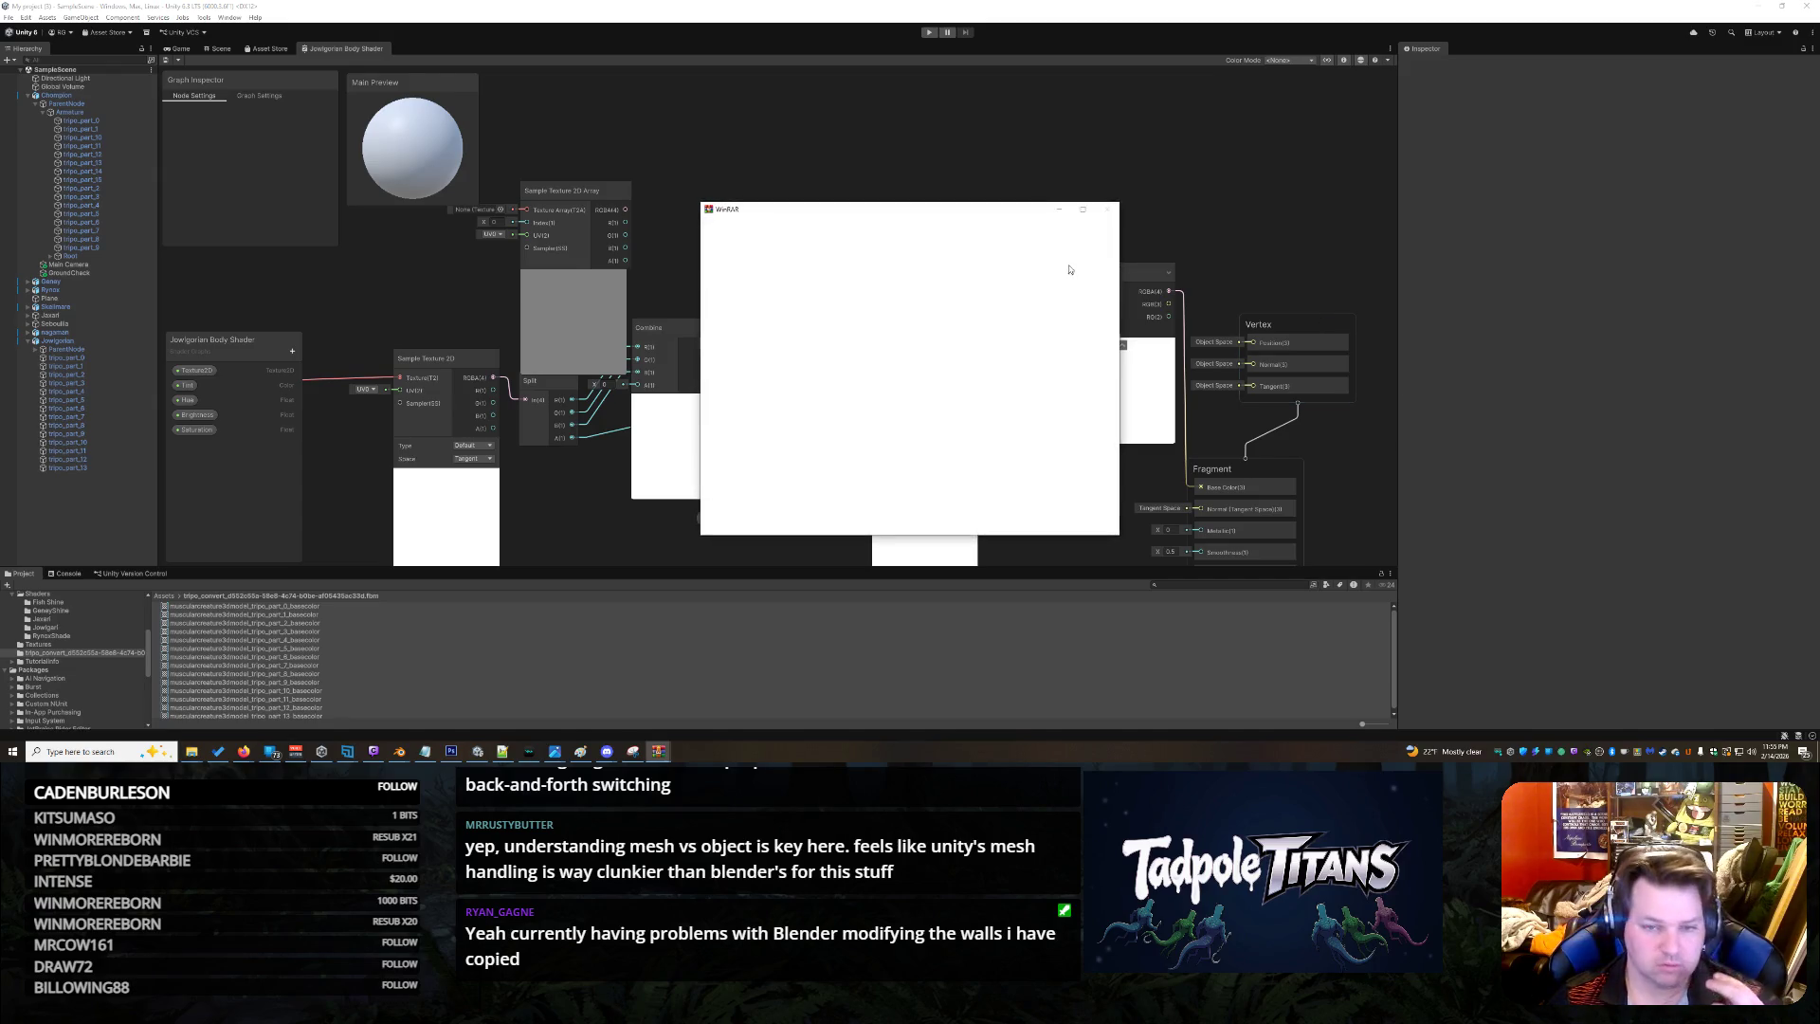
Dismiss the WinRAR notice, select all 14 part textures, and choose a Texture Shape in the Inspector
click(1106, 212)
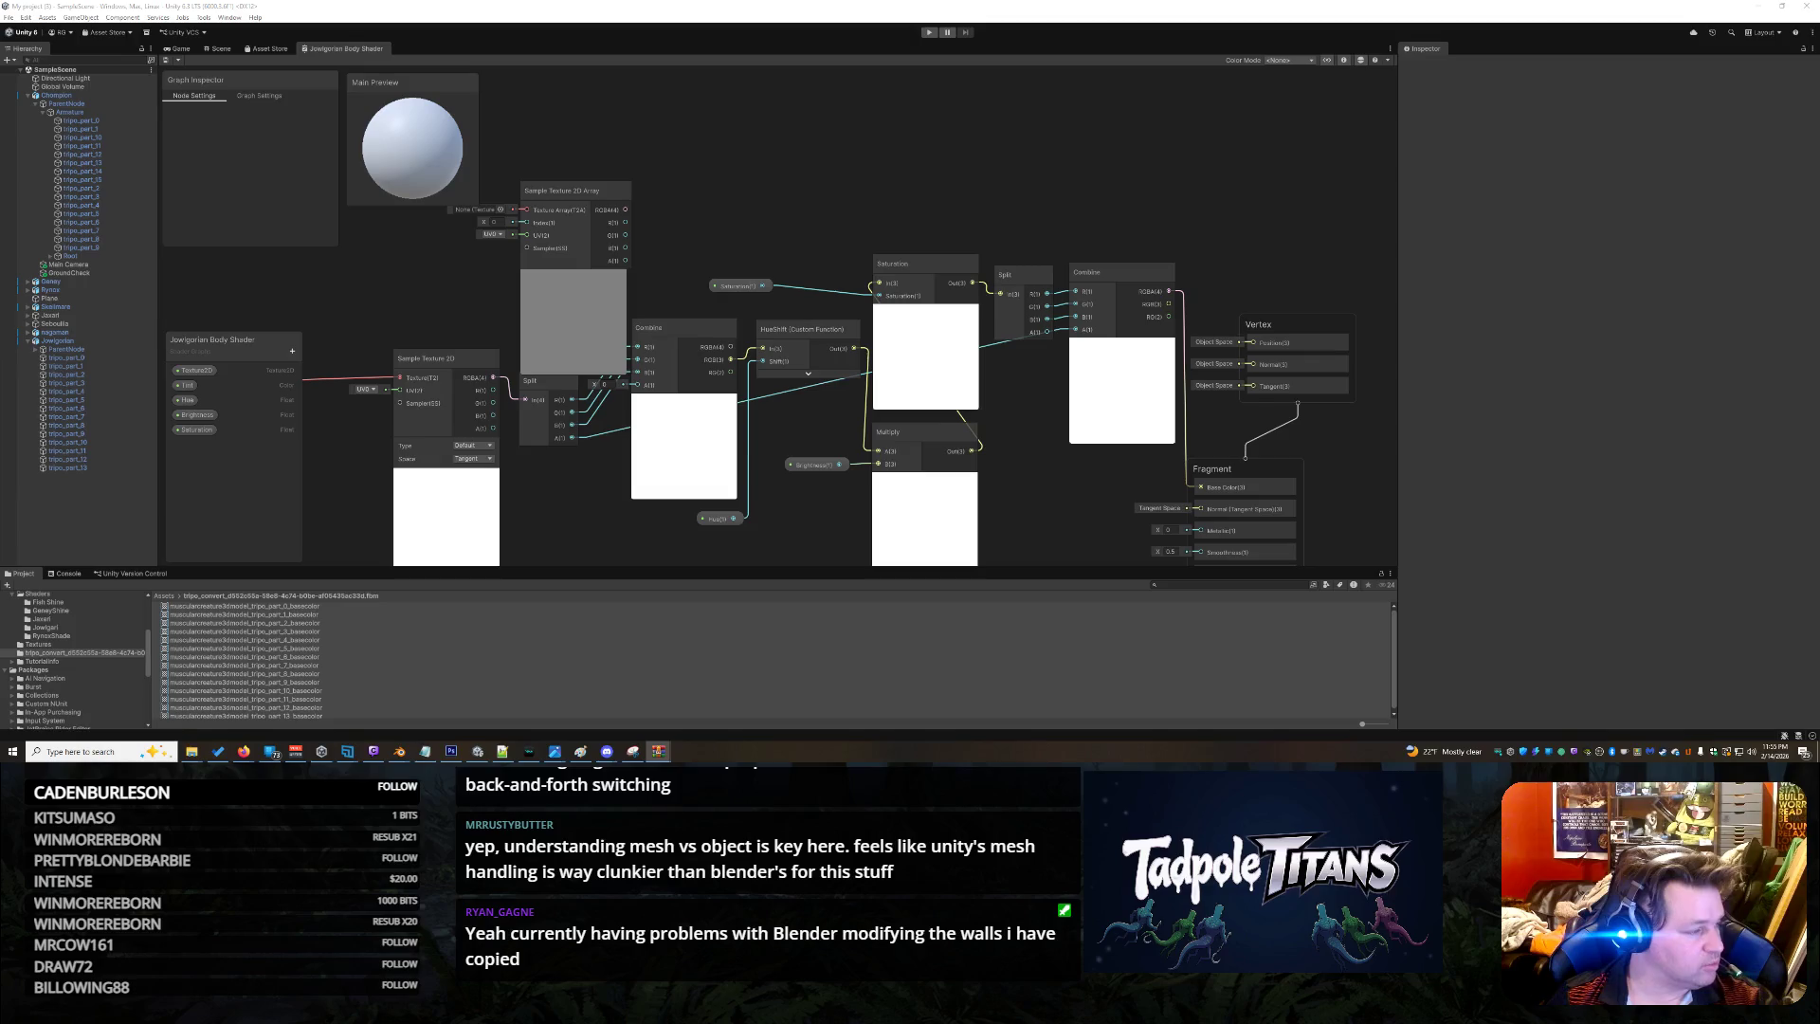
drag(558, 663, 554, 670)
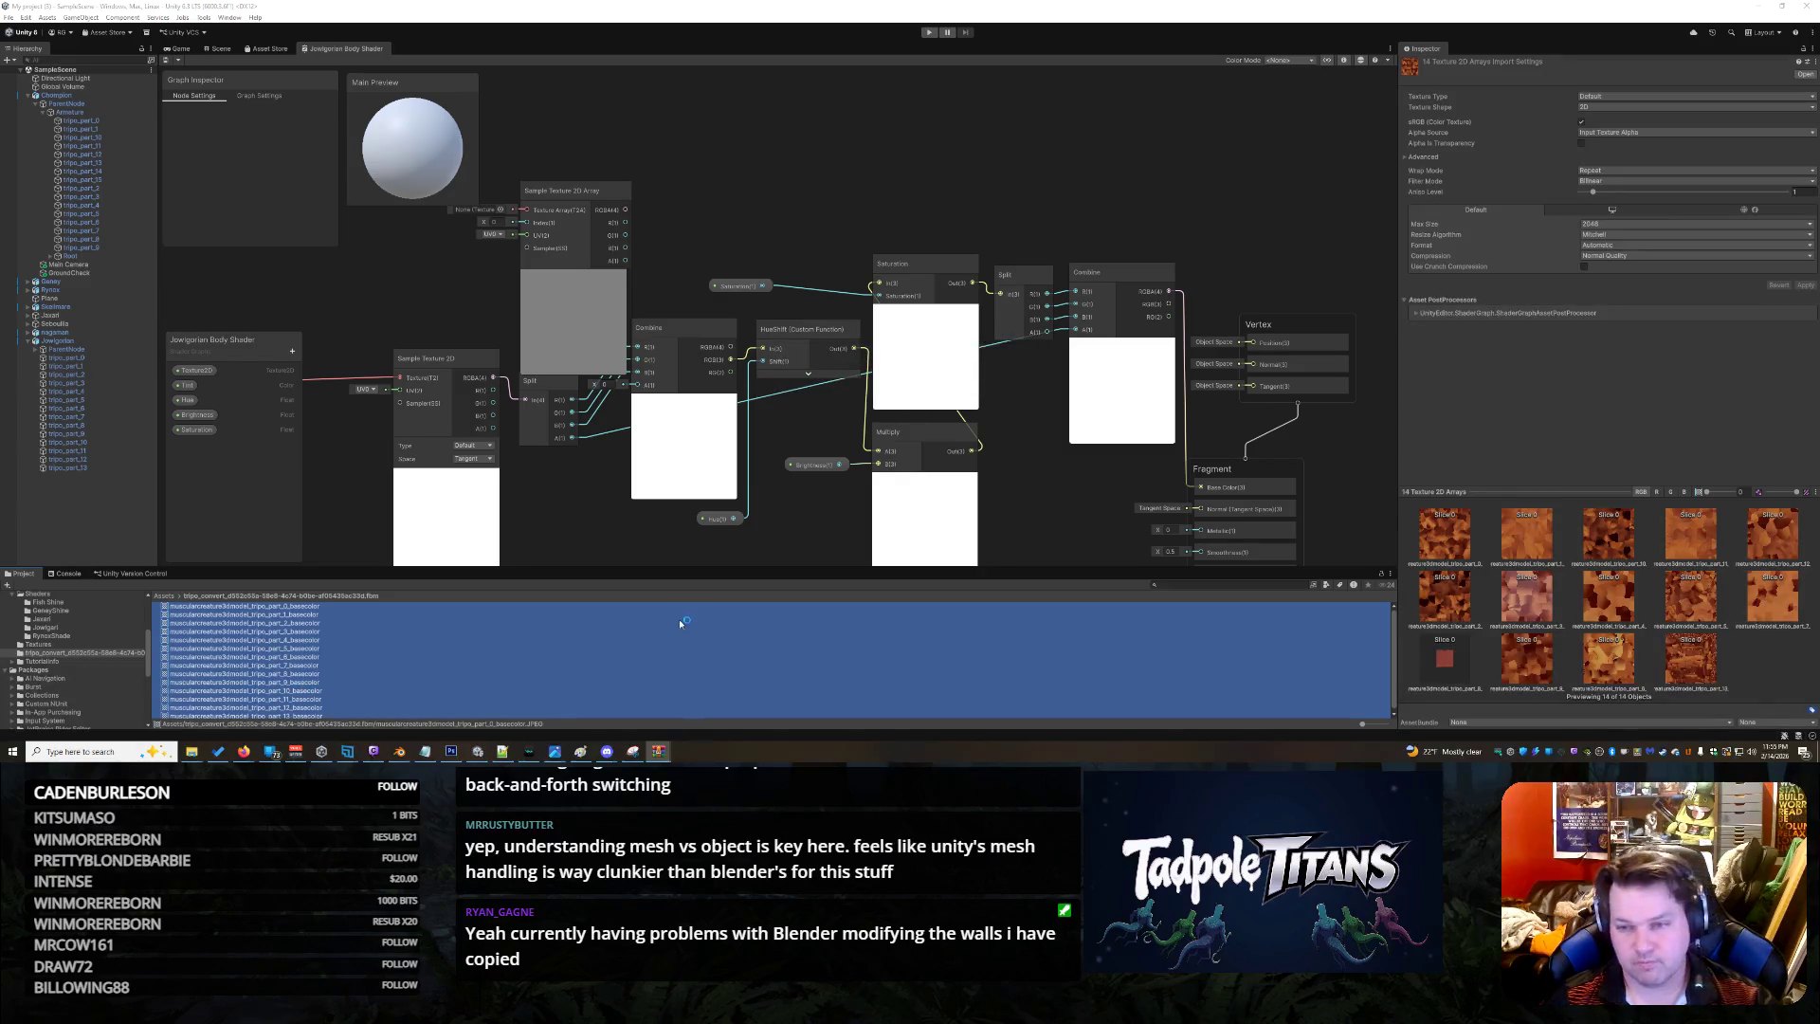
scroll(394, 664, down, 1)
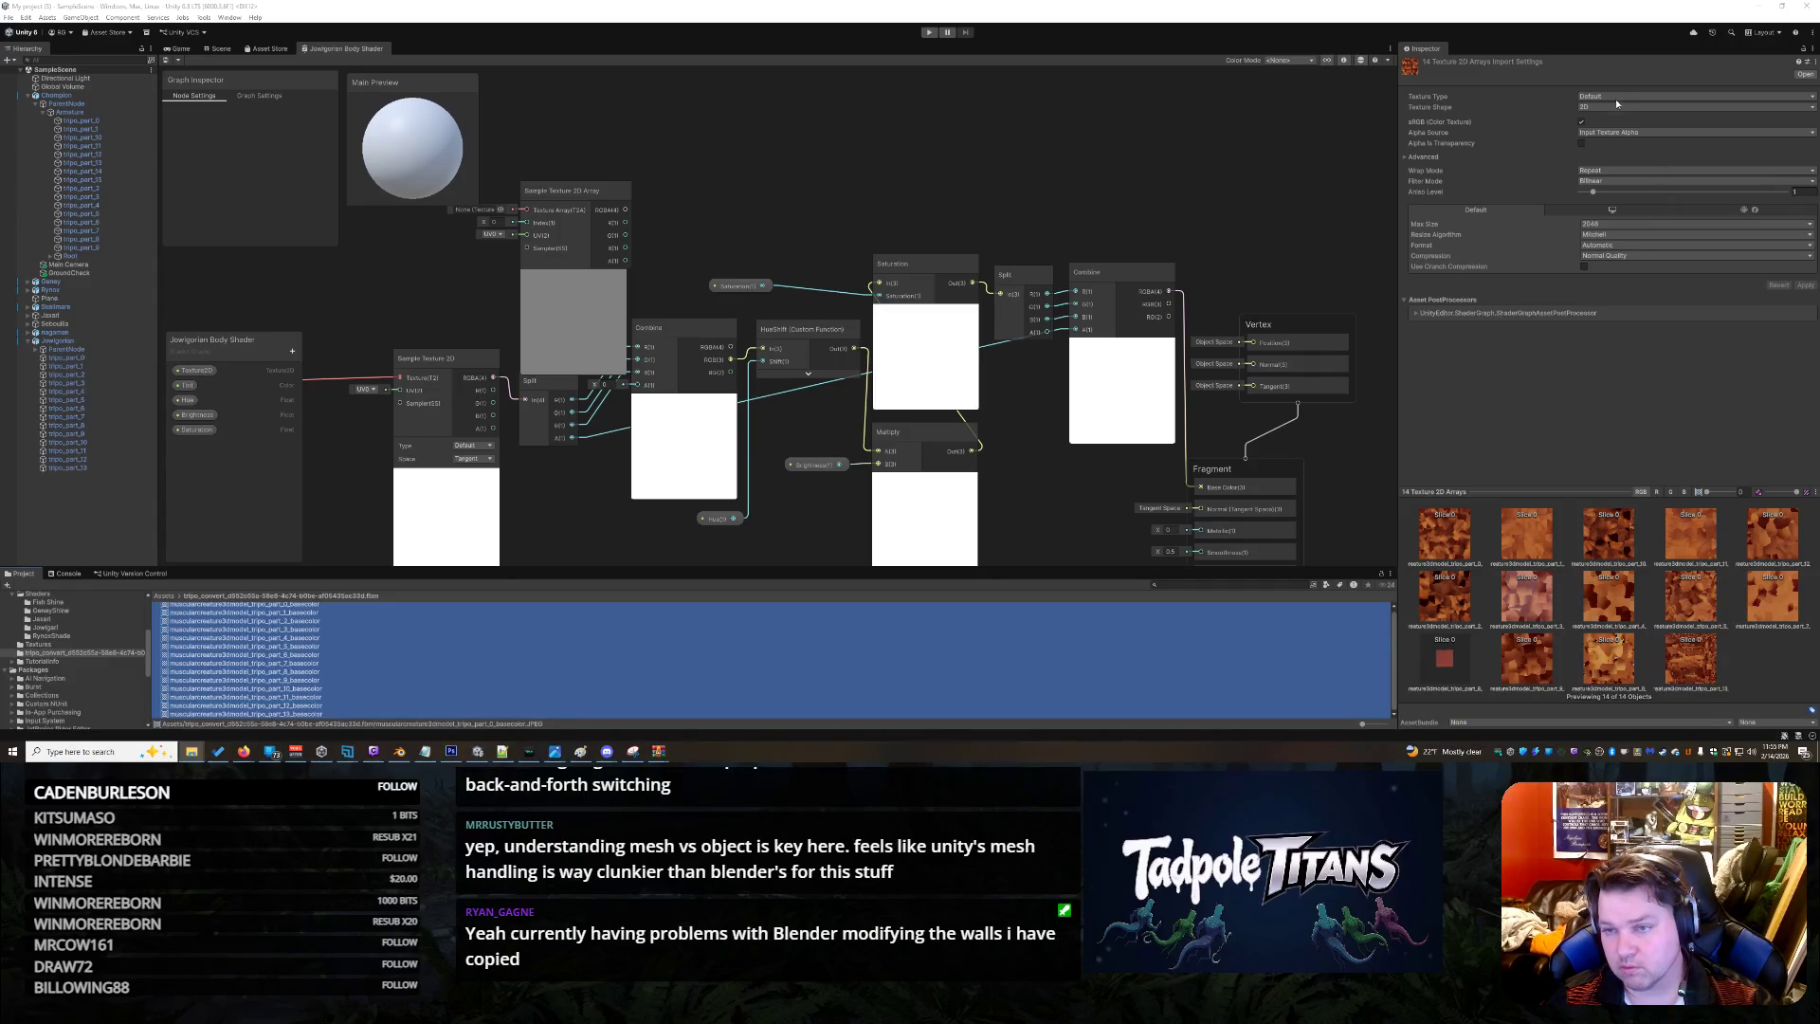
click(1585, 108)
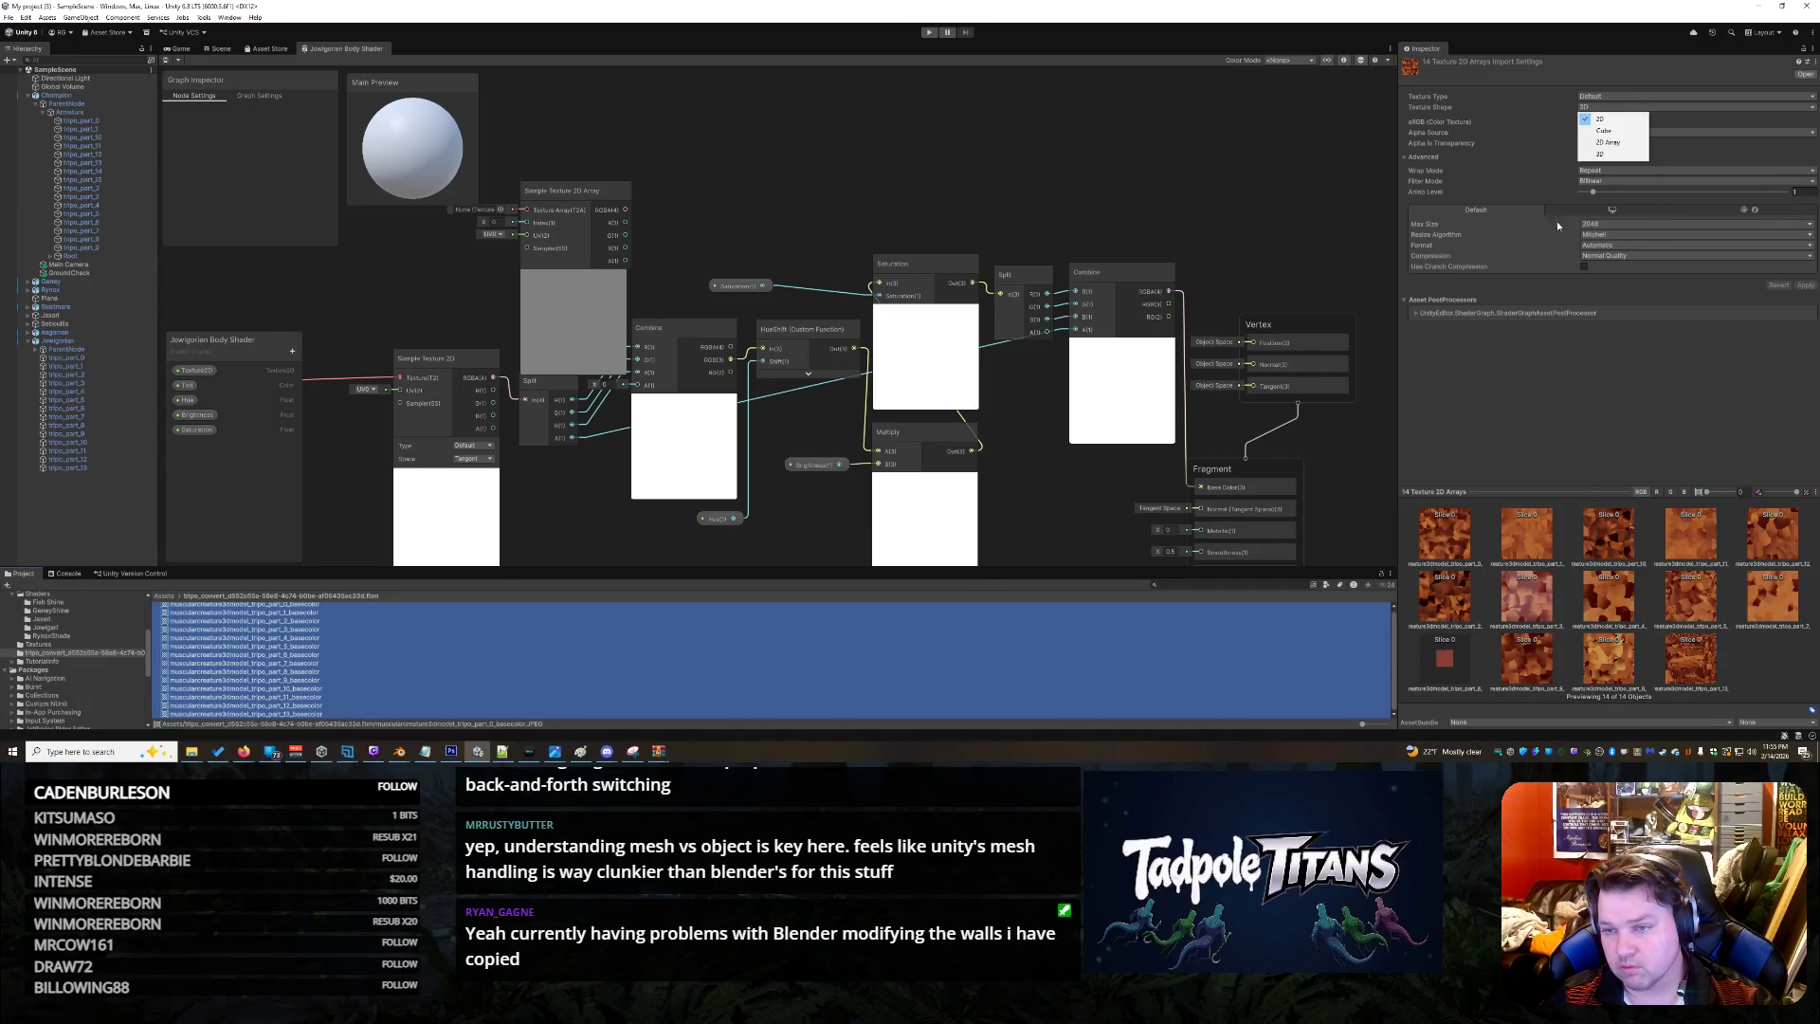
click(1600, 154)
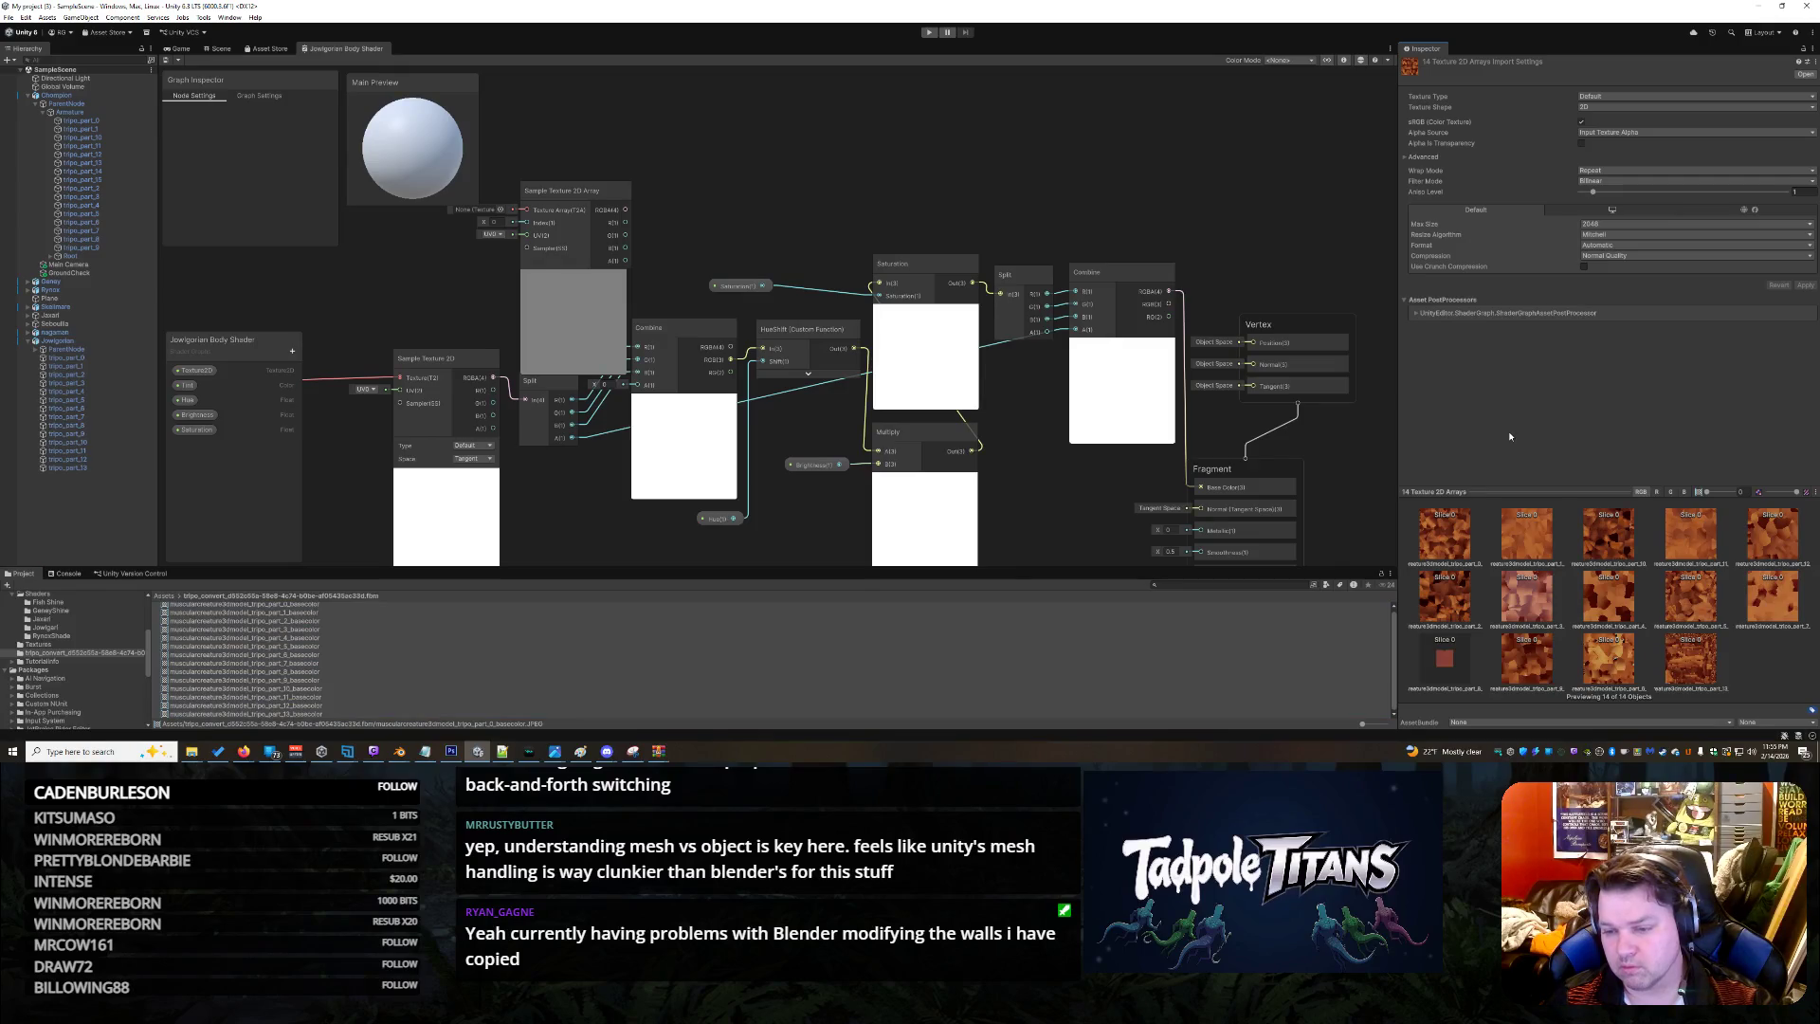
scroll(199, 646, up, 1)
scroll(59, 618, up, 3)
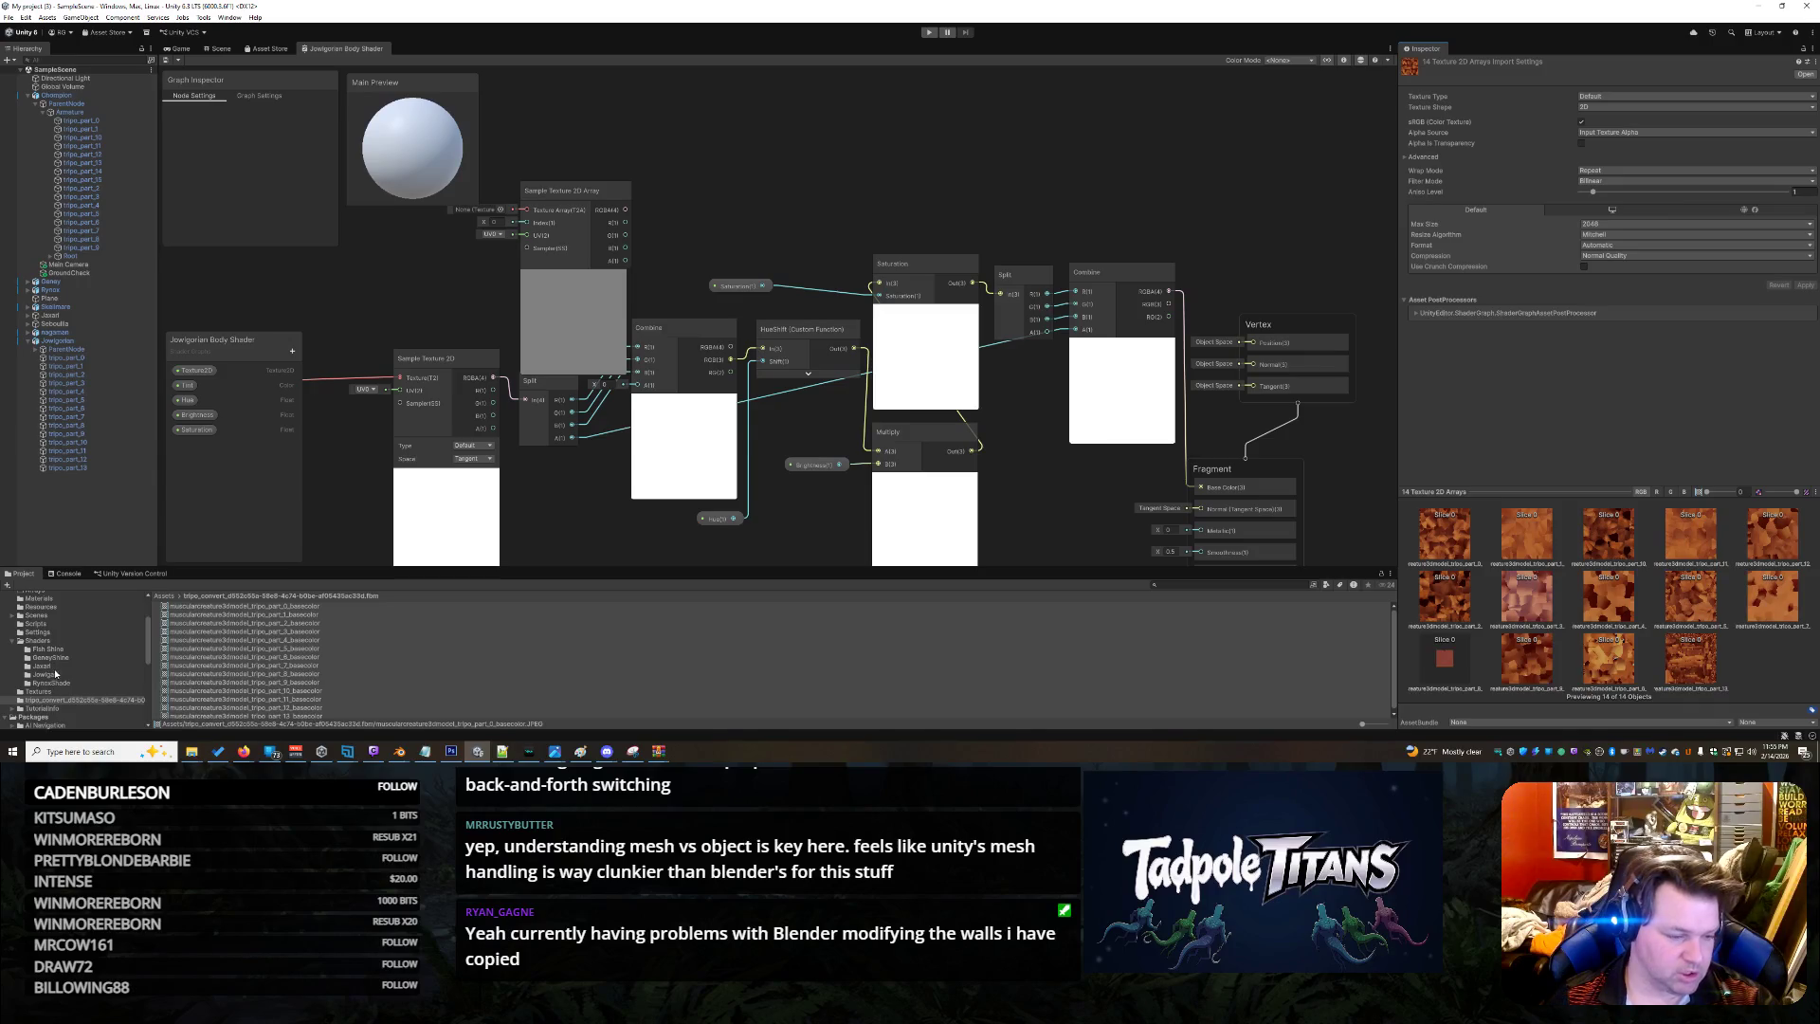
Create a new folder named Materials inside the character's shader folder
click(56, 674)
right_click(210, 626)
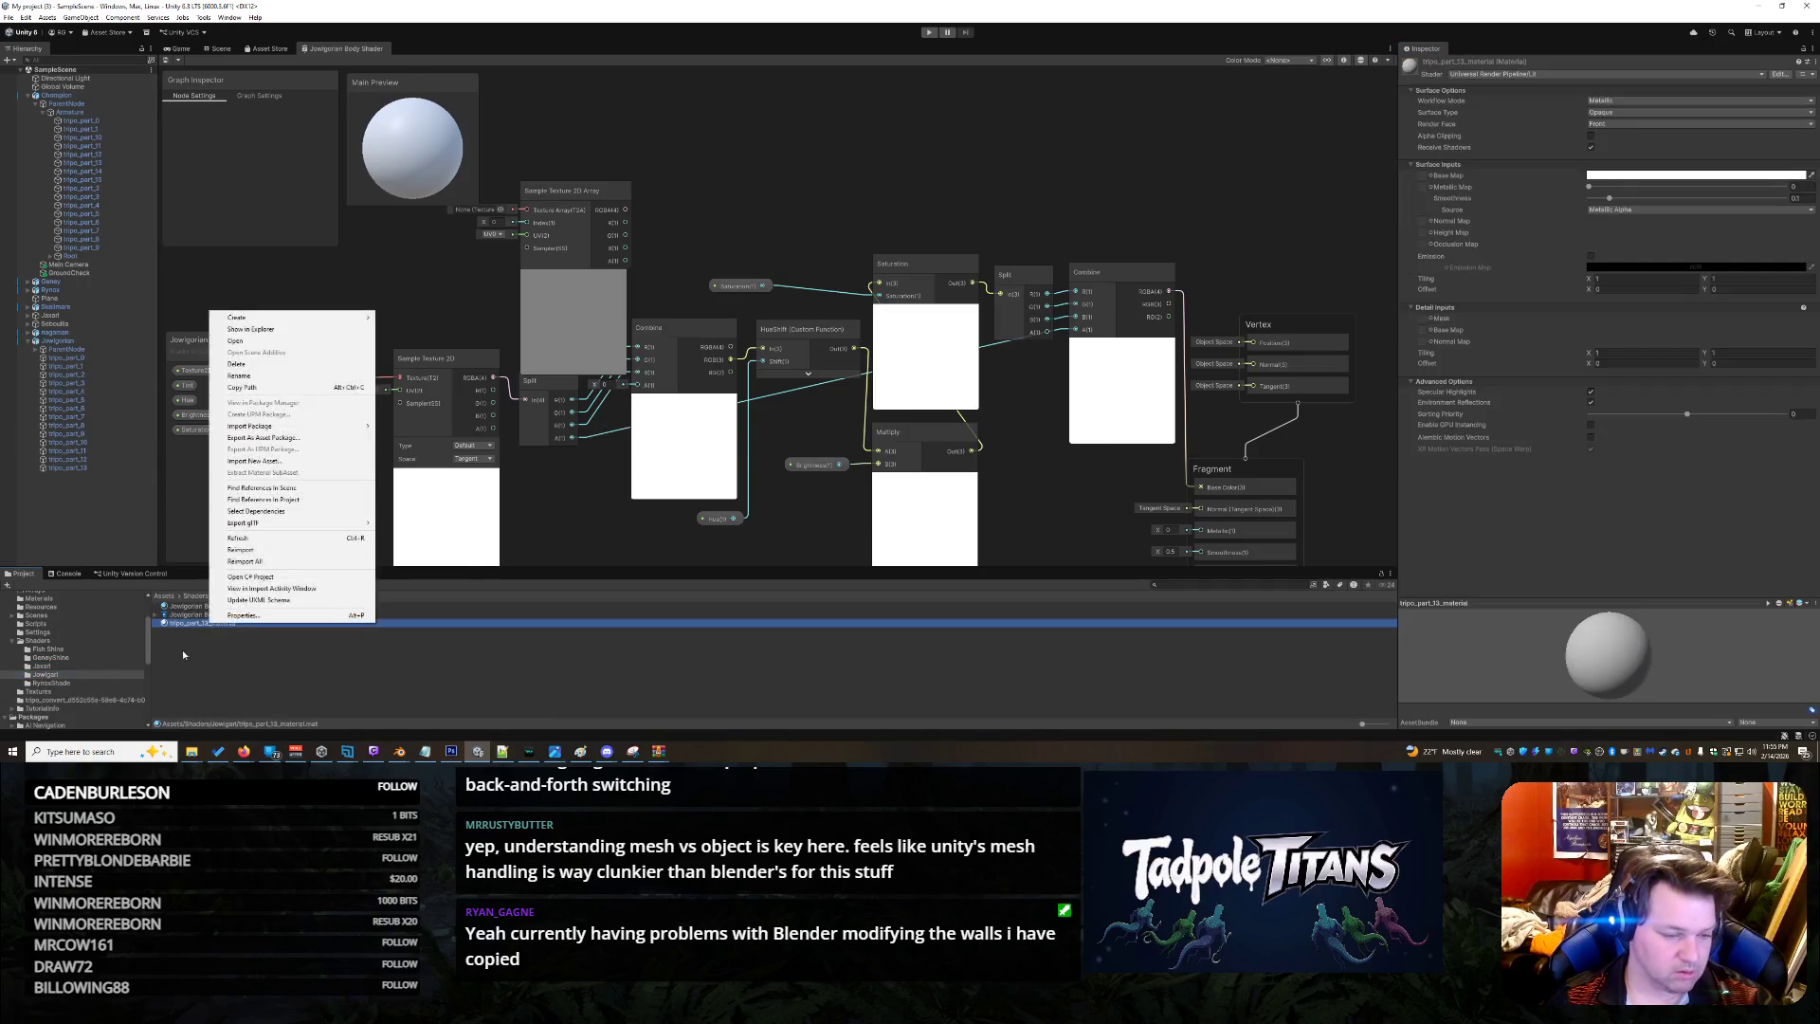
right_click(183, 650)
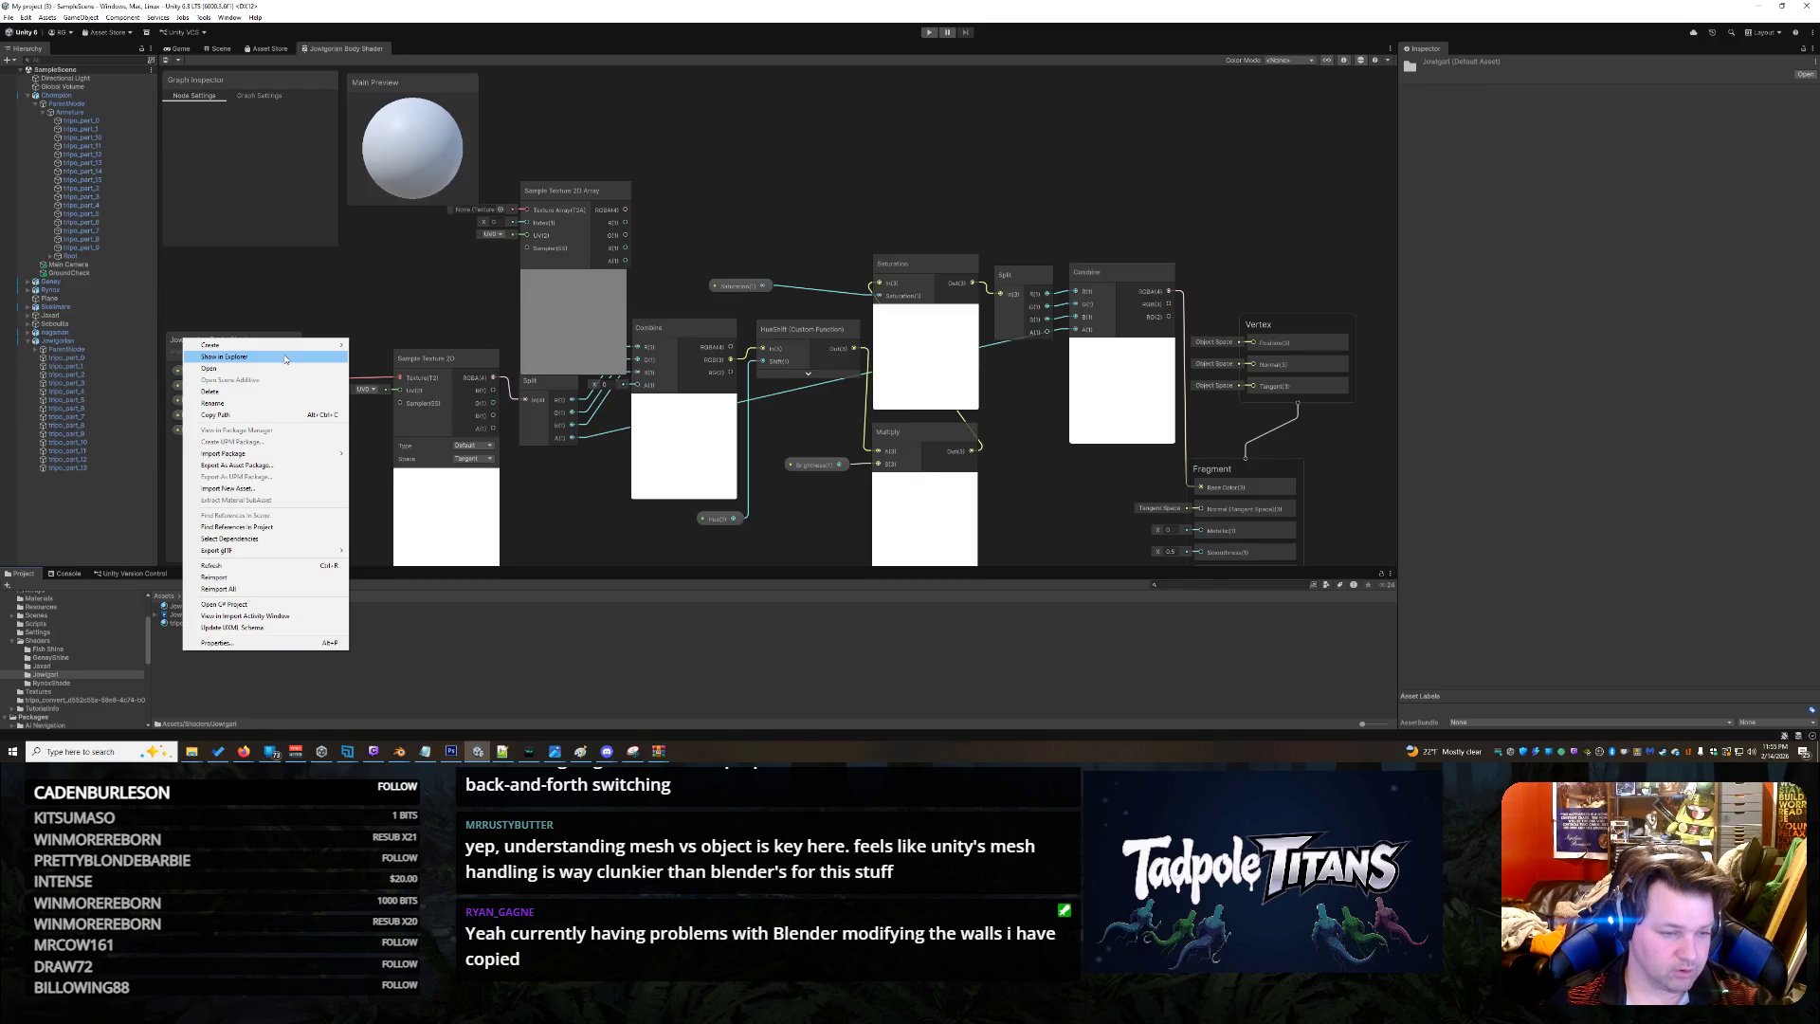
mouse_move(227, 345)
click(380, 347)
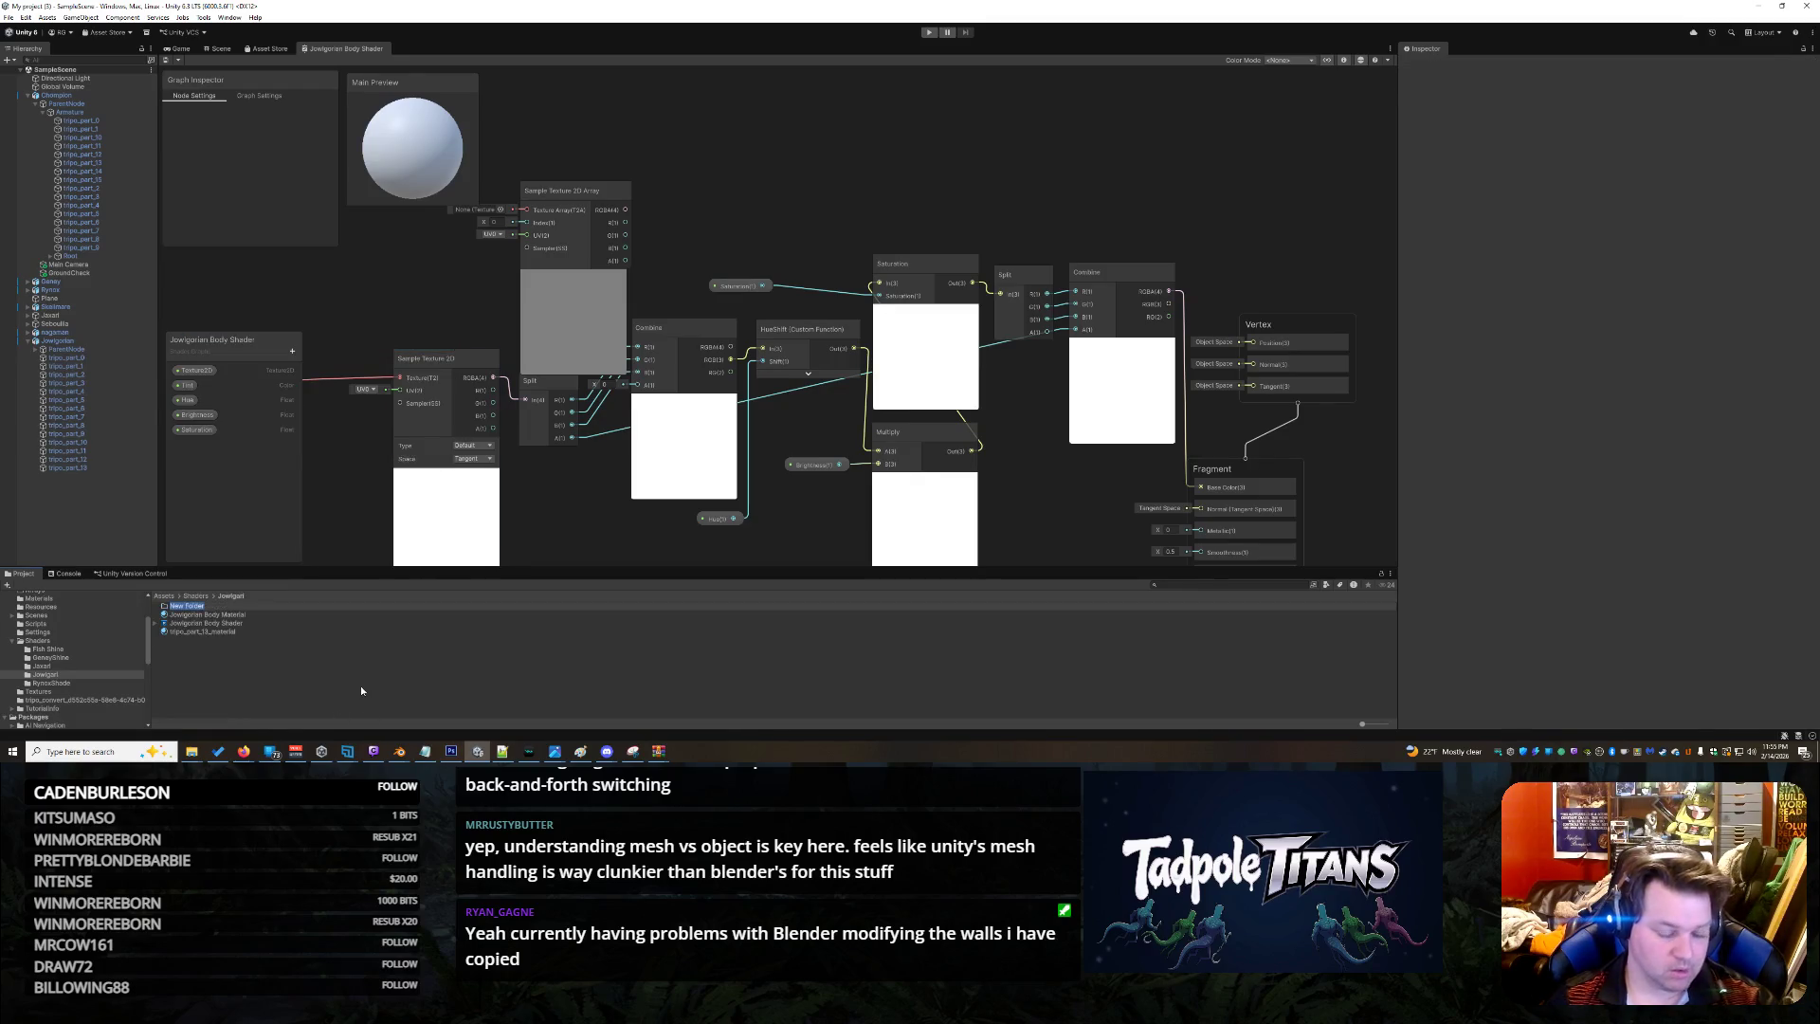
text(Materials)
key(Return)
key(Return)
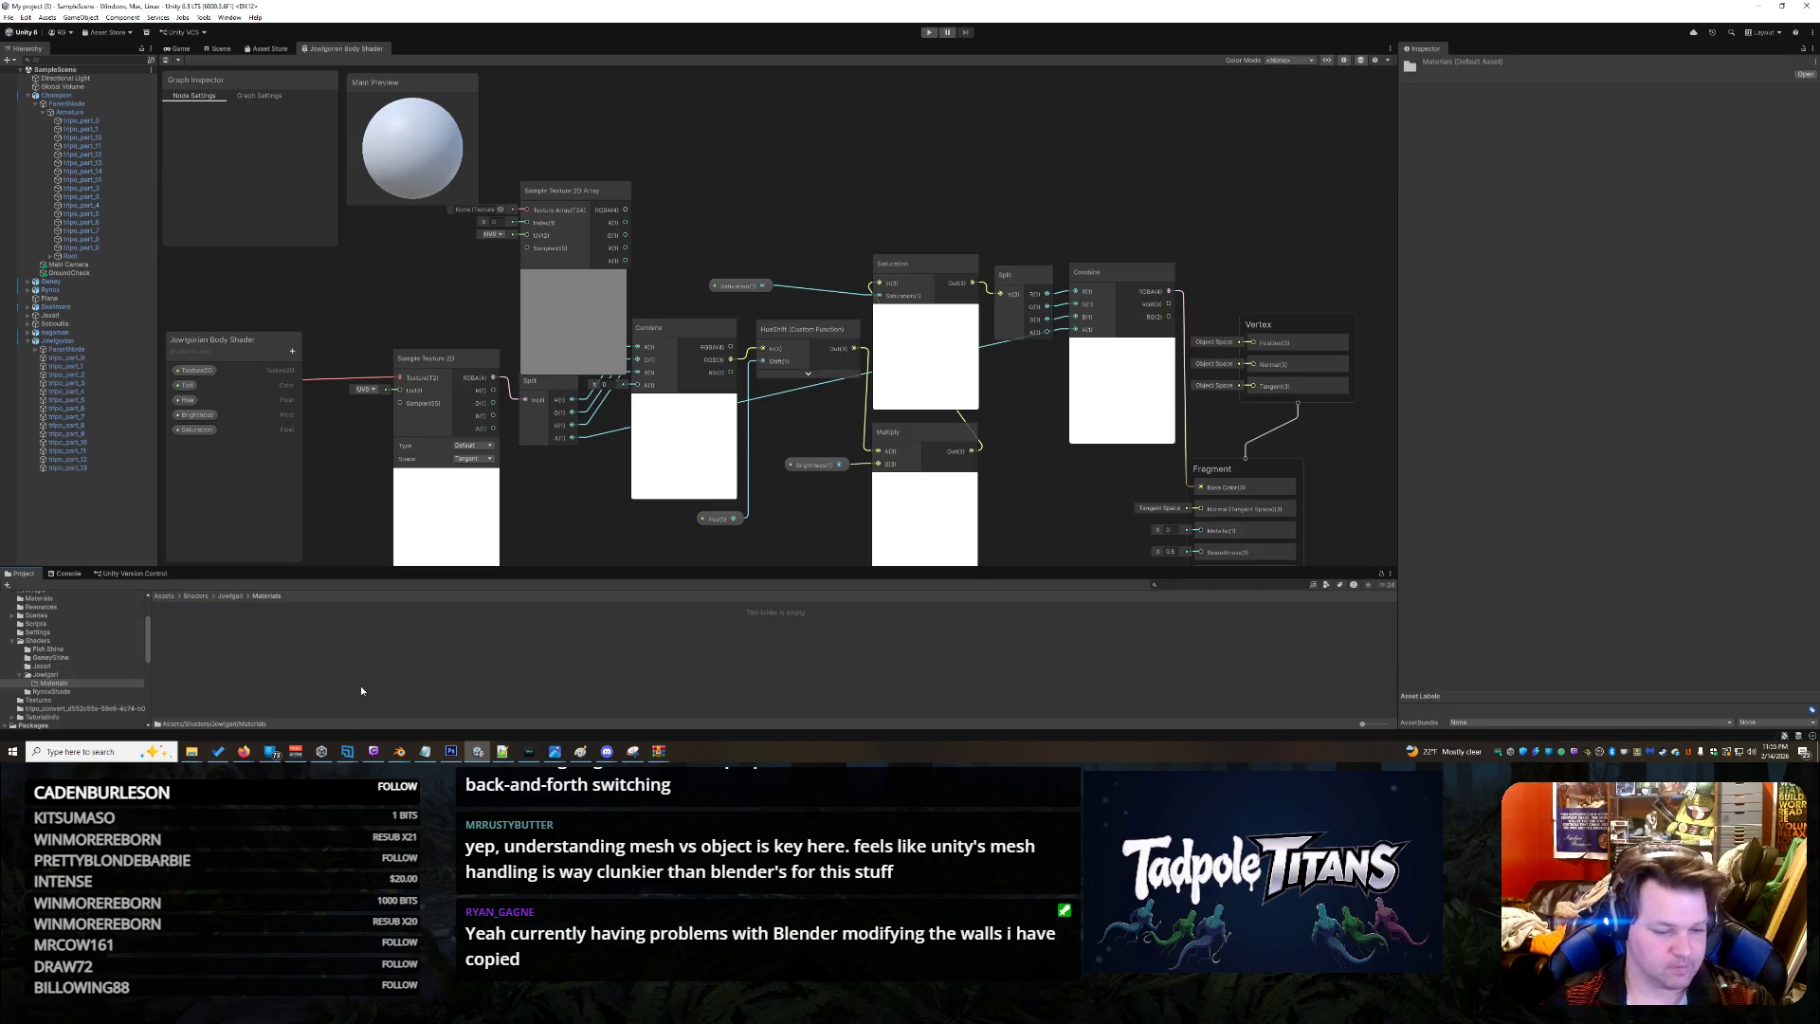
Inspect the import settings of the part_0 and part_1 basecolor textures
mouse_move(658, 755)
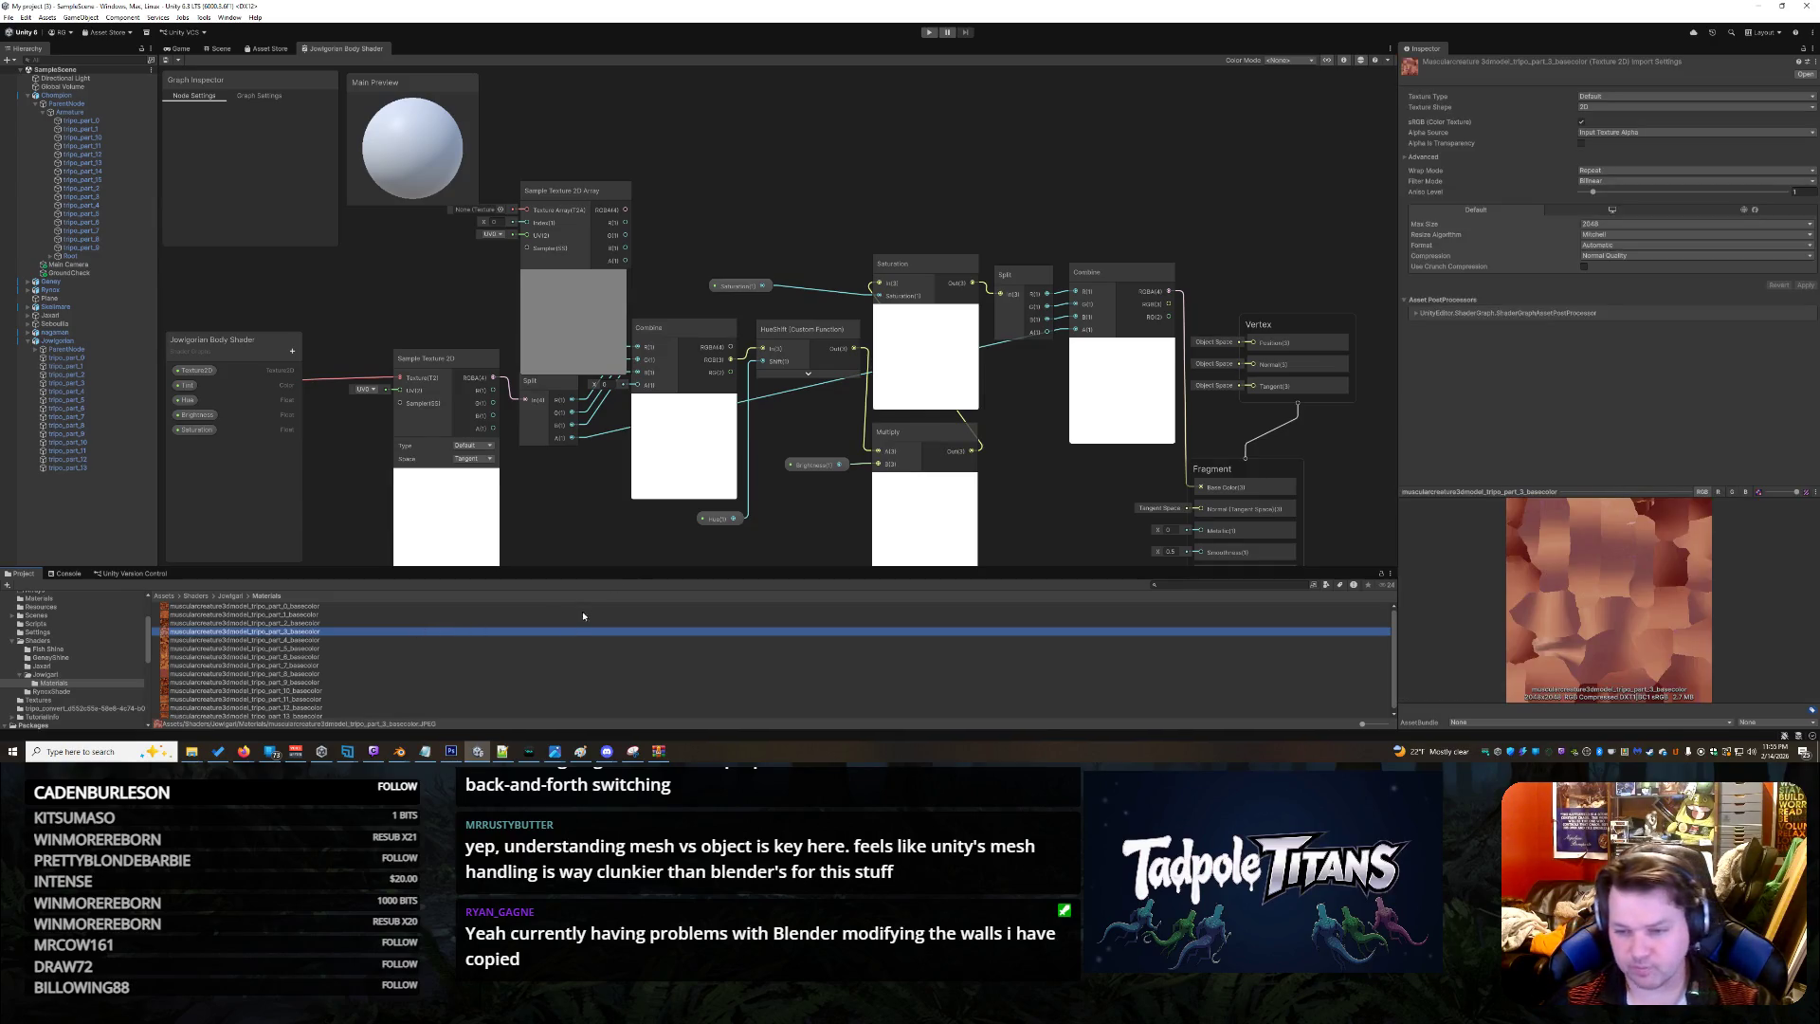
click(329, 606)
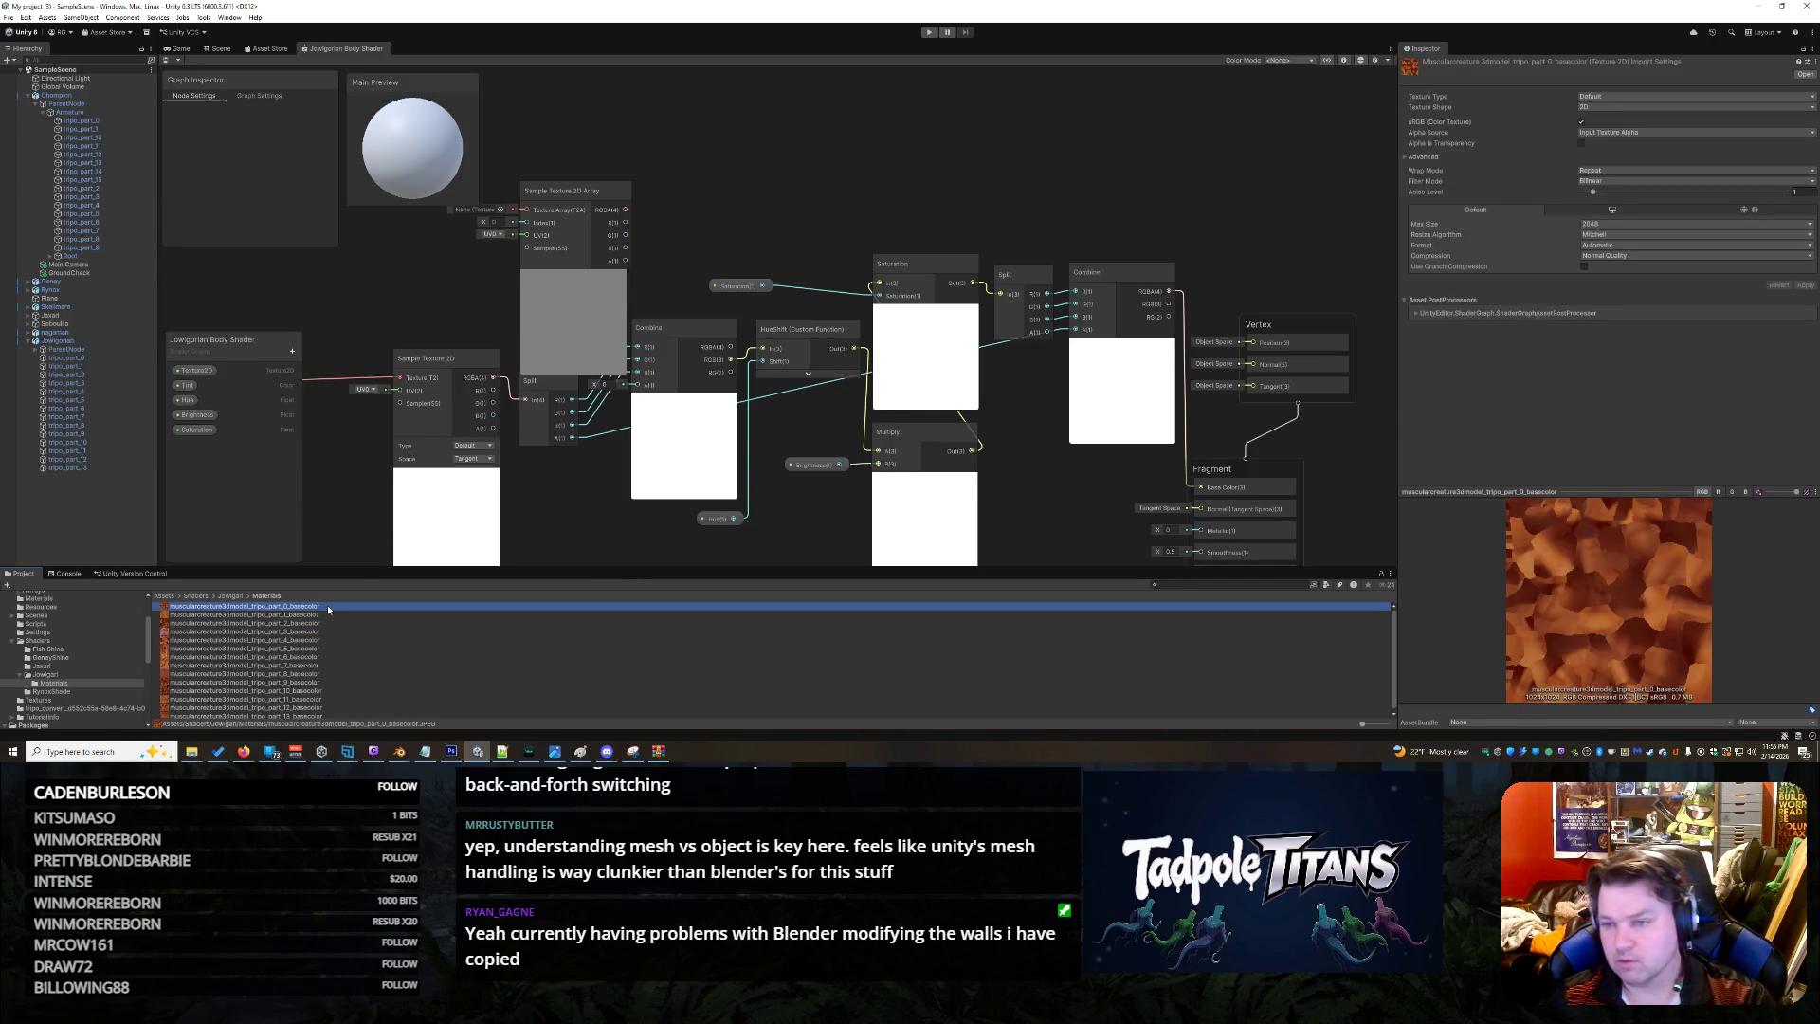
key(Down)
key(Down)
key(Down)
key(Up)
key(Up)
key(Up)
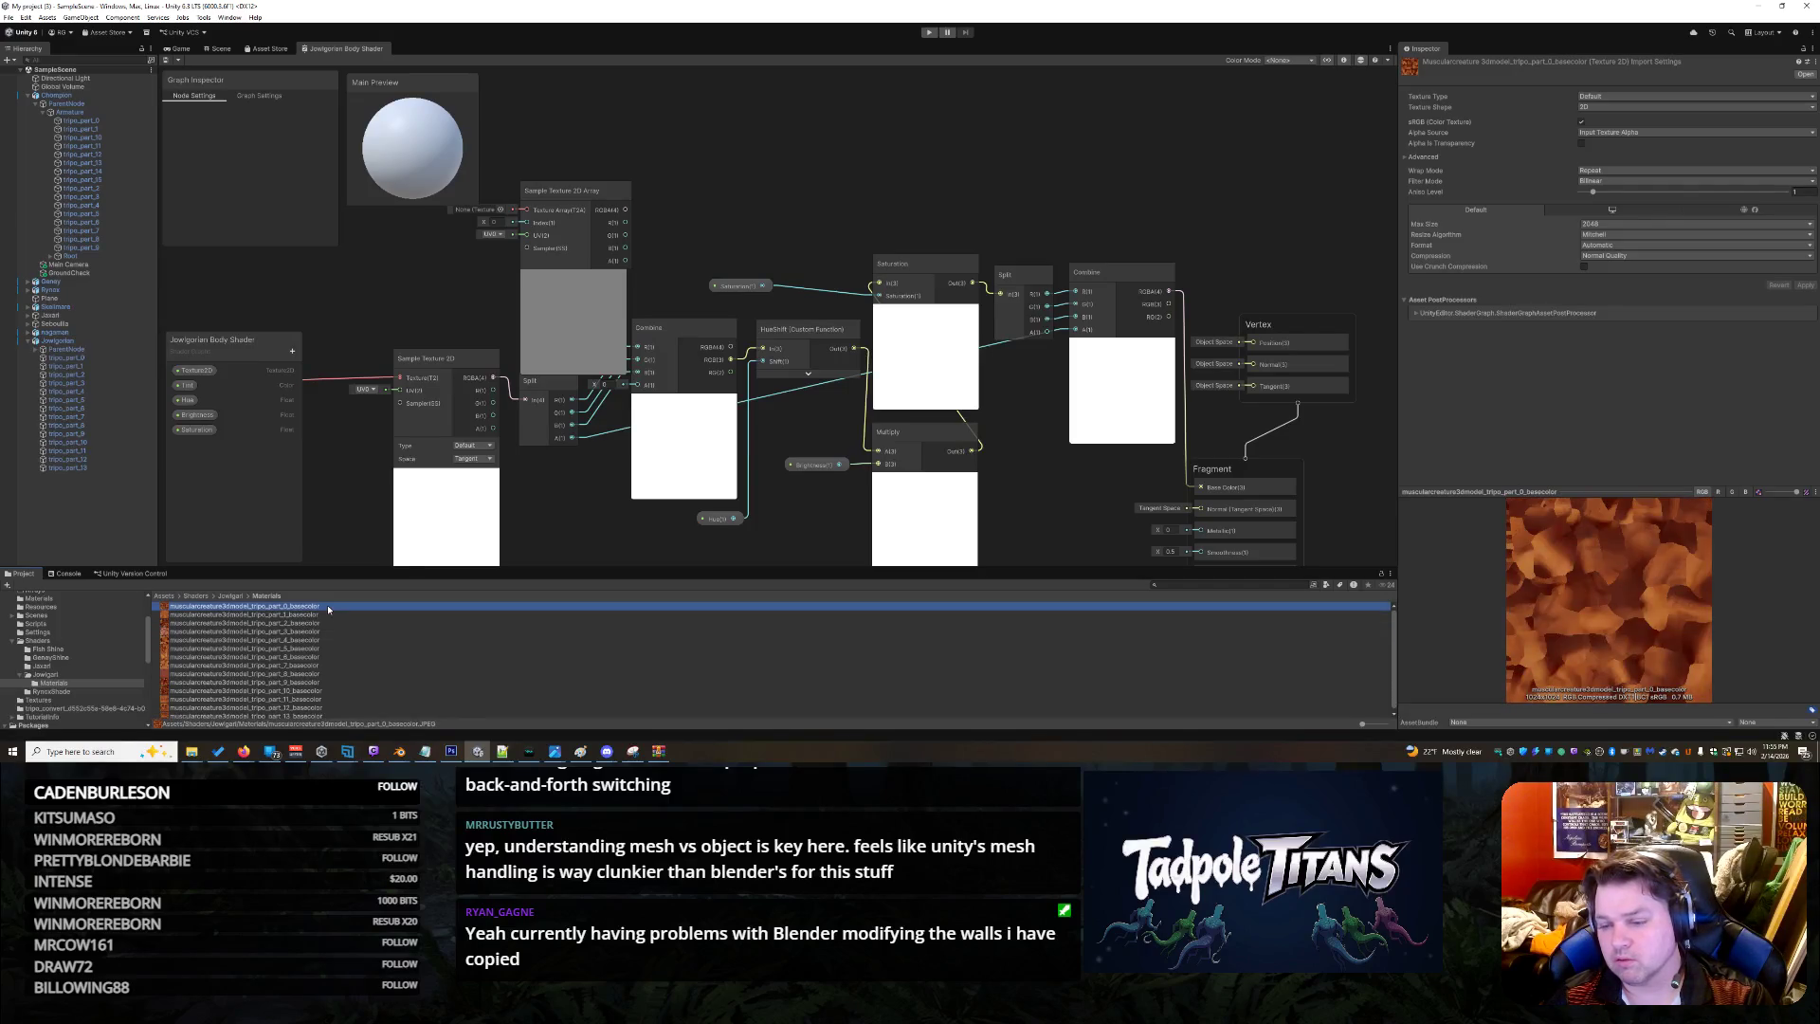
key(Down)
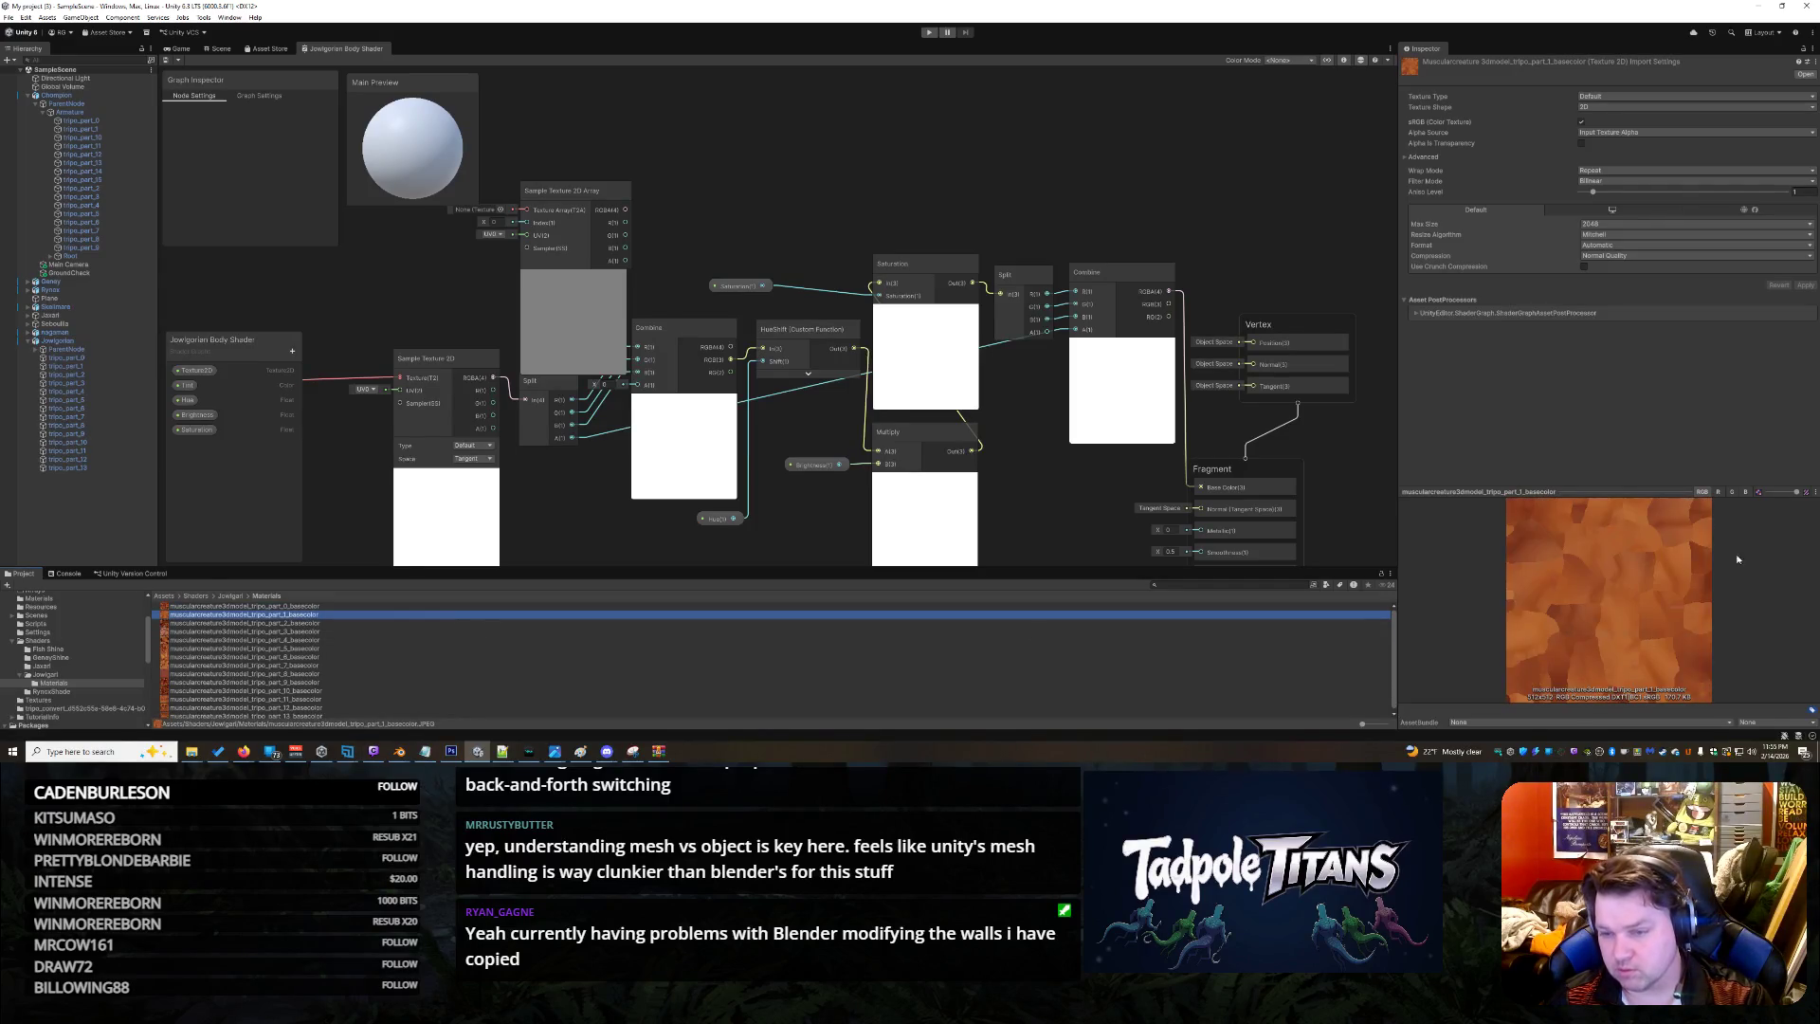
click(1628, 223)
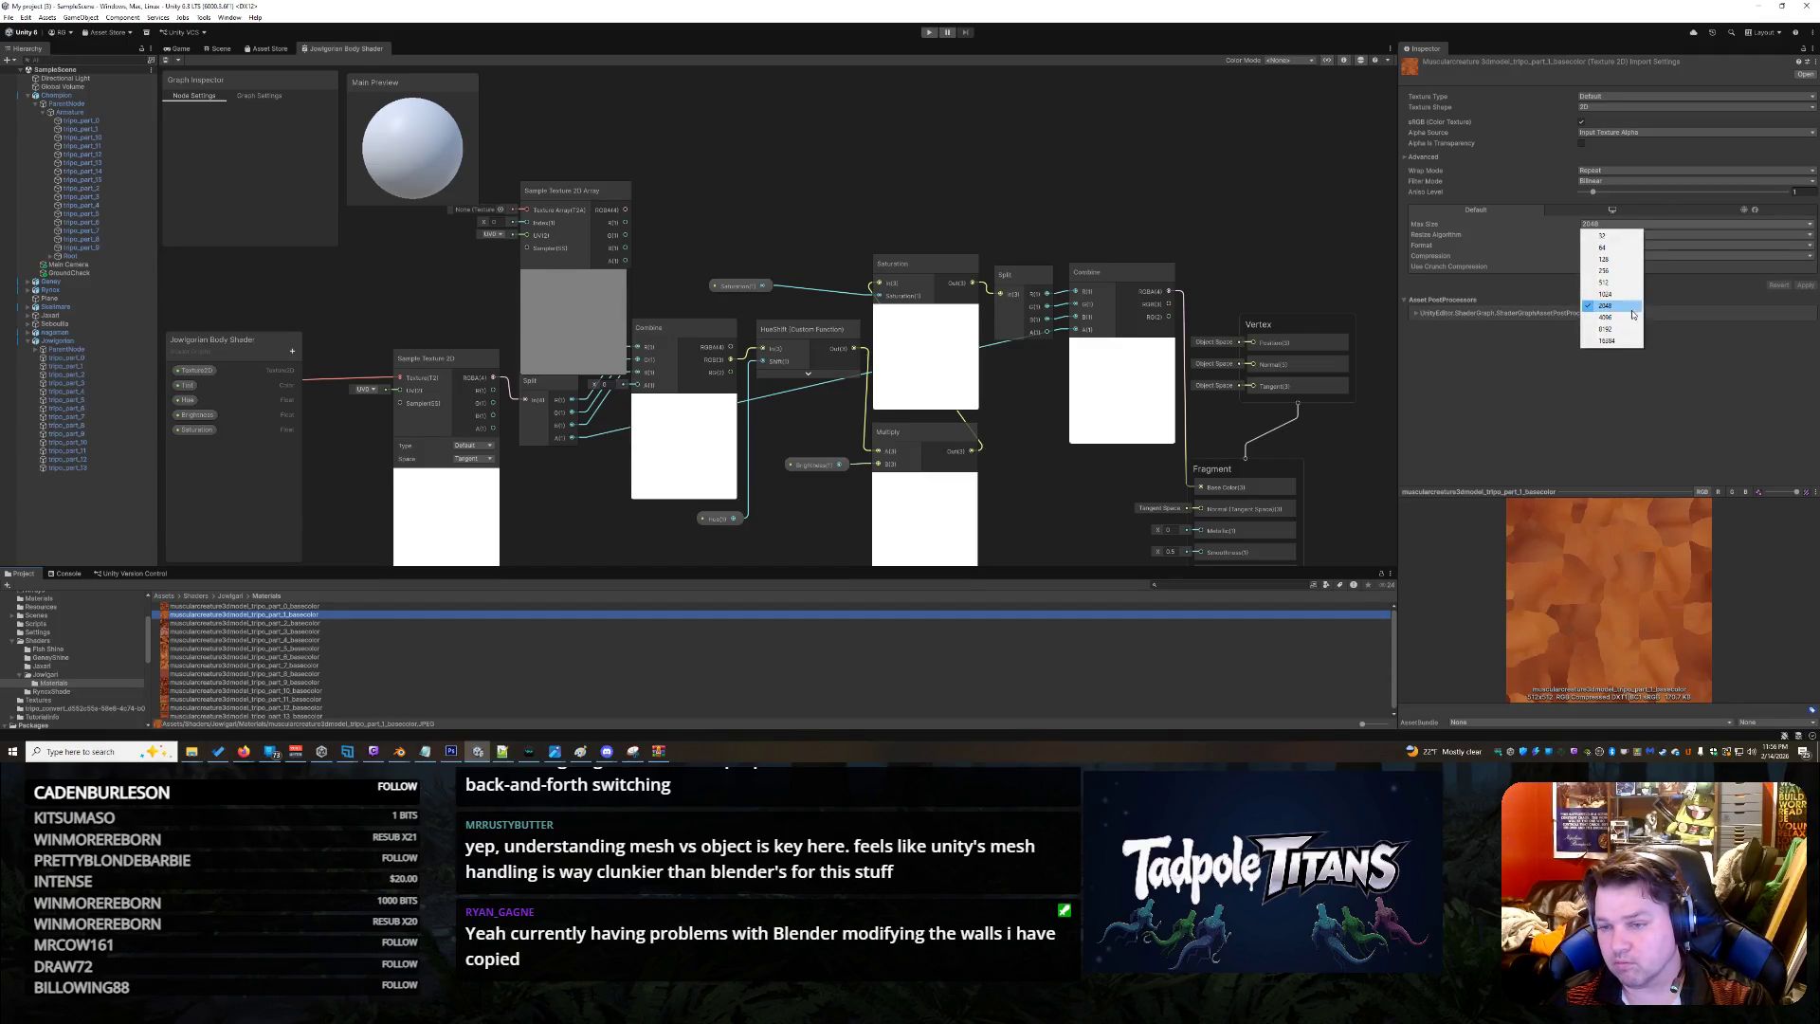
Lower part_1 basecolor's Max Size to 1024 and apply it
click(1604, 294)
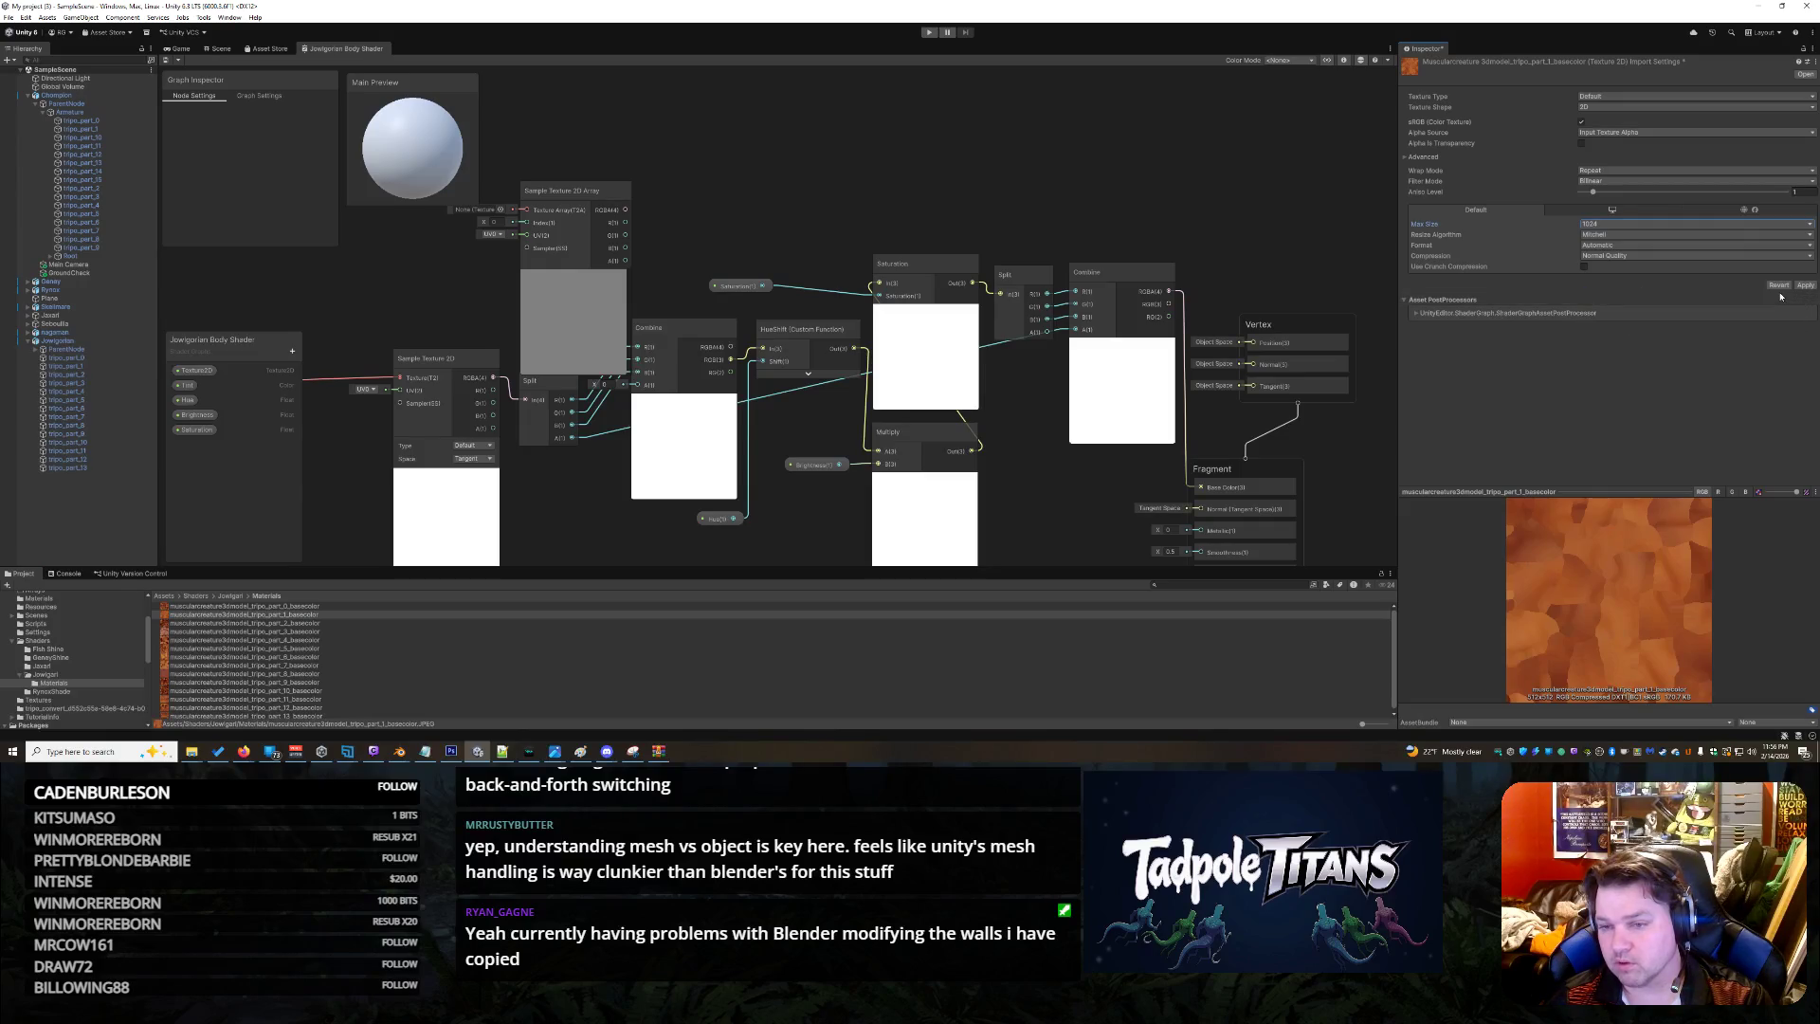
click(1804, 284)
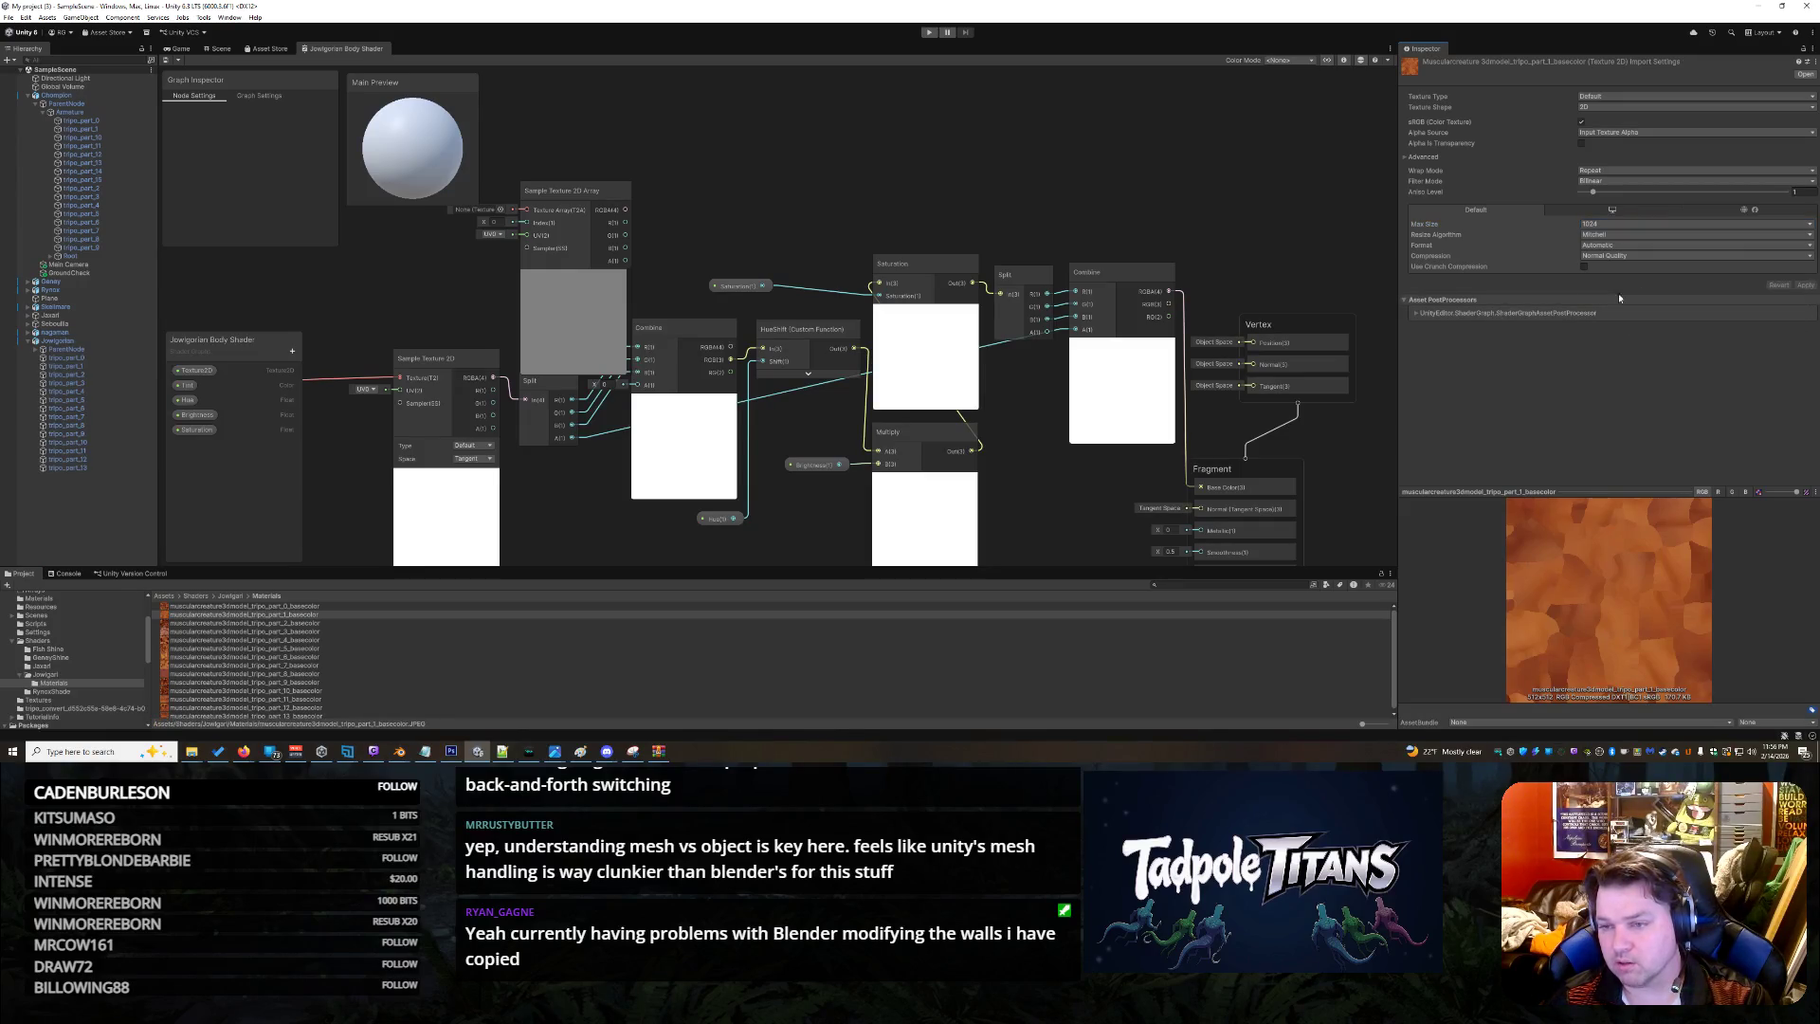
click(328, 611)
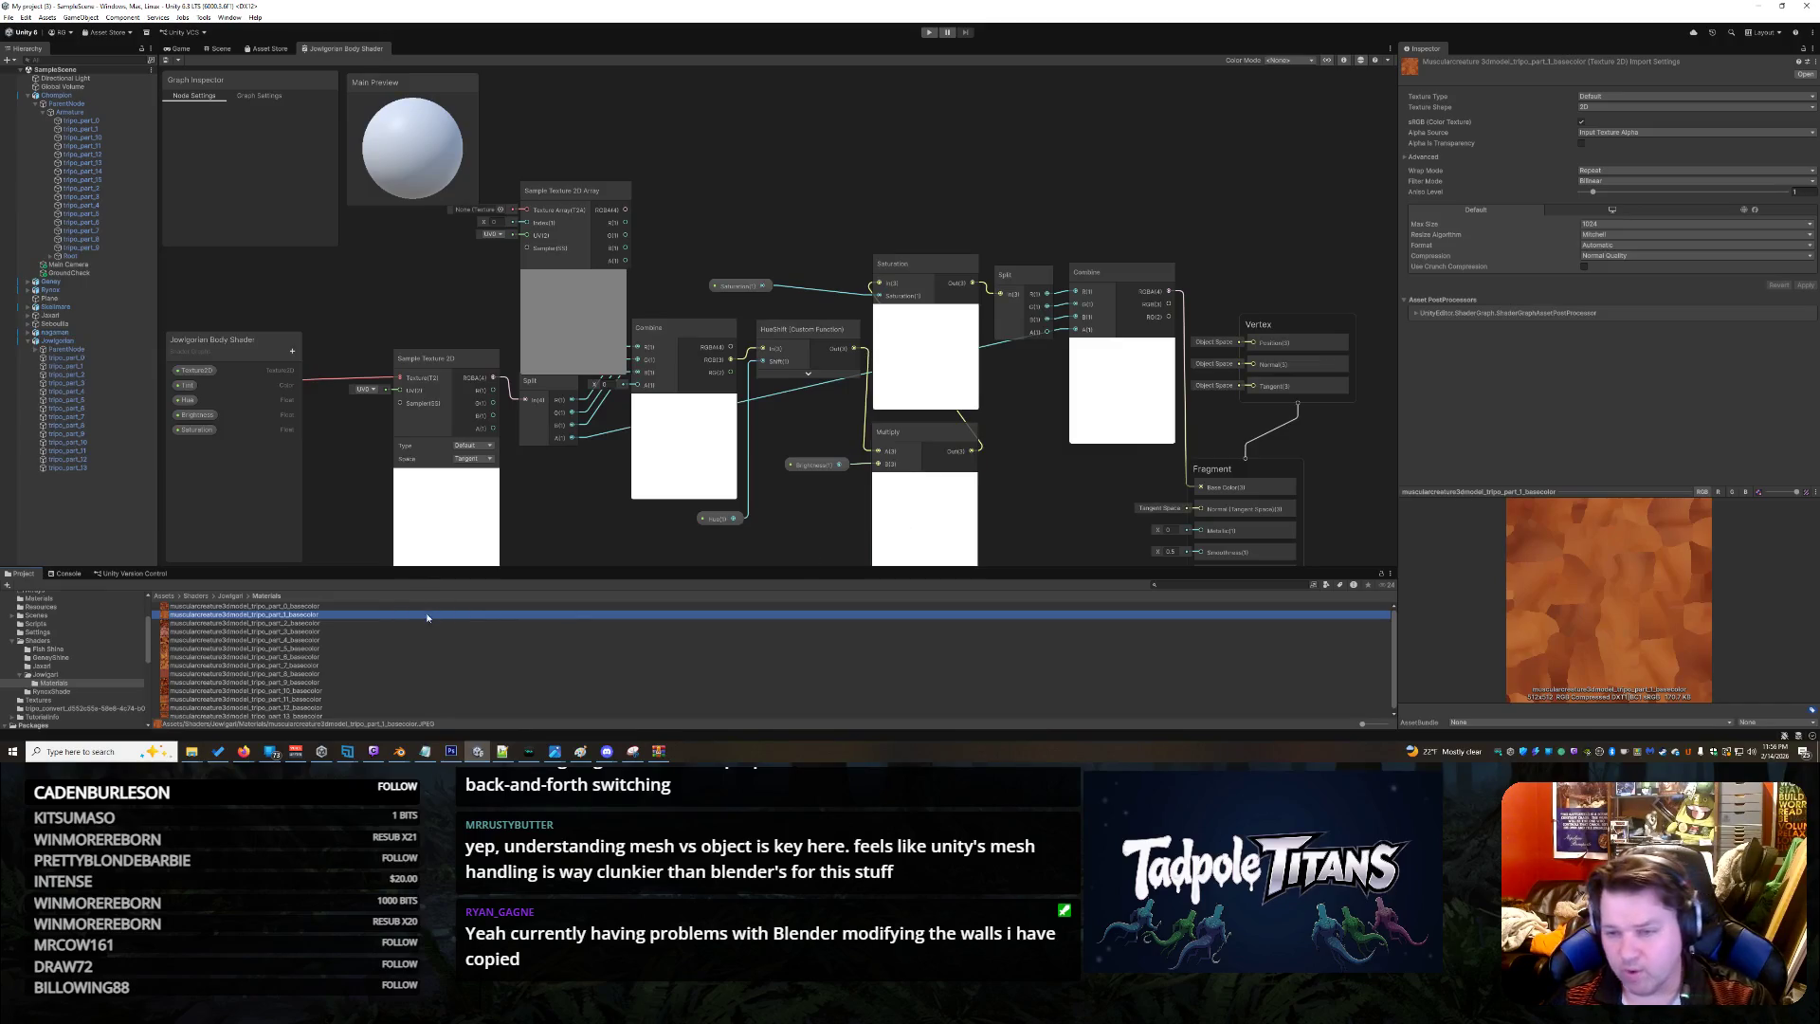
Compare the platform override settings of the part_1 and part_0 basecolor textures
click(1639, 213)
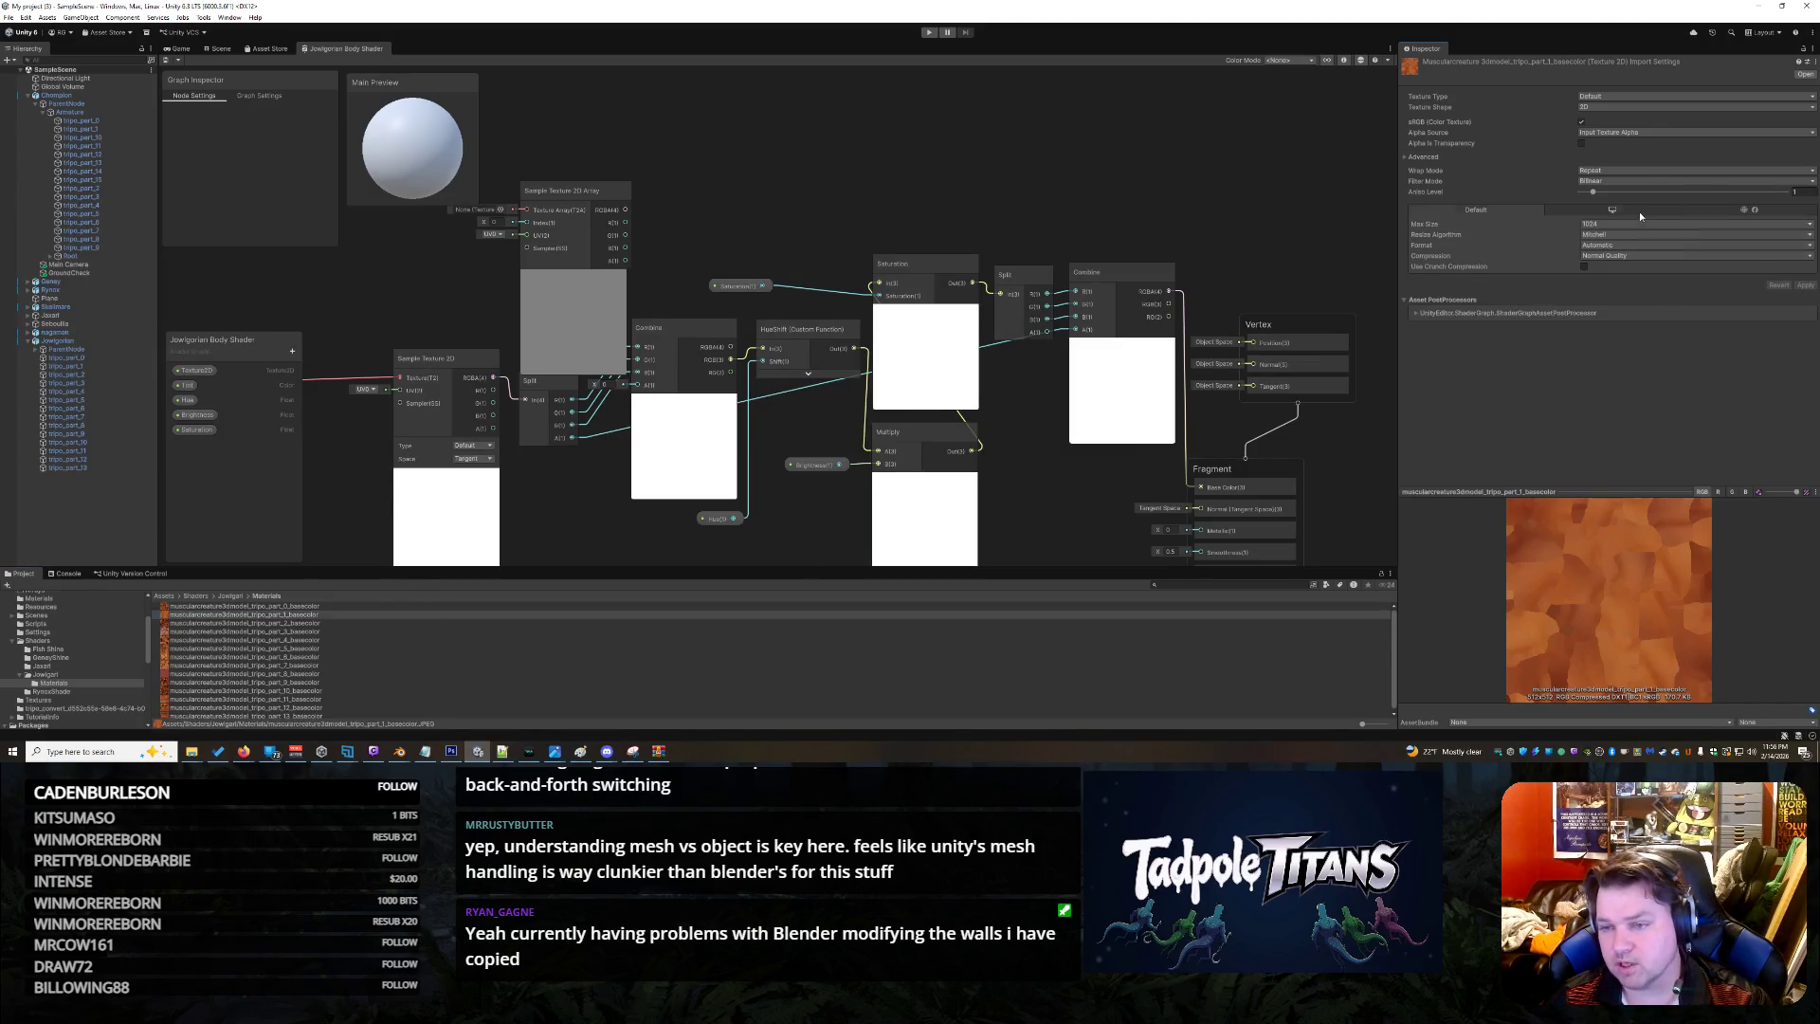
click(1467, 215)
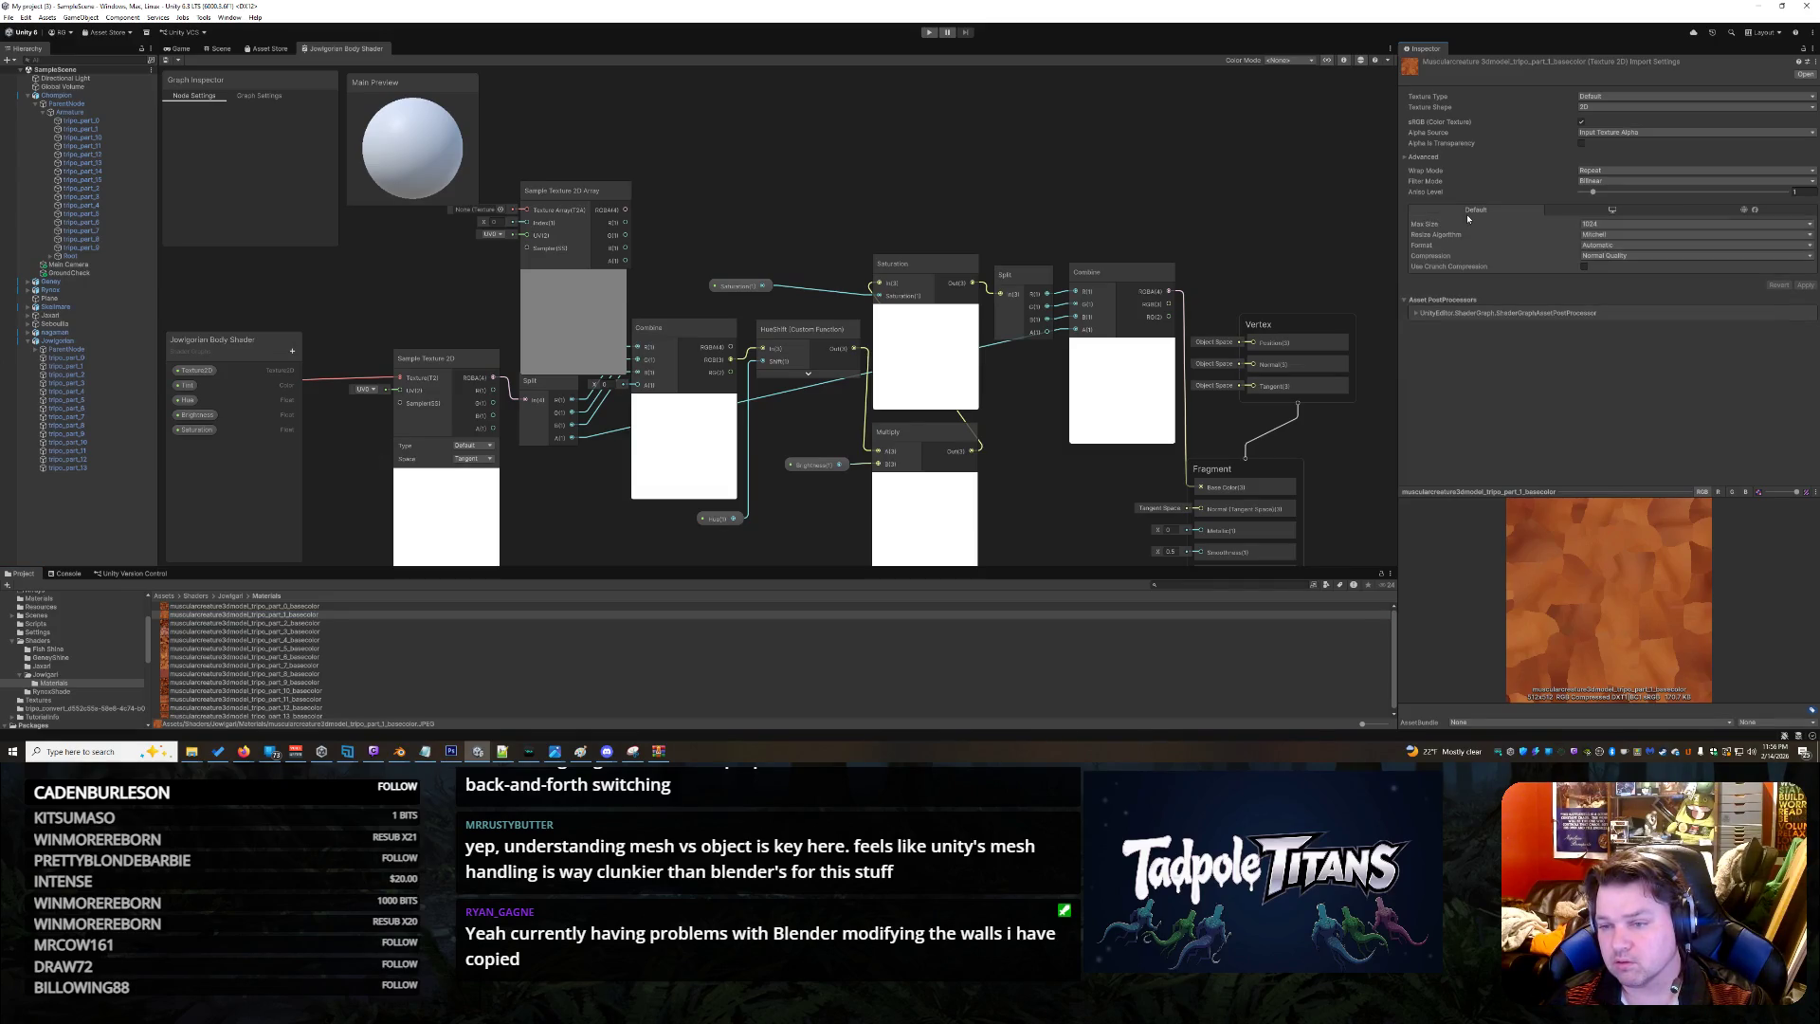
click(284, 606)
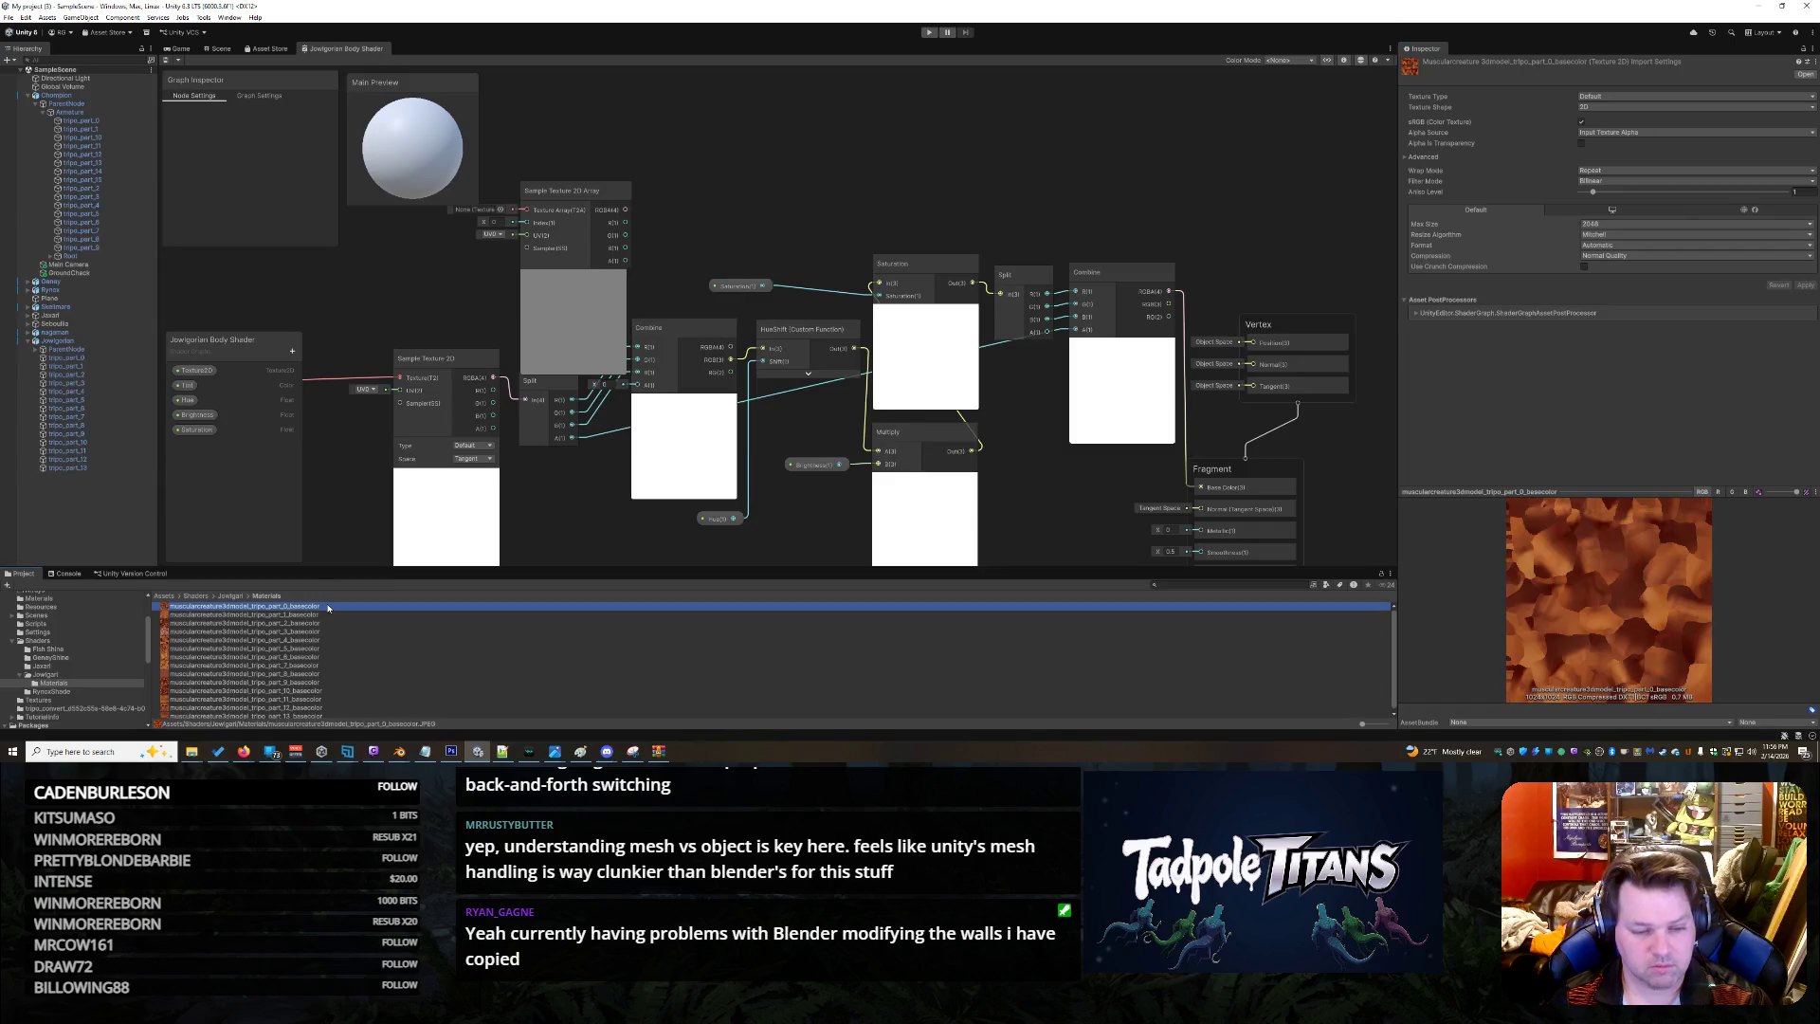
click(1623, 213)
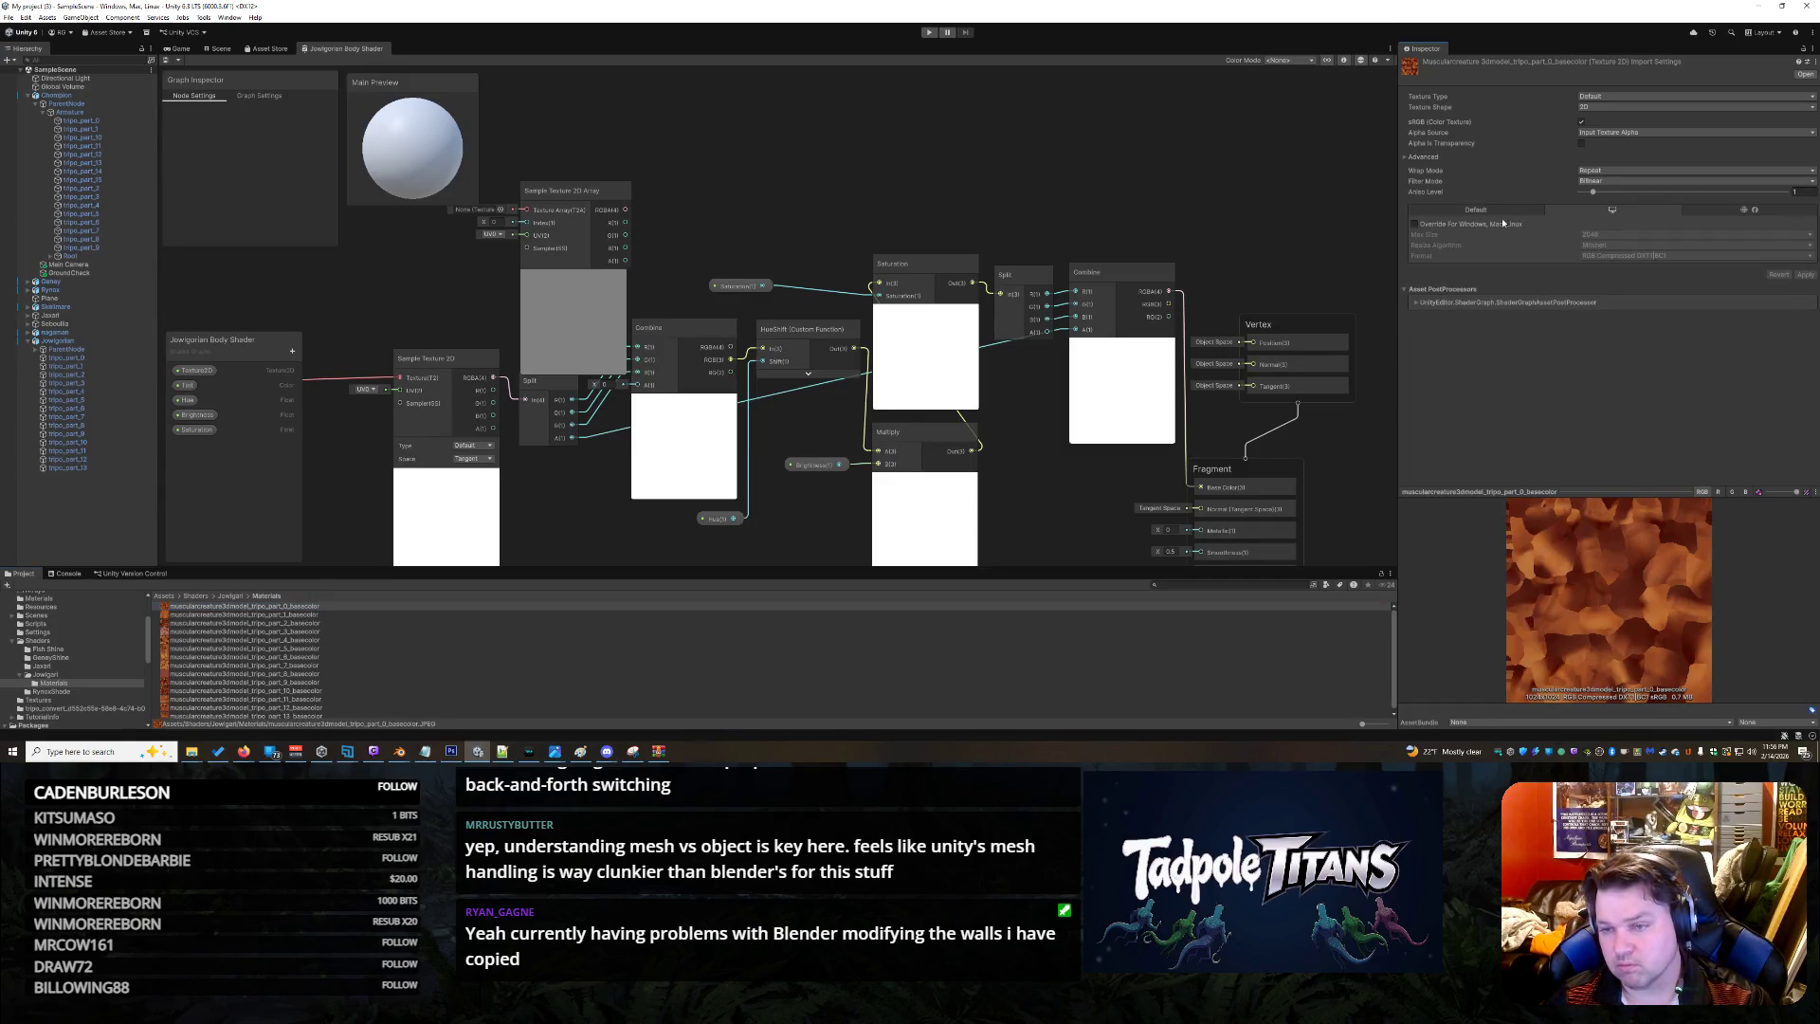
click(1486, 212)
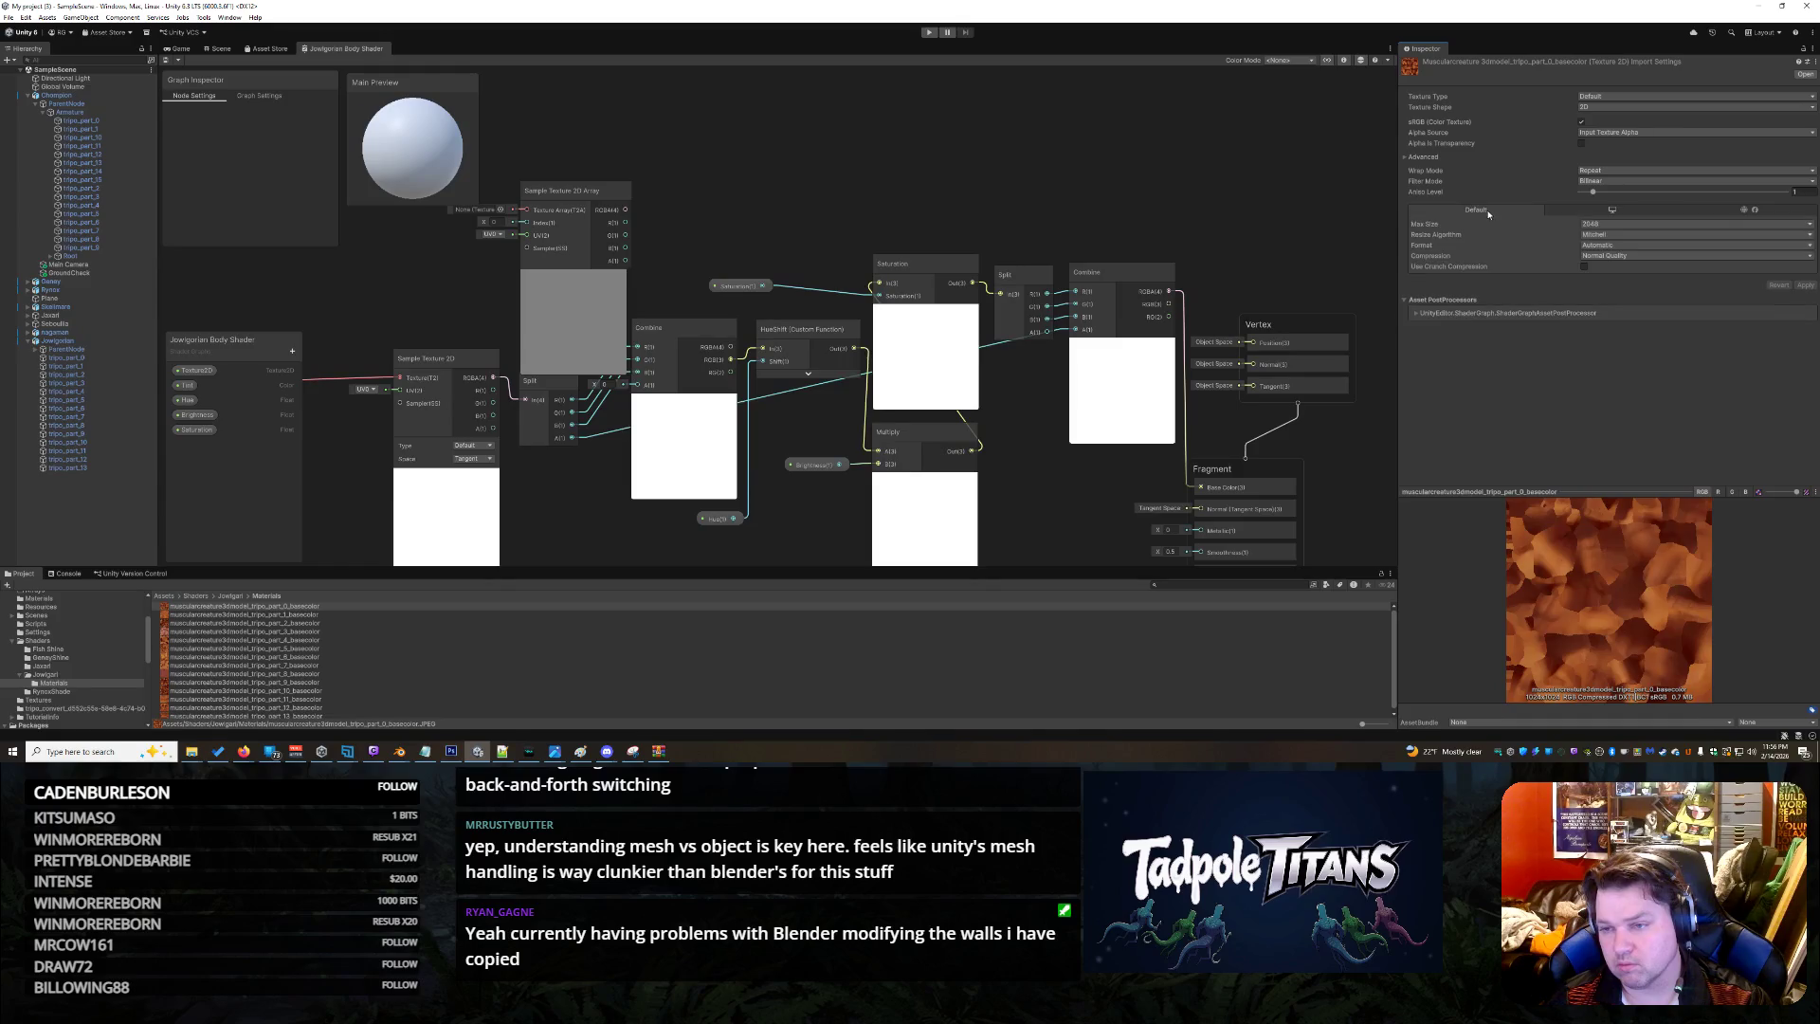
click(317, 606)
click(316, 606)
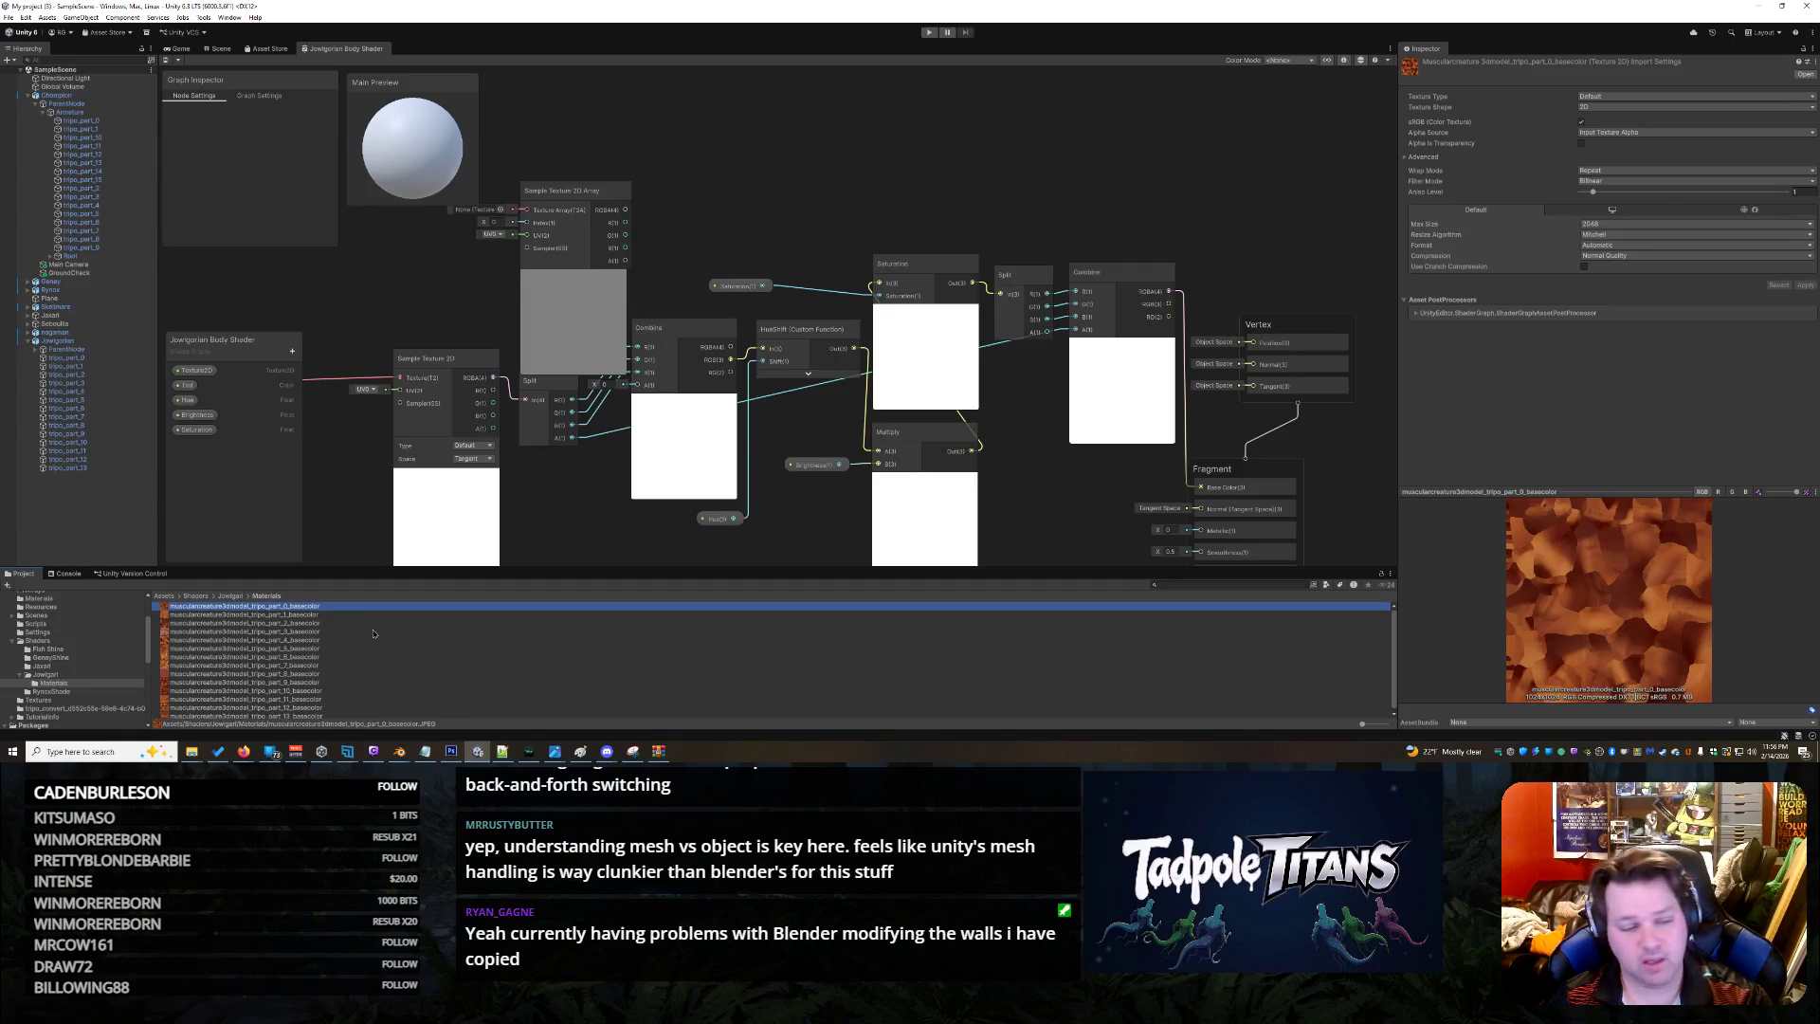
key(Down)
key(Down)
key(Down)
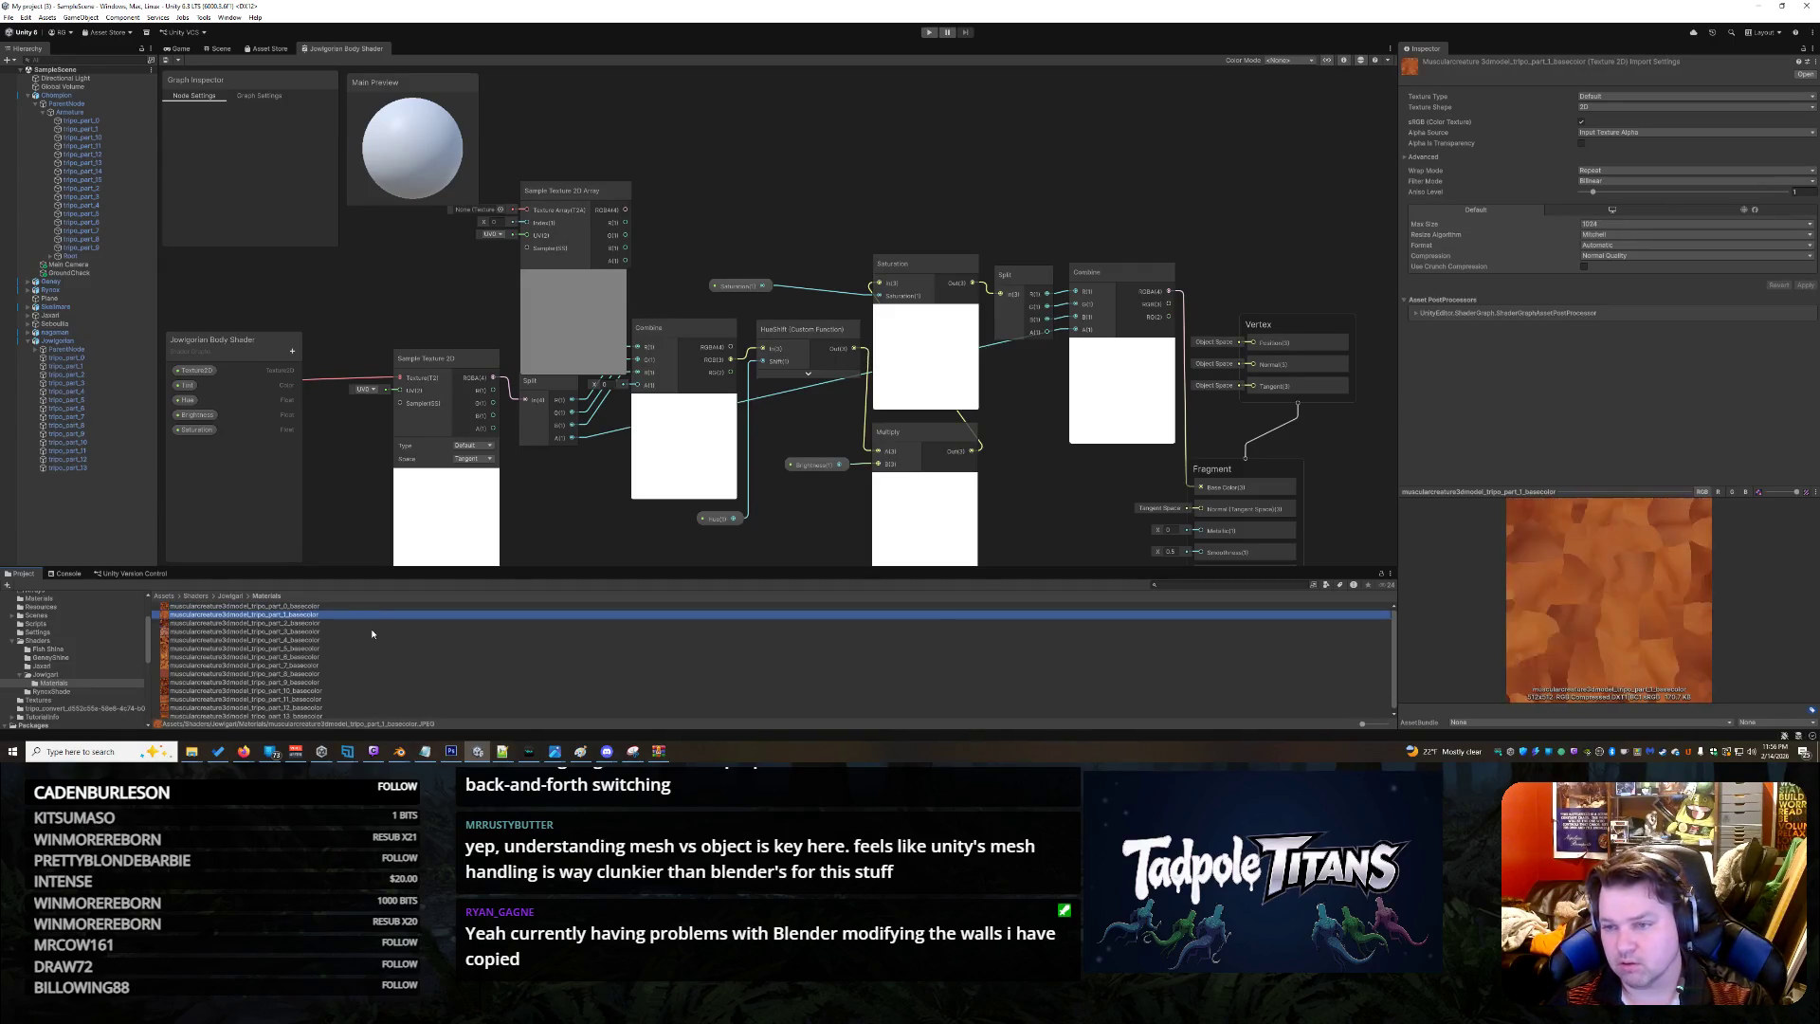
key(Up)
key(Up)
key(Up)
key(Down)
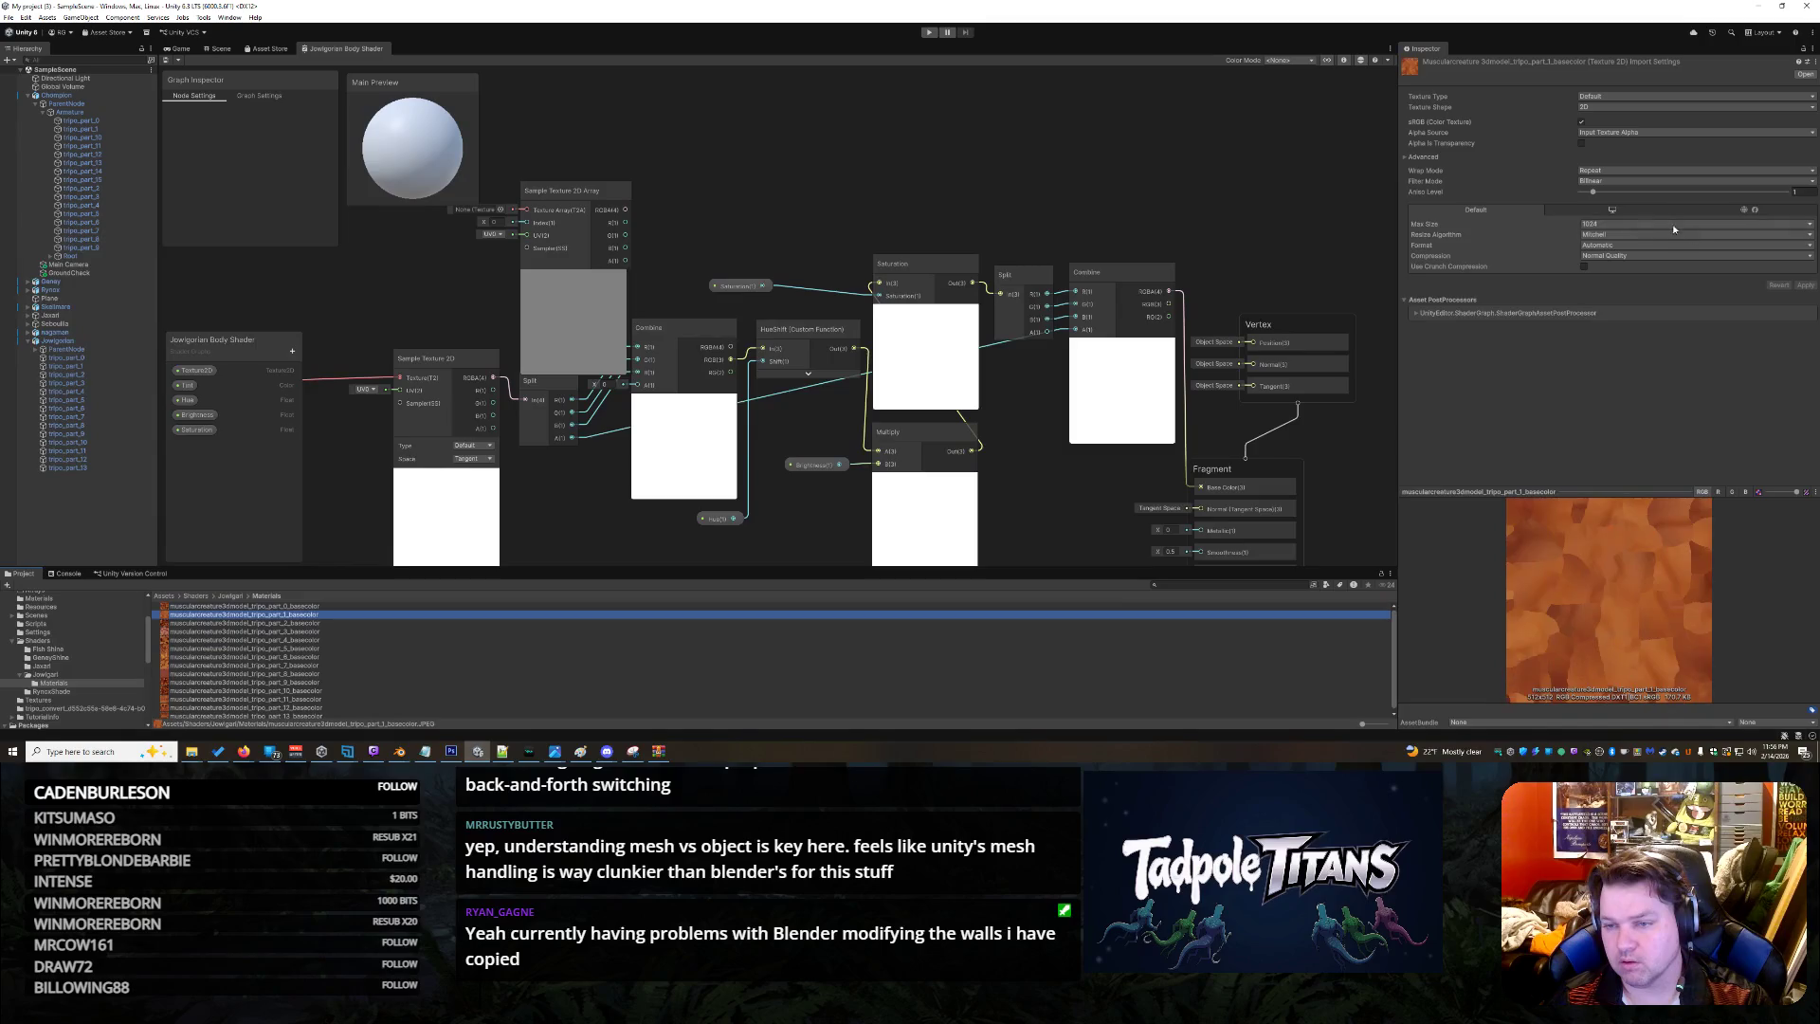
Set part_1's Max Size back to 2048, then multi-select all 14 basecolor textures
click(1691, 225)
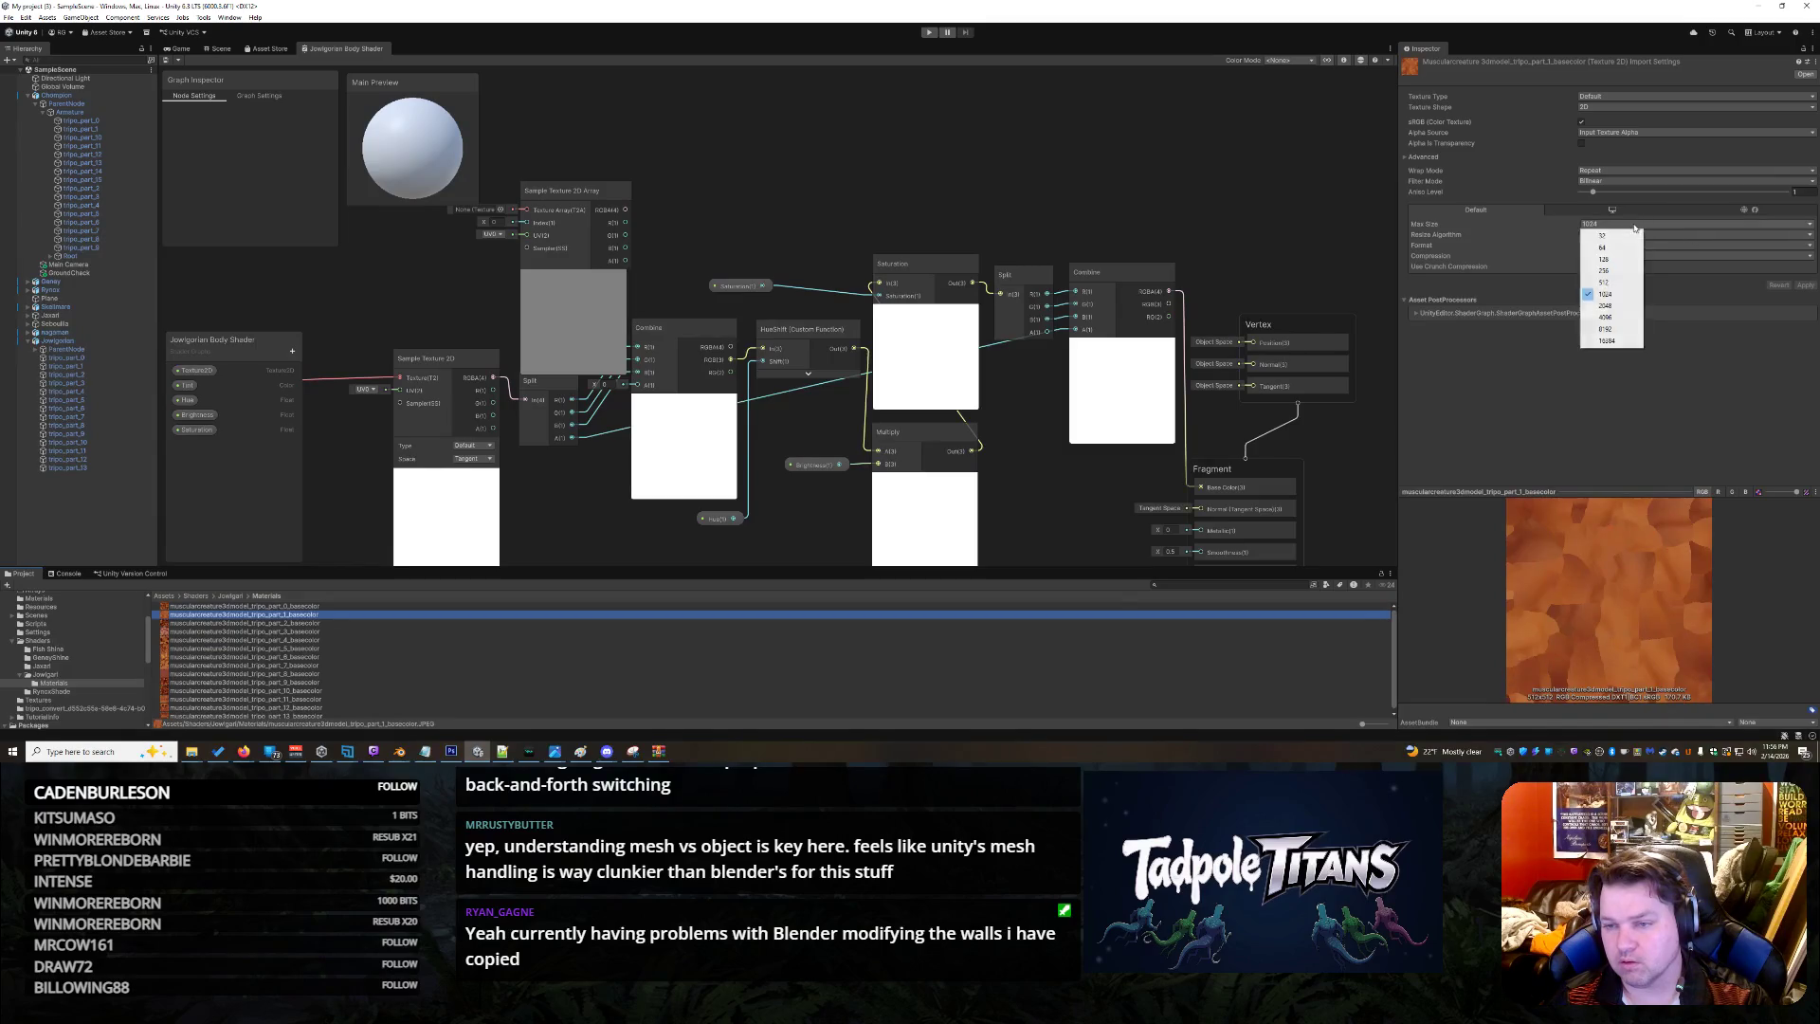
click(1605, 305)
click(638, 669)
key(Up)
key(Up)
key(Up)
key(Down)
key(Down)
key(Down)
key(Up)
key(Up)
key(Up)
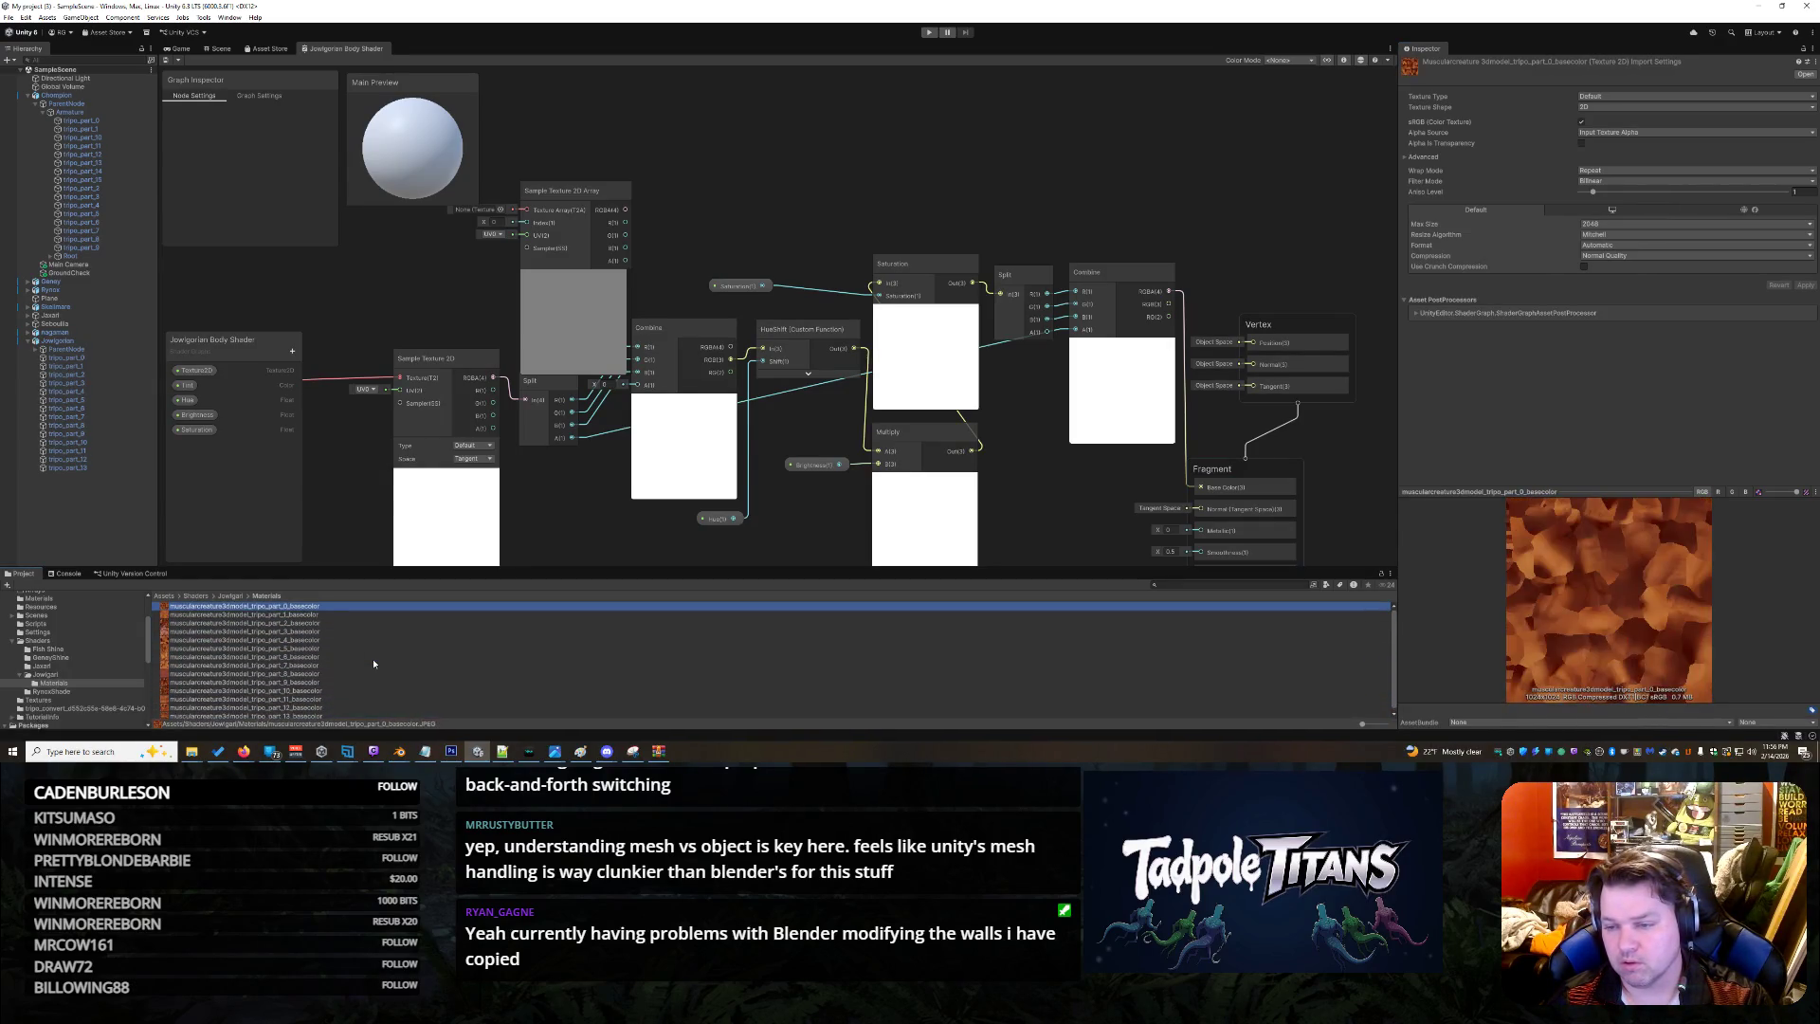
shift+click(325, 715)
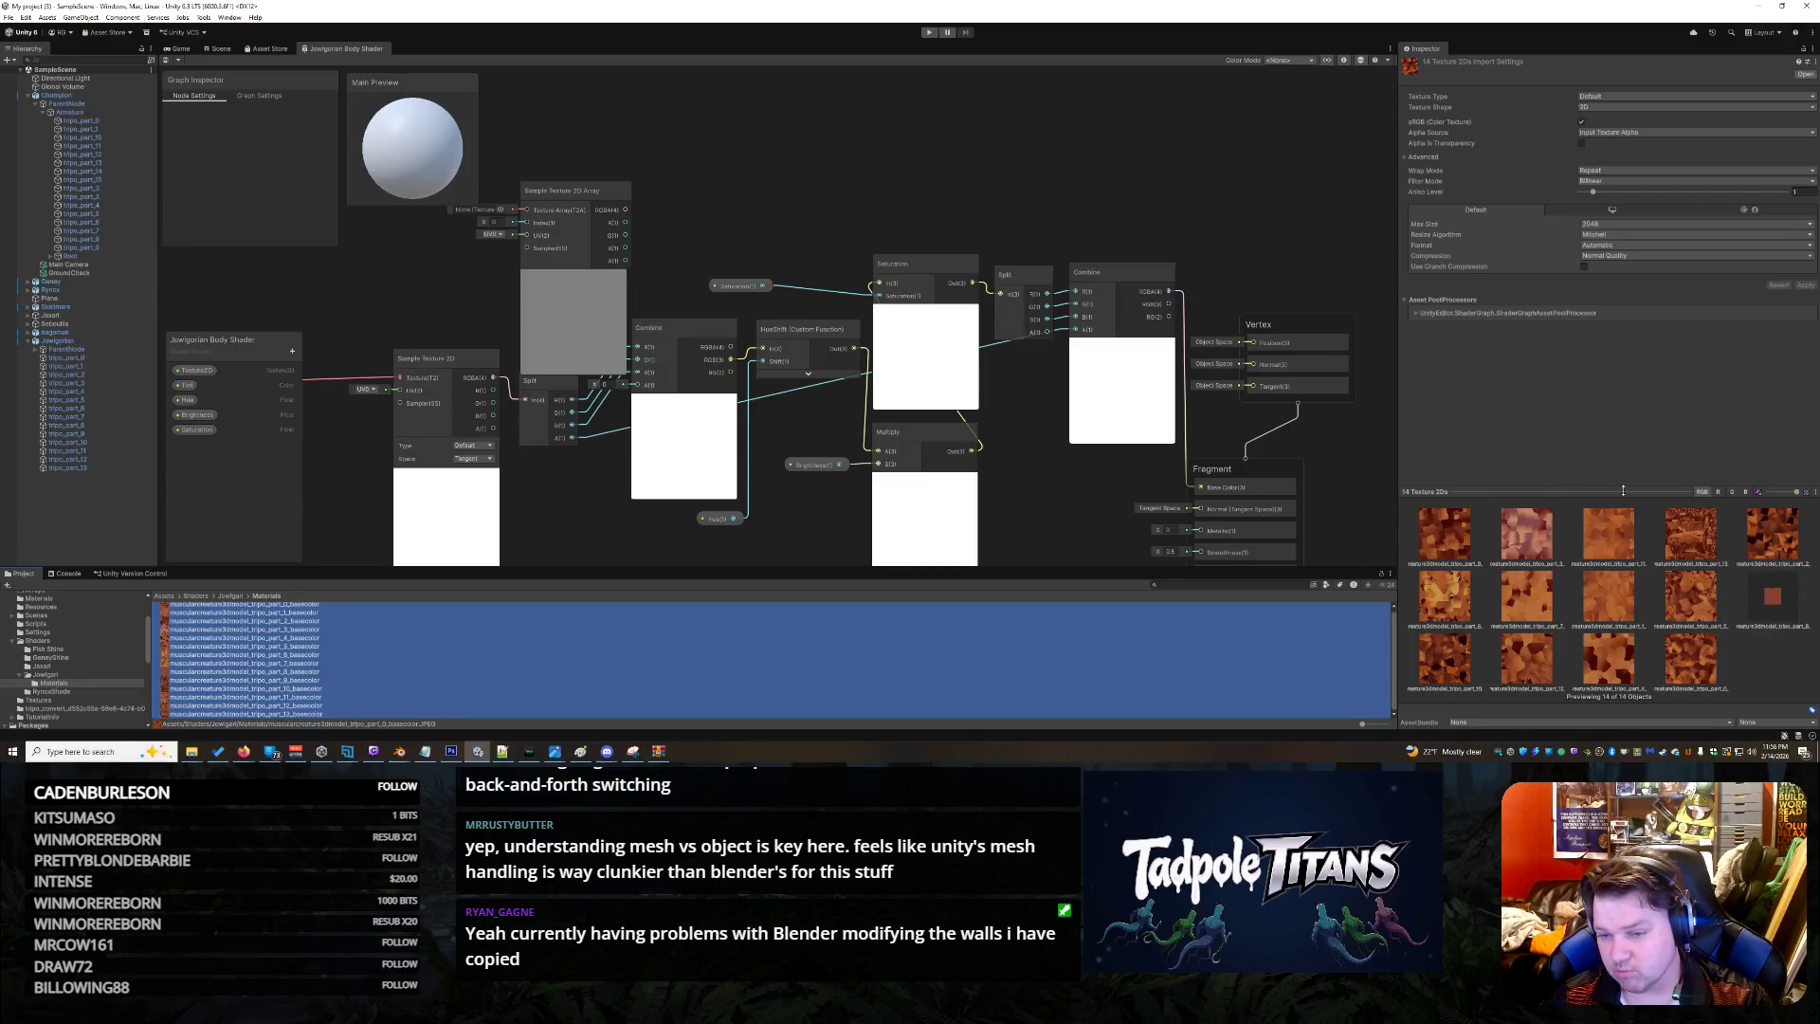
drag(1630, 491, 1628, 439)
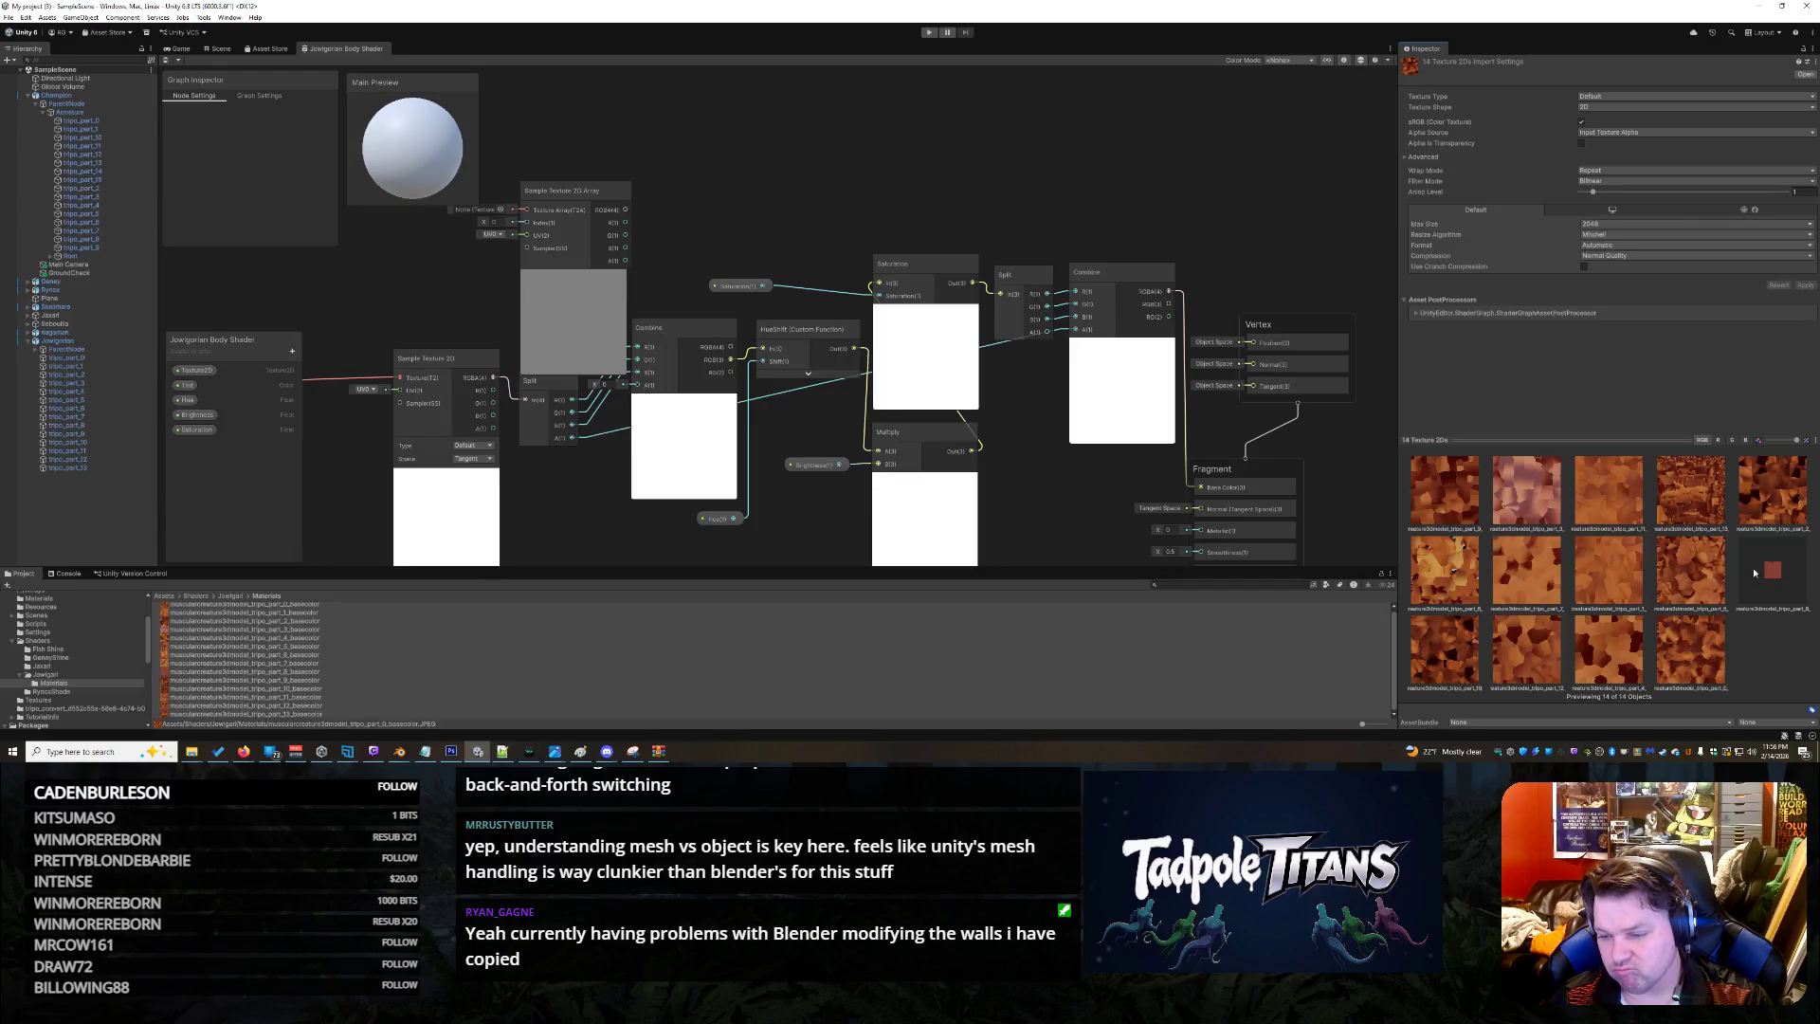
Keep the texture shape at 2D and select the Shader Graph asset postprocessor entry
click(1659, 109)
click(1674, 337)
click(1613, 441)
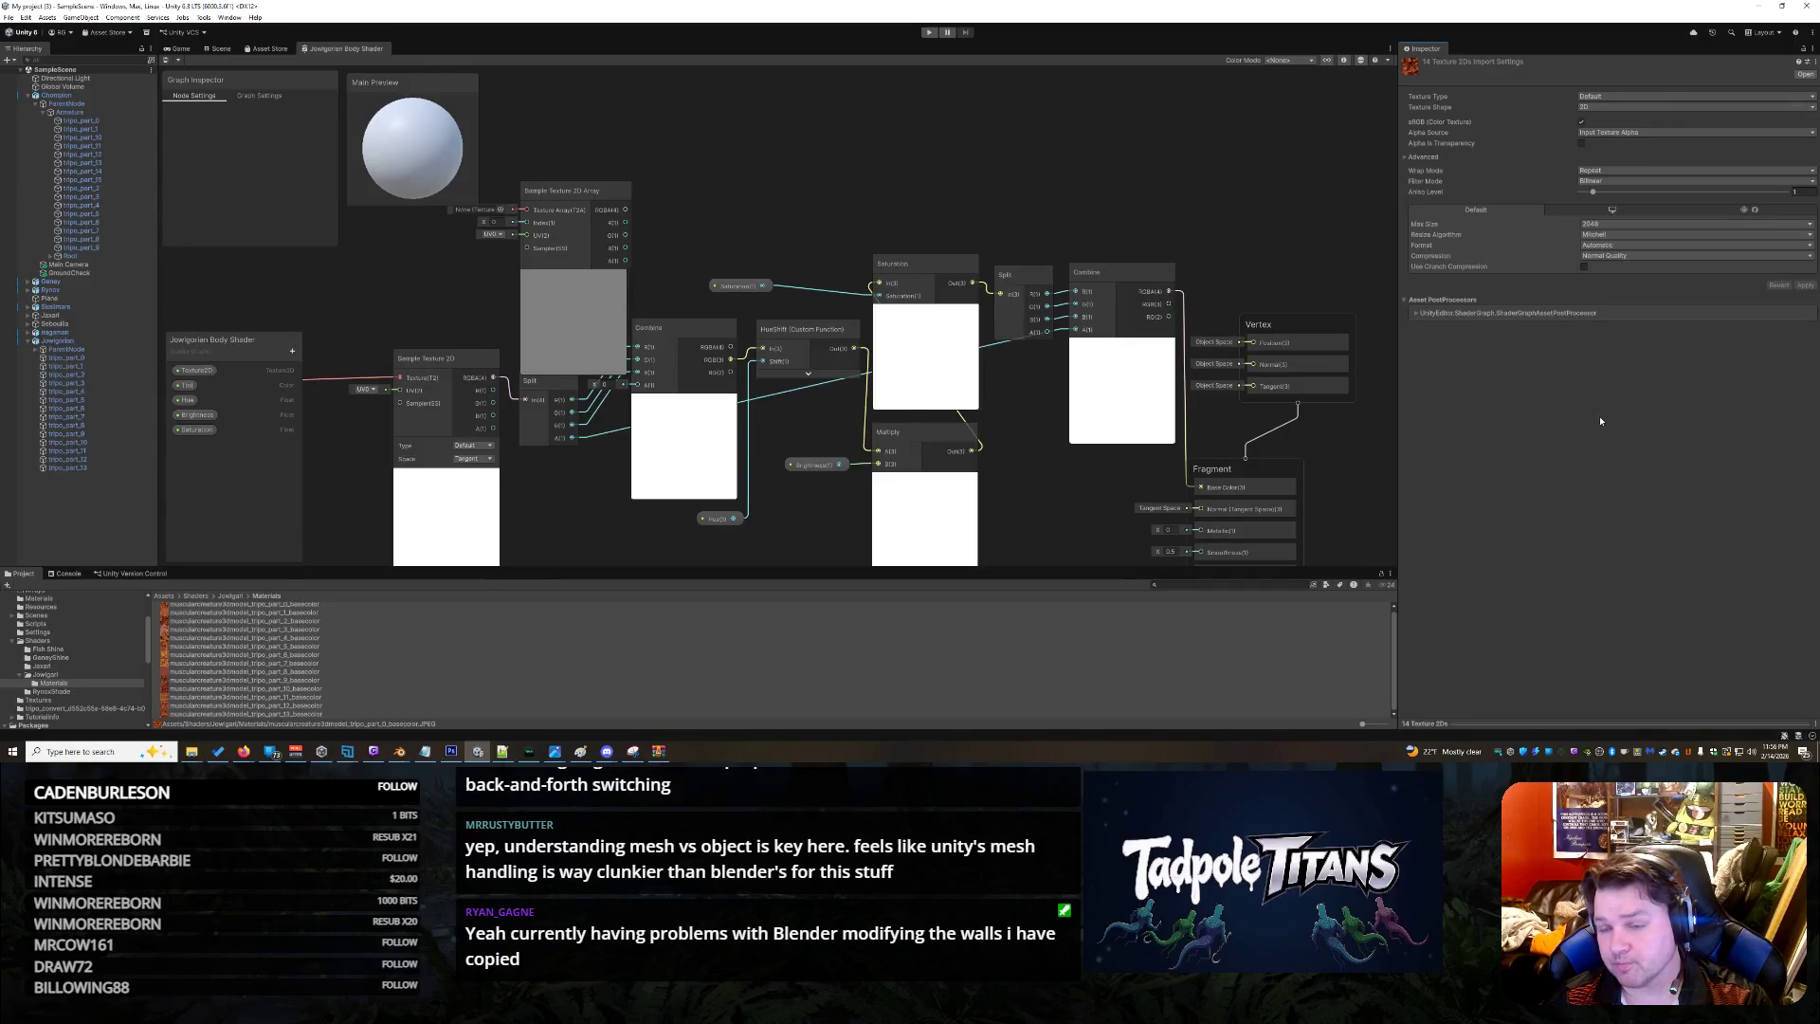
click(1418, 315)
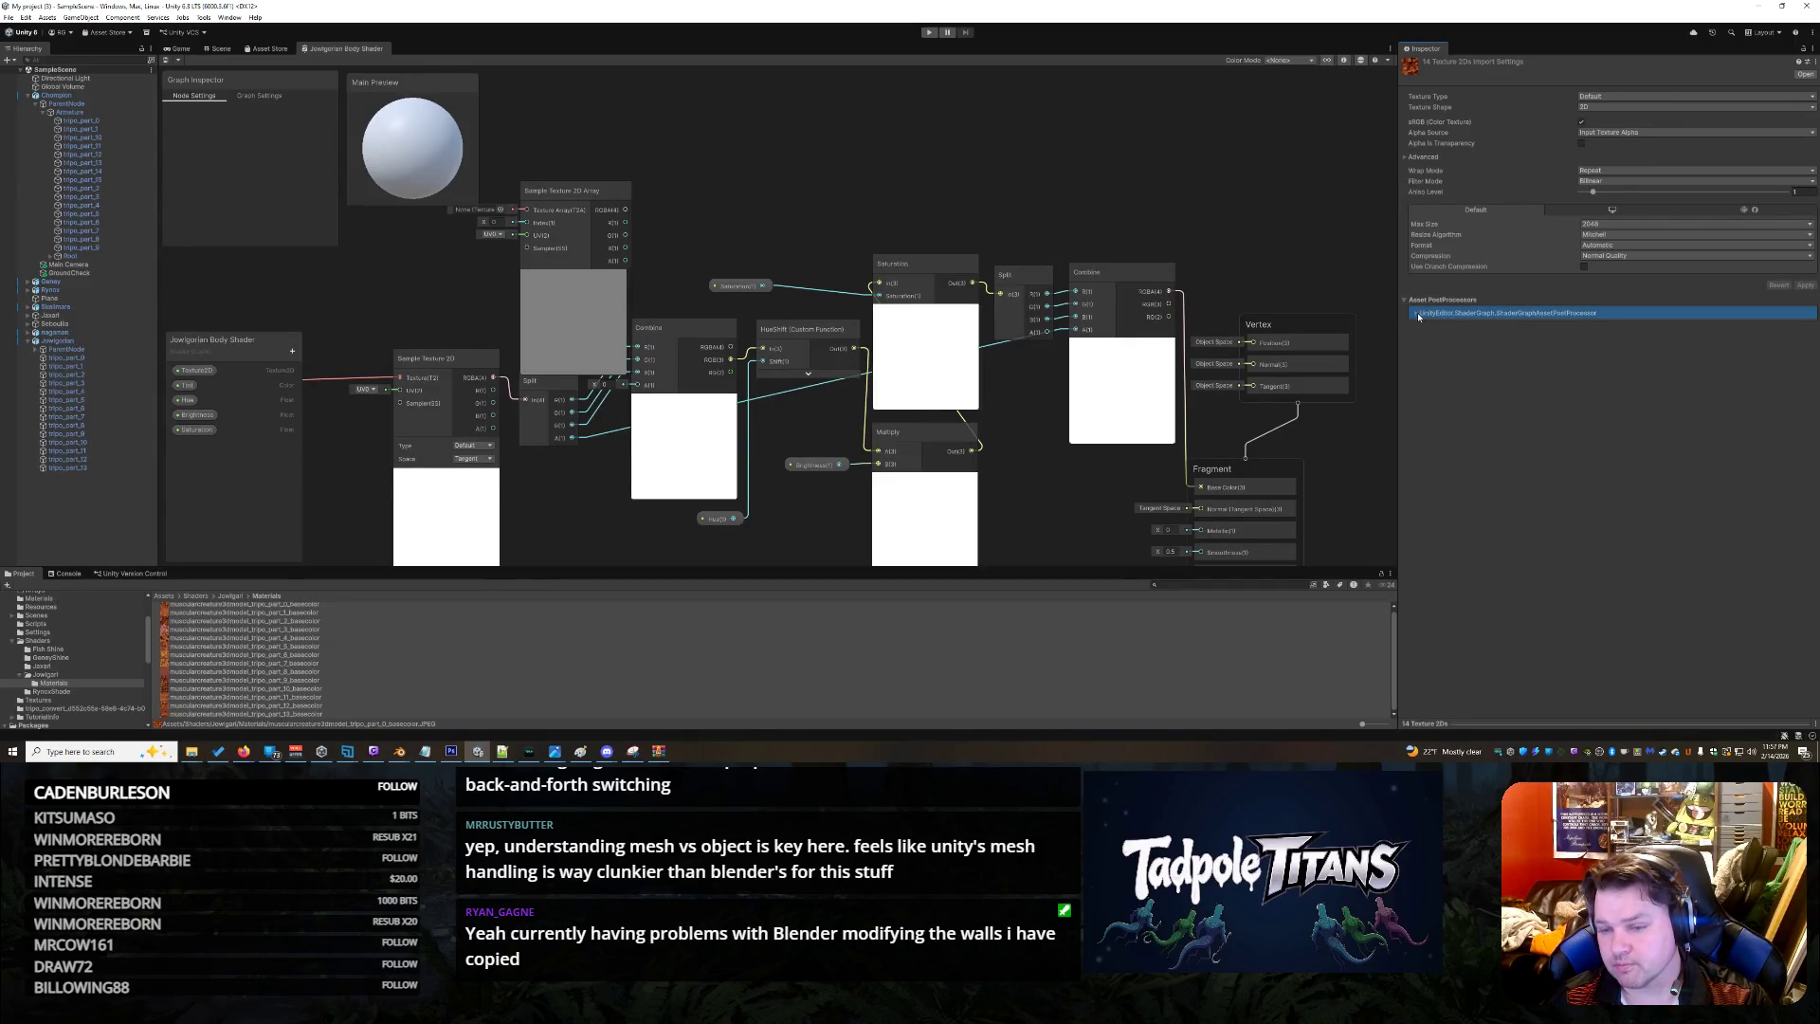
Reload the Materials folder and reselect basecolor textures part_0 through part_13
click(340, 650)
key(Up)
key(Up)
key(Up)
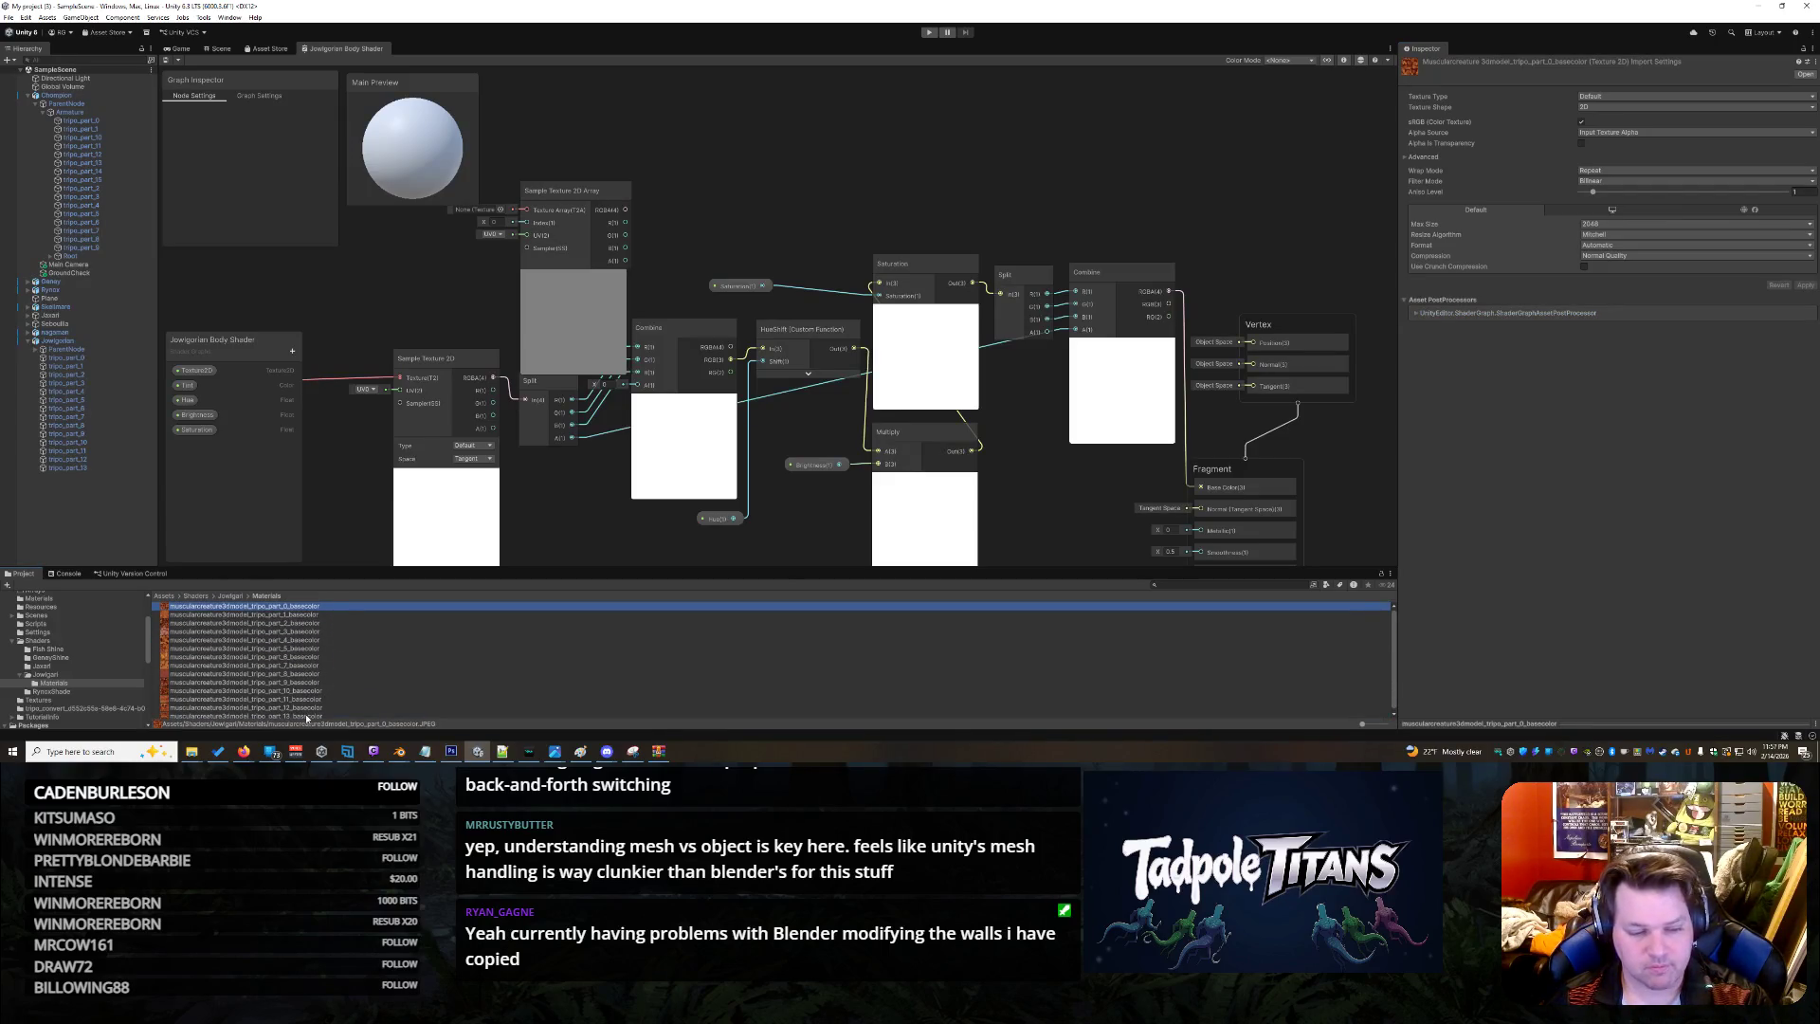
shift+click(306, 716)
key(Down)
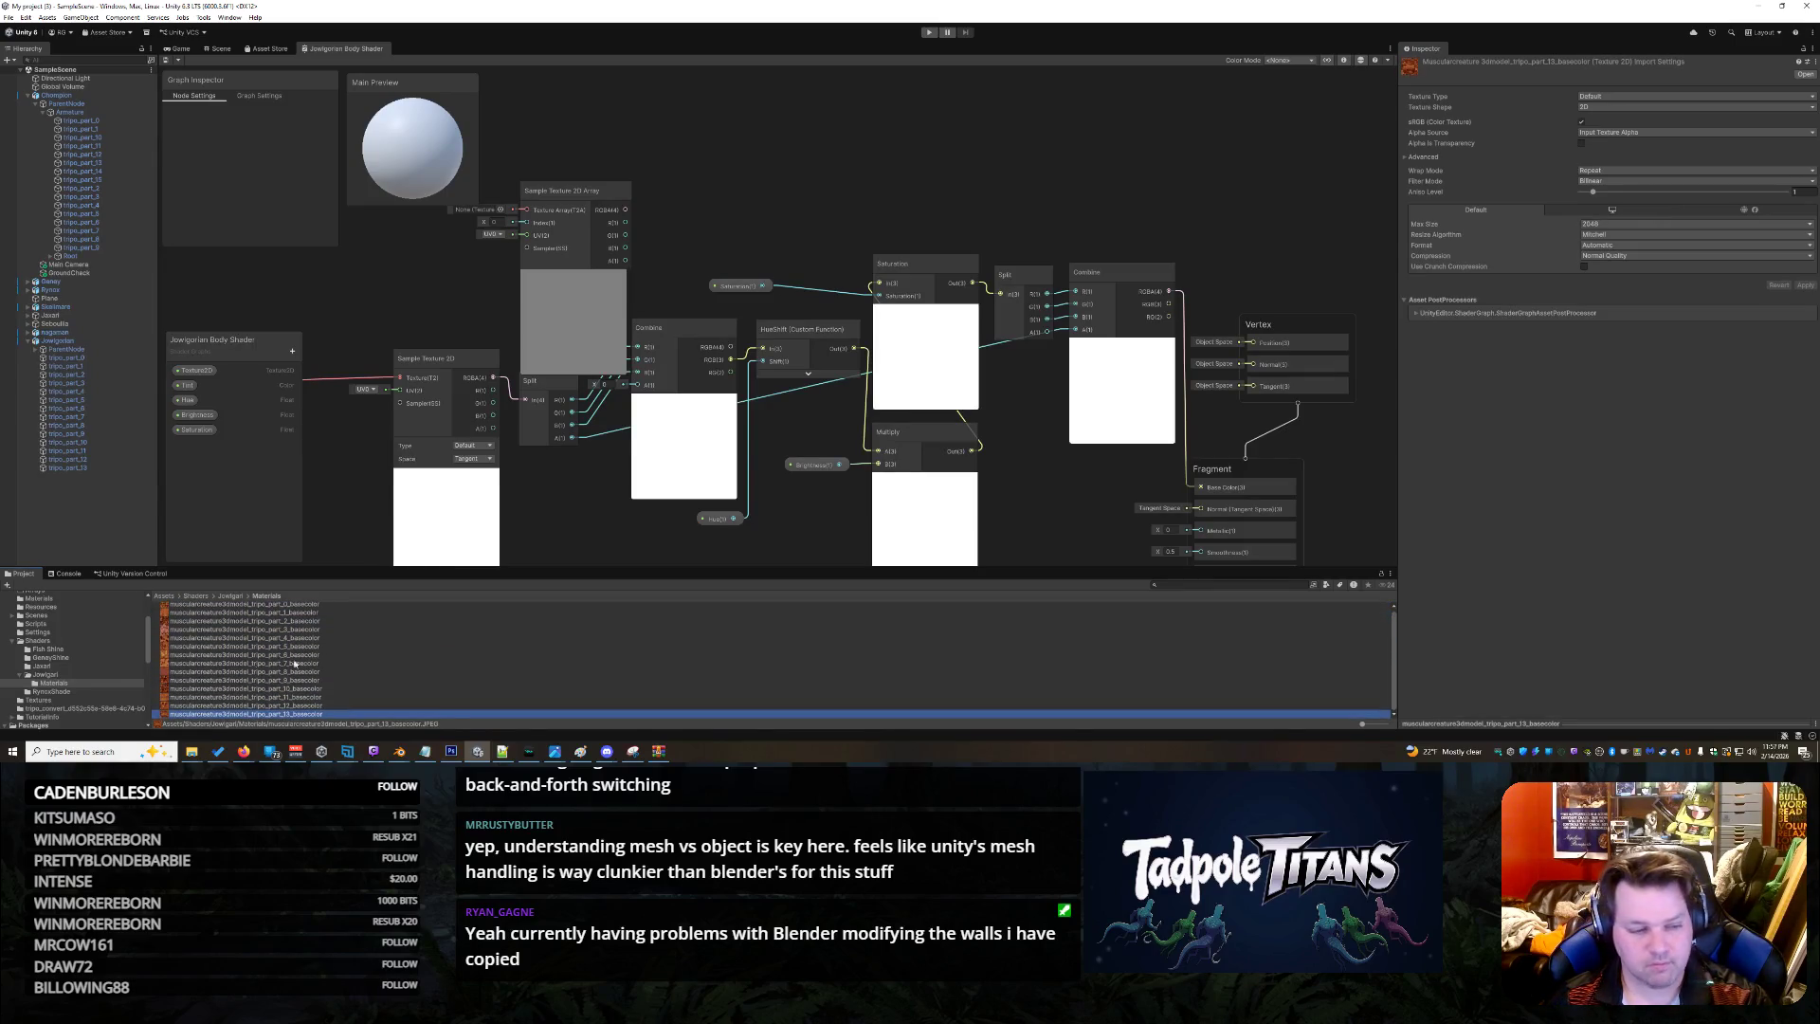
click(62, 682)
click(269, 632)
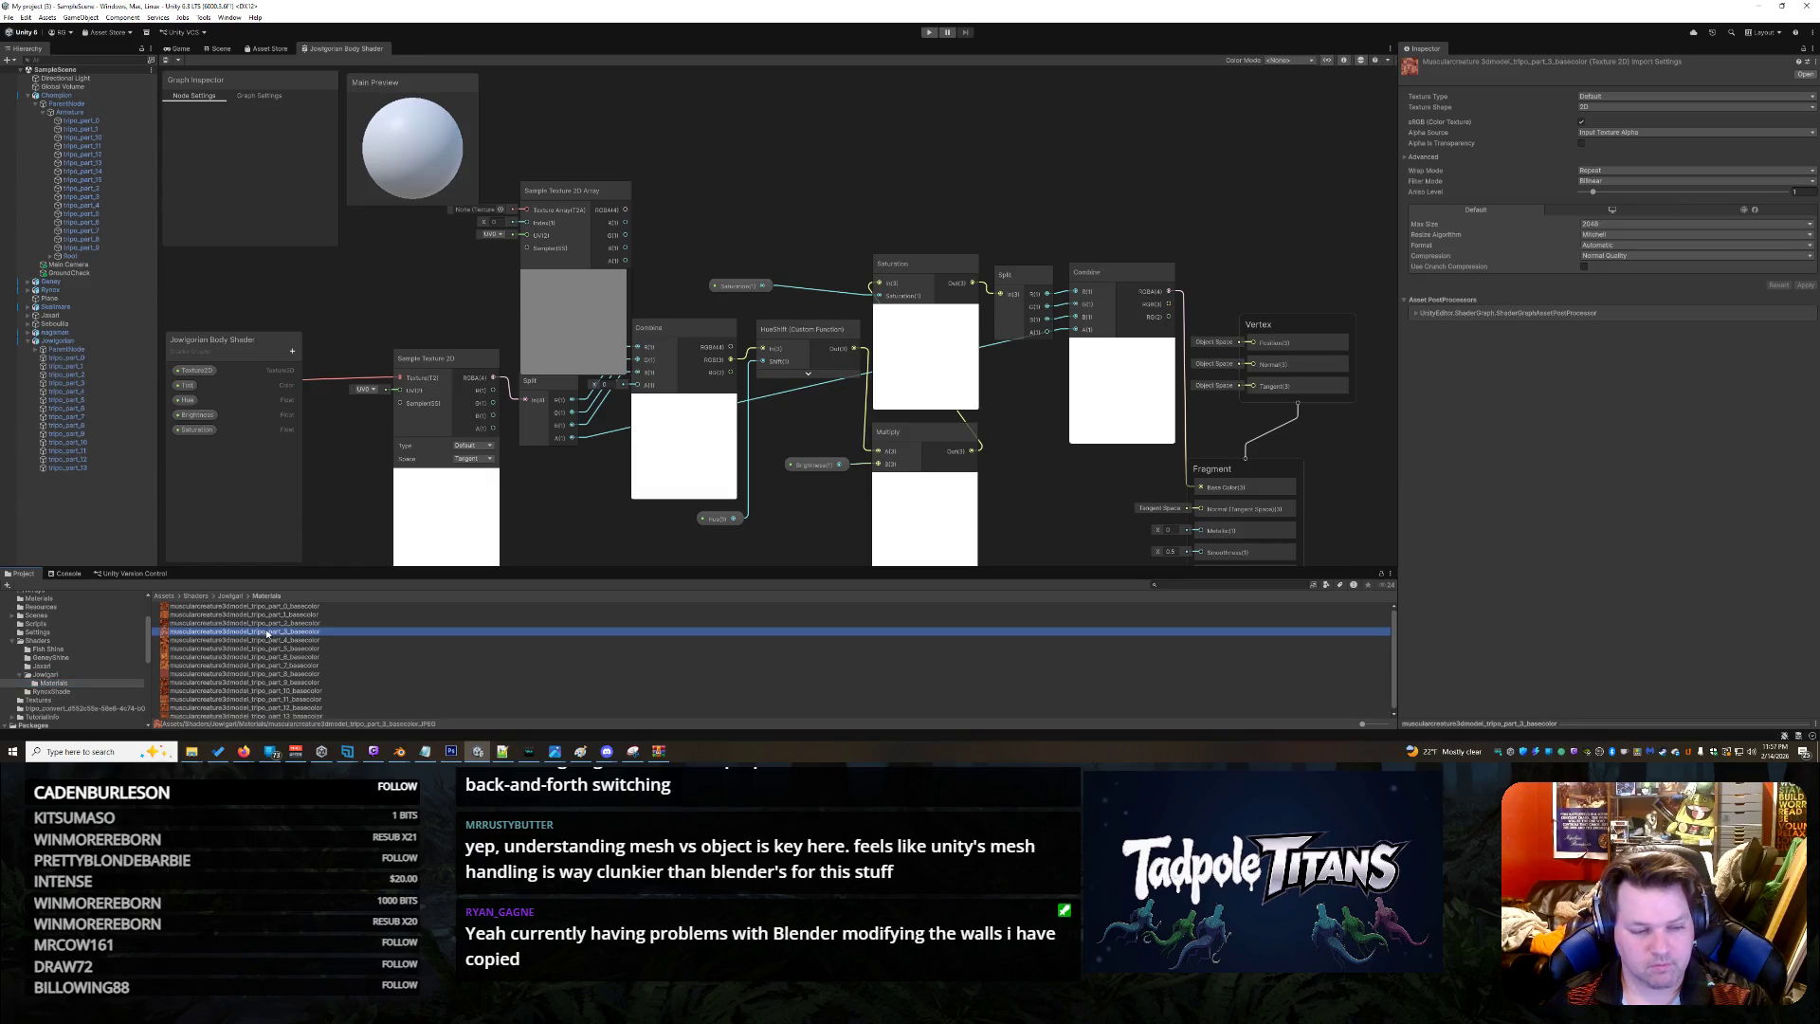
click(274, 607)
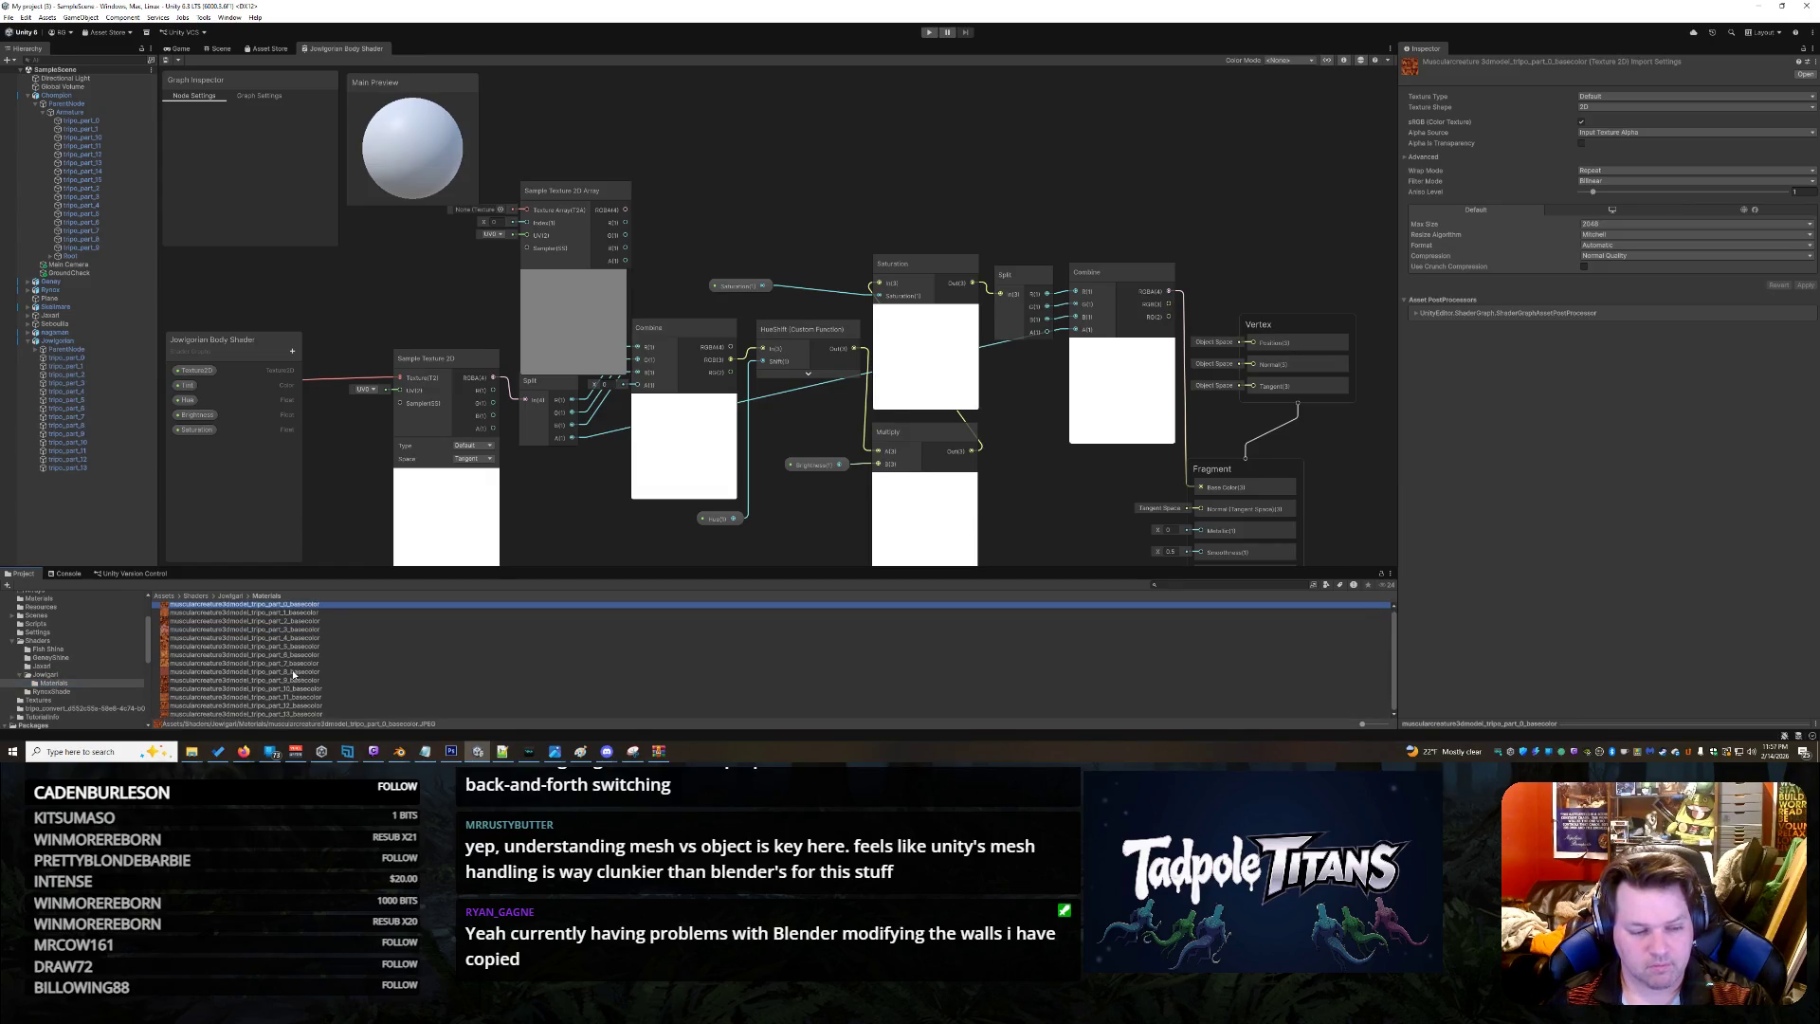
shift+click(275, 714)
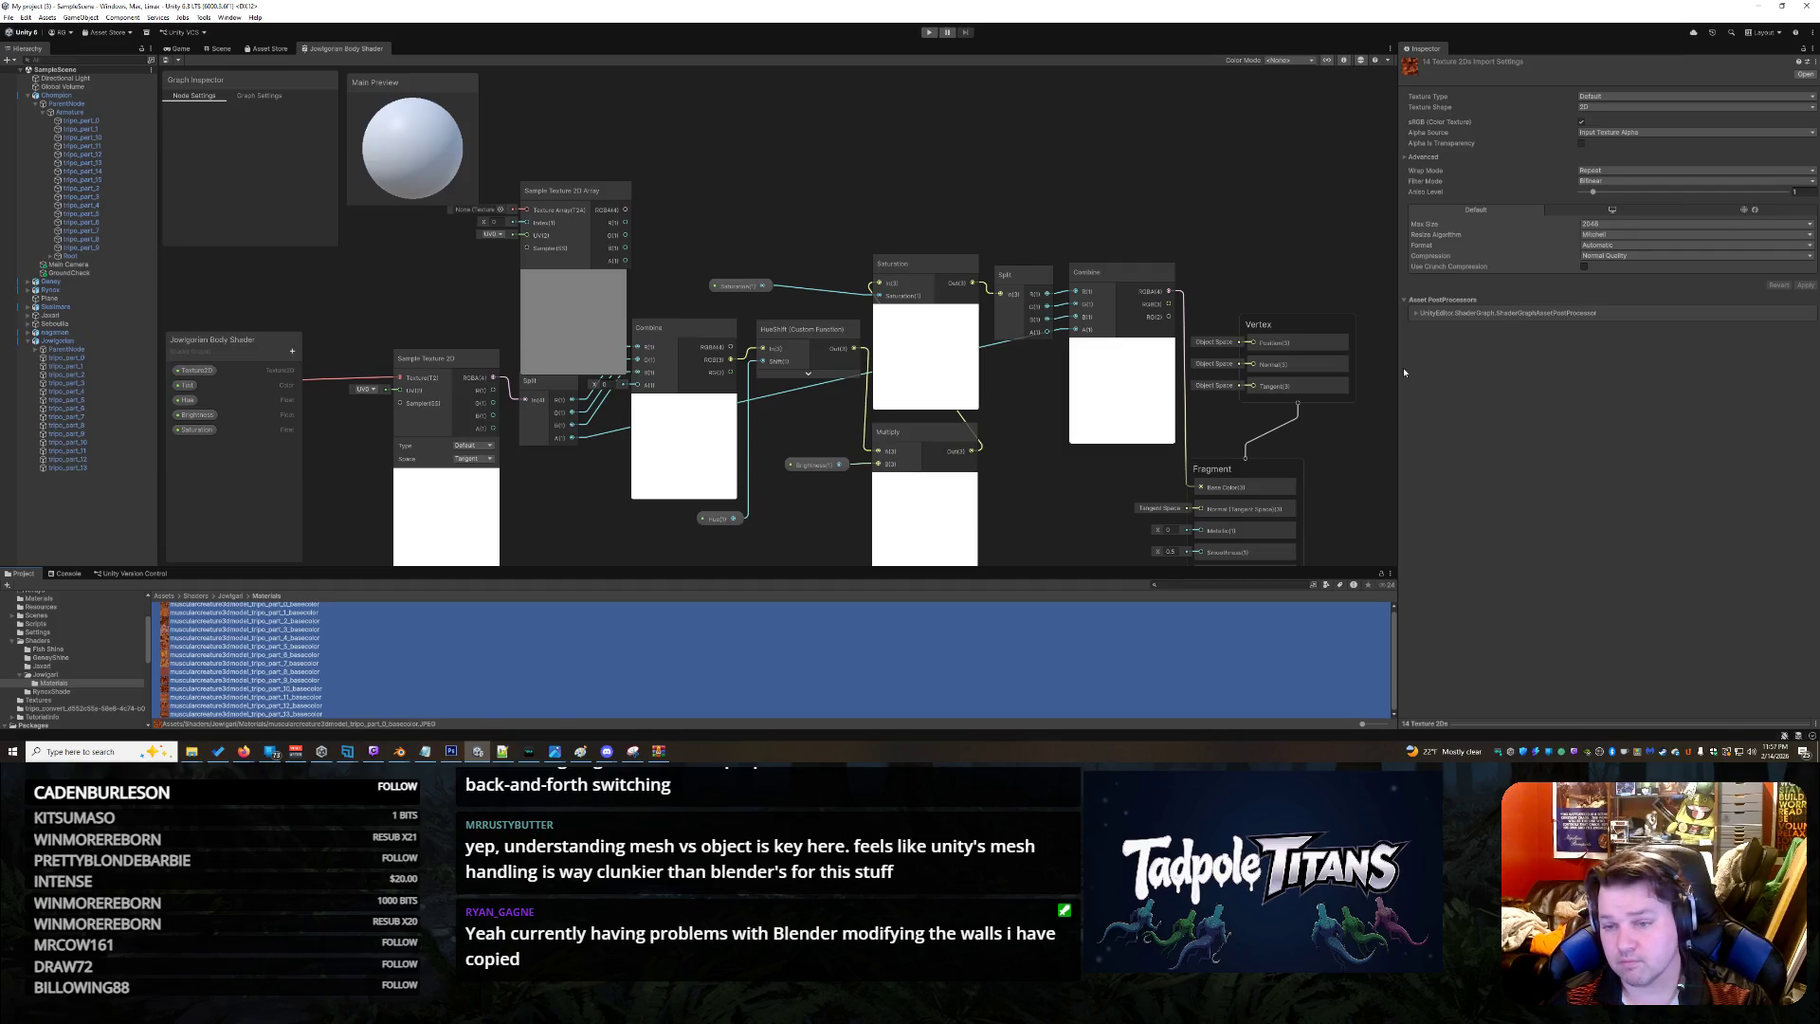
Expand the Shader Graph postprocessor details, then select all fourteen basecolor textures again
click(1416, 313)
click(1468, 315)
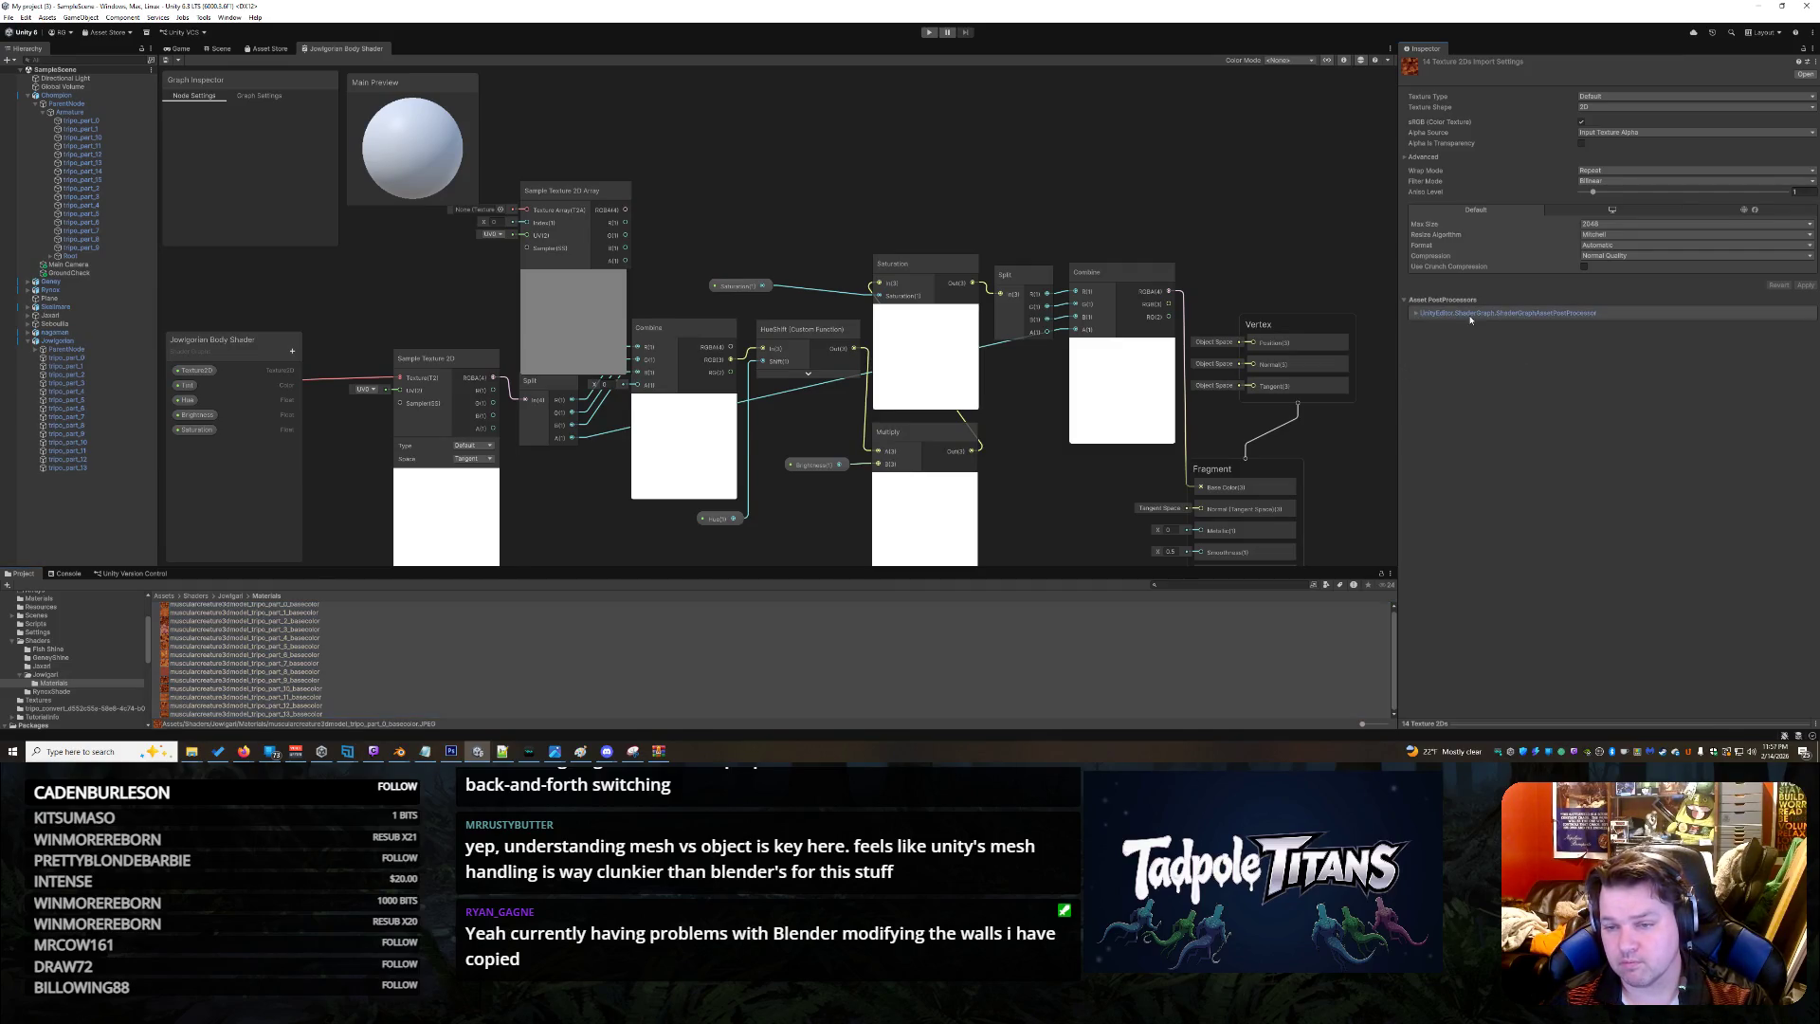
click(1453, 317)
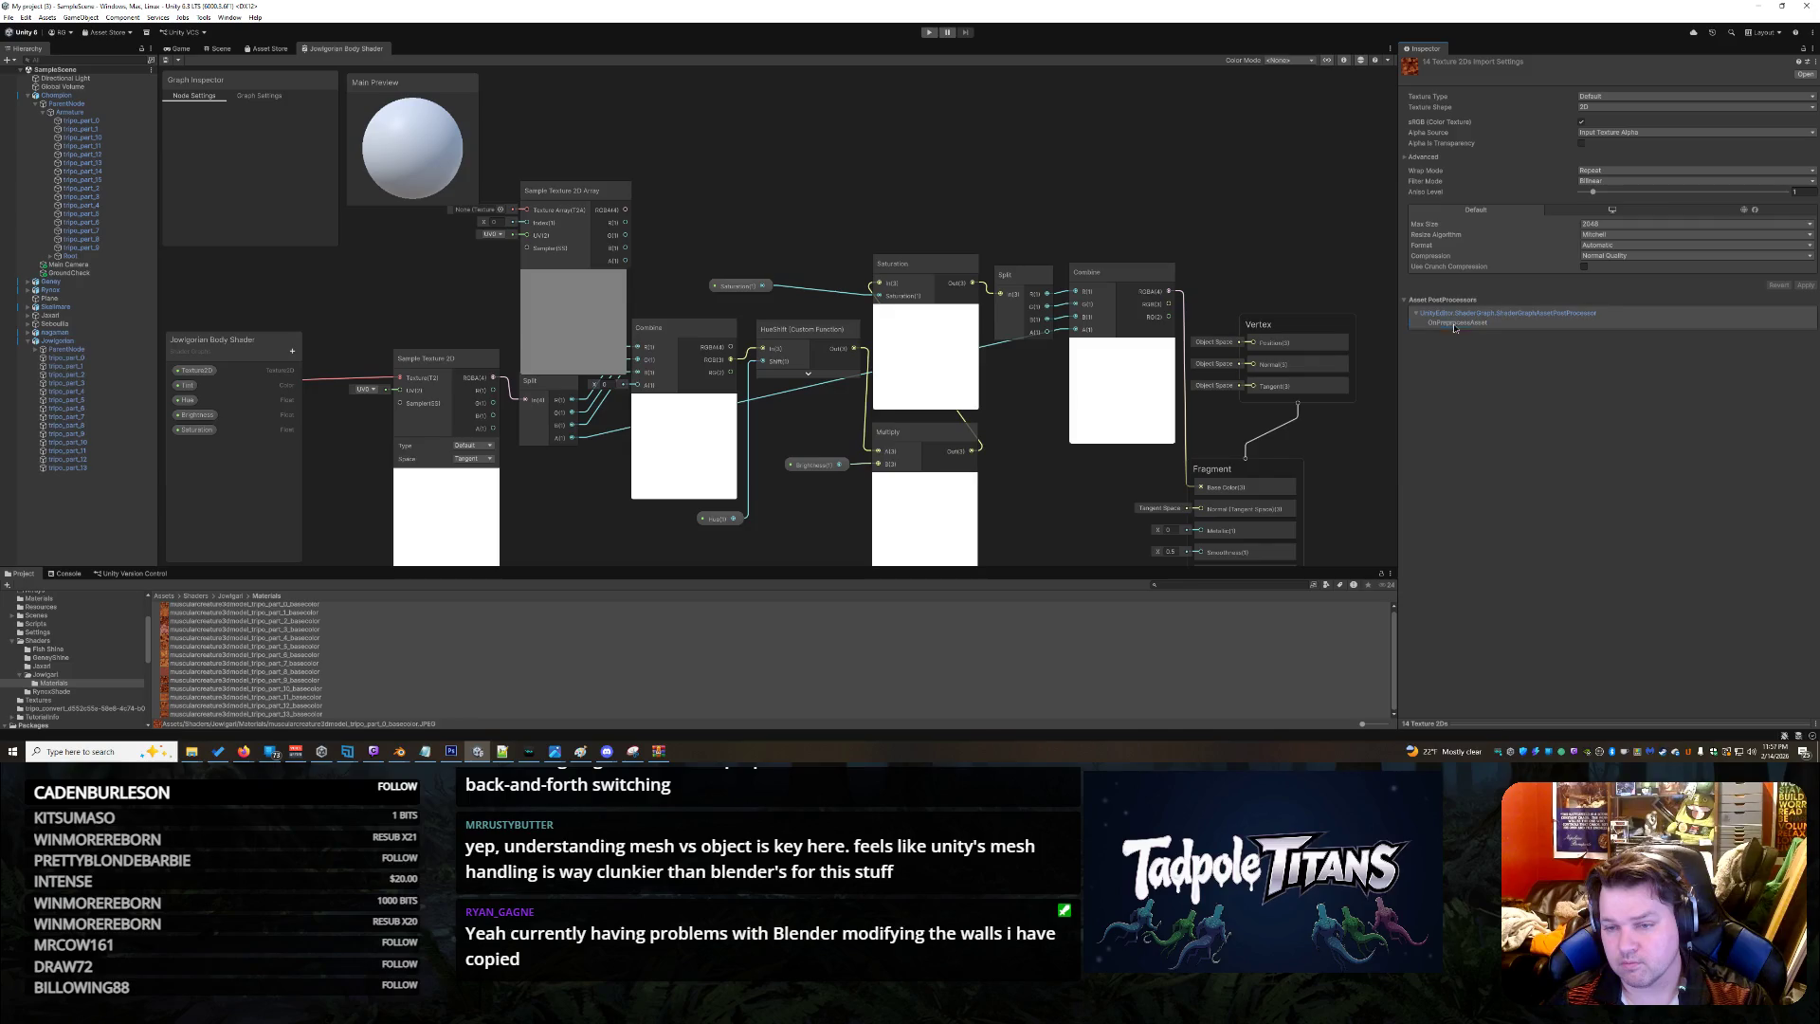
click(332, 607)
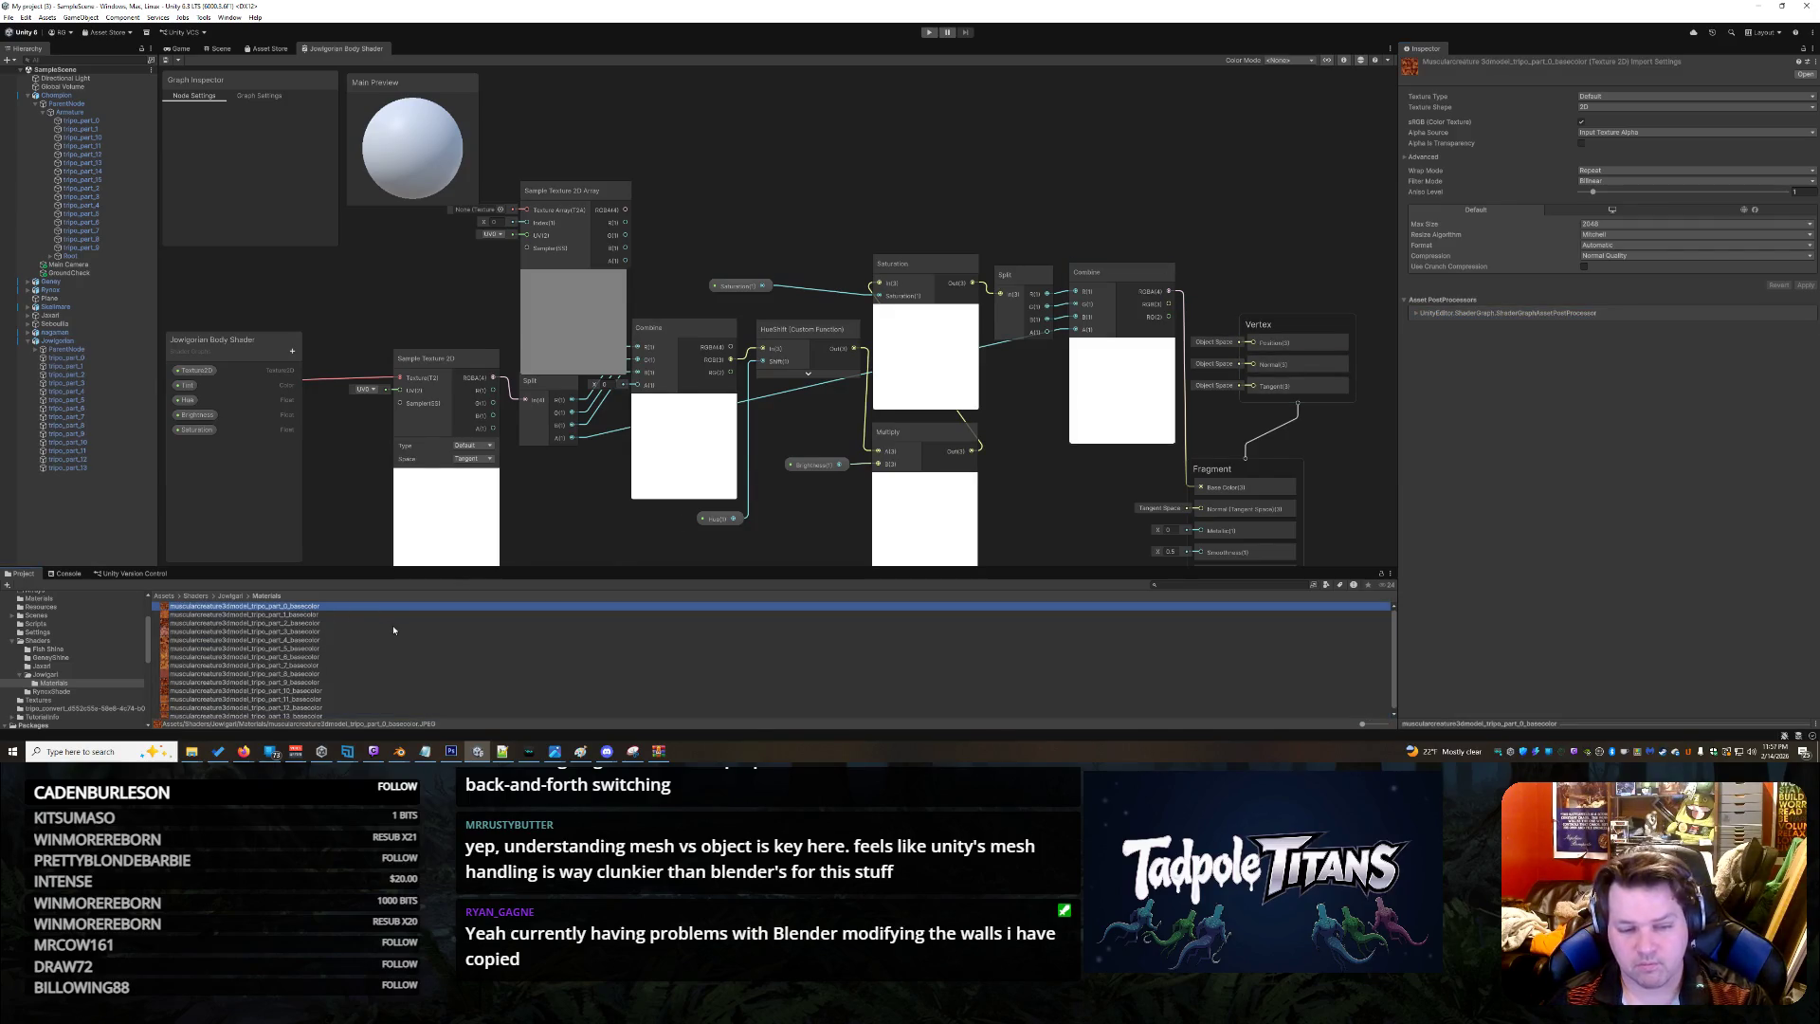
shift+click(293, 715)
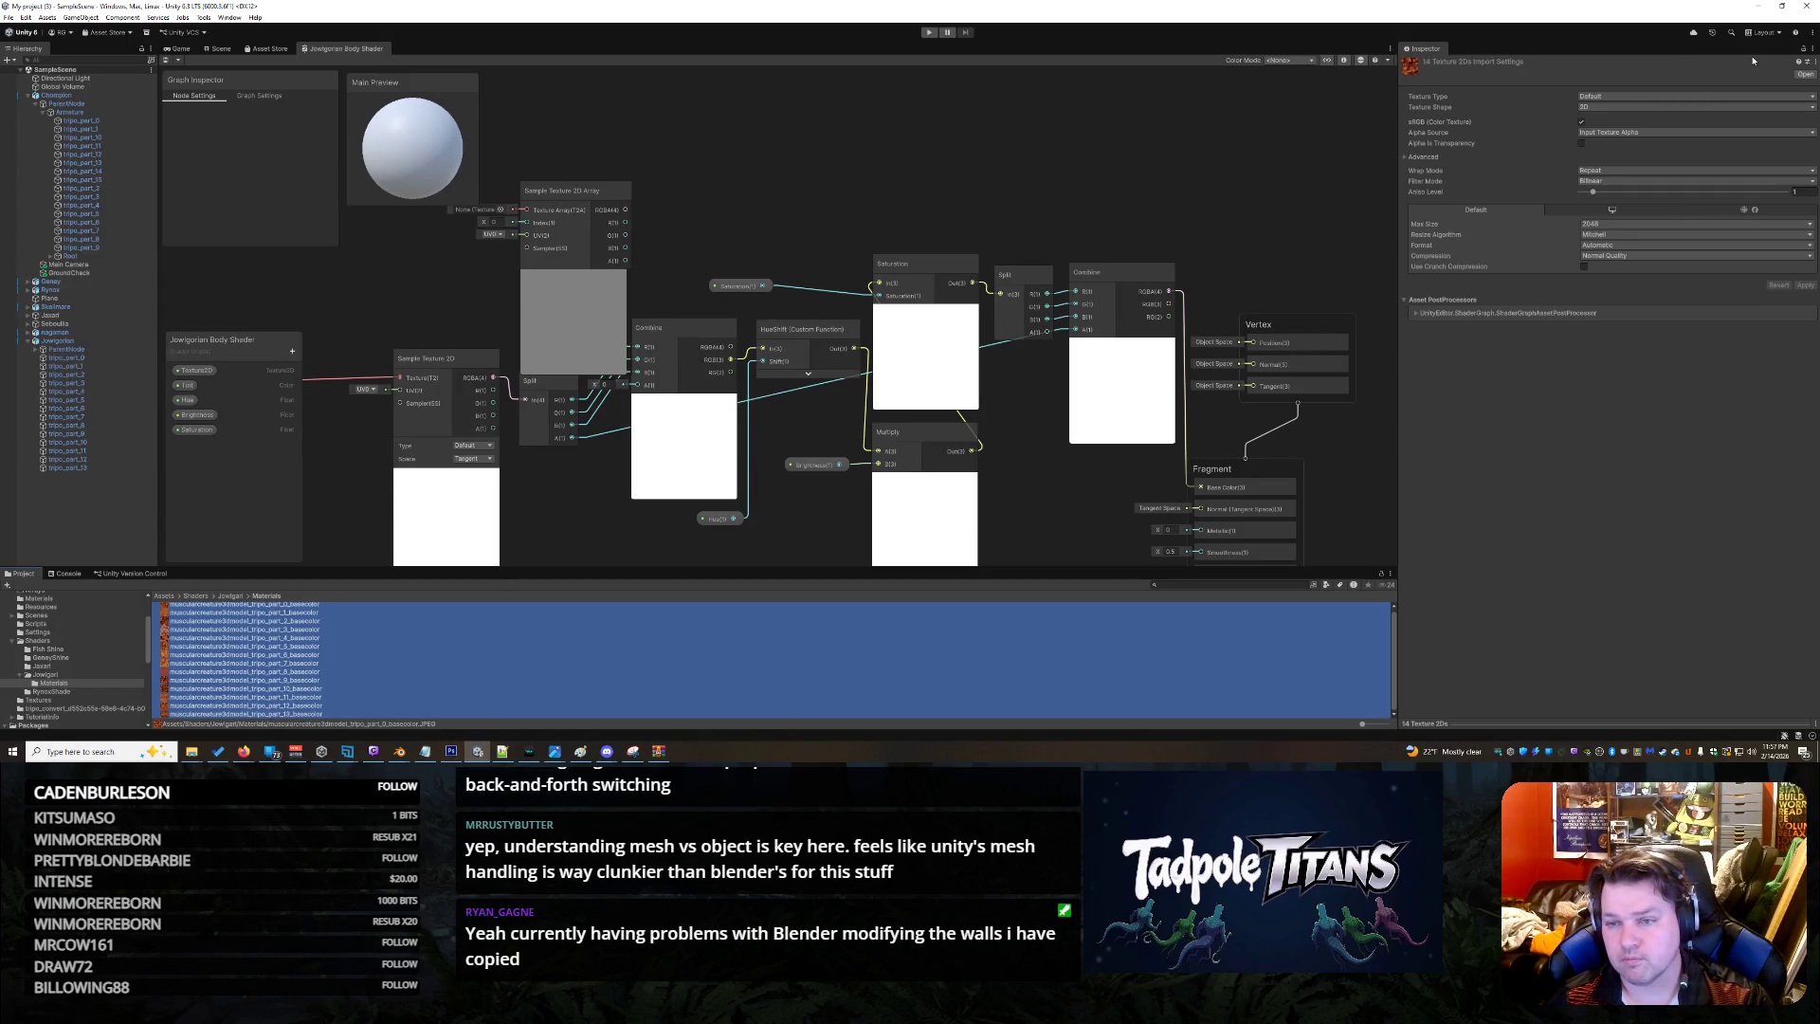
click(1607, 97)
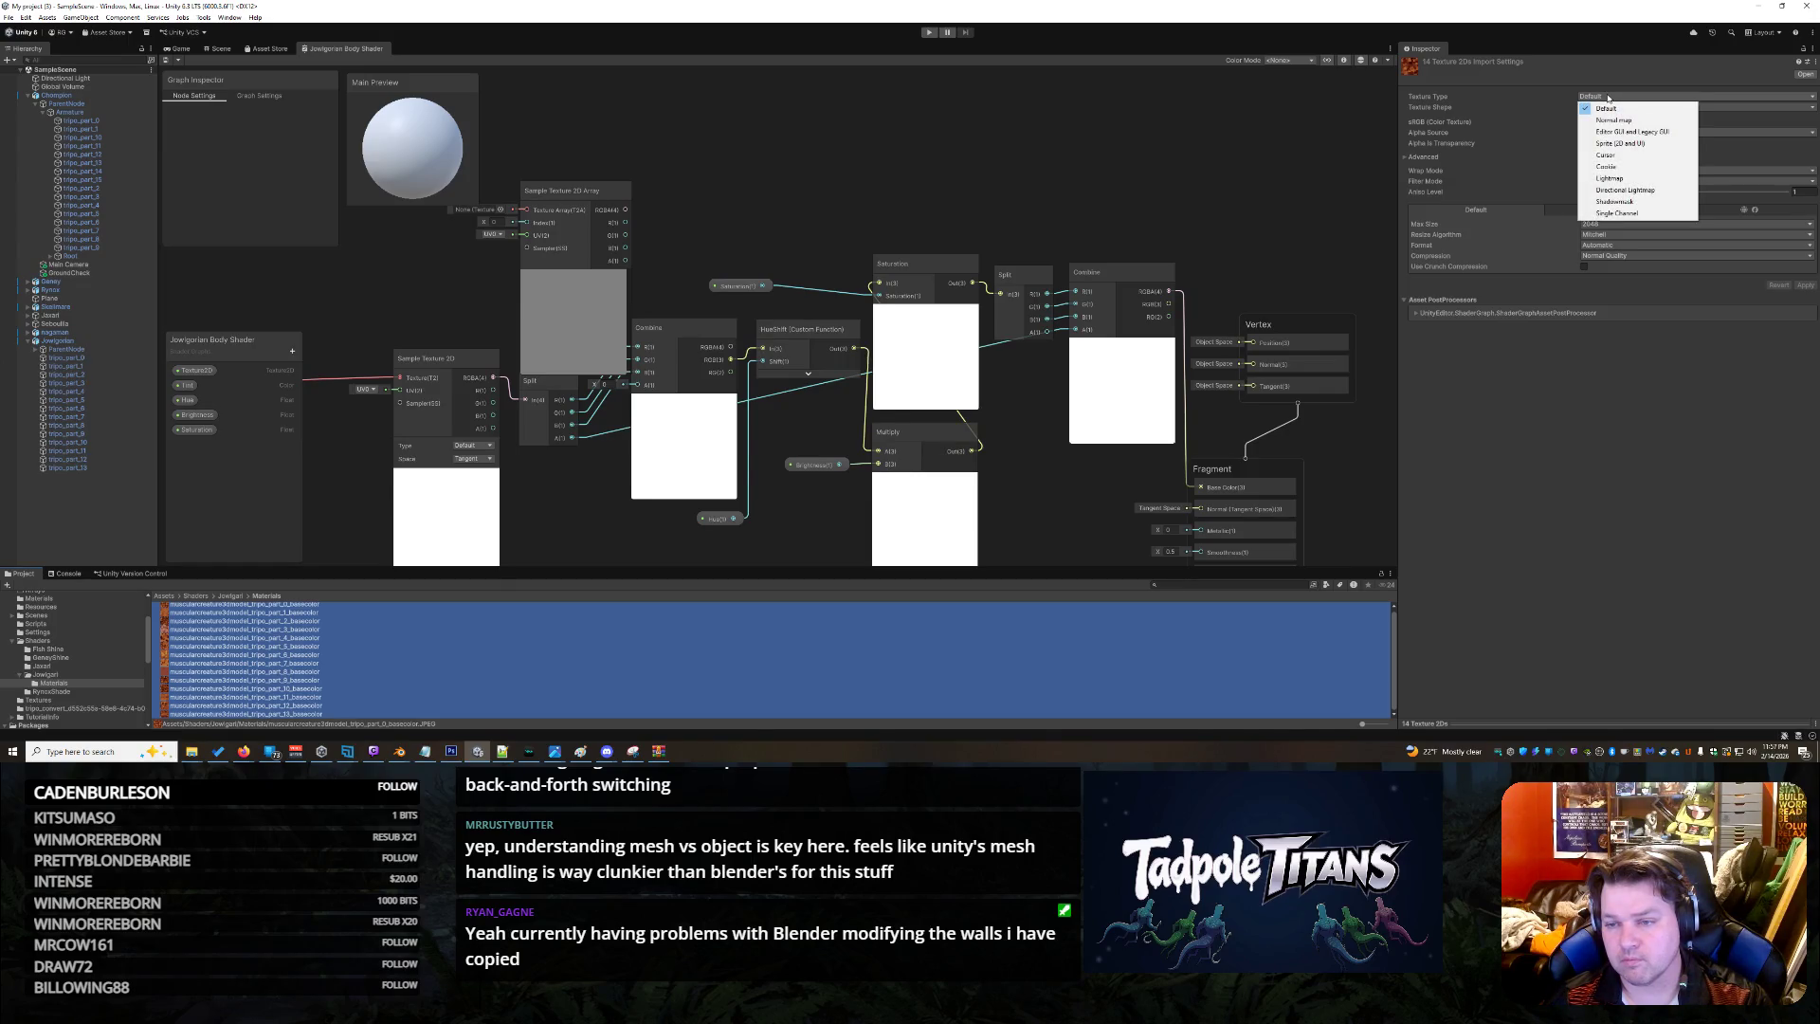
Switch the selected textures' shape to 2D Array, keeping type Default
click(1607, 108)
click(1609, 108)
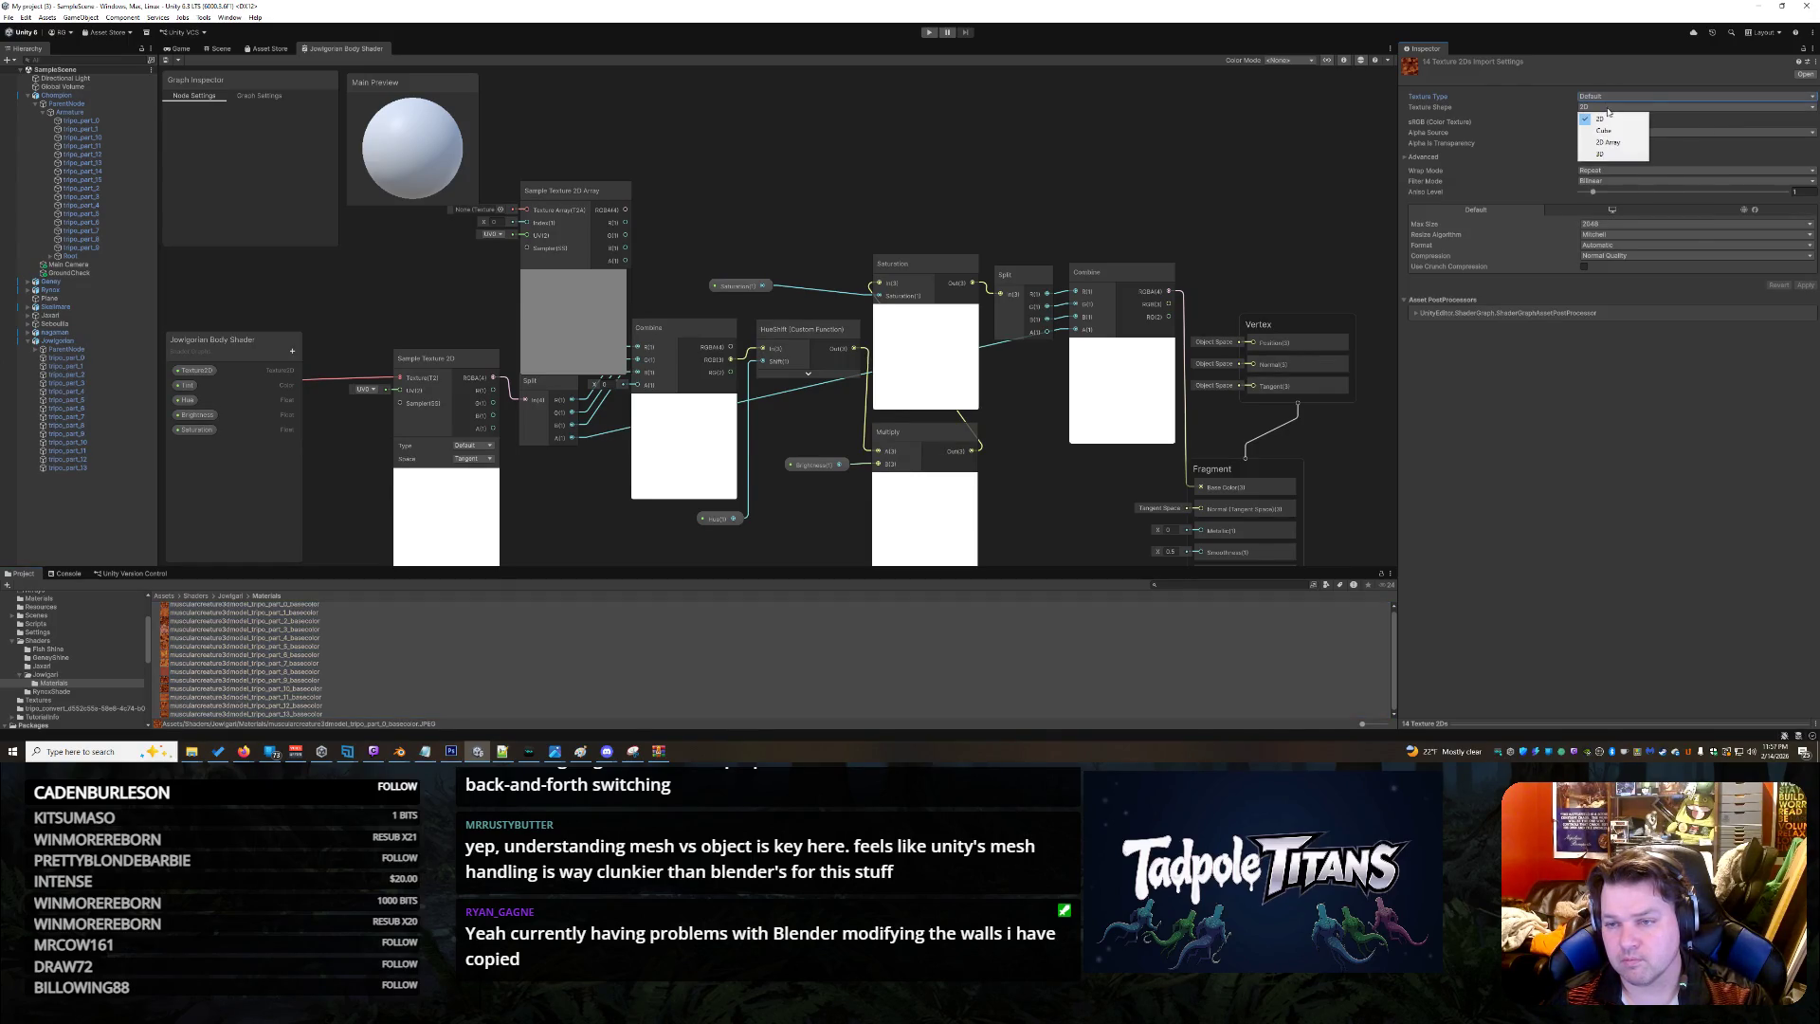
click(1608, 142)
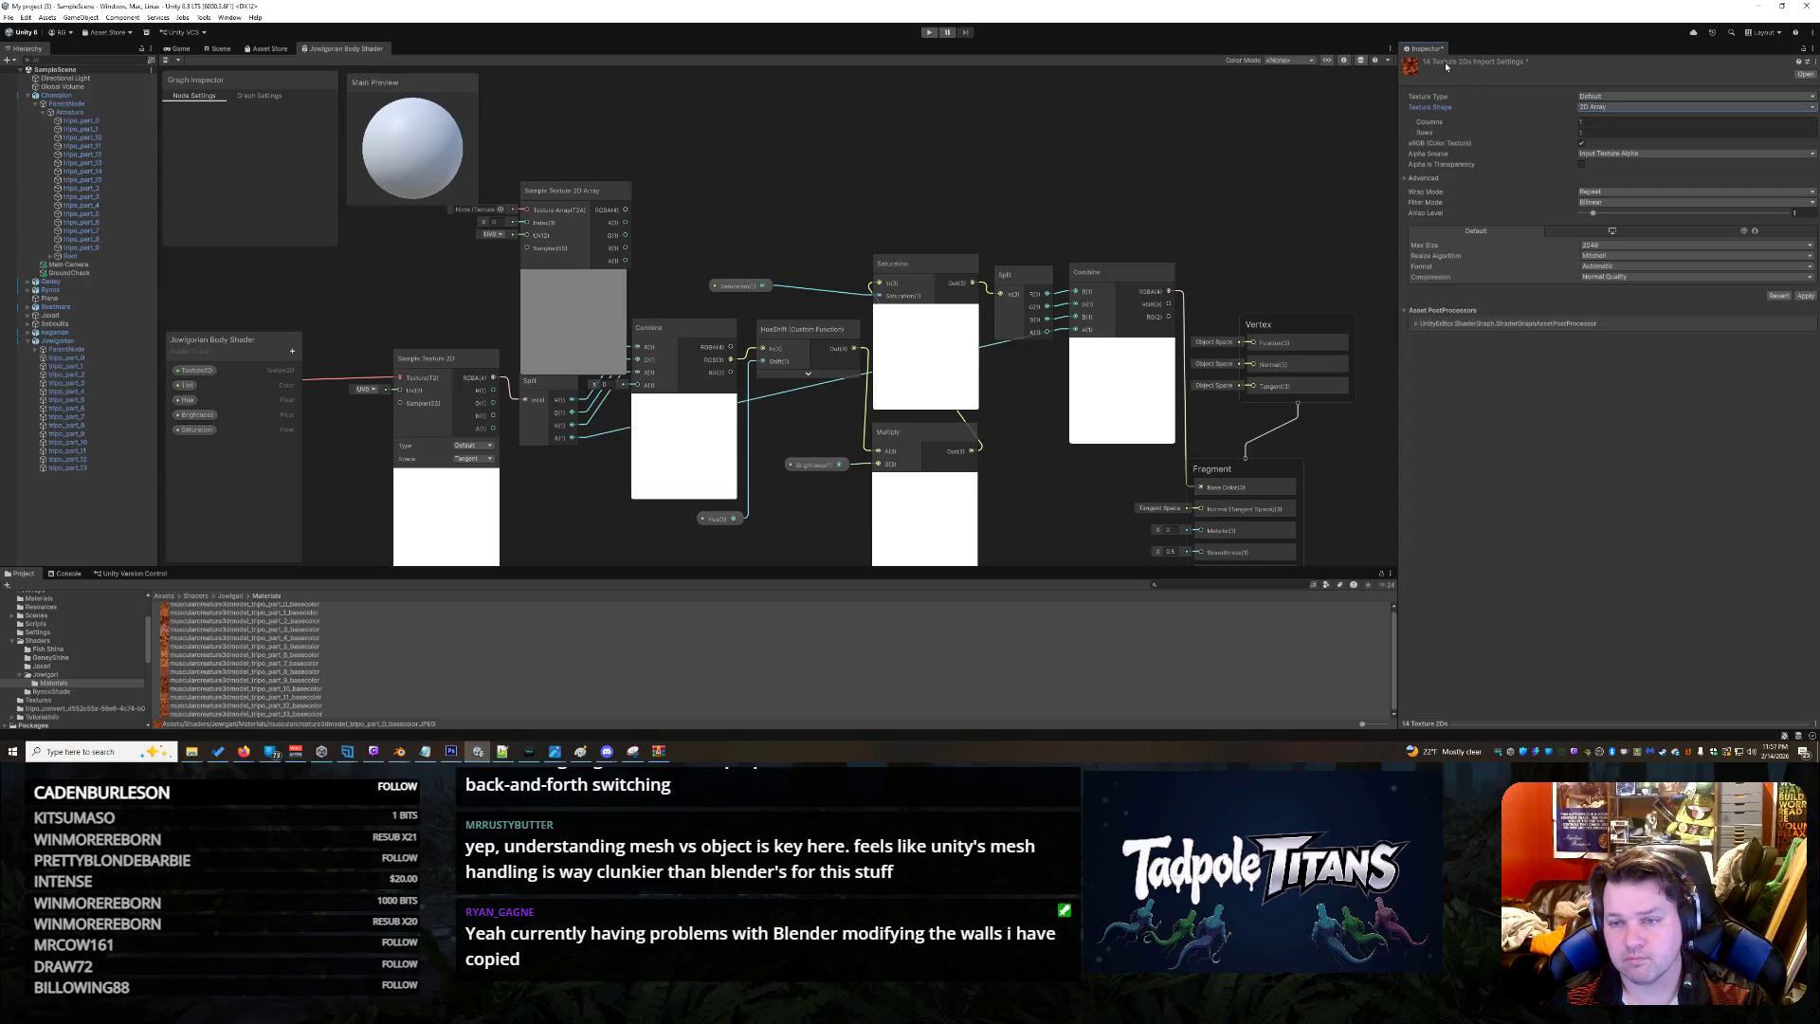
Reselect part_0_basecolor and open its import settings in a floating Properties window
click(973, 605)
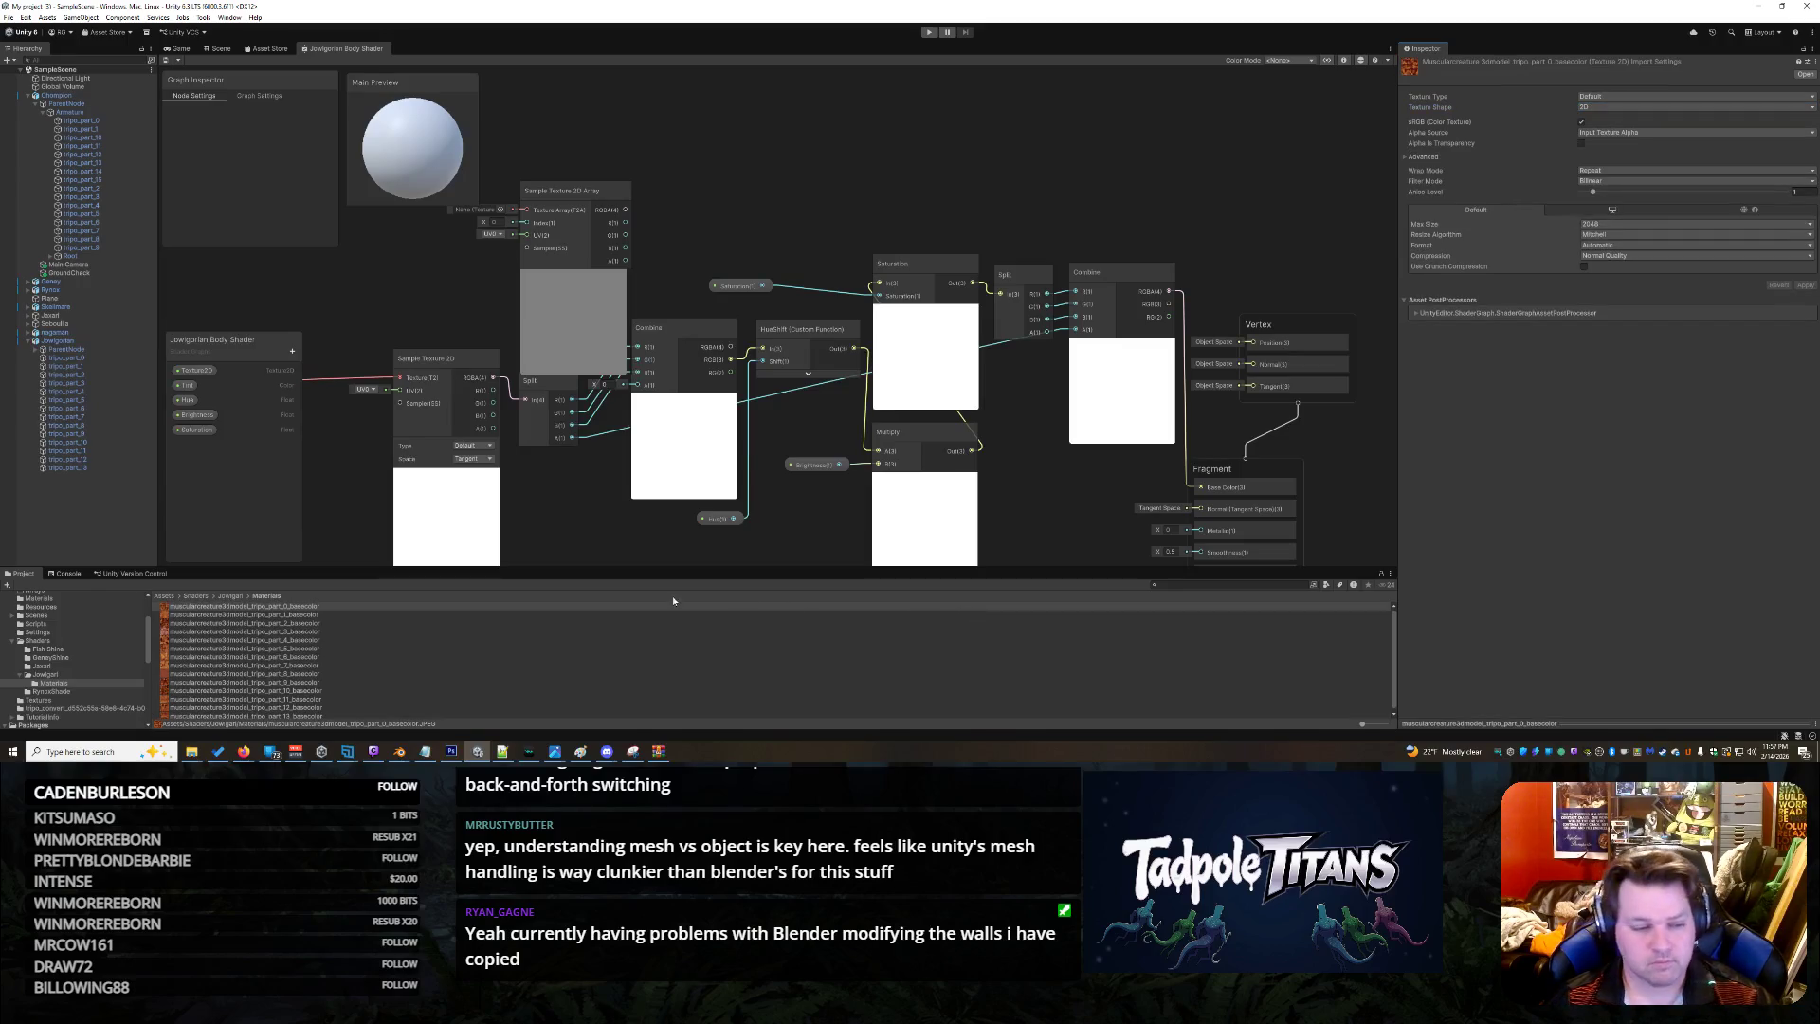
key(ctrl+a)
key(ctrl+z)
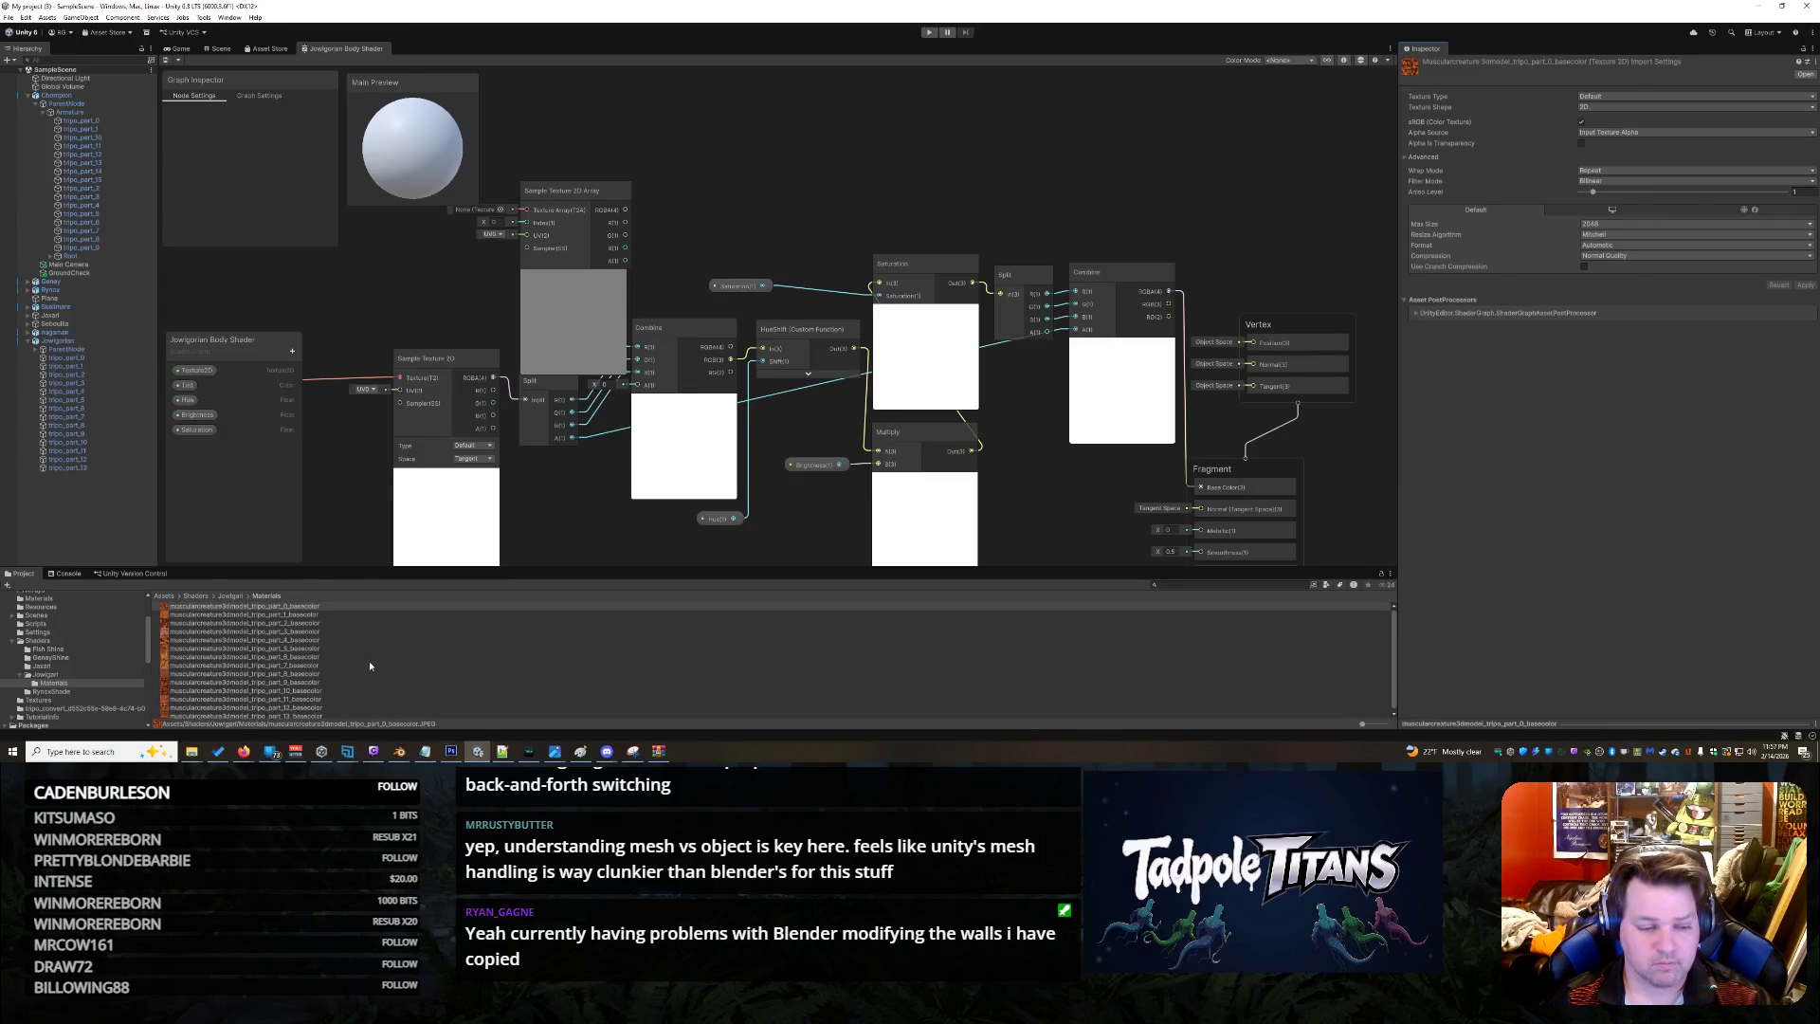
click(358, 663)
click(319, 713)
click(305, 606)
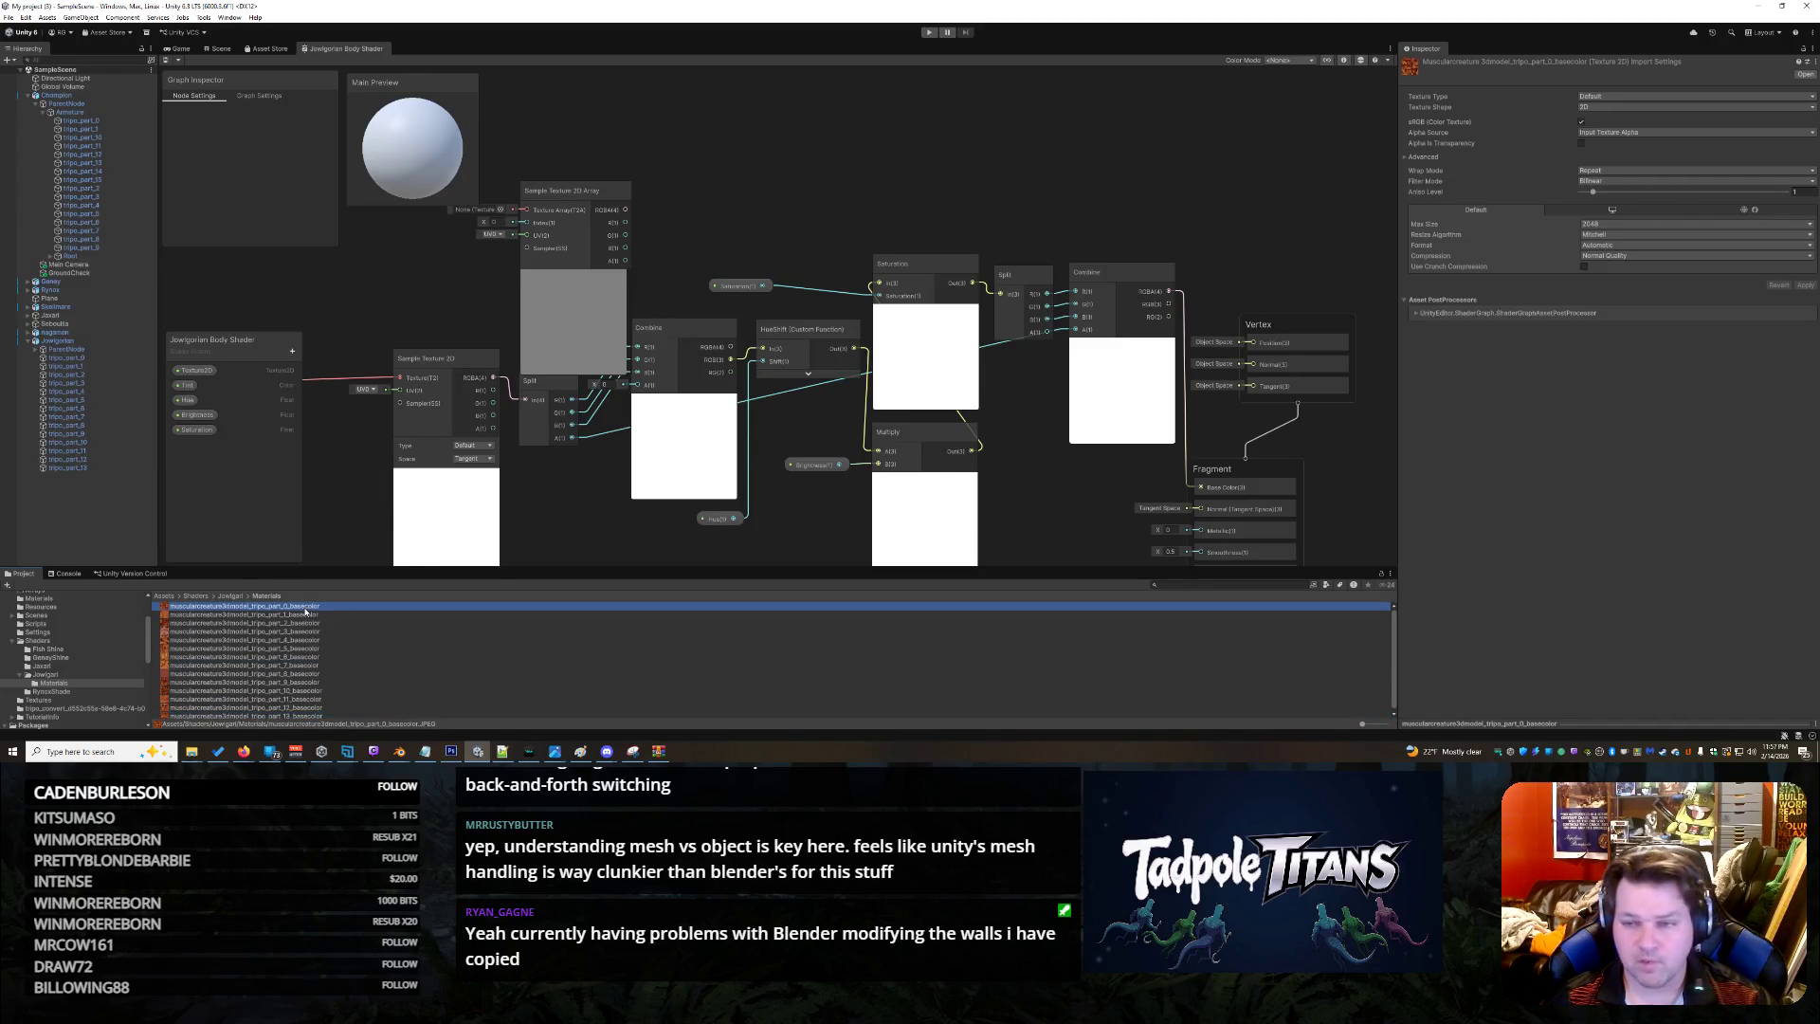
right_click(320, 611)
click(436, 598)
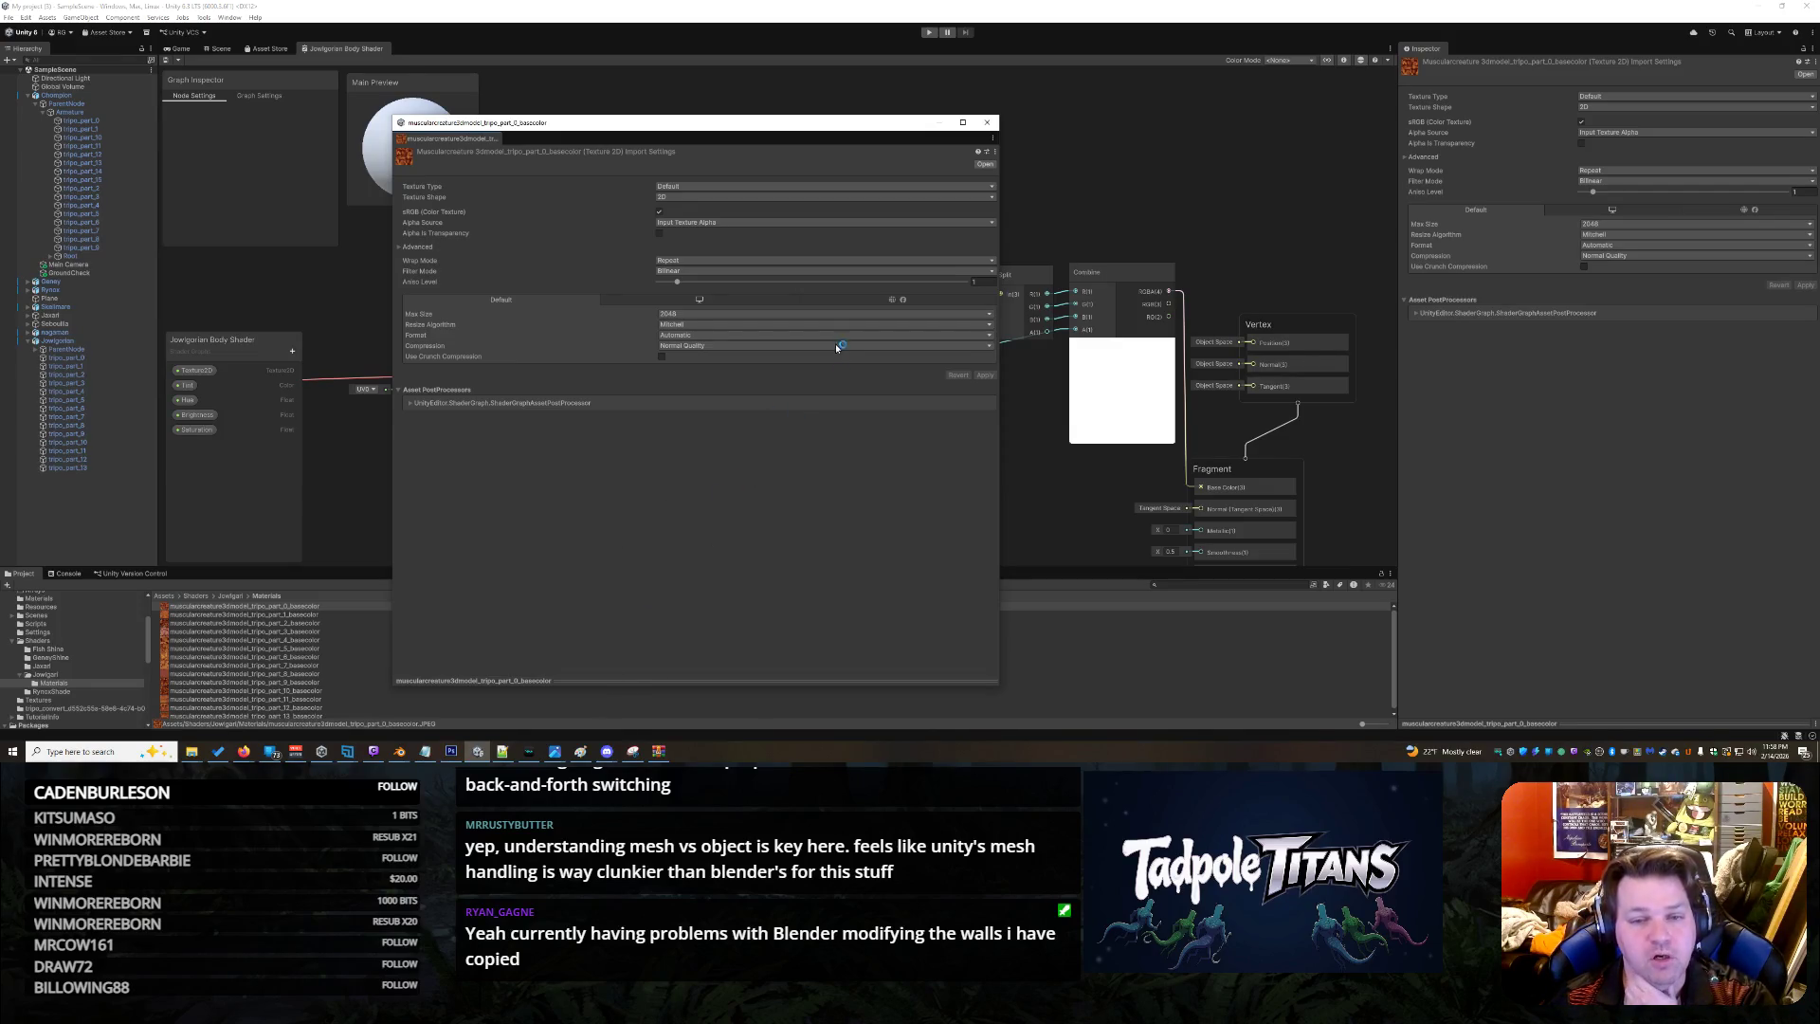
Close the floating Properties window and dismiss the Inspector's extra options menu
click(249, 632)
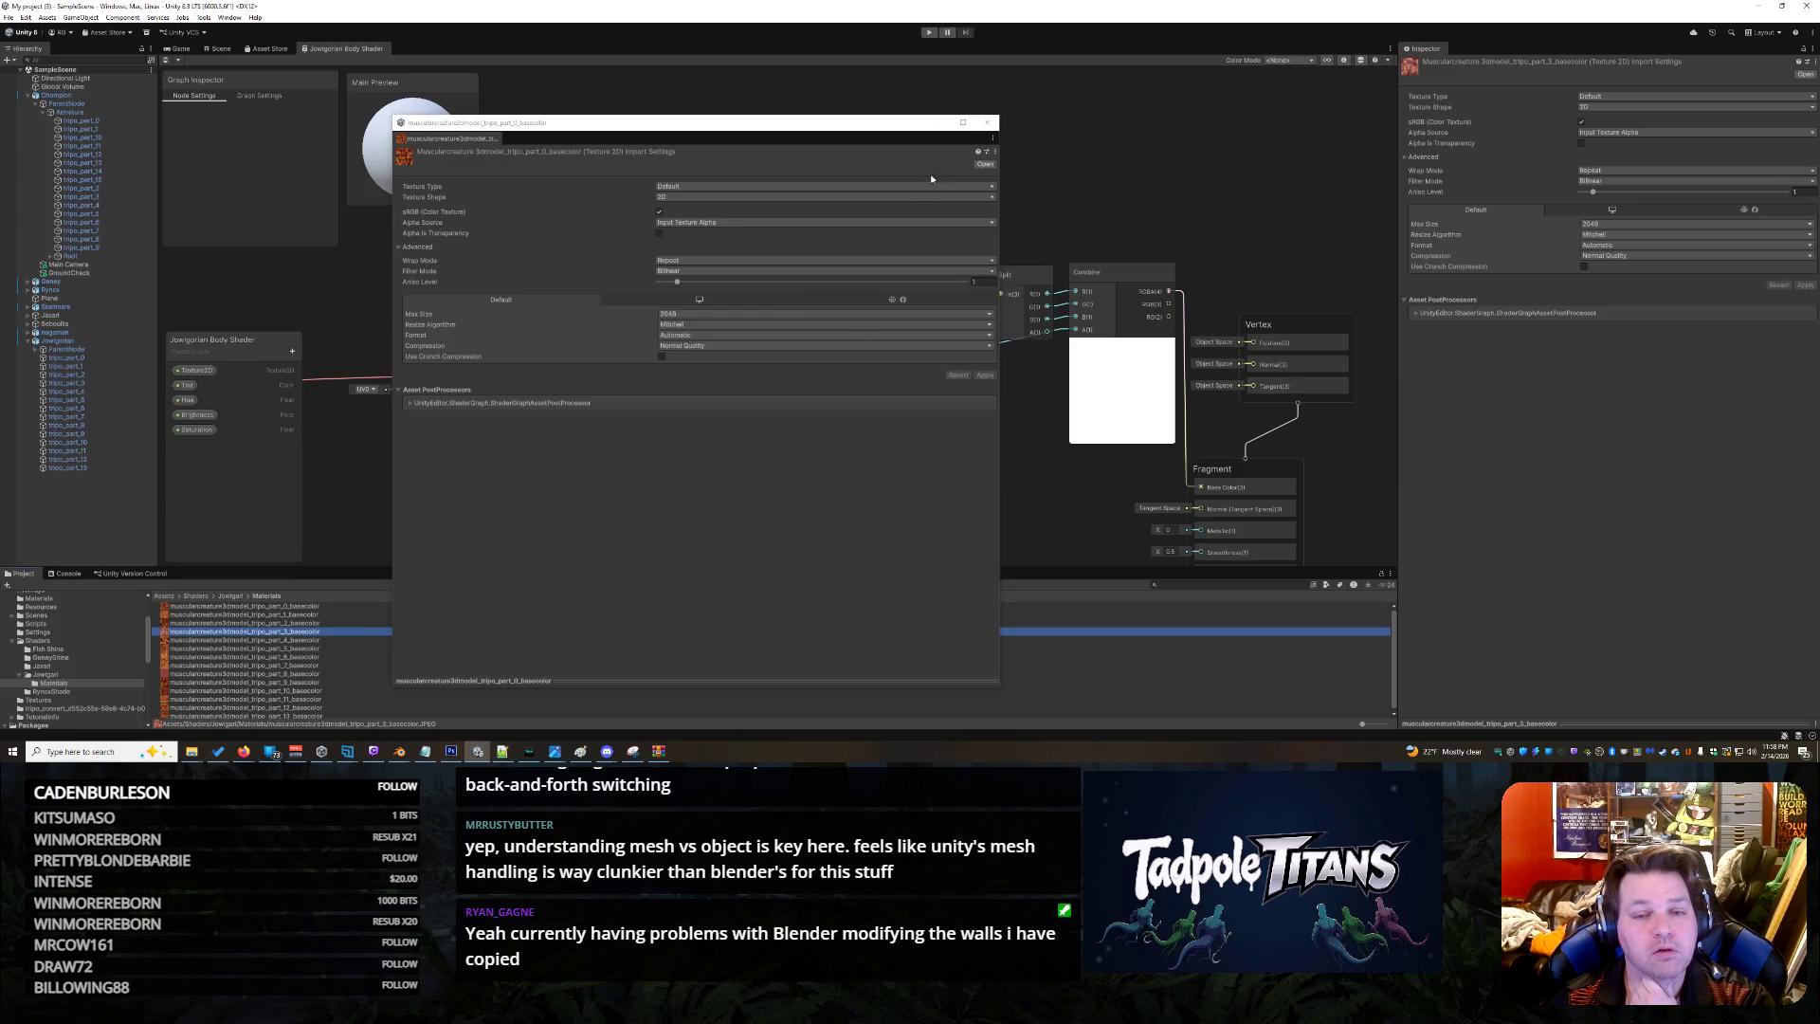
click(987, 122)
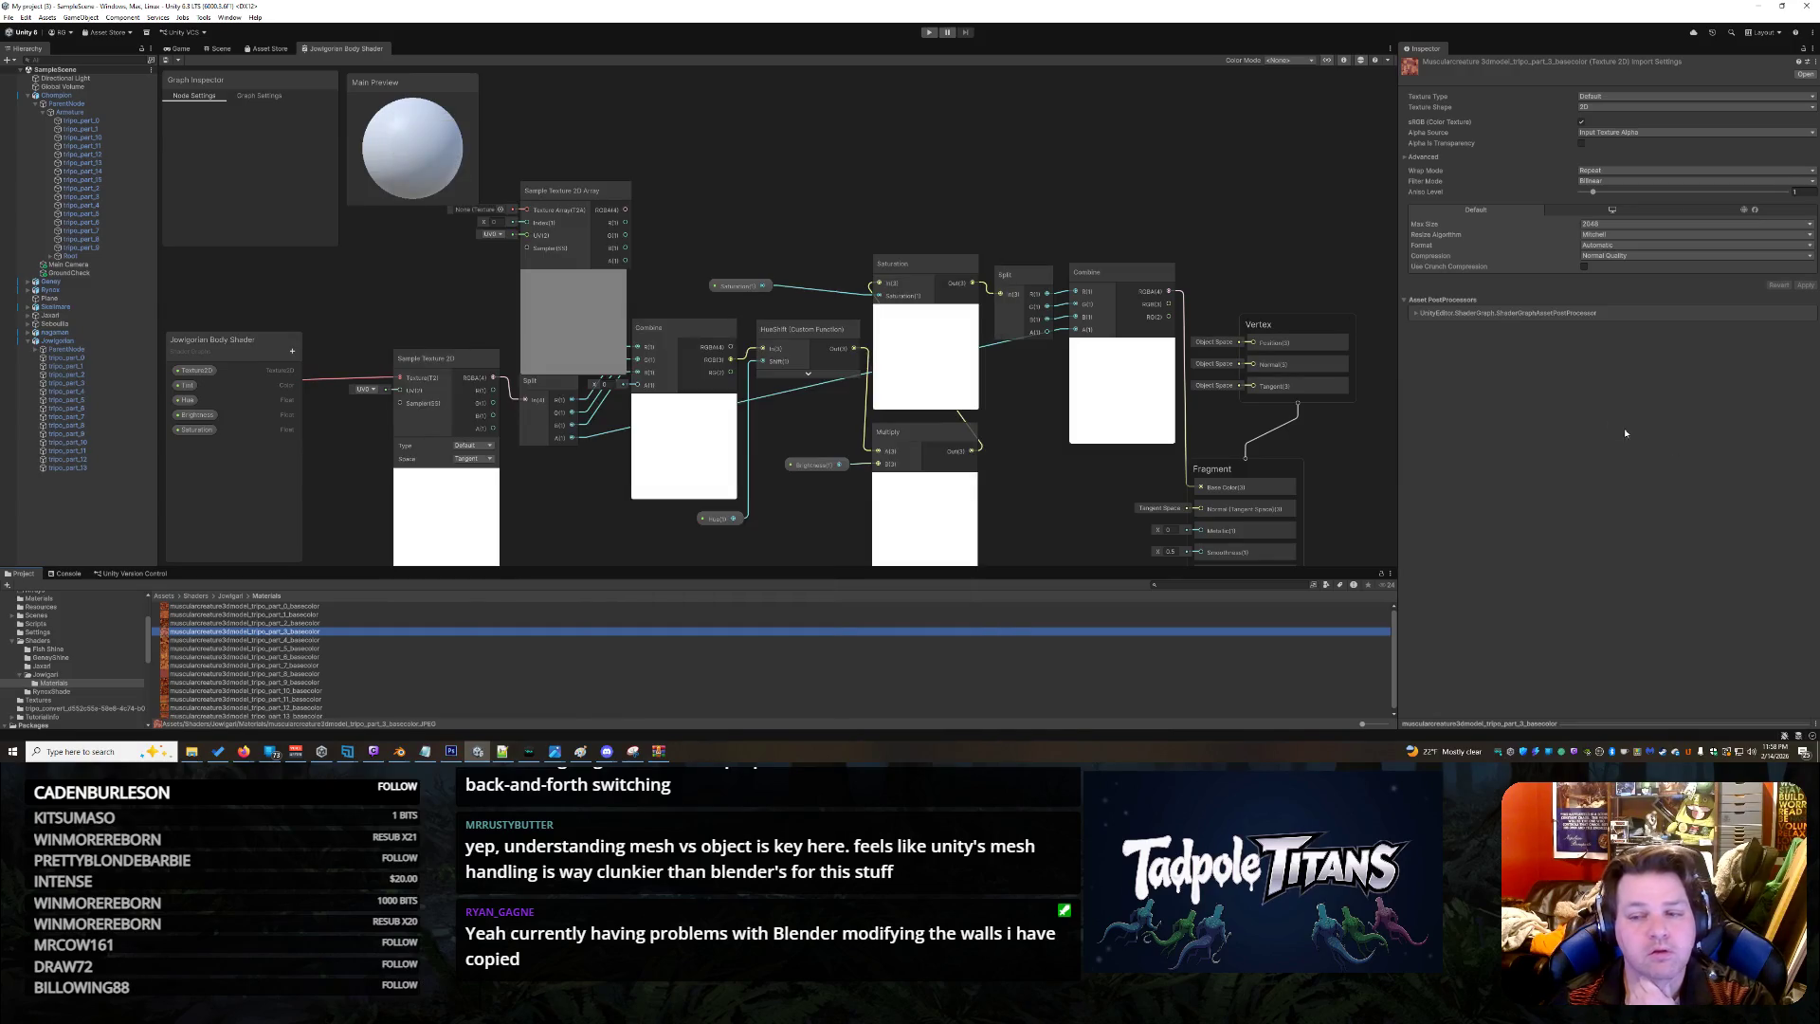
click(1814, 62)
click(1685, 81)
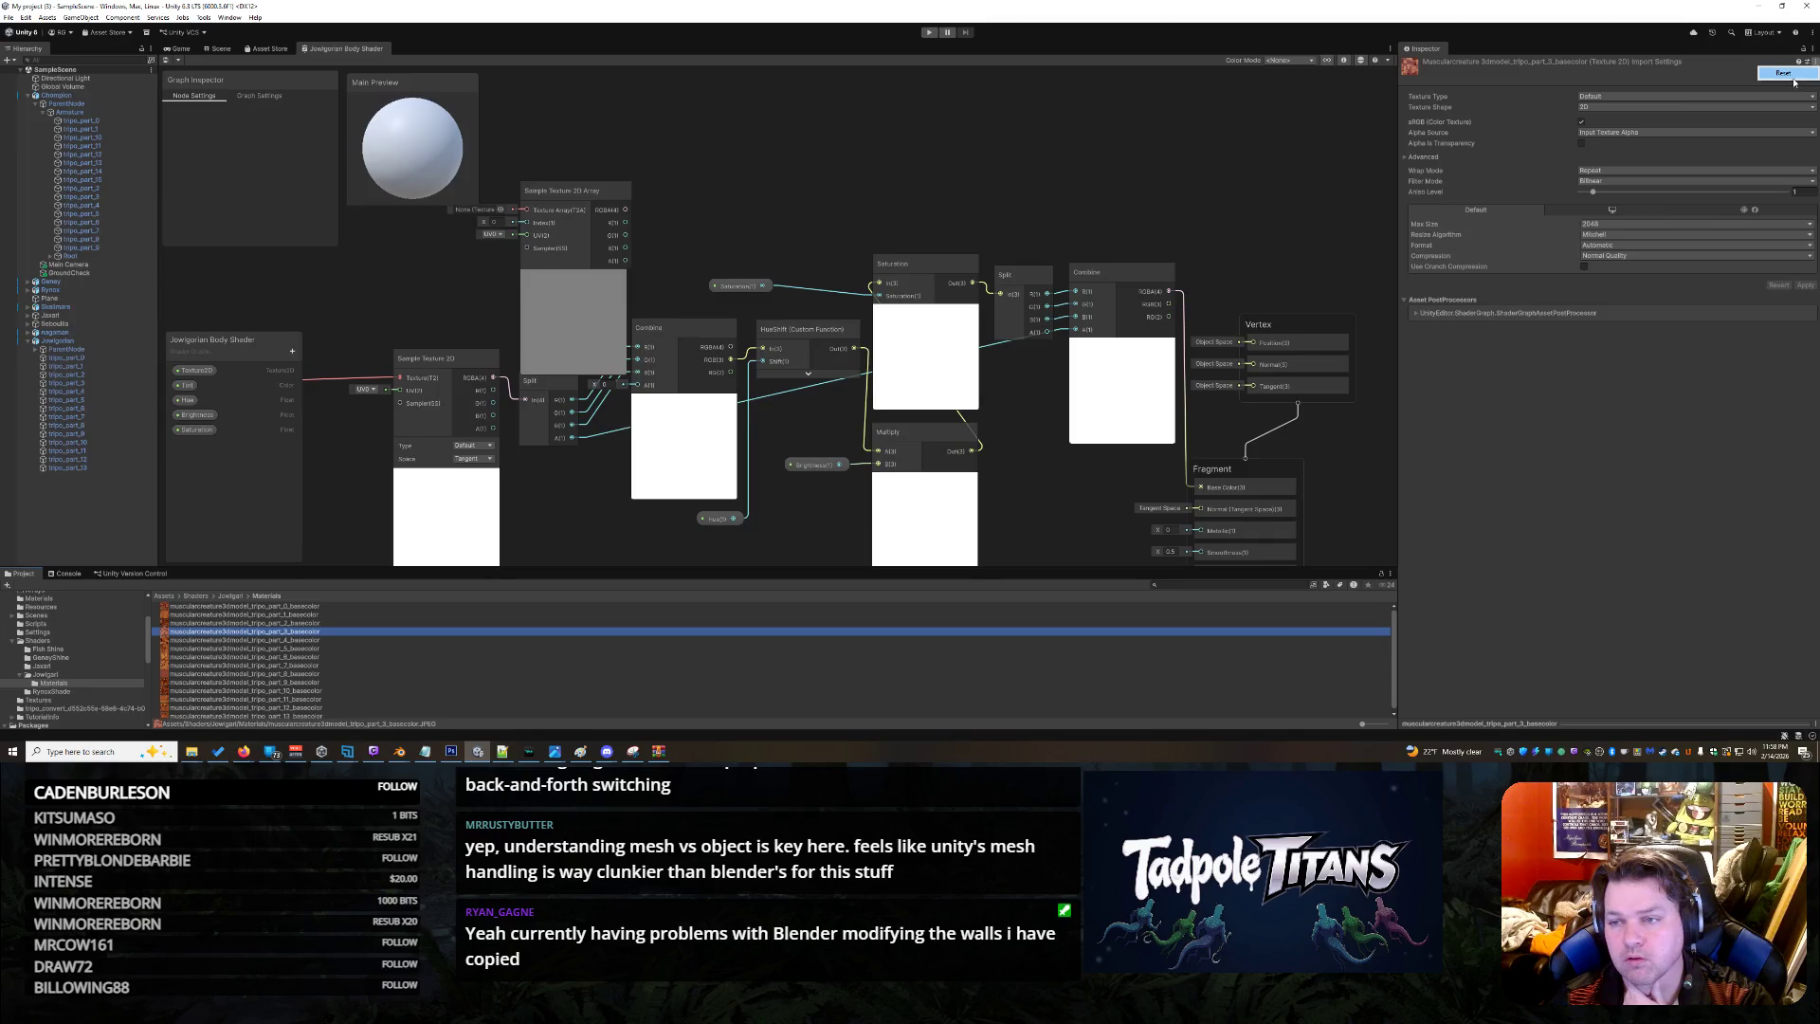
Preview the part_3 basecolor texture, then multi-select all fourteen basecolor textures
click(263, 632)
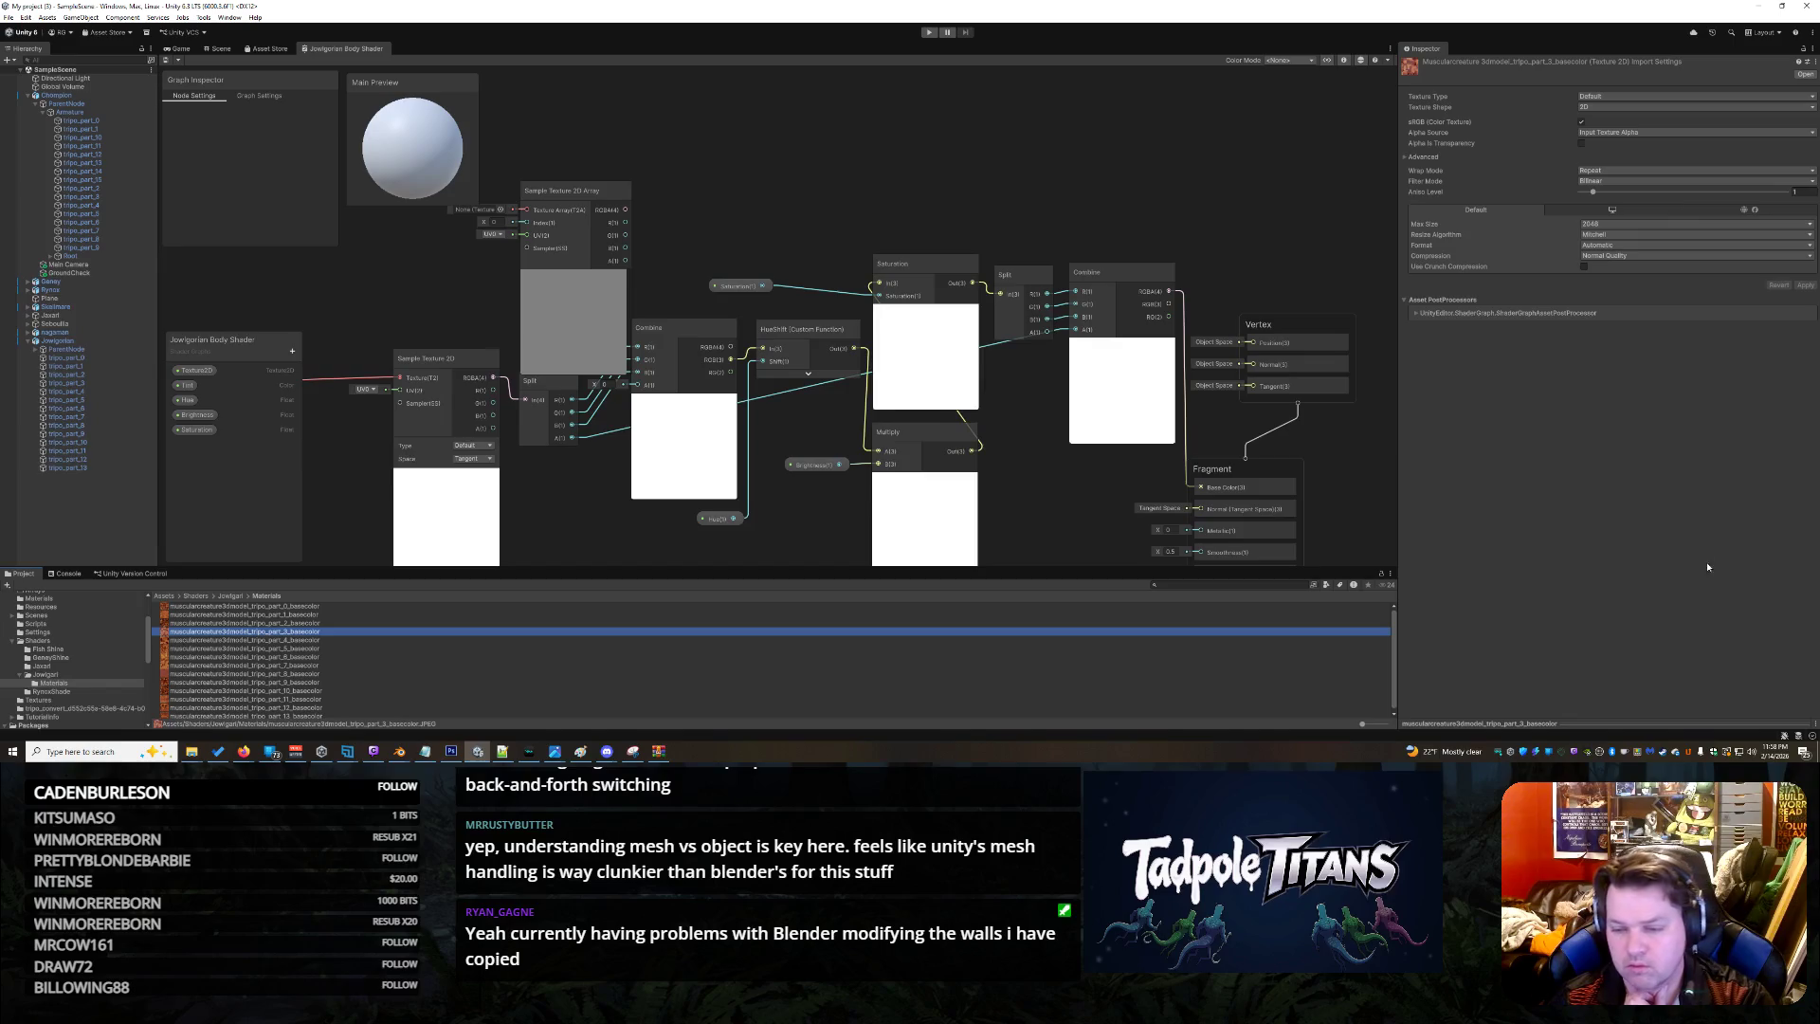
click(1502, 722)
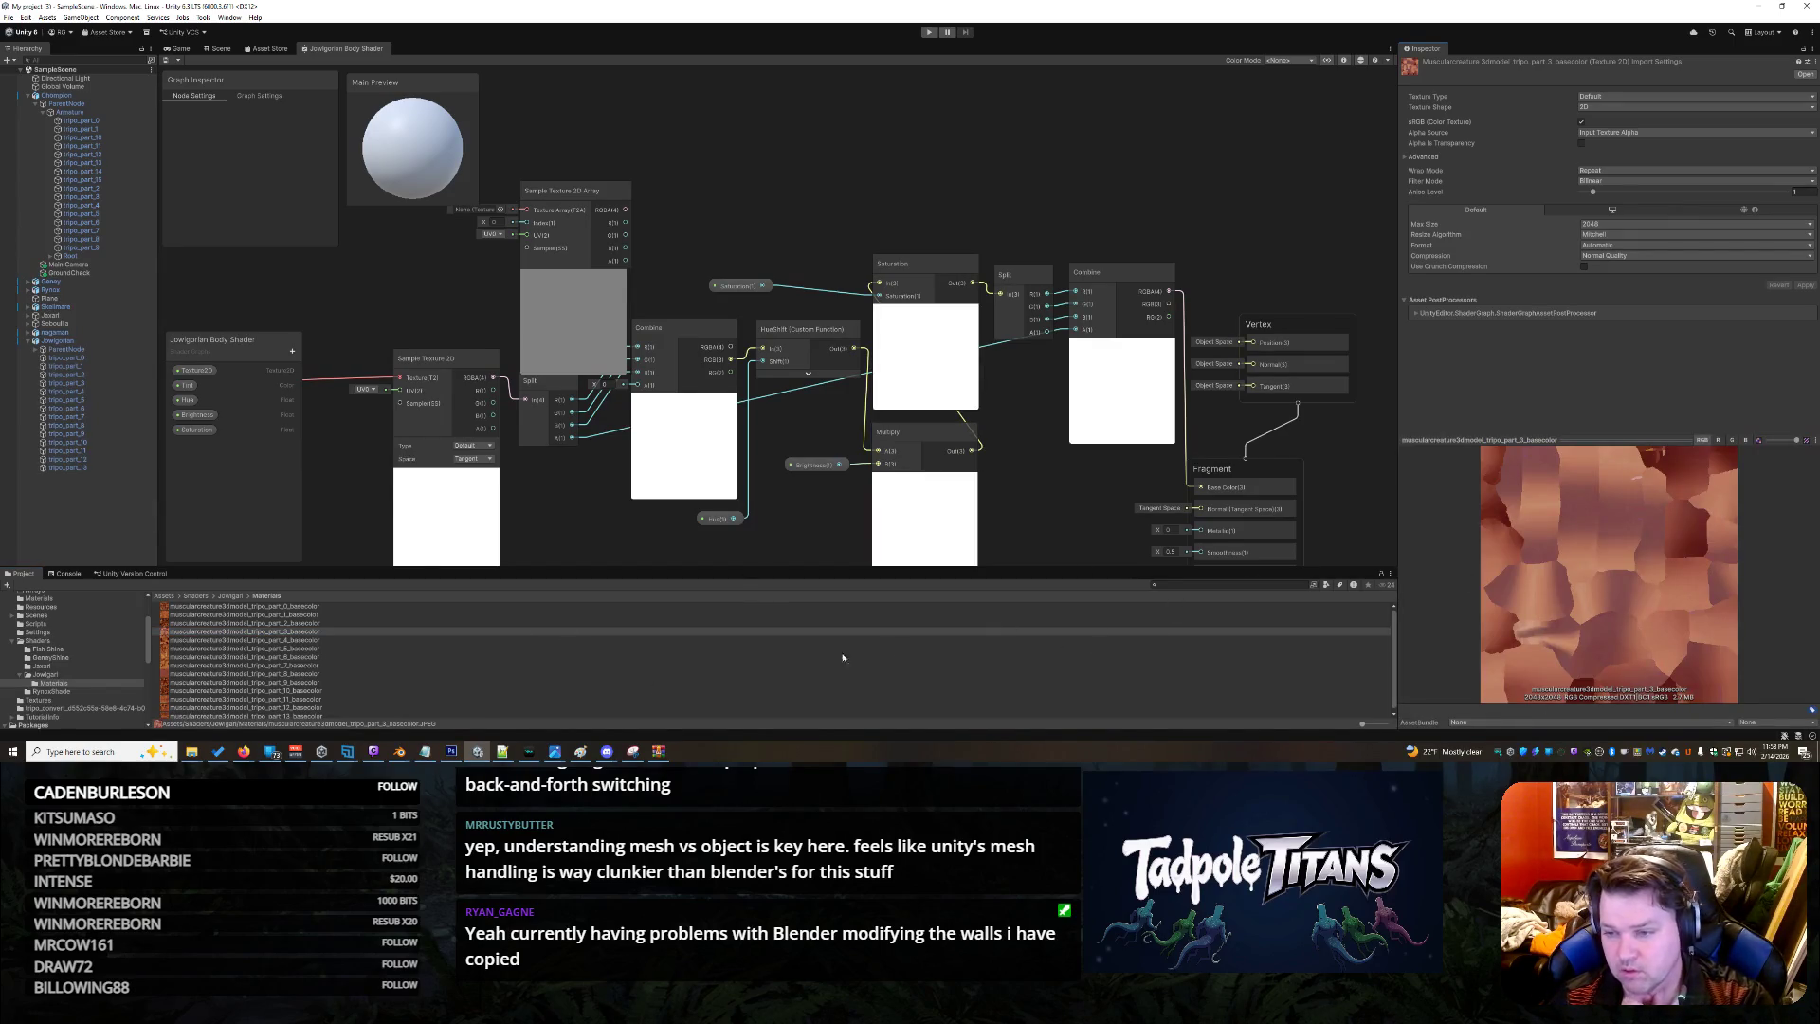
click(320, 607)
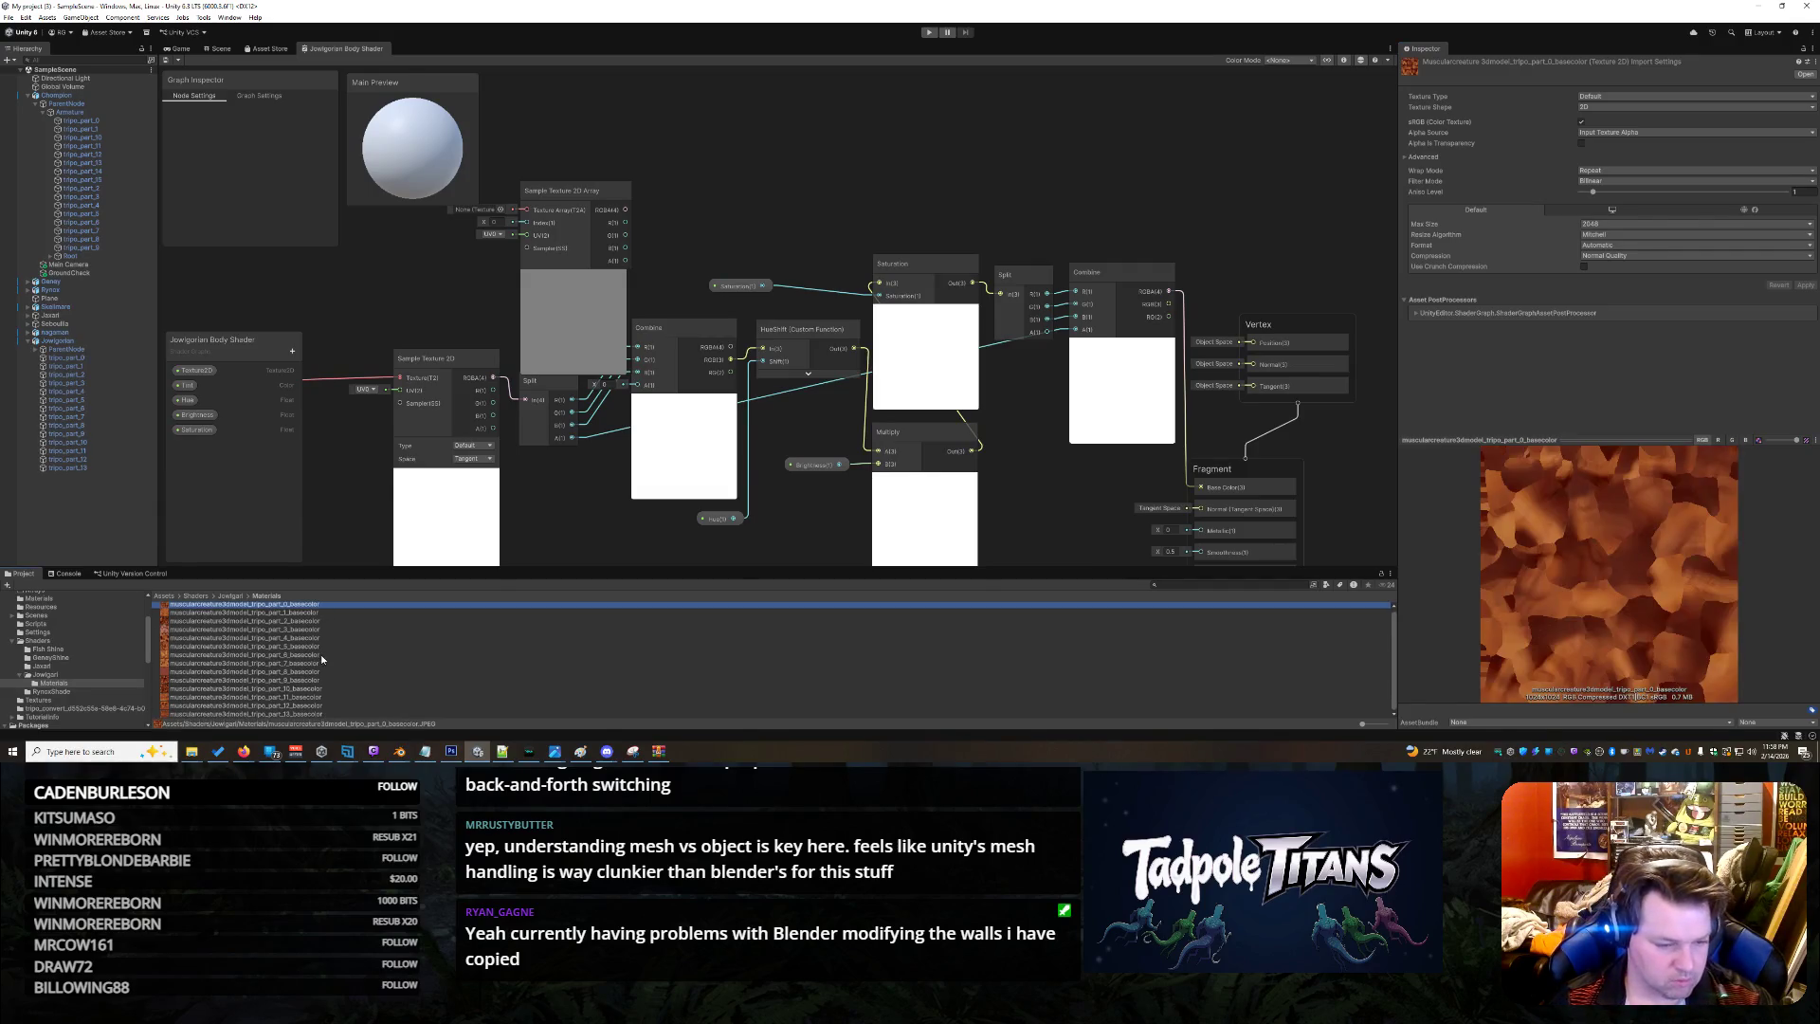
shift+click(321, 715)
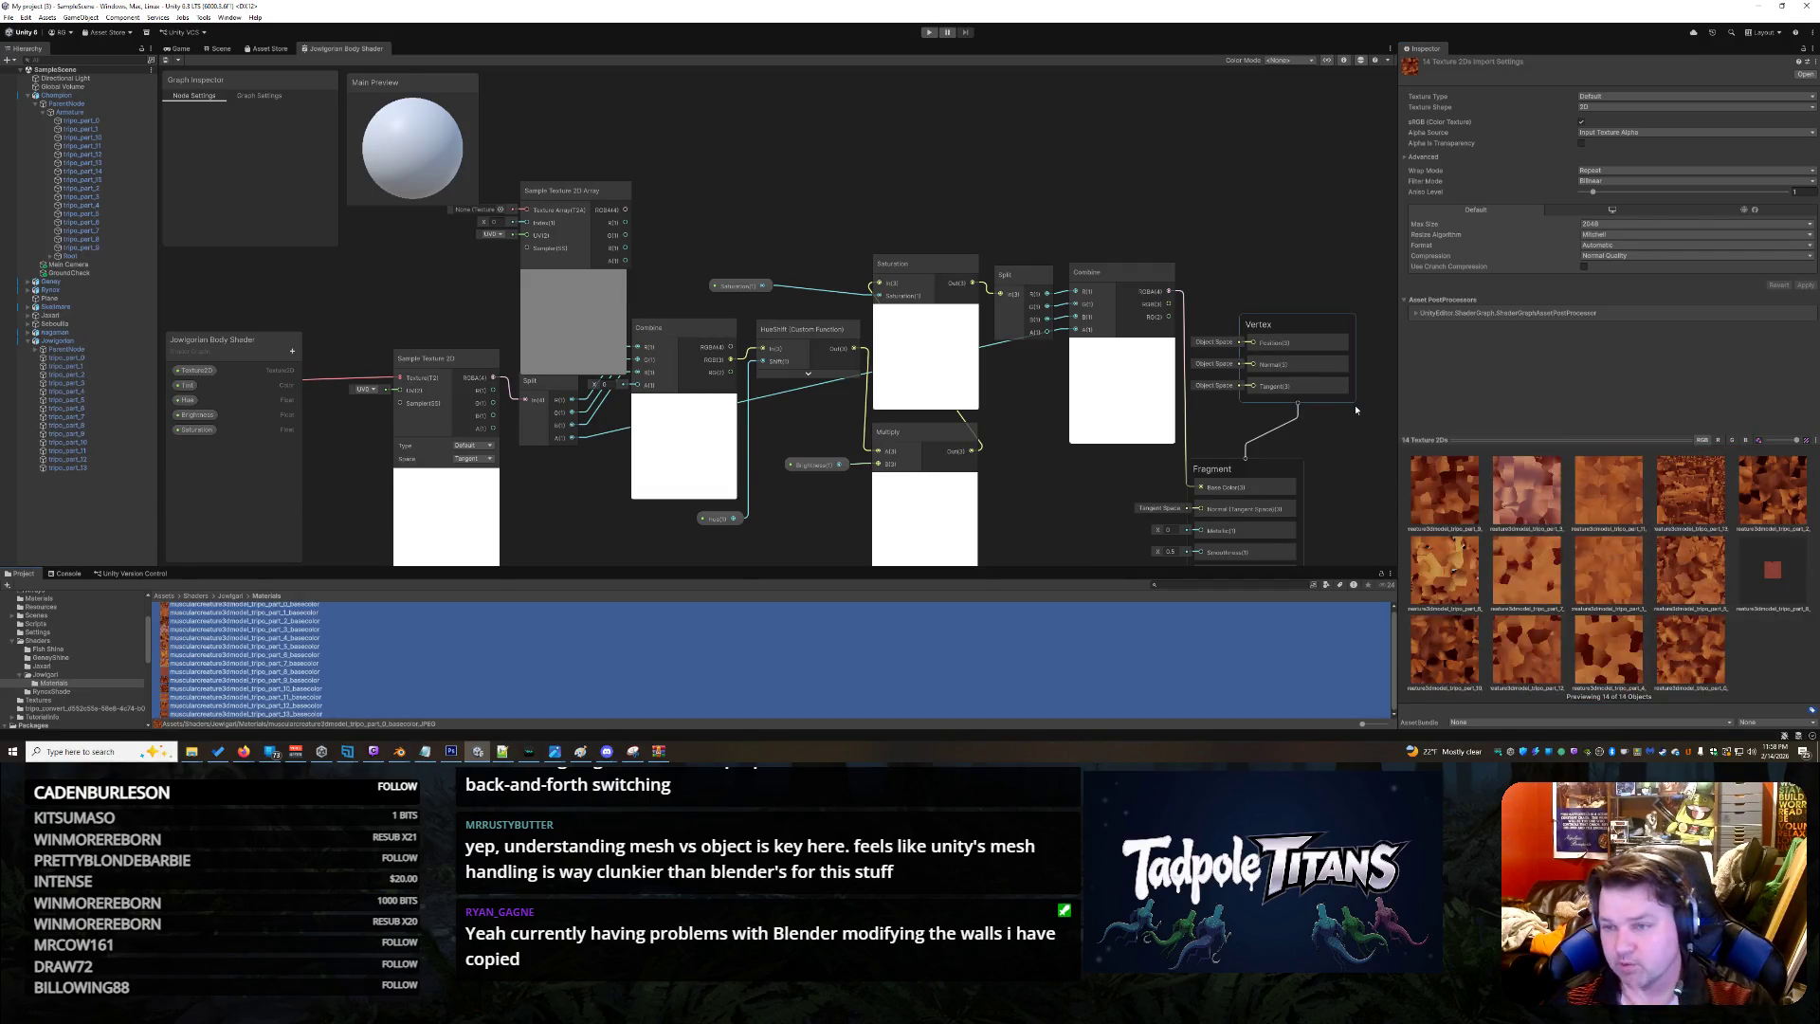
Set all fourteen textures' shape to 2D Array and confirm the rows value
click(1592, 108)
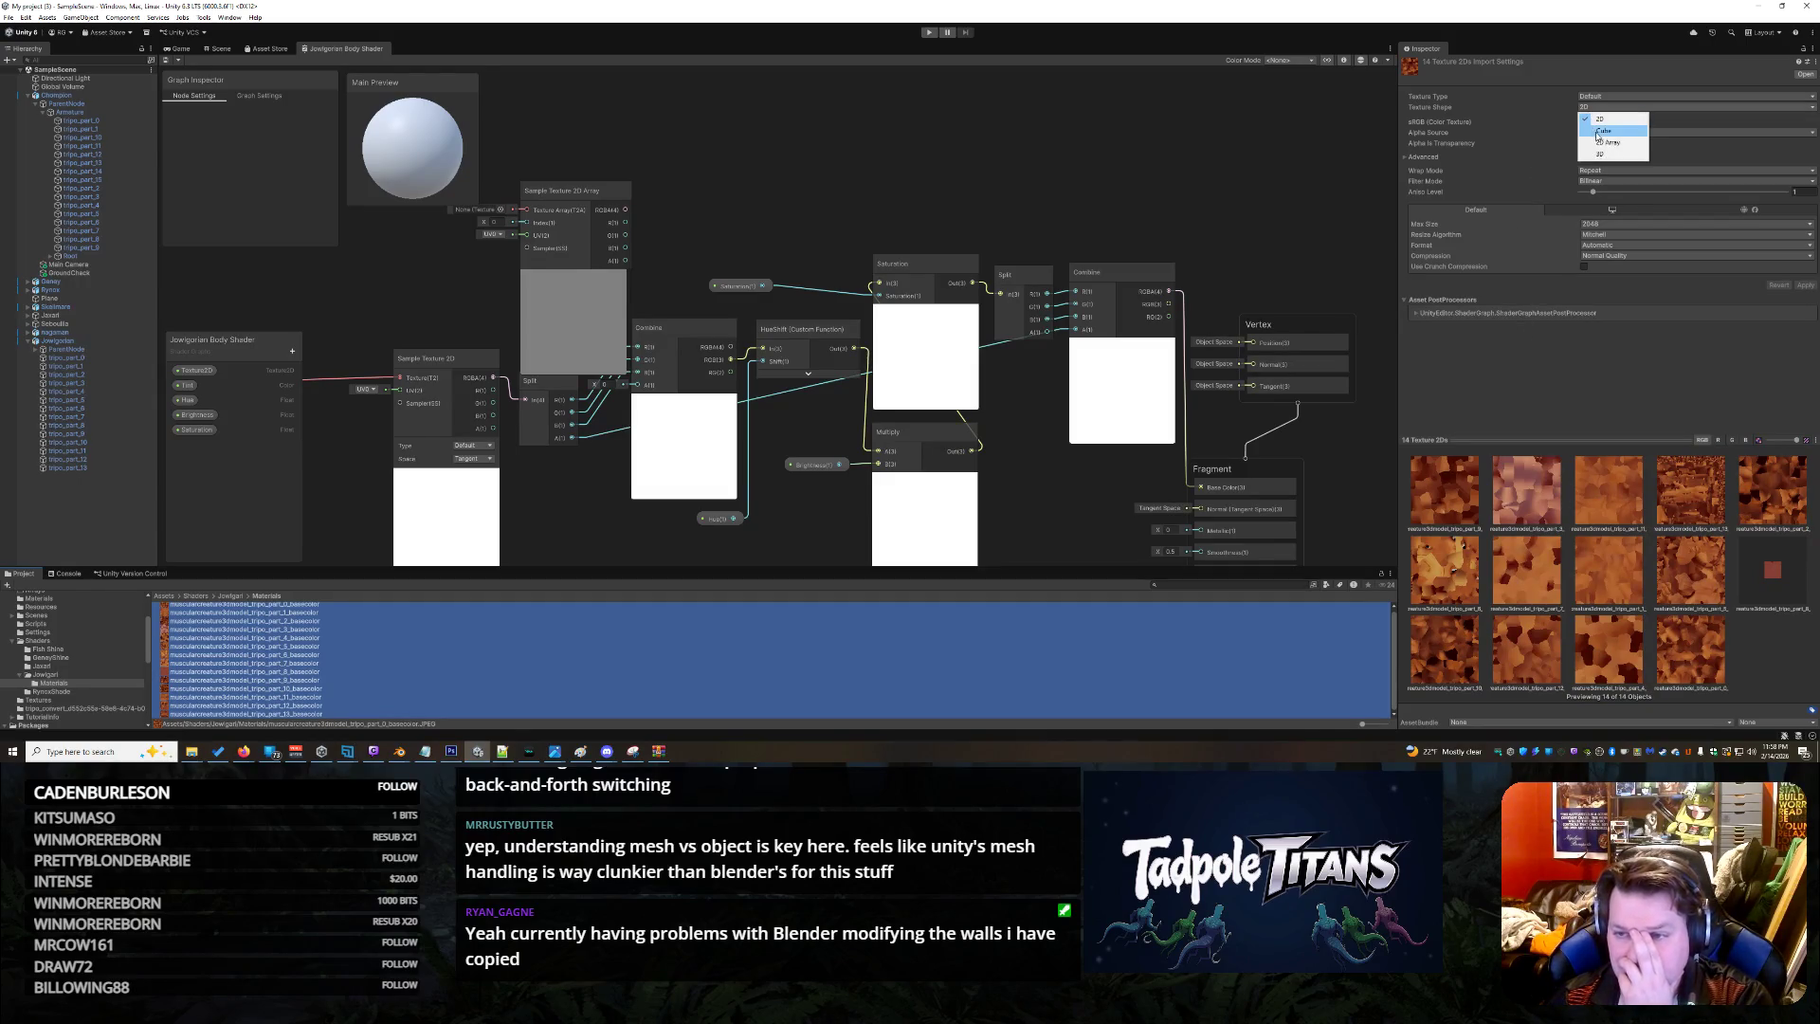
click(1601, 134)
click(1590, 133)
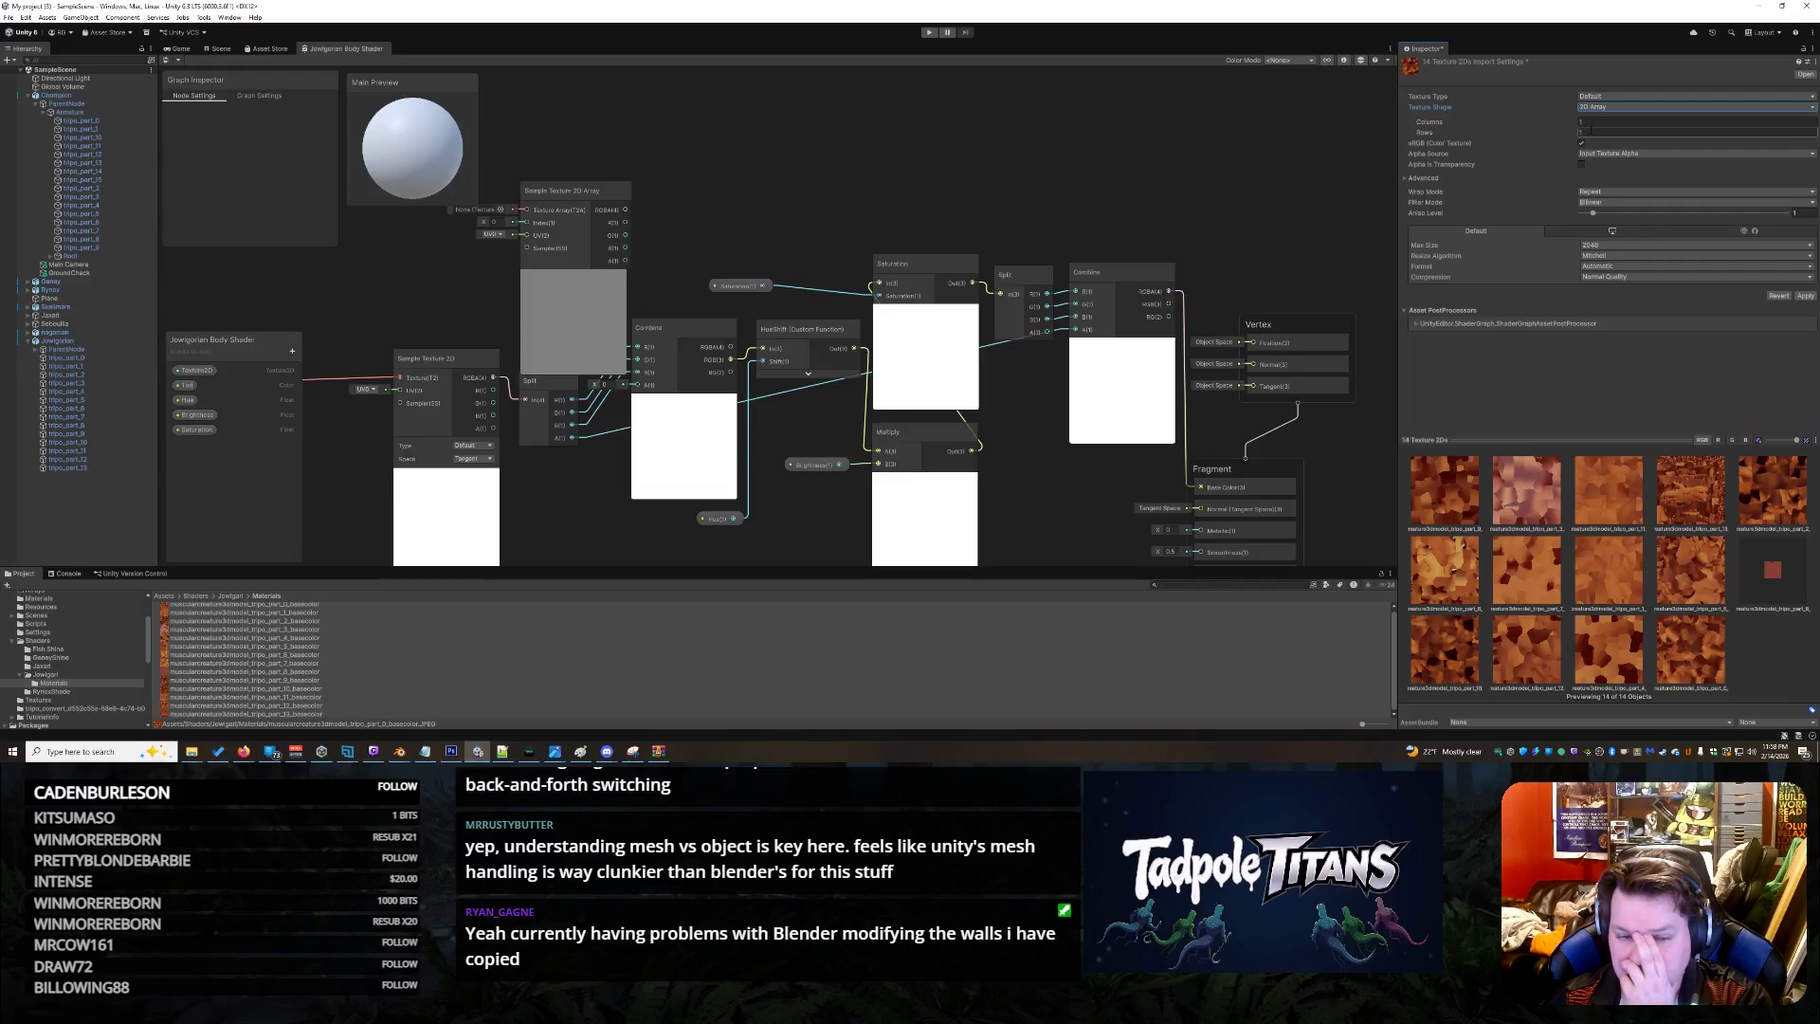
key(Return)
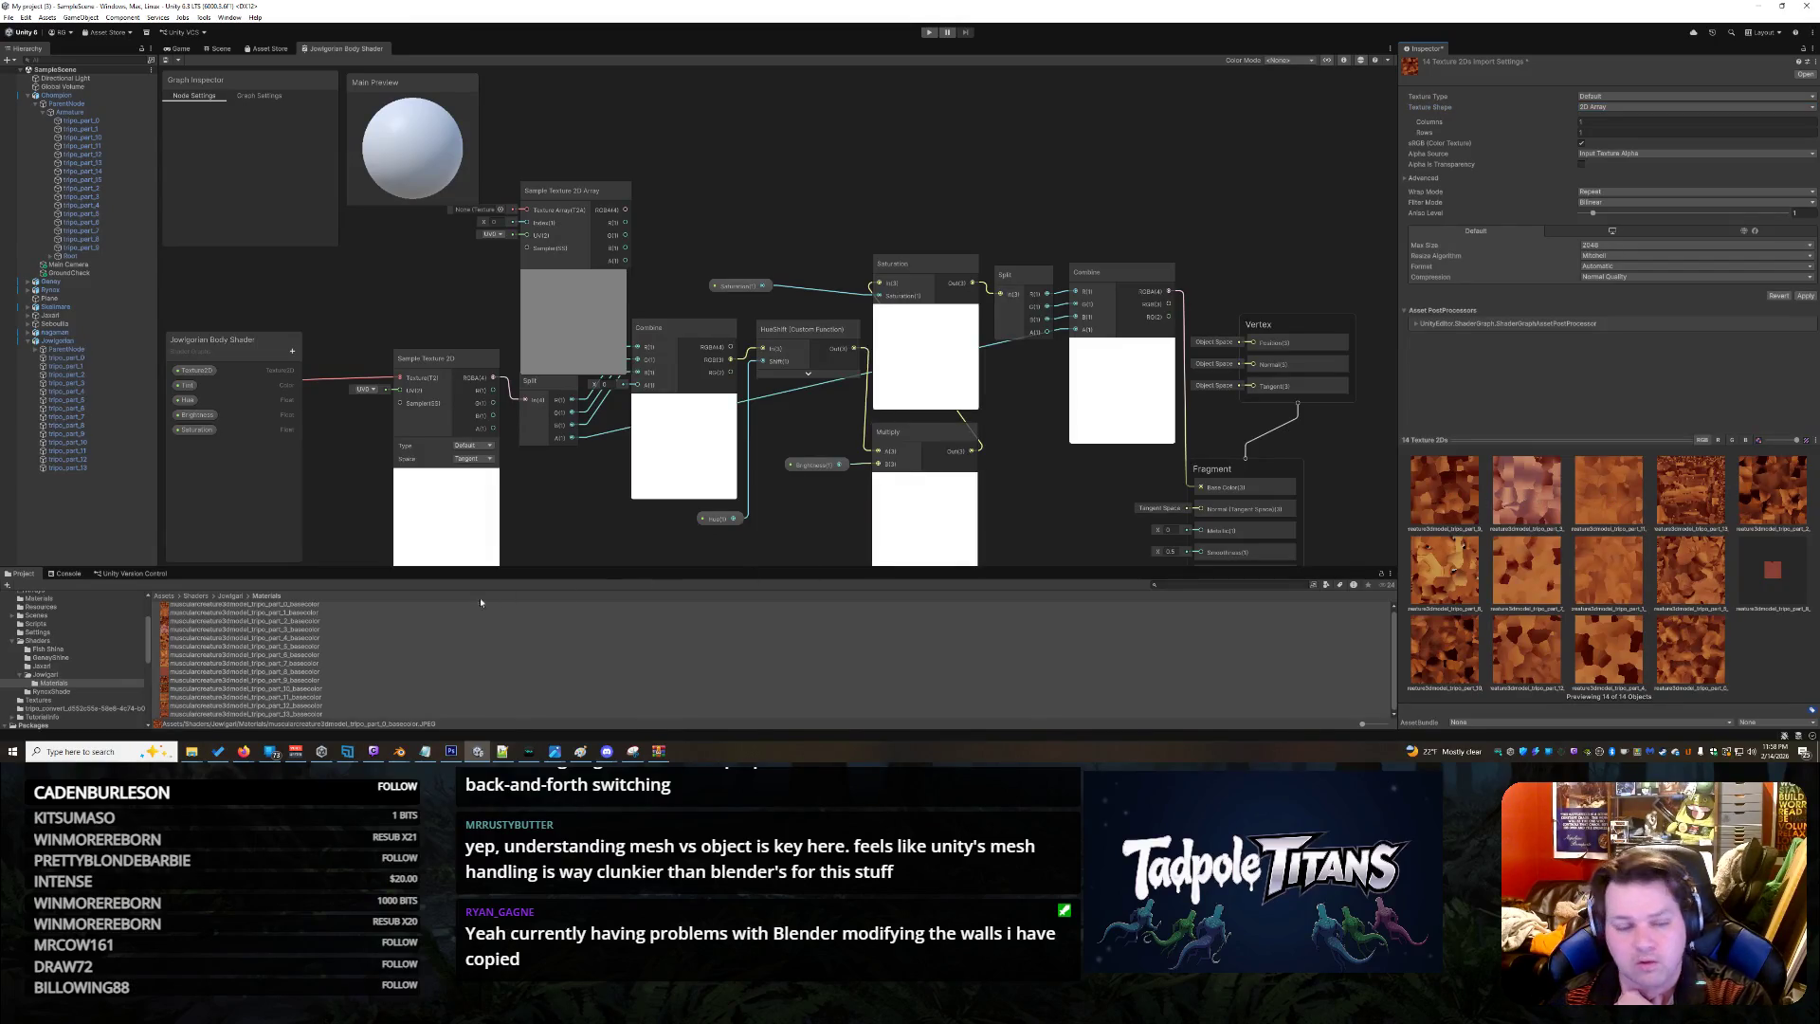
Discard the unapplied 2D Array change when leaving the selection
click(371, 612)
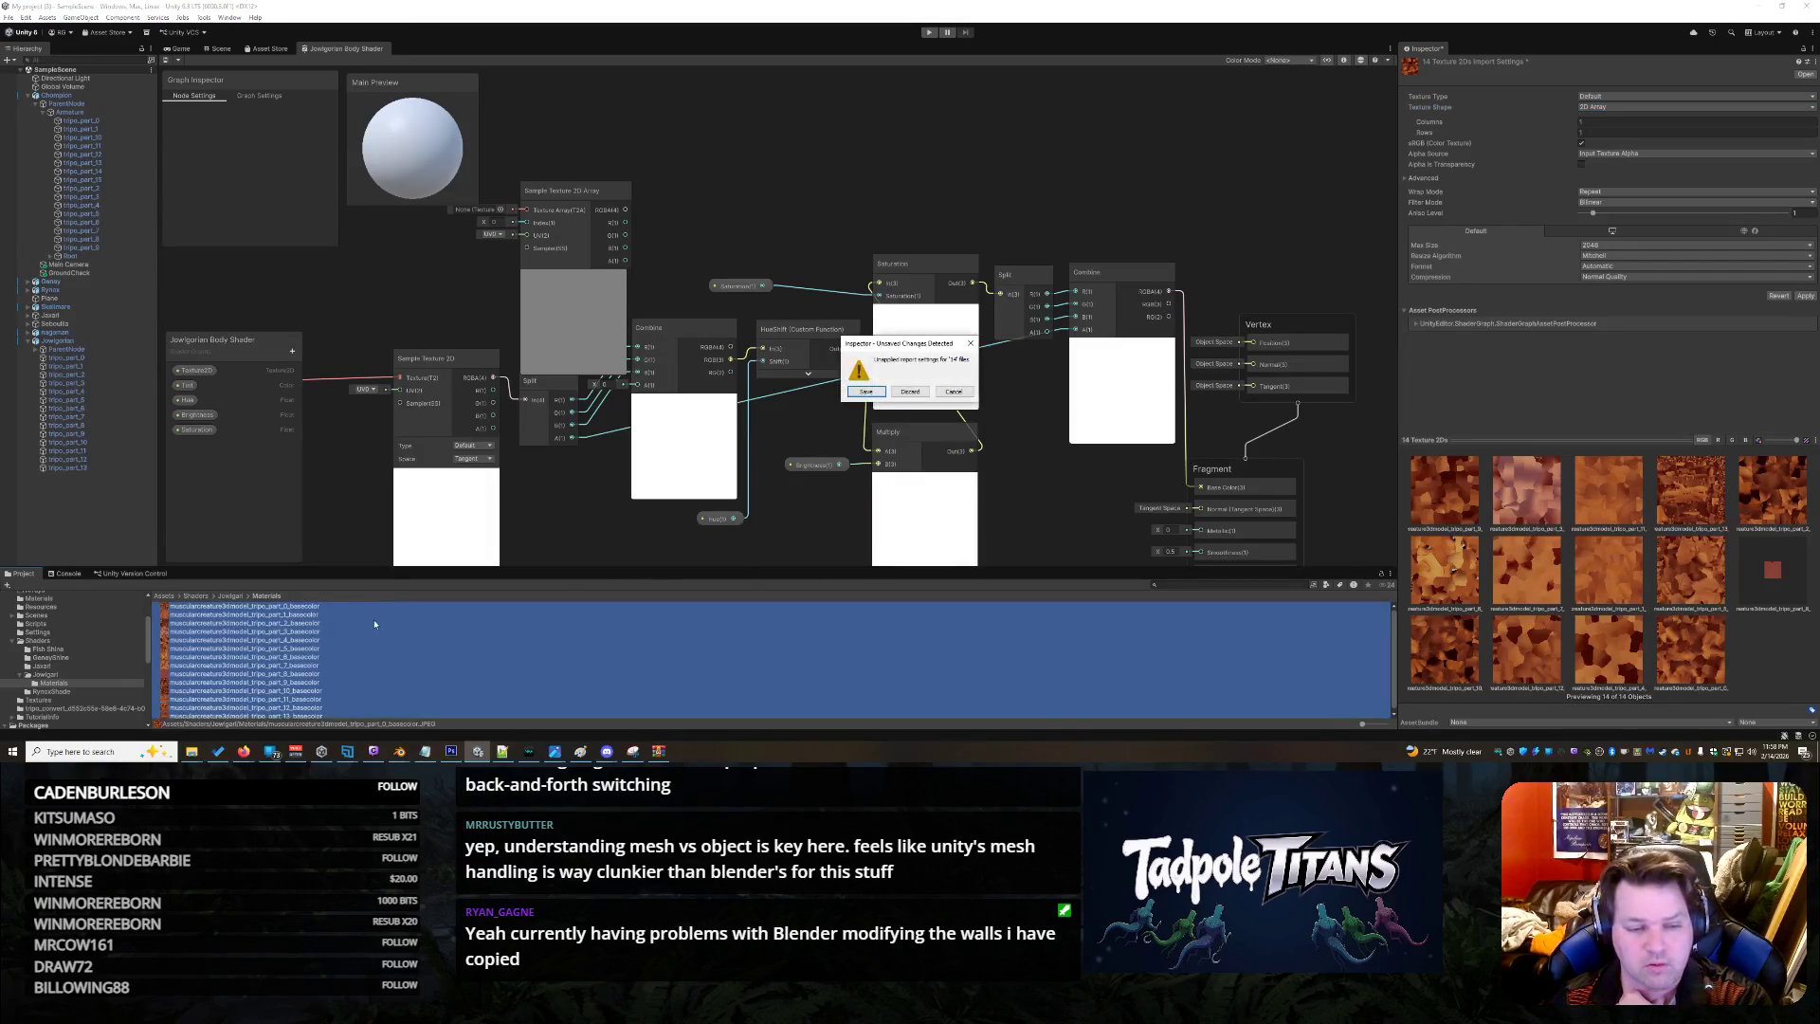
click(953, 391)
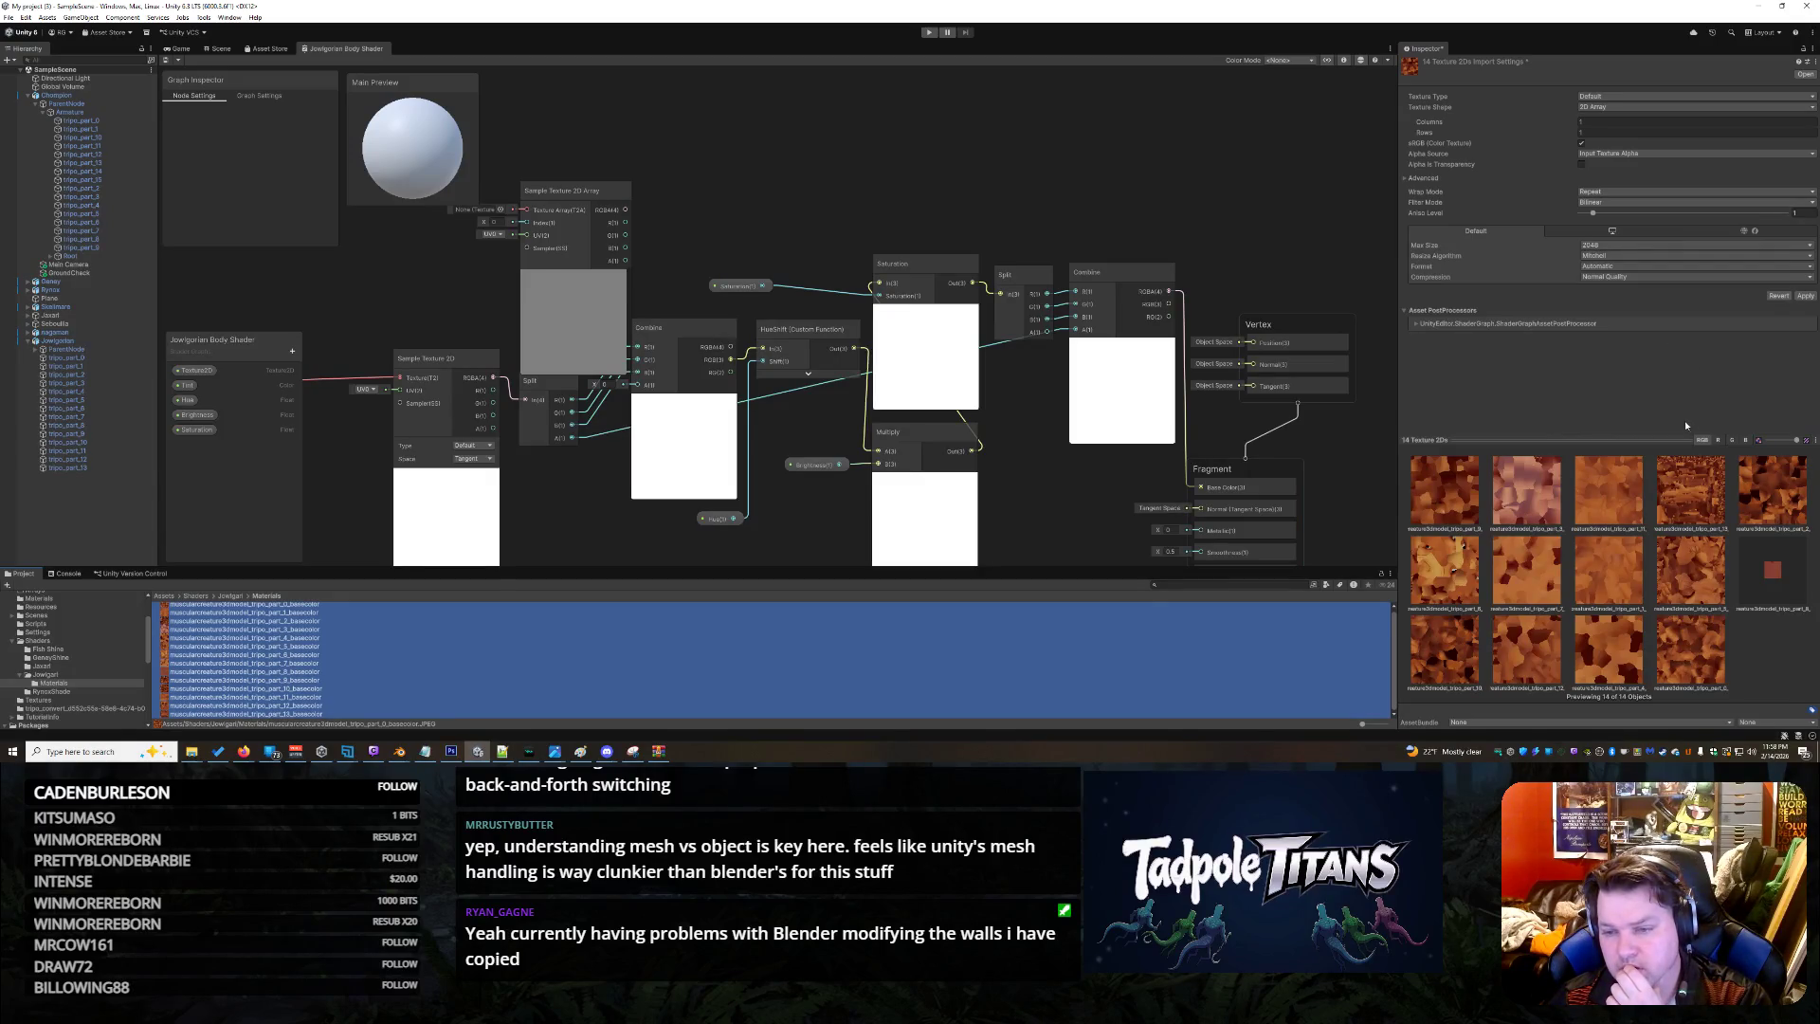
key(alt+Tab)
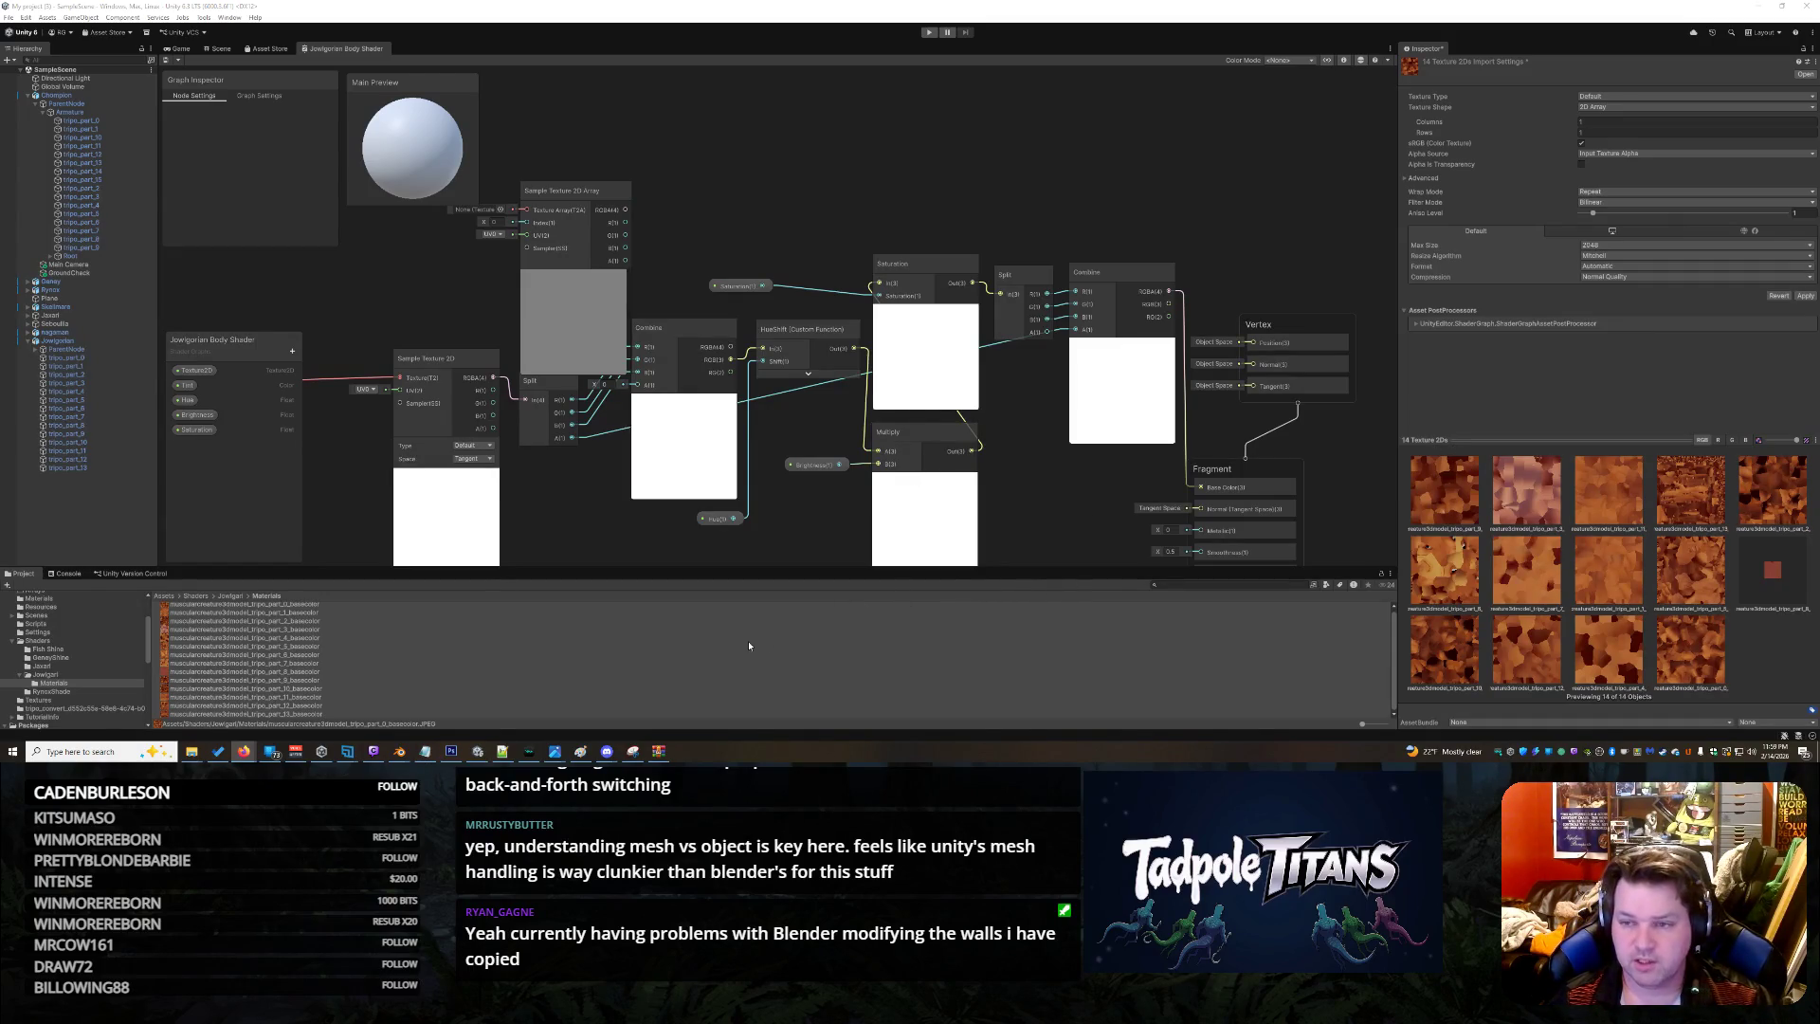
key(ctrl+a)
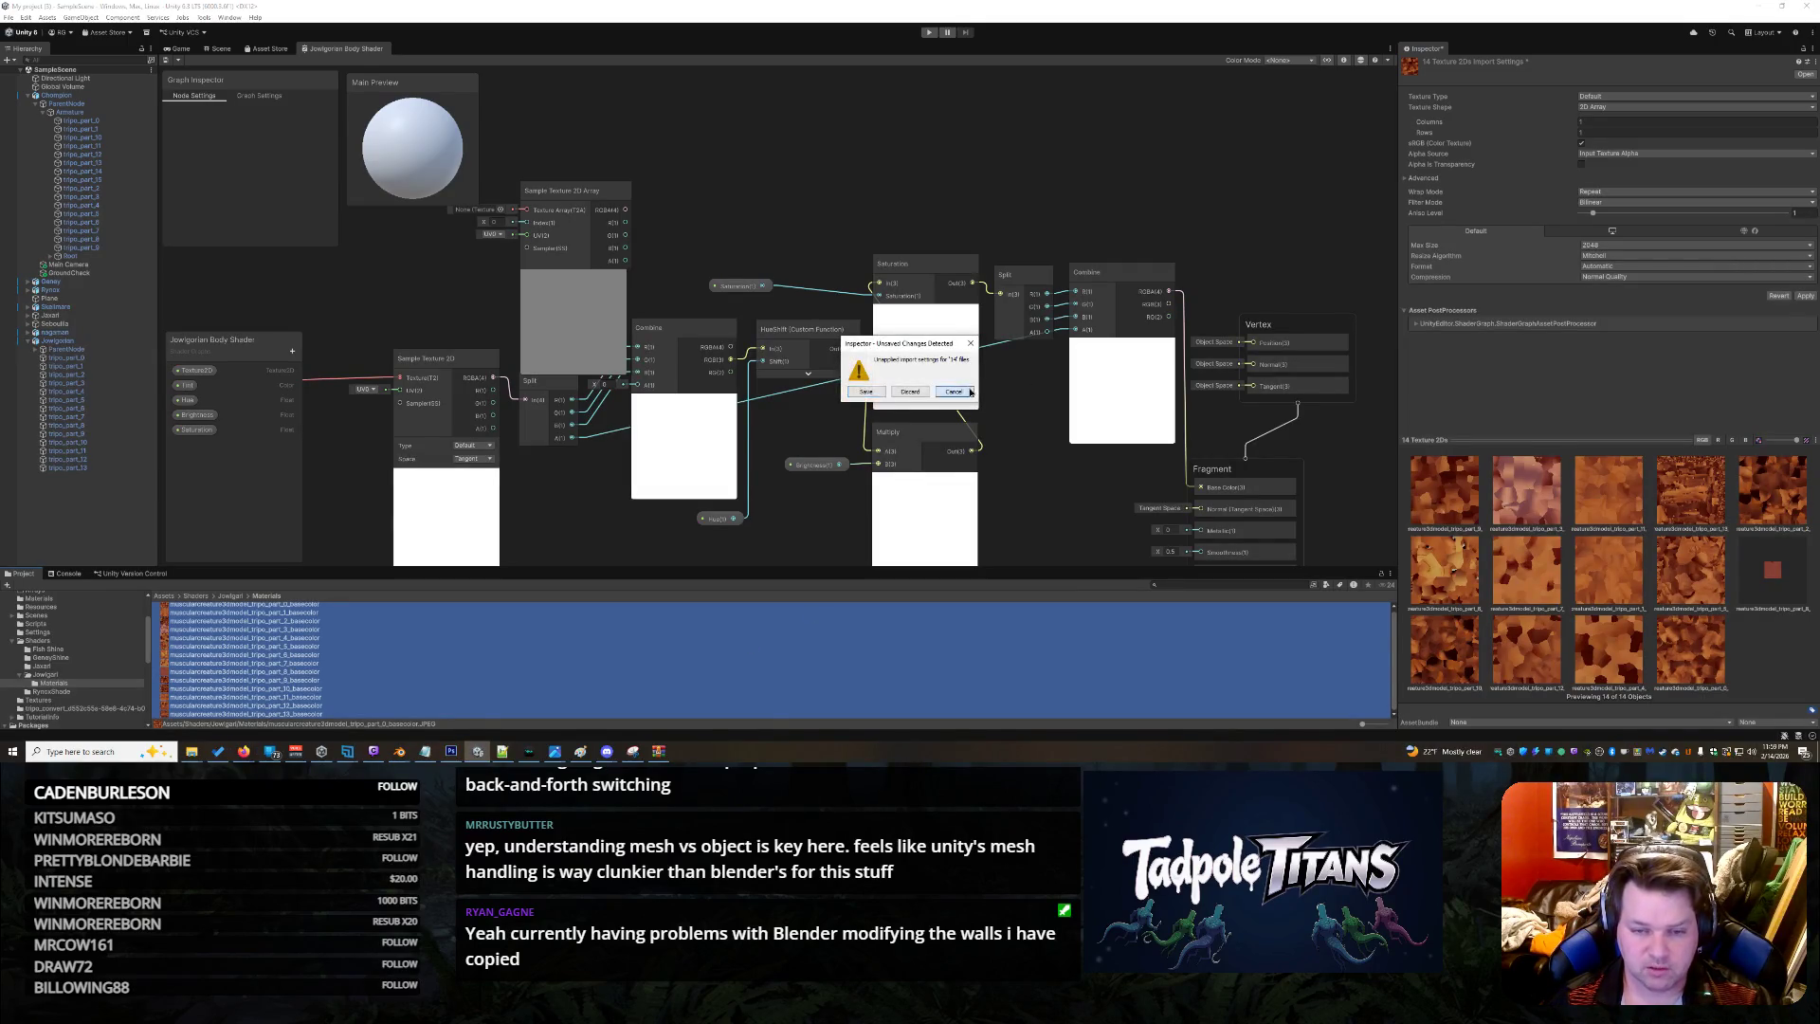
click(576, 654)
click(910, 391)
Select the part_6, part_2 and part_0 basecolor textures together
click(316, 615)
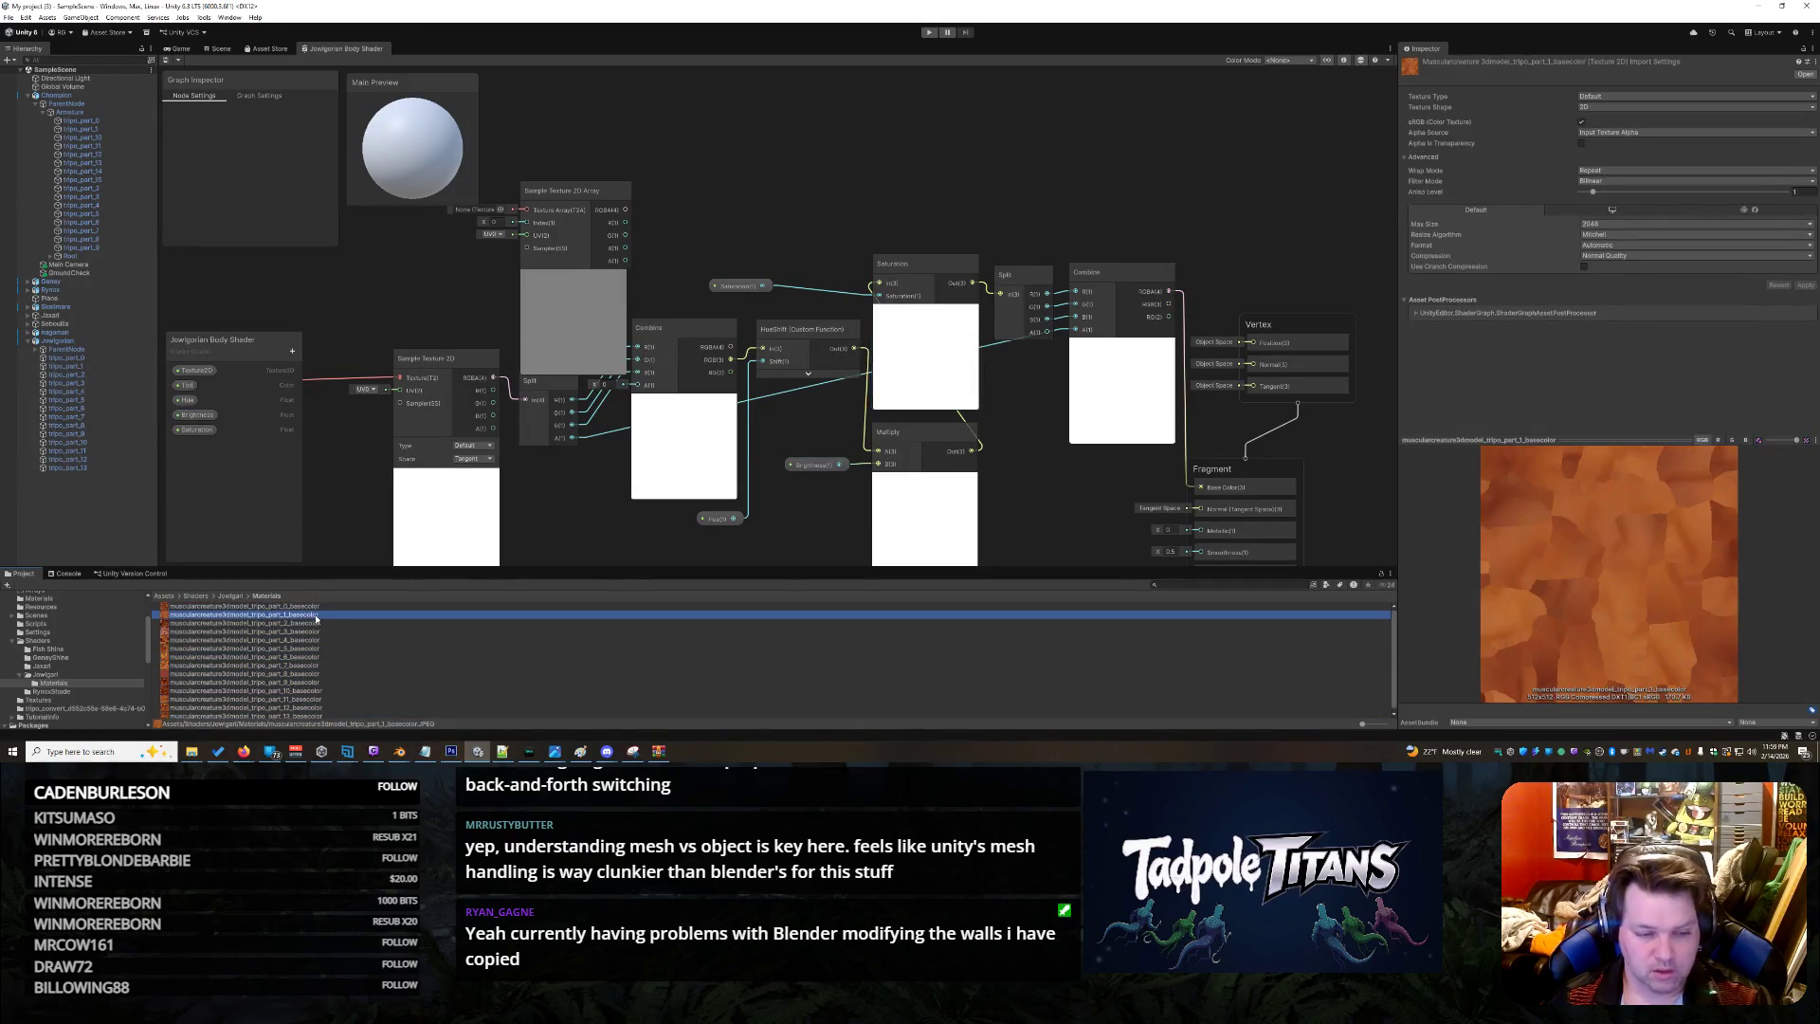
shift+click(320, 623)
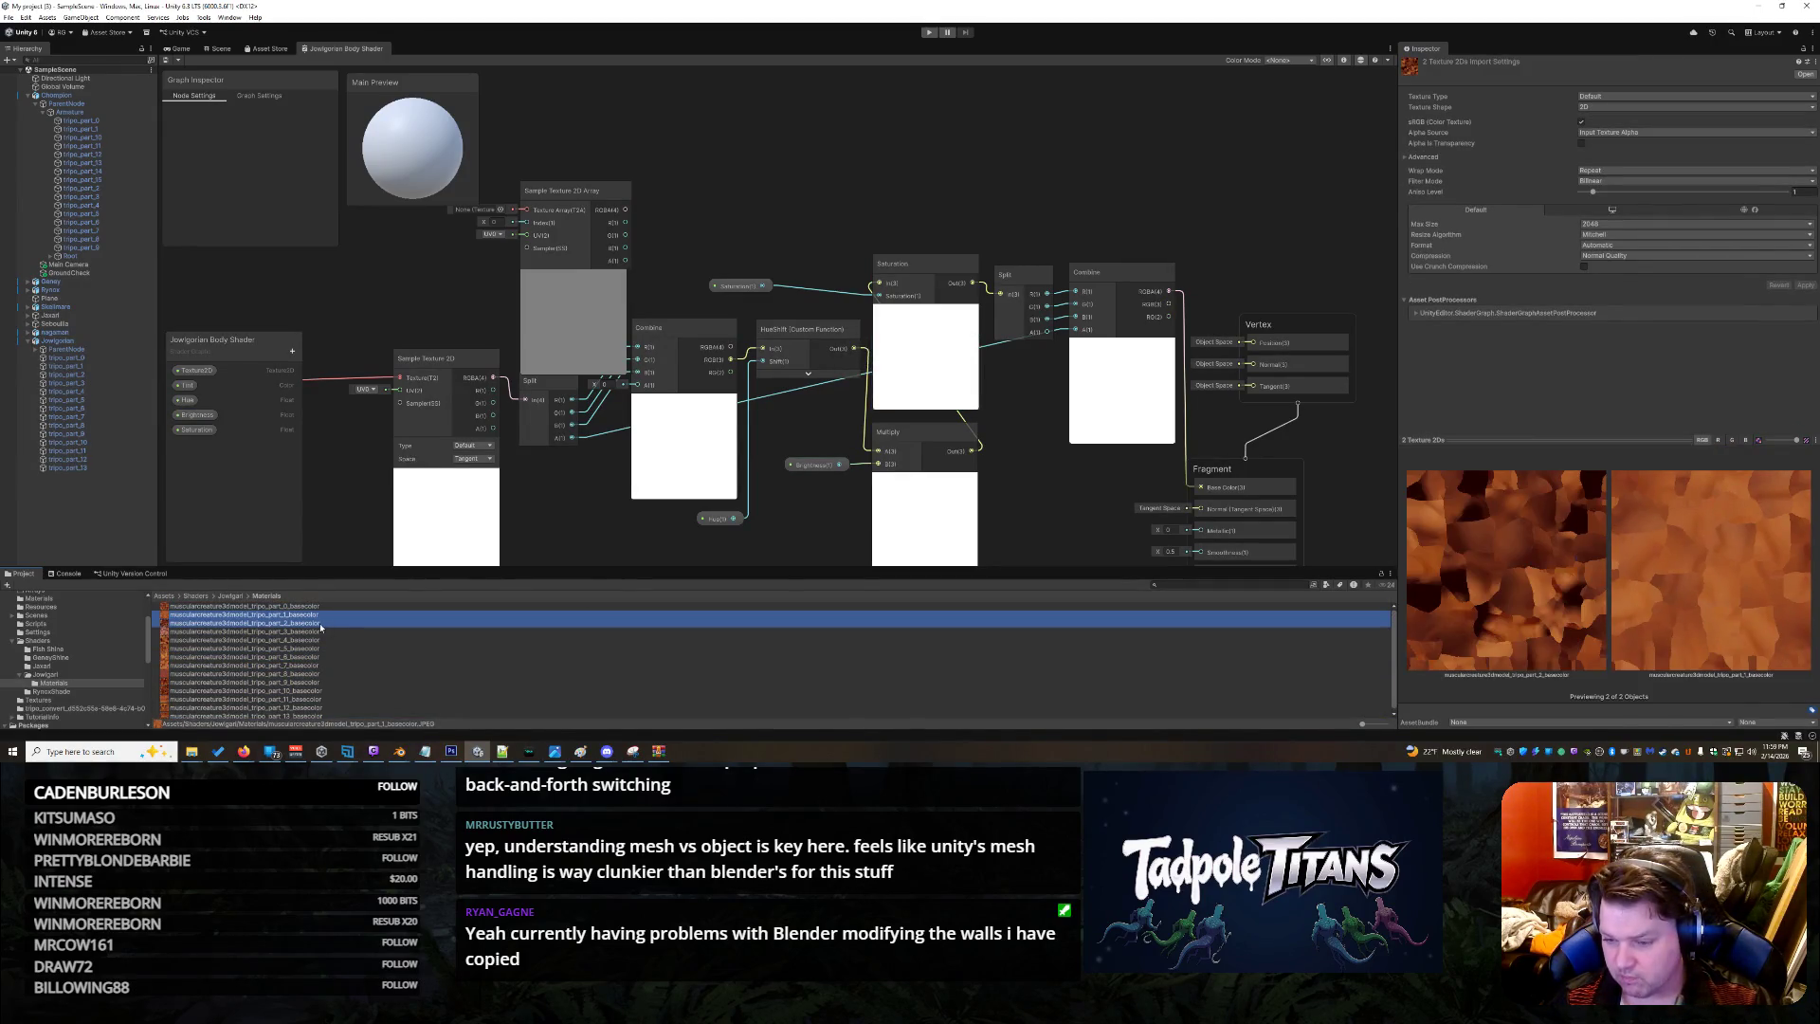
click(321, 623)
key(Up)
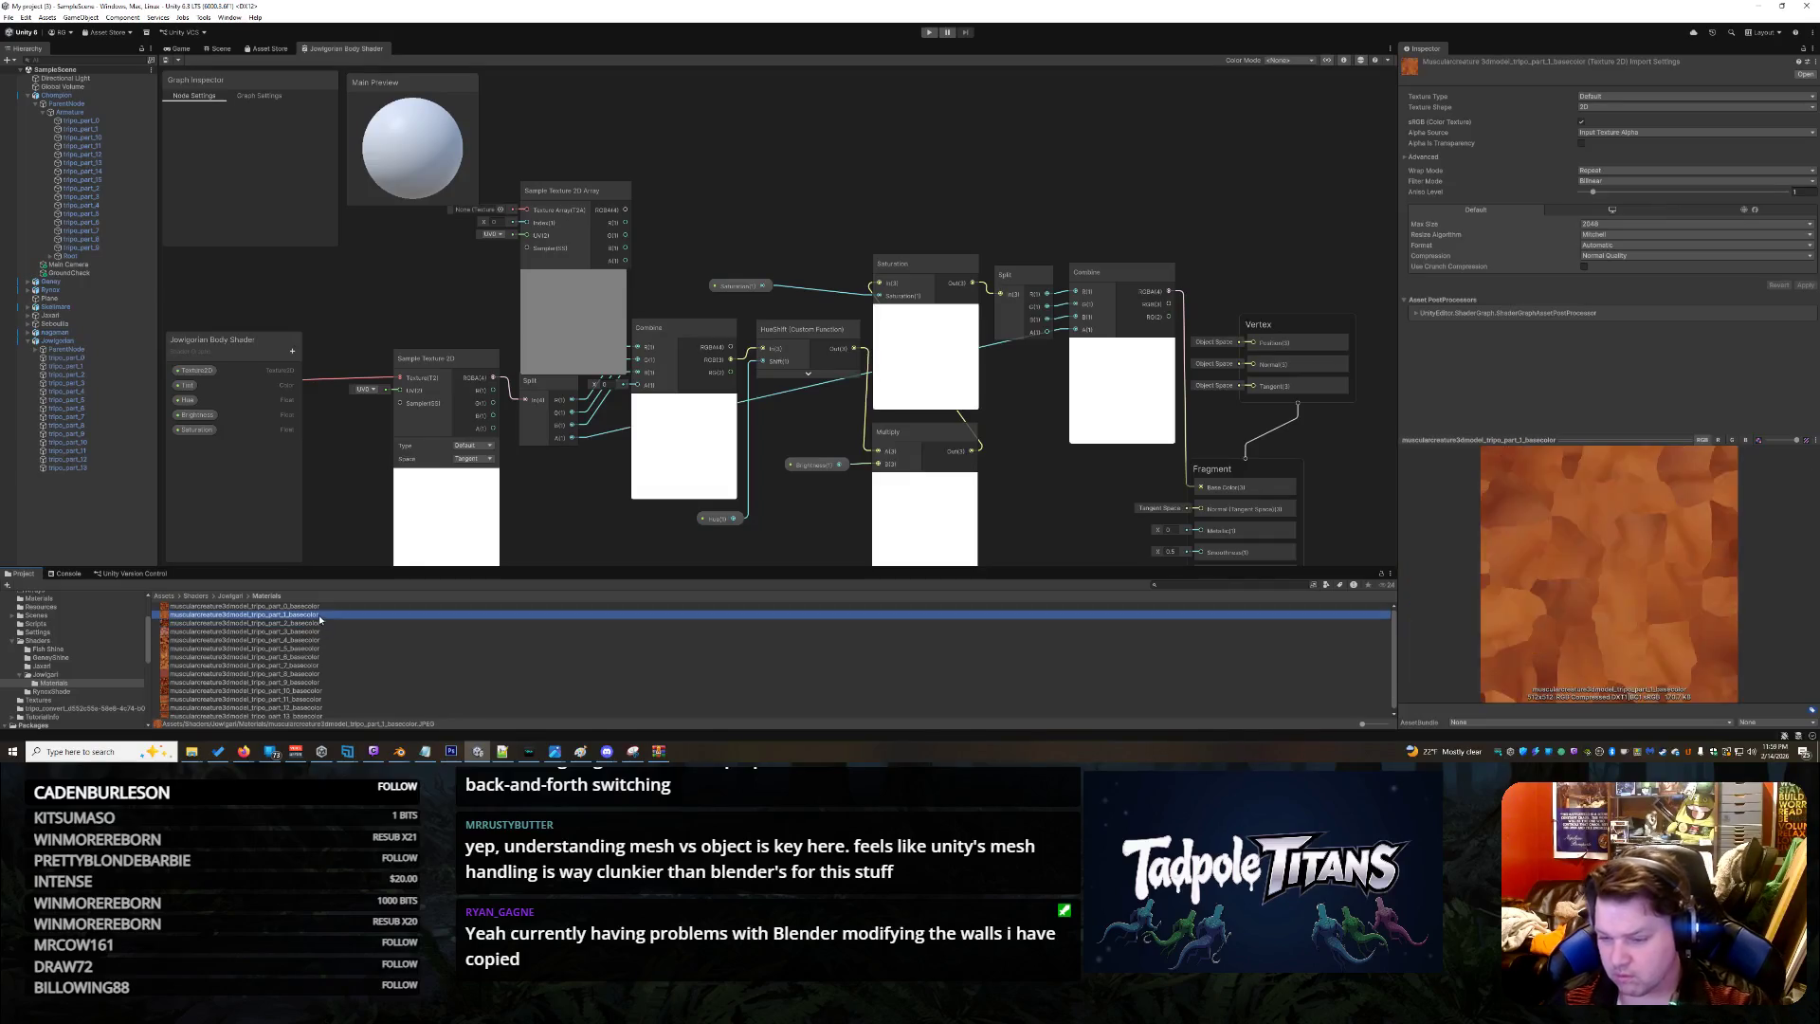
key(Up)
key(Down)
key(Up)
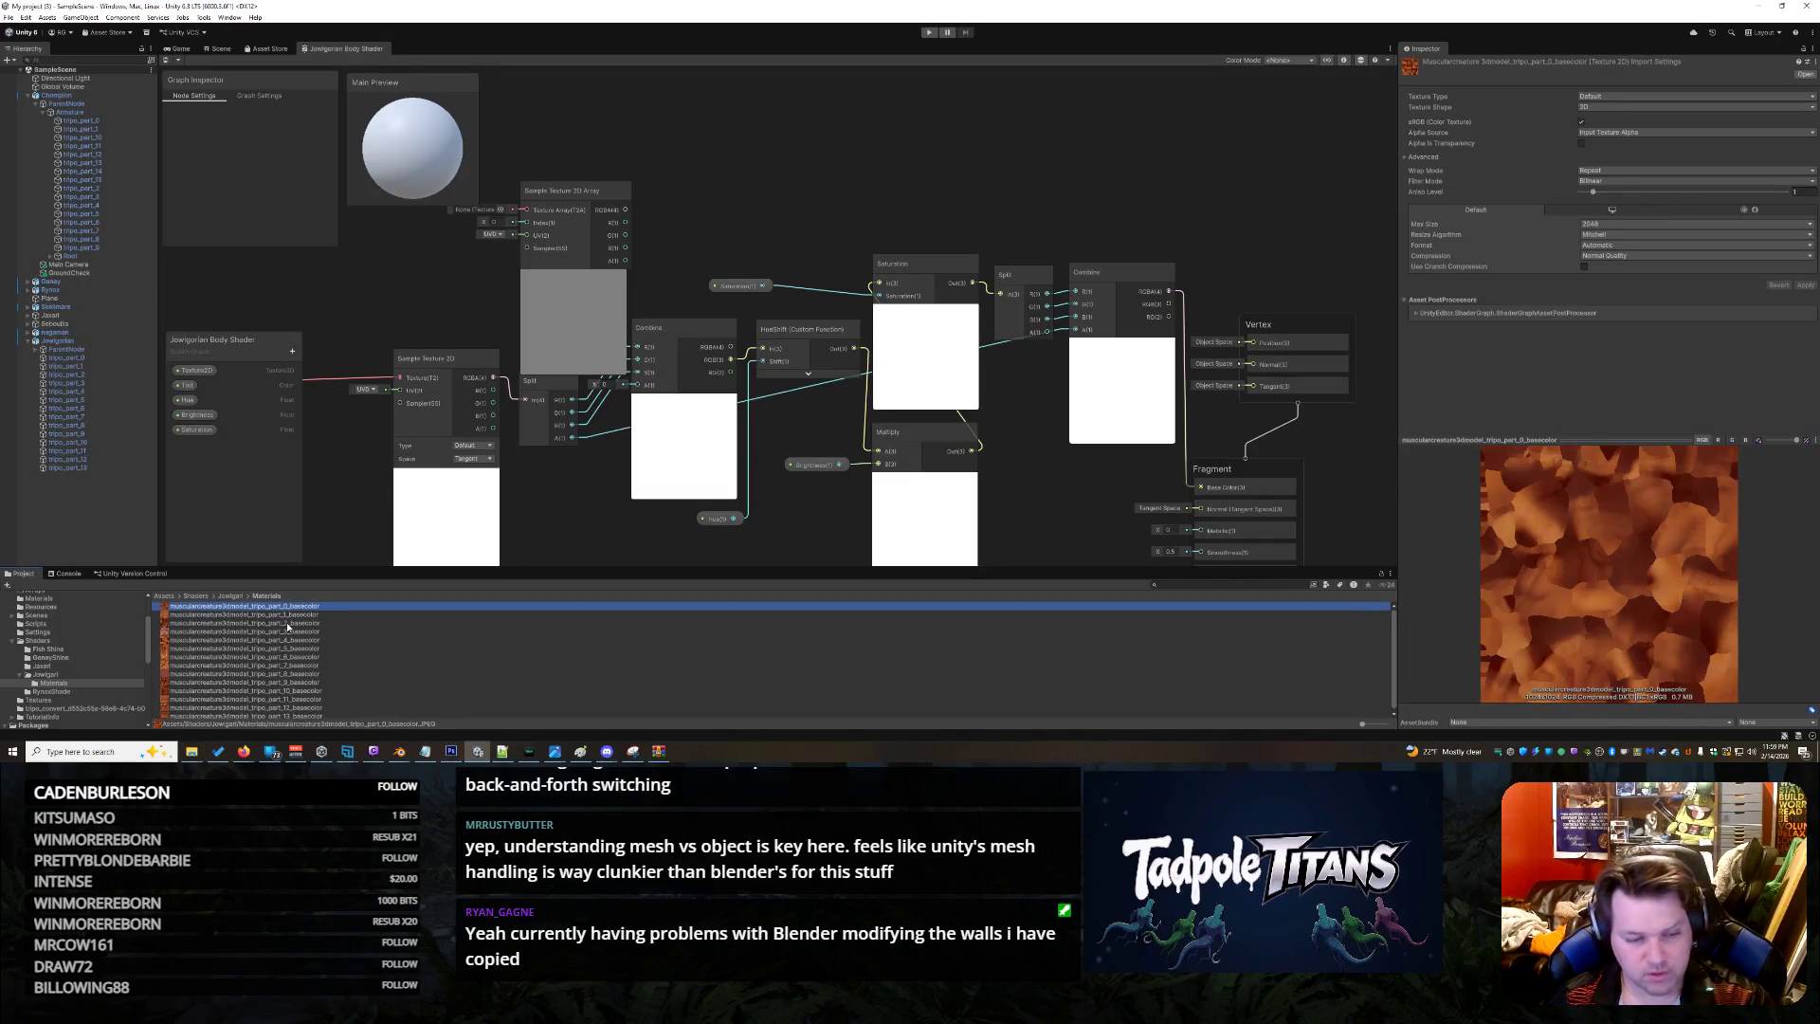
ctrl+click(287, 623)
ctrl+click(287, 623)
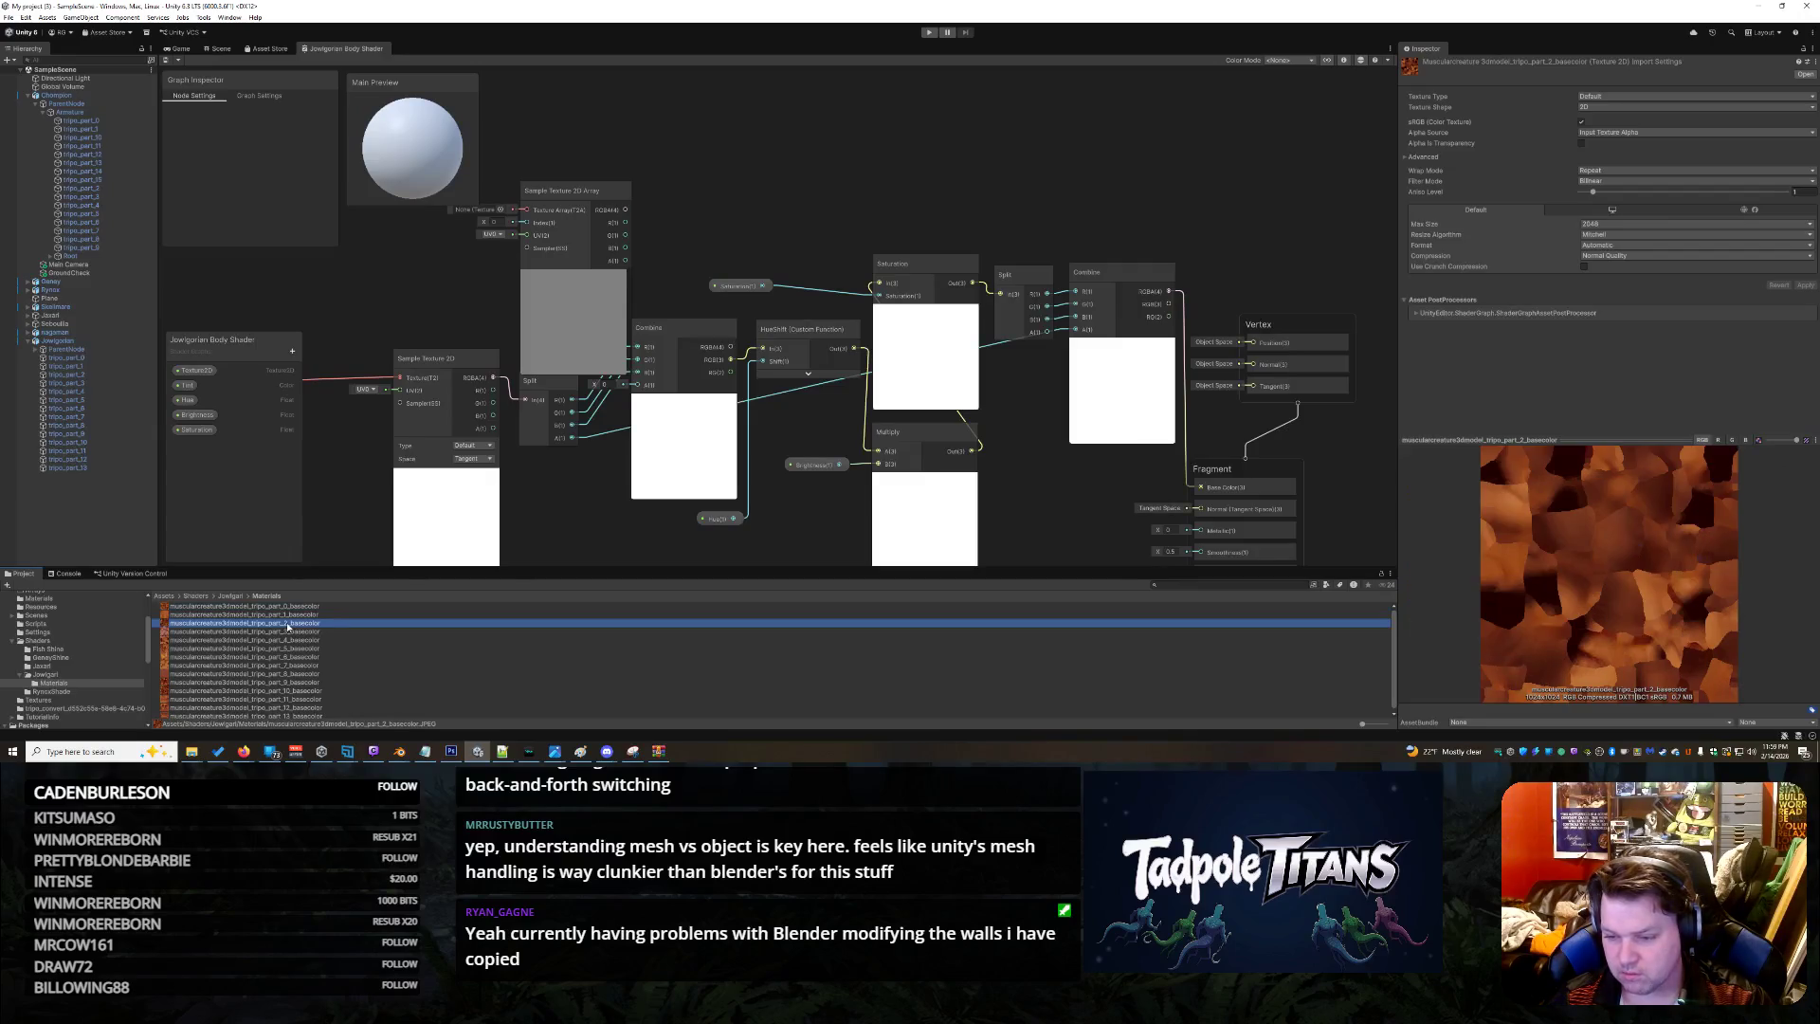
key(Down)
key(Down)
key(Down)
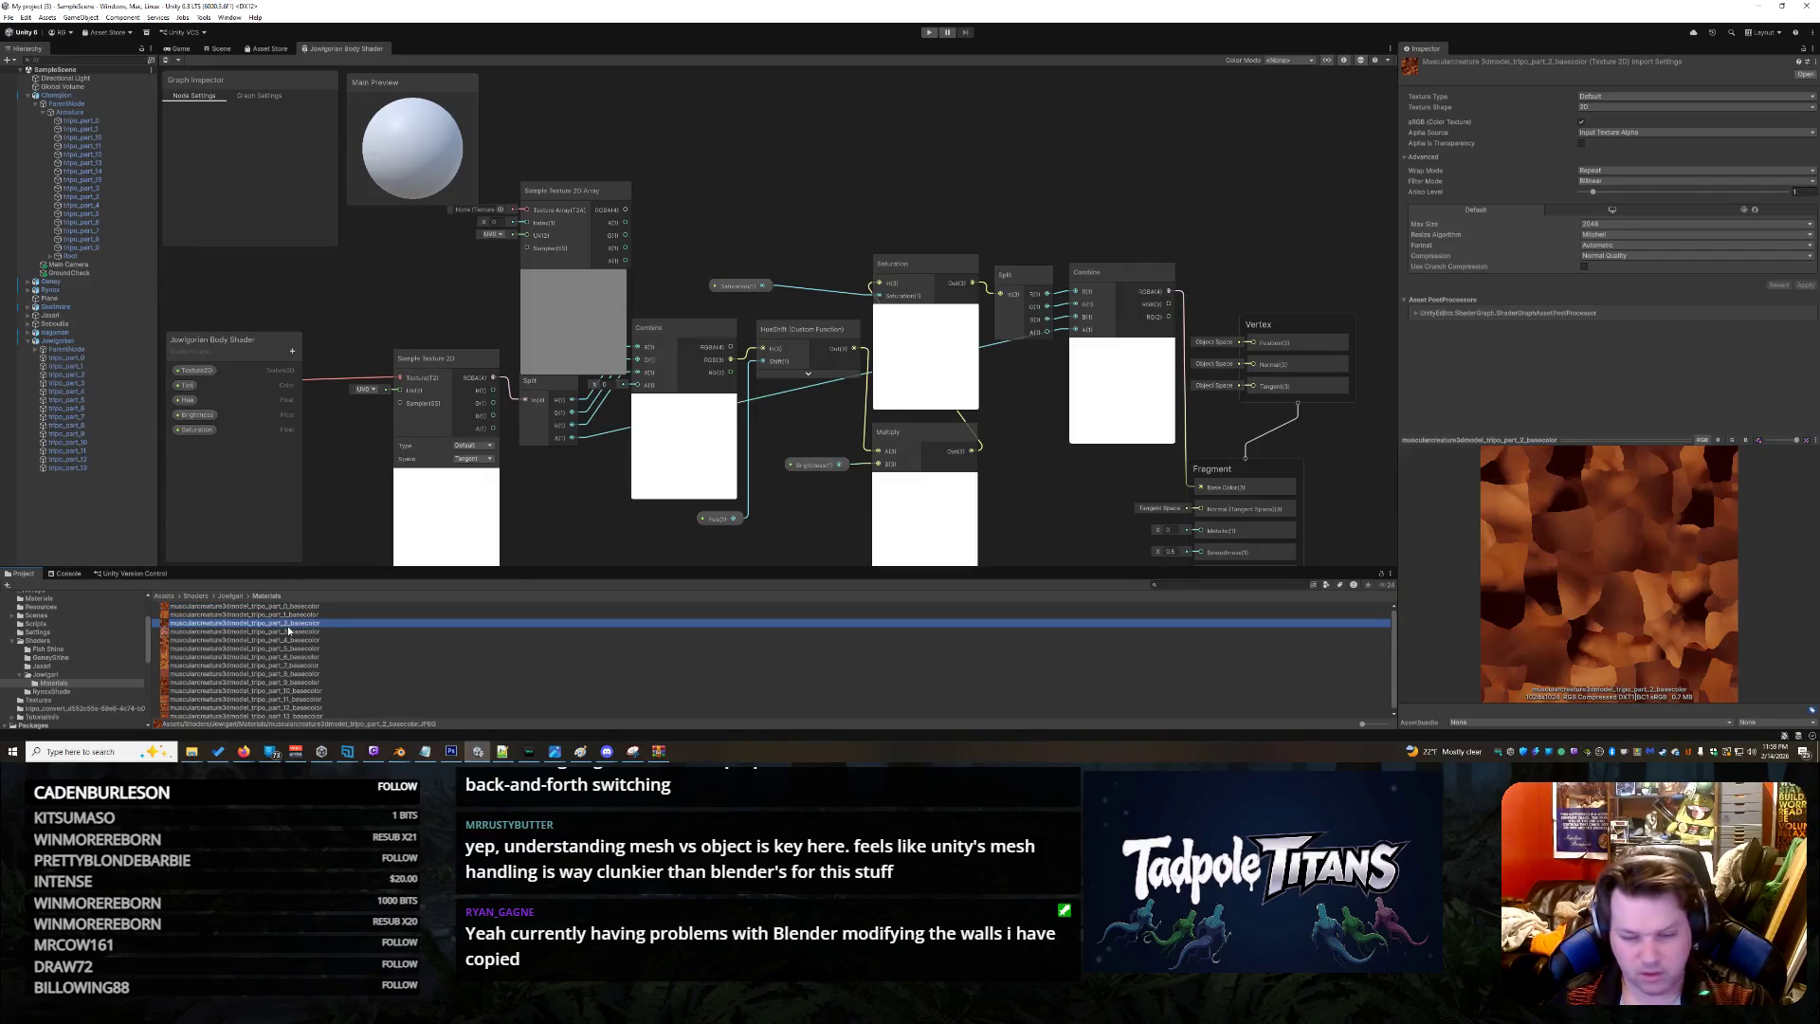
key(Down)
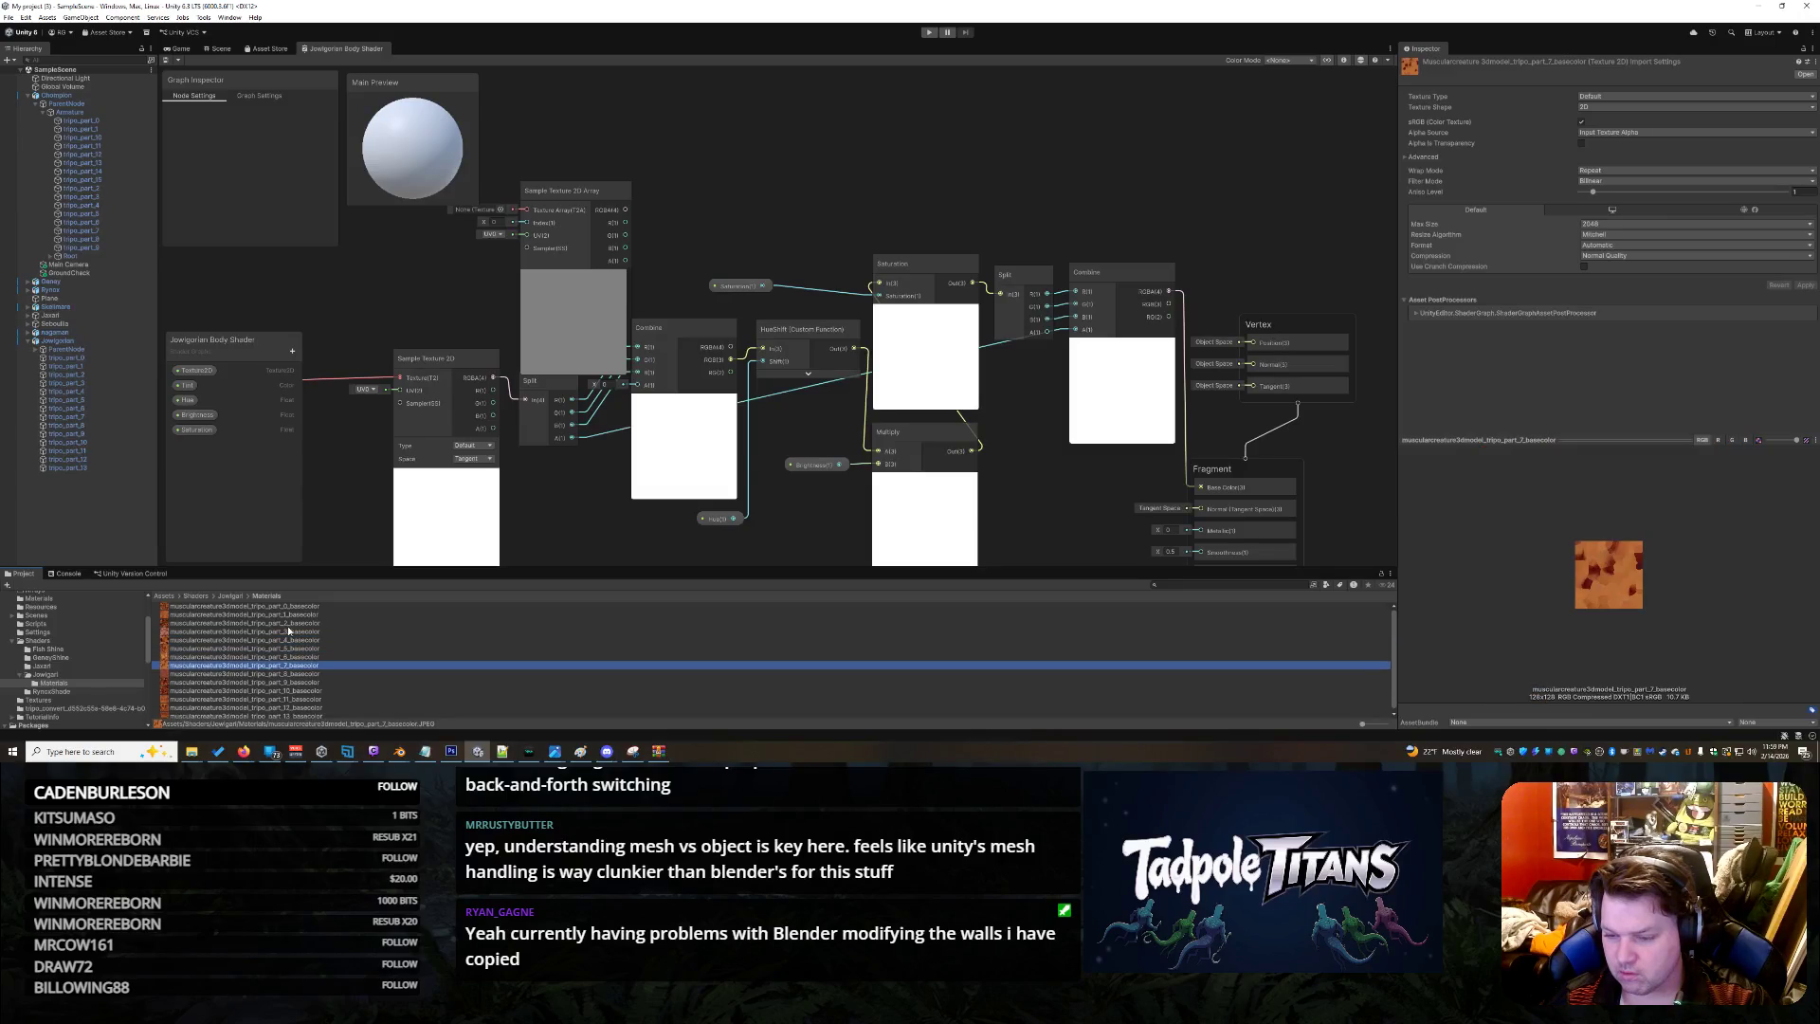
ctrl+click(293, 624)
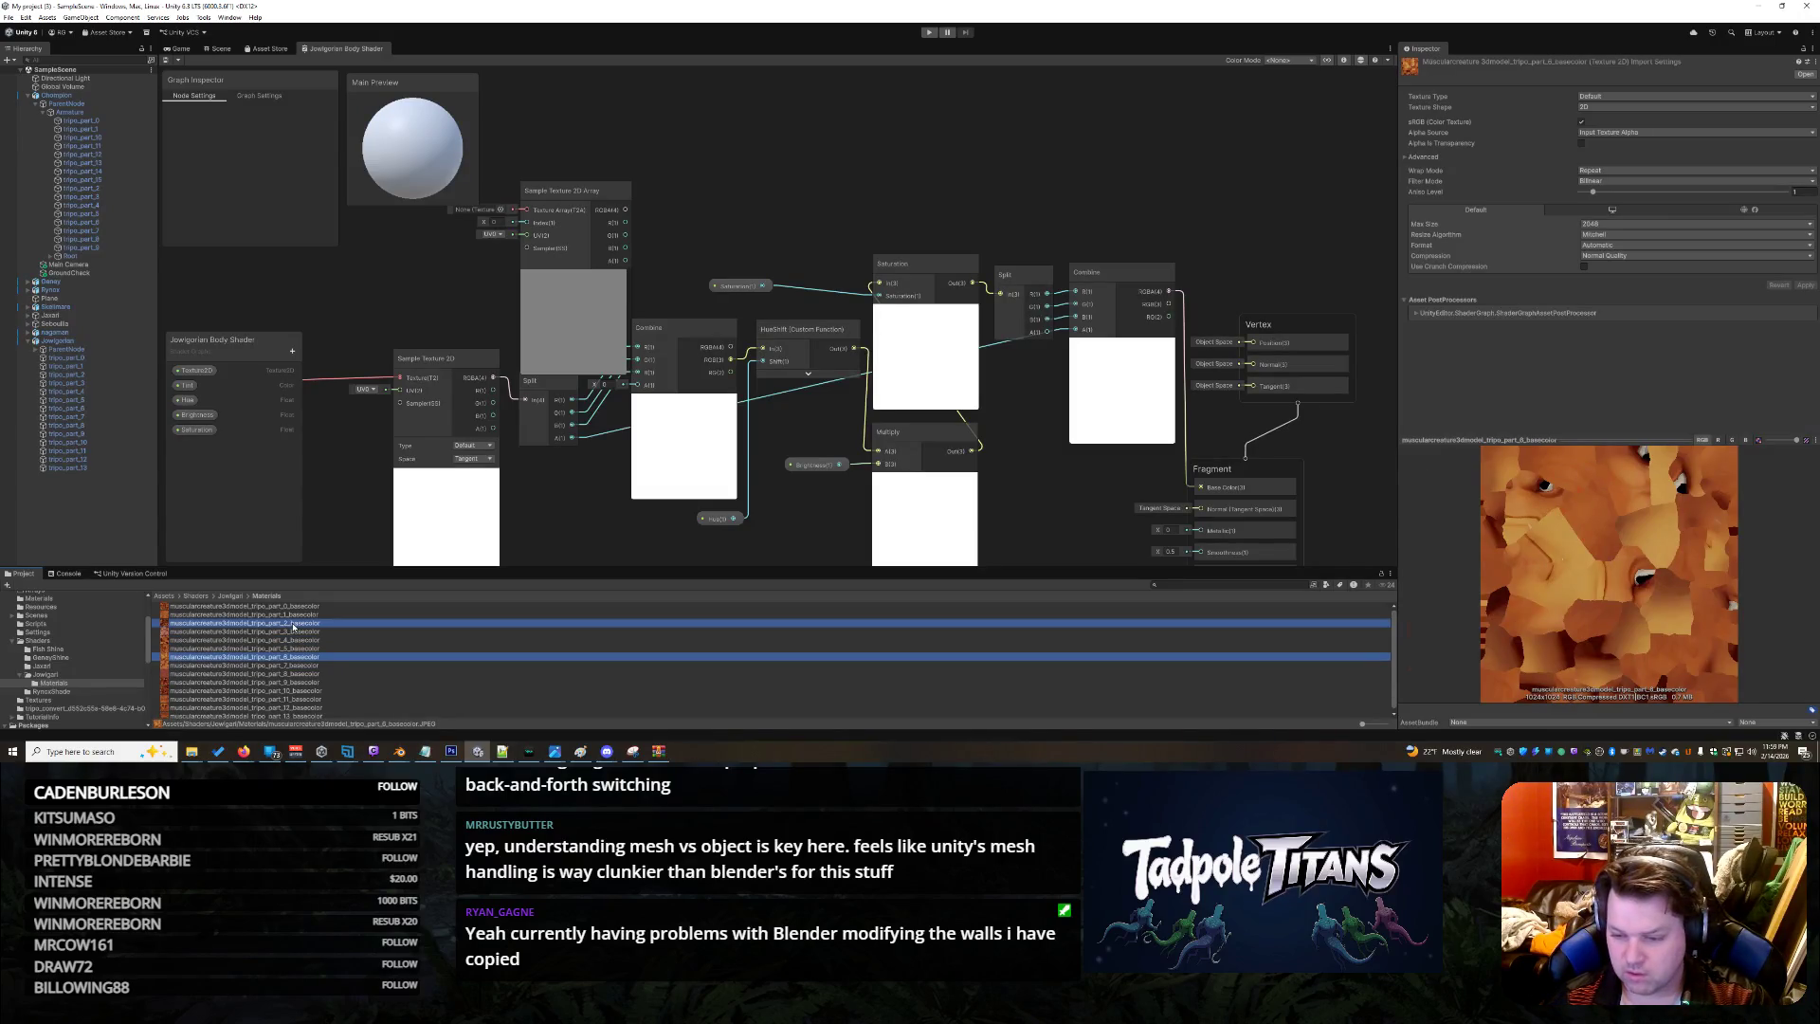
ctrl+click(292, 607)
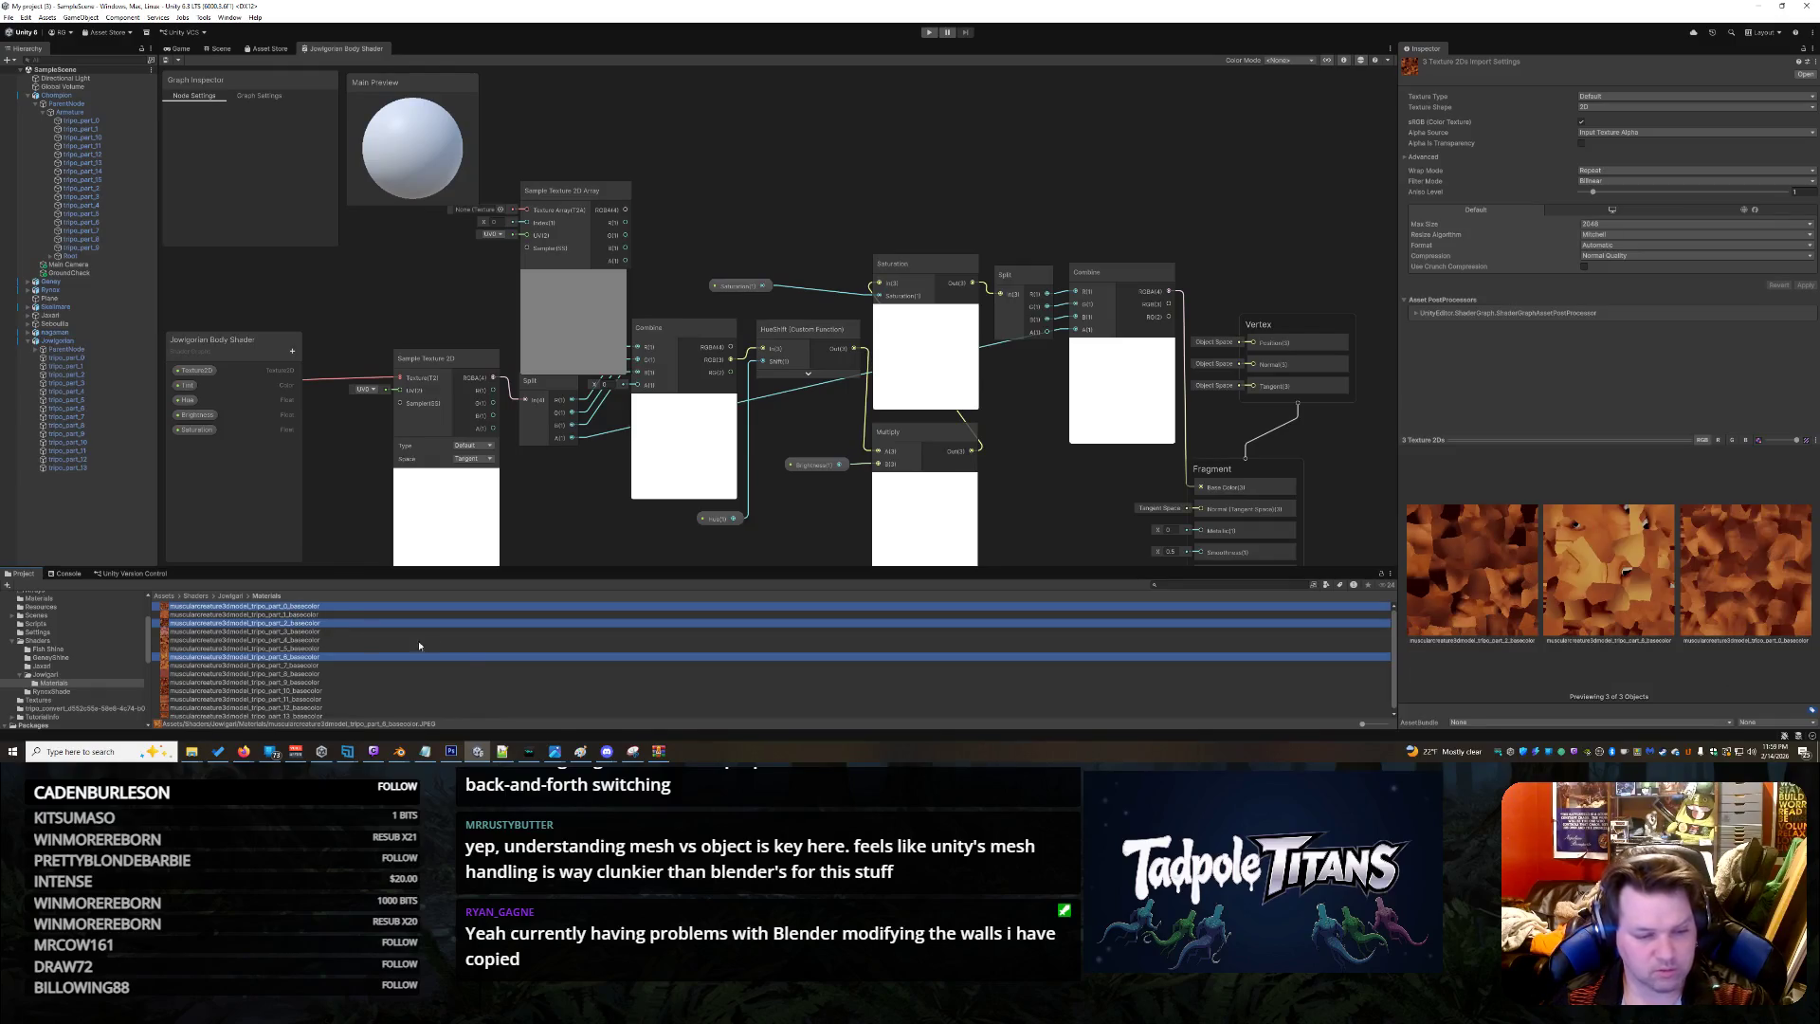
Set the three textures' shape to 2D Array, then undo it back to 2D
click(1593, 106)
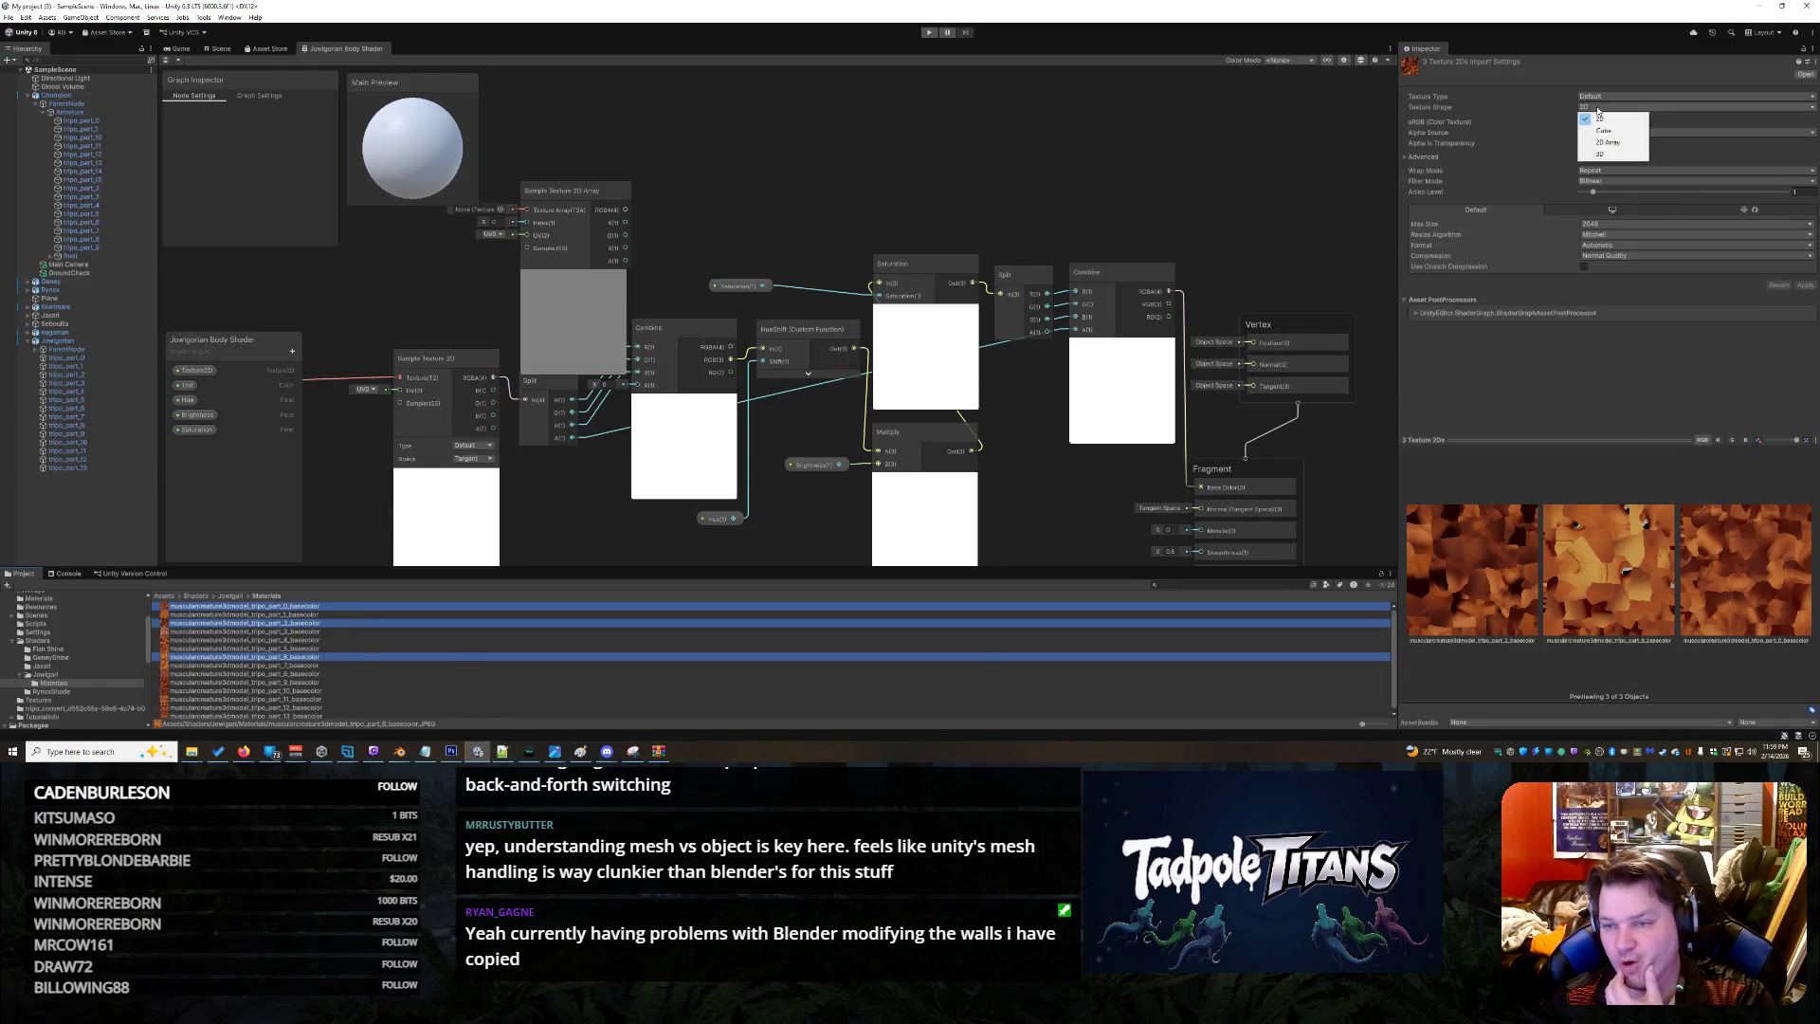
click(1616, 143)
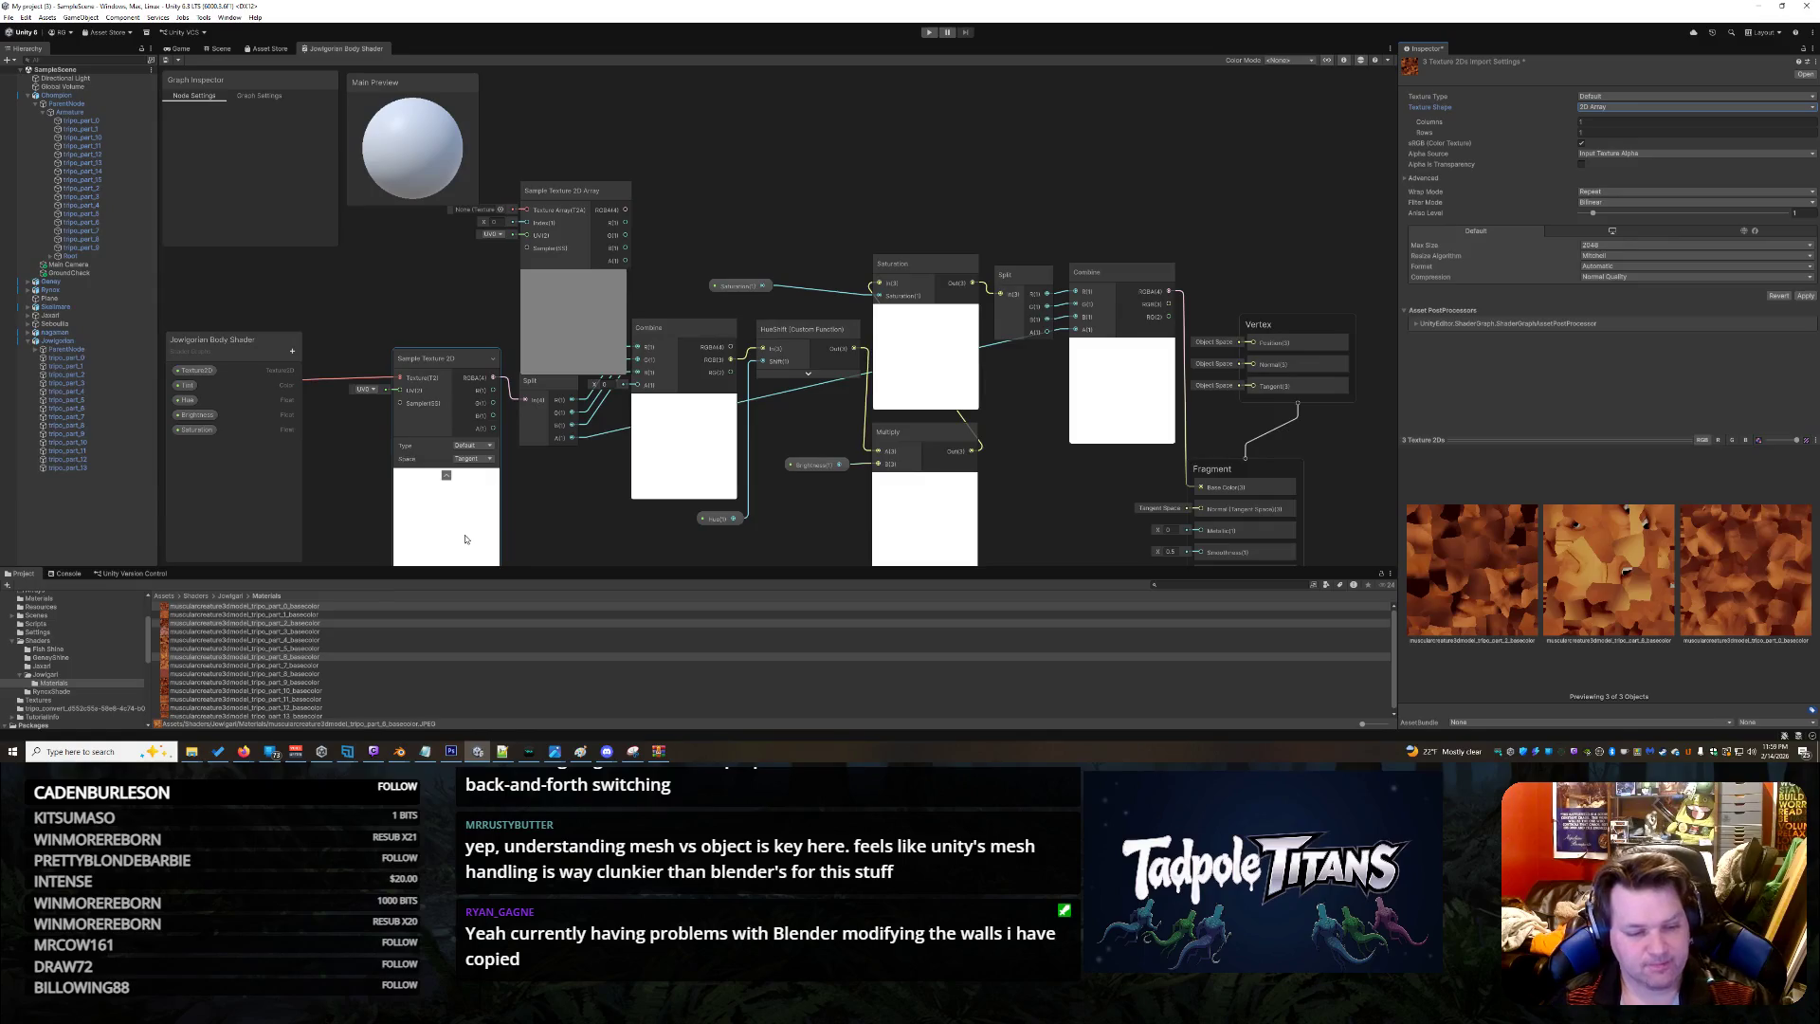
key(ctrl+z)
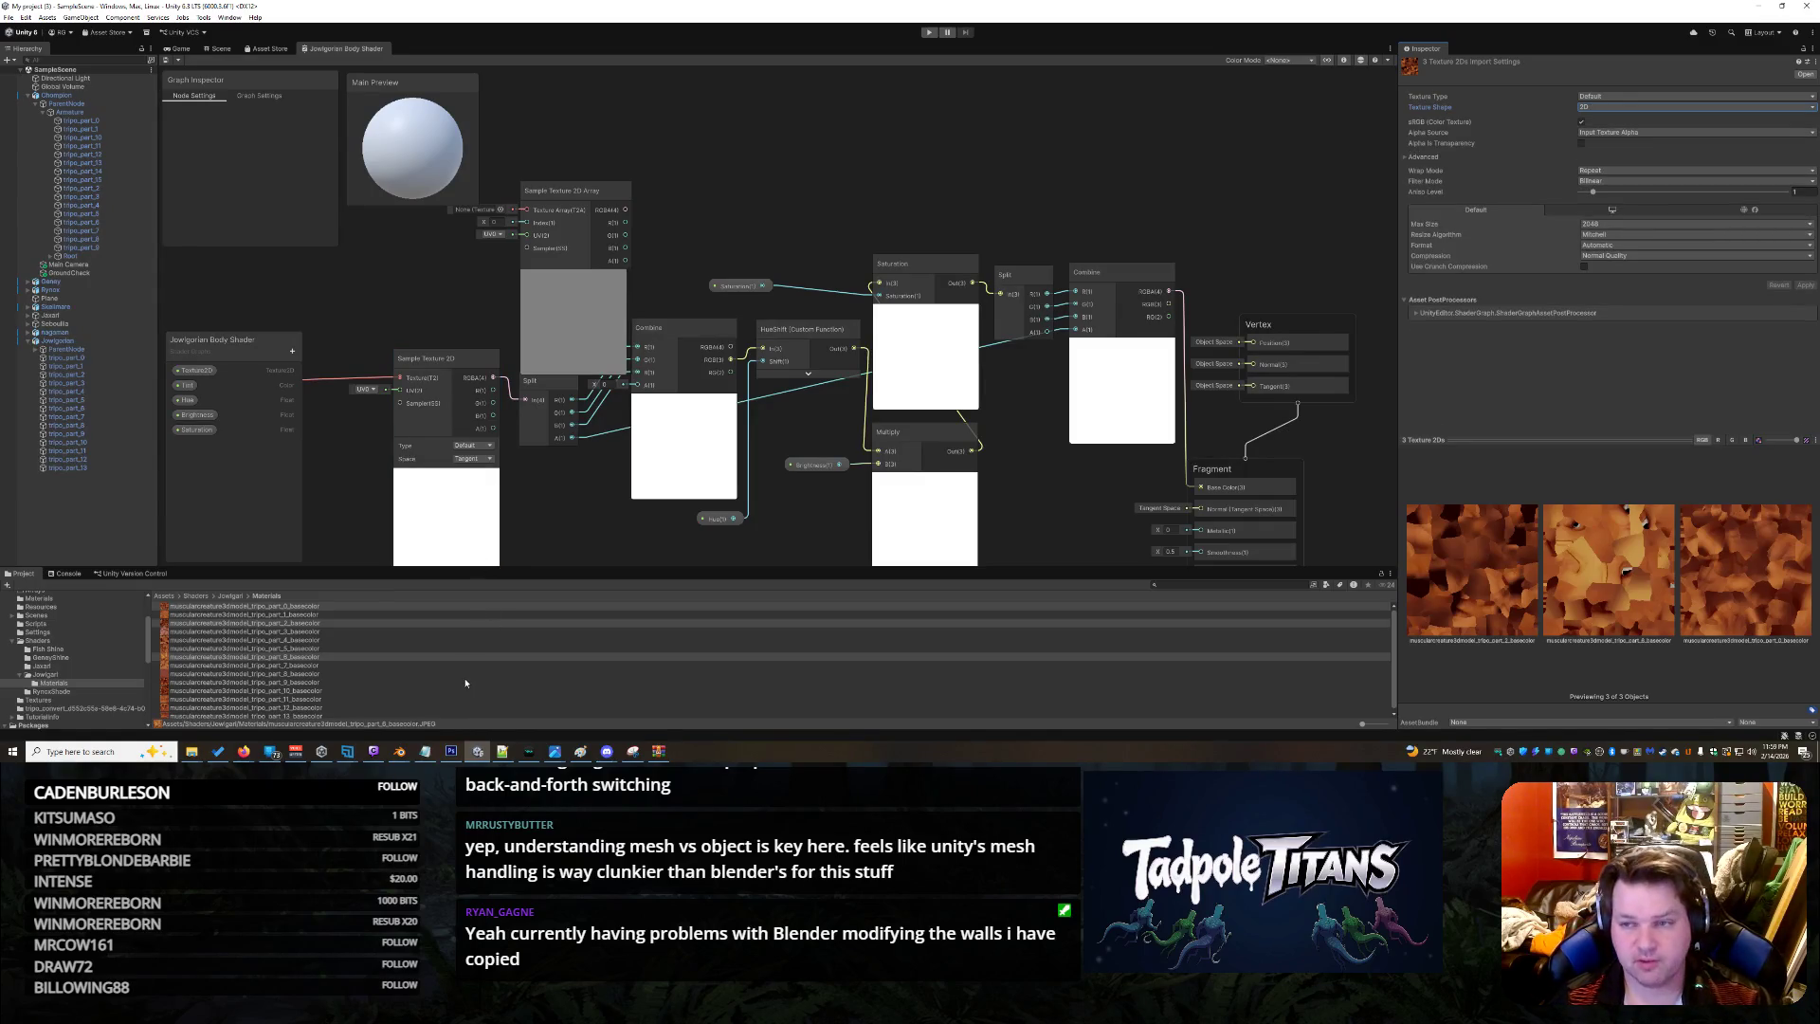
click(466, 681)
key(Up)
key(Up)
key(Up)
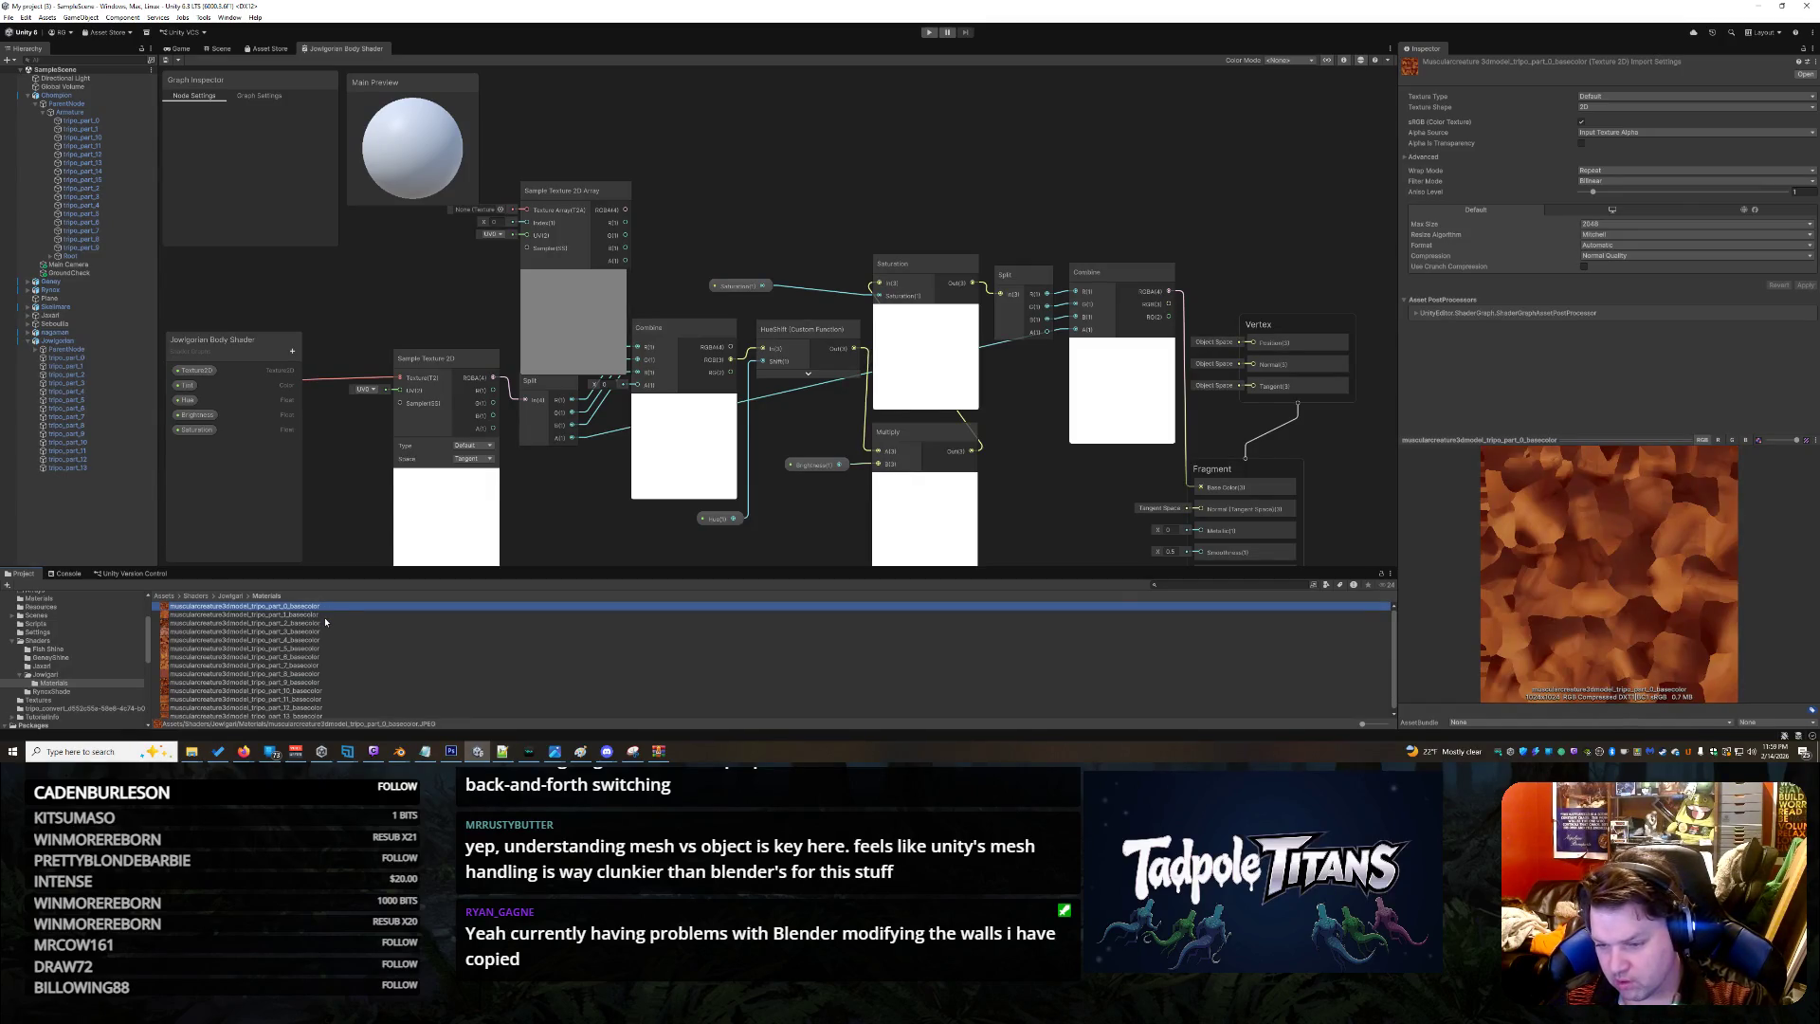
key(Down)
key(Down)
key(Down)
key(Down)
key(Down)
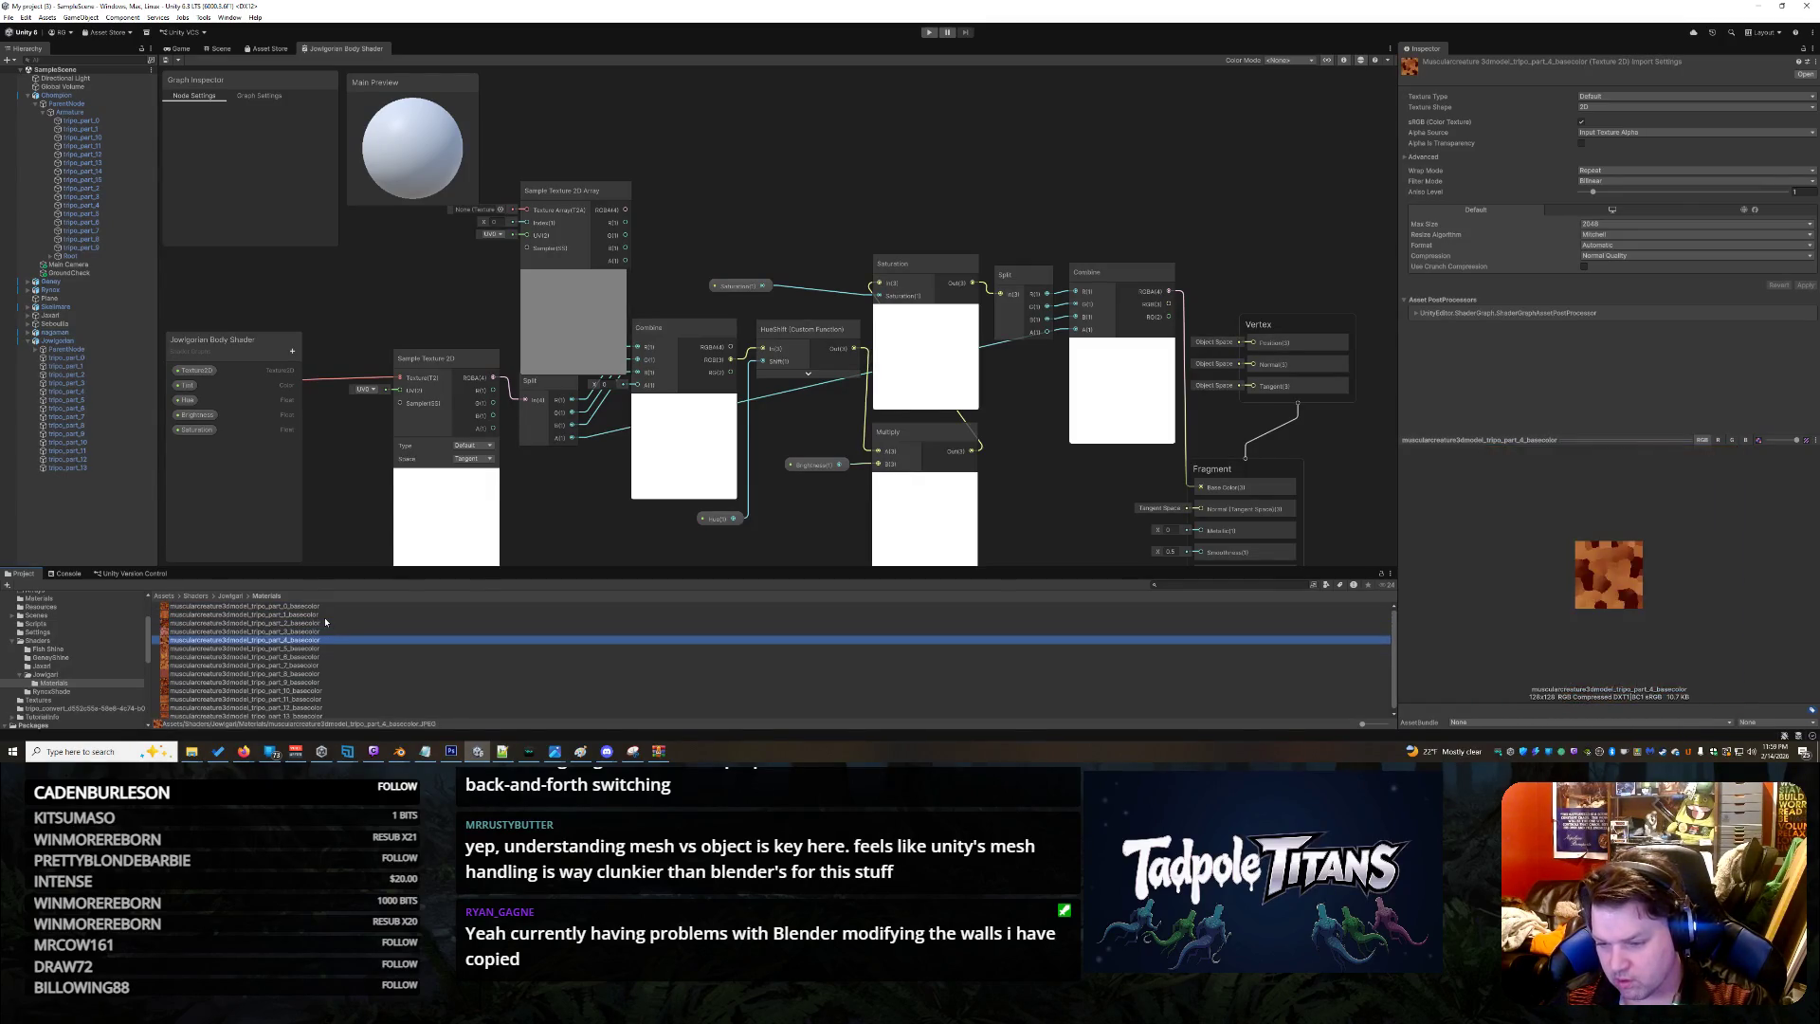
key(Up)
key(Up)
key(Up)
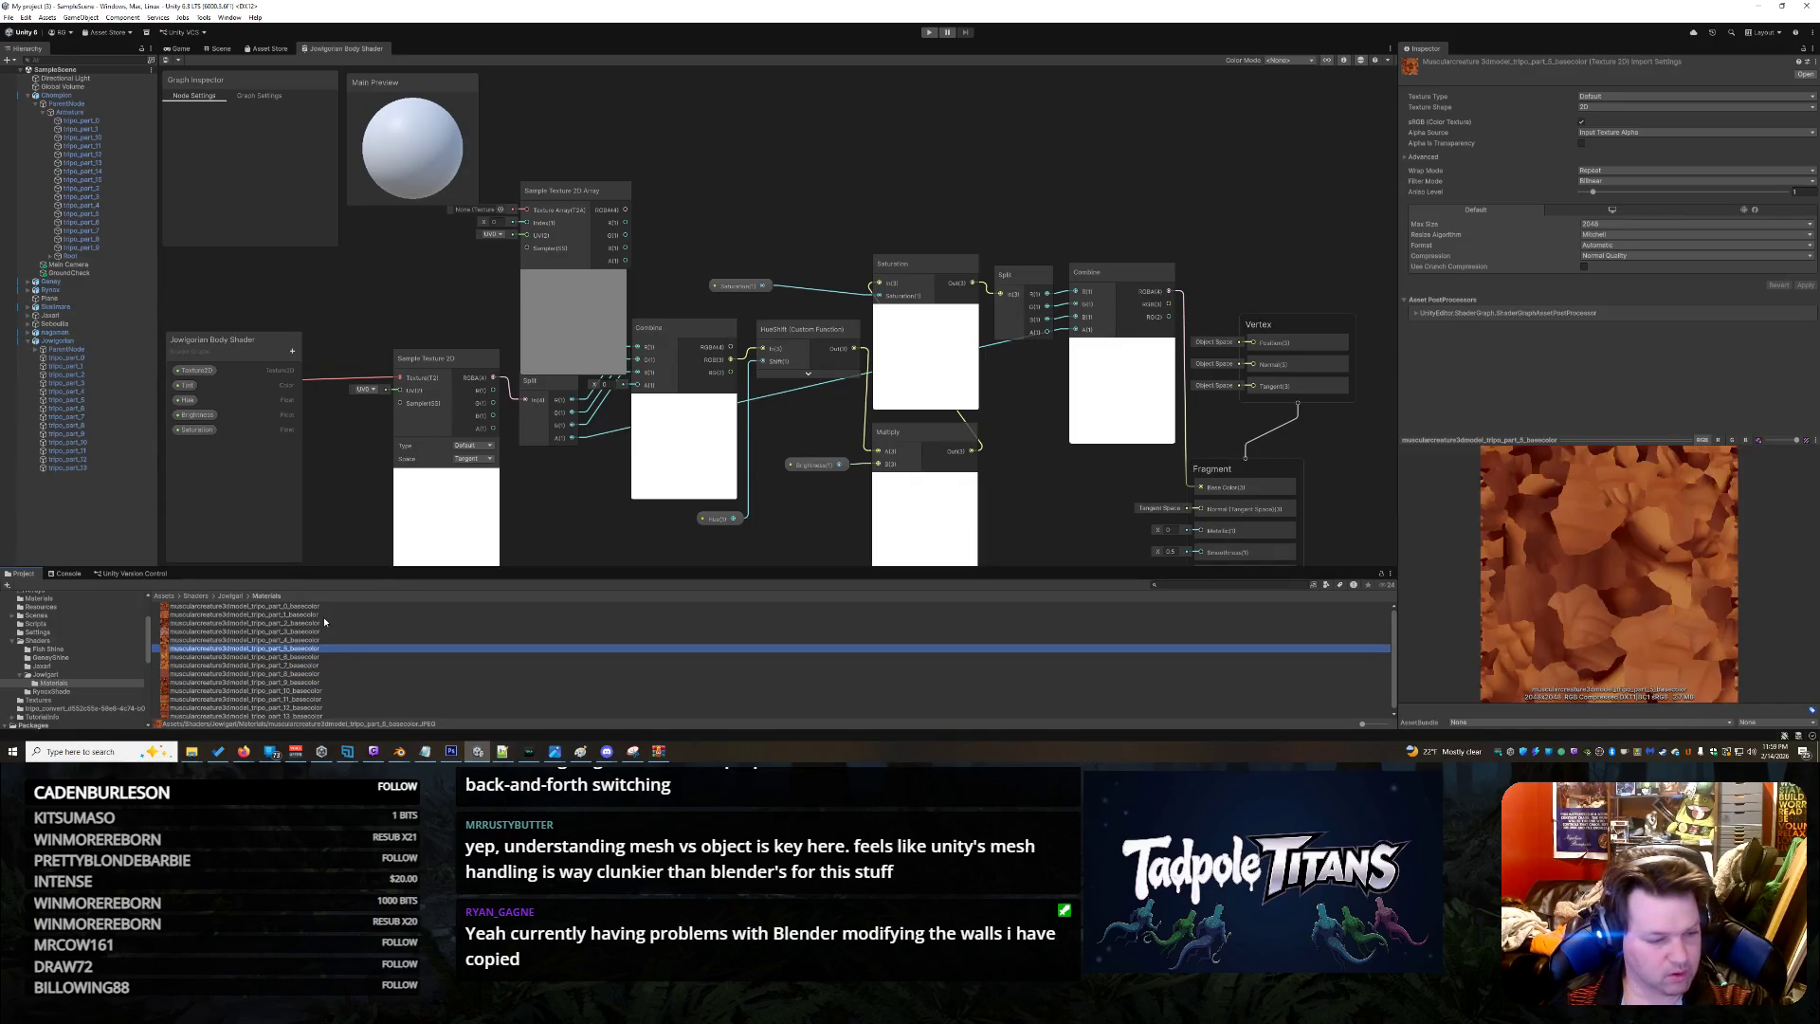
key(Down)
key(Down)
key(Down)
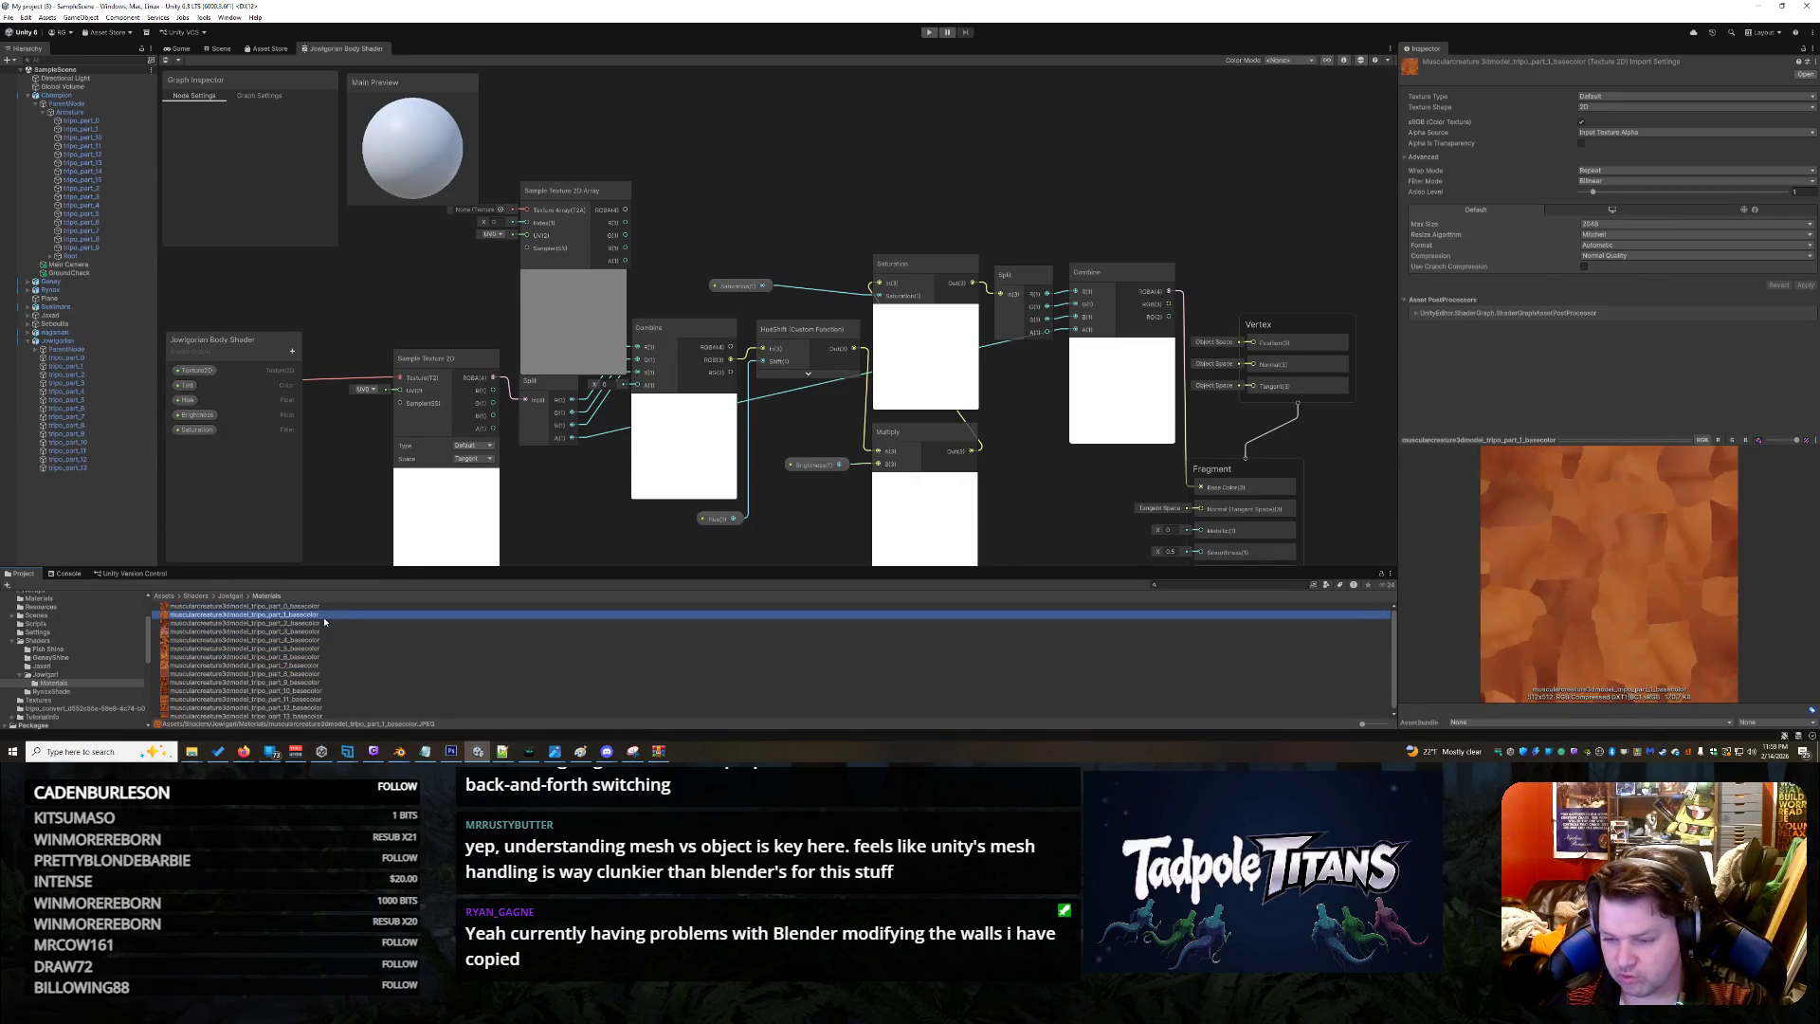
key(Up)
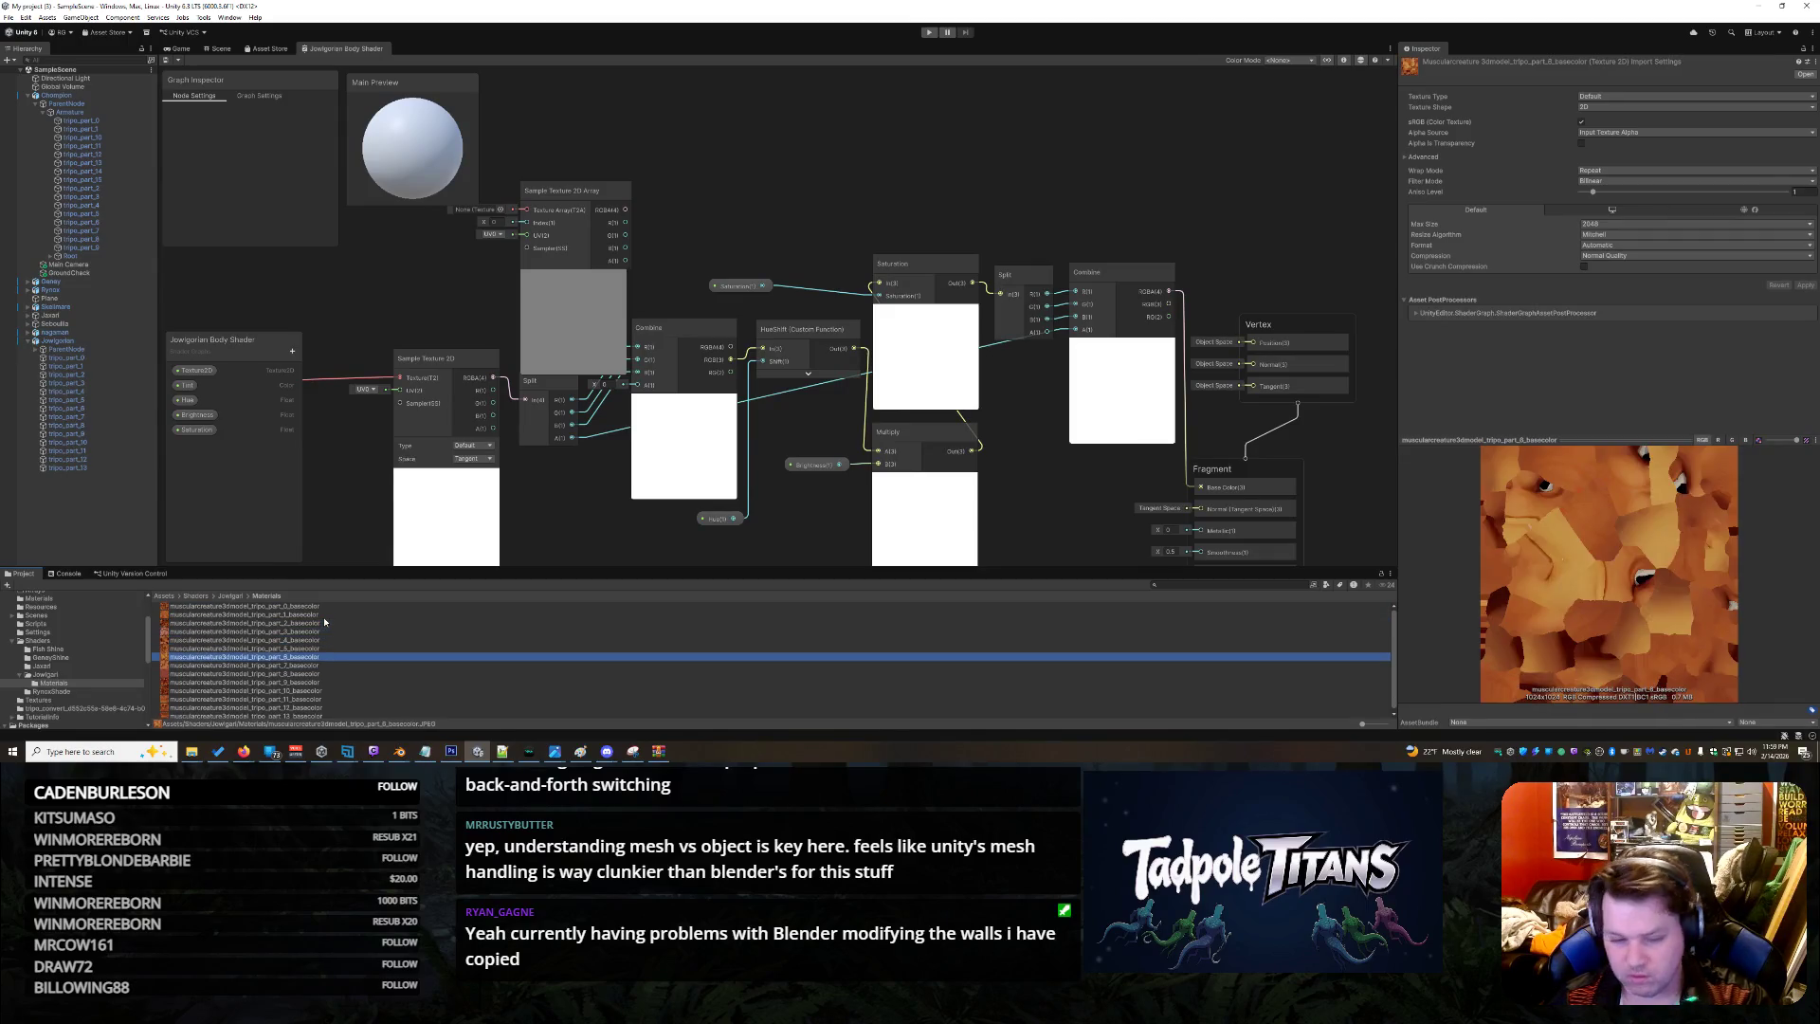
ctrl+click(318, 622)
ctrl+click(315, 607)
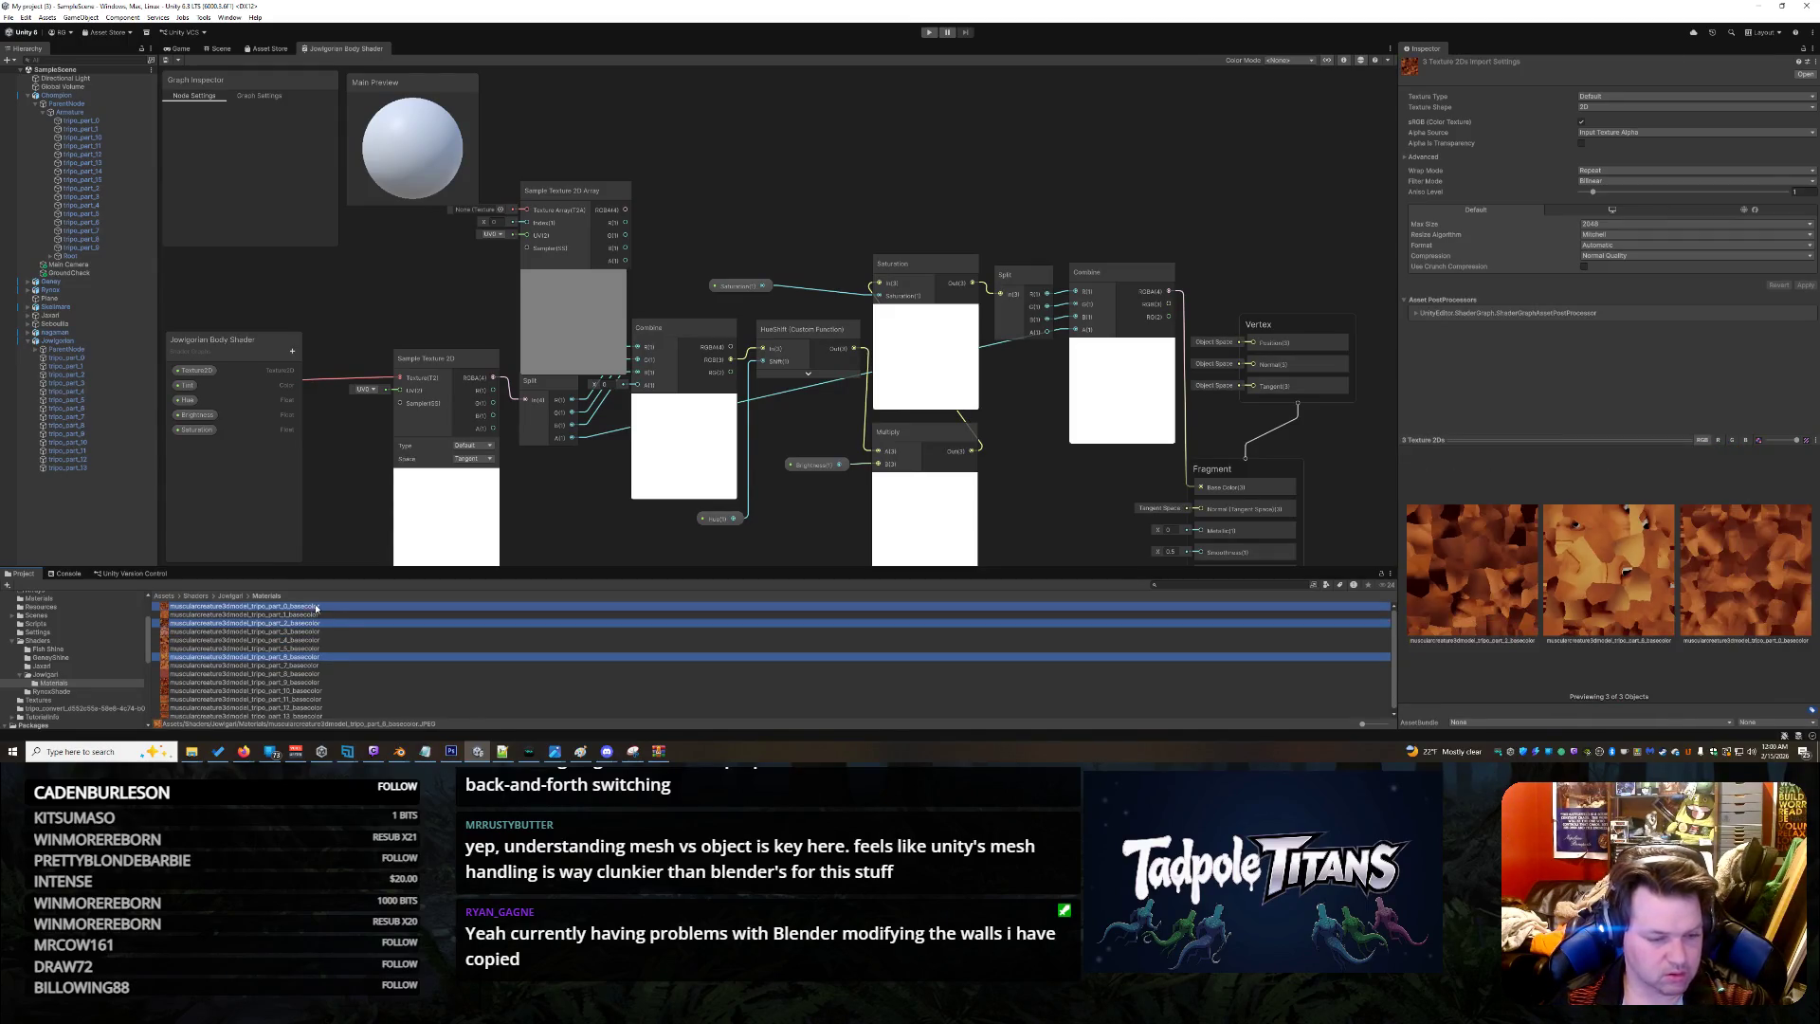
click(1604, 107)
click(1604, 143)
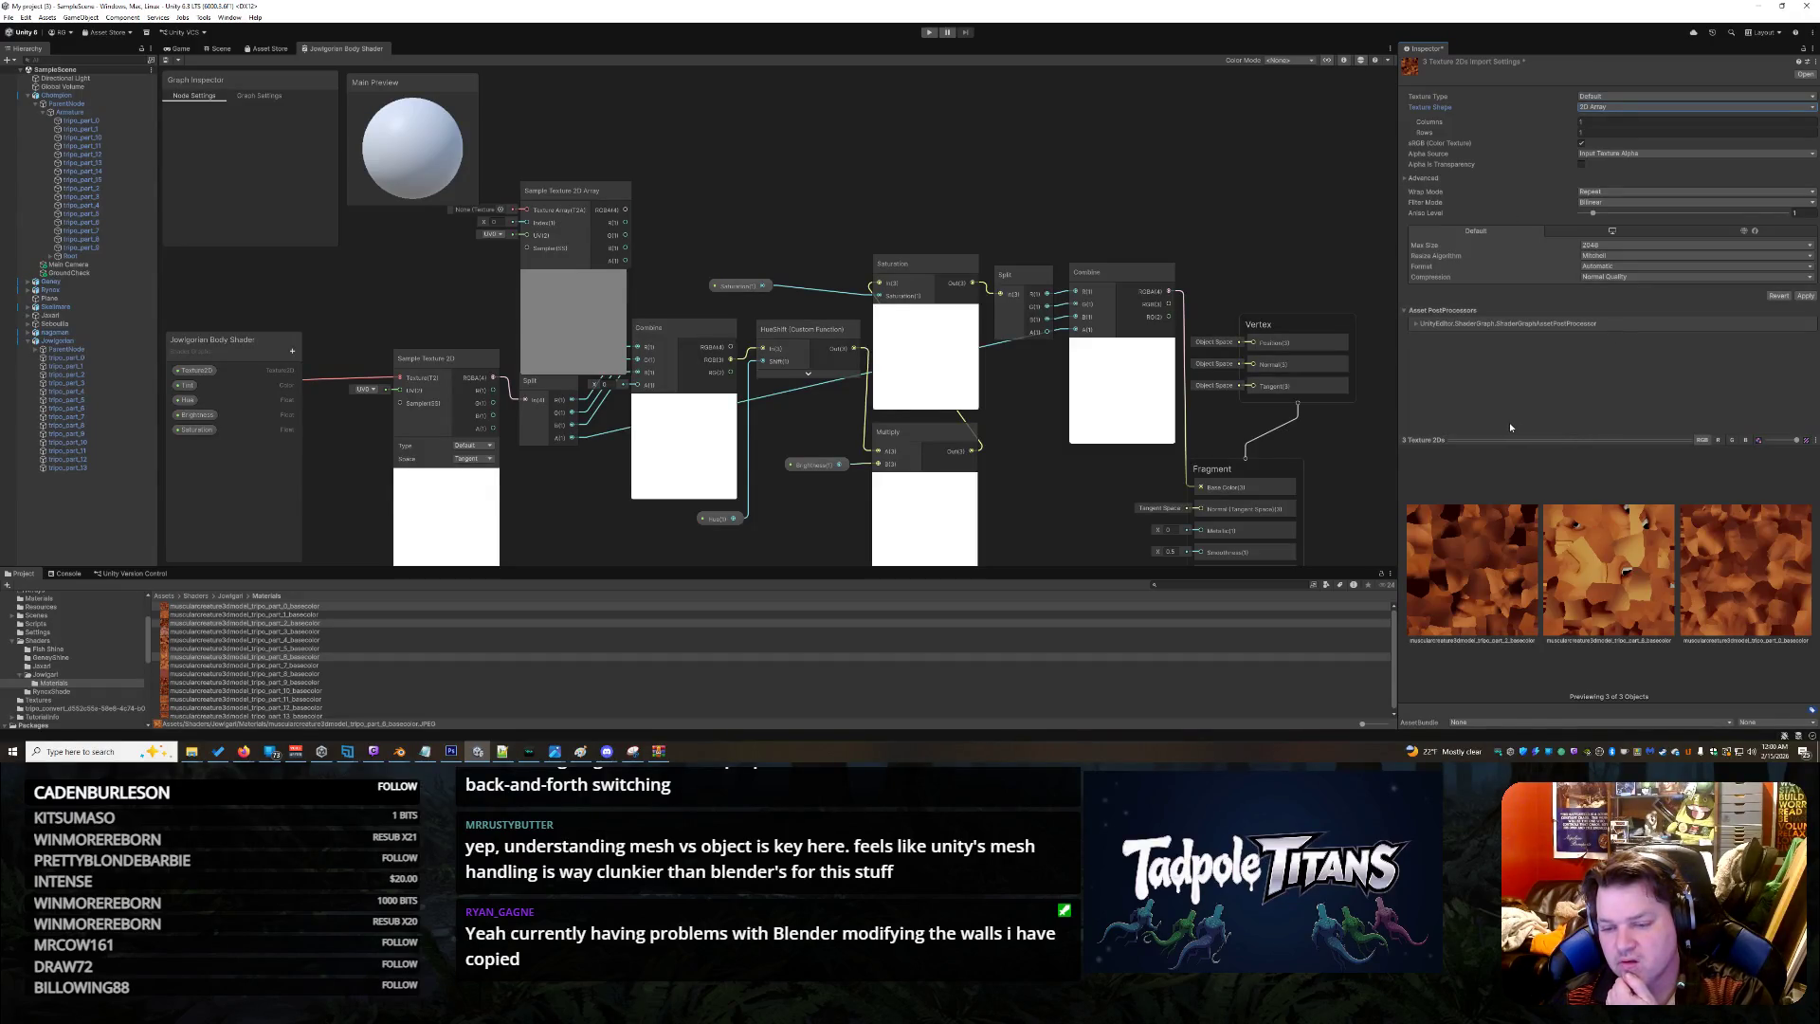
click(1665, 720)
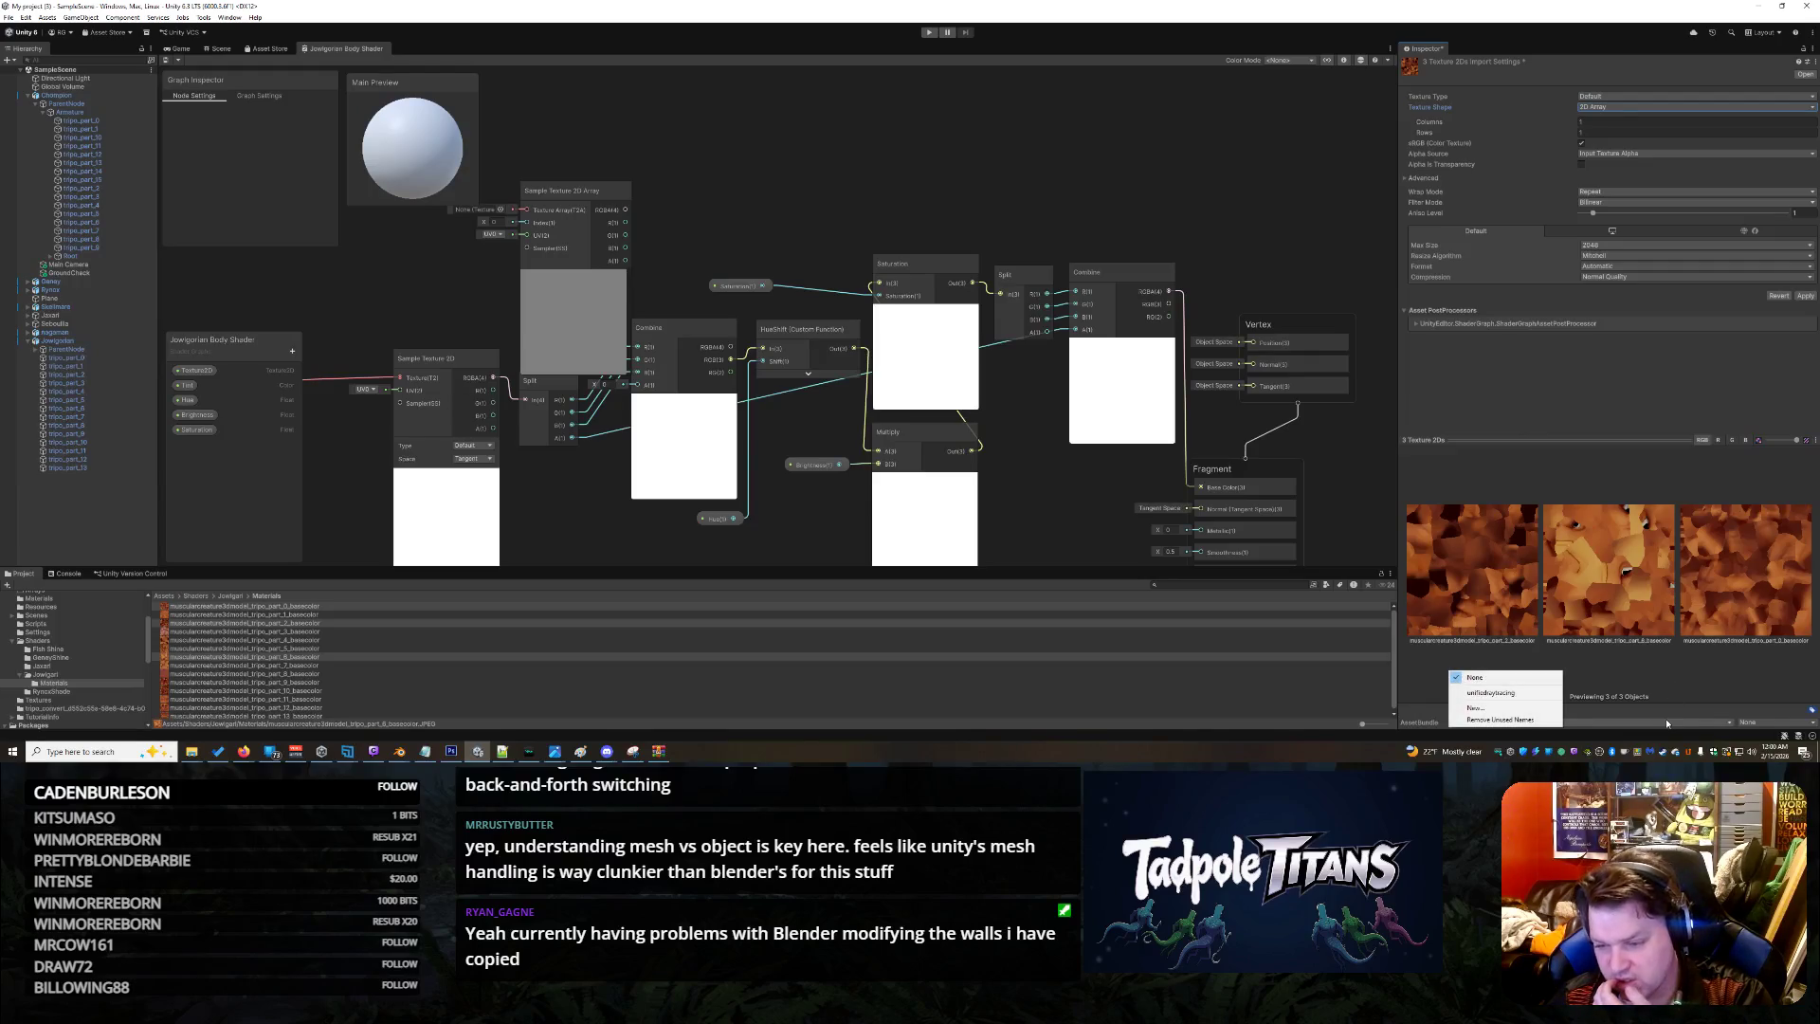
click(1651, 673)
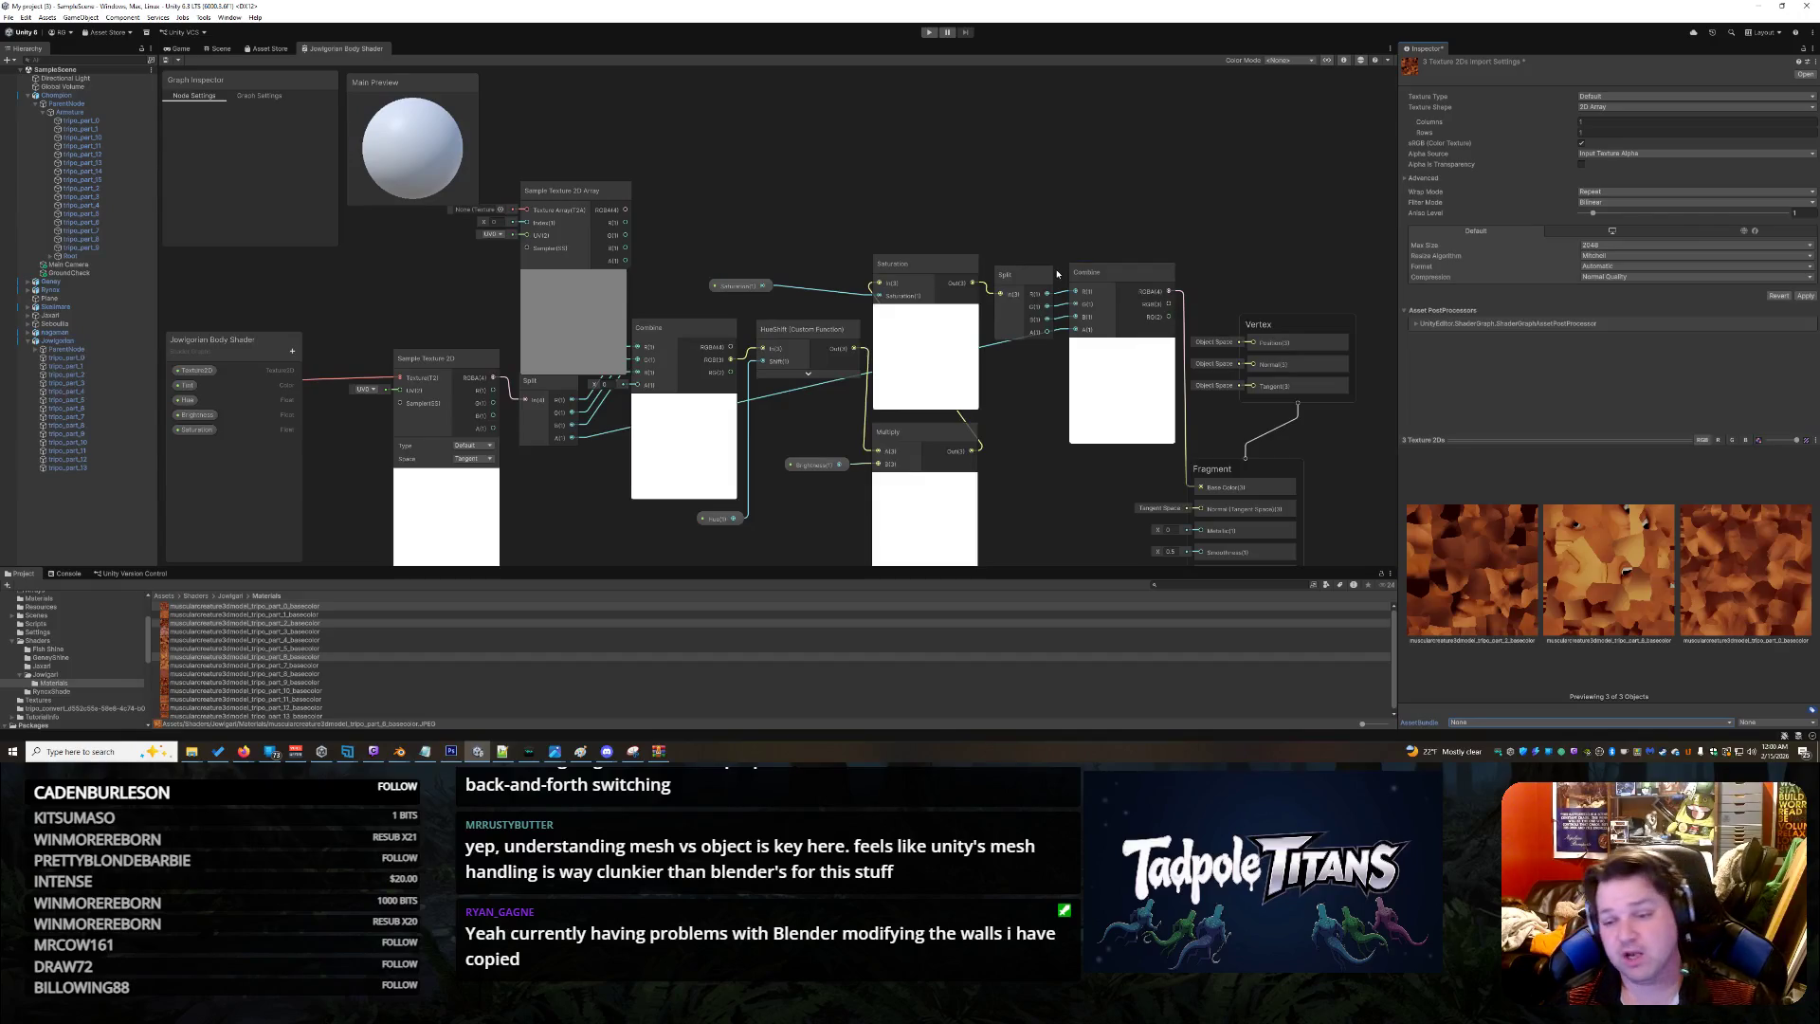
right_click(339, 52)
Close the Jowlgorian Body Shader graph tab and bring up Snipping Tool
click(370, 71)
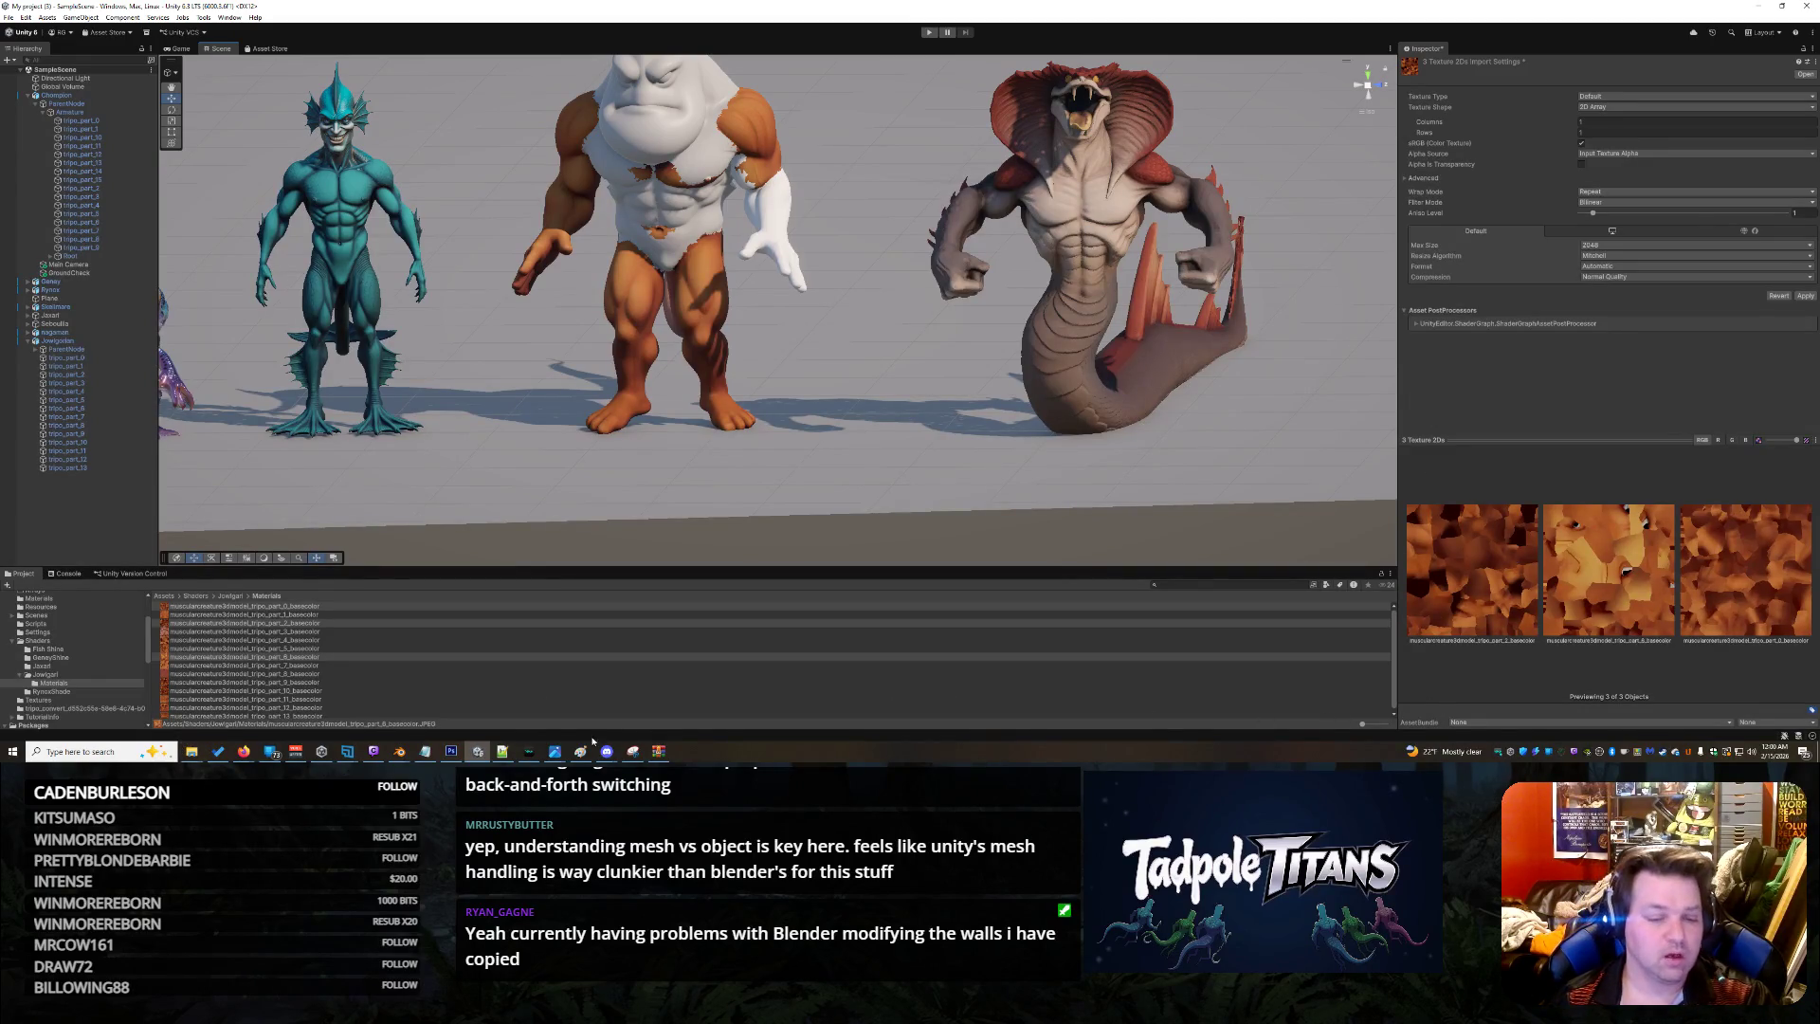
click(632, 750)
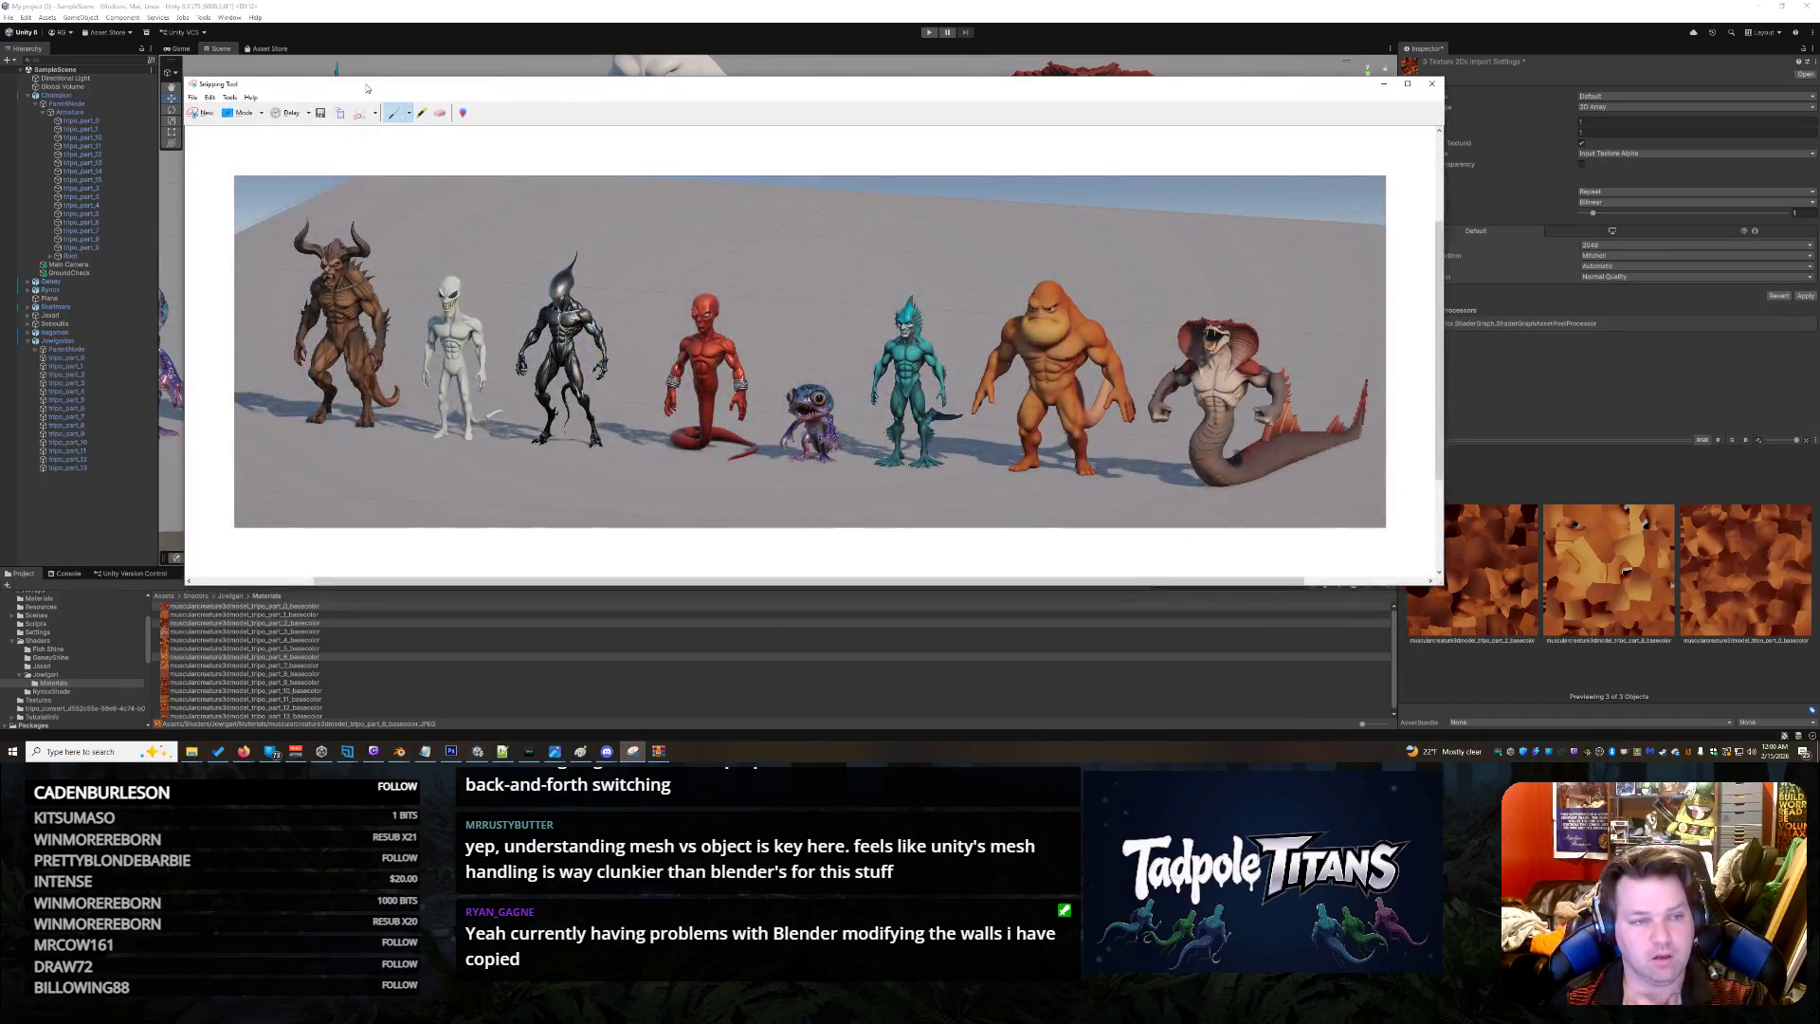
Snip the Inspector's texture import settings, copy the image, and minimize Snipping Tool
click(202, 112)
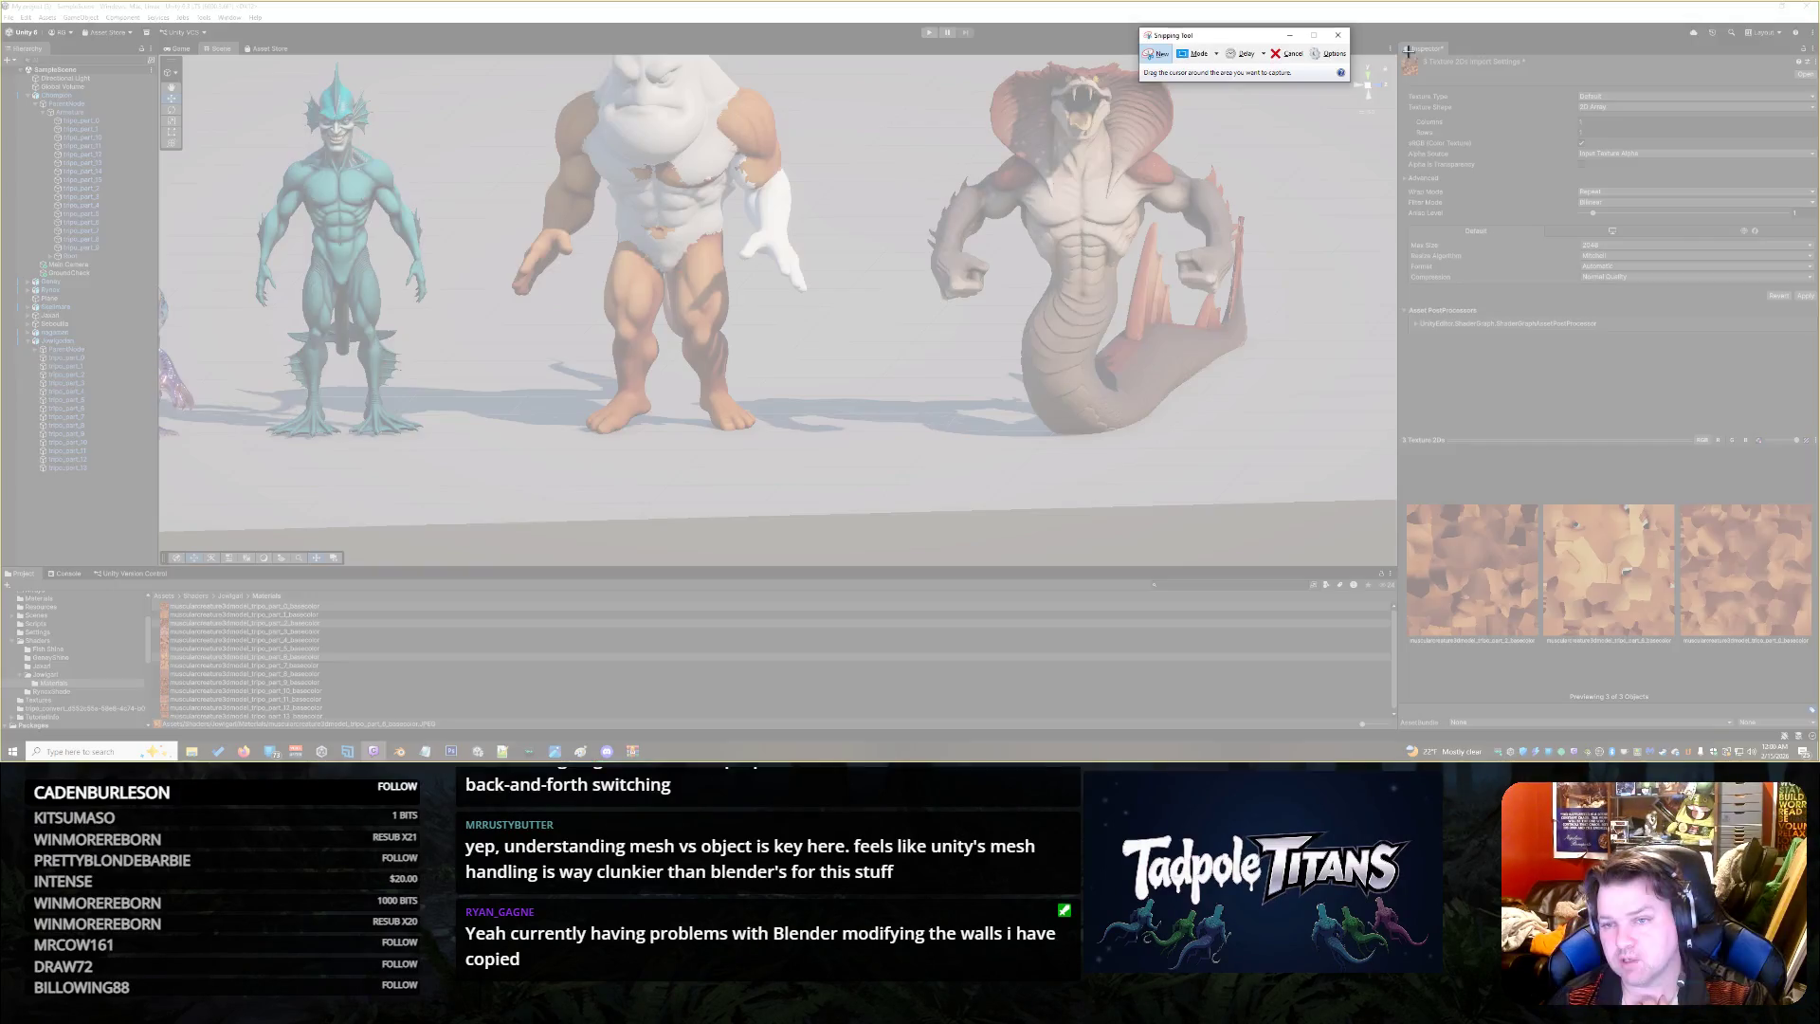
drag(1396, 40, 1813, 740)
right_click(1513, 318)
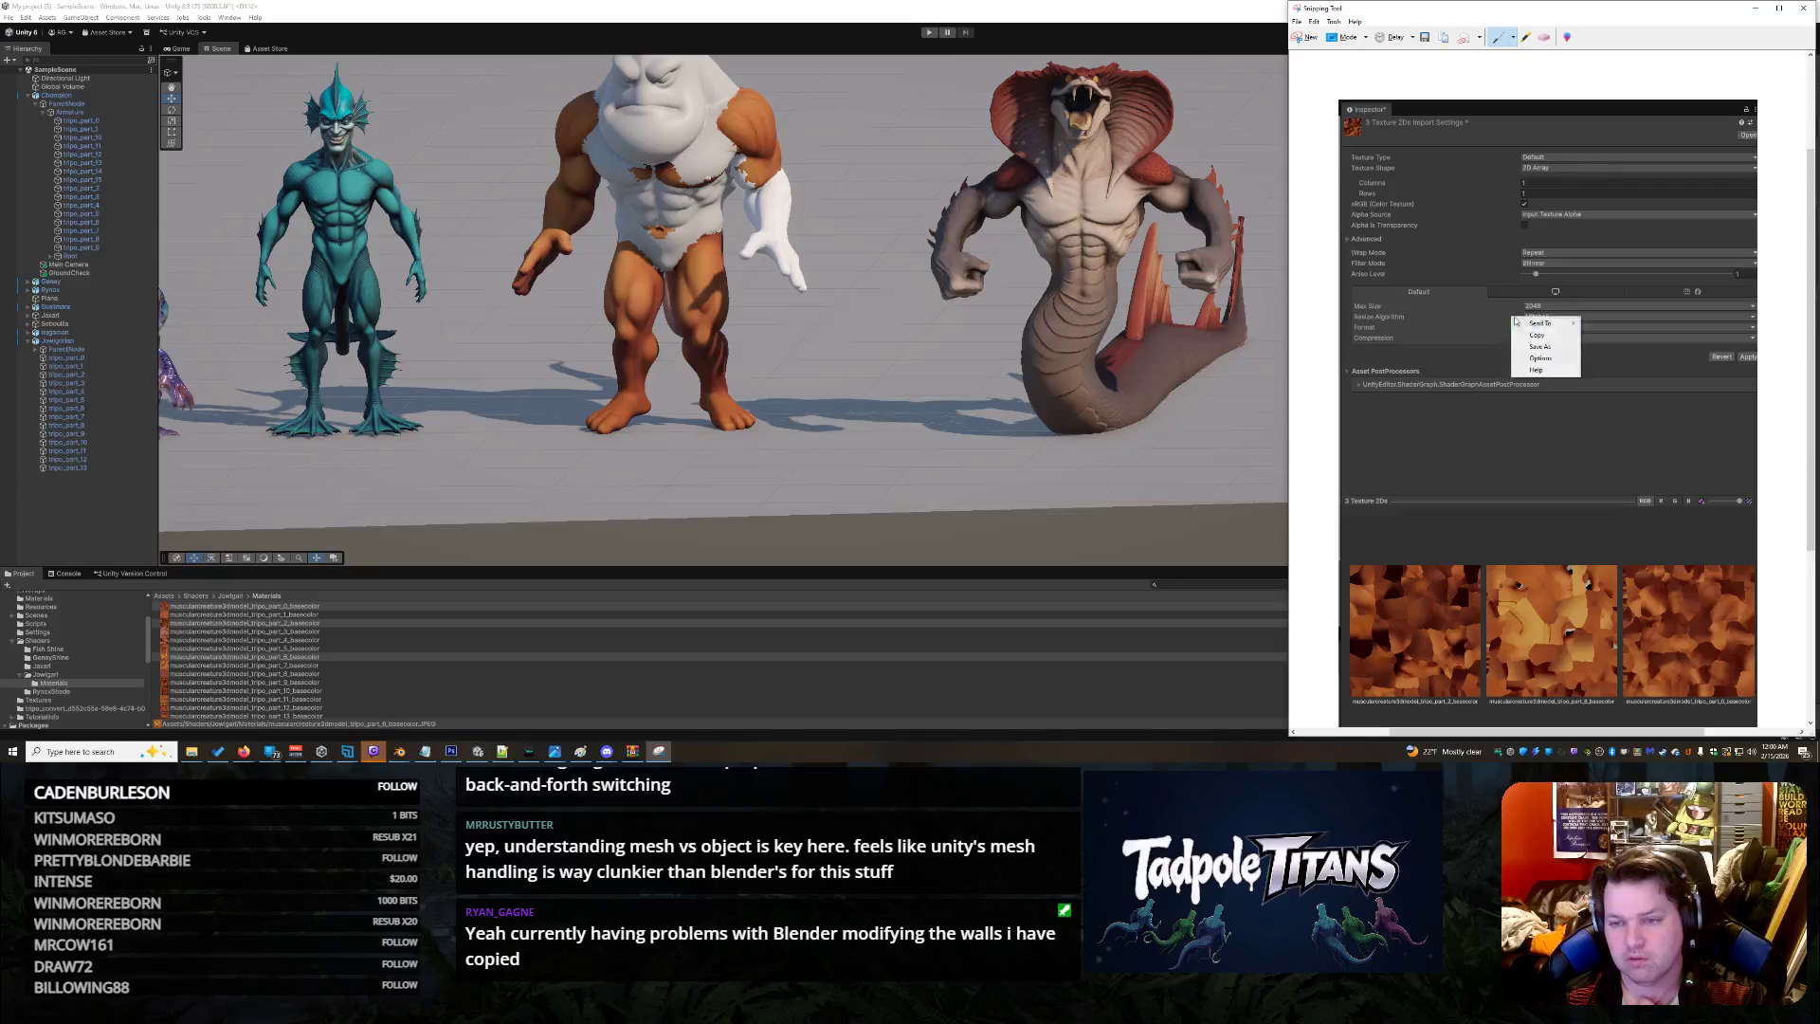
click(1561, 337)
click(1754, 7)
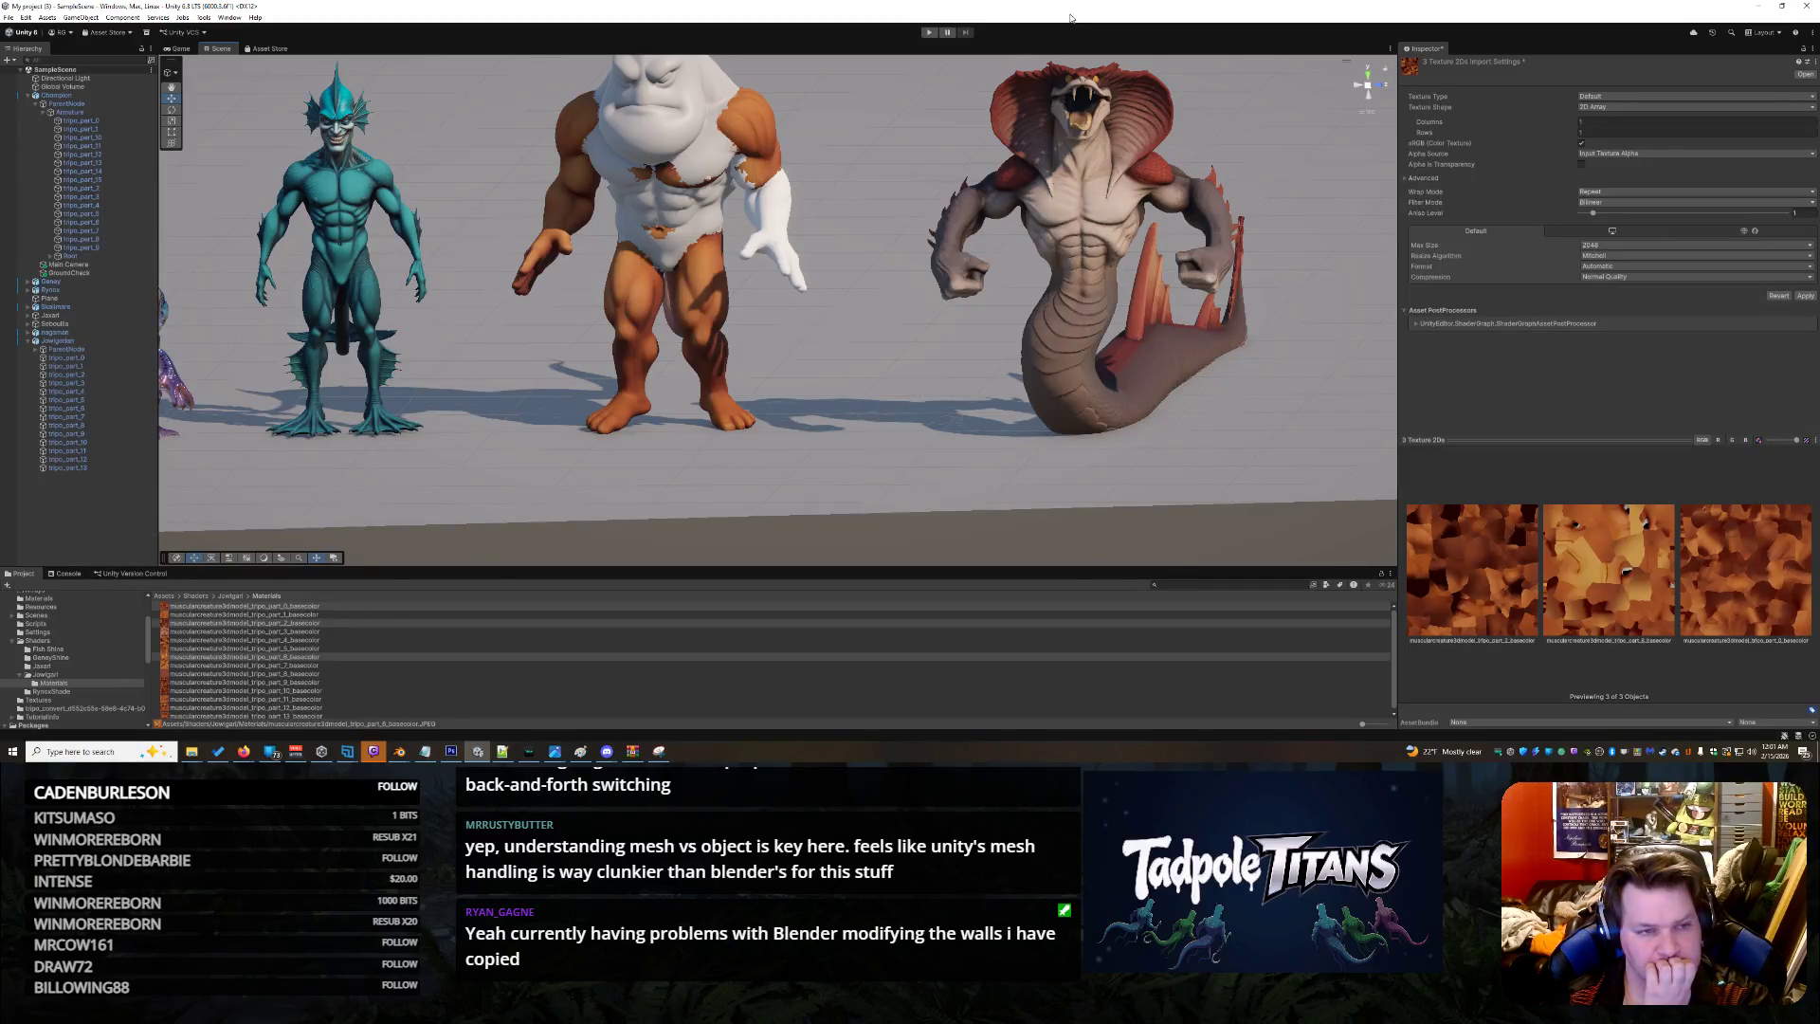
mouse_move(245, 756)
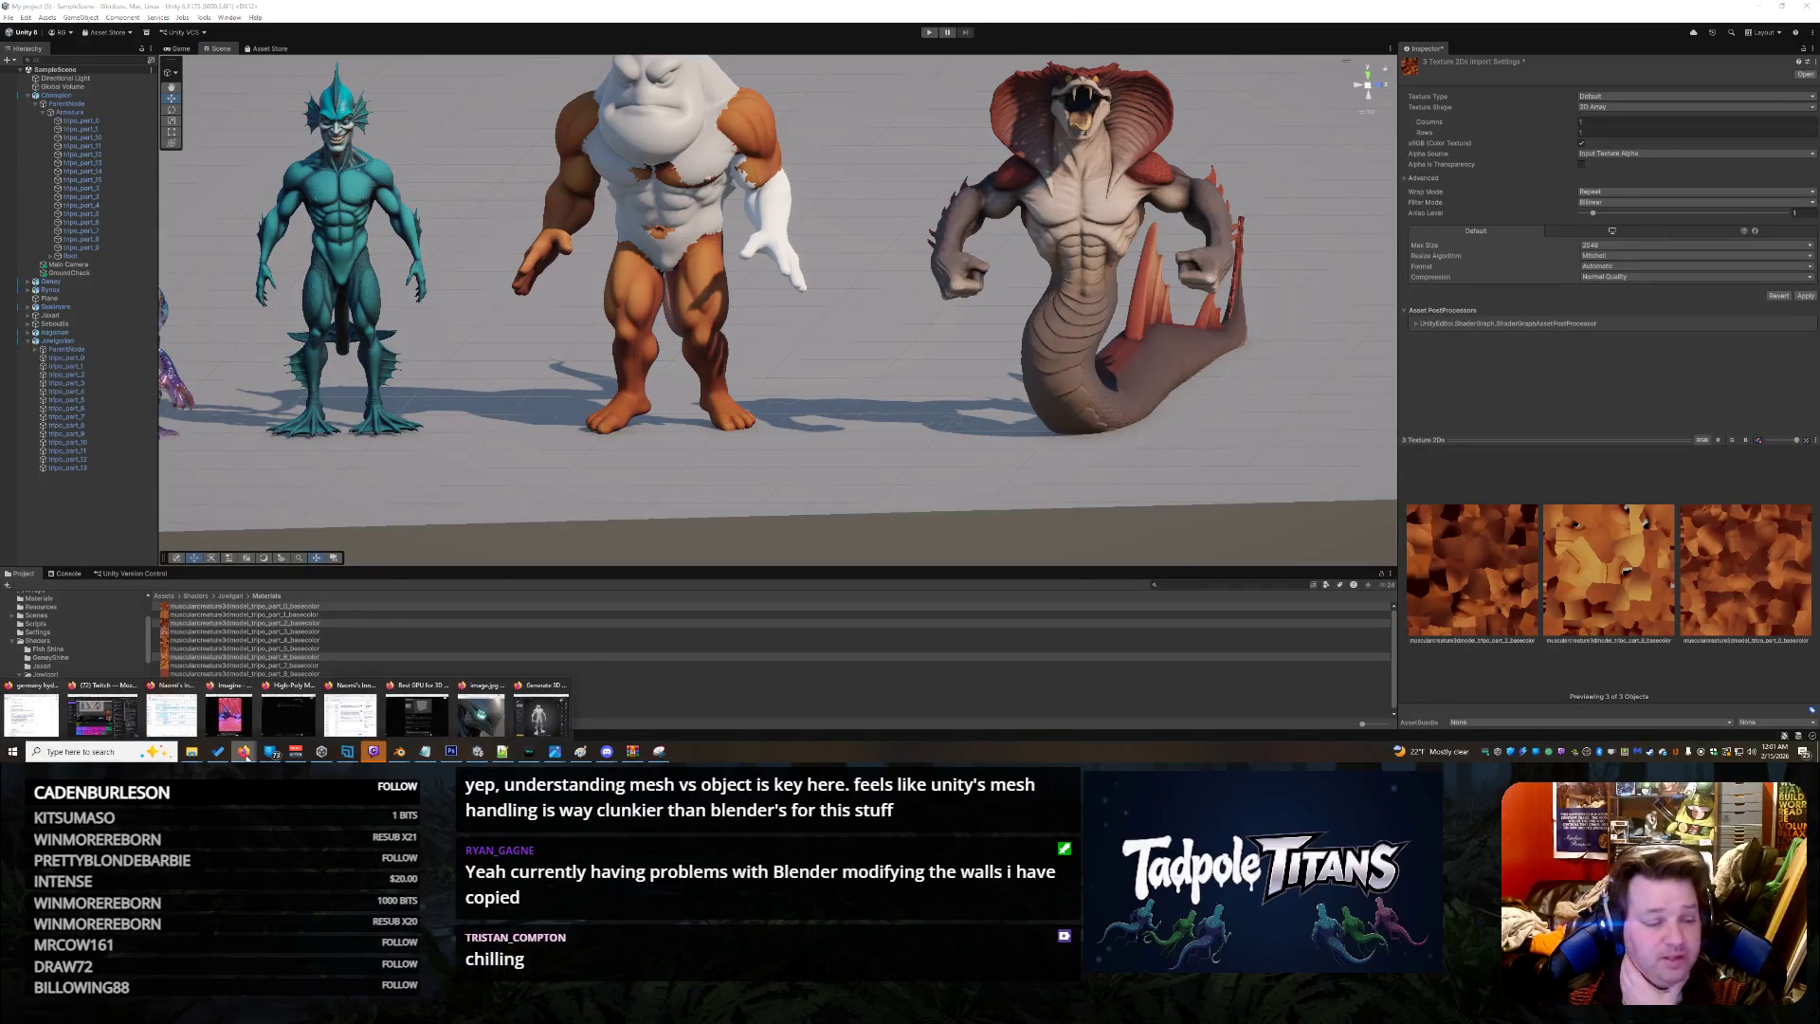
click(540, 715)
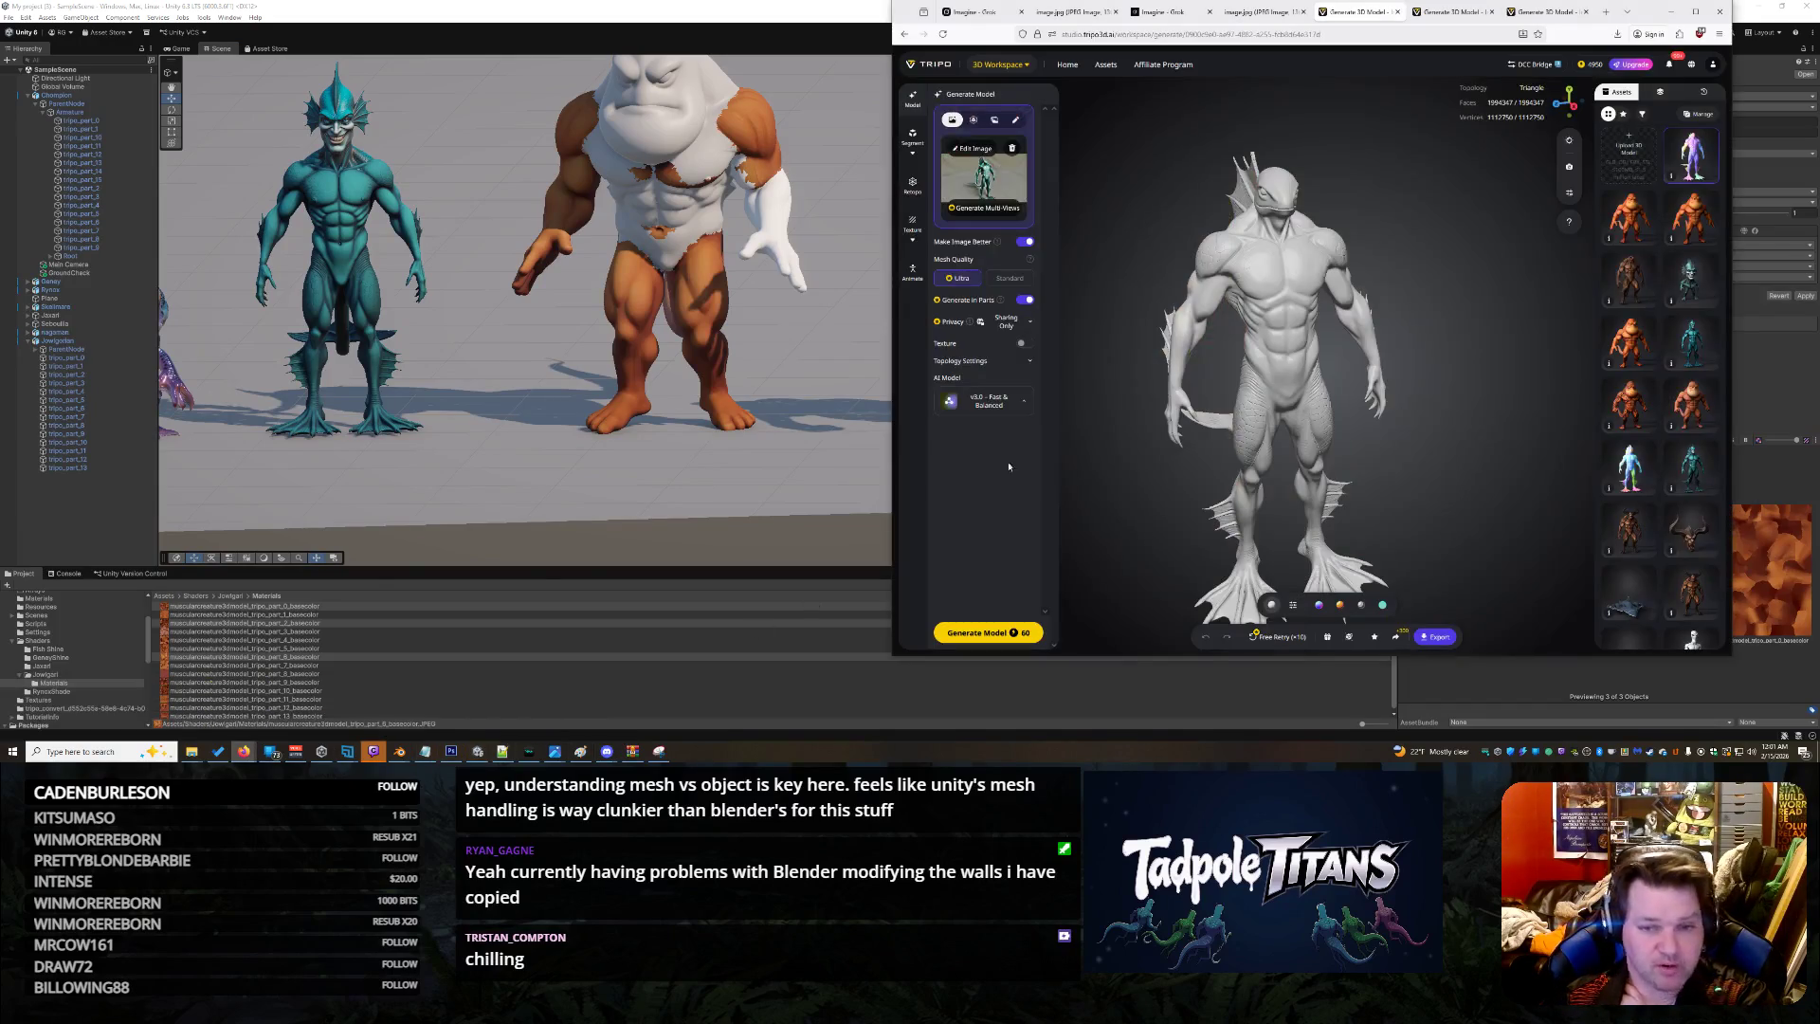
mouse_move(1303, 399)
mouse_down()
mouse_move(1351, 365)
mouse_move(1242, 356)
mouse_move(1429, 368)
mouse_move(1304, 374)
mouse_move(1422, 306)
mouse_up()
scroll(1327, 360, up, 5)
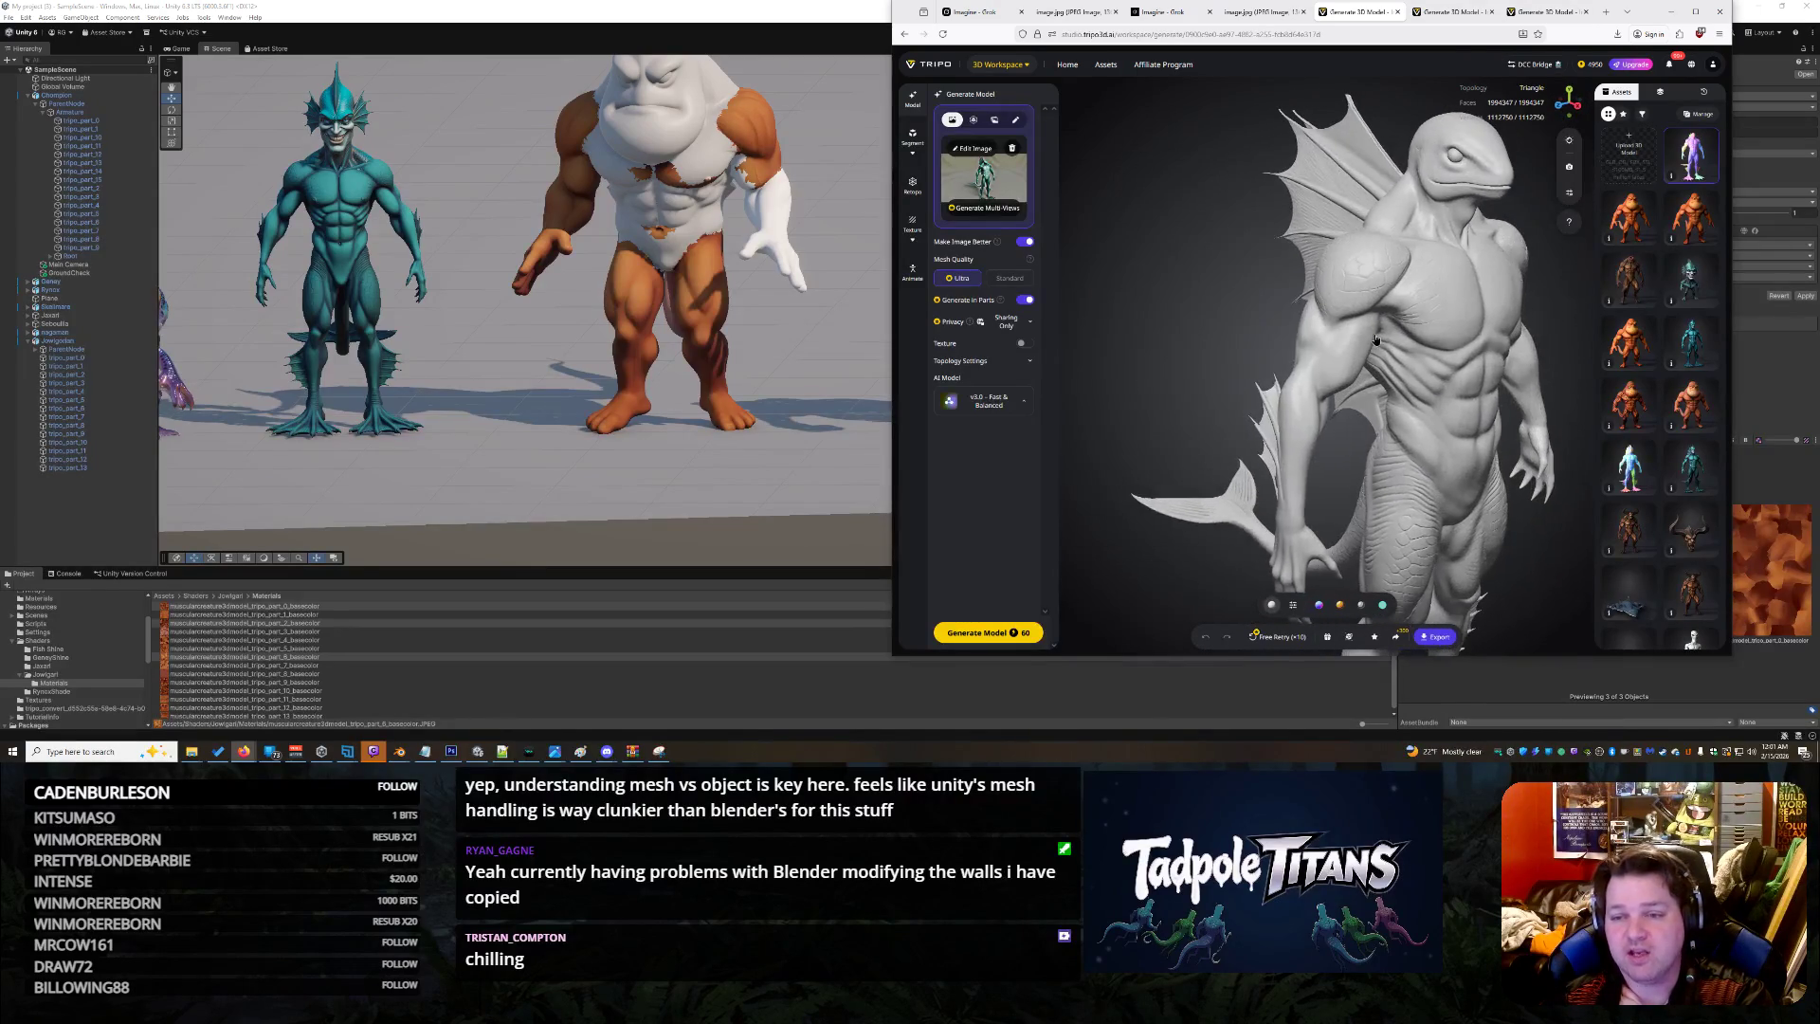
mouse_move(1419, 187)
mouse_down()
mouse_move(1426, 377)
mouse_move(1384, 384)
mouse_move(1106, 213)
mouse_up()
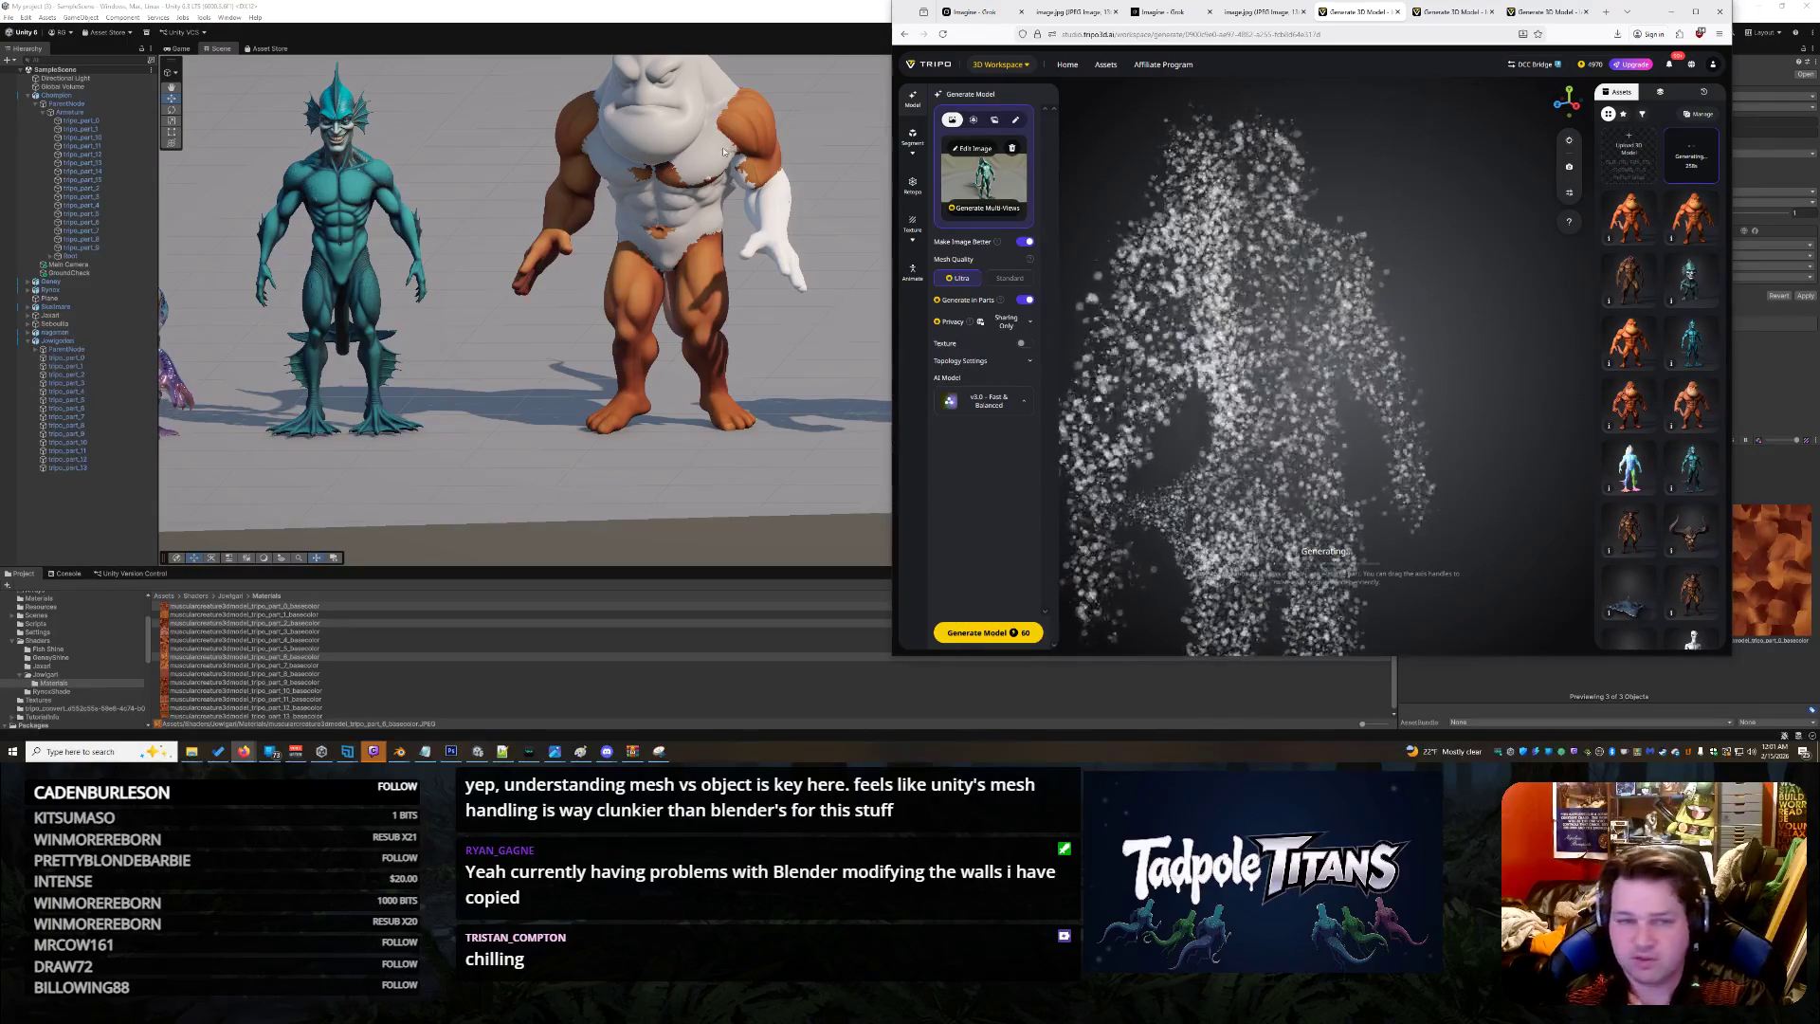
click(758, 22)
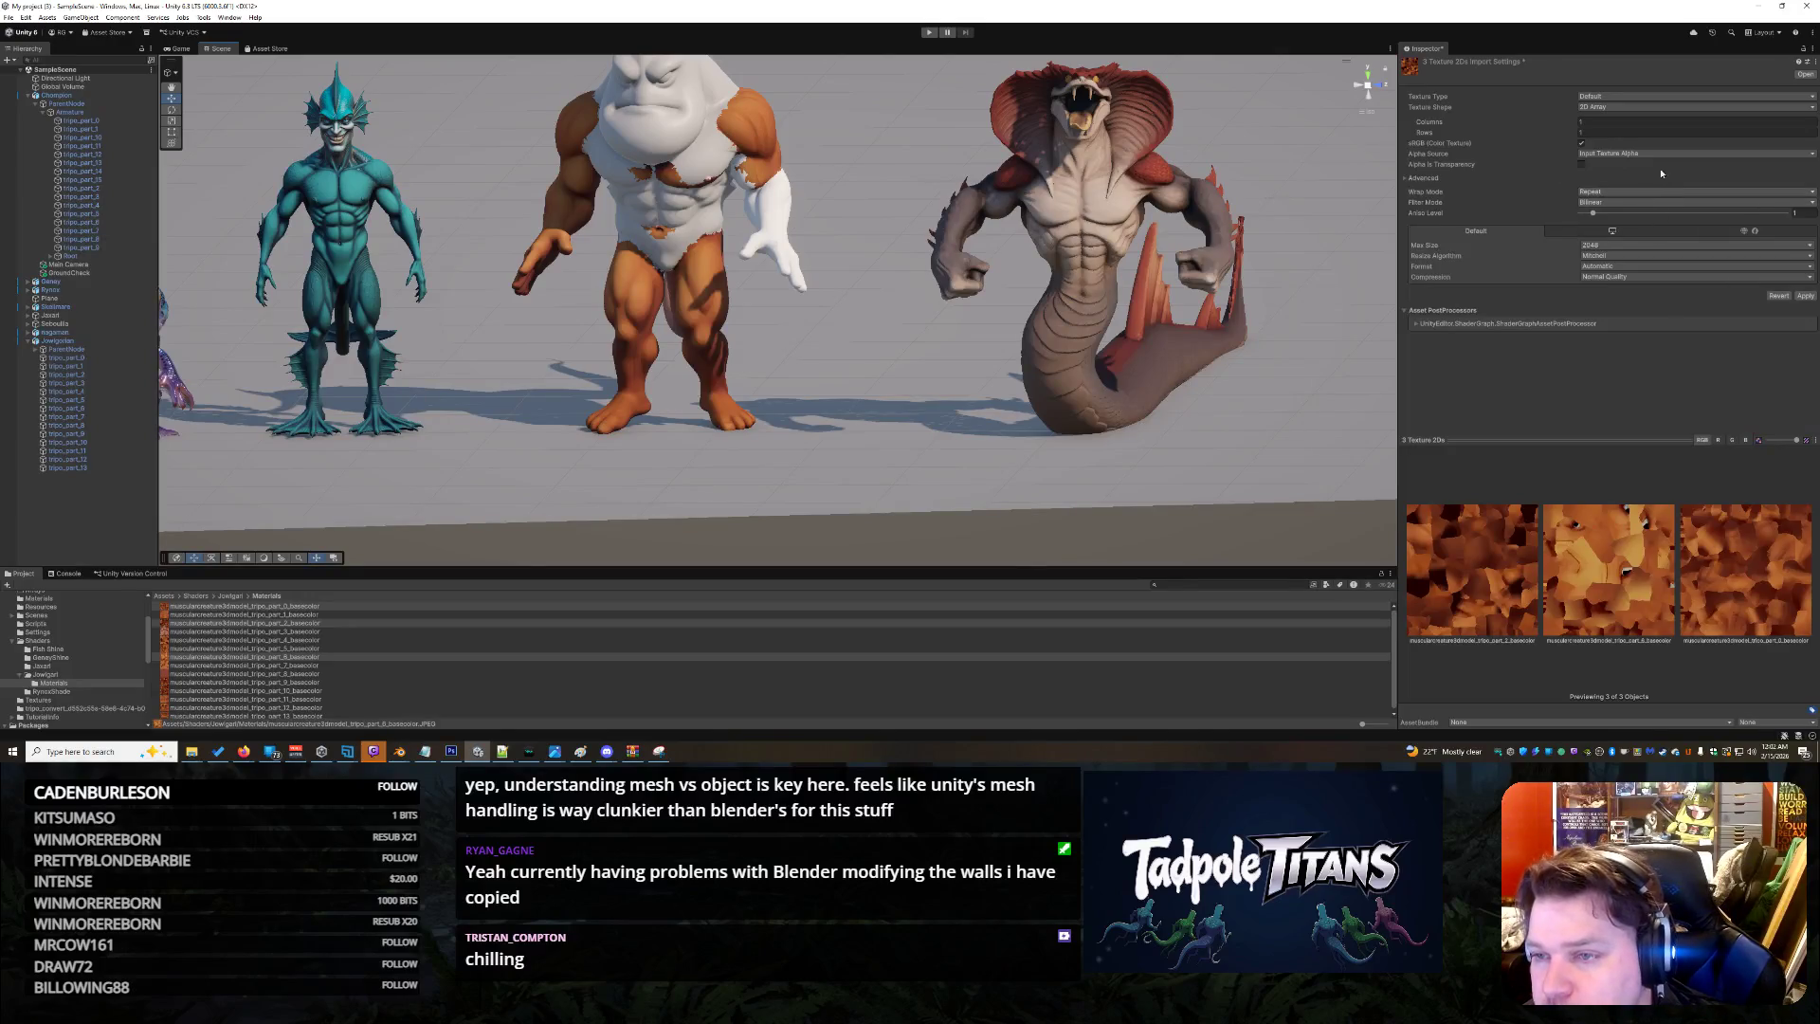
Set Texture Shape to 2D Array, keeping Input Texture Alpha, Repeat wrap and Bilinear filtering
click(1607, 98)
click(1606, 108)
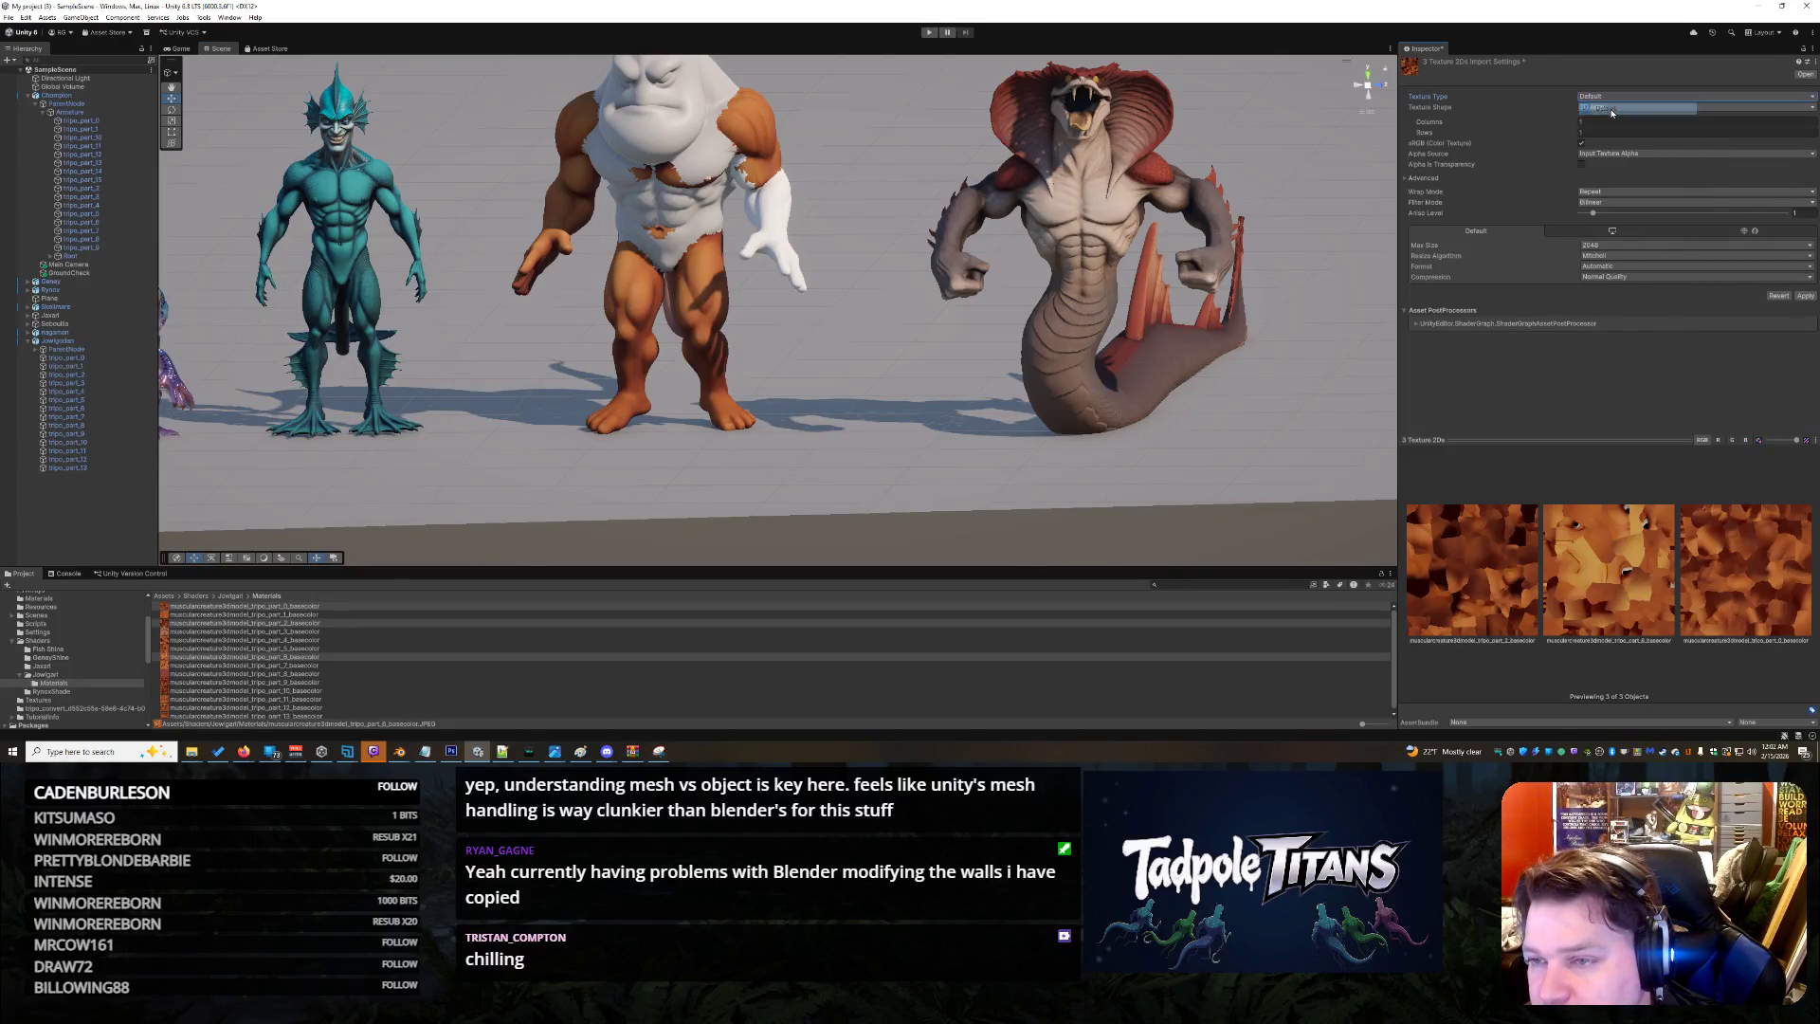
click(1603, 108)
click(1608, 142)
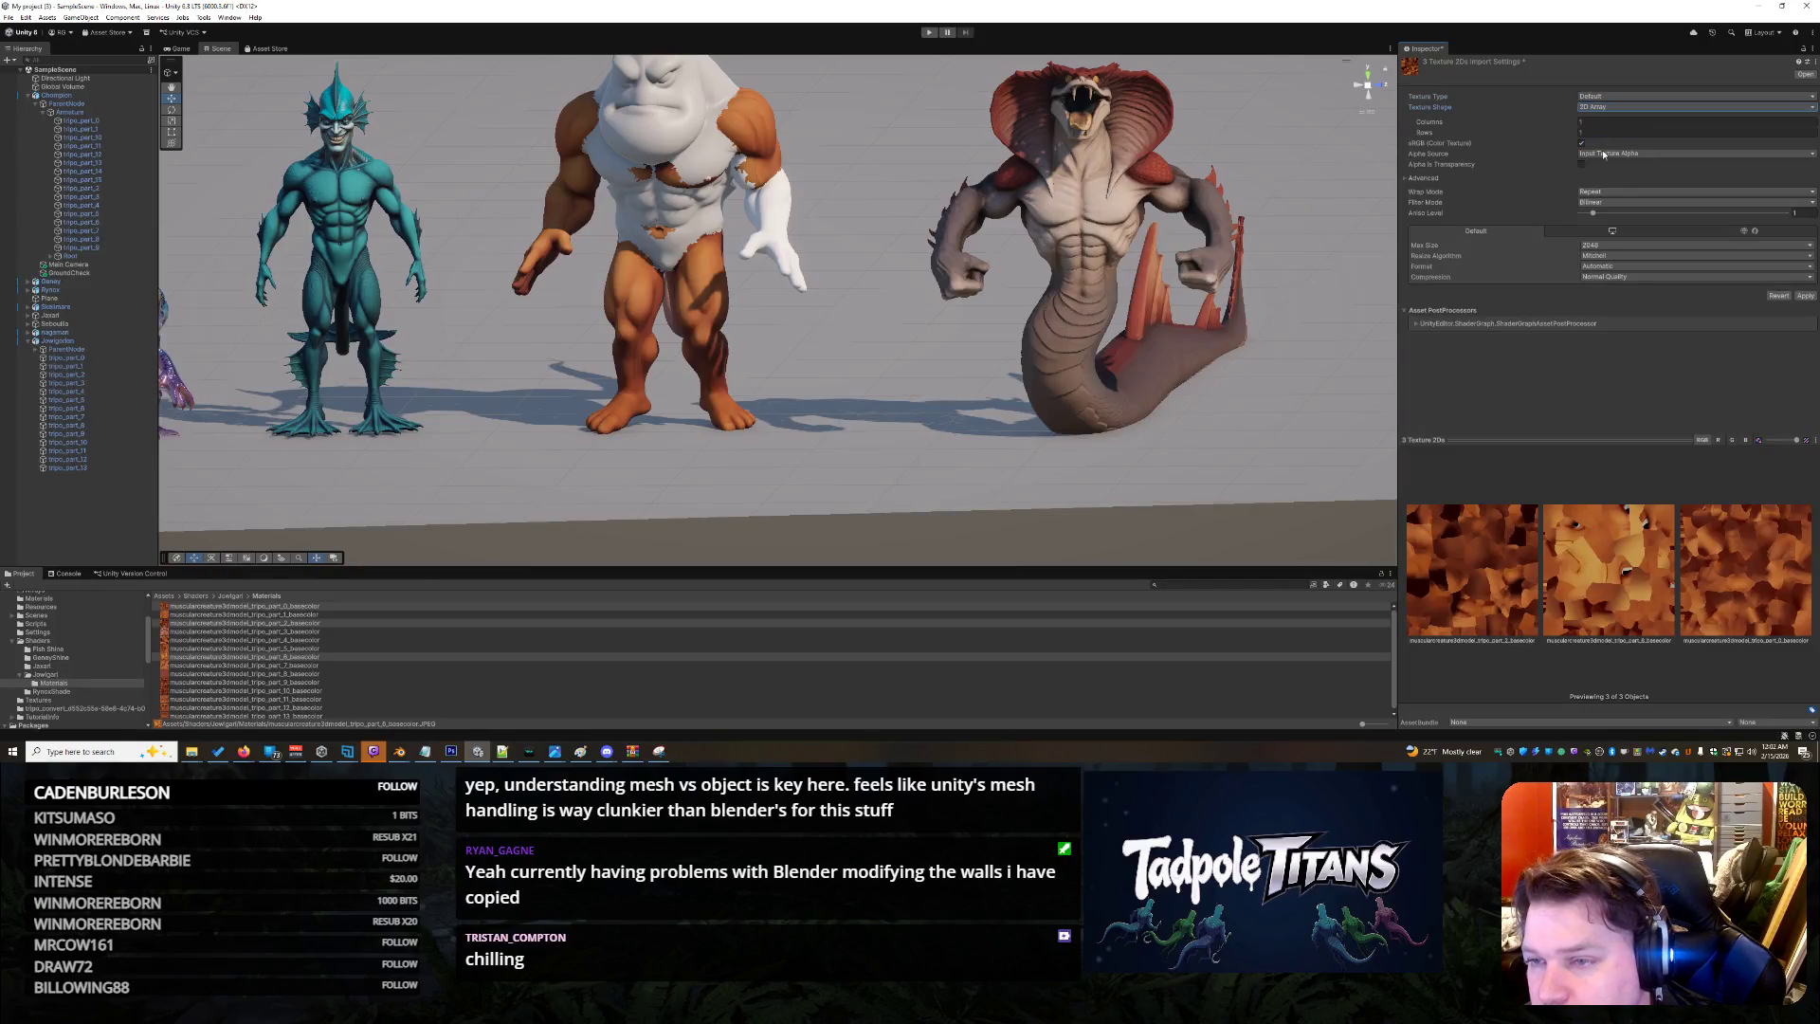
click(1599, 155)
click(1604, 169)
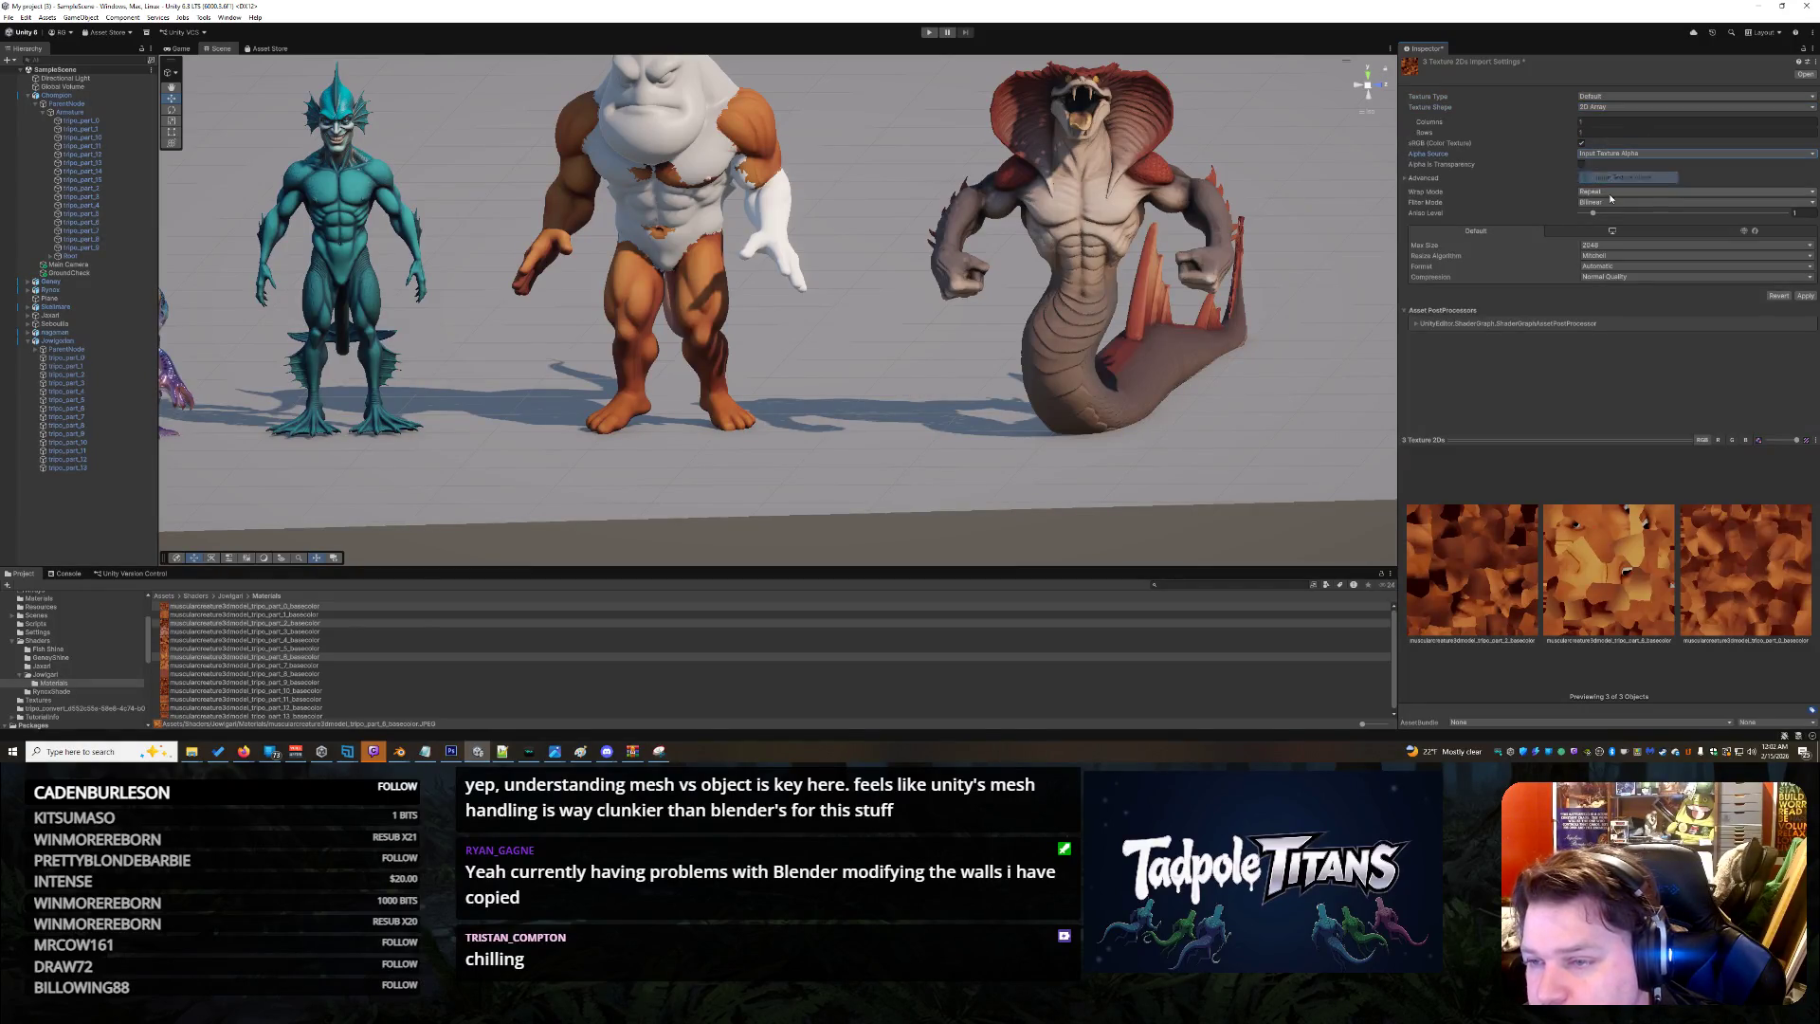
click(1608, 197)
click(1608, 204)
click(1608, 202)
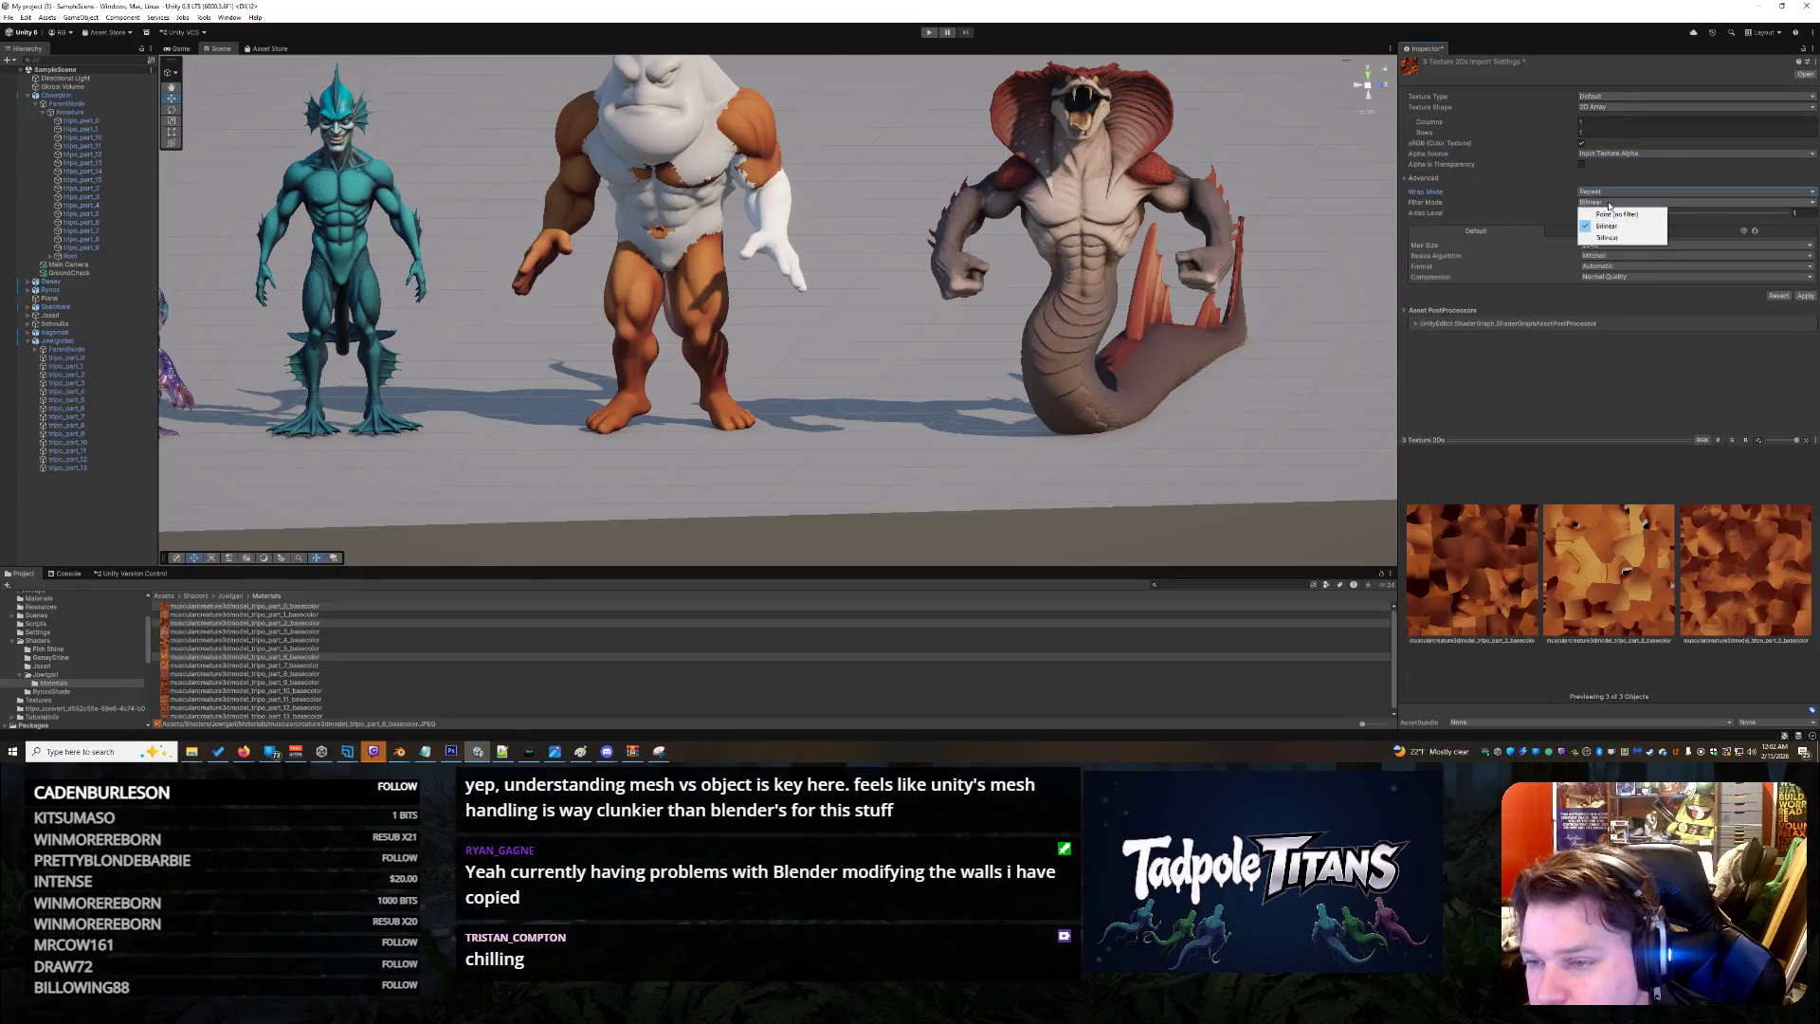
click(1606, 225)
Keep Max Size 2048, Mitchell resize, Automatic format and Normal Quality compression, then apply
click(1603, 245)
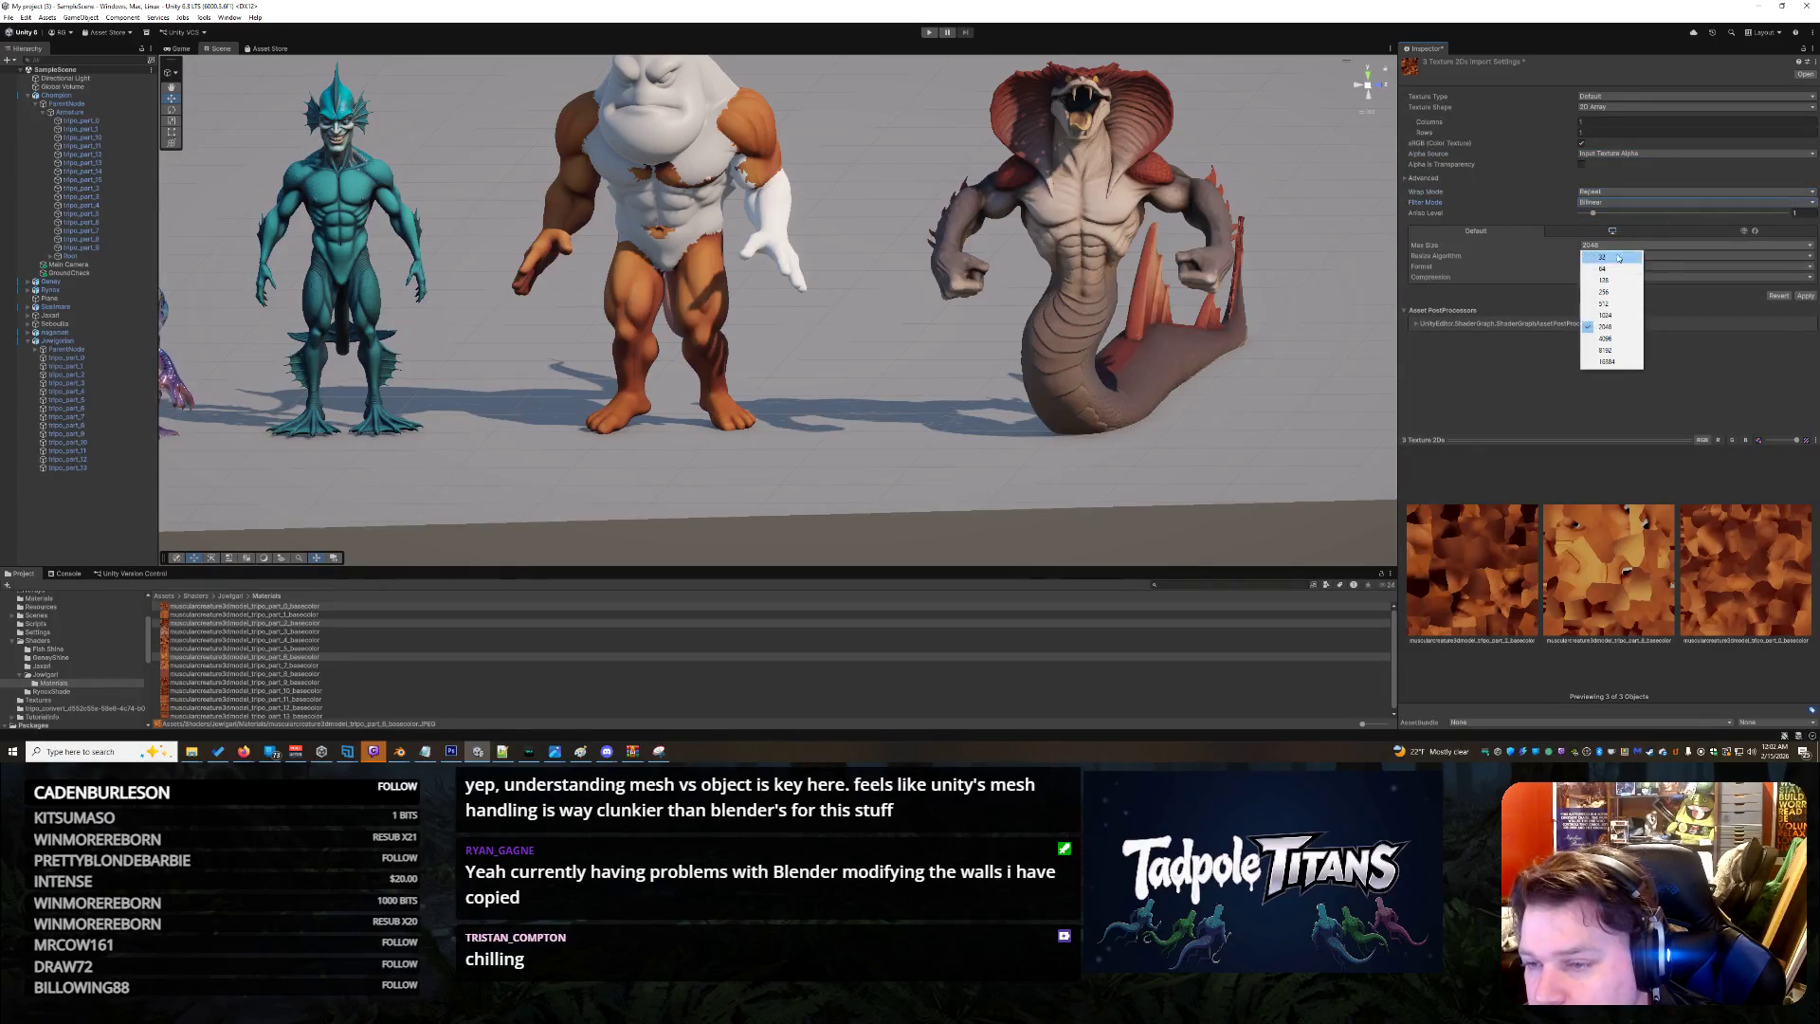
click(1611, 326)
click(1616, 256)
click(1614, 265)
click(1614, 268)
click(1614, 277)
click(1613, 270)
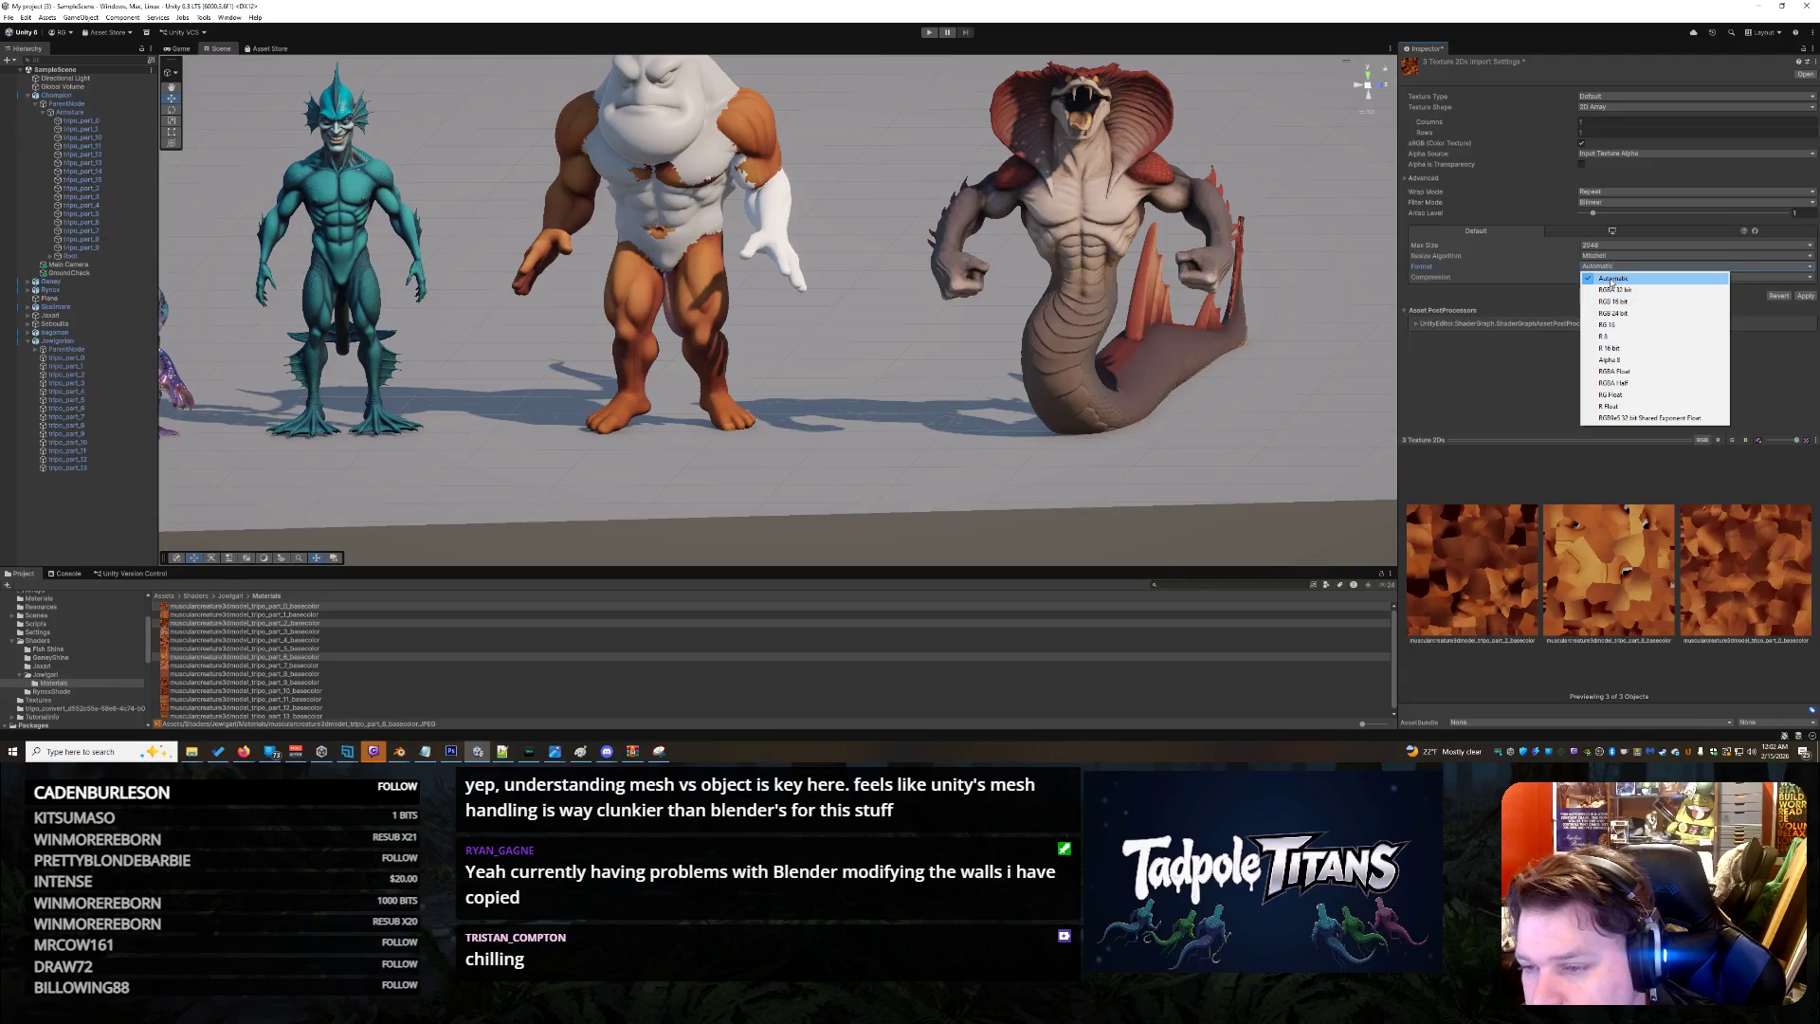
click(1611, 276)
click(1611, 276)
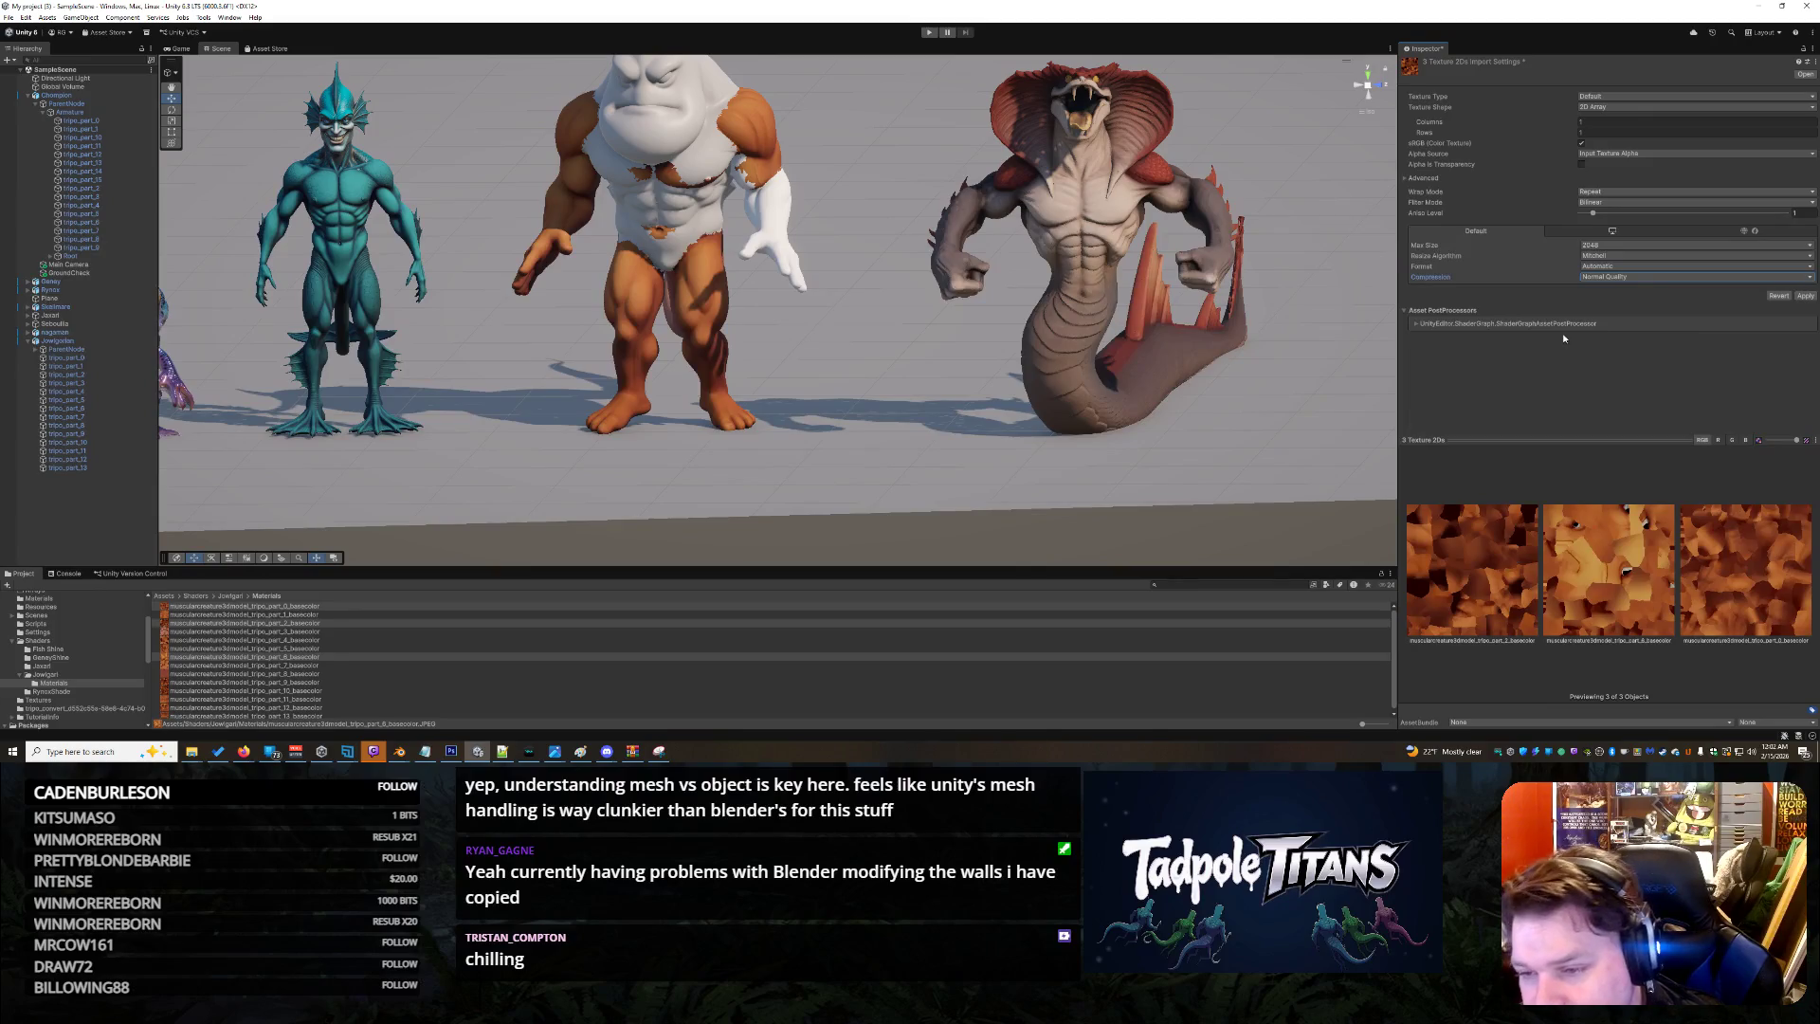
click(1606, 441)
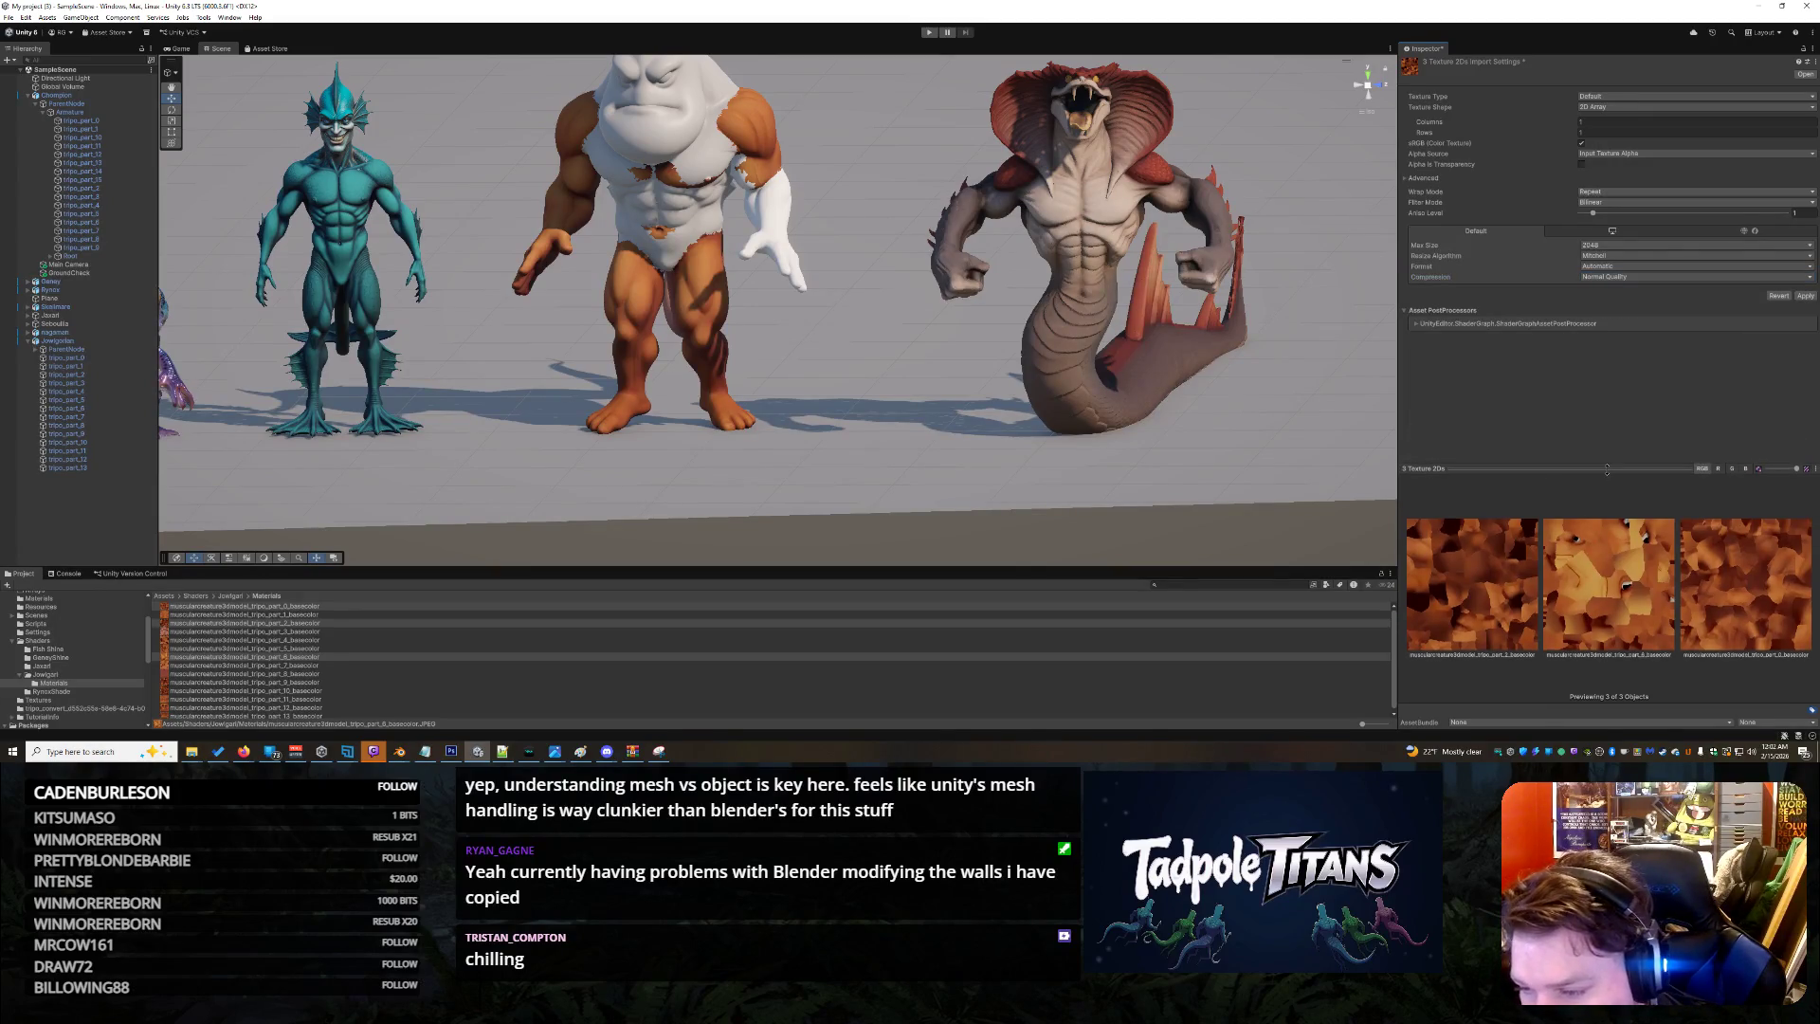
click(1804, 296)
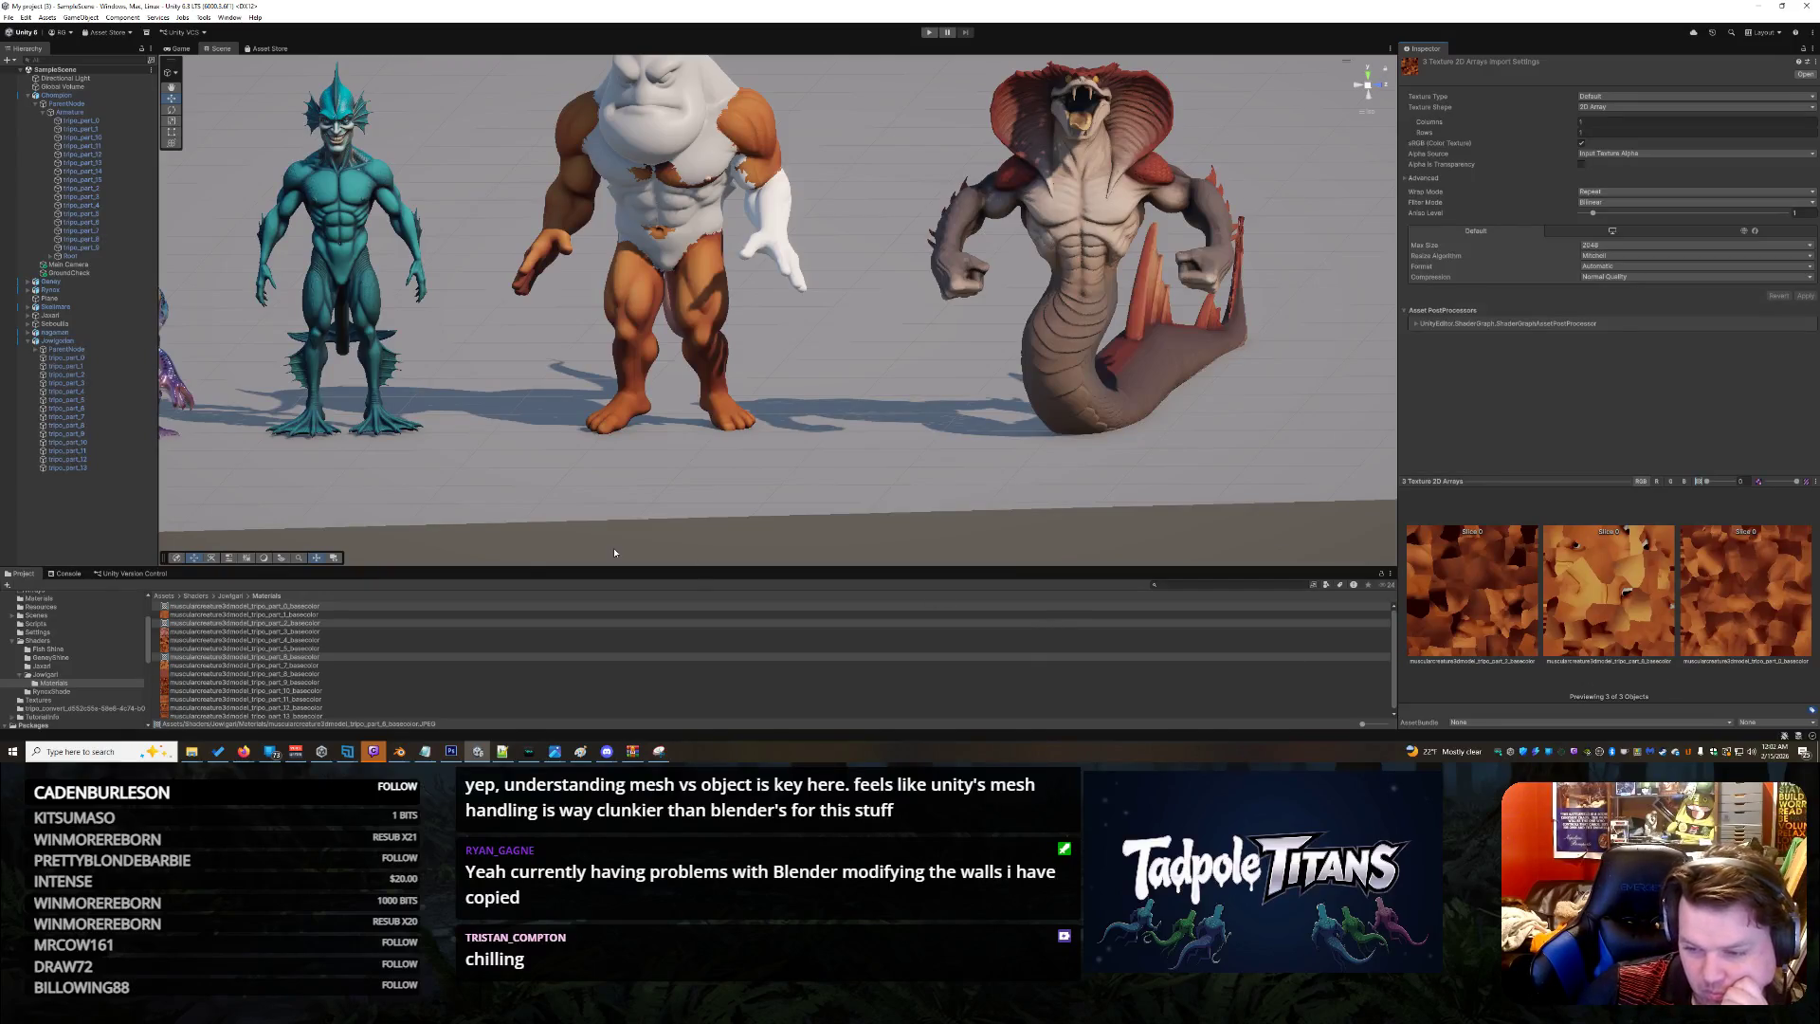
Select the part_0 and part_2 basecolor textures and check their AssetBundle dropdowns without changing them
click(327, 606)
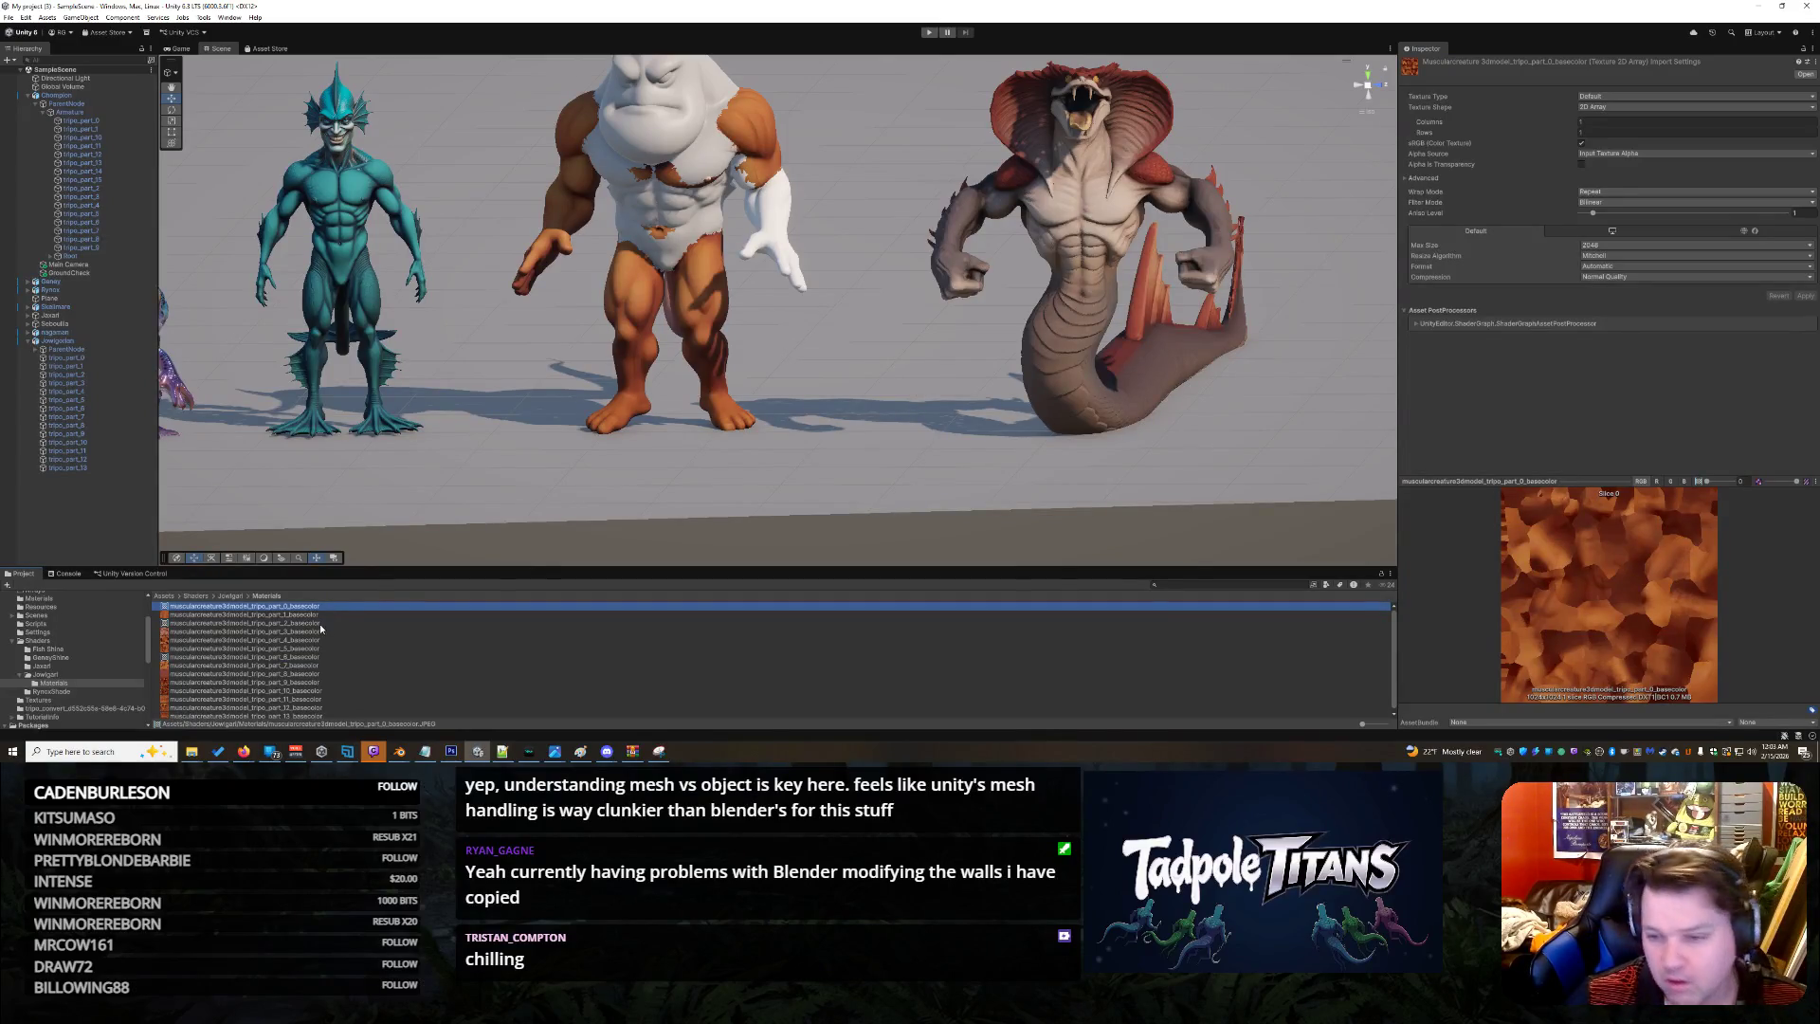
ctrl+click(320, 624)
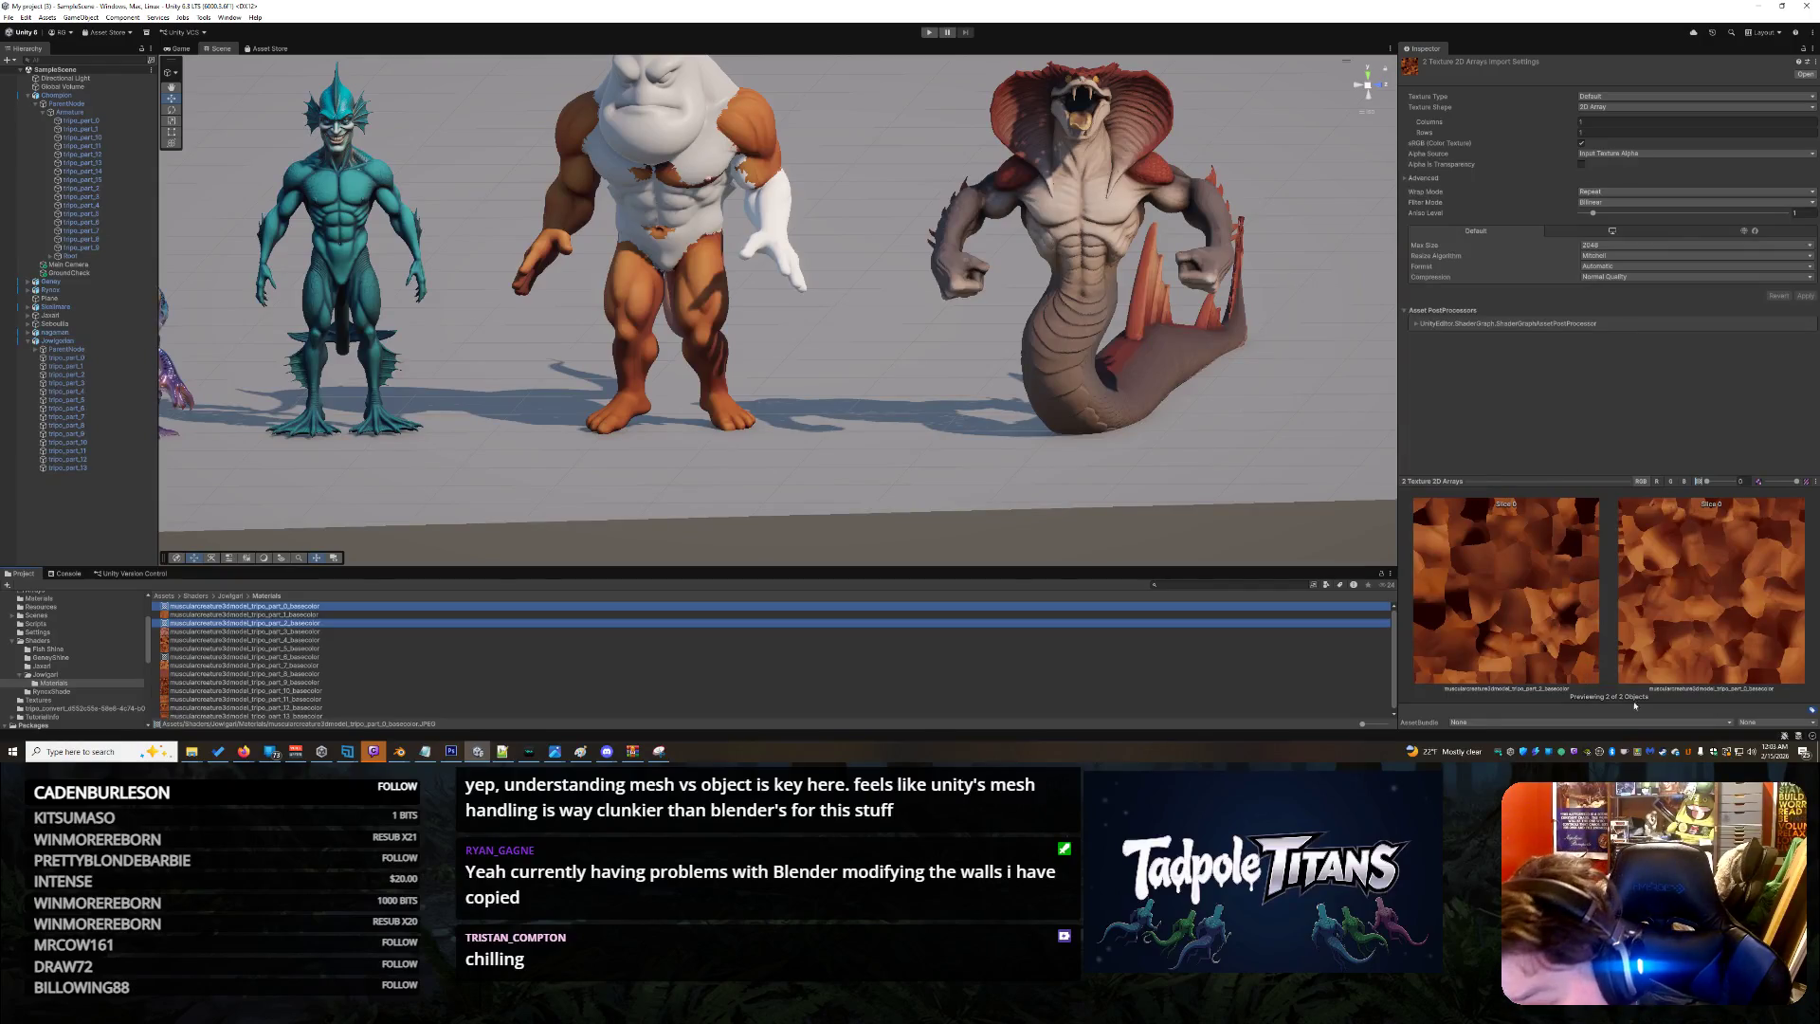
click(1576, 723)
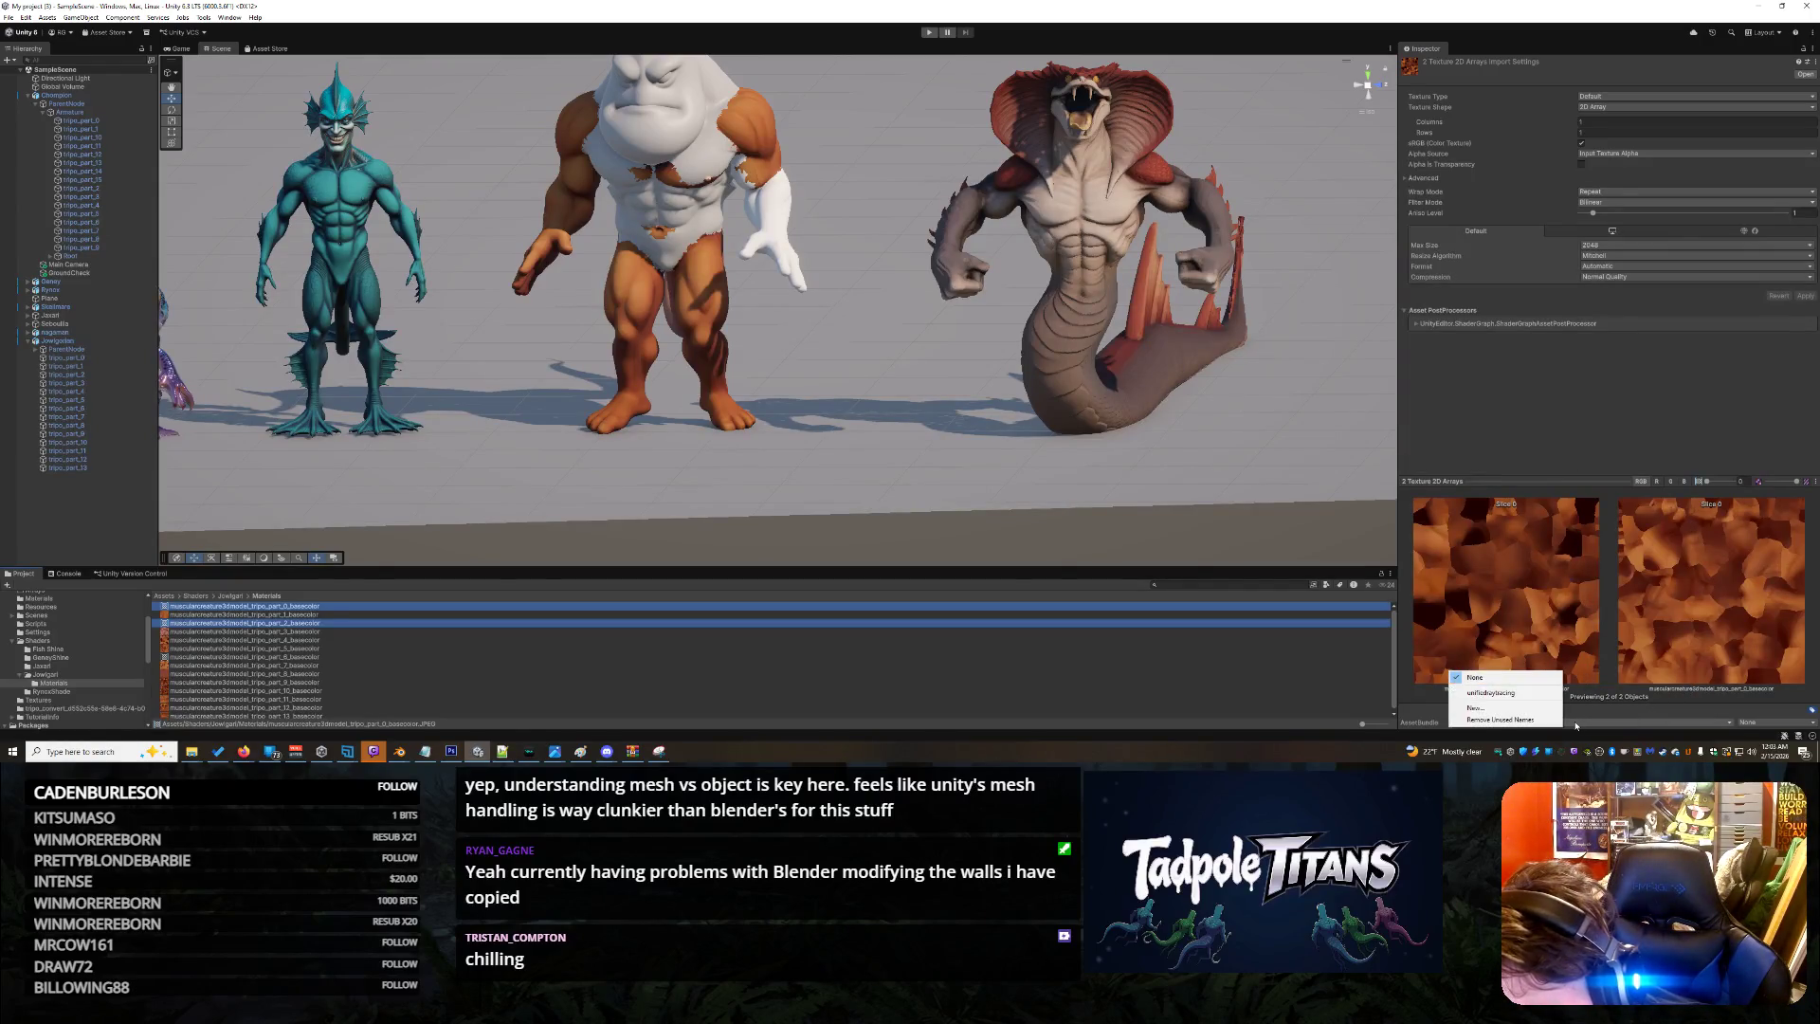
click(1763, 722)
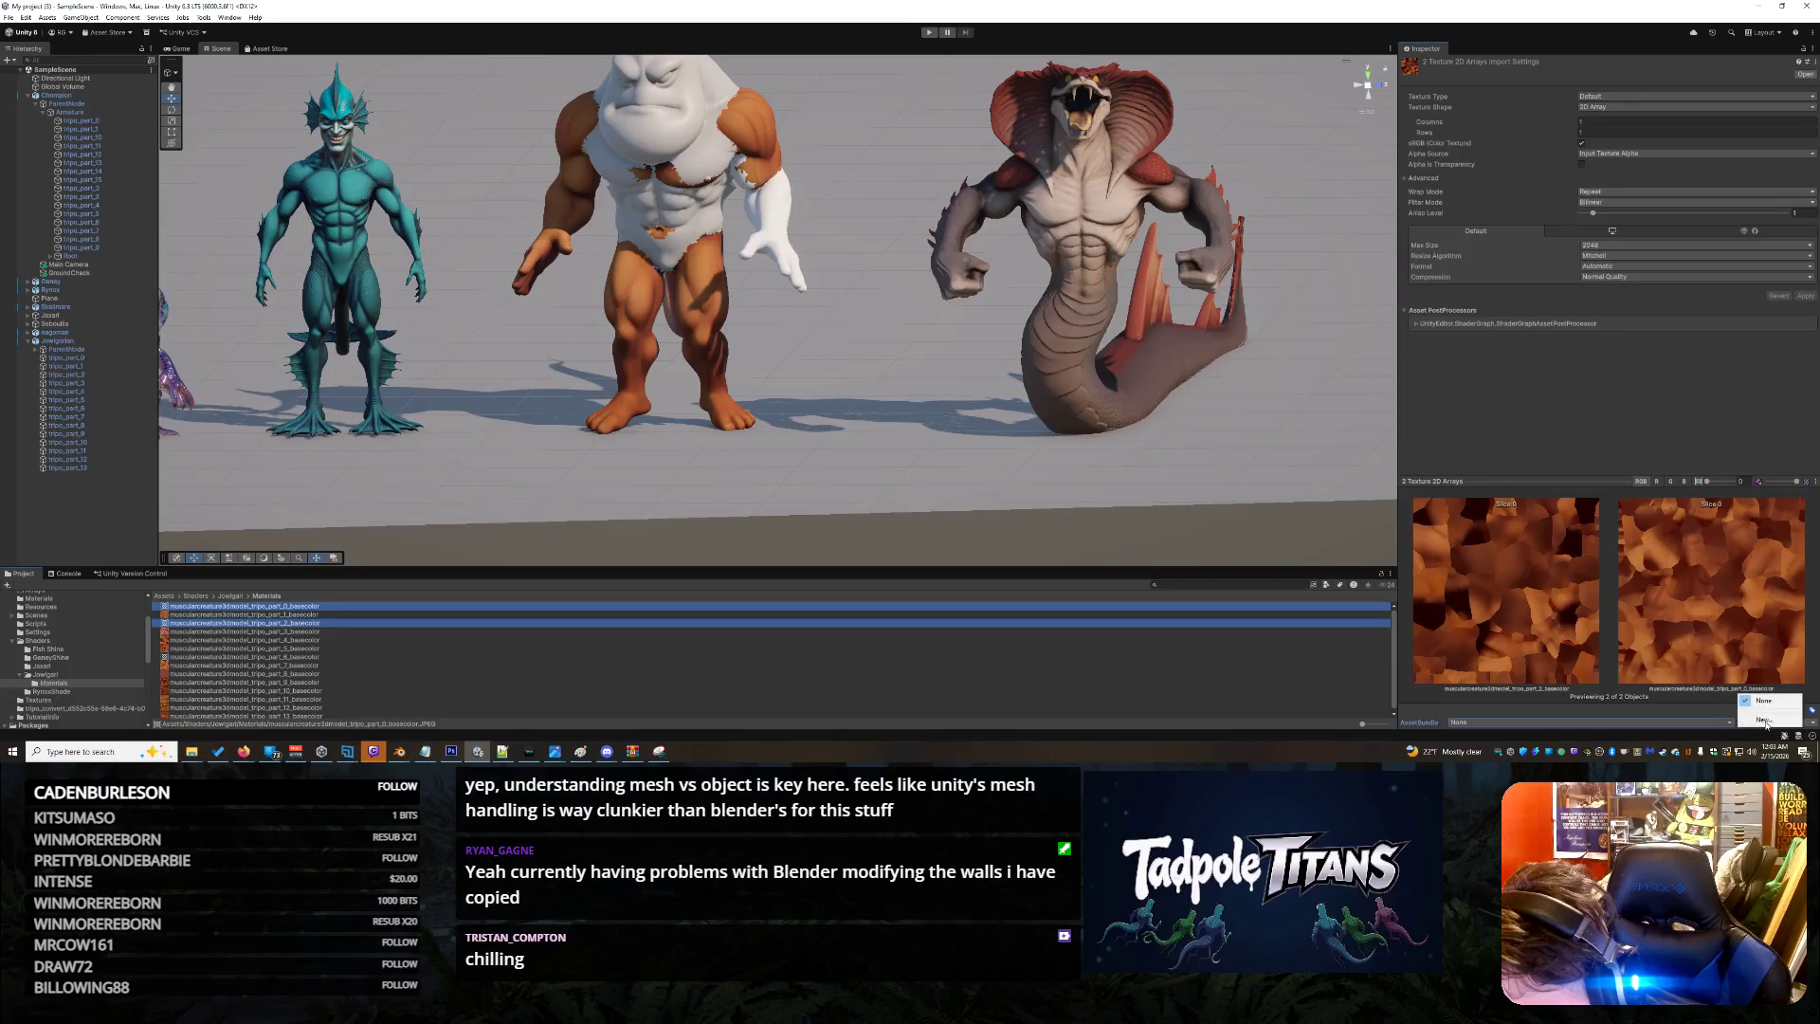
click(1594, 407)
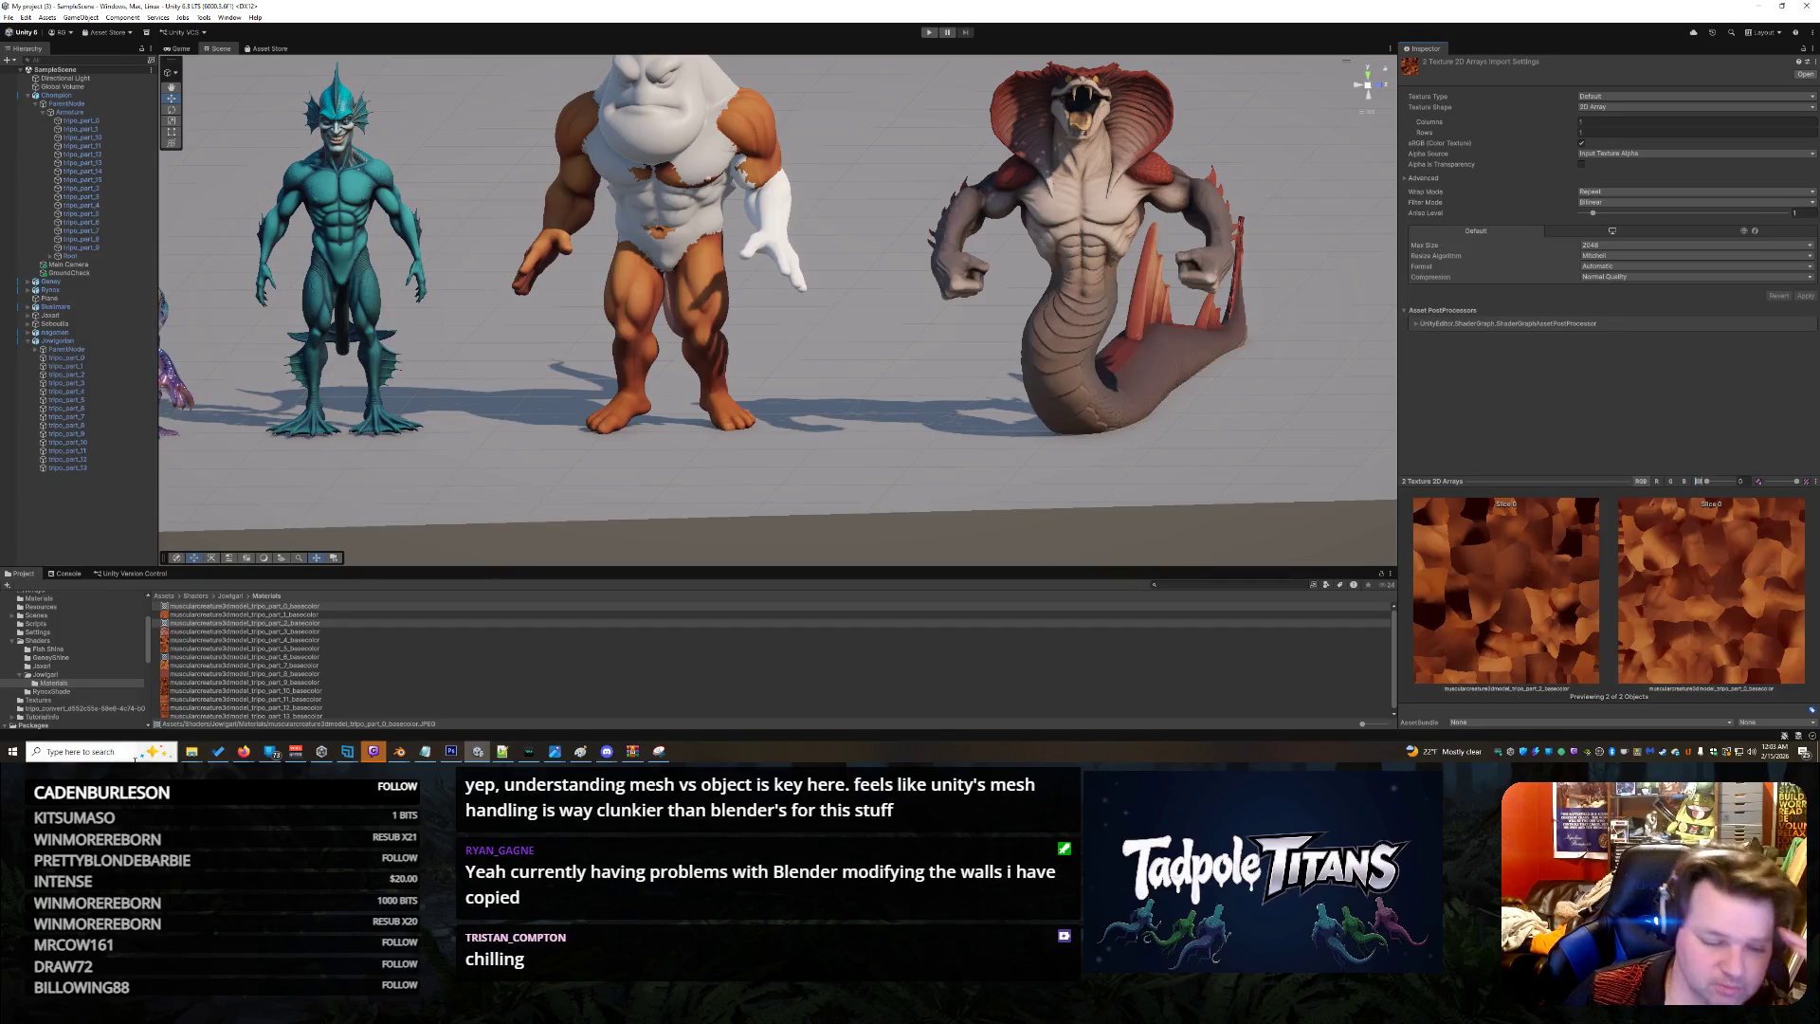
mouse_move(241, 756)
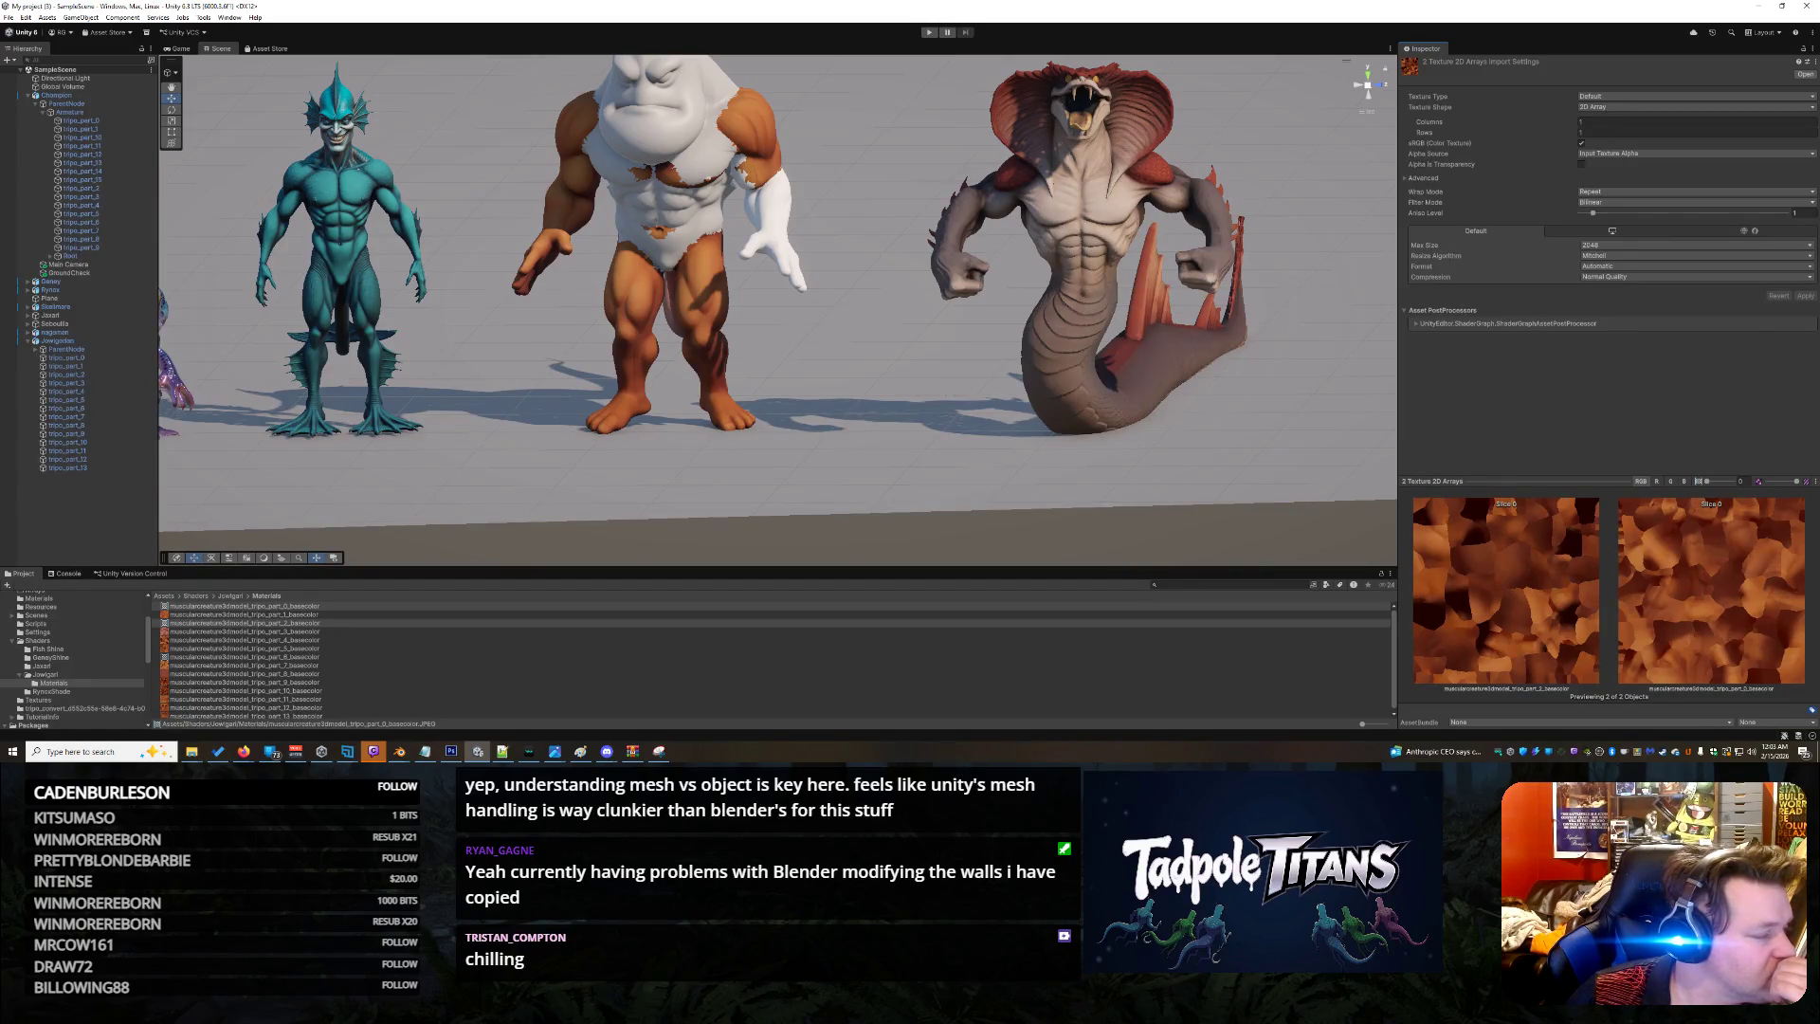
key(alt+Tab)
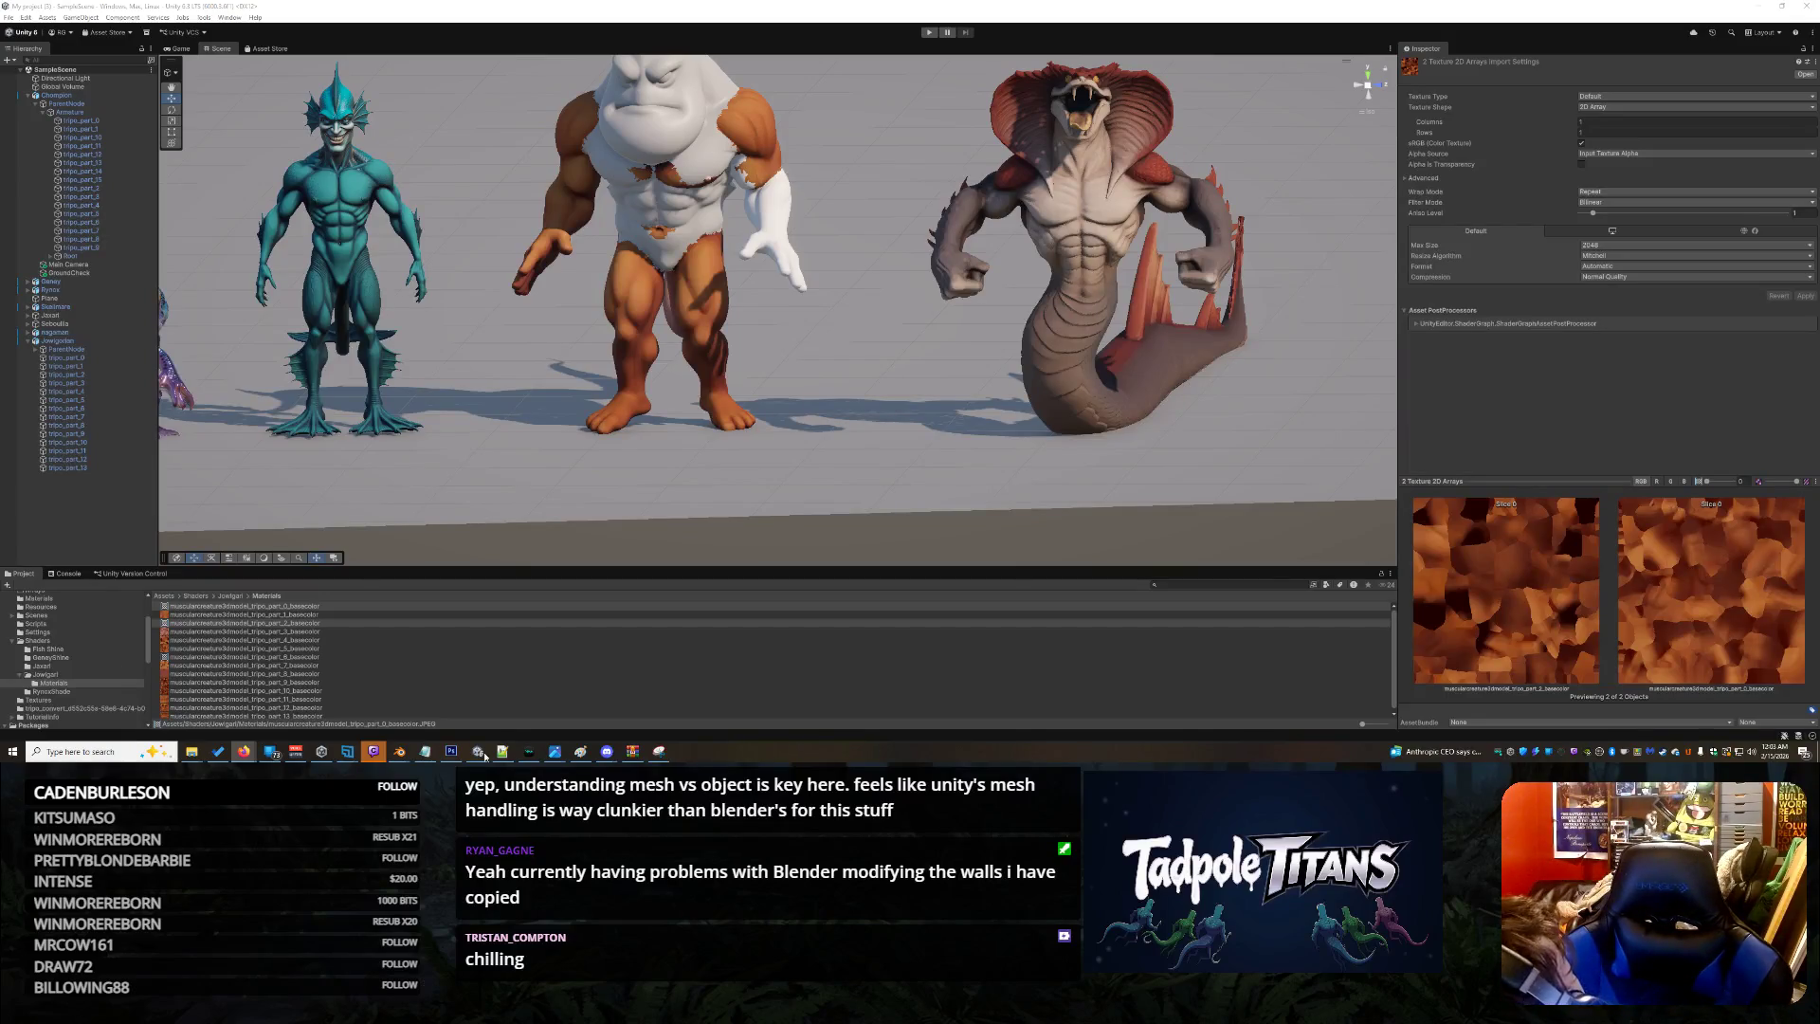
Open the part_2 basecolor texture's import settings in a floating Properties window
click(393, 614)
click(415, 621)
right_click(415, 622)
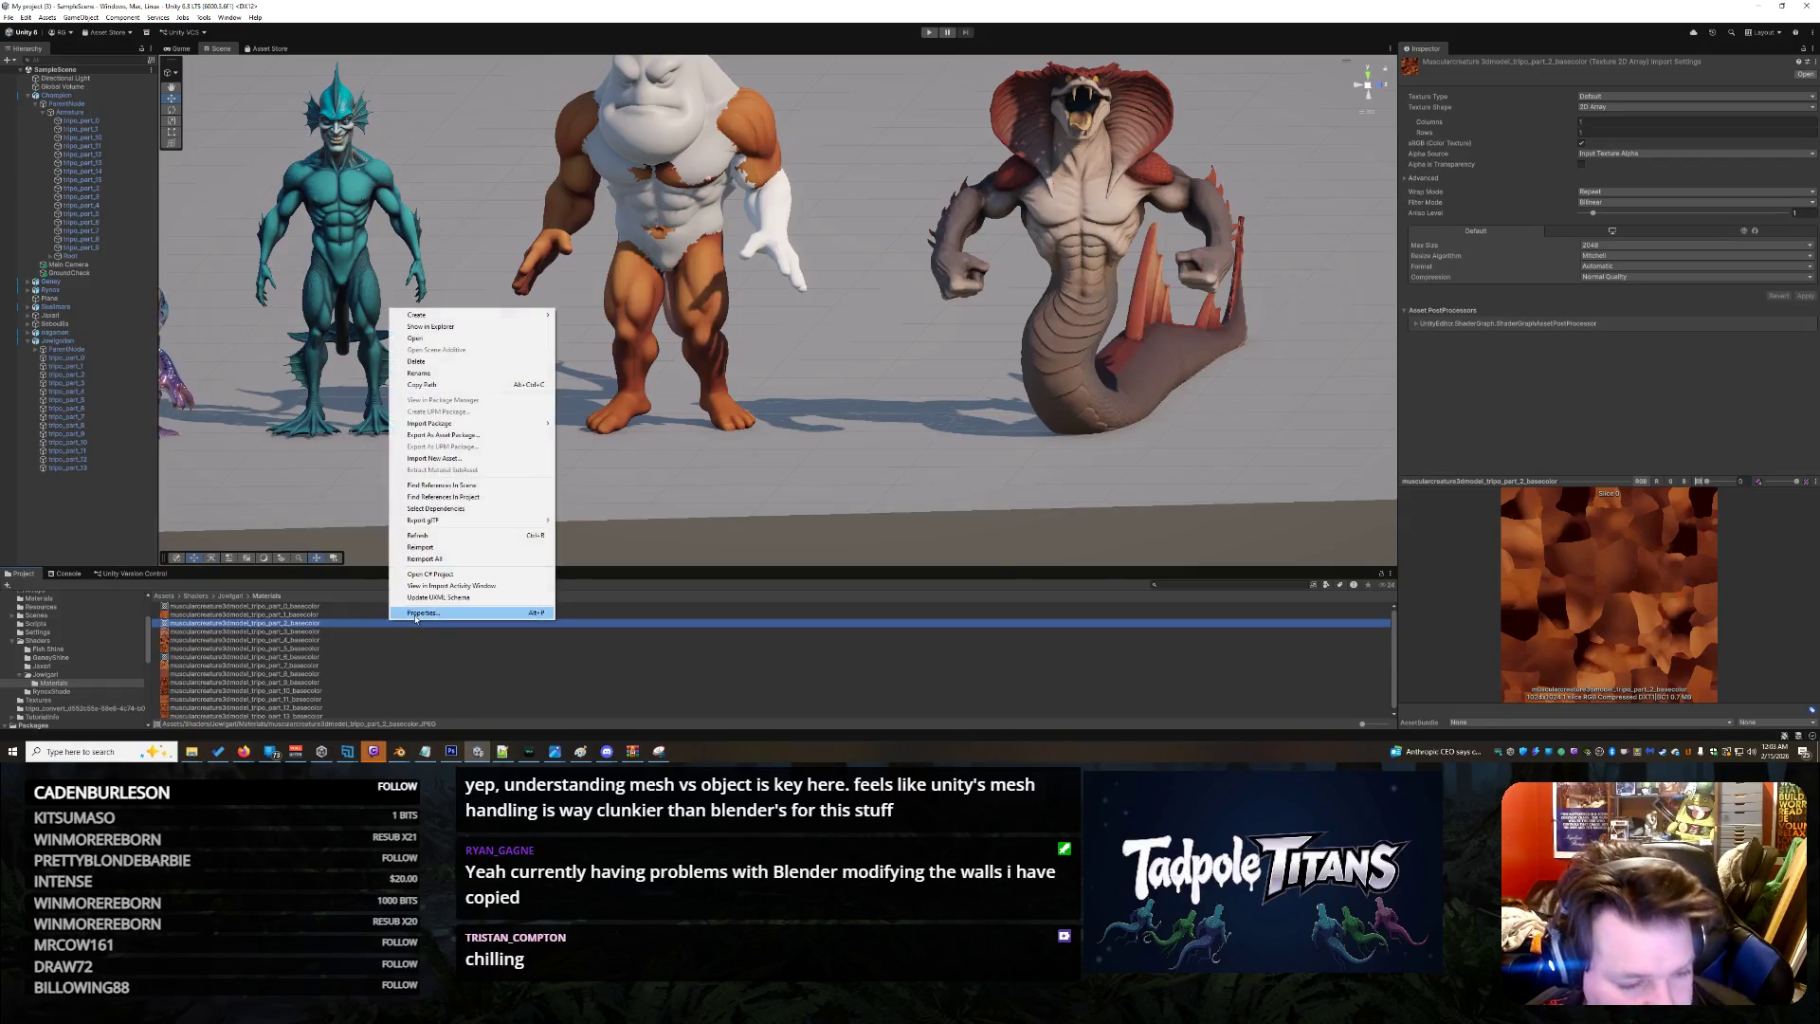
click(417, 613)
drag(321, 611, 508, 553)
Open part_0's import settings in its own window, reposition it, then close the floating window
click(353, 625)
ctrl+click(334, 606)
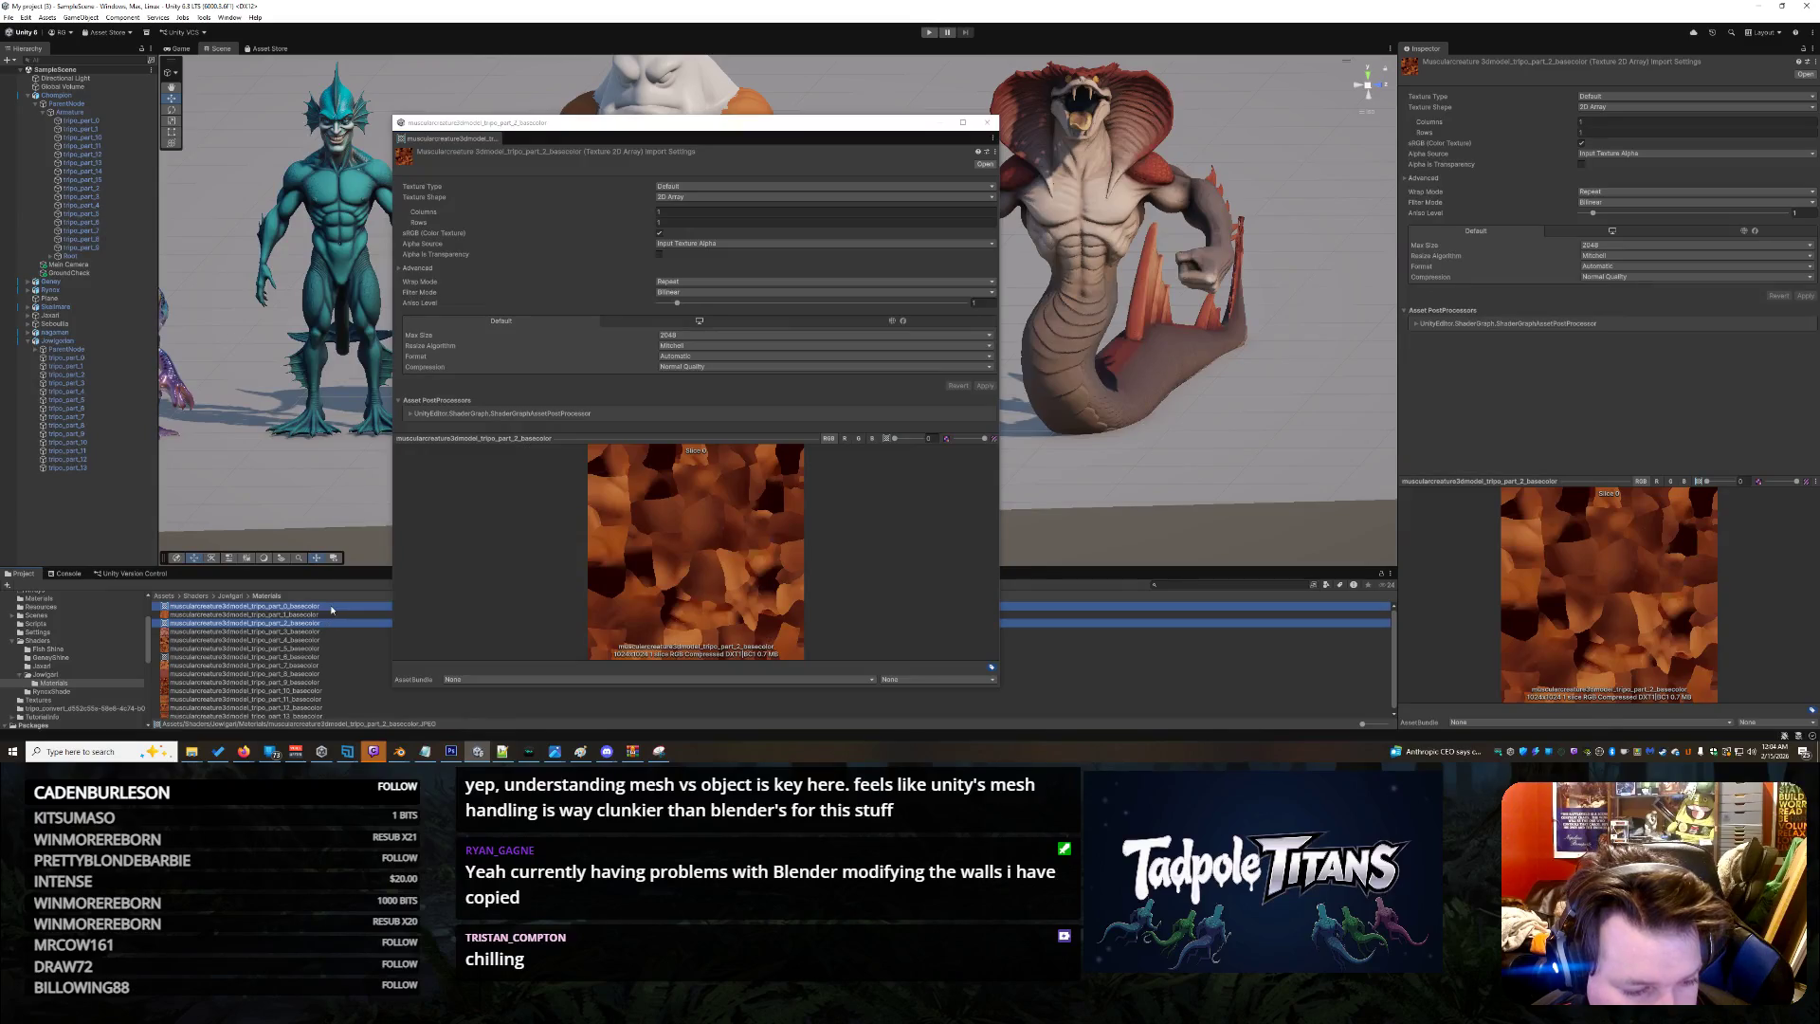
right_click(334, 607)
click(343, 598)
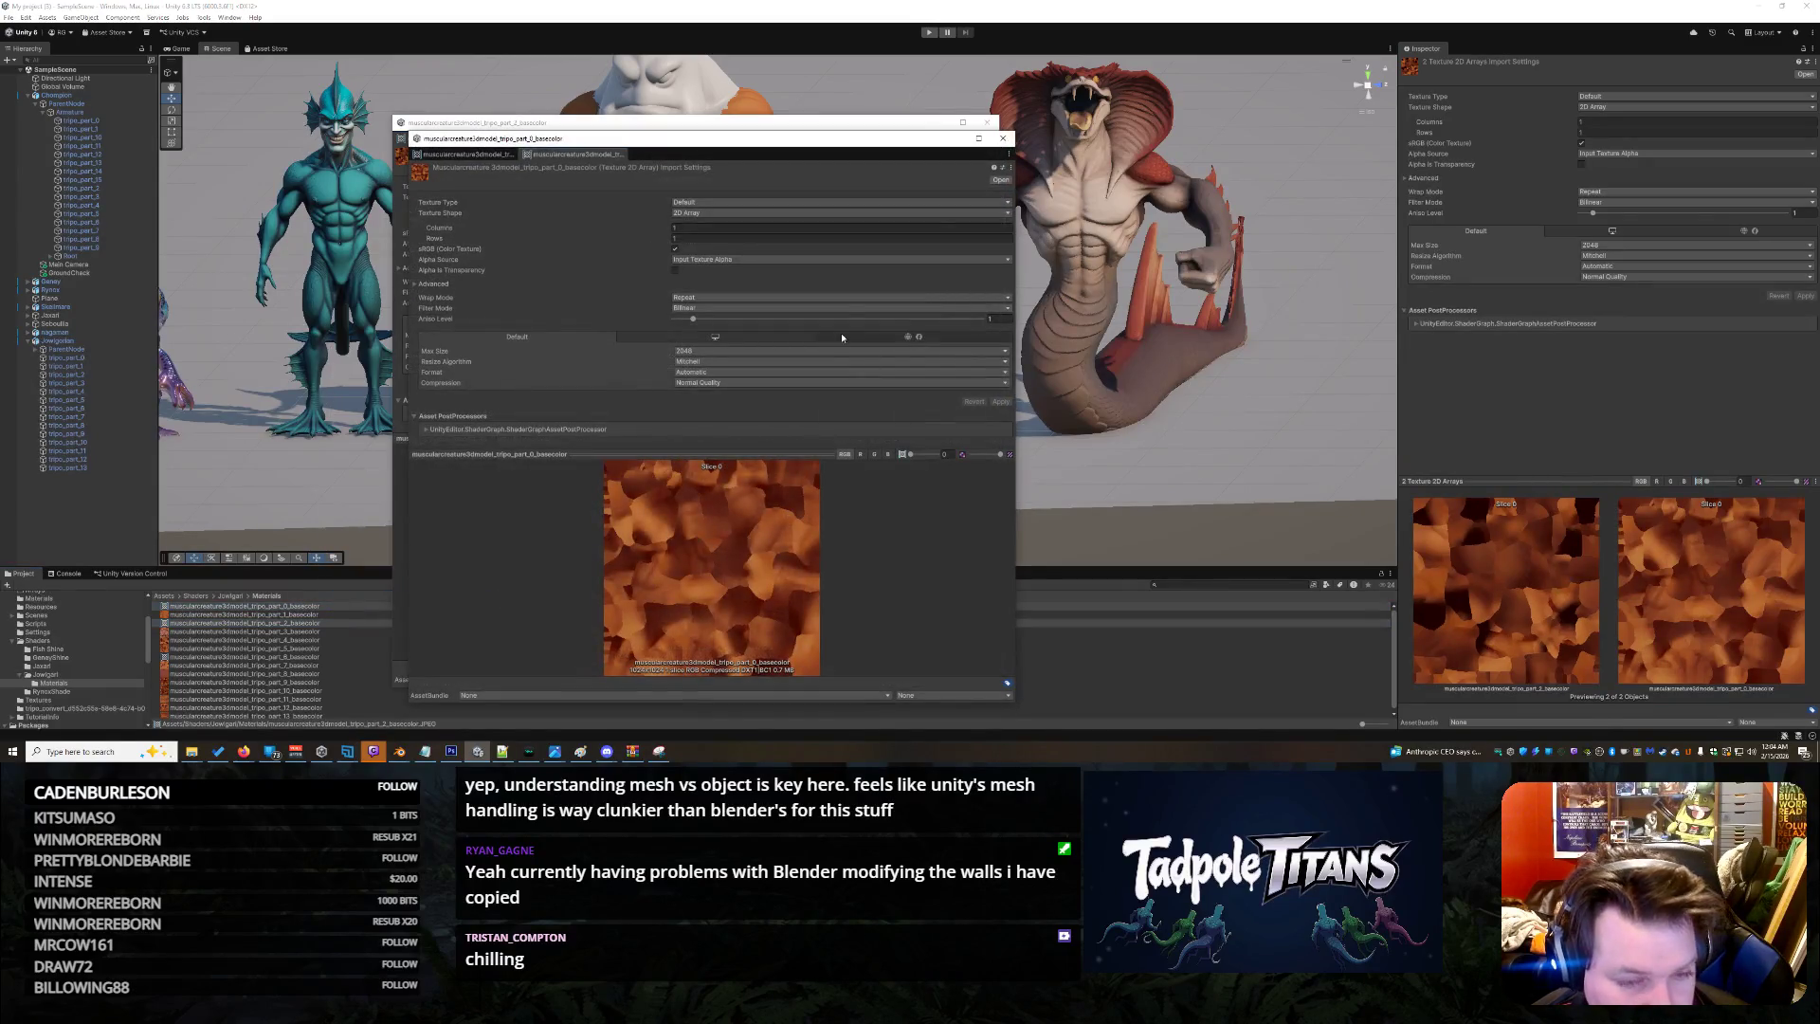
mouse_move(714, 143)
mouse_down()
mouse_move(877, 208)
mouse_move(815, 122)
mouse_move(781, 116)
mouse_up()
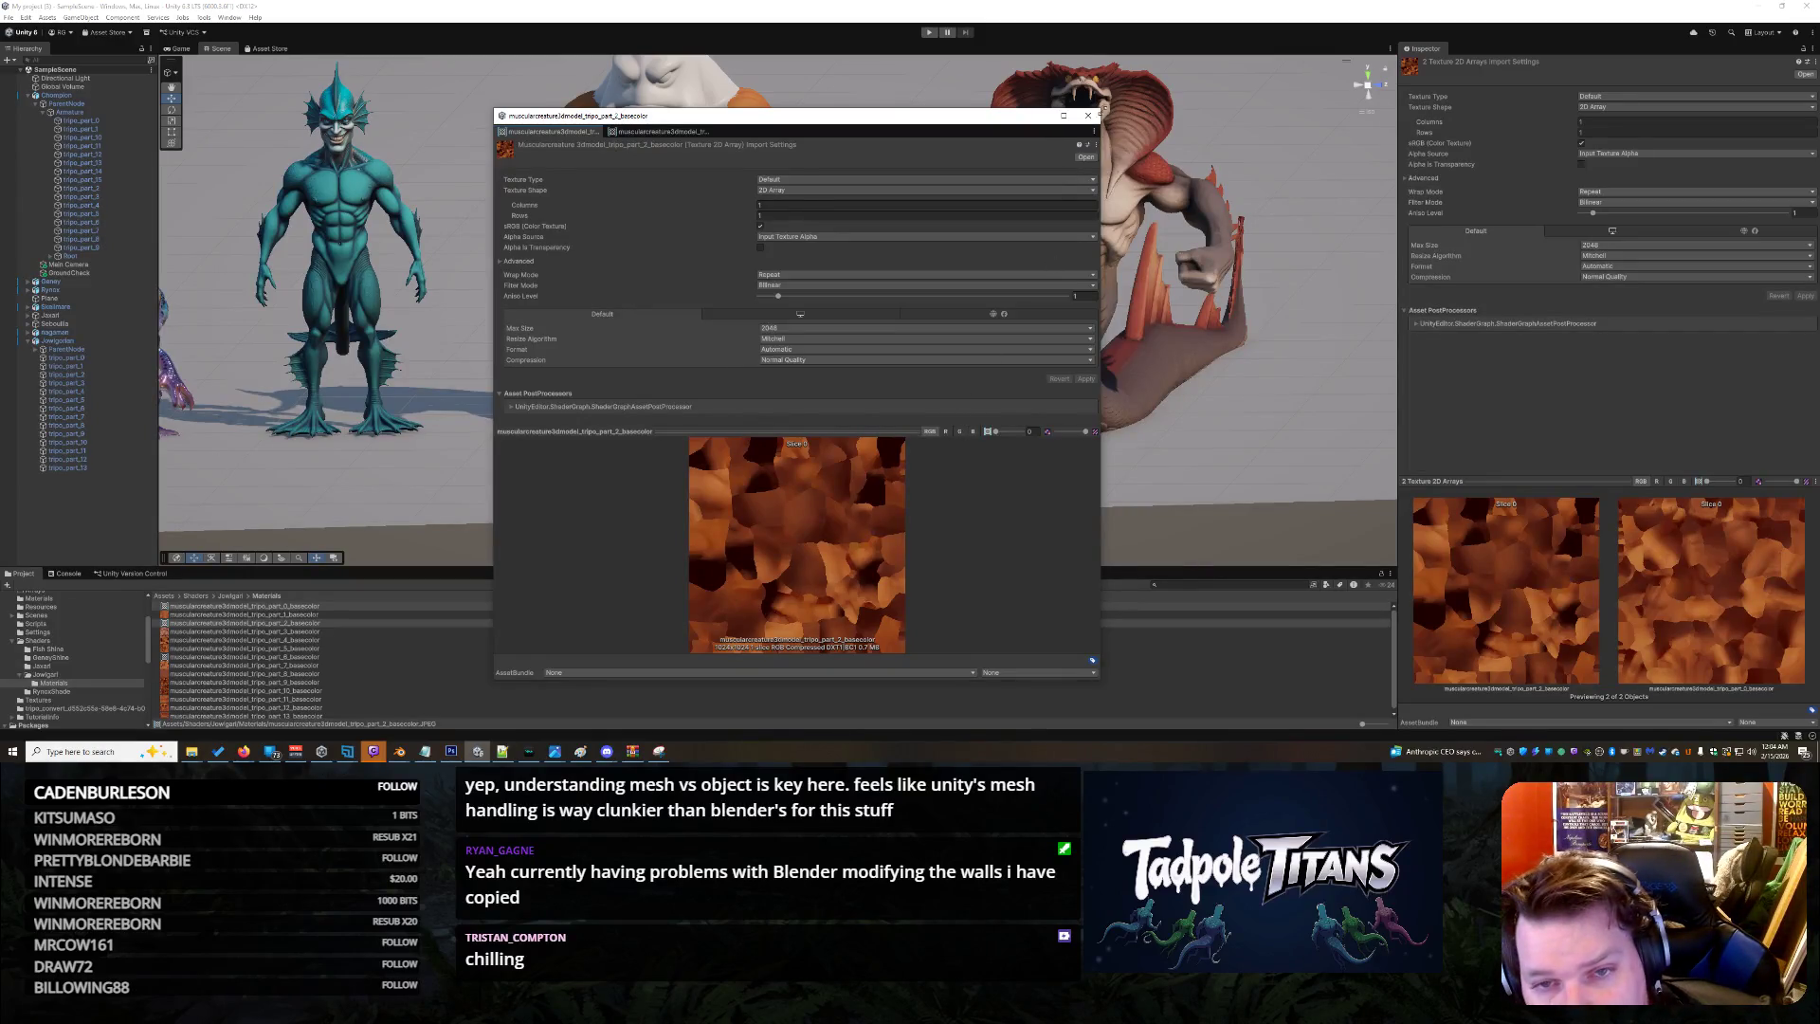
click(1089, 114)
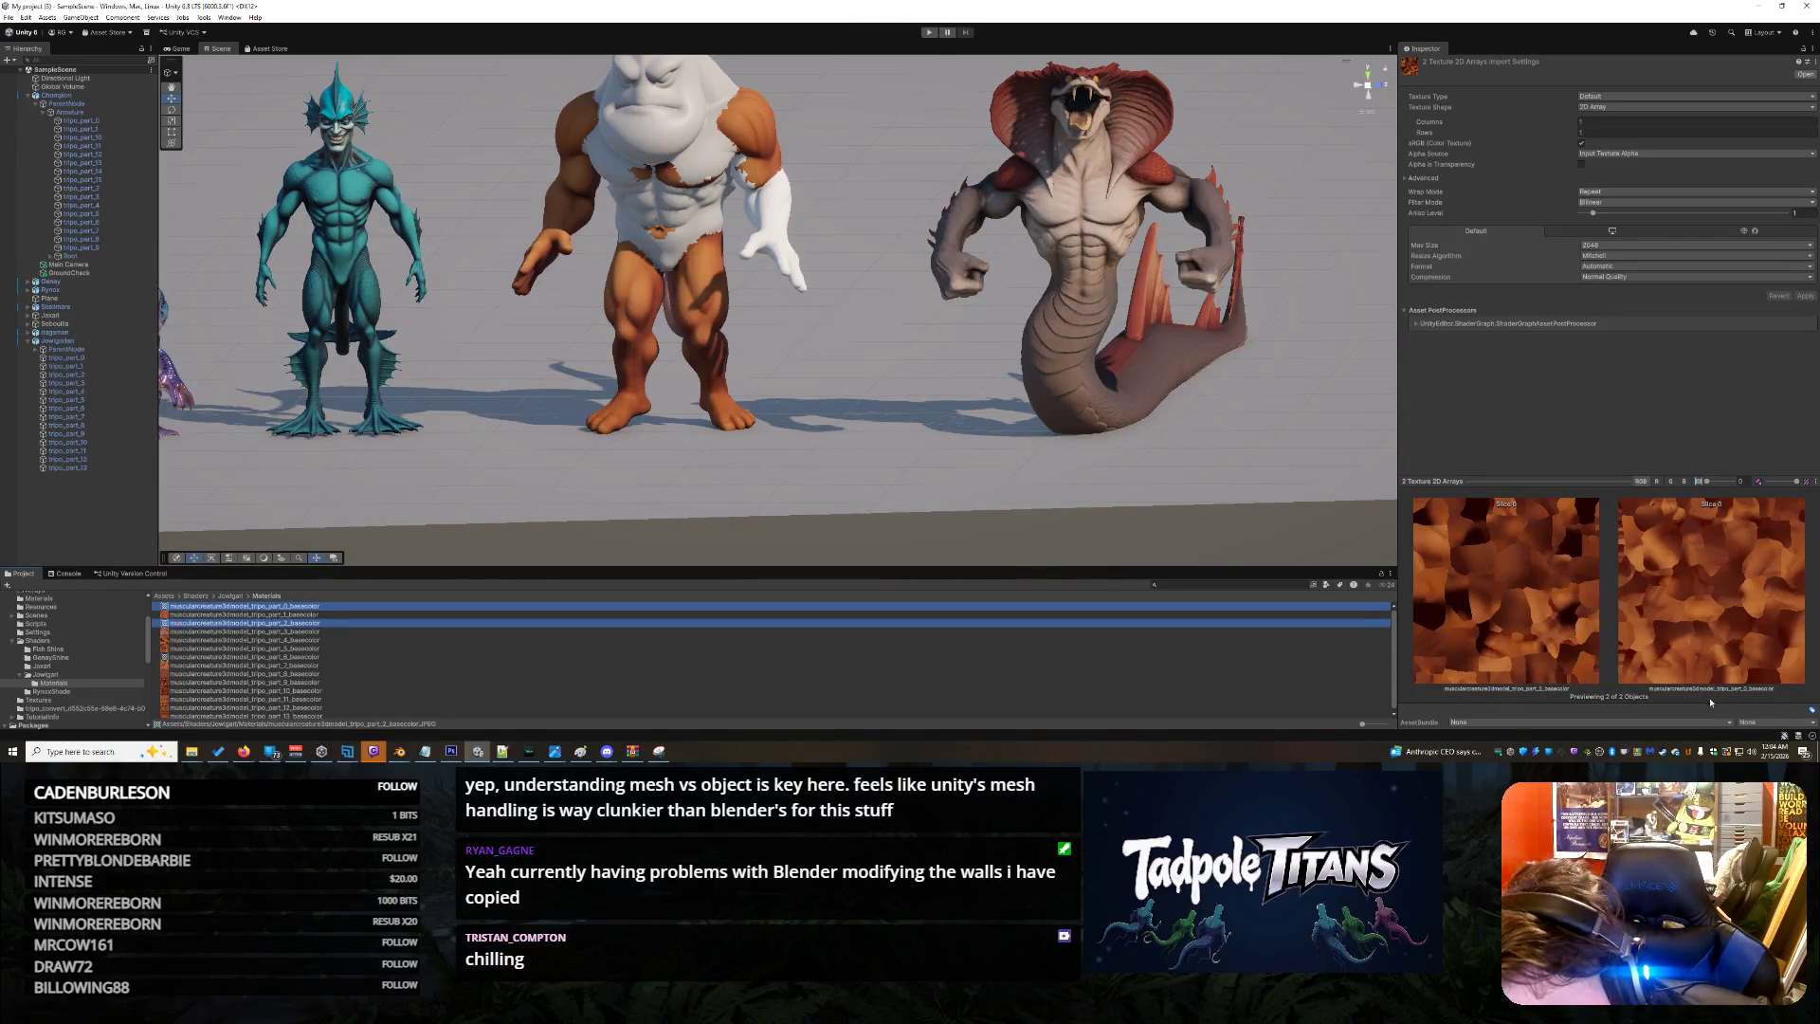
Expand the Advanced import options for the two basecolor textures
click(1408, 179)
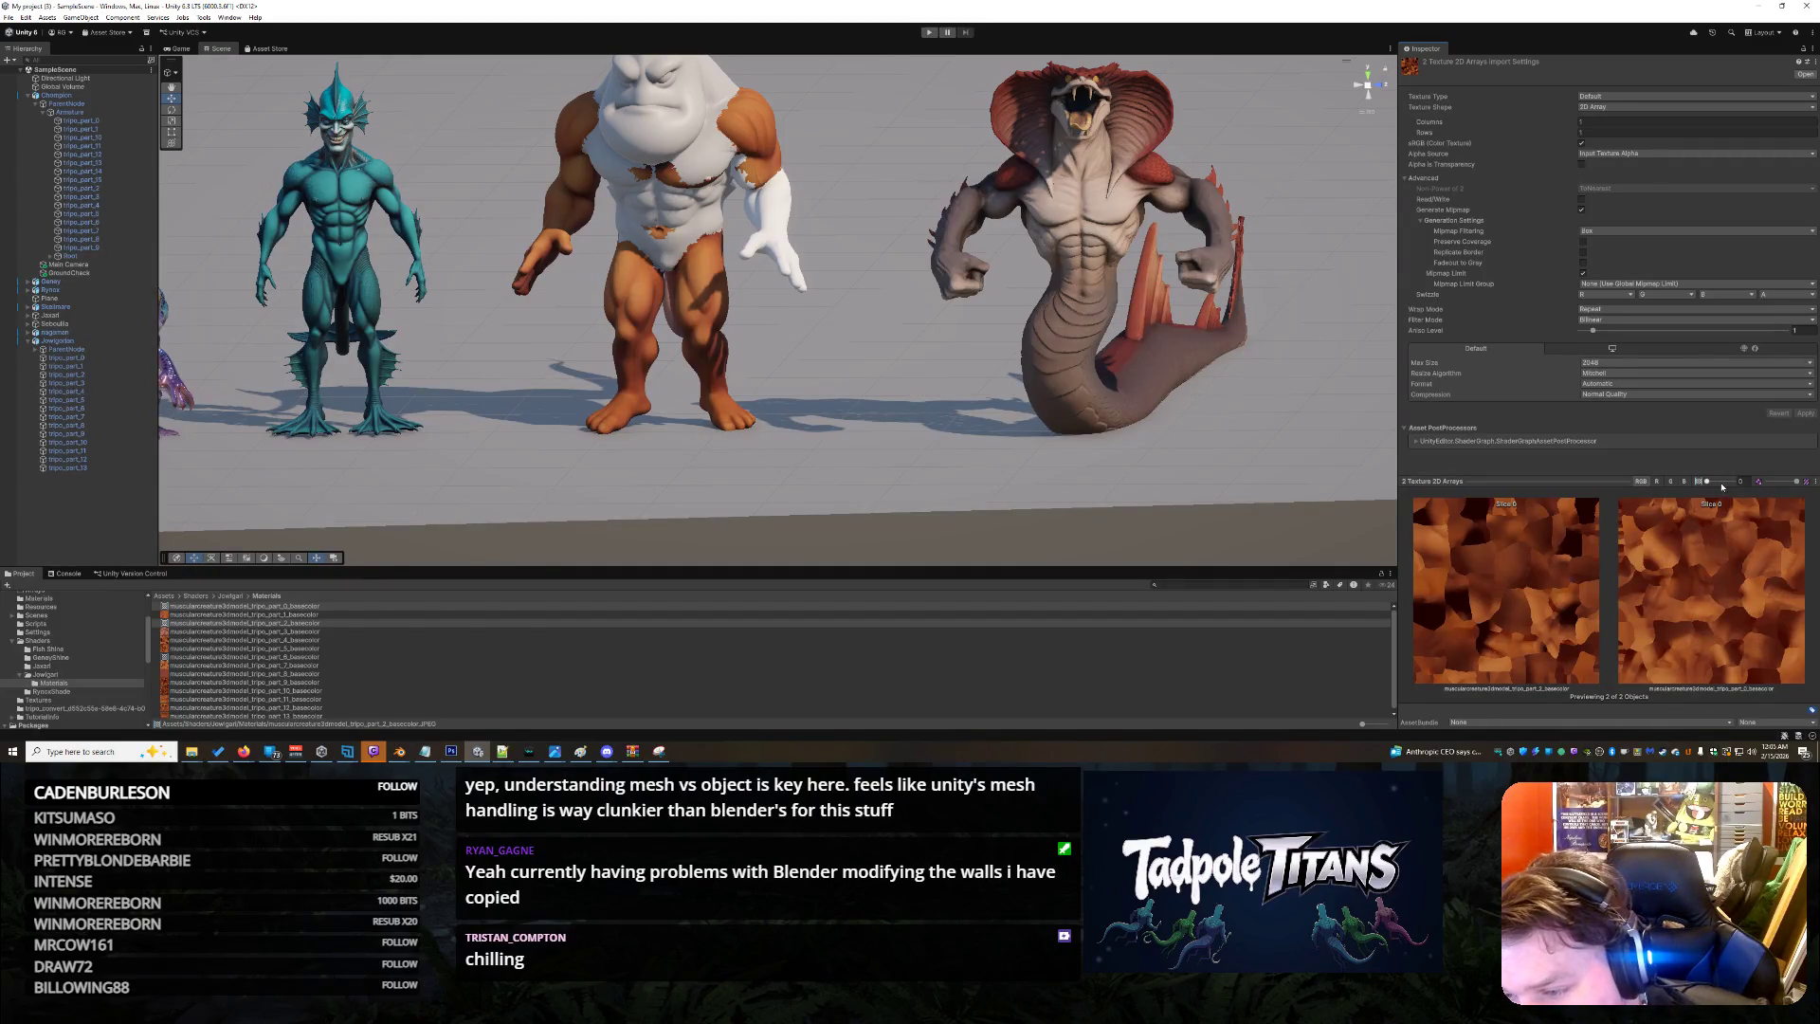
right_click(1814, 484)
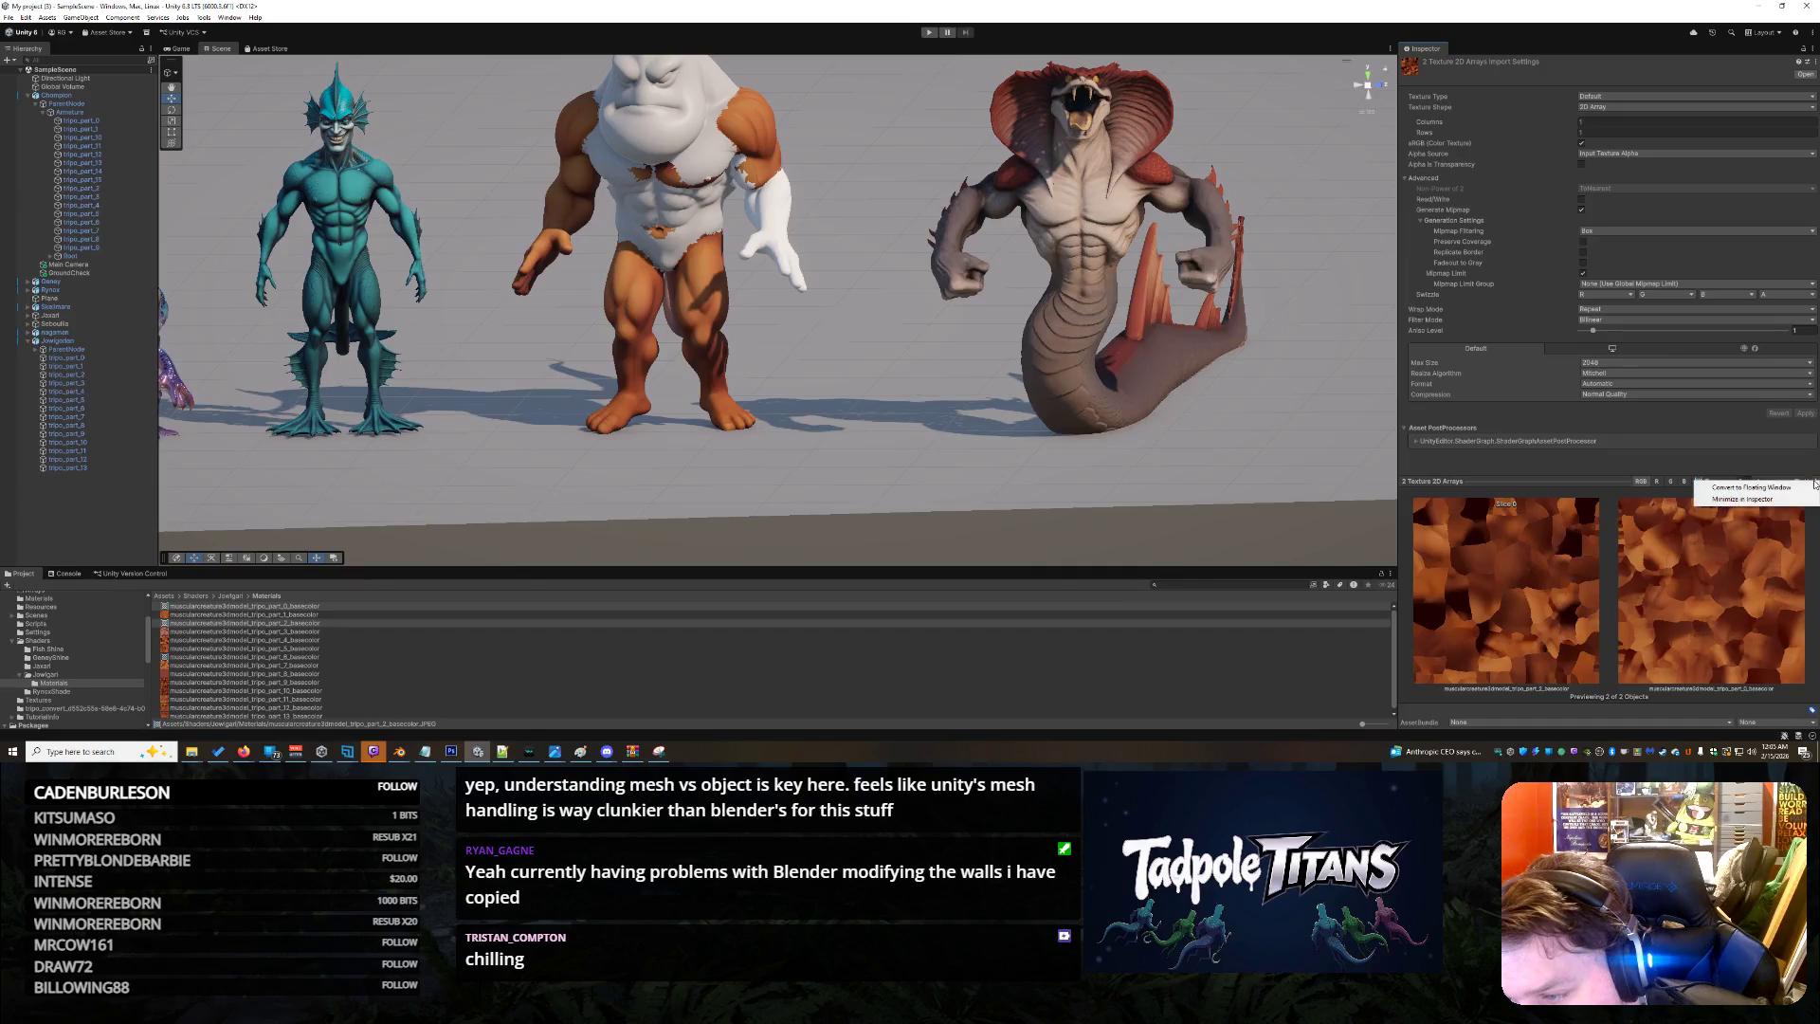
click(1765, 460)
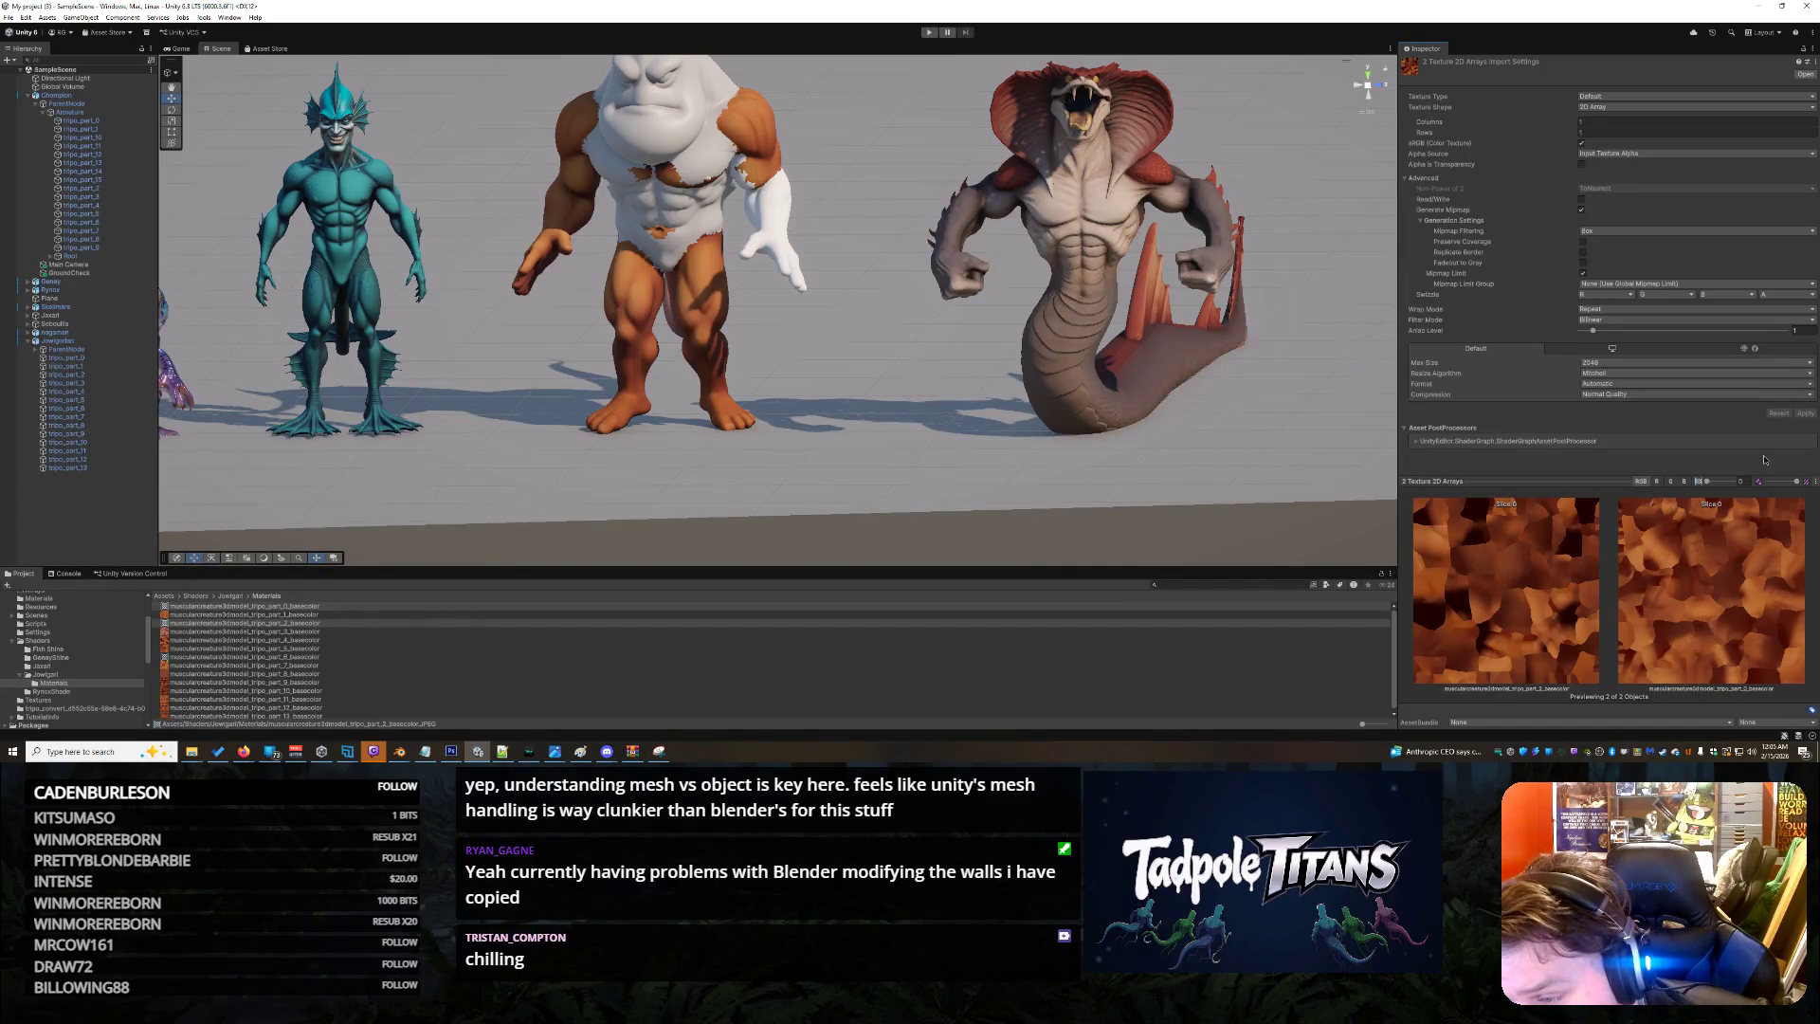
Keep the AssetBundle name and variant at None, cancelling a new bundle name
click(1792, 718)
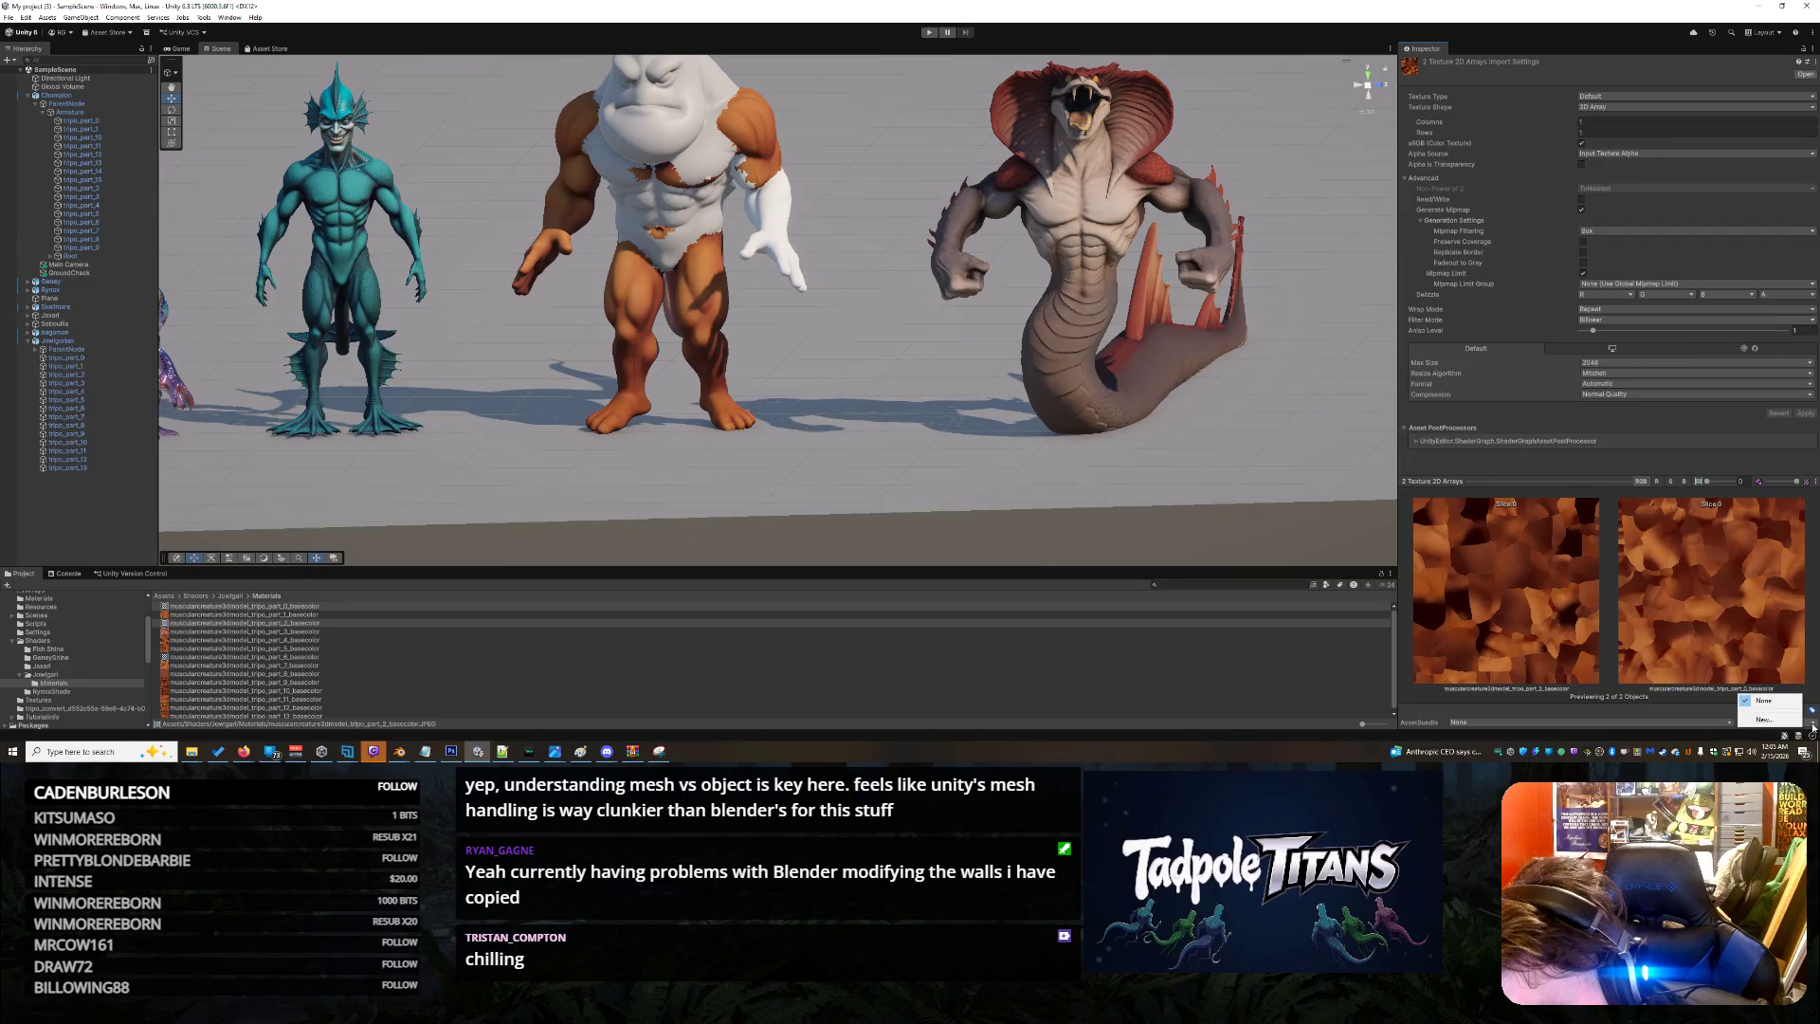
click(1793, 721)
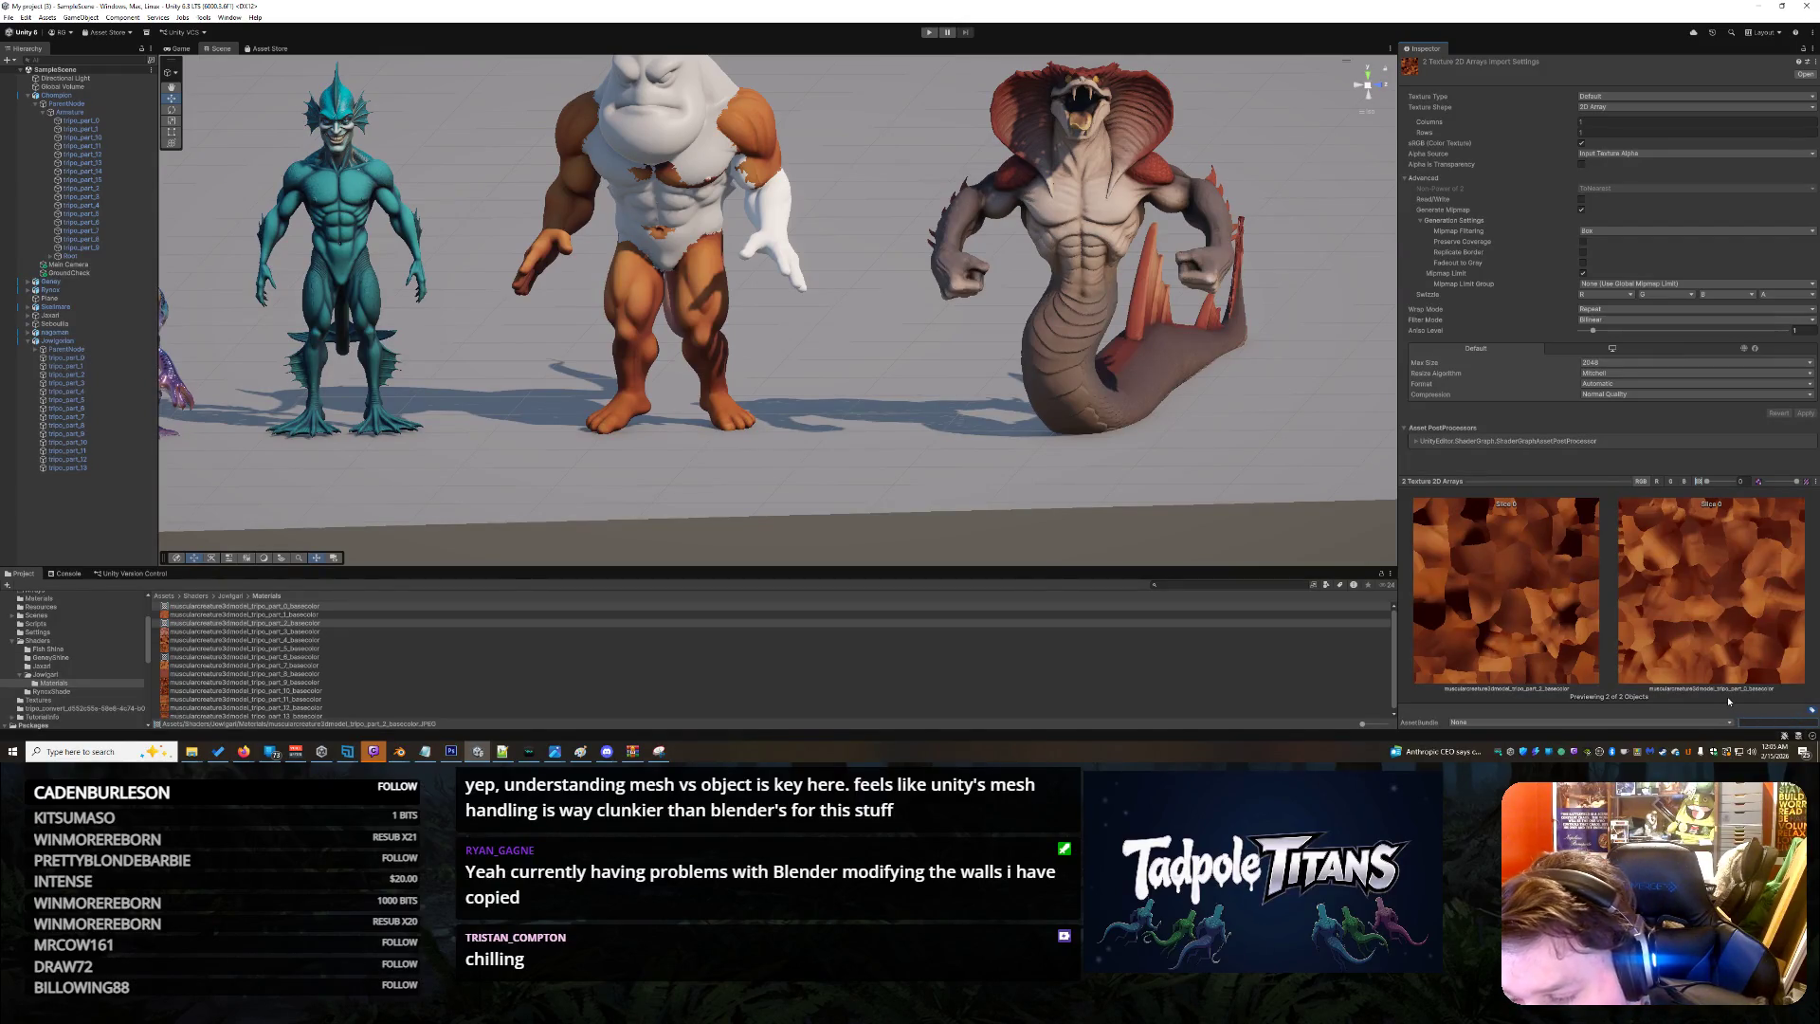
click(1719, 724)
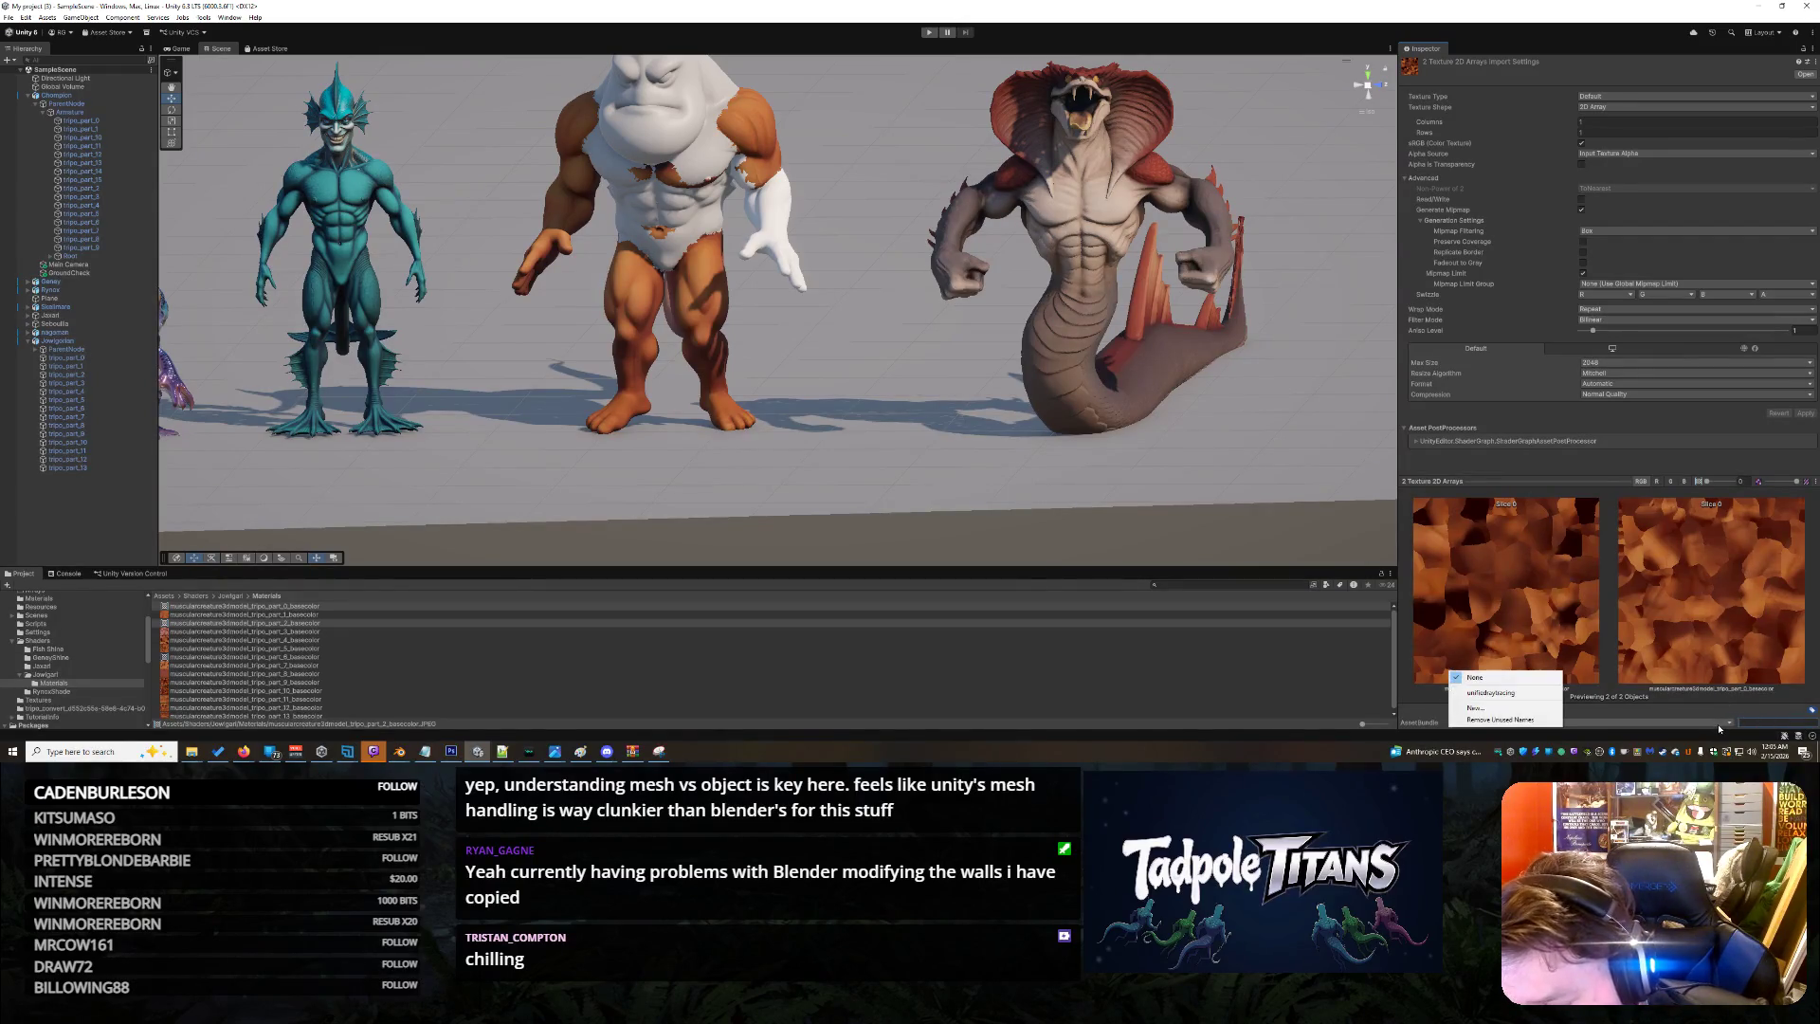
click(1550, 708)
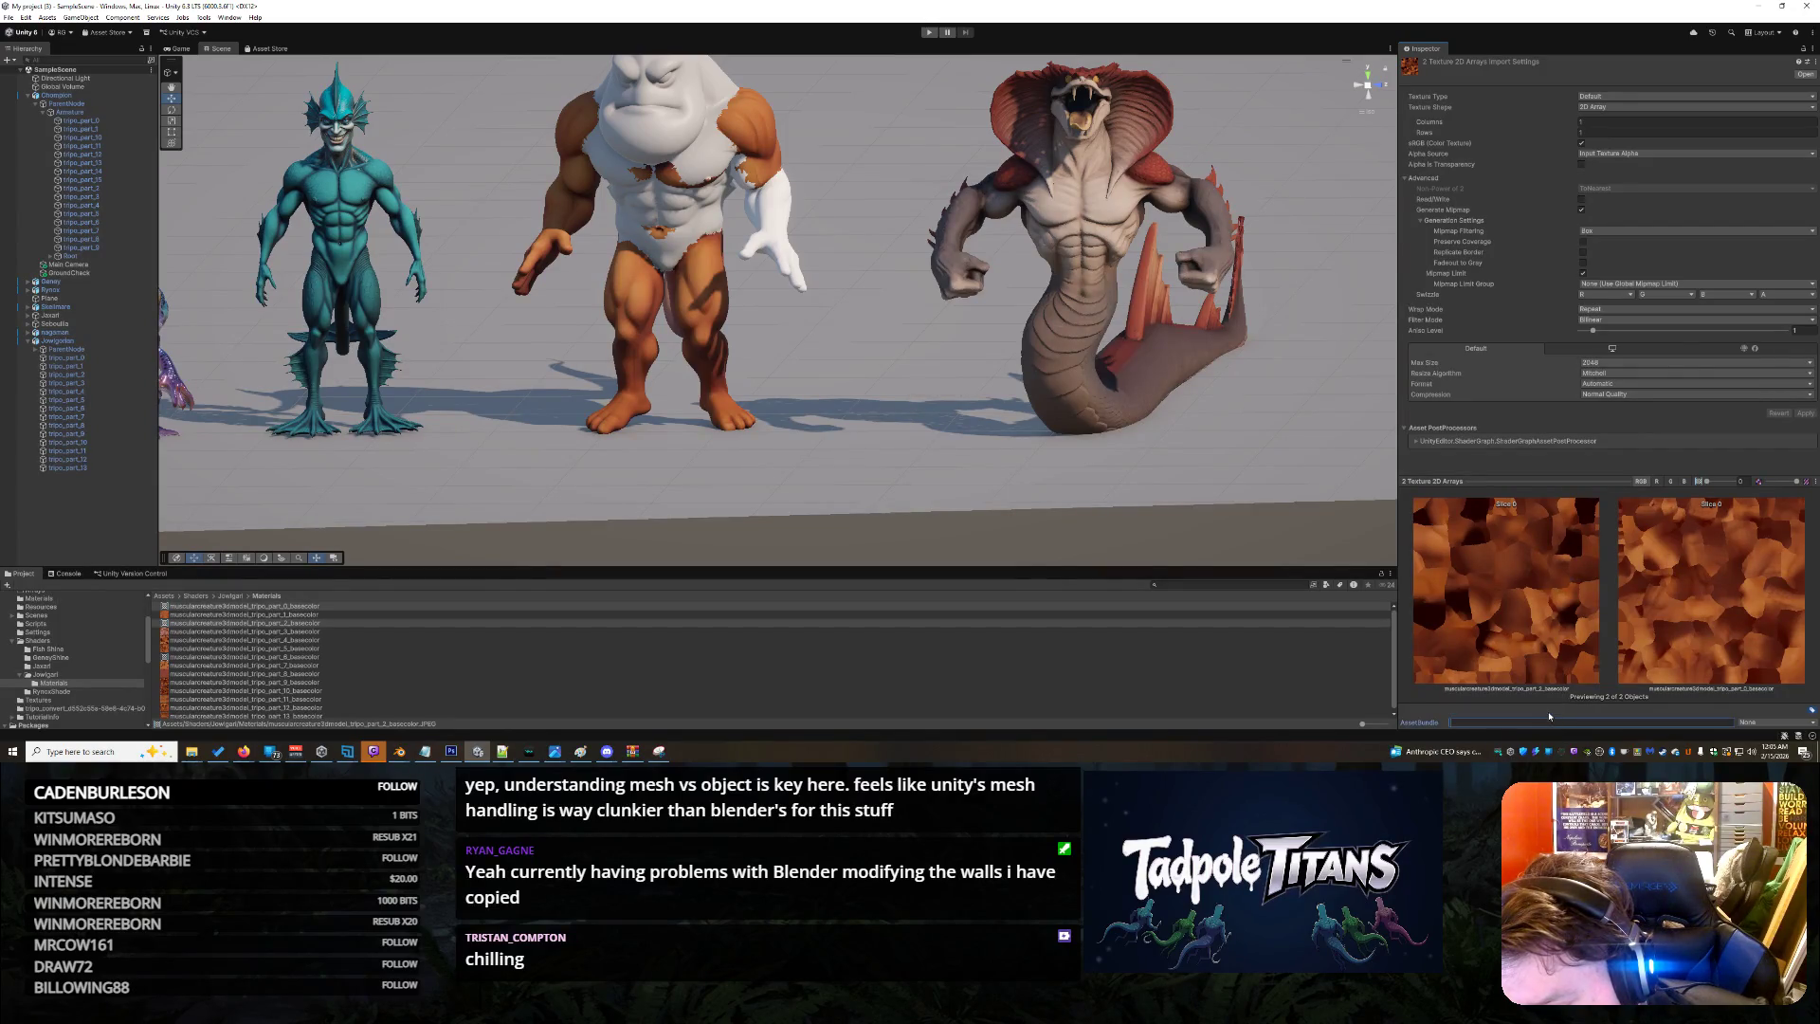
key(Escape)
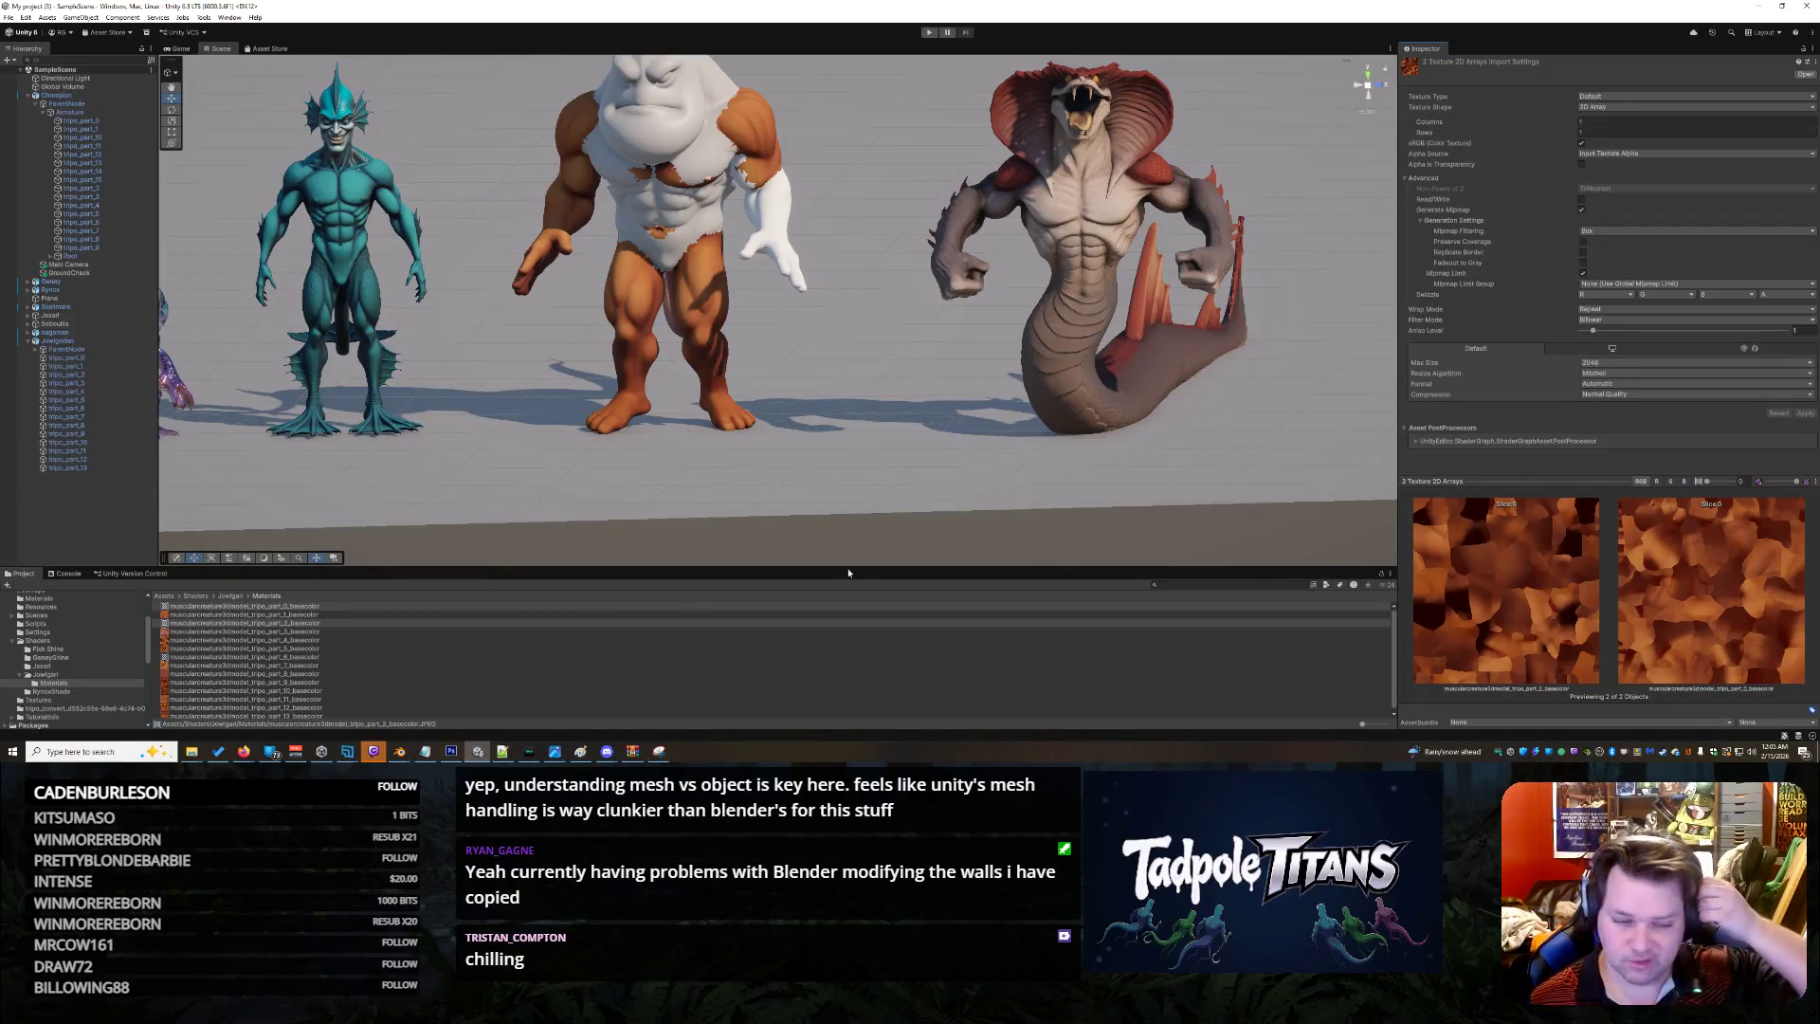
right_click(305, 625)
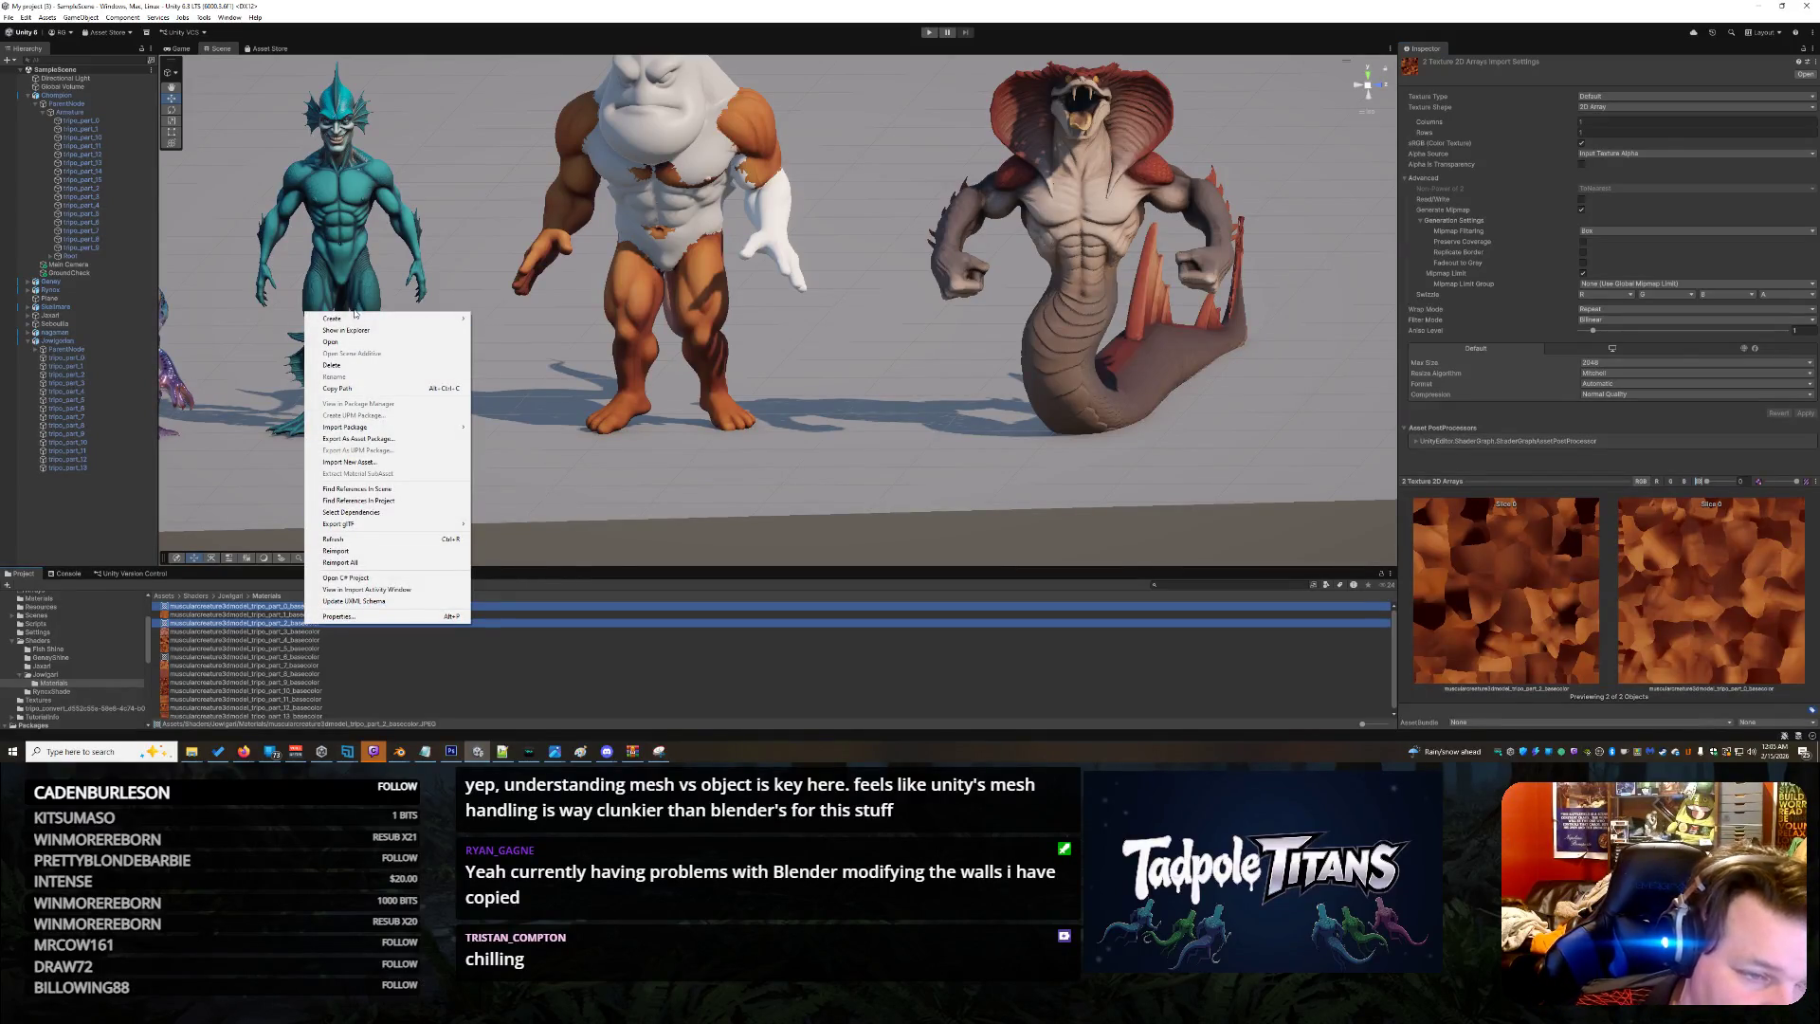
Dismiss the asset Create options without adding anything and collapse the texture preview pane
mouse_move(354, 325)
mouse_move(521, 368)
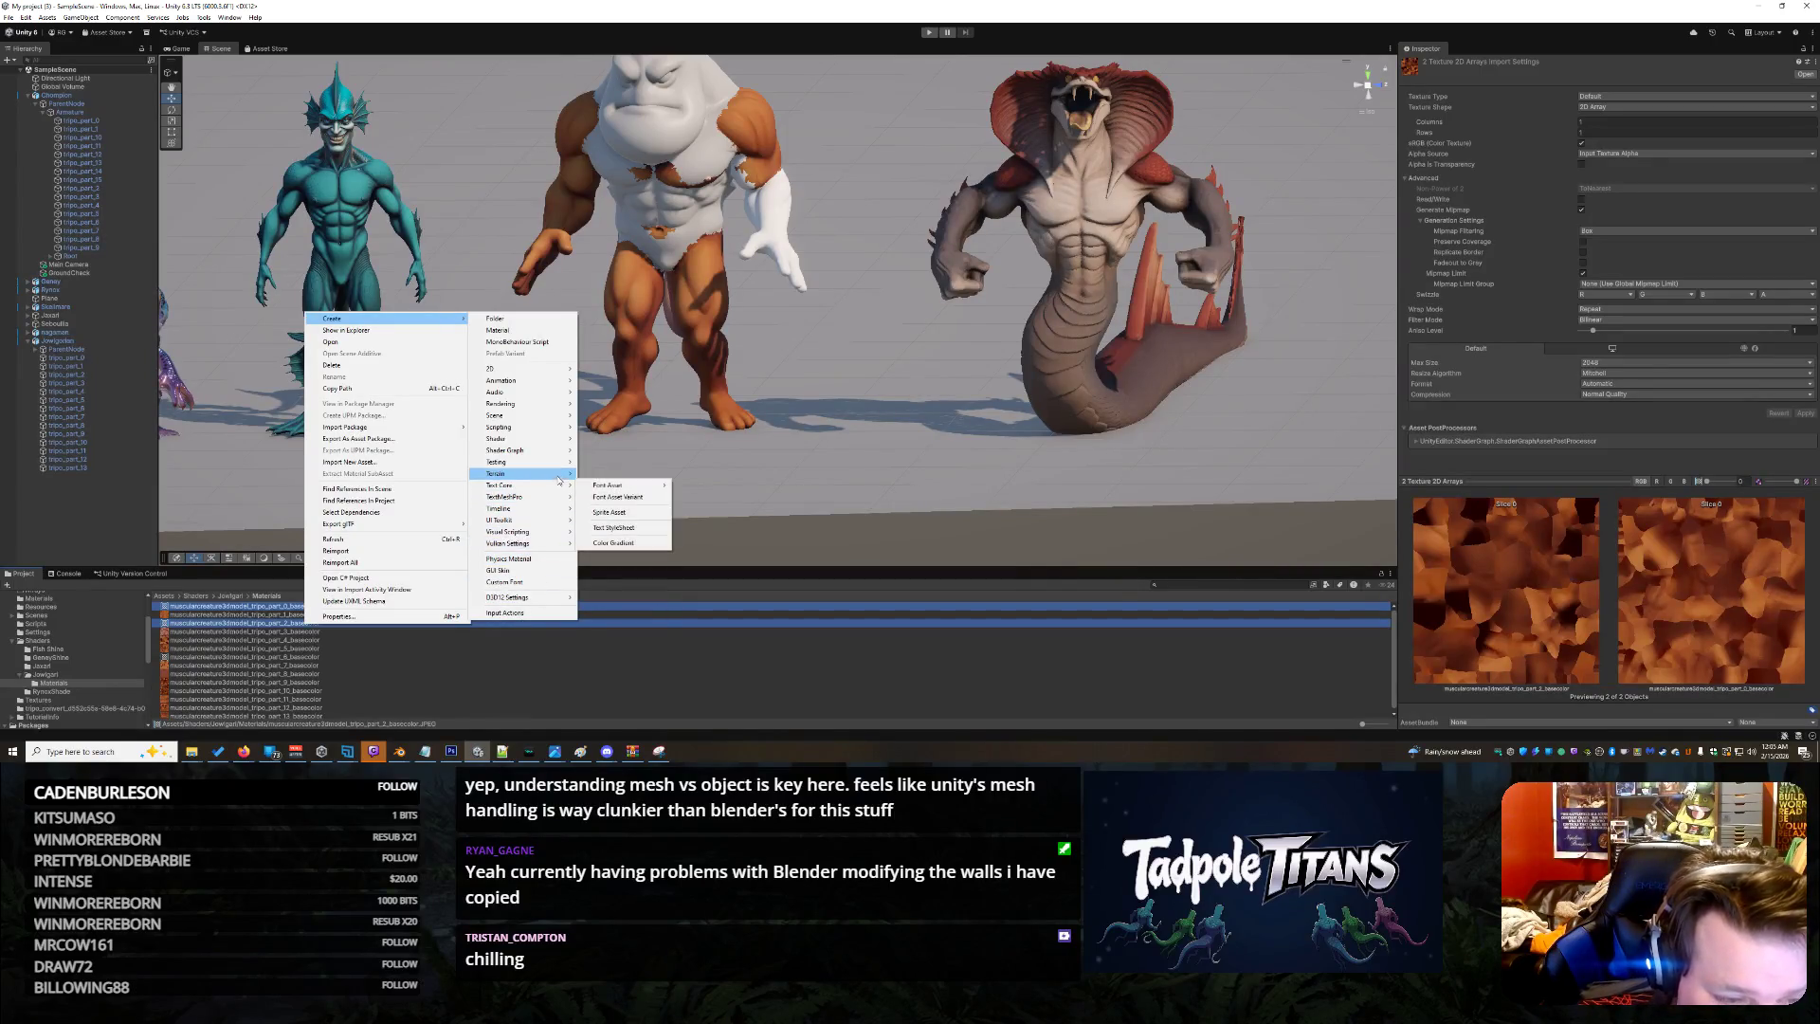
mouse_move(557, 458)
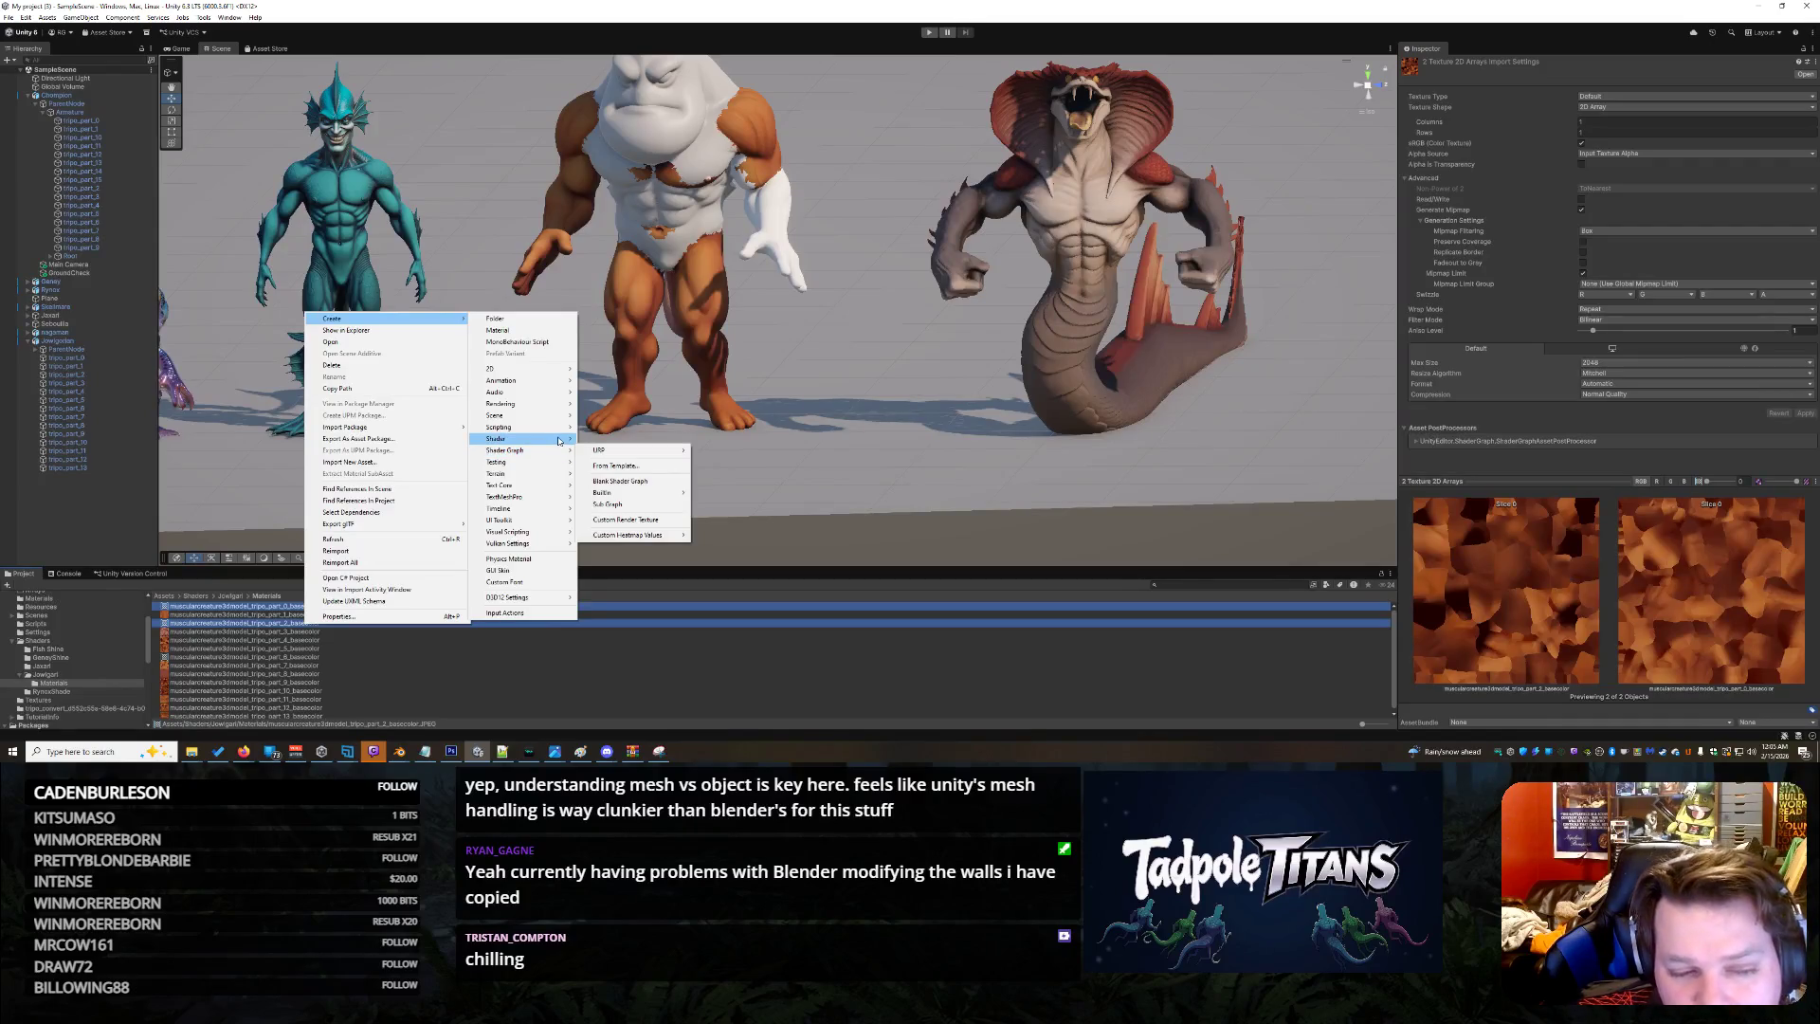
mouse_move(628, 490)
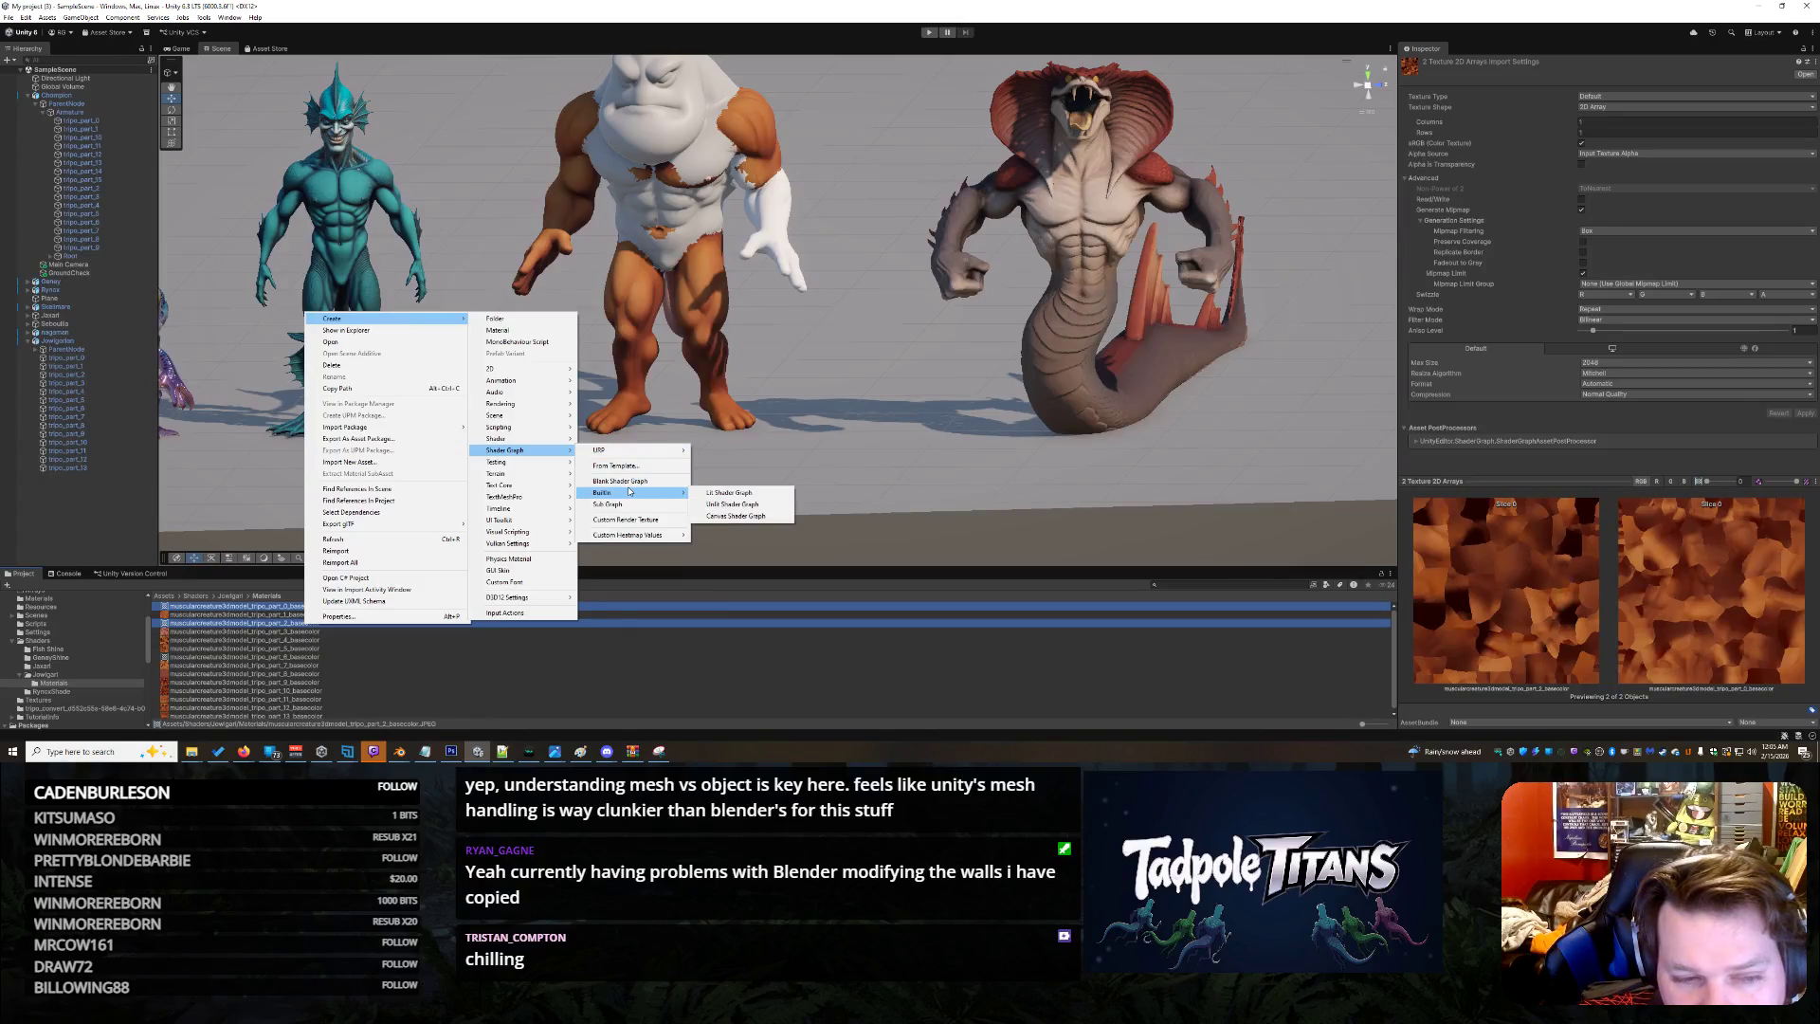
mouse_move(512, 497)
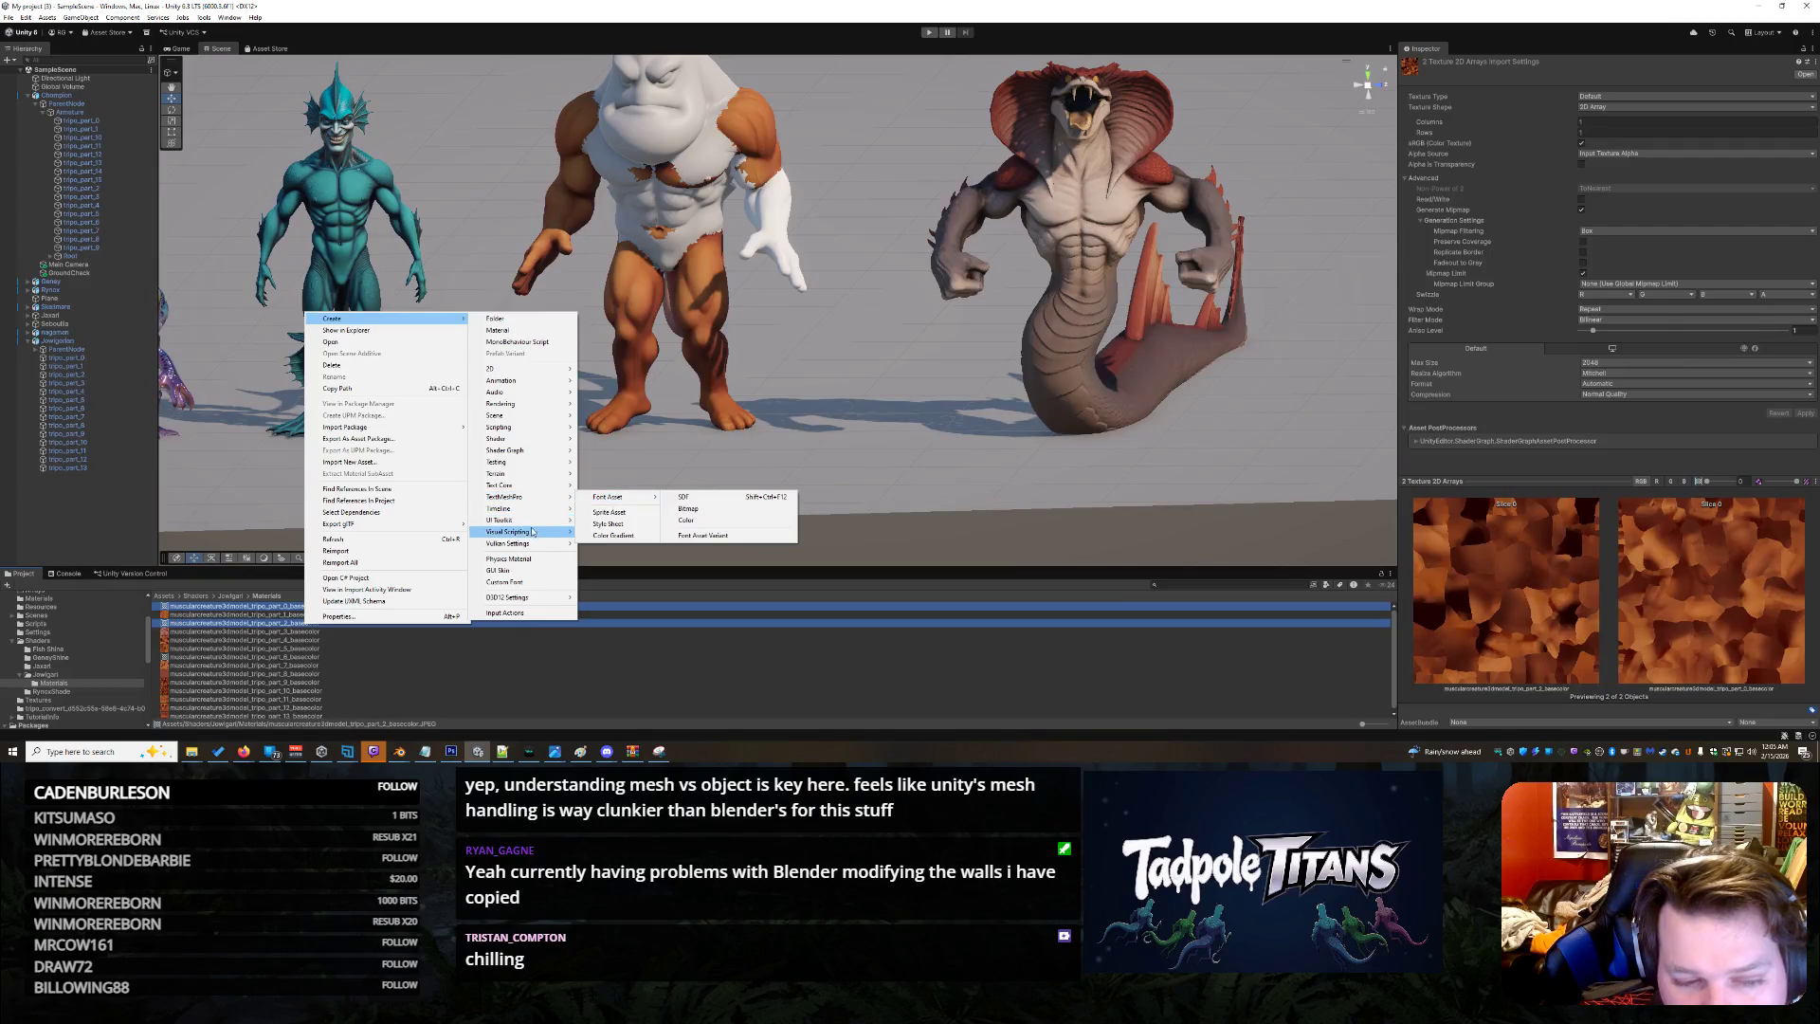
mouse_move(528, 535)
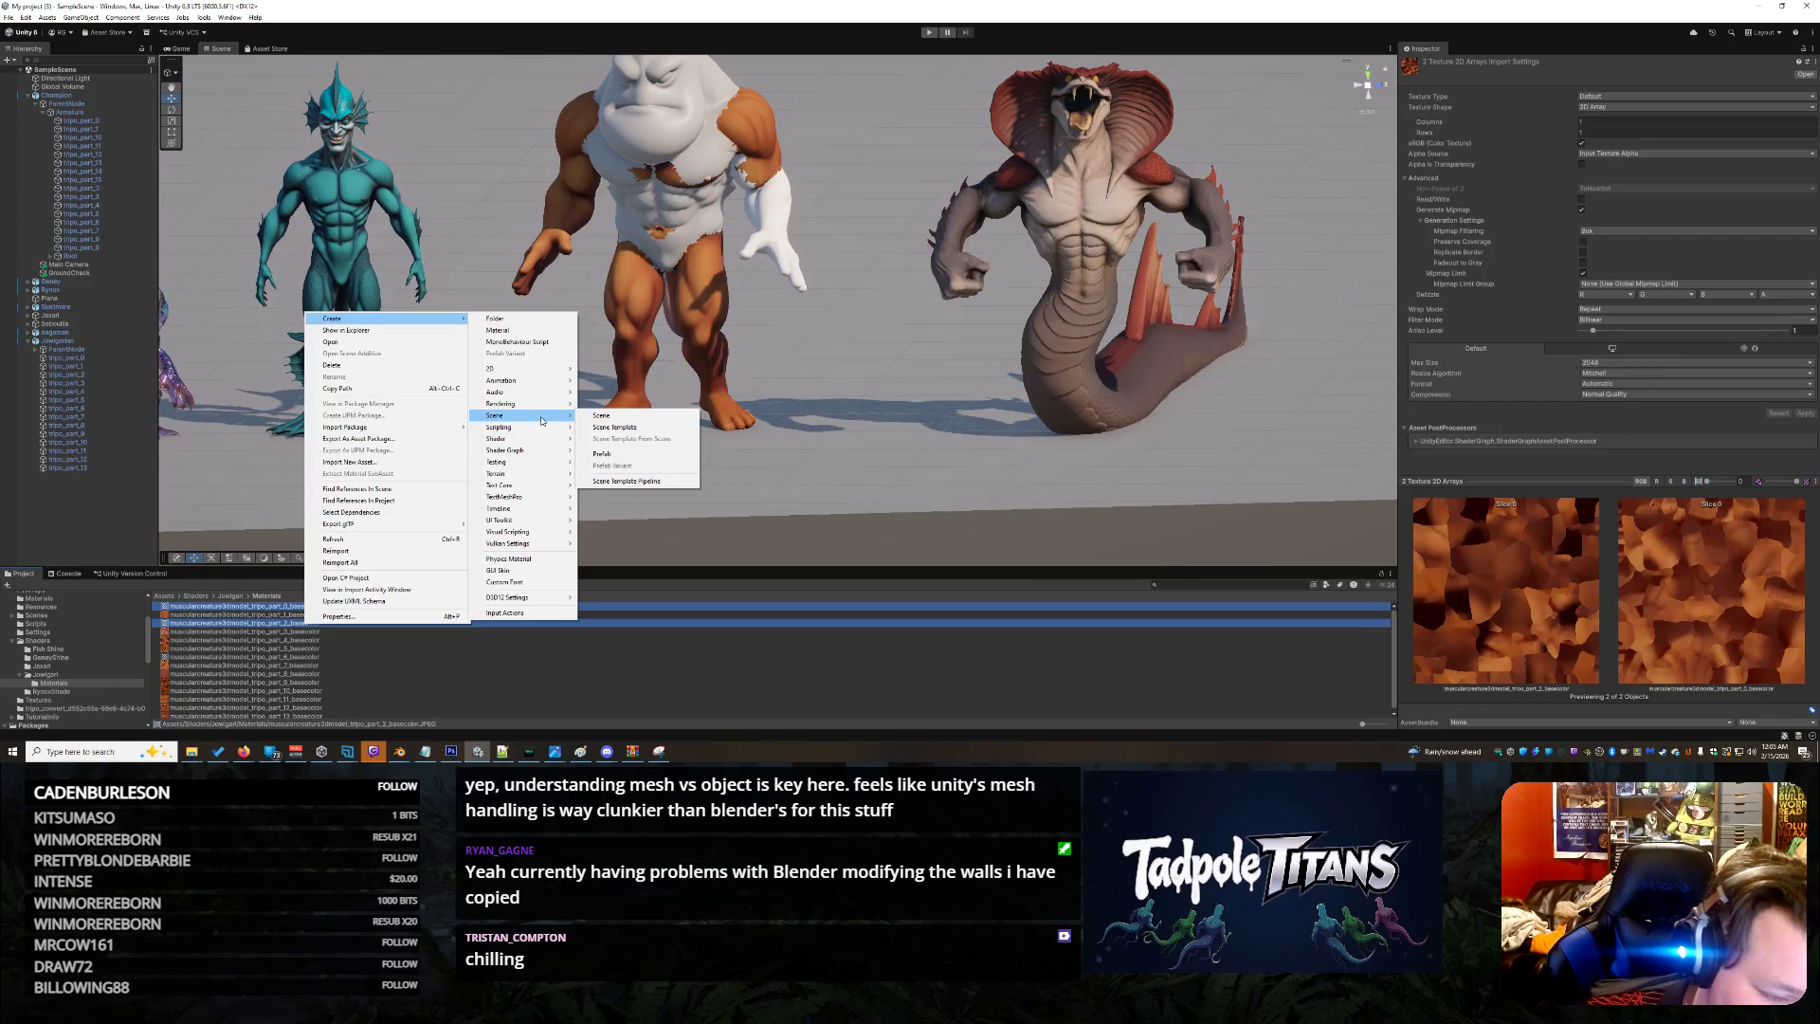
click(889, 18)
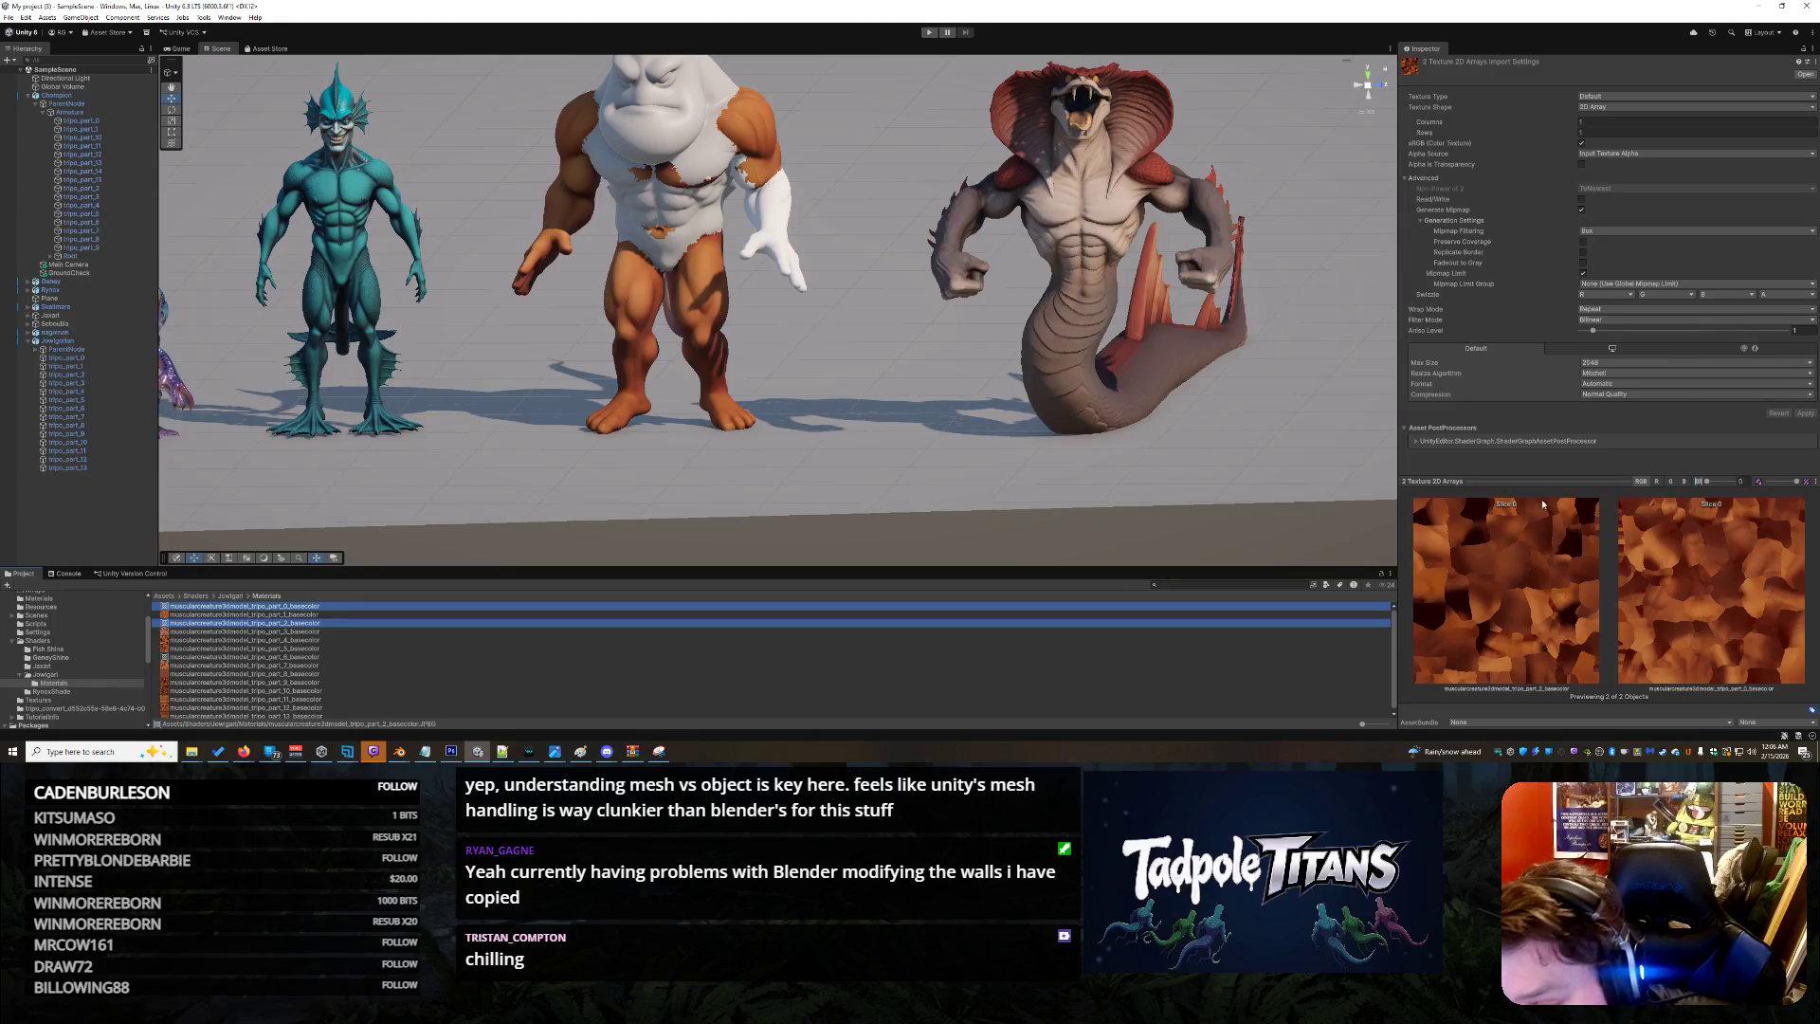
click(1424, 480)
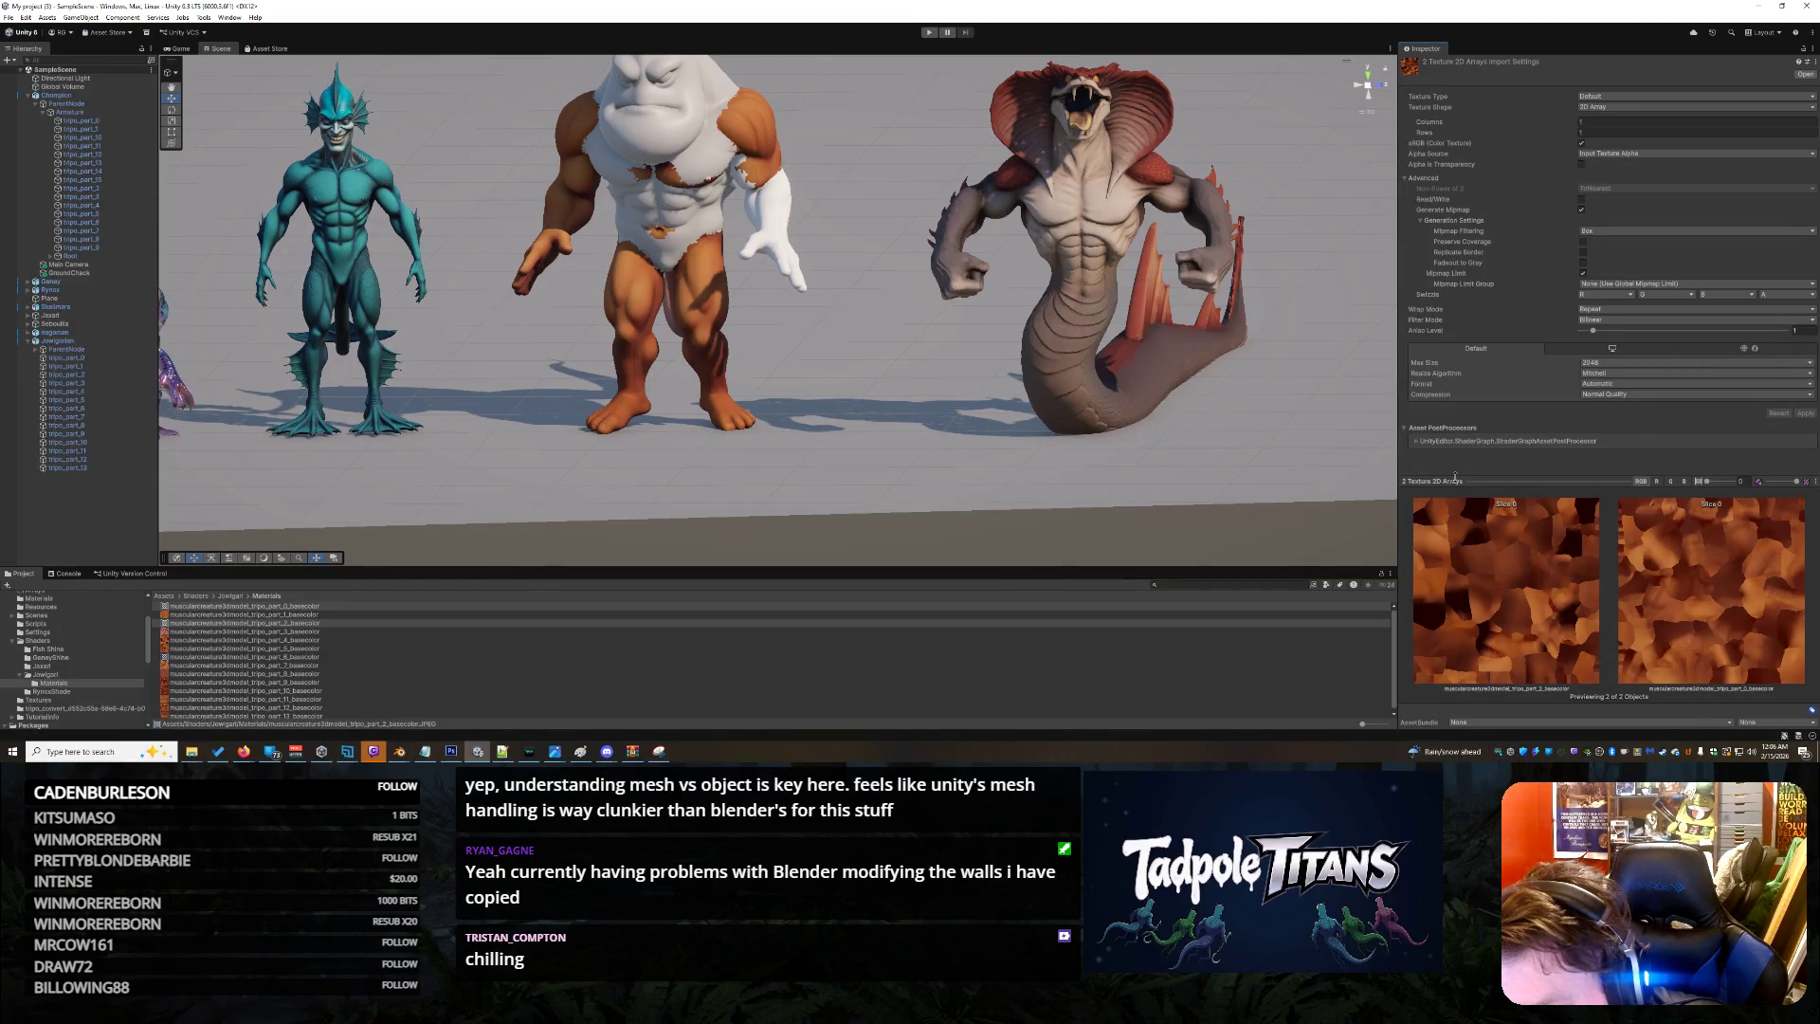
Enlarge the texture preview and compare the part_2 and part_0 basecolor textures
mouse_move(1454, 478)
mouse_down()
mouse_move(1486, 135)
mouse_move(1479, 281)
mouse_up()
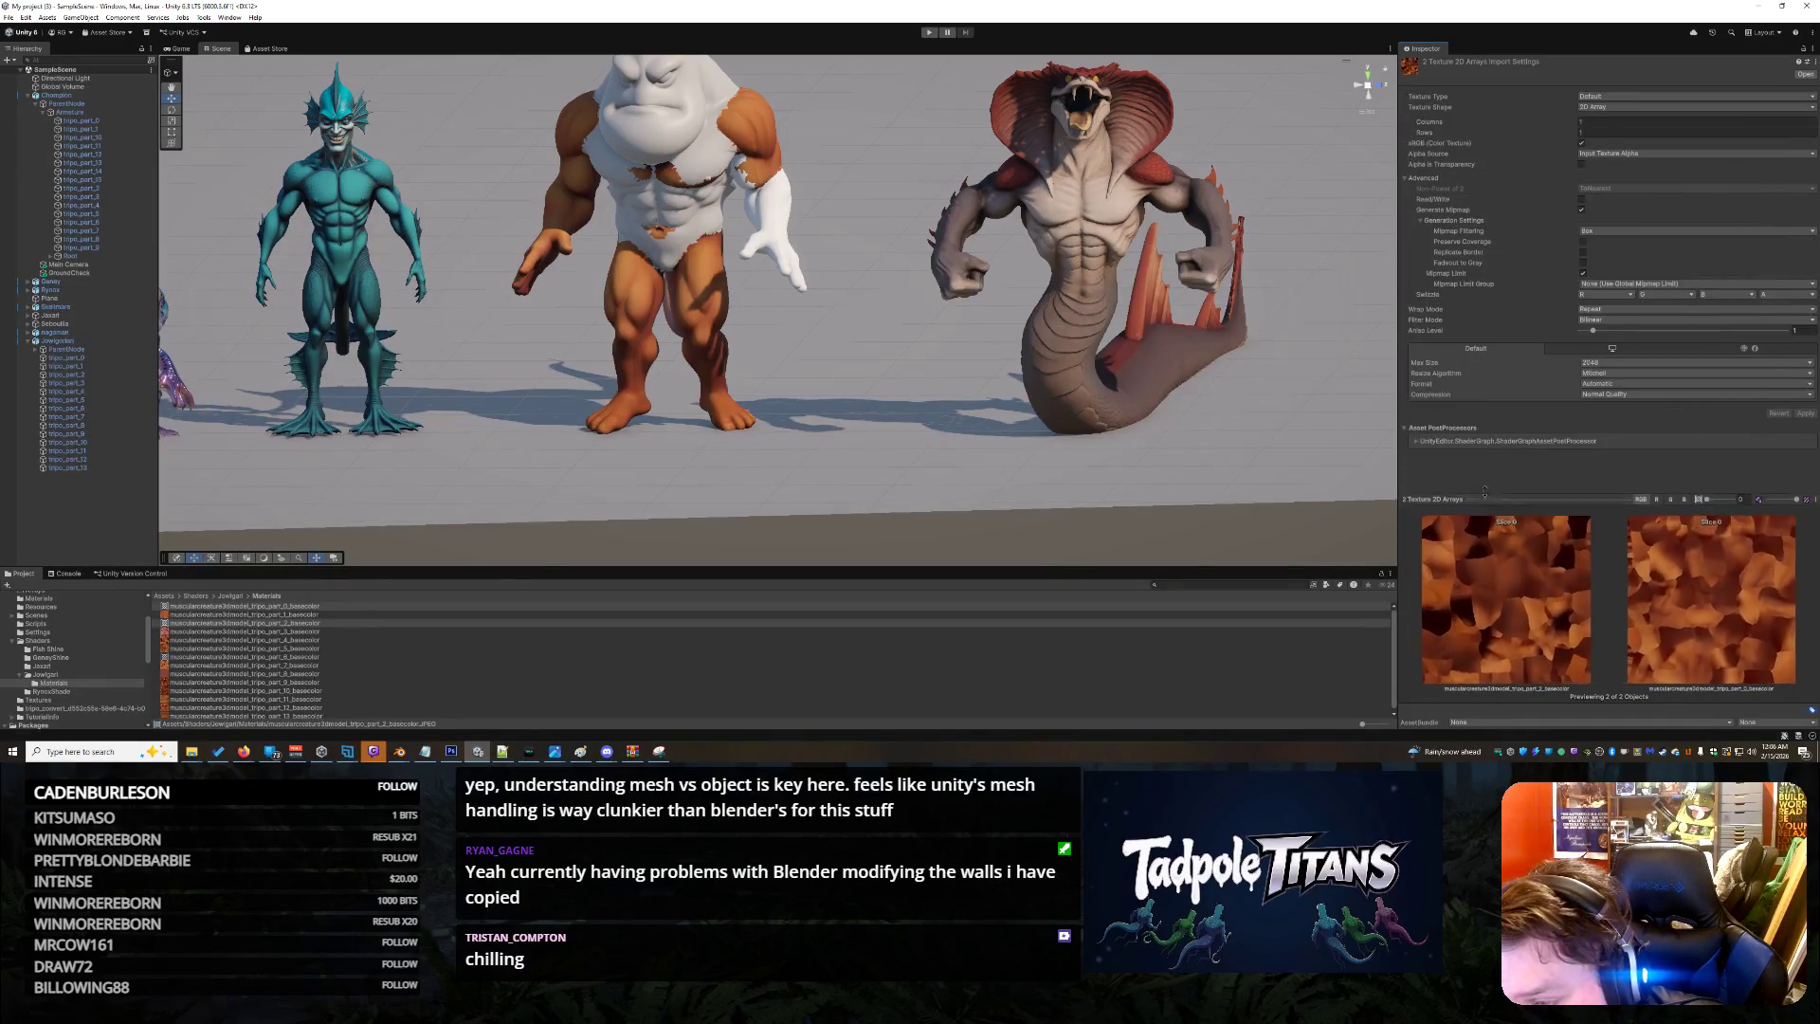
drag(1479, 494, 1484, 474)
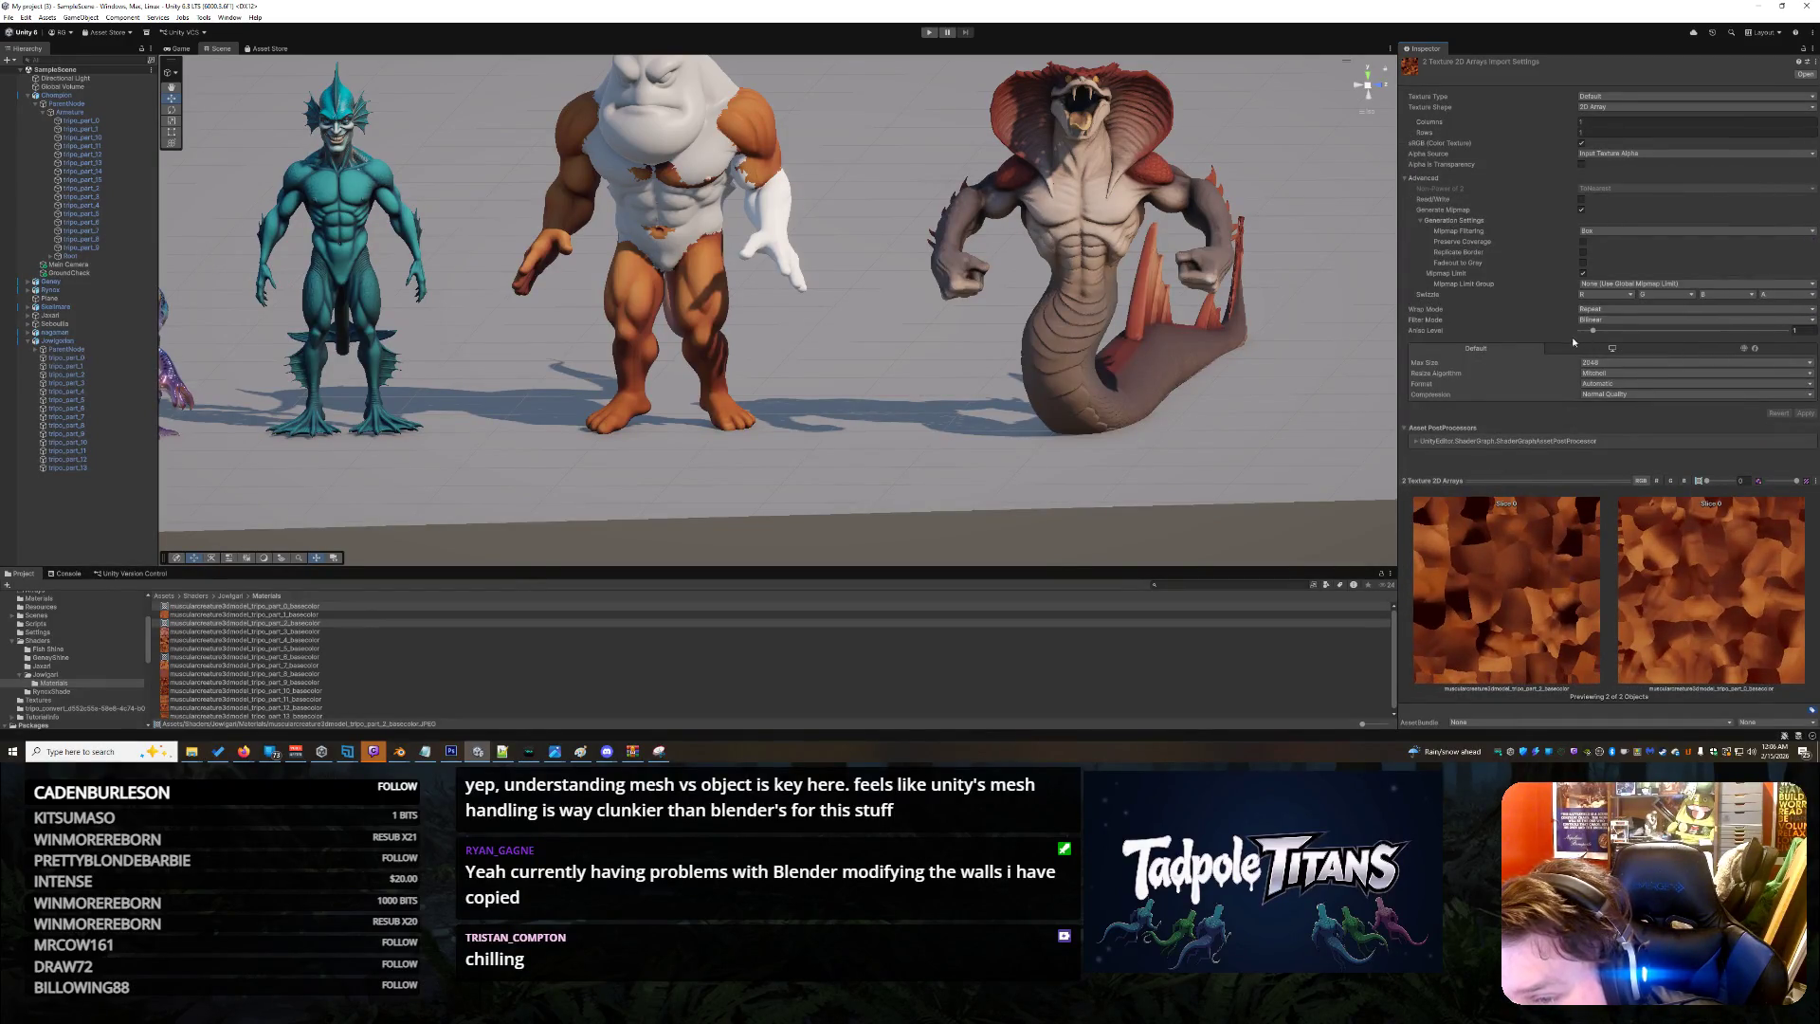
click(332, 622)
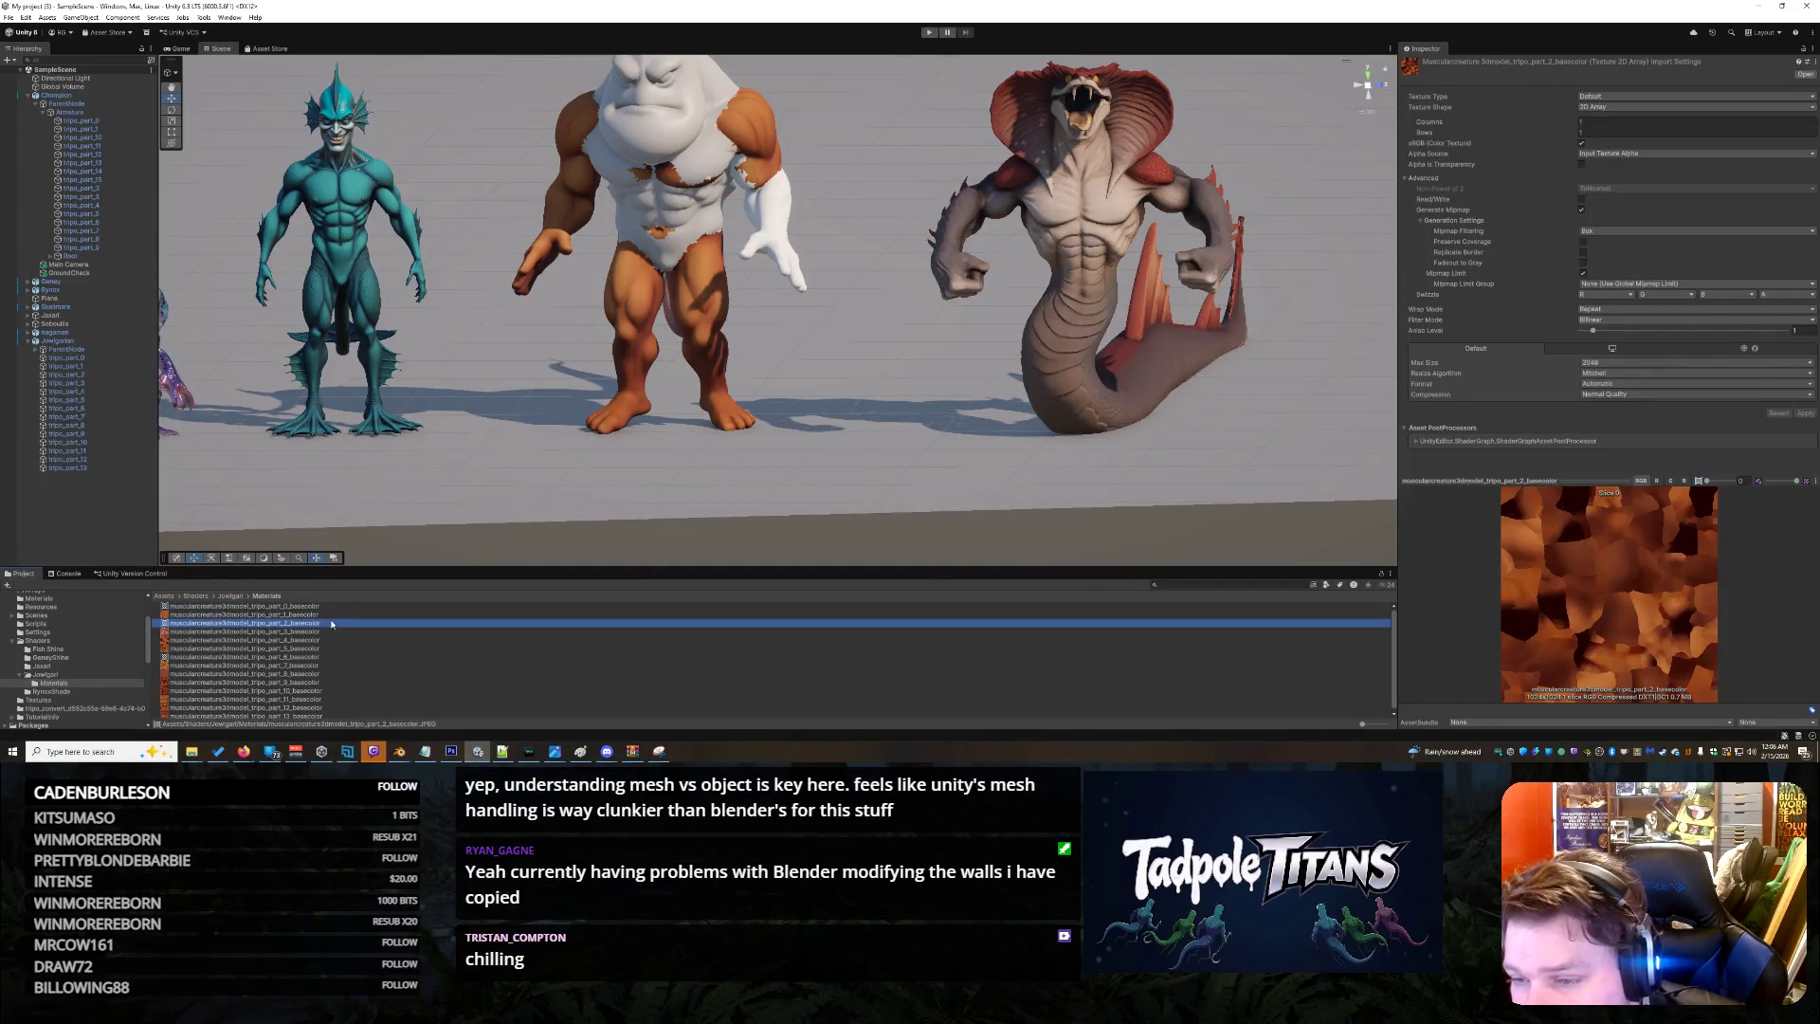
click(326, 605)
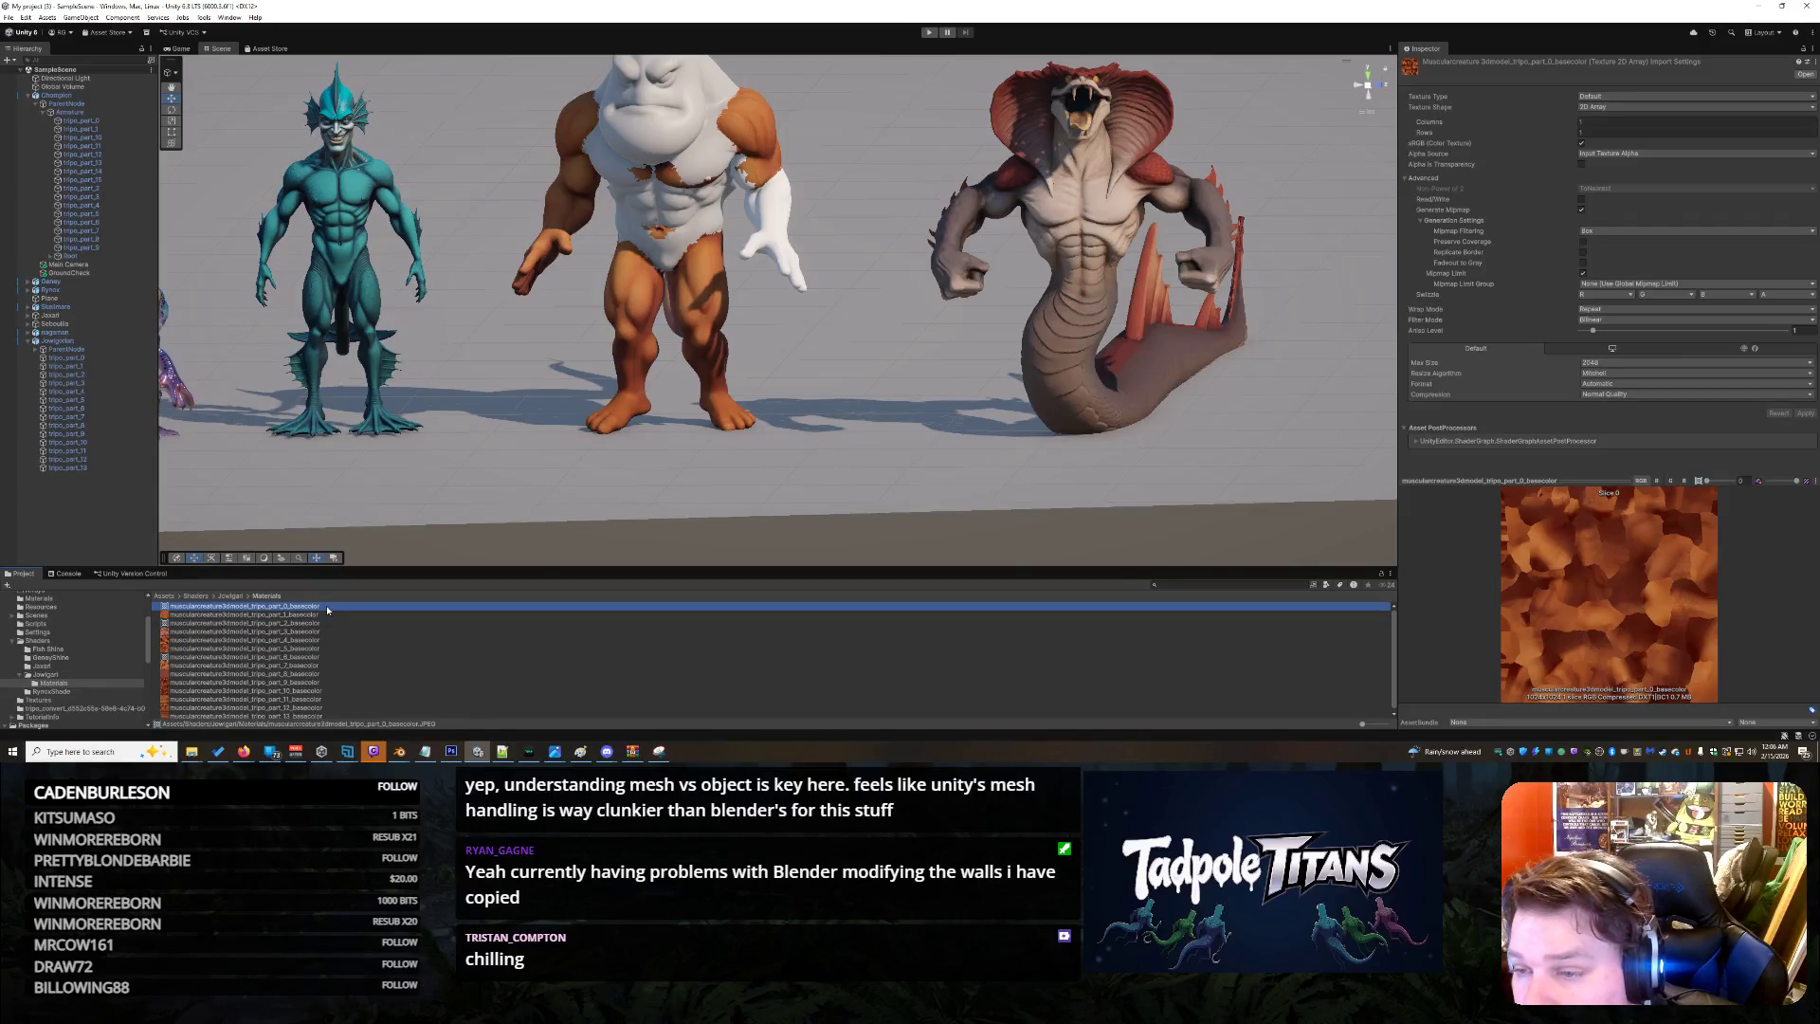
click(327, 623)
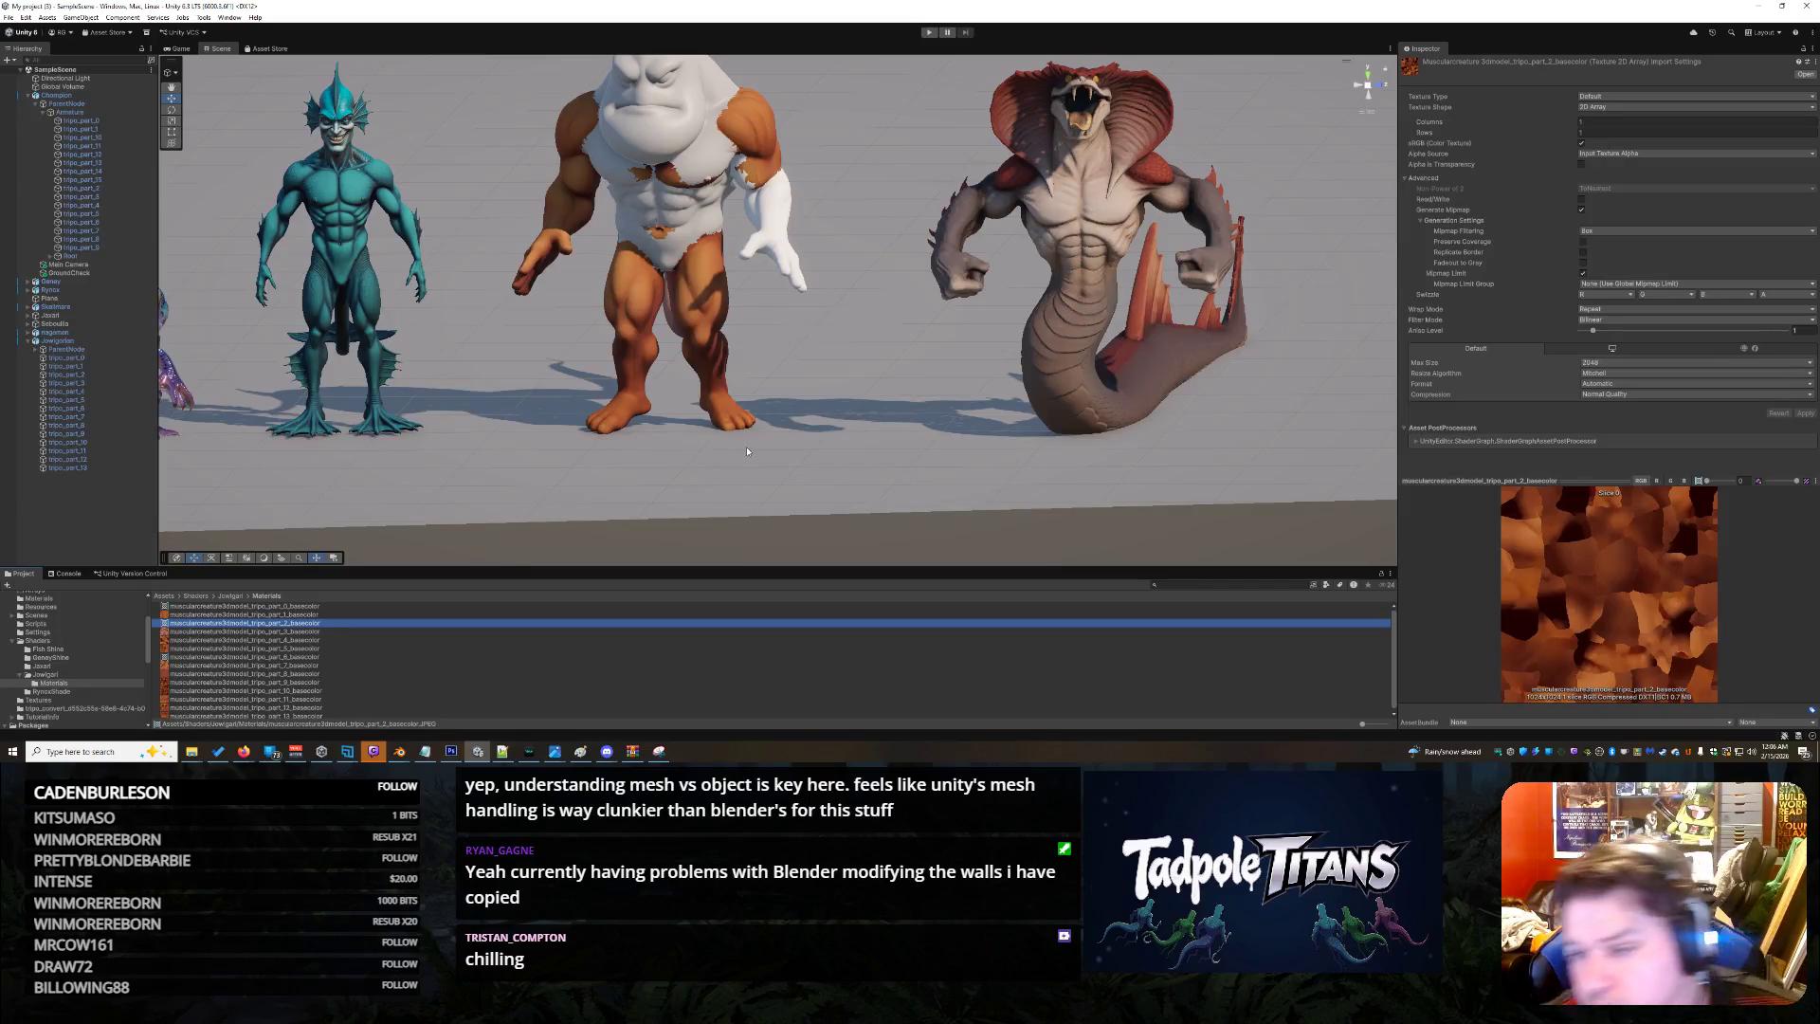
click(312, 606)
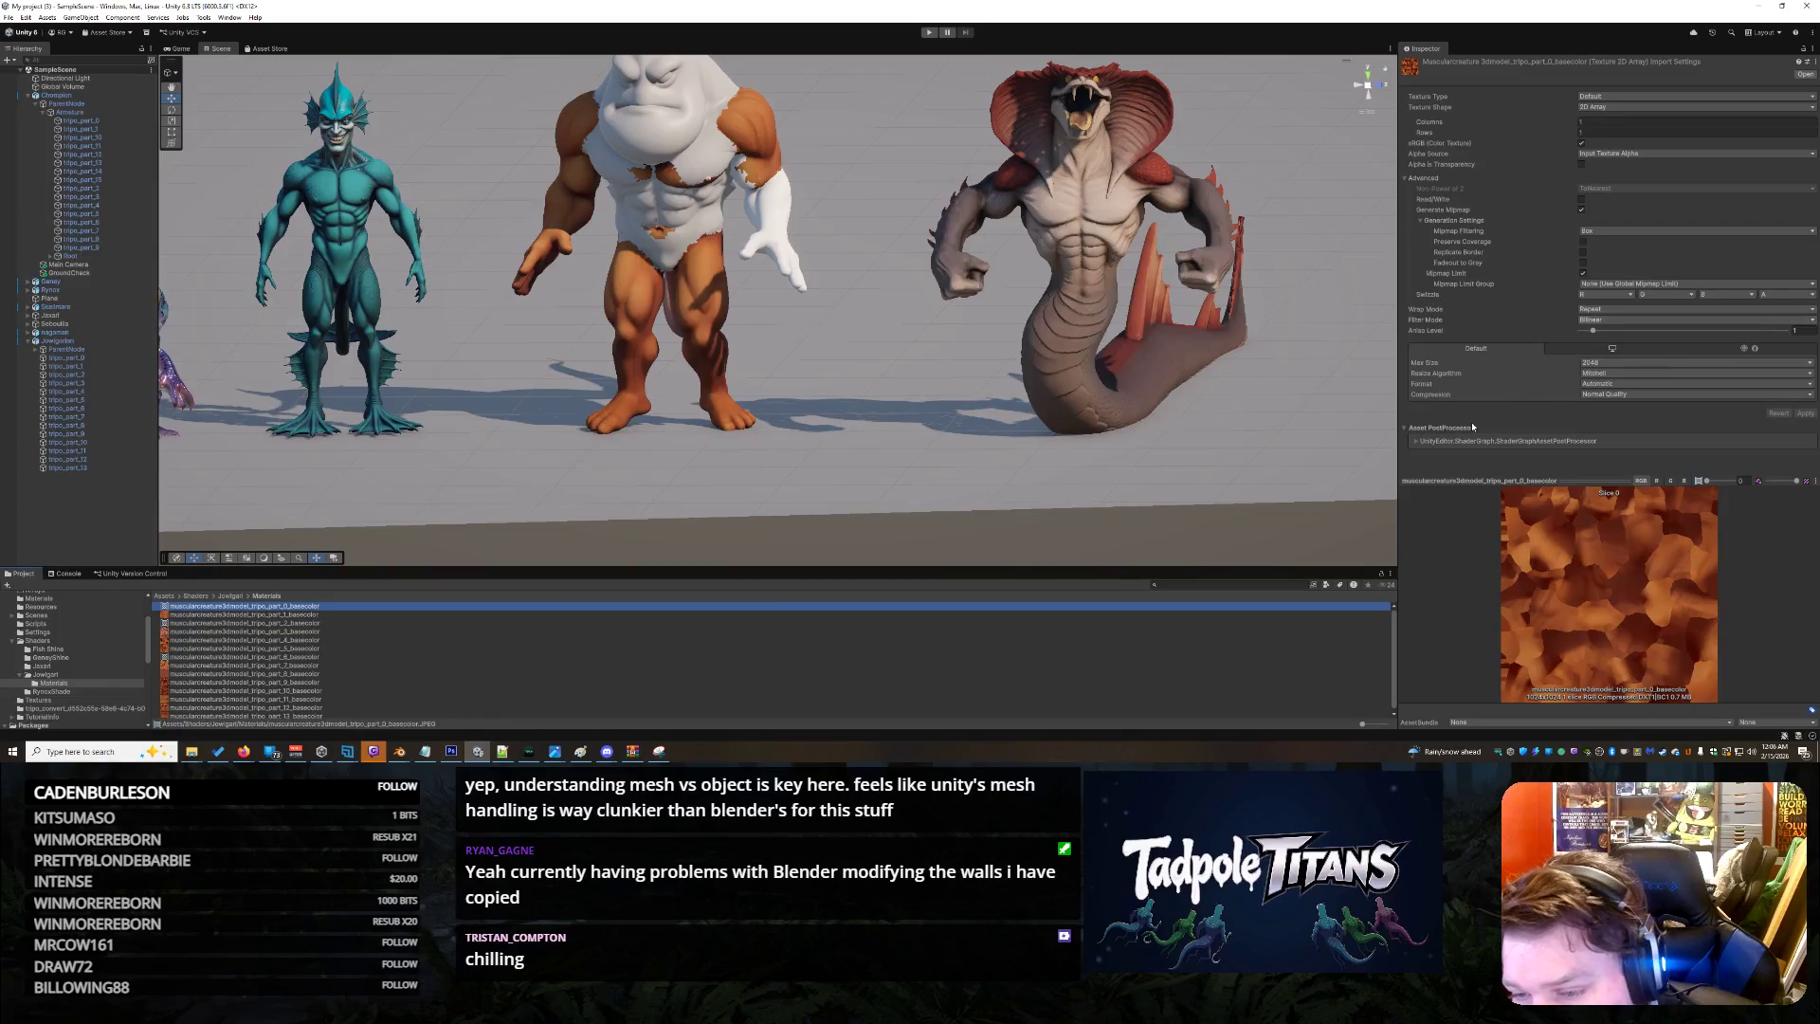
Expand the ShaderGraph post-processor details, compare part_2 again, and make part_0's preview taller
click(1414, 444)
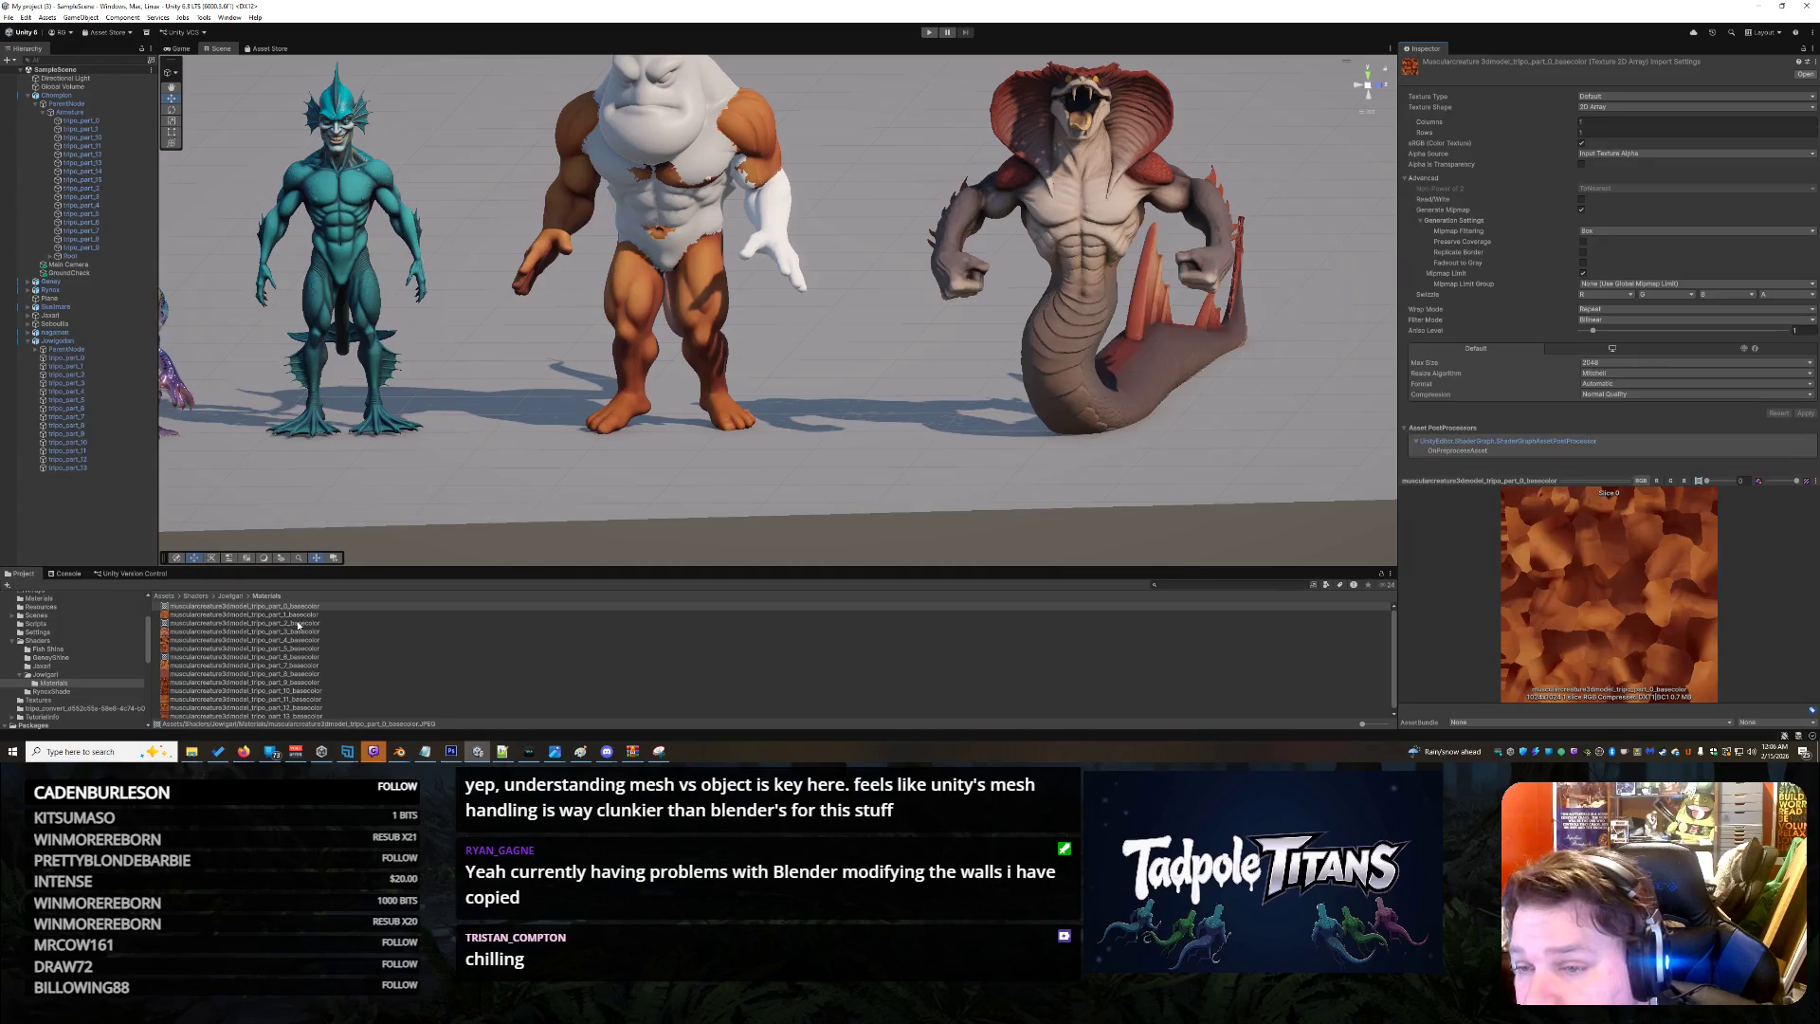
click(298, 624)
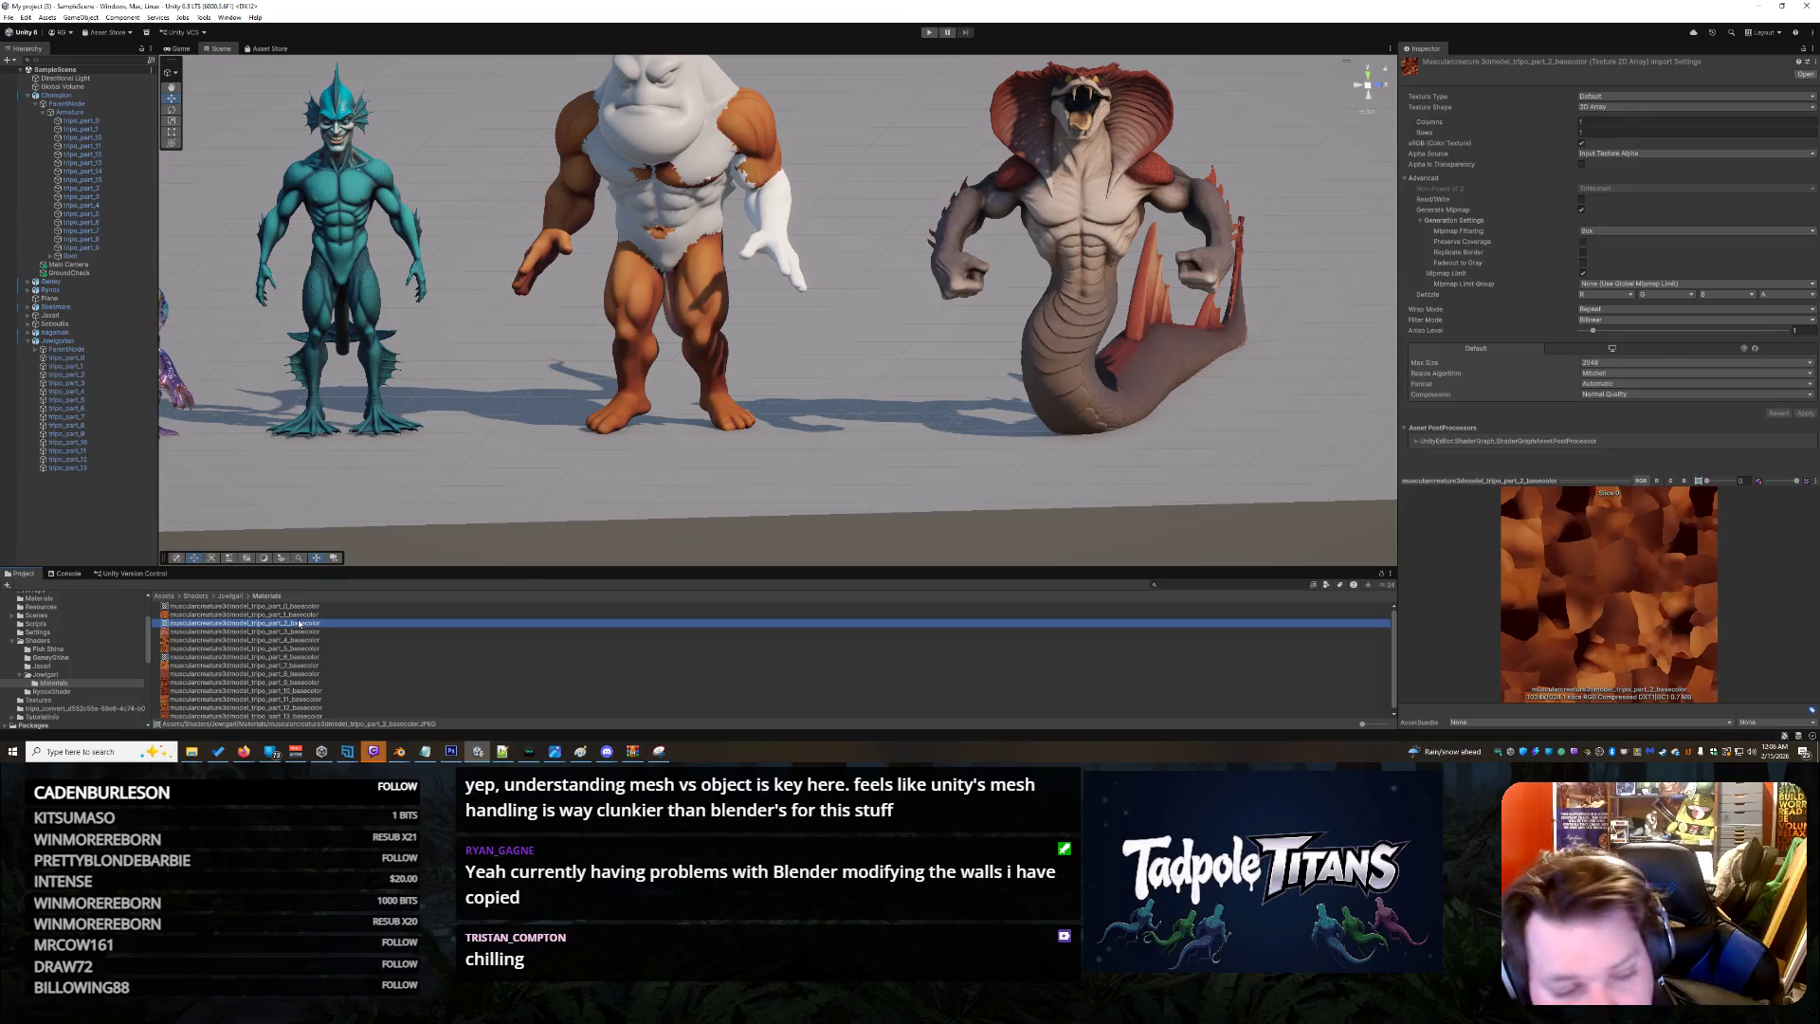
click(303, 606)
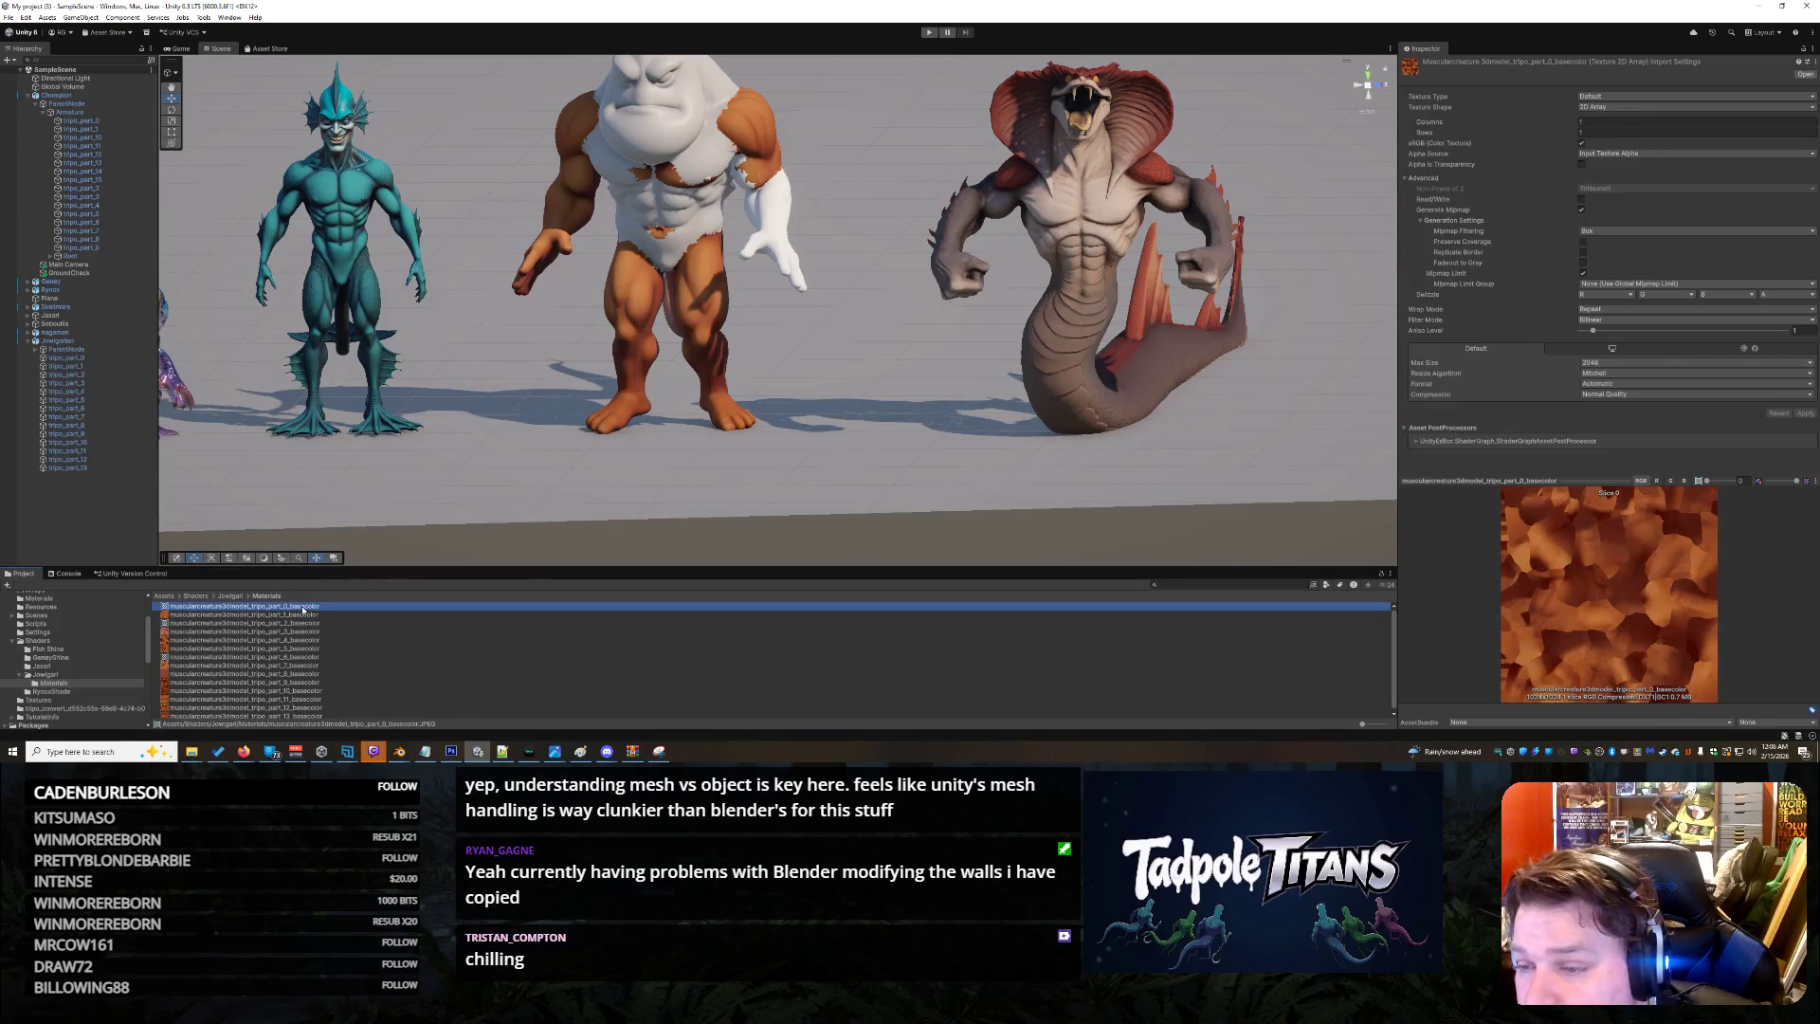
click(1725, 487)
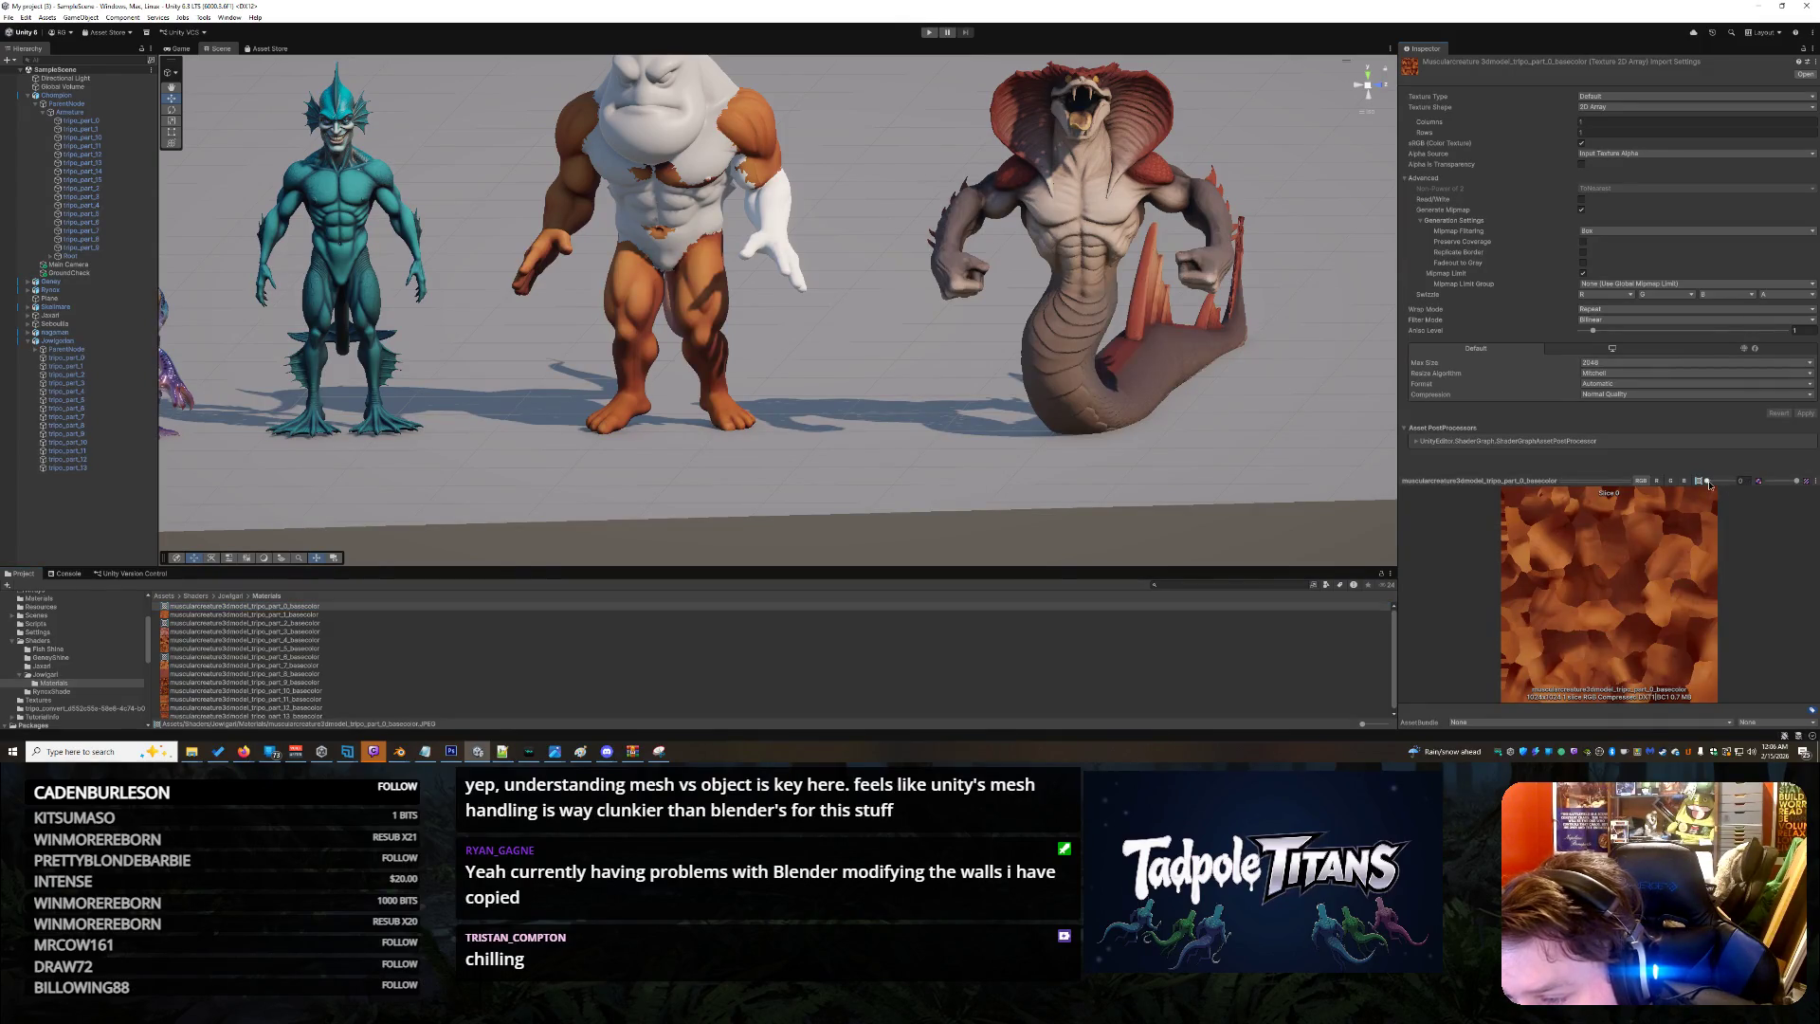
drag(1620, 476, 1620, 446)
Cycle part_0's preview through red, green and blue channels back to RGB, then open it externally
click(1659, 452)
click(1671, 452)
click(1683, 452)
click(1645, 452)
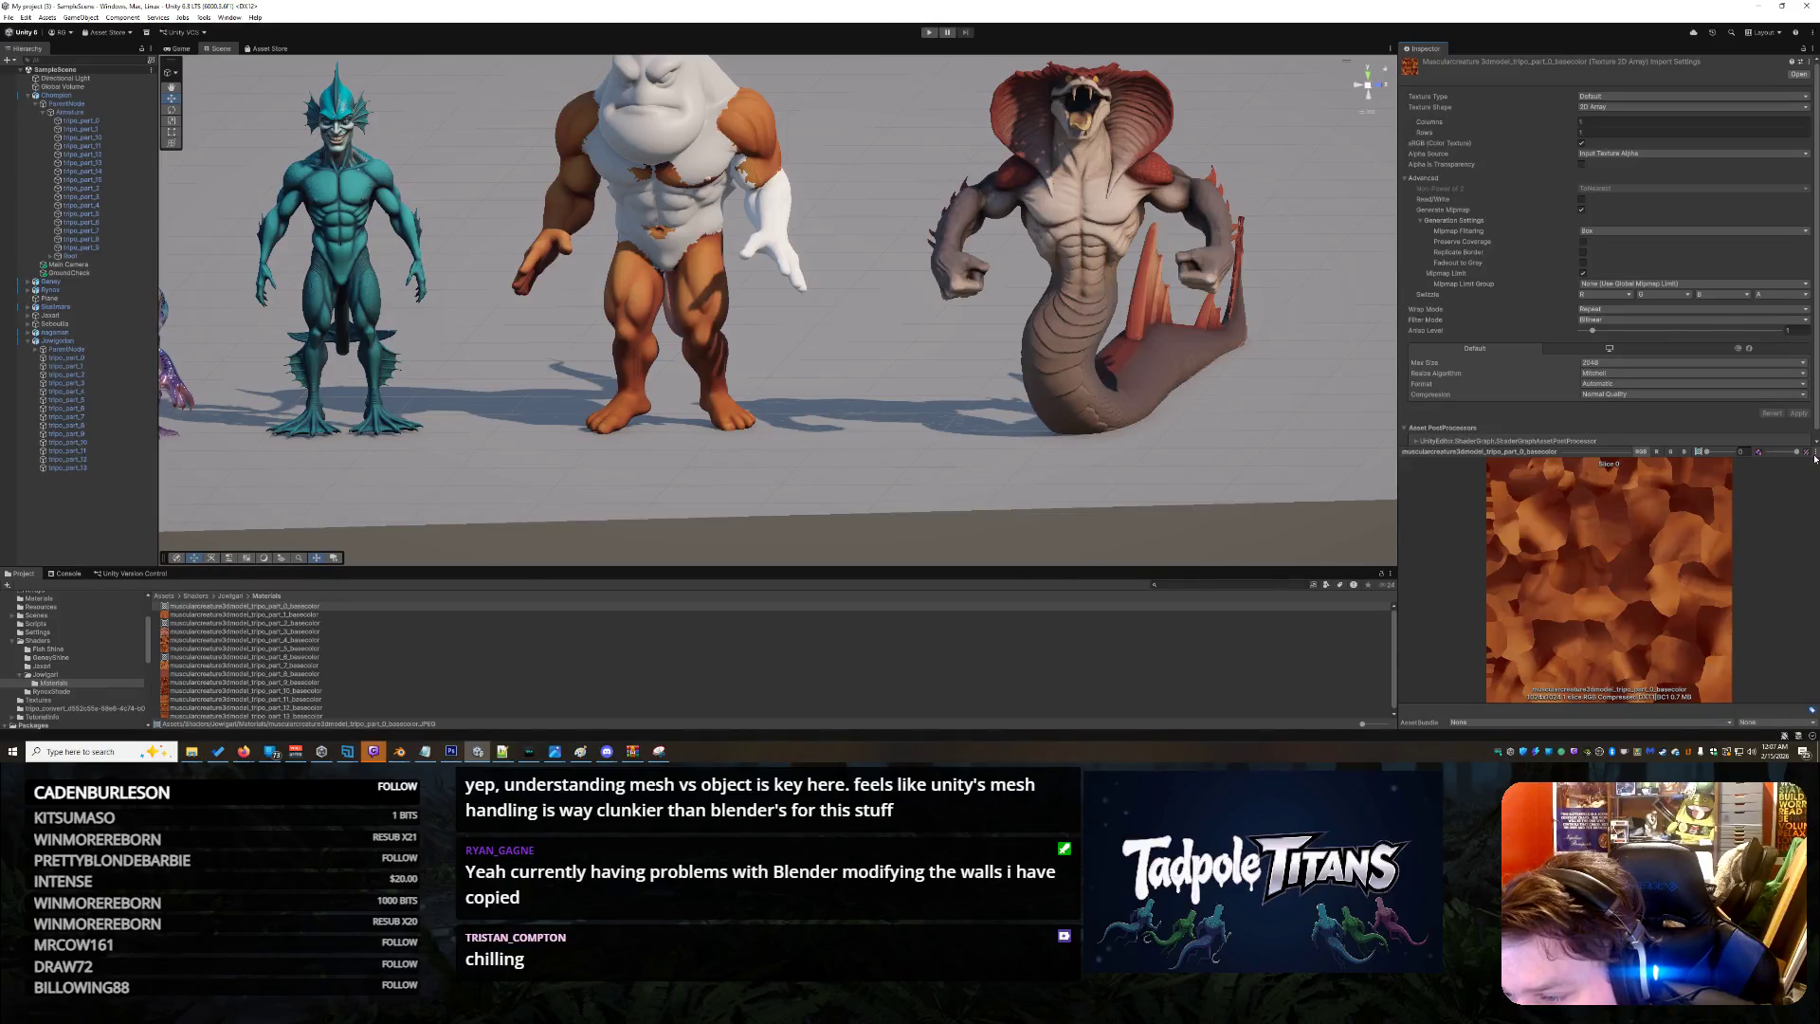
click(1813, 453)
click(1635, 418)
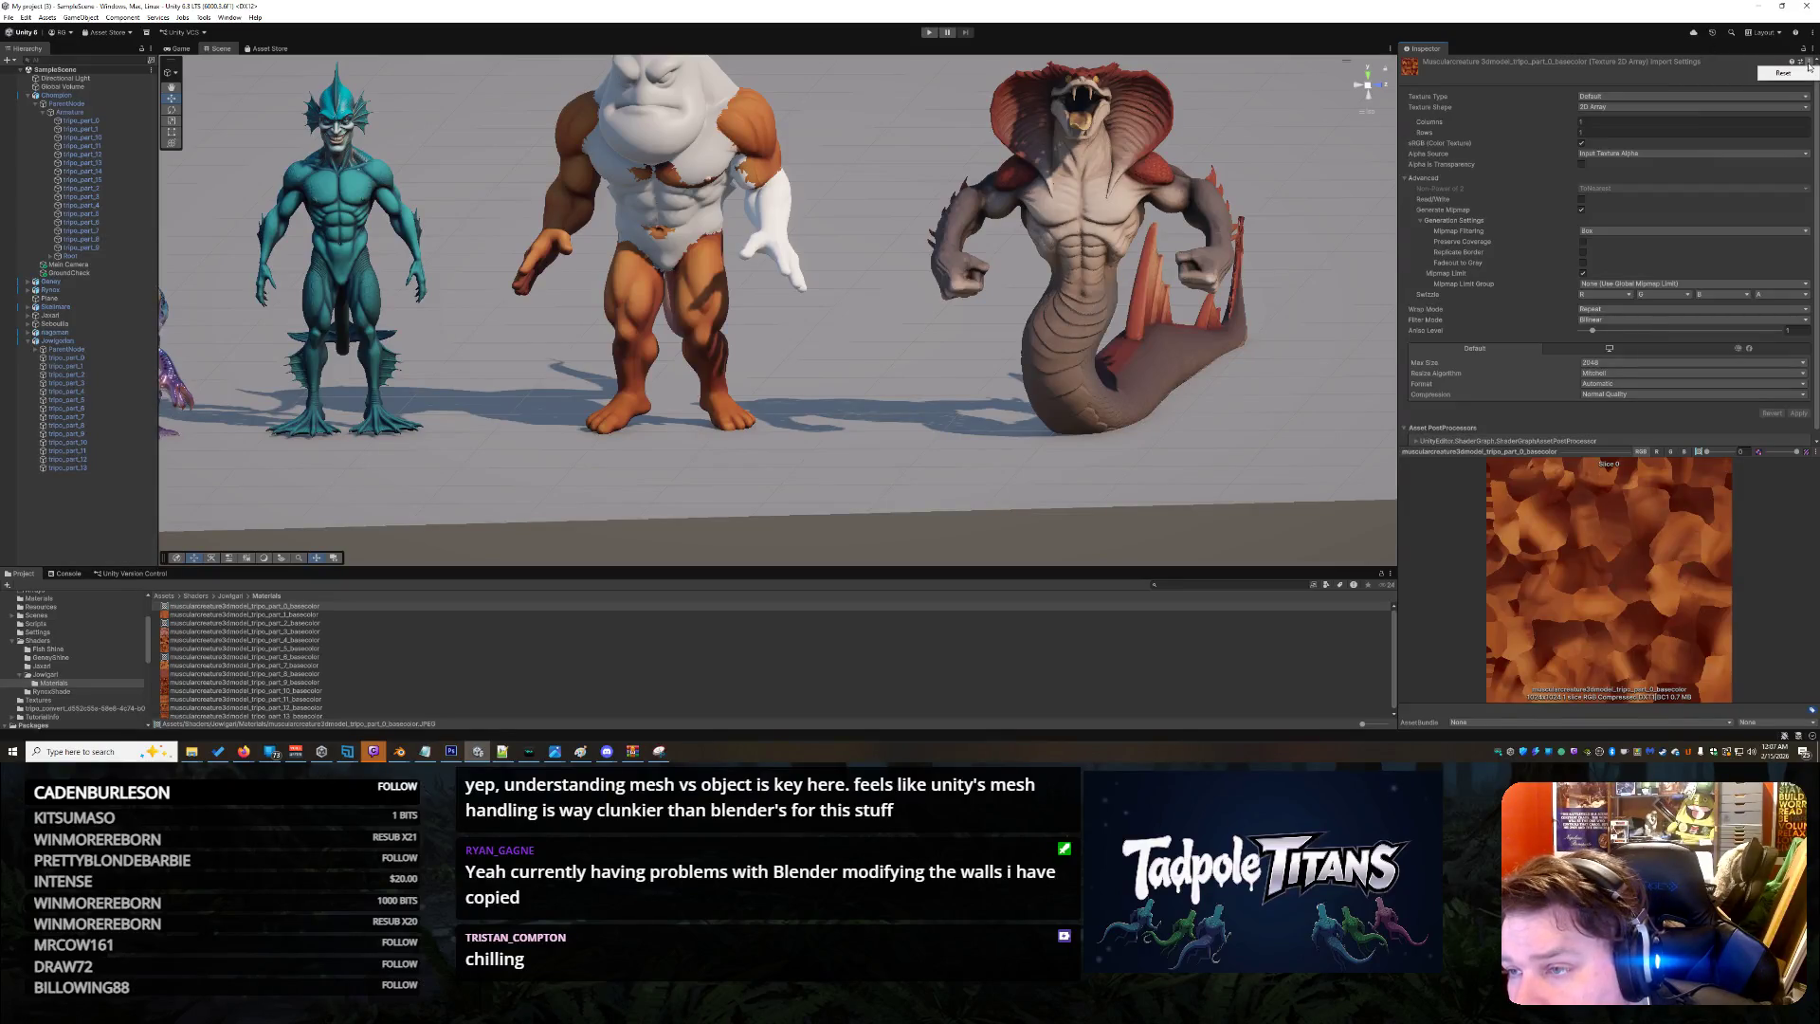
click(1797, 74)
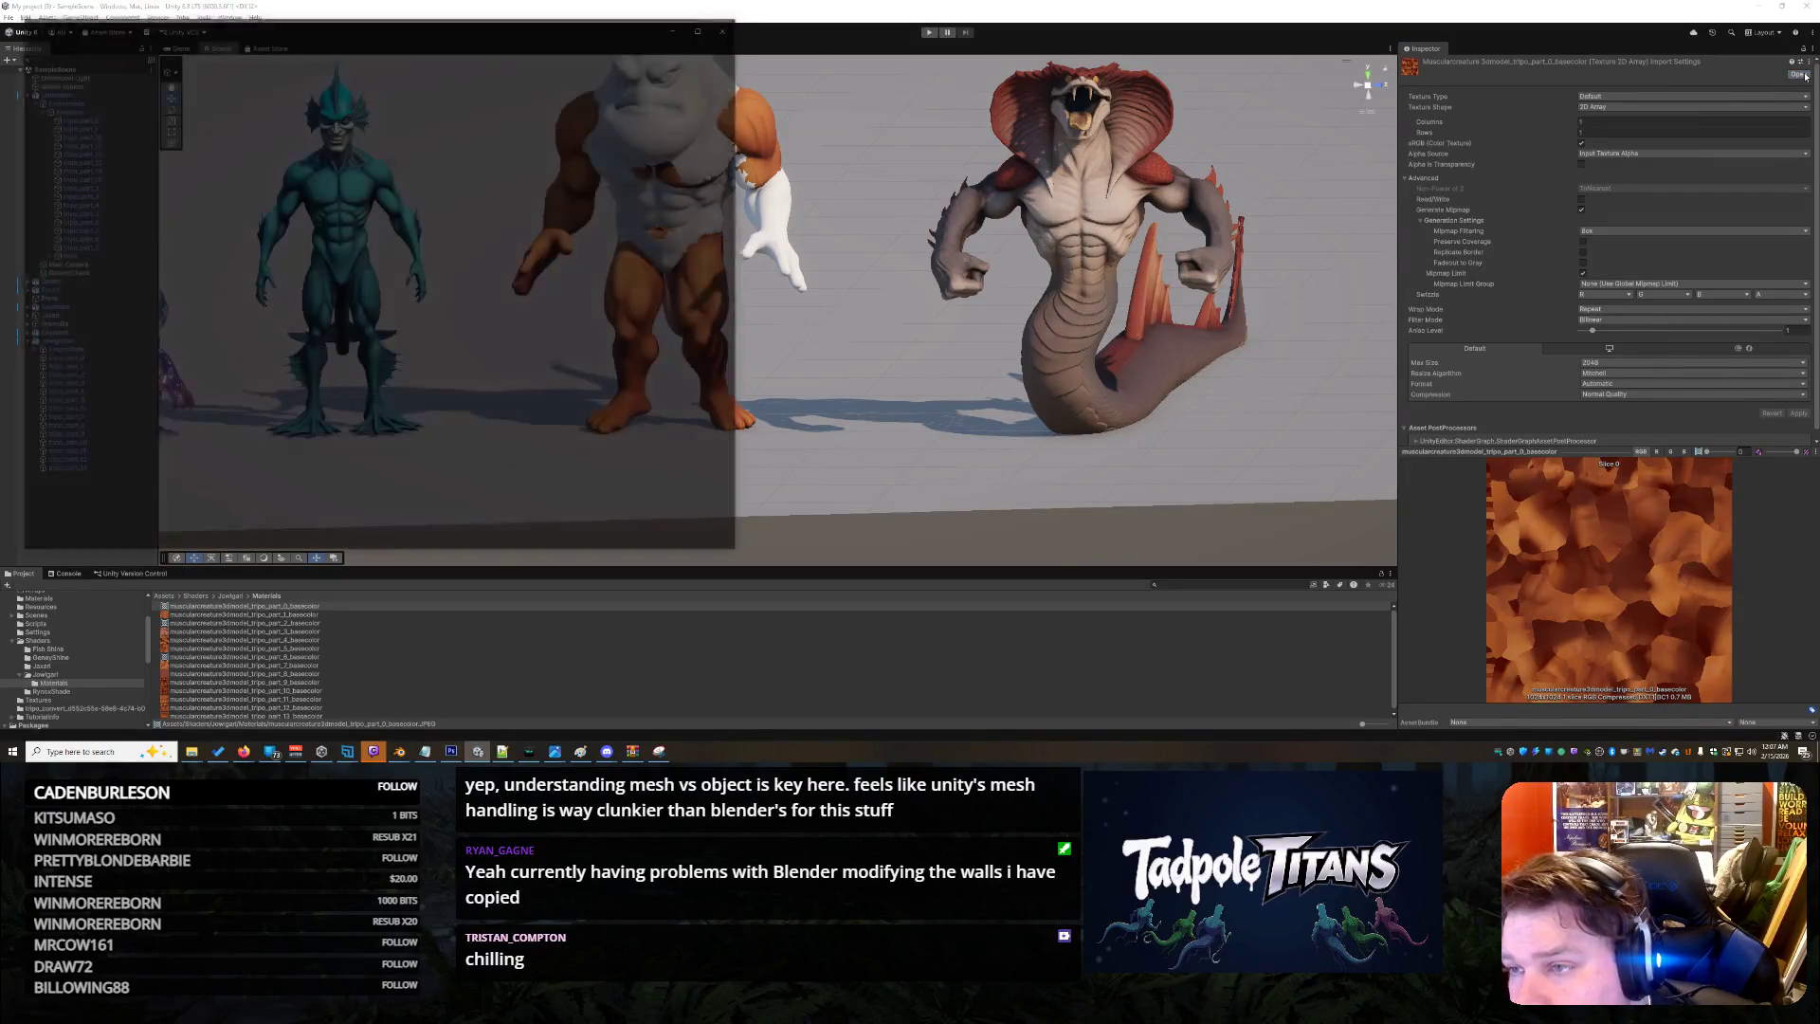
Close the Photos viewer showing tripo_part_0_basecolor.JPEG
click(730, 27)
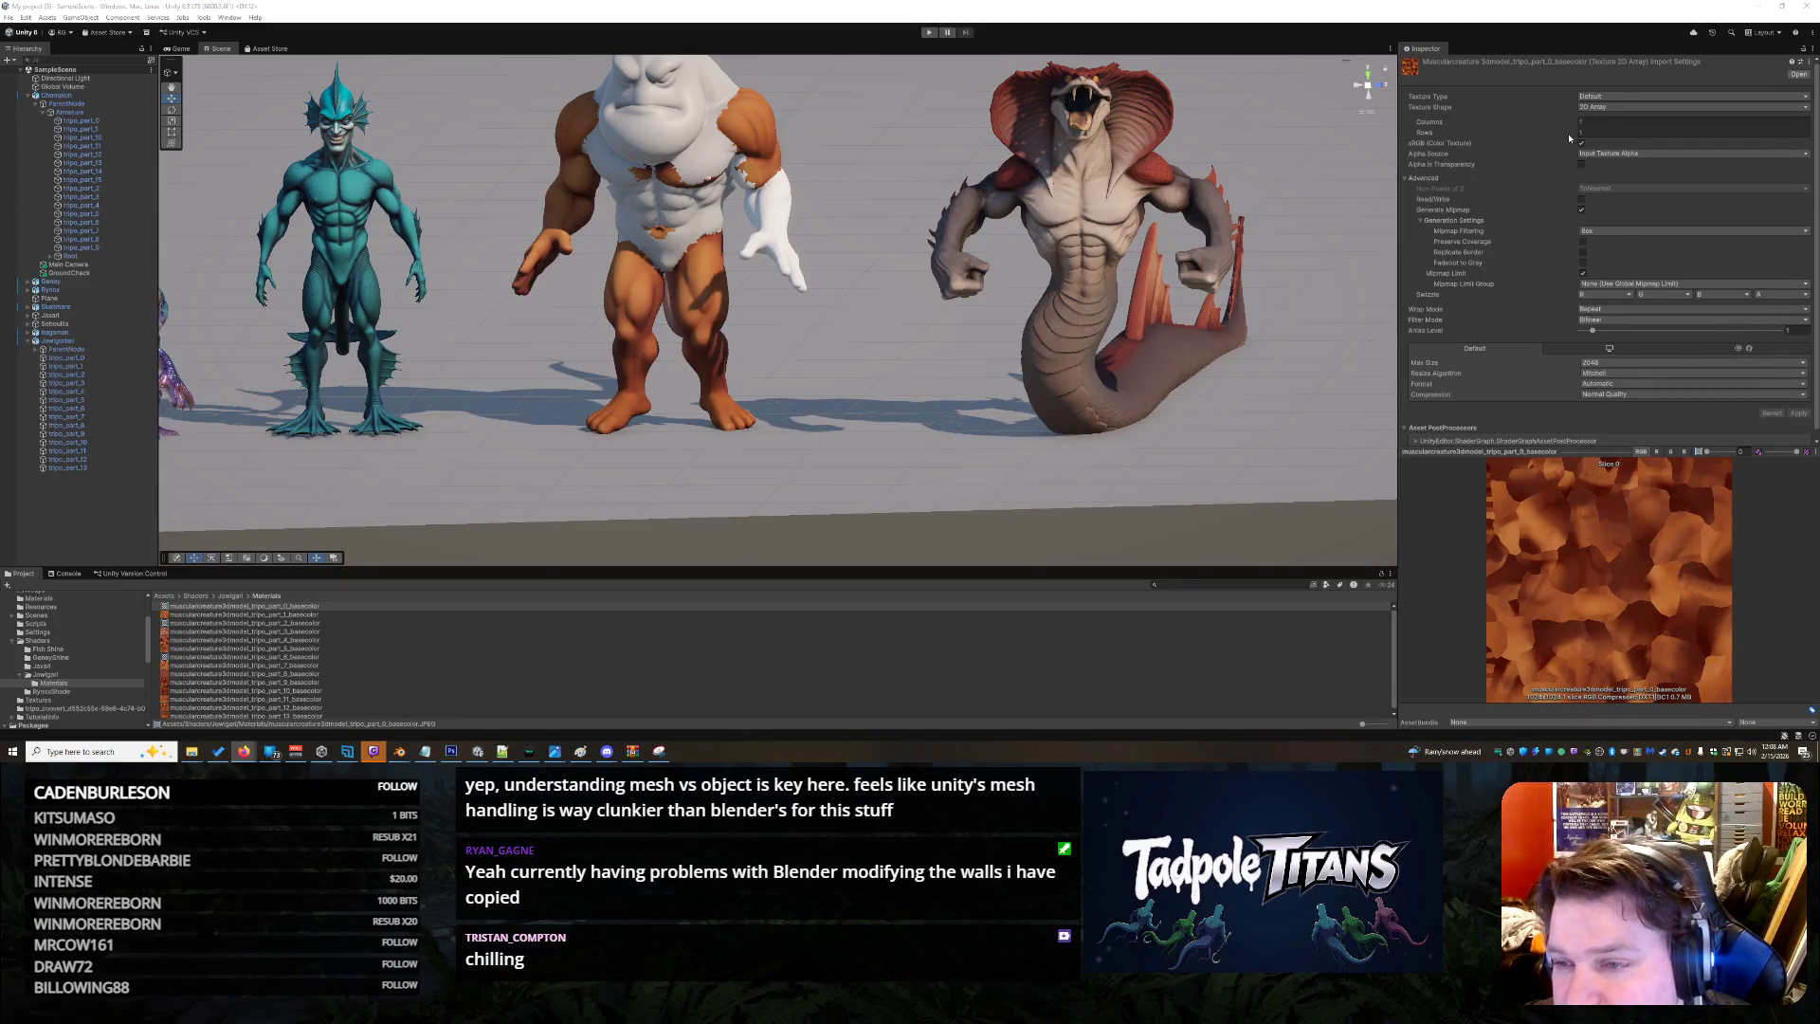
Try 14 array rows, revert it, then set part_0's Texture Shape to 2D
click(1602, 122)
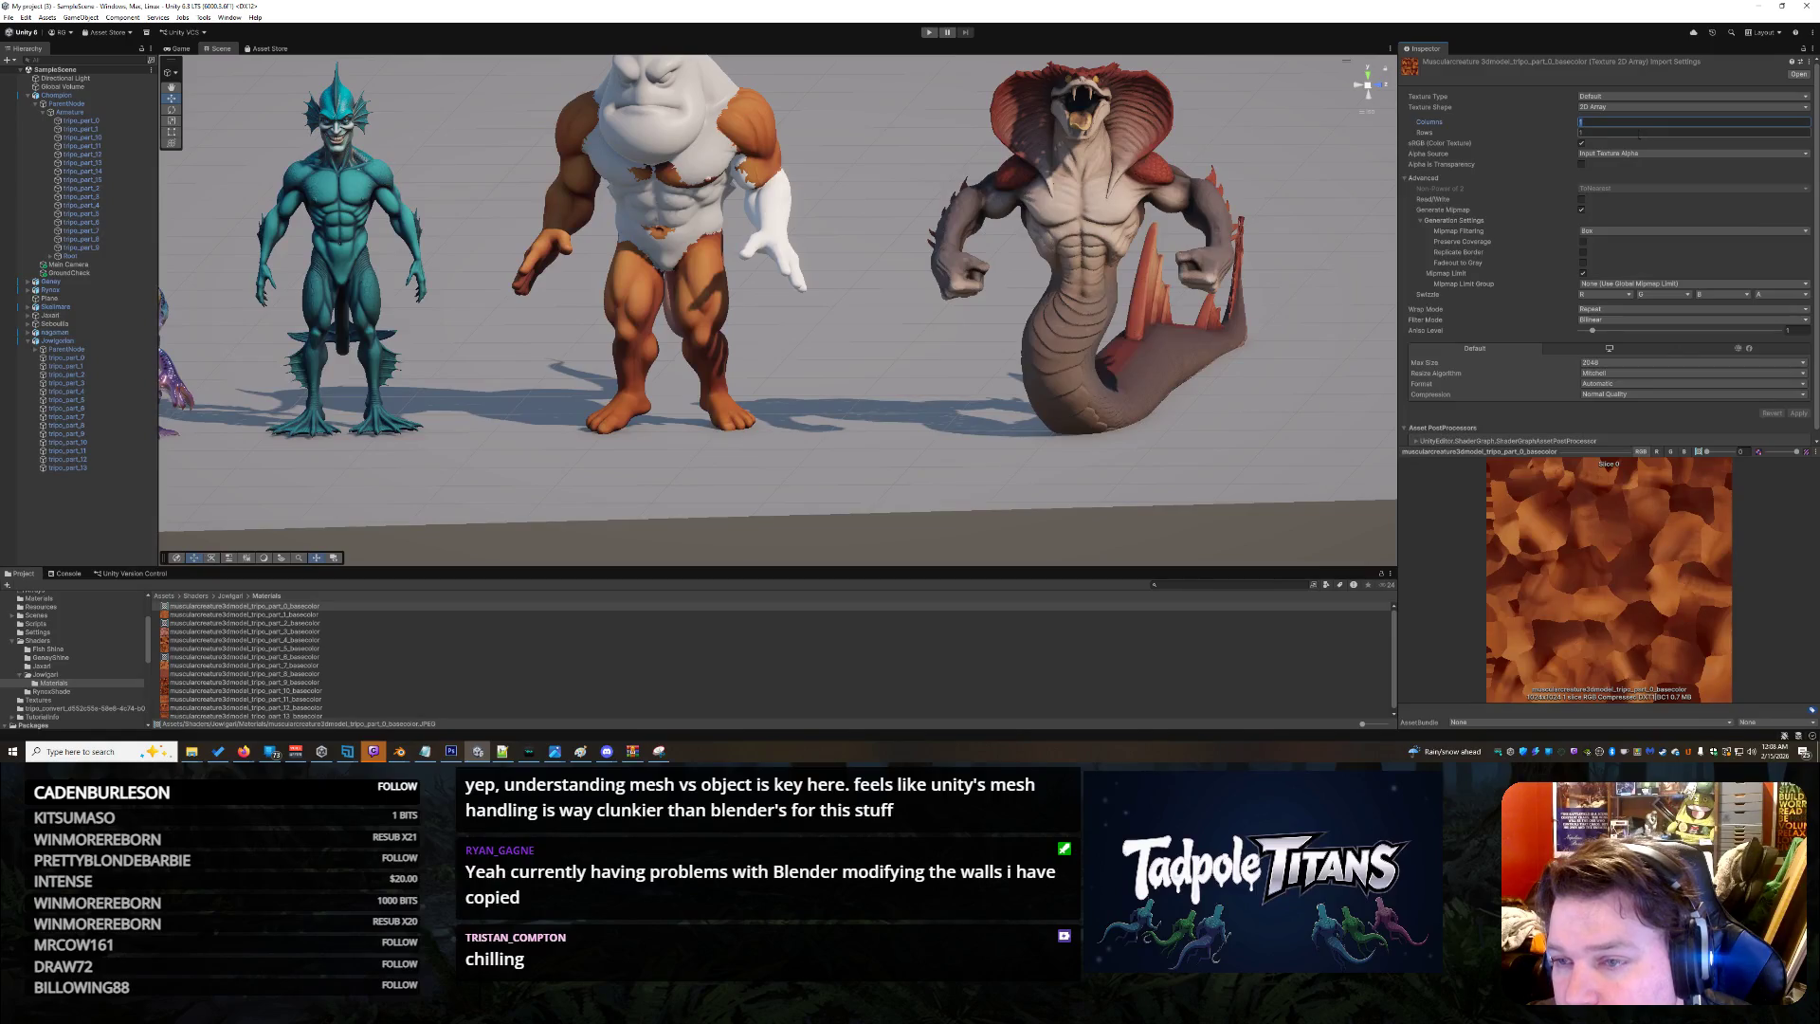
click(1628, 132)
text(14)
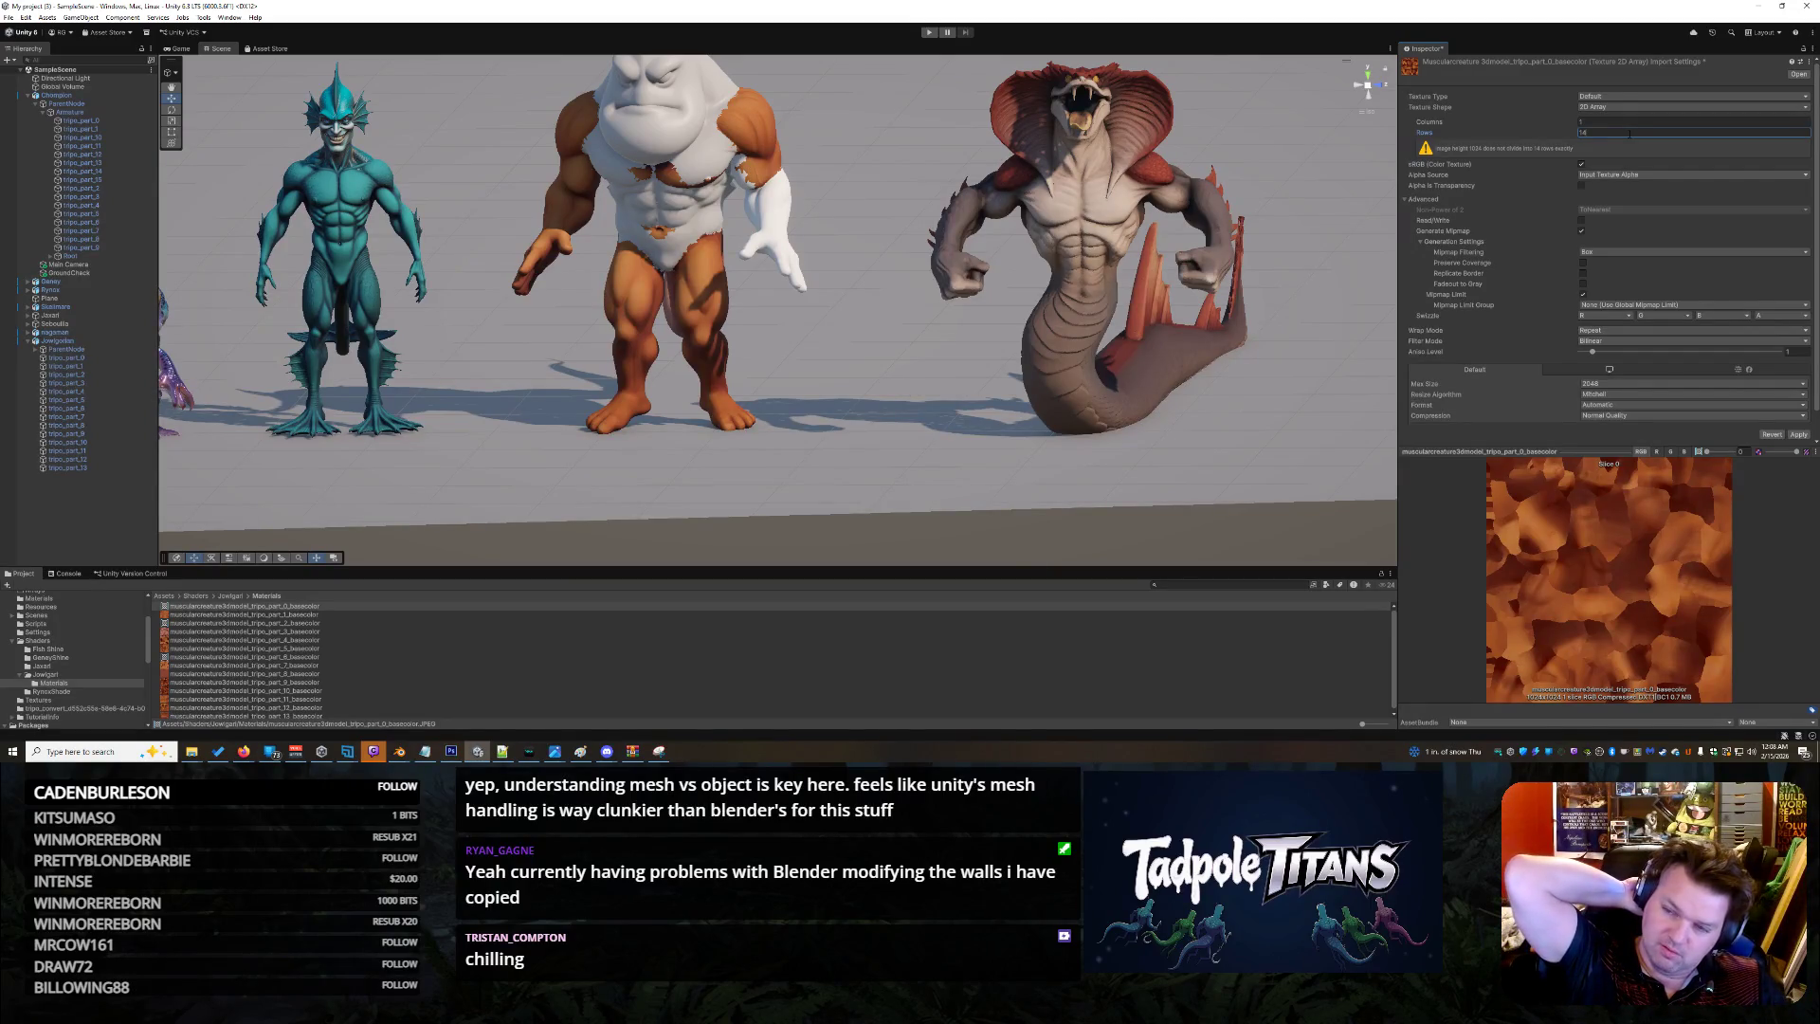
key(BackSpace)
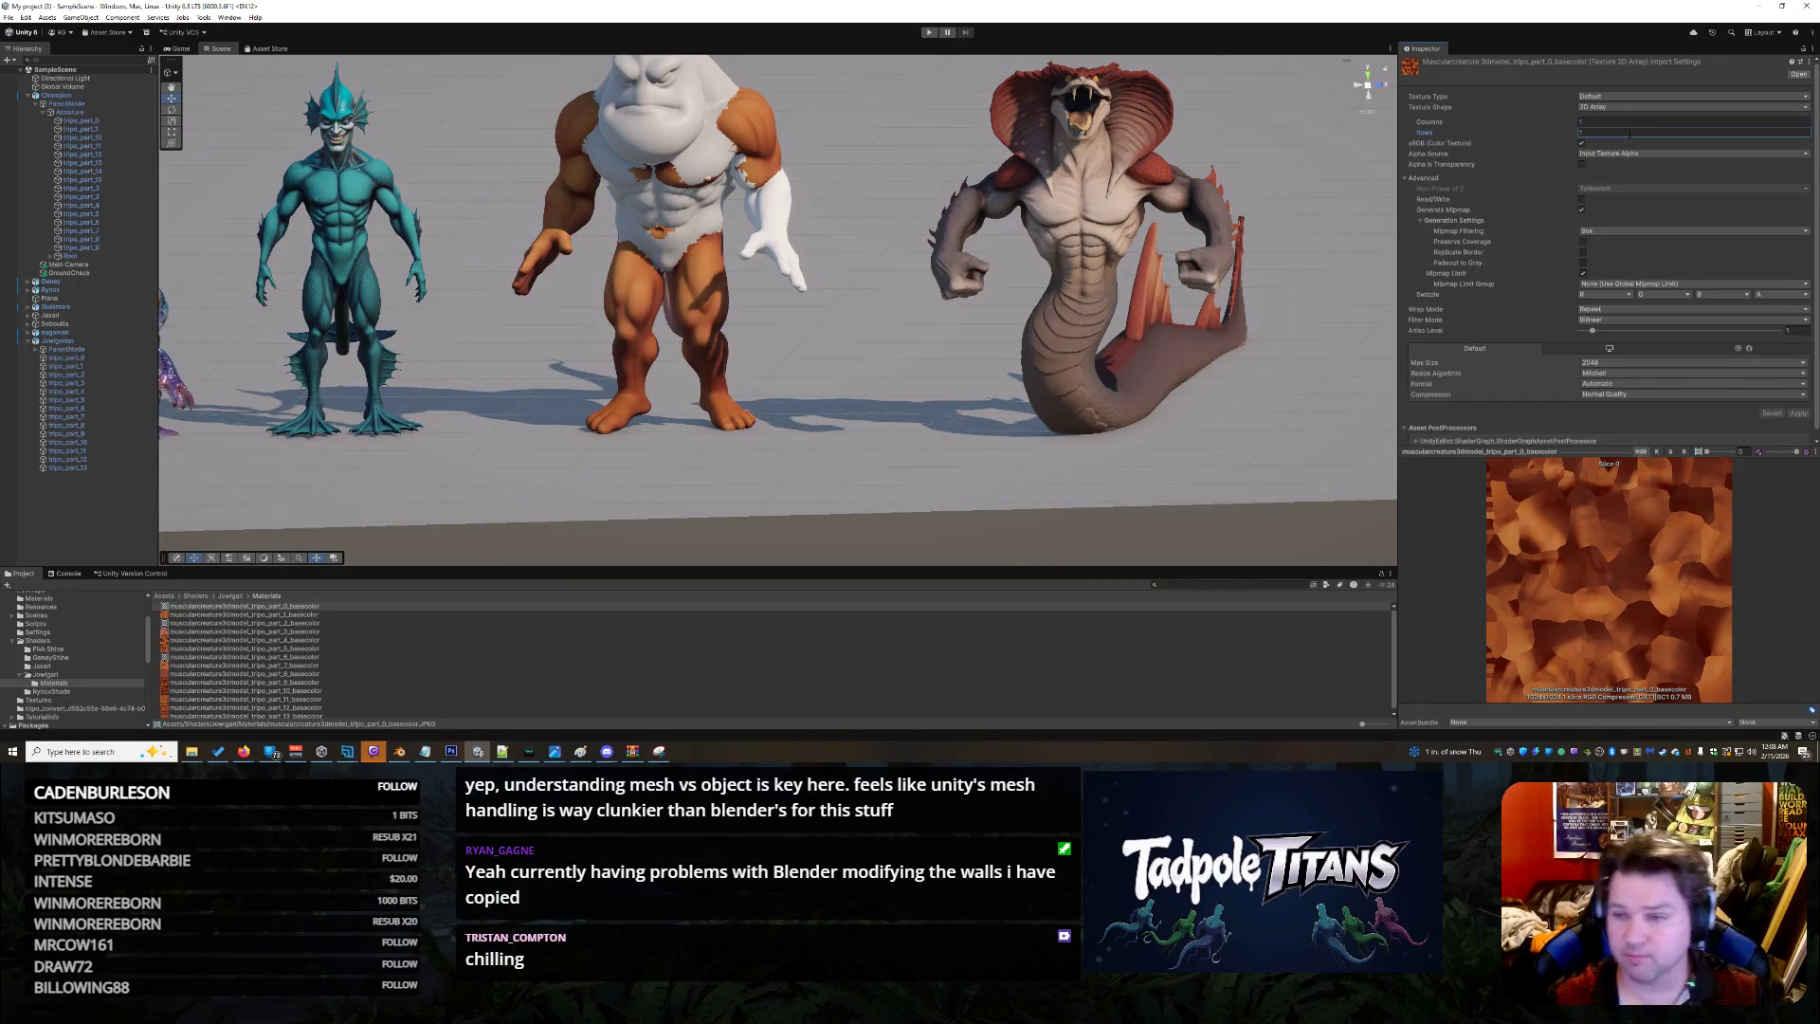
click(1605, 108)
click(1601, 116)
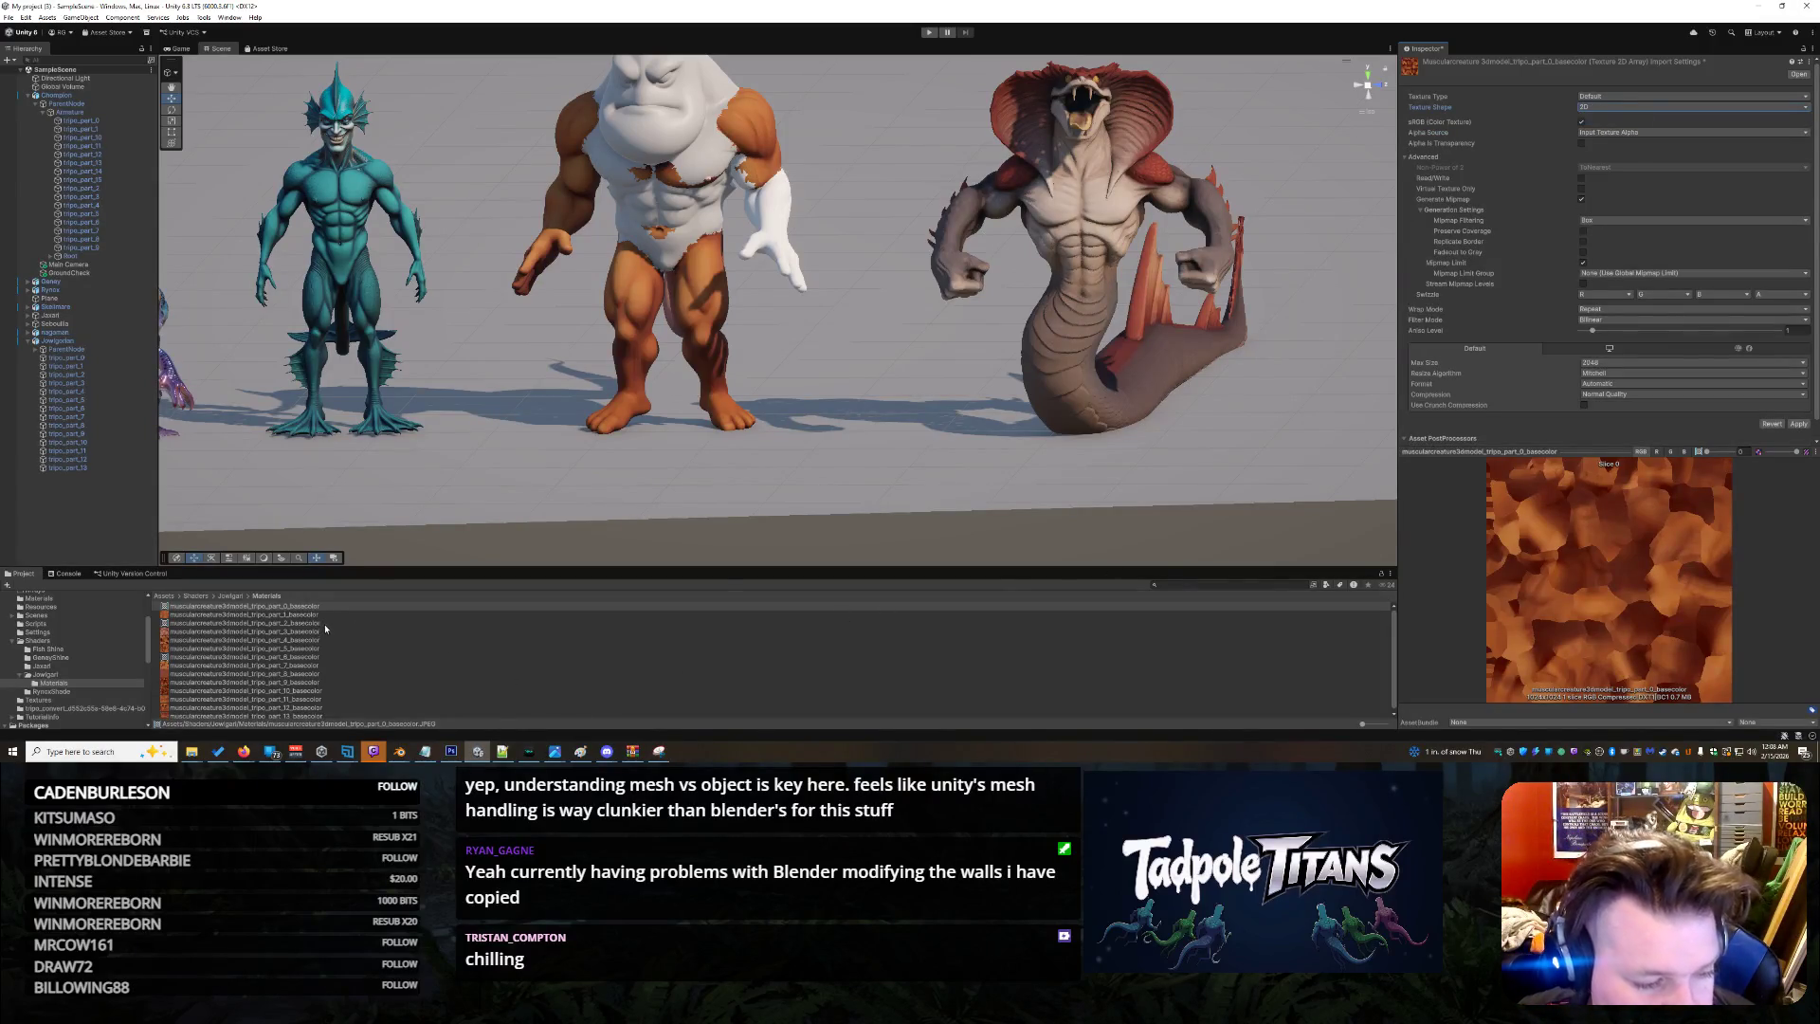
Apply the 2D shape to part_0, then set part_2's shape to 2D and apply
click(1798, 423)
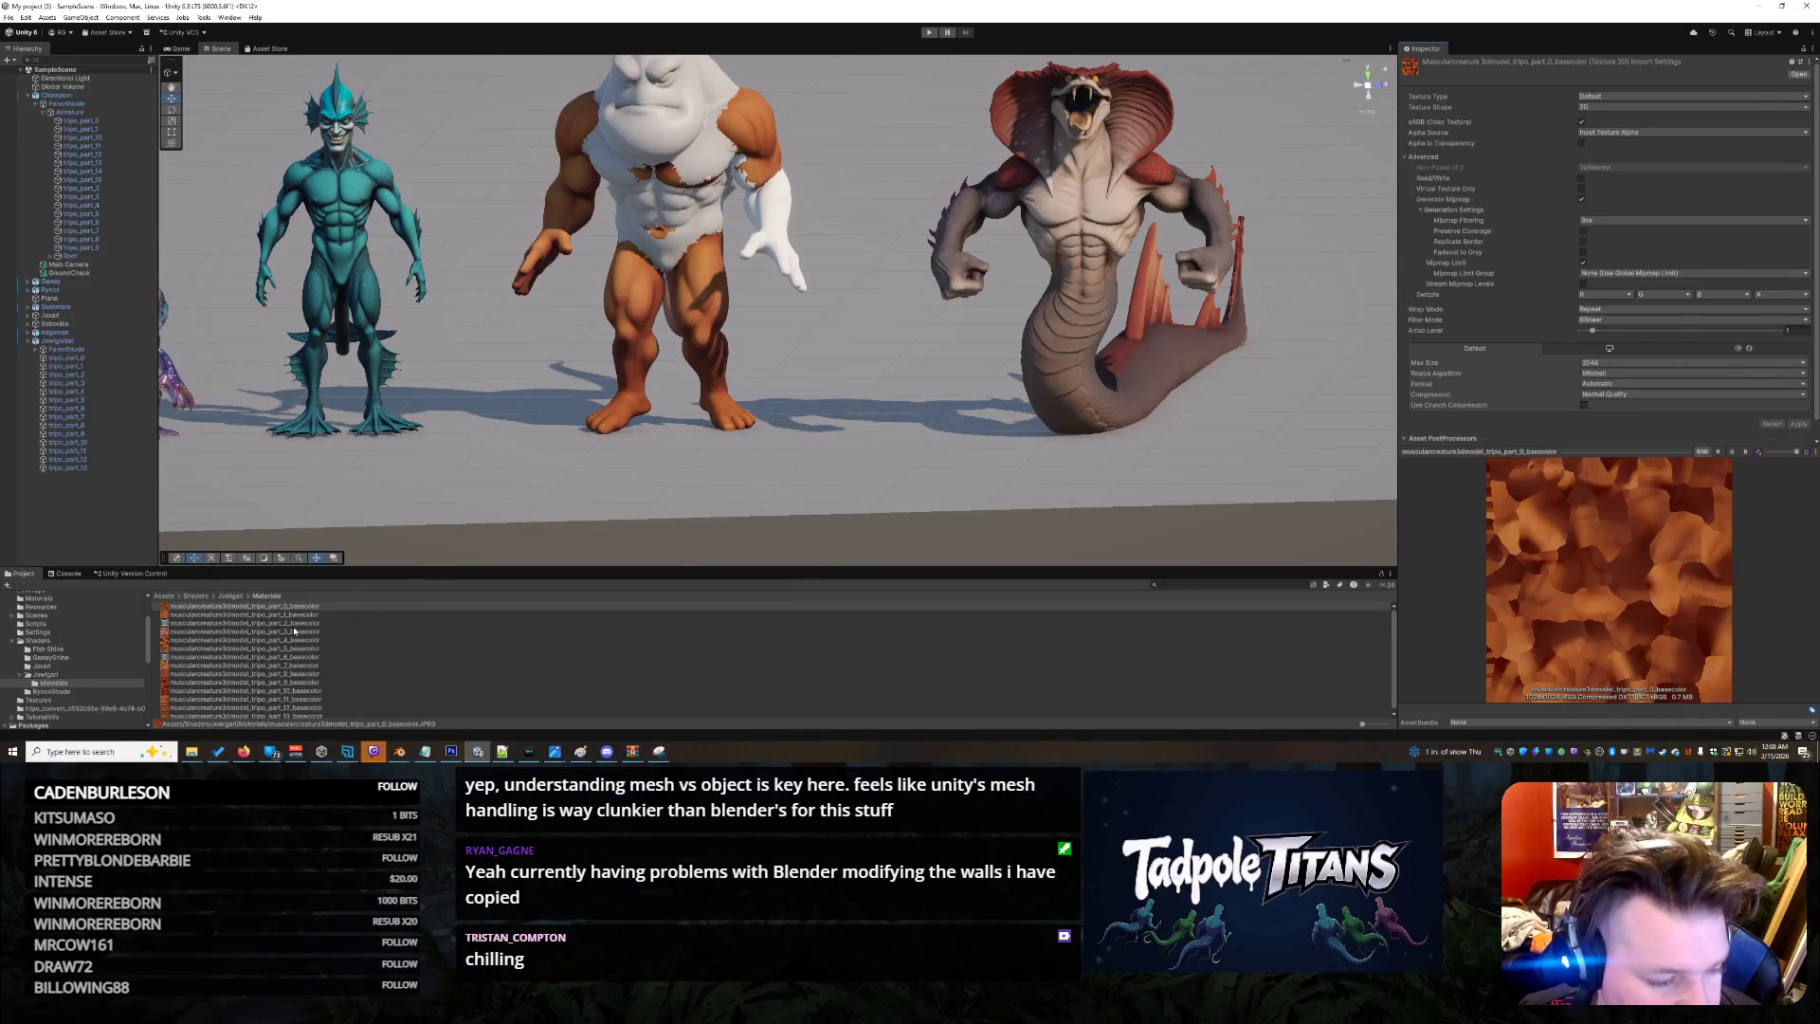
click(395, 622)
click(1608, 107)
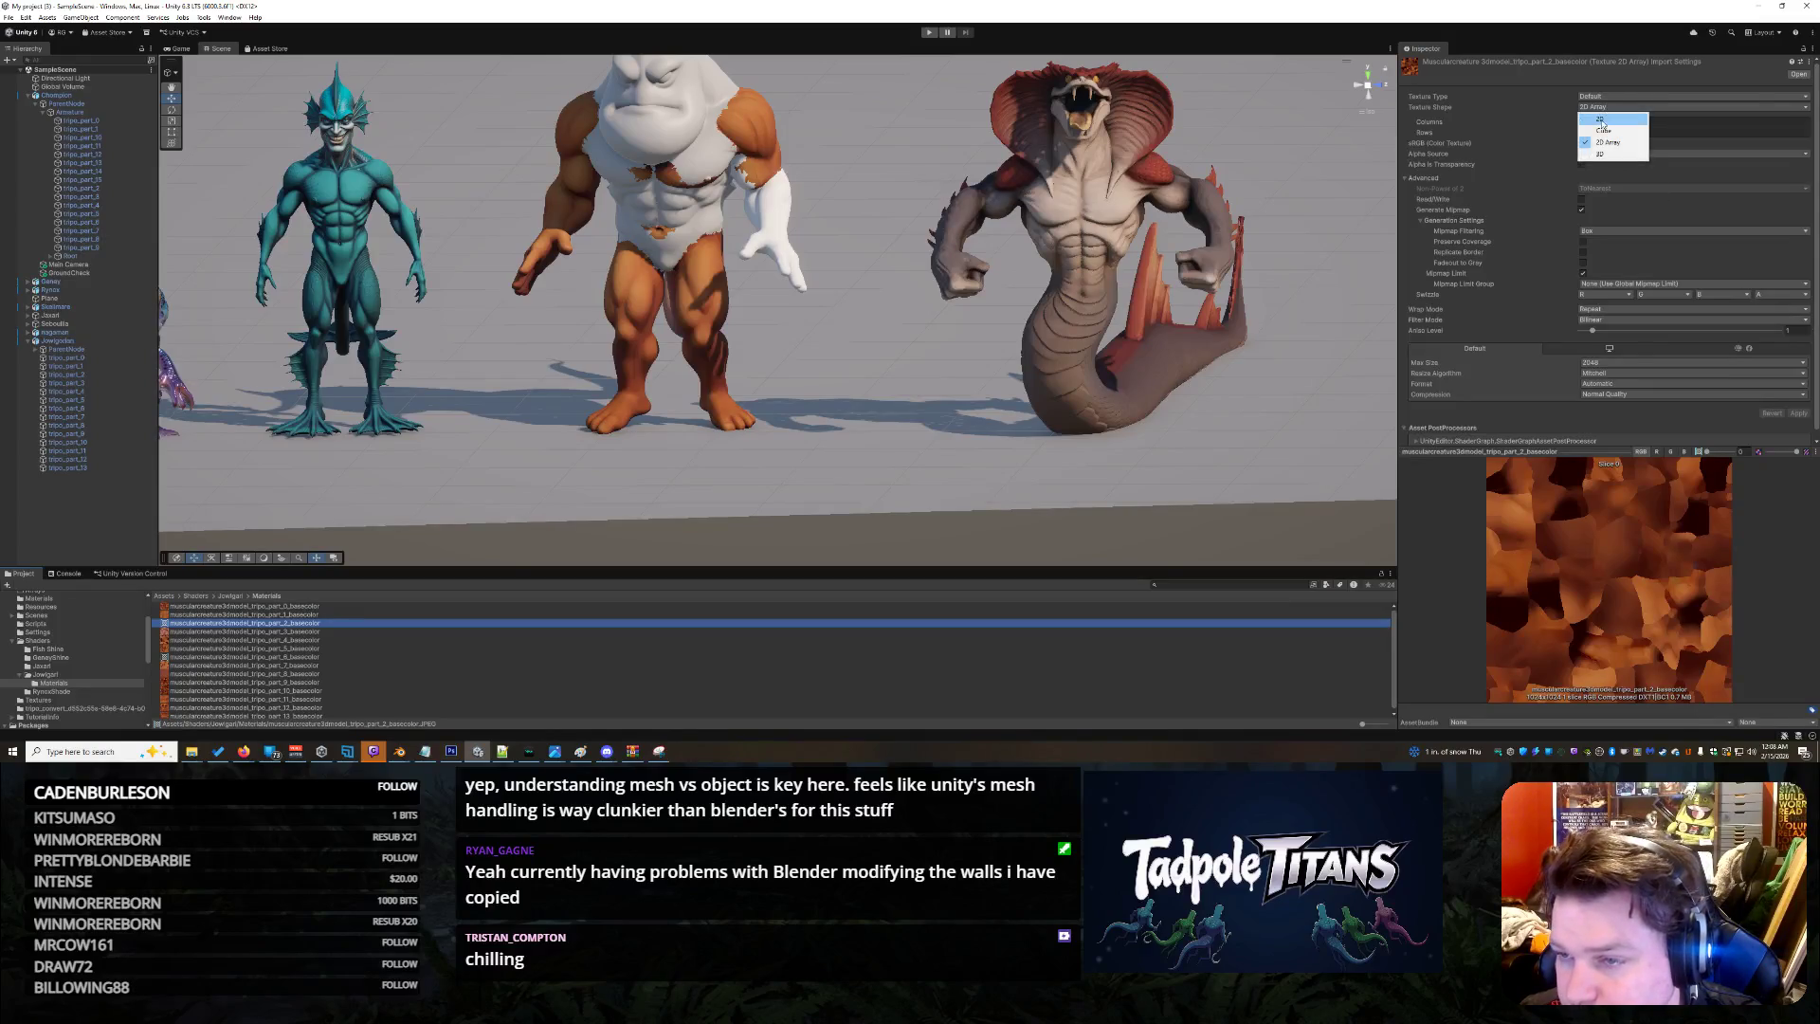
click(1607, 117)
click(1799, 425)
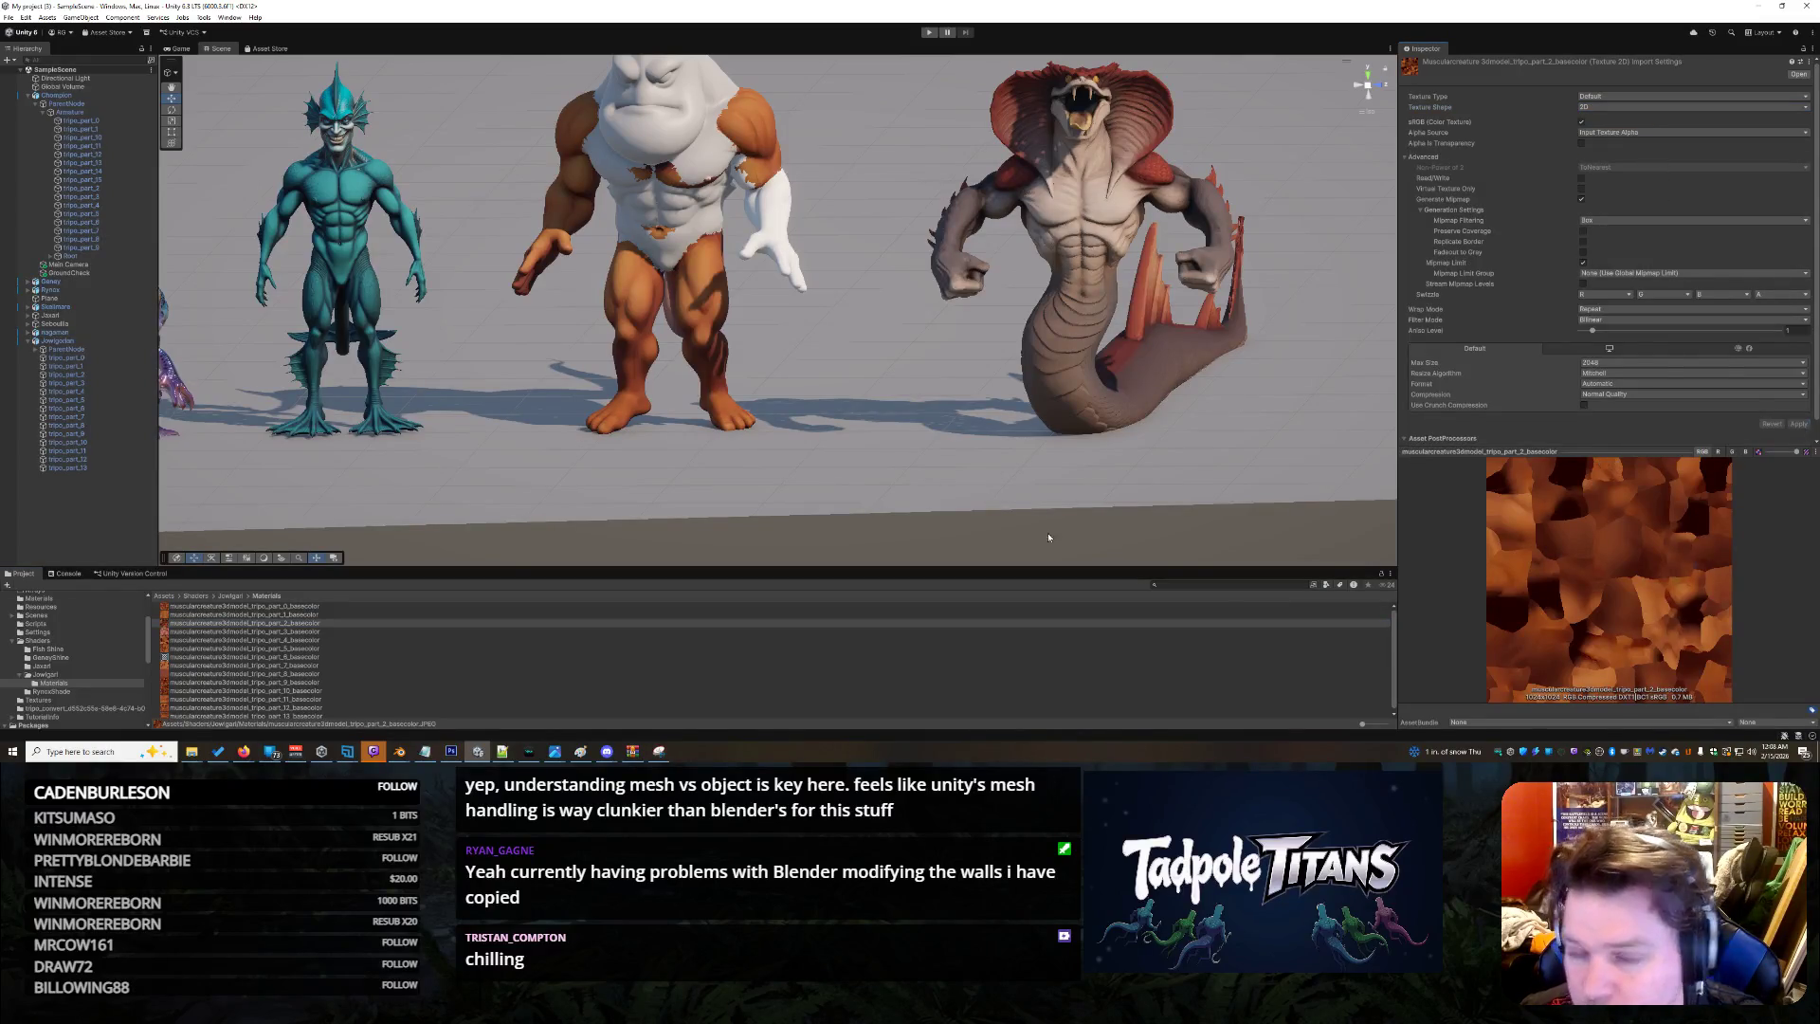
Set part_6 basecolor to Default type with a 2D shape and apply, then check the browser
click(617, 654)
click(1611, 97)
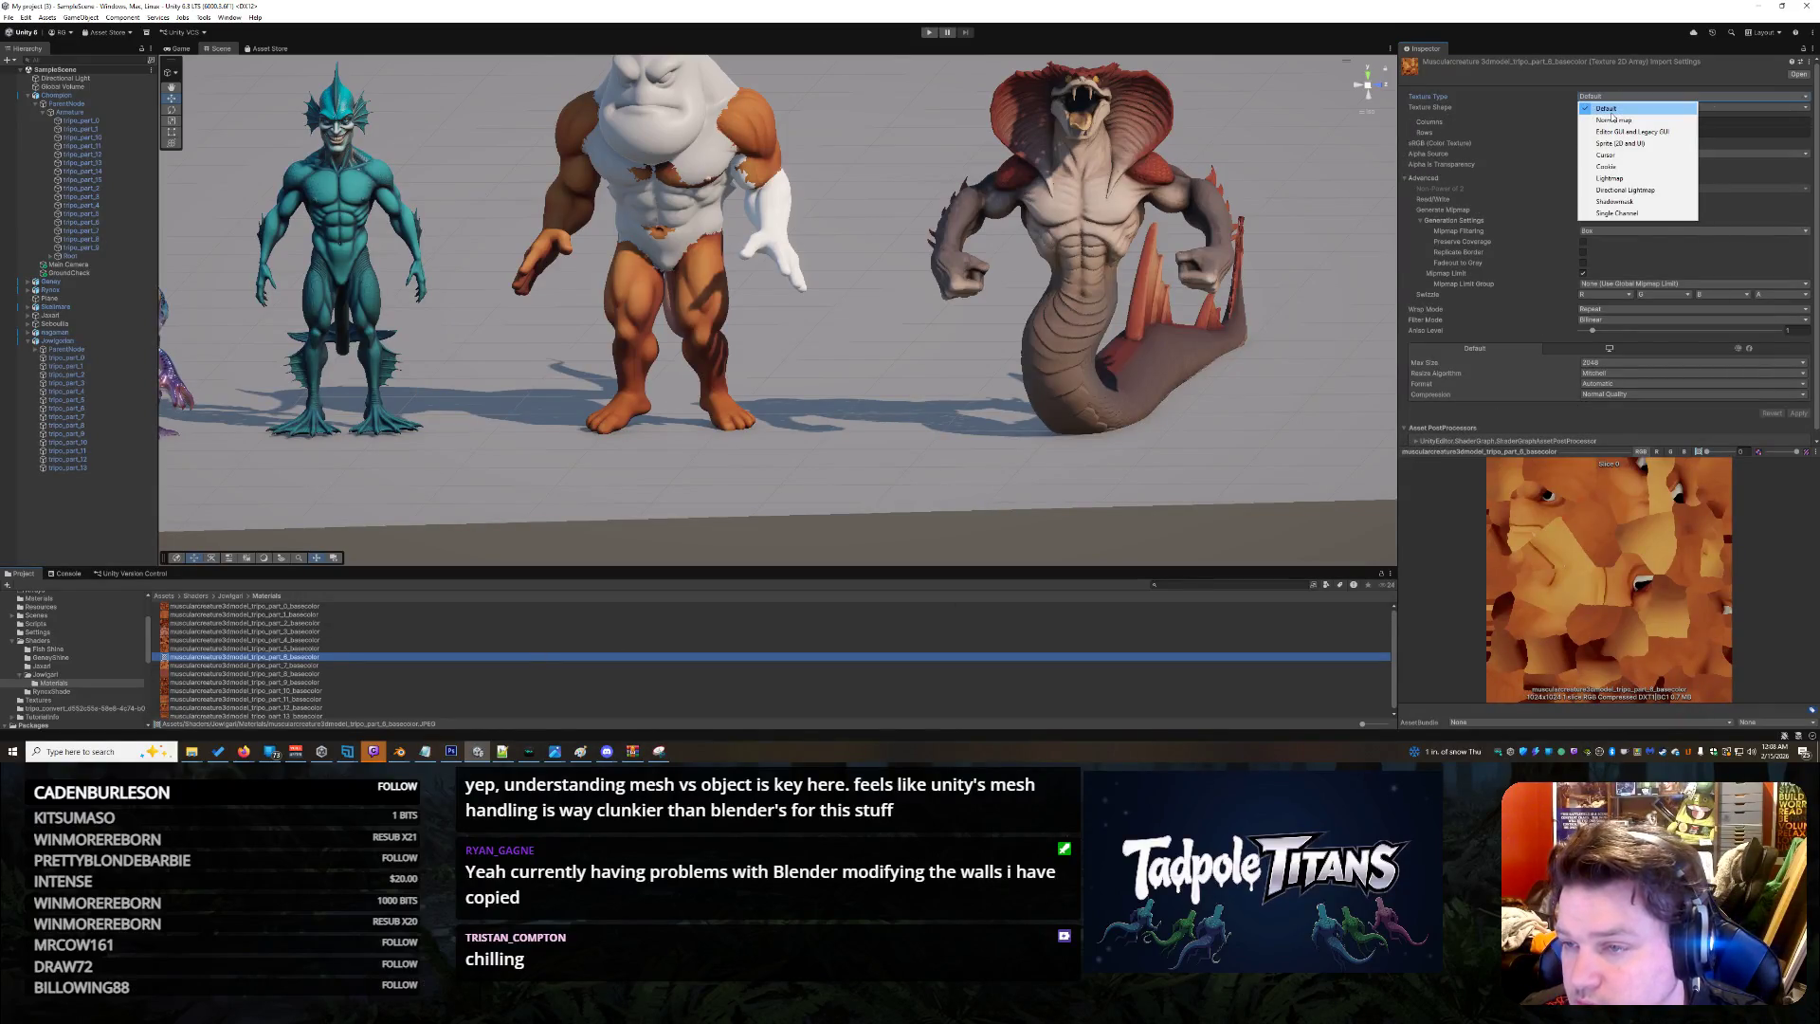
click(1607, 108)
click(1611, 106)
click(1601, 118)
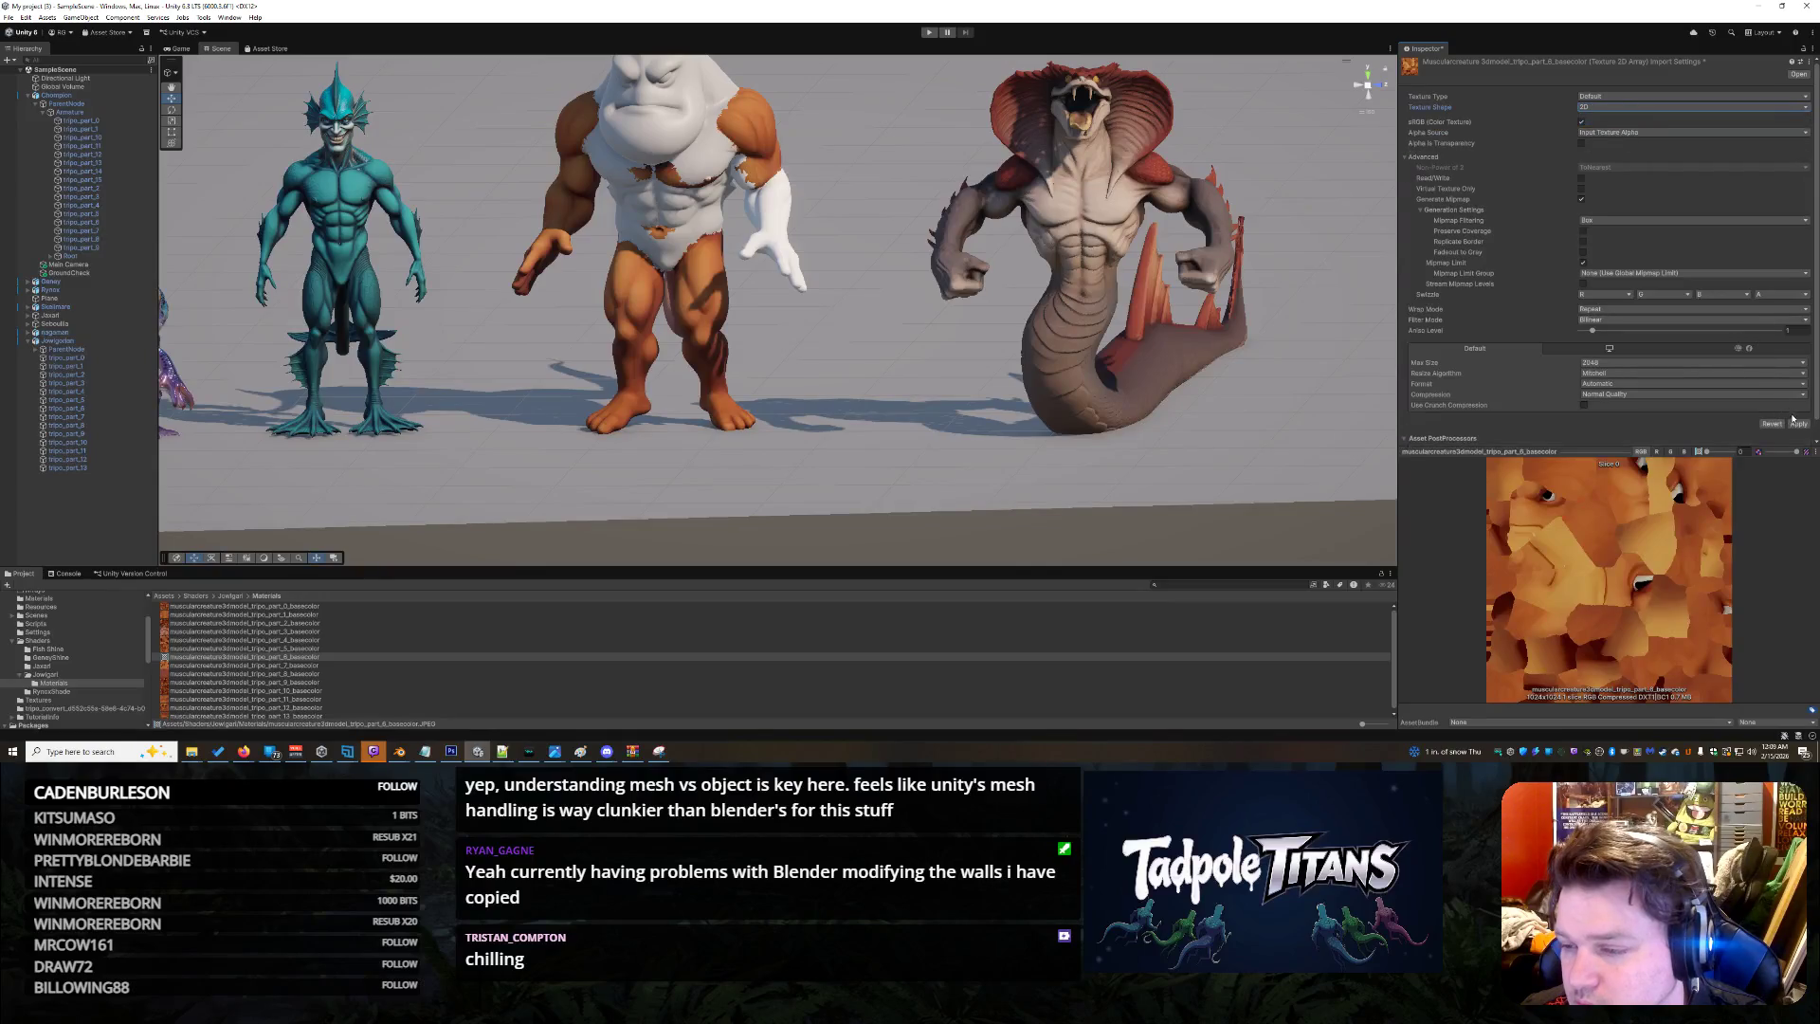
click(1798, 424)
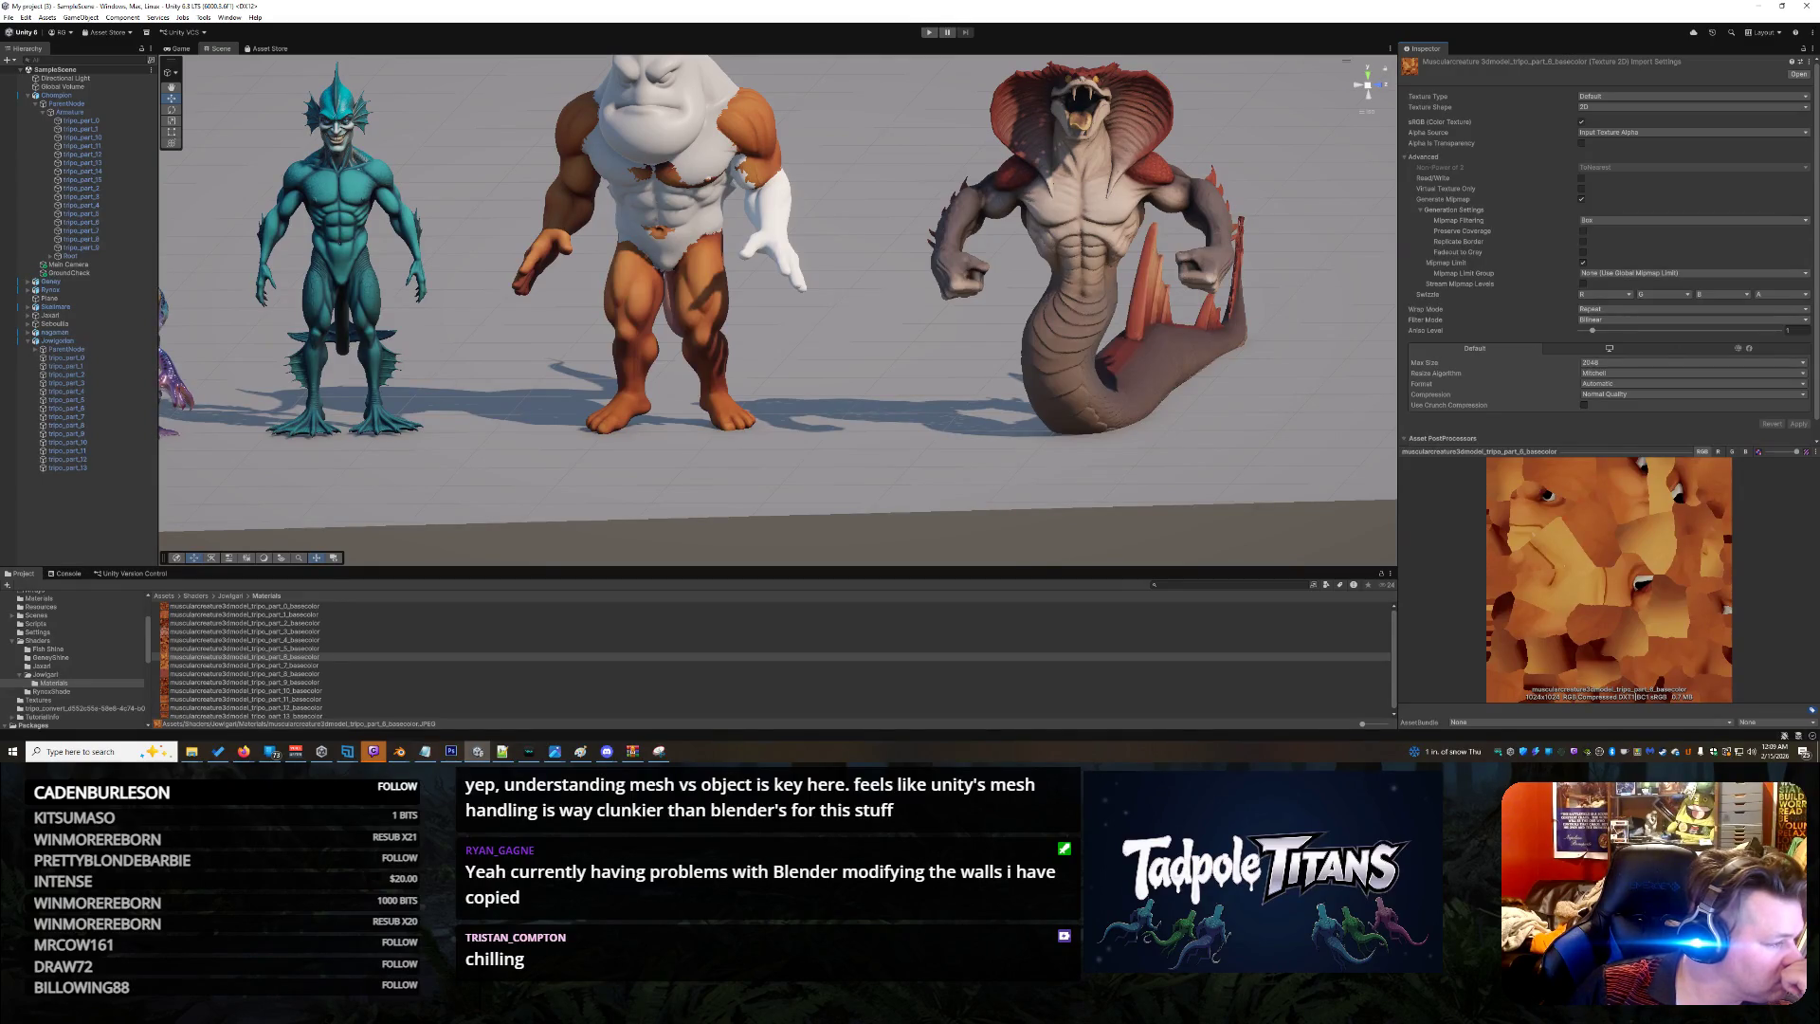
click(243, 750)
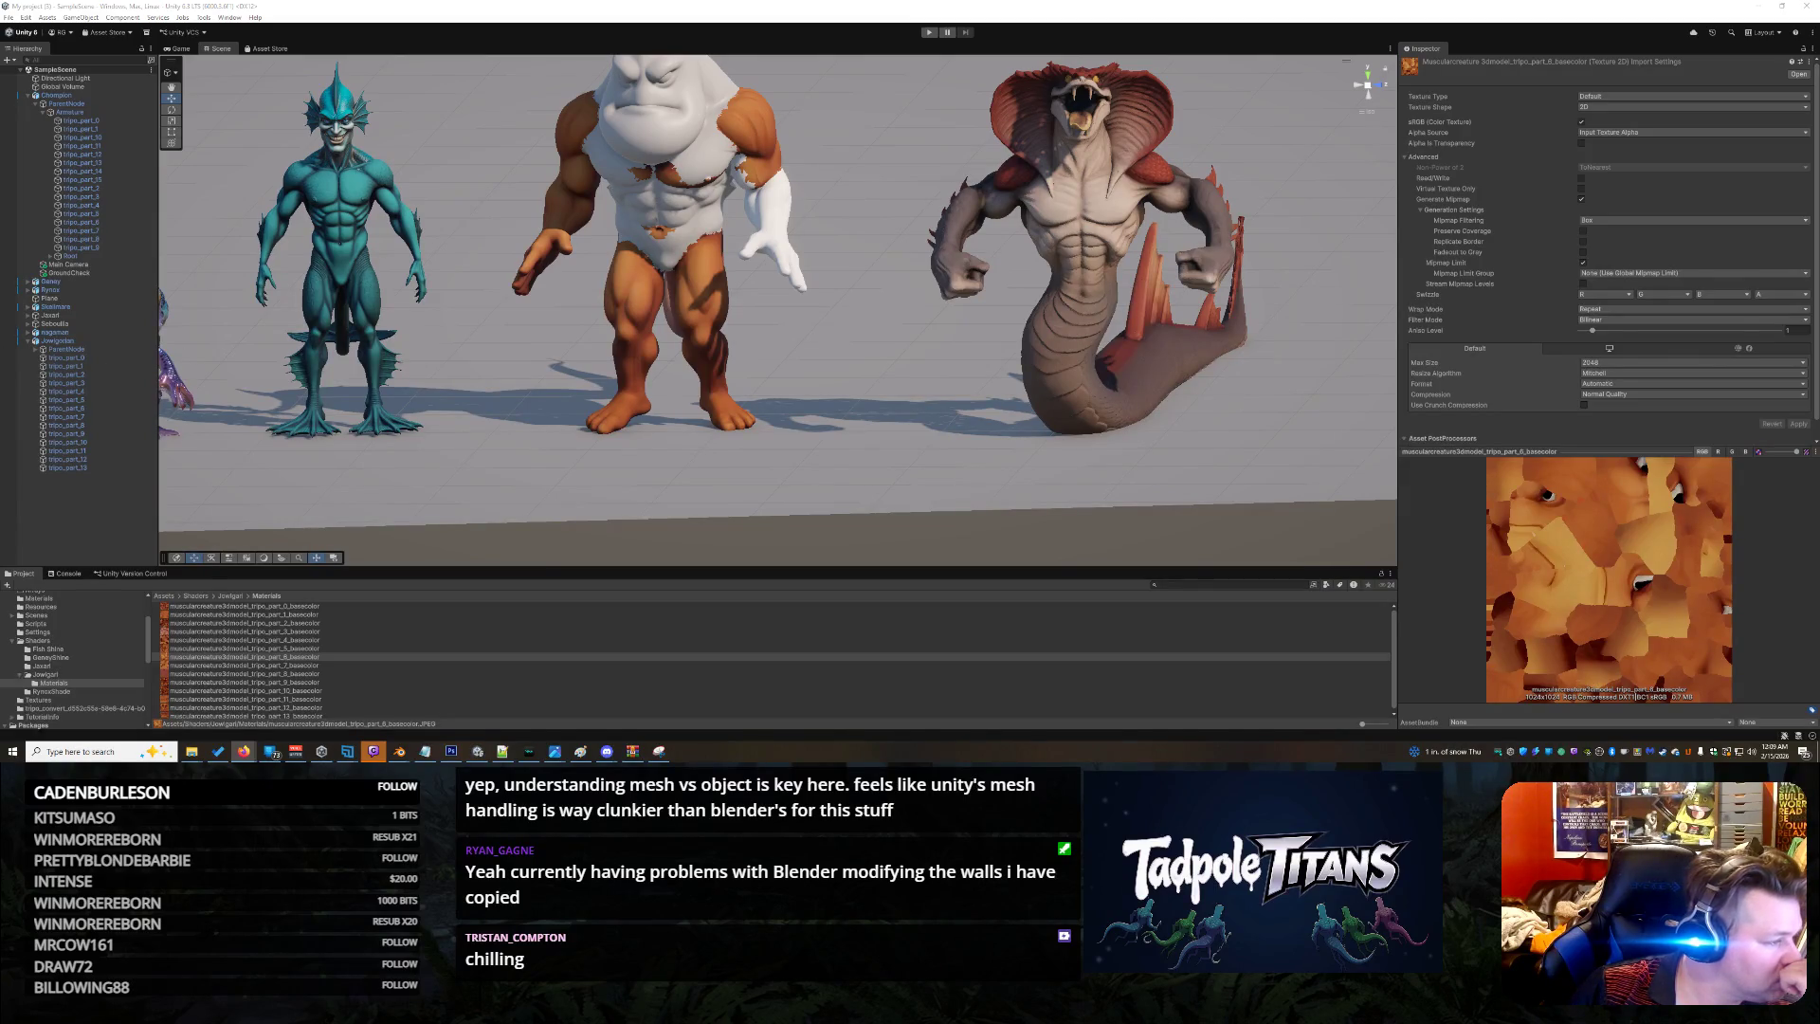
click(182, 49)
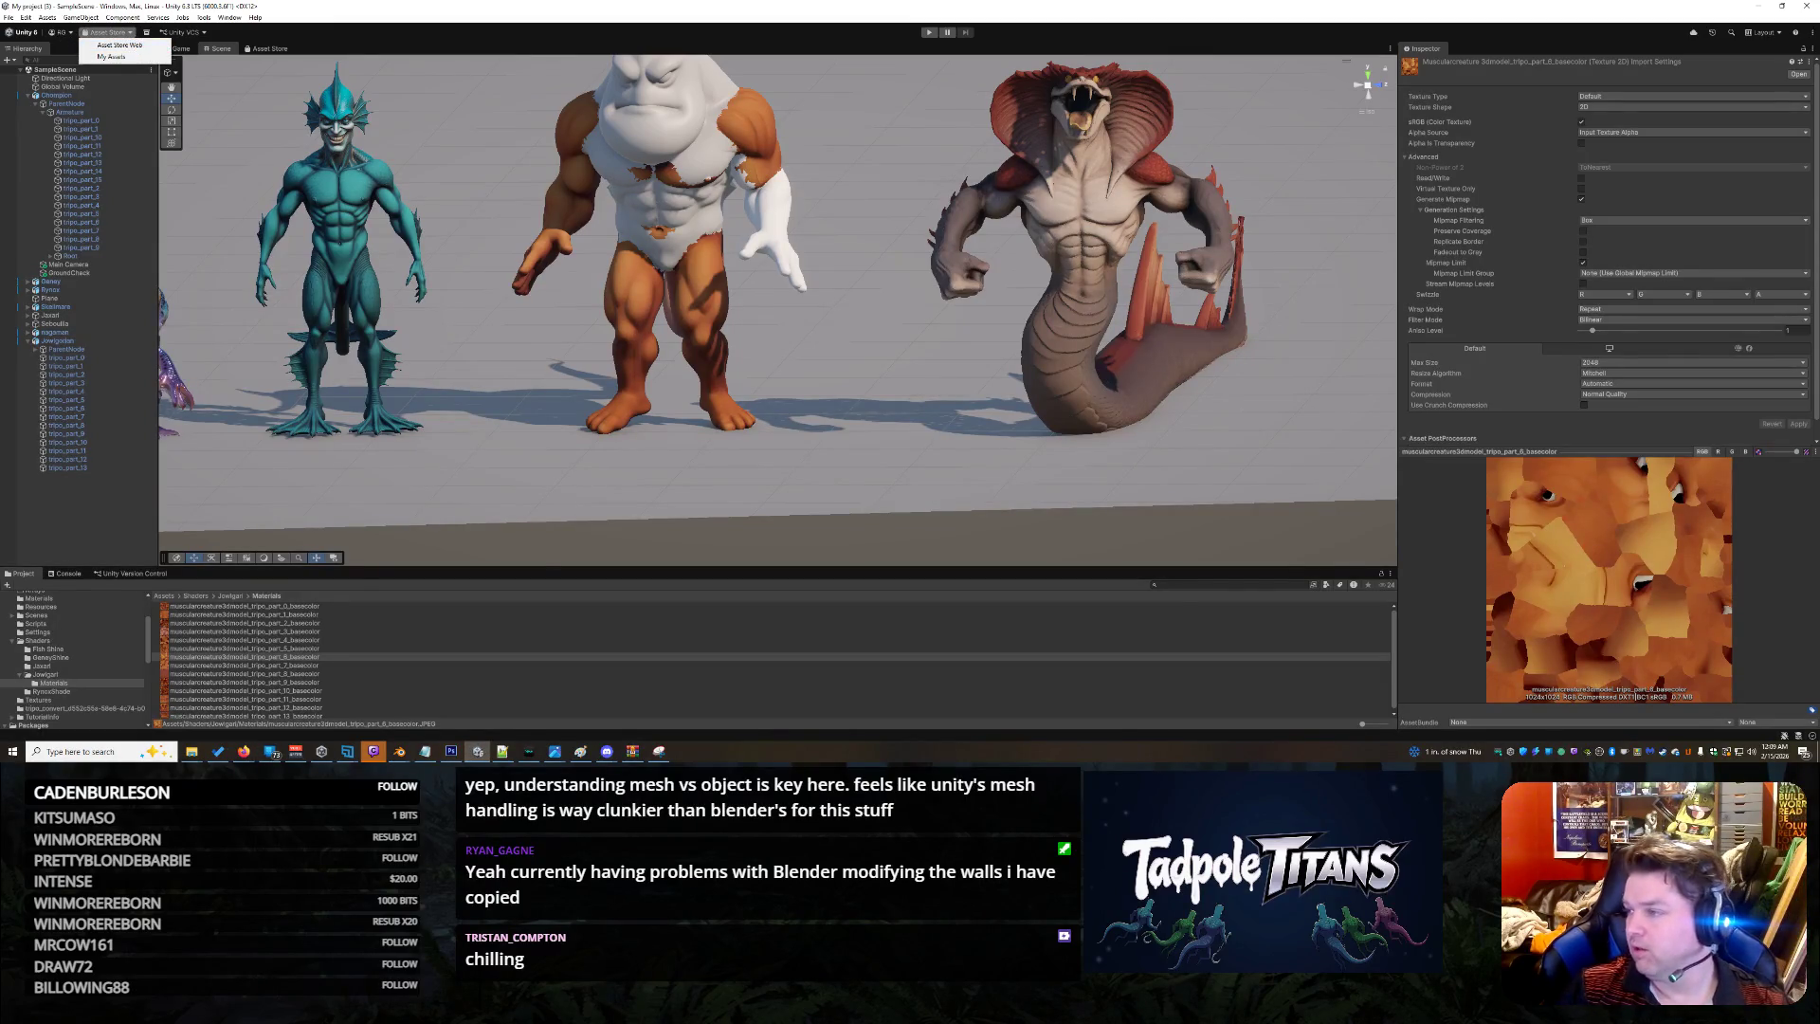
key(alt+Tab)
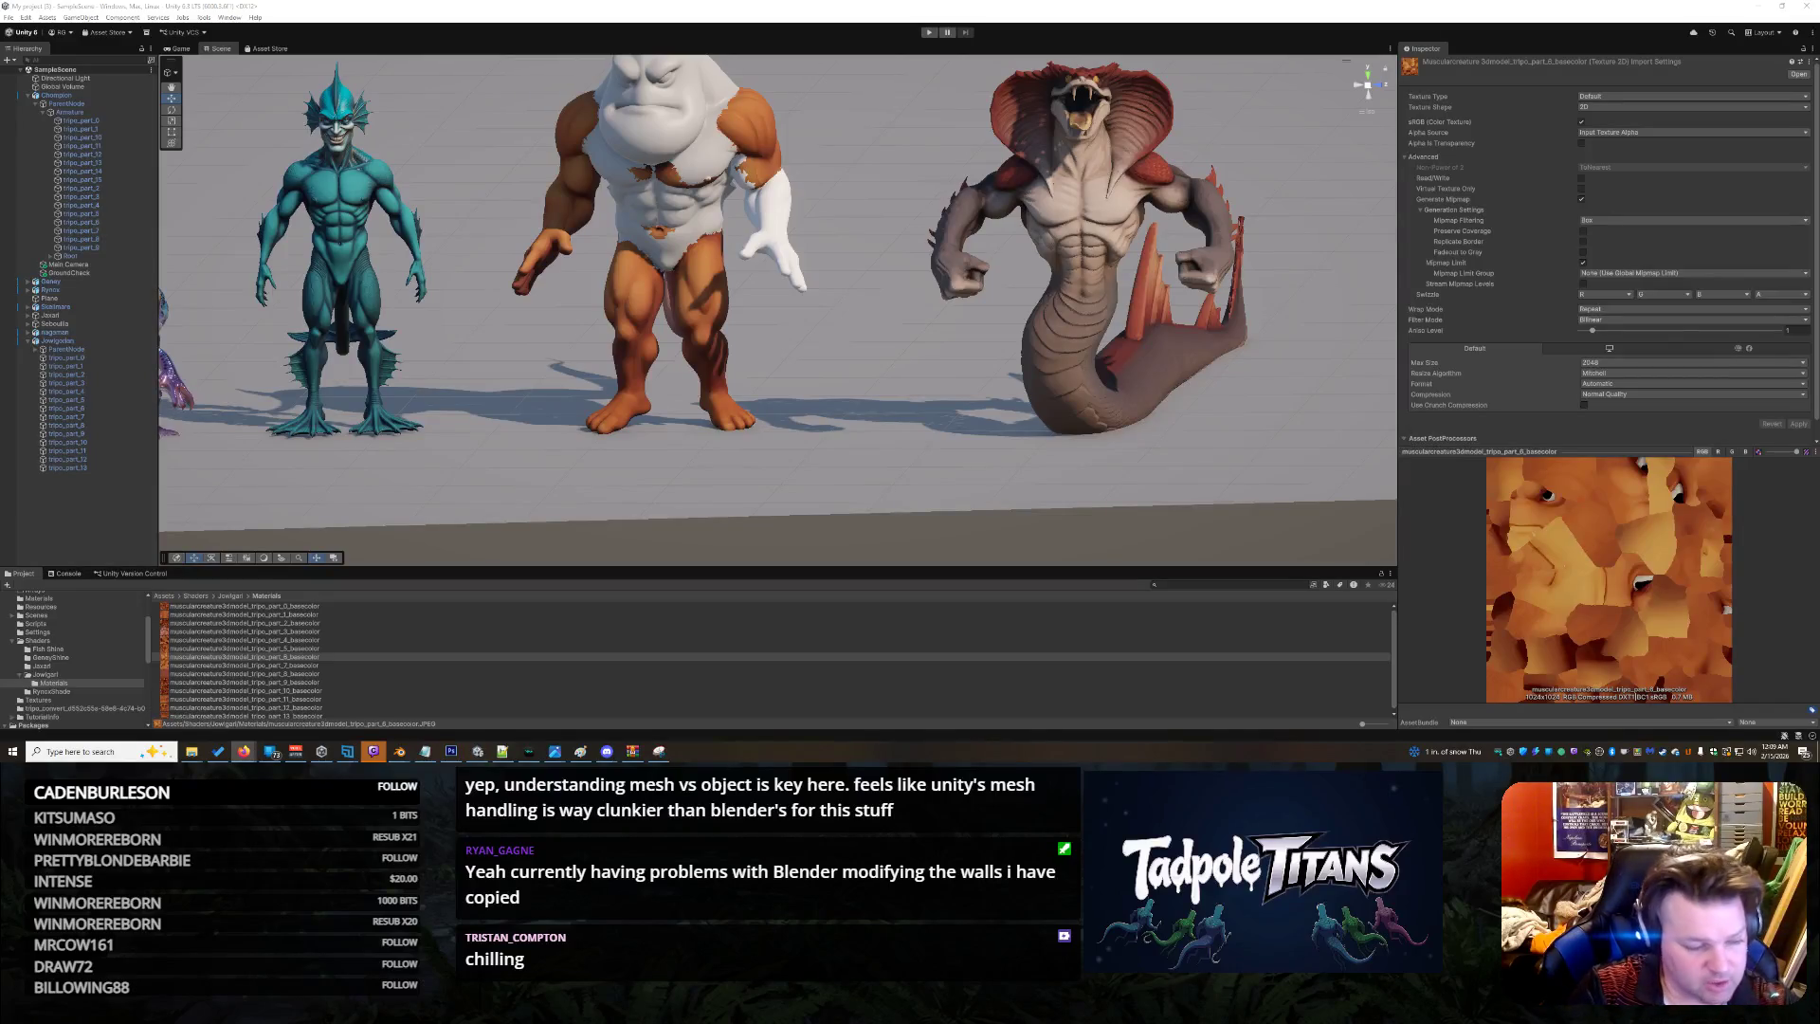
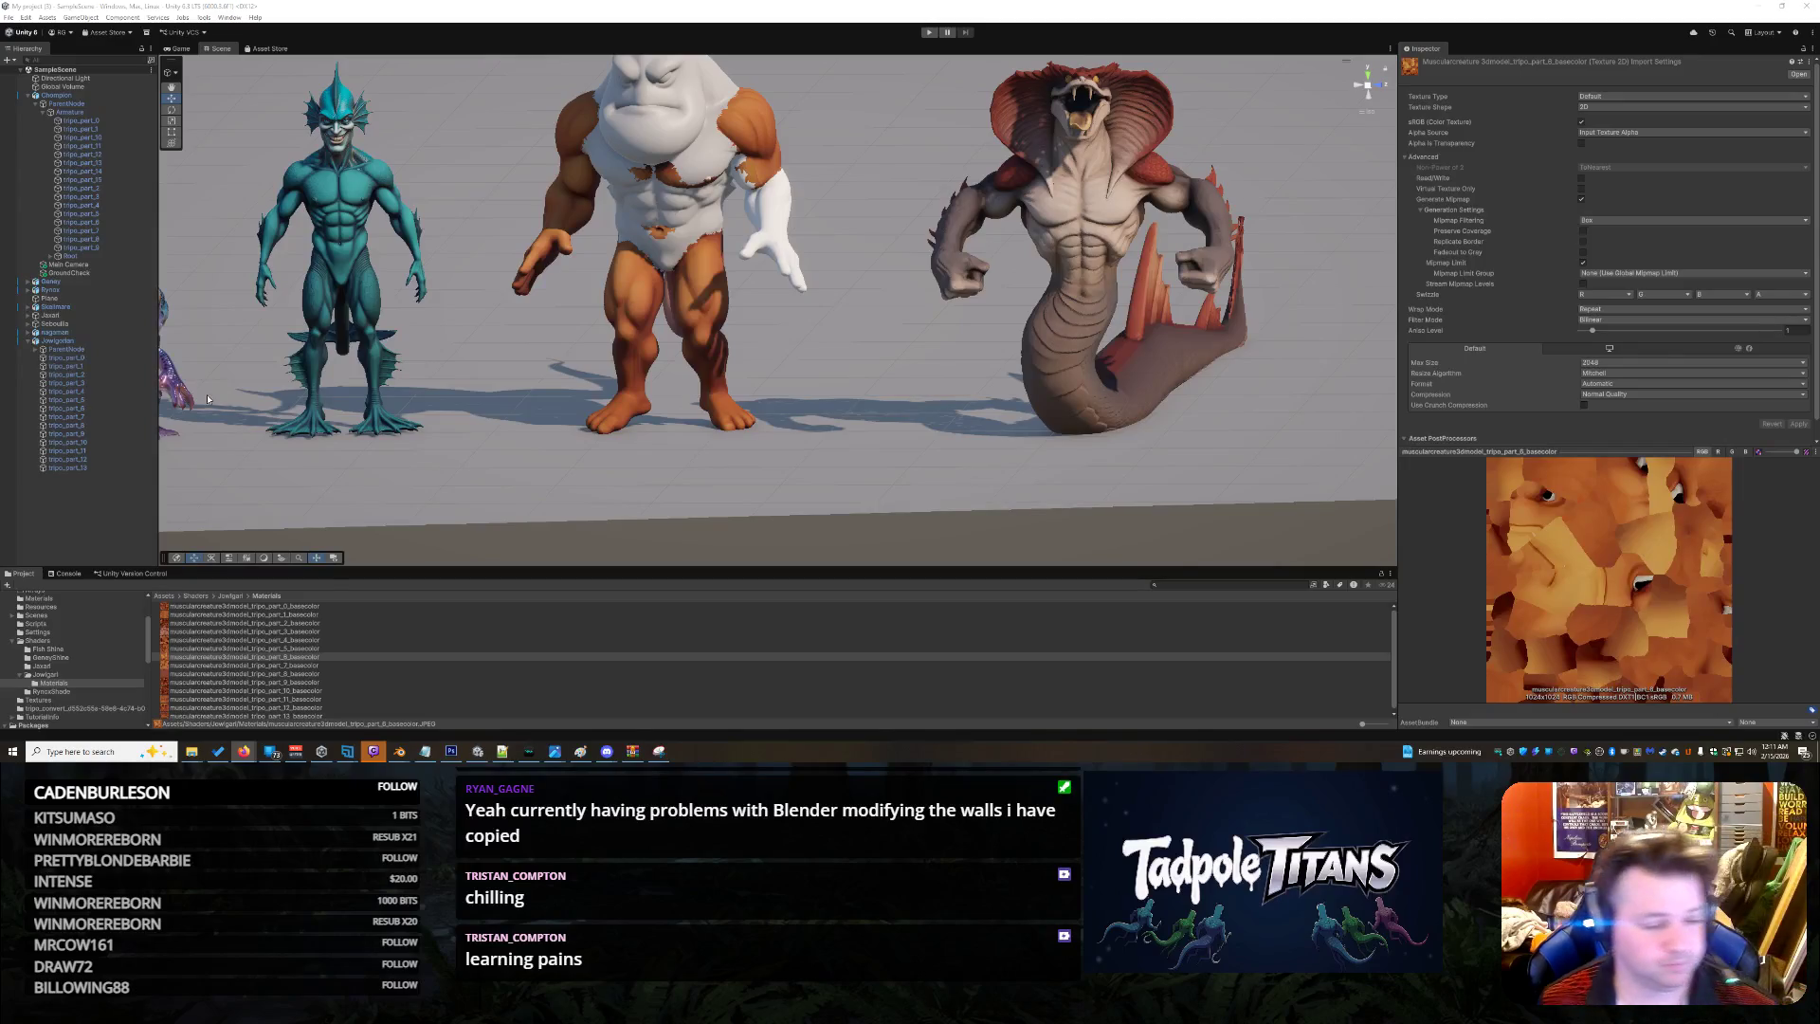
Select the part_0 through part_13 basecolor textures and use Show in Explorer on them
click(322, 604)
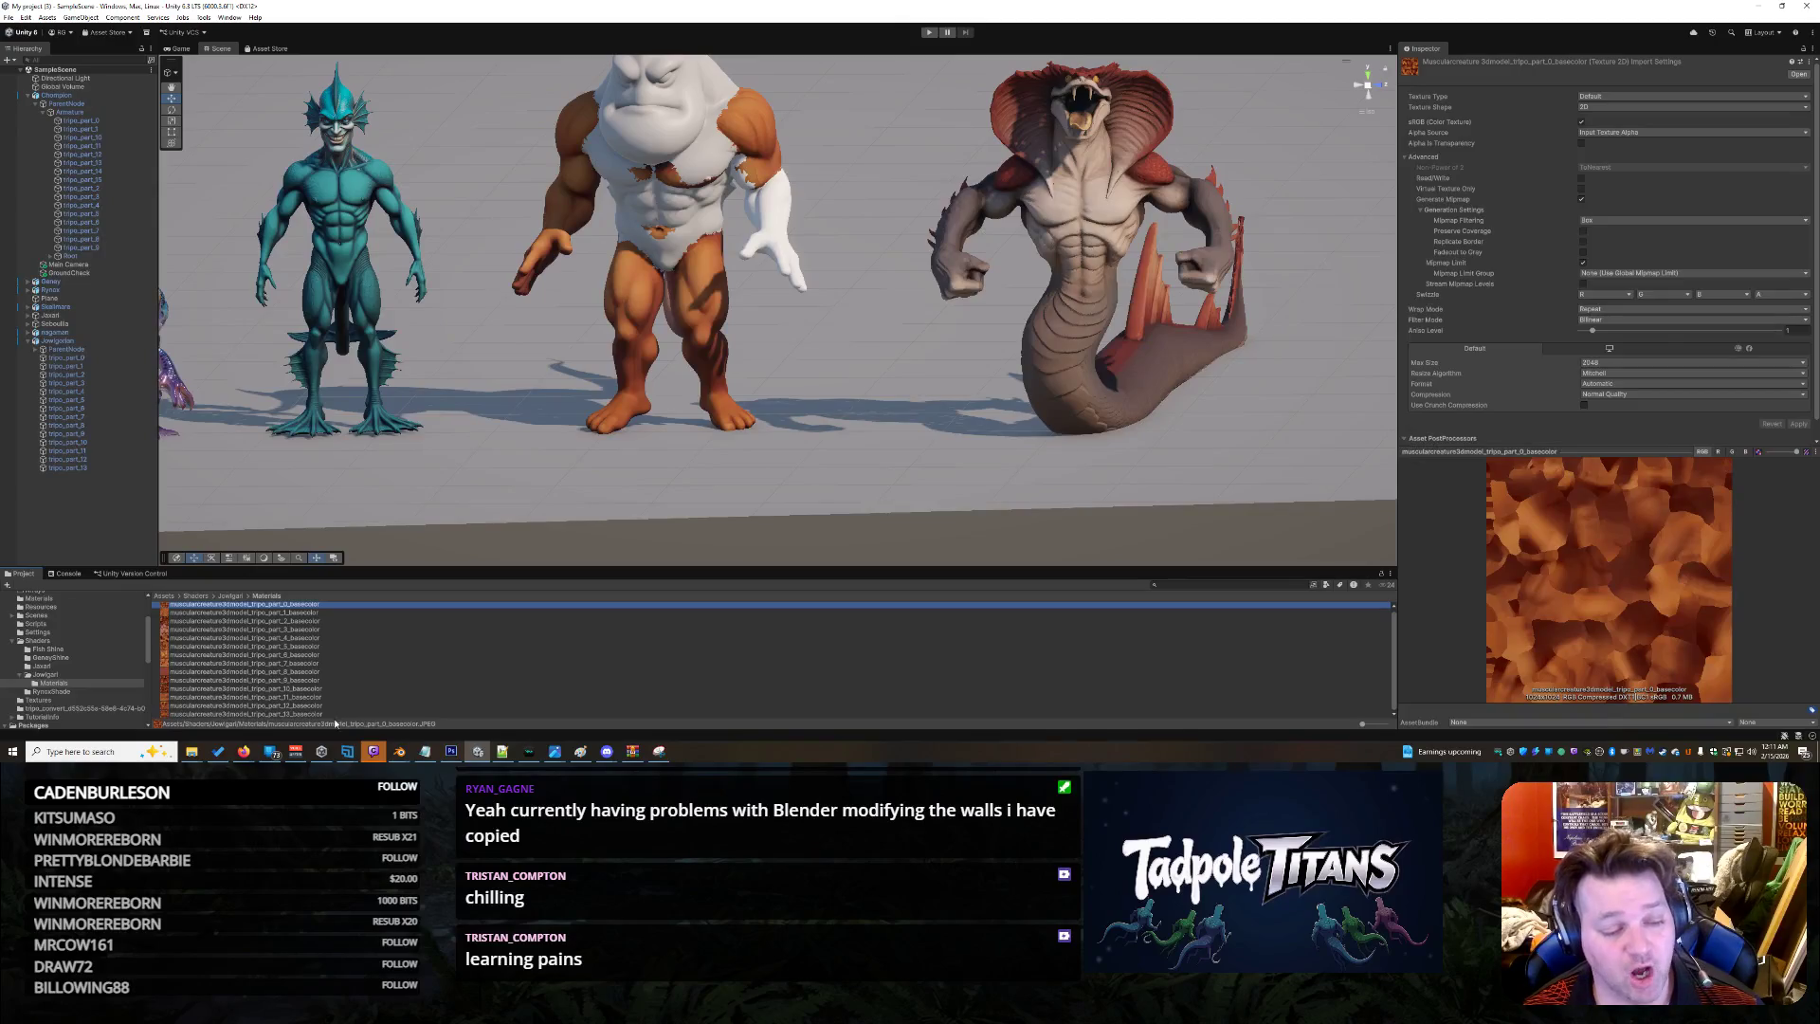
shift+click(335, 713)
right_click(350, 640)
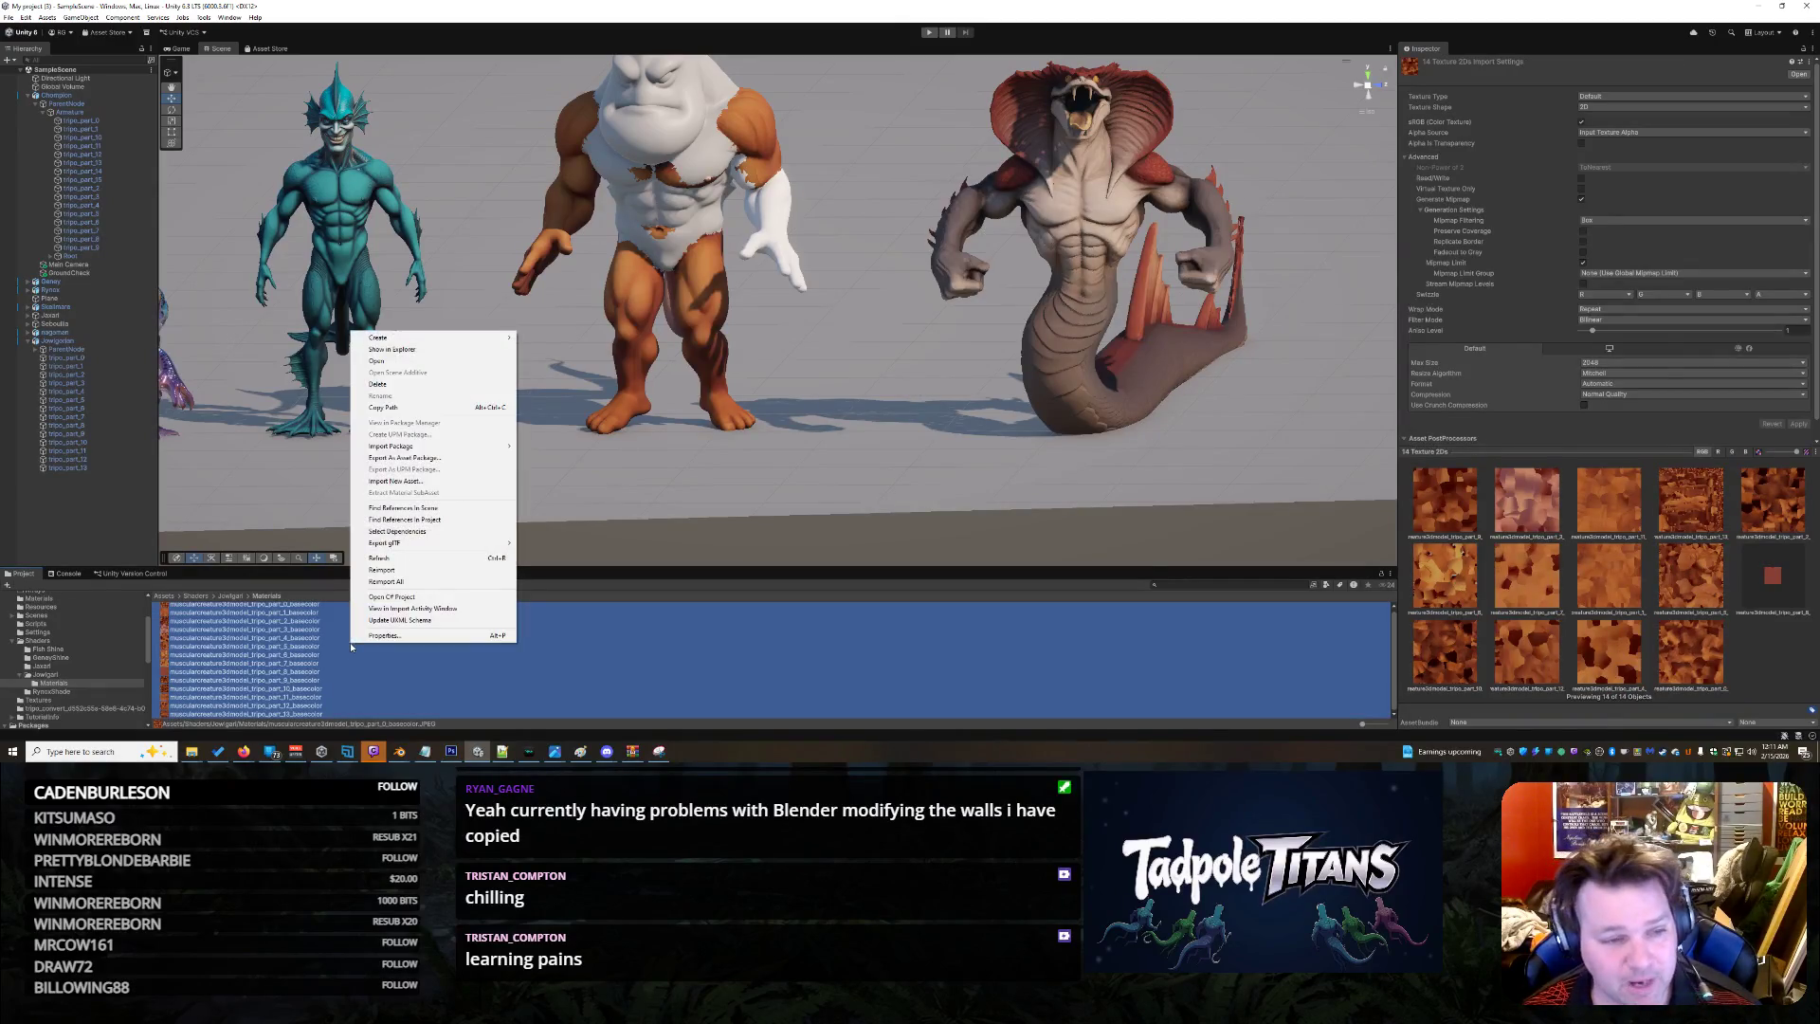
click(481, 354)
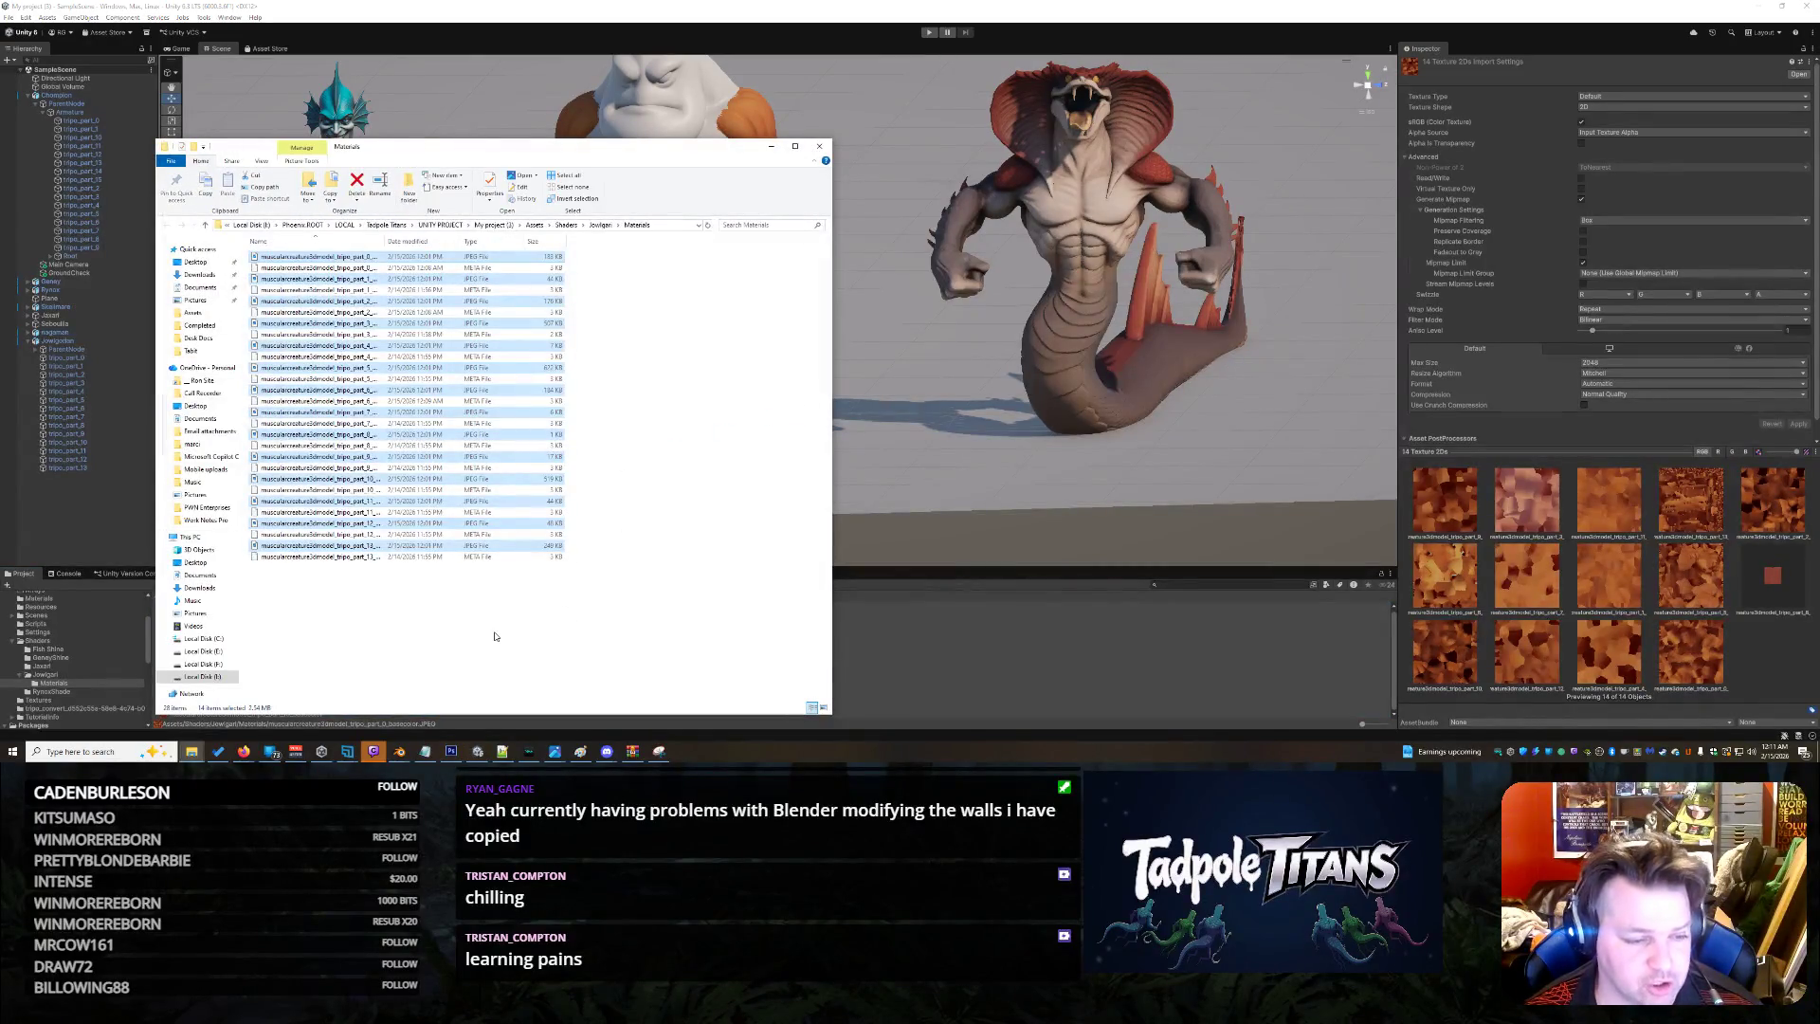
Widen the Name column to read the full basecolor file names, then close the Materials window
click(494, 636)
click(360, 556)
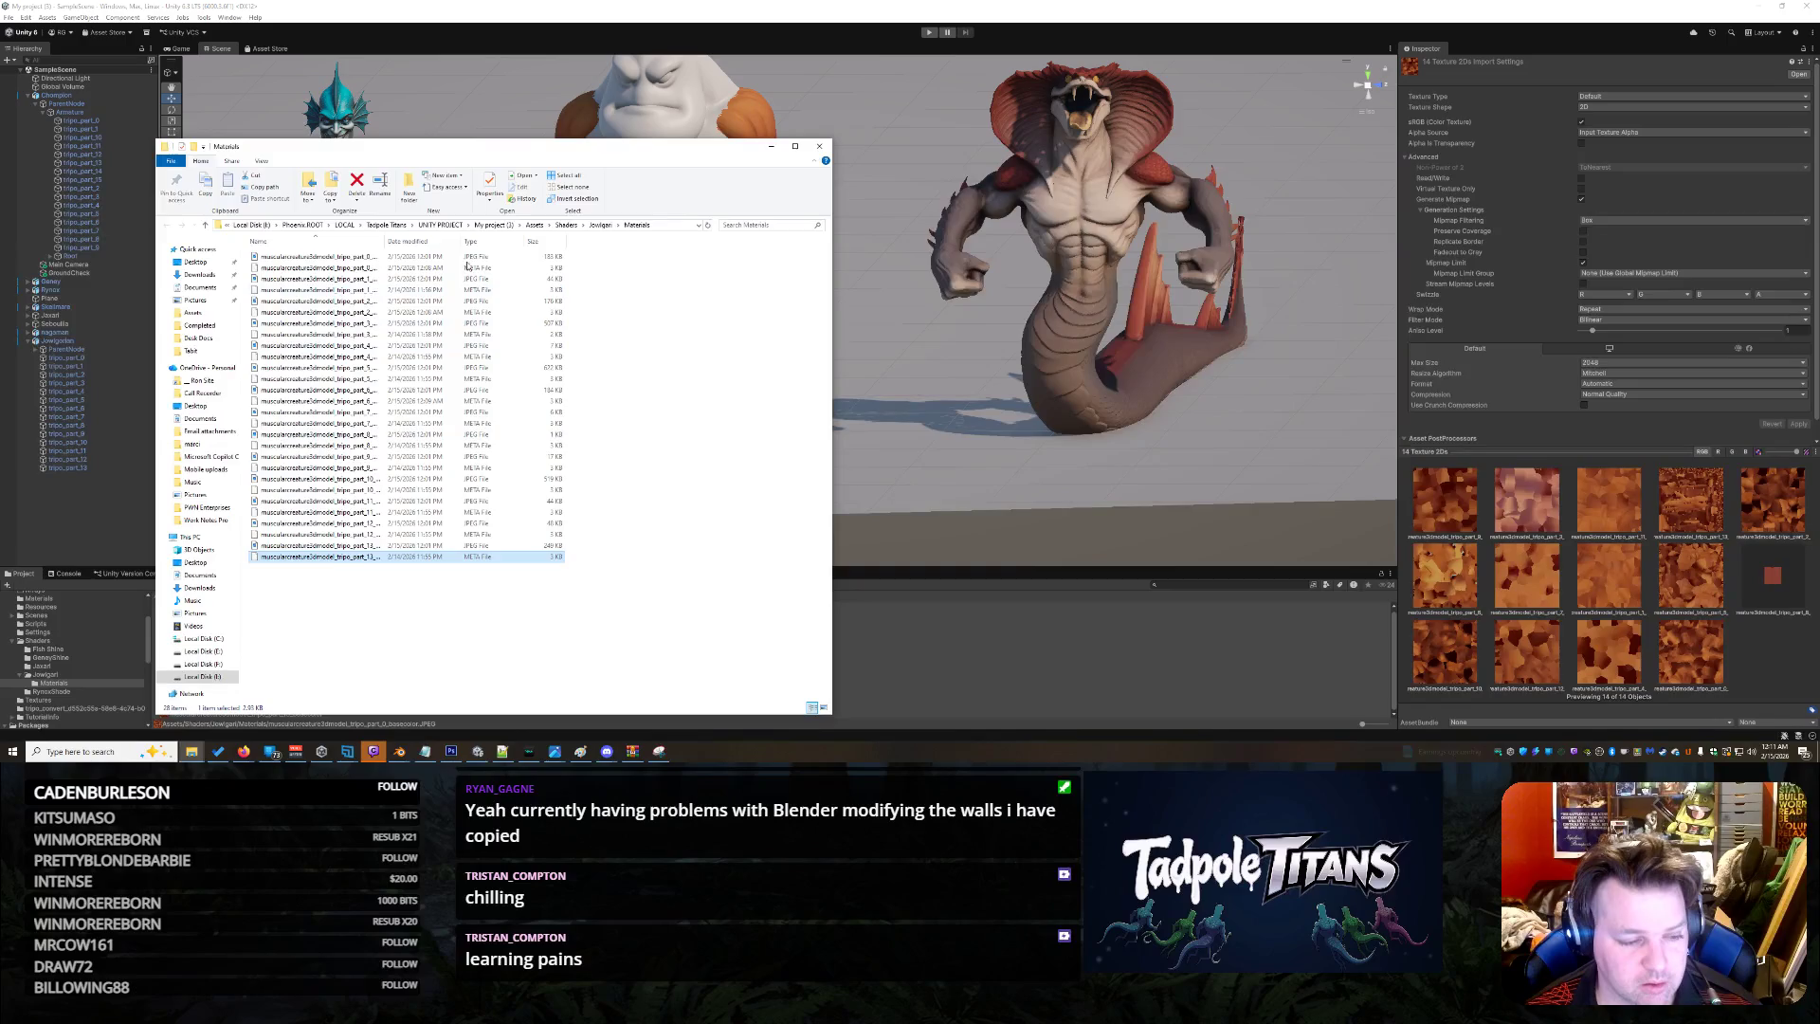
double_click(384, 241)
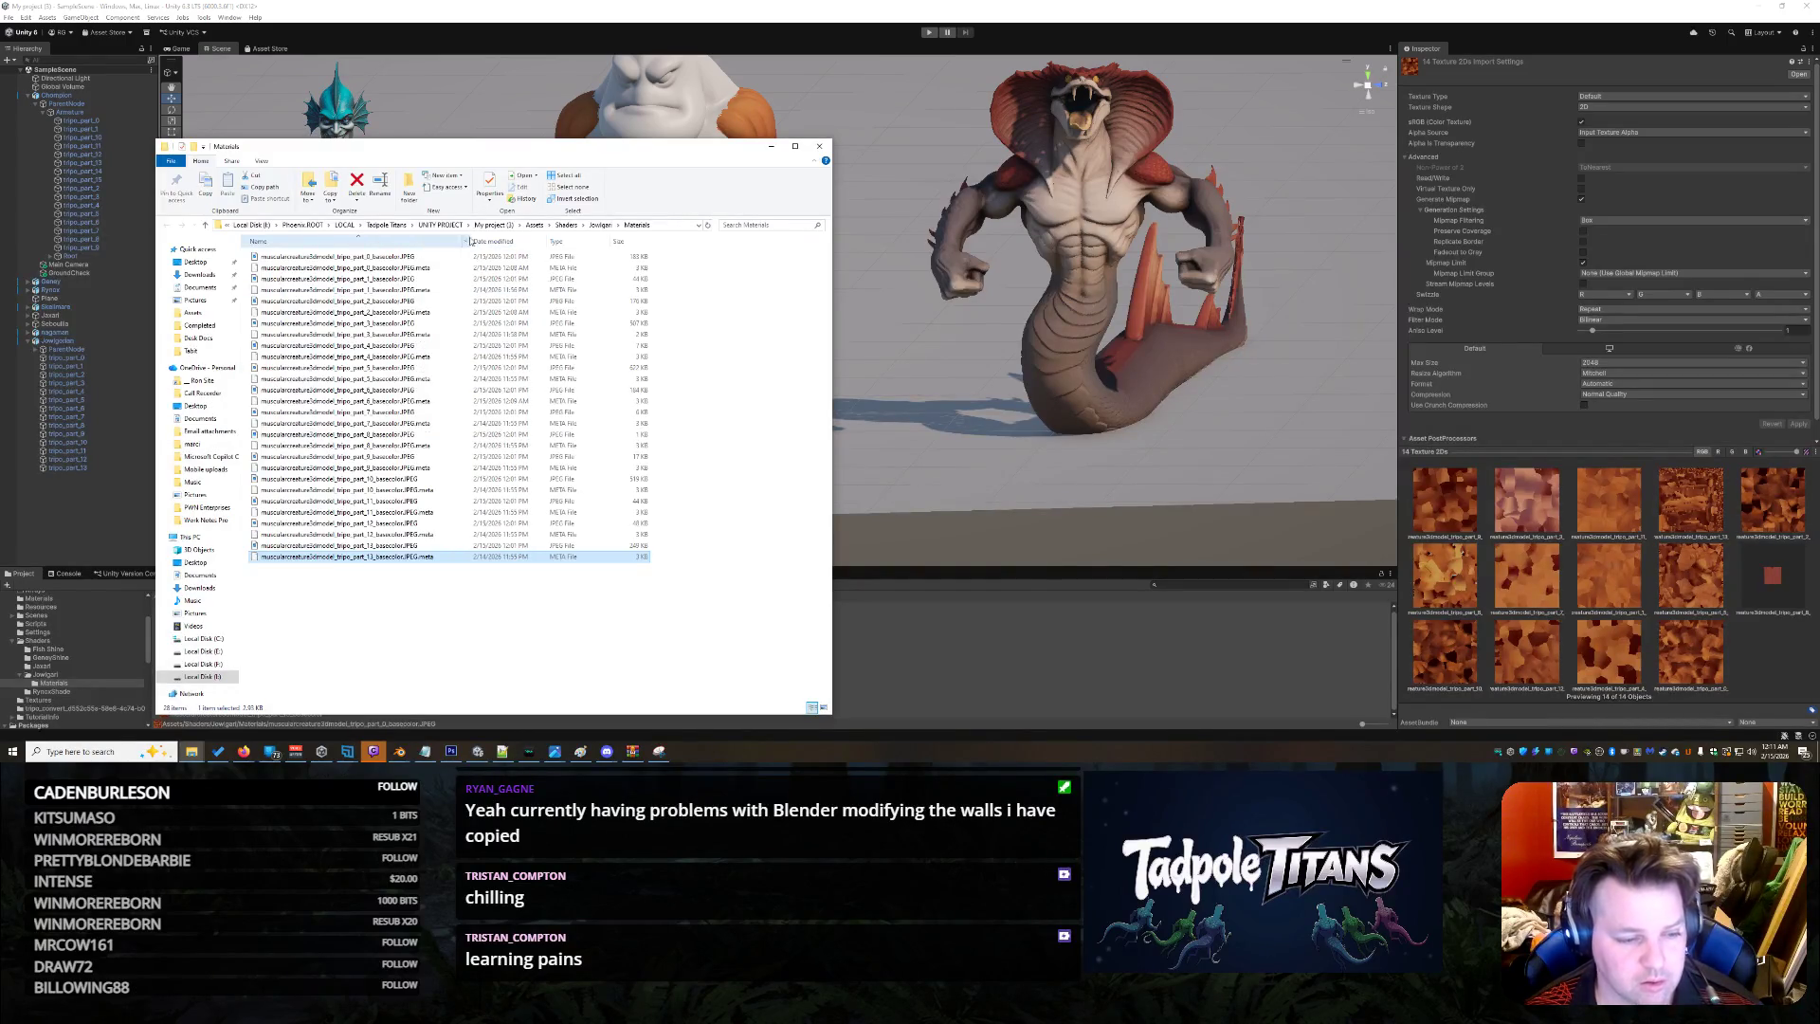
key(Up)
key(Up)
key(Up)
key(Up)
key(Up)
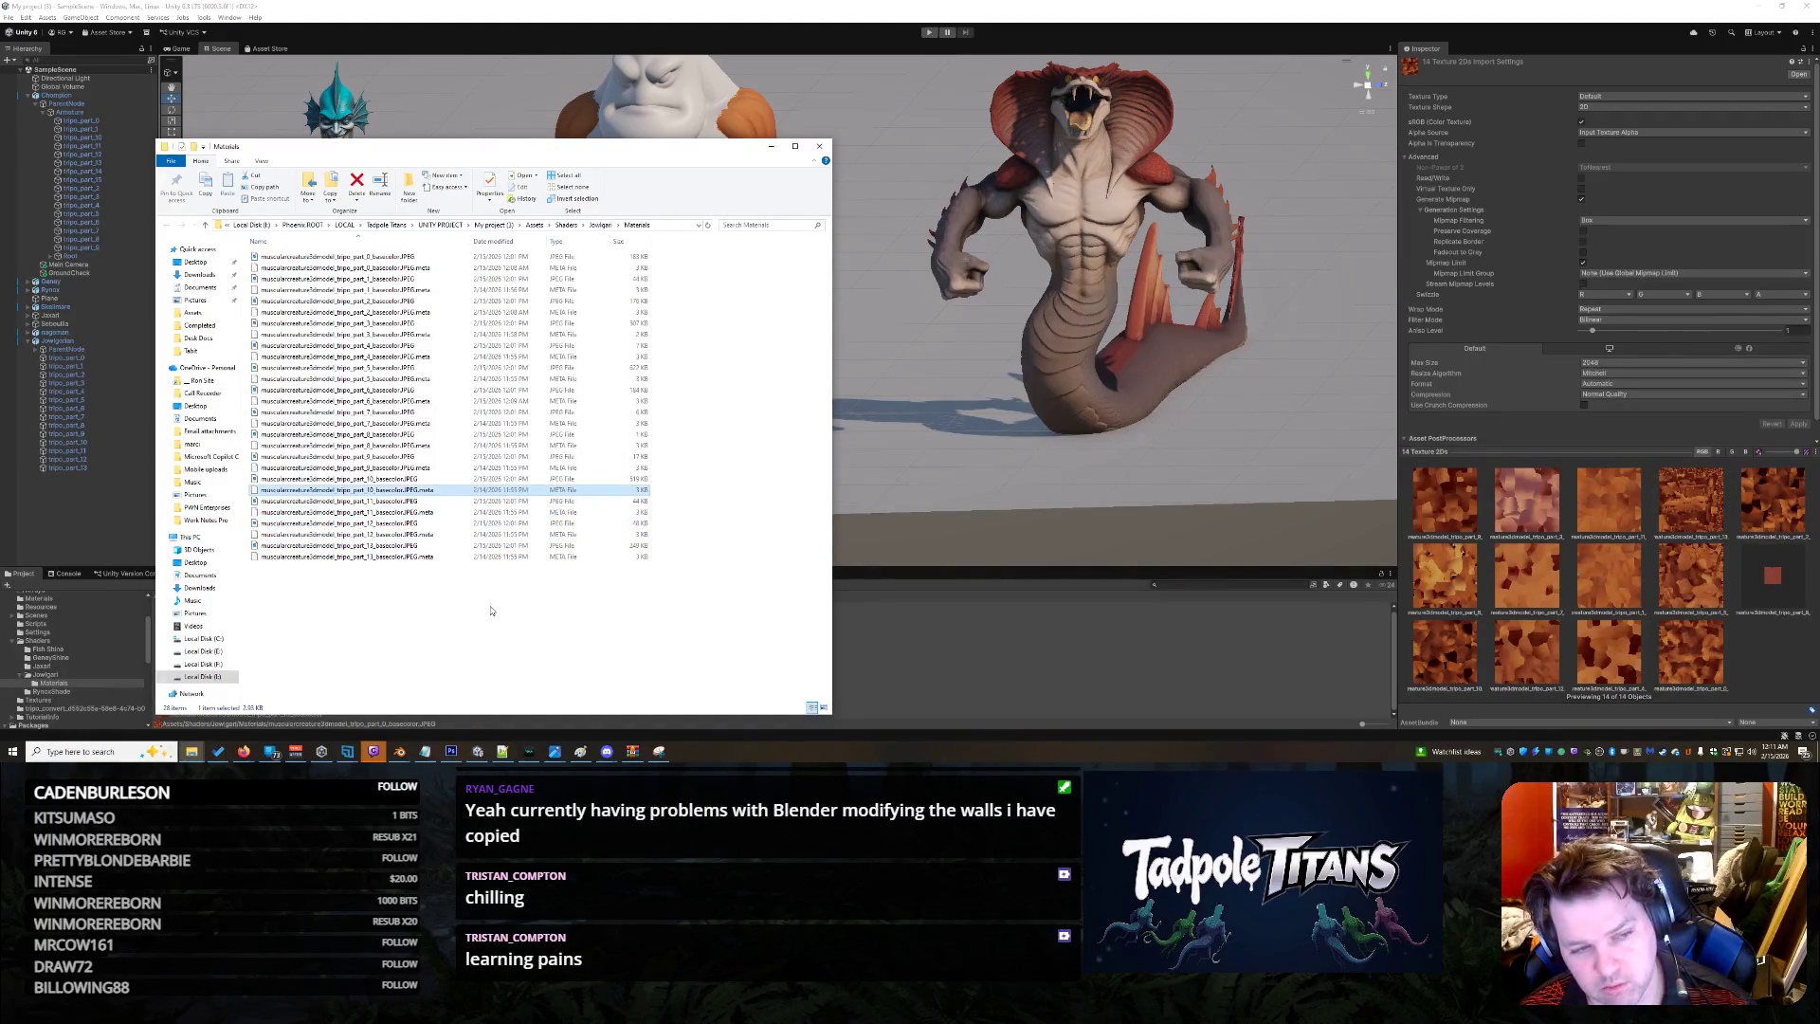
click(770, 147)
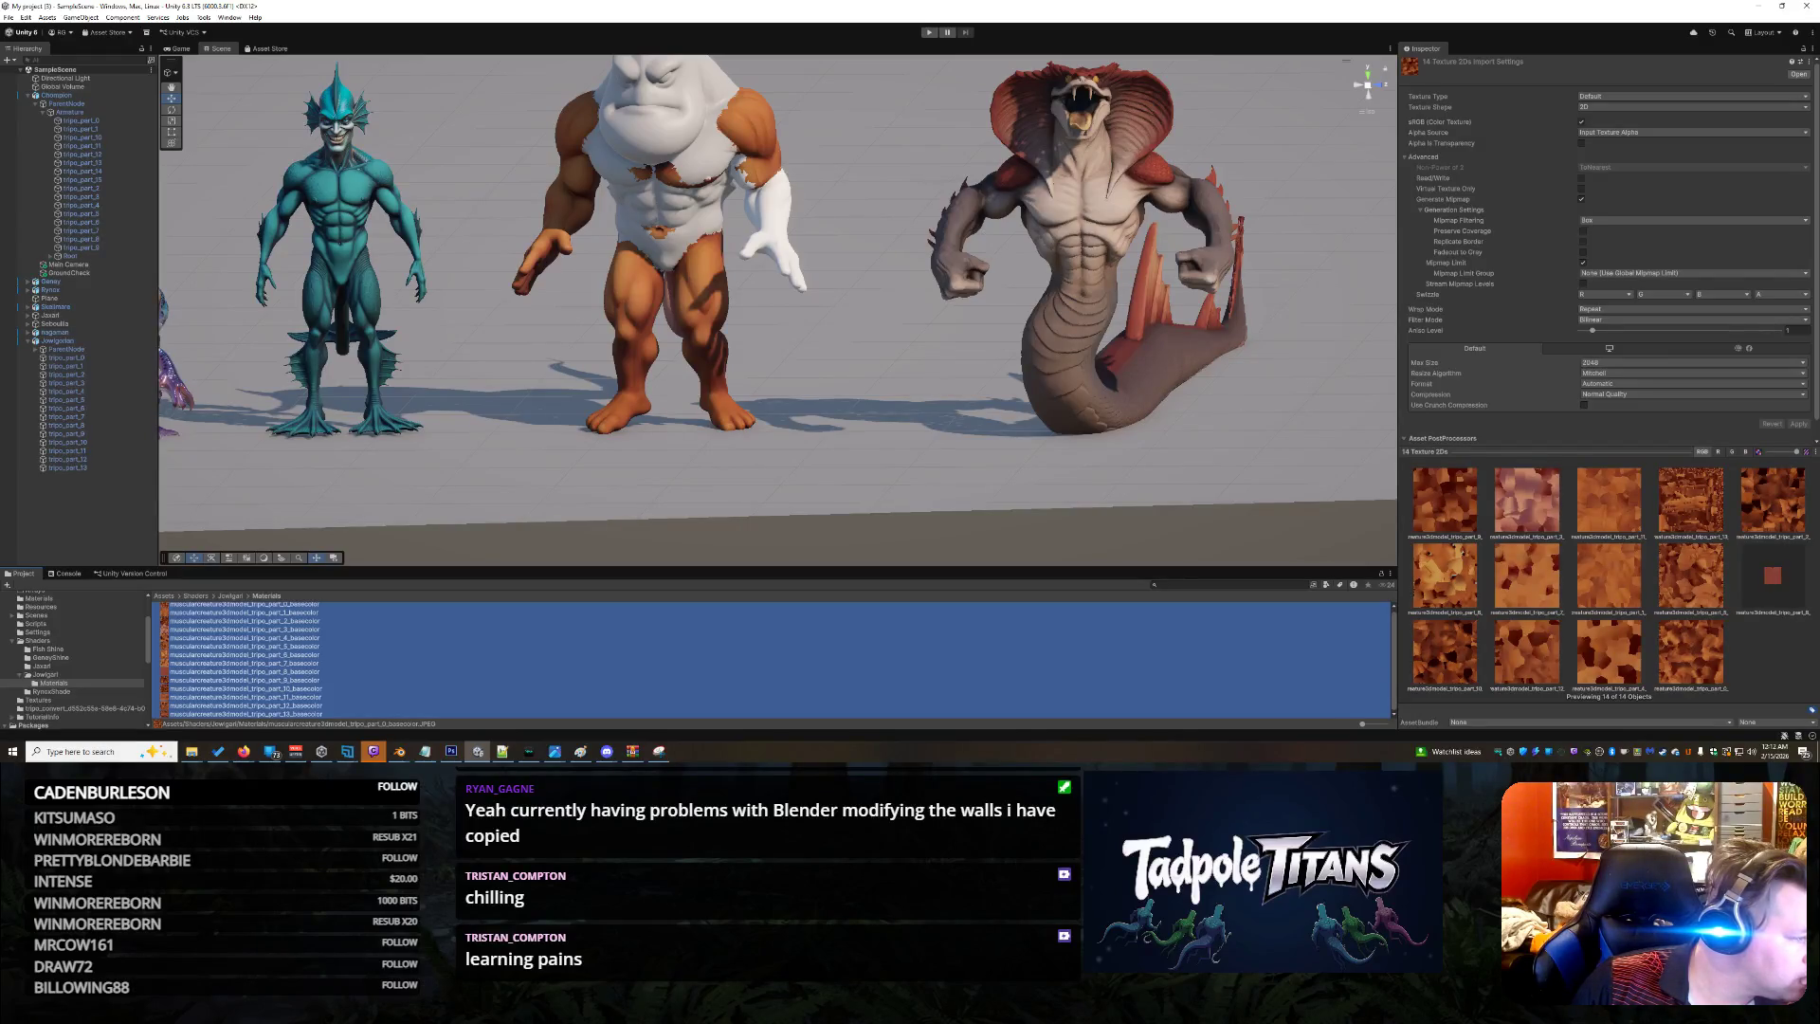
key(alt+Tab)
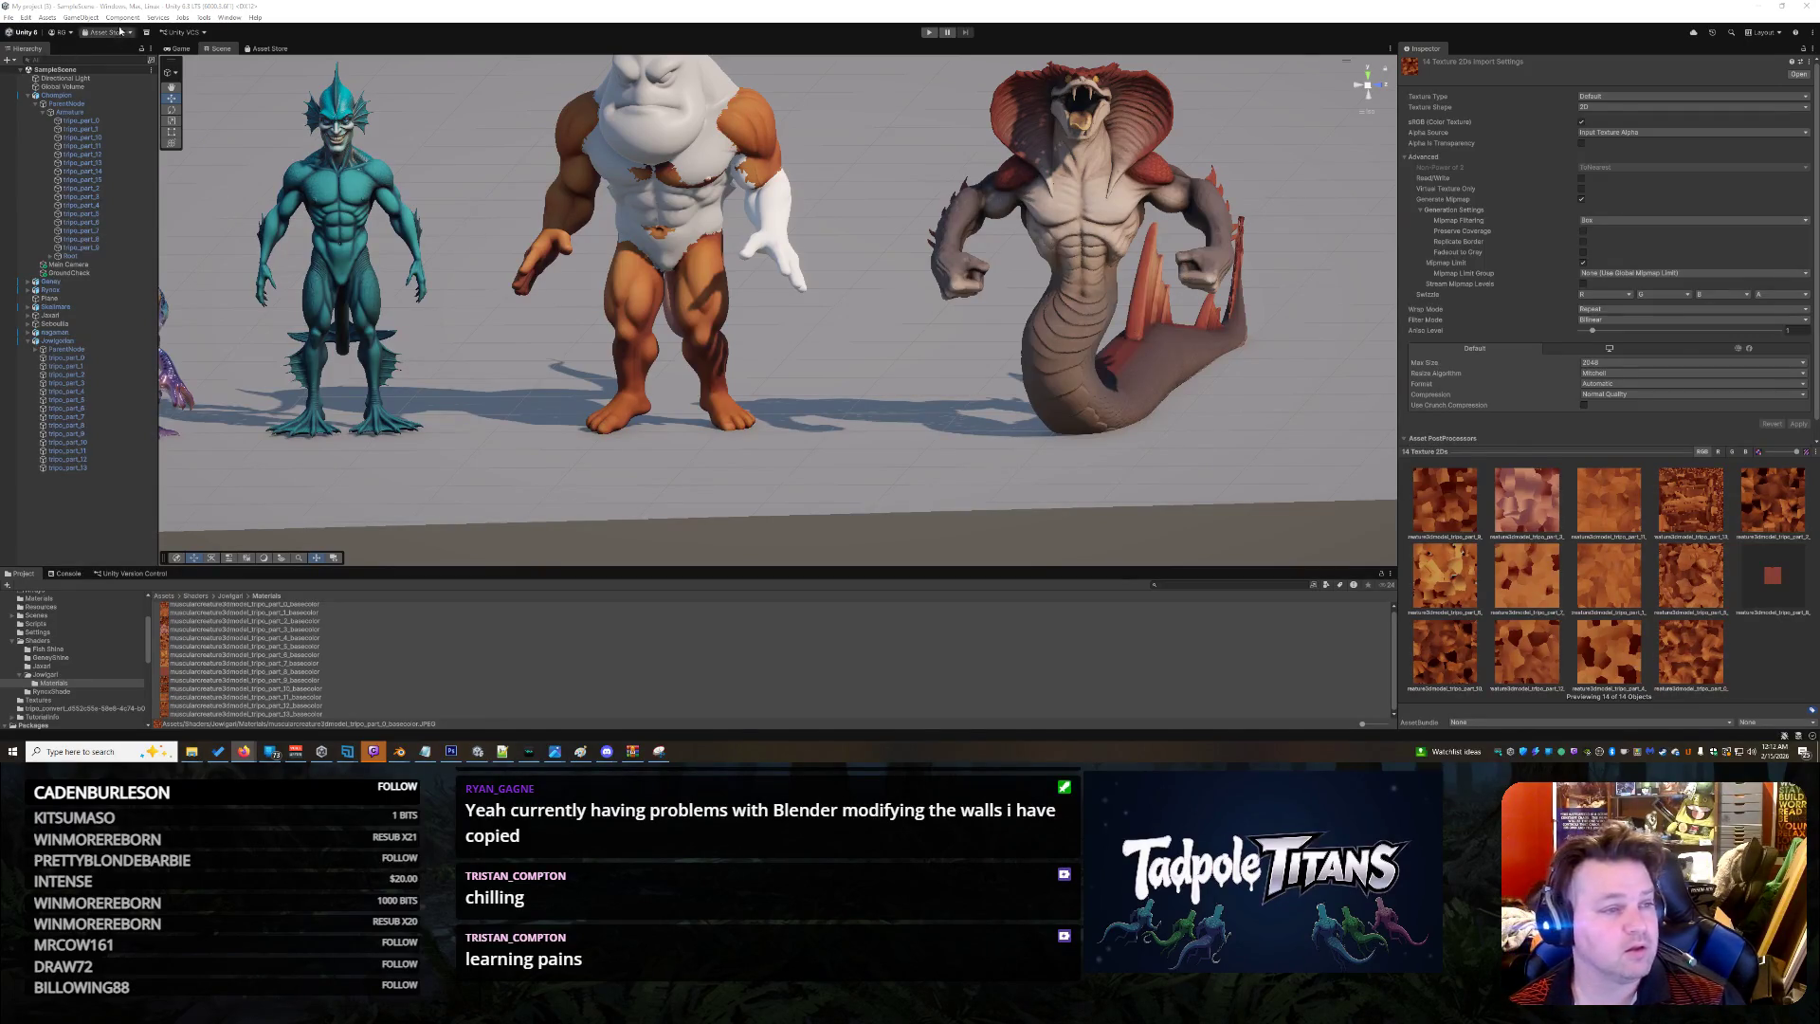
Open the Package Manager and list all Unity Registry packages with an empty search
click(230, 17)
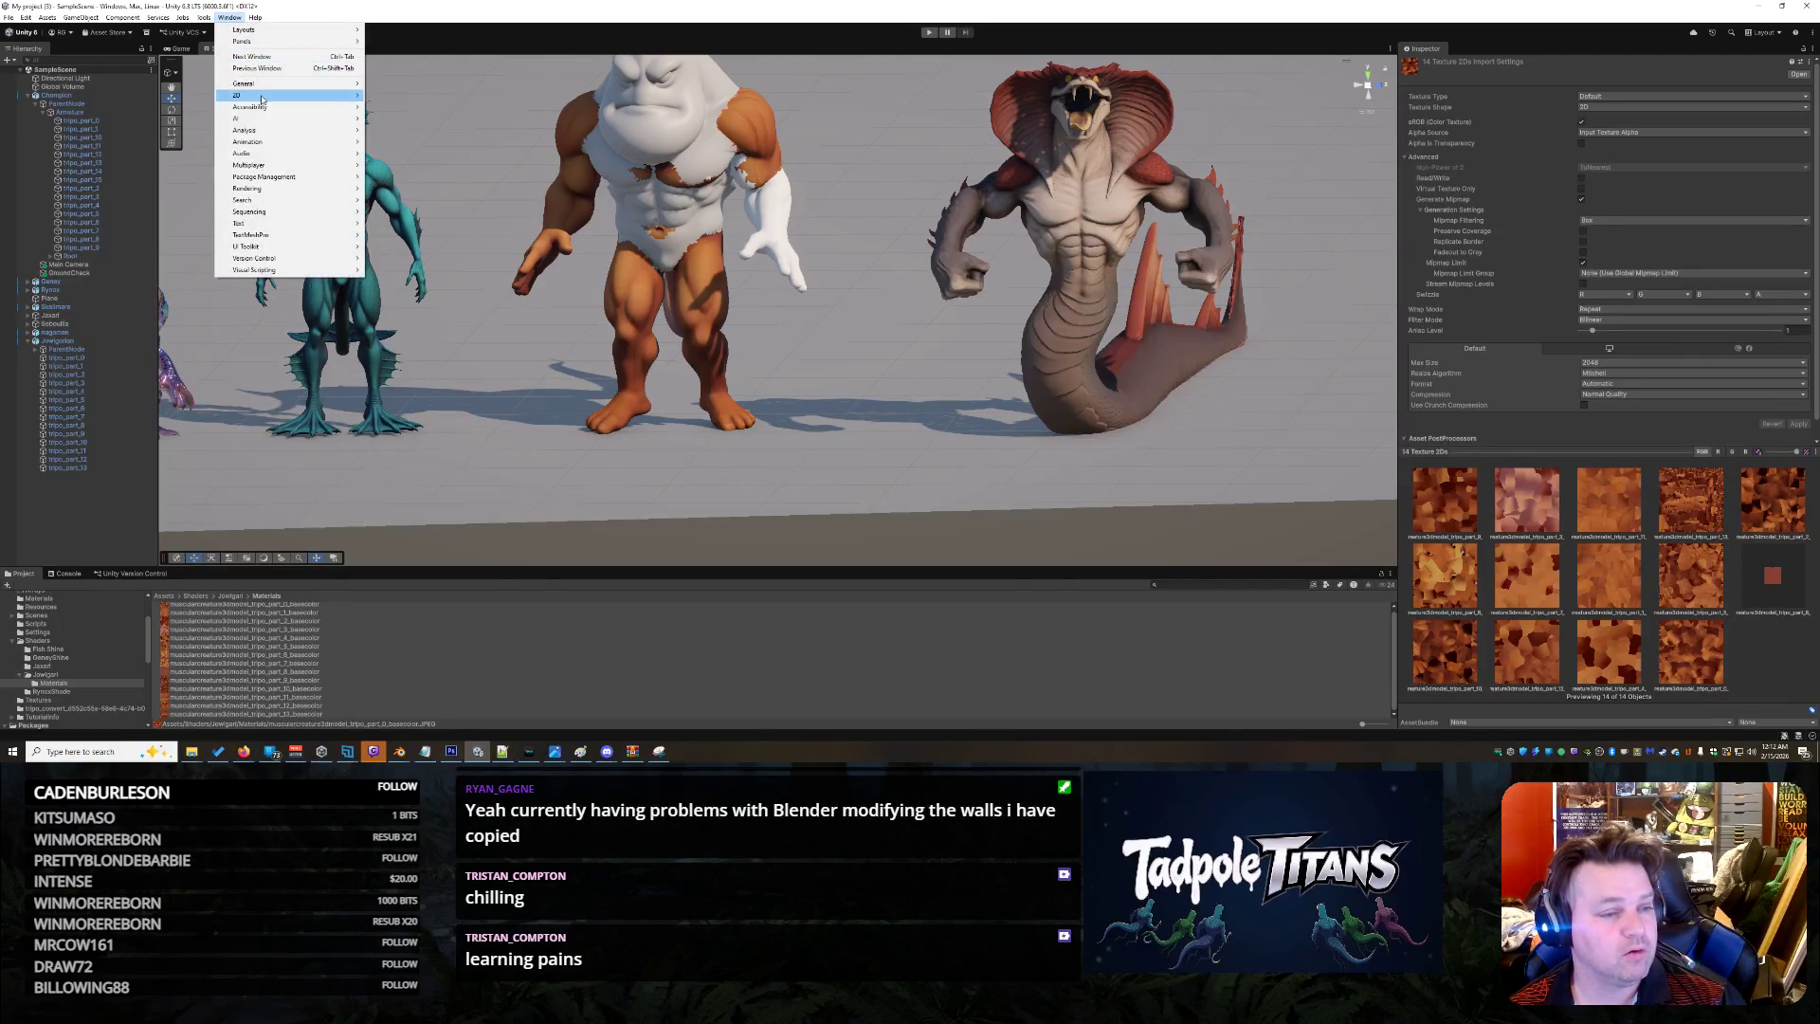
mouse_move(266, 176)
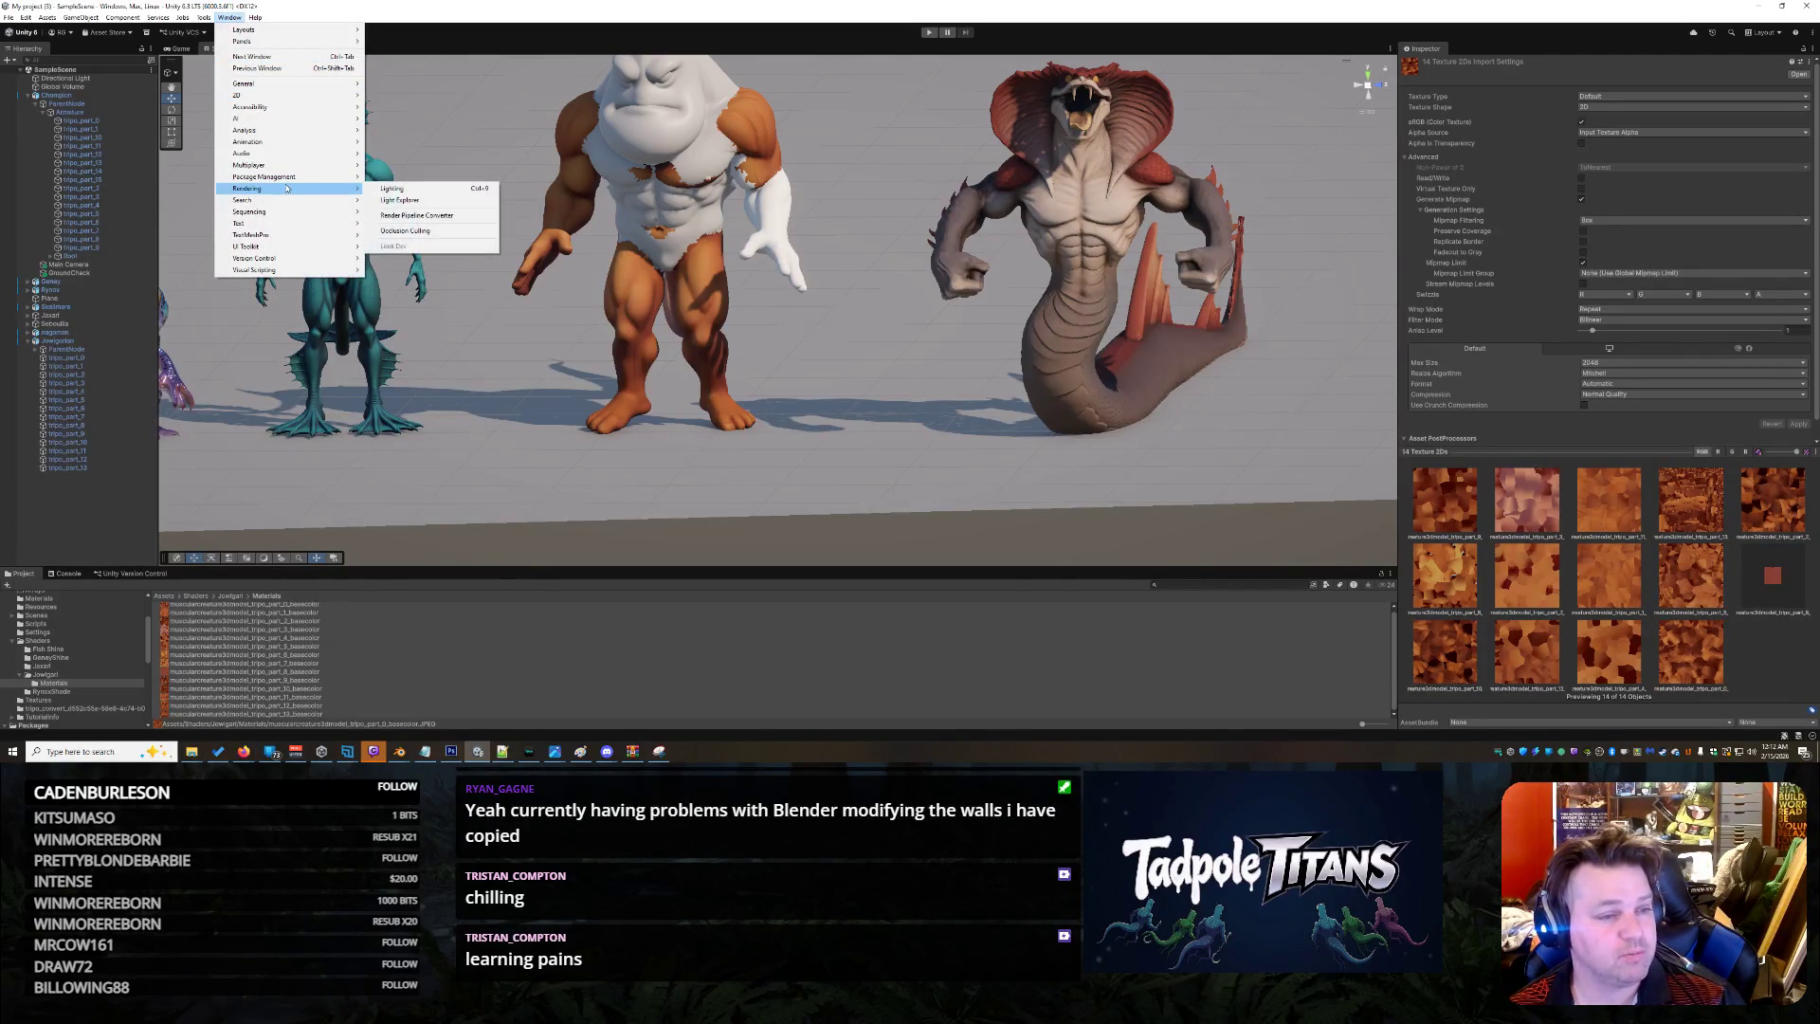
click(443, 181)
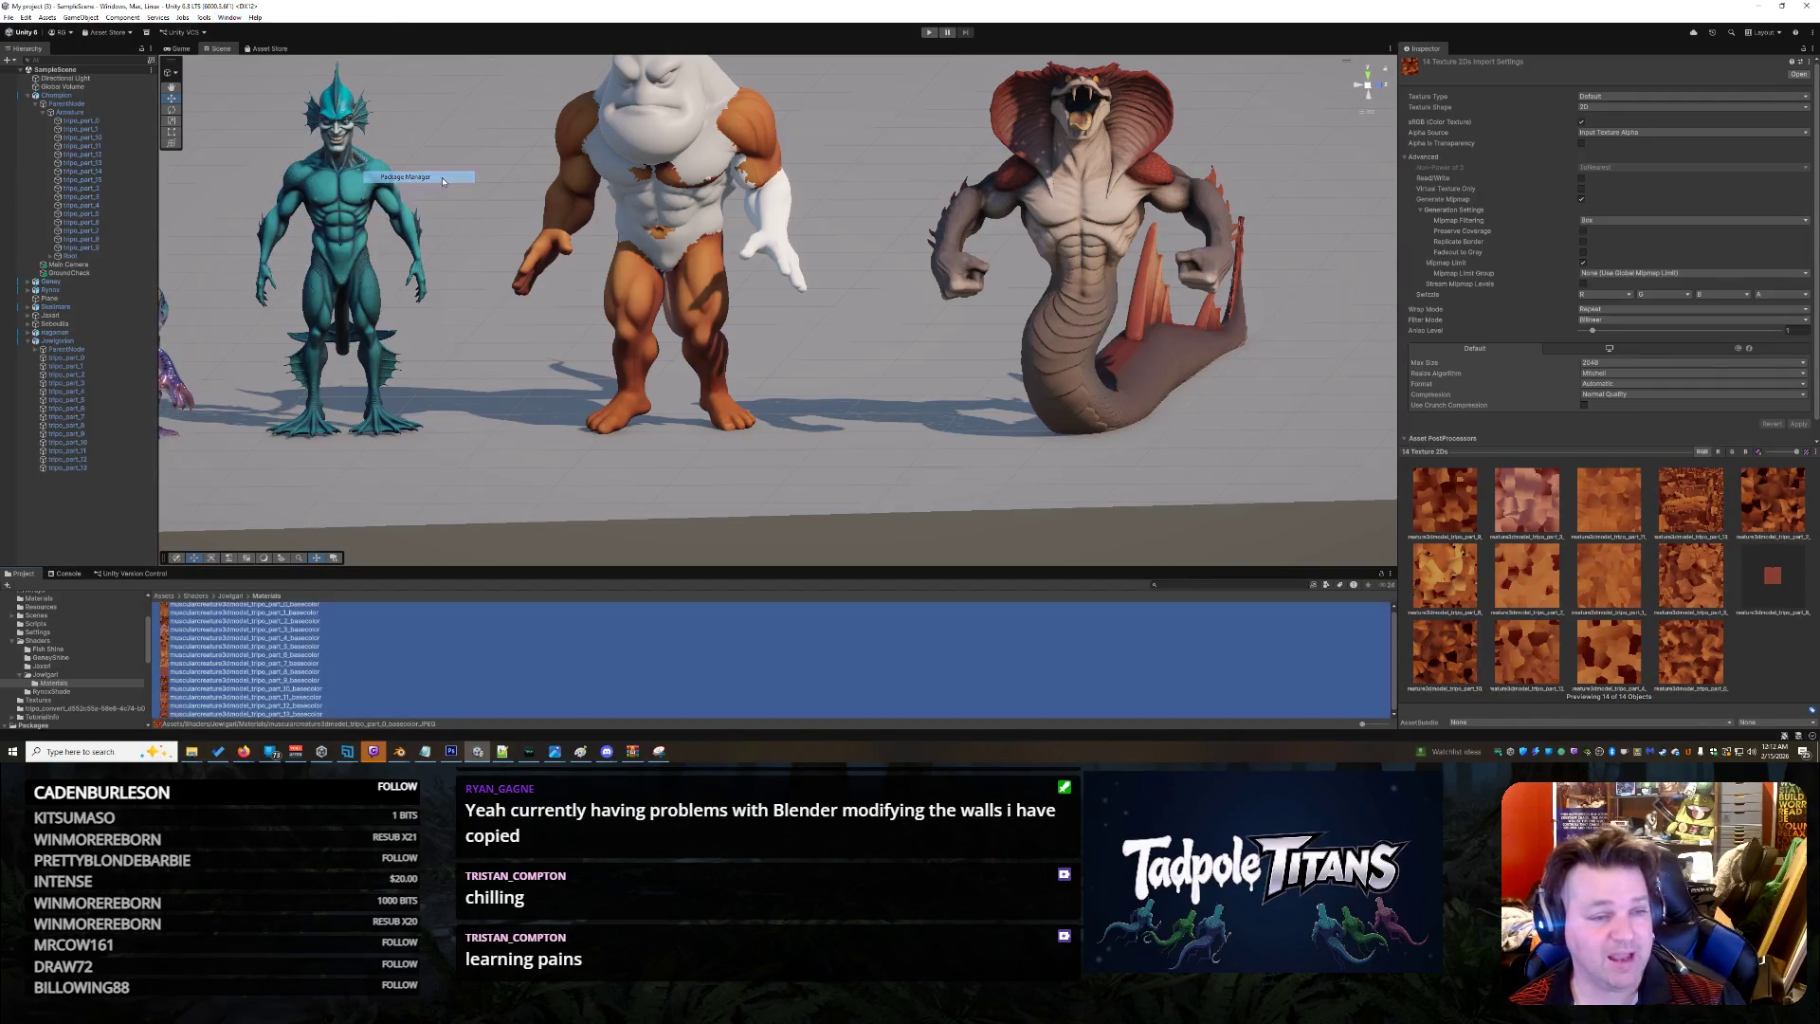
click(521, 217)
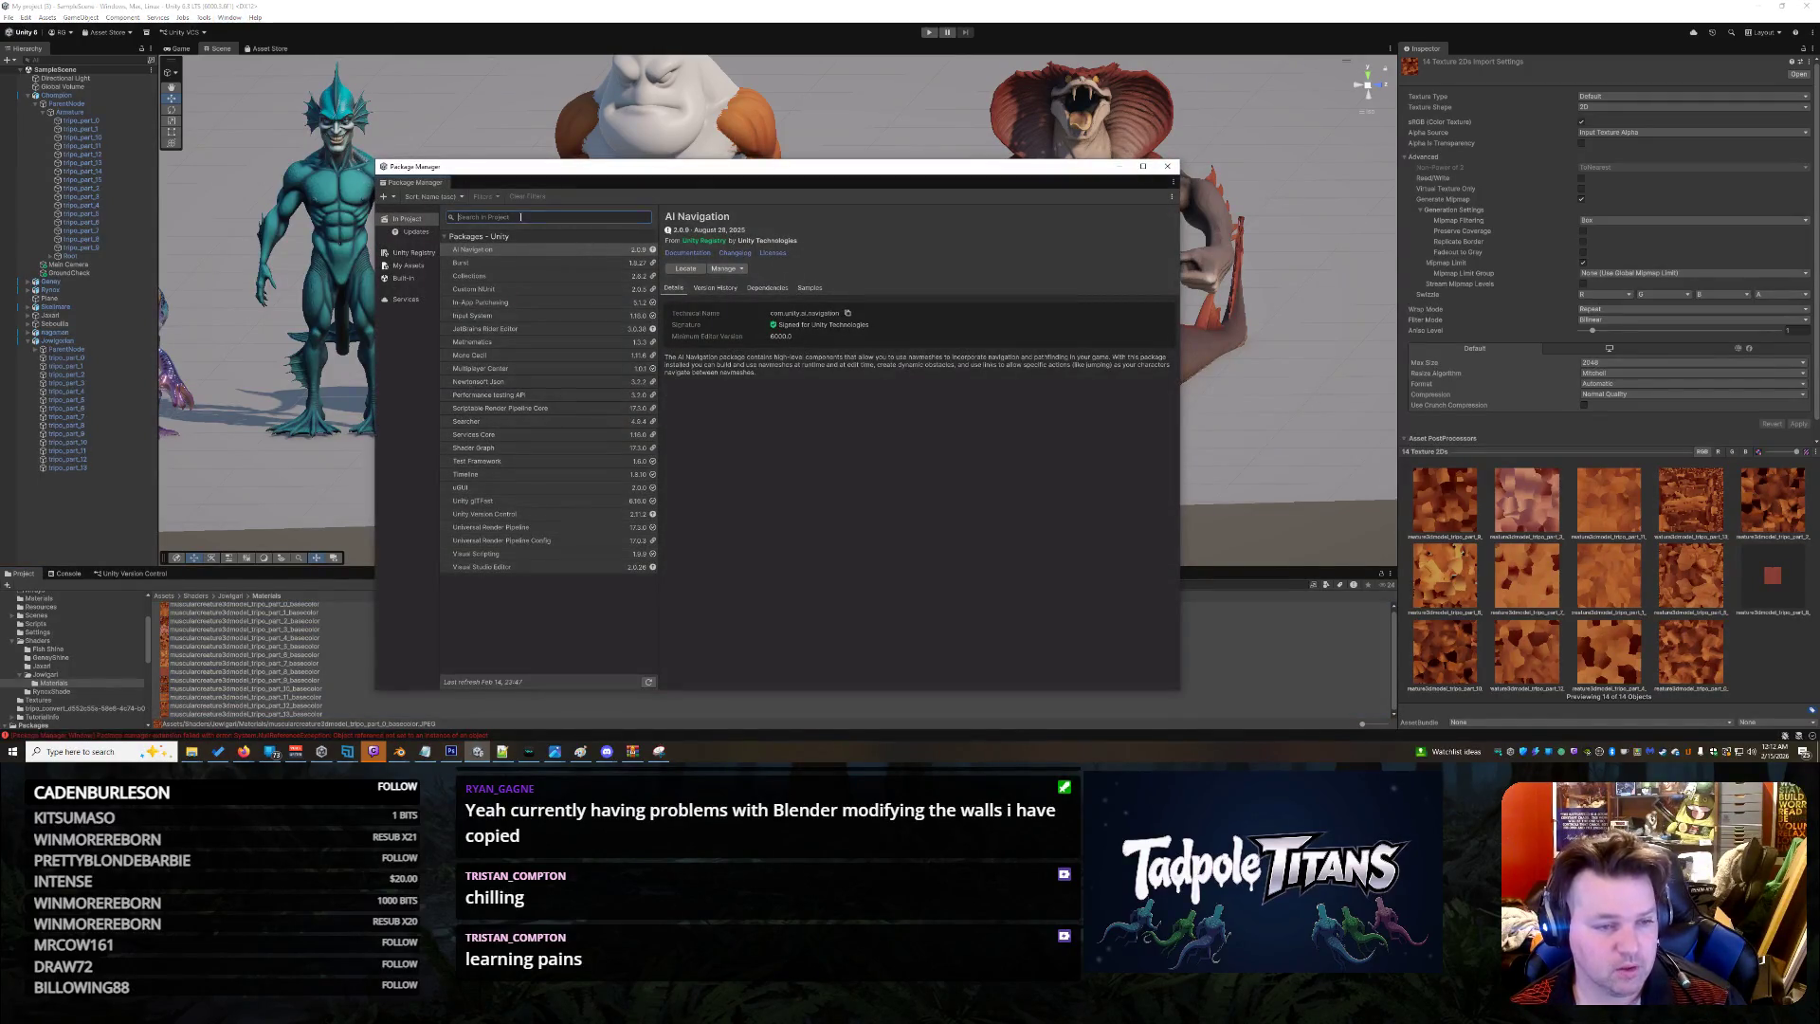
click(414, 252)
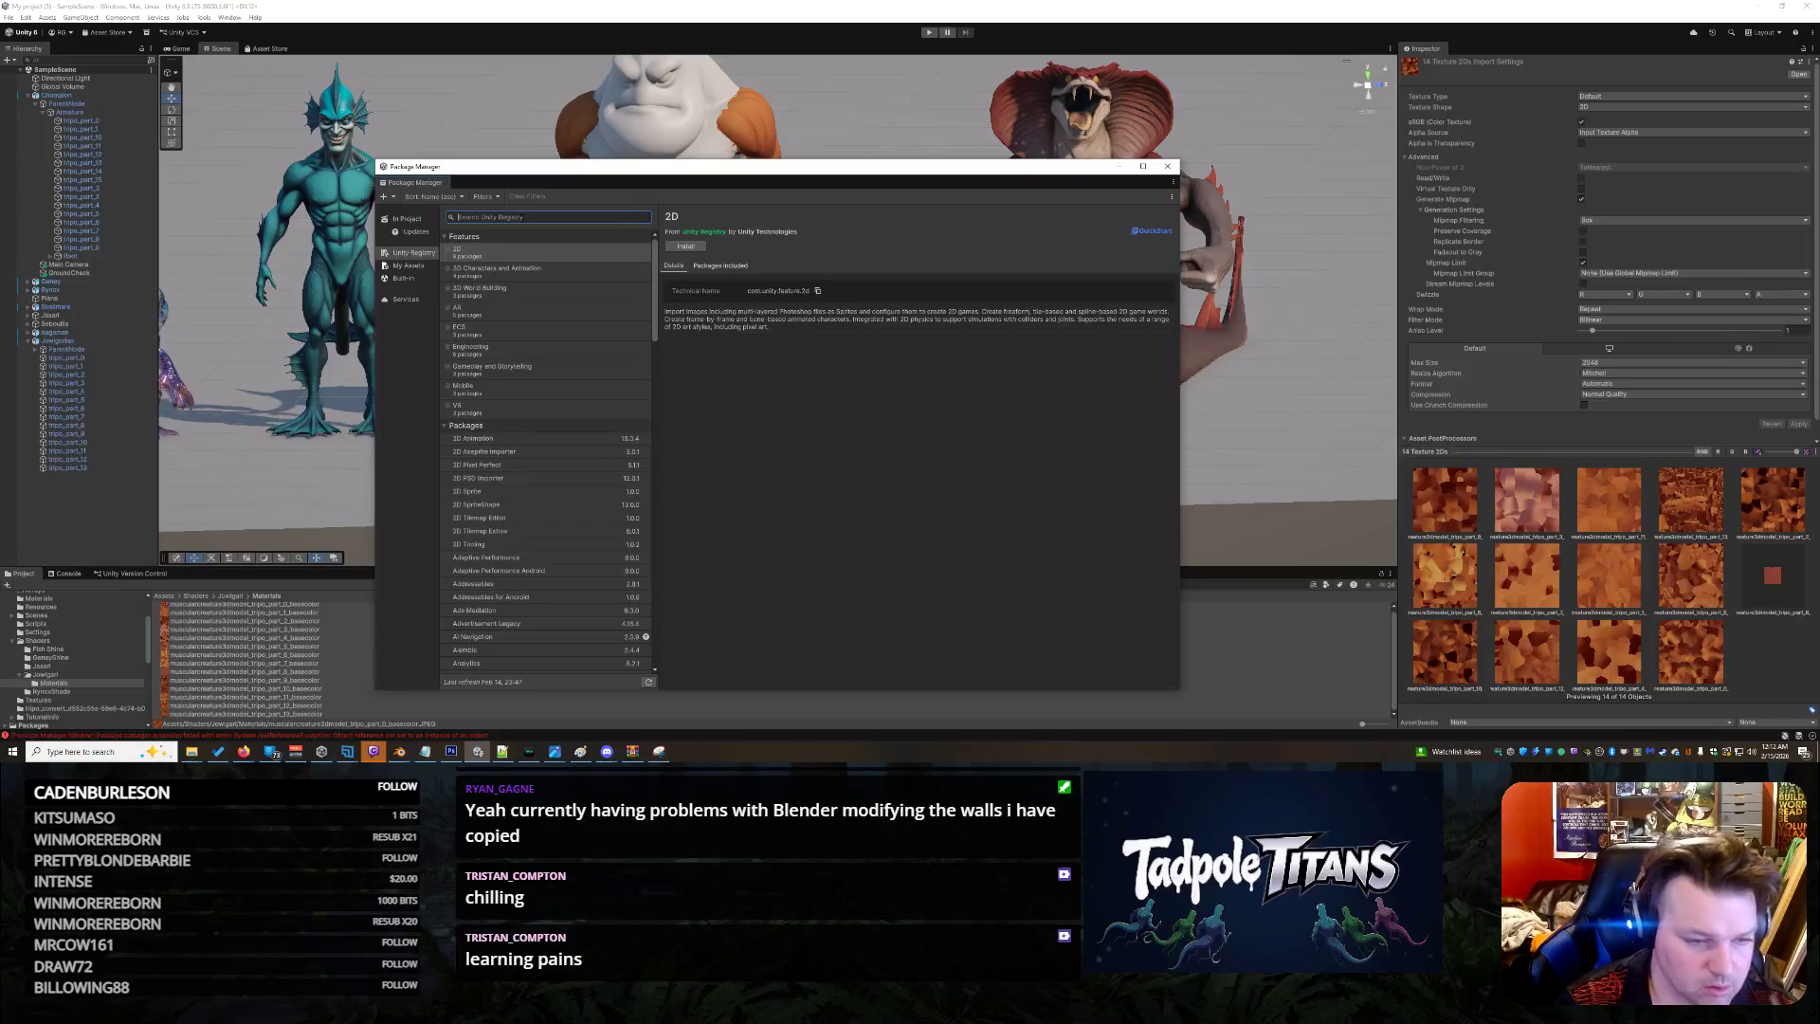
text(array)
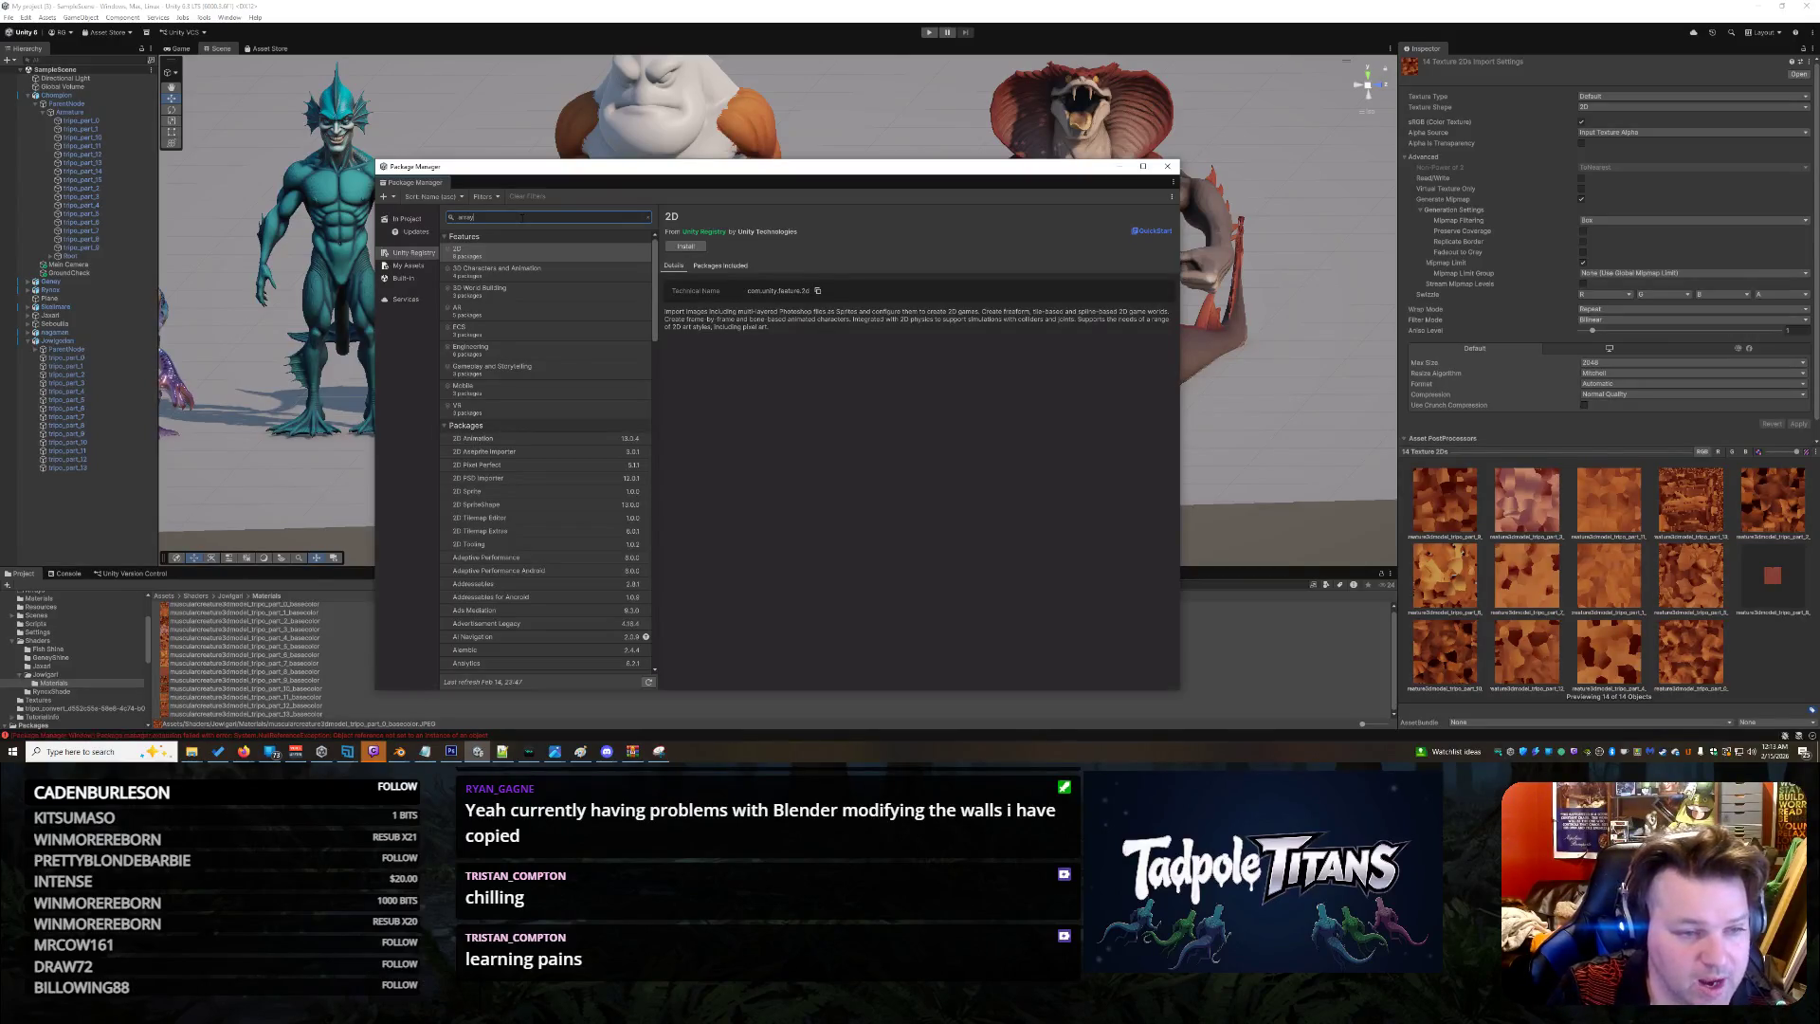
key(ctrl+a)
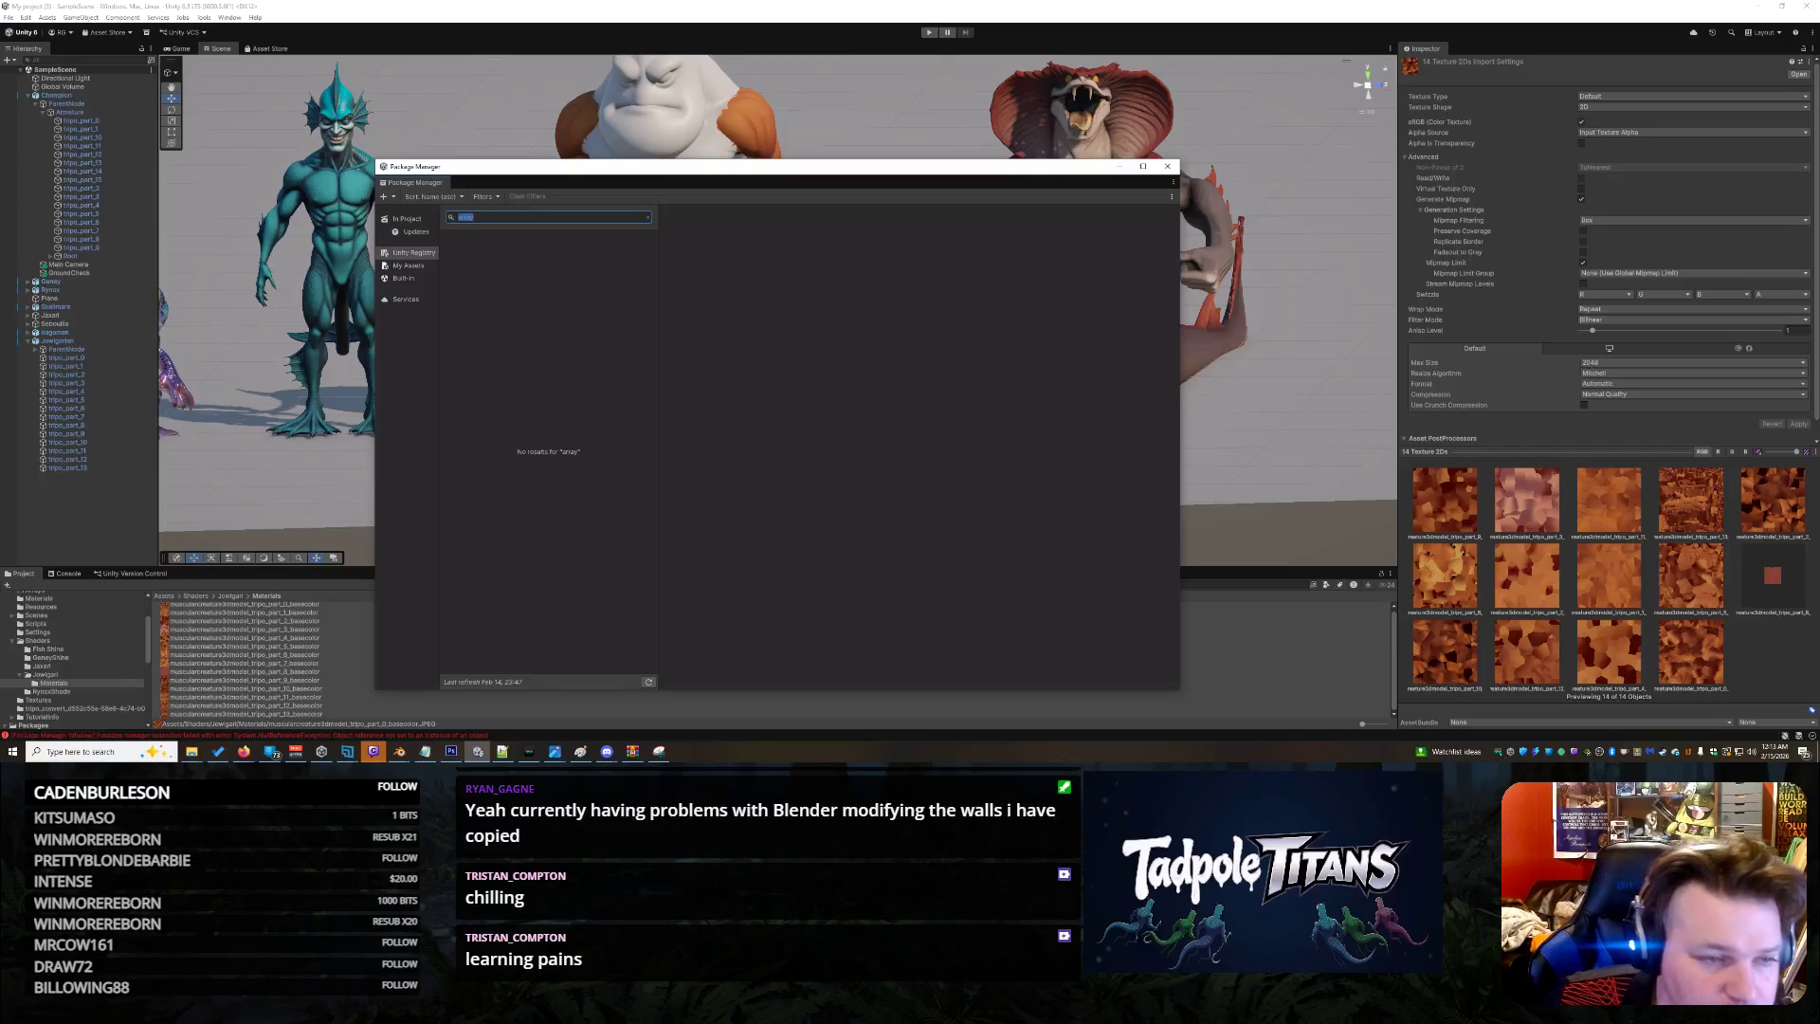
key(BackSpace)
text(mport)
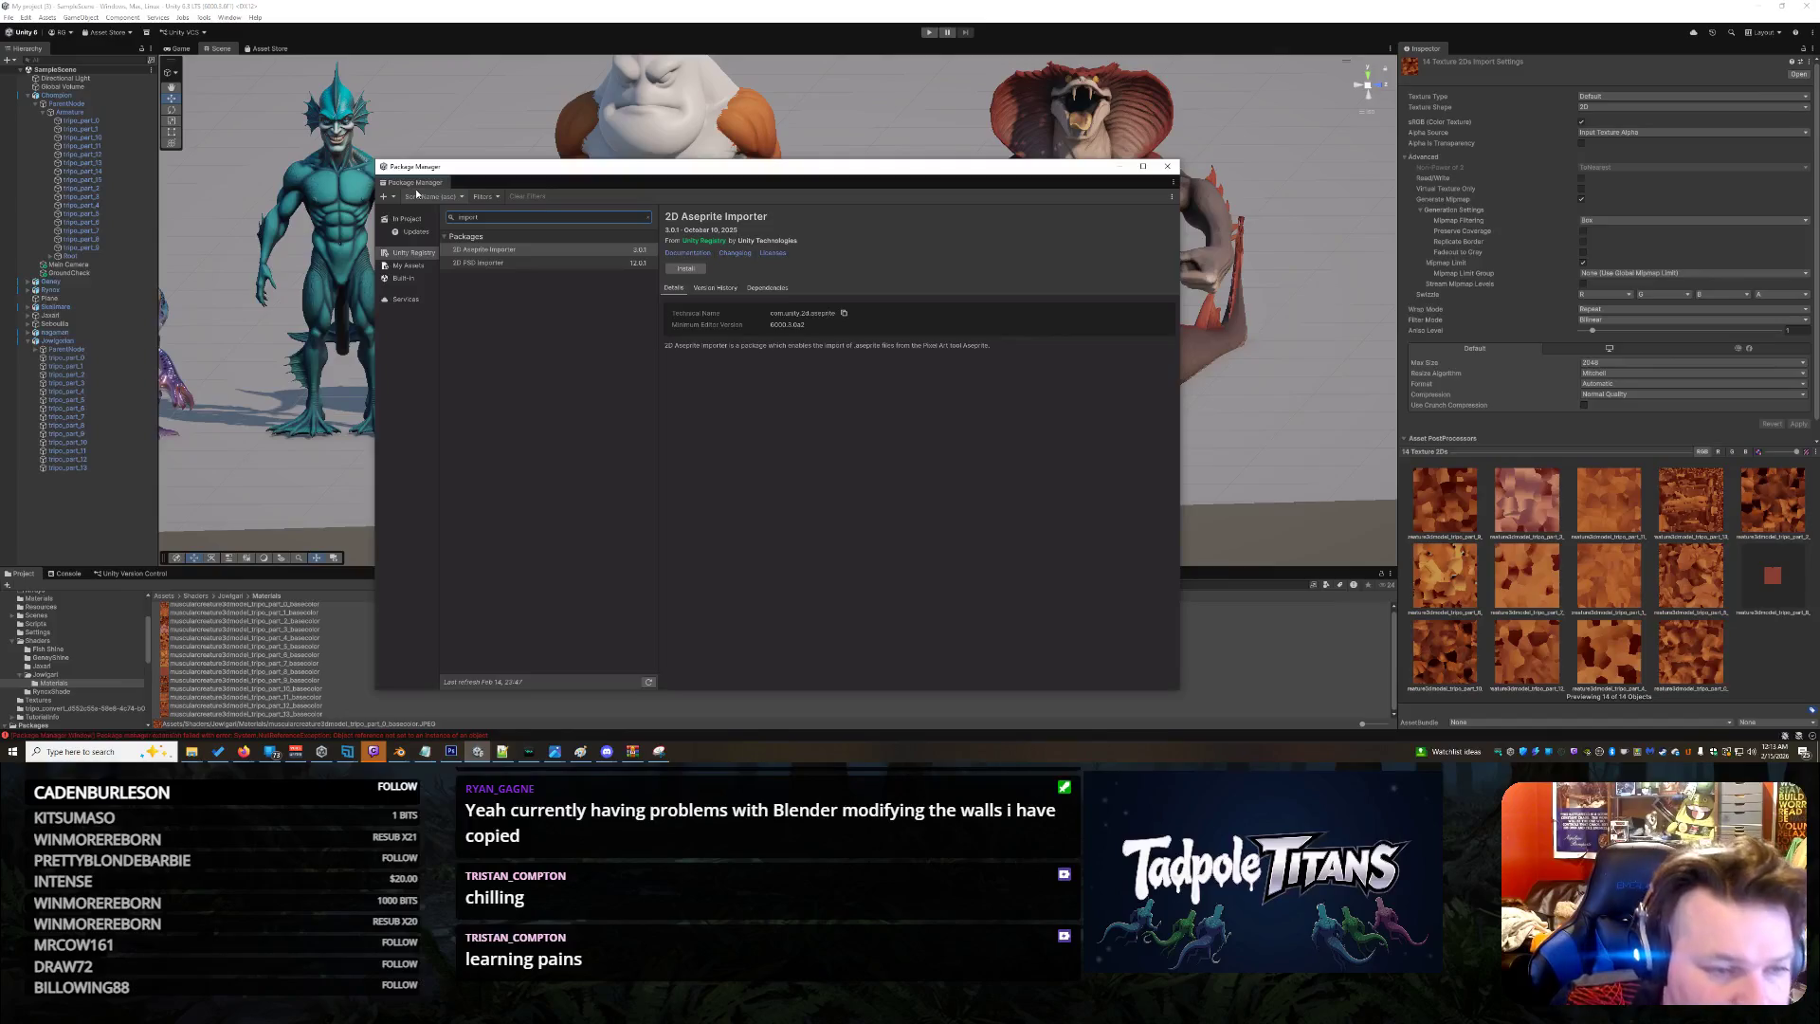
View the 2D PSD Importer and 2D Aseprite Importer package details, clearing the search afterwards
click(567, 263)
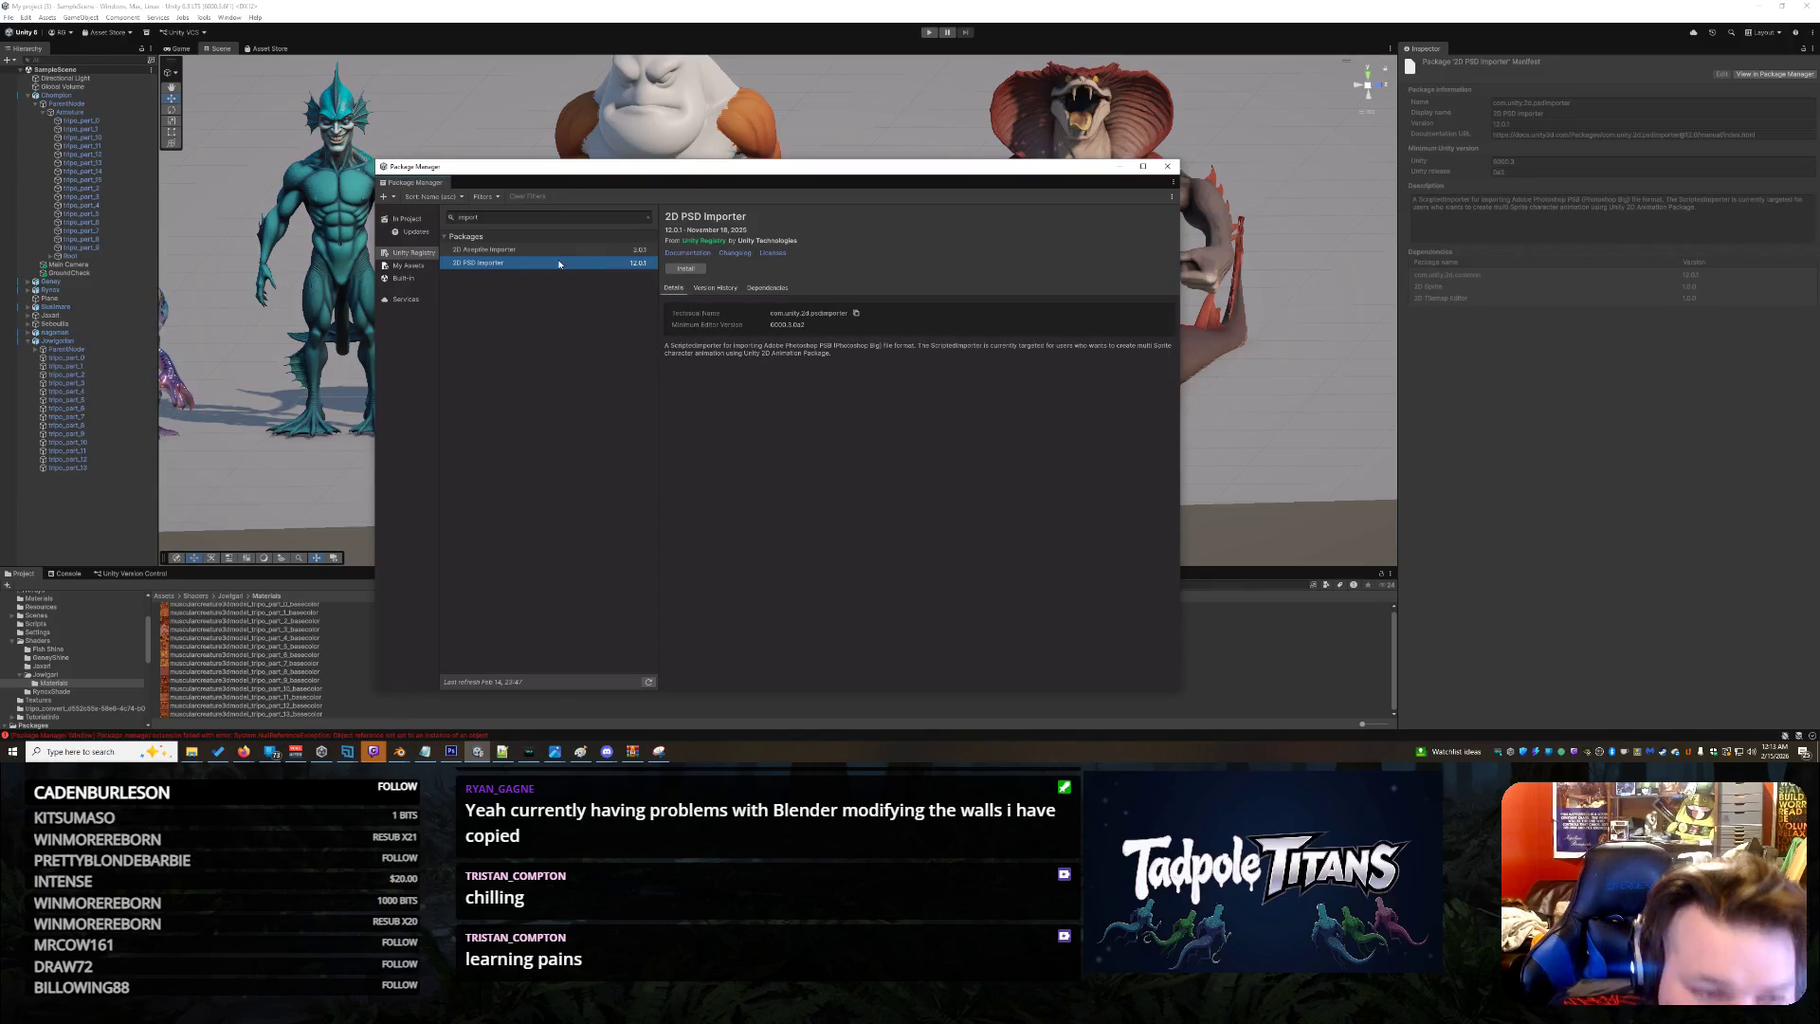
click(546, 250)
double_click(531, 221)
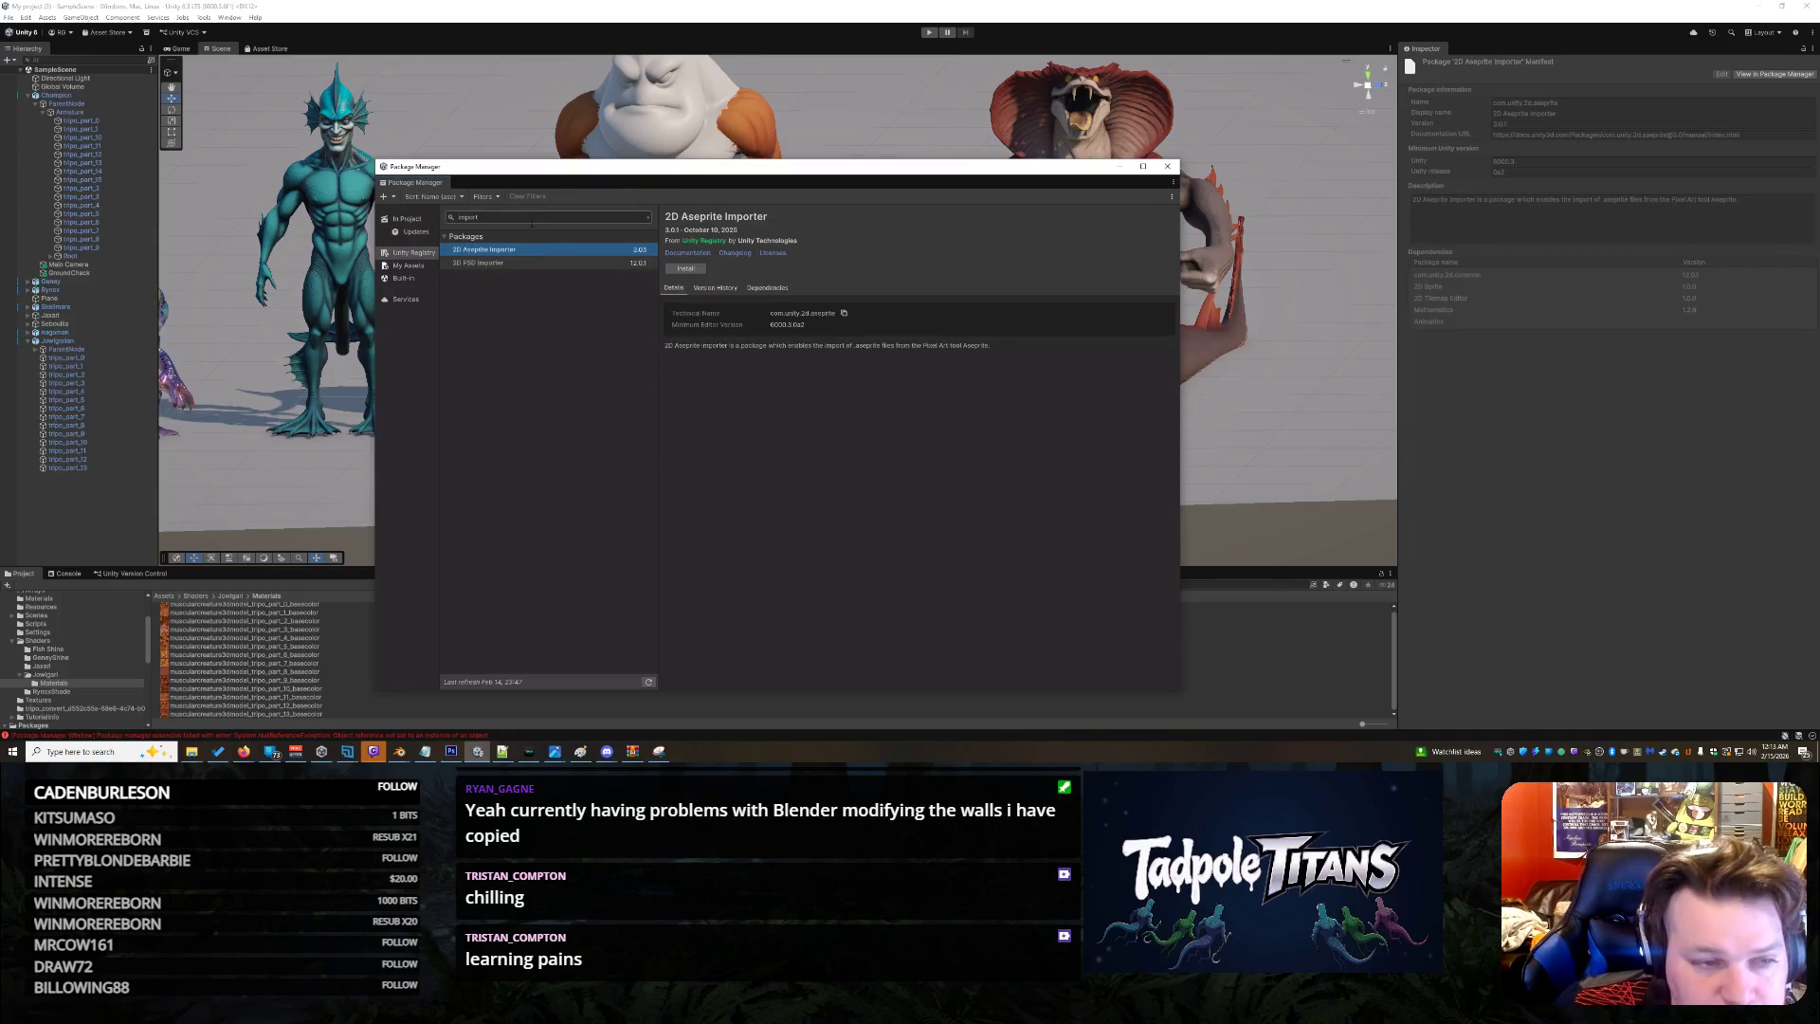
text(as)
key(BackSpace)
key(BackSpace)
key(BackSpace)
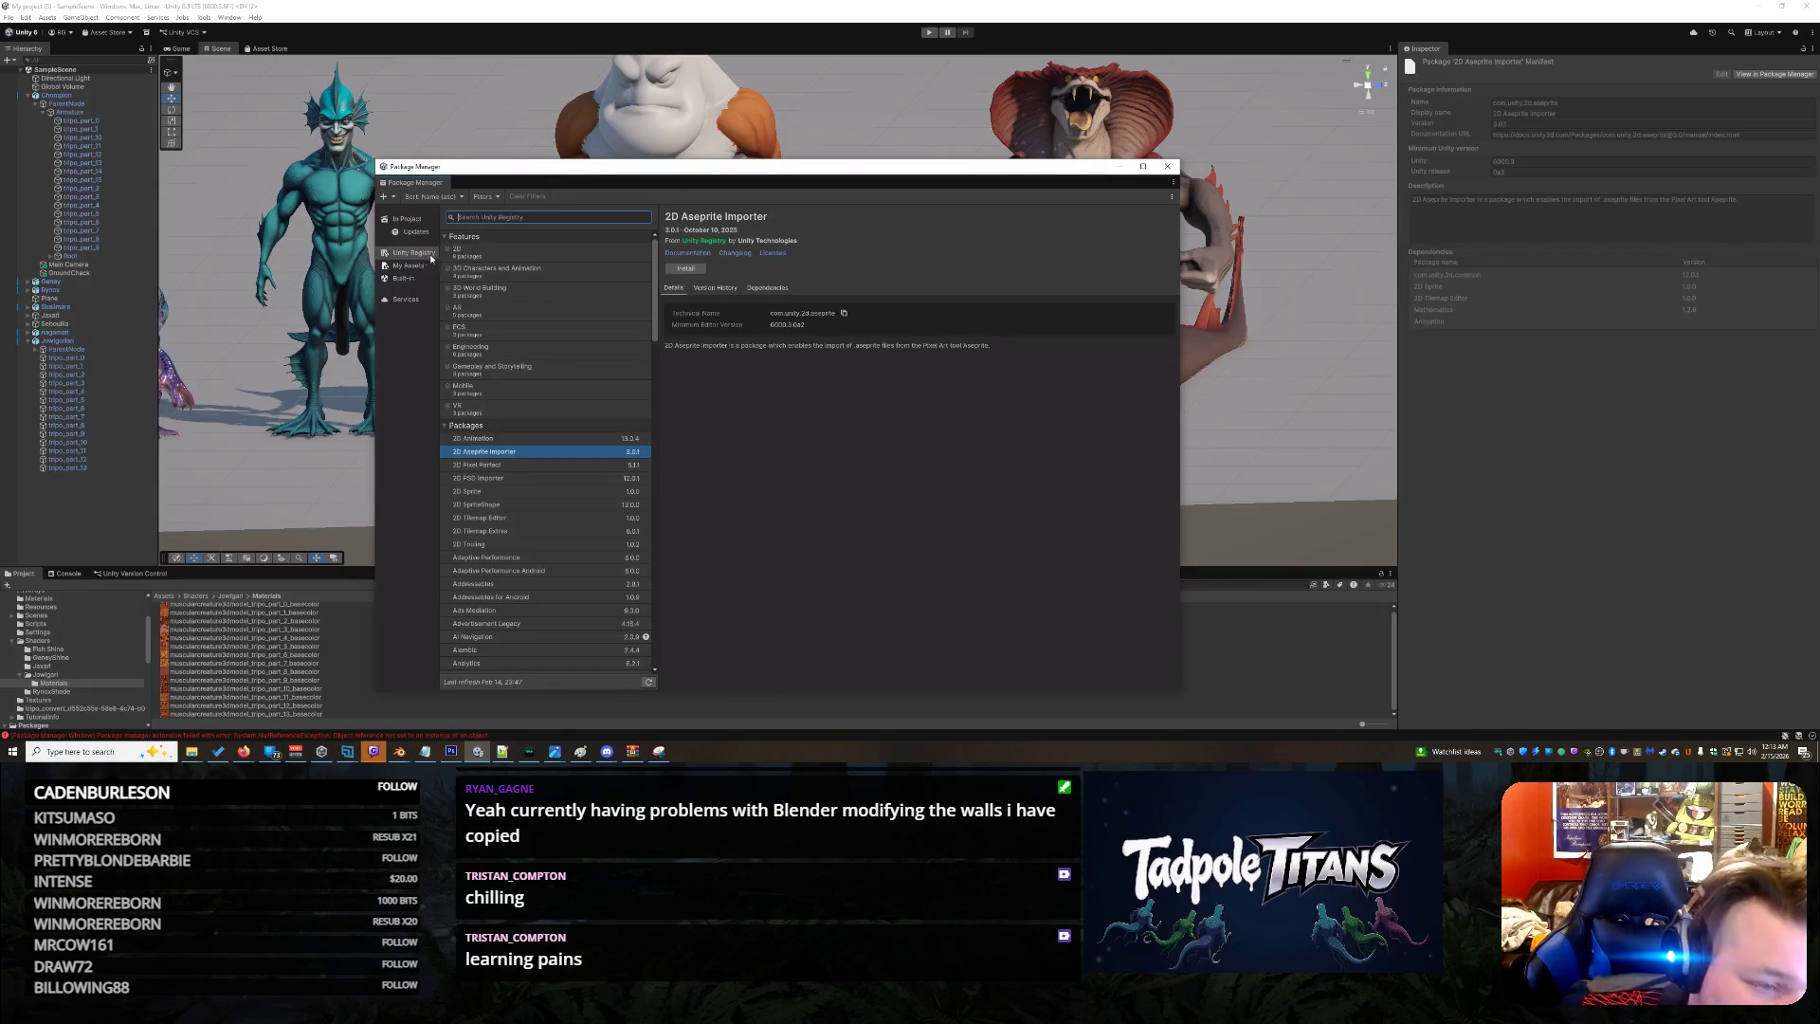
Browse the Built-in packages list, then show the Unity Services packages
click(408, 277)
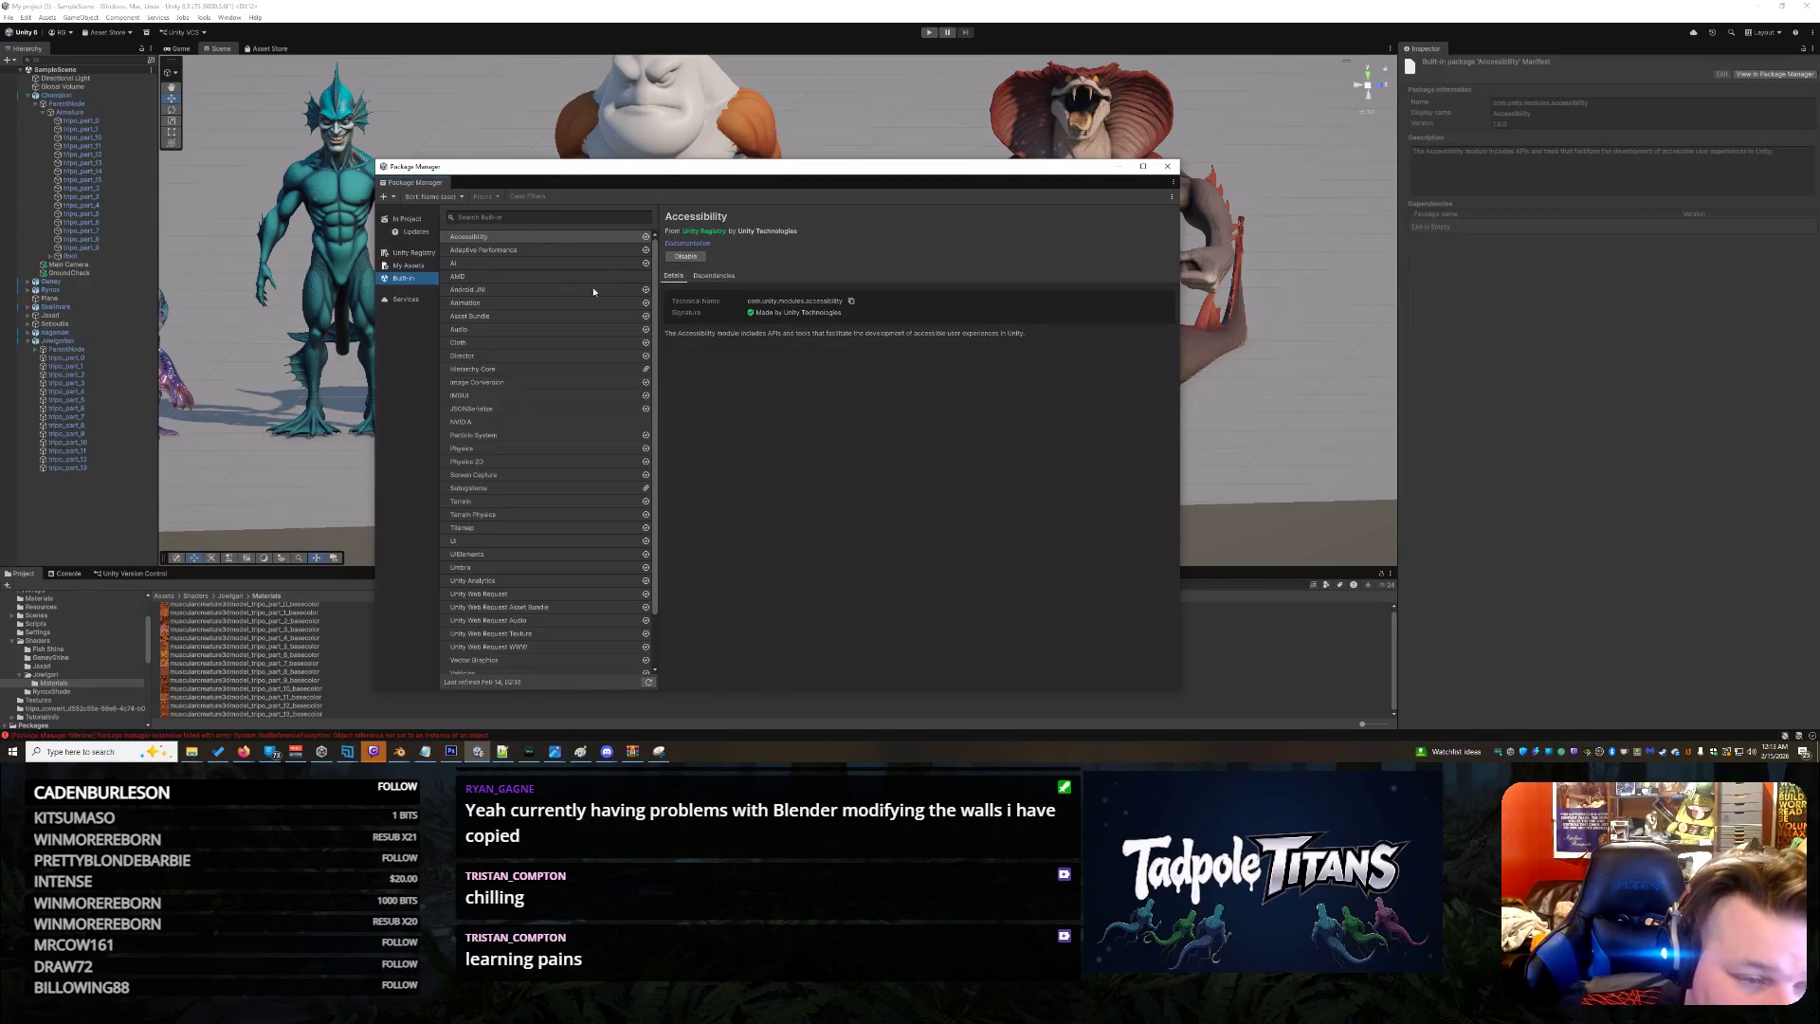
click(521, 218)
text(a)
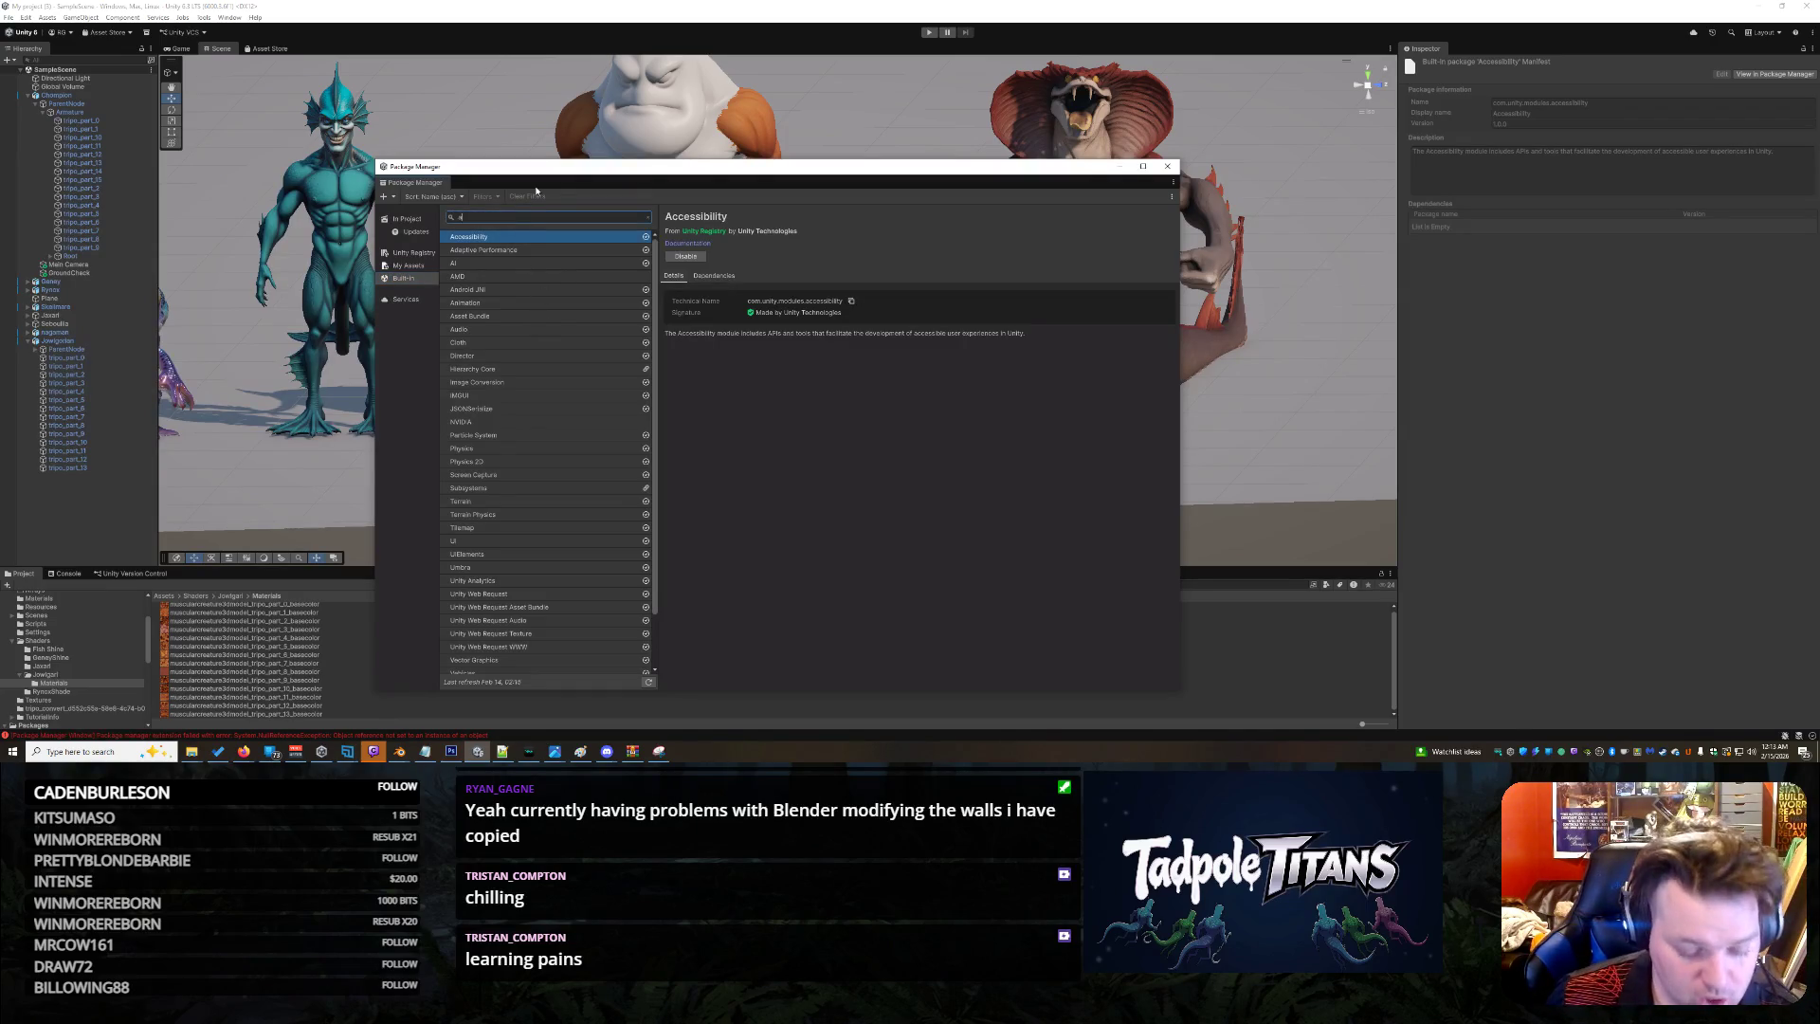
key(BackSpace)
key(BackSpace)
scroll(562, 448, down, 2)
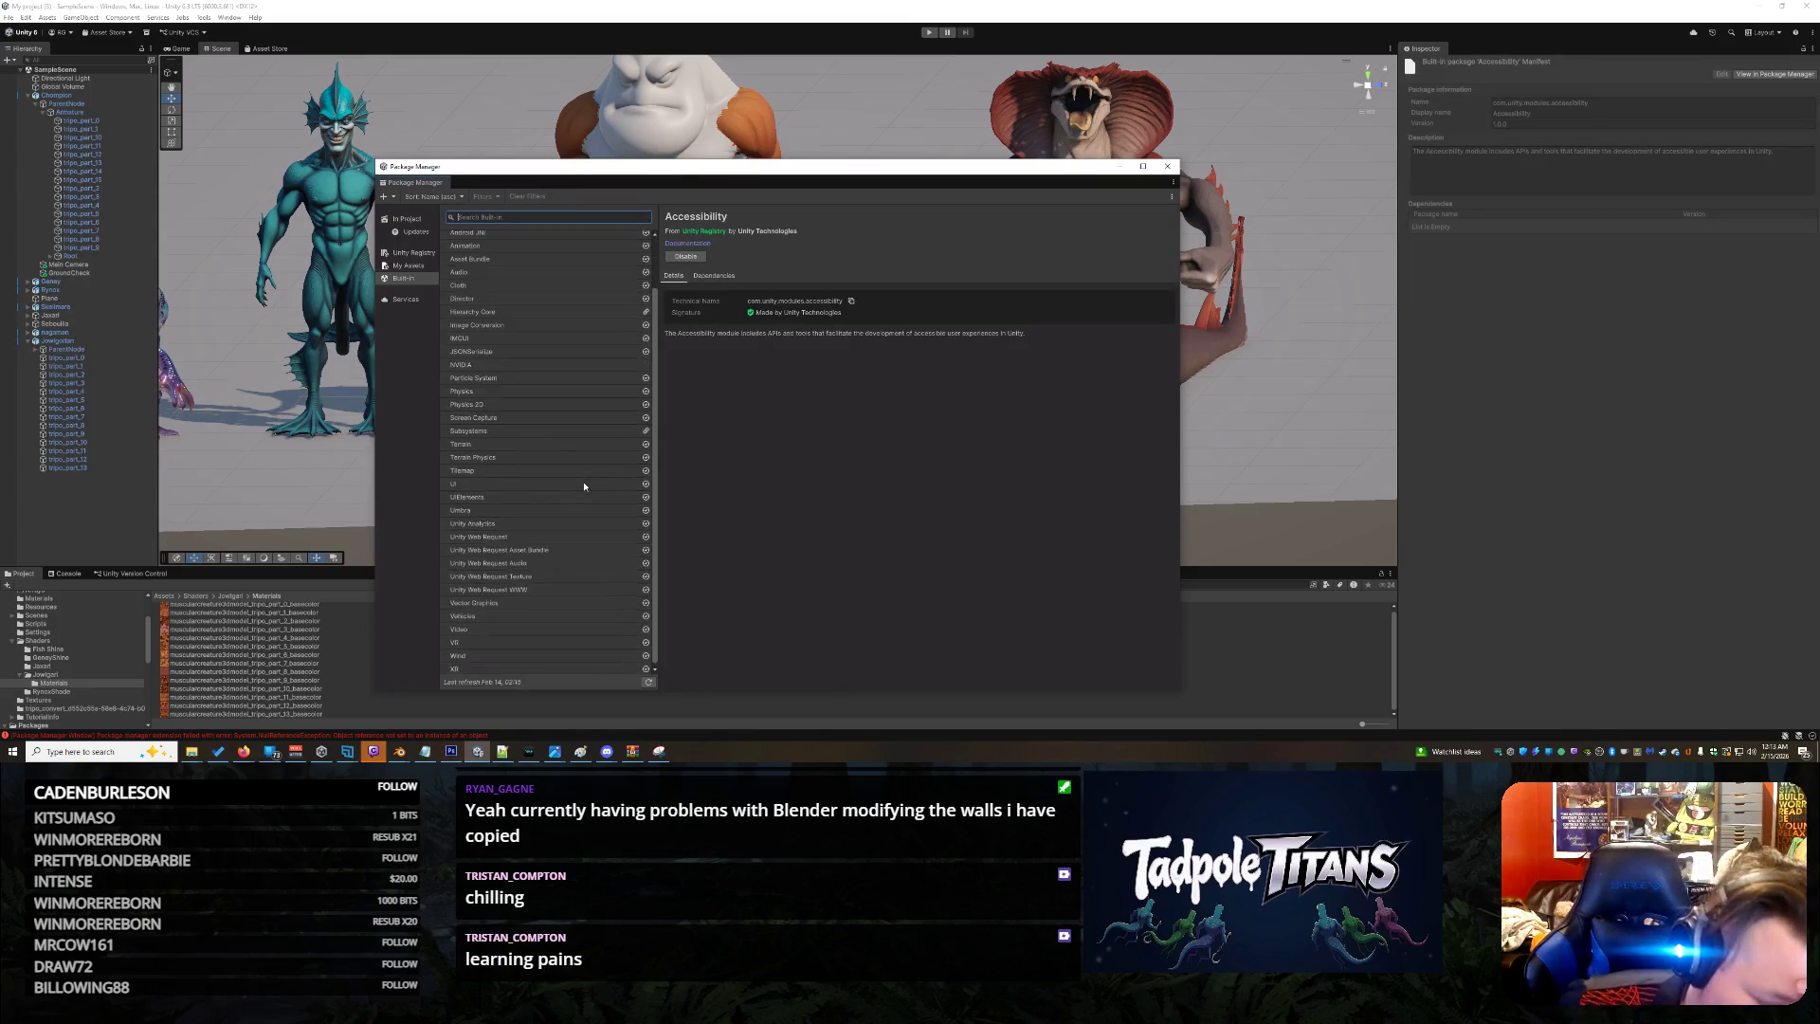
scroll(504, 536, down, 1)
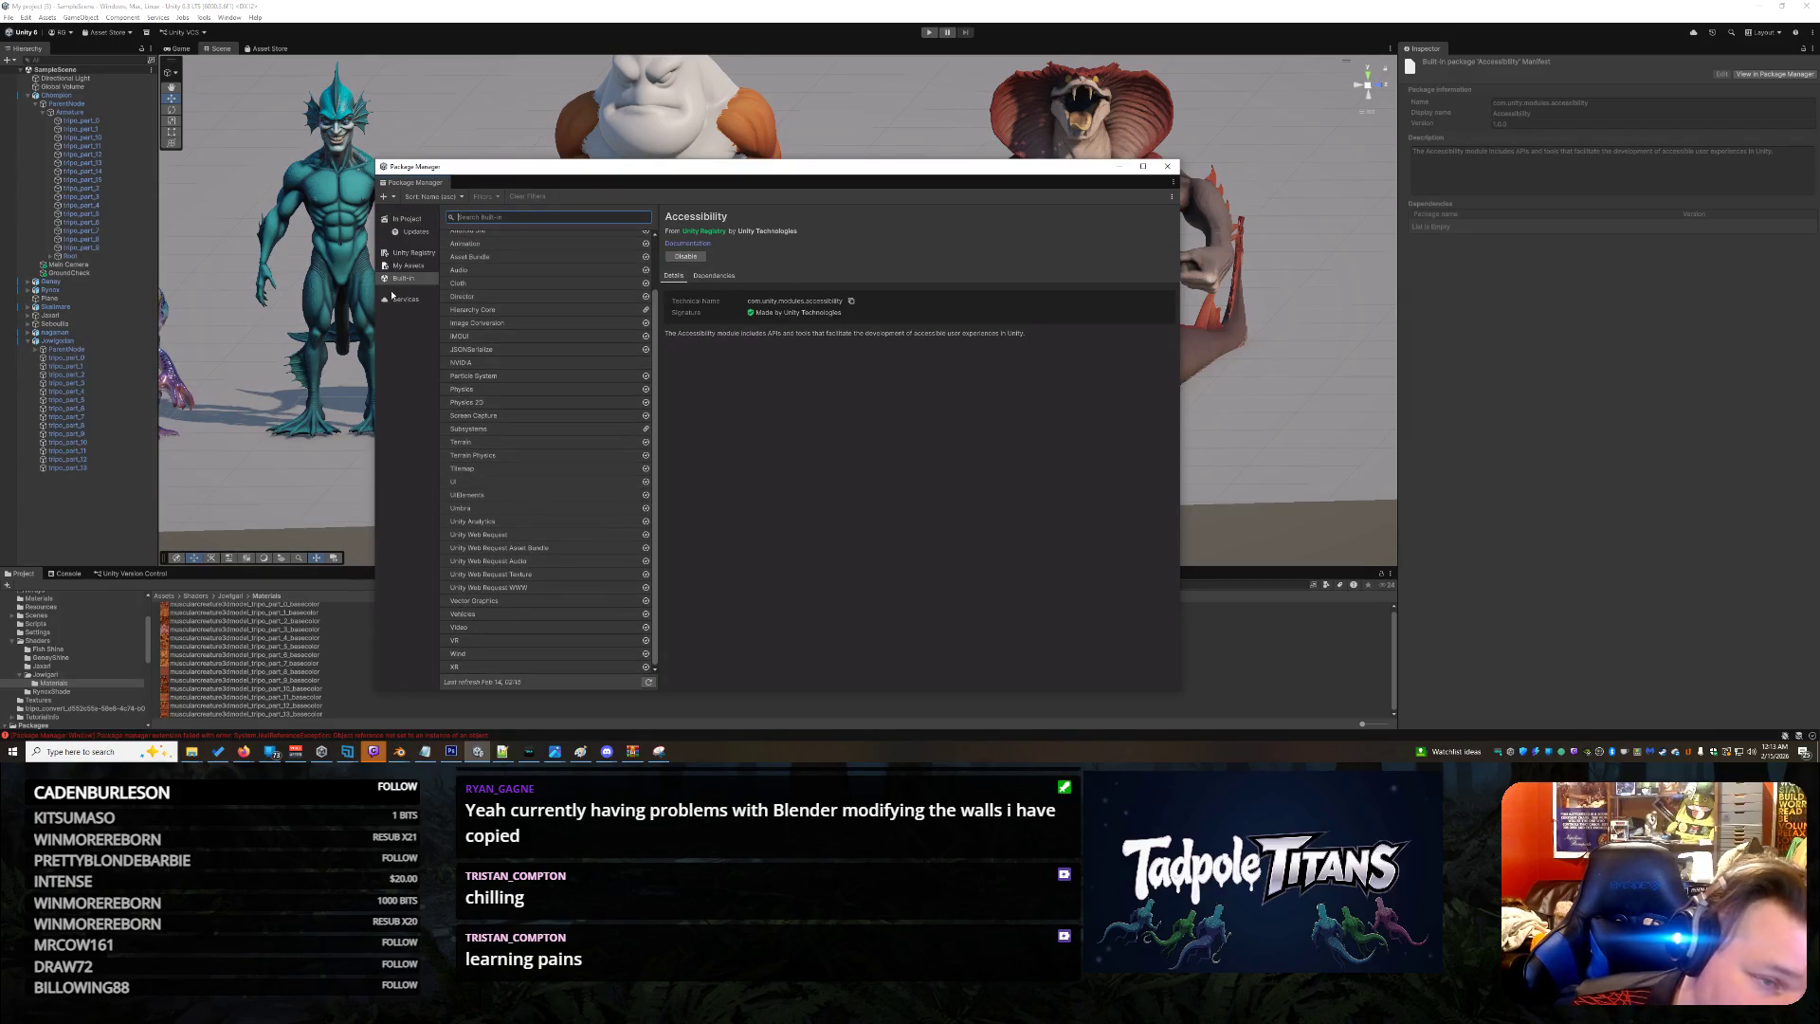
click(402, 299)
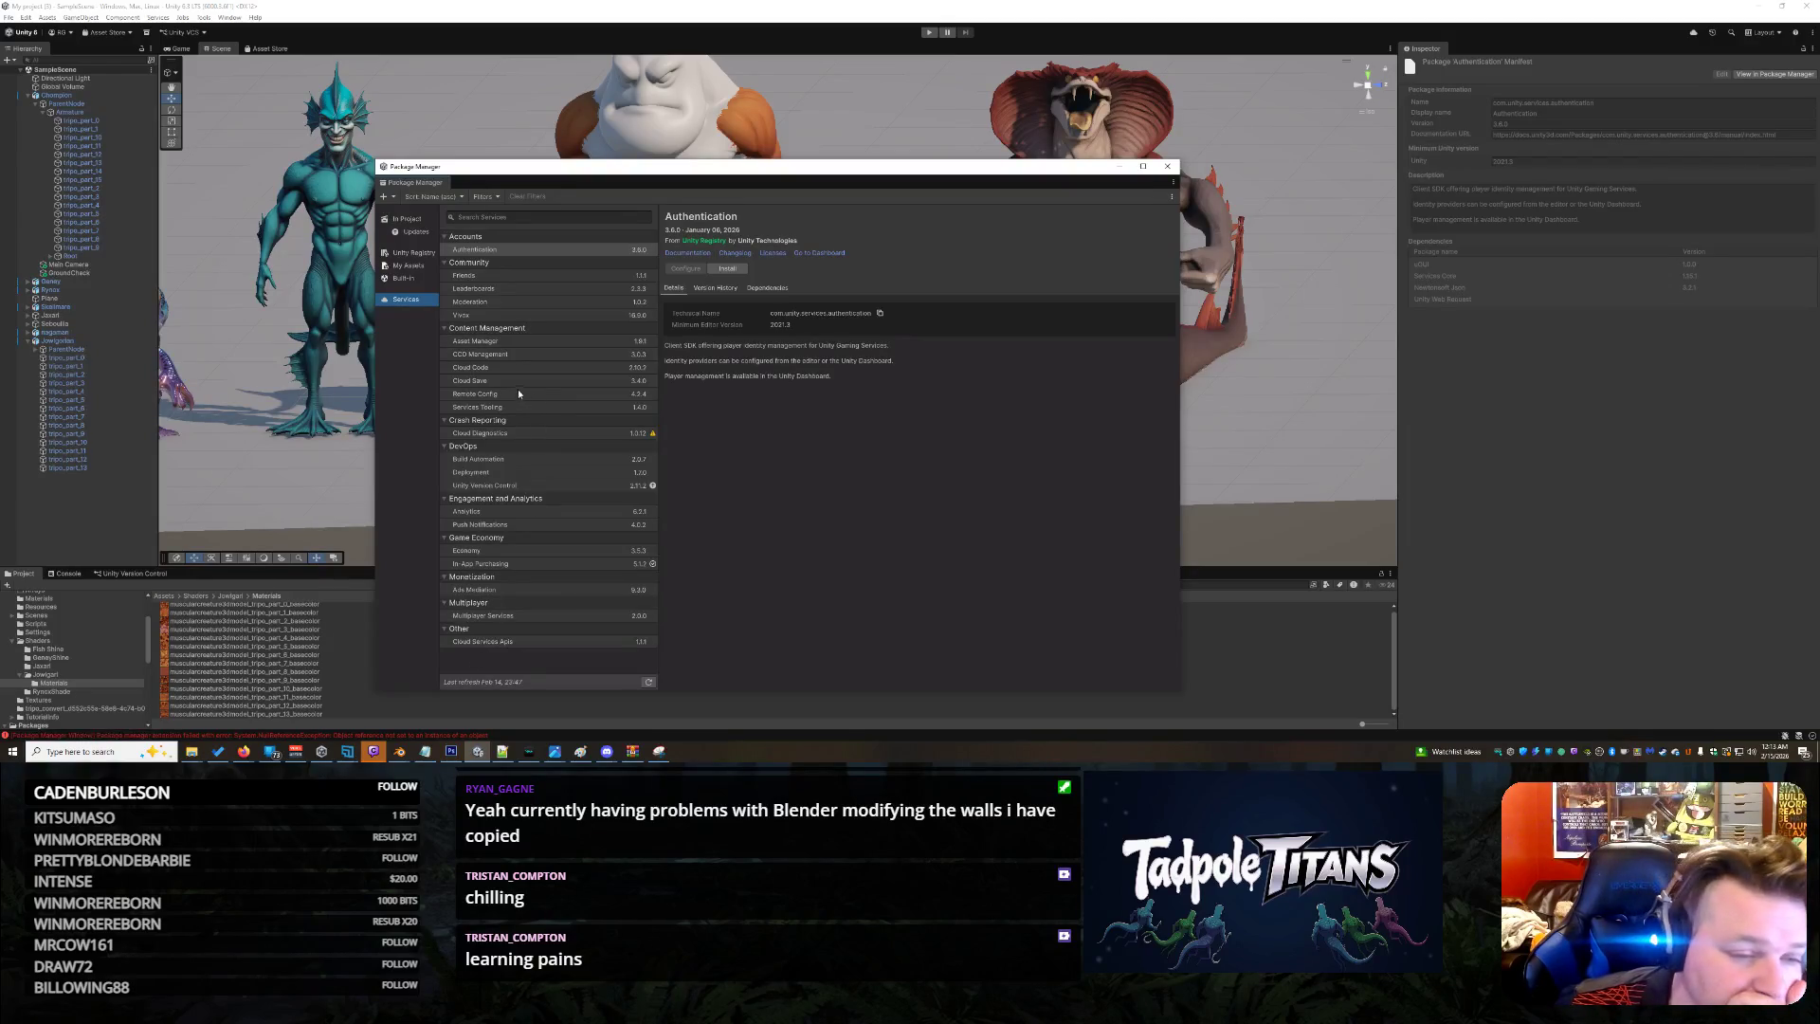
View the Leaderboards package, then the 3D World Building and 3D Characters and Animation features
click(475, 291)
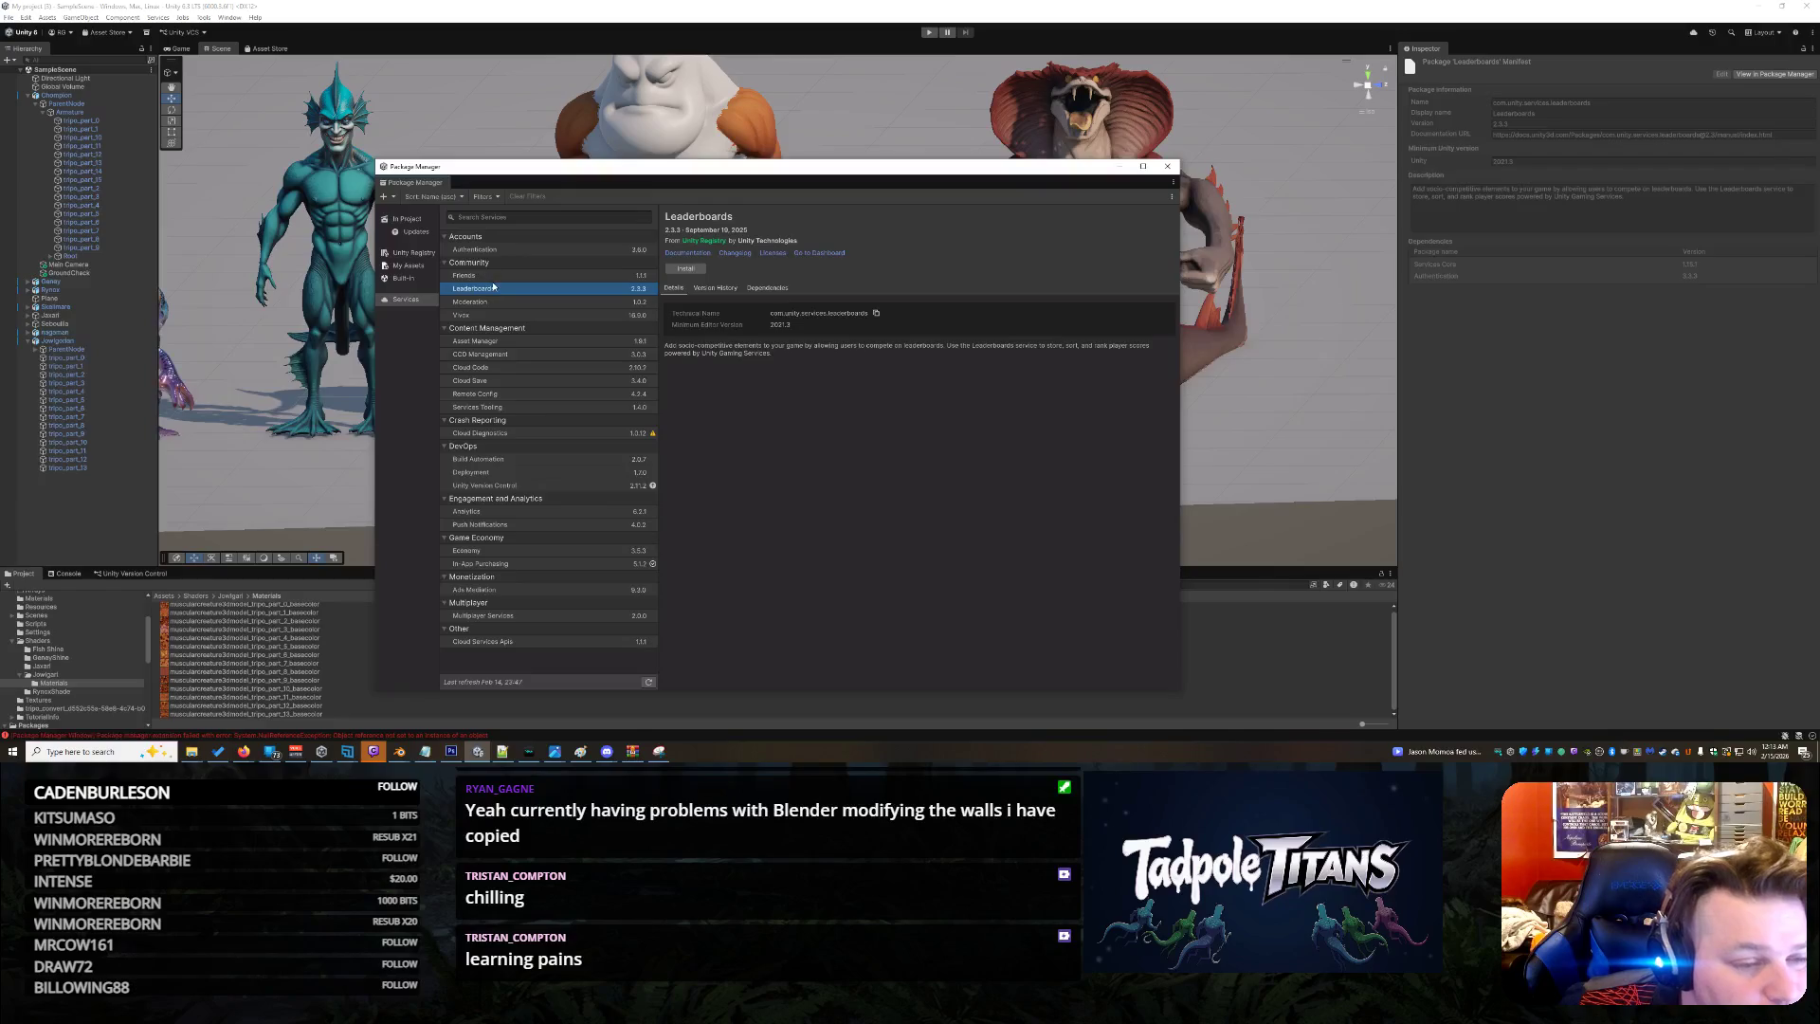
click(474, 250)
click(404, 254)
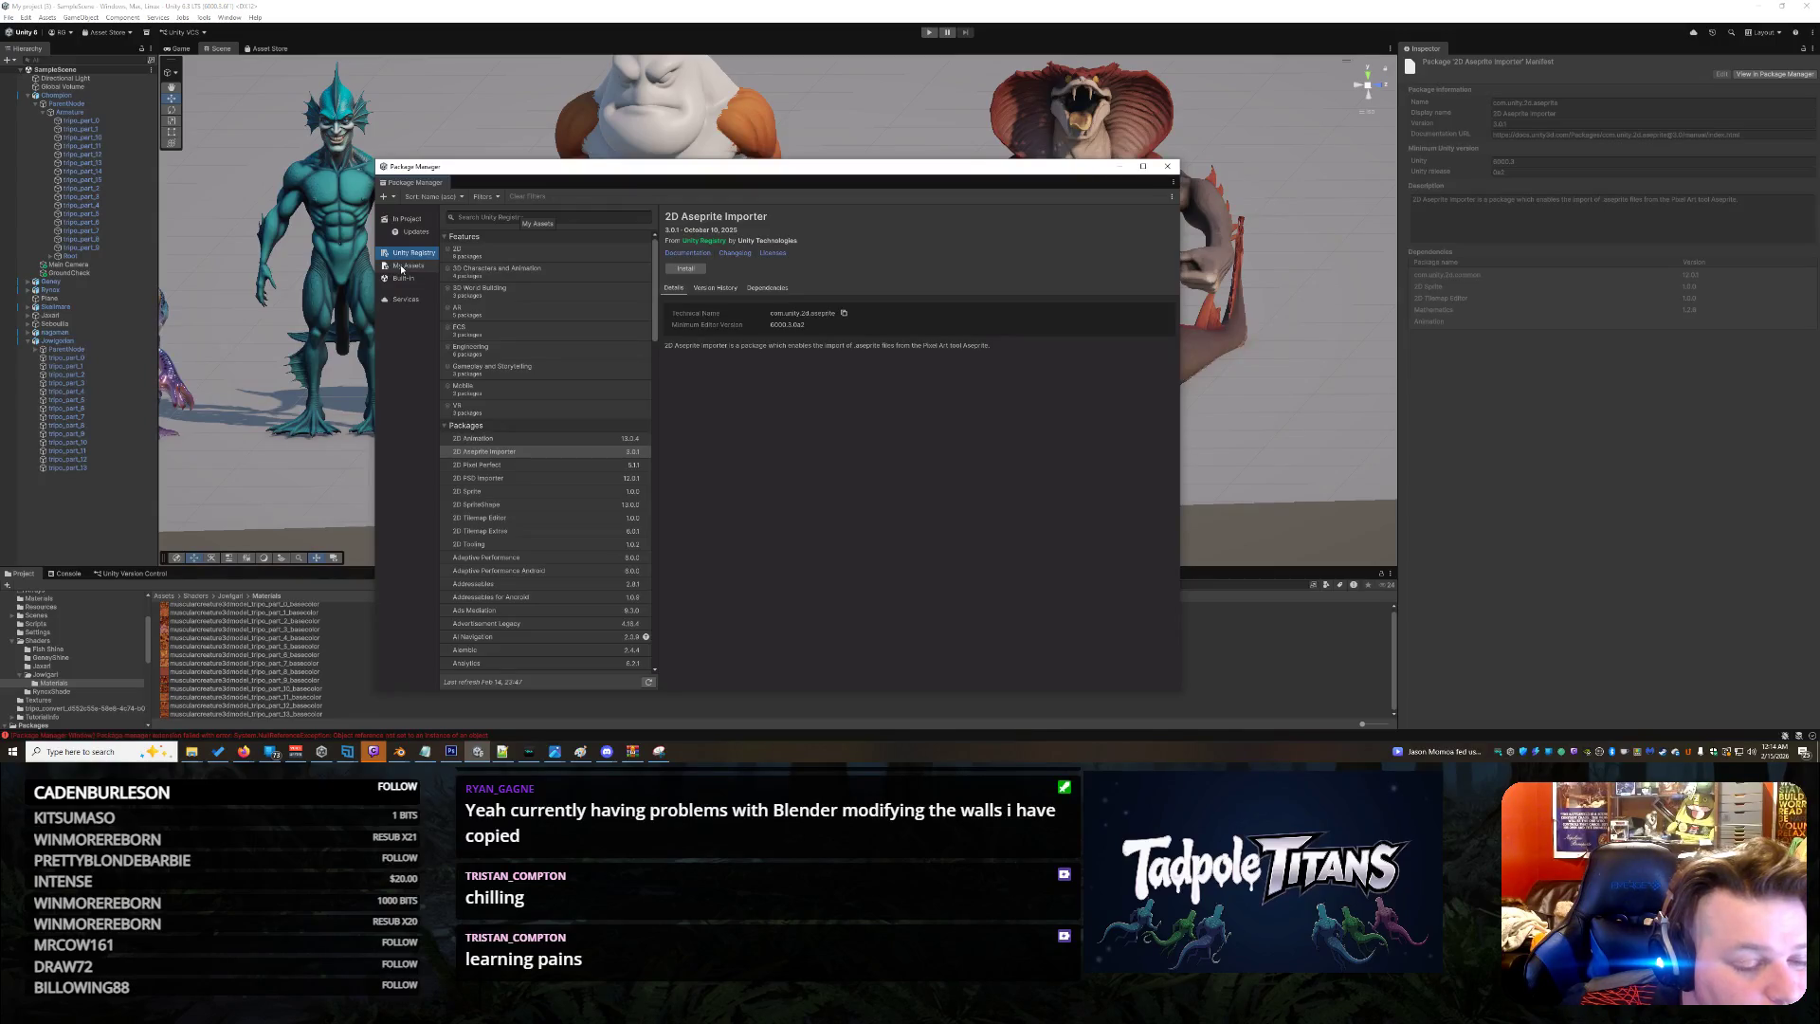
scroll(510, 521, down, 1)
click(467, 264)
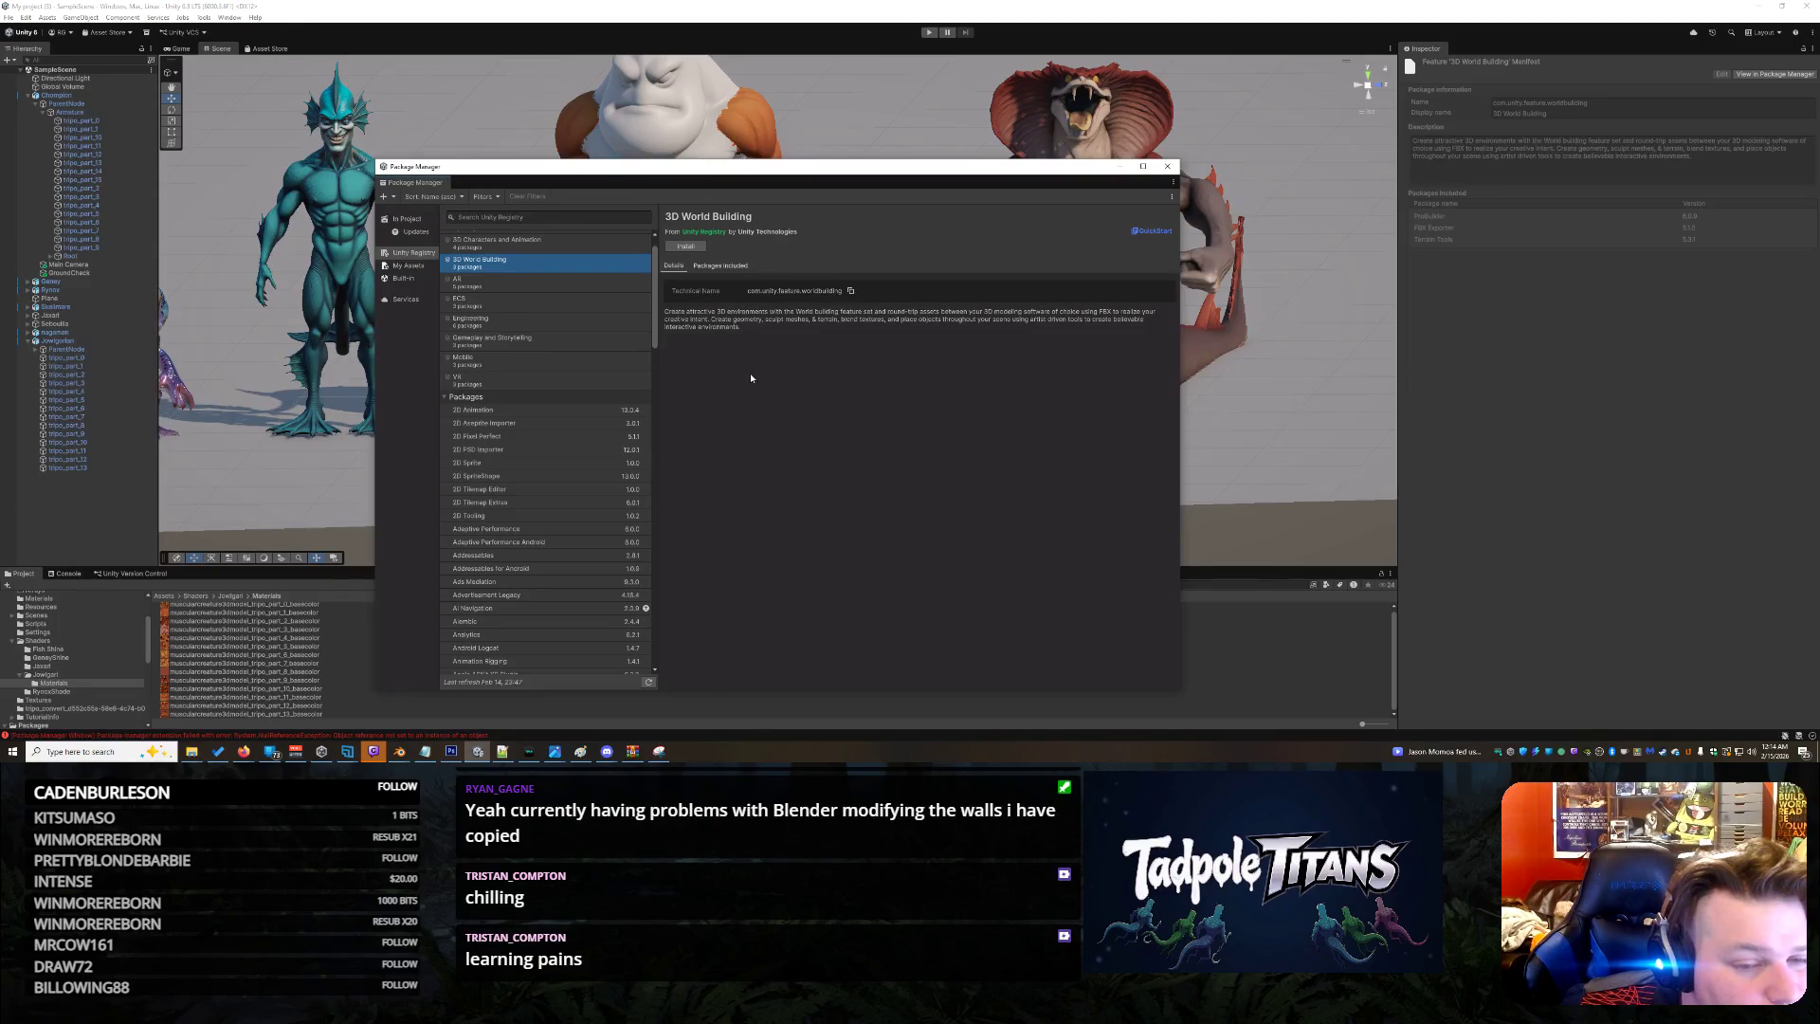
click(498, 241)
scroll(505, 250, up, 1)
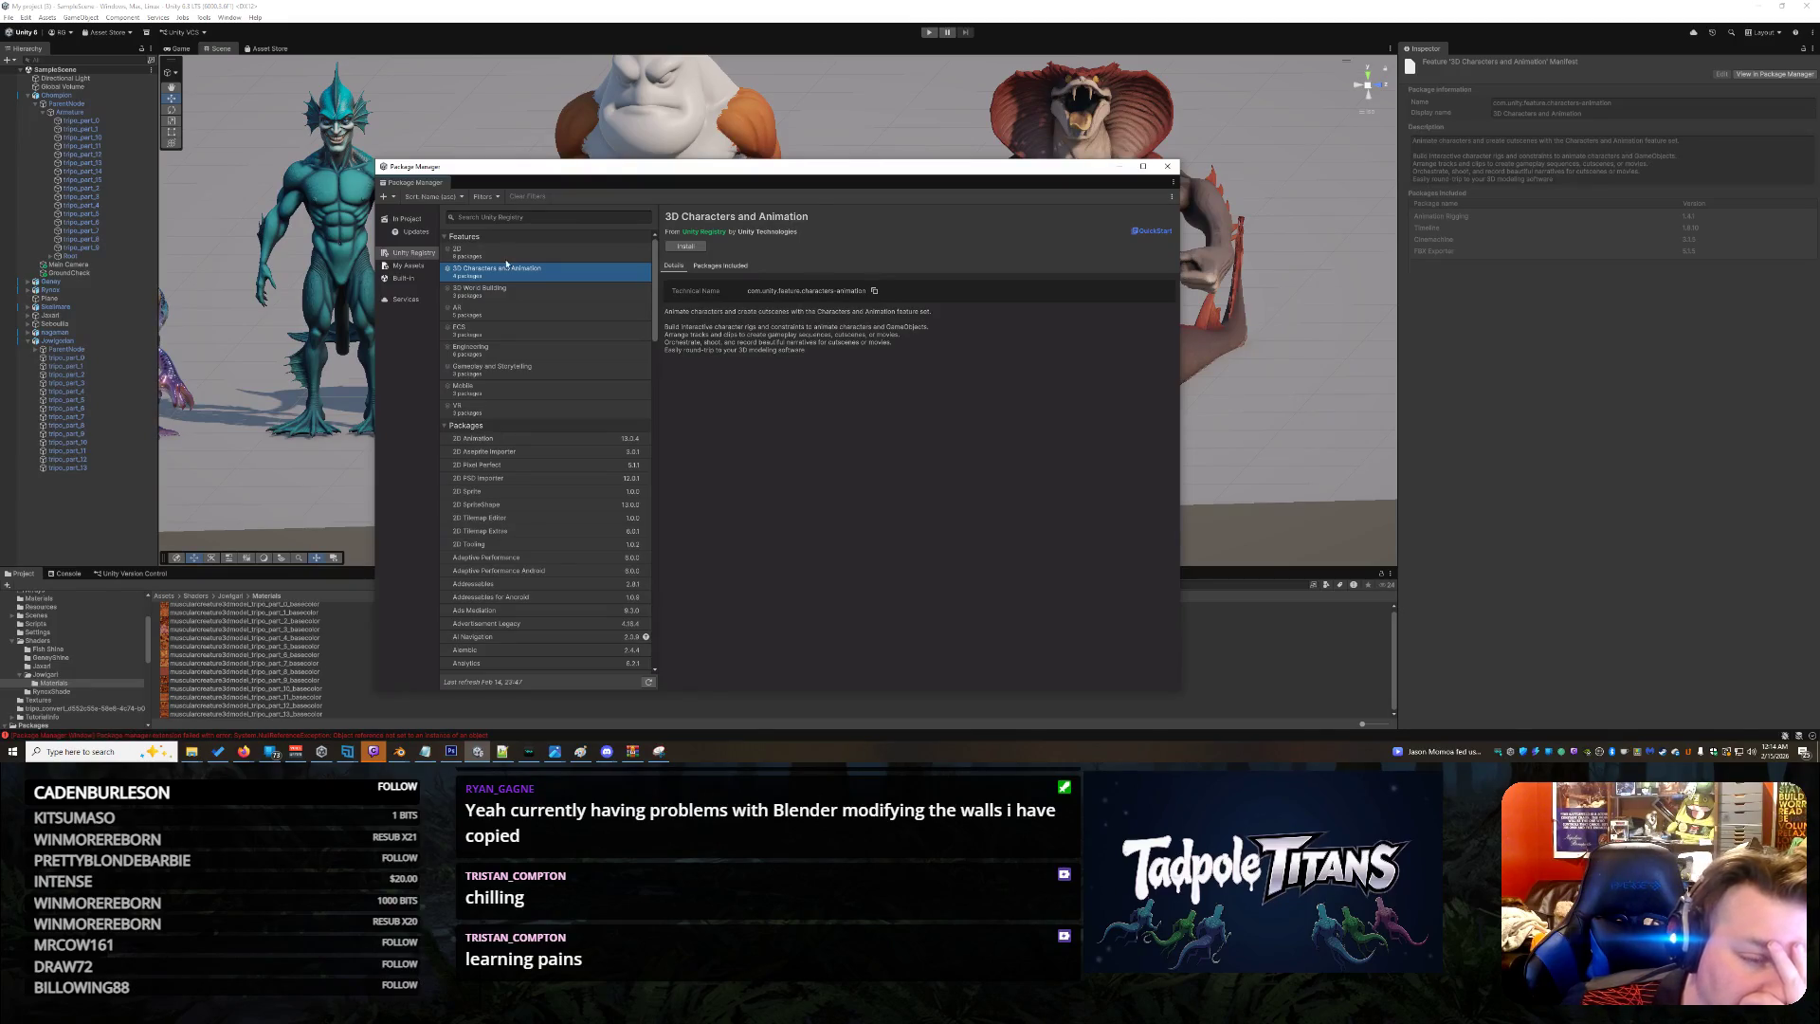
Check the Updates and In Project package lists, then close the Package Manager
click(417, 233)
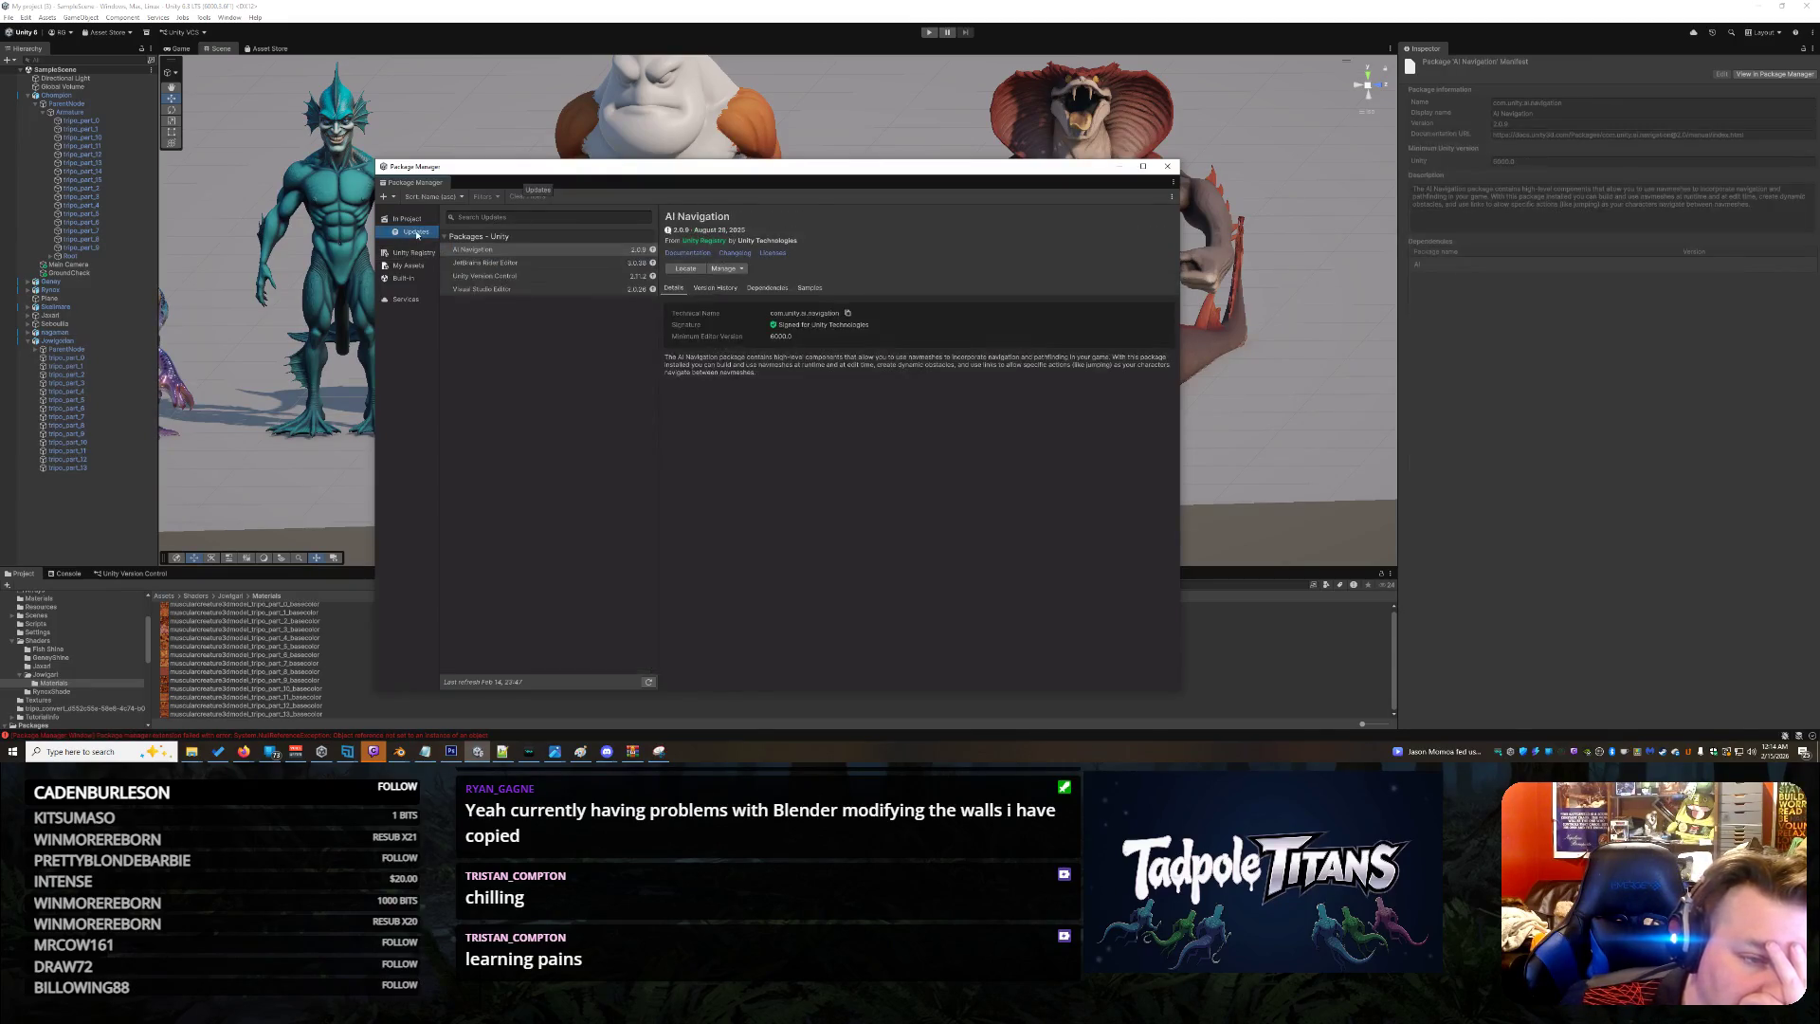
click(409, 219)
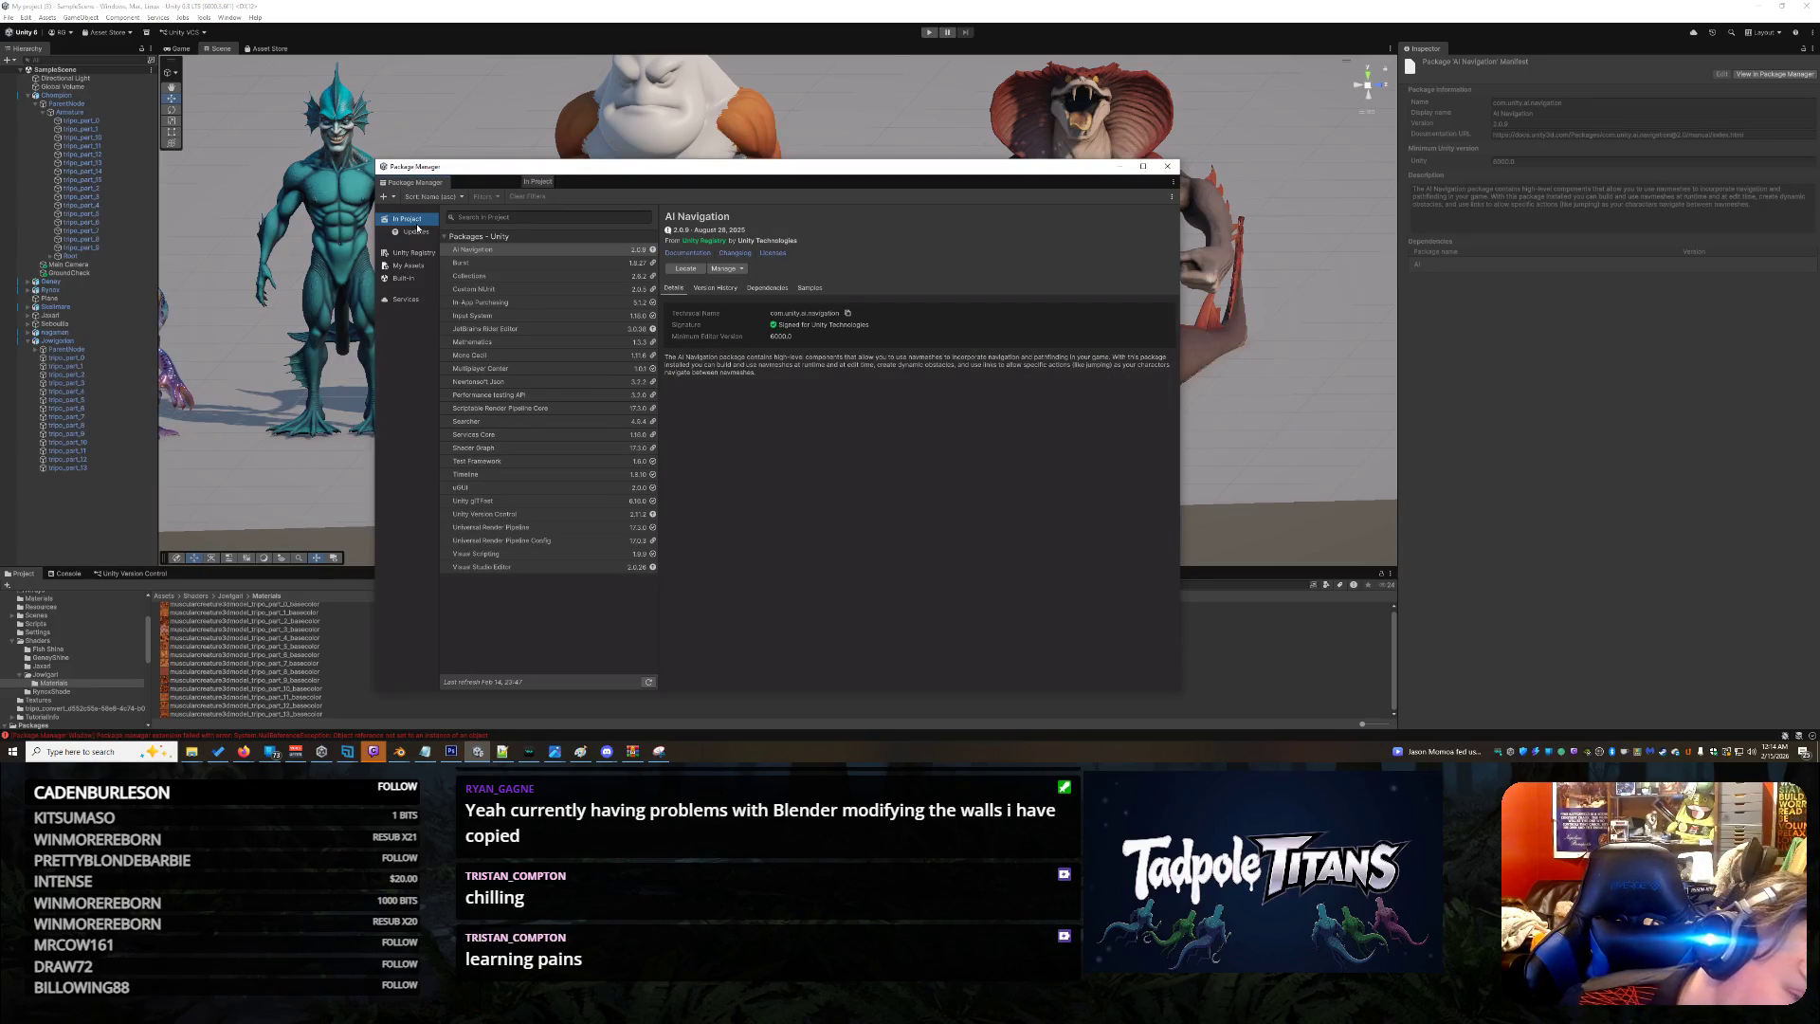
click(1167, 166)
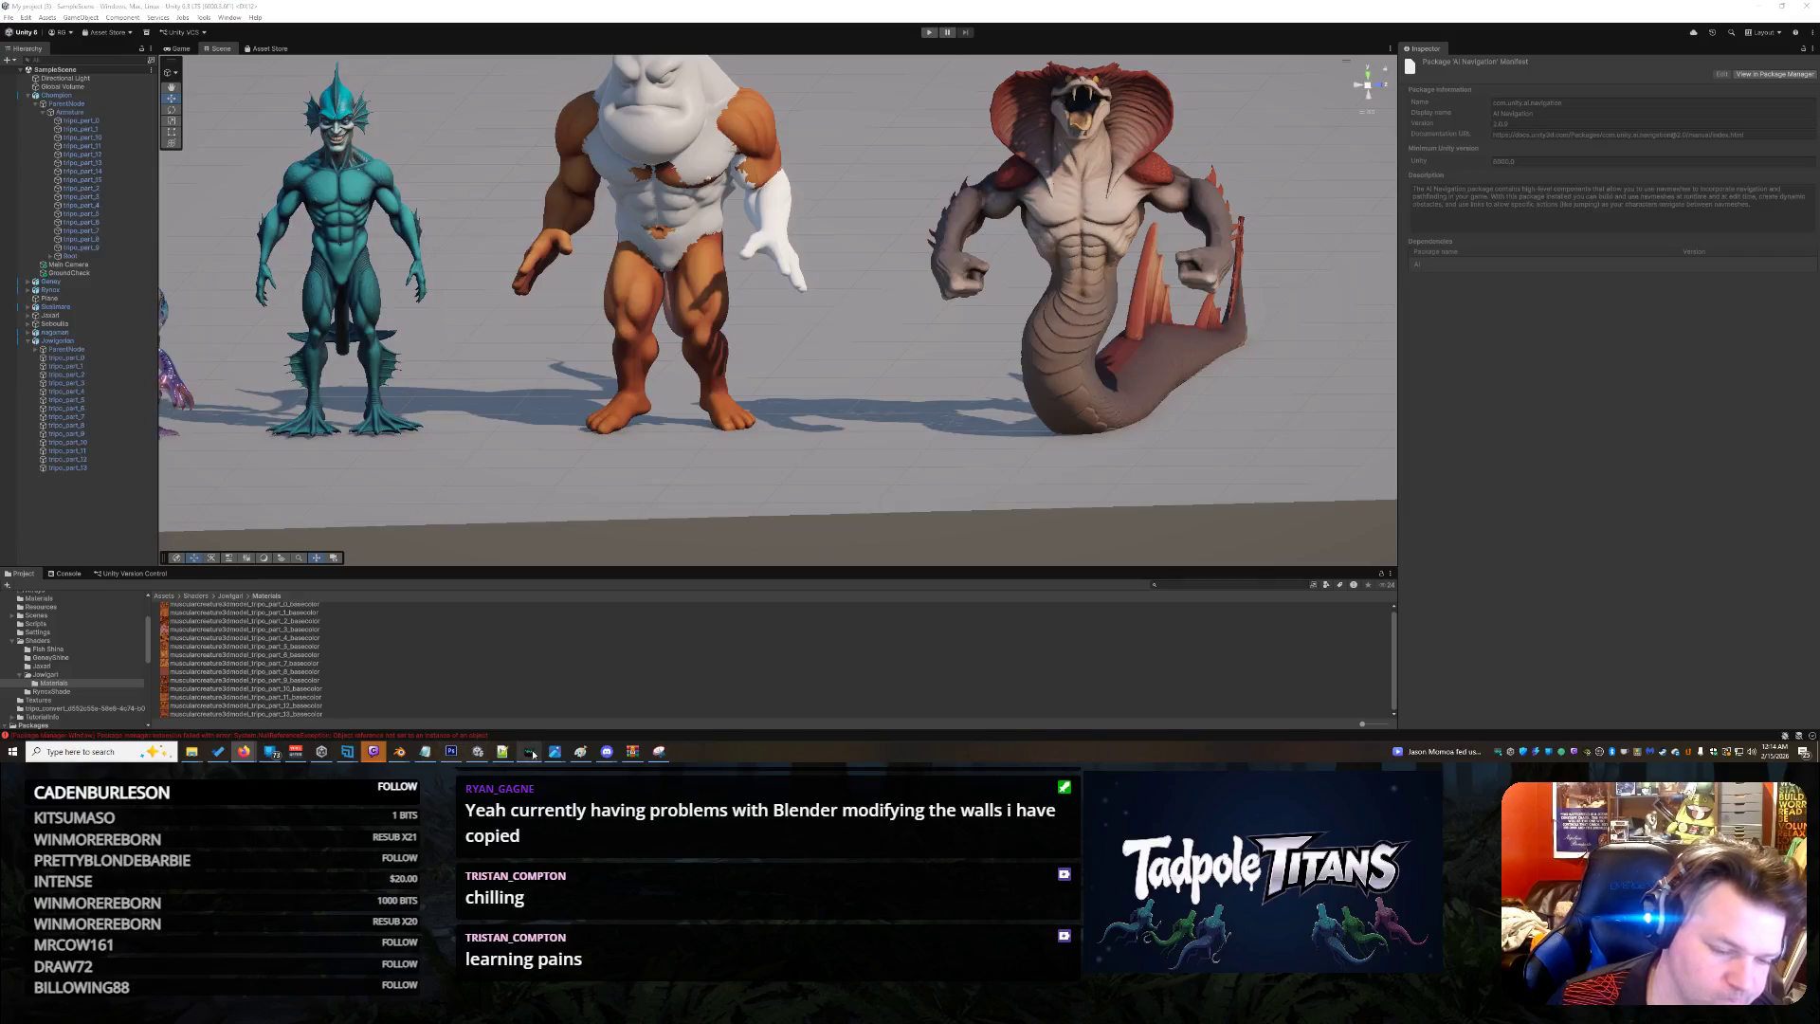
Step through the part_0 to part_13 basecolor textures, previewing each image and its import settings
click(342, 606)
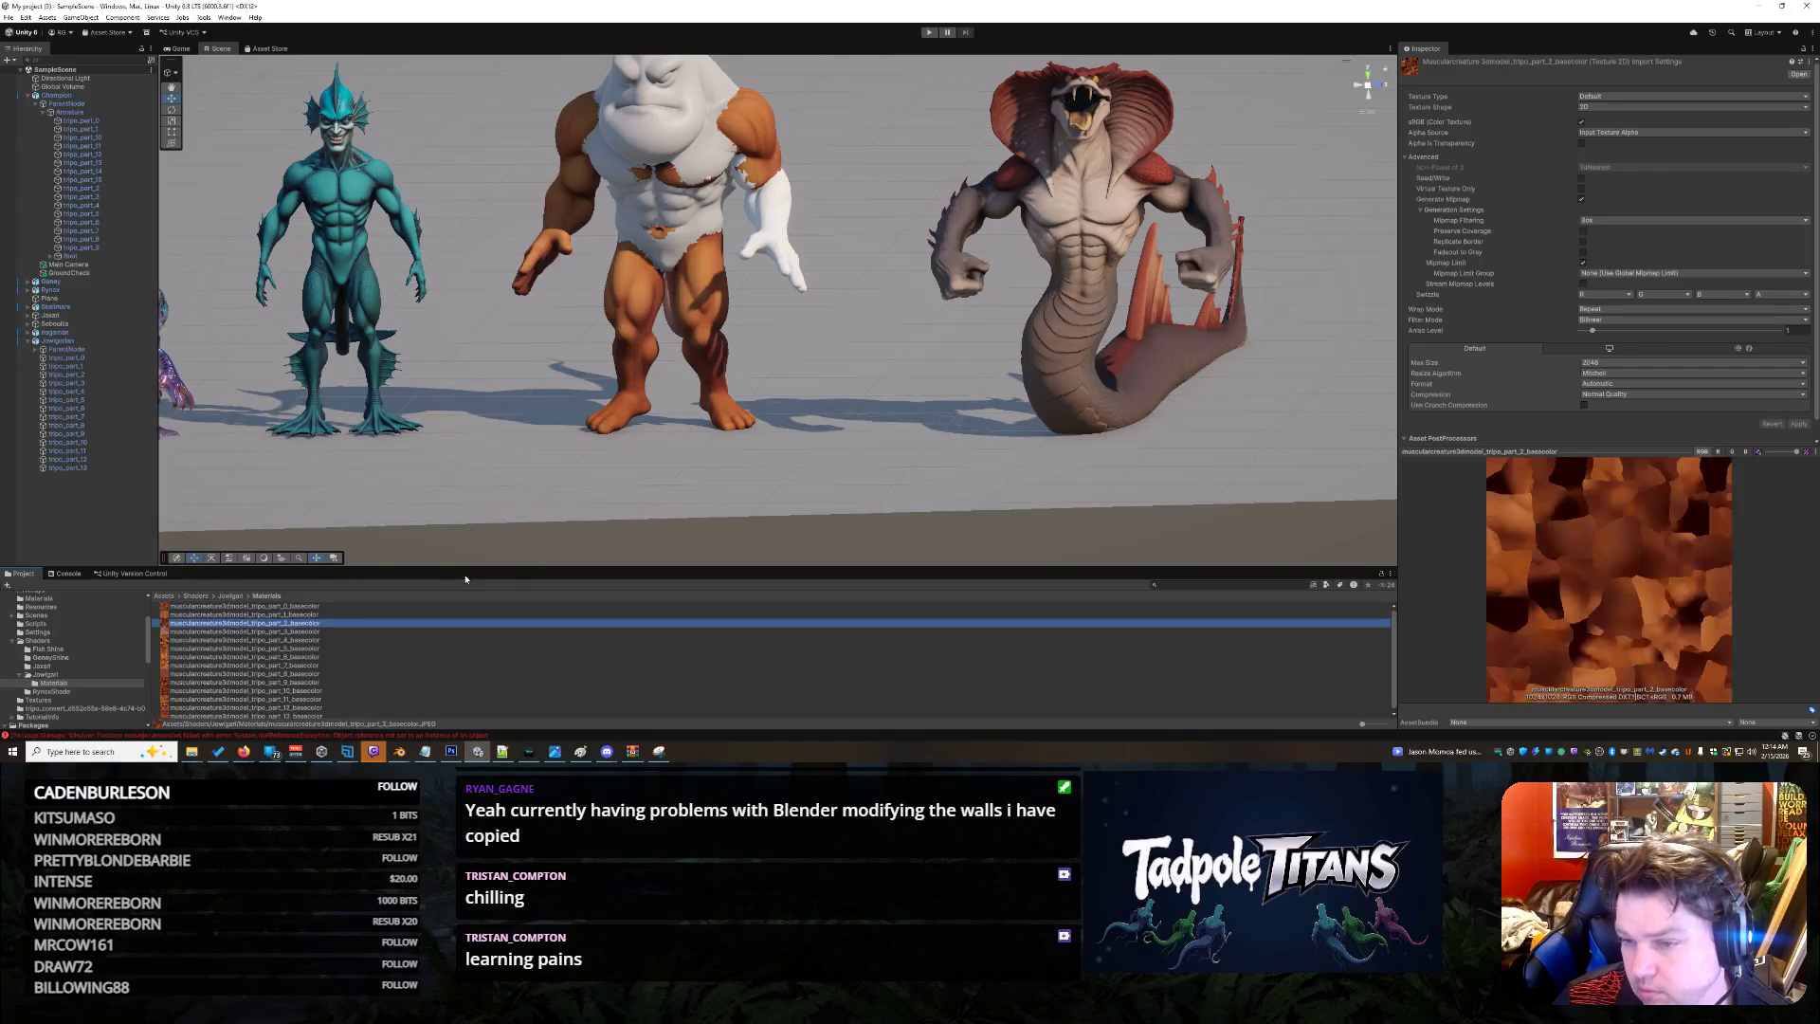
key(Down)
key(Down)
key(Down)
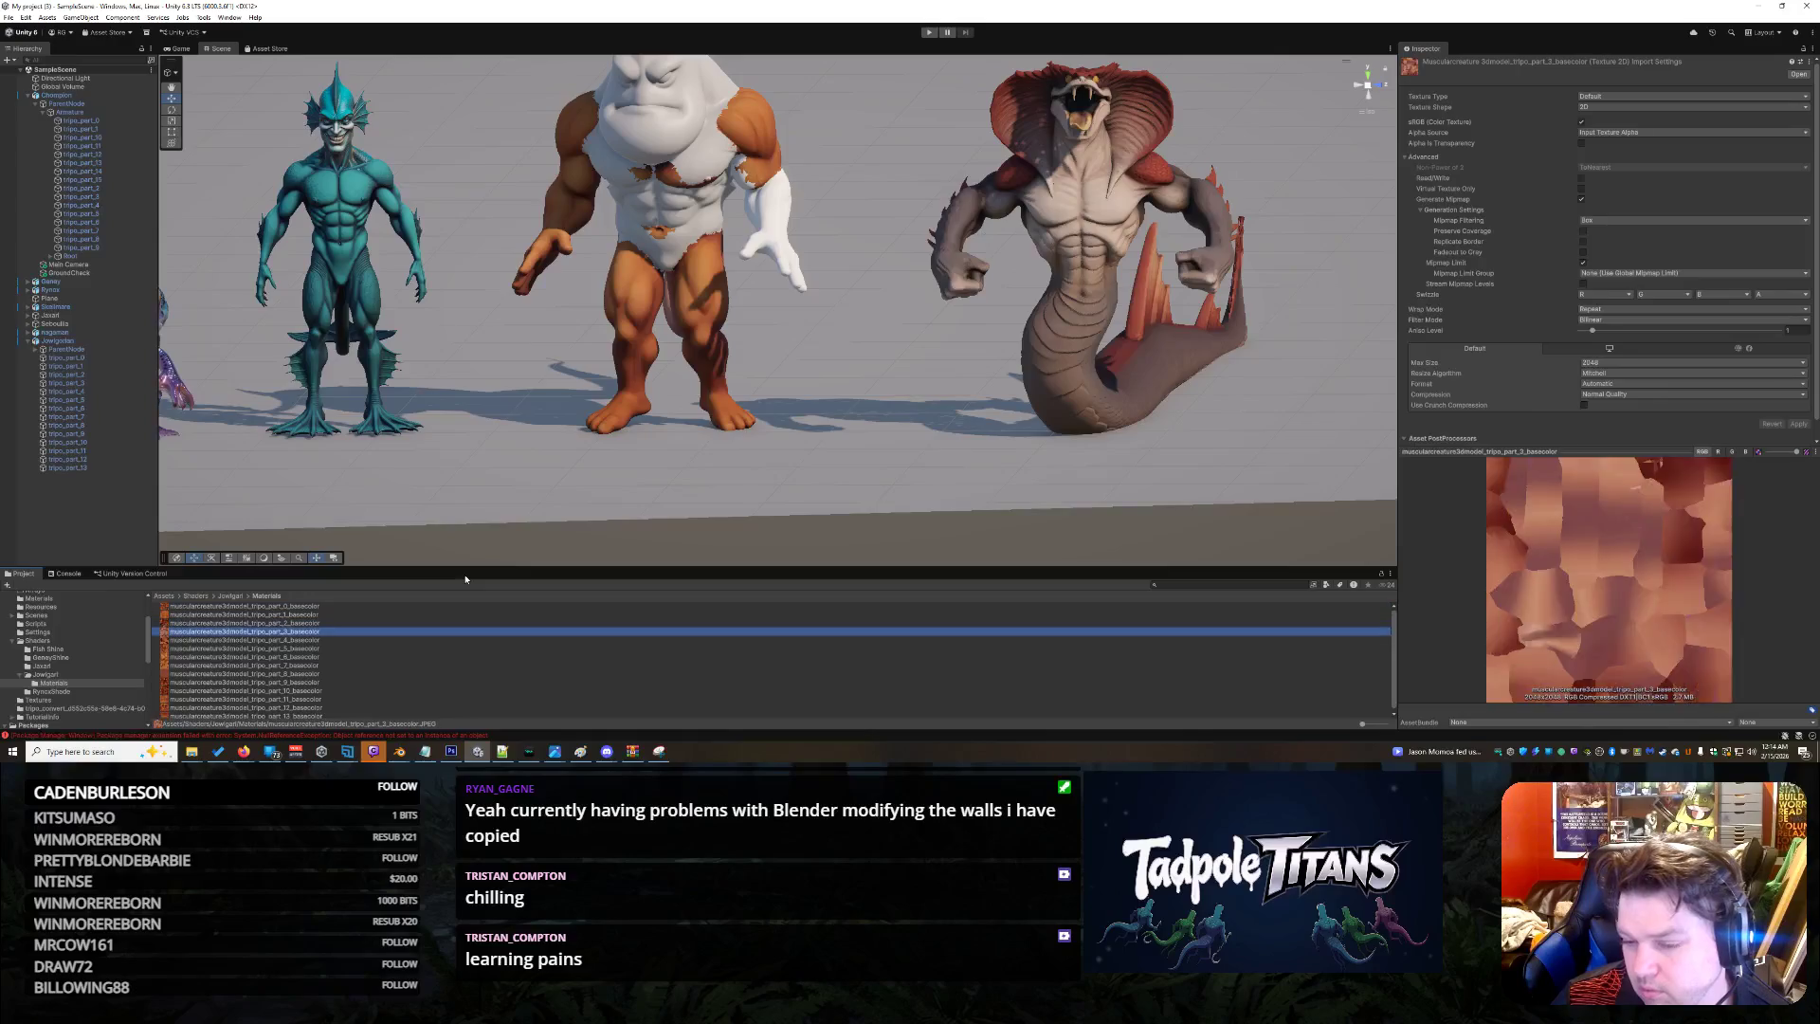
key(Down)
key(Down)
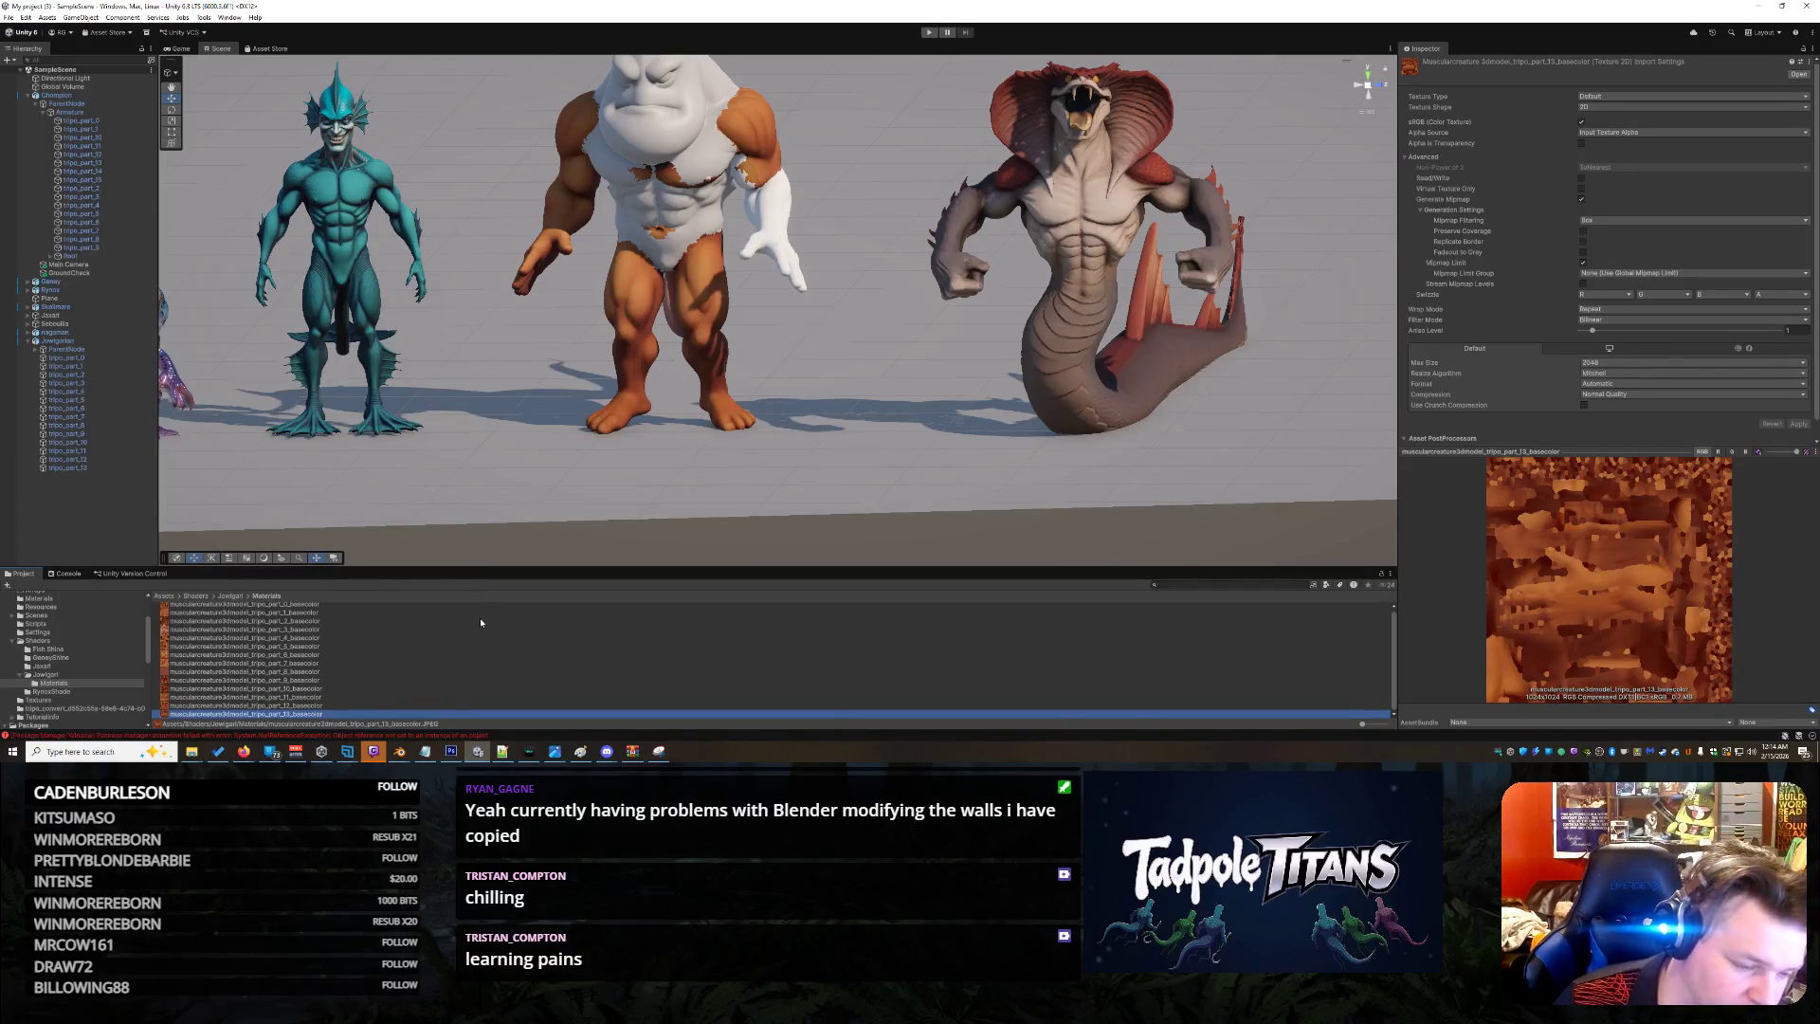
key(Up)
key(Up)
key(Up)
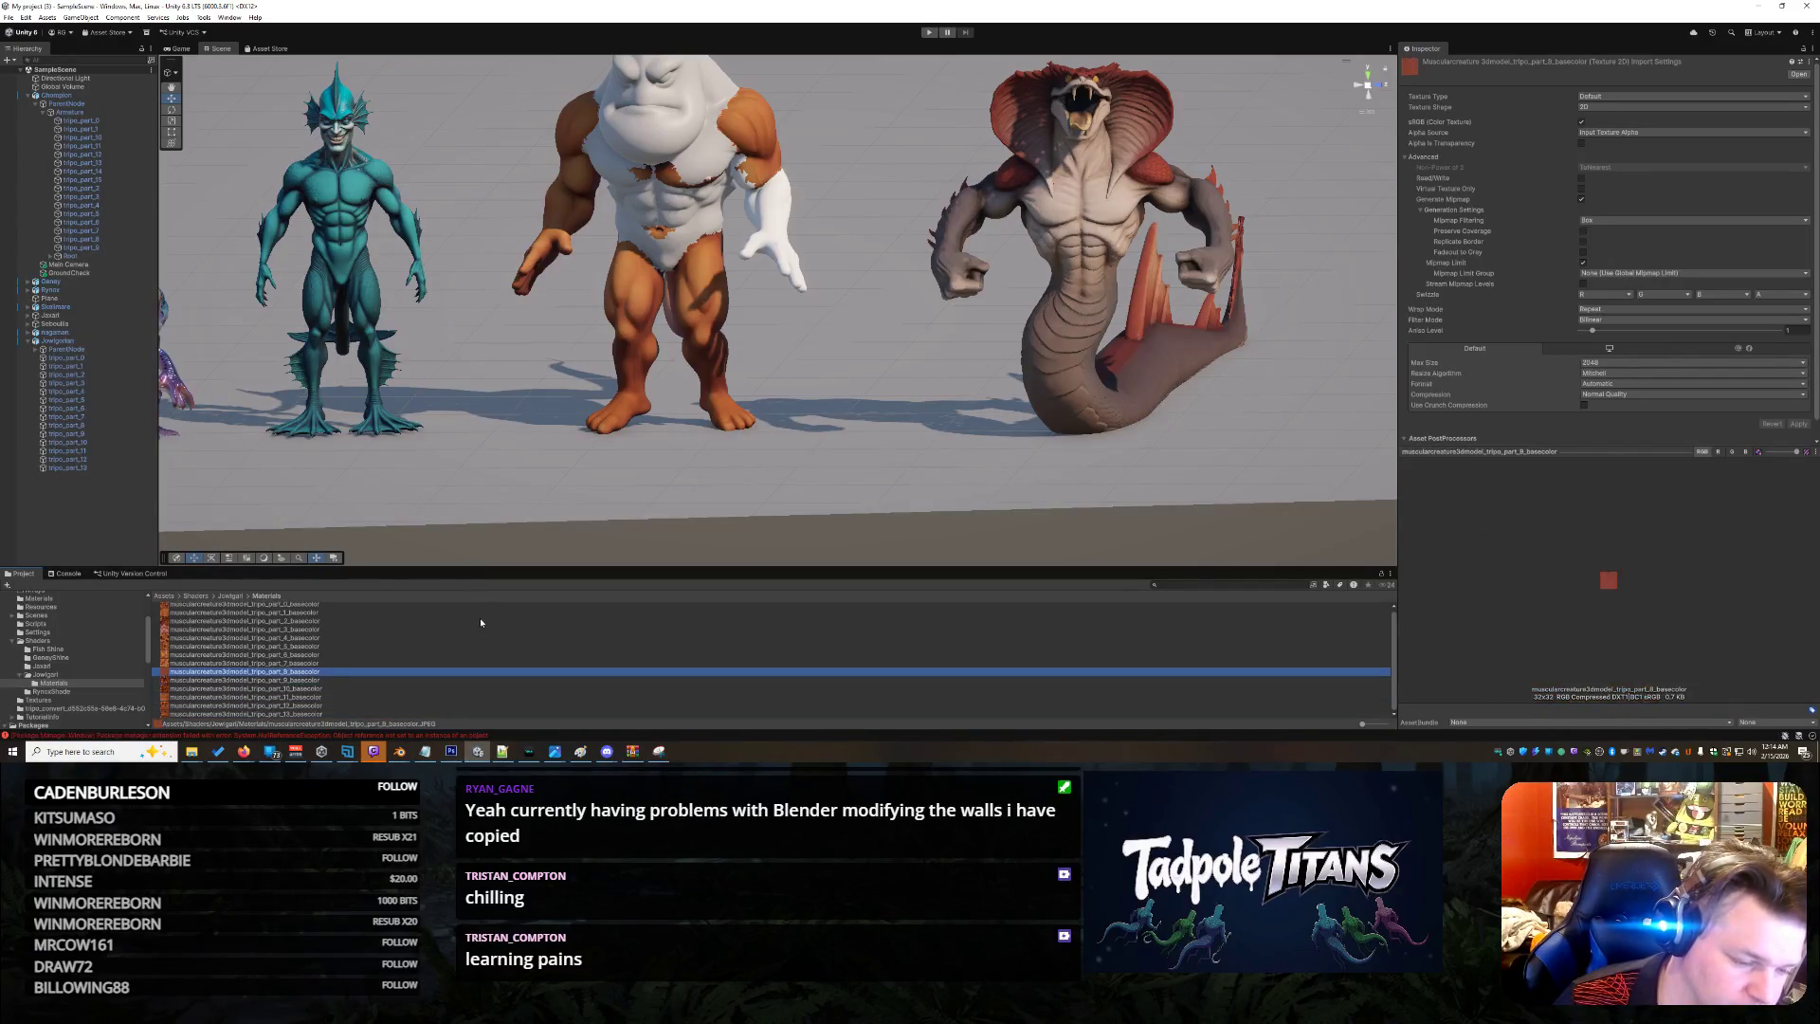
key(Up)
key(Up)
key(Up)
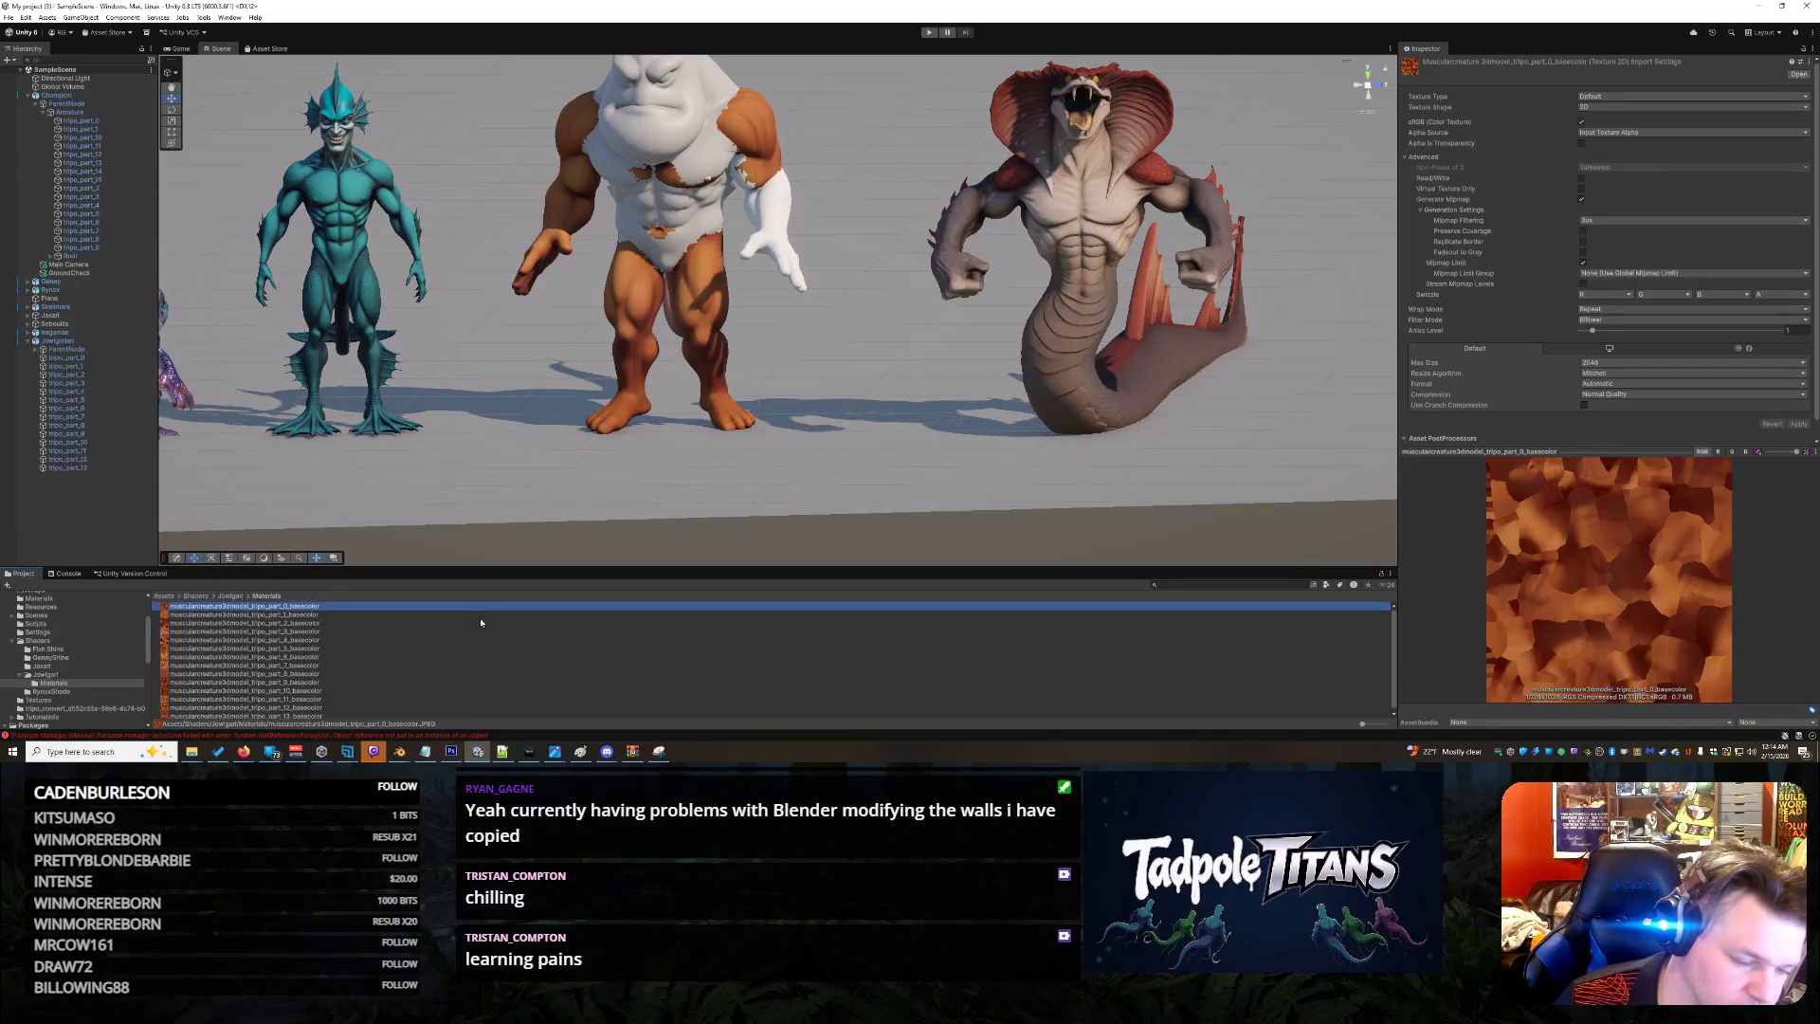
key(Down)
key(Down)
key(Down)
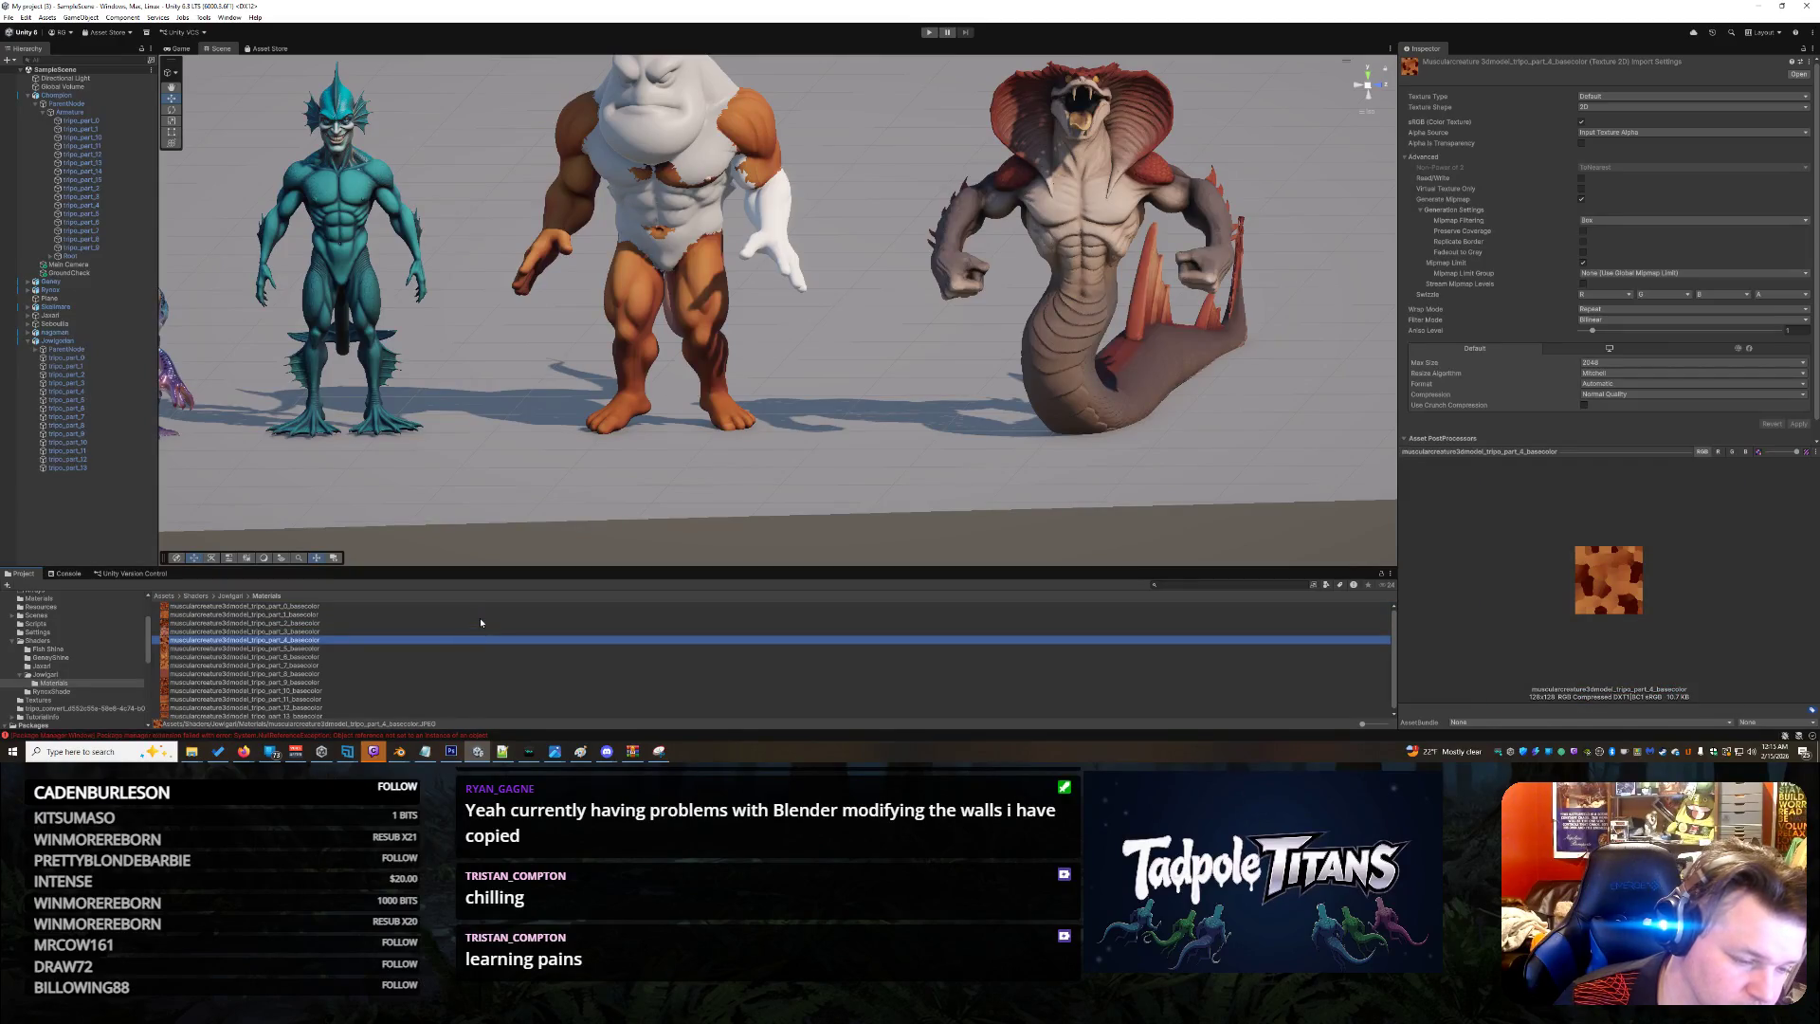
key(Down)
key(Down)
key(Down)
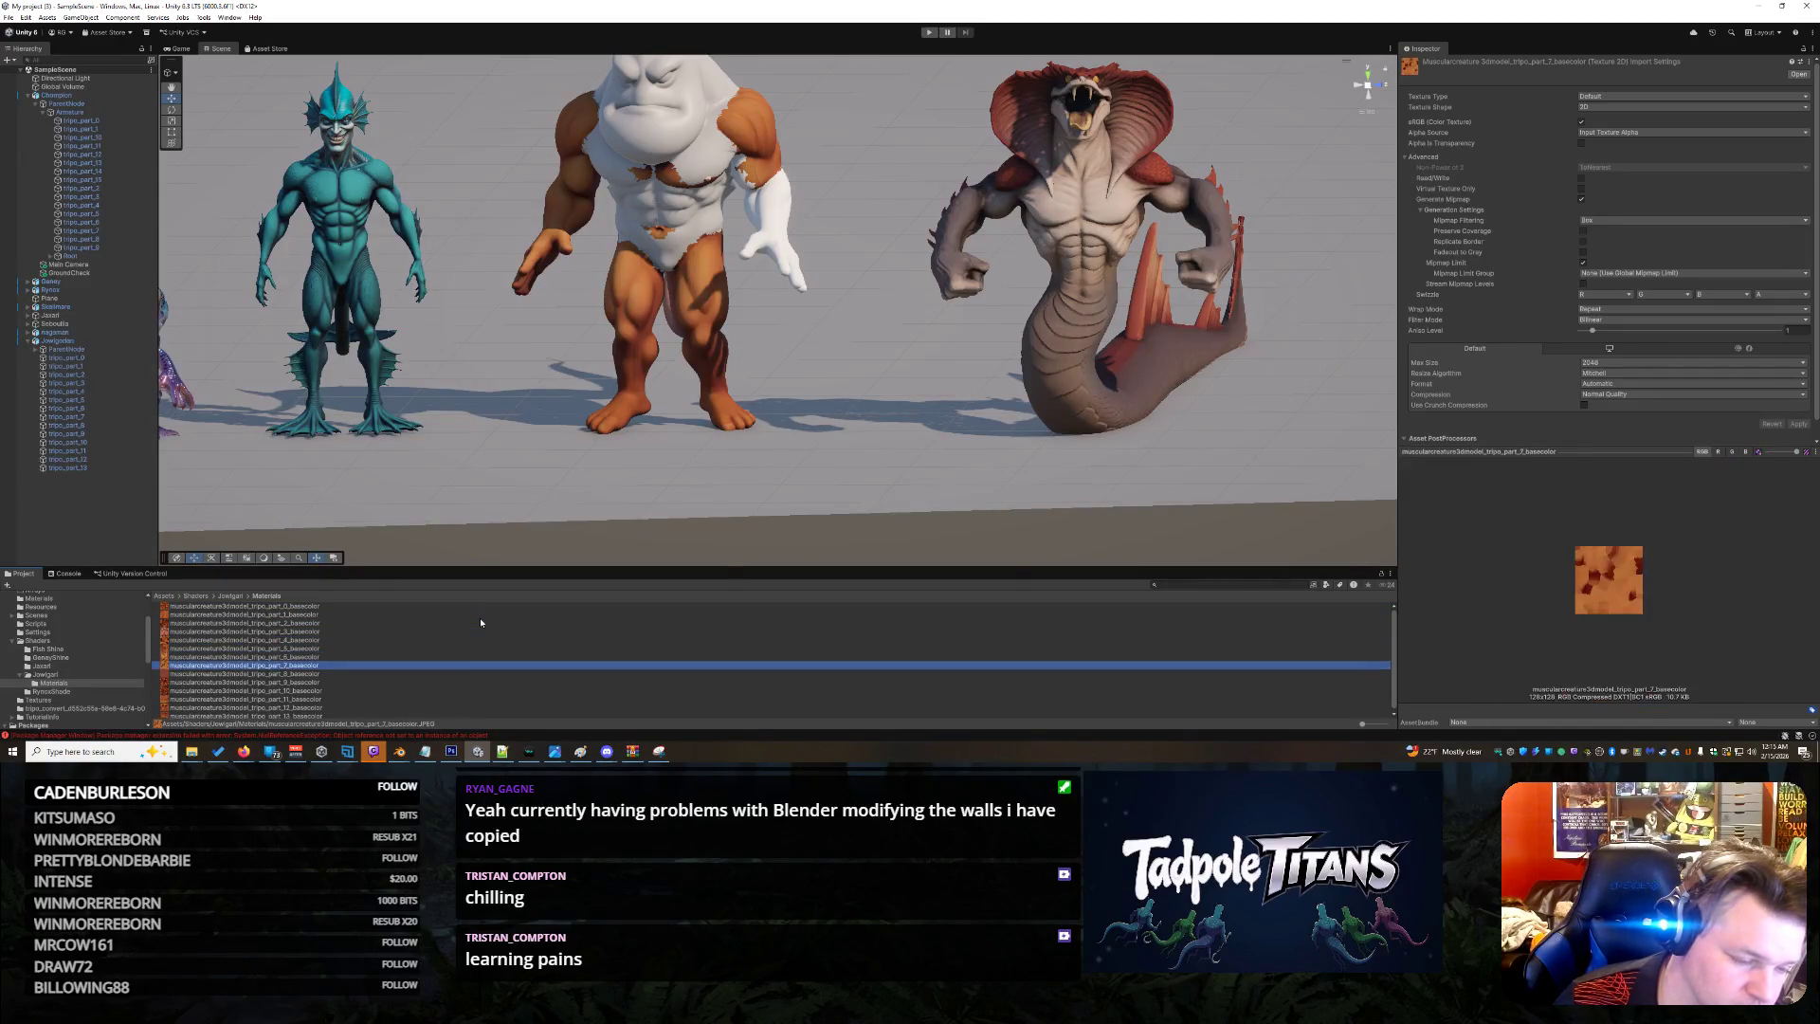
key(Down)
key(Down)
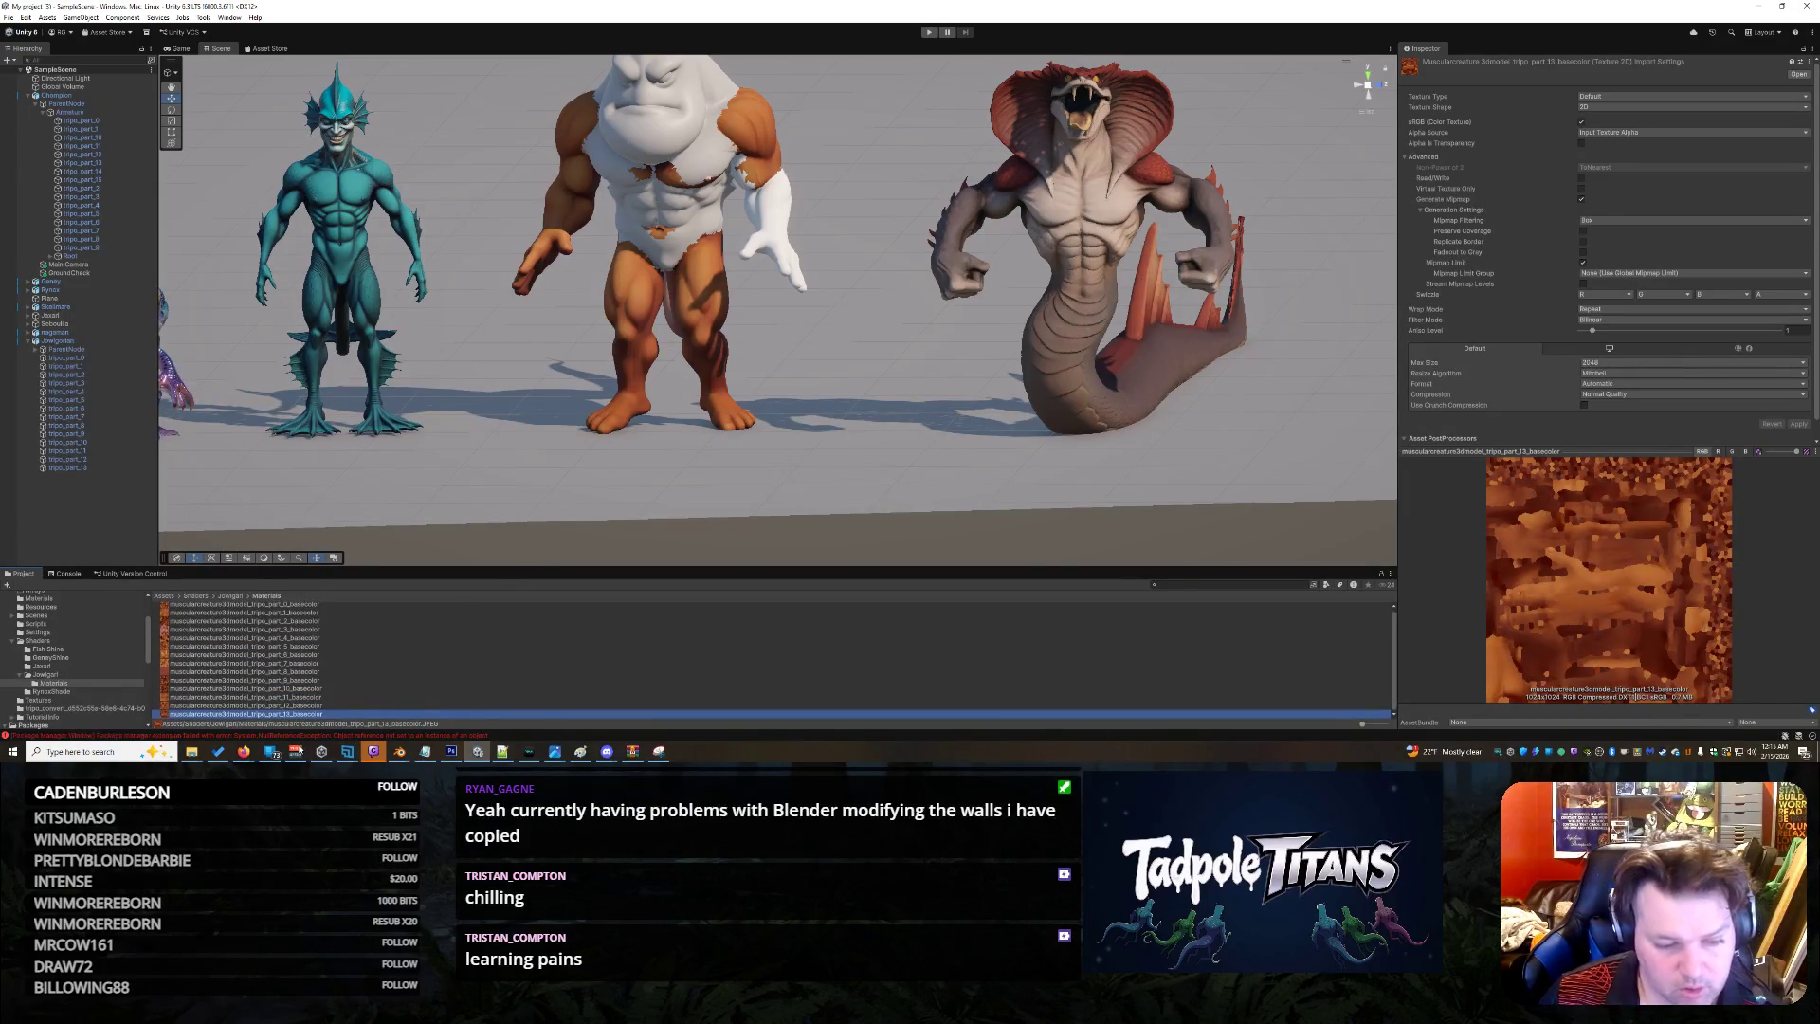
click(451, 750)
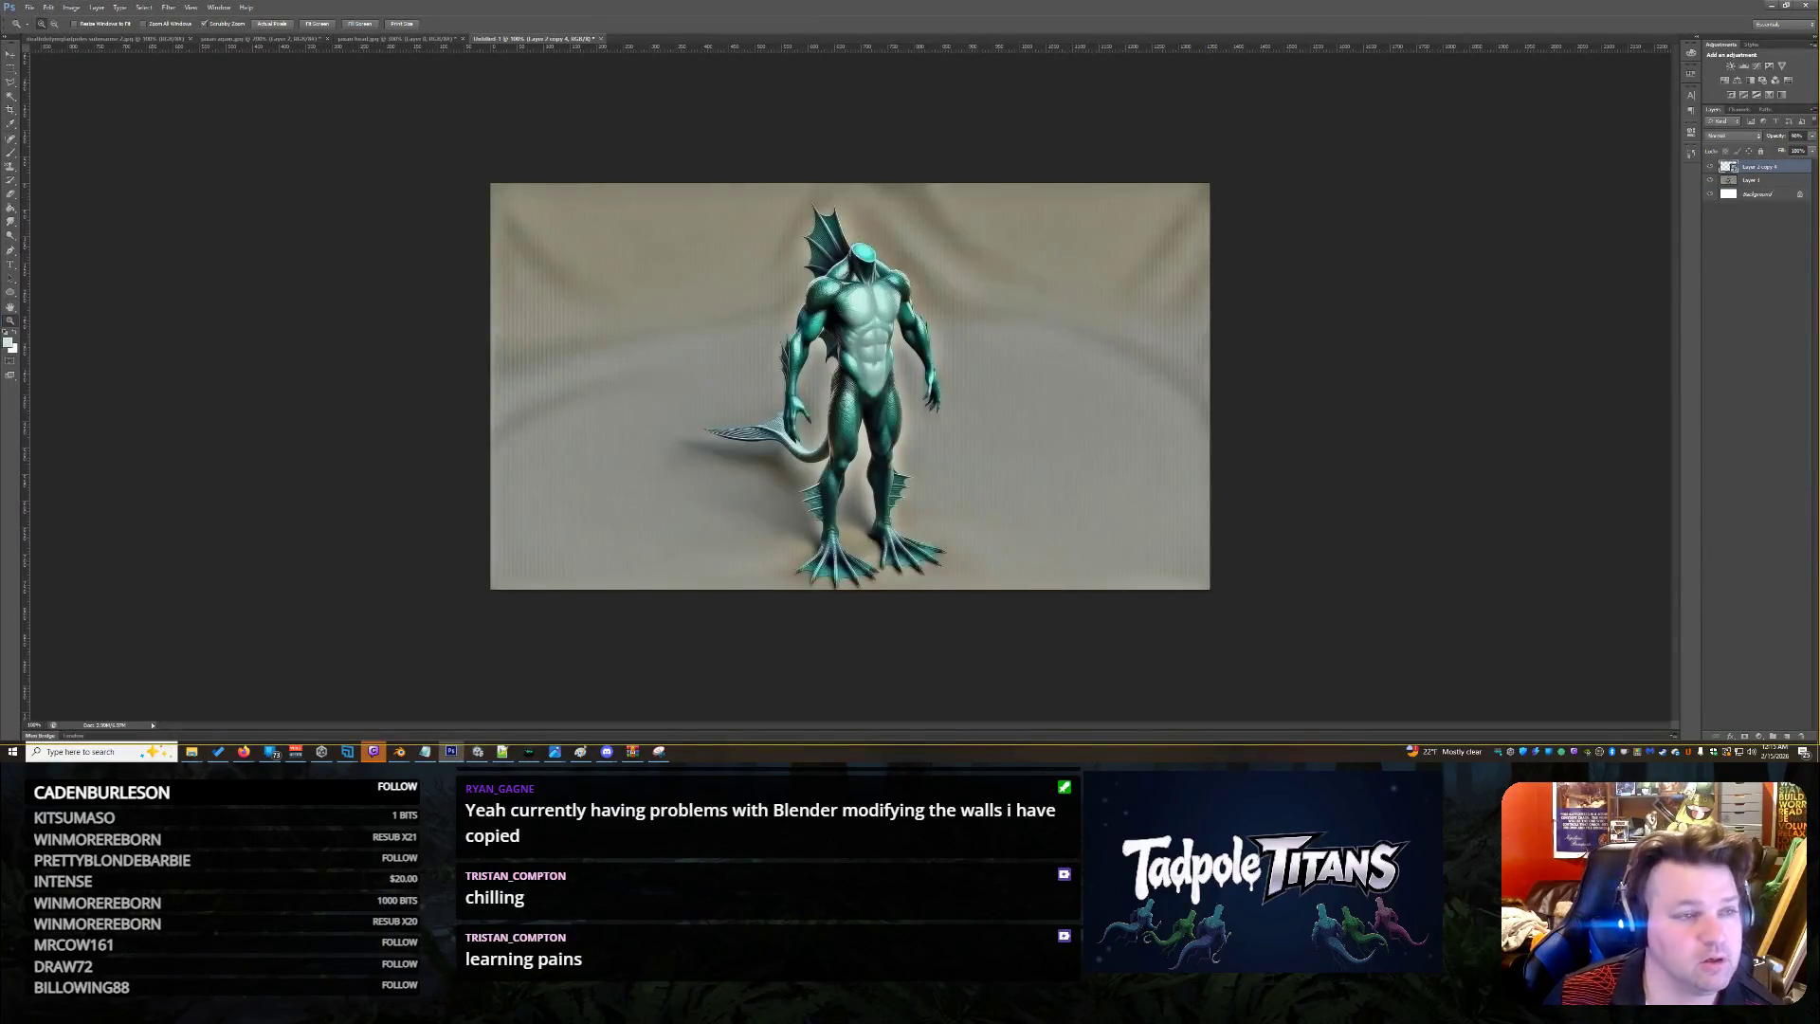
Create a new Photoshop document with width and height set to 2048 pixels
click(29, 7)
key(Escape)
key(ctrl+v)
key(ctrl+n)
double_click(885, 252)
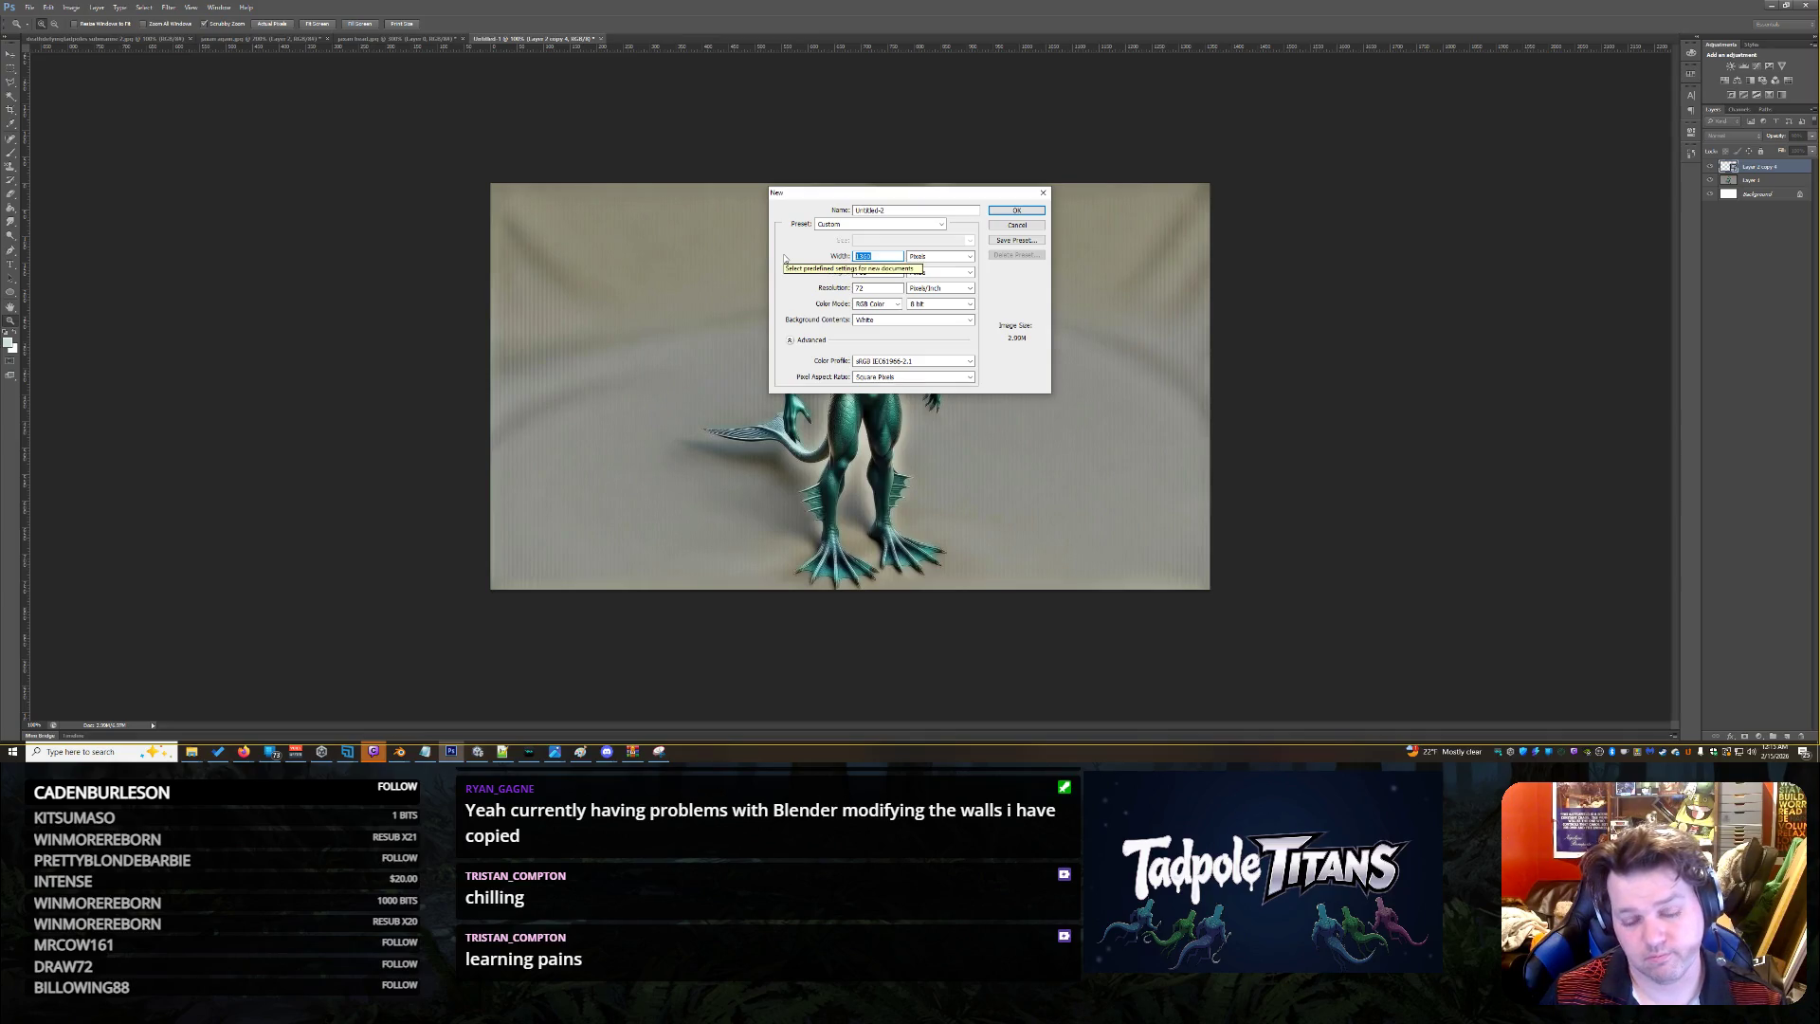
text(20)
key(Tab)
key(Tab)
text(2048)
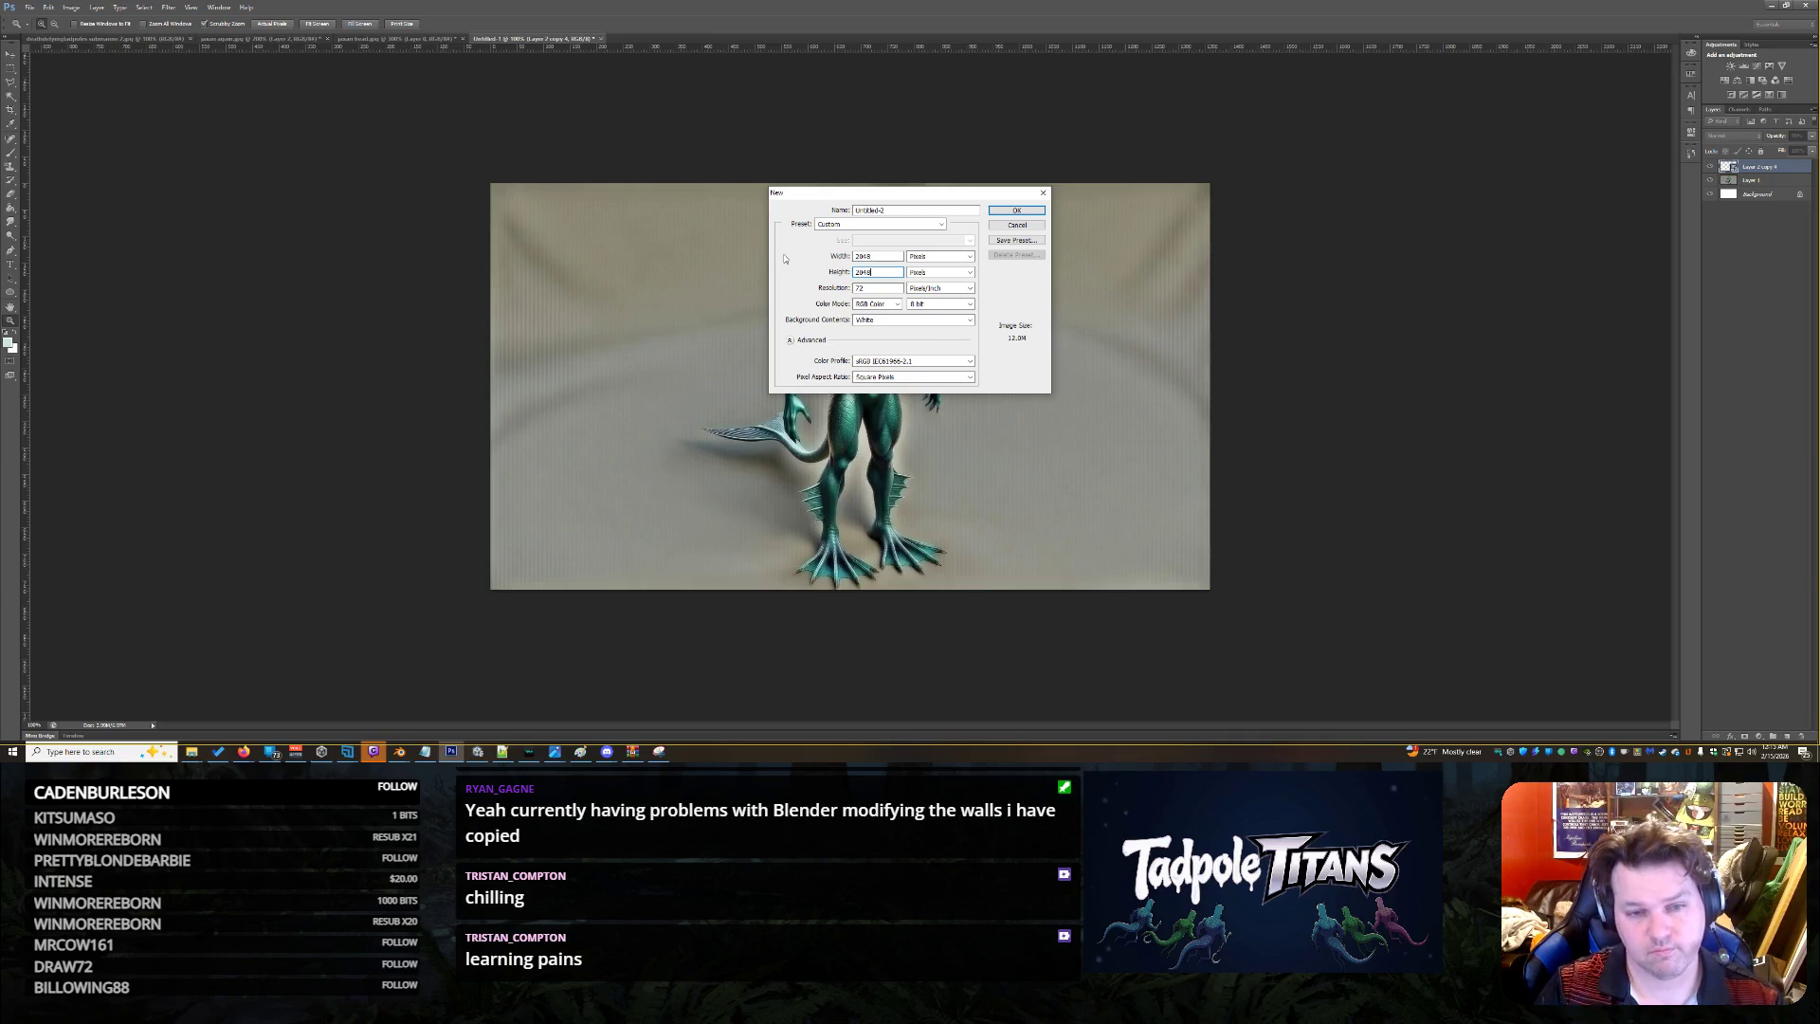
key(Return)
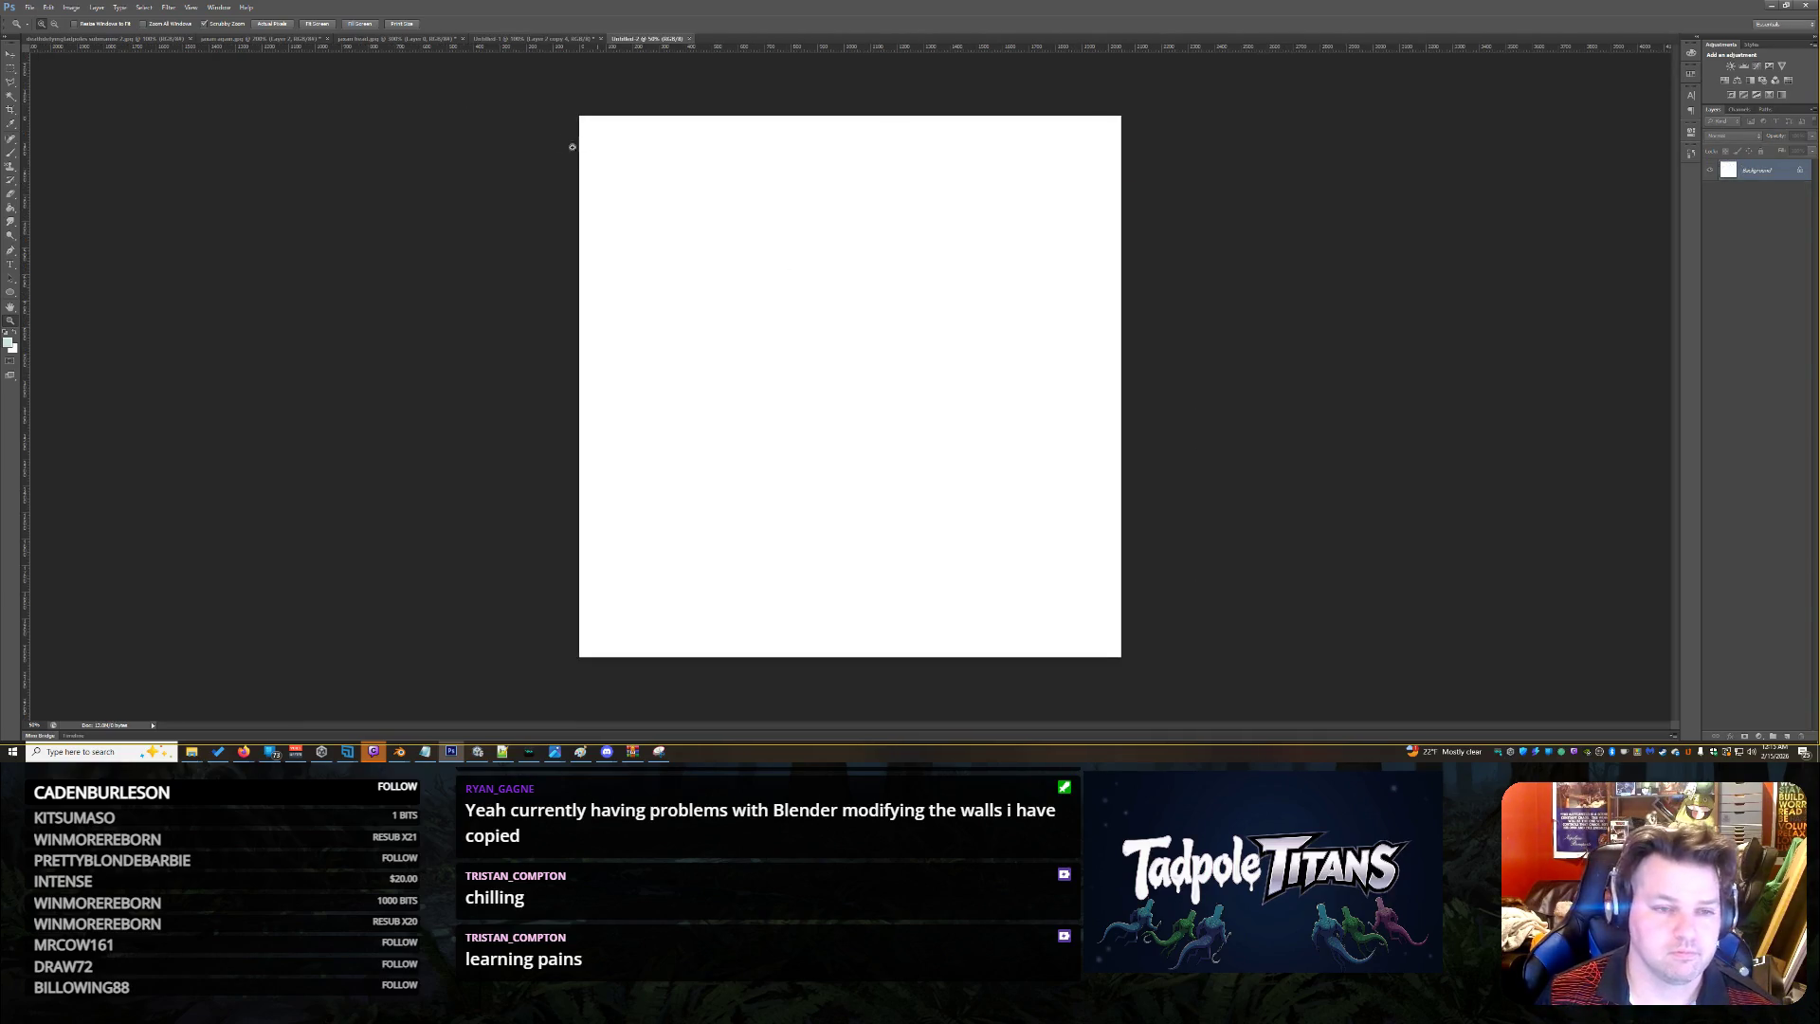
Resize the image to 700% width and 200% height with Constrain Proportions off
click(72, 7)
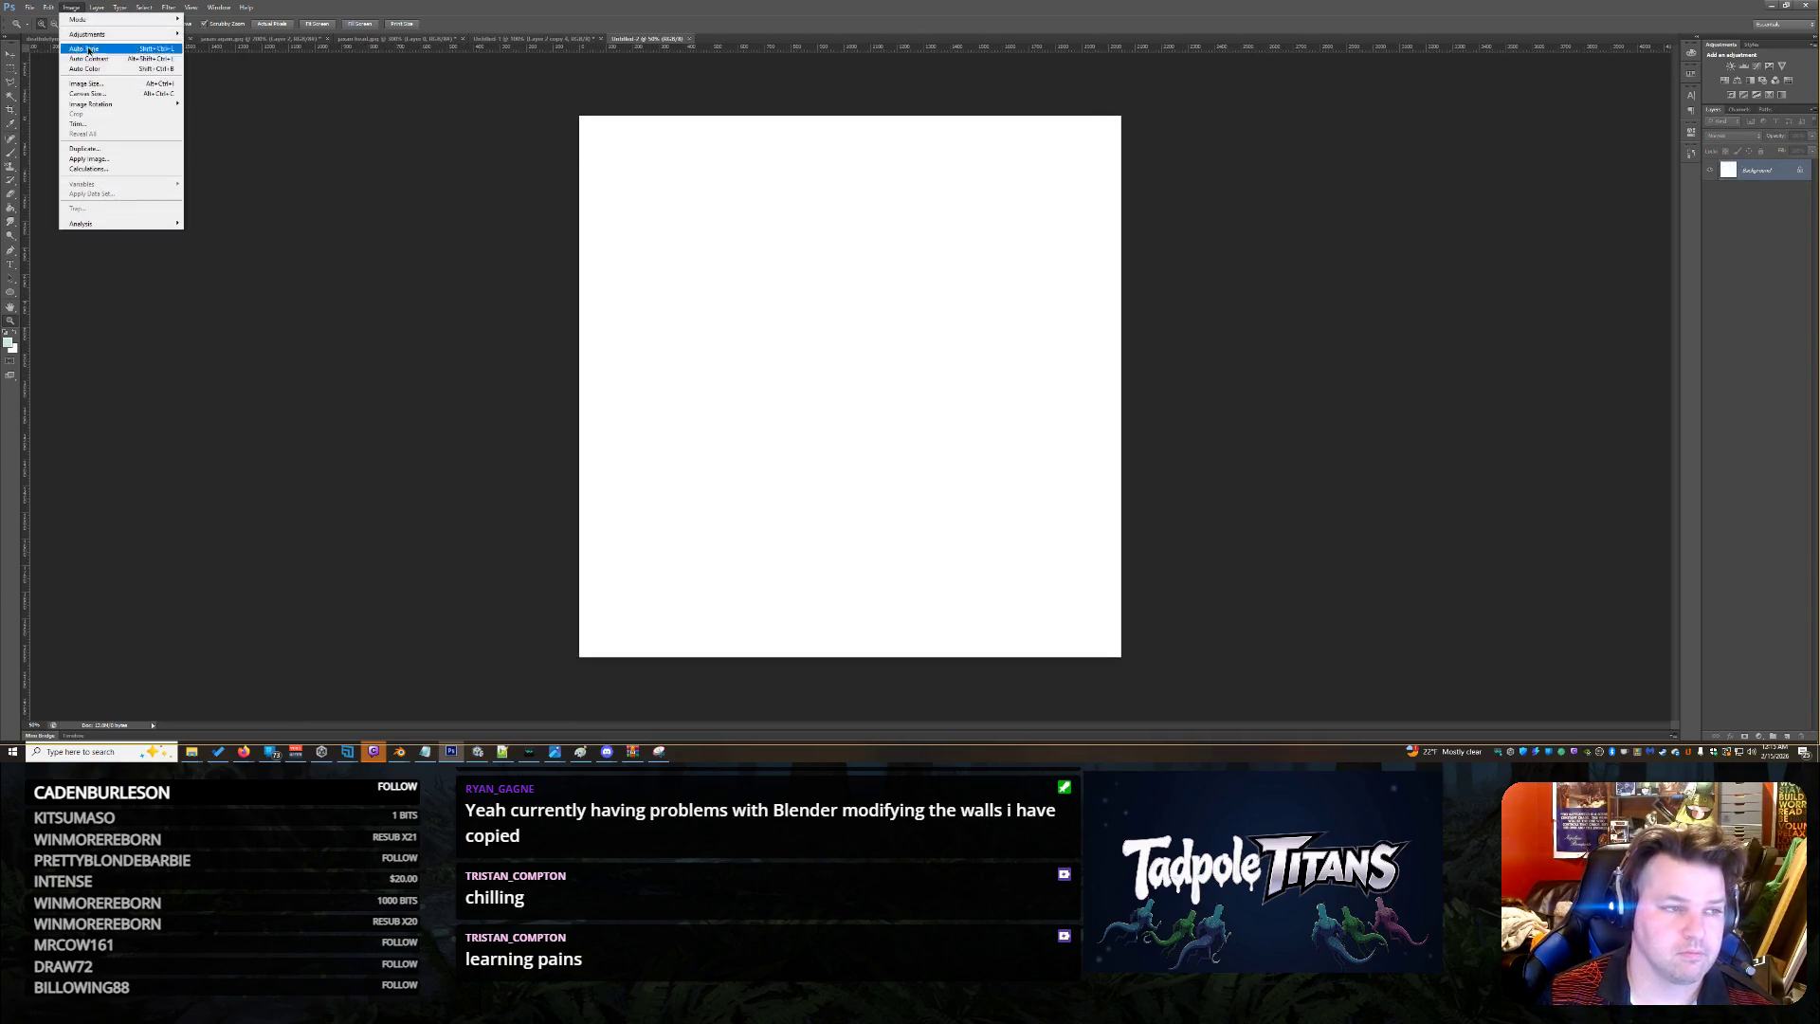
click(119, 88)
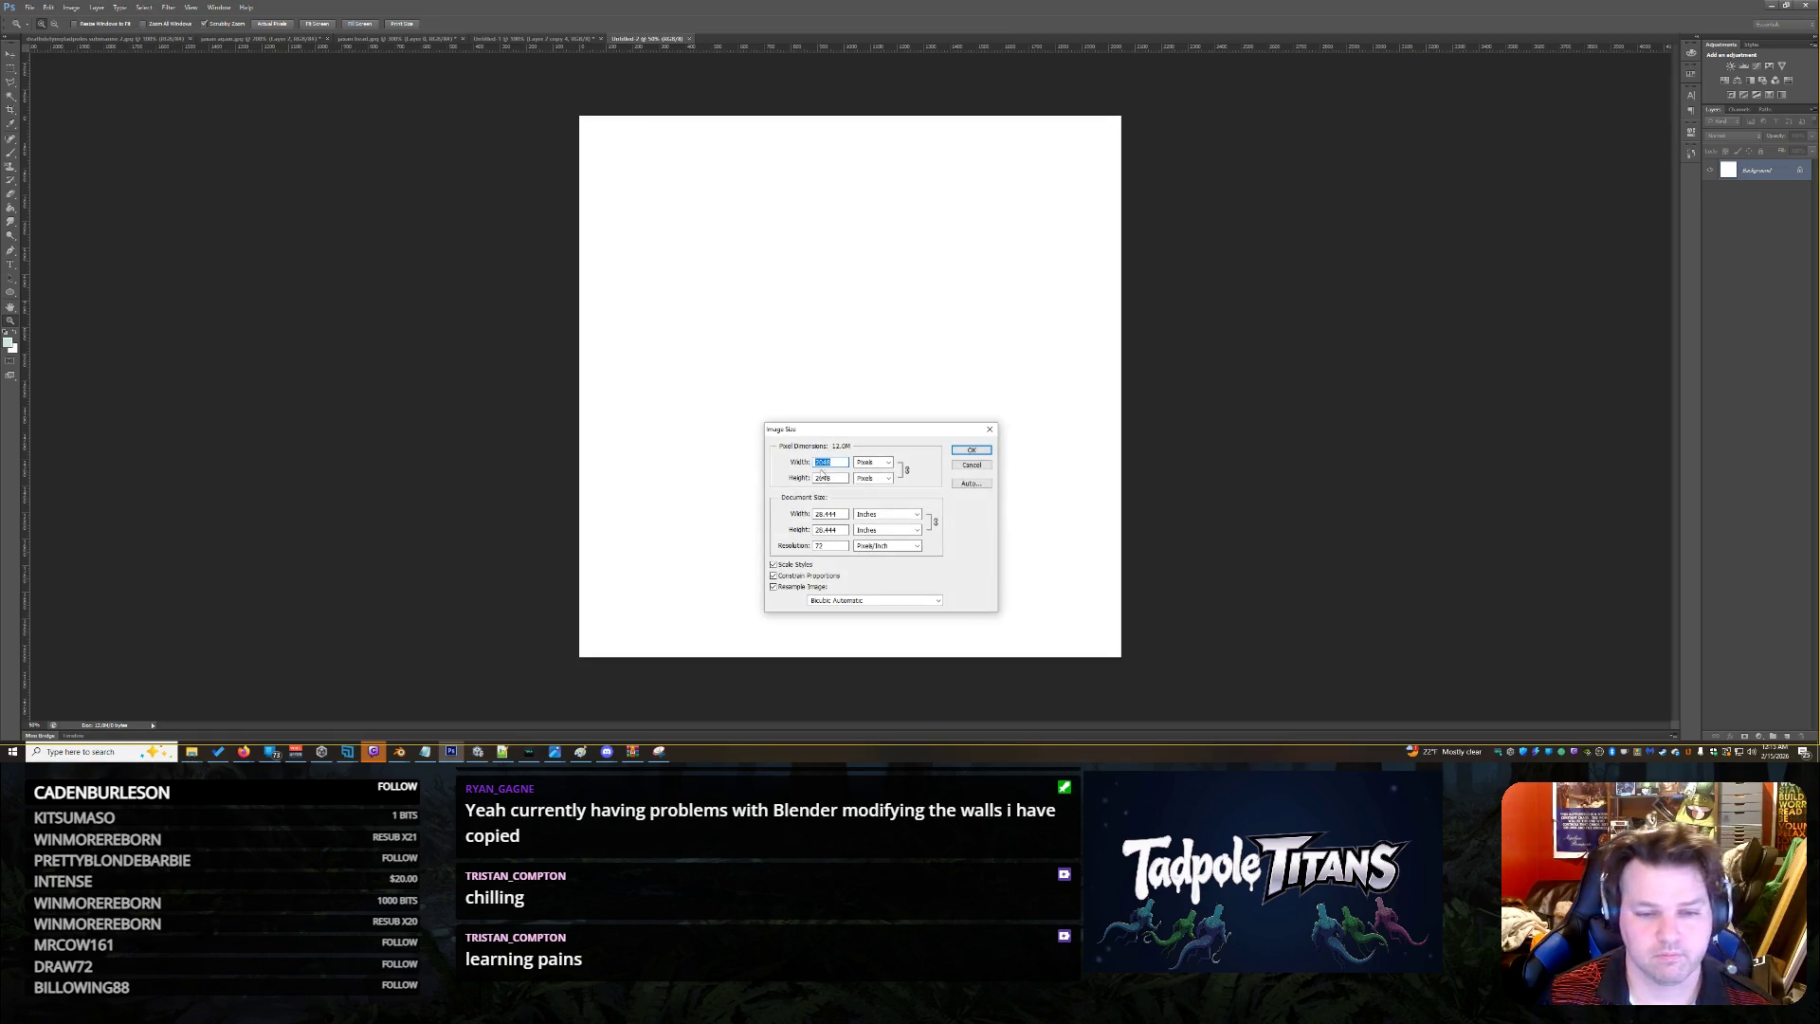
click(870, 462)
click(867, 472)
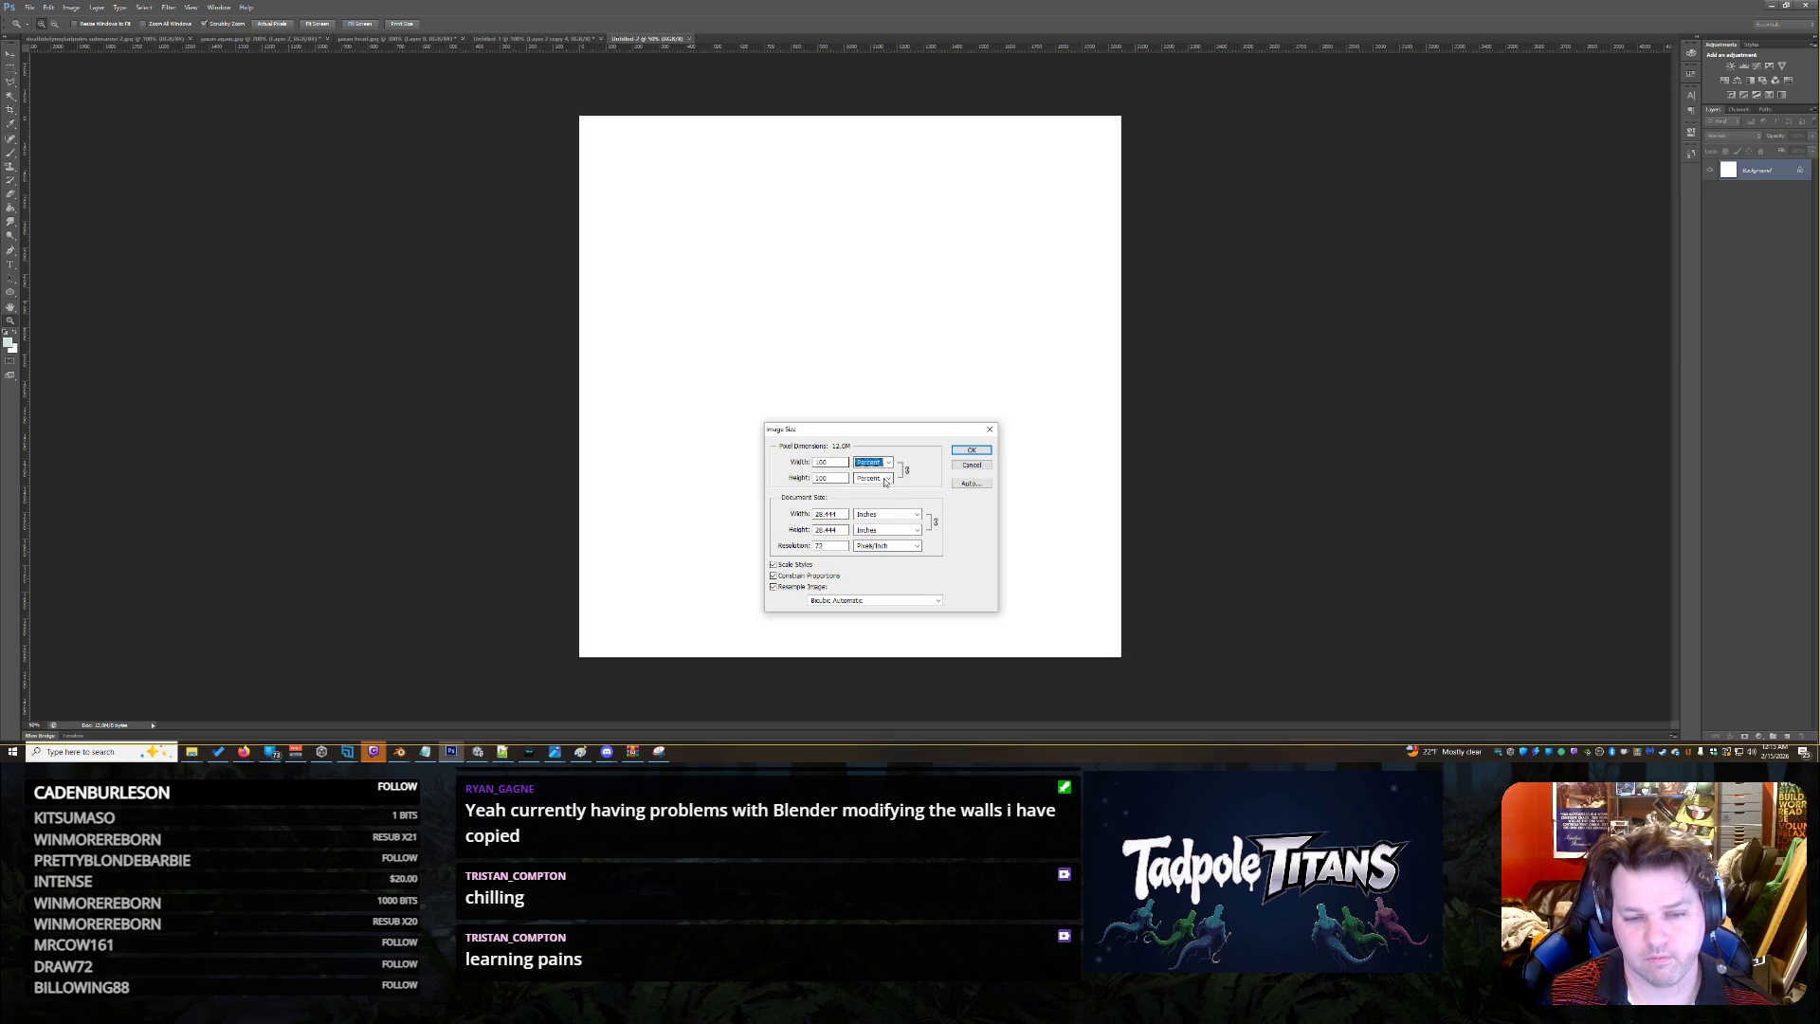
double_click(824, 462)
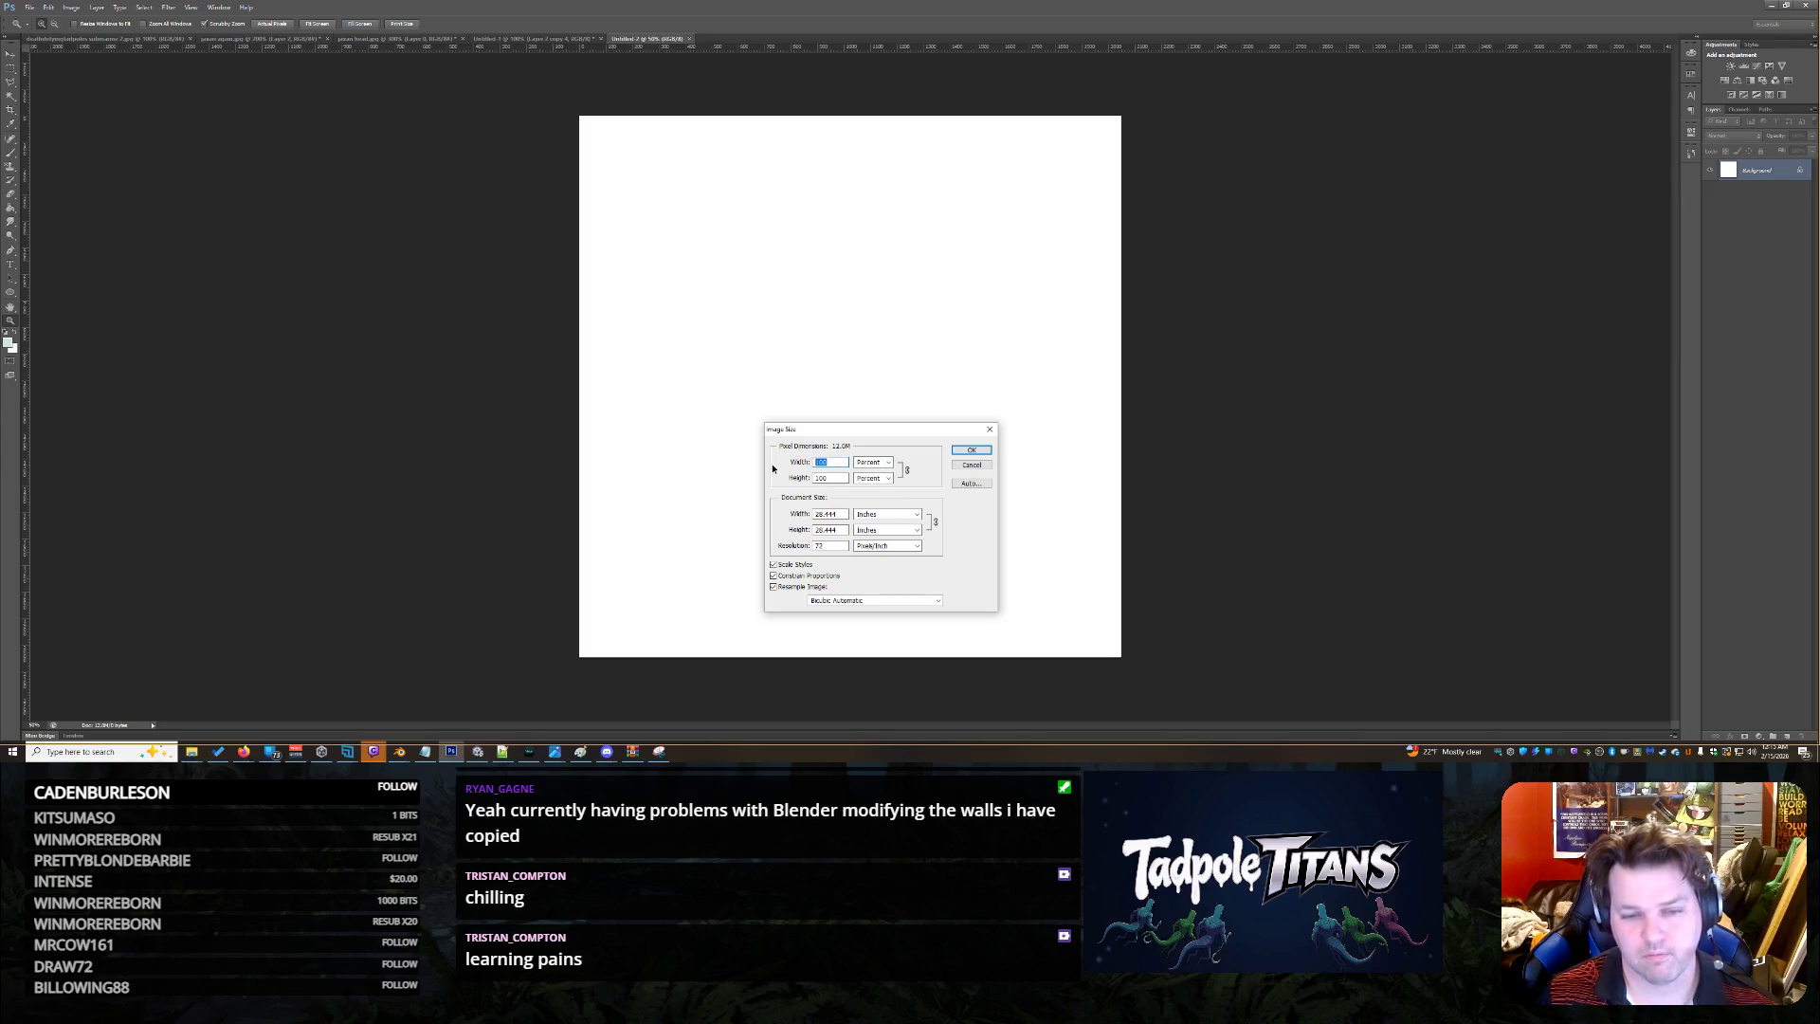
text(700)
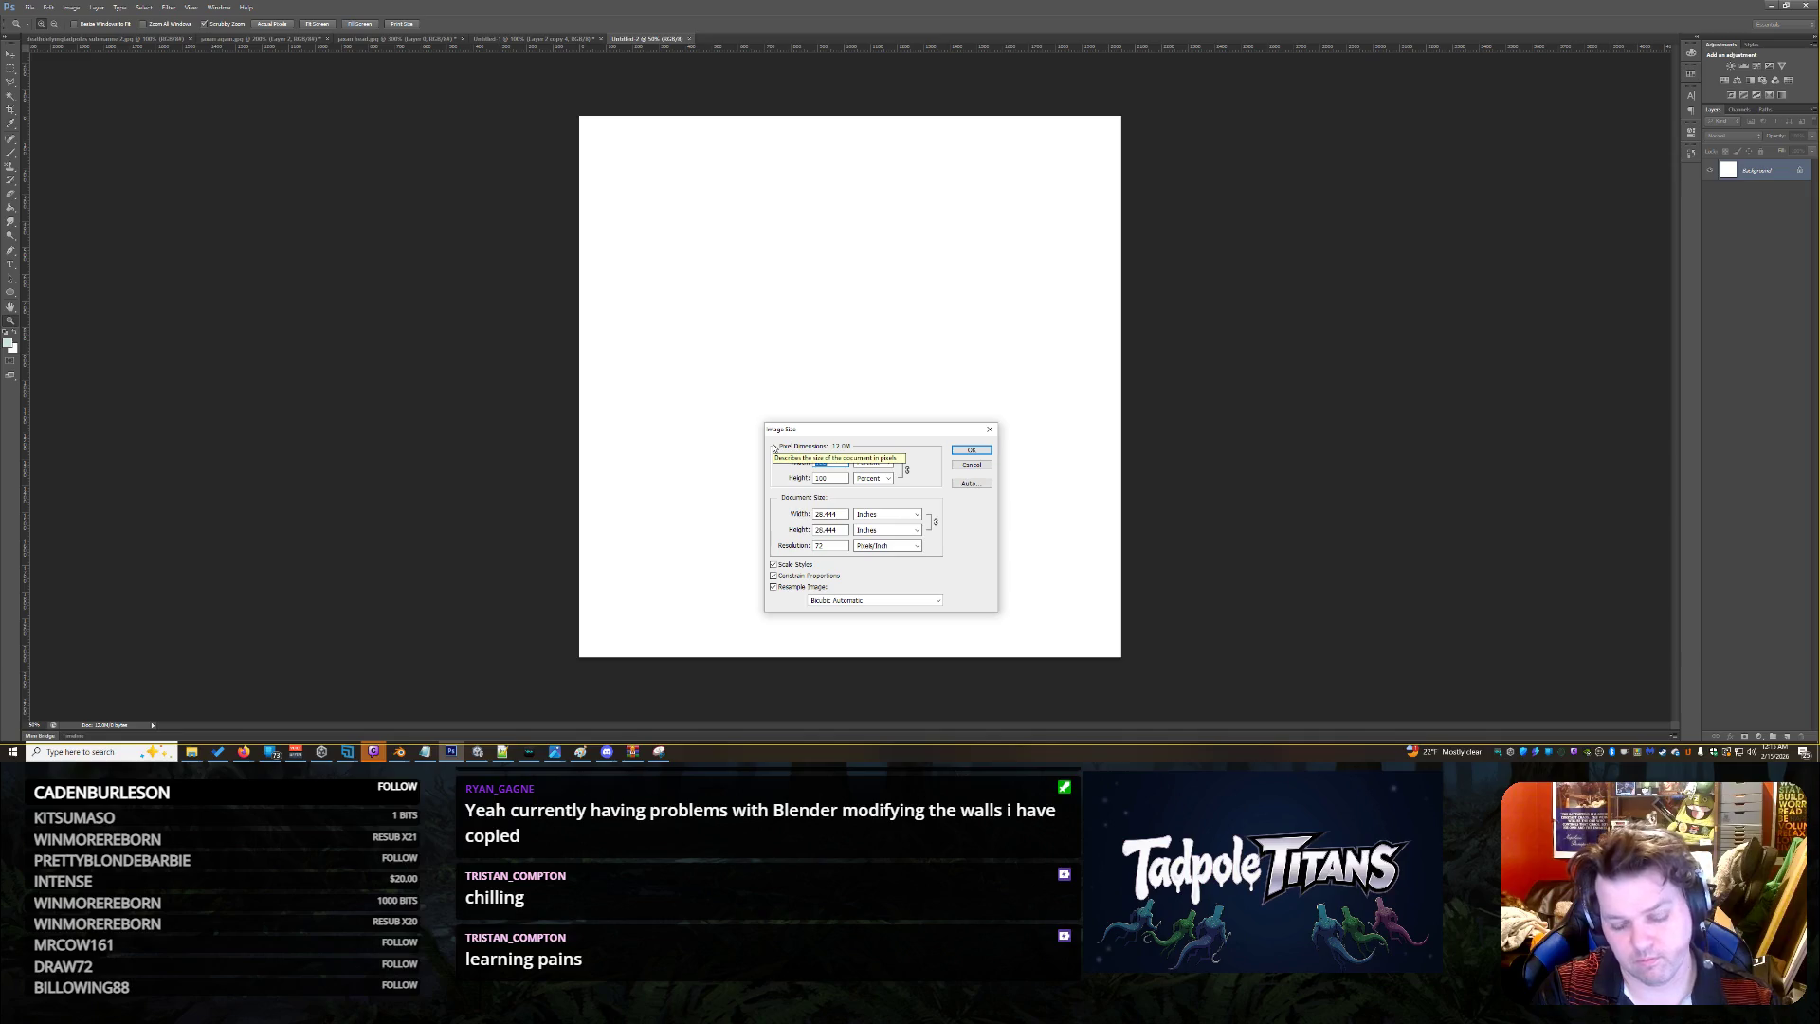
key(Tab)
key(Tab)
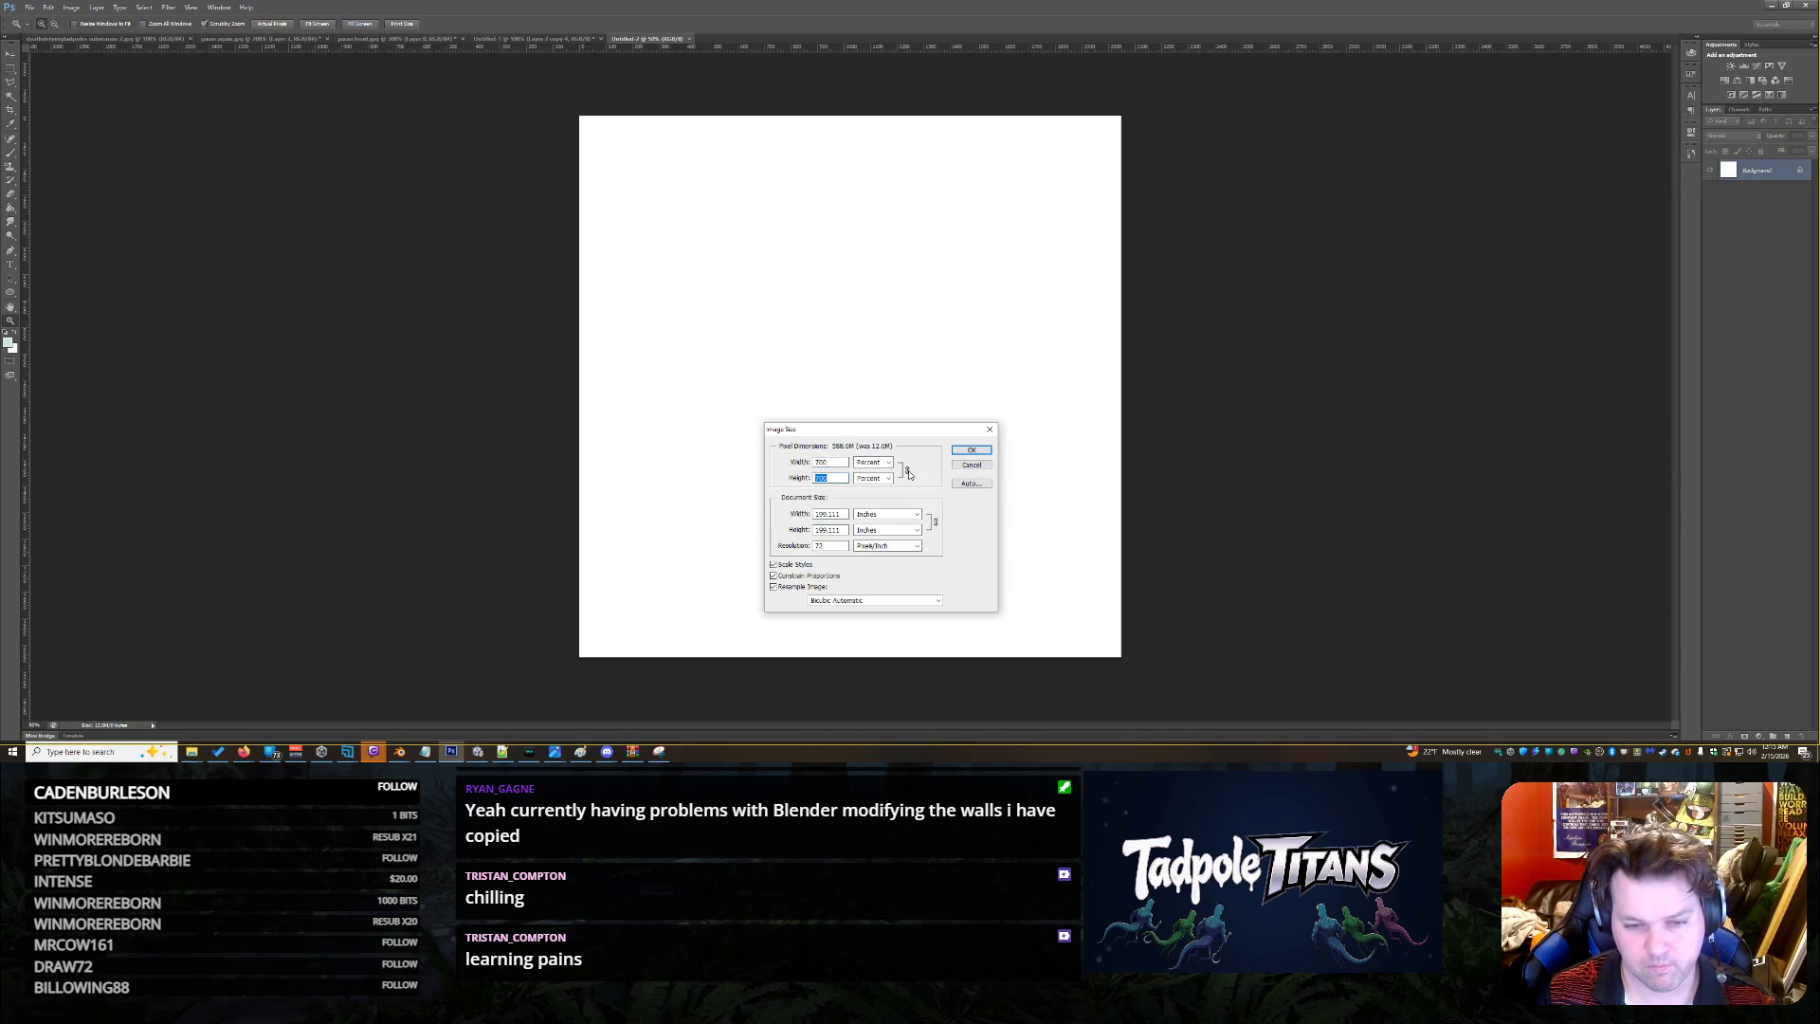
text(2)
key(shift+Tab)
key(shift+Tab)
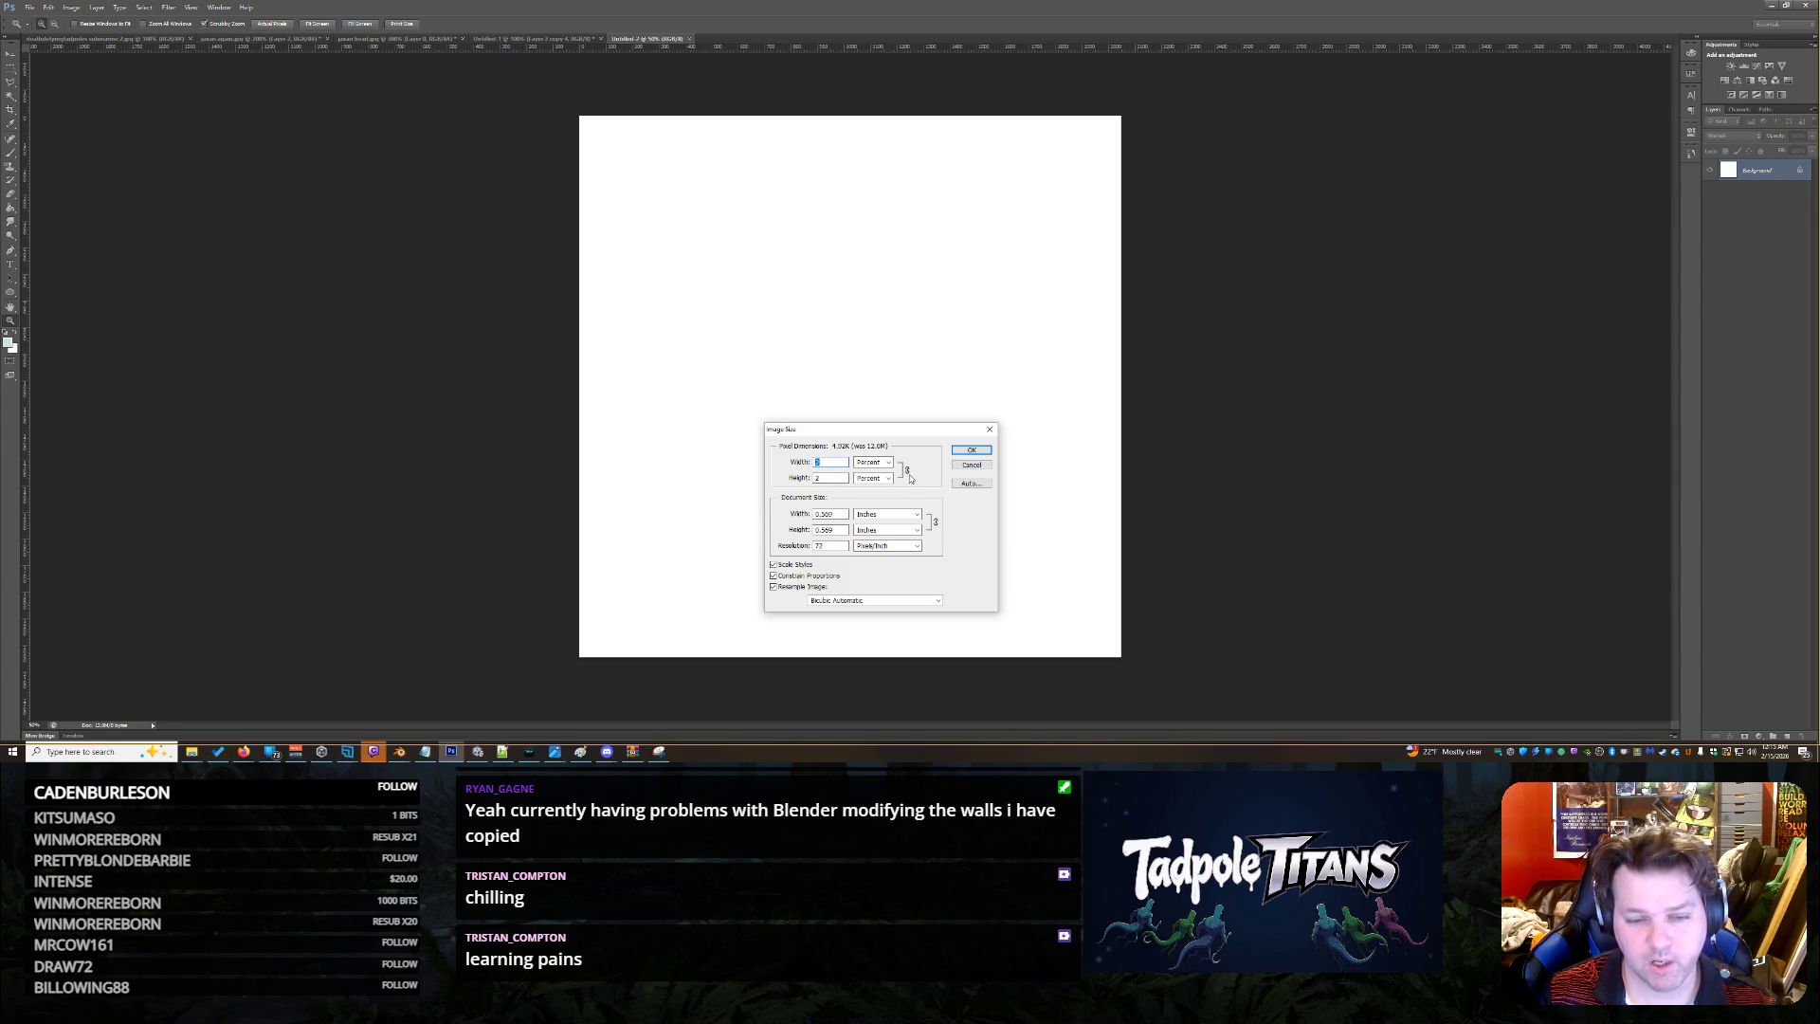
click(831, 575)
key(alt+w)
text(00)
key(Tab)
text(00)
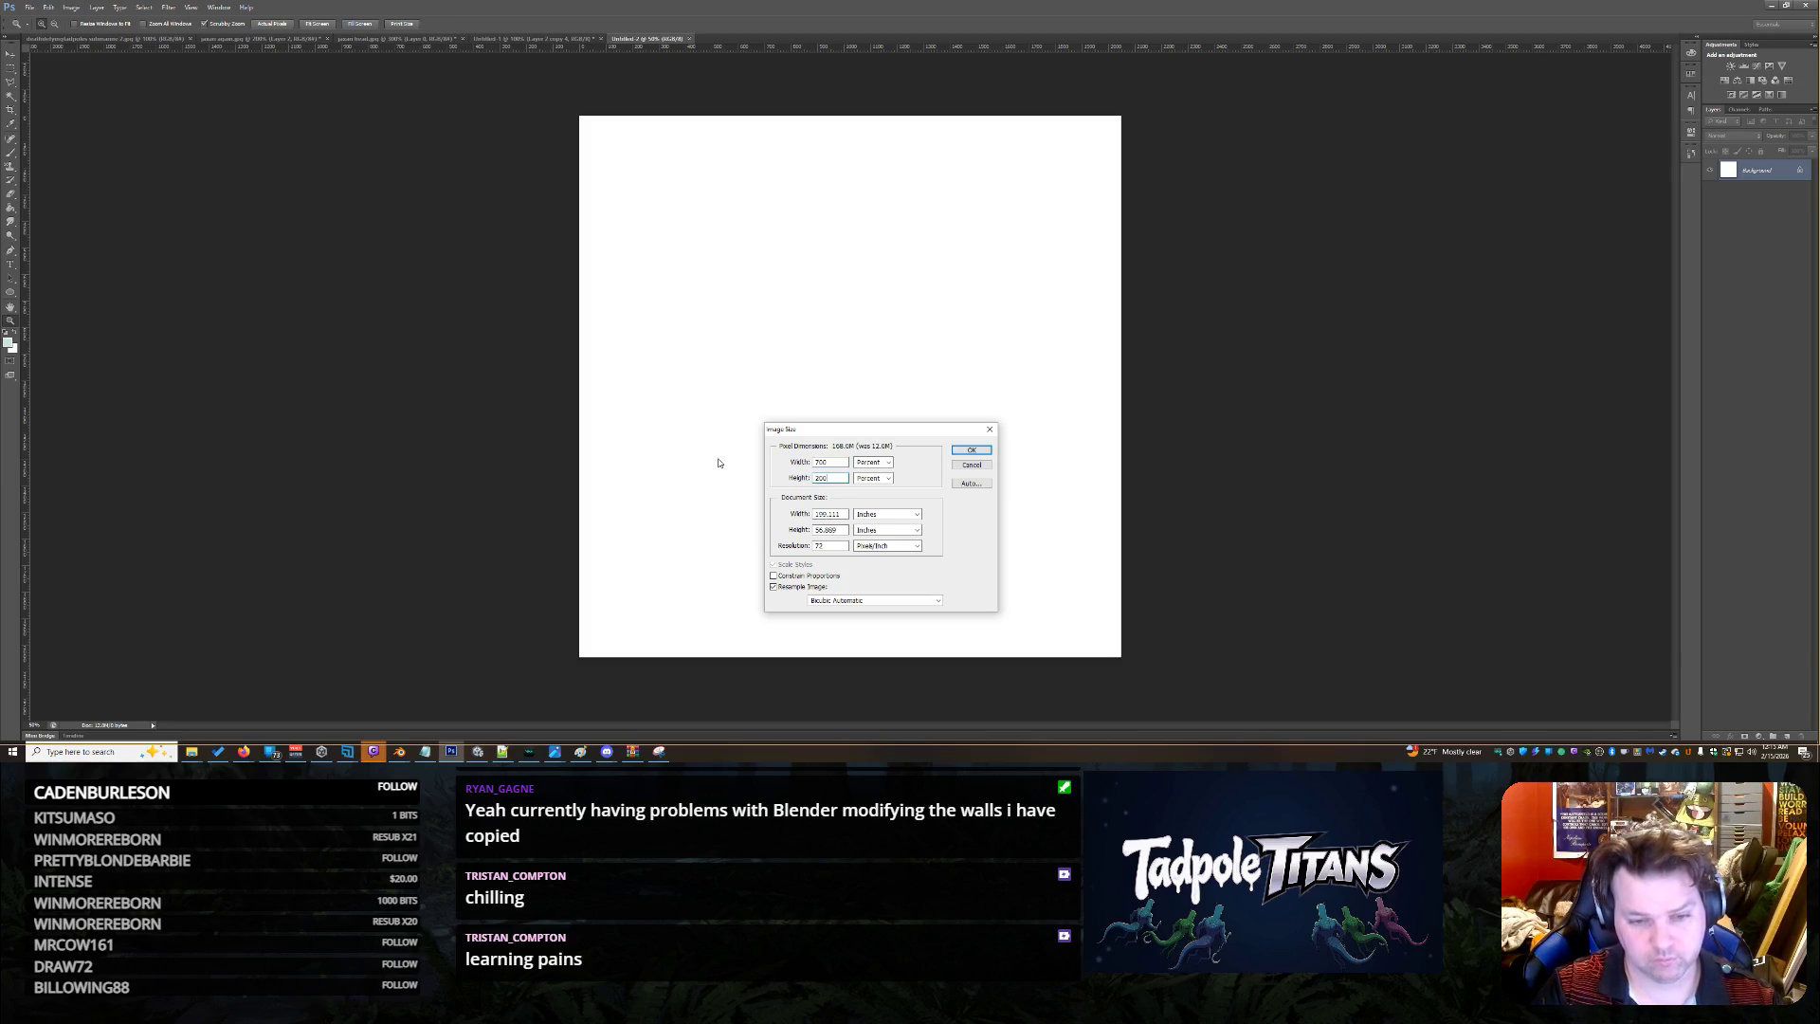
key(Return)
Fit the whole wide canvas in the window
right_click(718, 460)
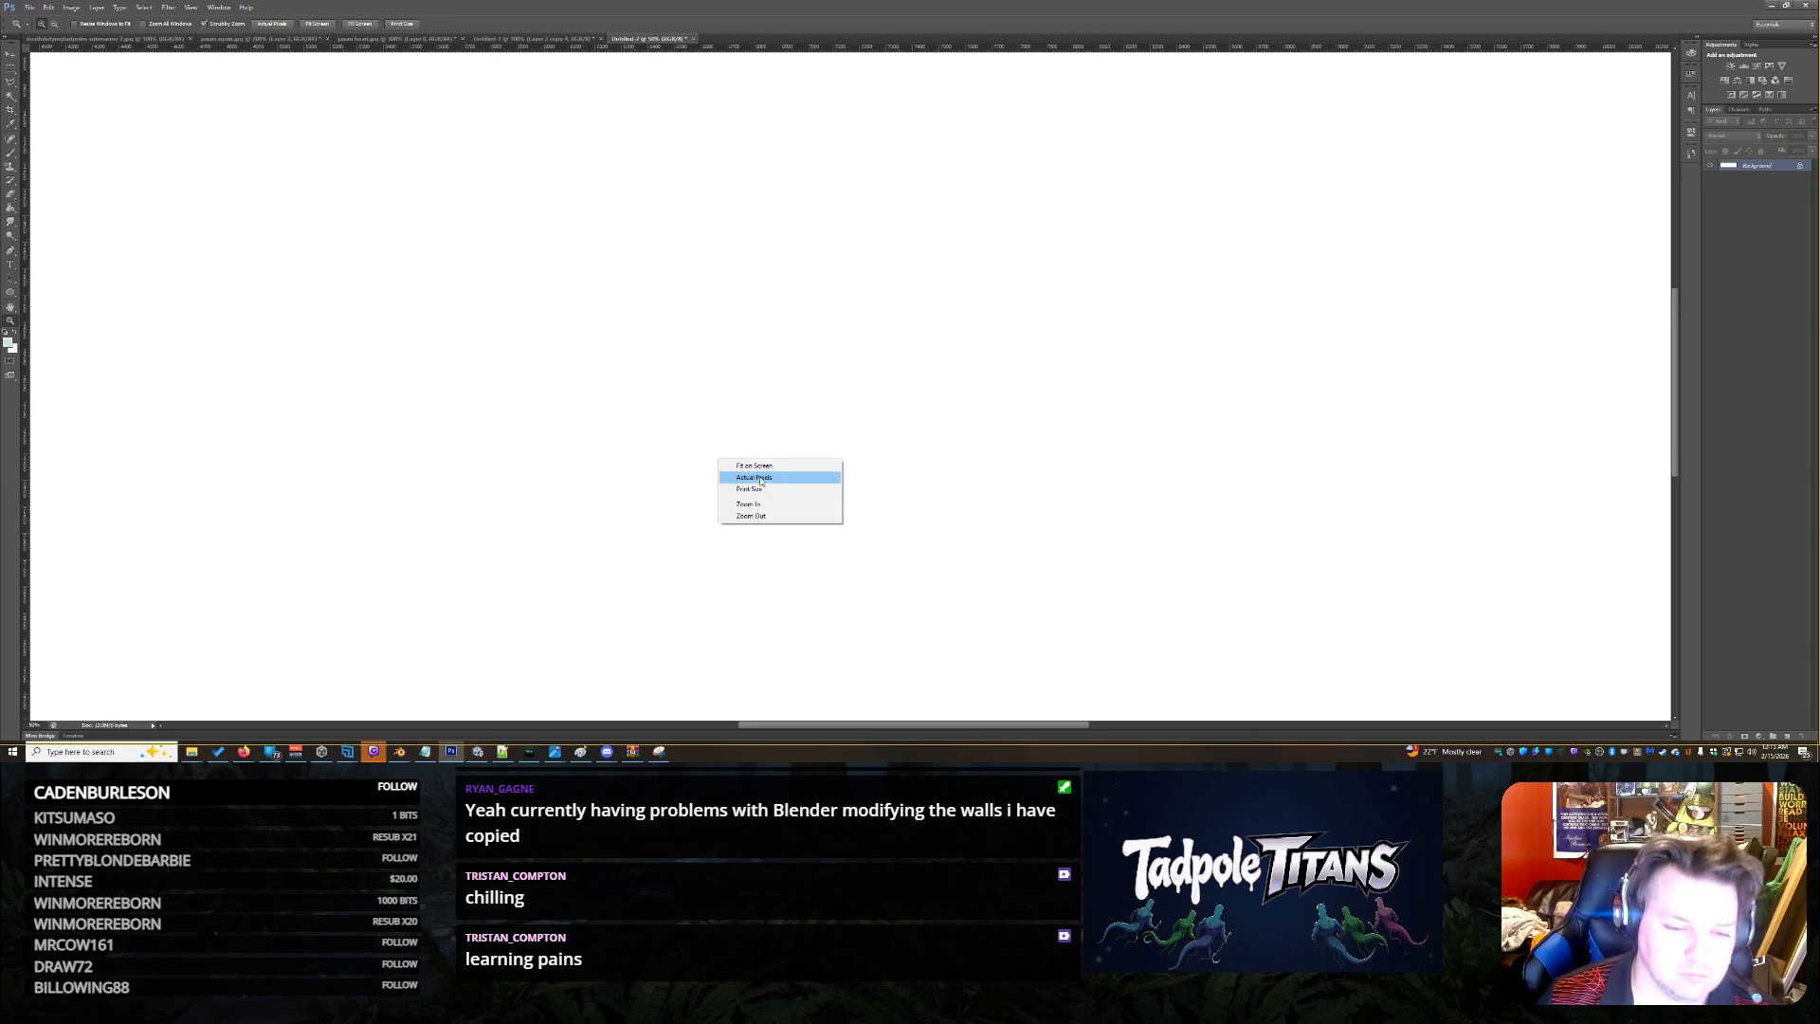
click(763, 477)
right_click(674, 430)
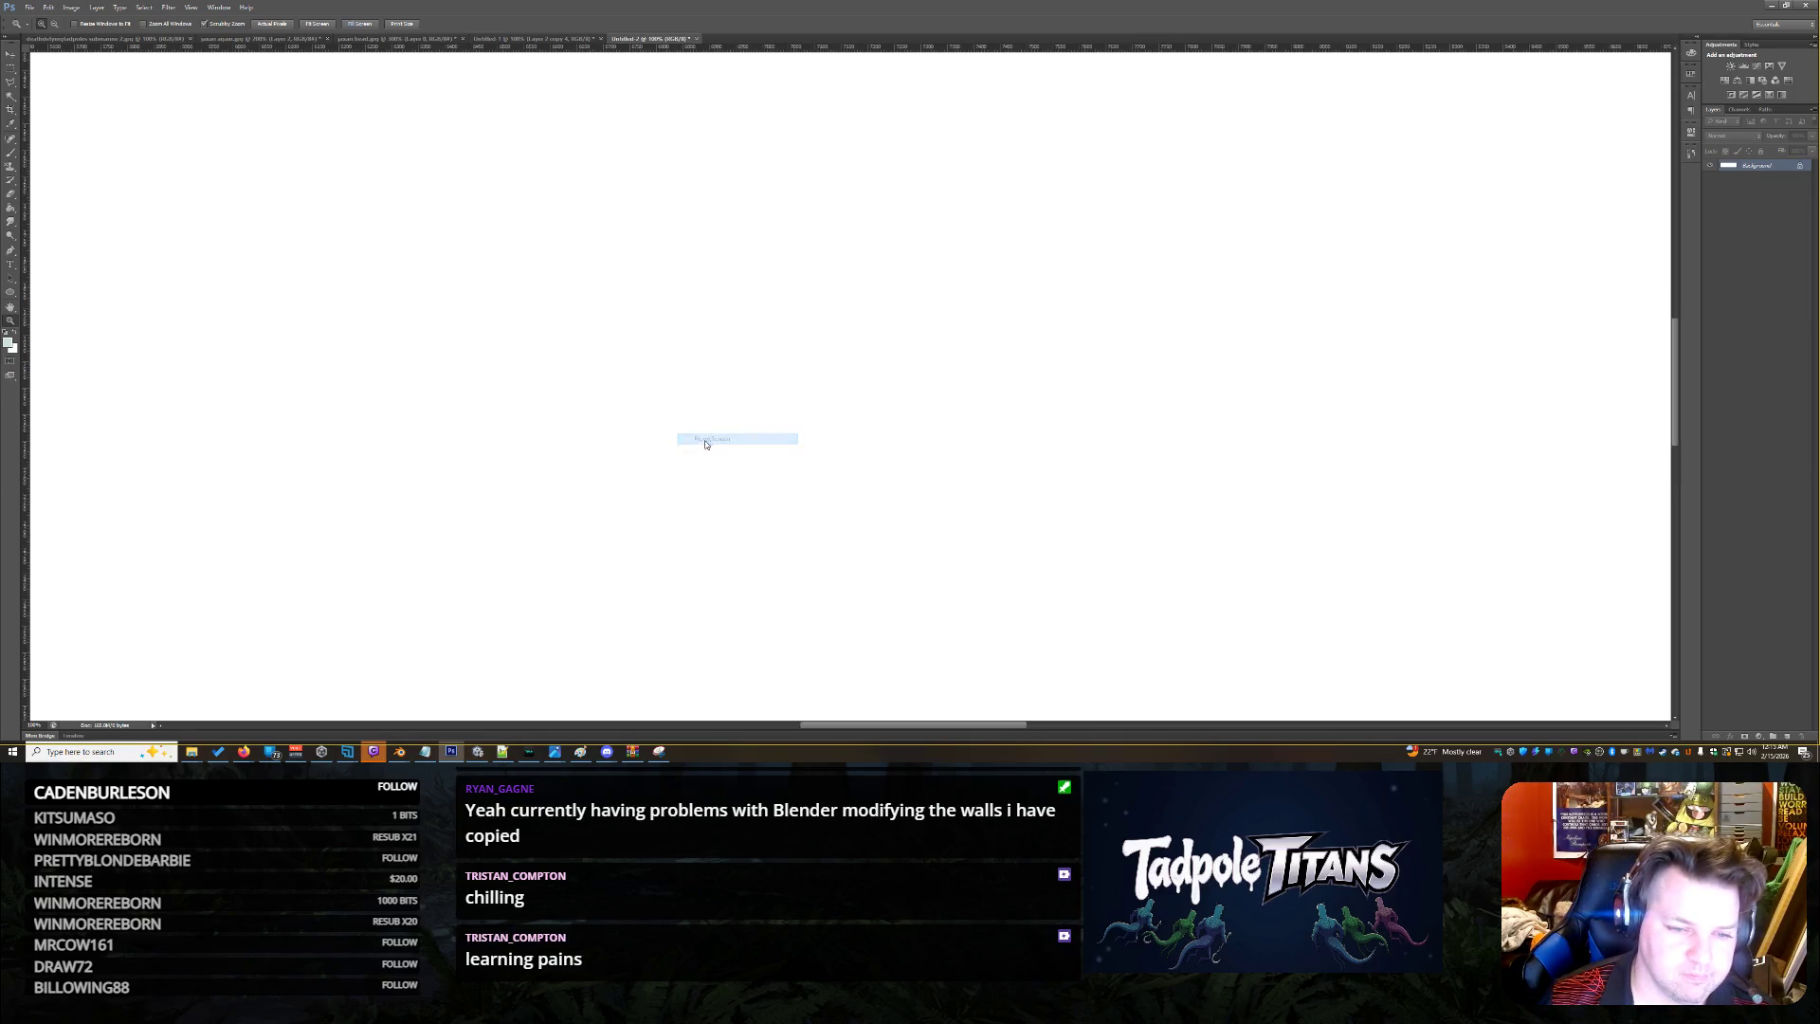
click(691, 440)
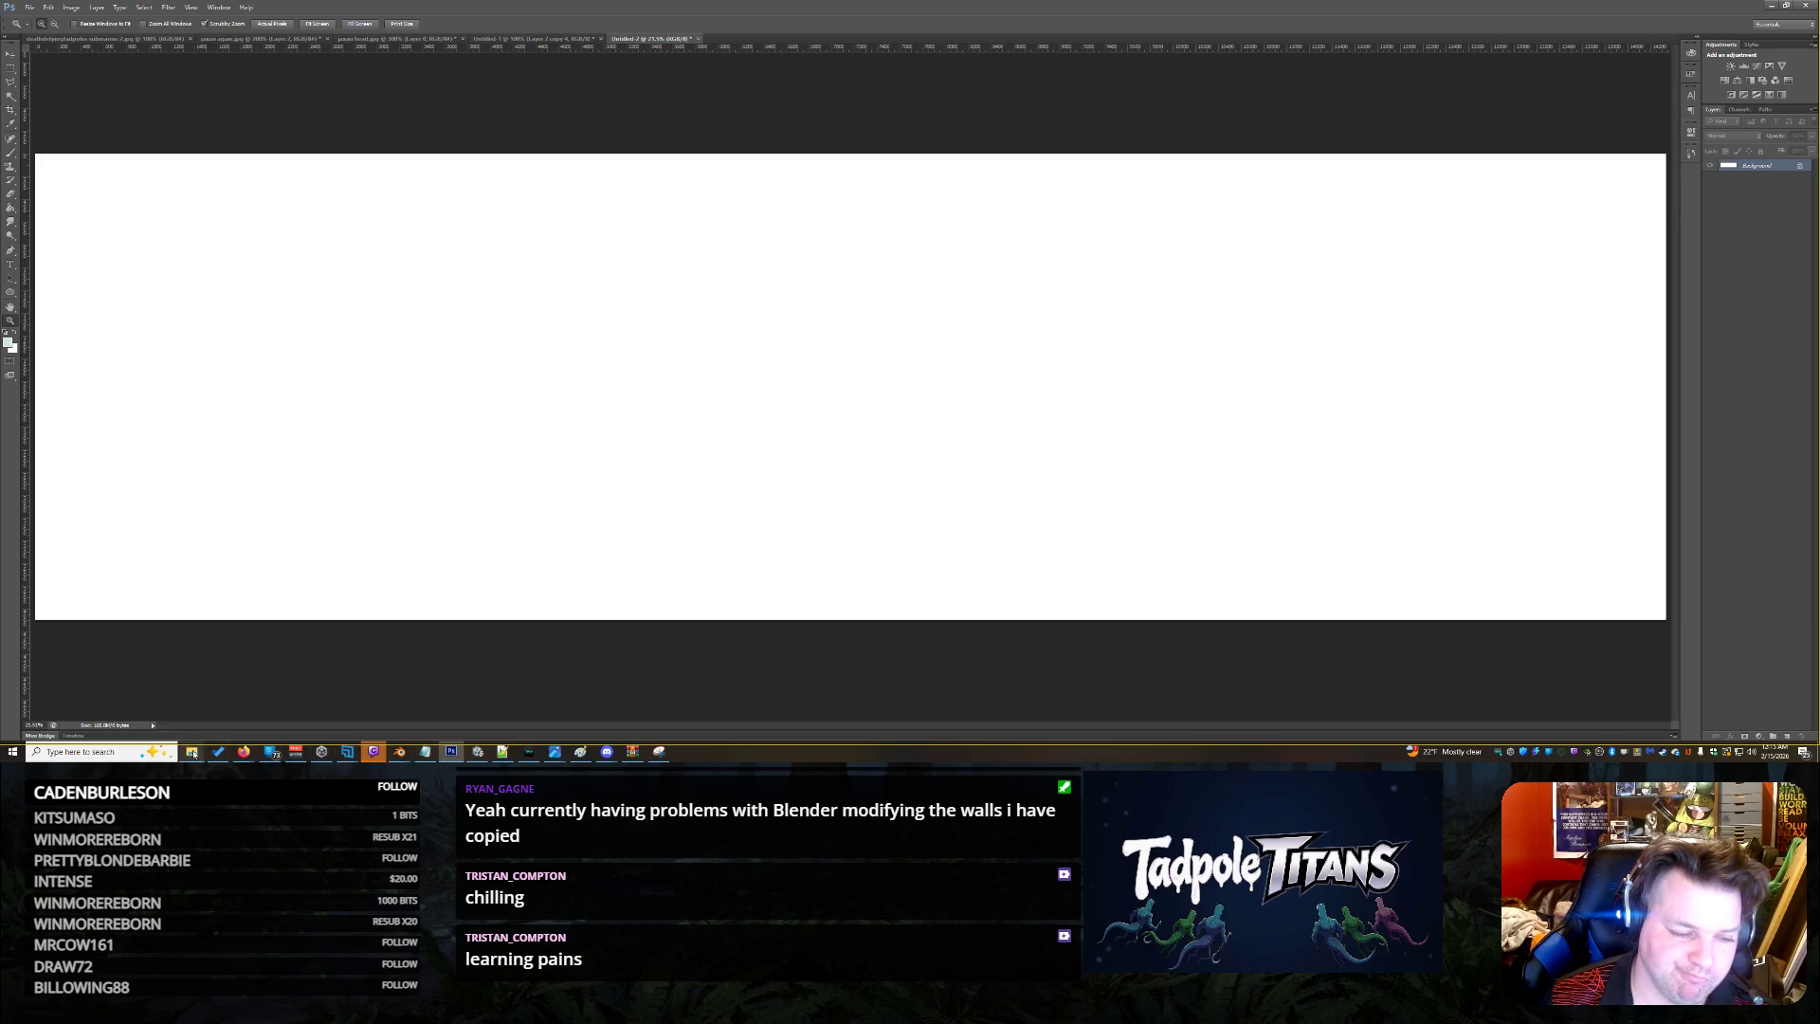
Sort the Materials folder in File Explorer by type
mouse_move(195, 755)
click(250, 715)
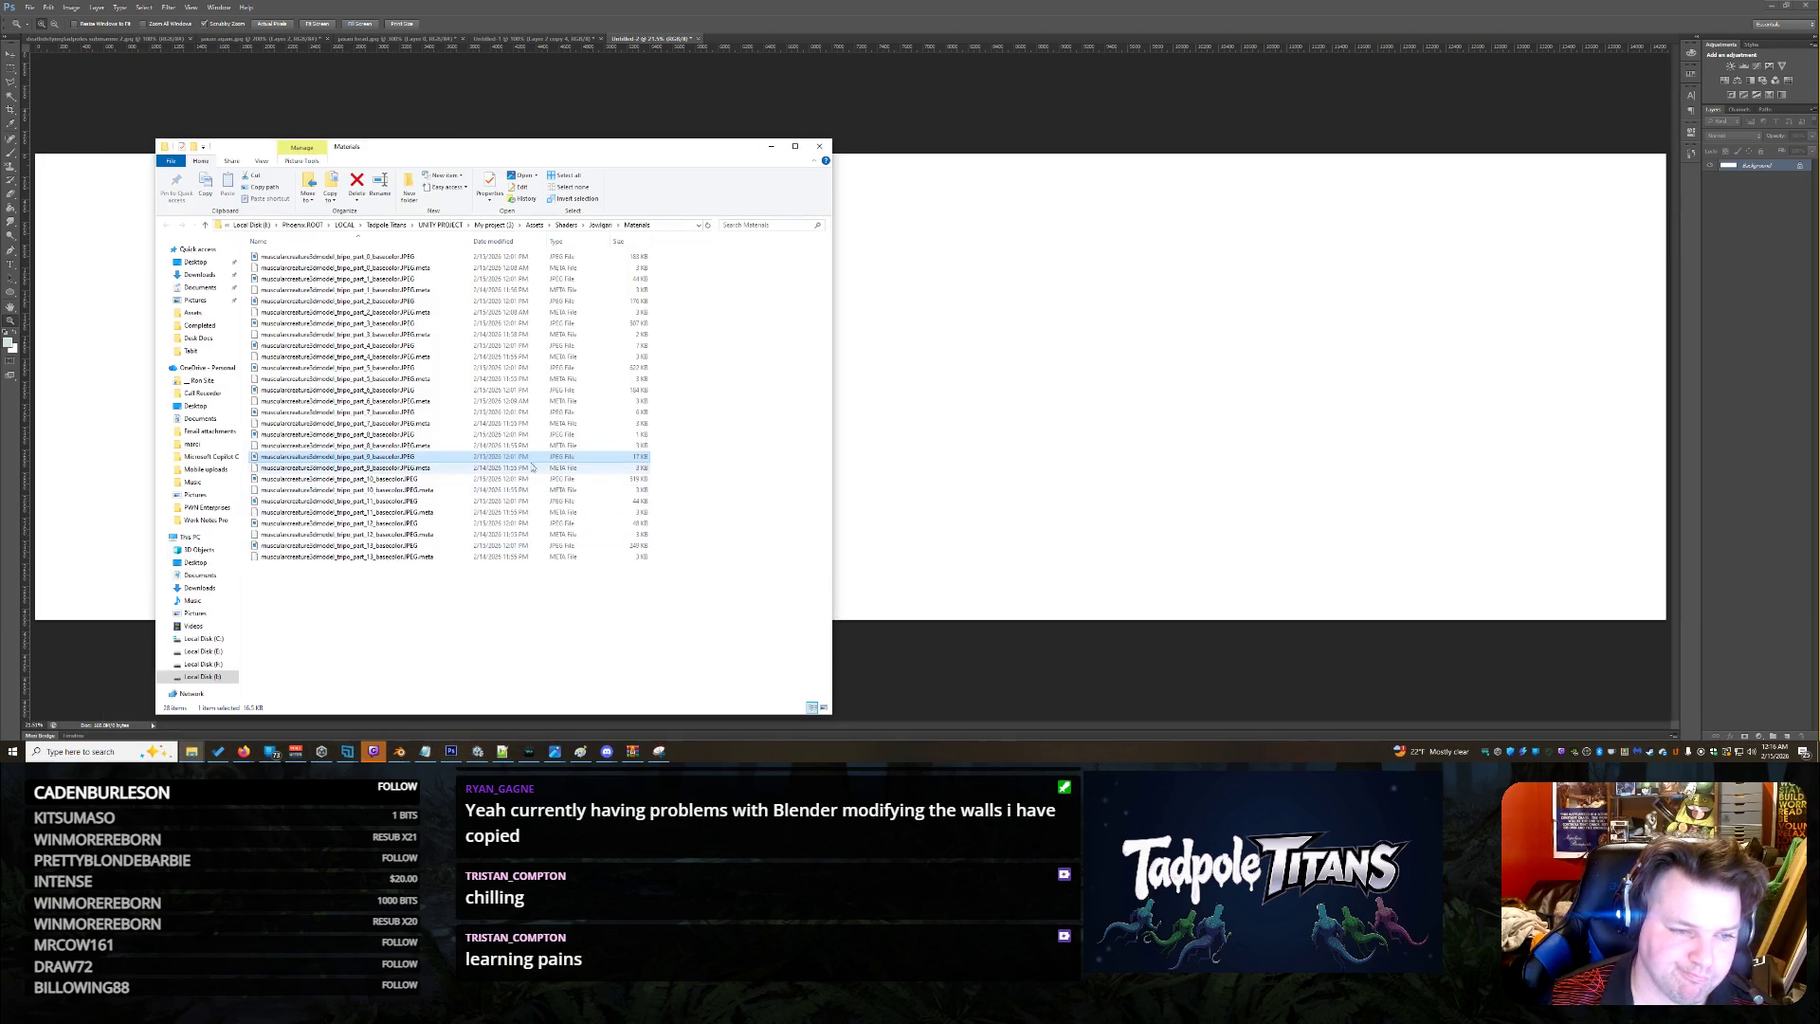
click(427, 617)
click(418, 546)
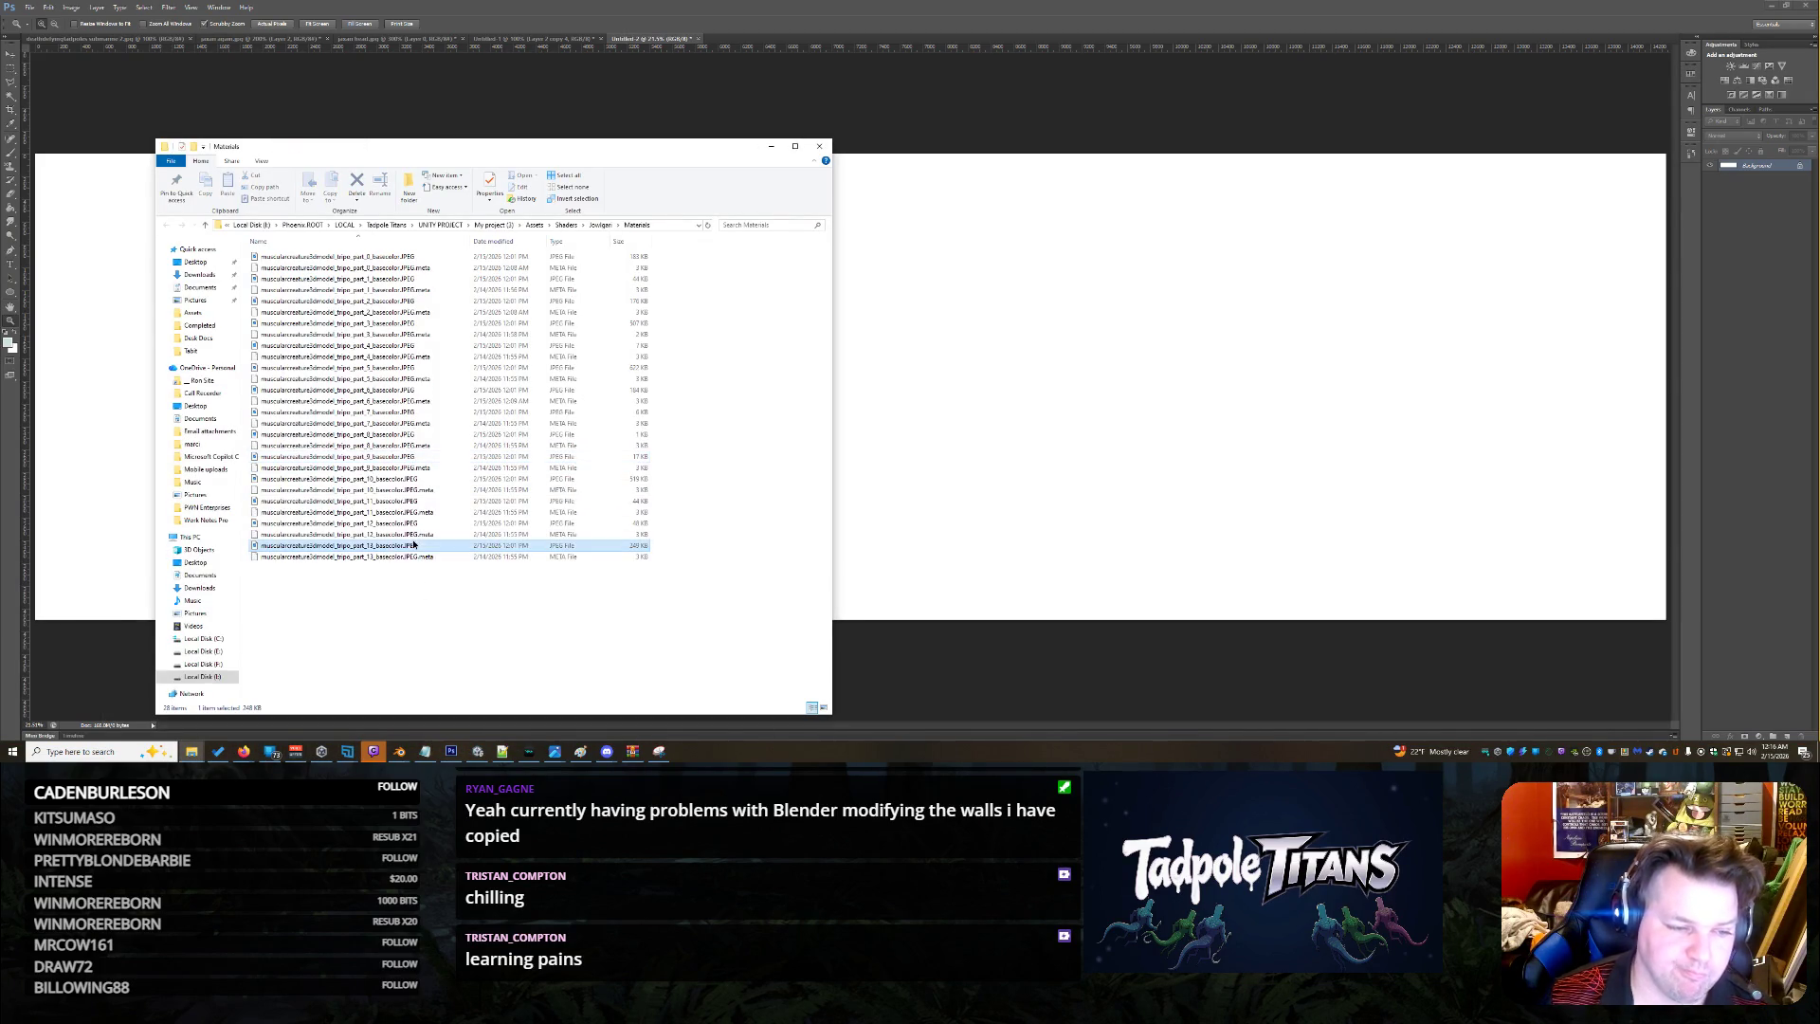
right_click(633, 608)
mouse_move(748, 439)
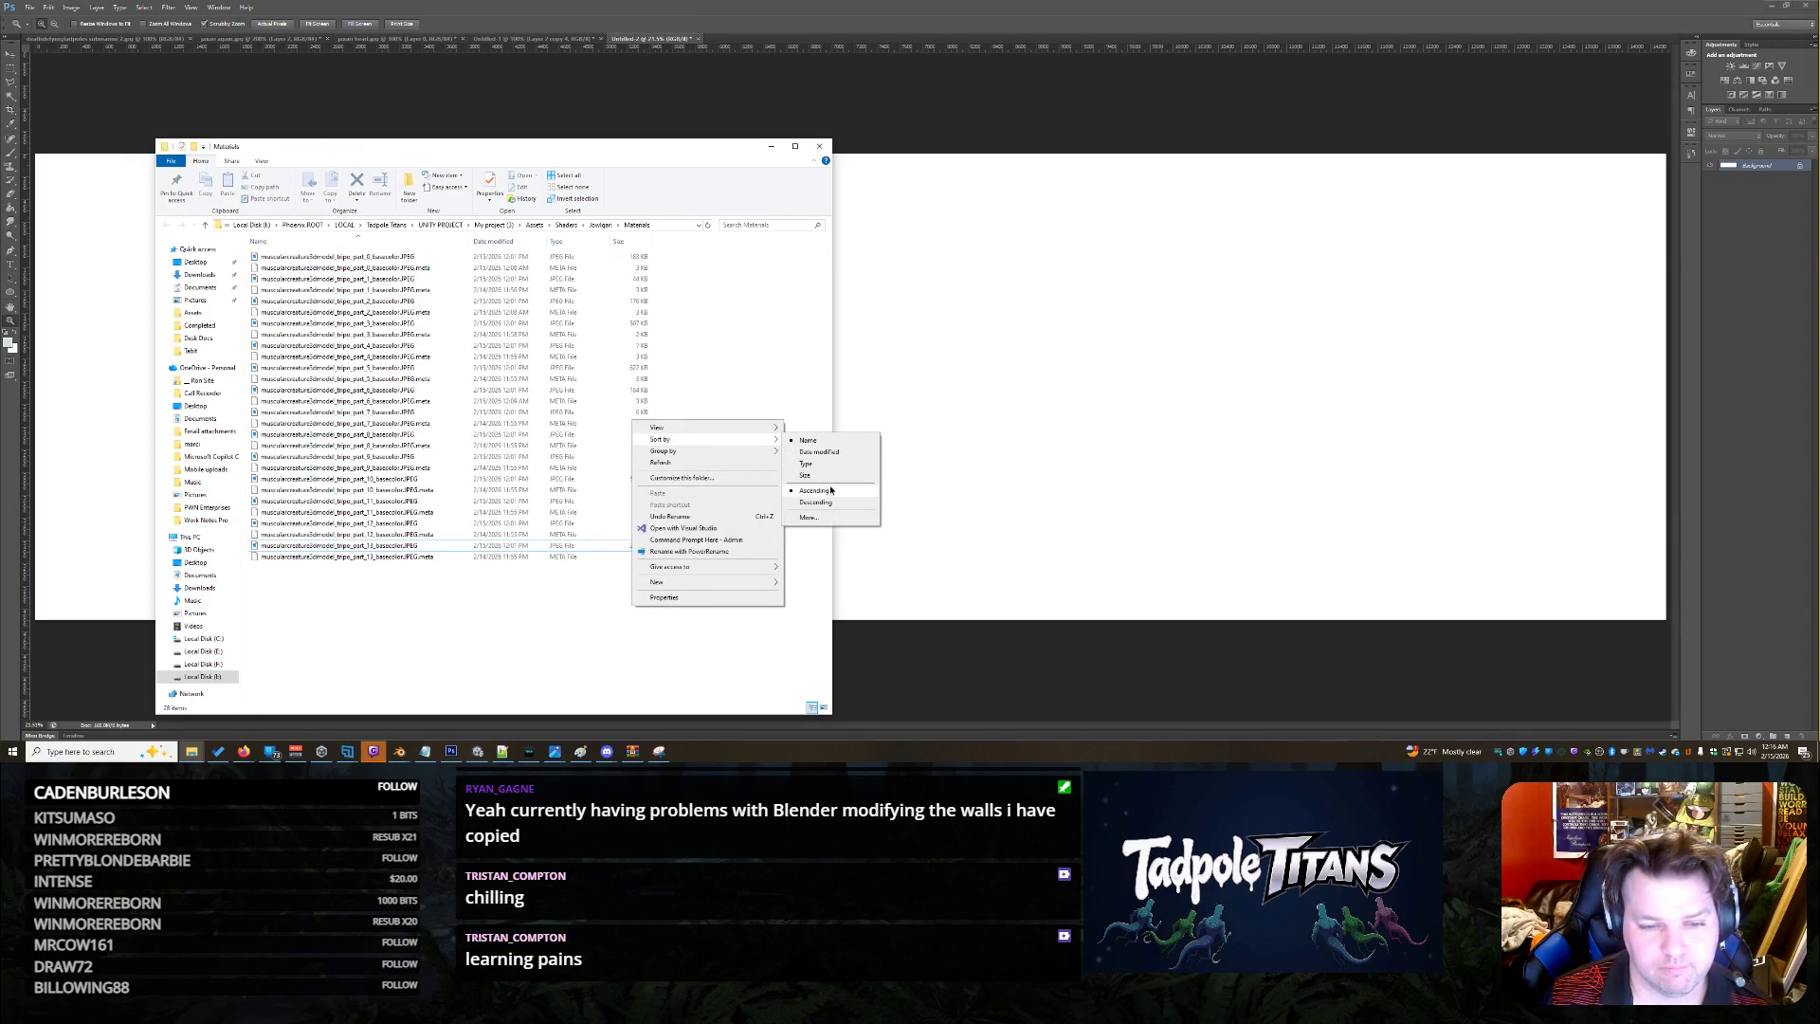
click(821, 464)
Drag the part 0 to part 13 basecolor JPEGs onto the Photoshop canvas
key(Home)
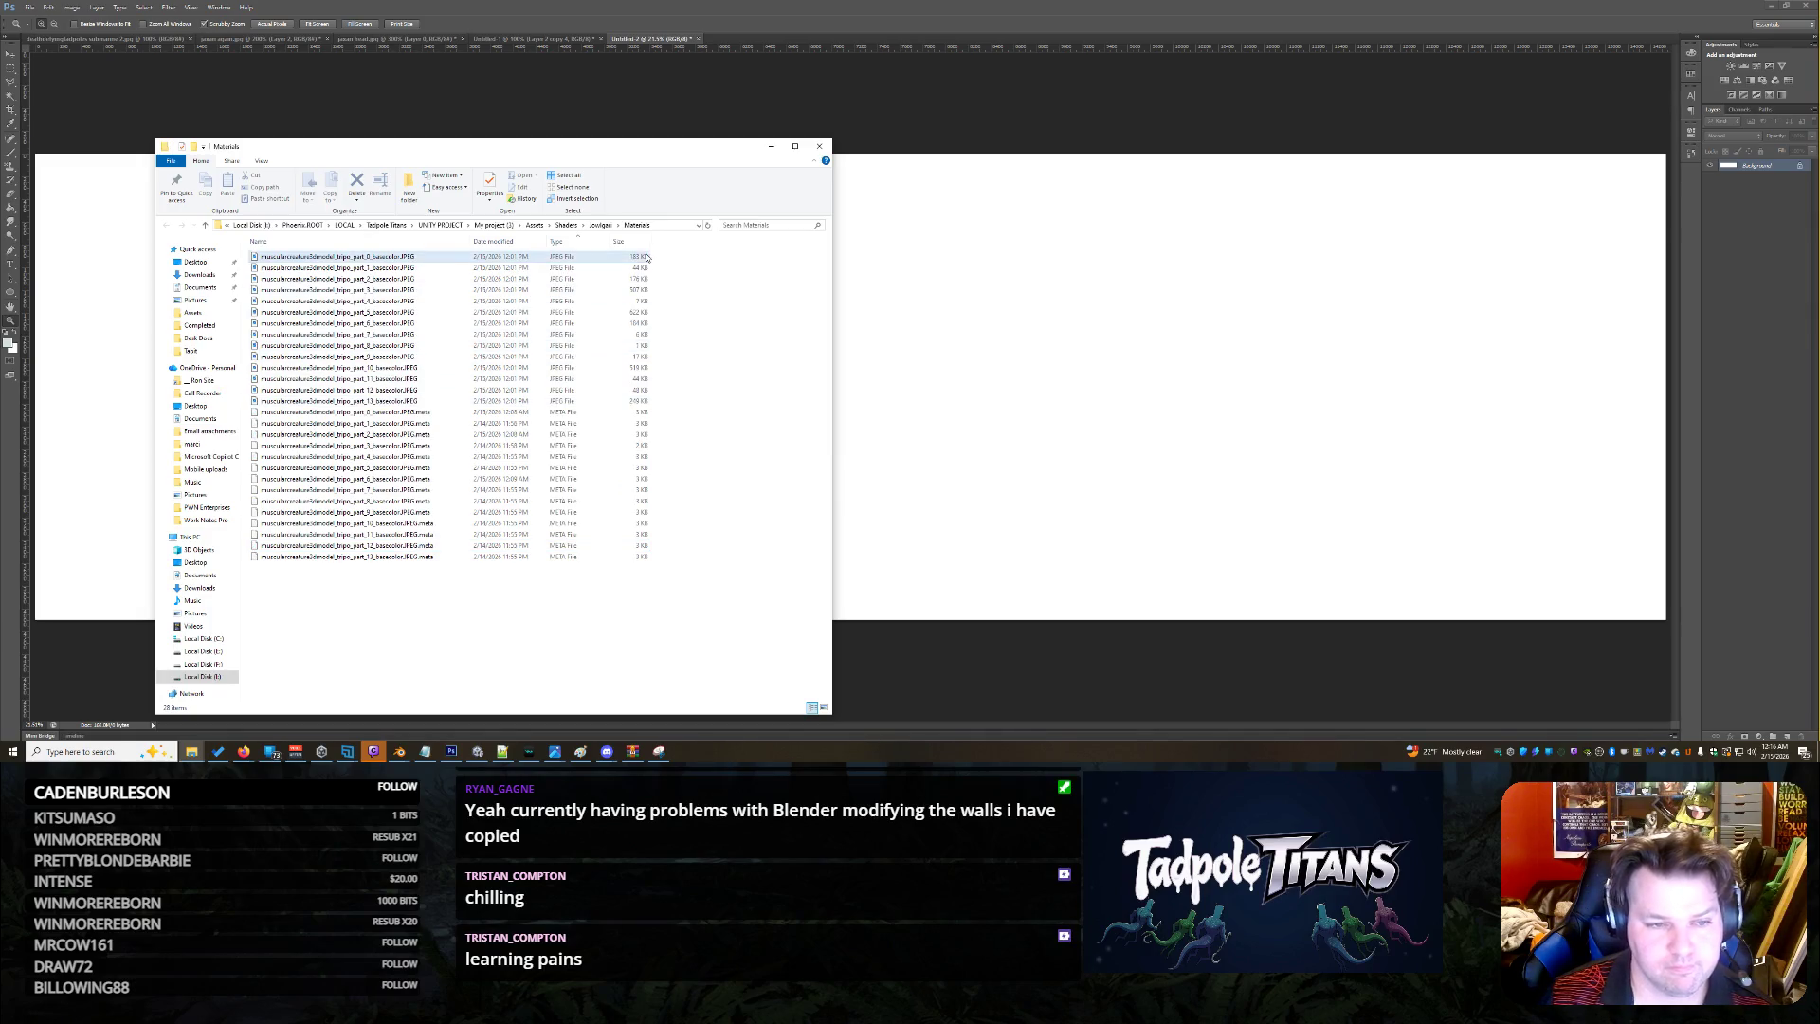
shift+click(531, 401)
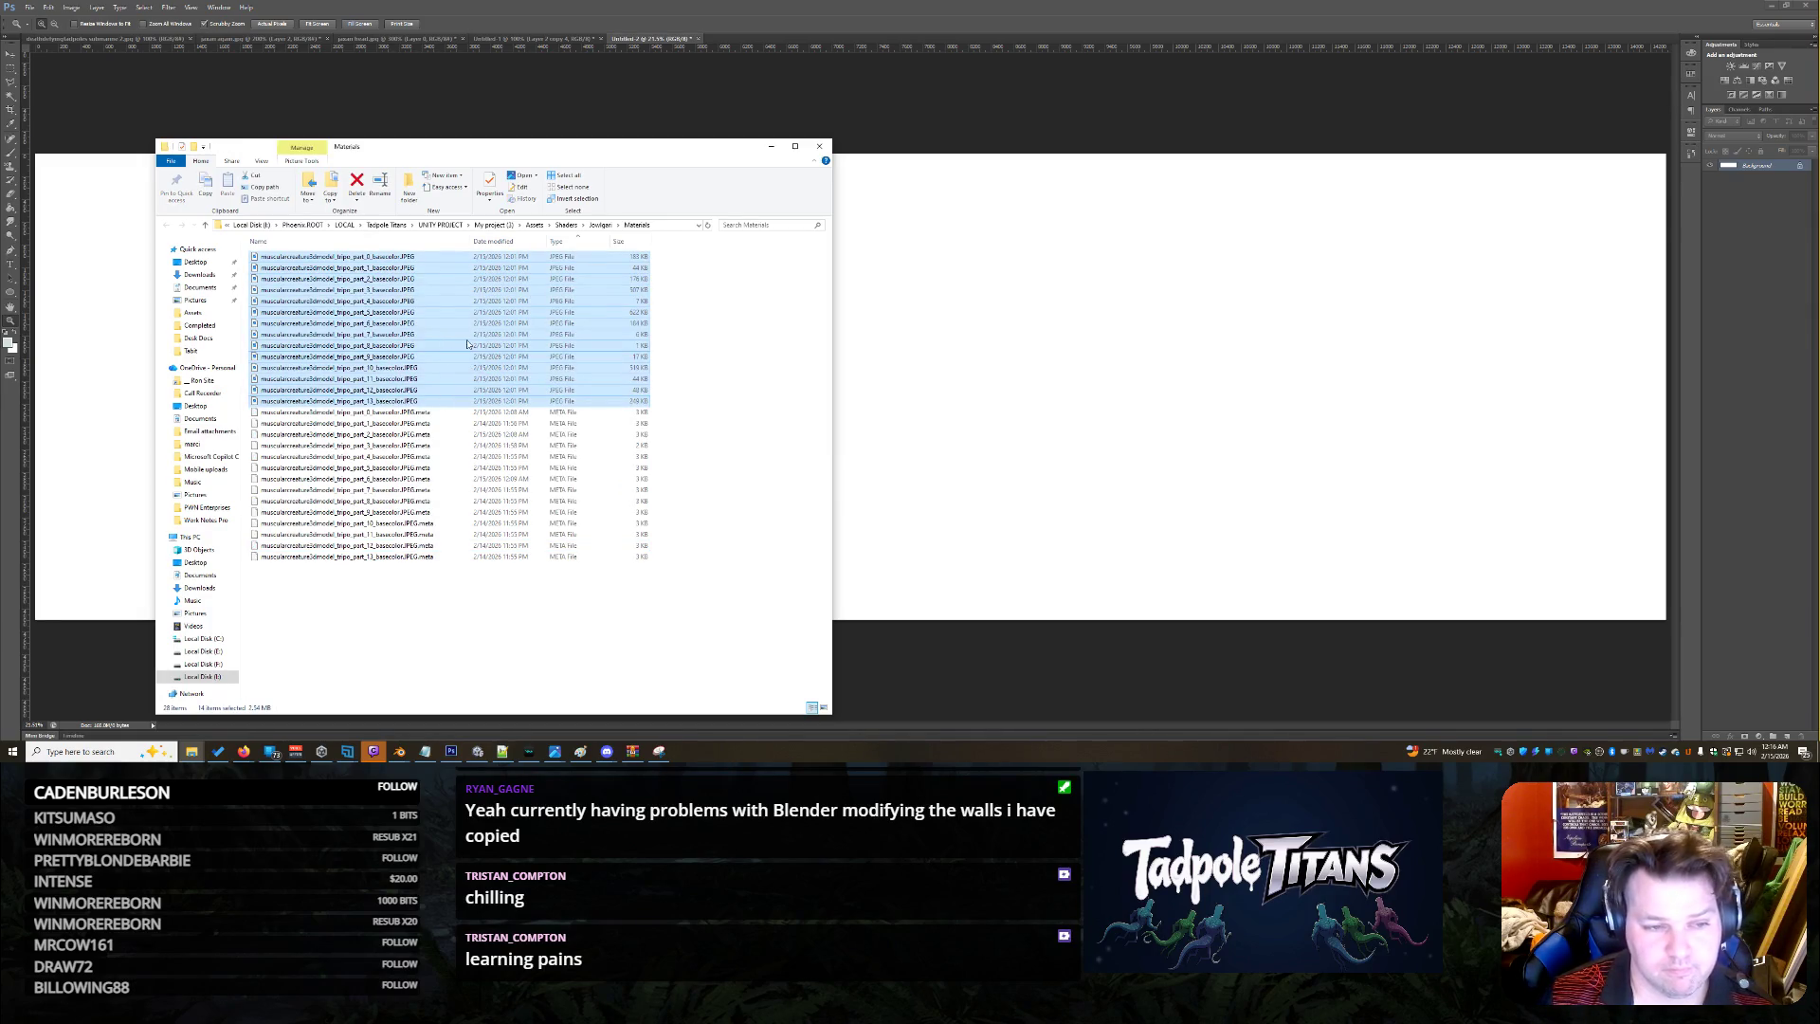
mouse_move(474, 344)
mouse_down()
mouse_move(1036, 398)
mouse_move(853, 398)
mouse_up()
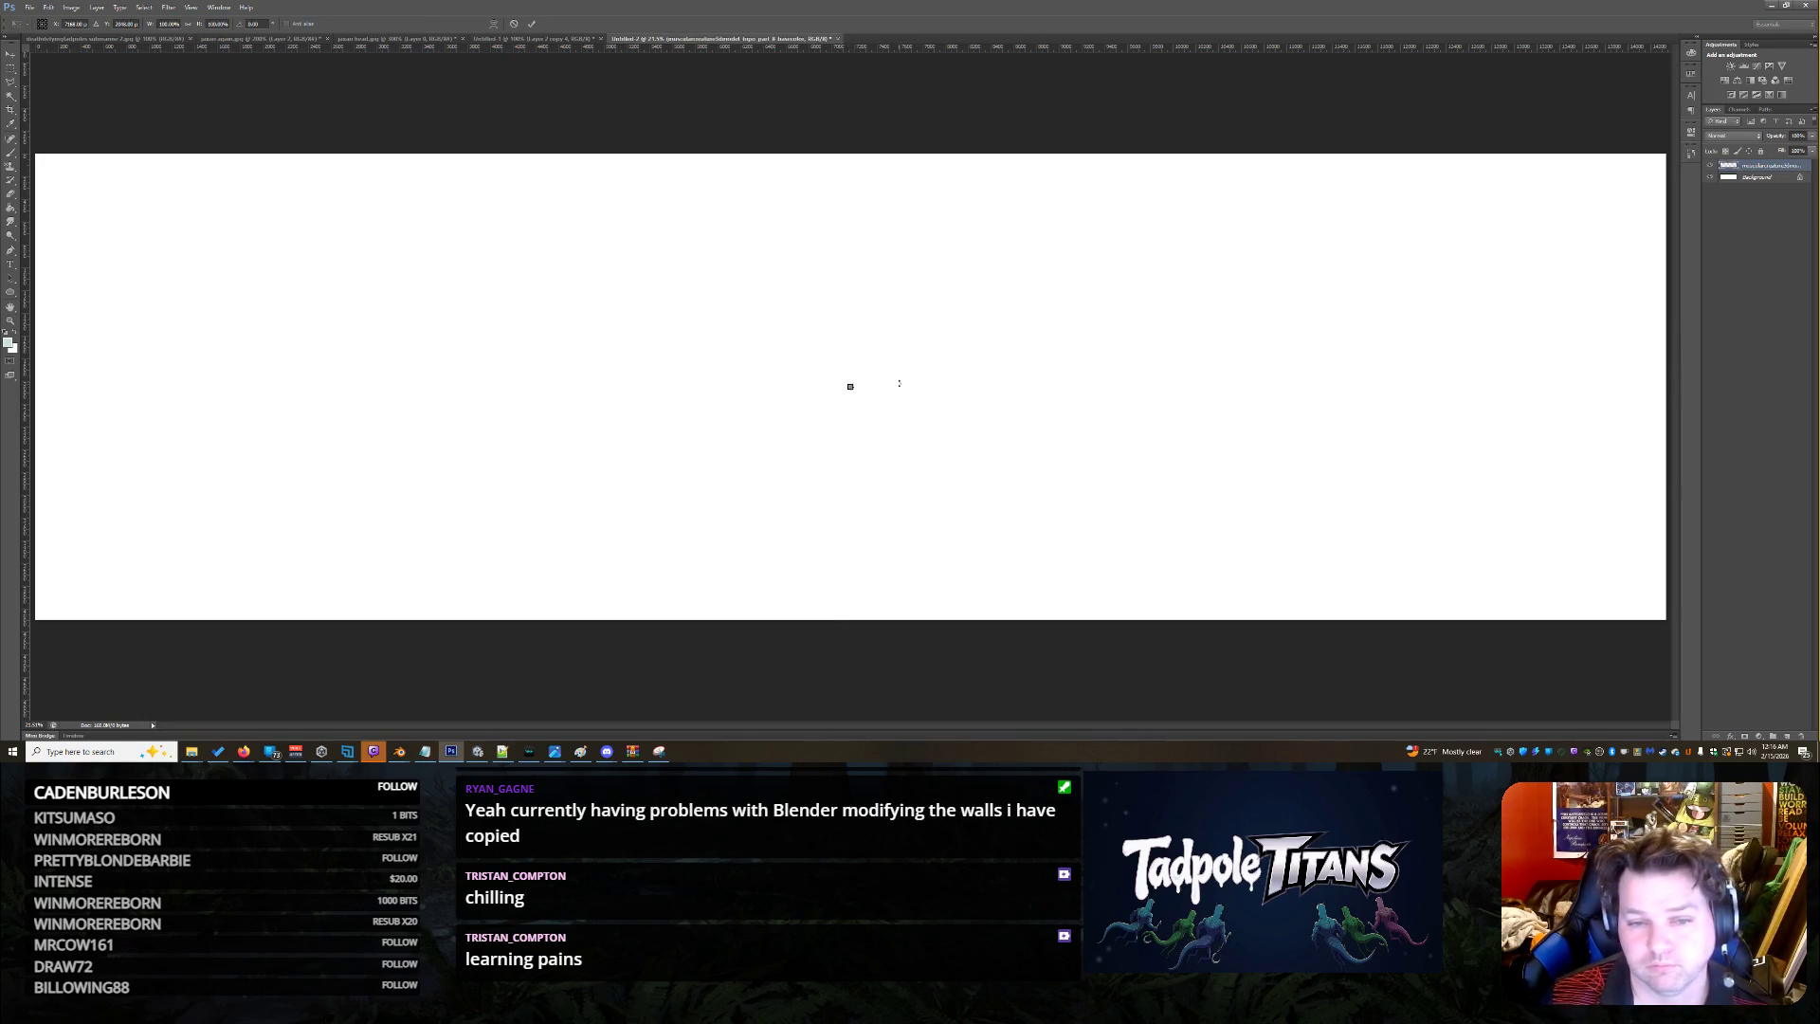
Commit each placed basecolor texture in turn, stacking them as separate centred layers
key(Return)
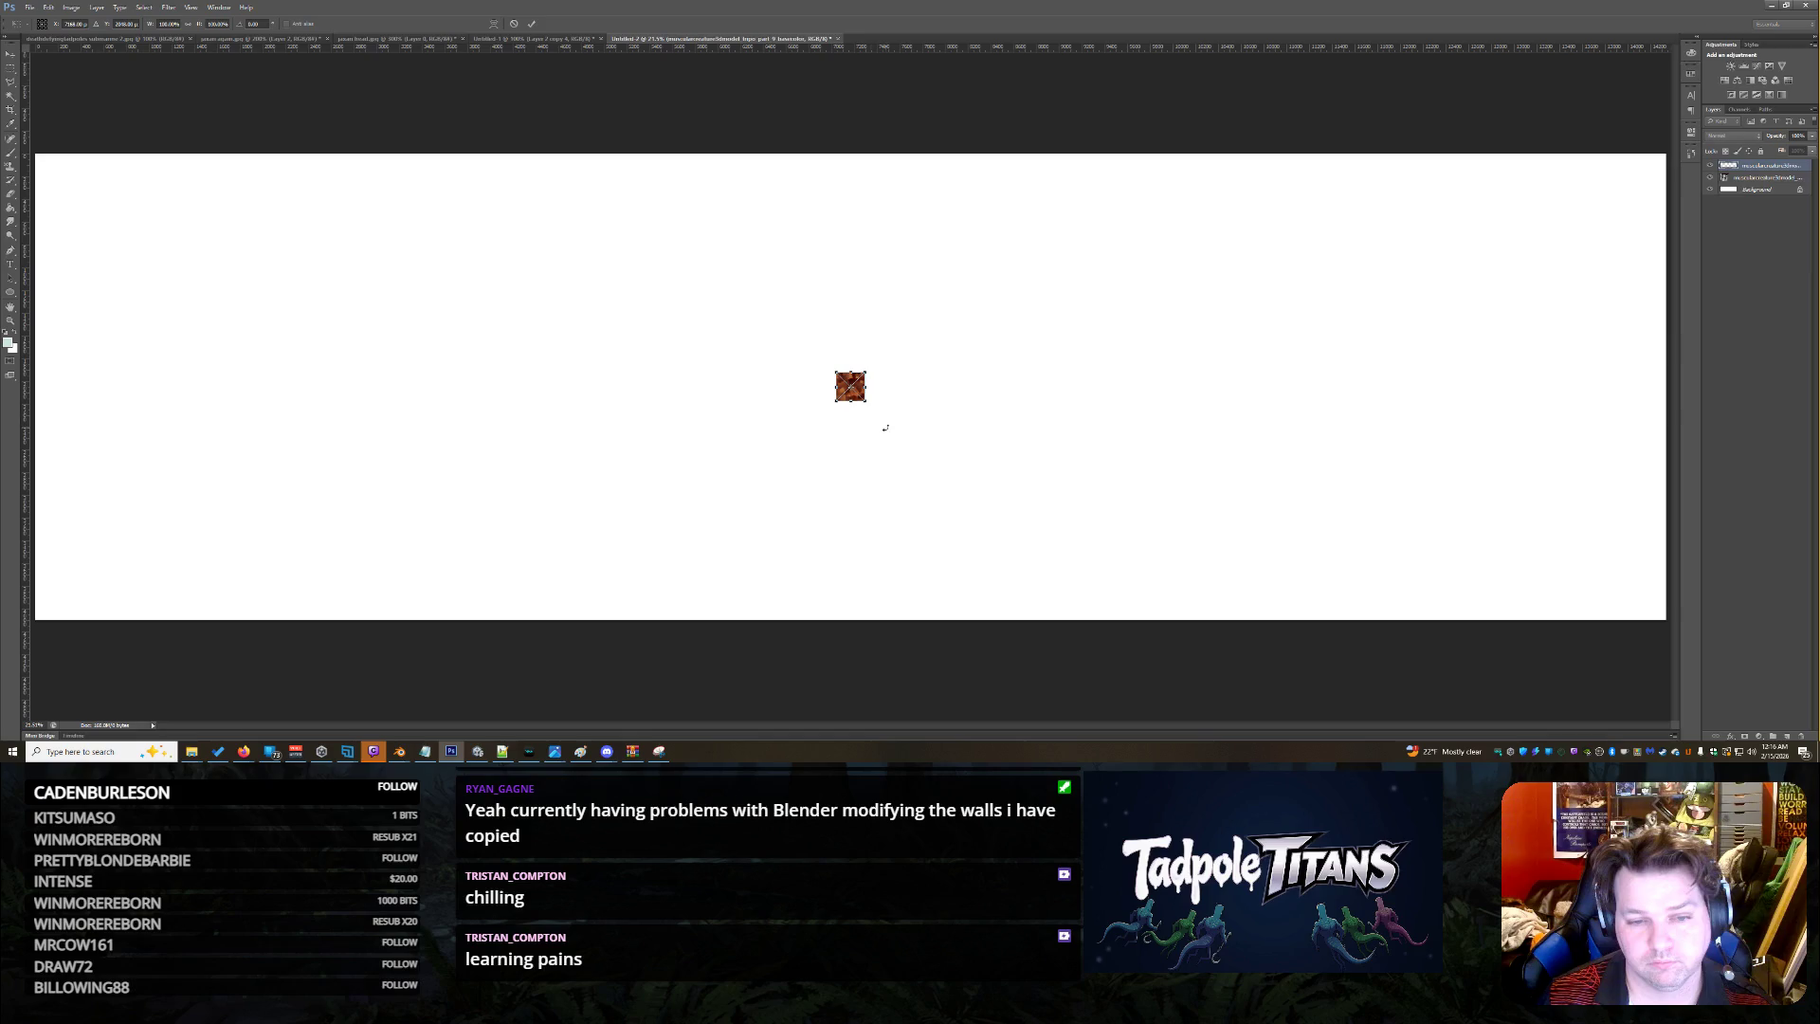
key(Return)
key(Return)
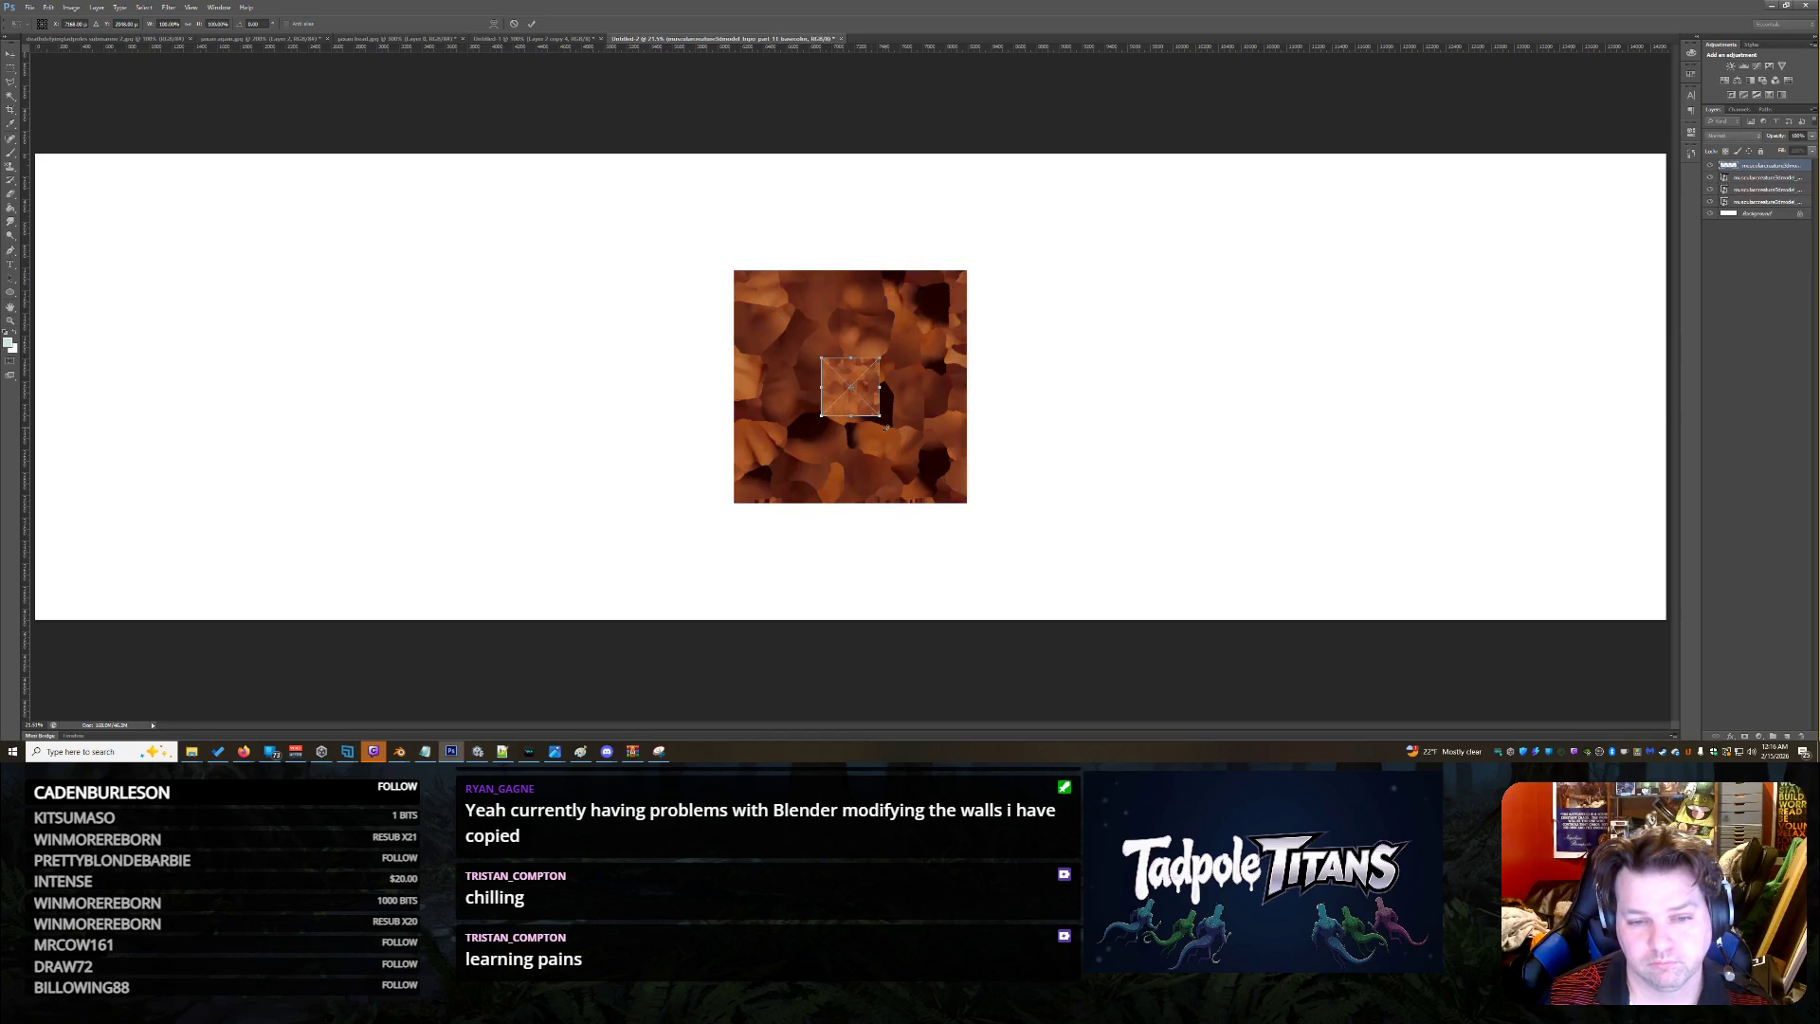
key(Return)
key(Return)
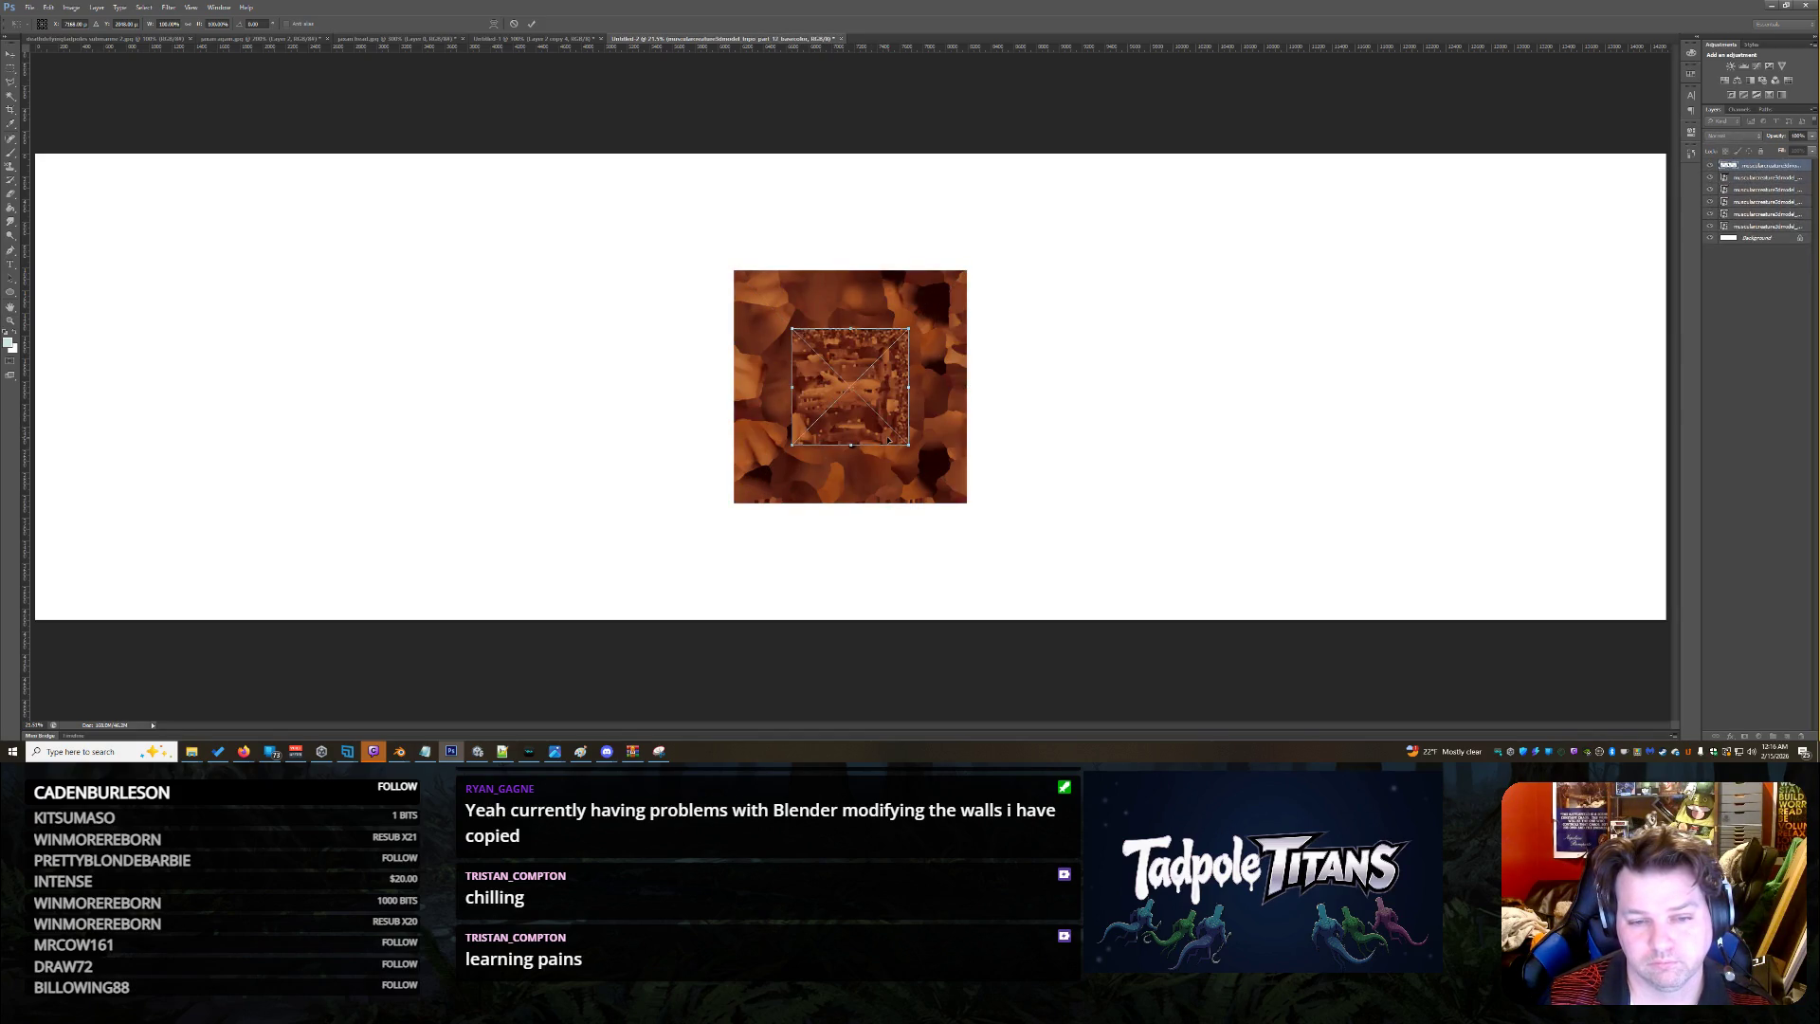
key(Return)
key(Return)
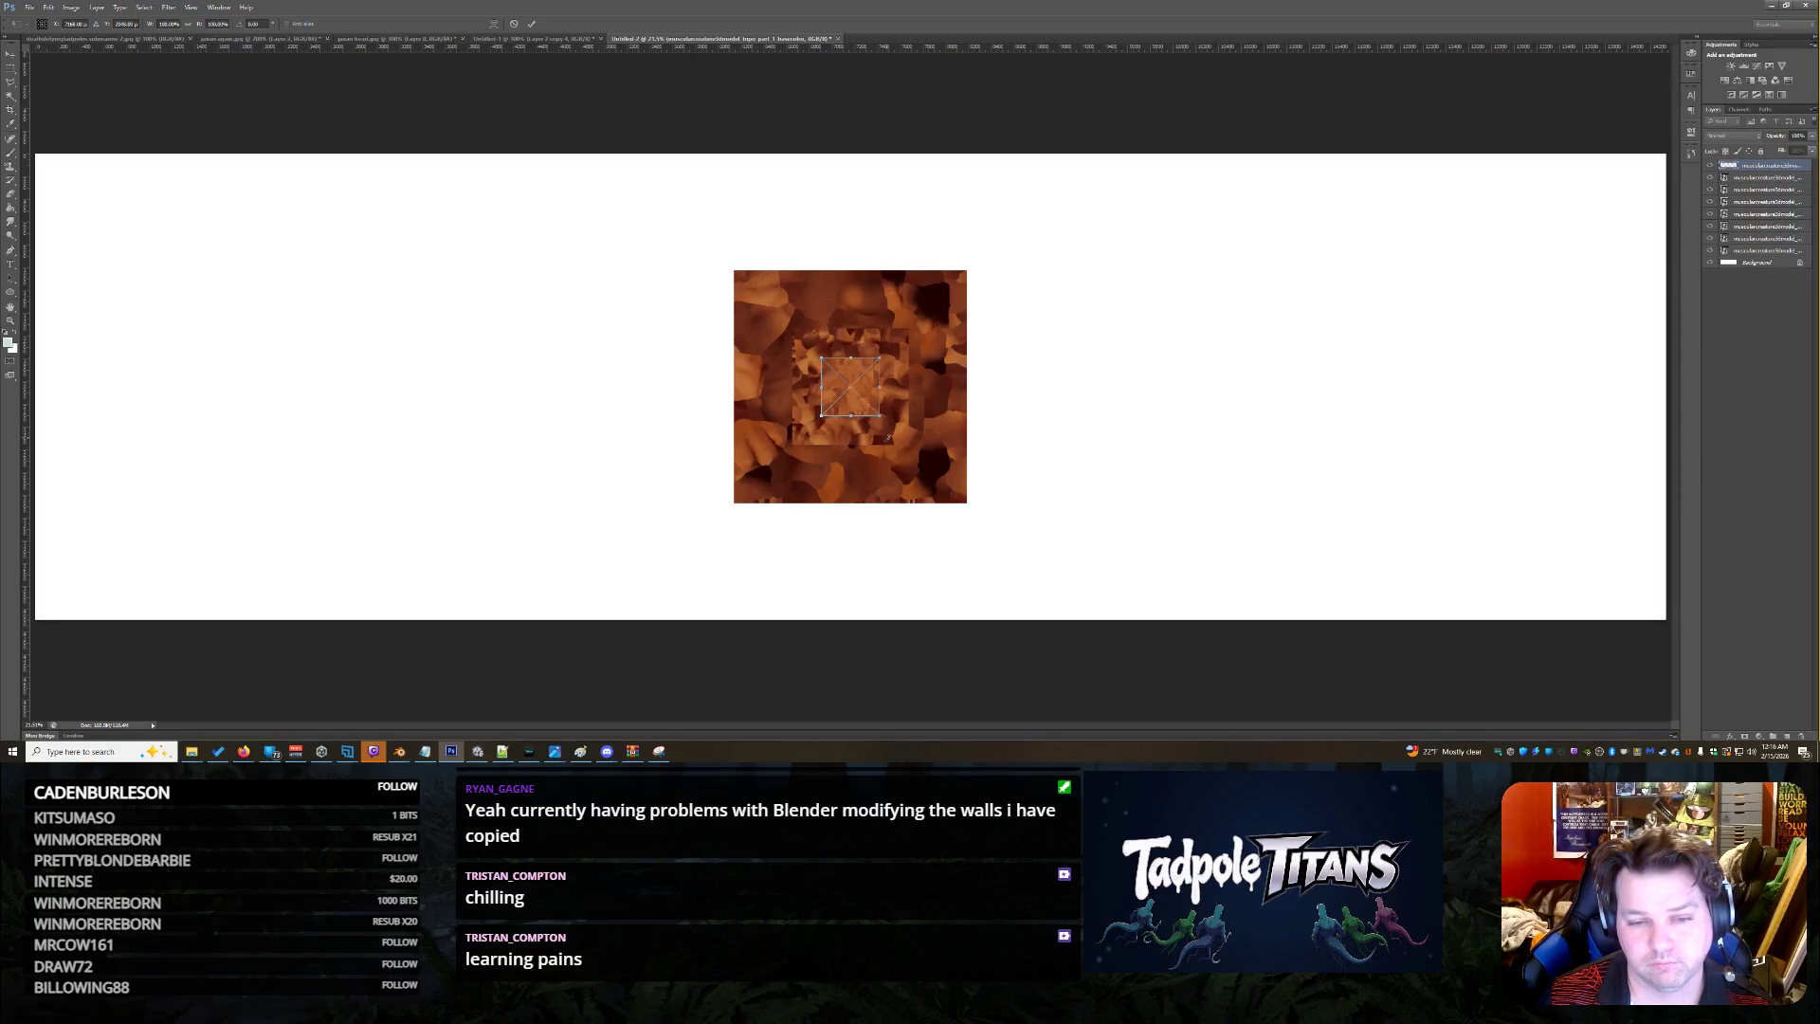
key(Return)
key(Return)
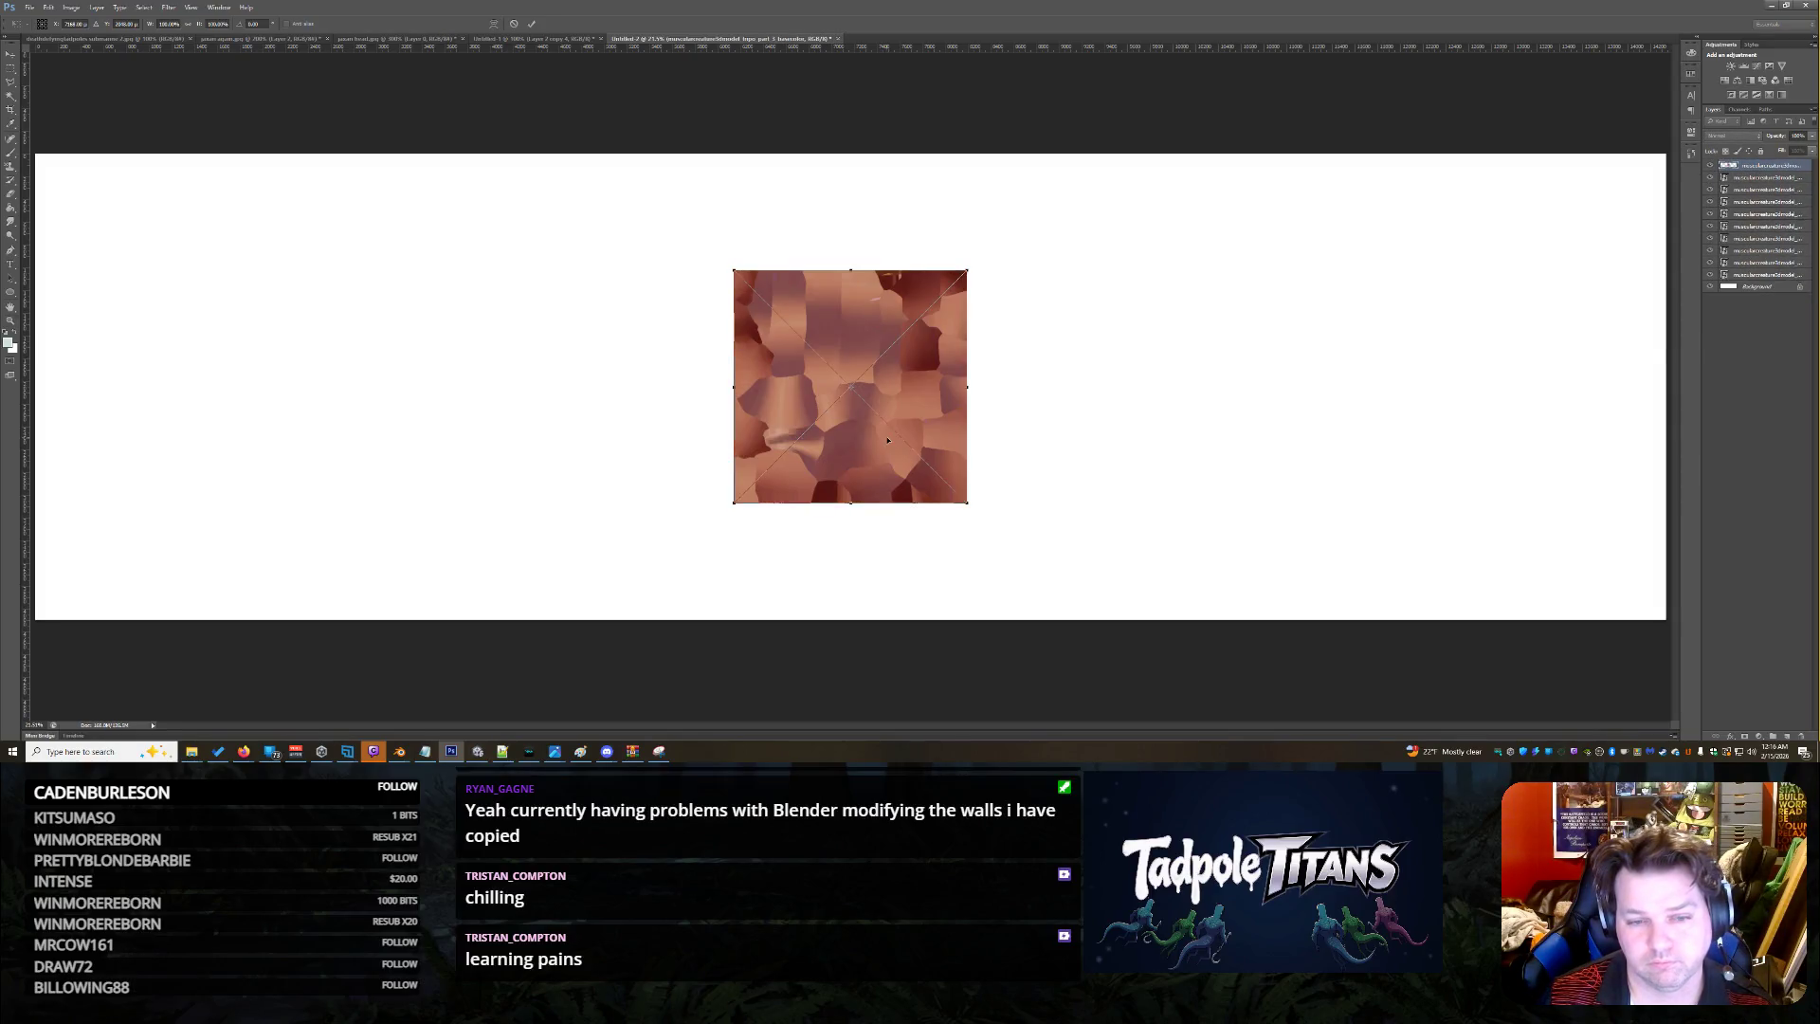
key(Return)
key(Return)
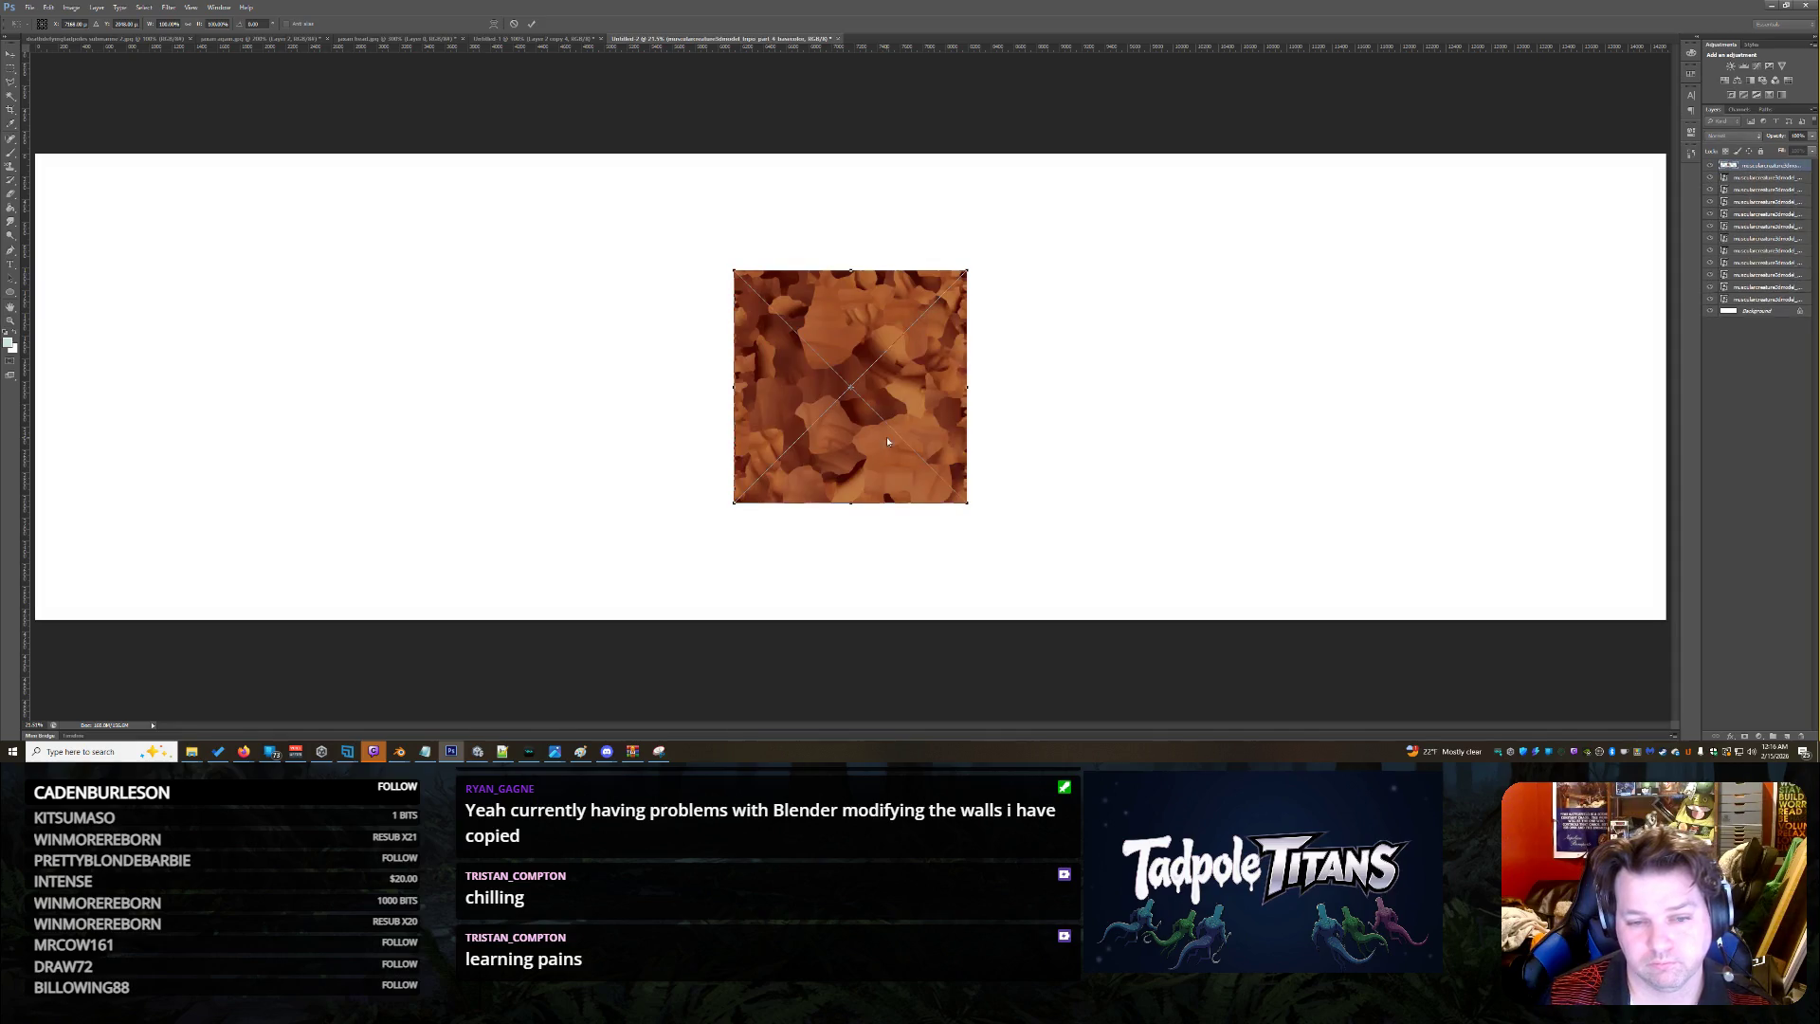
key(Return)
key(Return)
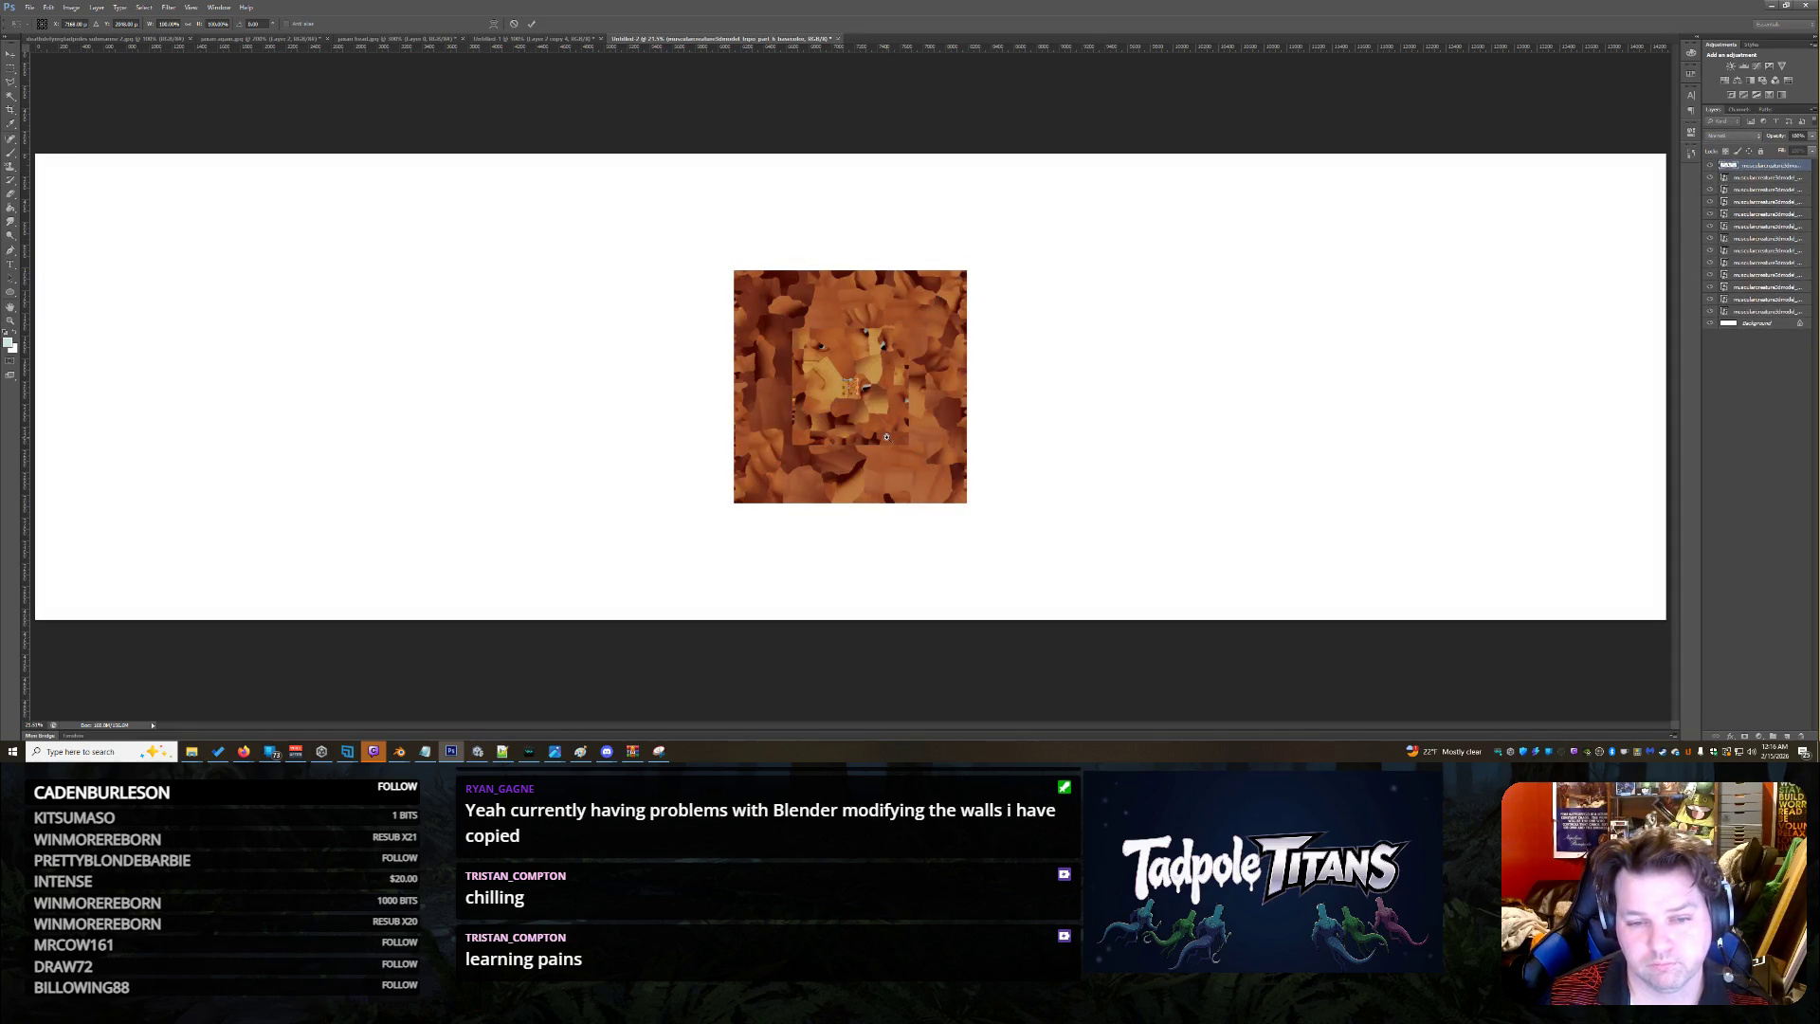